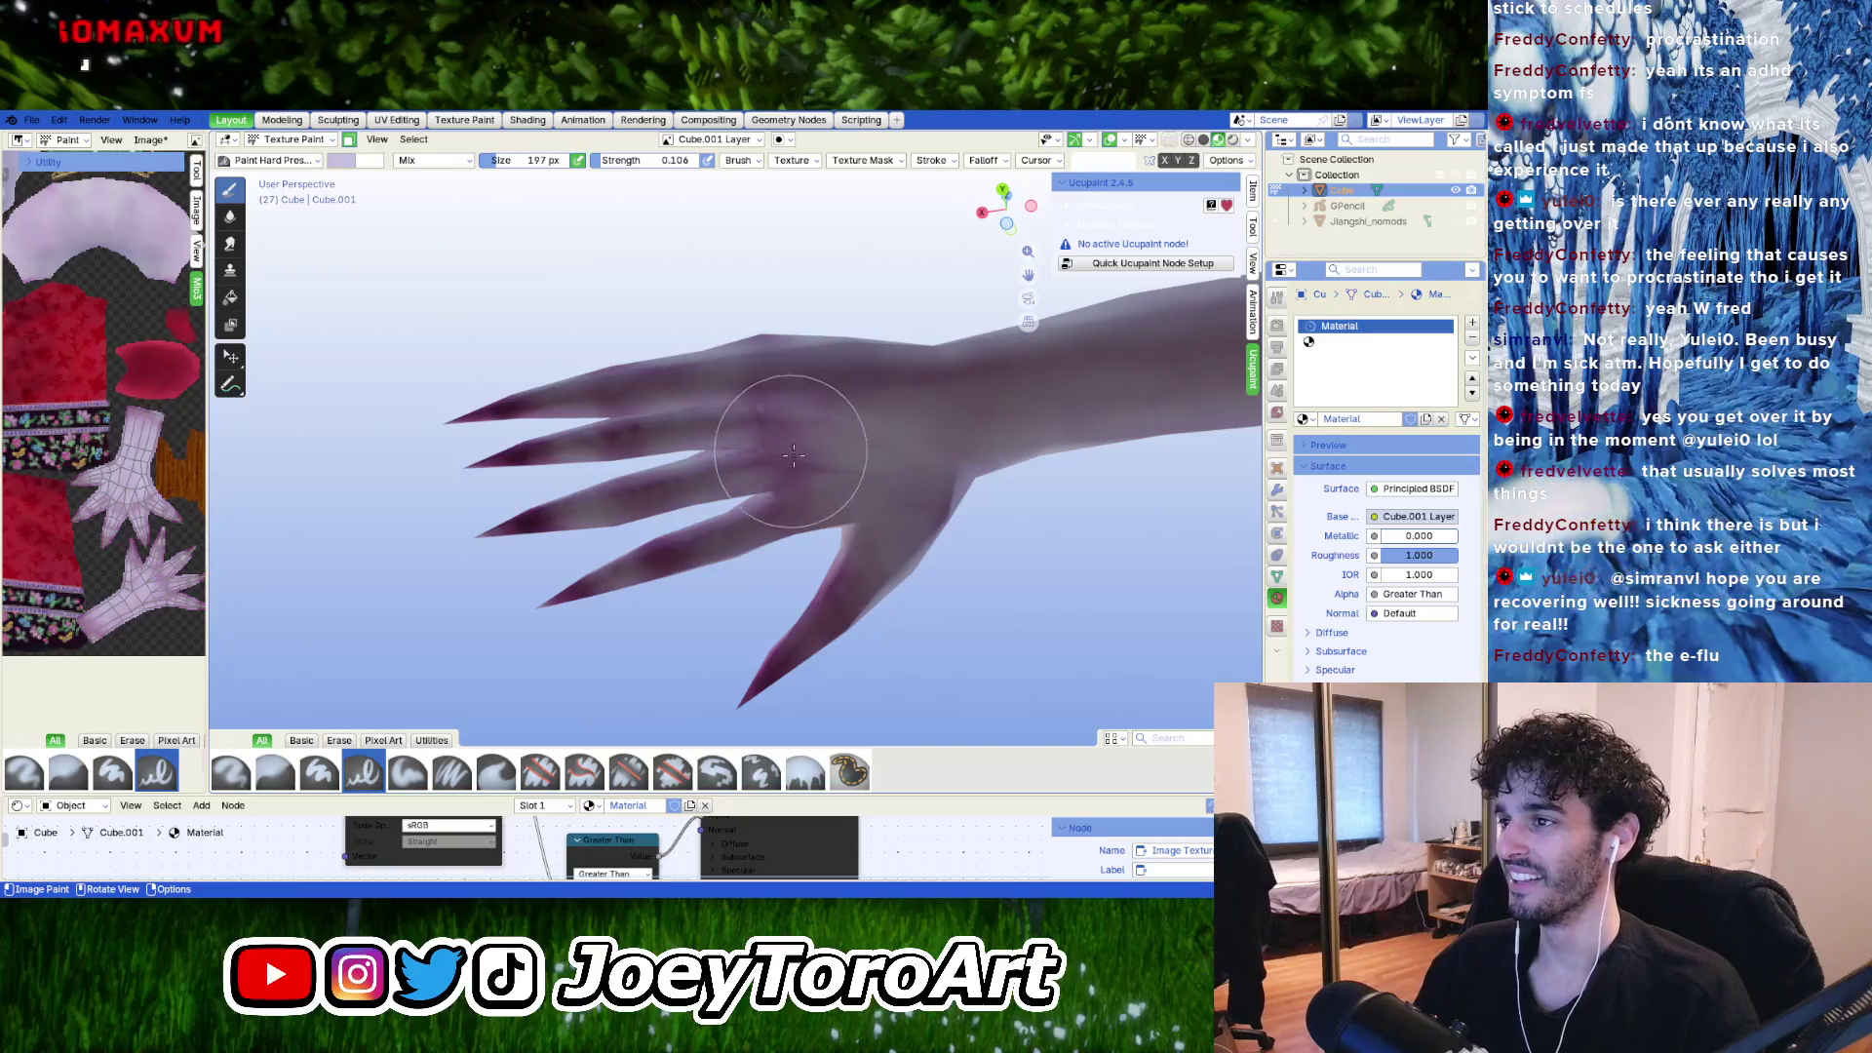
Paint soft purple-pink shading across the hand's knuckles, shrinking the brush for detail.
{"action": "middle_click_drag", "start_coordinate": [777, 419], "coordinate": [626, 586]}
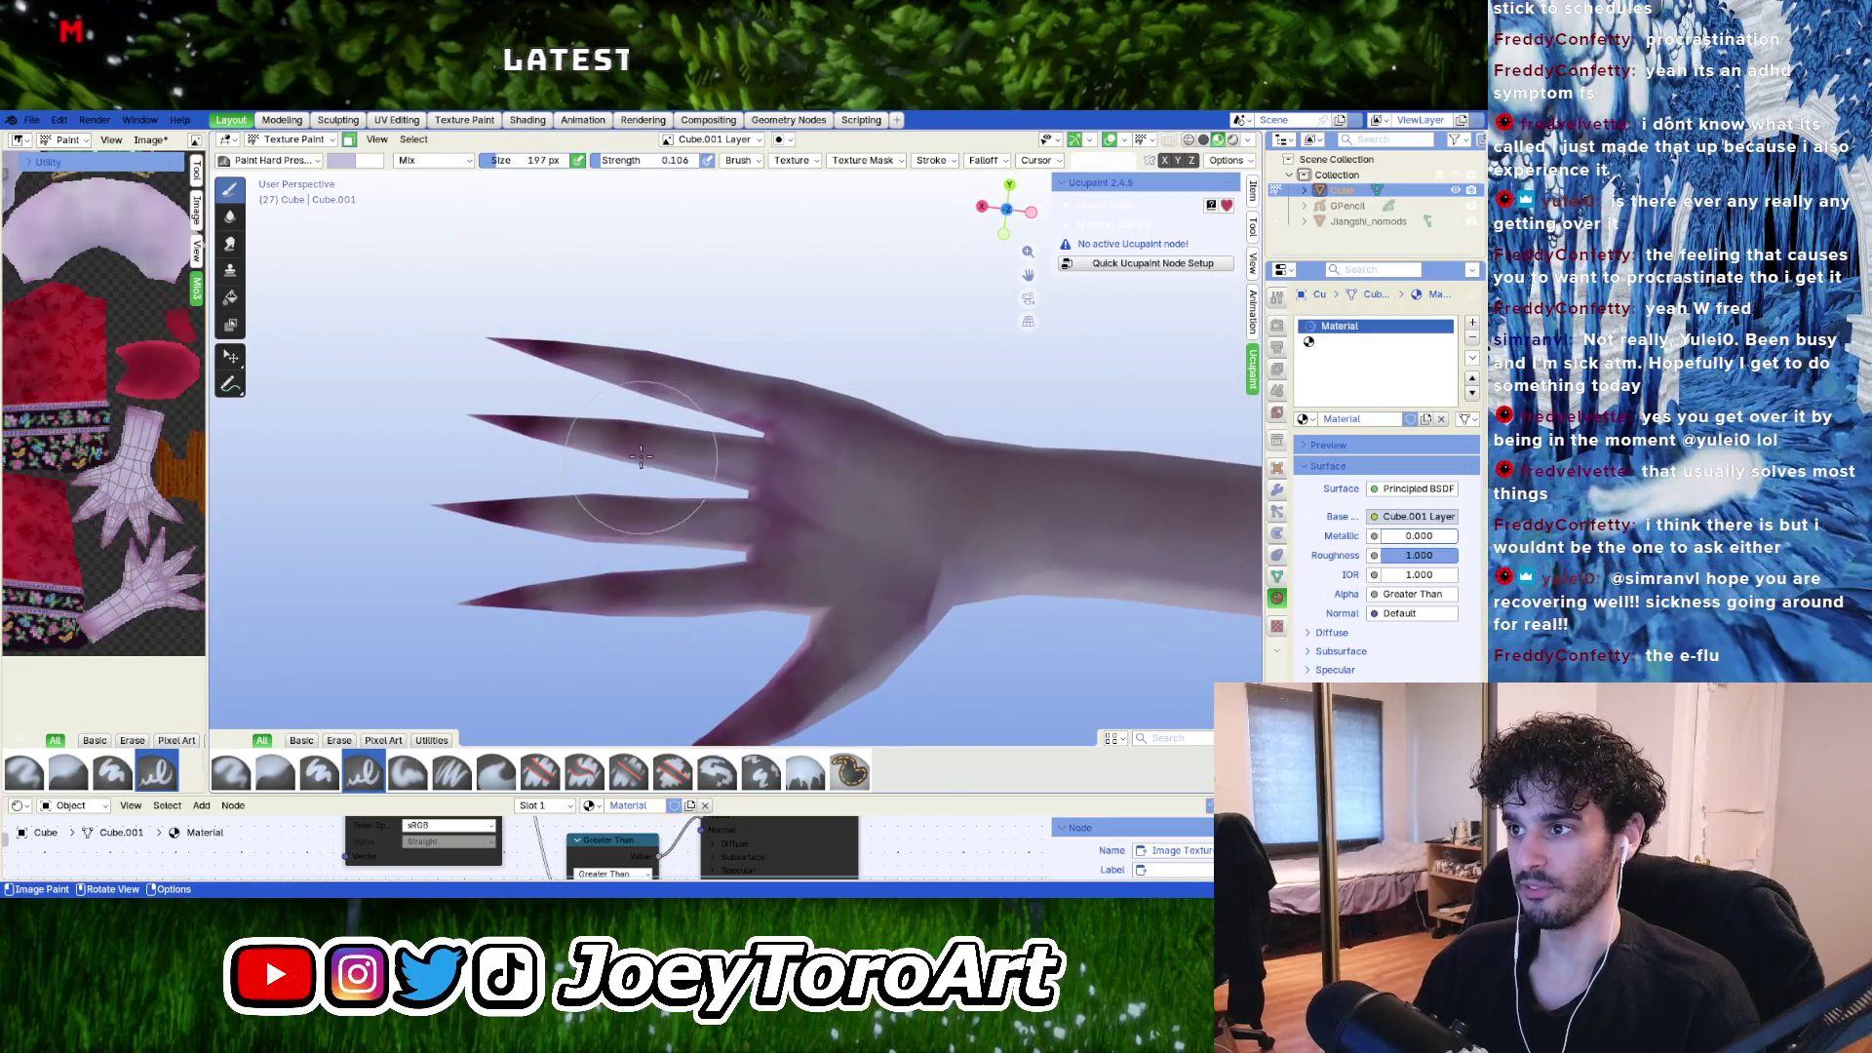
{"action": "mouse_move", "coordinate": [723, 378]}
{"action": "middle_mouse_down"}
{"action": "mouse_move", "coordinate": [718, 614]}
{"action": "mouse_move", "coordinate": [738, 599]}
{"action": "middle_mouse_up"}
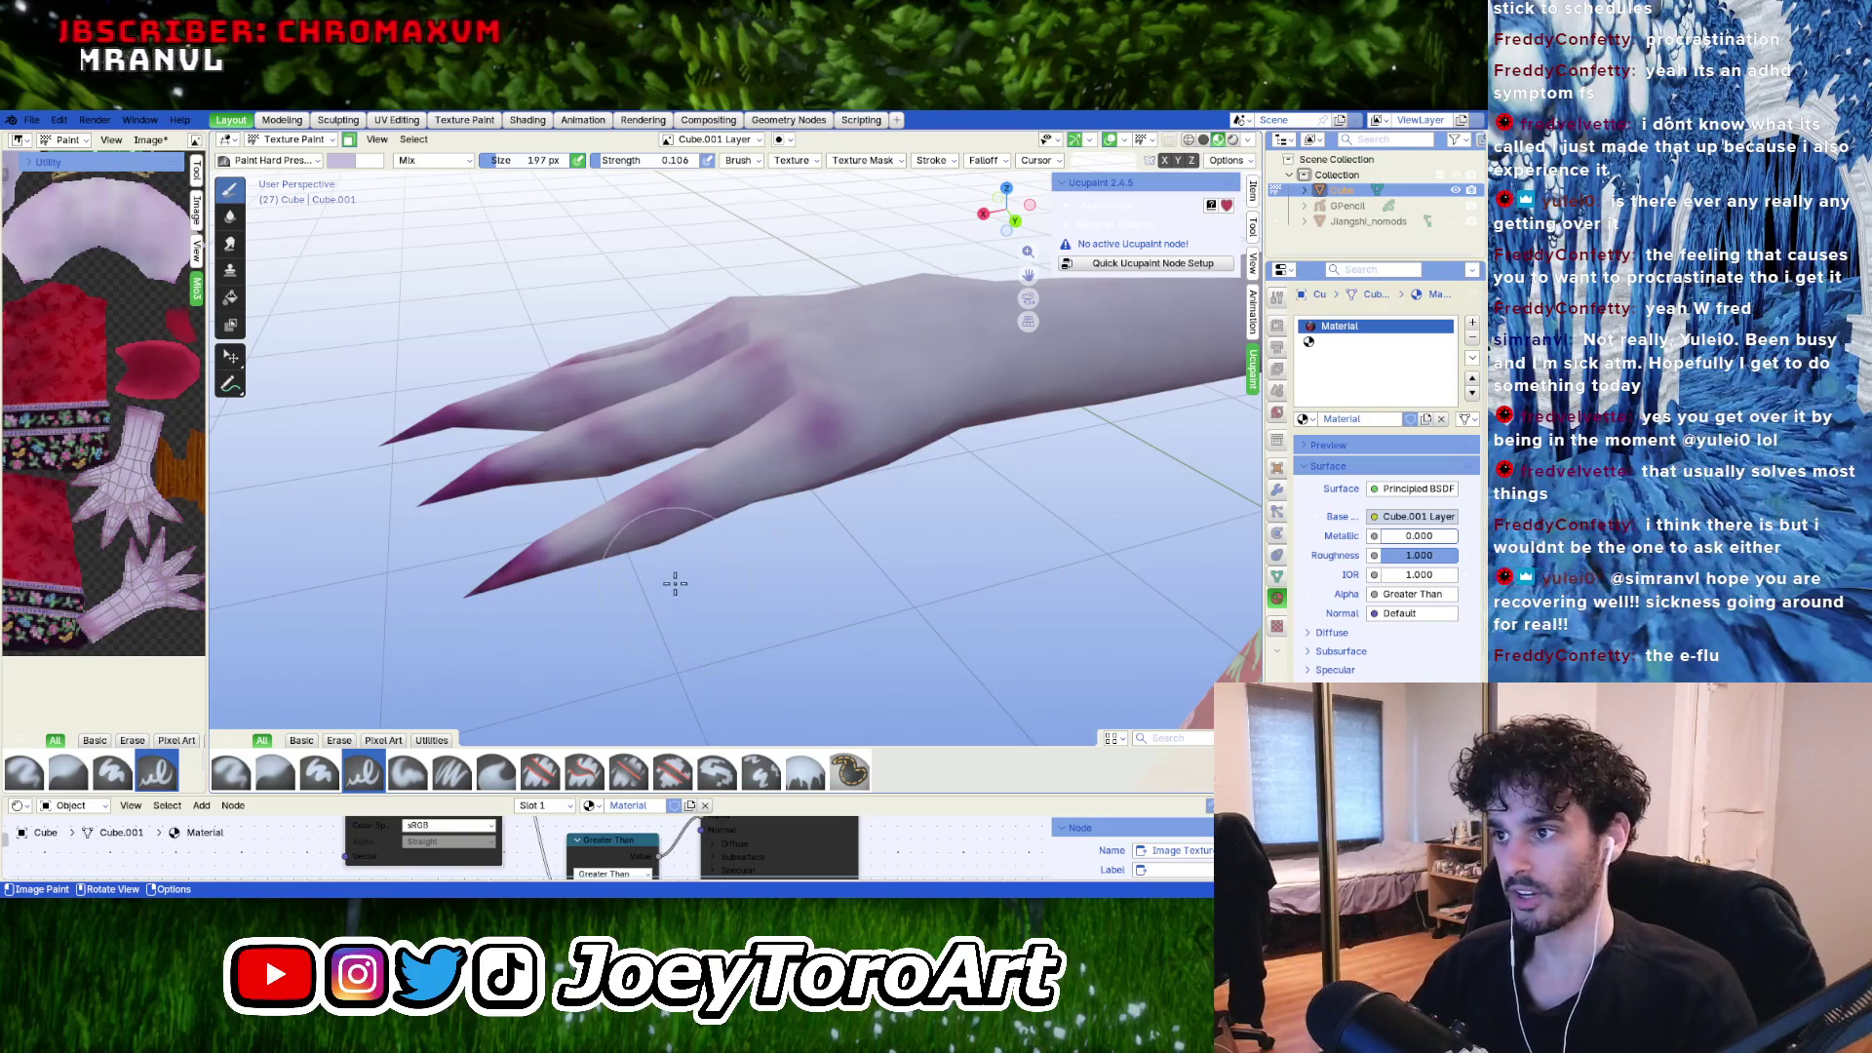
{"action": "mouse_move", "coordinate": [890, 520]}
{"action": "middle_mouse_down"}
{"action": "mouse_move", "coordinate": [819, 512]}
{"action": "mouse_move", "coordinate": [815, 543]}
{"action": "mouse_move", "coordinate": [695, 573]}
{"action": "middle_mouse_up"}
{"action": "mouse_move", "coordinate": [886, 504]}
{"action": "middle_mouse_down"}
{"action": "mouse_move", "coordinate": [847, 498]}
{"action": "mouse_move", "coordinate": [770, 546]}
{"action": "mouse_move", "coordinate": [669, 535]}
{"action": "middle_mouse_up"}
{"action": "middle_click_drag", "start_coordinate": [867, 483], "coordinate": [644, 524]}
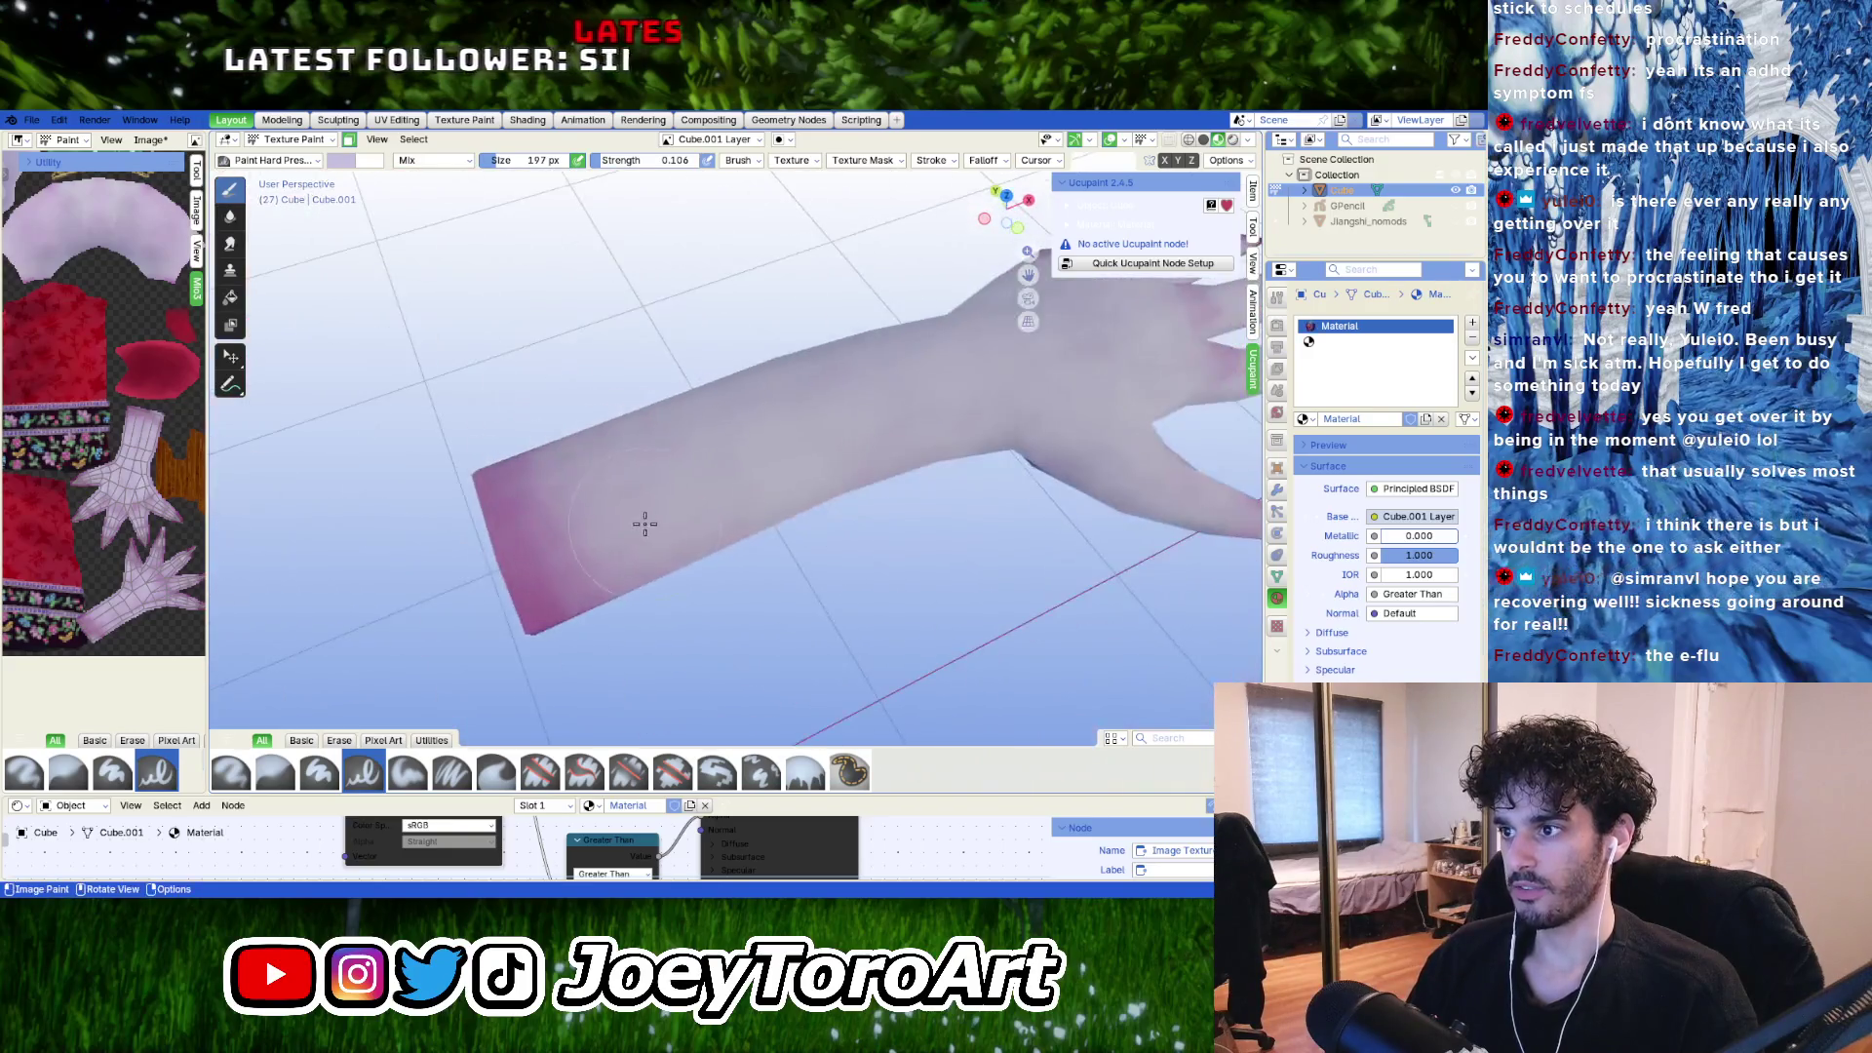
{"action": "middle_click_drag", "start_coordinate": [756, 506], "coordinate": [647, 572]}
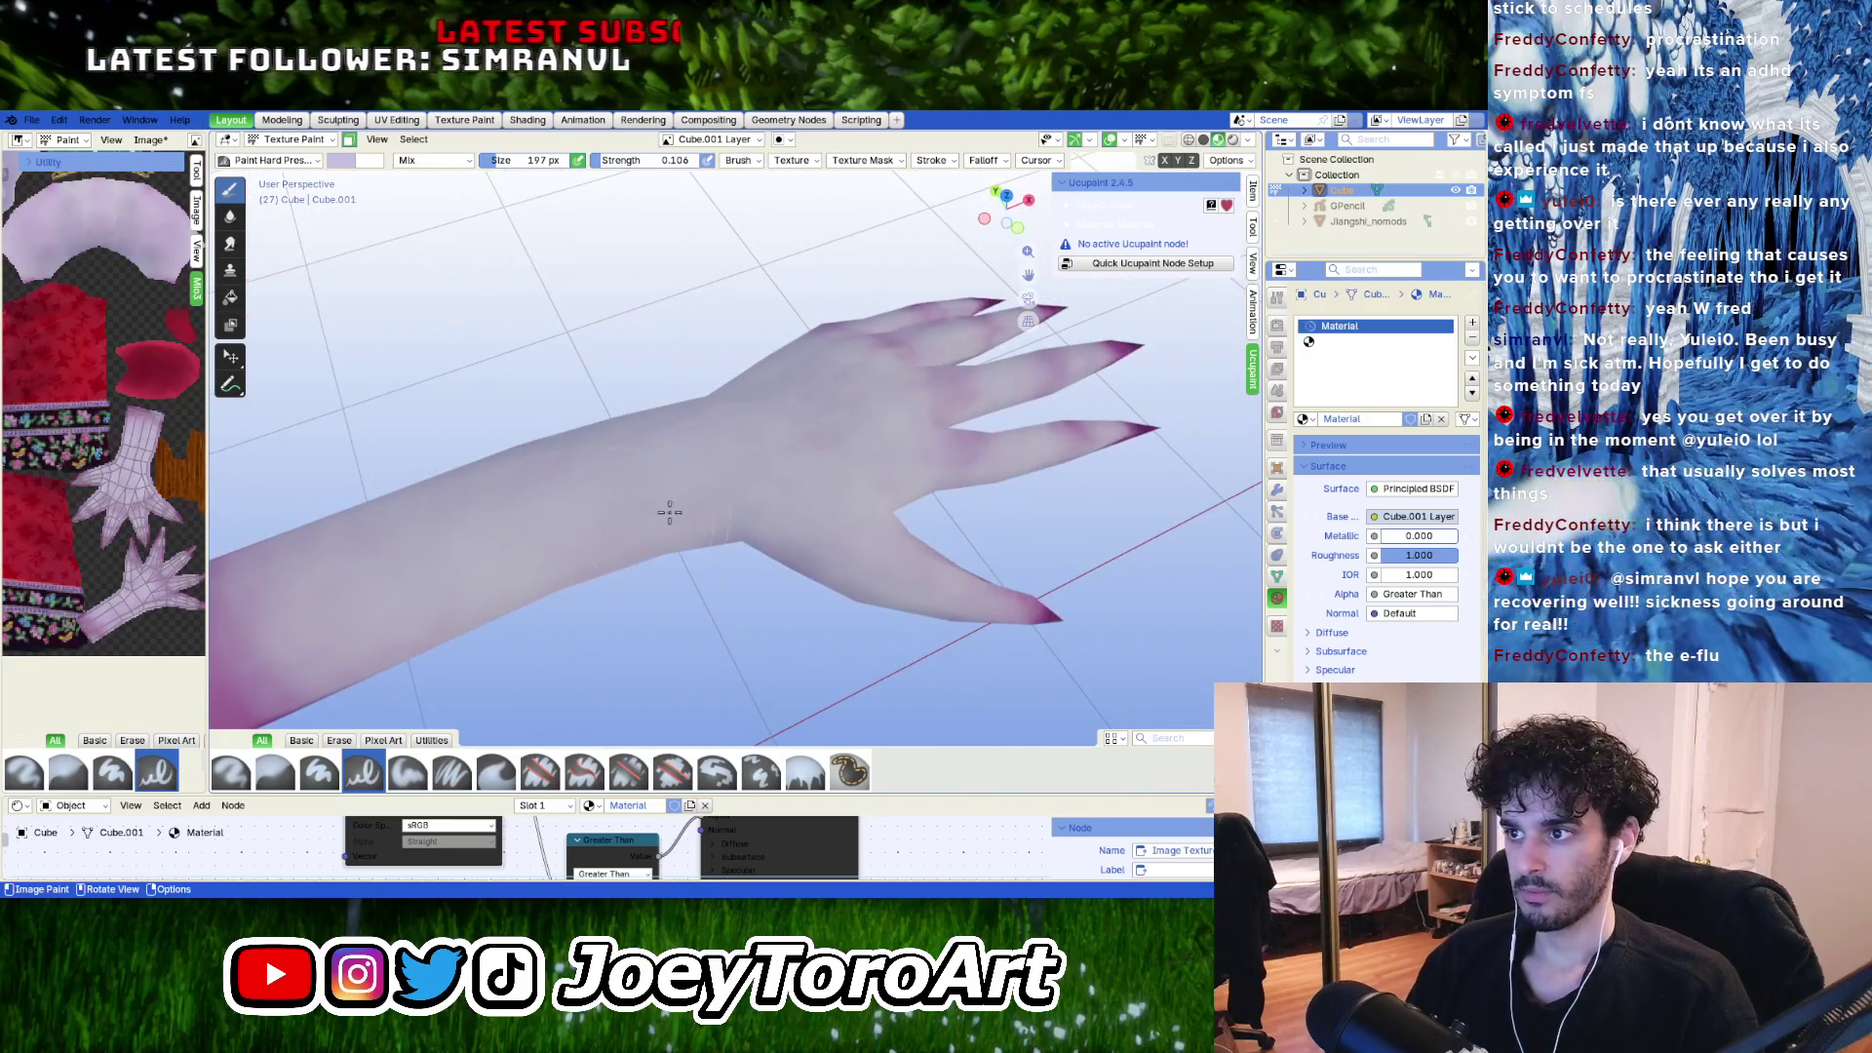
{"action": "mouse_move", "coordinate": [809, 534]}
{"action": "middle_mouse_down"}
{"action": "mouse_move", "coordinate": [695, 529]}
{"action": "mouse_move", "coordinate": [780, 556]}
{"action": "mouse_move", "coordinate": [800, 585]}
{"action": "mouse_move", "coordinate": [666, 517]}
{"action": "middle_mouse_up"}
{"action": "key", "text": "bracketleft"}
{"action": "key", "text": "bracketleft"}
{"action": "key", "text": "bracketleft"}
{"action": "key", "text": "bracketleft"}
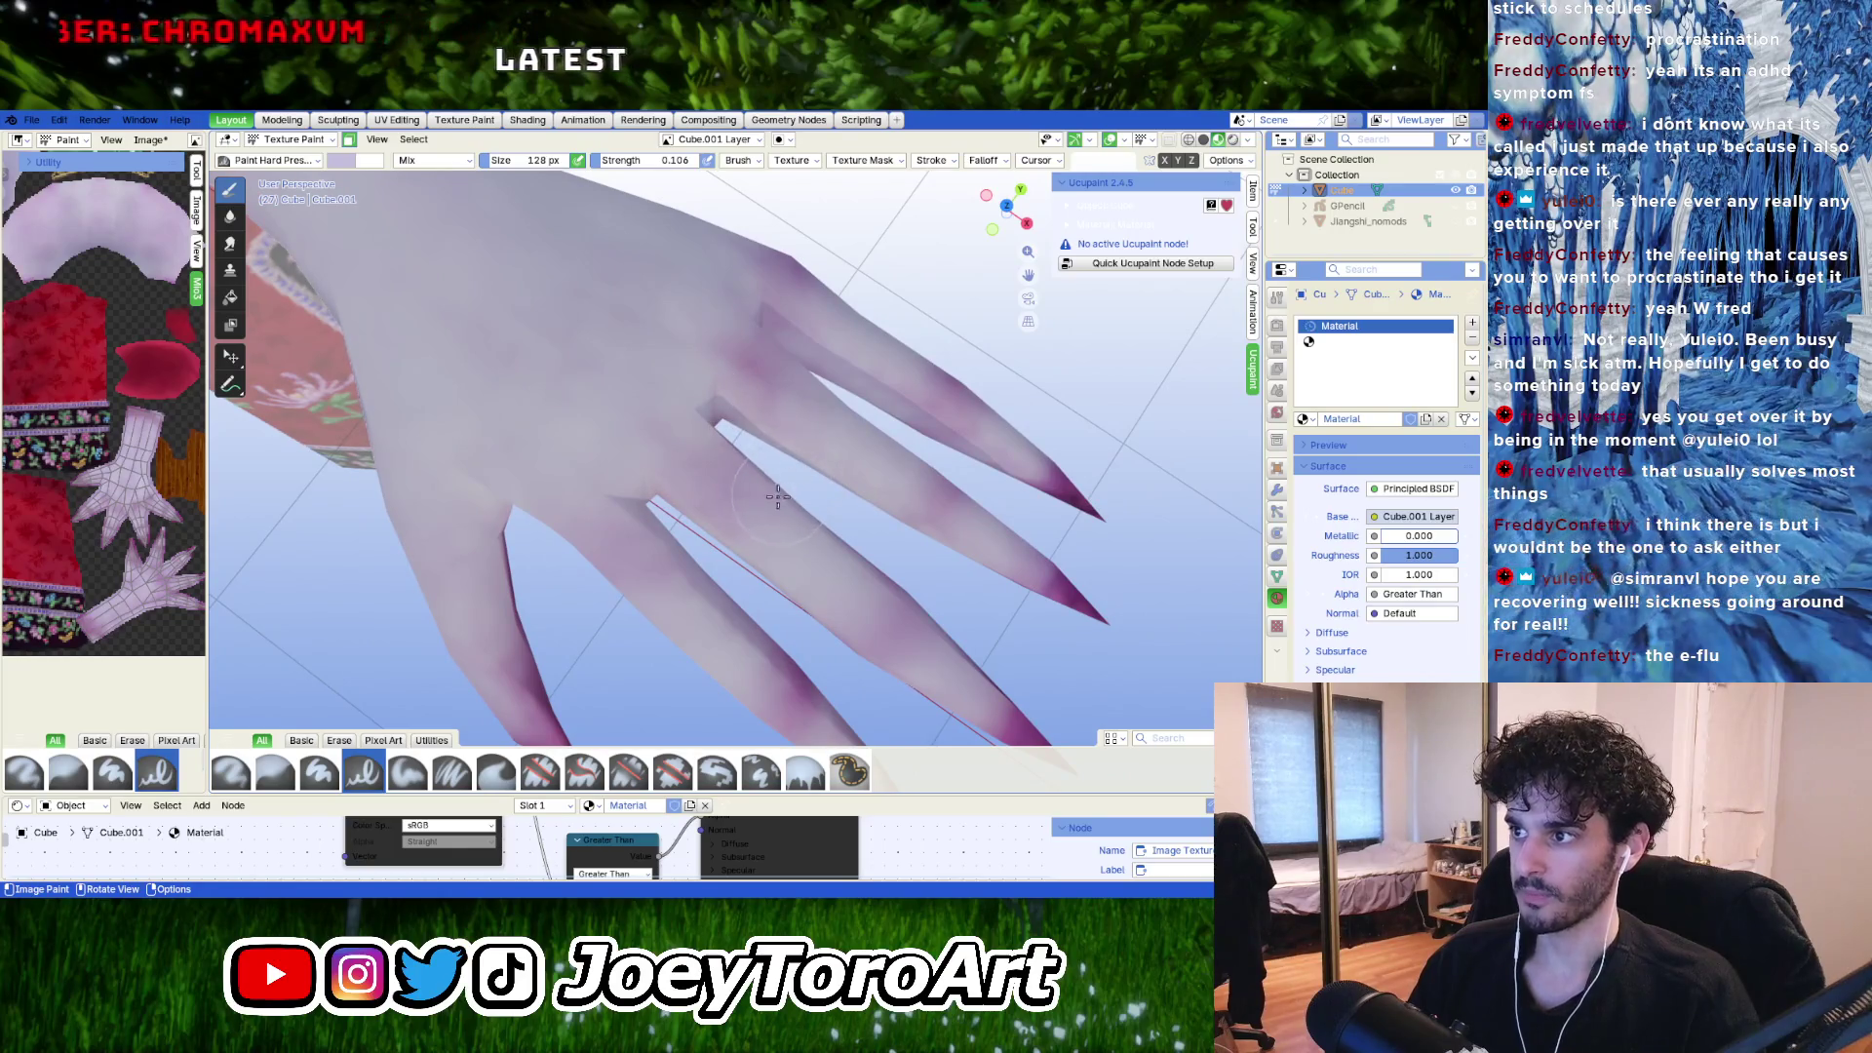
Shade the fingers and claw tips purple, then set the brush size to 174 px.
{"action": "middle_click_drag", "start_coordinate": [815, 419], "coordinate": [732, 491]}
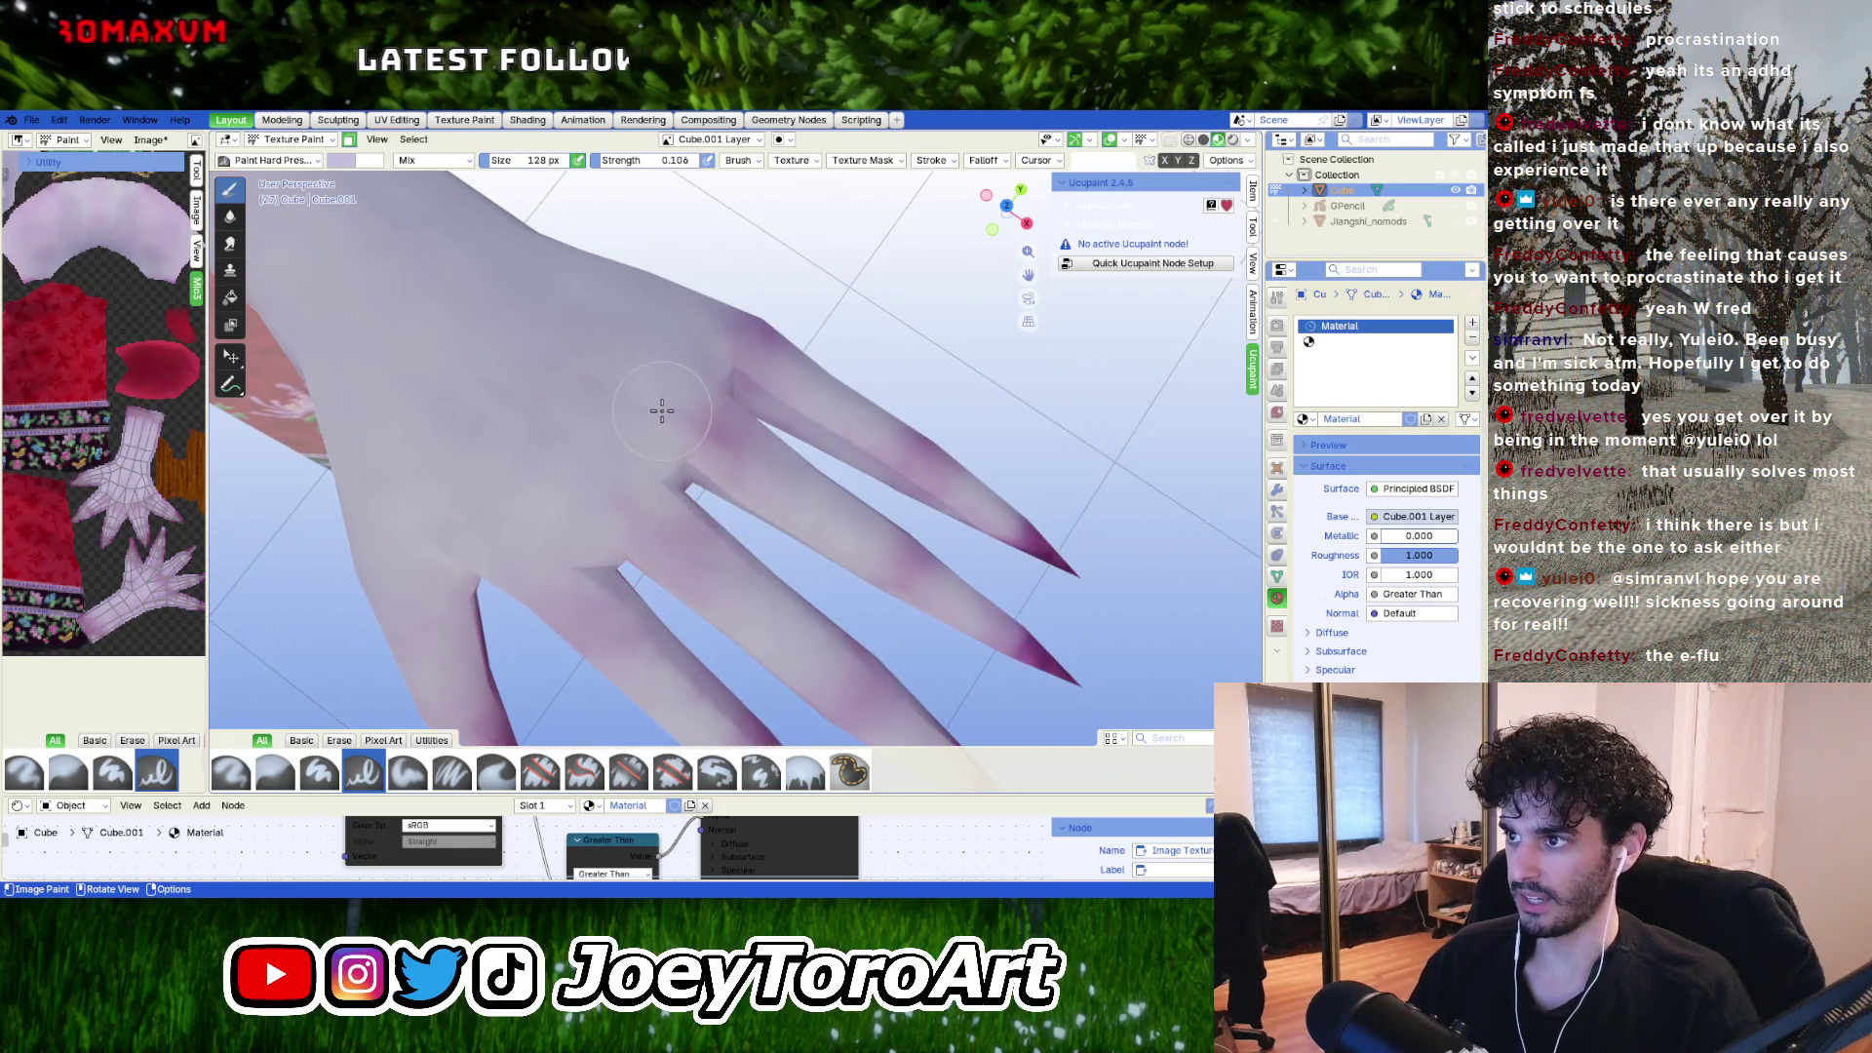
{"action": "middle_click_drag", "start_coordinate": [736, 390], "coordinate": [738, 471]}
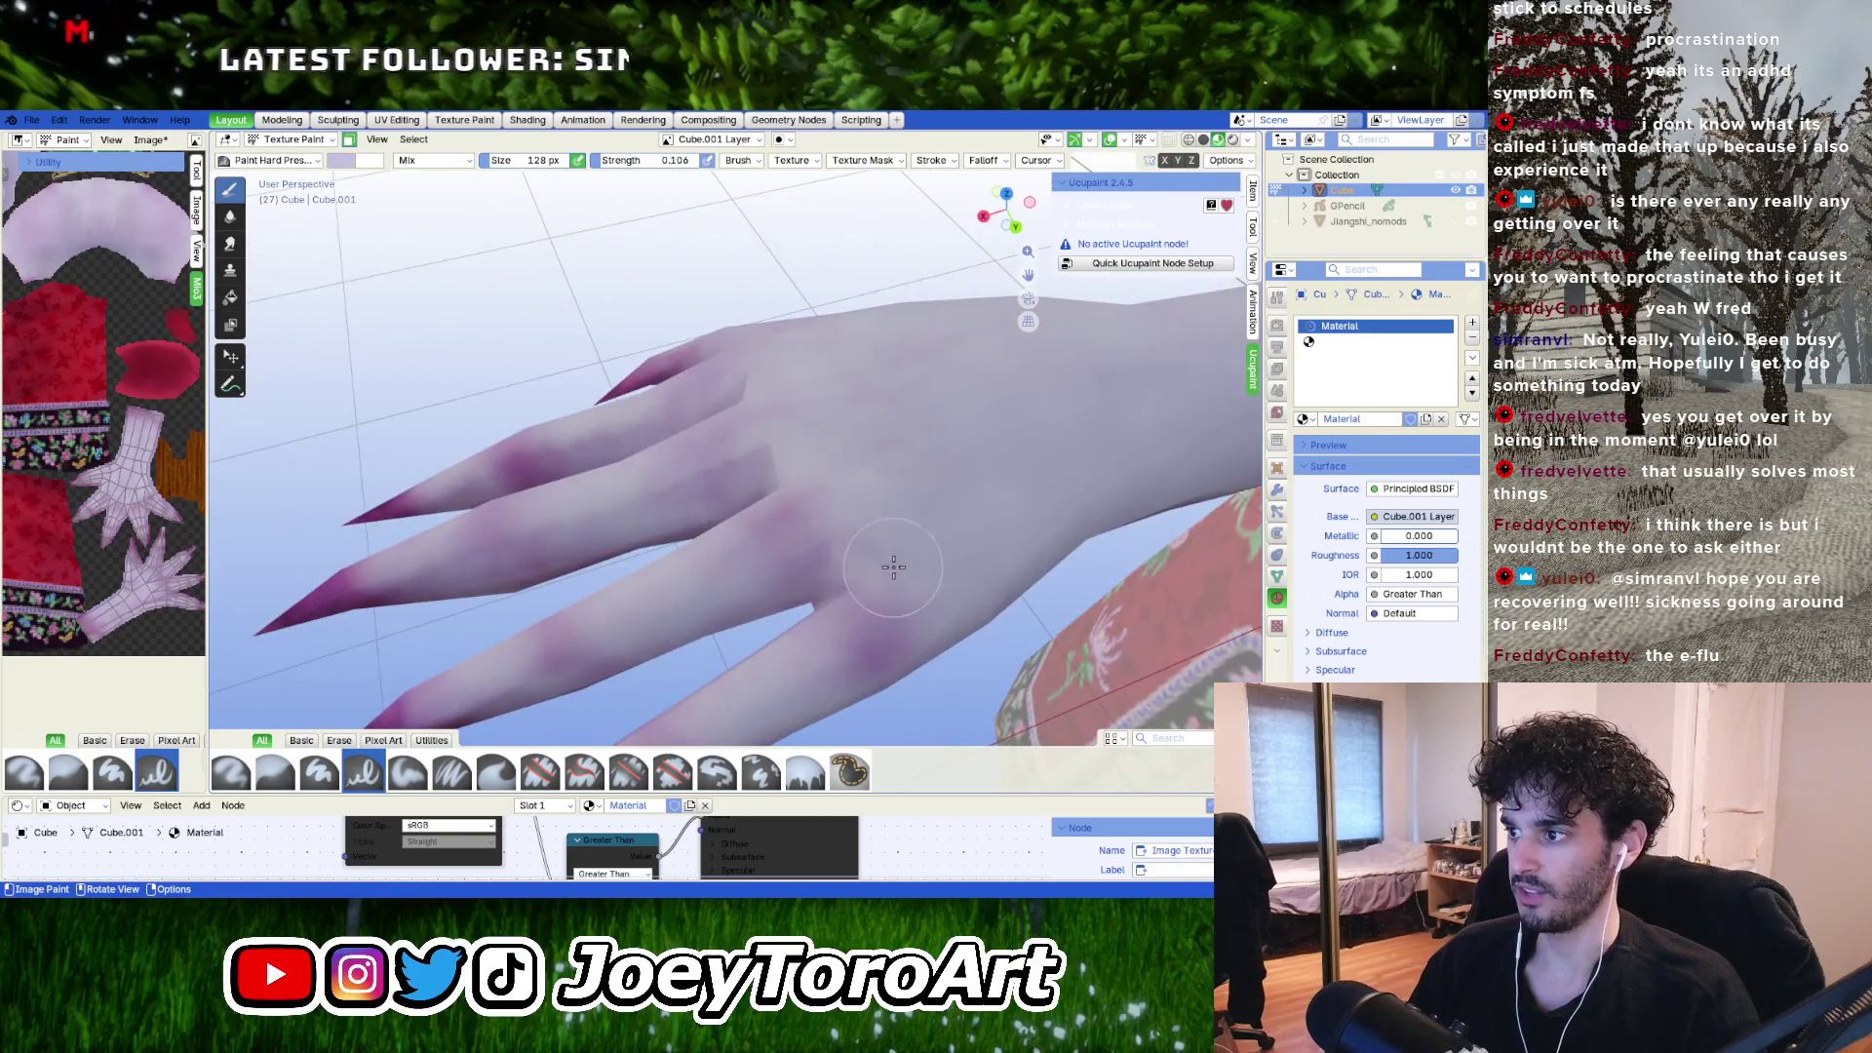
{"action": "mouse_move", "coordinate": [875, 585]}
{"action": "middle_mouse_down"}
{"action": "mouse_move", "coordinate": [916, 584]}
{"action": "mouse_move", "coordinate": [861, 502]}
{"action": "middle_mouse_up"}
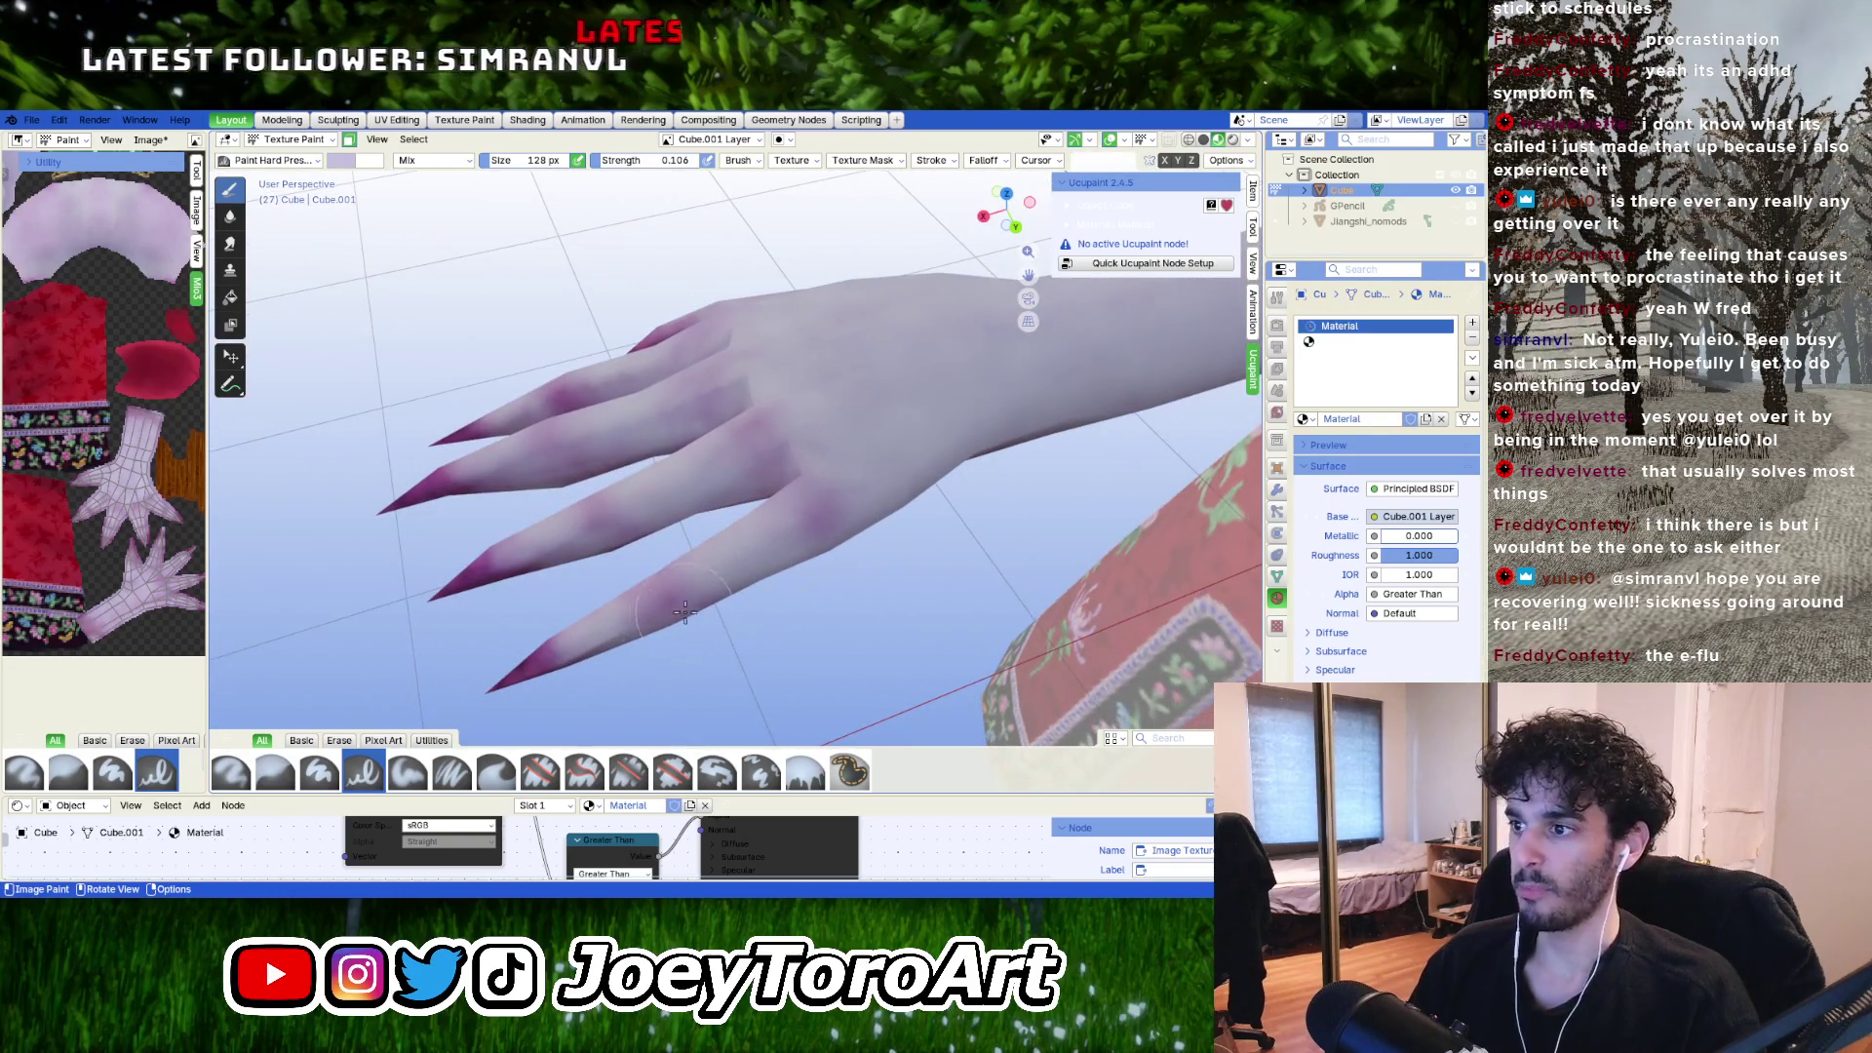
{"action": "mouse_move", "coordinate": [585, 546]}
{"action": "middle_mouse_down"}
{"action": "mouse_move", "coordinate": [538, 651]}
{"action": "mouse_move", "coordinate": [750, 355]}
{"action": "middle_mouse_up"}
{"action": "key", "text": "f"}
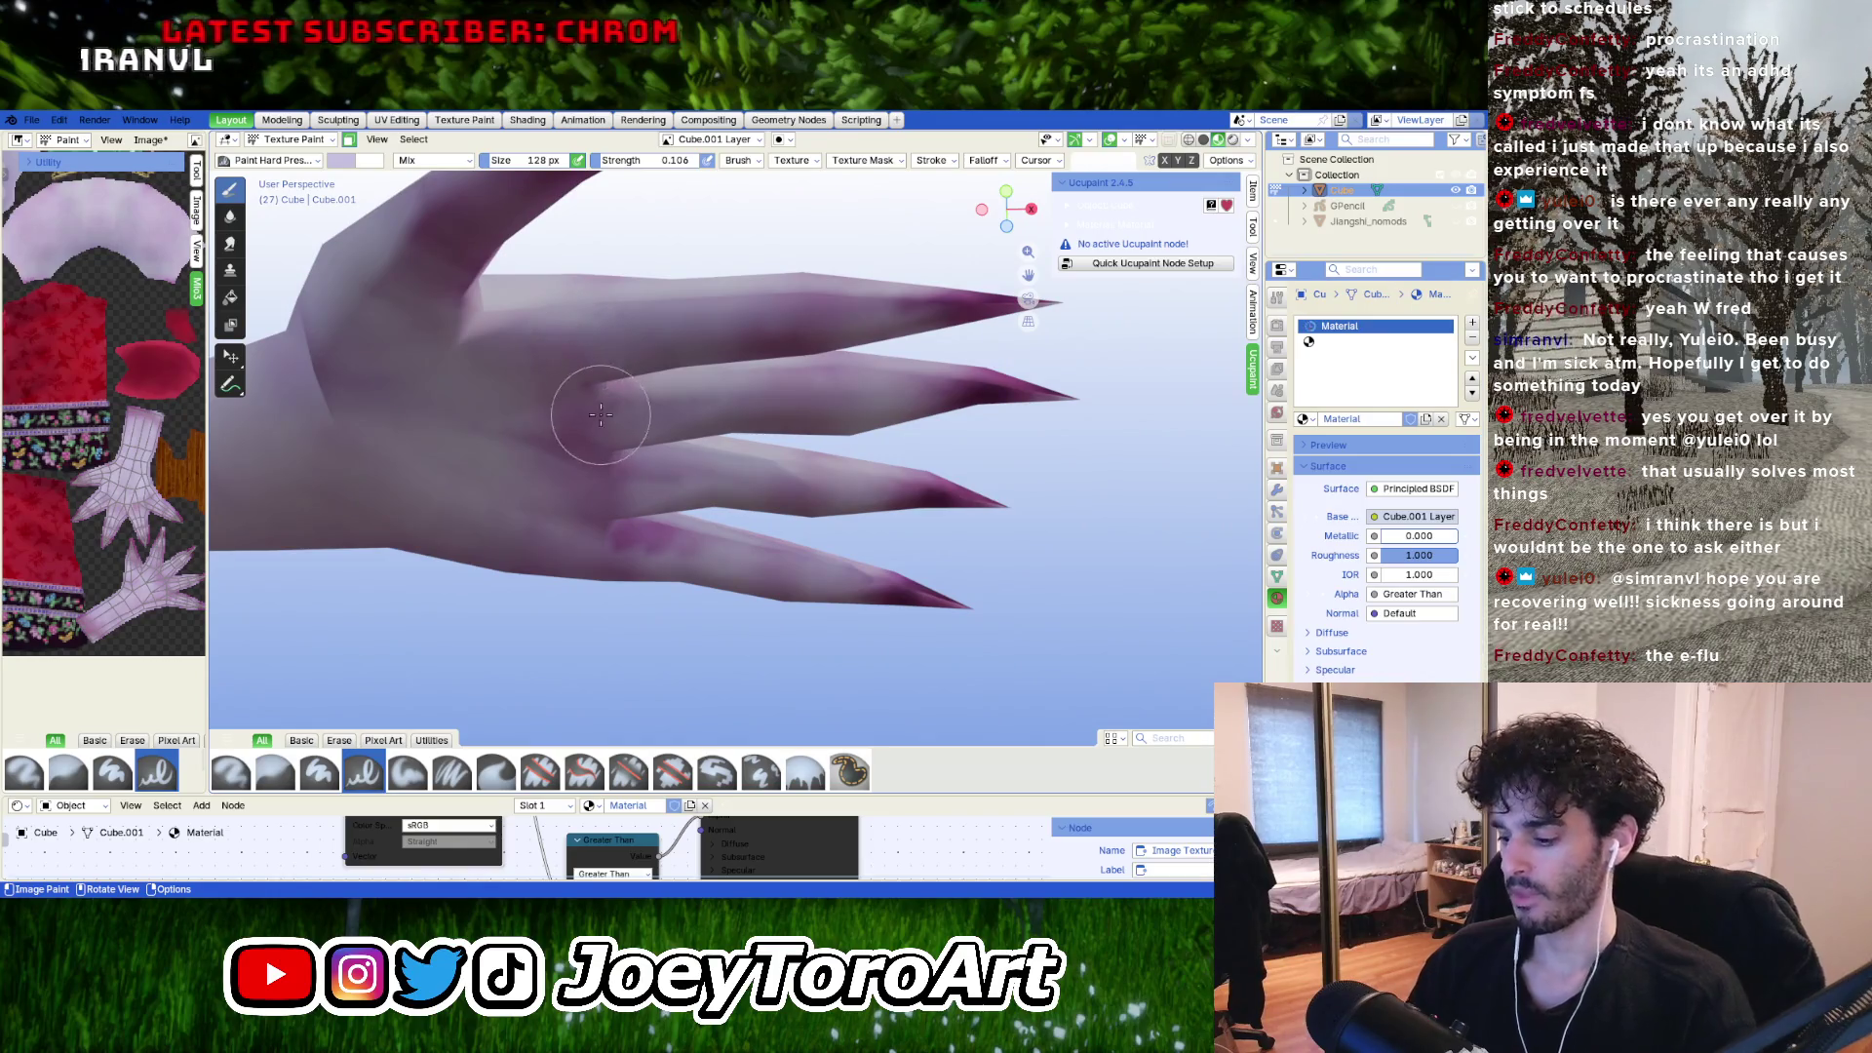
{"action": "left_click", "coordinate": [634, 419]}
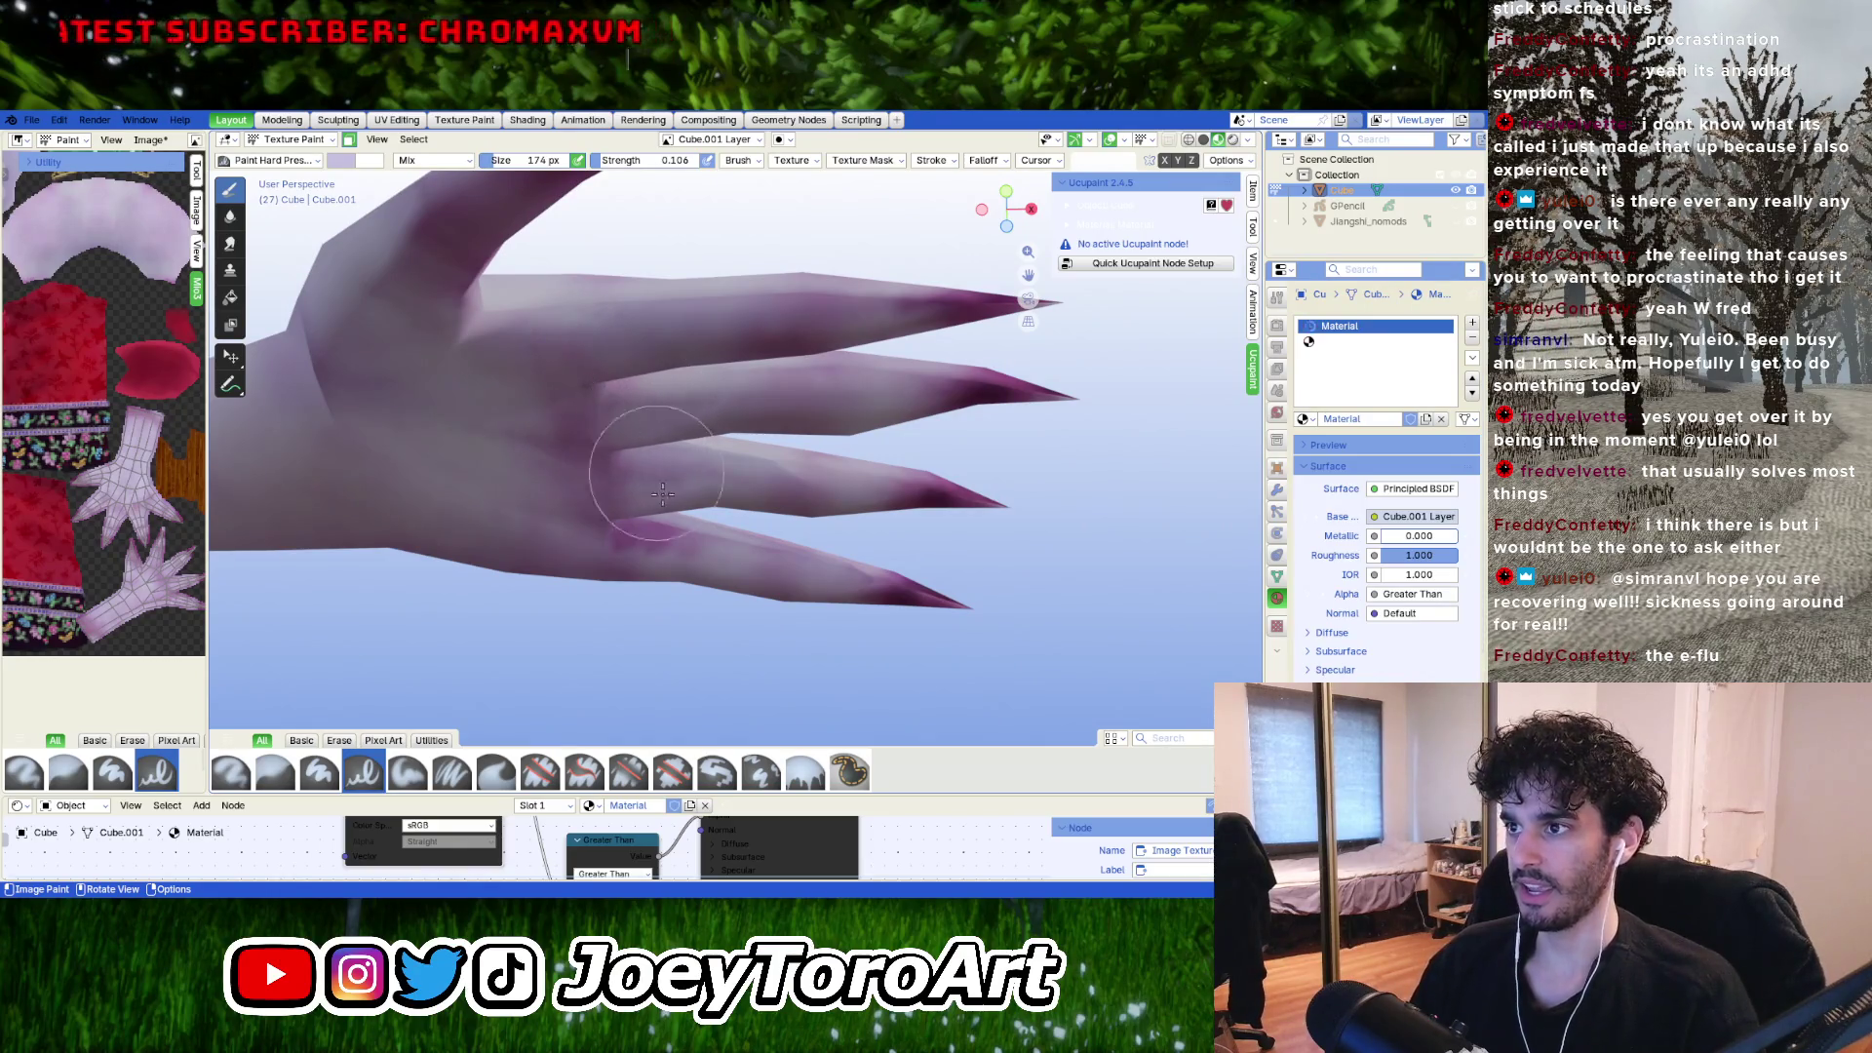
Set the brush to 101 px and blend purple shading between and along the fingers.
{"action": "middle_click_drag", "start_coordinate": [654, 439], "coordinate": [695, 478]}
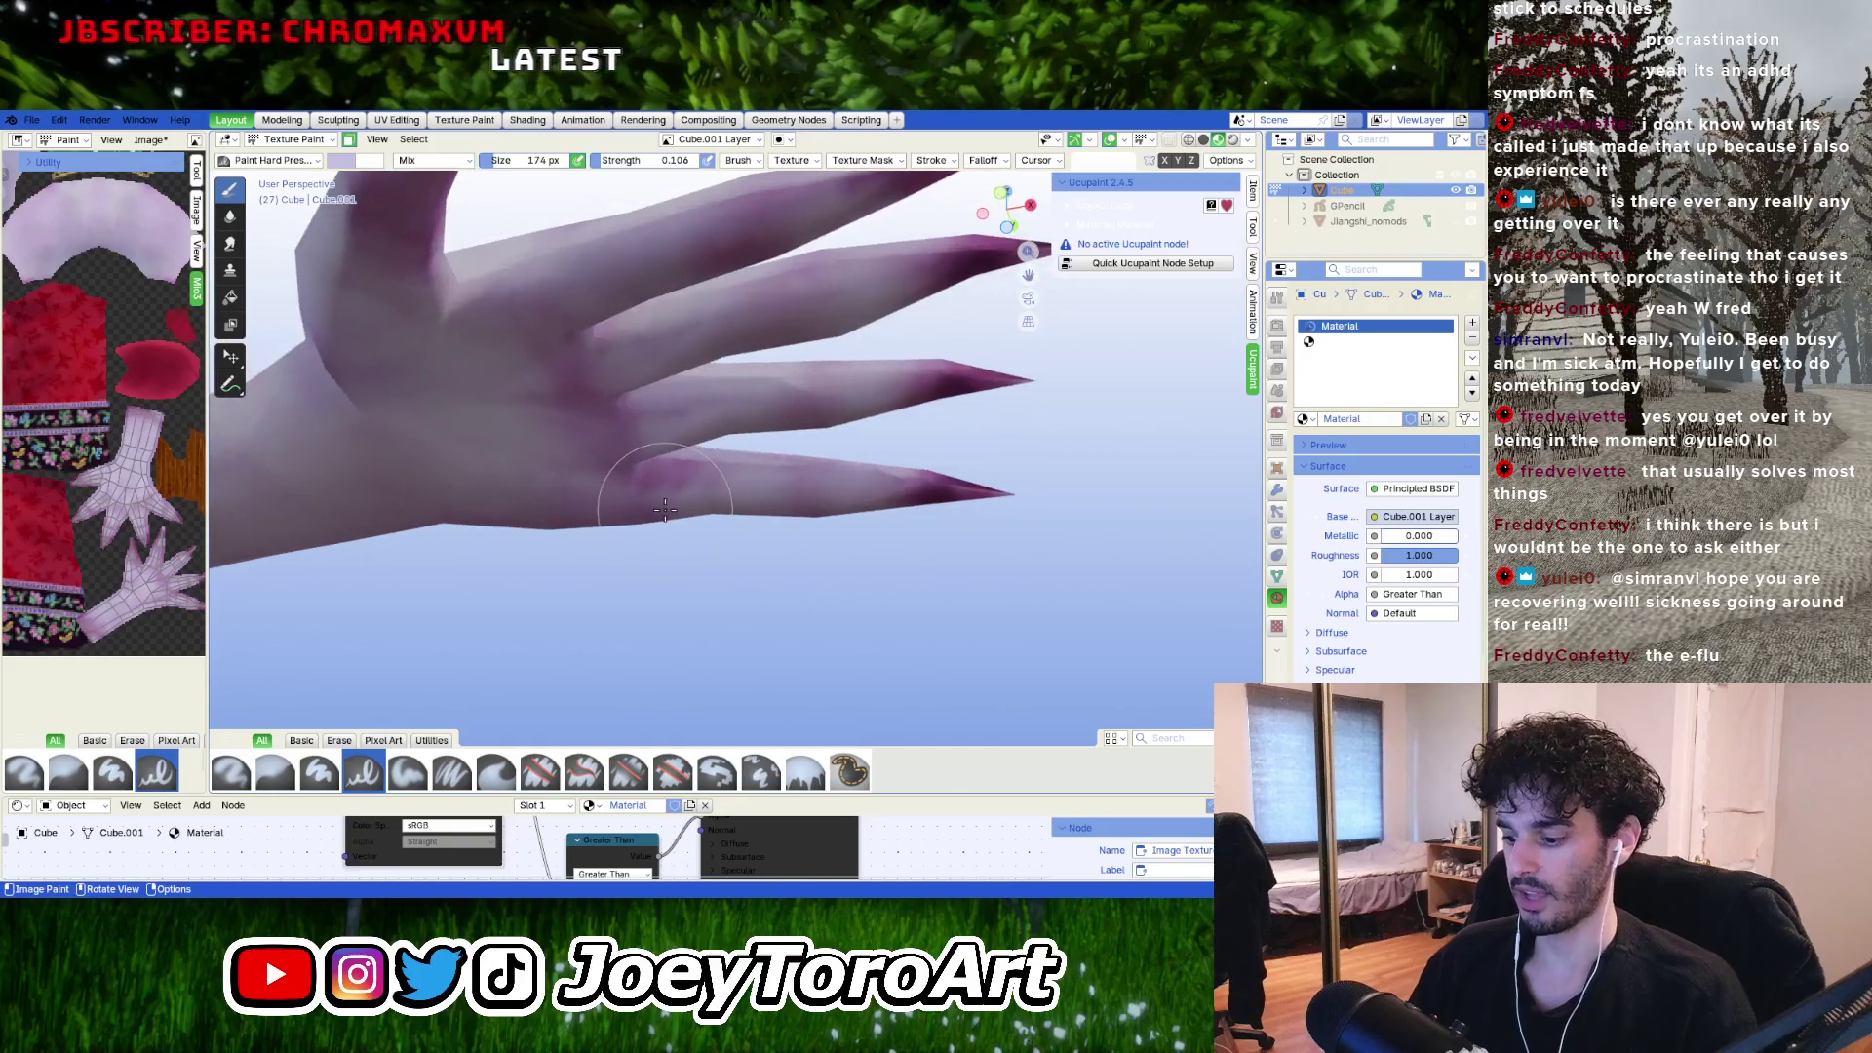
{"action": "key", "text": "f"}
{"action": "left_click", "coordinate": [693, 481]}
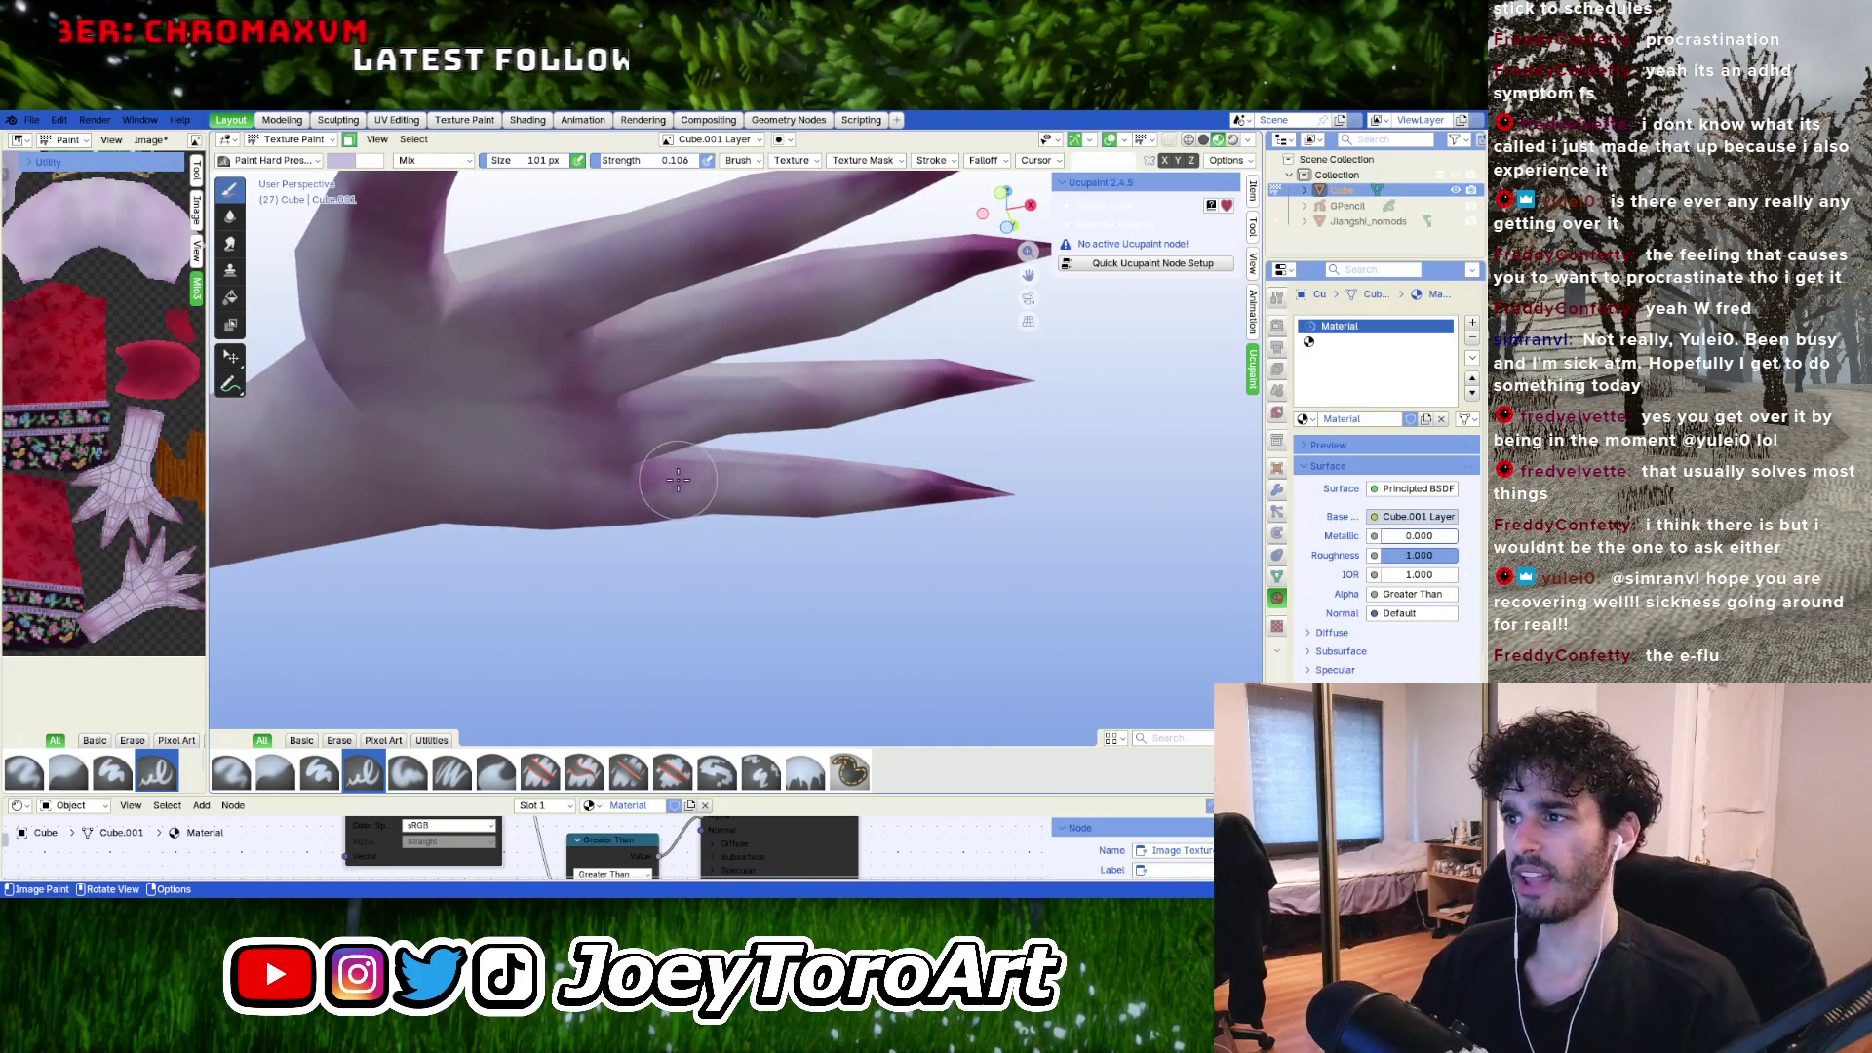
{"action": "mouse_move", "coordinate": [691, 486]}
{"action": "middle_mouse_down"}
{"action": "mouse_move", "coordinate": [776, 595]}
{"action": "mouse_move", "coordinate": [781, 546]}
{"action": "mouse_move", "coordinate": [762, 530]}
{"action": "middle_mouse_up"}
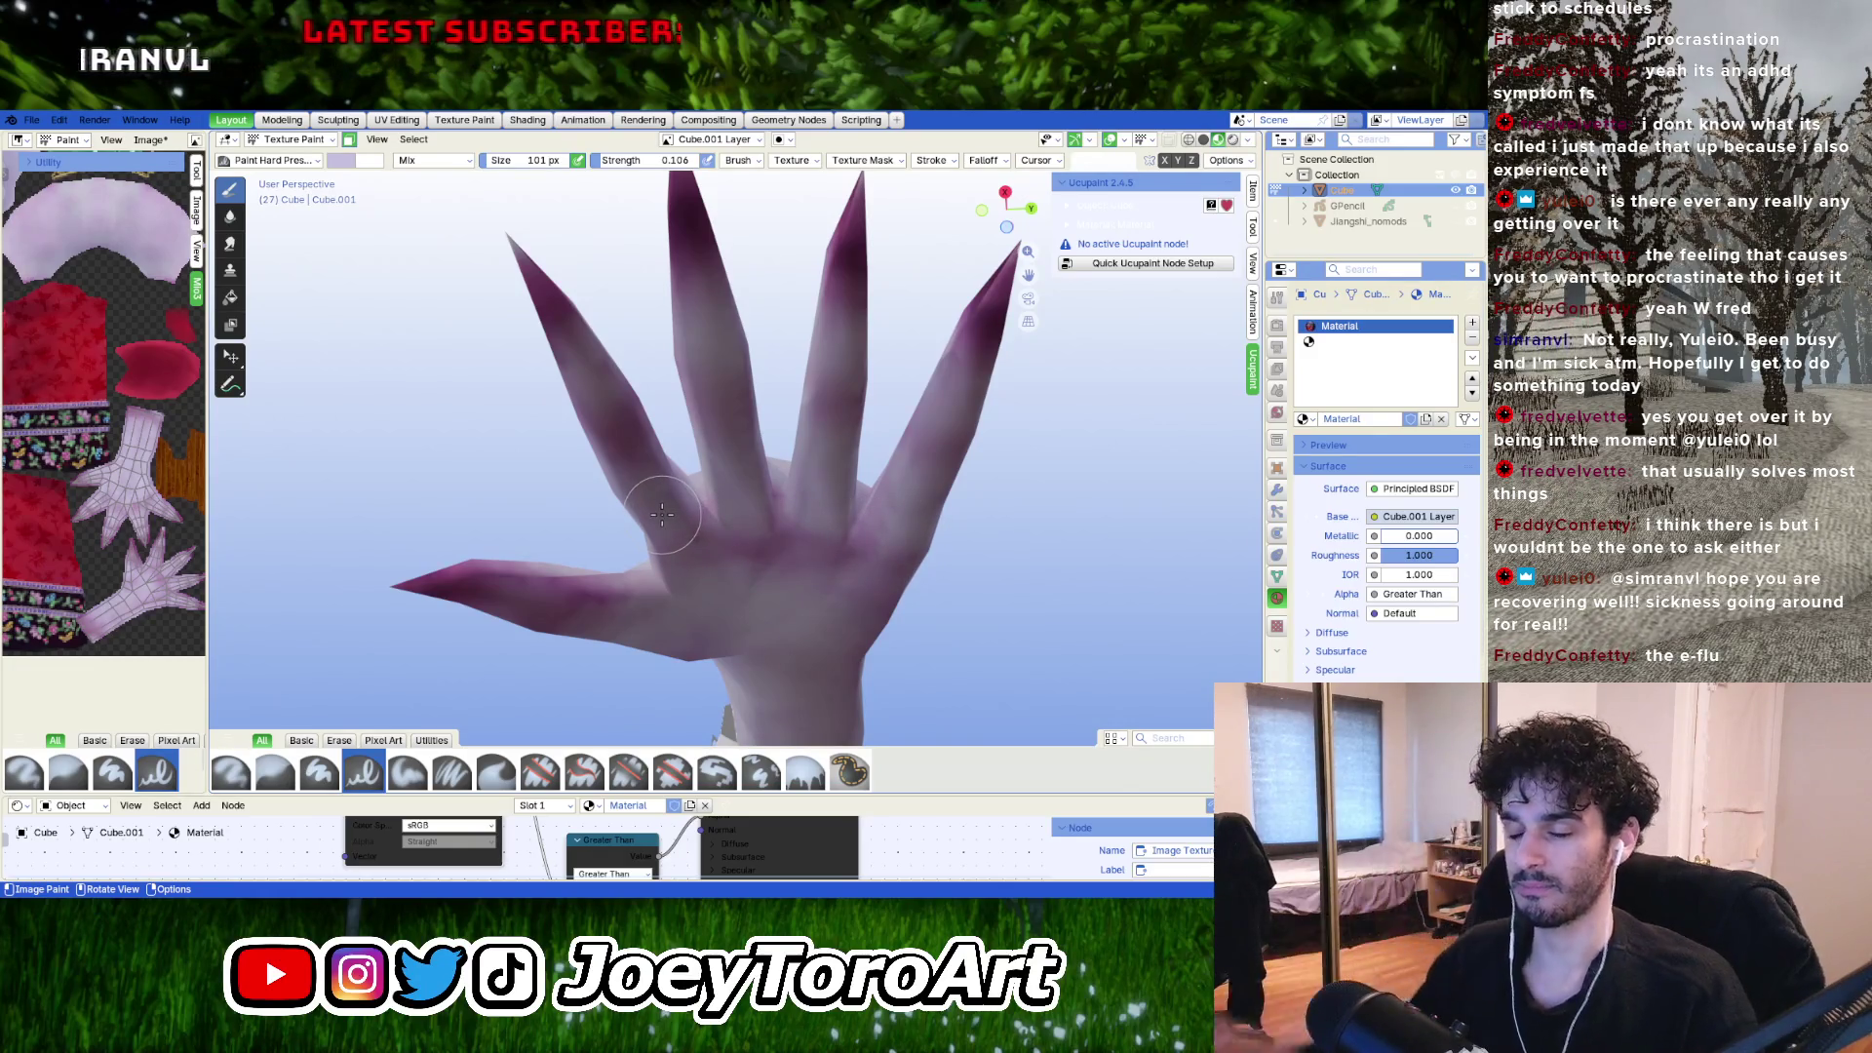
{"action": "mouse_move", "coordinate": [590, 600]}
{"action": "middle_mouse_down"}
{"action": "mouse_move", "coordinate": [747, 591]}
{"action": "mouse_move", "coordinate": [710, 646]}
{"action": "middle_mouse_up"}
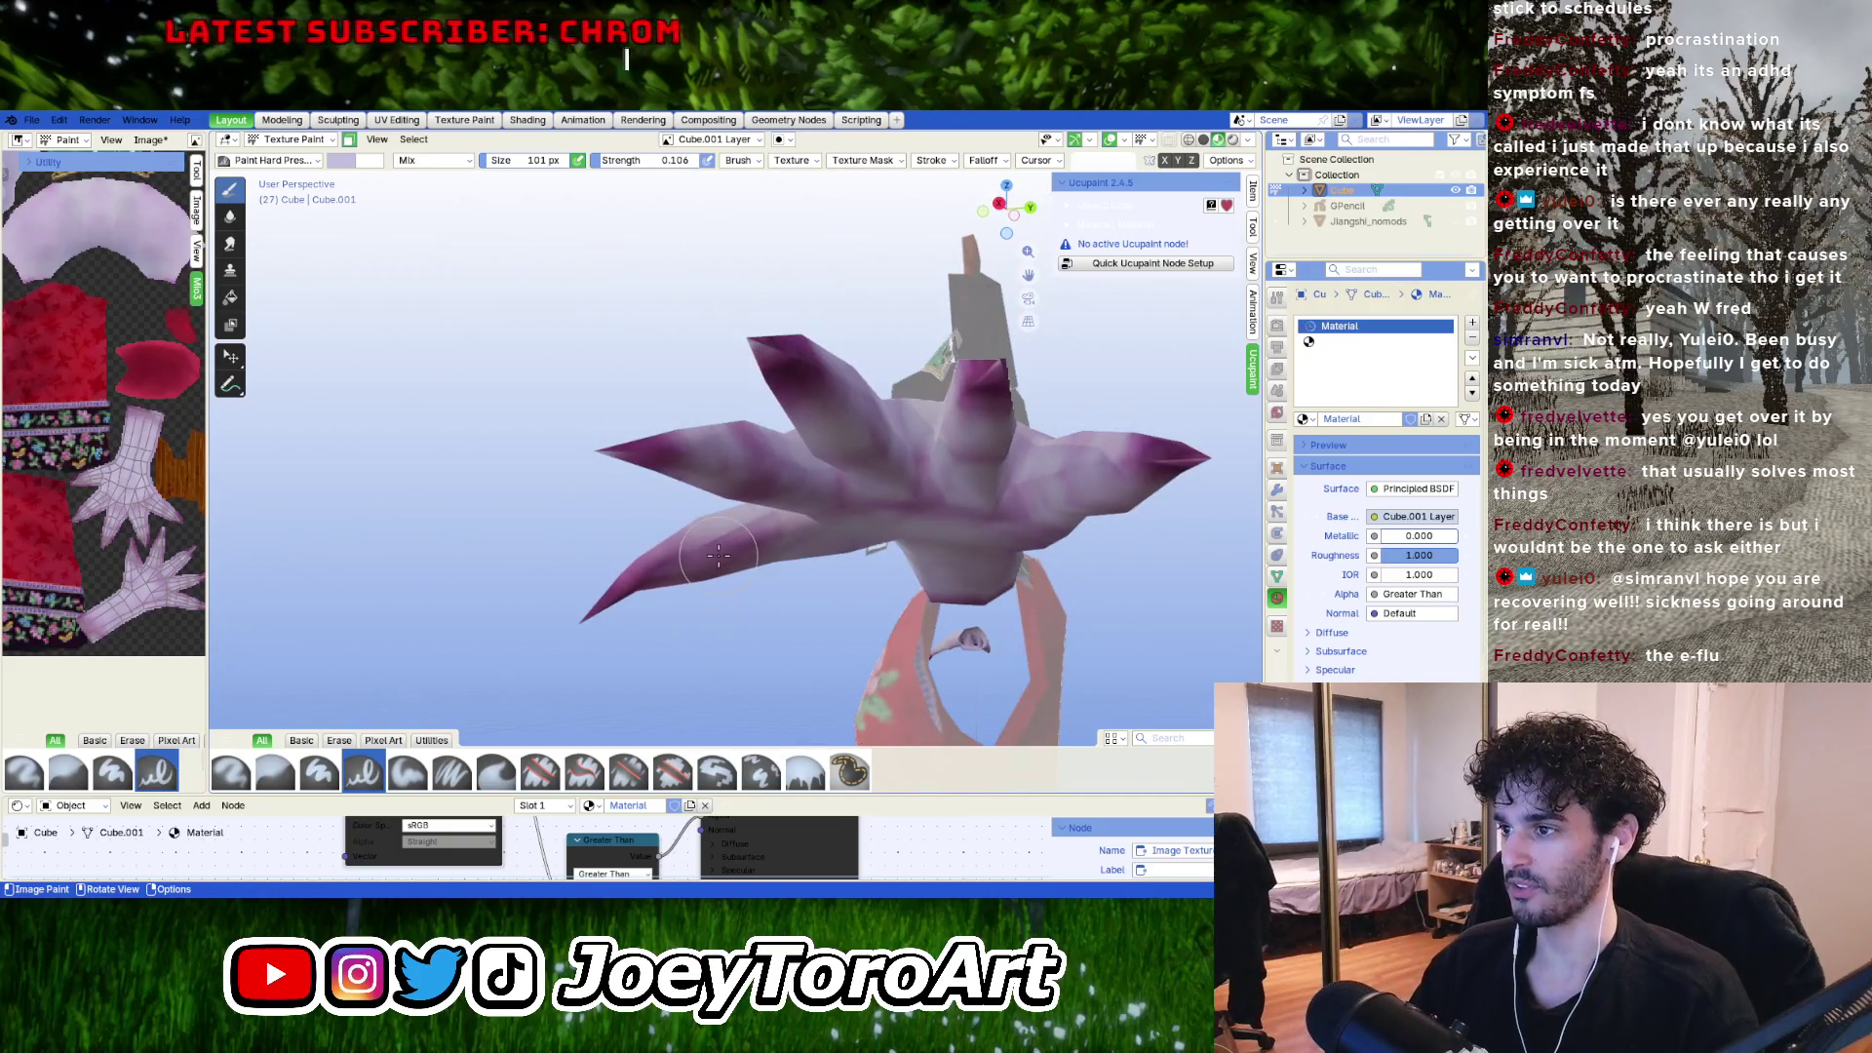
{"action": "mouse_move", "coordinate": [736, 553]}
{"action": "middle_mouse_down"}
{"action": "mouse_move", "coordinate": [714, 605]}
{"action": "mouse_move", "coordinate": [770, 693]}
{"action": "middle_mouse_up"}
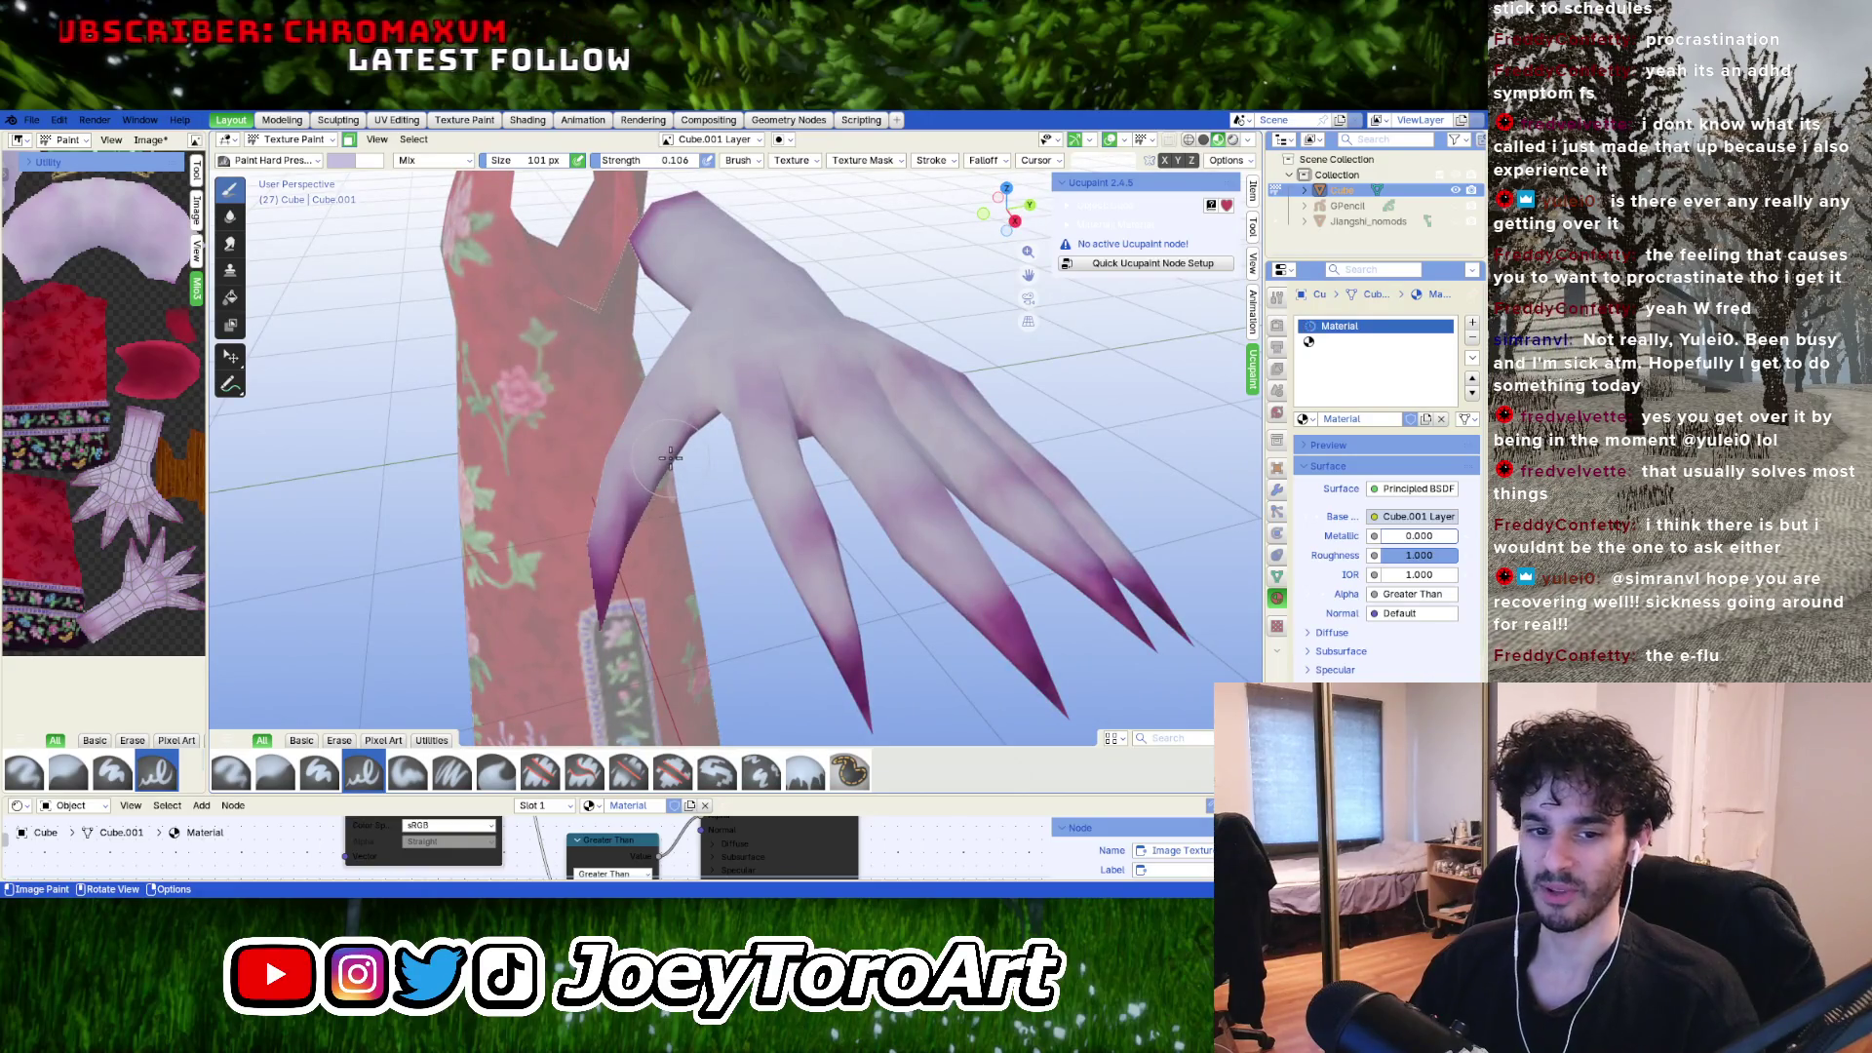
{"action": "middle_click_drag", "start_coordinate": [670, 457], "coordinate": [688, 553]}
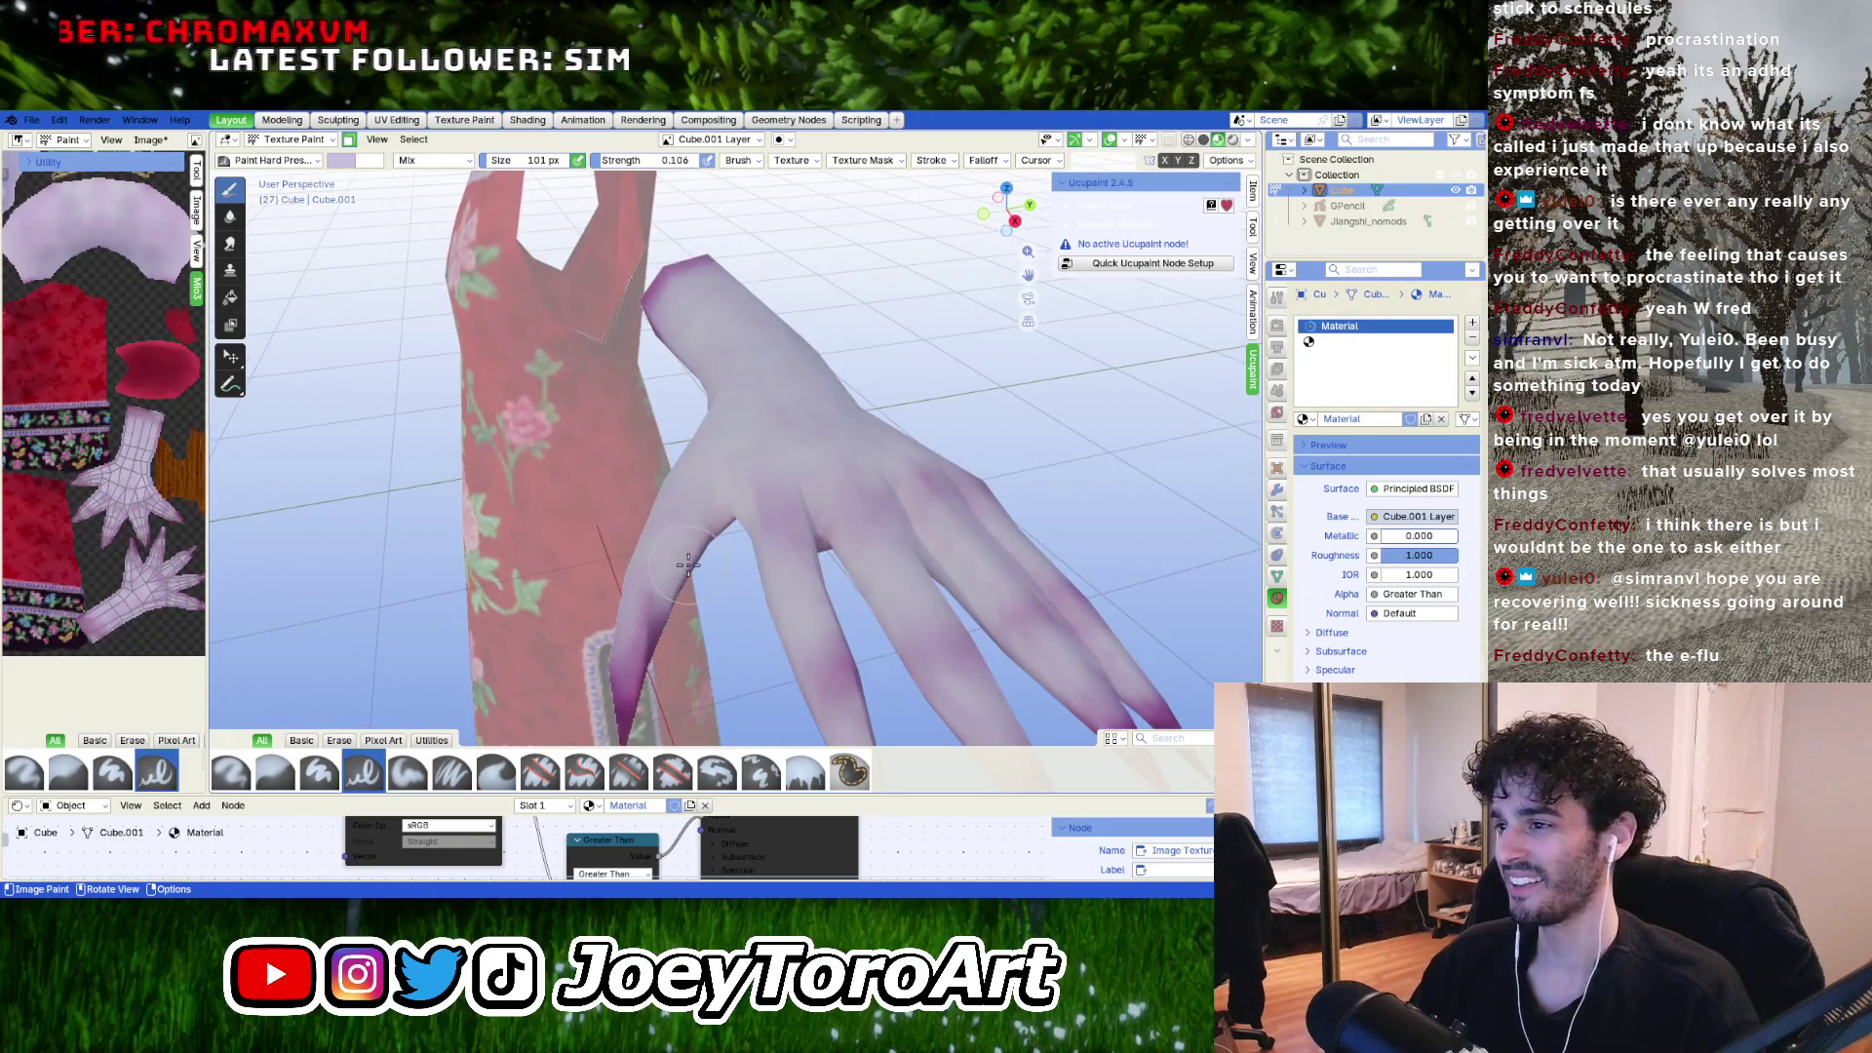
{"action": "right_click", "coordinate": [649, 640]}
Sample a pale purple from the hand's skin as the paint colour.
{"action": "left_click", "coordinate": [505, 538]}
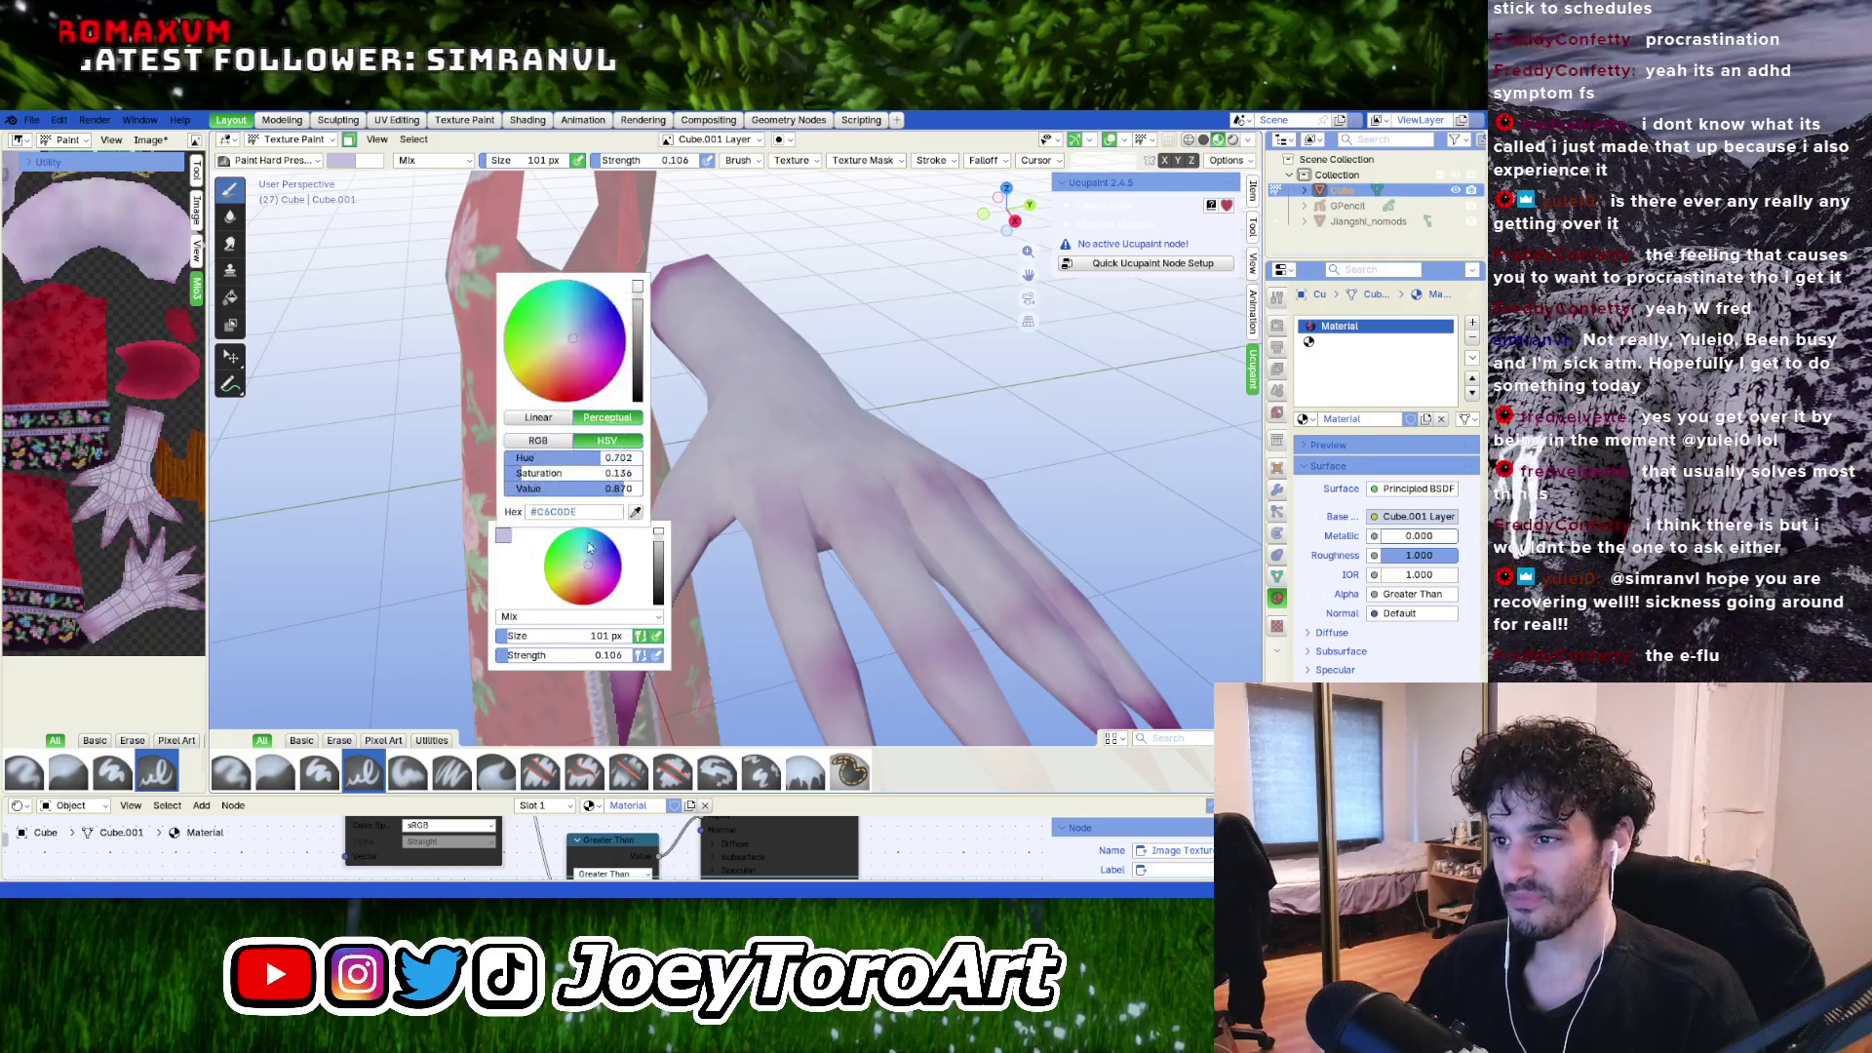
{"action": "left_click", "coordinate": [635, 514]}
{"action": "left_click", "coordinate": [778, 504]}
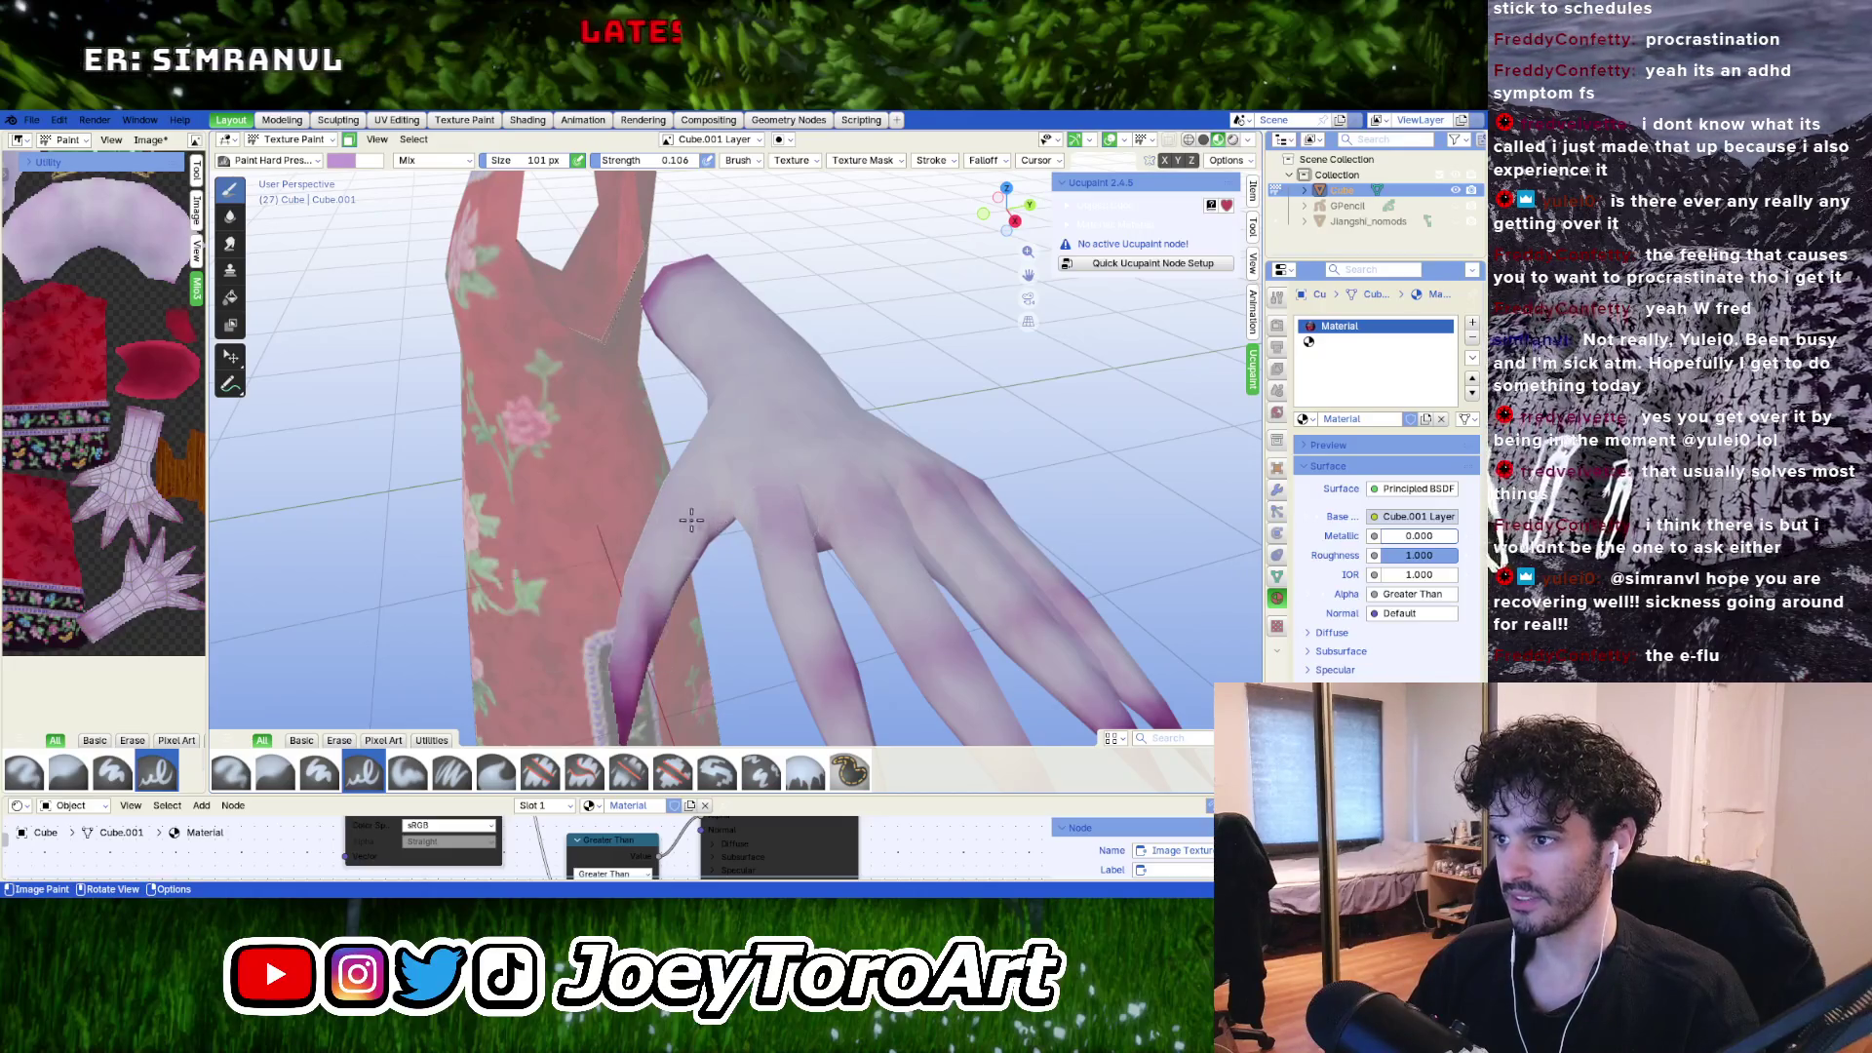
Soften the back of the hand and fingers with the pale lavender paint.
{"action": "mouse_move", "coordinate": [669, 494]}
{"action": "middle_mouse_down"}
{"action": "mouse_move", "coordinate": [842, 472]}
{"action": "mouse_move", "coordinate": [761, 542]}
{"action": "middle_mouse_up"}
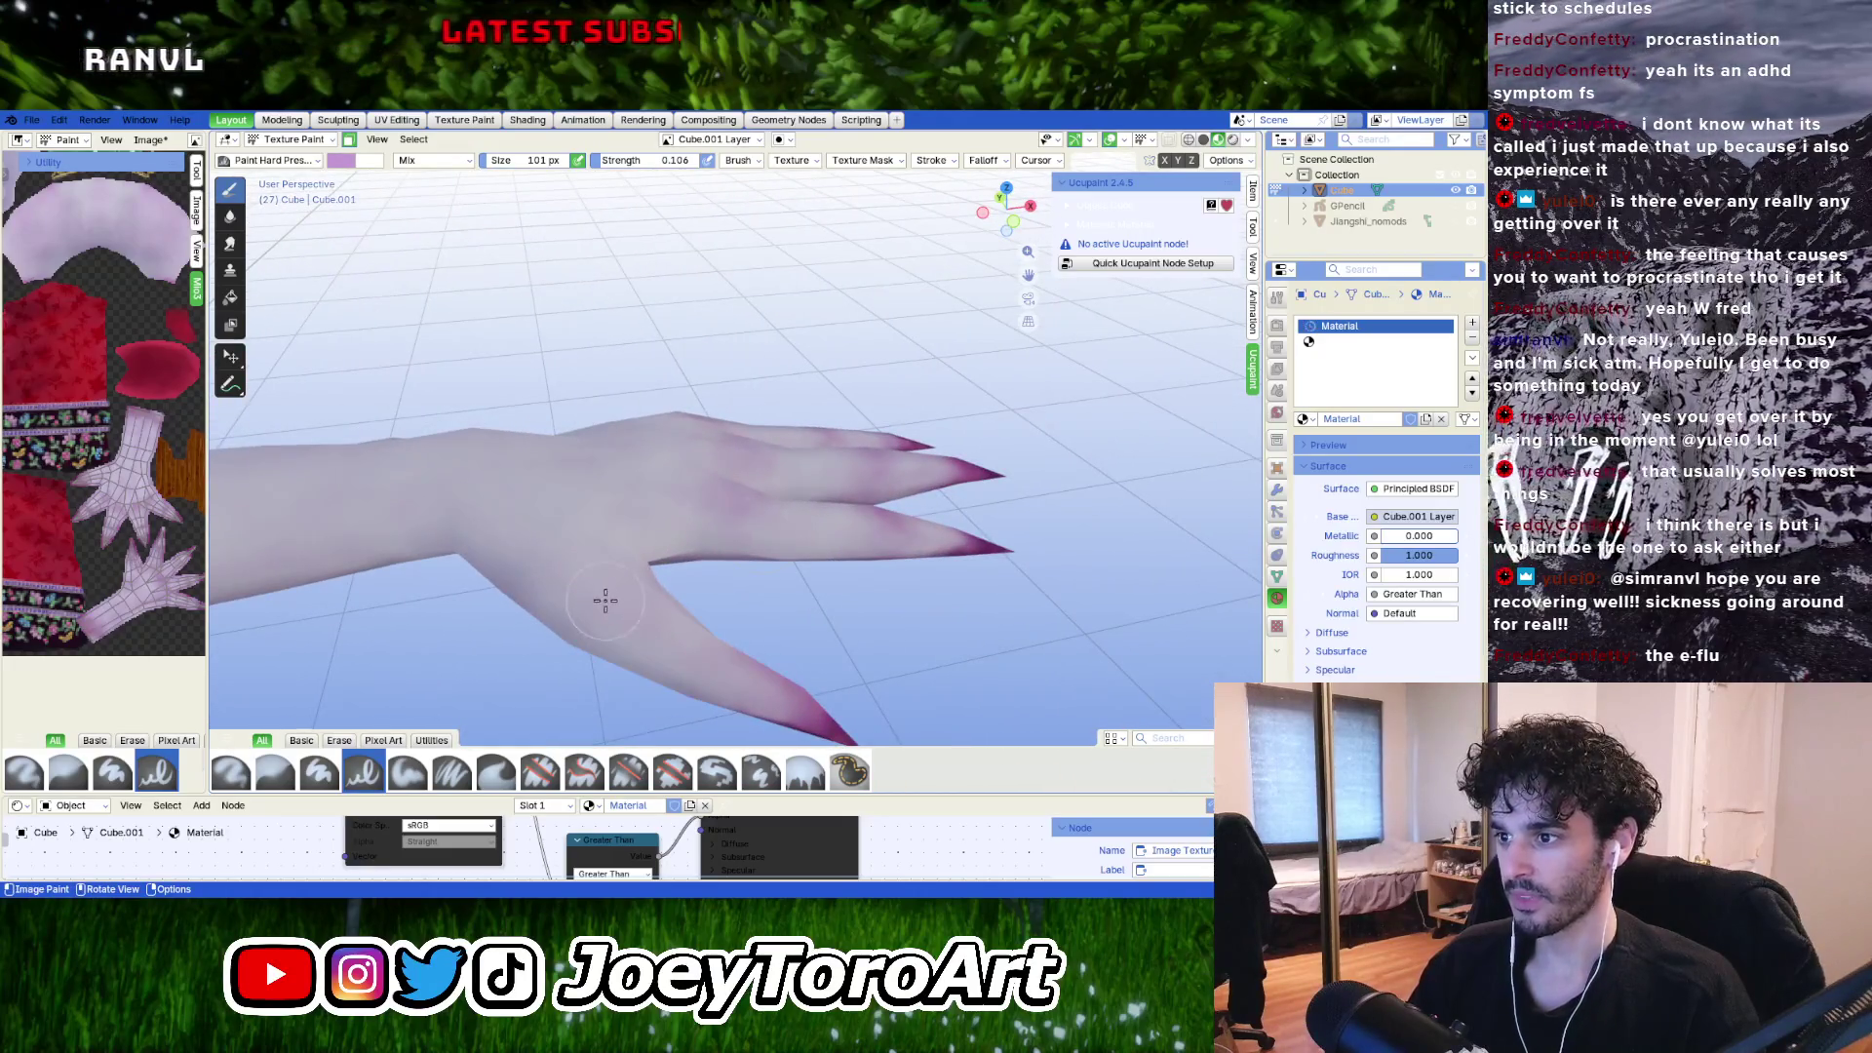
{"action": "mouse_move", "coordinate": [605, 600]}
{"action": "middle_mouse_down"}
{"action": "mouse_move", "coordinate": [656, 640]}
{"action": "mouse_move", "coordinate": [730, 401]}
{"action": "middle_mouse_up"}
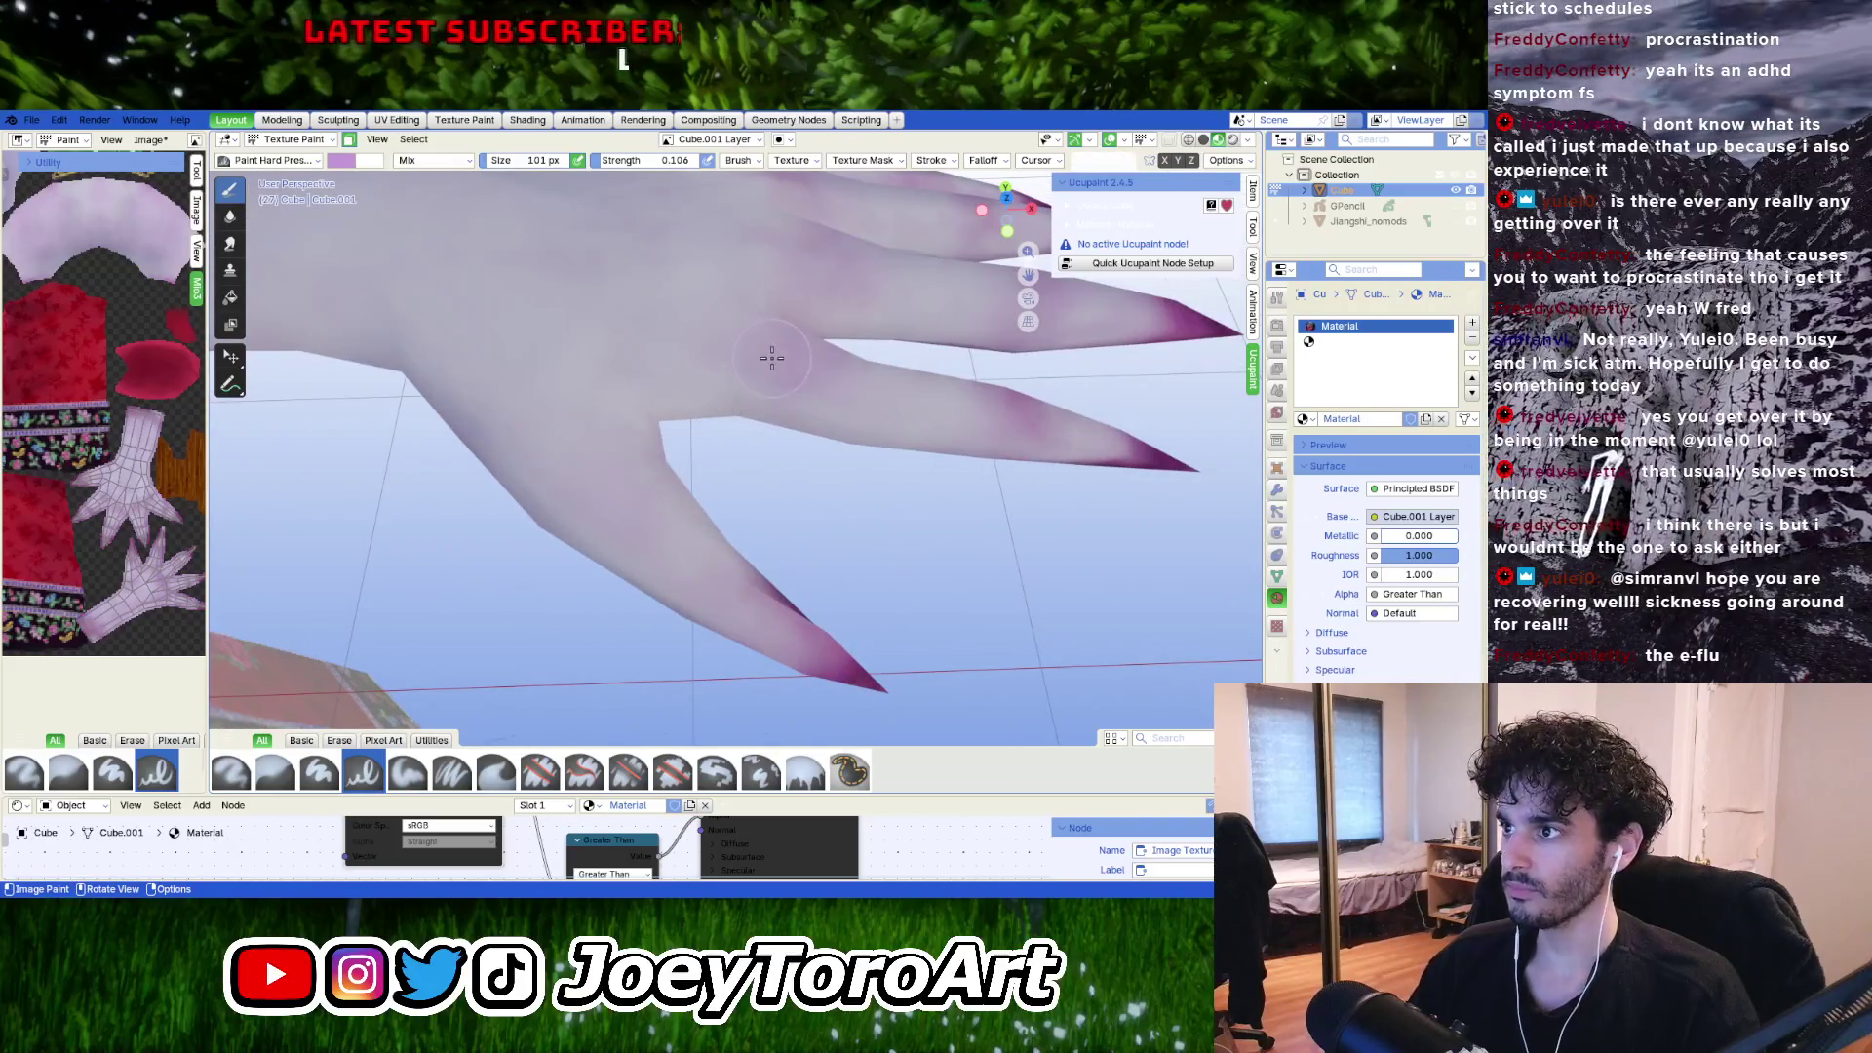
{"action": "mouse_move", "coordinate": [852, 385]}
{"action": "middle_mouse_down"}
{"action": "mouse_move", "coordinate": [819, 517]}
{"action": "mouse_move", "coordinate": [706, 497]}
{"action": "middle_mouse_up"}
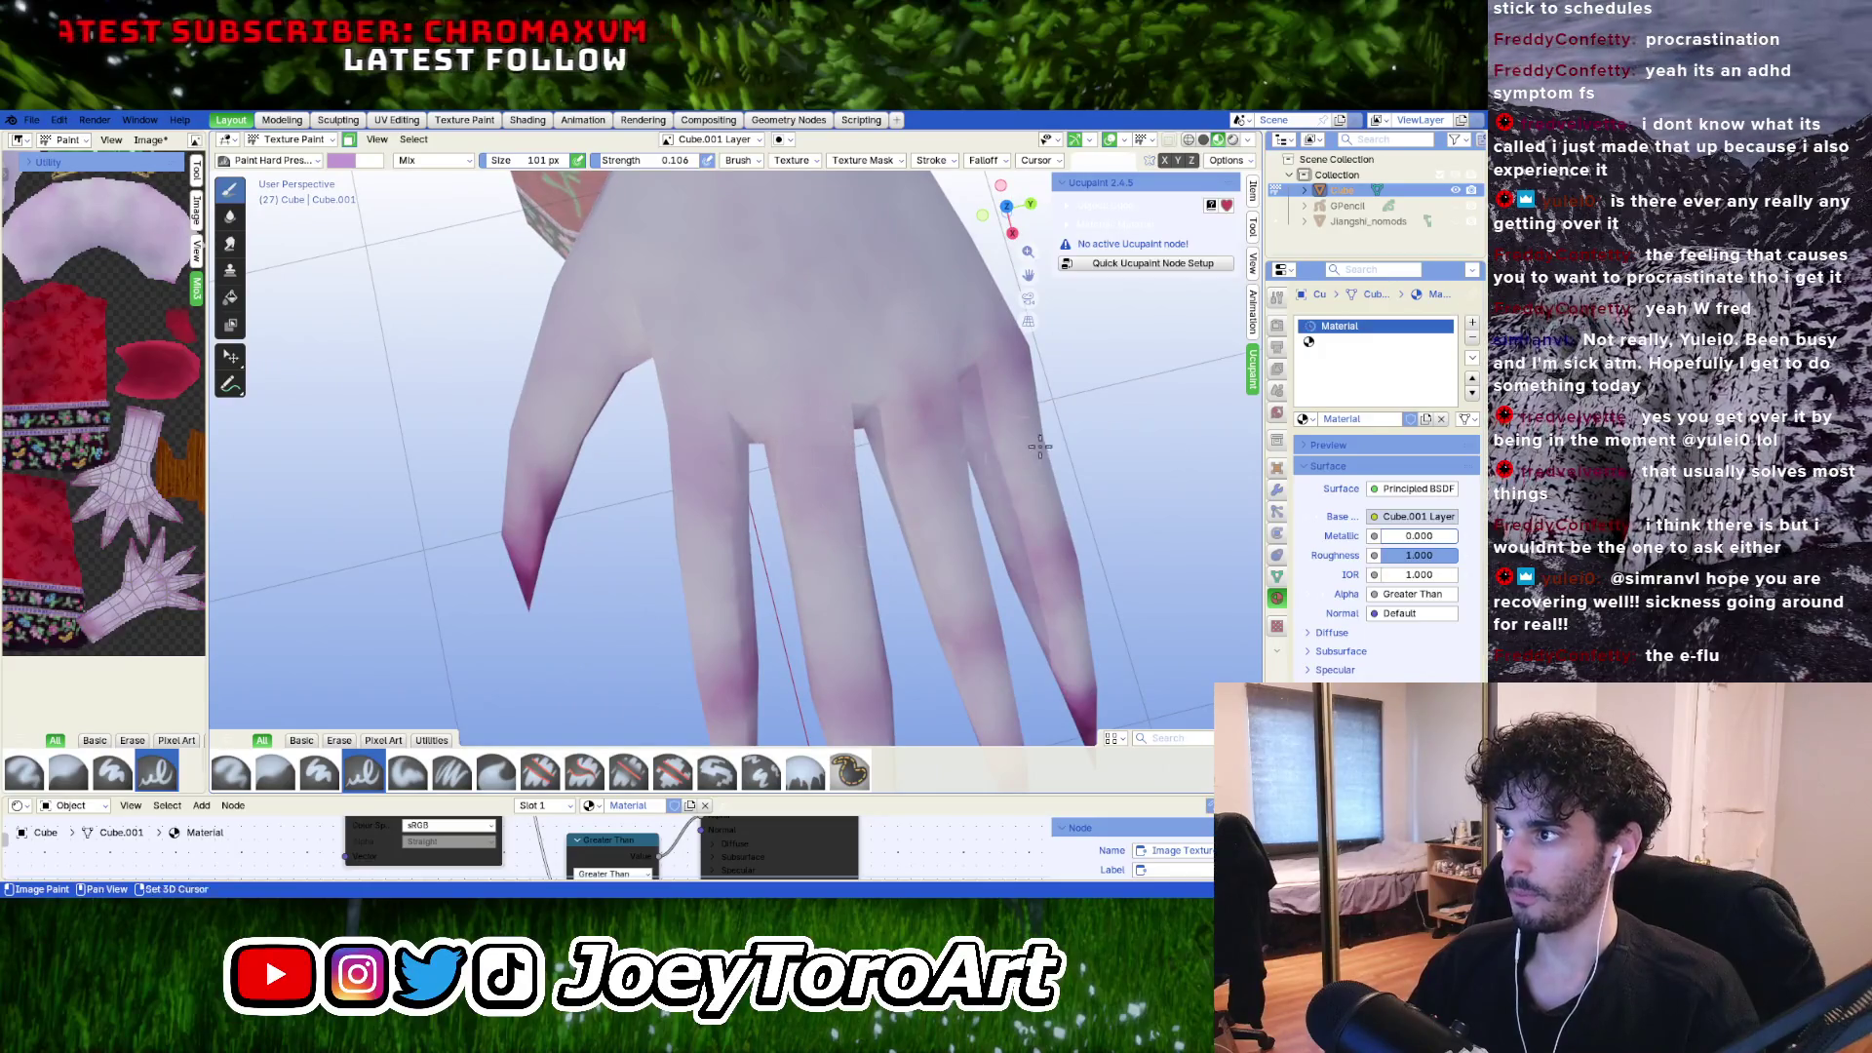
{"action": "middle_click_drag", "start_coordinate": [819, 420], "coordinate": [746, 451]}
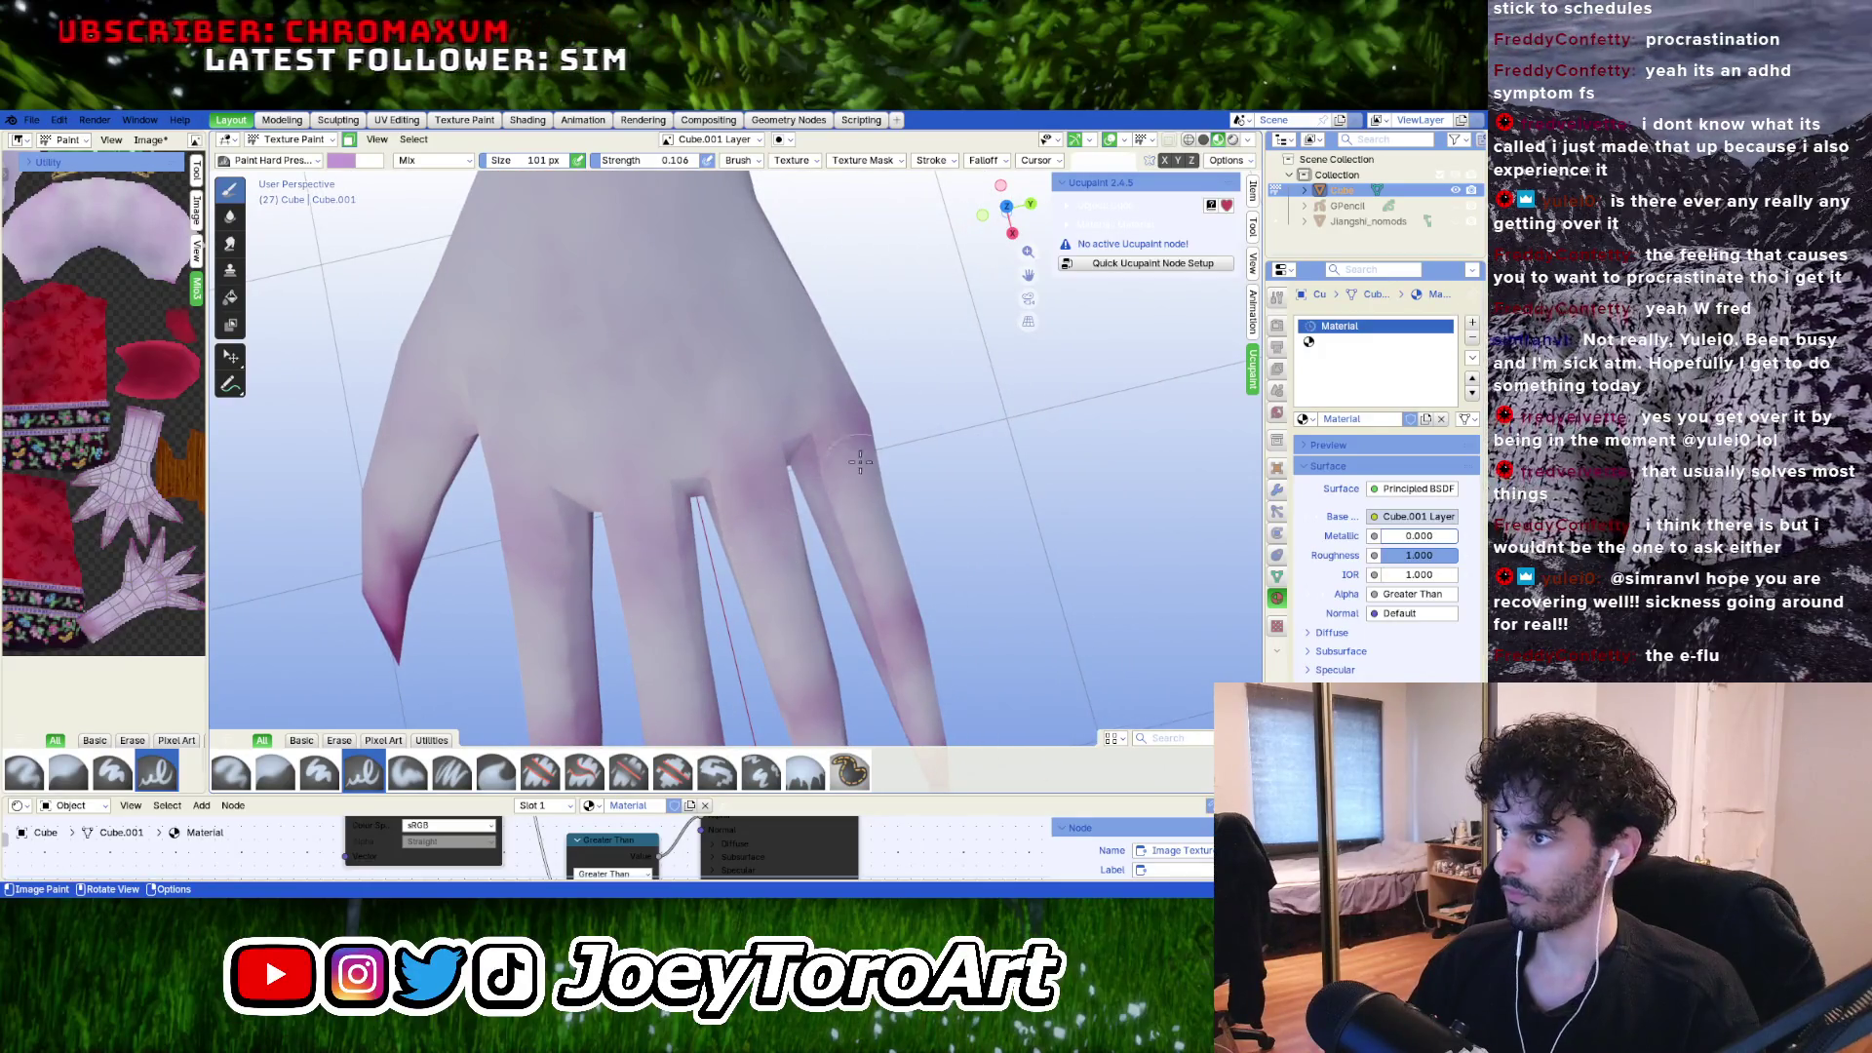
{"action": "scroll", "coordinate": [850, 480], "scroll_direction": "down", "scroll_amount": 6}
{"action": "middle_click_drag", "start_coordinate": [819, 497], "coordinate": [894, 371]}
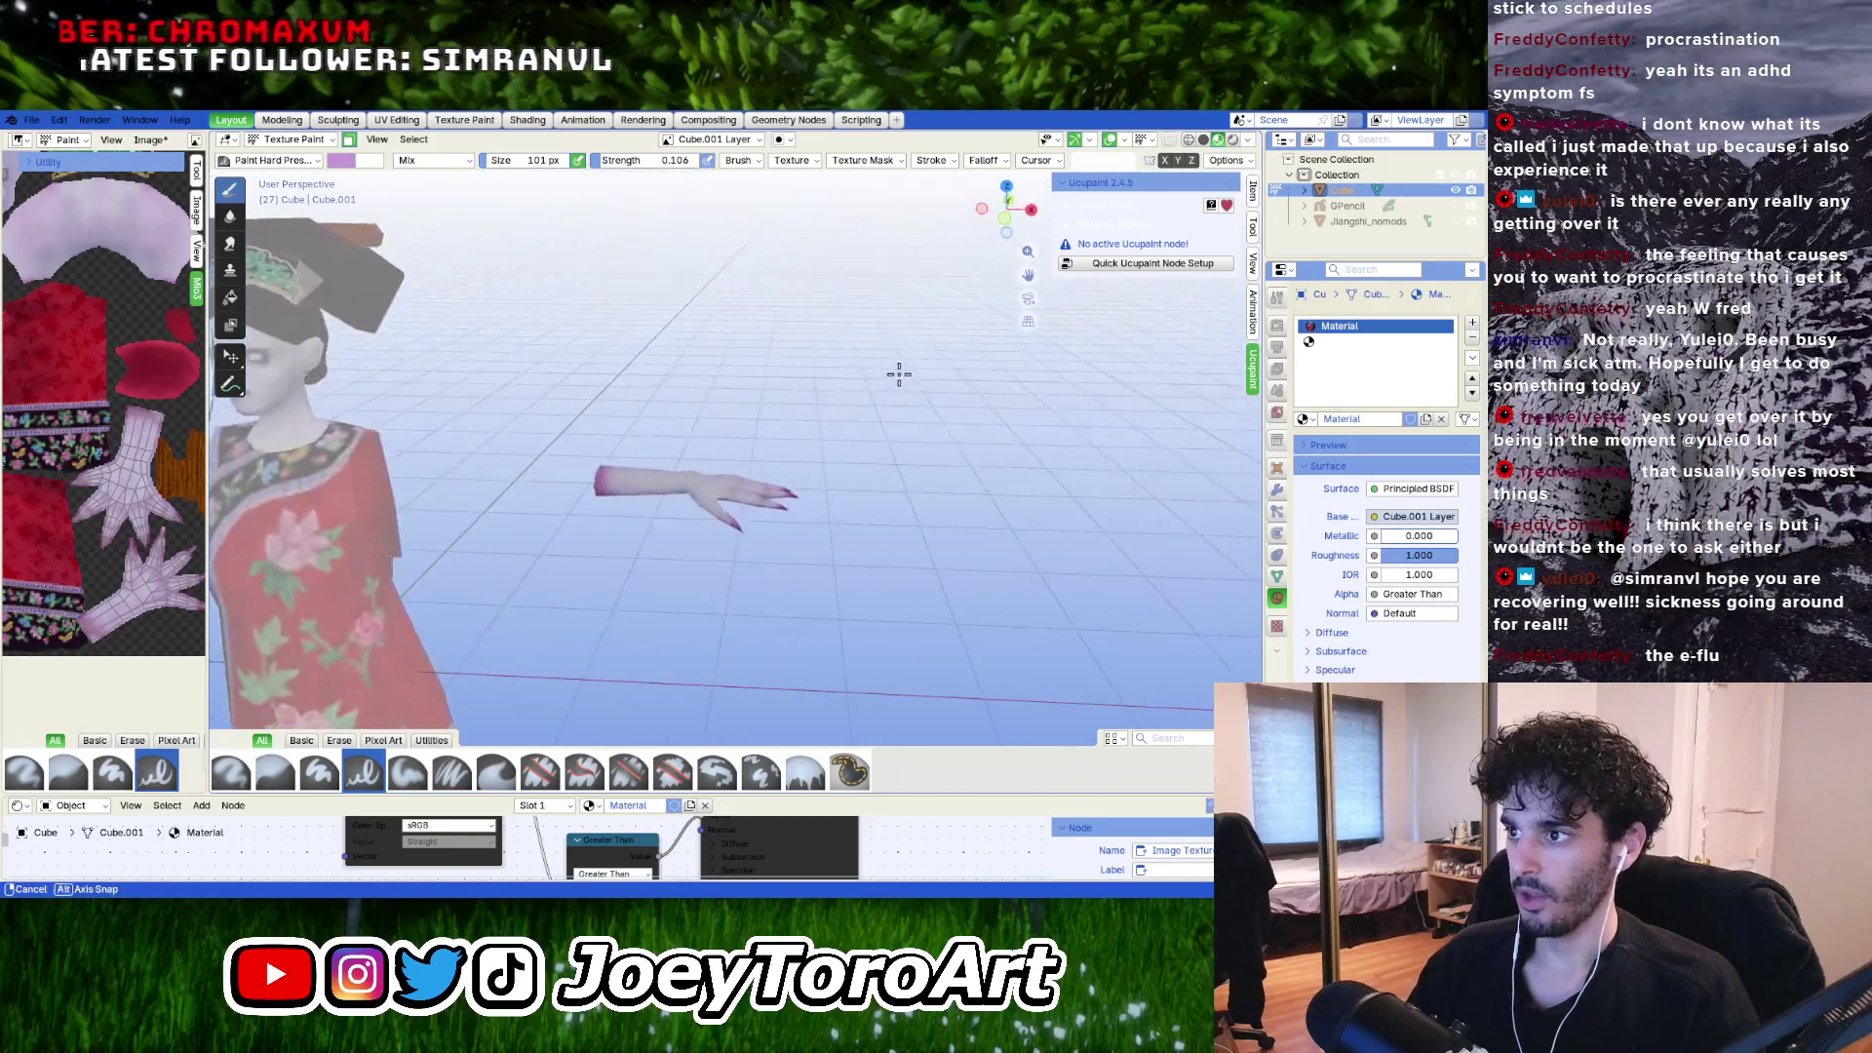
{"action": "scroll", "coordinate": [708, 575], "scroll_direction": "up", "scroll_amount": 5}
{"action": "scroll", "coordinate": [708, 575], "scroll_direction": "down", "scroll_amount": 5}
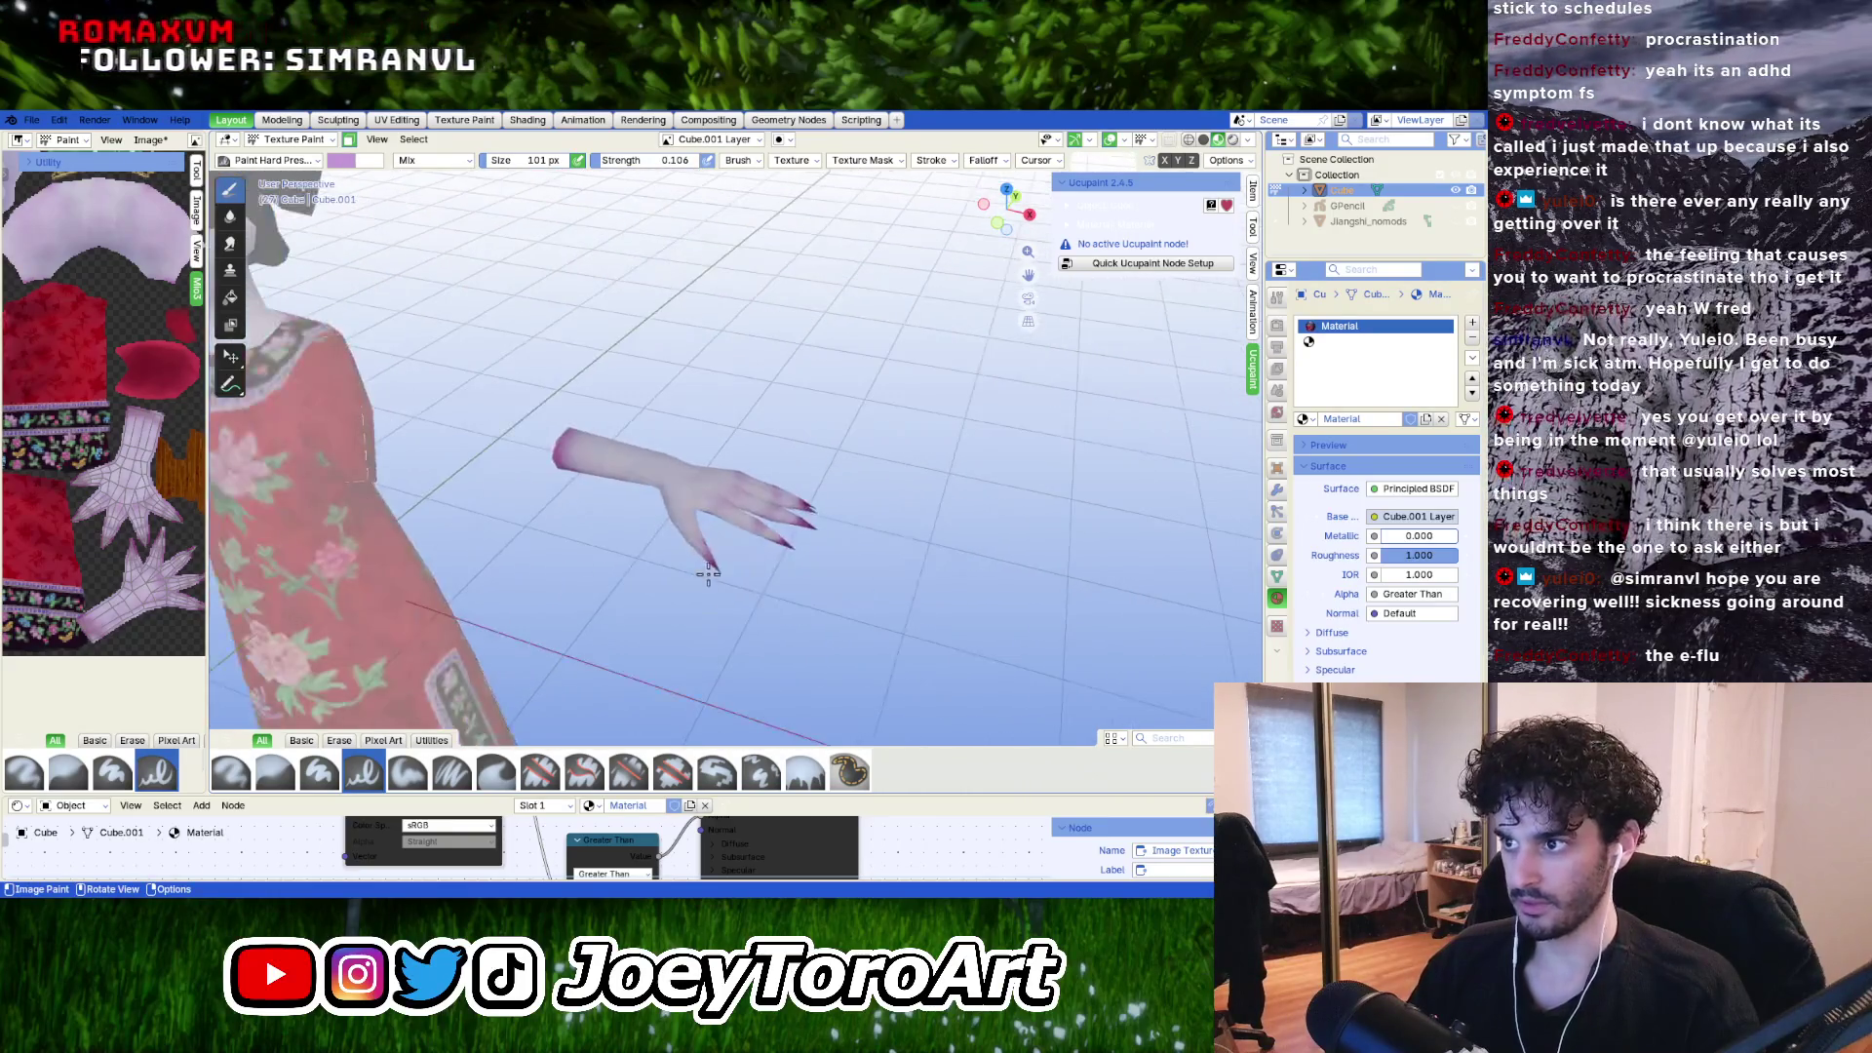
{"action": "mouse_move", "coordinate": [708, 575]}
{"action": "middle_mouse_down"}
{"action": "mouse_move", "coordinate": [556, 501]}
{"action": "mouse_move", "coordinate": [681, 526]}
{"action": "middle_mouse_up"}
Toggle into Edit Mode and back to Texture Paint, framing the hand.
{"action": "key", "text": "Tab"}
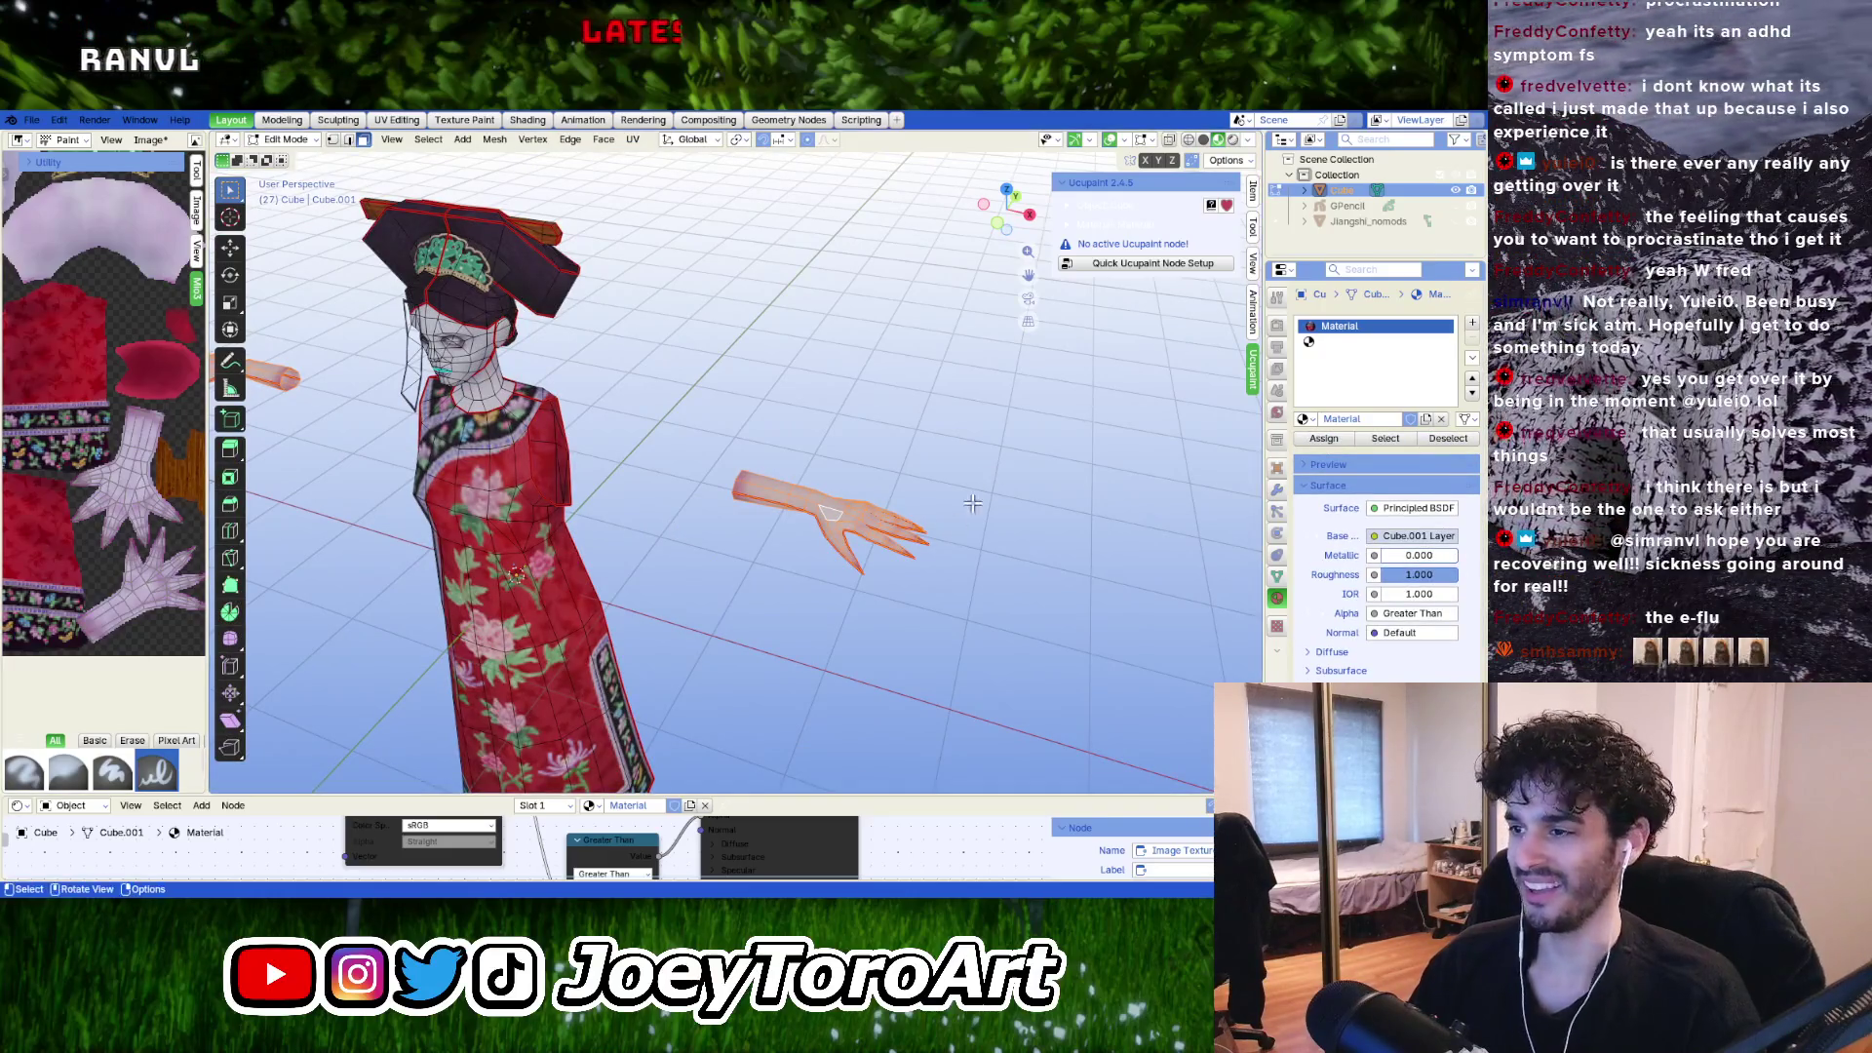
{"action": "key", "text": "Tab"}
{"action": "scroll", "coordinate": [888, 616], "scroll_direction": "up", "scroll_amount": 5}
{"action": "mouse_move", "coordinate": [589, 535]}
{"action": "middle_mouse_down"}
{"action": "mouse_move", "coordinate": [471, 543]}
{"action": "mouse_move", "coordinate": [649, 470]}
{"action": "middle_mouse_up"}
{"action": "scroll", "coordinate": [650, 470], "scroll_direction": "up", "scroll_amount": 3}
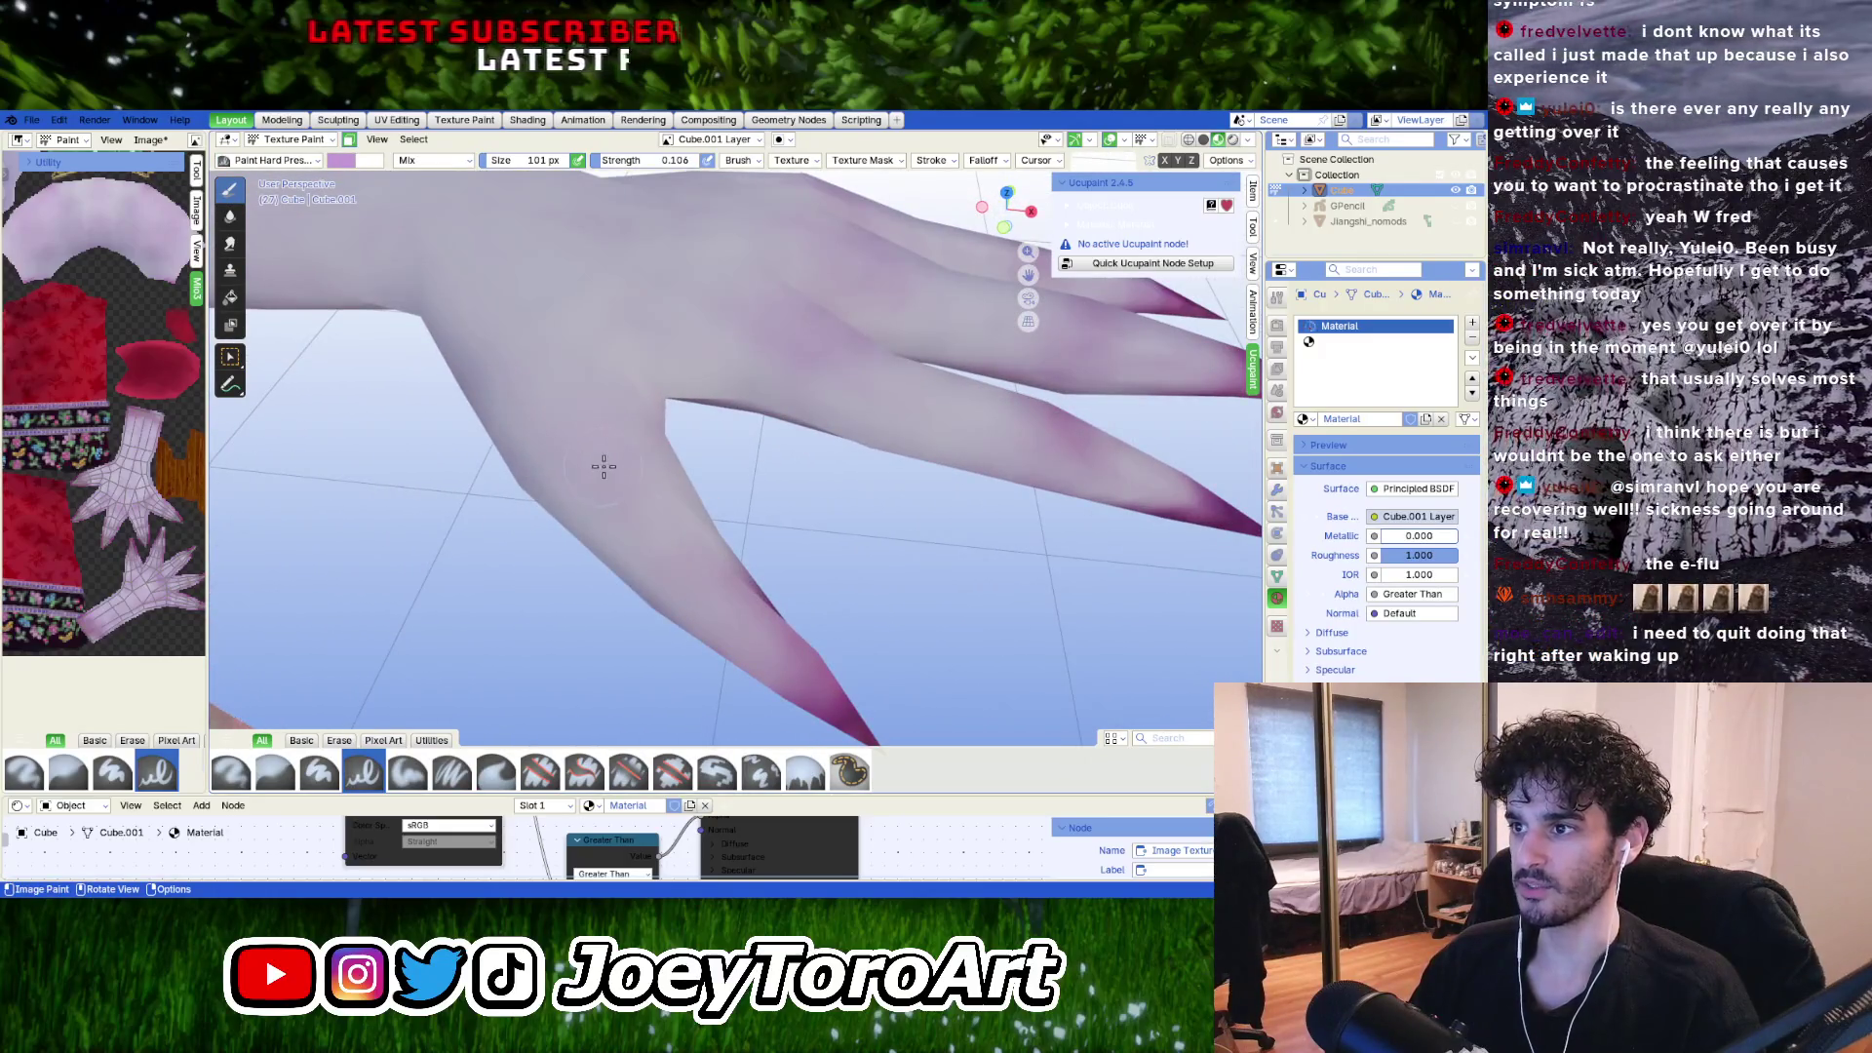
Paint pale lavender skin fading into deep magenta along the long fingertips.
{"action": "mouse_move", "coordinate": [714, 608]}
{"action": "middle_mouse_down"}
{"action": "mouse_move", "coordinate": [838, 438]}
{"action": "mouse_move", "coordinate": [755, 466]}
{"action": "mouse_move", "coordinate": [677, 395]}
{"action": "middle_mouse_up"}
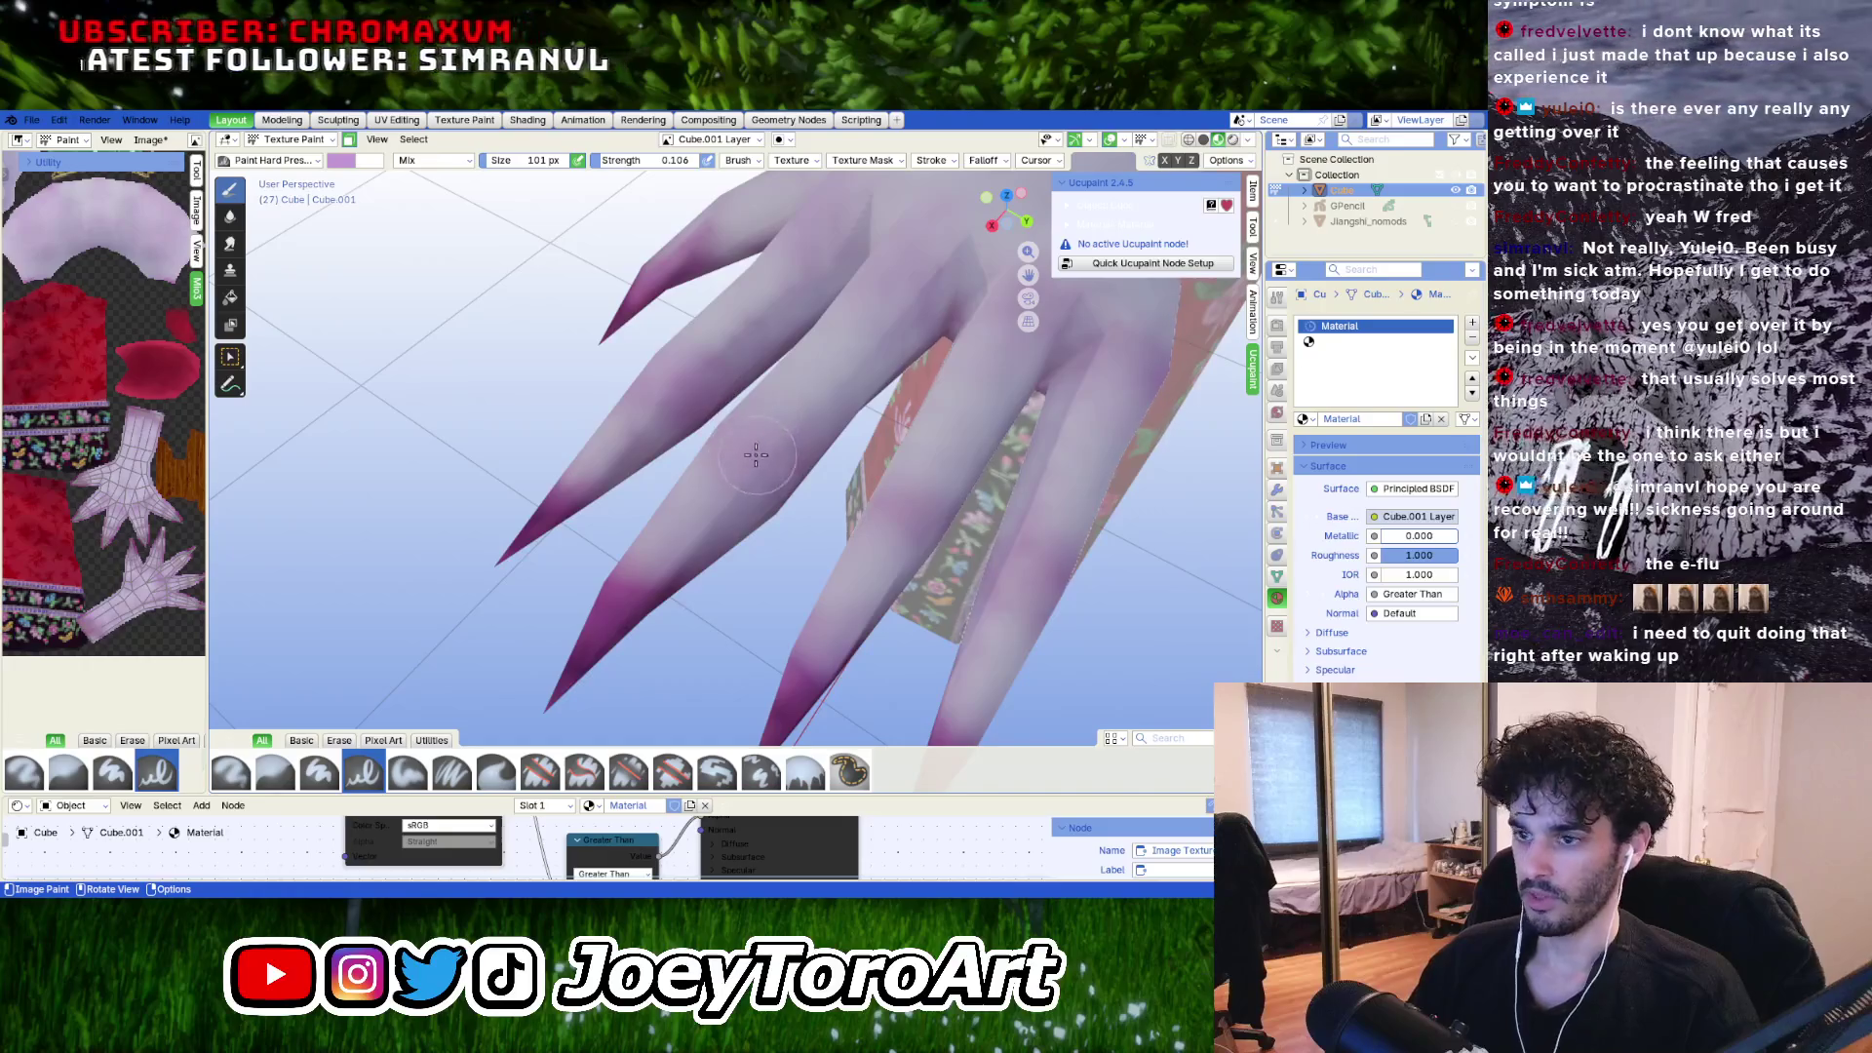
{"action": "mouse_move", "coordinate": [747, 450]}
{"action": "middle_mouse_down"}
{"action": "mouse_move", "coordinate": [643, 507]}
{"action": "mouse_move", "coordinate": [751, 543]}
{"action": "mouse_move", "coordinate": [770, 570]}
{"action": "mouse_move", "coordinate": [732, 557]}
{"action": "middle_mouse_up"}
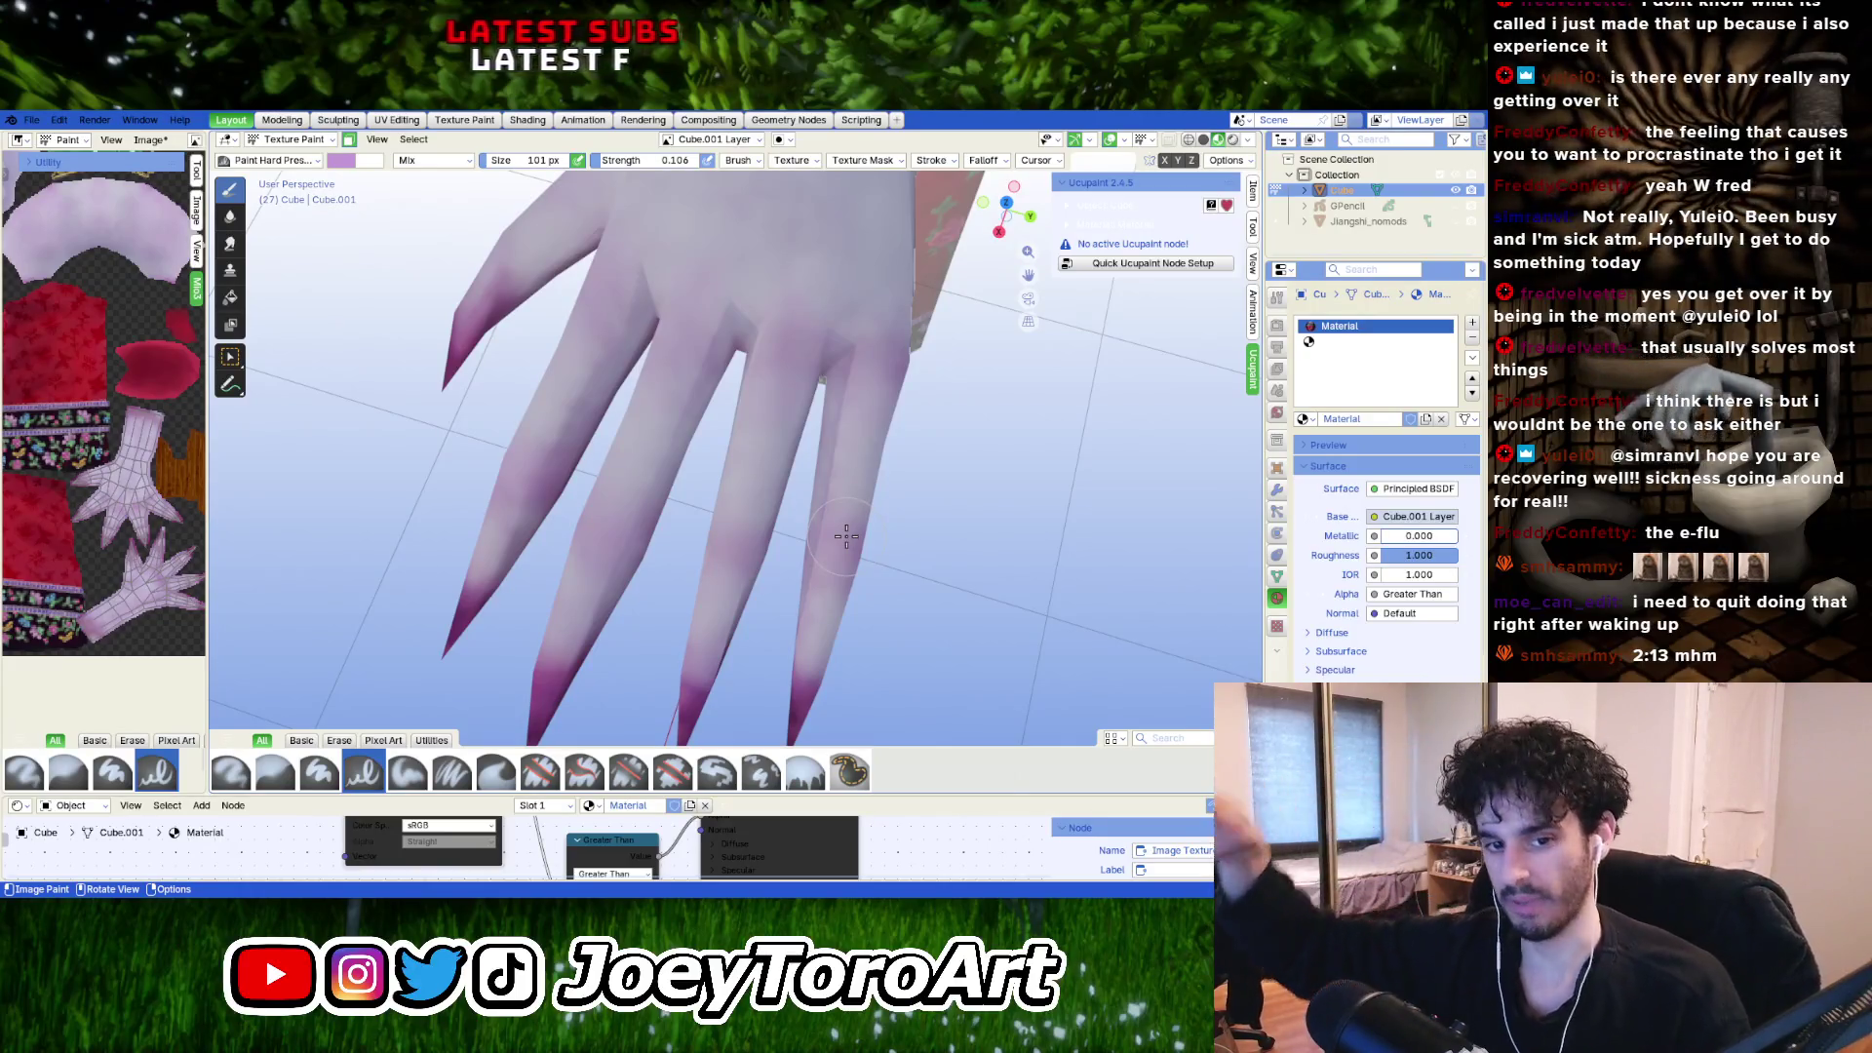
{"action": "mouse_move", "coordinate": [846, 535]}
{"action": "middle_mouse_down"}
{"action": "mouse_move", "coordinate": [736, 472]}
{"action": "mouse_move", "coordinate": [682, 512]}
{"action": "middle_mouse_up"}
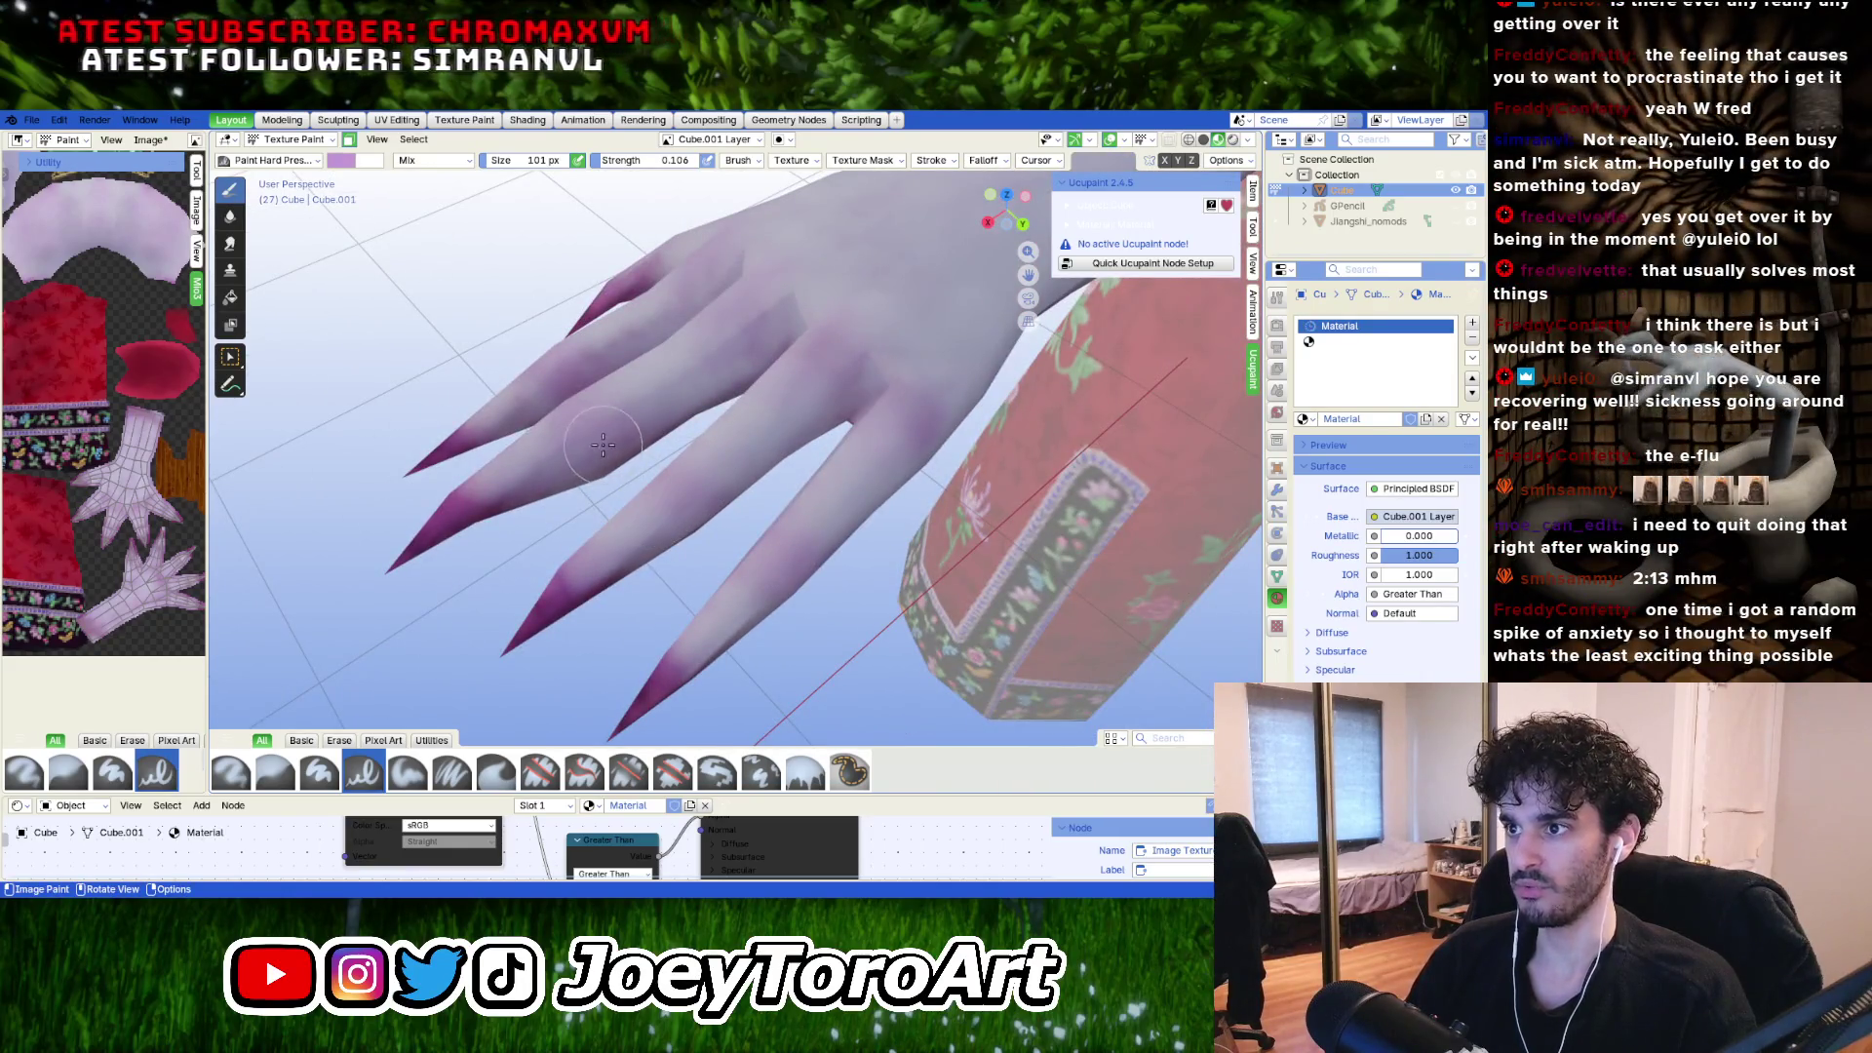
{"action": "mouse_move", "coordinate": [580, 456]}
{"action": "middle_mouse_down"}
{"action": "mouse_move", "coordinate": [565, 515]}
{"action": "mouse_move", "coordinate": [710, 422]}
{"action": "mouse_move", "coordinate": [848, 547]}
{"action": "mouse_move", "coordinate": [824, 532]}
{"action": "middle_mouse_up"}
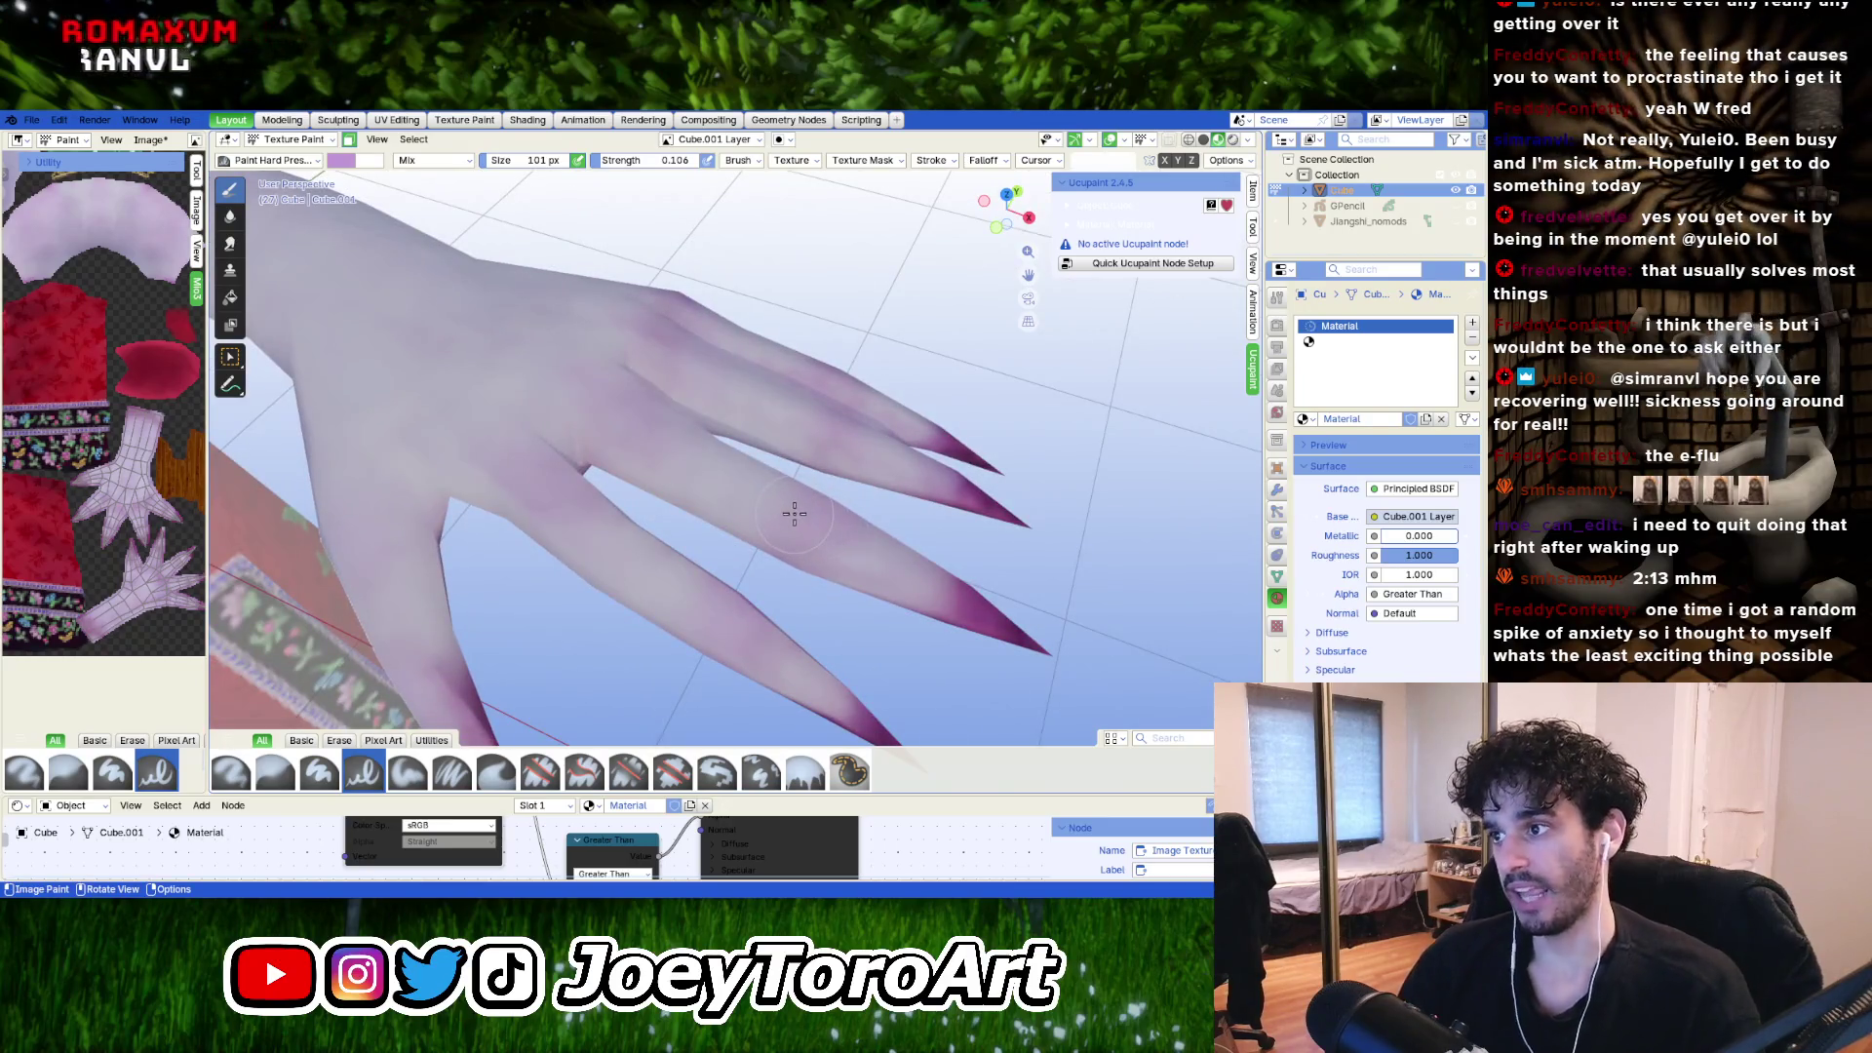
{"action": "mouse_move", "coordinate": [681, 430]}
{"action": "middle_mouse_down"}
{"action": "mouse_move", "coordinate": [669, 472]}
{"action": "mouse_move", "coordinate": [689, 506]}
{"action": "middle_mouse_up"}
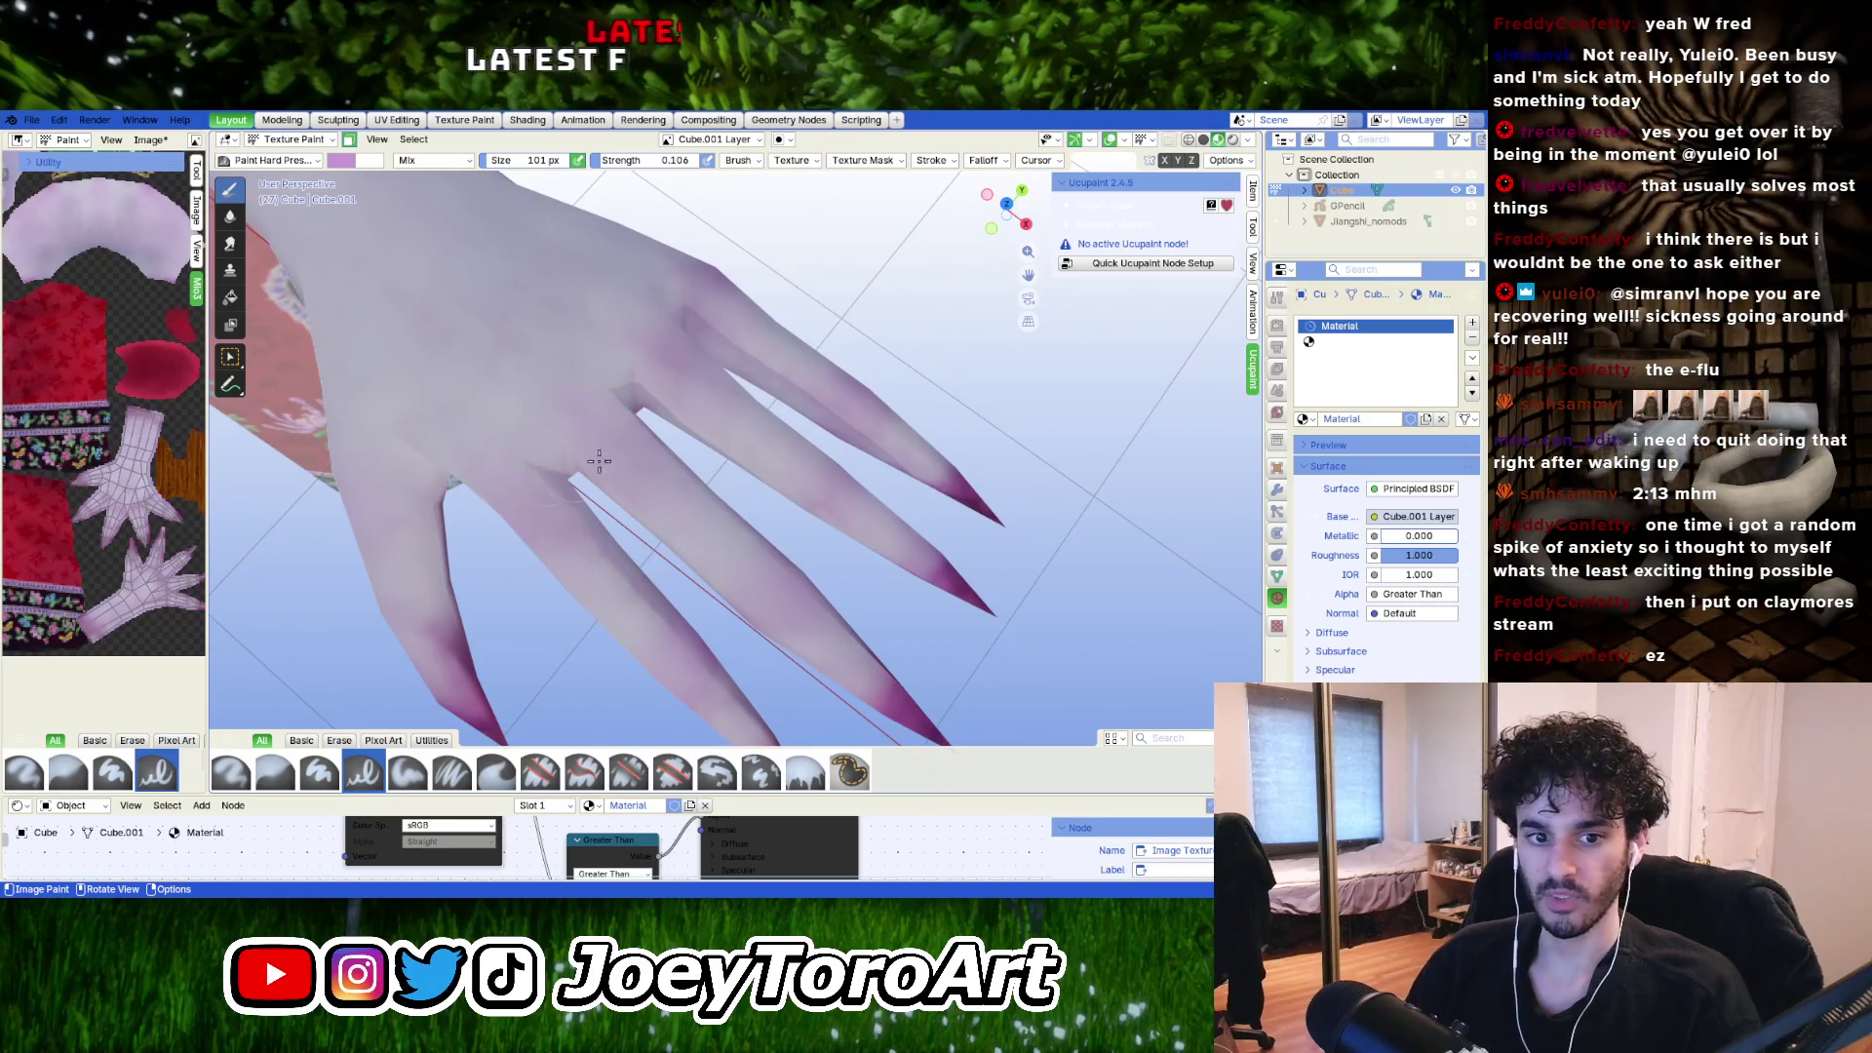
{"action": "middle_click_drag", "start_coordinate": [599, 461], "coordinate": [678, 519]}
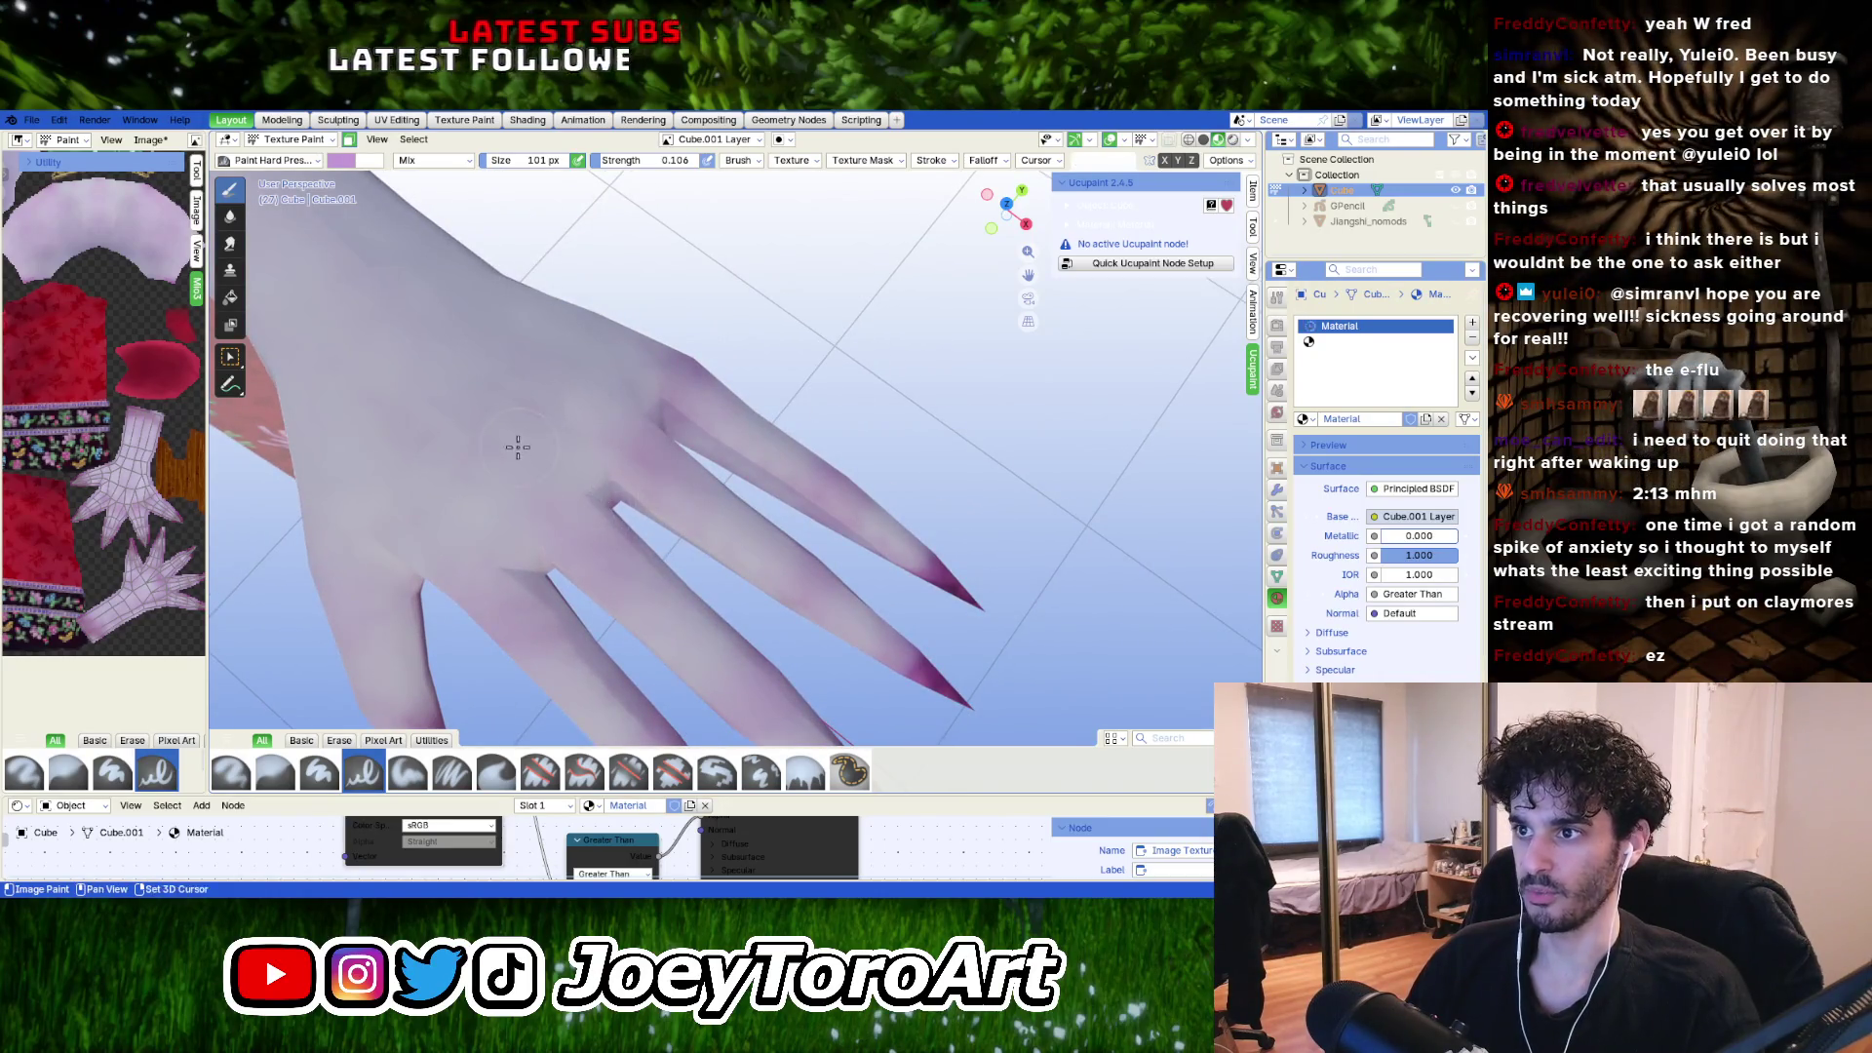
{"action": "middle_click_drag", "start_coordinate": [518, 448], "coordinate": [670, 560], "text": "shift"}
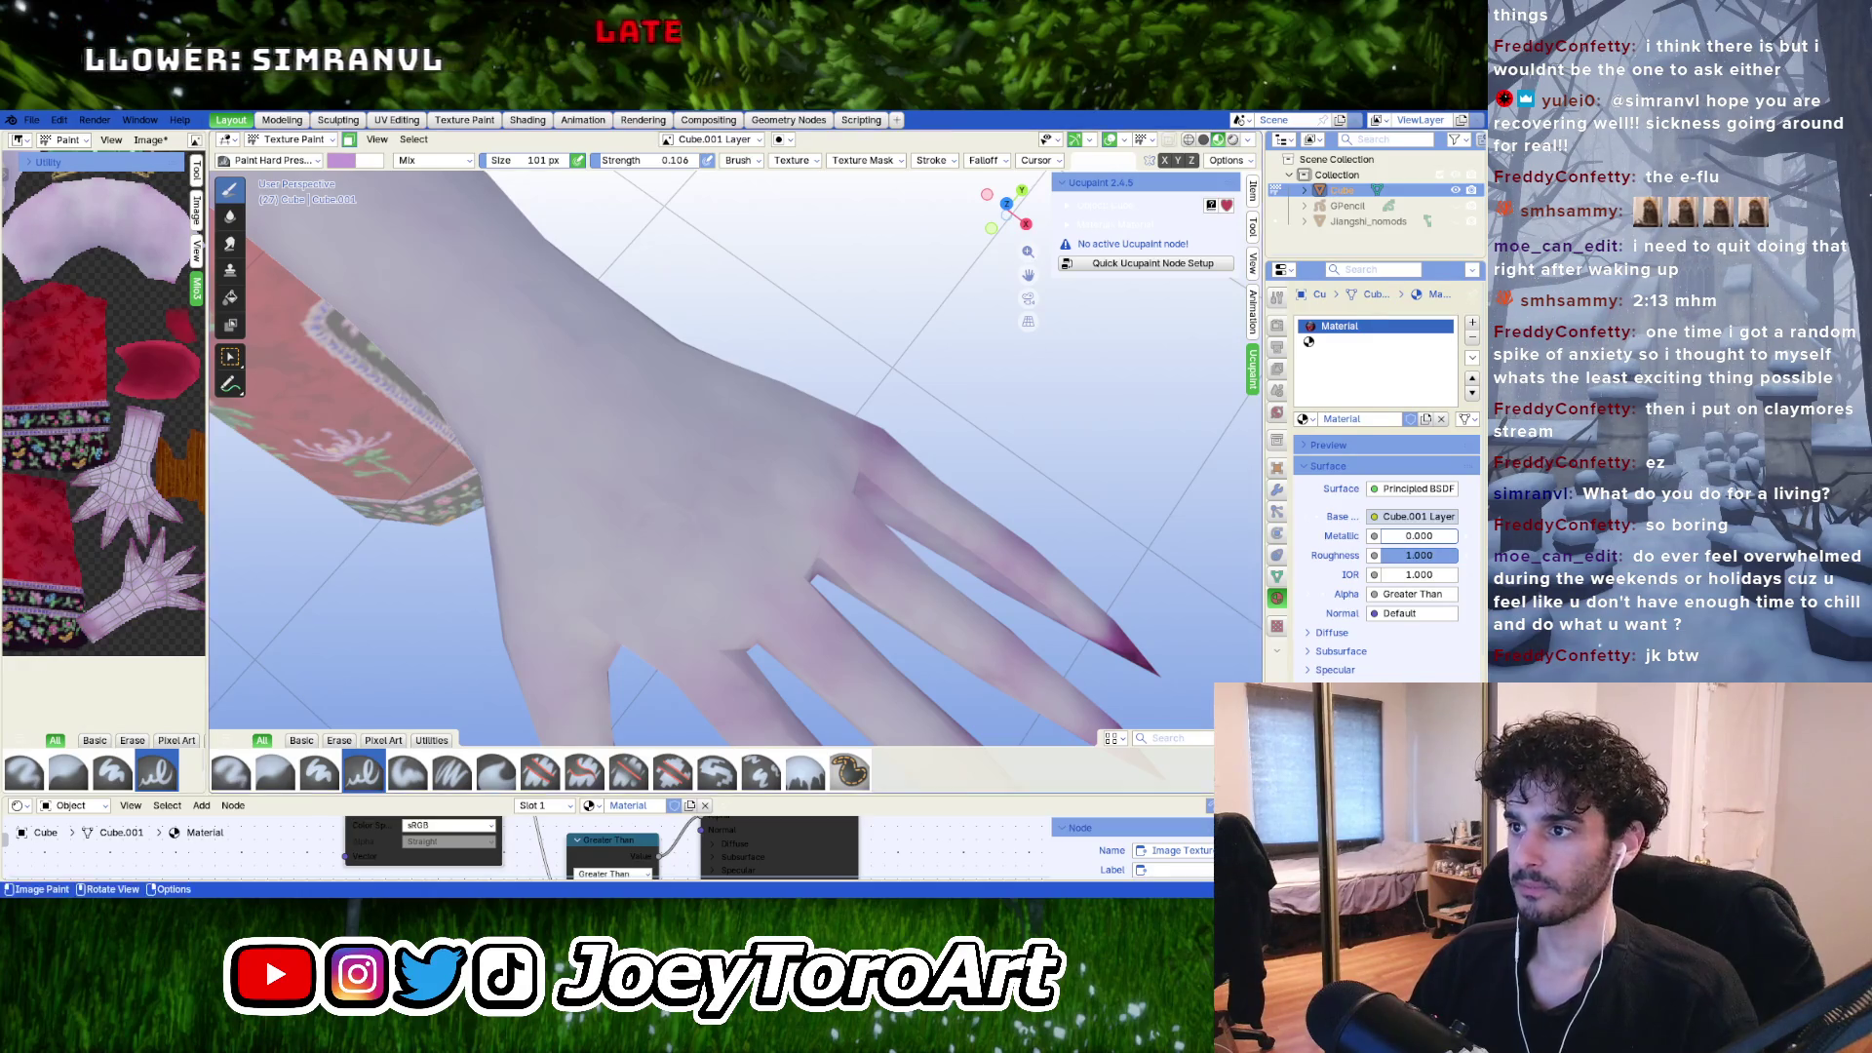
Brush the purple tint onto the tops and sides of the fingers and claw tips.
{"action": "mouse_move", "coordinate": [673, 526]}
{"action": "middle_mouse_down"}
{"action": "mouse_move", "coordinate": [719, 547]}
{"action": "mouse_move", "coordinate": [769, 523]}
{"action": "mouse_move", "coordinate": [778, 564]}
{"action": "mouse_move", "coordinate": [820, 566]}
{"action": "mouse_move", "coordinate": [781, 547]}
{"action": "mouse_move", "coordinate": [746, 586]}
{"action": "middle_mouse_up"}
{"action": "scroll", "coordinate": [769, 572], "scroll_direction": "up", "scroll_amount": 3}
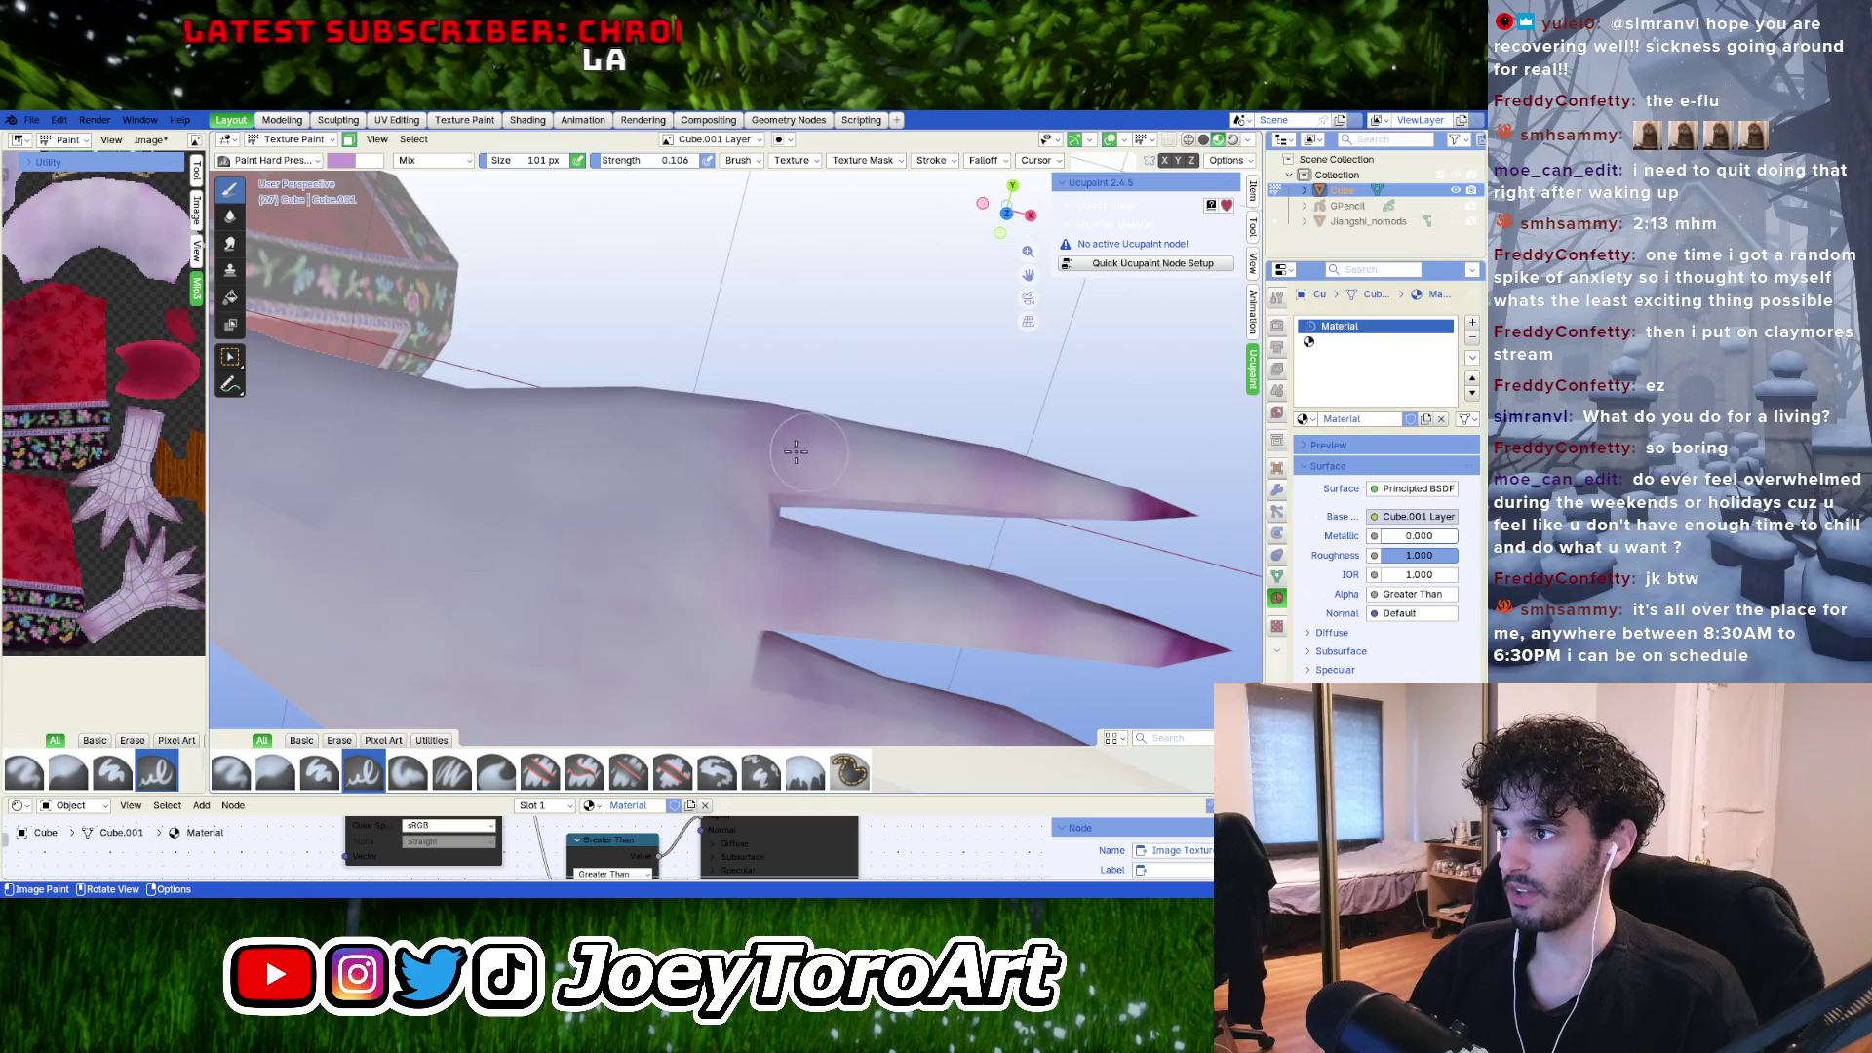
{"action": "middle_click_drag", "start_coordinate": [850, 451], "coordinate": [744, 459]}
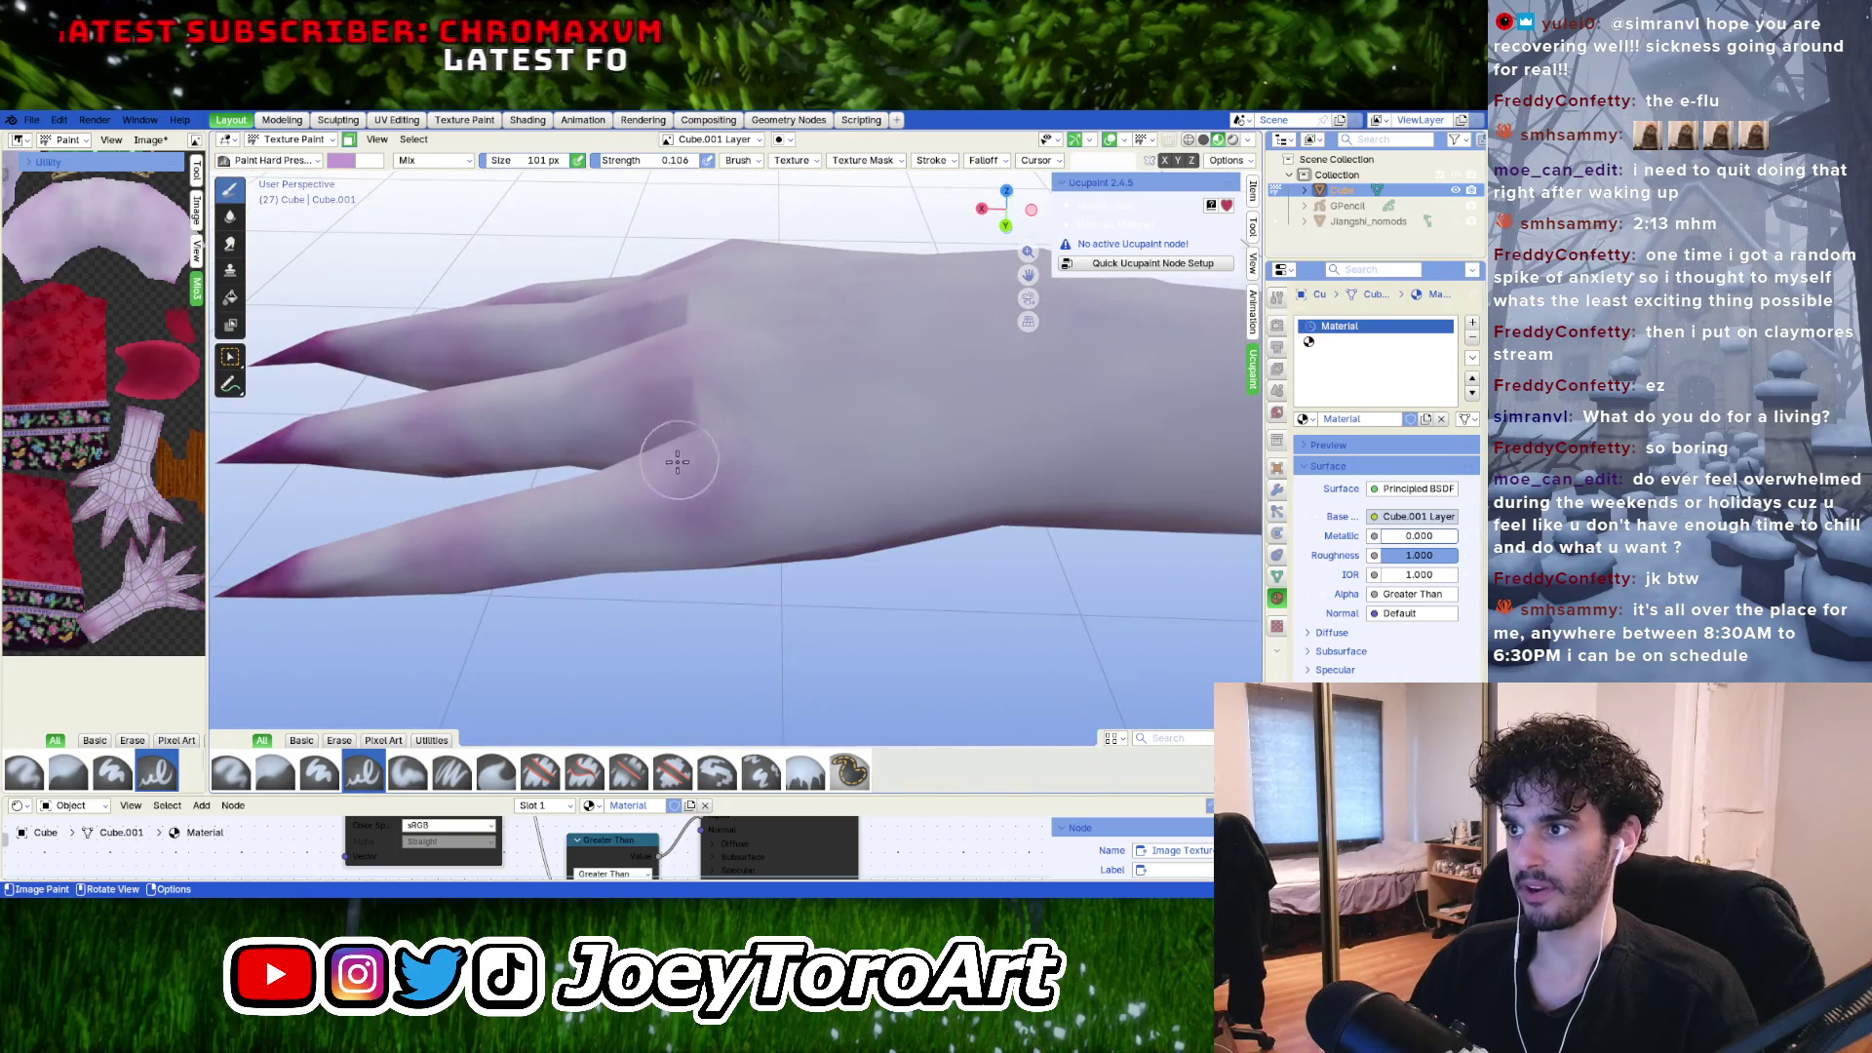
{"action": "mouse_move", "coordinate": [663, 507]}
{"action": "middle_mouse_down"}
{"action": "mouse_move", "coordinate": [683, 468]}
{"action": "mouse_move", "coordinate": [767, 526]}
{"action": "middle_mouse_up"}
{"action": "scroll", "coordinate": [770, 536], "scroll_direction": "down", "scroll_amount": 4}
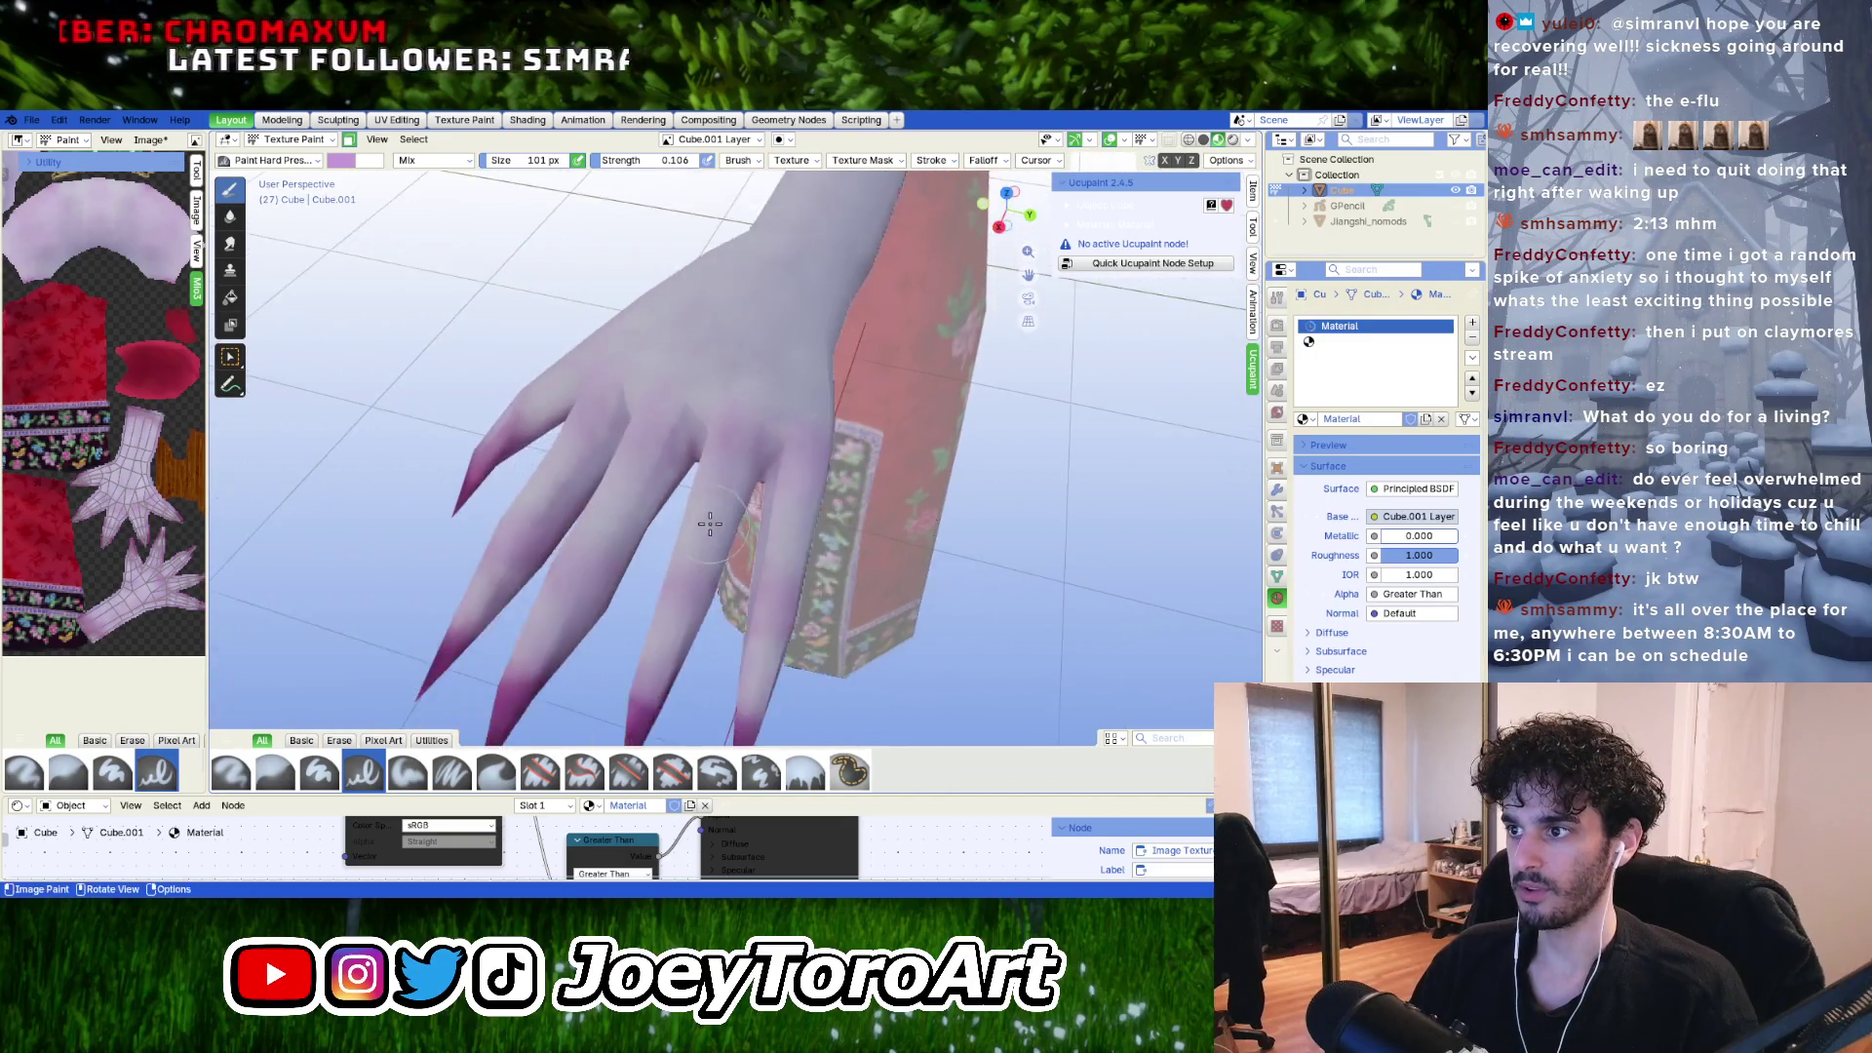
{"action": "scroll", "coordinate": [771, 546], "scroll_direction": "up", "scroll_amount": 3}
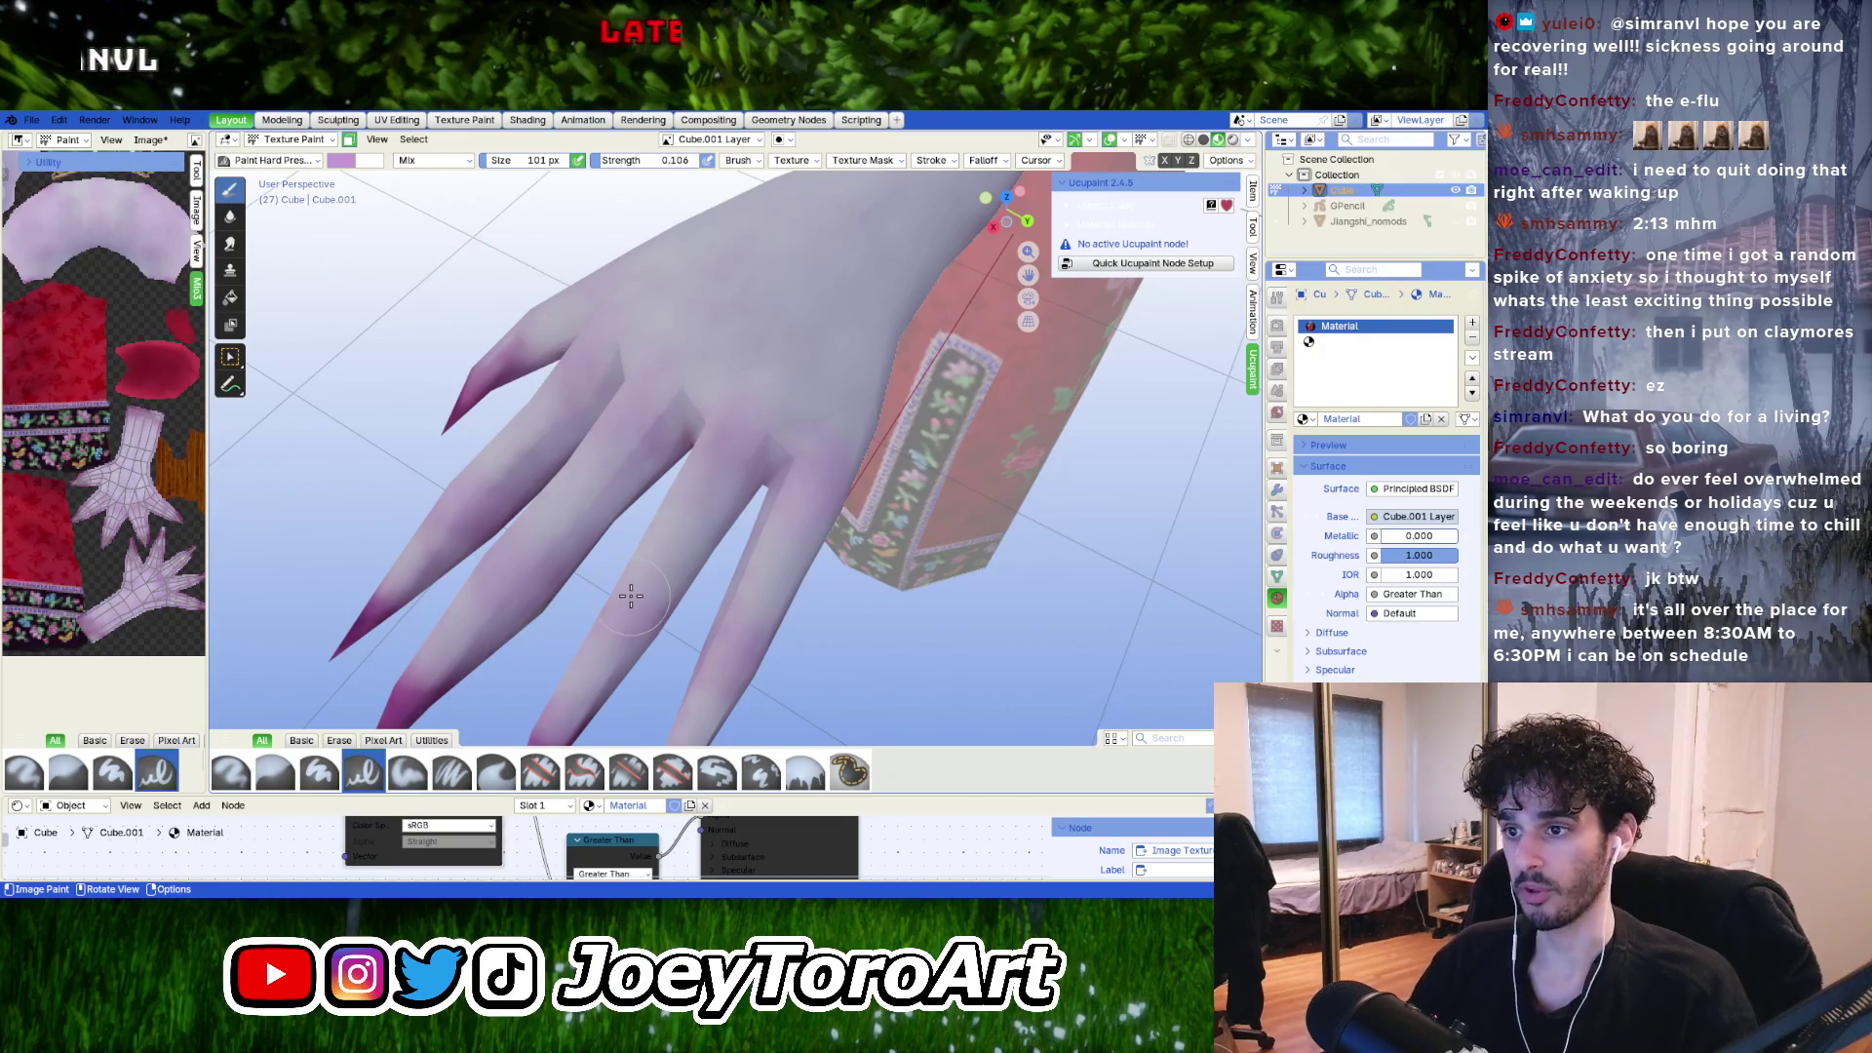
{"action": "middle_click_drag", "start_coordinate": [628, 558], "coordinate": [631, 540], "text": "shift"}
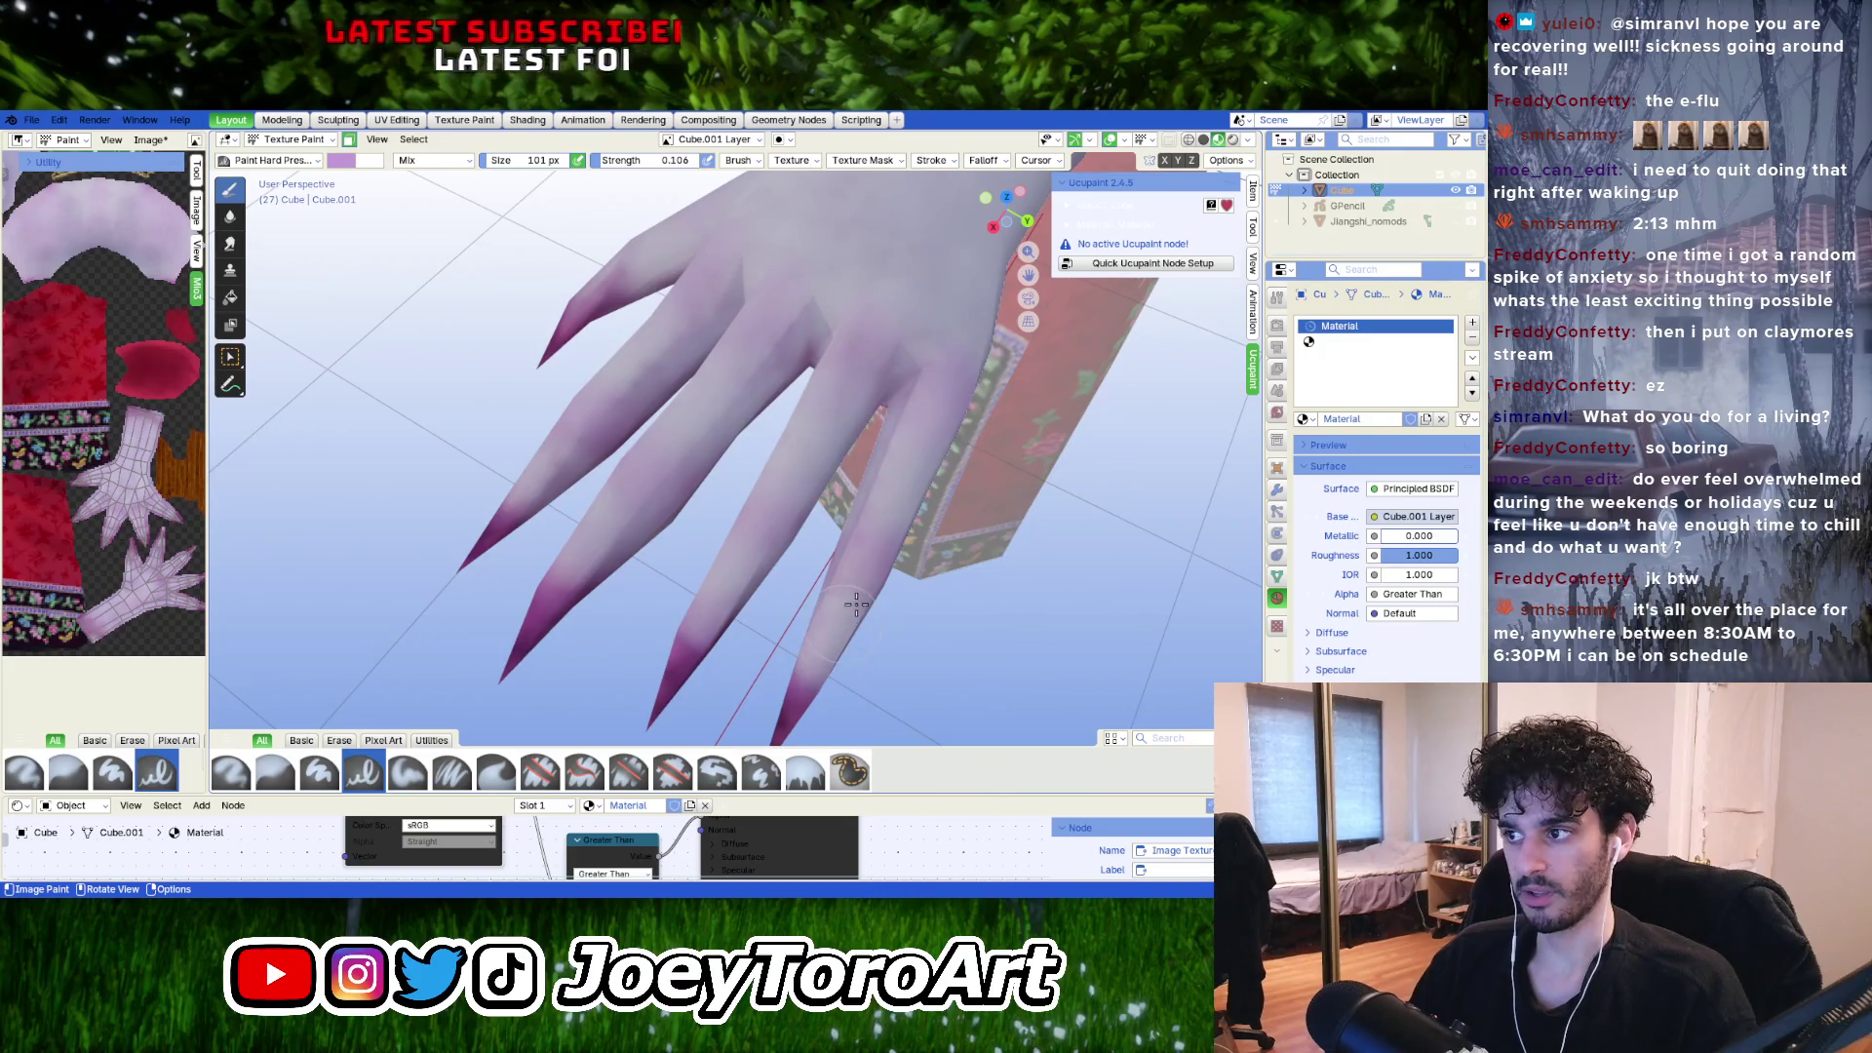
{"action": "middle_click_drag", "start_coordinate": [885, 593], "coordinate": [648, 532]}
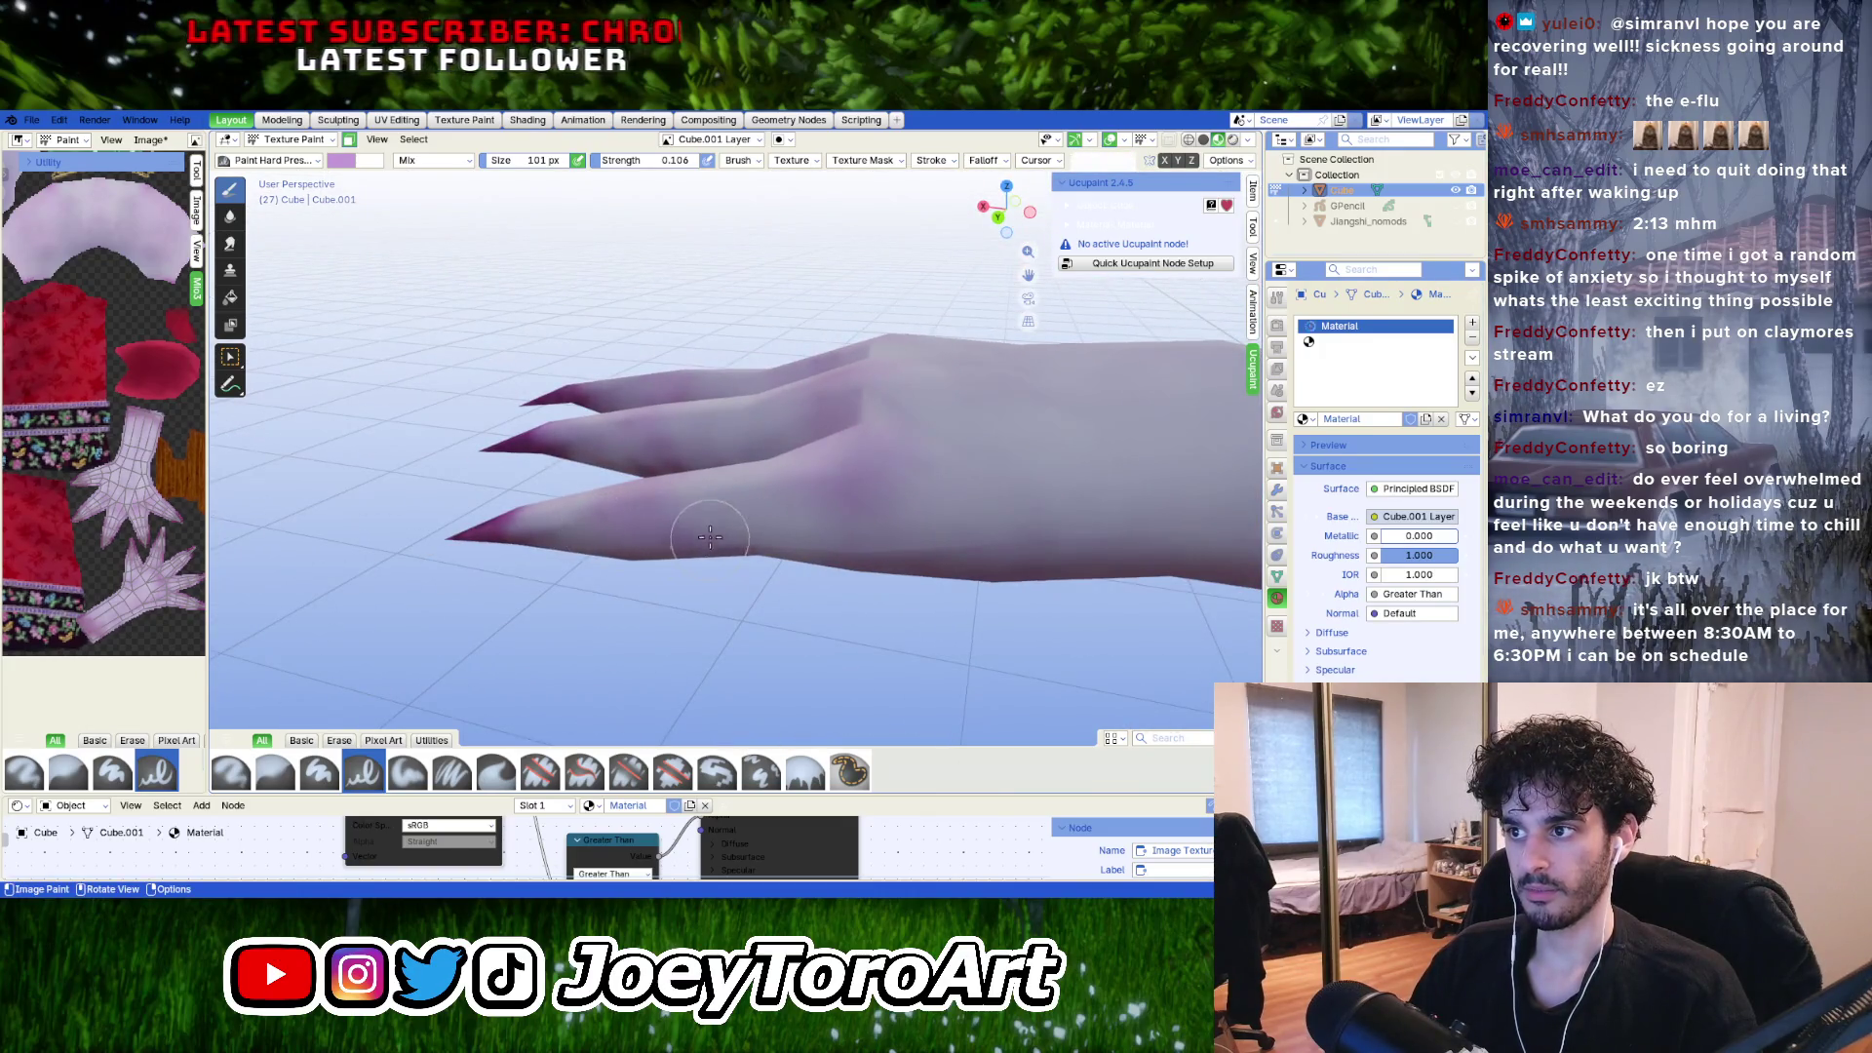
{"action": "middle_click_drag", "start_coordinate": [615, 443], "coordinate": [712, 472]}
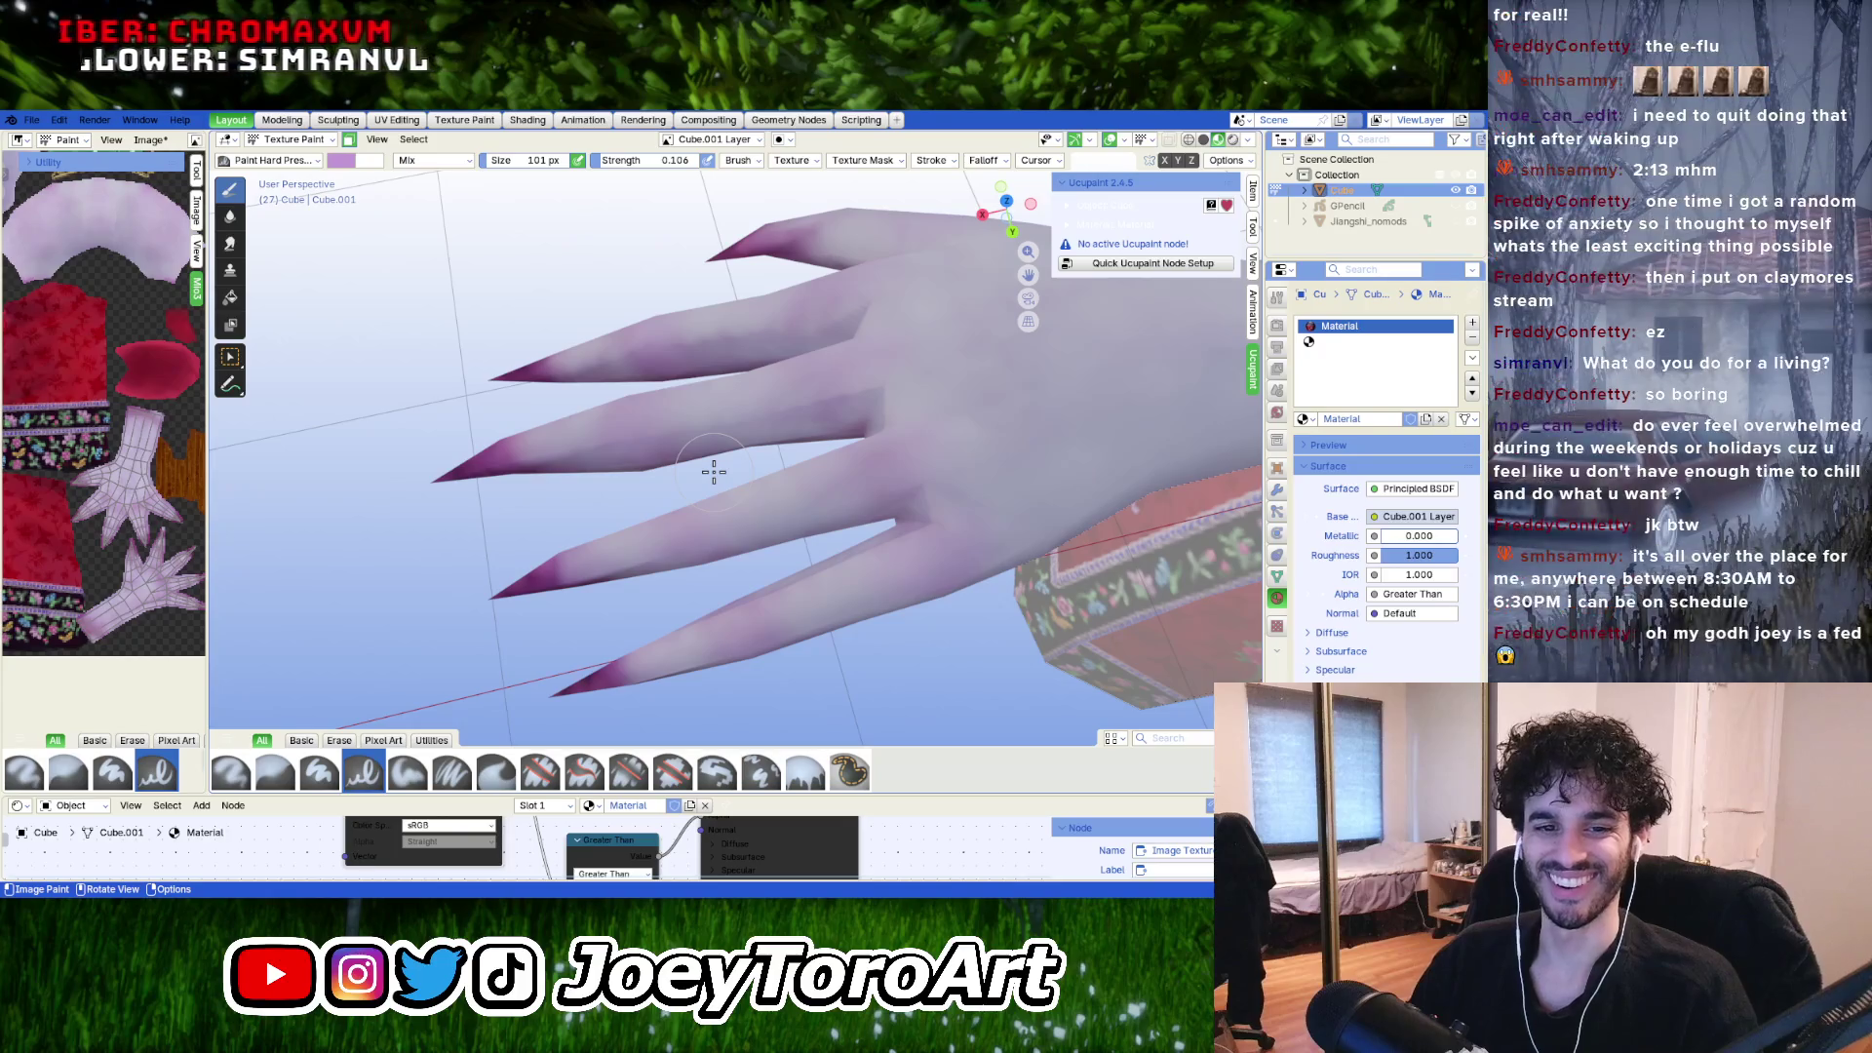
{"action": "middle_click_drag", "start_coordinate": [699, 472], "coordinate": [702, 543], "text": "shift"}
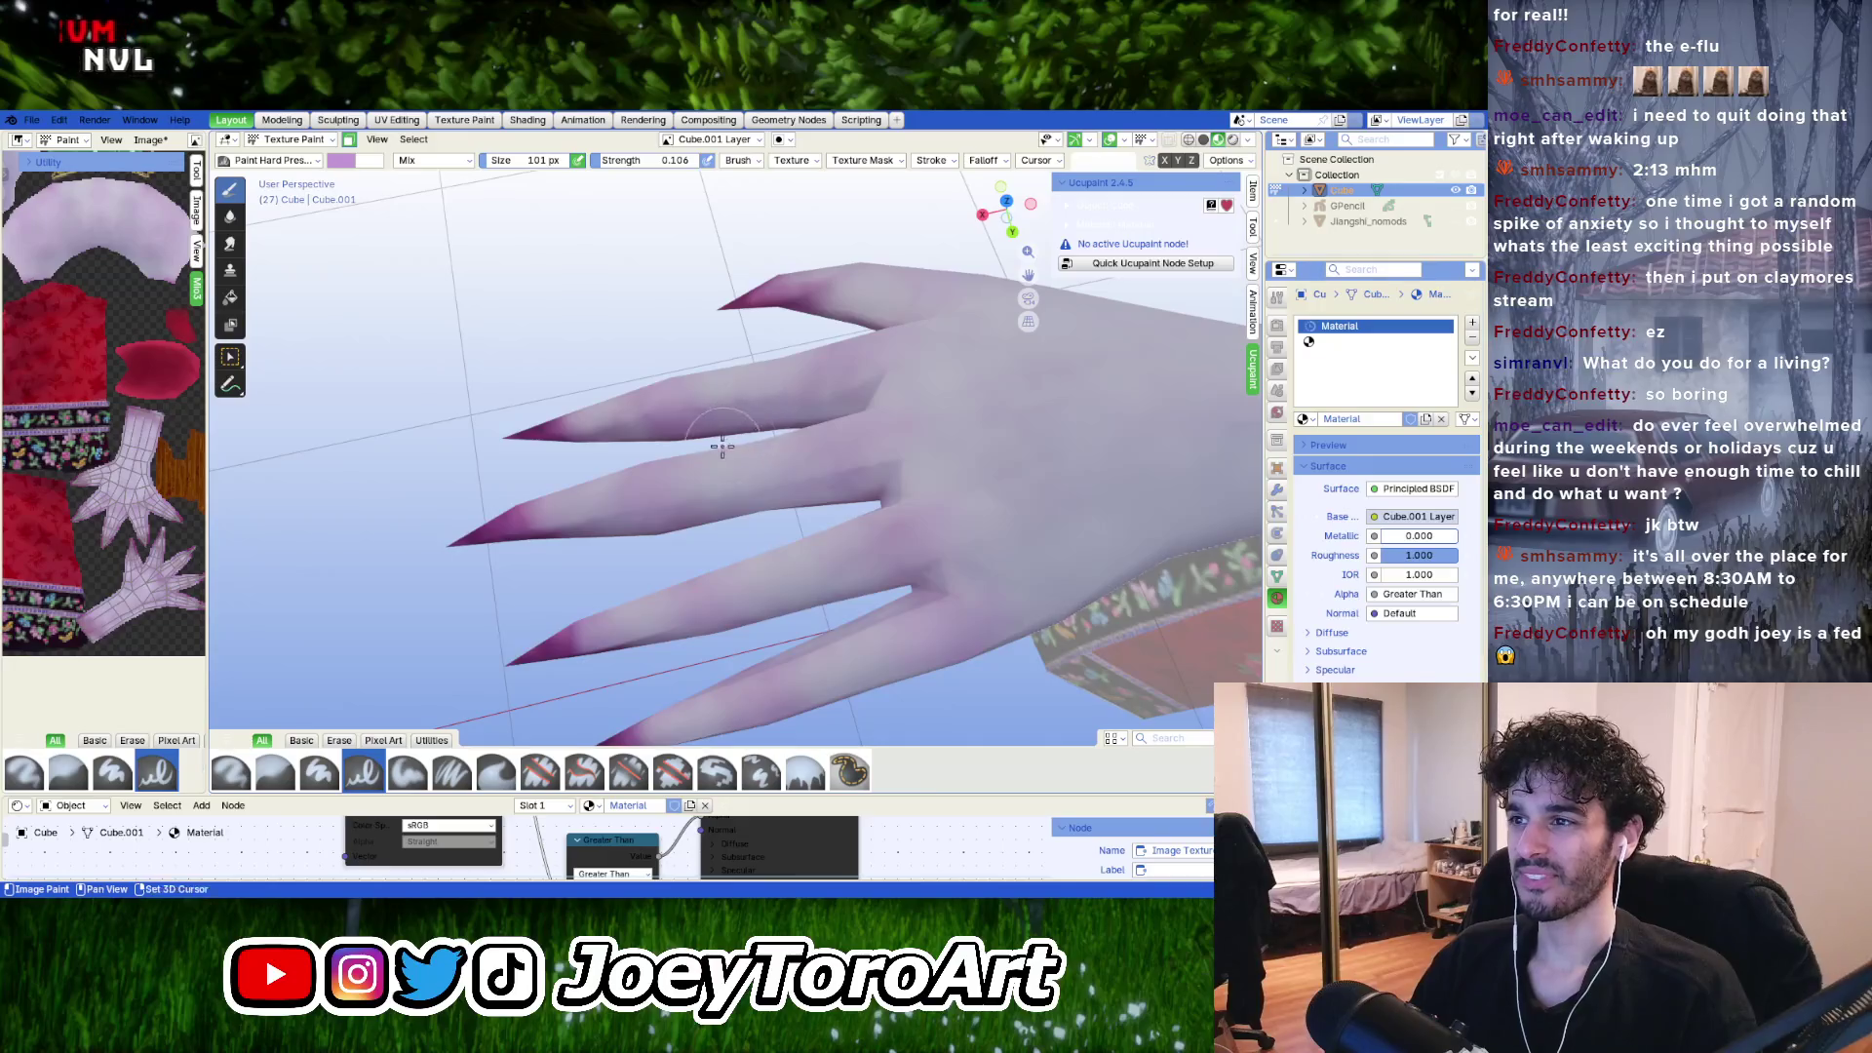
{"action": "mouse_move", "coordinate": [741, 419]}
{"action": "middle_mouse_down"}
{"action": "mouse_move", "coordinate": [790, 527]}
{"action": "mouse_move", "coordinate": [522, 602]}
{"action": "mouse_move", "coordinate": [595, 546]}
{"action": "mouse_move", "coordinate": [687, 514]}
{"action": "mouse_move", "coordinate": [663, 536]}
{"action": "mouse_move", "coordinate": [688, 544]}
{"action": "middle_mouse_up"}
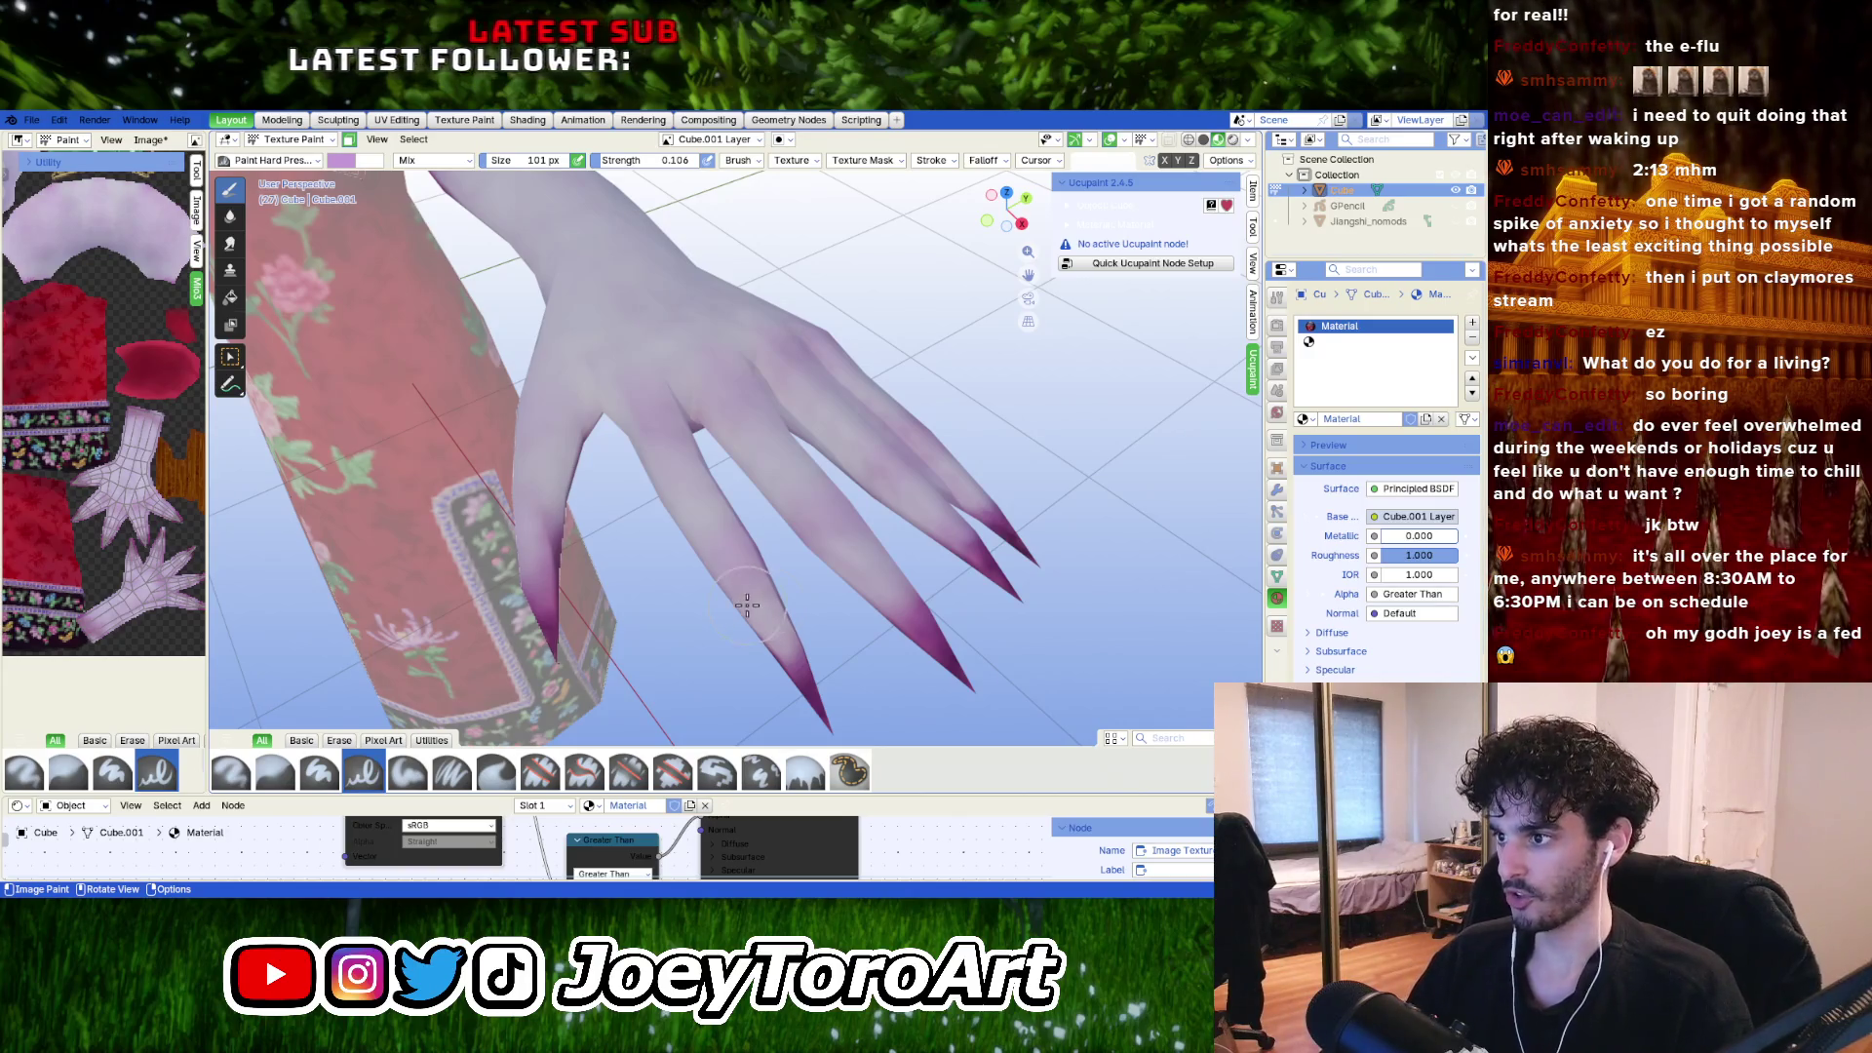
{"action": "mouse_move", "coordinate": [747, 606]}
{"action": "middle_mouse_down"}
{"action": "mouse_move", "coordinate": [689, 618]}
{"action": "mouse_move", "coordinate": [764, 621]}
{"action": "mouse_move", "coordinate": [723, 622]}
{"action": "mouse_move", "coordinate": [812, 535]}
{"action": "mouse_move", "coordinate": [733, 509]}
{"action": "mouse_move", "coordinate": [878, 458]}
{"action": "middle_mouse_up"}
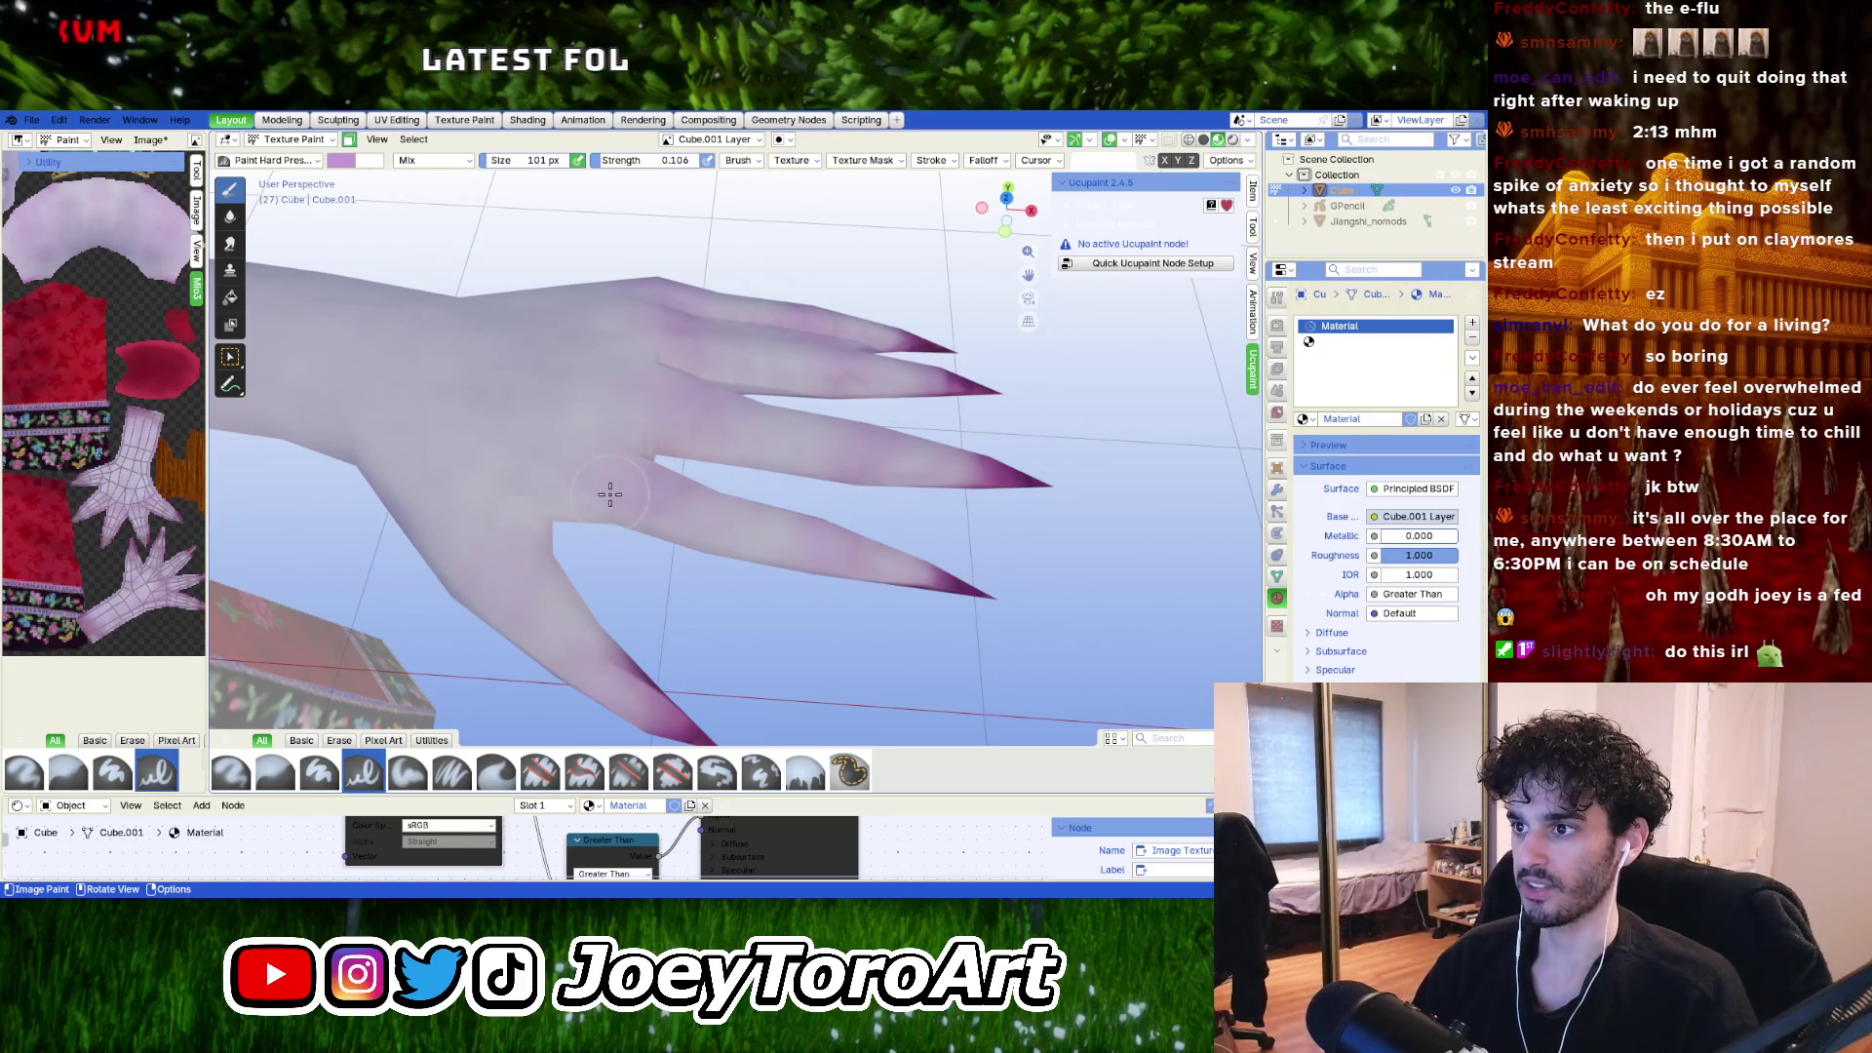
{"action": "middle_click_drag", "start_coordinate": [609, 494], "coordinate": [701, 553]}
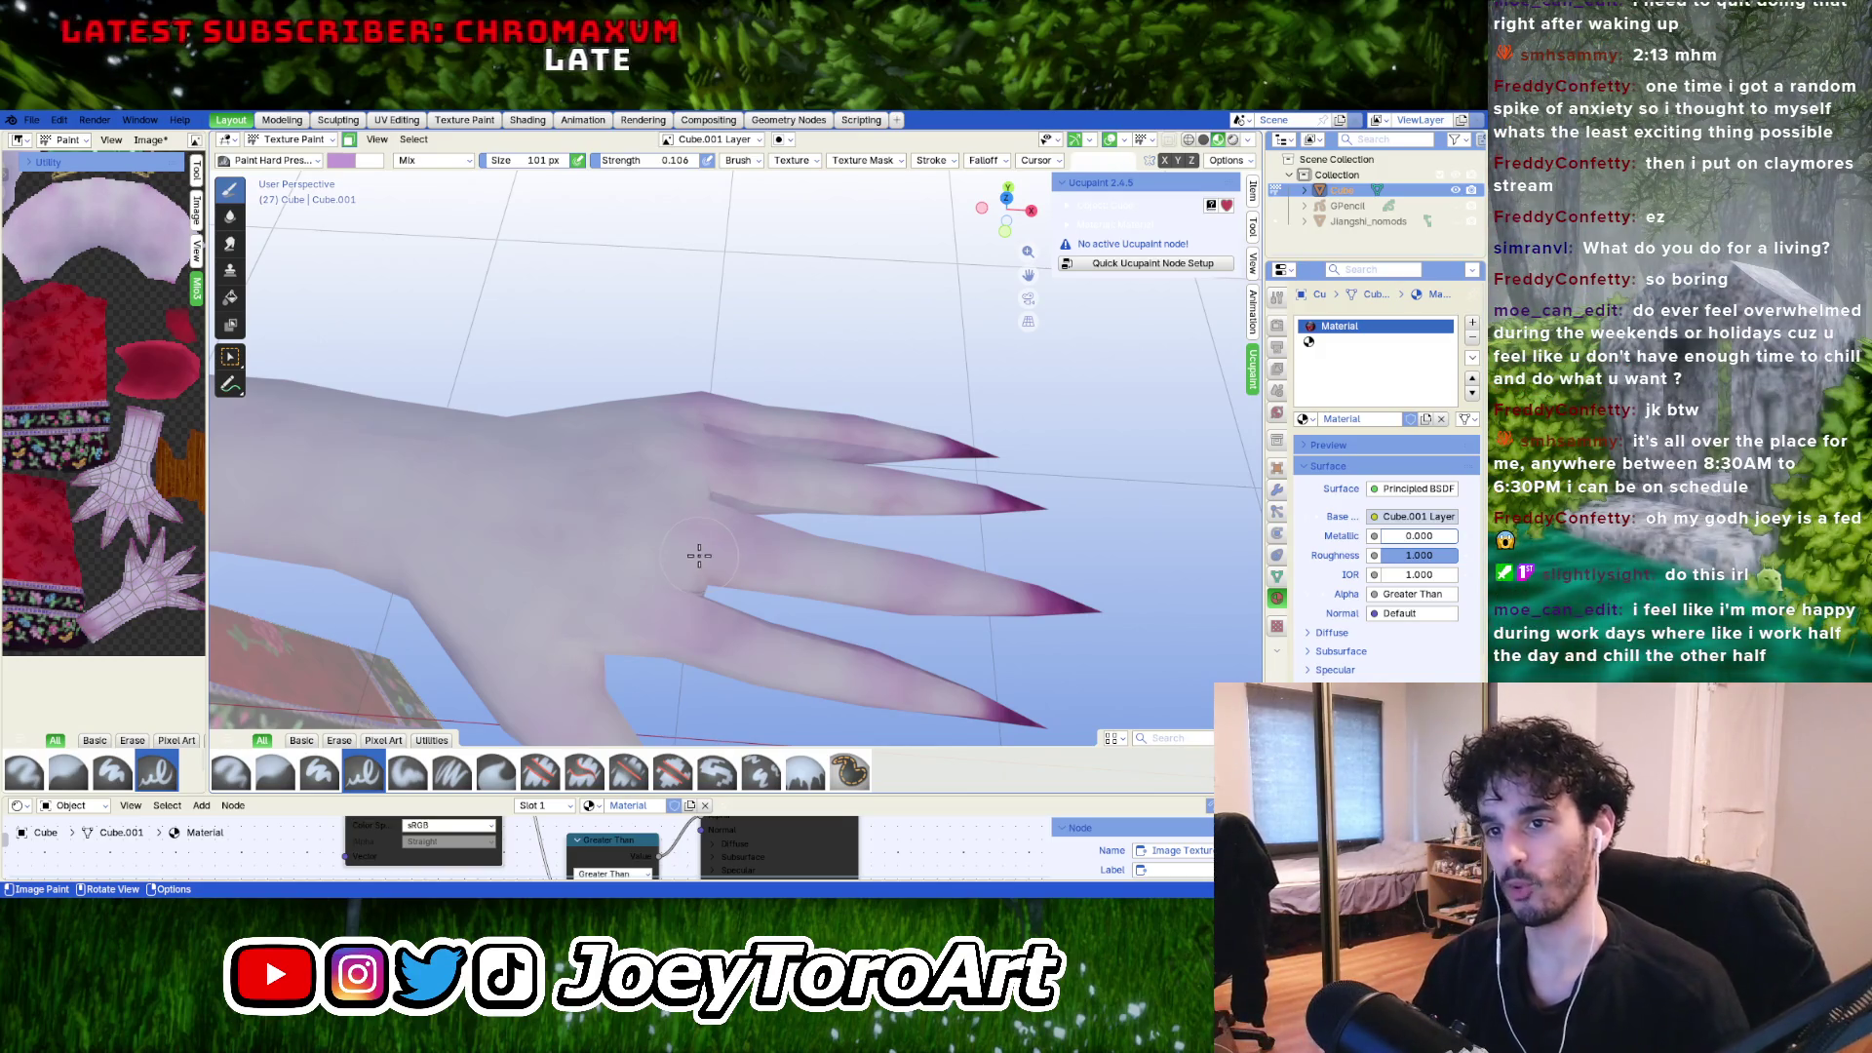
Paint the purple gradient onto the fingers' undersides and the palm side of the claws.
{"action": "mouse_move", "coordinate": [704, 588]}
{"action": "middle_mouse_down"}
{"action": "mouse_move", "coordinate": [736, 571]}
{"action": "mouse_move", "coordinate": [648, 417]}
{"action": "middle_mouse_up"}
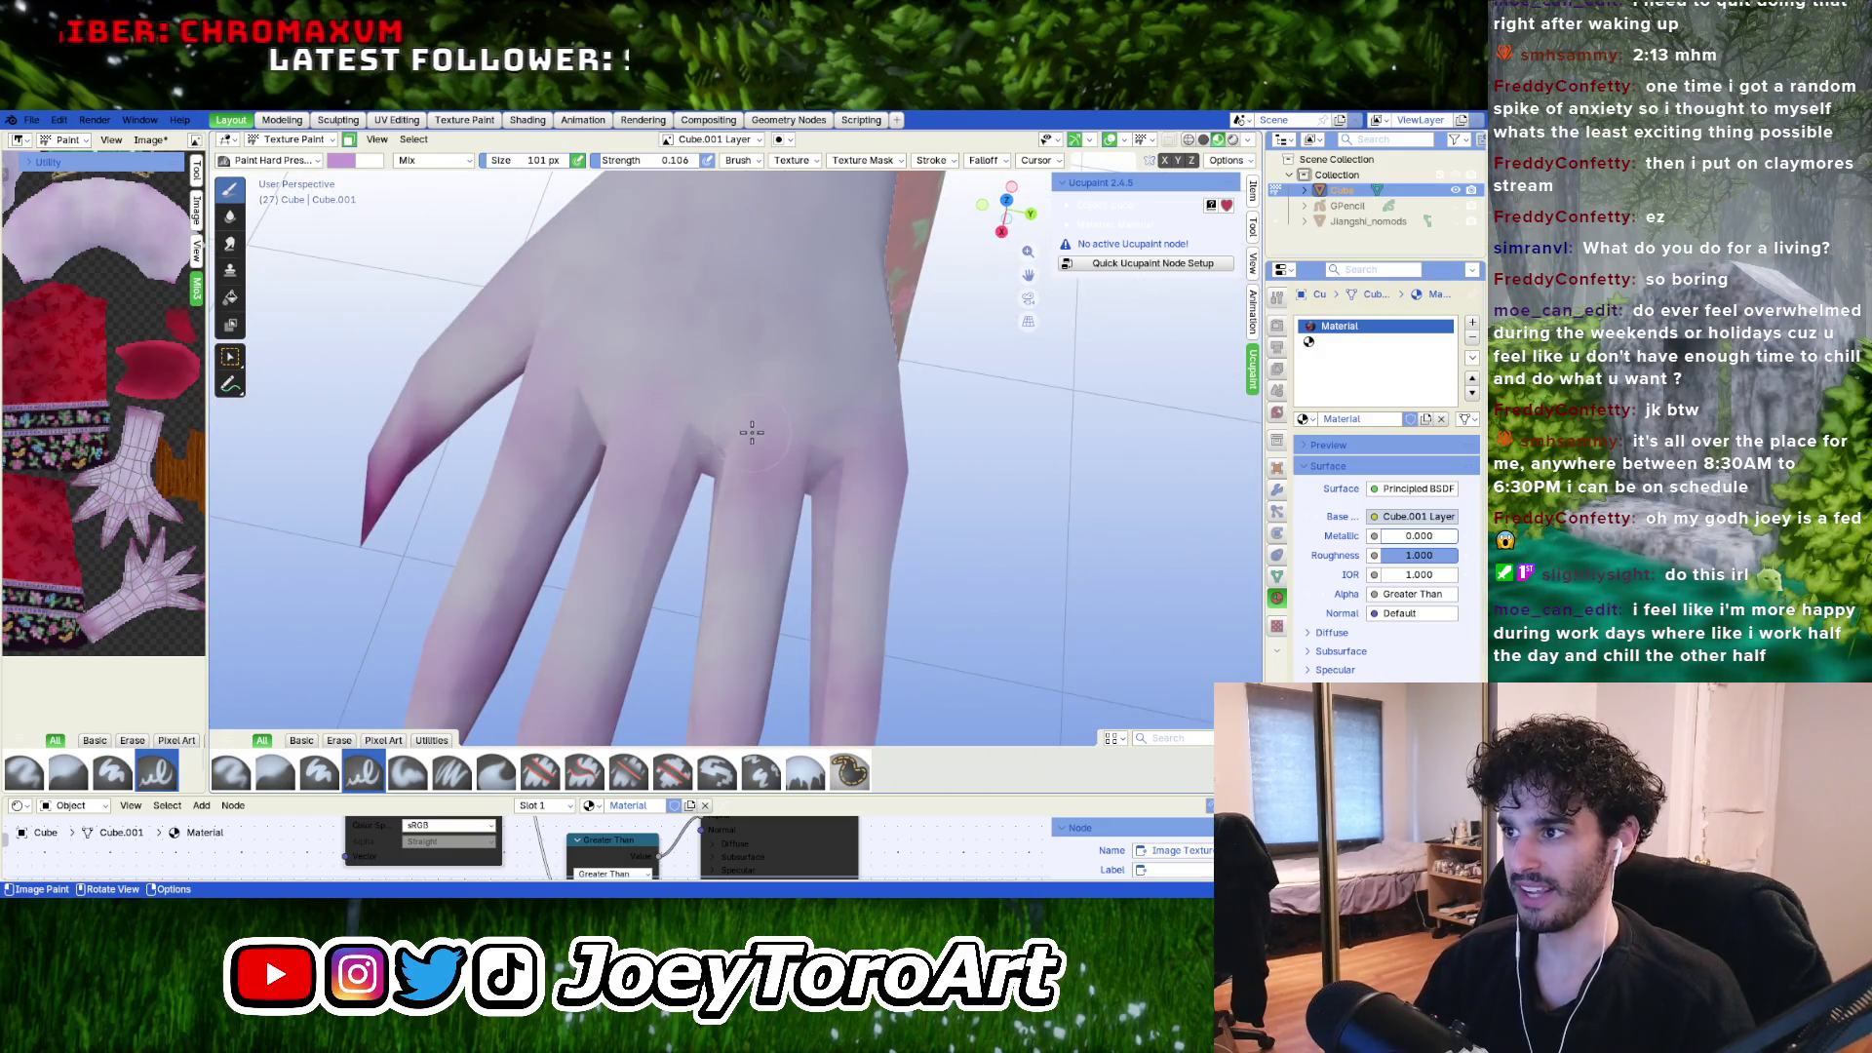
{"action": "mouse_move", "coordinate": [744, 481]}
{"action": "middle_mouse_down"}
{"action": "mouse_move", "coordinate": [804, 544]}
{"action": "mouse_move", "coordinate": [865, 556]}
{"action": "mouse_move", "coordinate": [647, 514]}
{"action": "mouse_move", "coordinate": [669, 565]}
{"action": "mouse_move", "coordinate": [619, 468]}
{"action": "mouse_move", "coordinate": [647, 582]}
{"action": "mouse_move", "coordinate": [576, 494]}
{"action": "mouse_move", "coordinate": [793, 499]}
{"action": "mouse_move", "coordinate": [801, 570]}
{"action": "middle_mouse_up"}
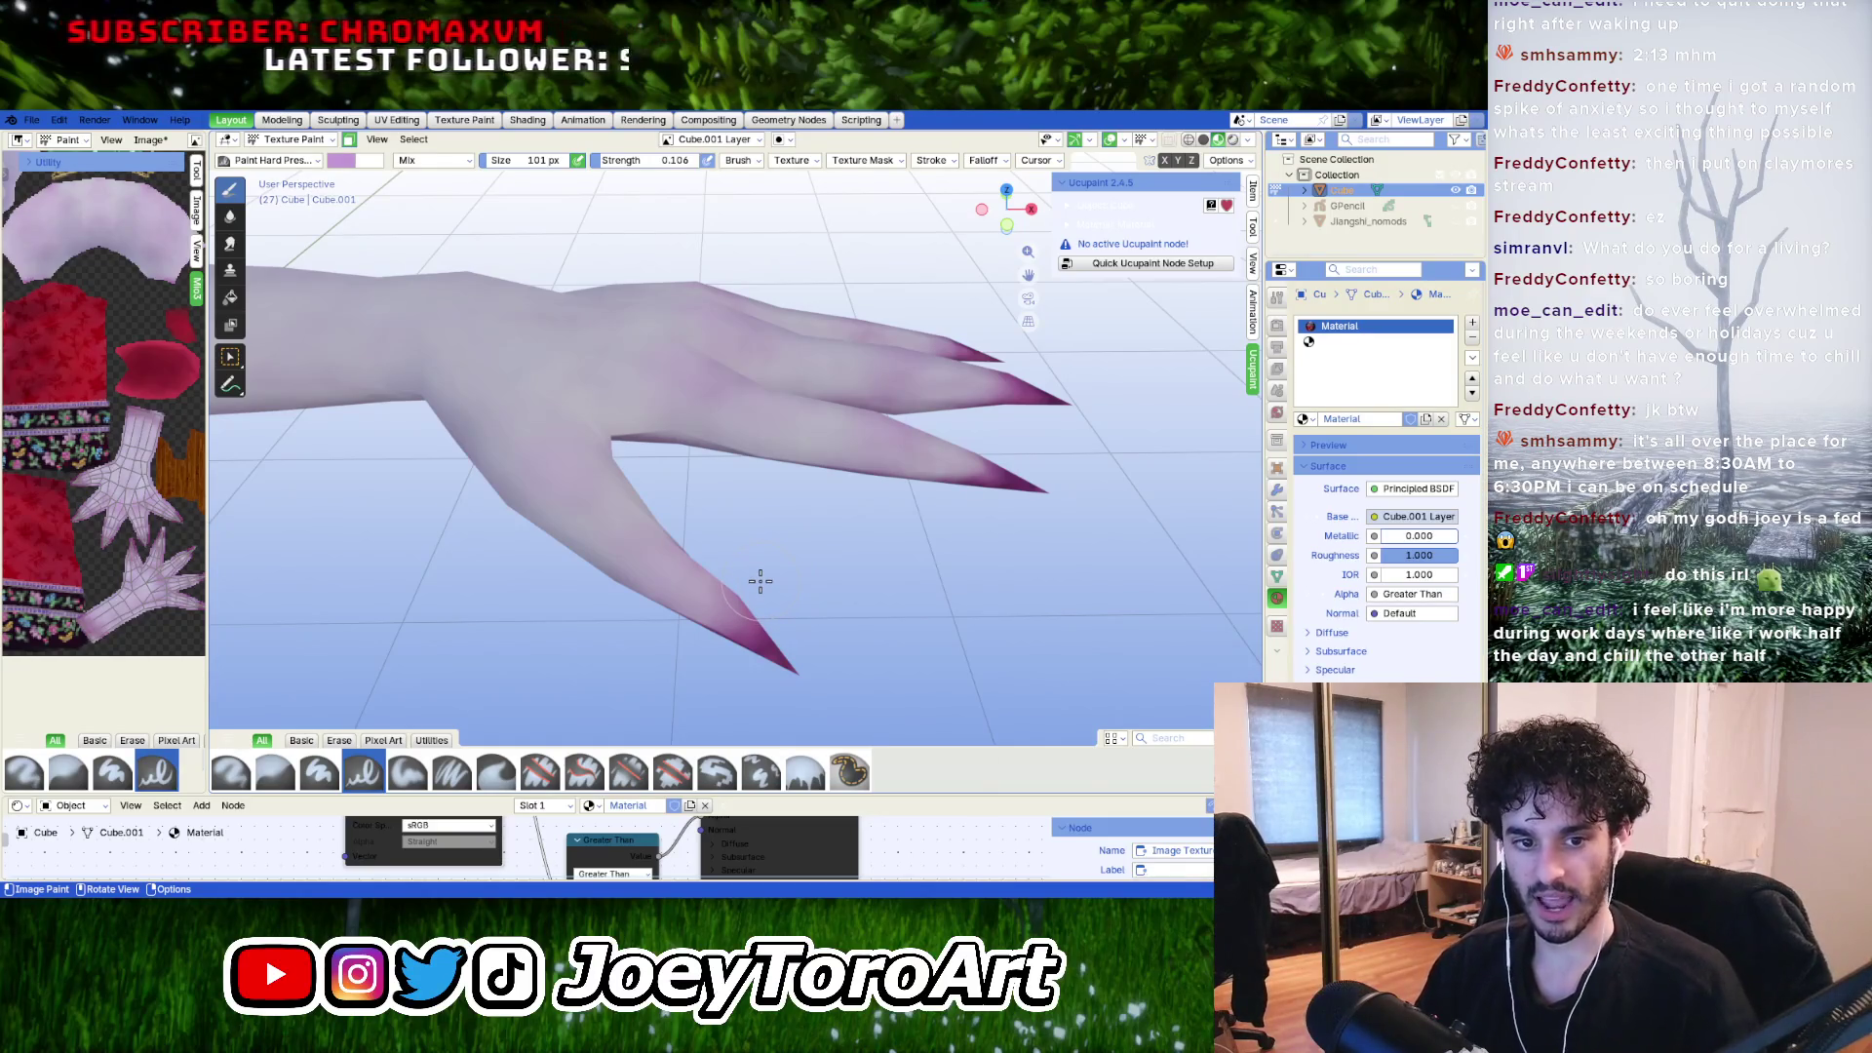
{"action": "mouse_move", "coordinate": [858, 531]}
{"action": "middle_mouse_down"}
{"action": "mouse_move", "coordinate": [828, 570]}
{"action": "mouse_move", "coordinate": [870, 582]}
{"action": "mouse_move", "coordinate": [915, 396]}
{"action": "mouse_move", "coordinate": [871, 425]}
{"action": "middle_mouse_up"}
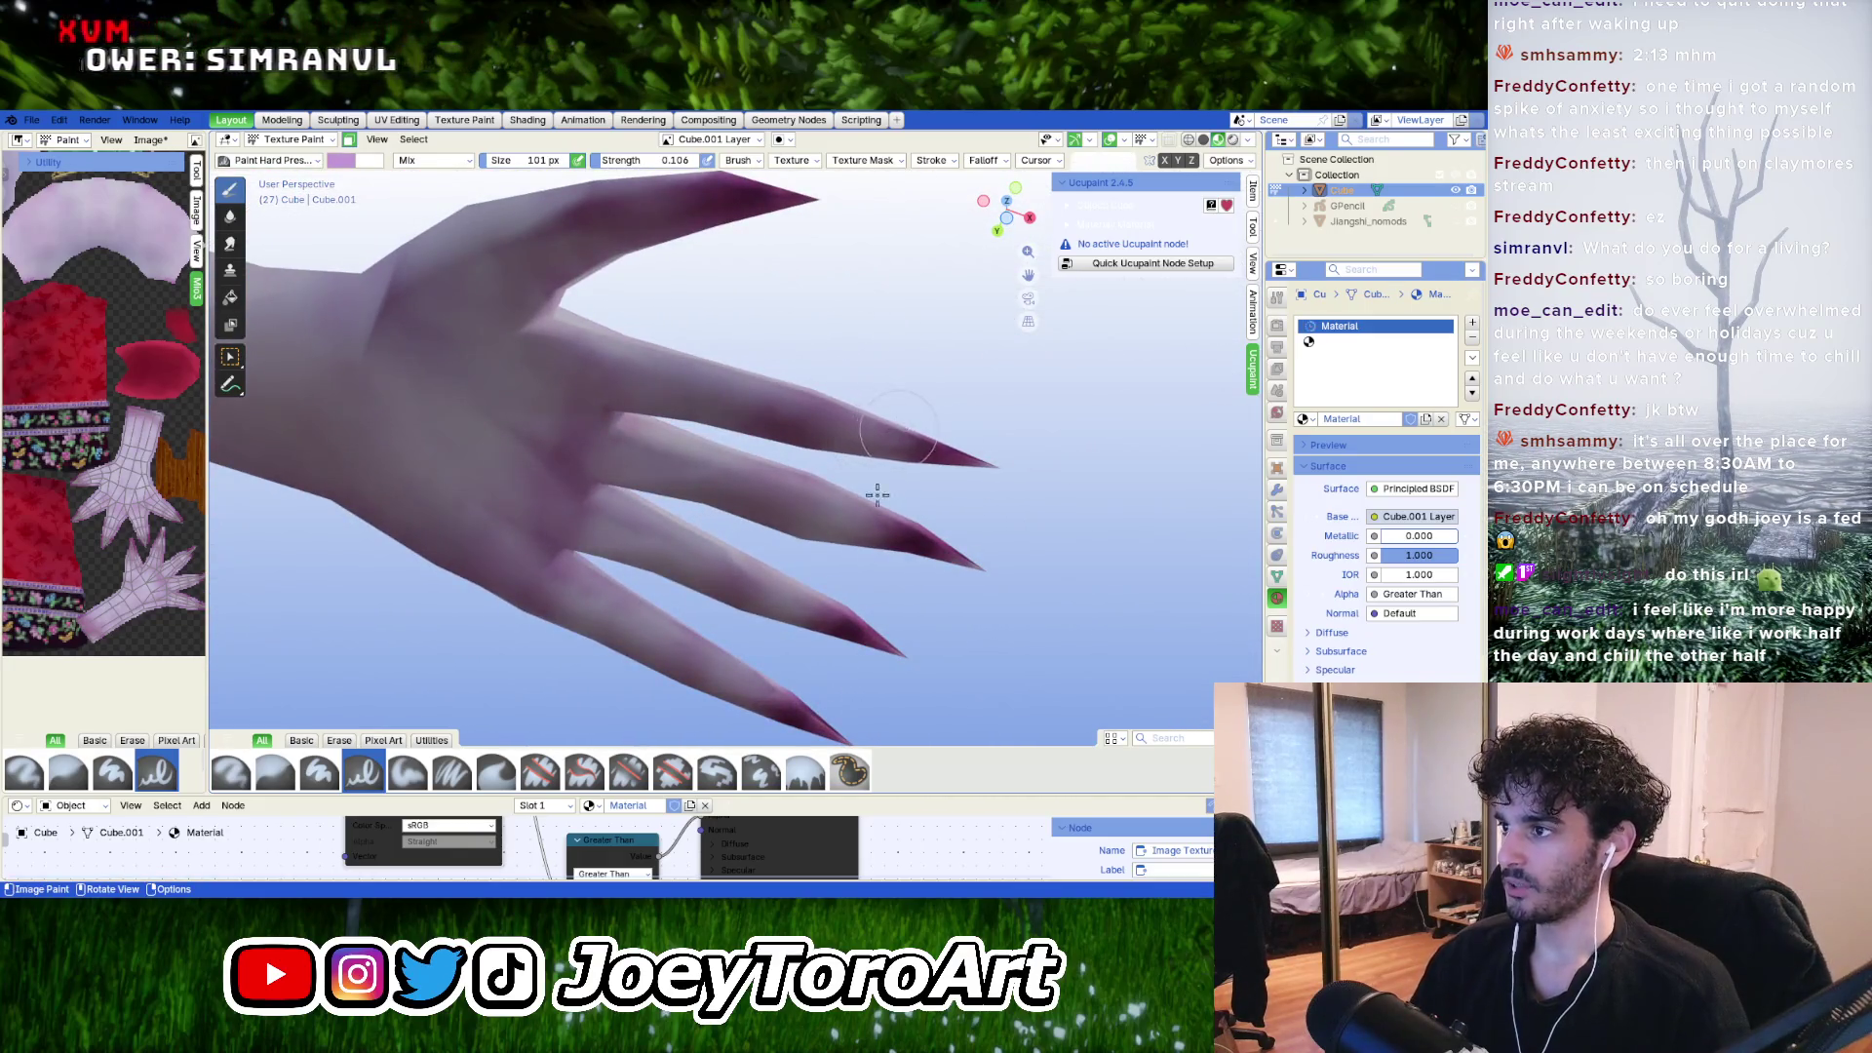
{"action": "mouse_move", "coordinate": [876, 495]}
{"action": "middle_mouse_down"}
{"action": "mouse_move", "coordinate": [833, 444]}
{"action": "mouse_move", "coordinate": [844, 373]}
{"action": "middle_mouse_up"}
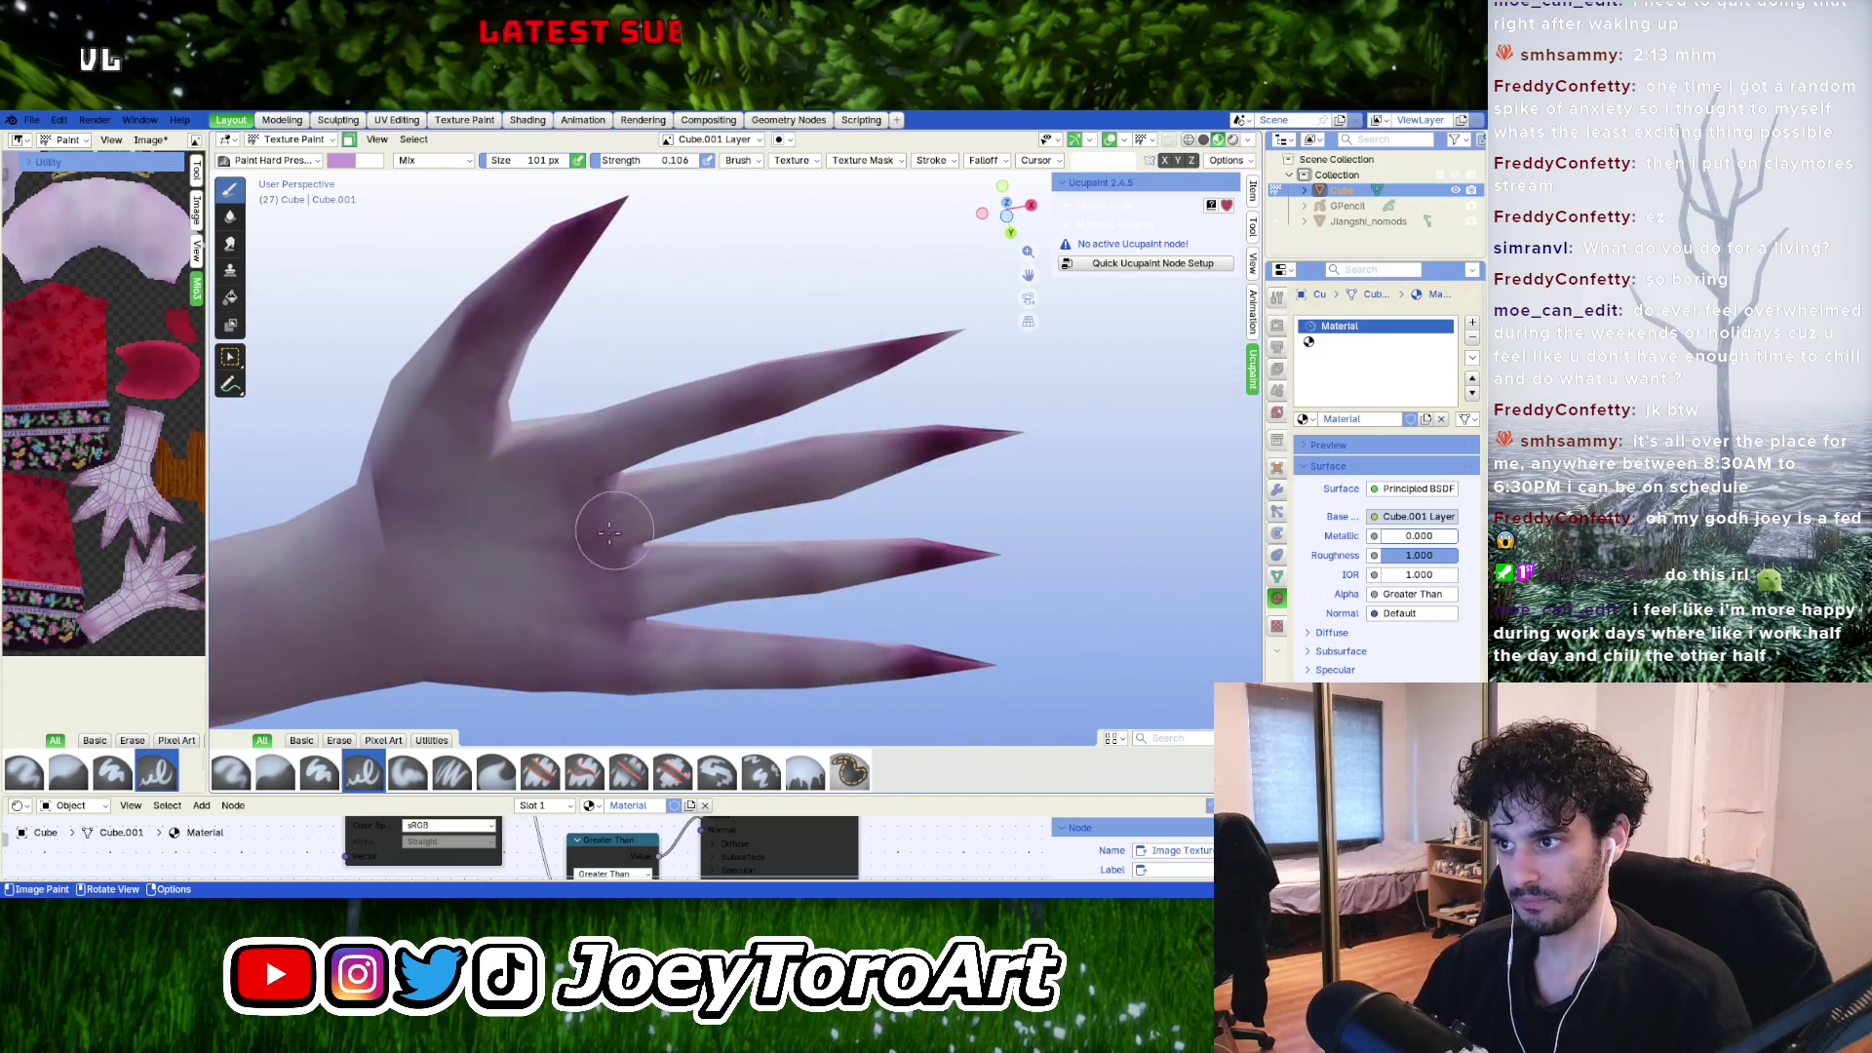
{"action": "middle_click_drag", "start_coordinate": [563, 543], "coordinate": [524, 409], "text": "shift"}
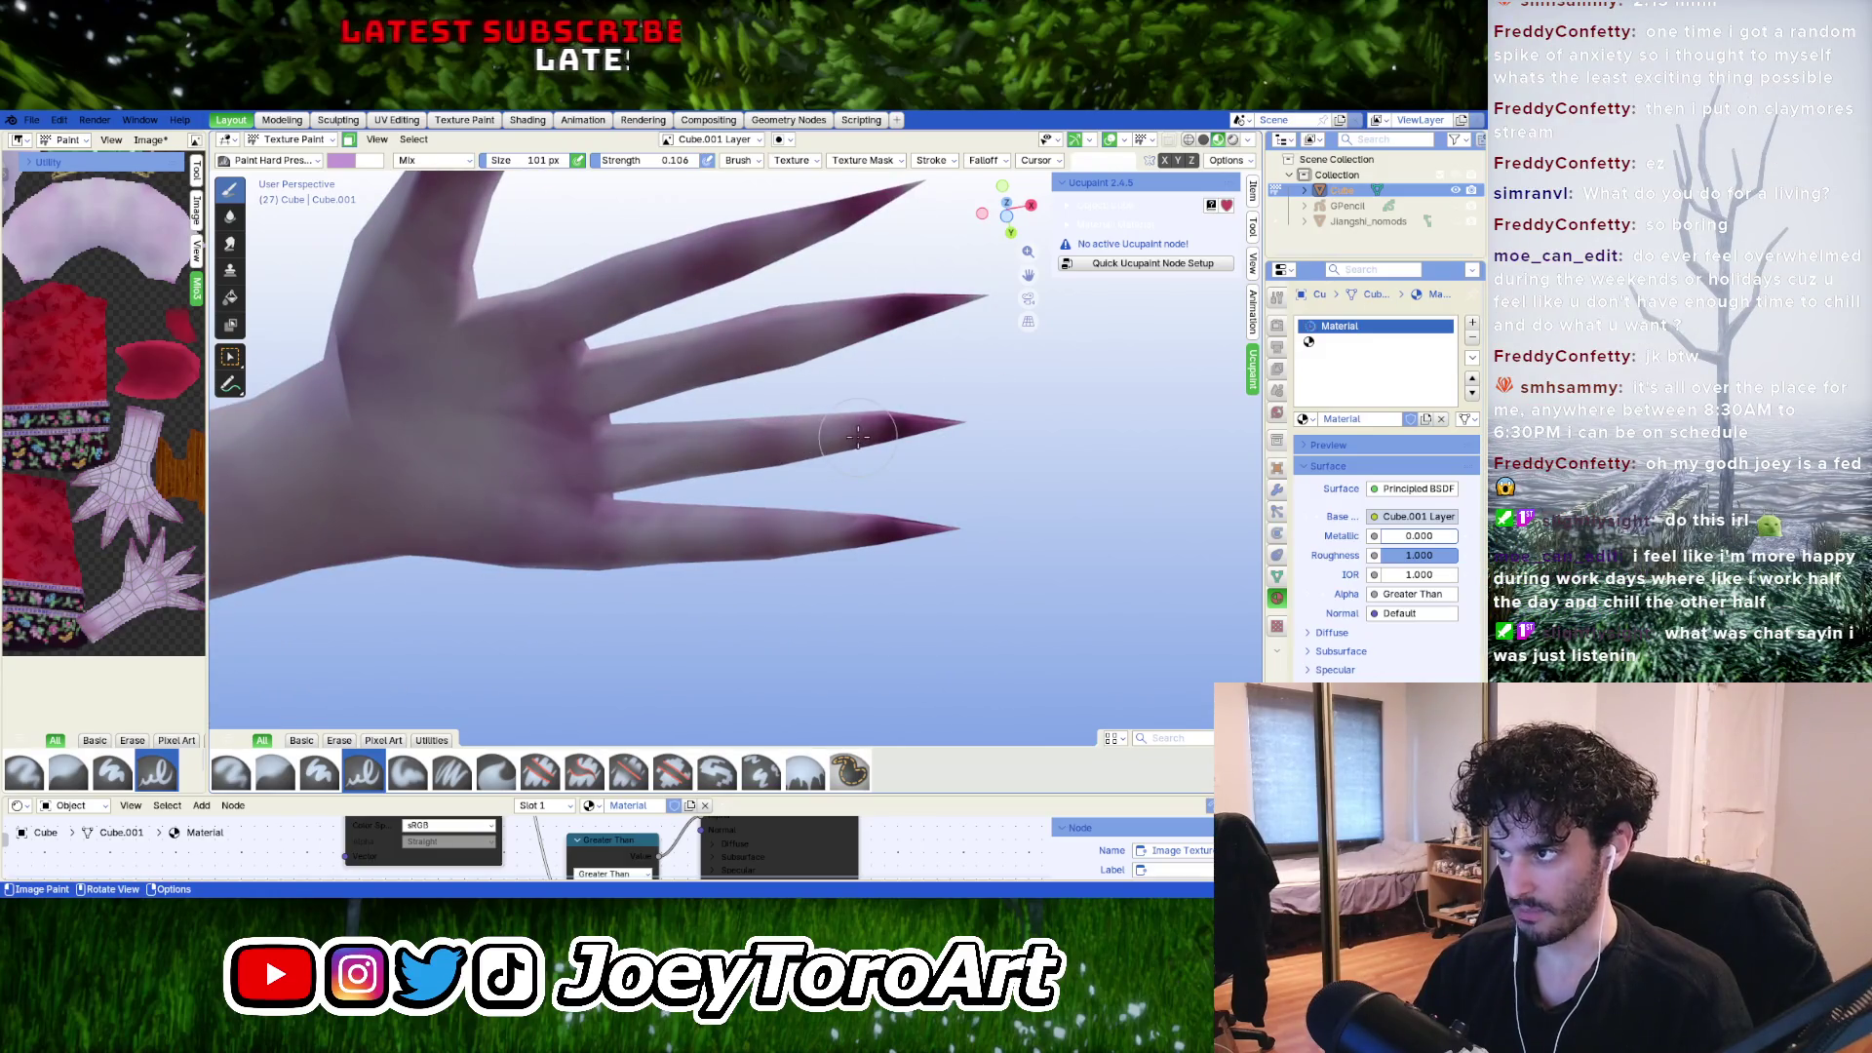
{"action": "mouse_move", "coordinate": [769, 546]}
{"action": "middle_mouse_down"}
{"action": "mouse_move", "coordinate": [717, 551]}
{"action": "mouse_move", "coordinate": [662, 483]}
{"action": "mouse_move", "coordinate": [672, 552]}
{"action": "middle_mouse_up"}
{"action": "middle_click_drag", "start_coordinate": [535, 543], "coordinate": [634, 514], "text": "shift"}
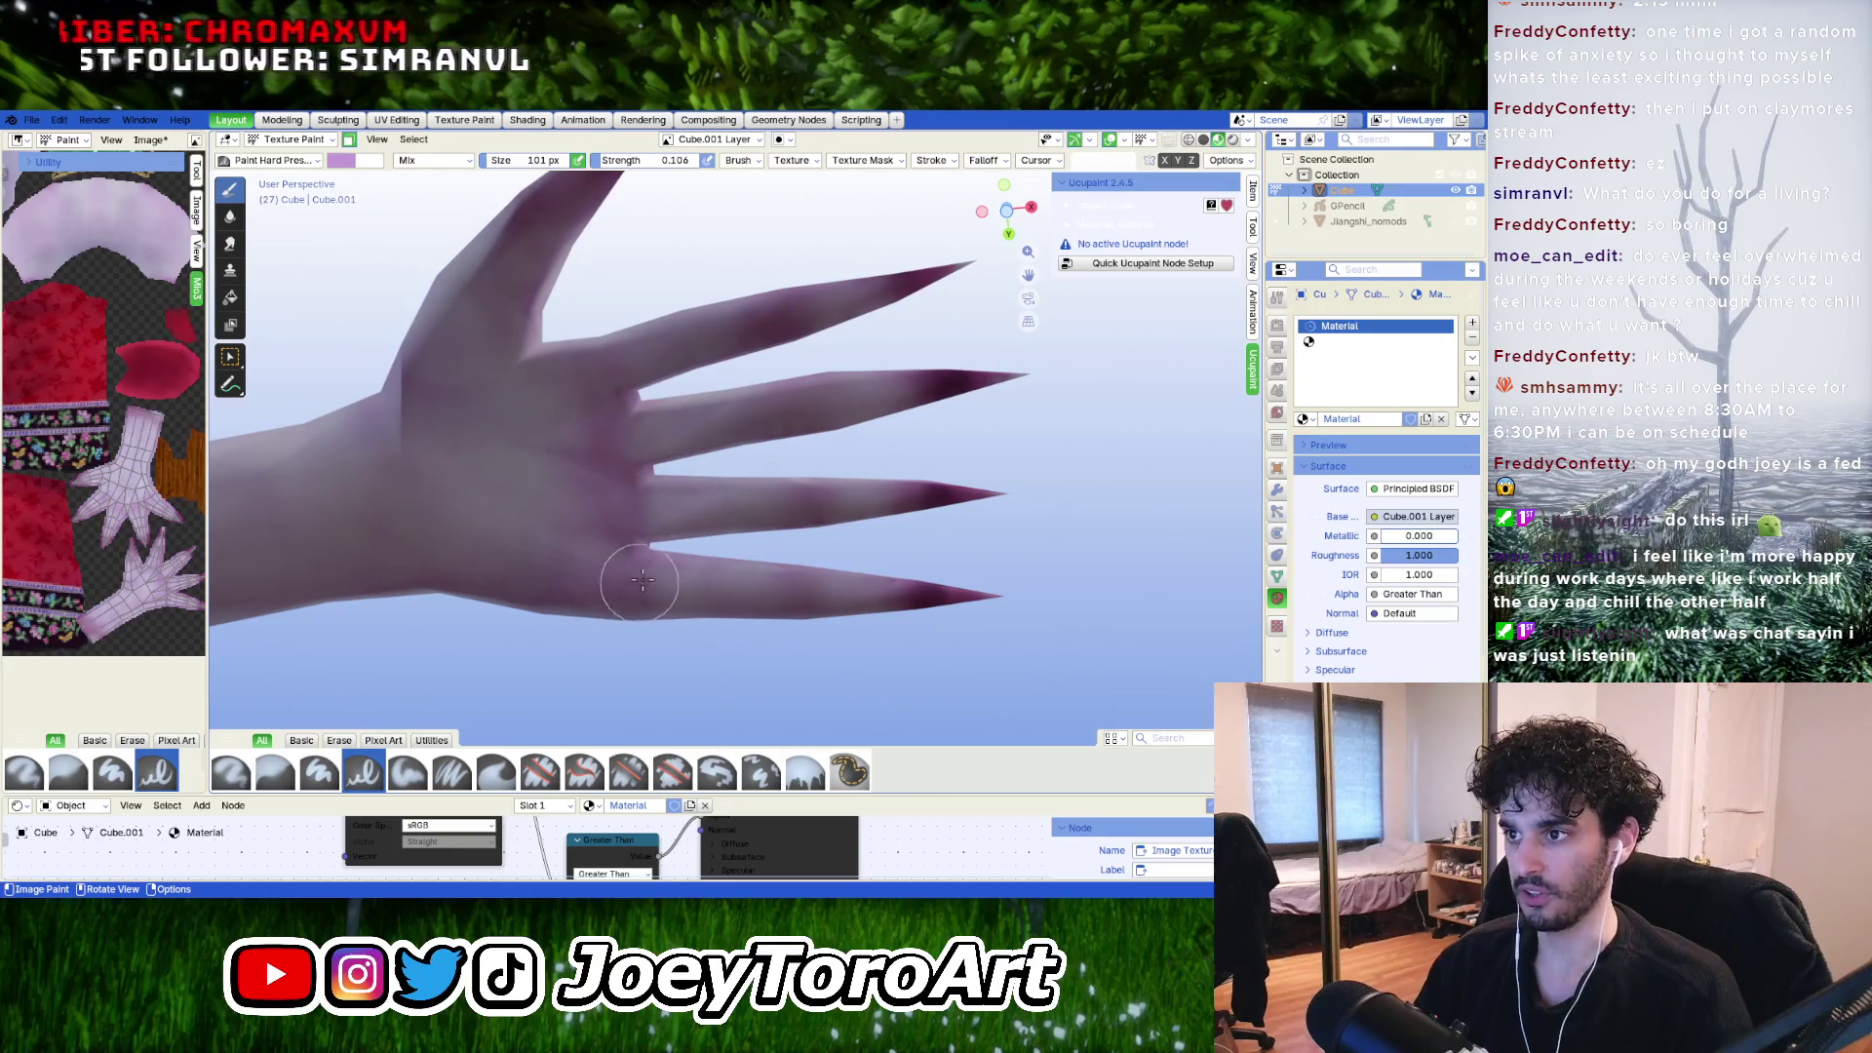
{"action": "middle_click_drag", "start_coordinate": [642, 580], "coordinate": [682, 439]}
{"action": "mouse_move", "coordinate": [648, 572]}
{"action": "middle_mouse_down"}
{"action": "mouse_move", "coordinate": [701, 499]}
{"action": "mouse_move", "coordinate": [865, 565]}
{"action": "middle_mouse_up"}
{"action": "middle_click_drag", "start_coordinate": [864, 500], "coordinate": [738, 539], "text": "shift"}
{"action": "mouse_move", "coordinate": [842, 508]}
{"action": "middle_mouse_down"}
{"action": "mouse_move", "coordinate": [734, 455]}
{"action": "mouse_move", "coordinate": [598, 451]}
{"action": "mouse_move", "coordinate": [645, 556]}
{"action": "mouse_move", "coordinate": [702, 517]}
{"action": "mouse_move", "coordinate": [815, 488]}
{"action": "middle_mouse_up"}
{"action": "scroll", "coordinate": [645, 556], "scroll_direction": "down", "scroll_amount": 10}
In Edit Mode, reveal the hidden red floral sleeves with Alt+H and deselect them.
{"action": "key", "text": "Tab"}
{"action": "key", "text": "alt+h"}
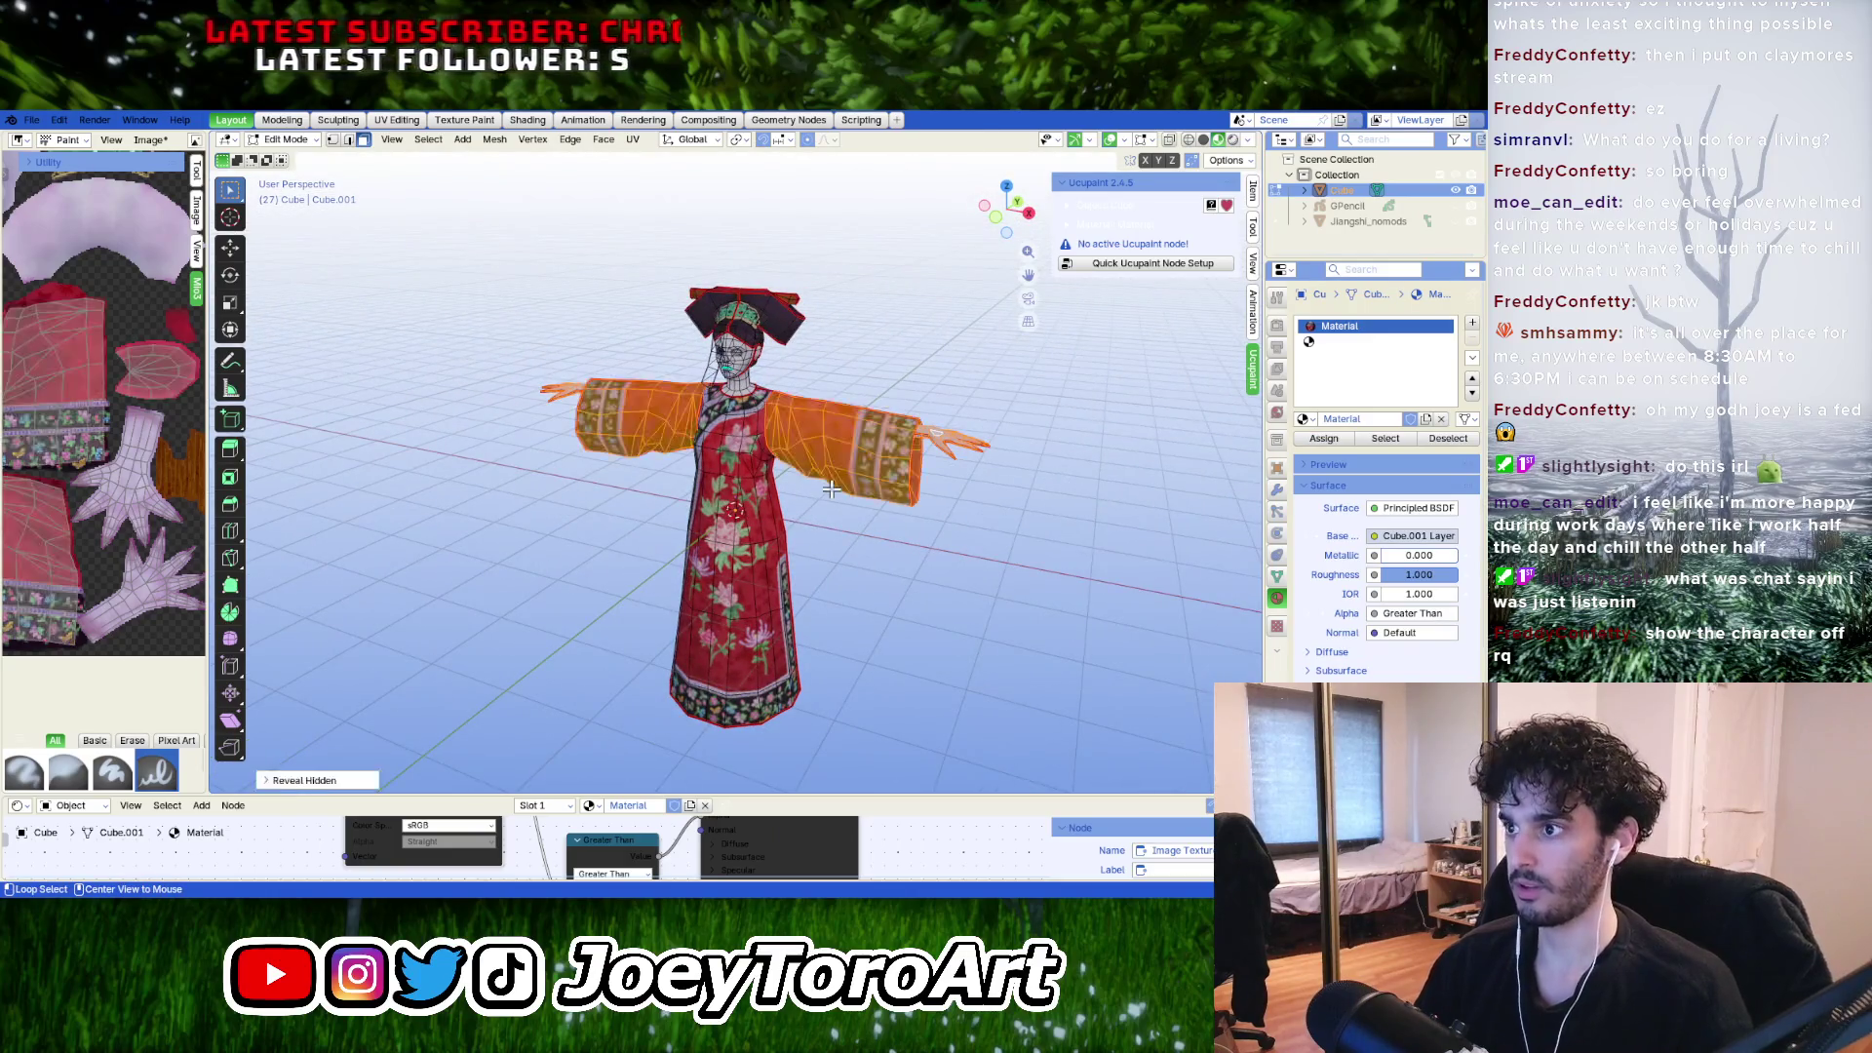
{"action": "scroll", "coordinate": [927, 682], "scroll_direction": "up", "scroll_amount": 2}
{"action": "left_click", "coordinate": [934, 571]}
{"action": "scroll", "coordinate": [934, 570], "scroll_direction": "up", "scroll_amount": 4}
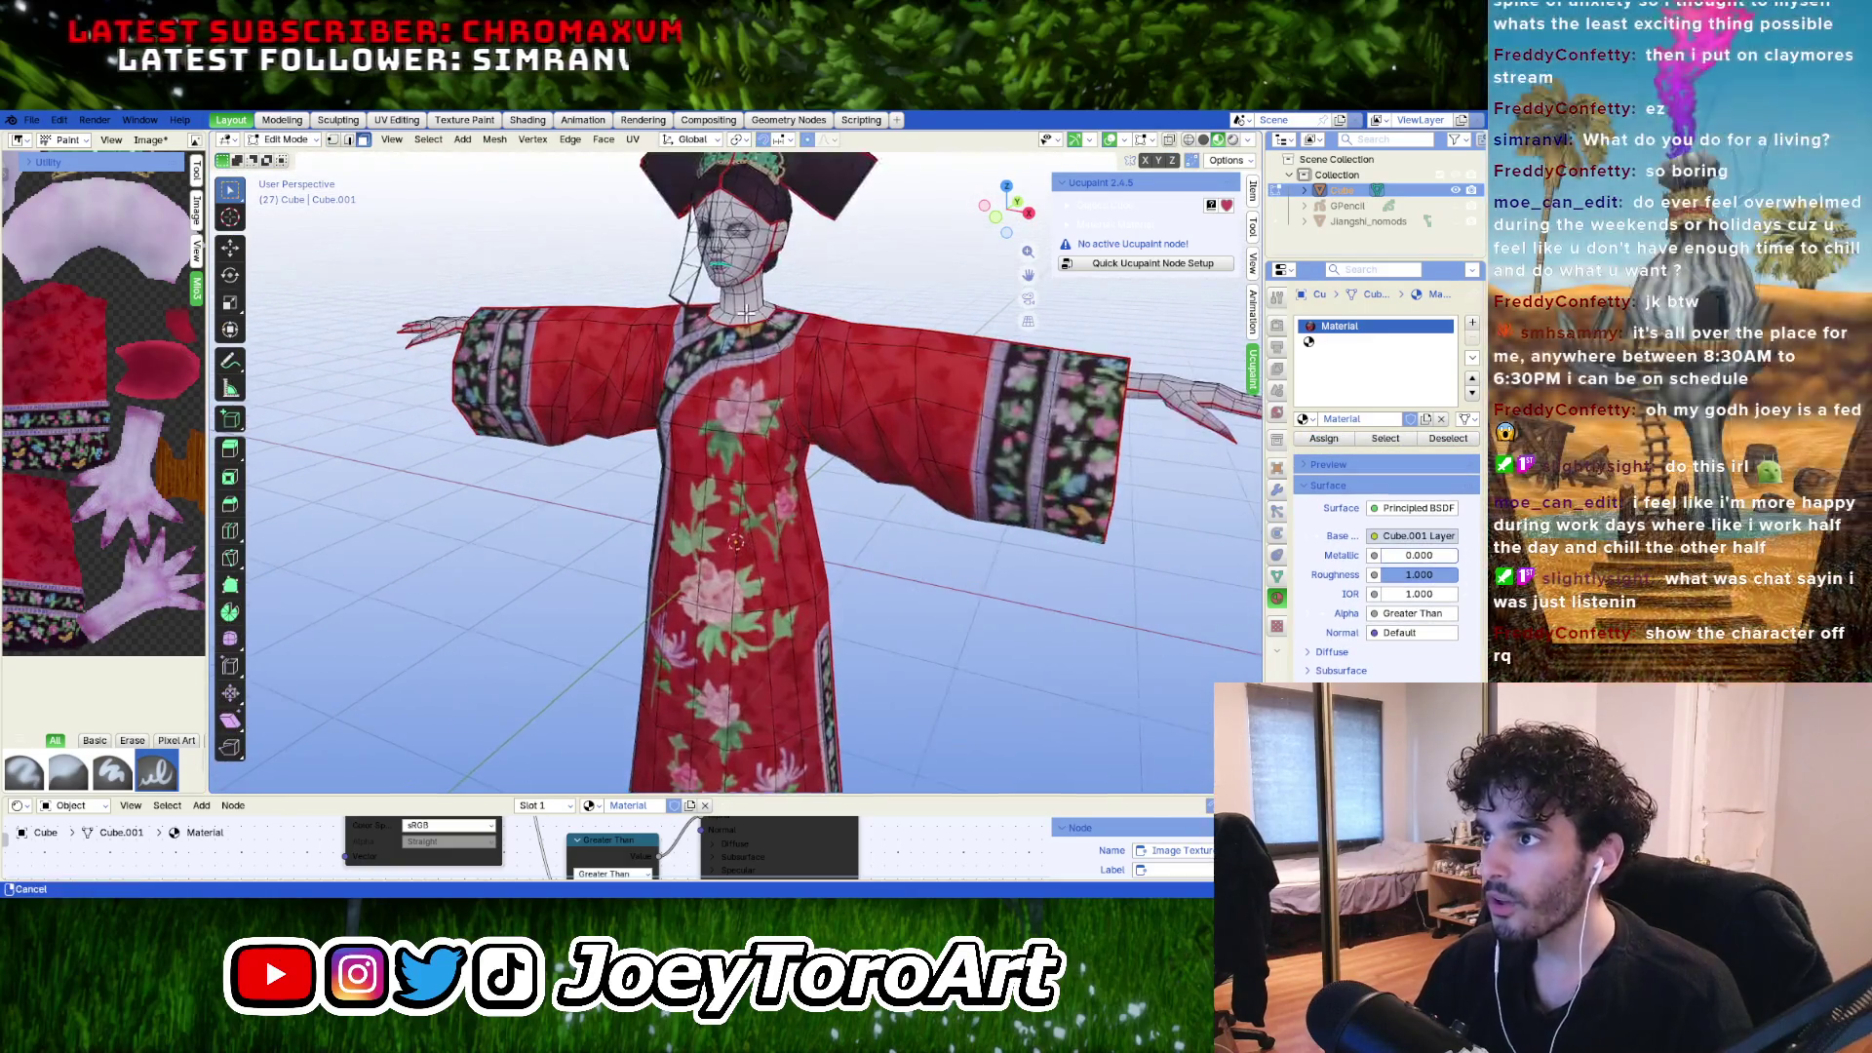
Inspect the full character with her sleeves, then return to Texture Paint on the hand.
{"action": "mouse_move", "coordinate": [927, 573]}
{"action": "middle_mouse_down"}
{"action": "mouse_move", "coordinate": [820, 581]}
{"action": "mouse_move", "coordinate": [817, 537]}
{"action": "mouse_move", "coordinate": [719, 537]}
{"action": "mouse_move", "coordinate": [865, 527]}
{"action": "mouse_move", "coordinate": [851, 522]}
{"action": "middle_mouse_up"}
{"action": "scroll", "coordinate": [820, 581], "scroll_direction": "down", "scroll_amount": 3}
{"action": "scroll", "coordinate": [786, 552], "scroll_direction": "up", "scroll_amount": 4}
{"action": "scroll", "coordinate": [720, 537], "scroll_direction": "down", "scroll_amount": 4}
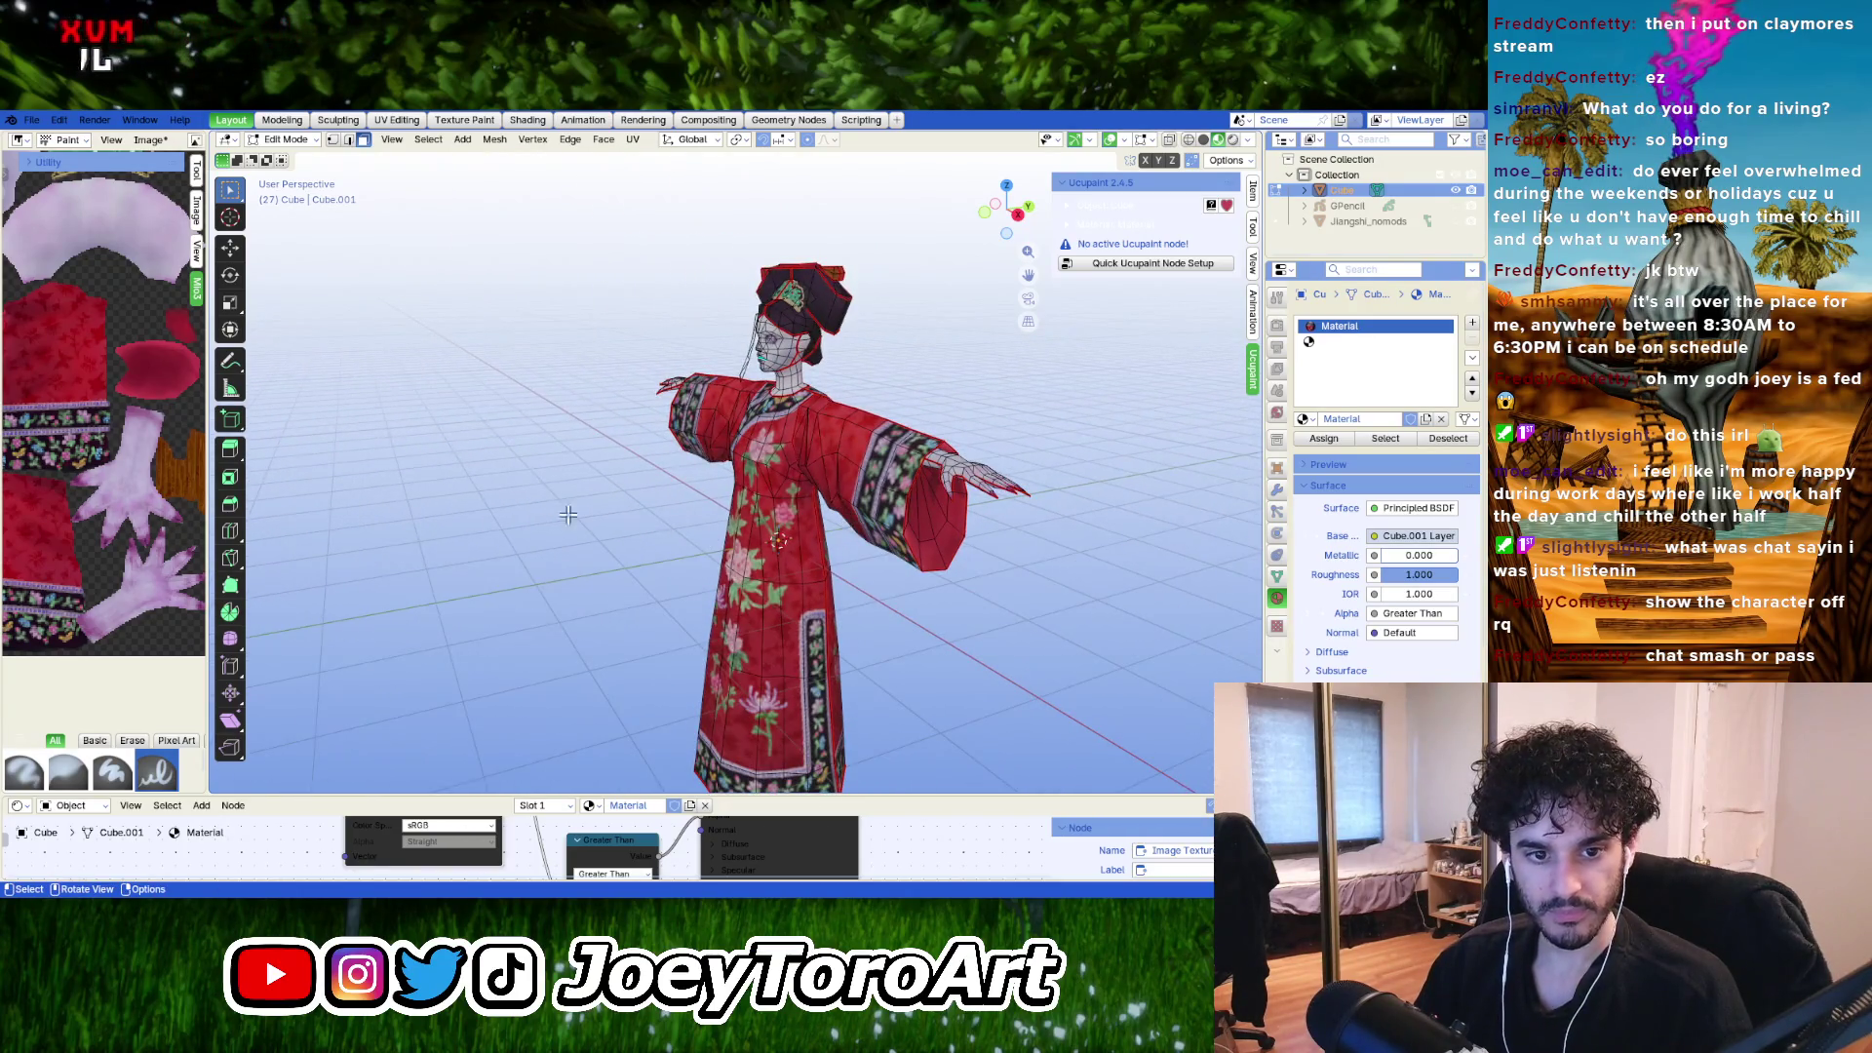
{"action": "middle_click_drag", "start_coordinate": [569, 515], "coordinate": [517, 517]}
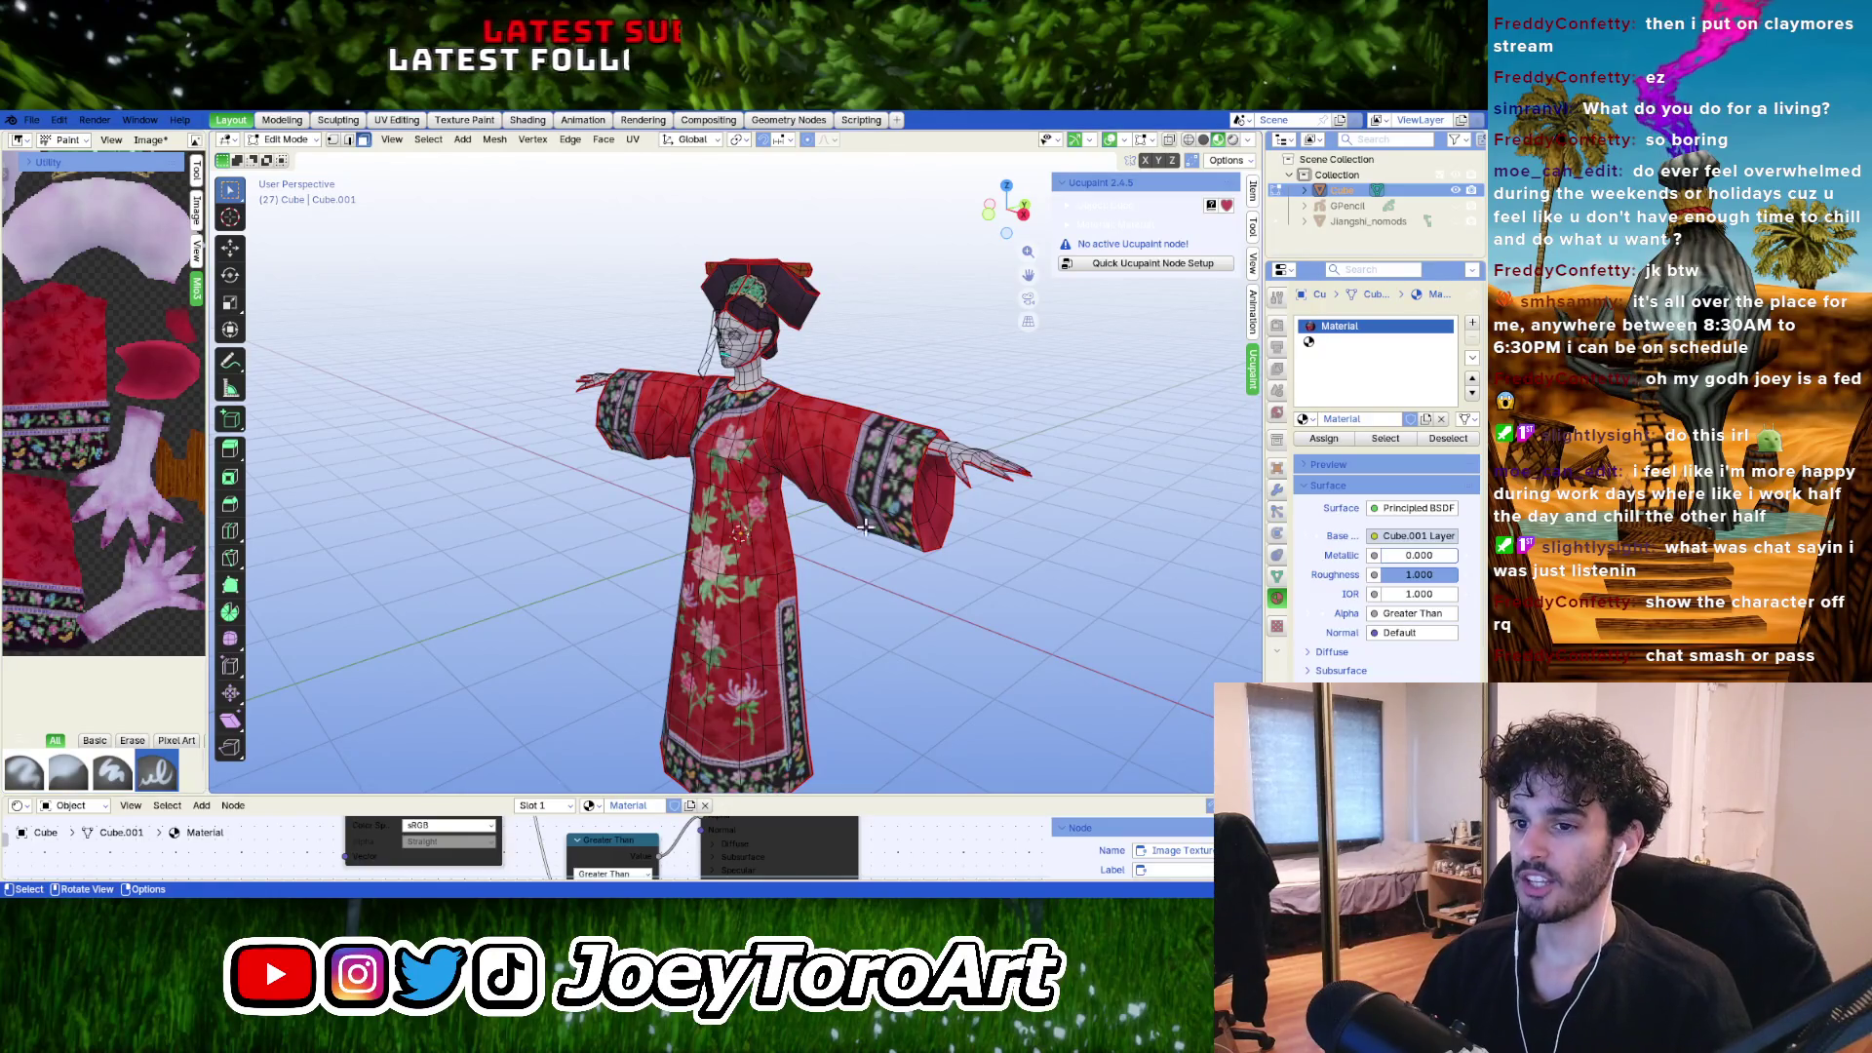
{"action": "mouse_move", "coordinate": [768, 556]}
{"action": "middle_mouse_down"}
{"action": "mouse_move", "coordinate": [783, 568]}
{"action": "mouse_move", "coordinate": [950, 472]}
{"action": "middle_mouse_up"}
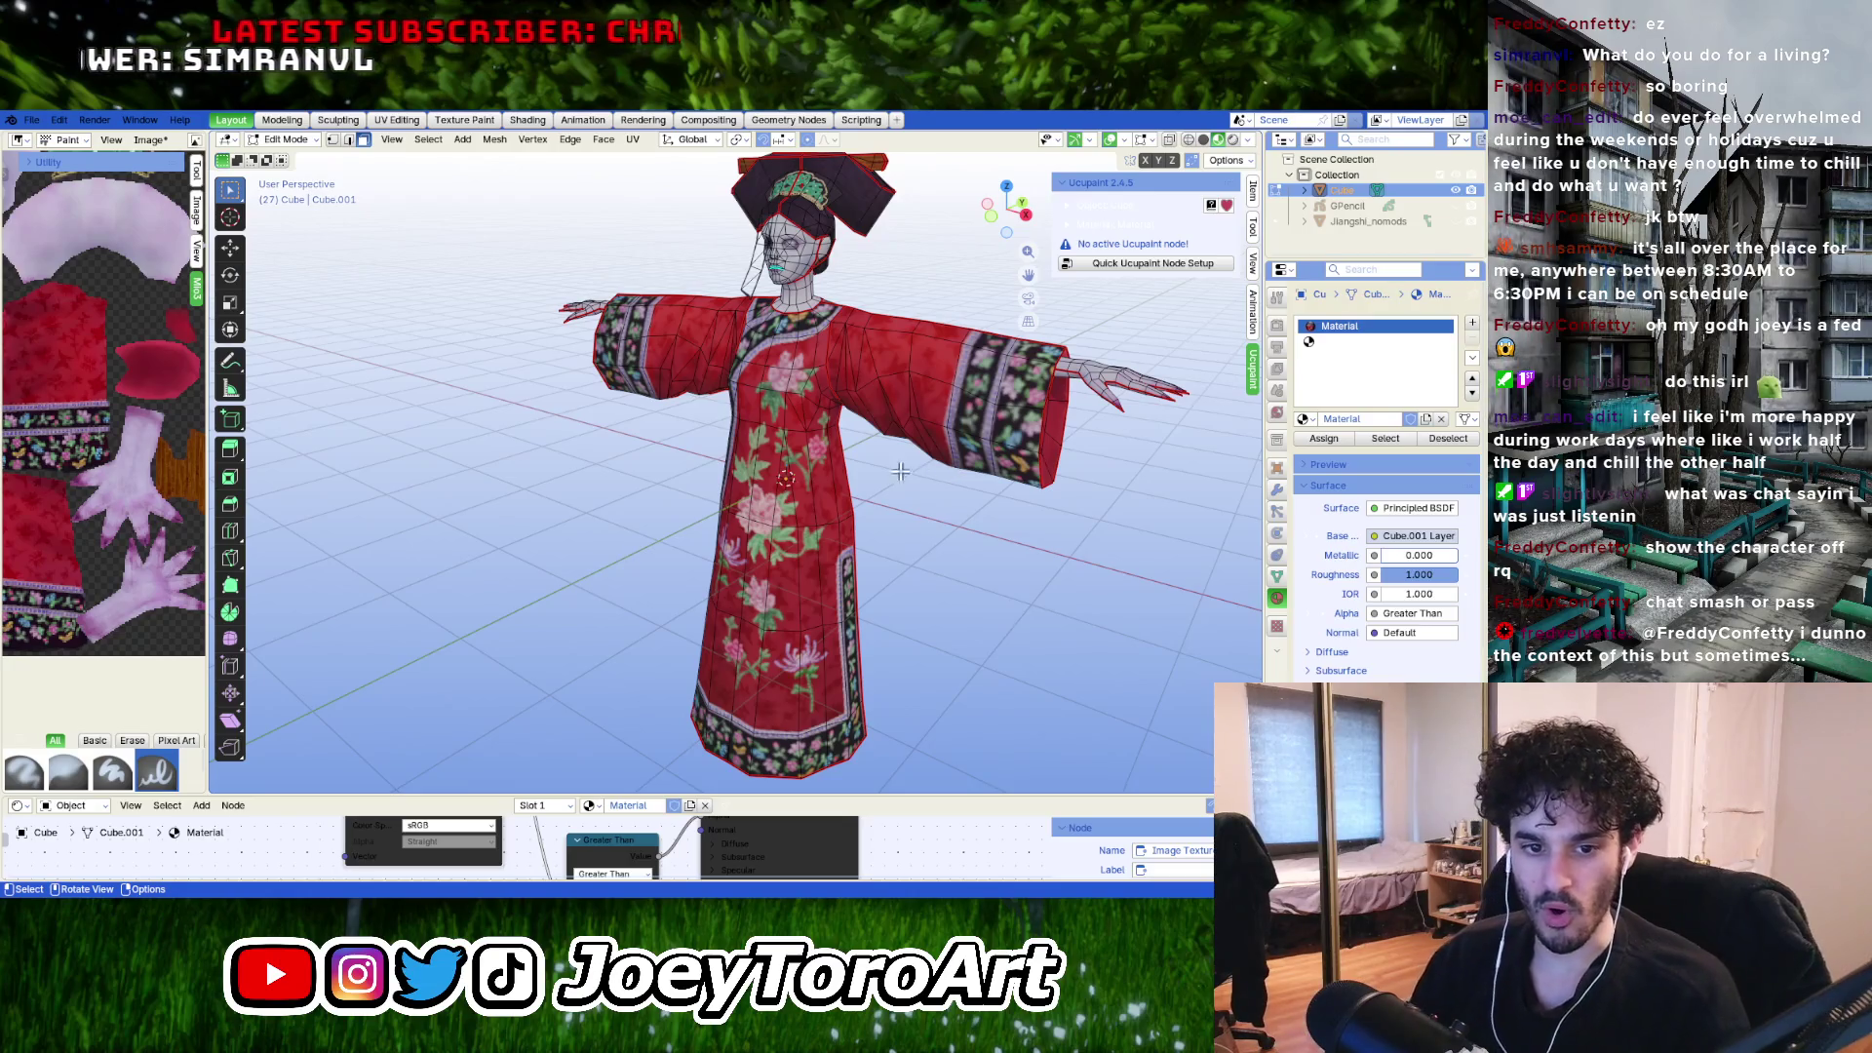
{"action": "mouse_move", "coordinate": [902, 428]}
{"action": "middle_mouse_down"}
{"action": "mouse_move", "coordinate": [699, 454]}
{"action": "mouse_move", "coordinate": [722, 454]}
{"action": "middle_mouse_up"}
{"action": "scroll", "coordinate": [728, 454], "scroll_direction": "up", "scroll_amount": 4}
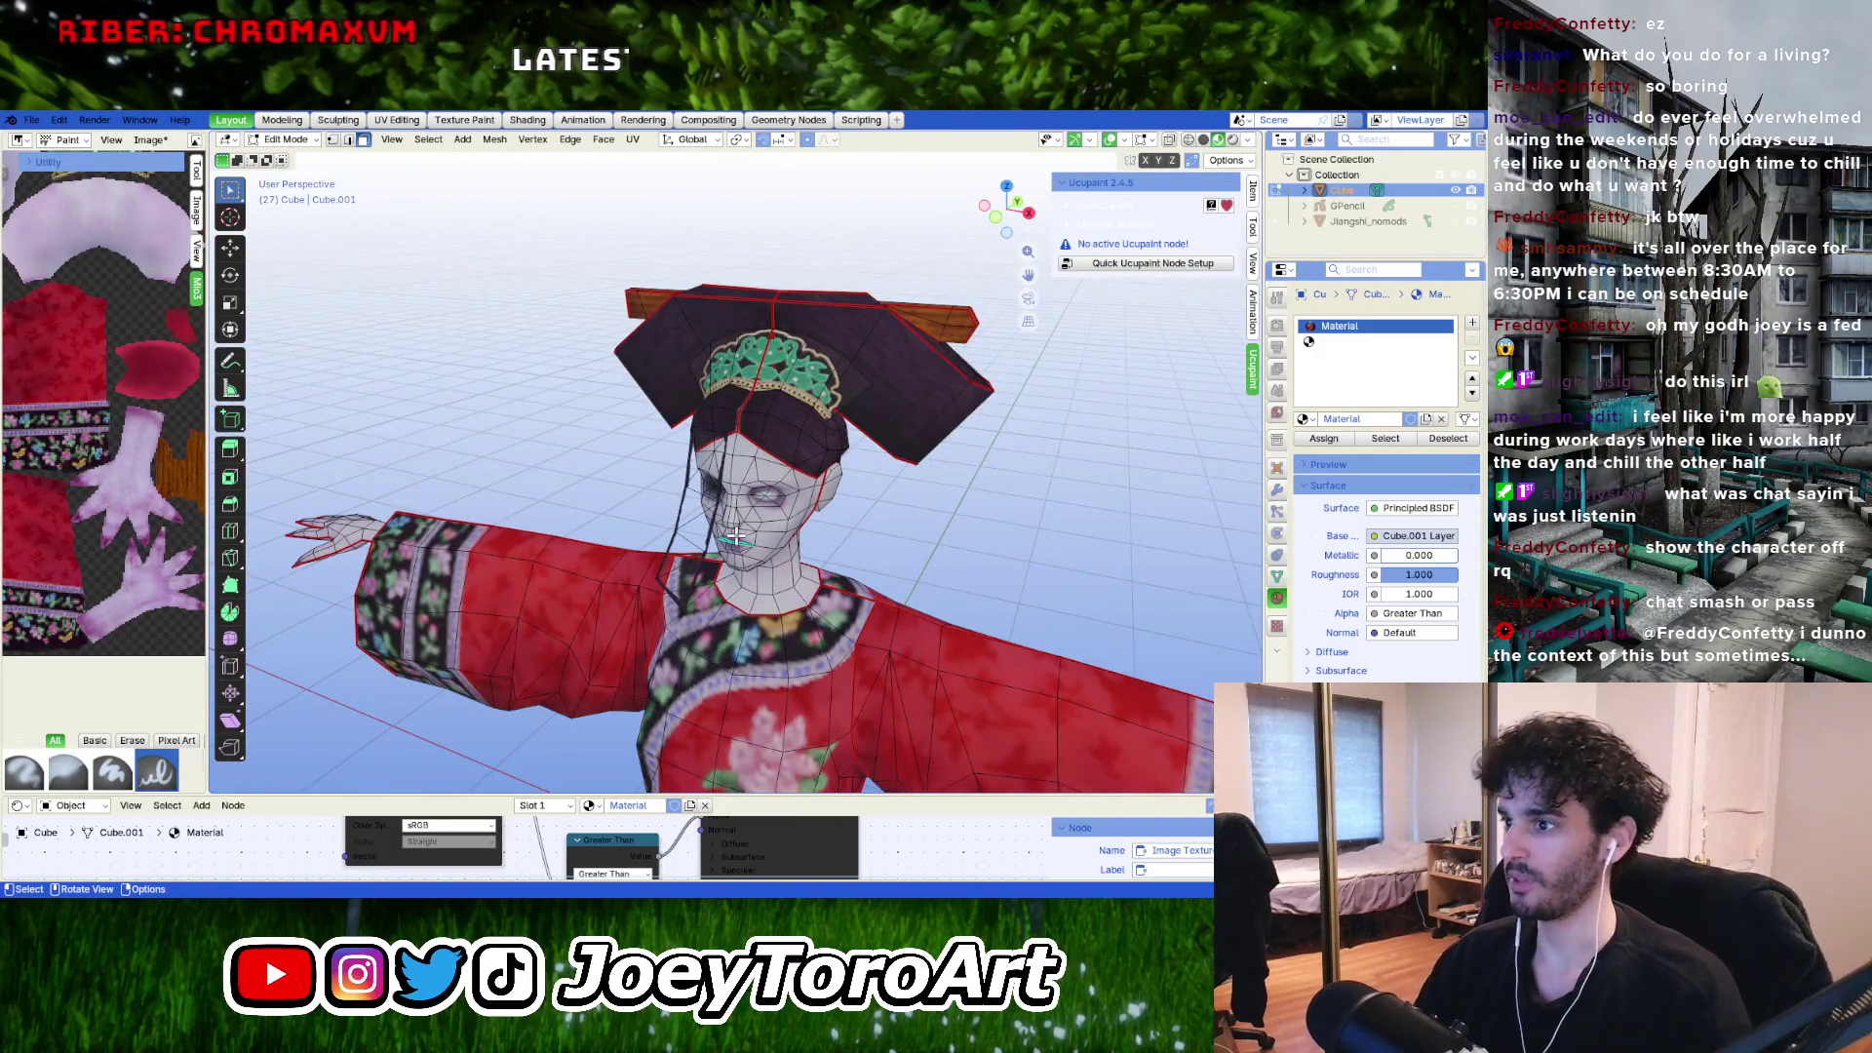
{"action": "scroll", "coordinate": [741, 507], "scroll_direction": "up", "scroll_amount": 2}
{"action": "mouse_move", "coordinate": [741, 507]}
{"action": "middle_mouse_down"}
{"action": "mouse_move", "coordinate": [672, 524]}
{"action": "mouse_move", "coordinate": [890, 512]}
{"action": "middle_mouse_up"}
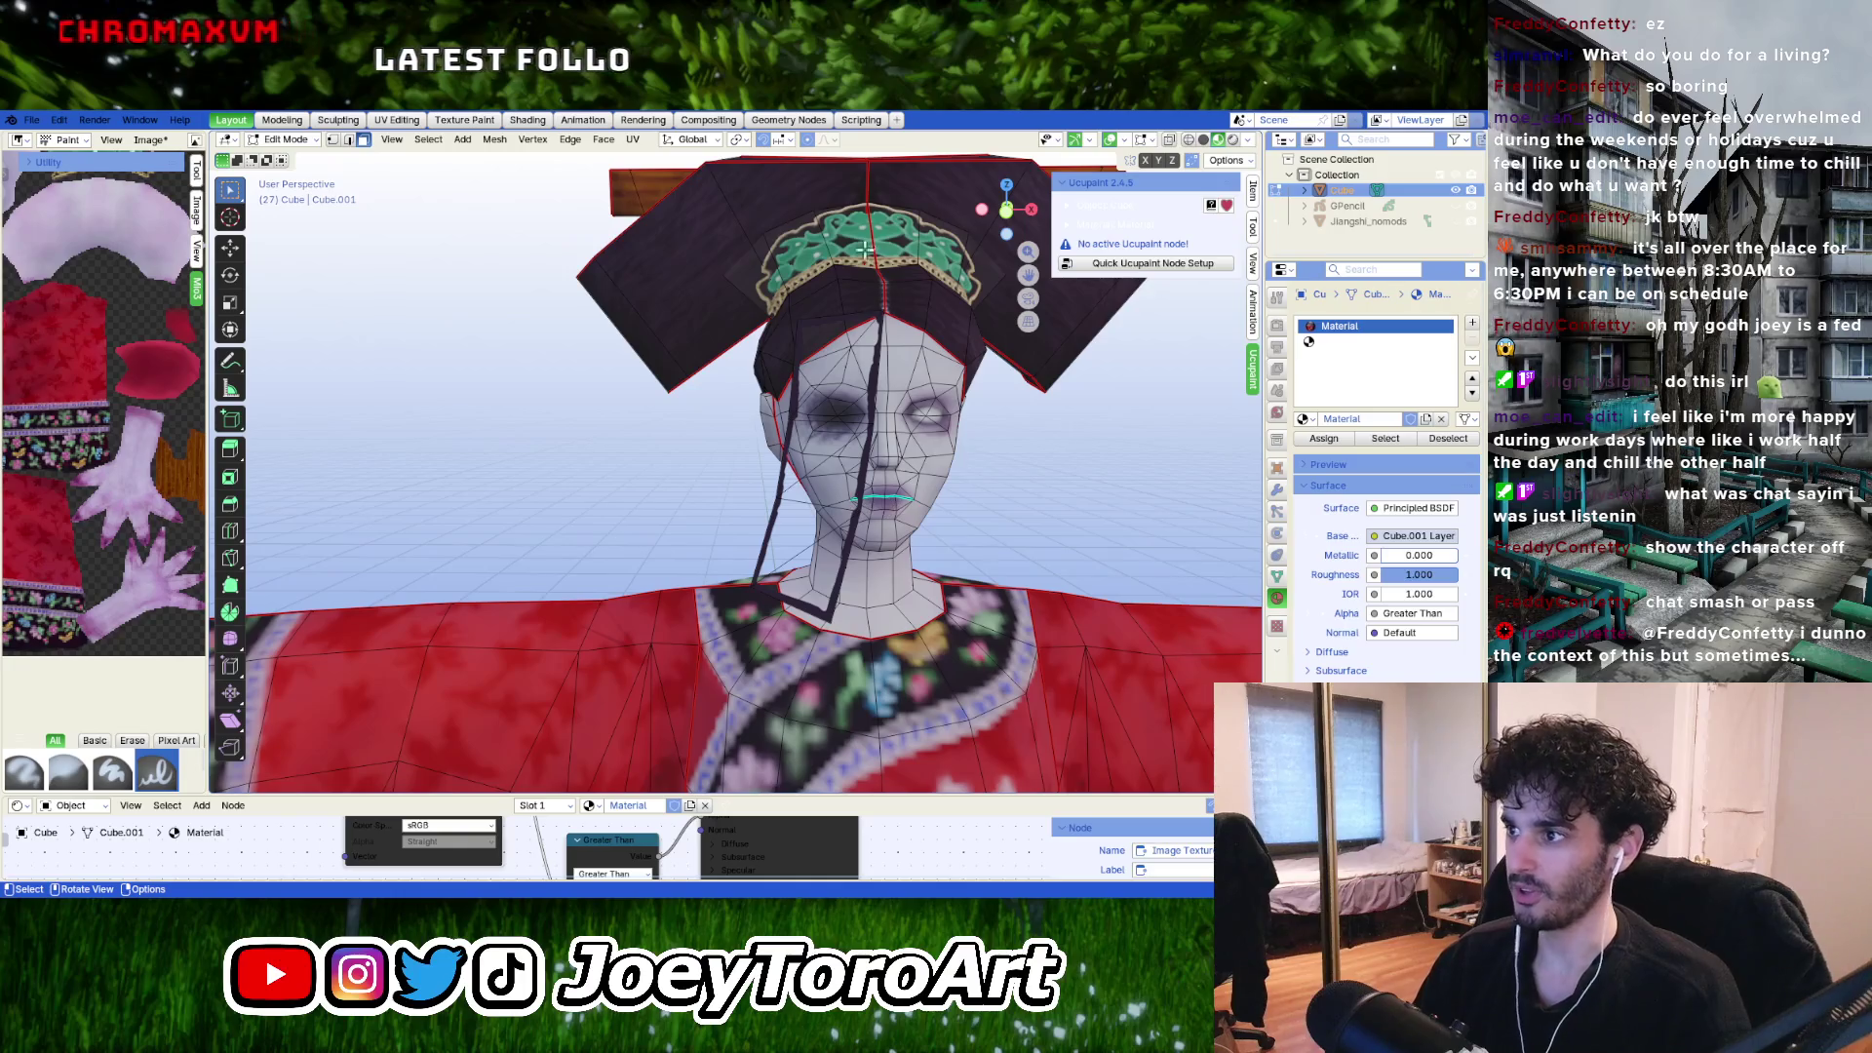
{"action": "middle_click_drag", "start_coordinate": [904, 611], "coordinate": [959, 588]}
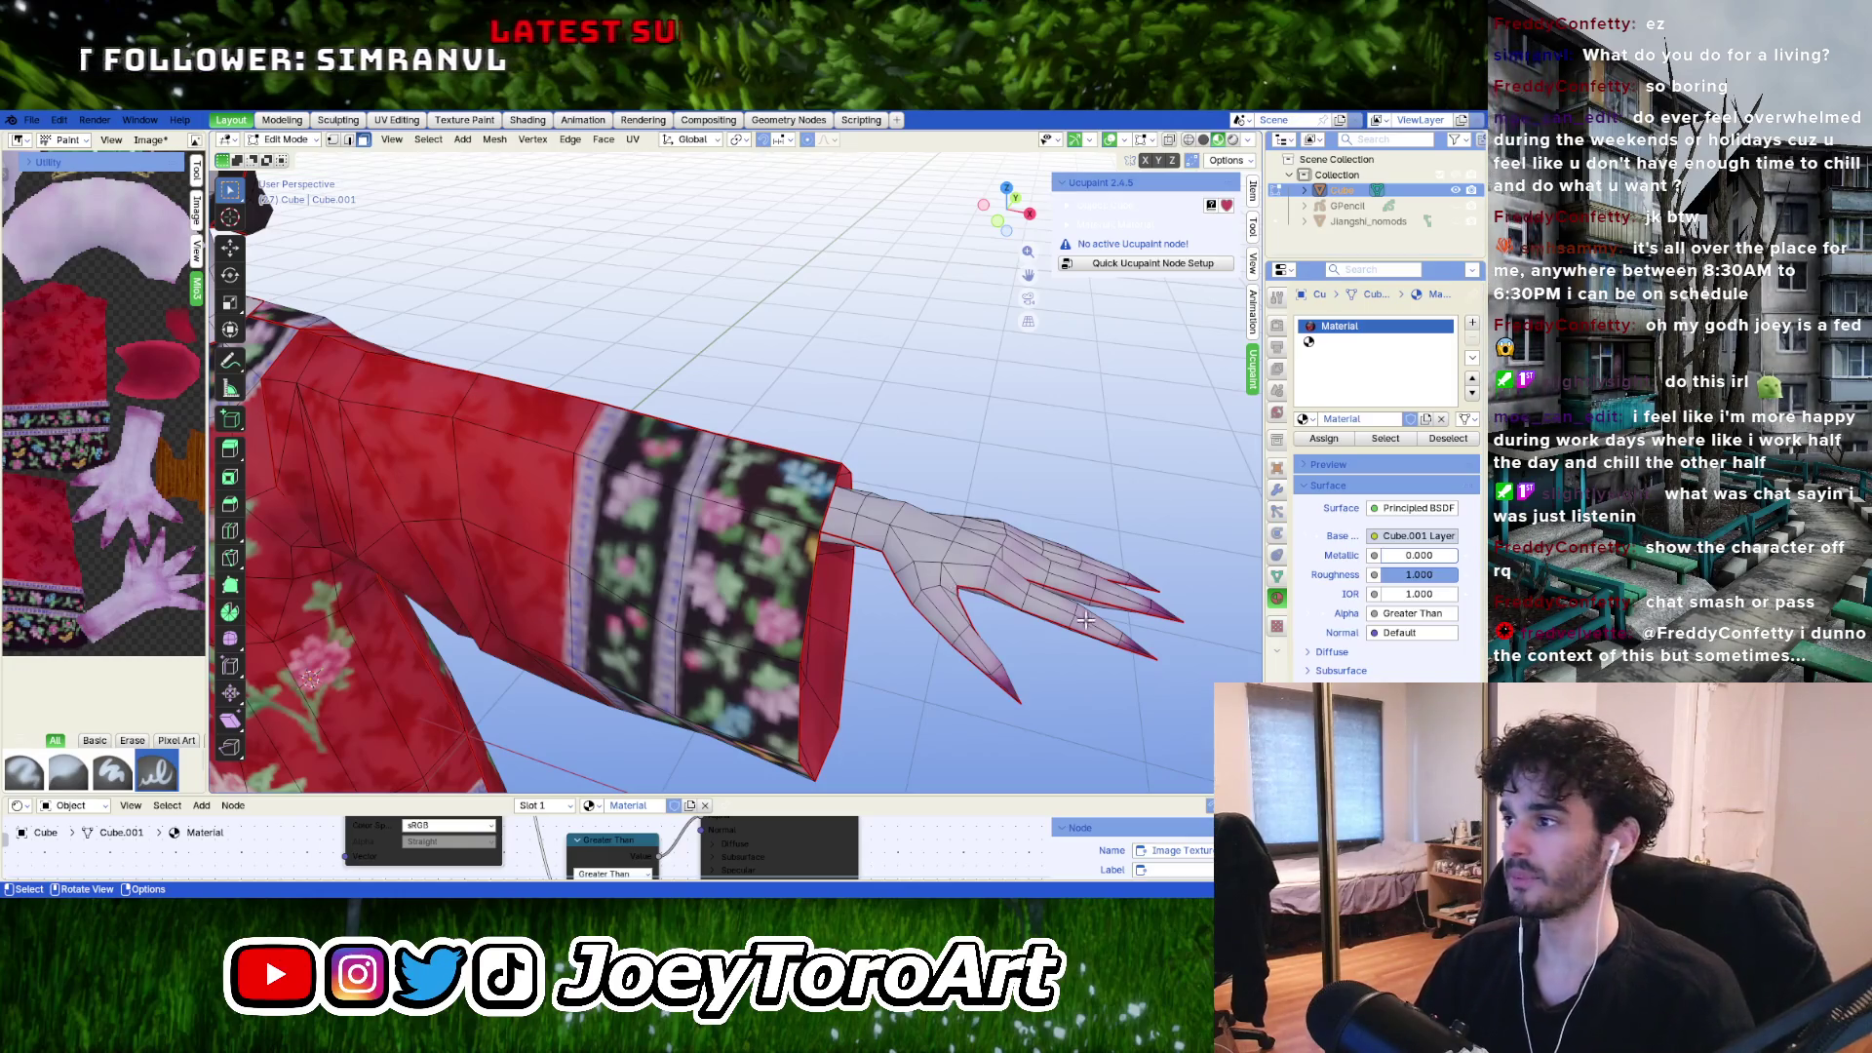
{"action": "key", "text": "ctrl+Tab"}
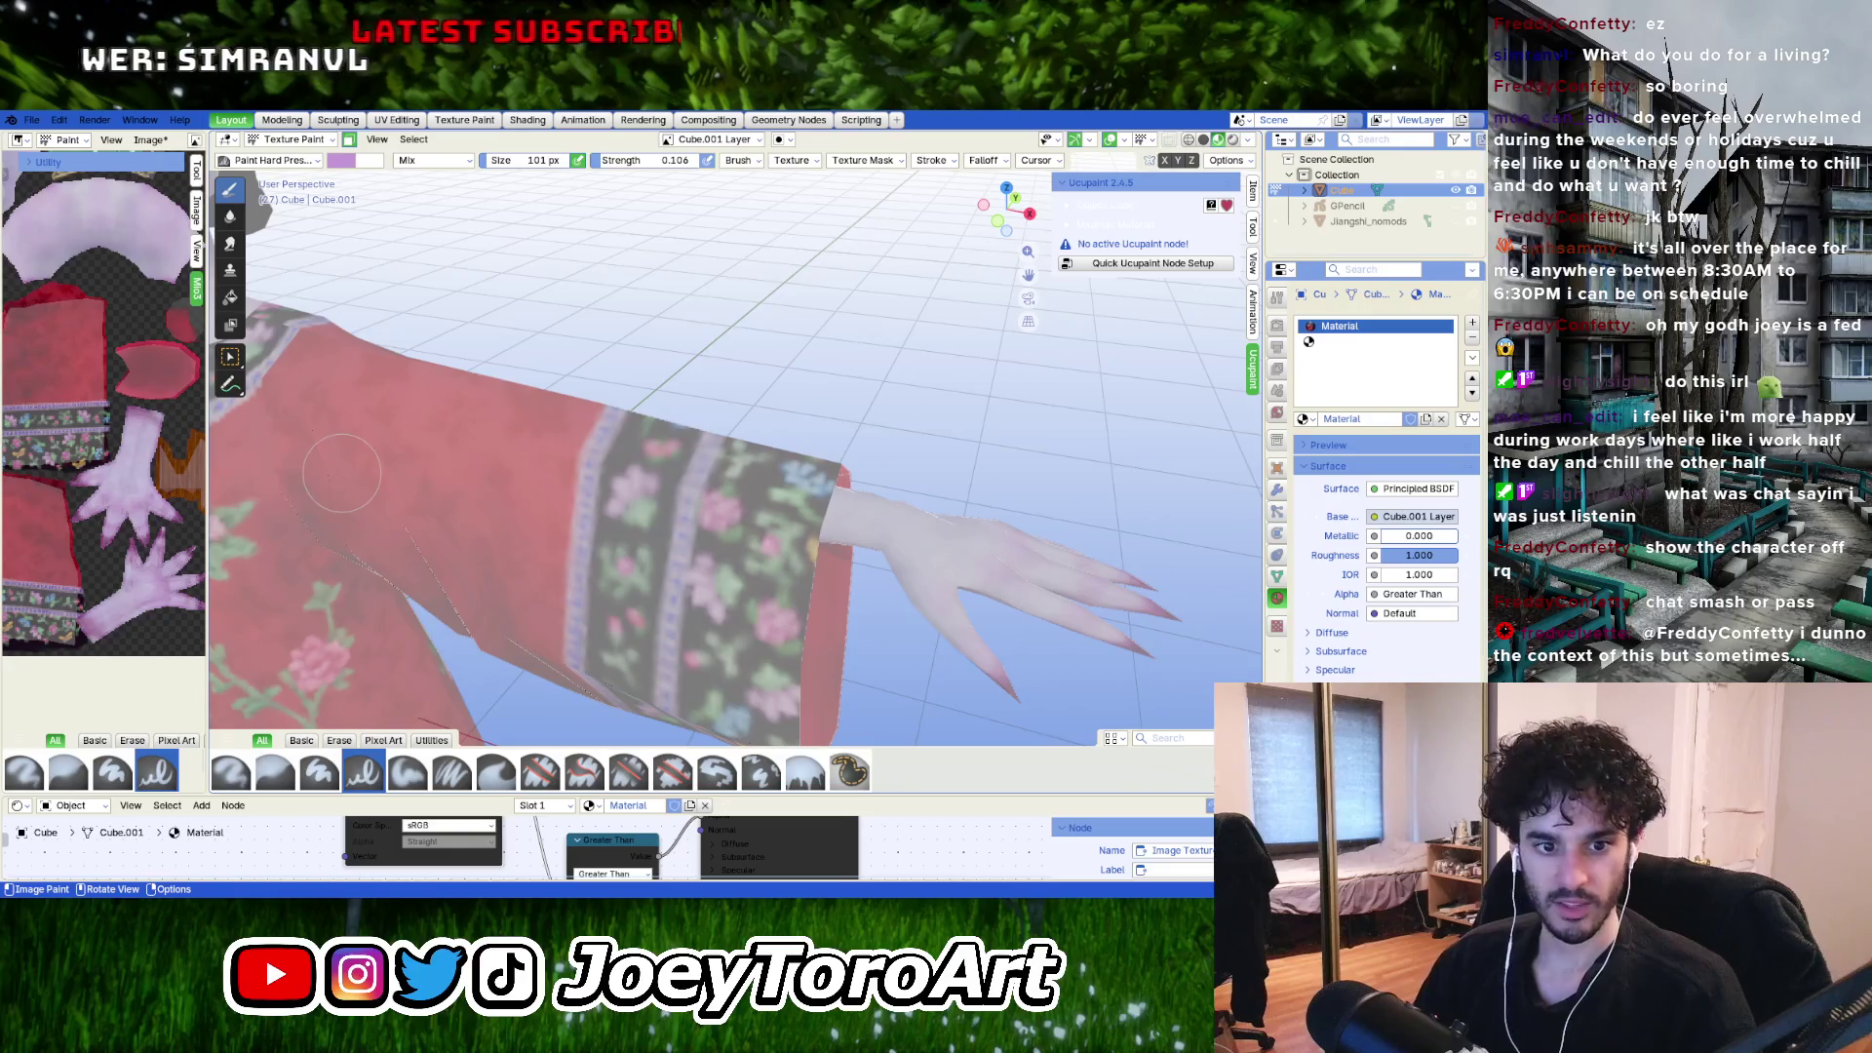
Select the linked hand geometry in Edit Mode and return to texture painting.
{"action": "mouse_move", "coordinate": [975, 395]}
{"action": "middle_mouse_down"}
{"action": "mouse_move", "coordinate": [877, 510]}
{"action": "mouse_move", "coordinate": [717, 527]}
{"action": "mouse_move", "coordinate": [852, 326]}
{"action": "middle_mouse_up"}
{"action": "key", "text": "Tab"}
{"action": "key", "text": "l"}
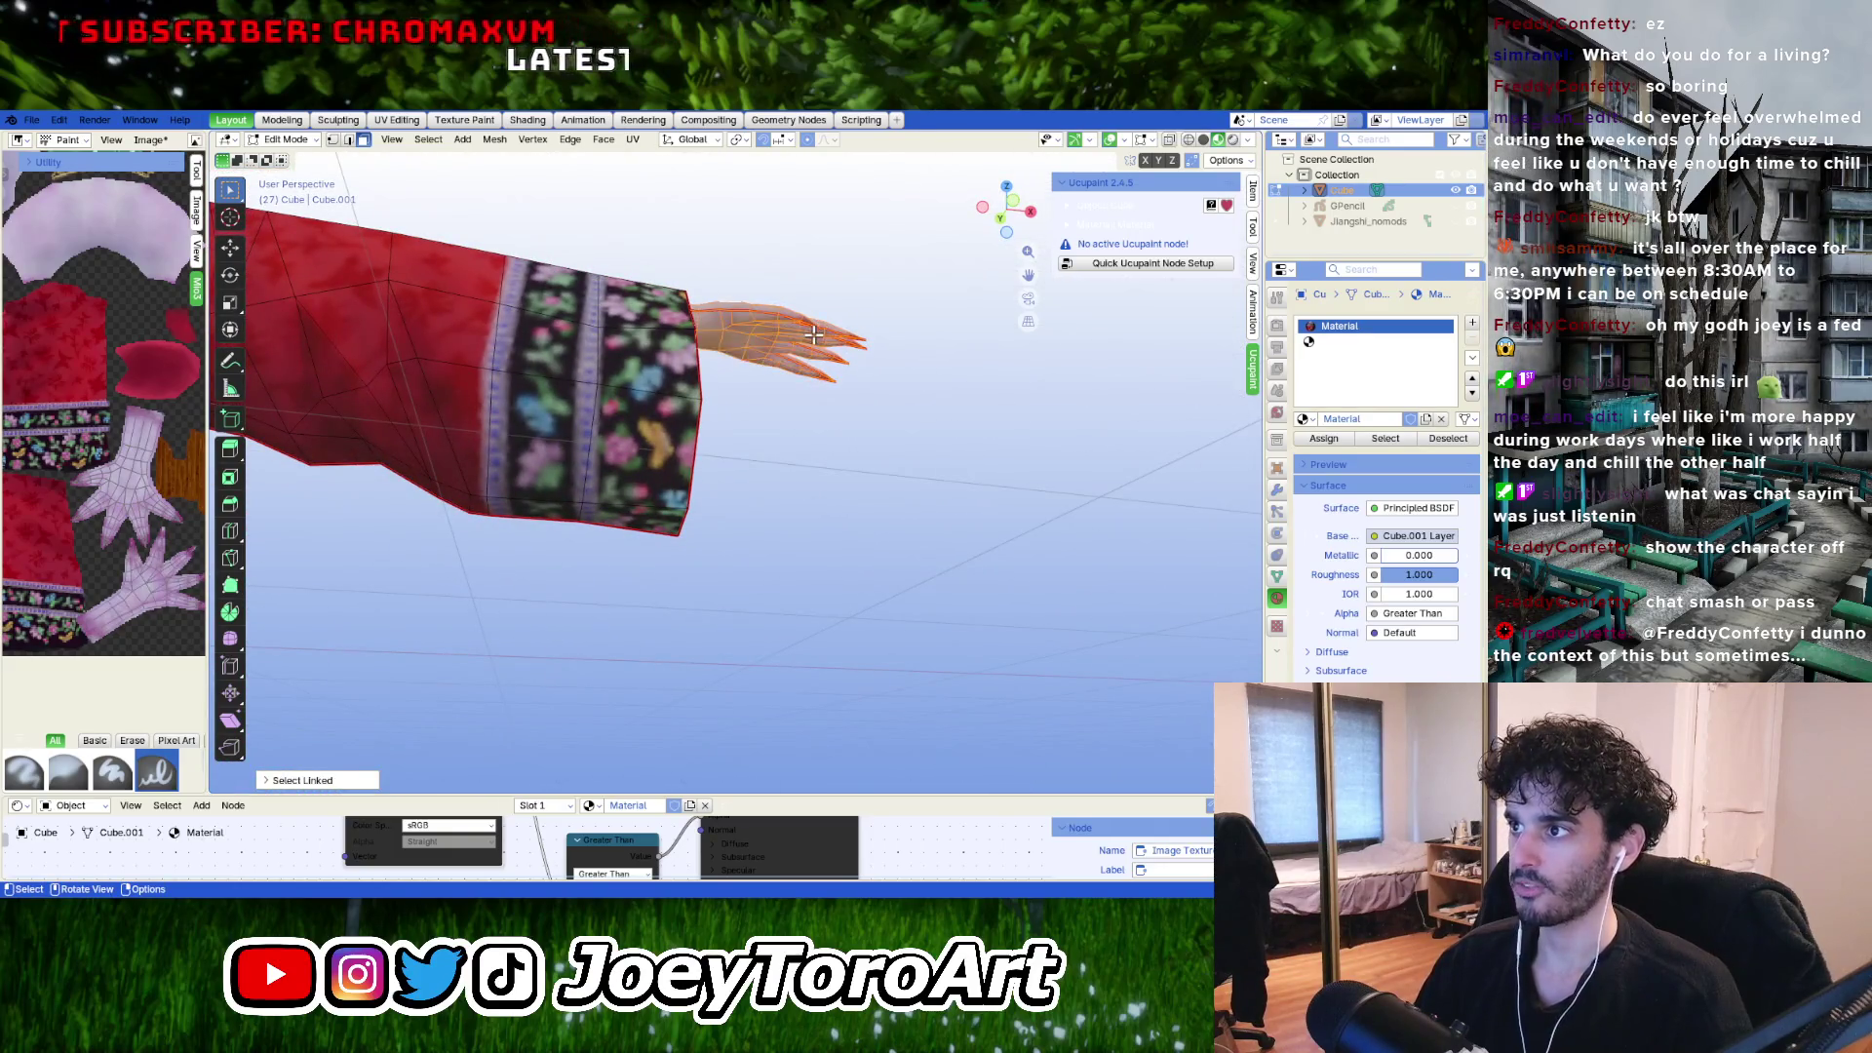
{"action": "mouse_move", "coordinate": [835, 399]}
{"action": "middle_mouse_down"}
{"action": "mouse_move", "coordinate": [459, 397]}
{"action": "mouse_move", "coordinate": [644, 422]}
{"action": "mouse_move", "coordinate": [591, 590]}
{"action": "mouse_move", "coordinate": [603, 561]}
{"action": "mouse_move", "coordinate": [823, 553]}
{"action": "mouse_move", "coordinate": [543, 468]}
{"action": "mouse_move", "coordinate": [878, 663]}
{"action": "mouse_move", "coordinate": [965, 613]}
{"action": "mouse_move", "coordinate": [898, 647]}
{"action": "mouse_move", "coordinate": [758, 620]}
{"action": "mouse_move", "coordinate": [764, 588]}
{"action": "mouse_move", "coordinate": [670, 547]}
{"action": "mouse_move", "coordinate": [648, 575]}
{"action": "middle_mouse_up"}
{"action": "key", "text": "Tab"}
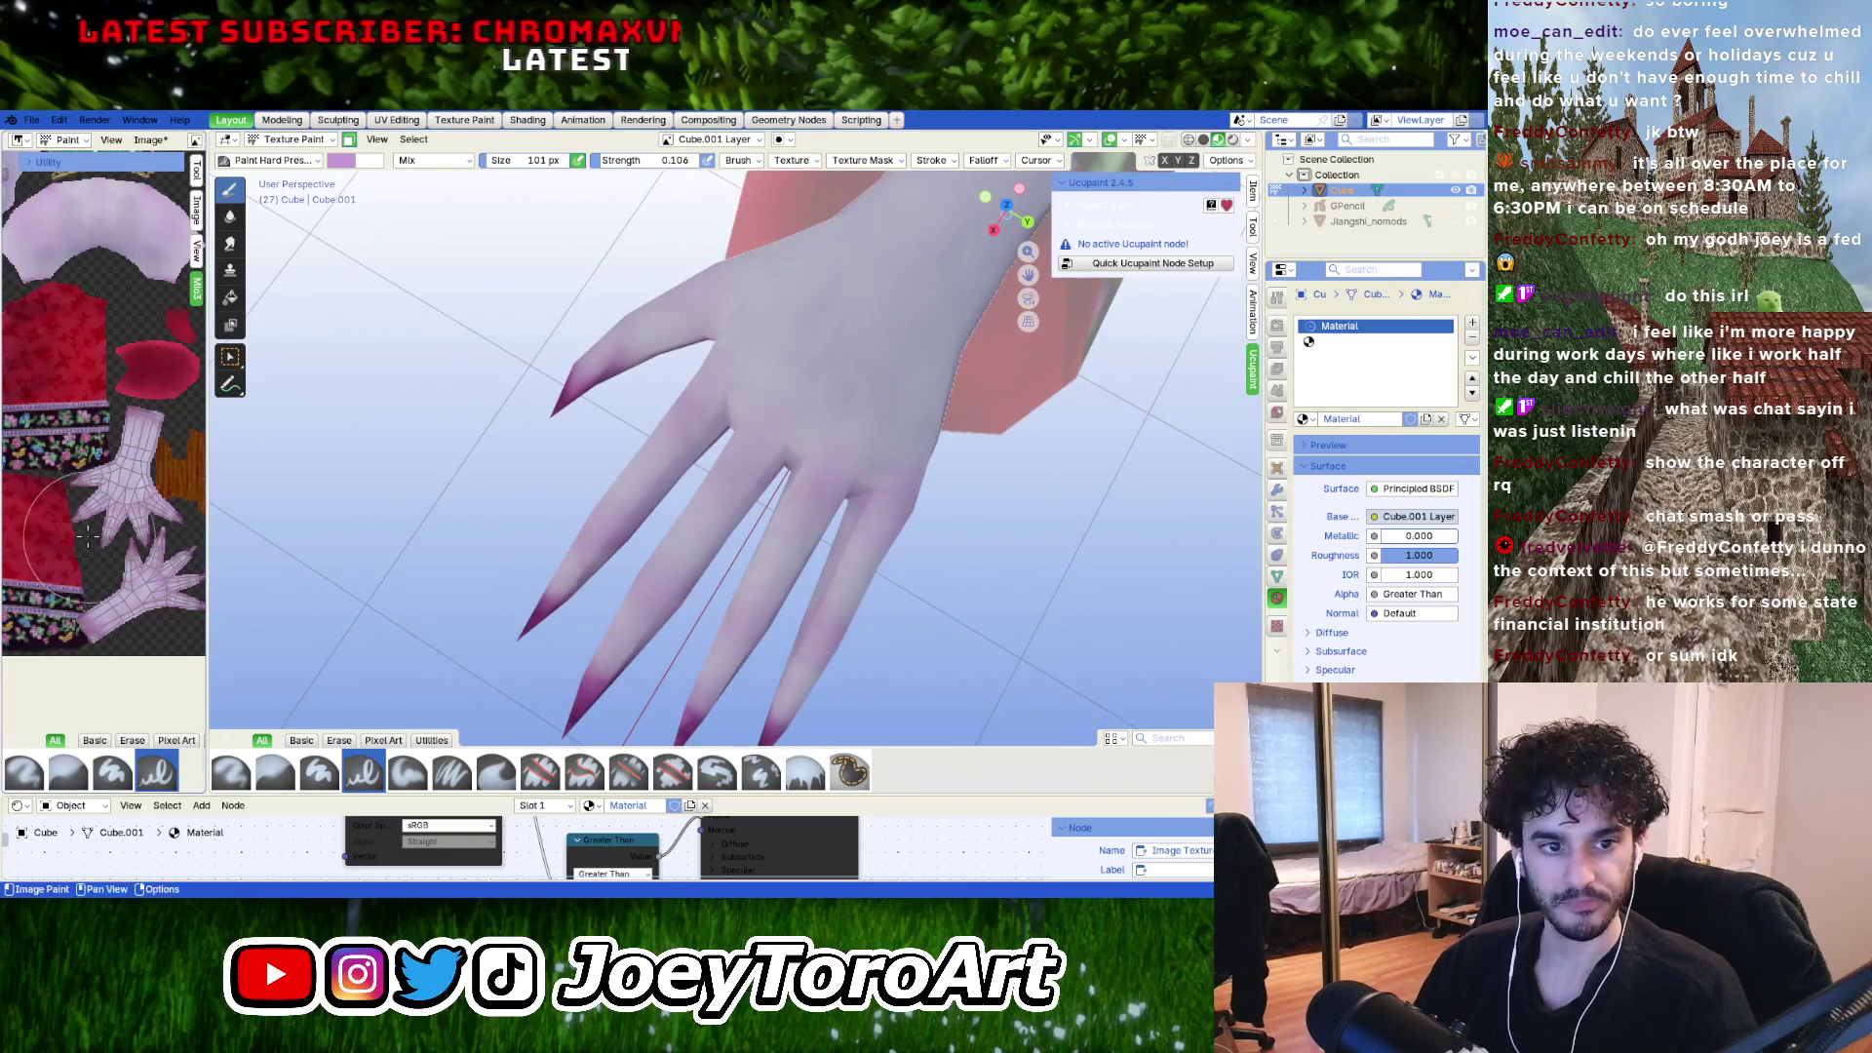
Enlarge the paint brush to 152 px while working around the fingers.
{"action": "mouse_move", "coordinate": [485, 556]}
{"action": "middle_mouse_down"}
{"action": "mouse_move", "coordinate": [694, 556]}
{"action": "mouse_move", "coordinate": [794, 509]}
{"action": "mouse_move", "coordinate": [936, 547]}
{"action": "mouse_move", "coordinate": [592, 507]}
{"action": "middle_mouse_up"}
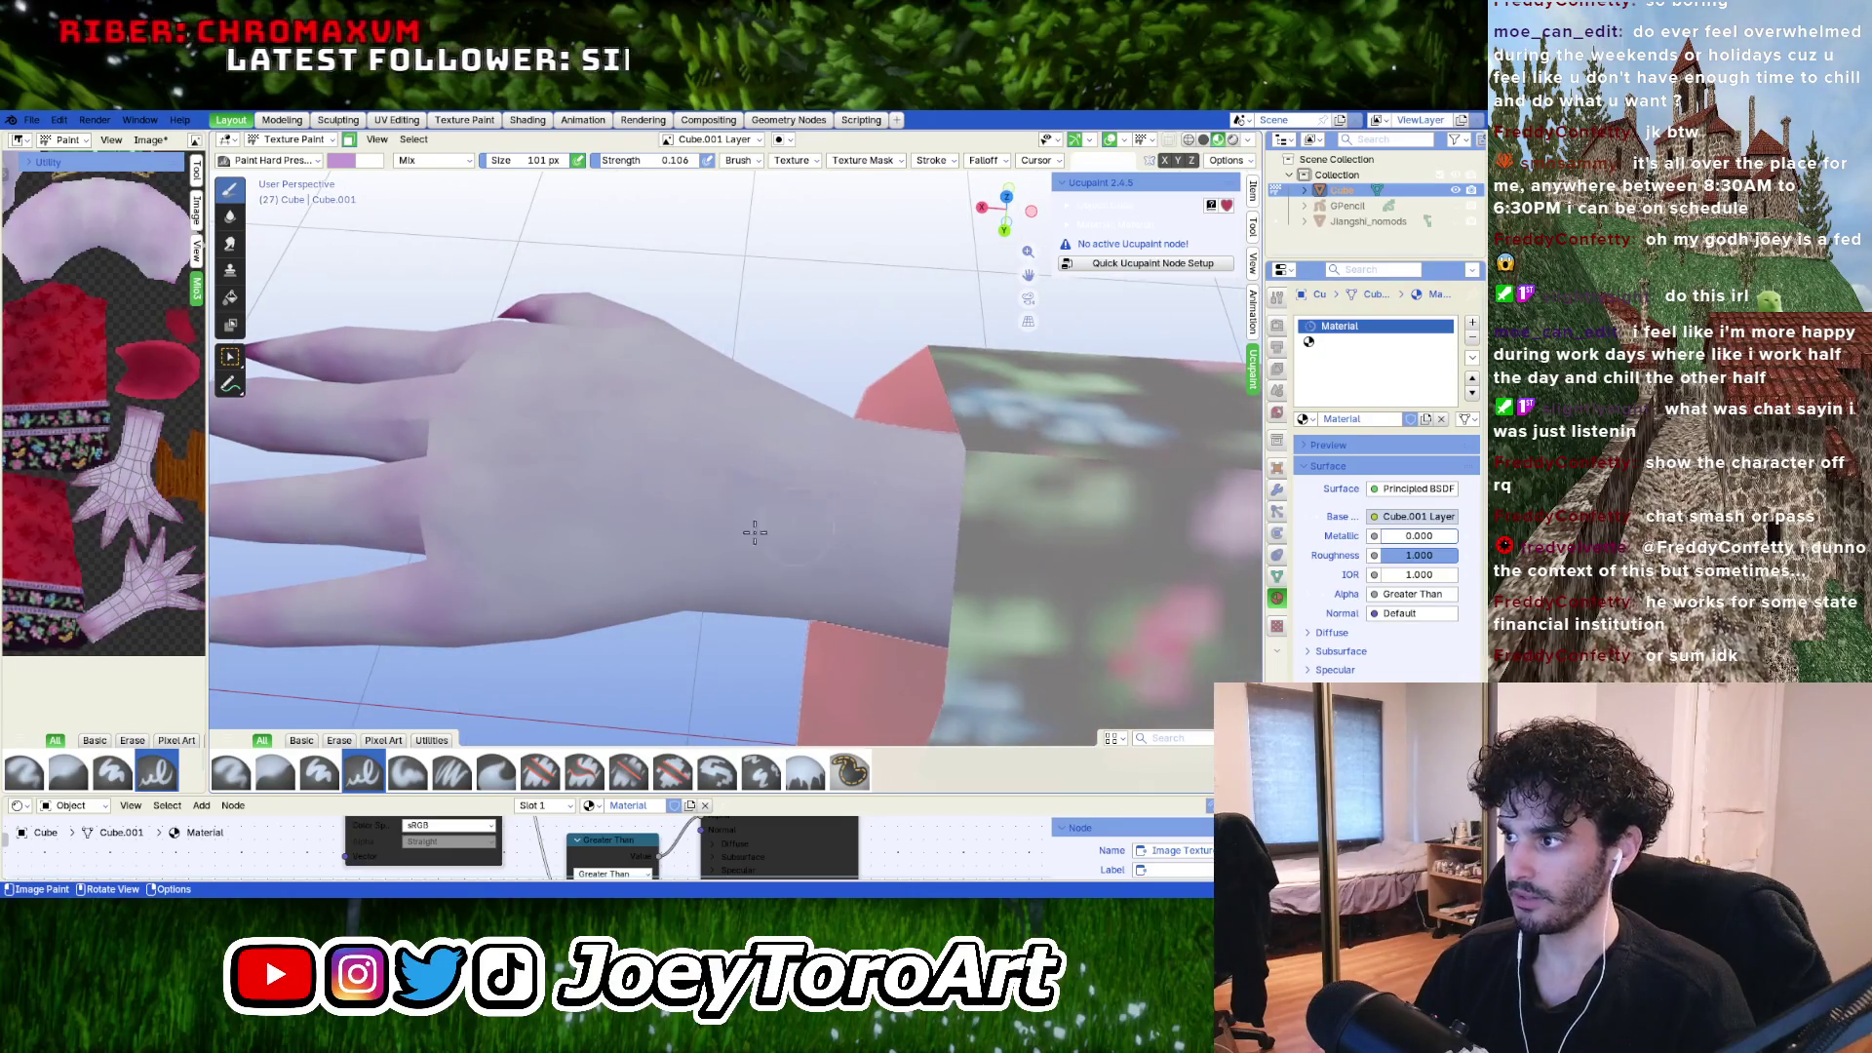
{"action": "middle_click_drag", "start_coordinate": [754, 531], "coordinate": [744, 451]}
{"action": "key", "text": "Tab"}
{"action": "scroll", "coordinate": [744, 452], "scroll_direction": "down", "scroll_amount": 6}
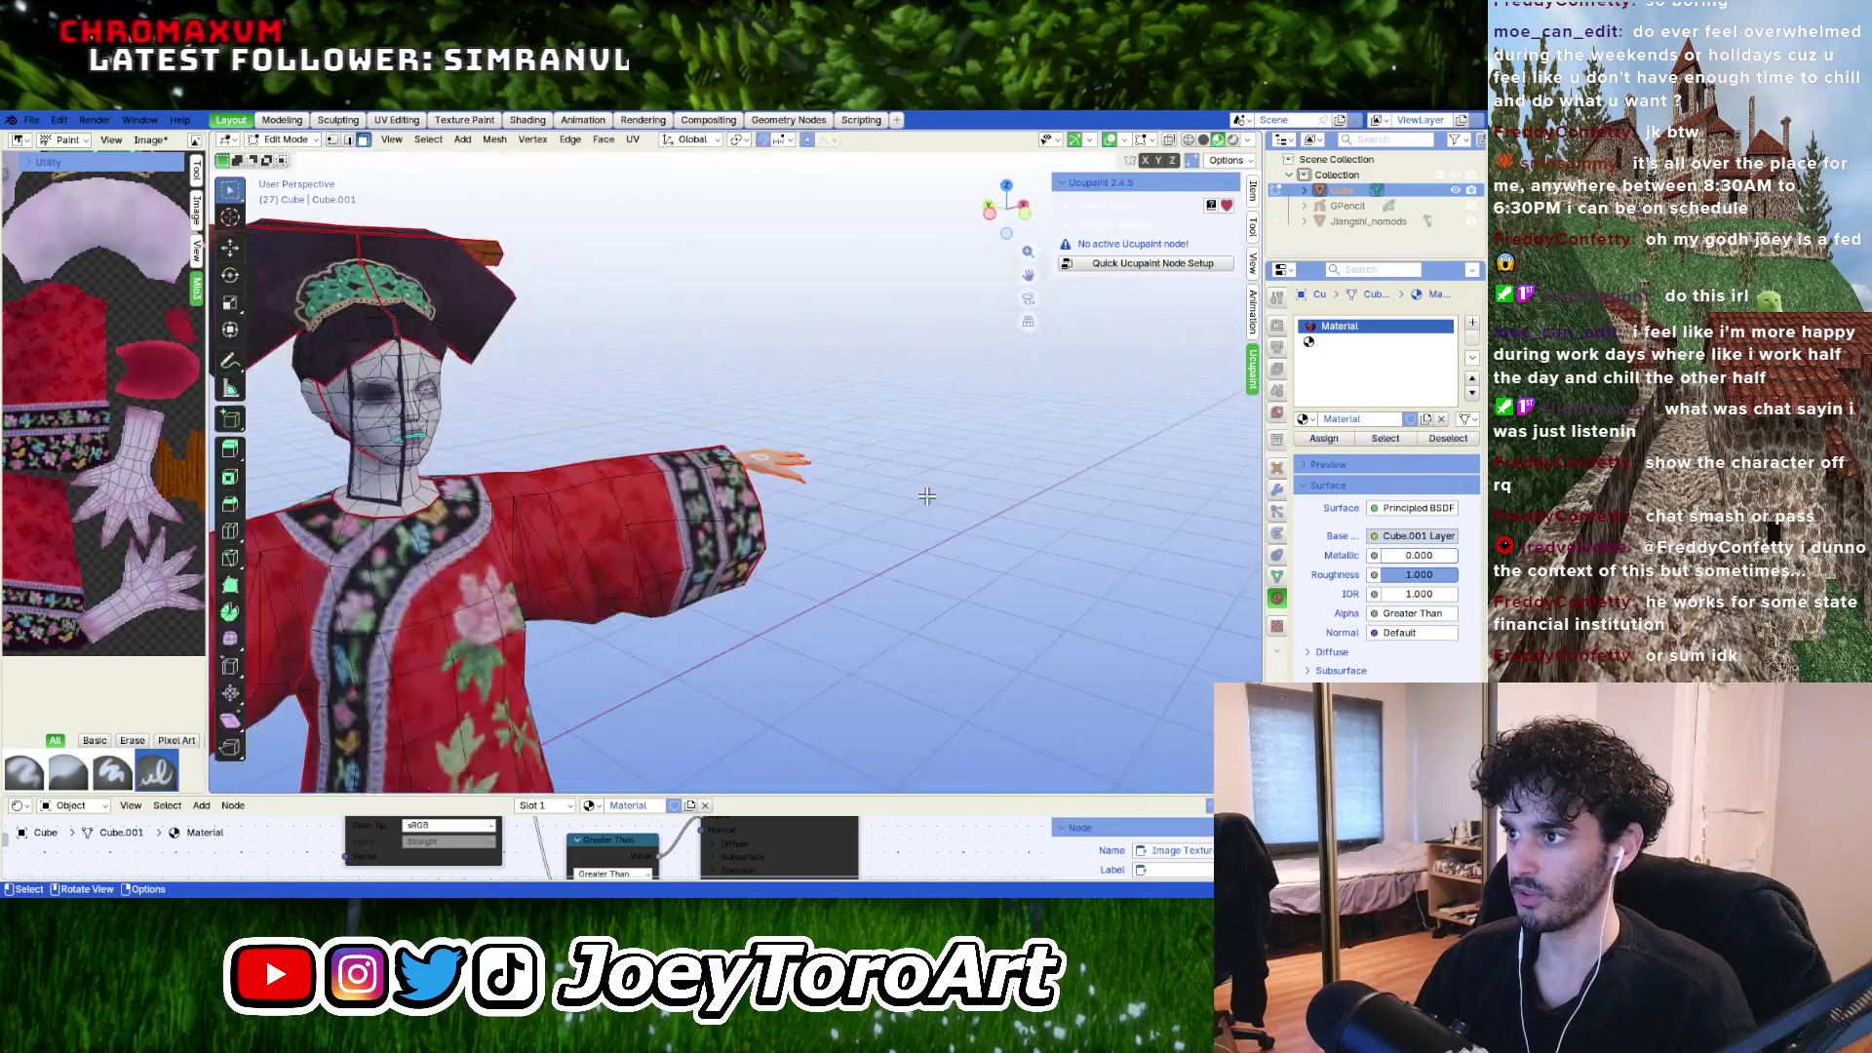
{"action": "key", "text": "Tab"}
{"action": "middle_click_drag", "start_coordinate": [969, 477], "coordinate": [902, 688]}
{"action": "scroll", "coordinate": [904, 629], "scroll_direction": "up", "scroll_amount": 5}
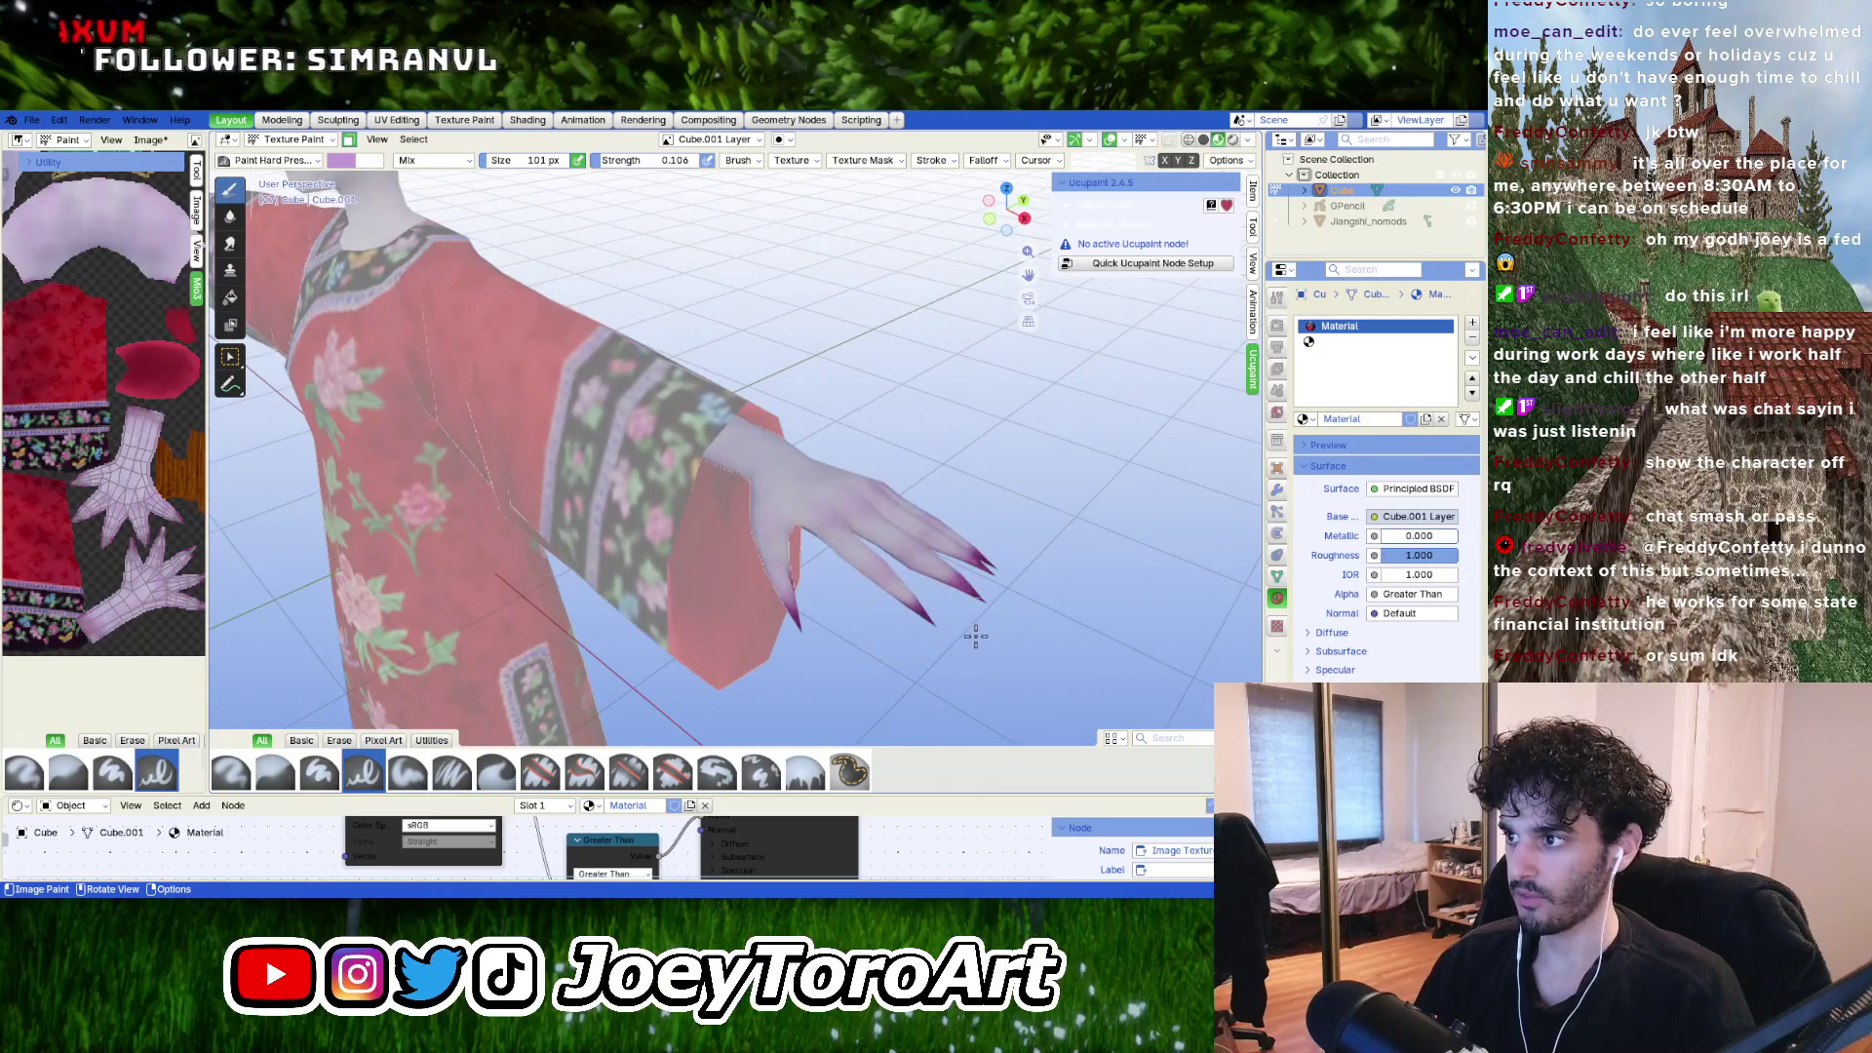
{"action": "scroll", "coordinate": [975, 636], "scroll_direction": "up", "scroll_amount": 8}
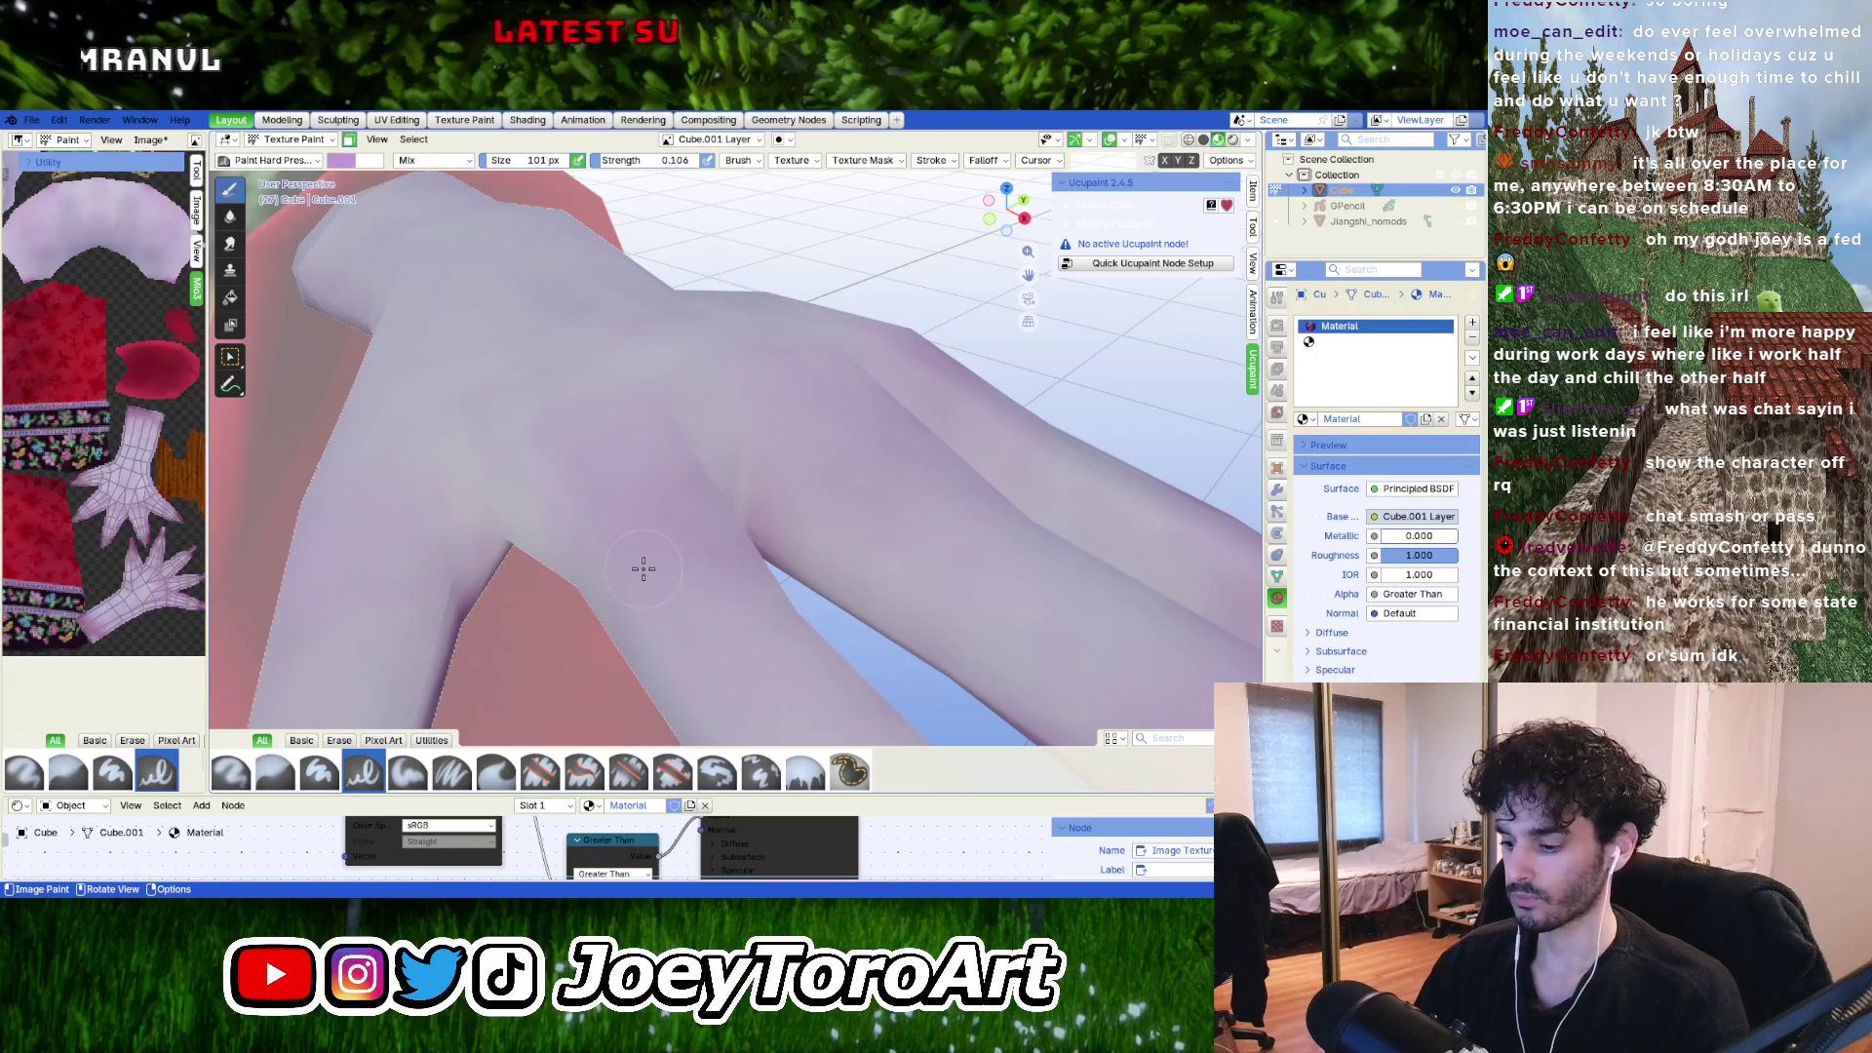
{"action": "mouse_move", "coordinate": [712, 537]}
{"action": "middle_mouse_down"}
{"action": "mouse_move", "coordinate": [341, 526]}
{"action": "mouse_move", "coordinate": [643, 517]}
{"action": "mouse_move", "coordinate": [741, 527]}
{"action": "mouse_move", "coordinate": [797, 566]}
{"action": "middle_mouse_up"}
{"action": "key", "text": "bracketright"}
{"action": "scroll", "coordinate": [447, 527], "scroll_direction": "down", "scroll_amount": 5}
Switch the character to Object Mode from the mode dropdown.
{"action": "left_click", "coordinate": [290, 139]}
{"action": "left_click", "coordinate": [293, 166]}
{"action": "scroll", "coordinate": [711, 509], "scroll_direction": "down", "scroll_amount": 3}
{"action": "scroll", "coordinate": [741, 527], "scroll_direction": "up", "scroll_amount": 5}
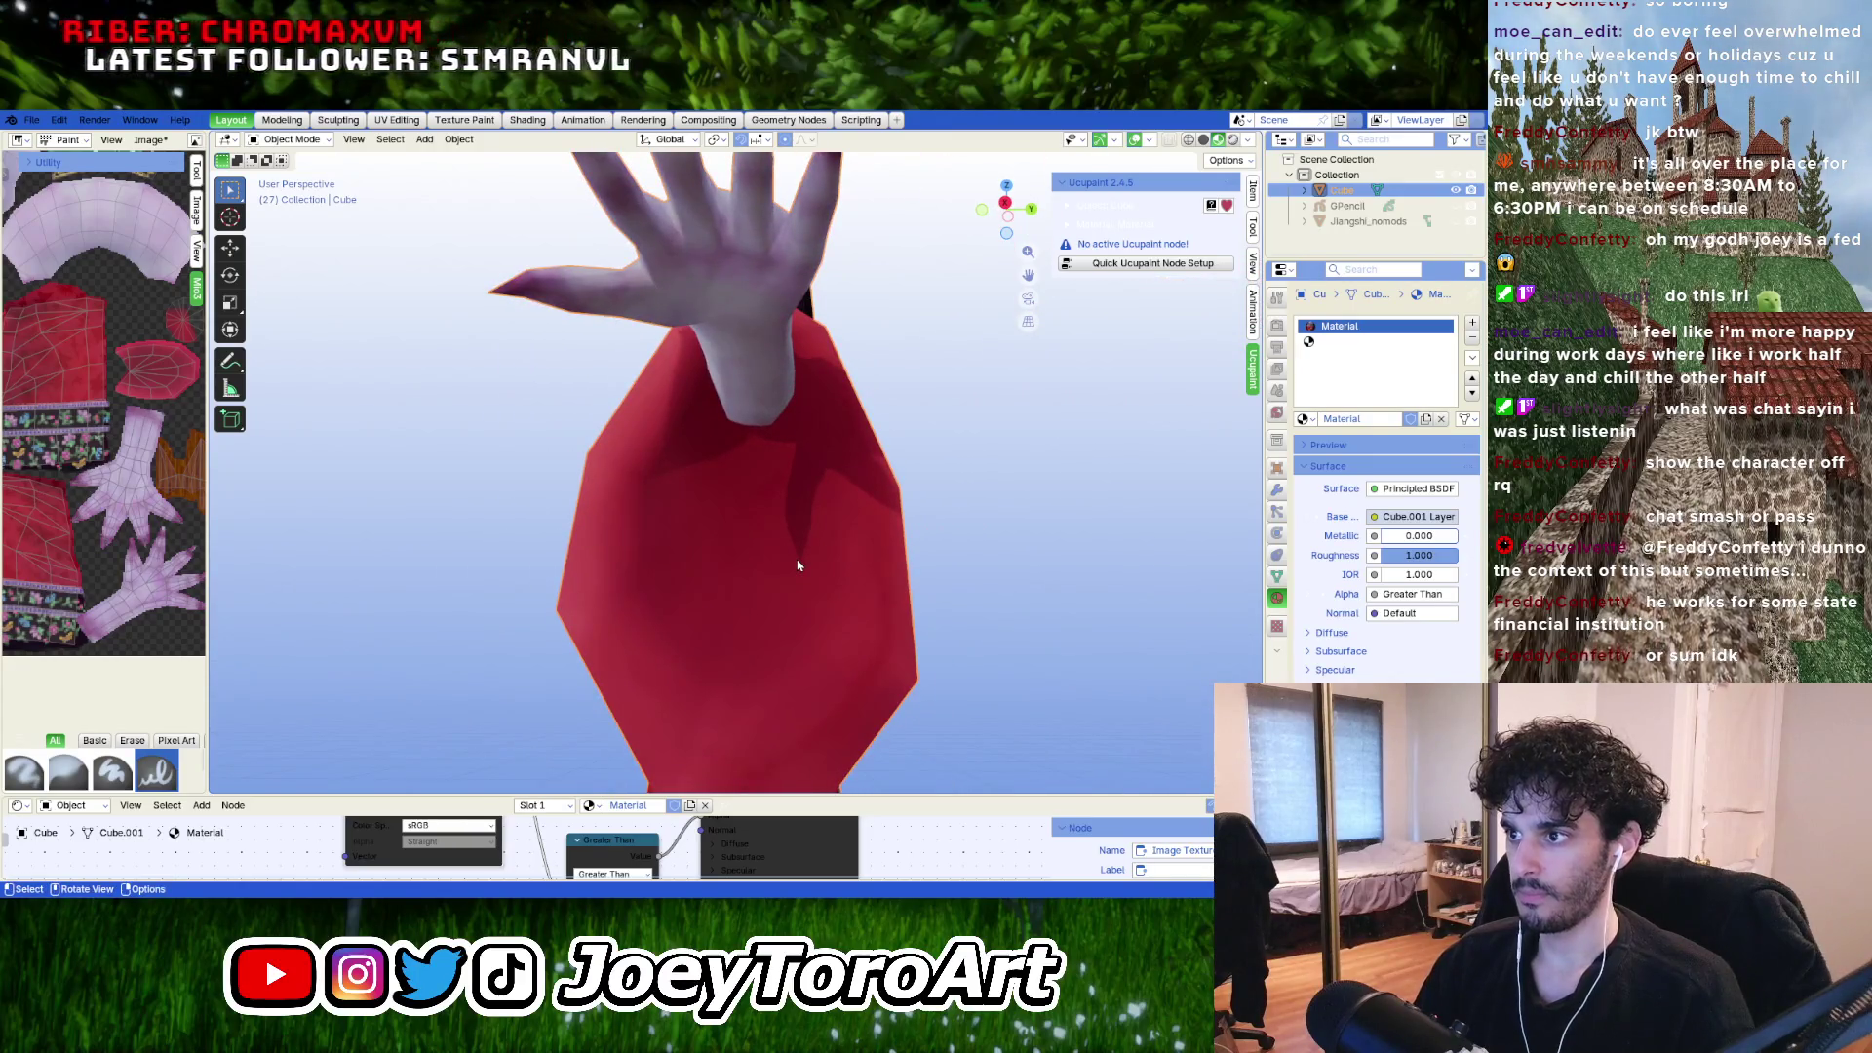
In Edit Mode, select a sleeve face and its connected piece with Ctrl+L.
{"action": "scroll", "coordinate": [798, 565], "scroll_direction": "down", "scroll_amount": 5}
{"action": "middle_click_drag", "start_coordinate": [798, 565], "coordinate": [784, 606]}
{"action": "middle_click_drag", "start_coordinate": [721, 542], "coordinate": [627, 534]}
{"action": "key", "text": "Tab"}
{"action": "left_click", "coordinate": [682, 537]}
{"action": "key", "text": "ctrl+l"}
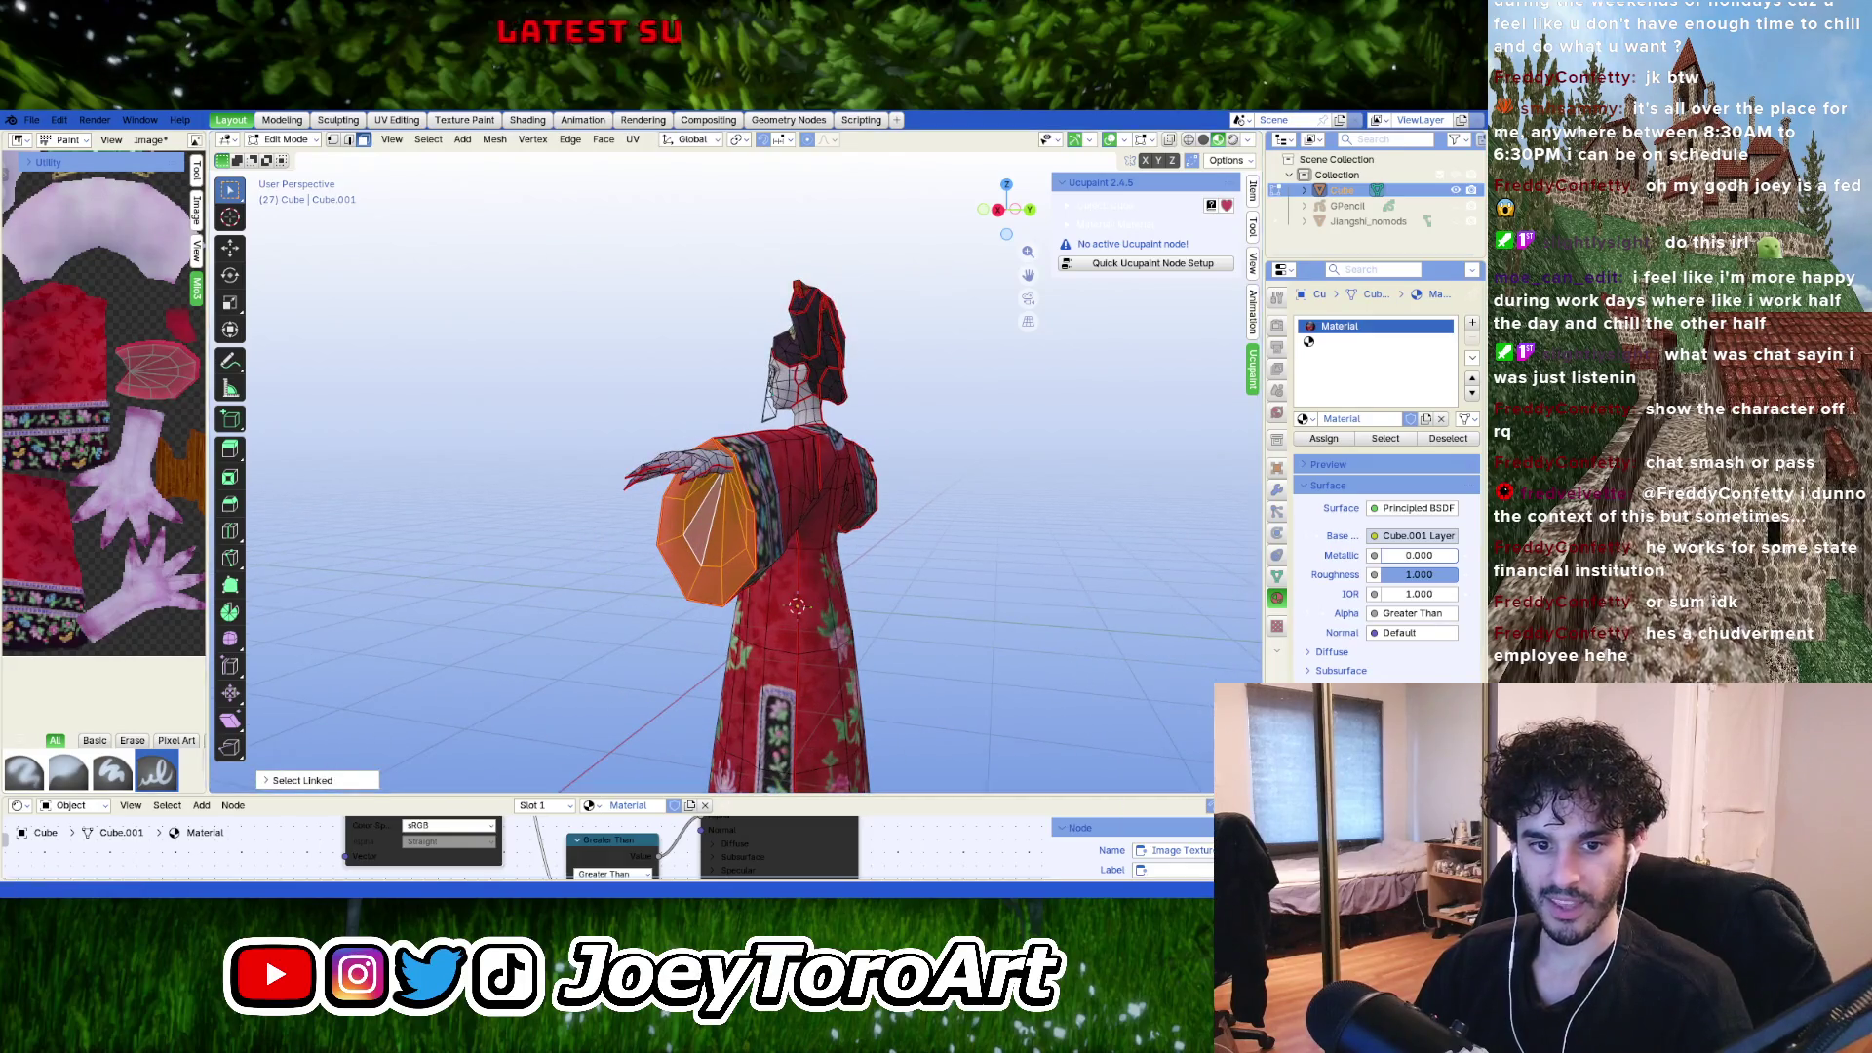
Frame the selection, then select the hanging sleeve's linked faces with L.
{"action": "mouse_move", "coordinate": [685, 627]}
{"action": "middle_mouse_down"}
{"action": "mouse_move", "coordinate": [690, 511]}
{"action": "mouse_move", "coordinate": [964, 498]}
{"action": "mouse_move", "coordinate": [732, 567]}
{"action": "middle_mouse_up"}
{"action": "key", "text": "KP_Decimal"}
{"action": "mouse_move", "coordinate": [810, 622]}
{"action": "middle_mouse_down"}
{"action": "mouse_move", "coordinate": [764, 660]}
{"action": "mouse_move", "coordinate": [515, 547]}
{"action": "mouse_move", "coordinate": [828, 547]}
{"action": "mouse_move", "coordinate": [660, 554]}
{"action": "middle_mouse_up"}
{"action": "left_click", "coordinate": [767, 661]}
{"action": "key", "text": "l"}
{"action": "key", "text": "l"}
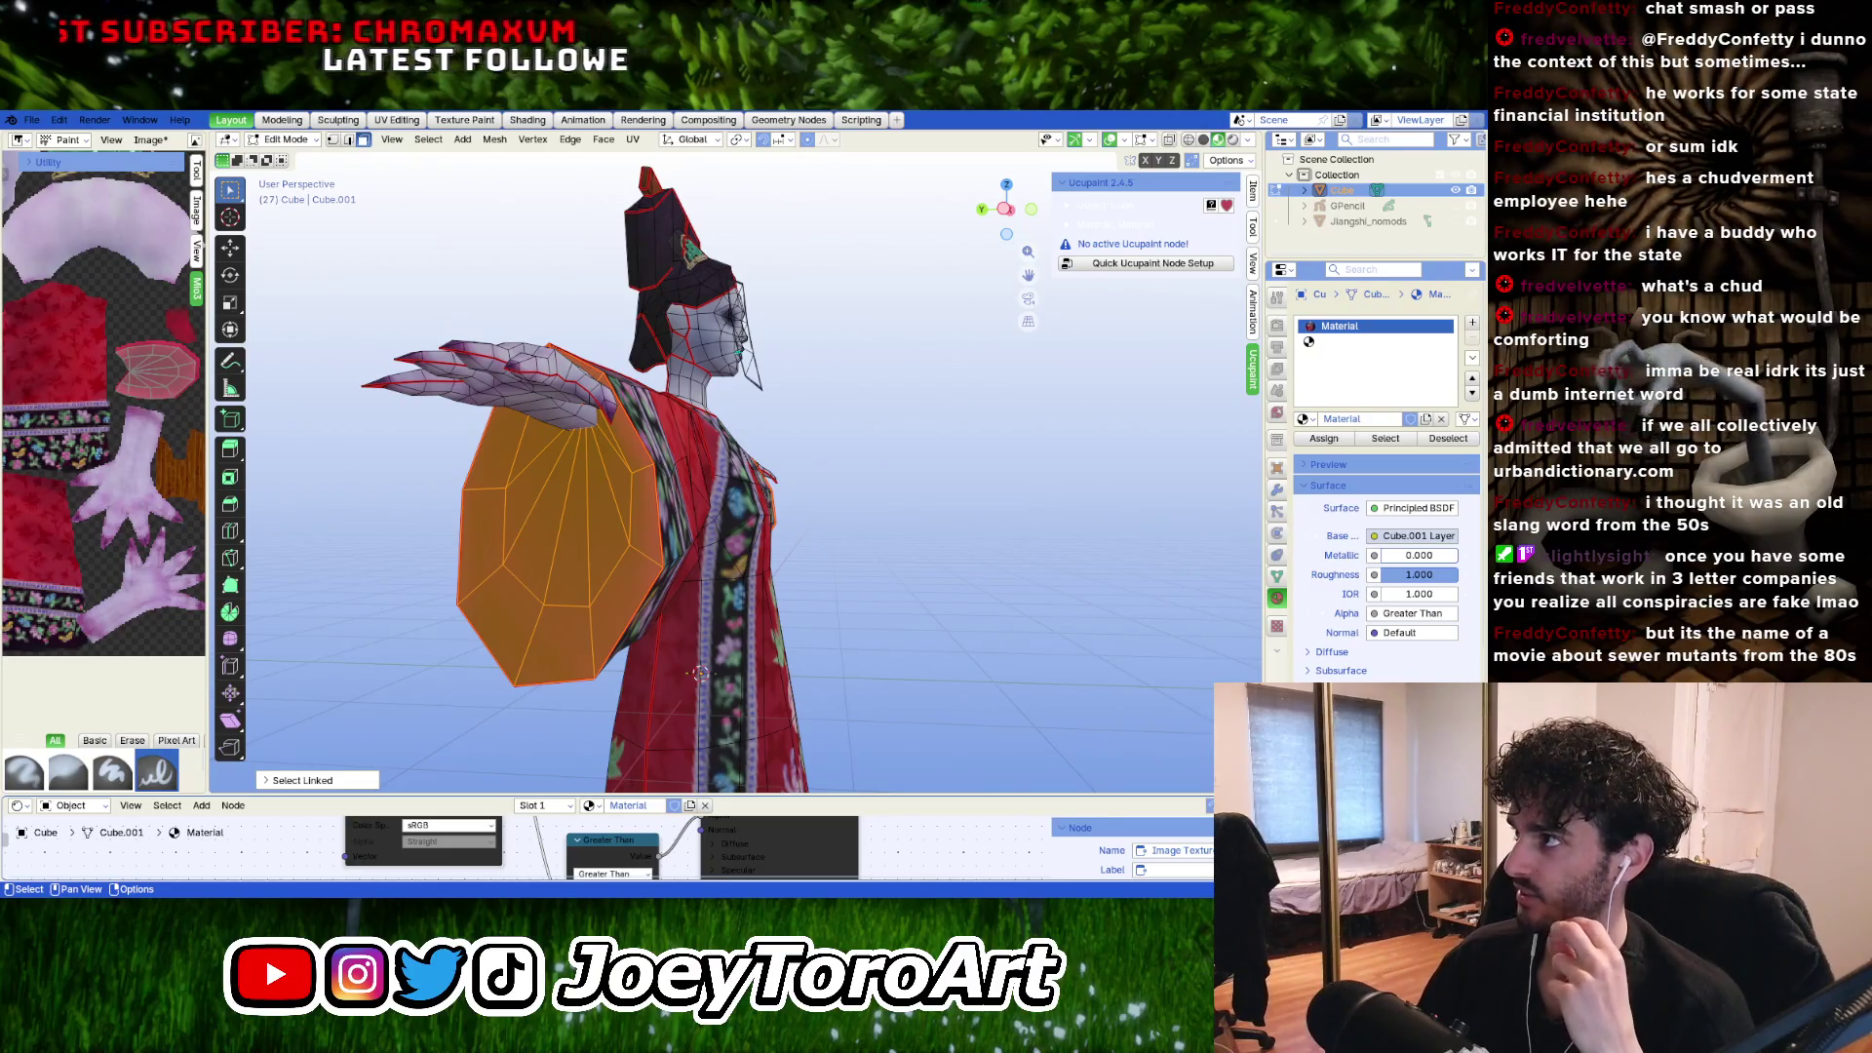
{"action": "mouse_move", "coordinate": [848, 632]}
{"action": "middle_mouse_down"}
{"action": "mouse_move", "coordinate": [713, 636]}
{"action": "mouse_move", "coordinate": [737, 556]}
{"action": "middle_mouse_up"}
Check the clawed hand in Object Mode, then widen the UV image panel in Edit Mode.
{"action": "key", "text": "Tab"}
{"action": "scroll", "coordinate": [737, 556], "scroll_direction": "up", "scroll_amount": 2}
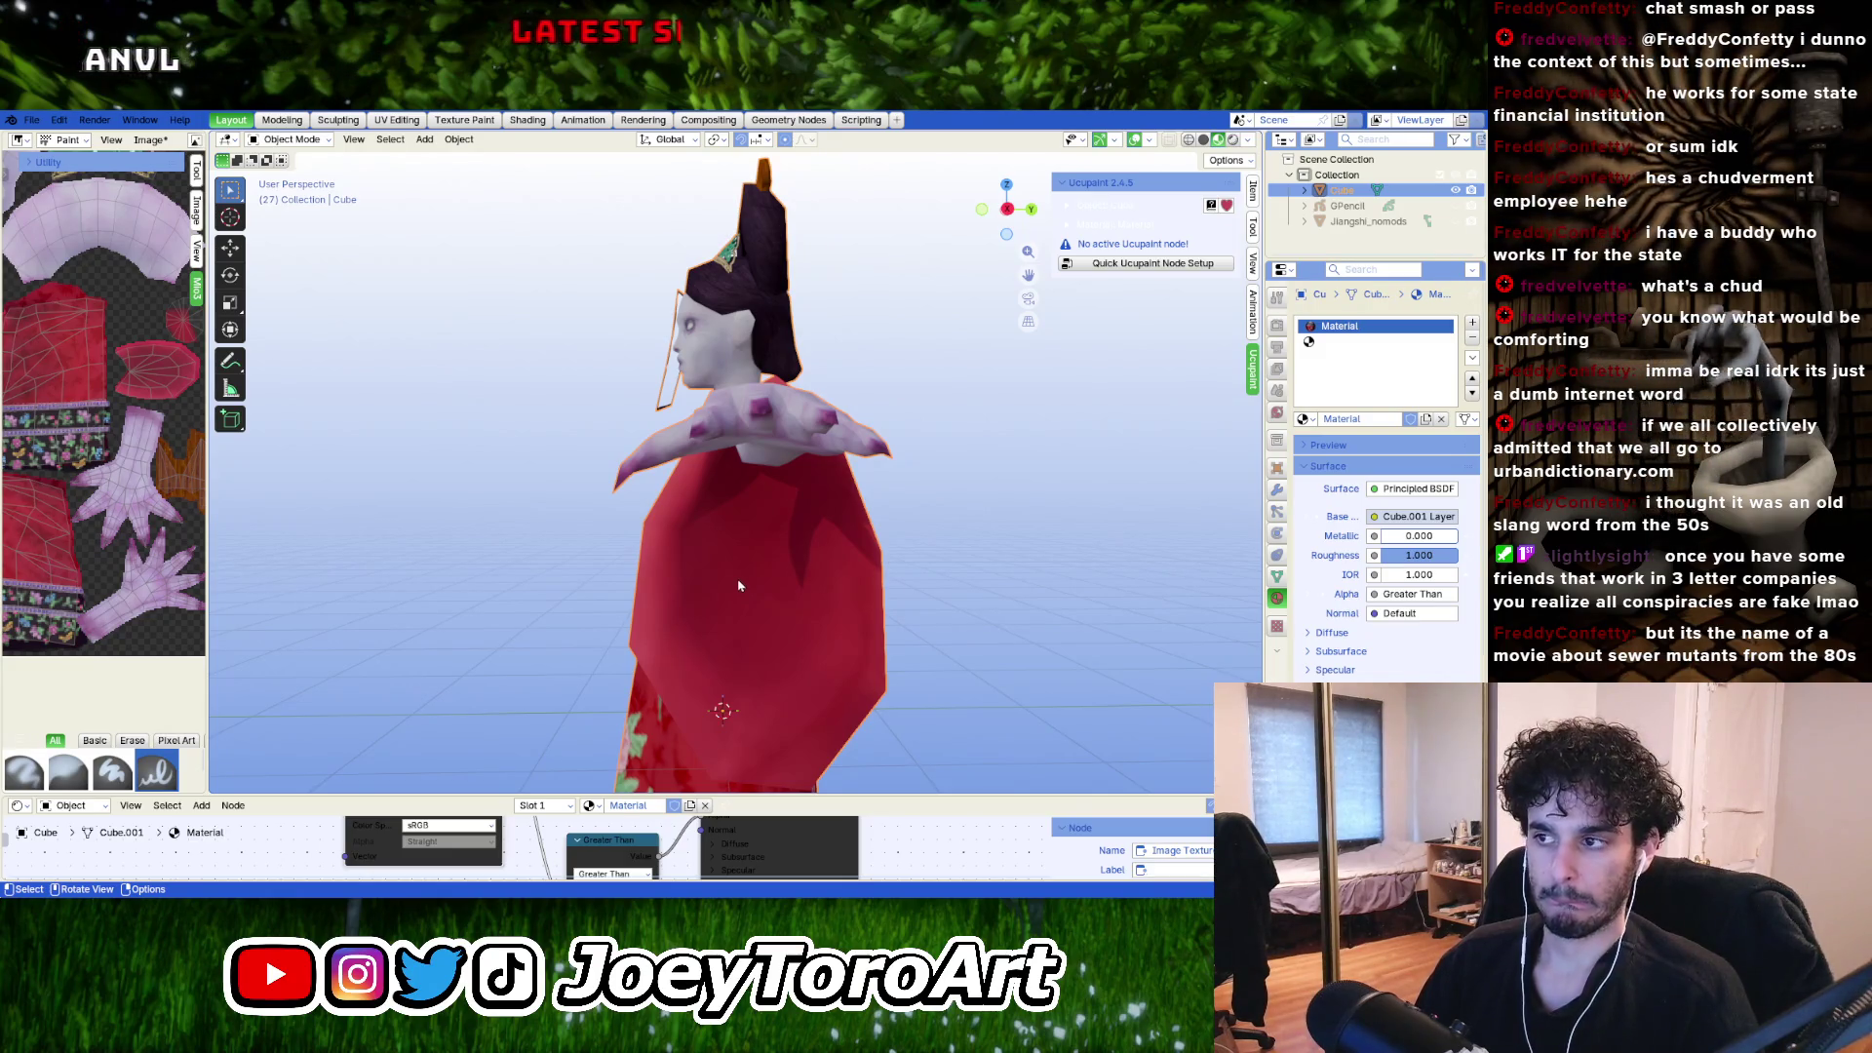
{"action": "middle_click_drag", "start_coordinate": [763, 580], "coordinate": [823, 539]}
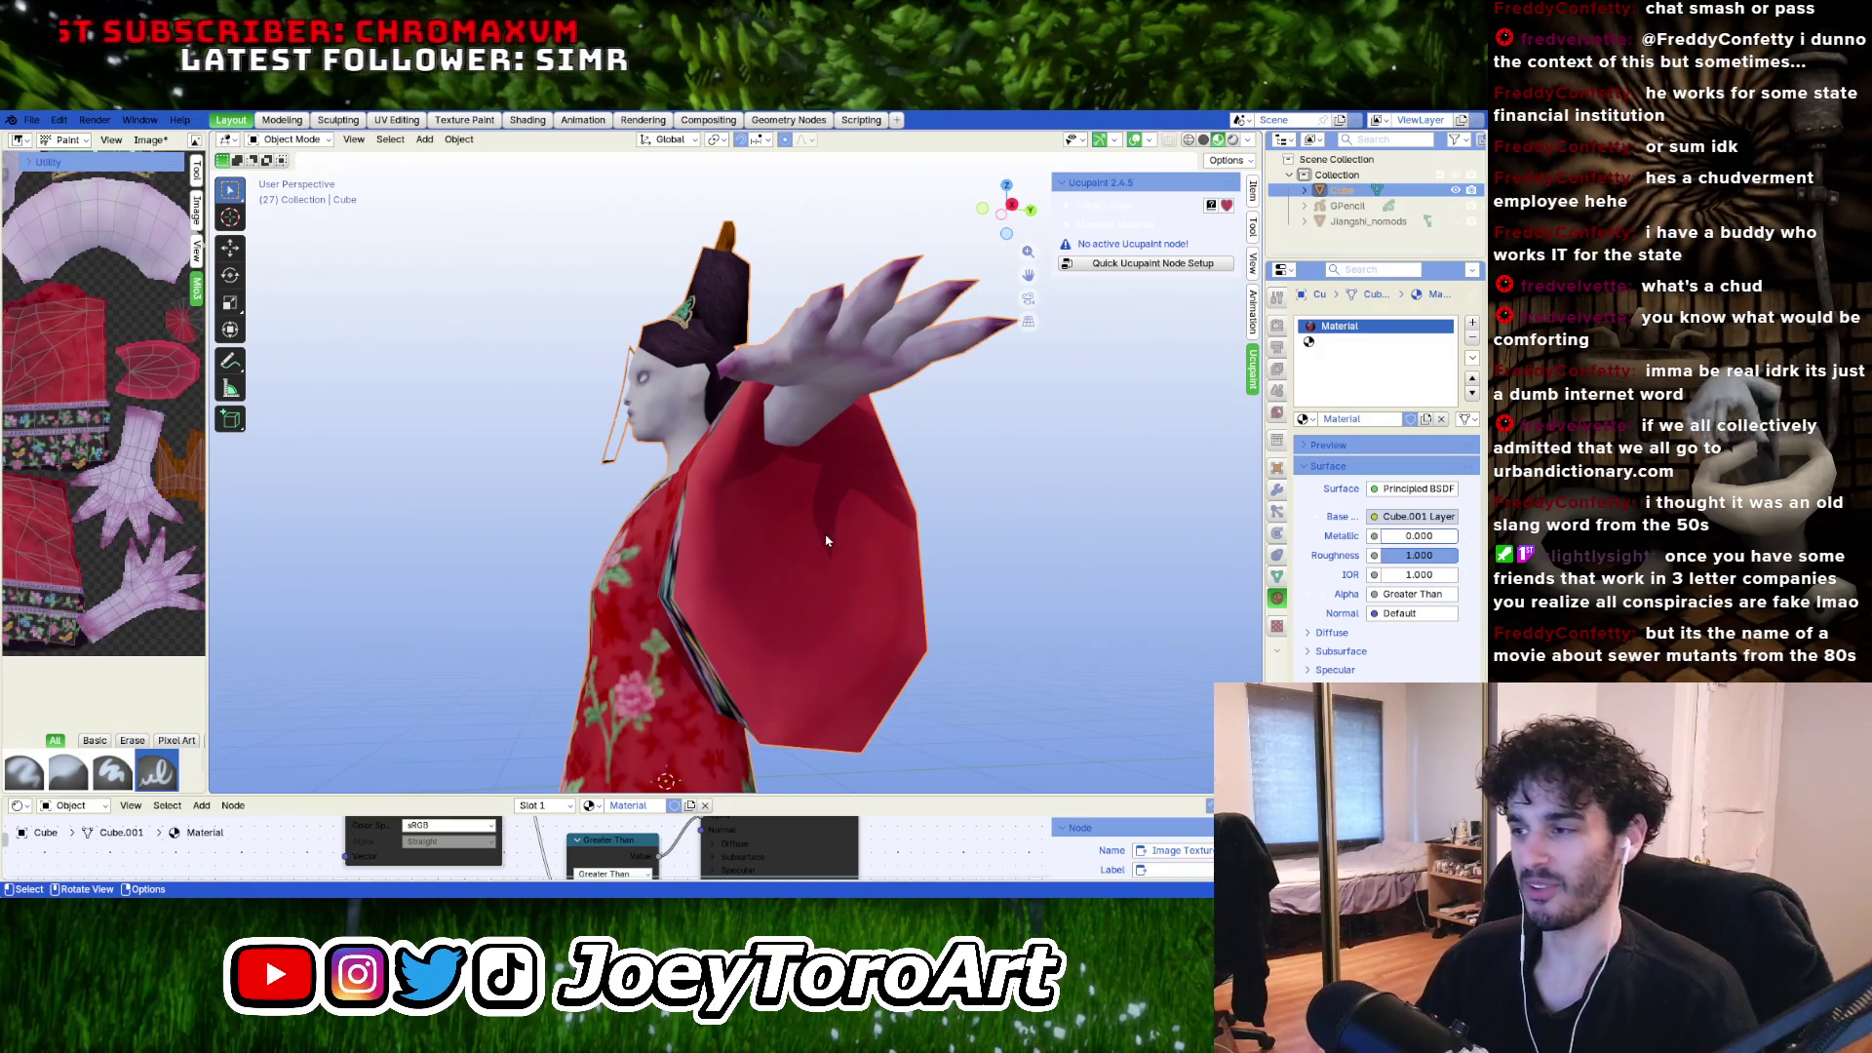
{"action": "scroll", "coordinate": [819, 535], "scroll_direction": "up", "scroll_amount": 5}
{"action": "scroll", "coordinate": [806, 565], "scroll_direction": "down", "scroll_amount": 6}
{"action": "key", "text": "Tab"}
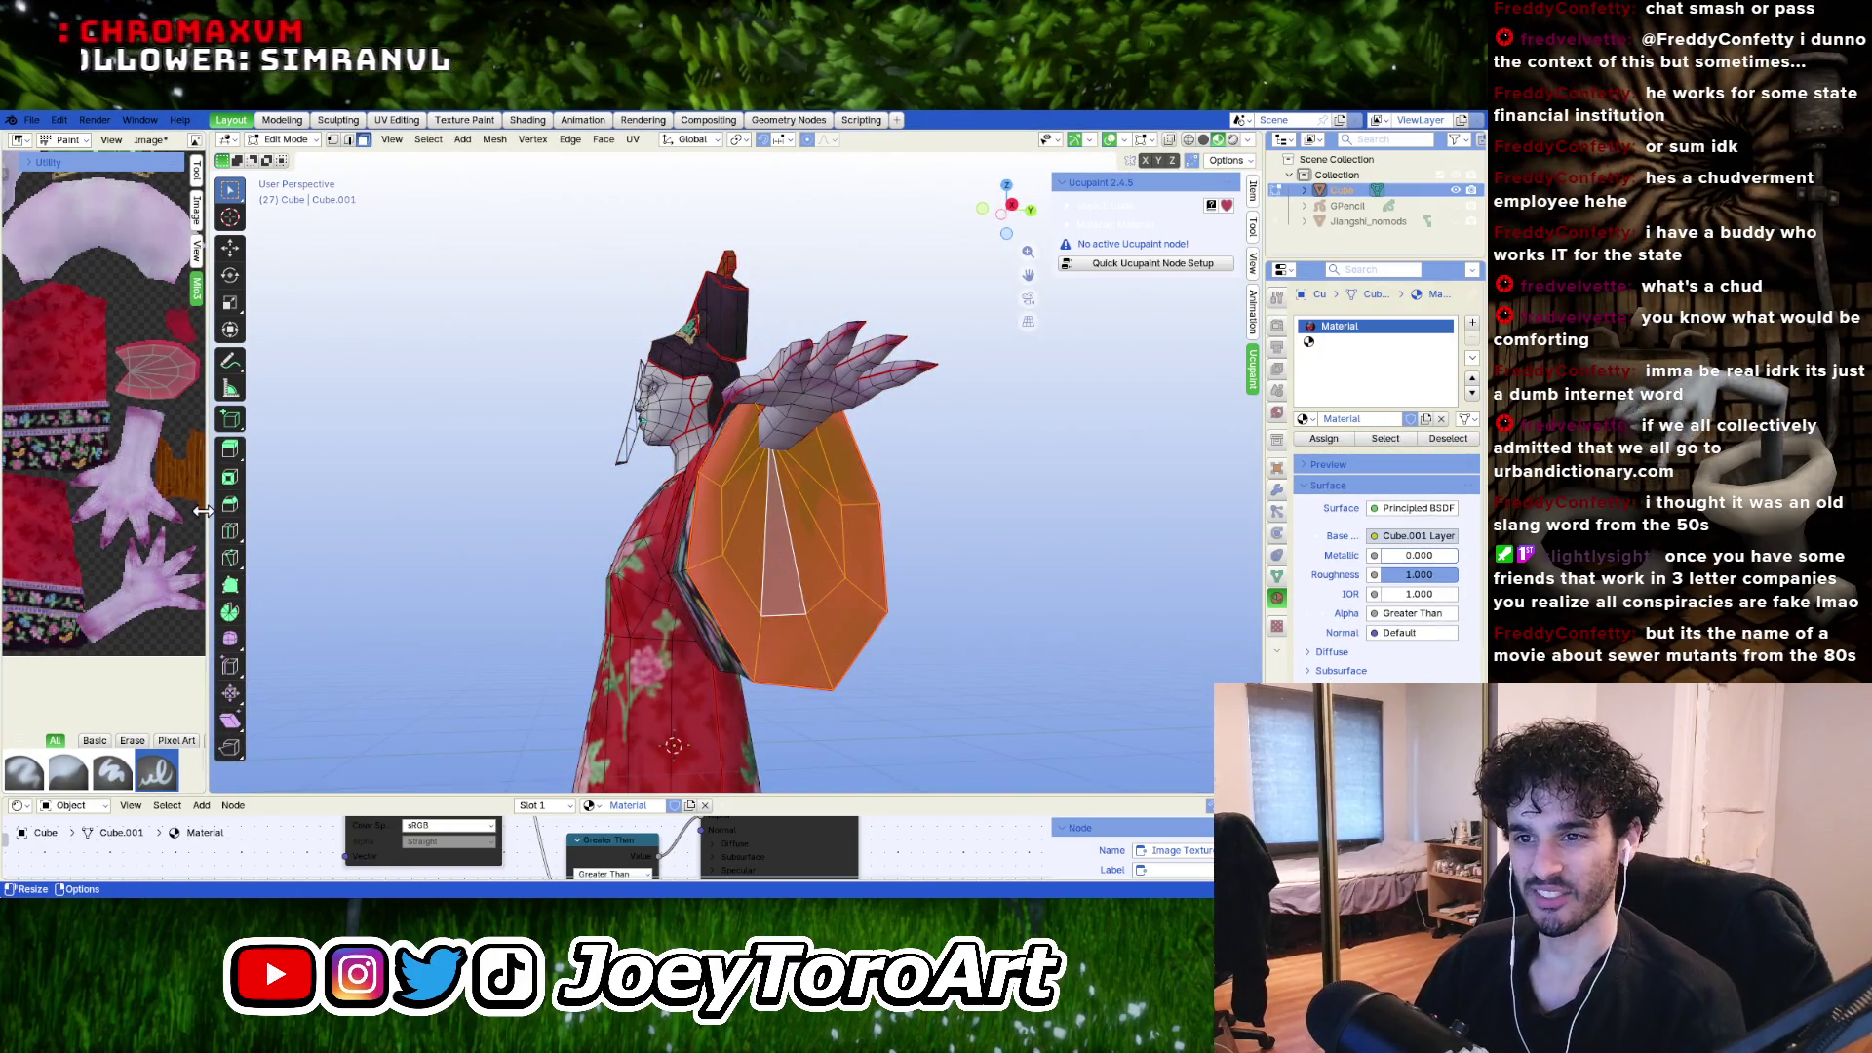
{"action": "mouse_move", "coordinate": [202, 511]}
{"action": "left_mouse_down"}
{"action": "mouse_move", "coordinate": [309, 507]}
{"action": "mouse_move", "coordinate": [273, 509]}
{"action": "left_mouse_up"}
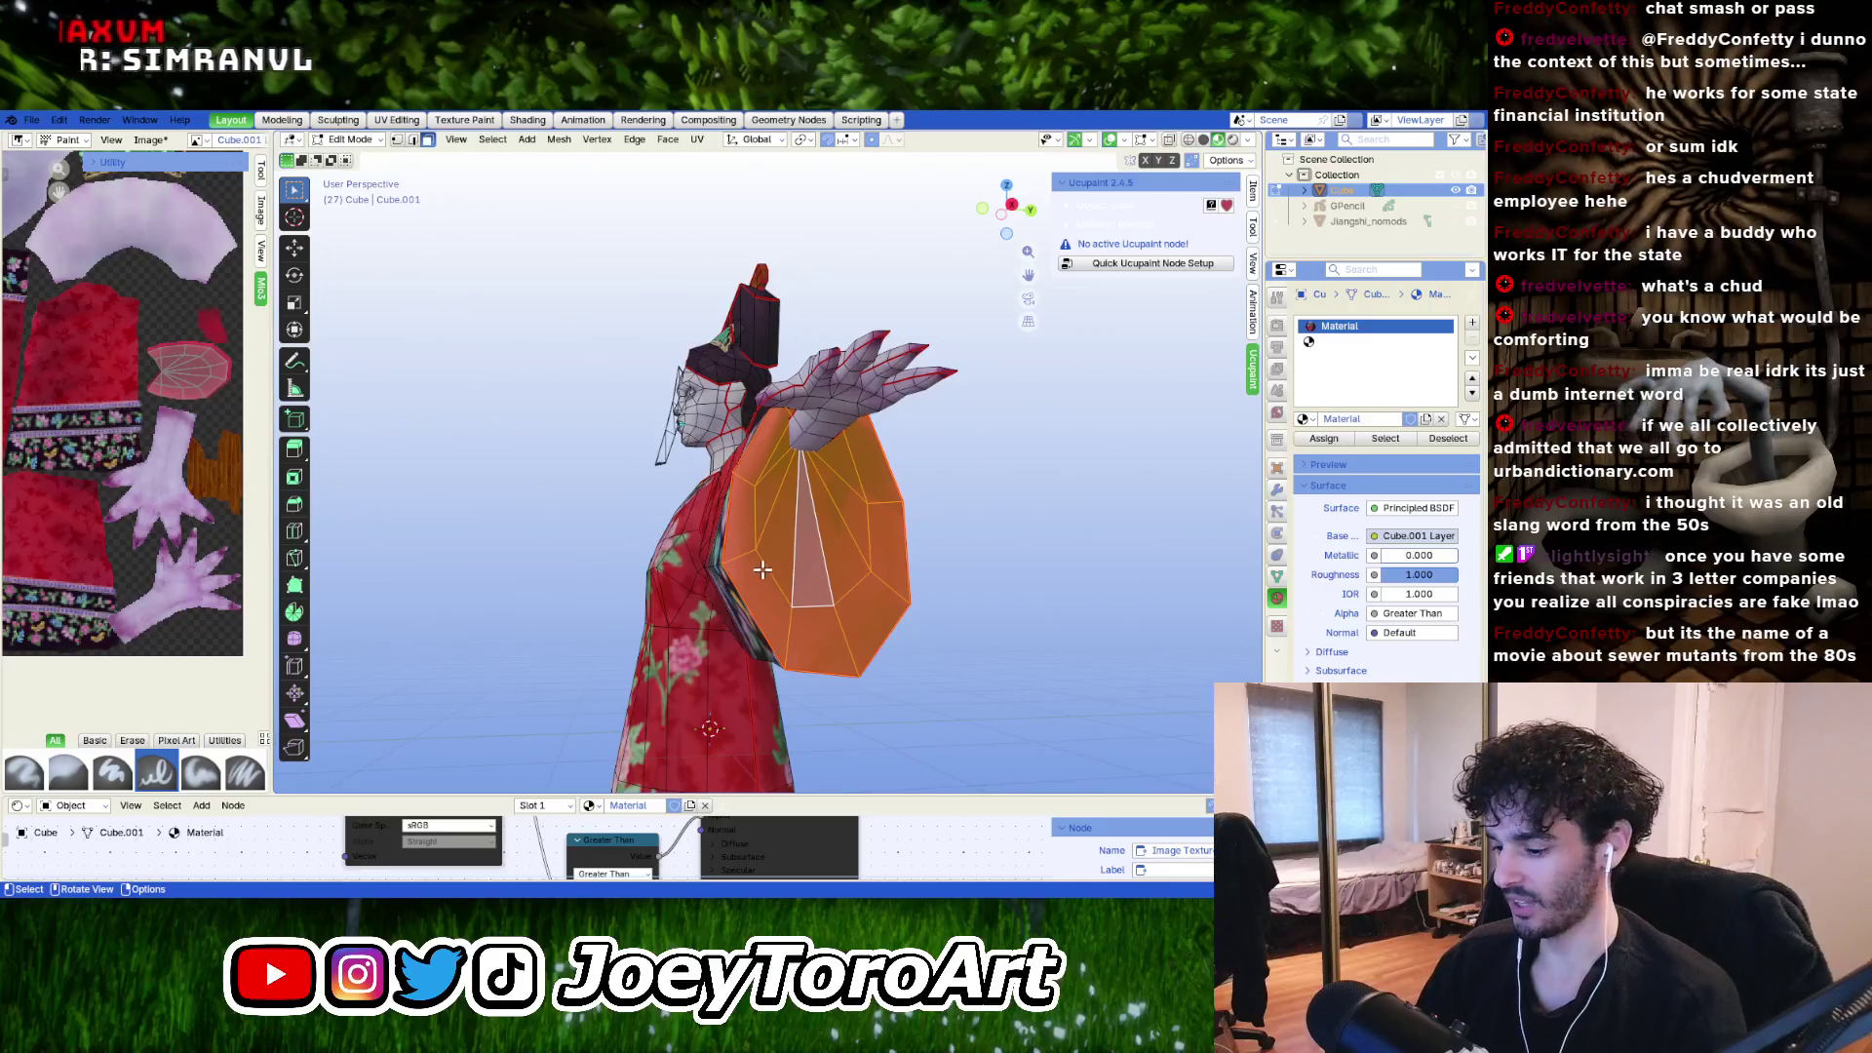
Switch the character to Texture Paint mode via the mode dropdown.
{"action": "key", "text": "Tab"}
{"action": "scroll", "coordinate": [762, 570], "scroll_direction": "down", "scroll_amount": 3}
{"action": "mouse_move", "coordinate": [662, 587]}
{"action": "middle_mouse_down"}
{"action": "mouse_move", "coordinate": [682, 604]}
{"action": "mouse_move", "coordinate": [614, 610]}
{"action": "mouse_move", "coordinate": [728, 638]}
{"action": "middle_mouse_up"}
{"action": "middle_click_drag", "start_coordinate": [509, 282], "coordinate": [790, 564]}
{"action": "key", "text": "Tab"}
{"action": "key", "text": "Tab"}
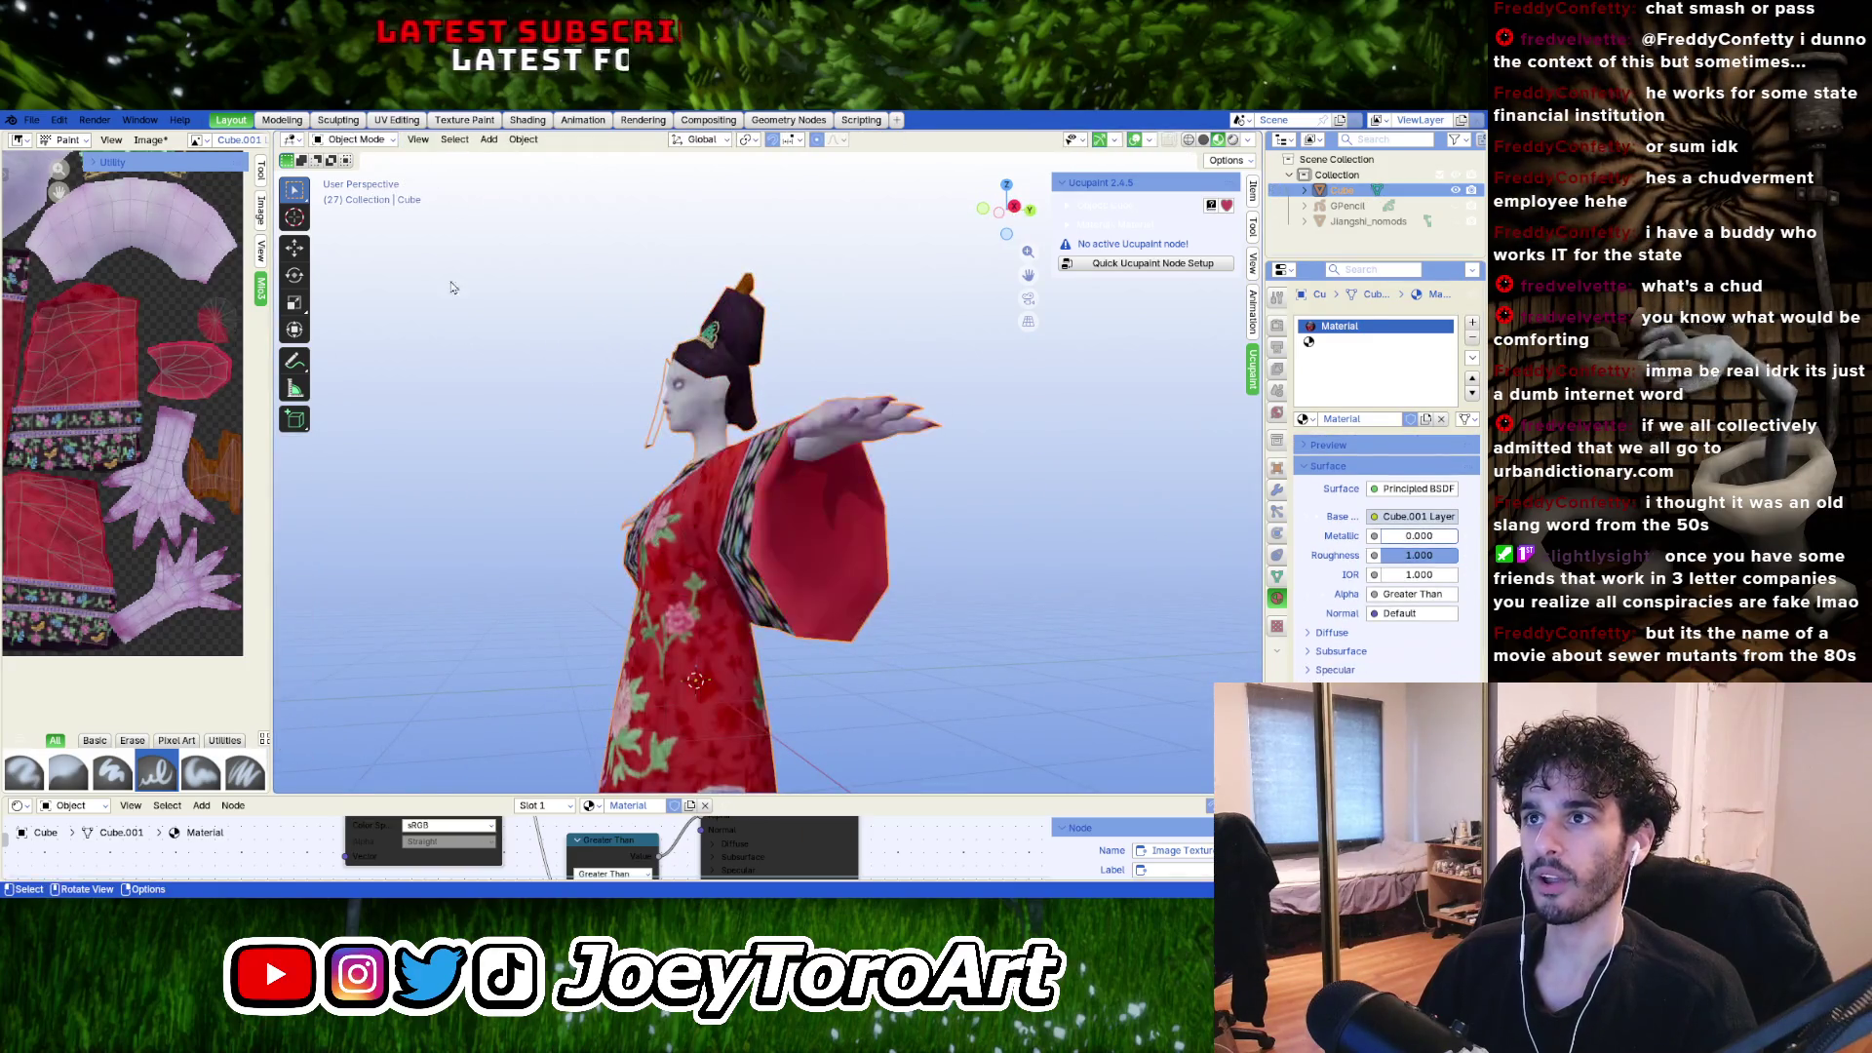
{"action": "key", "text": "Tab"}
{"action": "left_click", "coordinate": [347, 140]}
{"action": "left_click", "coordinate": [349, 251]}
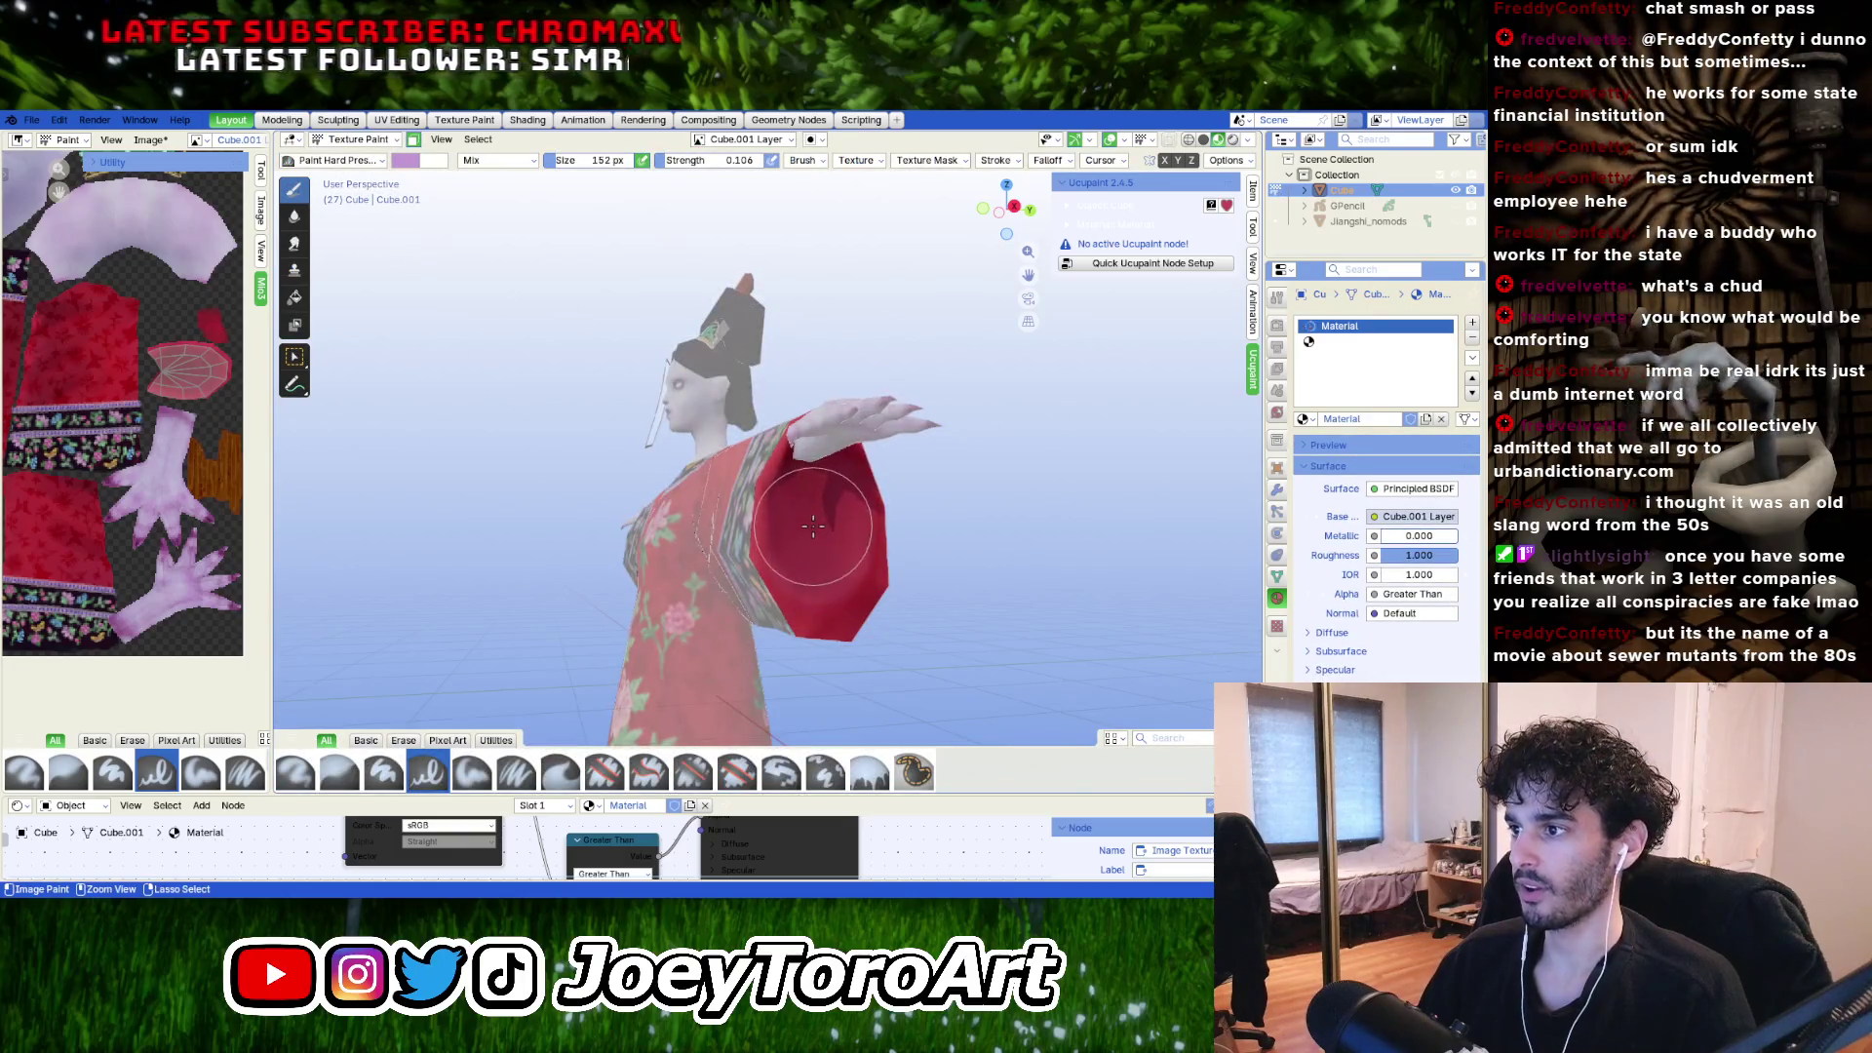
Set the brush to 63 px and take the sleeve's red as the colour, darkened almost to black.
{"action": "key", "text": "f"}
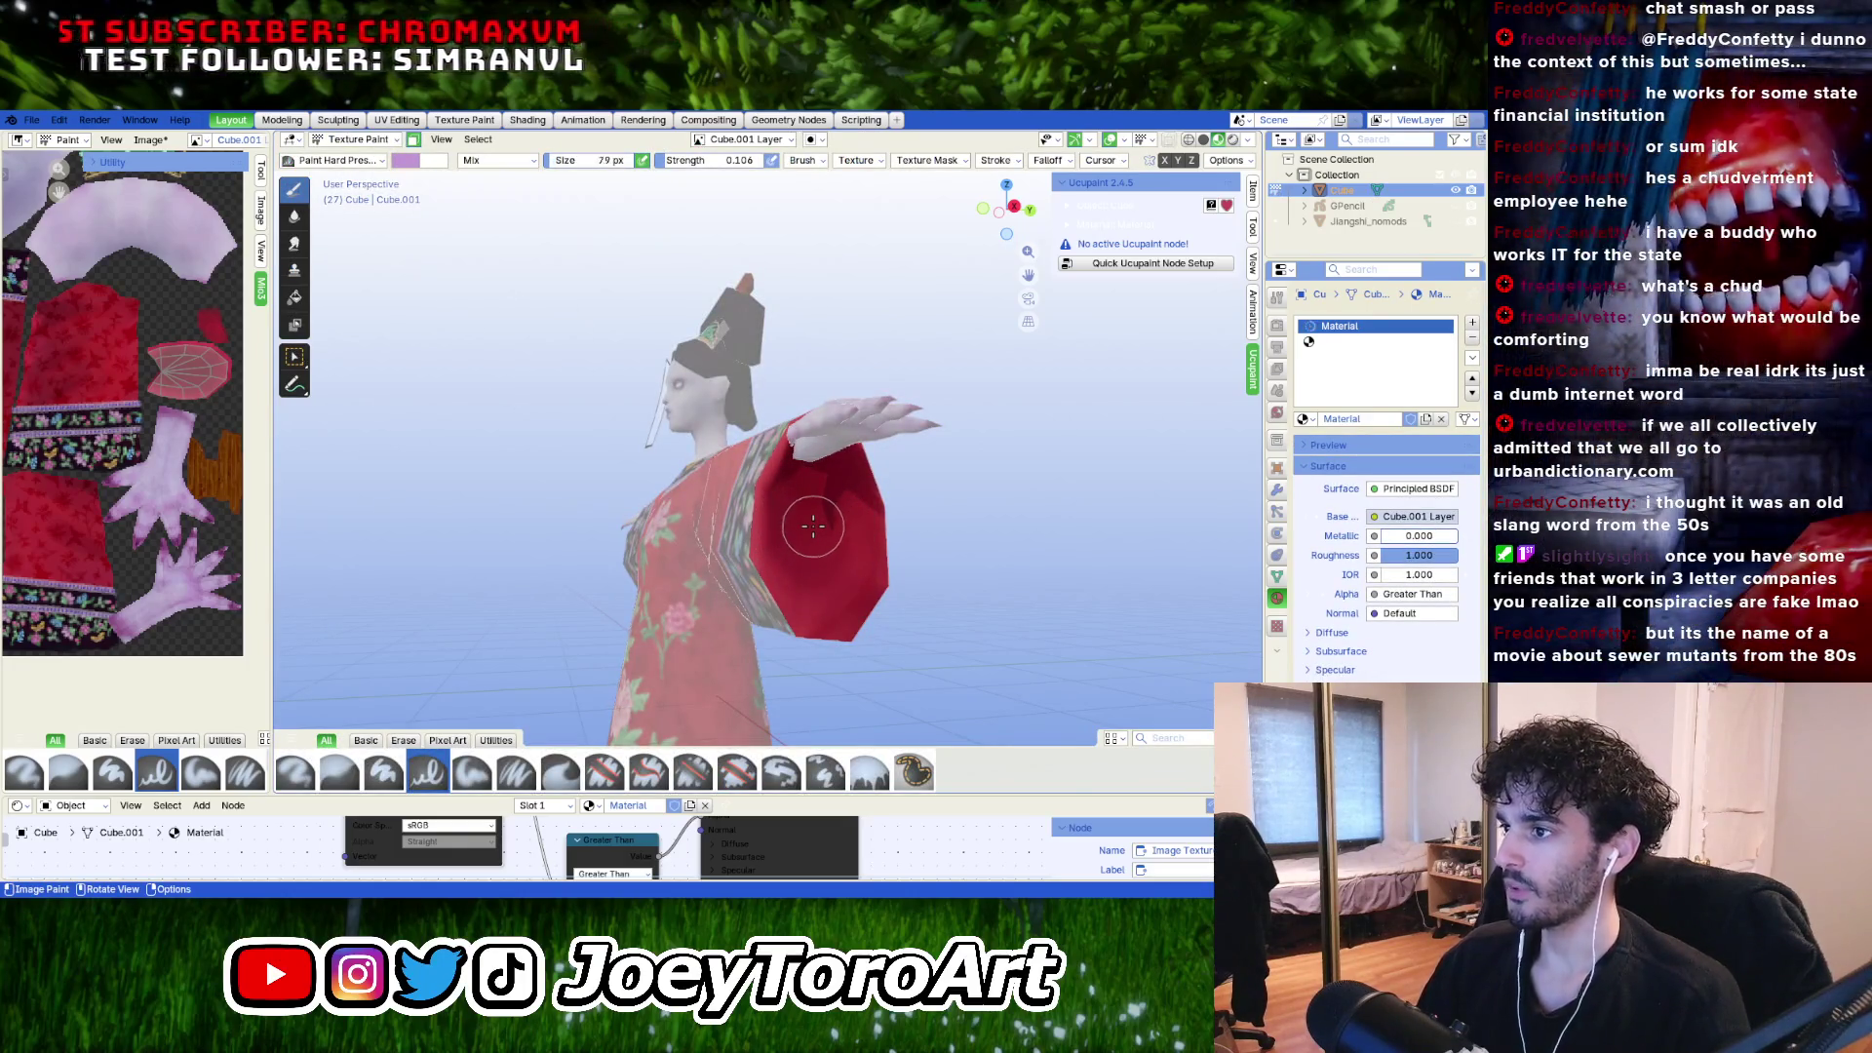
{"action": "left_click", "coordinate": [807, 530]}
{"action": "middle_click_drag", "start_coordinate": [807, 529], "coordinate": [786, 518]}
{"action": "scroll", "coordinate": [780, 526], "scroll_direction": "up", "scroll_amount": 3}
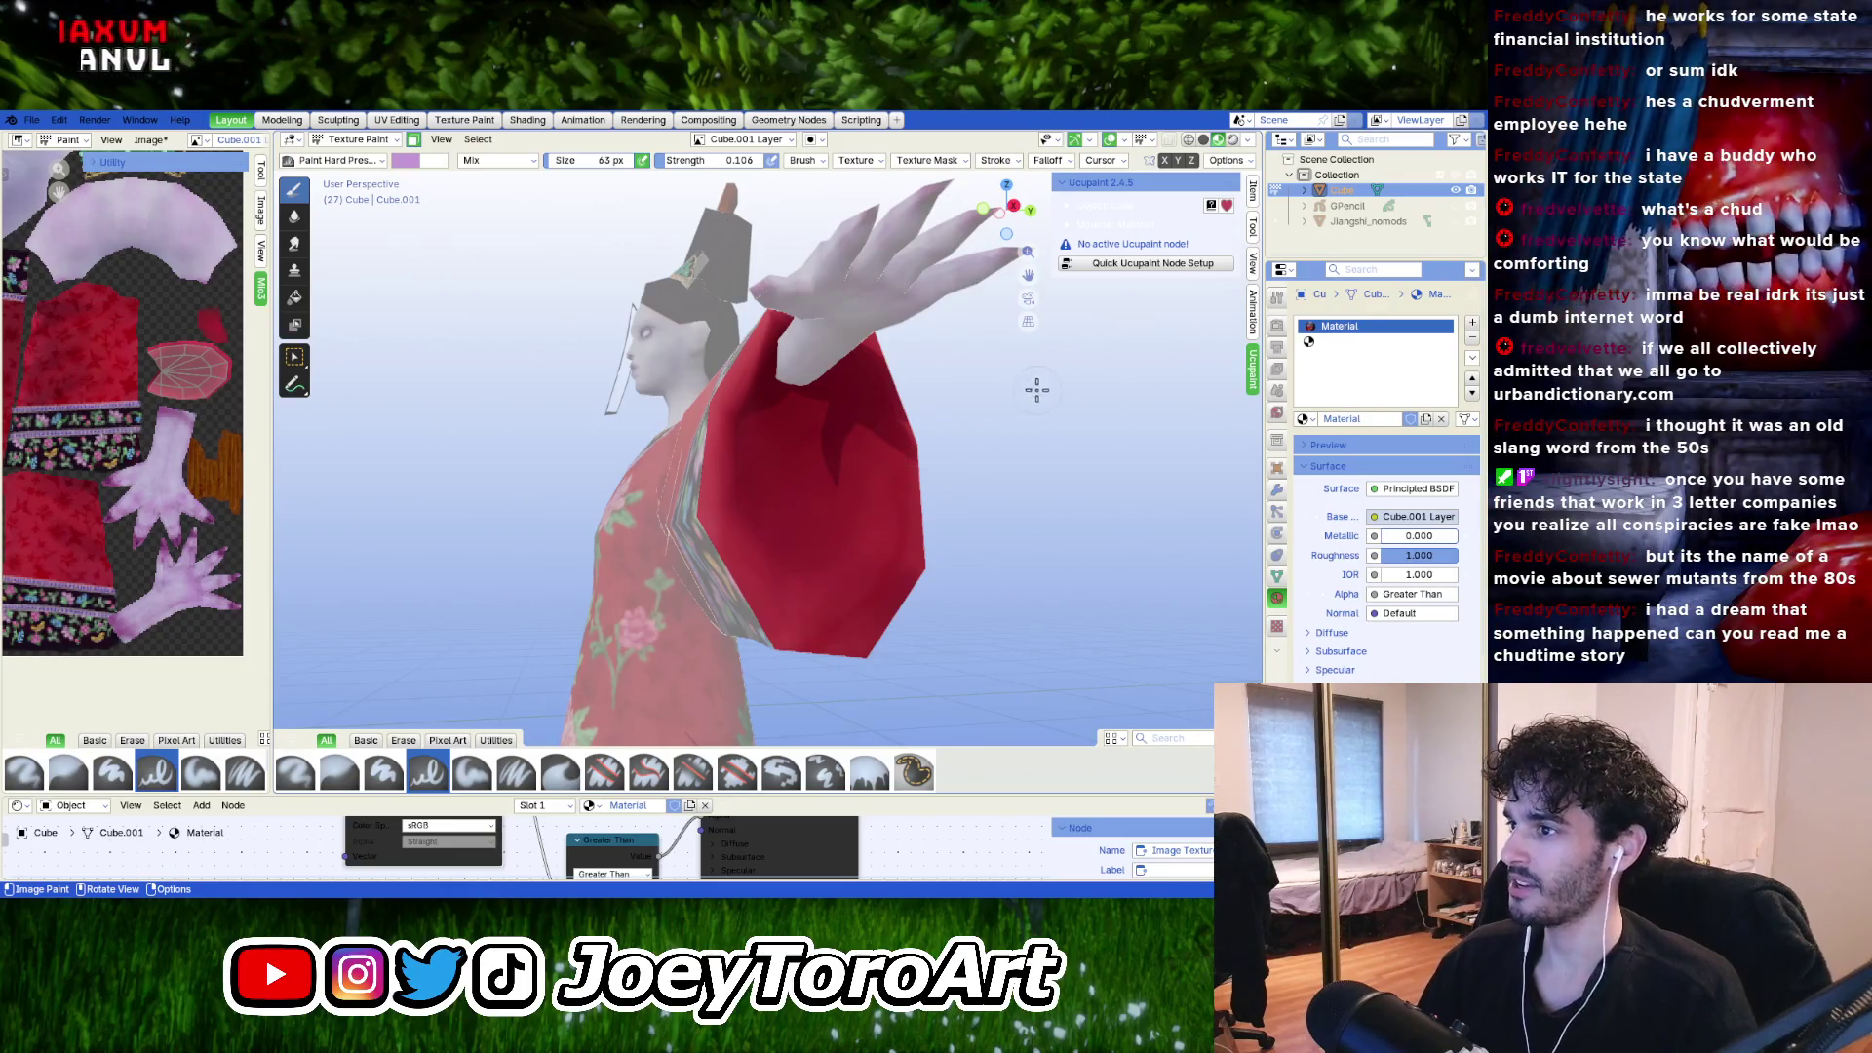
{"action": "right_click", "coordinate": [717, 414]}
{"action": "left_click", "coordinate": [606, 340]}
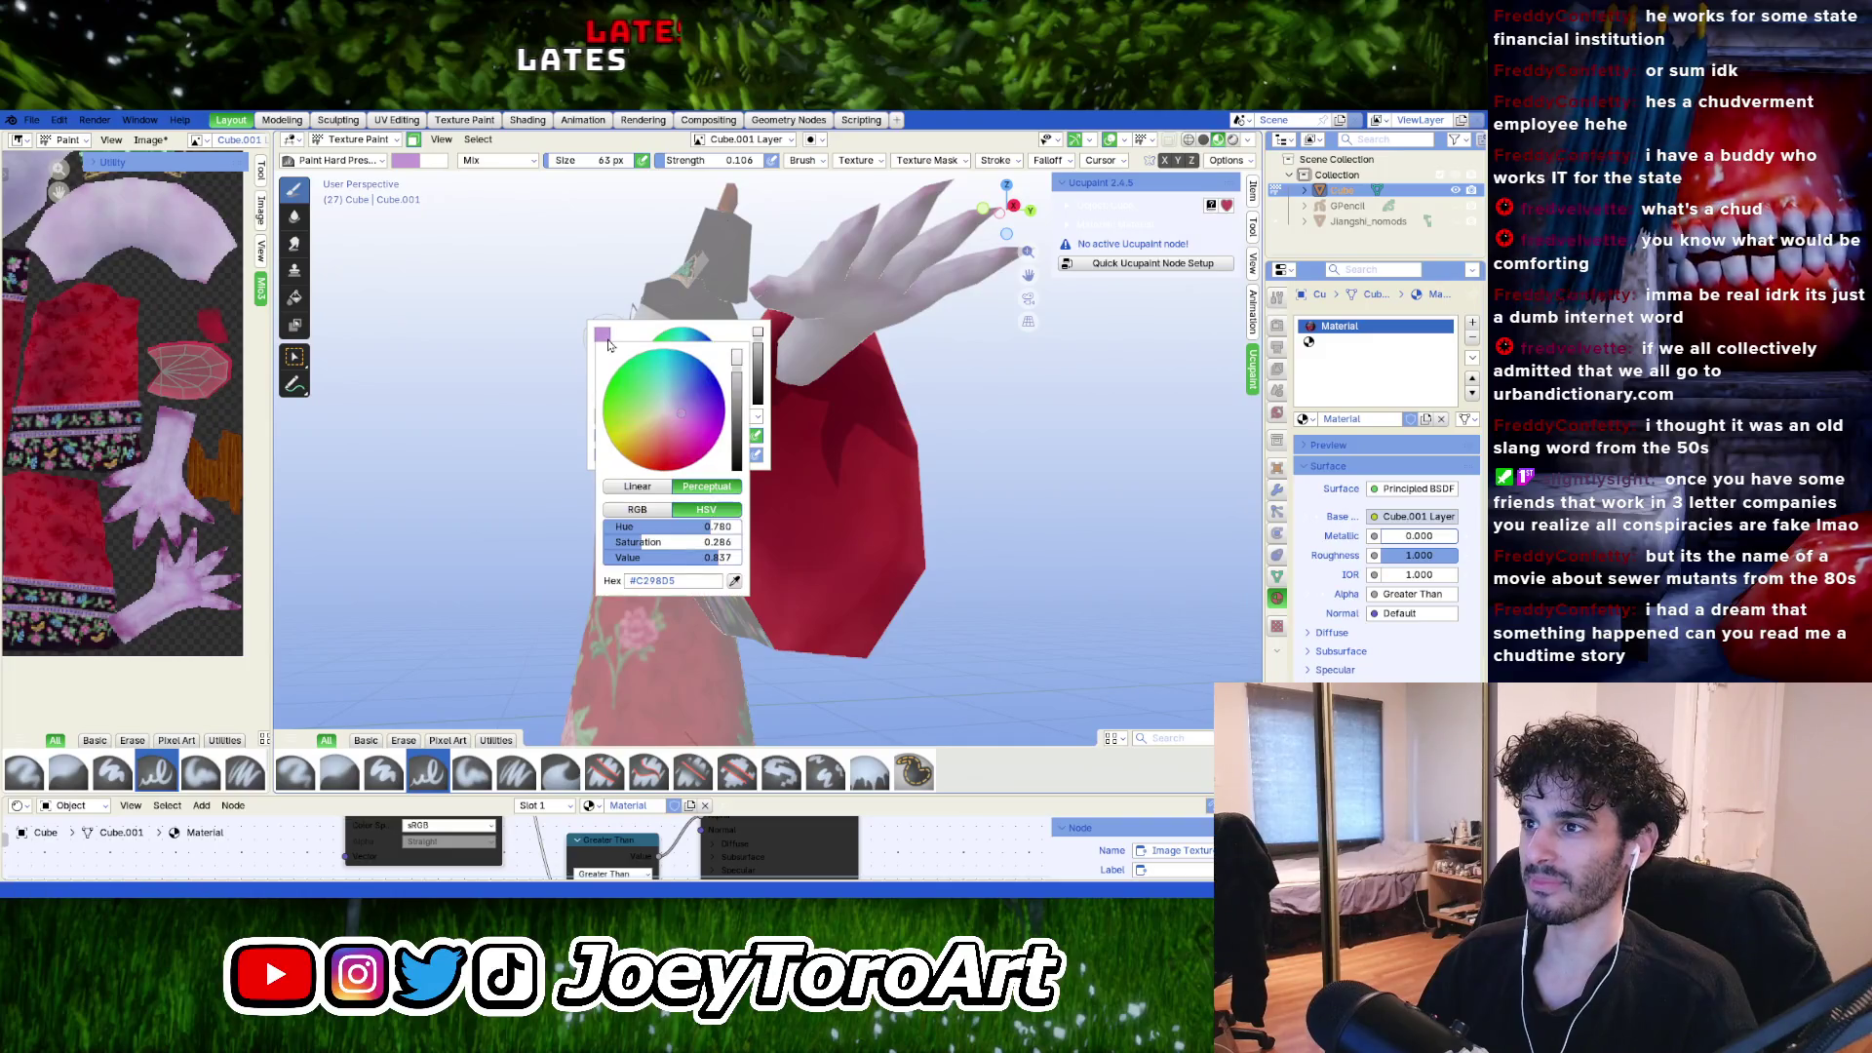
{"action": "left_click", "coordinate": [735, 582]}
{"action": "left_click", "coordinate": [800, 614]}
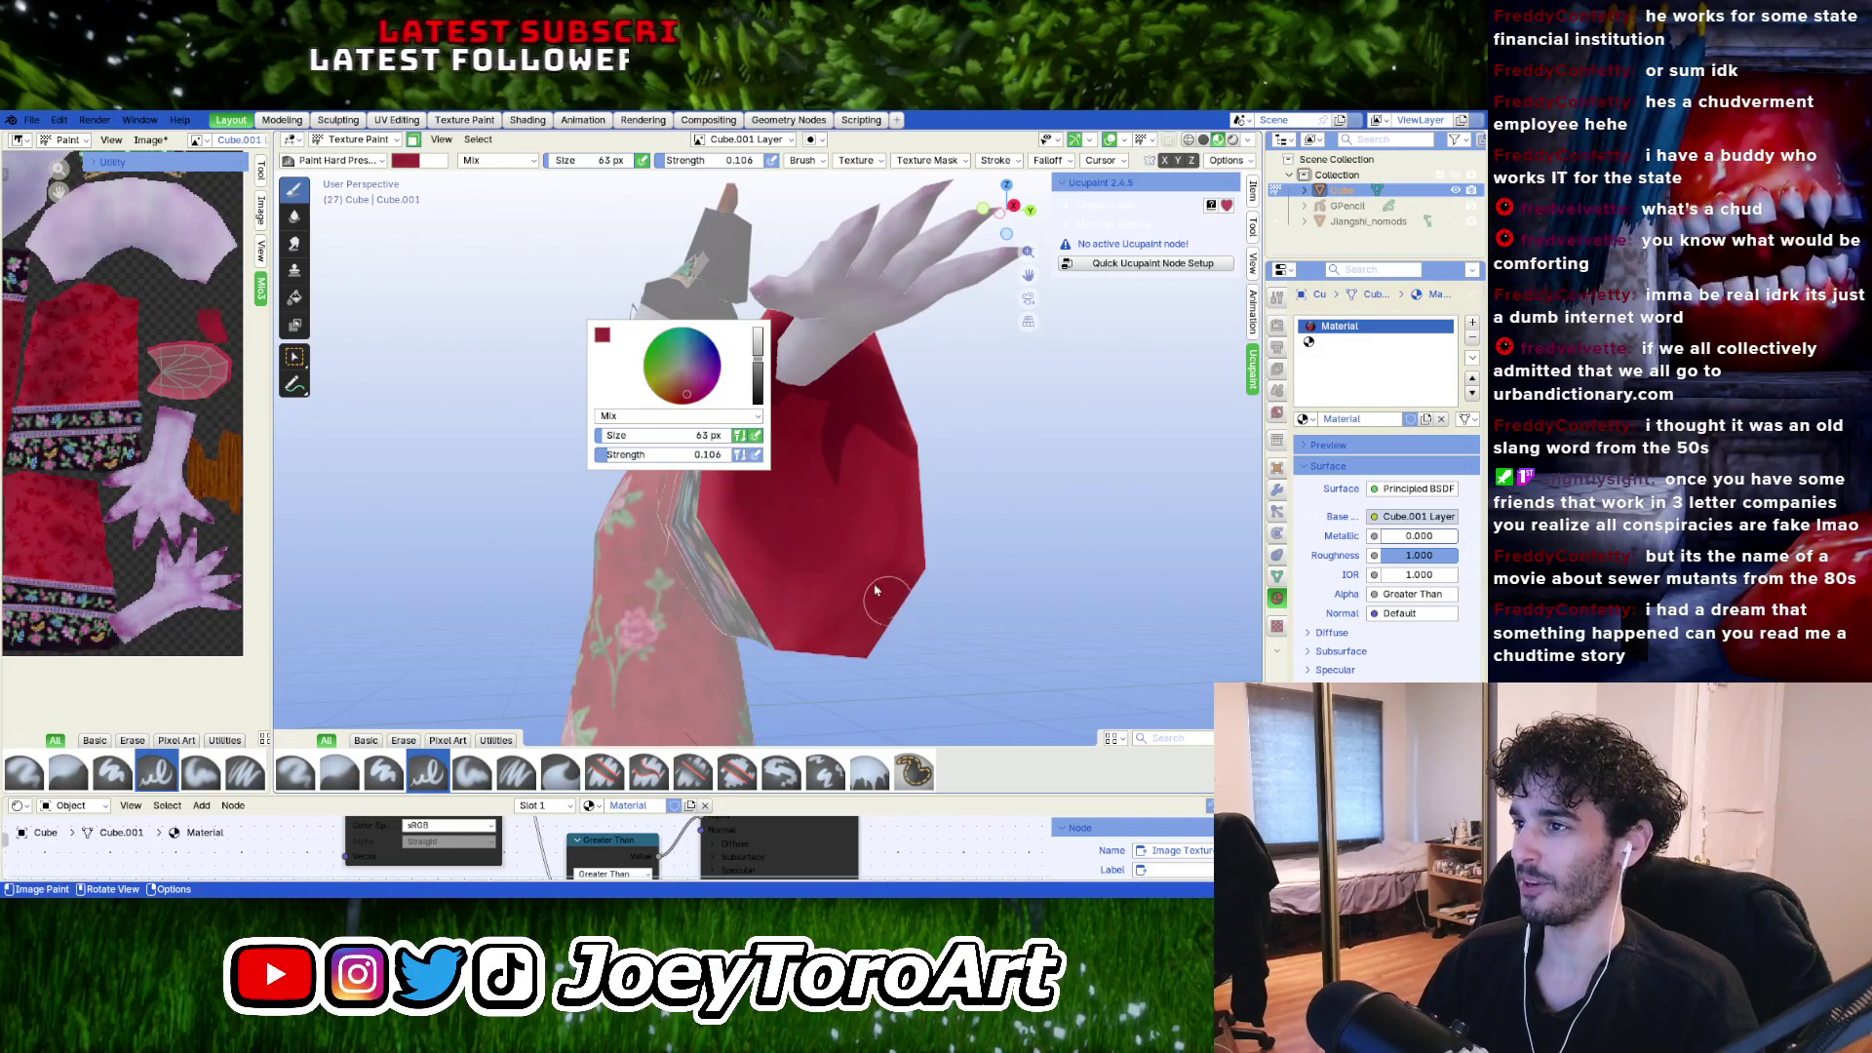
{"action": "left_click_drag", "start_coordinate": [764, 368], "coordinate": [760, 398]}
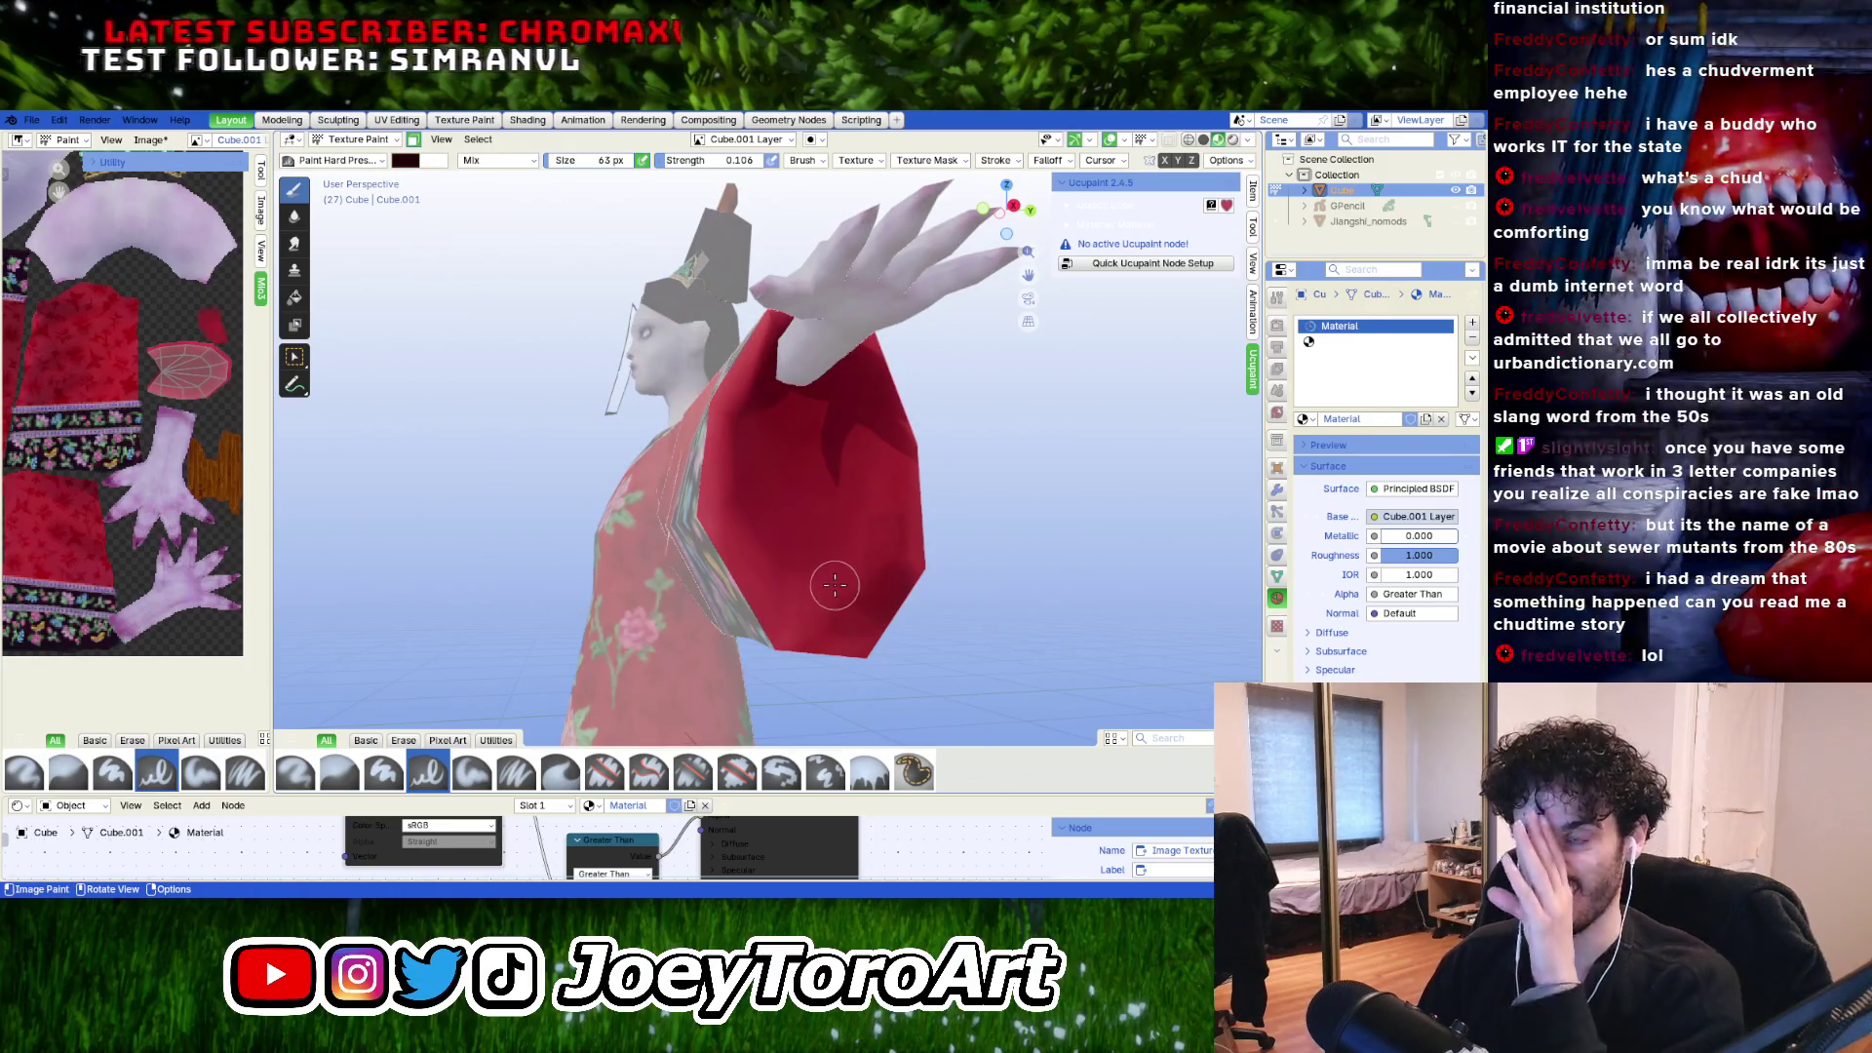
Sample a dark colour from the model near the sleeve's patterned border.
{"action": "middle_click_drag", "start_coordinate": [734, 554], "coordinate": [840, 582]}
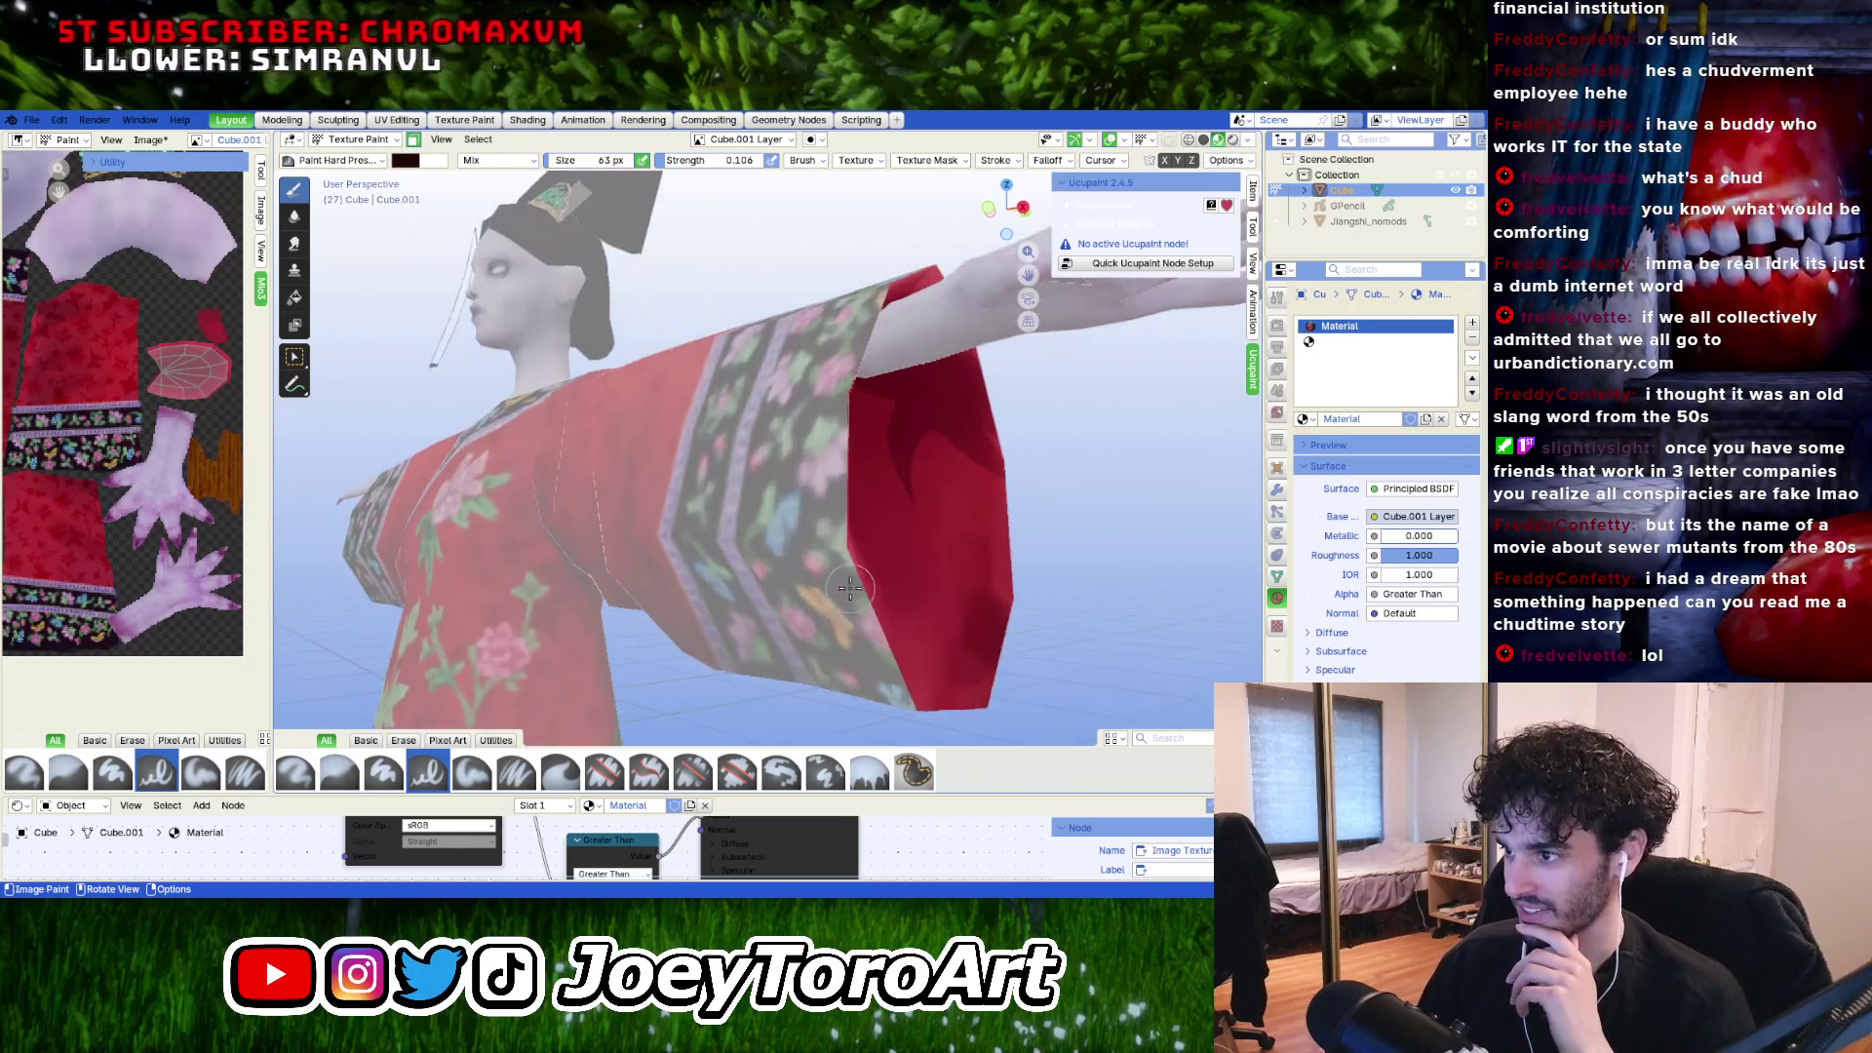
{"action": "scroll", "coordinate": [840, 582], "scroll_direction": "up", "scroll_amount": 3}
{"action": "right_click", "coordinate": [840, 582]}
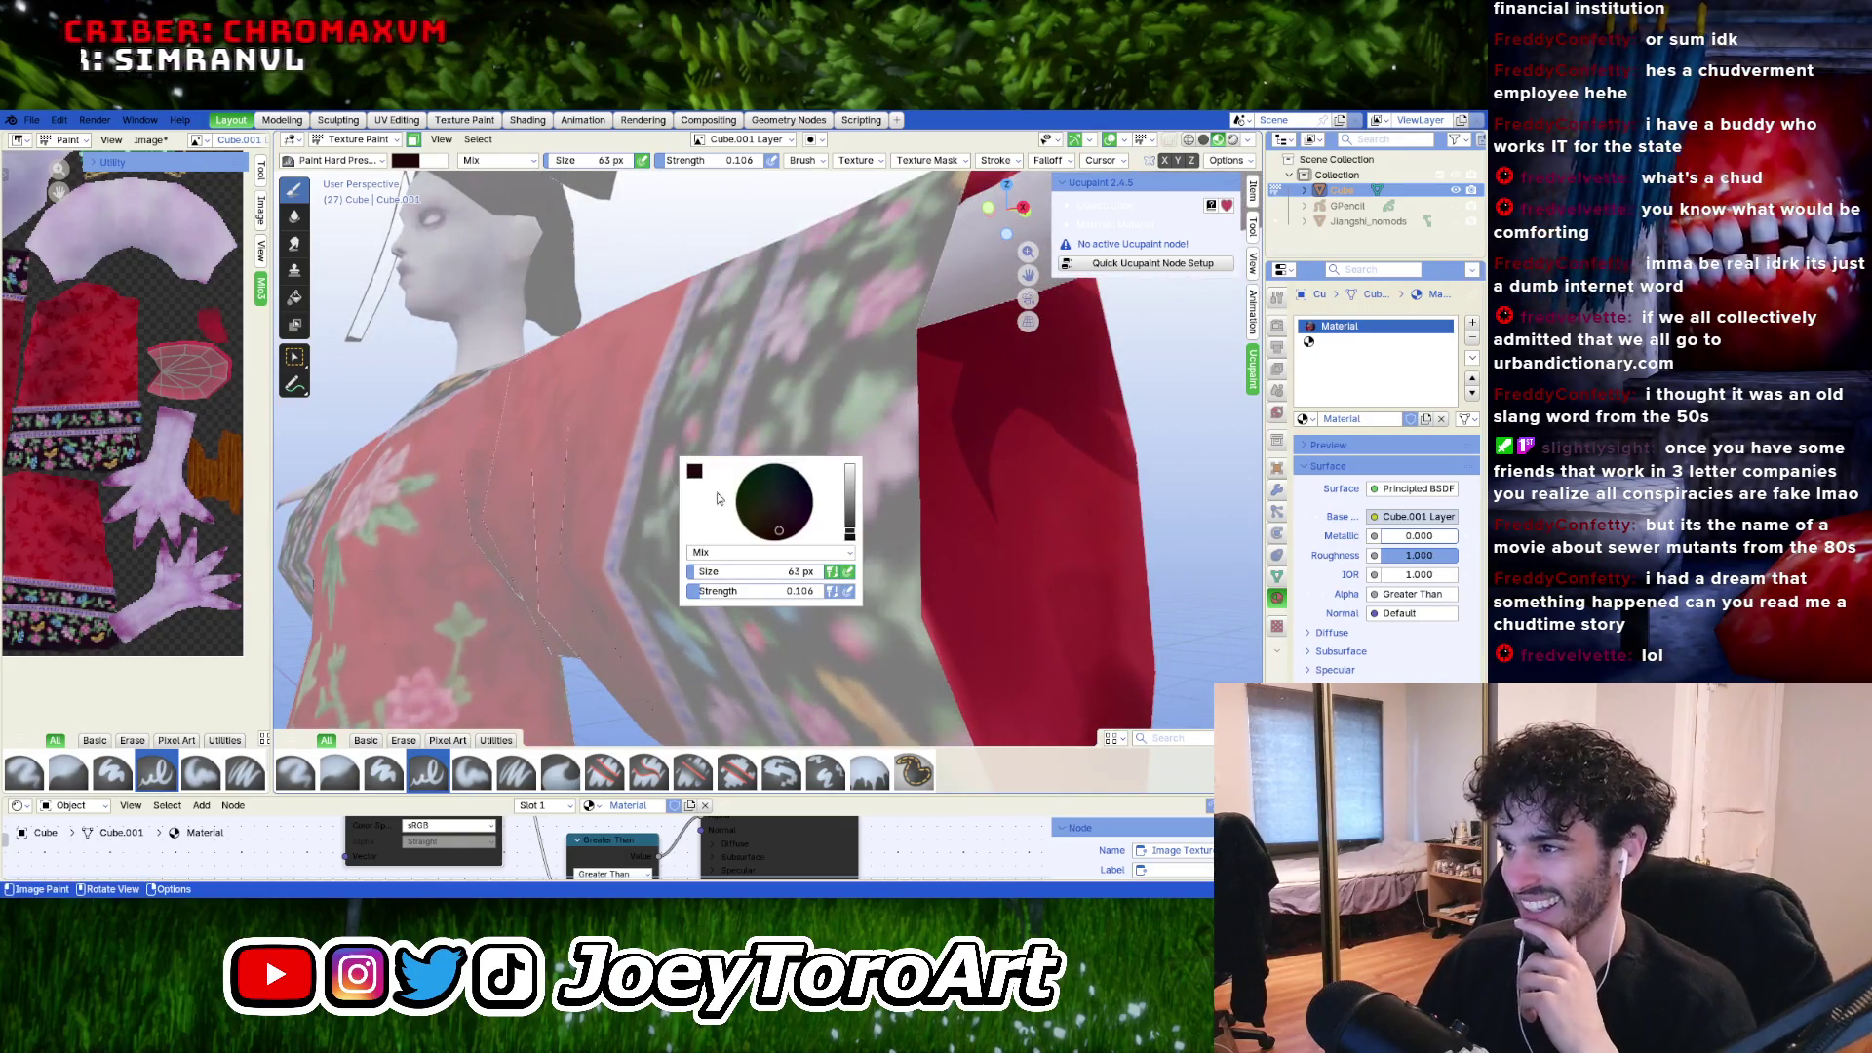
{"action": "left_click", "coordinate": [704, 473]}
{"action": "left_click", "coordinate": [822, 450]}
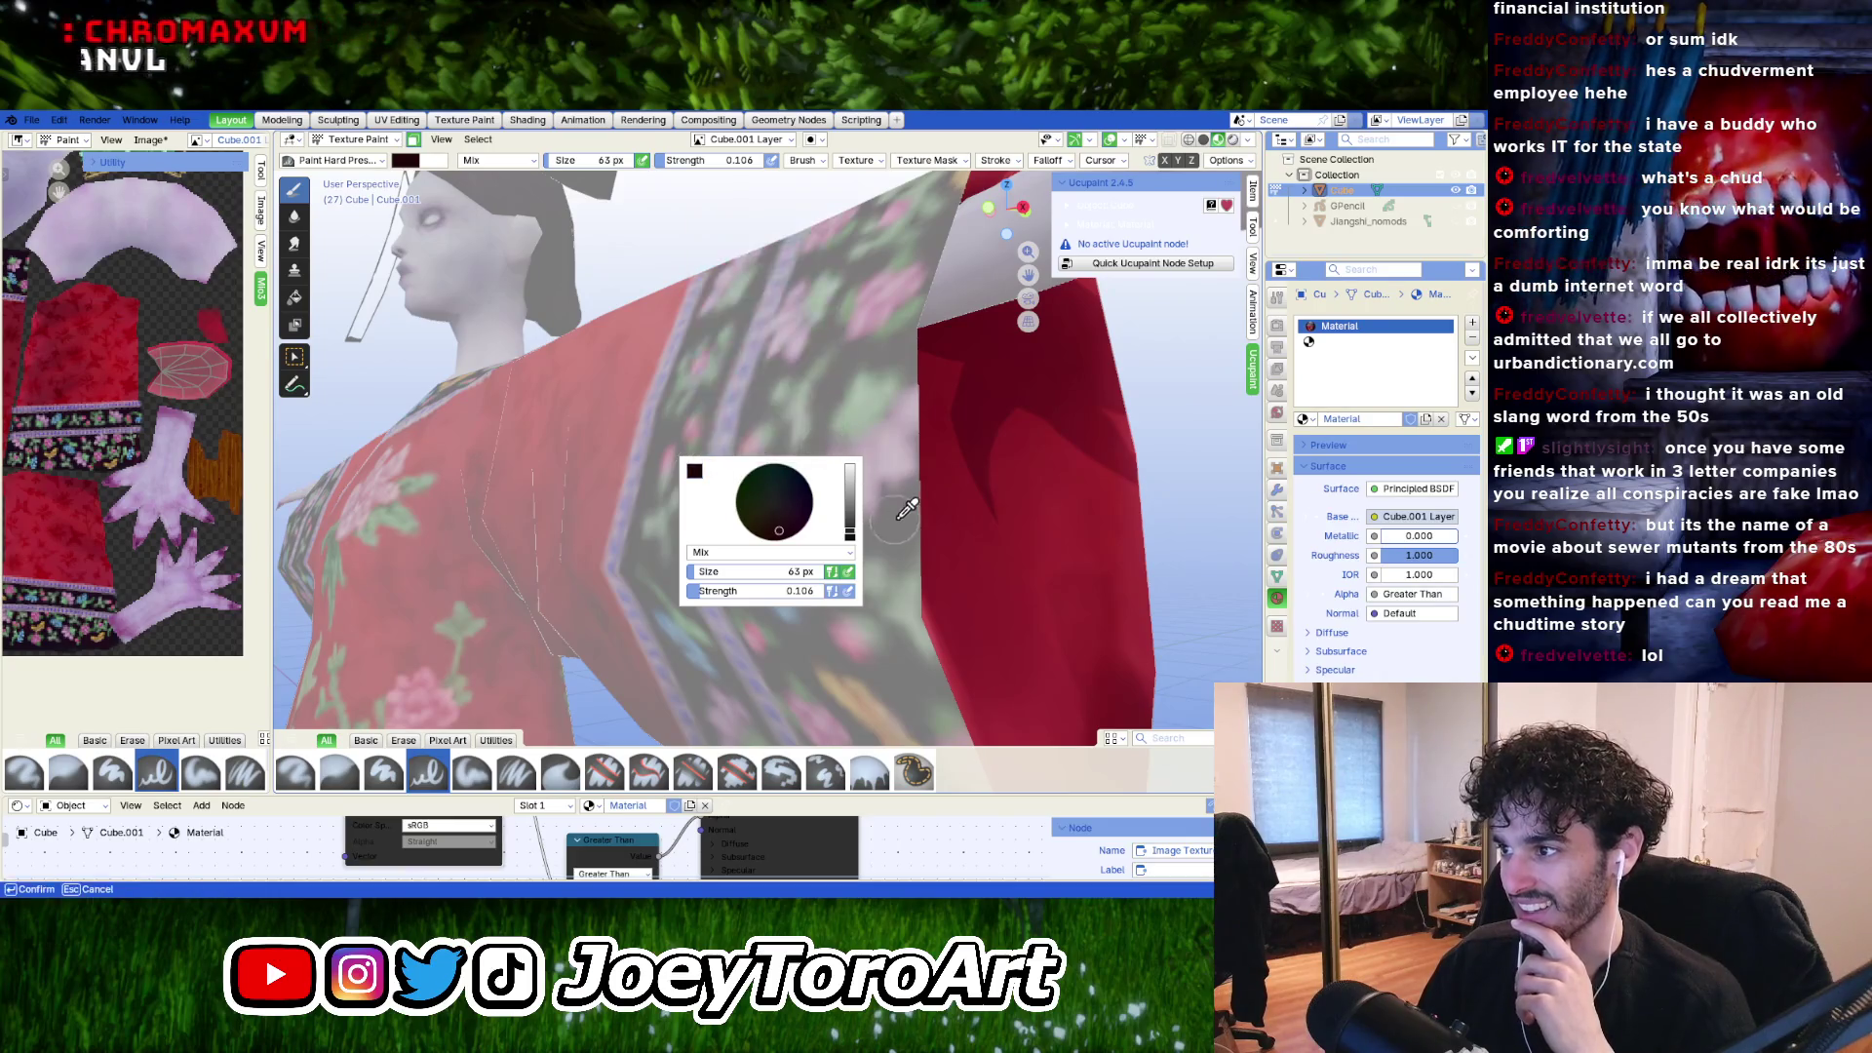
{"action": "mouse_move", "coordinate": [903, 534]}
{"action": "left_mouse_down"}
{"action": "mouse_move", "coordinate": [890, 651]}
{"action": "mouse_move", "coordinate": [908, 679]}
{"action": "left_mouse_up"}
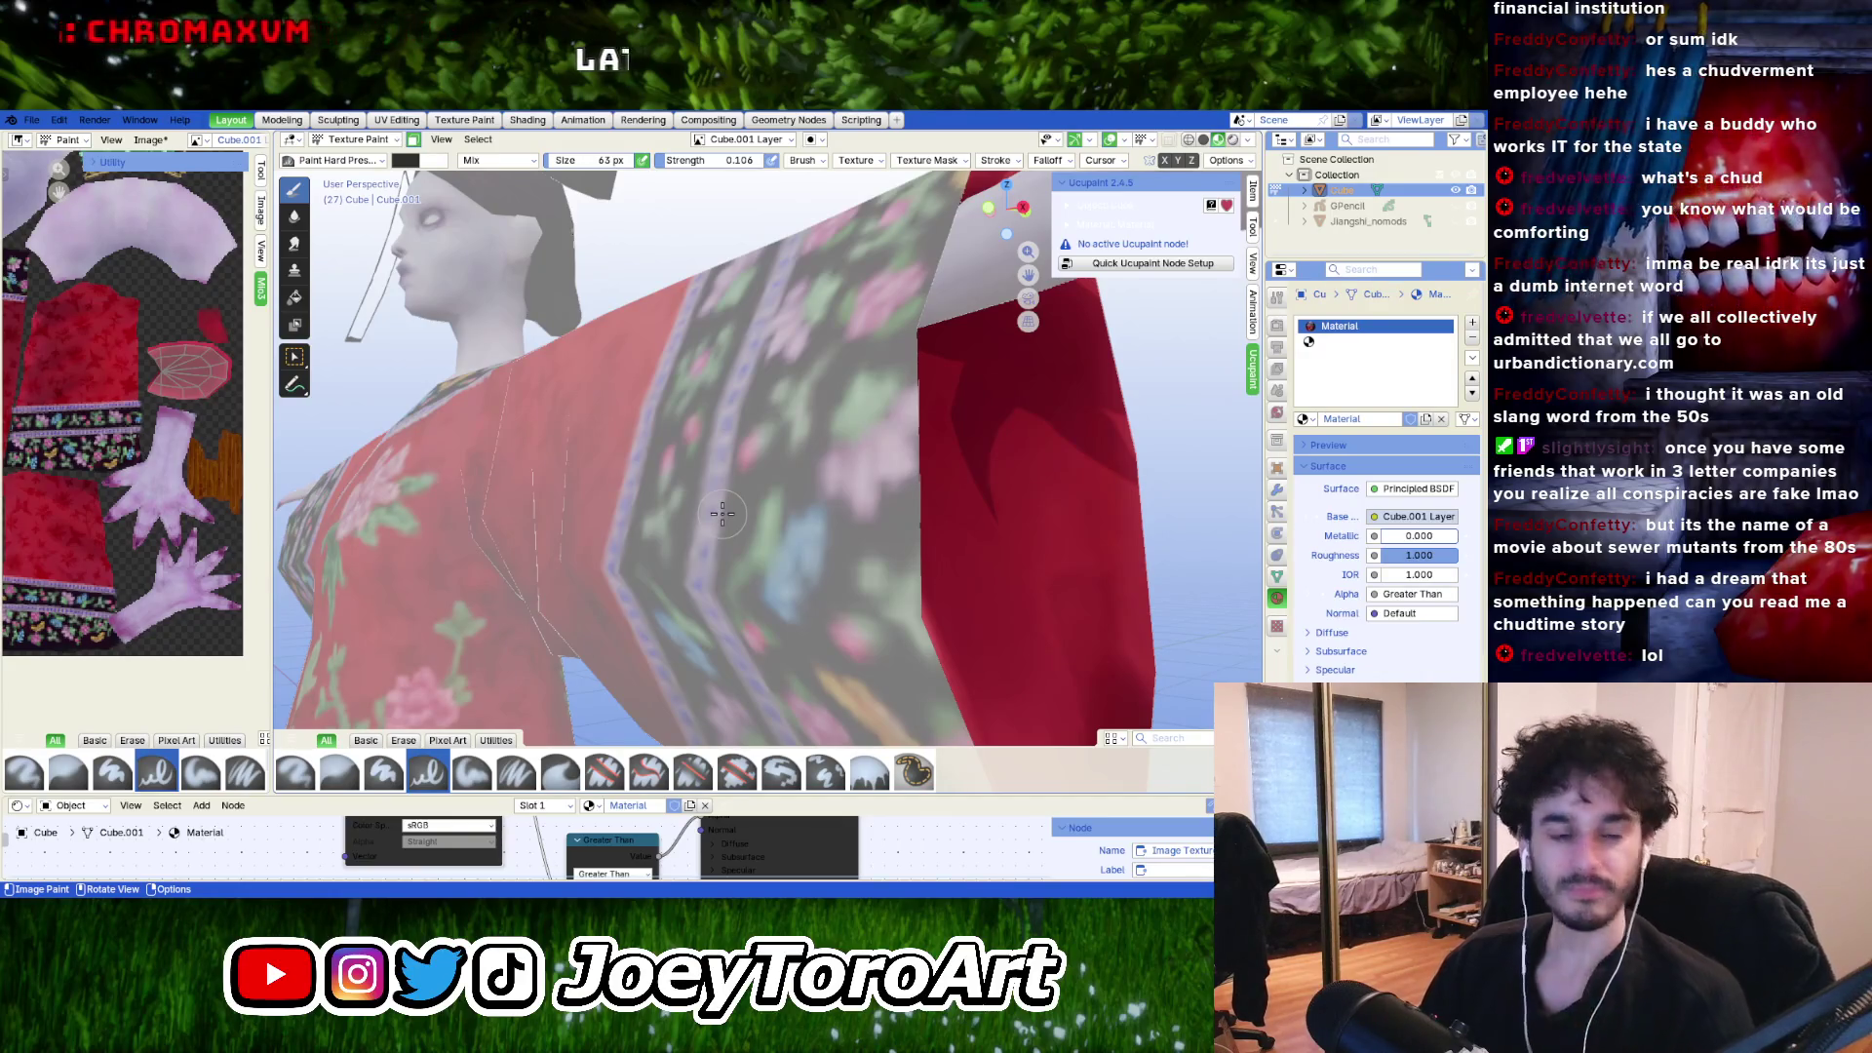
Paint the sleeve opening dark with a 291 px brush, then shade the lower sleeve at 189 px.
{"action": "middle_click_drag", "start_coordinate": [1035, 578], "coordinate": [841, 588]}
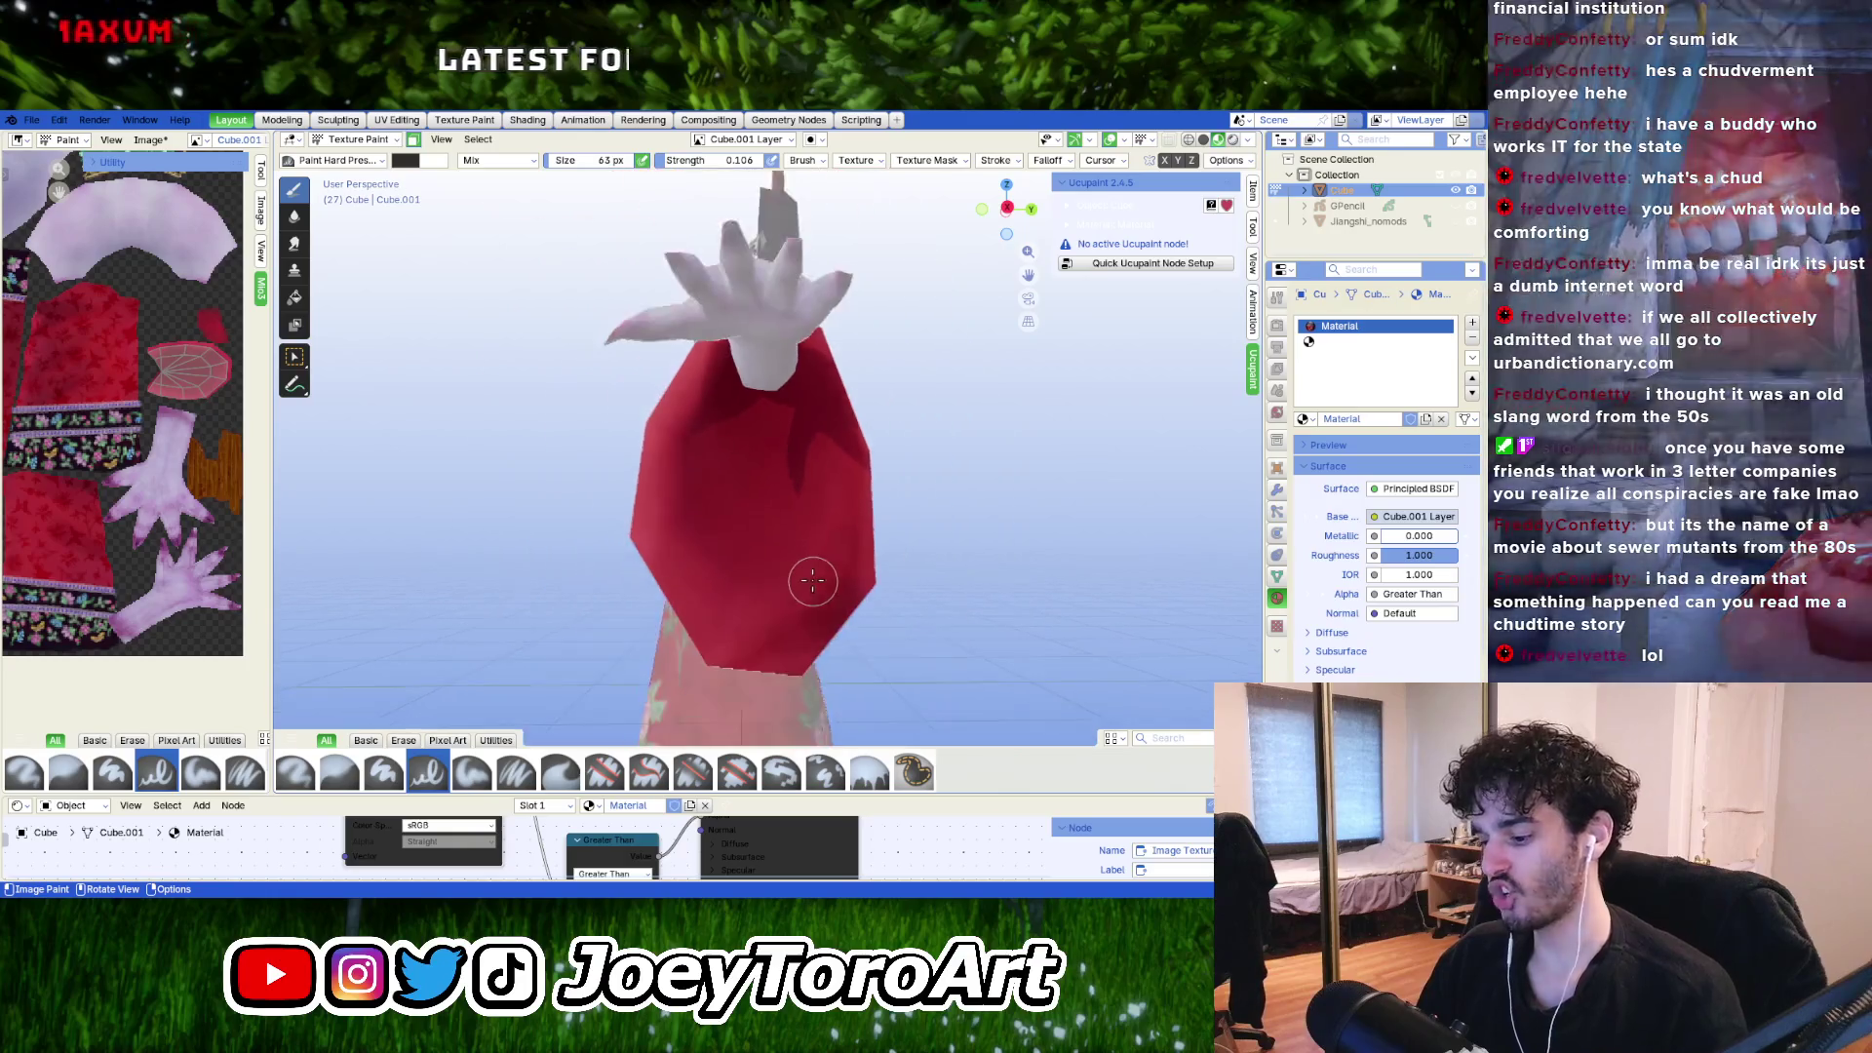
{"action": "key", "text": "f"}
{"action": "left_click", "coordinate": [837, 503]}
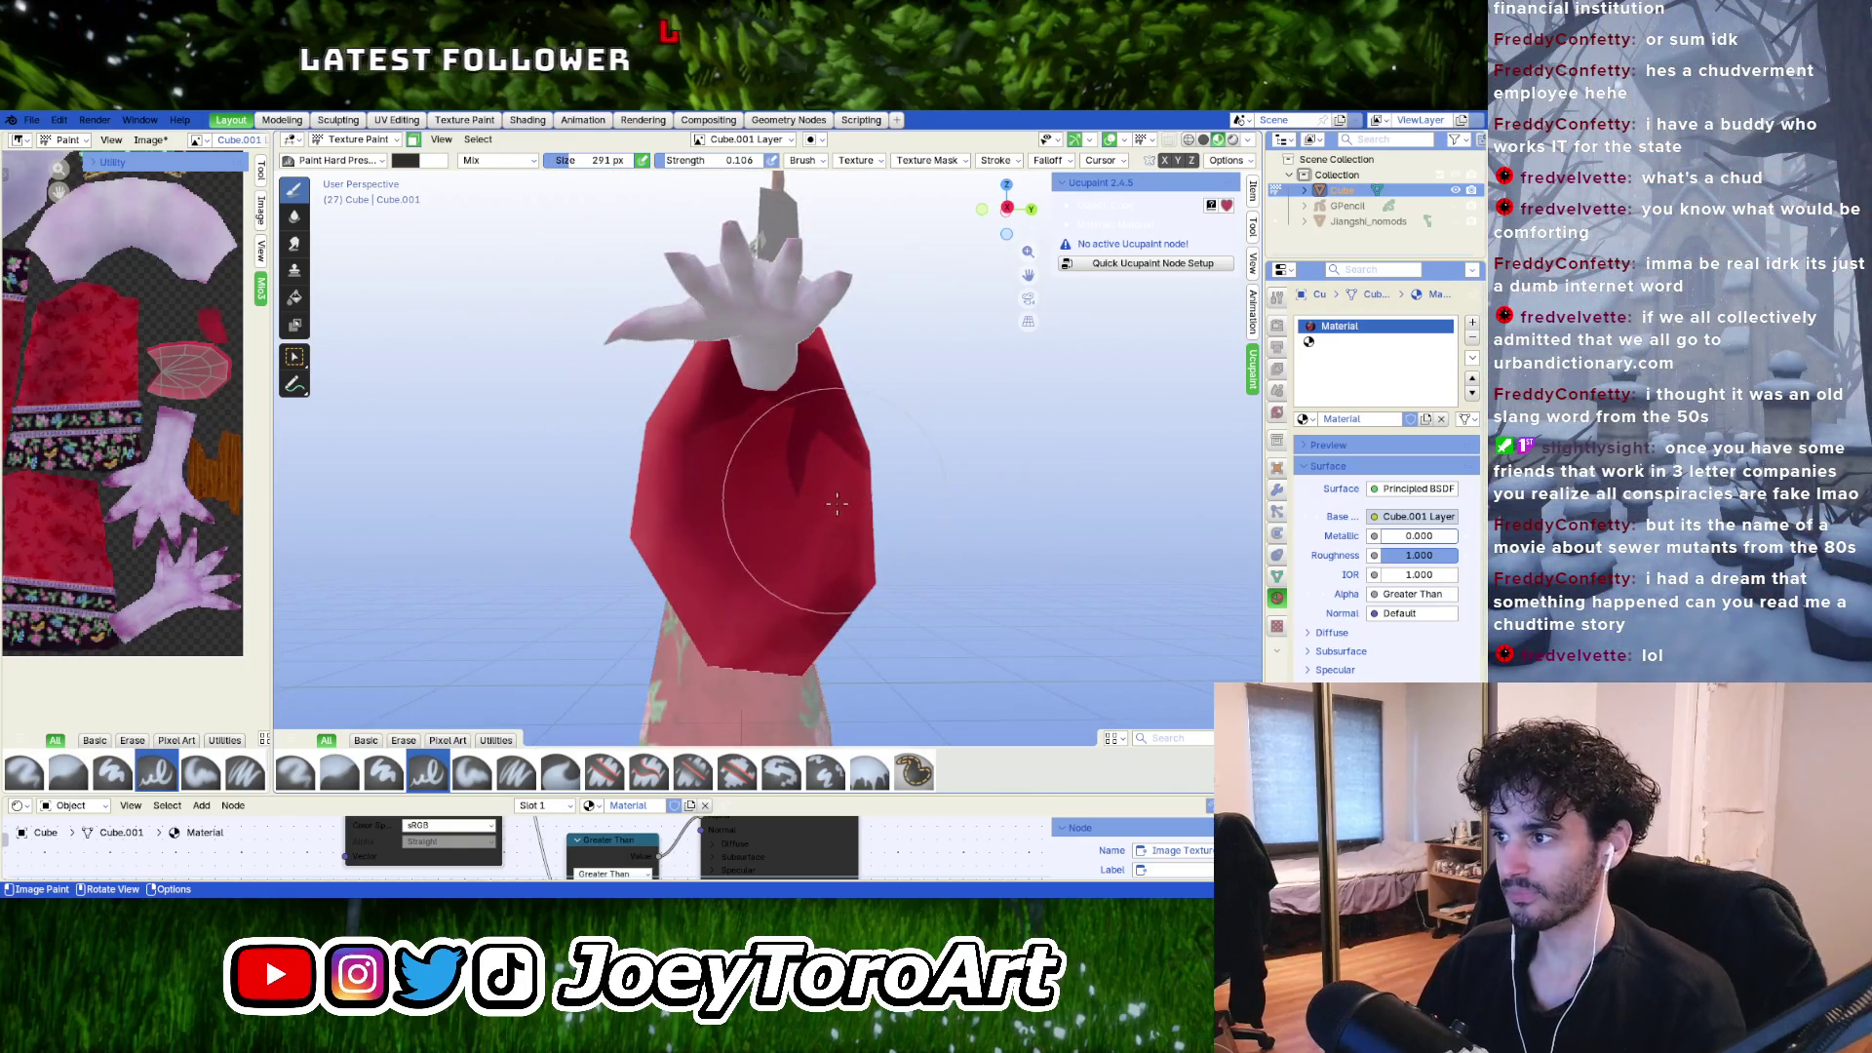
{"action": "mouse_move", "coordinate": [837, 504]}
{"action": "left_mouse_down"}
{"action": "mouse_move", "coordinate": [741, 585]}
{"action": "mouse_move", "coordinate": [717, 446]}
{"action": "left_mouse_up"}
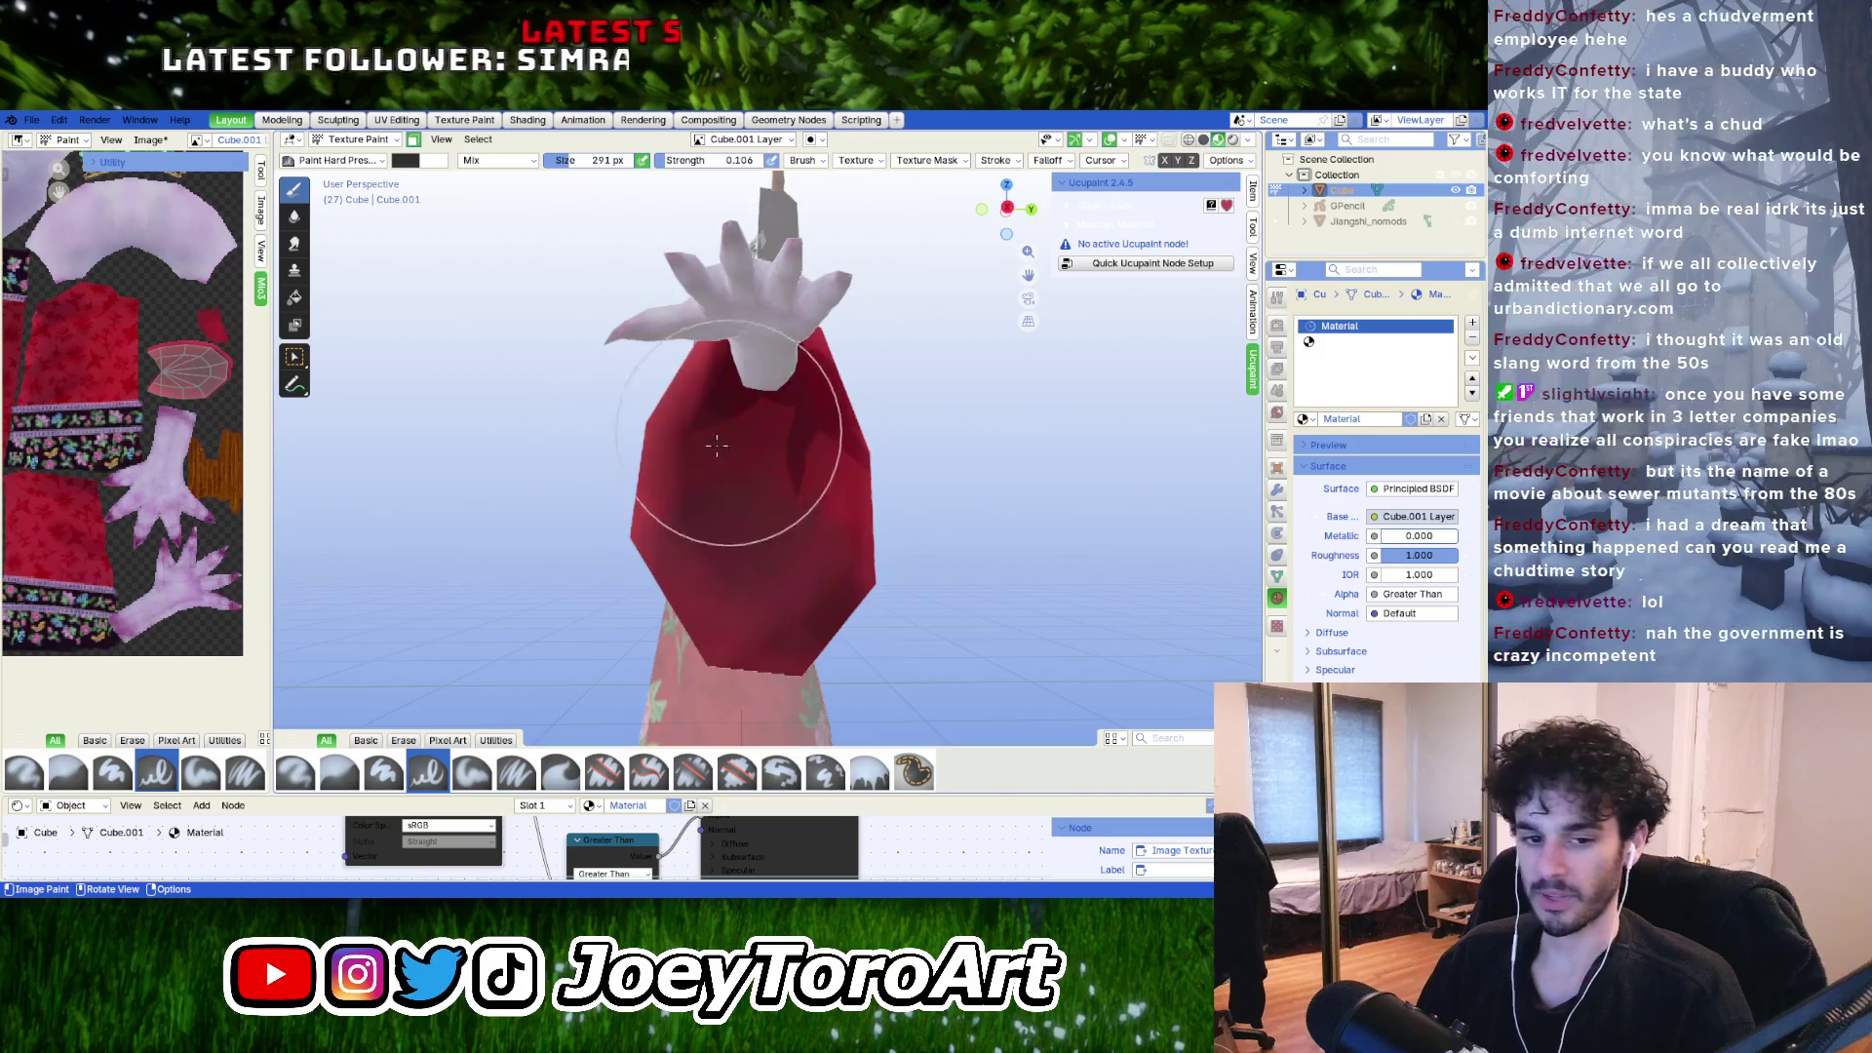
{"action": "middle_click_drag", "start_coordinate": [717, 446], "coordinate": [668, 475]}
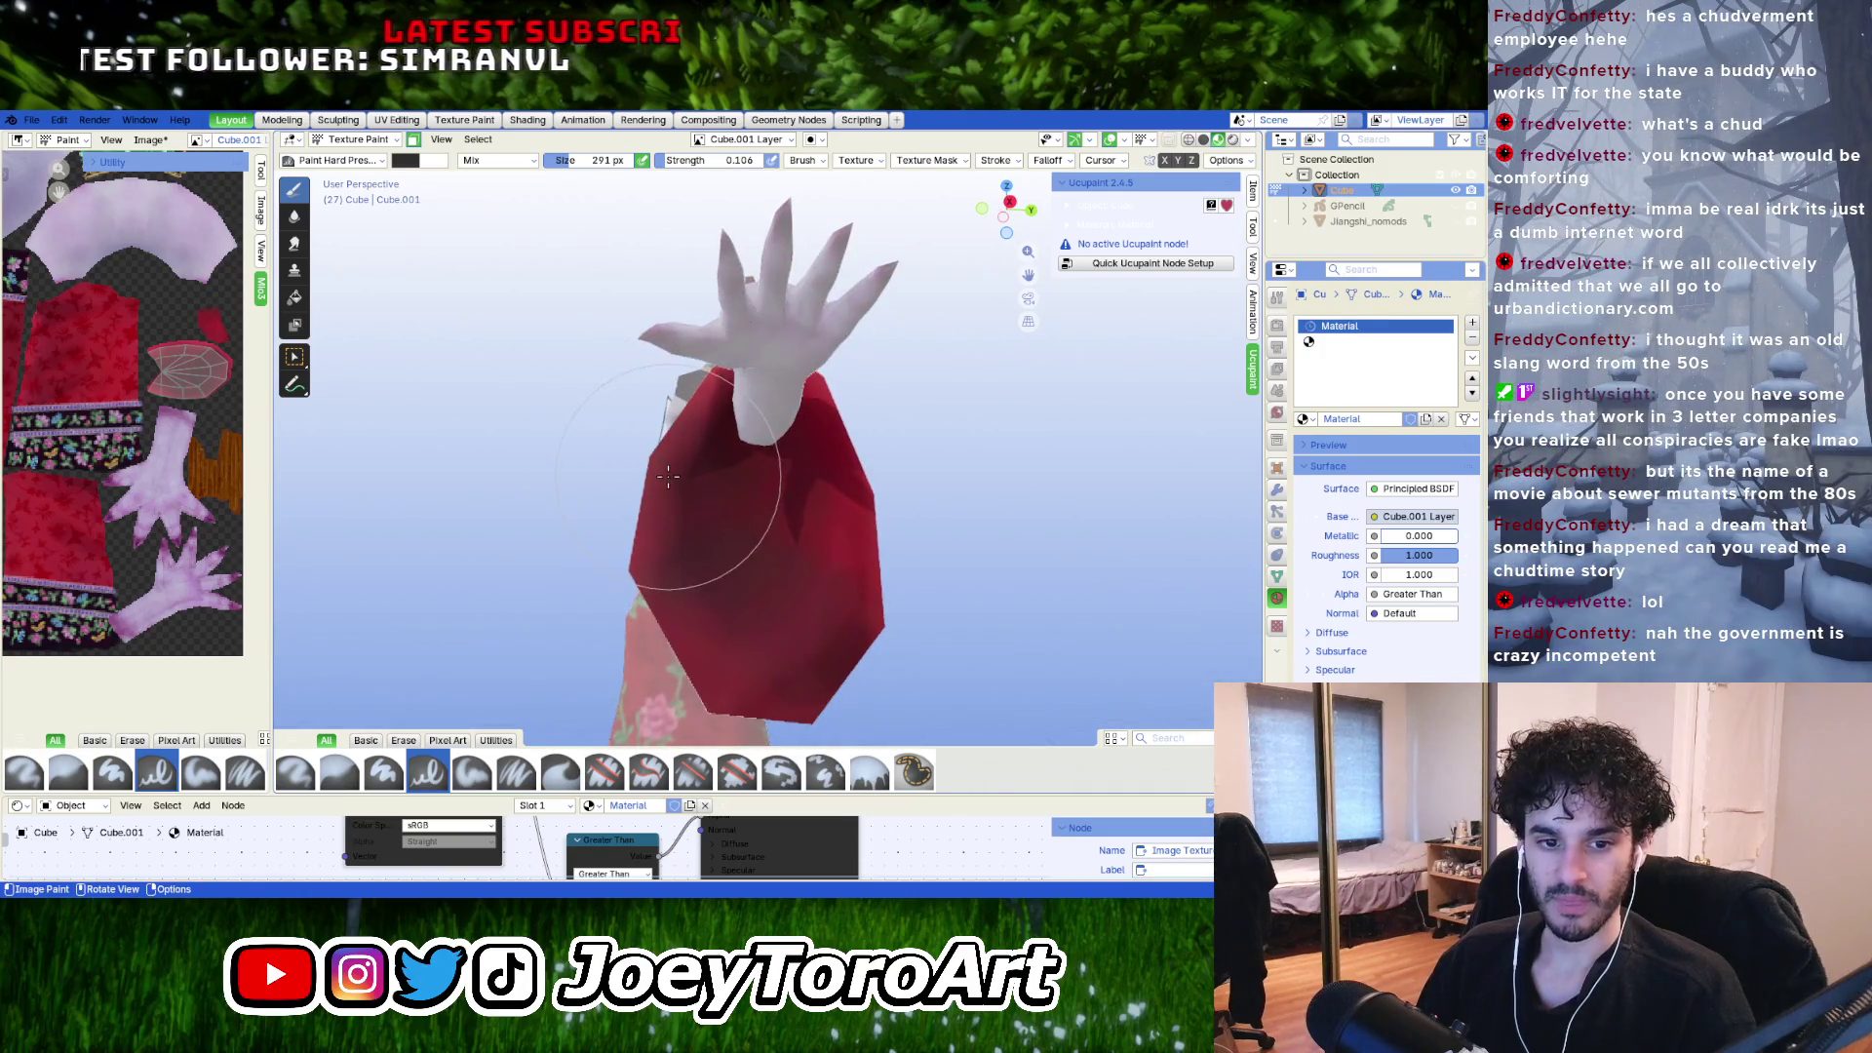
{"action": "key", "text": "f"}
{"action": "left_click", "coordinate": [791, 509]}
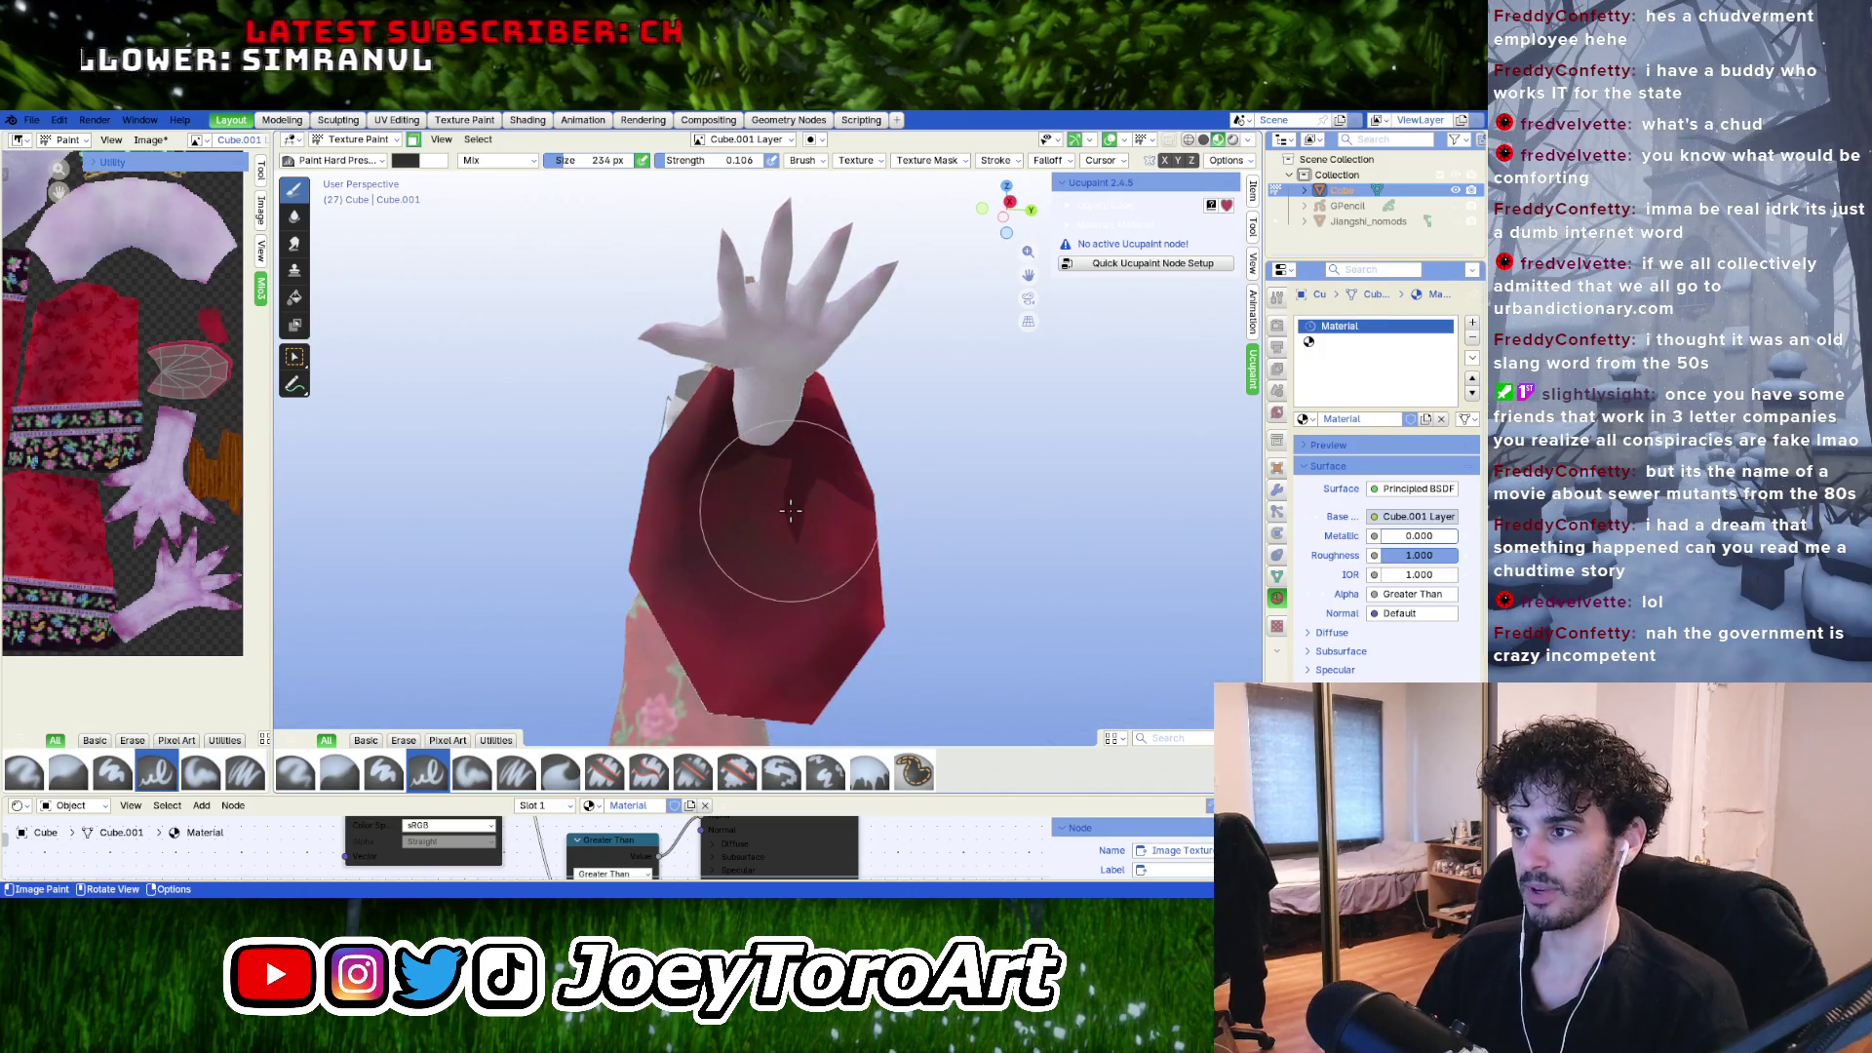
{"action": "key", "text": "f"}
{"action": "left_click", "coordinate": [815, 459]}
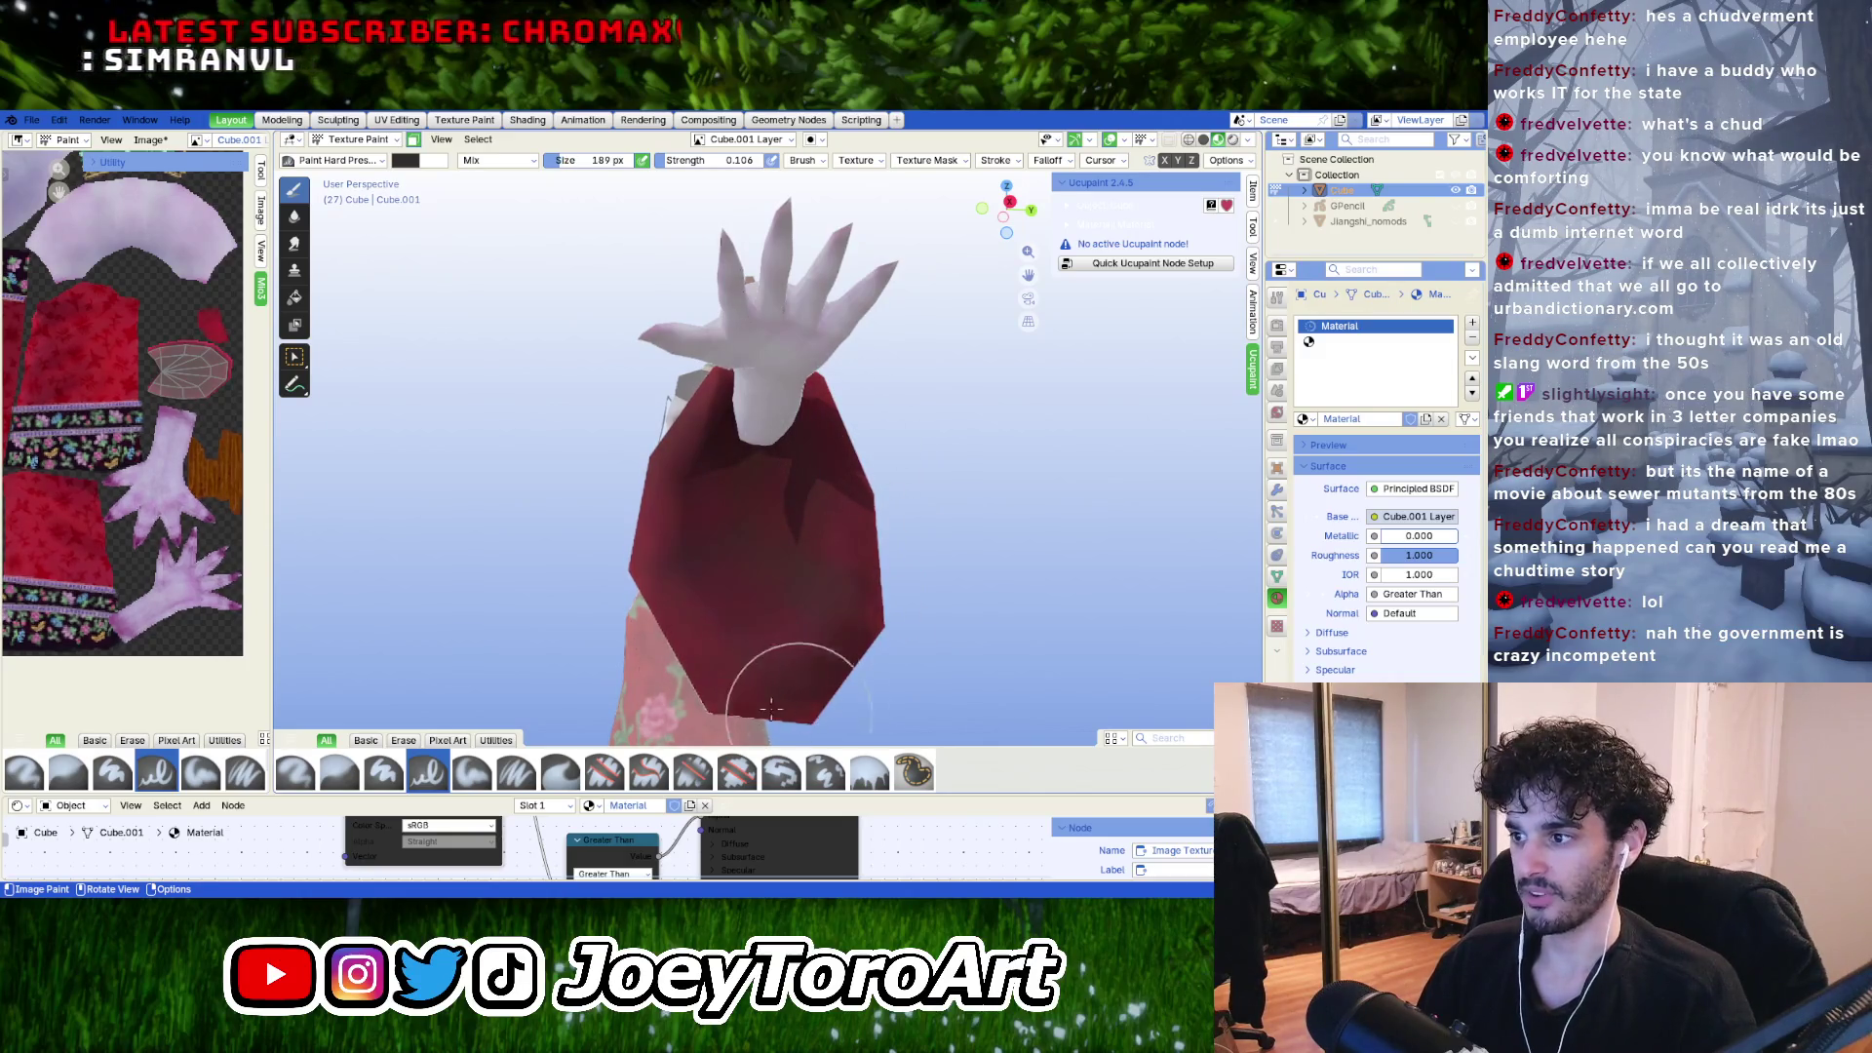
{"action": "mouse_move", "coordinate": [770, 707]}
{"action": "left_mouse_down"}
{"action": "mouse_move", "coordinate": [702, 635]}
{"action": "mouse_move", "coordinate": [664, 541]}
{"action": "mouse_move", "coordinate": [709, 493]}
{"action": "mouse_move", "coordinate": [697, 444]}
{"action": "left_mouse_up"}
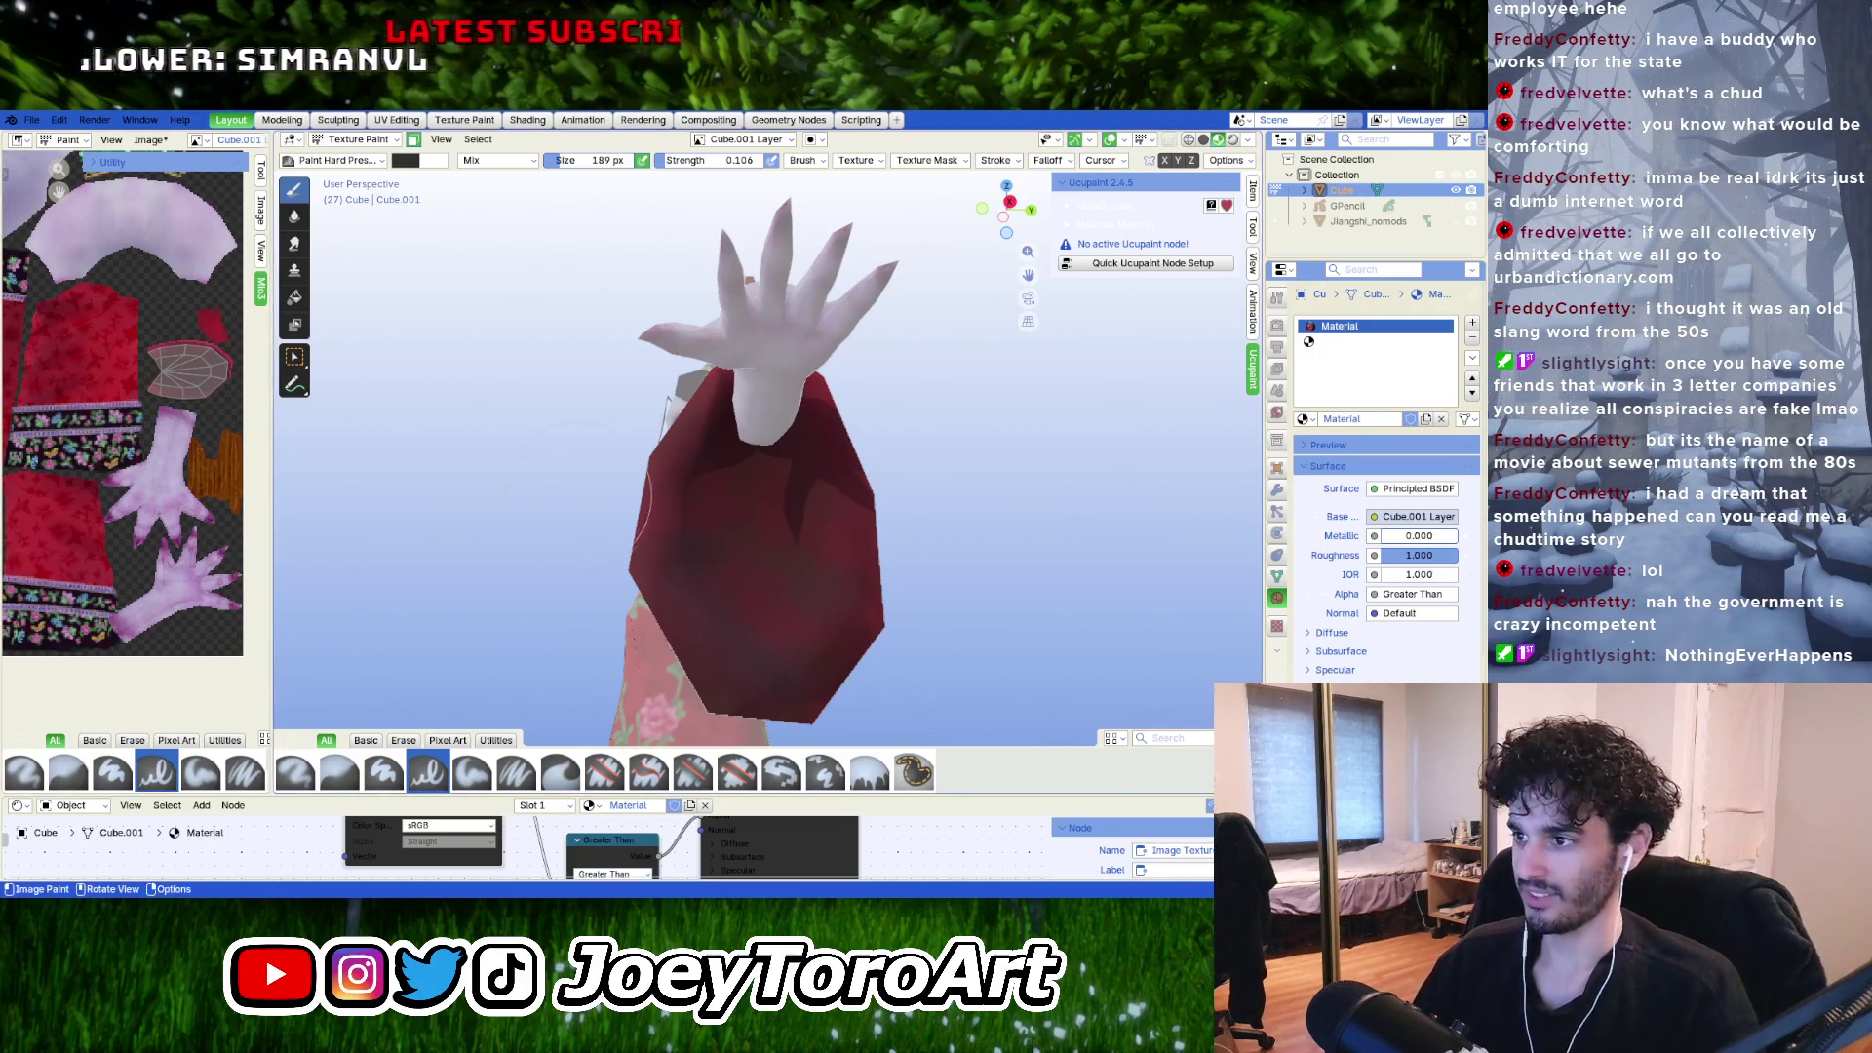
{"action": "left_click_drag", "start_coordinate": [700, 453], "coordinate": [697, 565]}
{"action": "left_click_drag", "start_coordinate": [700, 410], "coordinate": [753, 463]}
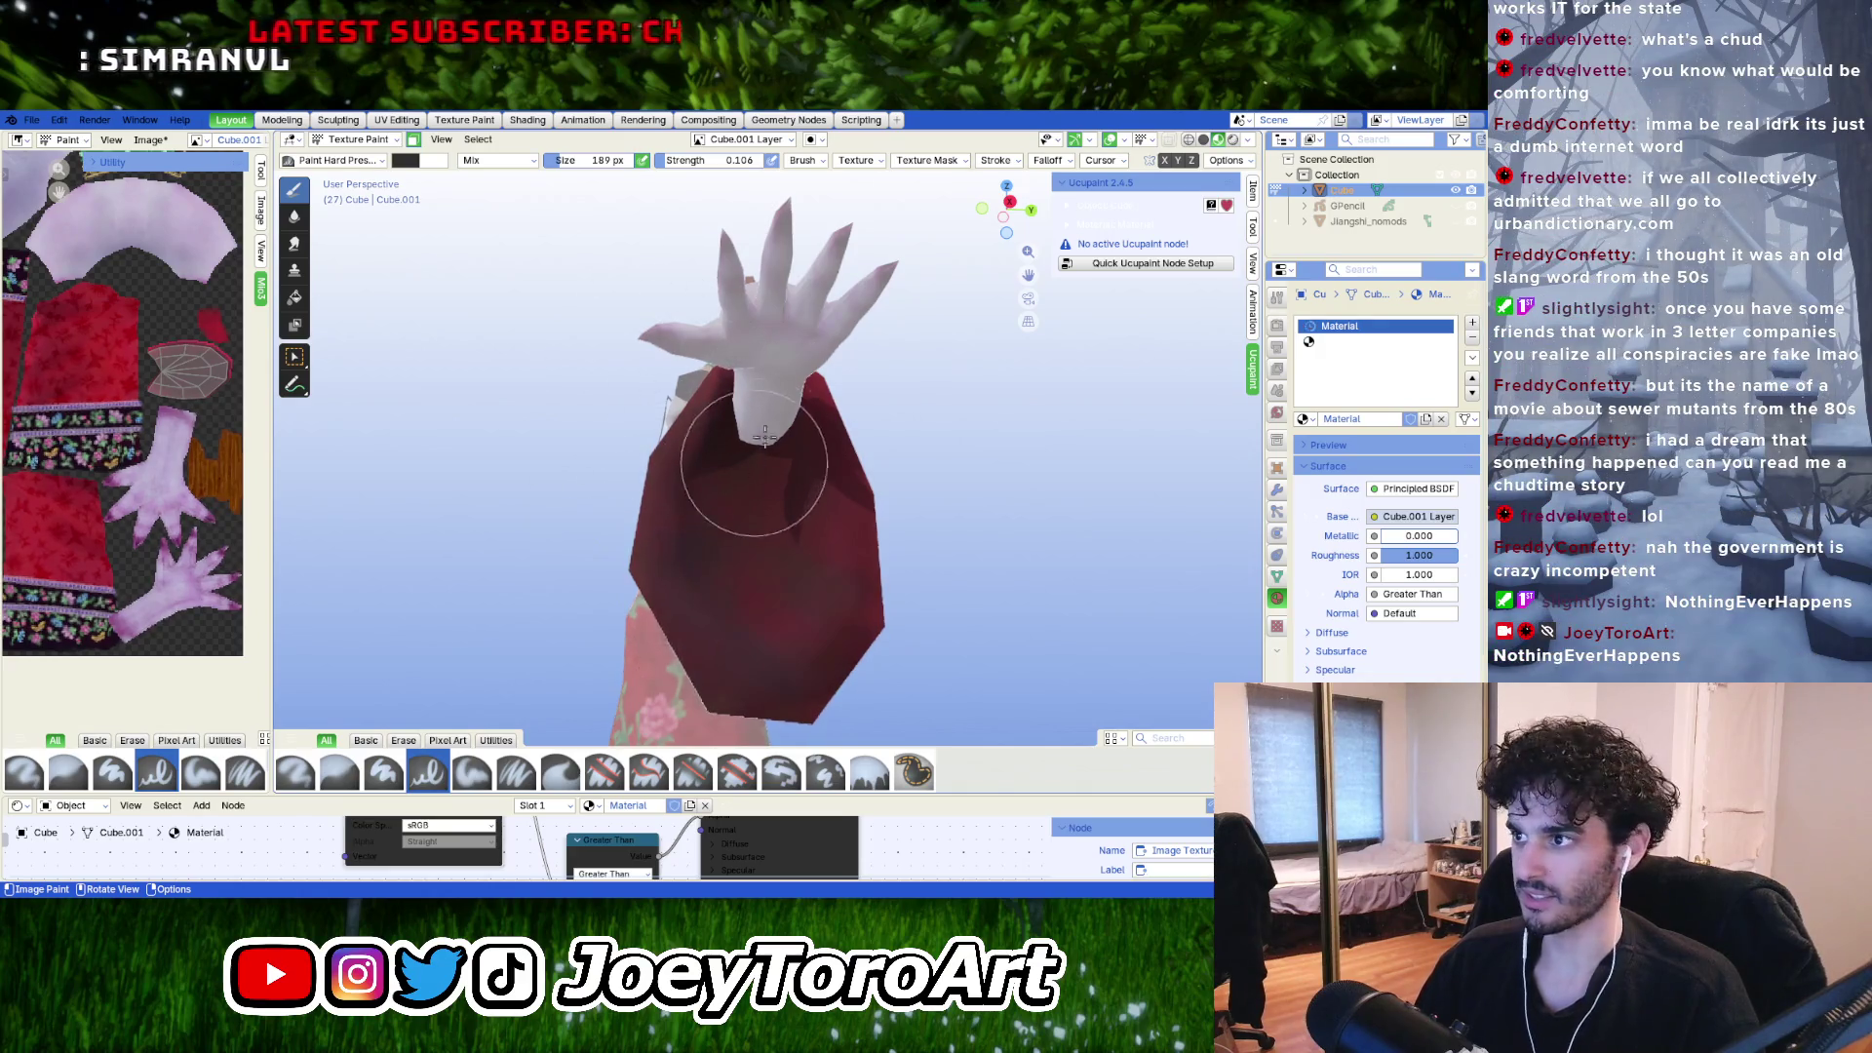
Orbit to a side view of the sleeve and raise brush strength to 1.000.
{"action": "middle_click_drag", "start_coordinate": [764, 436], "coordinate": [748, 477]}
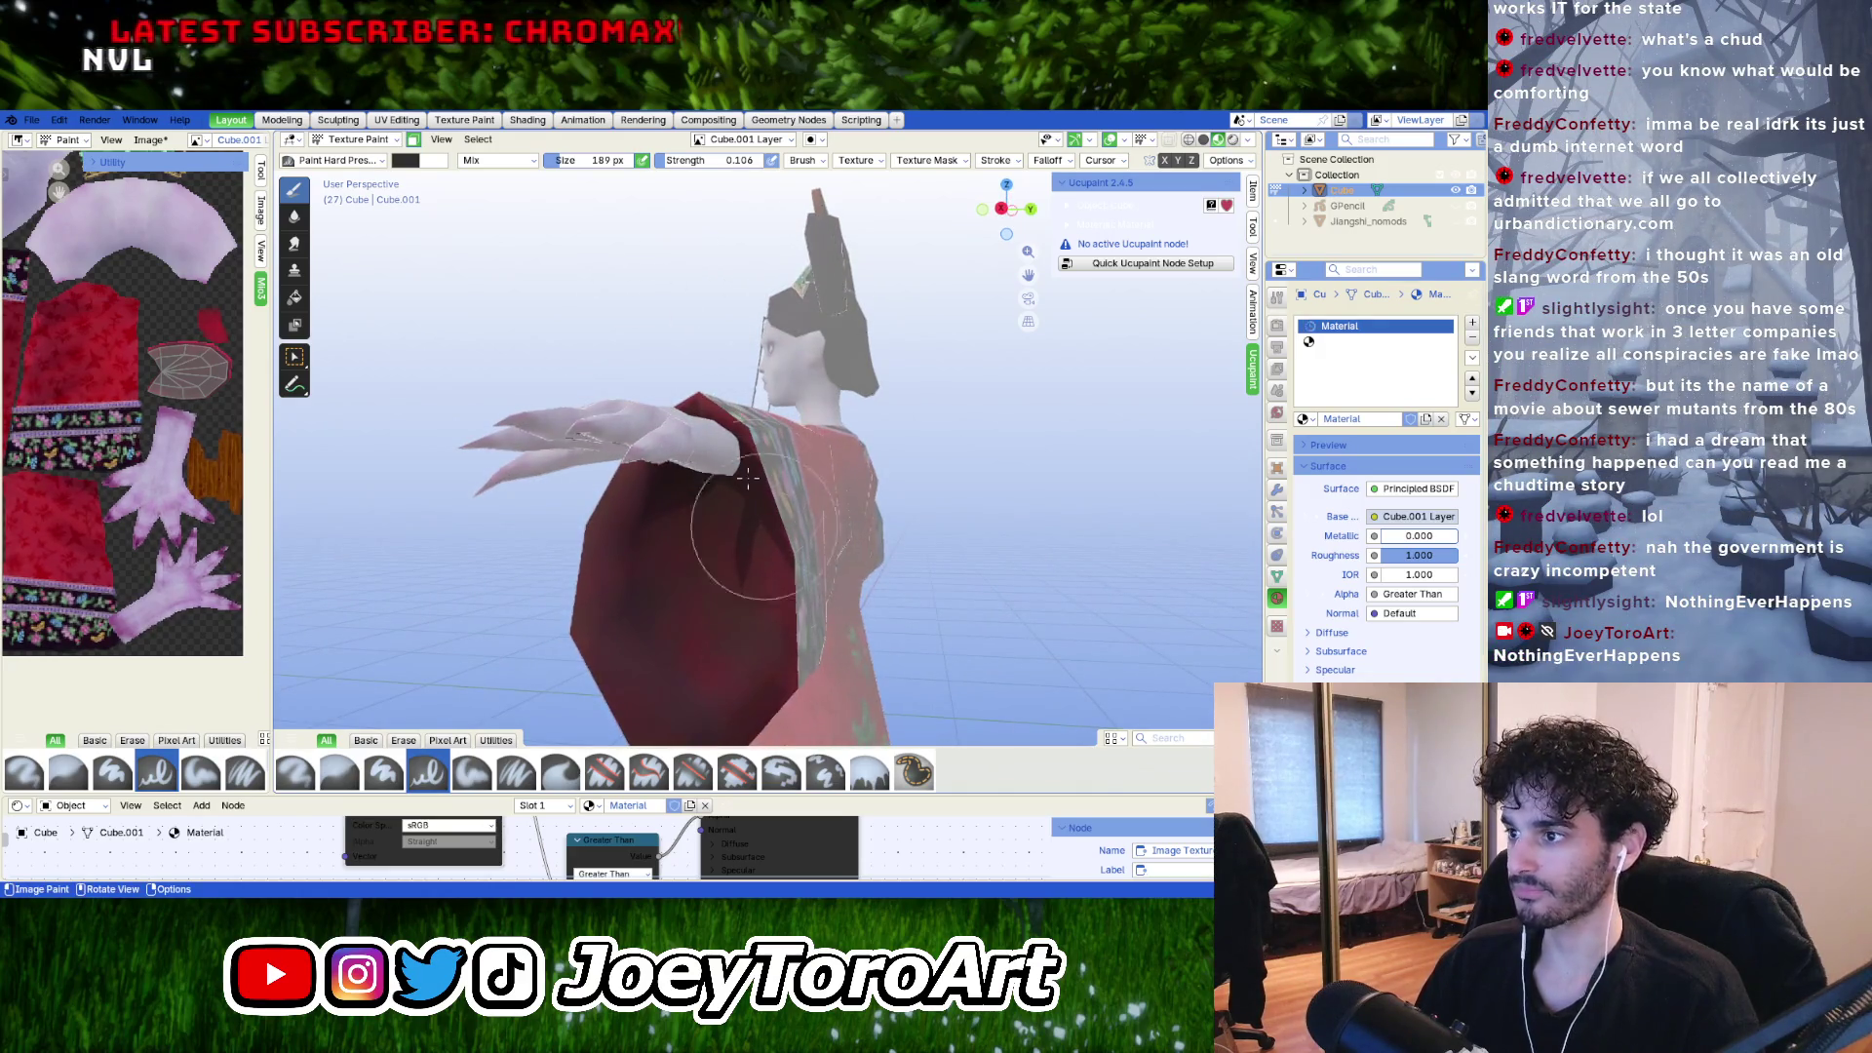
{"action": "scroll", "coordinate": [768, 553], "scroll_direction": "down", "scroll_amount": 4}
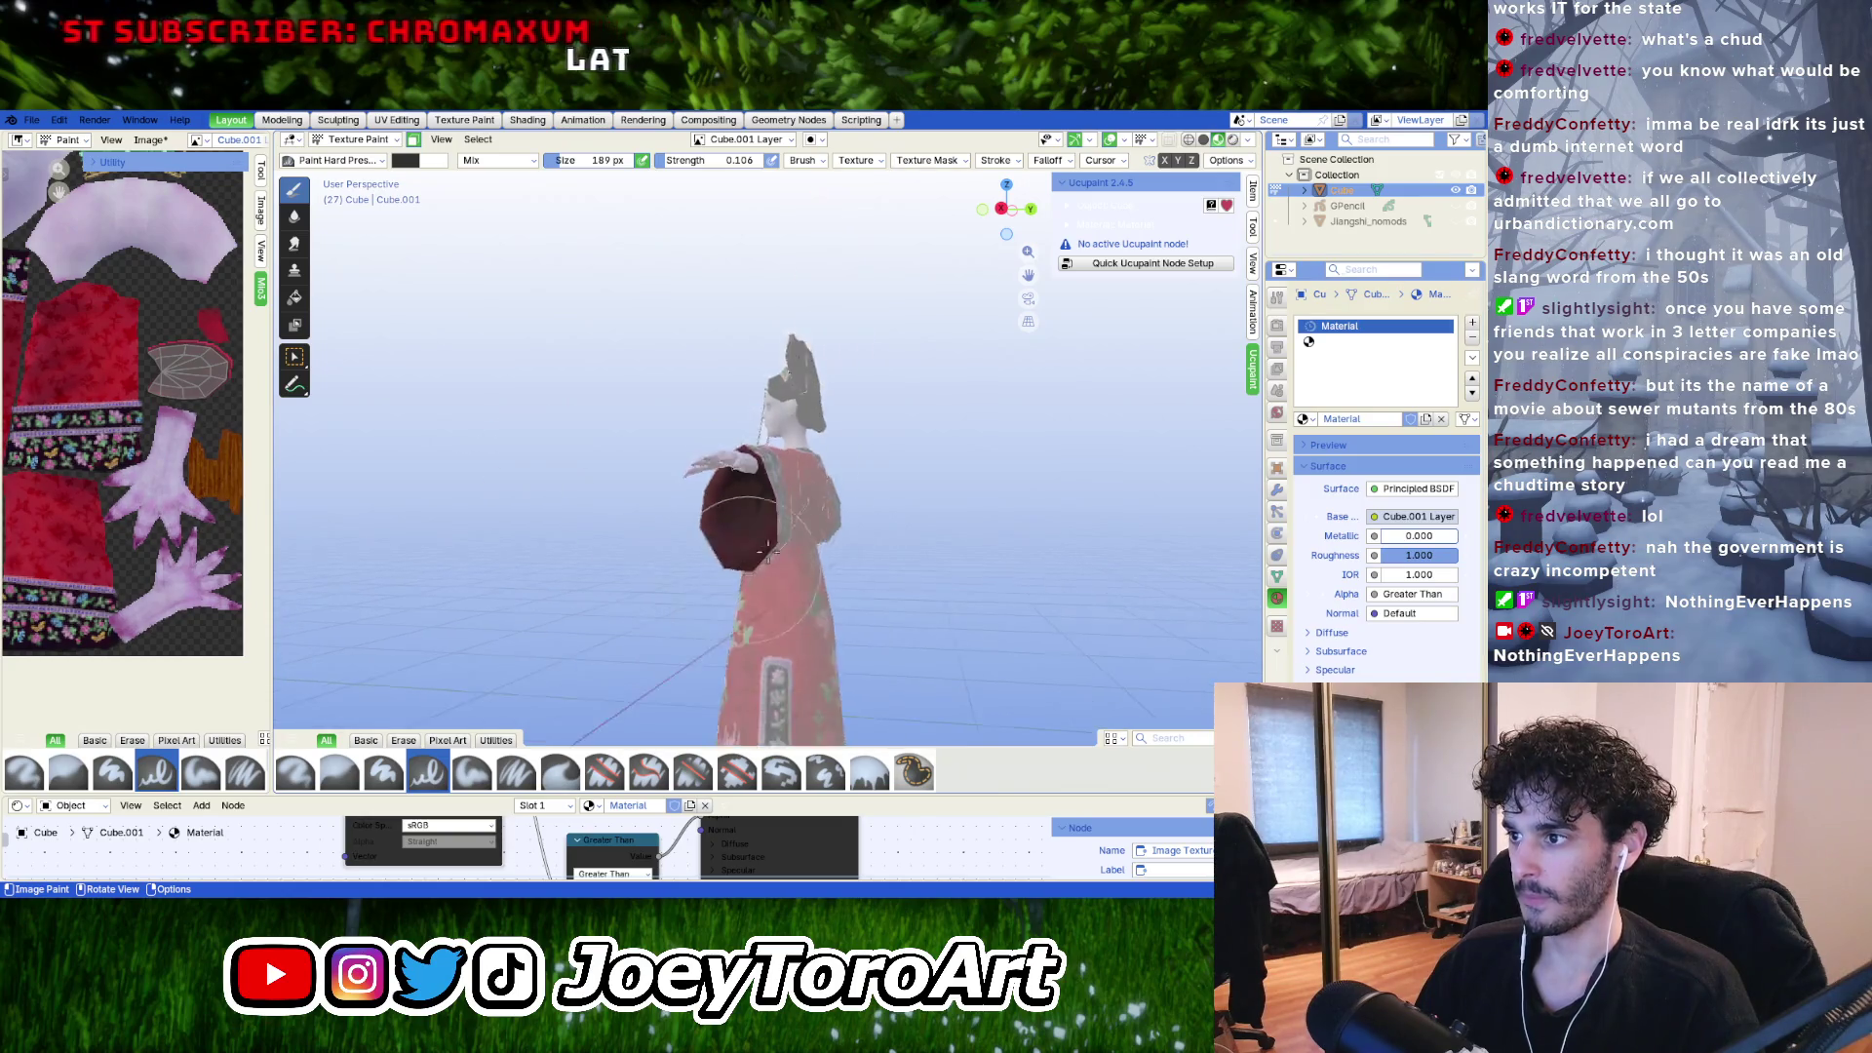
{"action": "mouse_move", "coordinate": [768, 553]}
{"action": "middle_mouse_down"}
{"action": "mouse_move", "coordinate": [635, 543]}
{"action": "mouse_move", "coordinate": [855, 537]}
{"action": "mouse_move", "coordinate": [799, 440]}
{"action": "middle_mouse_up"}
{"action": "scroll", "coordinate": [683, 543], "scroll_direction": "up", "scroll_amount": 3}
{"action": "key", "text": "Tab"}
{"action": "key", "text": "Tab"}
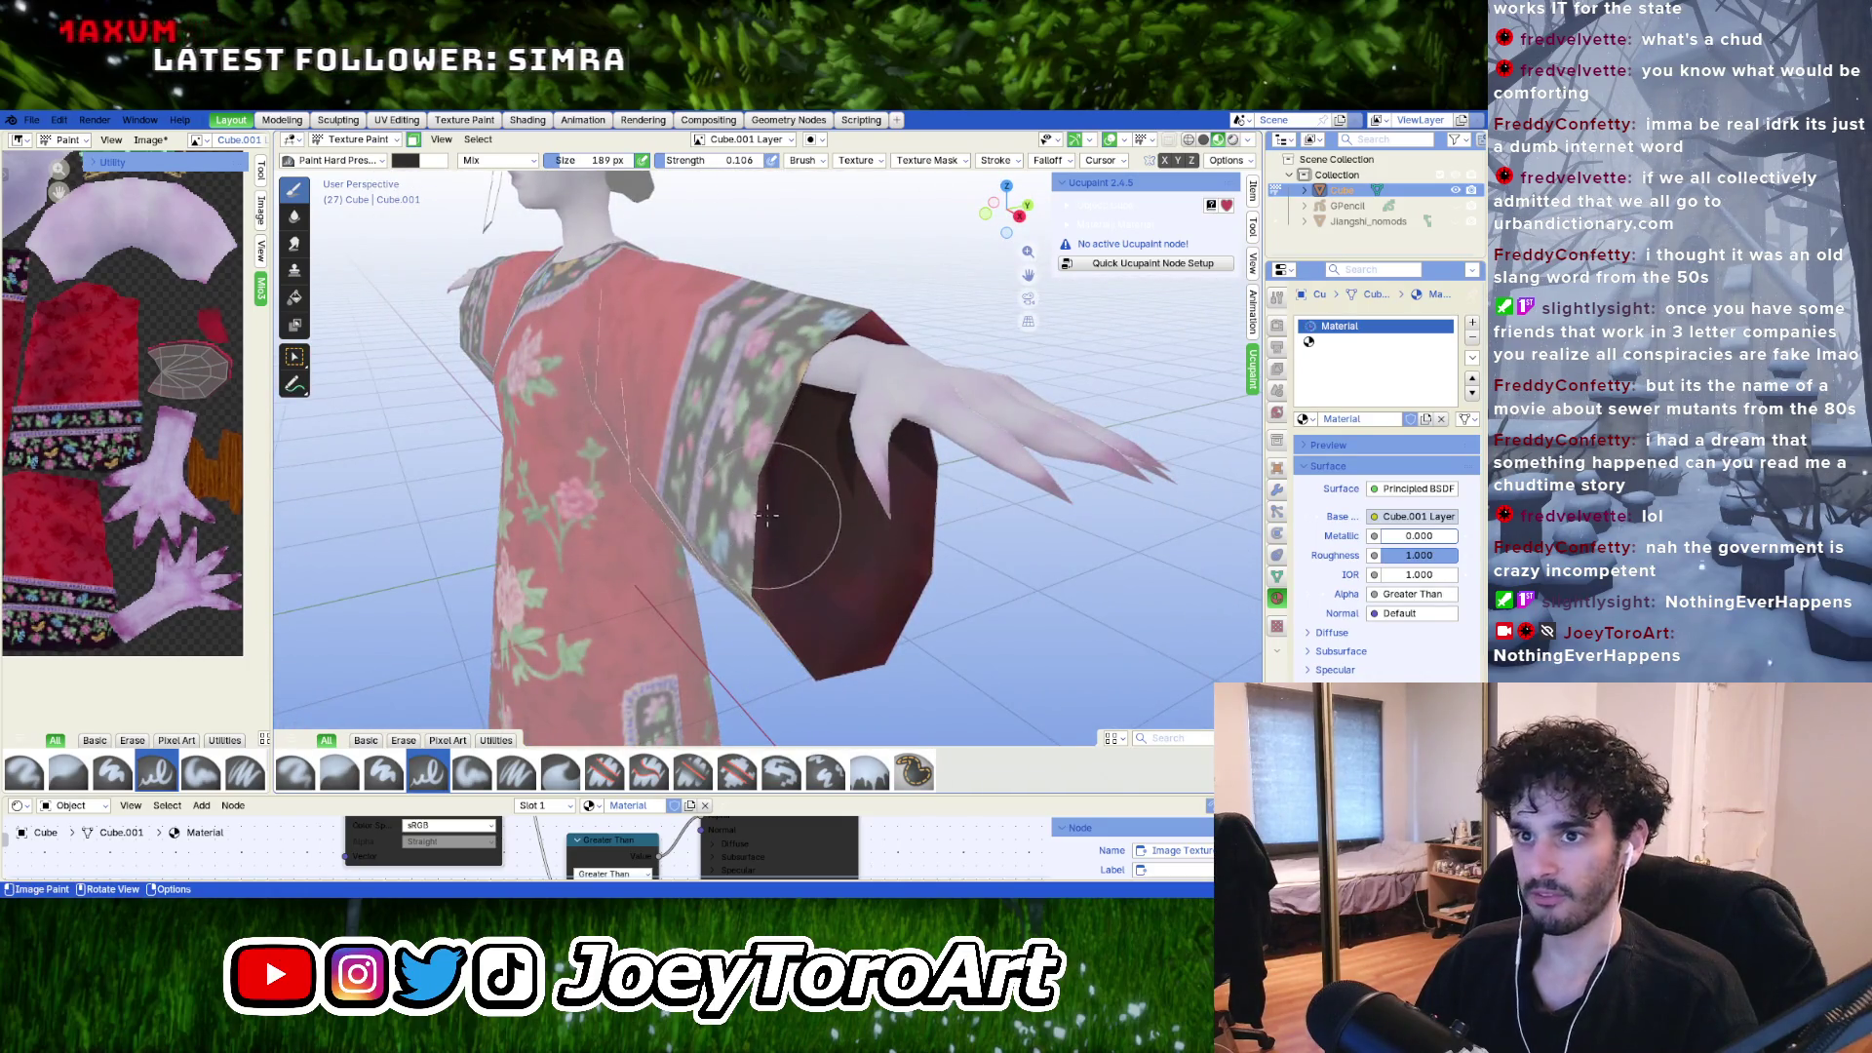
{"action": "middle_click_drag", "start_coordinate": [767, 514], "coordinate": [732, 380]}
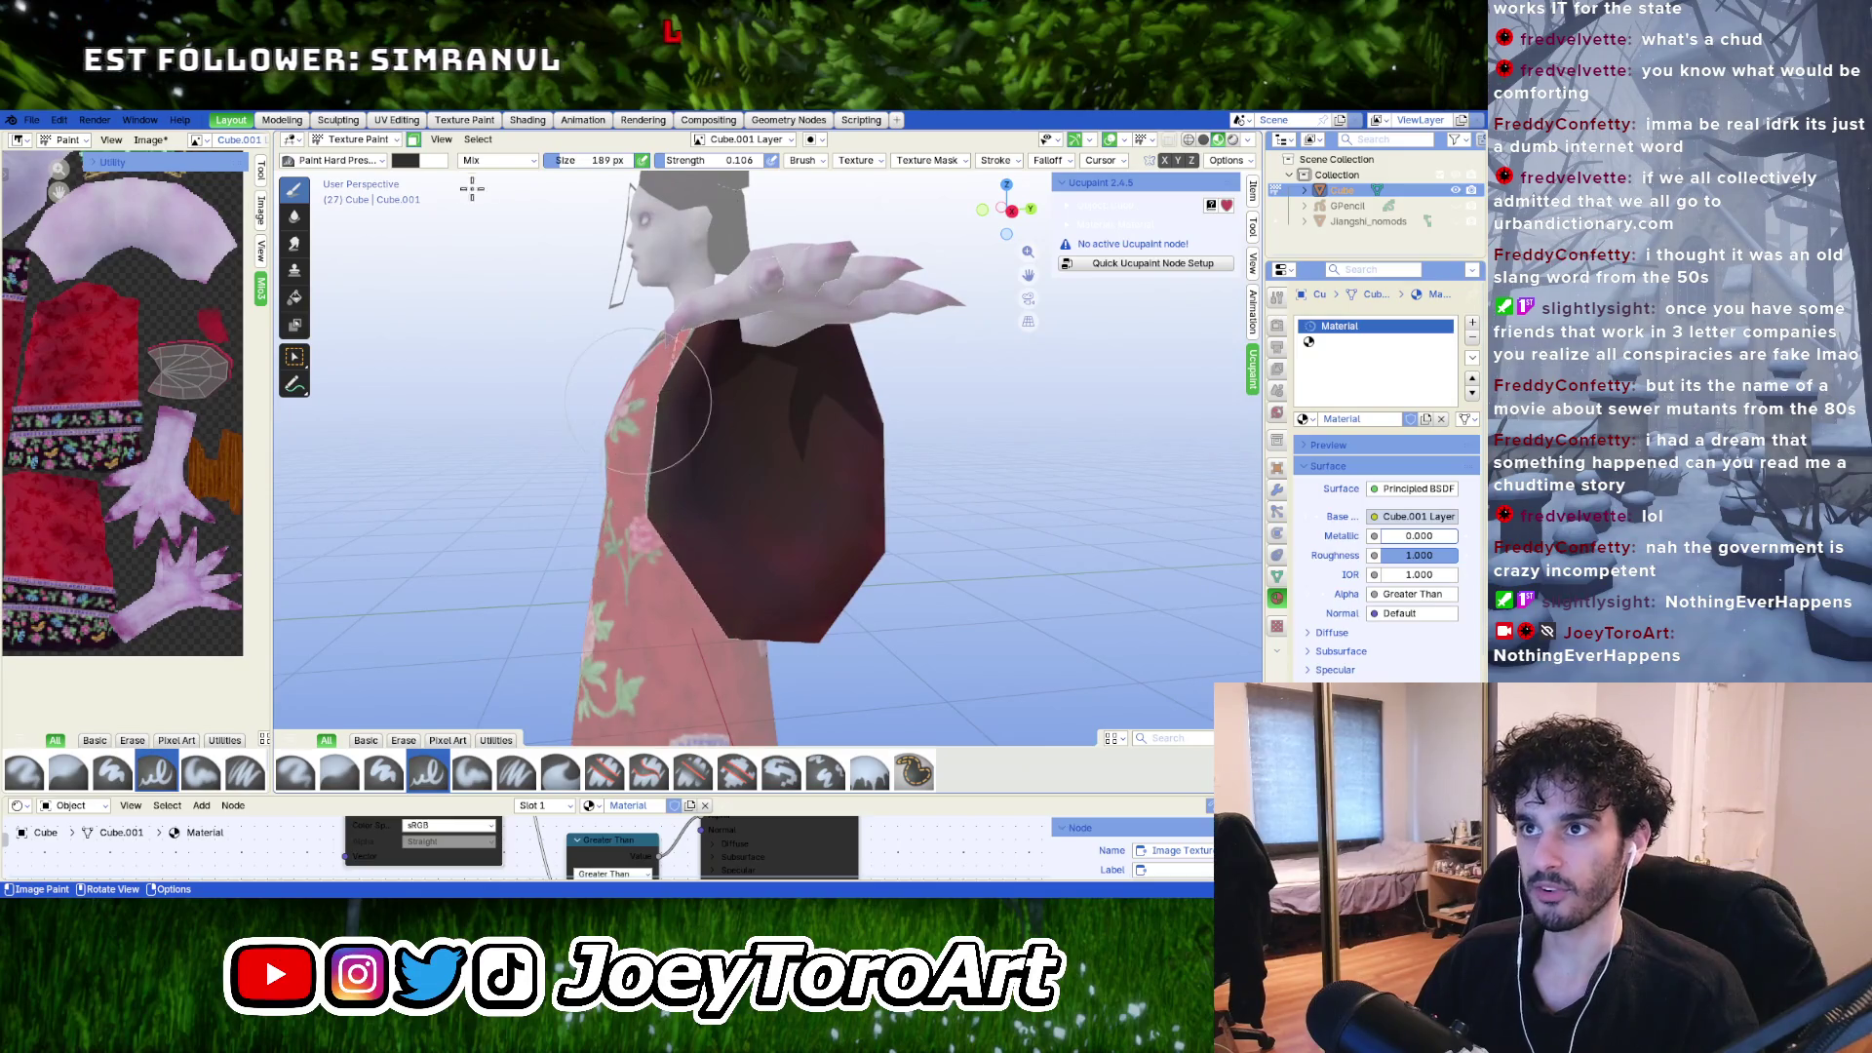
{"action": "left_click_drag", "start_coordinate": [711, 160], "coordinate": [780, 160]}
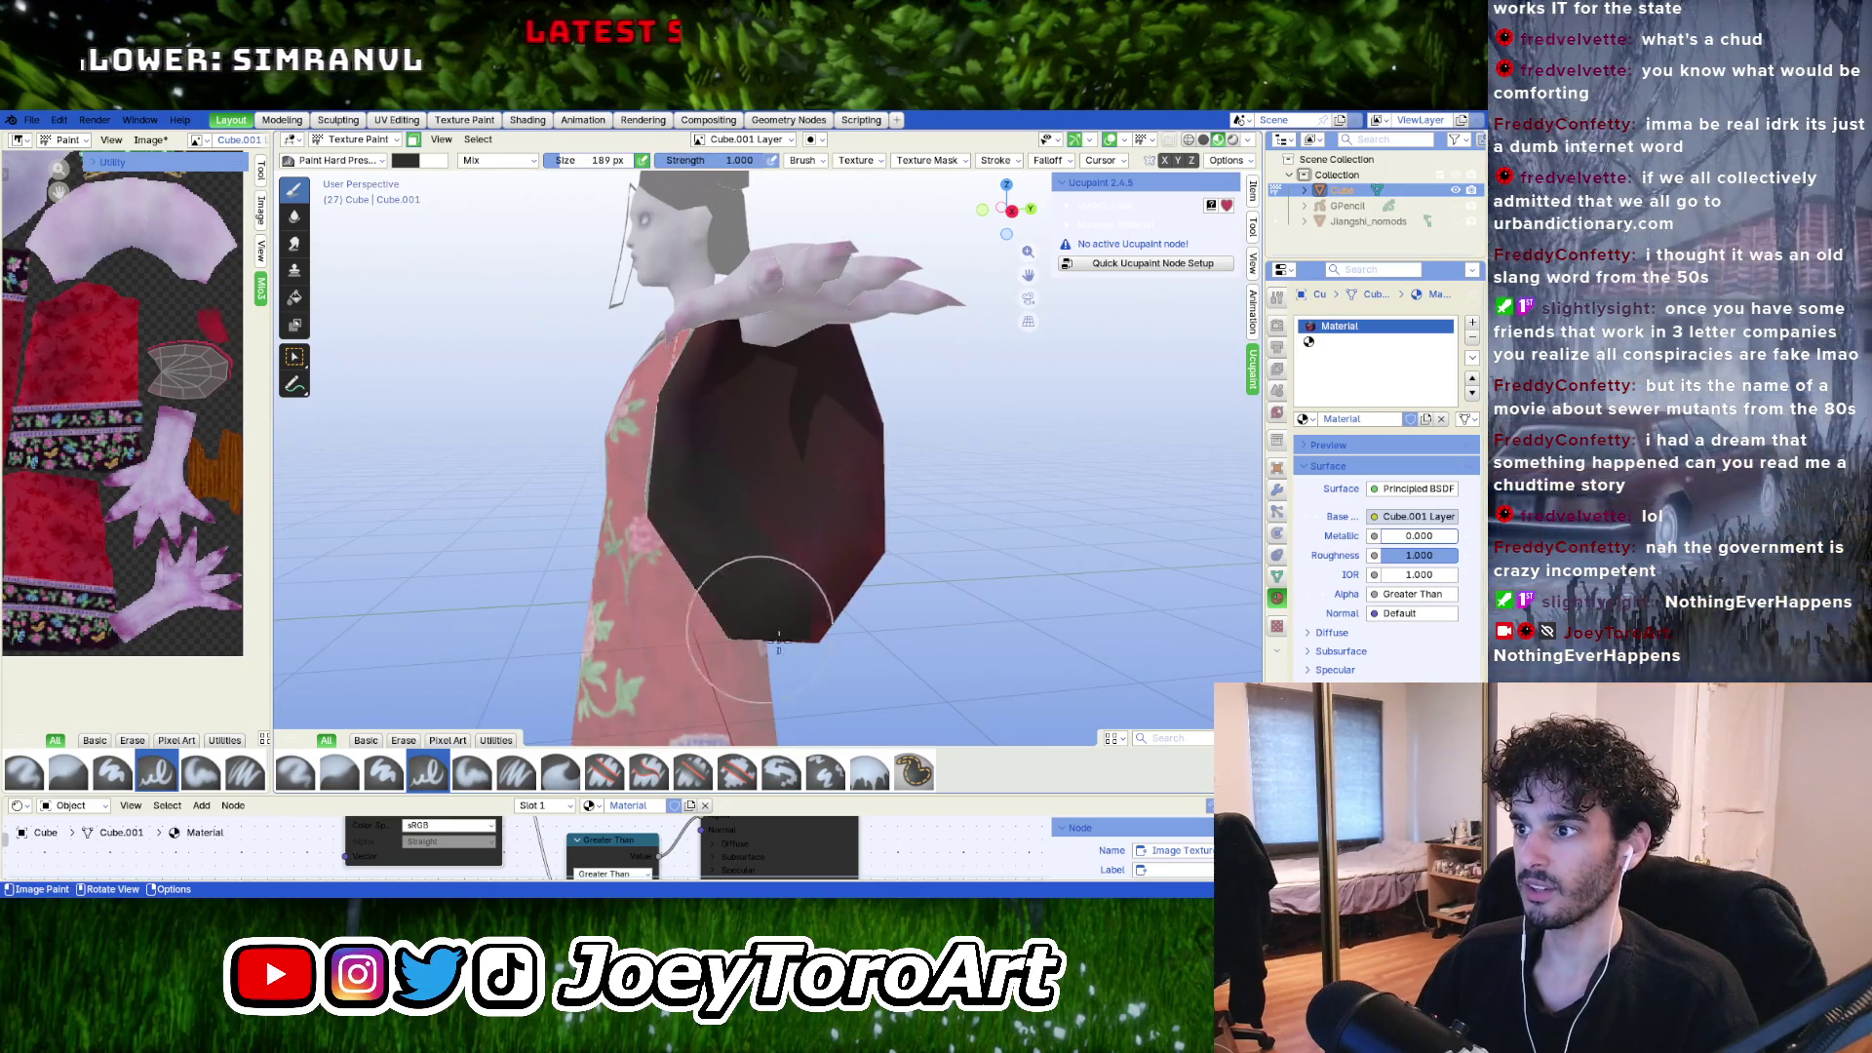
Paint the sleeve interior black at full strength, then lower the strength to about 0.2.
{"action": "mouse_move", "coordinate": [778, 636]}
{"action": "left_mouse_down"}
{"action": "mouse_move", "coordinate": [794, 619]}
{"action": "mouse_move", "coordinate": [764, 376]}
{"action": "mouse_move", "coordinate": [822, 377]}
{"action": "mouse_move", "coordinate": [790, 564]}
{"action": "mouse_move", "coordinate": [761, 390]}
{"action": "left_mouse_up"}
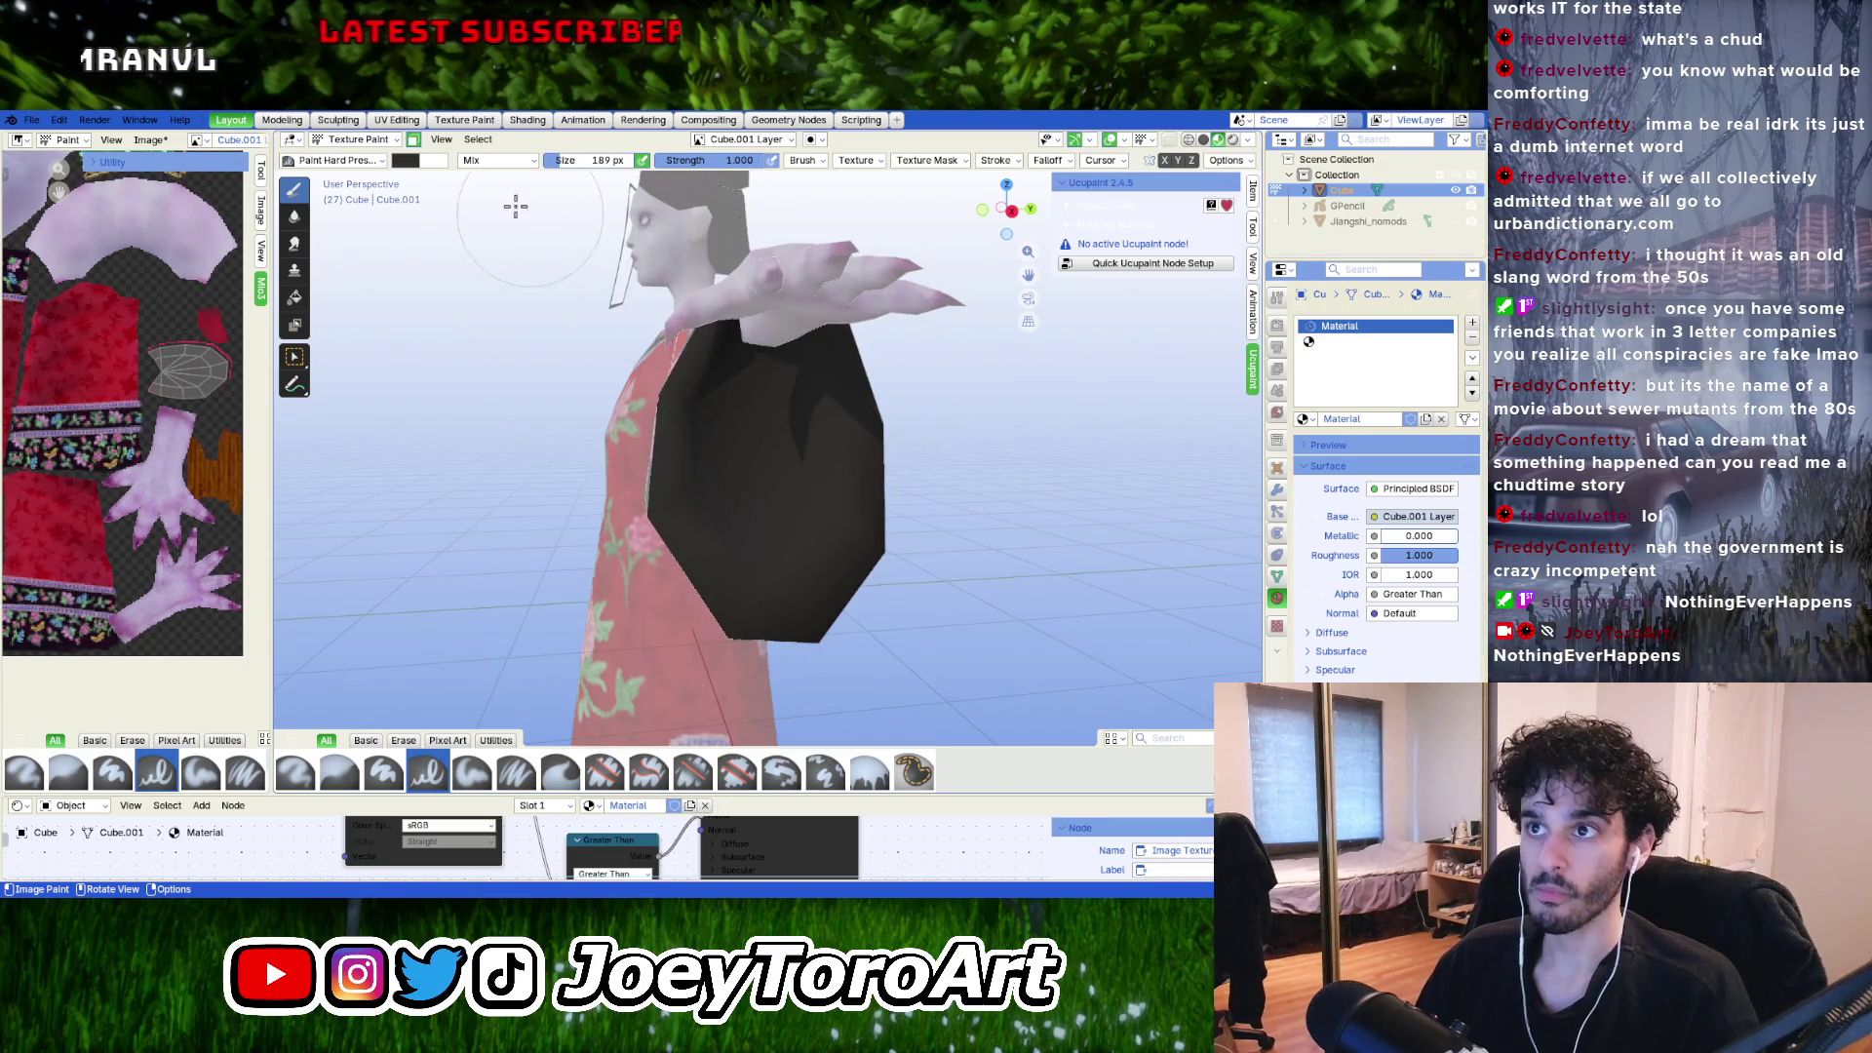
{"action": "right_click", "coordinate": [562, 527]}
{"action": "left_click_drag", "start_coordinate": [579, 489], "coordinate": [579, 499]}
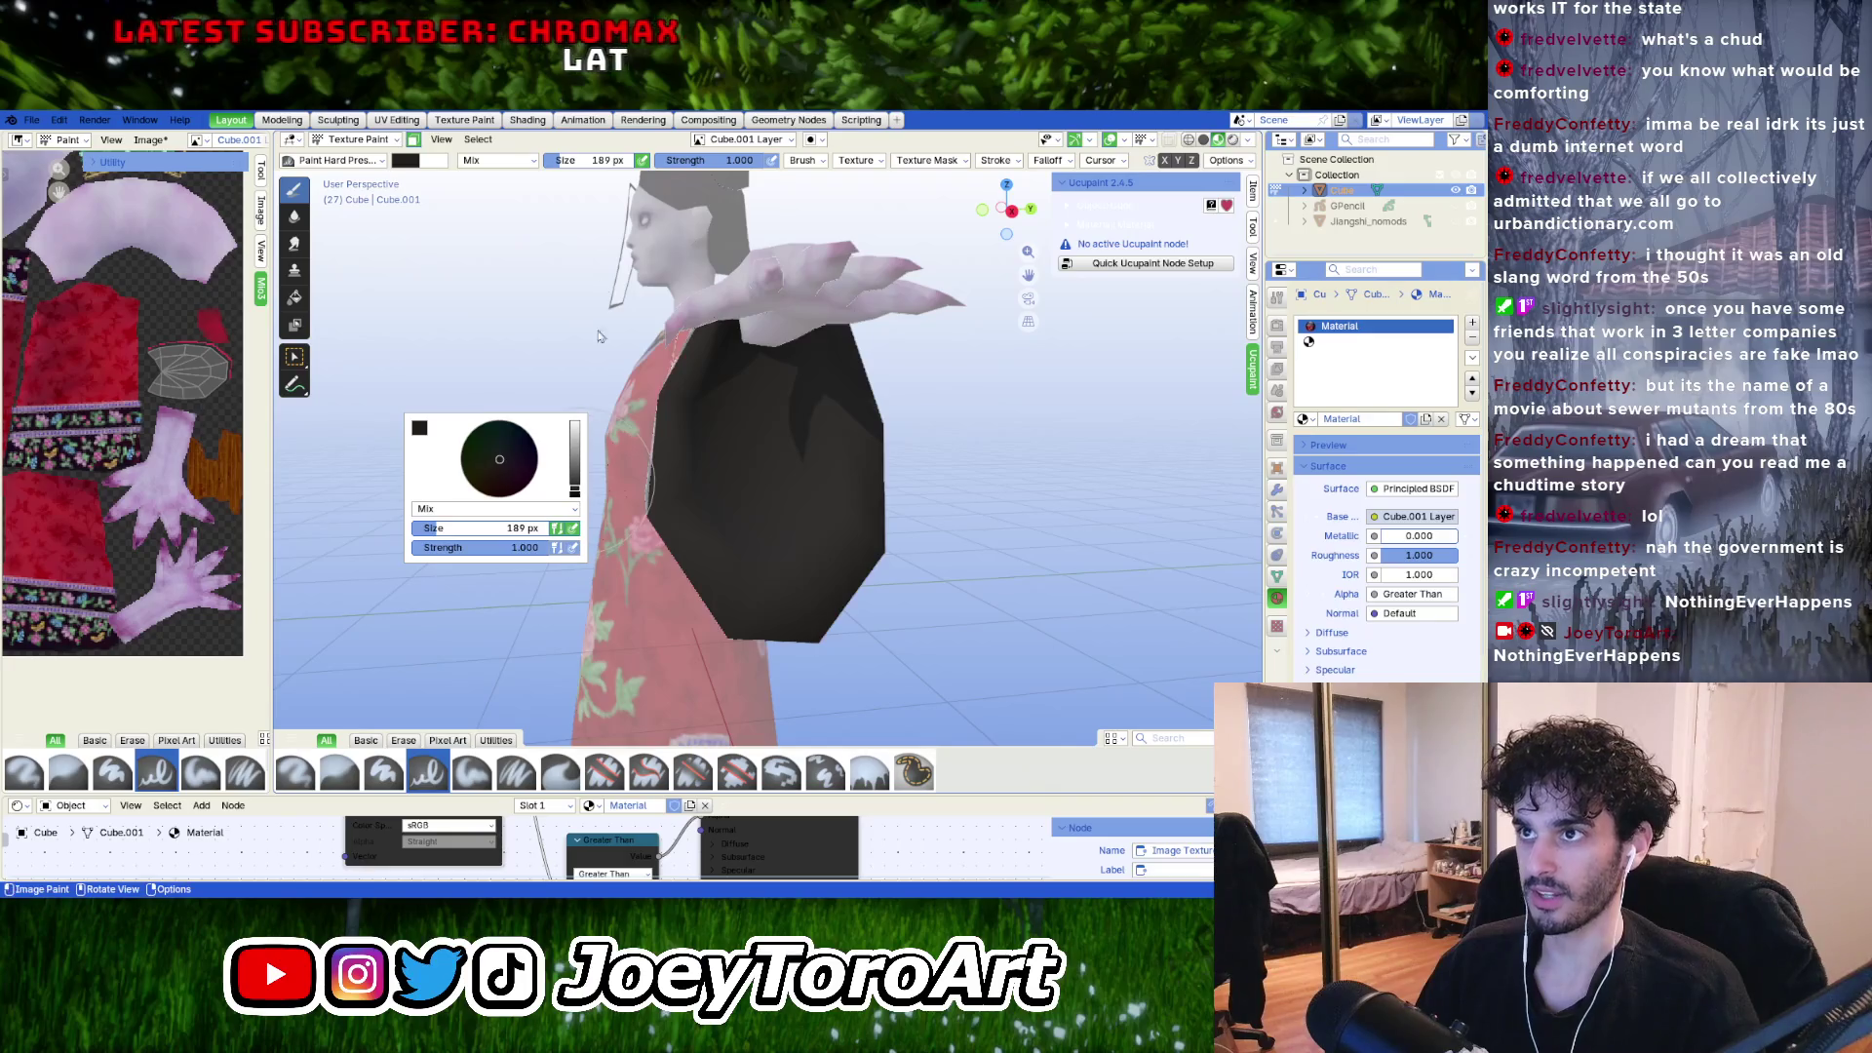
{"action": "left_click_drag", "start_coordinate": [677, 163], "coordinate": [592, 164]}
Shrink the brush with [ and paint soft shading around the wrist.
{"action": "middle_click_drag", "start_coordinate": [682, 293], "coordinate": [718, 325]}
{"action": "scroll", "coordinate": [746, 390], "scroll_direction": "up", "scroll_amount": 5}
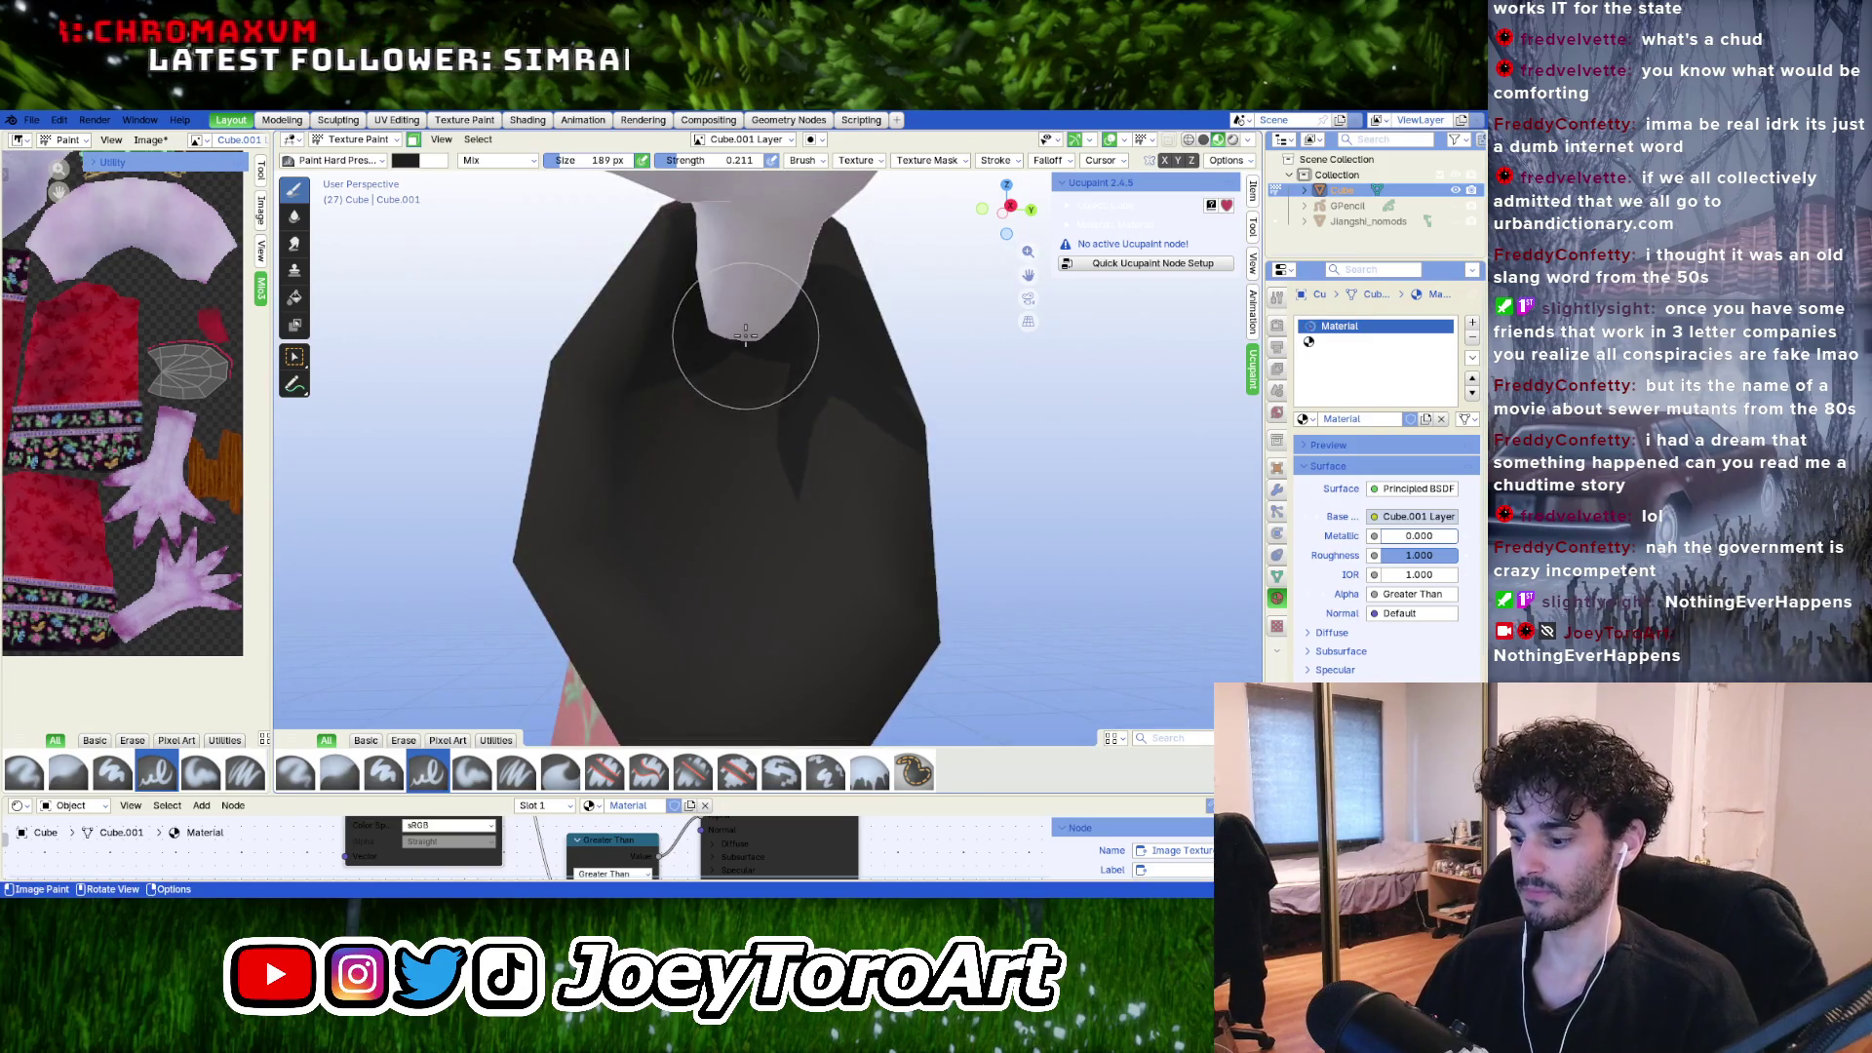
{"action": "key", "text": "bracketleft"}
{"action": "key", "text": "bracketleft"}
{"action": "key", "text": "bracketleft"}
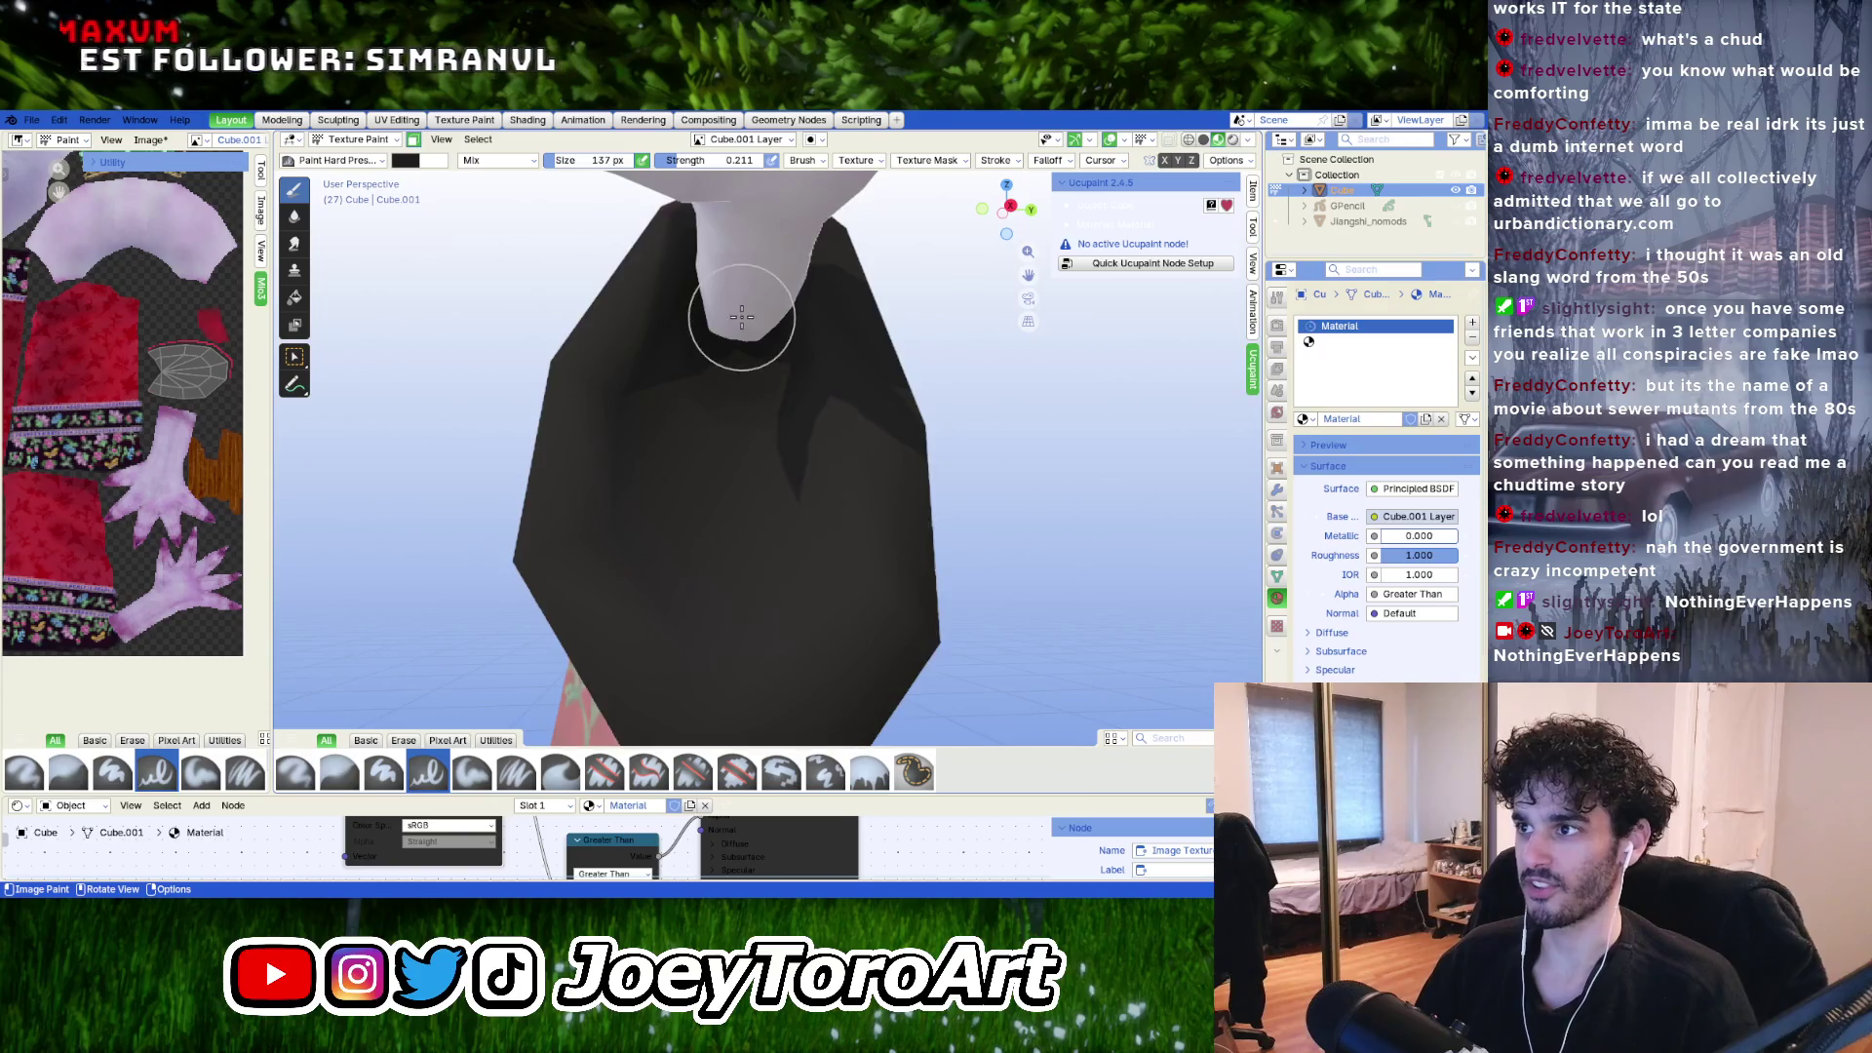
{"action": "key", "text": "bracketleft"}
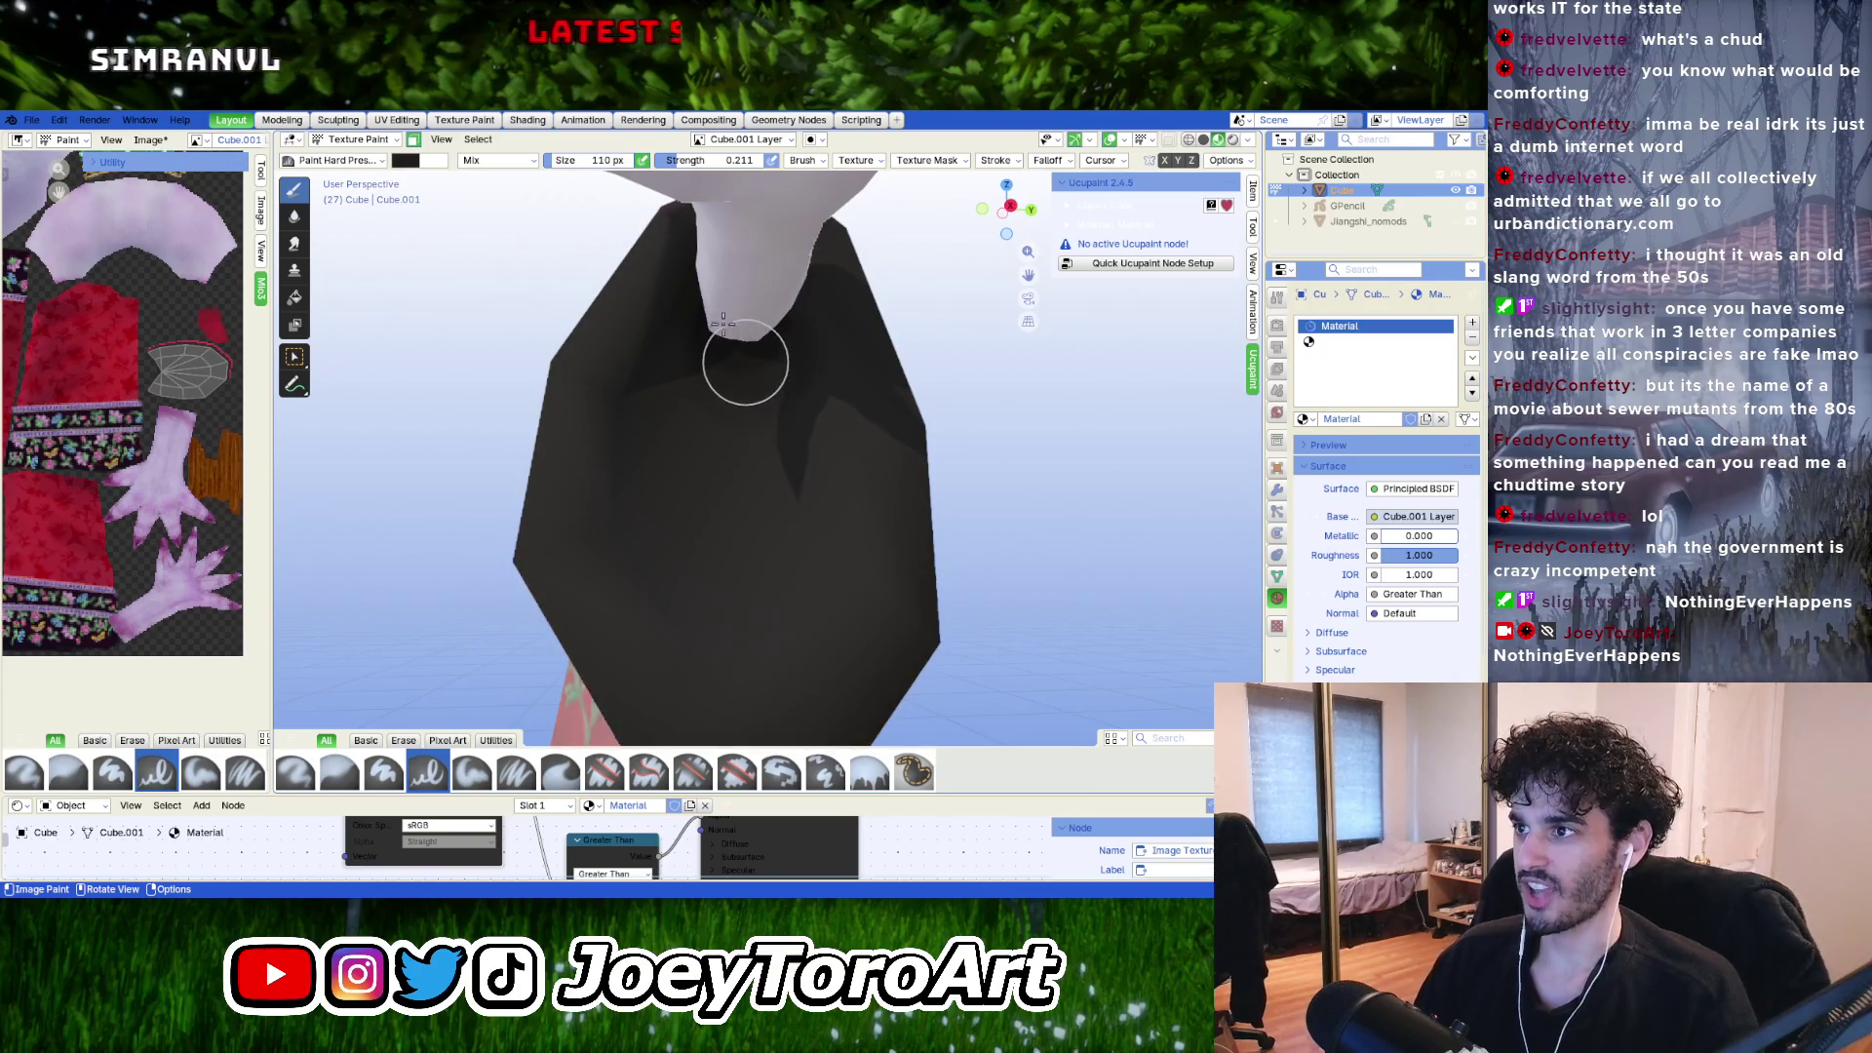
{"action": "mouse_move", "coordinate": [744, 364]}
{"action": "left_mouse_down"}
{"action": "mouse_move", "coordinate": [710, 380]}
{"action": "mouse_move", "coordinate": [710, 334]}
{"action": "mouse_move", "coordinate": [786, 397]}
{"action": "mouse_move", "coordinate": [756, 422]}
{"action": "mouse_move", "coordinate": [711, 334]}
{"action": "mouse_move", "coordinate": [775, 419]}
{"action": "left_mouse_up"}
Set brush strength to 0.310, pick a darker colour and add faint shading on the sleeve.
{"action": "mouse_move", "coordinate": [775, 419]}
{"action": "middle_mouse_down"}
{"action": "mouse_move", "coordinate": [857, 451]}
{"action": "mouse_move", "coordinate": [585, 355]}
{"action": "middle_mouse_up"}
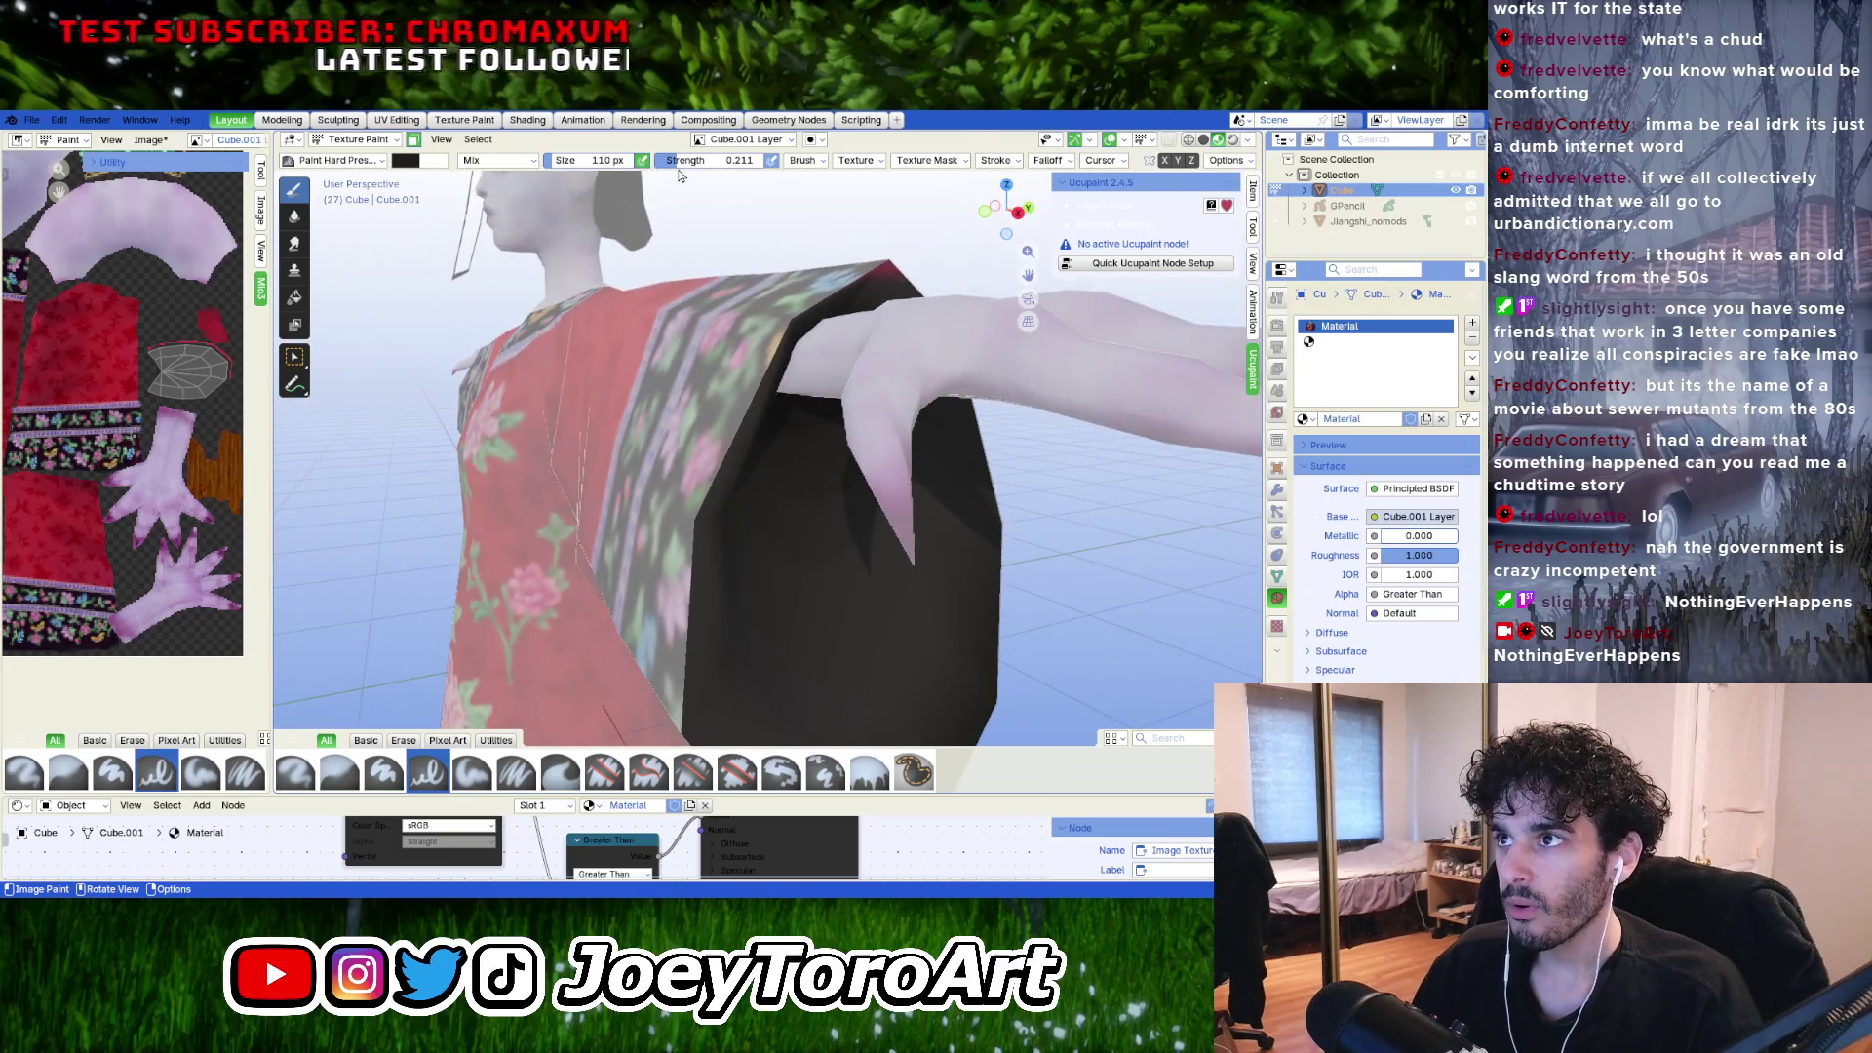
{"action": "left_click_drag", "start_coordinate": [679, 172], "coordinate": [694, 172]}
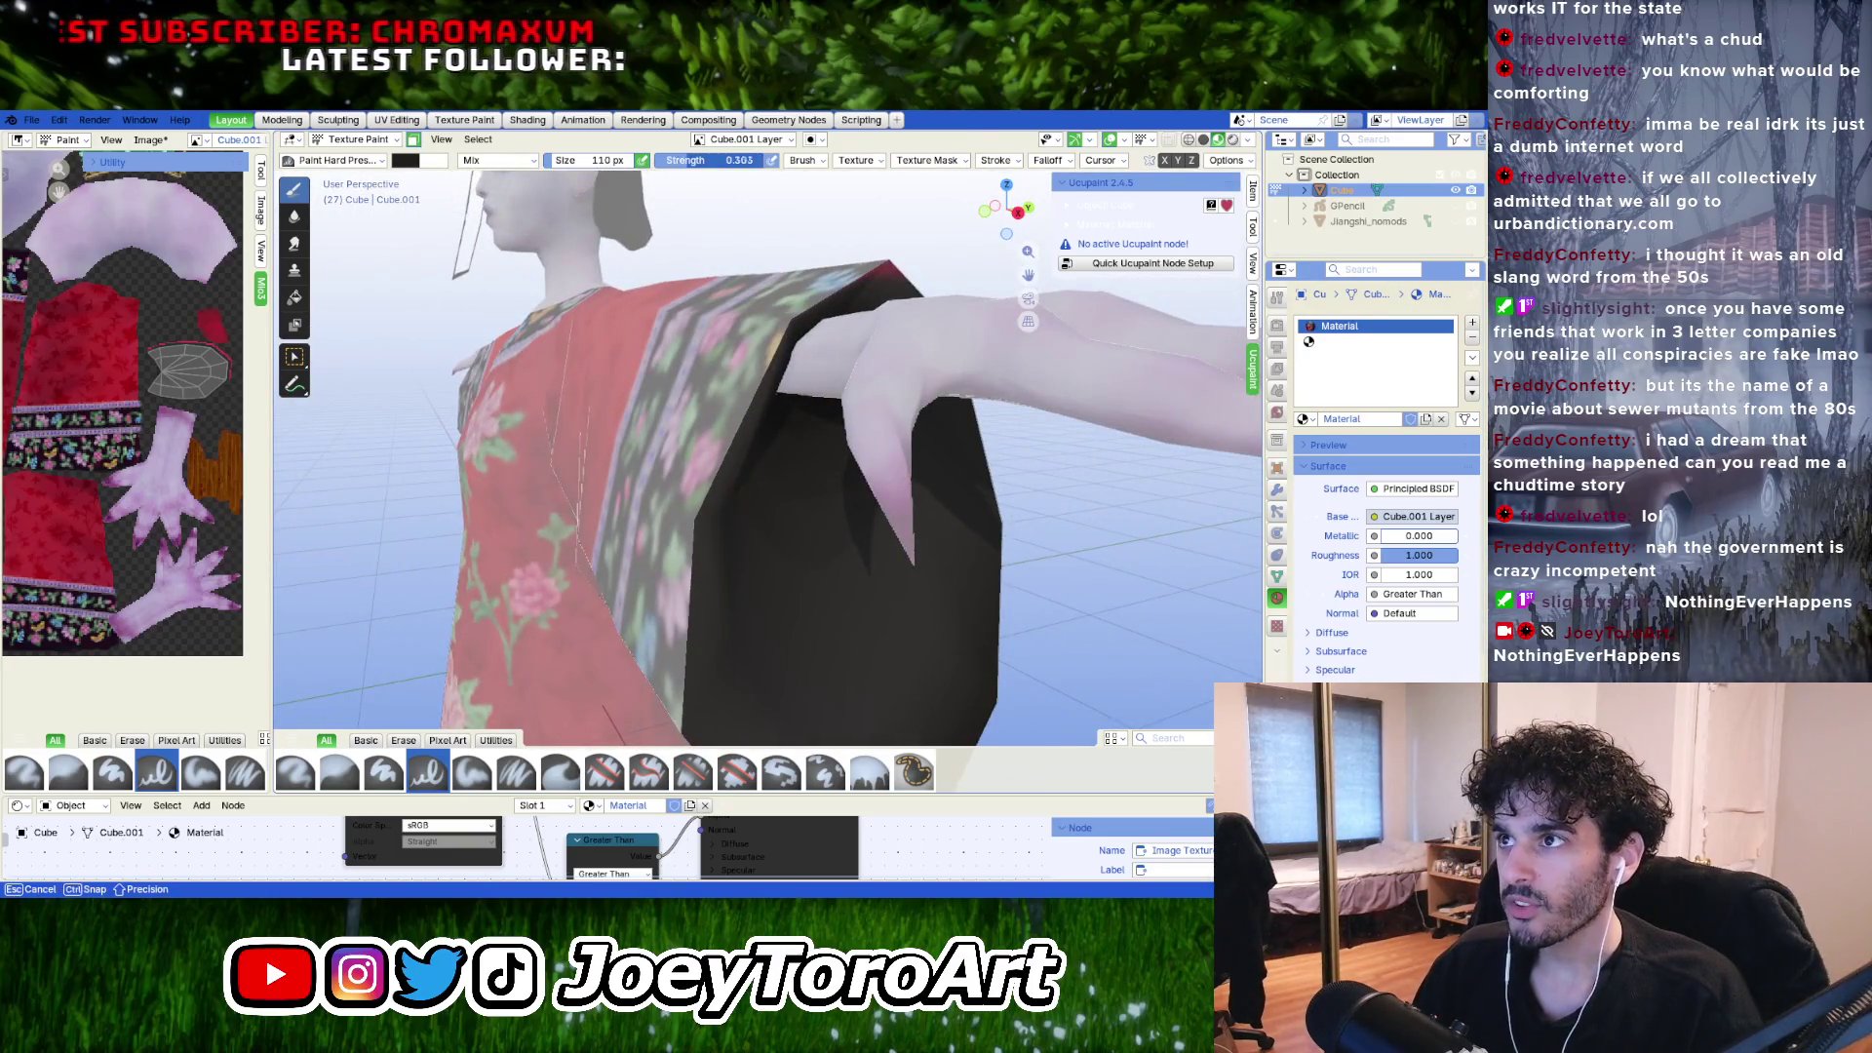
{"action": "middle_click_drag", "start_coordinate": [694, 172], "coordinate": [780, 347]}
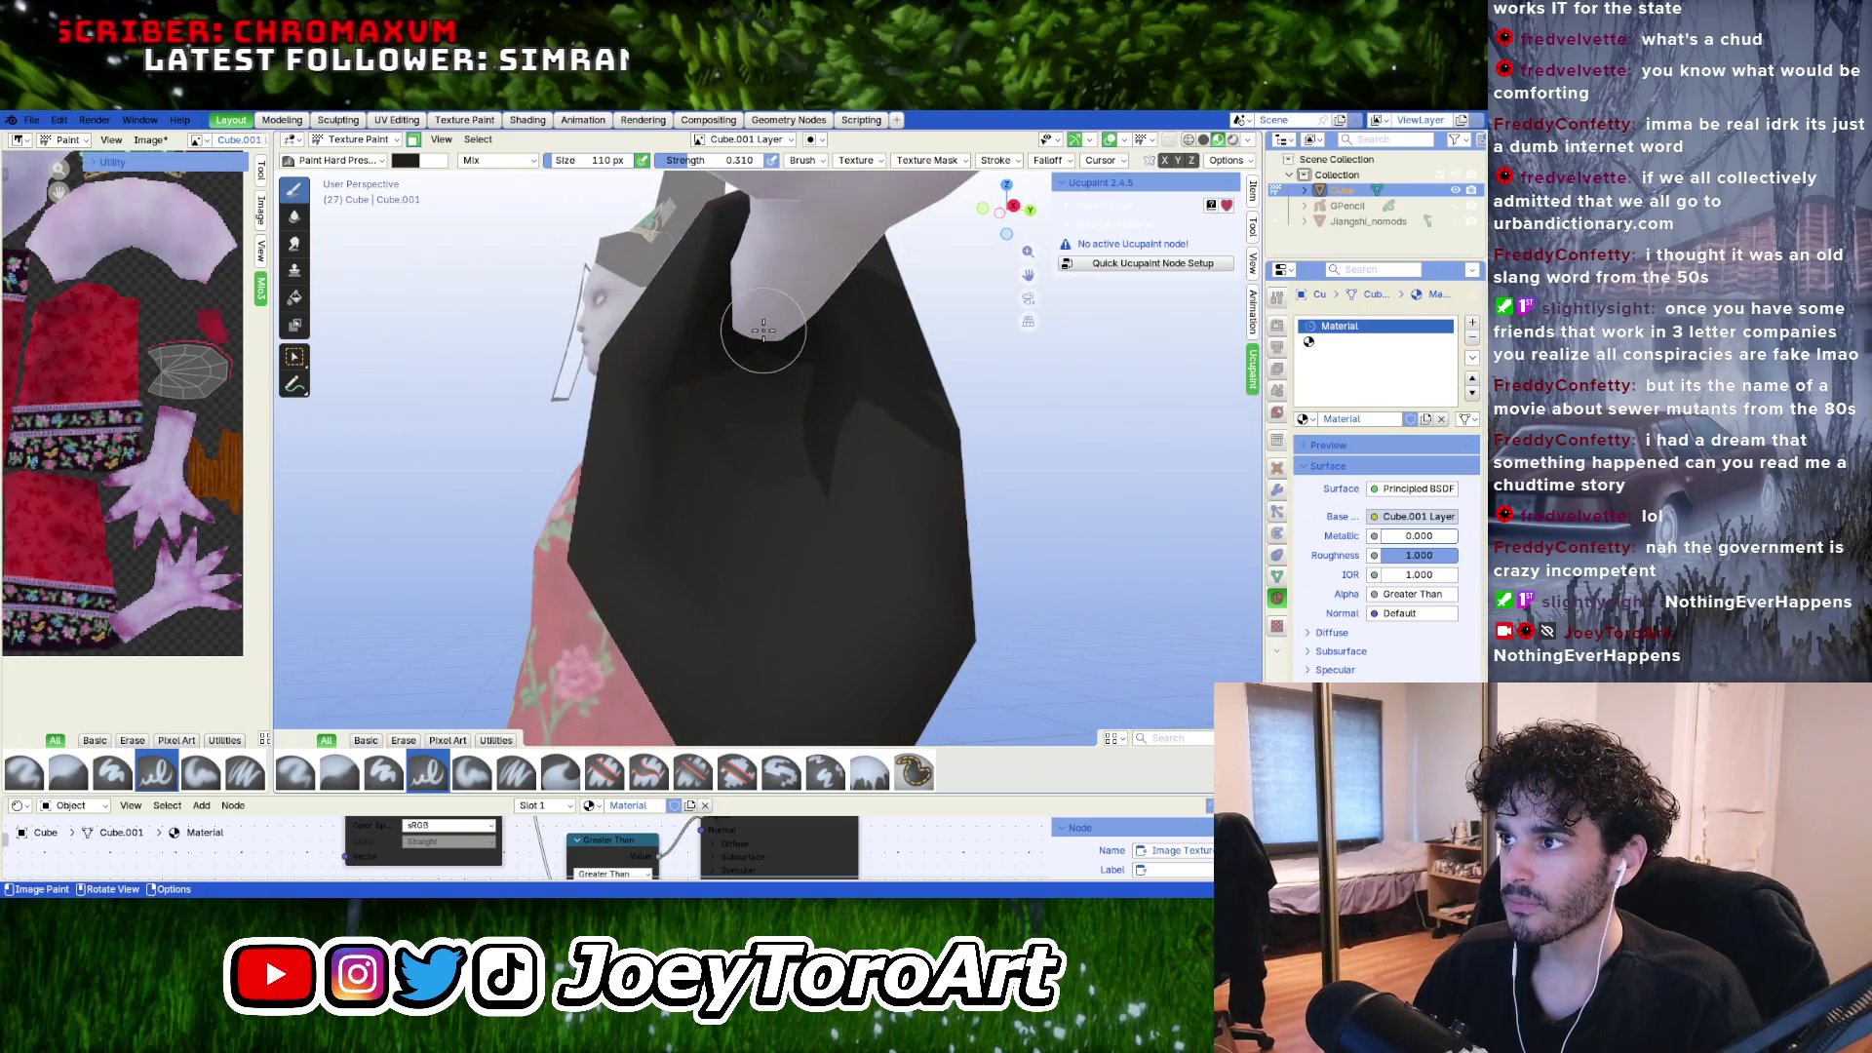
{"action": "left_click", "coordinate": [406, 162]}
{"action": "mouse_move", "coordinate": [652, 378]}
{"action": "left_mouse_down"}
{"action": "mouse_move", "coordinate": [775, 348]}
{"action": "mouse_move", "coordinate": [840, 457]}
{"action": "mouse_move", "coordinate": [761, 478]}
{"action": "mouse_move", "coordinate": [853, 390]}
{"action": "left_mouse_up"}
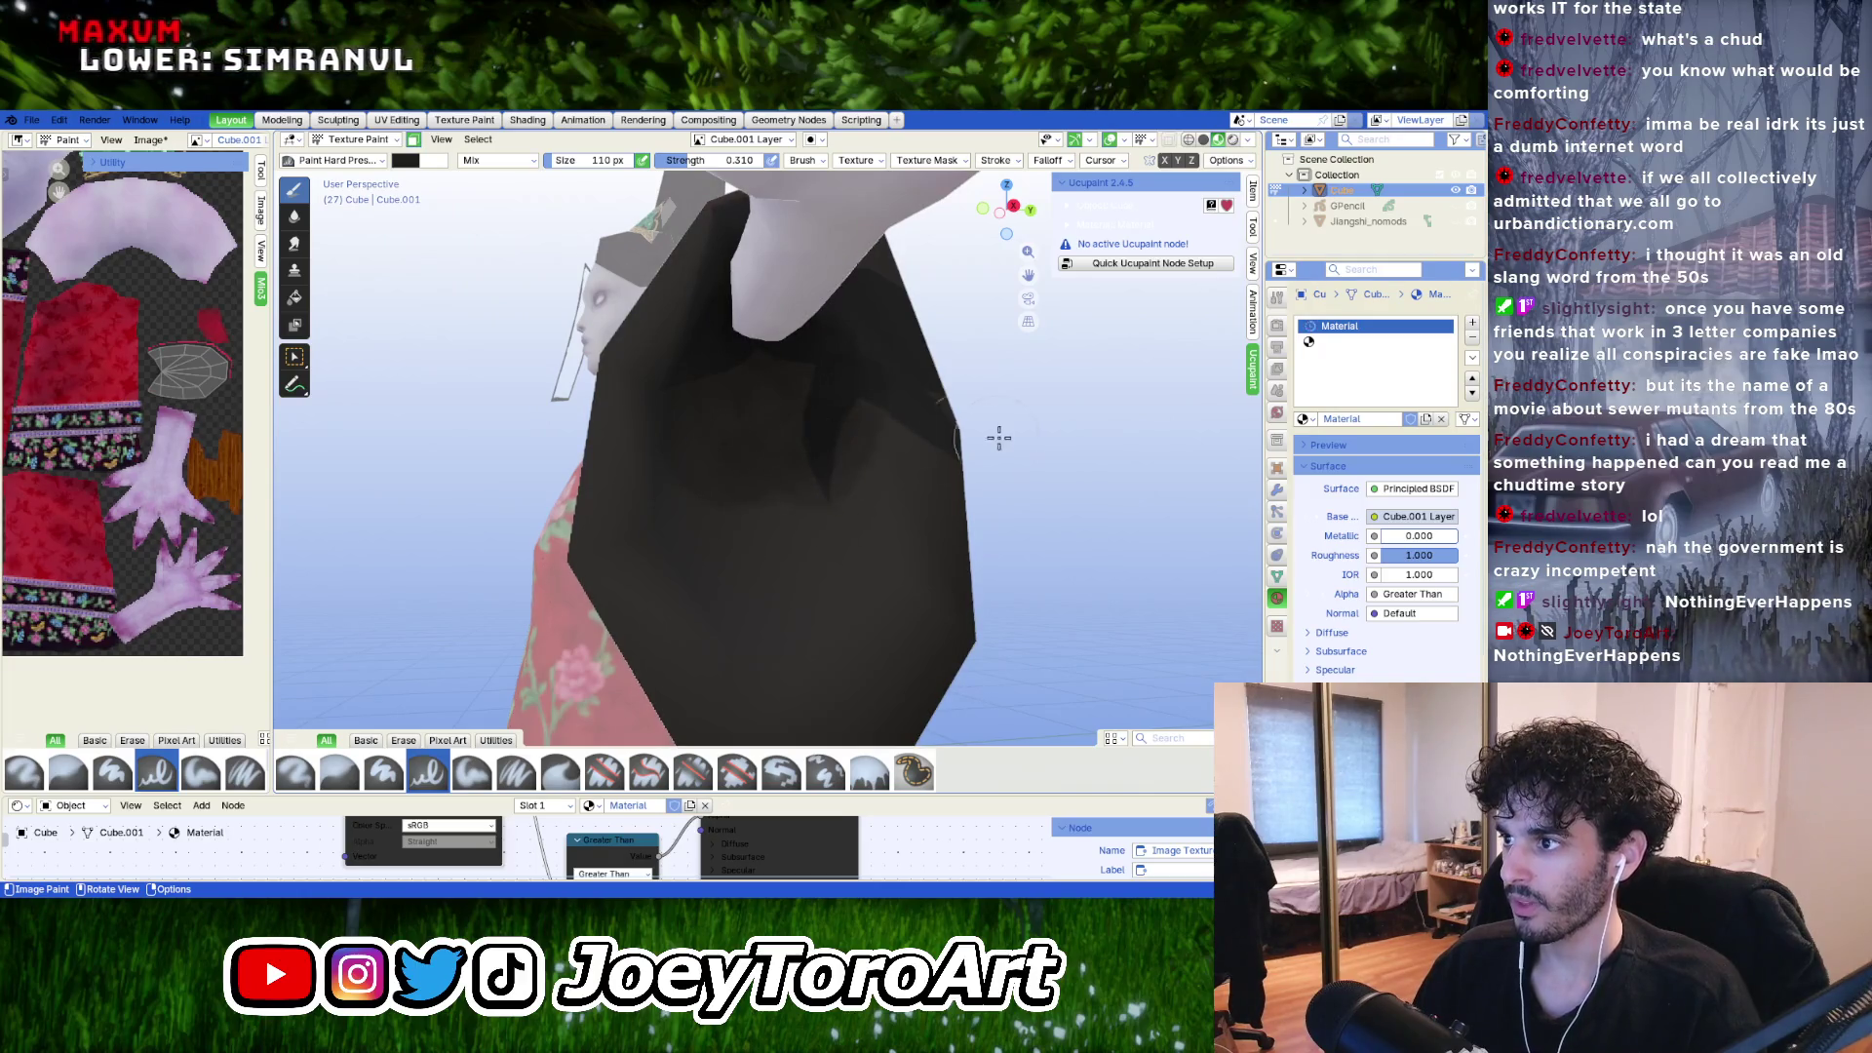
{"action": "middle_click_drag", "start_coordinate": [777, 488], "coordinate": [777, 488]}
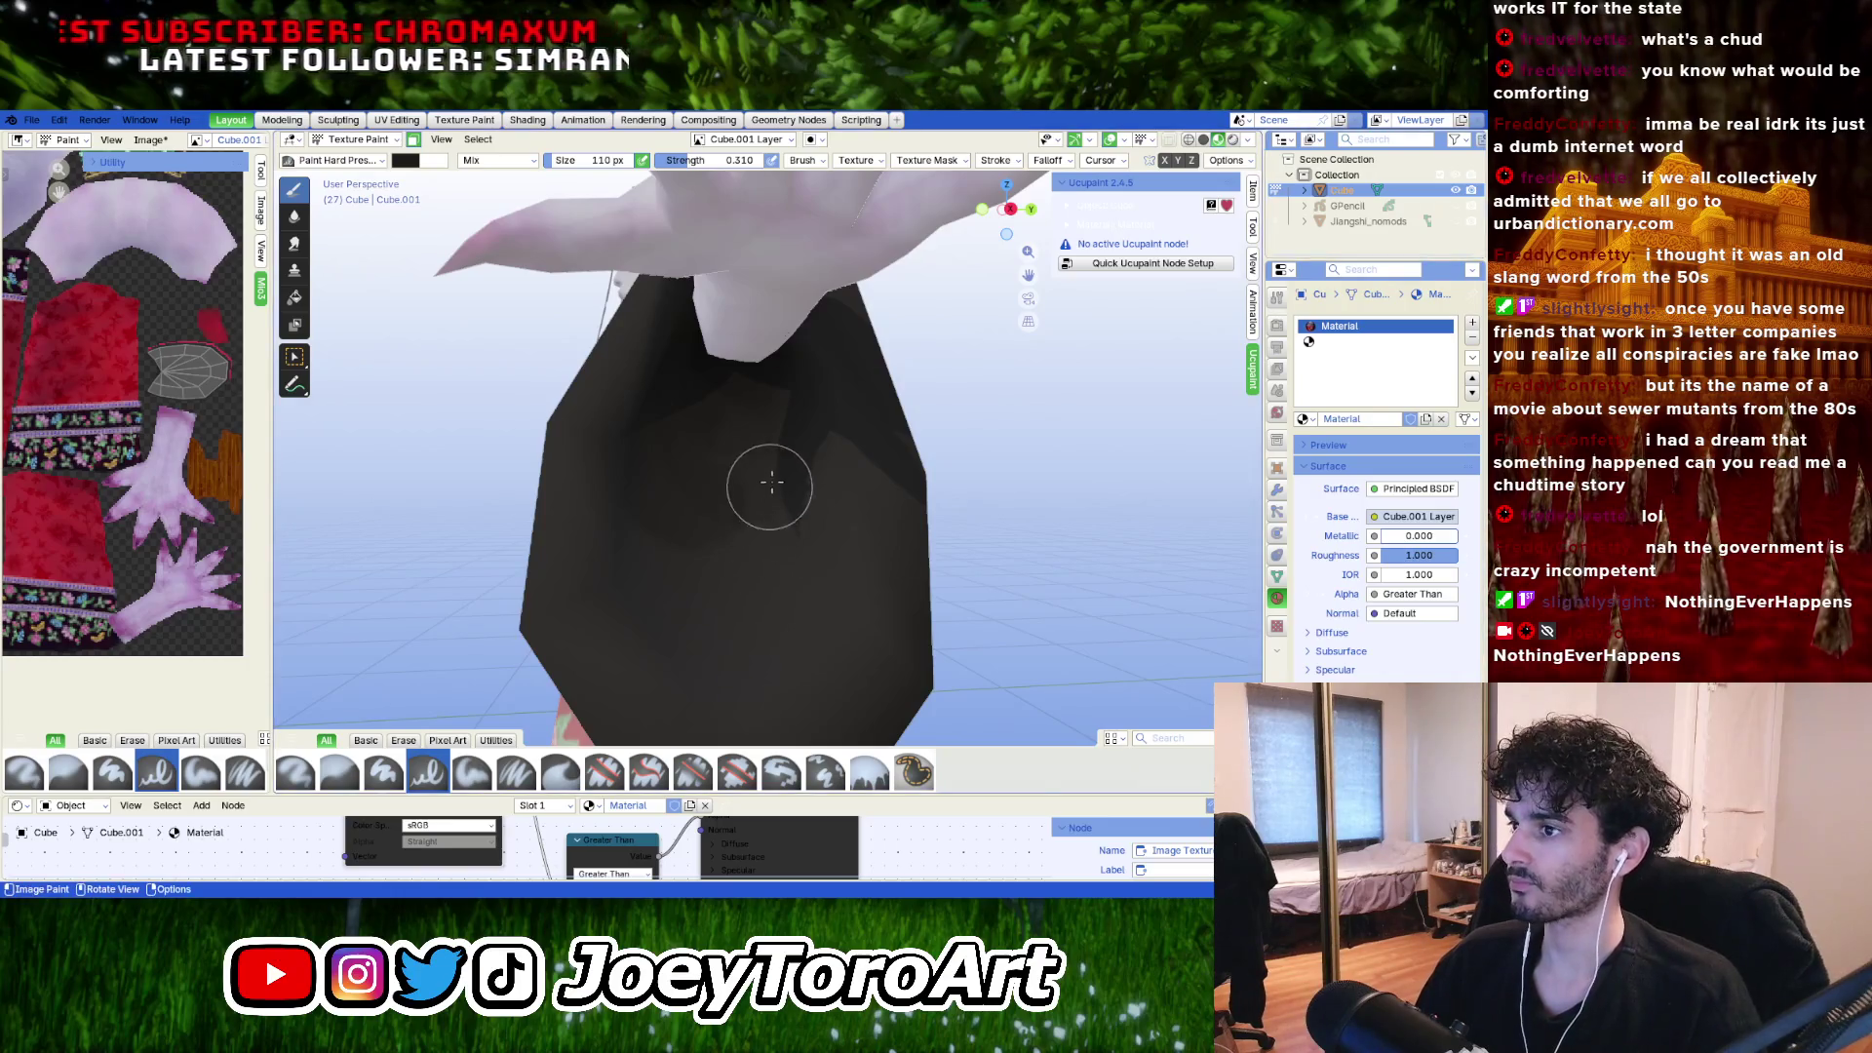
{"action": "mouse_move", "coordinate": [725, 378]}
{"action": "middle_mouse_down"}
{"action": "mouse_move", "coordinate": [730, 351]}
{"action": "mouse_move", "coordinate": [736, 401]}
{"action": "middle_mouse_up"}
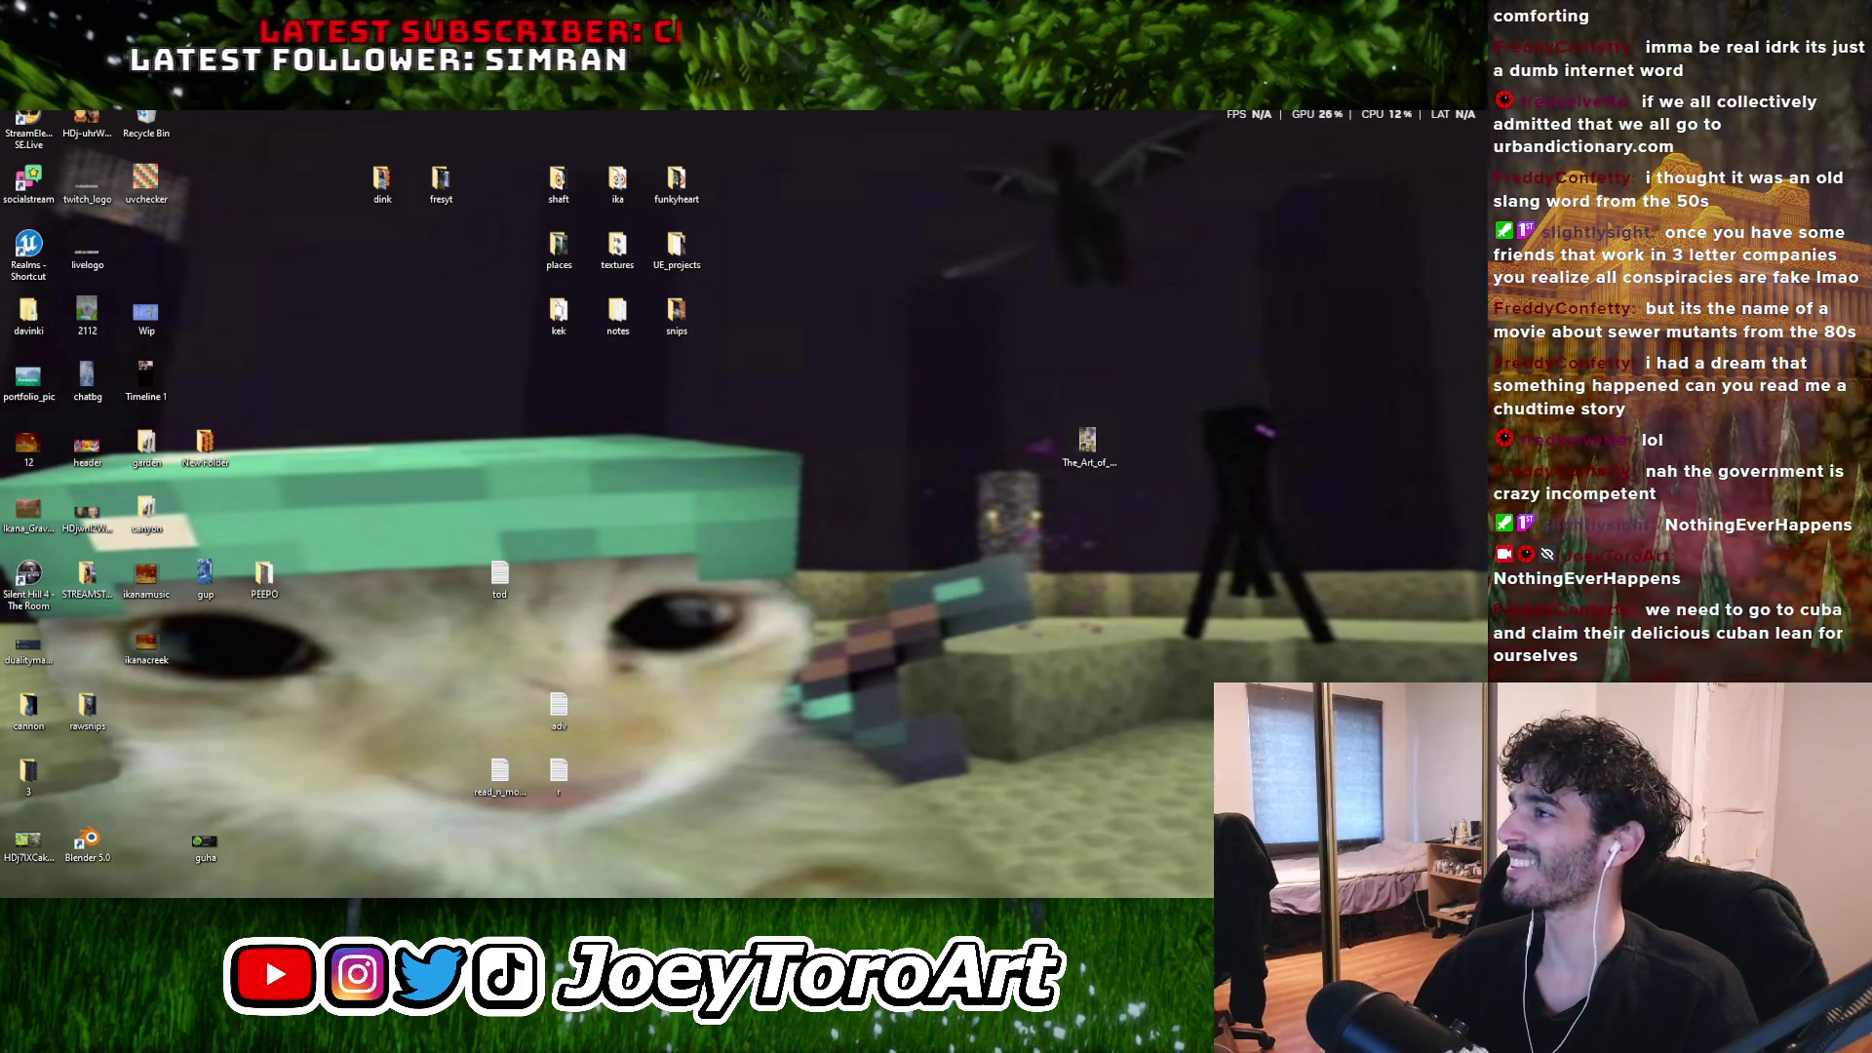
{"action": "key", "text": "alt+Tab"}
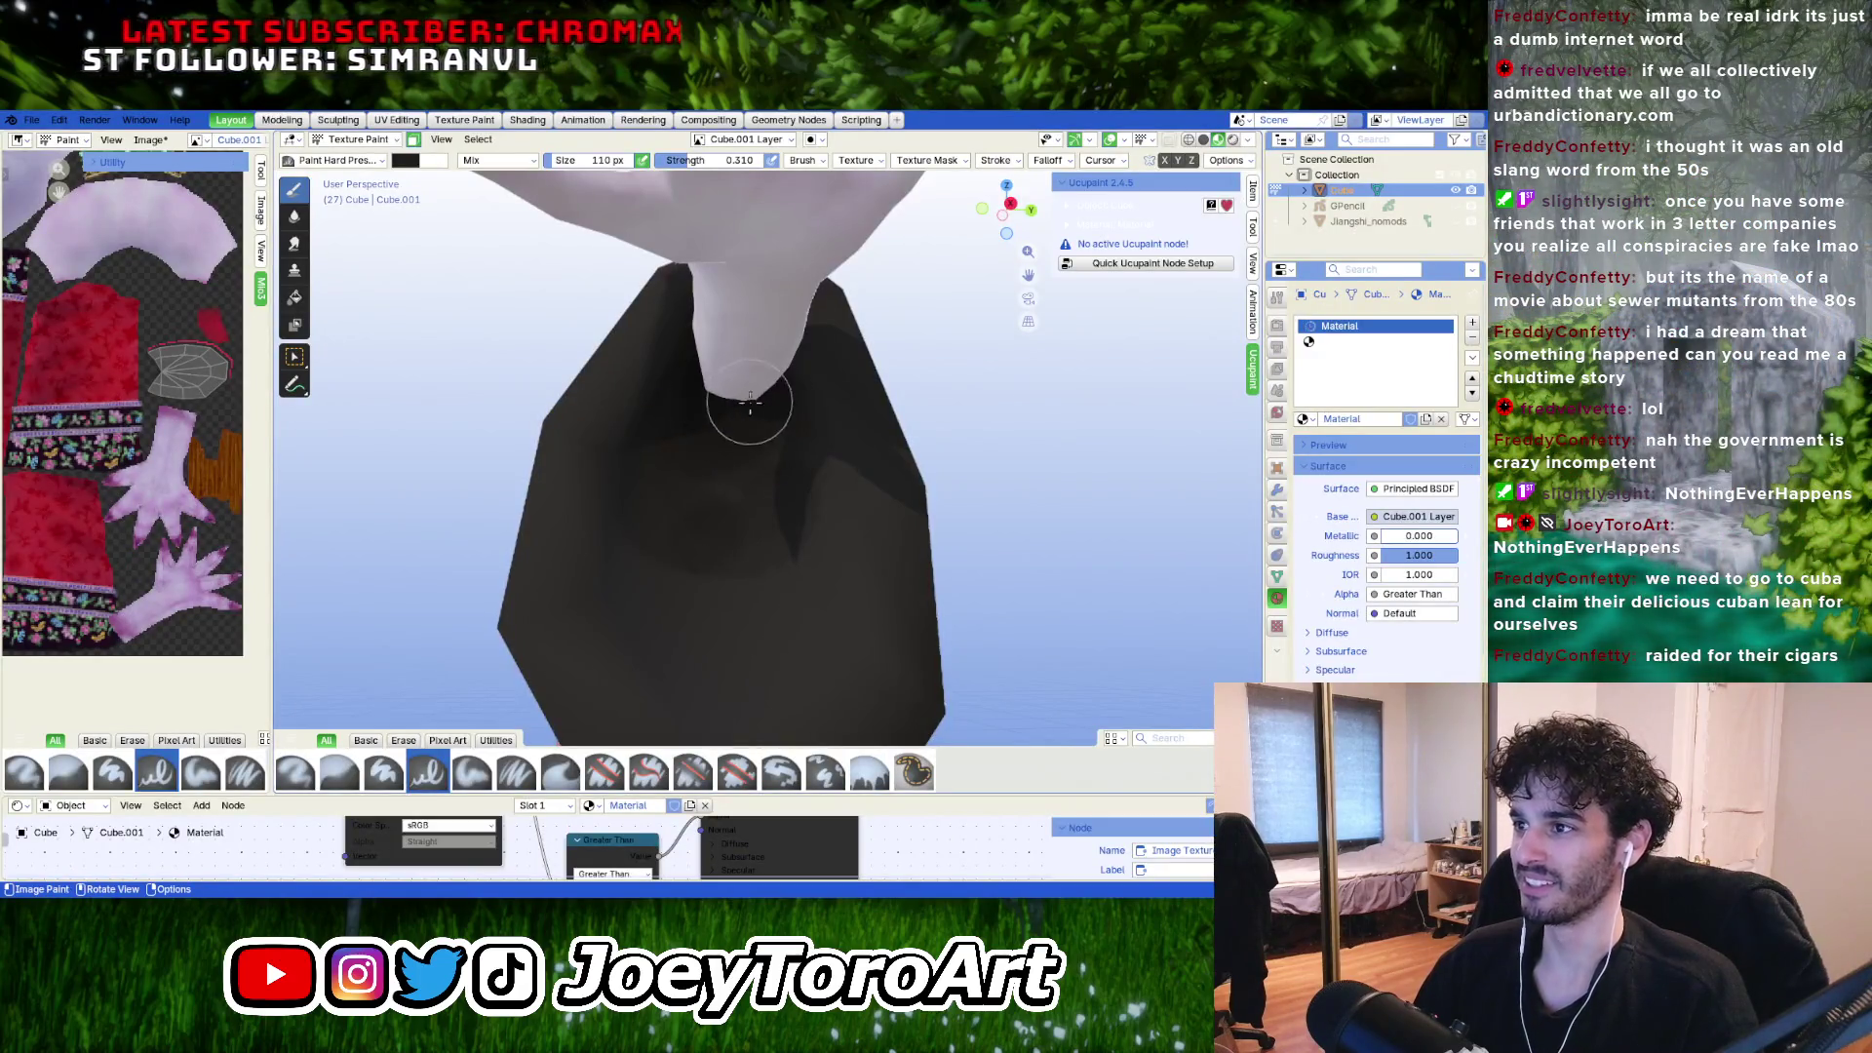
Paint a short stroke on the dark cloth and enlarge the brush to 150 px.
{"action": "left_click_drag", "start_coordinate": [744, 501], "coordinate": [681, 485]}
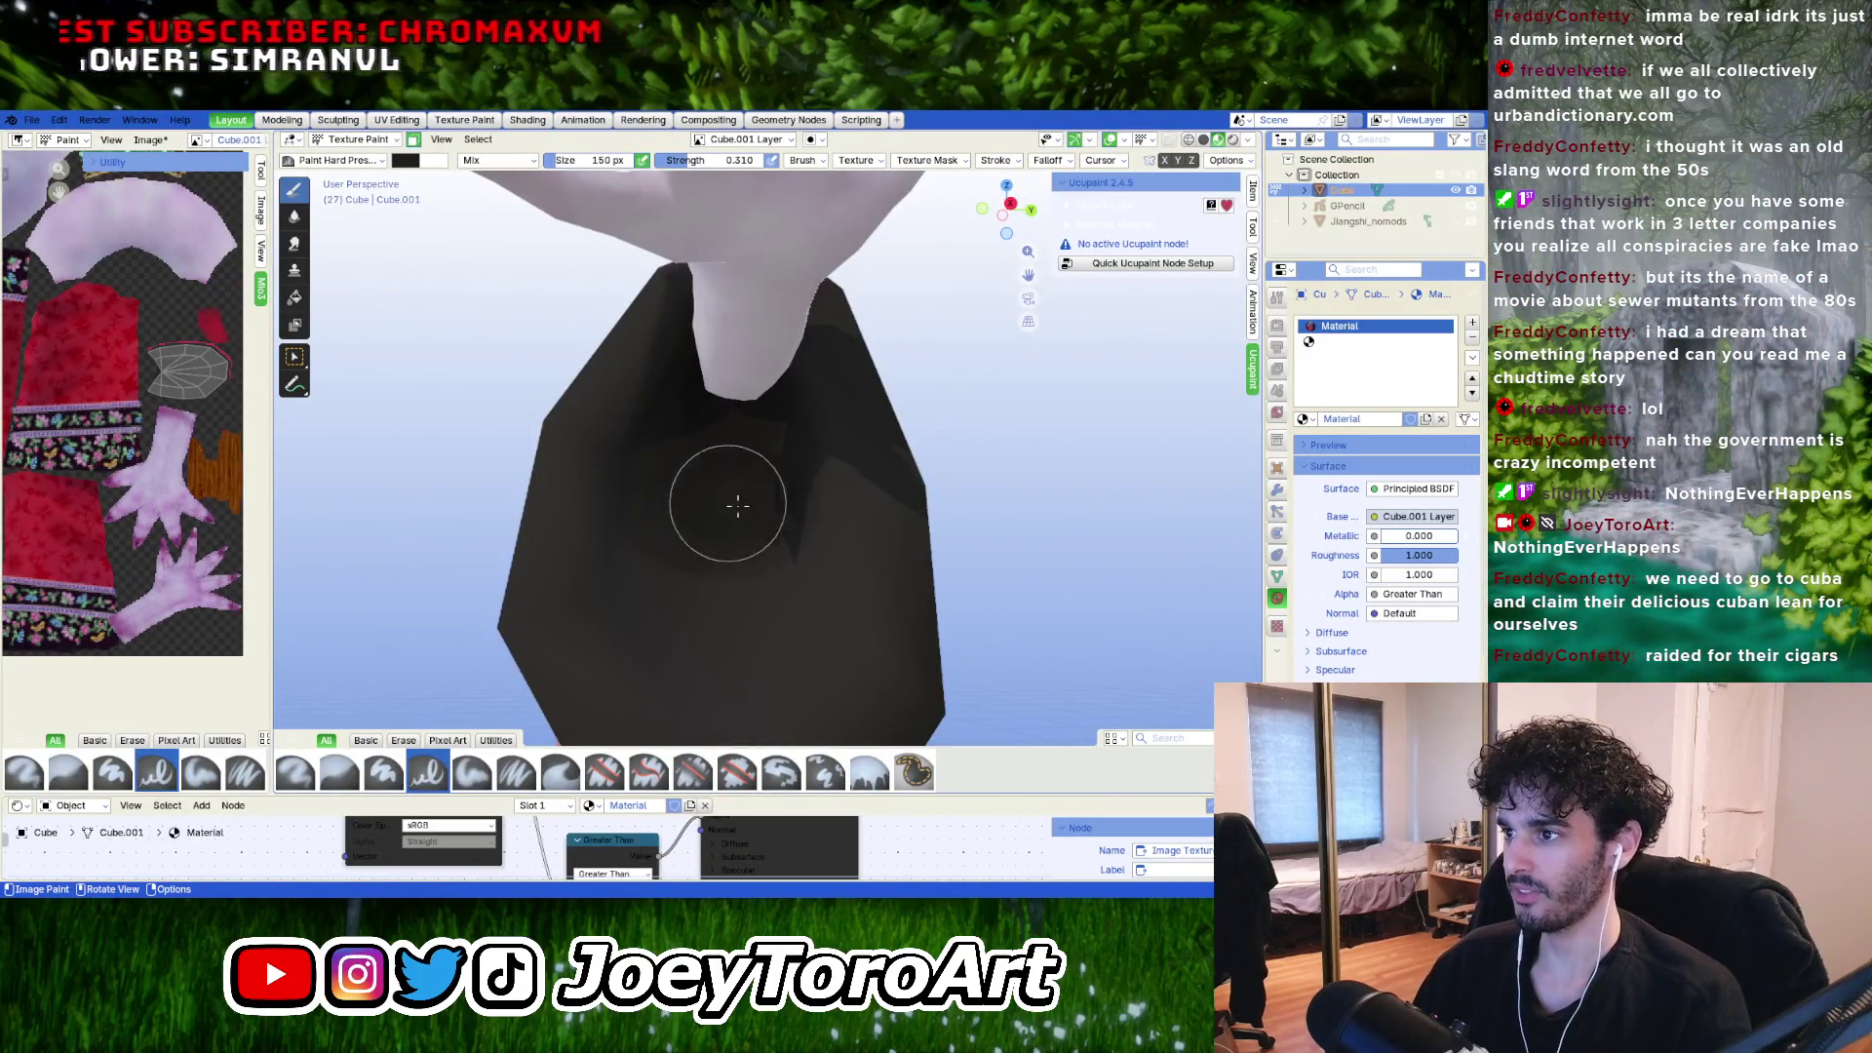
{"action": "key", "text": "f"}
{"action": "left_click", "coordinate": [792, 461]}
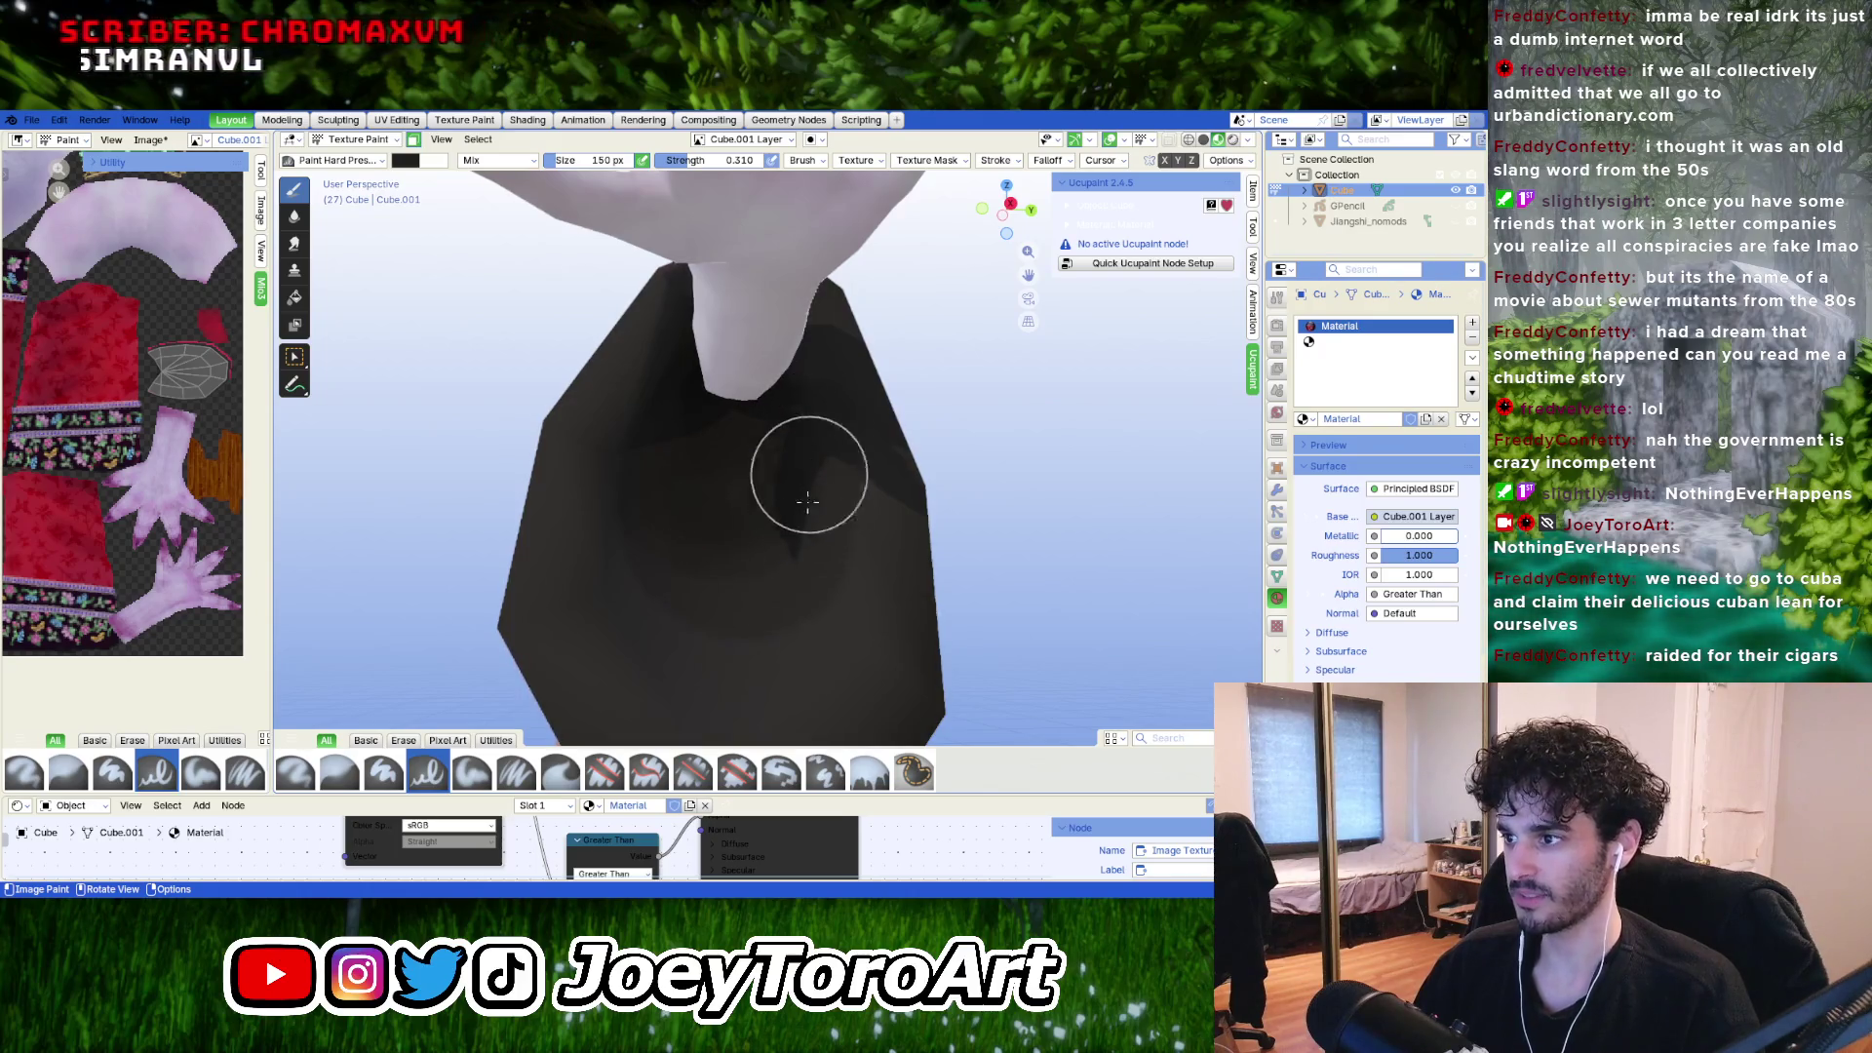
{"action": "middle_click_drag", "start_coordinate": [718, 520], "coordinate": [714, 472]}
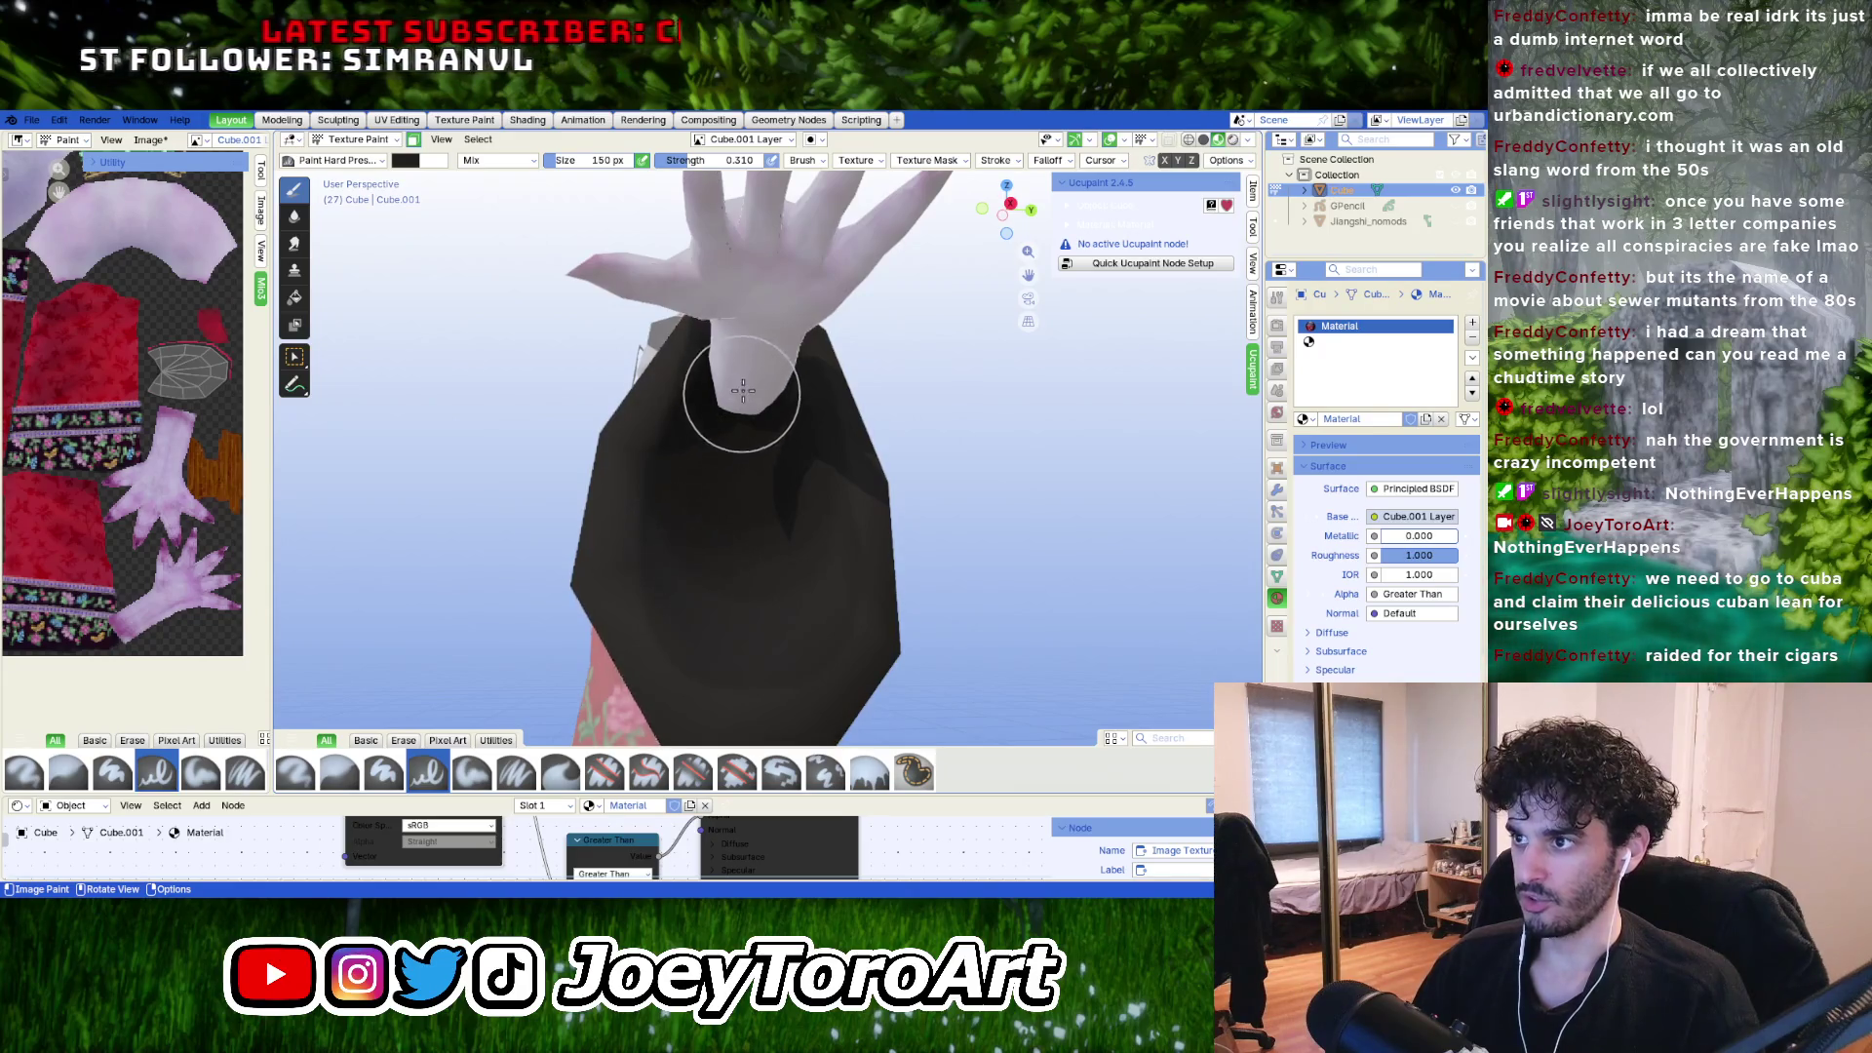
{"action": "middle_click_drag", "start_coordinate": [731, 400], "coordinate": [720, 465]}
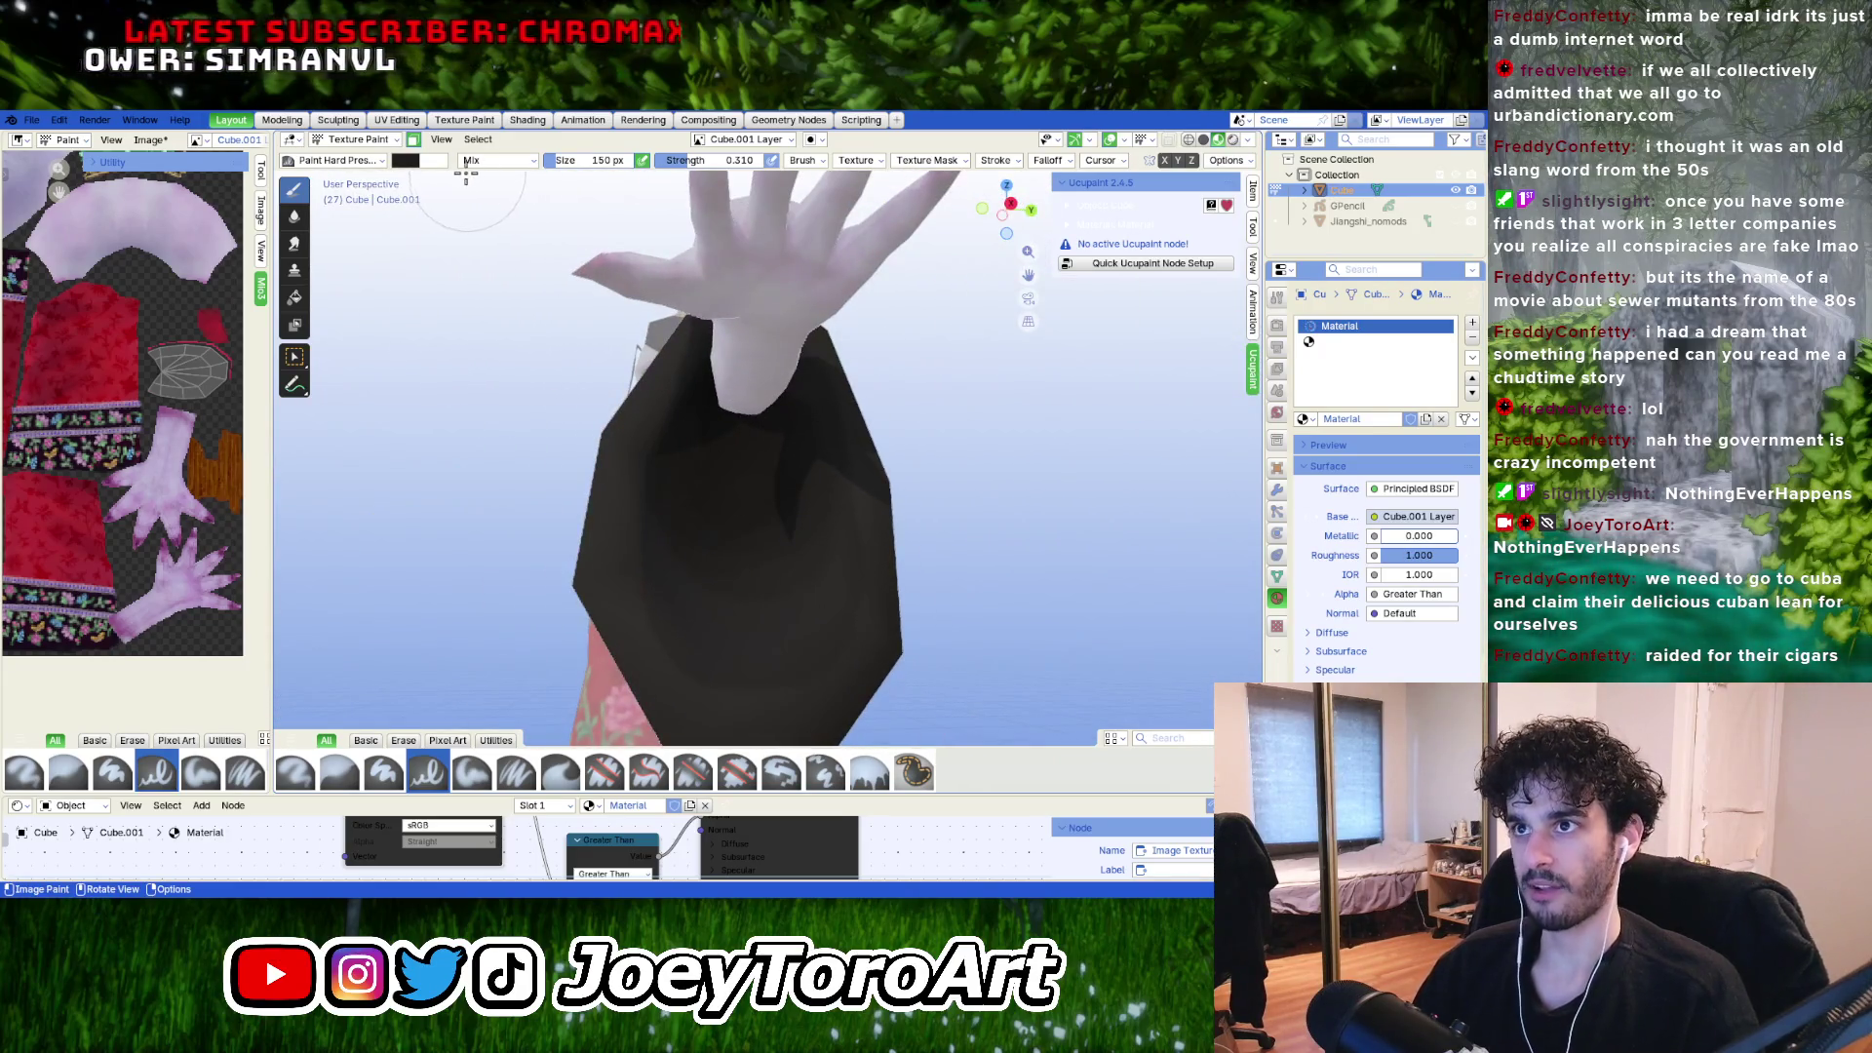
Darken the brush colour to near-black #0B0B0B and shrink the brush to 87 px.
{"action": "left_click", "coordinate": [409, 164]}
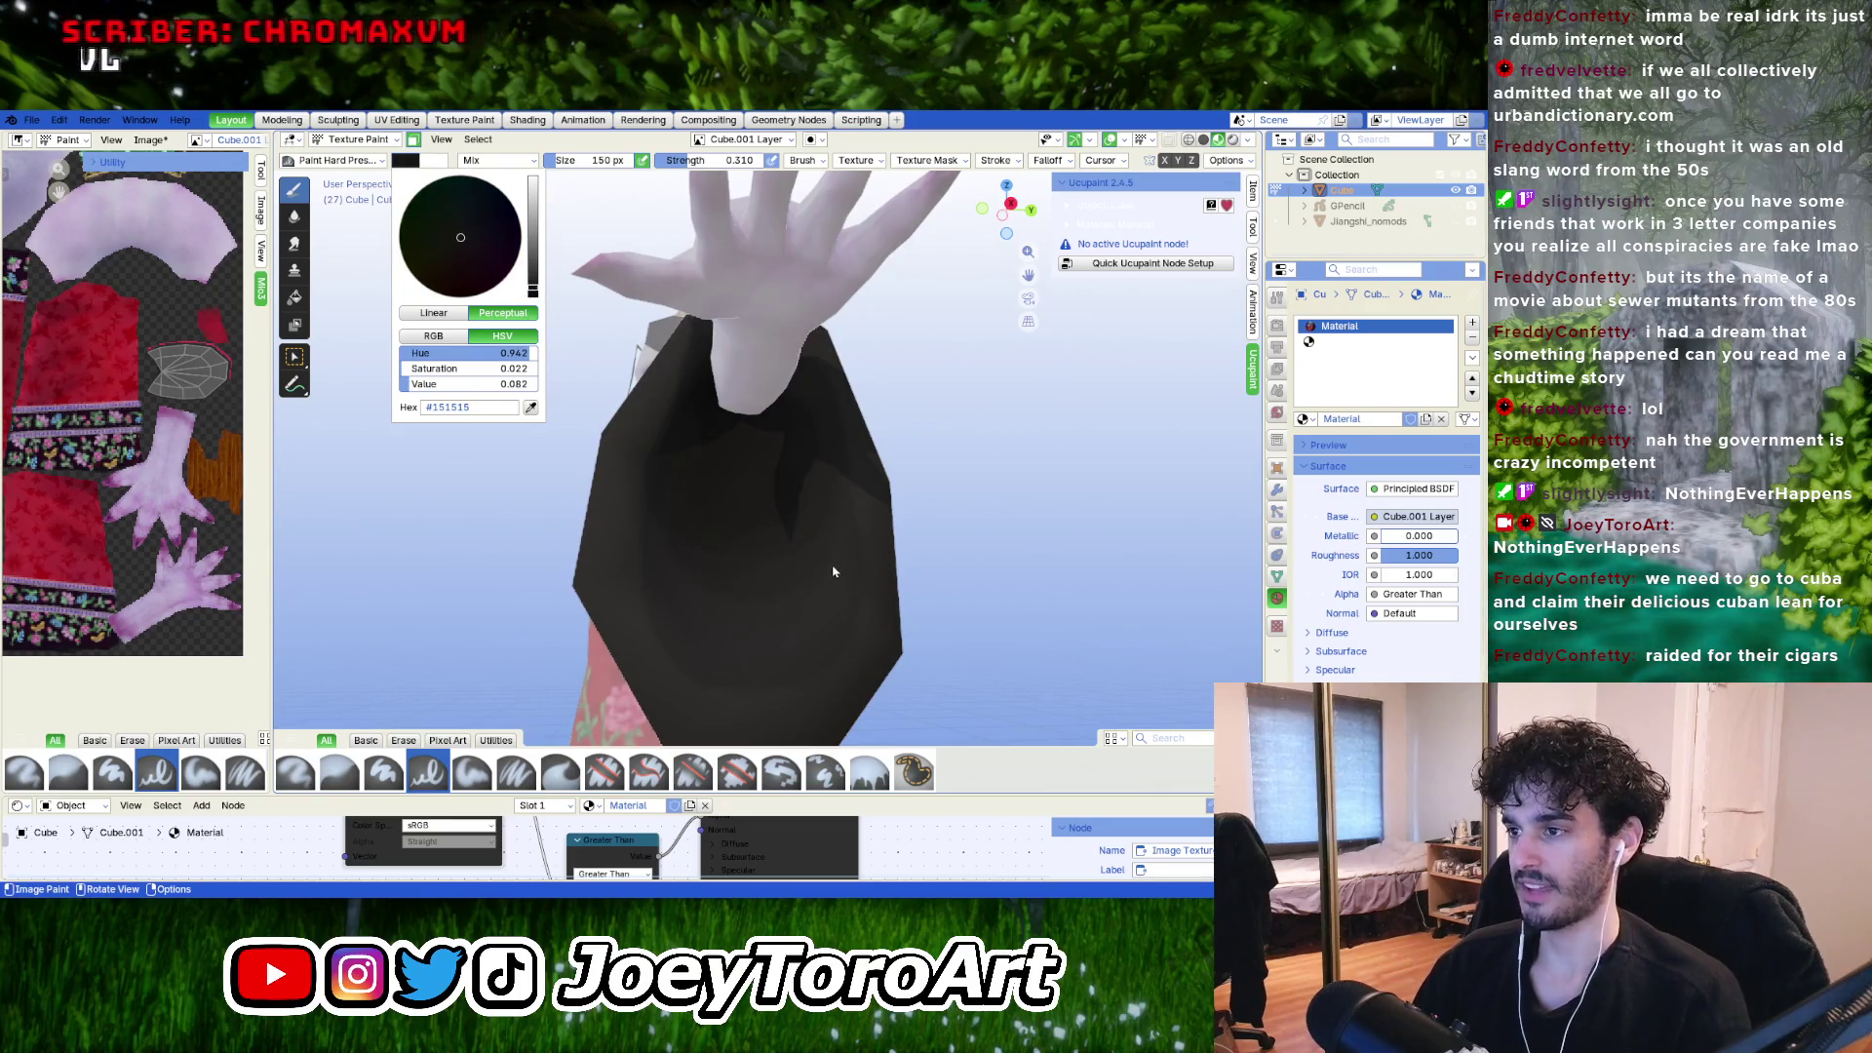
{"action": "key", "text": "bracketleft"}
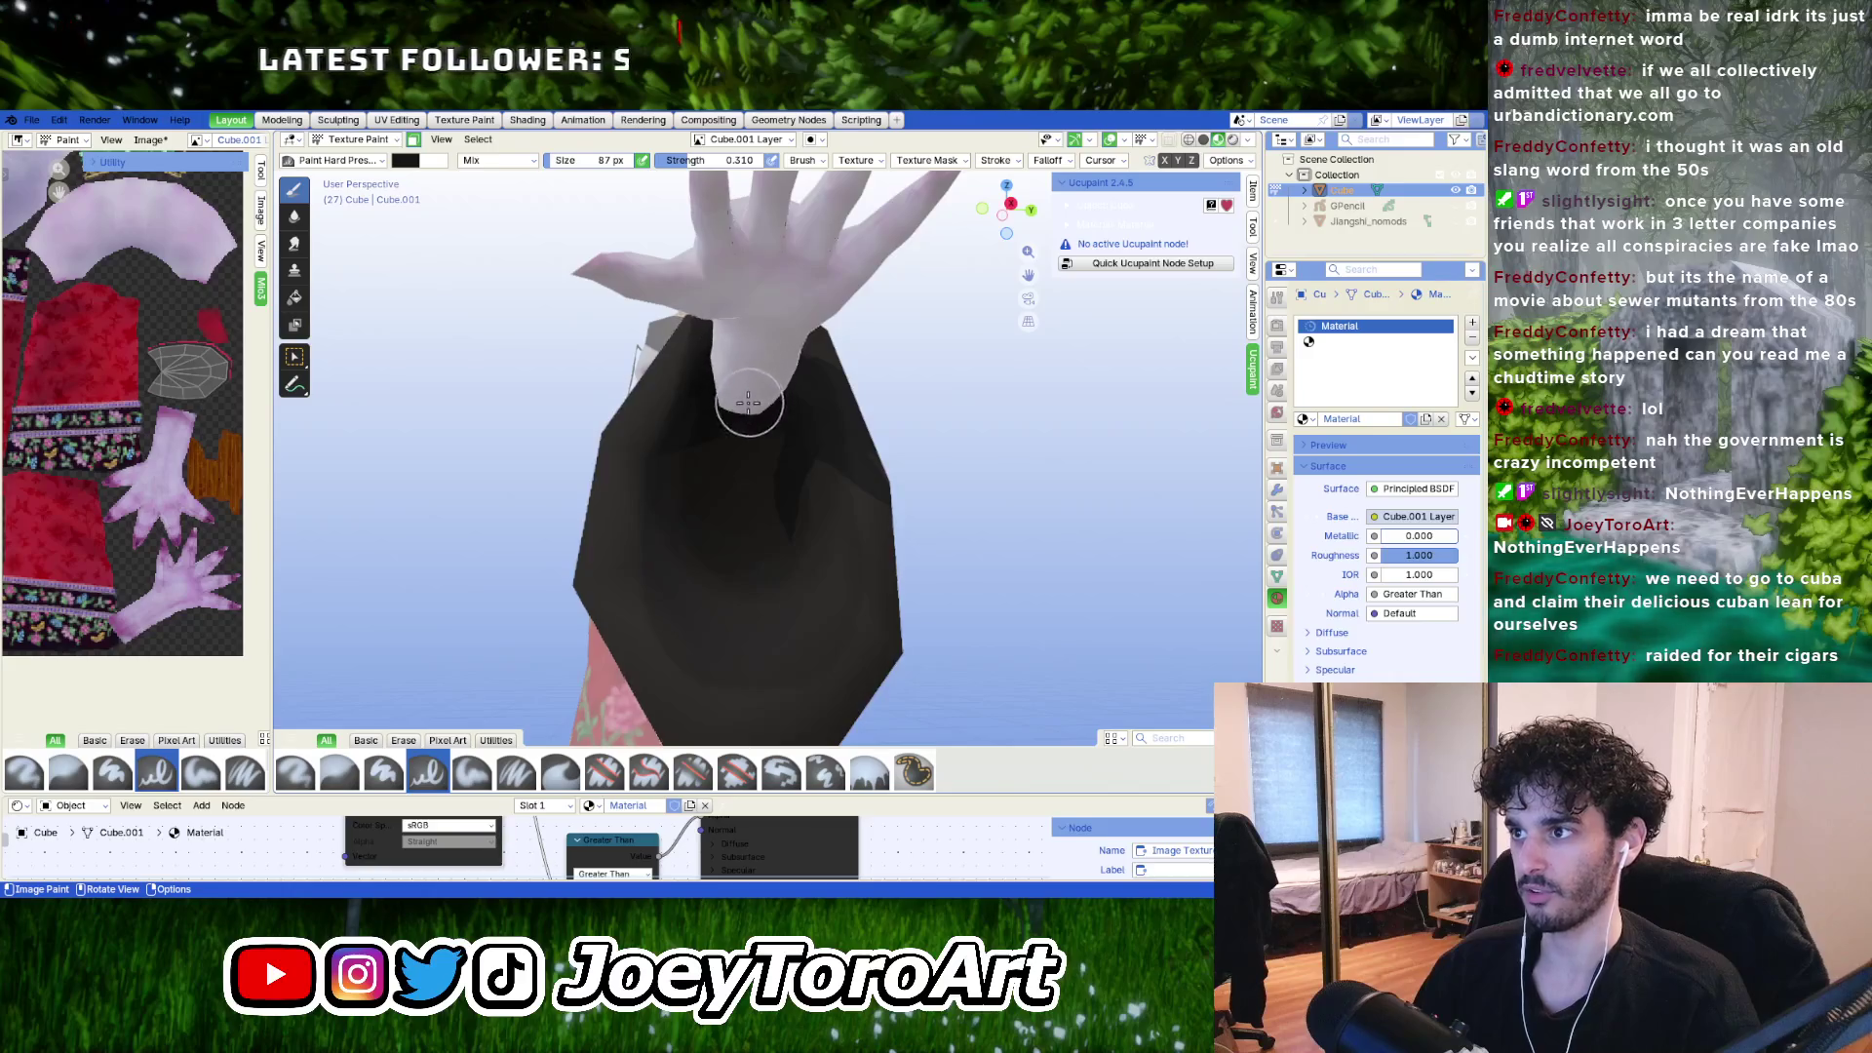
{"action": "middle_click_drag", "start_coordinate": [749, 402], "coordinate": [740, 403]}
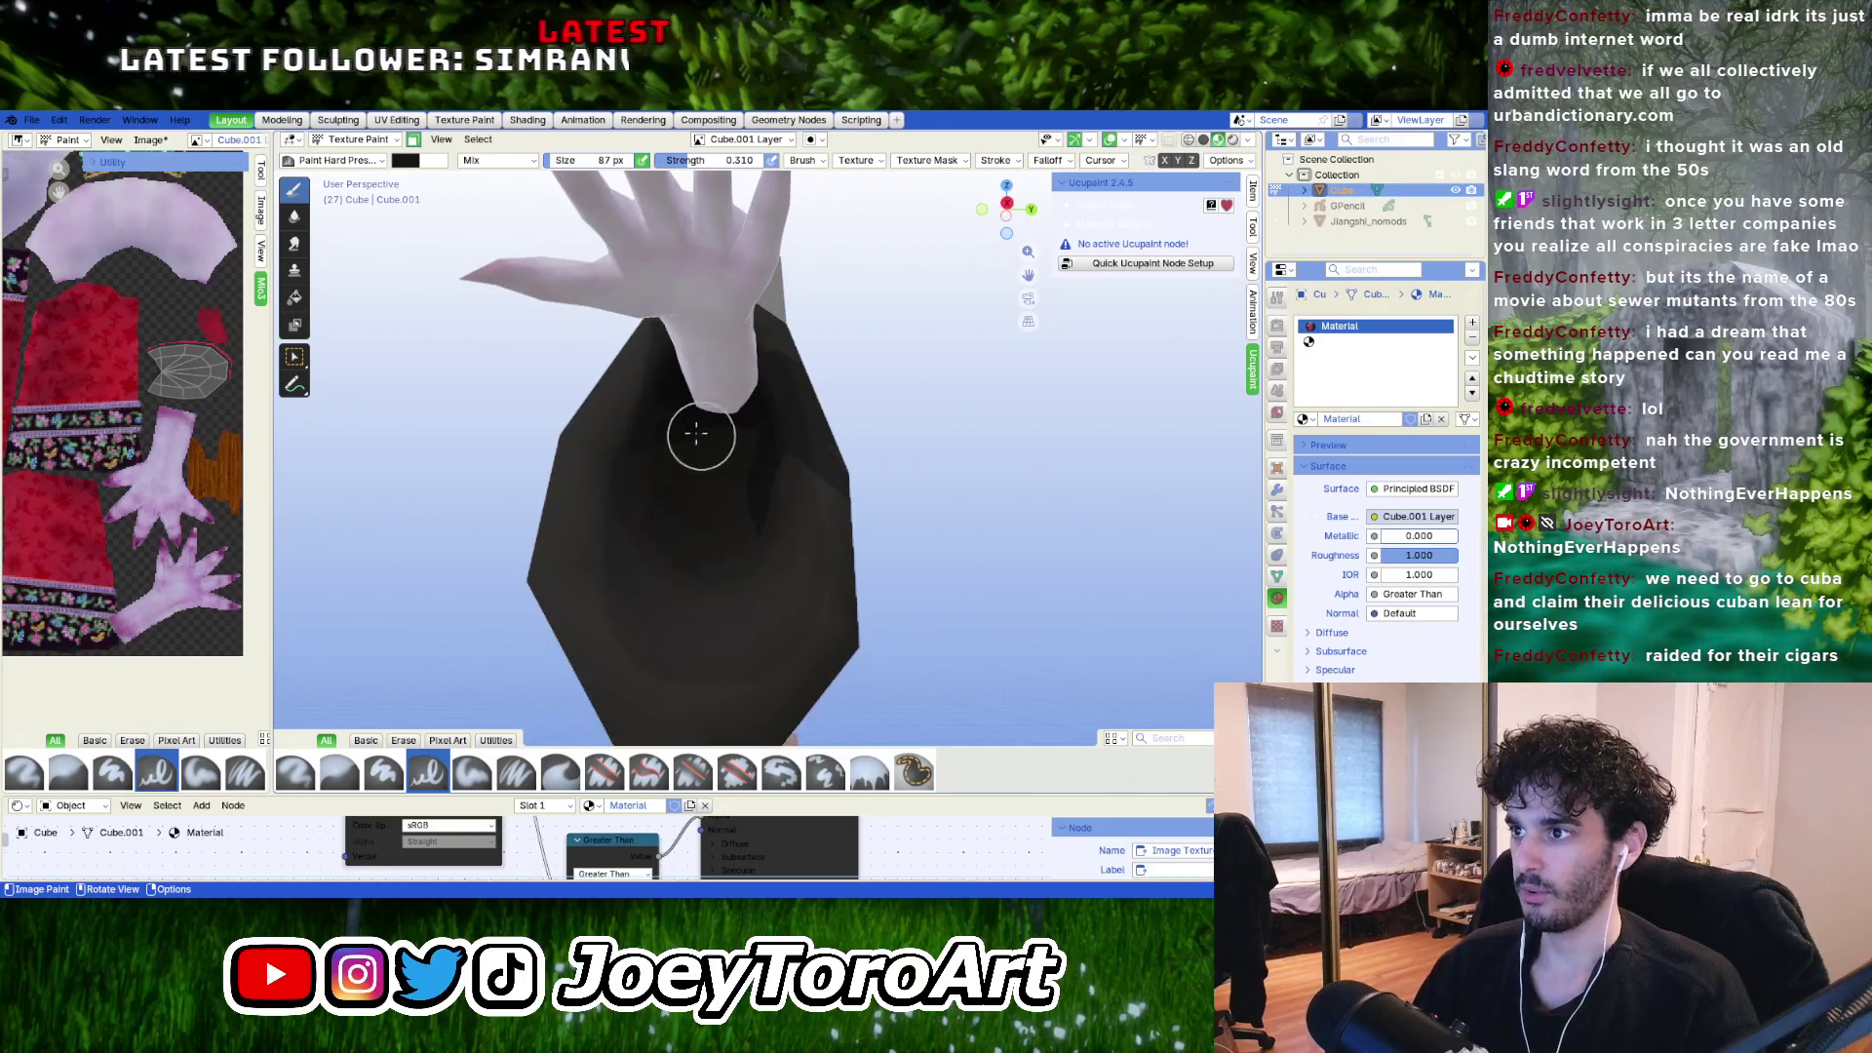
{"action": "left_click", "coordinate": [407, 161]}
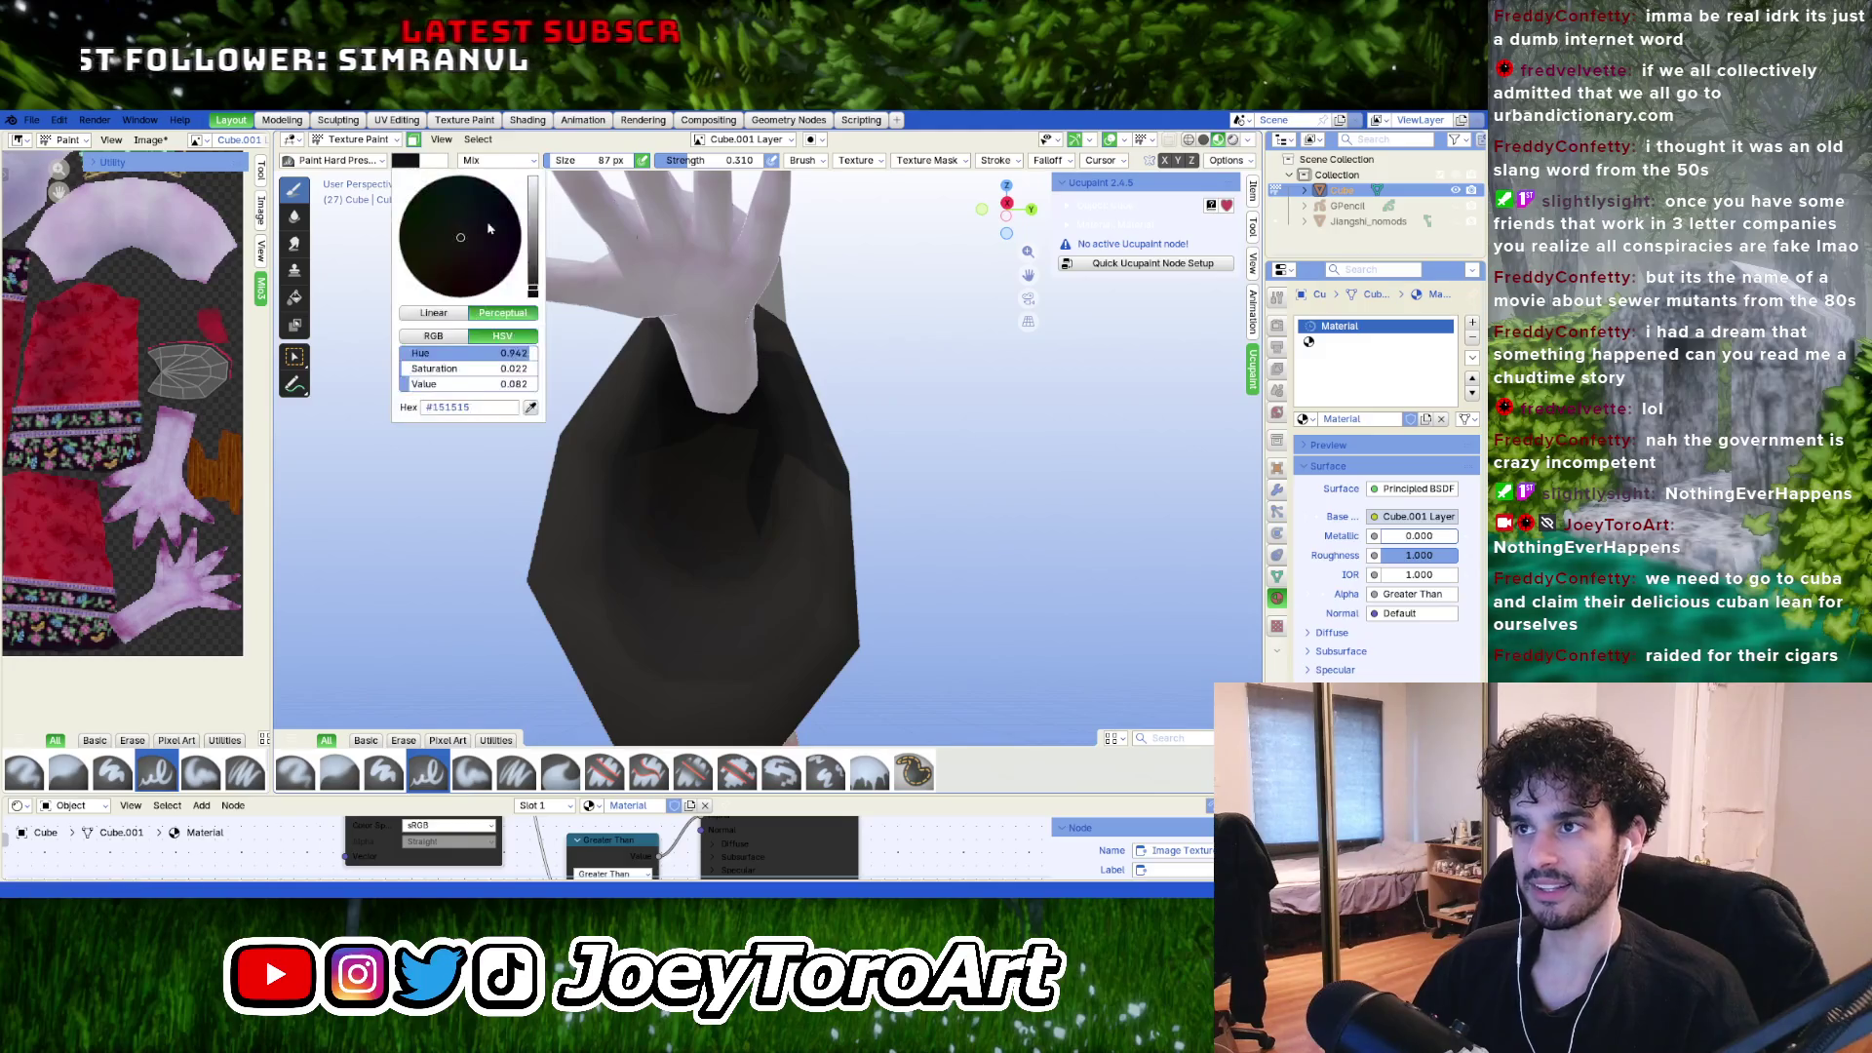
{"action": "left_click_drag", "start_coordinate": [535, 290], "coordinate": [534, 293]}
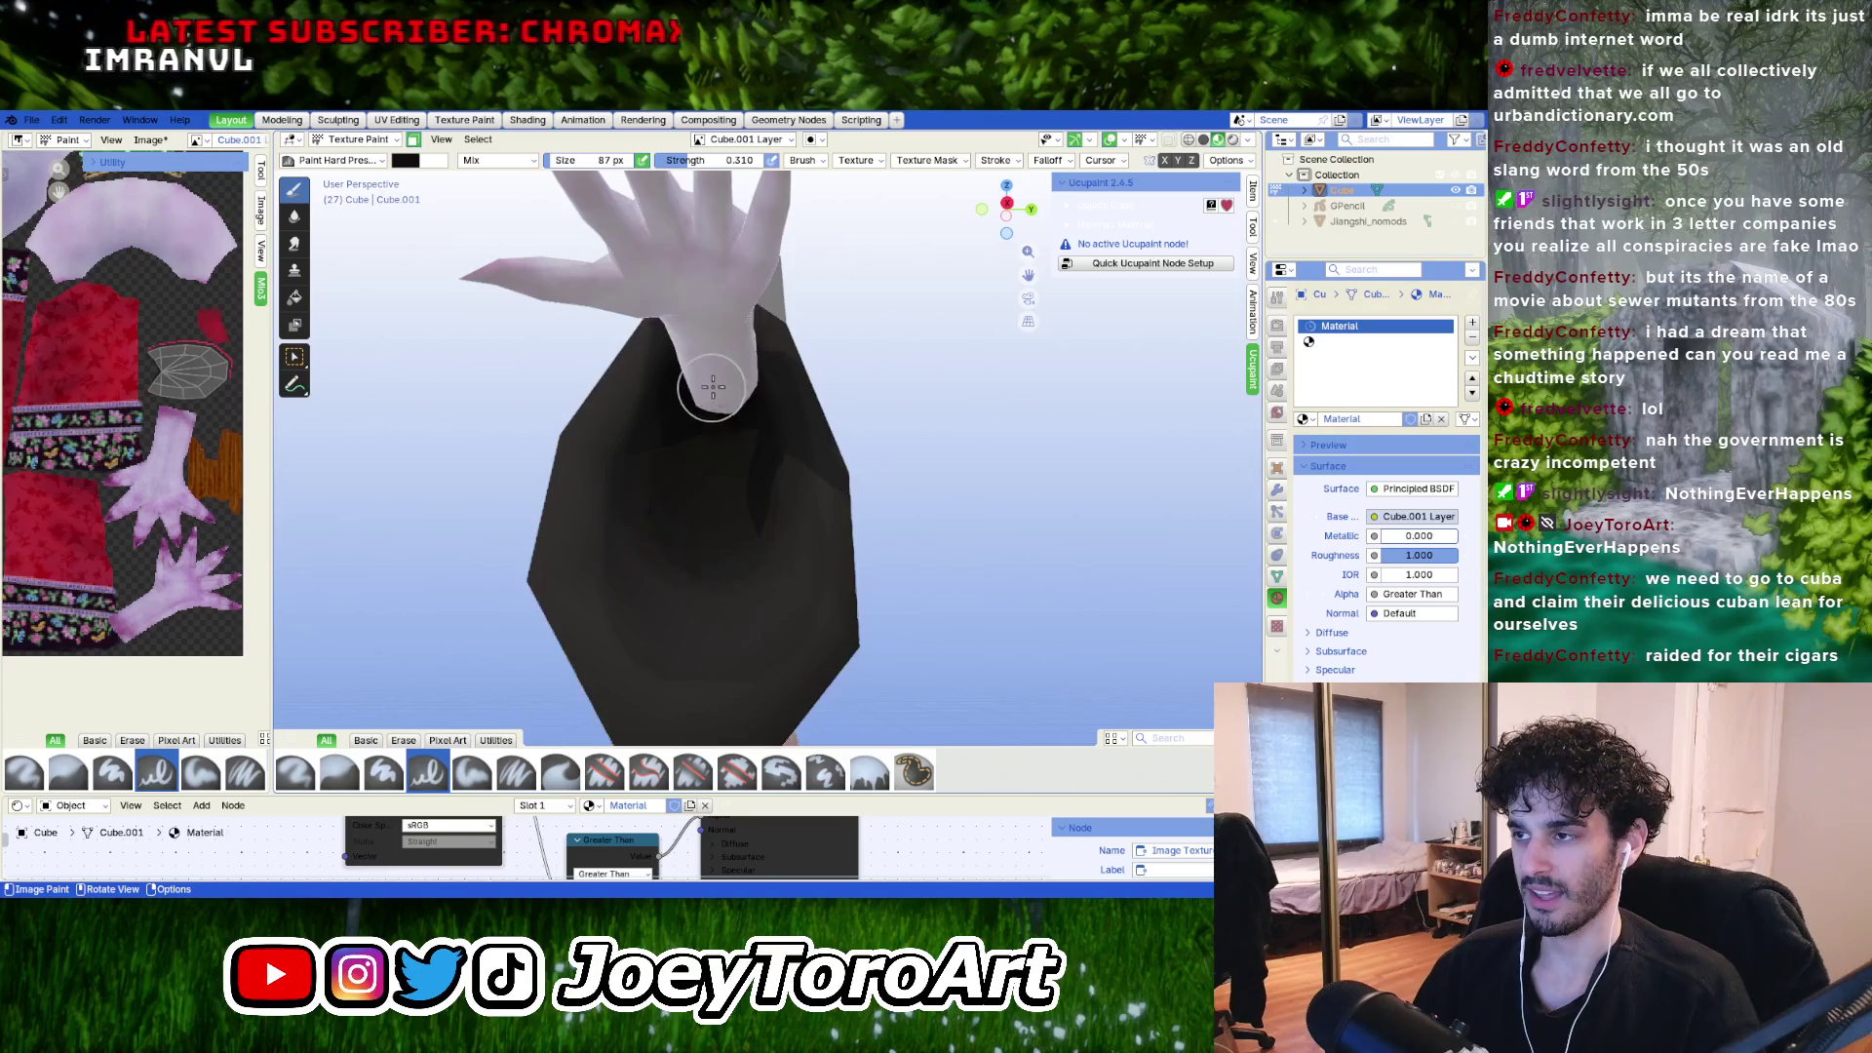
{"action": "middle_click_drag", "start_coordinate": [726, 398], "coordinate": [794, 439]}
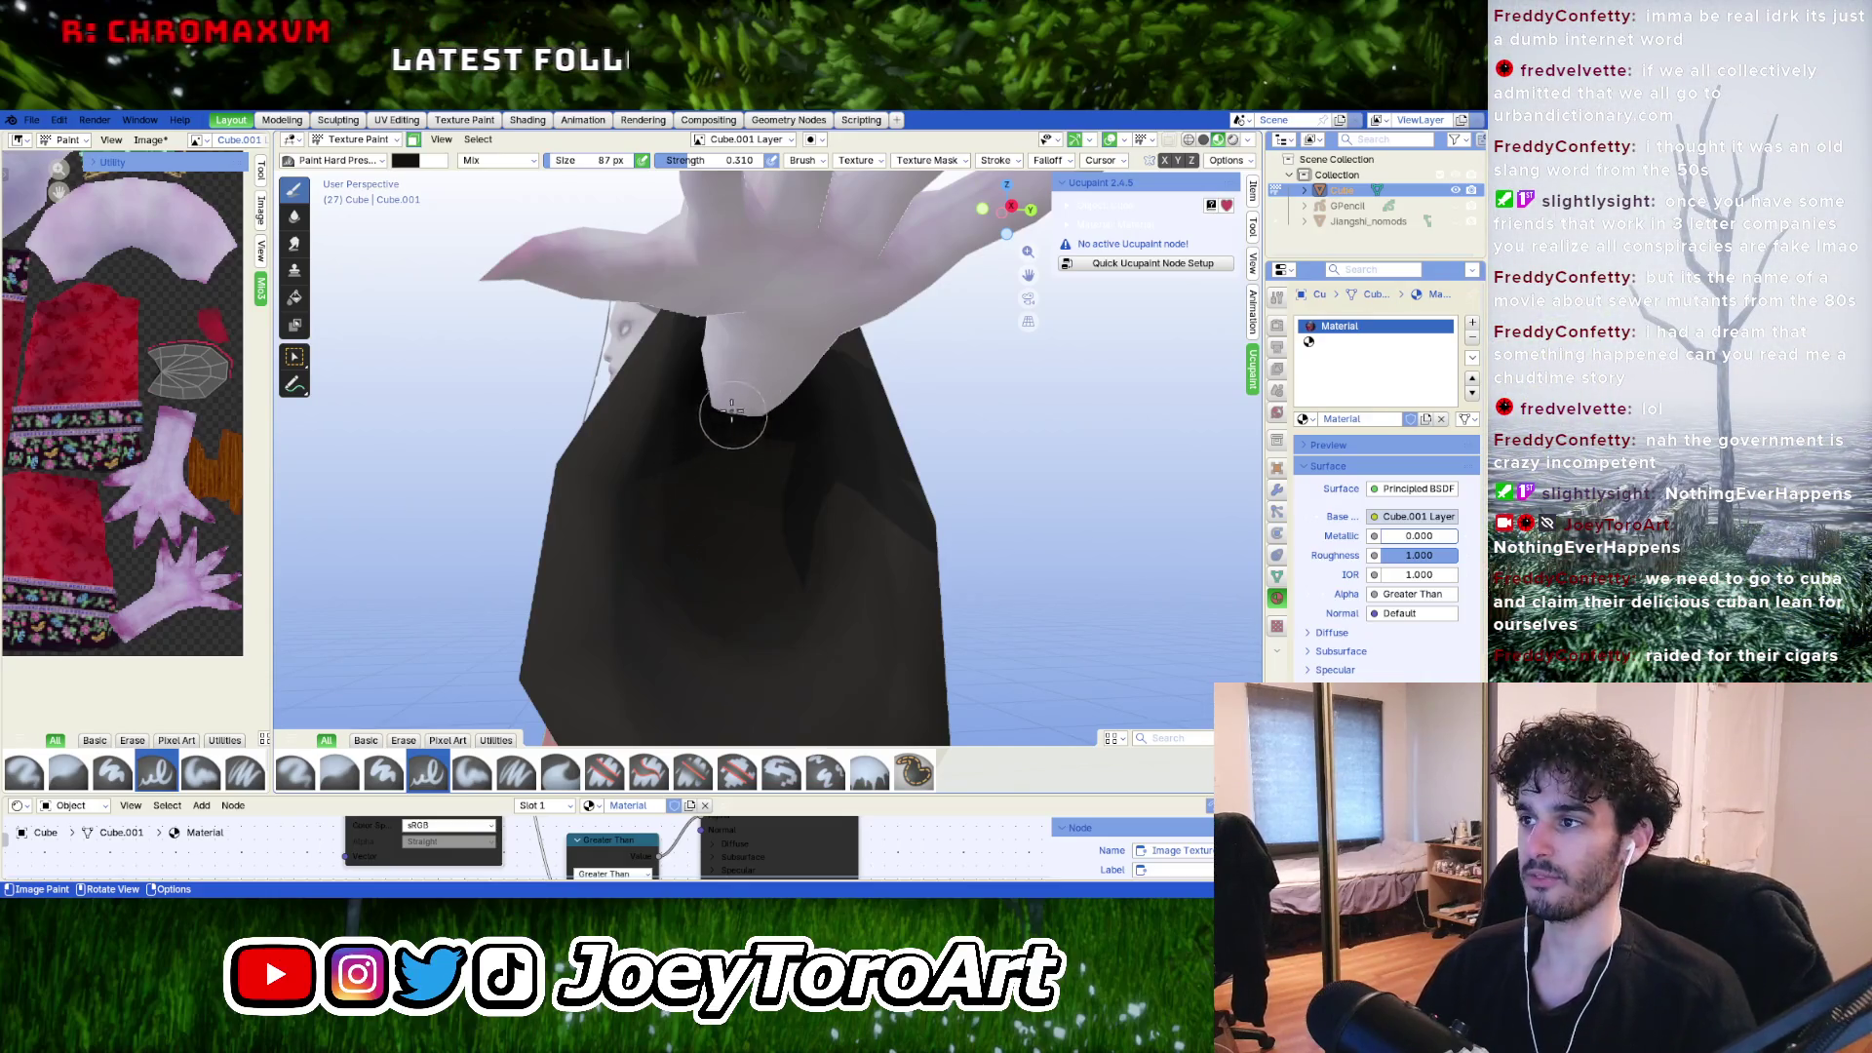
{"action": "mouse_move", "coordinate": [766, 377]}
{"action": "middle_mouse_down"}
{"action": "mouse_move", "coordinate": [742, 501]}
{"action": "mouse_move", "coordinate": [668, 485]}
{"action": "mouse_move", "coordinate": [681, 388]}
{"action": "mouse_move", "coordinate": [723, 400]}
{"action": "mouse_move", "coordinate": [732, 531]}
{"action": "mouse_move", "coordinate": [729, 490]}
{"action": "middle_mouse_up"}
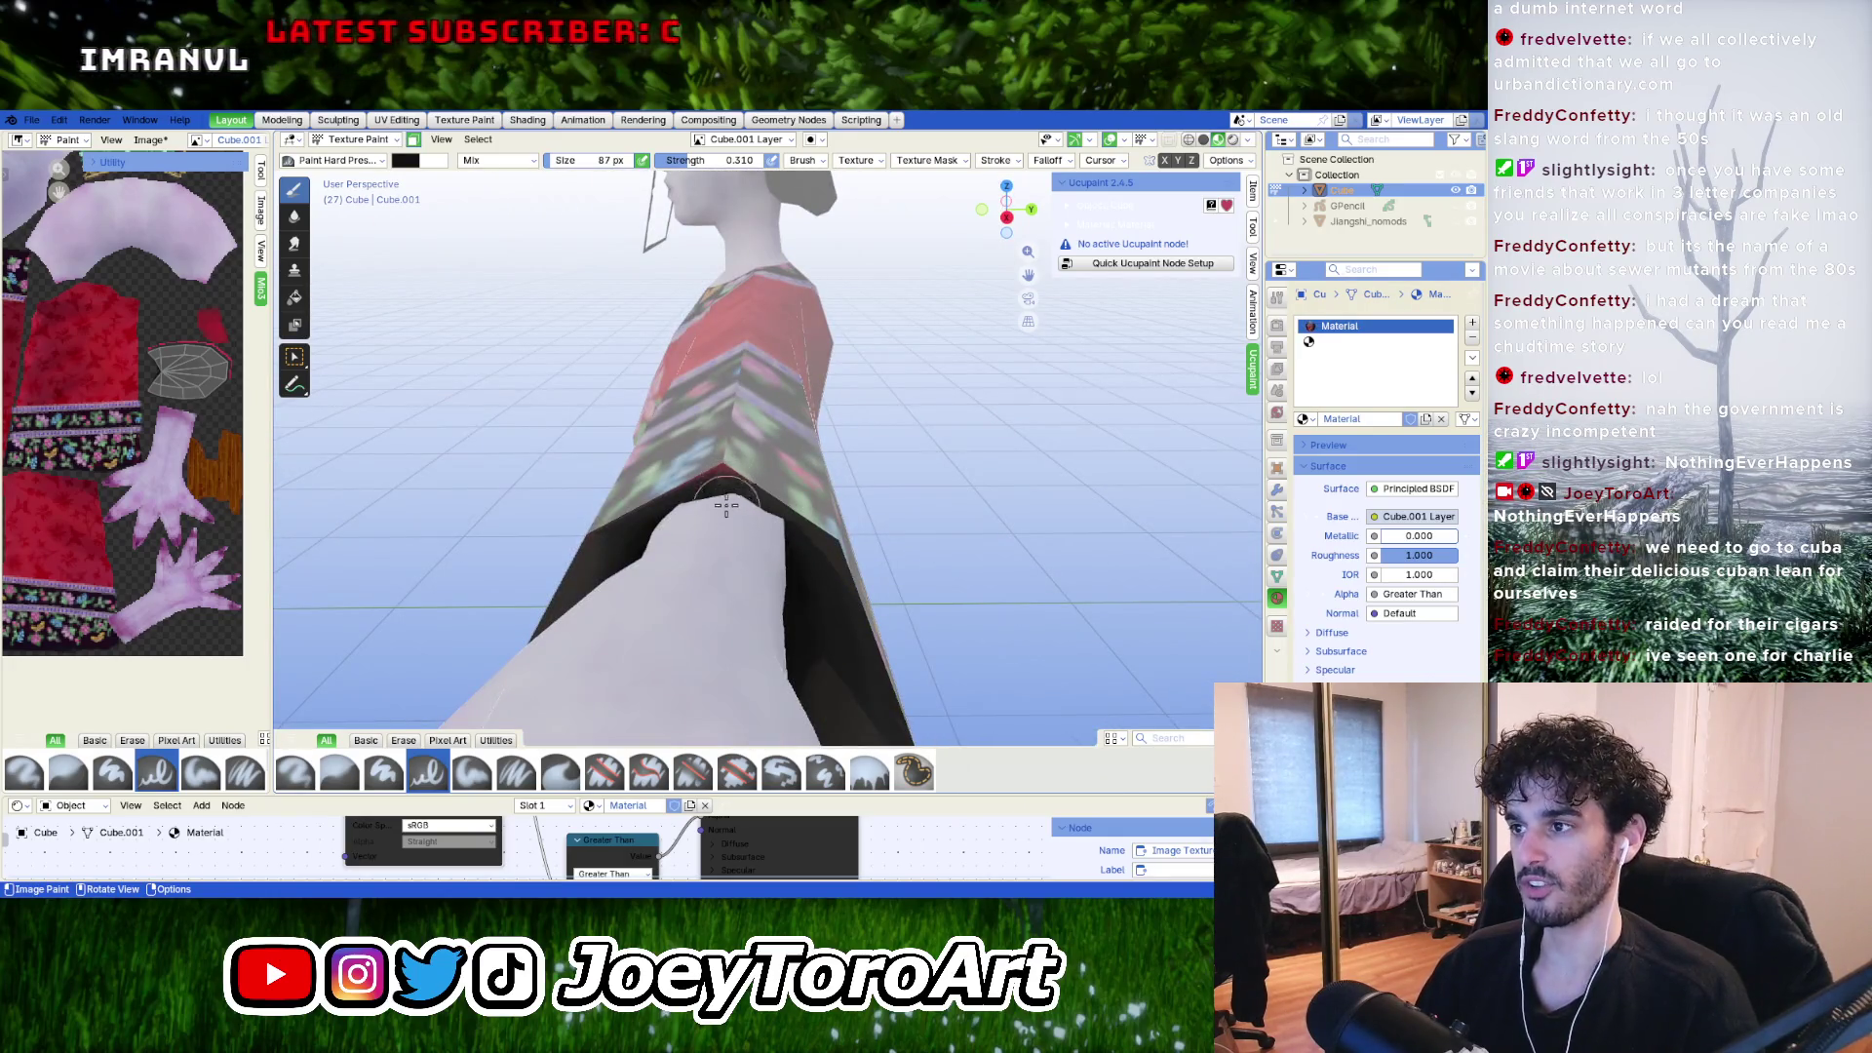
{"action": "right_click", "coordinate": [722, 490]}
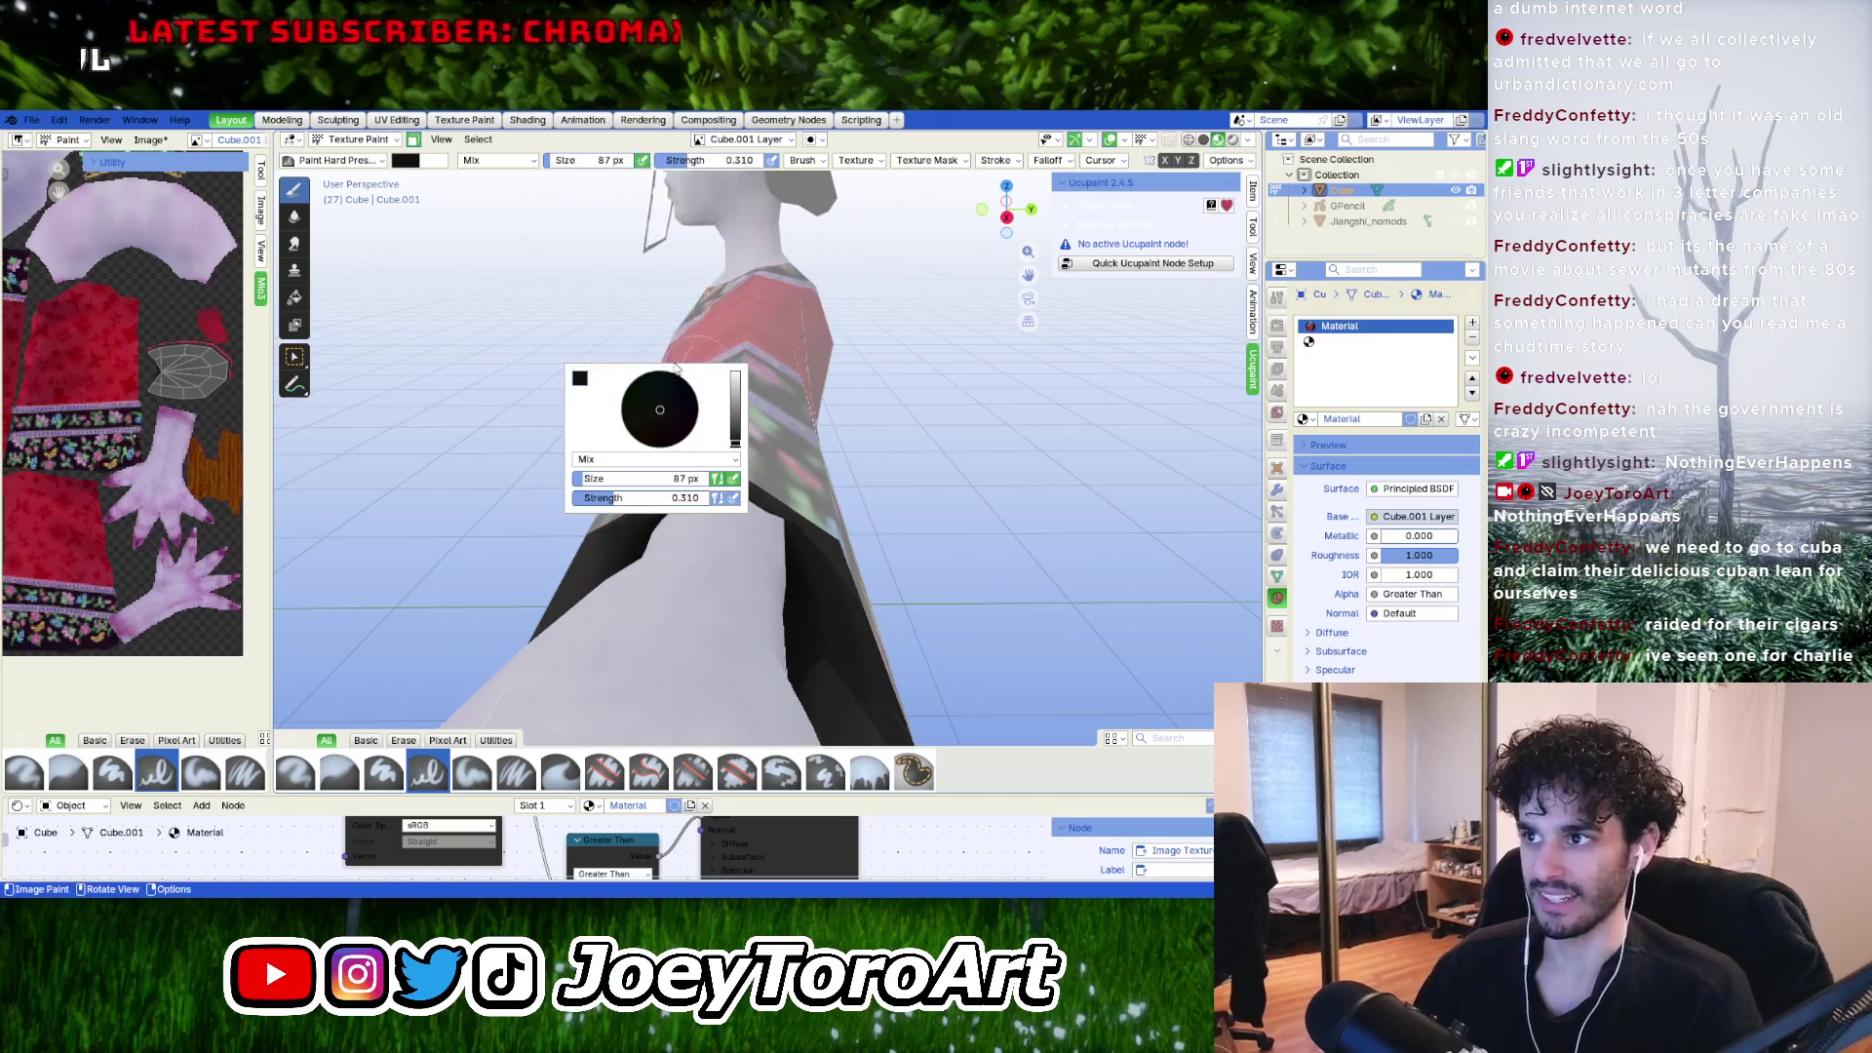
{"action": "left_click", "coordinate": [582, 380]}
{"action": "left_click", "coordinate": [712, 358]}
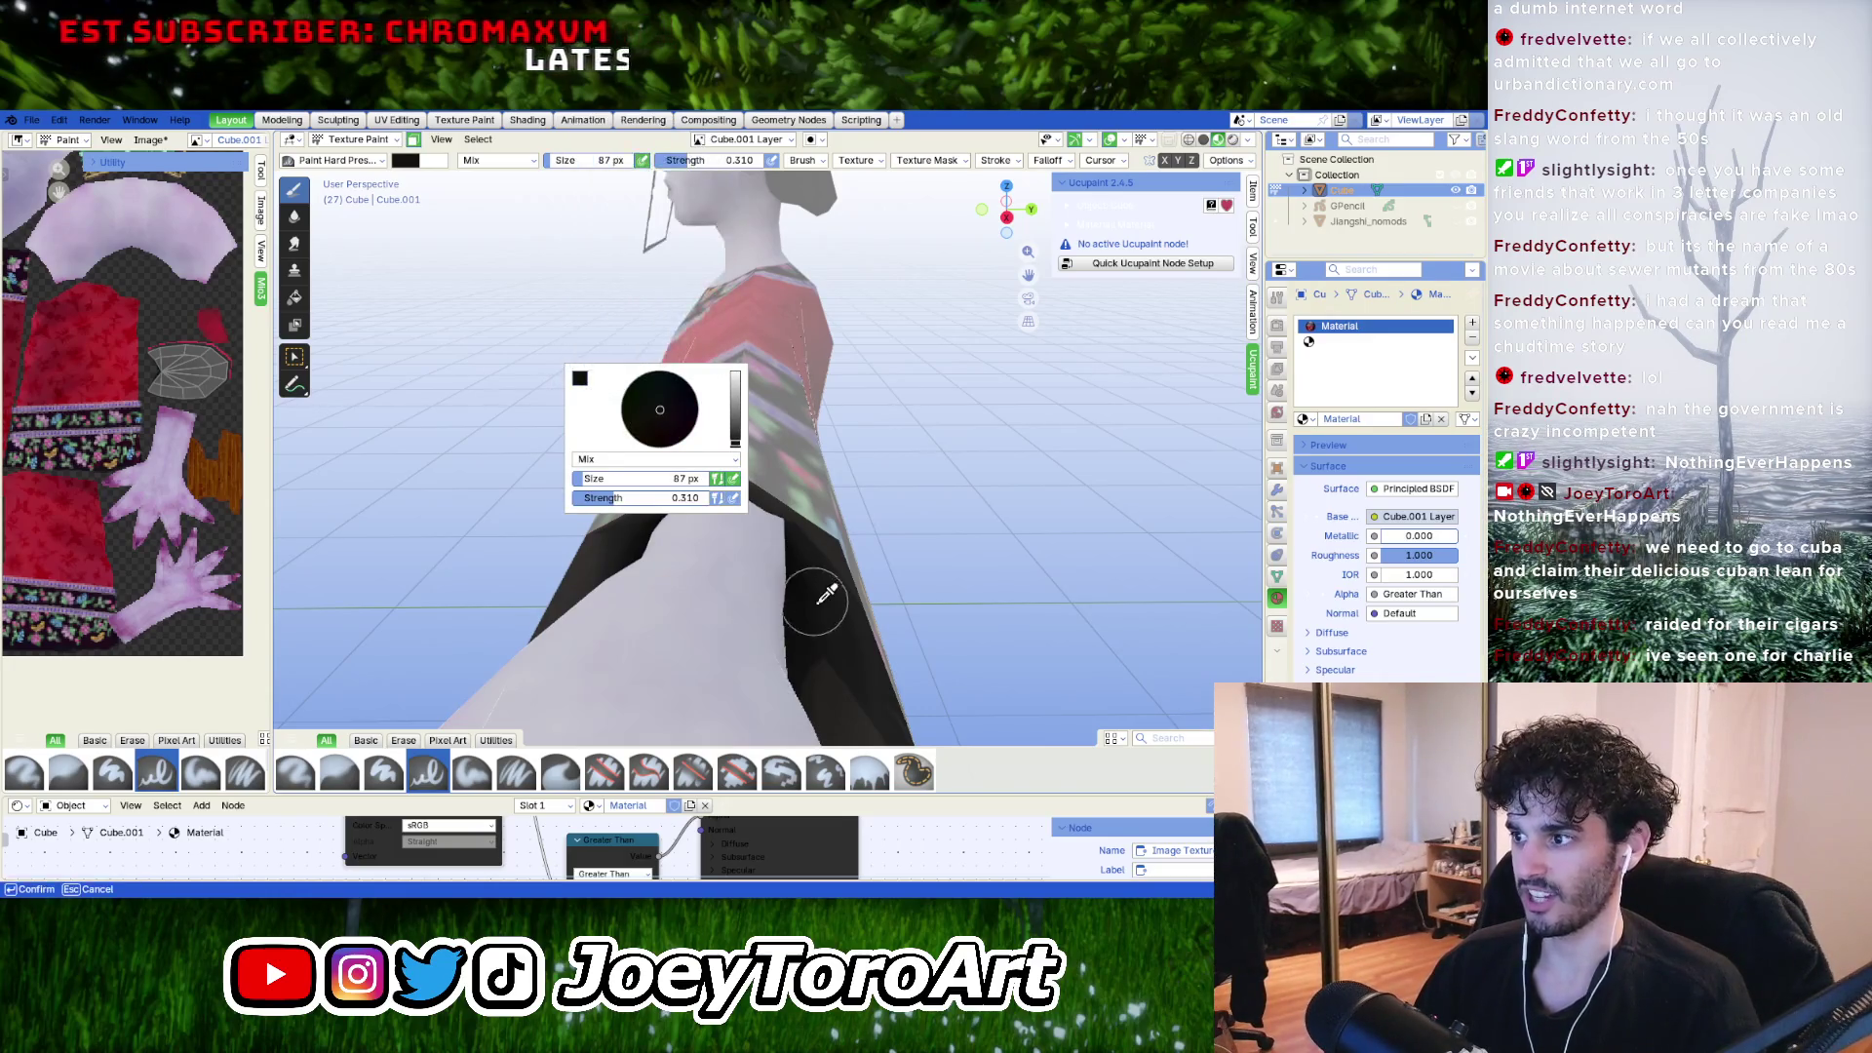
{"action": "left_click", "coordinate": [834, 606]}
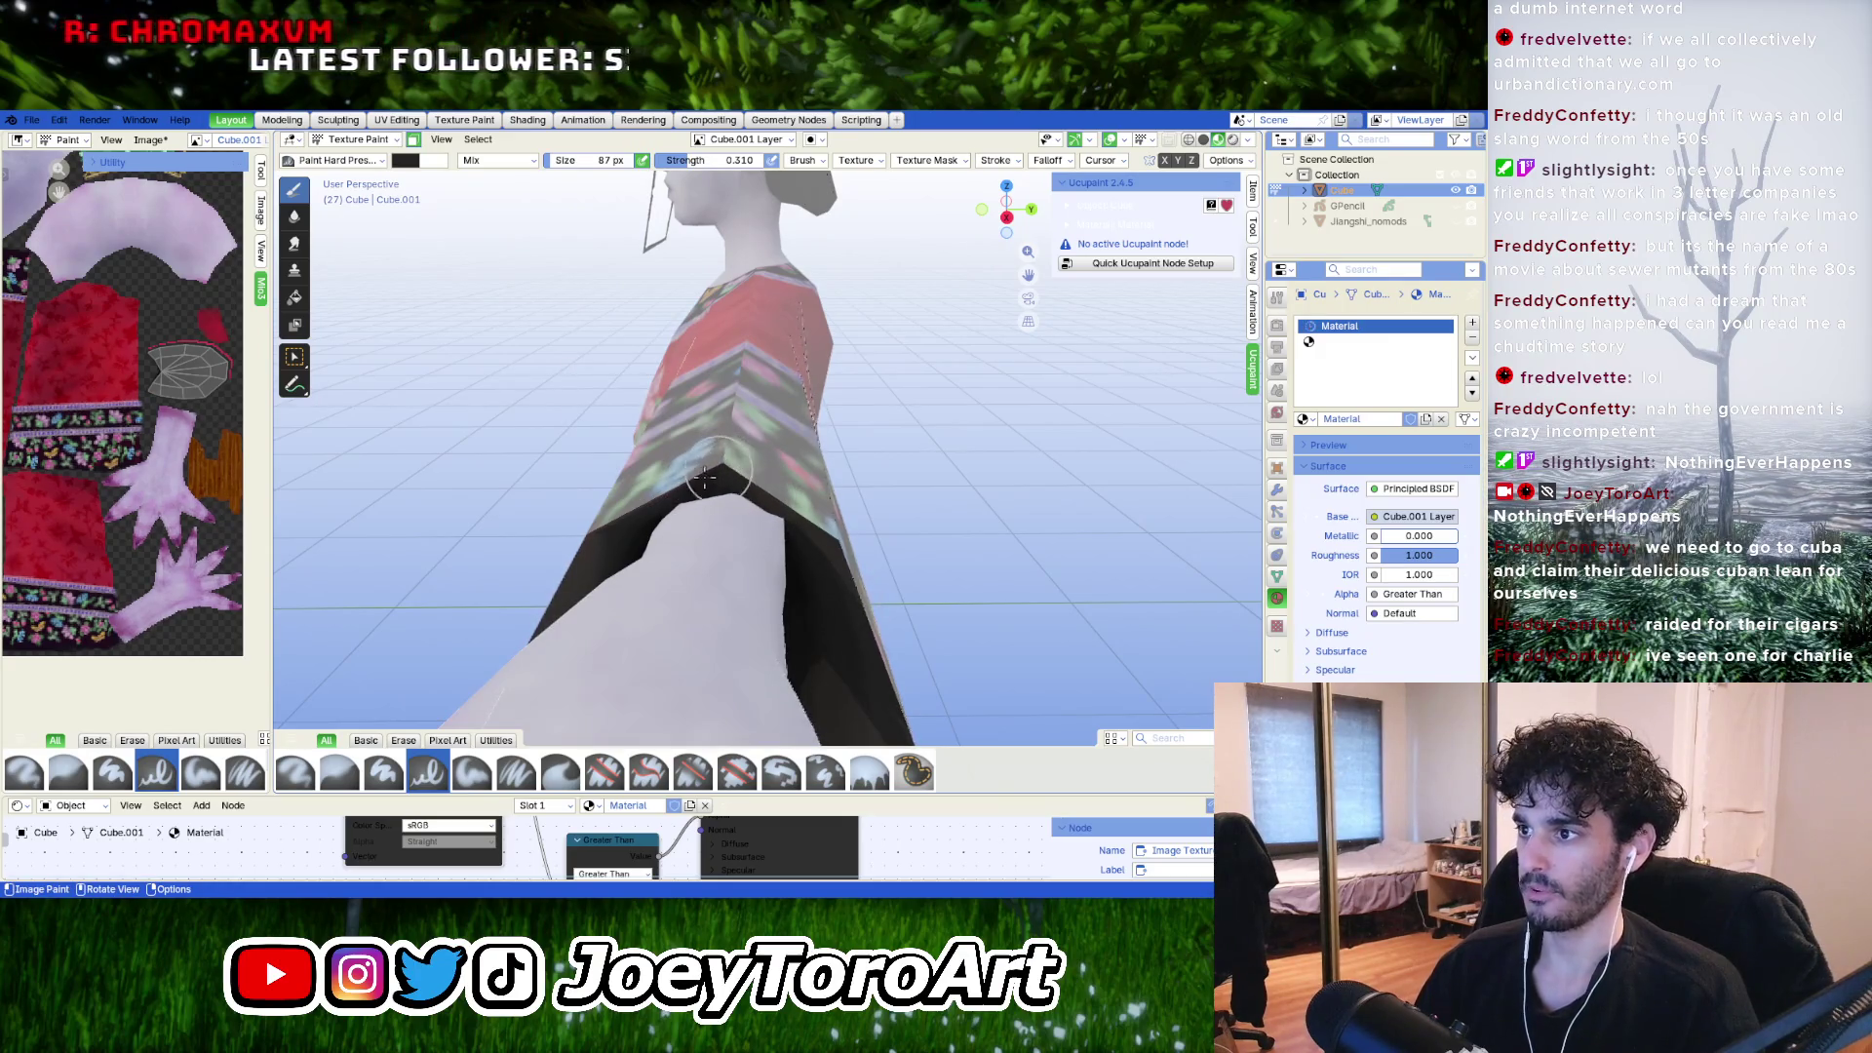
{"action": "middle_click_drag", "start_coordinate": [679, 478], "coordinate": [783, 452]}
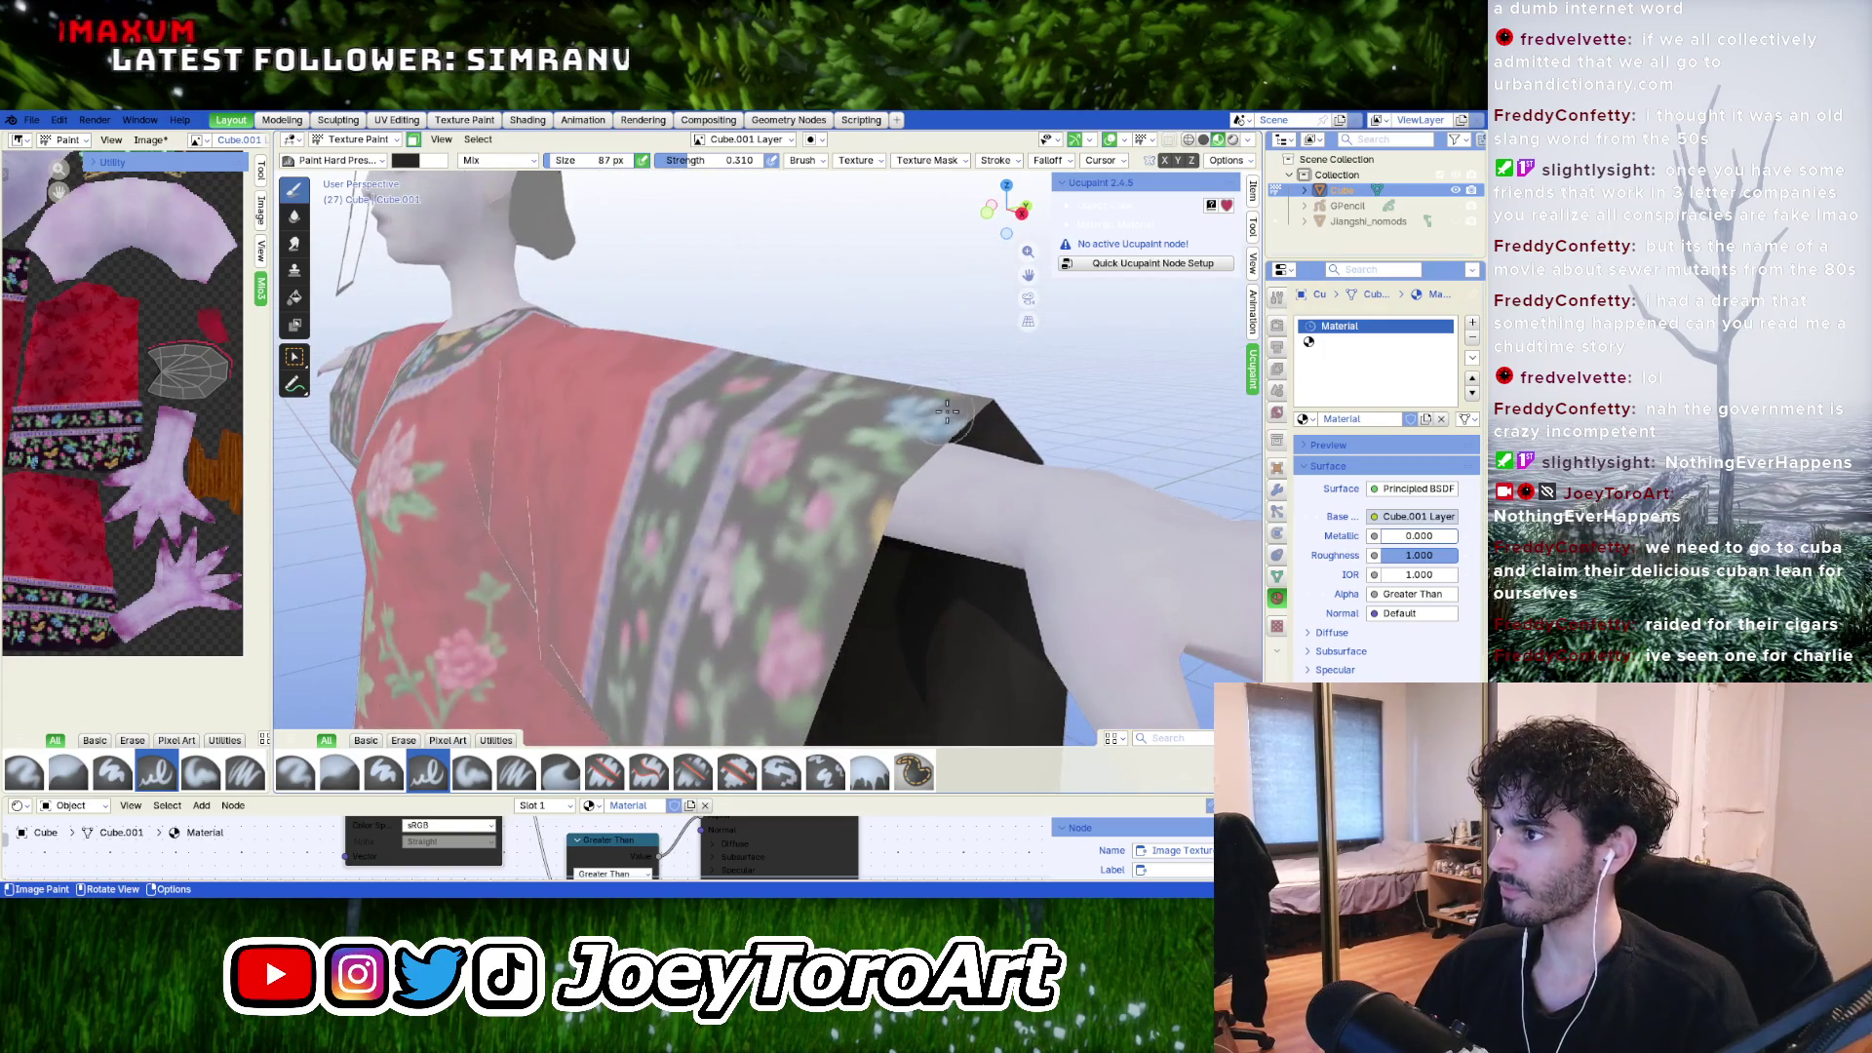
{"action": "middle_click_drag", "start_coordinate": [1008, 543], "coordinate": [852, 459]}
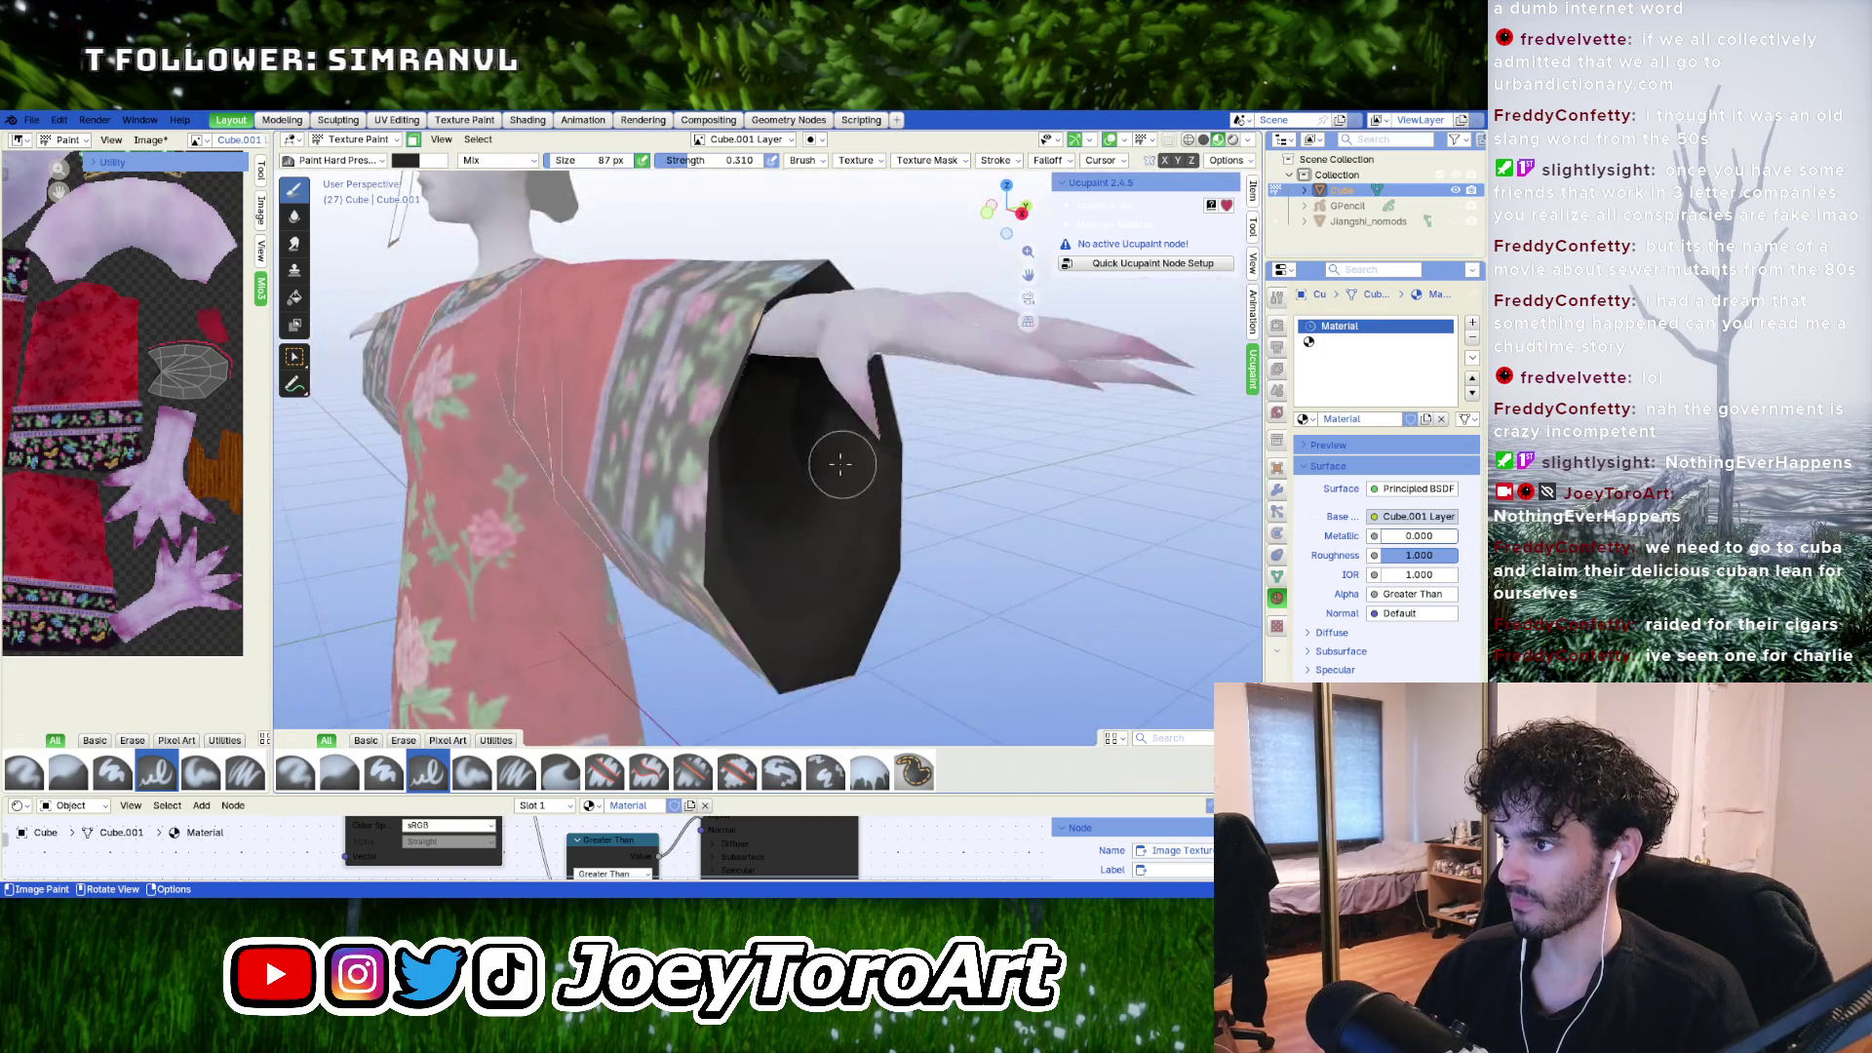
{"action": "scroll", "coordinate": [857, 543], "scroll_direction": "up", "scroll_amount": 5}
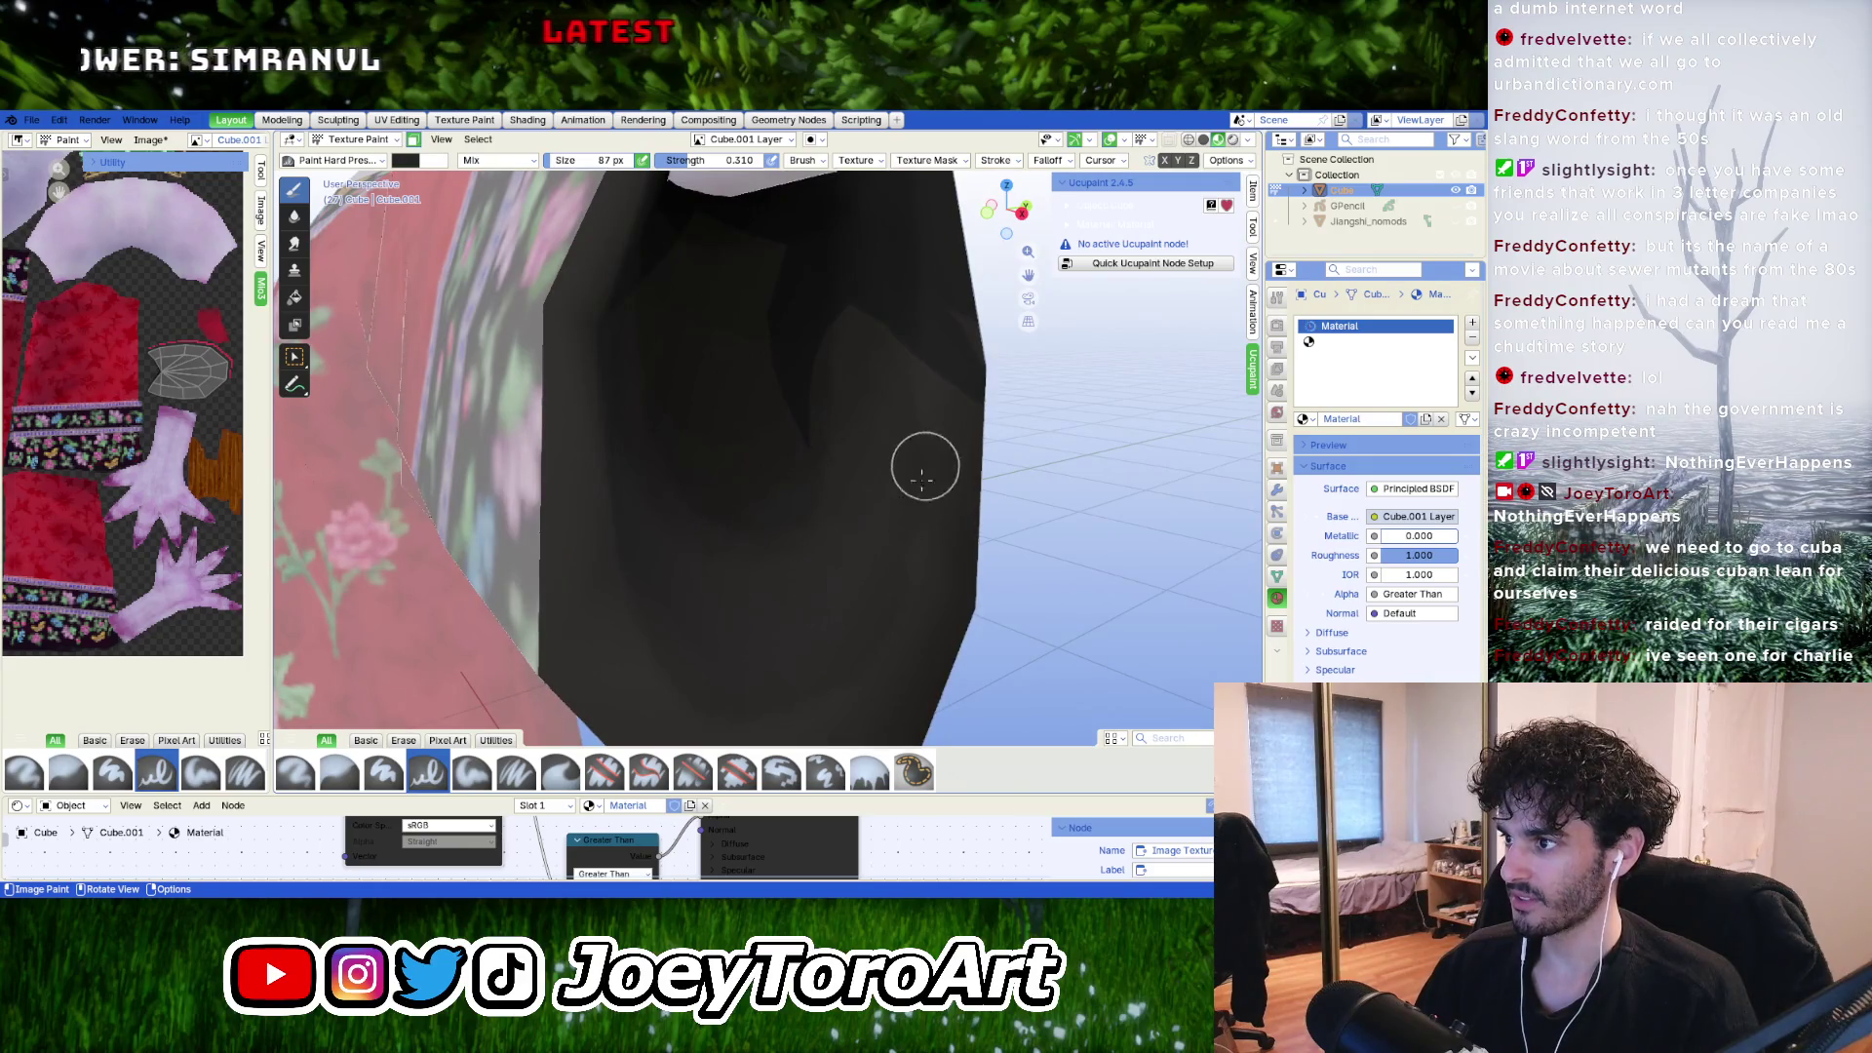
{"action": "mouse_move", "coordinate": [936, 366]}
{"action": "middle_mouse_down"}
{"action": "mouse_move", "coordinate": [906, 585]}
{"action": "mouse_move", "coordinate": [869, 539]}
{"action": "mouse_move", "coordinate": [892, 480]}
{"action": "middle_mouse_up"}
{"action": "mouse_move", "coordinate": [735, 556]}
{"action": "middle_mouse_down"}
{"action": "mouse_move", "coordinate": [711, 493]}
{"action": "mouse_move", "coordinate": [647, 535]}
{"action": "mouse_move", "coordinate": [616, 447]}
{"action": "middle_mouse_up"}
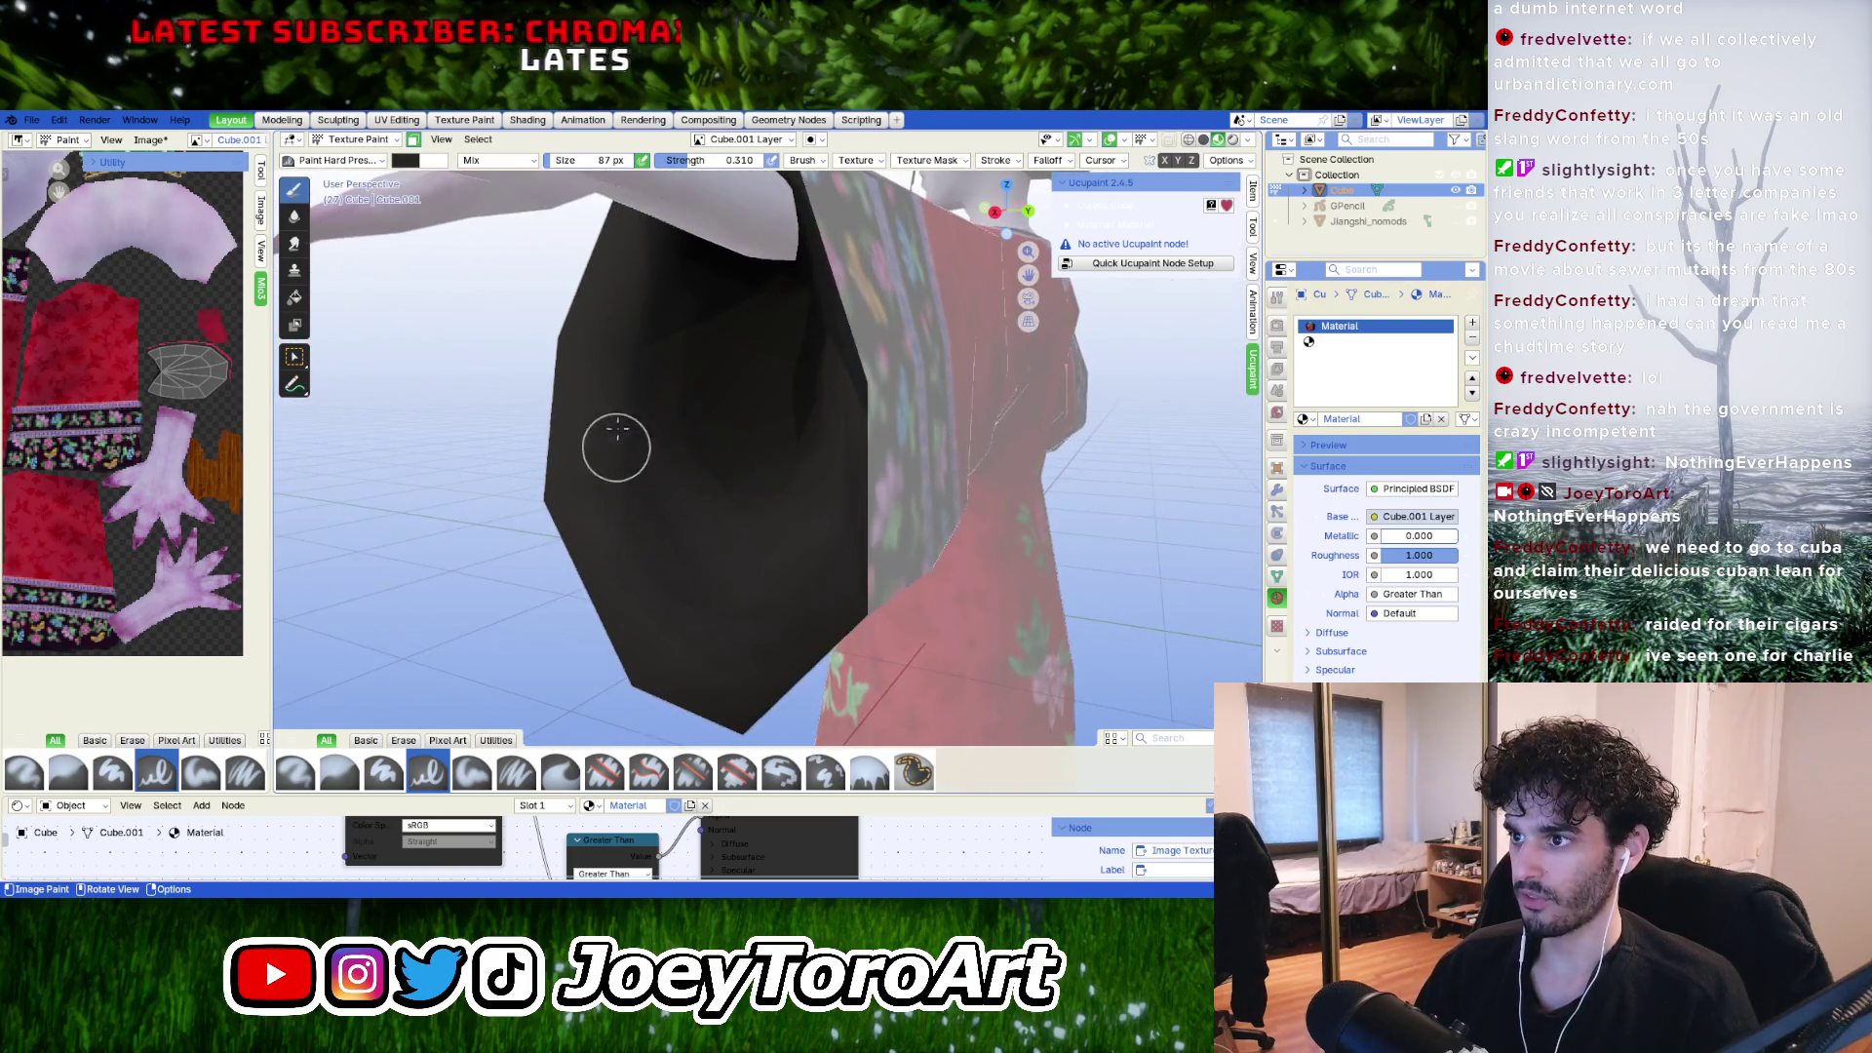
{"action": "mouse_move", "coordinate": [639, 512]}
{"action": "middle_mouse_down"}
{"action": "mouse_move", "coordinate": [658, 658]}
{"action": "mouse_move", "coordinate": [600, 577]}
{"action": "middle_mouse_up"}
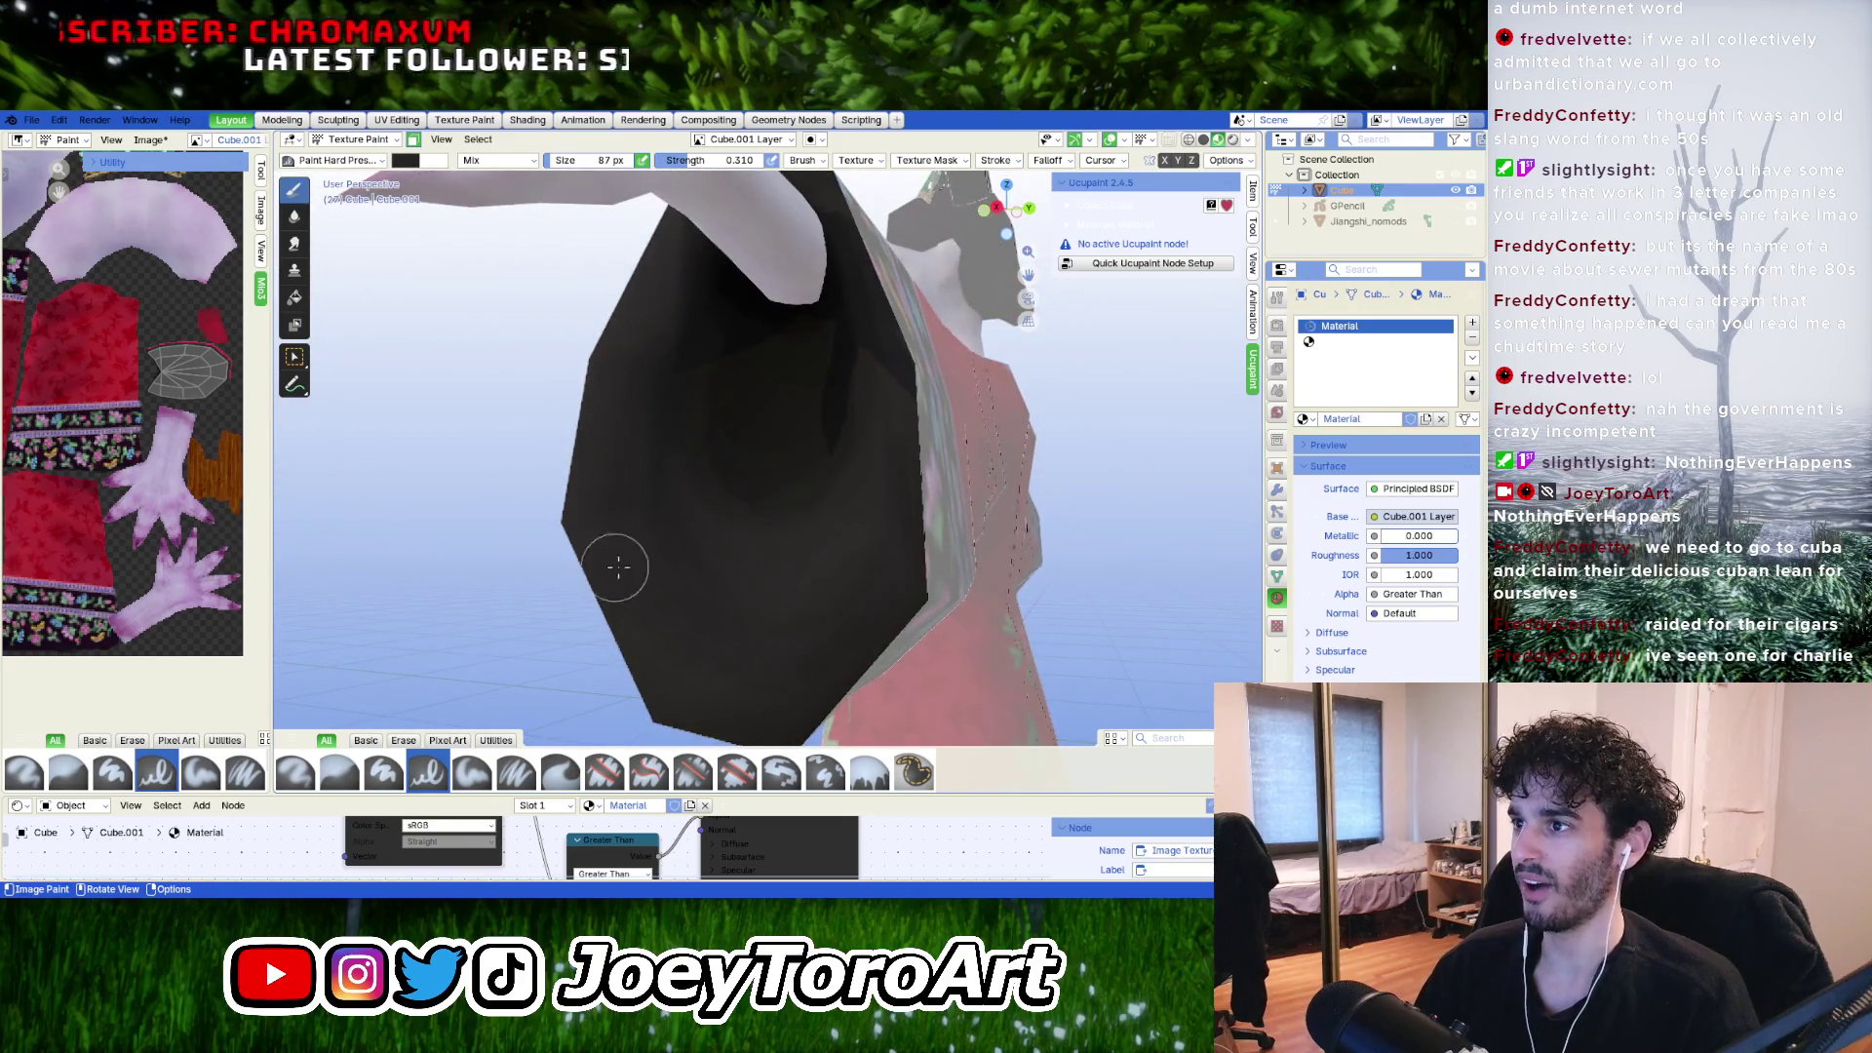
{"action": "mouse_move", "coordinate": [667, 349]}
{"action": "middle_mouse_down"}
{"action": "mouse_move", "coordinate": [597, 448]}
{"action": "mouse_move", "coordinate": [655, 427]}
{"action": "middle_mouse_up"}
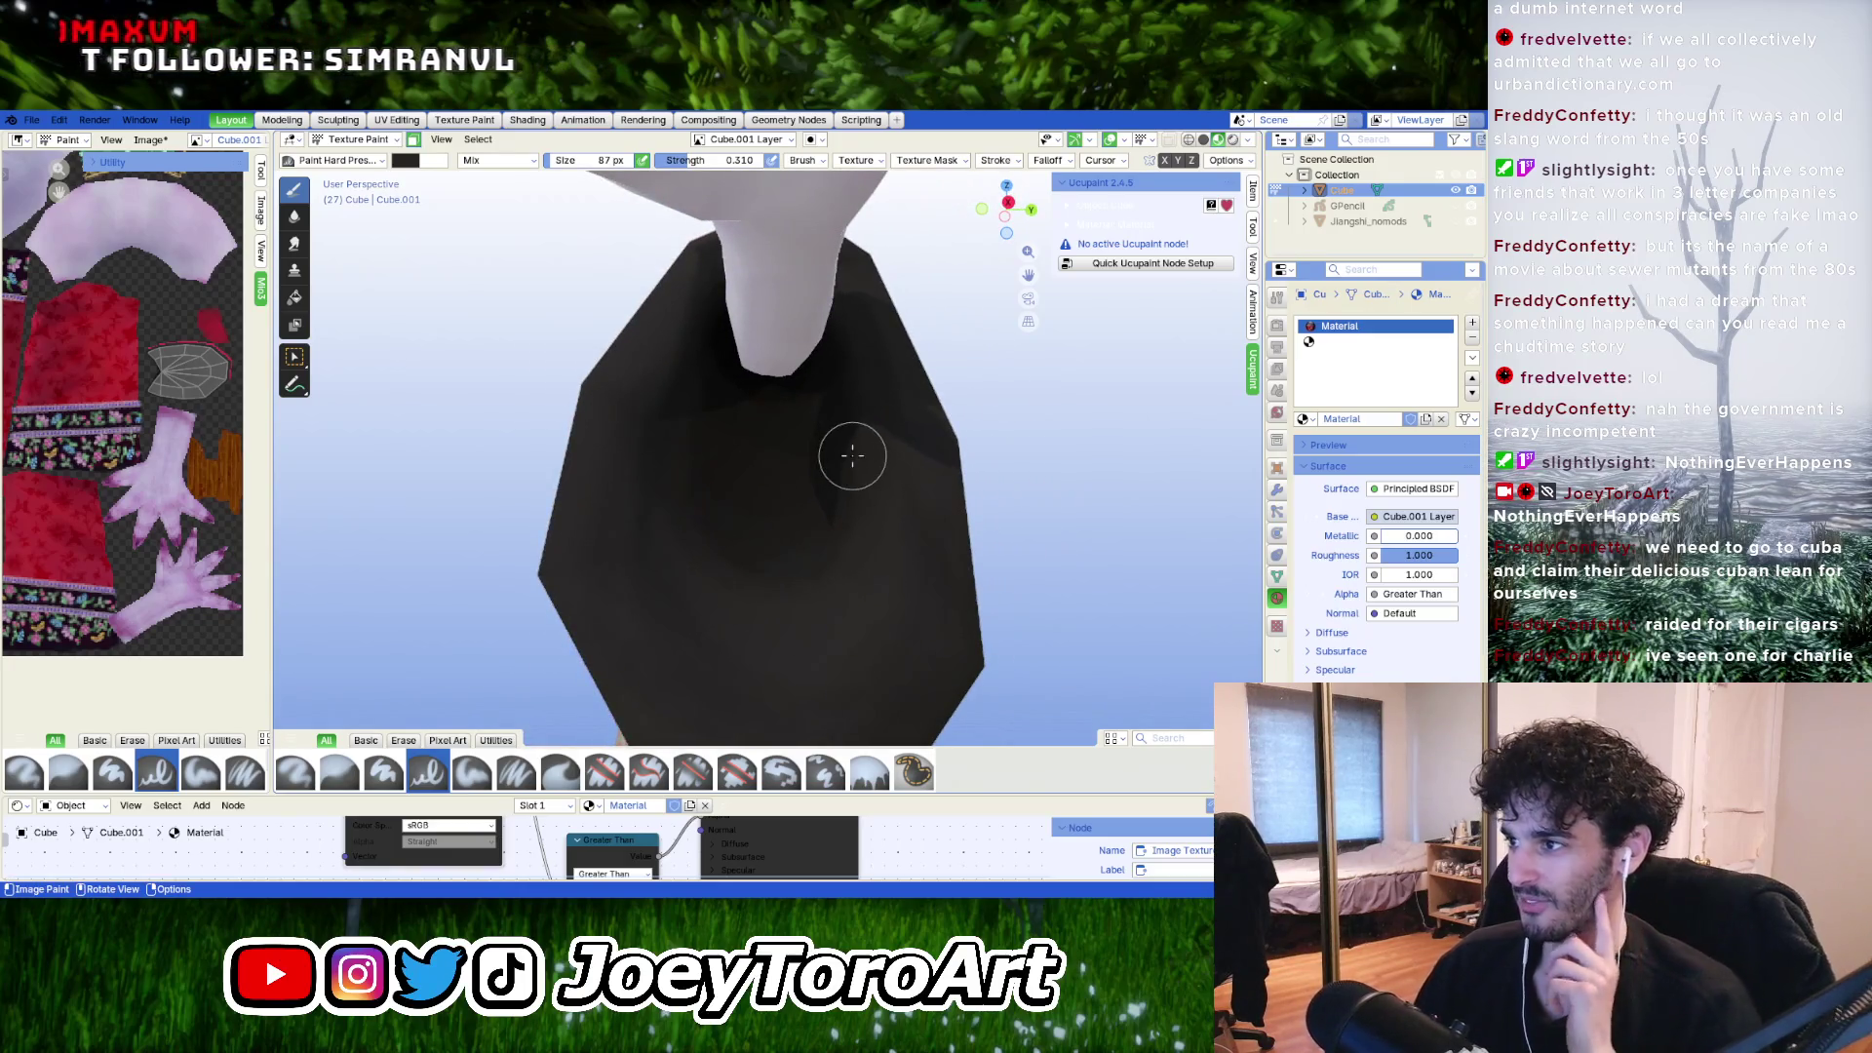
Lower the brush colour's Value slightly and orbit to a close-up of the dark sleeve.
{"action": "left_click", "coordinate": [409, 161]}
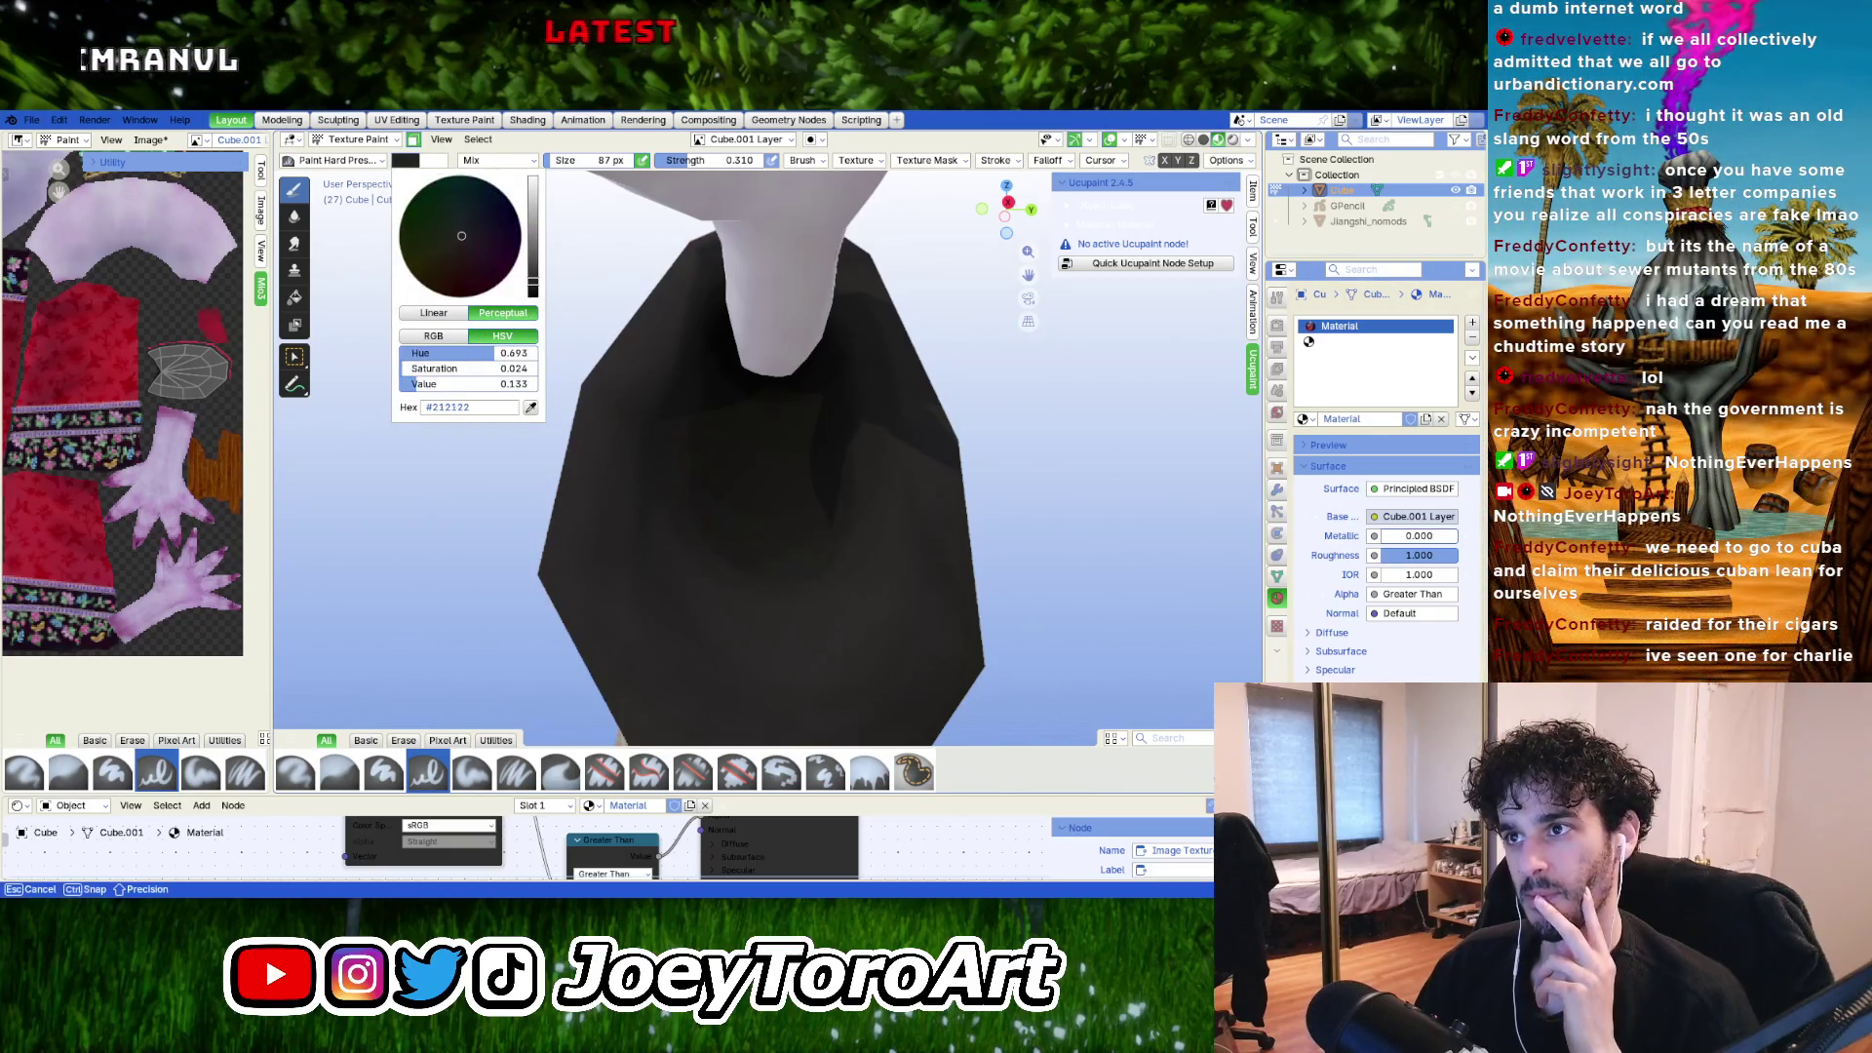
{"action": "left_click_drag", "start_coordinate": [468, 383], "coordinate": [463, 383]}
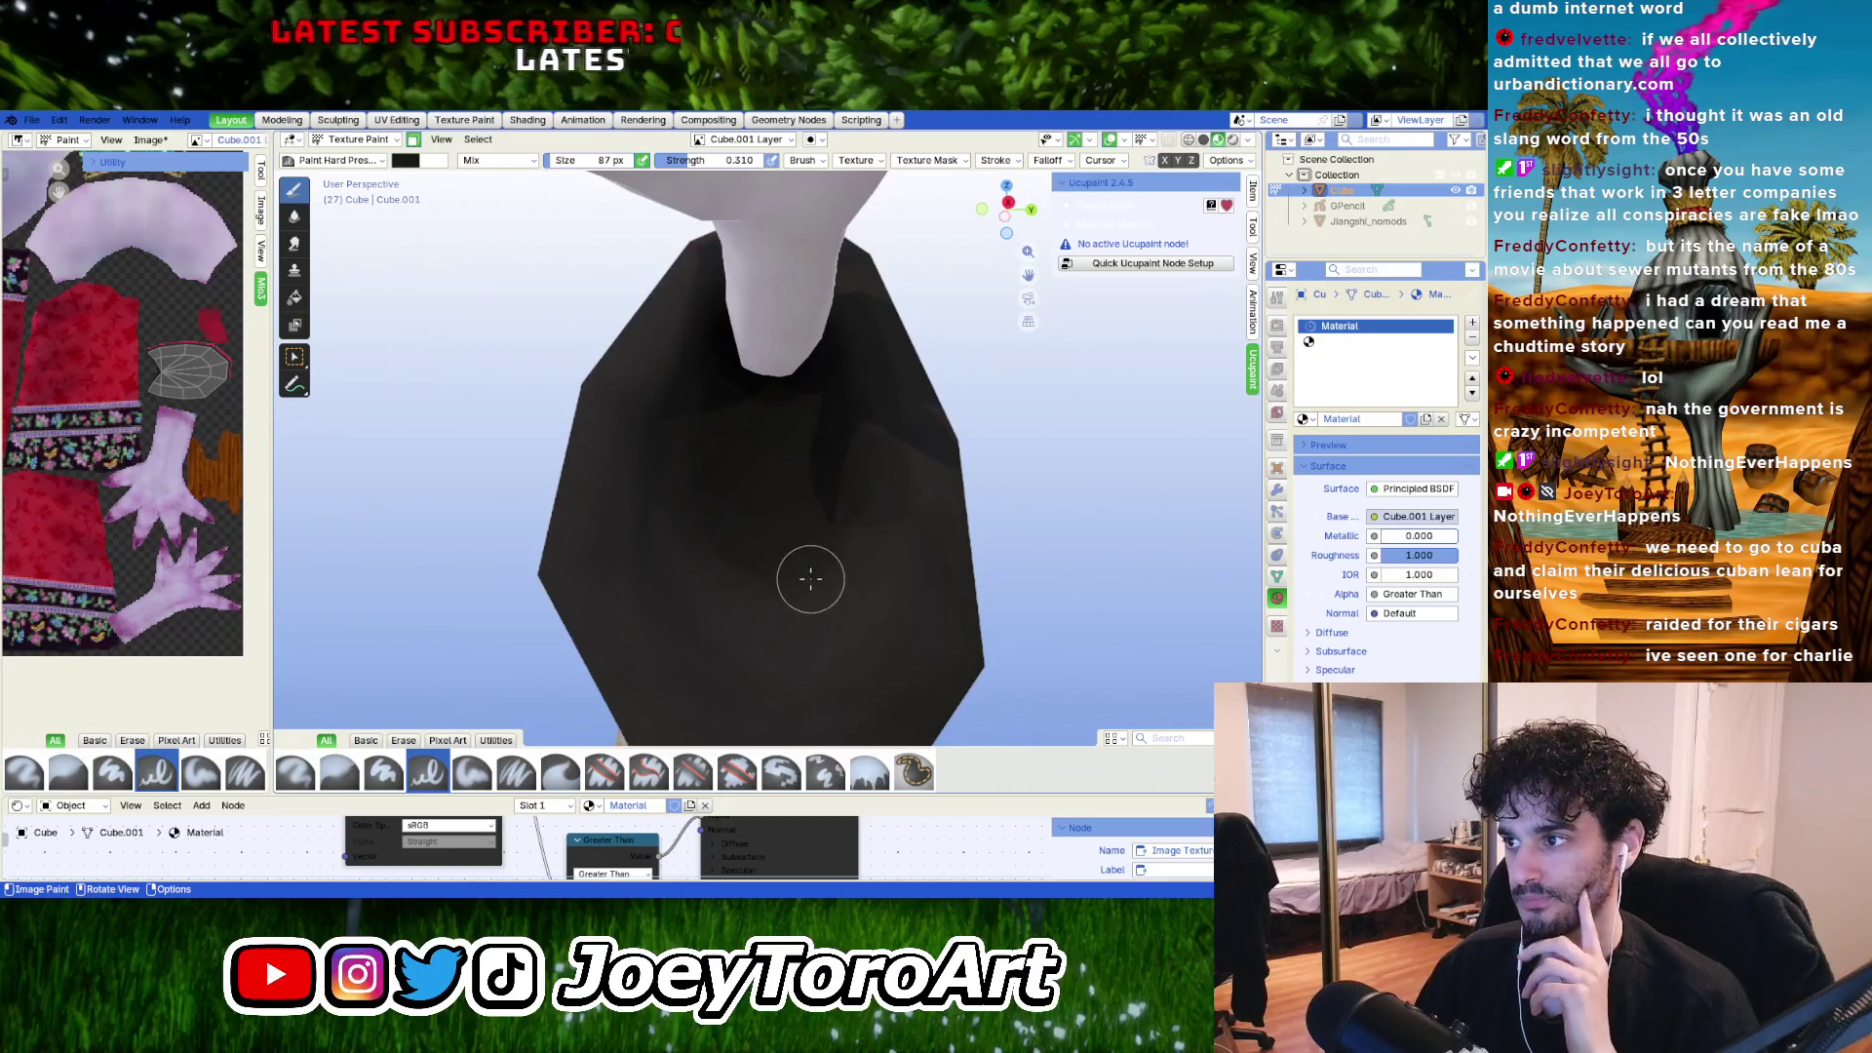
{"action": "key", "text": "shift"}
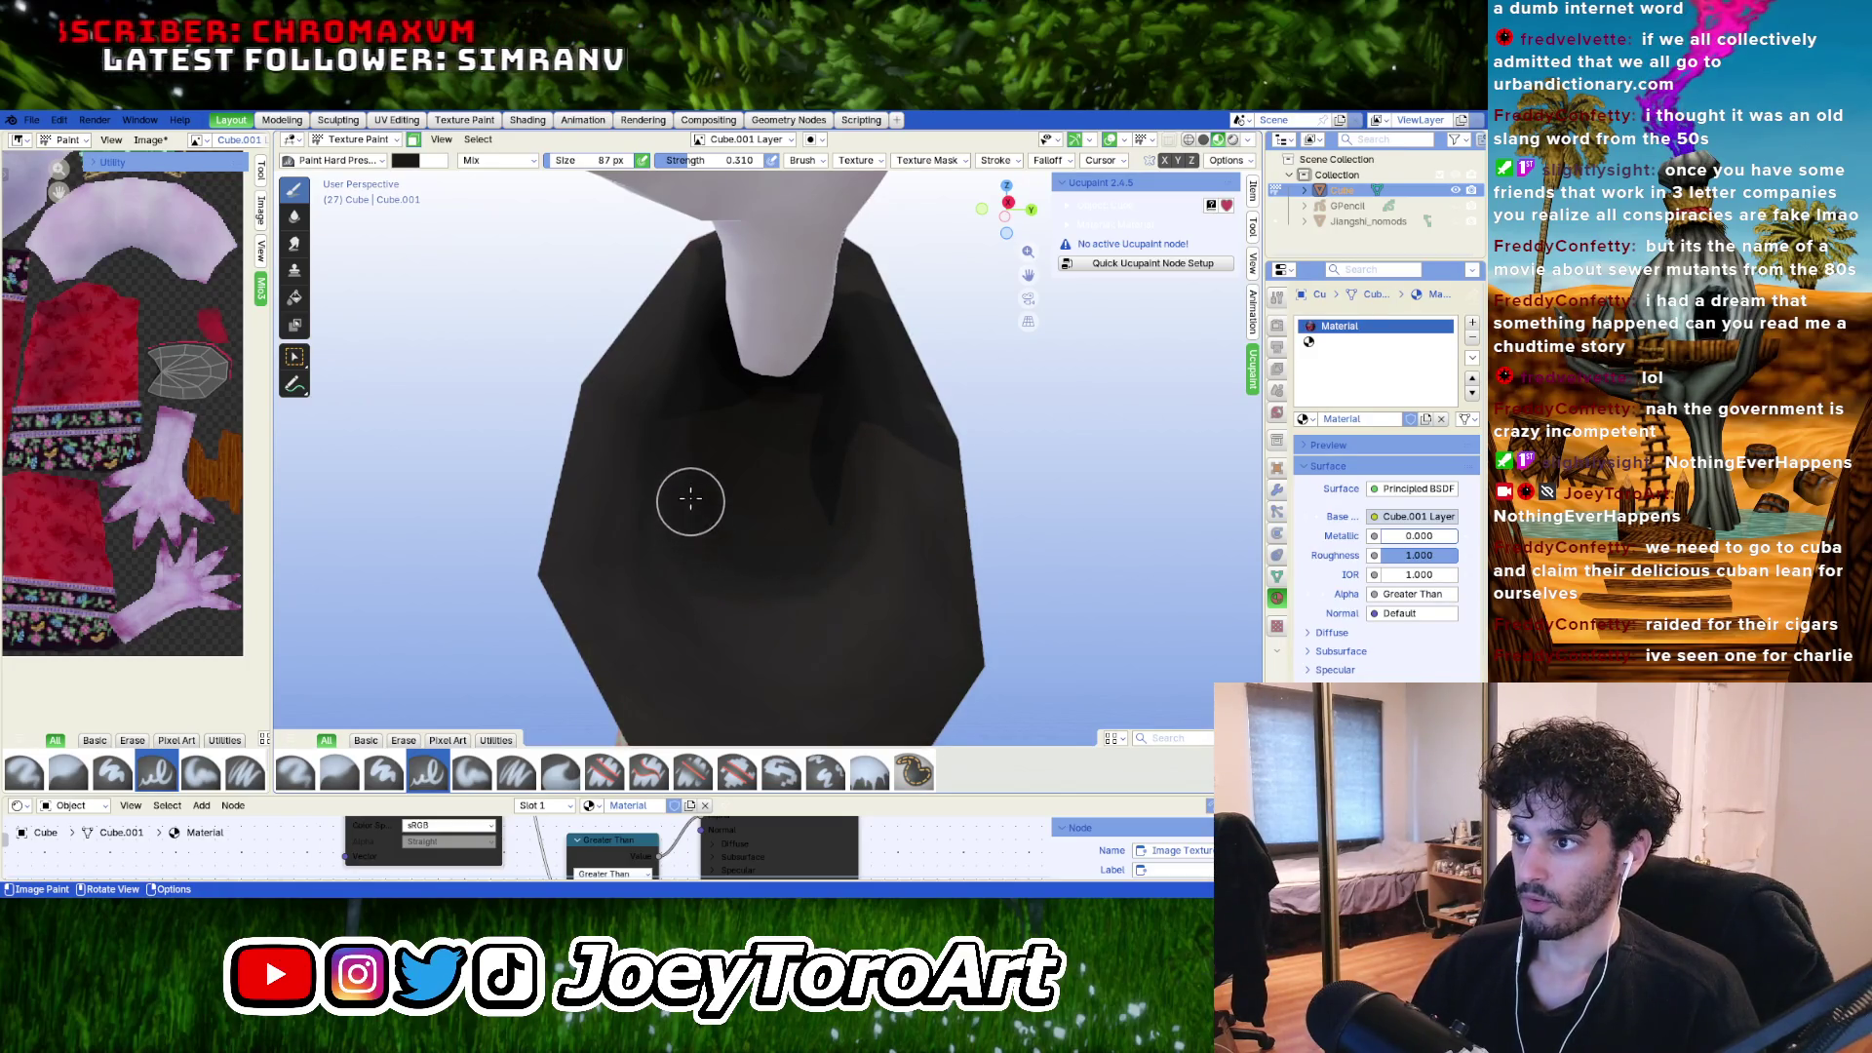
{"action": "mouse_move", "coordinate": [719, 364]}
{"action": "middle_mouse_down"}
{"action": "mouse_move", "coordinate": [760, 351]}
{"action": "mouse_move", "coordinate": [949, 401]}
{"action": "mouse_move", "coordinate": [759, 367]}
{"action": "mouse_move", "coordinate": [790, 566]}
{"action": "middle_mouse_up"}
{"action": "scroll", "coordinate": [790, 566], "scroll_direction": "up", "scroll_amount": 4}
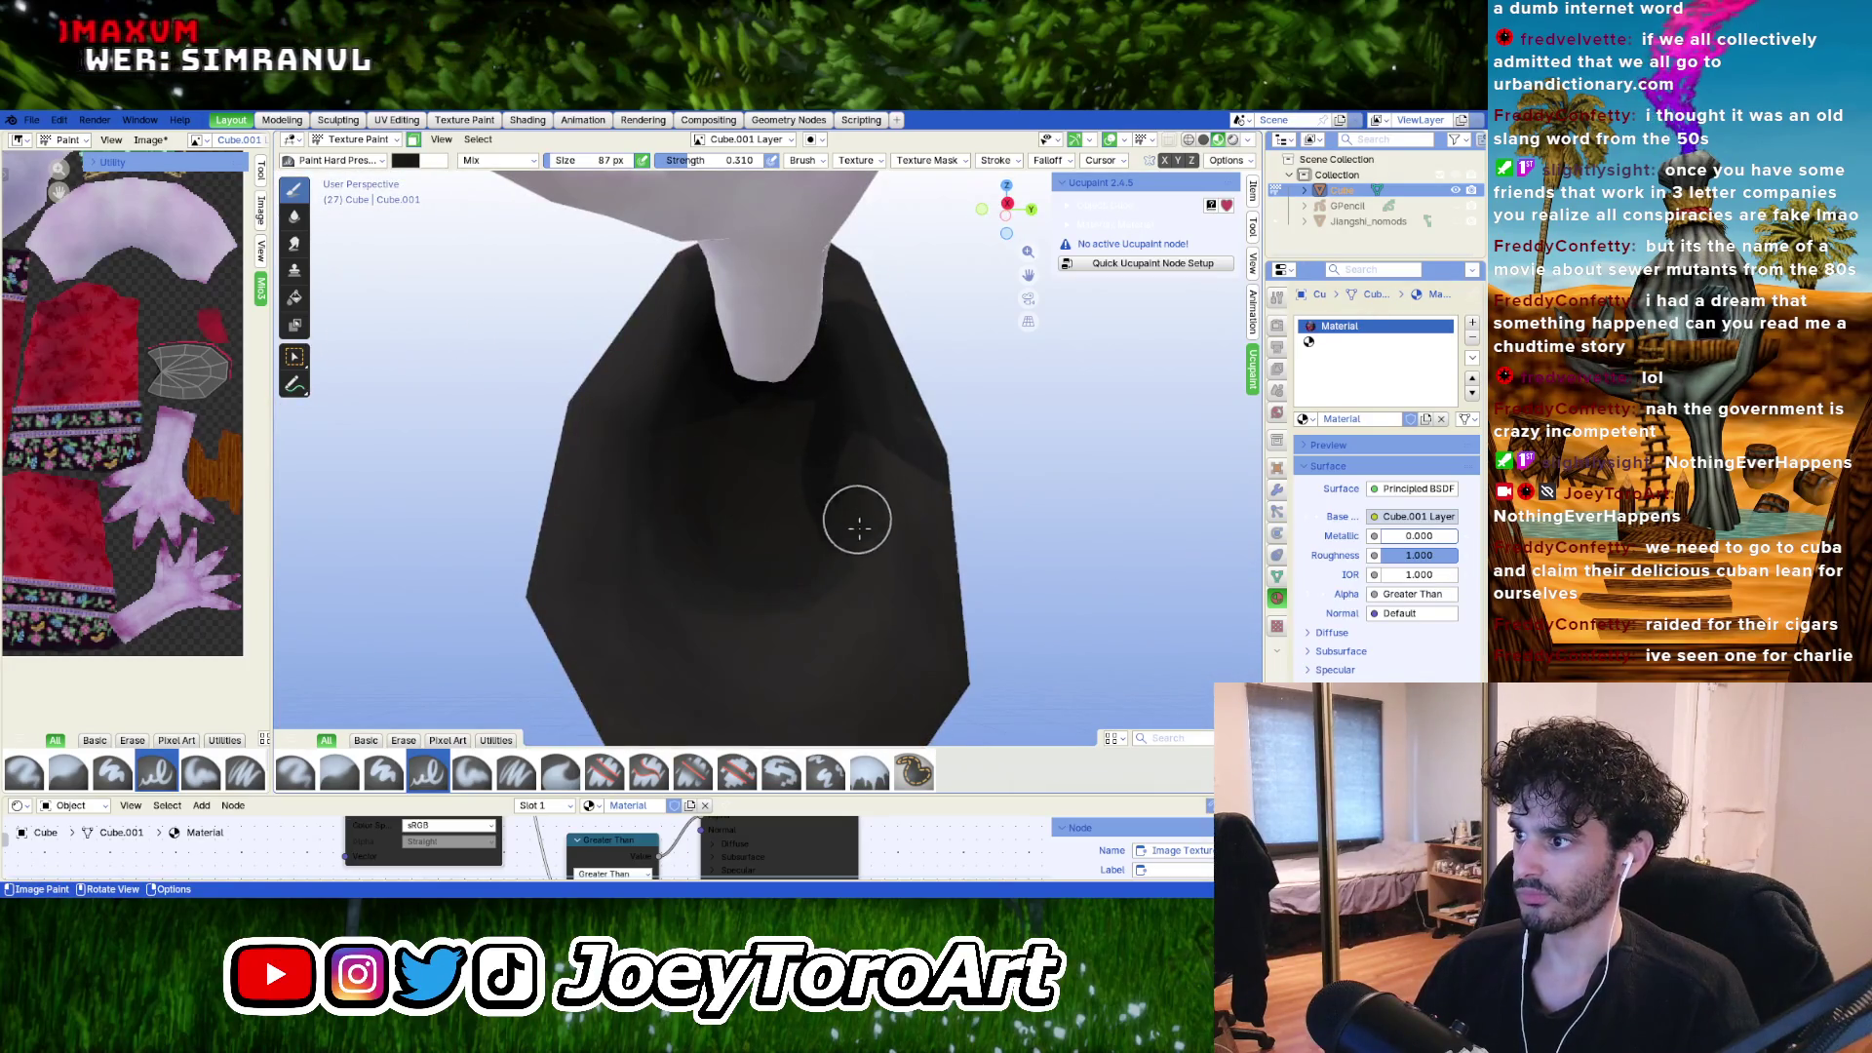
{"action": "scroll", "coordinate": [749, 381], "scroll_direction": "down", "scroll_amount": 5}
{"action": "middle_click_drag", "start_coordinate": [749, 380], "coordinate": [852, 397]}
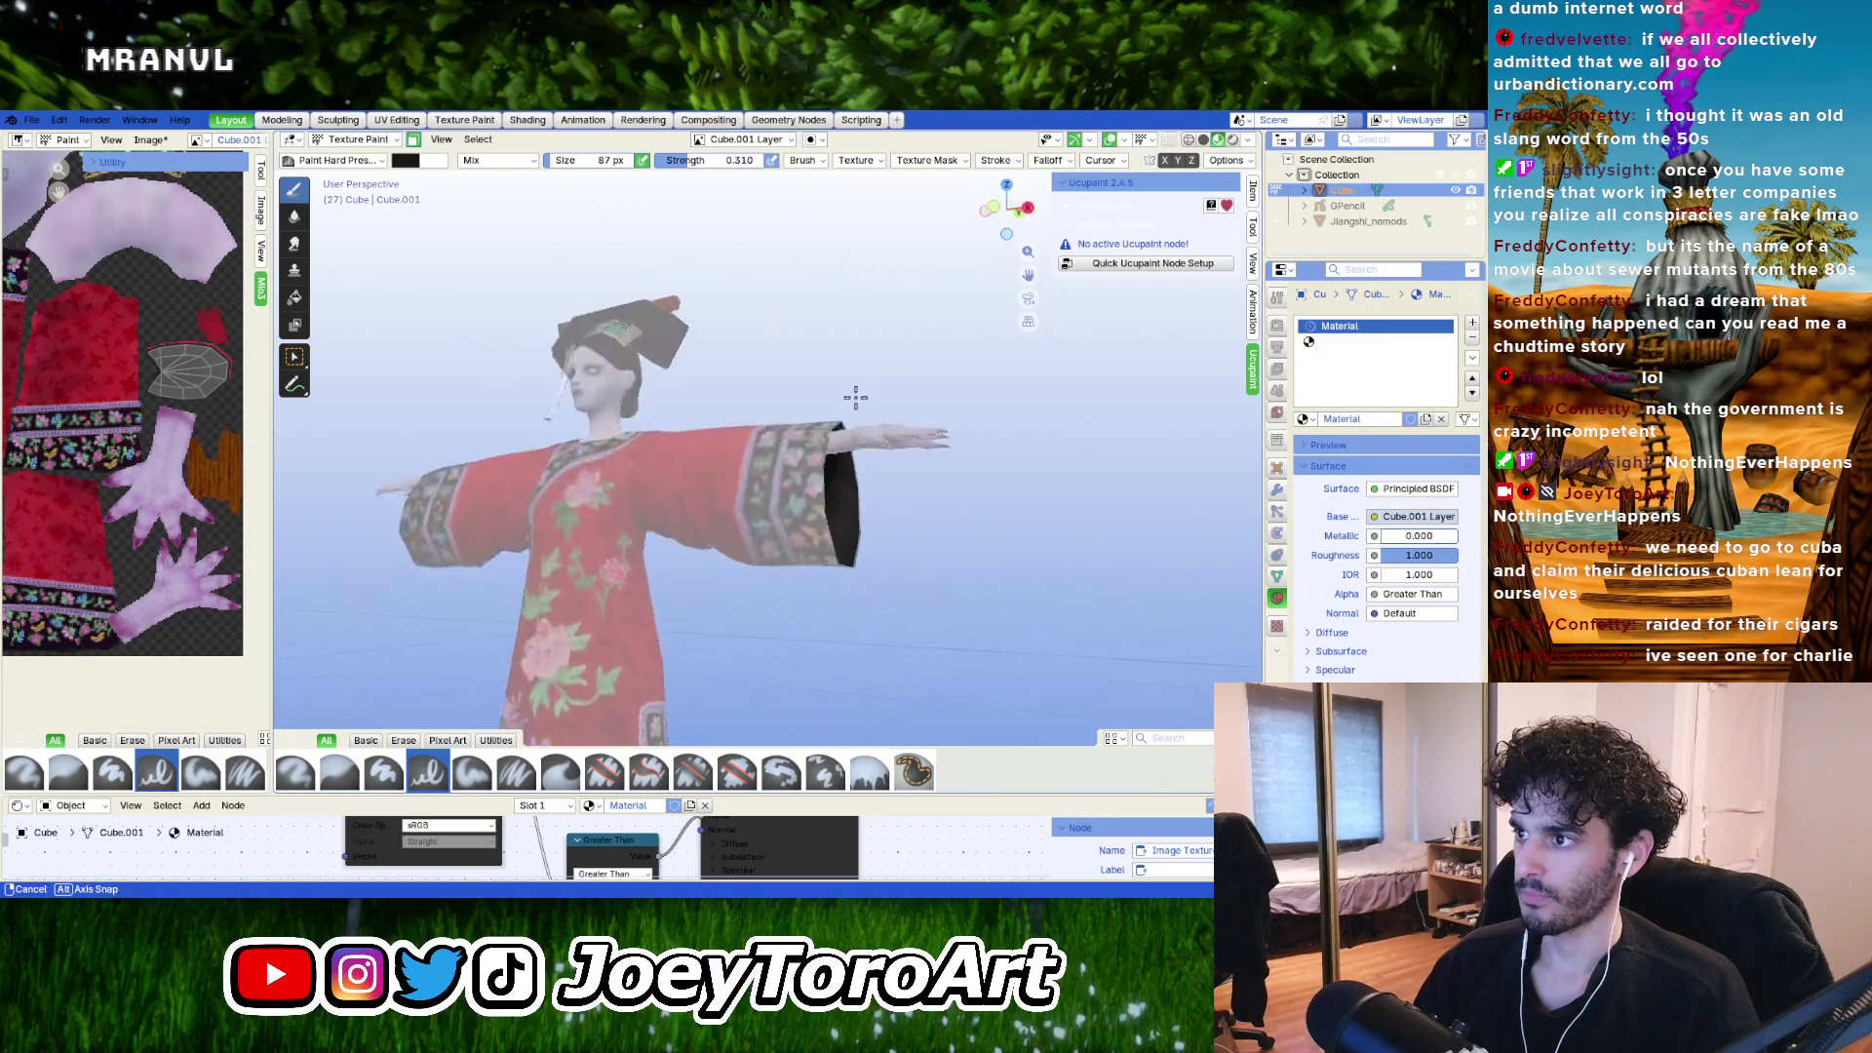
{"action": "scroll", "coordinate": [852, 397], "scroll_direction": "up", "scroll_amount": 4}
{"action": "mouse_move", "coordinate": [765, 510]}
{"action": "middle_mouse_down"}
{"action": "mouse_move", "coordinate": [791, 364]}
{"action": "mouse_move", "coordinate": [781, 413]}
{"action": "middle_mouse_up"}
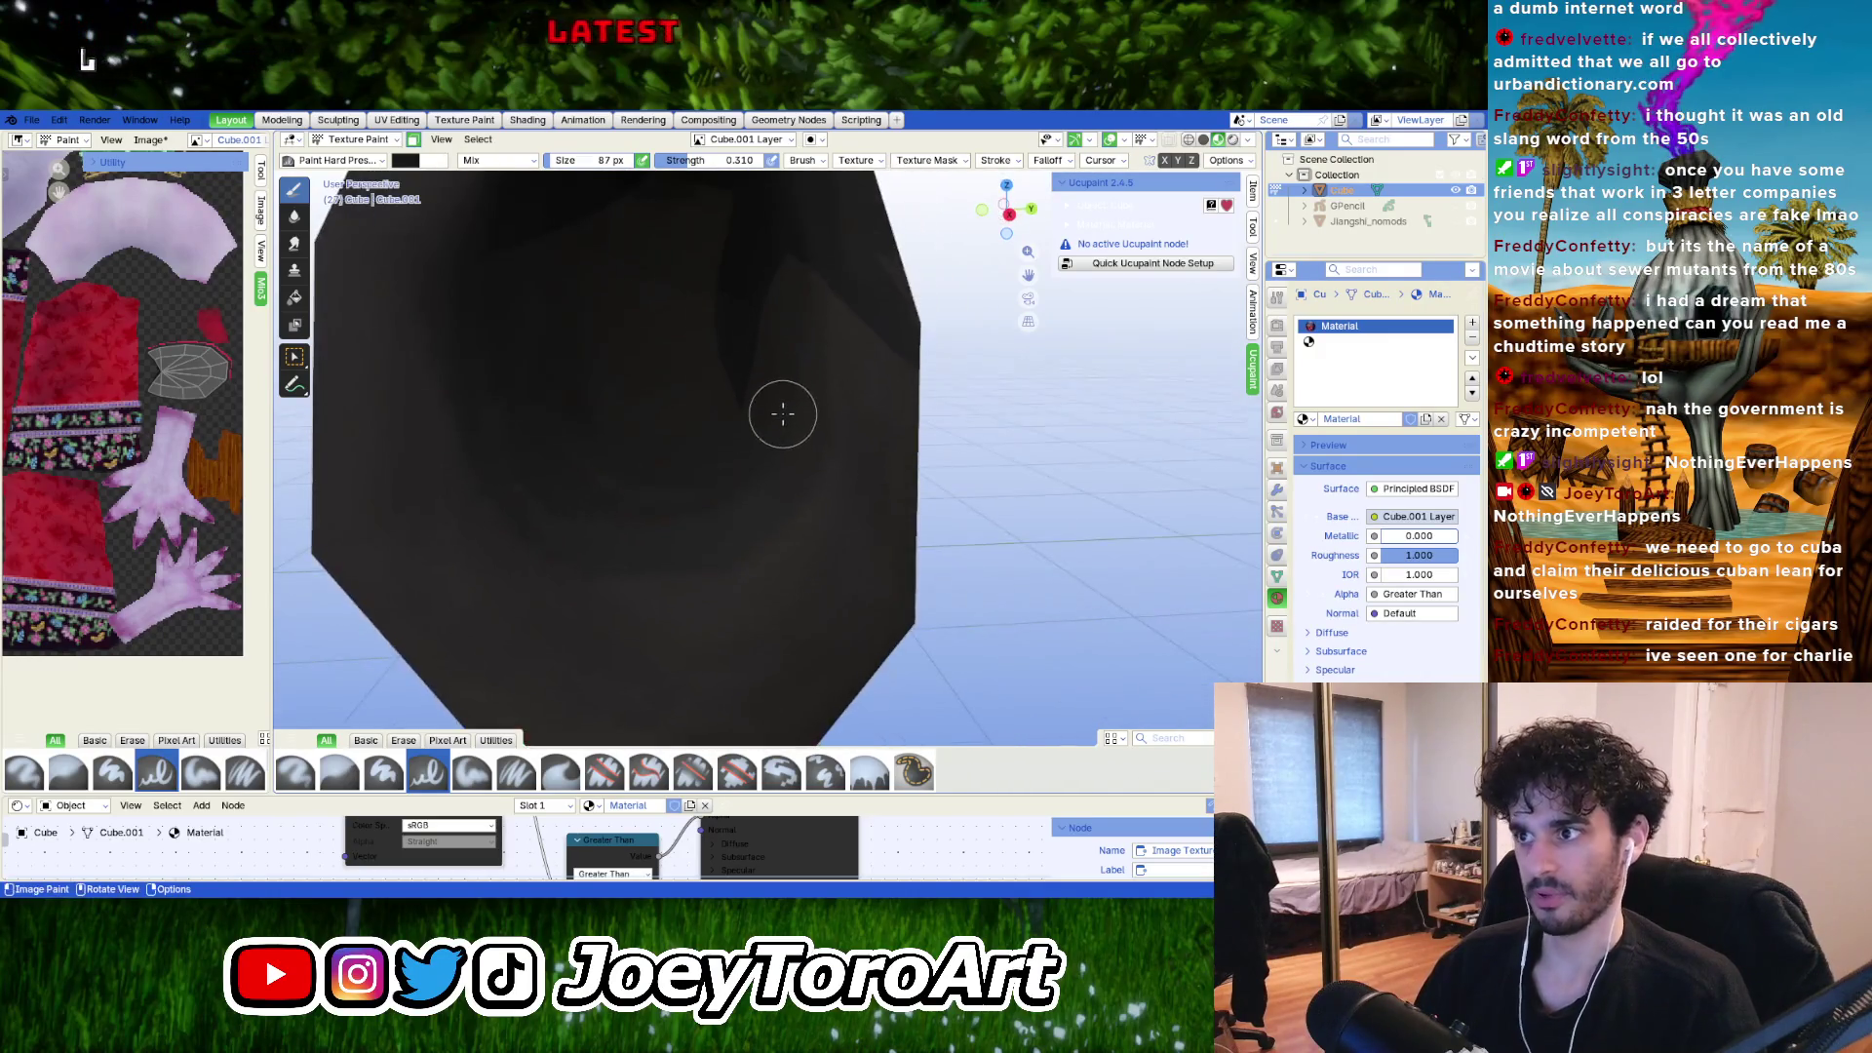
{"action": "scroll", "coordinate": [220, 424], "scroll_direction": "up", "scroll_amount": 4}
{"action": "scroll", "coordinate": [221, 424], "scroll_direction": "down", "scroll_amount": 4}
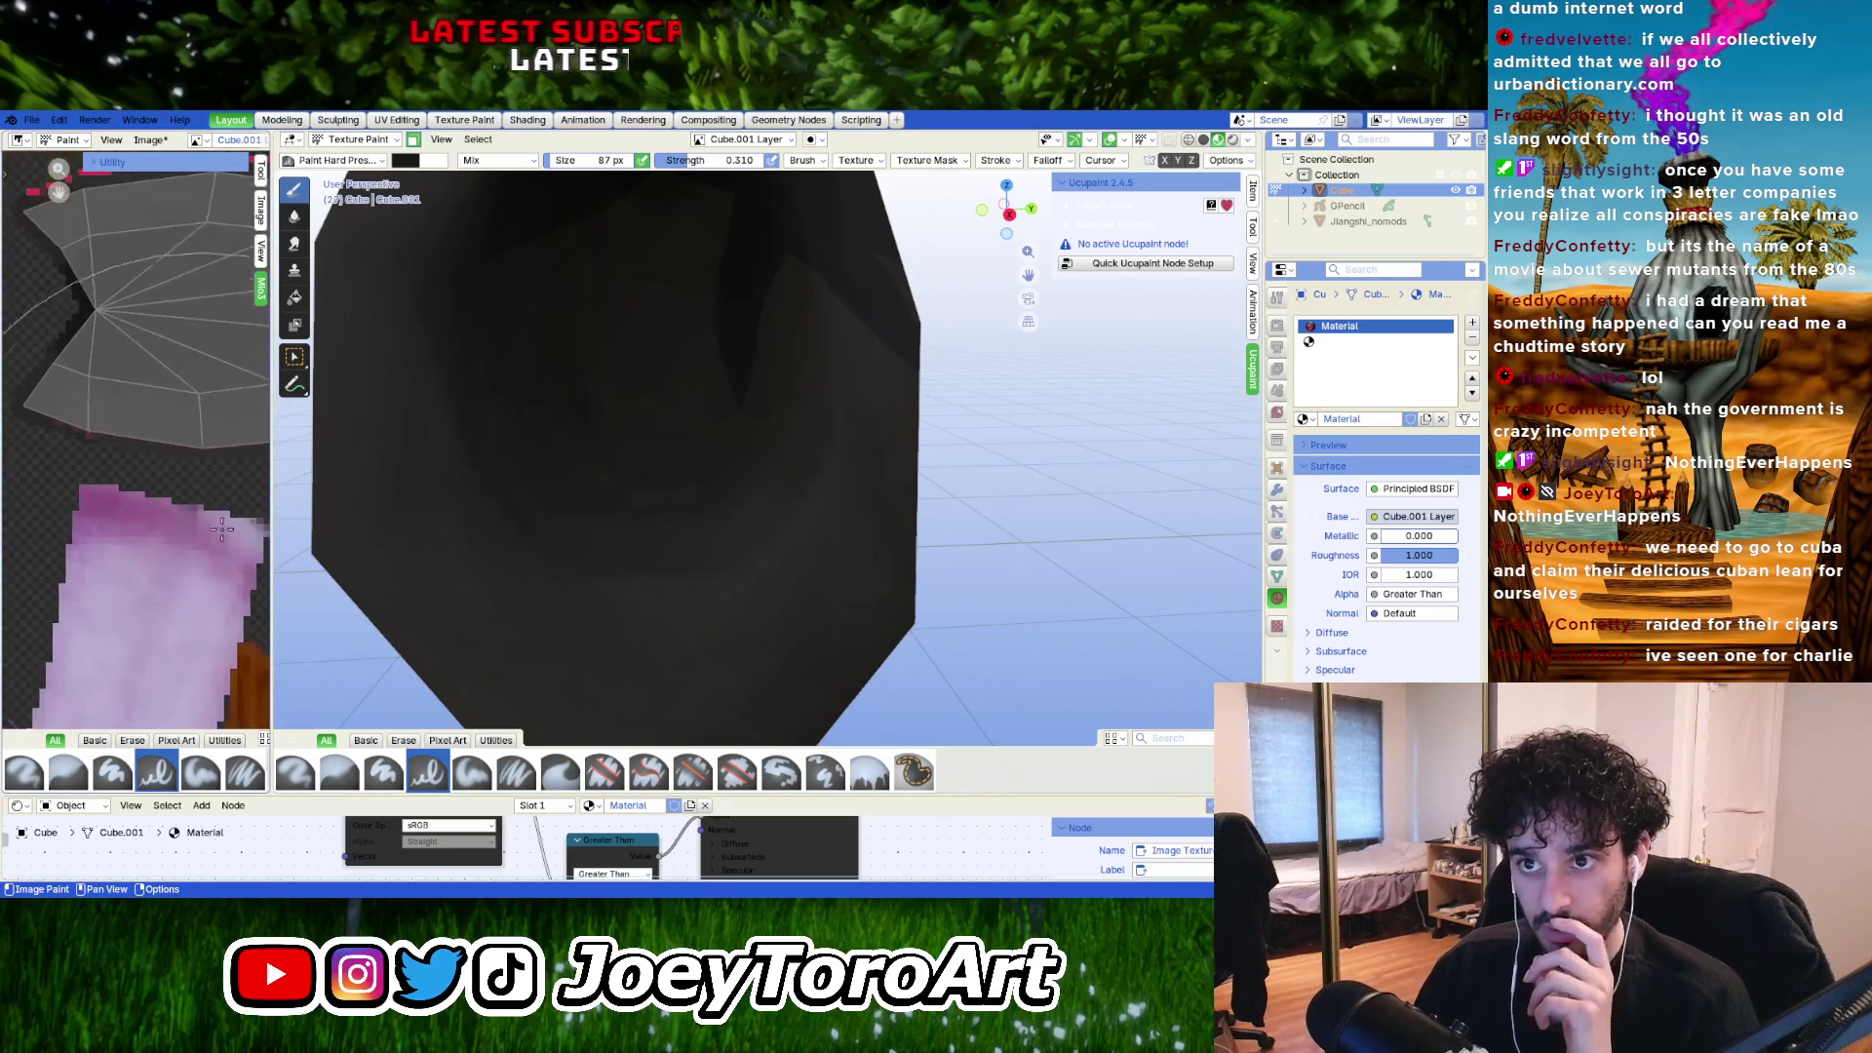
Show the sleeve's UV outline via Edit Mode, return to Texture Paint, and widen the 3D viewport.
{"action": "left_click_drag", "start_coordinate": [270, 479], "coordinate": [651, 479]}
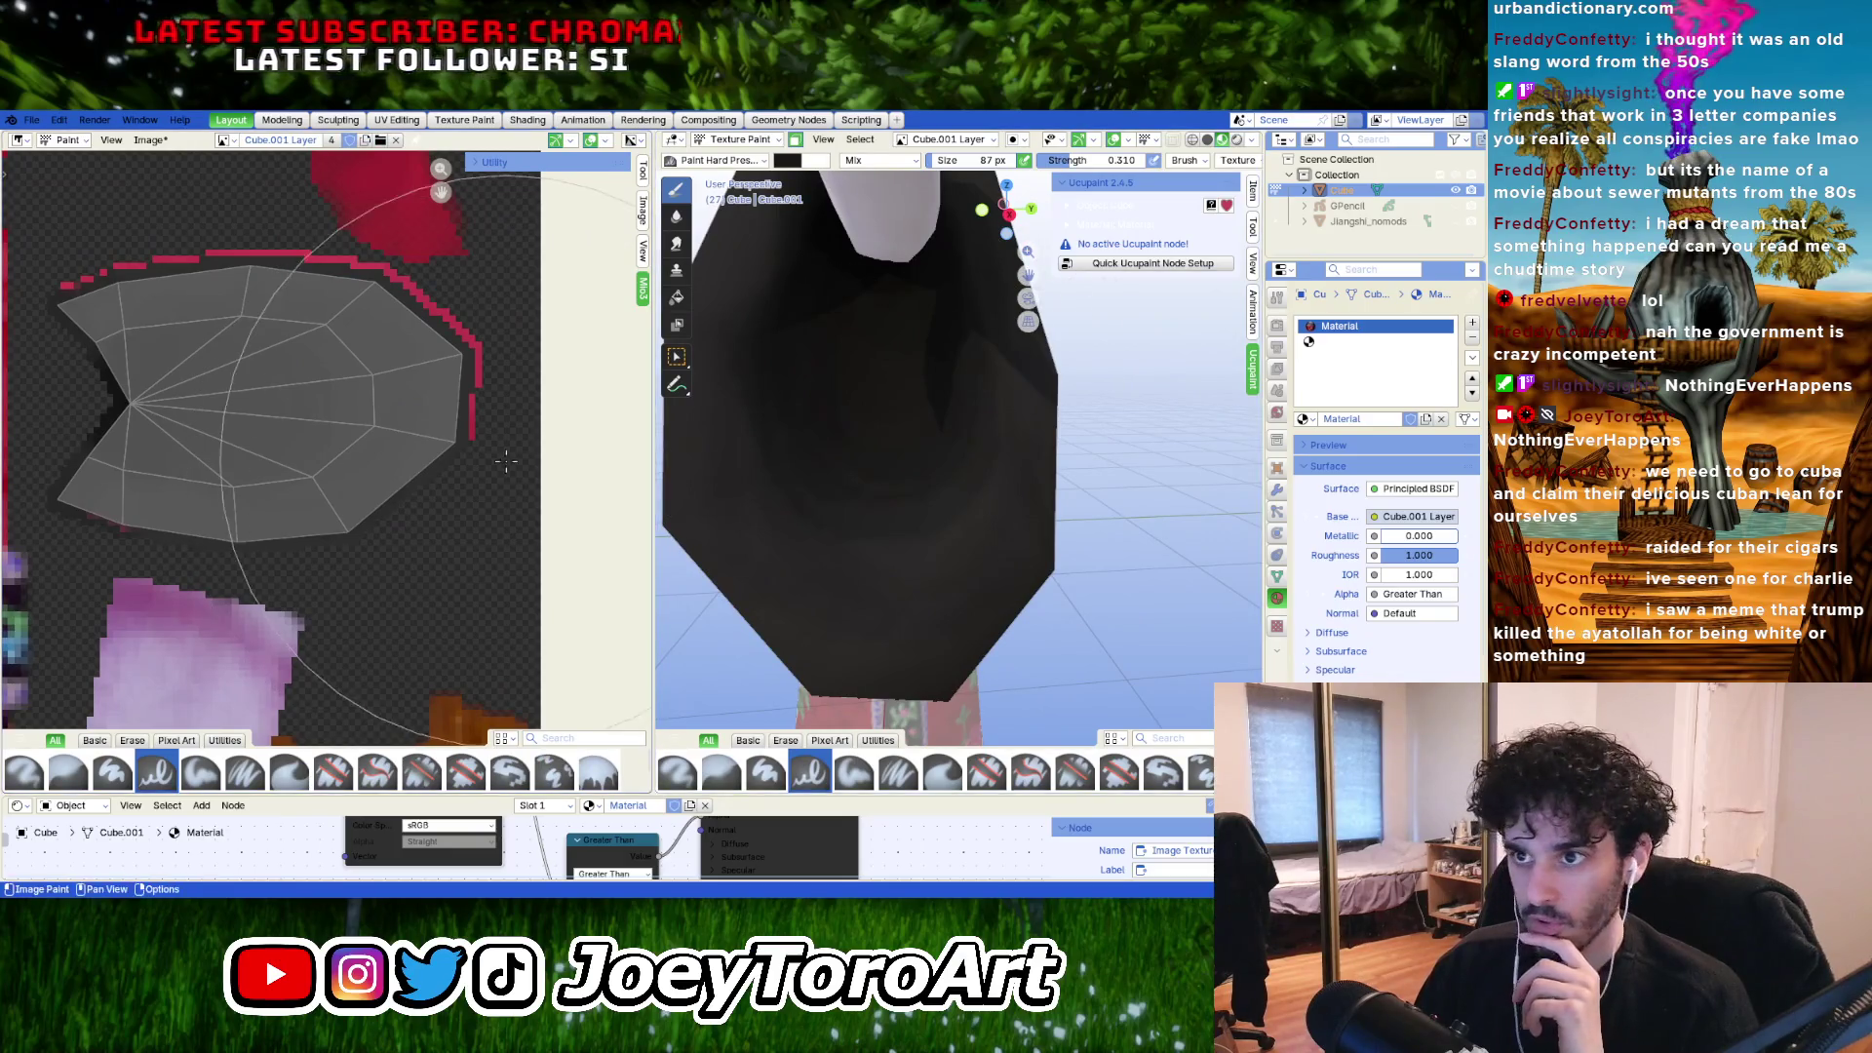
{"action": "key", "text": "Tab"}
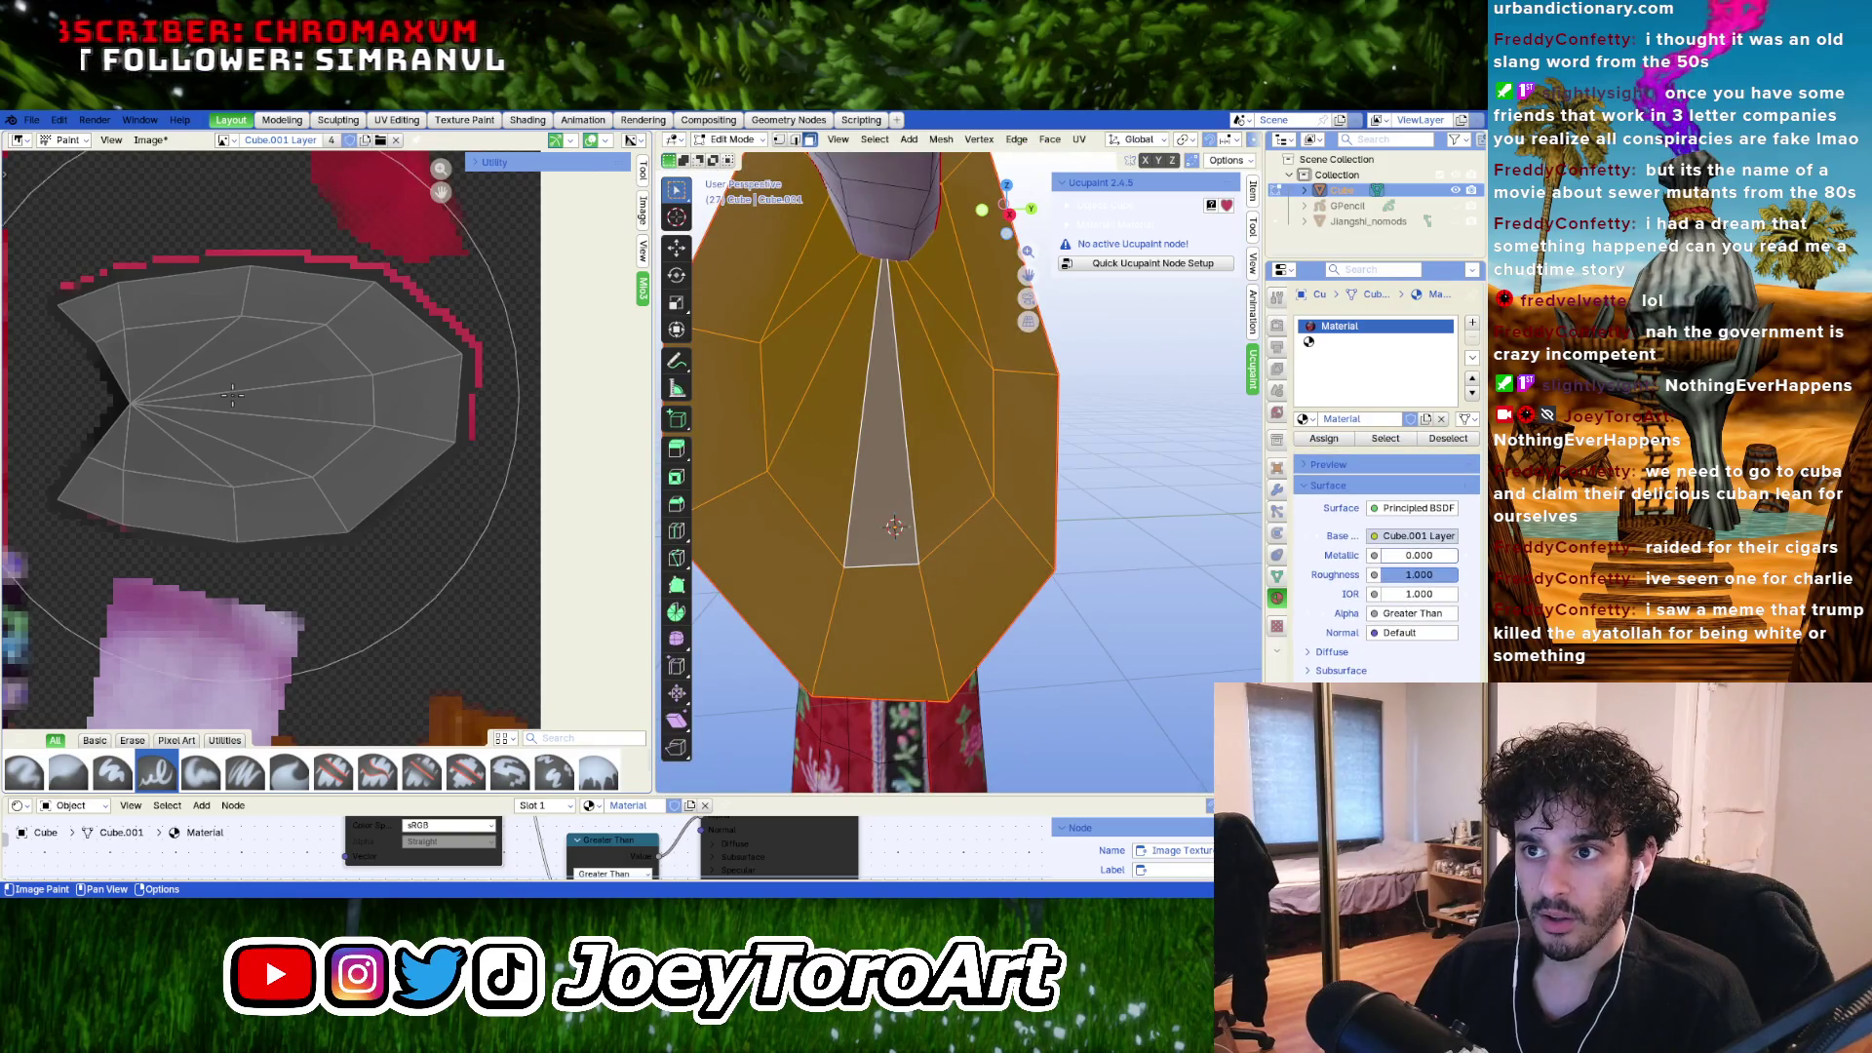
{"action": "scroll", "coordinate": [478, 429], "scroll_direction": "up", "scroll_amount": 1}
{"action": "key", "text": "Tab"}
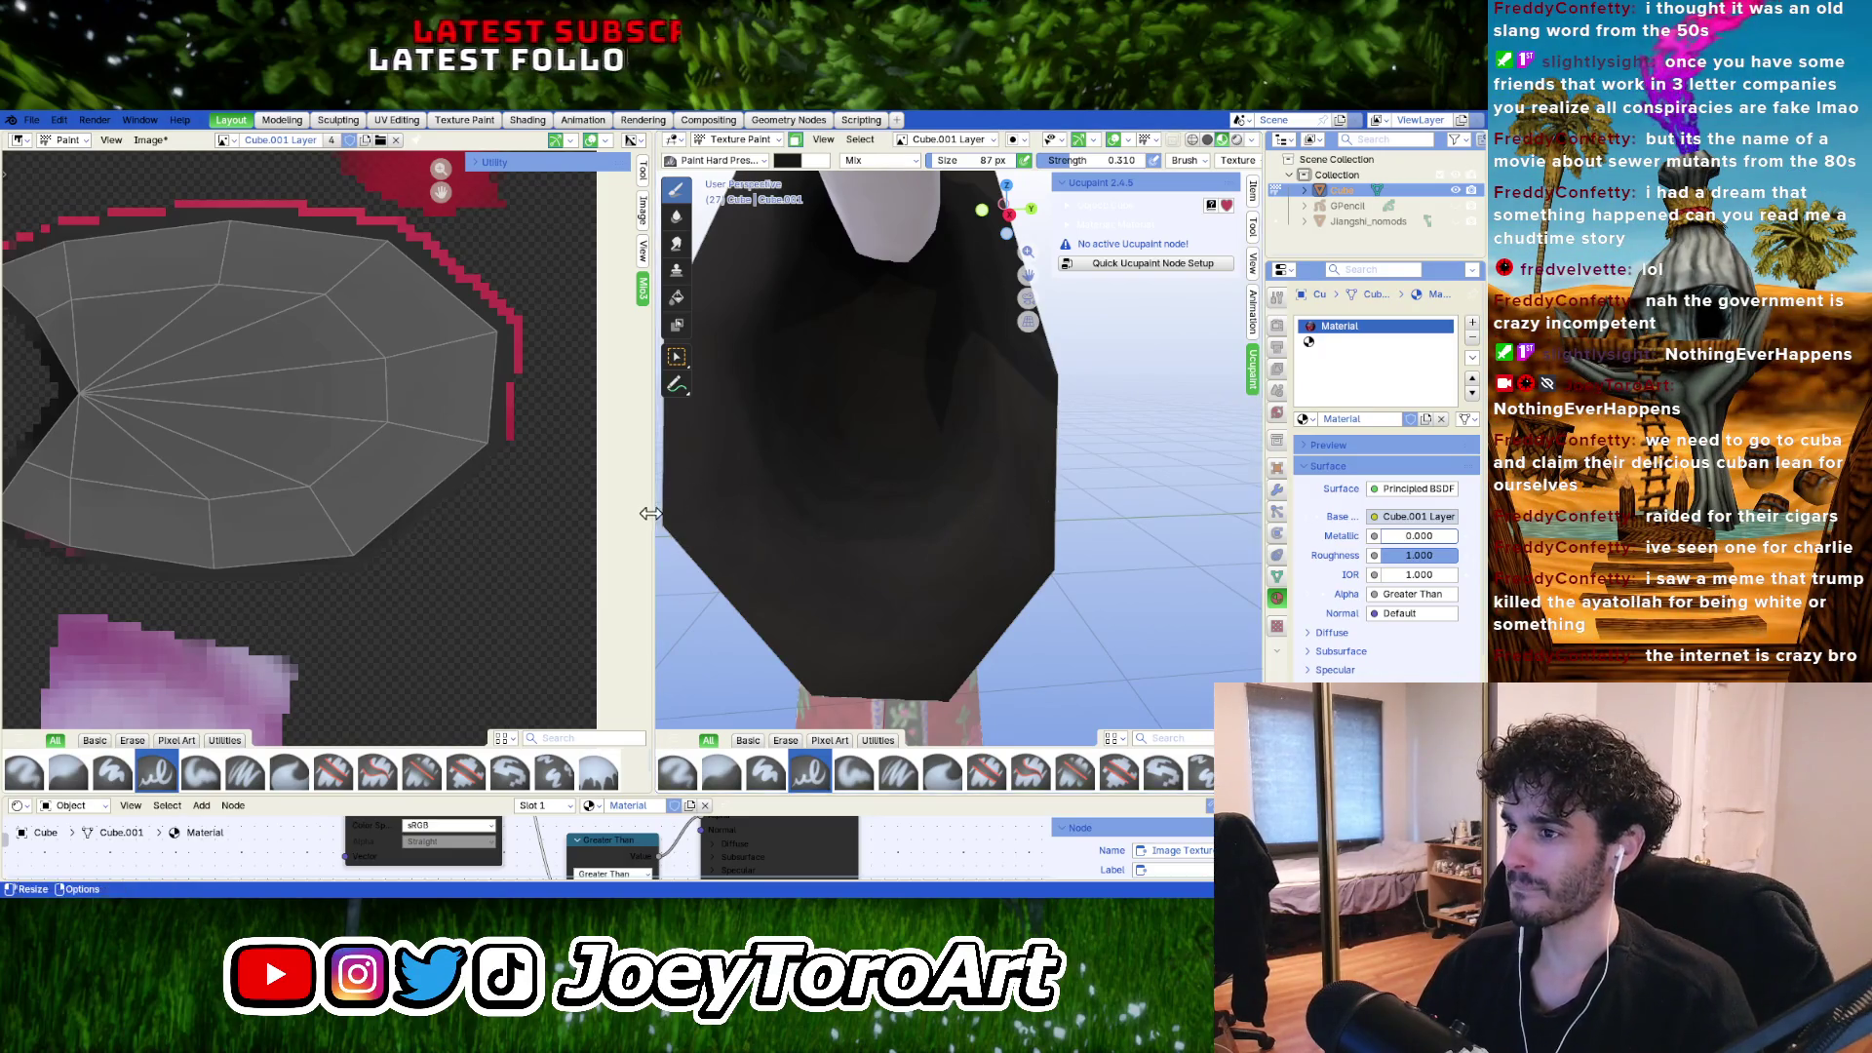
{"action": "left_click_drag", "start_coordinate": [653, 513], "coordinate": [209, 513]}
{"action": "scroll", "coordinate": [677, 508], "scroll_direction": "down", "scroll_amount": 3}
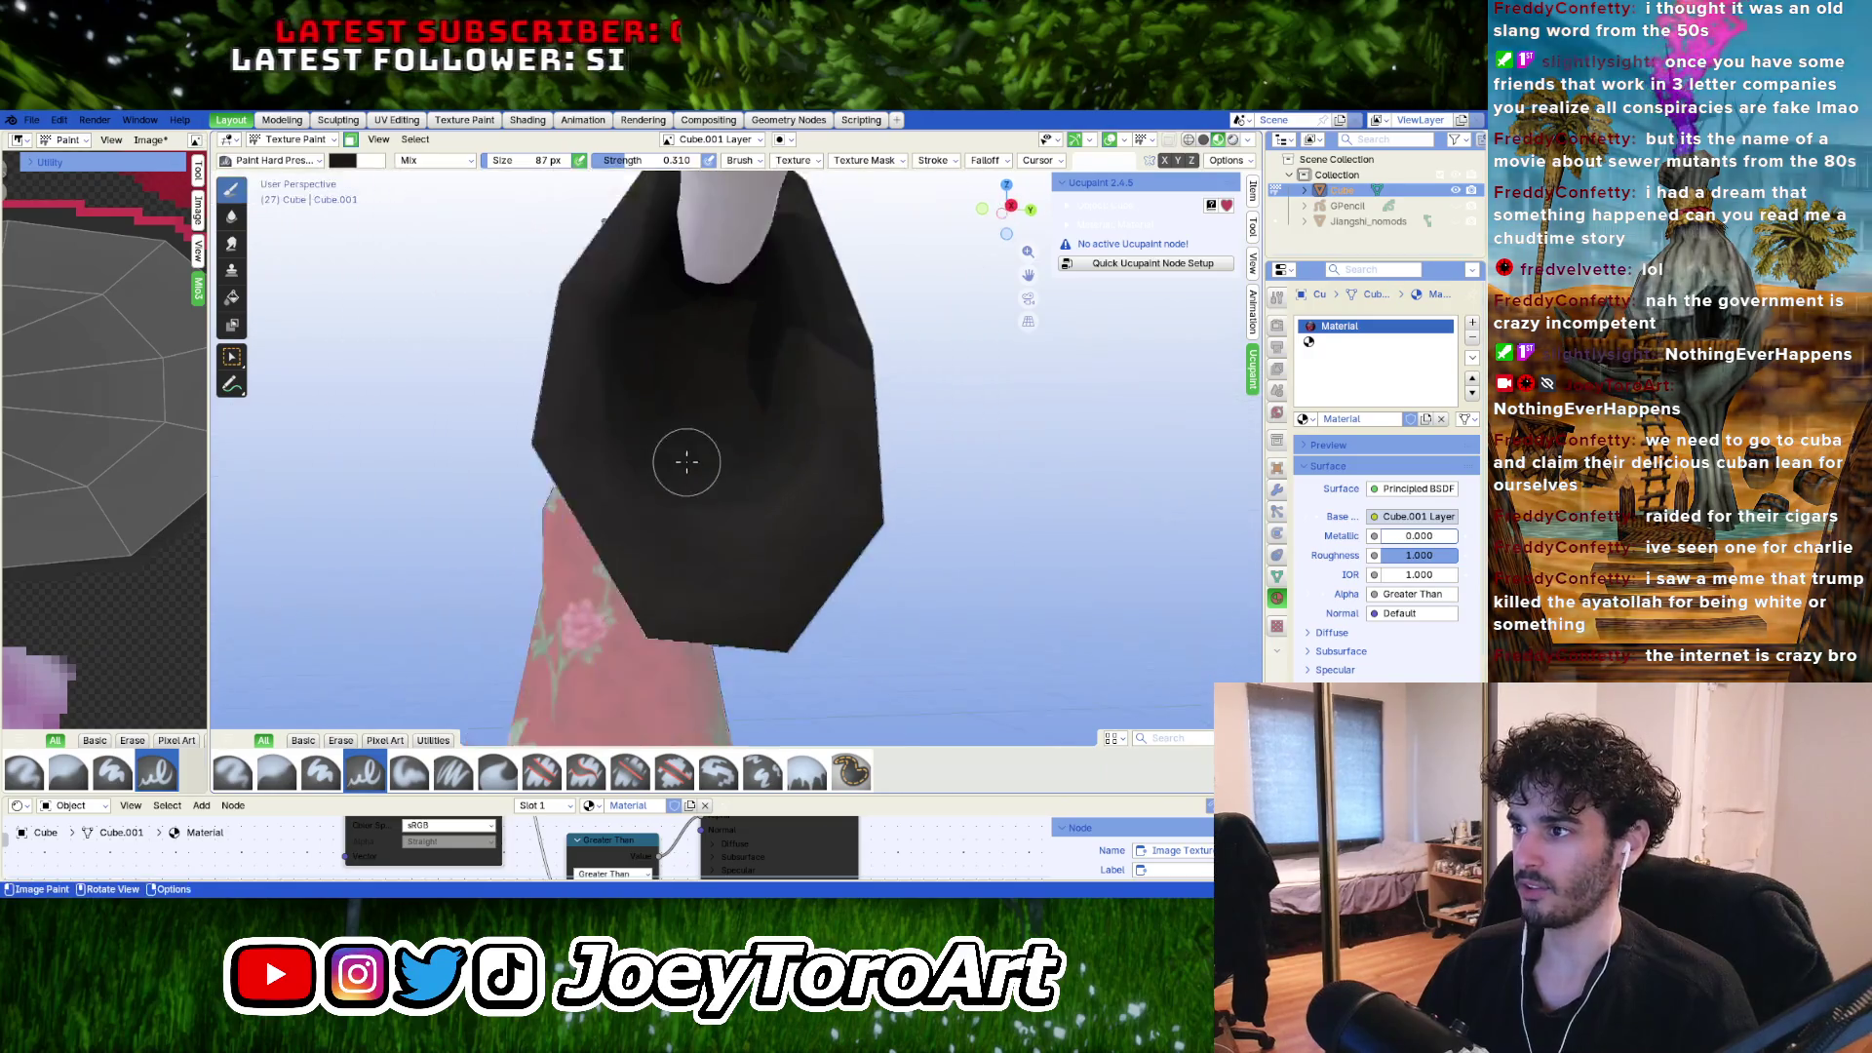
Orbit around the sleeve and head, then bring up the near-black #0B0B0B brush colour.
{"action": "mouse_move", "coordinate": [685, 452]}
{"action": "middle_mouse_down"}
{"action": "mouse_move", "coordinate": [711, 460]}
{"action": "mouse_move", "coordinate": [711, 389]}
{"action": "middle_mouse_up"}
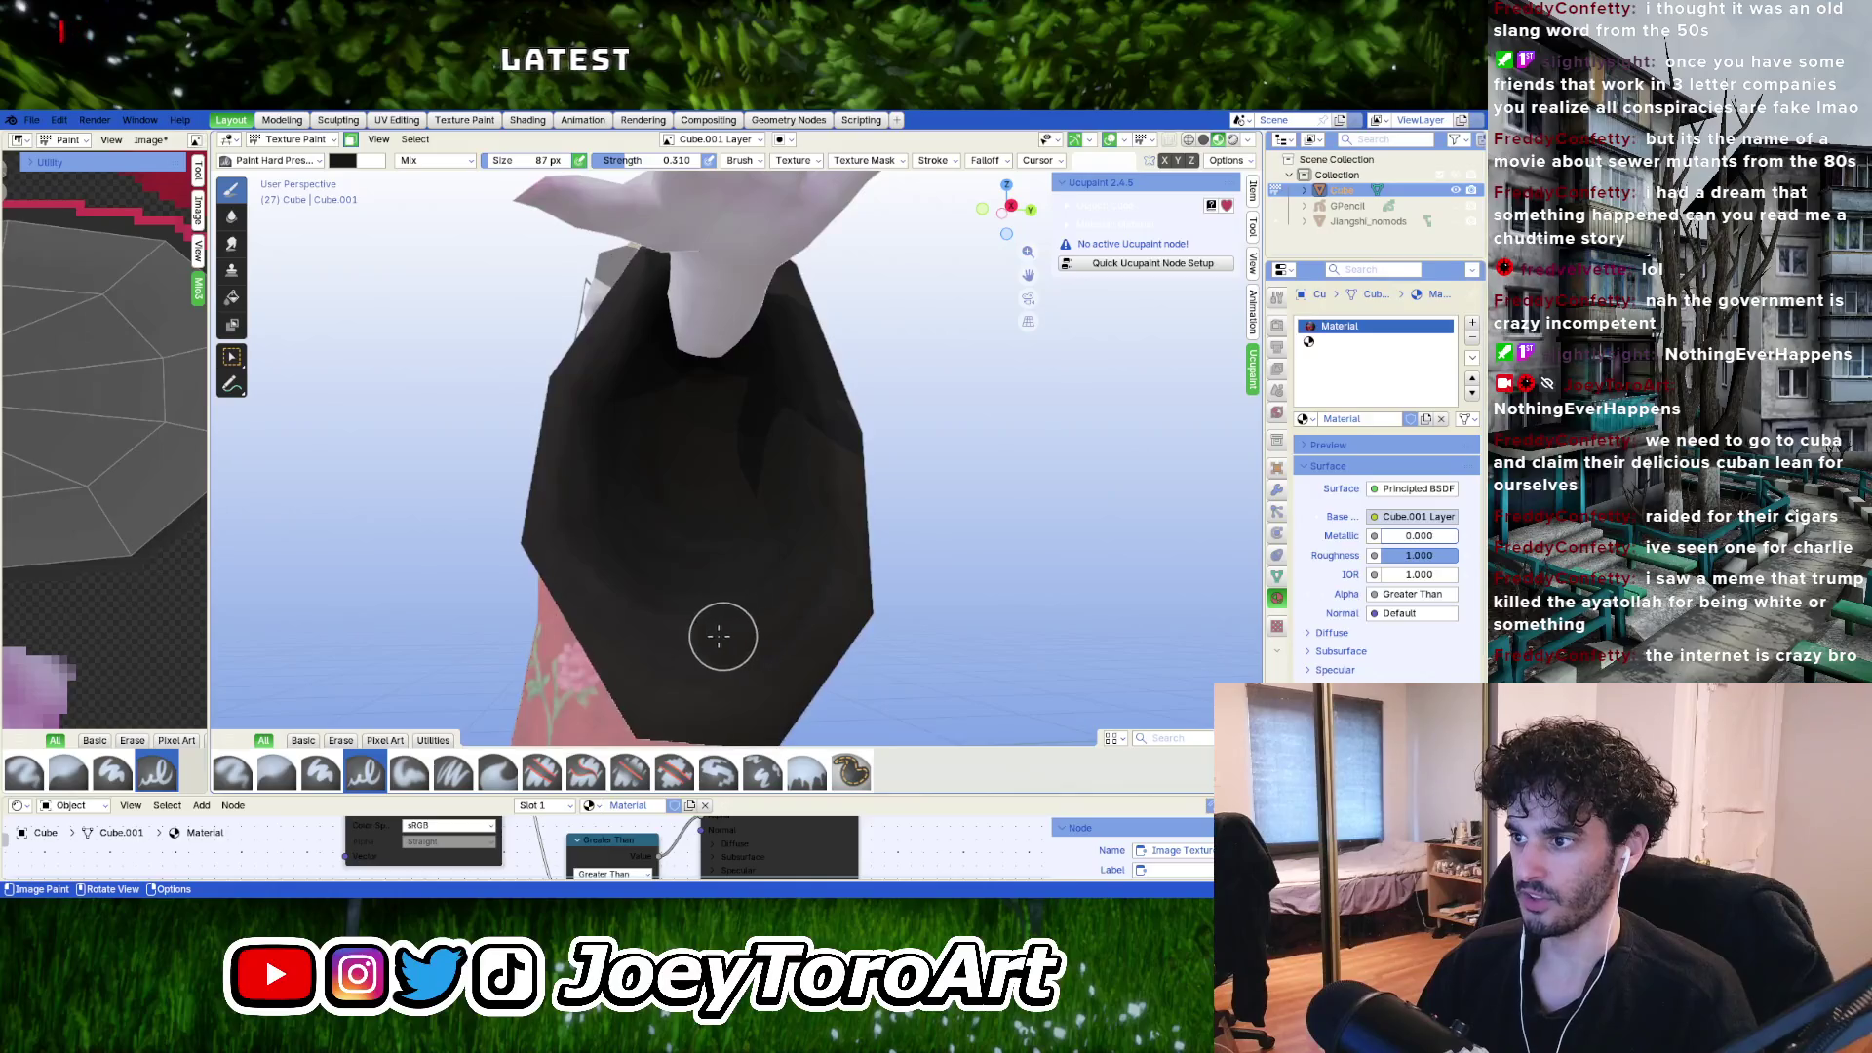
{"action": "middle_click_drag", "start_coordinate": [597, 485], "coordinate": [781, 489]}
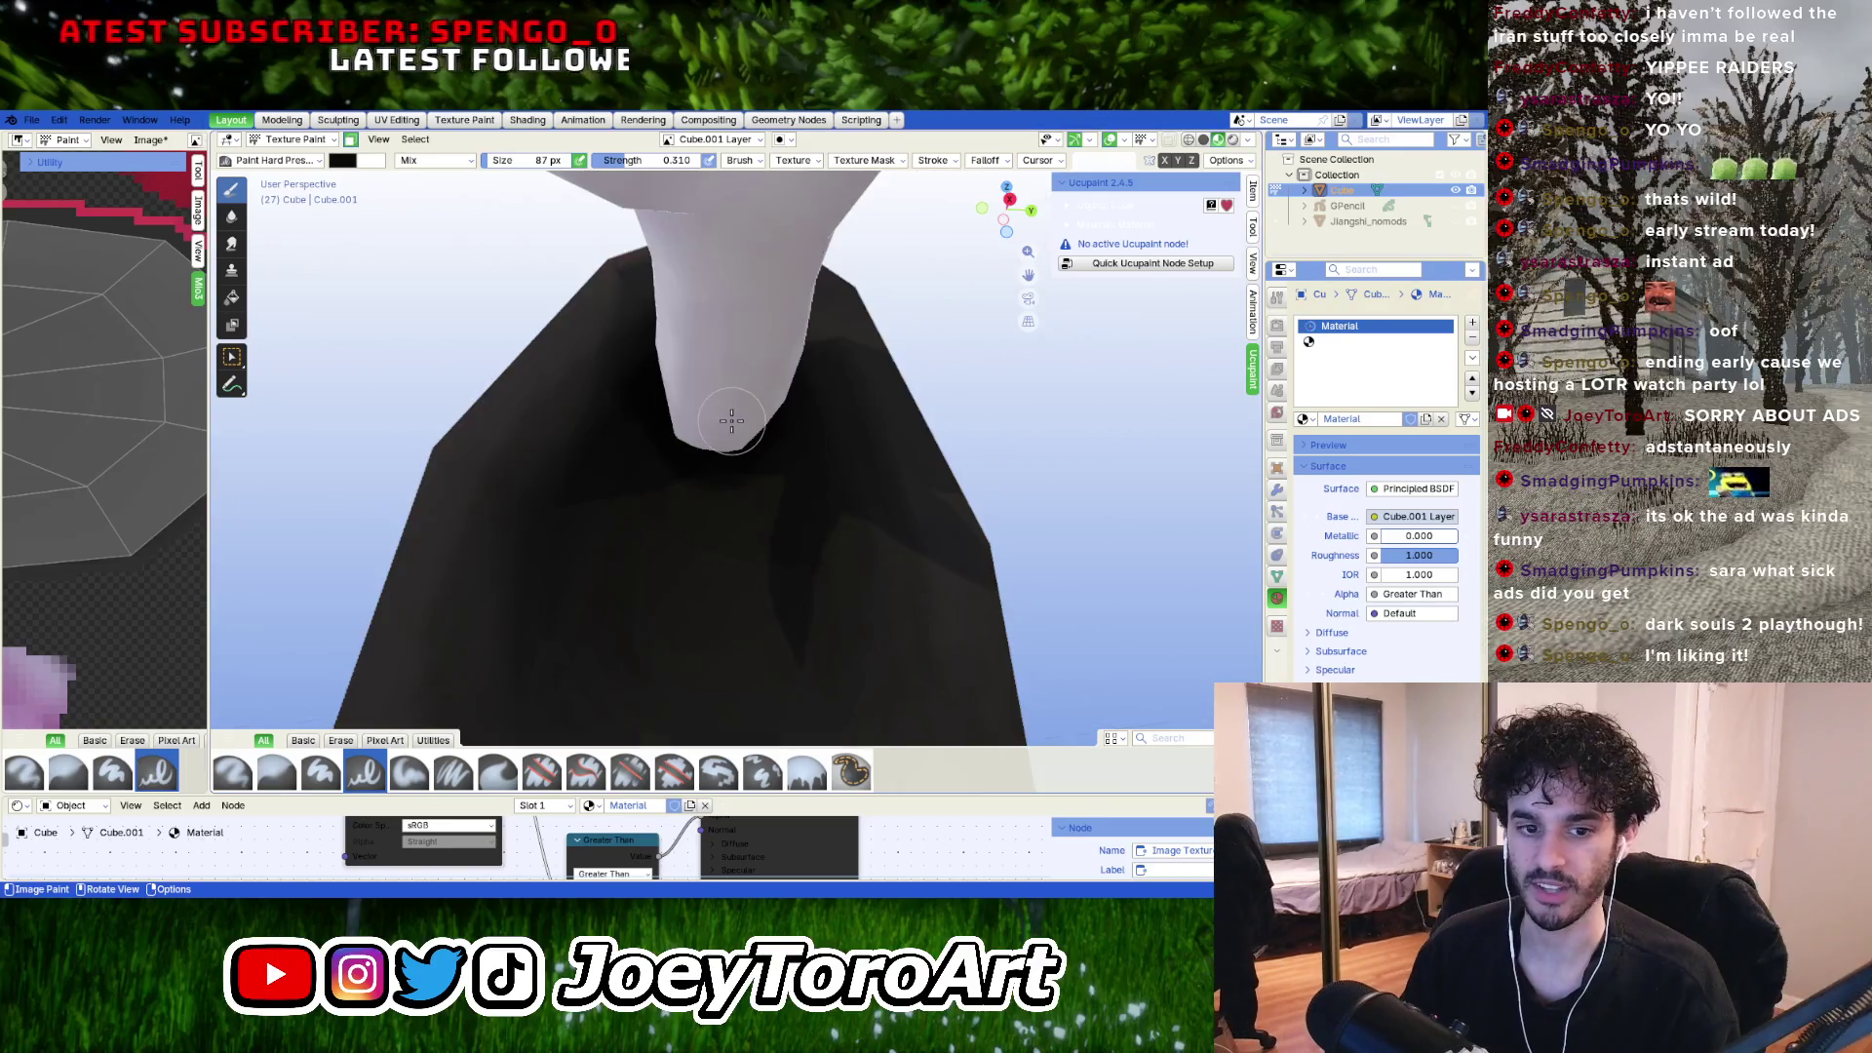
{"action": "left_click", "coordinate": [354, 162]}
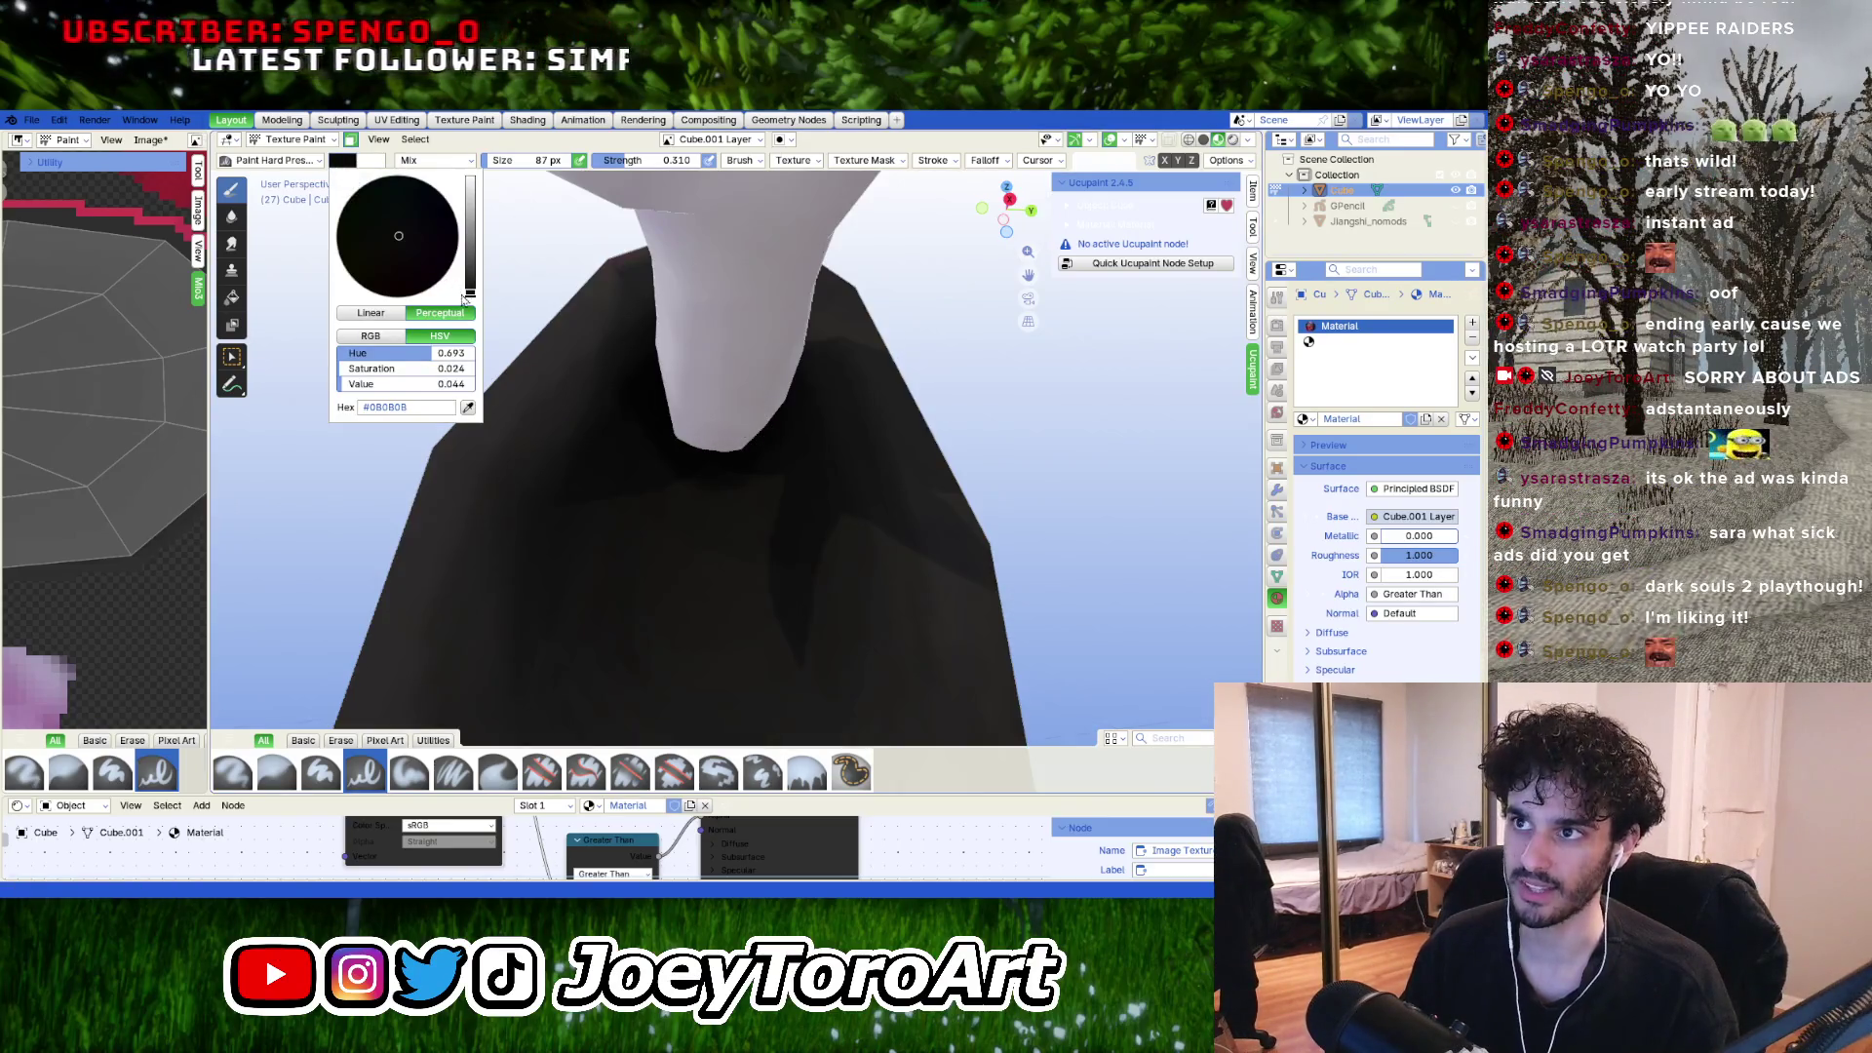
Set the brush colour Value to about 0.025, giving hex #060606.
{"action": "left_click_drag", "start_coordinate": [471, 295], "coordinate": [471, 298]}
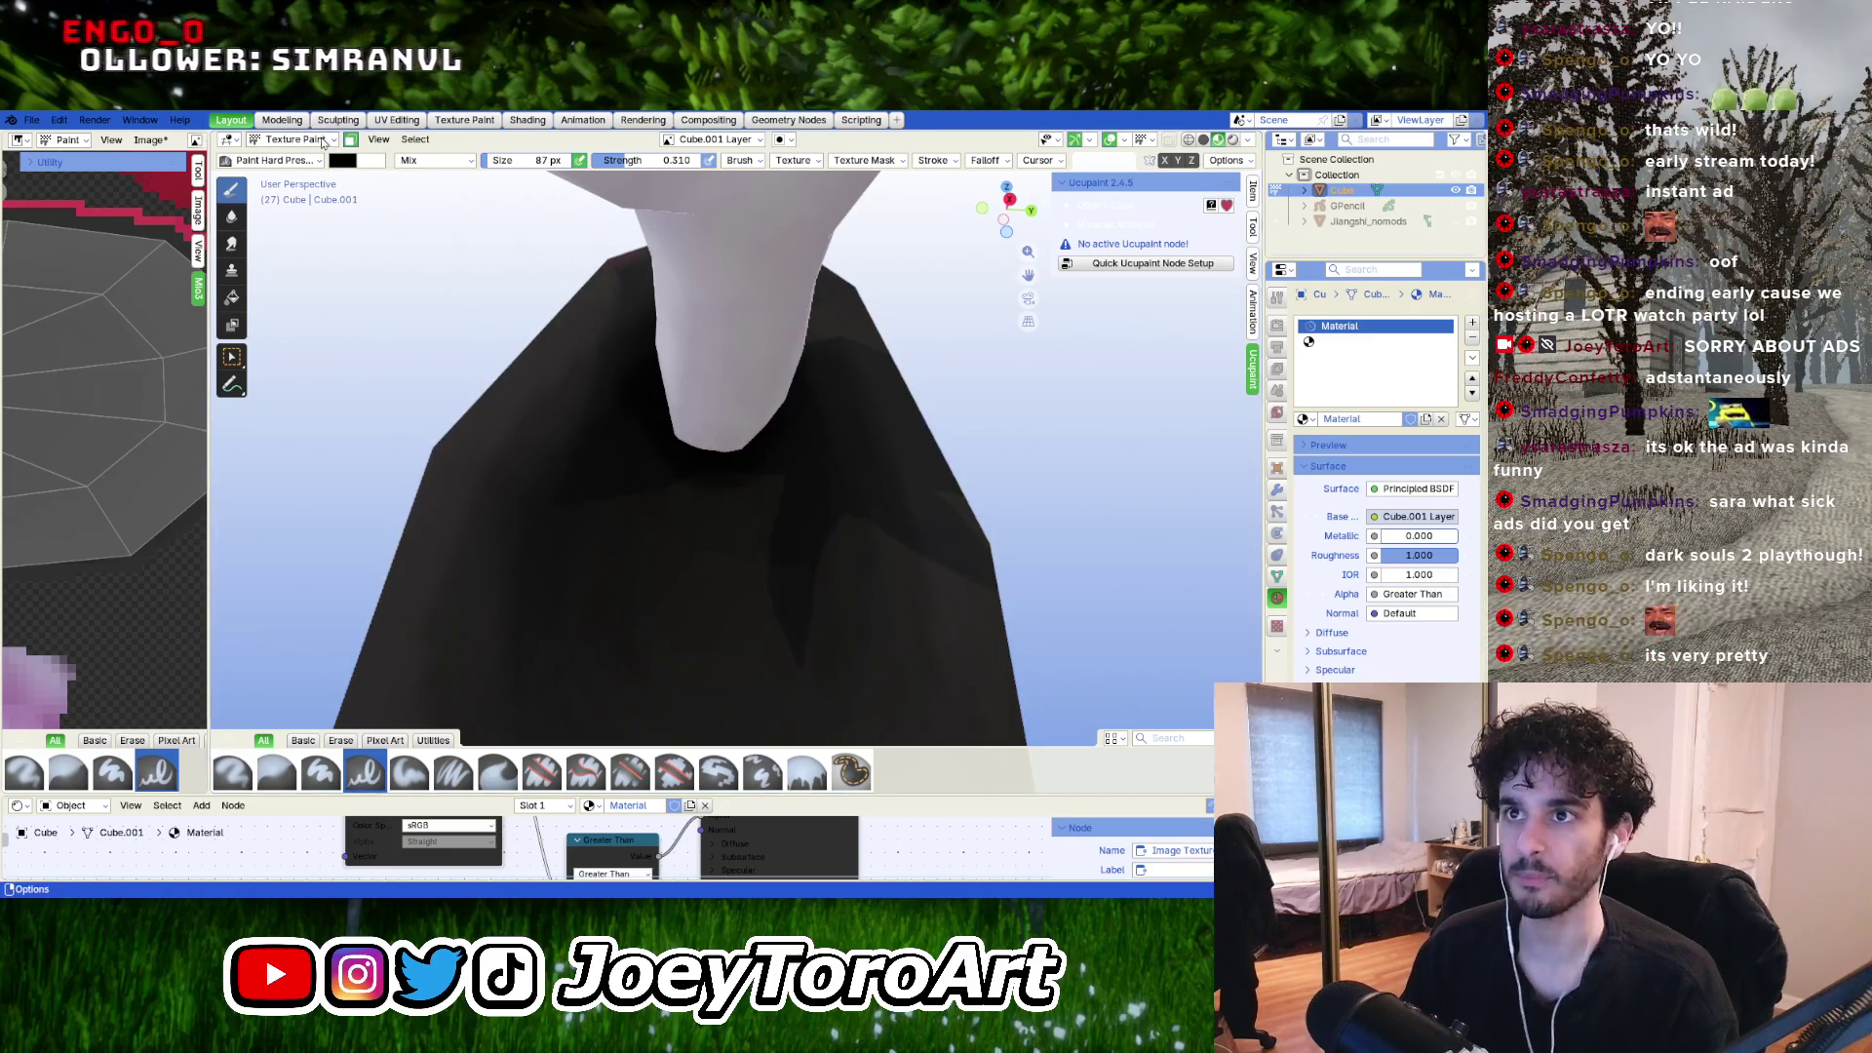
{"action": "left_click", "coordinate": [341, 161]}
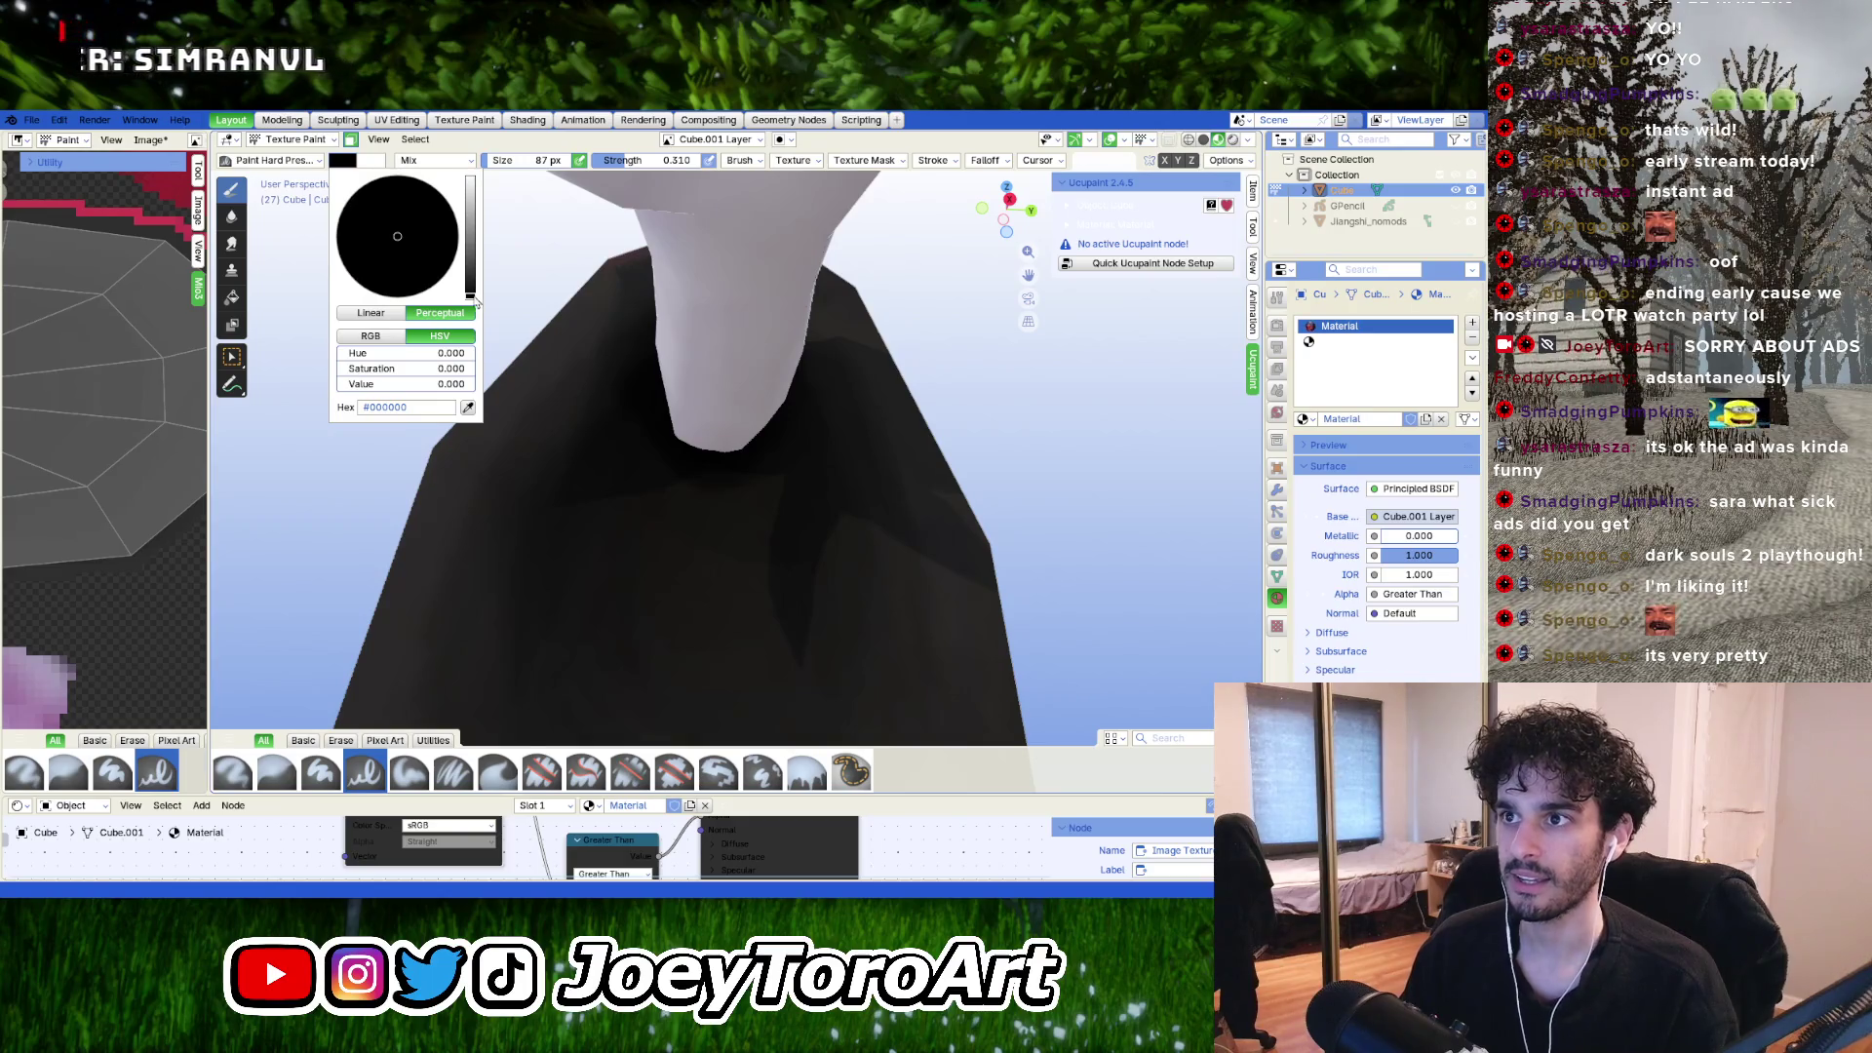
{"action": "left_click_drag", "start_coordinate": [472, 297], "coordinate": [470, 289]}
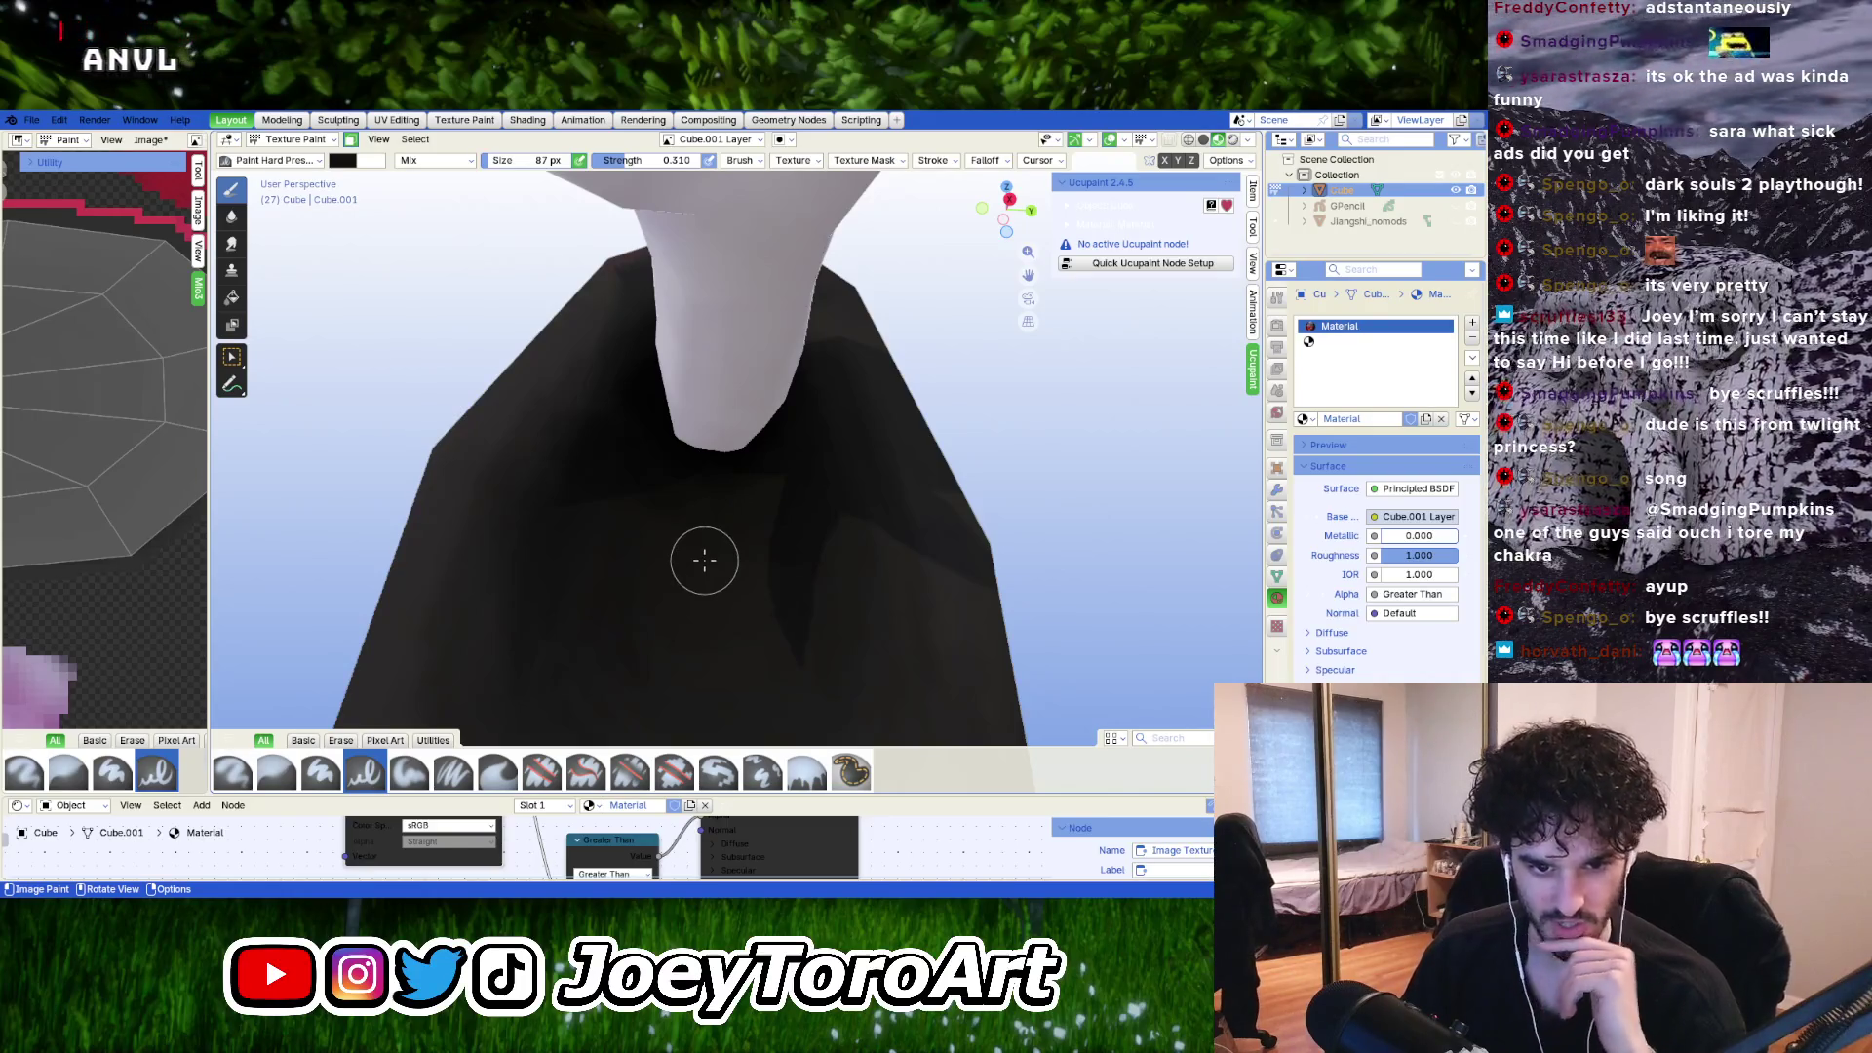
{"action": "scroll", "coordinate": [687, 605], "scroll_direction": "down", "scroll_amount": 5}
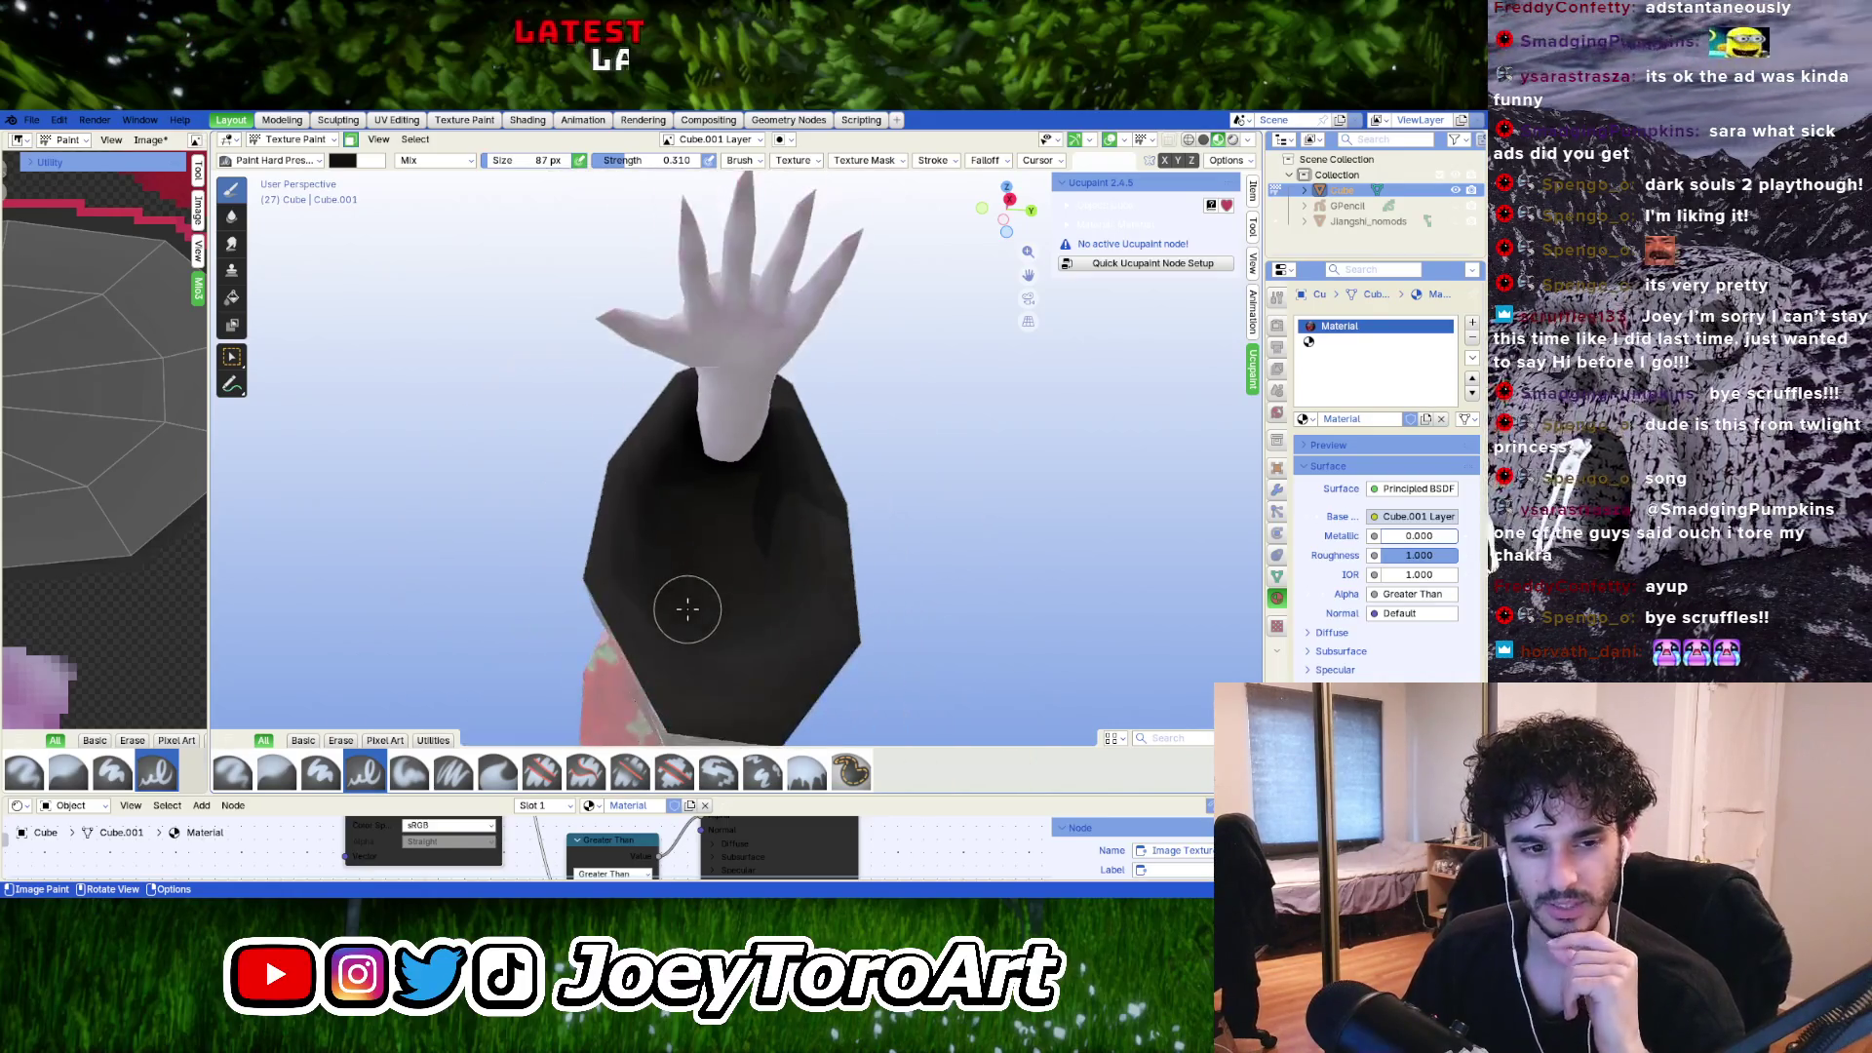
Zoom out to the full figure, enter Edit Mode, then switch to Object Mode.
{"action": "scroll", "coordinate": [687, 608], "scroll_direction": "up", "scroll_amount": 3}
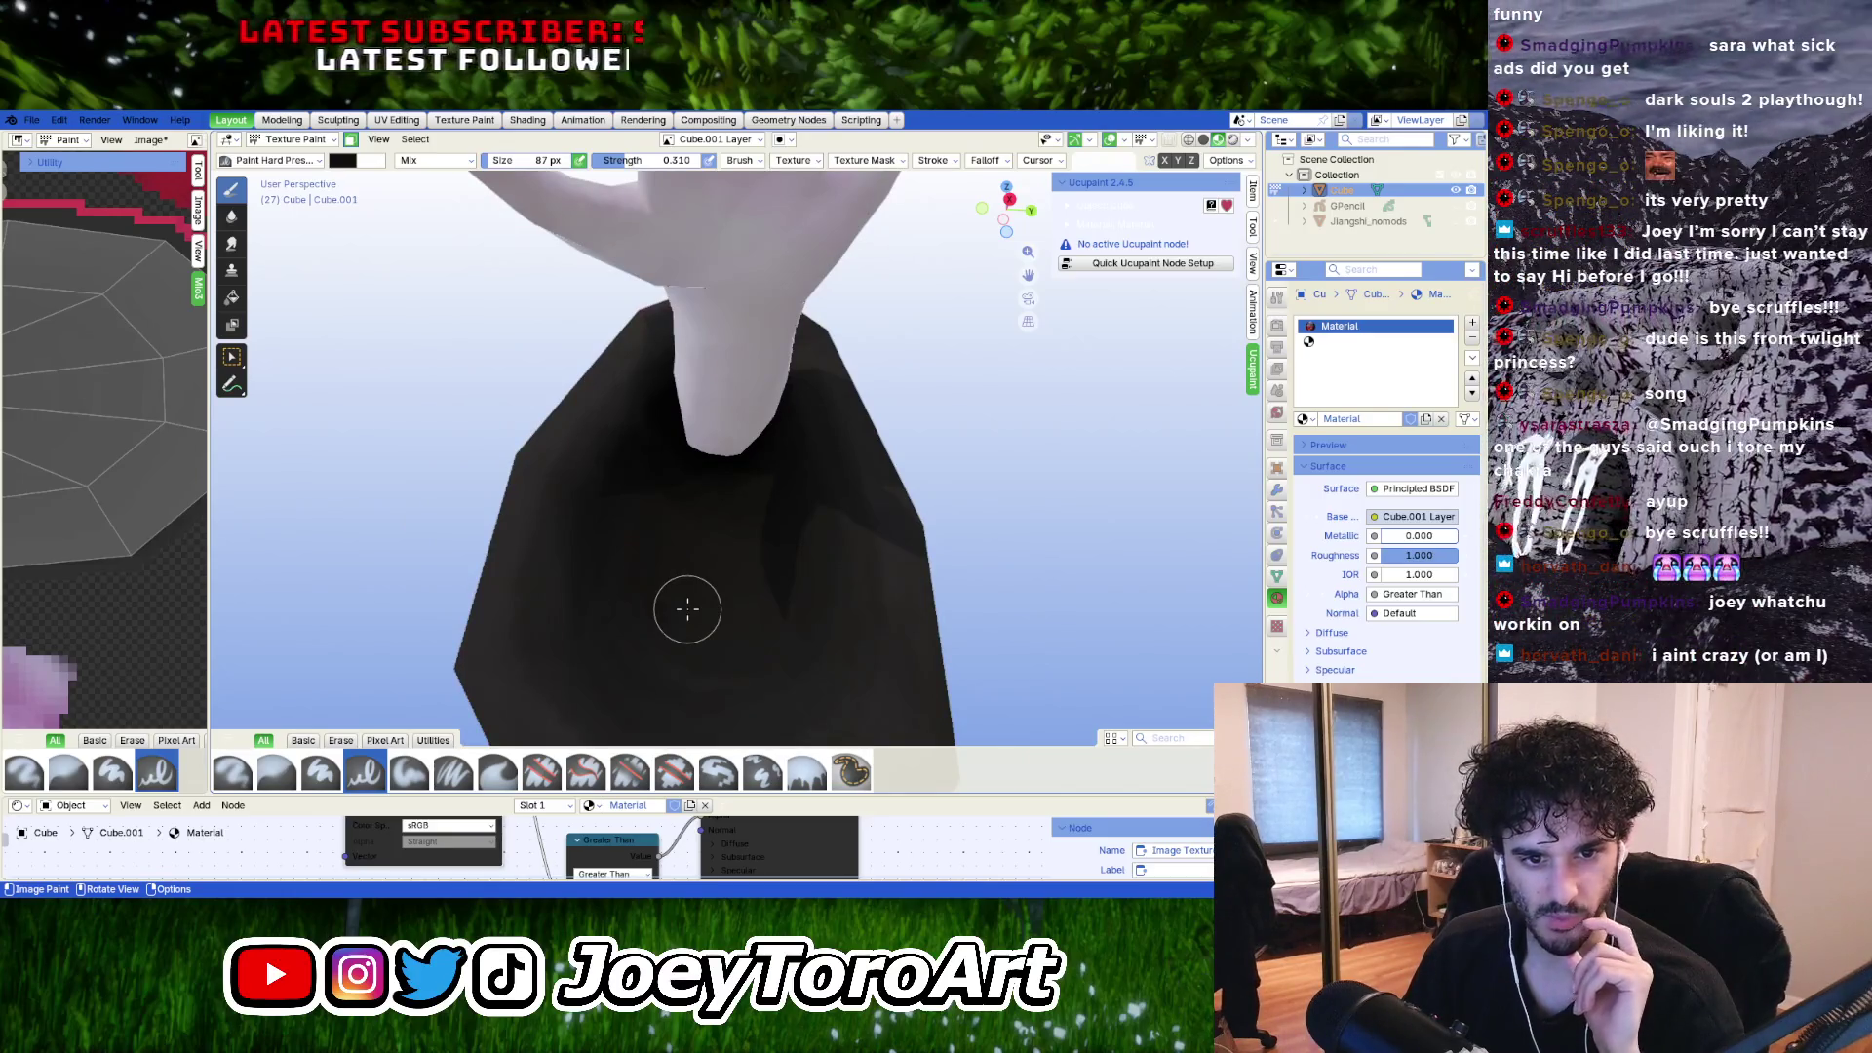
{"action": "scroll", "coordinate": [687, 608], "scroll_direction": "down", "scroll_amount": 6}
{"action": "mouse_move", "coordinate": [652, 618]}
{"action": "middle_mouse_down"}
{"action": "mouse_move", "coordinate": [671, 524]}
{"action": "mouse_move", "coordinate": [624, 595]}
{"action": "middle_mouse_up"}
{"action": "key", "text": "Tab"}
{"action": "scroll", "coordinate": [595, 625], "scroll_direction": "up", "scroll_amount": 5}
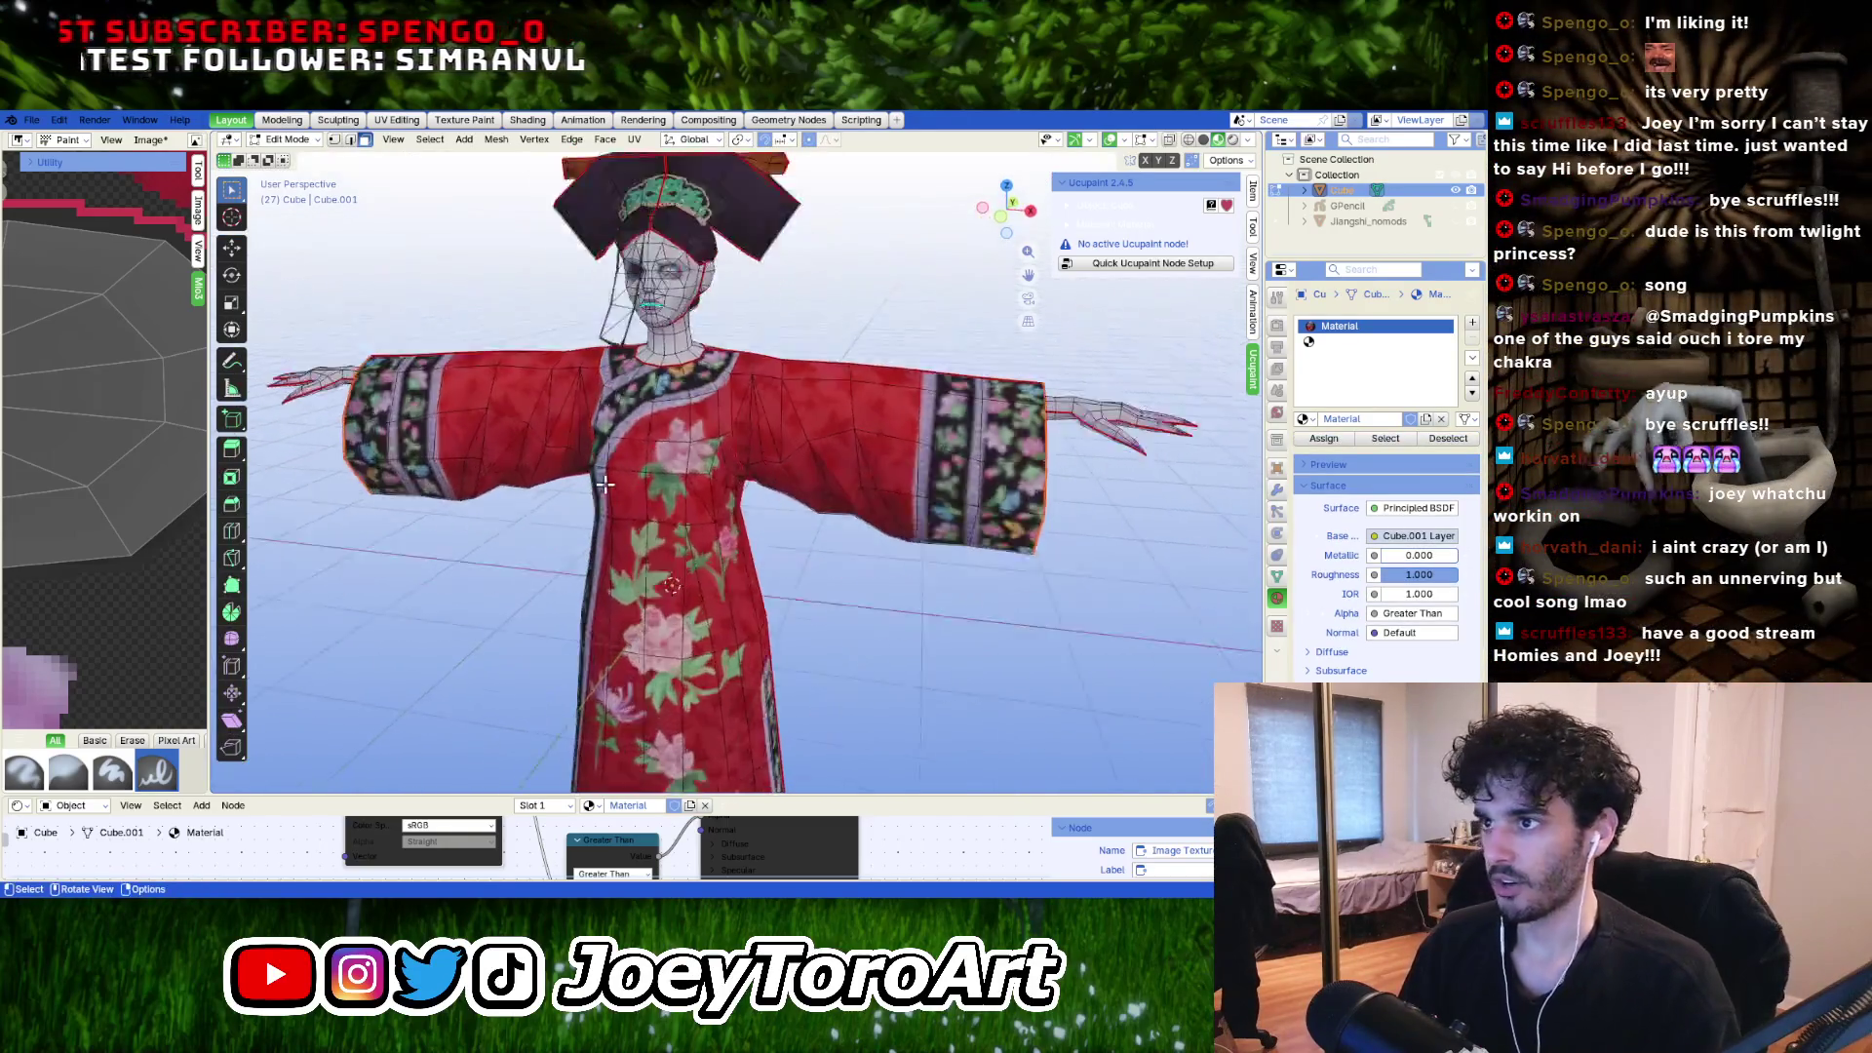
{"action": "scroll", "coordinate": [719, 600], "scroll_direction": "down", "scroll_amount": 4}
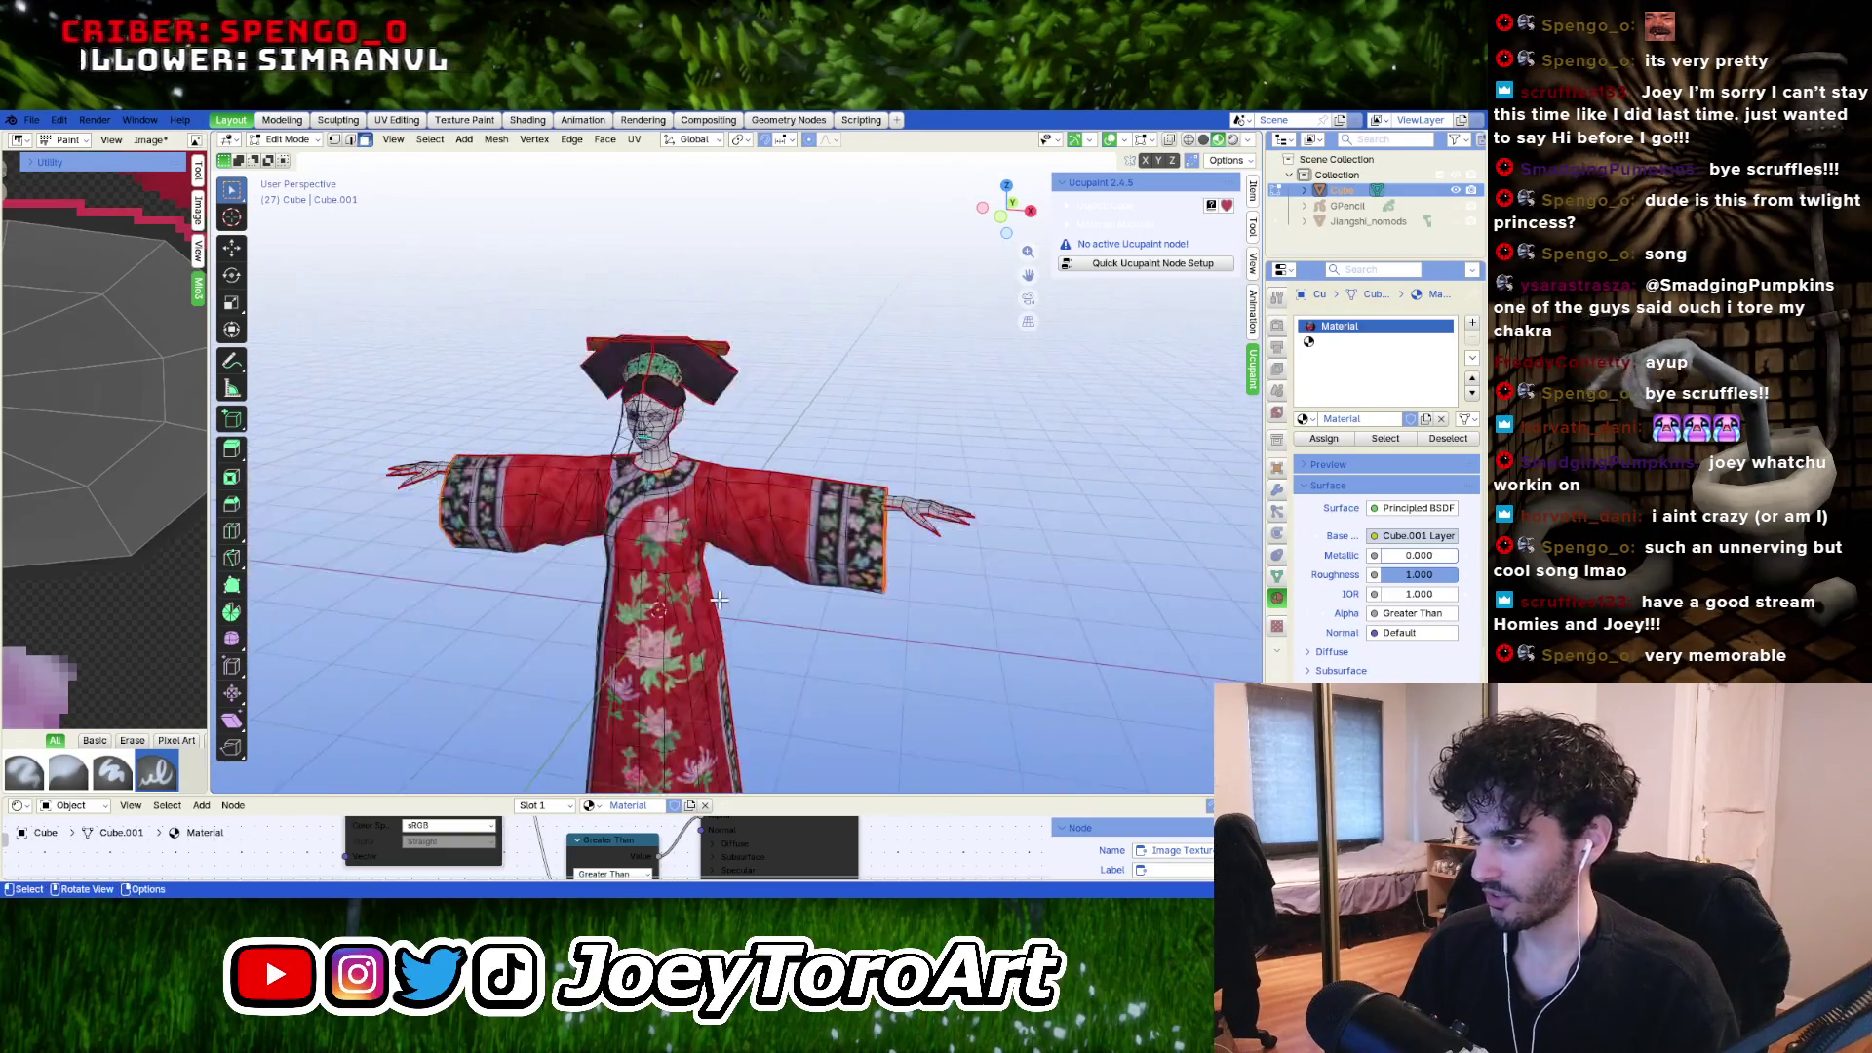
{"action": "middle_click_drag", "start_coordinate": [707, 671], "coordinate": [738, 508], "text": "shift"}
{"action": "left_click", "coordinate": [285, 139]}
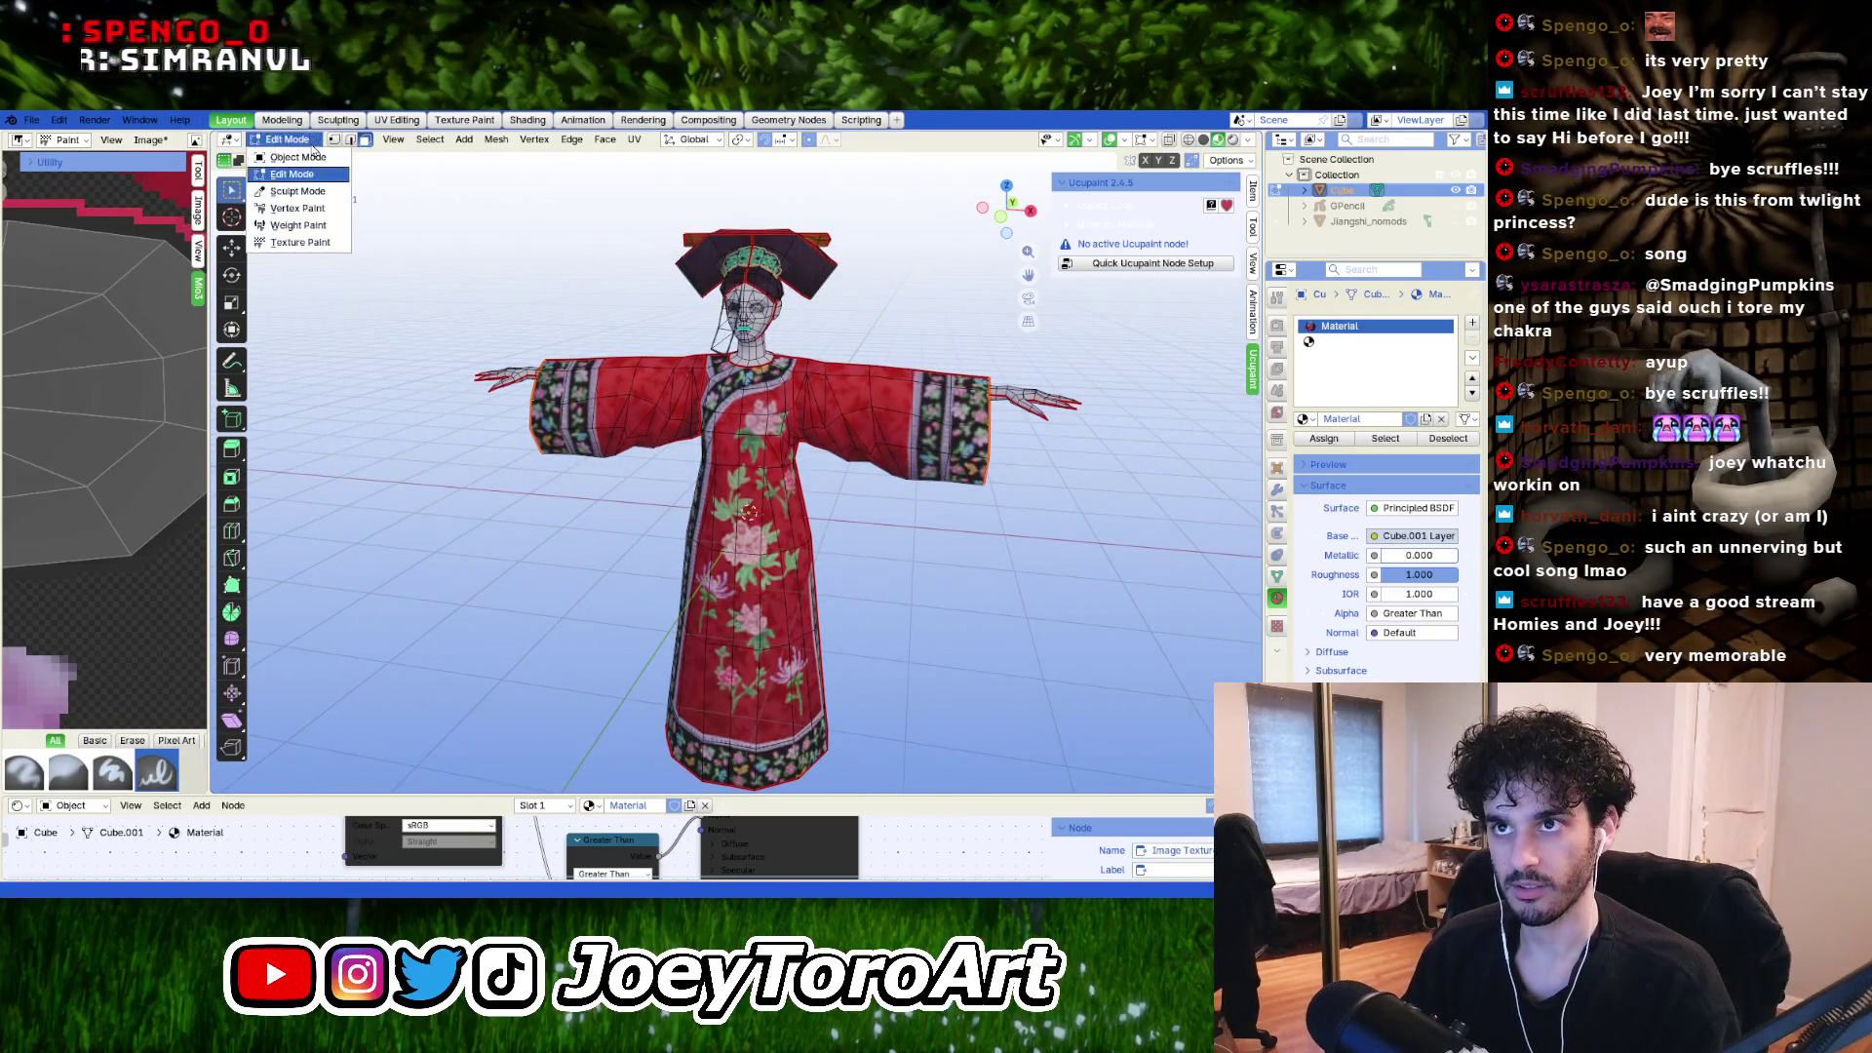
{"action": "left_click", "coordinate": [288, 154]}
Orbit, pan and zoom around the figure to a frontal T-pose view.
{"action": "mouse_move", "coordinate": [924, 562]}
{"action": "middle_mouse_down", "text": "shift"}
{"action": "mouse_move", "coordinate": [622, 579]}
{"action": "mouse_move", "coordinate": [673, 546]}
{"action": "middle_mouse_up", "text": "shift"}
{"action": "scroll", "coordinate": [773, 582], "scroll_direction": "up", "scroll_amount": 3}
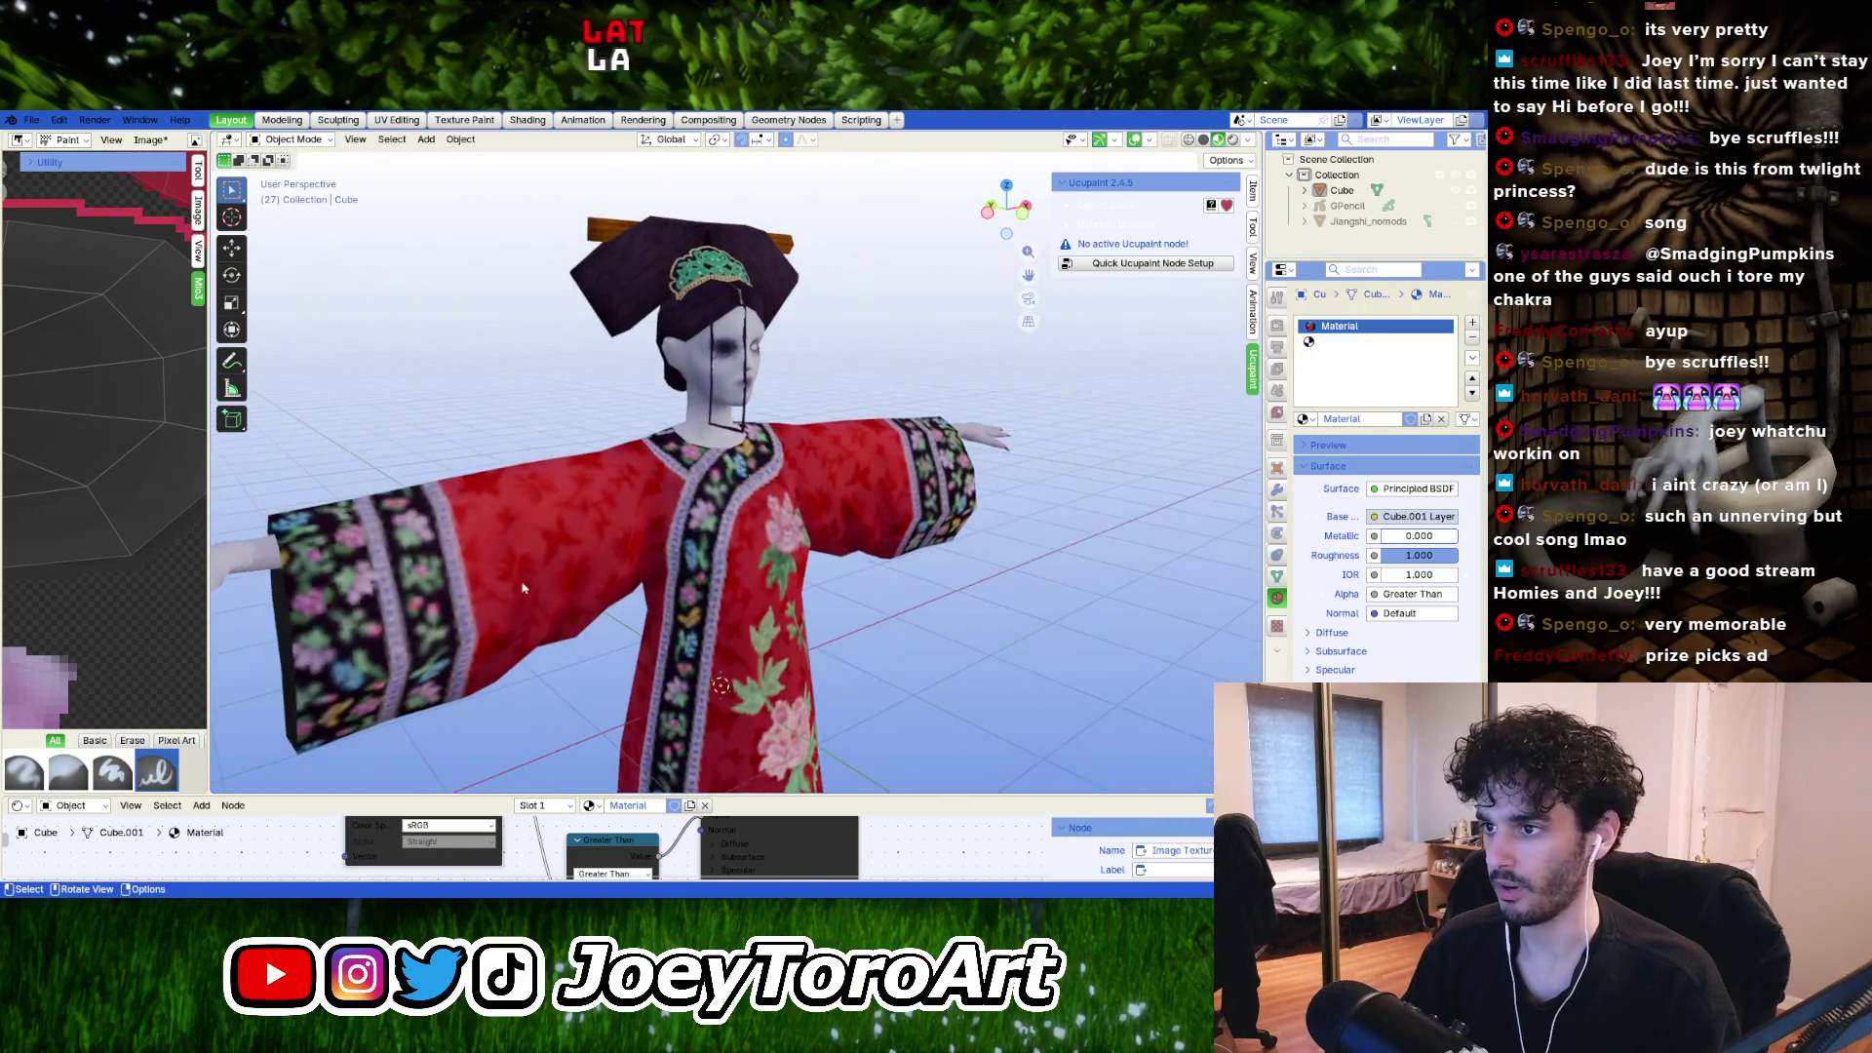
{"action": "scroll", "coordinate": [663, 458], "scroll_direction": "down", "scroll_amount": 3}
{"action": "mouse_move", "coordinate": [663, 458]}
{"action": "middle_mouse_down"}
{"action": "mouse_move", "coordinate": [655, 421]}
{"action": "mouse_move", "coordinate": [800, 621]}
{"action": "mouse_move", "coordinate": [778, 463]}
{"action": "middle_mouse_up"}
{"action": "scroll", "coordinate": [799, 621], "scroll_direction": "up", "scroll_amount": 2}
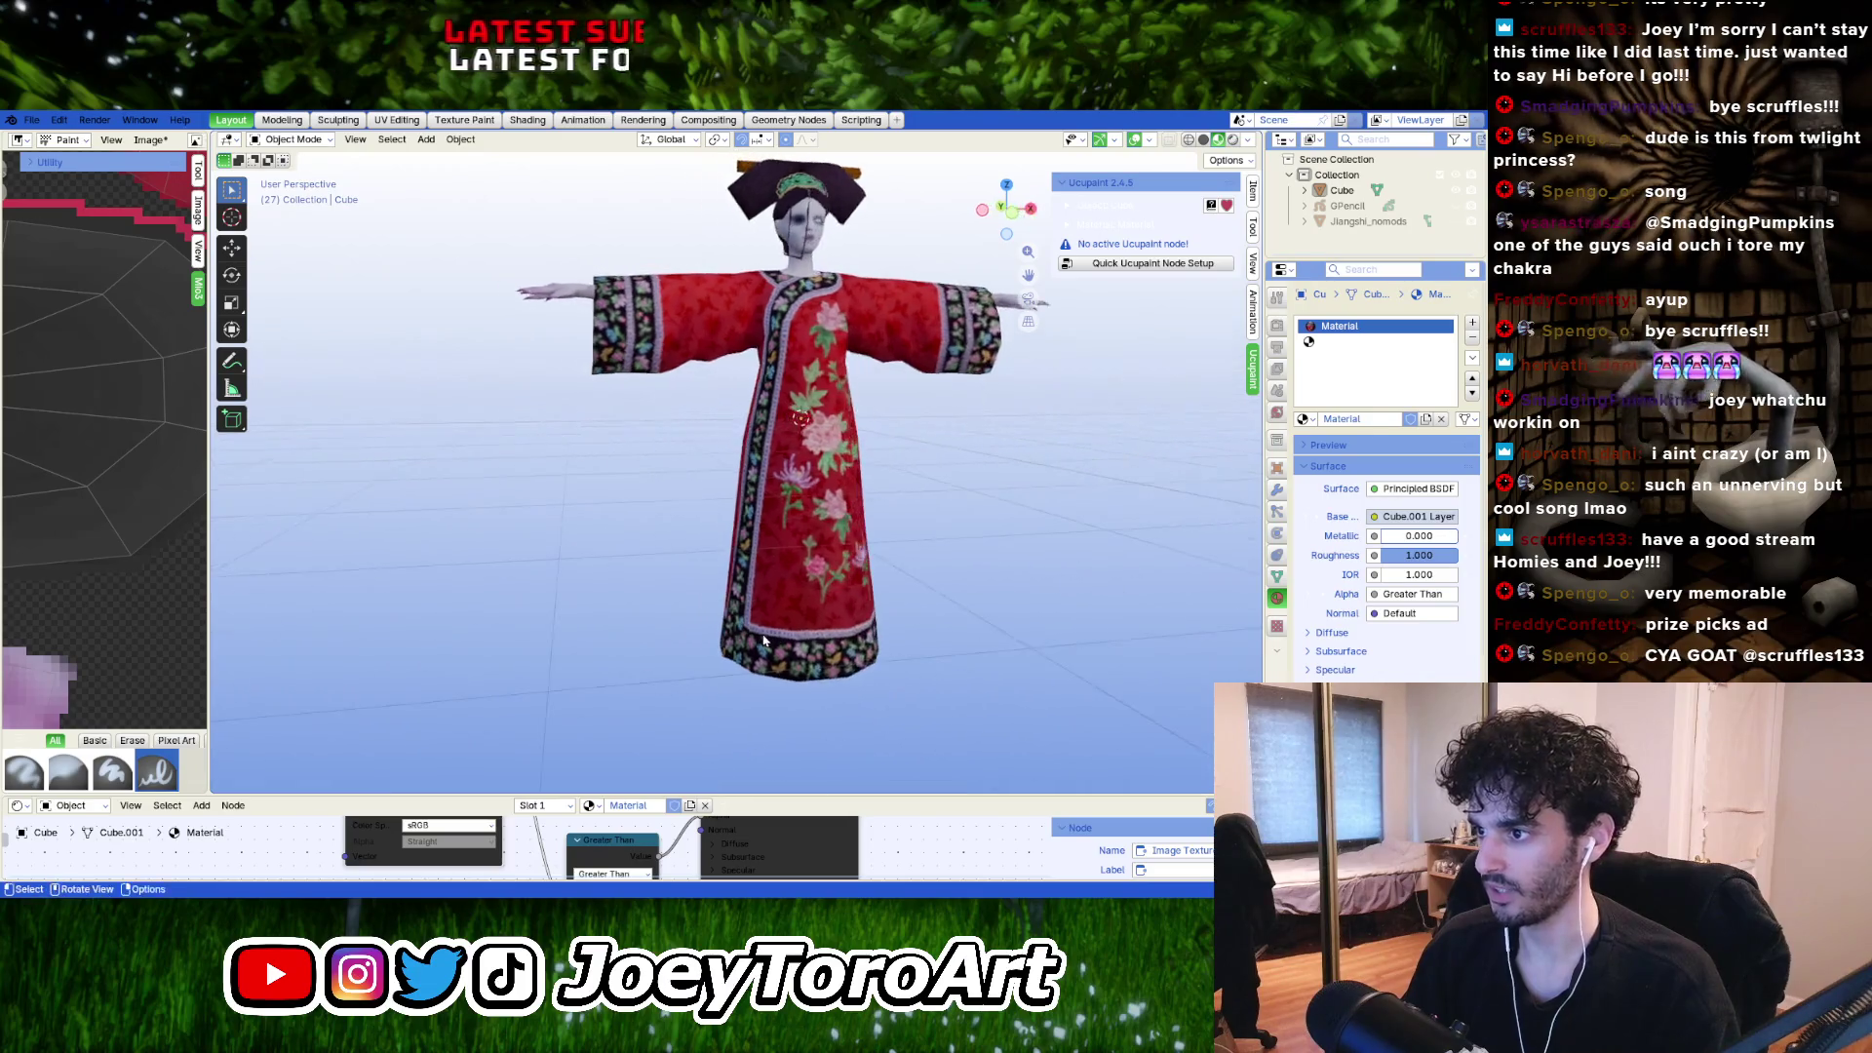
{"action": "middle_click_drag", "start_coordinate": [911, 656], "coordinate": [921, 684], "text": "shift"}
{"action": "scroll", "coordinate": [916, 671], "scroll_direction": "up", "scroll_amount": 3}
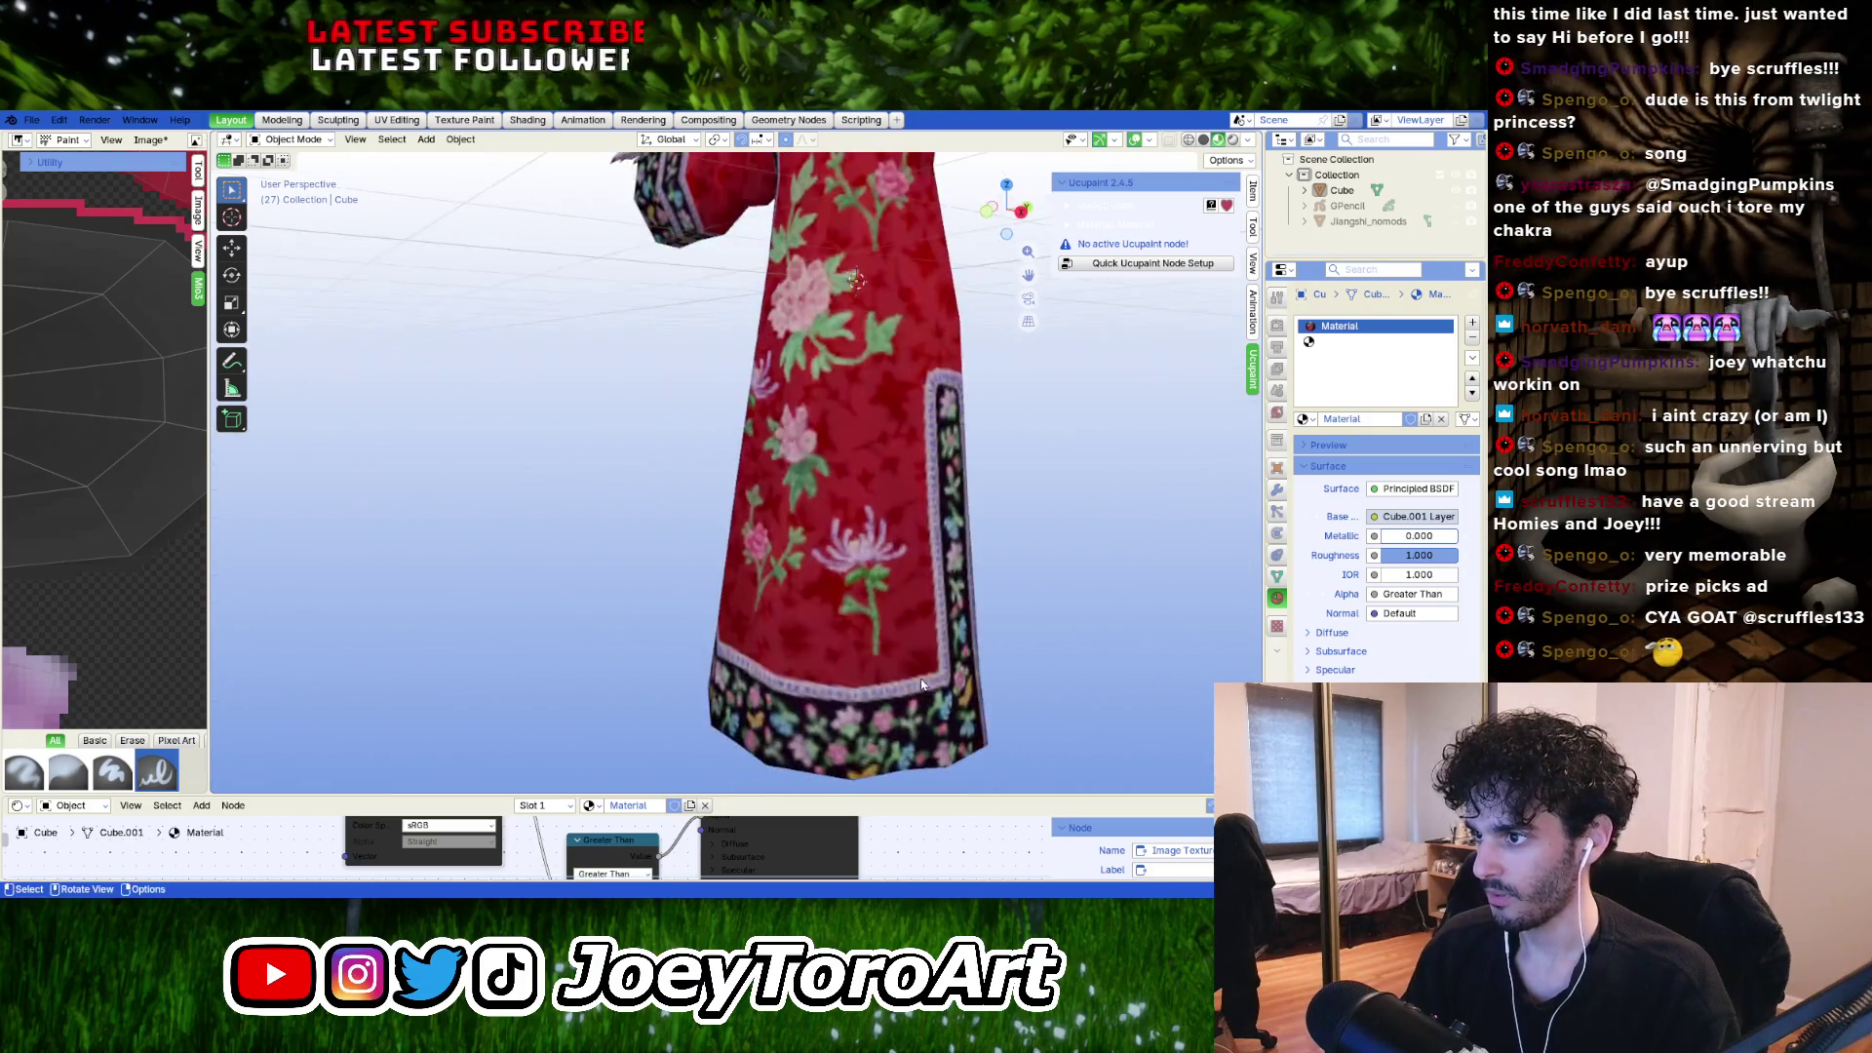
{"action": "scroll", "coordinate": [819, 448], "scroll_direction": "down", "scroll_amount": 5}
{"action": "middle_click_drag", "start_coordinate": [819, 447], "coordinate": [780, 624]}
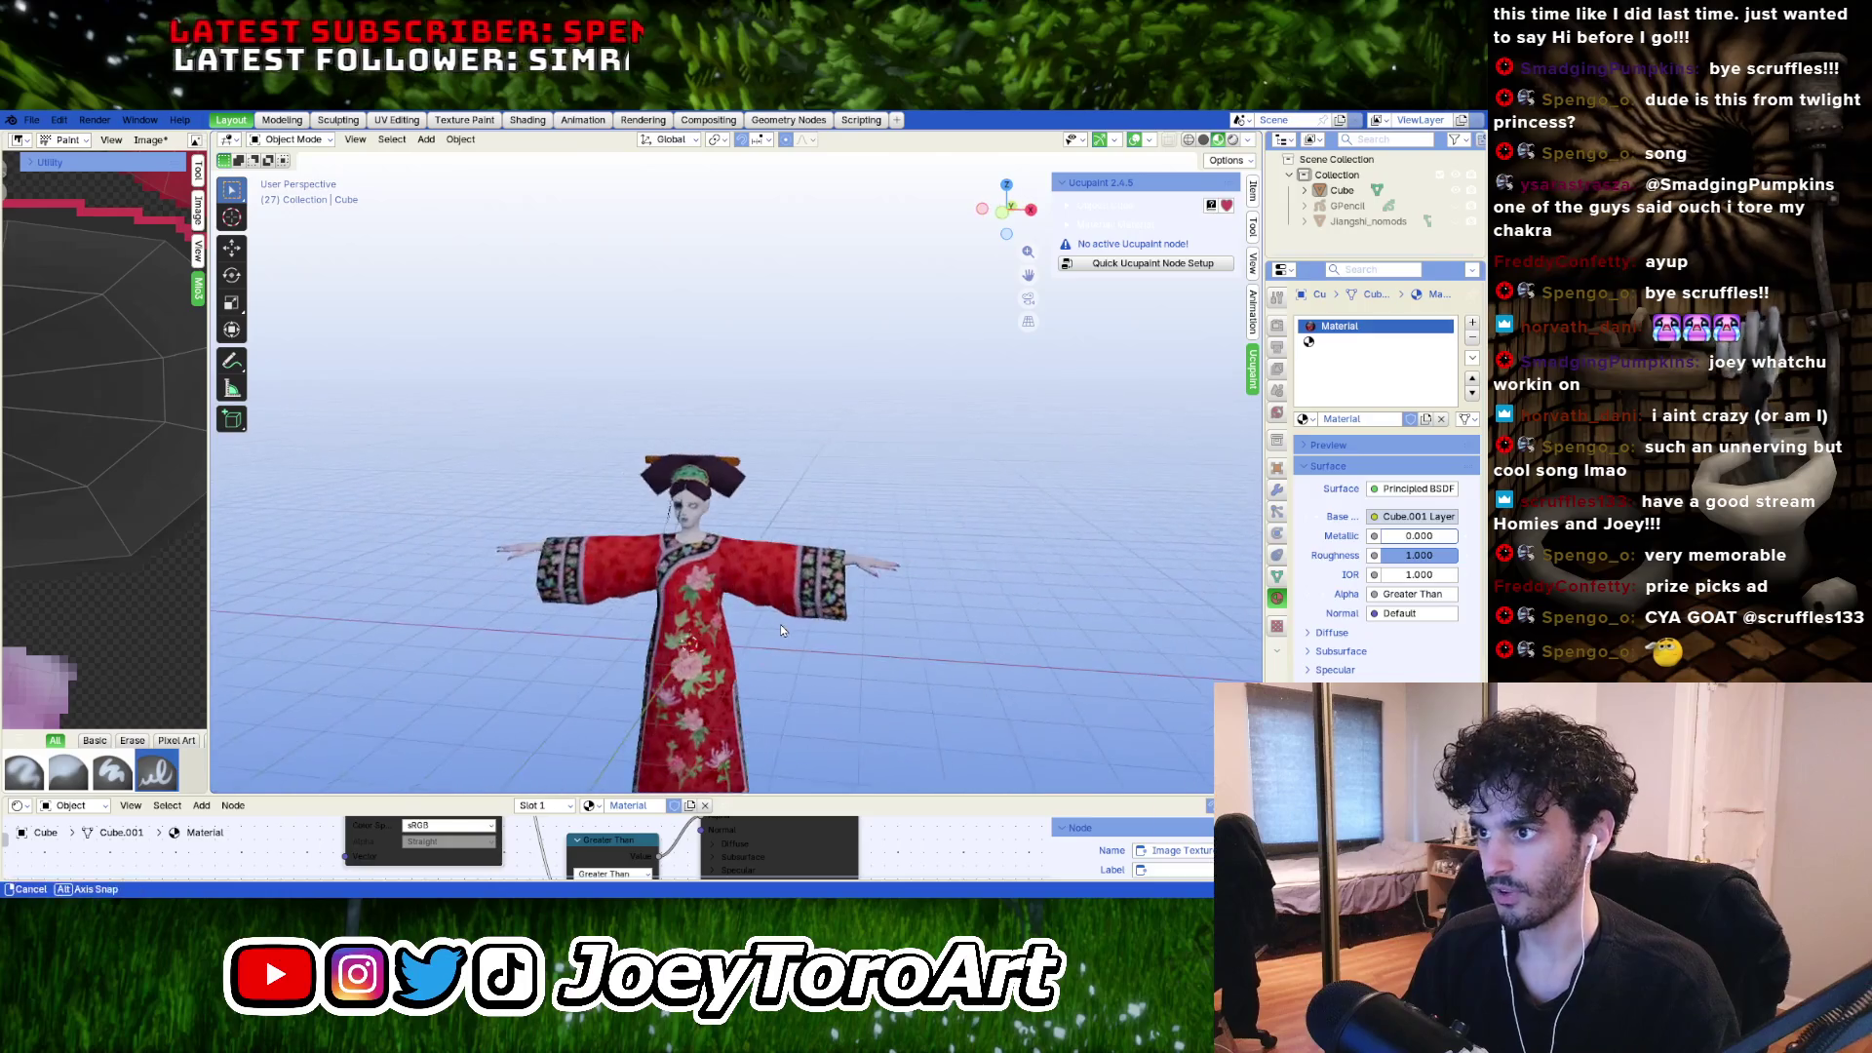
{"action": "scroll", "coordinate": [643, 618], "scroll_direction": "up", "scroll_amount": 5}
{"action": "mouse_move", "coordinate": [514, 676]}
{"action": "middle_mouse_down"}
{"action": "mouse_move", "coordinate": [726, 372]}
{"action": "mouse_move", "coordinate": [713, 518]}
{"action": "mouse_move", "coordinate": [560, 406]}
{"action": "mouse_move", "coordinate": [673, 478]}
{"action": "mouse_move", "coordinate": [891, 563]}
{"action": "mouse_move", "coordinate": [887, 636]}
{"action": "mouse_move", "coordinate": [726, 495]}
{"action": "middle_mouse_up"}
{"action": "scroll", "coordinate": [891, 564], "scroll_direction": "up", "scroll_amount": 4}
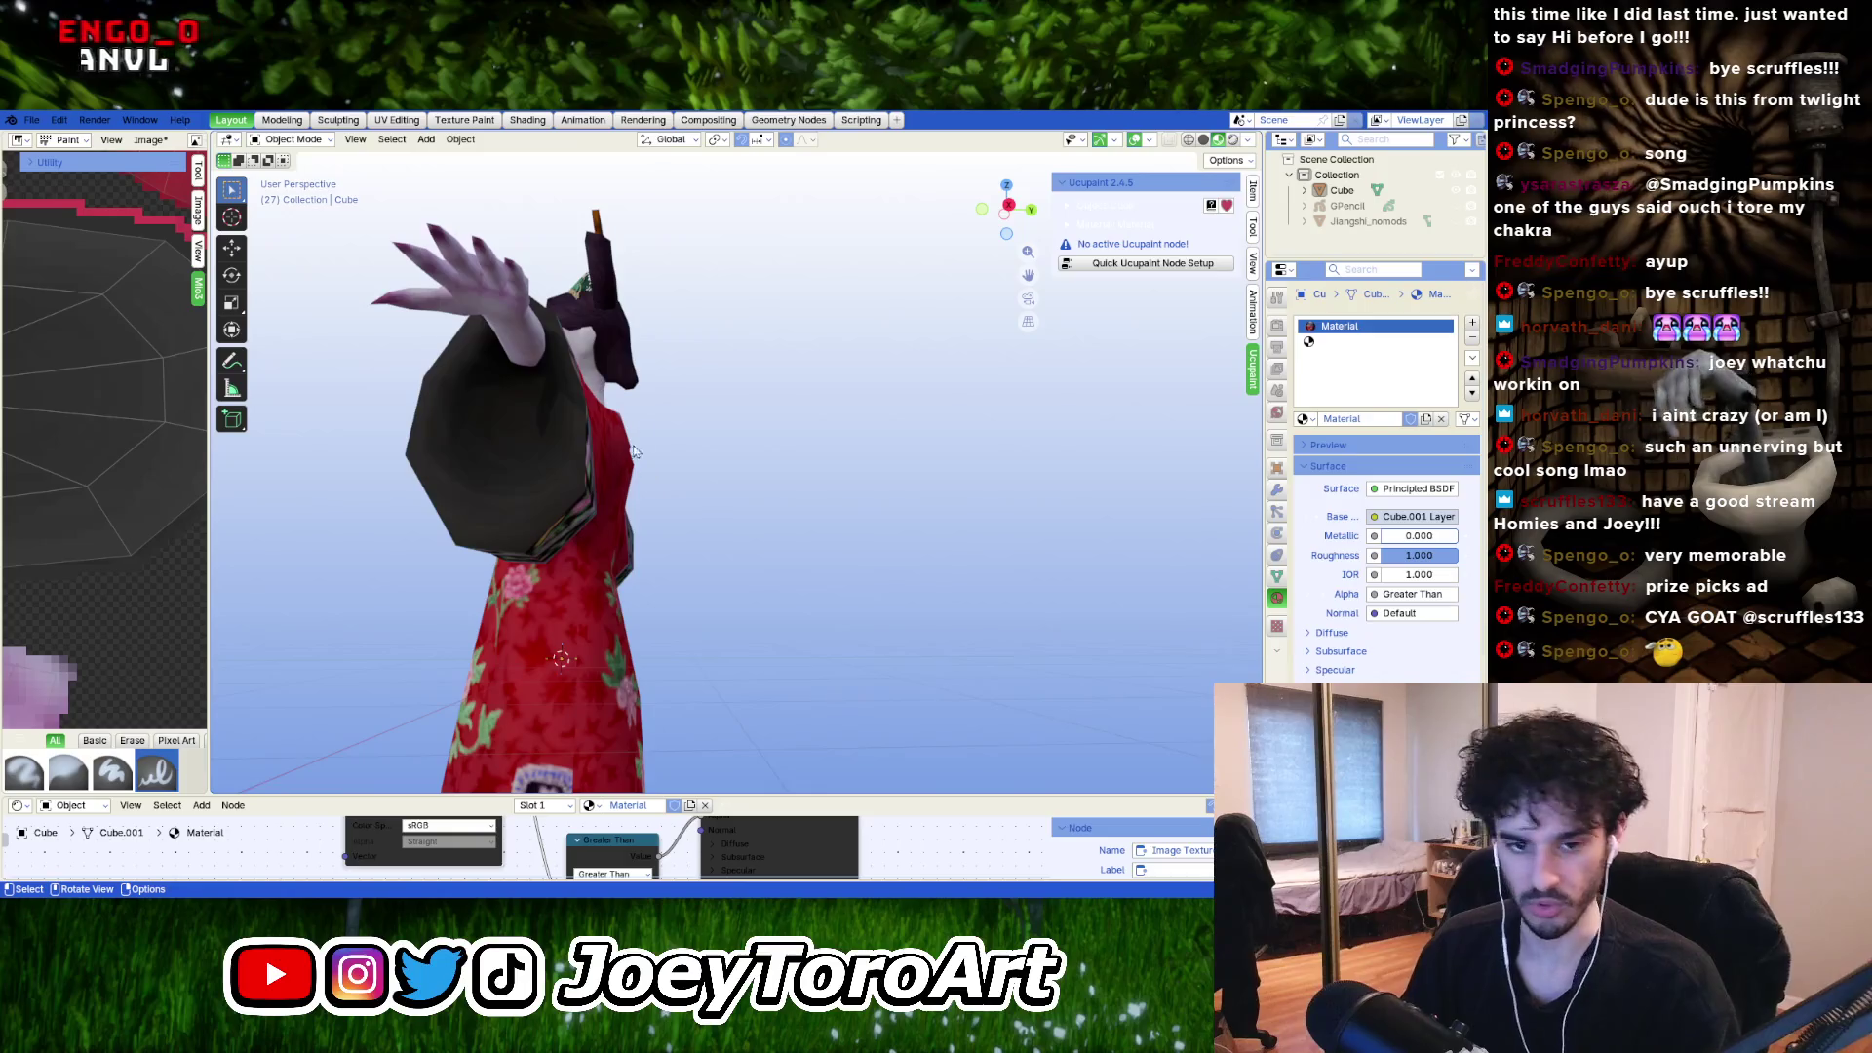
{"action": "middle_click_drag", "start_coordinate": [634, 451], "coordinate": [715, 531]}
{"action": "scroll", "coordinate": [714, 531], "scroll_direction": "down", "scroll_amount": 2}
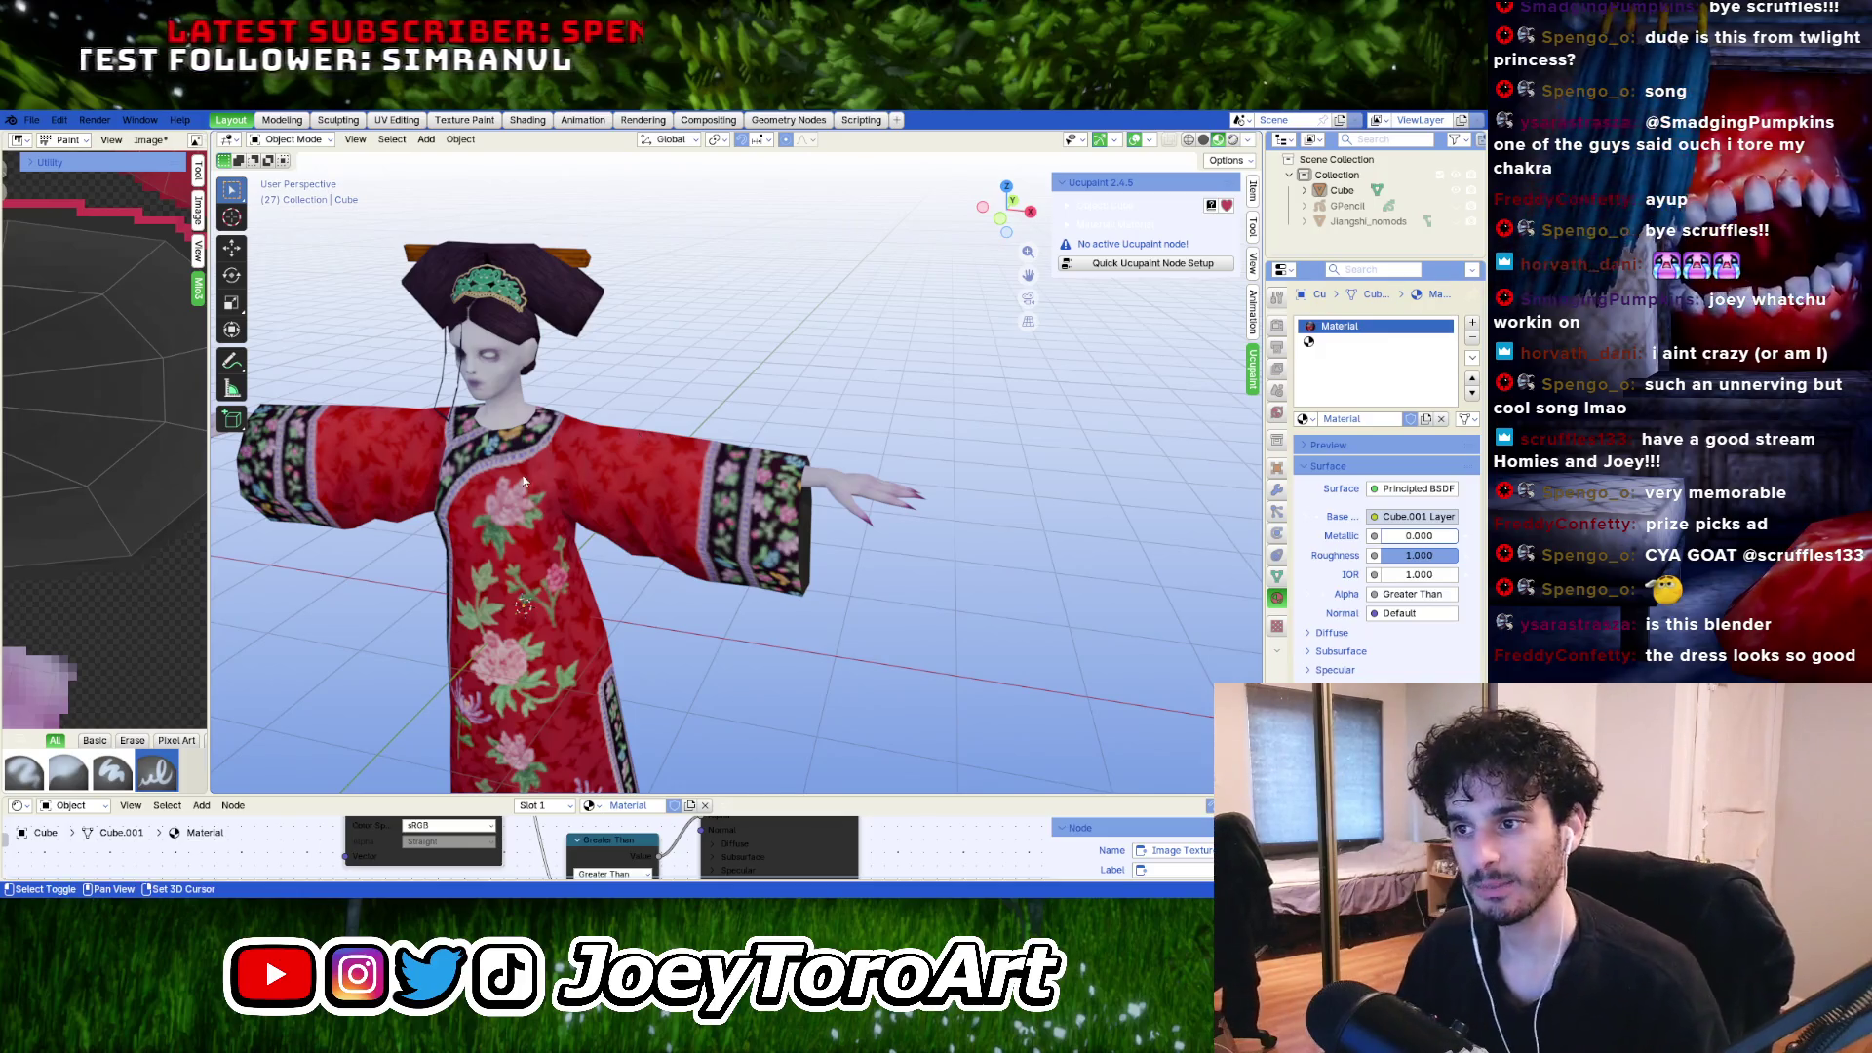
{"action": "middle_click_drag", "start_coordinate": [640, 438], "coordinate": [663, 429]}
Widen the Image Editor, select the character mesh, and bring up the interaction mode list.
{"action": "mouse_move", "coordinate": [207, 640]}
{"action": "left_mouse_down"}
{"action": "mouse_move", "coordinate": [301, 657]}
{"action": "mouse_move", "coordinate": [258, 664]}
{"action": "left_mouse_up"}
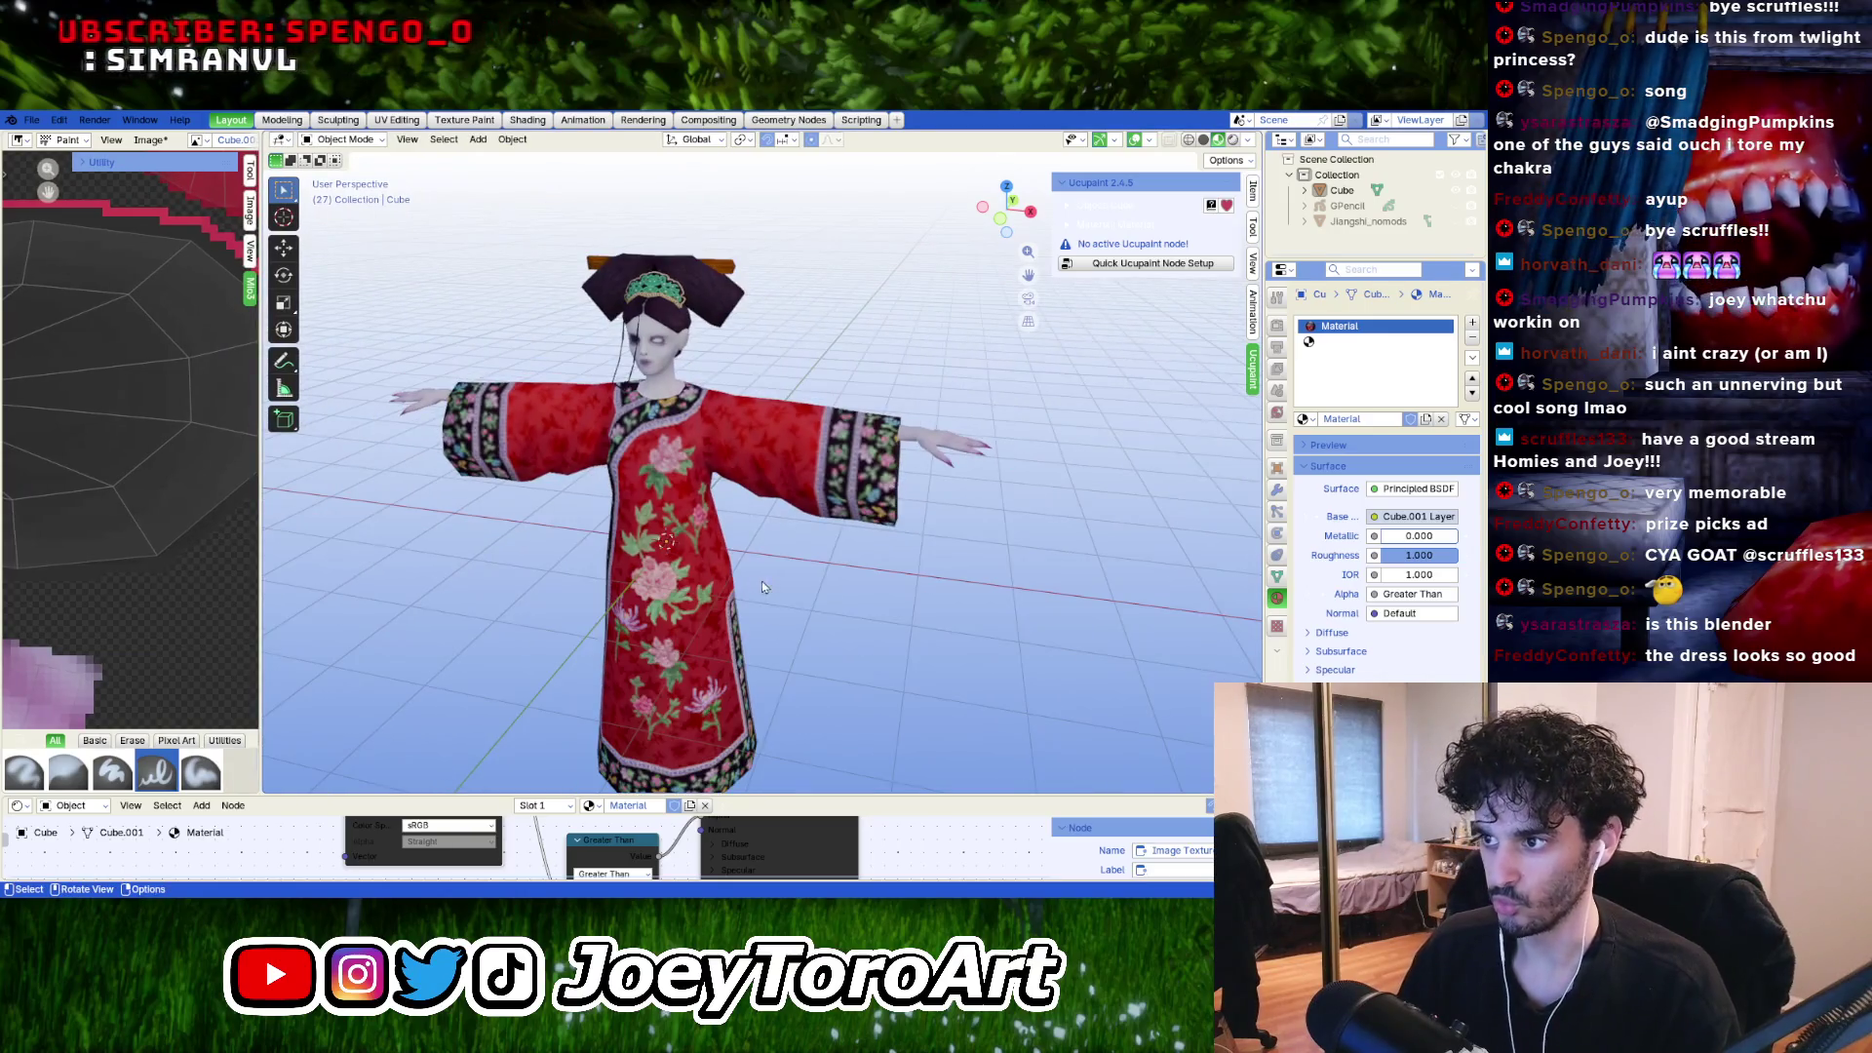
{"action": "scroll", "coordinate": [762, 581], "scroll_direction": "up", "scroll_amount": 2}
{"action": "left_click", "coordinate": [603, 587]}
{"action": "scroll", "coordinate": [880, 659], "scroll_direction": "up", "scroll_amount": 2}
{"action": "scroll", "coordinate": [880, 659], "scroll_direction": "down", "scroll_amount": 4}
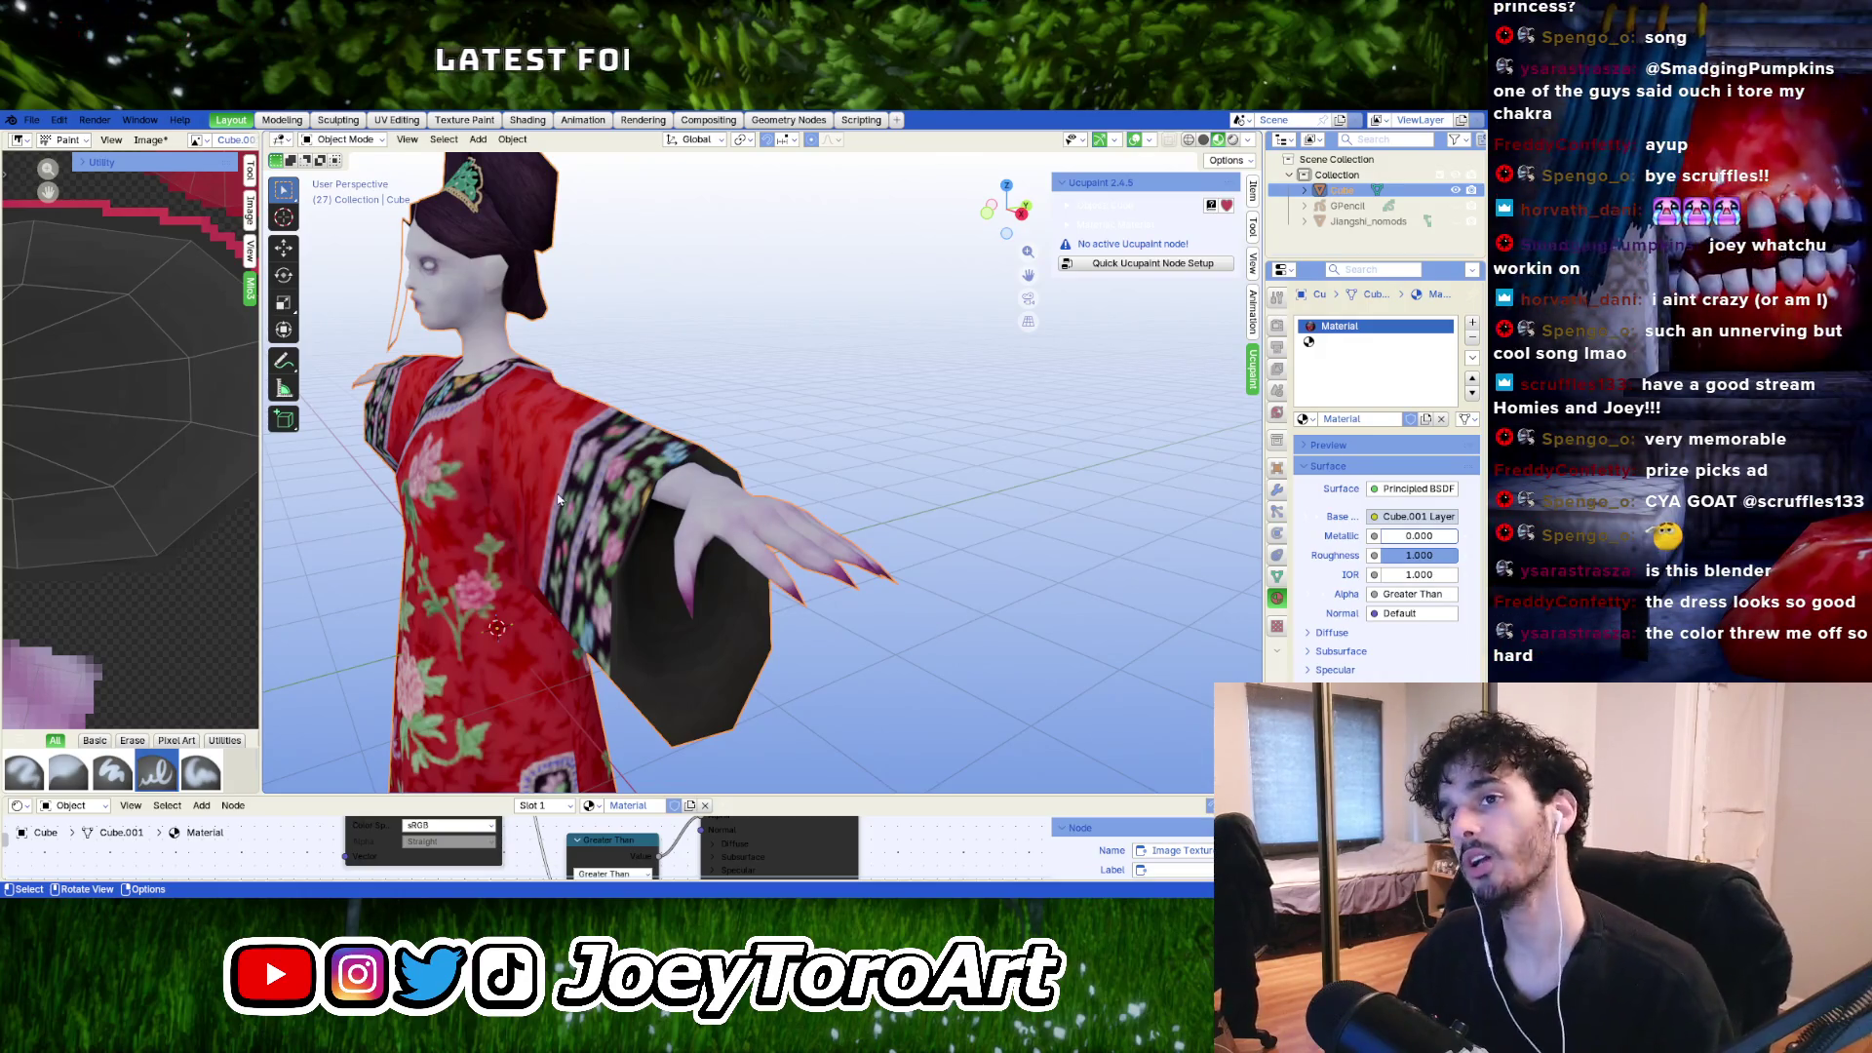
{"action": "left_click", "coordinate": [353, 142]}
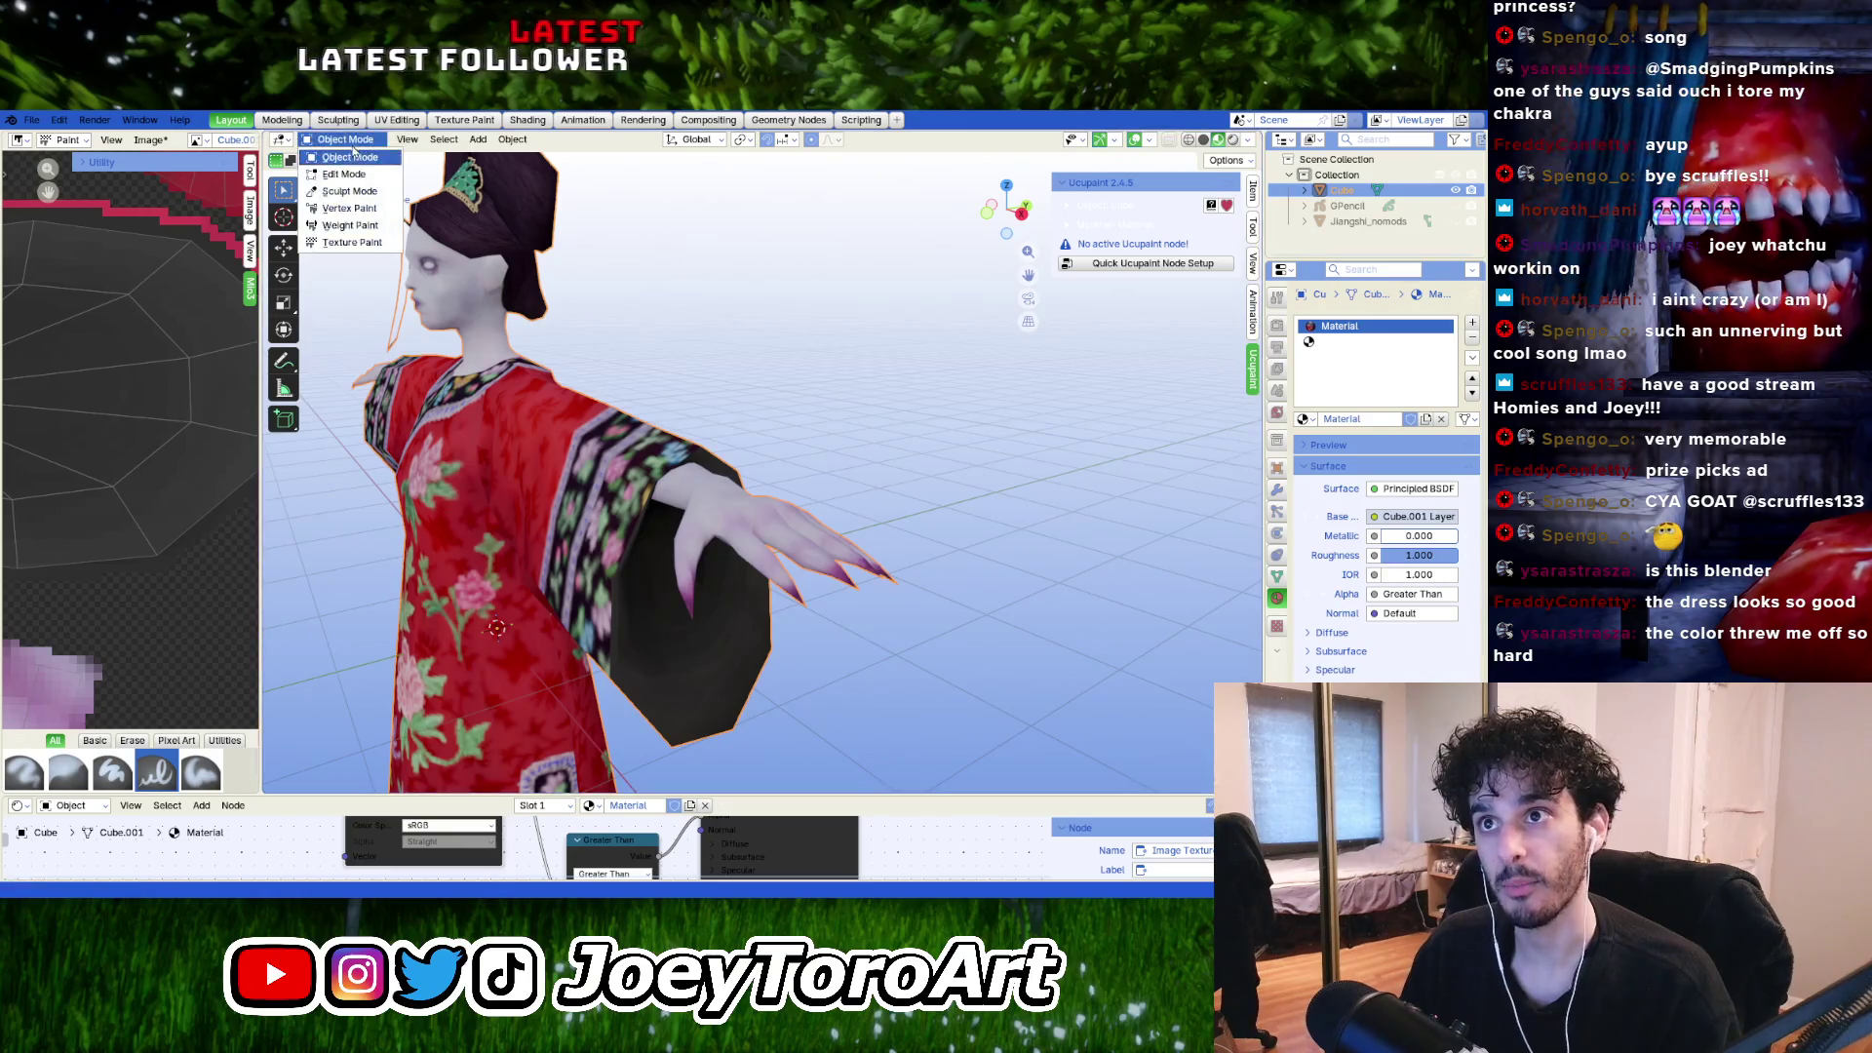
Go through Edit Mode into Texture Paint and orbit around the black sleeve interior.
{"action": "key", "text": "Tab"}
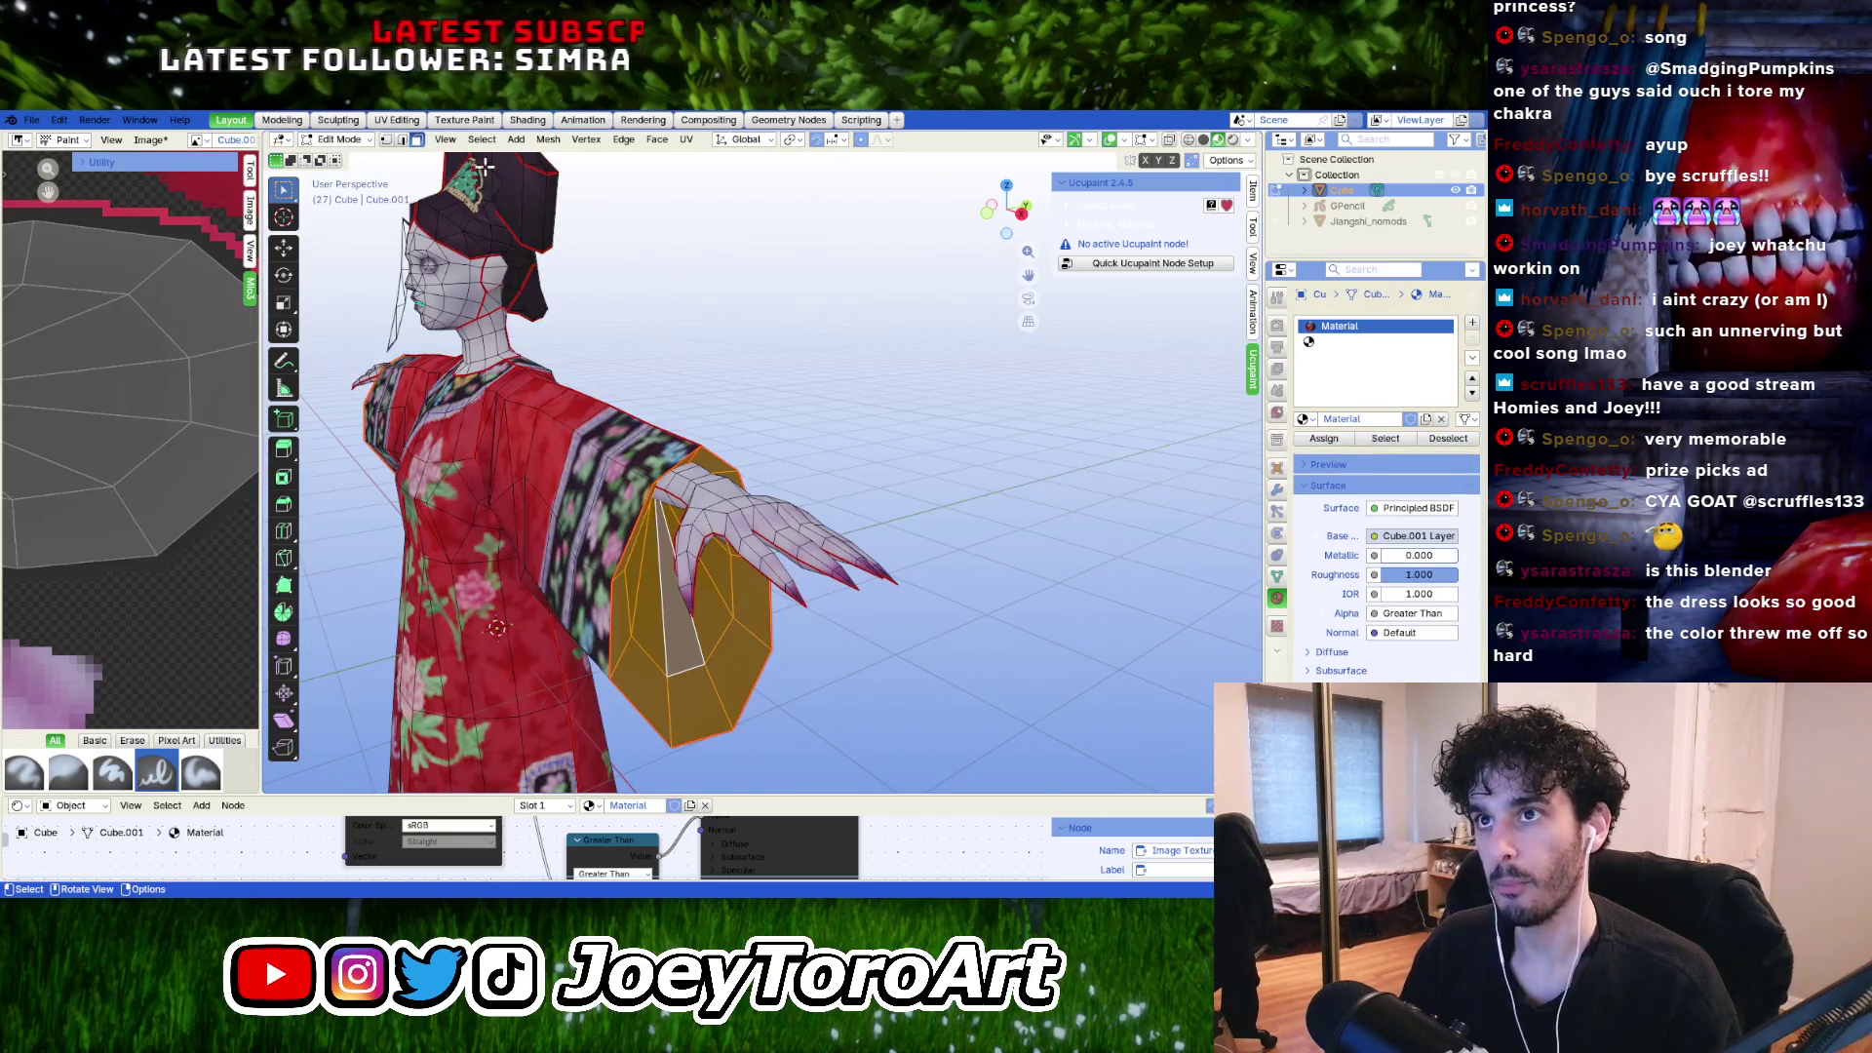
{"action": "left_click", "coordinate": [338, 140]}
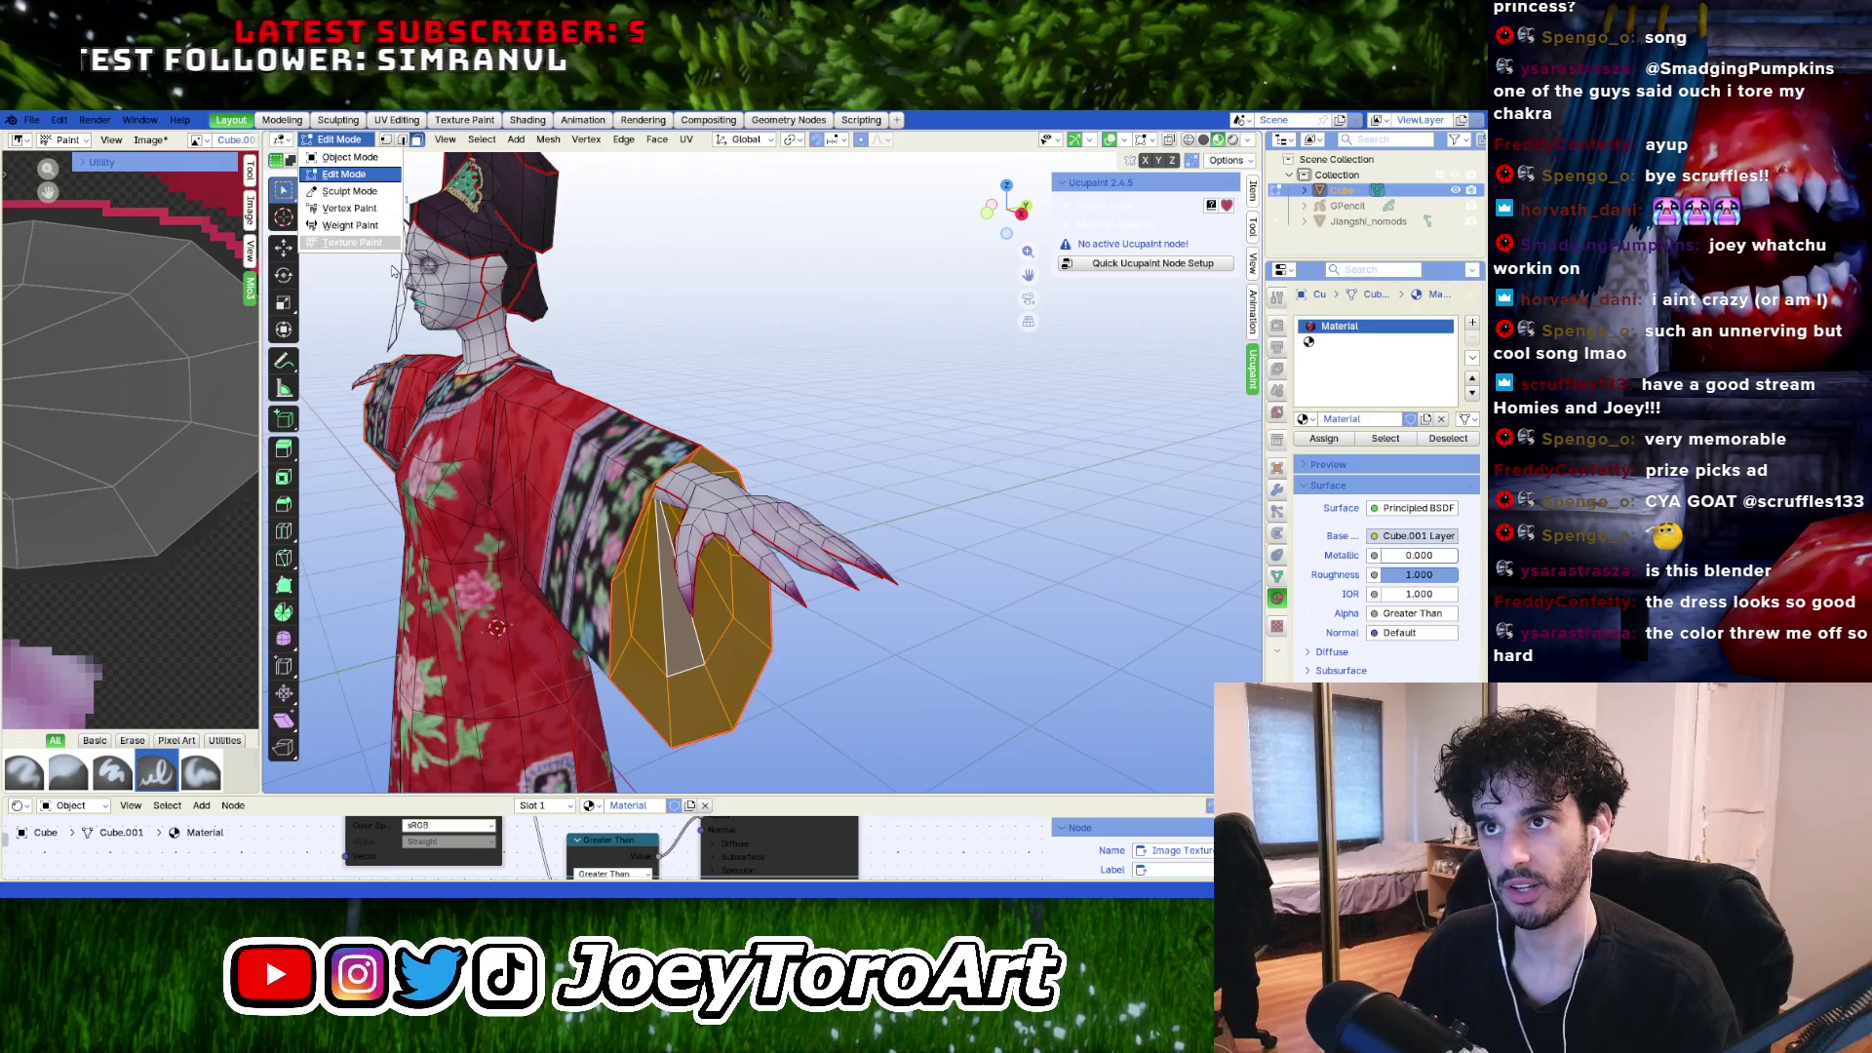
{"action": "left_click", "coordinate": [388, 242]}
{"action": "scroll", "coordinate": [673, 459], "scroll_direction": "up", "scroll_amount": 8}
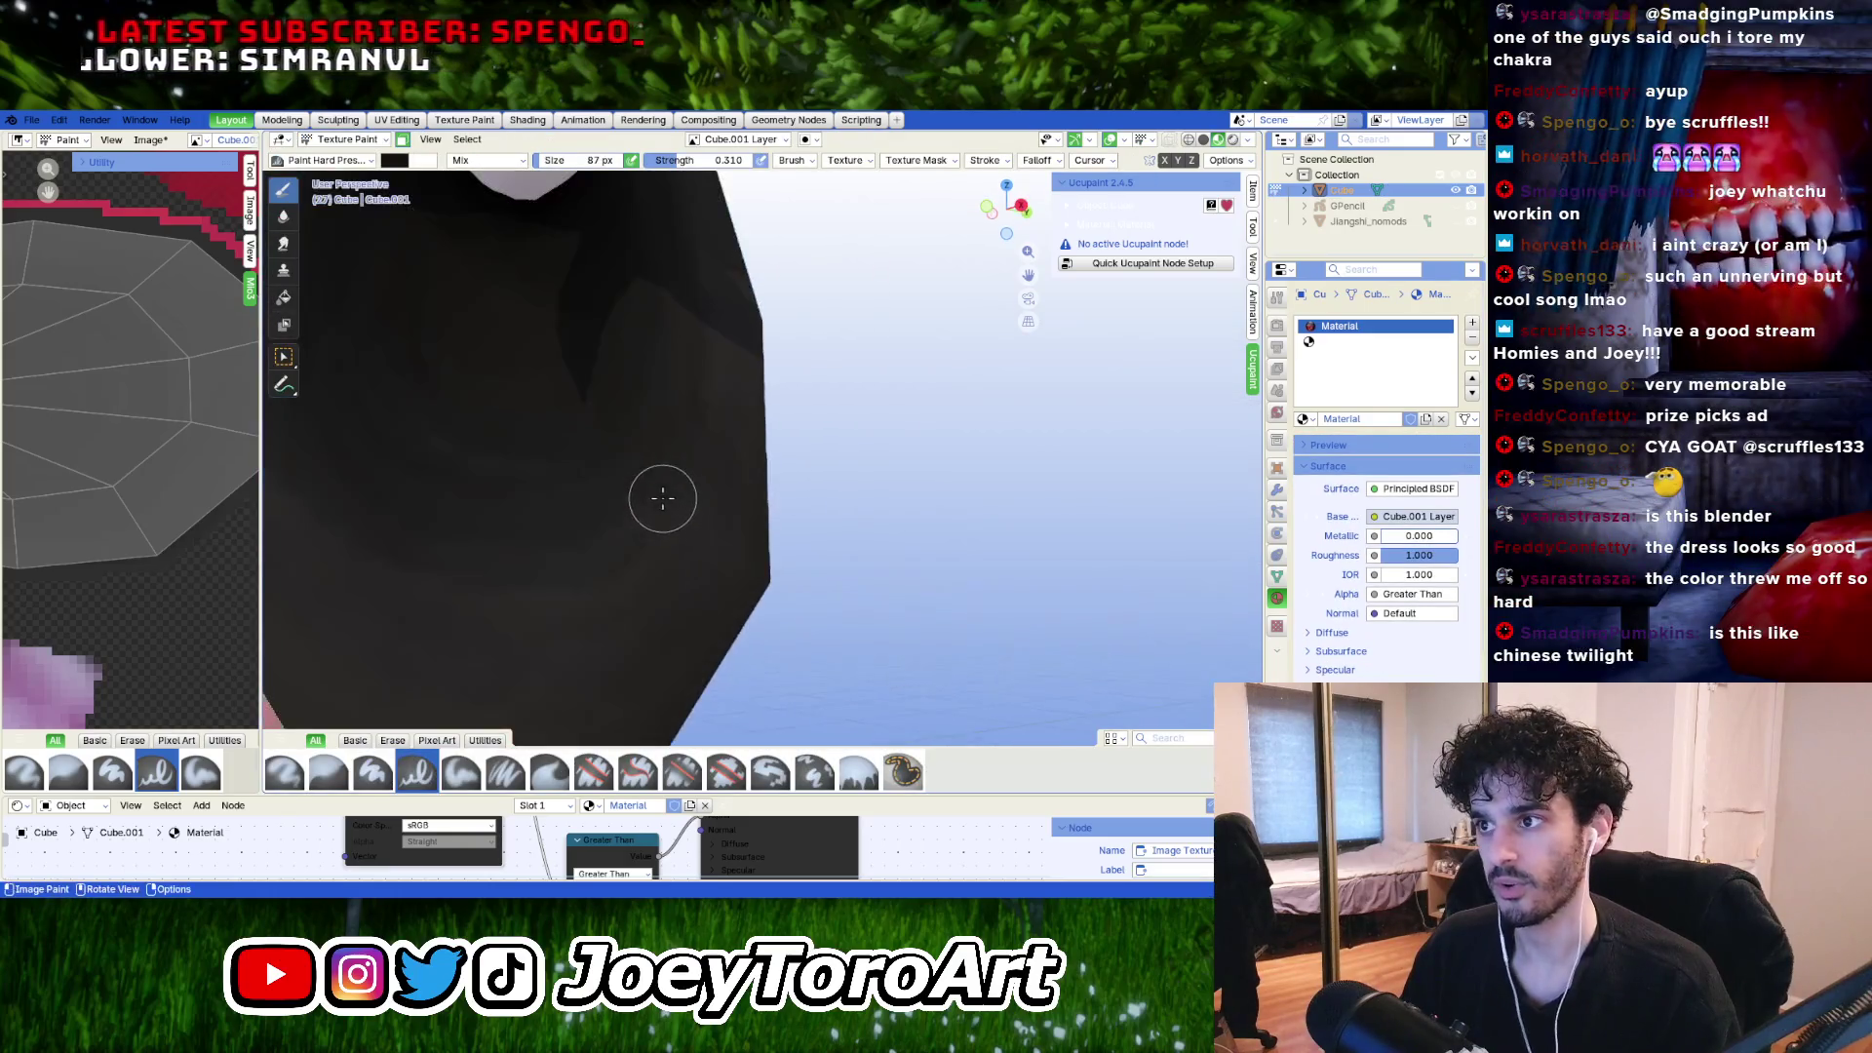
{"action": "middle_click_drag", "start_coordinate": [692, 419], "coordinate": [517, 417]}
{"action": "middle_click_drag", "start_coordinate": [481, 292], "coordinate": [599, 354]}
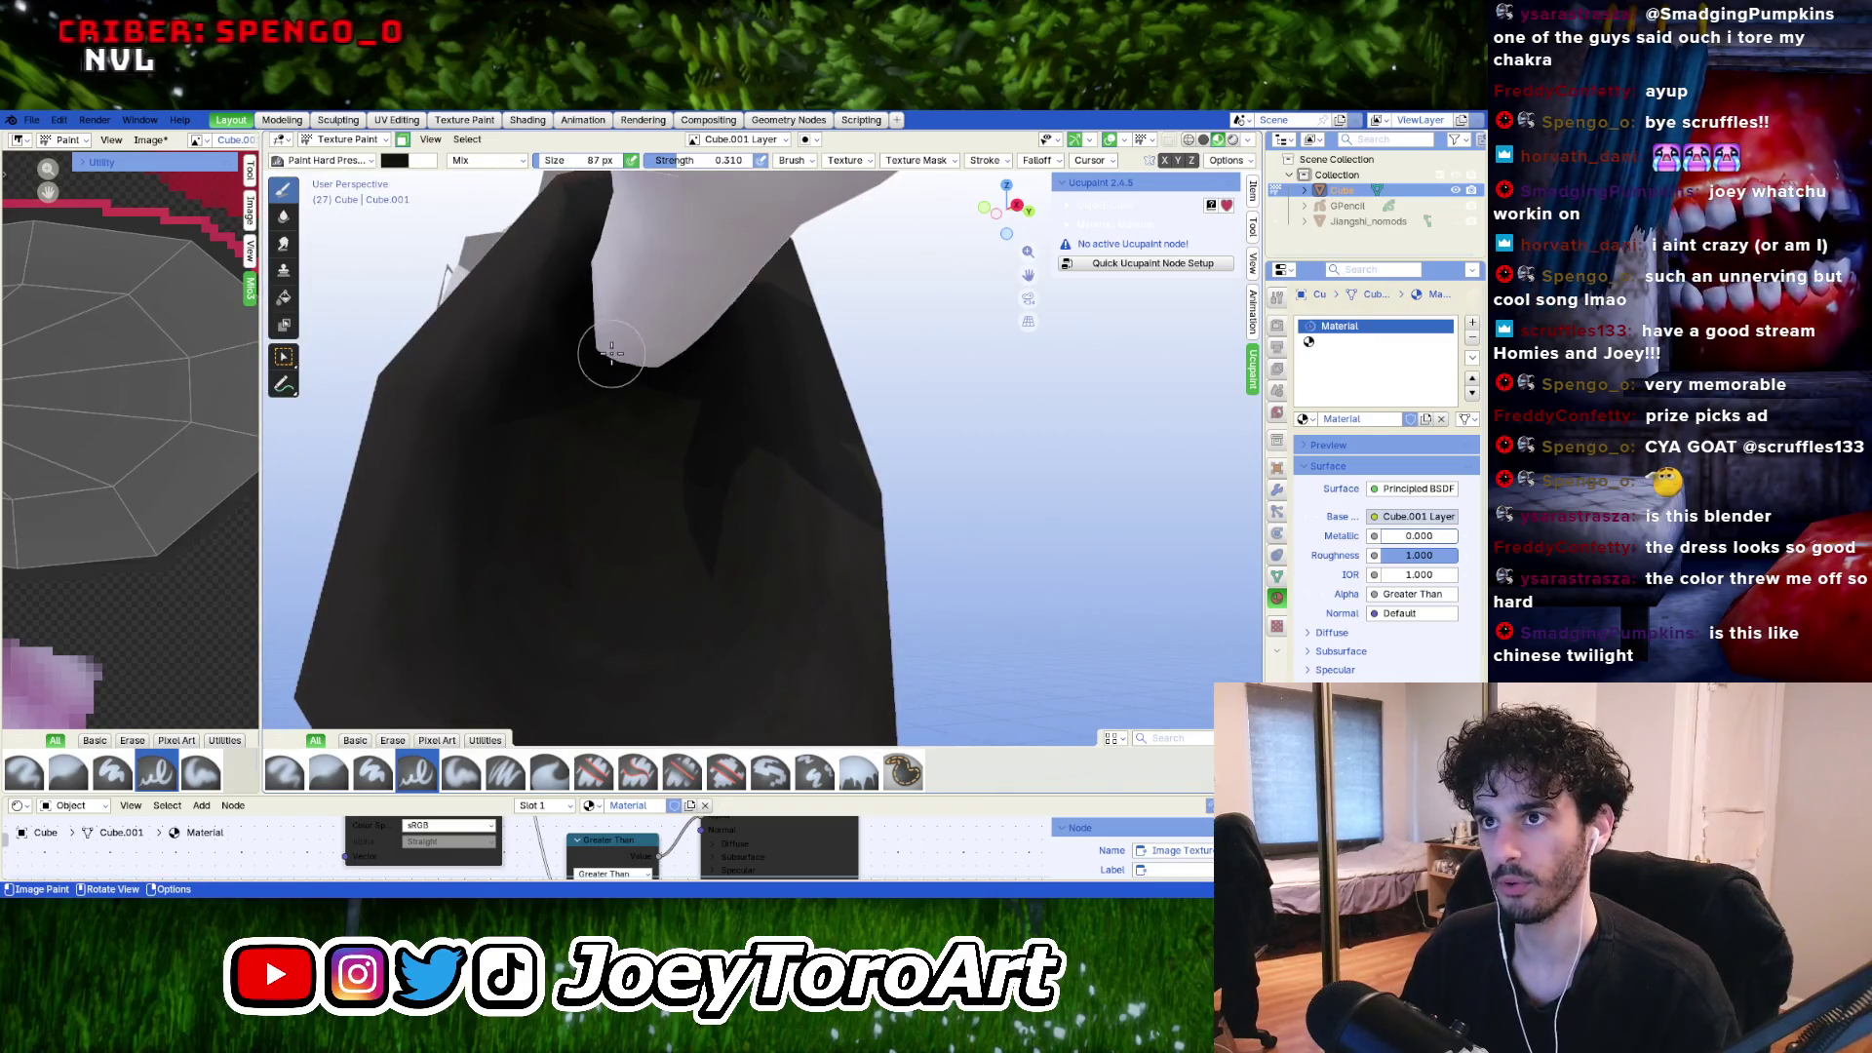
Inspect the brush colour, near-black #101010 (value 0.063), then return to Edit Mode.
{"action": "left_click", "coordinate": [396, 165]}
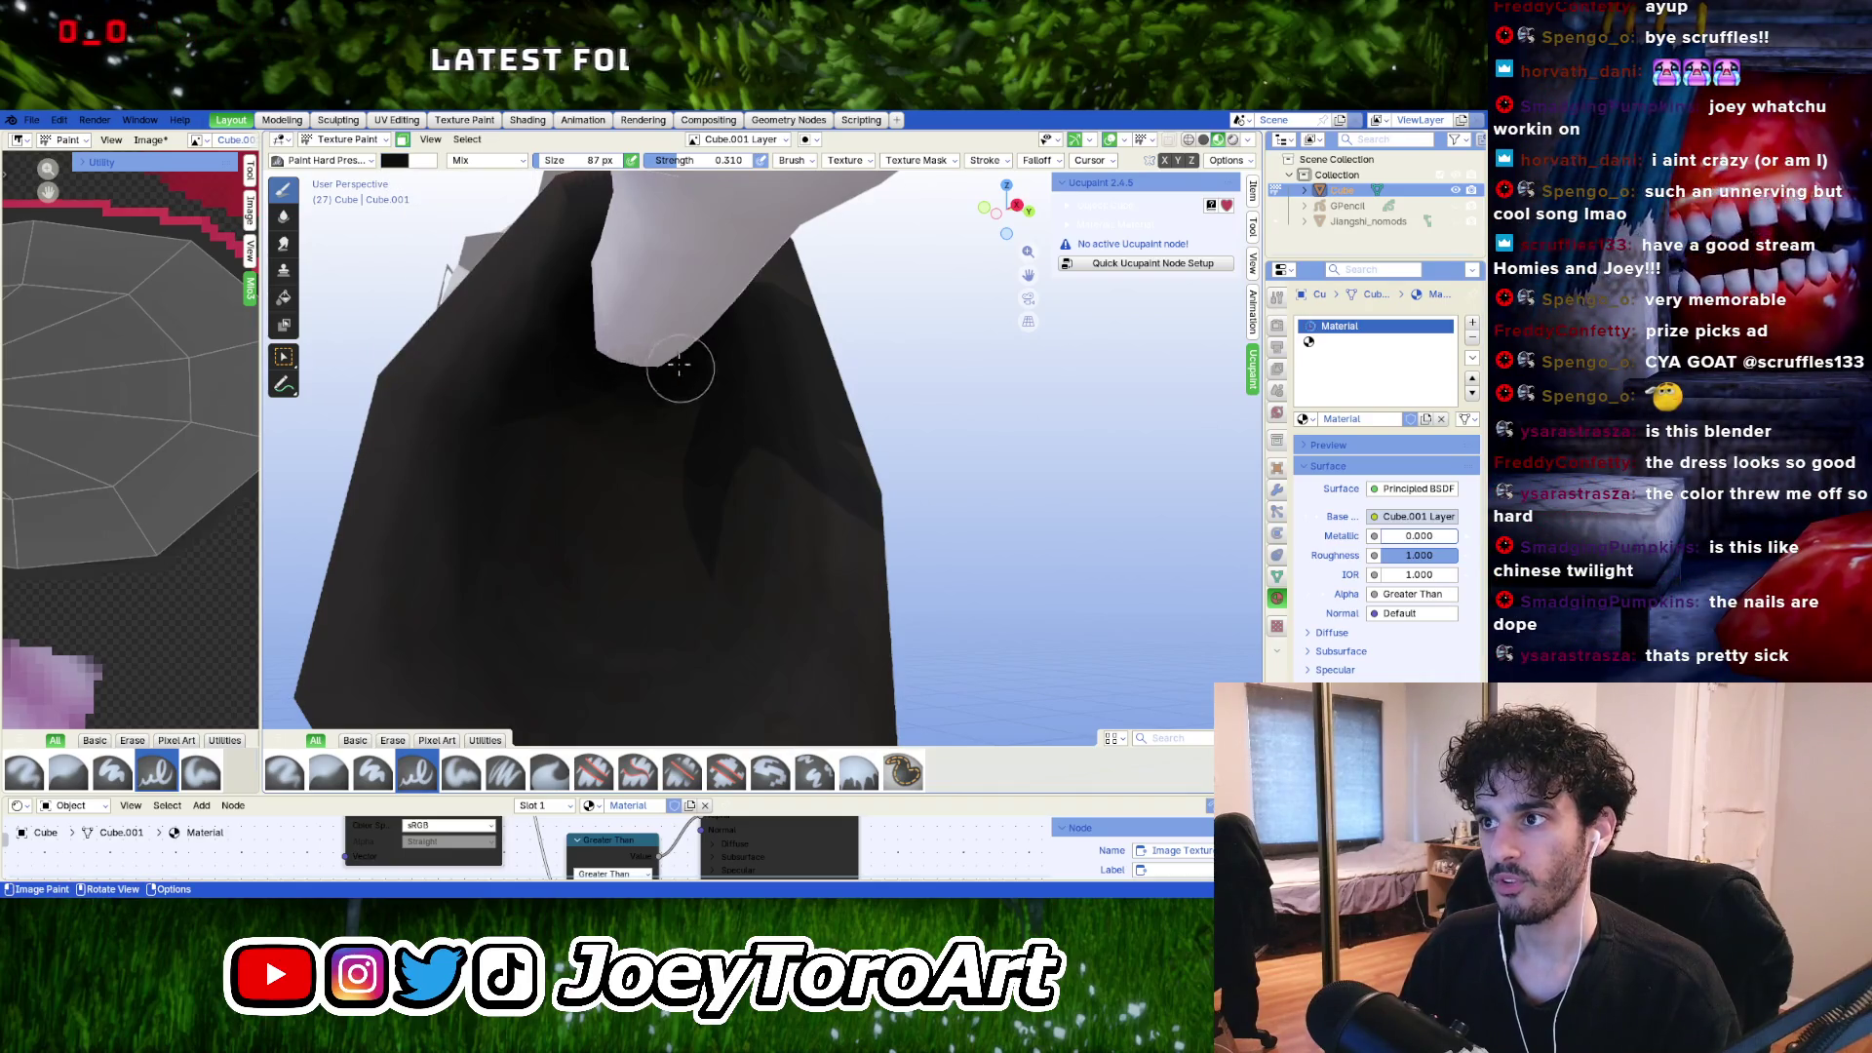
{"action": "middle_click_drag", "start_coordinate": [622, 351], "coordinate": [730, 415]}
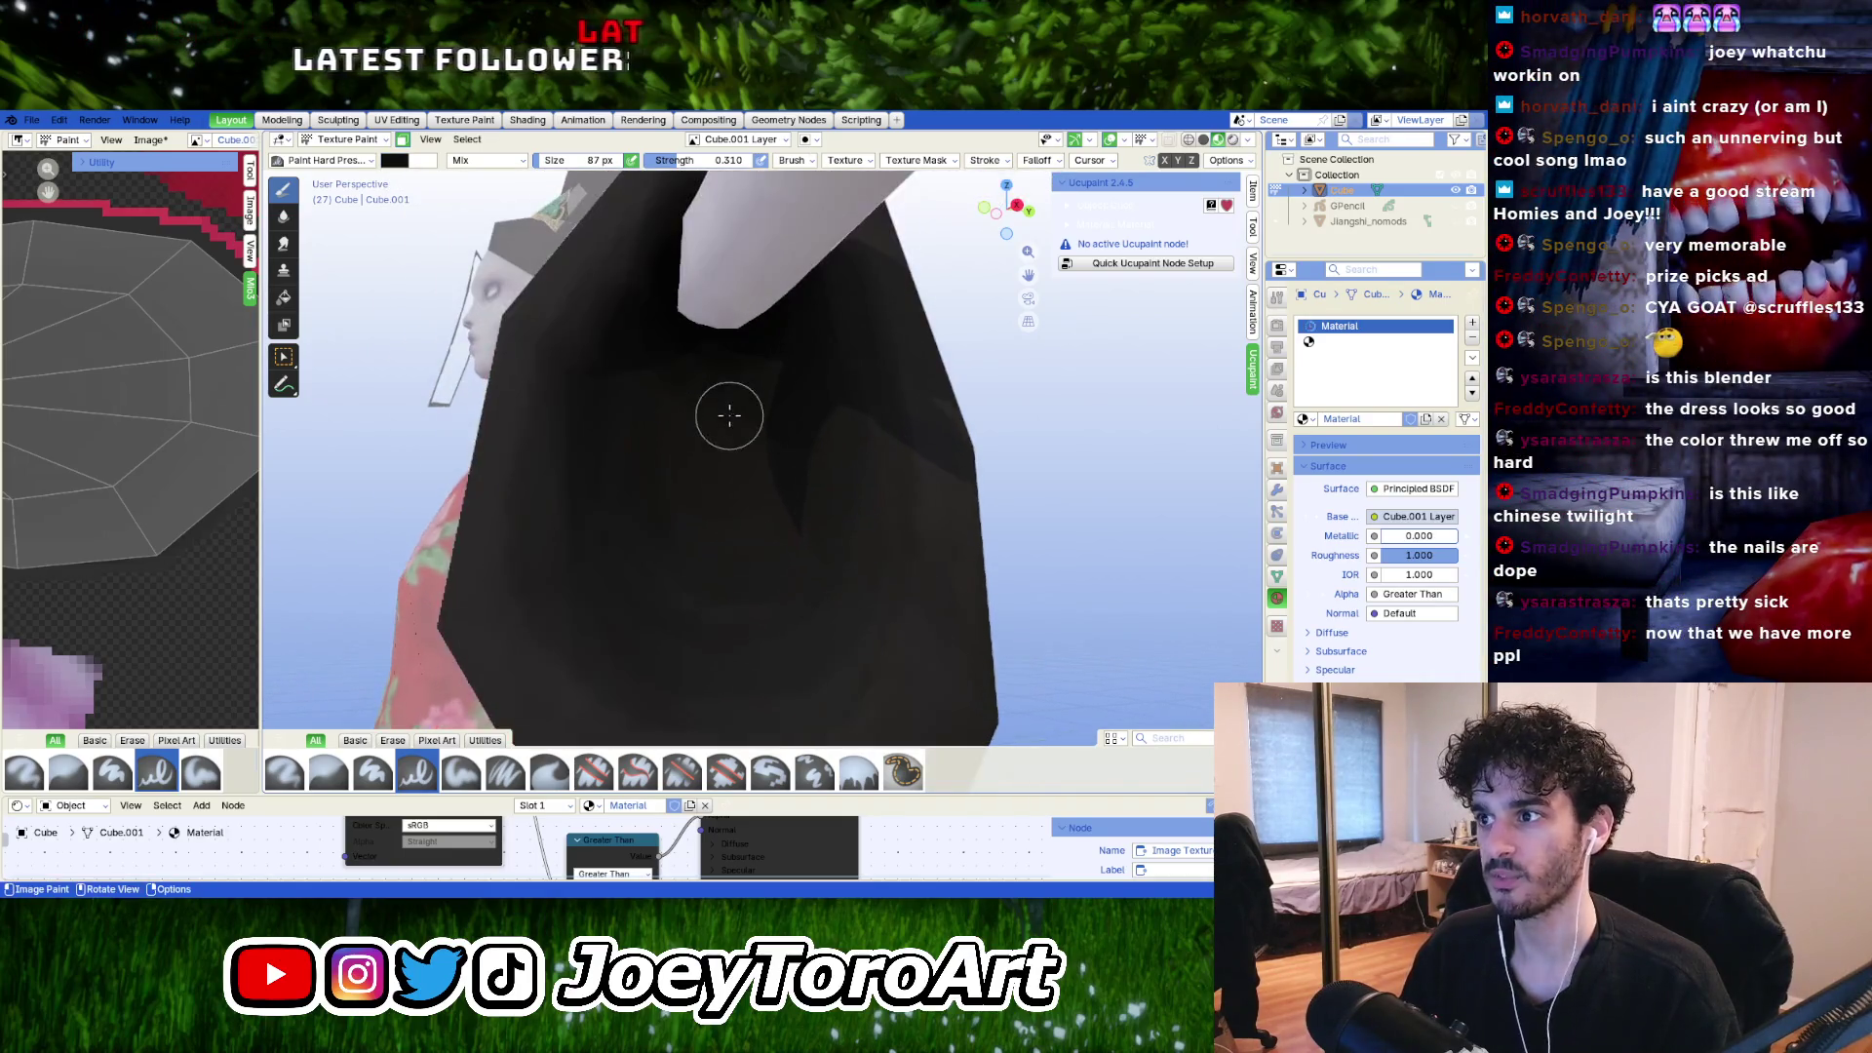
{"action": "left_click", "coordinate": [396, 162]}
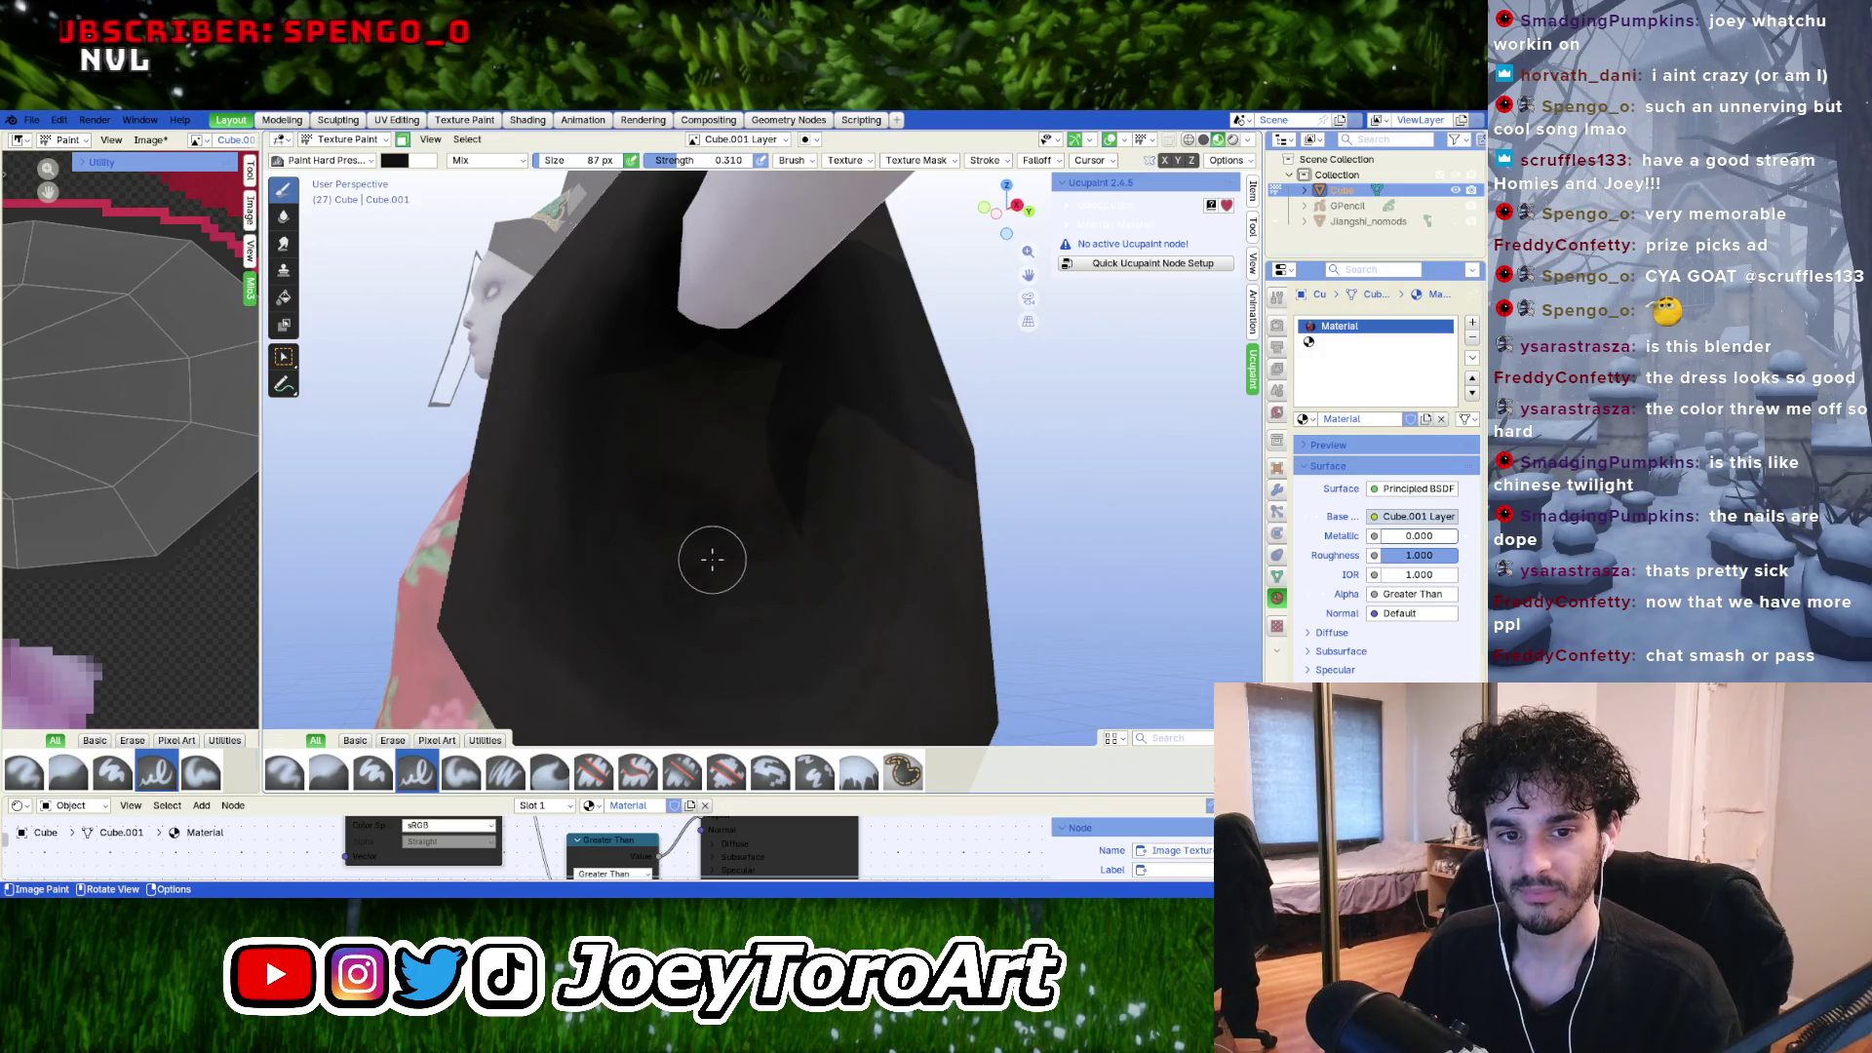
{"action": "scroll", "coordinate": [712, 559], "scroll_direction": "down", "scroll_amount": 6}
{"action": "mouse_move", "coordinate": [735, 510]}
{"action": "middle_mouse_down"}
{"action": "mouse_move", "coordinate": [810, 589]}
{"action": "mouse_move", "coordinate": [672, 571]}
{"action": "mouse_move", "coordinate": [607, 597]}
{"action": "middle_mouse_up"}
{"action": "scroll", "coordinate": [894, 572], "scroll_direction": "up", "scroll_amount": 8}
{"action": "key", "text": "Tab"}
{"action": "scroll", "coordinate": [738, 542], "scroll_direction": "down", "scroll_amount": 5}
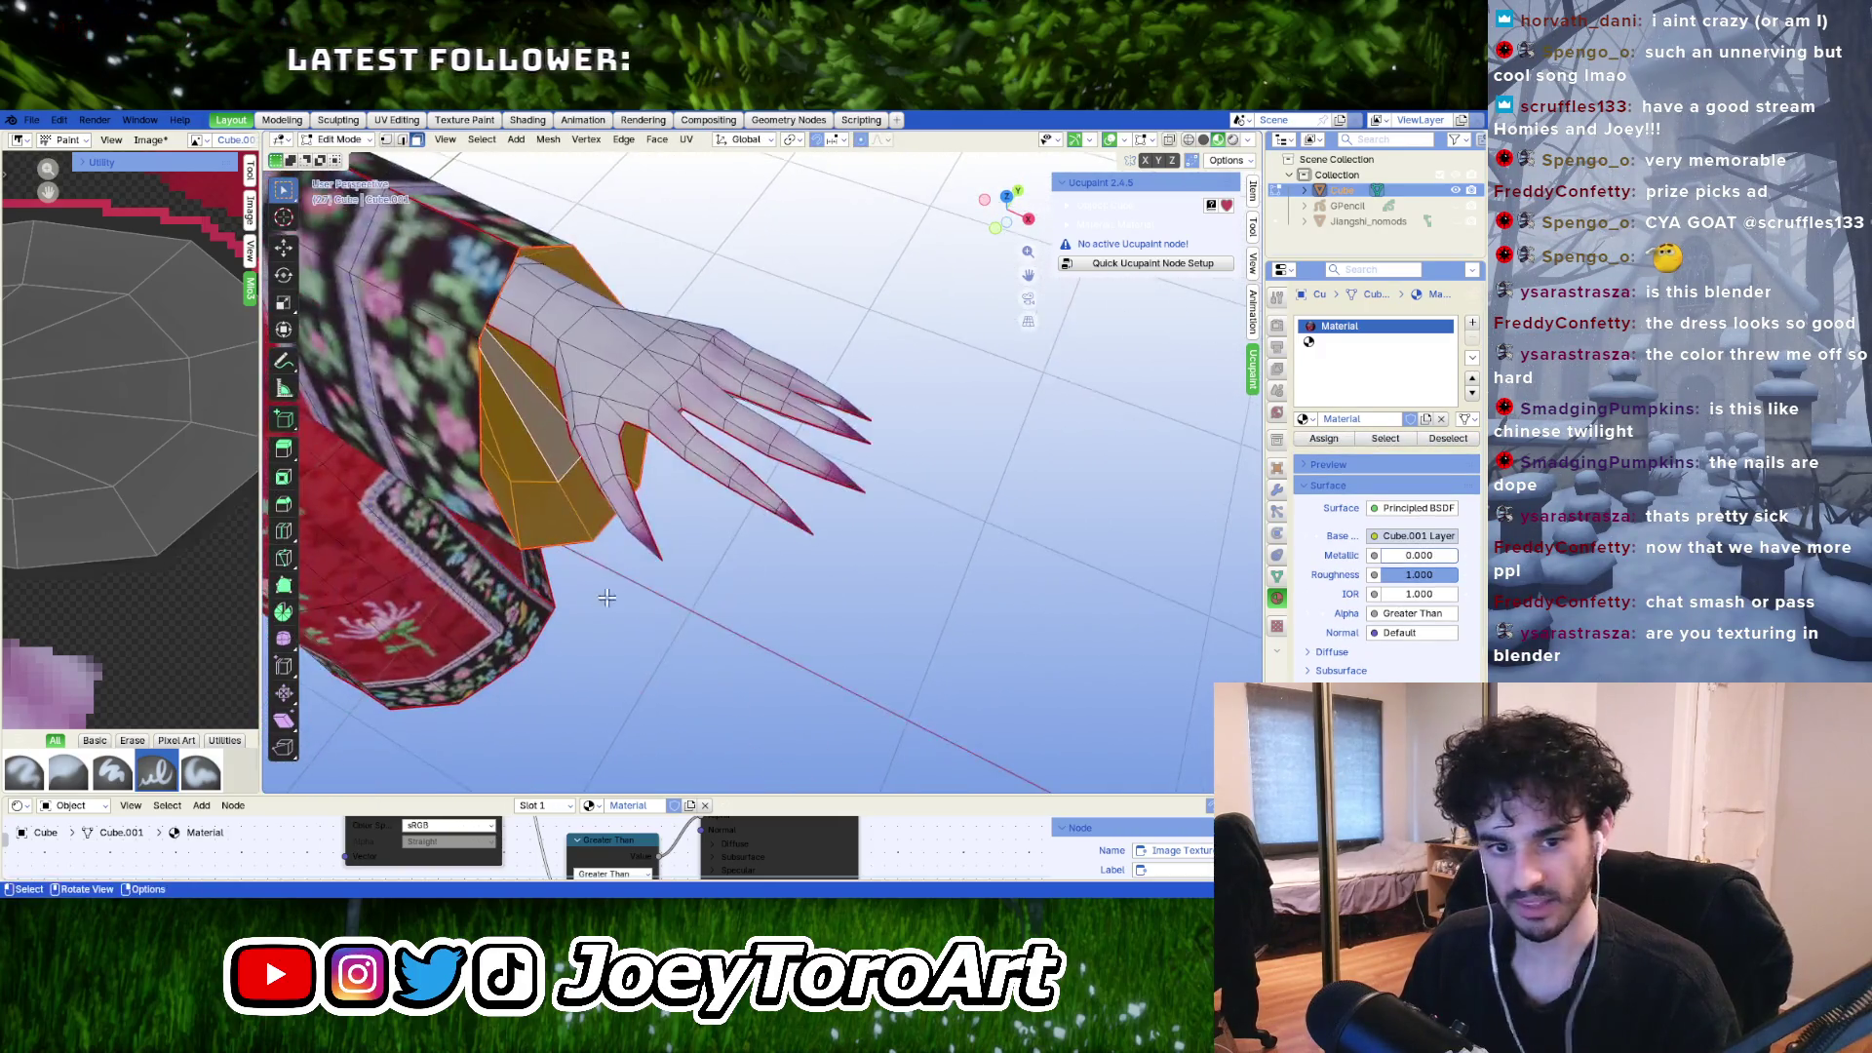
Widen the texture image view, then narrow it back again.
{"action": "scroll", "coordinate": [102, 371], "scroll_direction": "down", "scroll_amount": 5}
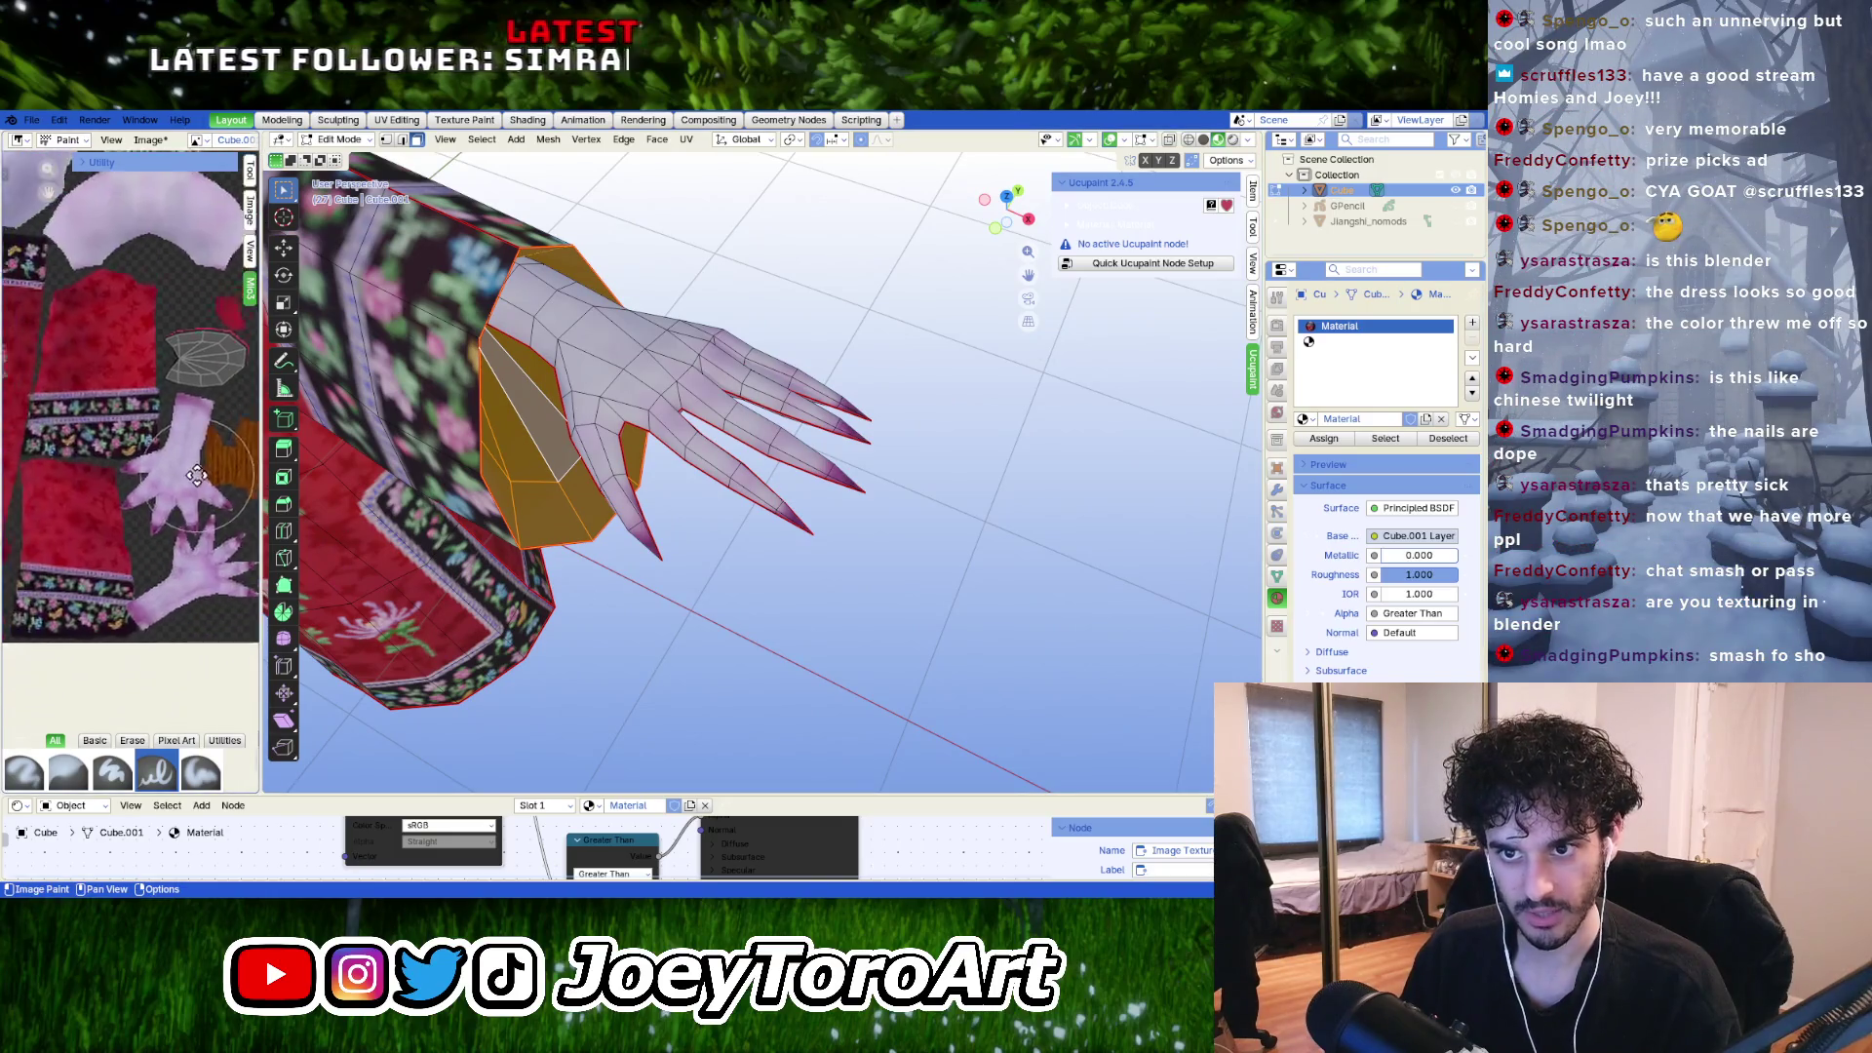
{"action": "scroll", "coordinate": [103, 371], "scroll_direction": "up", "scroll_amount": 2}
{"action": "left_click_drag", "start_coordinate": [261, 390], "coordinate": [576, 390]}
{"action": "scroll", "coordinate": [209, 409], "scroll_direction": "up", "scroll_amount": 2}
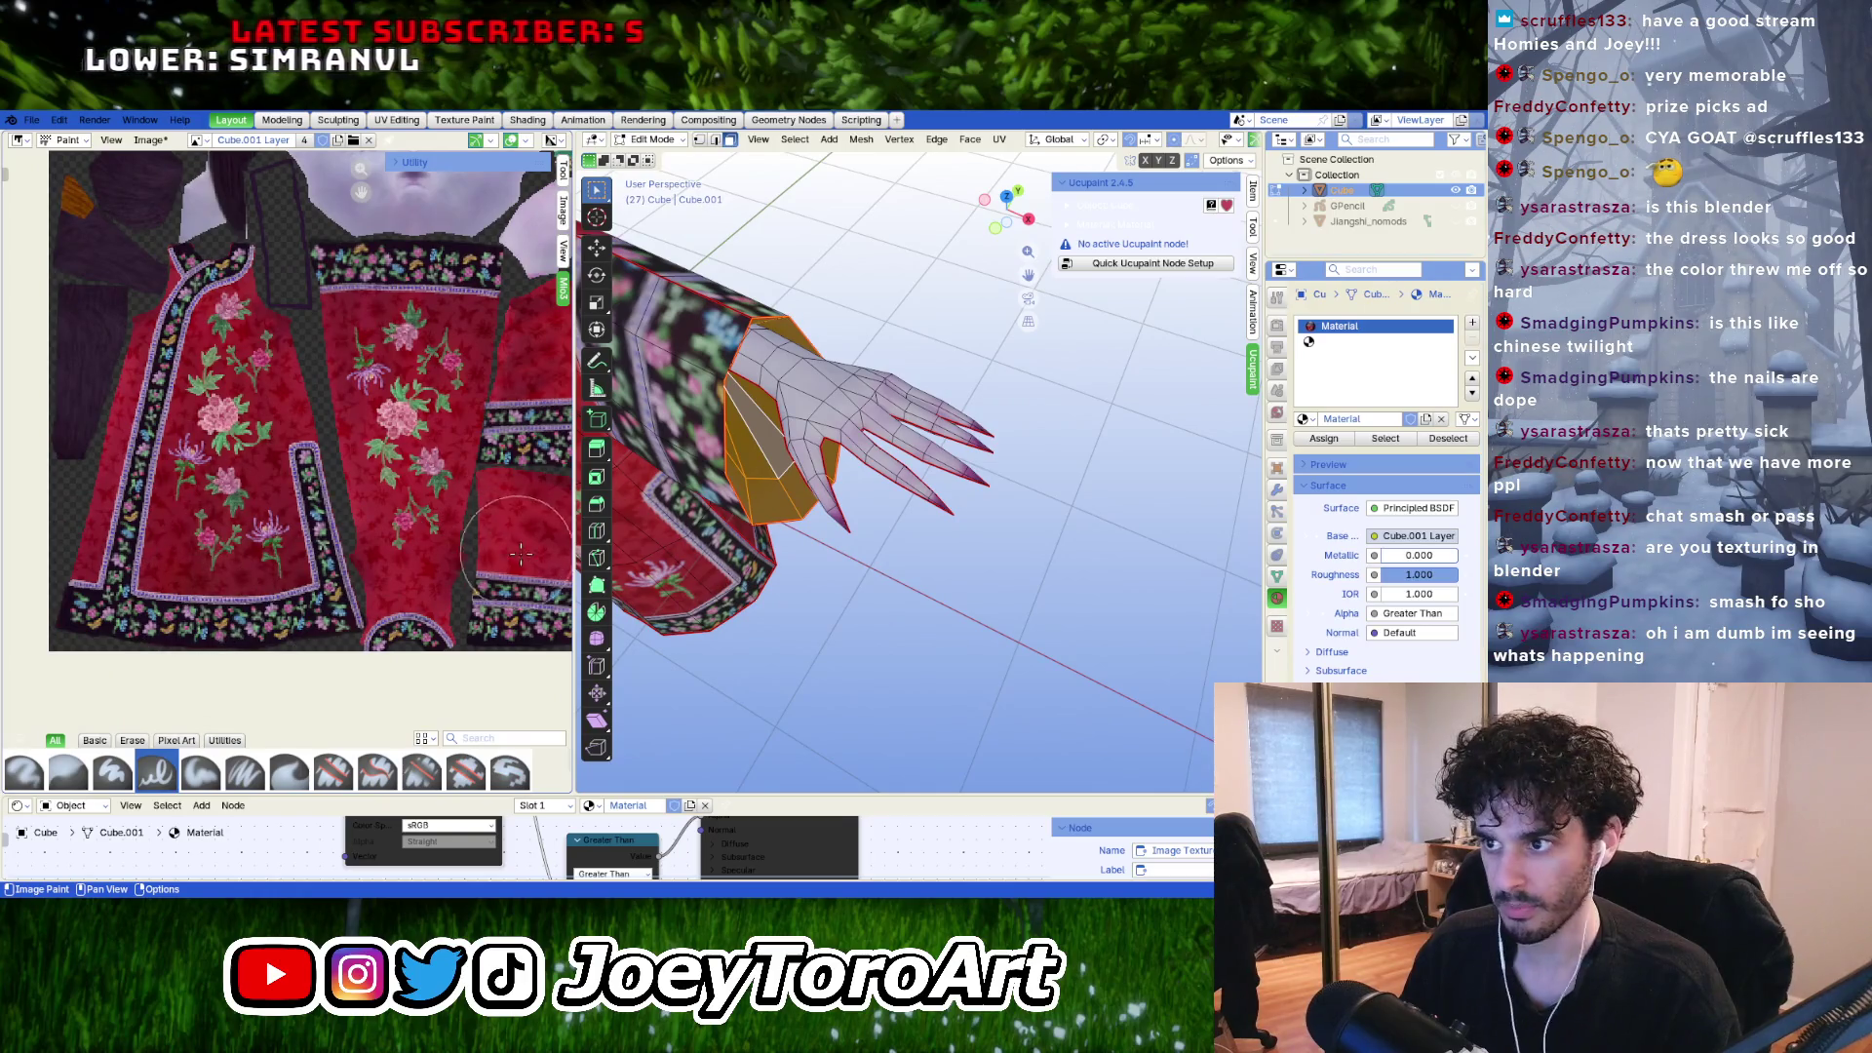
{"action": "left_click_drag", "start_coordinate": [571, 551], "coordinate": [215, 551]}
Orbit around the selected sleeve opening and switch into Texture Paint mode.
{"action": "mouse_move", "coordinate": [624, 487]}
{"action": "middle_mouse_down"}
{"action": "mouse_move", "coordinate": [670, 491]}
{"action": "mouse_move", "coordinate": [658, 592]}
{"action": "middle_mouse_up"}
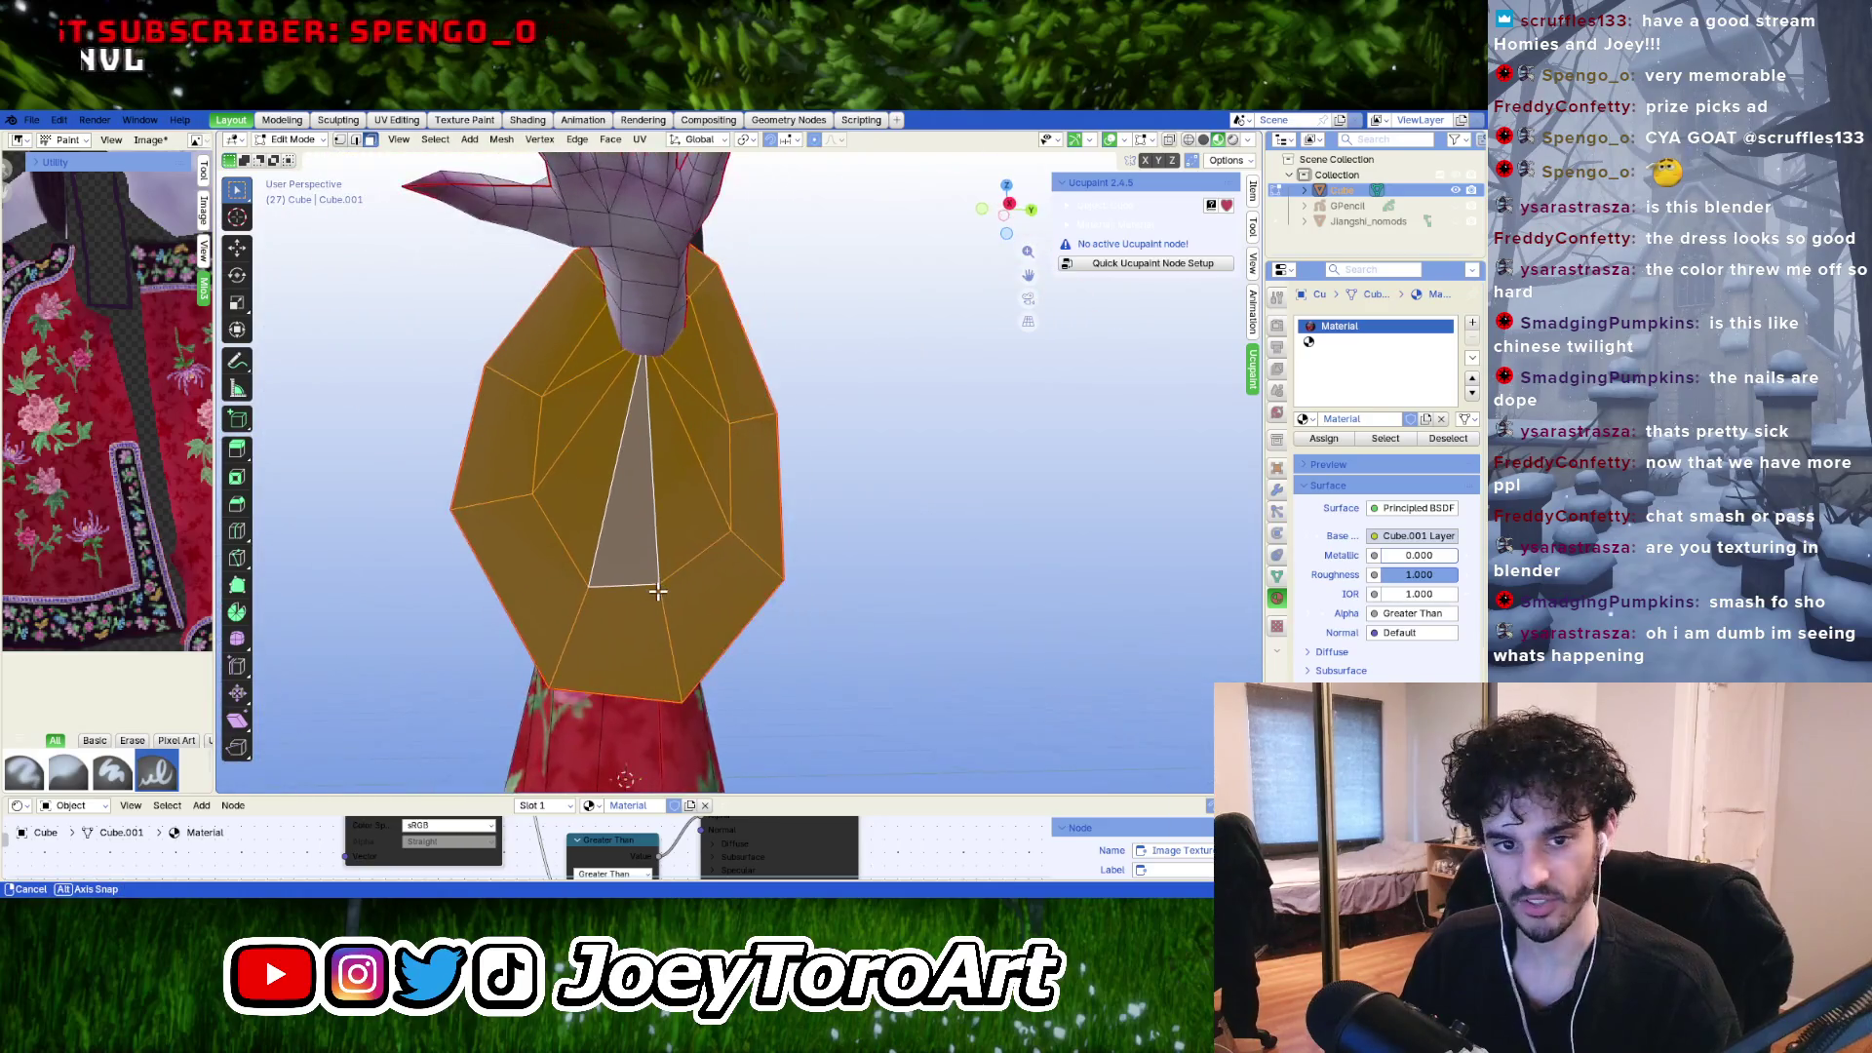
{"action": "scroll", "coordinate": [658, 592], "scroll_direction": "up", "scroll_amount": 4}
{"action": "scroll", "coordinate": [639, 598], "scroll_direction": "down", "scroll_amount": 1}
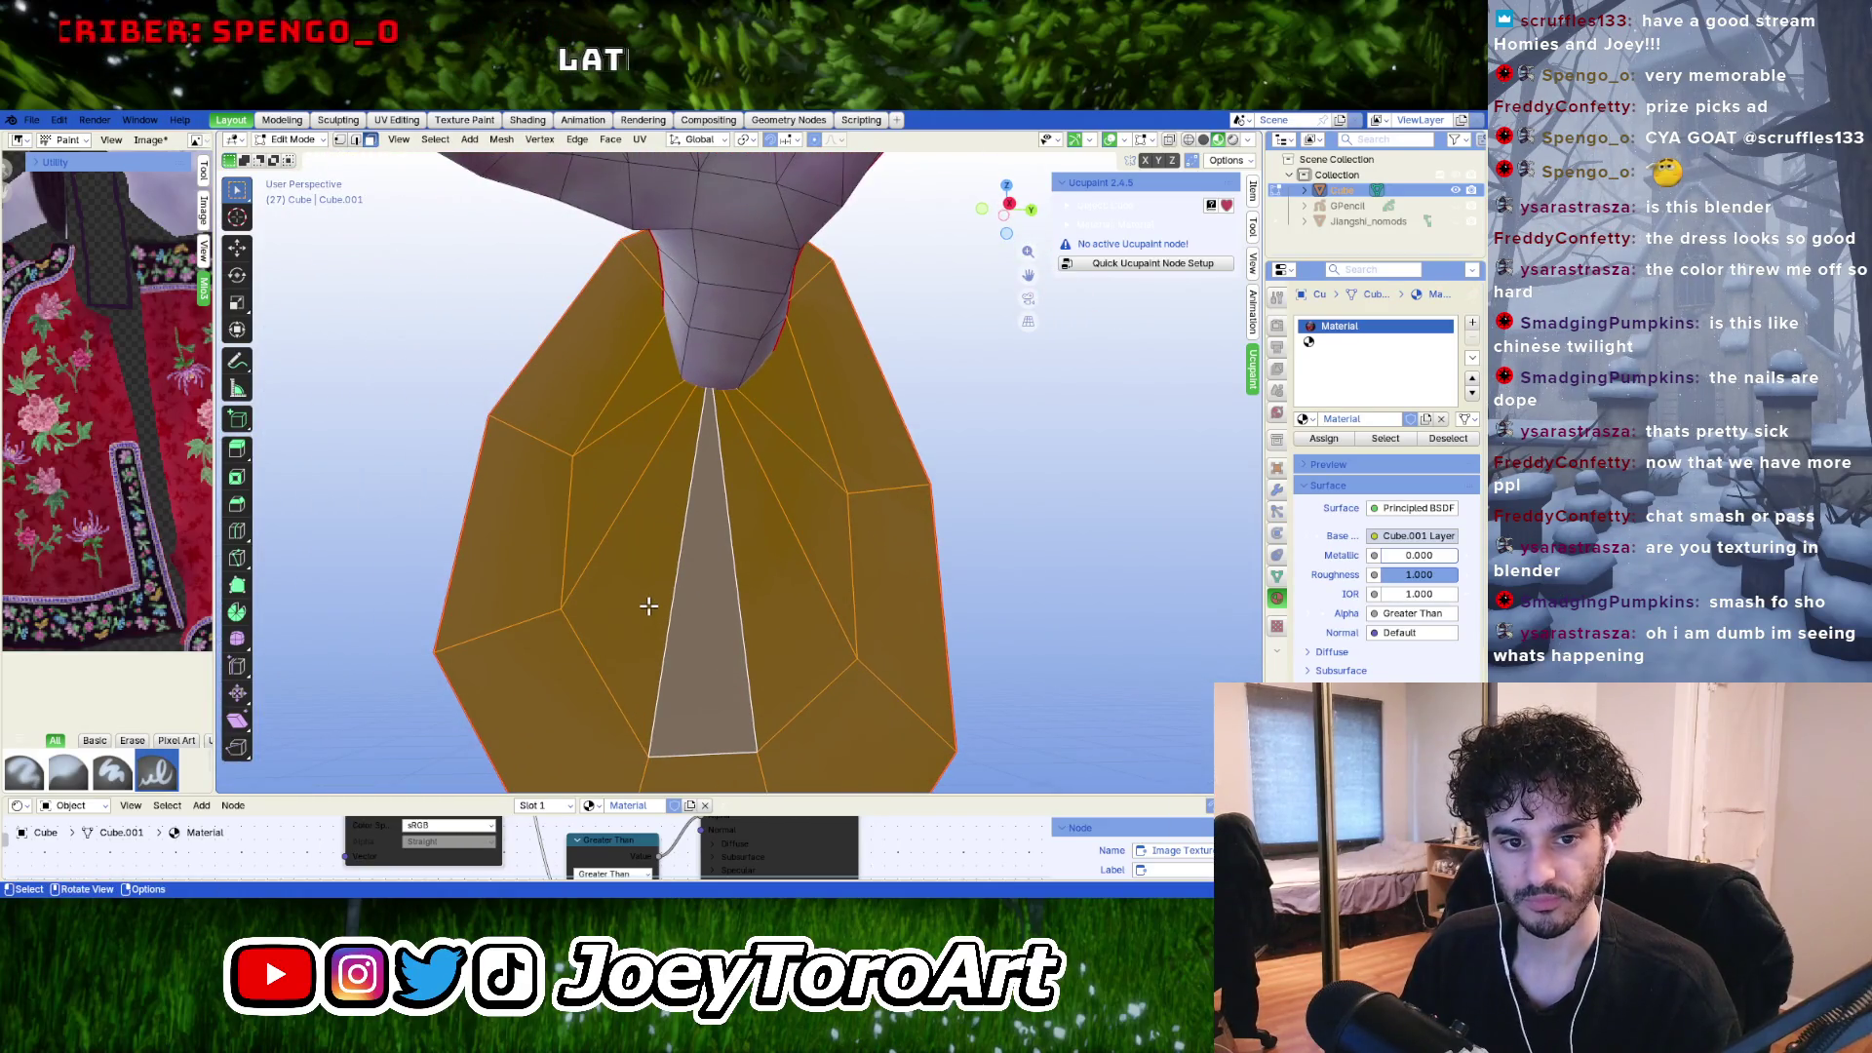
{"action": "mouse_move", "coordinate": [646, 604]}
{"action": "middle_mouse_down"}
{"action": "mouse_move", "coordinate": [663, 585]}
{"action": "mouse_move", "coordinate": [781, 594]}
{"action": "mouse_move", "coordinate": [830, 565]}
{"action": "middle_mouse_up"}
{"action": "key", "text": "Tab"}
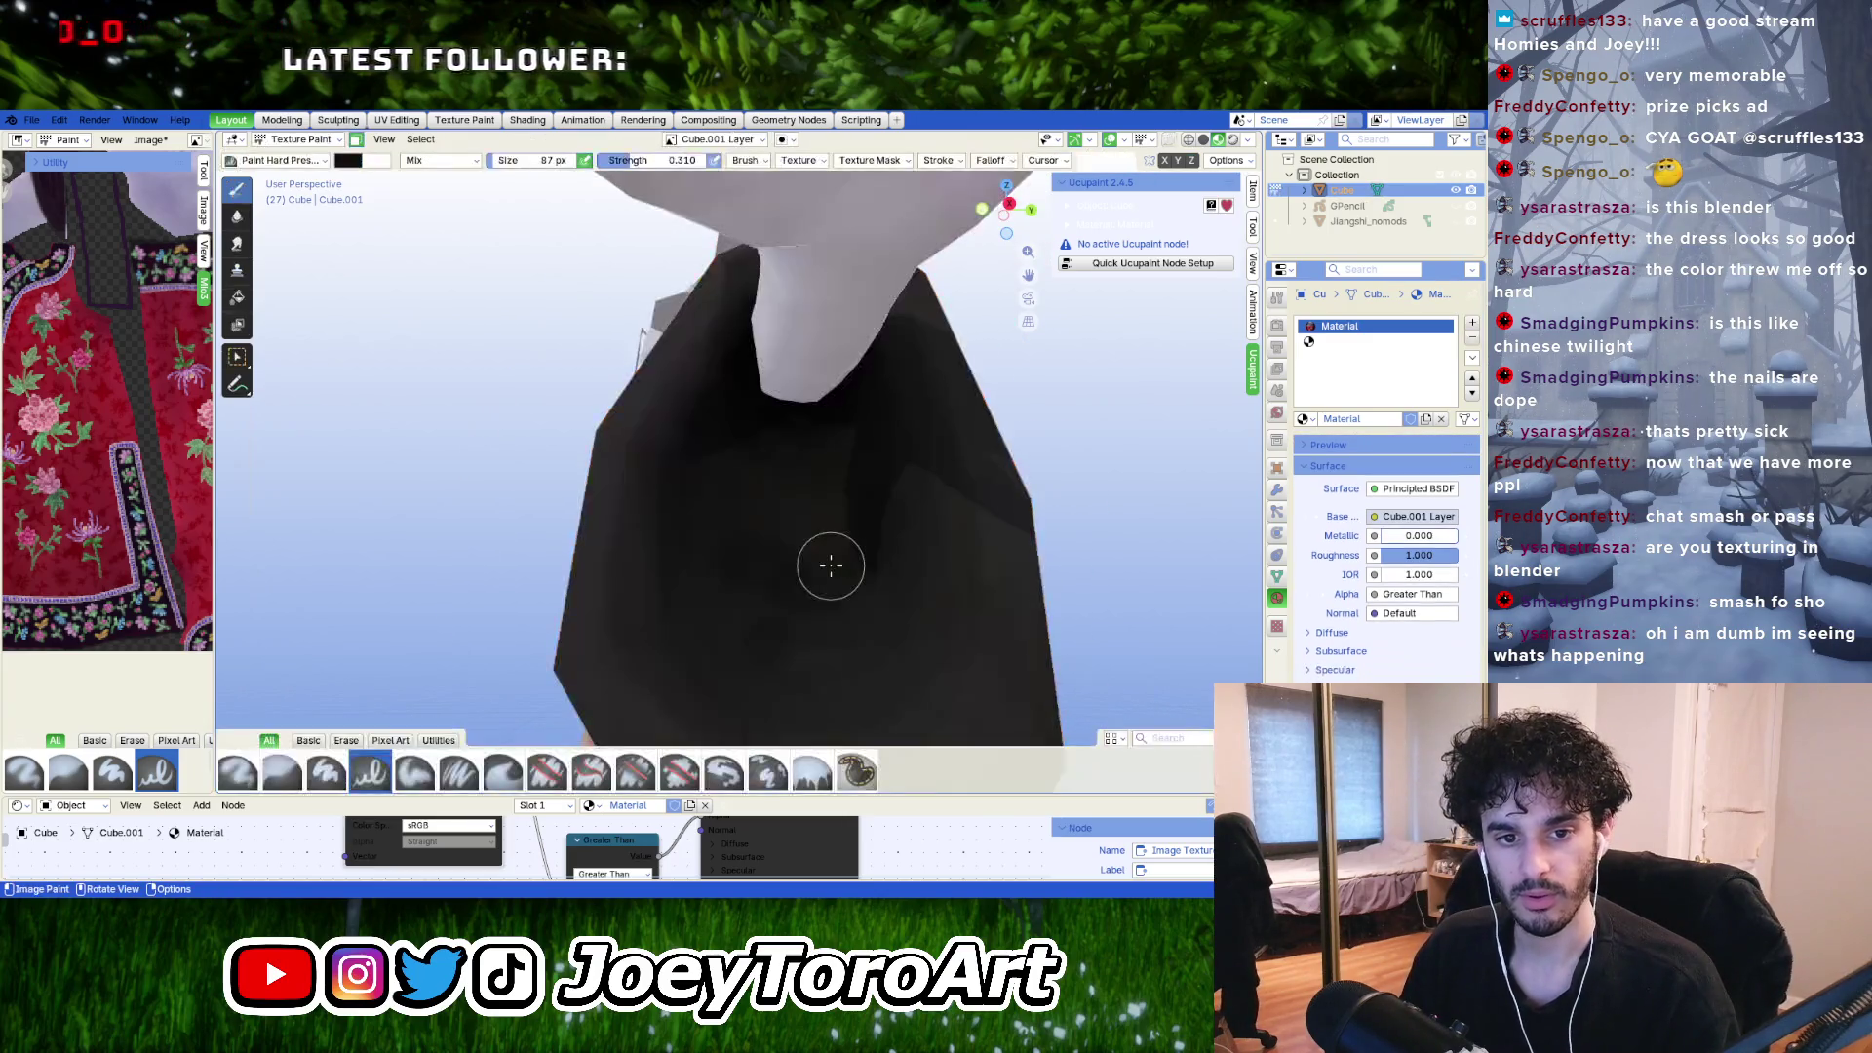
{"action": "scroll", "coordinate": [681, 559], "scroll_direction": "down", "scroll_amount": 5}
{"action": "mouse_move", "coordinate": [682, 560]}
{"action": "middle_mouse_down"}
{"action": "mouse_move", "coordinate": [556, 517]}
{"action": "mouse_move", "coordinate": [791, 547]}
{"action": "mouse_move", "coordinate": [744, 401]}
{"action": "mouse_move", "coordinate": [848, 429]}
{"action": "mouse_move", "coordinate": [874, 526]}
{"action": "mouse_move", "coordinate": [806, 523]}
{"action": "mouse_move", "coordinate": [528, 347]}
{"action": "middle_mouse_up"}
Raise the paint brush strength to 0.803.
{"action": "scroll", "coordinate": [527, 347], "scroll_direction": "up", "scroll_amount": 5}
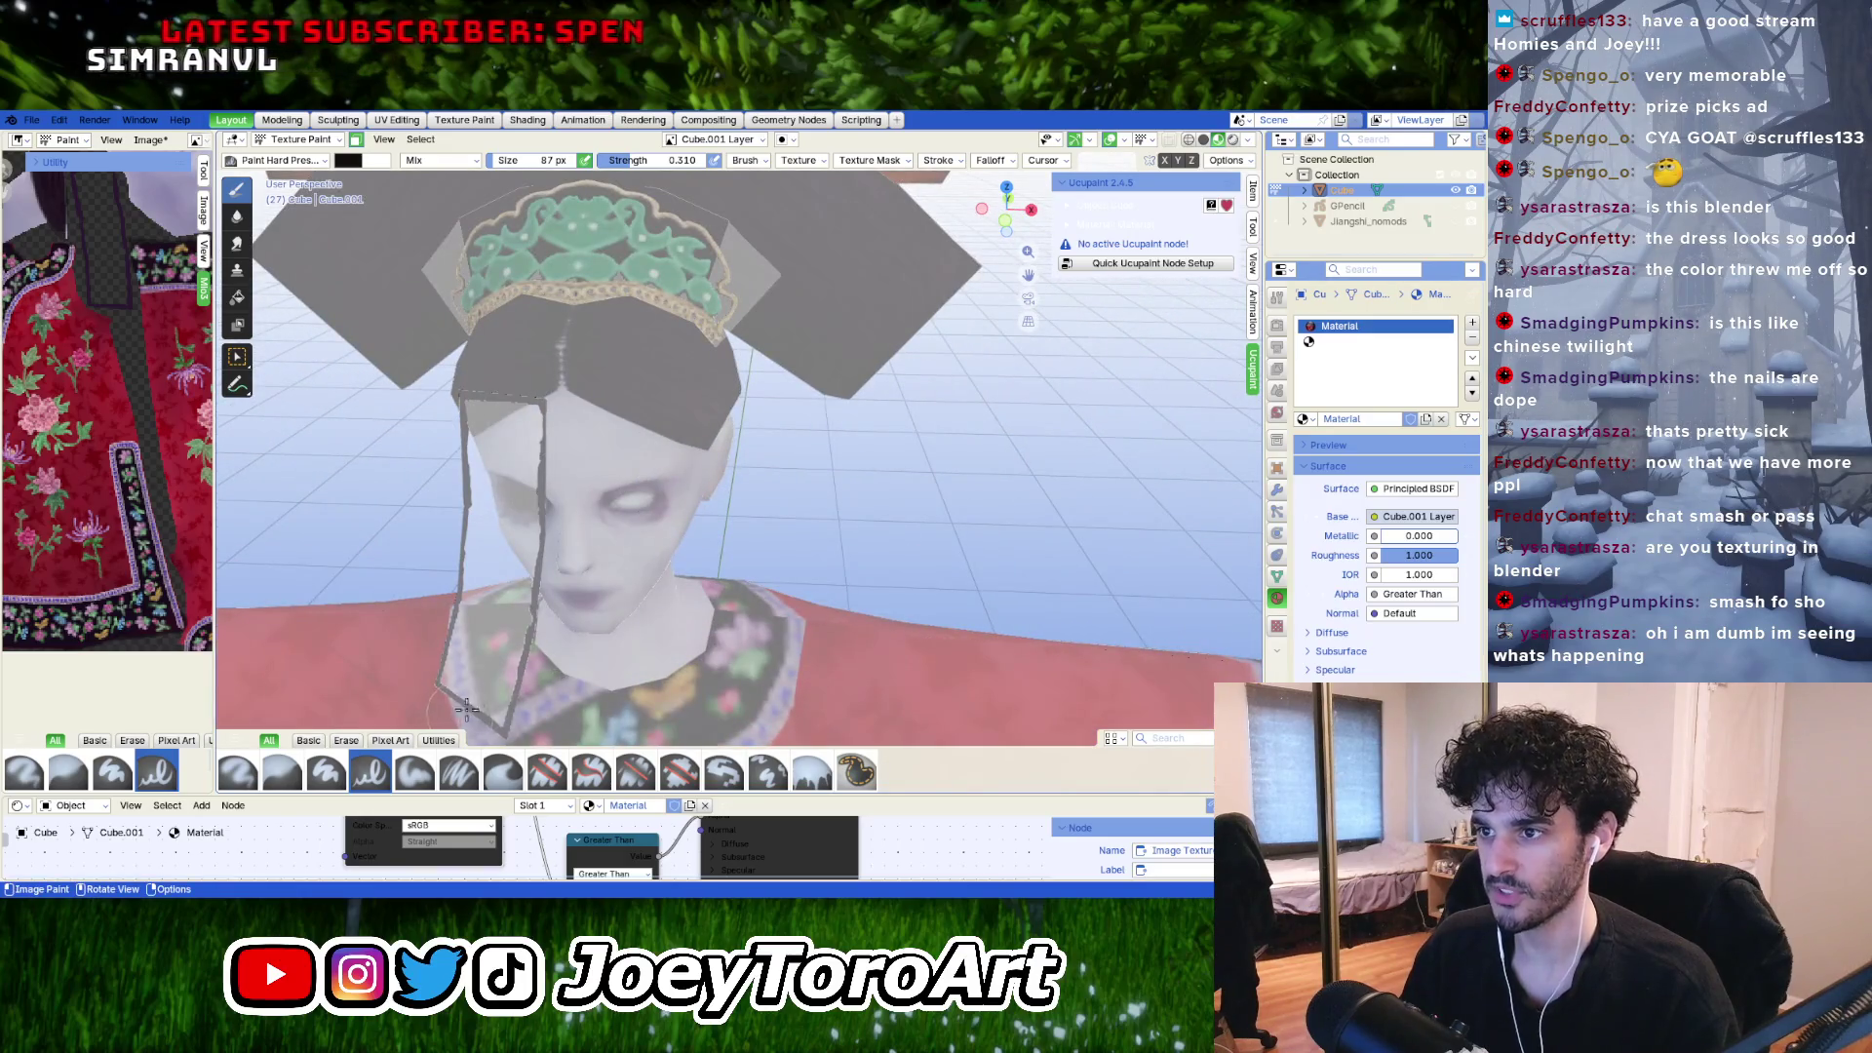
{"action": "middle_click_drag", "start_coordinate": [467, 709], "coordinate": [599, 592]}
{"action": "mouse_move", "coordinate": [746, 328]}
{"action": "middle_mouse_down"}
{"action": "mouse_move", "coordinate": [756, 585]}
{"action": "mouse_move", "coordinate": [682, 535]}
{"action": "mouse_move", "coordinate": [727, 556]}
{"action": "mouse_move", "coordinate": [741, 507]}
{"action": "mouse_move", "coordinate": [721, 464]}
{"action": "middle_mouse_up"}
{"action": "scroll", "coordinate": [493, 423], "scroll_direction": "up", "scroll_amount": 5}
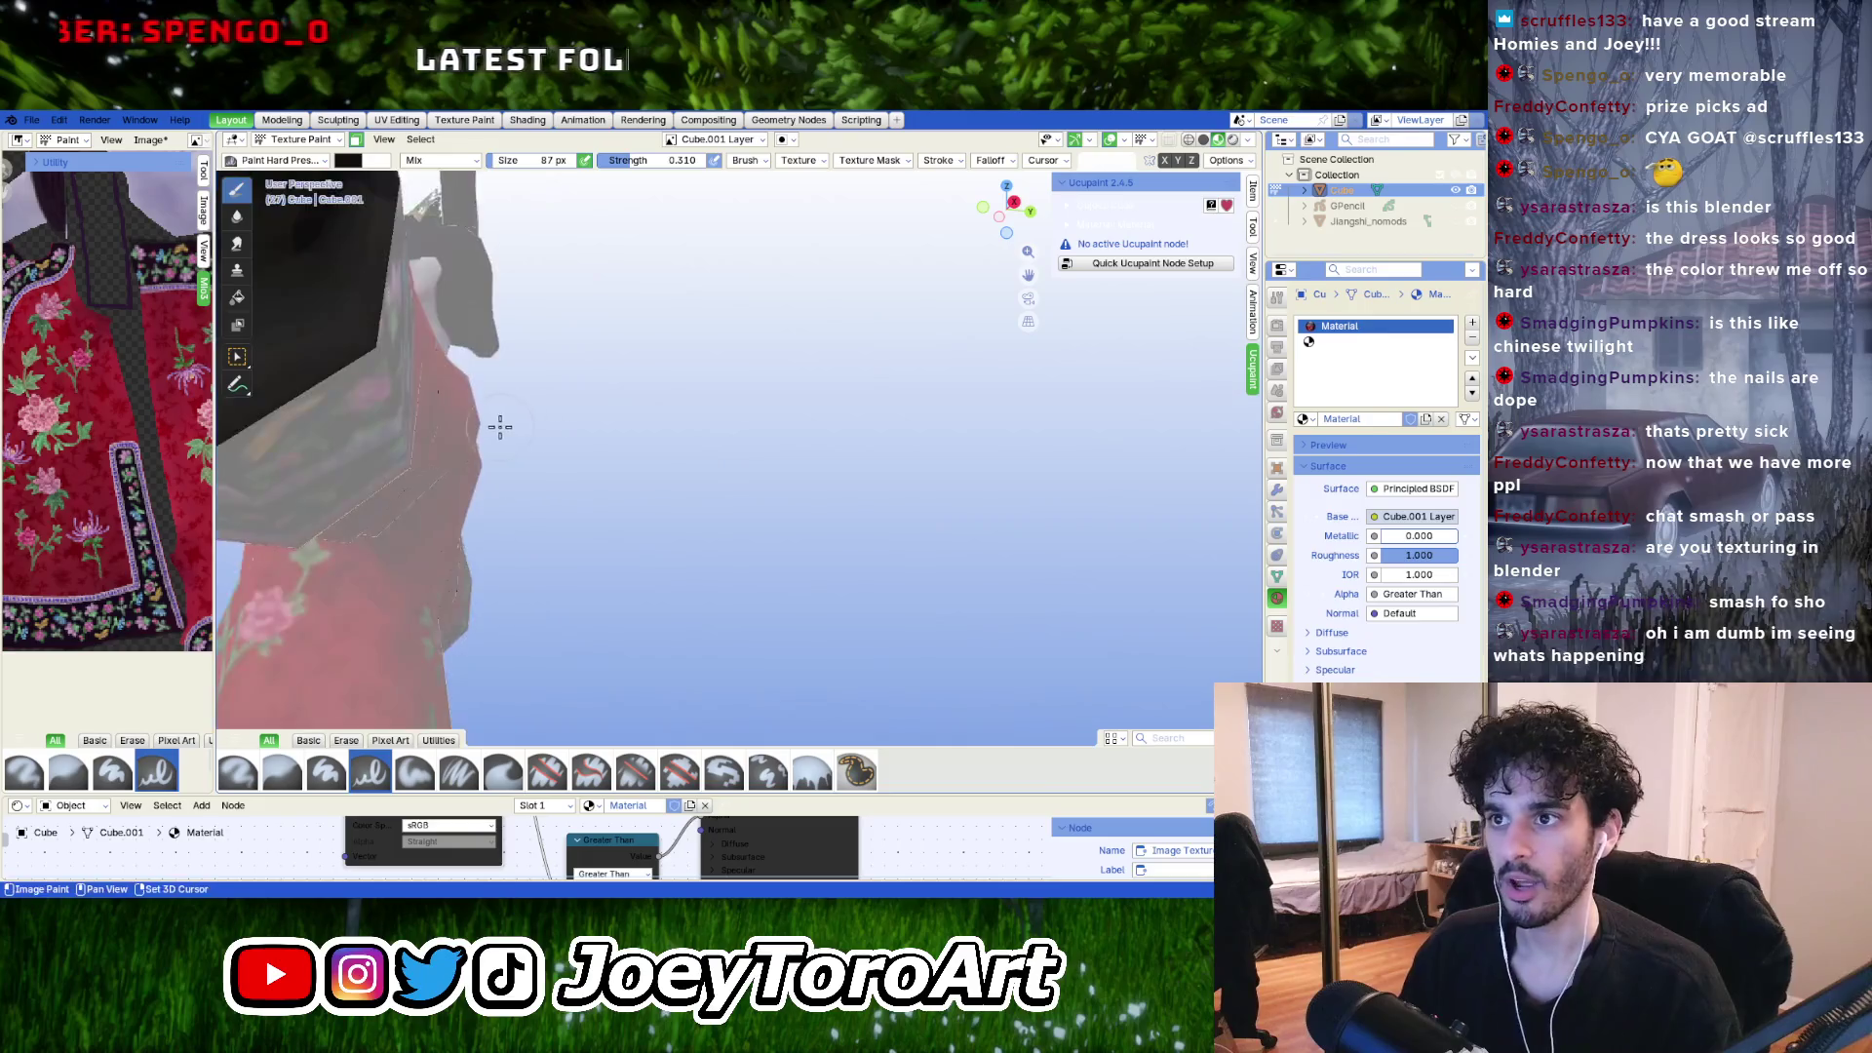
{"action": "middle_click_drag", "start_coordinate": [500, 404], "coordinate": [507, 429]}
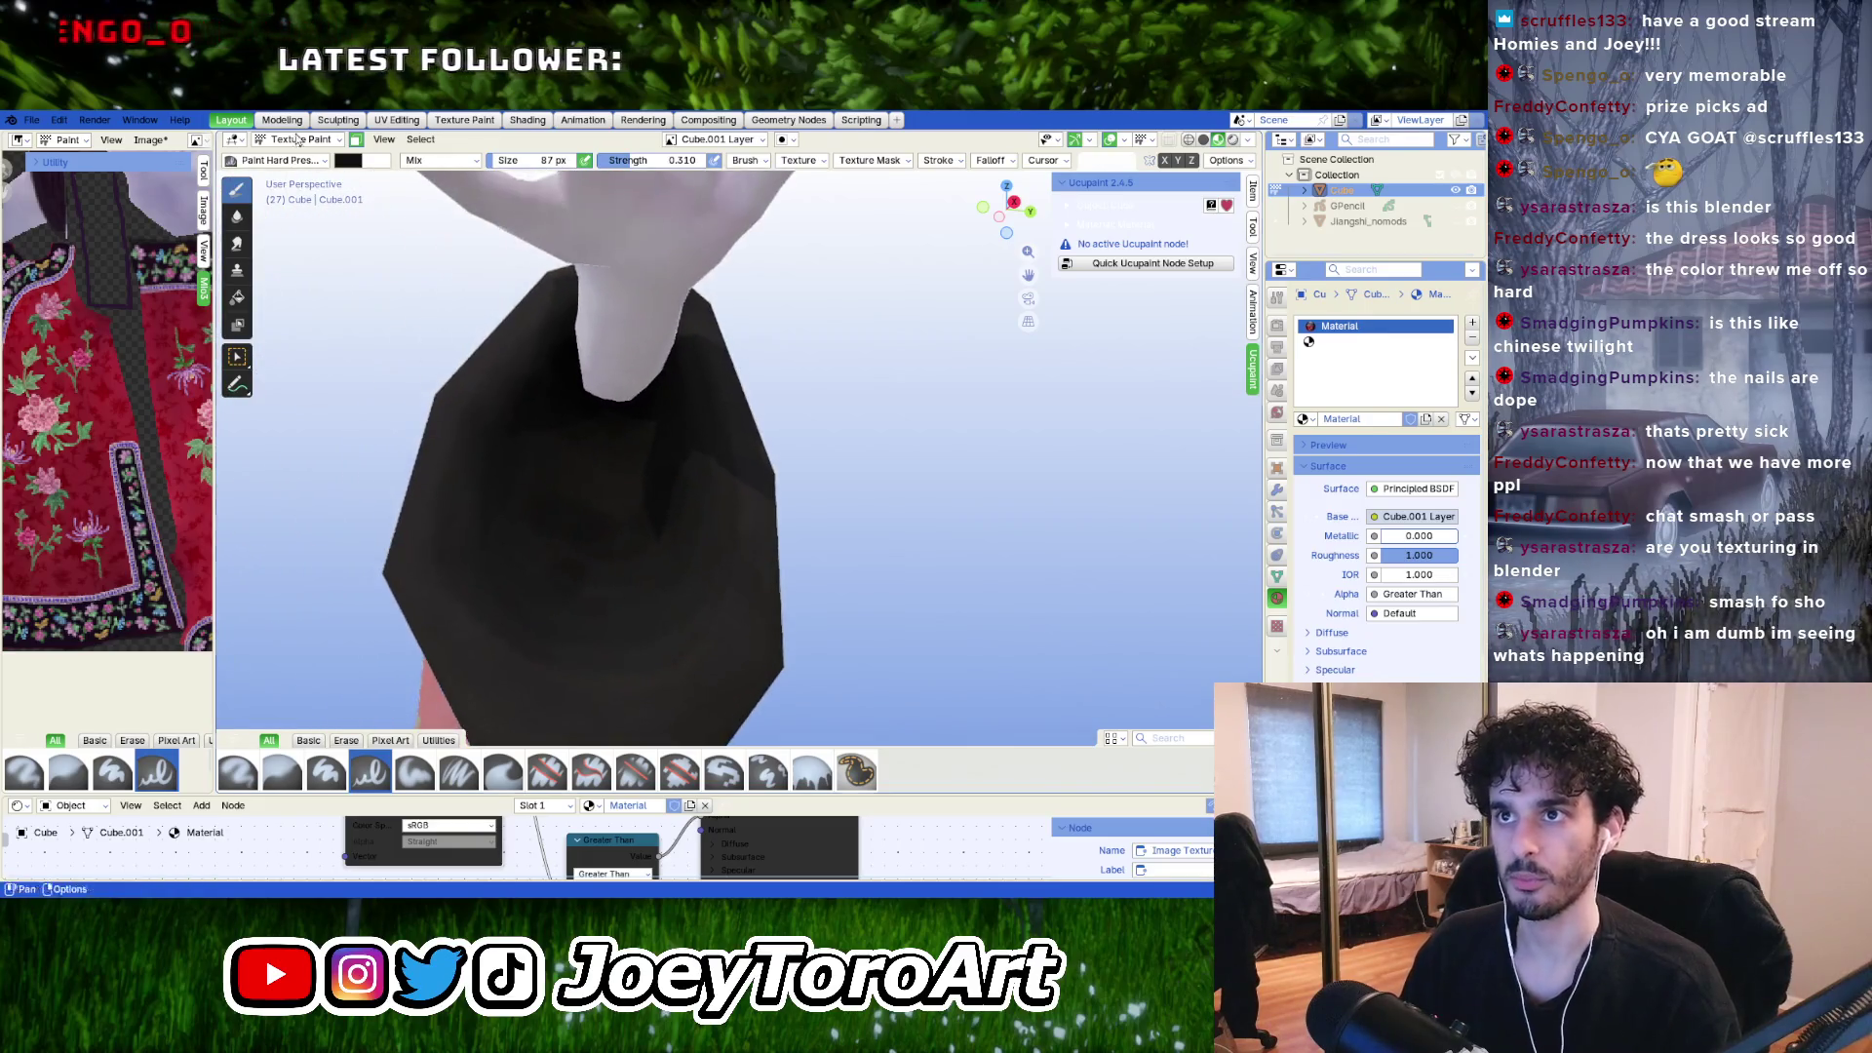
{"action": "left_click", "coordinate": [348, 161]}
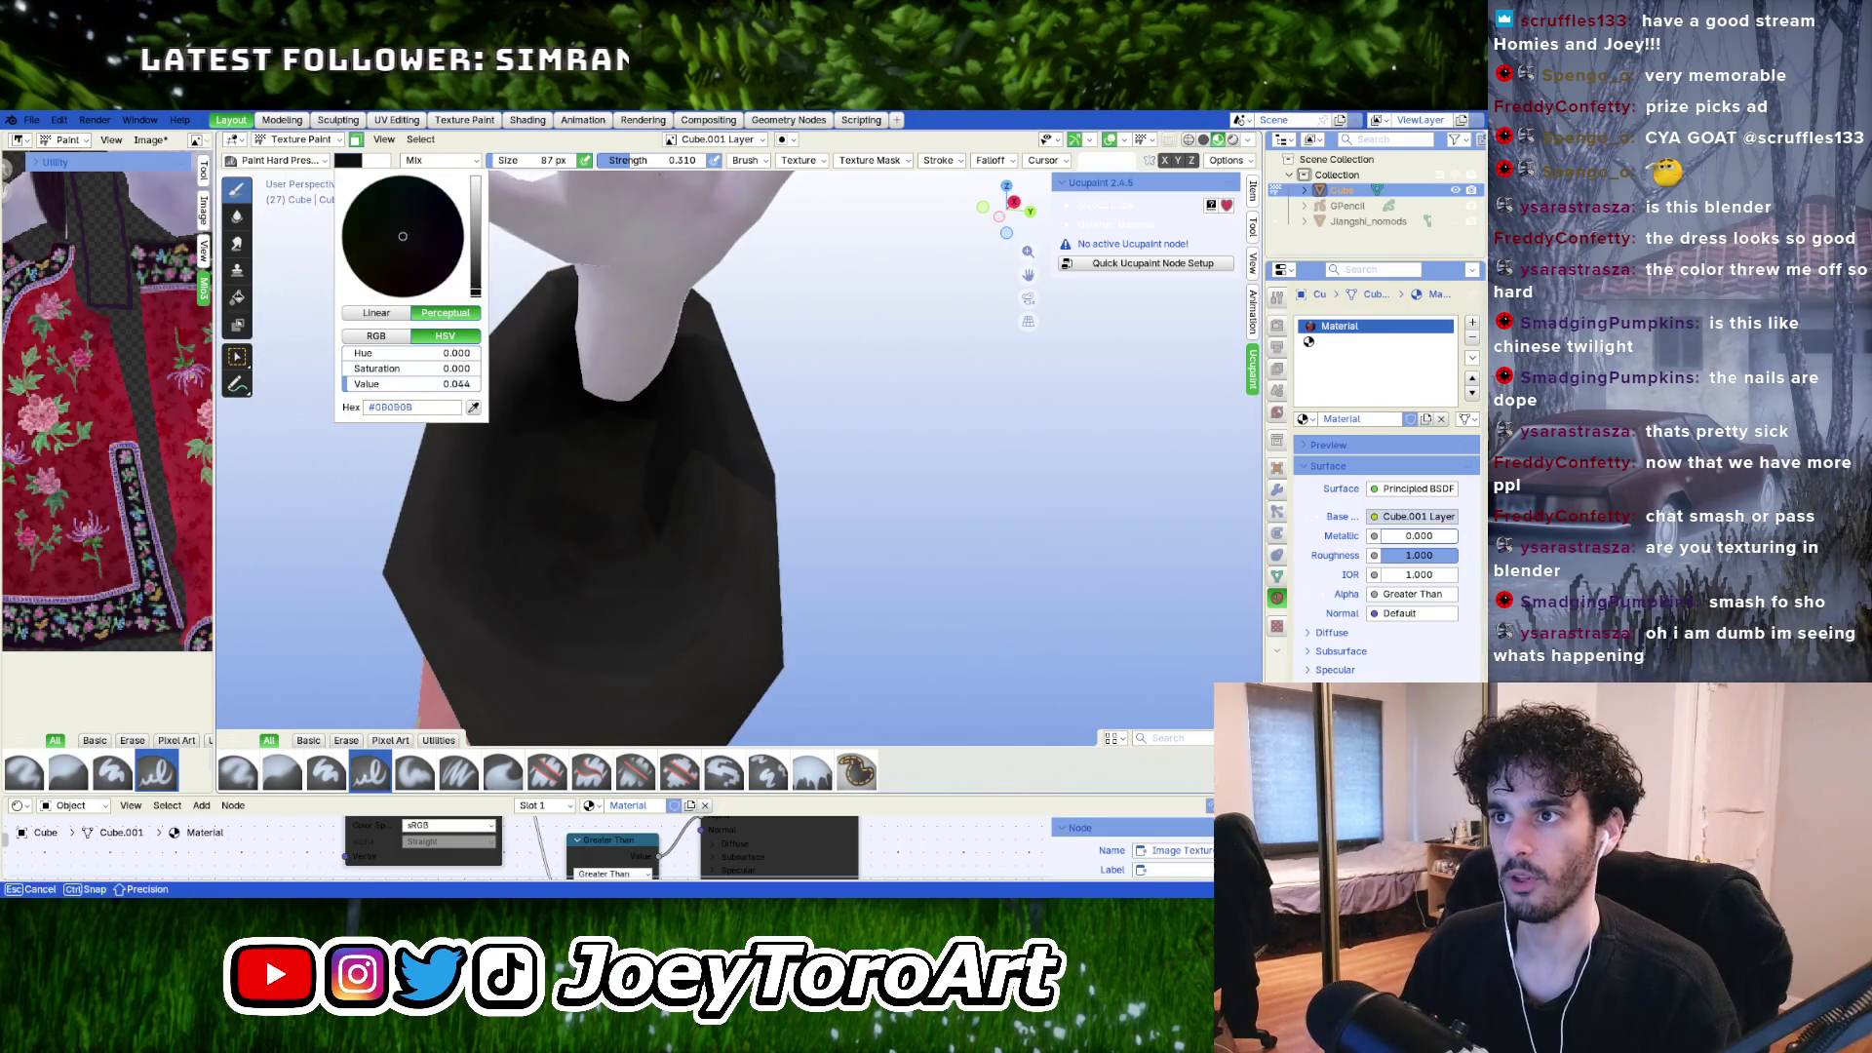
{"action": "left_click_drag", "start_coordinate": [673, 160], "coordinate": [702, 160]}
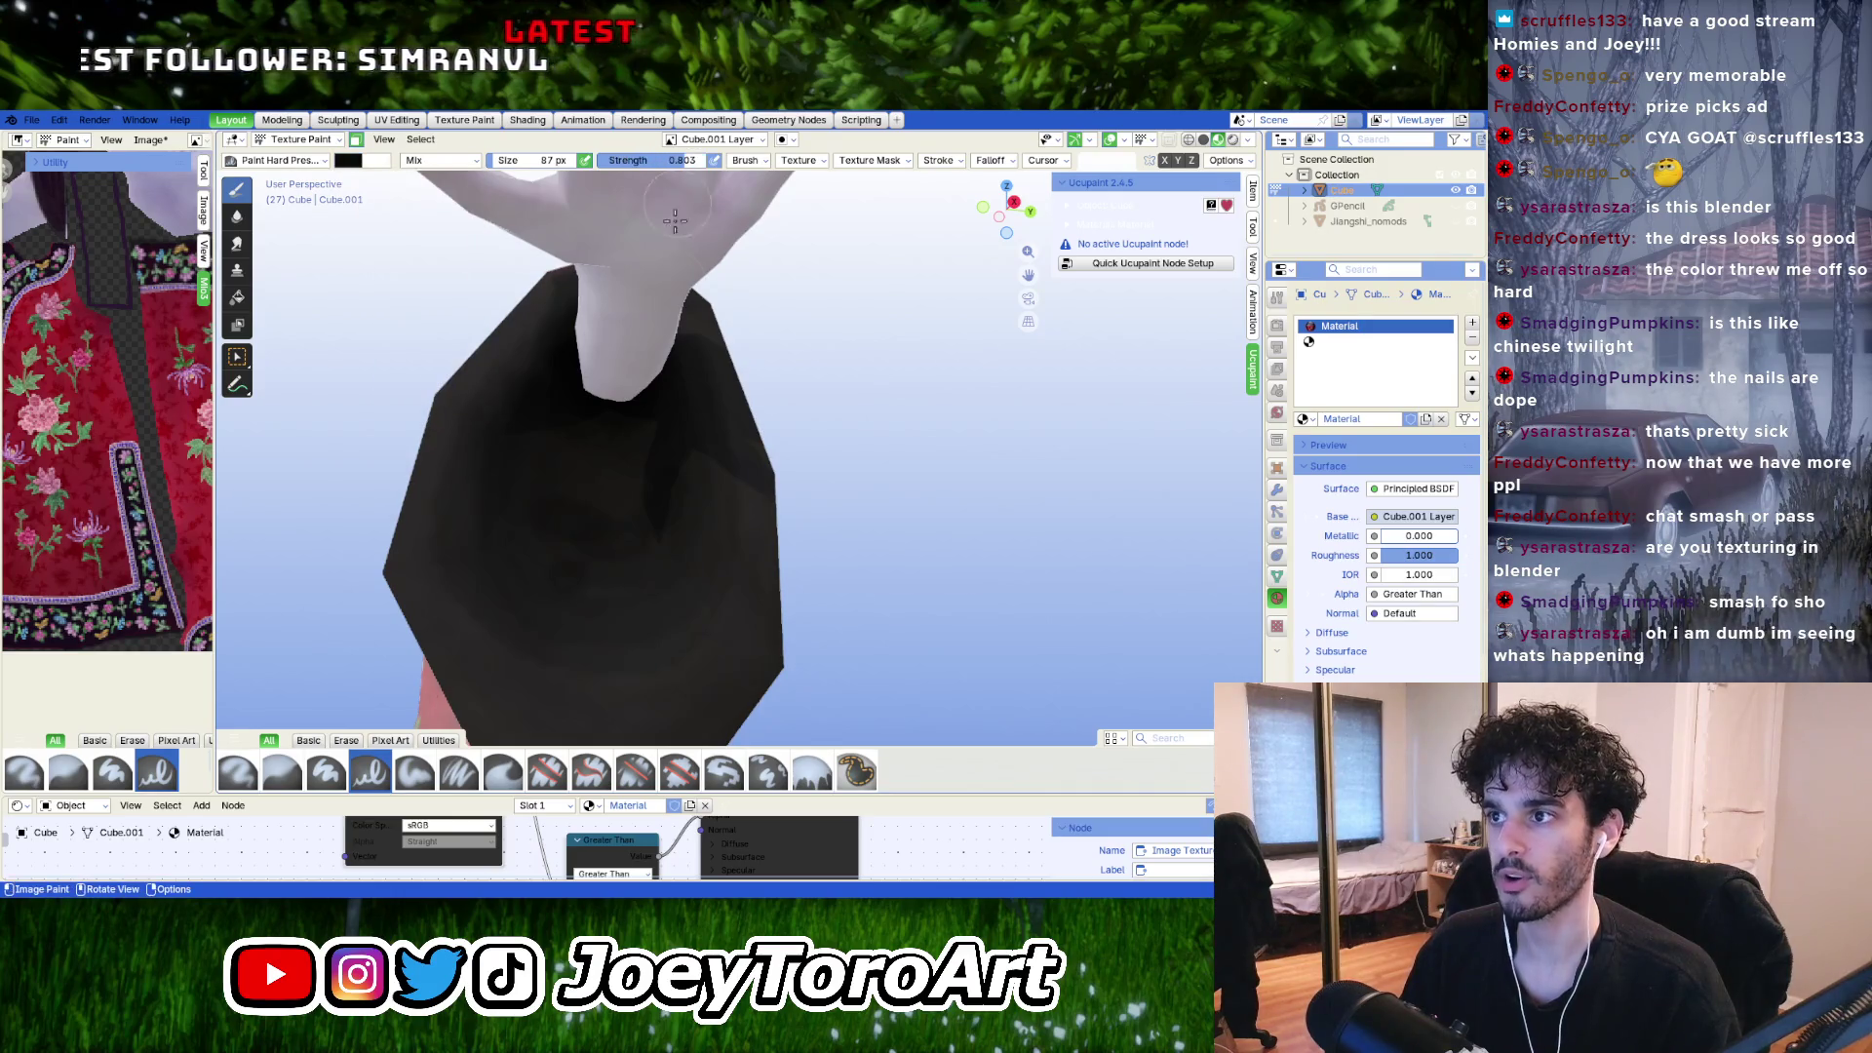
Return to Edit Mode with a near-front view of the whole red dress.
{"action": "scroll", "coordinate": [597, 407], "scroll_direction": "down", "scroll_amount": 5}
{"action": "mouse_move", "coordinate": [596, 408]}
{"action": "middle_mouse_down"}
{"action": "mouse_move", "coordinate": [669, 259]}
{"action": "mouse_move", "coordinate": [549, 530]}
{"action": "mouse_move", "coordinate": [682, 488]}
{"action": "middle_mouse_up"}
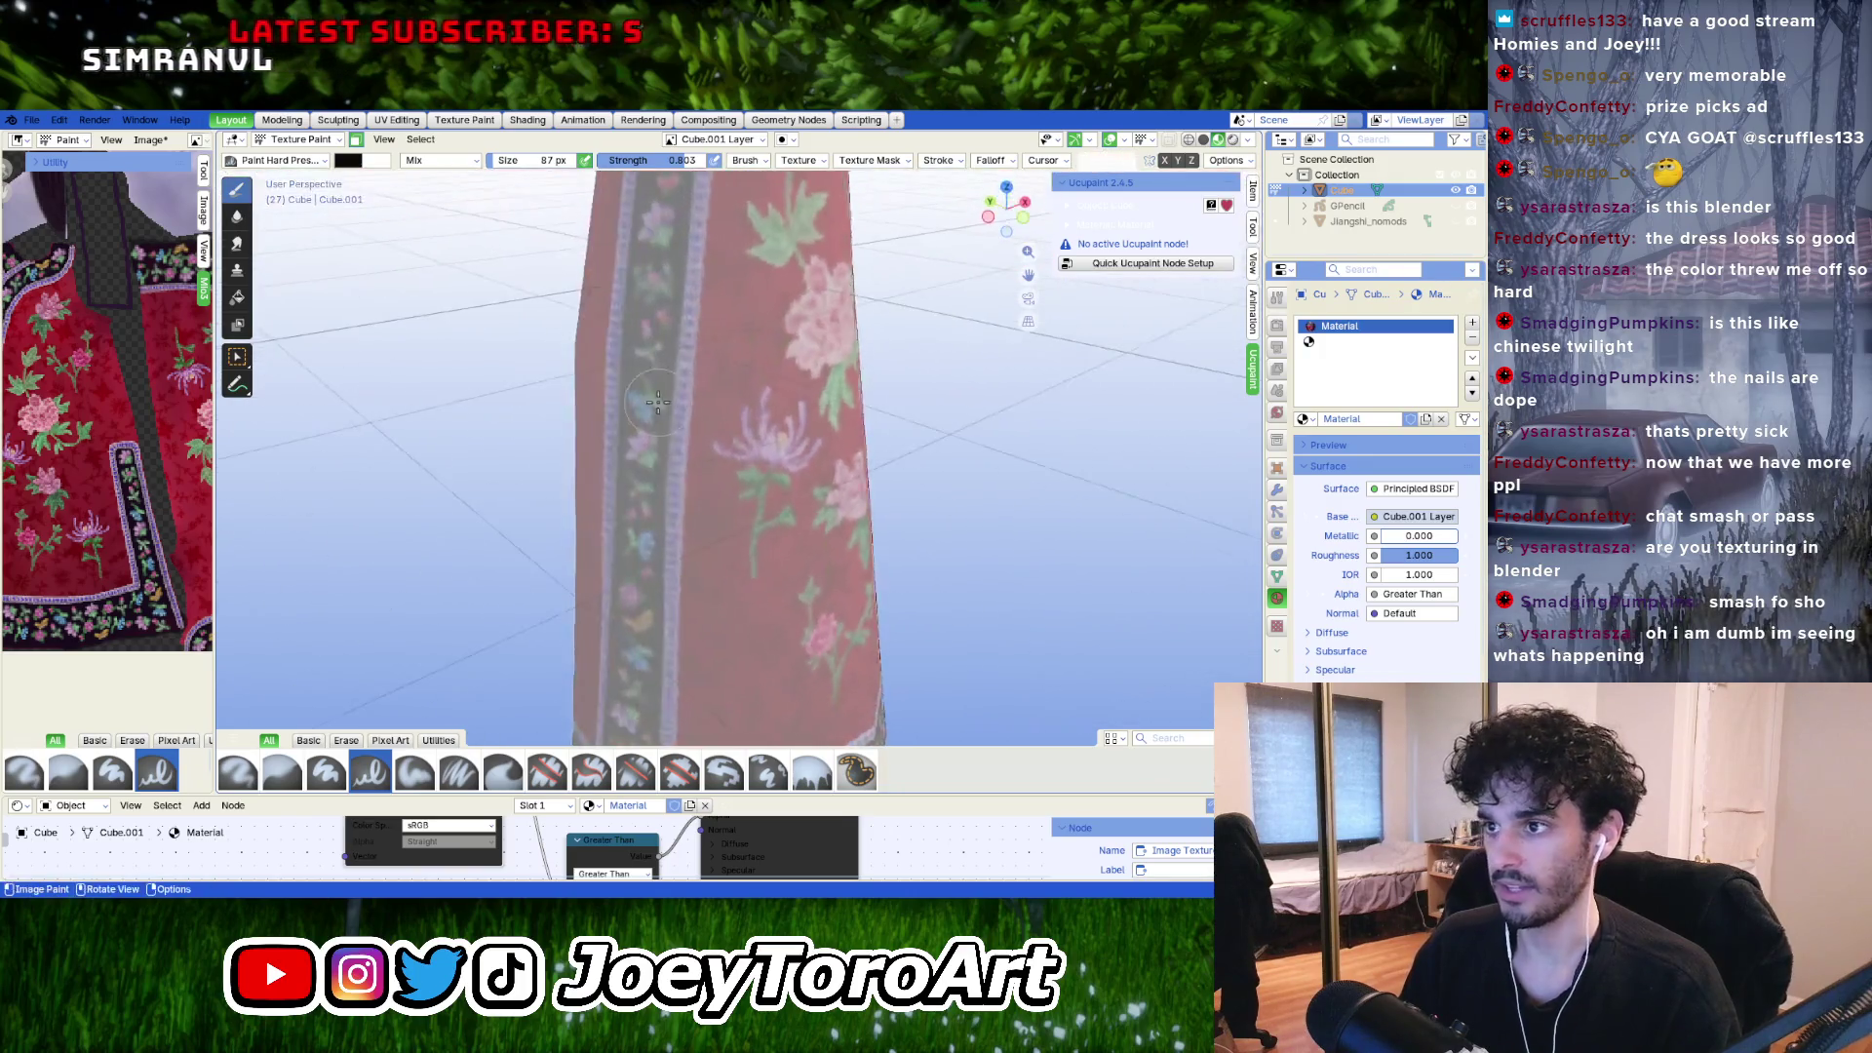
{"action": "scroll", "coordinate": [812, 476], "scroll_direction": "down", "scroll_amount": 5}
{"action": "key", "text": "Tab"}
{"action": "middle_click_drag", "start_coordinate": [812, 476], "coordinate": [691, 426]}
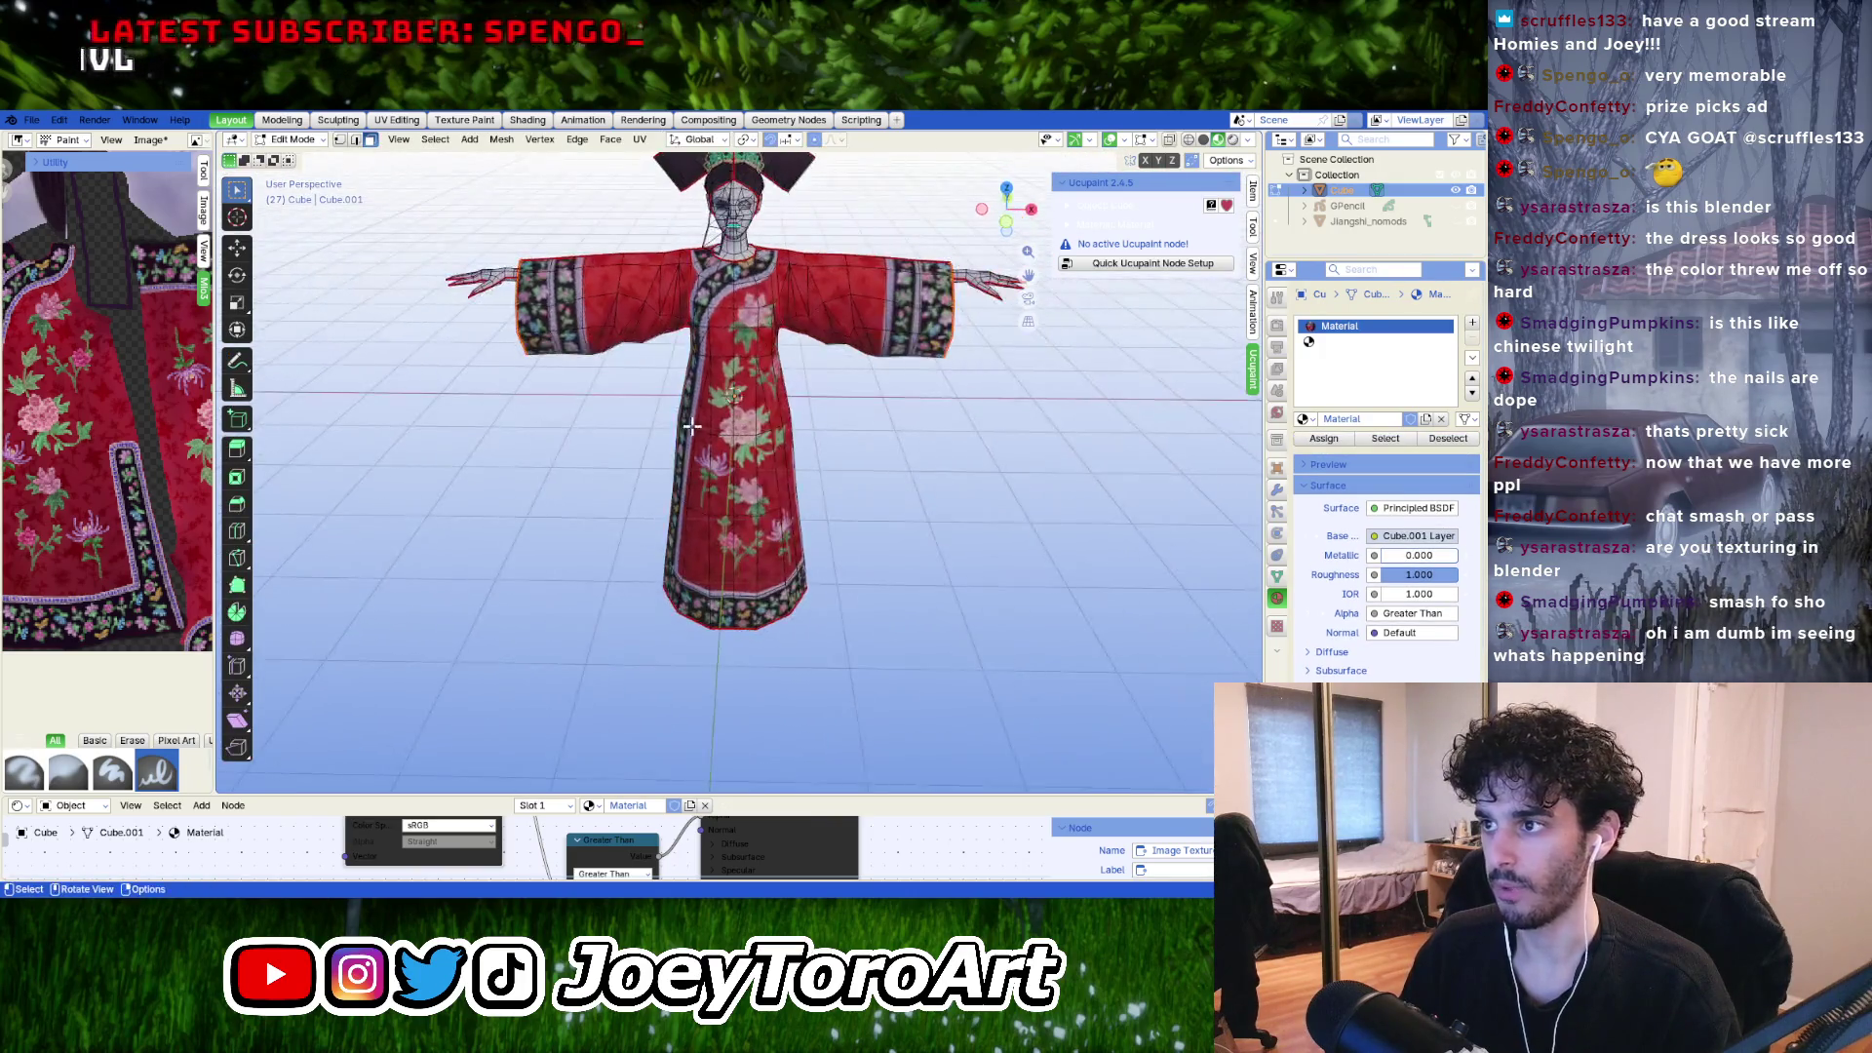
Orbit and pan around the dress in Edit Mode to show its border, head and right sleeve.
{"action": "middle_click_drag", "start_coordinate": [626, 490], "coordinate": [700, 557]}
{"action": "scroll", "coordinate": [706, 604], "scroll_direction": "up", "scroll_amount": 4}
{"action": "scroll", "coordinate": [792, 441], "scroll_direction": "up", "scroll_amount": 2}
{"action": "mouse_move", "coordinate": [791, 442]}
{"action": "middle_mouse_down"}
{"action": "mouse_move", "coordinate": [789, 647]}
{"action": "mouse_move", "coordinate": [741, 546]}
{"action": "middle_mouse_up"}
{"action": "scroll", "coordinate": [741, 546], "scroll_direction": "down", "scroll_amount": 3}
{"action": "scroll", "coordinate": [693, 451], "scroll_direction": "up", "scroll_amount": 3}
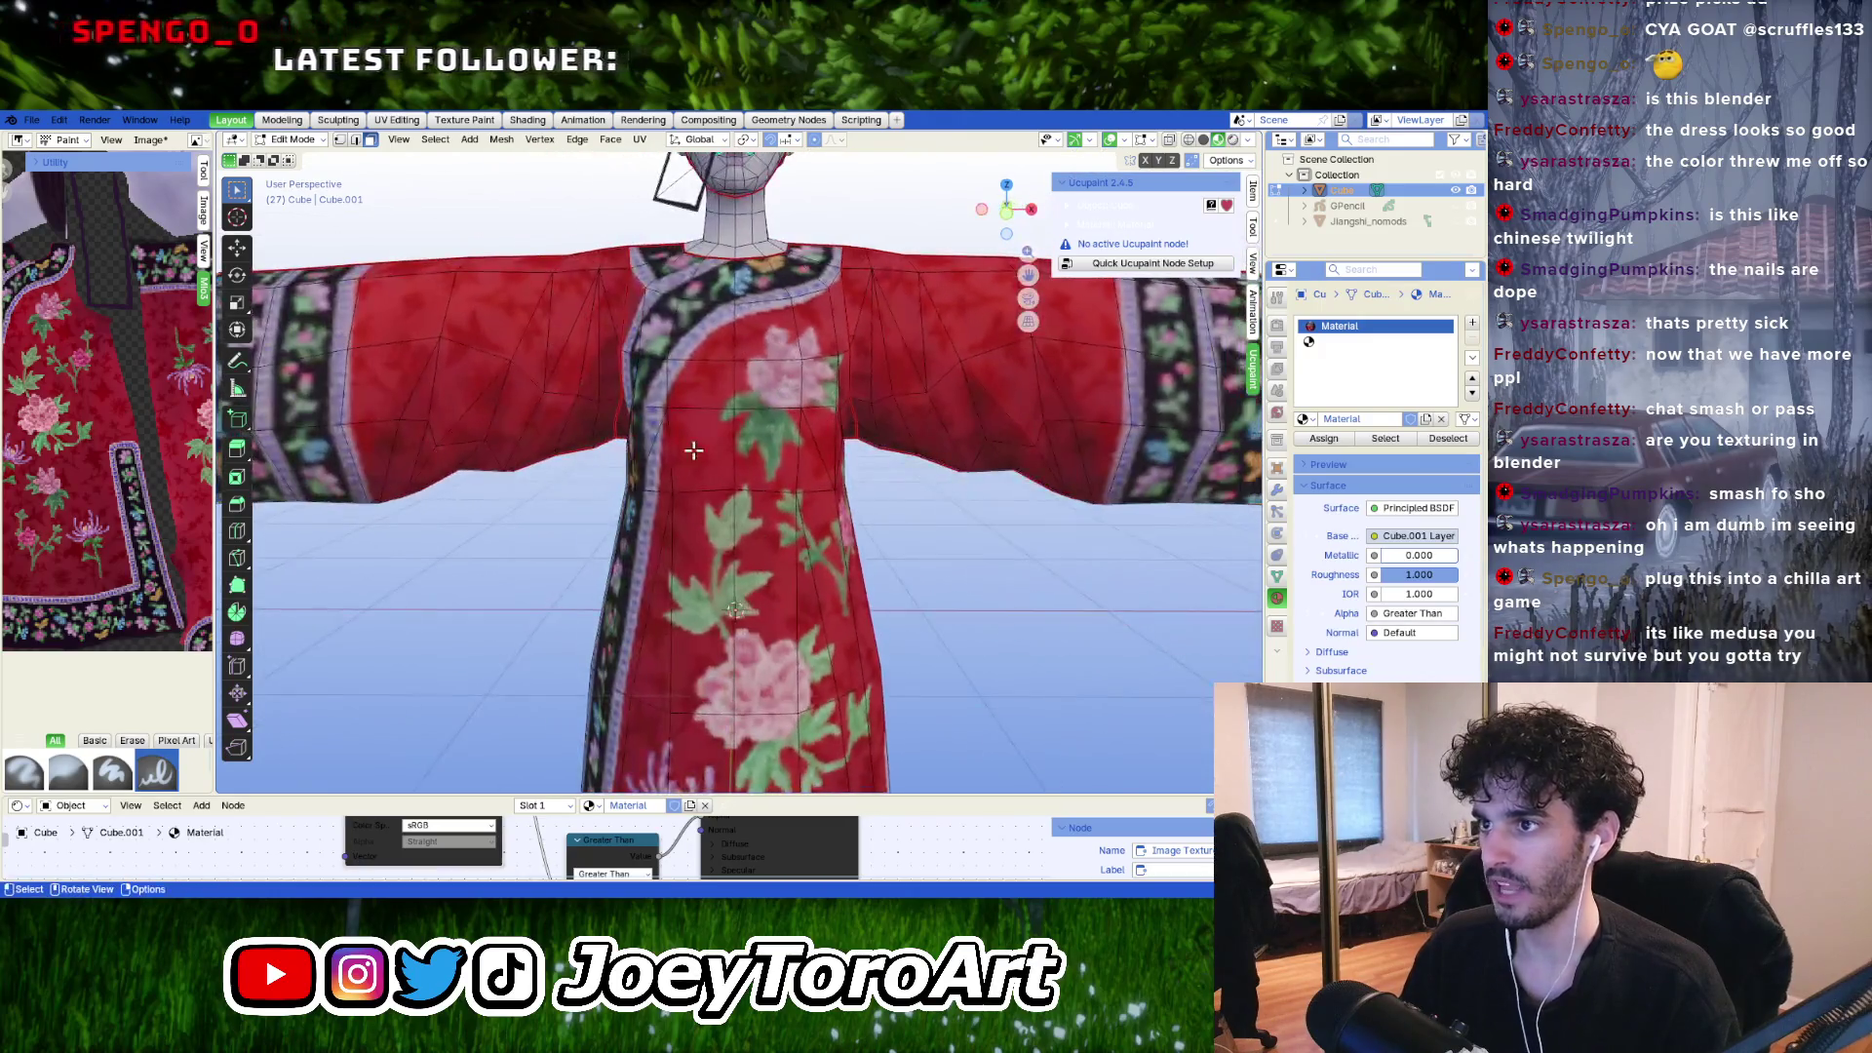
{"action": "mouse_move", "coordinate": [629, 270]}
{"action": "middle_mouse_down", "text": "shift"}
{"action": "mouse_move", "coordinate": [907, 419]}
{"action": "mouse_move", "coordinate": [636, 374]}
{"action": "middle_mouse_up", "text": "shift"}
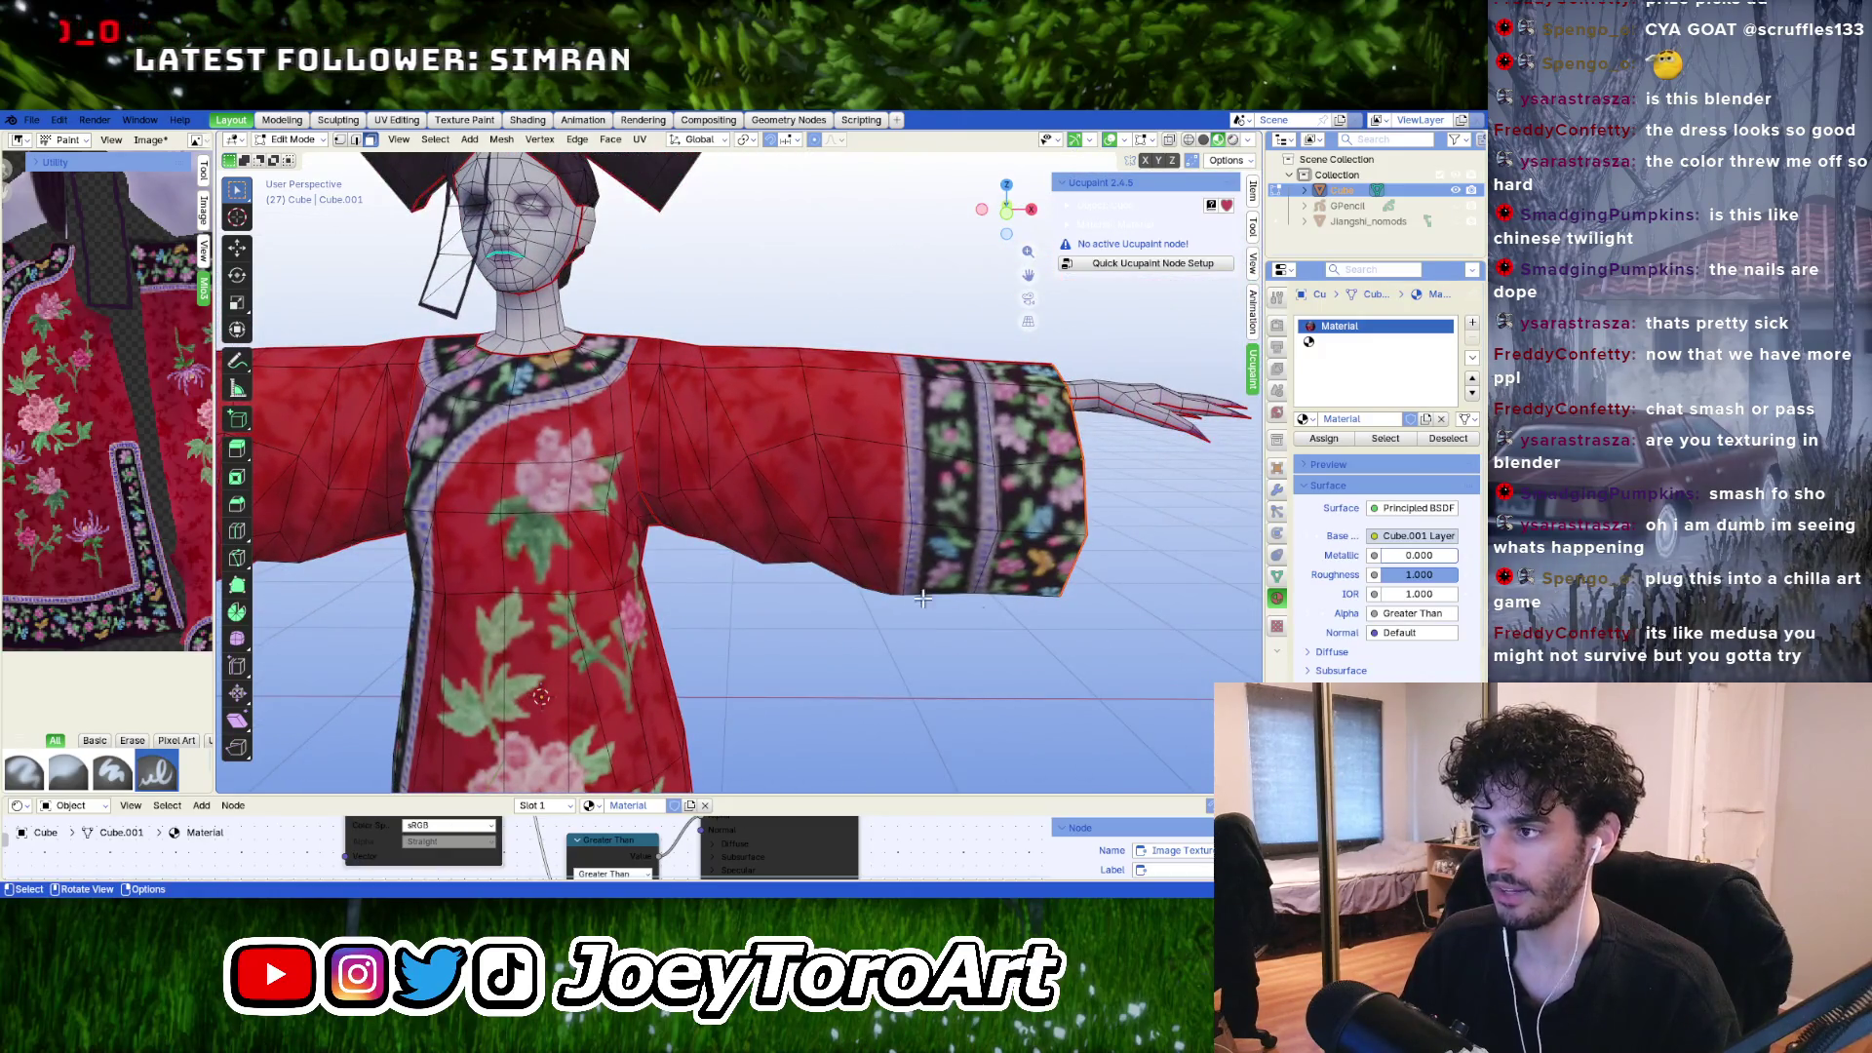
Close in on the selected sleeve opening and switch into Texture Paint on the black sleeve.
{"action": "middle_click_drag", "start_coordinate": [923, 598], "coordinate": [906, 612]}
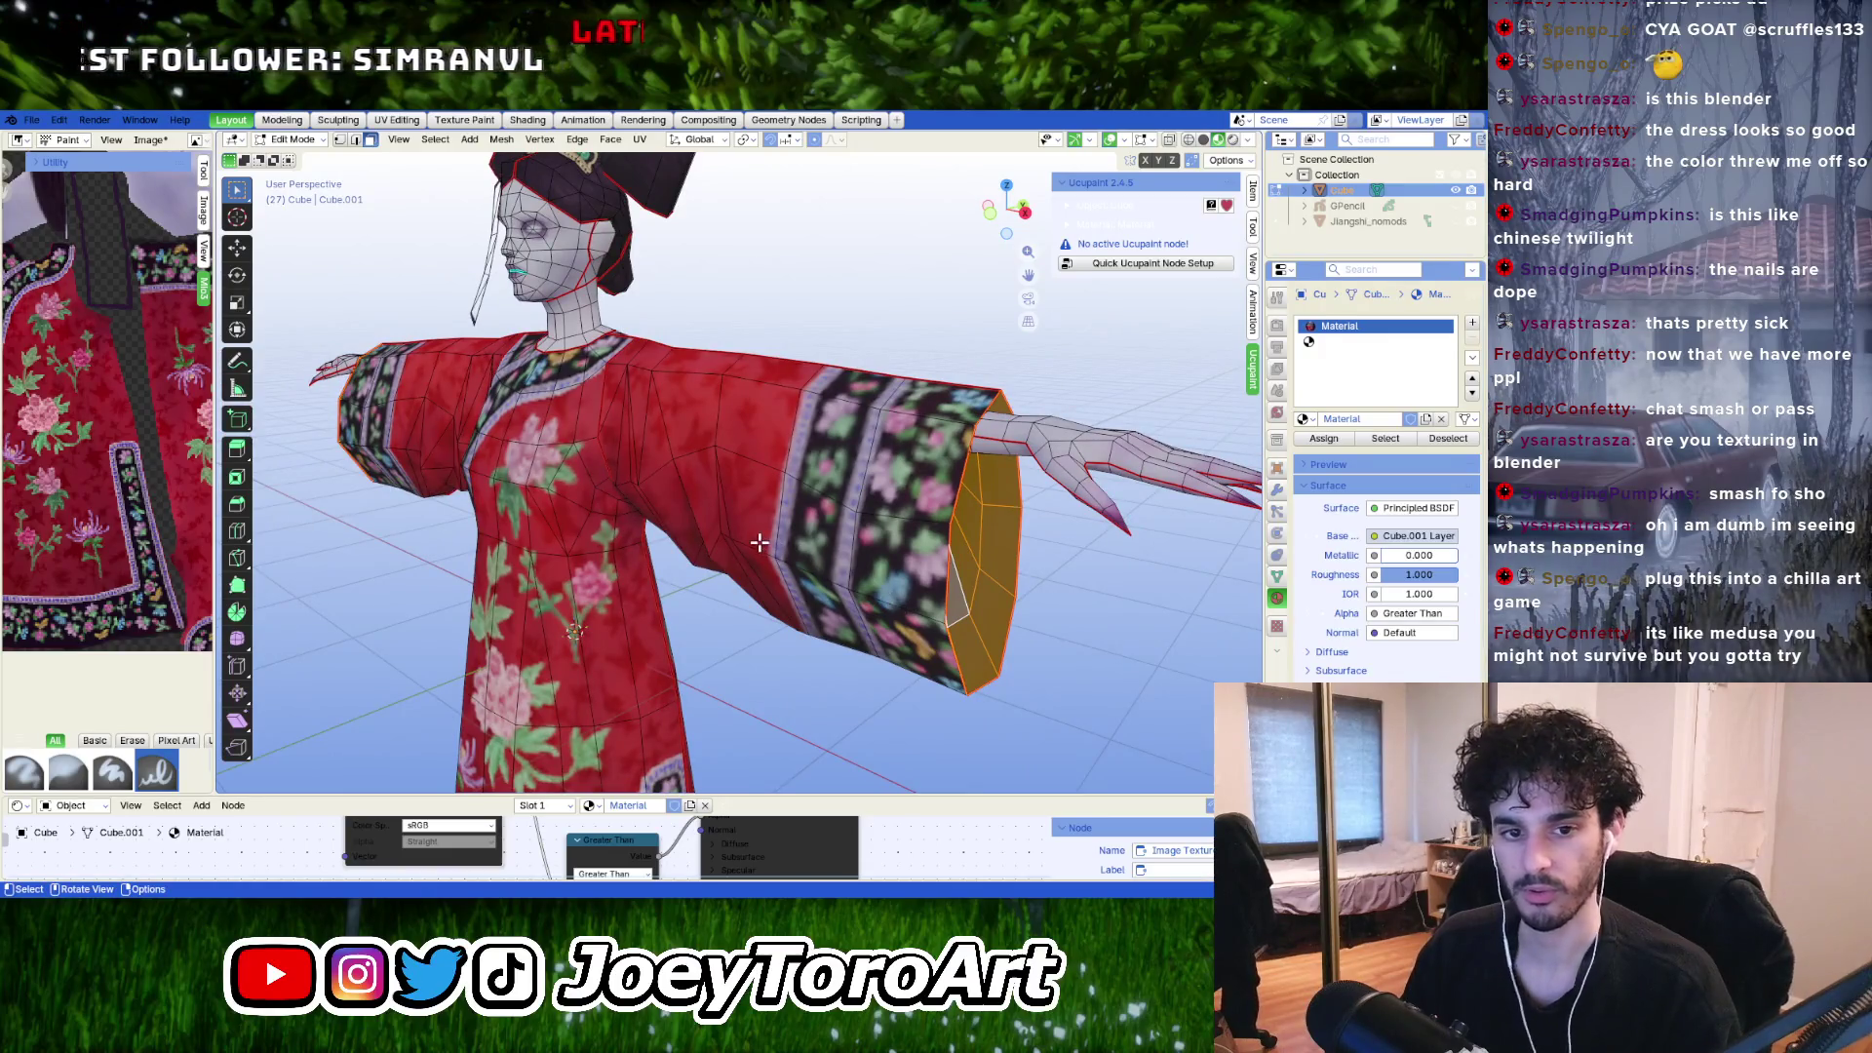
{"action": "mouse_move", "coordinate": [823, 558]}
{"action": "middle_mouse_down"}
{"action": "mouse_move", "coordinate": [883, 580]}
{"action": "mouse_move", "coordinate": [770, 572]}
{"action": "middle_mouse_up"}
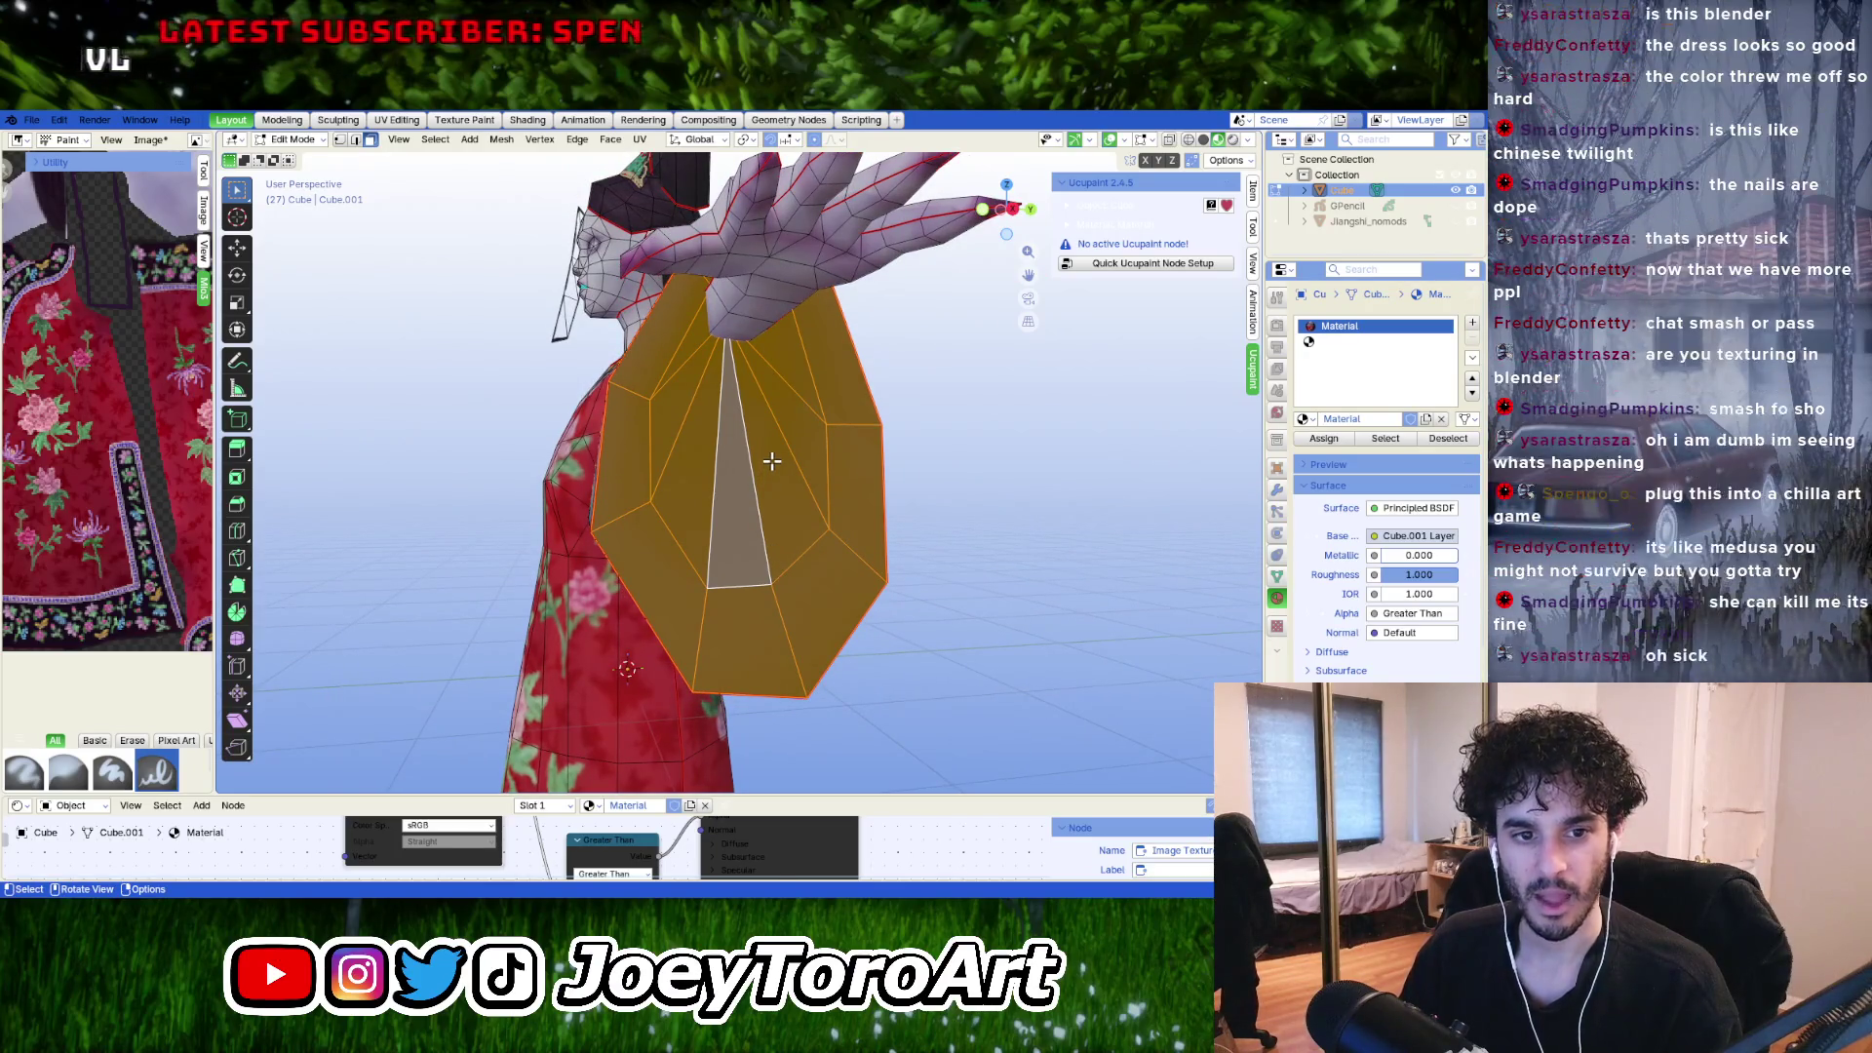
{"action": "key", "text": "Tab"}
{"action": "key", "text": "Tab"}
{"action": "key", "text": "Tab"}
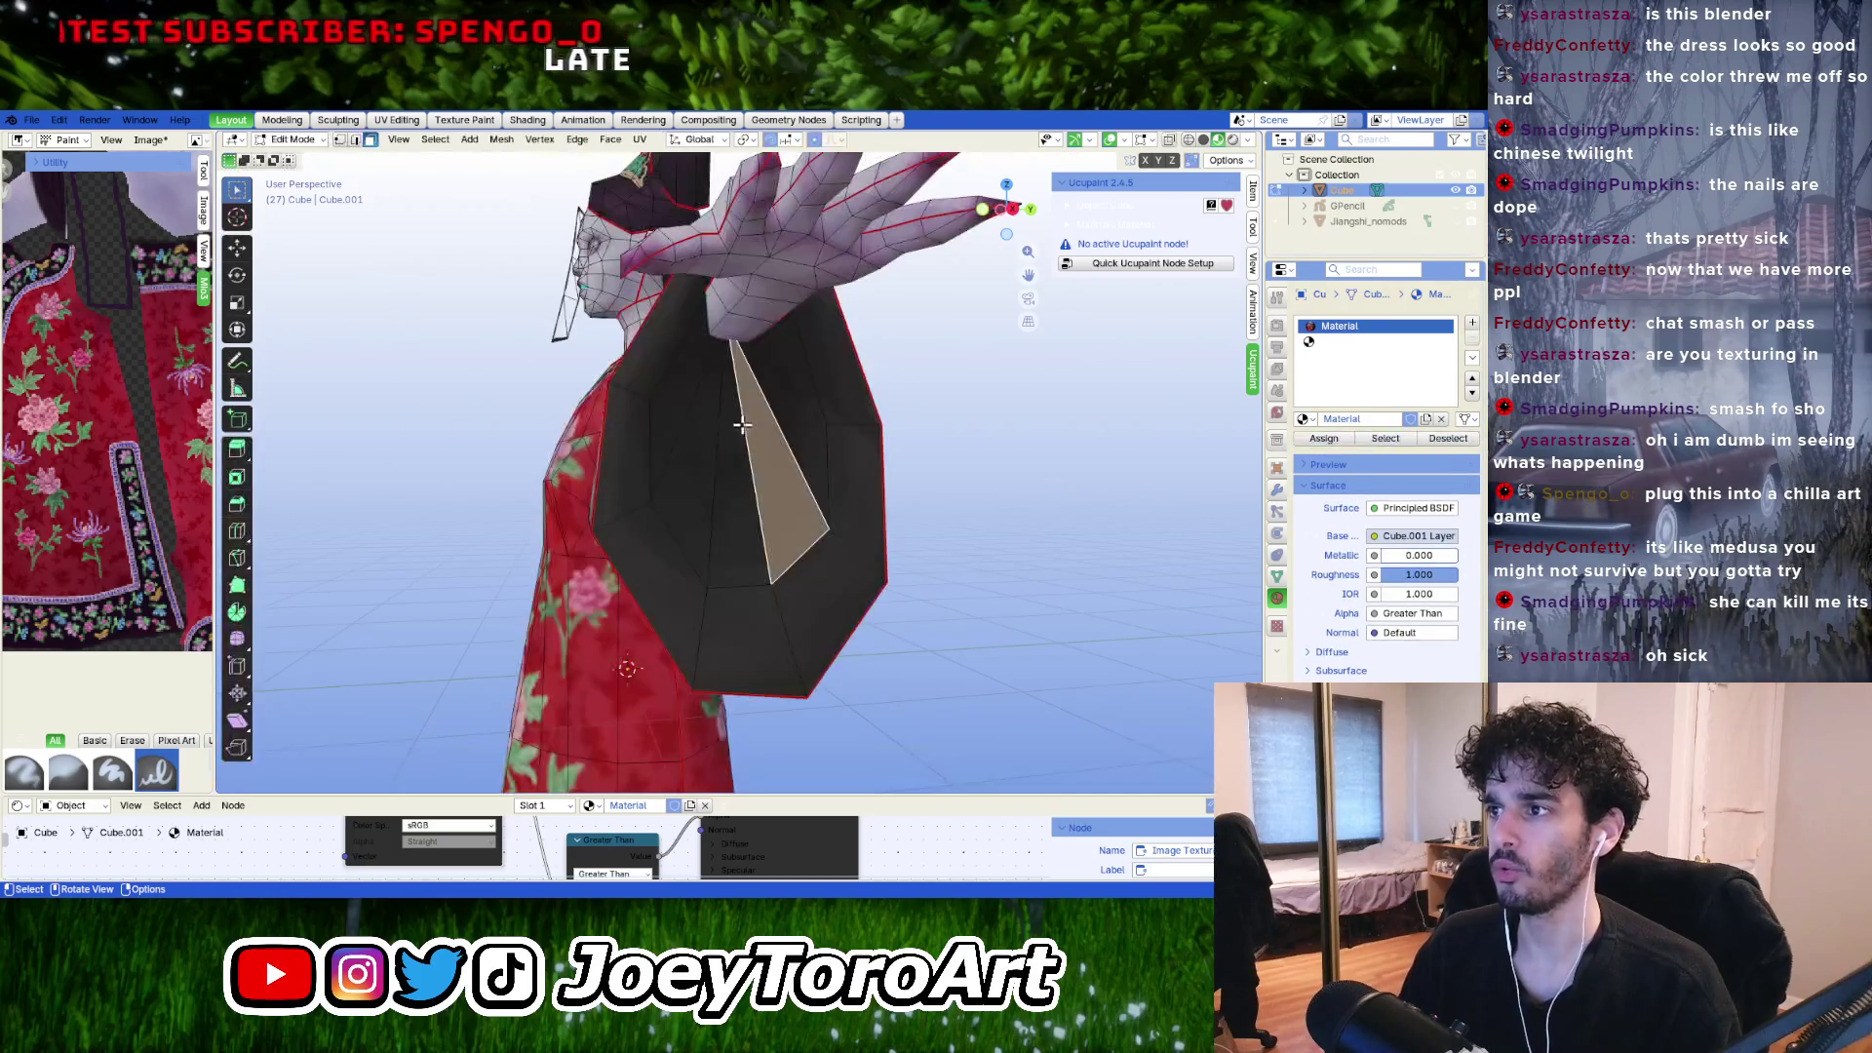
{"action": "key", "text": "Tab"}
{"action": "key", "text": "Tab"}
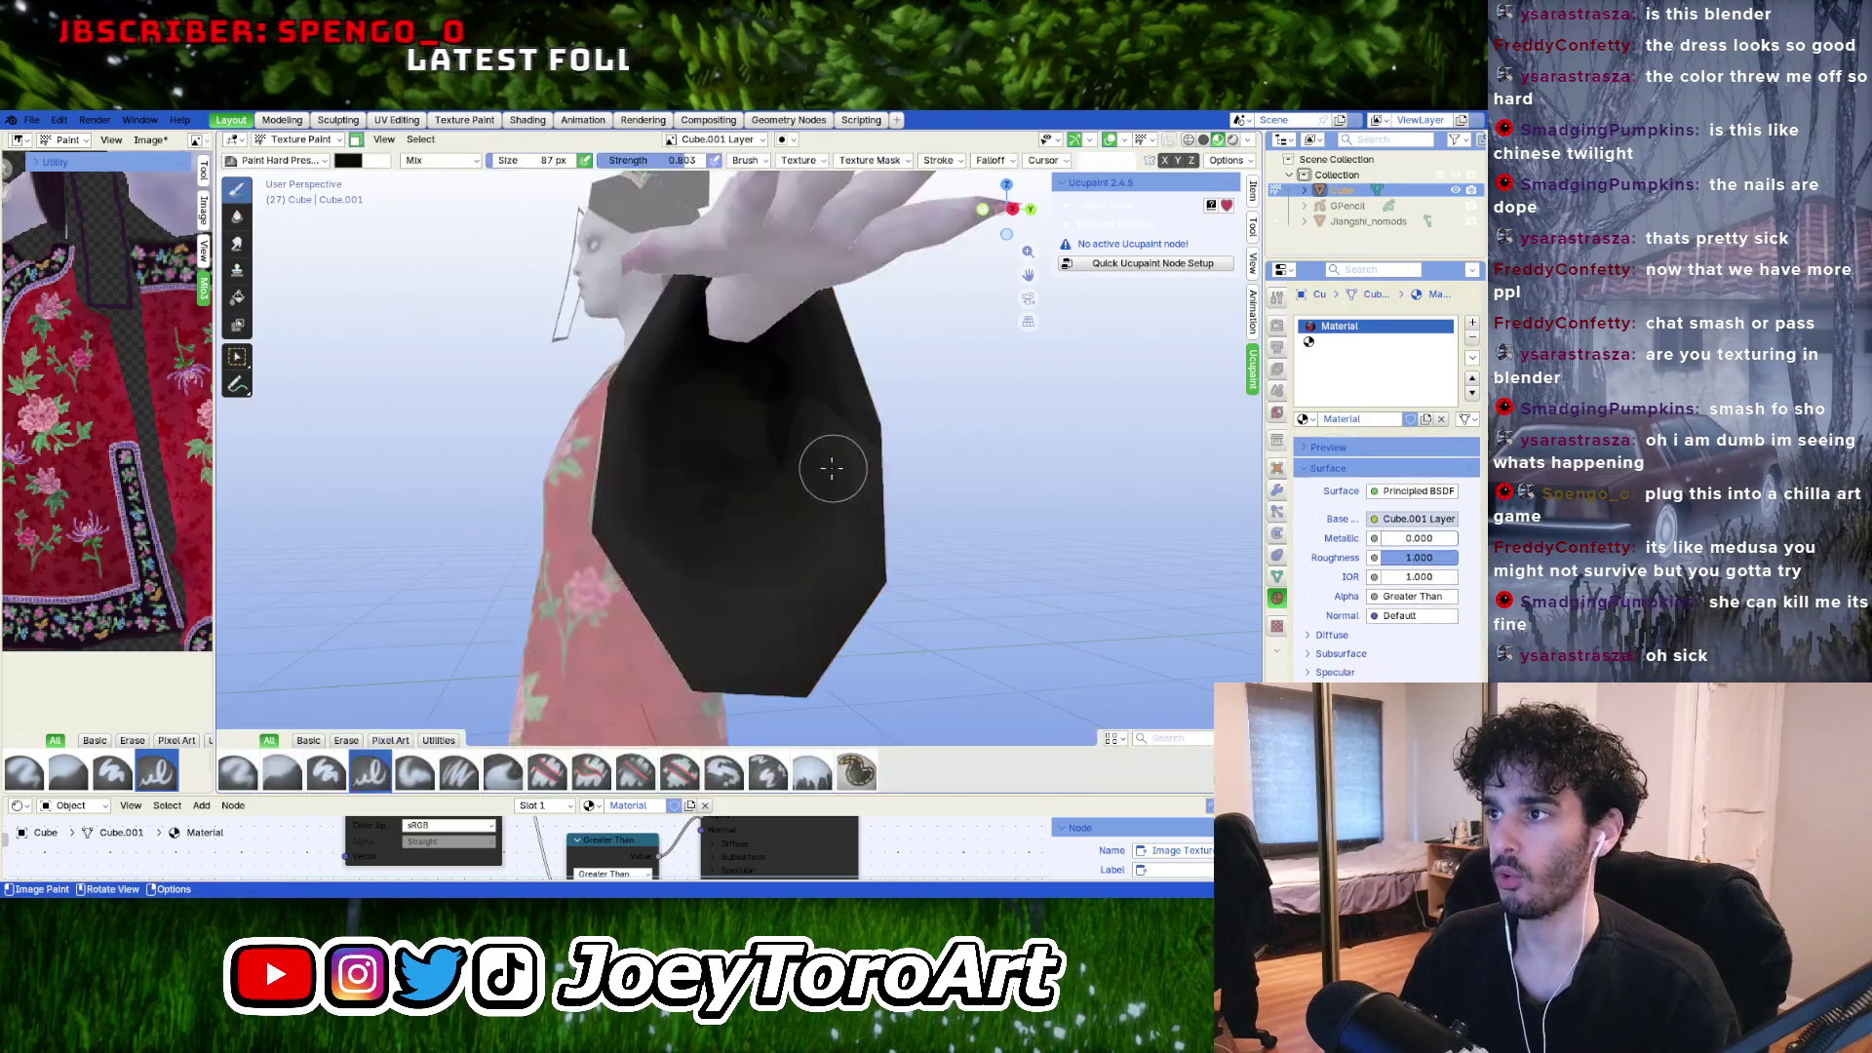
{"action": "mouse_move", "coordinate": [731, 430]}
{"action": "middle_mouse_down"}
{"action": "mouse_move", "coordinate": [731, 410]}
{"action": "mouse_move", "coordinate": [732, 475]}
{"action": "mouse_move", "coordinate": [719, 377]}
{"action": "mouse_move", "coordinate": [726, 453]}
{"action": "middle_mouse_up"}
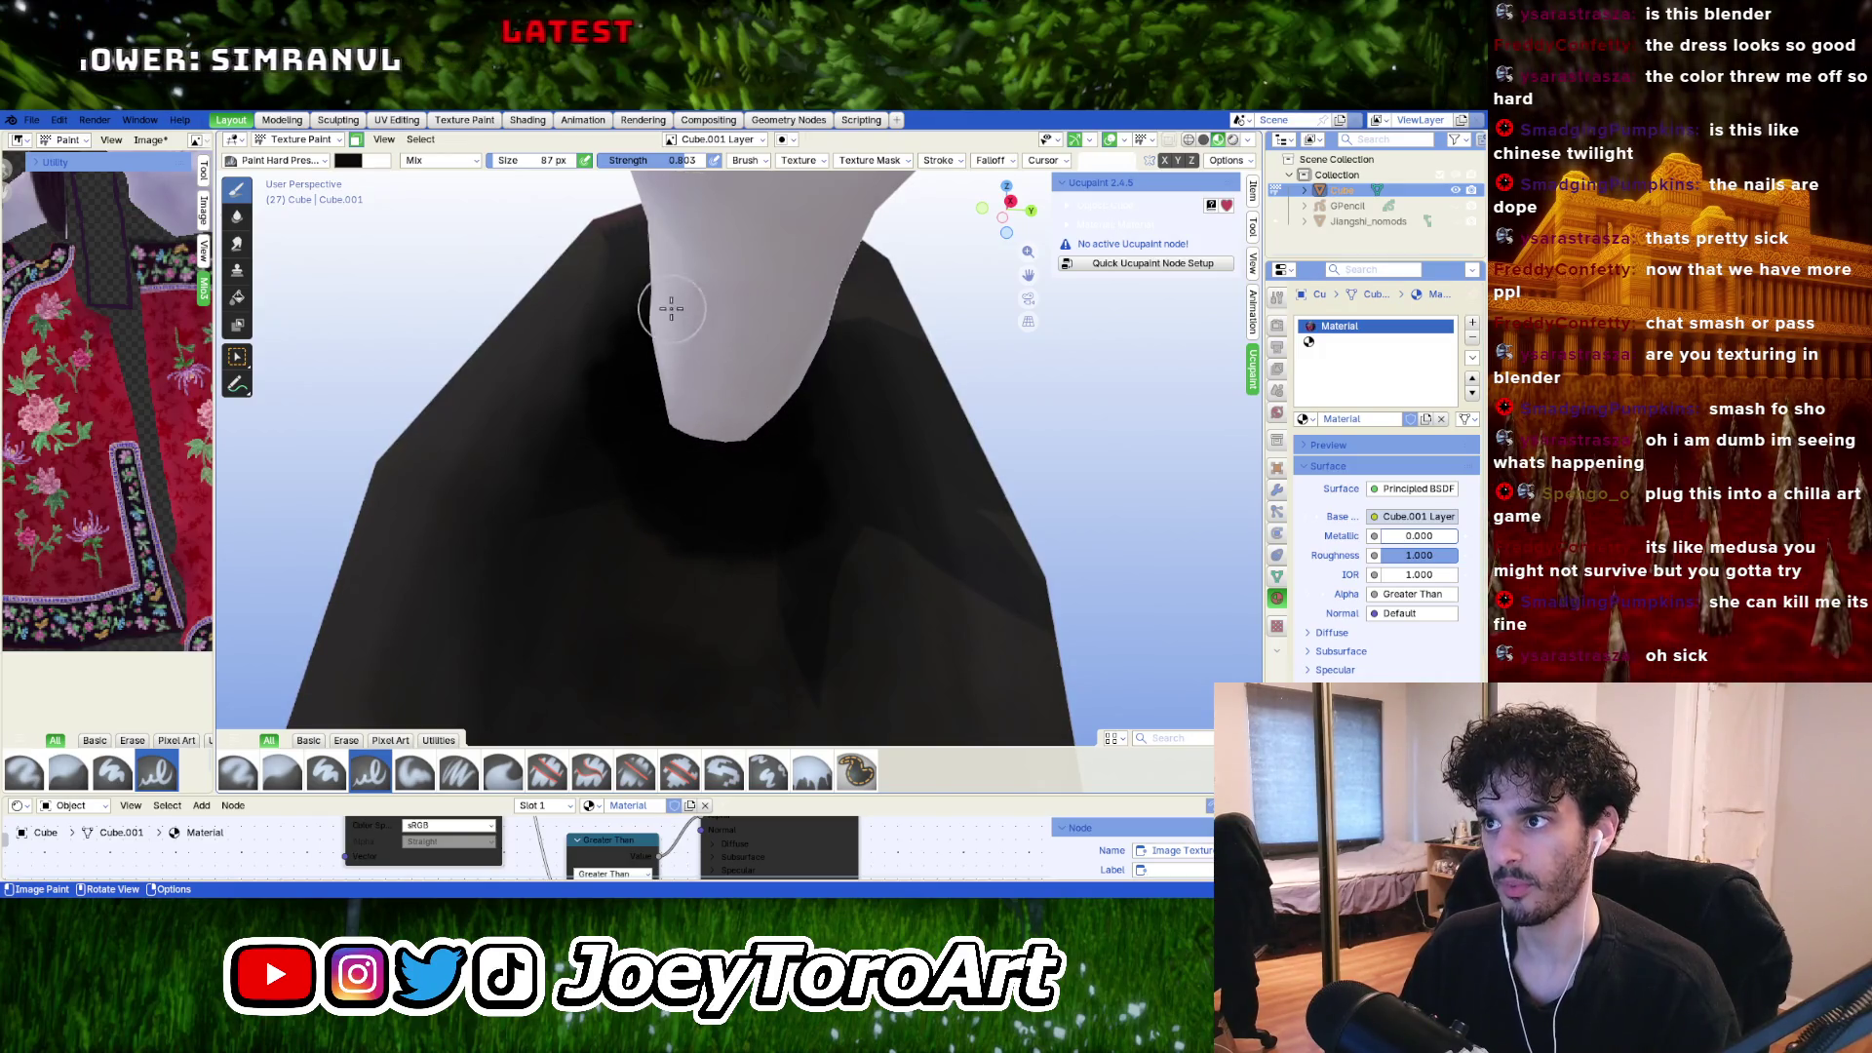
Check the dark brush colour swatch and adjust its brightness slightly.
{"action": "left_click", "coordinate": [348, 160]}
{"action": "mouse_move", "coordinate": [478, 292]}
{"action": "left_mouse_down"}
{"action": "mouse_move", "coordinate": [475, 249]}
{"action": "mouse_move", "coordinate": [476, 292]}
{"action": "left_mouse_up"}
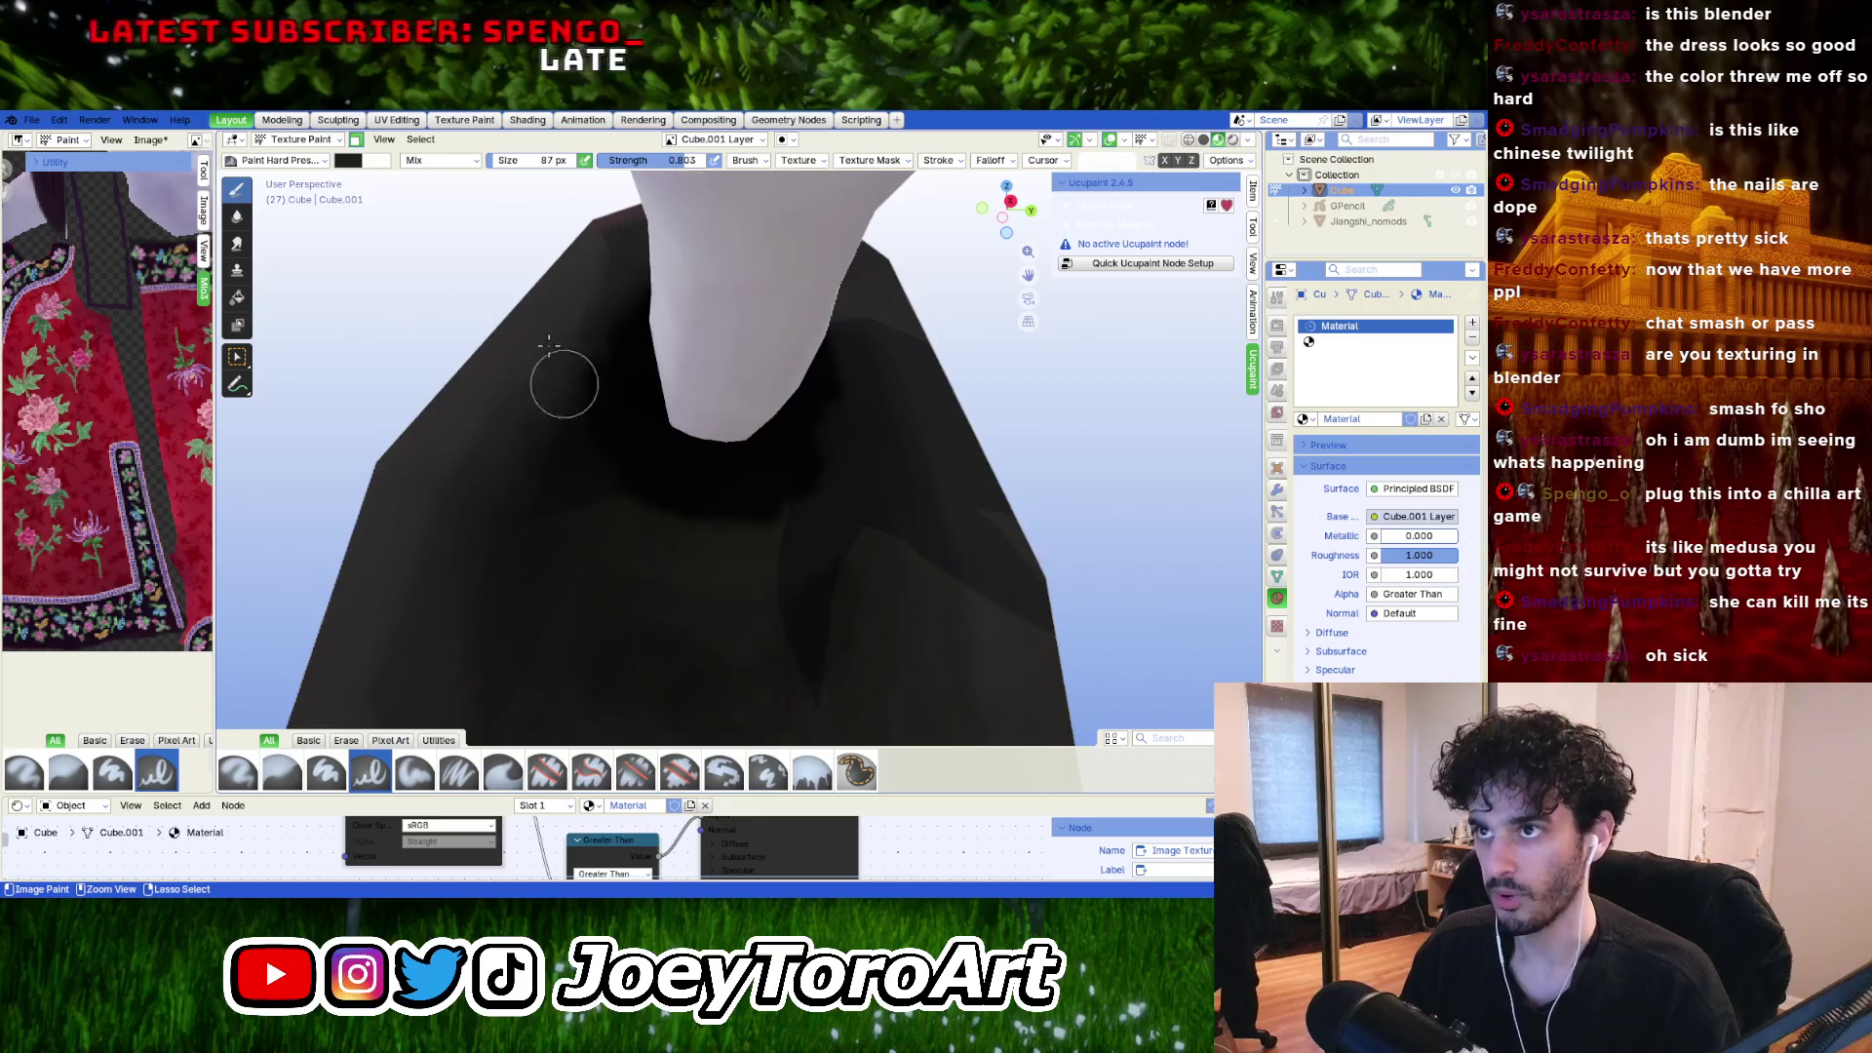
{"action": "left_click", "coordinate": [348, 160]}
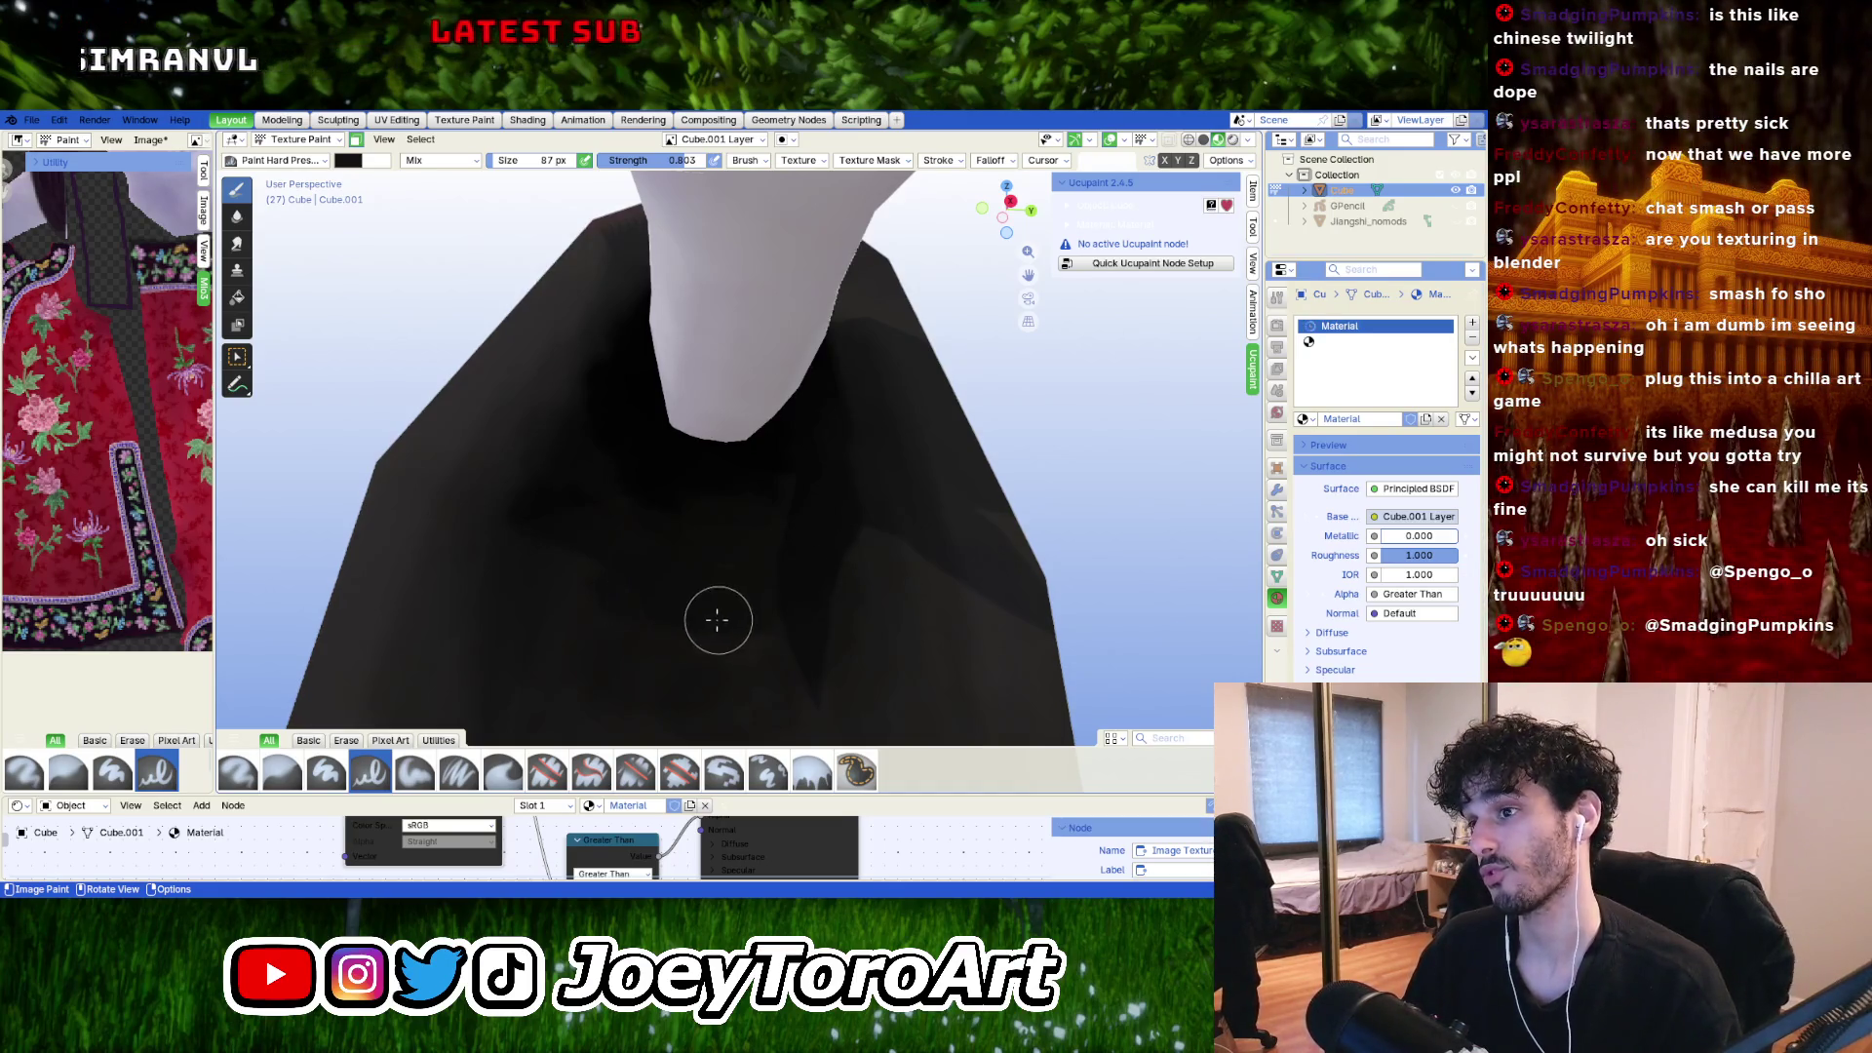
Bring the dark sleeve interior into view and select the Blur brush at strength 1.000.
{"action": "middle_click_drag", "start_coordinate": [718, 620], "coordinate": [639, 541]}
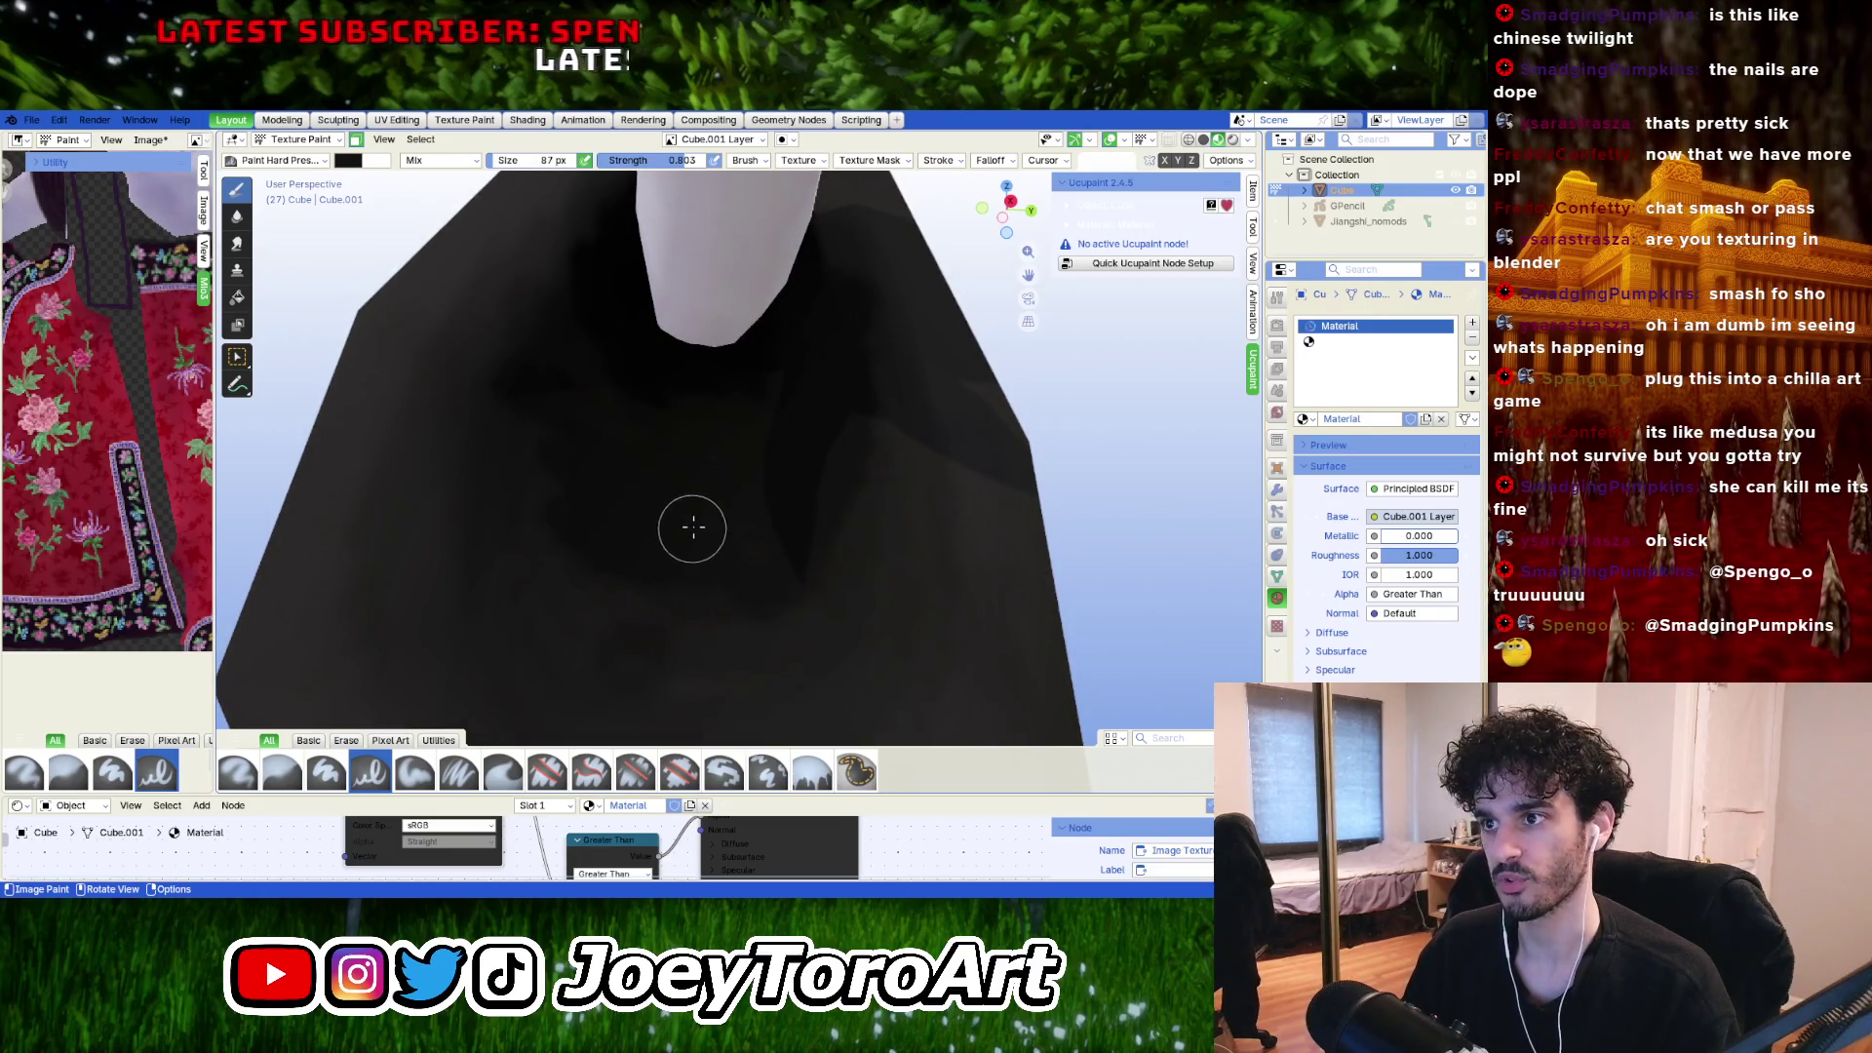
{"action": "scroll", "coordinate": [692, 528], "scroll_direction": "down", "scroll_amount": 5}
{"action": "scroll", "coordinate": [689, 501], "scroll_direction": "up", "scroll_amount": 5}
{"action": "scroll", "coordinate": [535, 534], "scroll_direction": "down", "scroll_amount": 3}
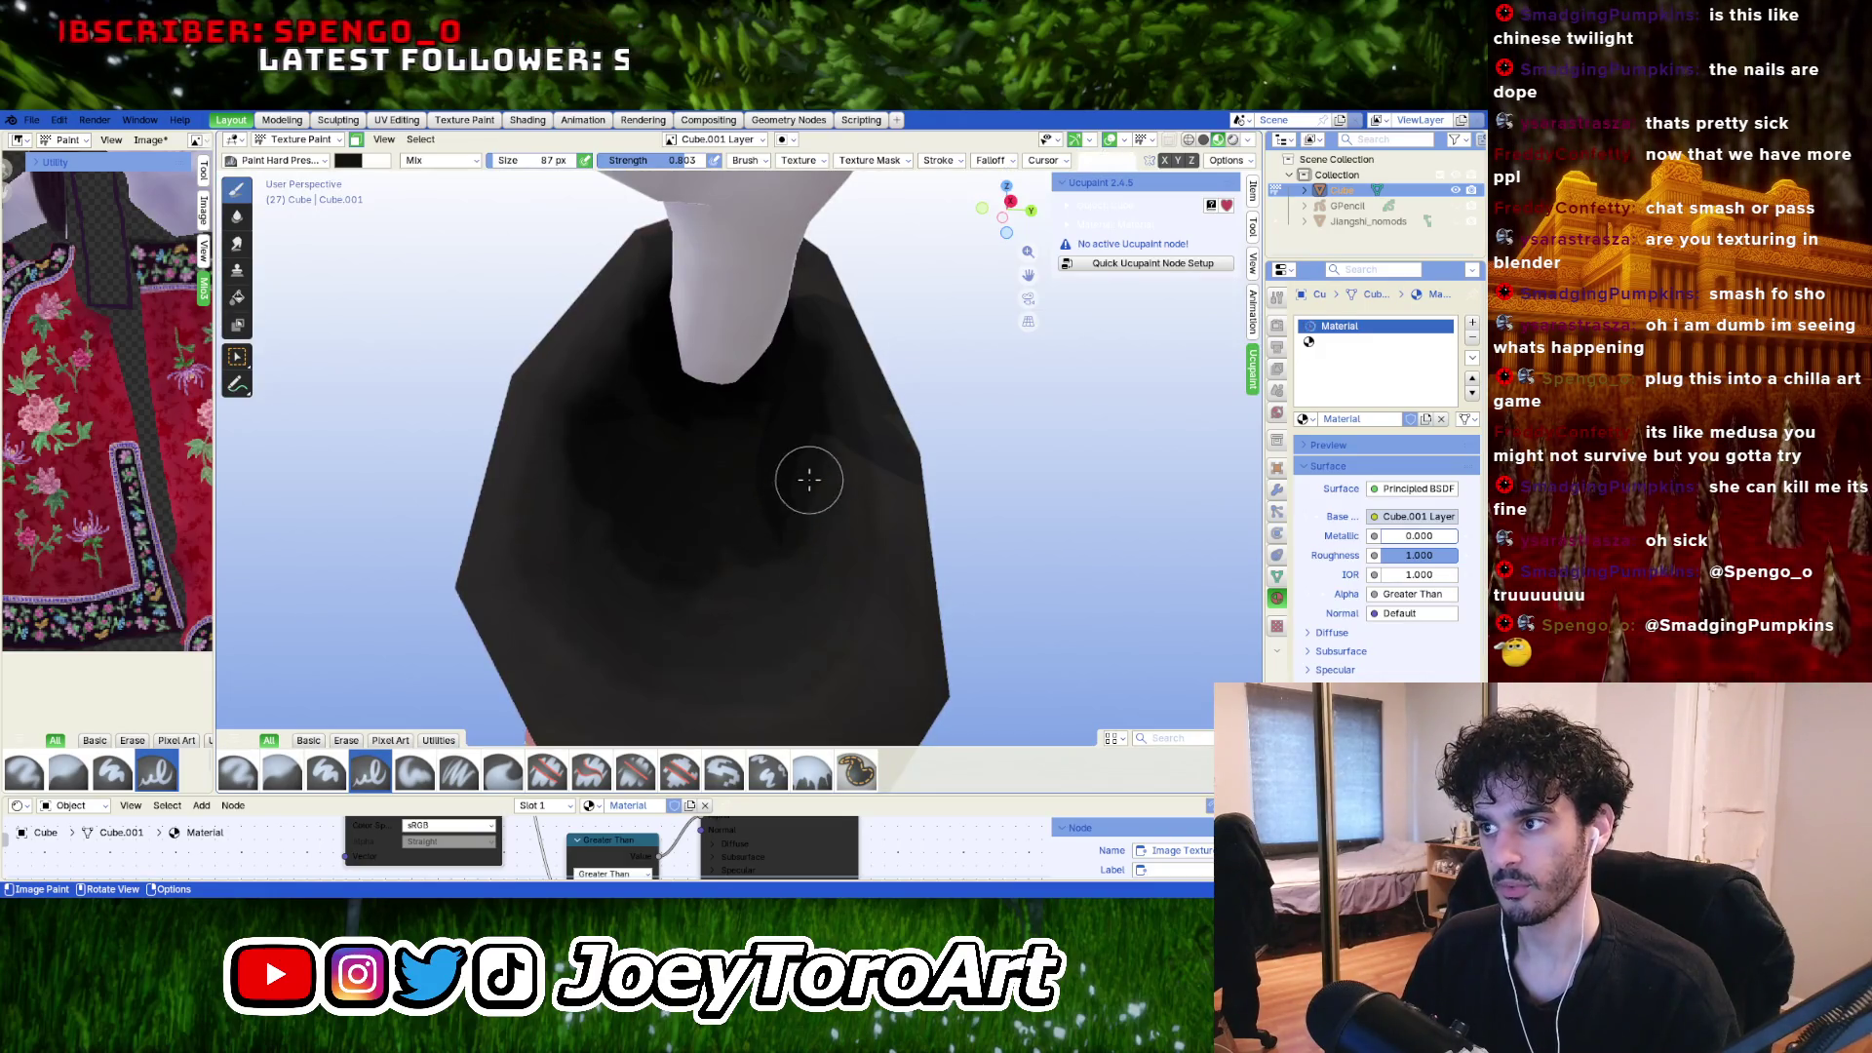
{"action": "left_click", "coordinate": [317, 161]}
{"action": "left_click", "coordinate": [249, 239]}
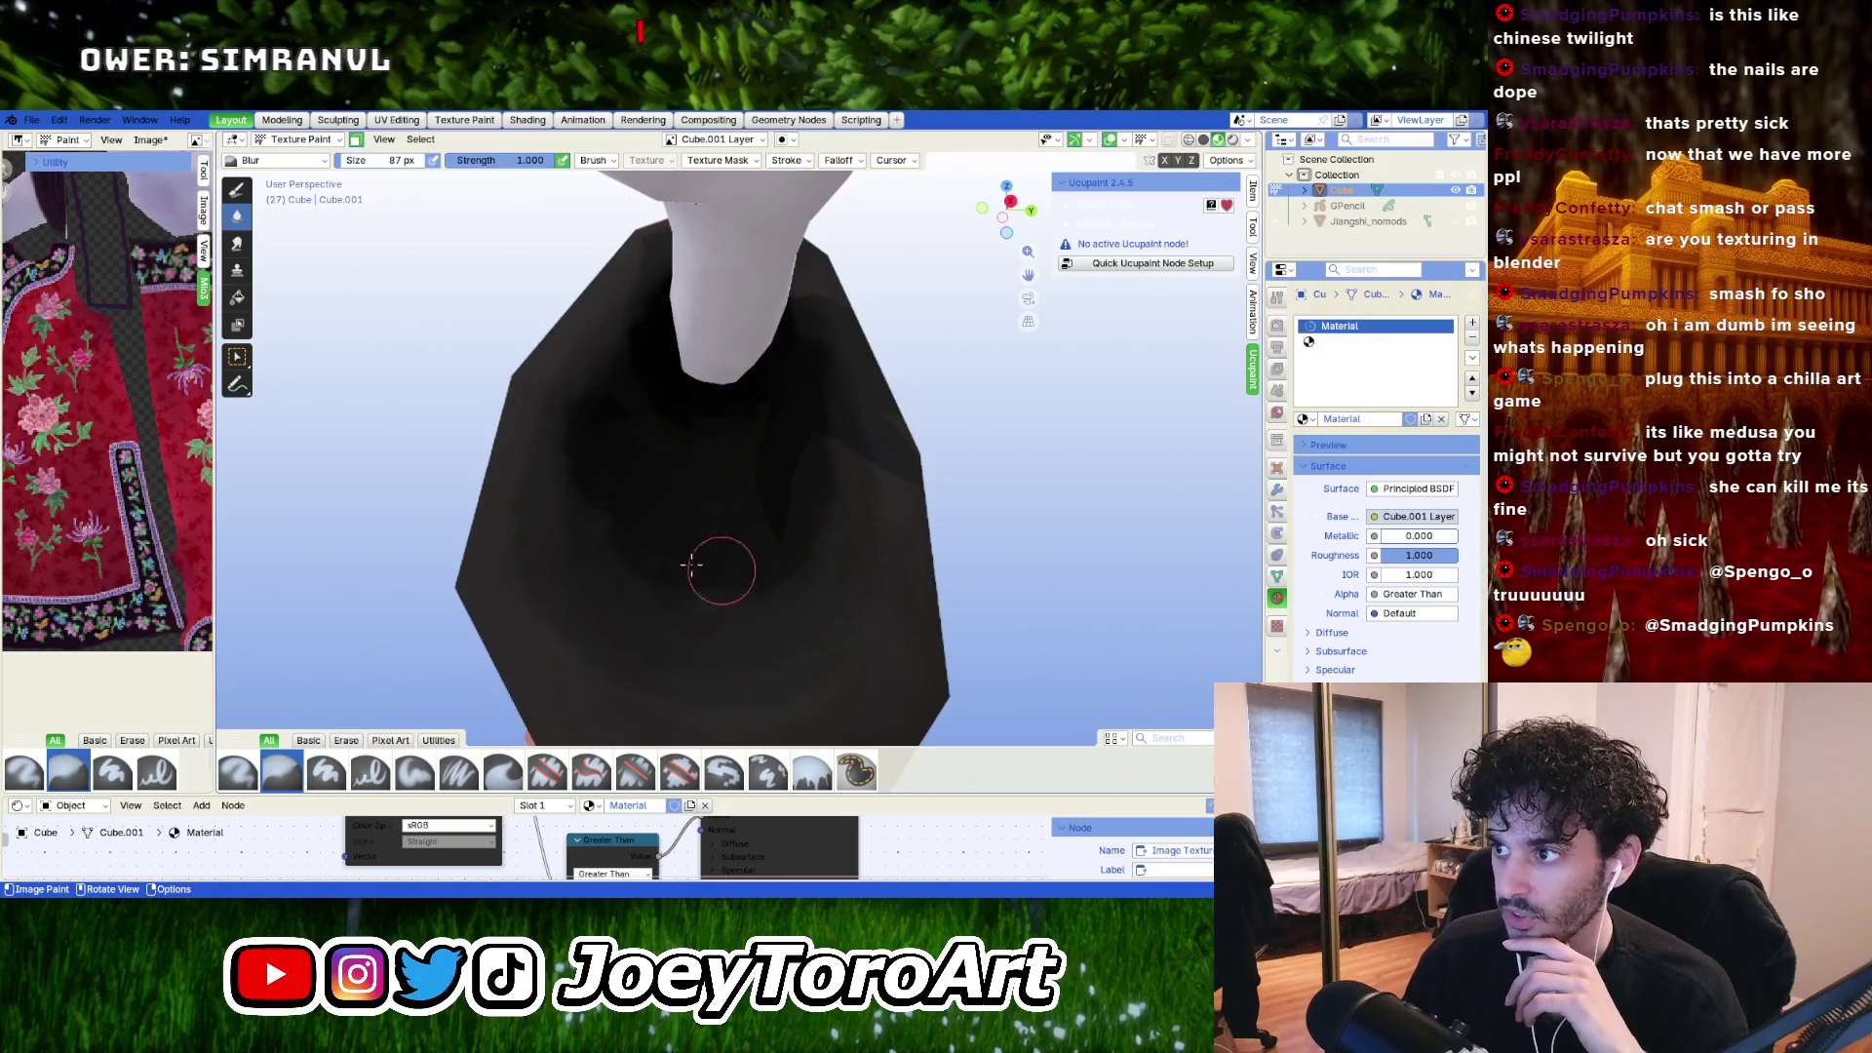
Blur the shading on the dark cloth and enlarge the brush to 130 px.
{"action": "mouse_move", "coordinate": [692, 564]}
{"action": "left_mouse_down"}
{"action": "mouse_move", "coordinate": [661, 573]}
{"action": "mouse_move", "coordinate": [740, 594]}
{"action": "mouse_move", "coordinate": [606, 552]}
{"action": "left_mouse_up"}
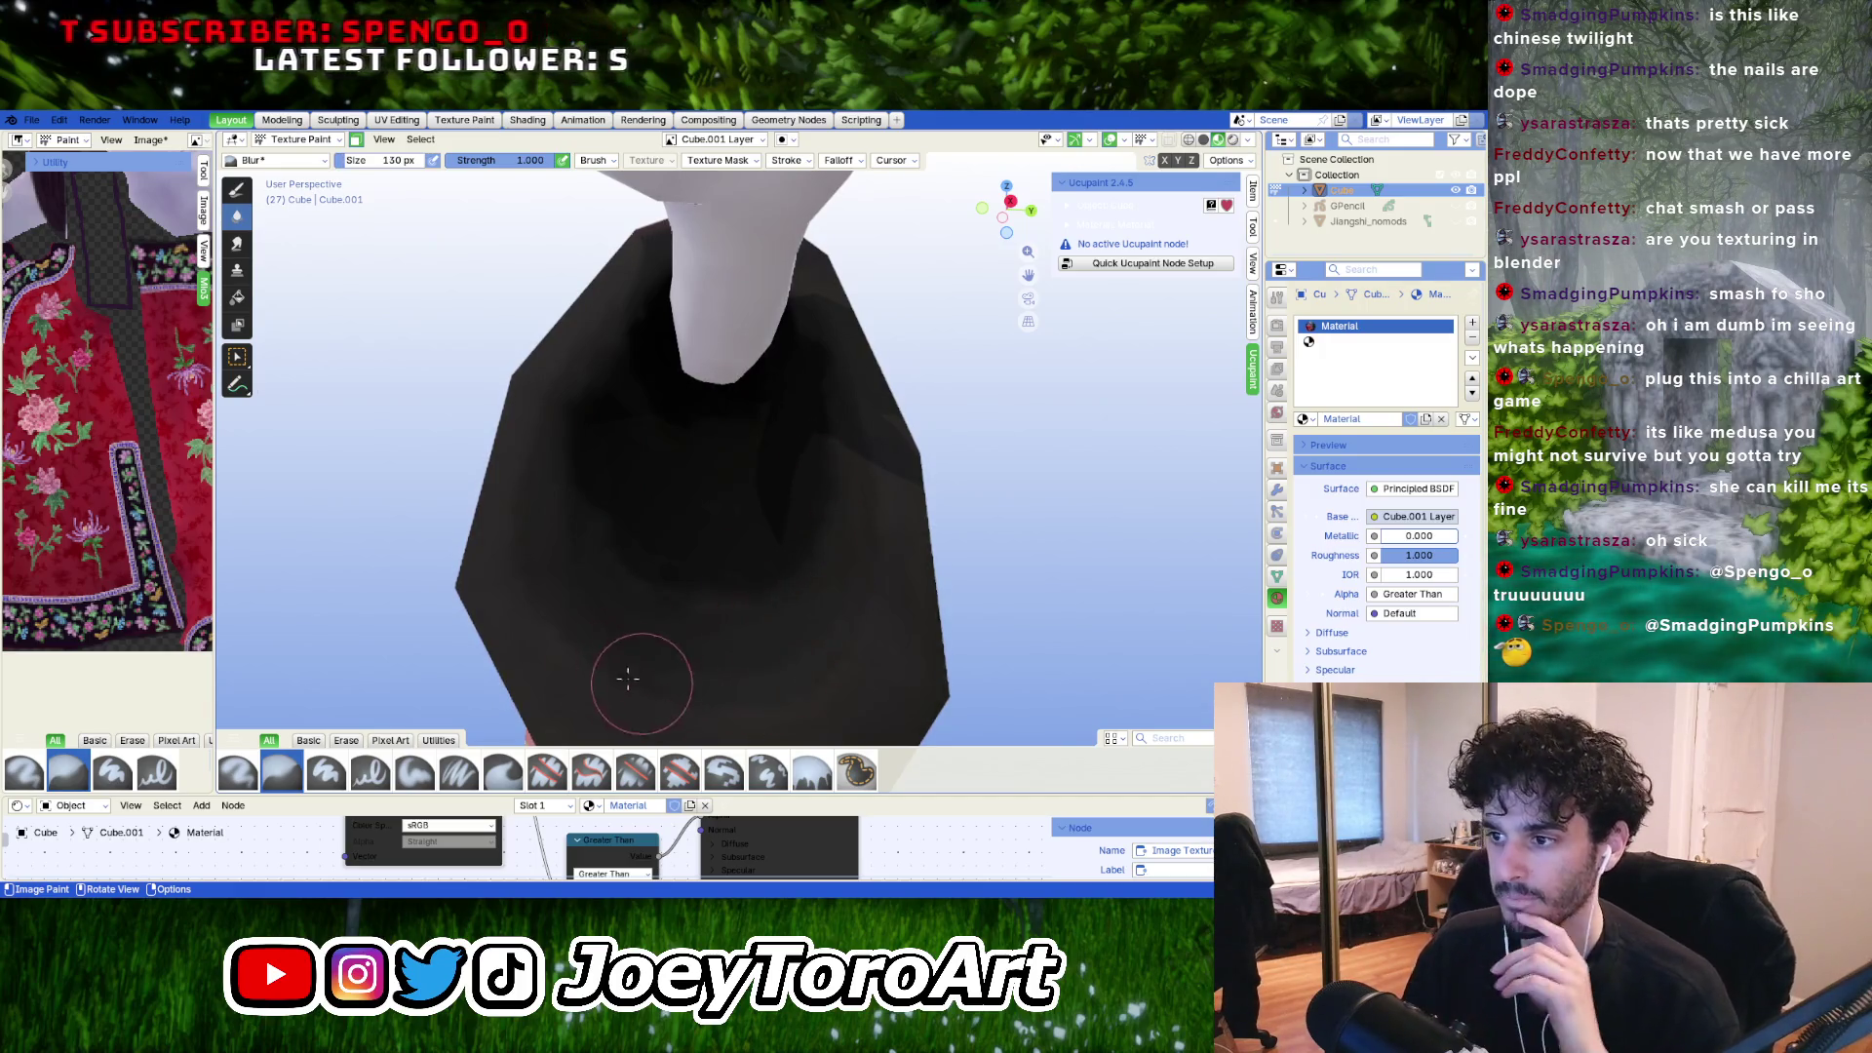
{"action": "key", "text": "bracketright"}
{"action": "key", "text": "bracketright"}
{"action": "key", "text": "bracketright"}
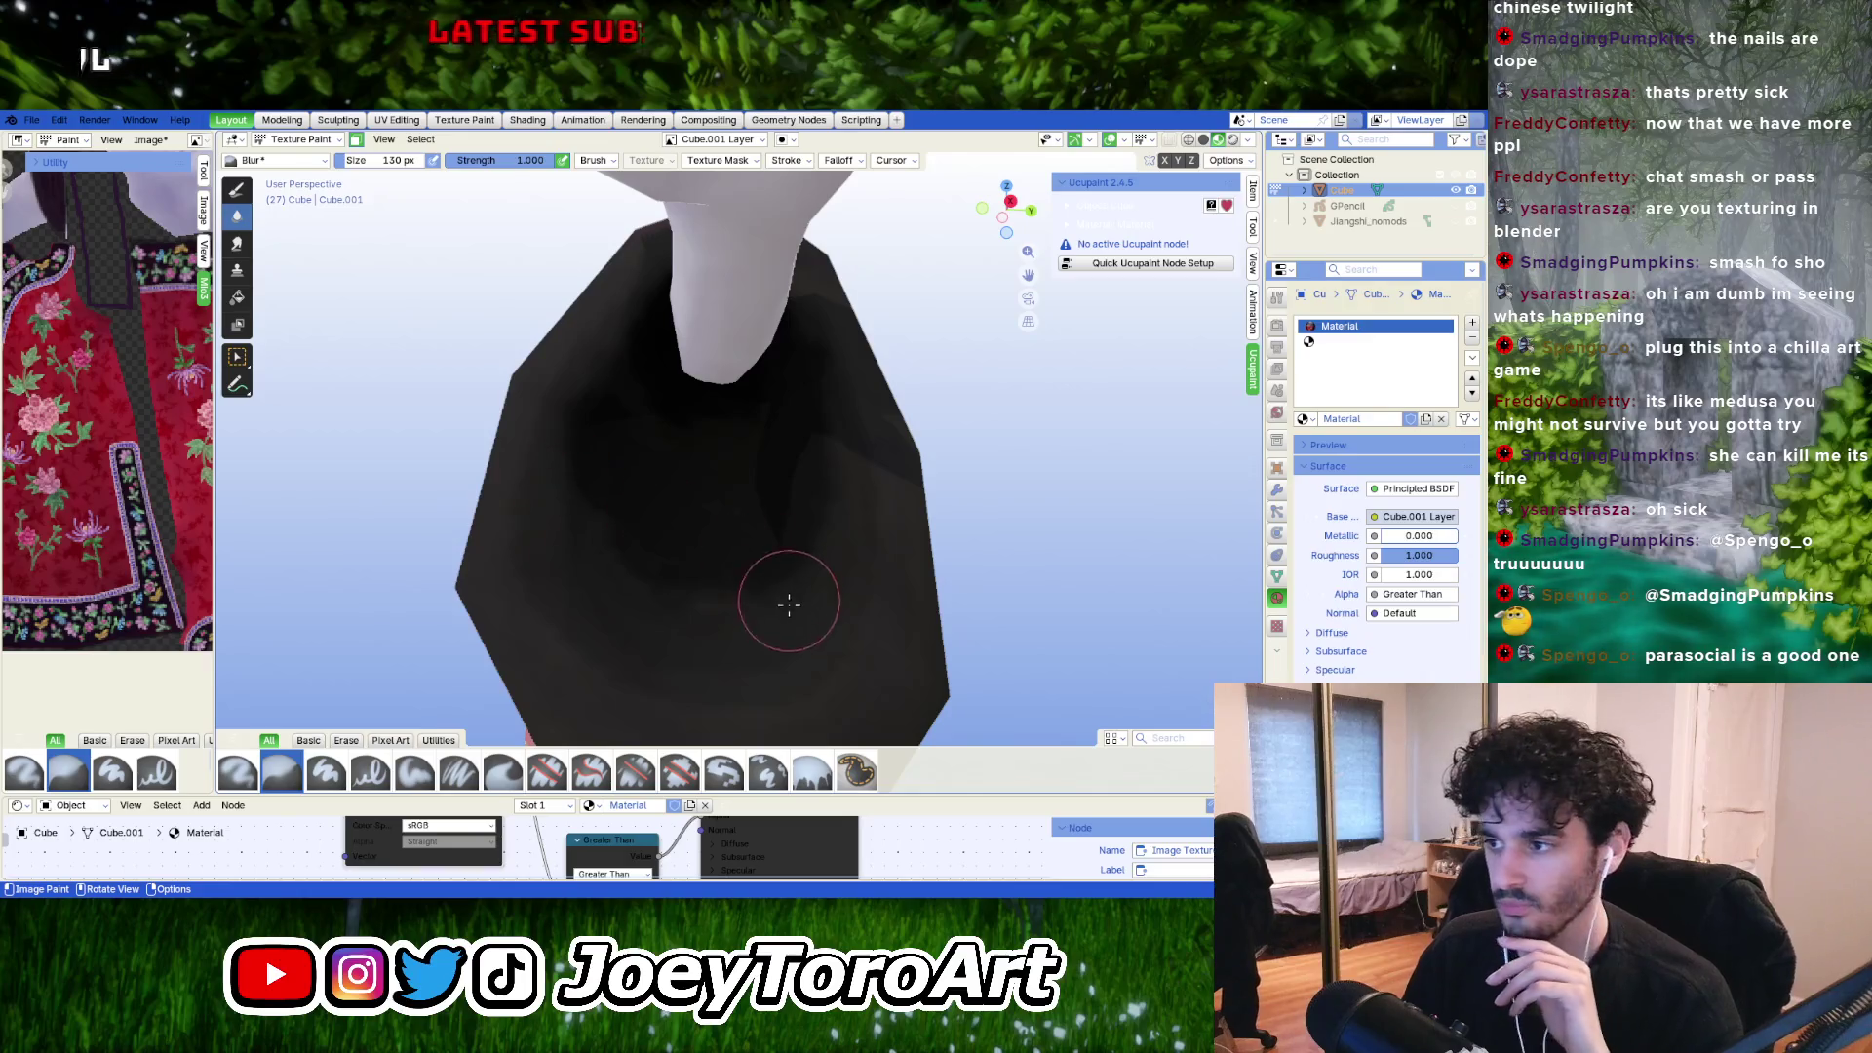
{"action": "scroll", "coordinate": [792, 549], "scroll_direction": "down", "scroll_amount": 4}
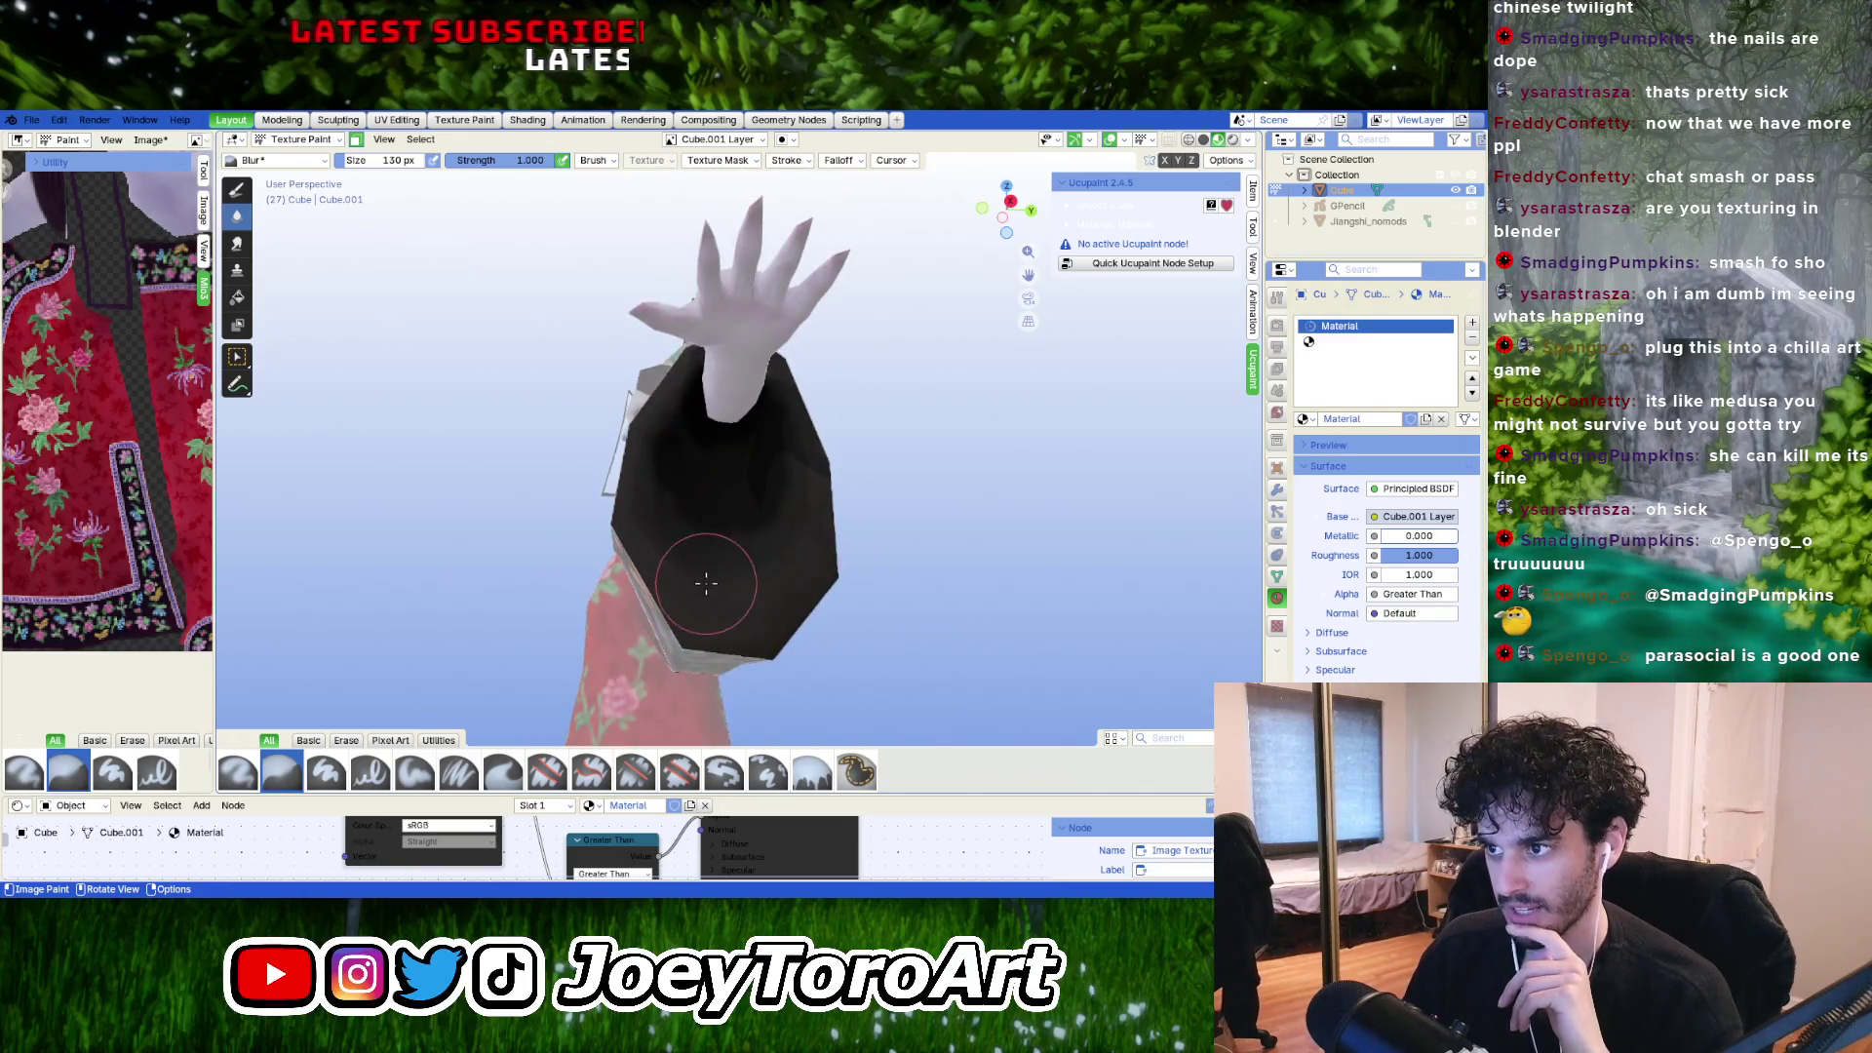
{"action": "scroll", "coordinate": [706, 583], "scroll_direction": "up", "scroll_amount": 4}
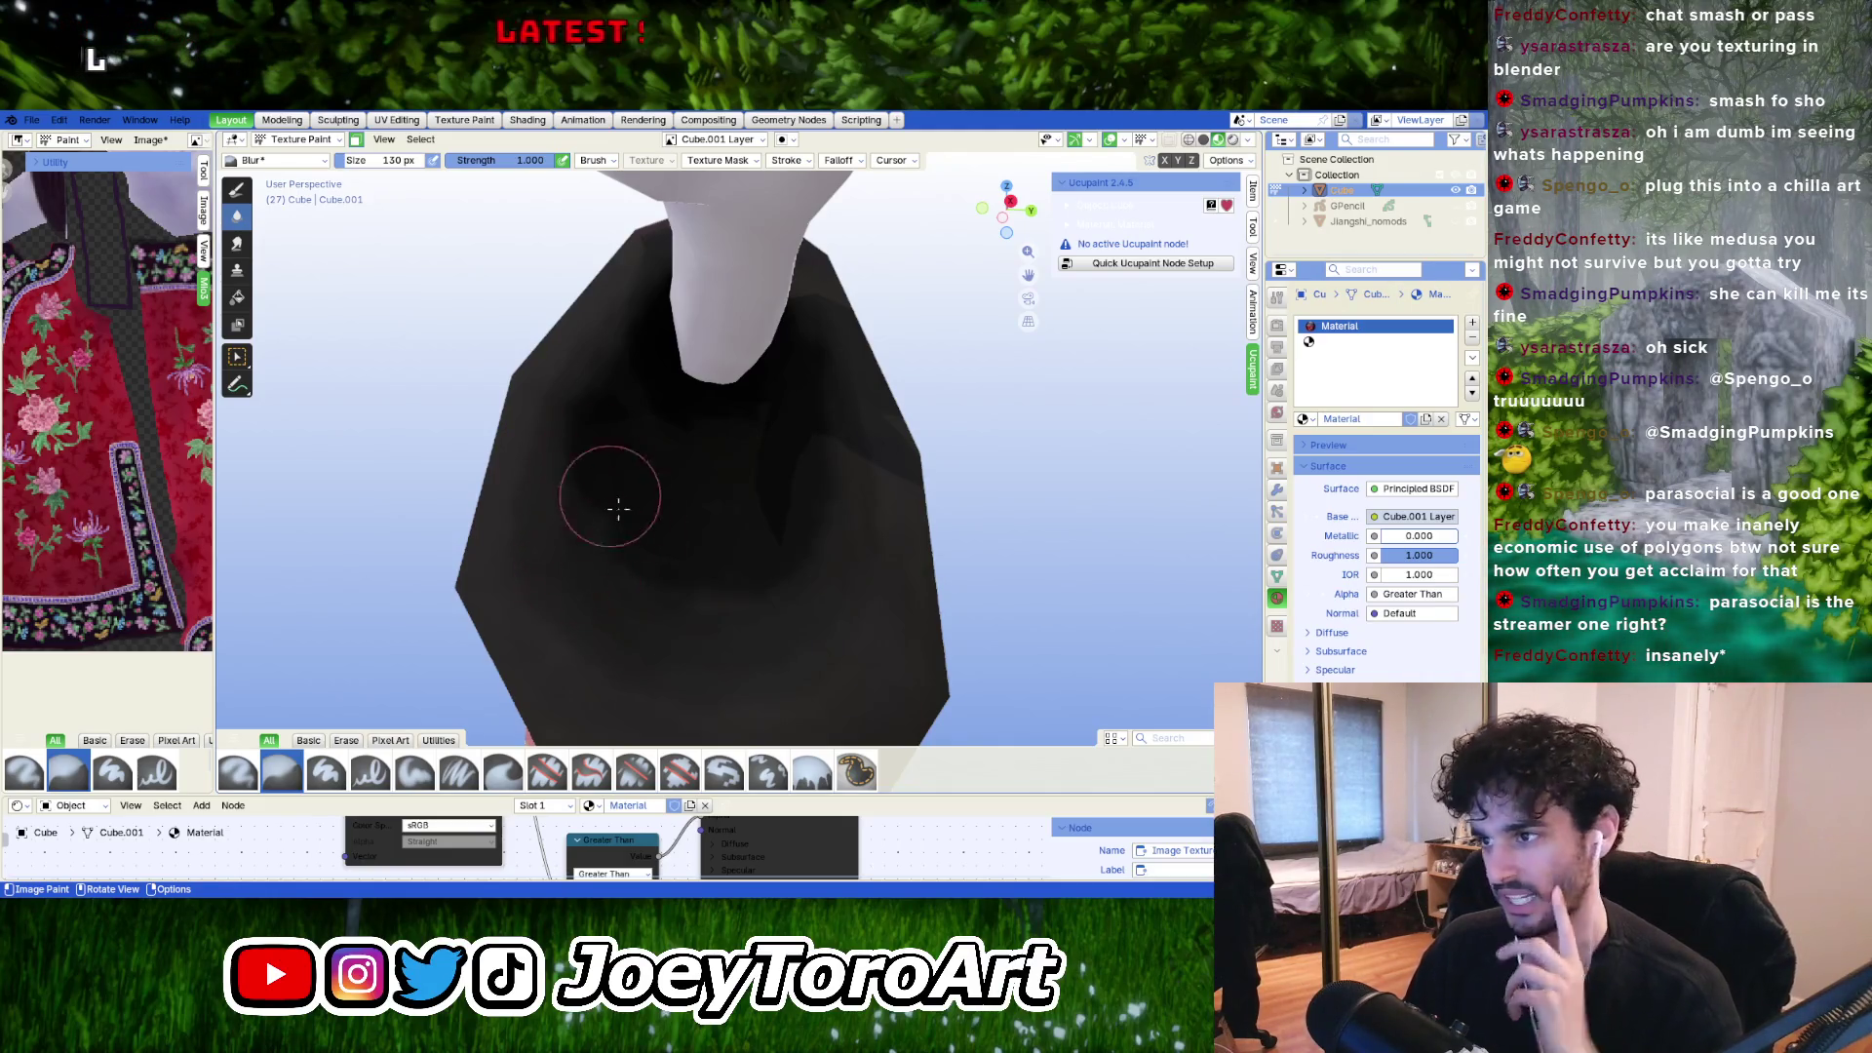
Inspect the blurred cloth and hand from several angles, then switch to Edit Mode.
{"action": "mouse_move", "coordinate": [744, 471]}
{"action": "middle_mouse_down"}
{"action": "mouse_move", "coordinate": [757, 512]}
{"action": "mouse_move", "coordinate": [761, 440]}
{"action": "middle_mouse_up"}
{"action": "mouse_move", "coordinate": [732, 618]}
{"action": "middle_mouse_down"}
{"action": "mouse_move", "coordinate": [719, 552]}
{"action": "mouse_move", "coordinate": [732, 605]}
{"action": "middle_mouse_up"}
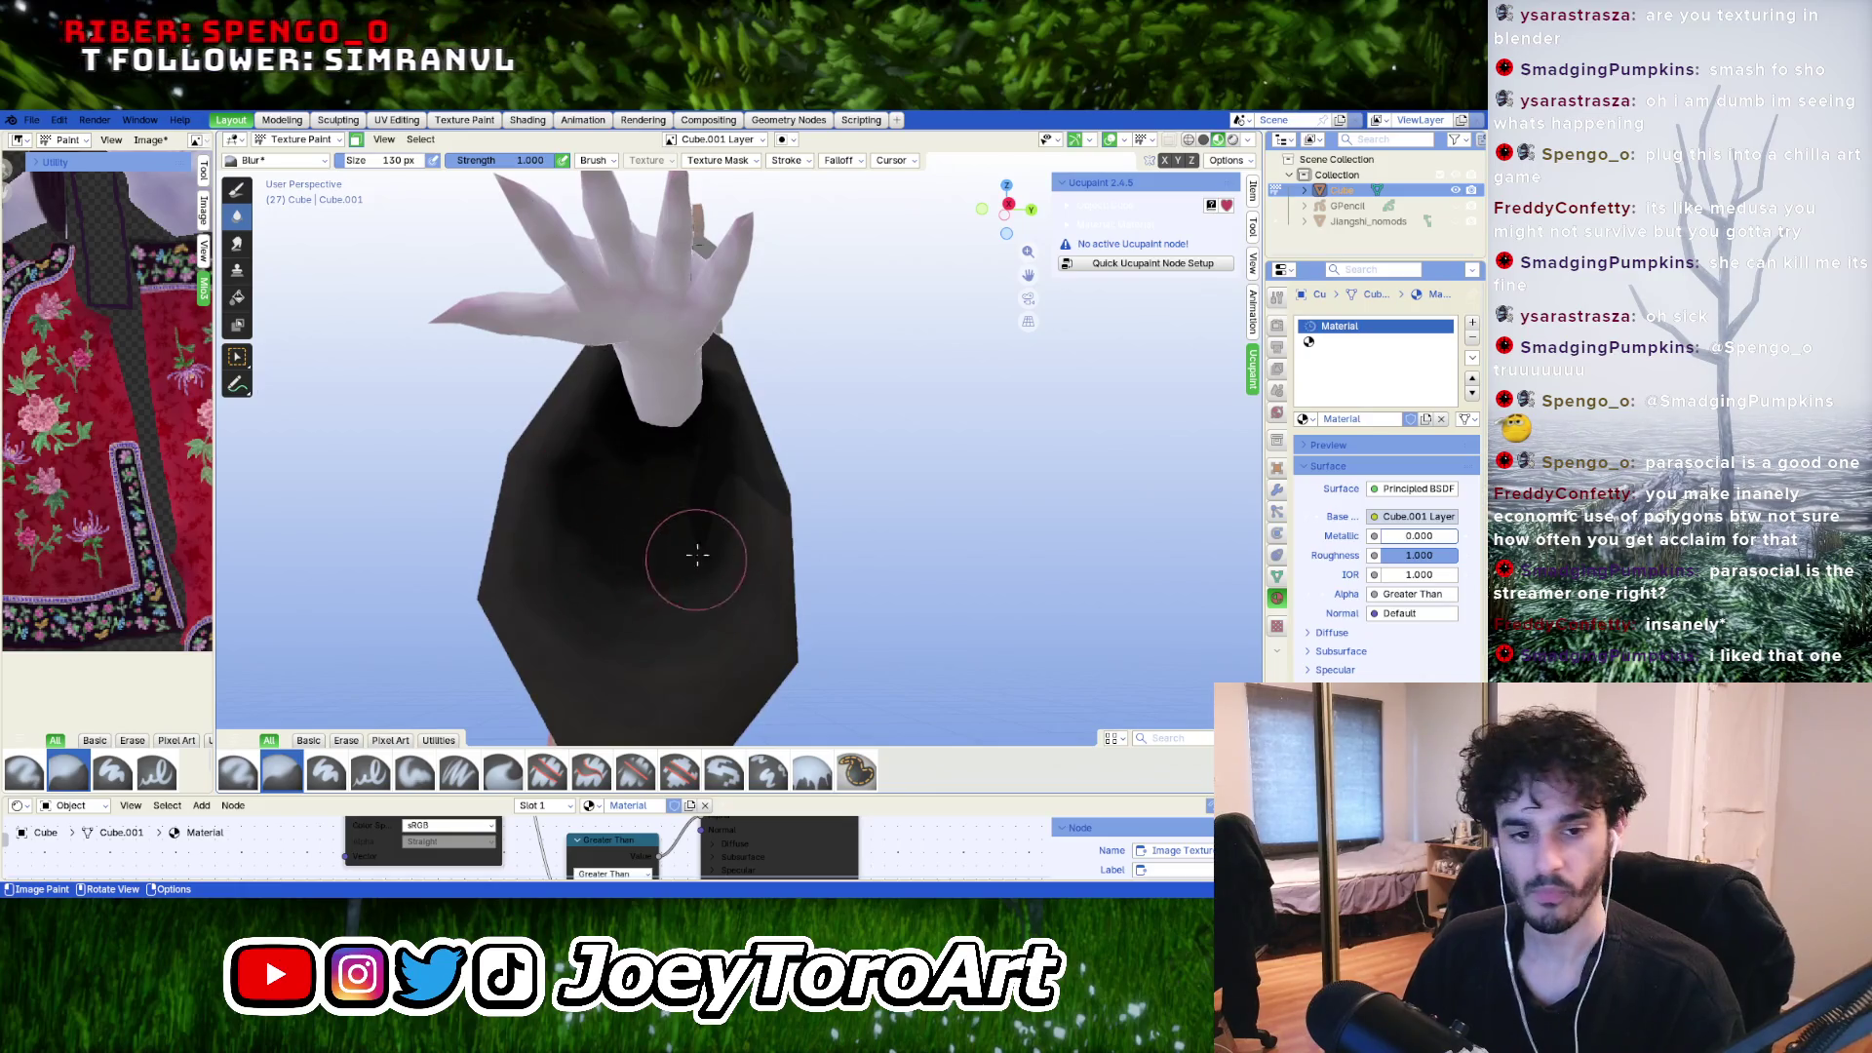
{"action": "scroll", "coordinate": [667, 556], "scroll_direction": "up", "scroll_amount": 2}
{"action": "mouse_move", "coordinate": [669, 556]}
{"action": "middle_mouse_down", "text": "ctrl"}
{"action": "mouse_move", "coordinate": [668, 505]}
{"action": "mouse_move", "coordinate": [648, 605]}
{"action": "middle_mouse_up", "text": "ctrl"}
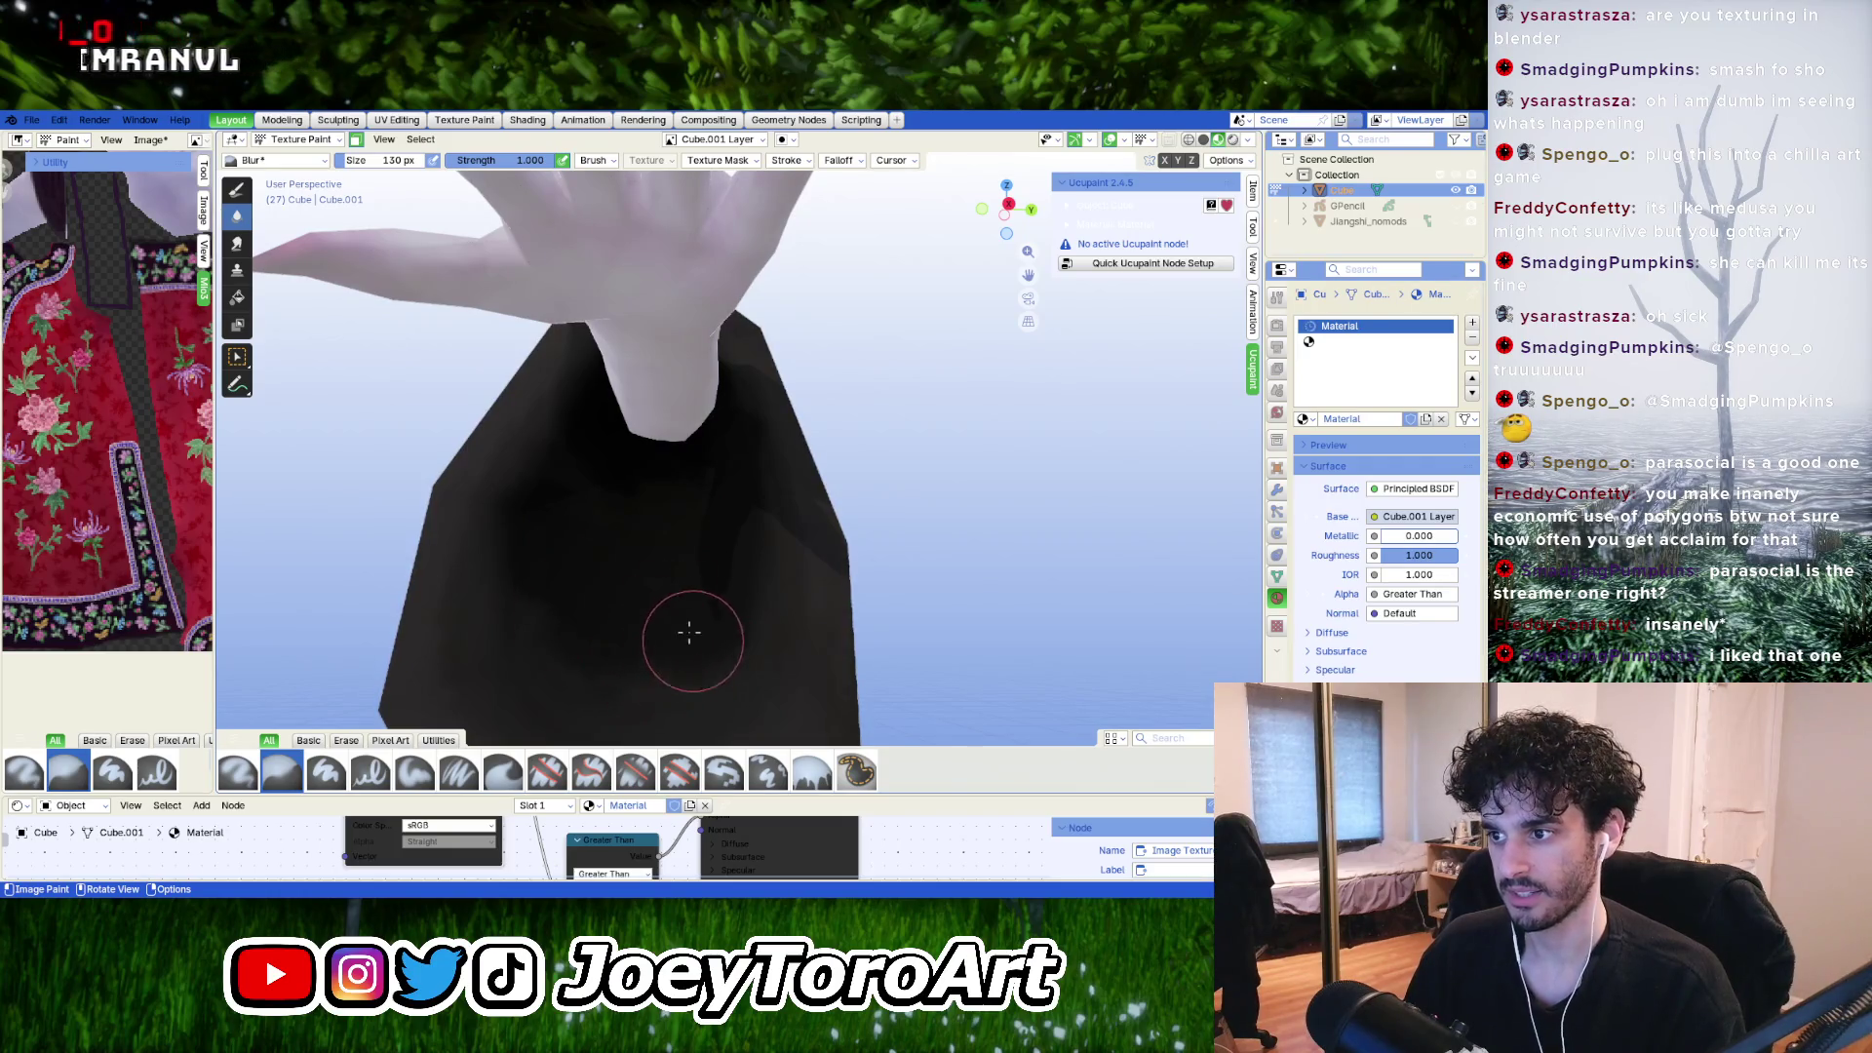
{"action": "middle_click_drag", "start_coordinate": [730, 569], "coordinate": [676, 535]}
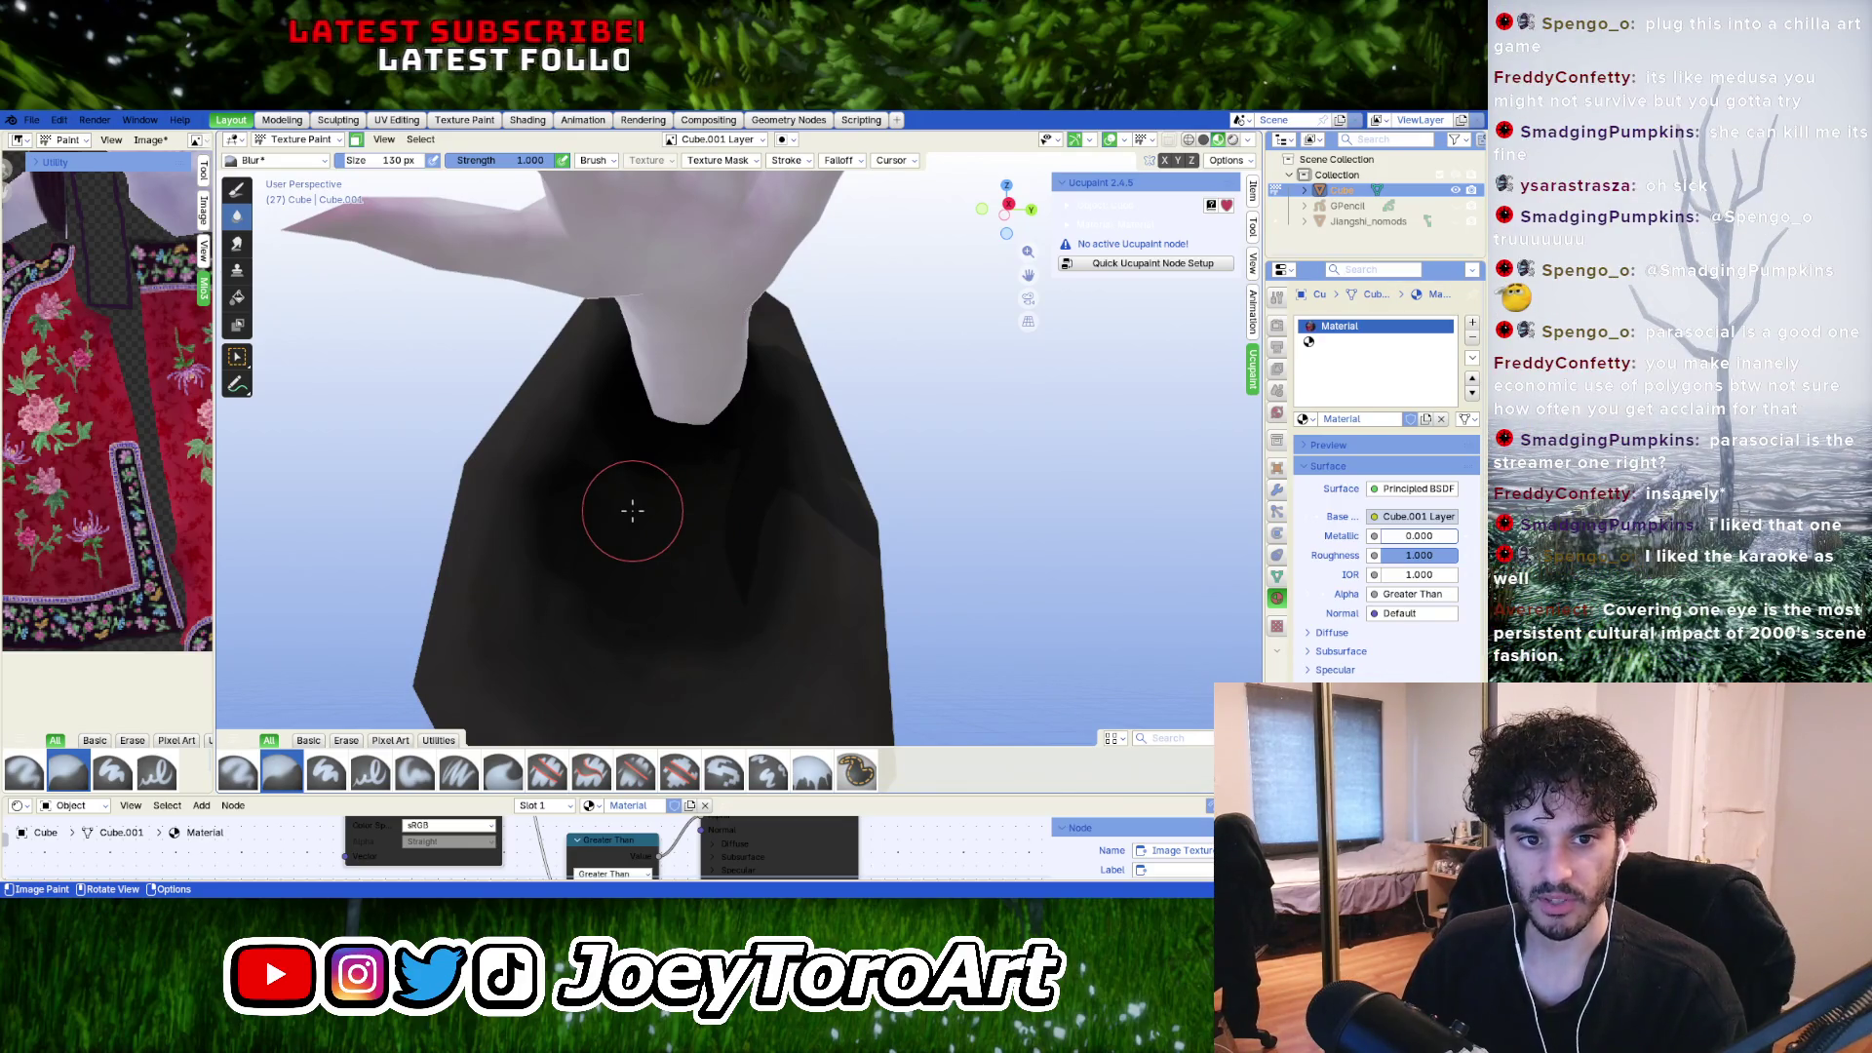
{"action": "mouse_move", "coordinate": [628, 519]}
{"action": "middle_mouse_down"}
{"action": "mouse_move", "coordinate": [714, 506]}
{"action": "mouse_move", "coordinate": [677, 536]}
{"action": "middle_mouse_up"}
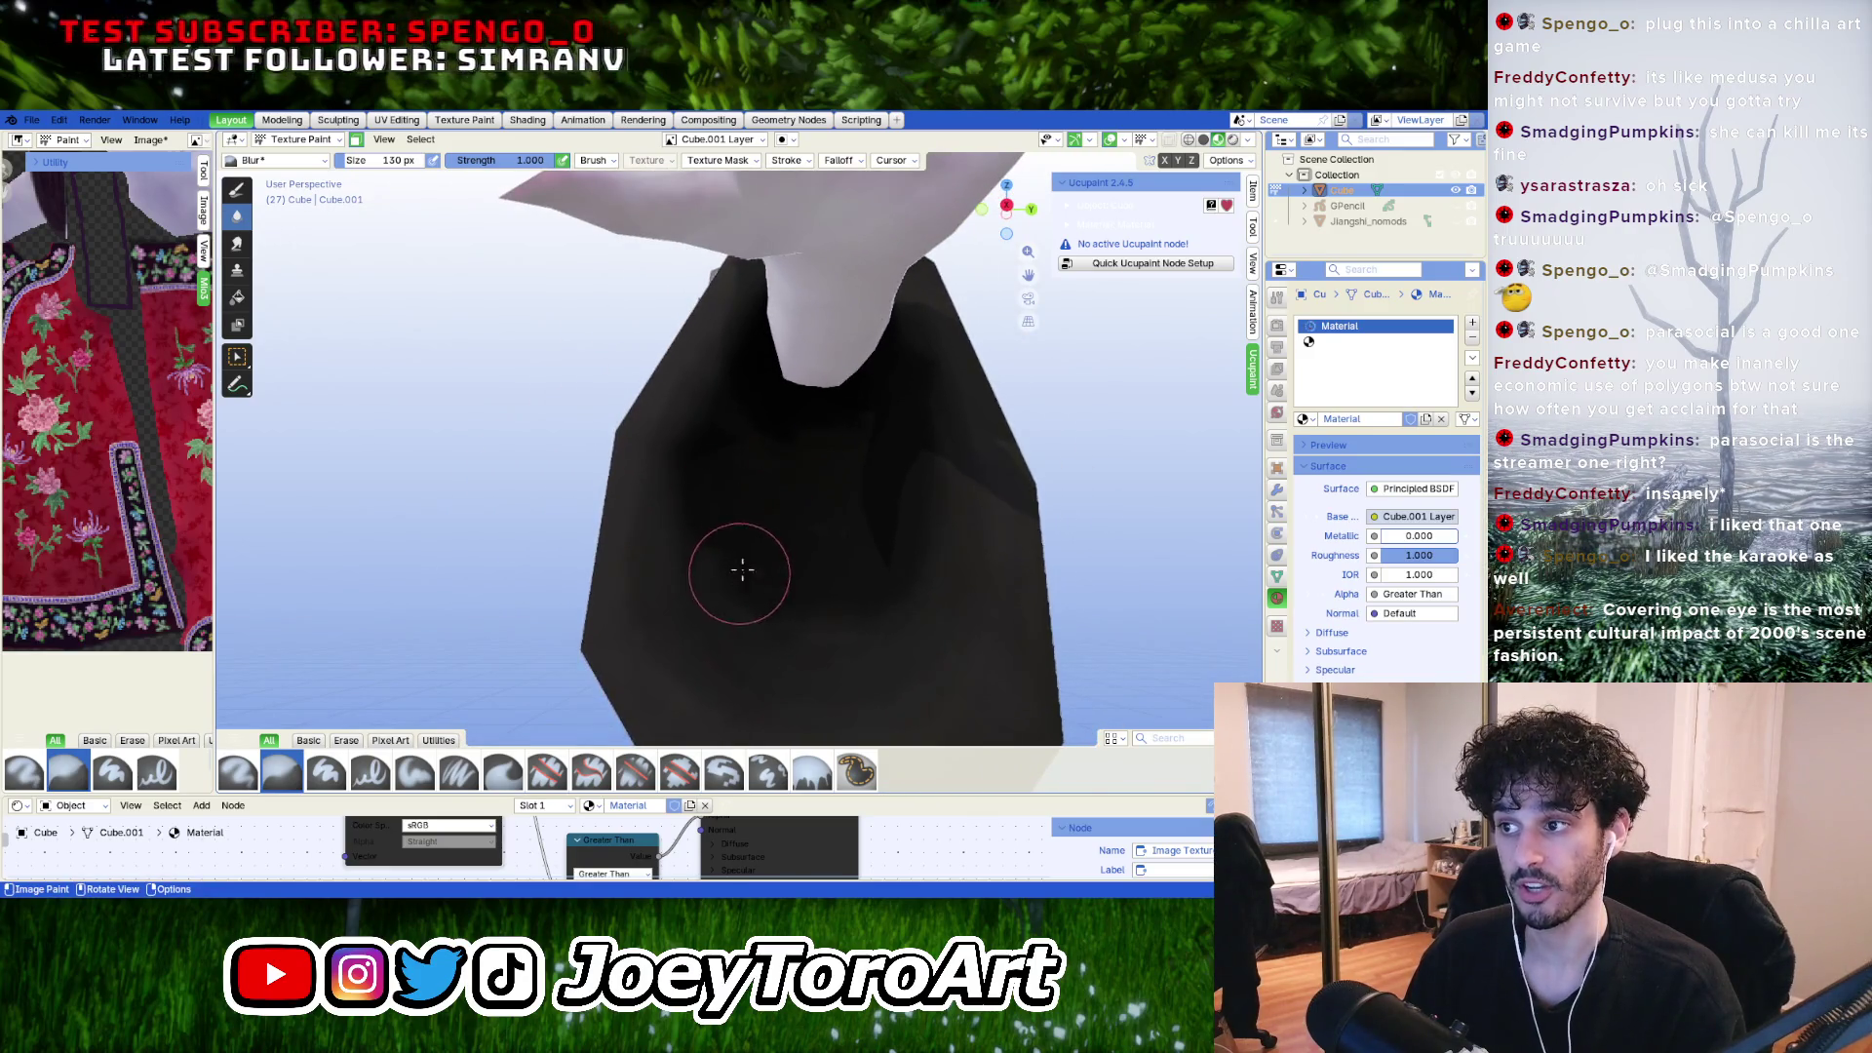
{"action": "key", "text": "Tab"}
{"action": "scroll", "coordinate": [811, 556], "scroll_direction": "down", "scroll_amount": 5}
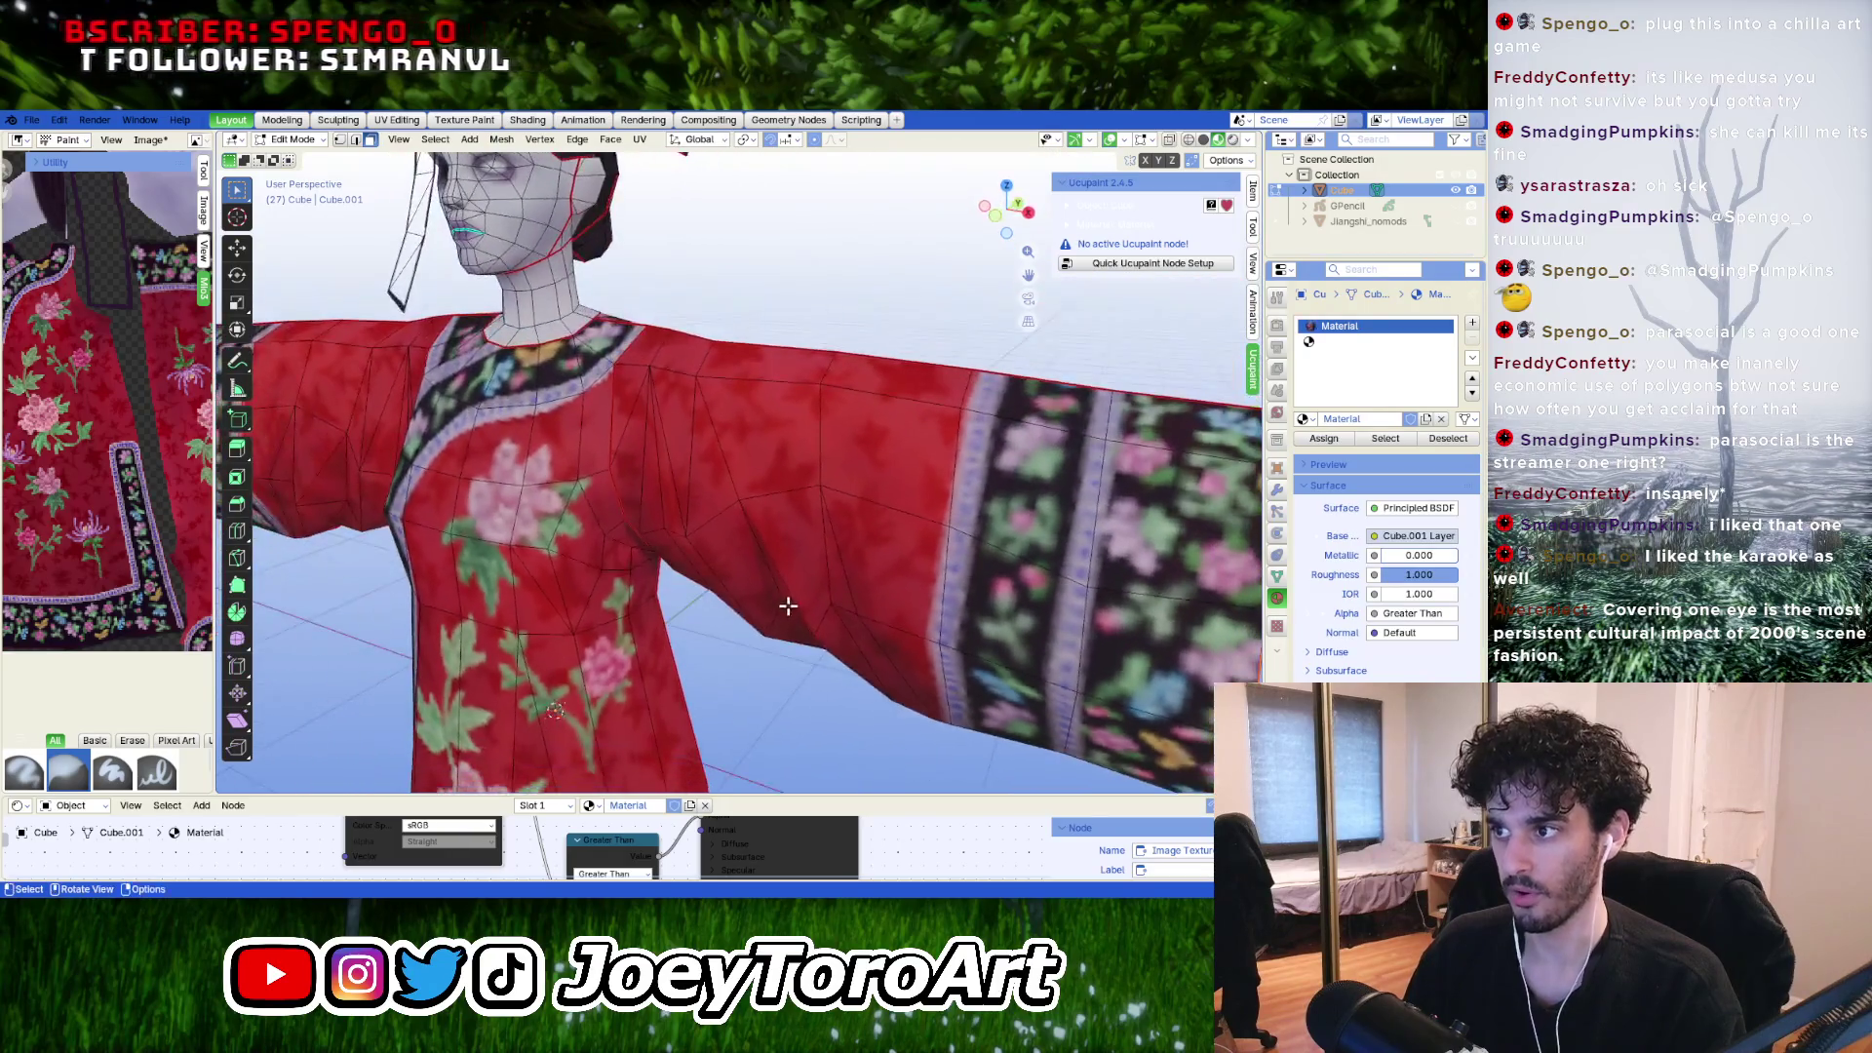
Back in Edit Mode, select the linked box mesh around the hand with L.
{"action": "key", "text": "Tab"}
{"action": "mouse_move", "coordinate": [819, 552]}
{"action": "middle_mouse_down"}
{"action": "mouse_move", "coordinate": [794, 575]}
{"action": "mouse_move", "coordinate": [809, 629]}
{"action": "middle_mouse_up"}
{"action": "scroll", "coordinate": [828, 694], "scroll_direction": "up", "scroll_amount": 4}
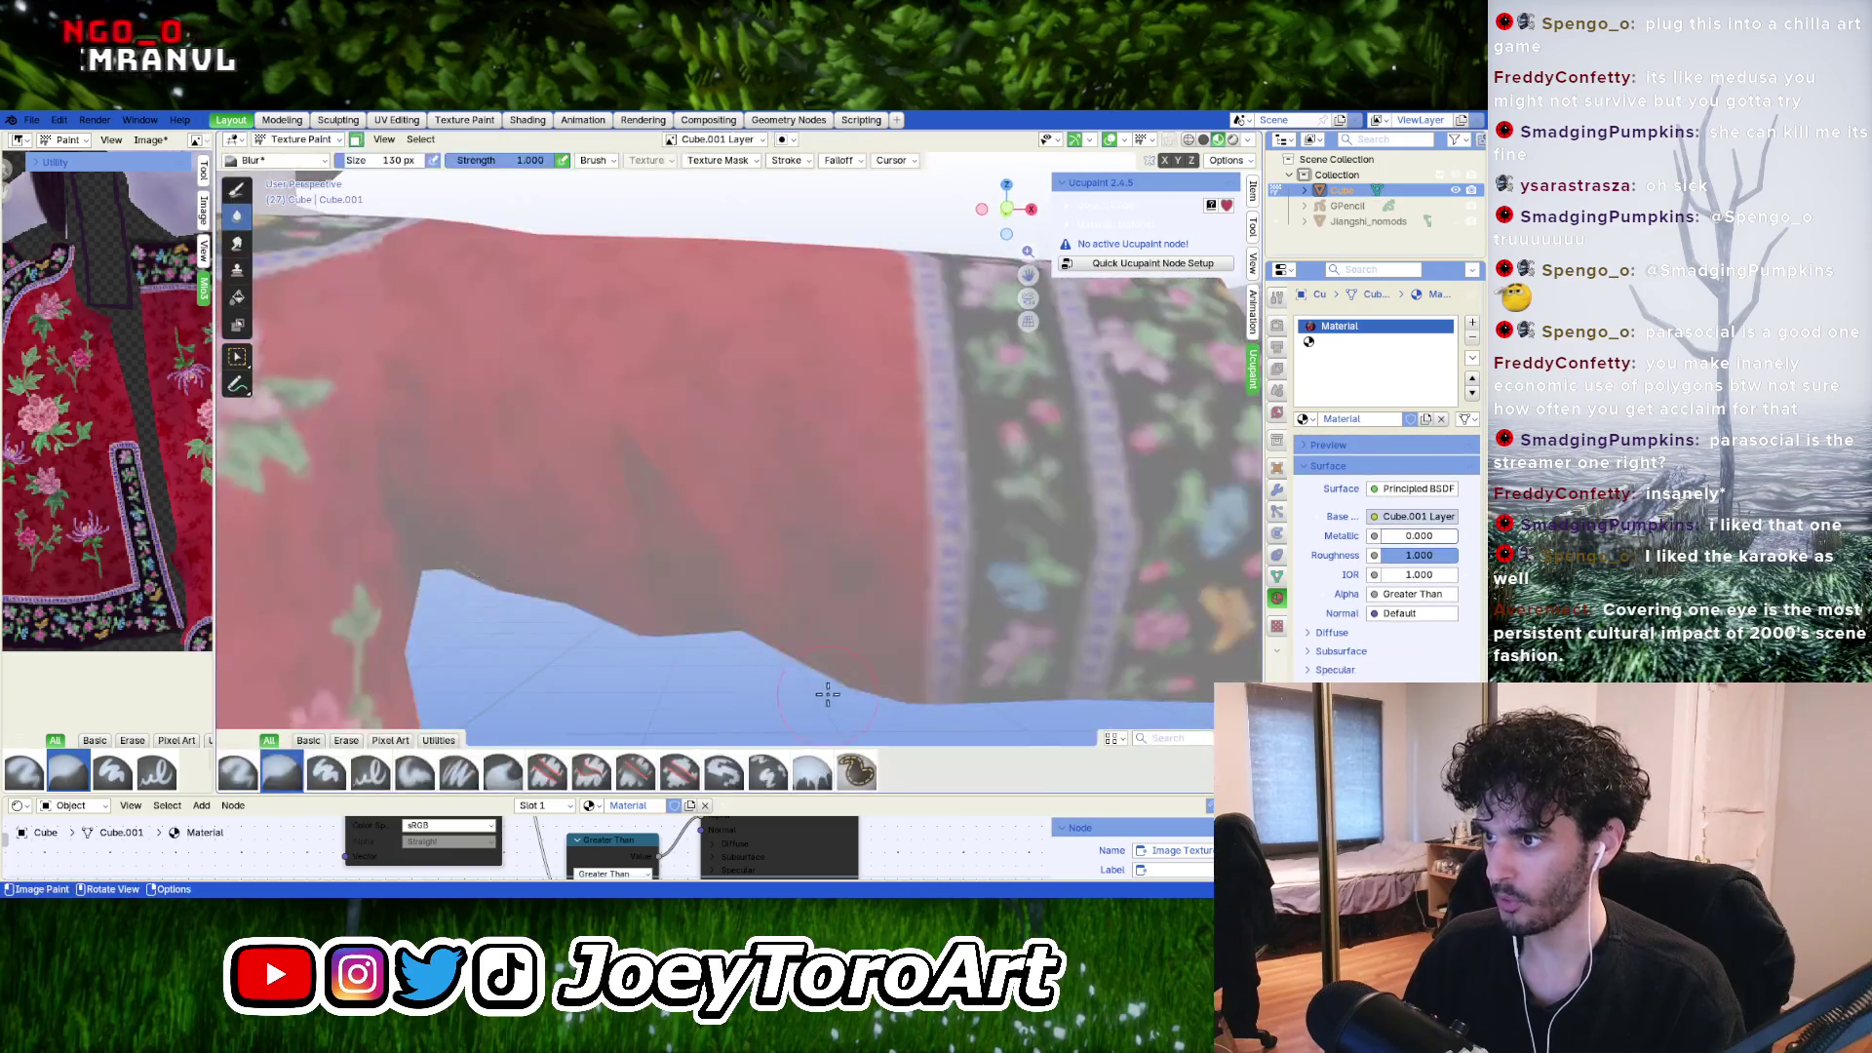
{"action": "key", "text": "Tab"}
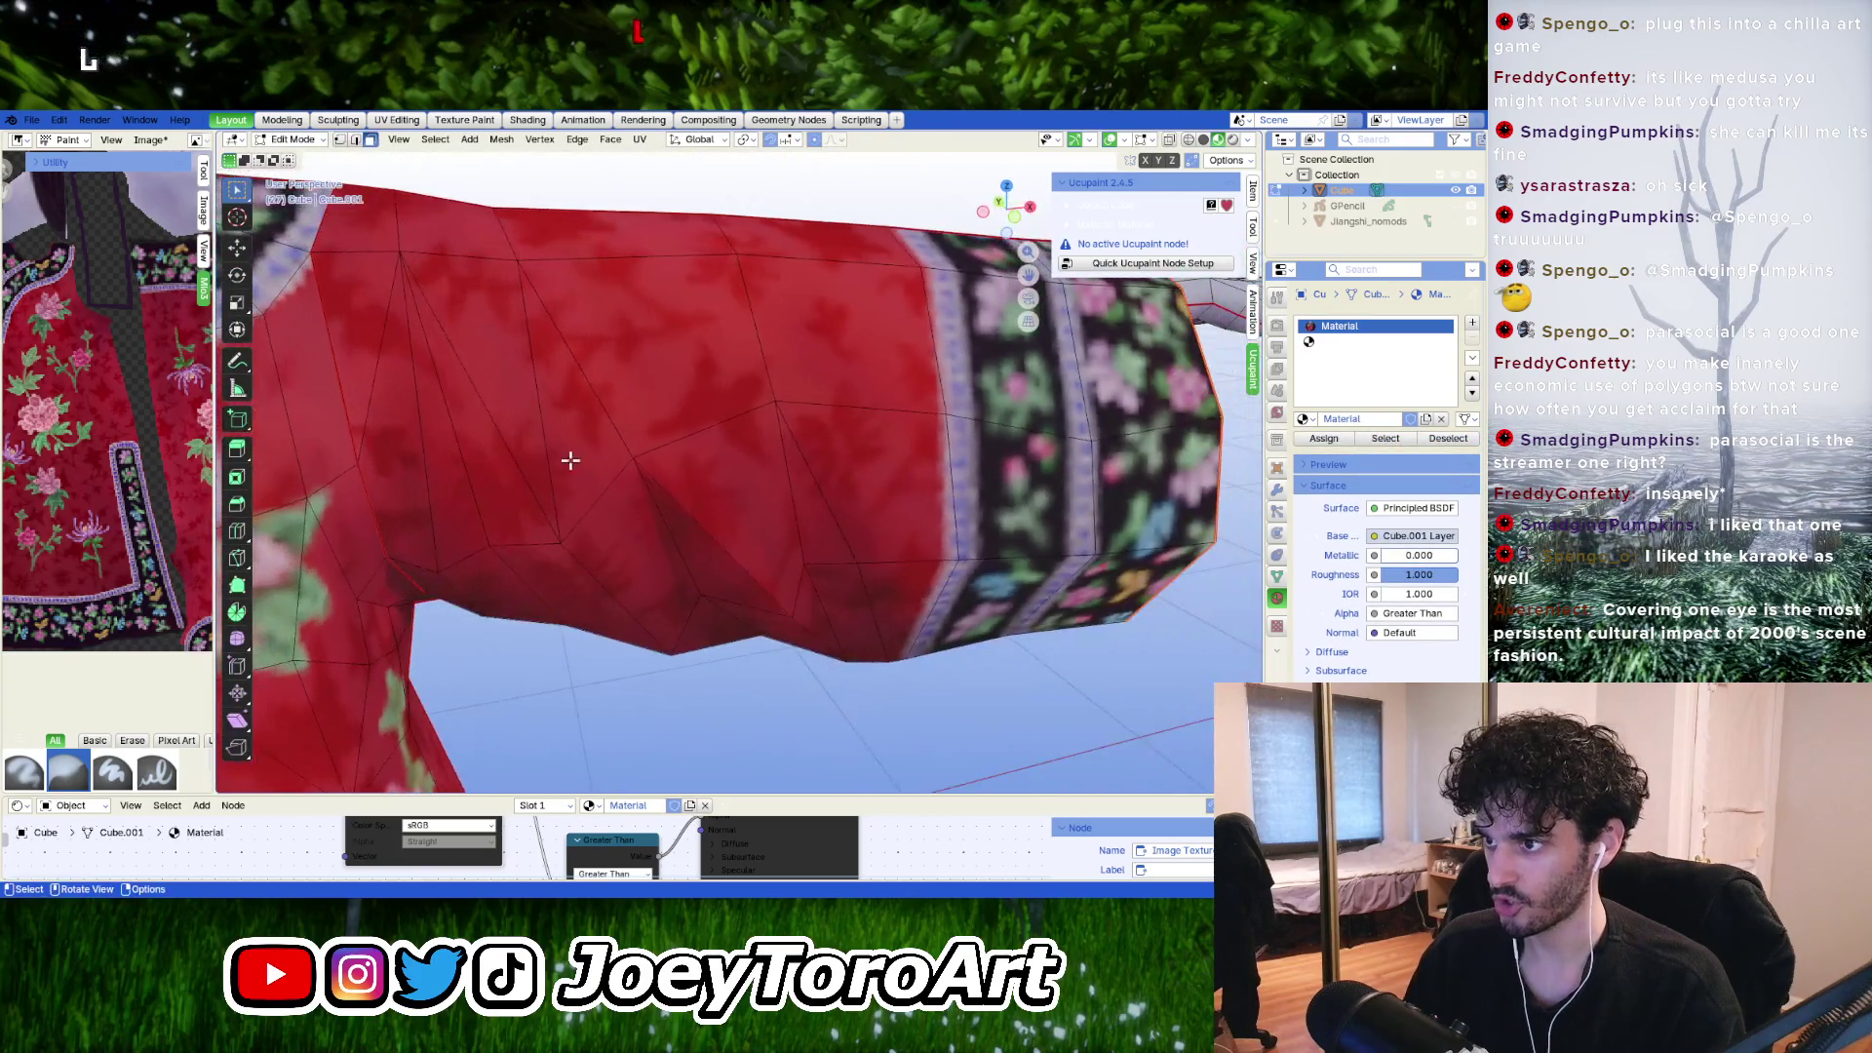
{"action": "scroll", "coordinate": [791, 586], "scroll_direction": "down", "scroll_amount": 3}
{"action": "scroll", "coordinate": [792, 586], "scroll_direction": "down", "scroll_amount": 5}
{"action": "mouse_move", "coordinate": [792, 586]}
{"action": "middle_mouse_down"}
{"action": "mouse_move", "coordinate": [777, 551]}
{"action": "mouse_move", "coordinate": [806, 570]}
{"action": "mouse_move", "coordinate": [719, 537]}
{"action": "mouse_move", "coordinate": [723, 579]}
{"action": "mouse_move", "coordinate": [722, 526]}
{"action": "mouse_move", "coordinate": [768, 591]}
{"action": "middle_mouse_up"}
{"action": "key", "text": "l"}
Blur the inside of the sleeve box in Texture Paint, then return to Object Mode.
{"action": "scroll", "coordinate": [776, 551], "scroll_direction": "up", "scroll_amount": 3}
{"action": "scroll", "coordinate": [807, 569], "scroll_direction": "up", "scroll_amount": 2}
{"action": "key", "text": "Tab"}
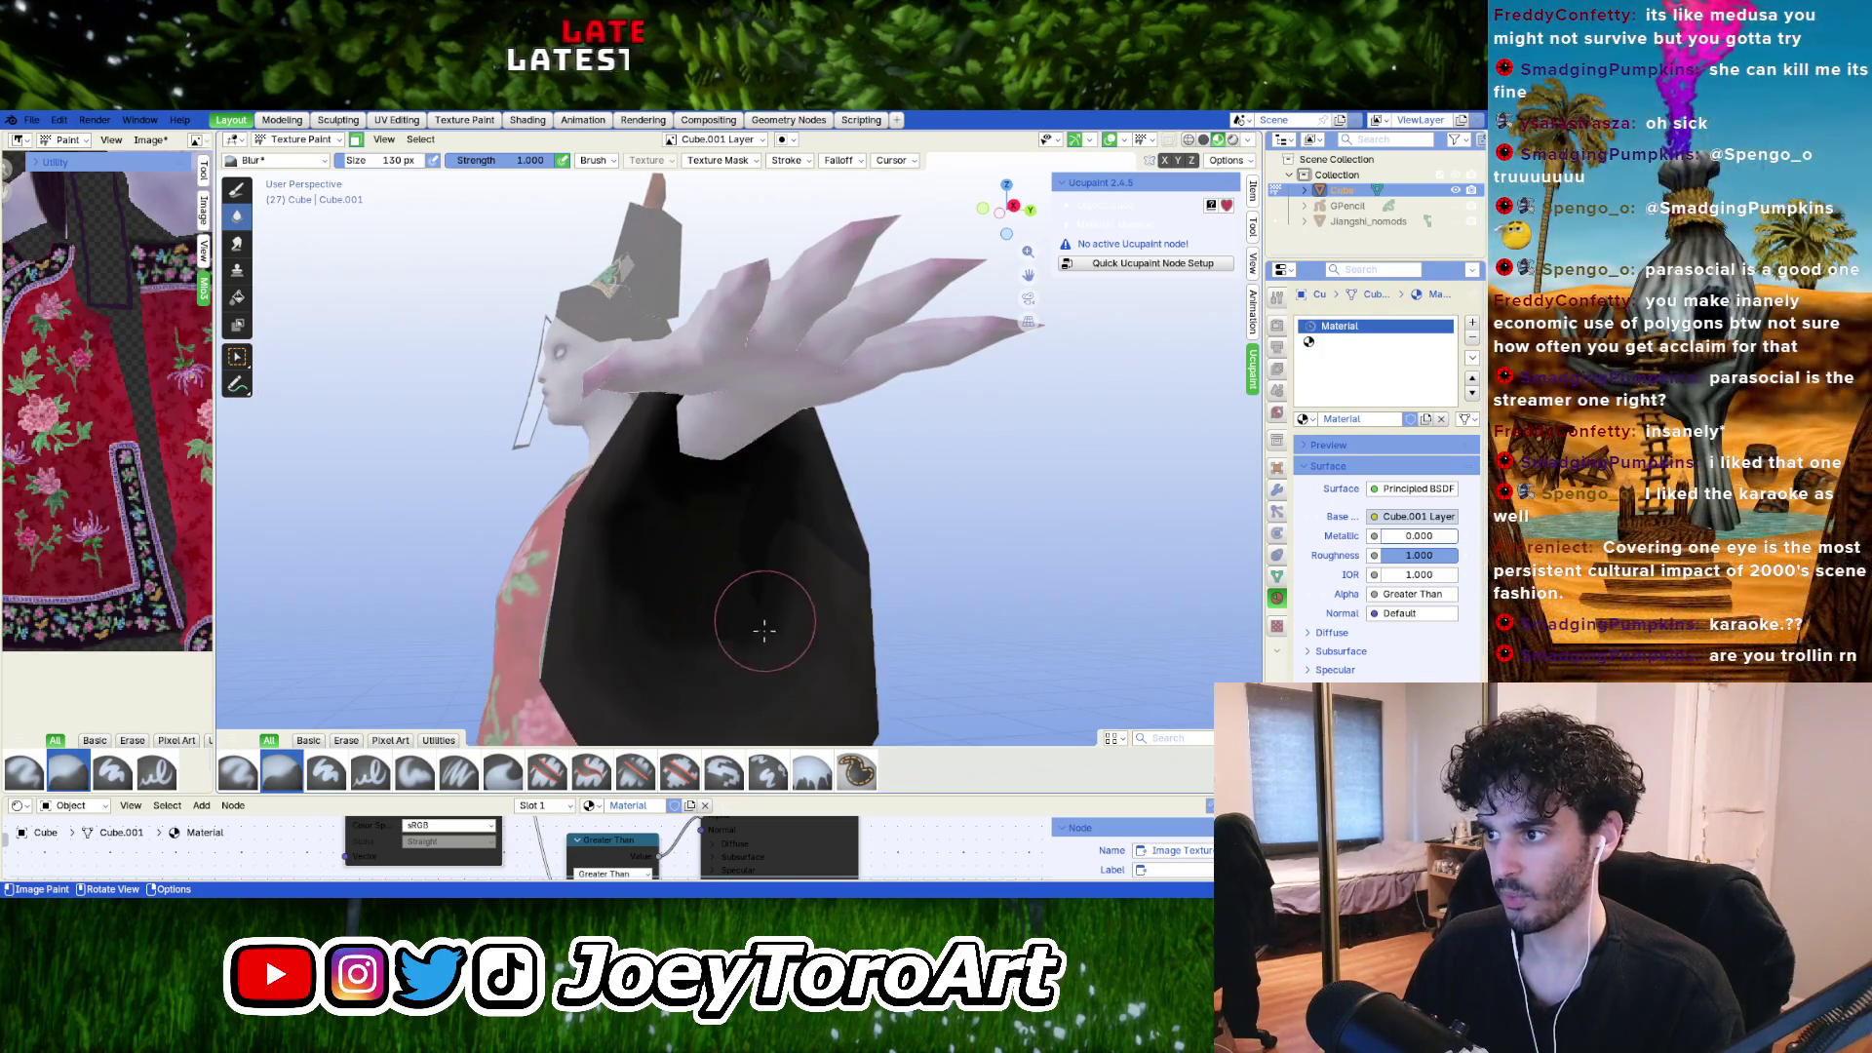
{"action": "middle_click_drag", "start_coordinate": [744, 544], "coordinate": [722, 508]}
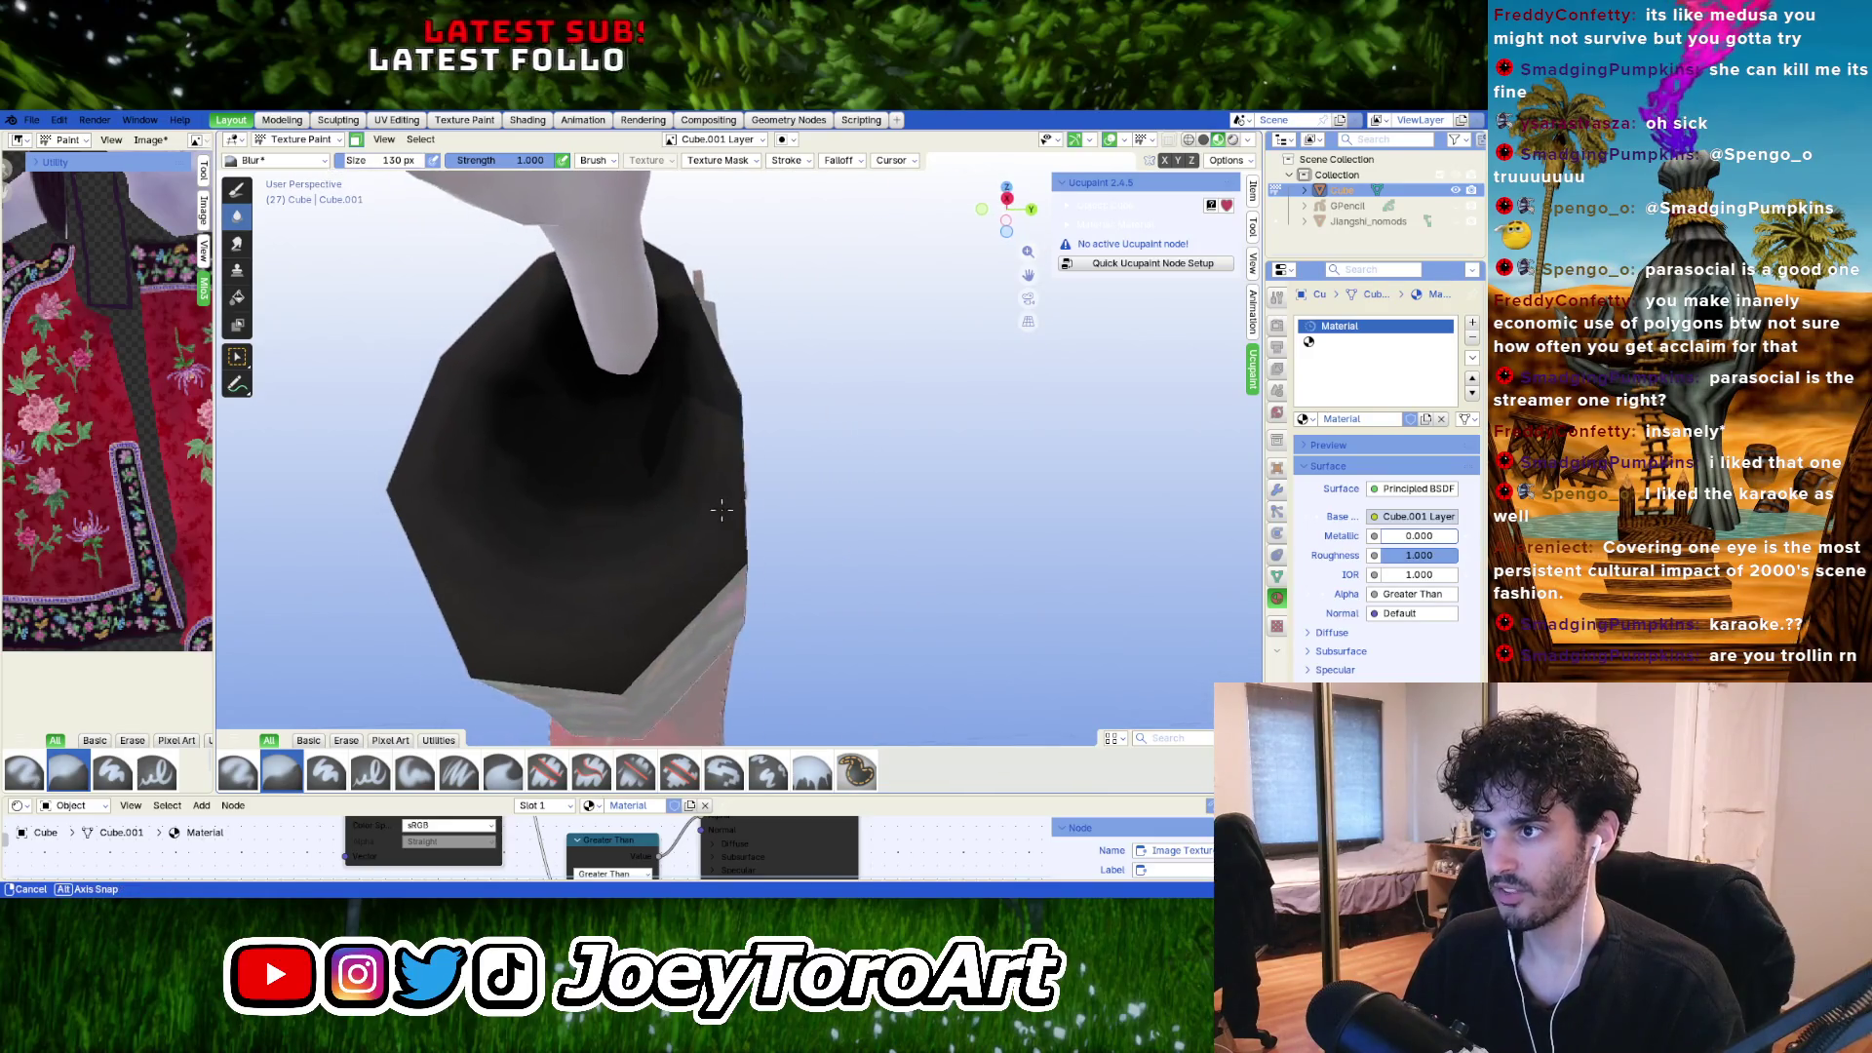
{"action": "mouse_move", "coordinate": [577, 522]}
{"action": "middle_mouse_down"}
{"action": "mouse_move", "coordinate": [596, 531]}
{"action": "mouse_move", "coordinate": [559, 521]}
{"action": "mouse_move", "coordinate": [724, 470]}
{"action": "middle_mouse_up"}
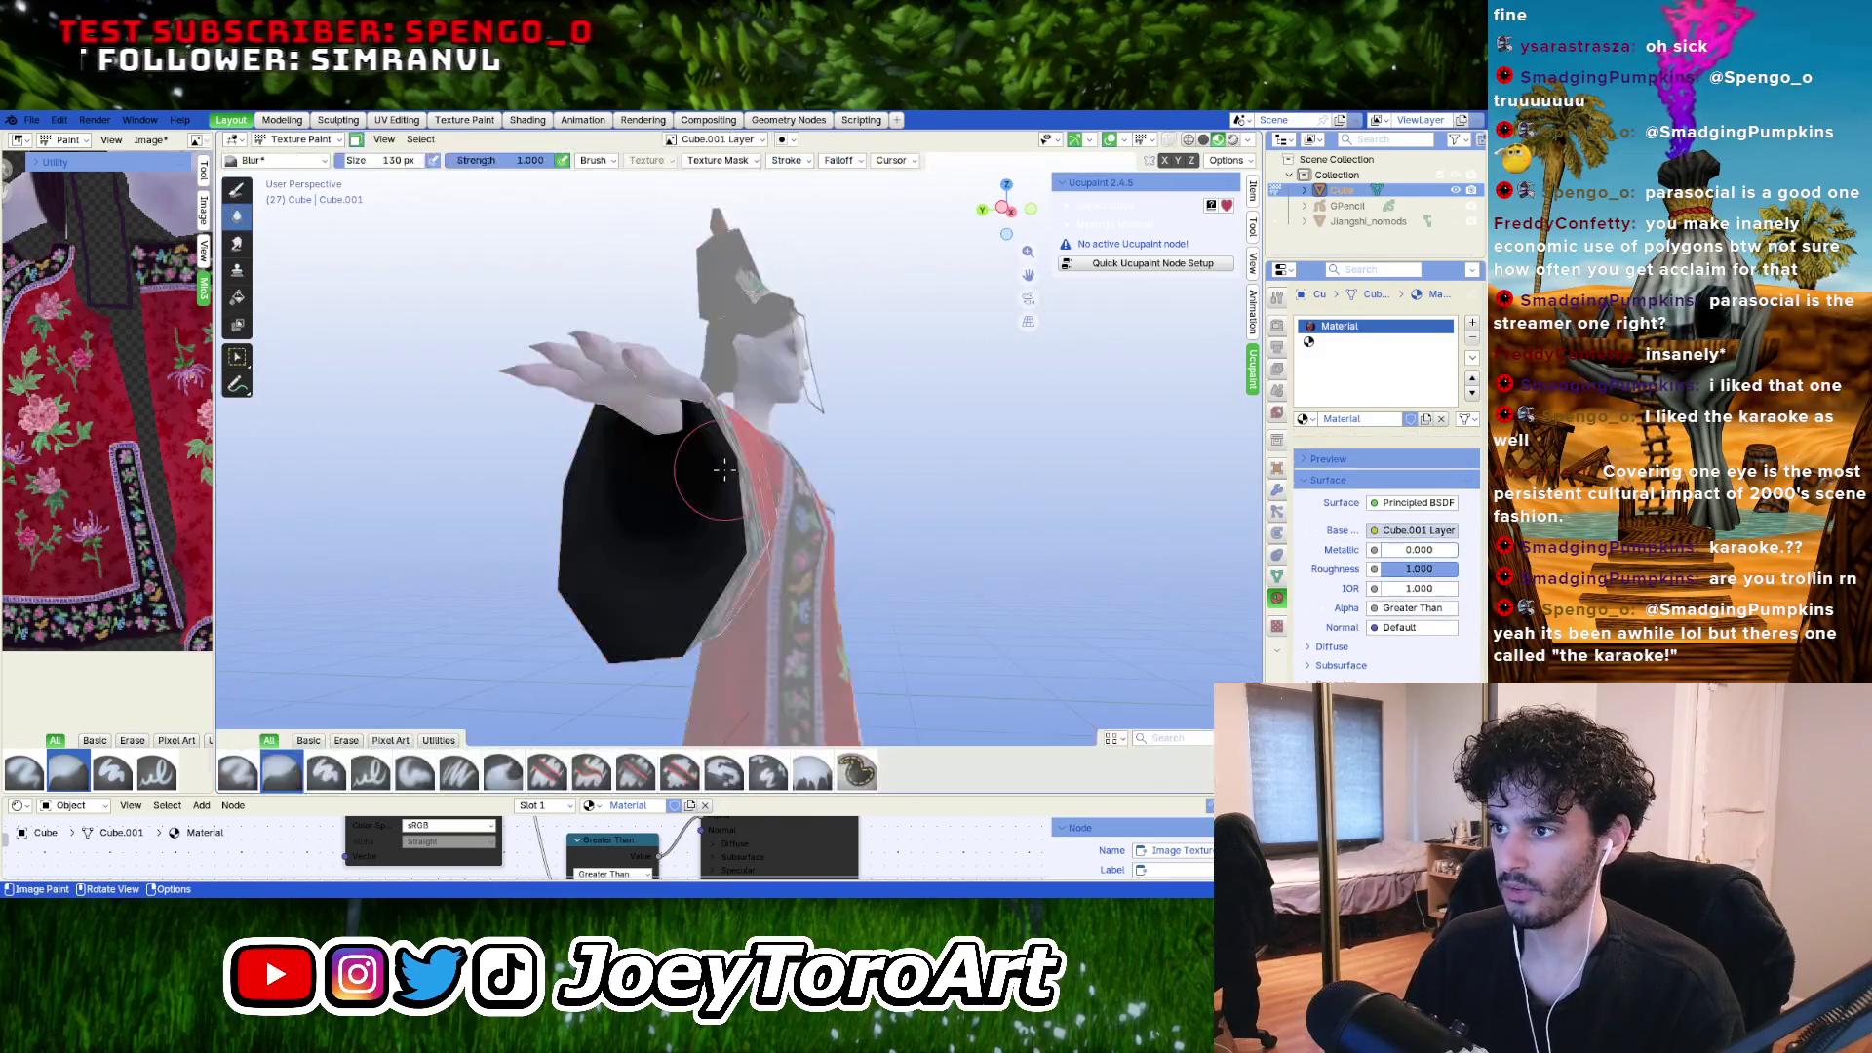
{"action": "mouse_move", "coordinate": [991, 501]}
{"action": "middle_mouse_down"}
{"action": "mouse_move", "coordinate": [965, 535]}
{"action": "mouse_move", "coordinate": [982, 518]}
{"action": "mouse_move", "coordinate": [926, 524]}
{"action": "mouse_move", "coordinate": [493, 390]}
{"action": "mouse_move", "coordinate": [811, 589]}
{"action": "mouse_move", "coordinate": [874, 582]}
{"action": "mouse_move", "coordinate": [799, 604]}
{"action": "mouse_move", "coordinate": [936, 682]}
{"action": "mouse_move", "coordinate": [921, 728]}
{"action": "middle_mouse_up"}
{"action": "left_click", "coordinate": [327, 146]}
{"action": "left_click", "coordinate": [288, 174]}
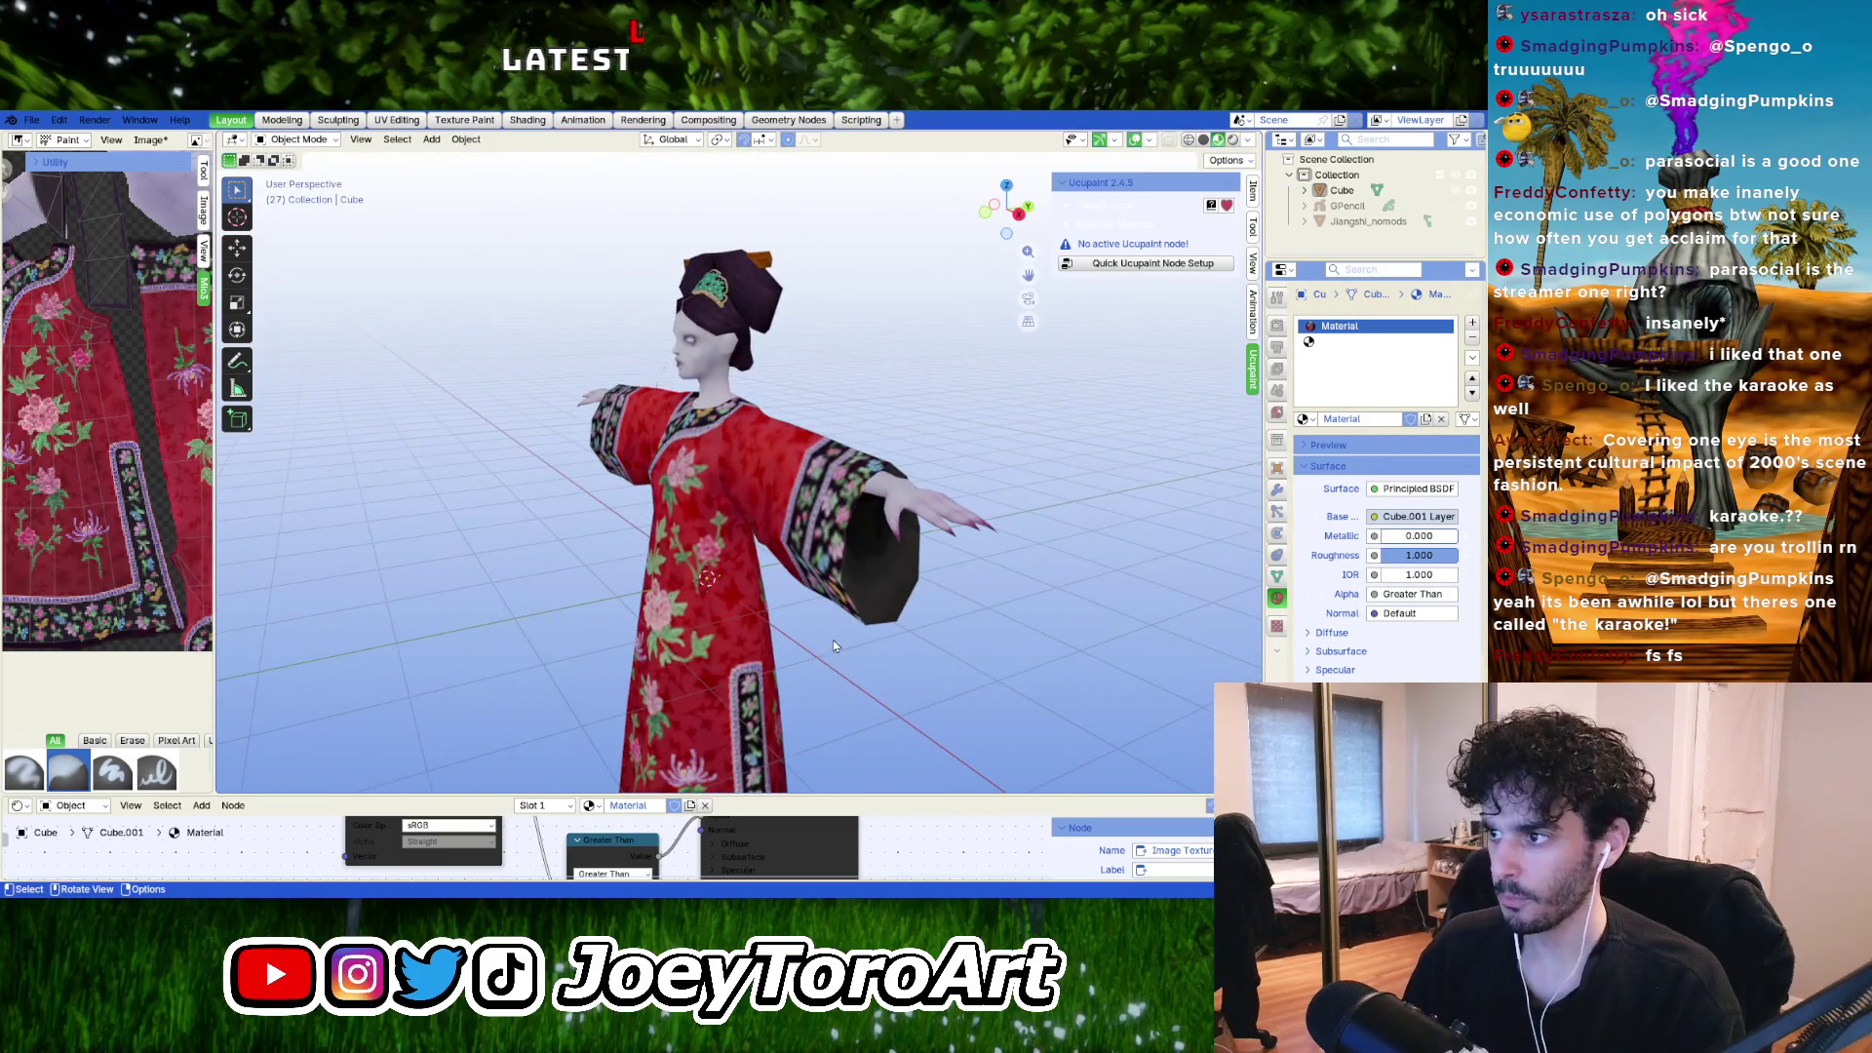
Save the painted texture as jiangshi_reformed_texture.png through the image editor's Image menu.
{"action": "mouse_move", "coordinate": [833, 646]}
{"action": "middle_mouse_down"}
{"action": "mouse_move", "coordinate": [962, 617]}
{"action": "mouse_move", "coordinate": [969, 641]}
{"action": "mouse_move", "coordinate": [830, 621]}
{"action": "middle_mouse_up"}
{"action": "mouse_move", "coordinate": [886, 419]}
{"action": "middle_mouse_down", "text": "ctrl"}
{"action": "mouse_move", "coordinate": [669, 482]}
{"action": "mouse_move", "coordinate": [712, 517]}
{"action": "middle_mouse_up", "text": "ctrl"}
{"action": "scroll", "coordinate": [636, 449], "scroll_direction": "up", "scroll_amount": 5}
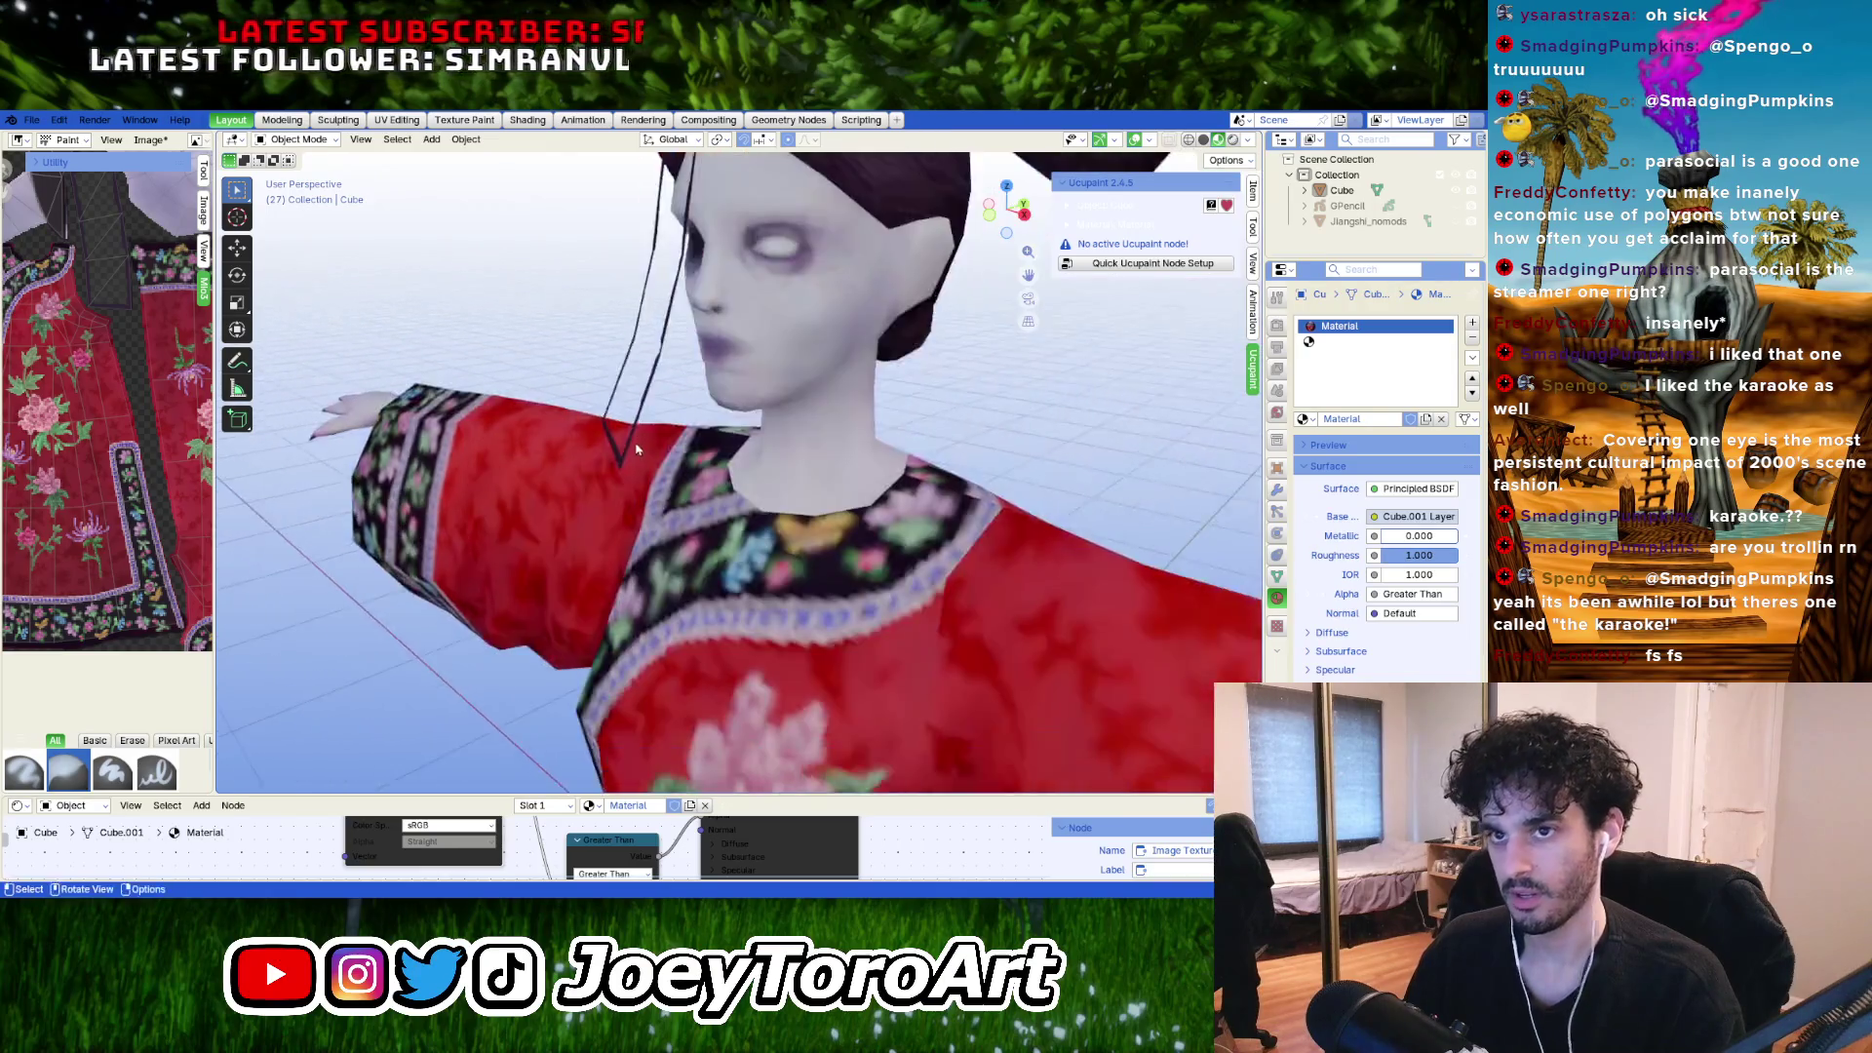
{"action": "middle_click_drag", "start_coordinate": [636, 449], "coordinate": [692, 444]}
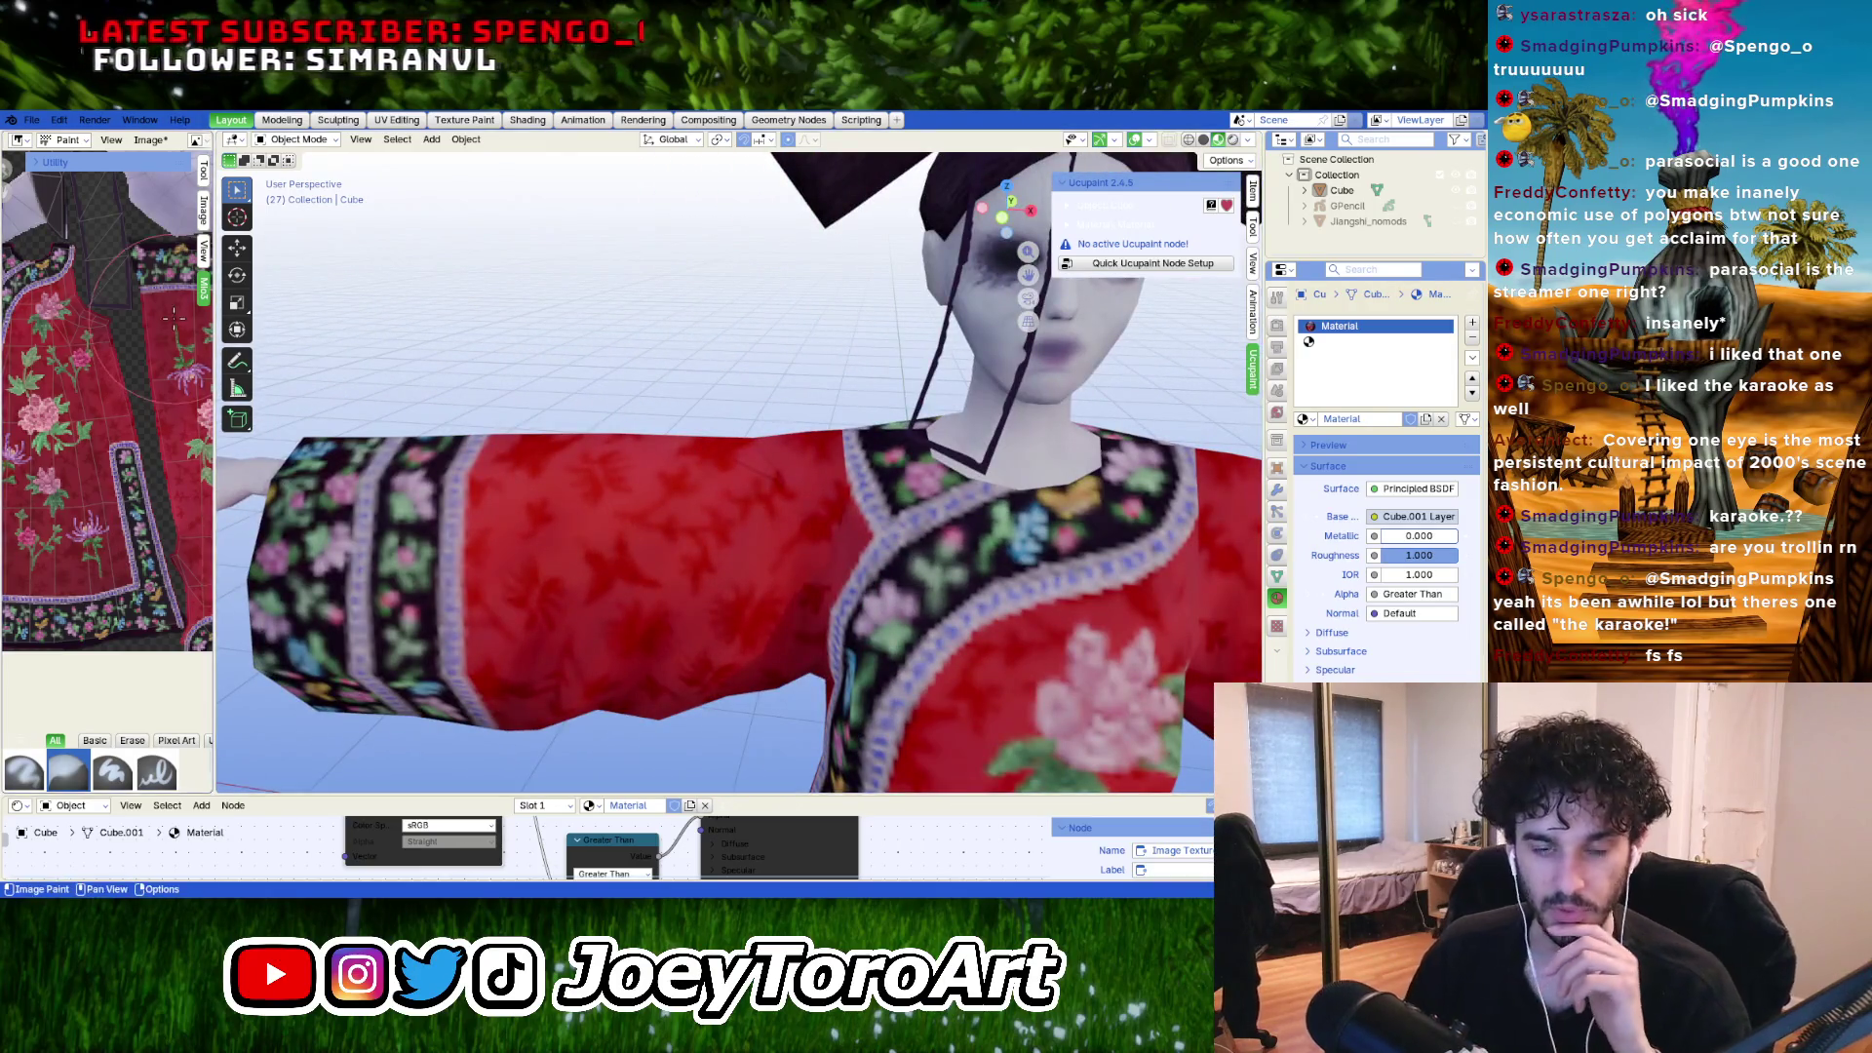
{"action": "left_click", "coordinate": [151, 141]}
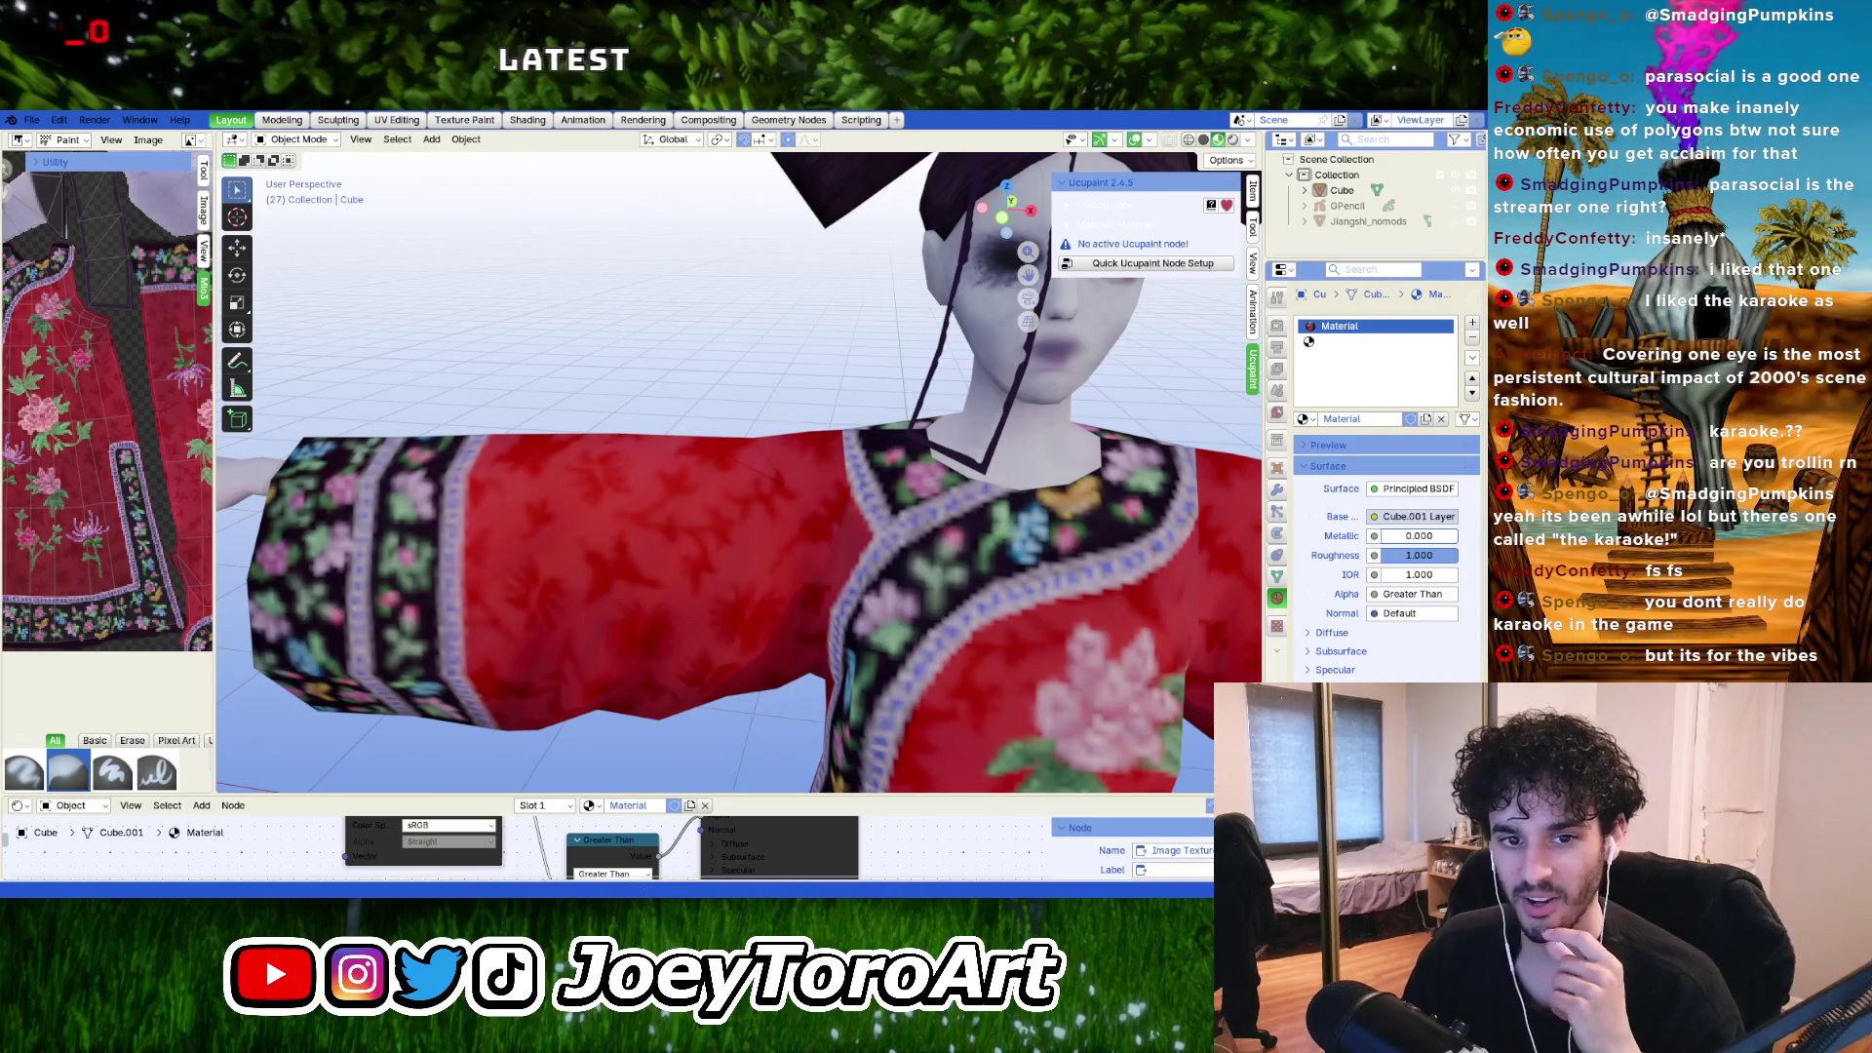
{"action": "scroll", "coordinate": [638, 390], "scroll_direction": "down", "scroll_amount": 2}
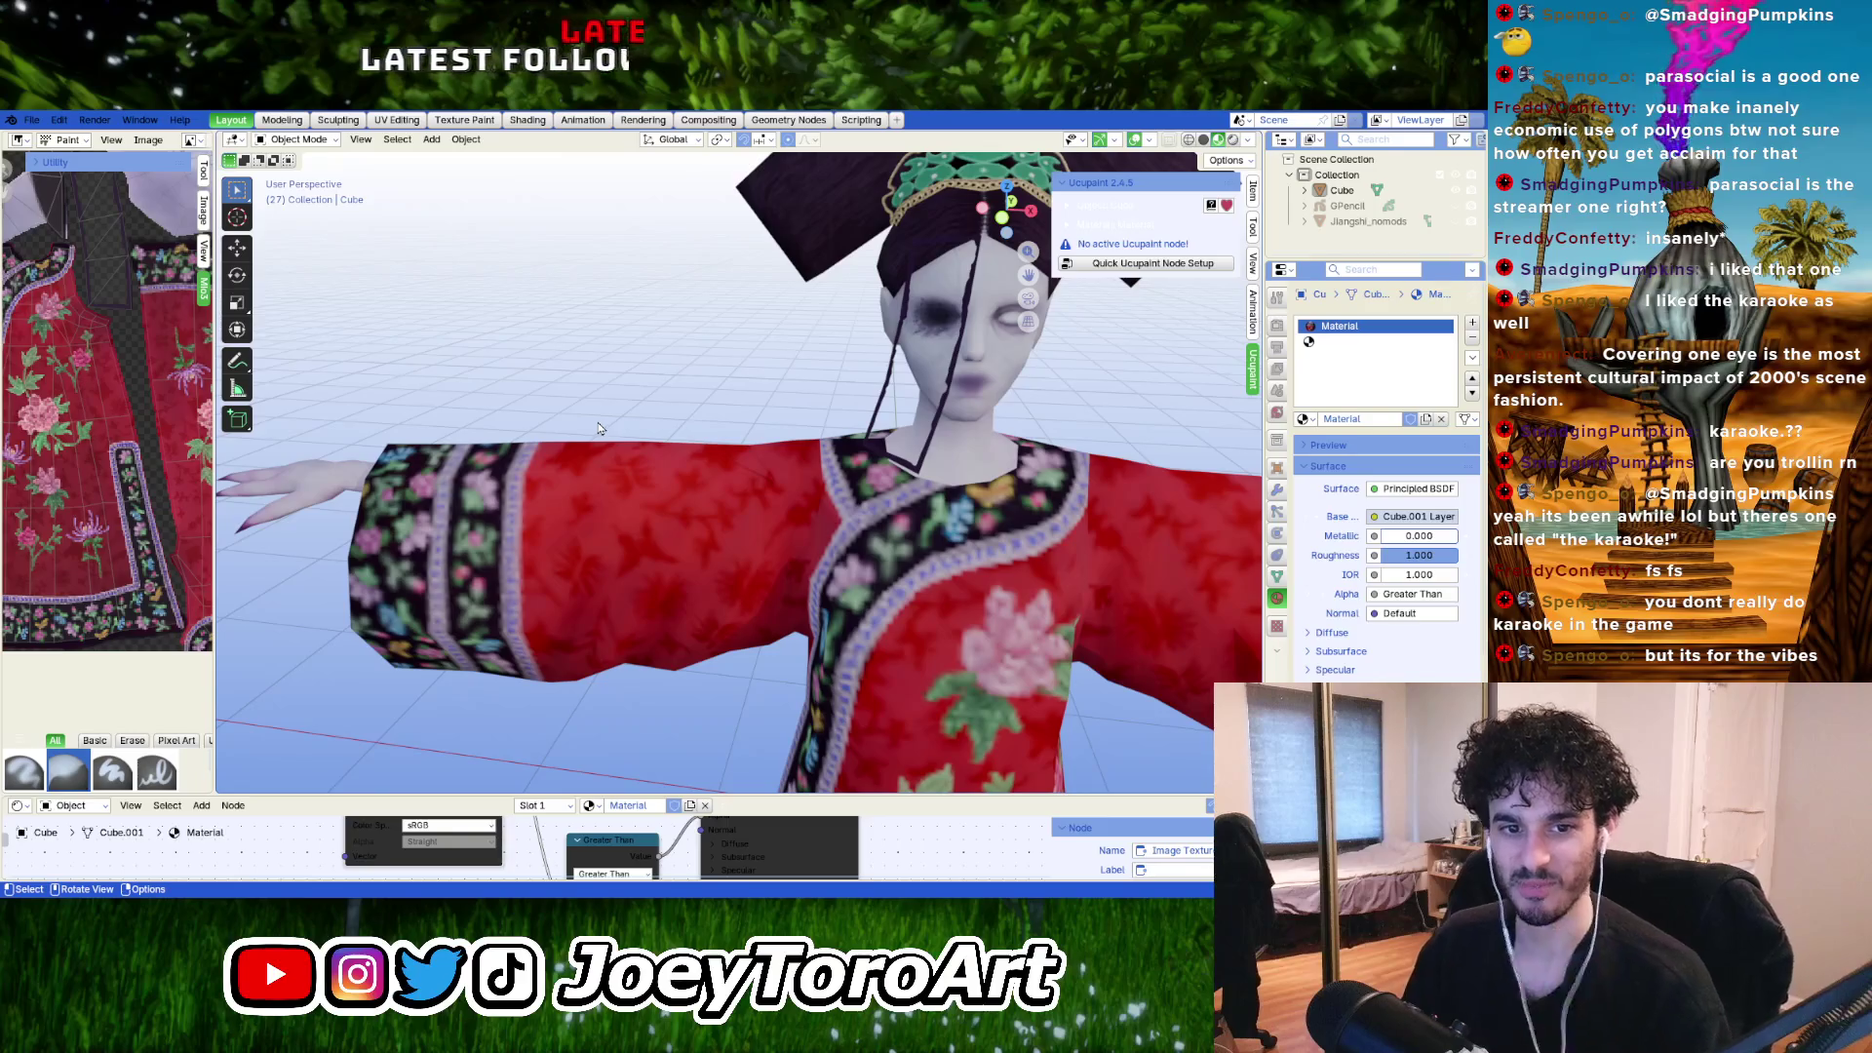
{"action": "middle_click_drag", "start_coordinate": [638, 390], "coordinate": [683, 439]}
{"action": "scroll", "coordinate": [682, 439], "scroll_direction": "up", "scroll_amount": 4}
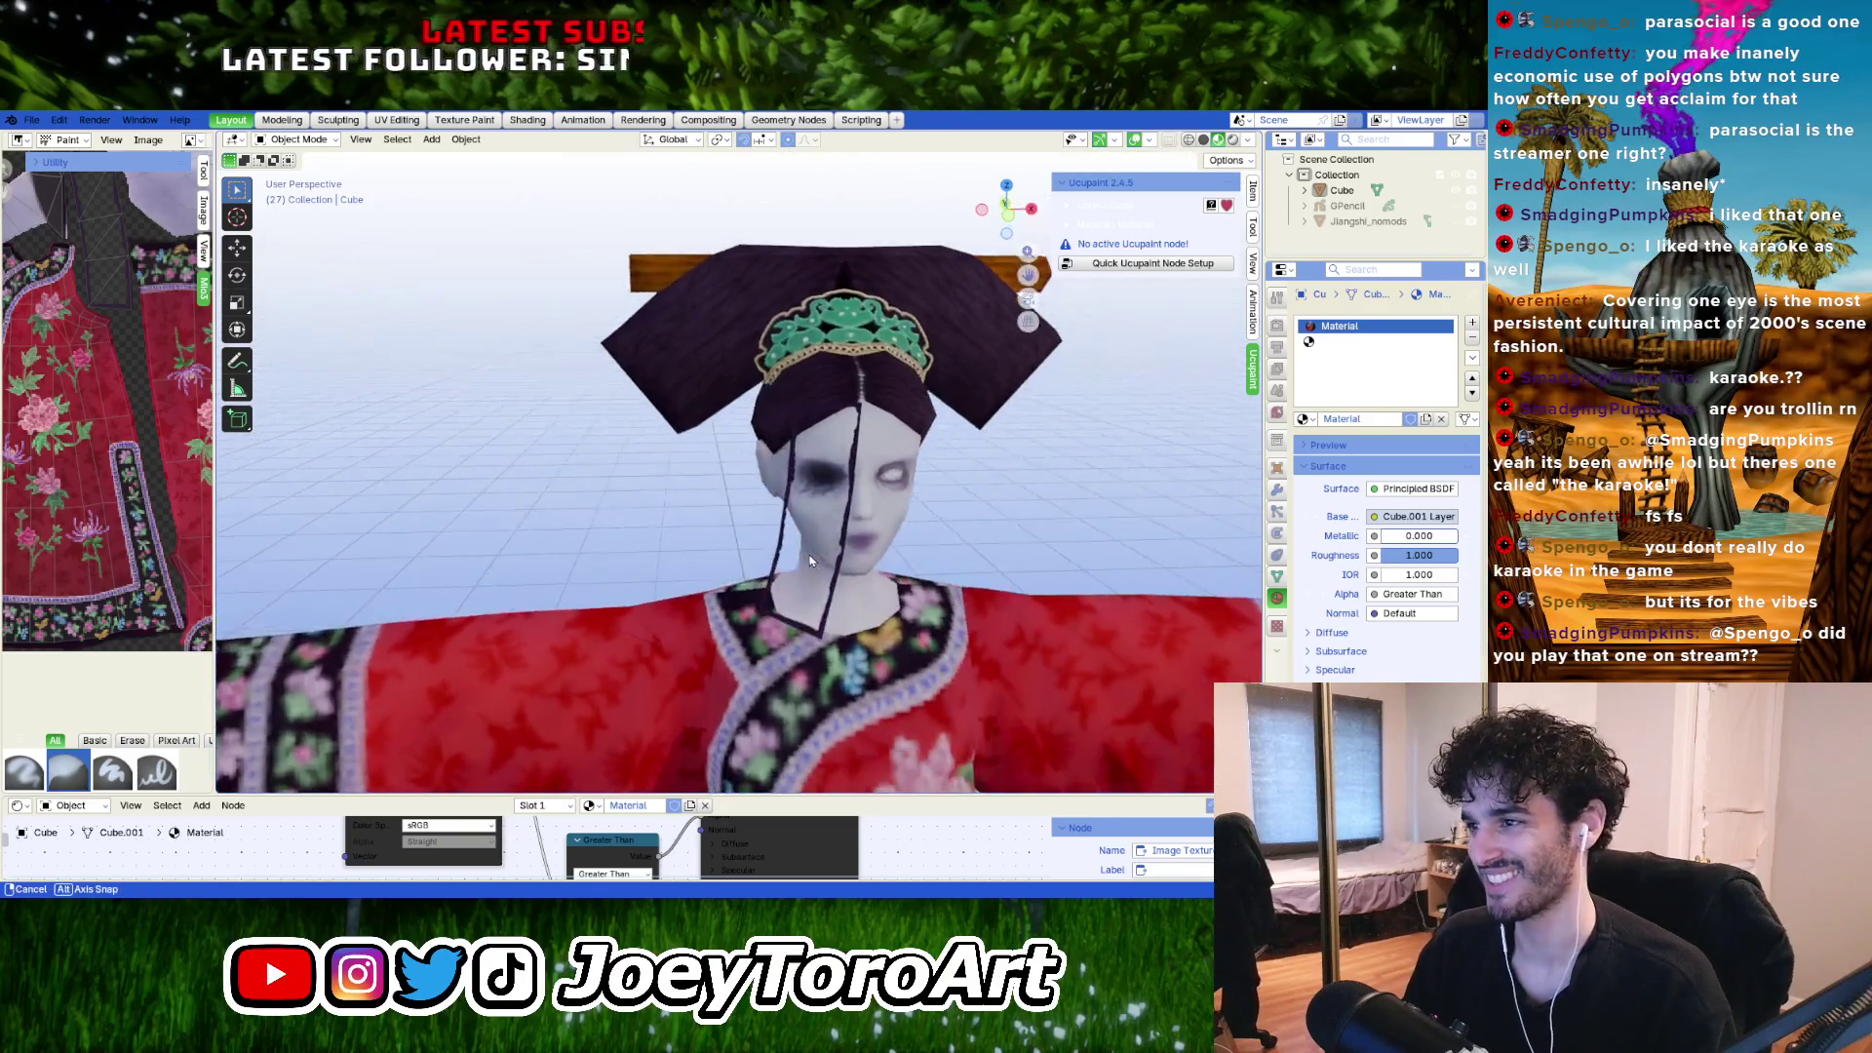
{"action": "middle_click_drag", "start_coordinate": [741, 507], "coordinate": [786, 556]}
{"action": "scroll", "coordinate": [786, 550], "scroll_direction": "up", "scroll_amount": 2}
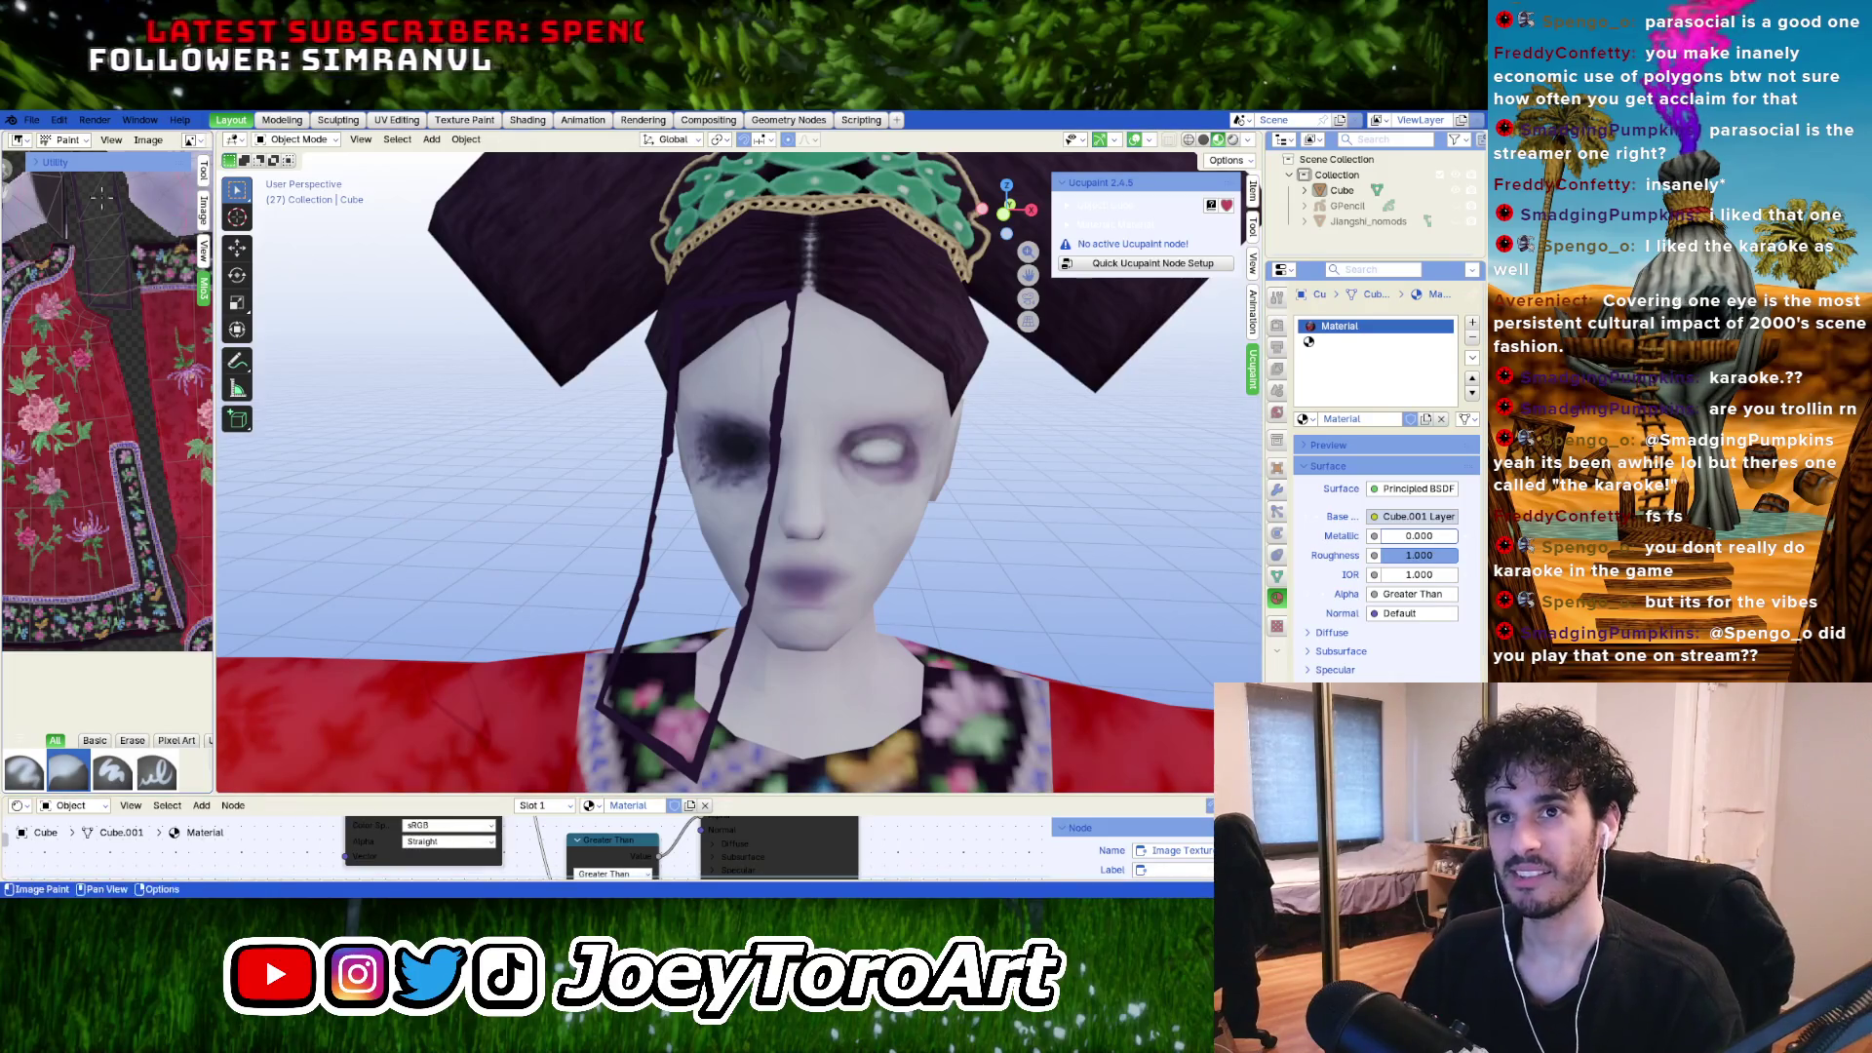
{"action": "left_click", "coordinate": [148, 139]}
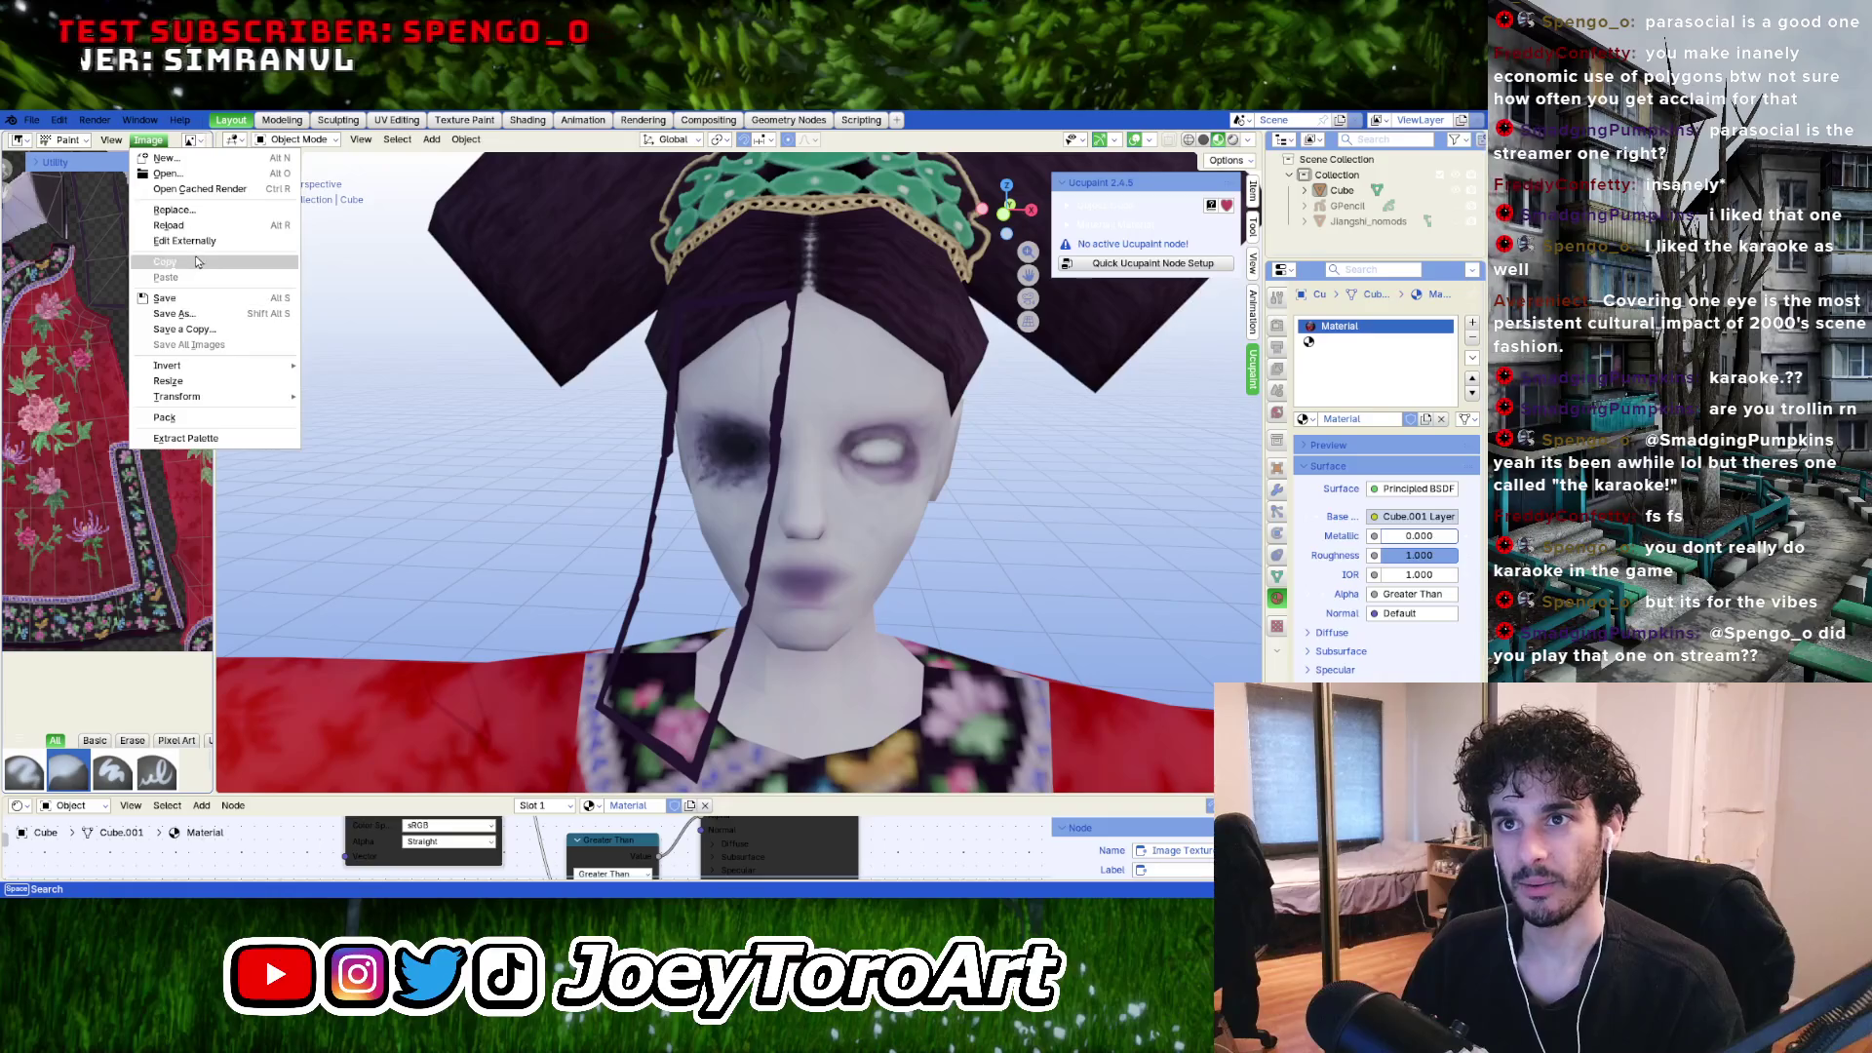
Open jiangshi_reformed_texture.png externally in GIMP.
{"action": "key", "text": "Escape"}
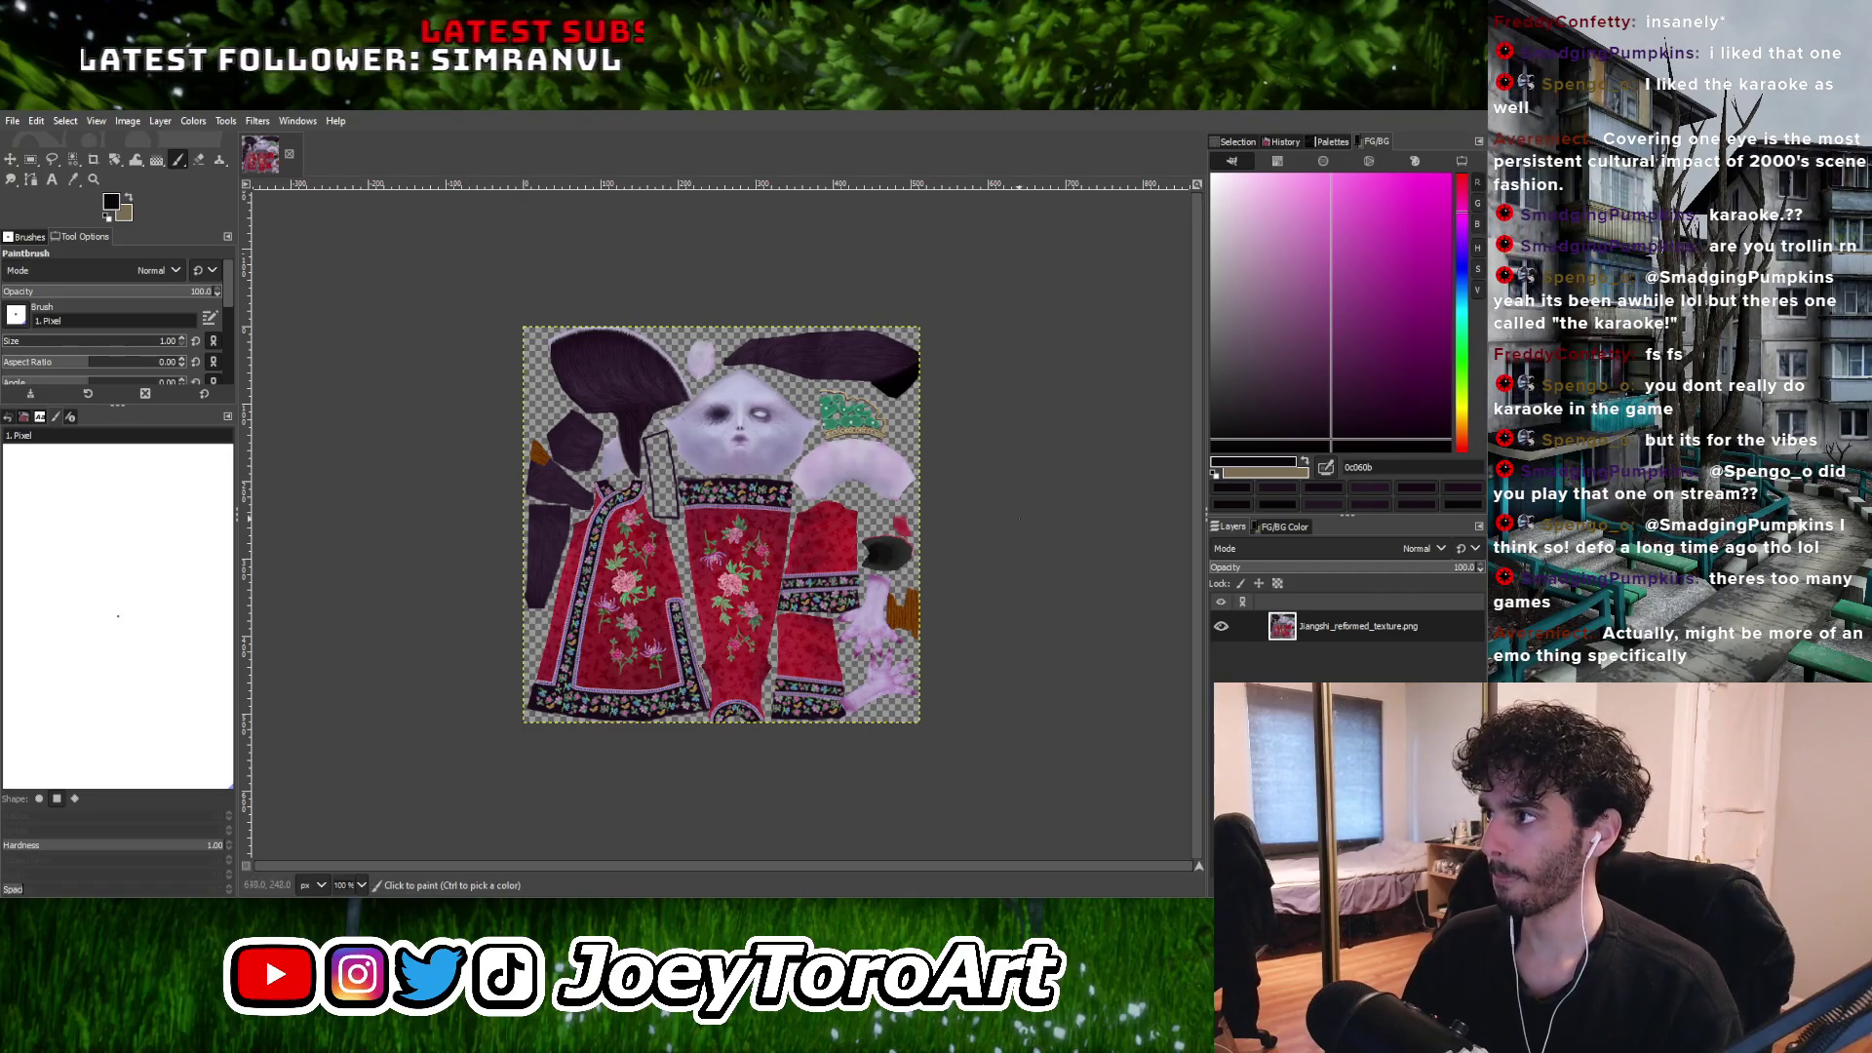
{"action": "scroll", "coordinate": [722, 525], "scroll_direction": "up", "scroll_amount": 1, "text": "ctrl"}
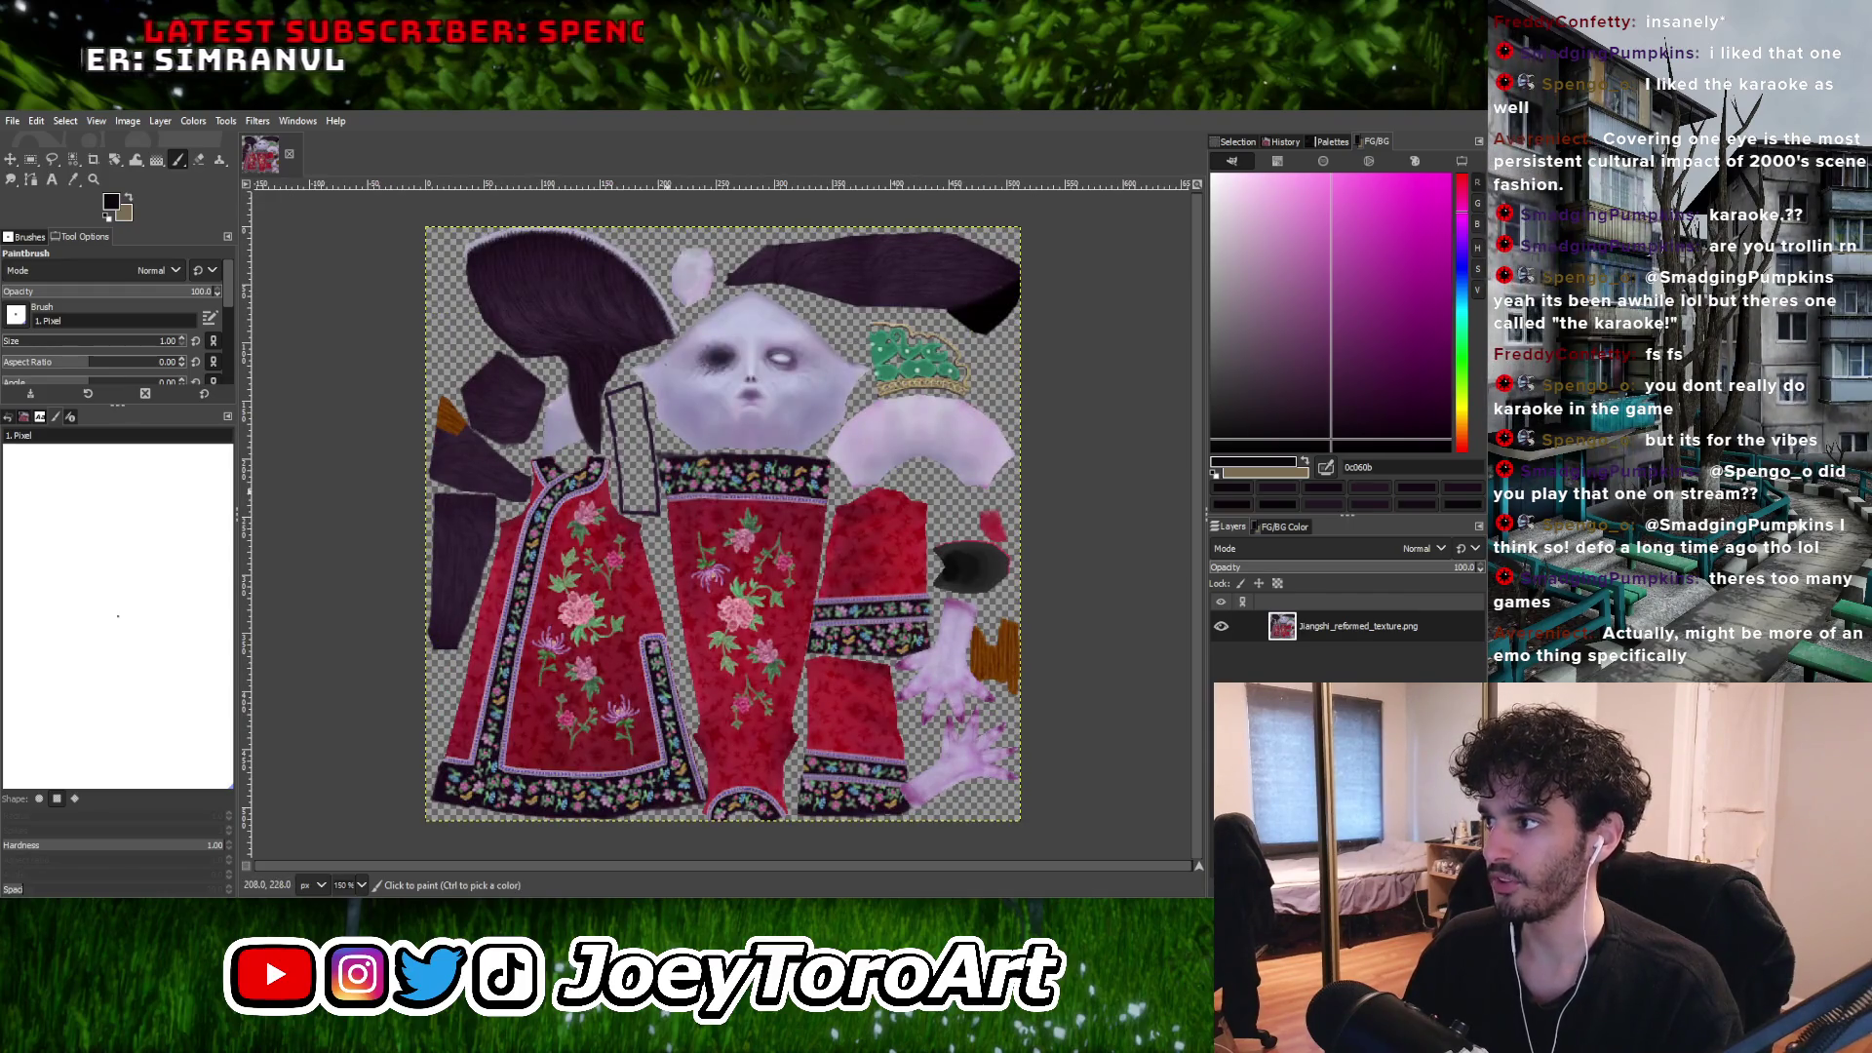
{"action": "scroll", "coordinate": [621, 433], "scroll_direction": "up", "scroll_amount": 2, "text": "ctrl"}
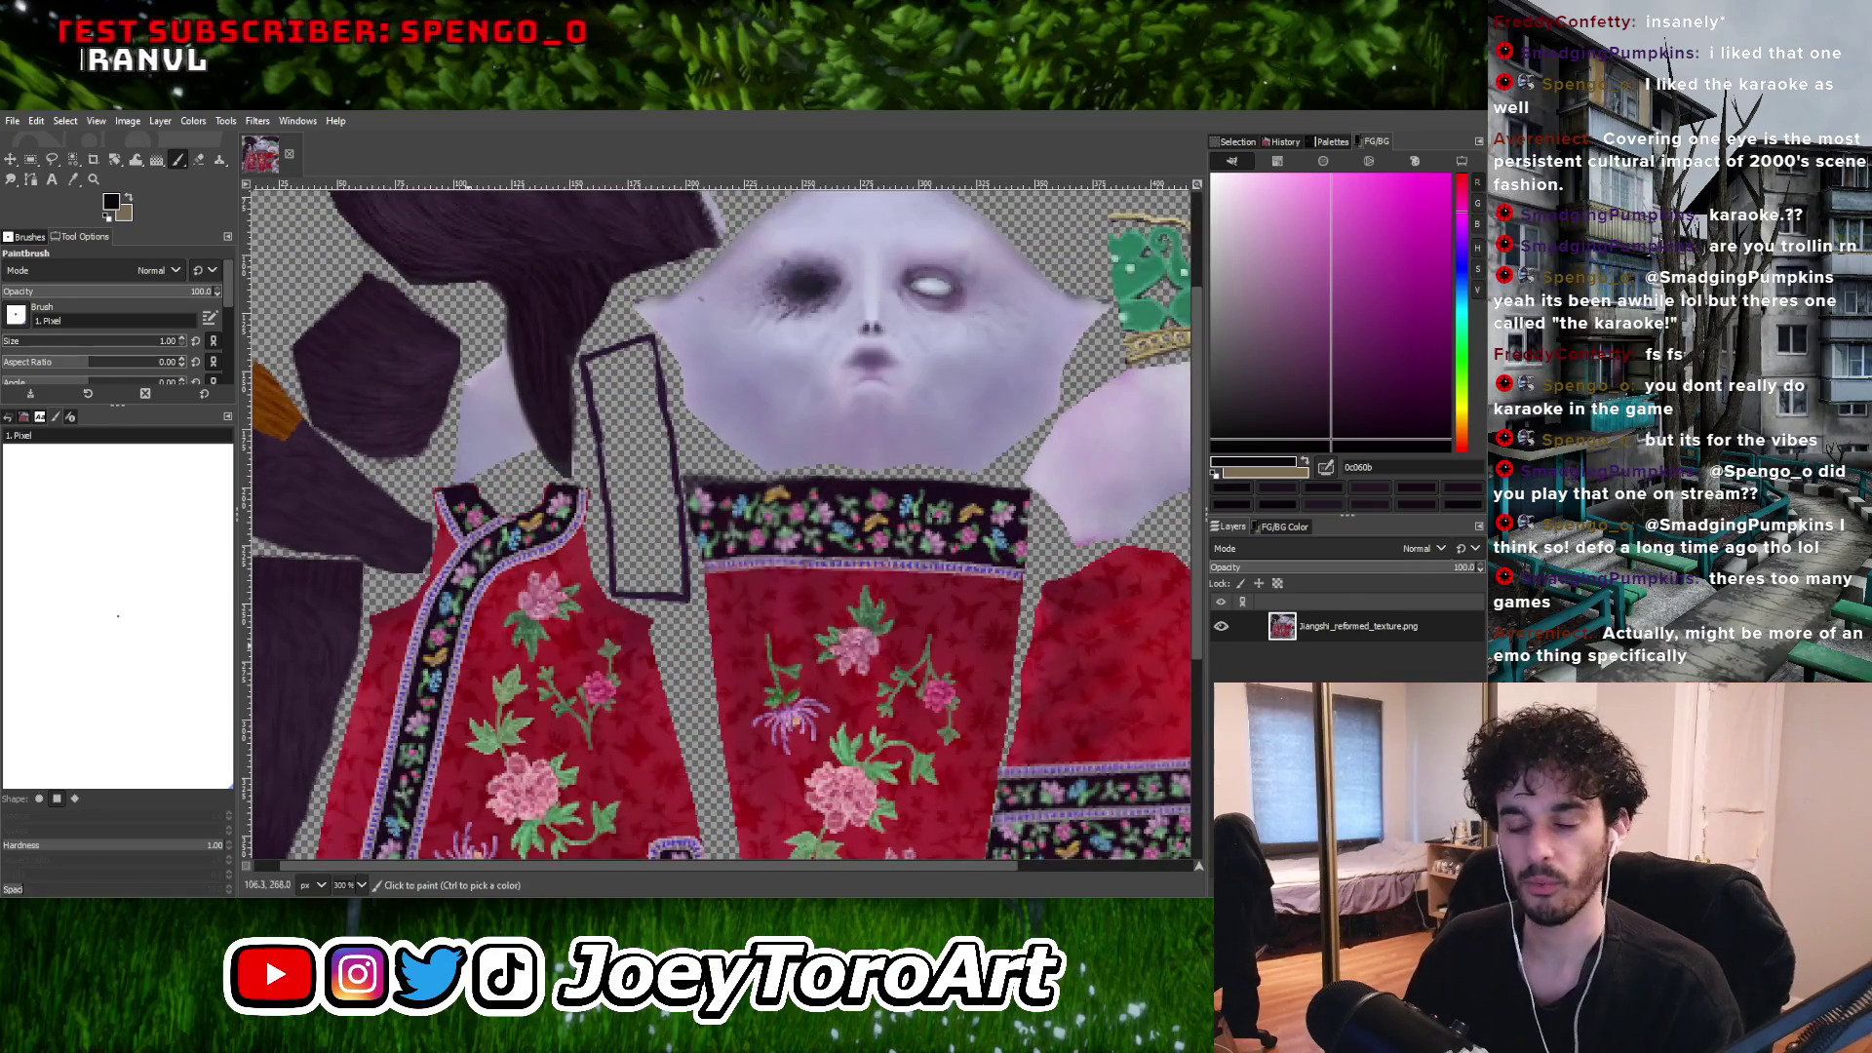
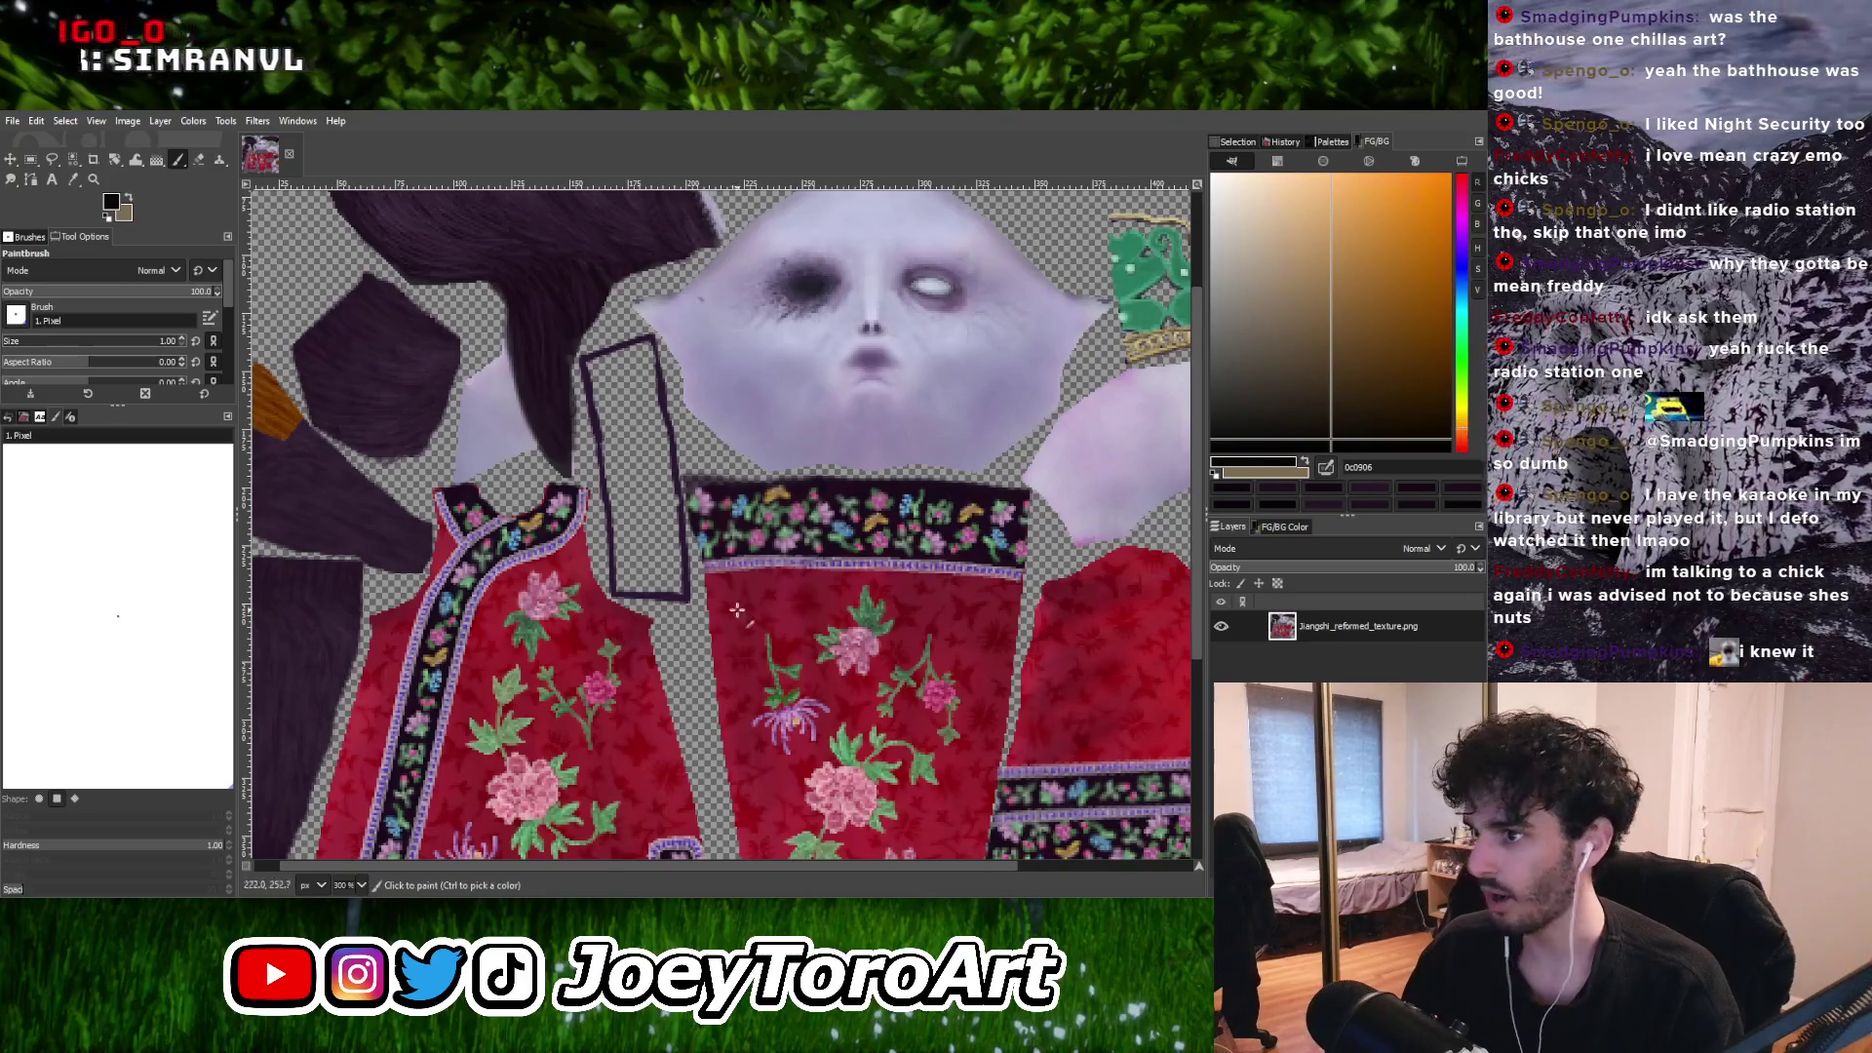
Add a new transparent layer named 'trans' above the jiangshi texture sheet.
{"action": "scroll", "coordinate": [651, 543], "scroll_direction": "up", "scroll_amount": 1, "text": "ctrl"}
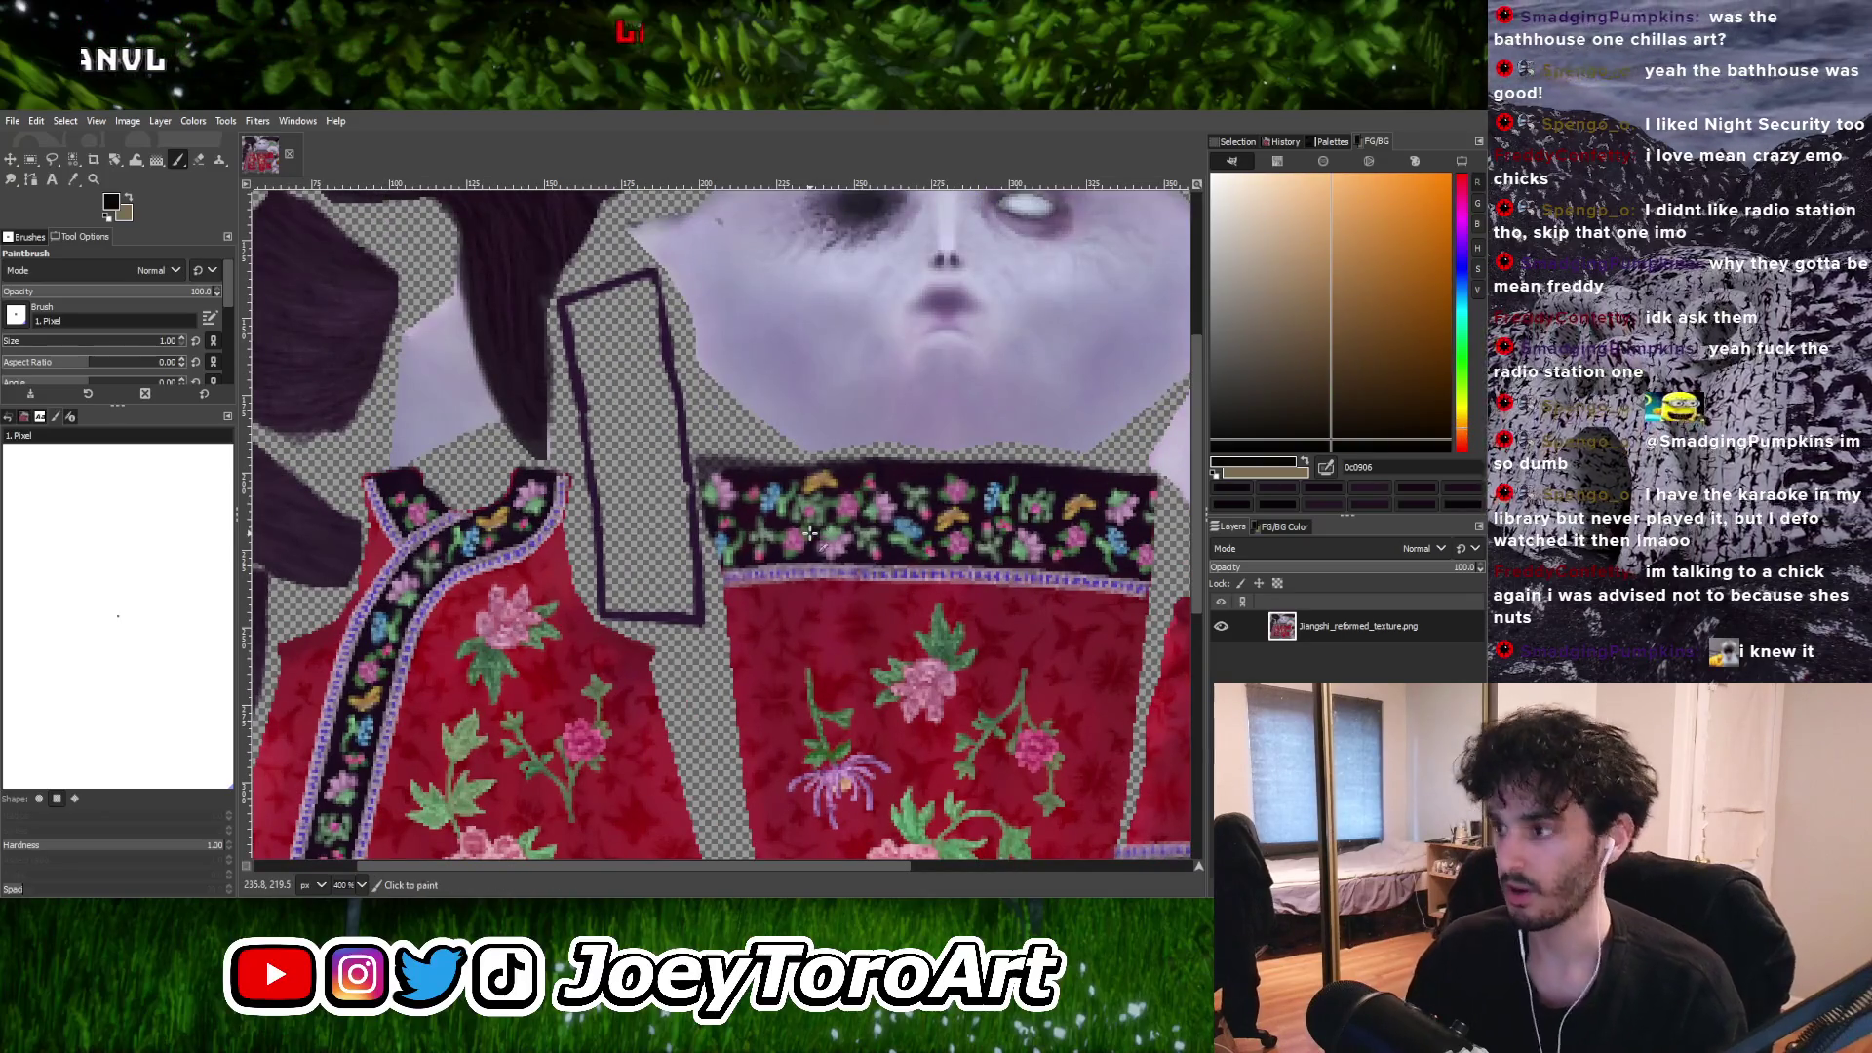
{"action": "key", "text": "ctrl+shift+n"}
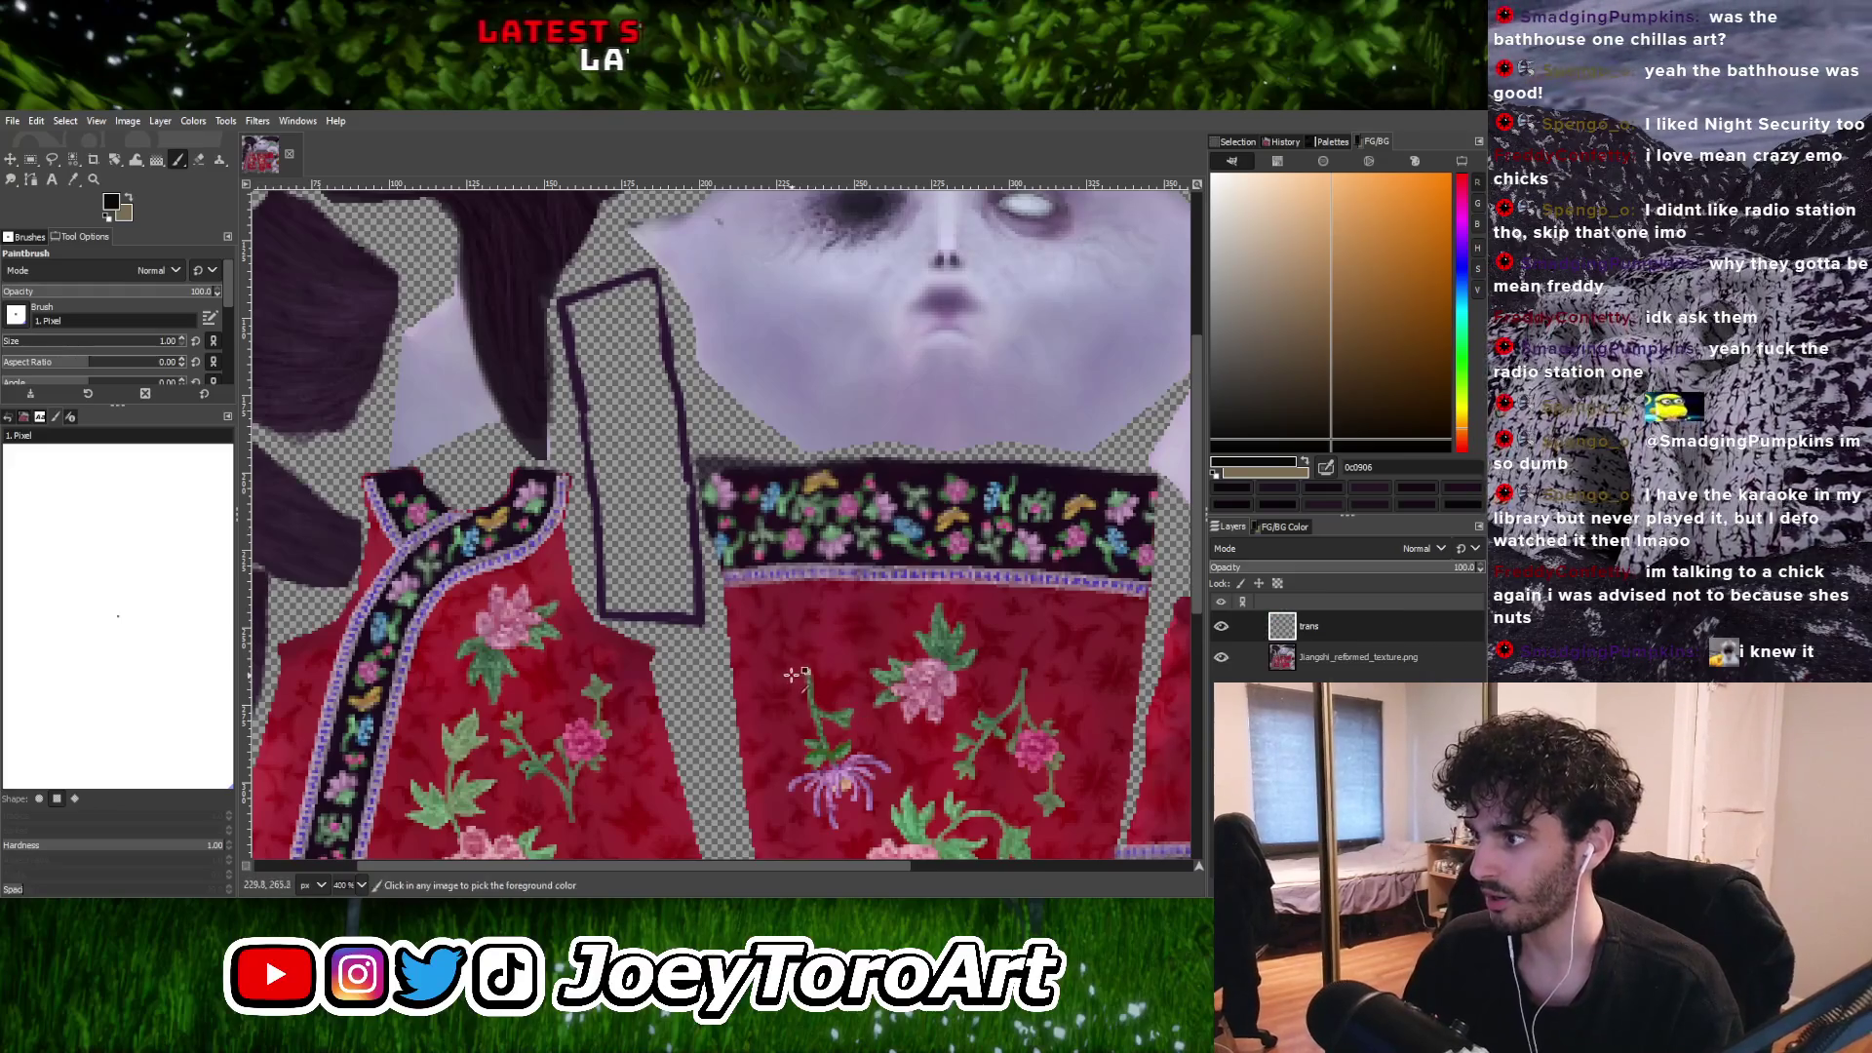
{"action": "scroll", "coordinate": [780, 684], "scroll_direction": "down", "scroll_amount": 1, "text": "ctrl"}
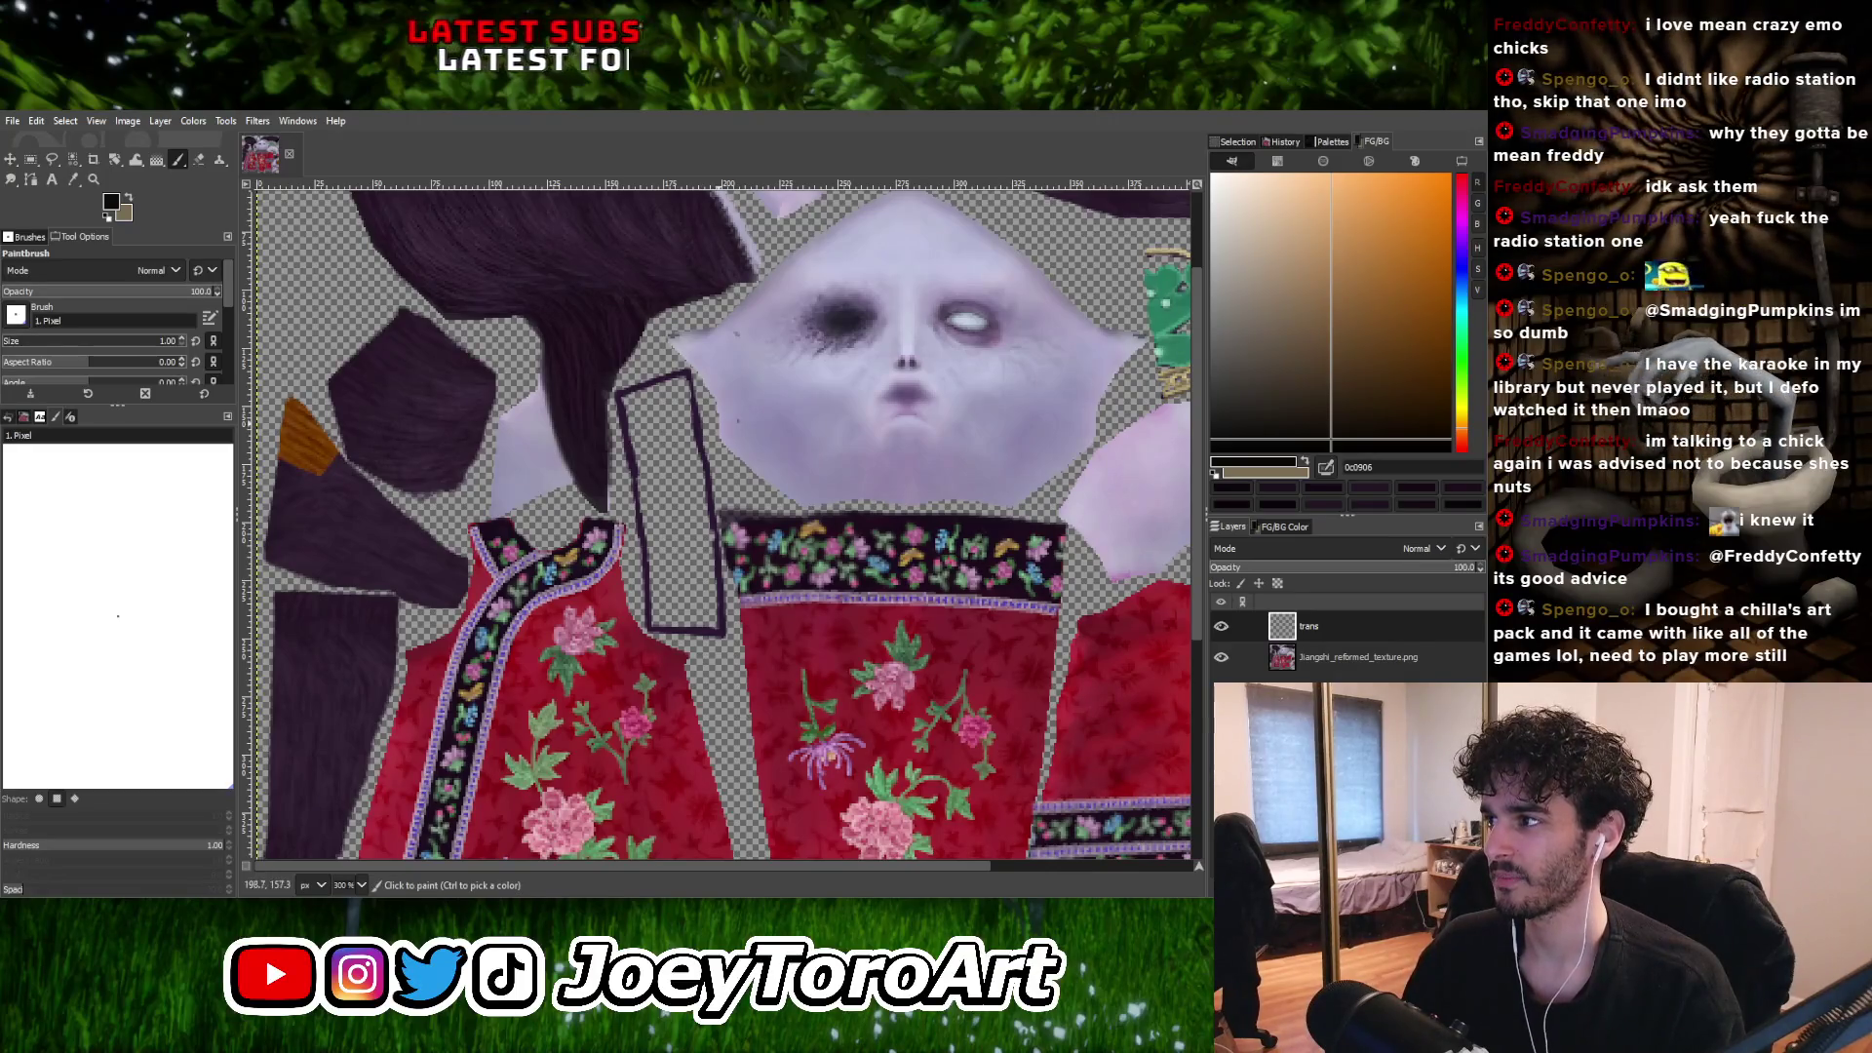
{"action": "scroll", "coordinate": [620, 503], "scroll_direction": "up", "scroll_amount": 2, "text": "ctrl"}
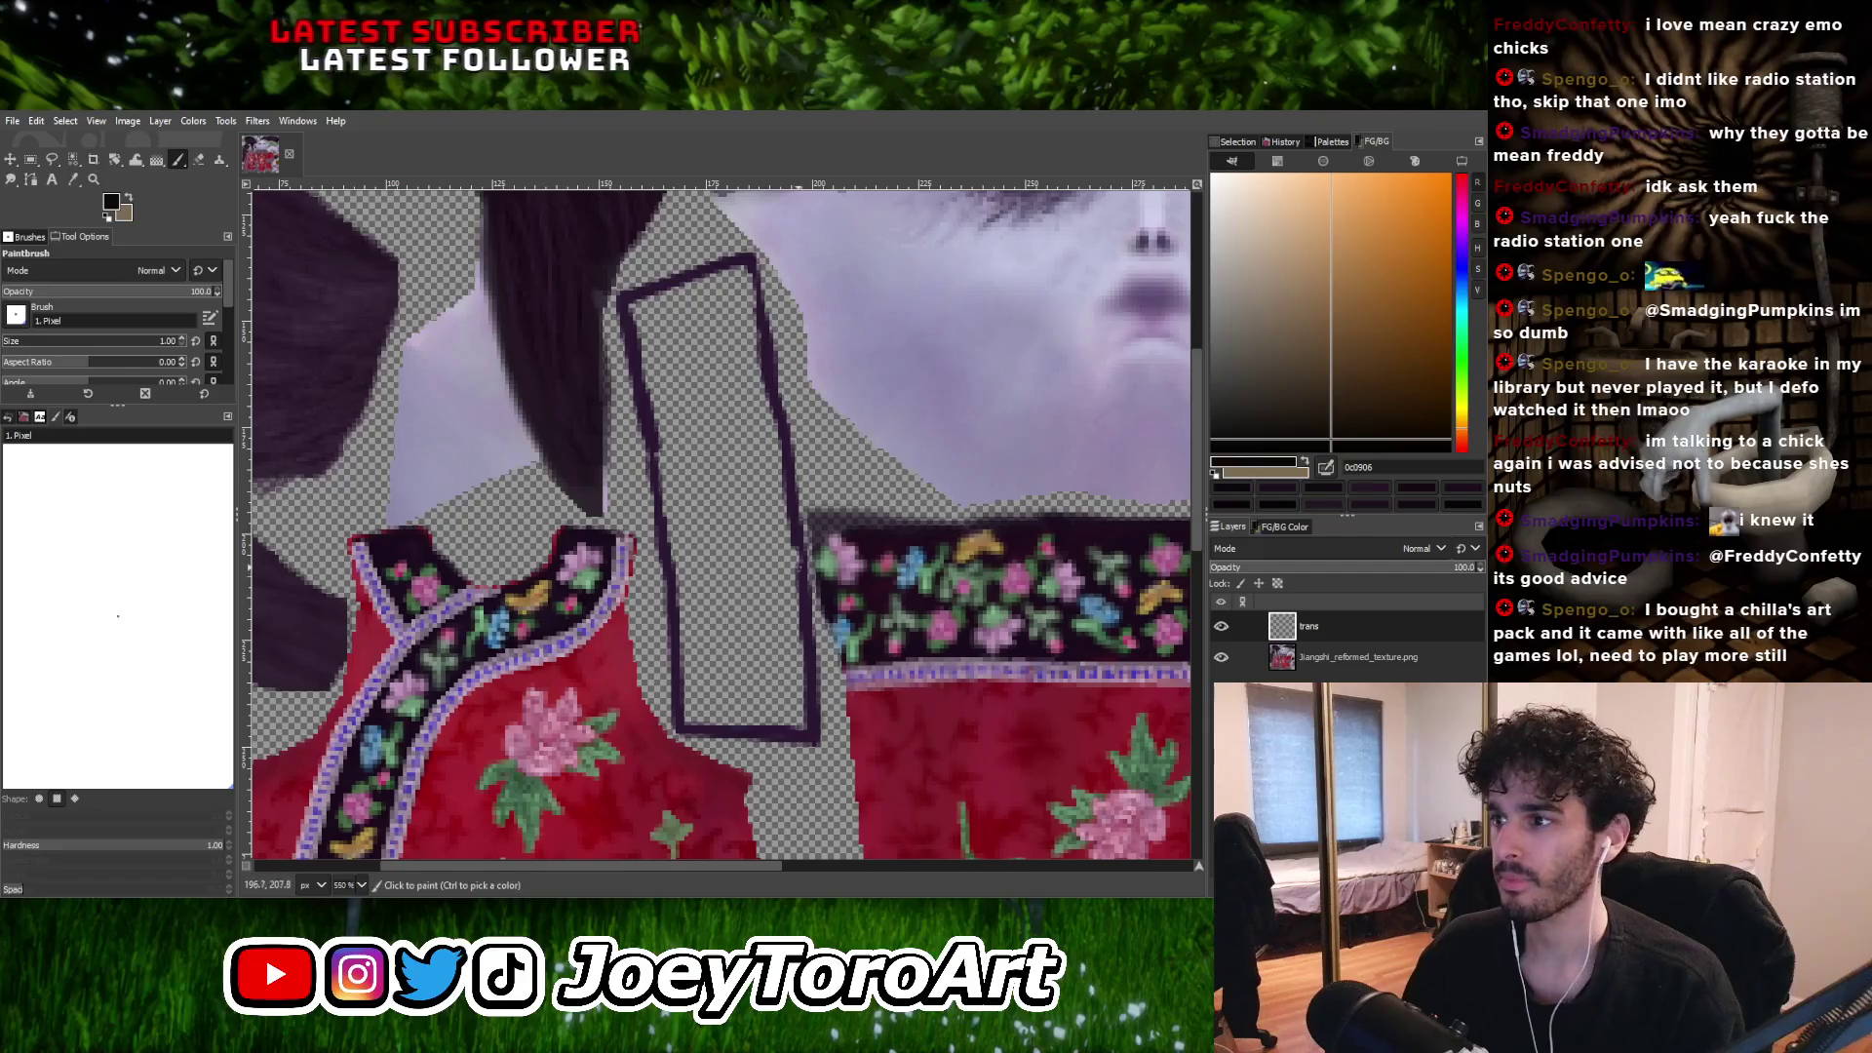
Enlarge the brush to size 6 and mix a tan paint colour (968147).
{"action": "key", "text": "bracketright"}
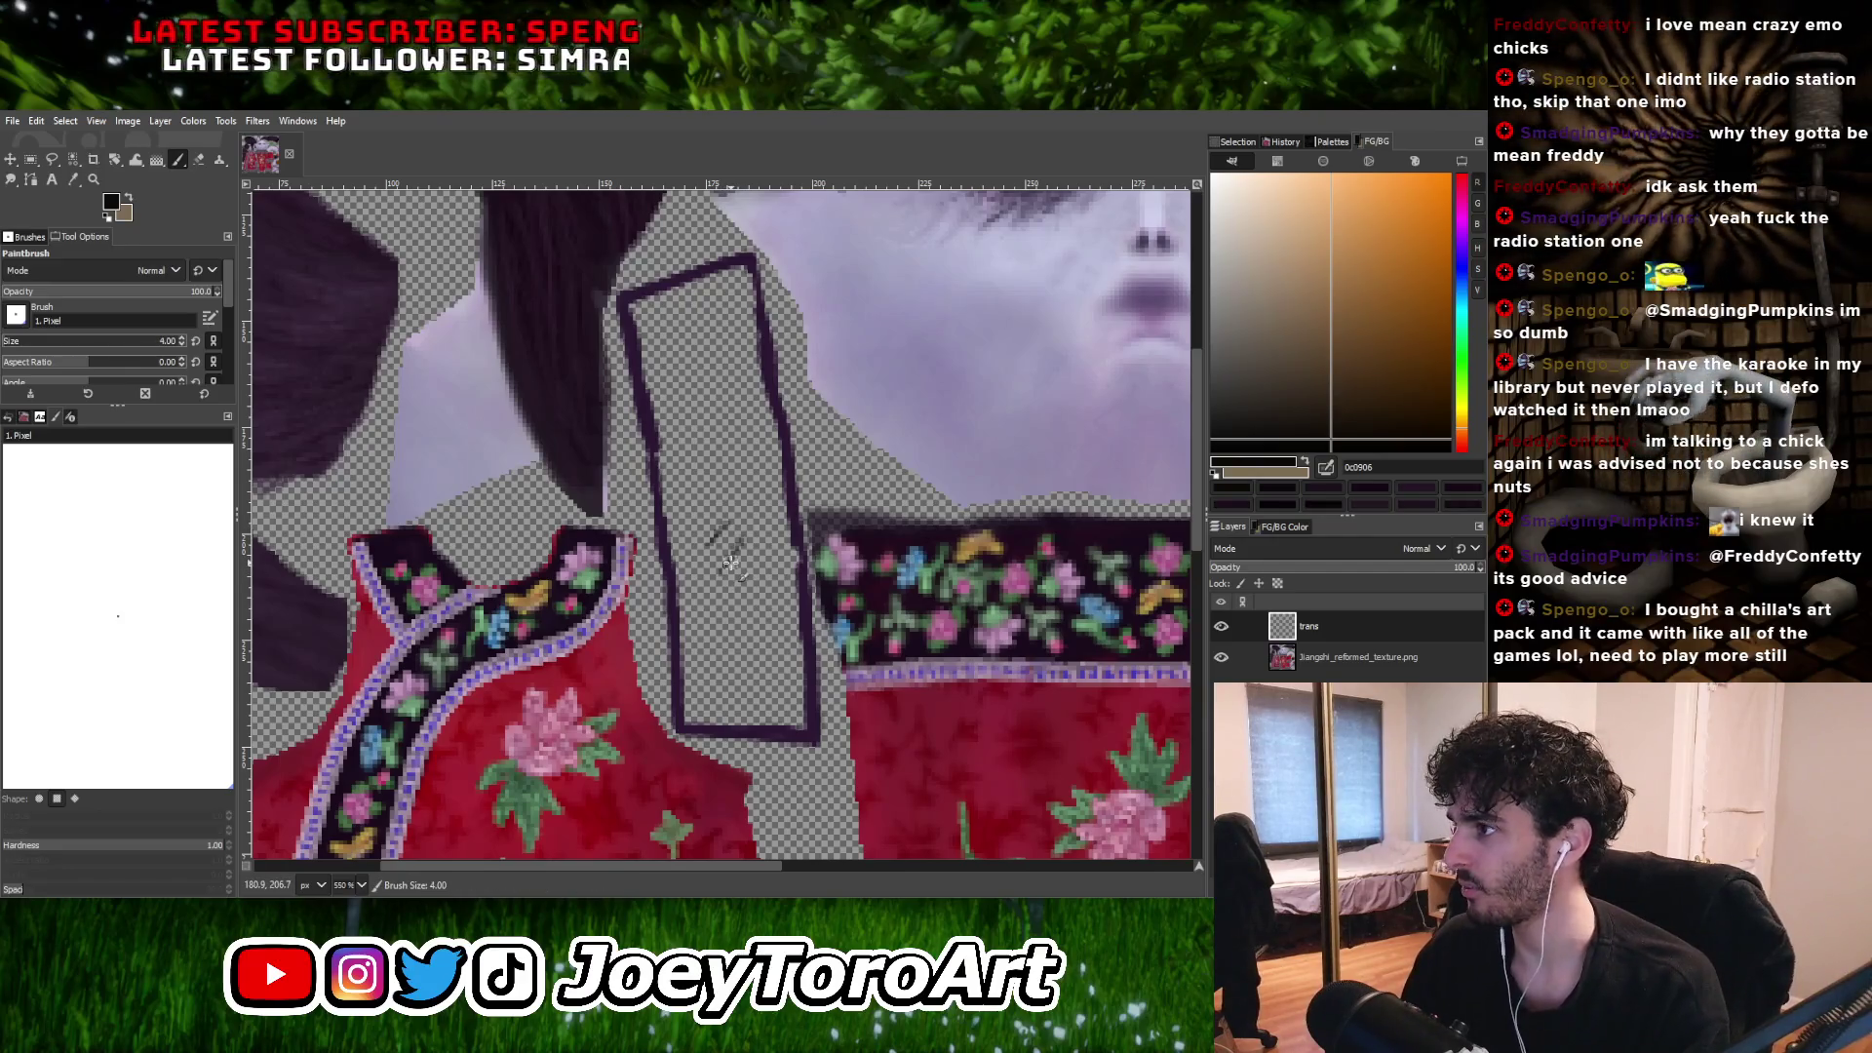
{"action": "key", "text": "bracketright"}
{"action": "key", "text": "bracketright"}
{"action": "key", "text": "bracketright"}
{"action": "left_click", "coordinate": [730, 563]}
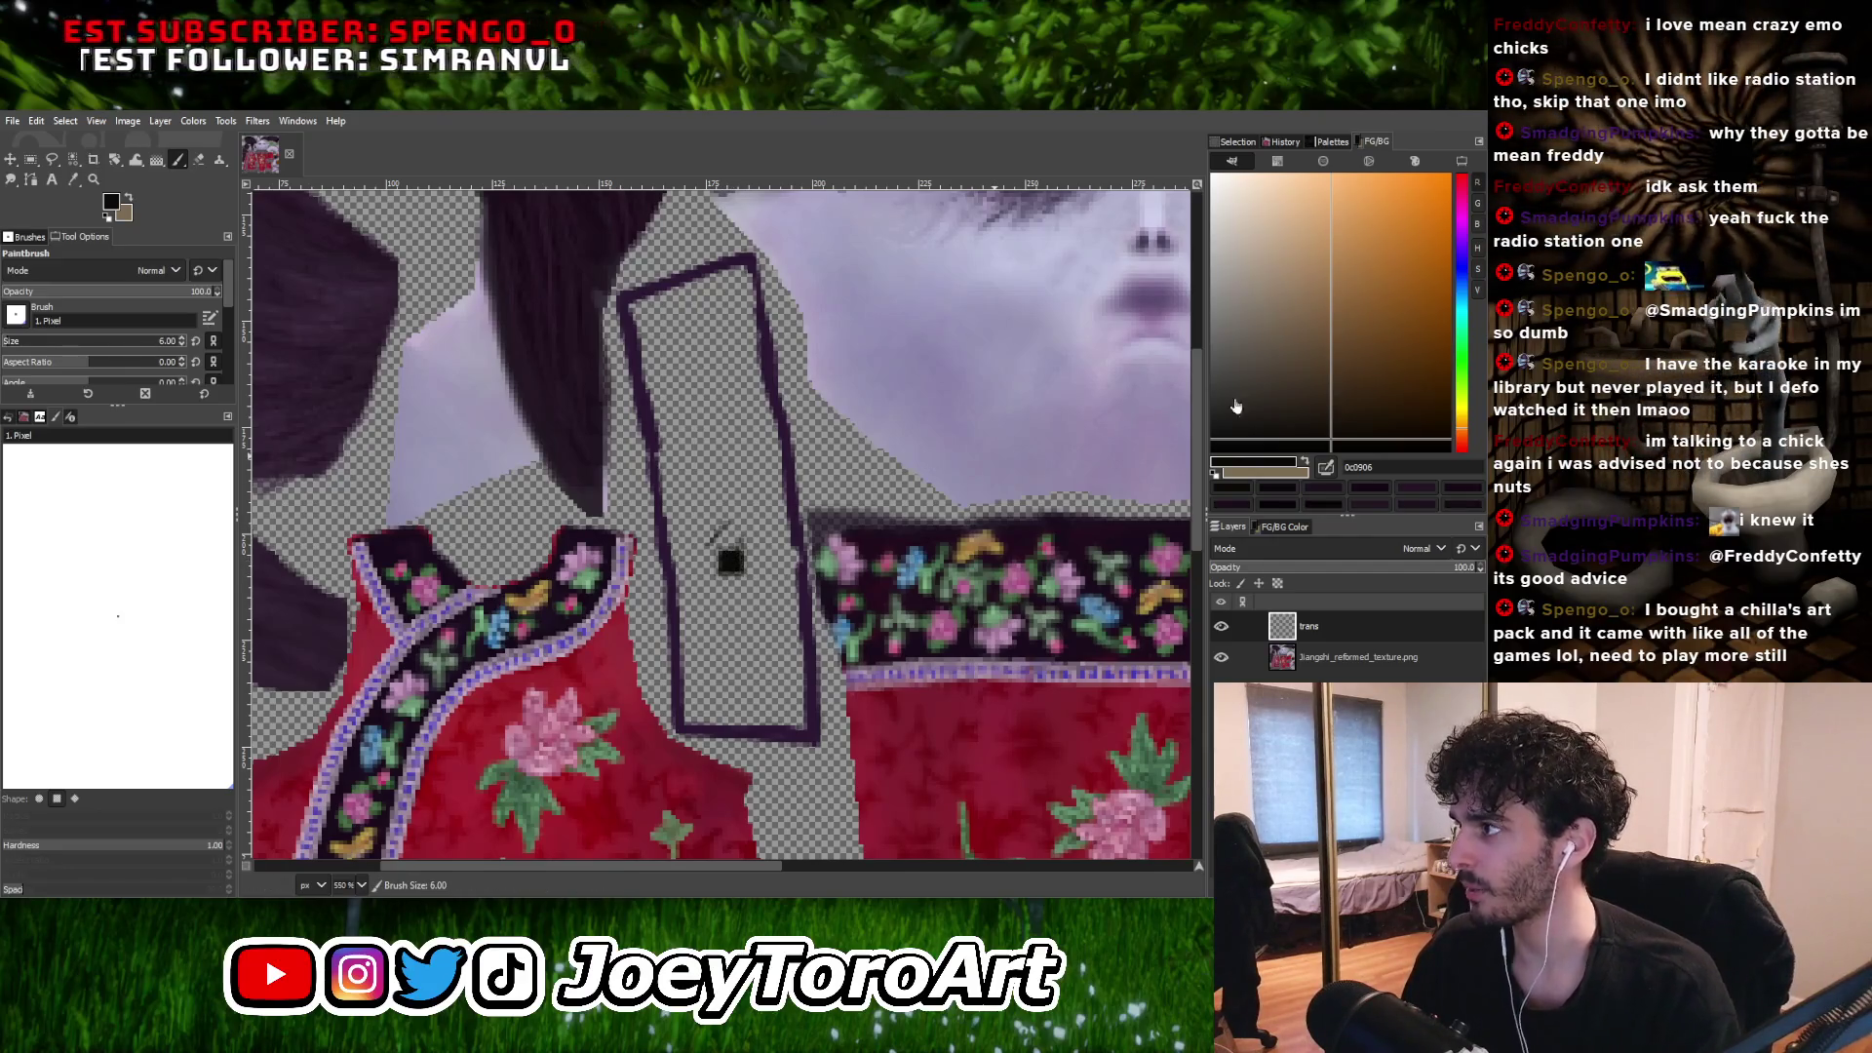
{"action": "left_click", "coordinate": [1353, 353]}
{"action": "left_click_drag", "start_coordinate": [1469, 436], "coordinate": [1471, 428]}
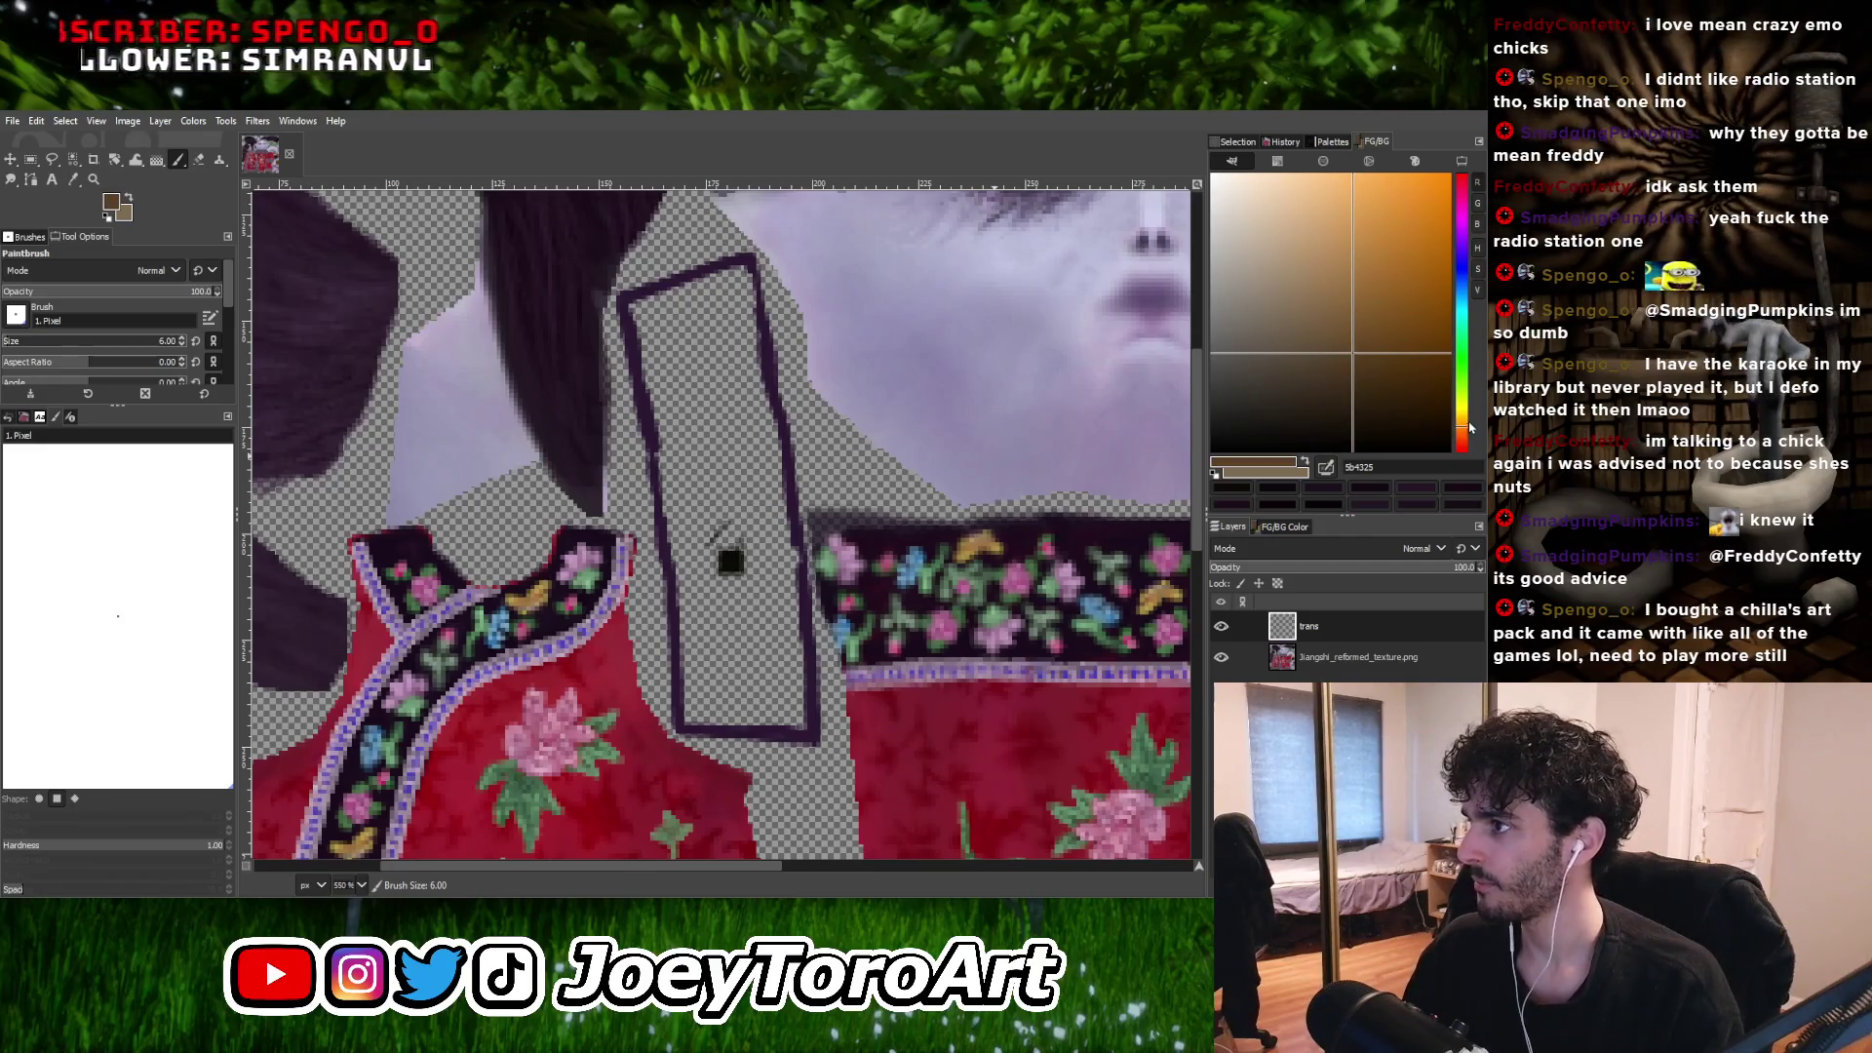
{"action": "left_click_drag", "start_coordinate": [1392, 343], "coordinate": [1339, 288]}
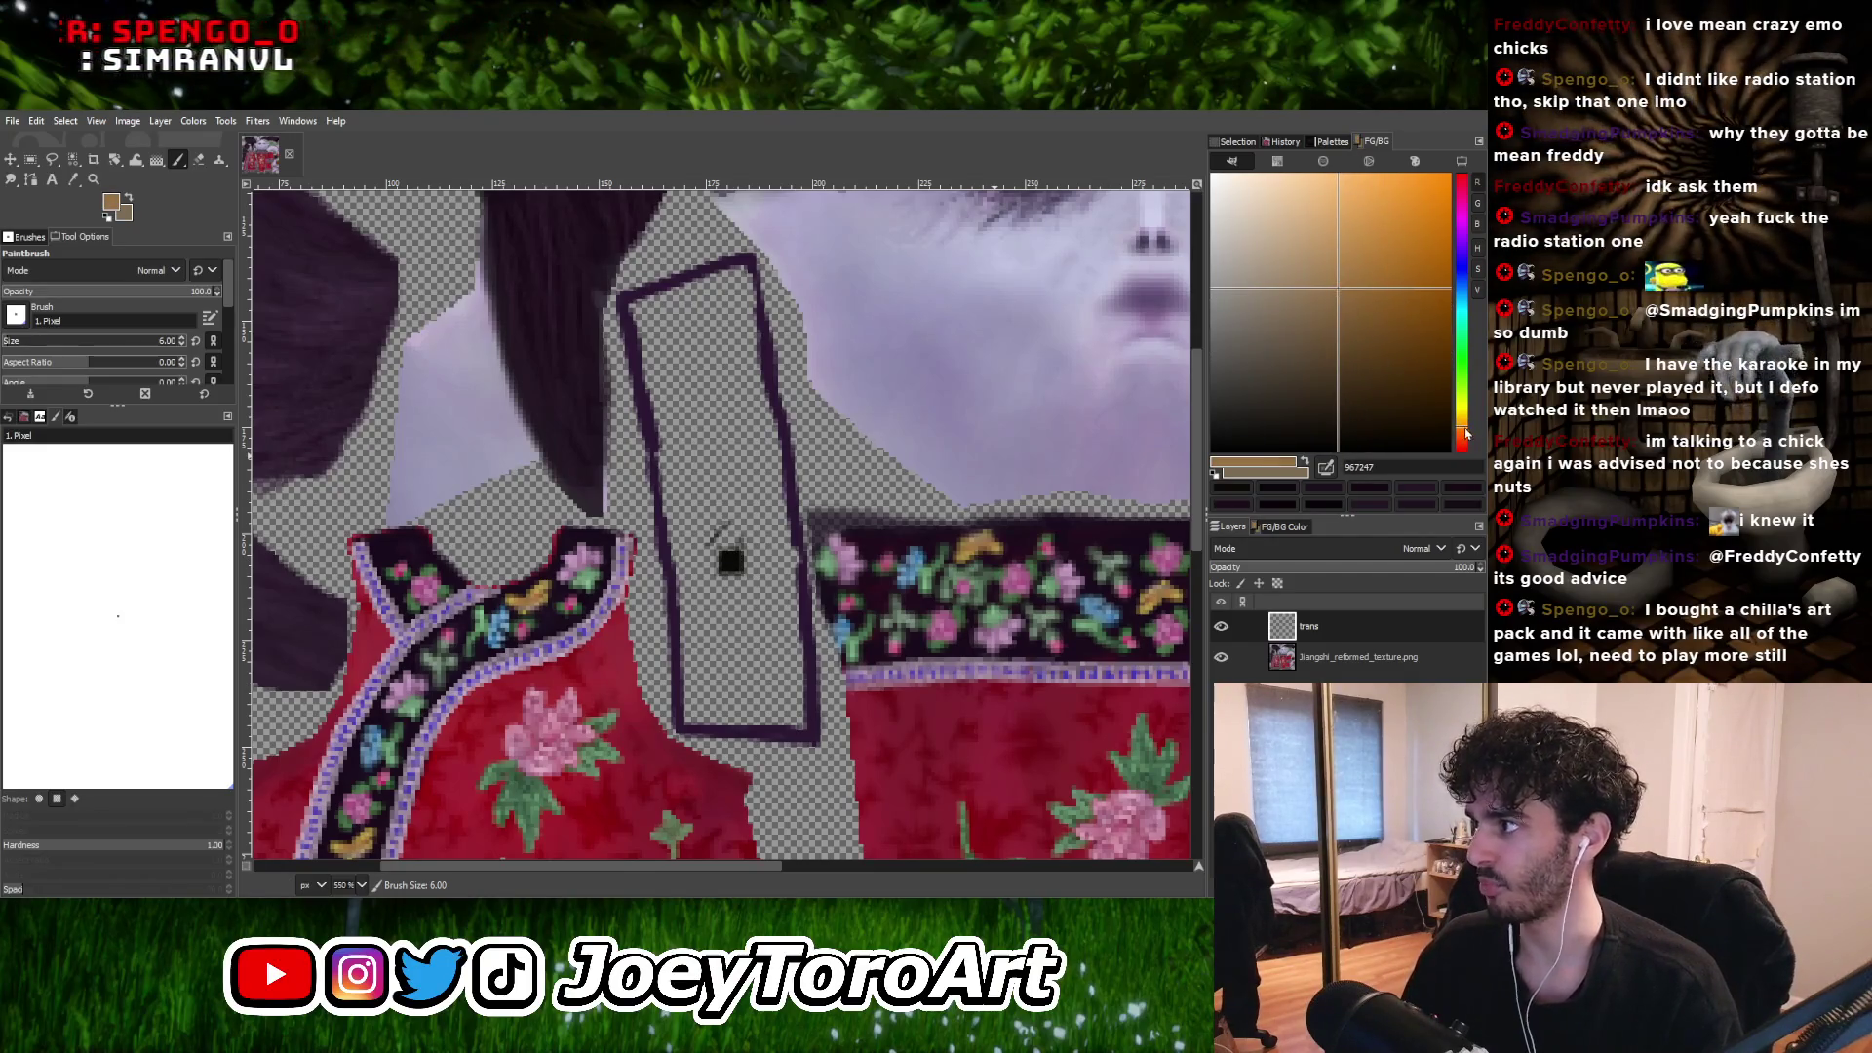
{"action": "left_click_drag", "start_coordinate": [1469, 430], "coordinate": [1470, 424]}
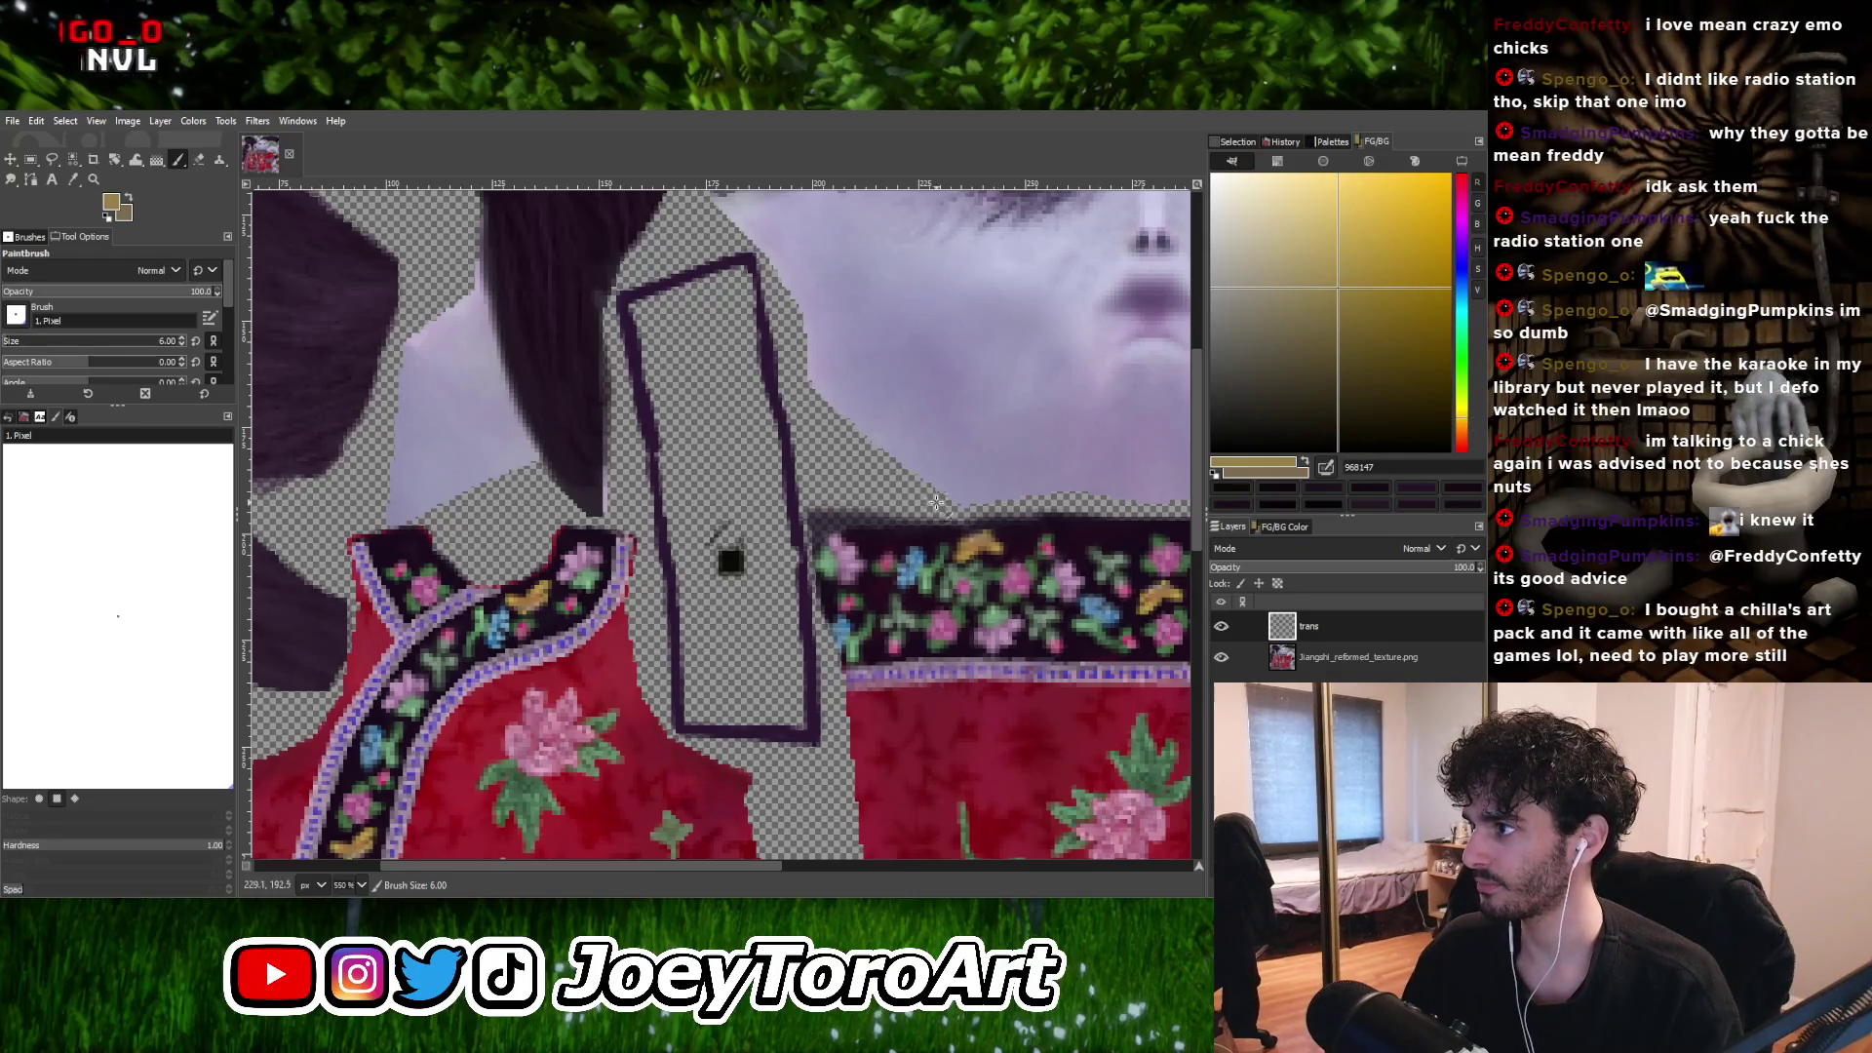
Paint a tan-gold blob inside the dark rectangular strap outline.
{"action": "scroll", "coordinate": [694, 506], "scroll_direction": "up", "scroll_amount": 1, "text": "ctrl"}
{"action": "scroll", "coordinate": [694, 506], "scroll_direction": "up", "scroll_amount": 1, "text": "ctrl"}
{"action": "mouse_move", "coordinate": [743, 546]}
{"action": "left_mouse_down"}
{"action": "mouse_move", "coordinate": [731, 560]}
{"action": "mouse_move", "coordinate": [721, 507]}
{"action": "mouse_move", "coordinate": [770, 636]}
{"action": "left_mouse_up"}
{"action": "scroll", "coordinate": [790, 488], "scroll_direction": "down", "scroll_amount": 2, "text": "ctrl"}
{"action": "scroll", "coordinate": [789, 570], "scroll_direction": "up", "scroll_amount": 2, "text": "ctrl"}
{"action": "mouse_move", "coordinate": [785, 429]}
{"action": "left_mouse_down"}
{"action": "mouse_move", "coordinate": [819, 556]}
{"action": "mouse_move", "coordinate": [824, 536]}
{"action": "left_mouse_up"}
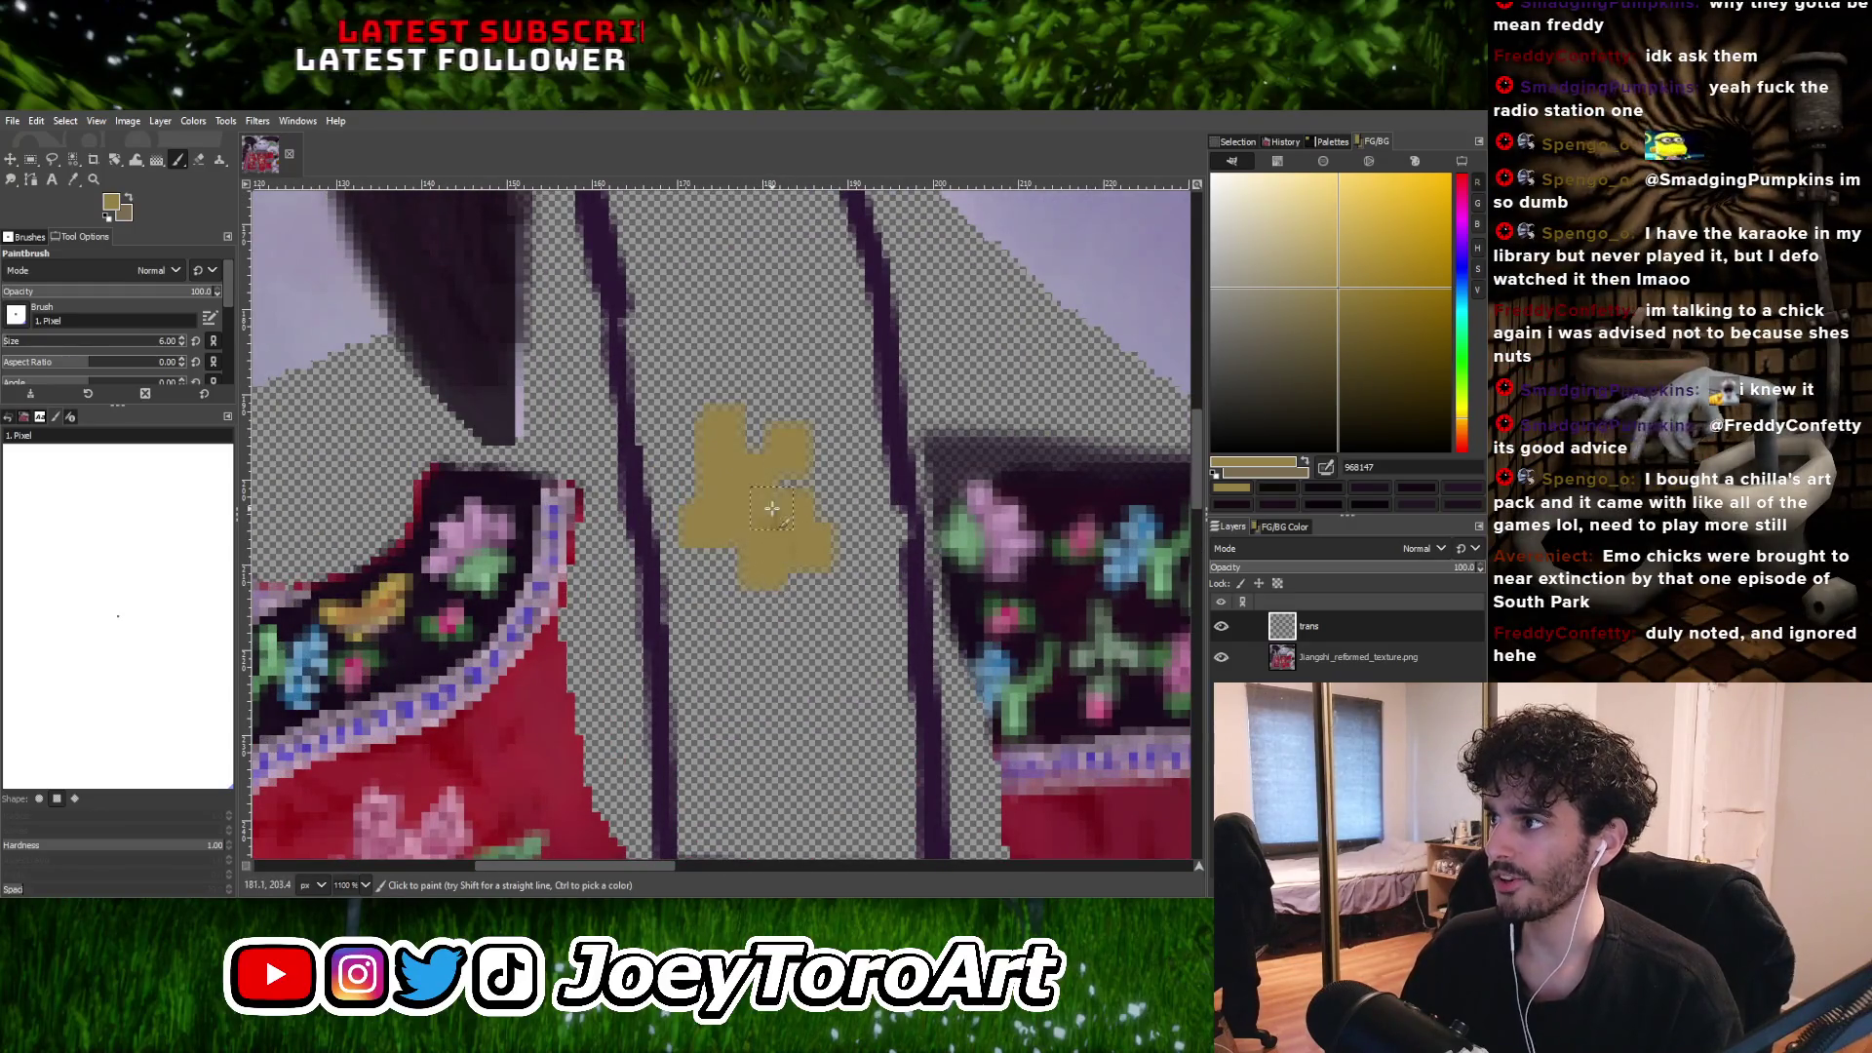
{"action": "scroll", "coordinate": [797, 472], "scroll_direction": "down", "scroll_amount": 2, "text": "ctrl"}
{"action": "scroll", "coordinate": [783, 532], "scroll_direction": "up", "scroll_amount": 2, "text": "ctrl"}
{"action": "left_click_drag", "start_coordinate": [765, 556], "coordinate": [761, 583]}
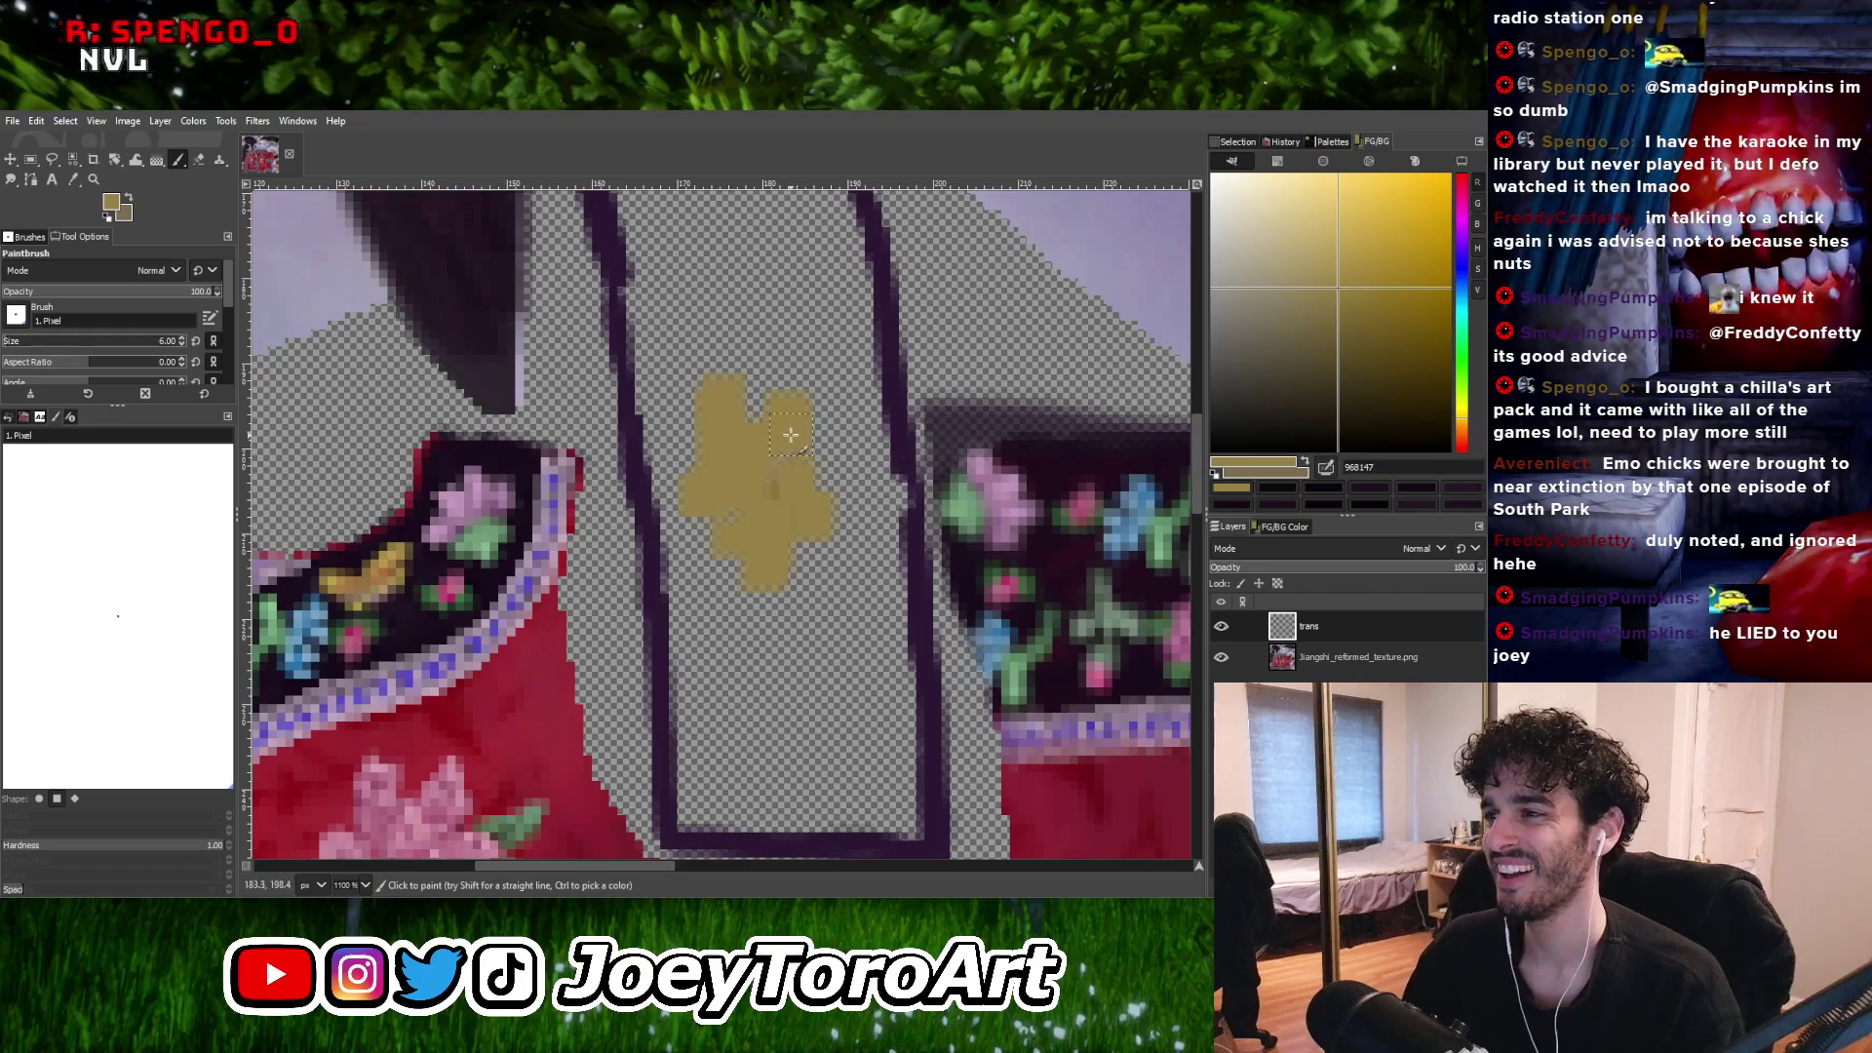
Fill the strap's right side, lower left and bottom edge with tan-gold paint.
{"action": "left_click", "coordinate": [777, 491]}
{"action": "scroll", "coordinate": [795, 596], "scroll_direction": "down", "scroll_amount": 1, "text": "ctrl"}
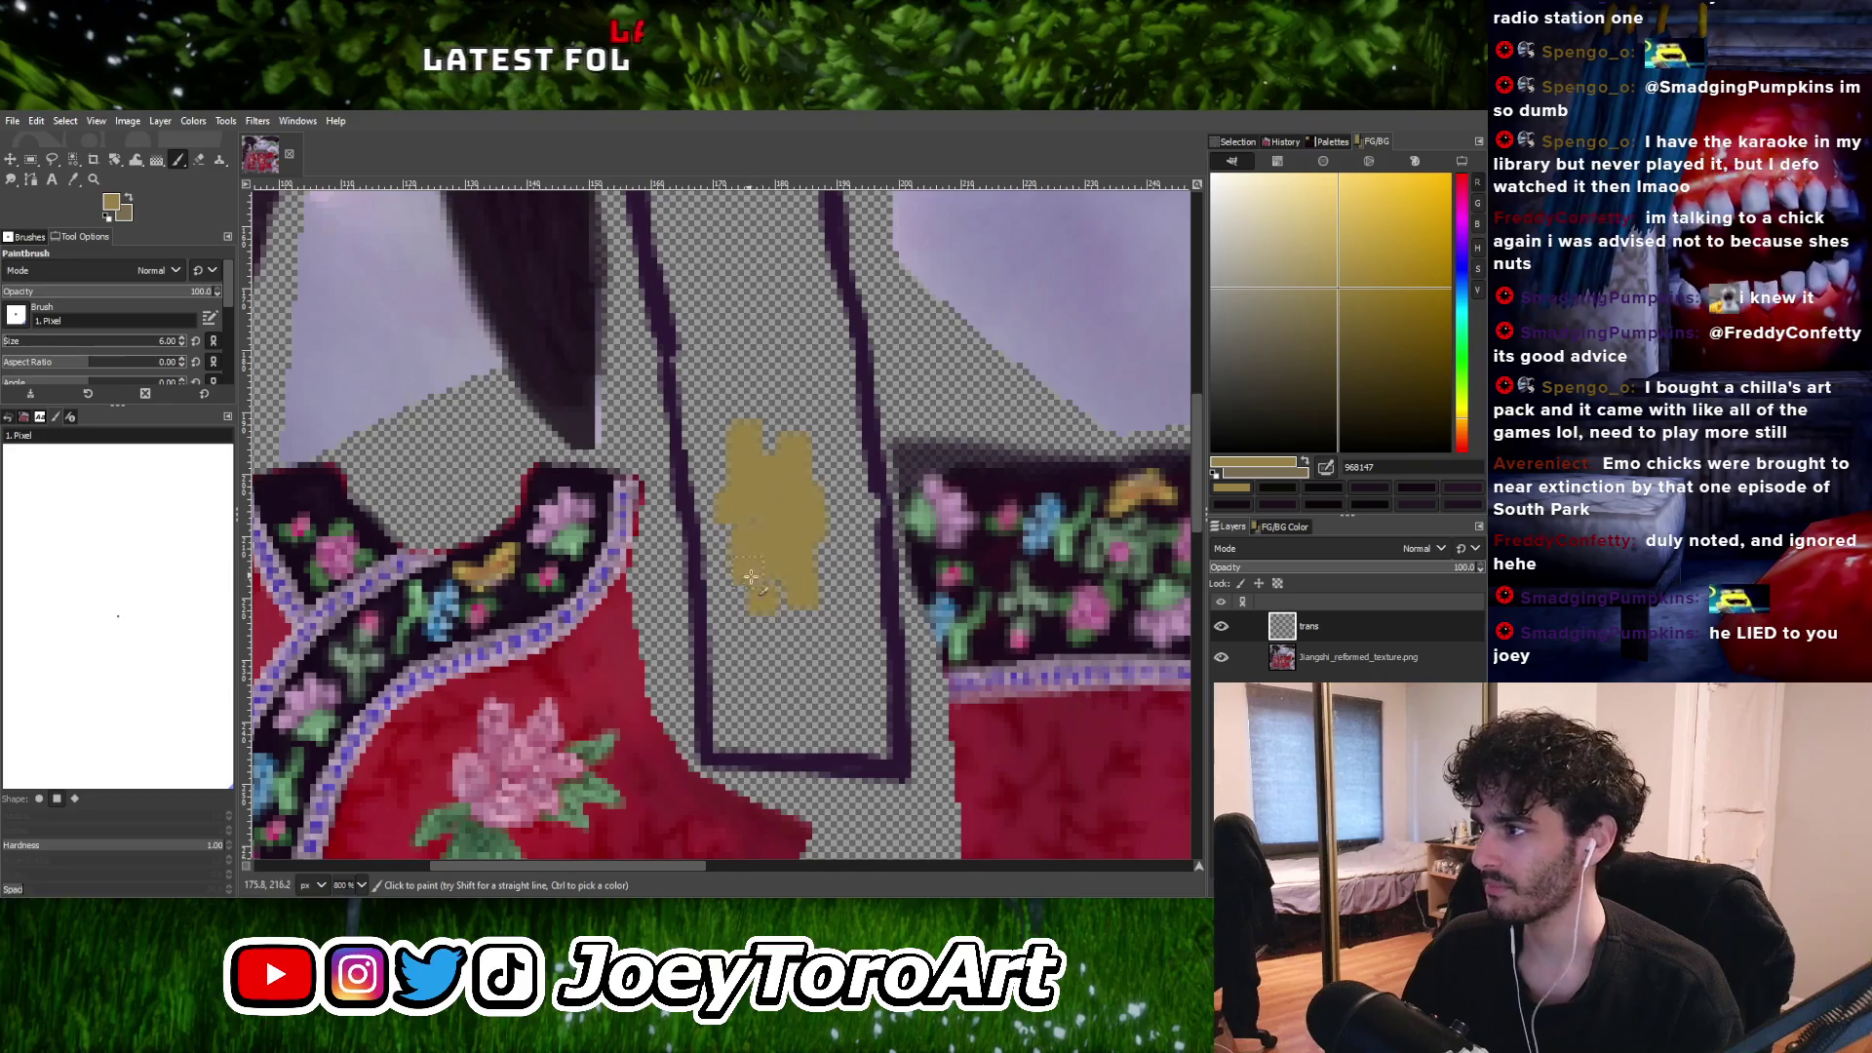
{"action": "left_click_drag", "start_coordinate": [831, 600], "coordinate": [824, 542]}
{"action": "scroll", "coordinate": [830, 569], "scroll_direction": "down", "scroll_amount": 1, "text": "ctrl"}
{"action": "scroll", "coordinate": [795, 585], "scroll_direction": "up", "scroll_amount": 1, "text": "ctrl"}
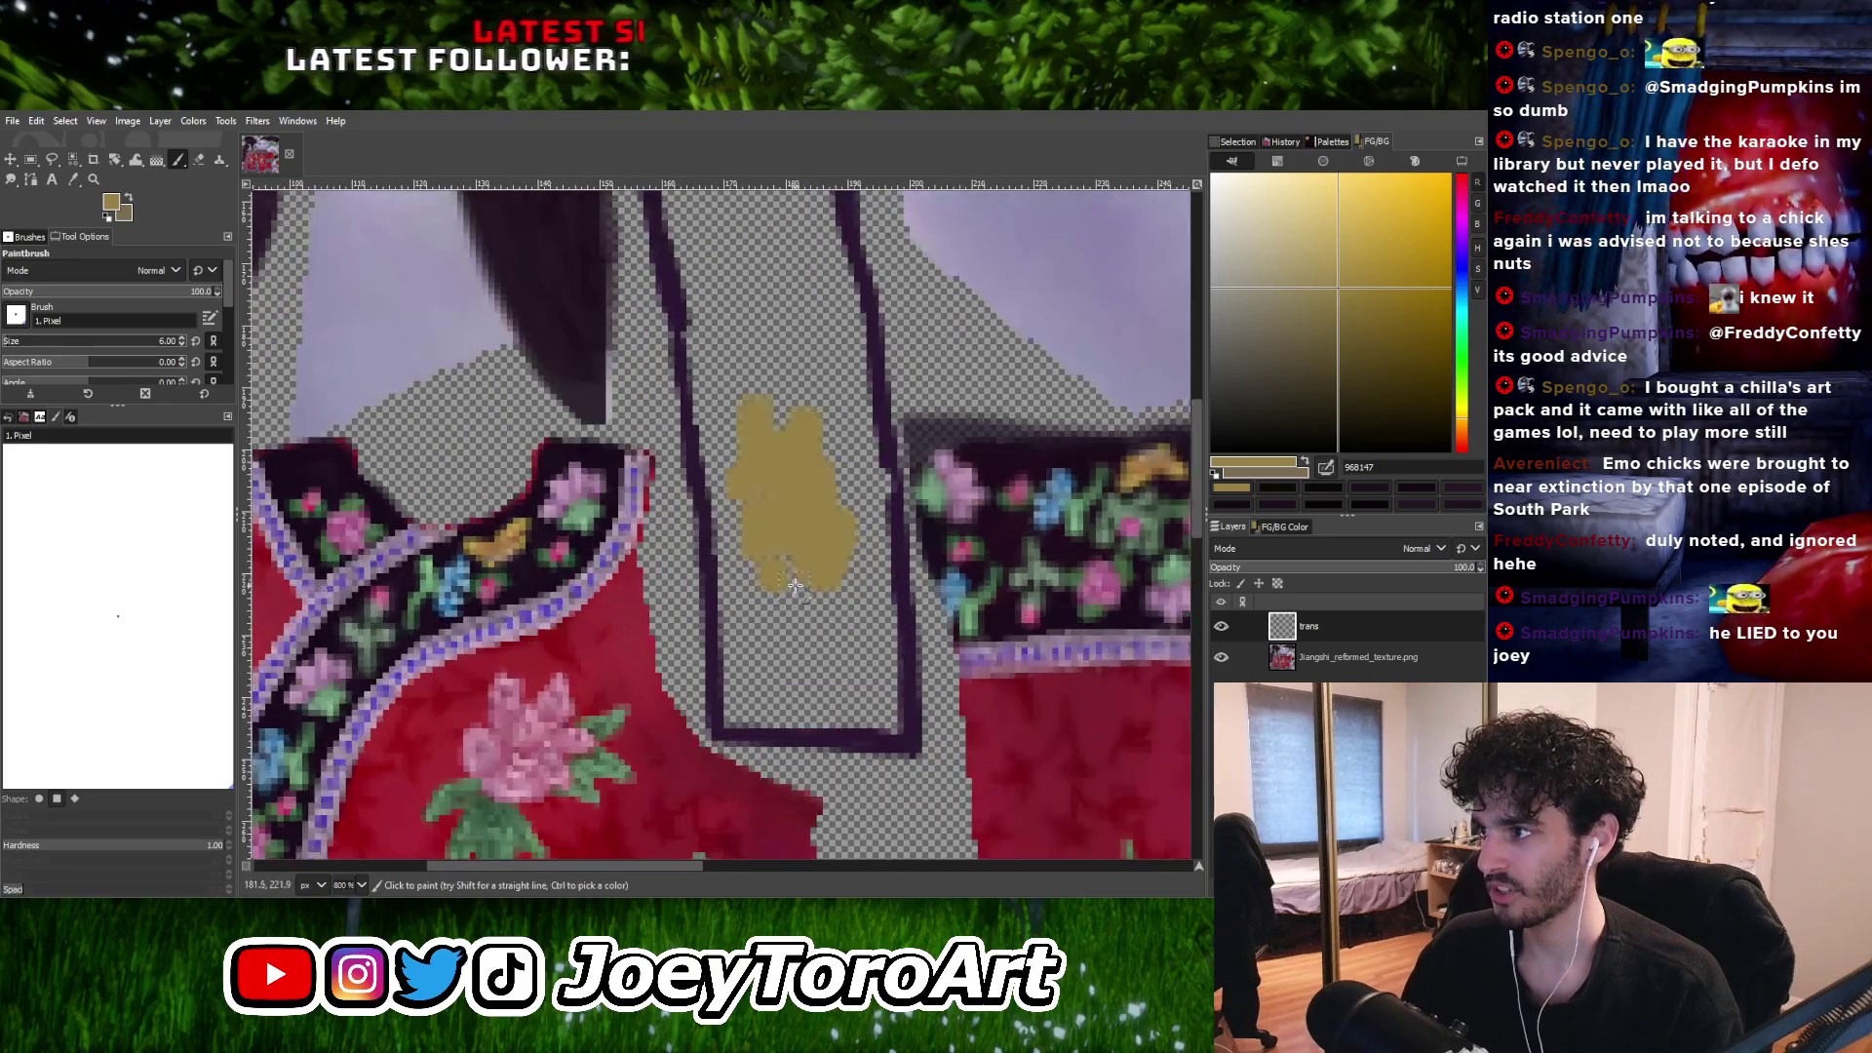
{"action": "scroll", "coordinate": [814, 568], "scroll_direction": "down", "scroll_amount": 1, "text": "ctrl"}
{"action": "scroll", "coordinate": [800, 585], "scroll_direction": "up", "scroll_amount": 1, "text": "ctrl"}
{"action": "left_click_drag", "start_coordinate": [778, 607], "coordinate": [790, 593]}
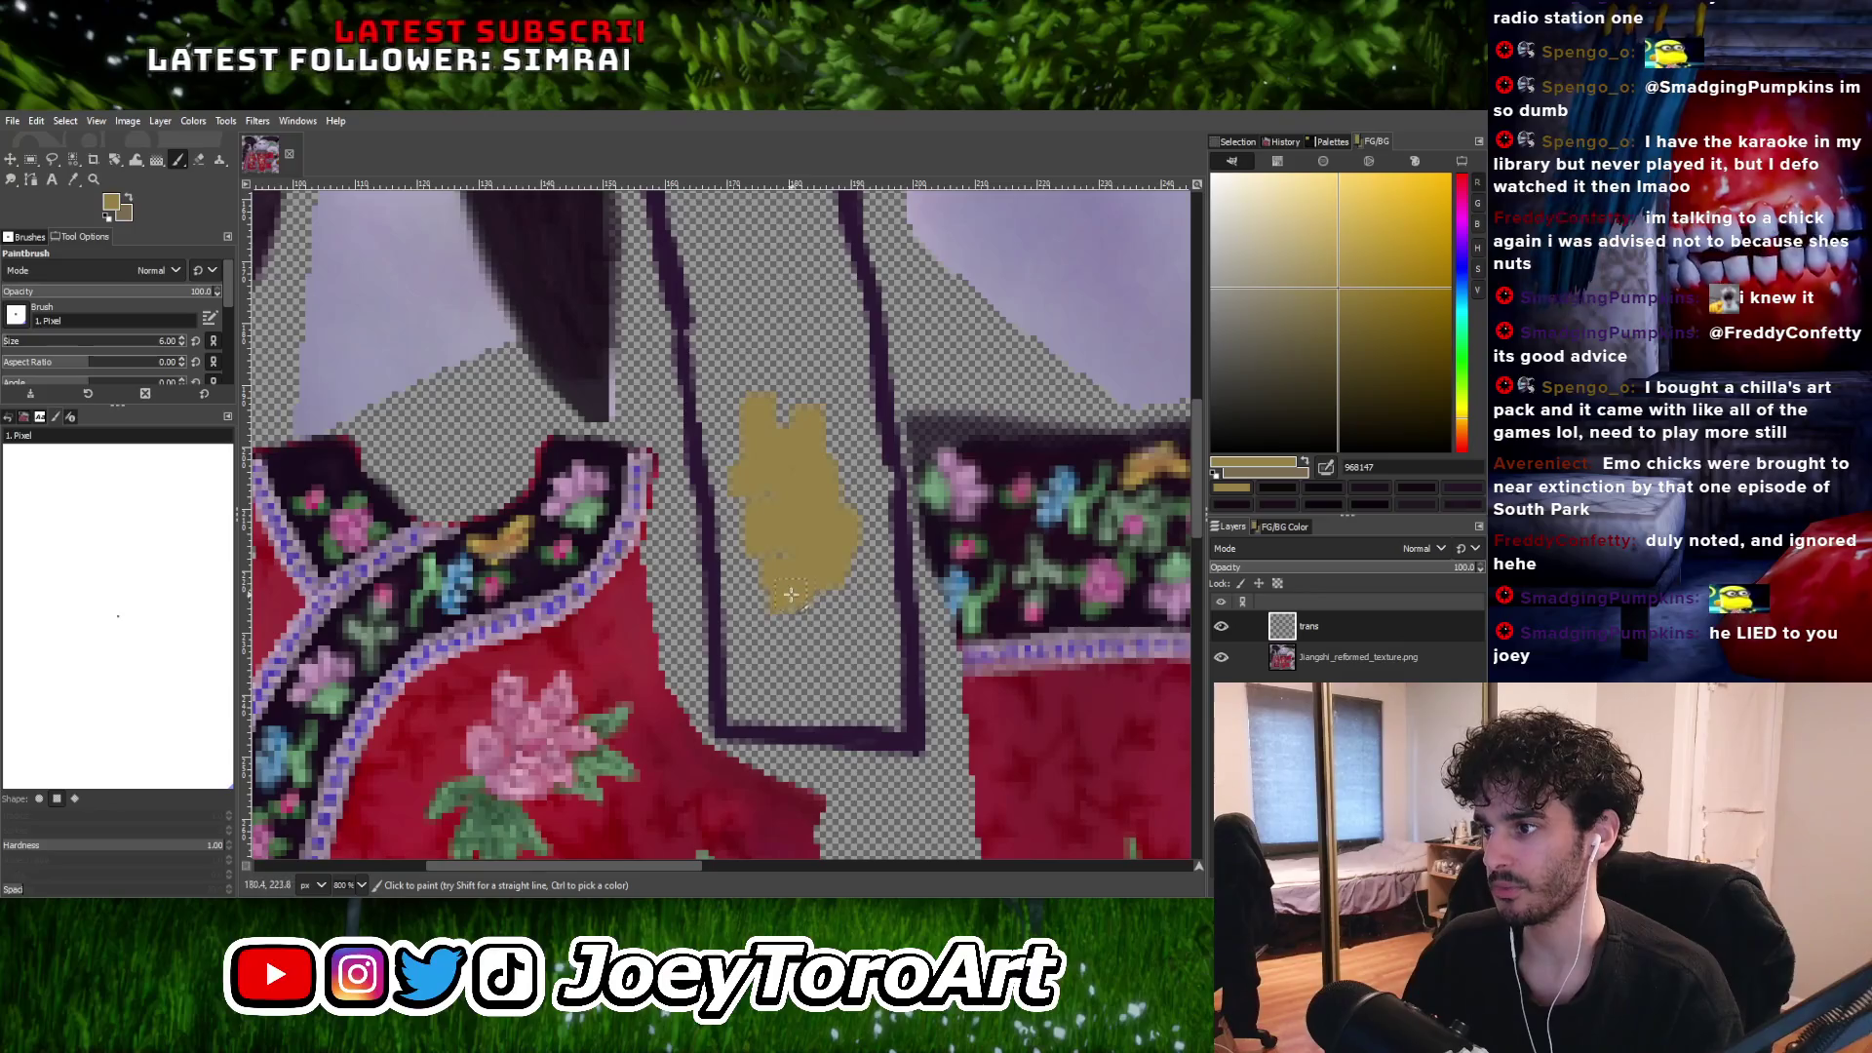
{"action": "scroll", "coordinate": [838, 585], "scroll_direction": "down", "scroll_amount": 2, "text": "ctrl"}
{"action": "scroll", "coordinate": [813, 564], "scroll_direction": "up", "scroll_amount": 3, "text": "ctrl"}
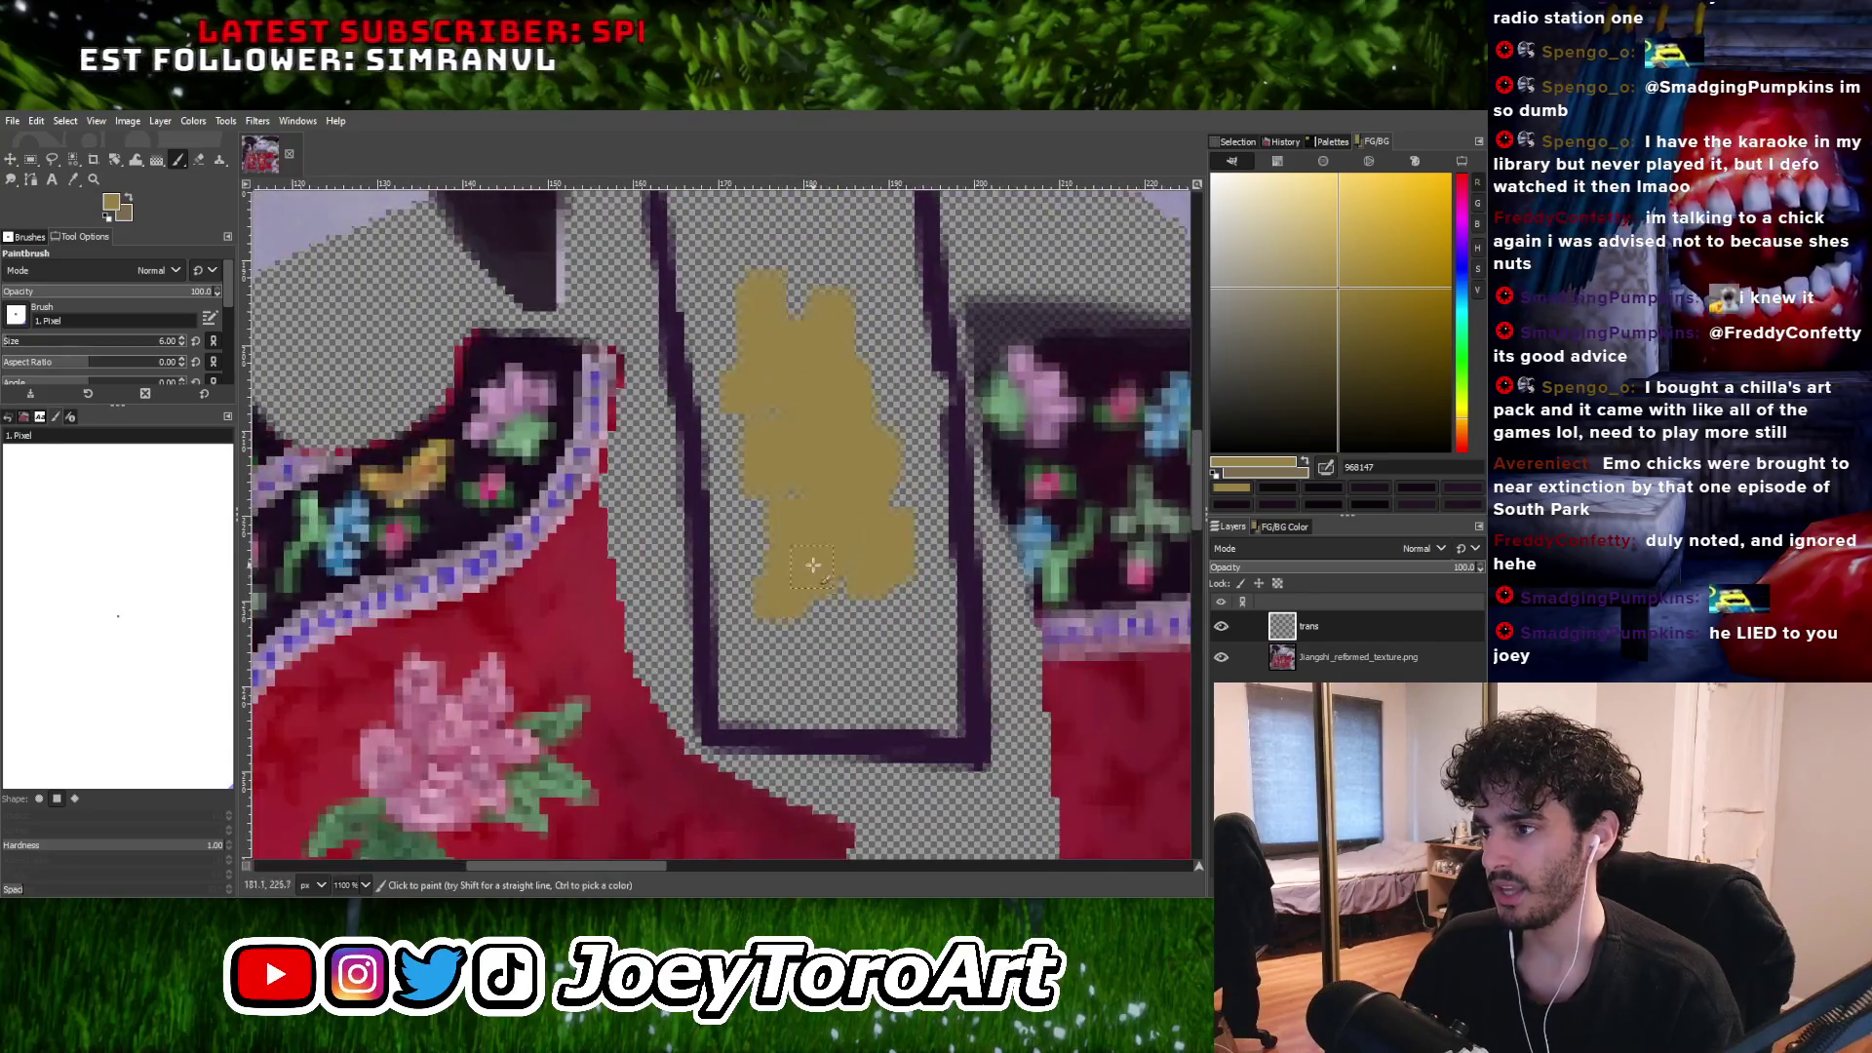
{"action": "mouse_move", "coordinate": [780, 612]}
{"action": "left_mouse_down"}
{"action": "mouse_move", "coordinate": [814, 599]}
{"action": "mouse_move", "coordinate": [746, 668]}
{"action": "left_mouse_up"}
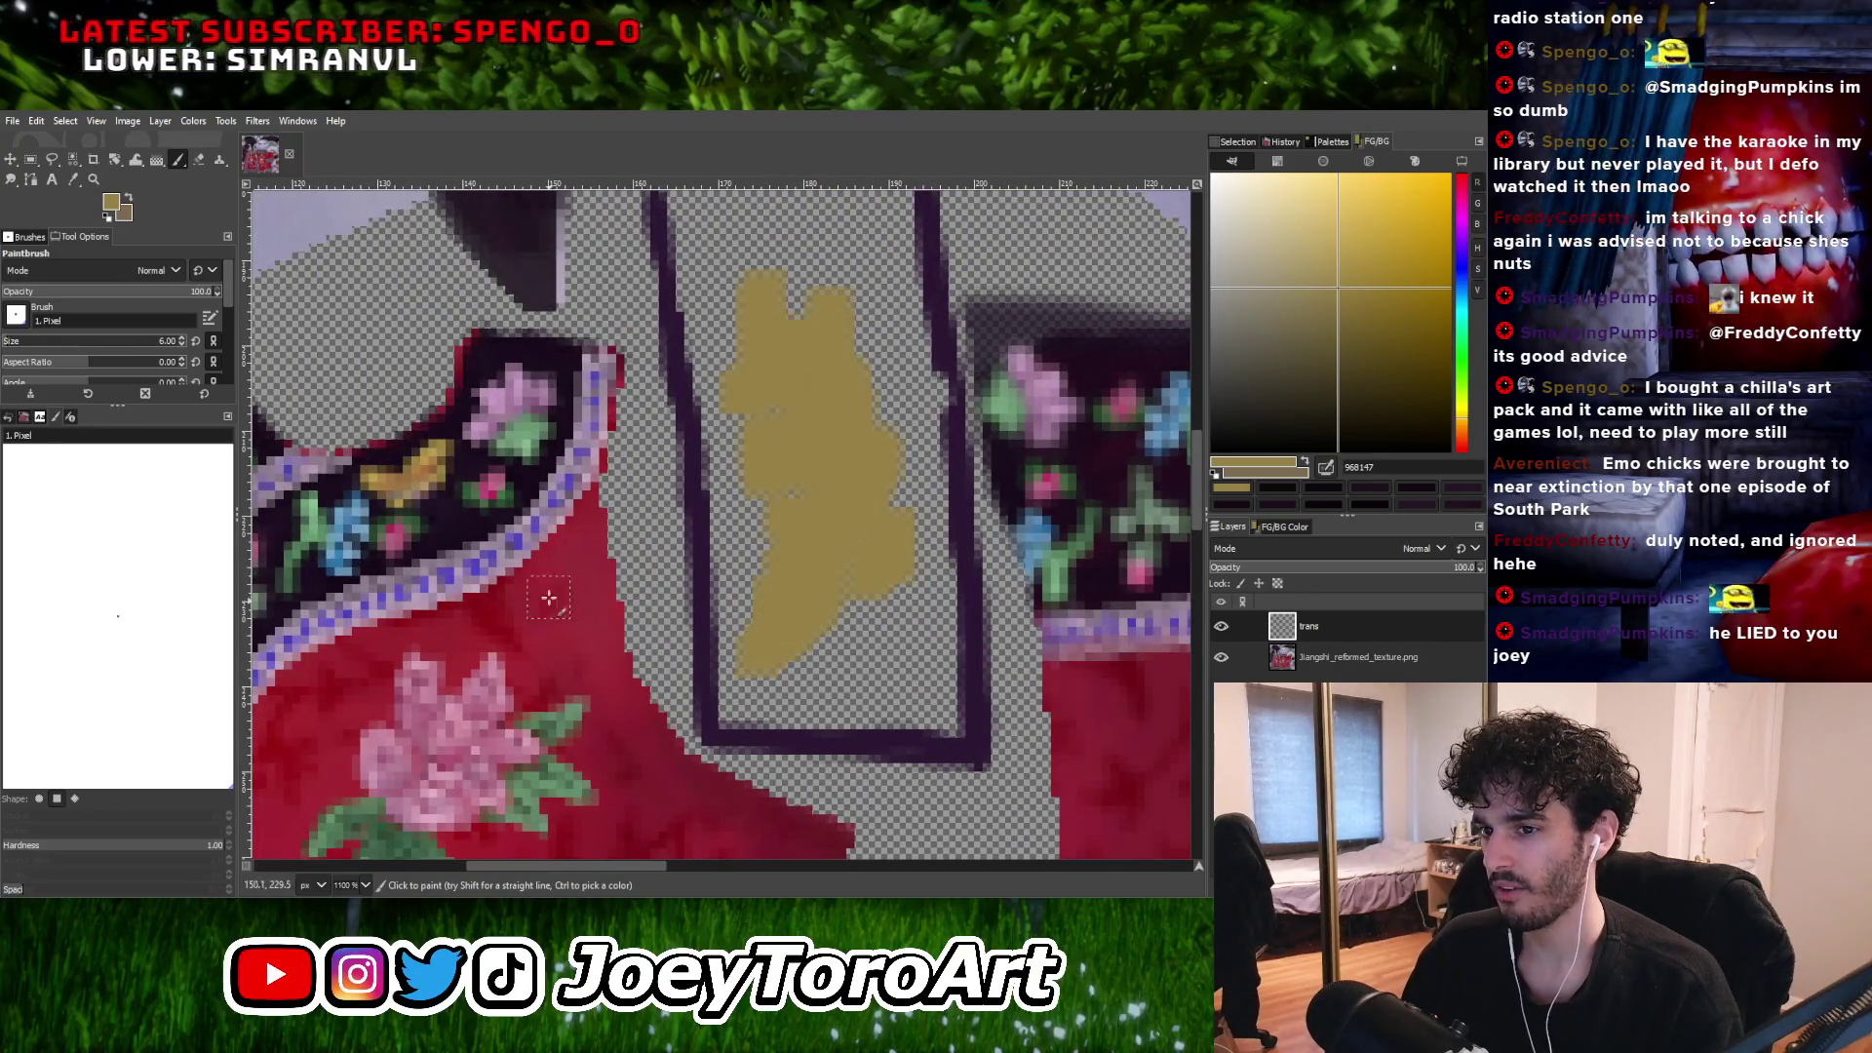
{"action": "scroll", "coordinate": [809, 624], "scroll_direction": "down", "scroll_amount": 1, "text": "ctrl"}
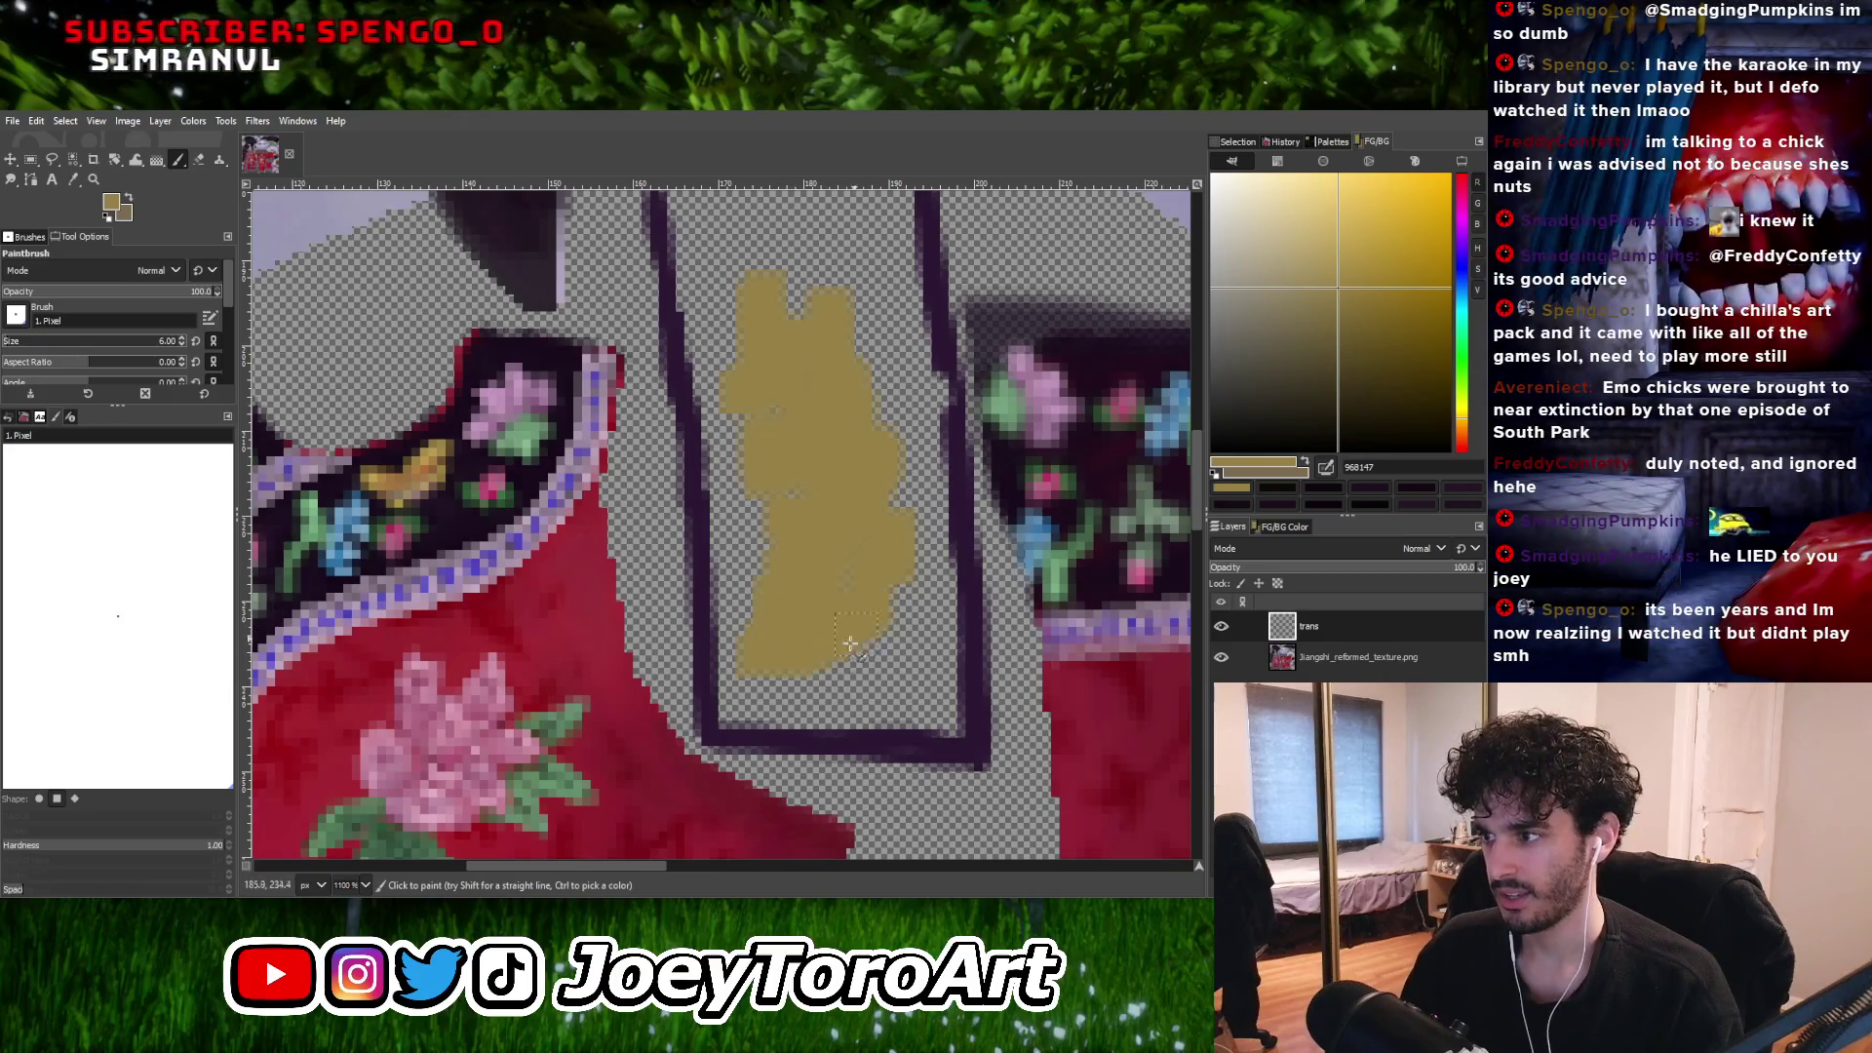
{"action": "scroll", "coordinate": [850, 655], "scroll_direction": "down", "scroll_amount": 2, "text": "ctrl"}
{"action": "scroll", "coordinate": [850, 655], "scroll_direction": "up", "scroll_amount": 3, "text": "ctrl"}
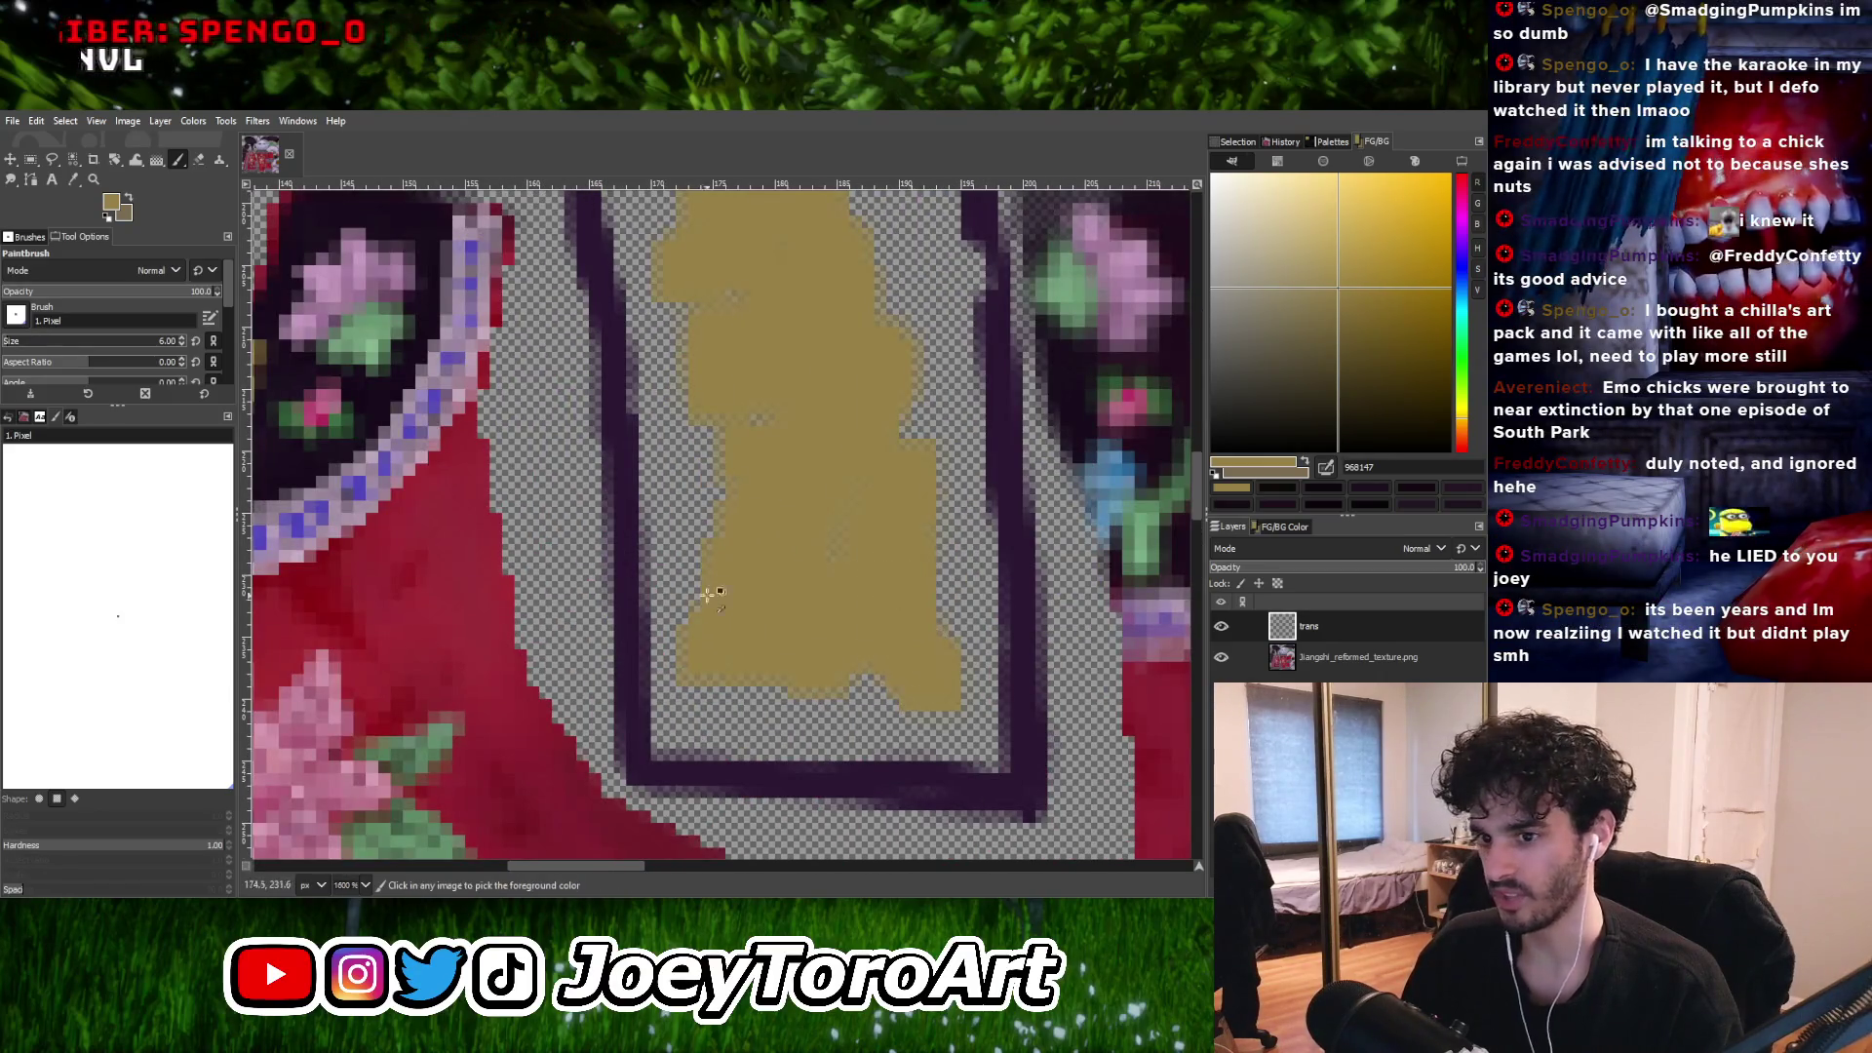
{"action": "scroll", "coordinate": [753, 643], "scroll_direction": "up", "scroll_amount": 1, "text": "ctrl"}
{"action": "mouse_move", "coordinate": [753, 643]}
{"action": "left_mouse_down"}
{"action": "mouse_move", "coordinate": [780, 682]}
{"action": "mouse_move", "coordinate": [648, 682]}
{"action": "mouse_move", "coordinate": [883, 697]}
{"action": "mouse_move", "coordinate": [828, 721]}
{"action": "mouse_move", "coordinate": [806, 493]}
{"action": "left_mouse_up"}
Fill the strap's left edge and upper interior with gold, then shrink the brush to 4.
{"action": "scroll", "coordinate": [829, 711], "scroll_direction": "down", "scroll_amount": 2, "text": "ctrl"}
{"action": "scroll", "coordinate": [823, 696], "scroll_direction": "up", "scroll_amount": 1, "text": "ctrl"}
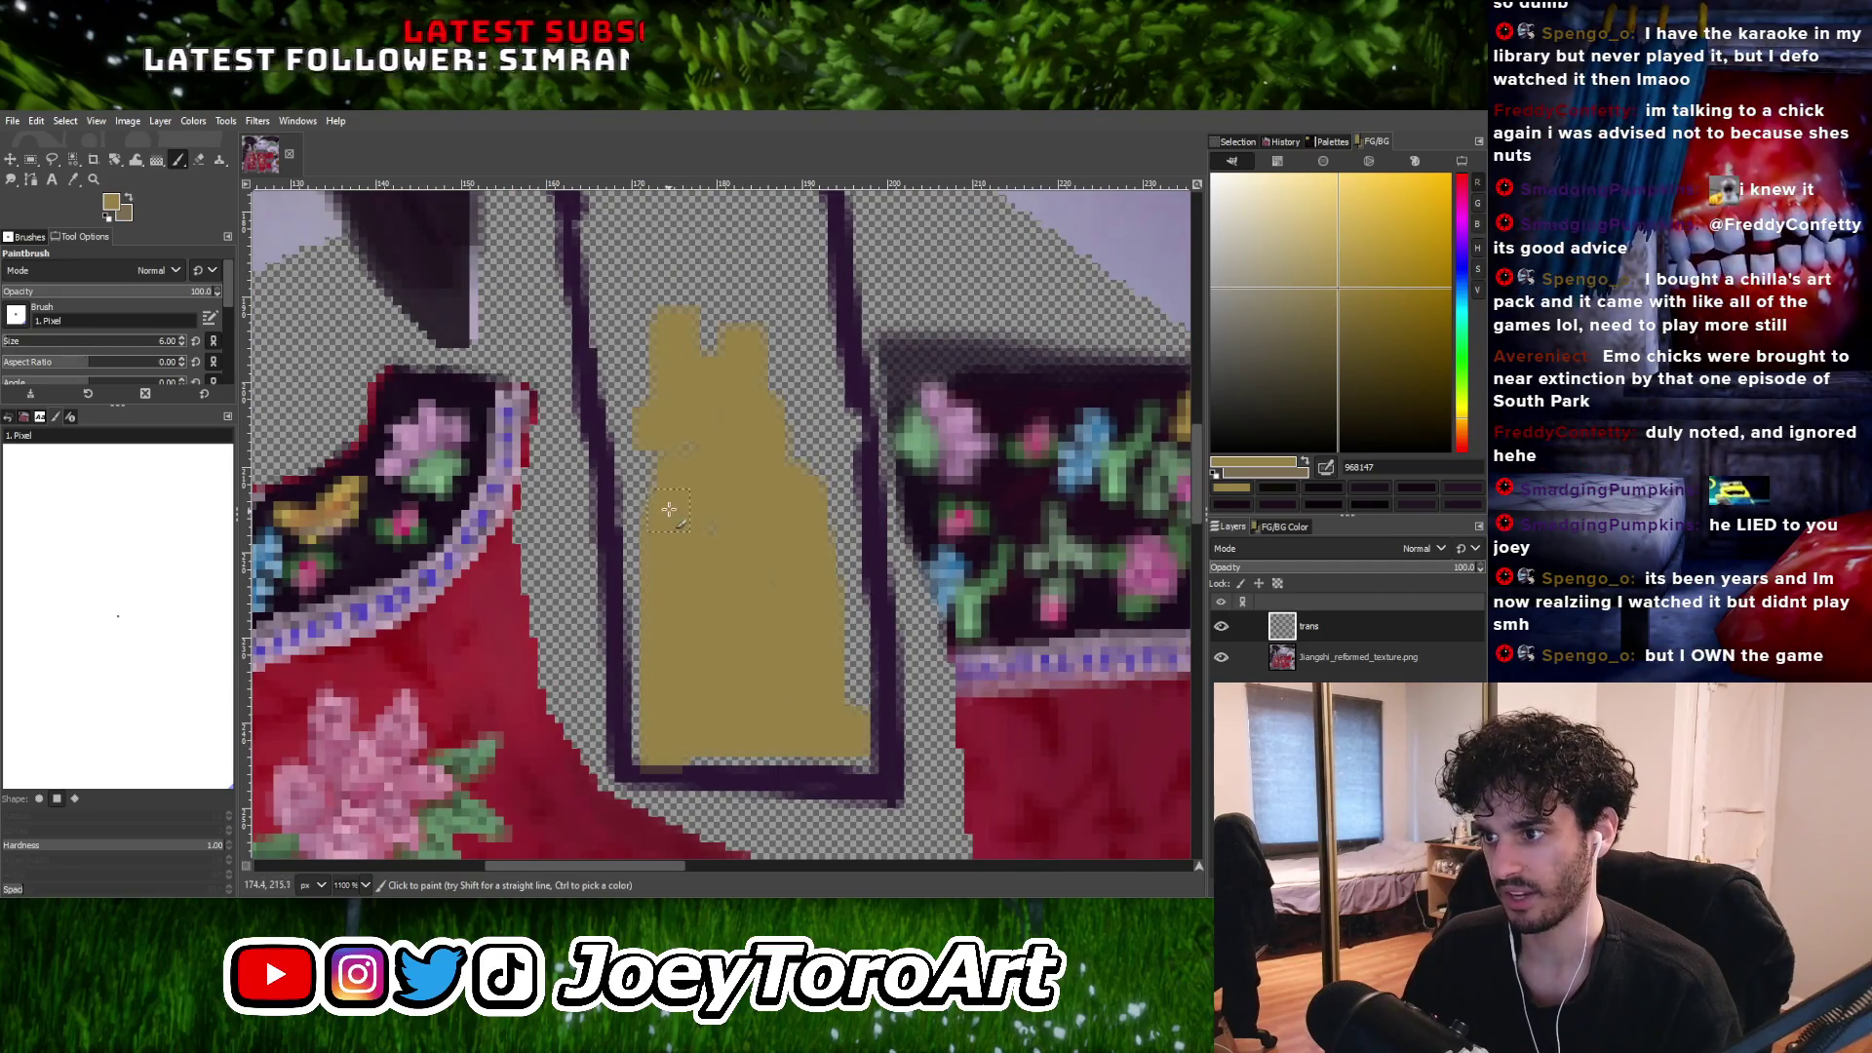
{"action": "scroll", "coordinate": [704, 535], "scroll_direction": "down", "scroll_amount": 3, "text": "ctrl"}
{"action": "scroll", "coordinate": [702, 551], "scroll_direction": "up", "scroll_amount": 3, "text": "ctrl"}
{"action": "mouse_move", "coordinate": [649, 630]}
{"action": "left_mouse_down"}
{"action": "mouse_move", "coordinate": [677, 453]}
{"action": "mouse_move", "coordinate": [713, 608]}
{"action": "left_mouse_up"}
{"action": "scroll", "coordinate": [686, 441], "scroll_direction": "down", "scroll_amount": 2, "text": "ctrl"}
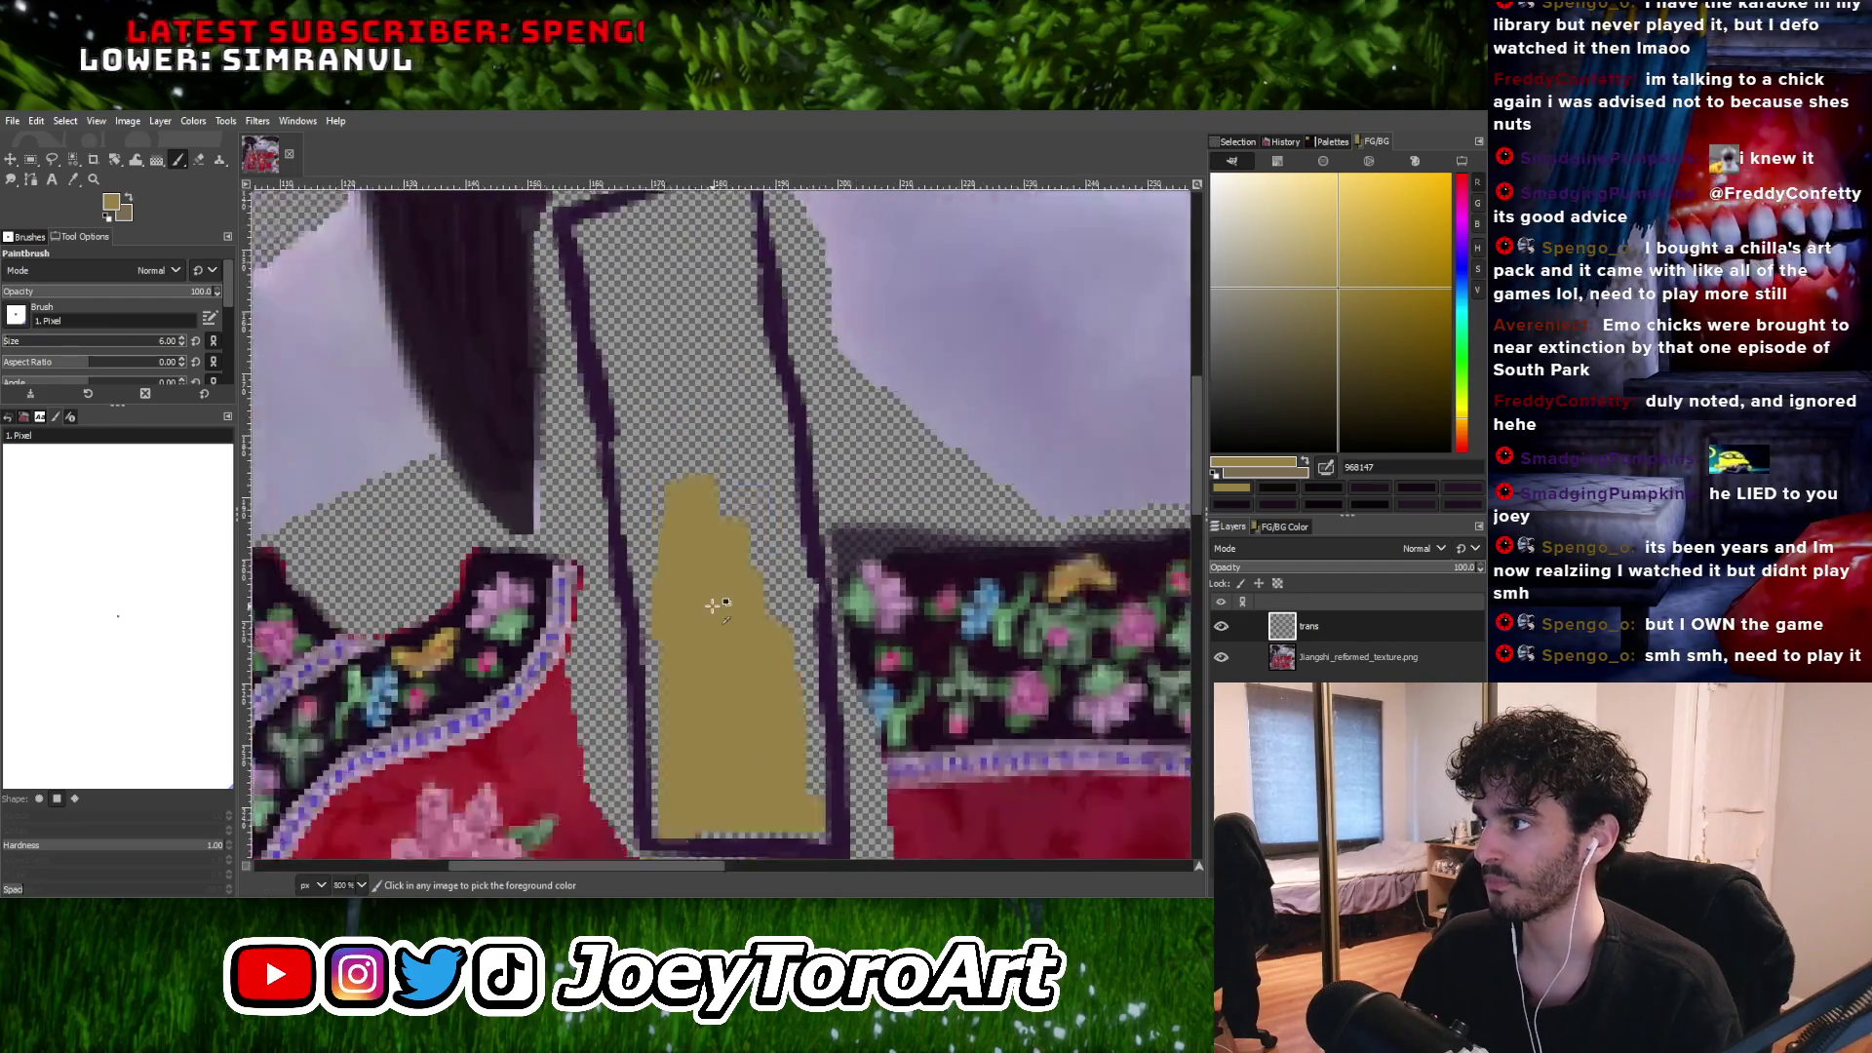
{"action": "scroll", "coordinate": [686, 435], "scroll_direction": "up", "scroll_amount": 1, "text": "ctrl"}
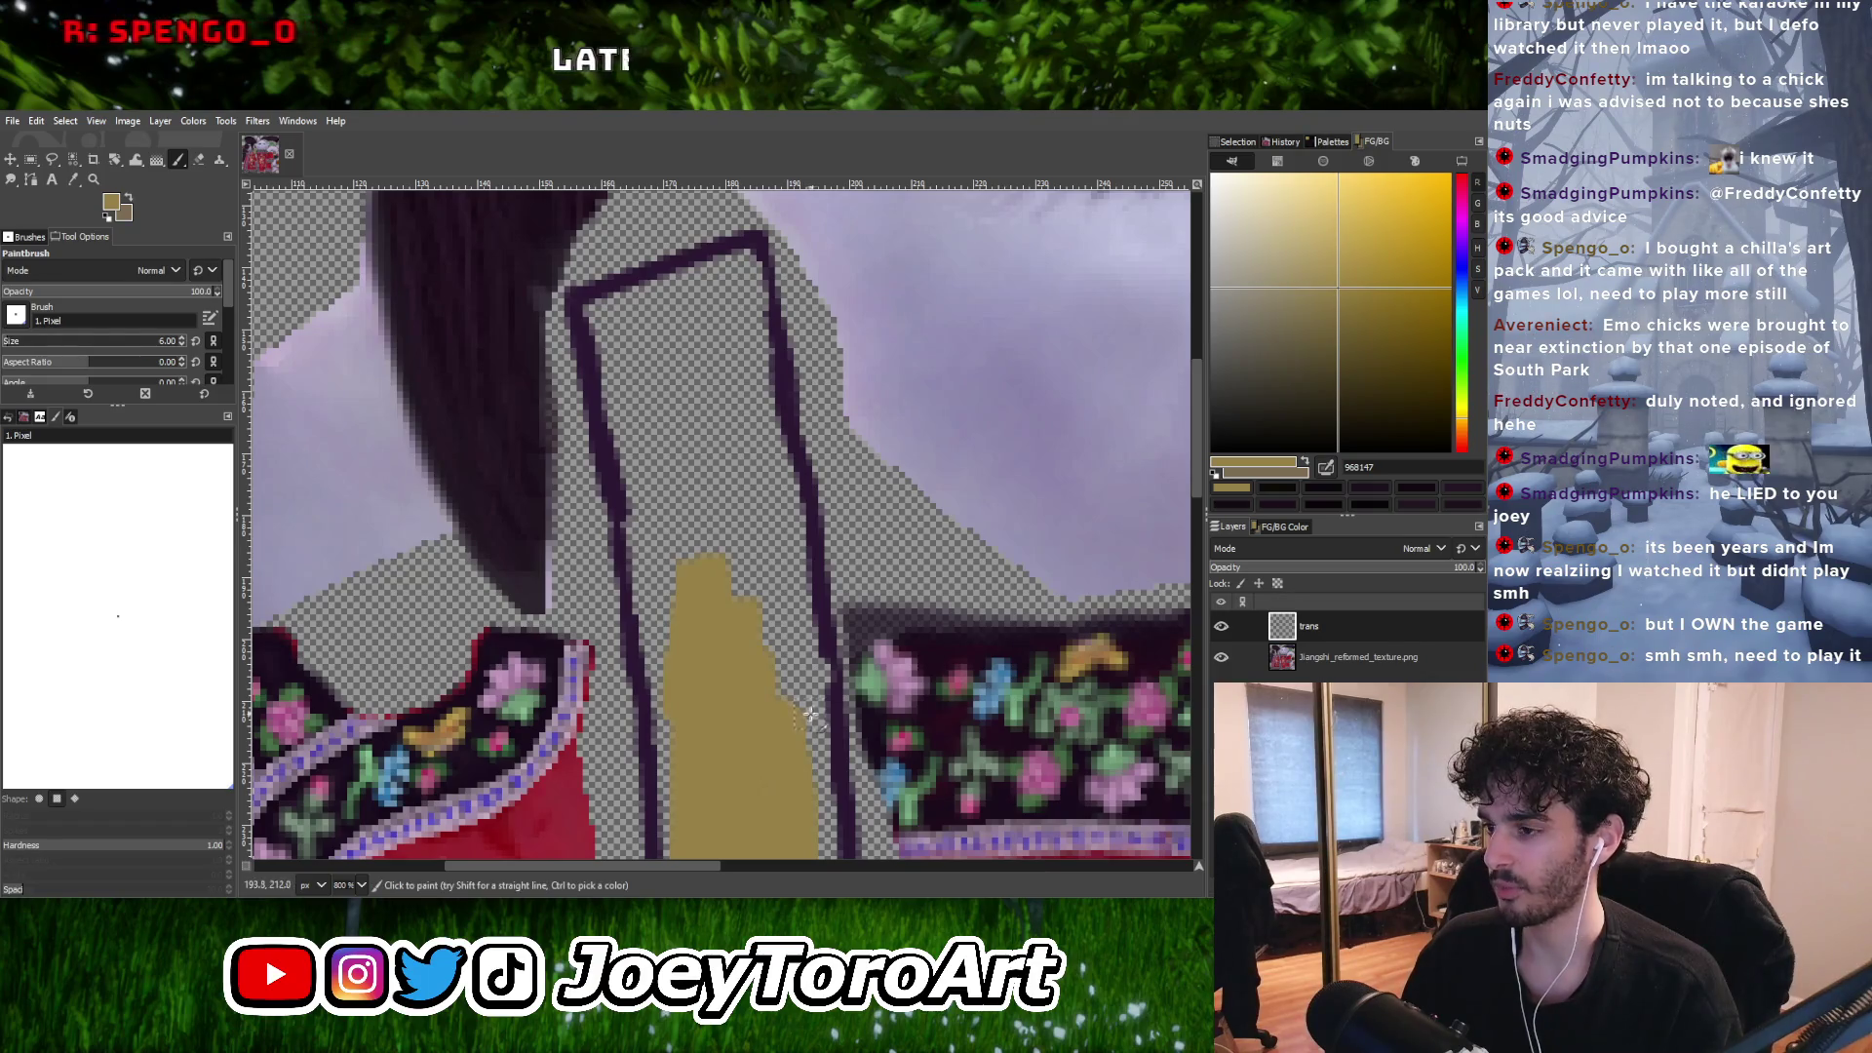
{"action": "mouse_move", "coordinate": [809, 714]}
{"action": "left_mouse_down"}
{"action": "mouse_move", "coordinate": [773, 521]}
{"action": "mouse_move", "coordinate": [703, 664]}
{"action": "left_mouse_up"}
{"action": "scroll", "coordinate": [721, 635], "scroll_direction": "down", "scroll_amount": 5, "text": "ctrl"}
{"action": "scroll", "coordinate": [751, 507], "scroll_direction": "up", "scroll_amount": 6, "text": "ctrl"}
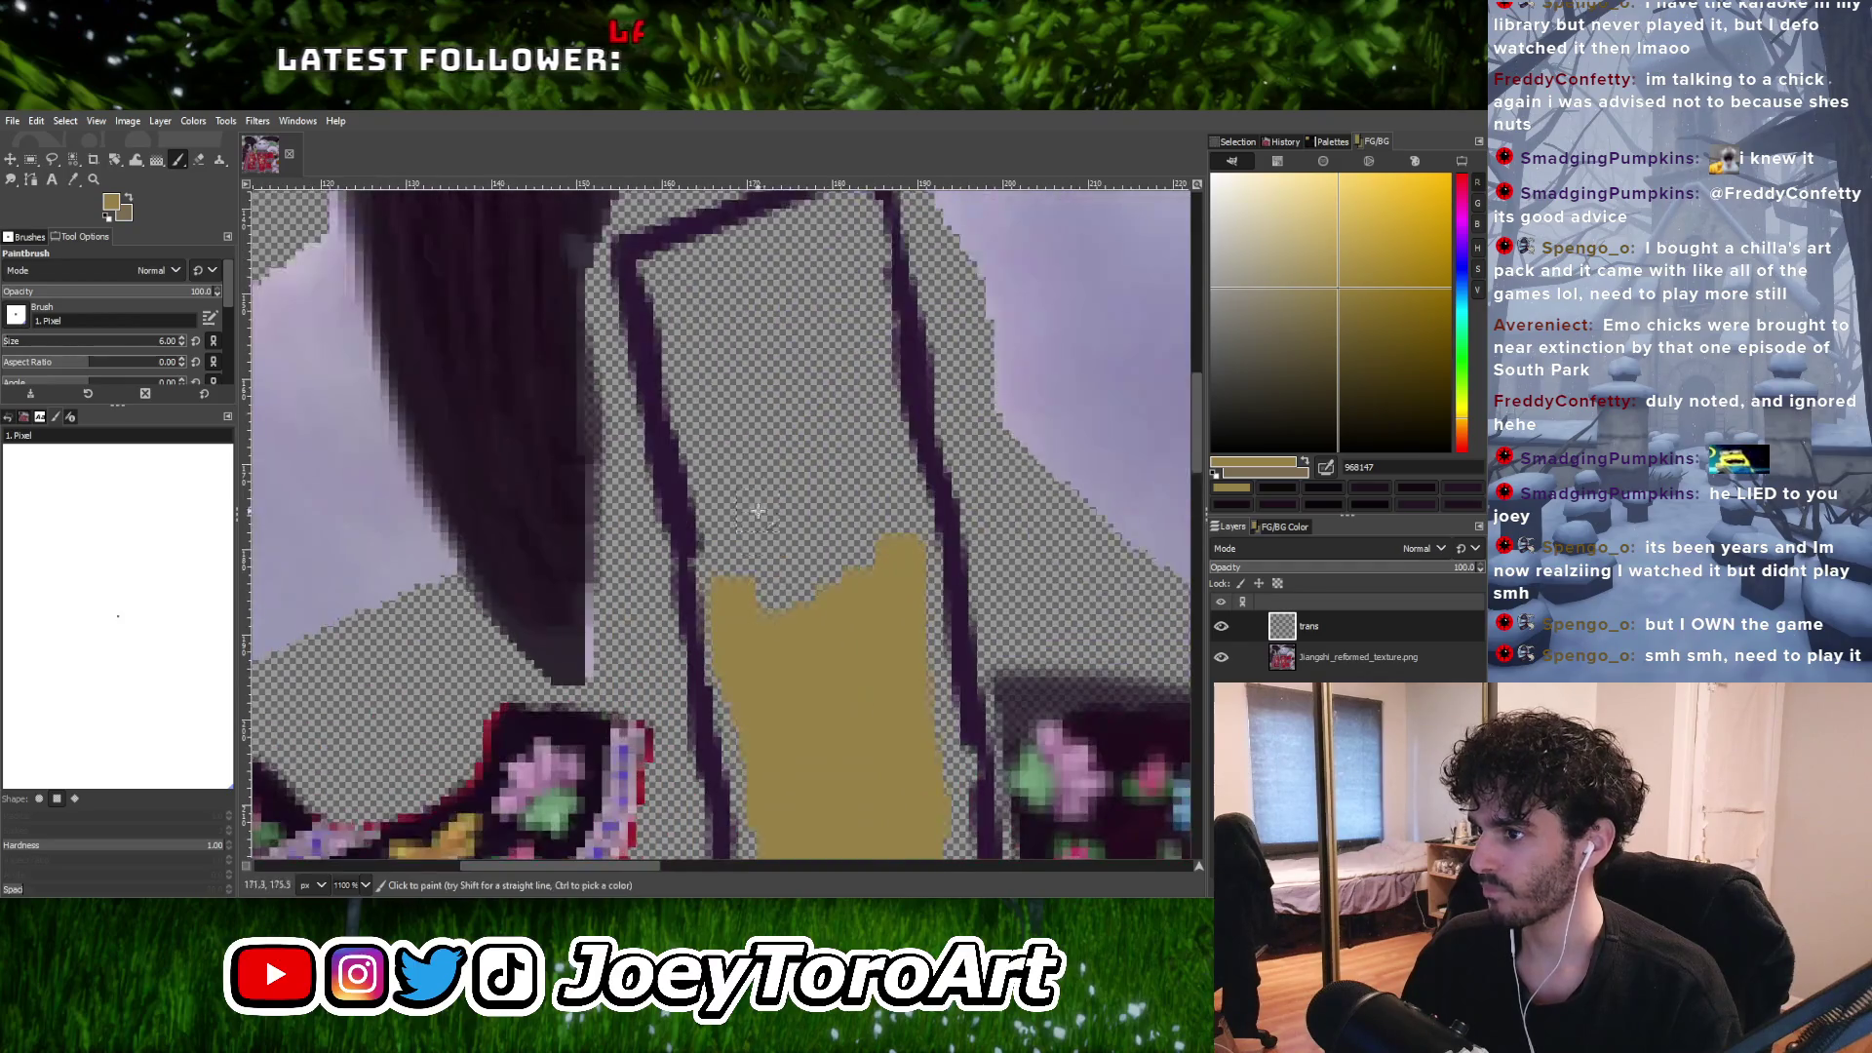
{"action": "mouse_move", "coordinate": [765, 570]}
{"action": "left_mouse_down"}
{"action": "mouse_move", "coordinate": [770, 427]}
{"action": "mouse_move", "coordinate": [722, 437]}
{"action": "mouse_move", "coordinate": [752, 543]}
{"action": "mouse_move", "coordinate": [802, 430]}
{"action": "mouse_move", "coordinate": [878, 642]}
{"action": "left_mouse_up"}
{"action": "scroll", "coordinate": [878, 642], "scroll_direction": "down", "scroll_amount": 1, "text": "ctrl"}
{"action": "scroll", "coordinate": [884, 639], "scroll_direction": "up", "scroll_amount": 1, "text": "ctrl"}
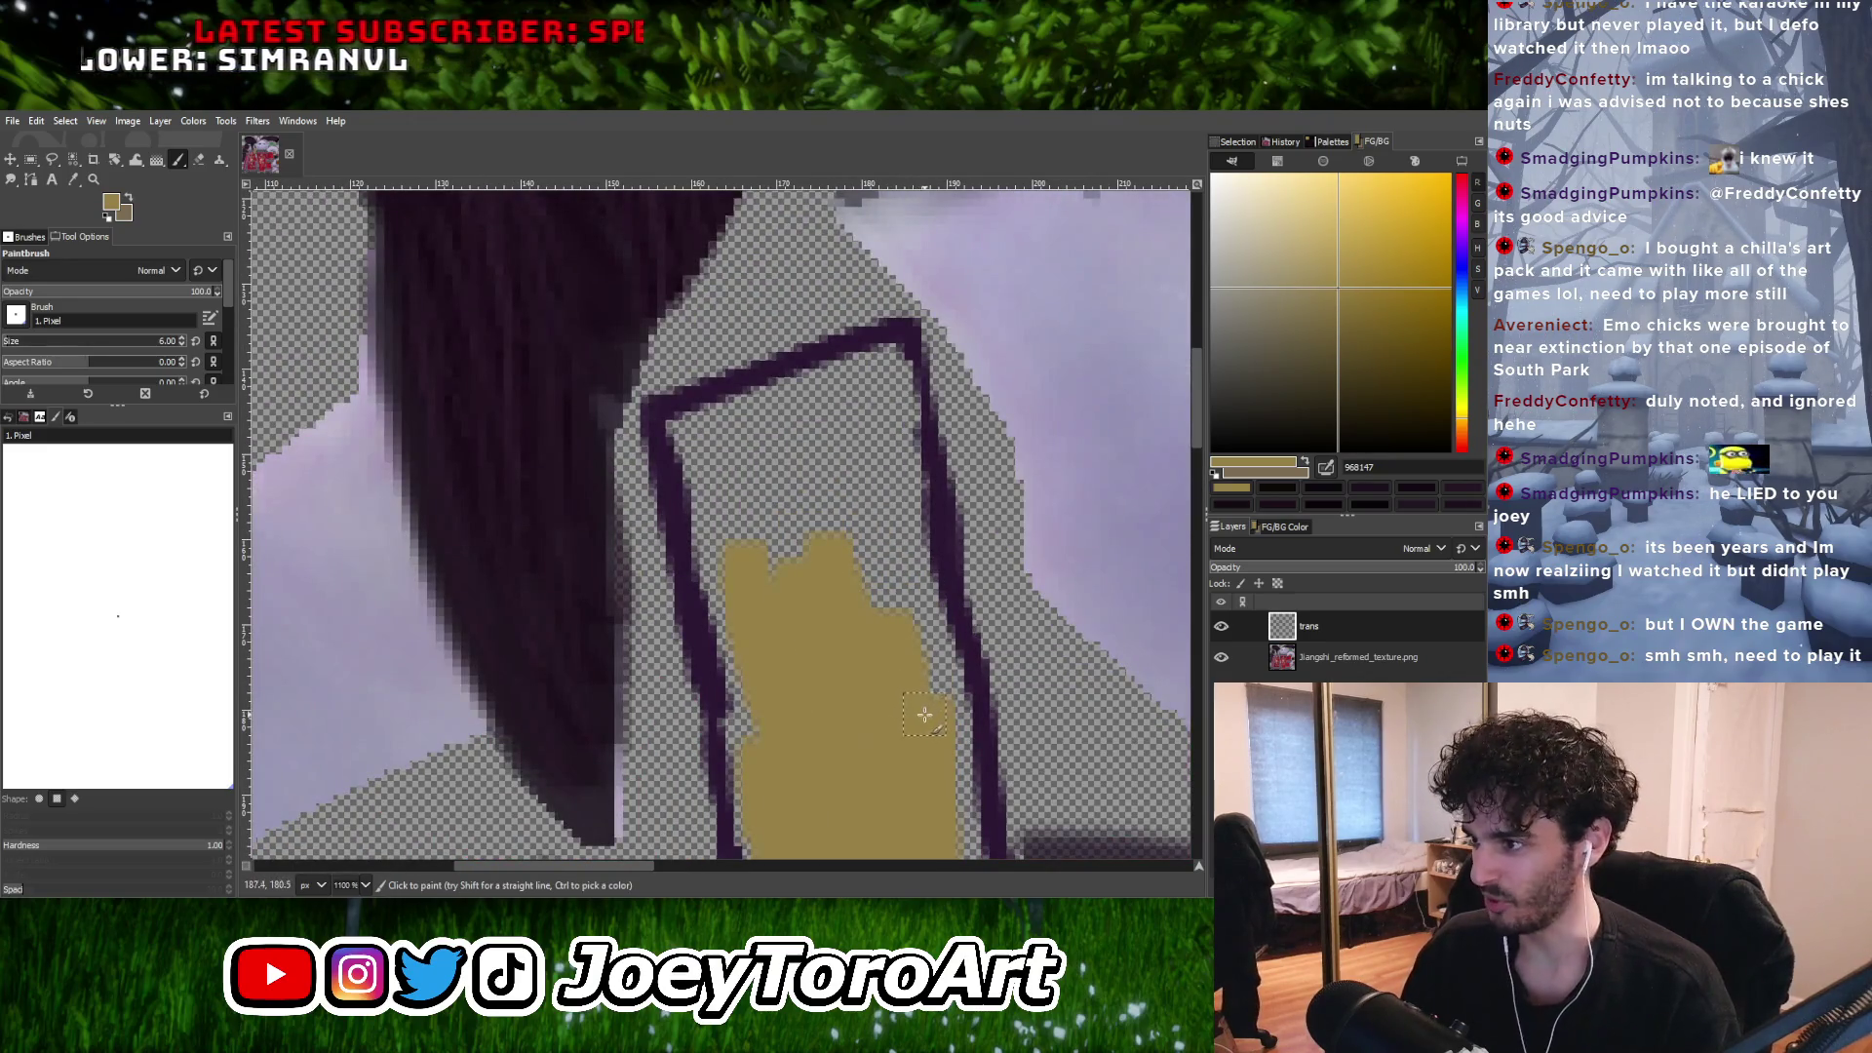
{"action": "mouse_move", "coordinate": [907, 702]}
{"action": "left_mouse_down"}
{"action": "mouse_move", "coordinate": [858, 454]}
{"action": "mouse_move", "coordinate": [771, 523]}
{"action": "left_mouse_up"}
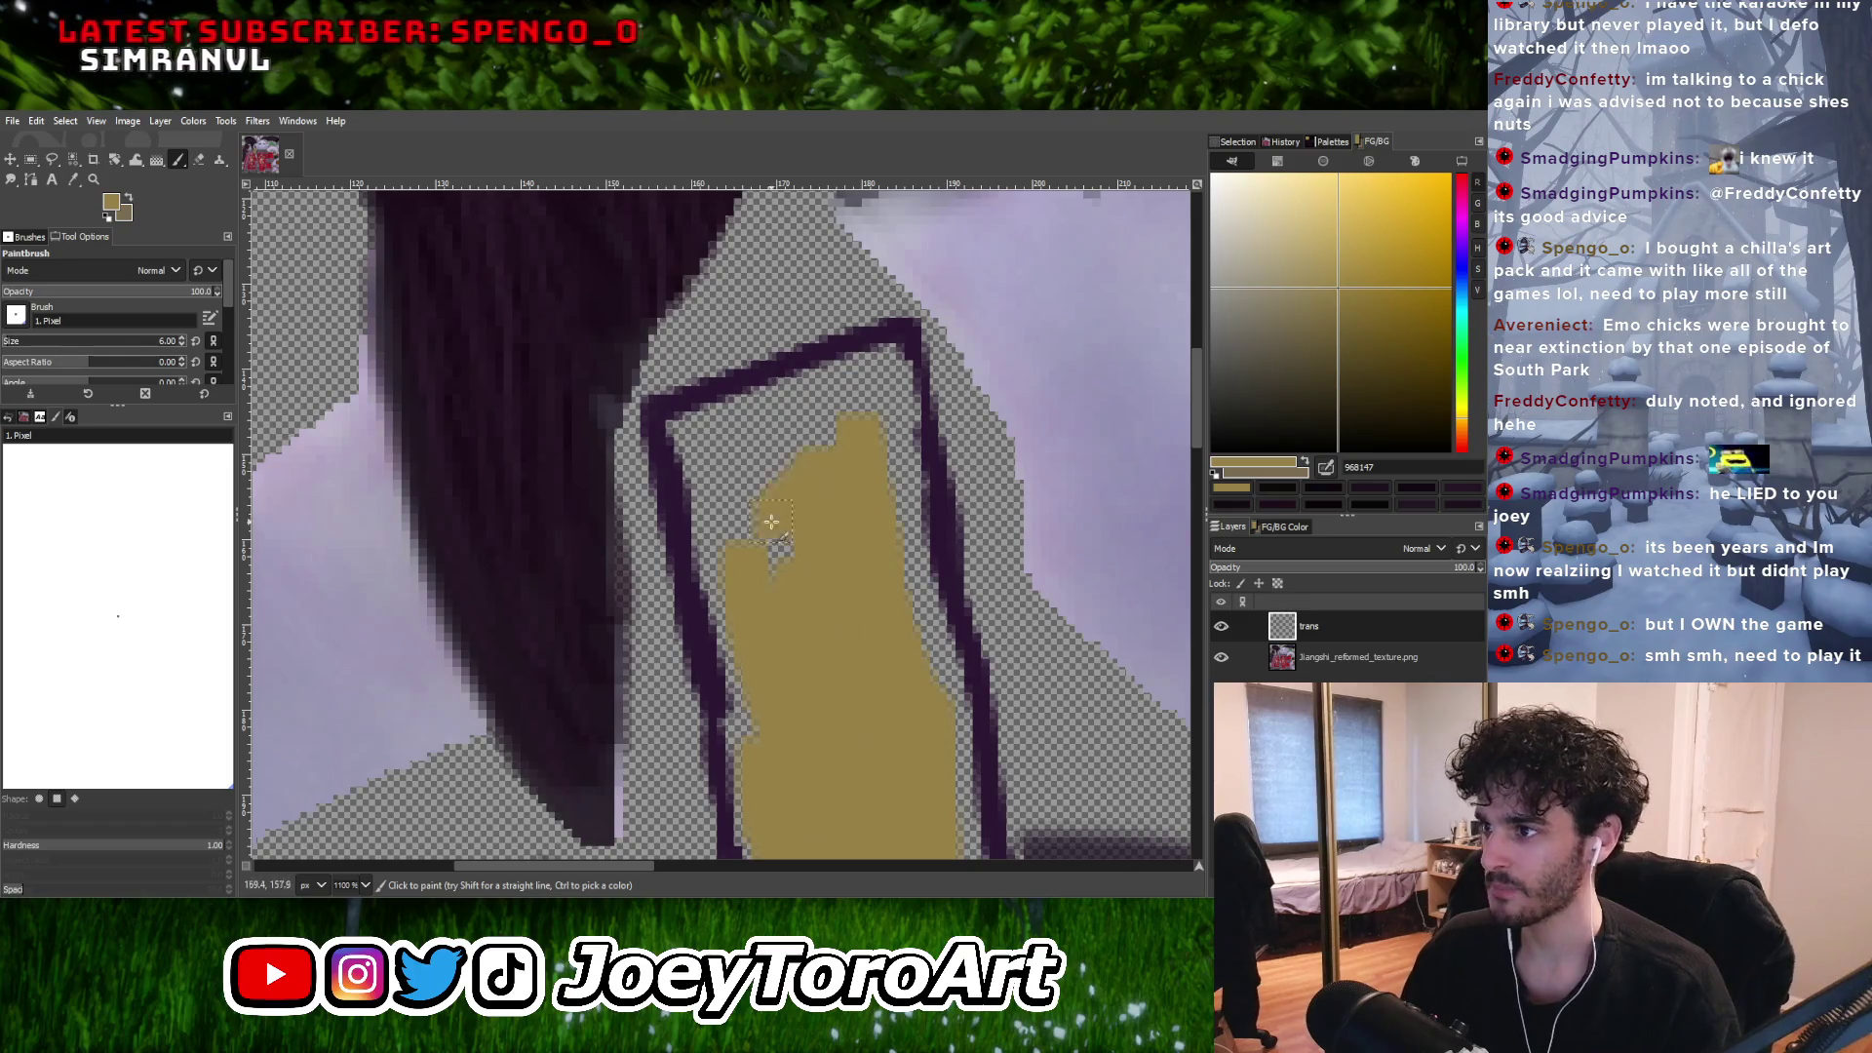
{"action": "mouse_move", "coordinate": [831, 445]}
{"action": "left_mouse_down"}
{"action": "mouse_move", "coordinate": [873, 378]}
{"action": "mouse_move", "coordinate": [719, 452]}
{"action": "mouse_move", "coordinate": [785, 585]}
{"action": "left_mouse_up"}
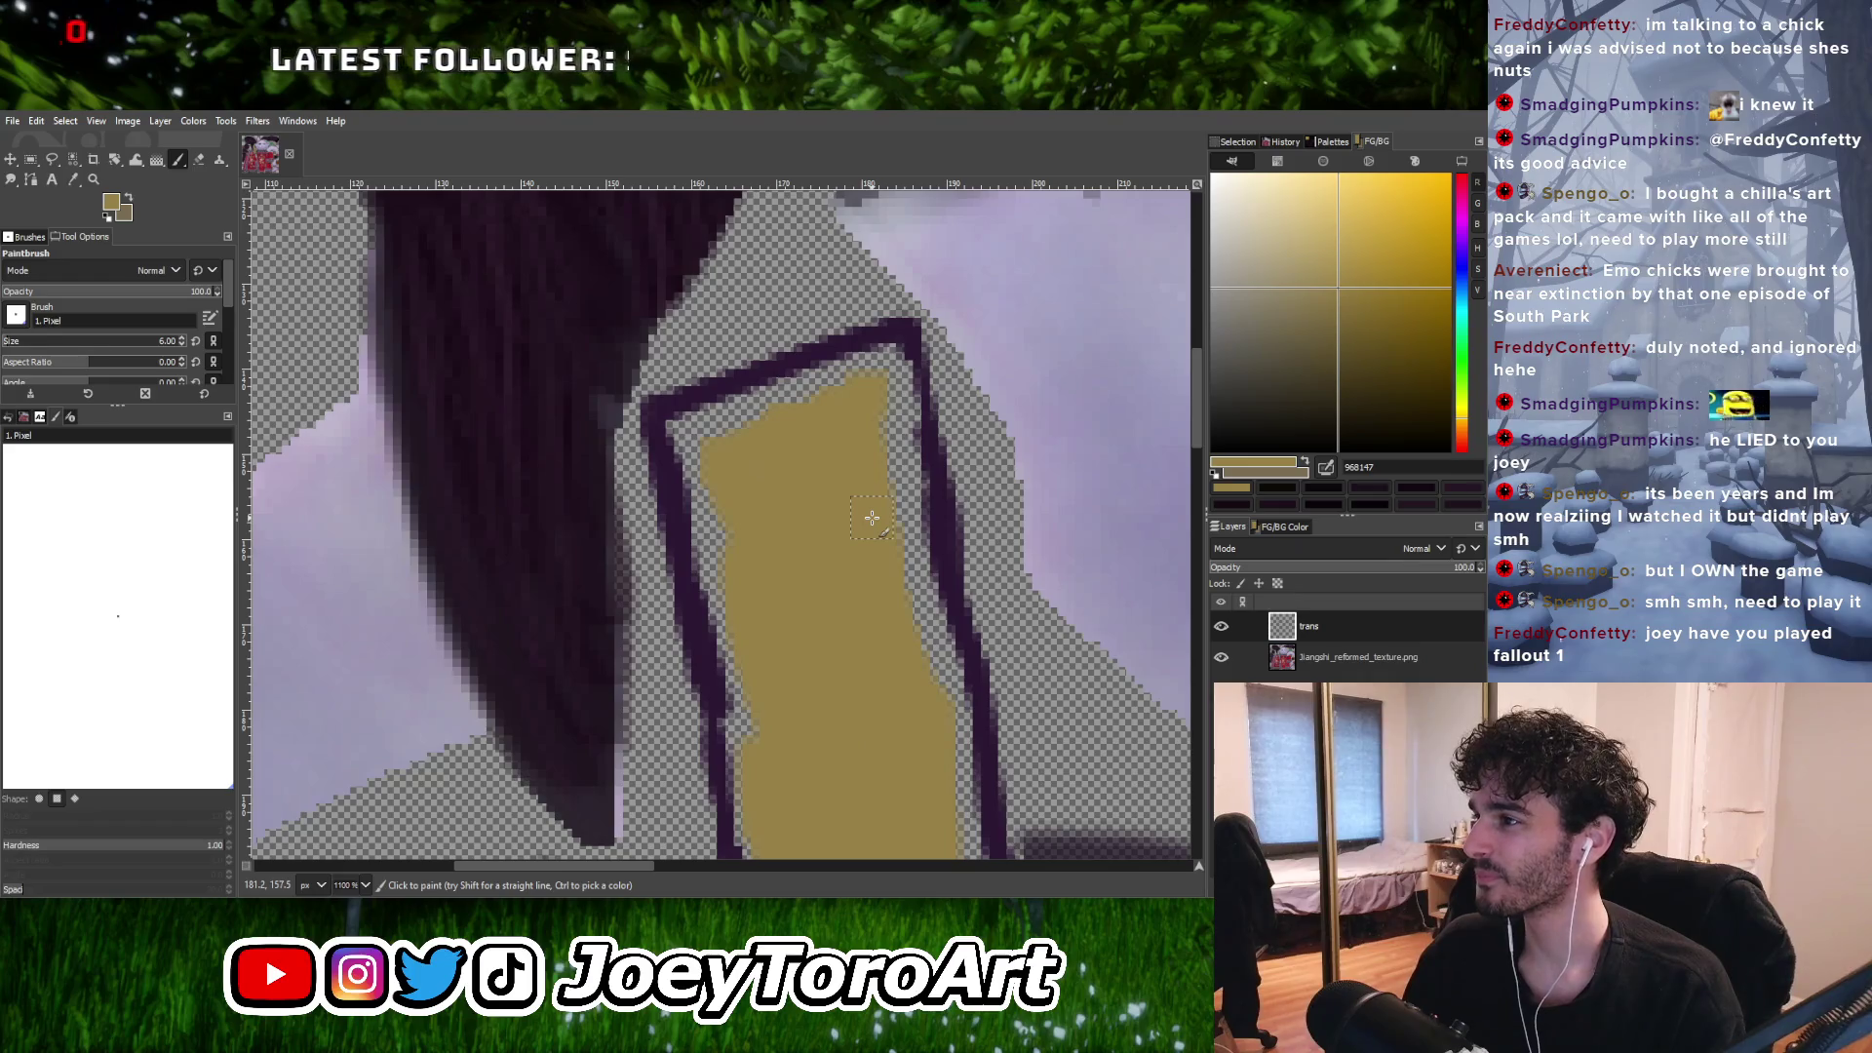
{"action": "scroll", "coordinate": [872, 518], "scroll_direction": "down", "scroll_amount": 2, "text": "ctrl"}
{"action": "scroll", "coordinate": [866, 523], "scroll_direction": "up", "scroll_amount": 3, "text": "ctrl"}
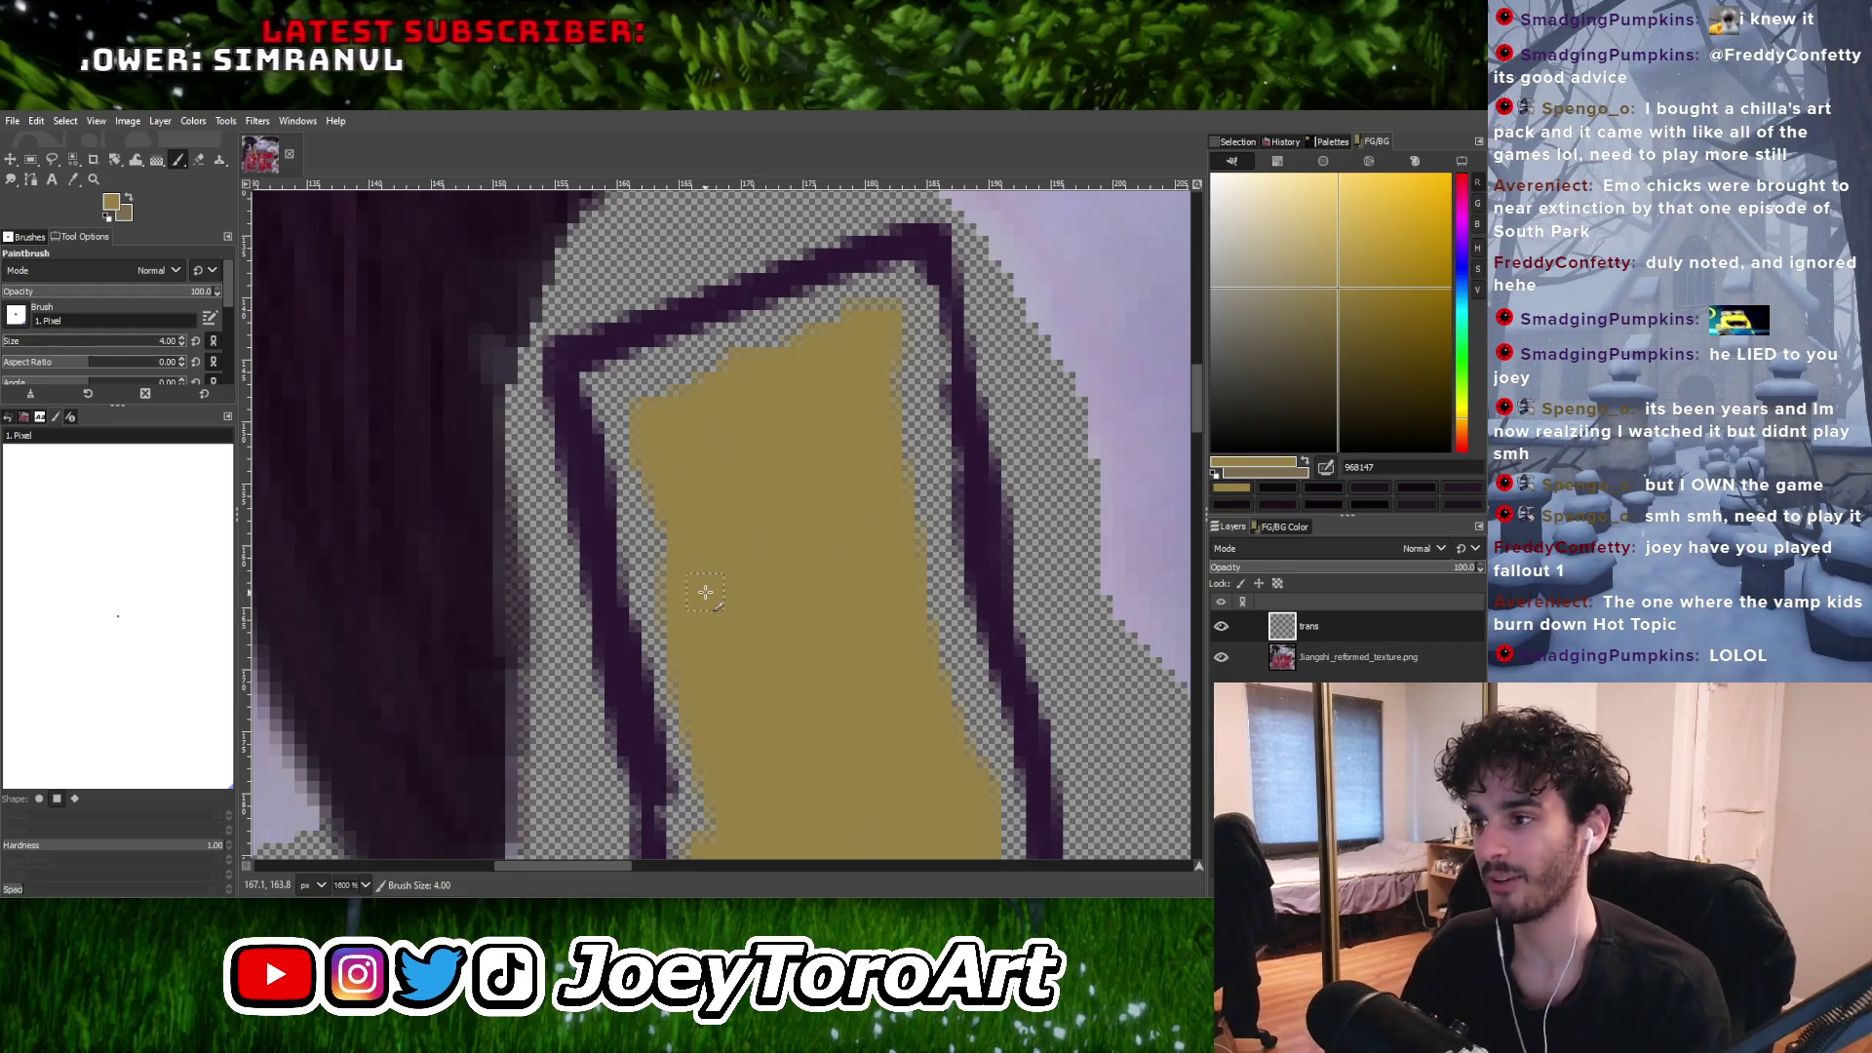
{"action": "key", "text": "bracketleft"}
{"action": "key", "text": "bracketleft"}
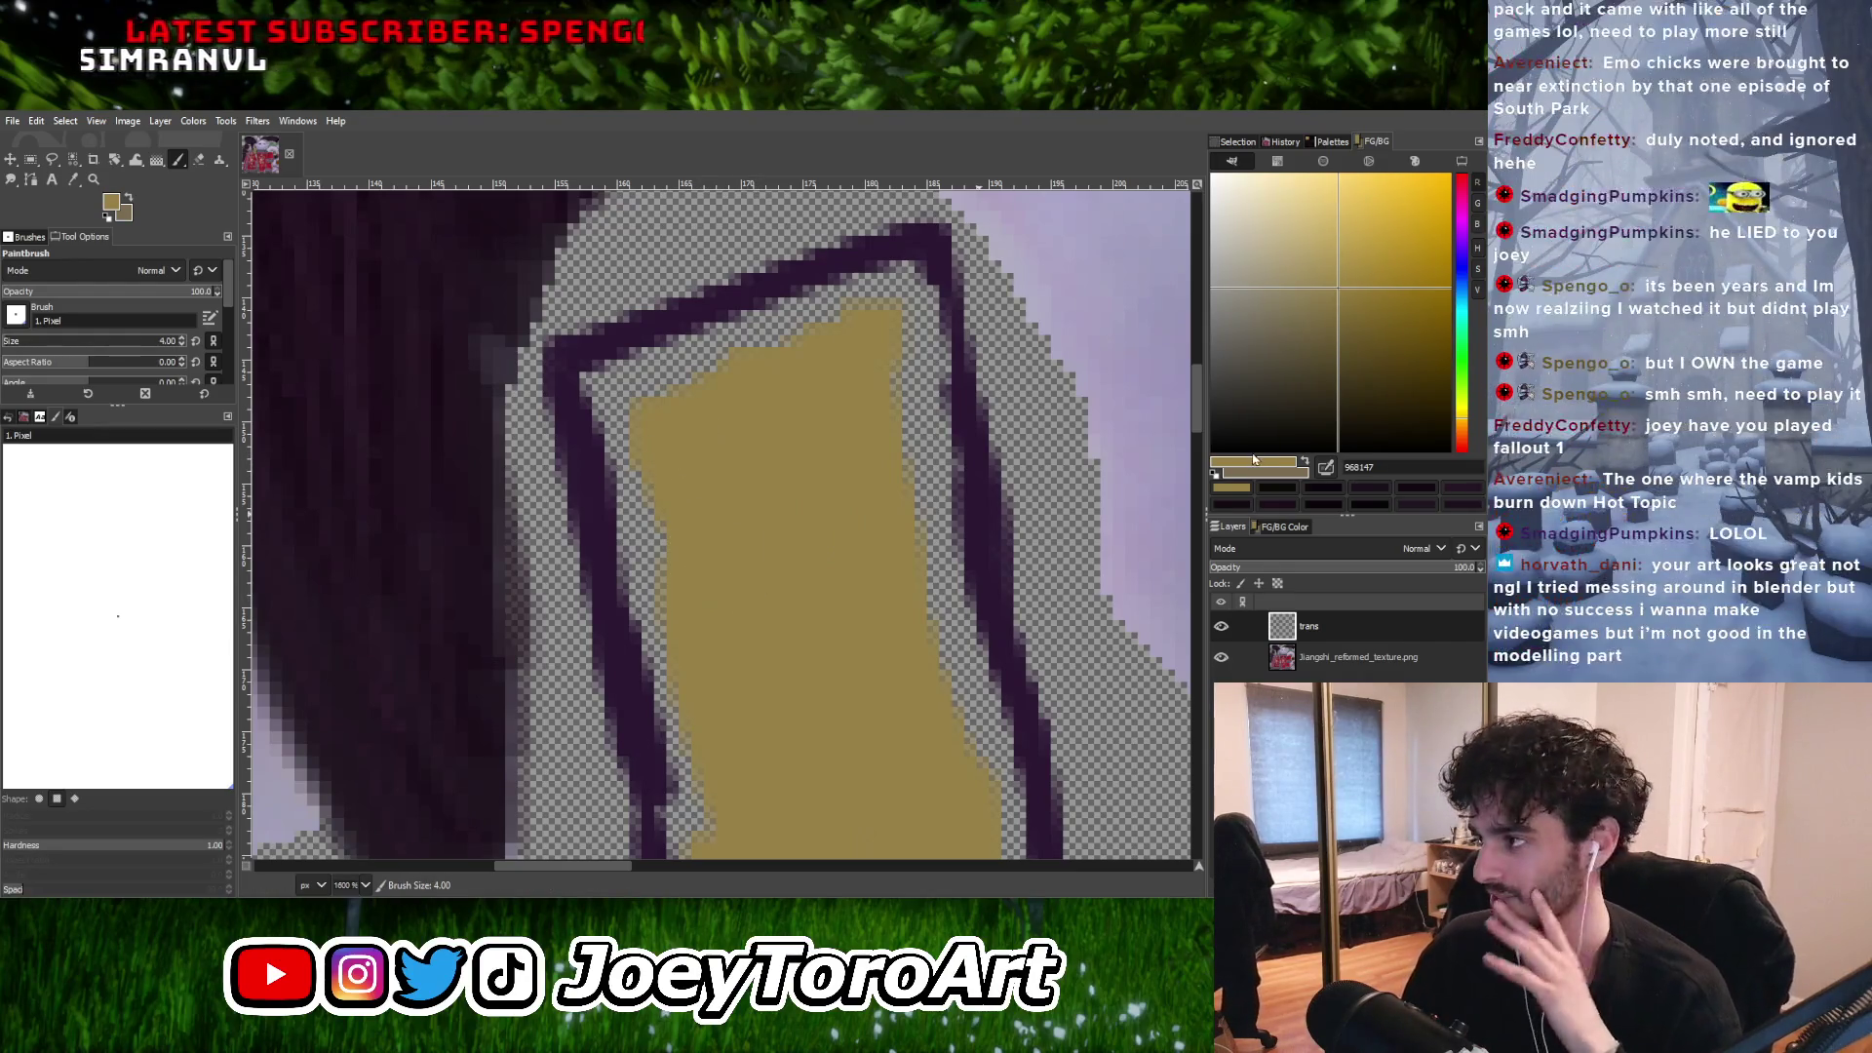
{"action": "left_click", "coordinate": [914, 579], "text": "ctrl"}
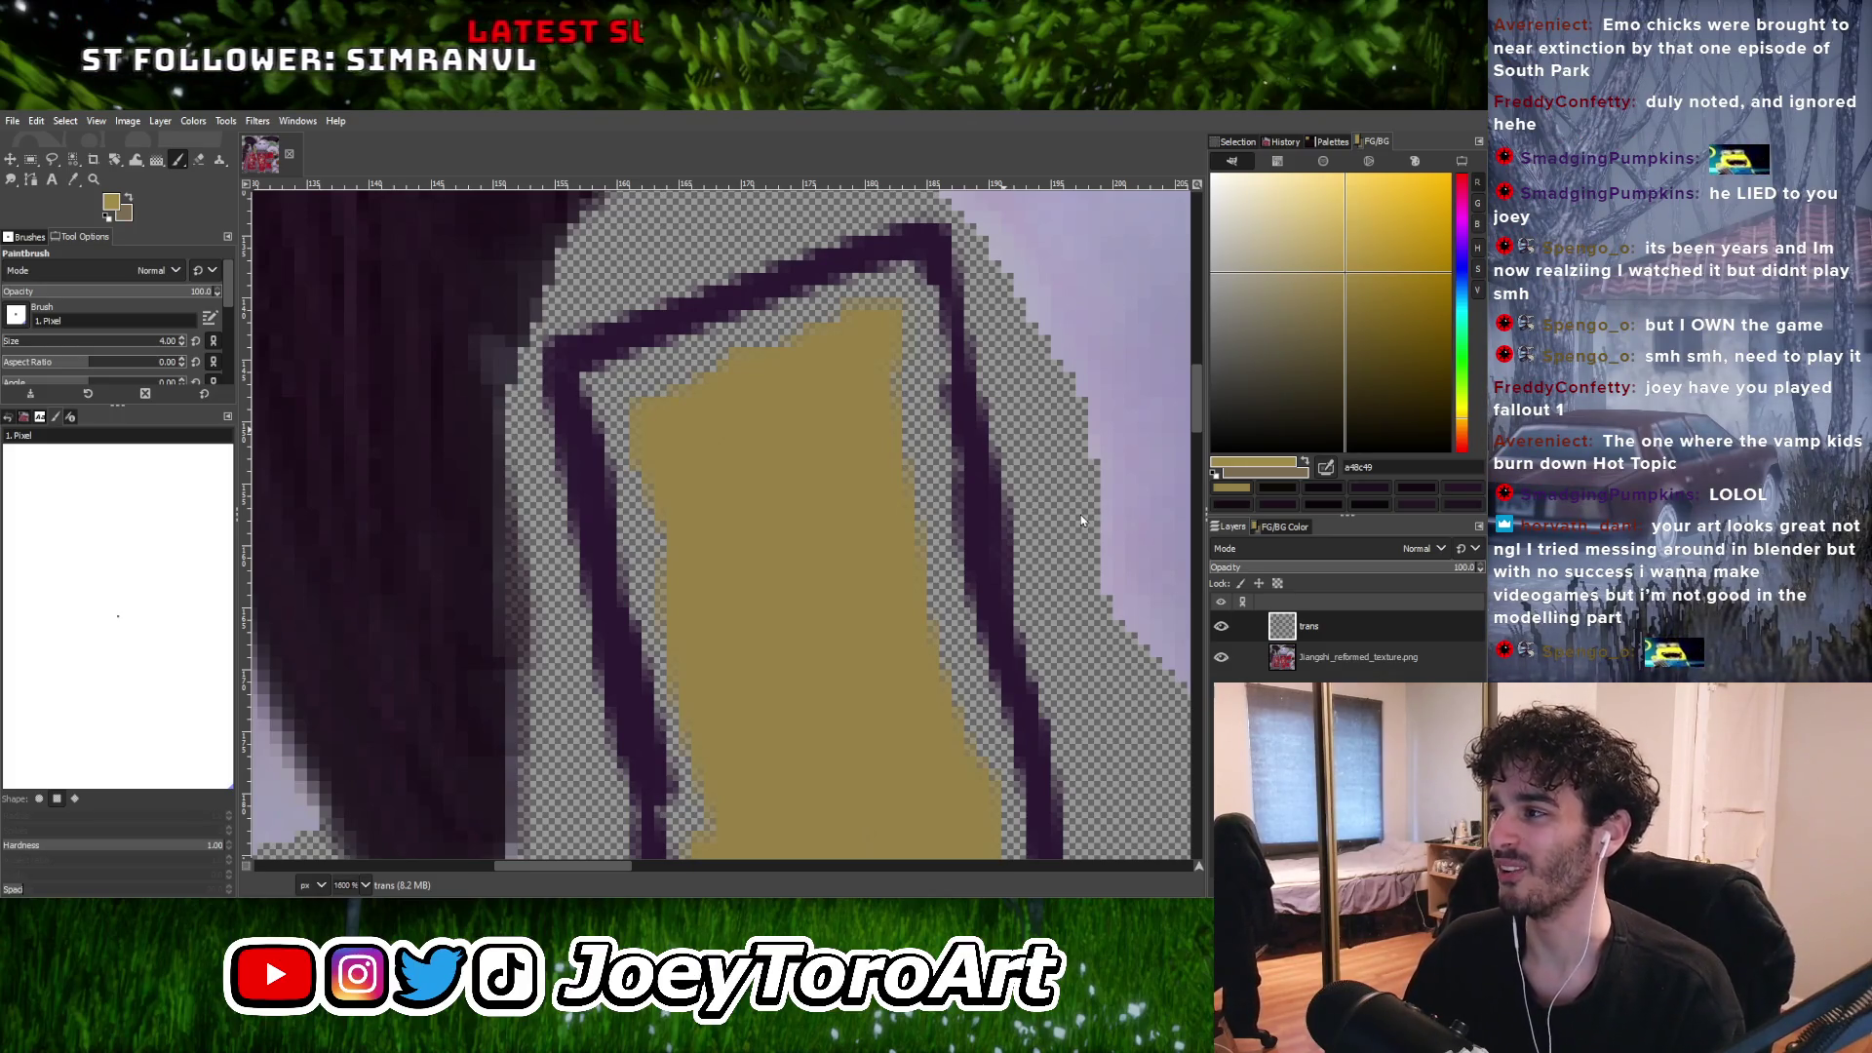
Dab lighter gold highlights over the strap's left side and top.
{"action": "left_click", "coordinate": [682, 472]}
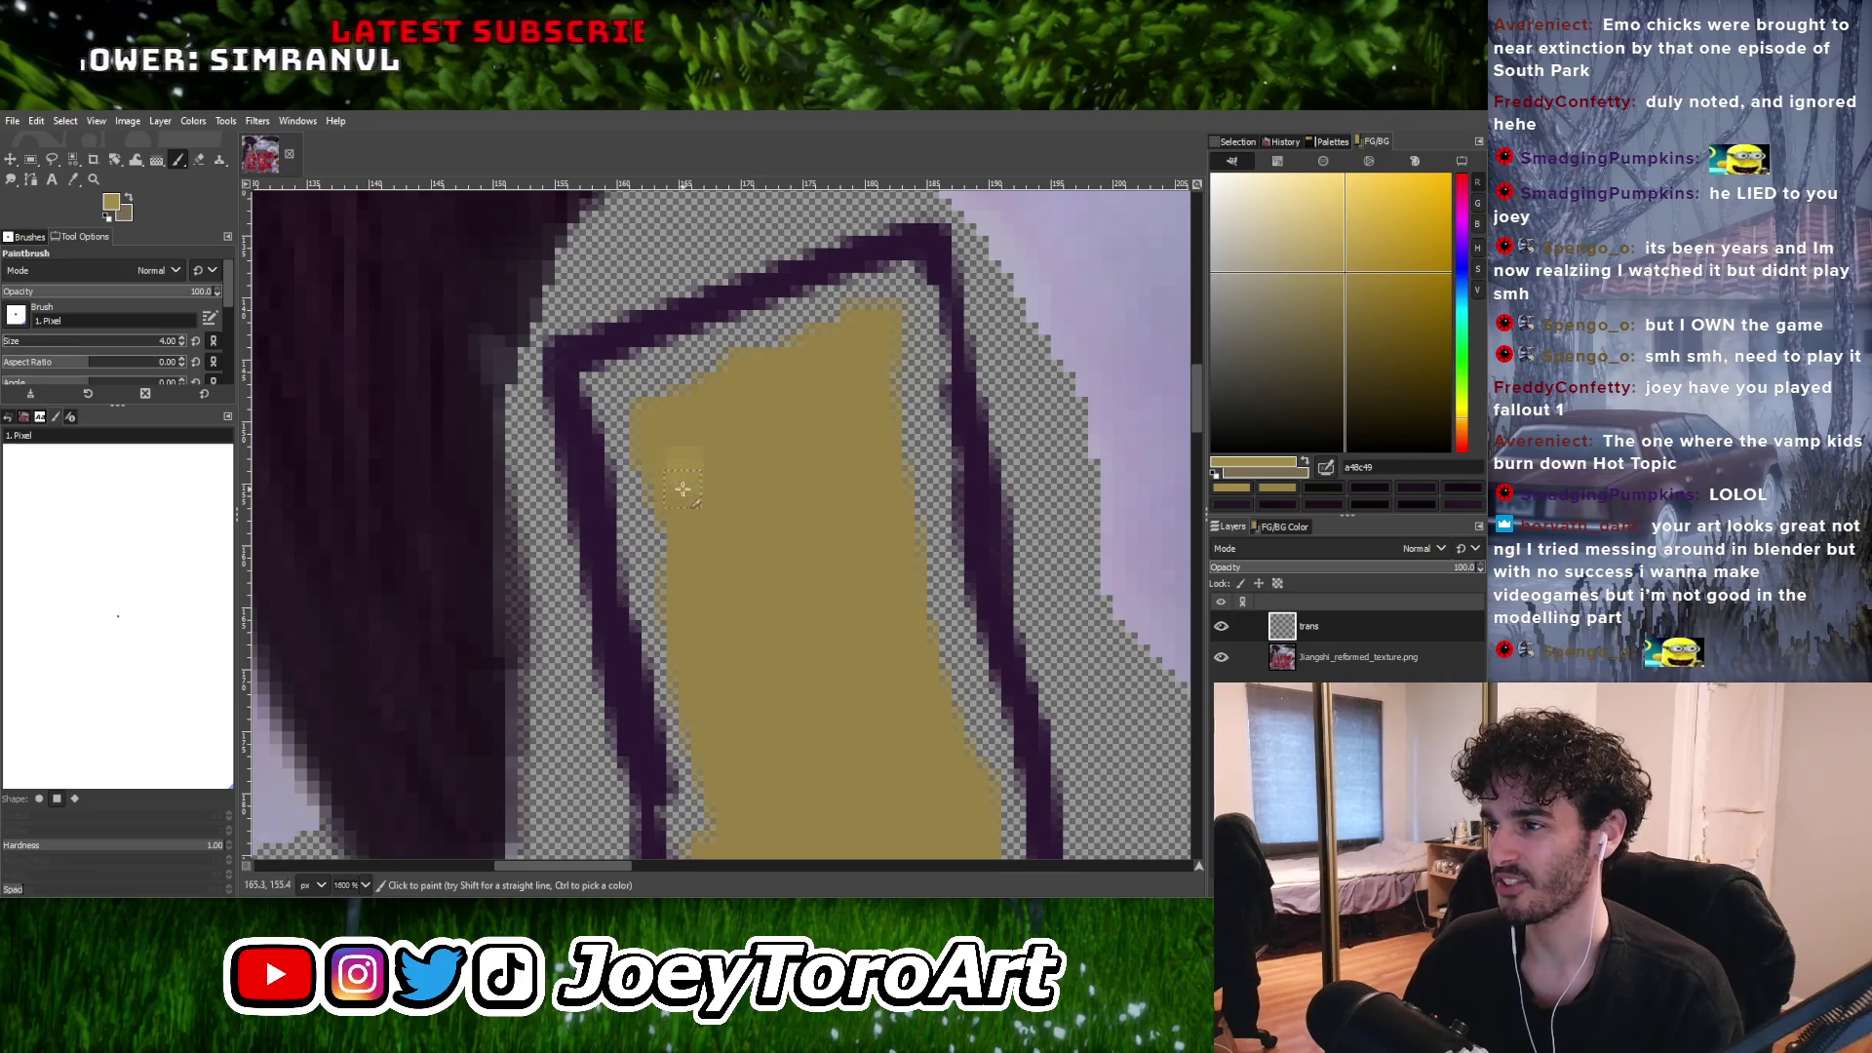
{"action": "scroll", "coordinate": [675, 499], "scroll_direction": "down", "scroll_amount": 1, "text": "ctrl"}
{"action": "scroll", "coordinate": [702, 501], "scroll_direction": "up", "scroll_amount": 1, "text": "ctrl"}
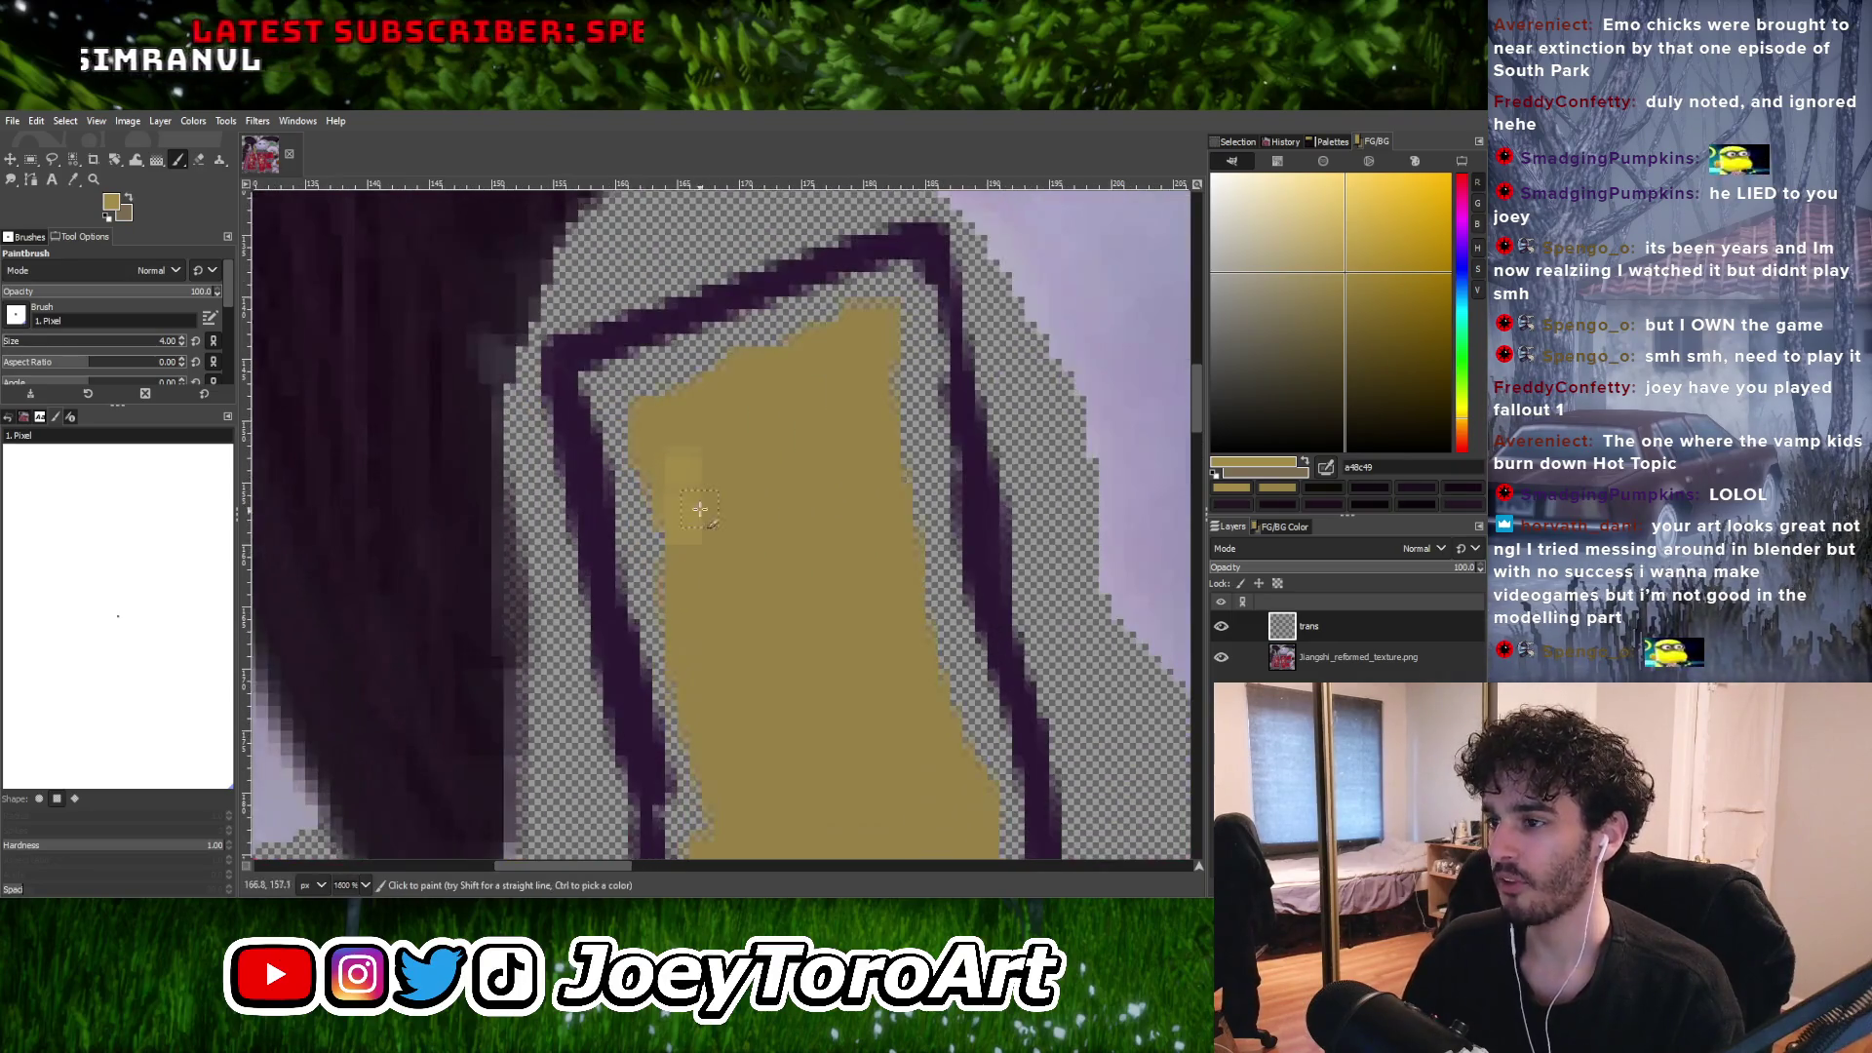
{"action": "left_click", "coordinate": [696, 561]}
{"action": "left_click", "coordinate": [708, 527]}
{"action": "left_click", "coordinate": [738, 499]}
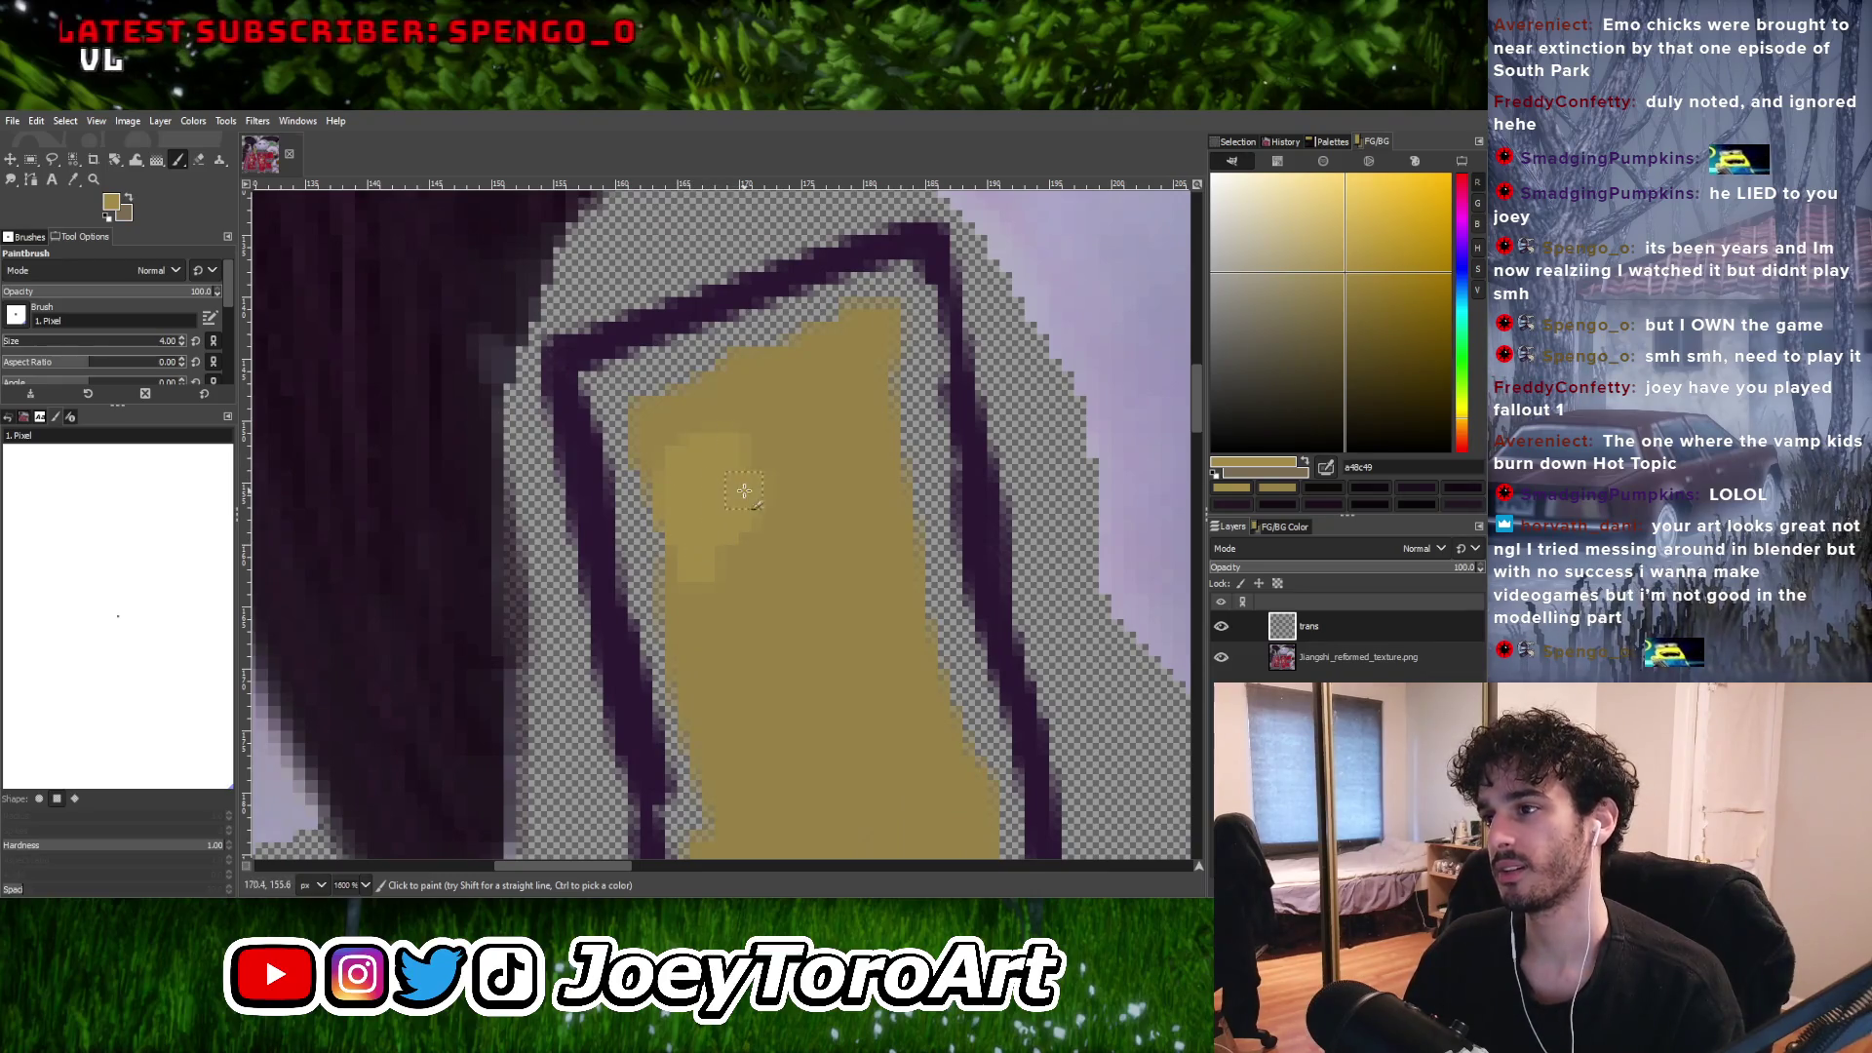
{"action": "mouse_move", "coordinate": [697, 561]}
{"action": "left_mouse_down"}
{"action": "mouse_move", "coordinate": [660, 510]}
{"action": "mouse_move", "coordinate": [773, 455]}
{"action": "left_mouse_up"}
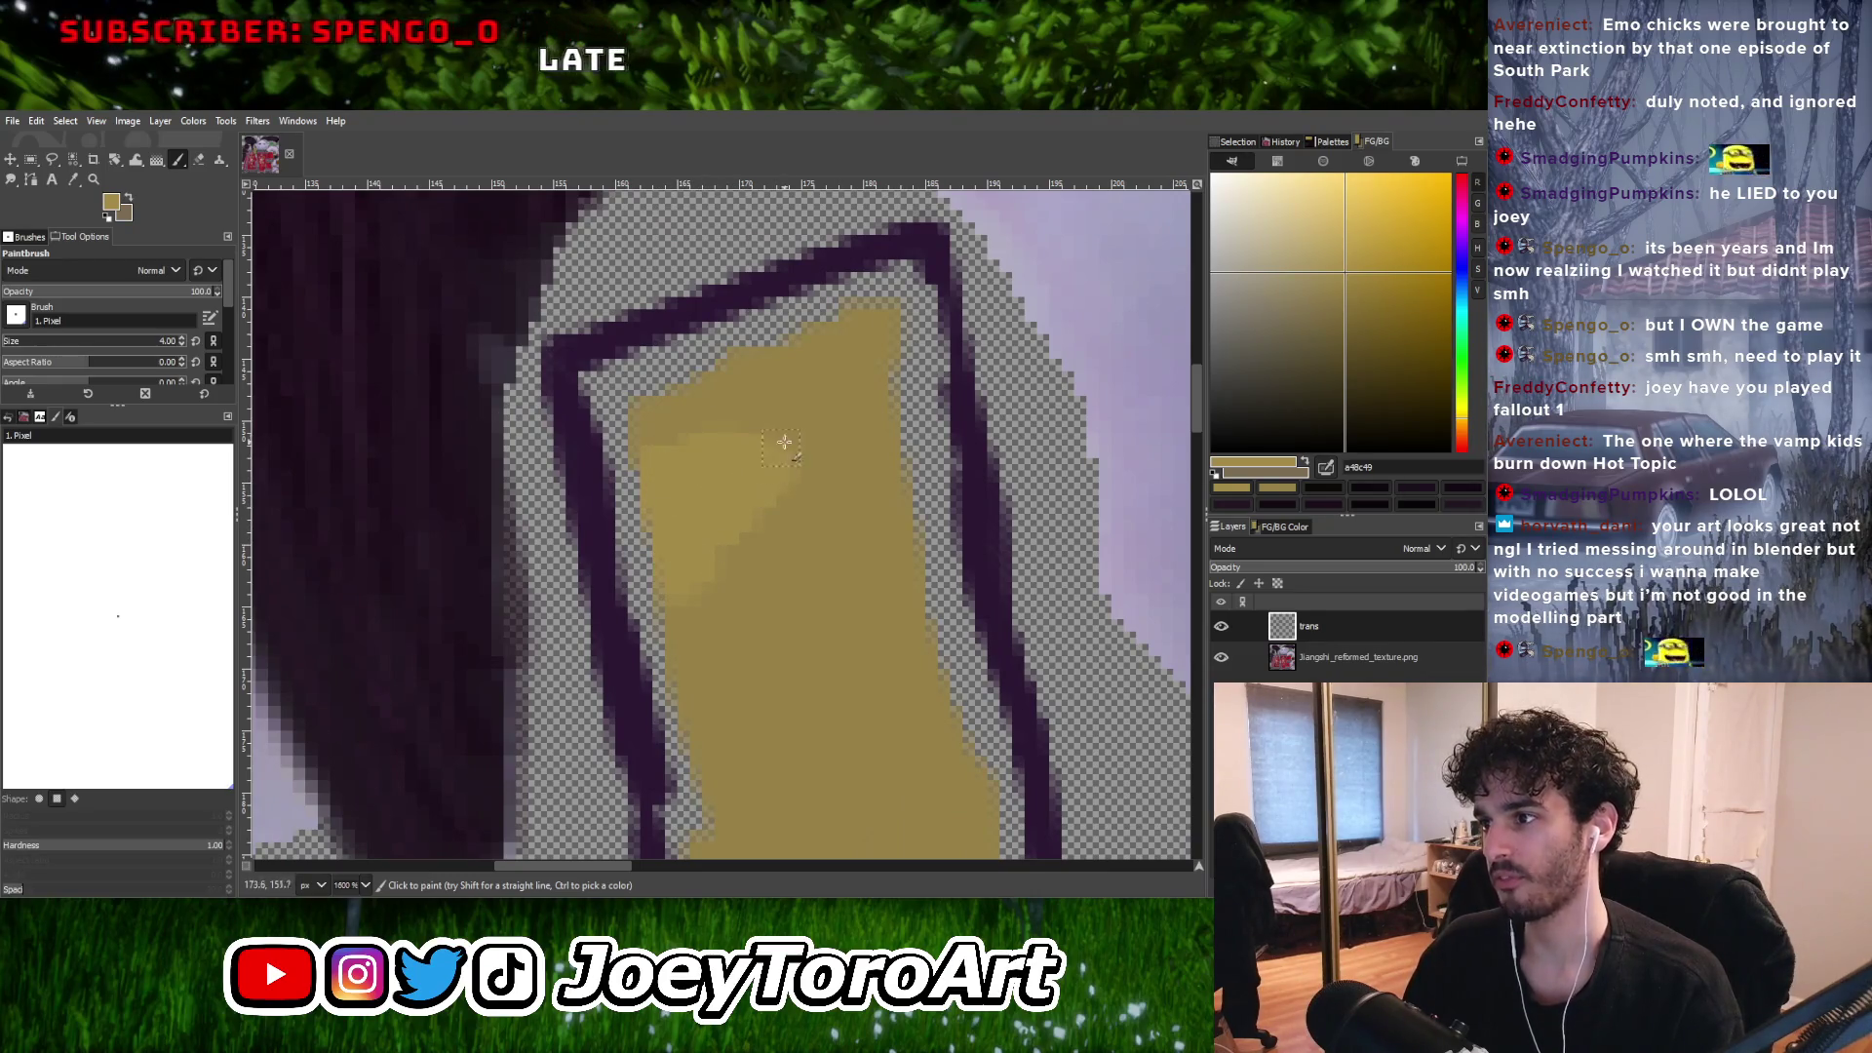
{"action": "left_click", "coordinate": [784, 443]}
{"action": "scroll", "coordinate": [785, 448], "scroll_direction": "down", "scroll_amount": 1, "text": "ctrl"}
{"action": "scroll", "coordinate": [819, 483], "scroll_direction": "up", "scroll_amount": 1, "text": "ctrl"}
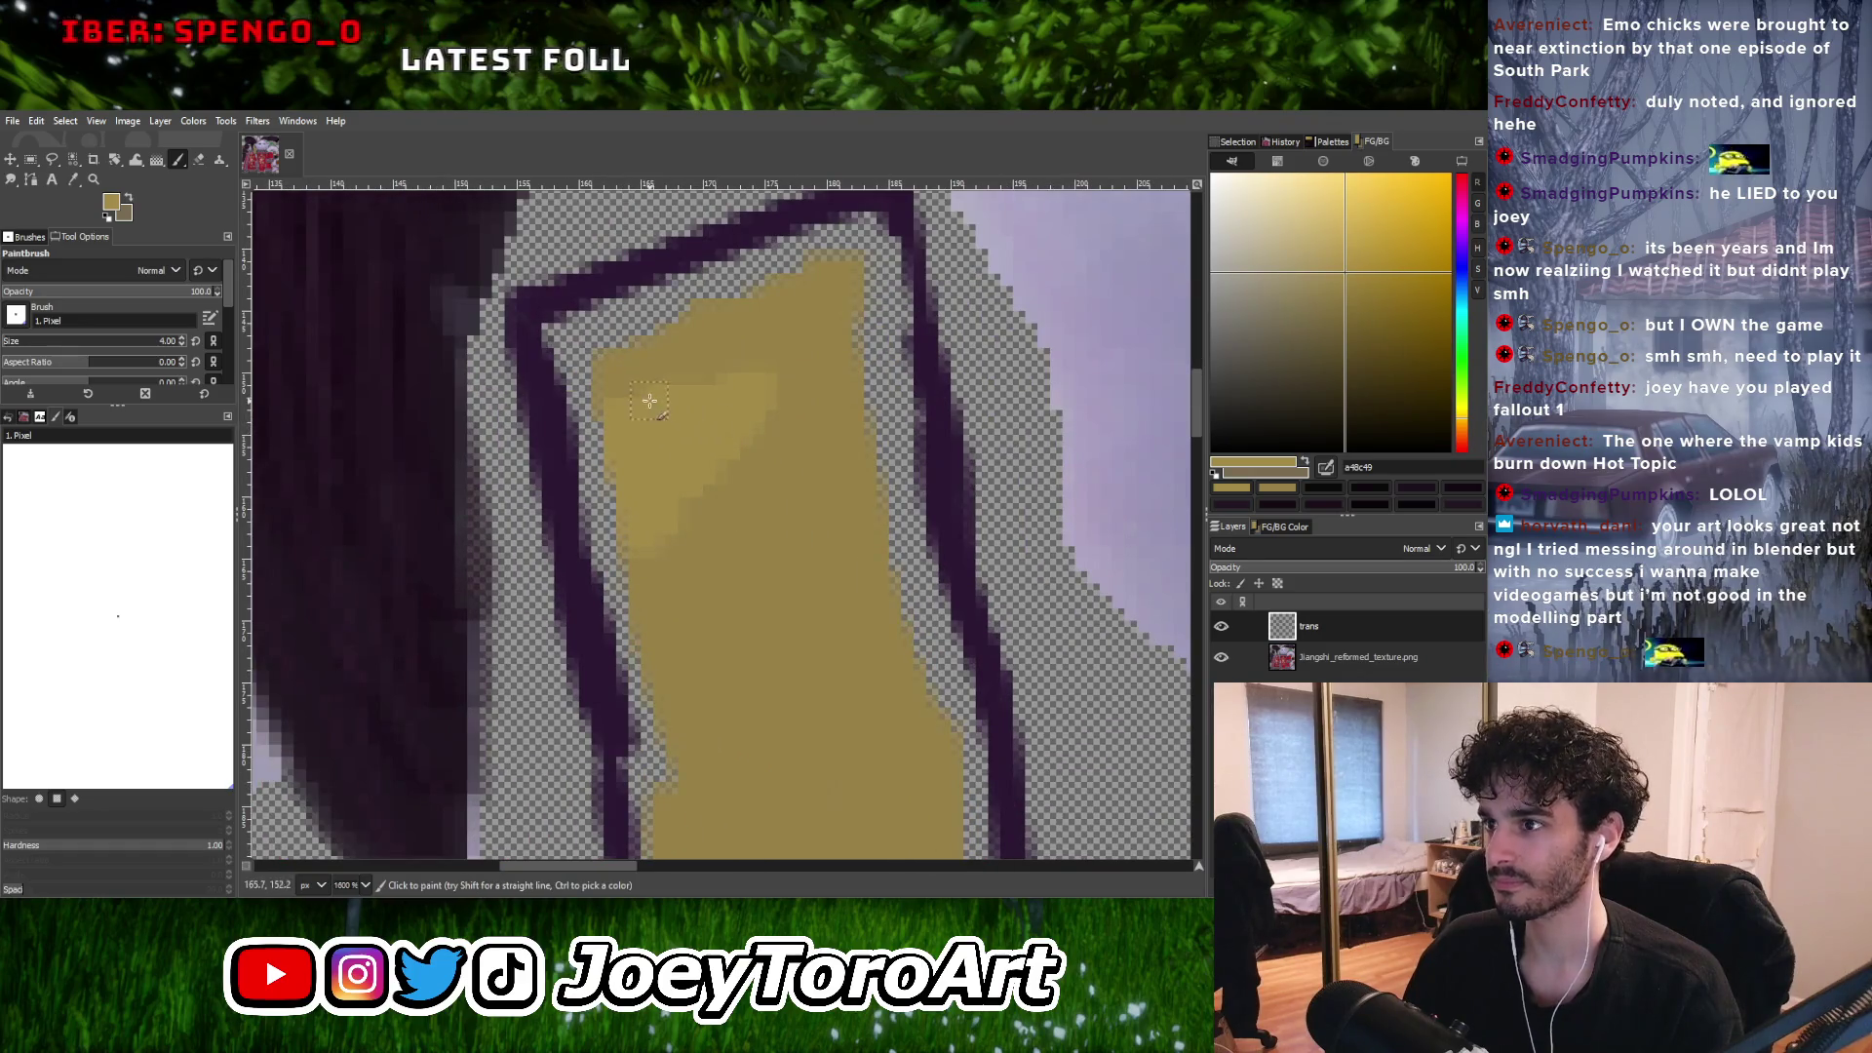
{"action": "mouse_move", "coordinate": [649, 401]}
{"action": "left_mouse_down"}
{"action": "mouse_move", "coordinate": [700, 363]}
{"action": "mouse_move", "coordinate": [616, 392]}
{"action": "mouse_move", "coordinate": [702, 346]}
{"action": "left_mouse_up"}
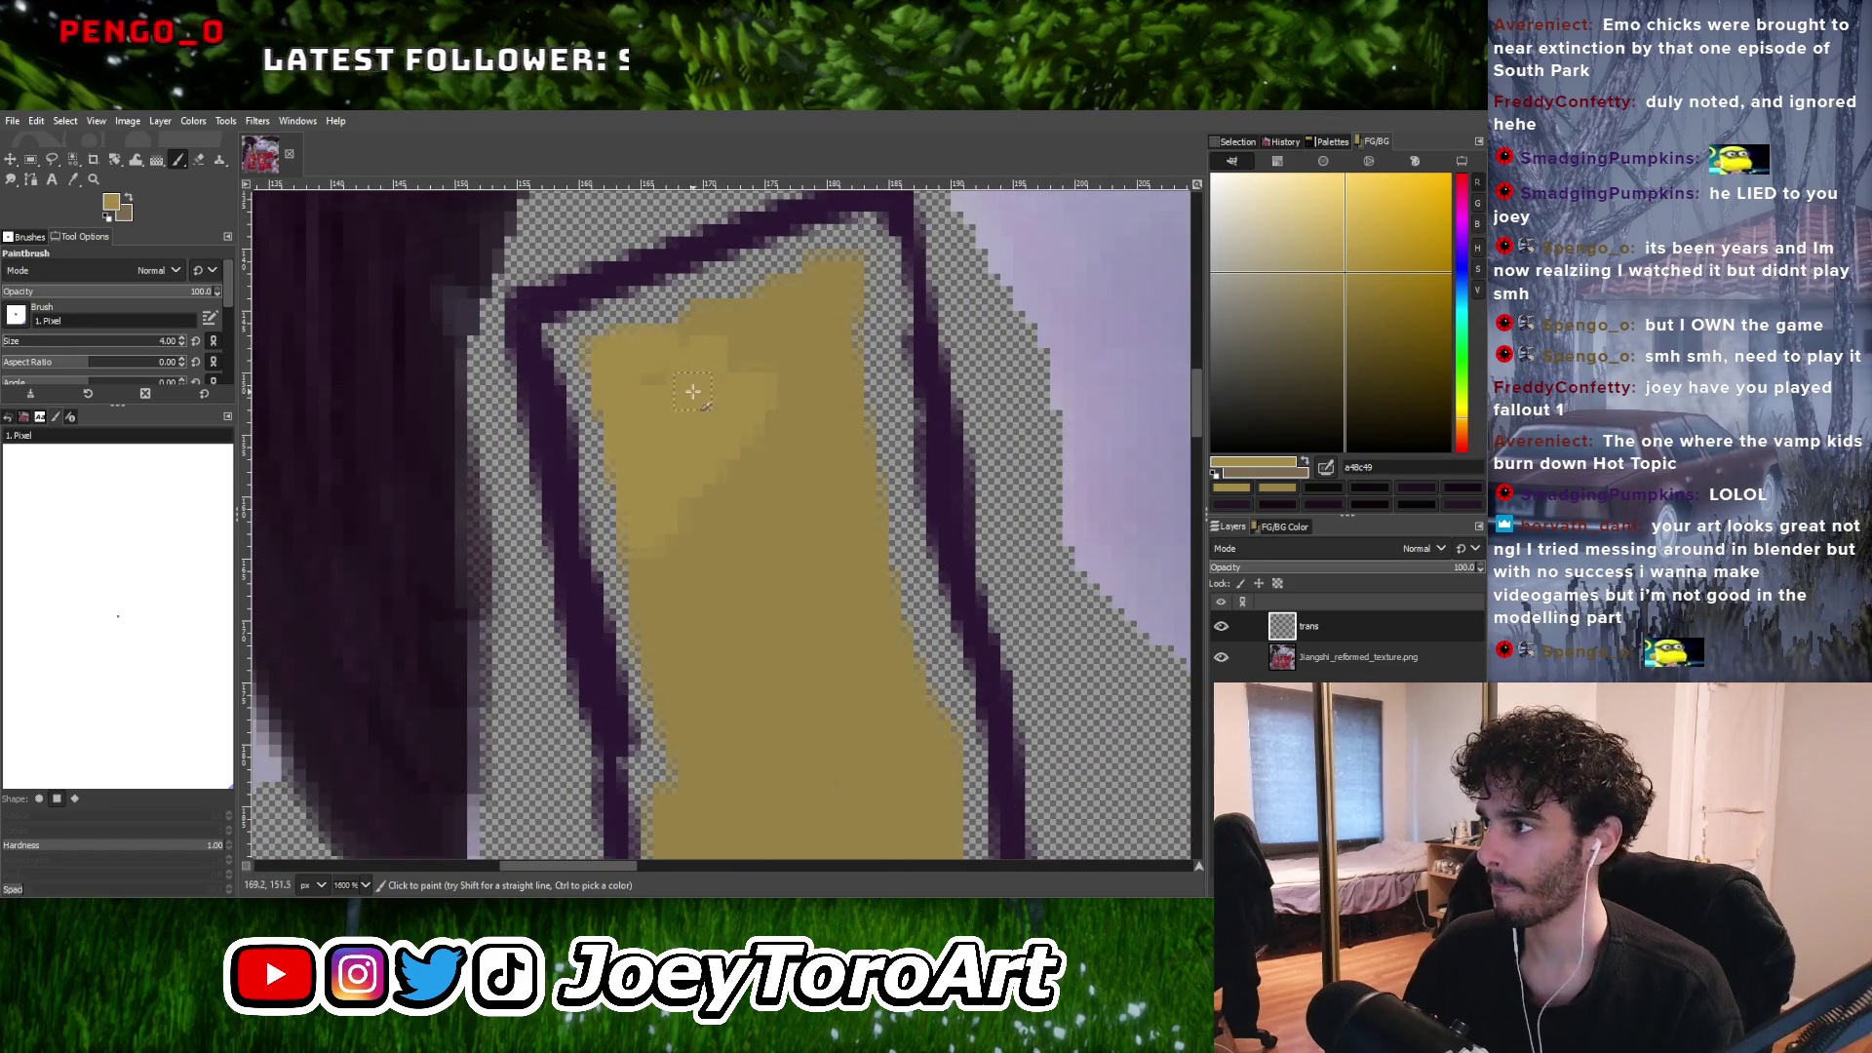
{"action": "scroll", "coordinate": [698, 418], "scroll_direction": "down", "scroll_amount": 2, "text": "ctrl"}
{"action": "scroll", "coordinate": [710, 406], "scroll_direction": "up", "scroll_amount": 1, "text": "ctrl"}
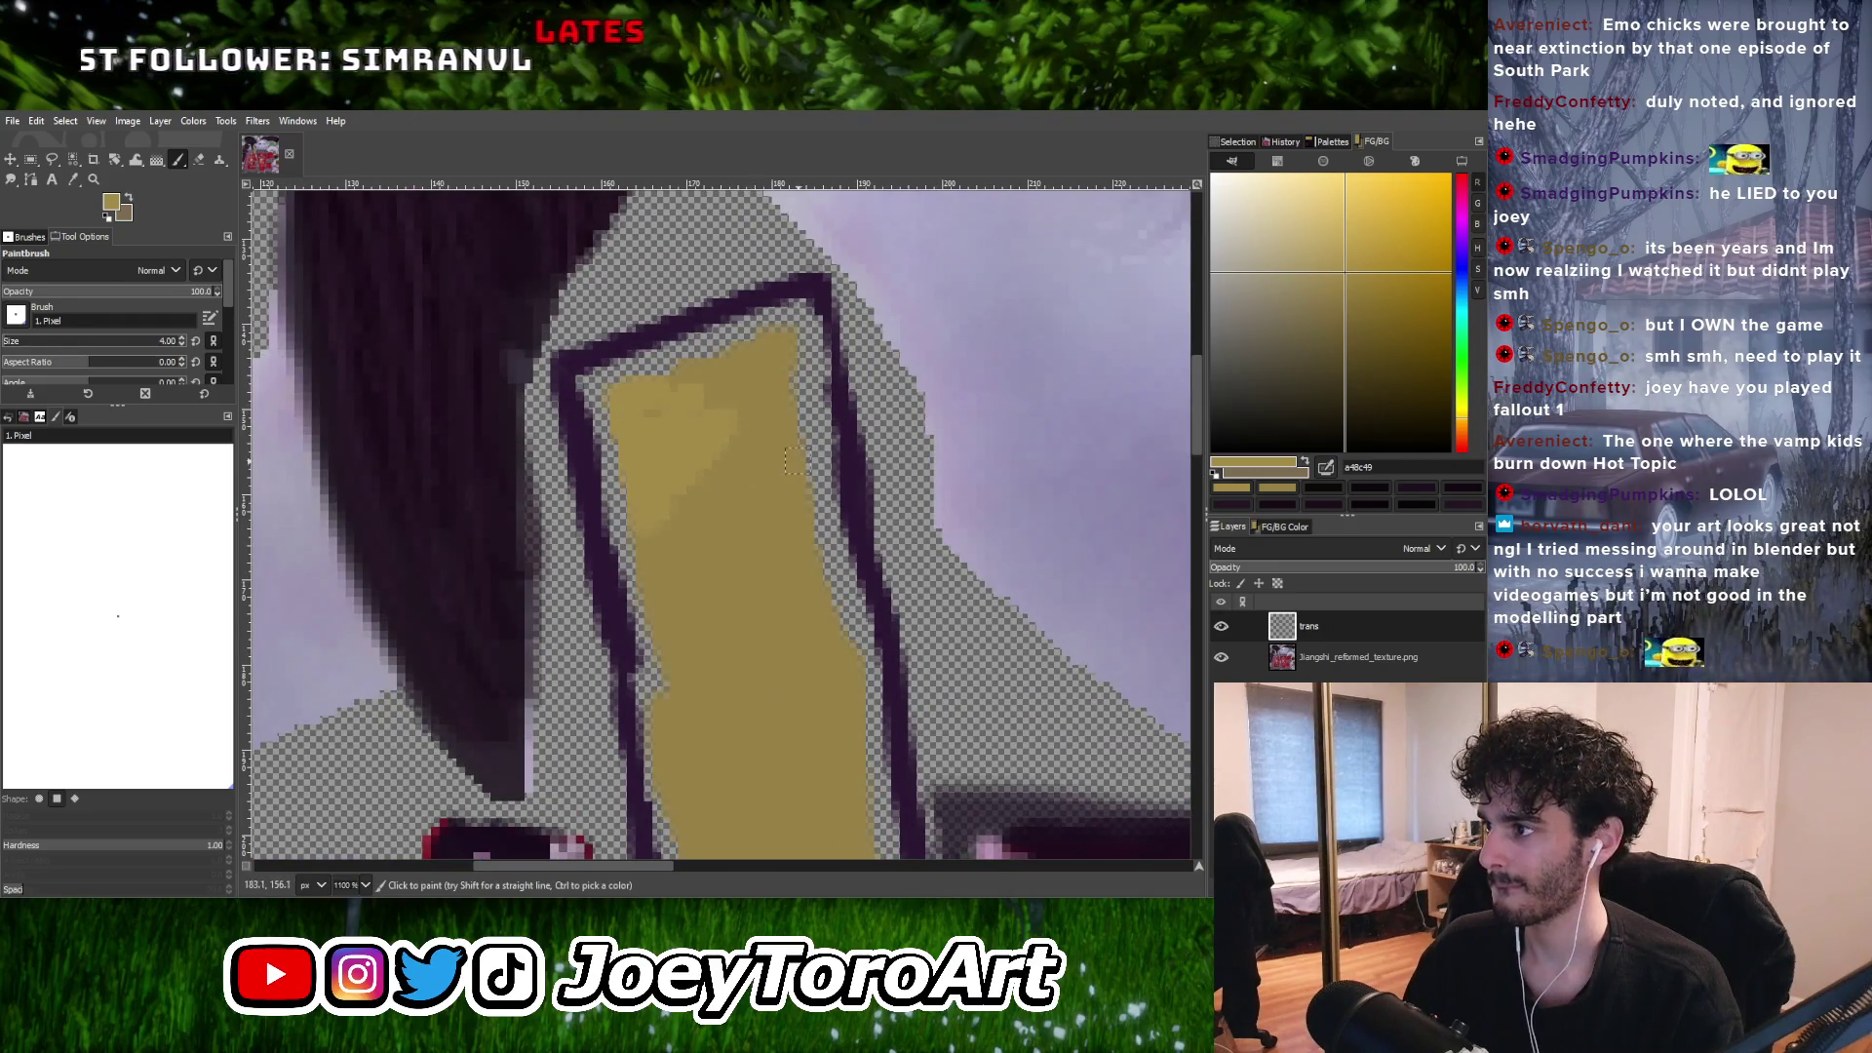
{"action": "scroll", "coordinate": [794, 461], "scroll_direction": "down", "scroll_amount": 1, "text": "ctrl"}
{"action": "scroll", "coordinate": [761, 463], "scroll_direction": "up", "scroll_amount": 2, "text": "ctrl"}
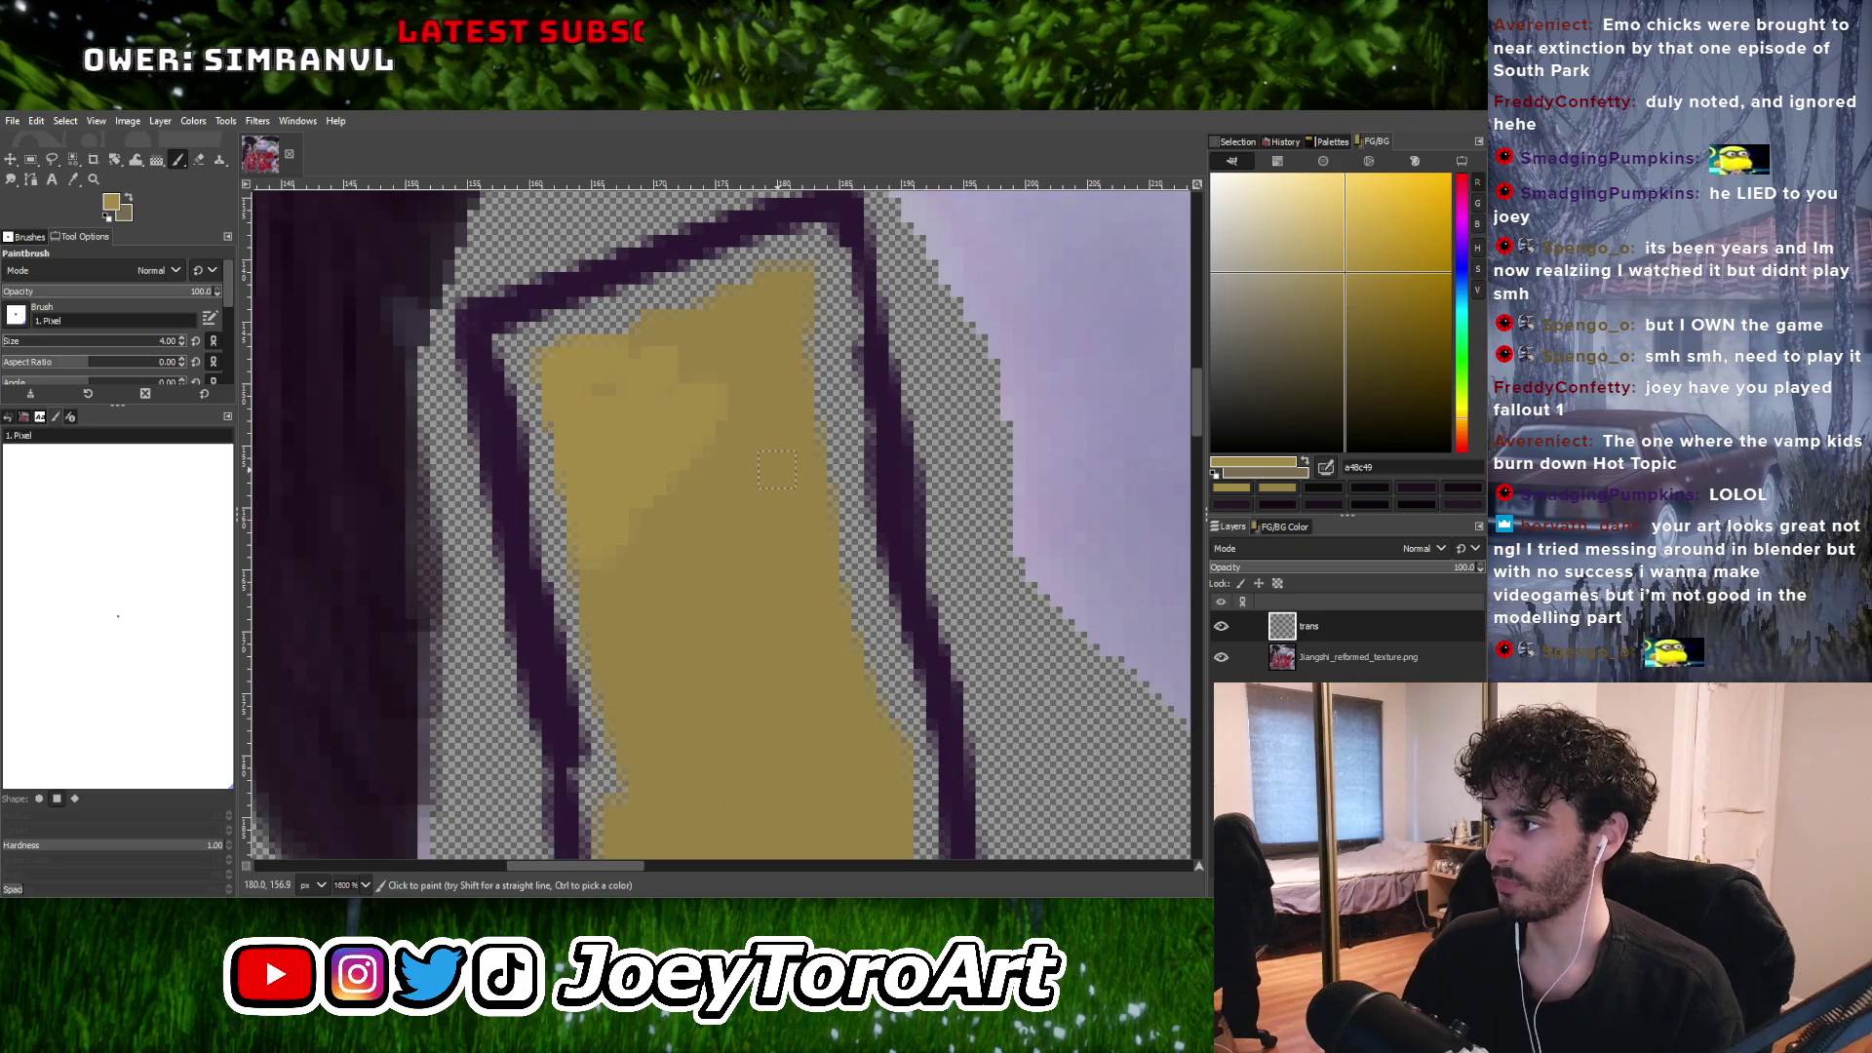
Highlight the strap's right and left edges in lighter yellow, then reduce the brush to size 2.
{"action": "mouse_move", "coordinate": [808, 448]}
{"action": "left_mouse_down"}
{"action": "mouse_move", "coordinate": [817, 492]}
{"action": "mouse_move", "coordinate": [805, 337]}
{"action": "left_mouse_up"}
{"action": "scroll", "coordinate": [805, 490], "scroll_direction": "down", "scroll_amount": 1, "text": "ctrl"}
{"action": "scroll", "coordinate": [806, 490], "scroll_direction": "up", "scroll_amount": 1, "text": "ctrl"}
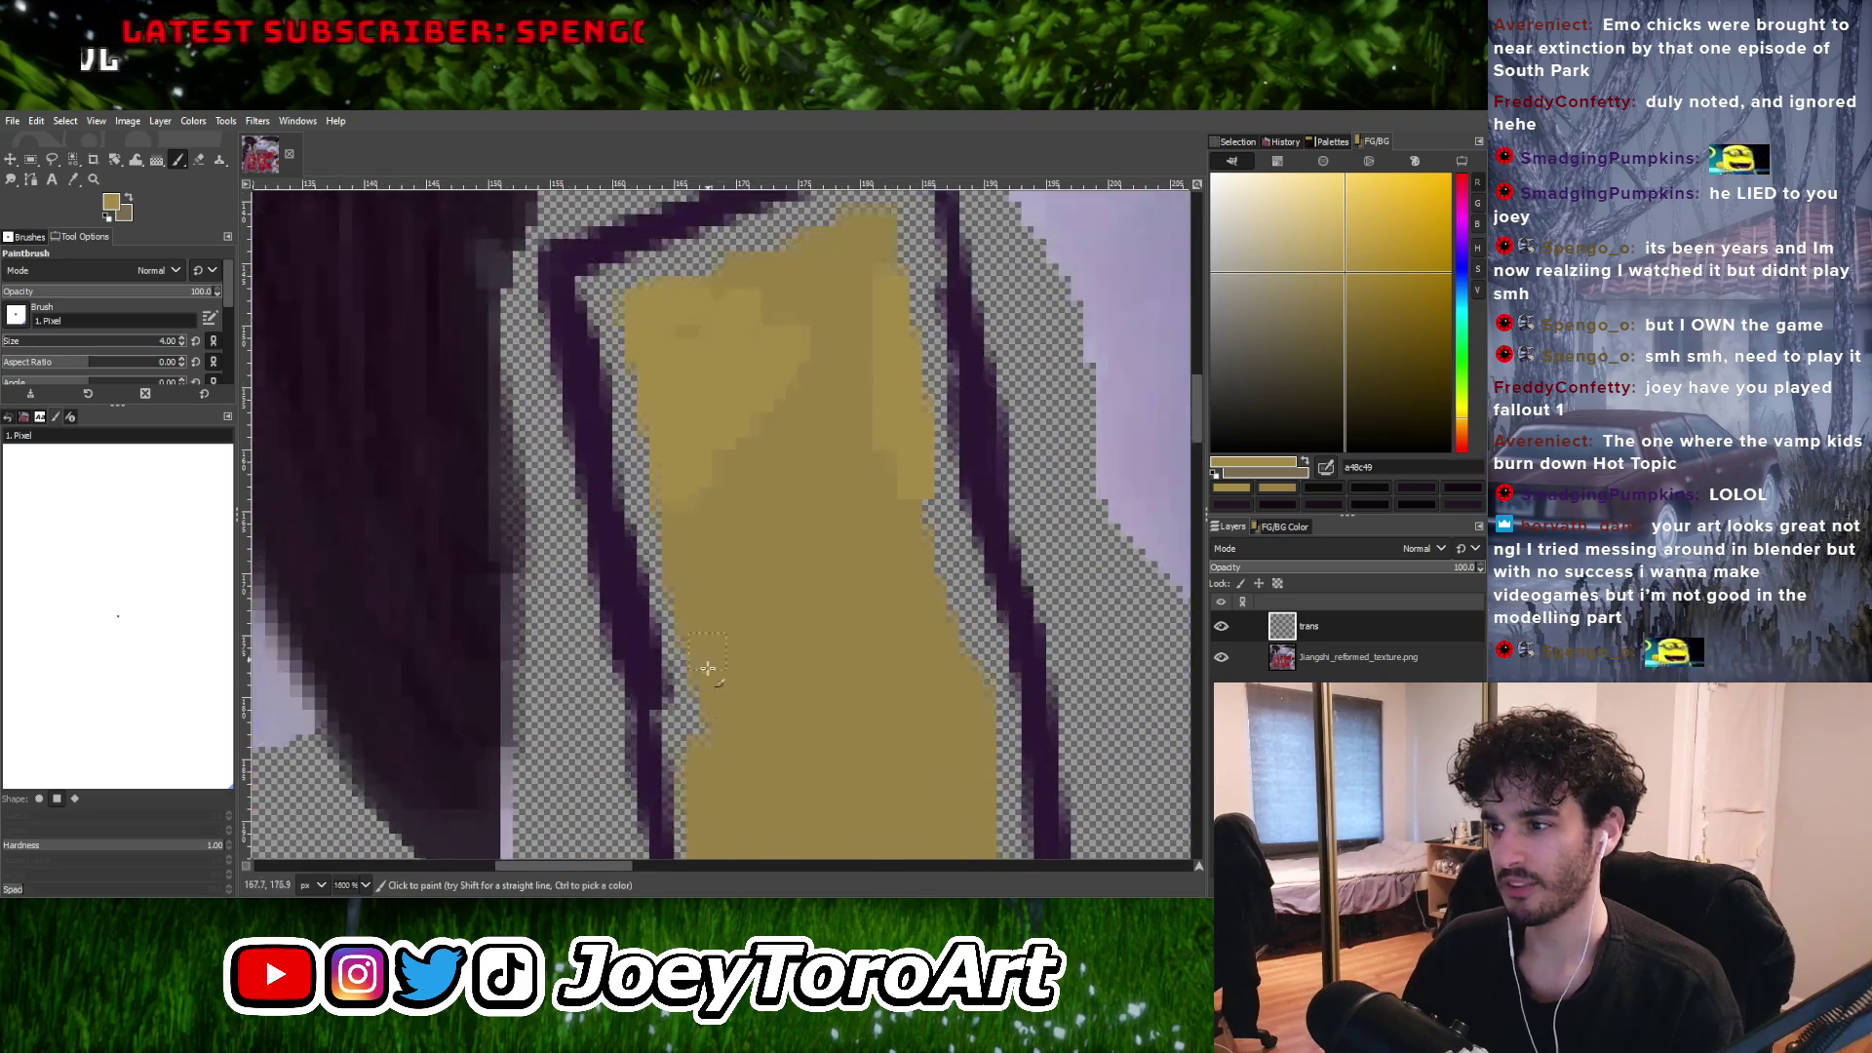
{"action": "left_click_drag", "start_coordinate": [694, 731], "coordinate": [677, 536]}
{"action": "key", "text": "ctrl+z"}
{"action": "left_click_drag", "start_coordinate": [695, 736], "coordinate": [683, 528]}
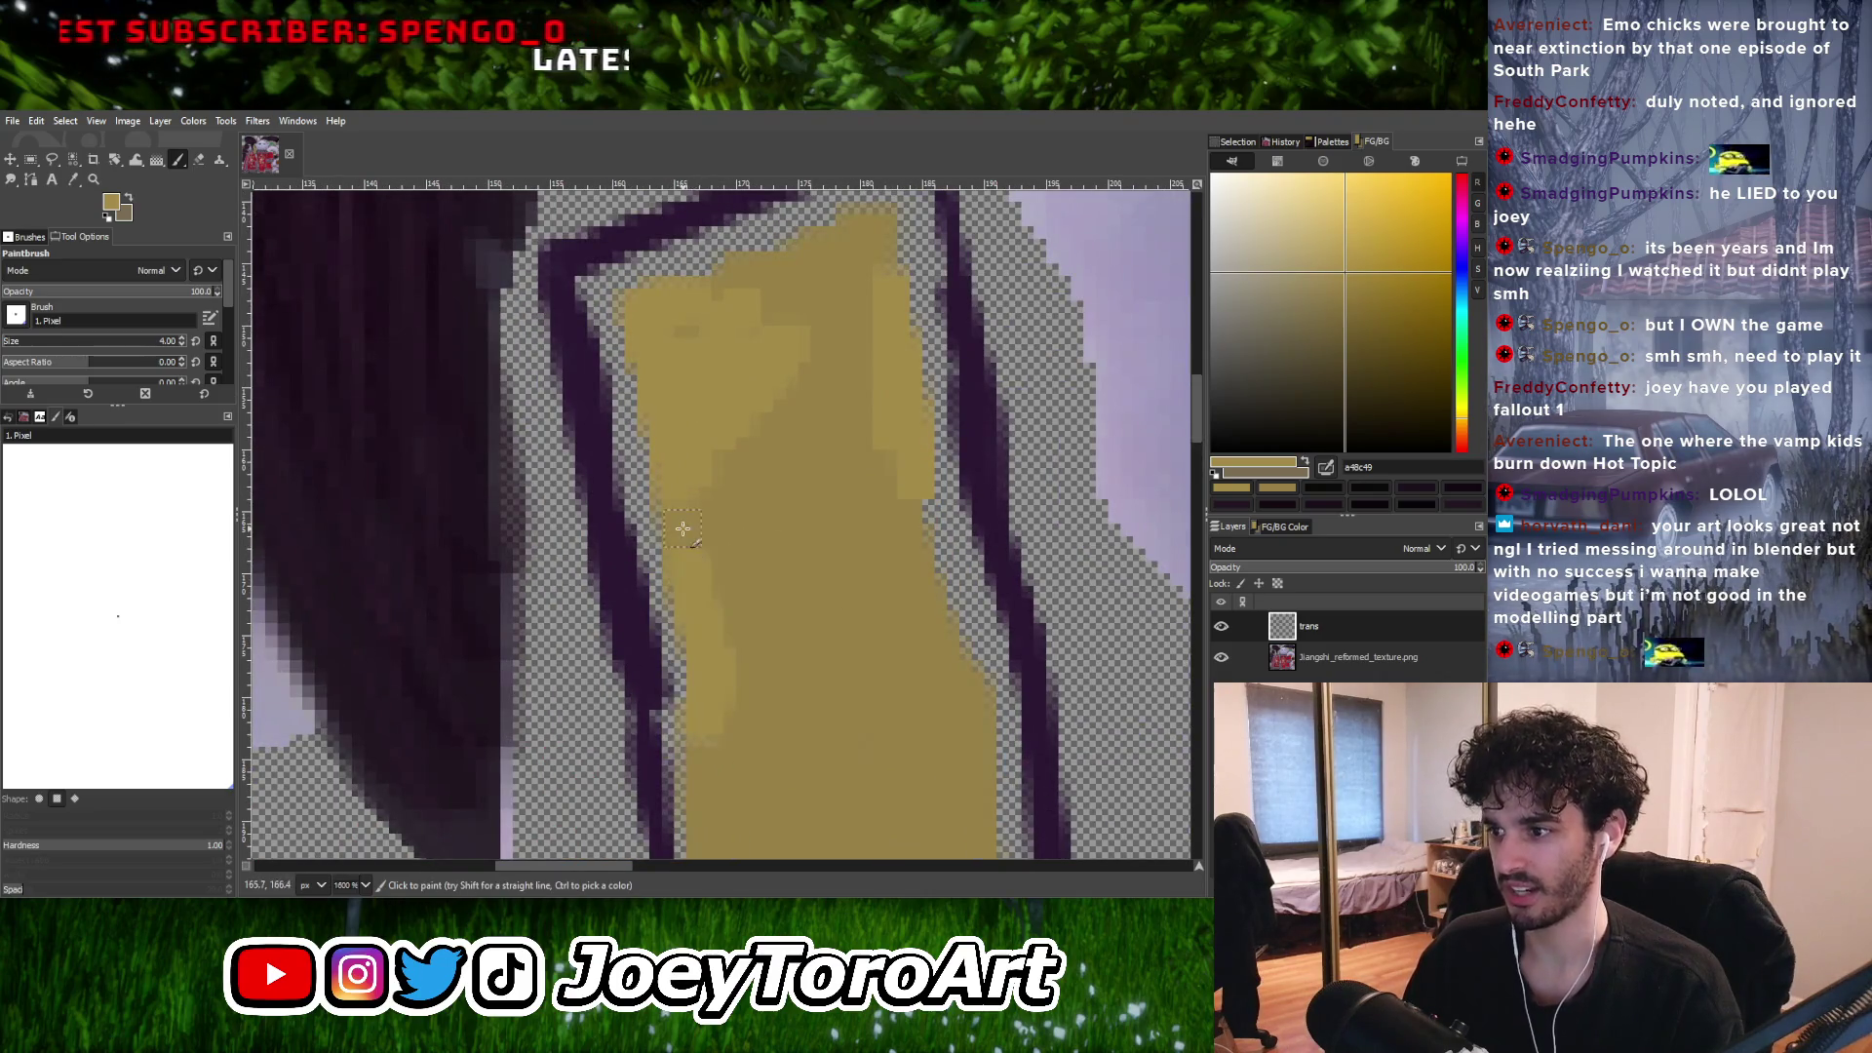
{"action": "left_click_drag", "start_coordinate": [709, 648], "coordinate": [634, 366]}
{"action": "scroll", "coordinate": [639, 488], "scroll_direction": "down", "scroll_amount": 1, "text": "ctrl"}
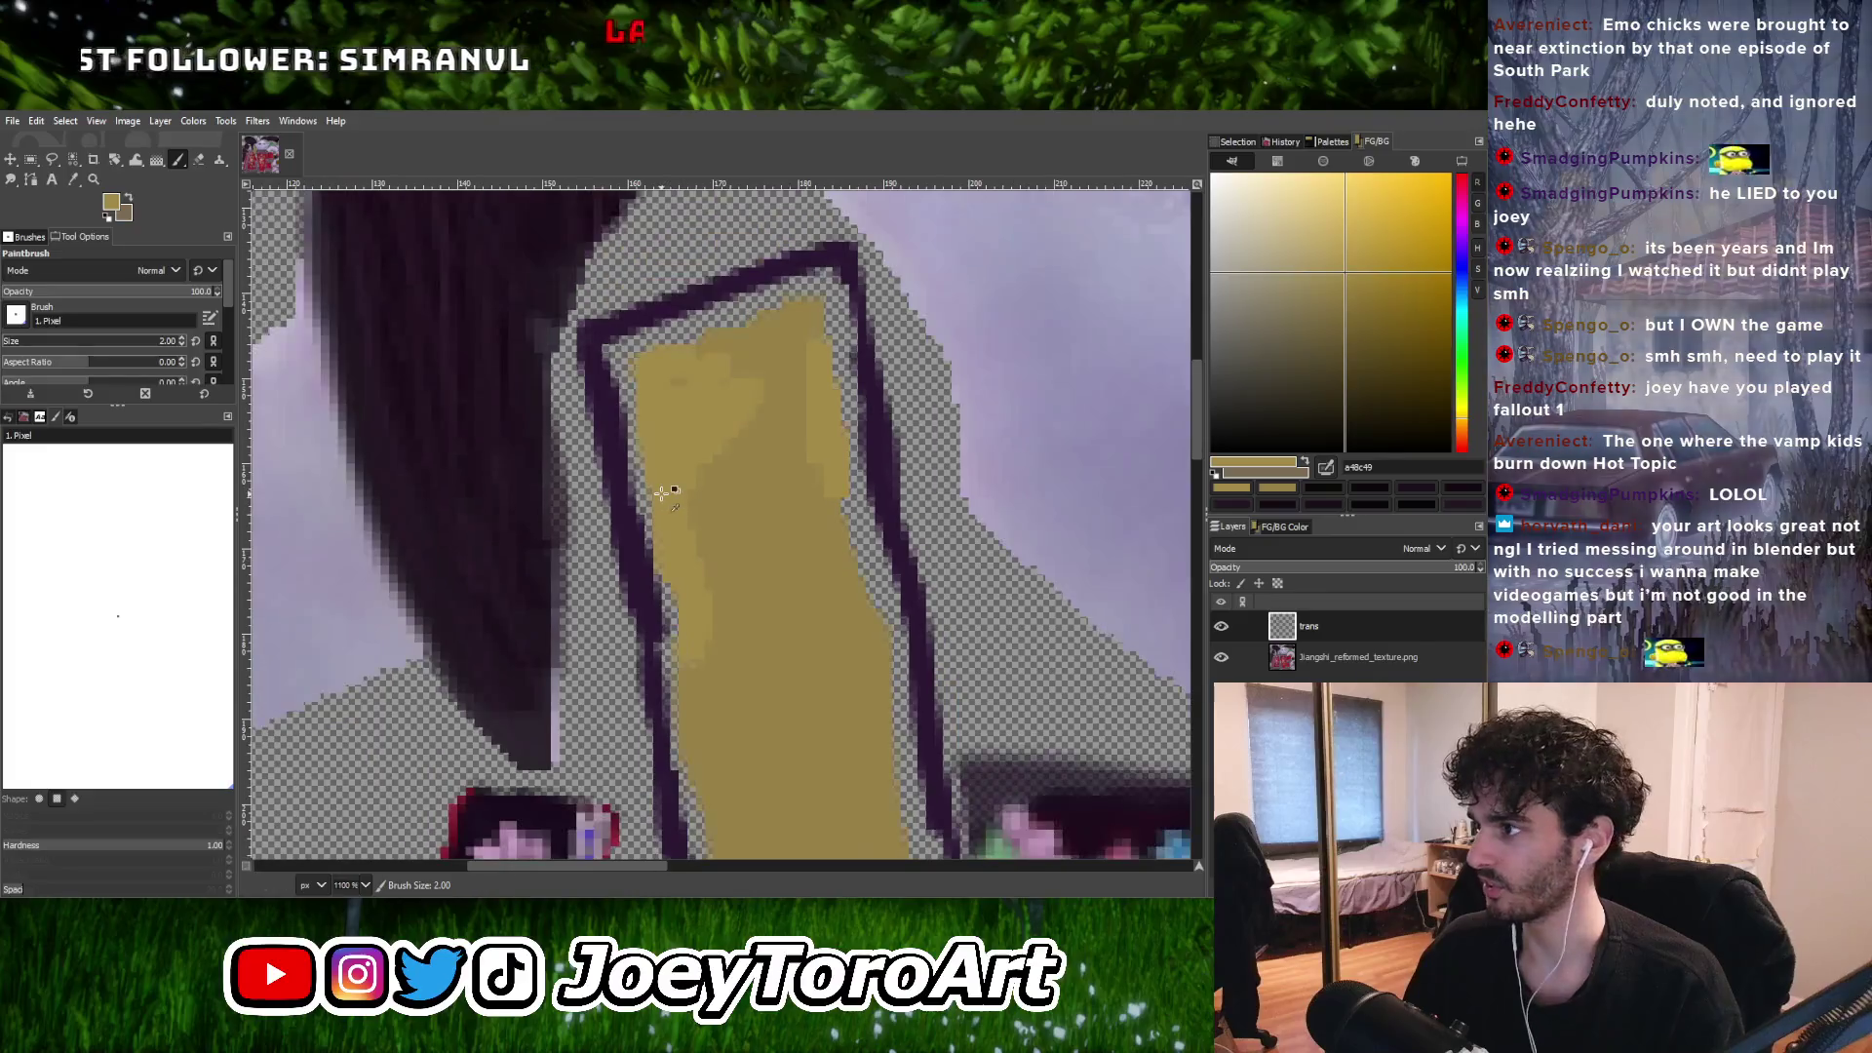
{"action": "key", "text": "bracketleft"}
{"action": "key", "text": "bracketleft"}
{"action": "scroll", "coordinate": [732, 441], "scroll_direction": "down", "scroll_amount": 1, "text": "ctrl"}
{"action": "scroll", "coordinate": [815, 475], "scroll_direction": "up", "scroll_amount": 1, "text": "ctrl"}
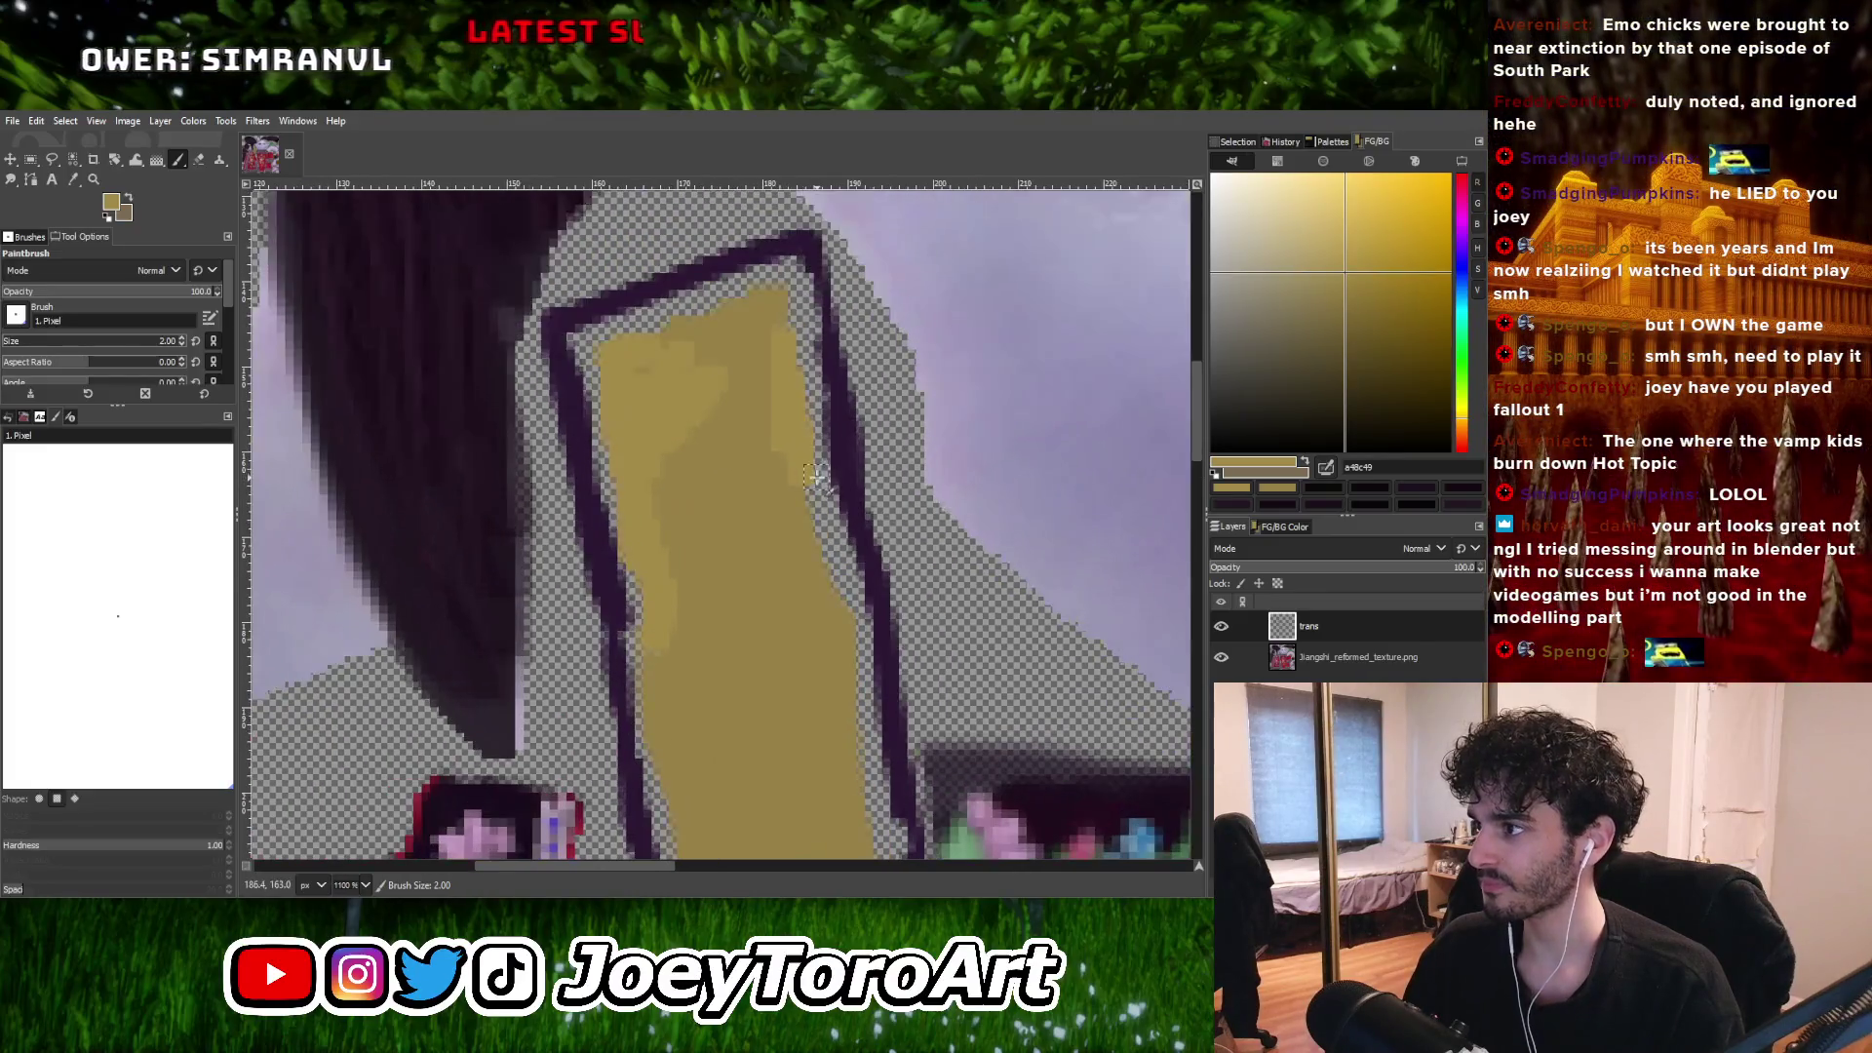
{"action": "scroll", "coordinate": [780, 504], "scroll_direction": "up", "scroll_amount": 1, "text": "ctrl"}
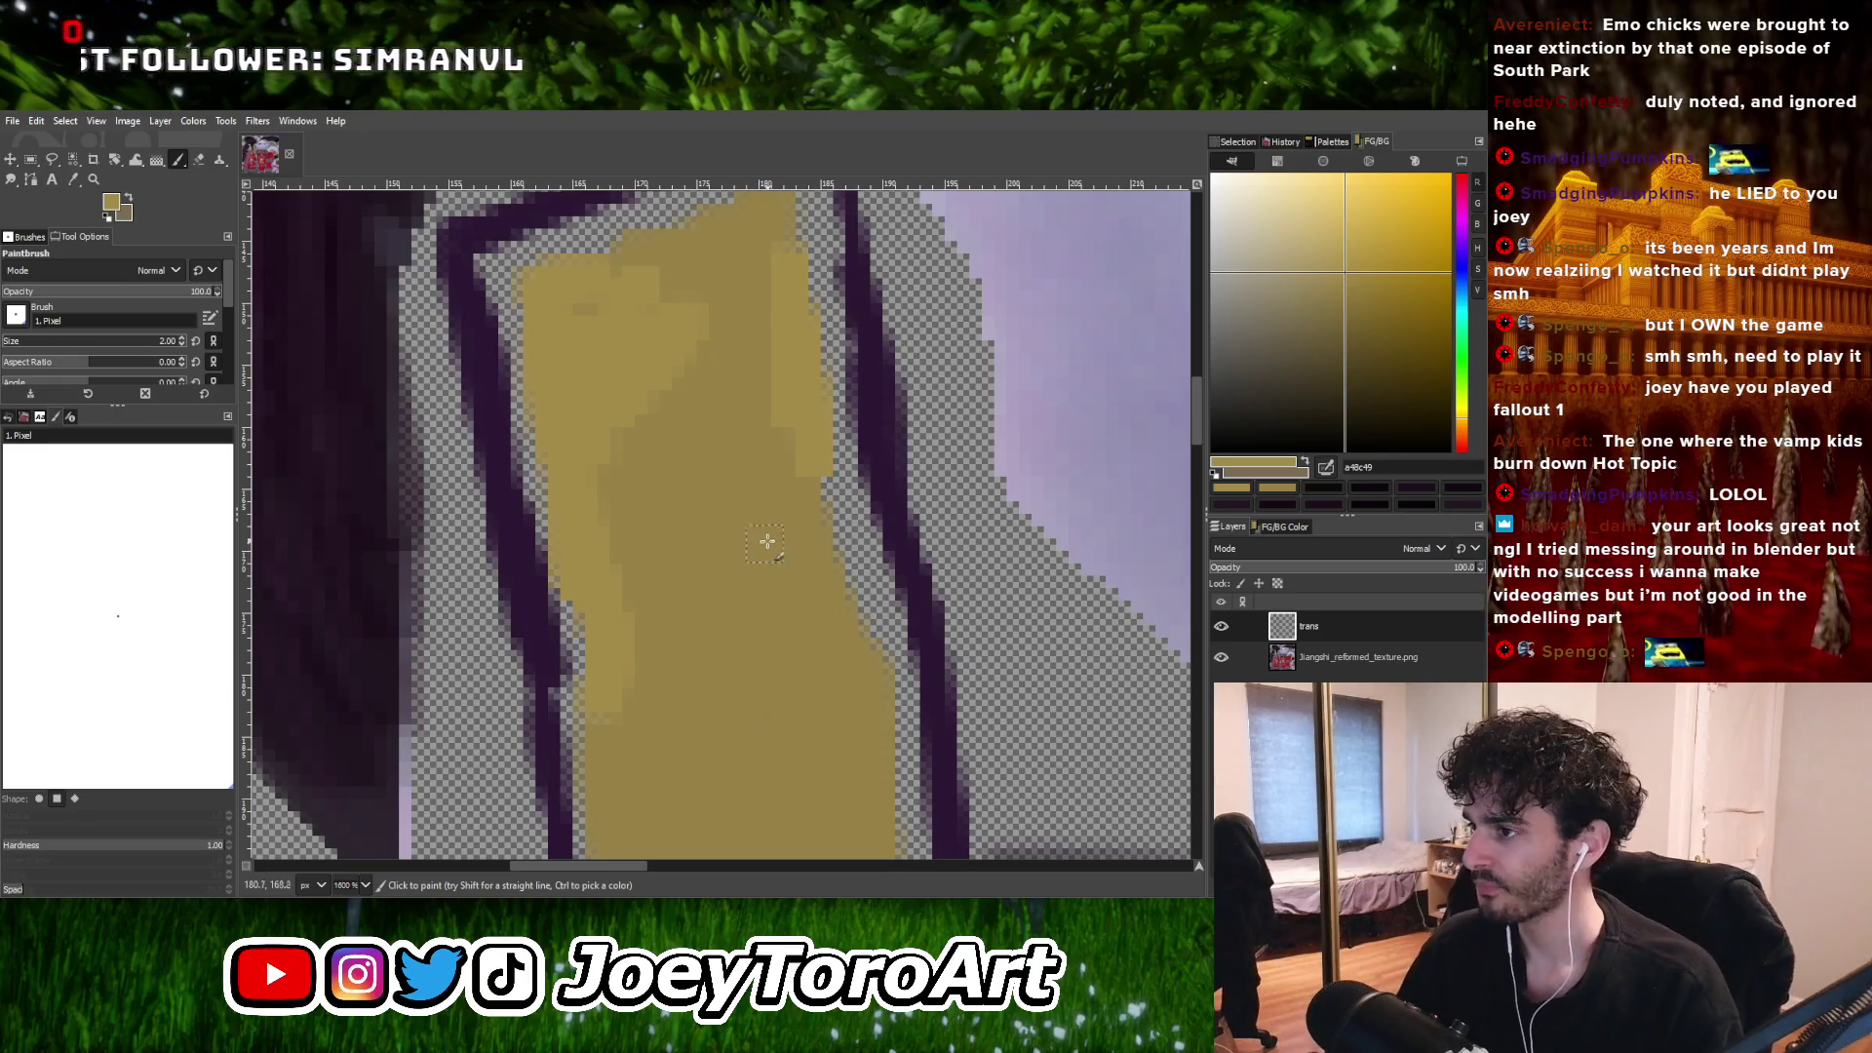
Highlight the strap's lower right edge and fill in its bottom end.
{"action": "left_click_drag", "start_coordinate": [819, 481], "coordinate": [844, 585]}
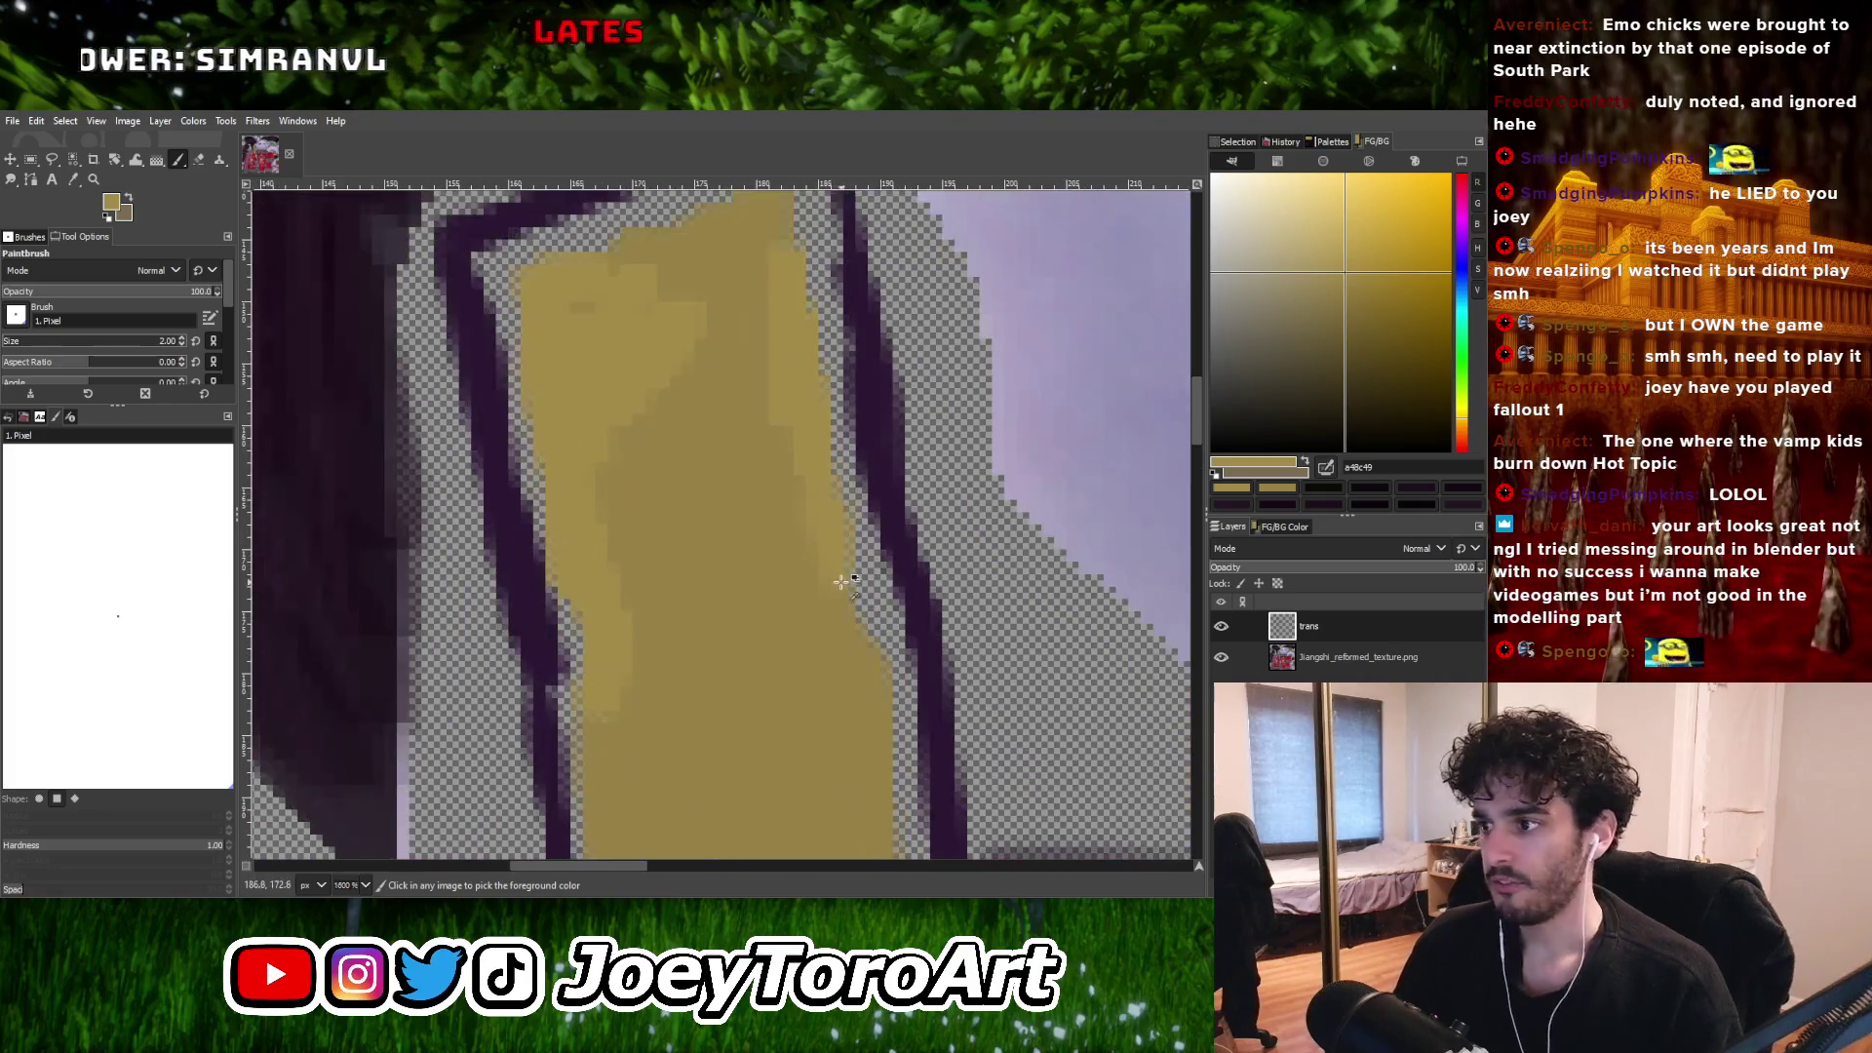
{"action": "scroll", "coordinate": [834, 507], "scroll_direction": "up", "scroll_amount": 1, "text": "ctrl"}
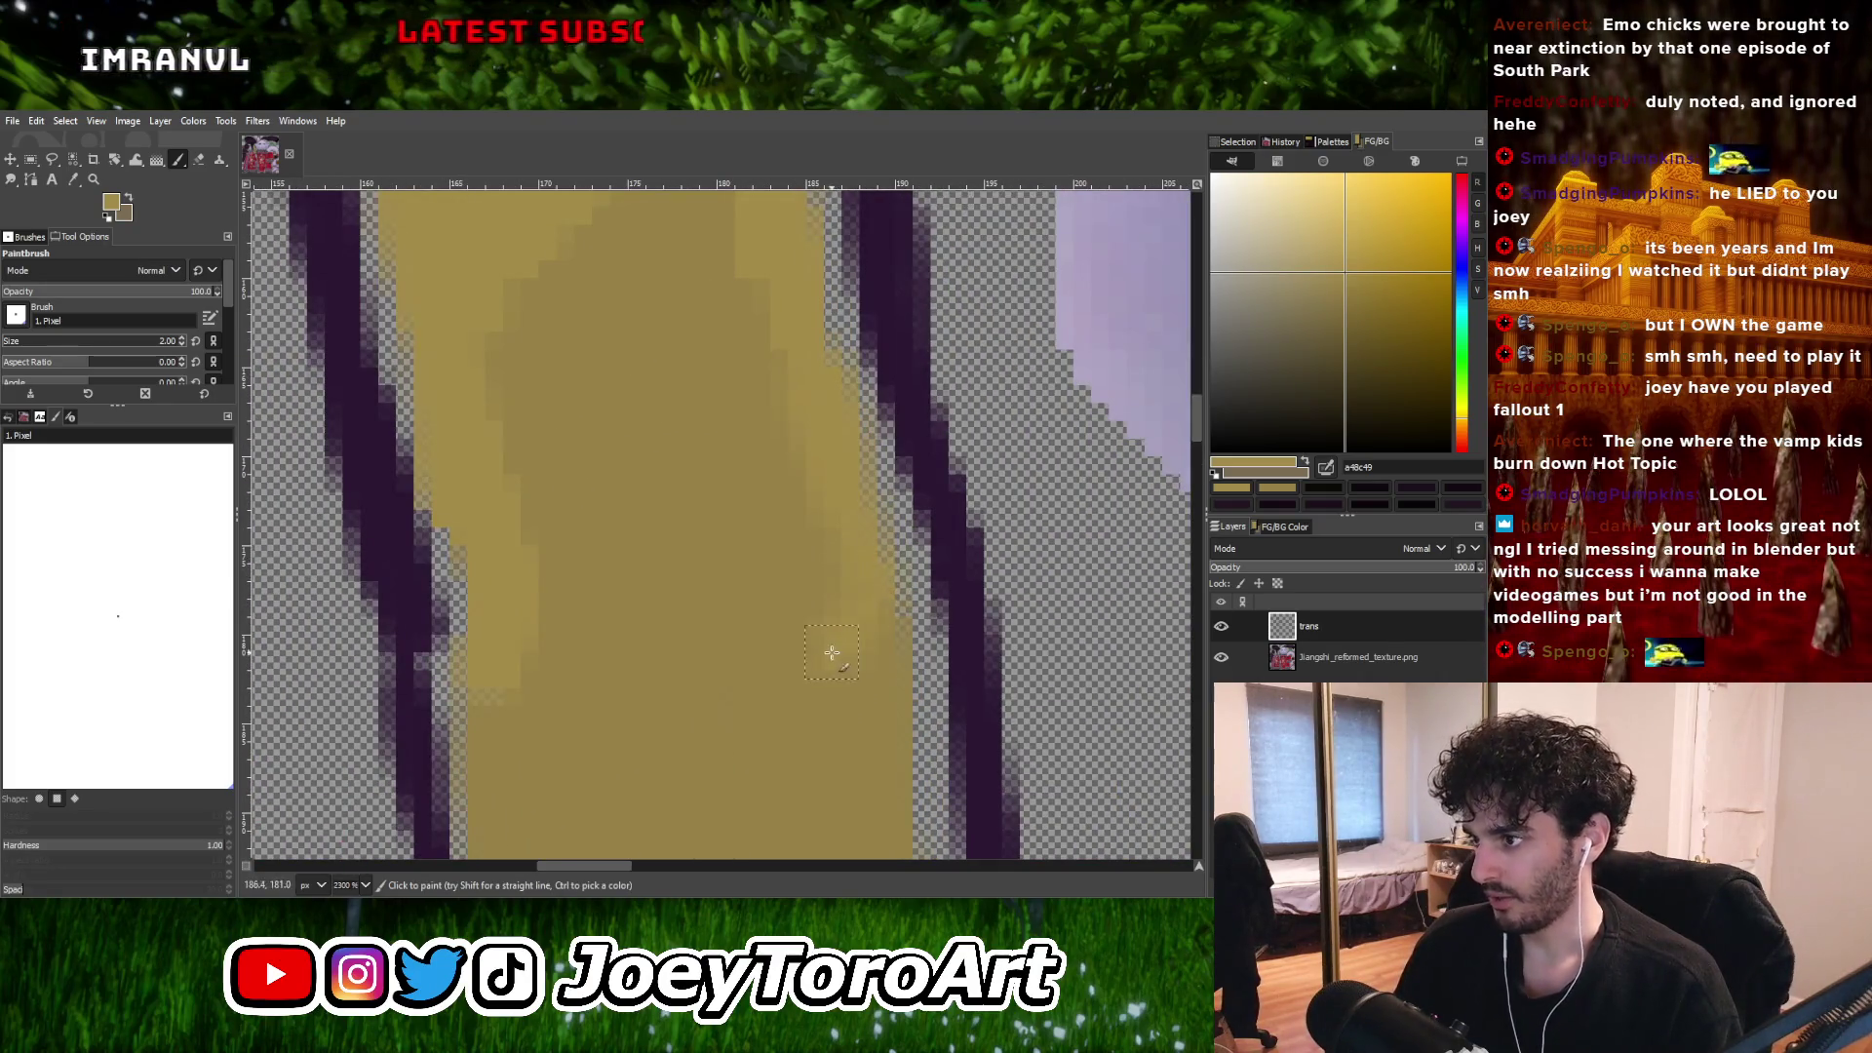
{"action": "scroll", "coordinate": [844, 563], "scroll_direction": "down", "scroll_amount": 2, "text": "ctrl"}
{"action": "scroll", "coordinate": [721, 517], "scroll_direction": "up", "scroll_amount": 1, "text": "ctrl"}
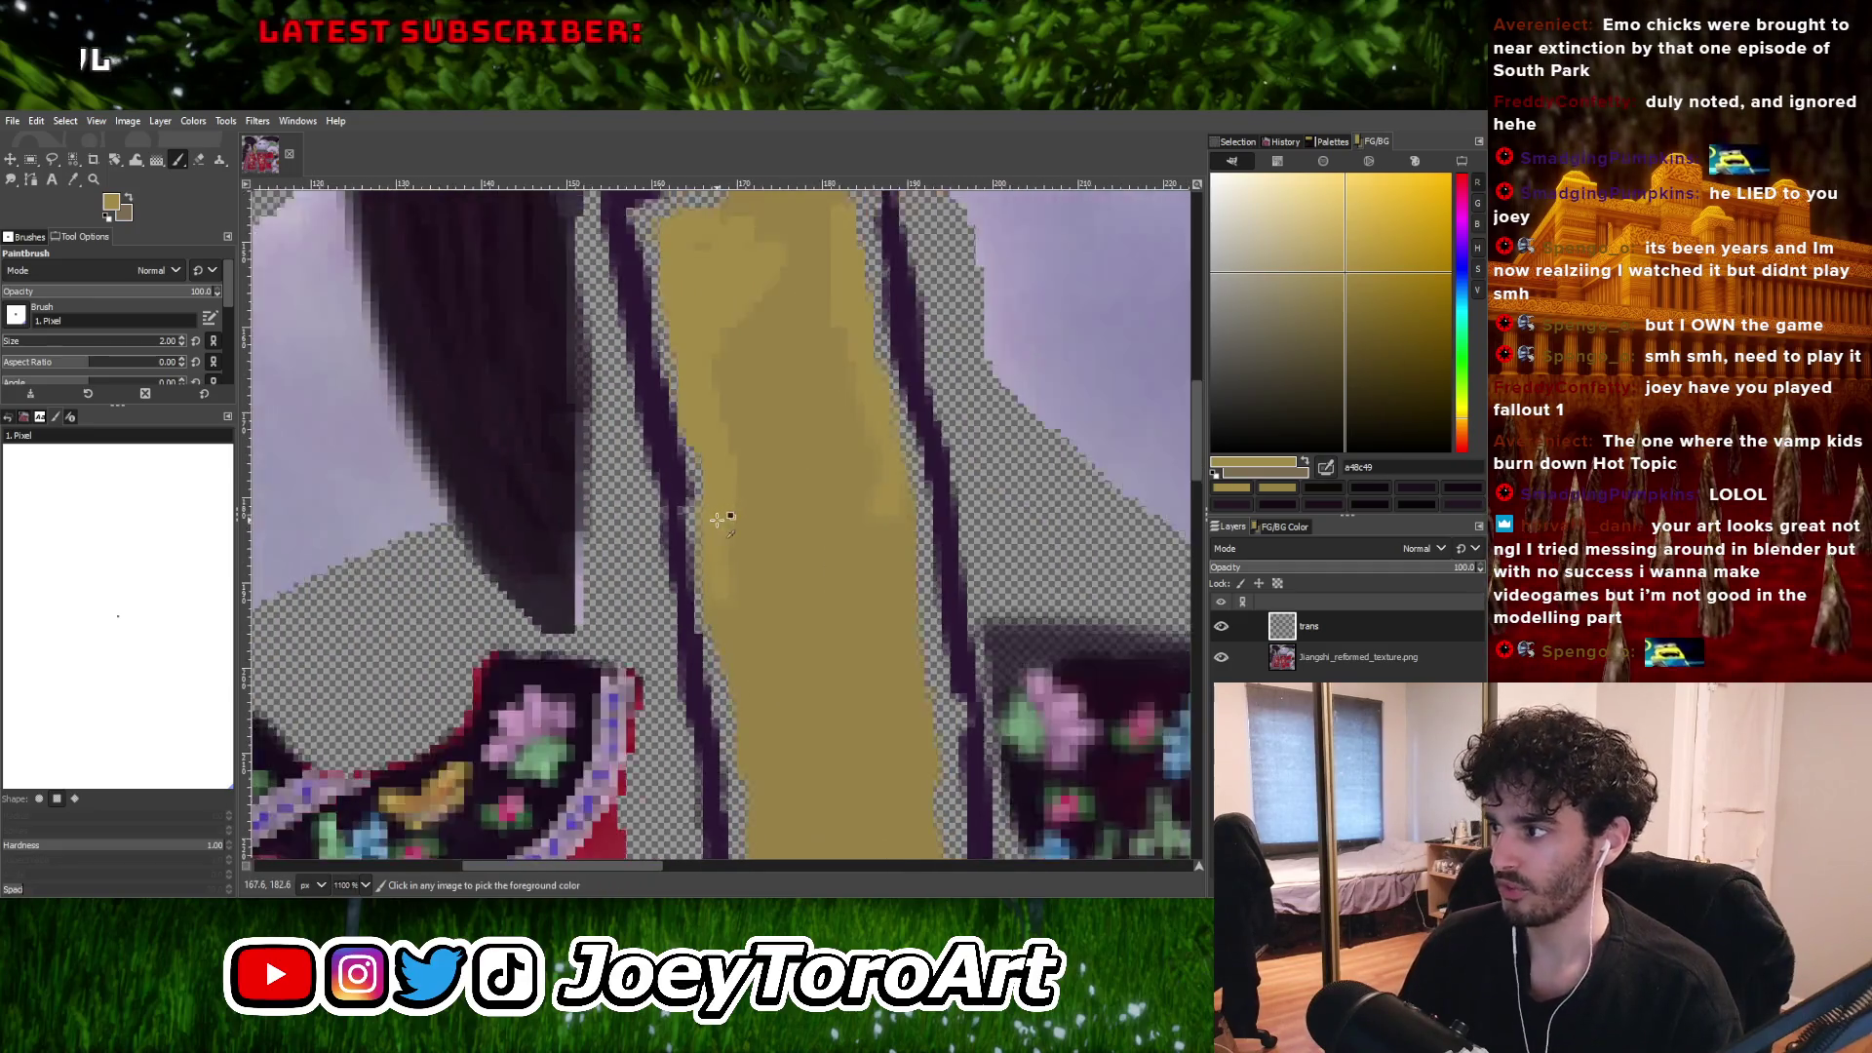
{"action": "scroll", "coordinate": [724, 583], "scroll_direction": "down", "scroll_amount": 2}
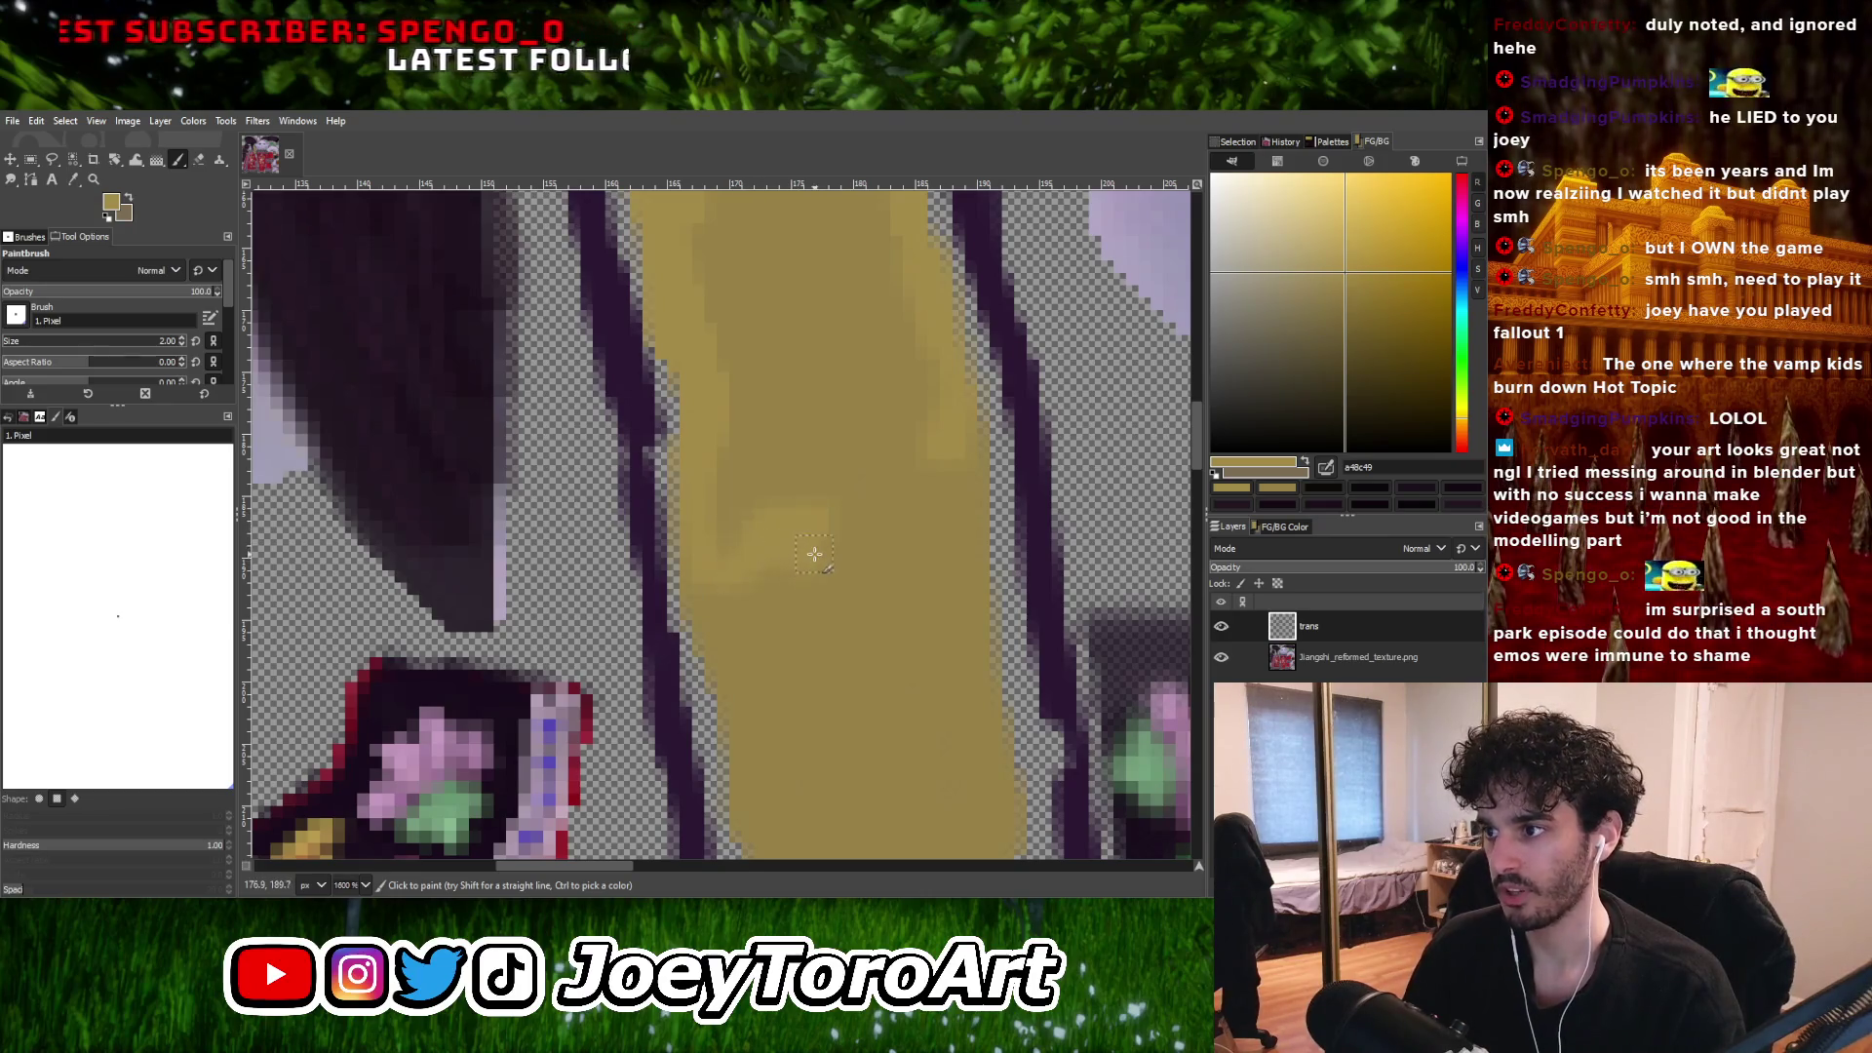
{"action": "scroll", "coordinate": [814, 554], "scroll_direction": "down", "scroll_amount": 2, "text": "ctrl"}
{"action": "scroll", "coordinate": [748, 572], "scroll_direction": "up", "scroll_amount": 2, "text": "ctrl"}
{"action": "scroll", "coordinate": [765, 532], "scroll_direction": "down", "scroll_amount": 2, "text": "ctrl"}
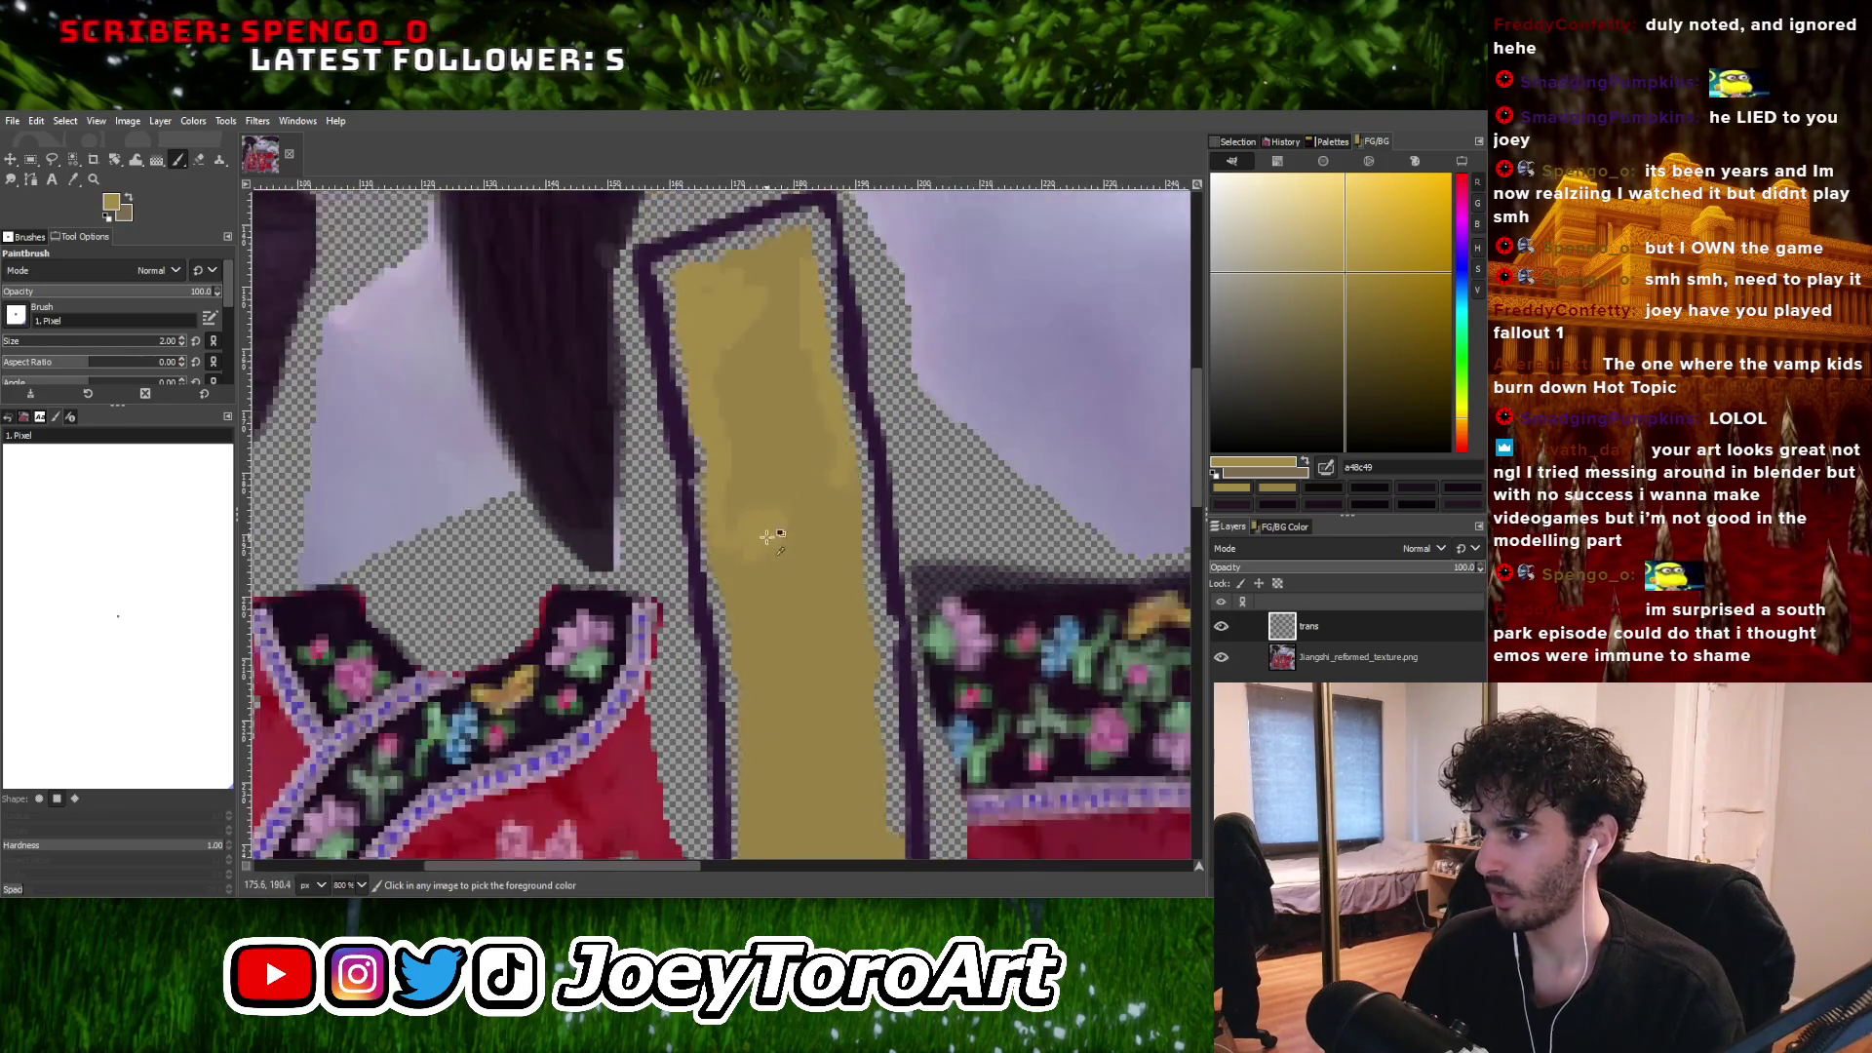
{"action": "scroll", "coordinate": [795, 619], "scroll_direction": "up", "scroll_amount": 3, "text": "ctrl"}
{"action": "scroll", "coordinate": [856, 619], "scroll_direction": "down", "scroll_amount": 1, "text": "ctrl"}
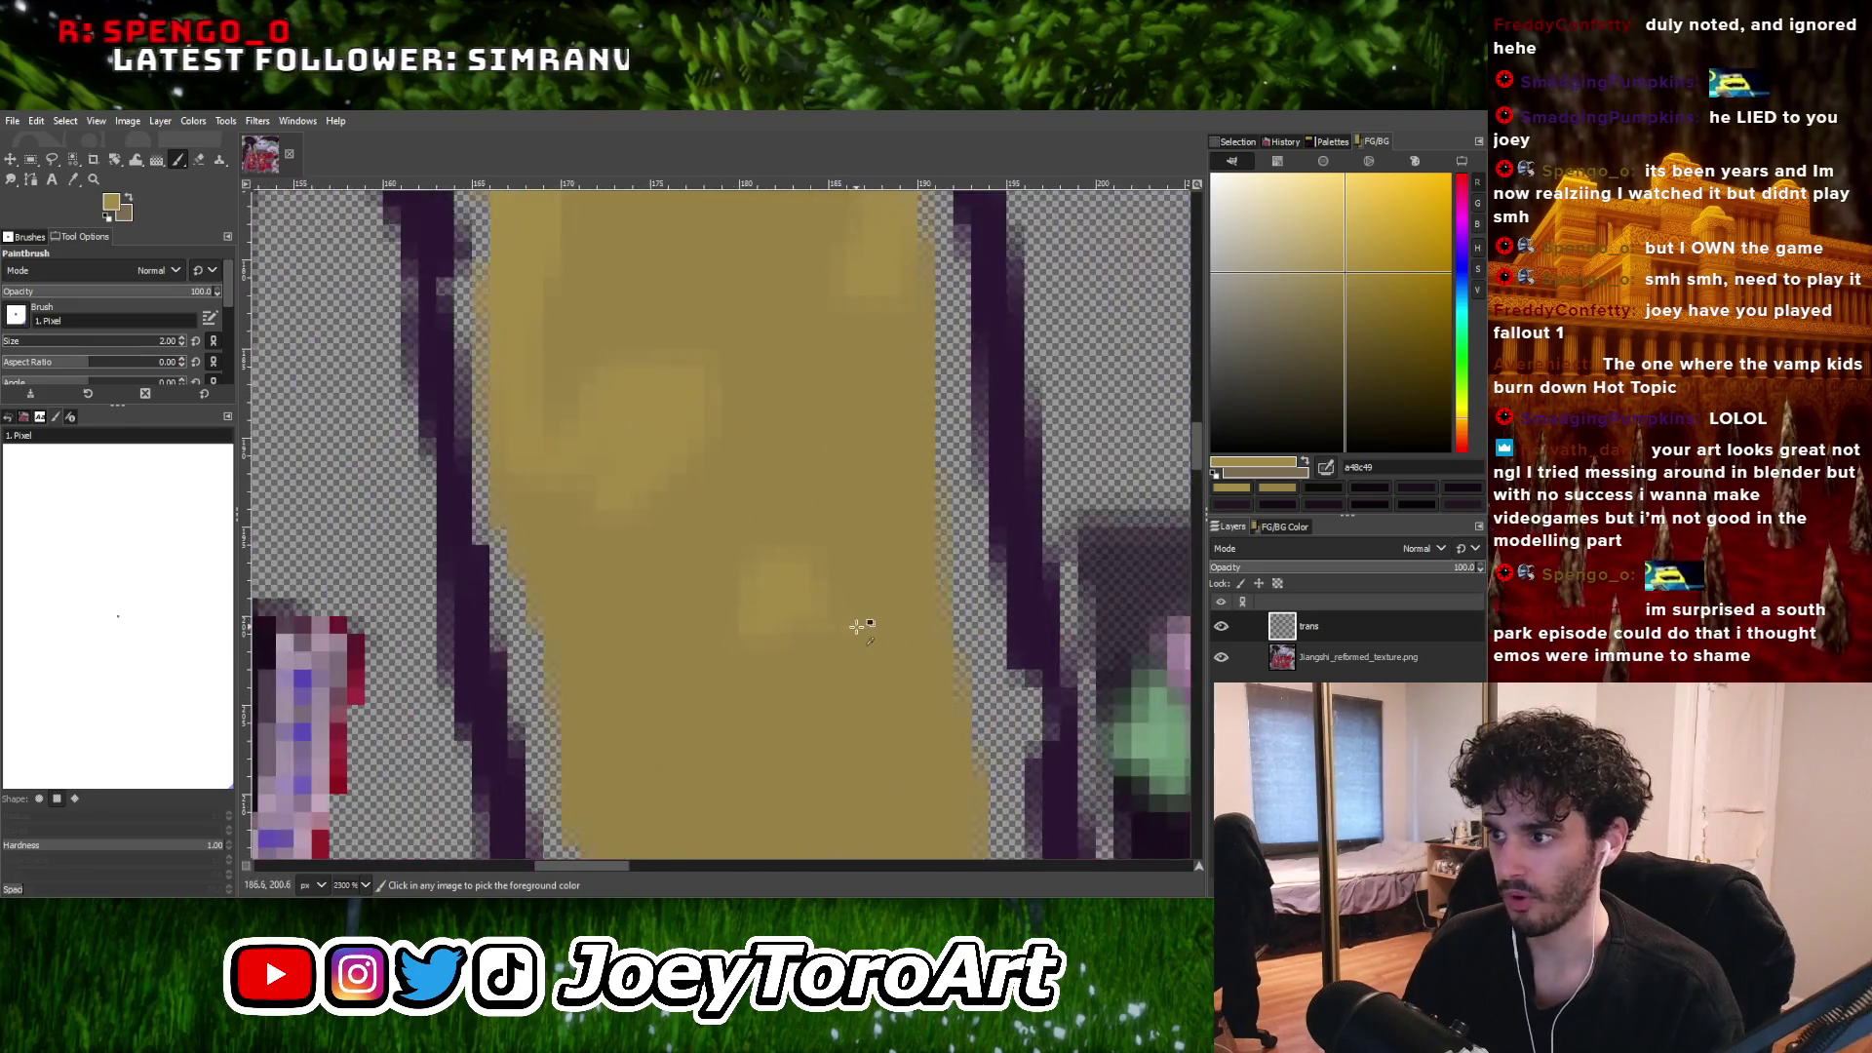
{"action": "scroll", "coordinate": [790, 638], "scroll_direction": "down", "scroll_amount": 2, "text": "ctrl"}
{"action": "scroll", "coordinate": [818, 589], "scroll_direction": "up", "scroll_amount": 2, "text": "ctrl"}
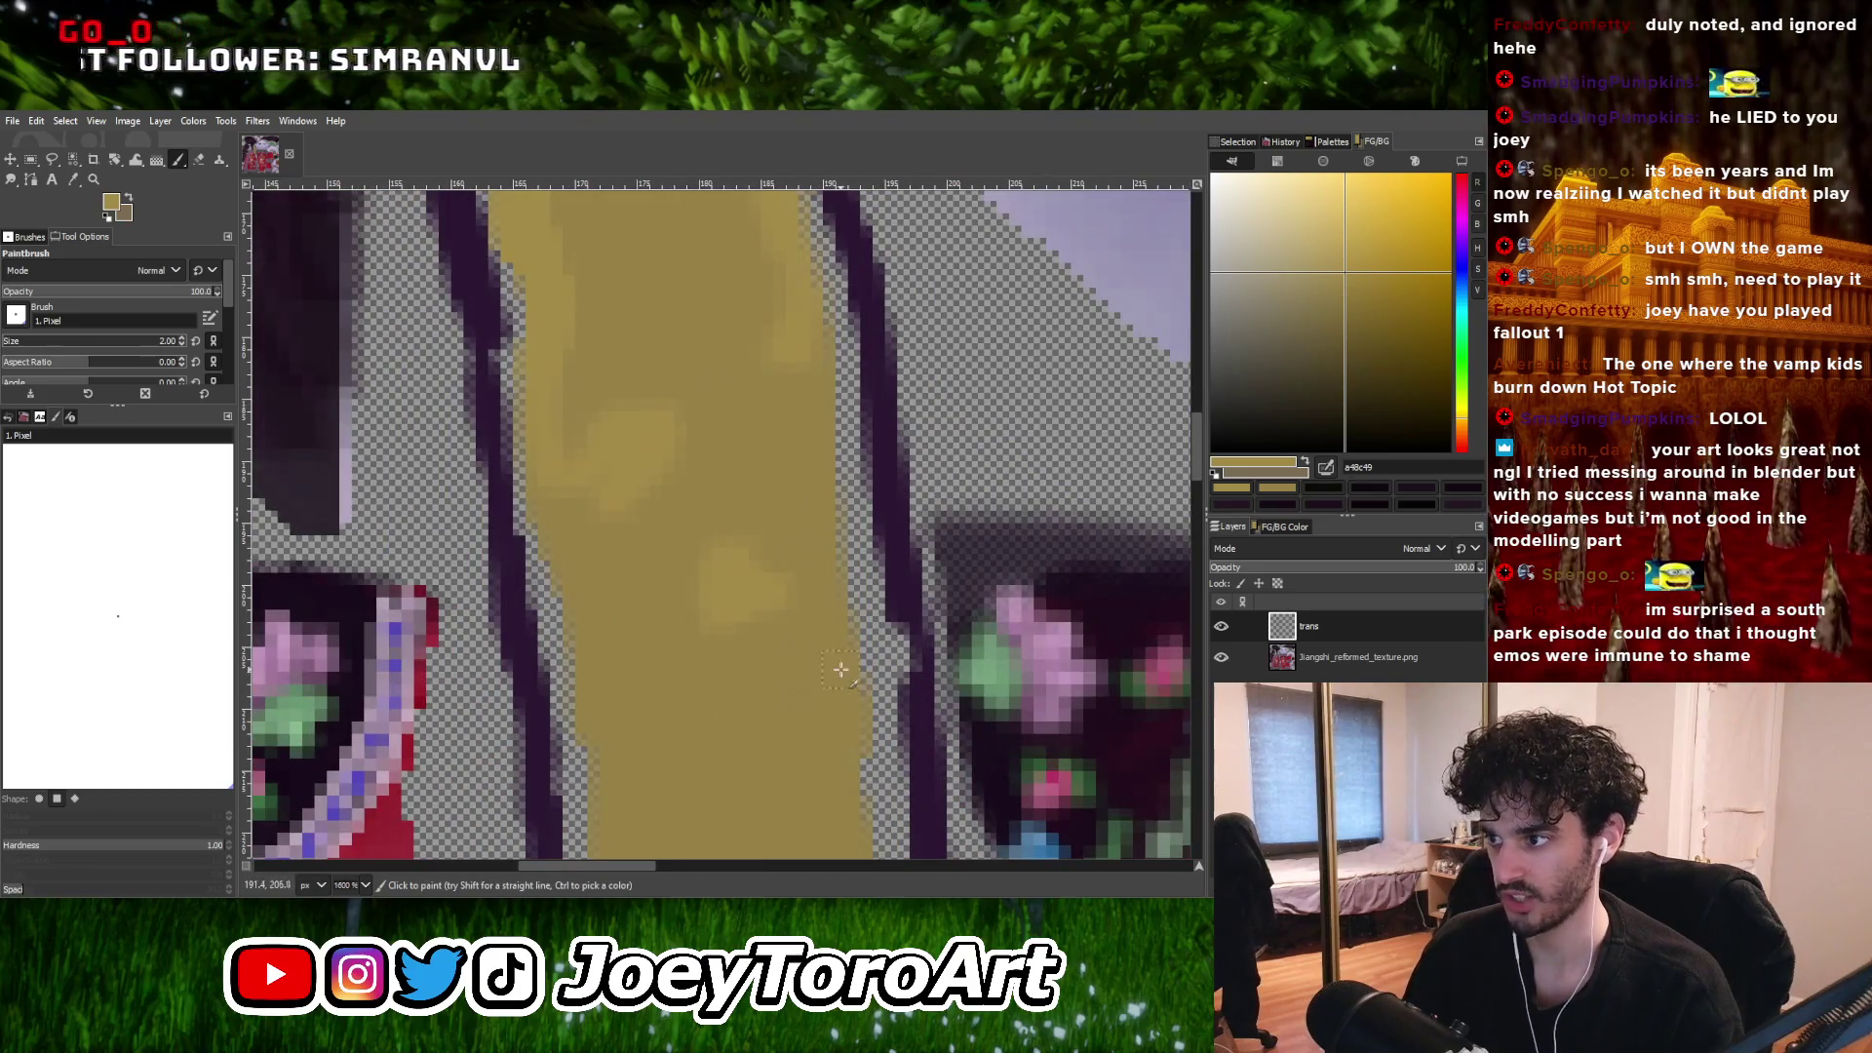
{"action": "scroll", "coordinate": [841, 670], "scroll_direction": "down", "scroll_amount": 2, "text": "ctrl"}
{"action": "scroll", "coordinate": [853, 682], "scroll_direction": "up", "scroll_amount": 1, "text": "ctrl"}
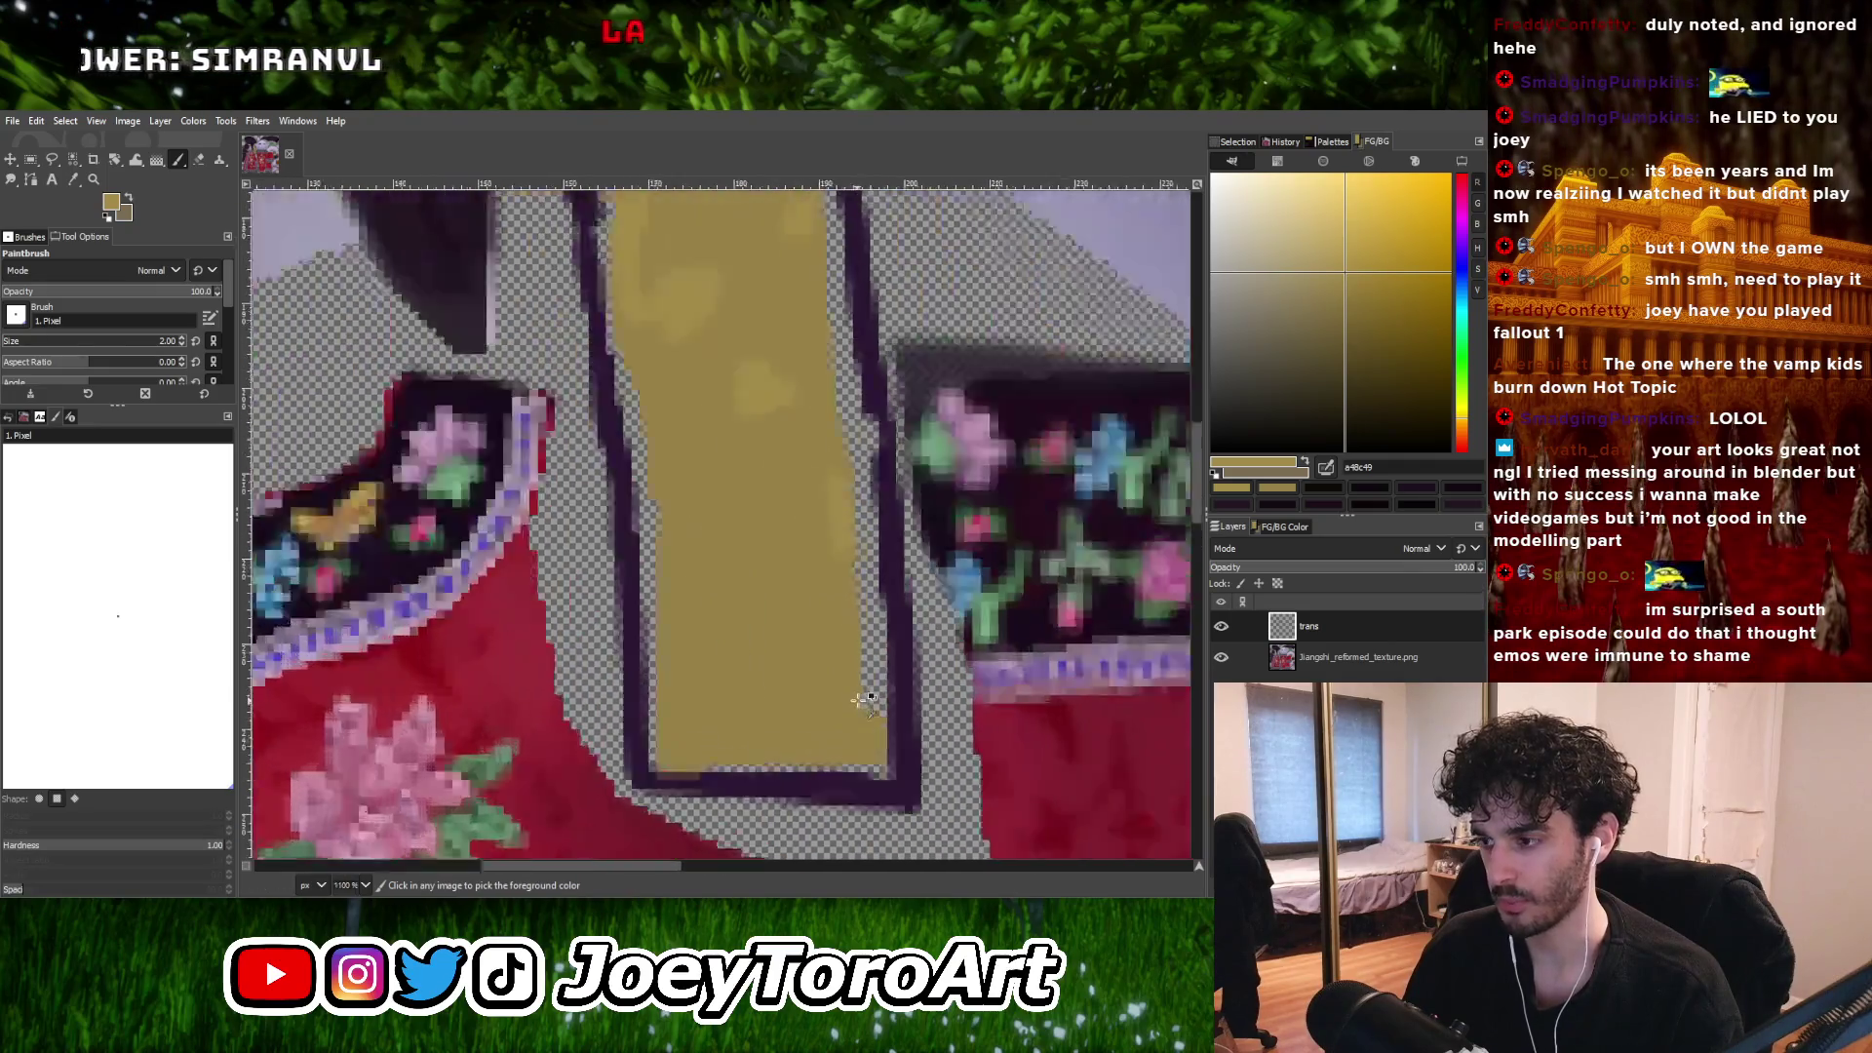
{"action": "scroll", "coordinate": [863, 698], "scroll_direction": "up", "scroll_amount": 1, "text": "ctrl"}
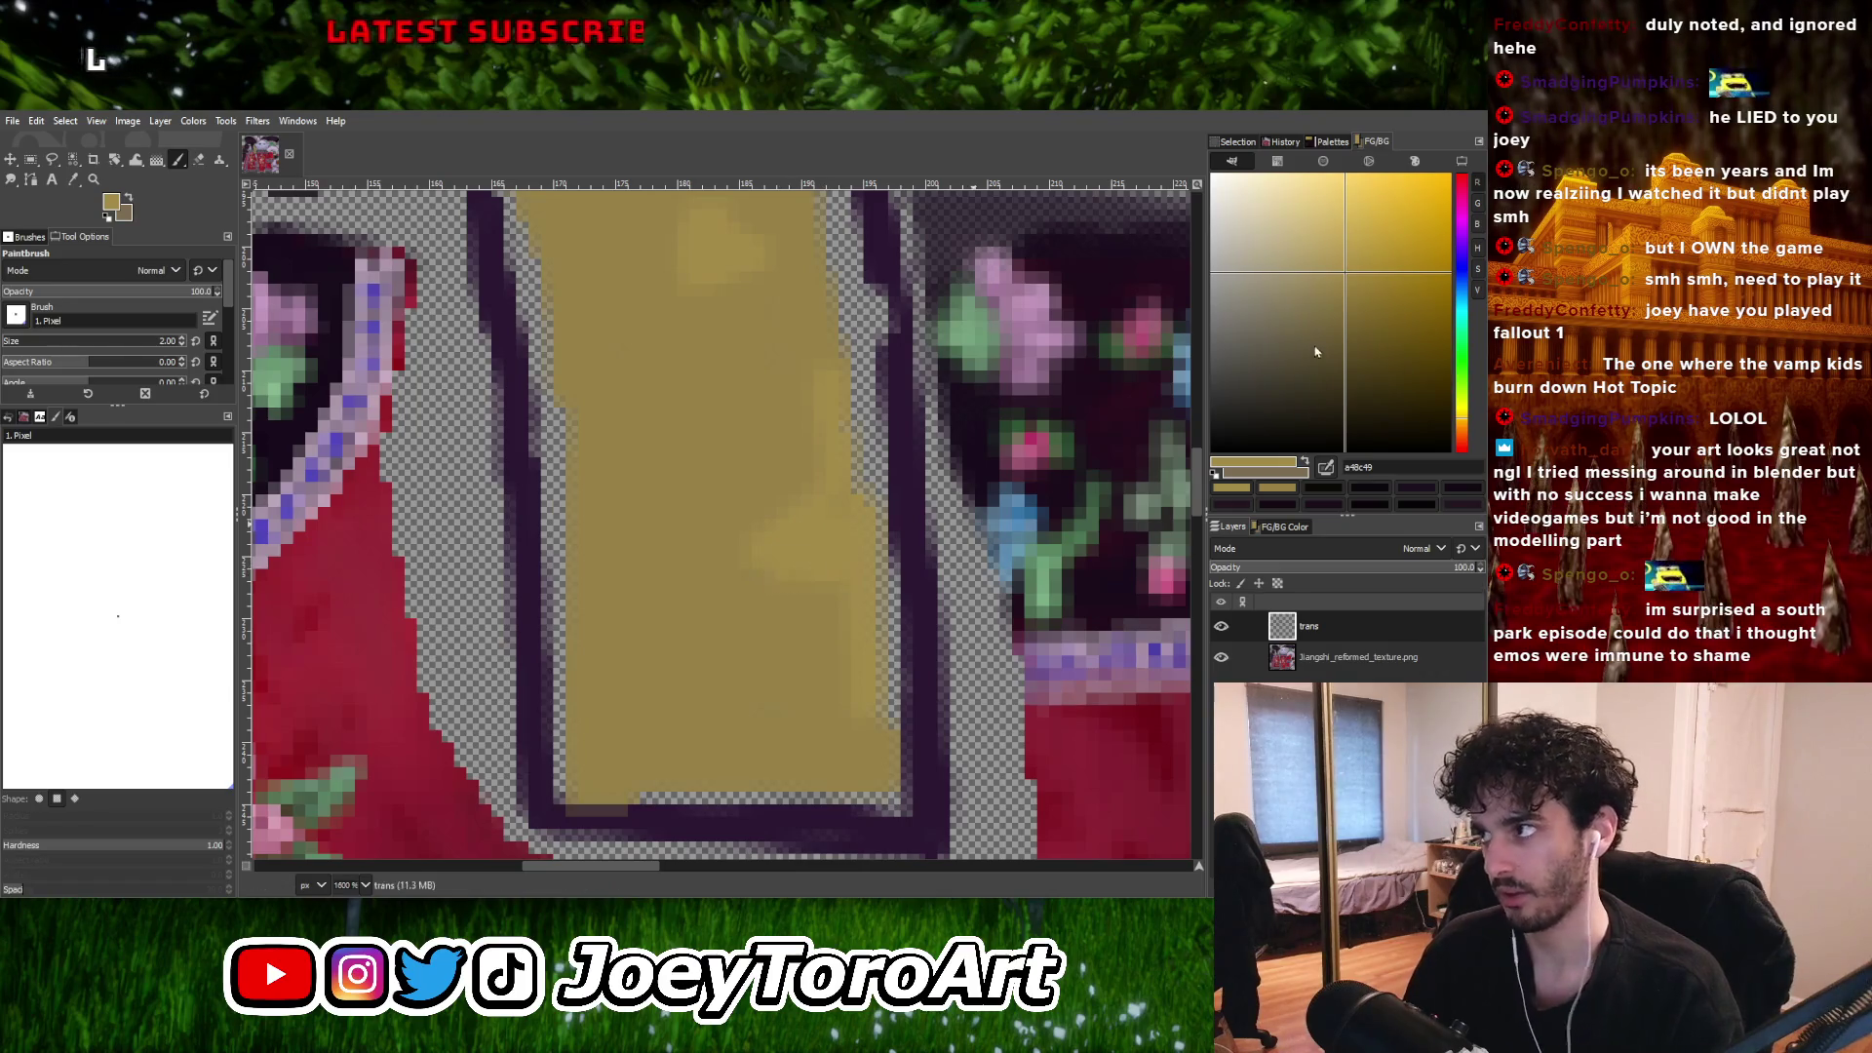
{"action": "mouse_move", "coordinate": [612, 781]}
{"action": "left_mouse_down"}
{"action": "mouse_move", "coordinate": [846, 781]}
{"action": "mouse_move", "coordinate": [833, 751]}
{"action": "mouse_move", "coordinate": [670, 754]}
{"action": "left_mouse_up"}
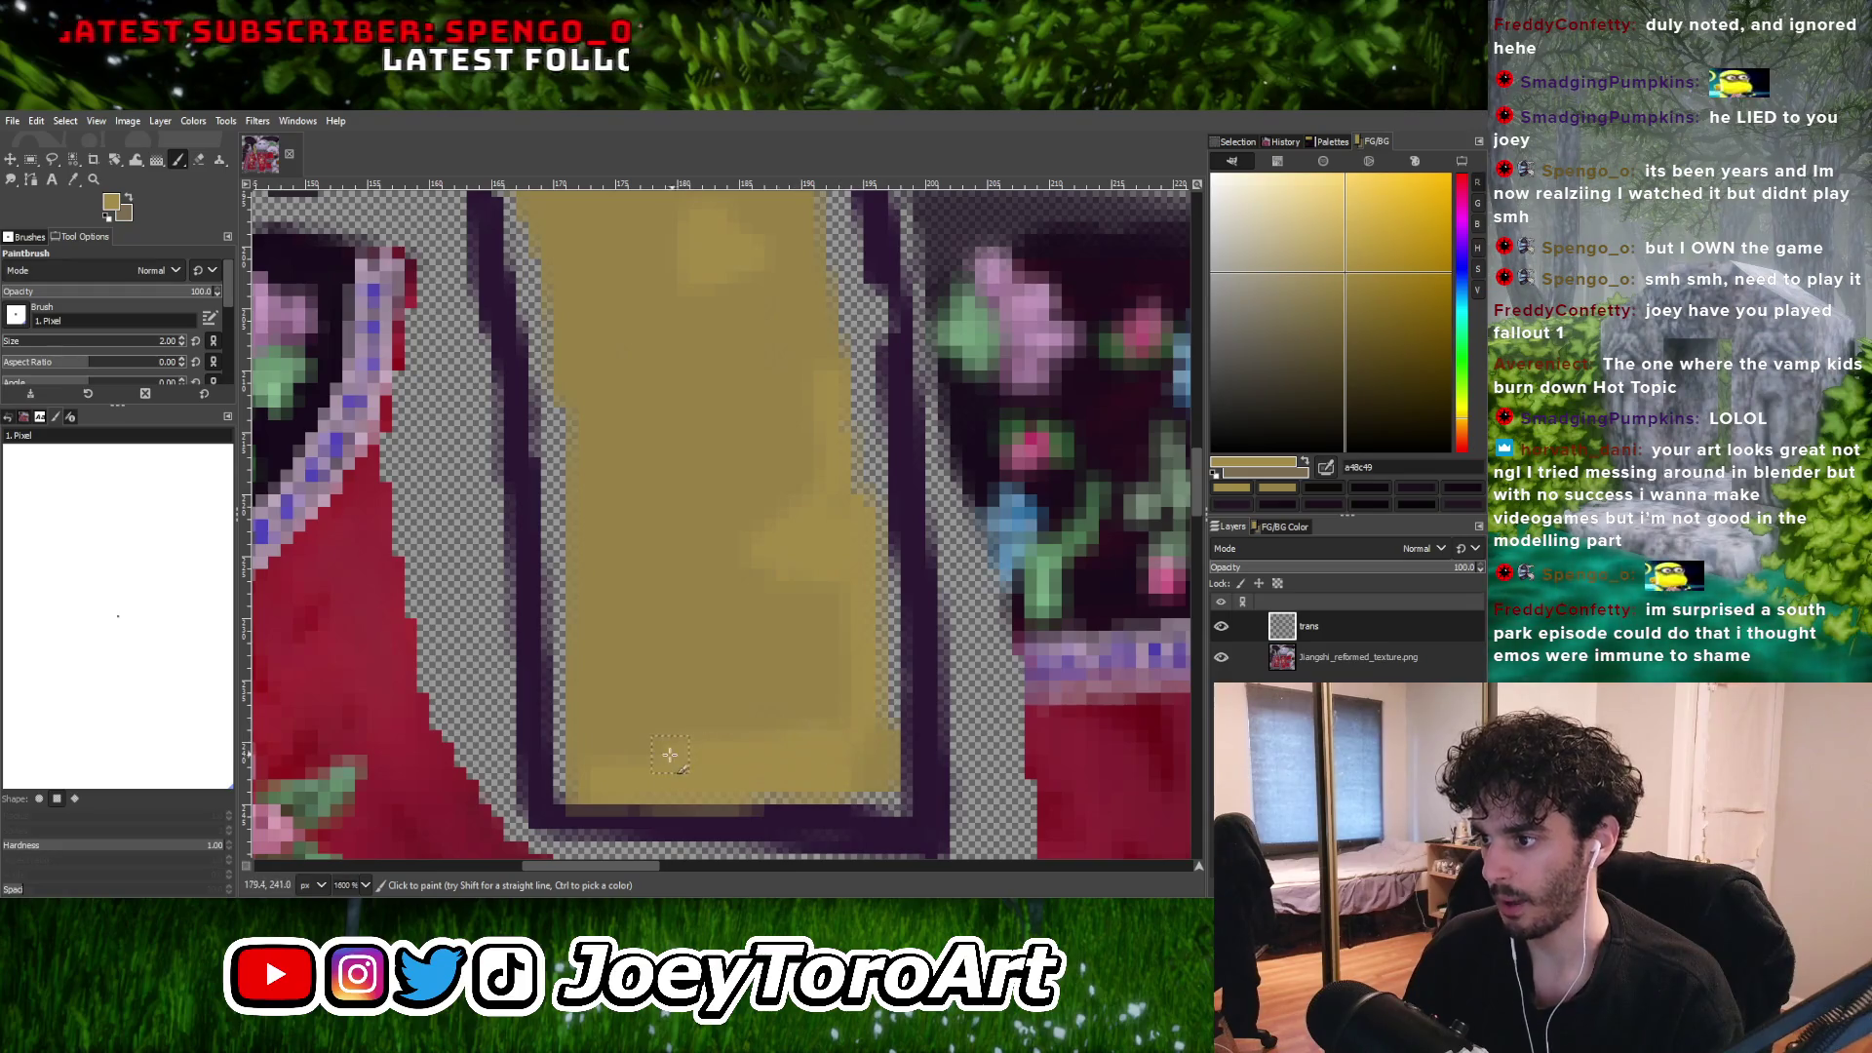
{"action": "scroll", "coordinate": [781, 693], "scroll_direction": "down", "scroll_amount": 1, "text": "ctrl"}
{"action": "scroll", "coordinate": [781, 731], "scroll_direction": "up", "scroll_amount": 1, "text": "ctrl"}
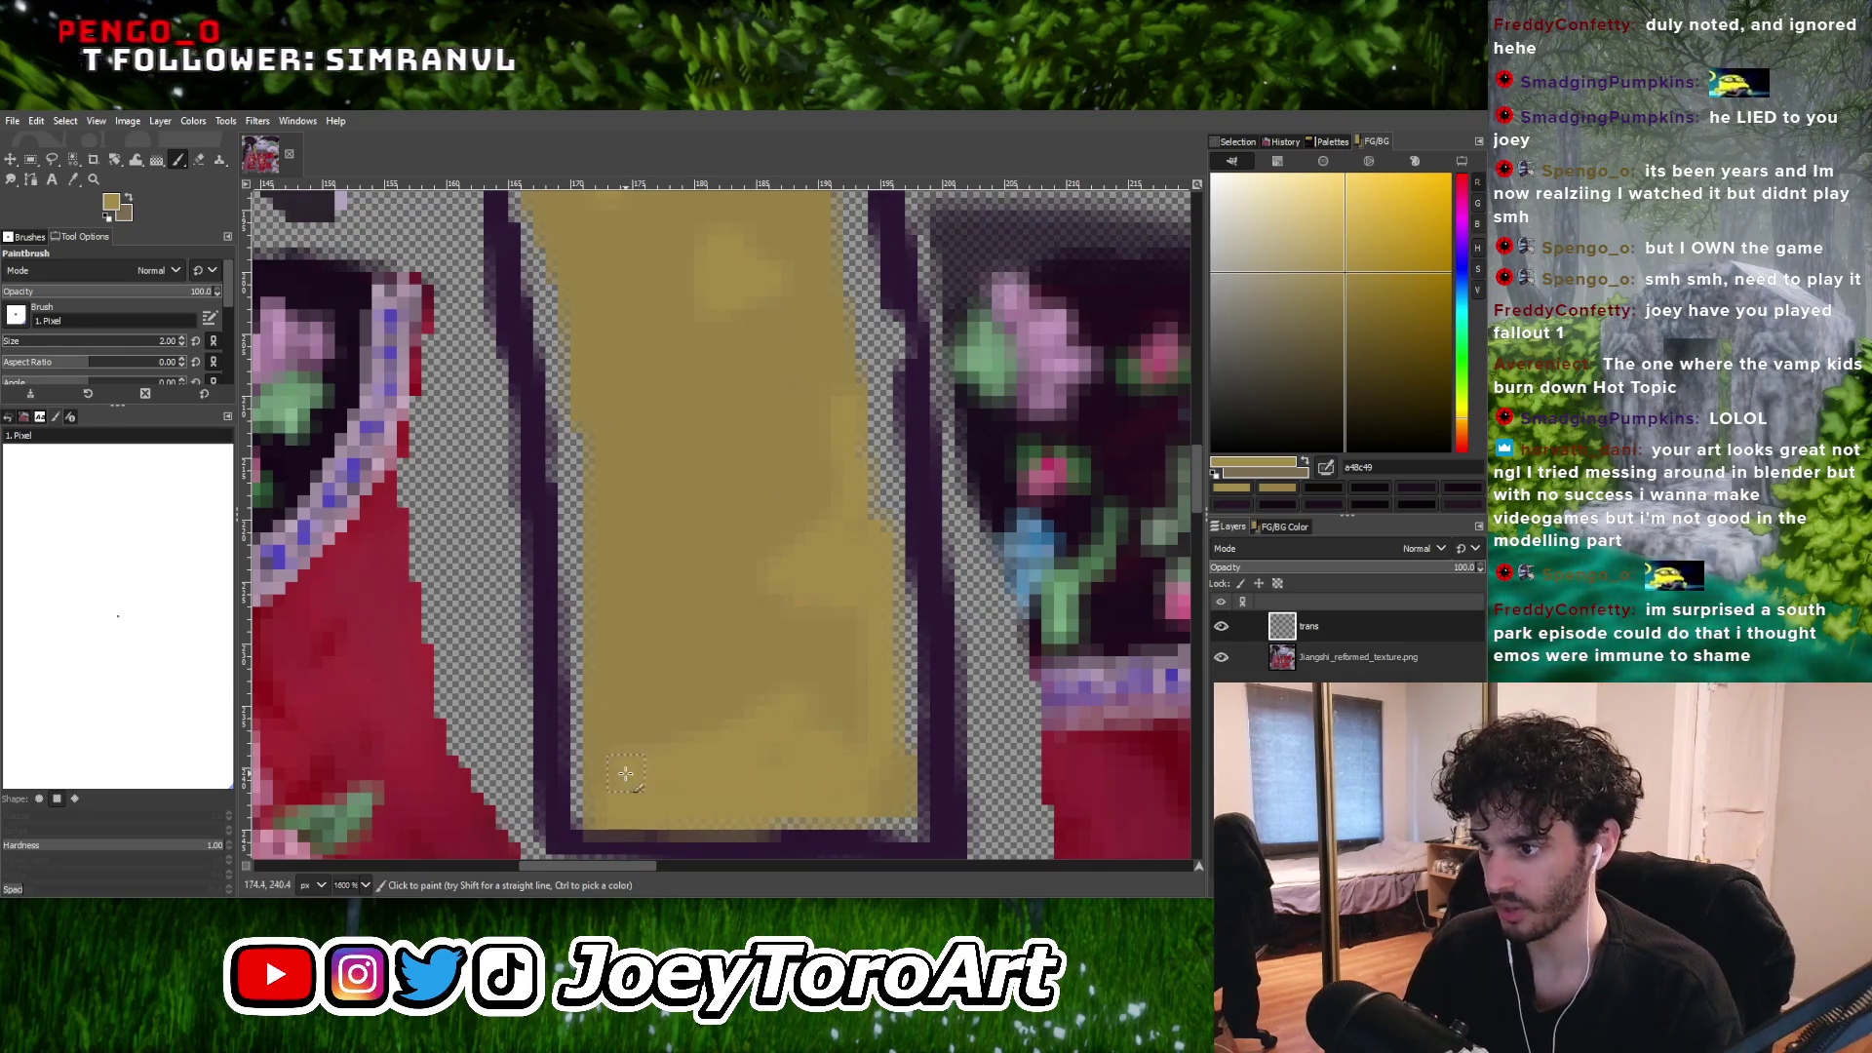
{"action": "scroll", "coordinate": [752, 692], "scroll_direction": "down", "scroll_amount": 1, "text": "ctrl"}
{"action": "scroll", "coordinate": [718, 660], "scroll_direction": "up", "scroll_amount": 1, "text": "ctrl"}
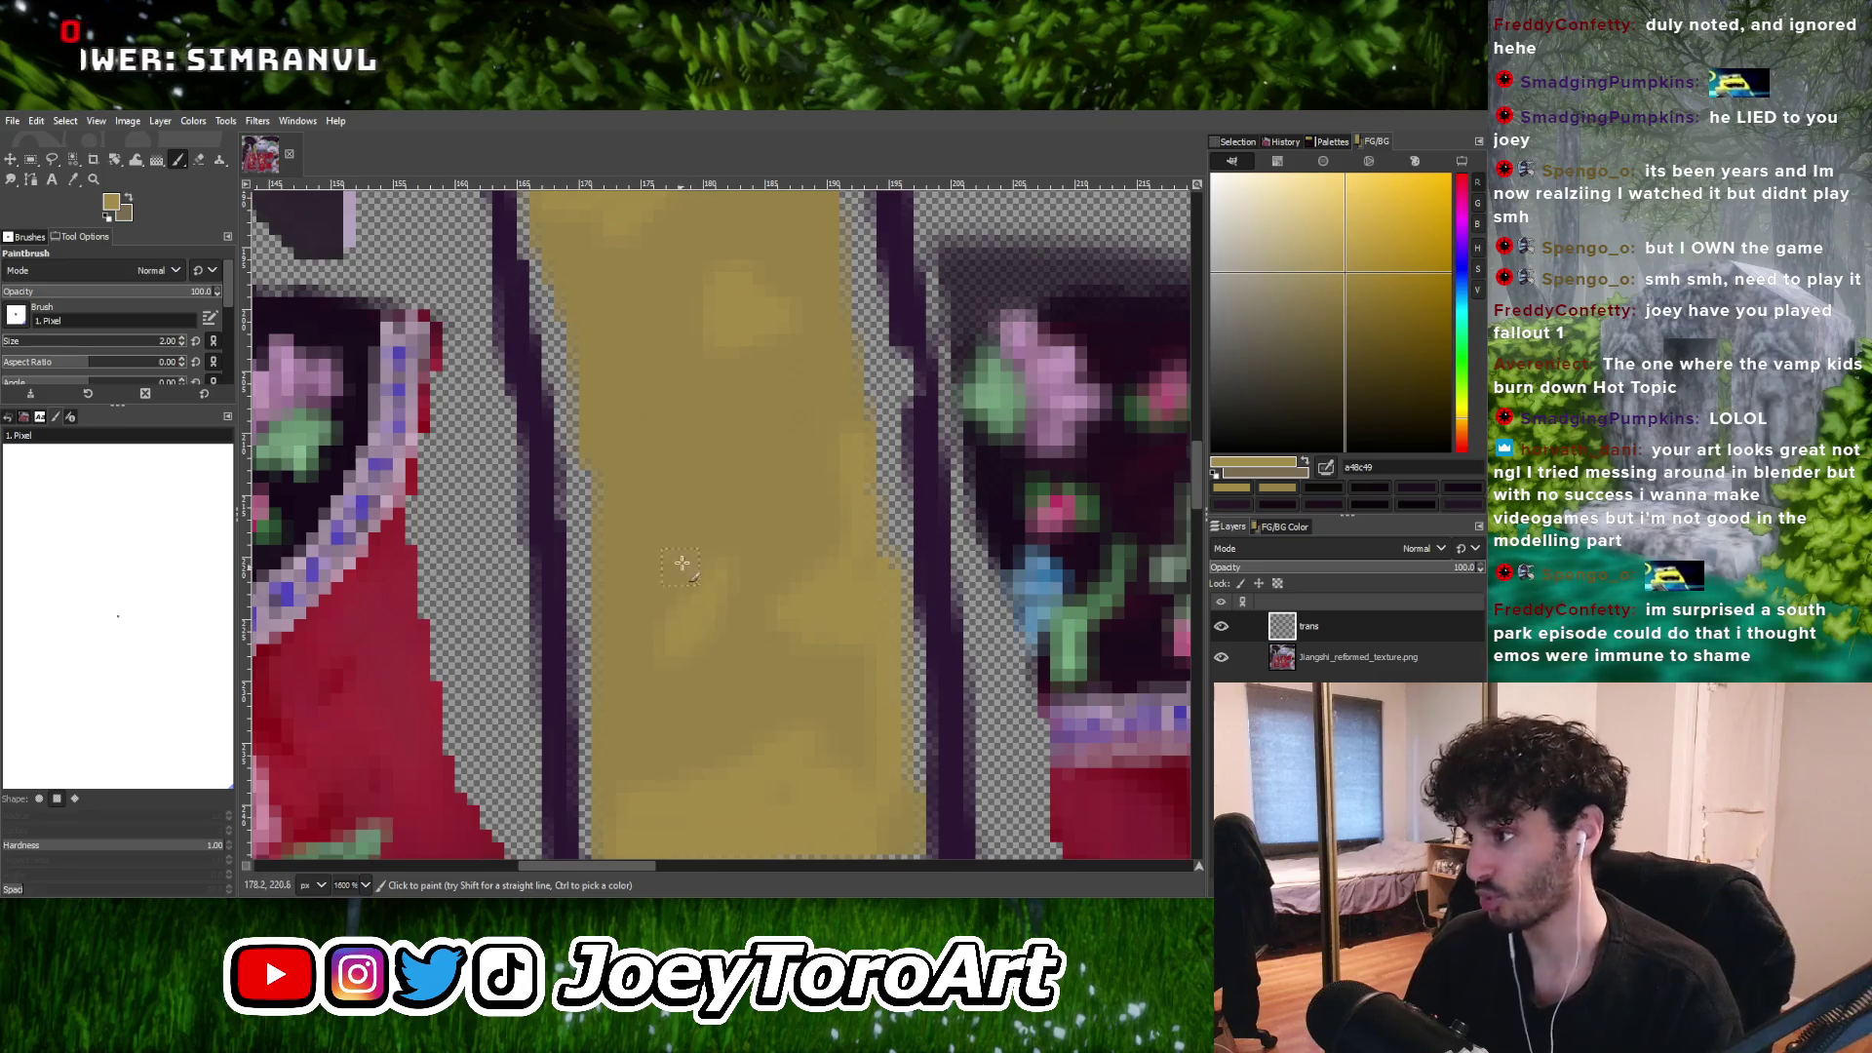
{"action": "scroll", "coordinate": [692, 621], "scroll_direction": "down", "scroll_amount": 5, "text": "ctrl"}
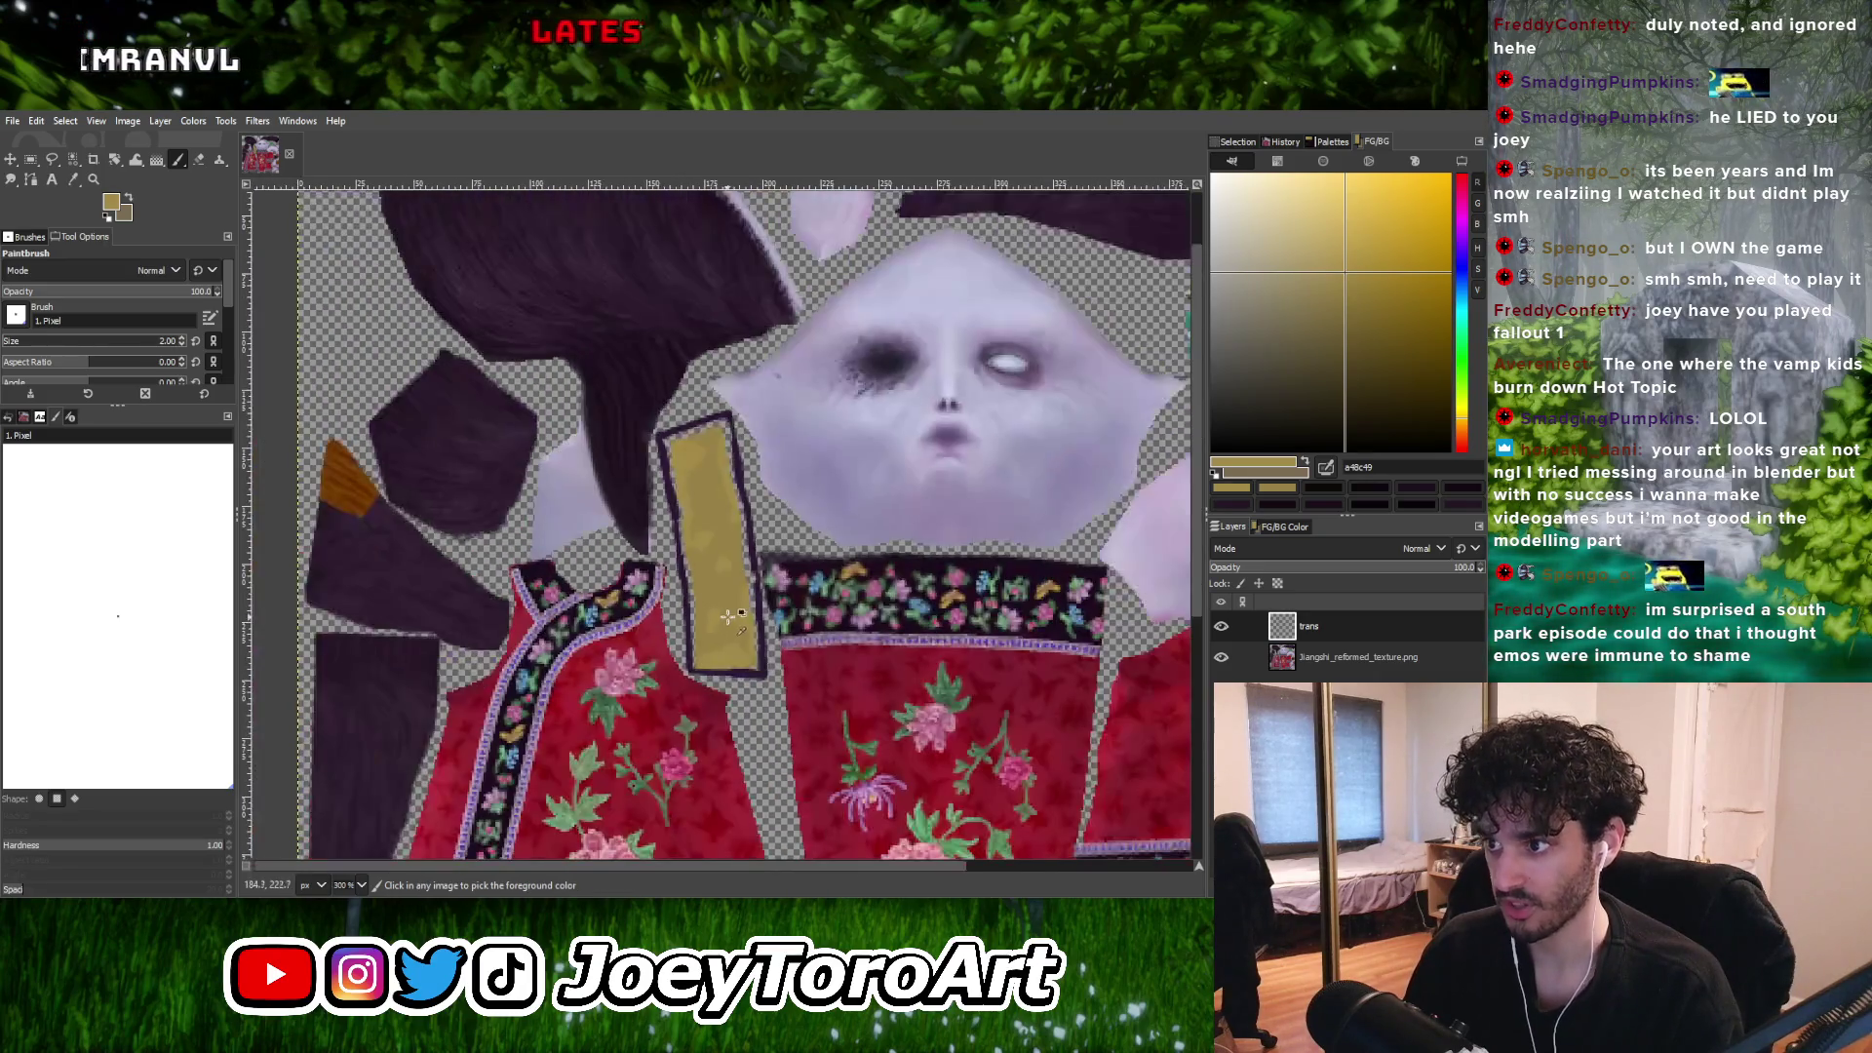
{"action": "scroll", "coordinate": [728, 617], "scroll_direction": "up", "scroll_amount": 5, "text": "ctrl"}
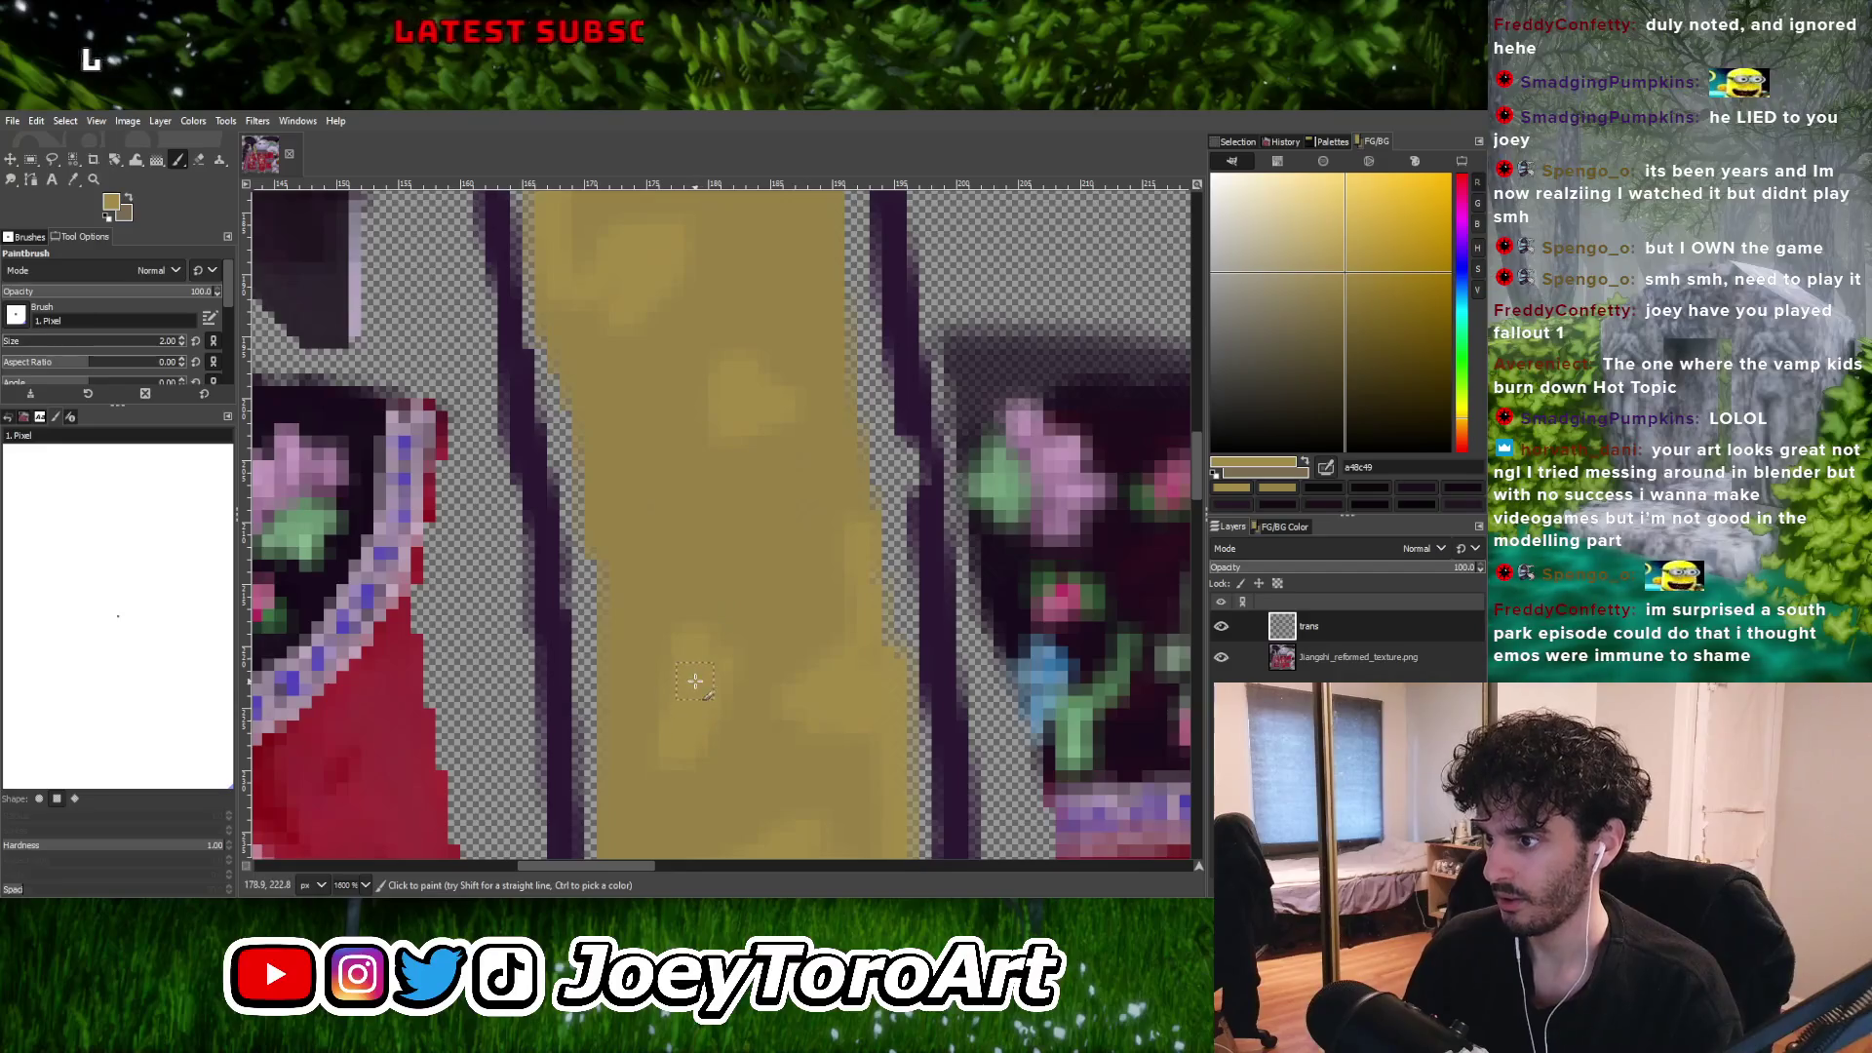
{"action": "scroll", "coordinate": [718, 672], "scroll_direction": "down", "scroll_amount": 2, "text": "ctrl"}
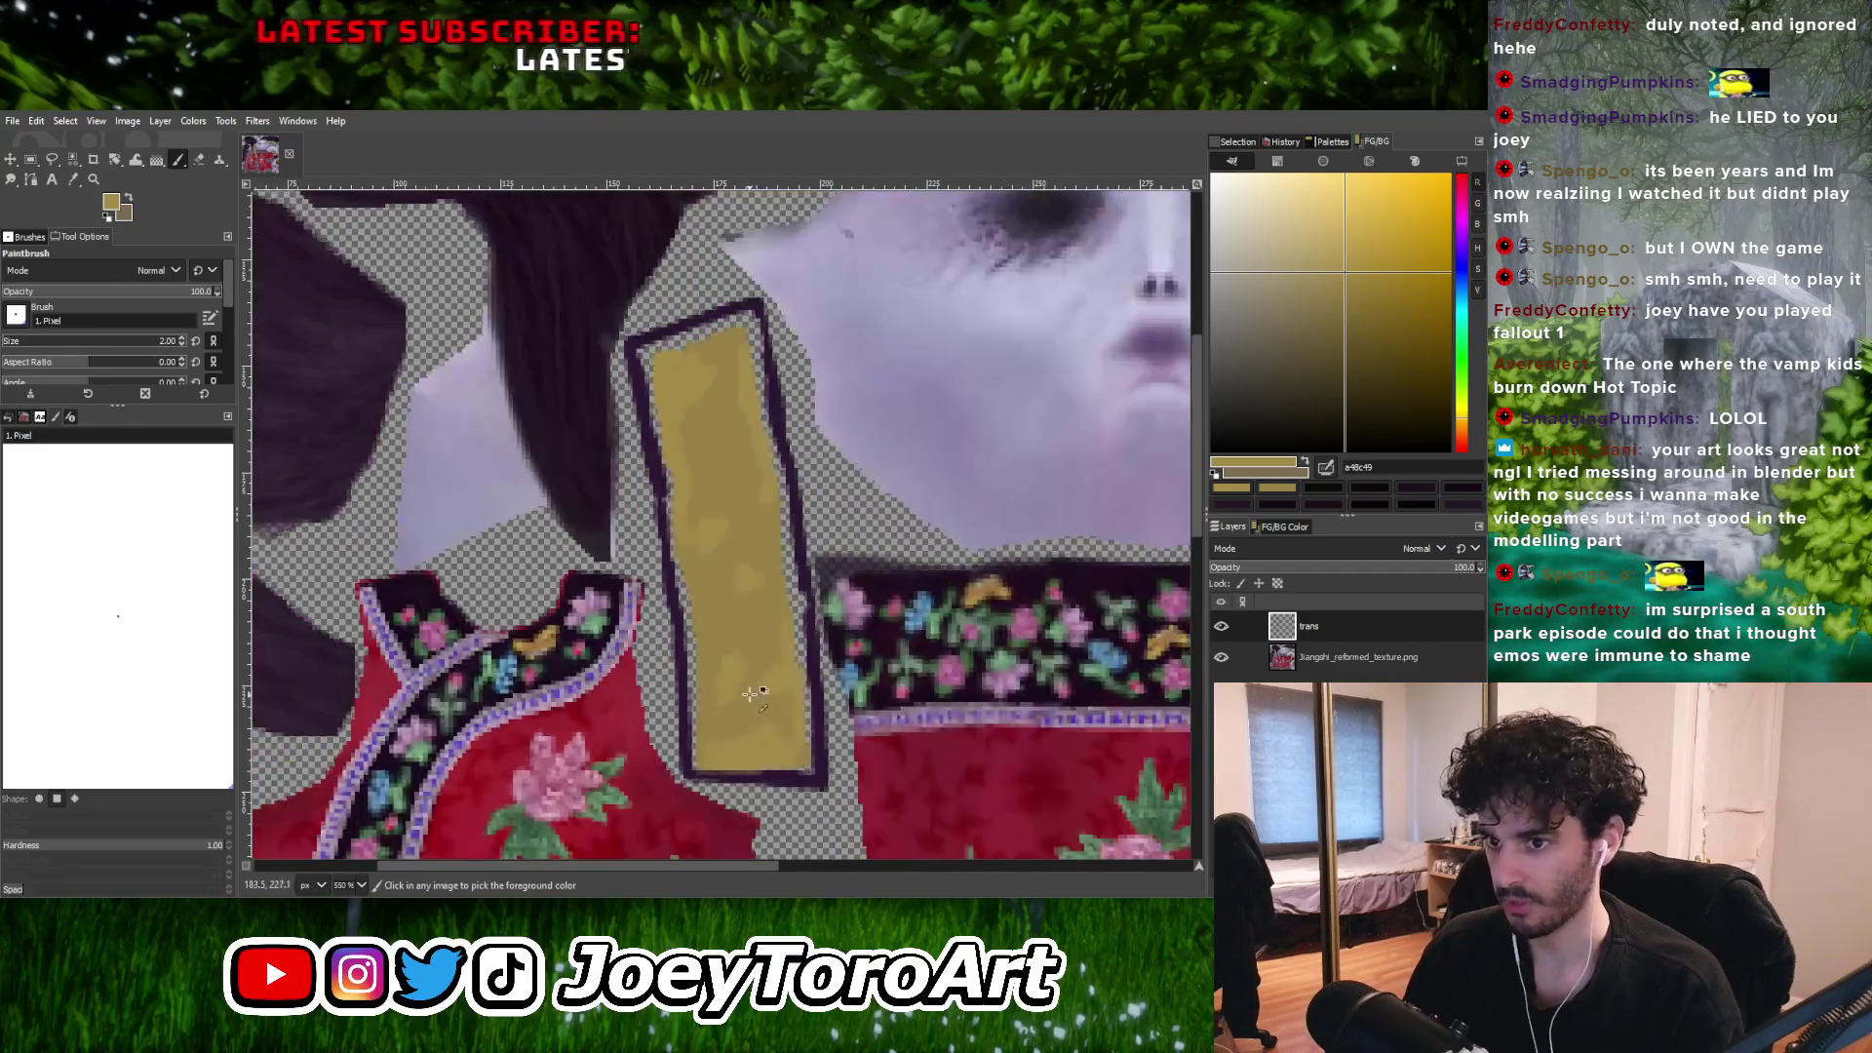
{"action": "scroll", "coordinate": [741, 687], "scroll_direction": "up", "scroll_amount": 2, "text": "ctrl"}
Sample a darker gold from the strap, paint shading with it, and lower brush opacity.
{"action": "left_click", "coordinate": [683, 759], "text": "ctrl"}
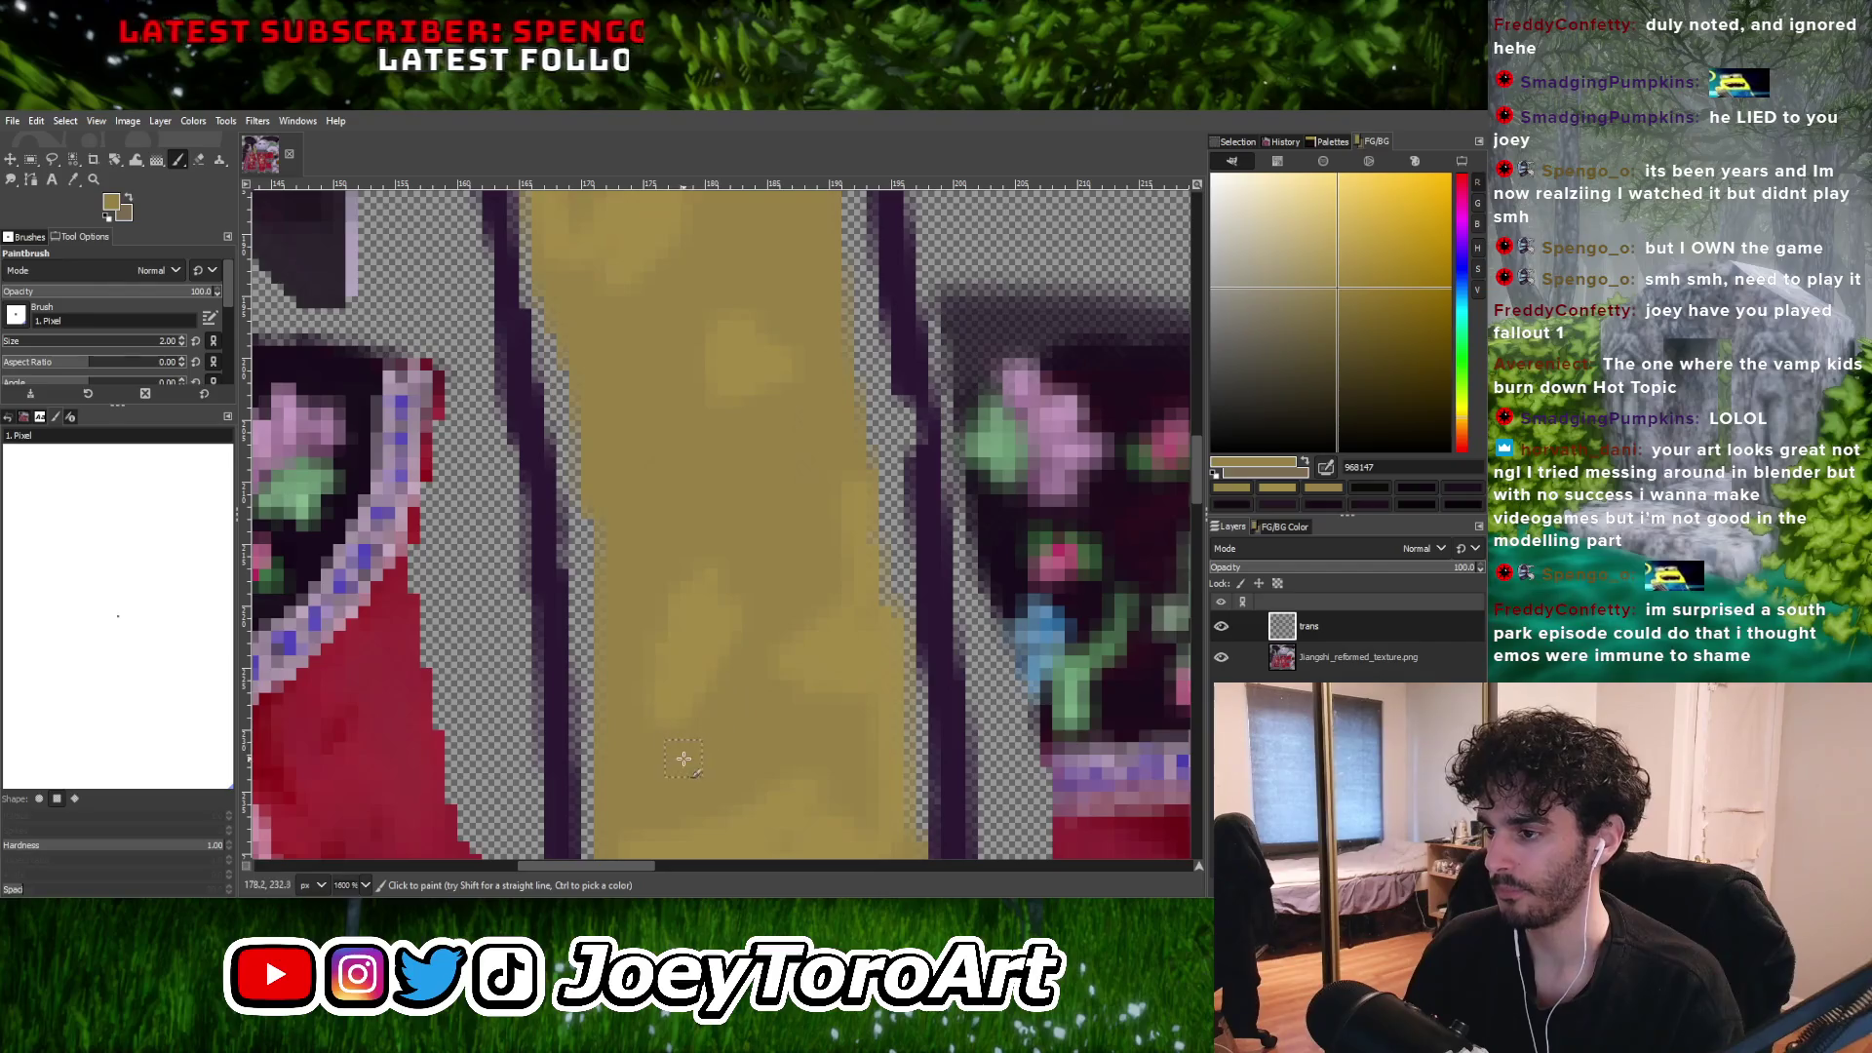
{"action": "left_click", "coordinate": [670, 679], "text": "ctrl"}
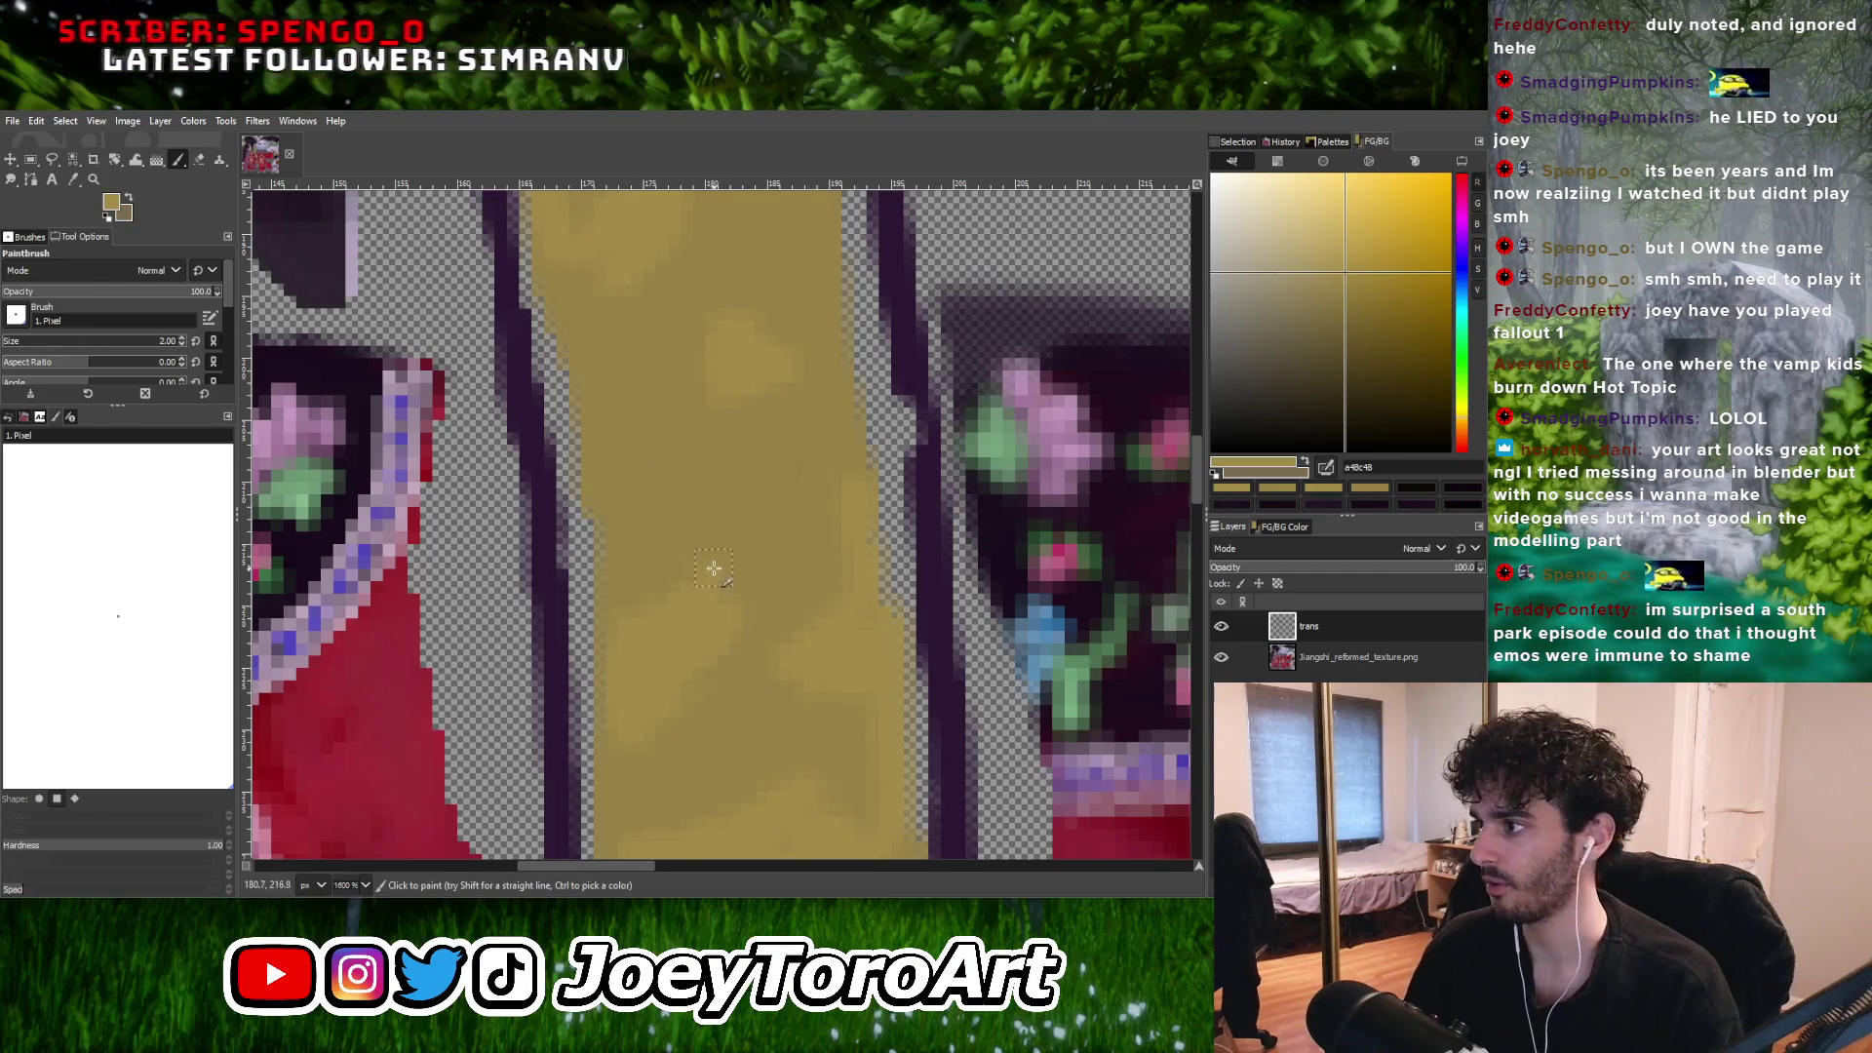
{"action": "scroll", "coordinate": [714, 568], "scroll_direction": "down", "scroll_amount": 2, "text": "ctrl"}
{"action": "scroll", "coordinate": [707, 609], "scroll_direction": "up", "scroll_amount": 2, "text": "ctrl"}
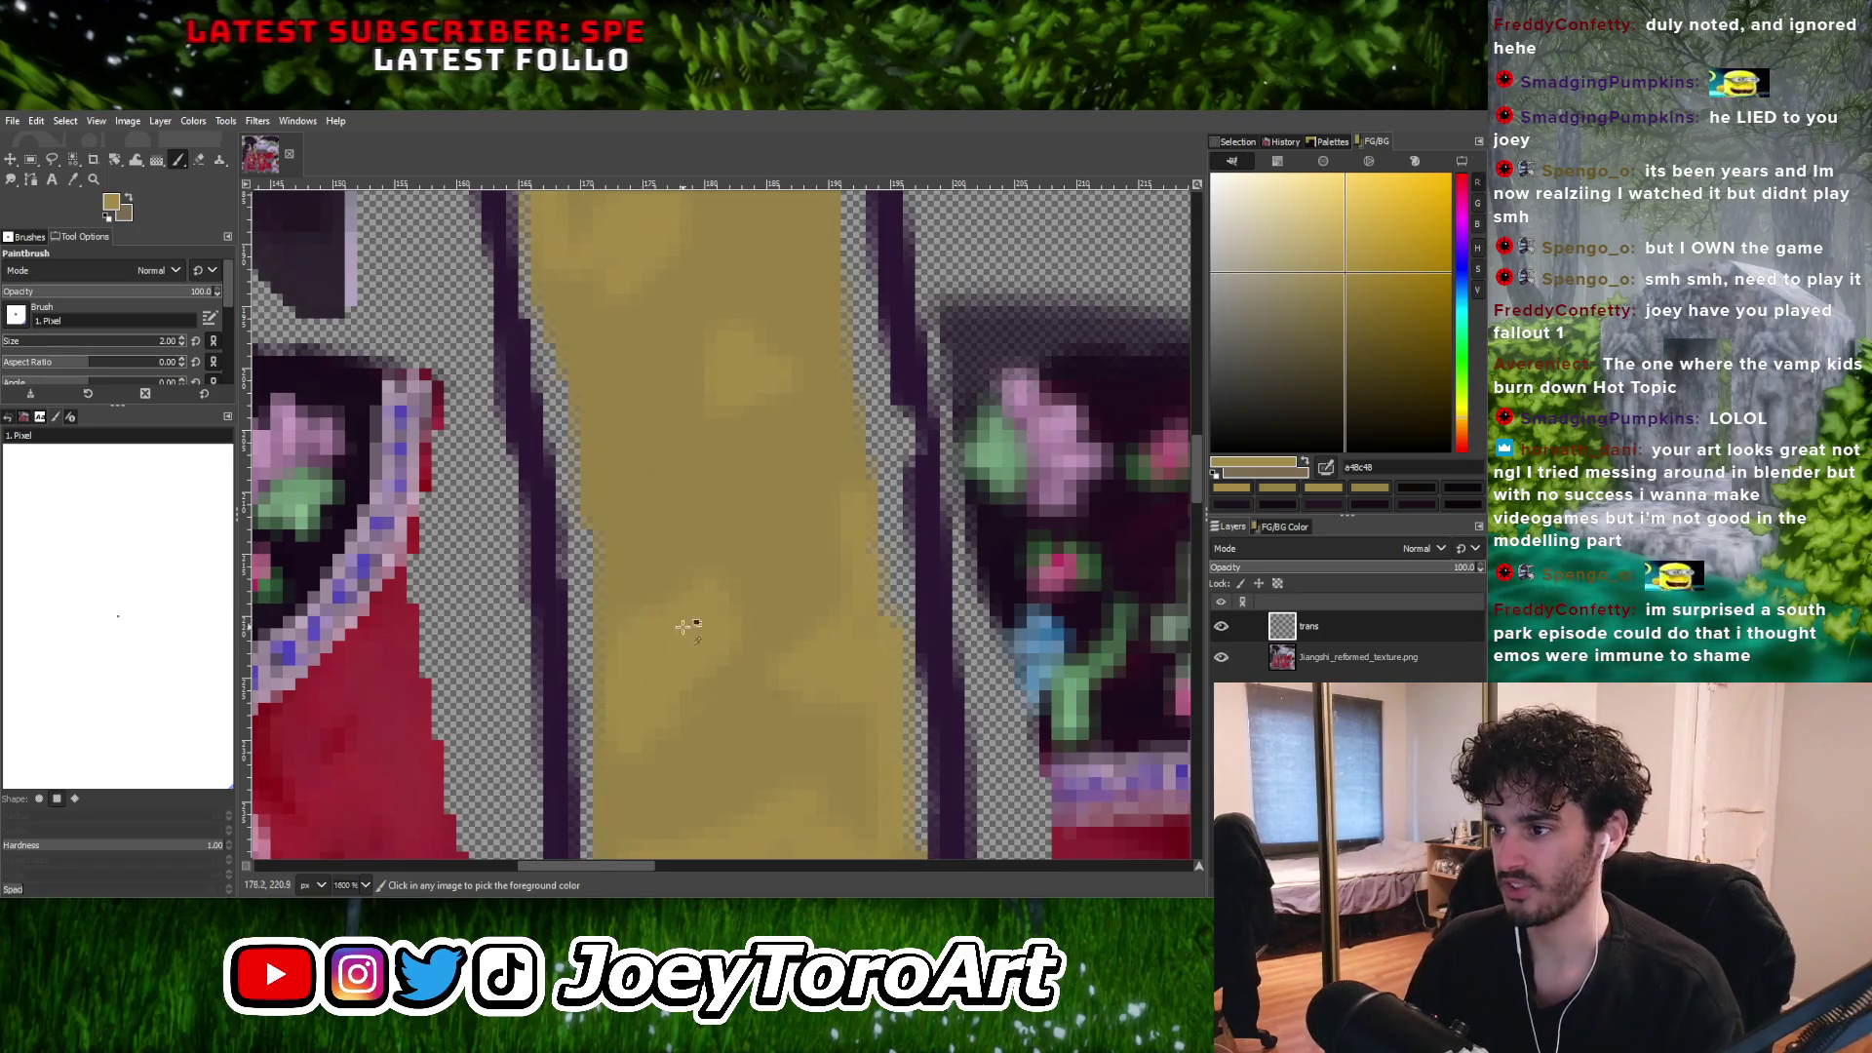
{"action": "mouse_move", "coordinate": [682, 623]}
{"action": "middle_mouse_down"}
{"action": "mouse_move", "coordinate": [735, 598]}
{"action": "mouse_move", "coordinate": [717, 583]}
{"action": "mouse_move", "coordinate": [706, 612]}
{"action": "middle_mouse_up"}
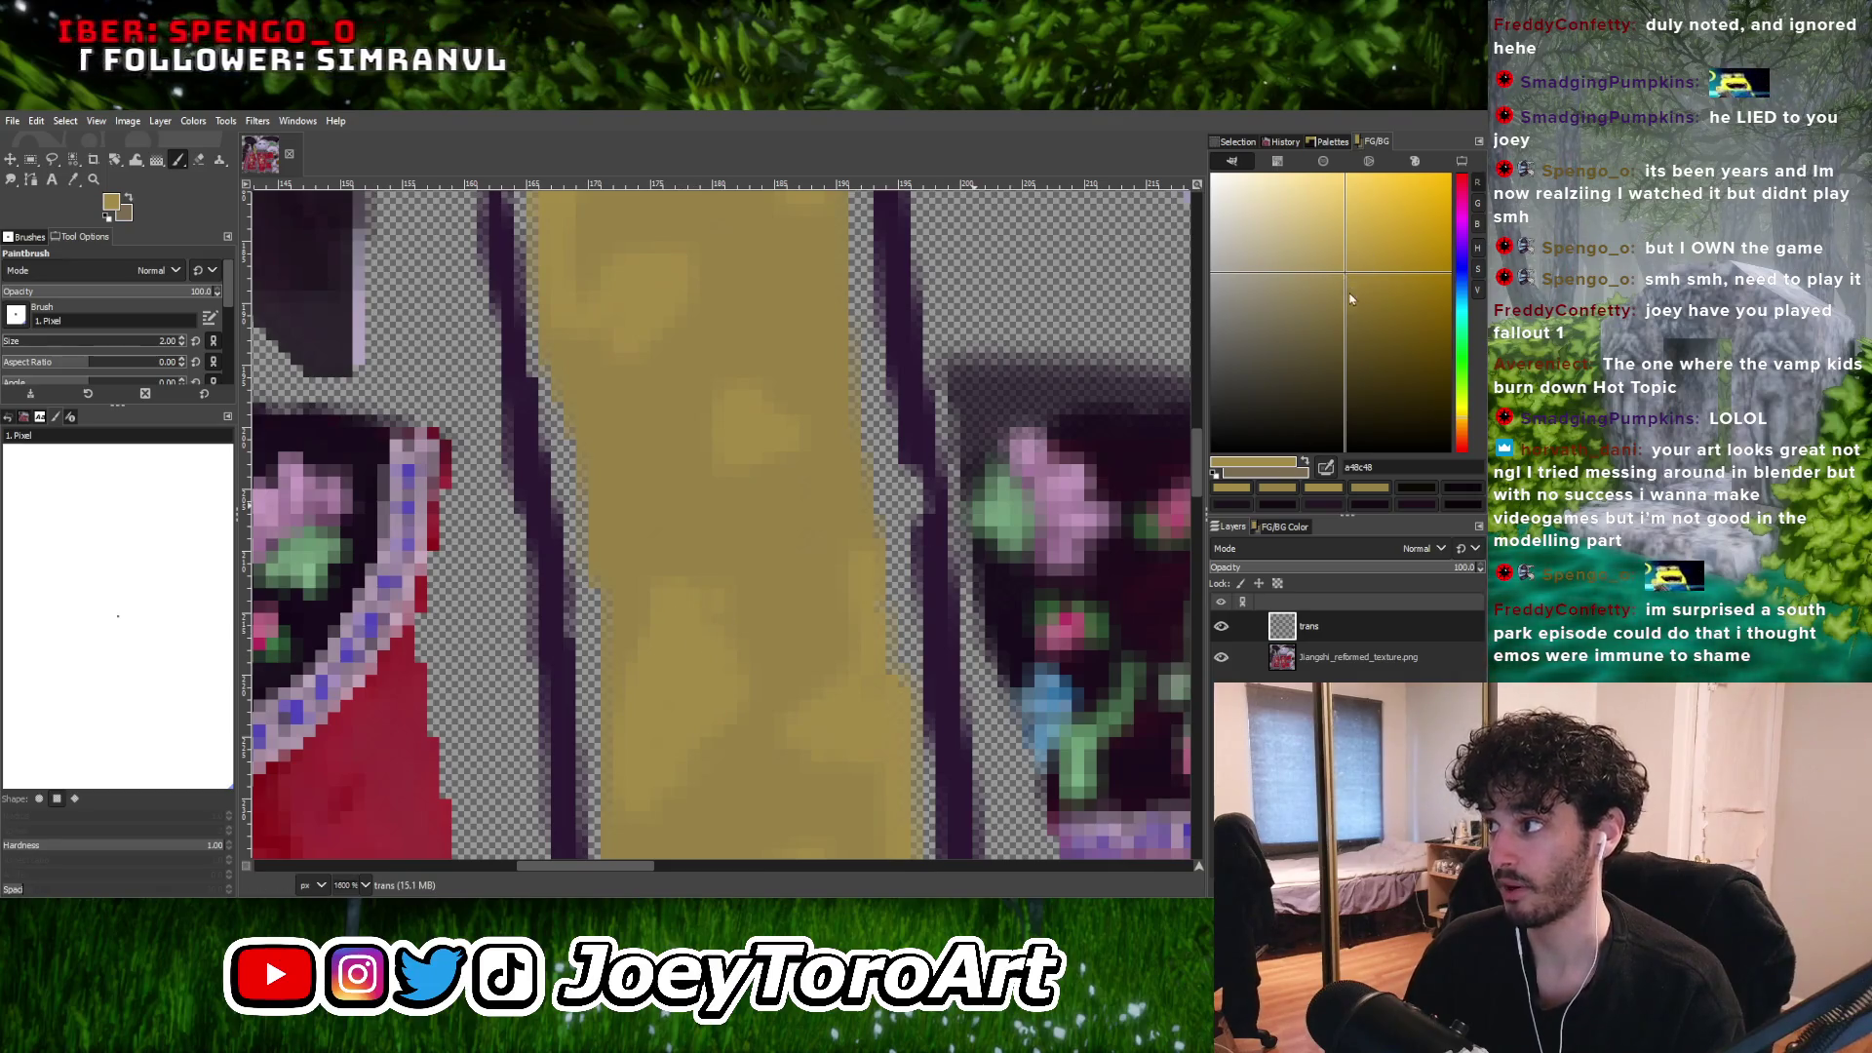
{"action": "left_click", "coordinate": [739, 686], "text": "ctrl"}
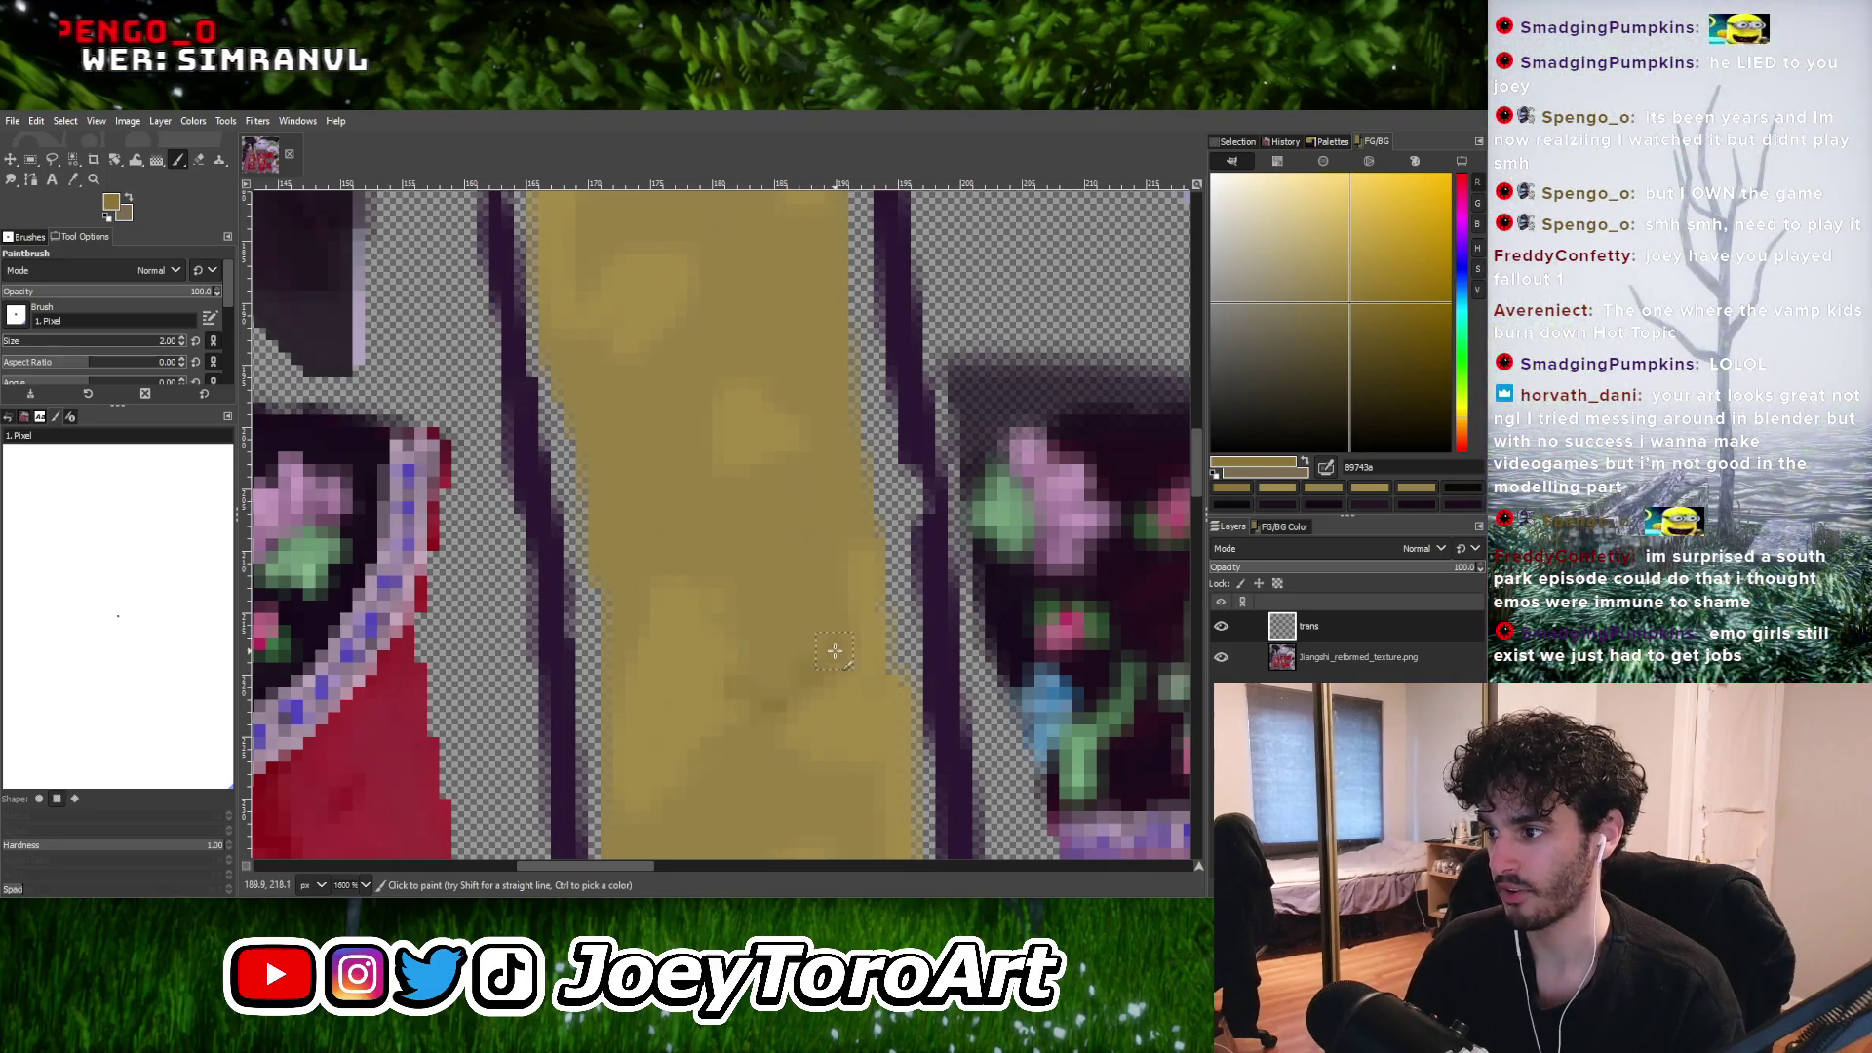
{"action": "scroll", "coordinate": [739, 688], "scroll_direction": "down", "scroll_amount": 4, "text": "ctrl"}
{"action": "scroll", "coordinate": [726, 564], "scroll_direction": "up", "scroll_amount": 4, "text": "ctrl"}
{"action": "left_click_drag", "start_coordinate": [726, 564], "coordinate": [735, 647]}
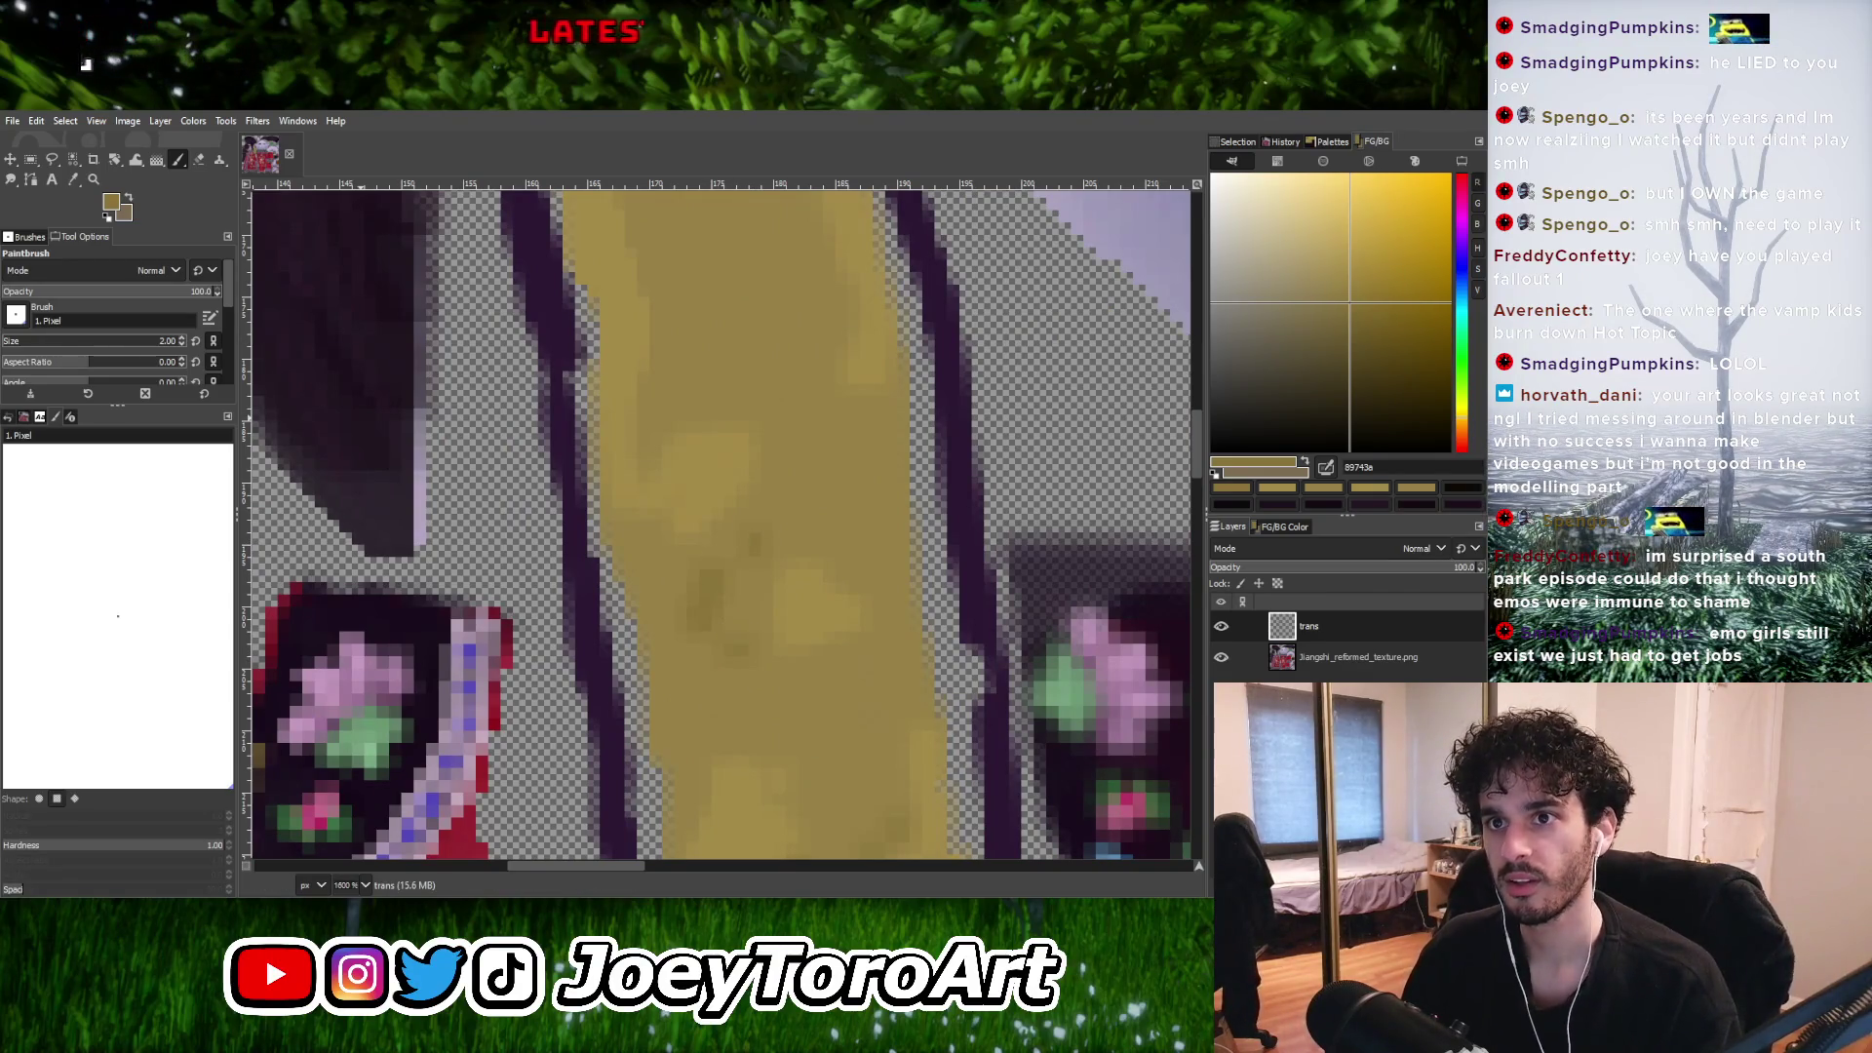
{"action": "left_click", "coordinate": [131, 293]}
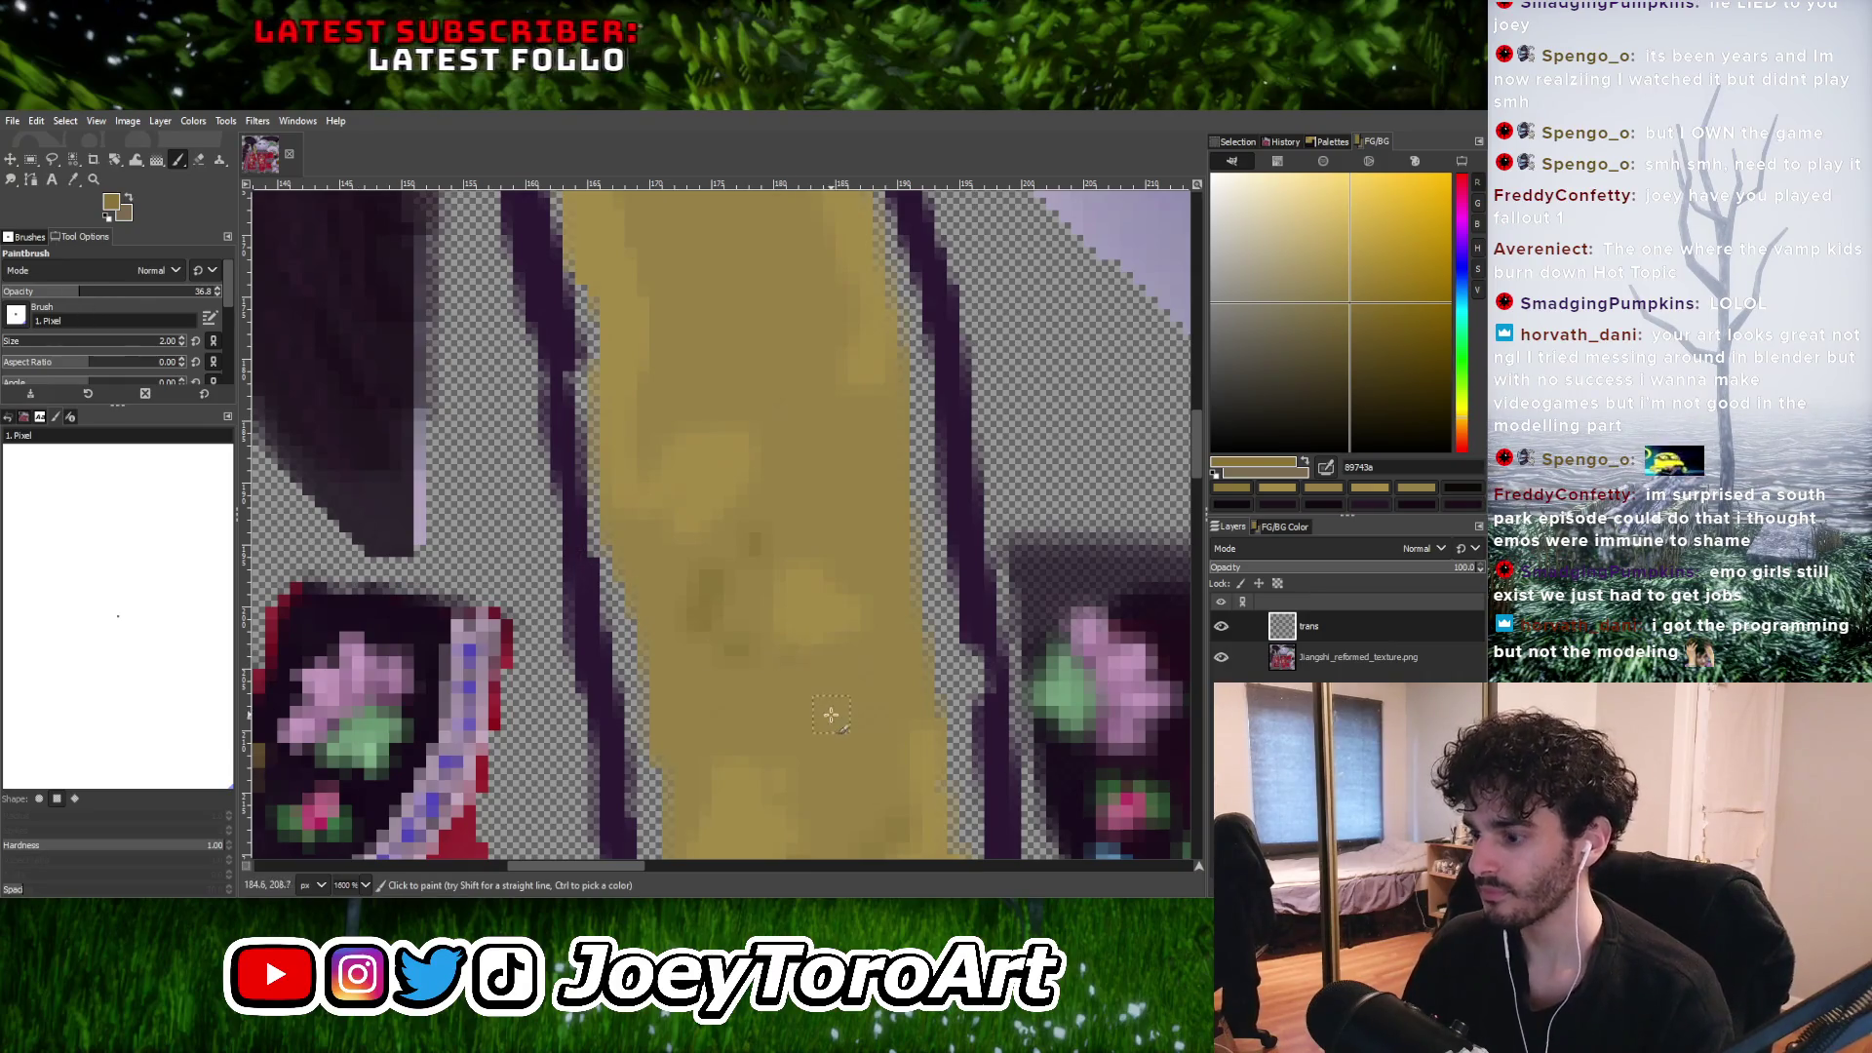
Enlarge the brush to size 5 and sample the base and a darker gold from the strap.
{"action": "key", "text": "bracketright"}
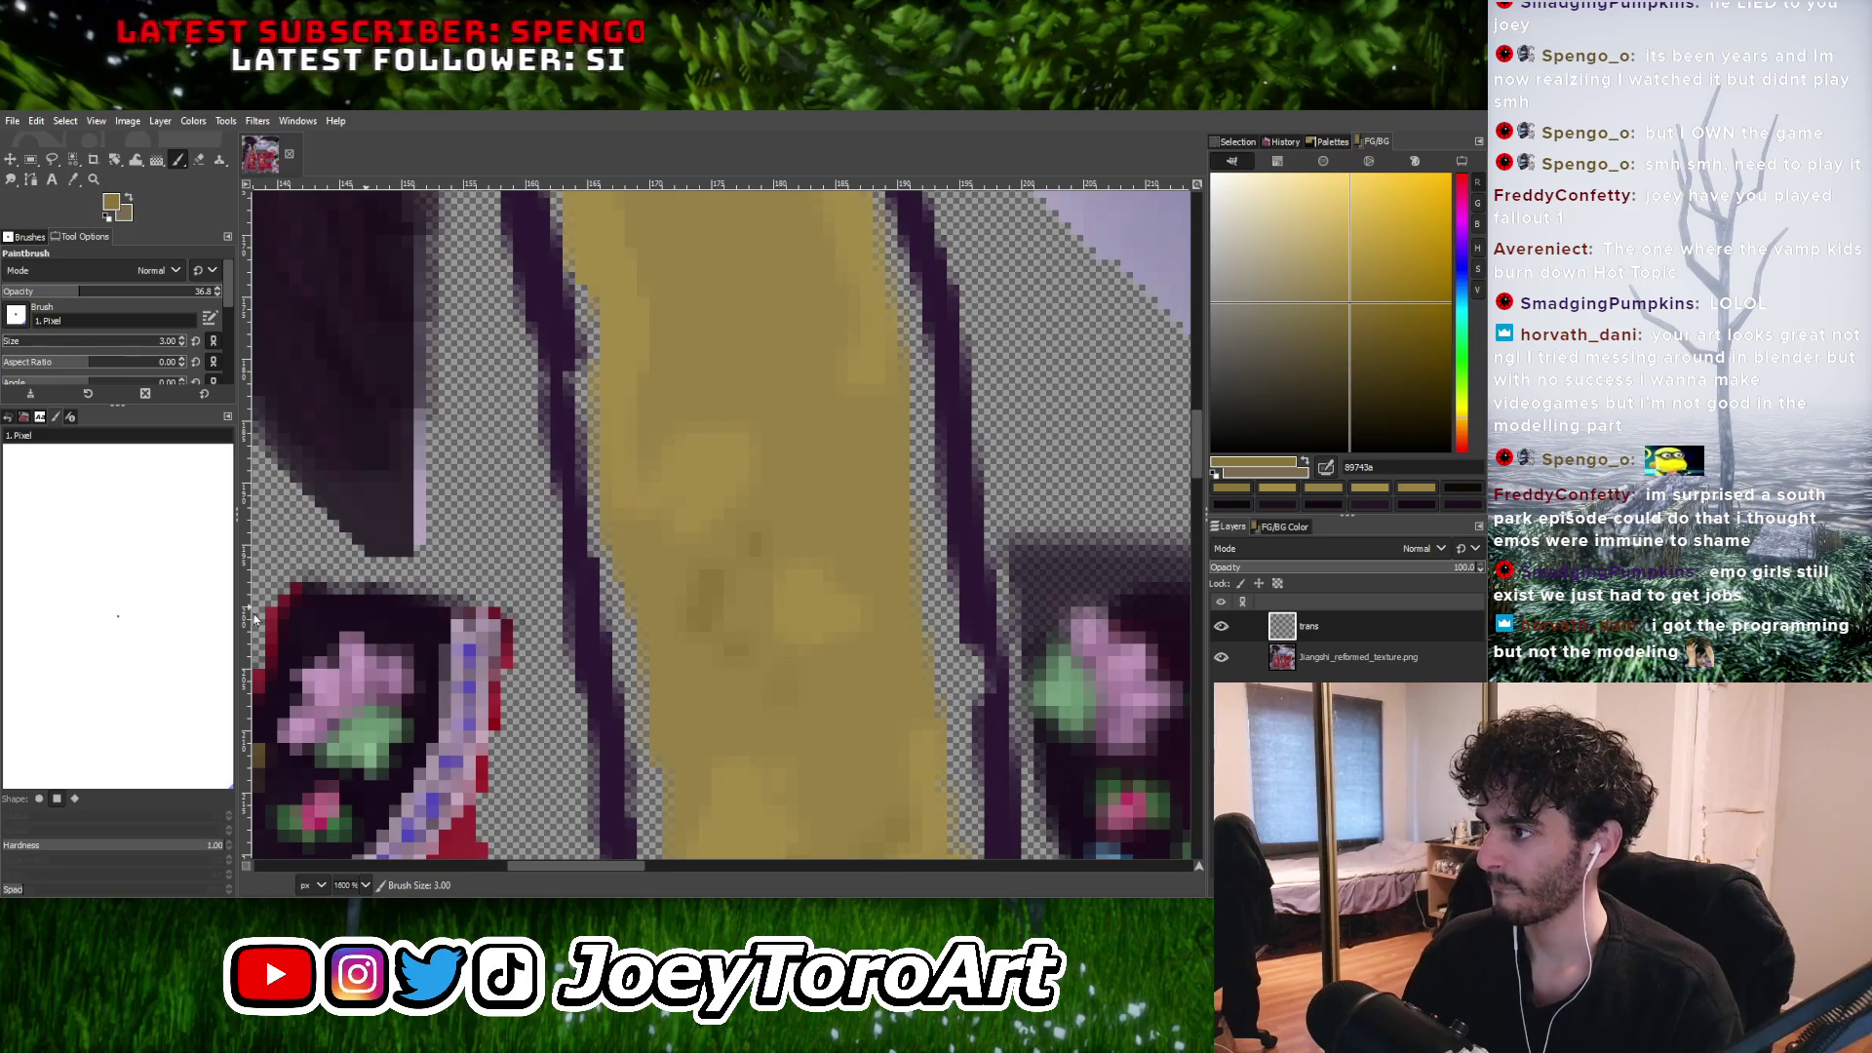
{"action": "scroll", "coordinate": [761, 582], "scroll_direction": "down", "scroll_amount": 1, "text": "ctrl"}
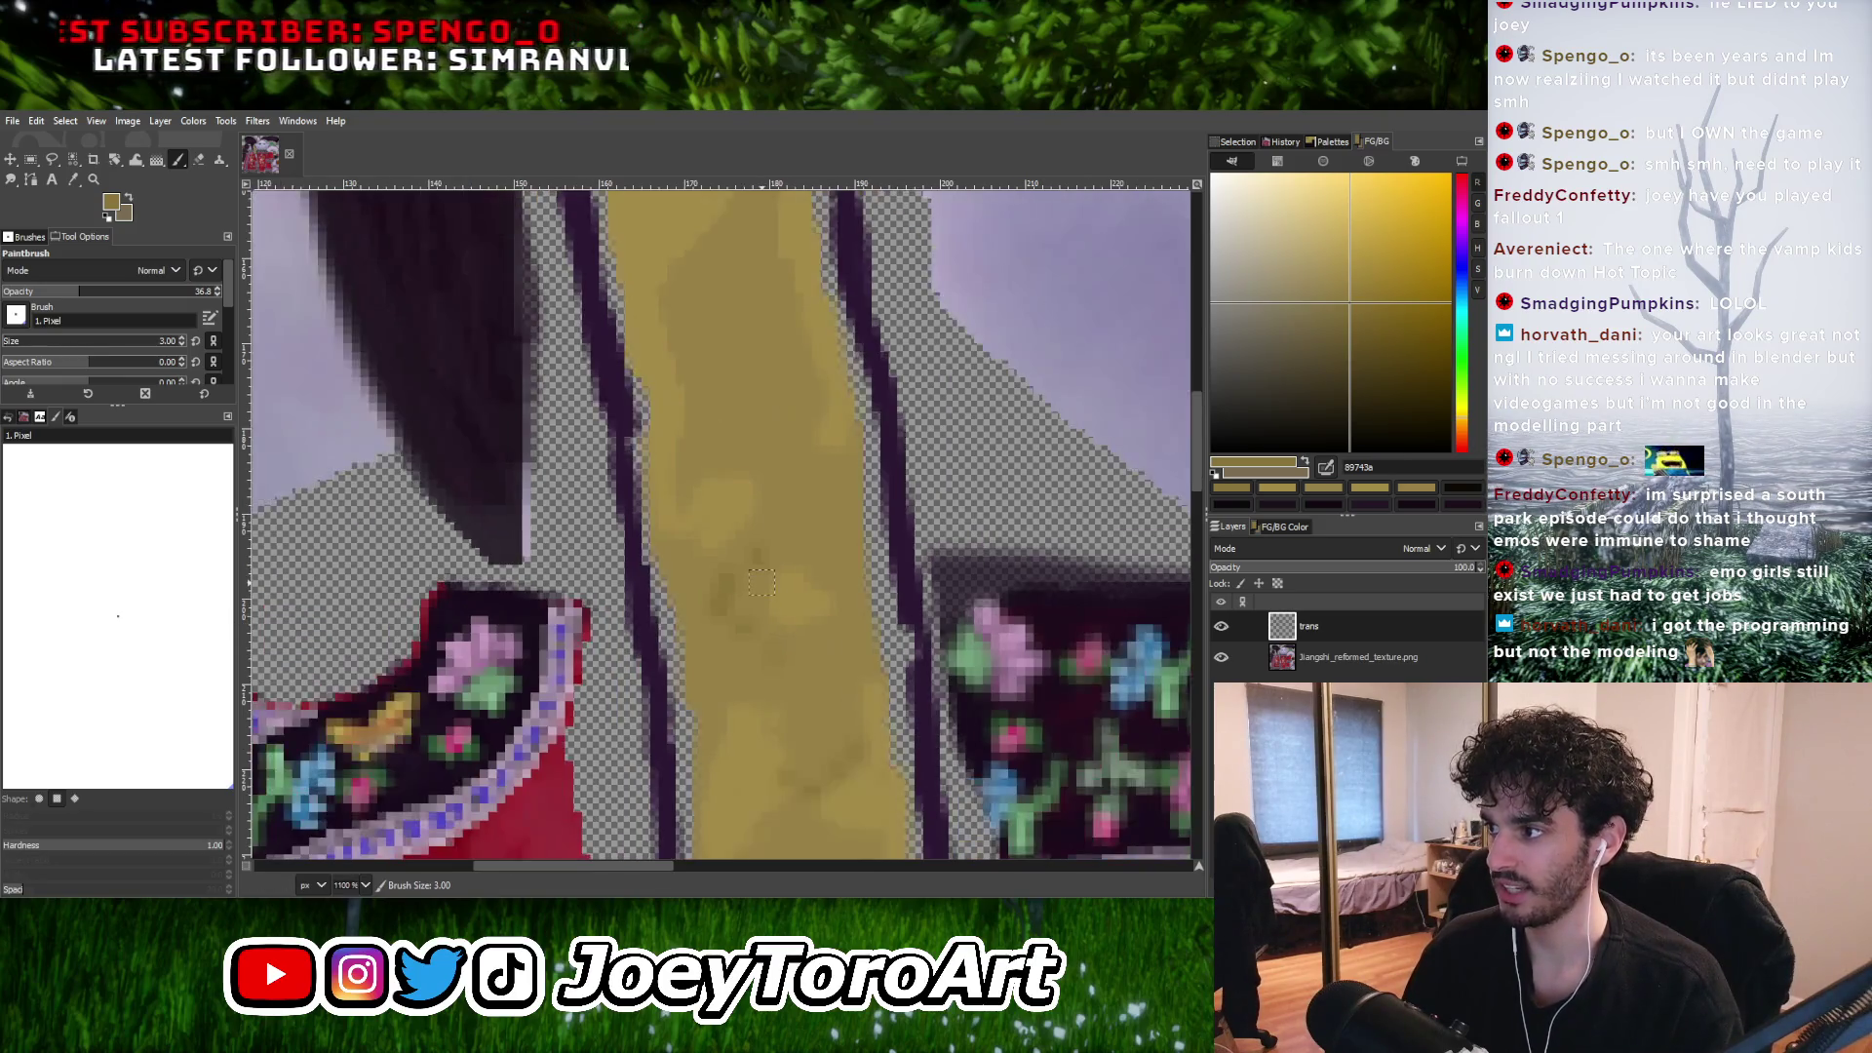
{"action": "scroll", "coordinate": [740, 571], "scroll_direction": "up", "scroll_amount": 1, "text": "ctrl"}
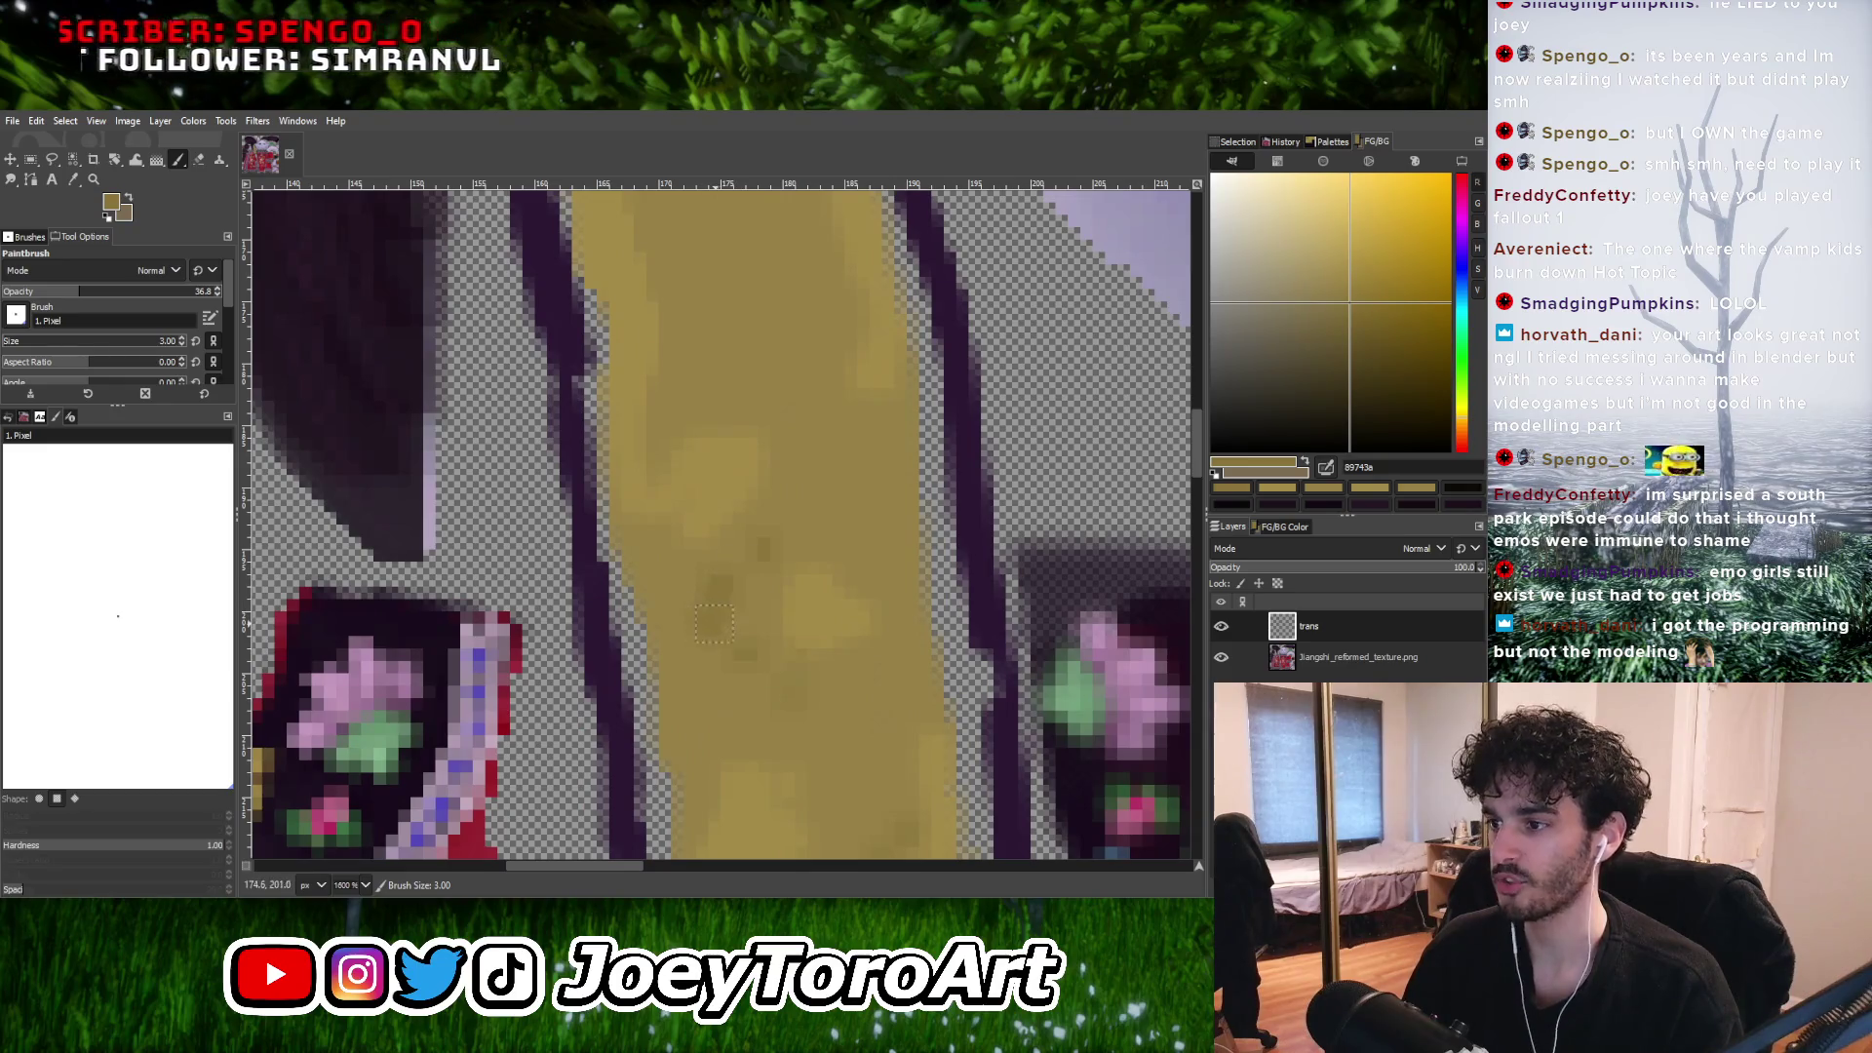
{"action": "key", "text": "bracketright"}
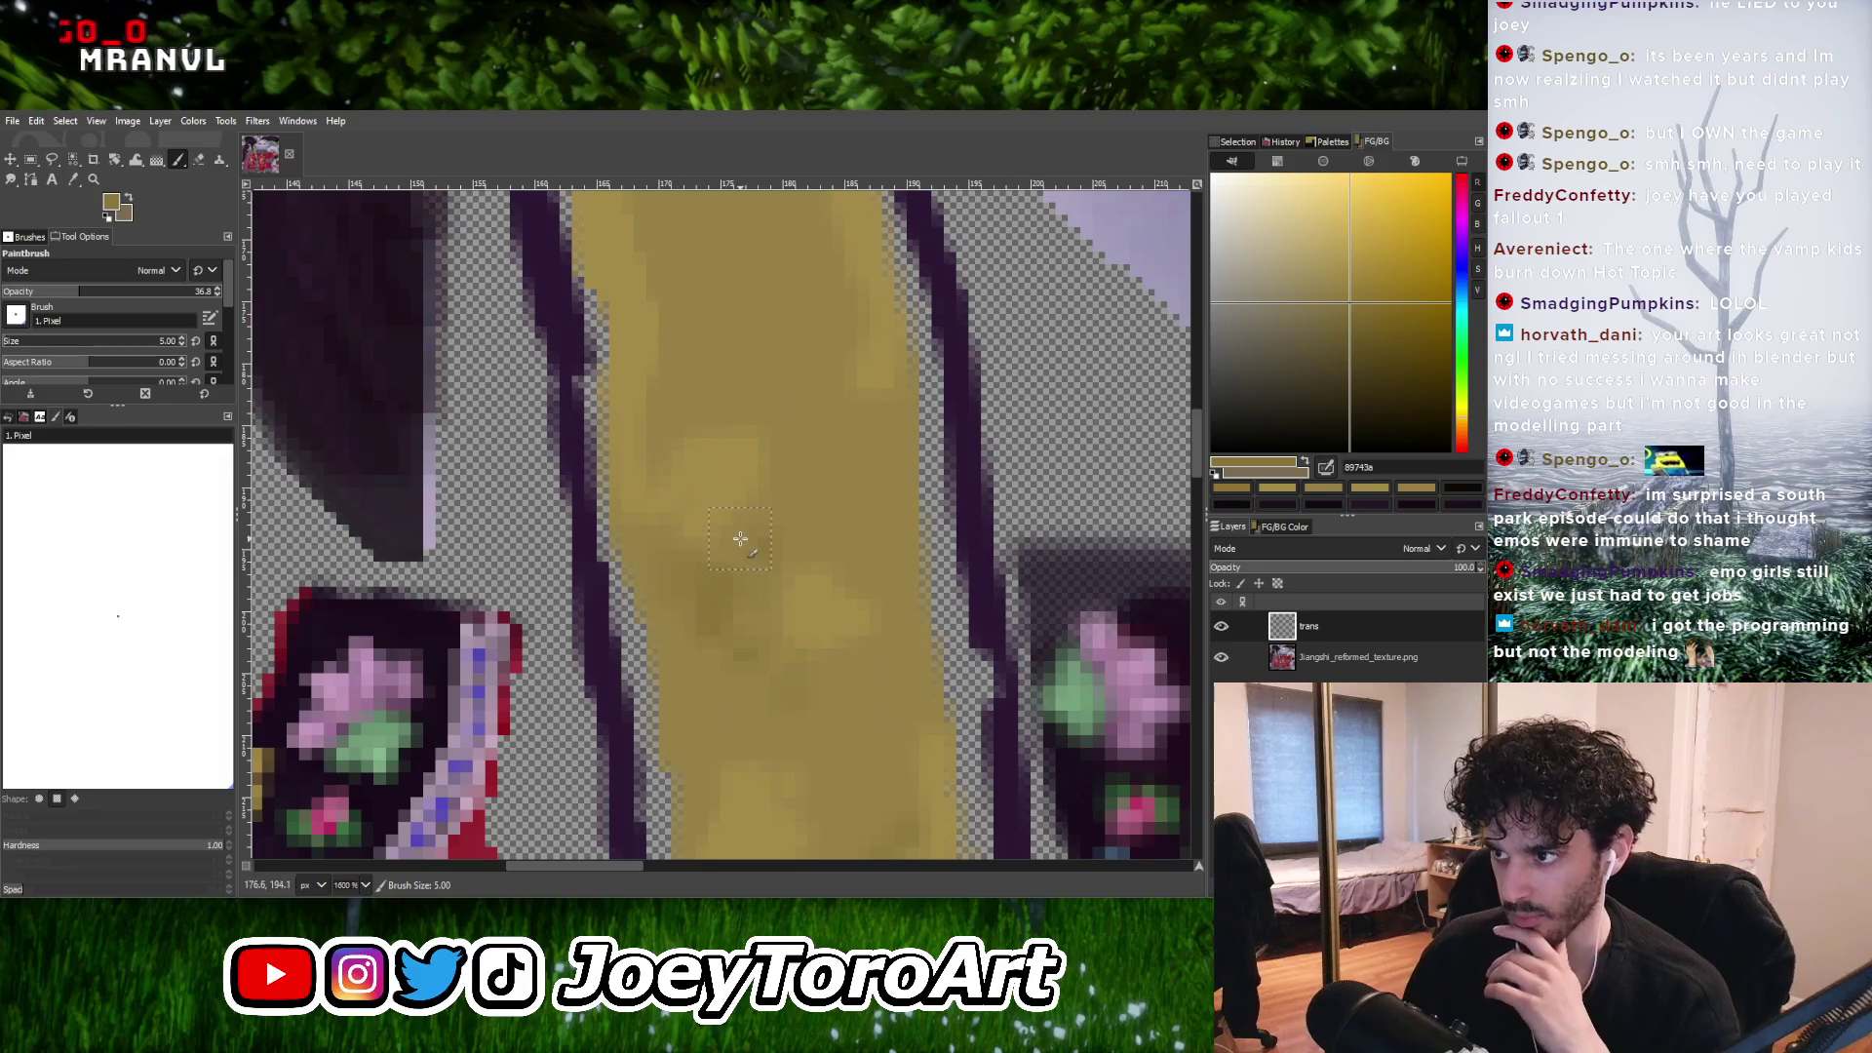
{"action": "key", "text": "bracketright"}
{"action": "scroll", "coordinate": [763, 507], "scroll_direction": "up", "scroll_amount": 3}
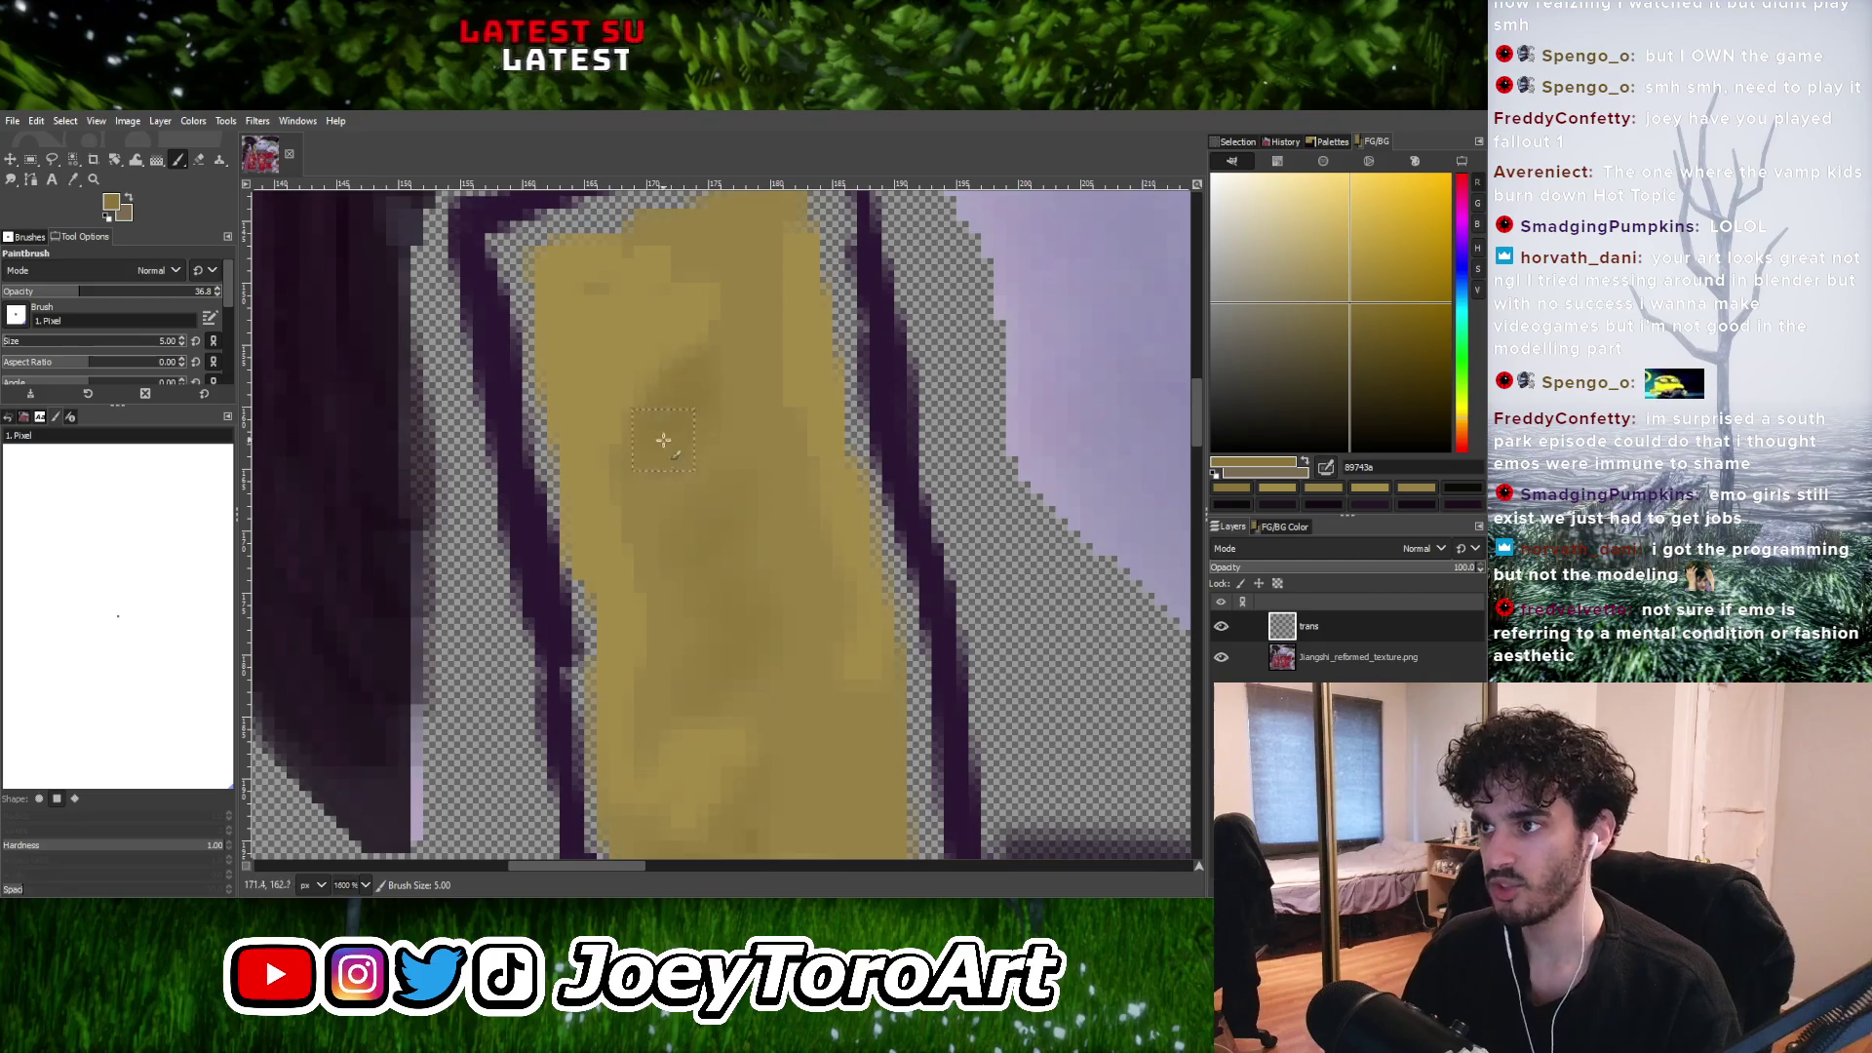
{"action": "scroll", "coordinate": [663, 440], "scroll_direction": "up", "scroll_amount": 1, "text": "ctrl"}
{"action": "left_click", "coordinate": [623, 442], "text": "ctrl"}
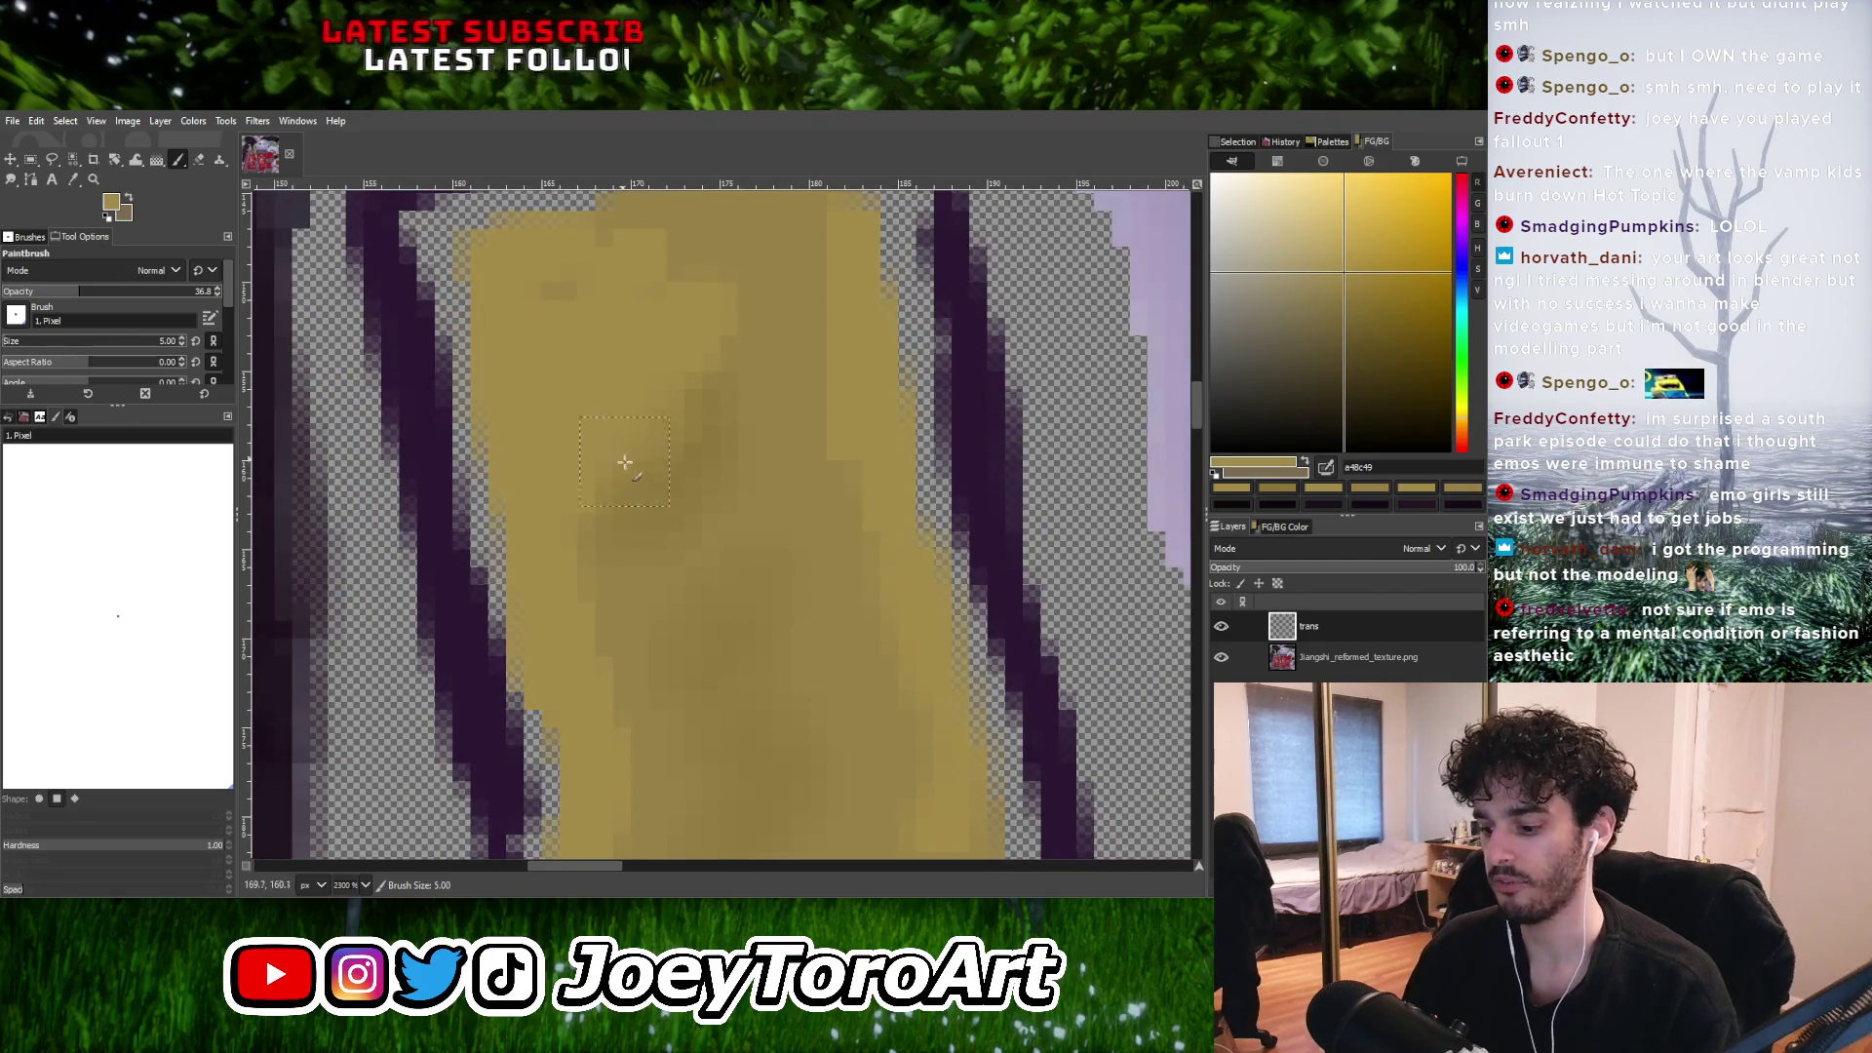
{"action": "left_click", "coordinate": [699, 511], "text": "ctrl"}
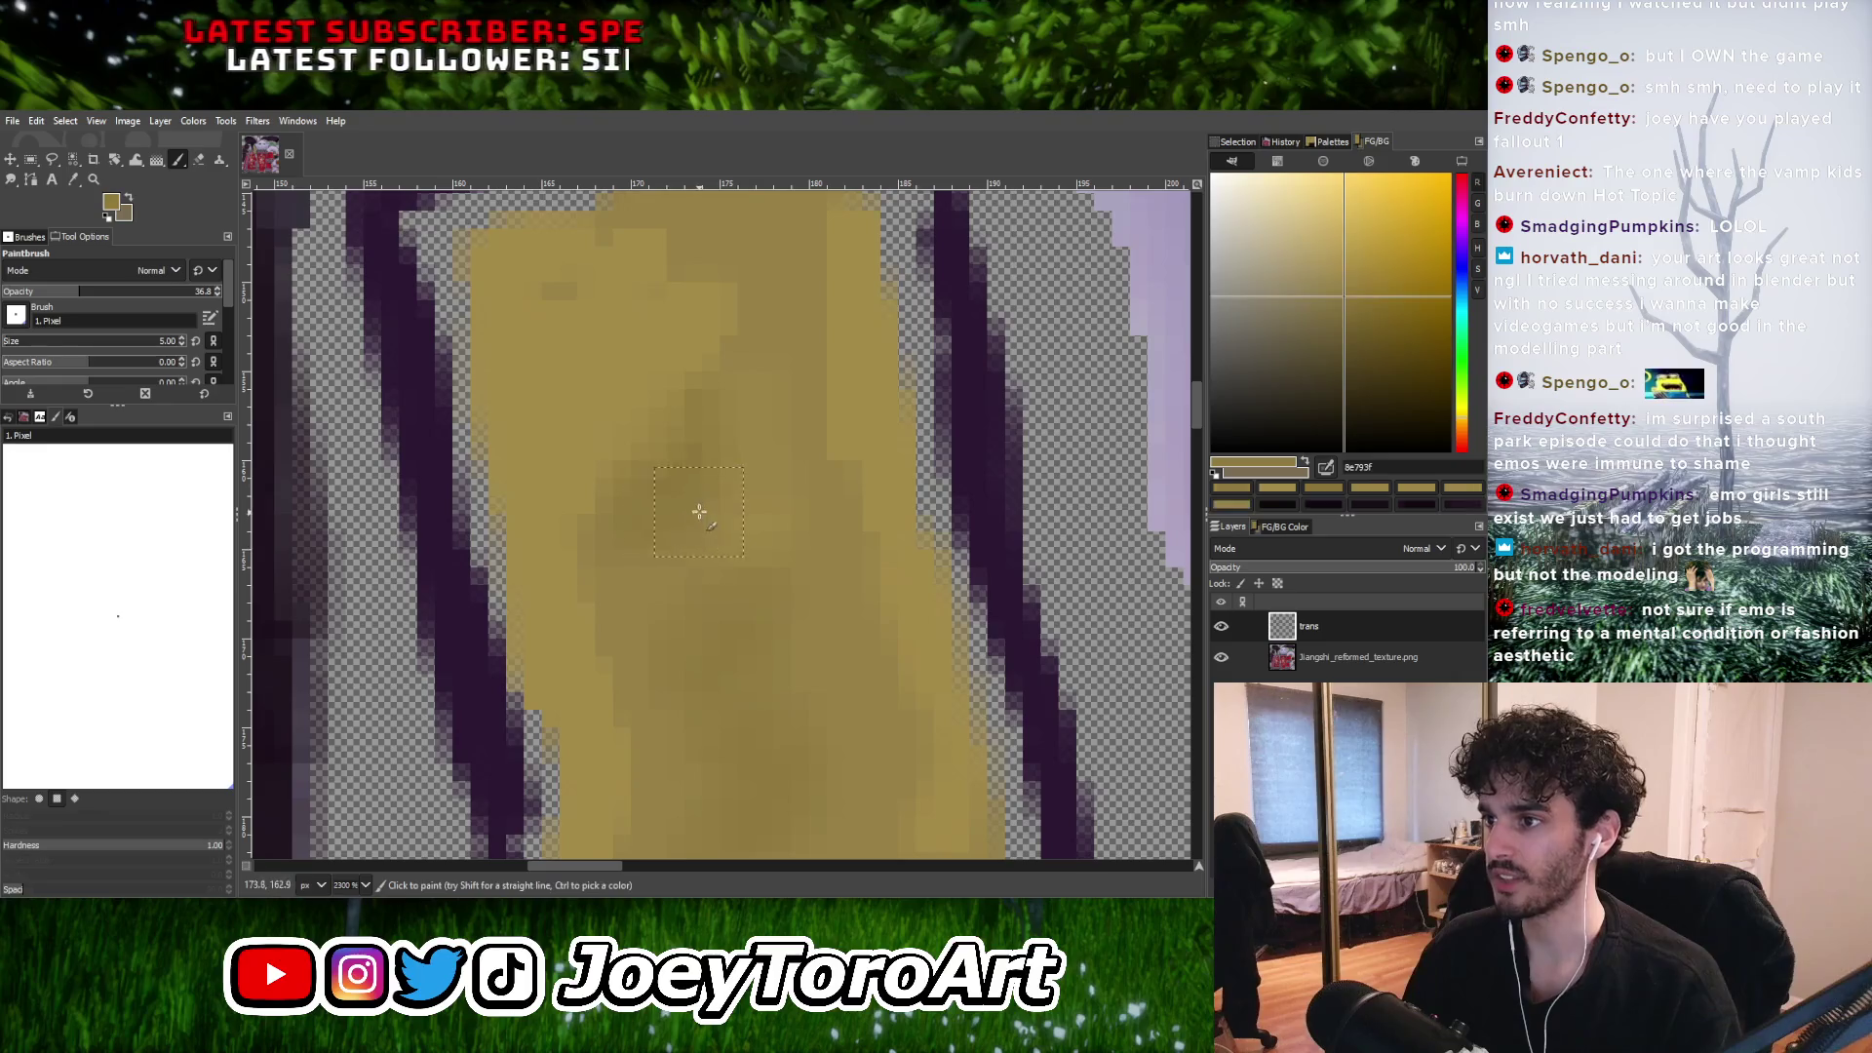
{"action": "scroll", "coordinate": [715, 537], "scroll_direction": "down", "scroll_amount": 1, "text": "ctrl"}
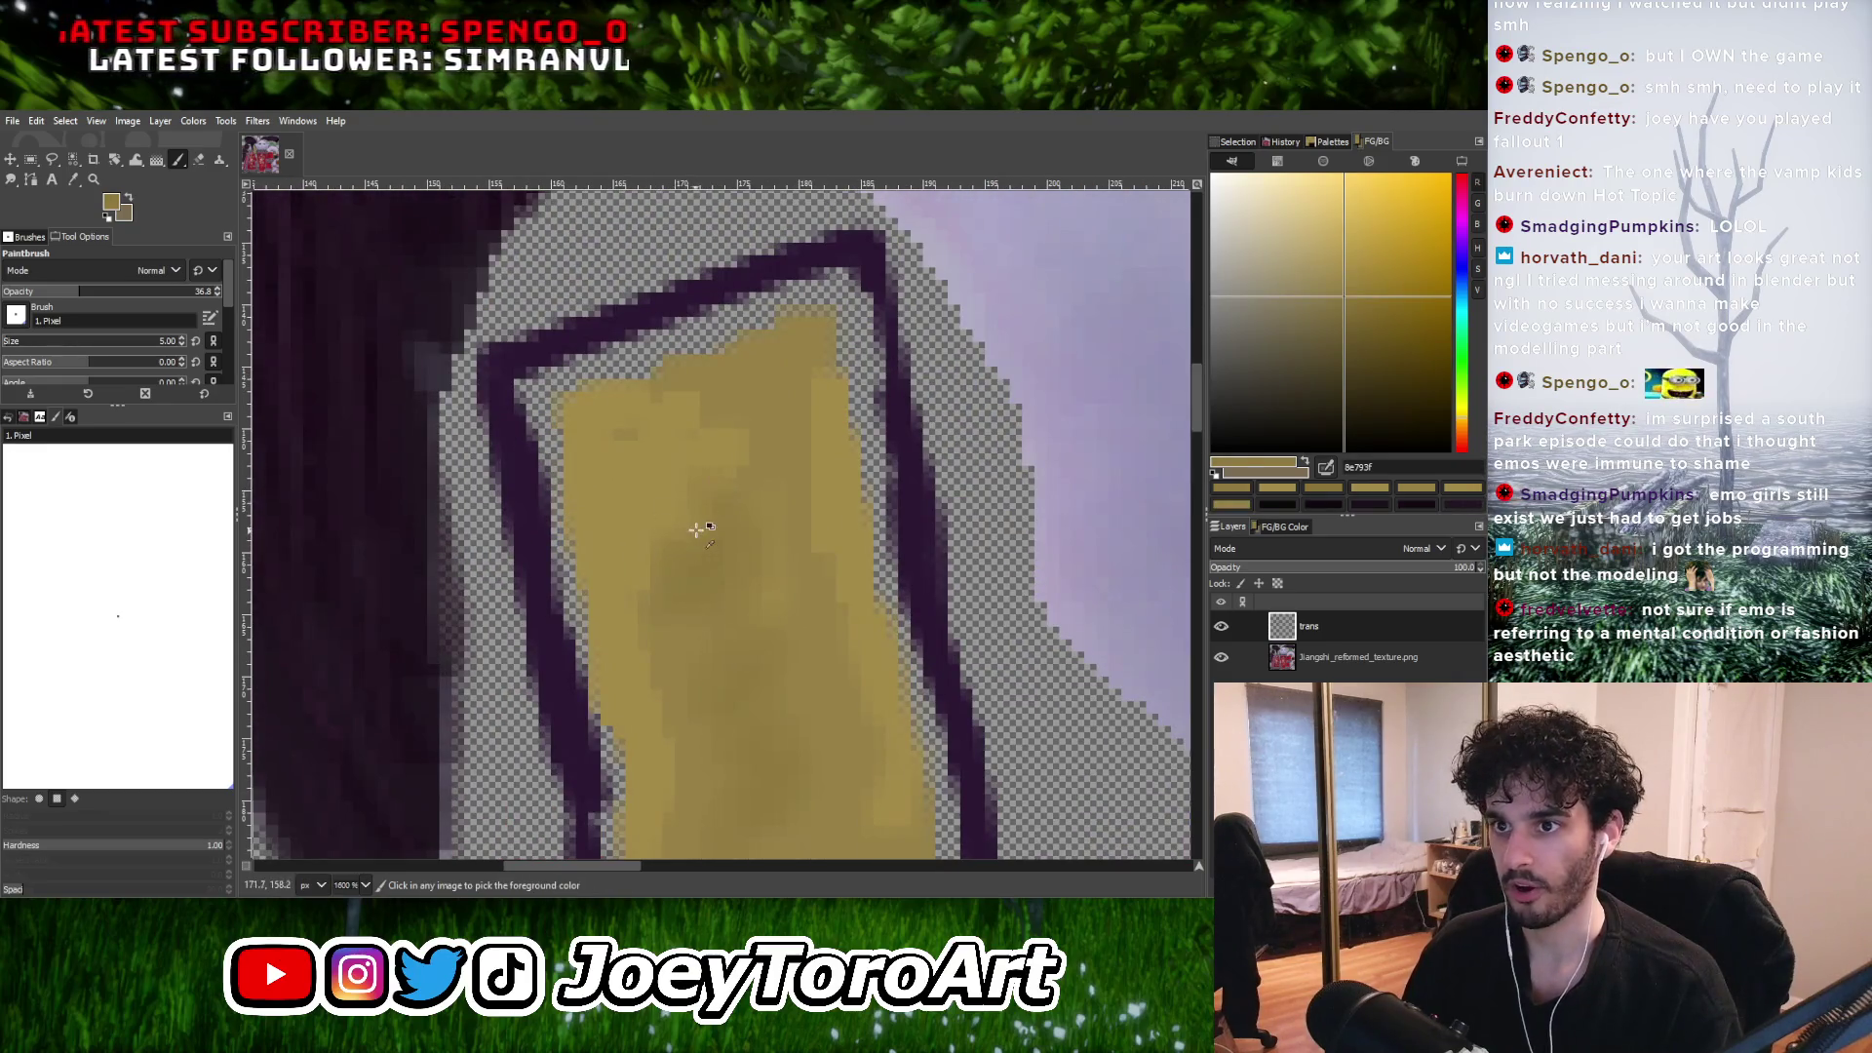
Sample strap golds, shrink the brush, and paint a light gold highlight along the strap.
{"action": "left_click", "coordinate": [662, 542], "text": "ctrl"}
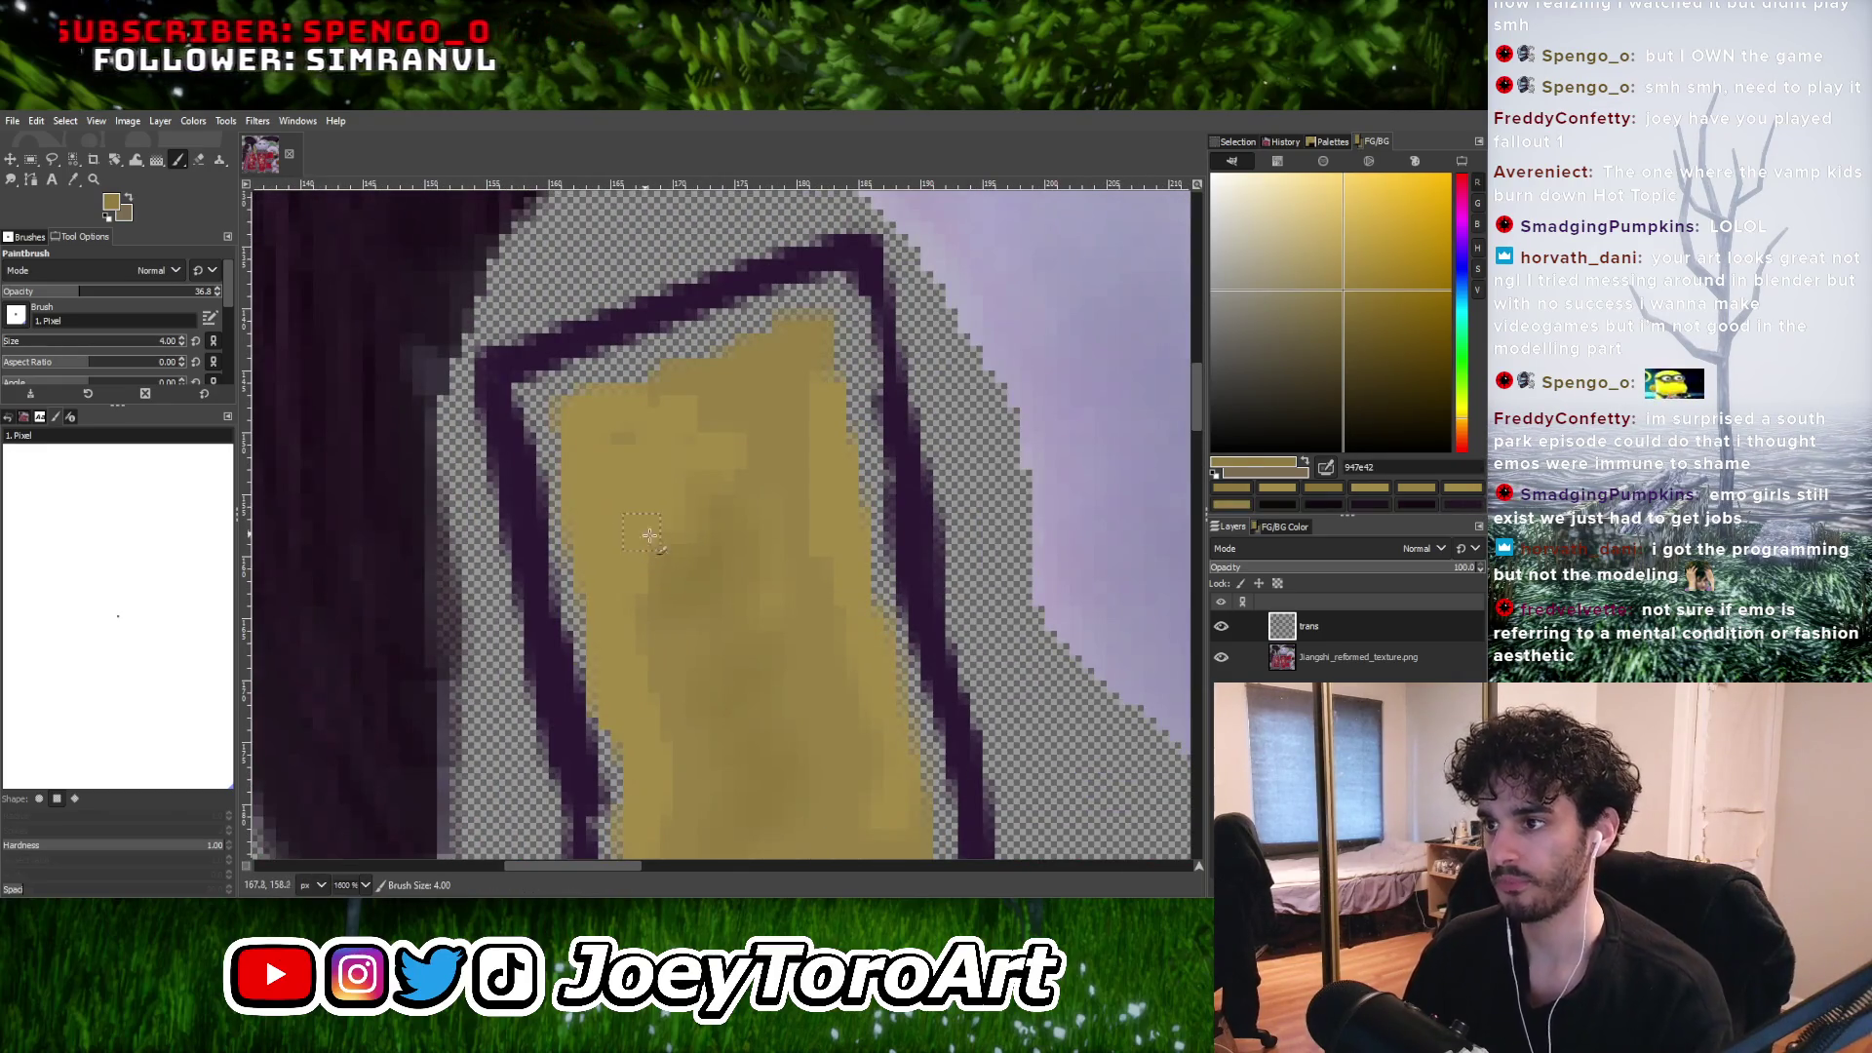
{"action": "left_click", "coordinate": [681, 554], "text": "ctrl"}
{"action": "key", "text": "bracketleft"}
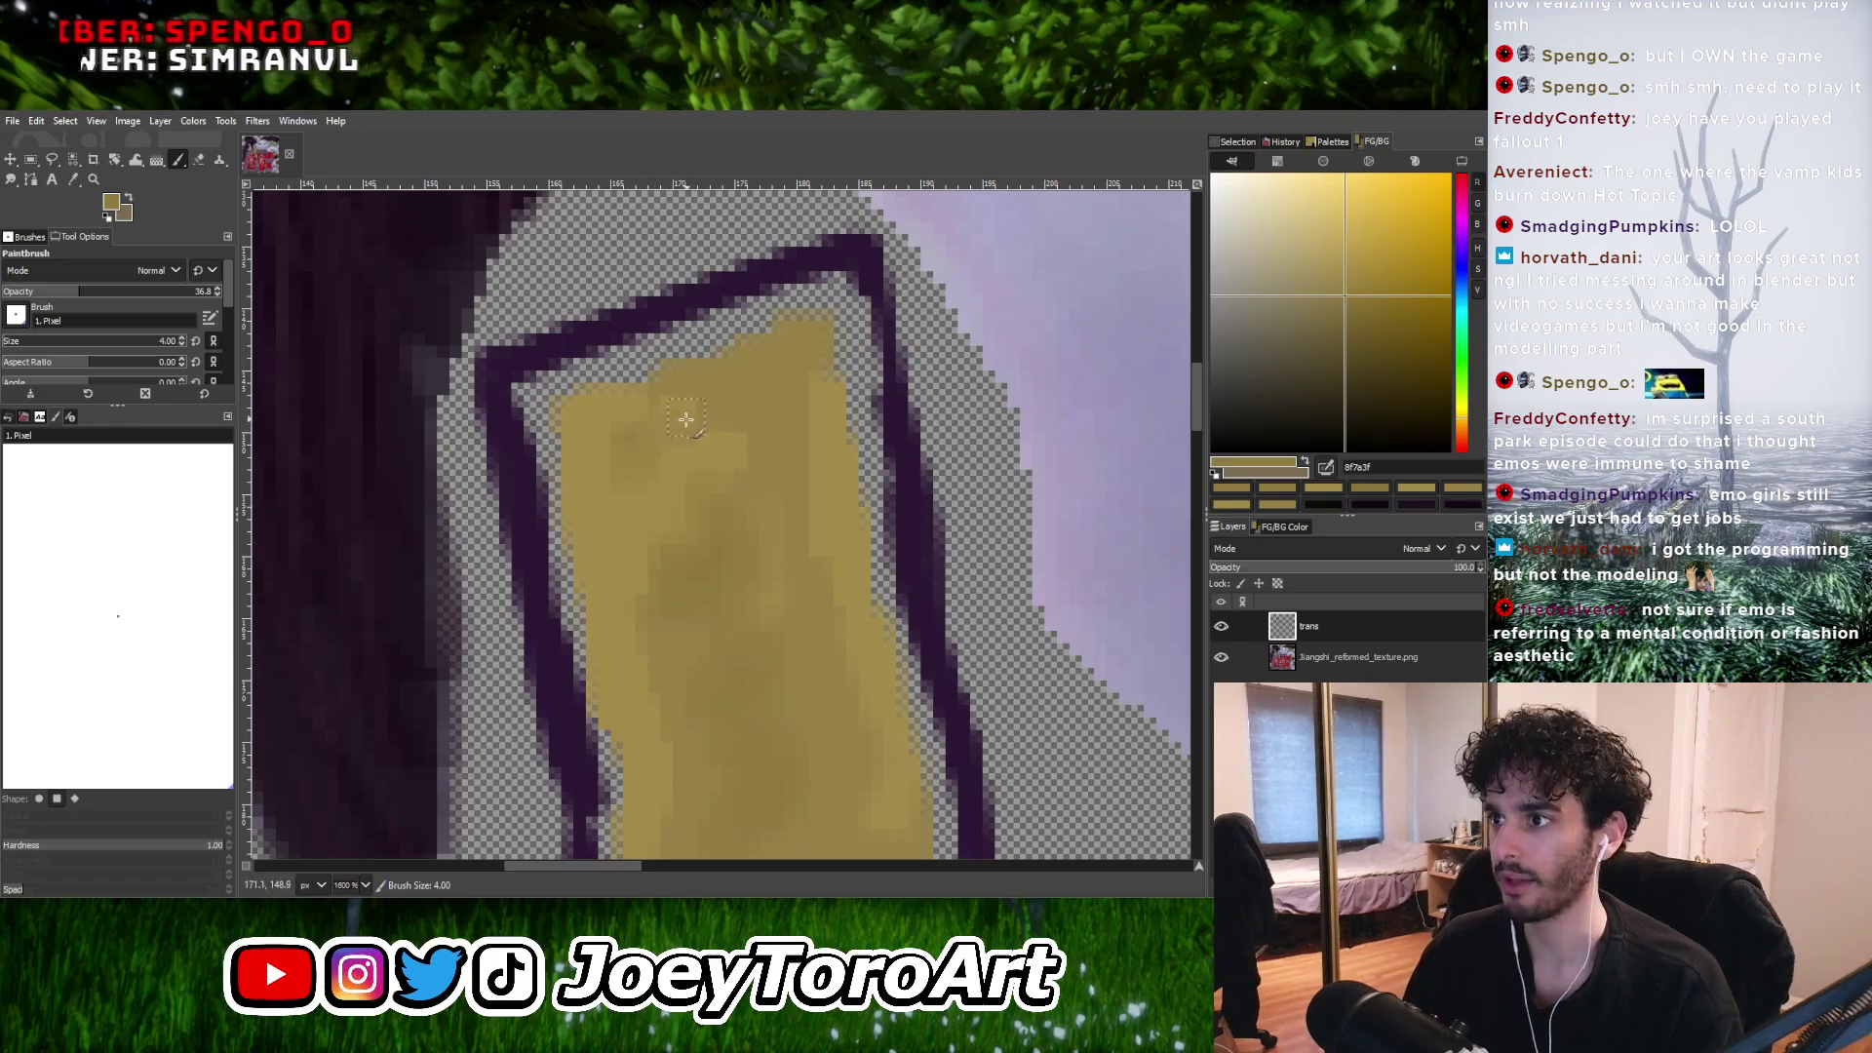
{"action": "scroll", "coordinate": [744, 406], "scroll_direction": "down", "scroll_amount": 1, "text": "ctrl"}
{"action": "scroll", "coordinate": [745, 406], "scroll_direction": "up", "scroll_amount": 1, "text": "ctrl"}
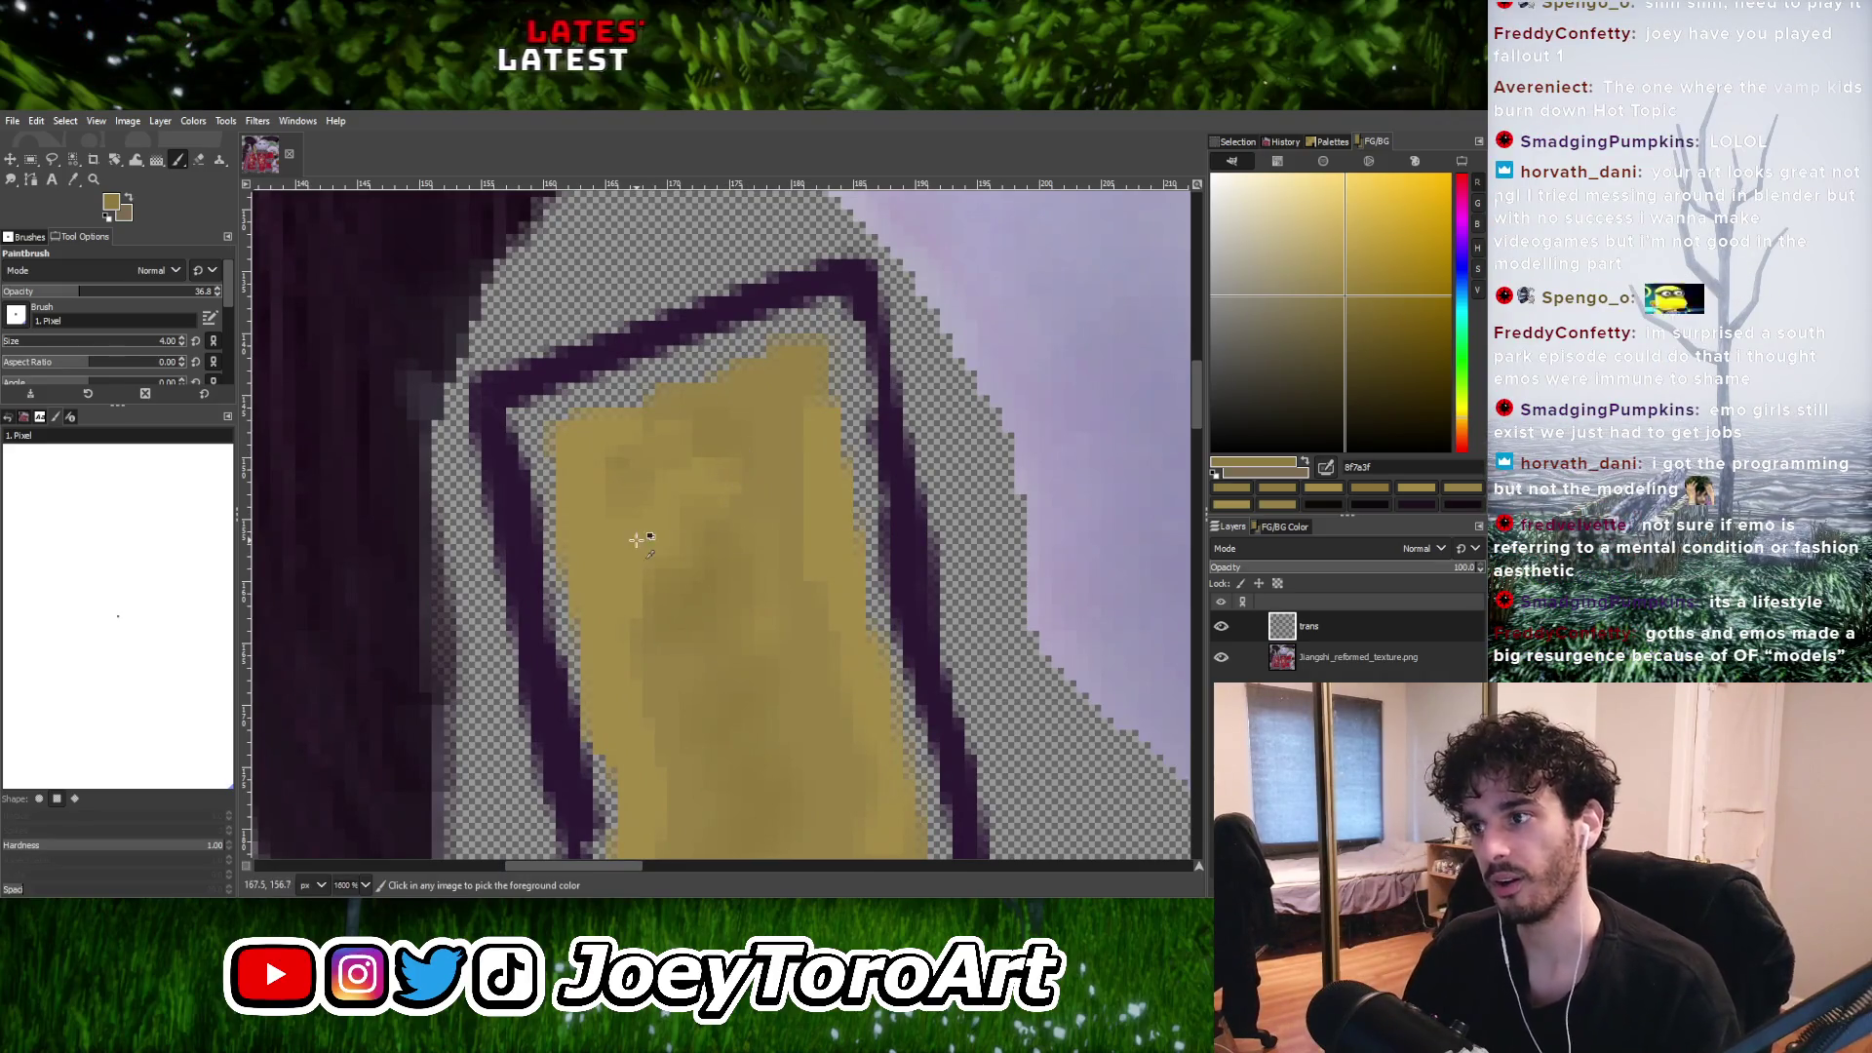
{"action": "left_click", "coordinate": [676, 440], "text": "ctrl"}
{"action": "scroll", "coordinate": [620, 434], "scroll_direction": "down", "scroll_amount": 1, "text": "ctrl"}
{"action": "scroll", "coordinate": [614, 435], "scroll_direction": "up", "scroll_amount": 1, "text": "ctrl"}
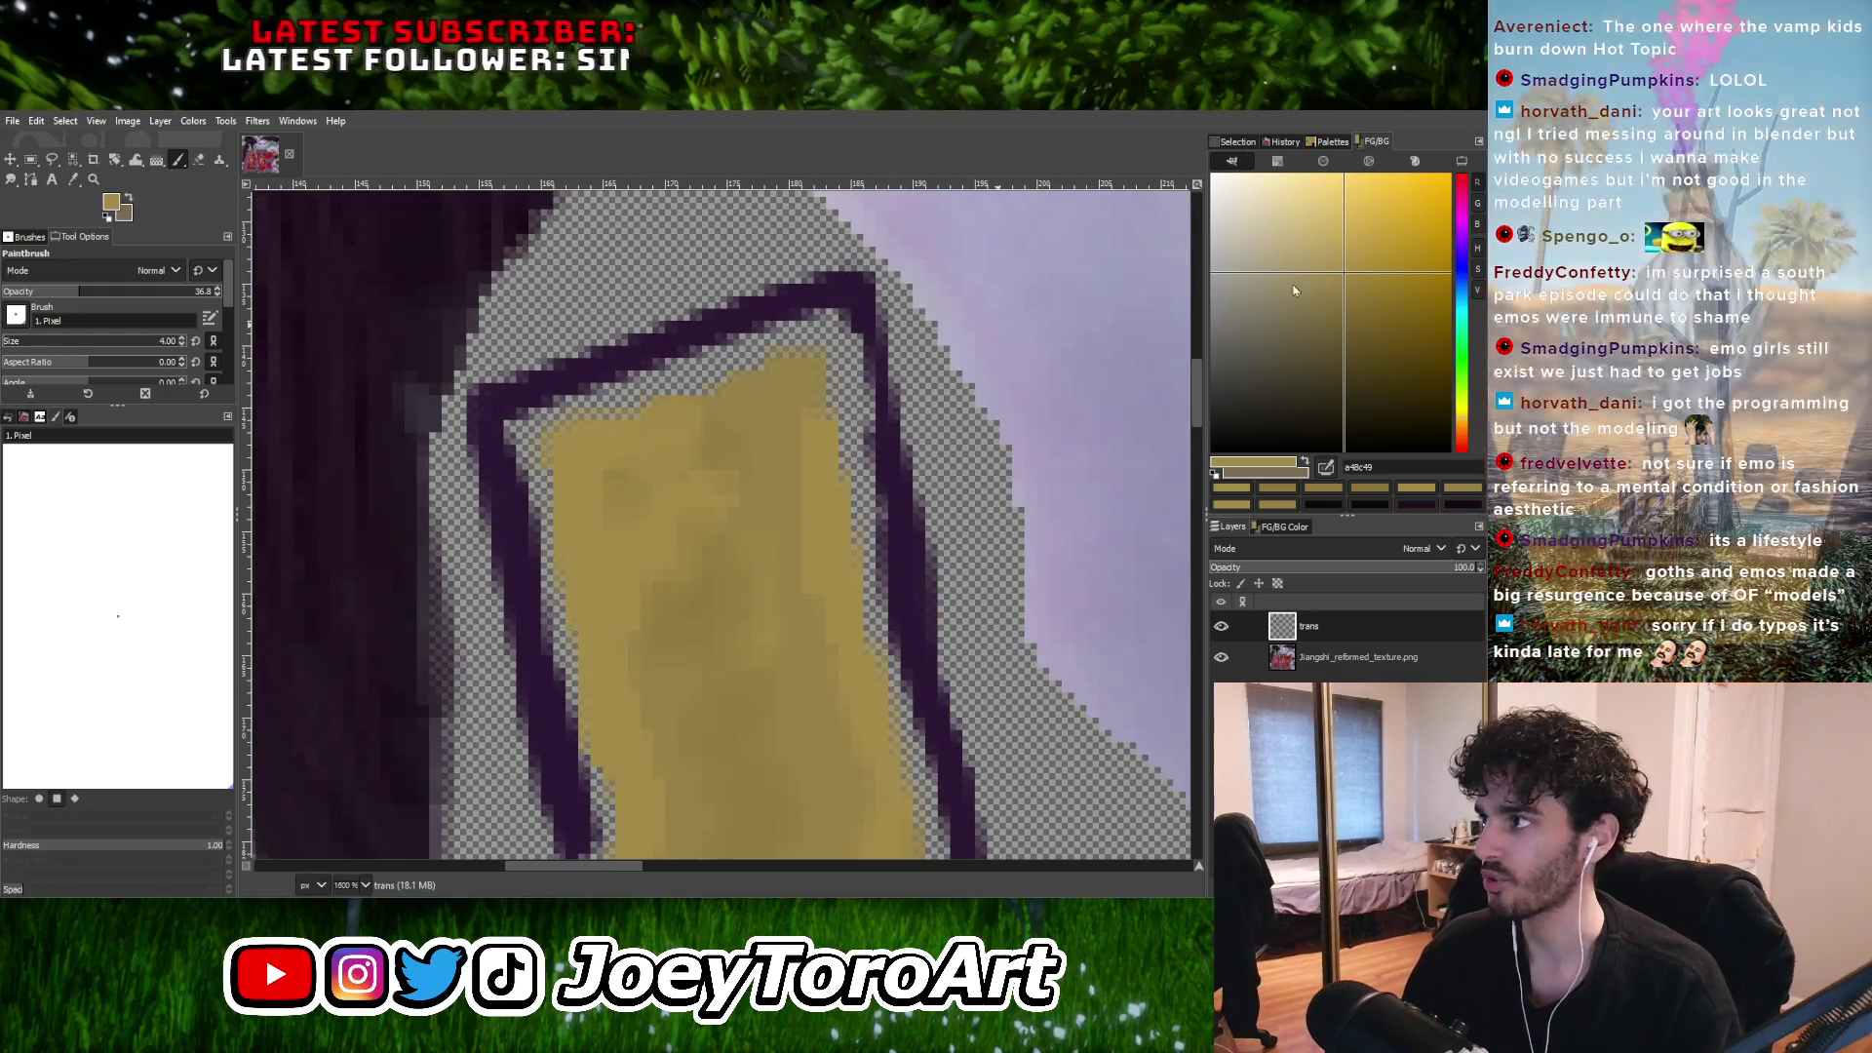
{"action": "left_click", "coordinate": [561, 450], "text": "ctrl"}
{"action": "left_click_drag", "start_coordinate": [571, 489], "coordinate": [603, 431]}
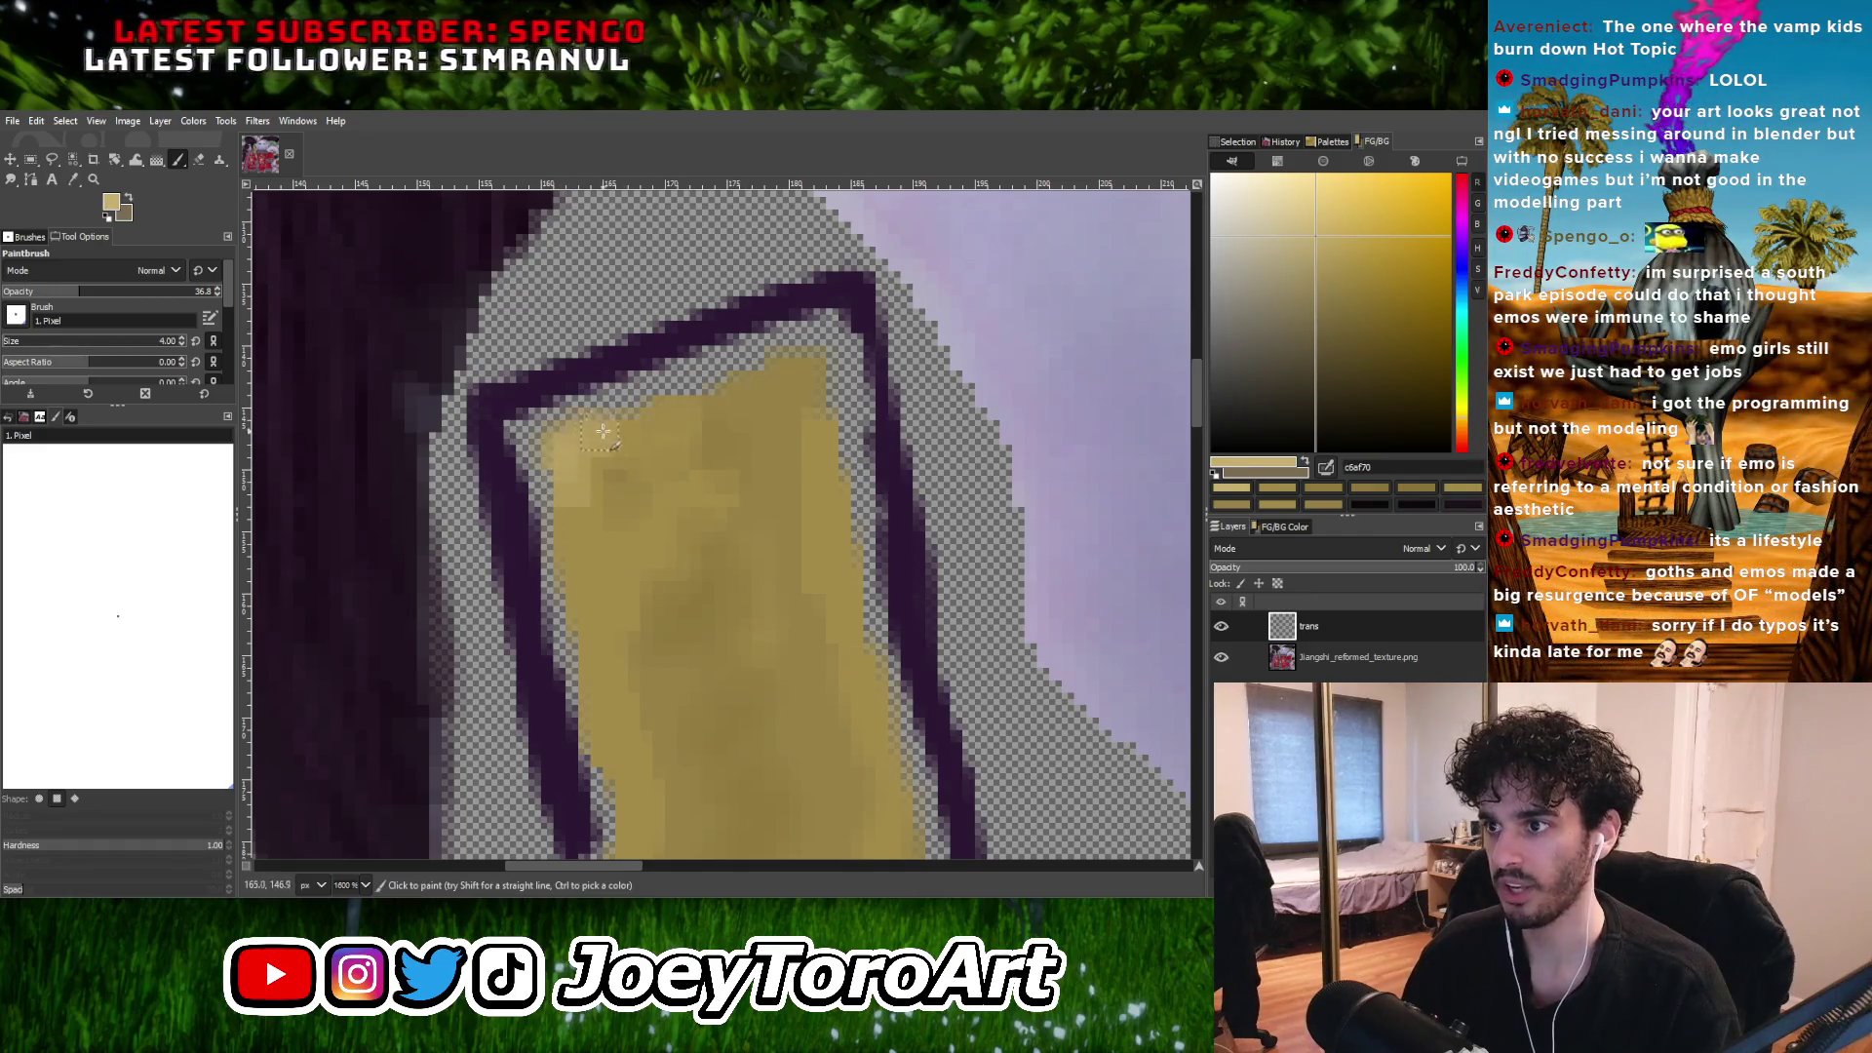
Dab lighter gold onto the middle of the strap, then sample darker, base and mid golds.
{"action": "left_click", "coordinate": [588, 476], "text": "ctrl"}
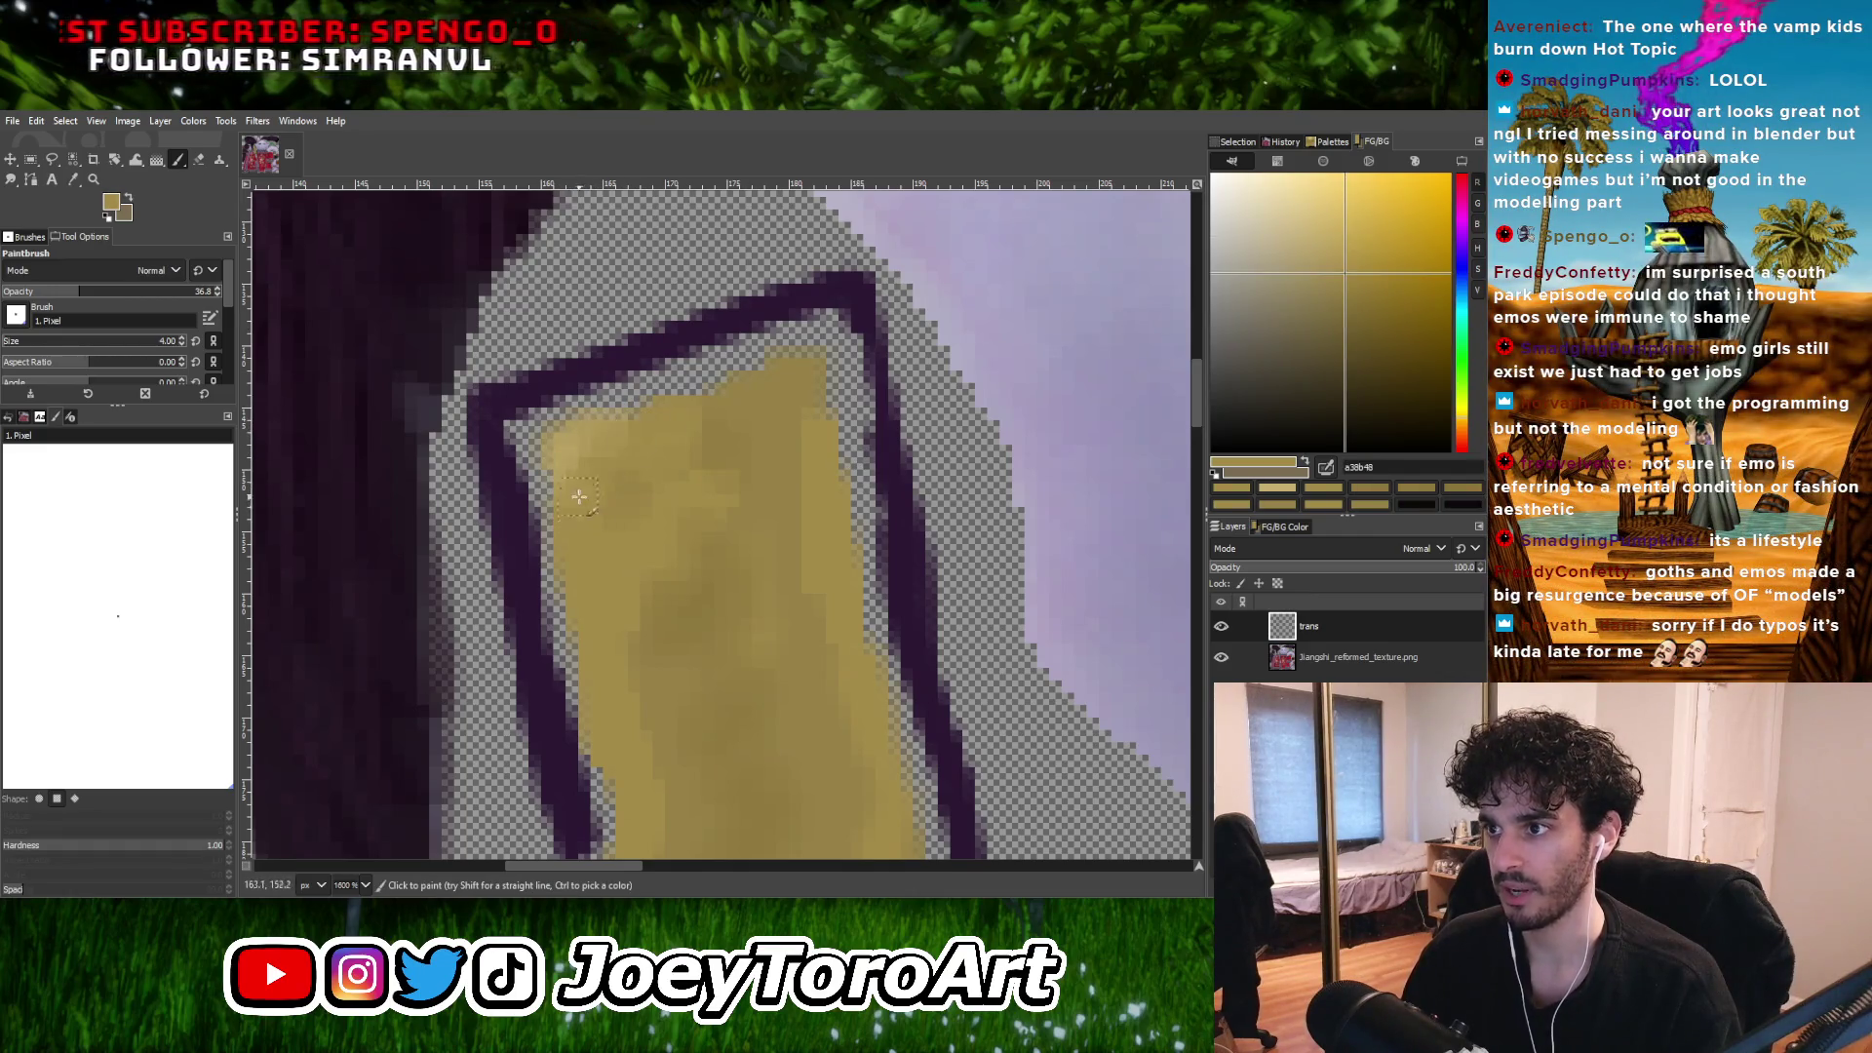
{"action": "left_click", "coordinate": [579, 454], "text": "ctrl"}
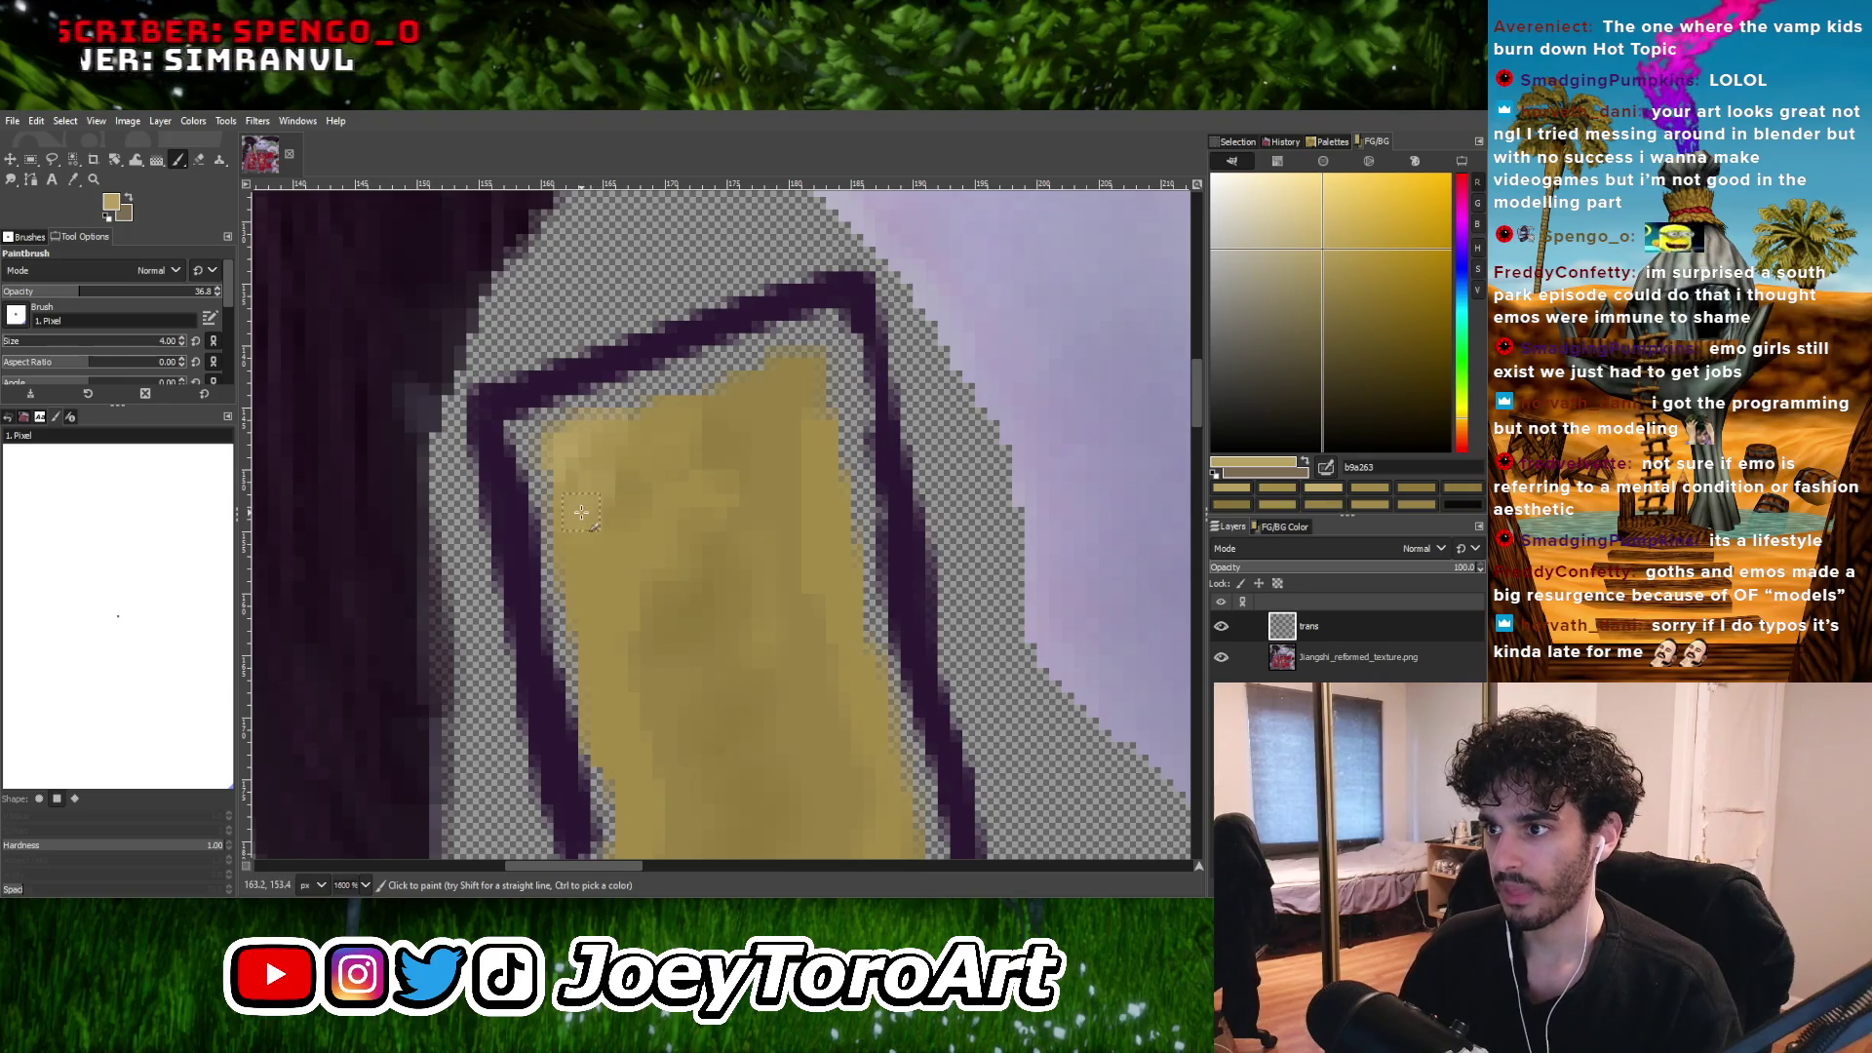
{"action": "left_click", "coordinate": [644, 526]}
{"action": "left_click", "coordinate": [634, 561], "text": "ctrl"}
{"action": "left_click", "coordinate": [629, 563]}
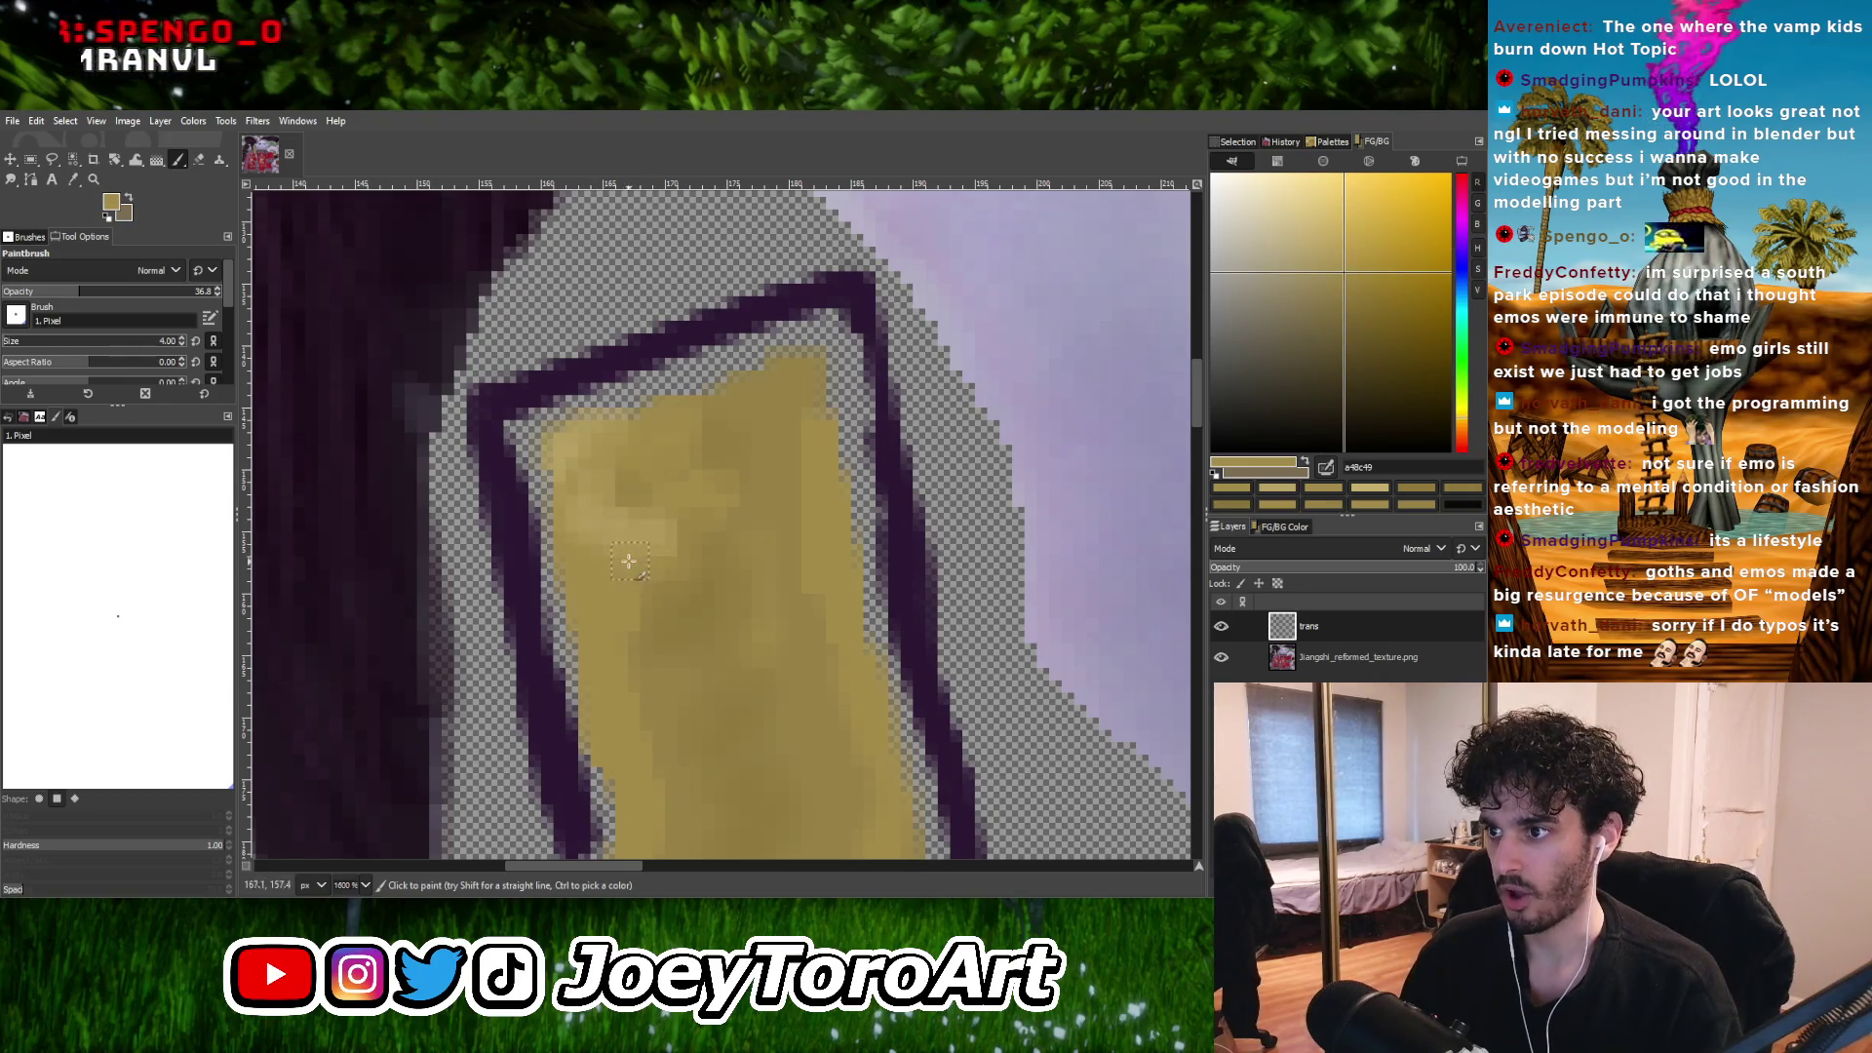
{"action": "left_click", "coordinate": [668, 602], "text": "ctrl"}
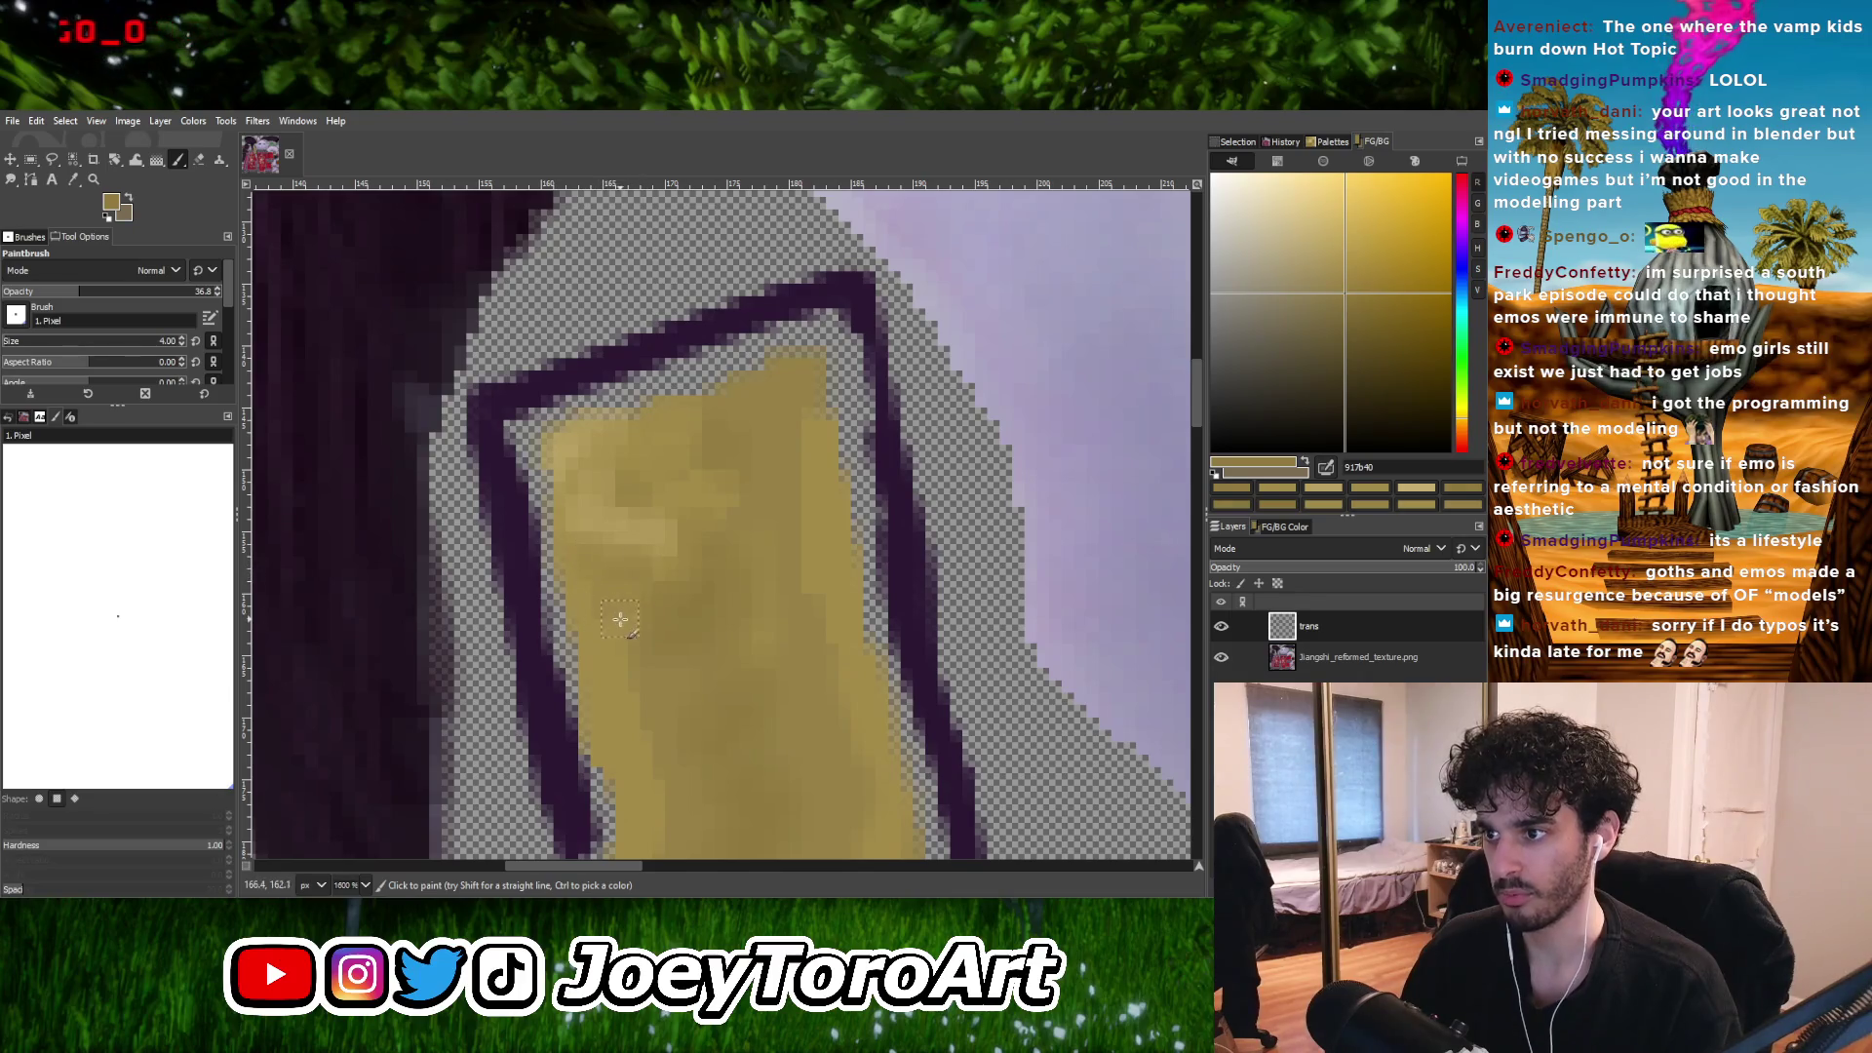
{"action": "left_click", "coordinate": [620, 619], "text": "ctrl"}
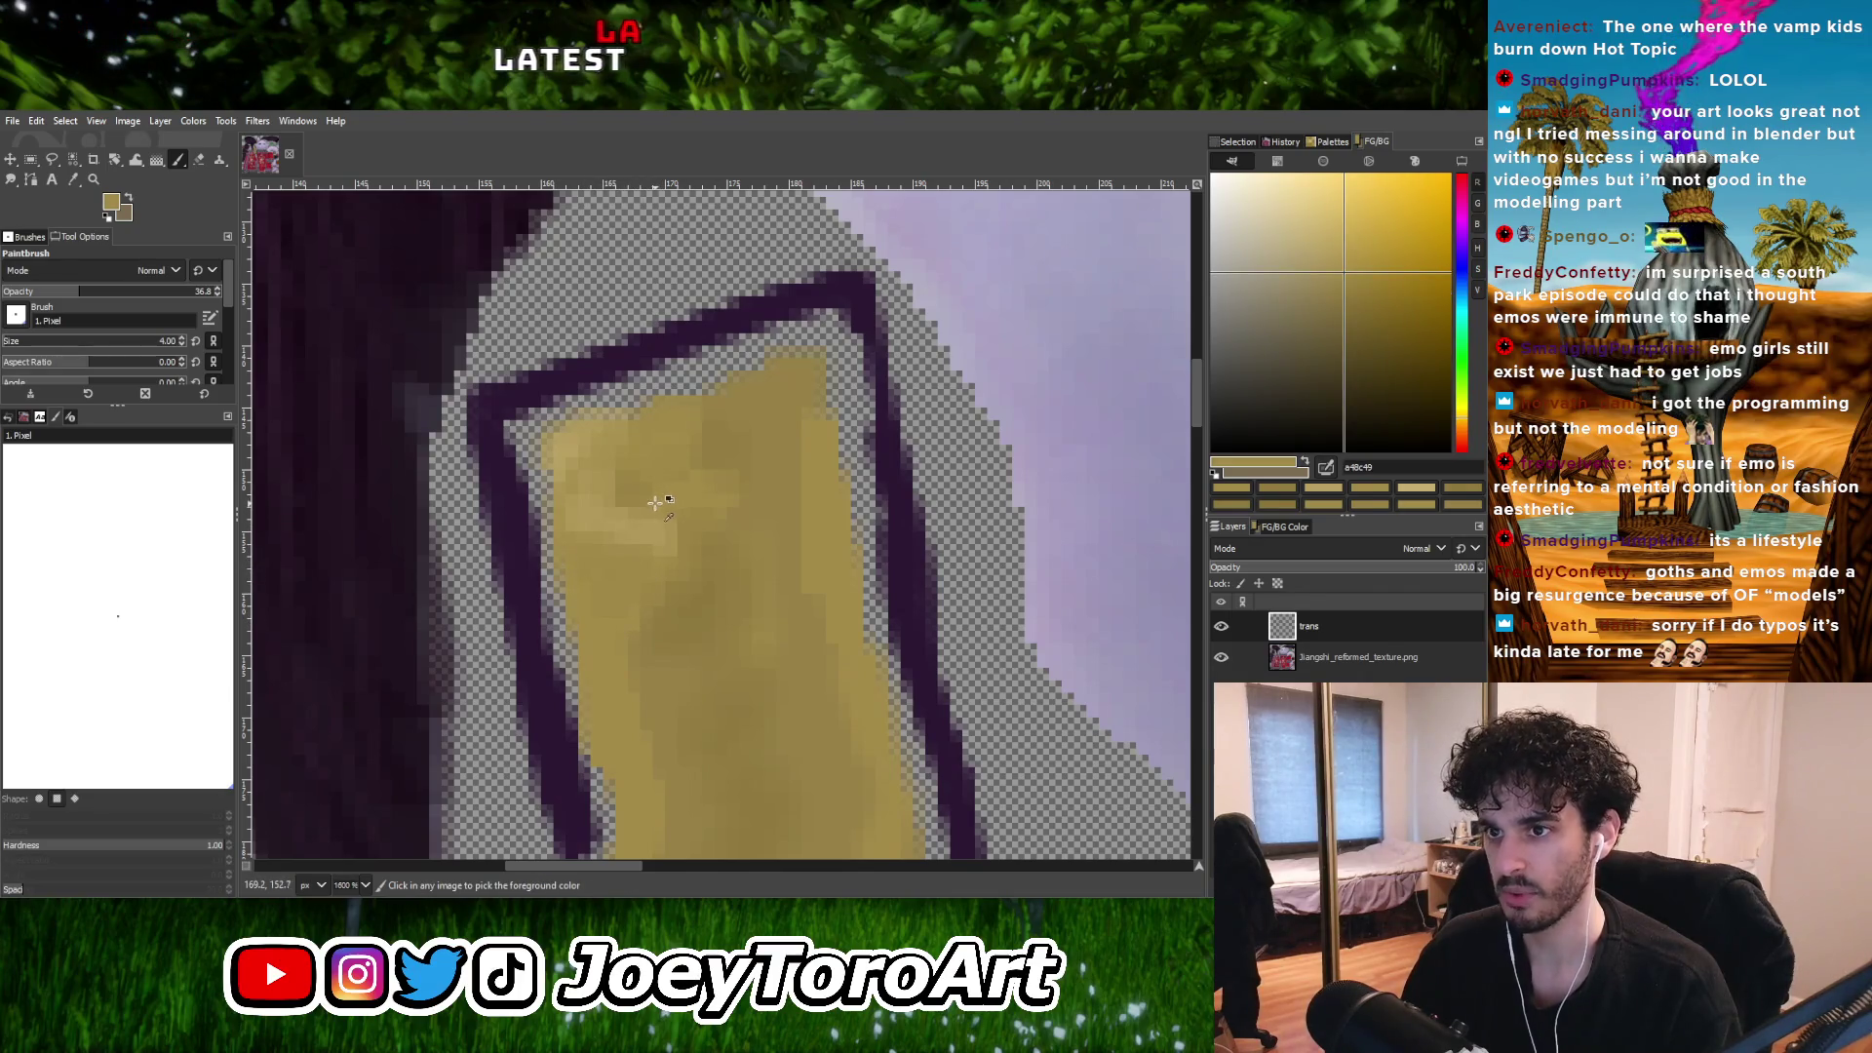
{"action": "left_click", "coordinate": [592, 503], "text": "ctrl"}
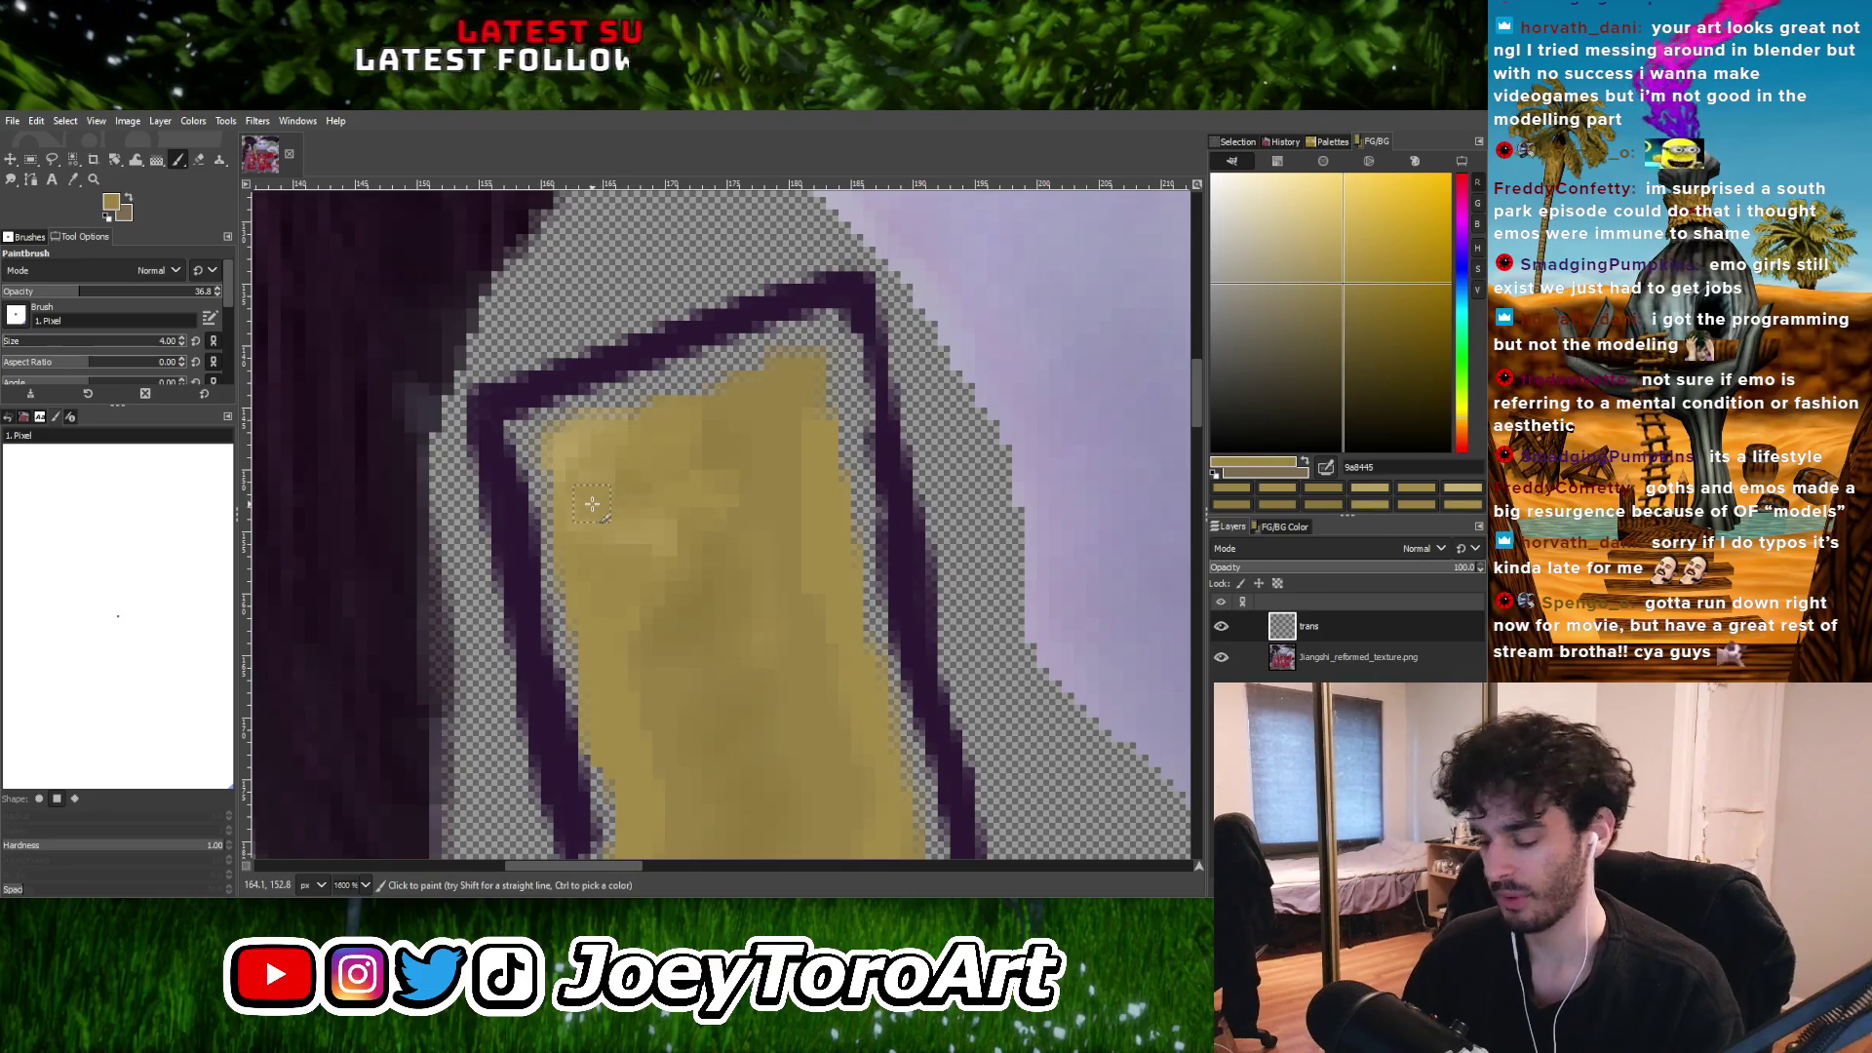
Resize the brush from one pixel up slightly and blend lighter and base golds into the strap.
{"action": "key", "text": "bracketleft"}
{"action": "key", "text": "bracketleft"}
{"action": "key", "text": "bracketleft"}
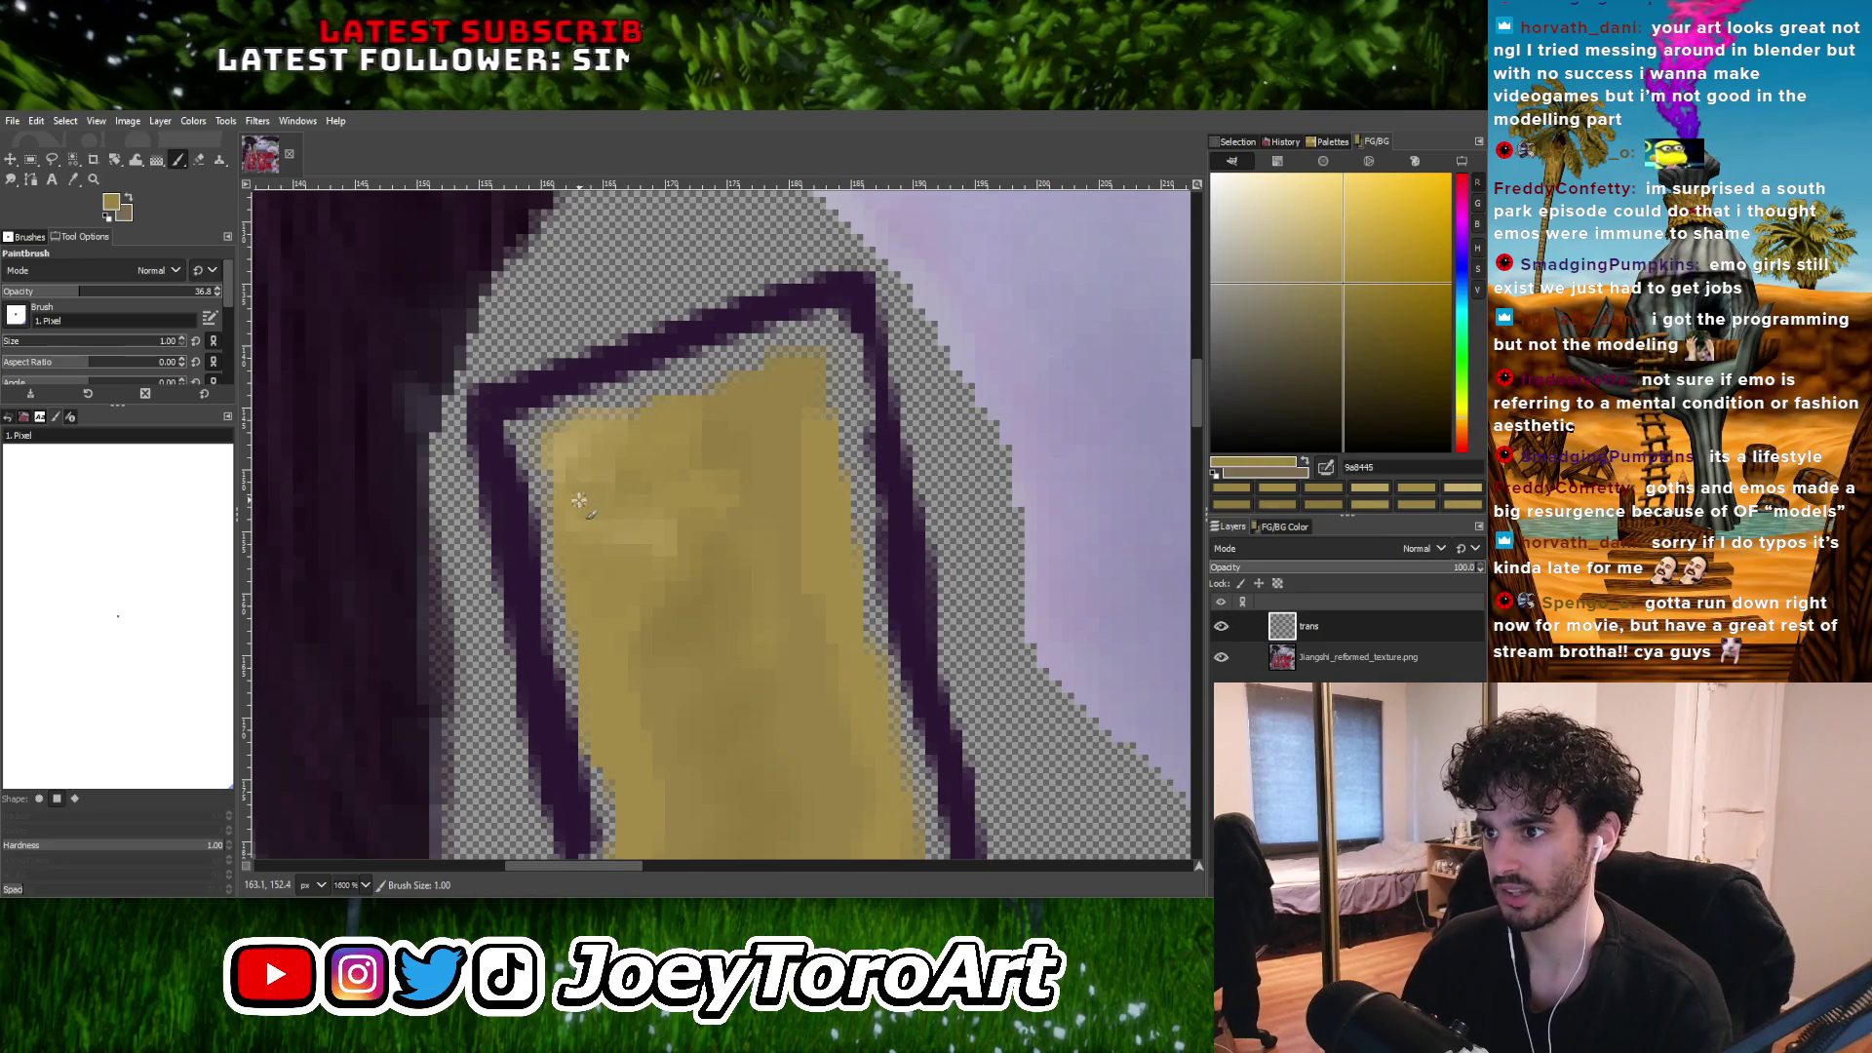
{"action": "left_click", "coordinate": [624, 512], "text": "ctrl"}
{"action": "key", "text": "bracketright"}
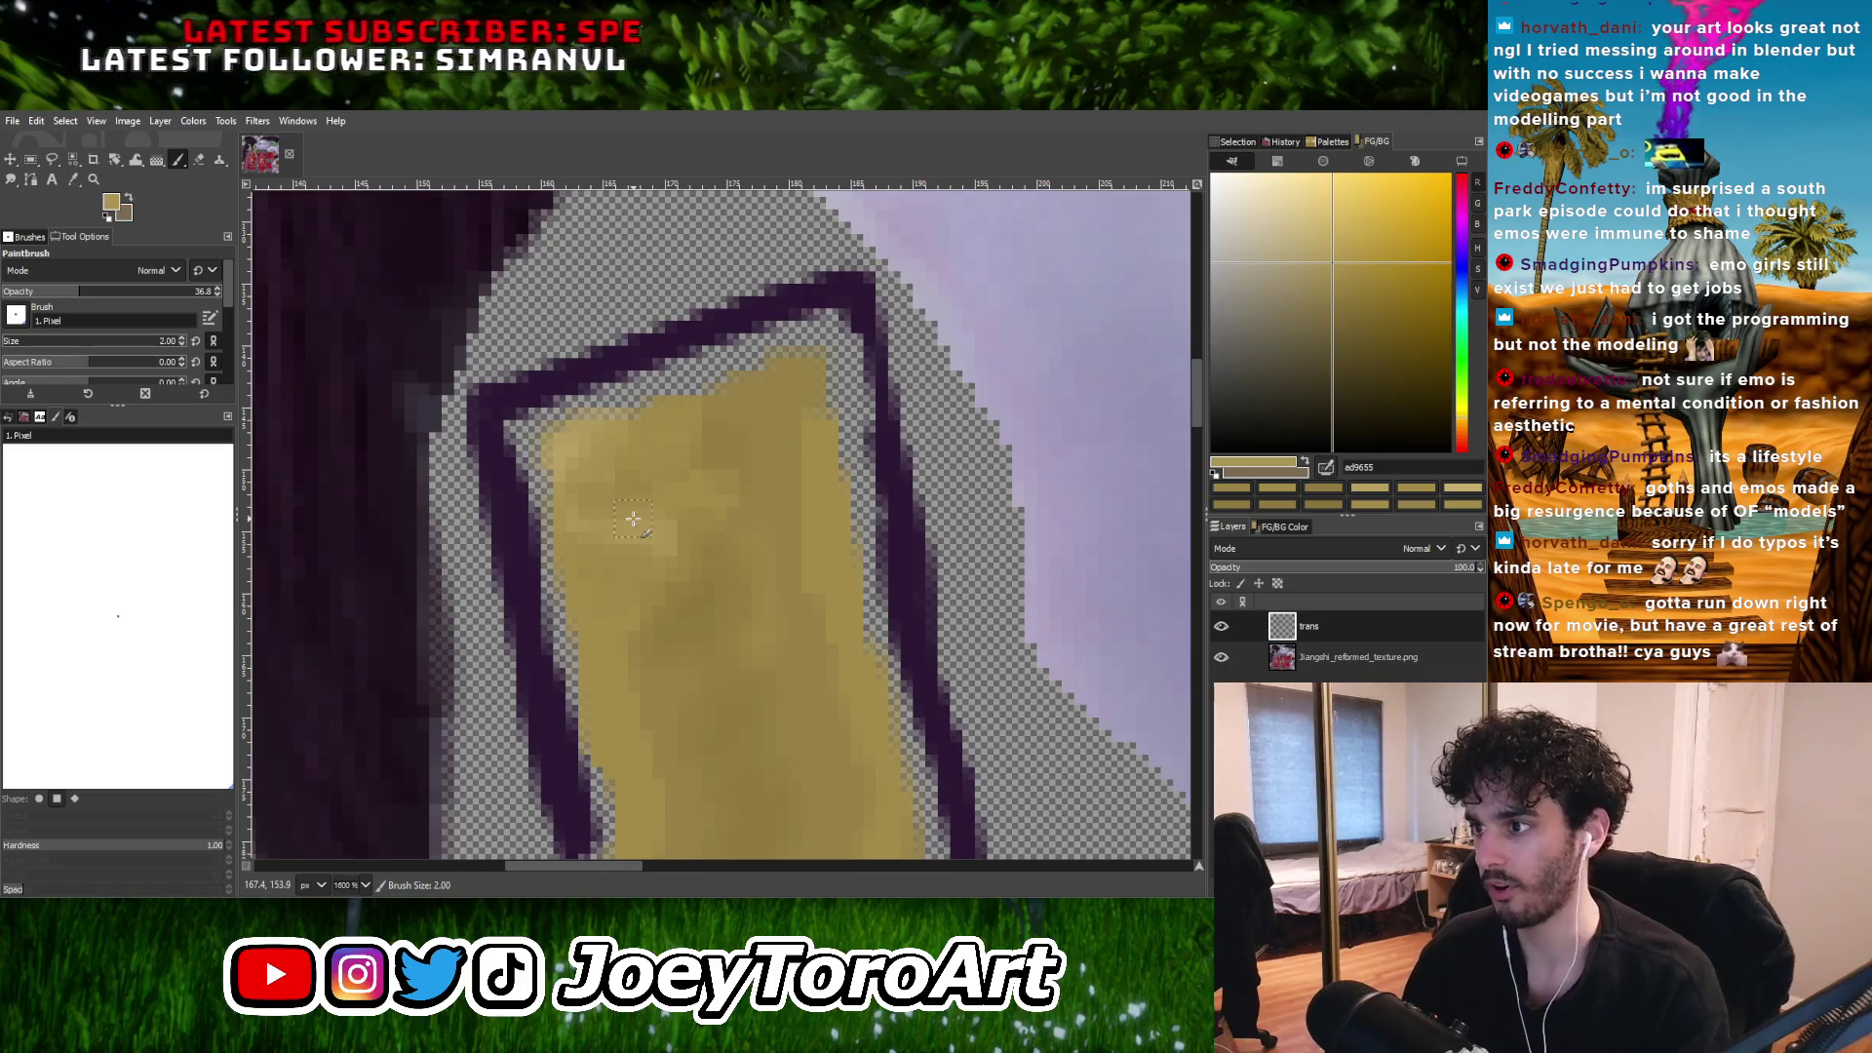
{"action": "scroll", "coordinate": [632, 519], "scroll_direction": "down", "scroll_amount": 5, "text": "ctrl"}
{"action": "scroll", "coordinate": [678, 585], "scroll_direction": "up", "scroll_amount": 4, "text": "ctrl"}
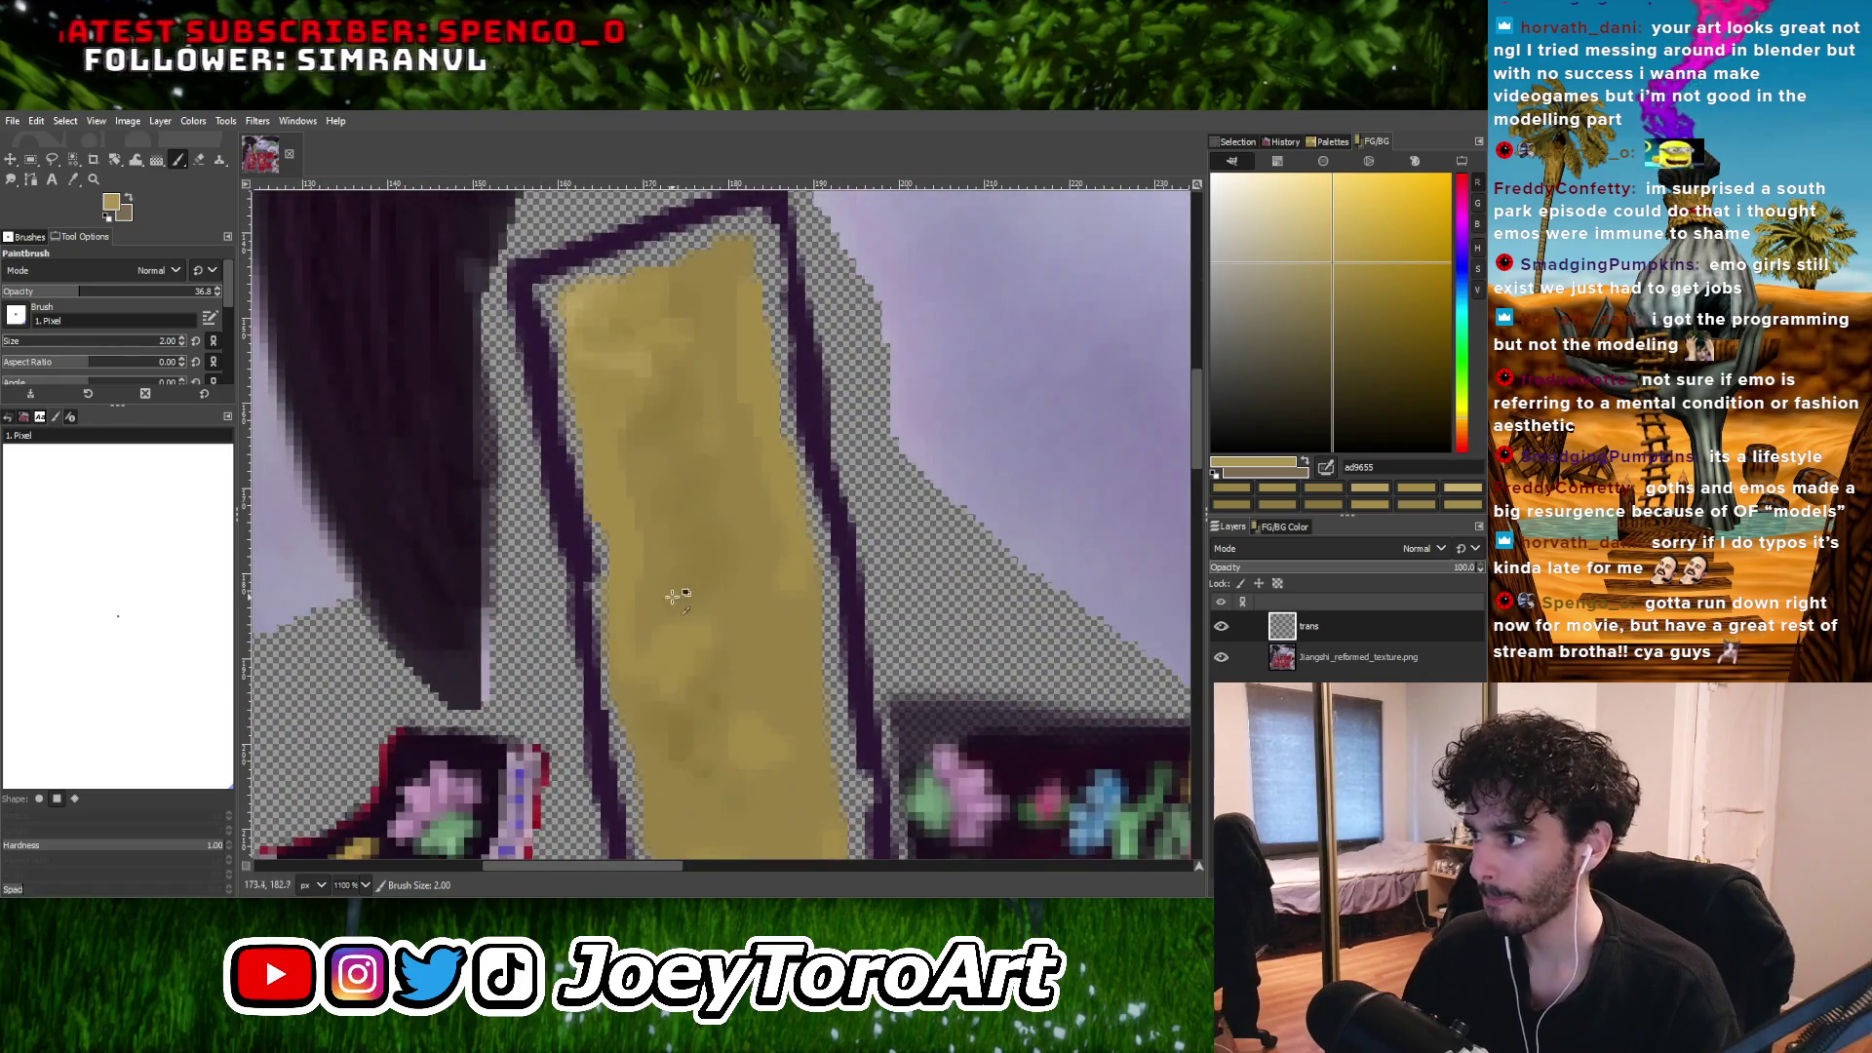
{"action": "key", "text": "bracketright"}
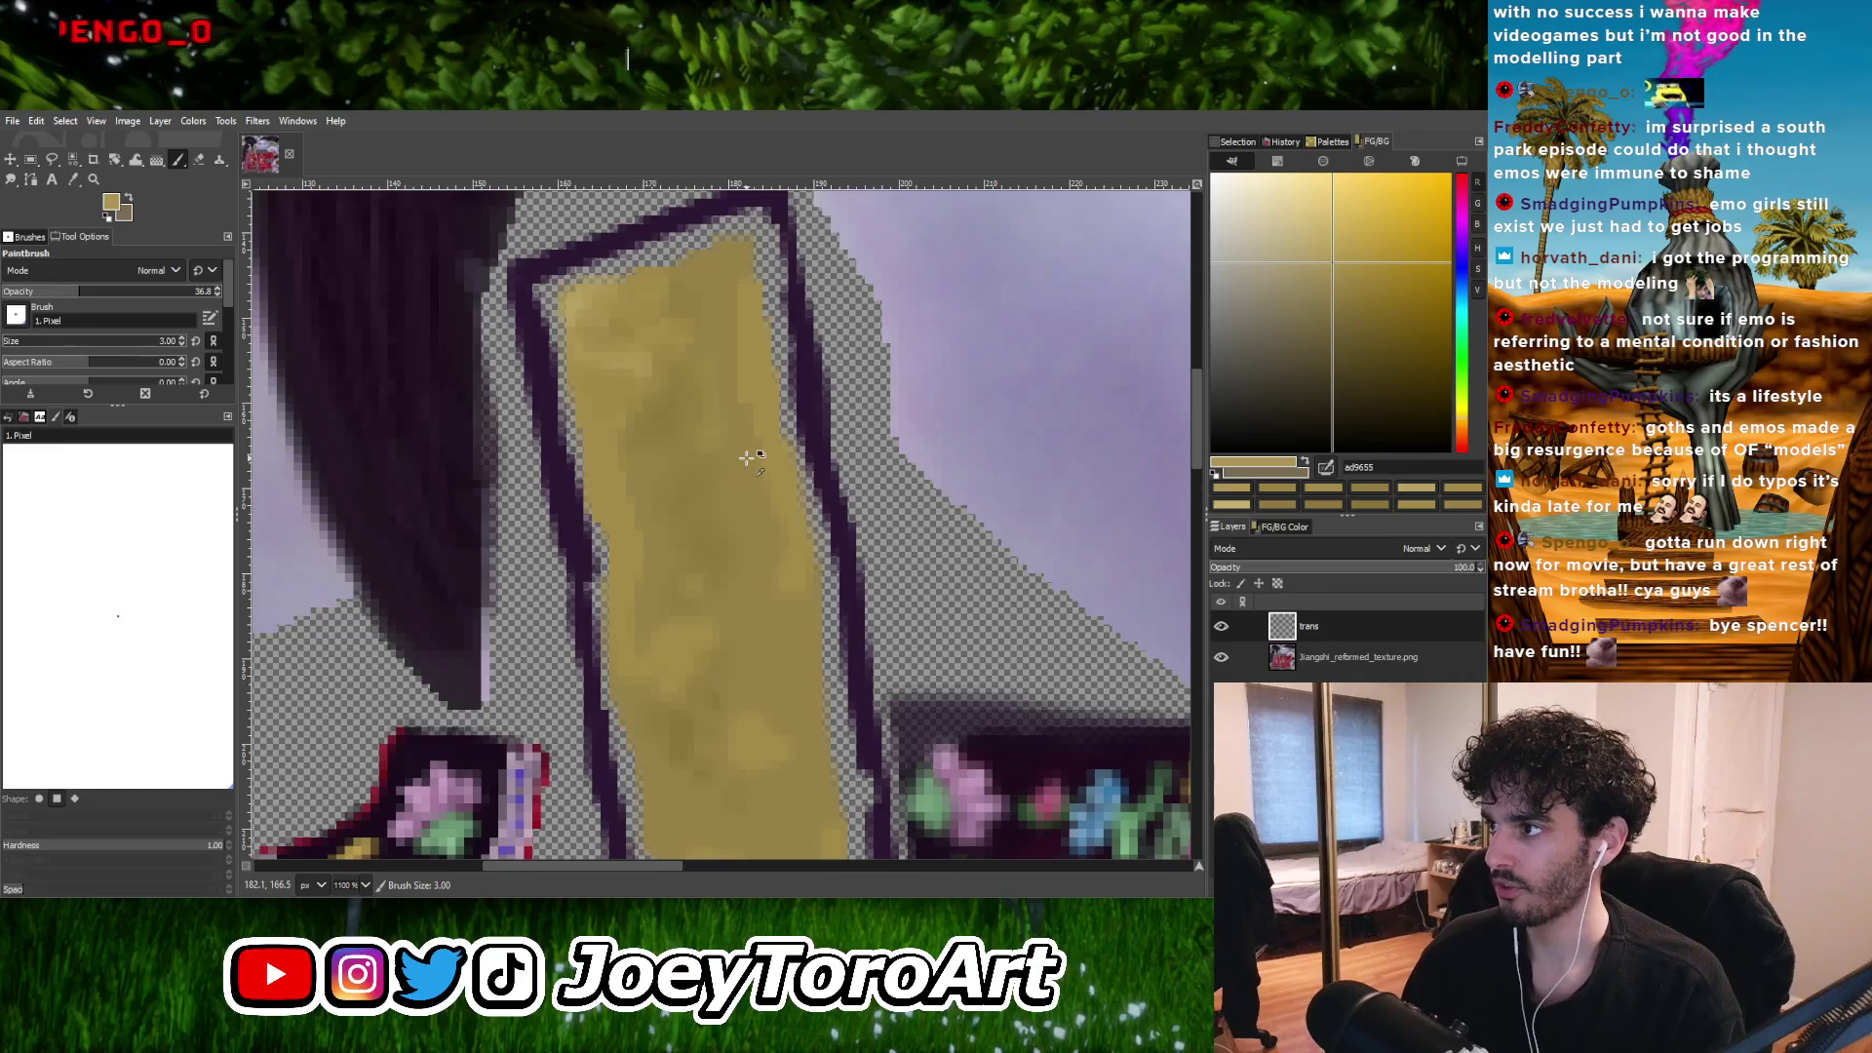
{"action": "scroll", "coordinate": [746, 458], "scroll_direction": "down", "scroll_amount": 3}
{"action": "scroll", "coordinate": [743, 530], "scroll_direction": "up", "scroll_amount": 2}
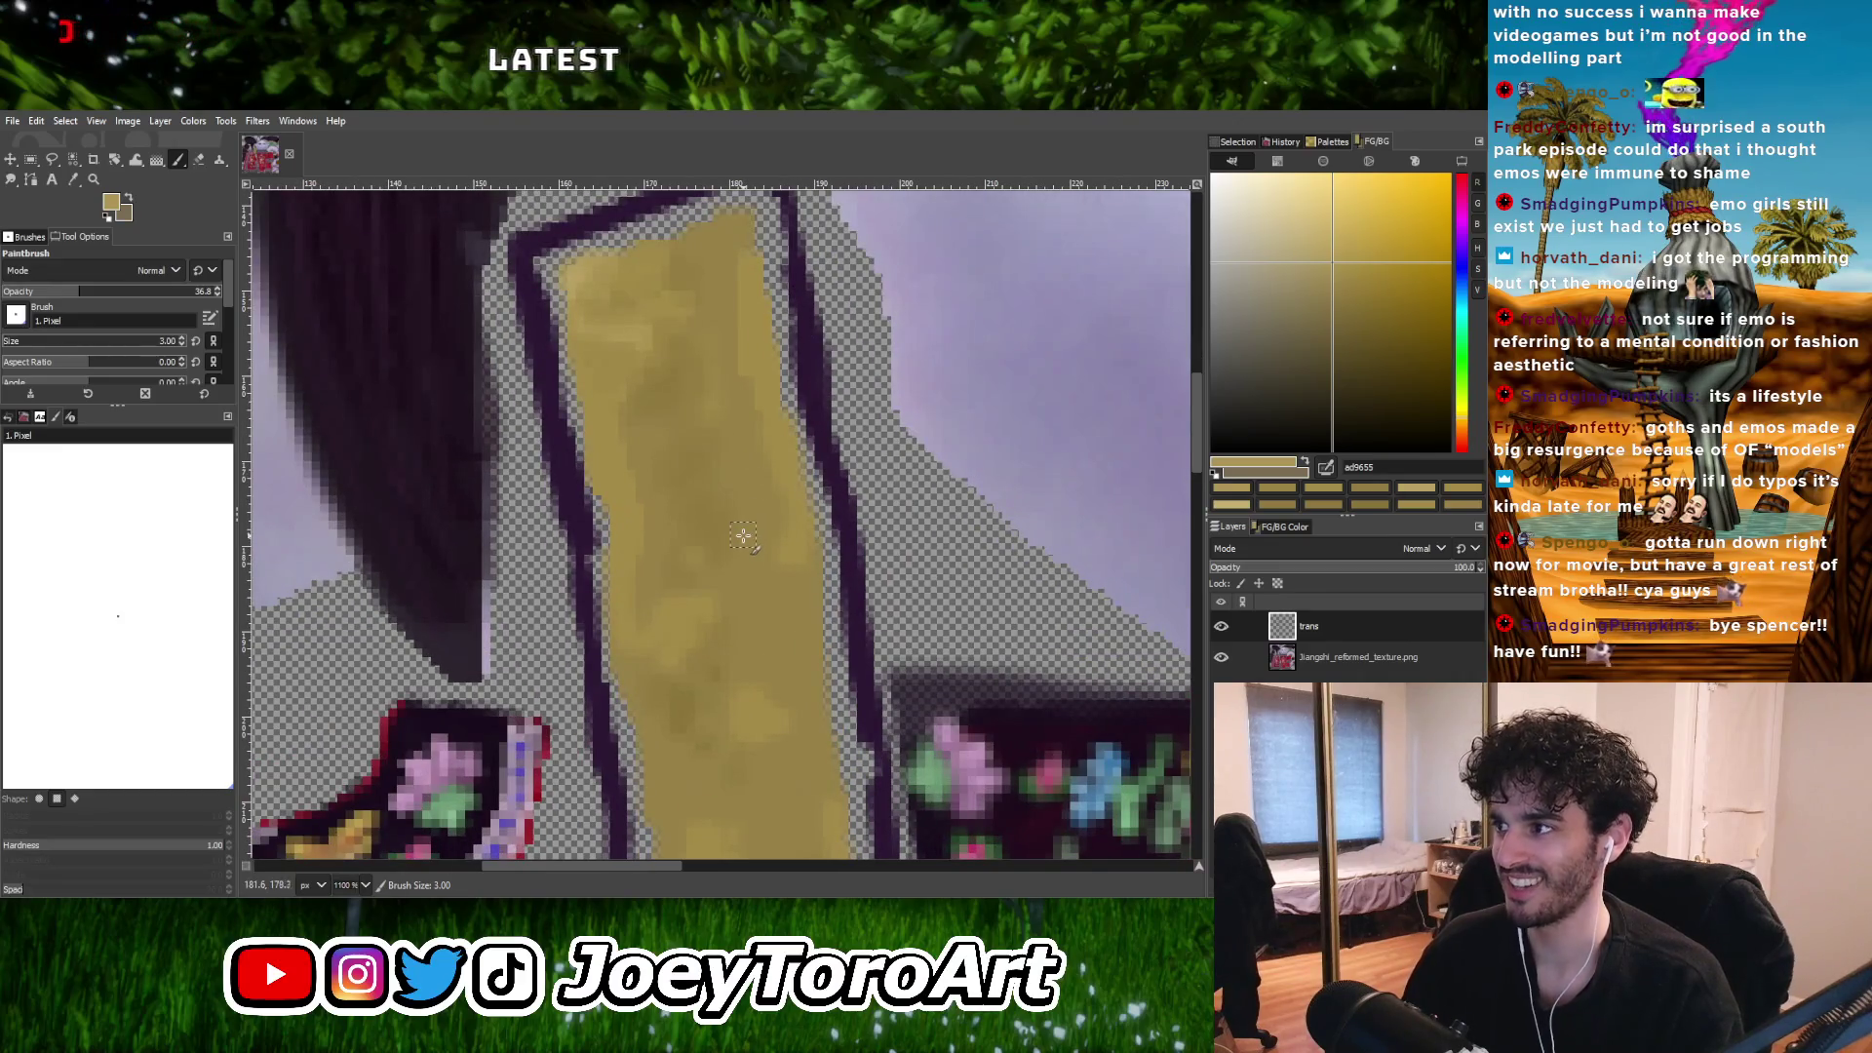
{"action": "scroll", "coordinate": [704, 581], "scroll_direction": "up", "scroll_amount": 2, "text": "ctrl"}
{"action": "left_click", "coordinate": [702, 583], "text": "ctrl"}
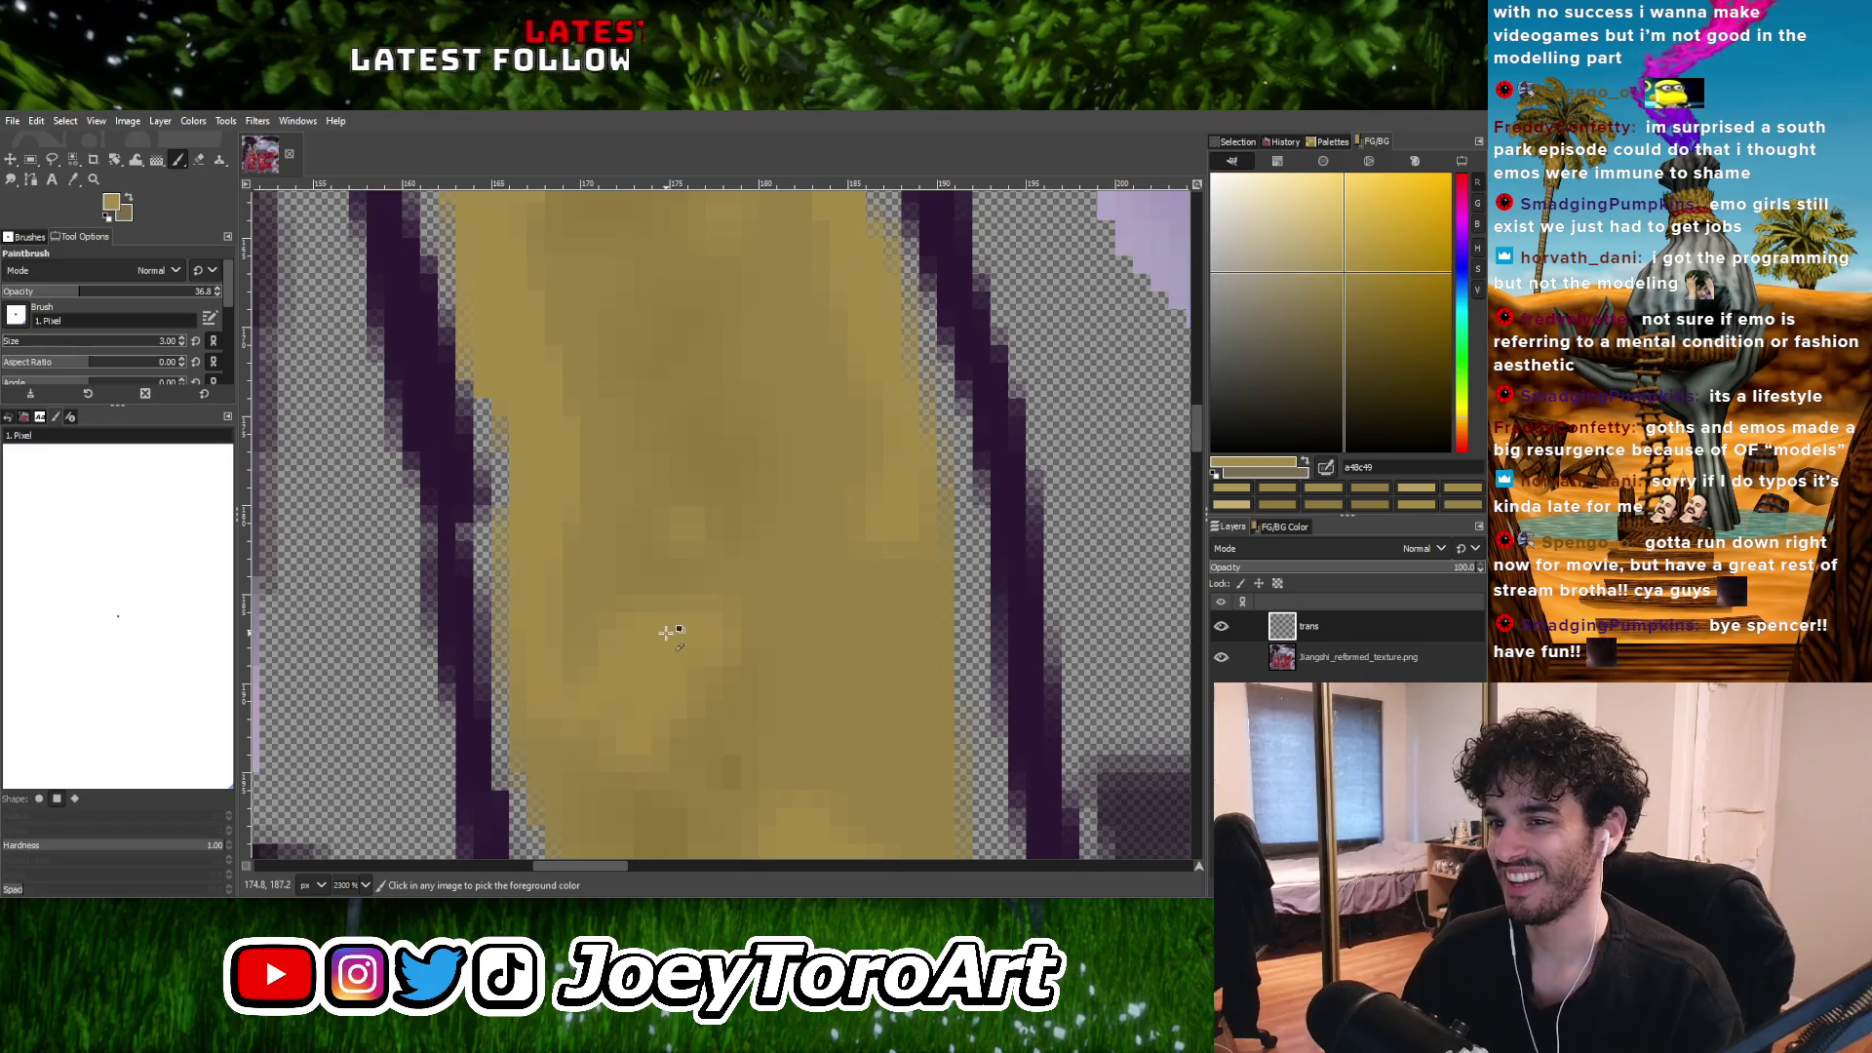
{"action": "scroll", "coordinate": [697, 614], "scroll_direction": "down", "scroll_amount": 2, "text": "ctrl"}
{"action": "scroll", "coordinate": [659, 594], "scroll_direction": "up", "scroll_amount": 2, "text": "ctrl"}
Work a slightly darker gold into the strap, smoothing its mottled patches from top to bottom.
{"action": "left_click", "coordinate": [613, 571], "text": "ctrl"}
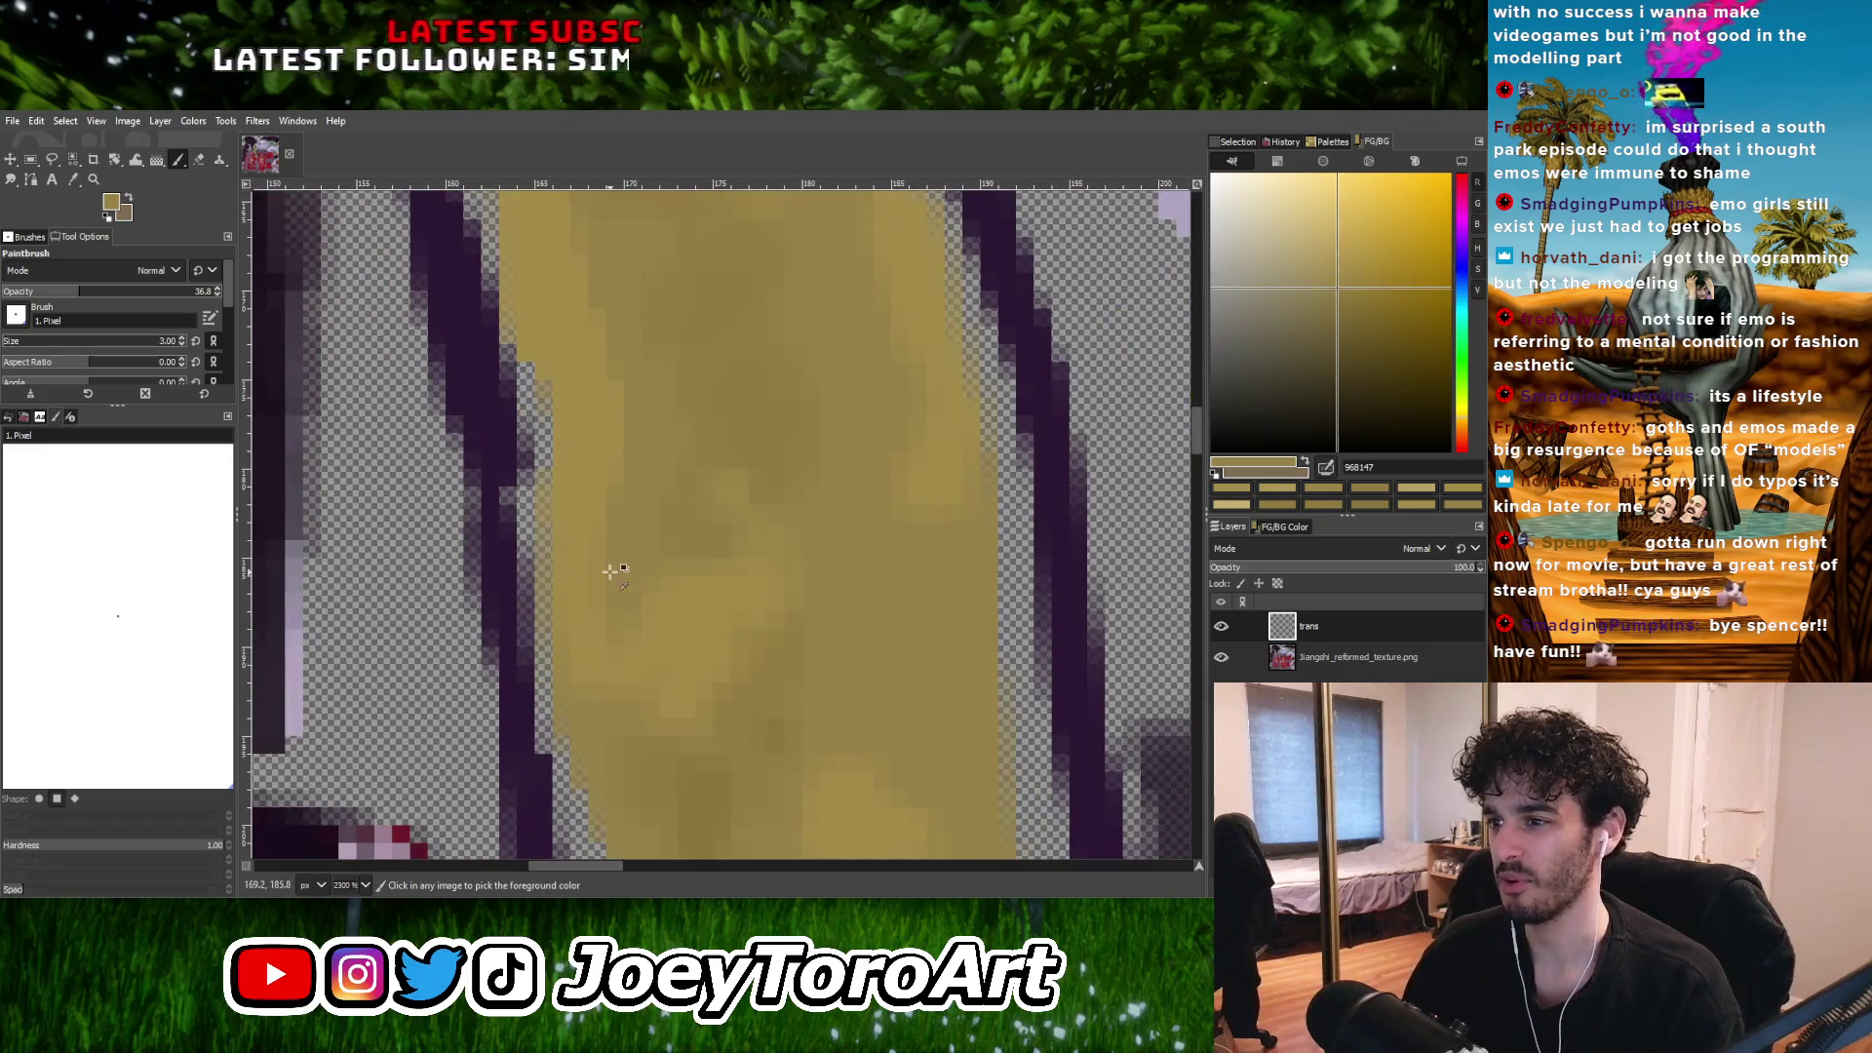
{"action": "scroll", "coordinate": [629, 615], "scroll_direction": "down", "scroll_amount": 2, "text": "ctrl"}
{"action": "scroll", "coordinate": [651, 554], "scroll_direction": "up", "scroll_amount": 2, "text": "ctrl"}
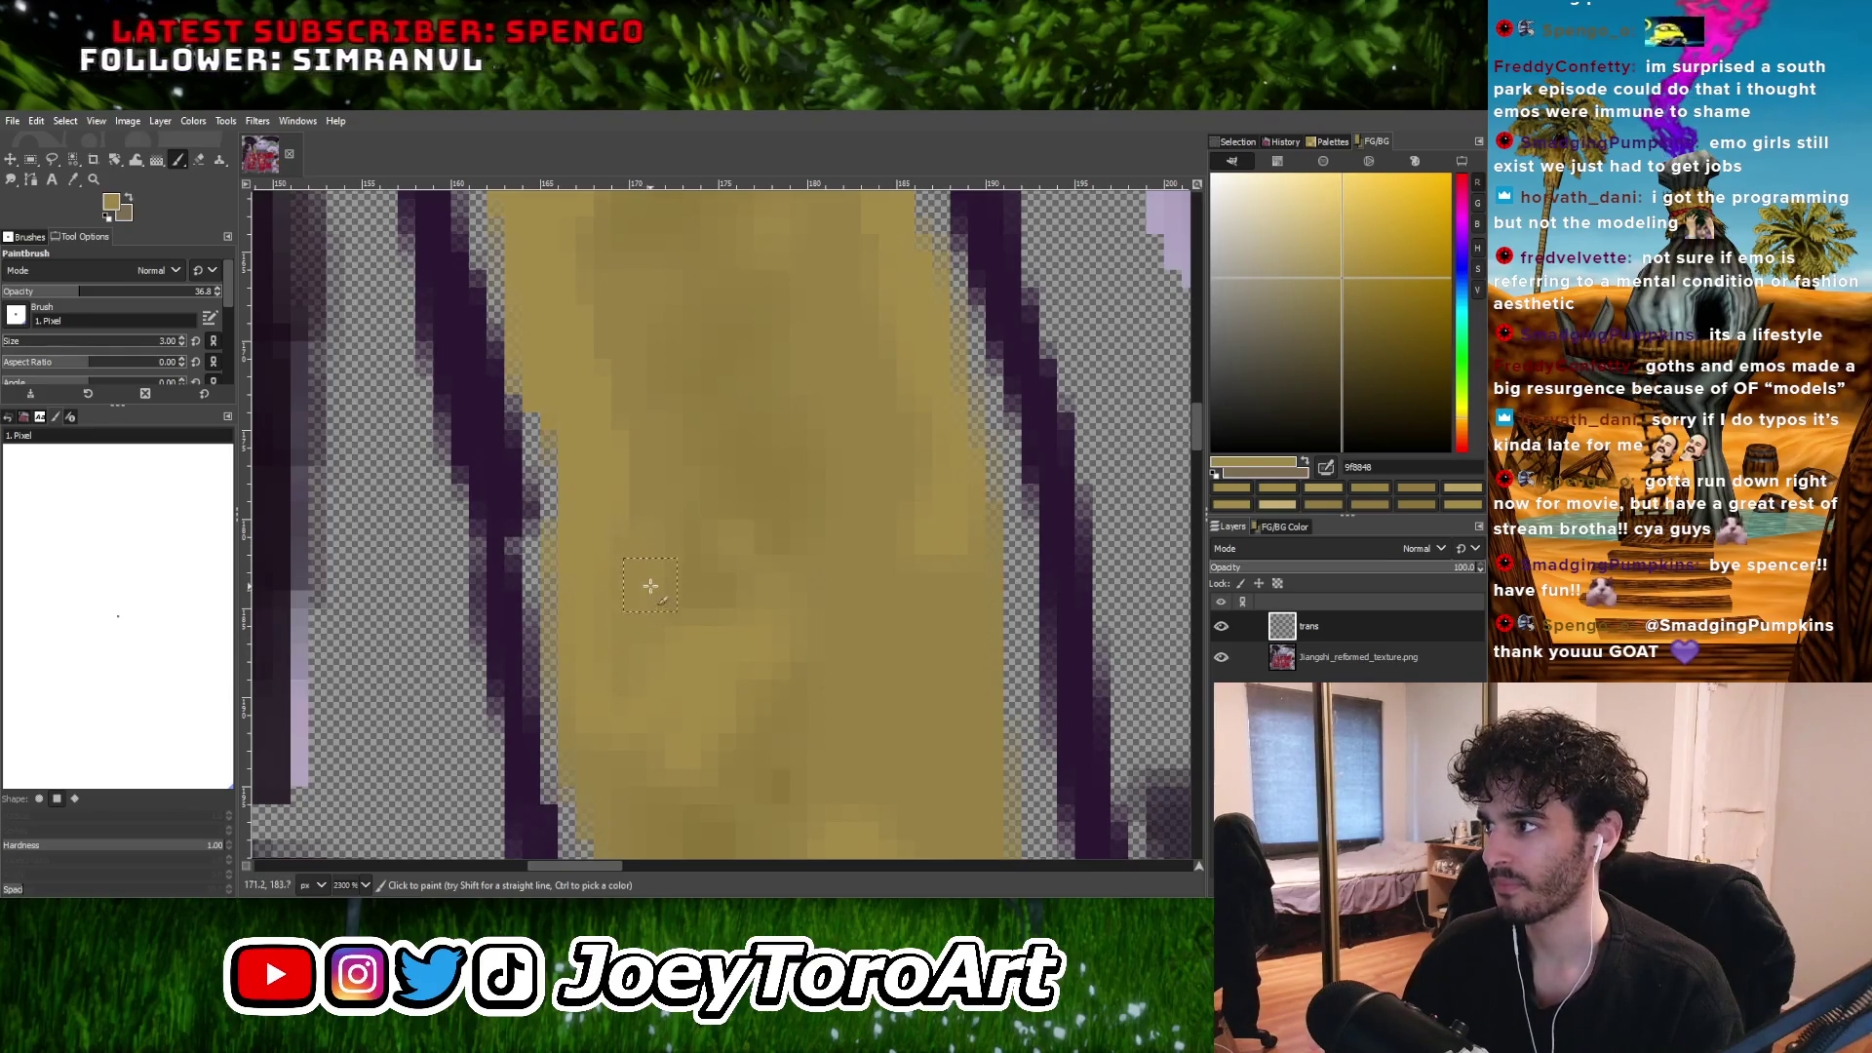
{"action": "scroll", "coordinate": [692, 554], "scroll_direction": "down", "scroll_amount": 1, "text": "ctrl"}
{"action": "scroll", "coordinate": [693, 554], "scroll_direction": "down", "scroll_amount": 1, "text": "ctrl"}
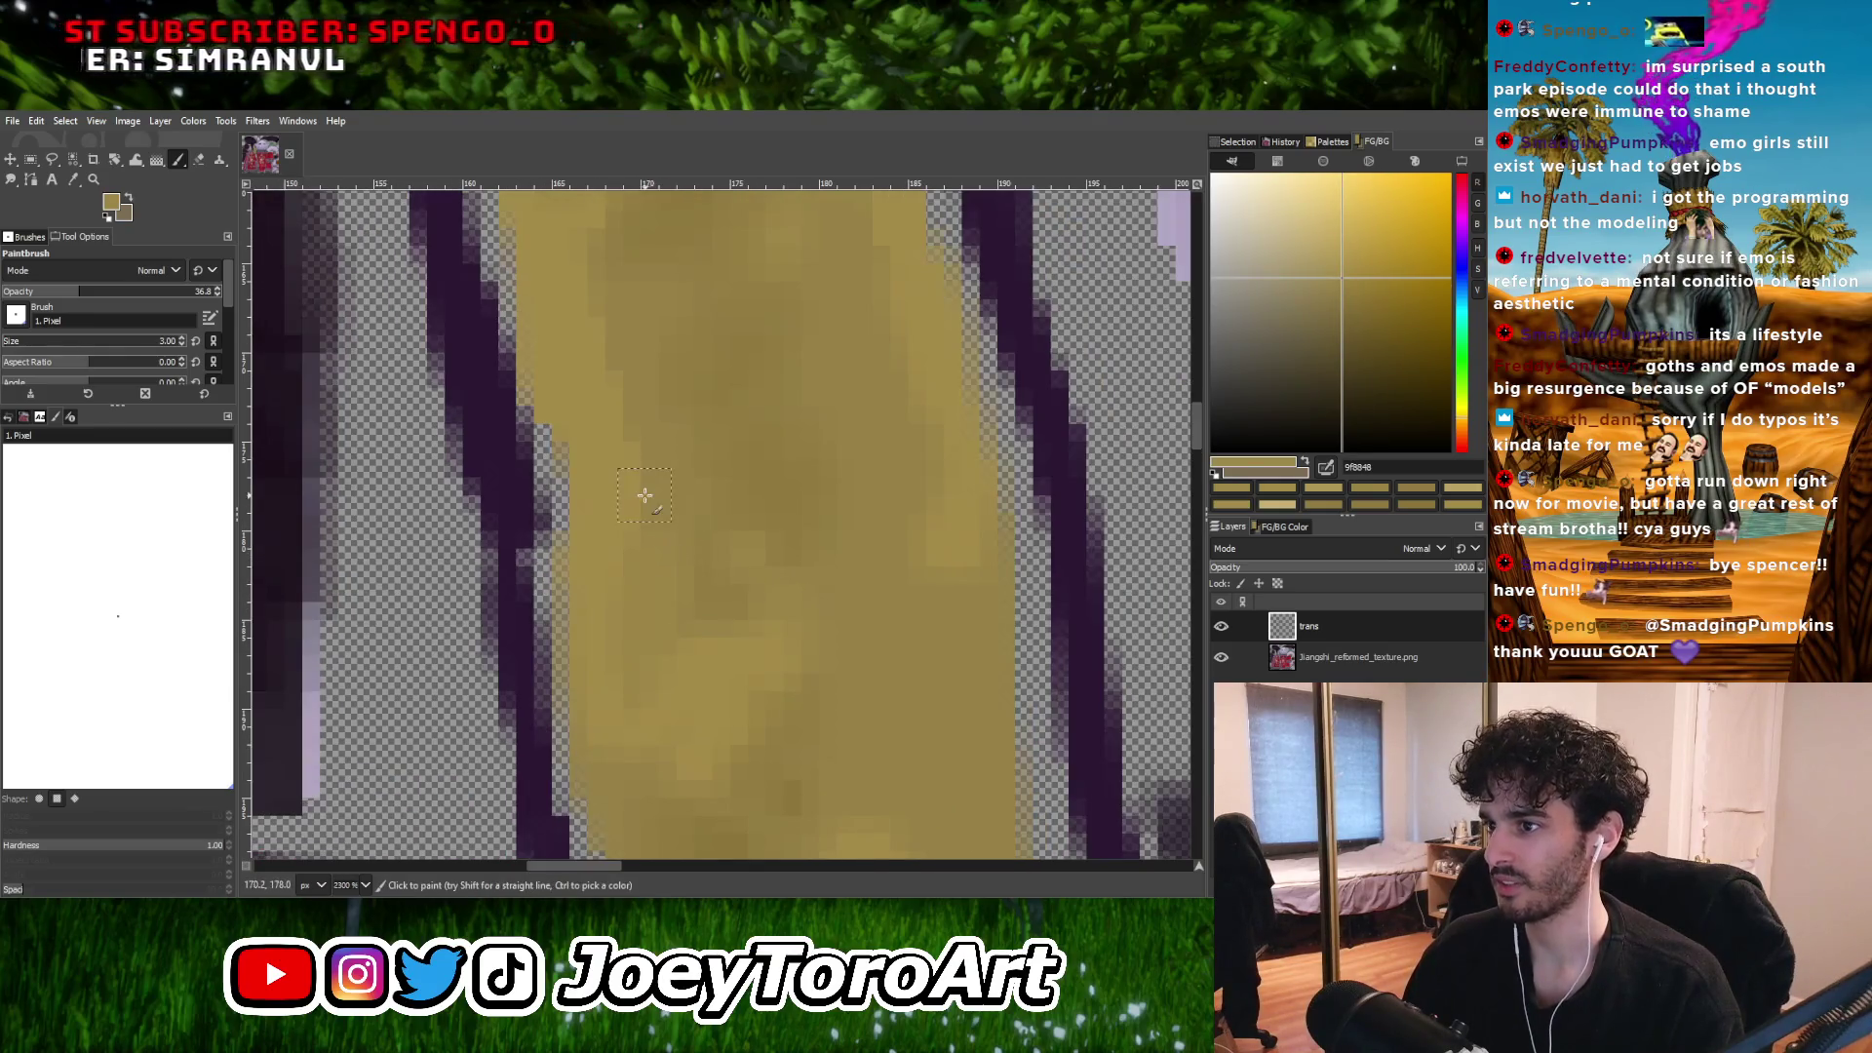
{"action": "scroll", "coordinate": [689, 627], "scroll_direction": "down", "scroll_amount": 1, "text": "ctrl"}
{"action": "scroll", "coordinate": [828, 586], "scroll_direction": "up", "scroll_amount": 1, "text": "ctrl"}
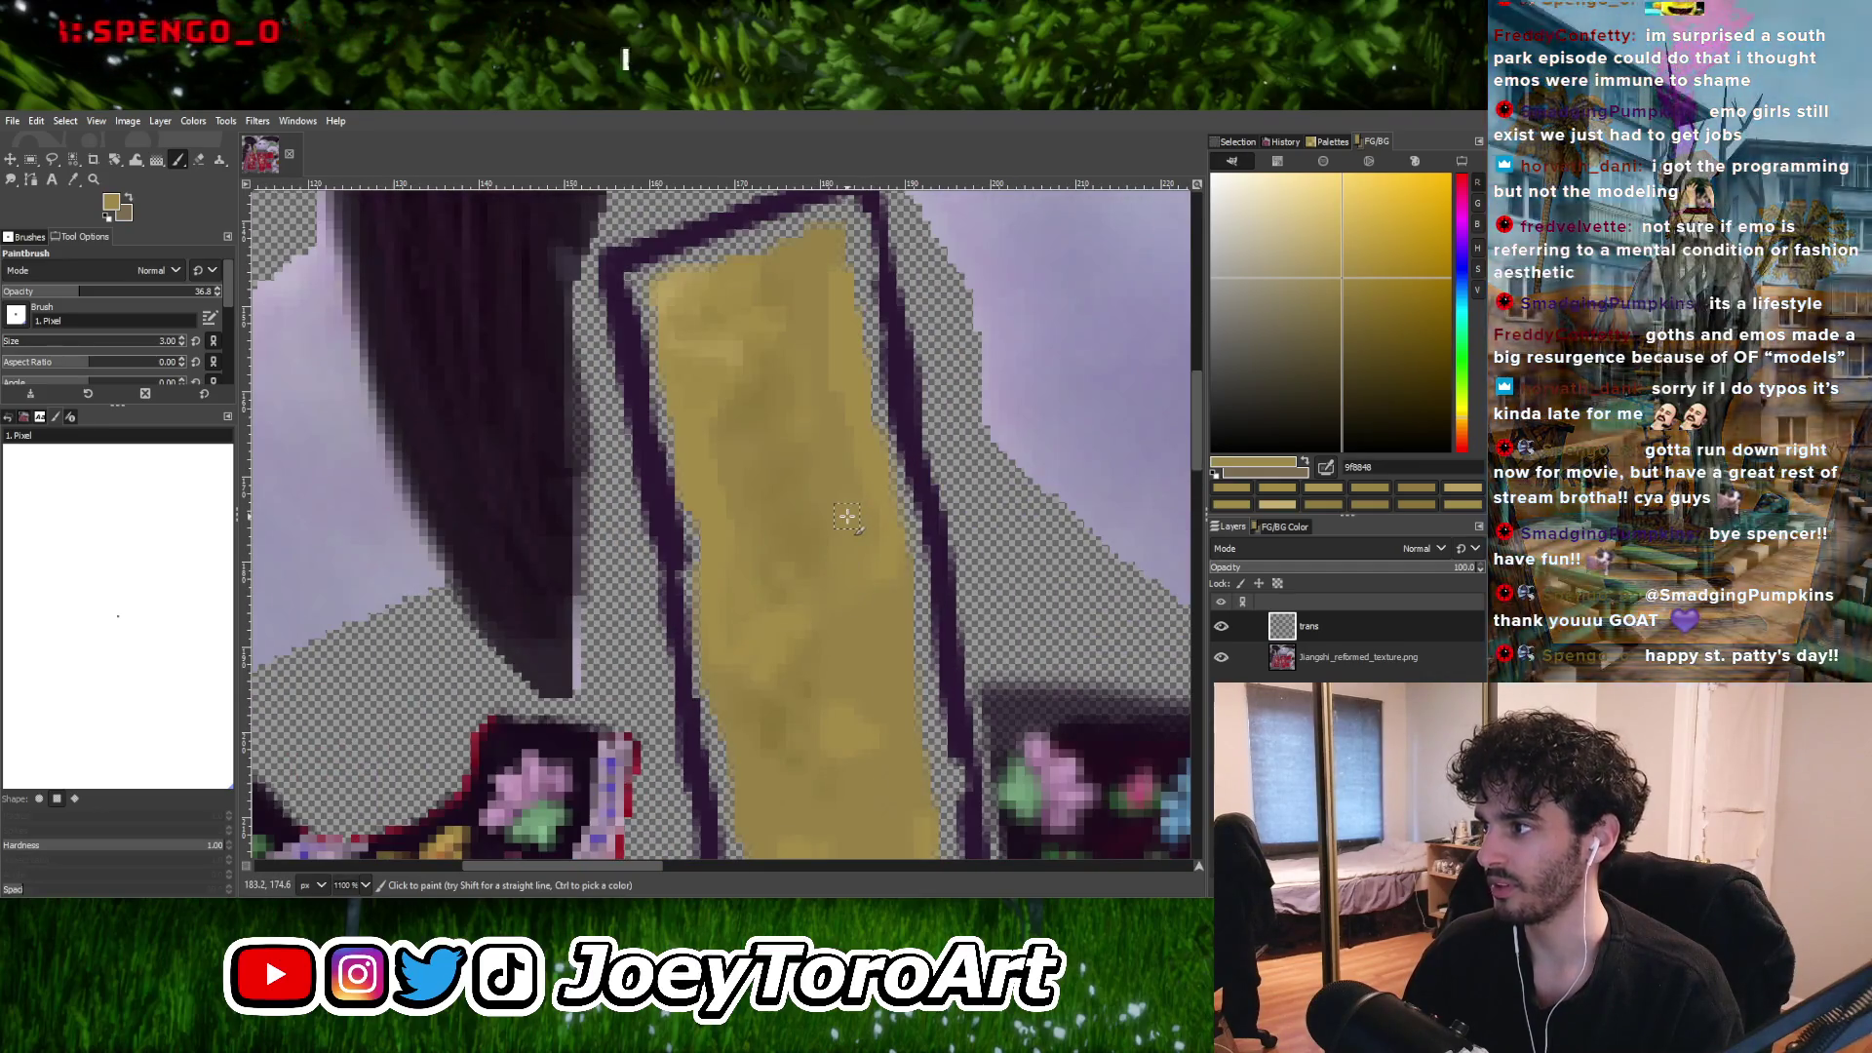
{"action": "scroll", "coordinate": [846, 515], "scroll_direction": "down", "scroll_amount": 1, "text": "ctrl"}
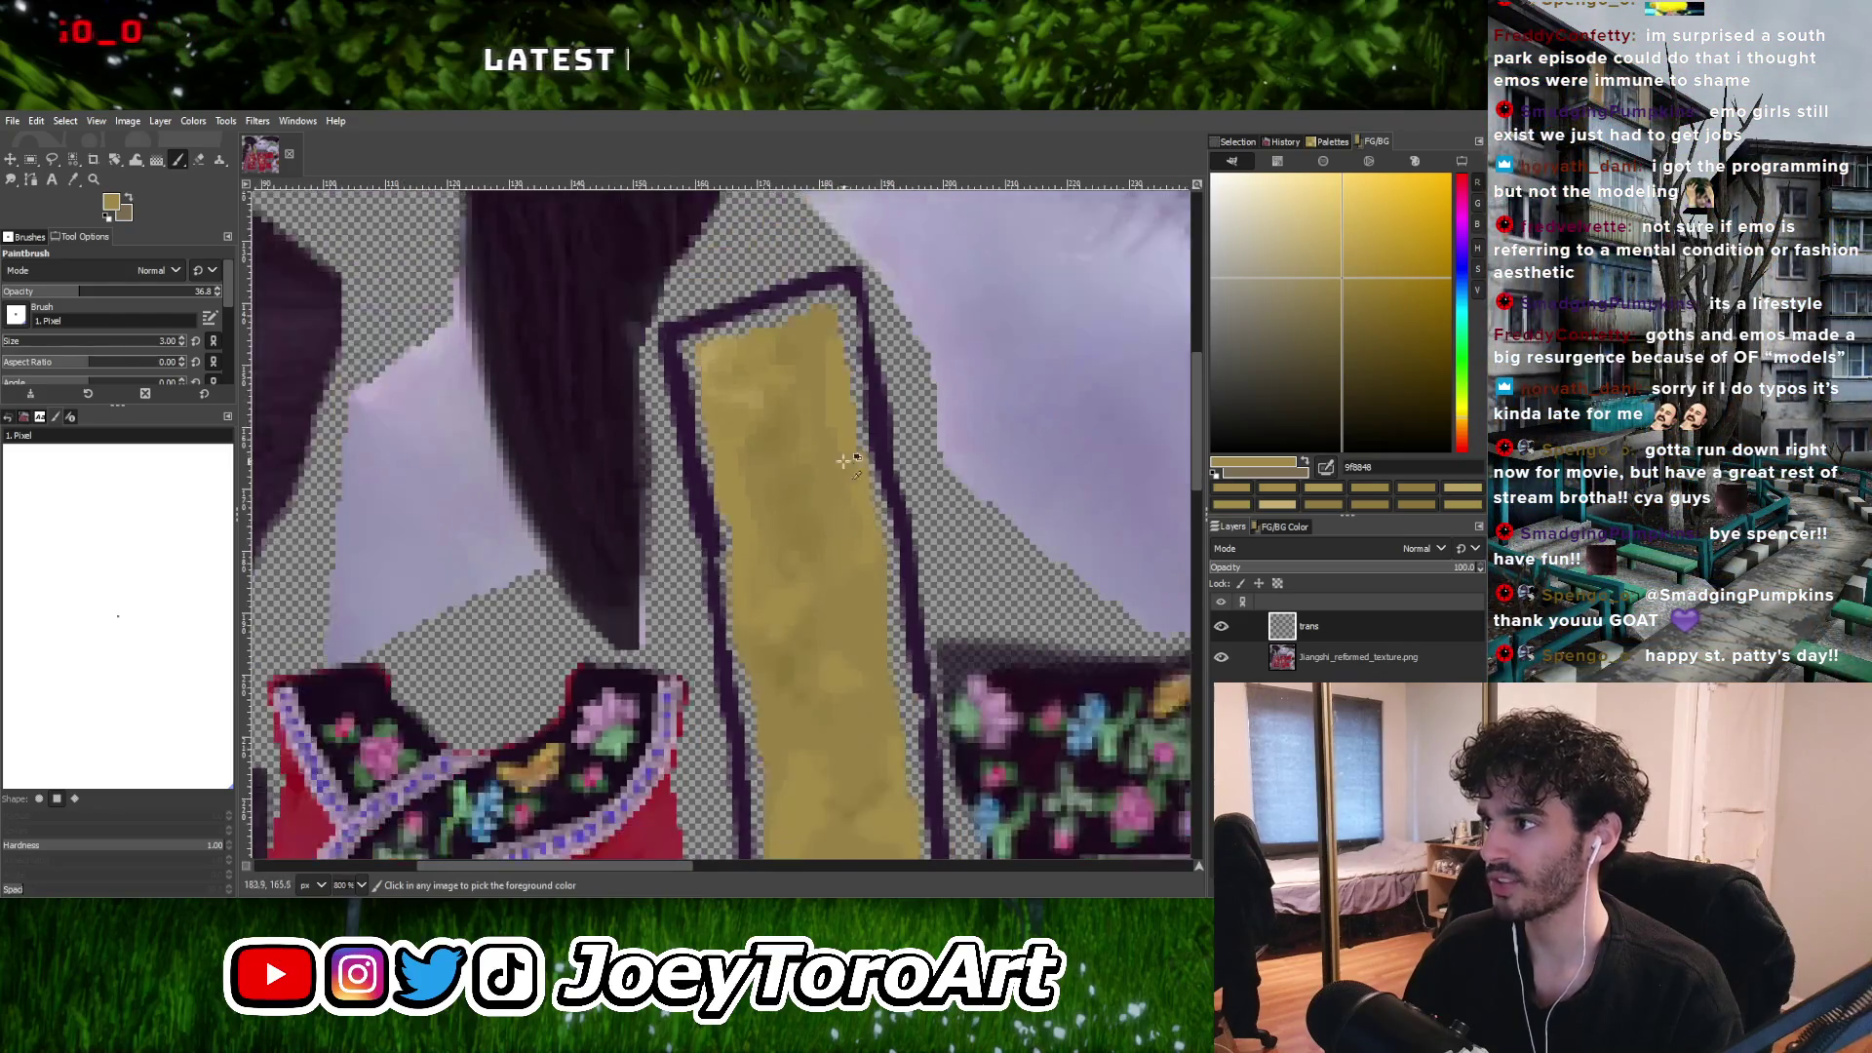
{"action": "scroll", "coordinate": [843, 564], "scroll_direction": "up", "scroll_amount": 2, "text": "ctrl"}
{"action": "scroll", "coordinate": [830, 471], "scroll_direction": "down", "scroll_amount": 2, "text": "ctrl"}
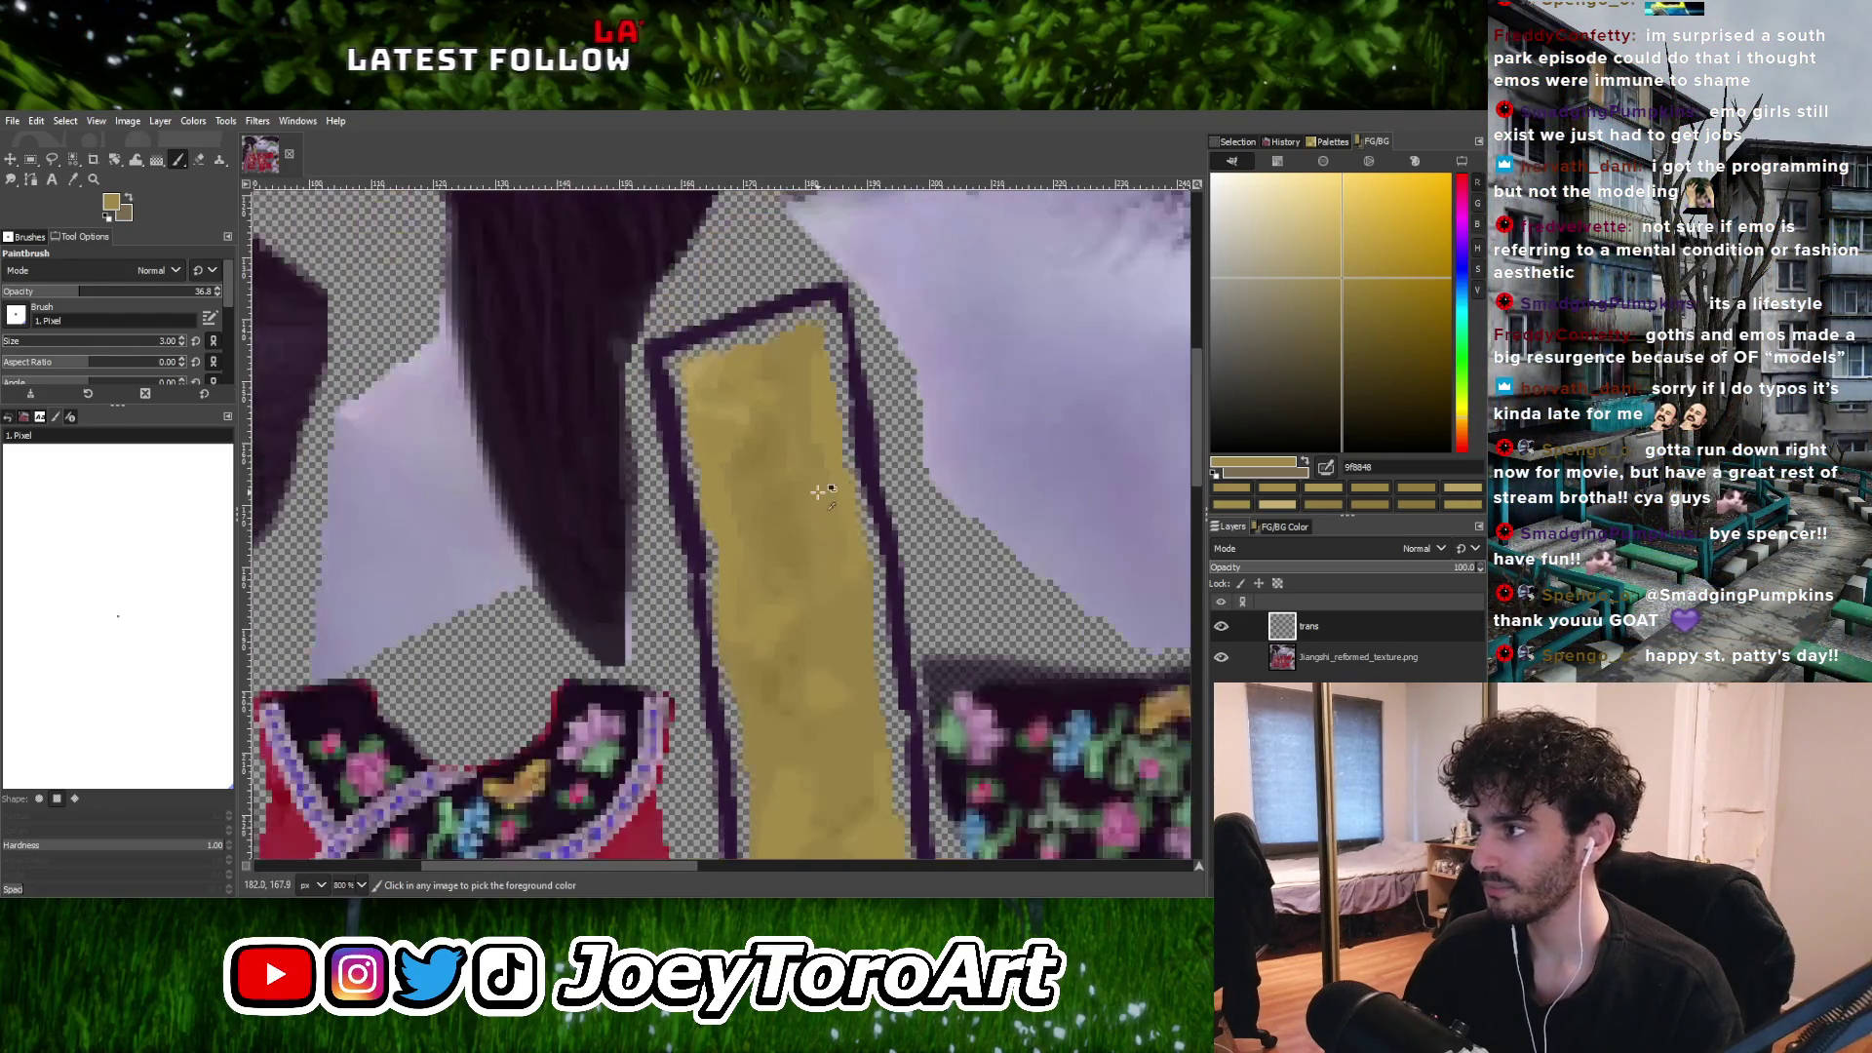
{"action": "scroll", "coordinate": [799, 498], "scroll_direction": "up", "scroll_amount": 3, "text": "ctrl"}
{"action": "scroll", "coordinate": [820, 415], "scroll_direction": "down", "scroll_amount": 3, "text": "ctrl"}
{"action": "scroll", "coordinate": [807, 510], "scroll_direction": "up", "scroll_amount": 2, "text": "ctrl"}
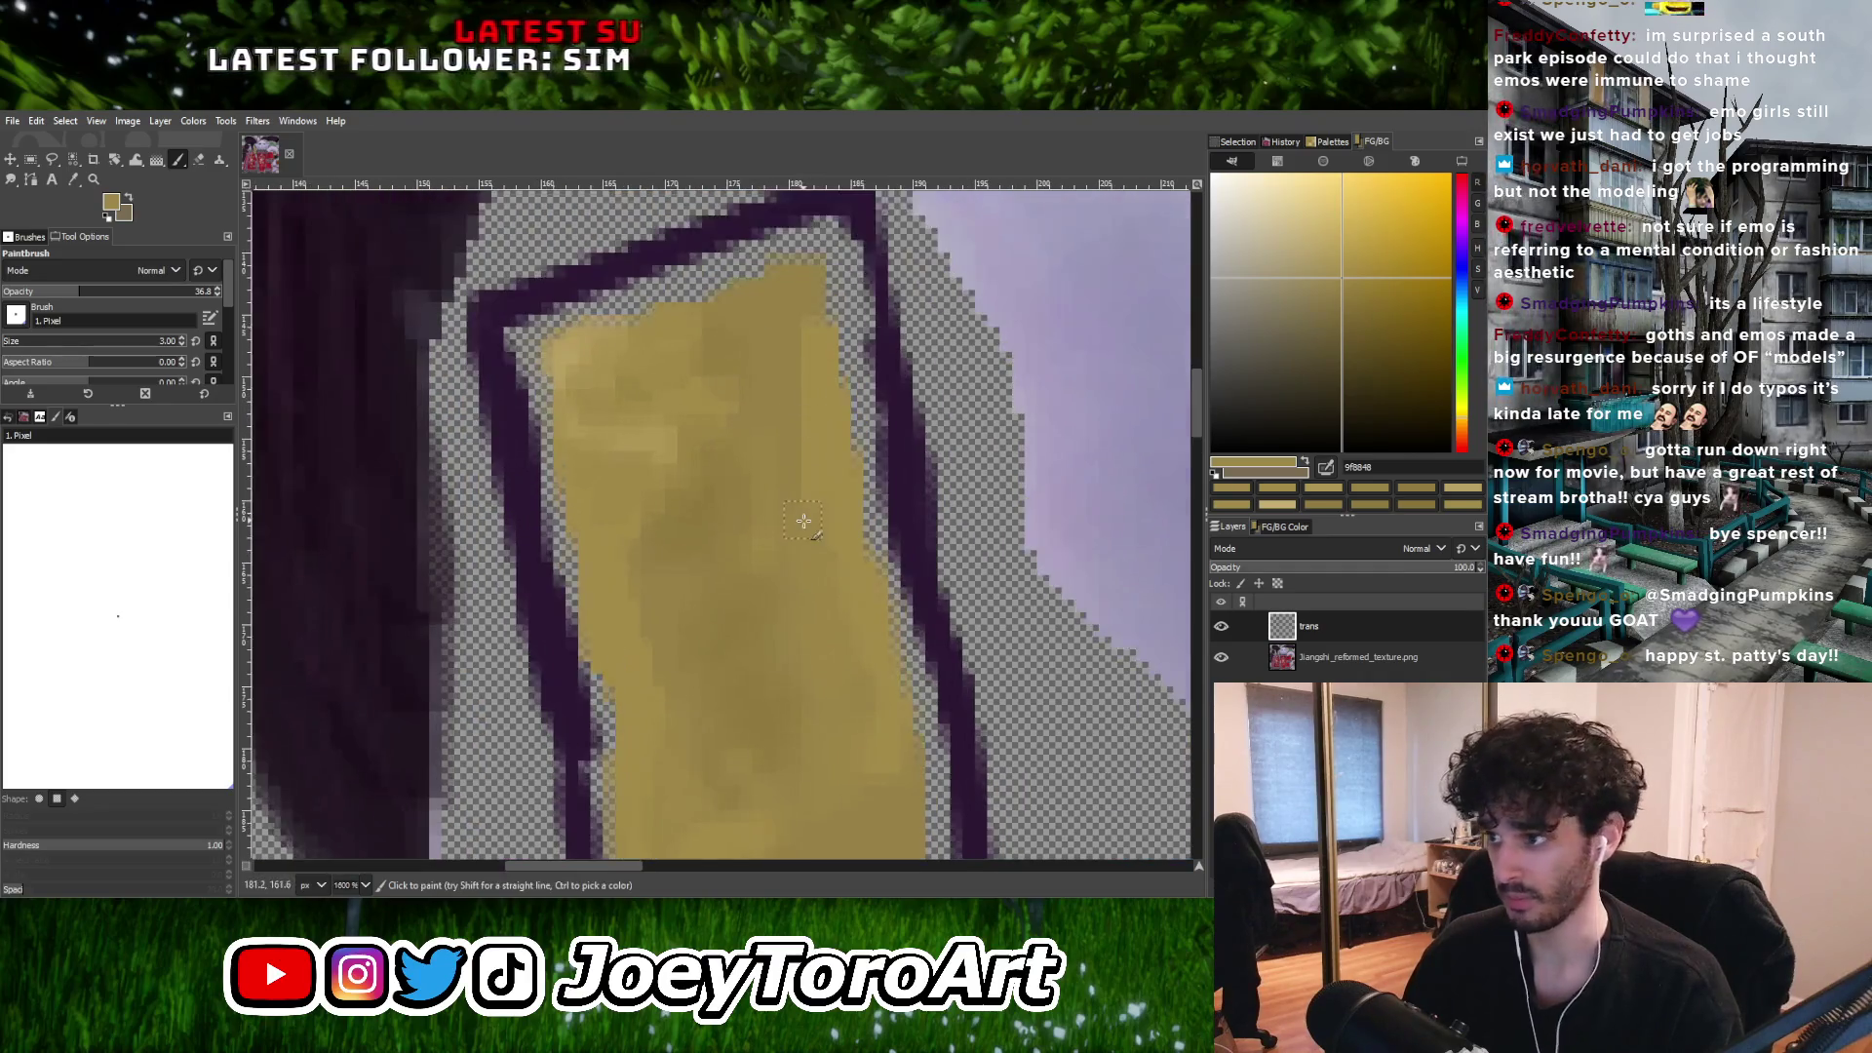
Blend a slightly darker sampled gold into the strap's shading.
{"action": "scroll", "coordinate": [797, 444], "scroll_direction": "down", "scroll_amount": 2, "text": "ctrl"}
{"action": "scroll", "coordinate": [801, 543], "scroll_direction": "up", "scroll_amount": 3, "text": "ctrl"}
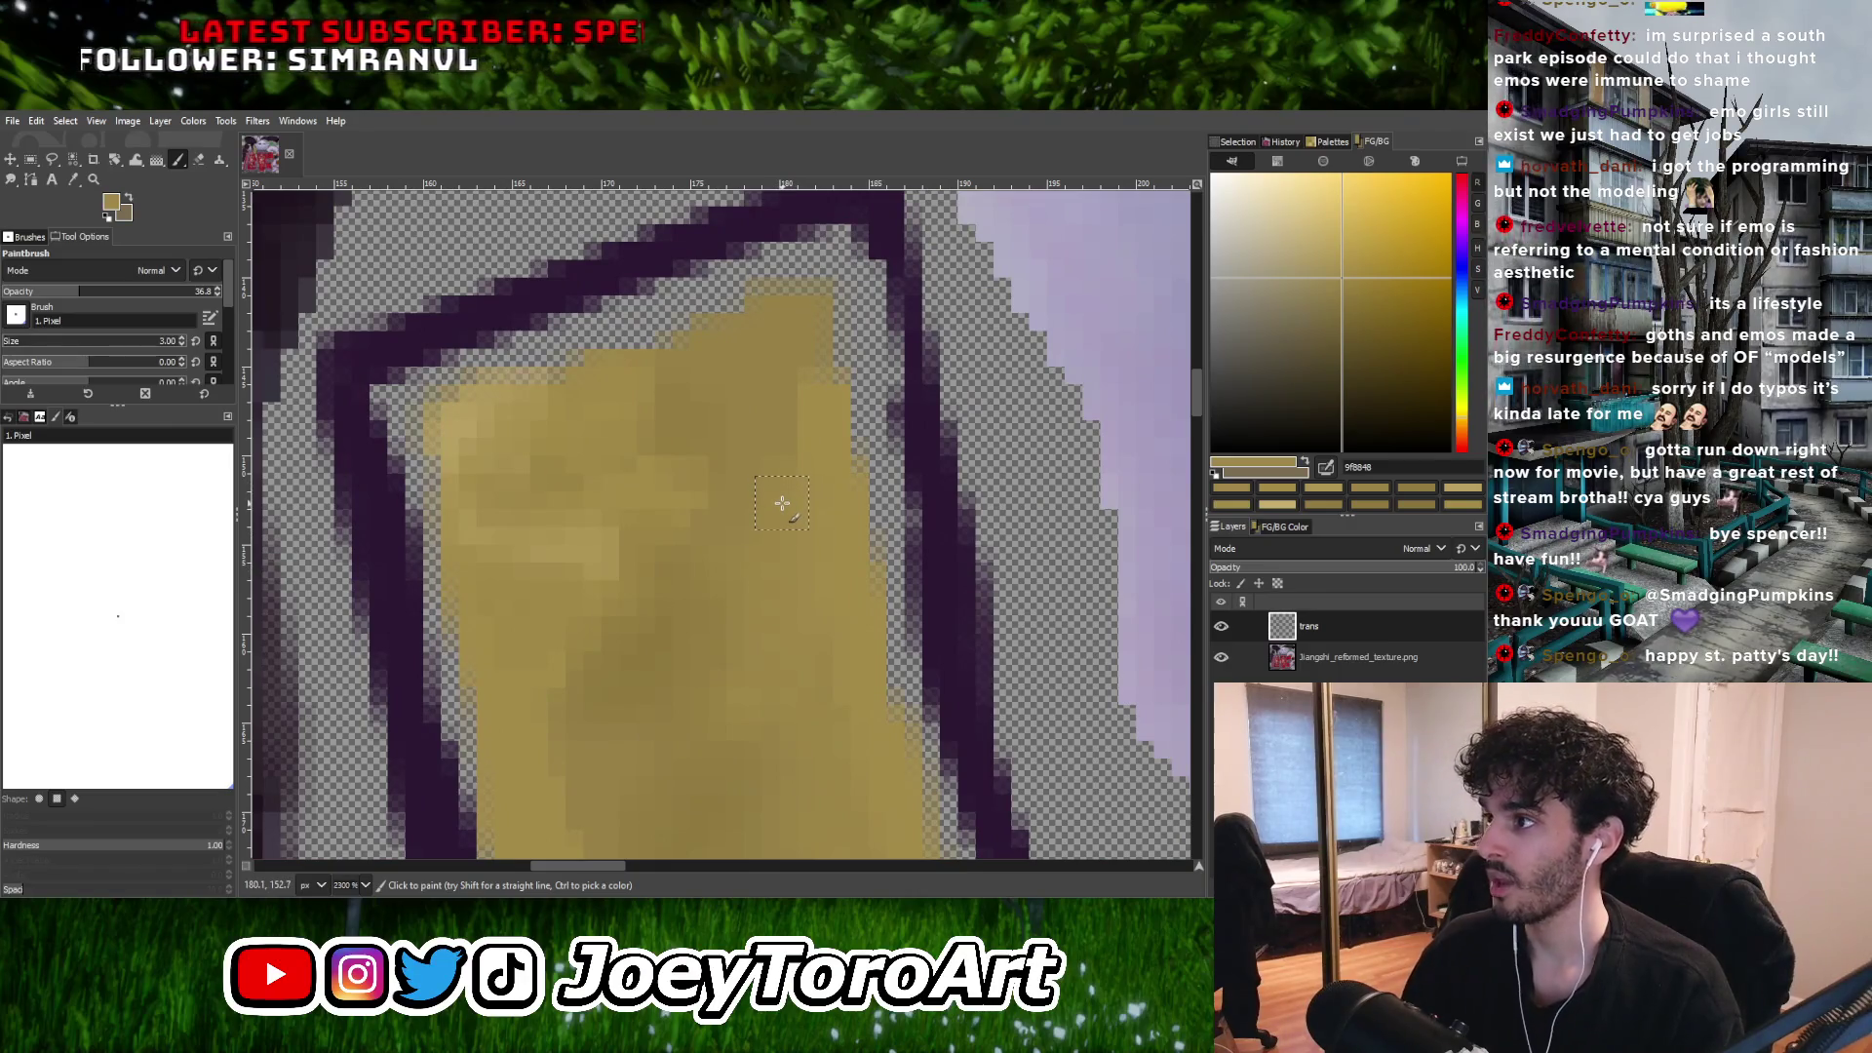
{"action": "scroll", "coordinate": [782, 502], "scroll_direction": "down", "scroll_amount": 2, "text": "ctrl"}
{"action": "scroll", "coordinate": [775, 507], "scroll_direction": "up", "scroll_amount": 2, "text": "ctrl"}
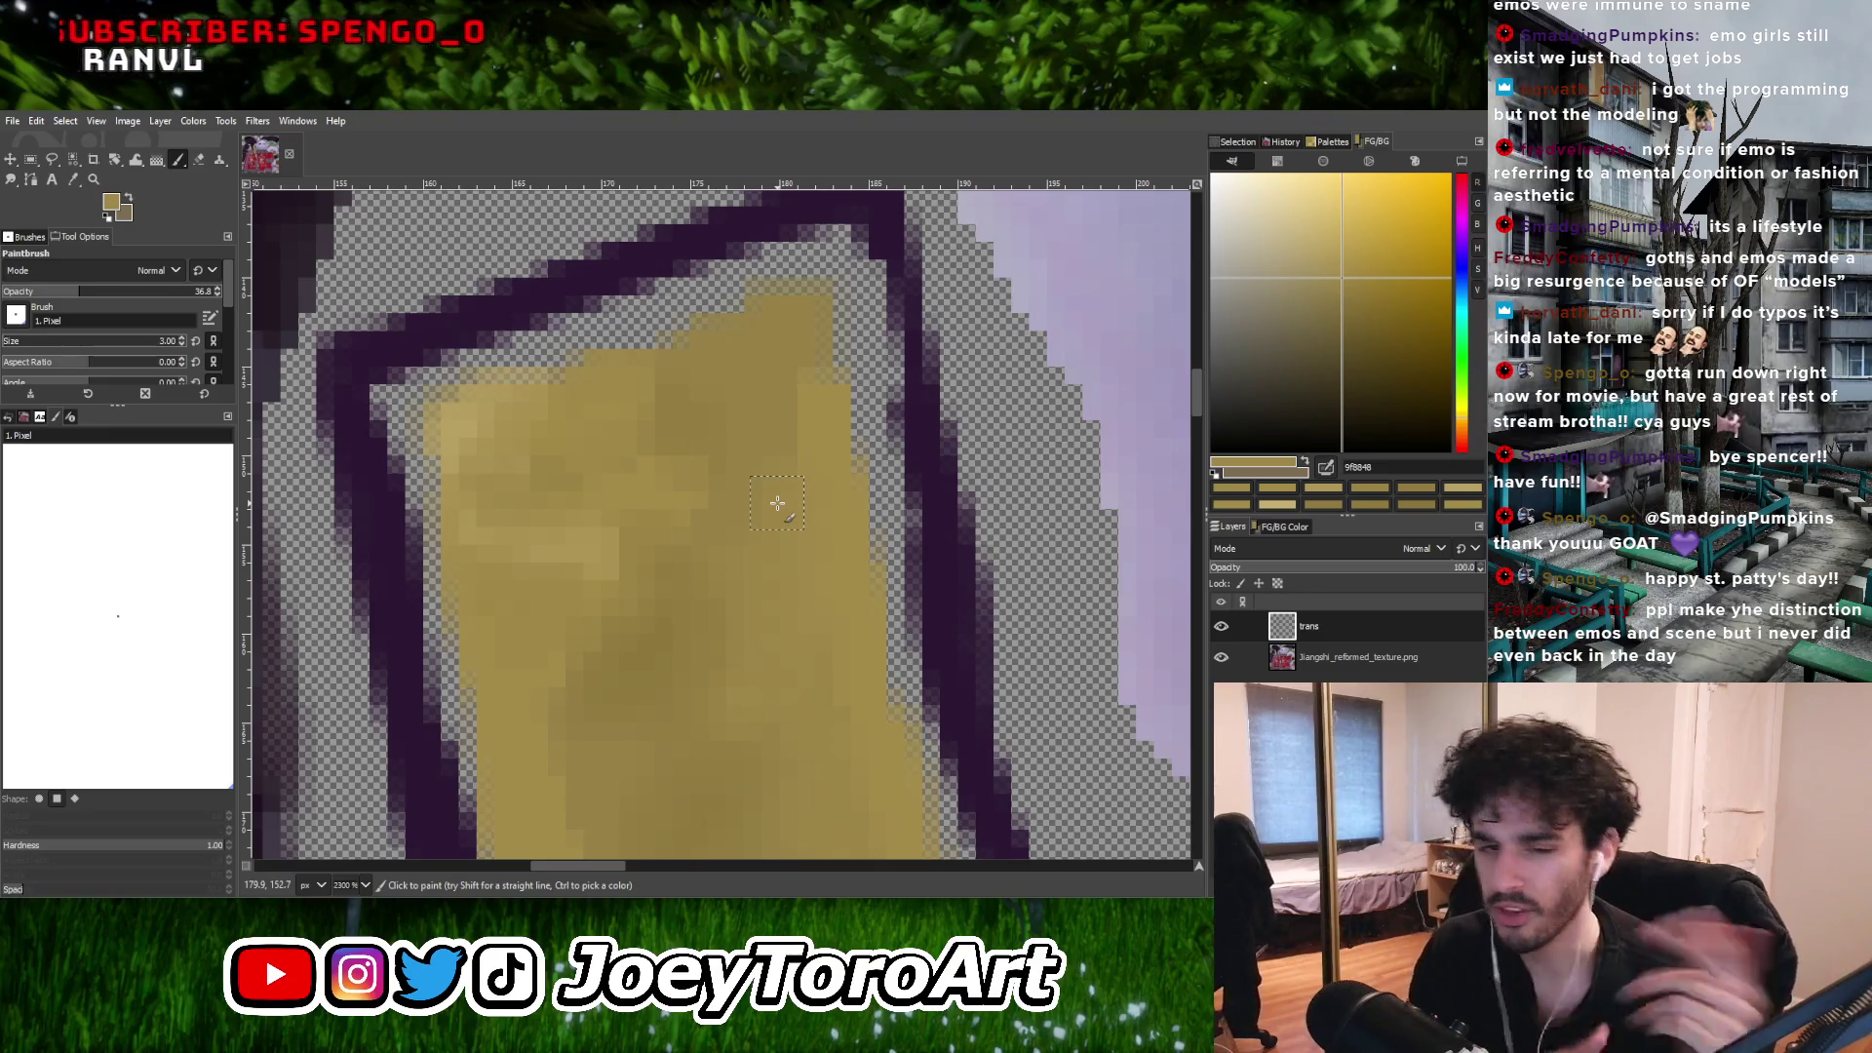
{"action": "scroll", "coordinate": [777, 503], "scroll_direction": "down", "scroll_amount": 2, "text": "ctrl"}
{"action": "scroll", "coordinate": [777, 503], "scroll_direction": "up", "scroll_amount": 2, "text": "ctrl"}
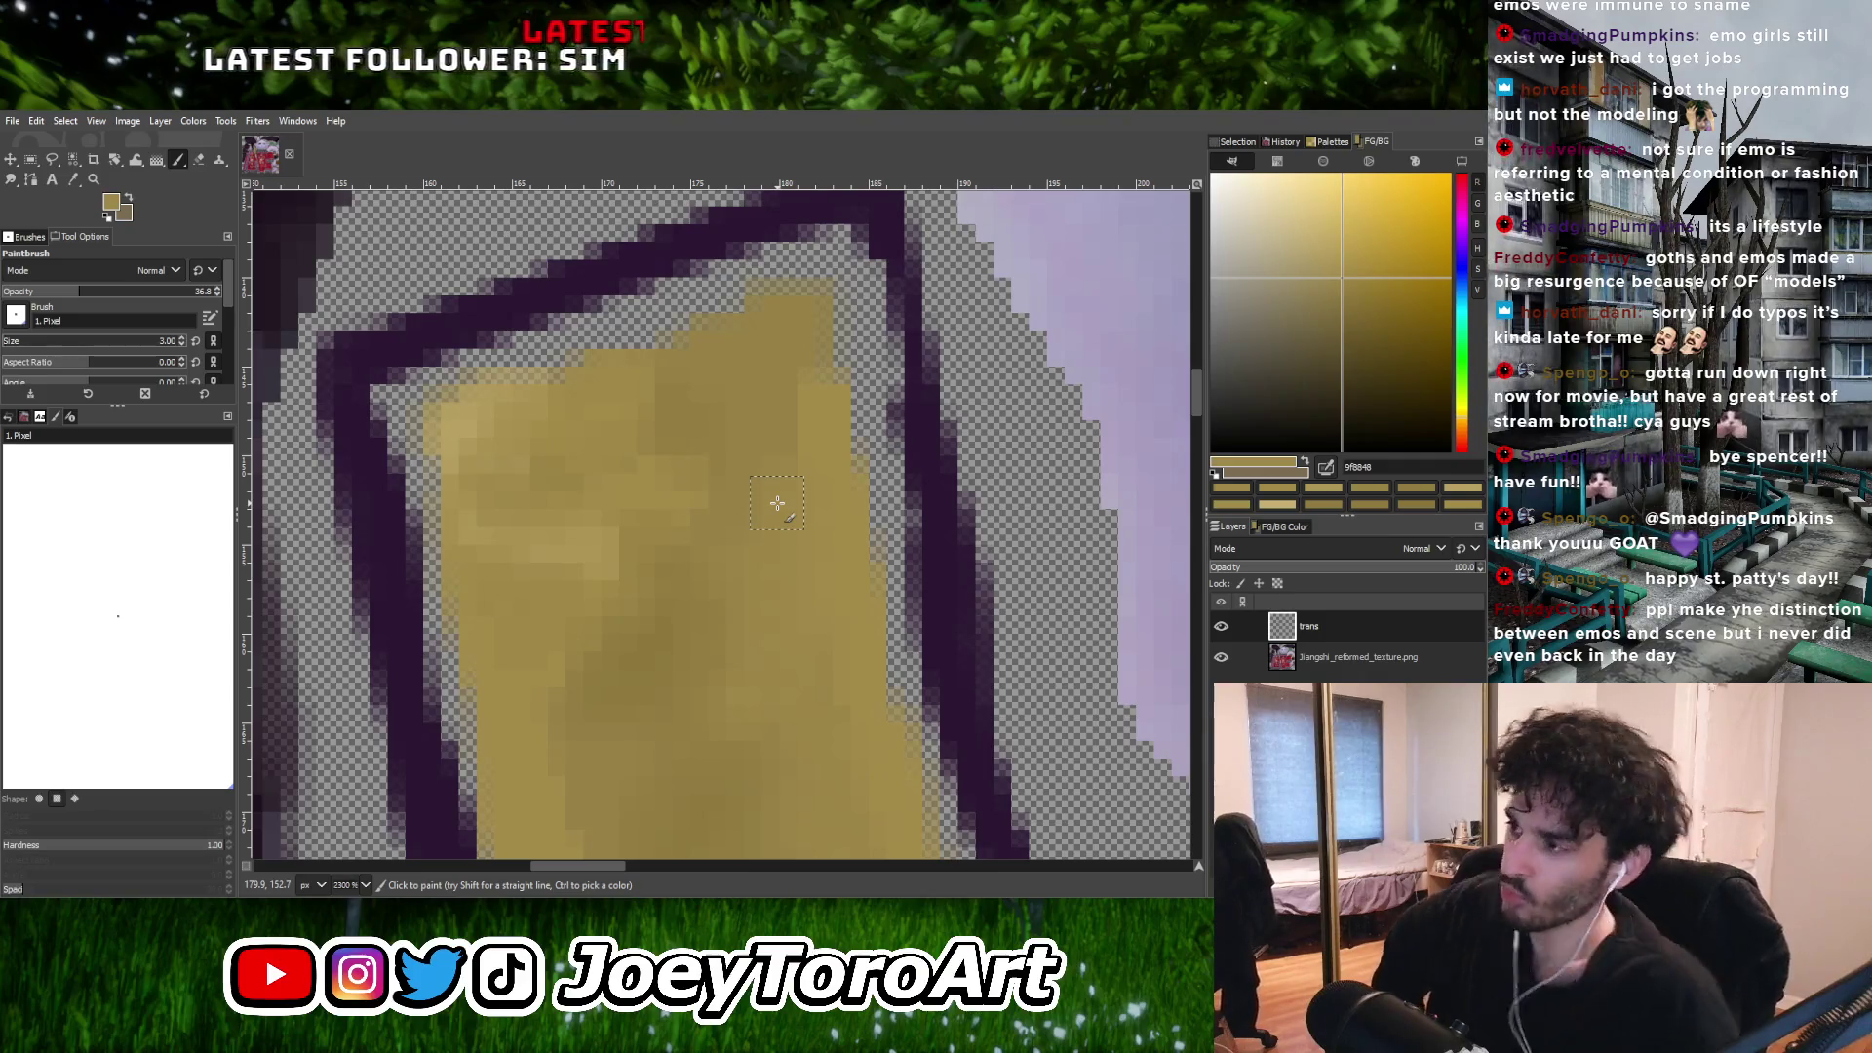
{"action": "scroll", "coordinate": [777, 503], "scroll_direction": "down", "scroll_amount": 2, "text": "ctrl"}
{"action": "scroll", "coordinate": [777, 503], "scroll_direction": "up", "scroll_amount": 2, "text": "ctrl"}
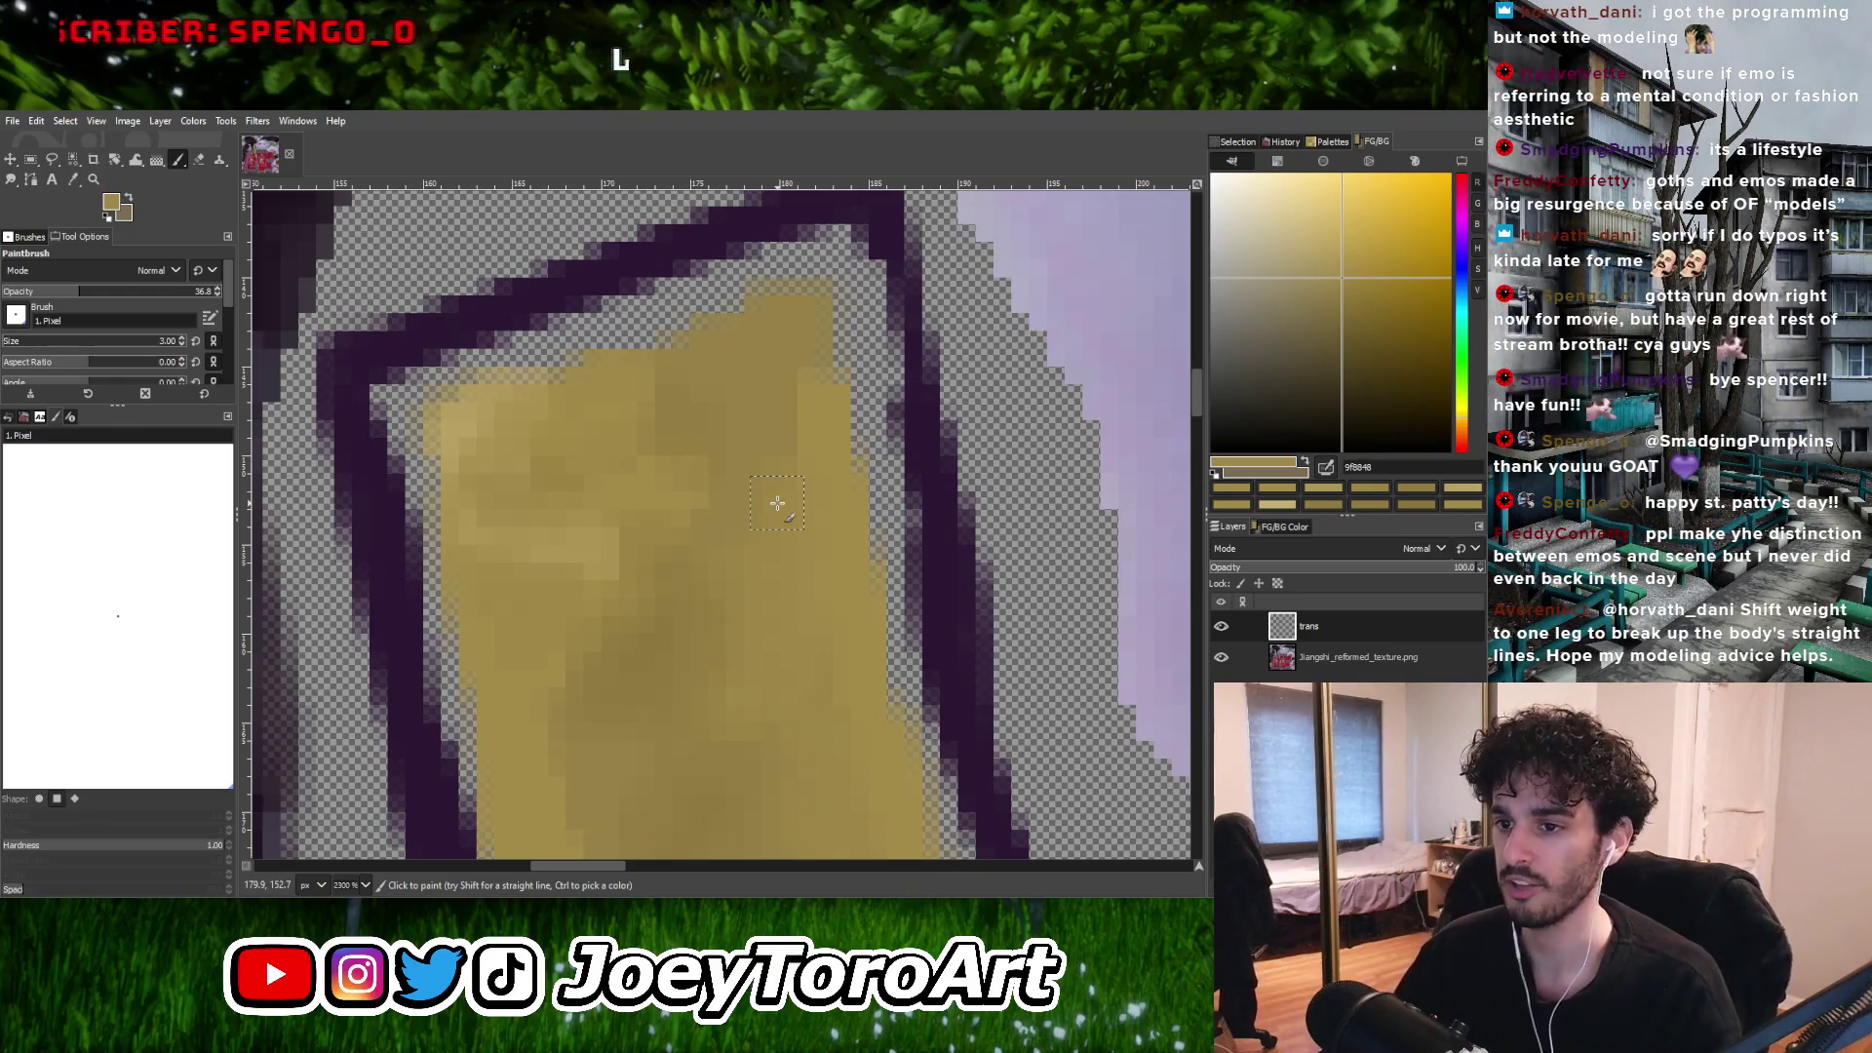
{"action": "scroll", "coordinate": [777, 503], "scroll_direction": "down", "scroll_amount": 3, "text": "ctrl"}
{"action": "scroll", "coordinate": [770, 521], "scroll_direction": "up", "scroll_amount": 2, "text": "ctrl"}
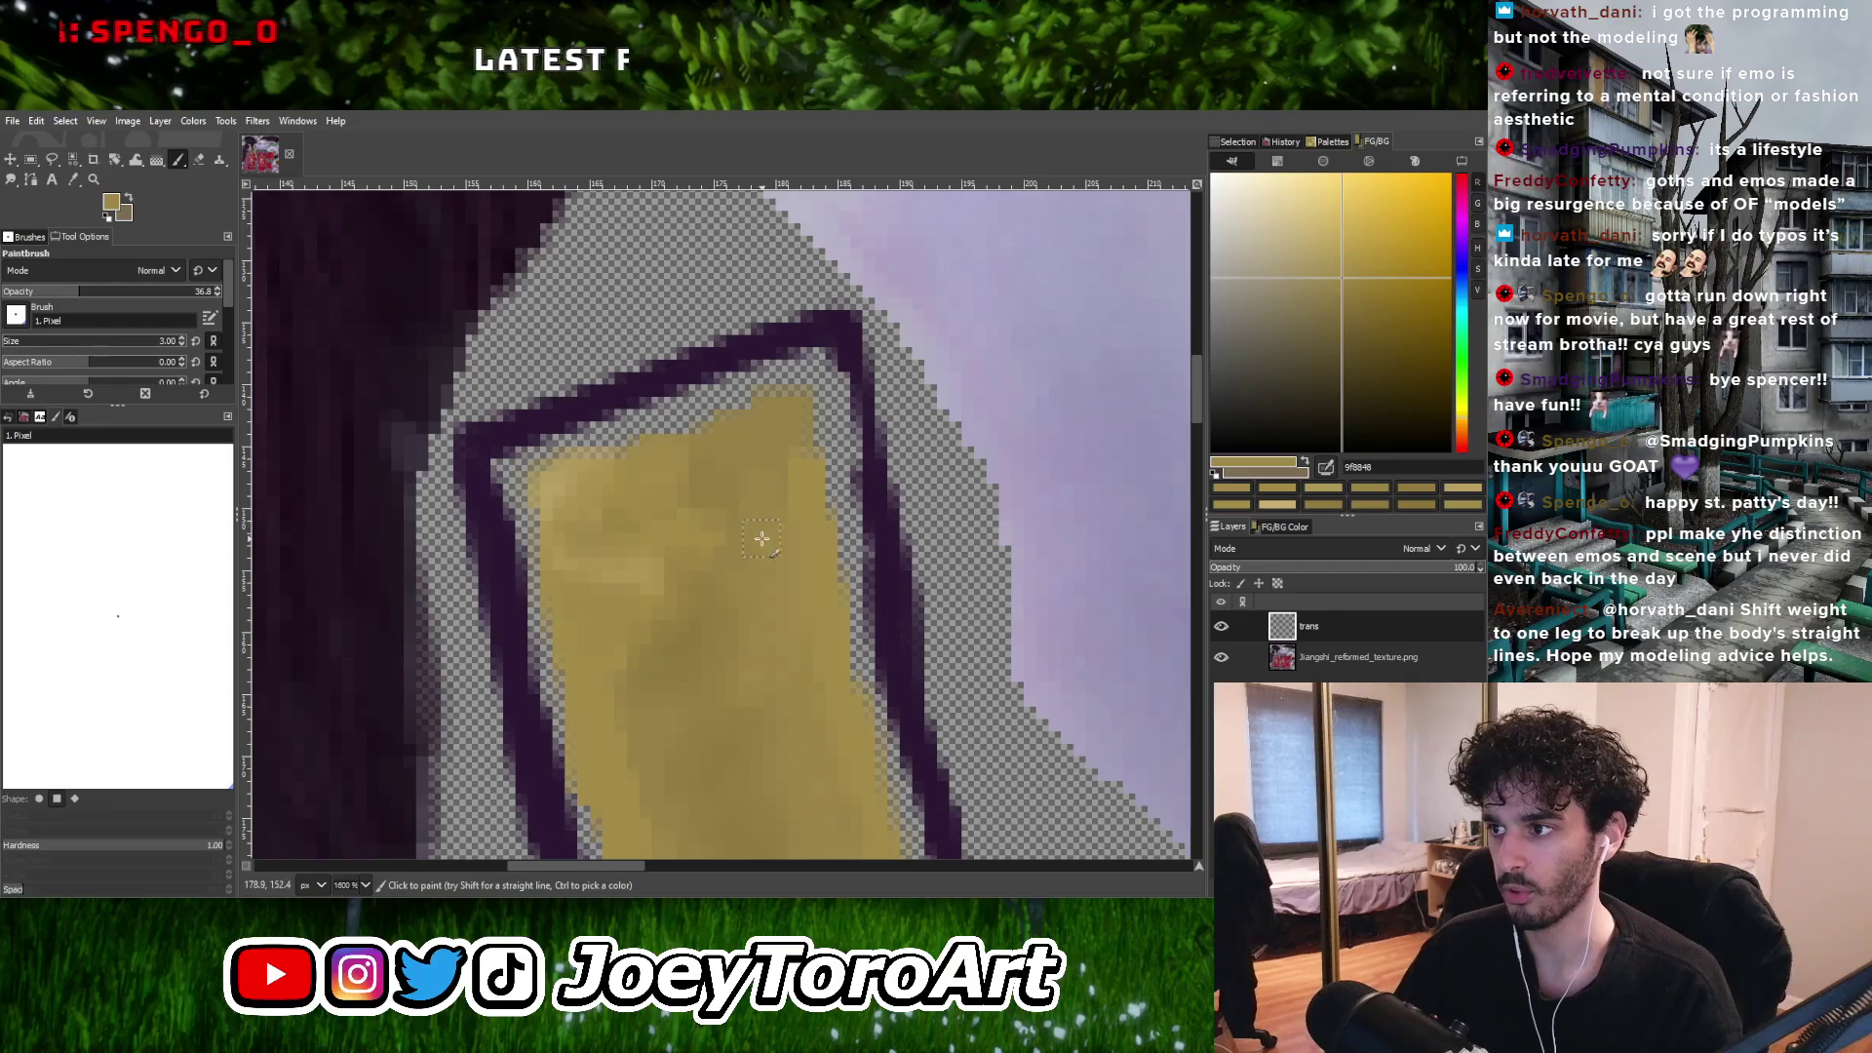
{"action": "scroll", "coordinate": [715, 526], "scroll_direction": "up", "scroll_amount": 2, "text": "ctrl"}
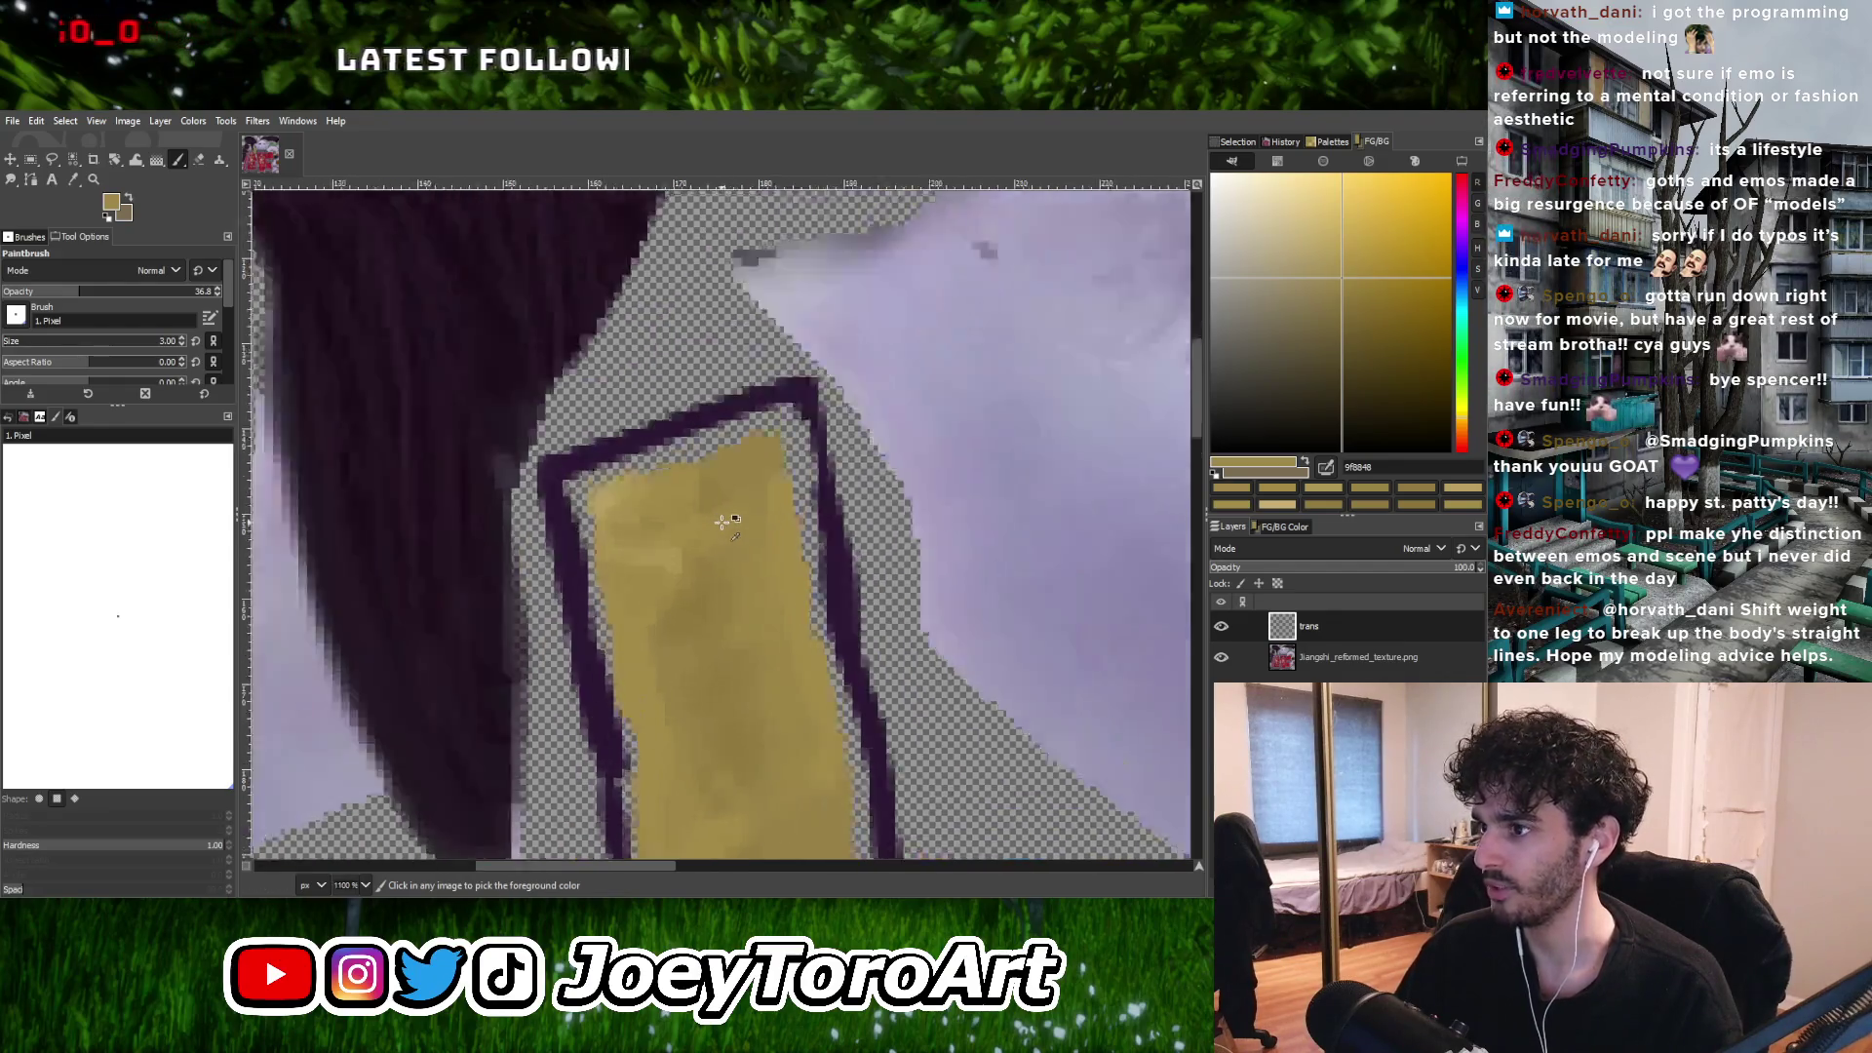
{"action": "left_click", "coordinate": [717, 470], "text": "ctrl"}
{"action": "scroll", "coordinate": [717, 470], "scroll_direction": "down", "scroll_amount": 2, "text": "ctrl"}
{"action": "scroll", "coordinate": [685, 527], "scroll_direction": "up", "scroll_amount": 3, "text": "ctrl"}
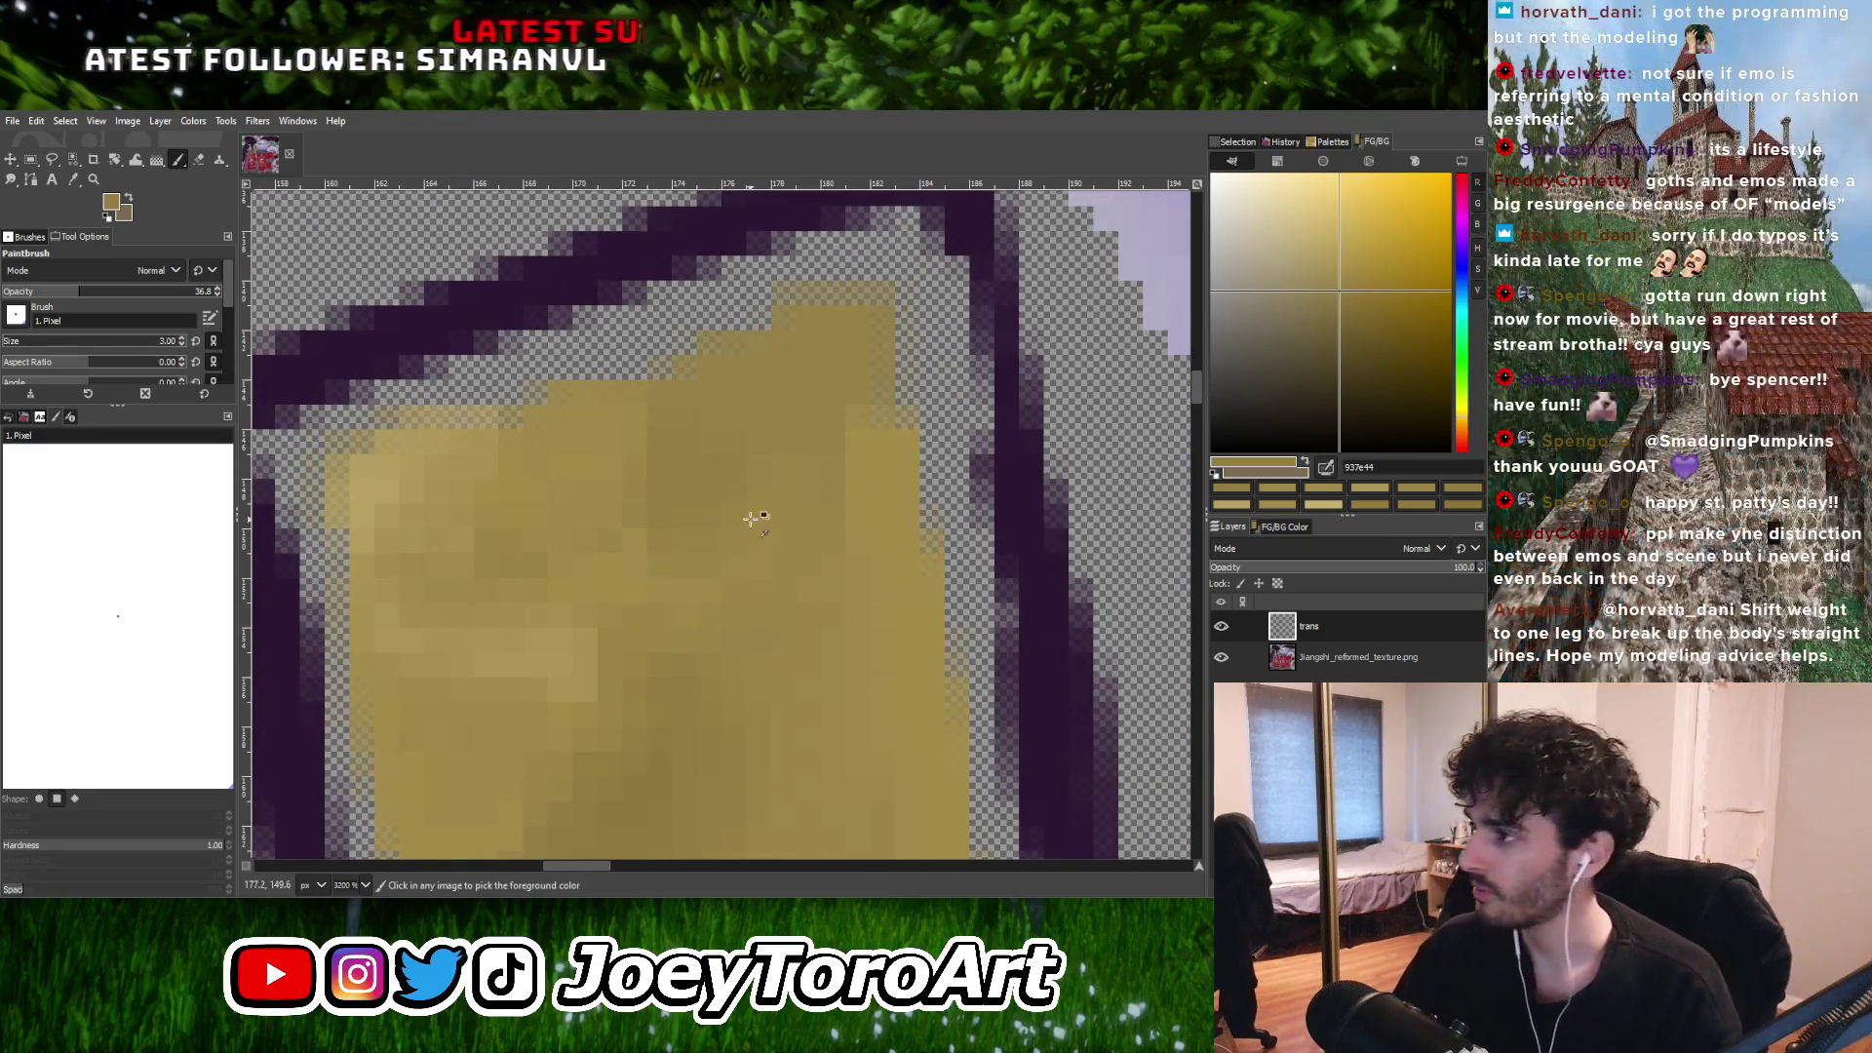
{"action": "scroll", "coordinate": [749, 519], "scroll_direction": "down", "scroll_amount": 1, "text": "ctrl"}
{"action": "scroll", "coordinate": [753, 545], "scroll_direction": "up", "scroll_amount": 1, "text": "ctrl"}
{"action": "scroll", "coordinate": [738, 550], "scroll_direction": "down", "scroll_amount": 1, "text": "ctrl"}
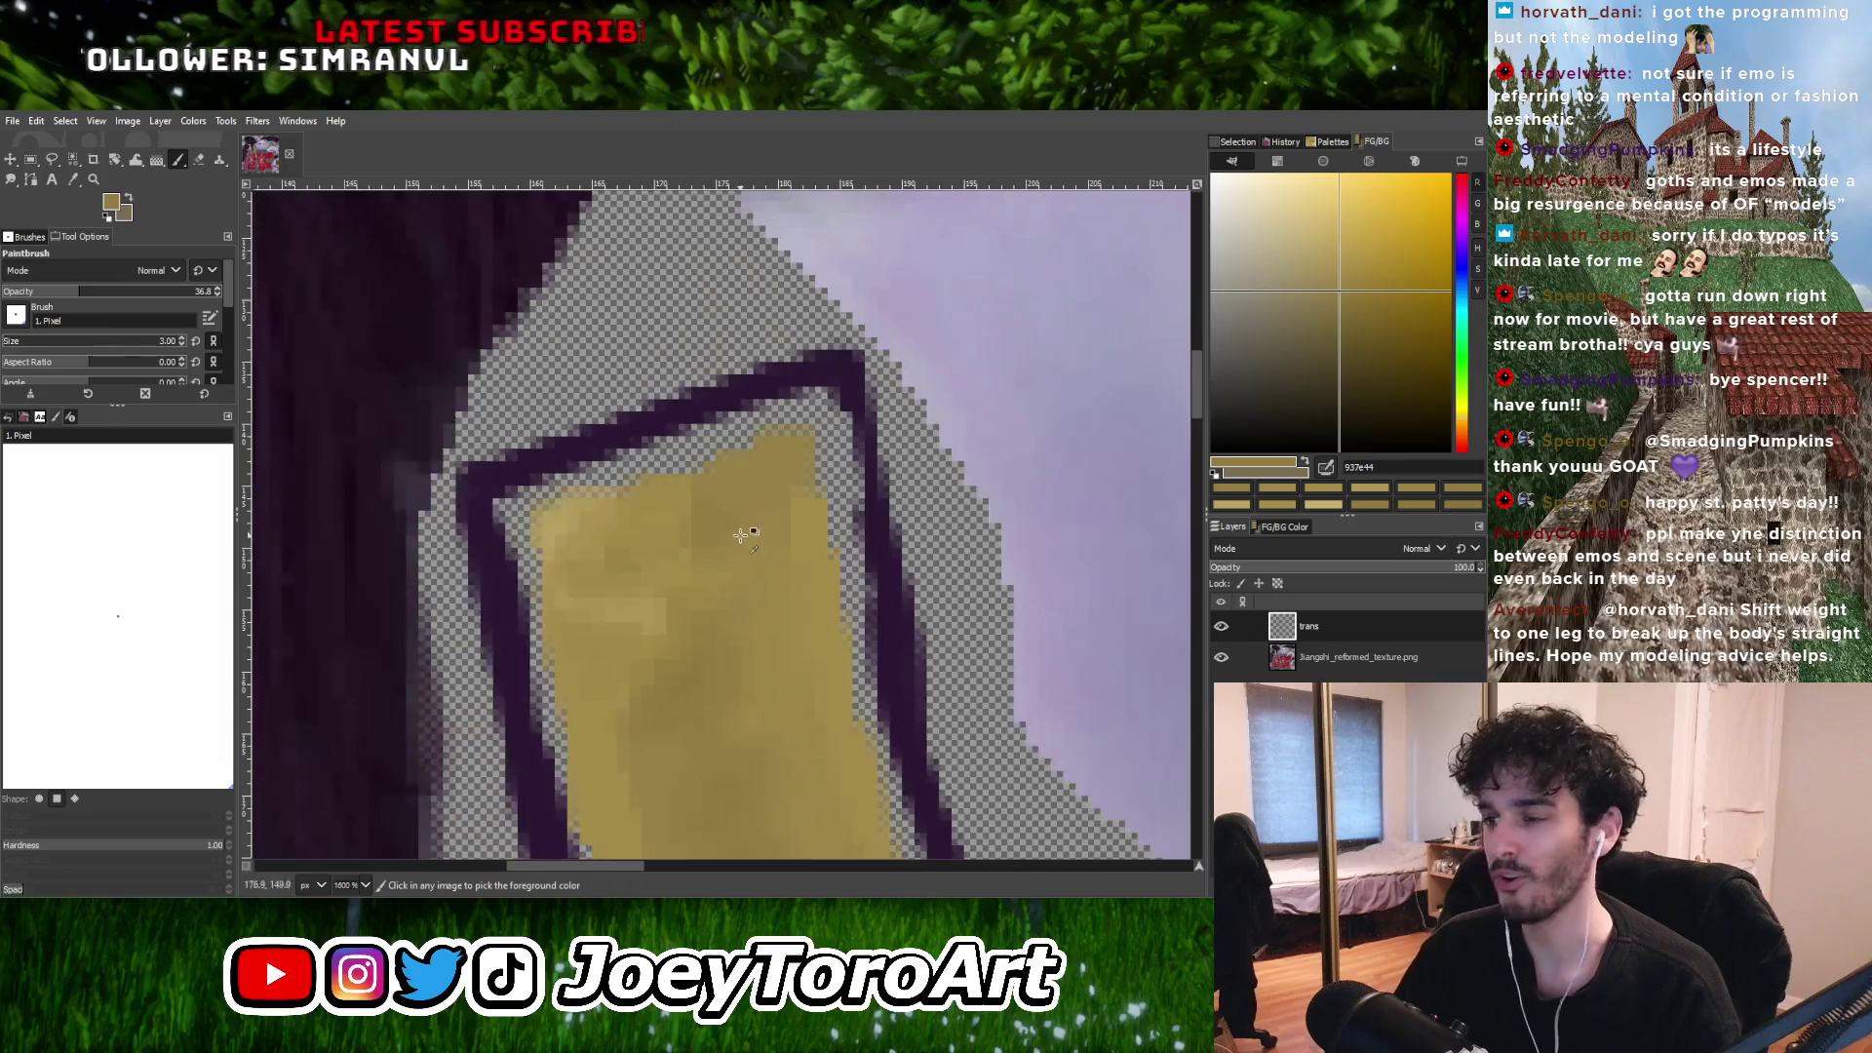
{"action": "scroll", "coordinate": [683, 546], "scroll_direction": "up", "scroll_amount": 1, "text": "ctrl"}
Work mid and lighter gold tones sampled from the strap along its length.
{"action": "left_click", "coordinate": [595, 605], "text": "ctrl"}
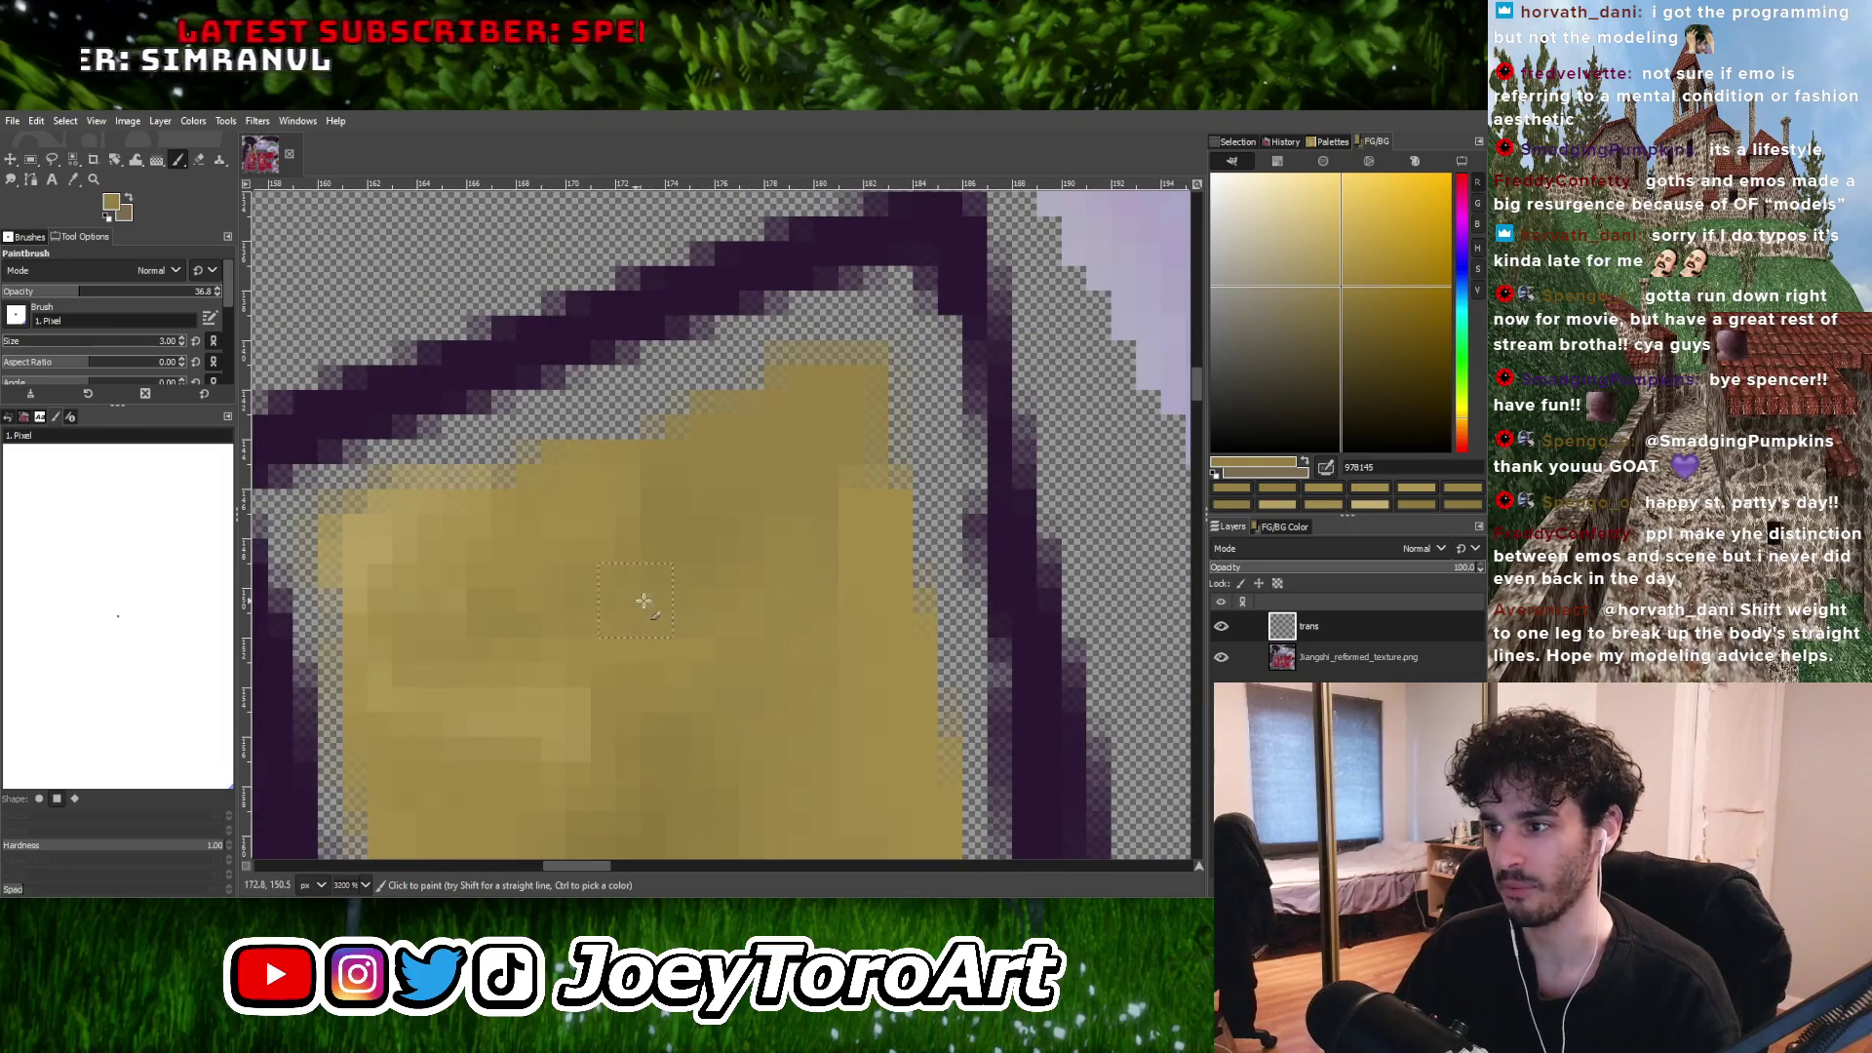
{"action": "scroll", "coordinate": [702, 576], "scroll_direction": "down", "scroll_amount": 1, "text": "ctrl"}
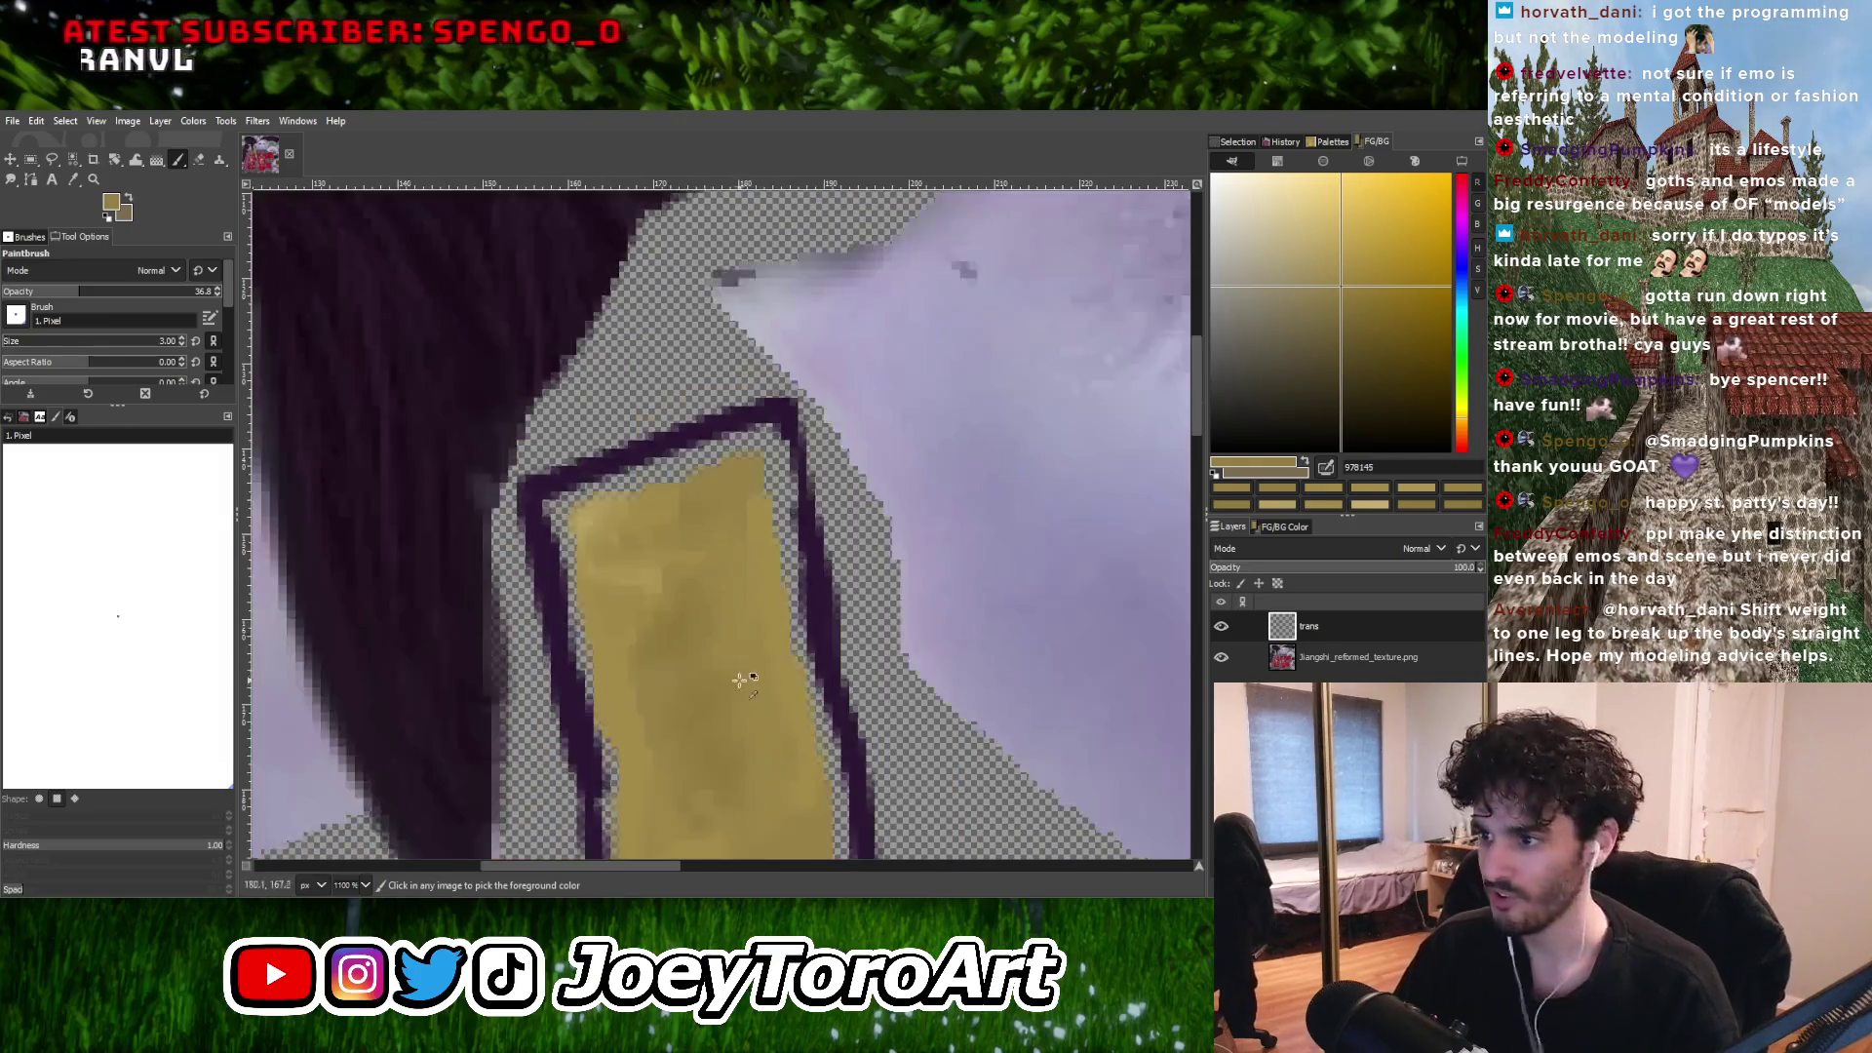
{"action": "scroll", "coordinate": [742, 612], "scroll_direction": "up", "scroll_amount": 1, "text": "ctrl"}
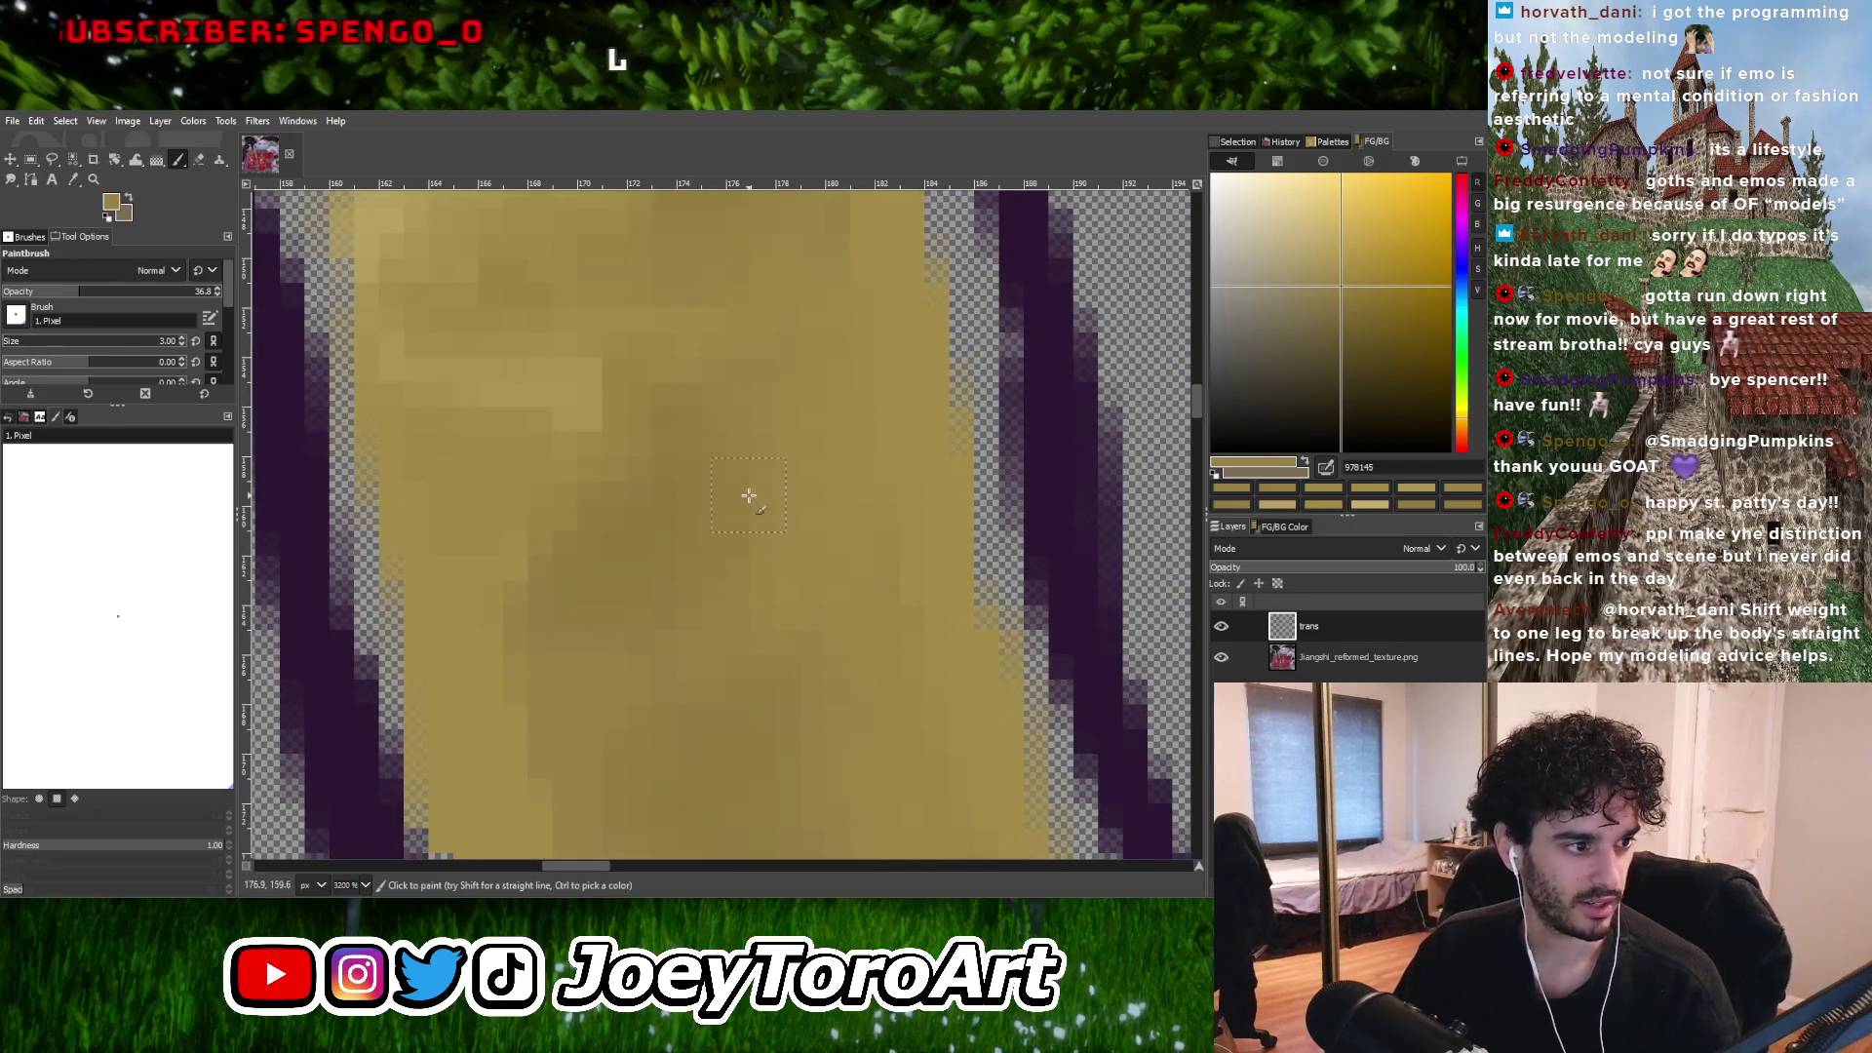
{"action": "scroll", "coordinate": [748, 459], "scroll_direction": "down", "scroll_amount": 2, "text": "ctrl"}
{"action": "scroll", "coordinate": [771, 606], "scroll_direction": "up", "scroll_amount": 1, "text": "ctrl"}
{"action": "scroll", "coordinate": [780, 576], "scroll_direction": "down", "scroll_amount": 2, "text": "ctrl"}
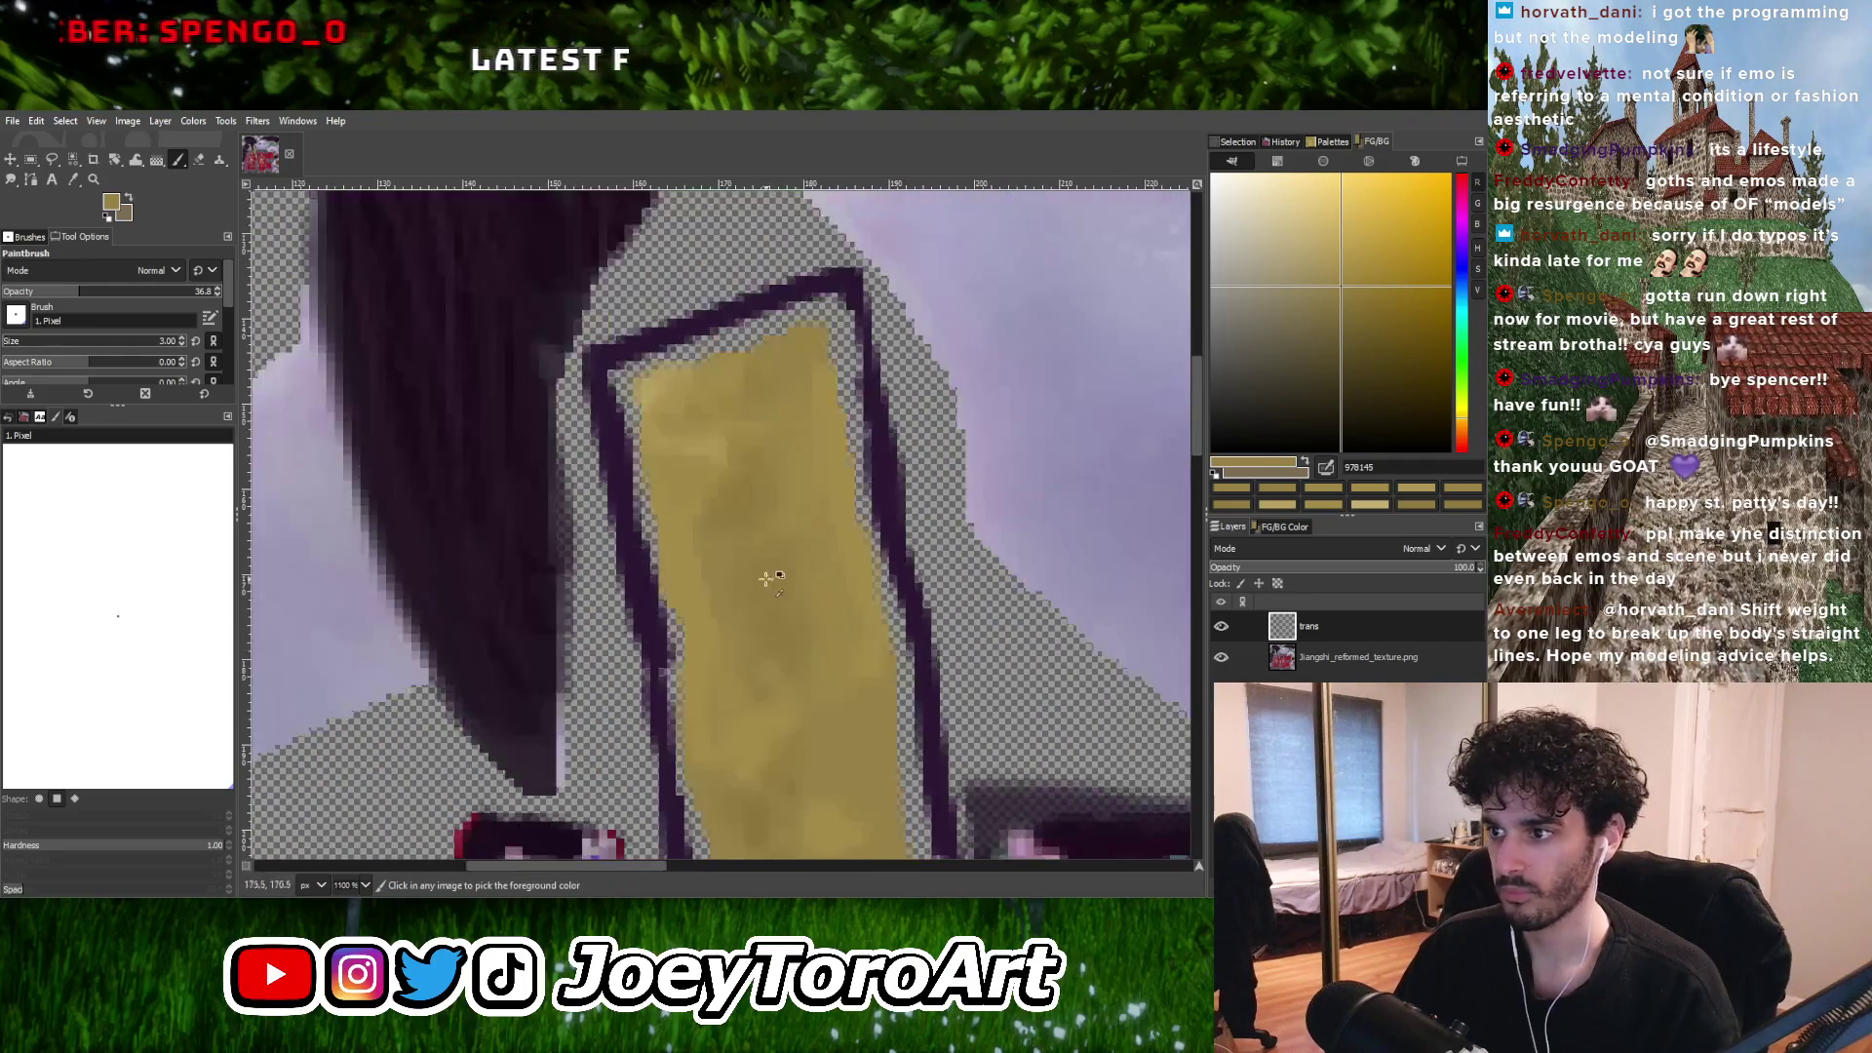
{"action": "left_click", "coordinate": [765, 583], "text": "ctrl"}
{"action": "scroll", "coordinate": [780, 585], "scroll_direction": "up", "scroll_amount": 1, "text": "ctrl"}
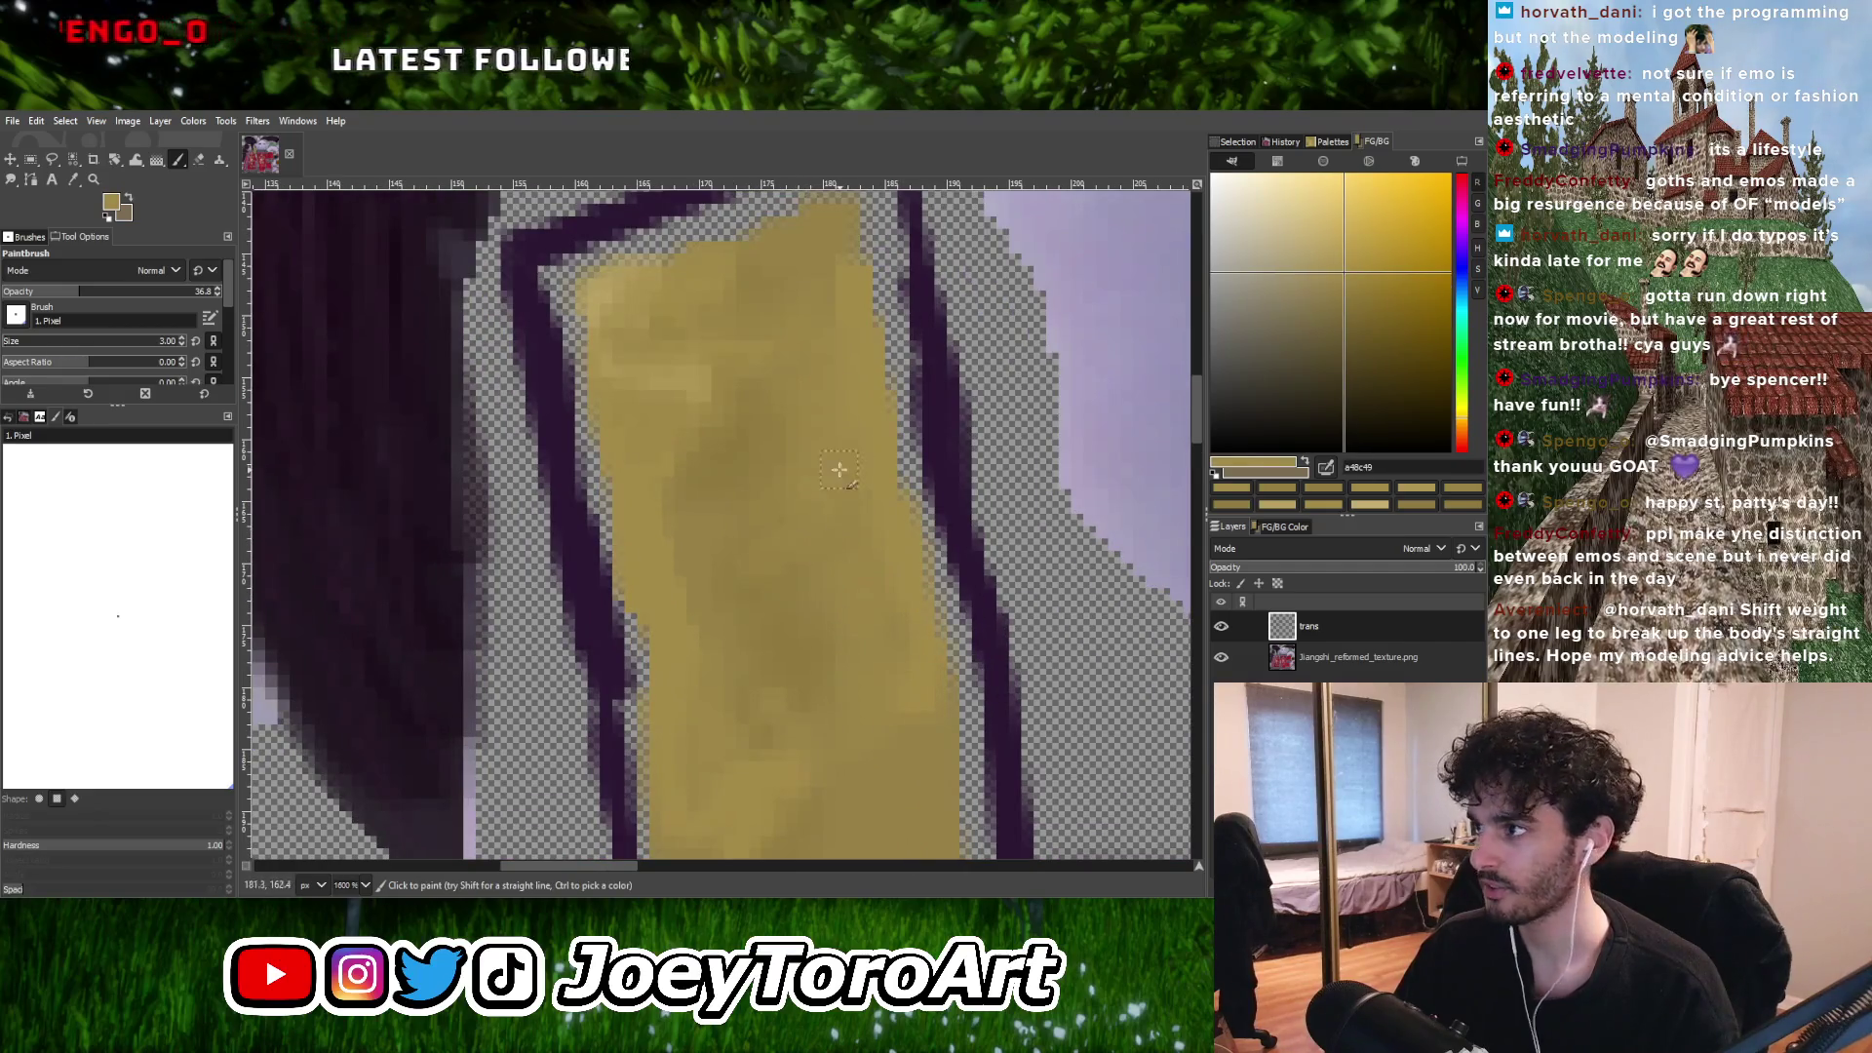
{"action": "scroll", "coordinate": [775, 541], "scroll_direction": "down", "scroll_amount": 1, "text": "ctrl"}
{"action": "scroll", "coordinate": [780, 536], "scroll_direction": "up", "scroll_amount": 1, "text": "ctrl"}
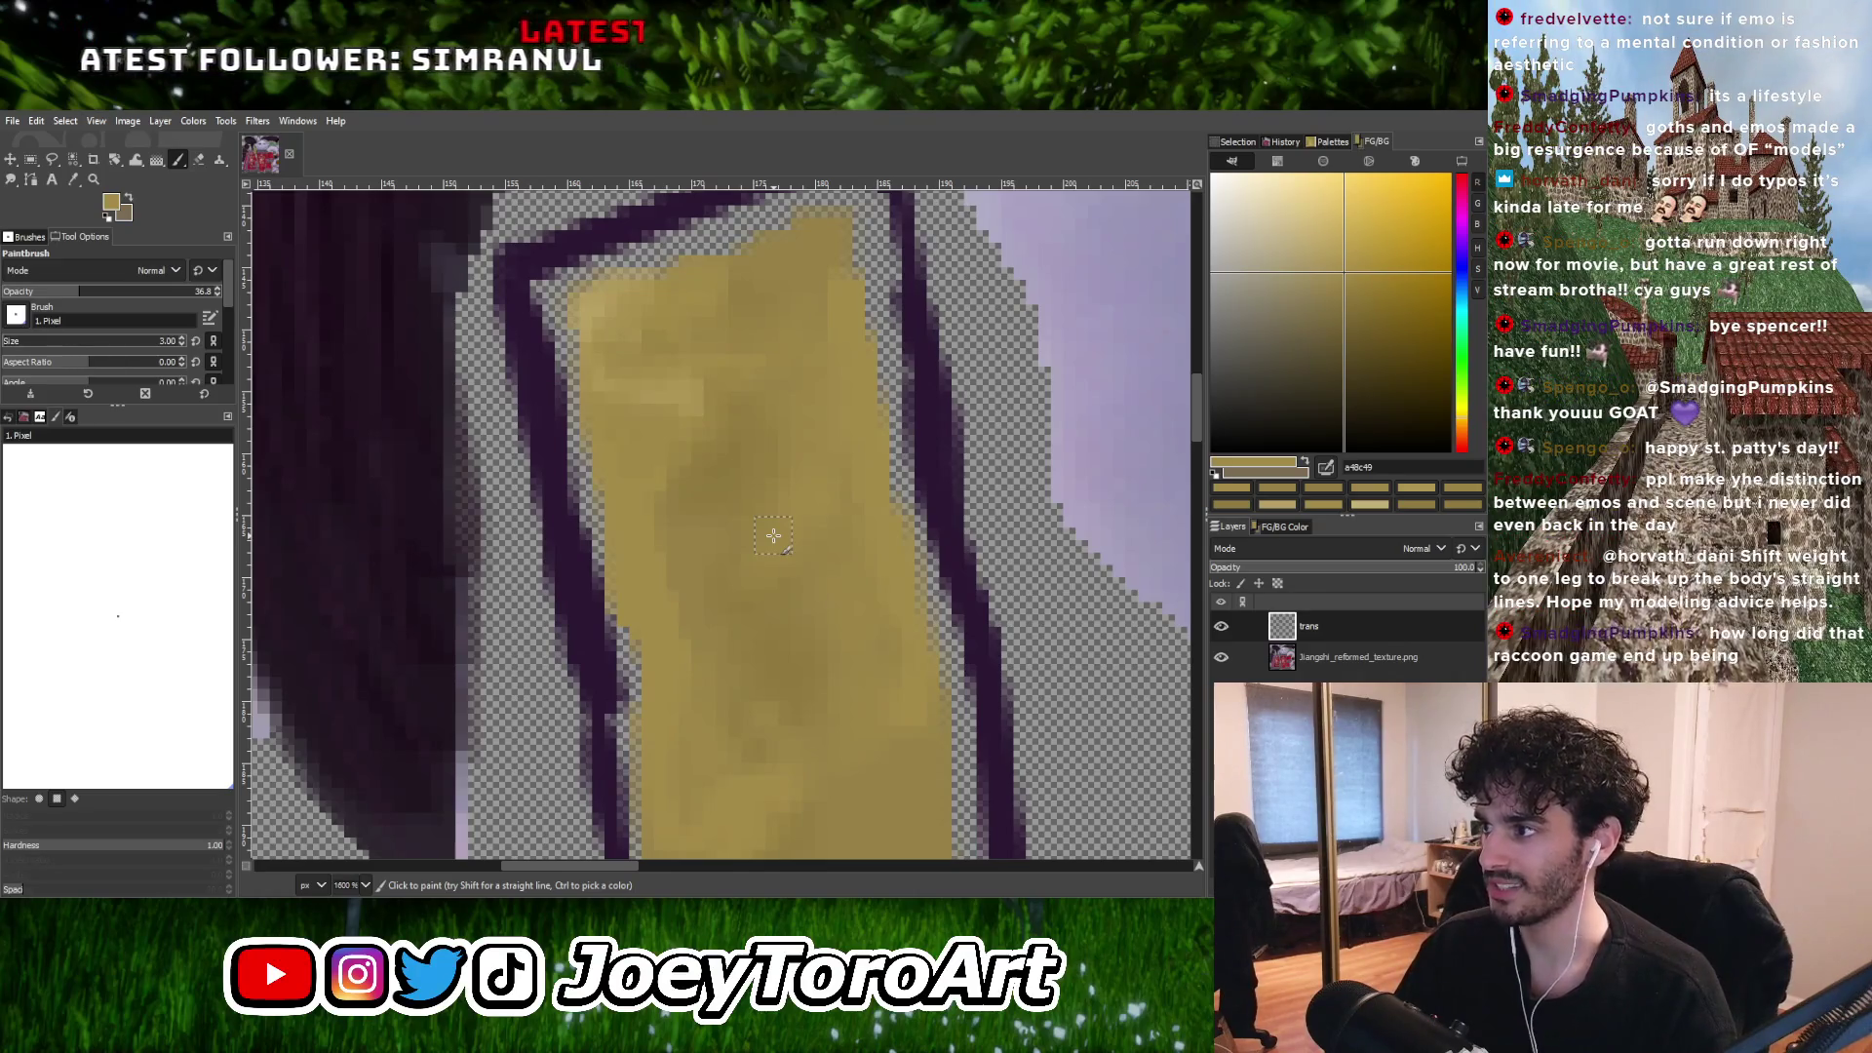
{"action": "scroll", "coordinate": [773, 536], "scroll_direction": "down", "scroll_amount": 1, "text": "ctrl"}
{"action": "scroll", "coordinate": [773, 535], "scroll_direction": "up", "scroll_amount": 1, "text": "ctrl"}
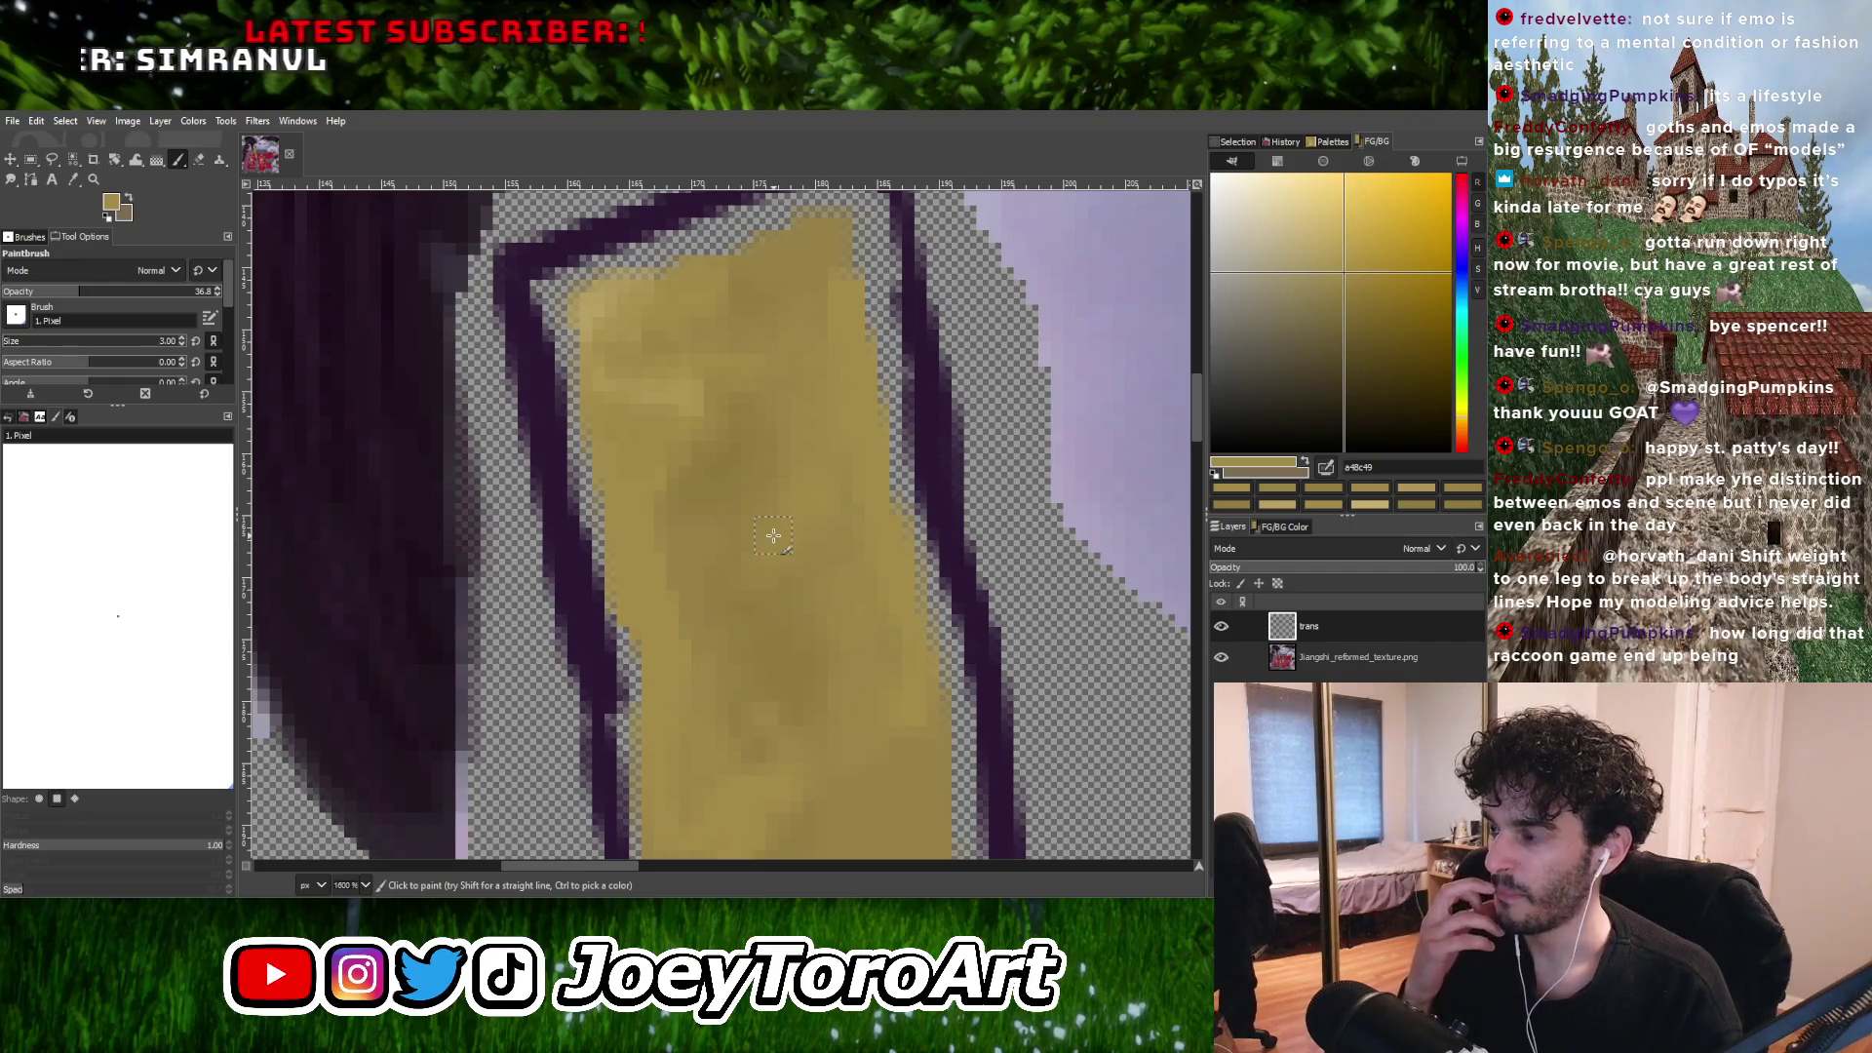
{"action": "scroll", "coordinate": [774, 535], "scroll_direction": "down", "scroll_amount": 1, "text": "ctrl"}
{"action": "scroll", "coordinate": [773, 535], "scroll_direction": "up", "scroll_amount": 1, "text": "ctrl"}
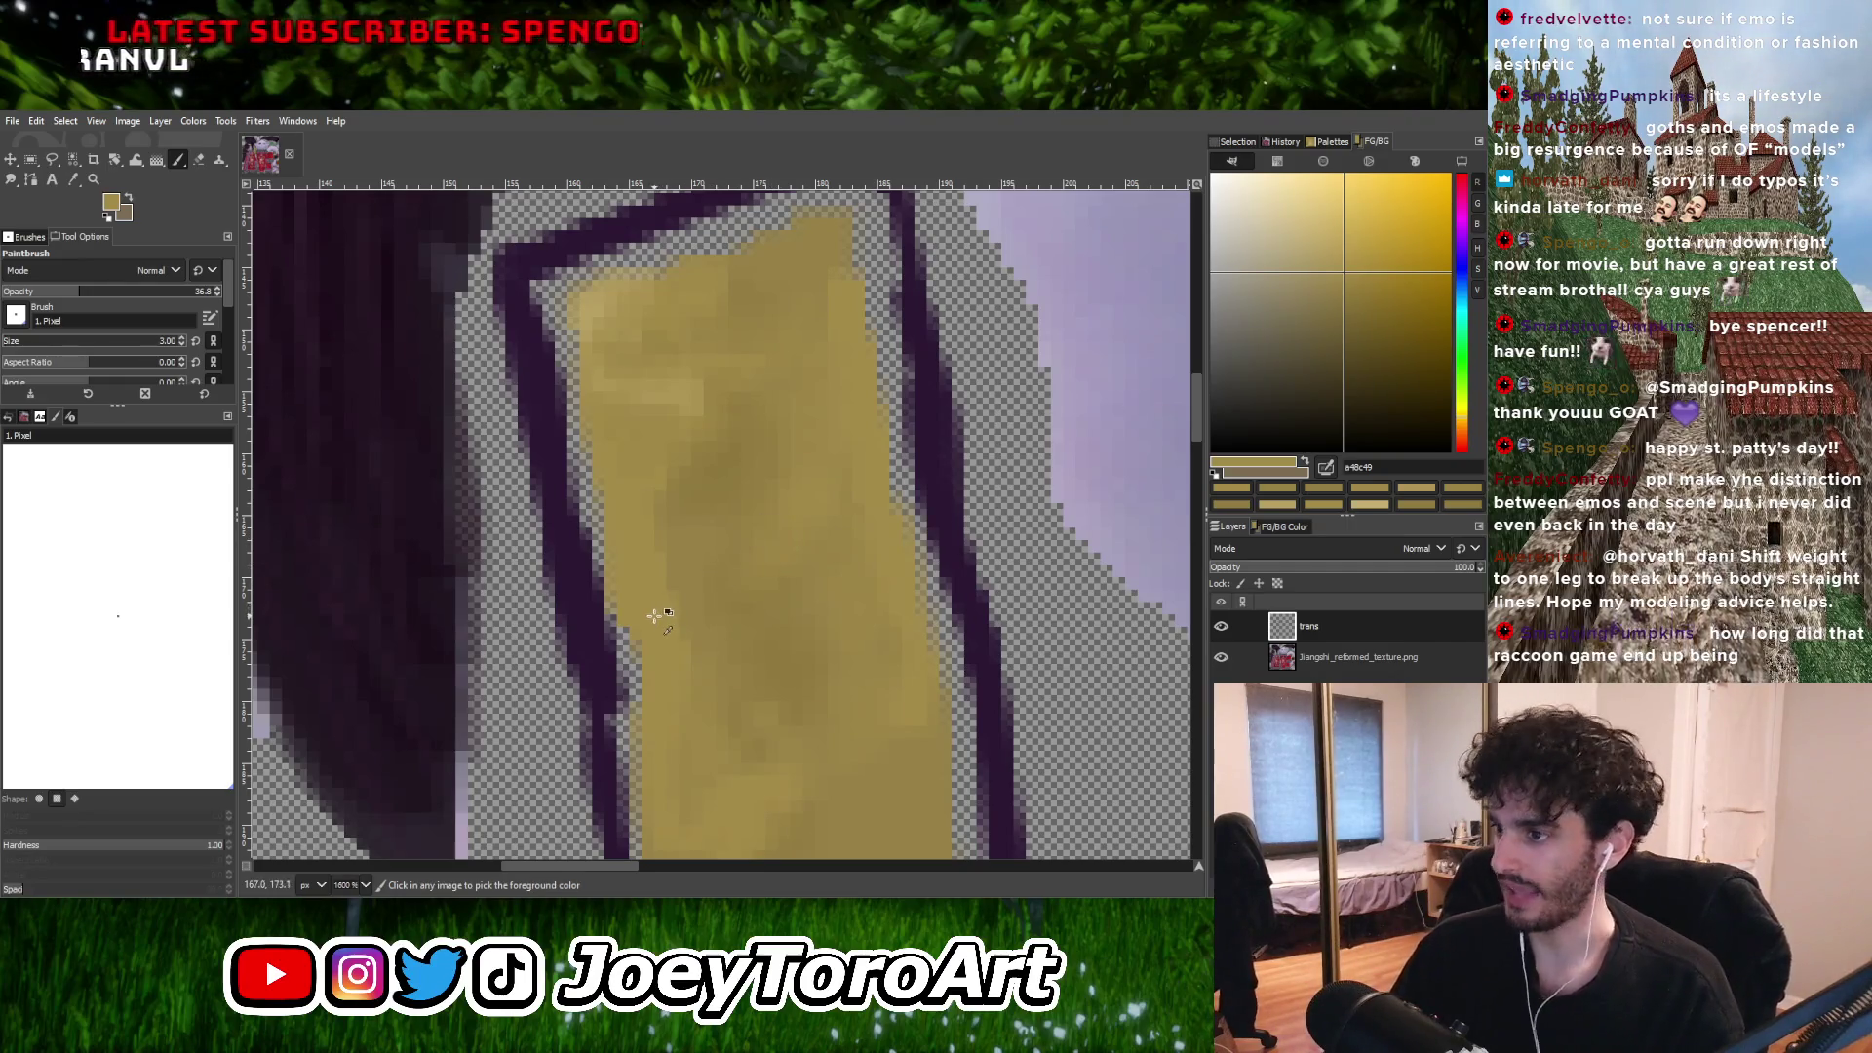
{"action": "scroll", "coordinate": [753, 621], "scroll_direction": "down", "scroll_amount": 1, "text": "ctrl"}
{"action": "scroll", "coordinate": [752, 621], "scroll_direction": "up", "scroll_amount": 1, "text": "ctrl"}
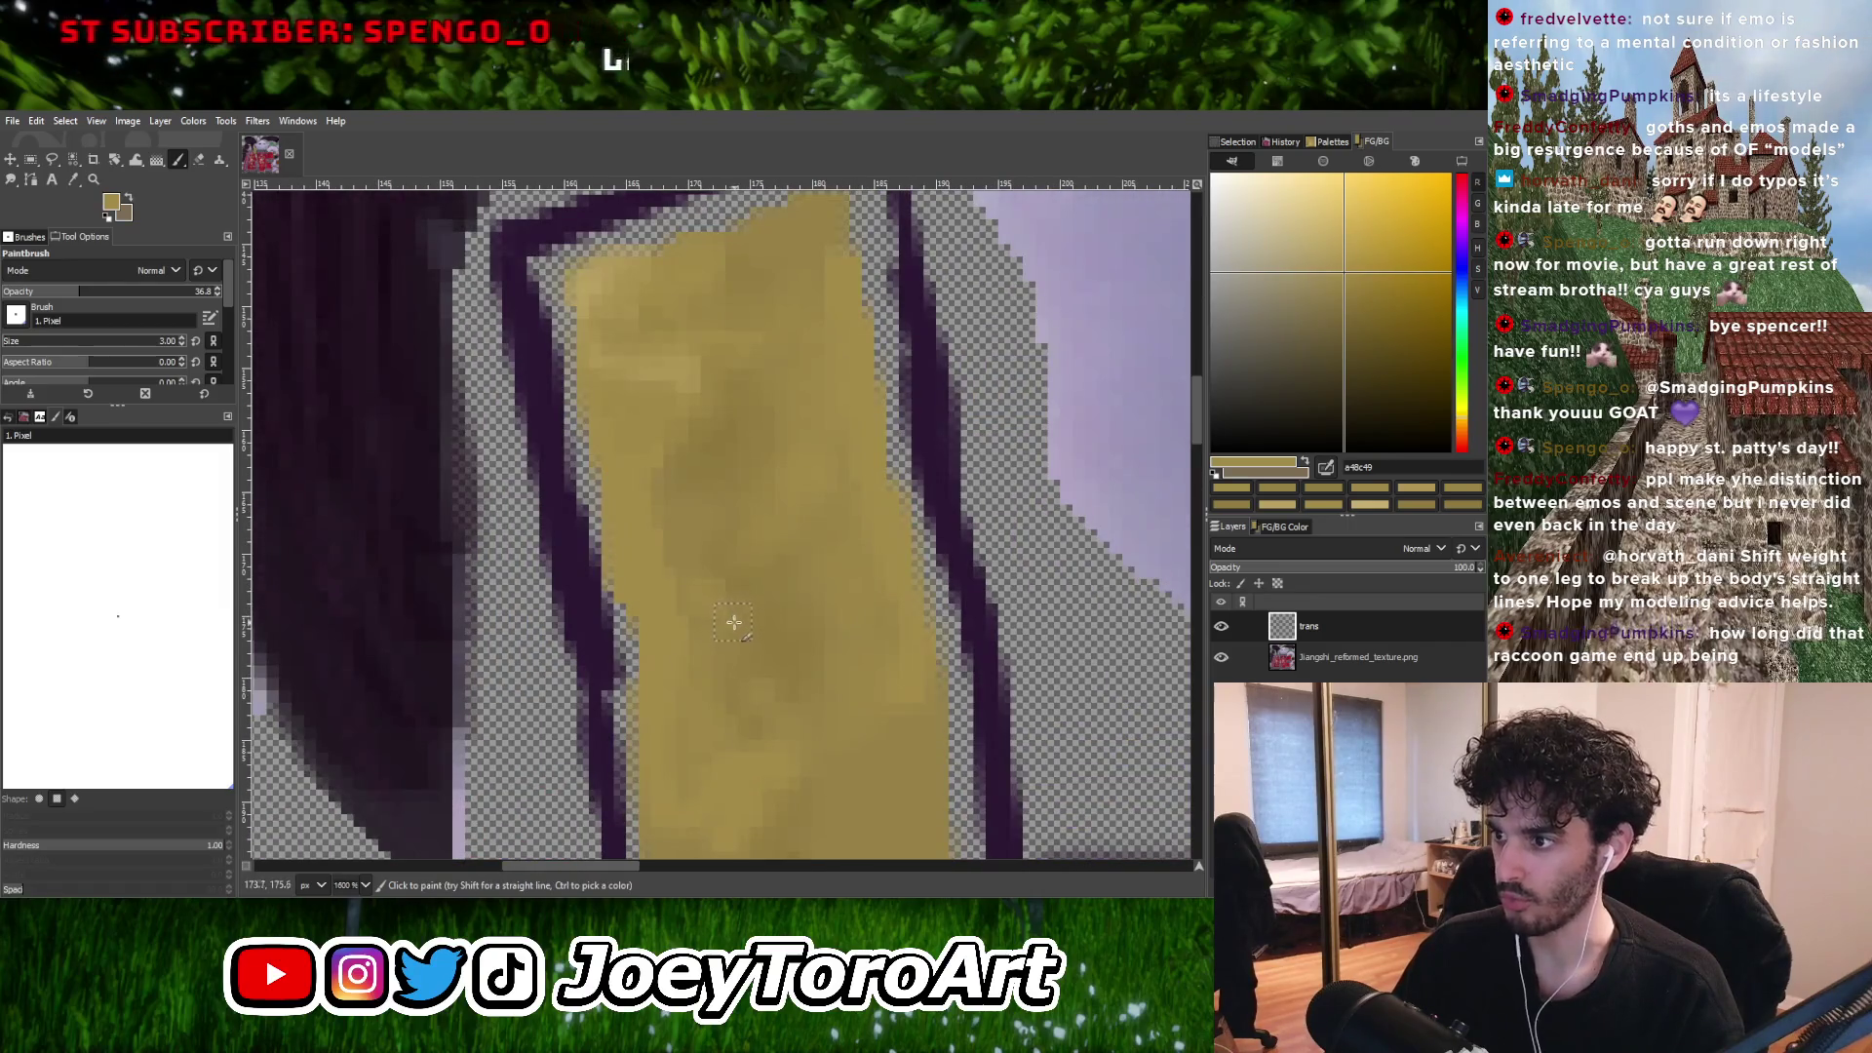
{"action": "scroll", "coordinate": [734, 622], "scroll_direction": "down", "scroll_amount": 1, "text": "ctrl"}
Soften the remaining blotches with a darker shading gold and the lighter gold again.
{"action": "left_click", "coordinate": [722, 609], "text": "ctrl"}
{"action": "scroll", "coordinate": [712, 607], "scroll_direction": "up", "scroll_amount": 1, "text": "ctrl"}
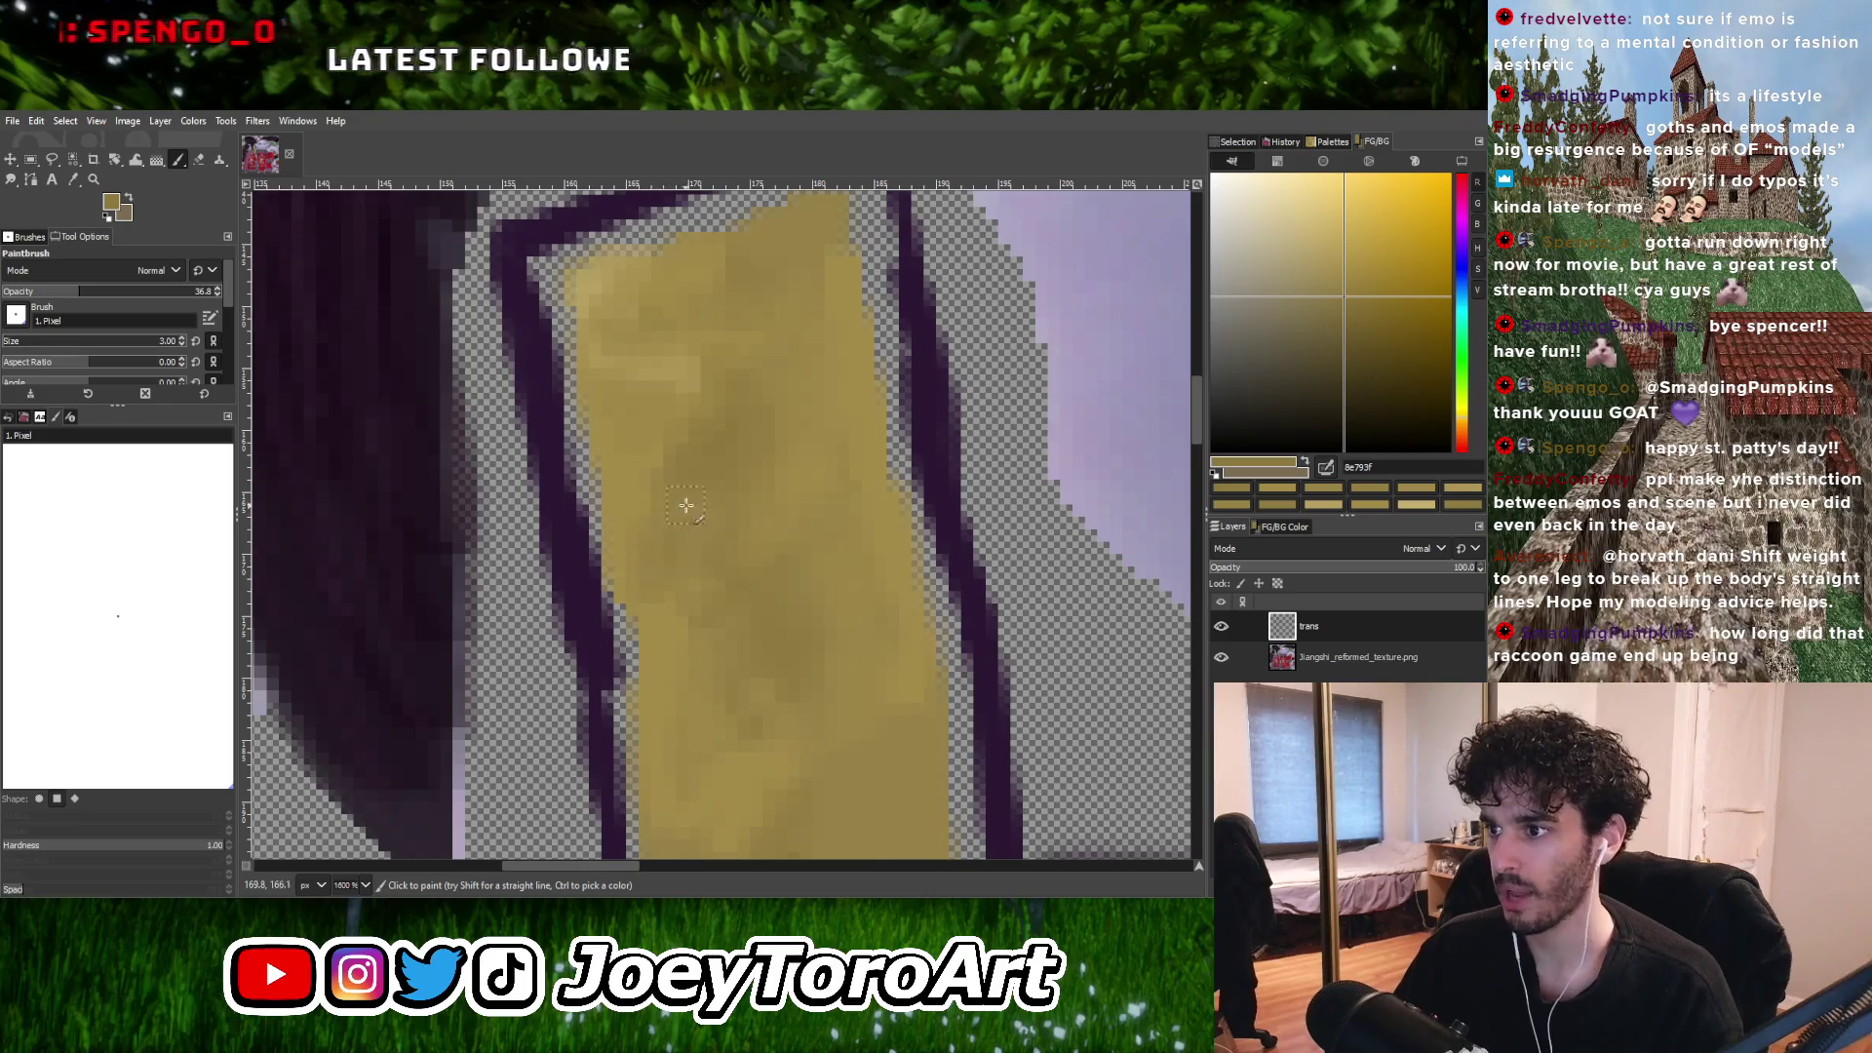
{"action": "scroll", "coordinate": [687, 505], "scroll_direction": "down", "scroll_amount": 1, "text": "ctrl"}
{"action": "scroll", "coordinate": [693, 531], "scroll_direction": "up", "scroll_amount": 2, "text": "ctrl"}
{"action": "left_click", "coordinate": [660, 618], "text": "ctrl"}
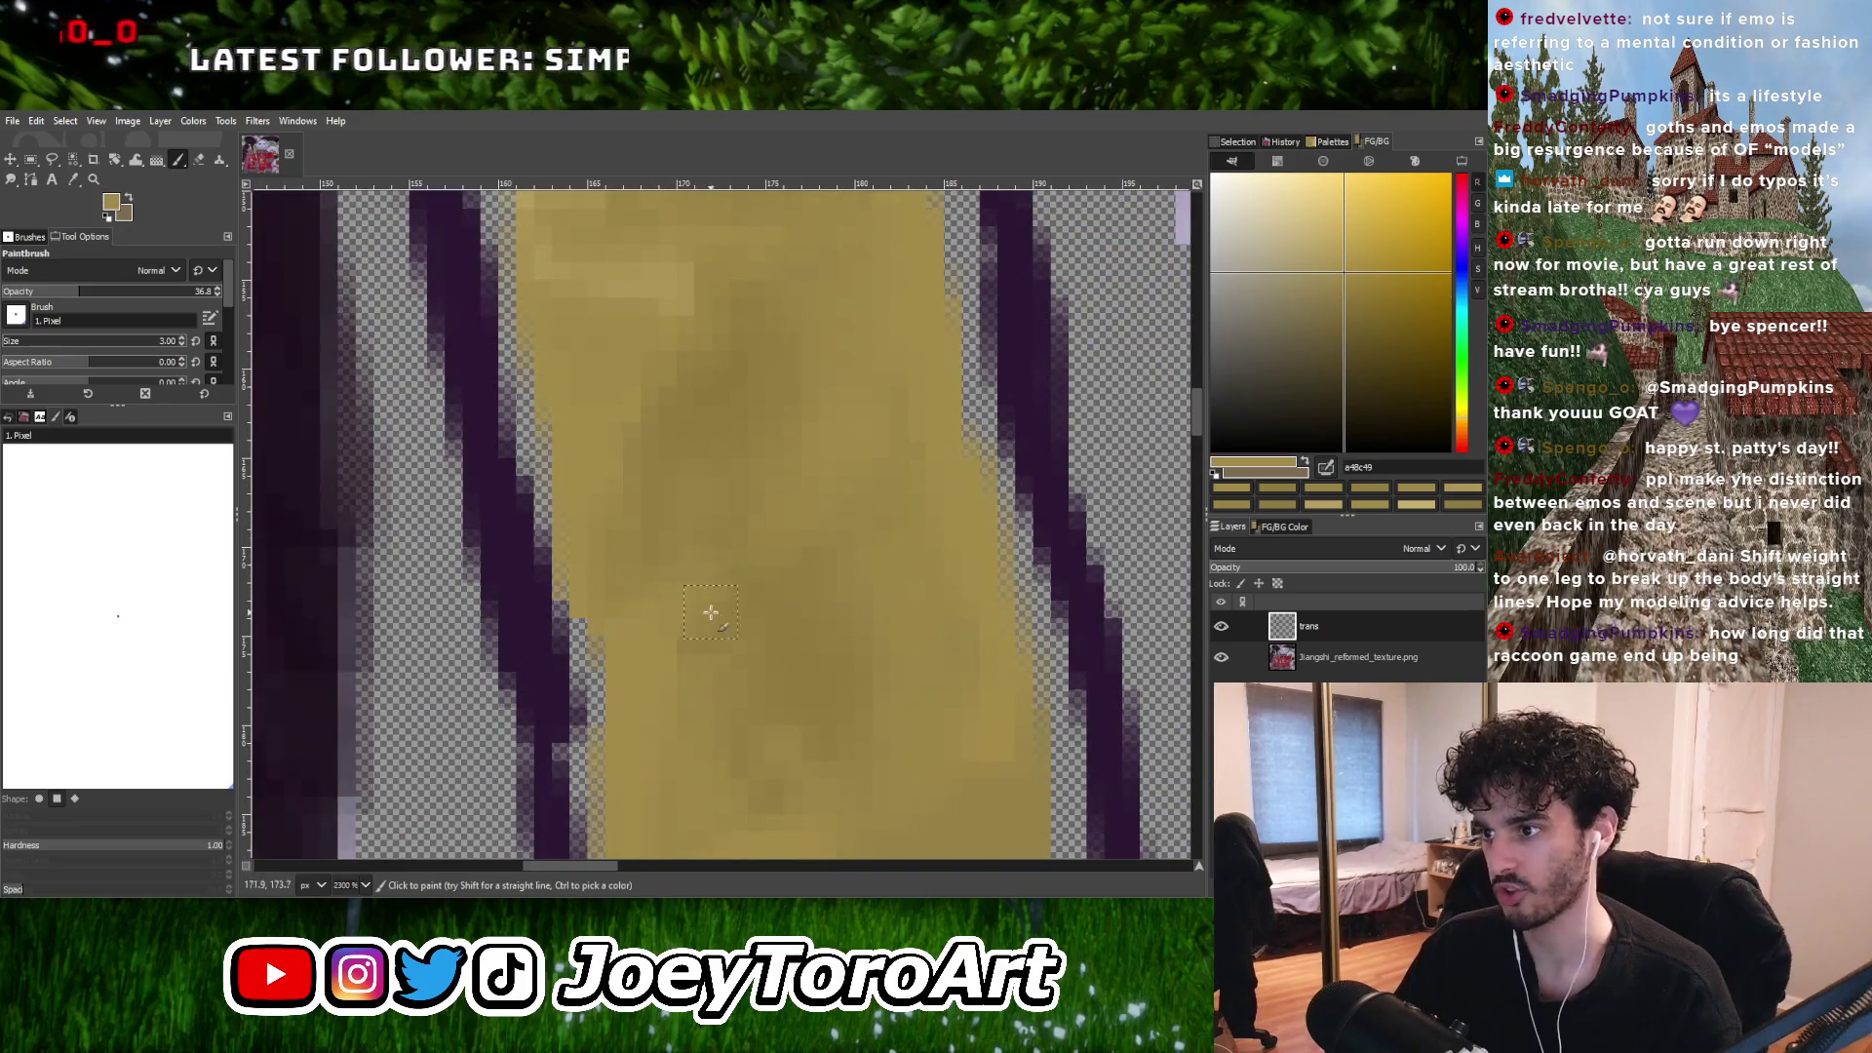
{"action": "scroll", "coordinate": [711, 612], "scroll_direction": "down", "scroll_amount": 1, "text": "ctrl"}
{"action": "scroll", "coordinate": [692, 550], "scroll_direction": "down", "scroll_amount": 4, "text": "ctrl"}
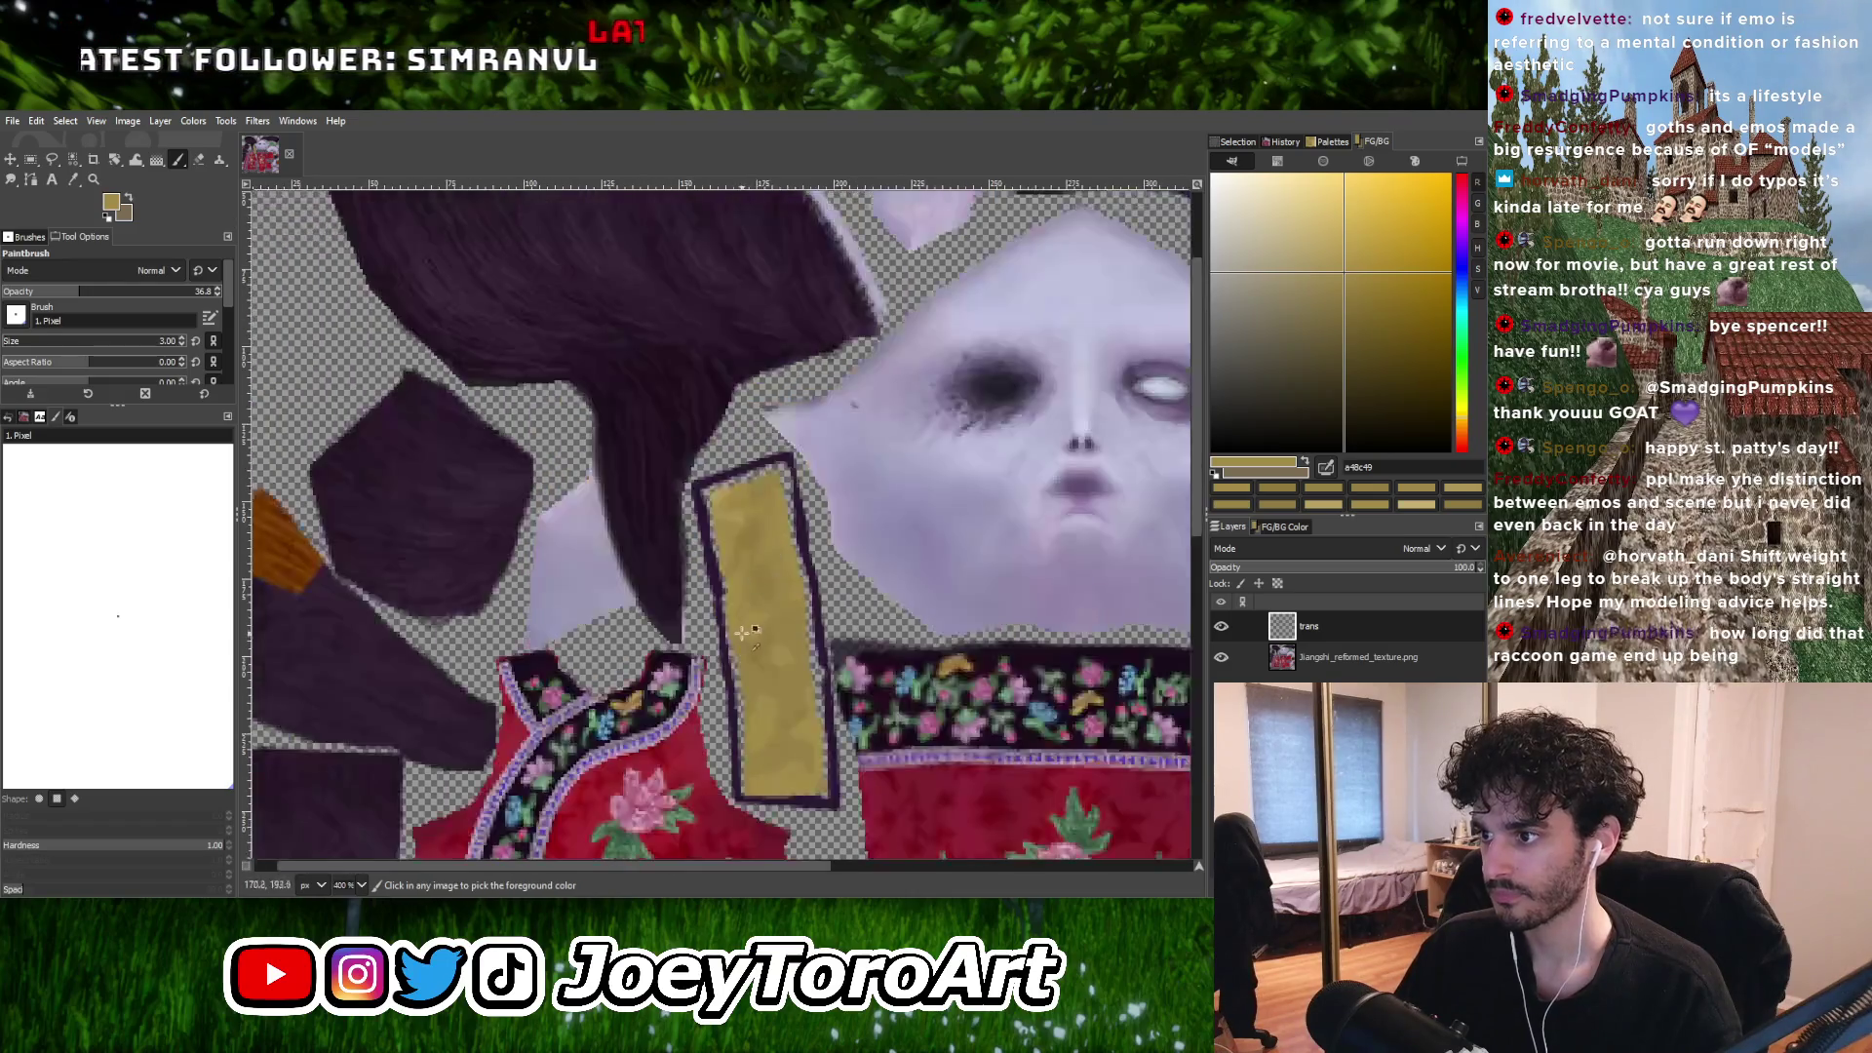
Dab mid-dark and darker gold shades sampled from the strap across it.
{"action": "scroll", "coordinate": [740, 612], "scroll_direction": "up", "scroll_amount": 2, "text": "ctrl"}
{"action": "scroll", "coordinate": [800, 570], "scroll_direction": "up", "scroll_amount": 2, "text": "ctrl"}
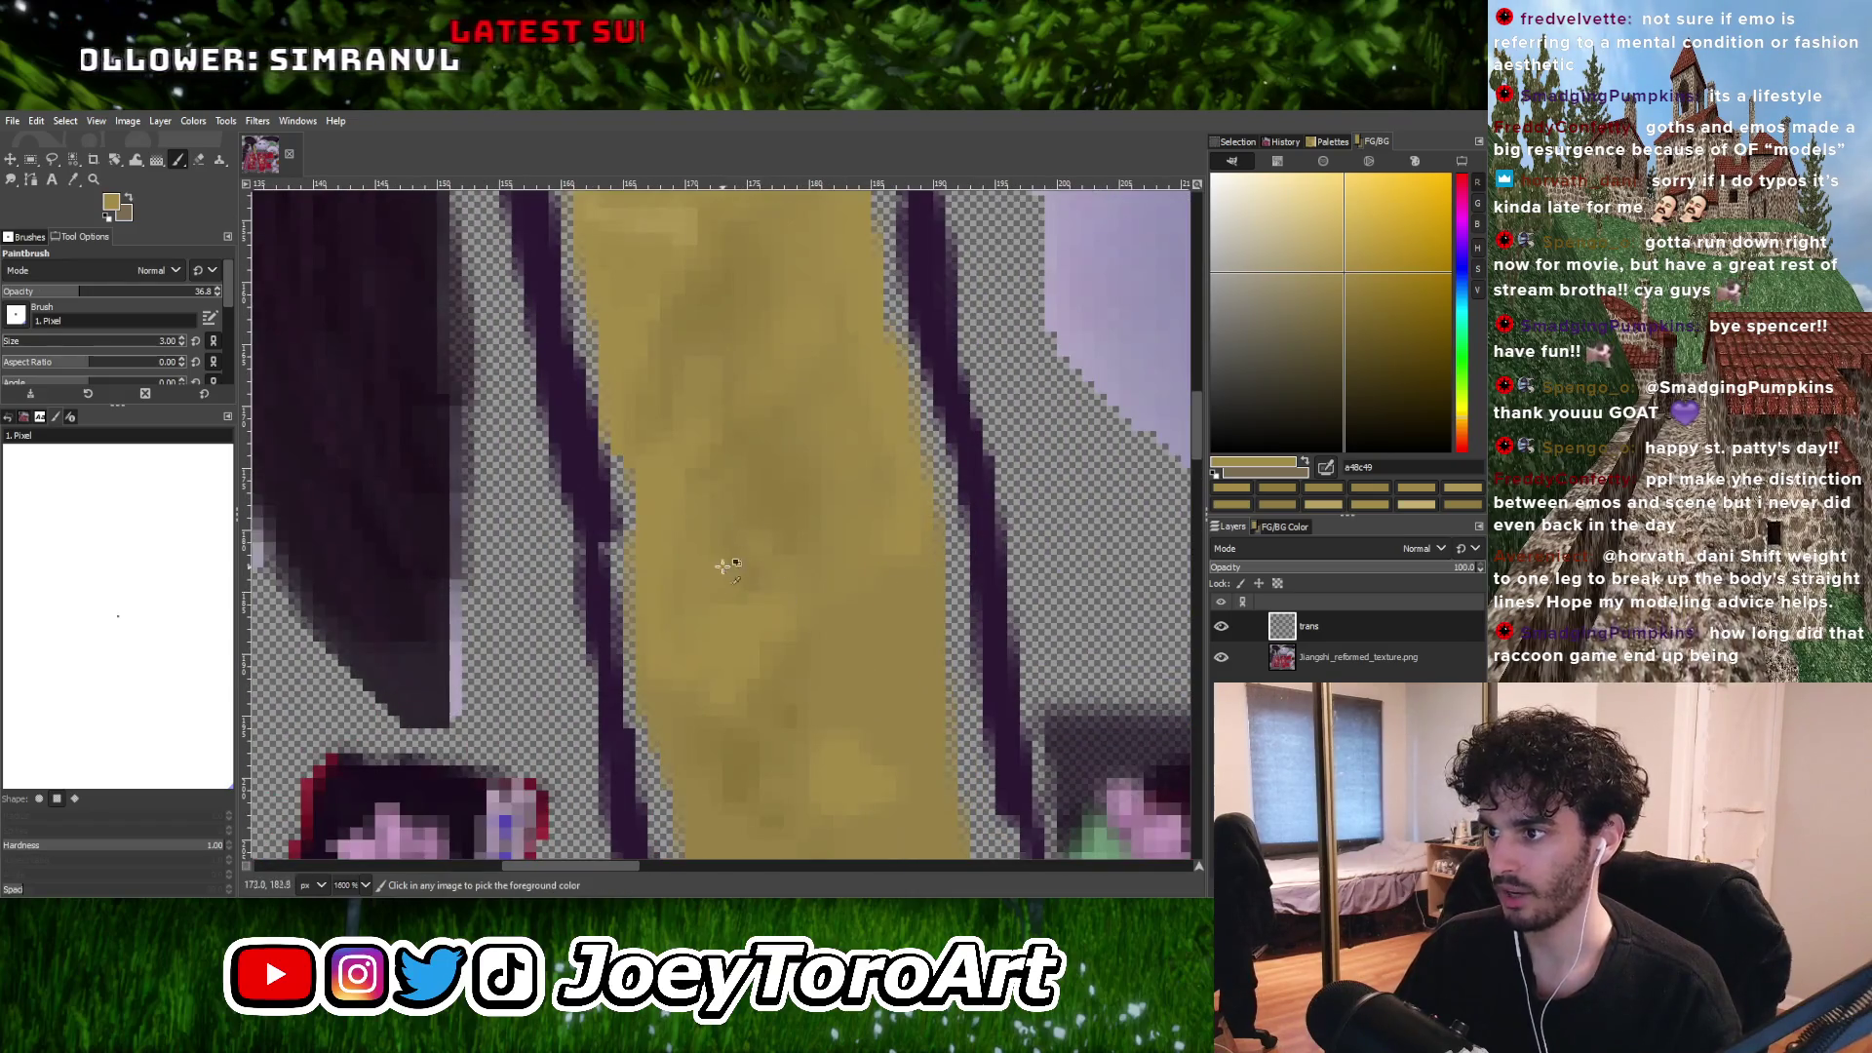
{"action": "left_click", "coordinate": [737, 533], "text": "ctrl"}
{"action": "scroll", "coordinate": [692, 585], "scroll_direction": "down", "scroll_amount": 2}
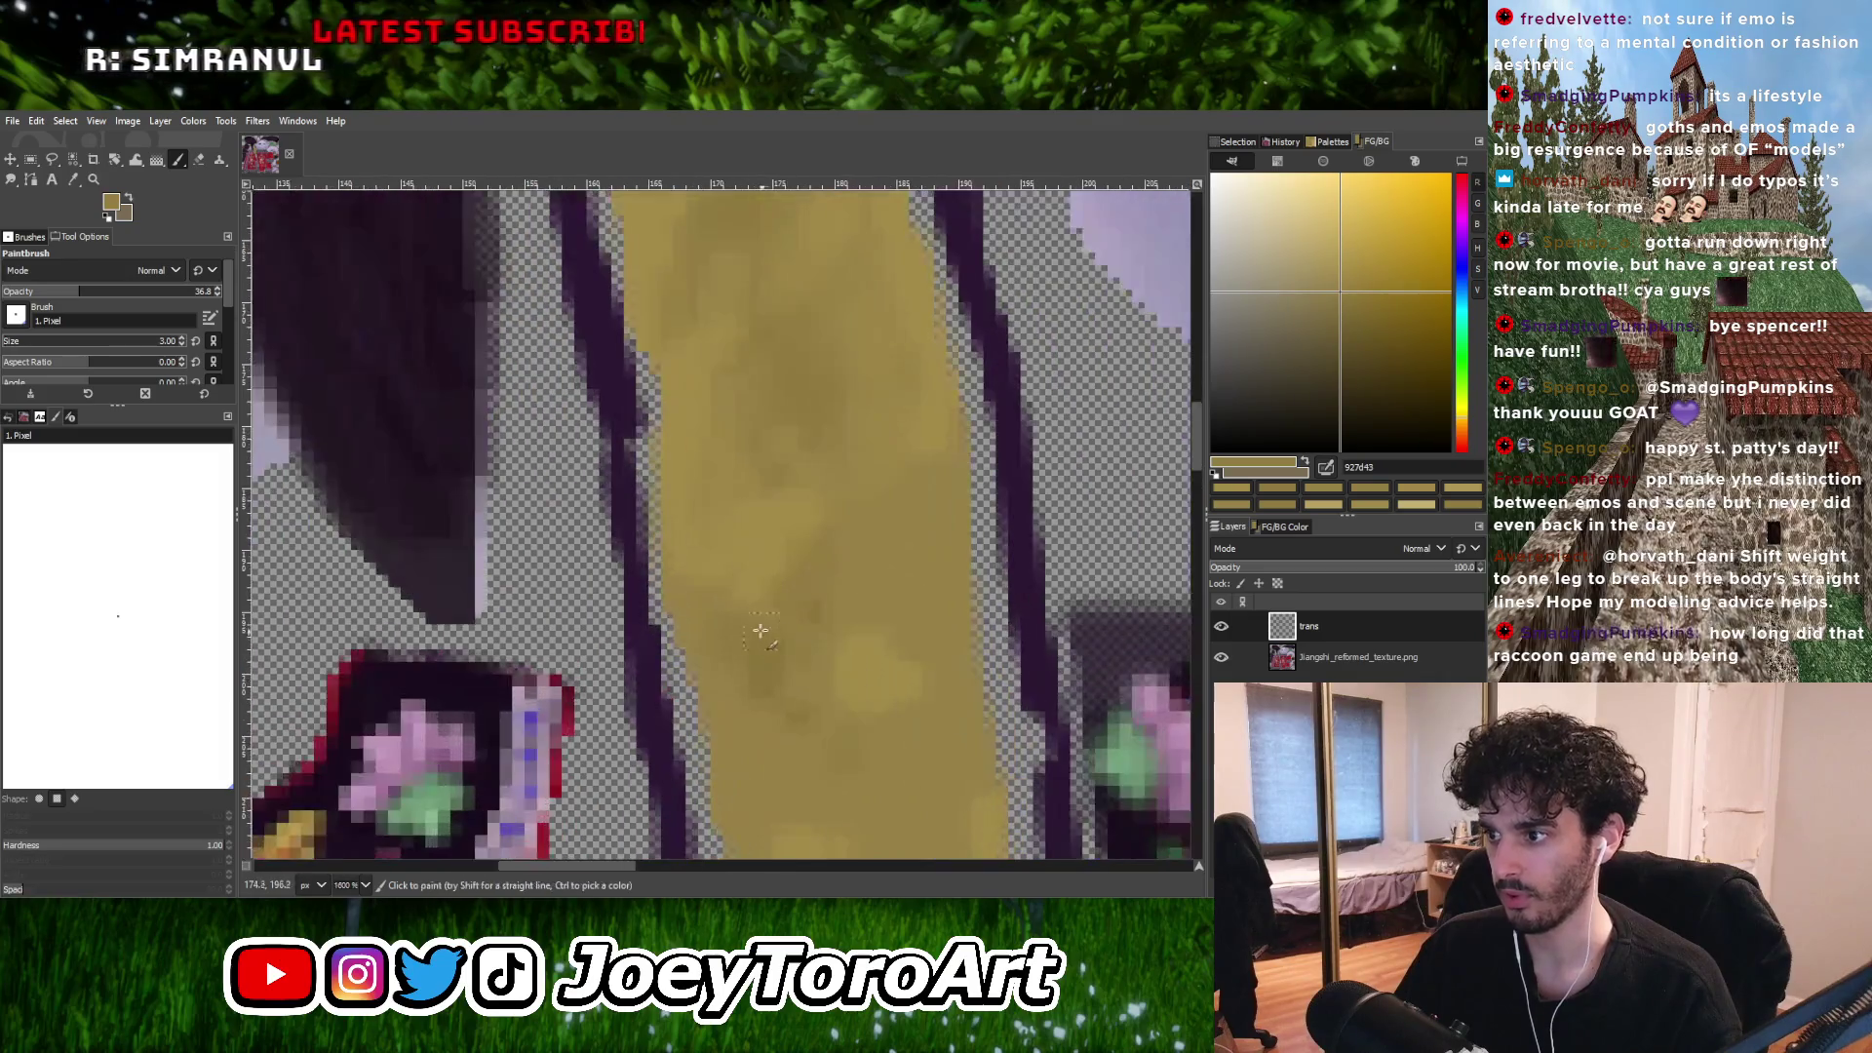
{"action": "left_click", "coordinate": [756, 652], "text": "ctrl"}
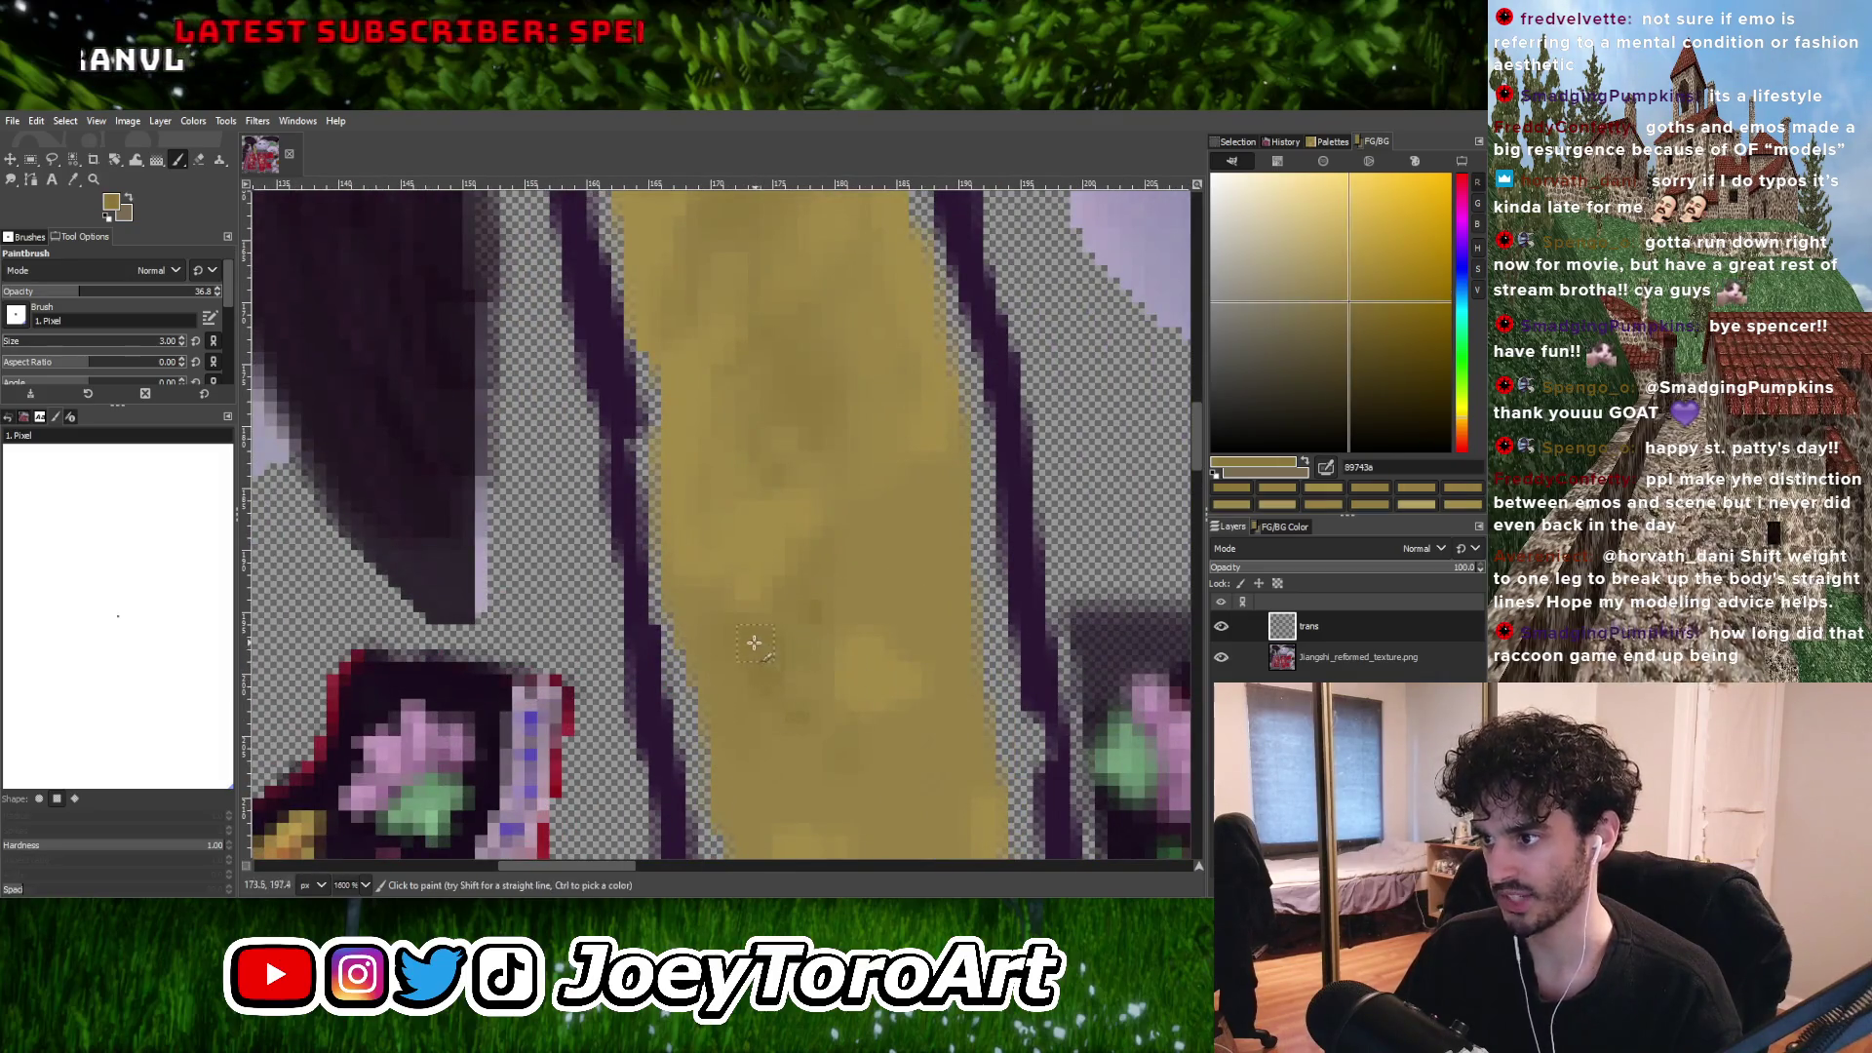
{"action": "scroll", "coordinate": [701, 609], "scroll_direction": "down", "scroll_amount": 2, "text": "ctrl"}
{"action": "scroll", "coordinate": [745, 755], "scroll_direction": "up", "scroll_amount": 3, "text": "ctrl"}
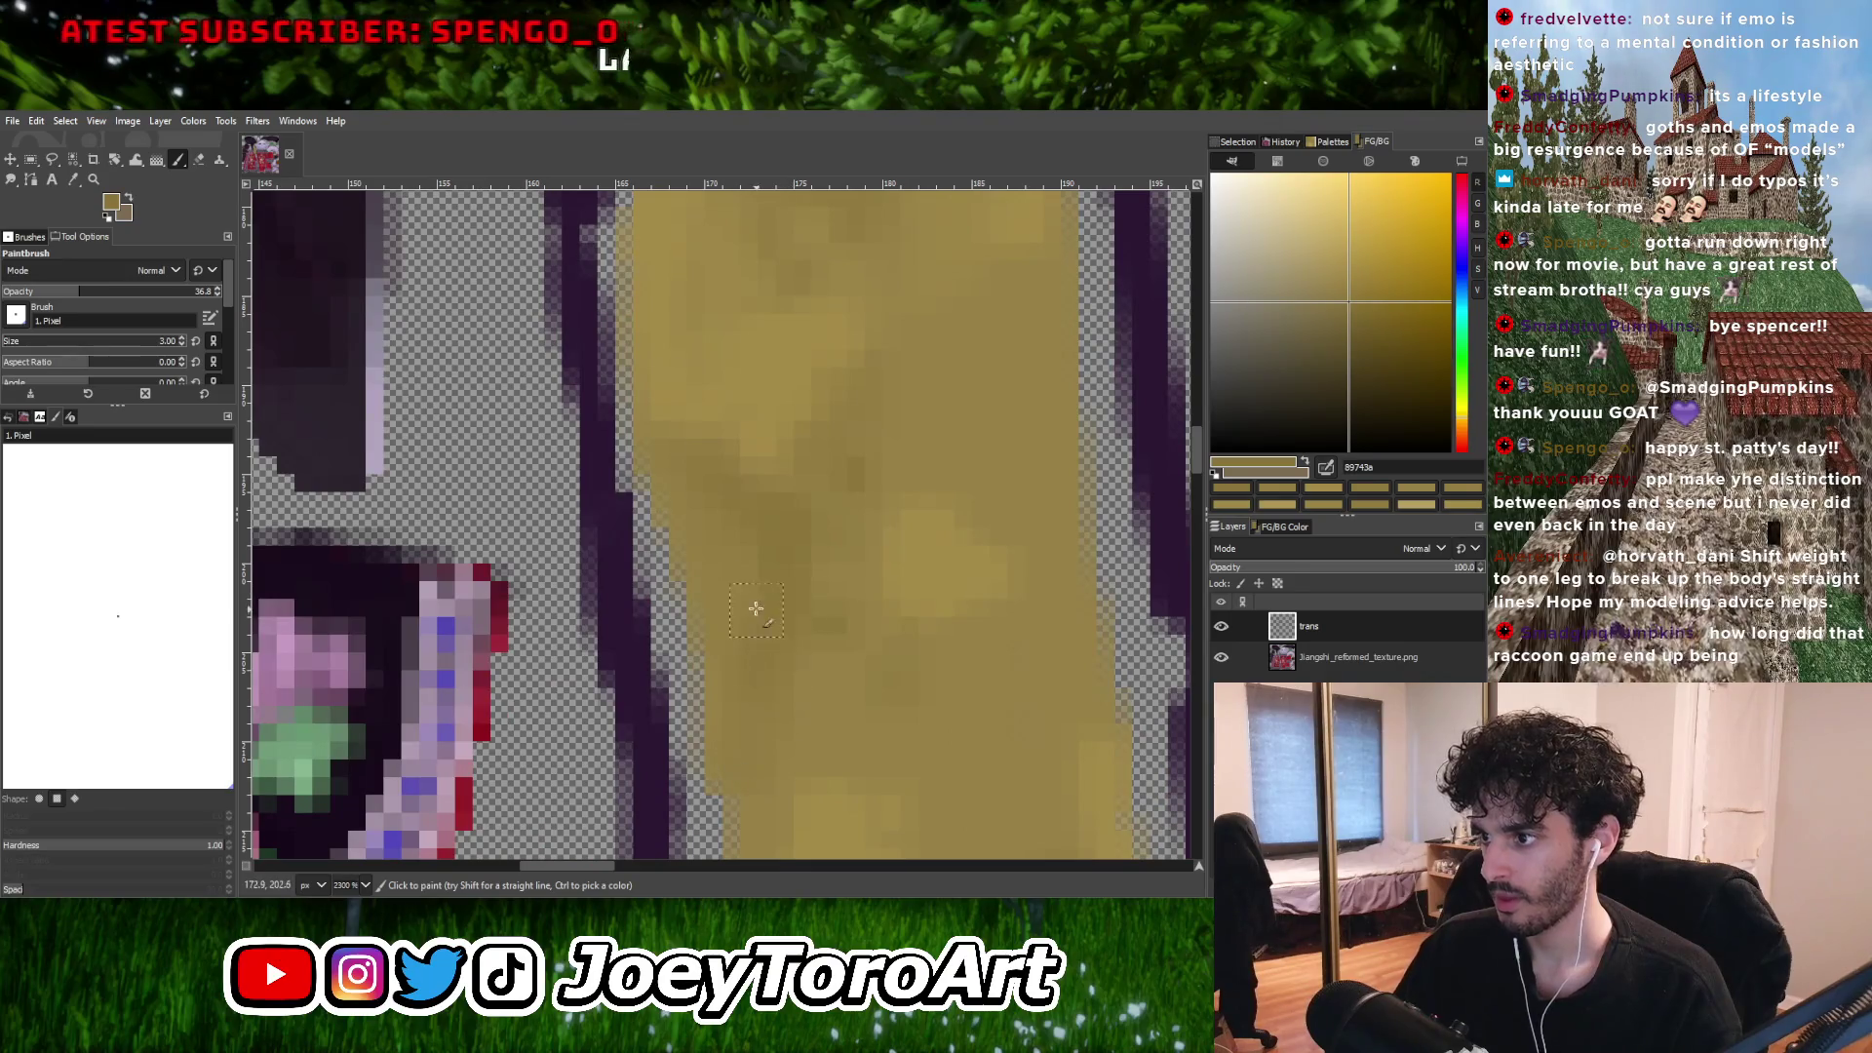
{"action": "scroll", "coordinate": [716, 544], "scroll_direction": "down", "scroll_amount": 4, "text": "ctrl"}
{"action": "scroll", "coordinate": [764, 493], "scroll_direction": "up", "scroll_amount": 3, "text": "ctrl"}
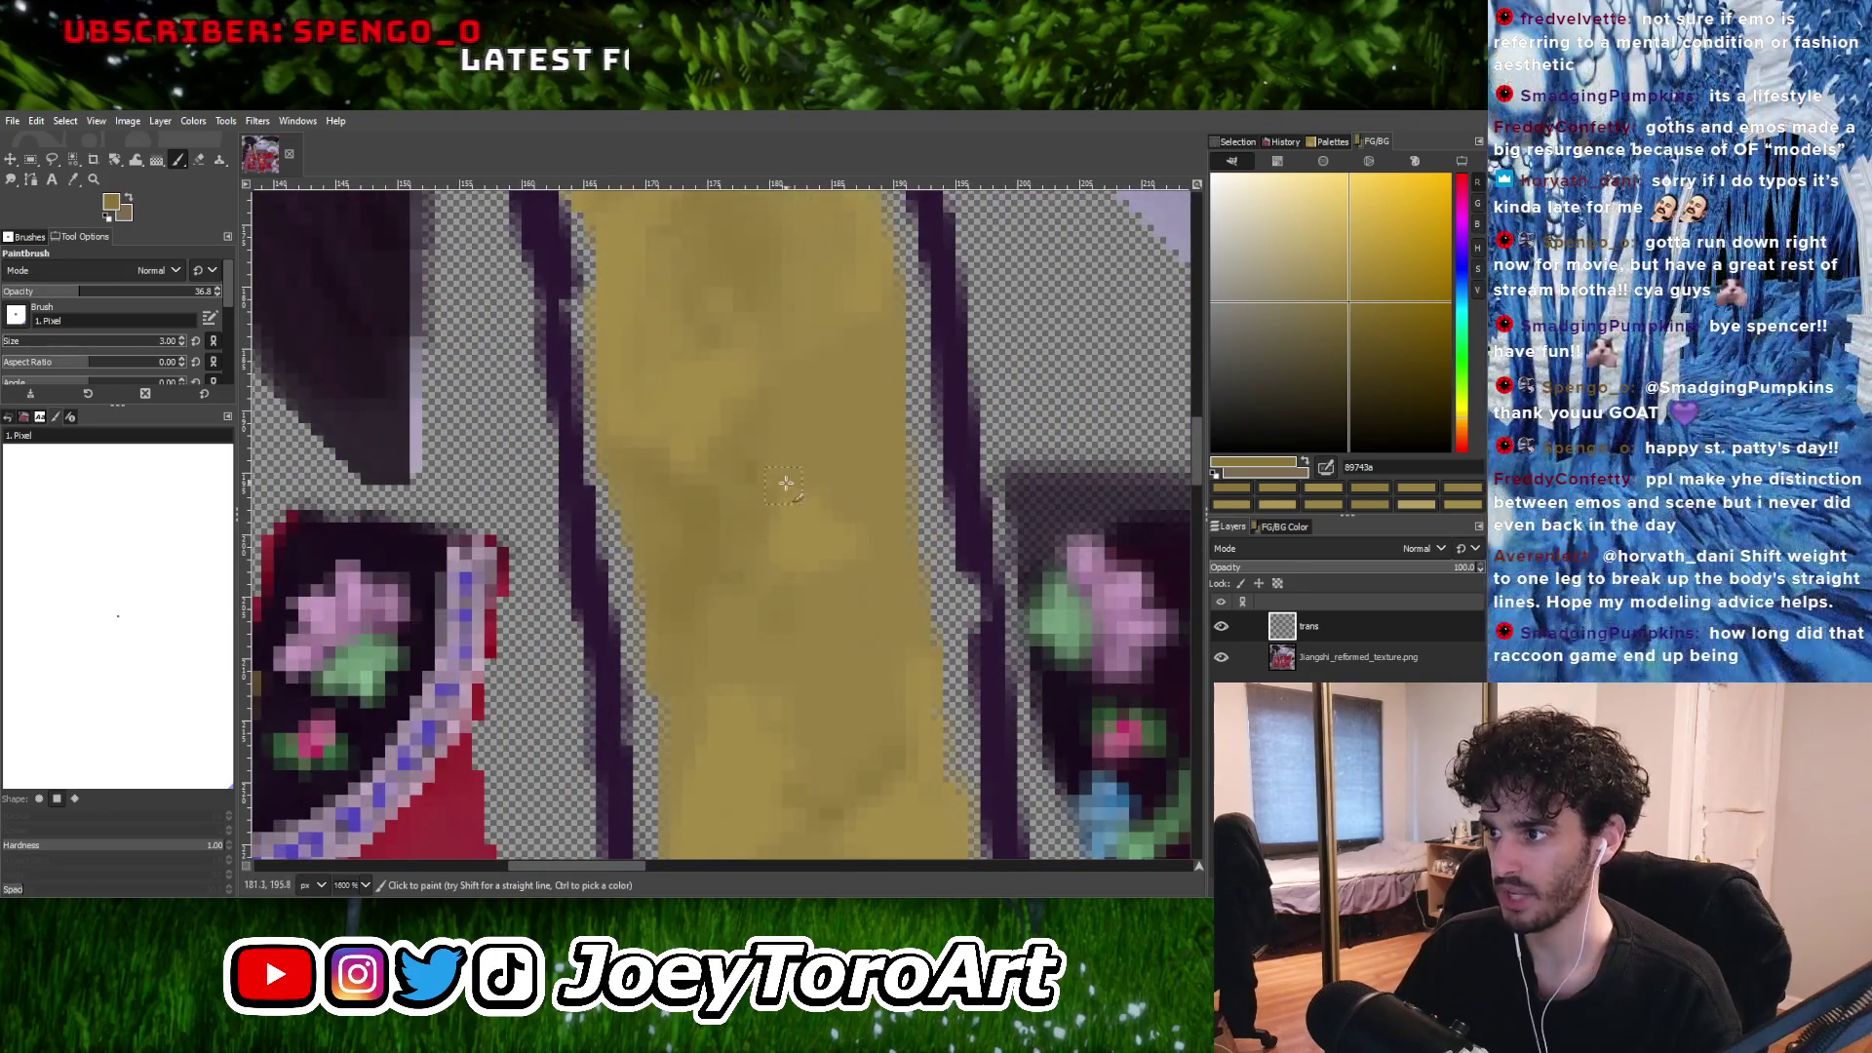
{"action": "scroll", "coordinate": [744, 607], "scroll_direction": "down", "scroll_amount": 2, "text": "ctrl"}
{"action": "scroll", "coordinate": [745, 607], "scroll_direction": "up", "scroll_amount": 2, "text": "ctrl"}
{"action": "left_click", "coordinate": [673, 512], "text": "ctrl"}
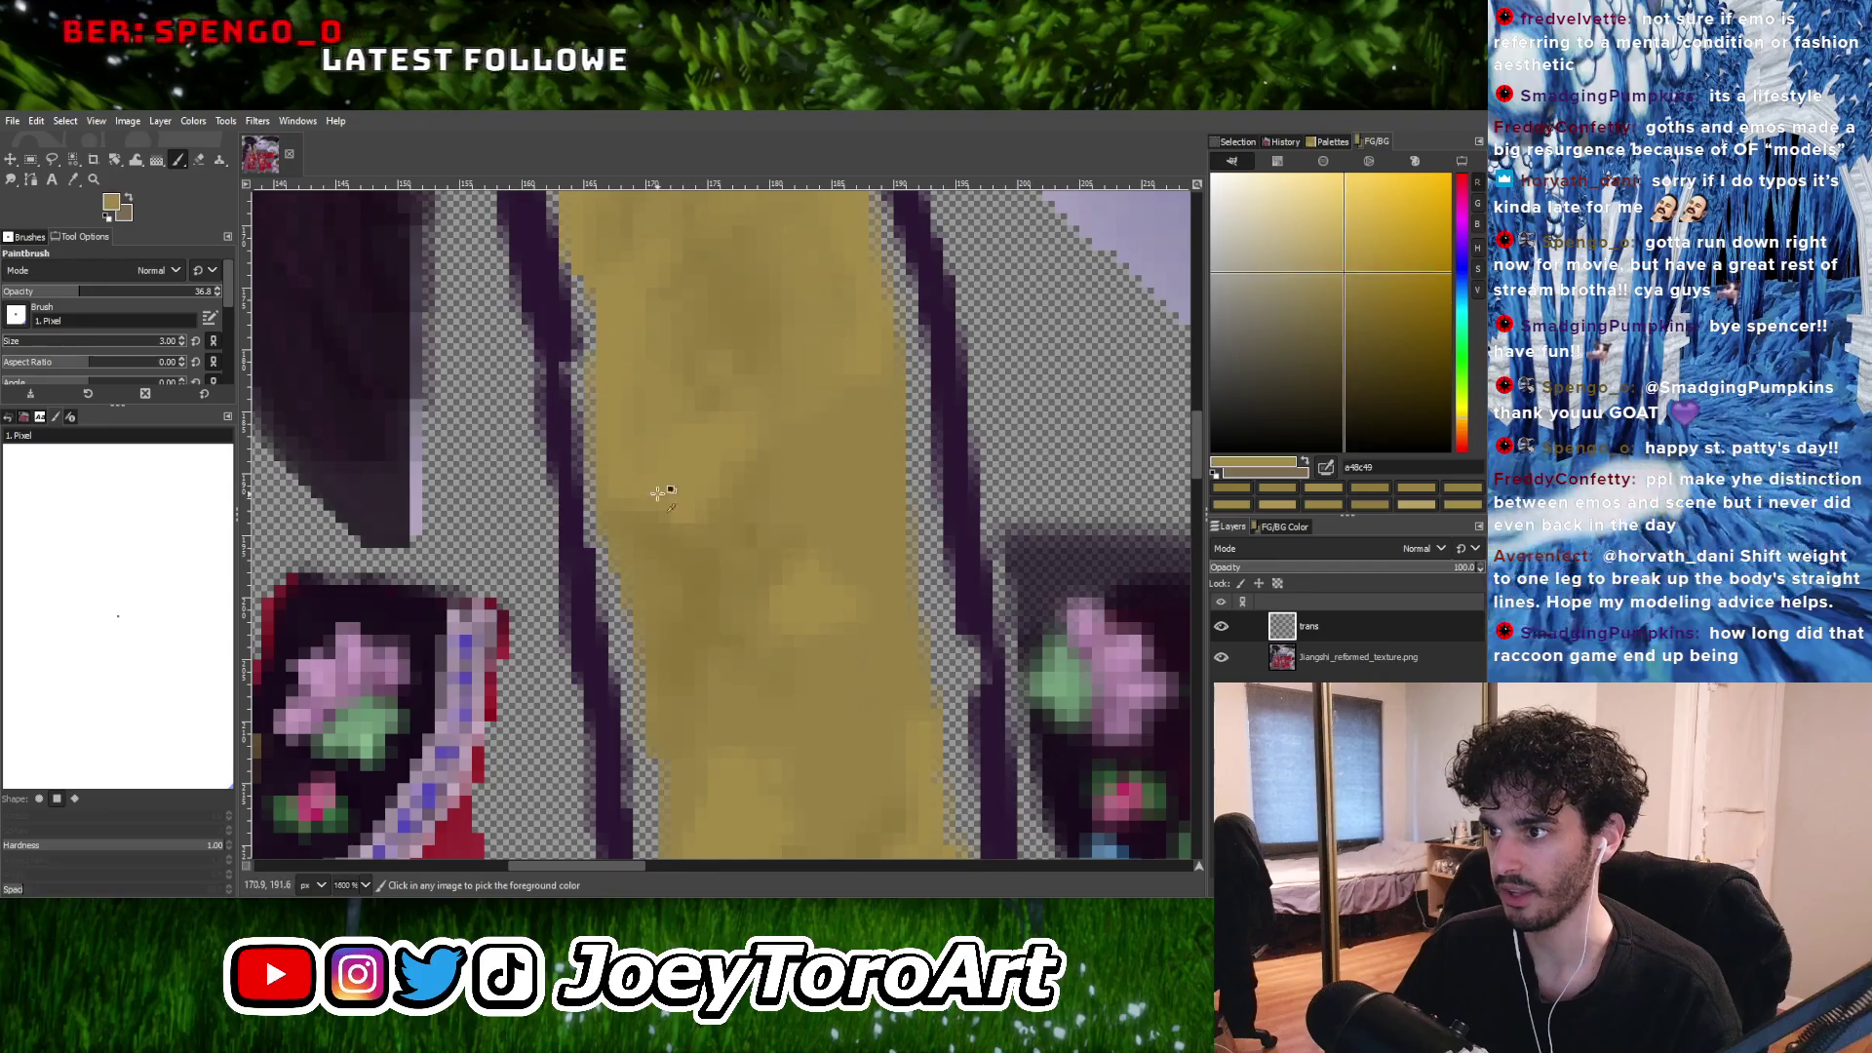
{"action": "scroll", "coordinate": [779, 539], "scroll_direction": "down", "scroll_amount": 3, "text": "ctrl"}
{"action": "scroll", "coordinate": [703, 533], "scroll_direction": "up", "scroll_amount": 3, "text": "ctrl"}
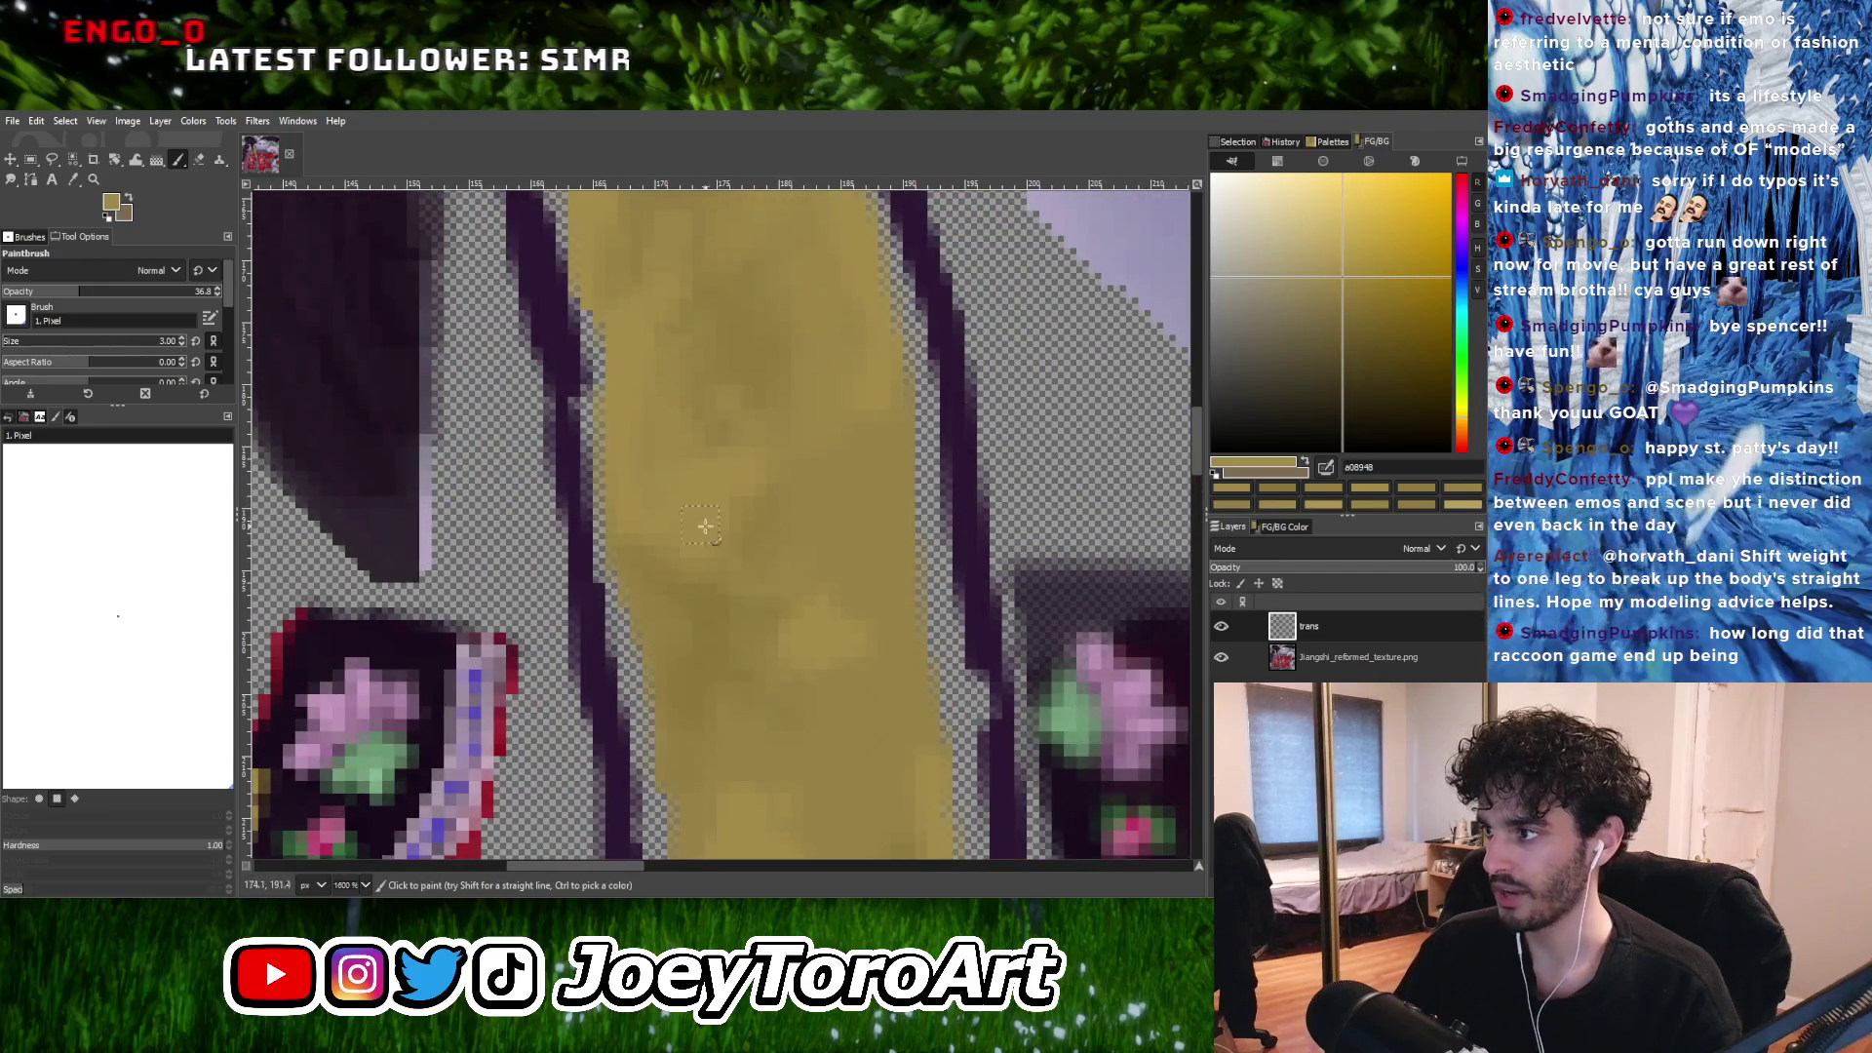
{"action": "left_click", "coordinate": [696, 639], "text": "ctrl"}
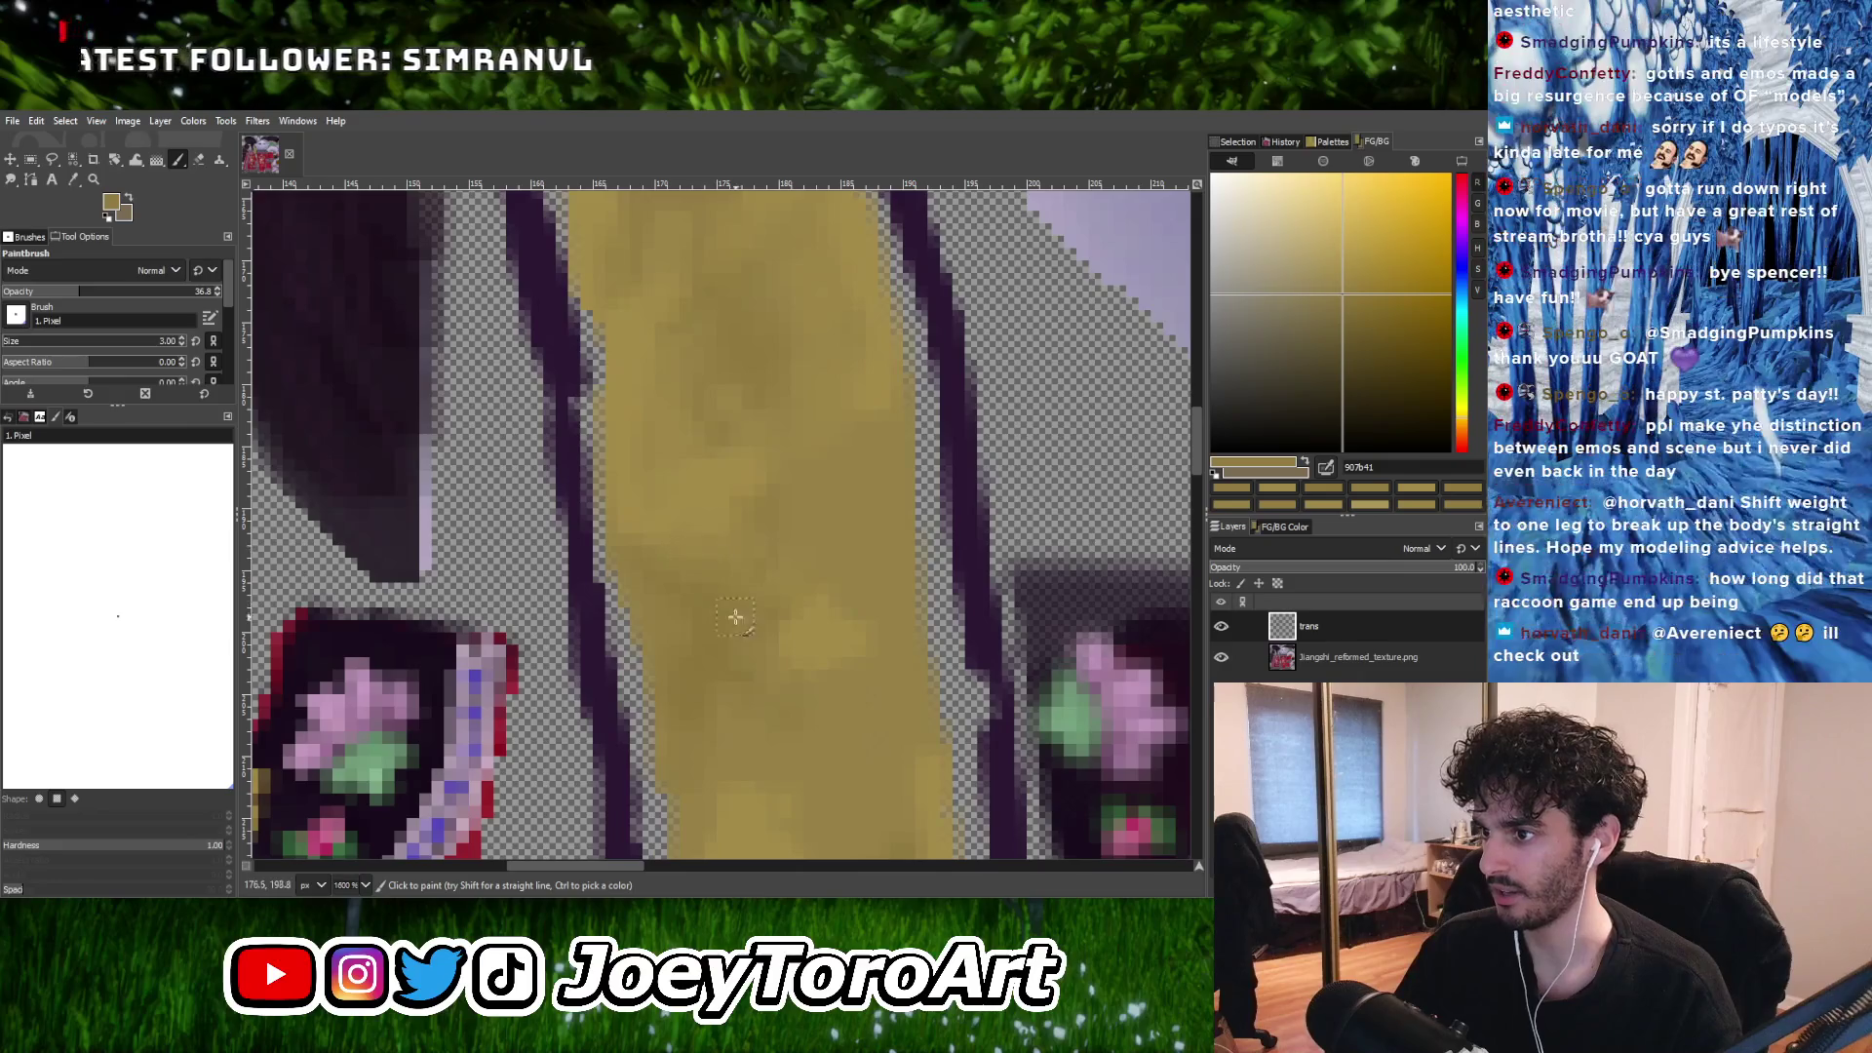
{"action": "scroll", "coordinate": [773, 599], "scroll_direction": "down", "scroll_amount": 2, "text": "ctrl"}
{"action": "scroll", "coordinate": [773, 614], "scroll_direction": "up", "scroll_amount": 2, "text": "ctrl"}
Blend a lighter gold and another sampled strap shade into the shading.
{"action": "left_click", "coordinate": [785, 617], "text": "ctrl"}
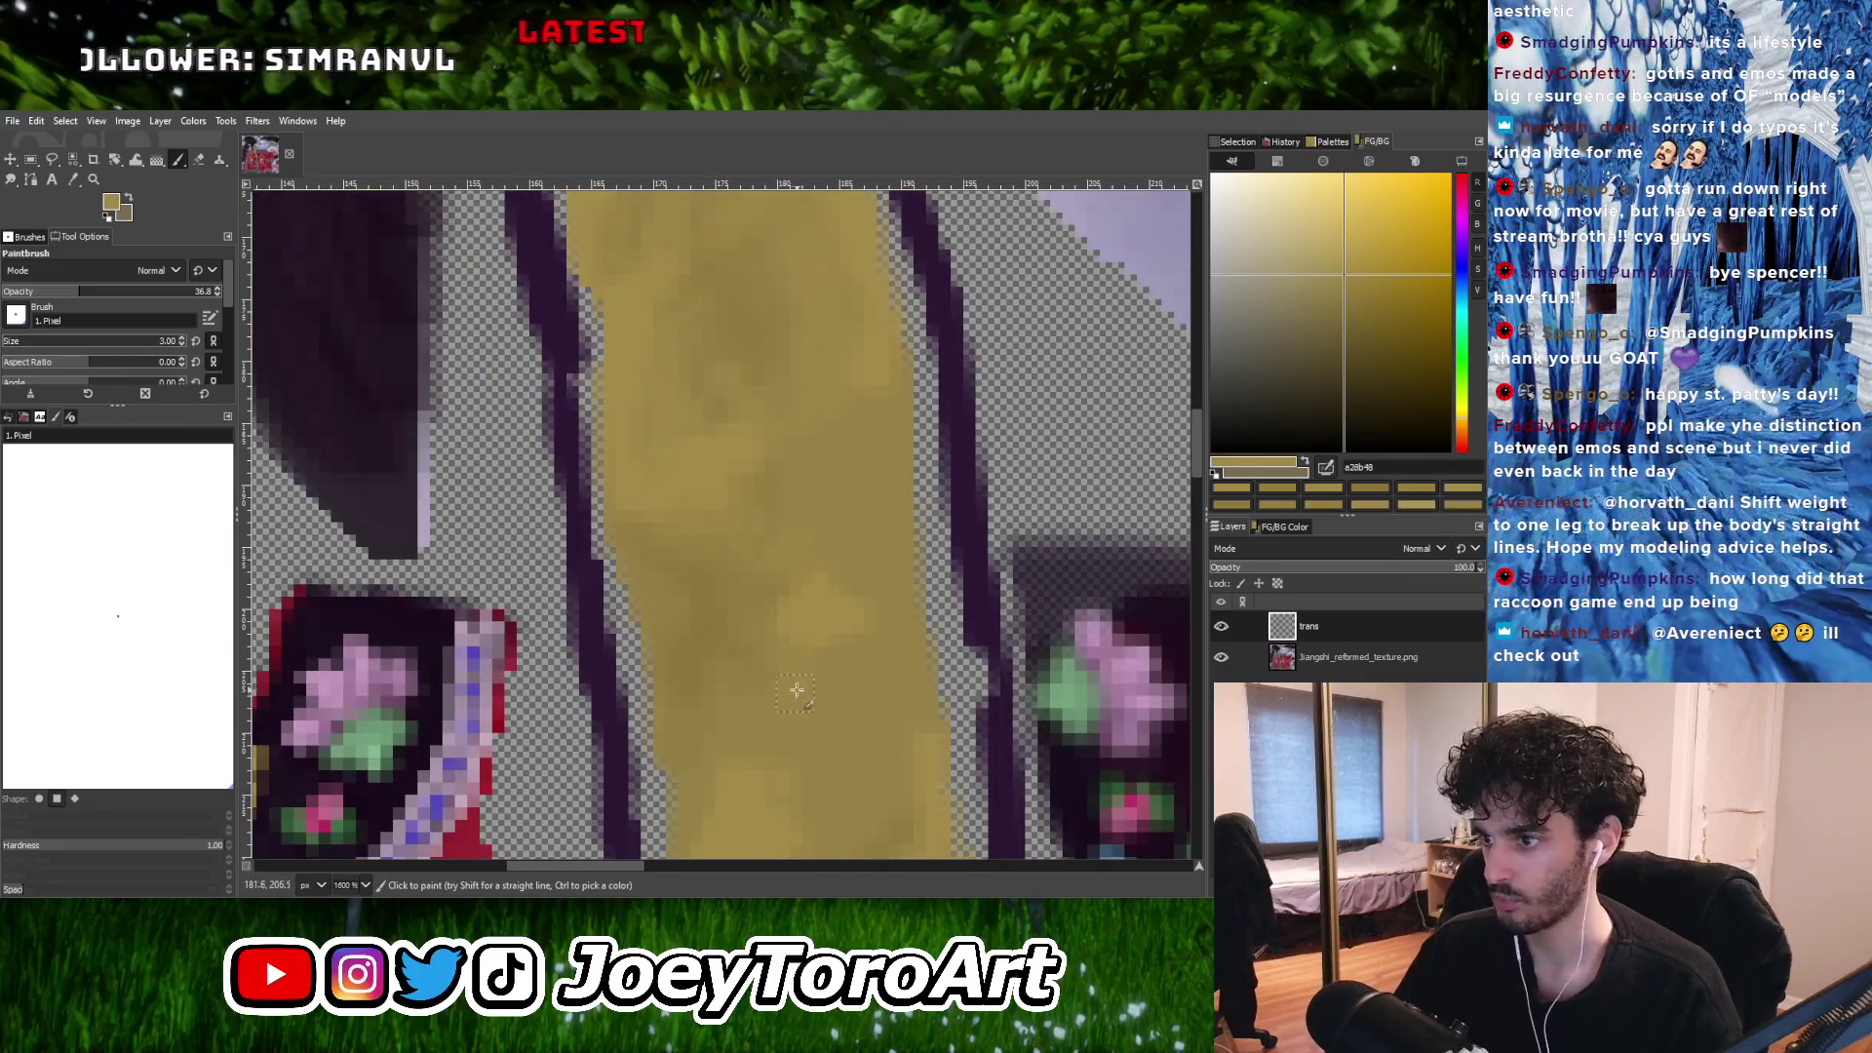
{"action": "scroll", "coordinate": [800, 677], "scroll_direction": "down", "scroll_amount": 2, "text": "ctrl"}
{"action": "scroll", "coordinate": [814, 651], "scroll_direction": "up", "scroll_amount": 2, "text": "ctrl"}
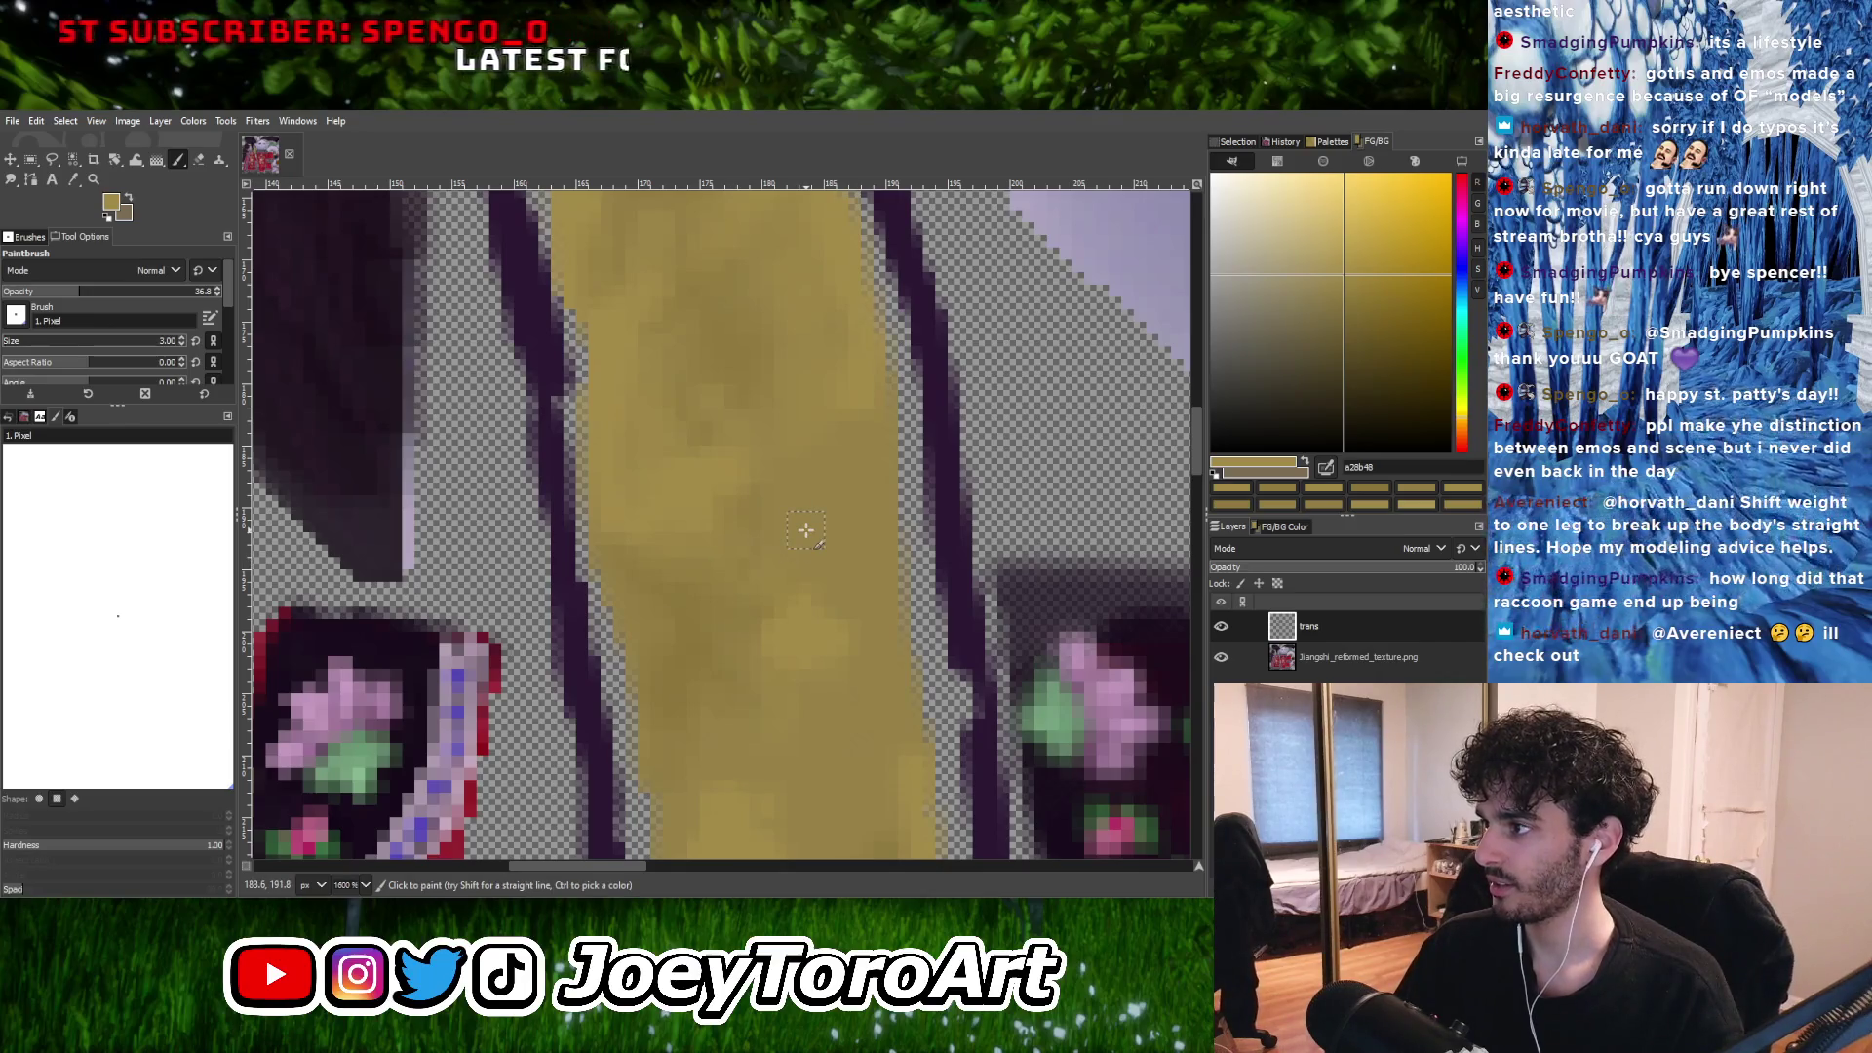
{"action": "scroll", "coordinate": [790, 543], "scroll_direction": "down", "scroll_amount": 2, "text": "ctrl"}
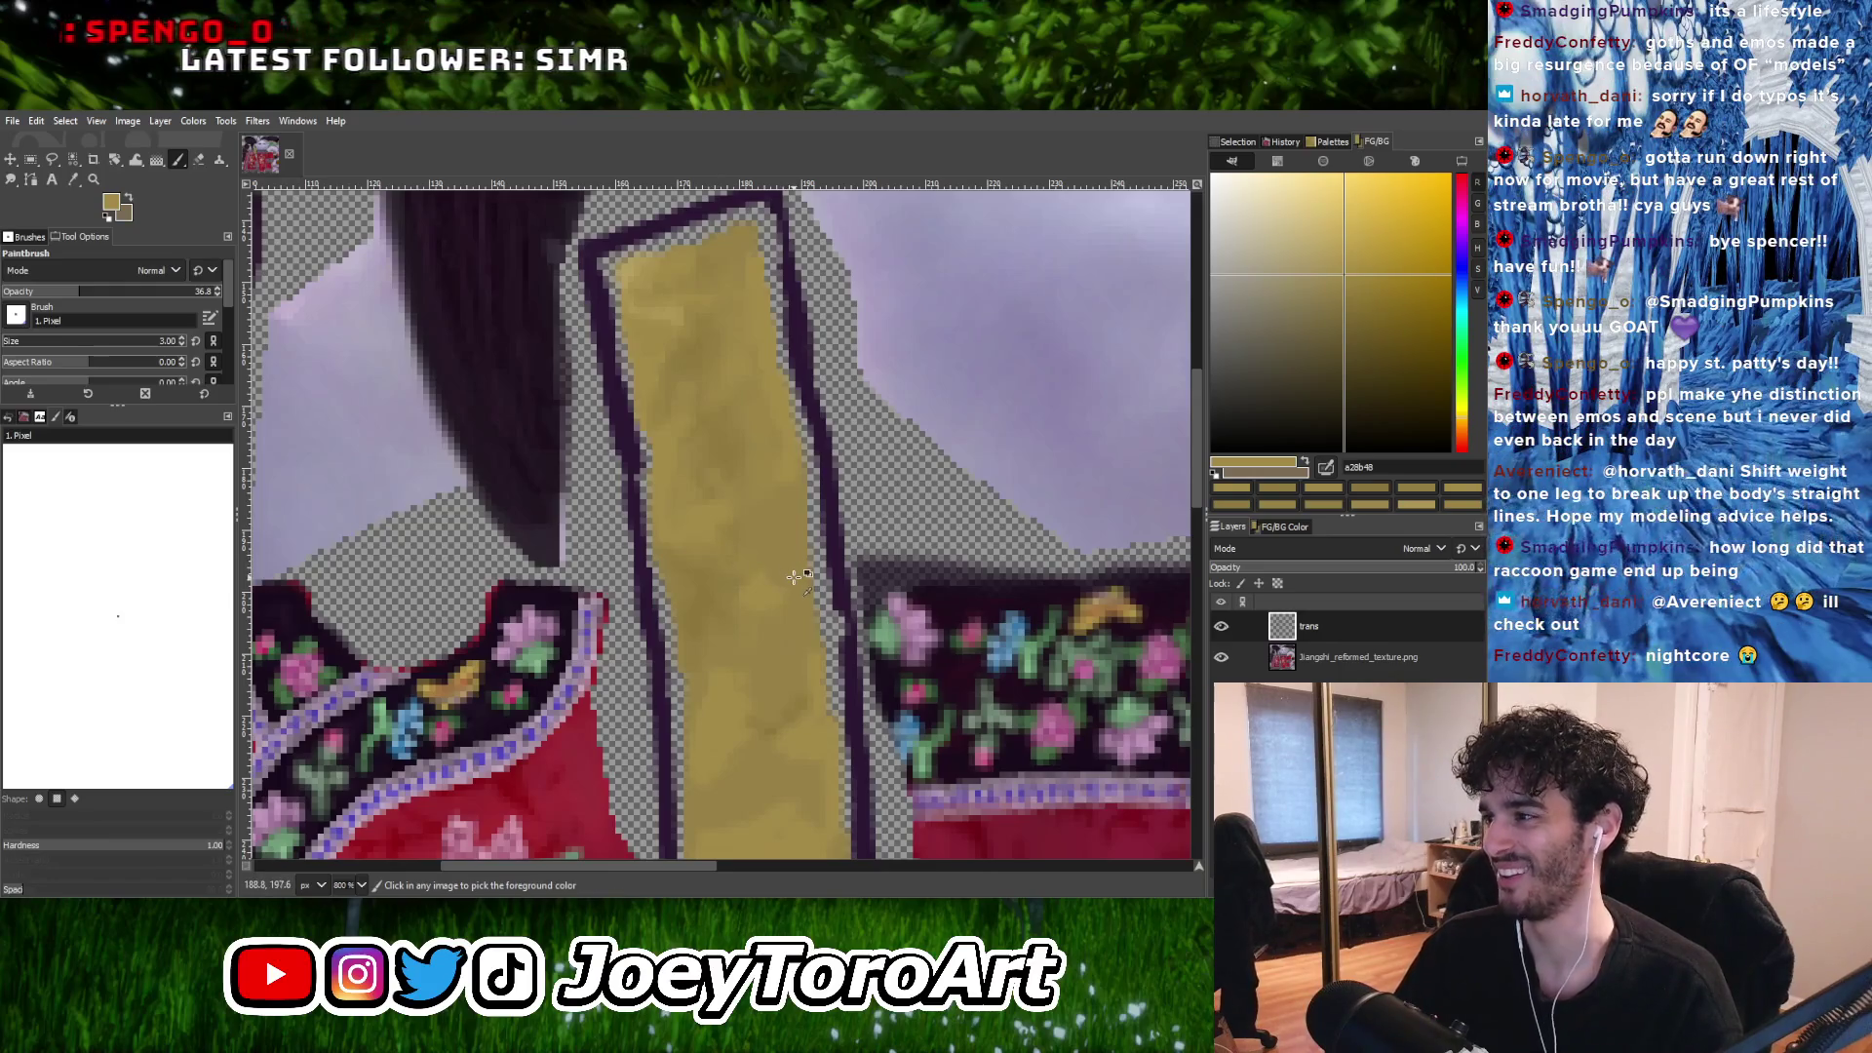
{"action": "scroll", "coordinate": [796, 584], "scroll_direction": "up", "scroll_amount": 2, "text": "ctrl"}
{"action": "left_click", "coordinate": [742, 596], "text": "ctrl"}
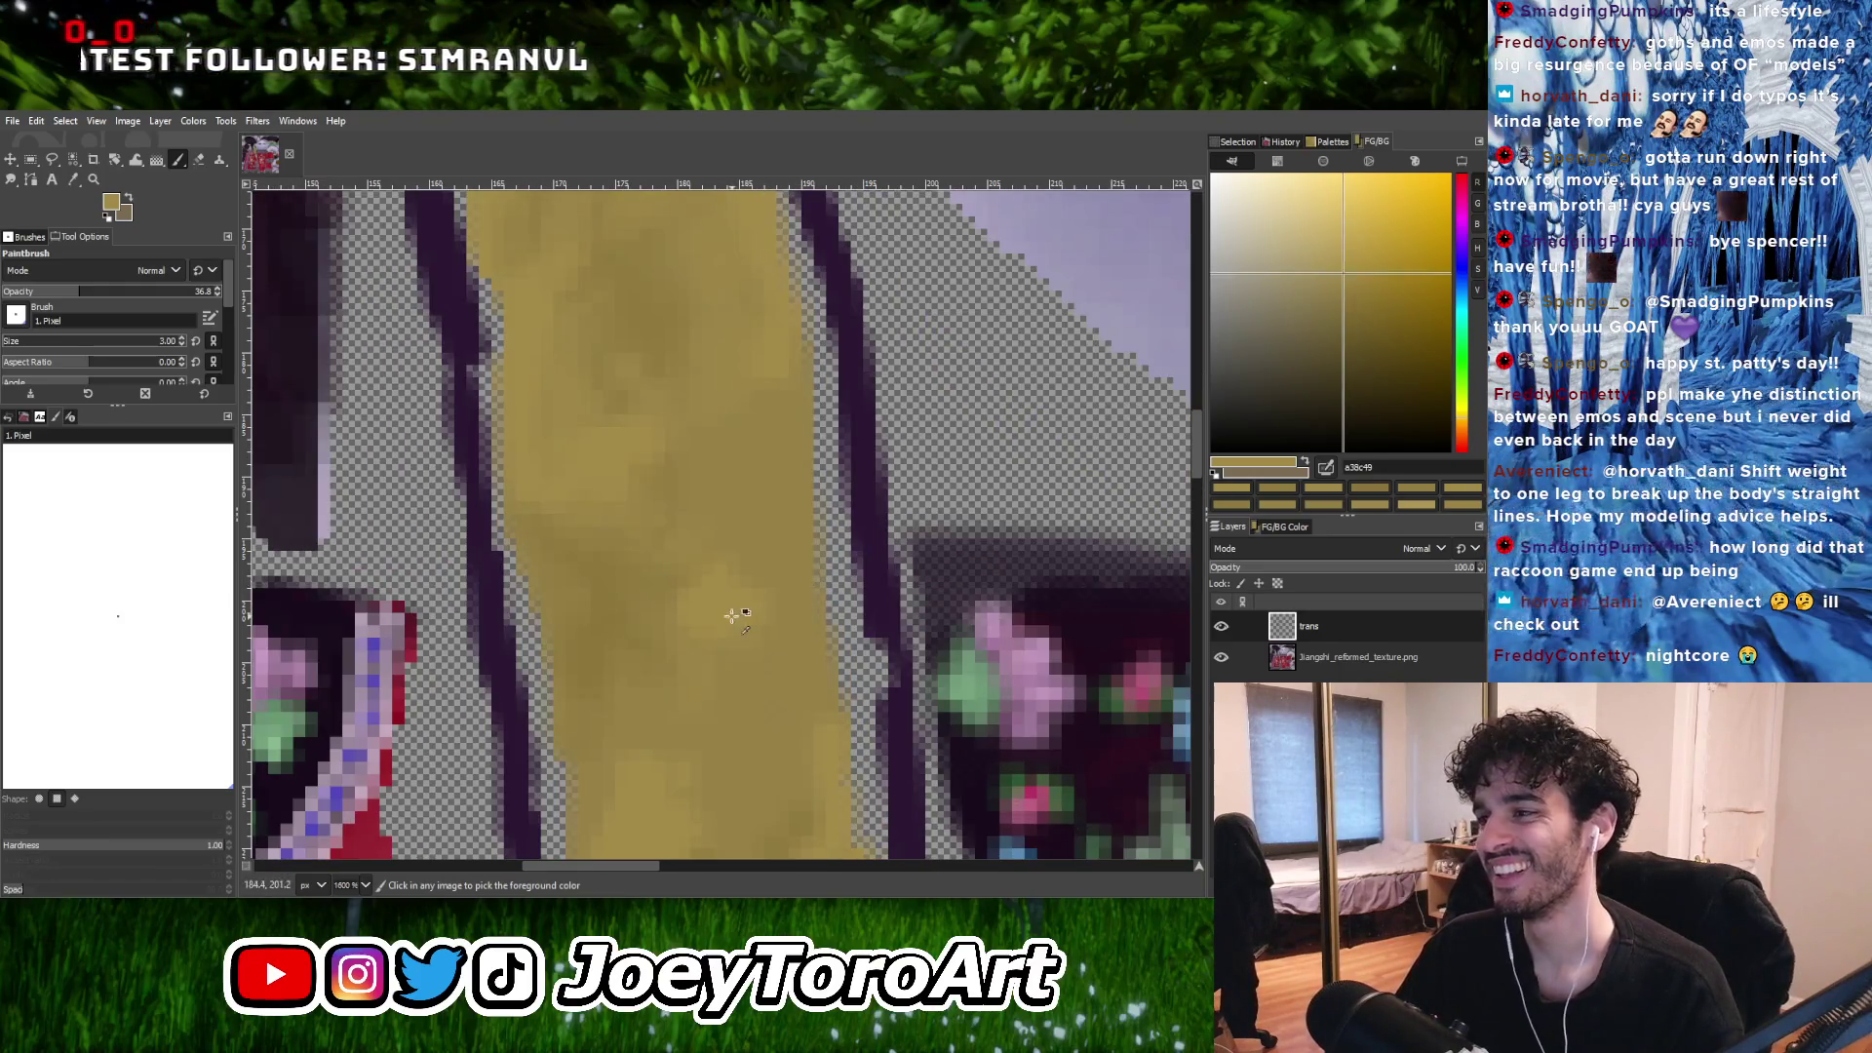
{"action": "scroll", "coordinate": [749, 536], "scroll_direction": "down", "scroll_amount": 2, "text": "ctrl"}
{"action": "scroll", "coordinate": [743, 548], "scroll_direction": "up", "scroll_amount": 2, "text": "ctrl"}
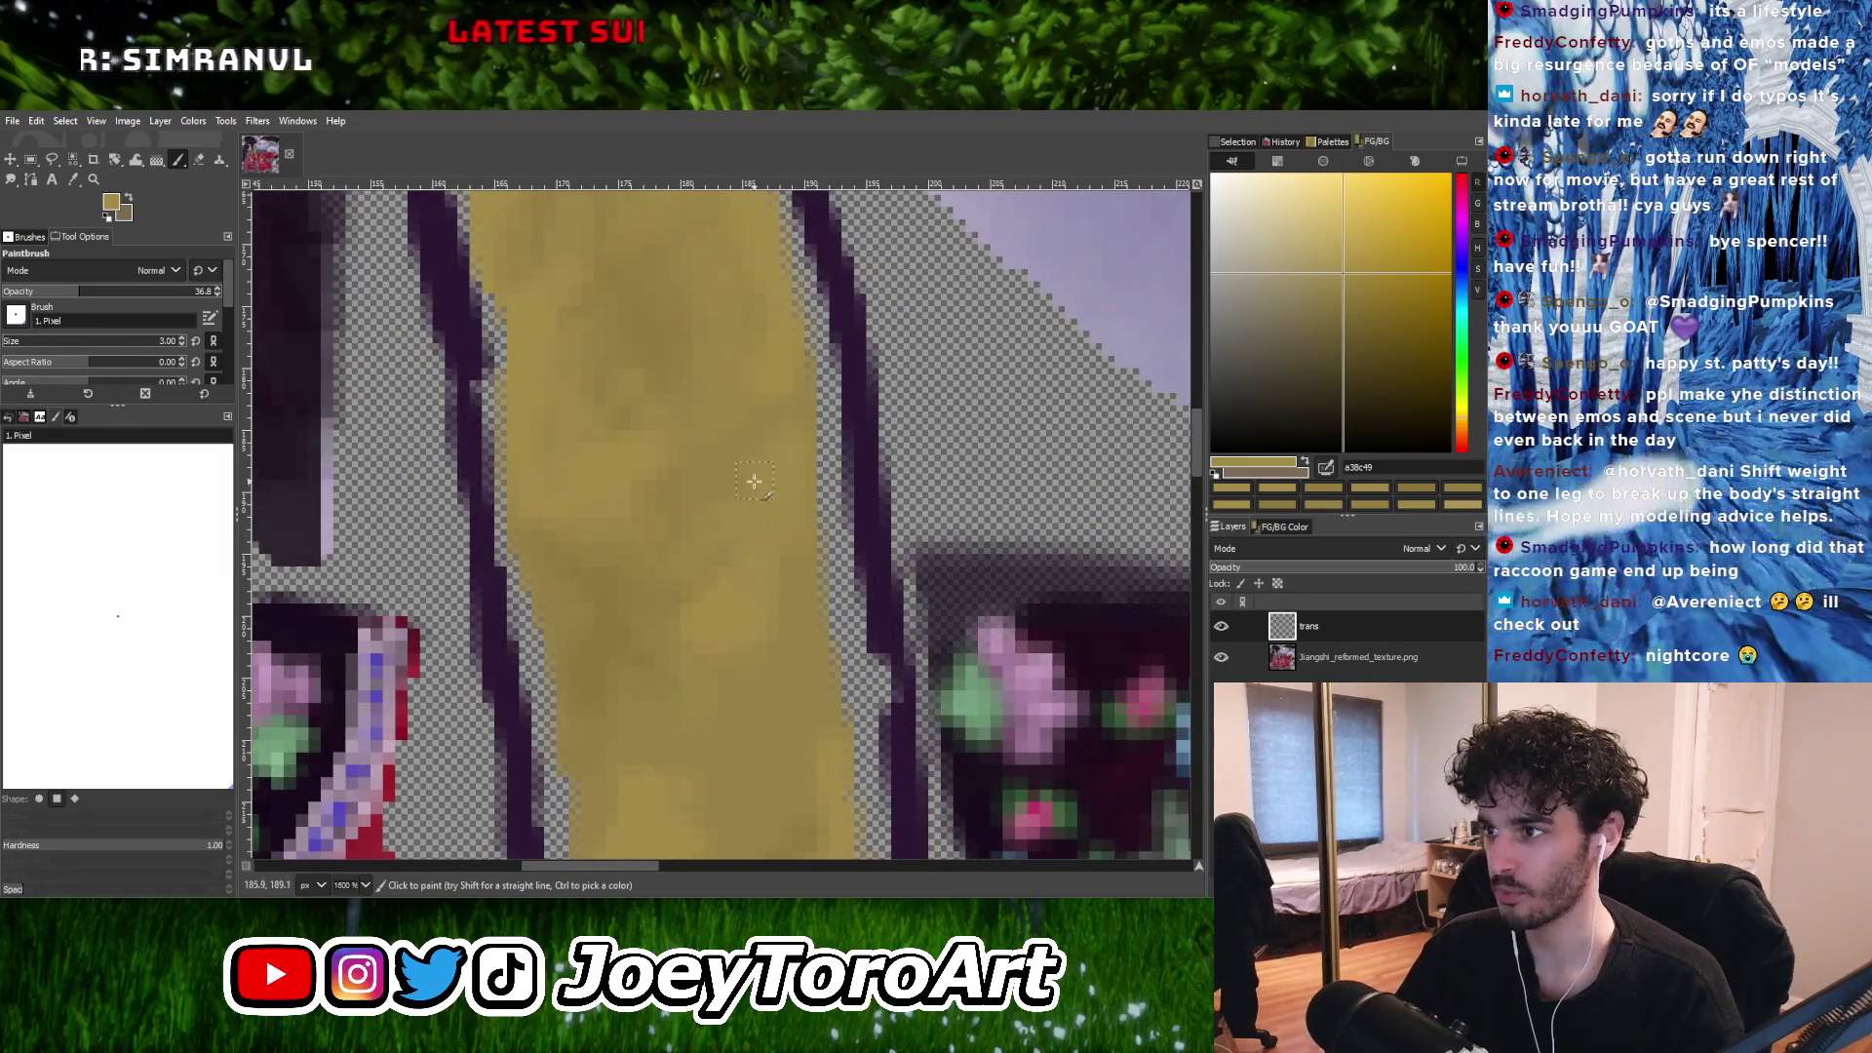
{"action": "scroll", "coordinate": [753, 481], "scroll_direction": "down", "scroll_amount": 3, "text": "ctrl"}
{"action": "scroll", "coordinate": [764, 532], "scroll_direction": "up", "scroll_amount": 2, "text": "ctrl"}
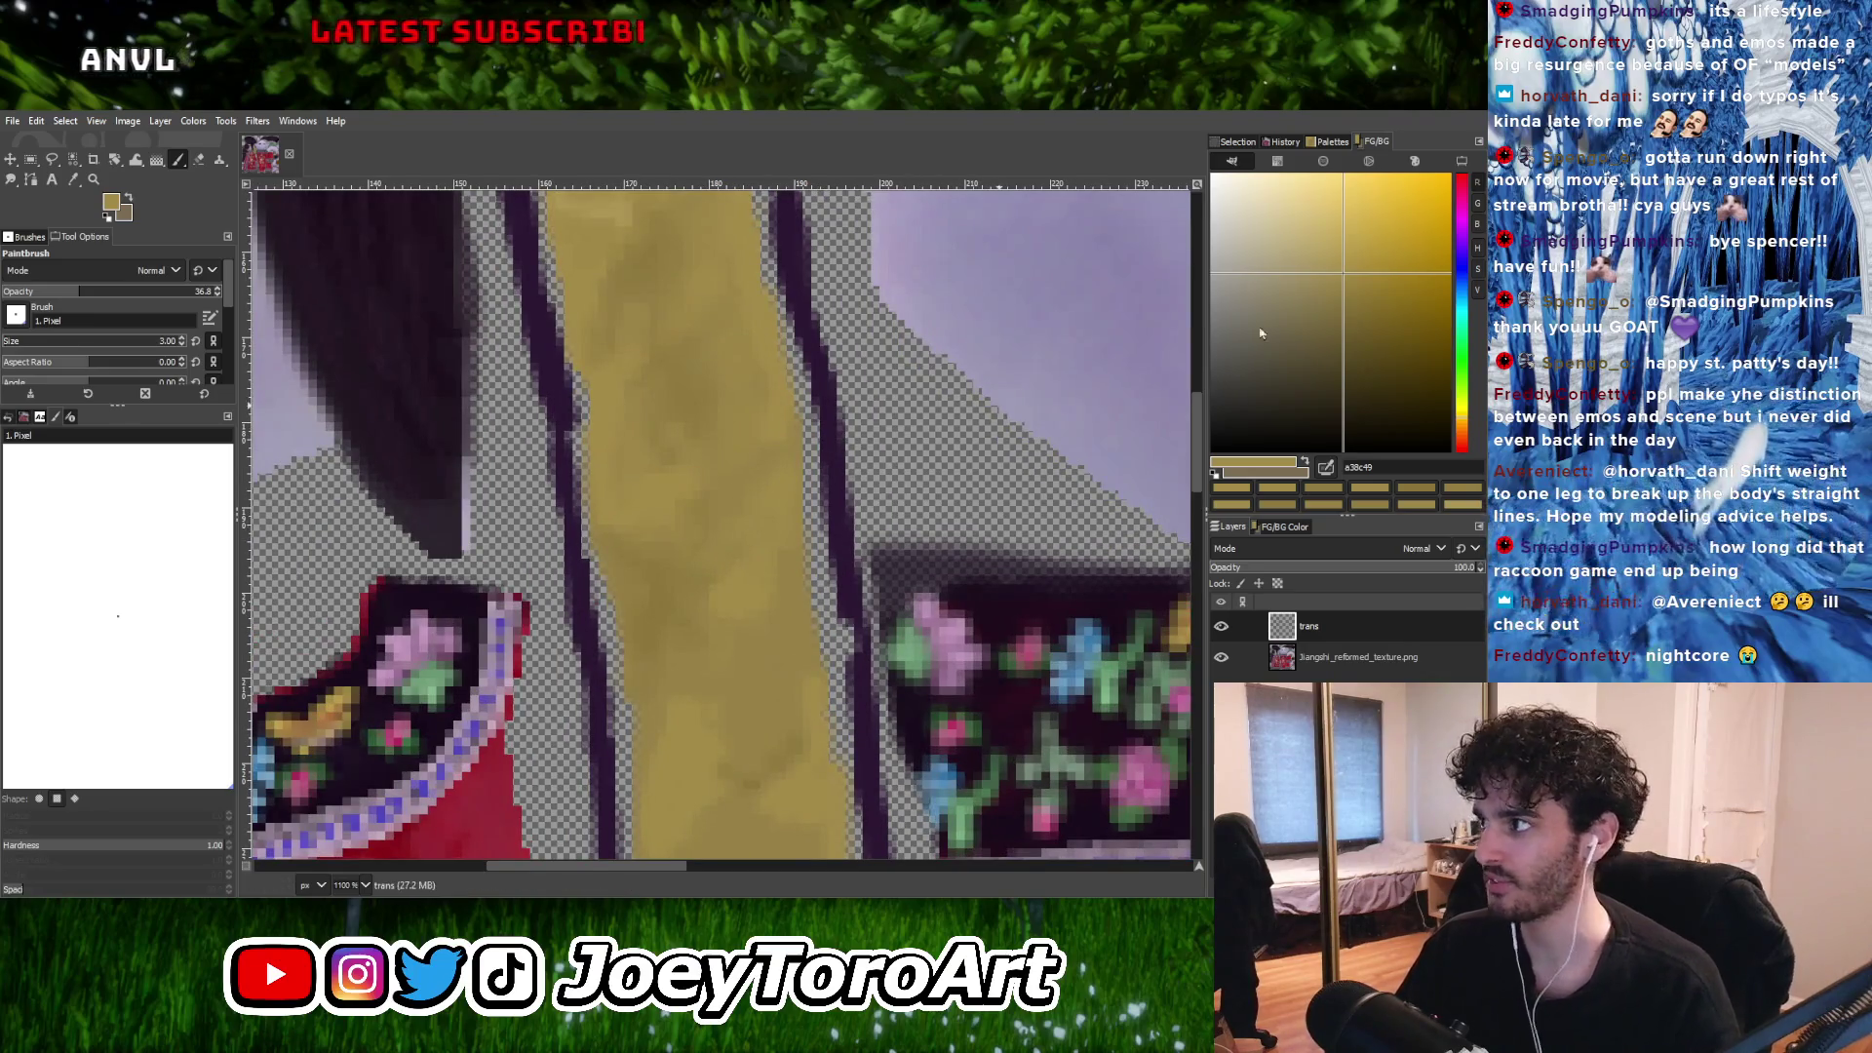
Choose a slightly brighter gold and paint it over the strap.
{"action": "left_click", "coordinate": [1336, 261]}
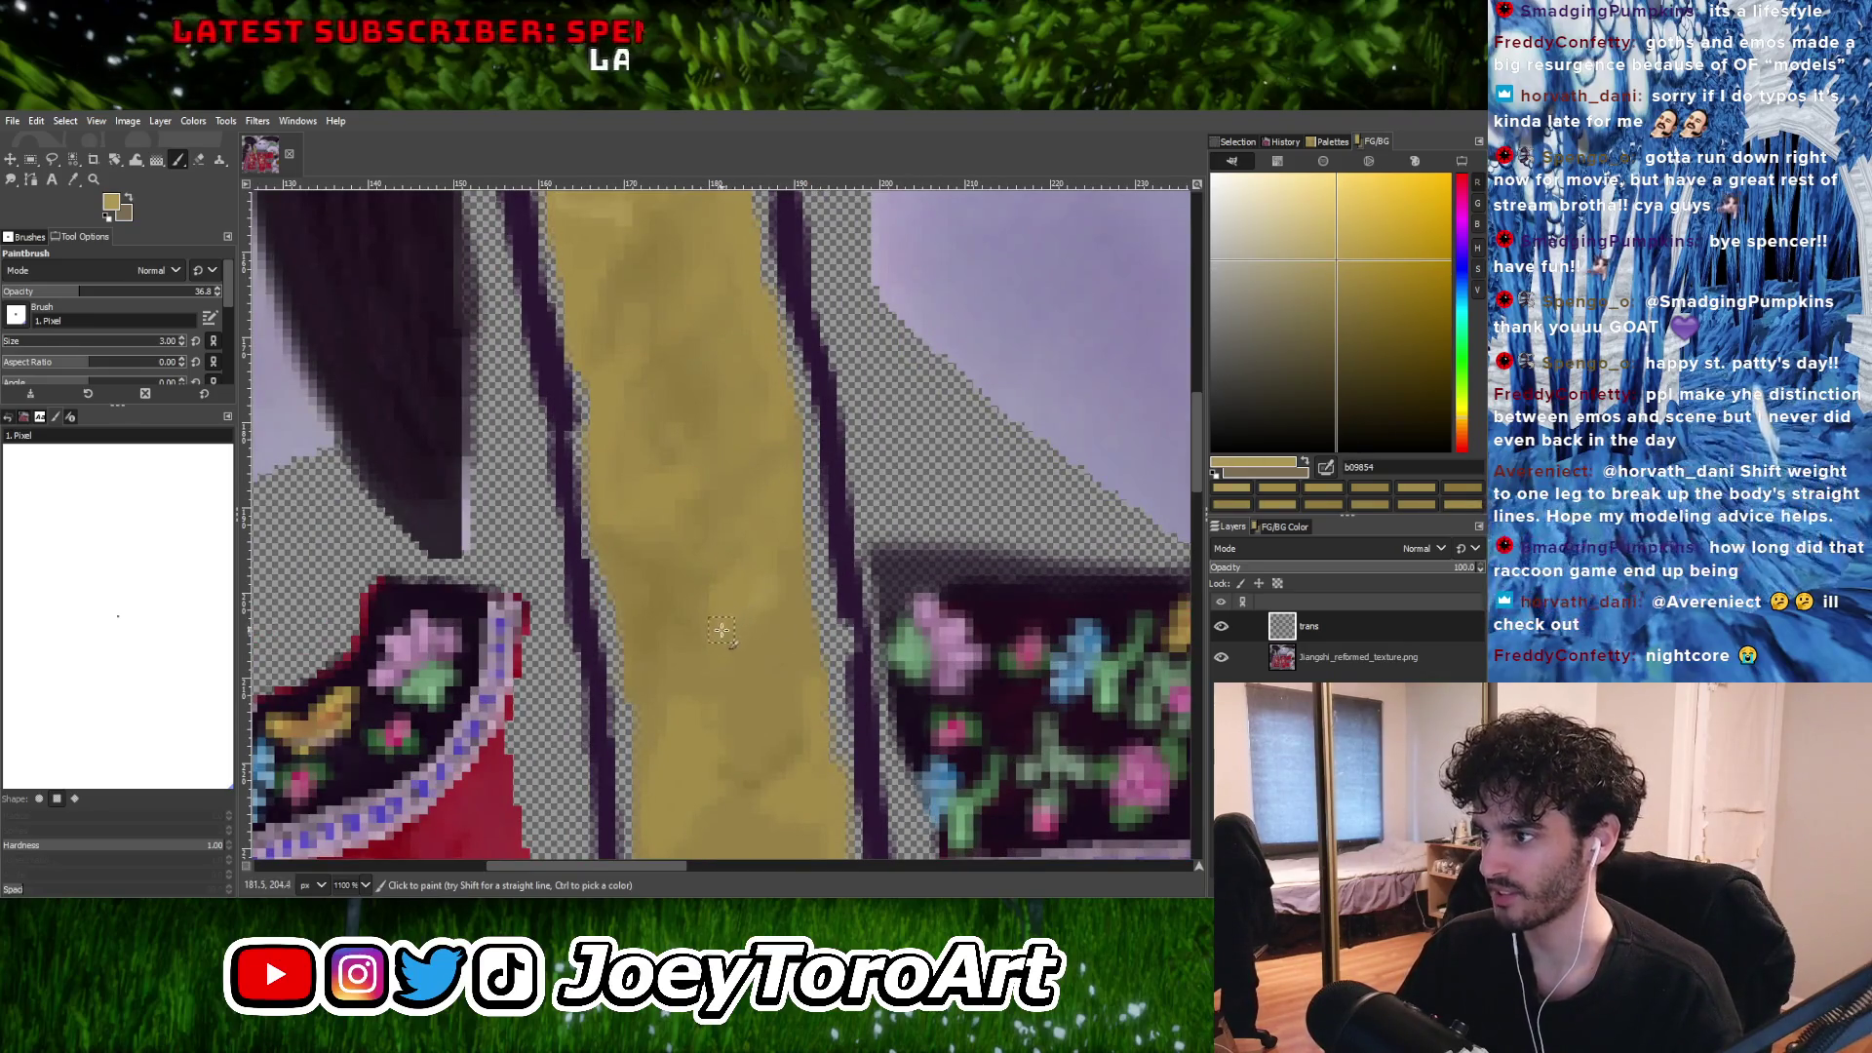
{"action": "scroll", "coordinate": [802, 528], "scroll_direction": "down", "scroll_amount": 1, "text": "ctrl"}
{"action": "scroll", "coordinate": [763, 606], "scroll_direction": "up", "scroll_amount": 2, "text": "ctrl"}
{"action": "scroll", "coordinate": [763, 607], "scroll_direction": "down", "scroll_amount": 2, "text": "ctrl"}
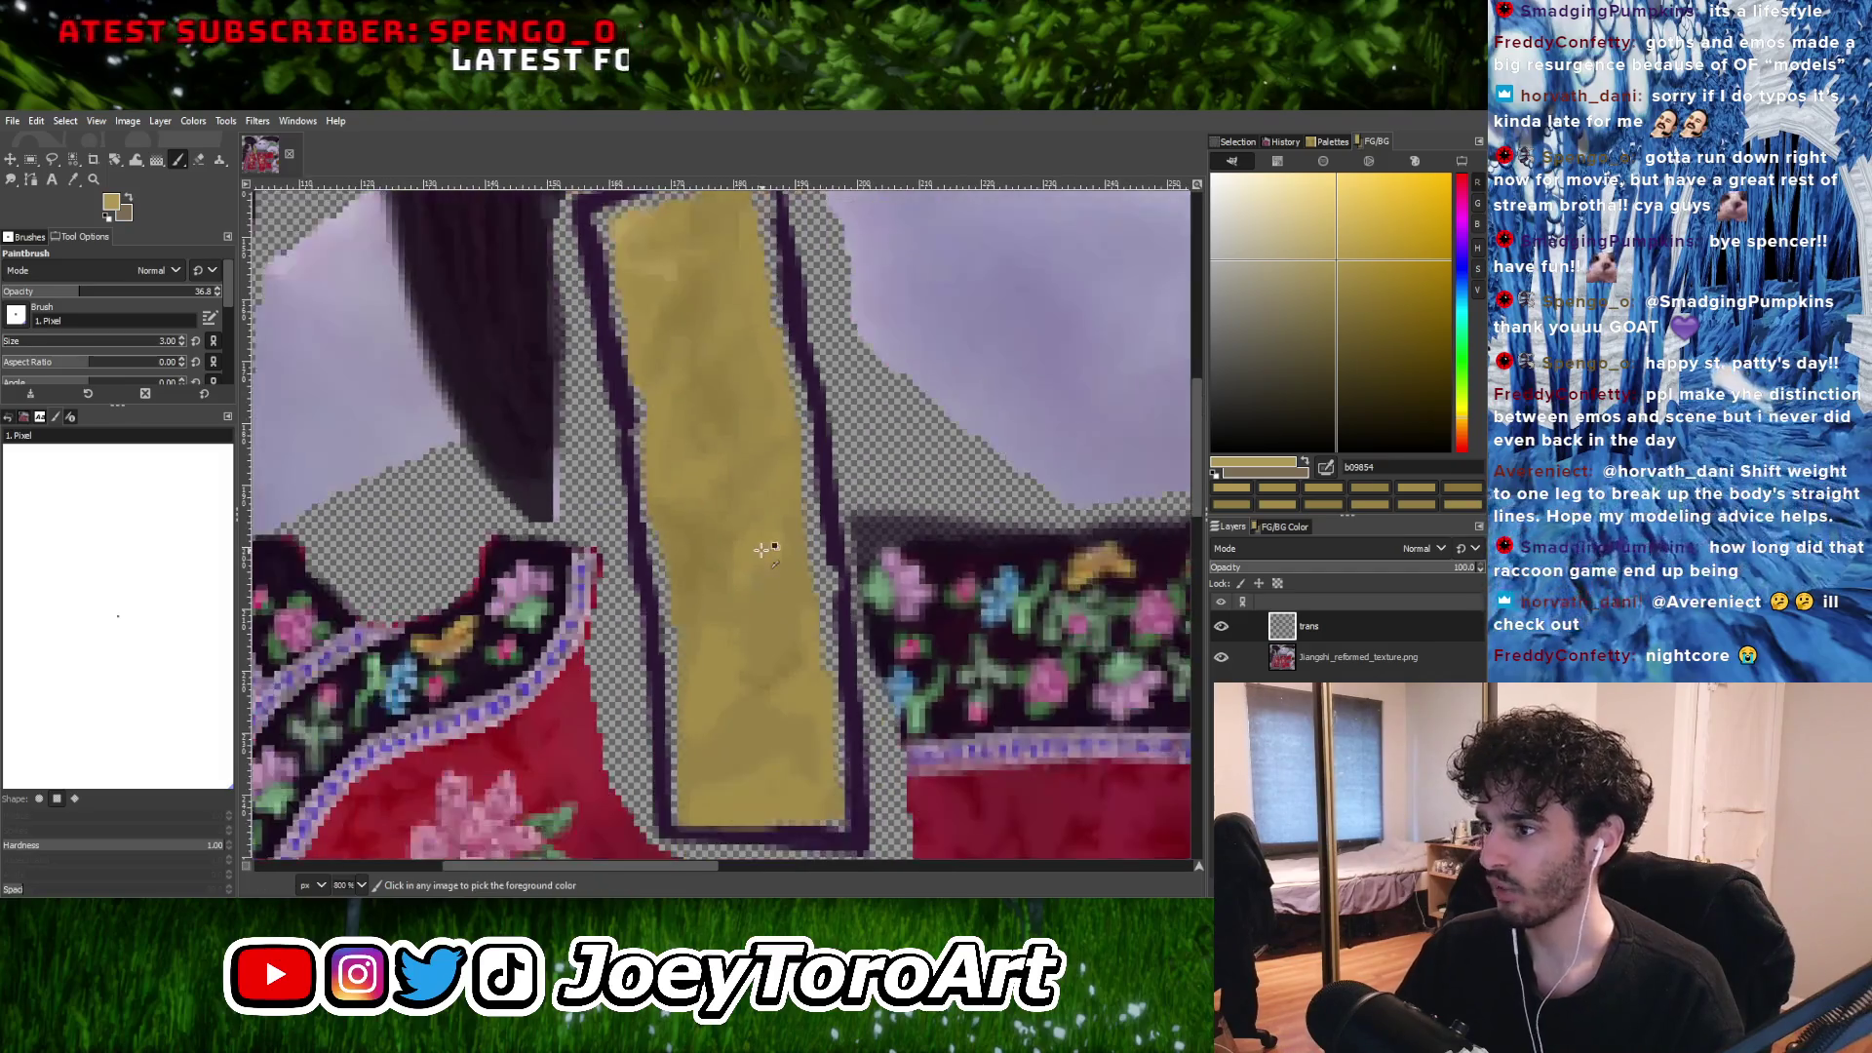
{"action": "scroll", "coordinate": [764, 543], "scroll_direction": "up", "scroll_amount": 2, "text": "ctrl"}
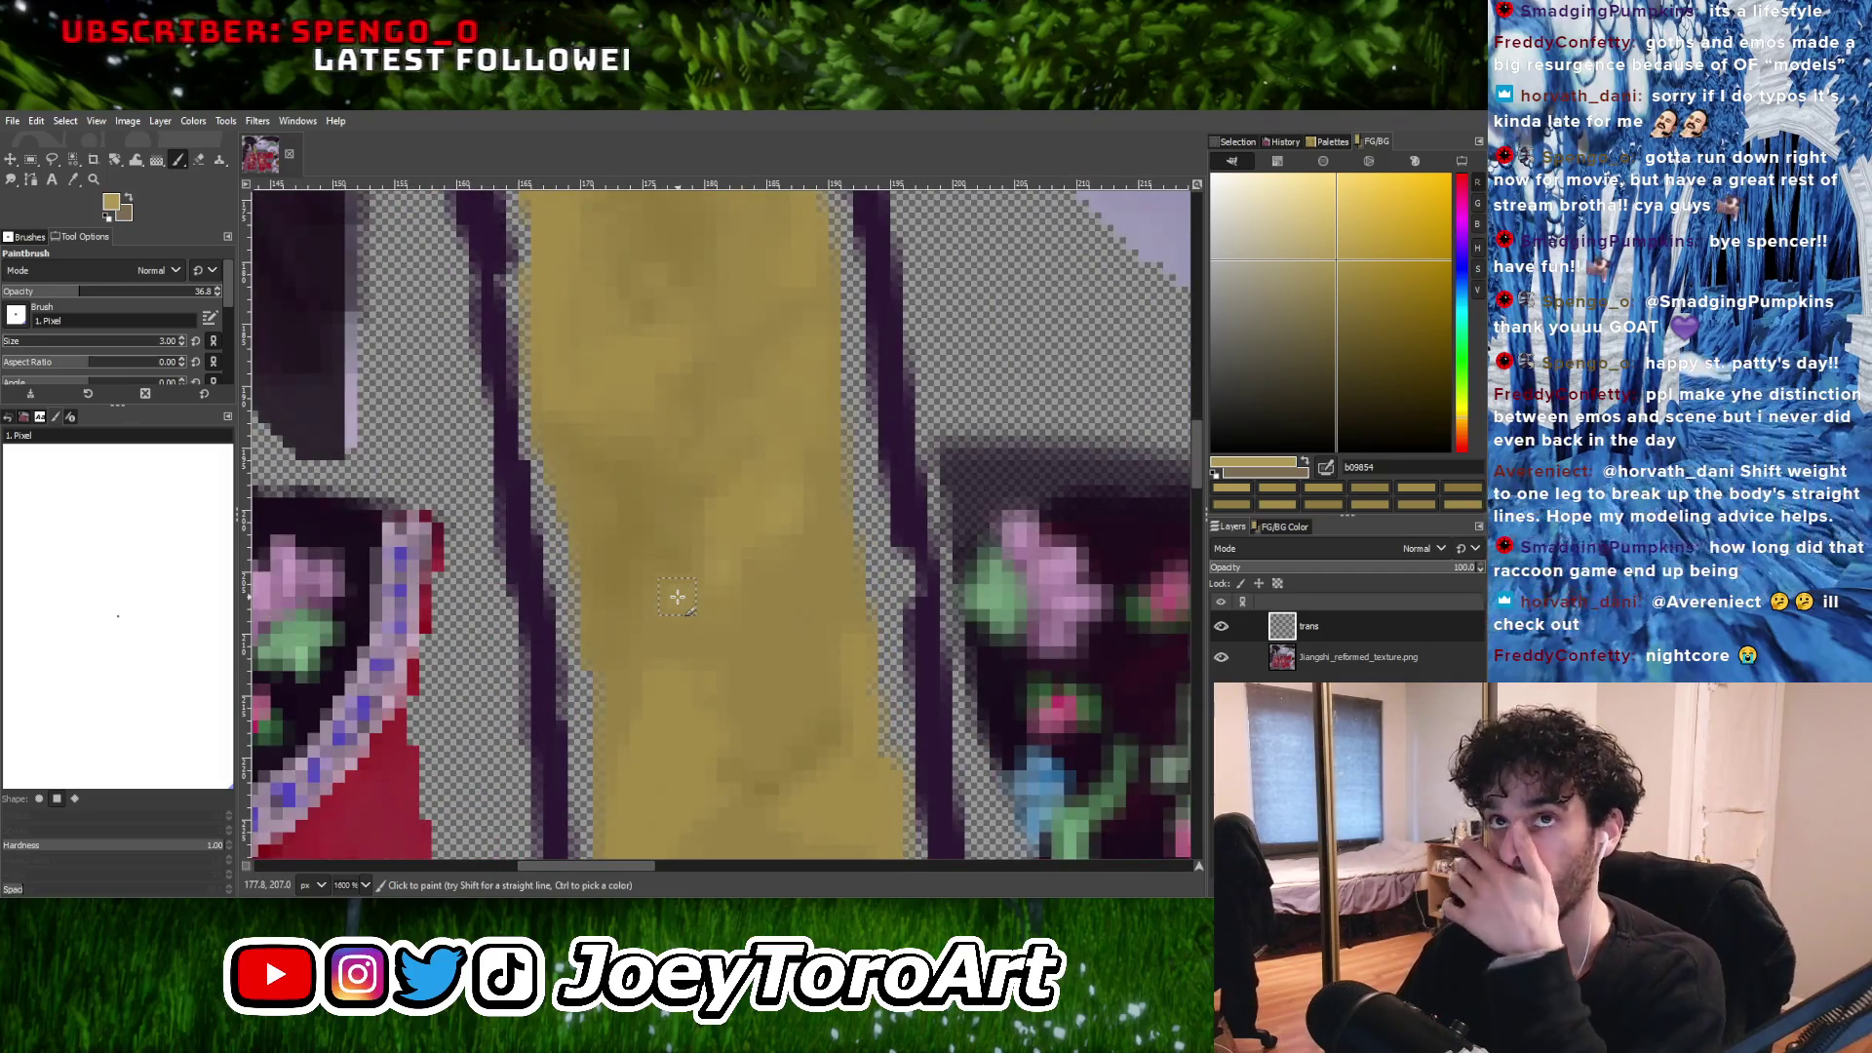
{"action": "scroll", "coordinate": [678, 597], "scroll_direction": "down", "scroll_amount": 1, "text": "ctrl"}
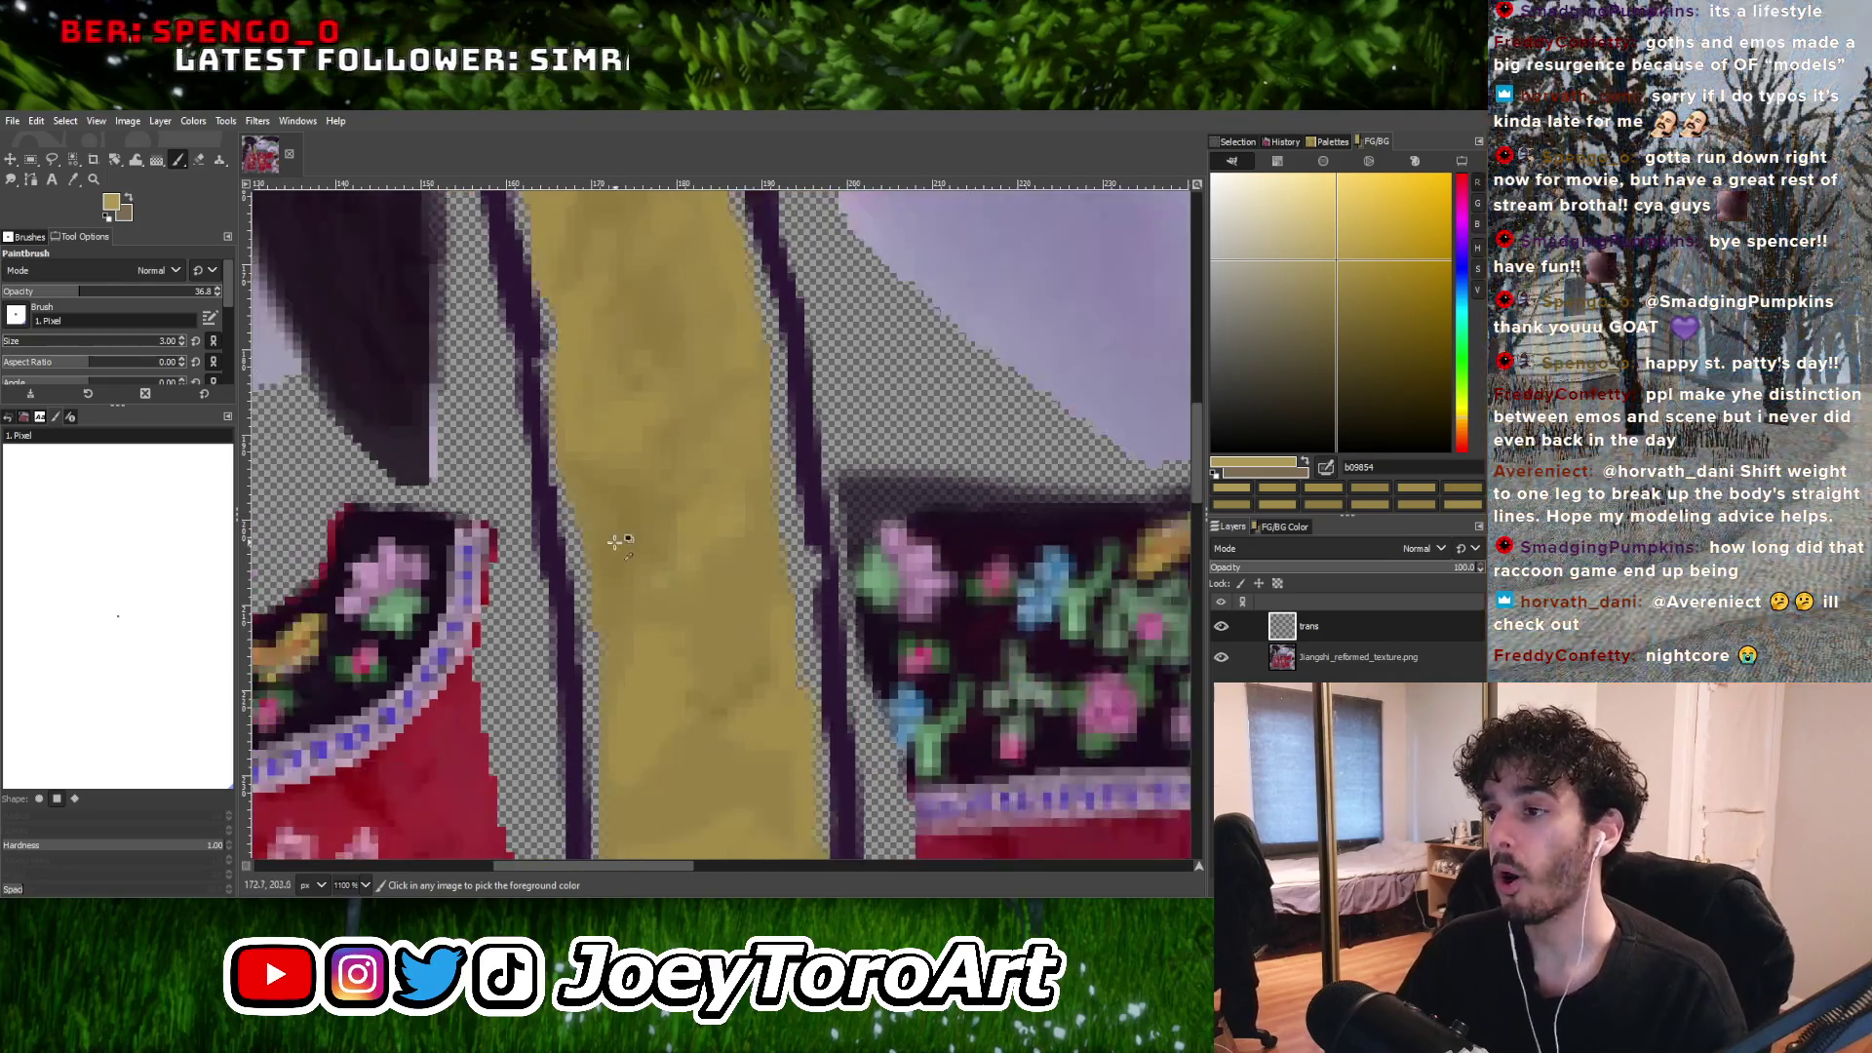
{"action": "scroll", "coordinate": [639, 557], "scroll_direction": "up", "scroll_amount": 2, "text": "ctrl"}
{"action": "scroll", "coordinate": [702, 552], "scroll_direction": "down", "scroll_amount": 2, "text": "ctrl"}
{"action": "scroll", "coordinate": [765, 548], "scroll_direction": "up", "scroll_amount": 1, "text": "ctrl"}
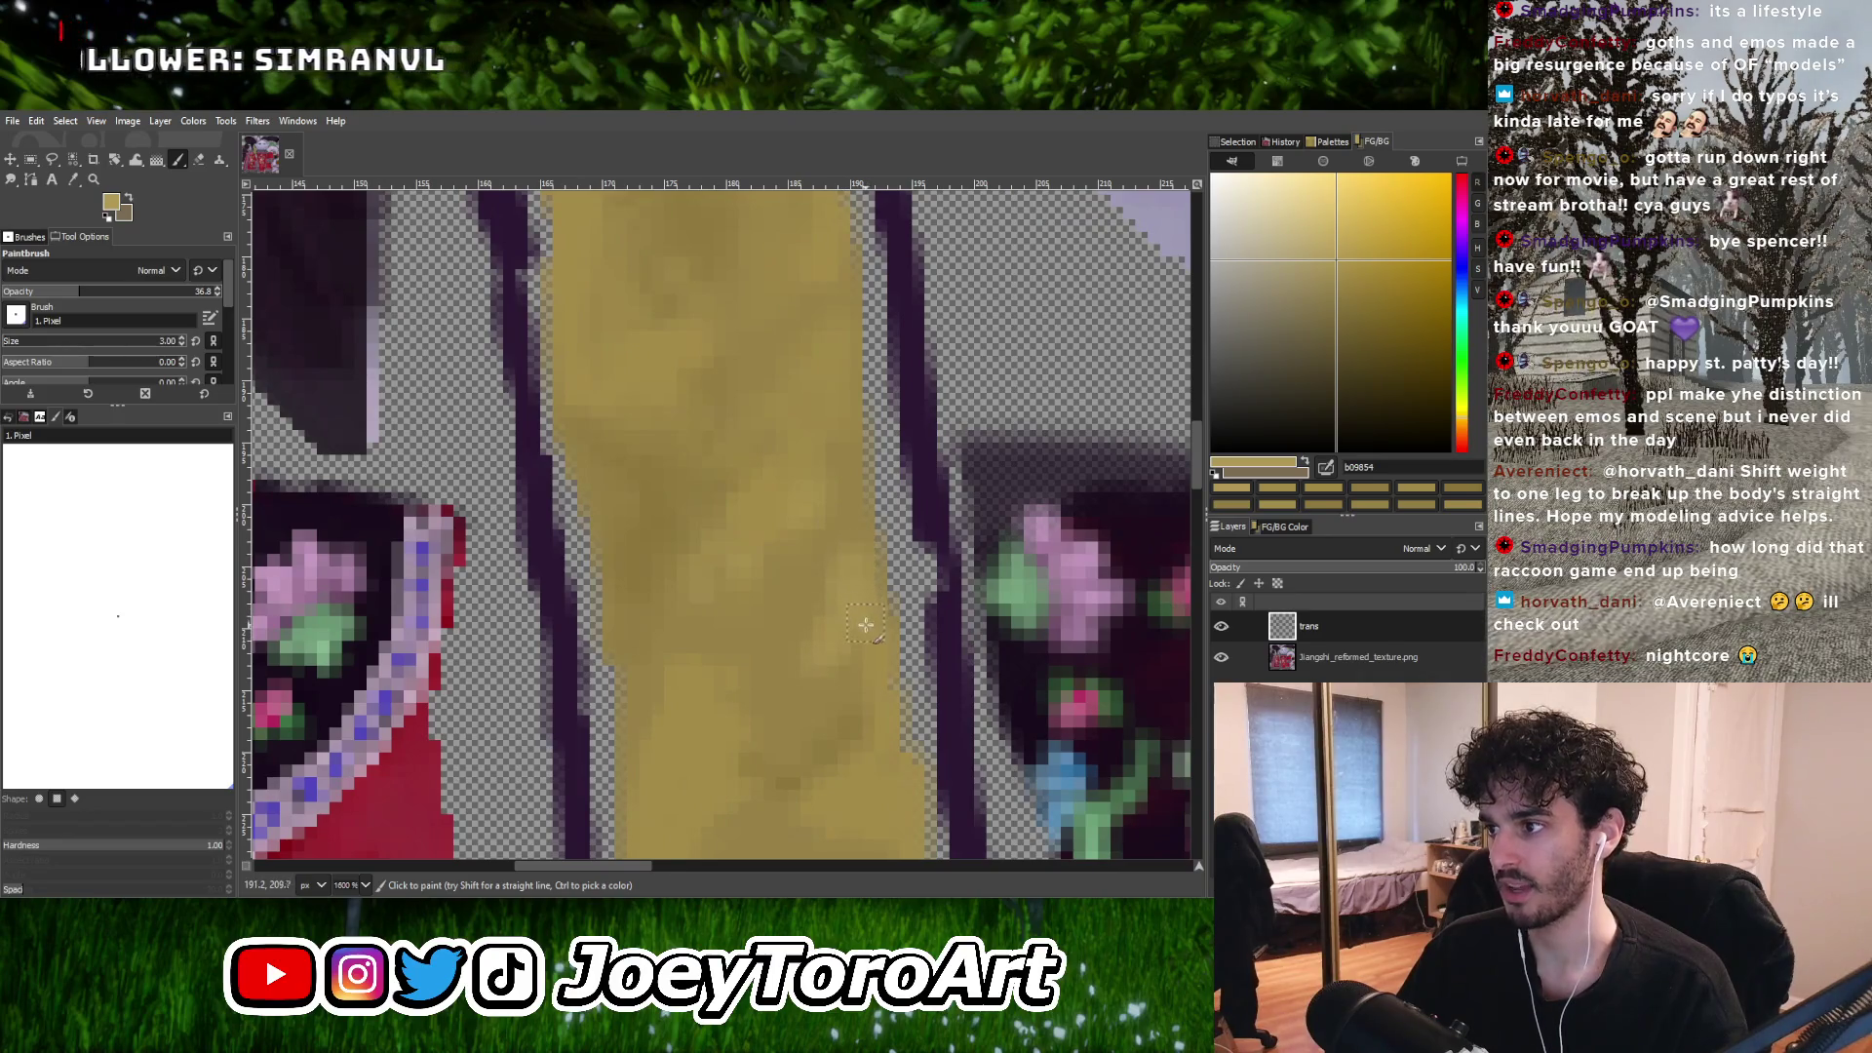
{"action": "scroll", "coordinate": [852, 581], "scroll_direction": "down", "scroll_amount": 2, "text": "ctrl"}
{"action": "scroll", "coordinate": [852, 581], "scroll_direction": "up", "scroll_amount": 3, "text": "ctrl"}
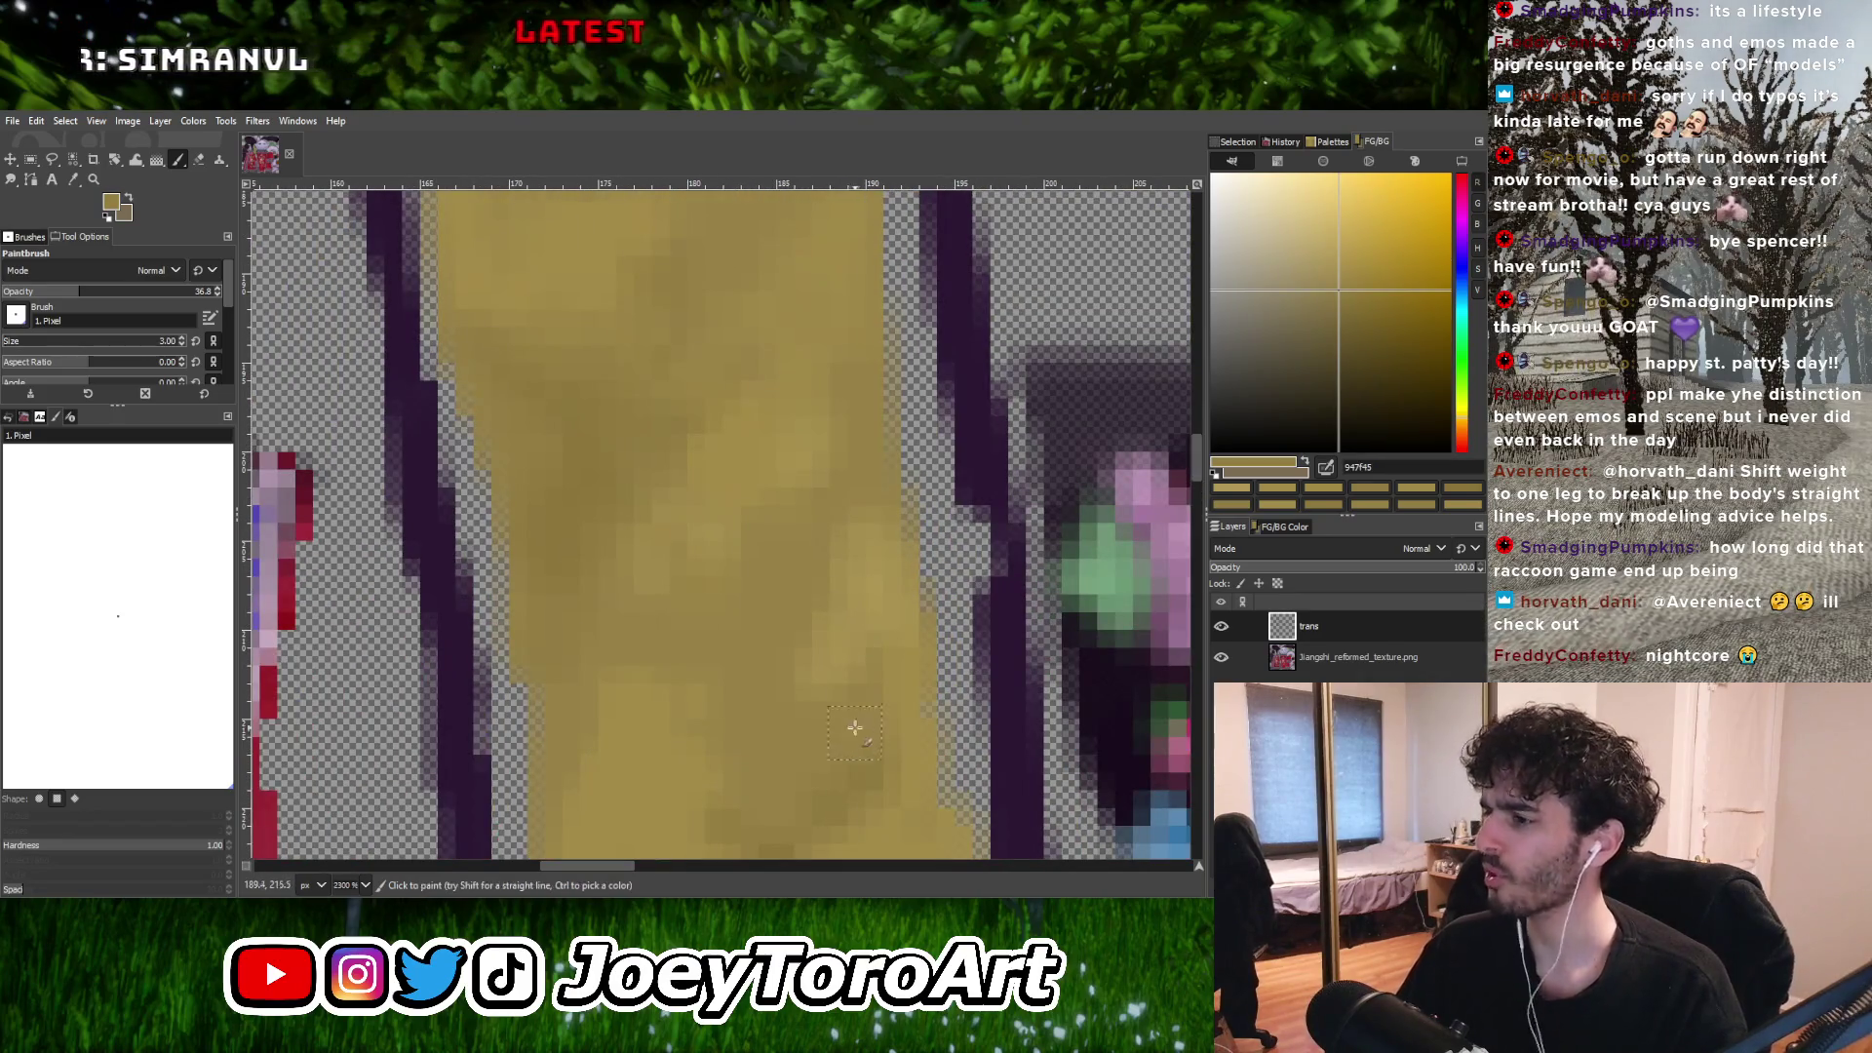
{"action": "scroll", "coordinate": [848, 682], "scroll_direction": "down", "scroll_amount": 1, "text": "ctrl"}
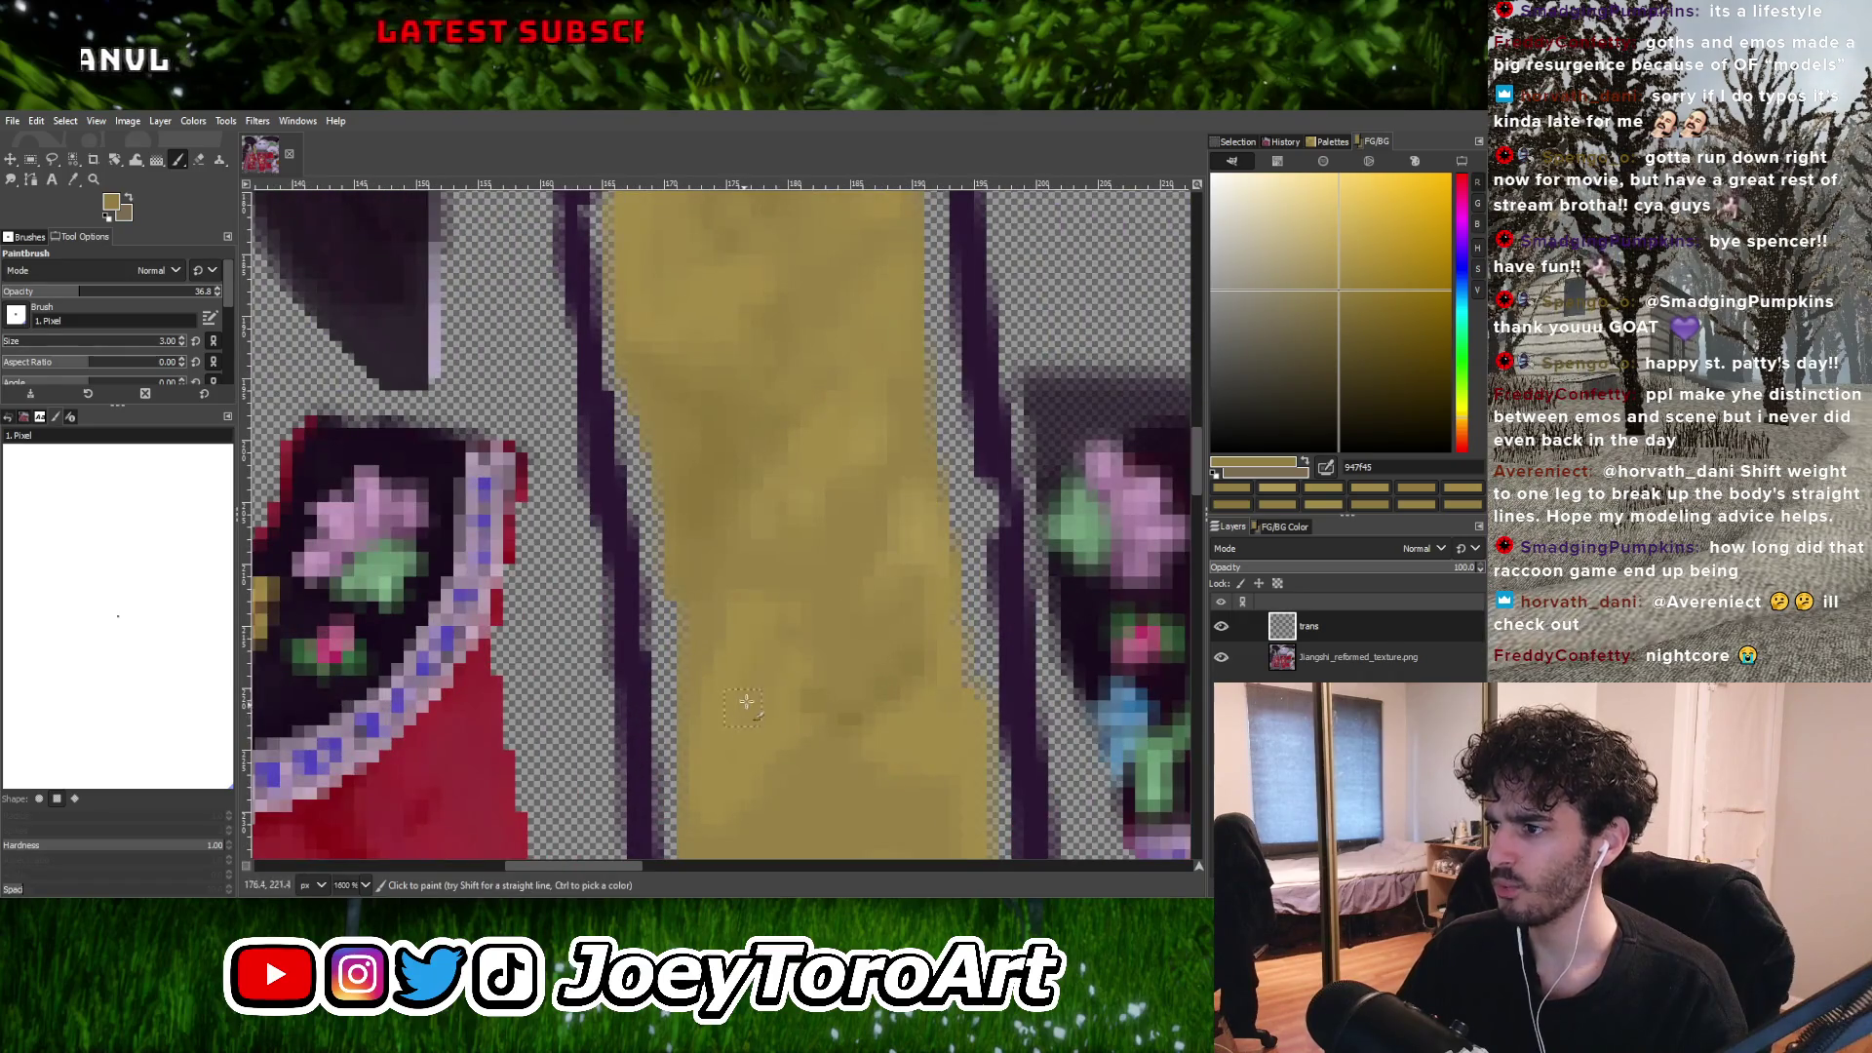
Alternate sampled lighter and darker golds to blend the strap's upper end toward its top edge.
{"action": "key", "text": "ctrl"}
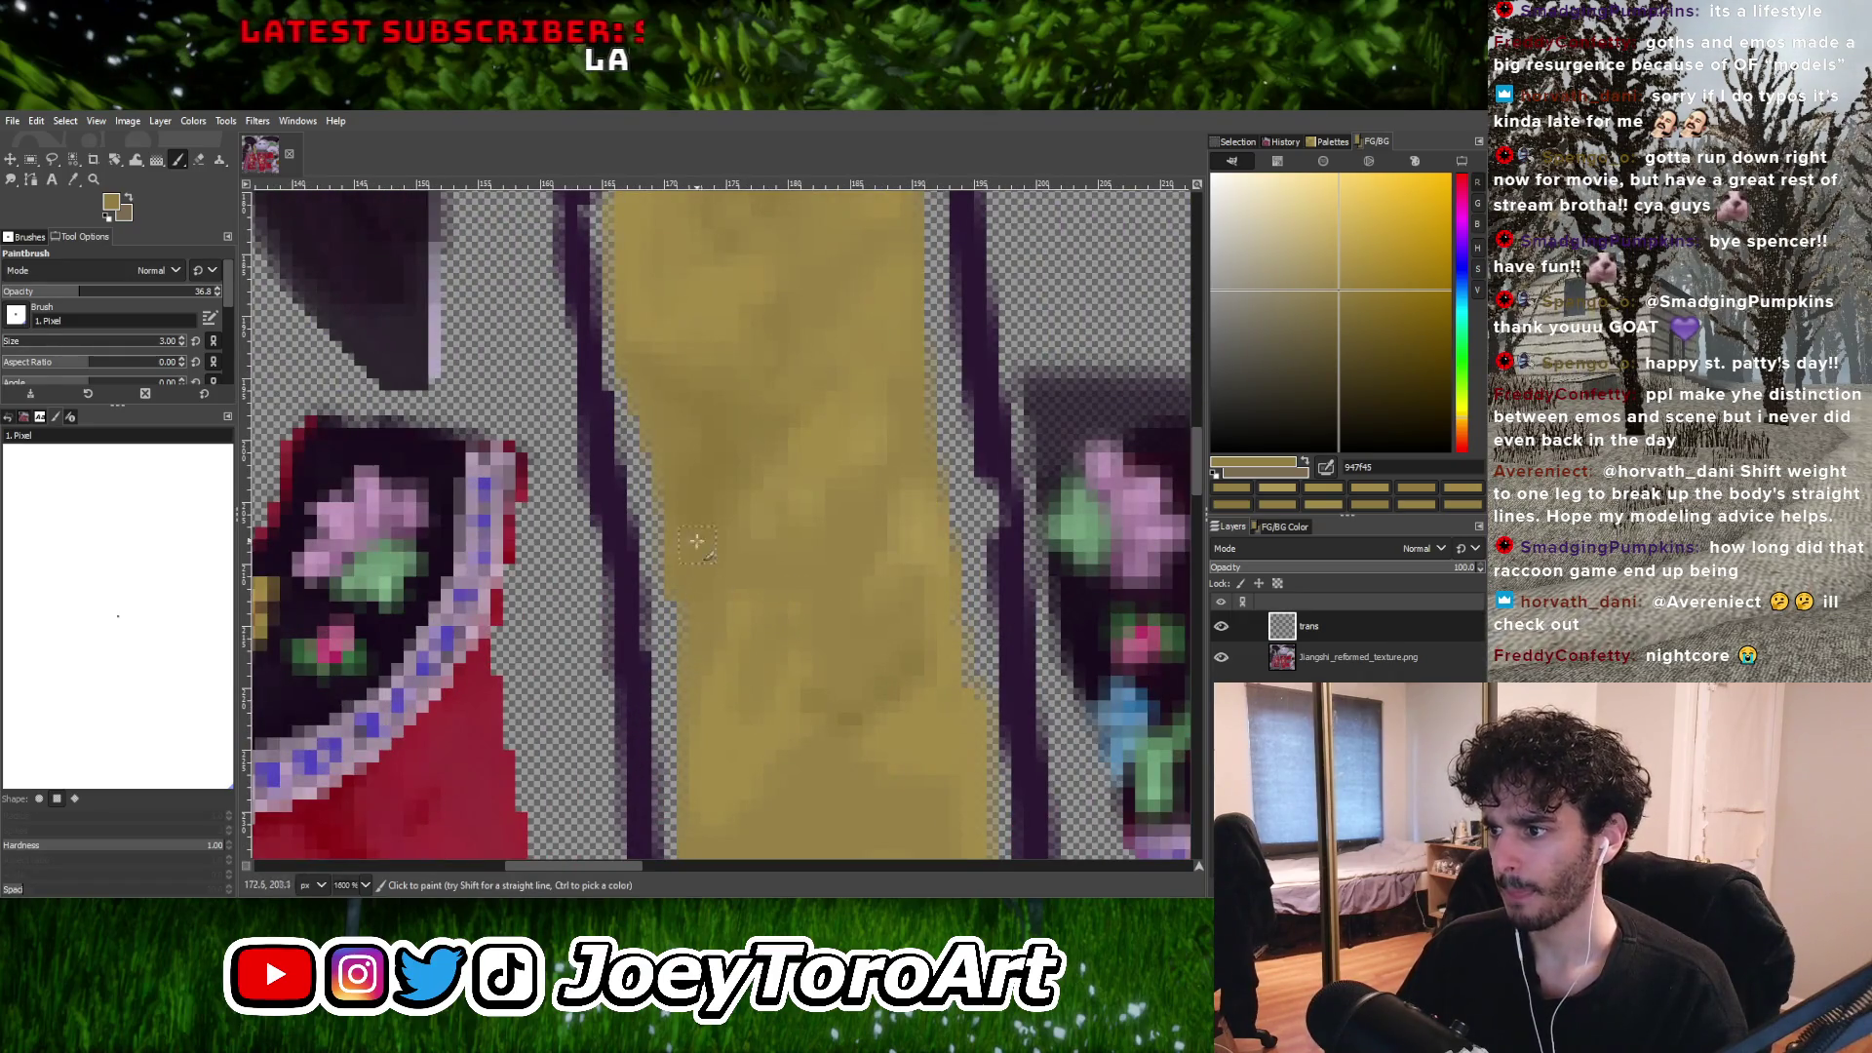
{"action": "scroll", "coordinate": [741, 556], "scroll_direction": "down", "scroll_amount": 1, "text": "ctrl"}
{"action": "scroll", "coordinate": [772, 551], "scroll_direction": "up", "scroll_amount": 2, "text": "ctrl"}
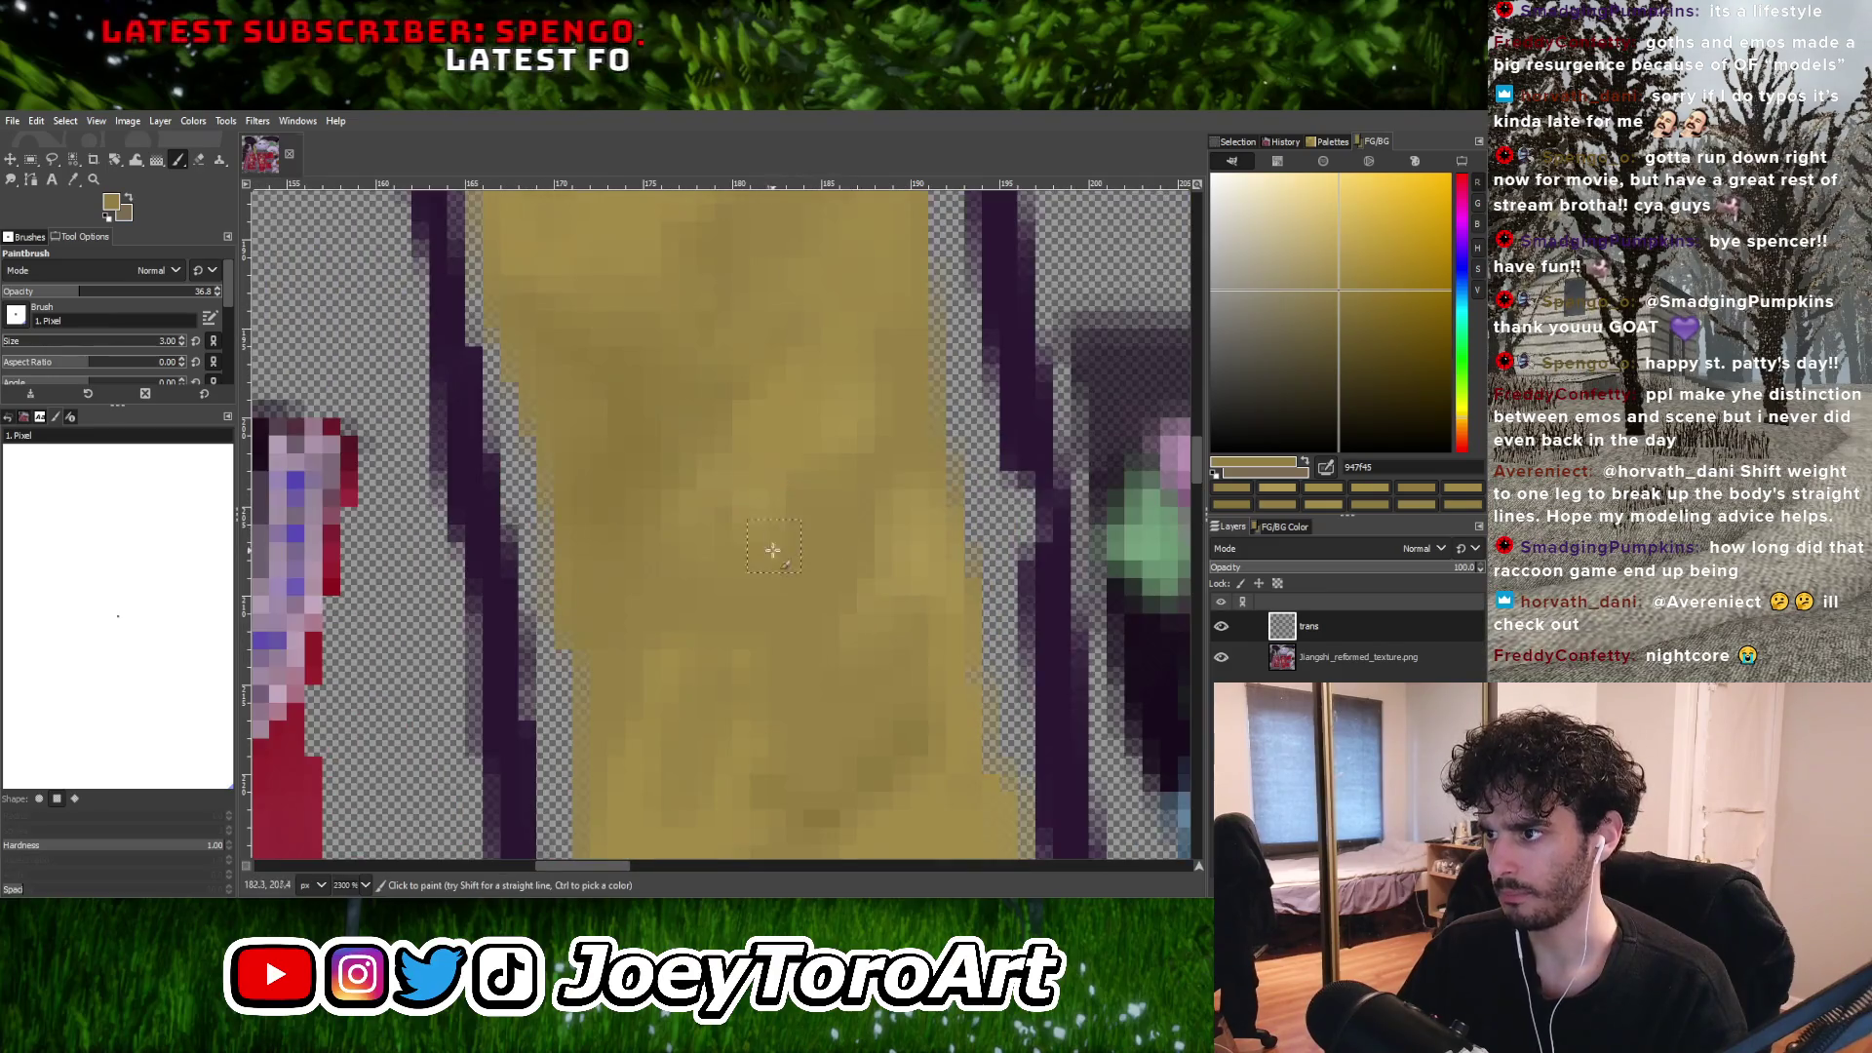
{"action": "left_click", "coordinate": [669, 677], "text": "ctrl"}
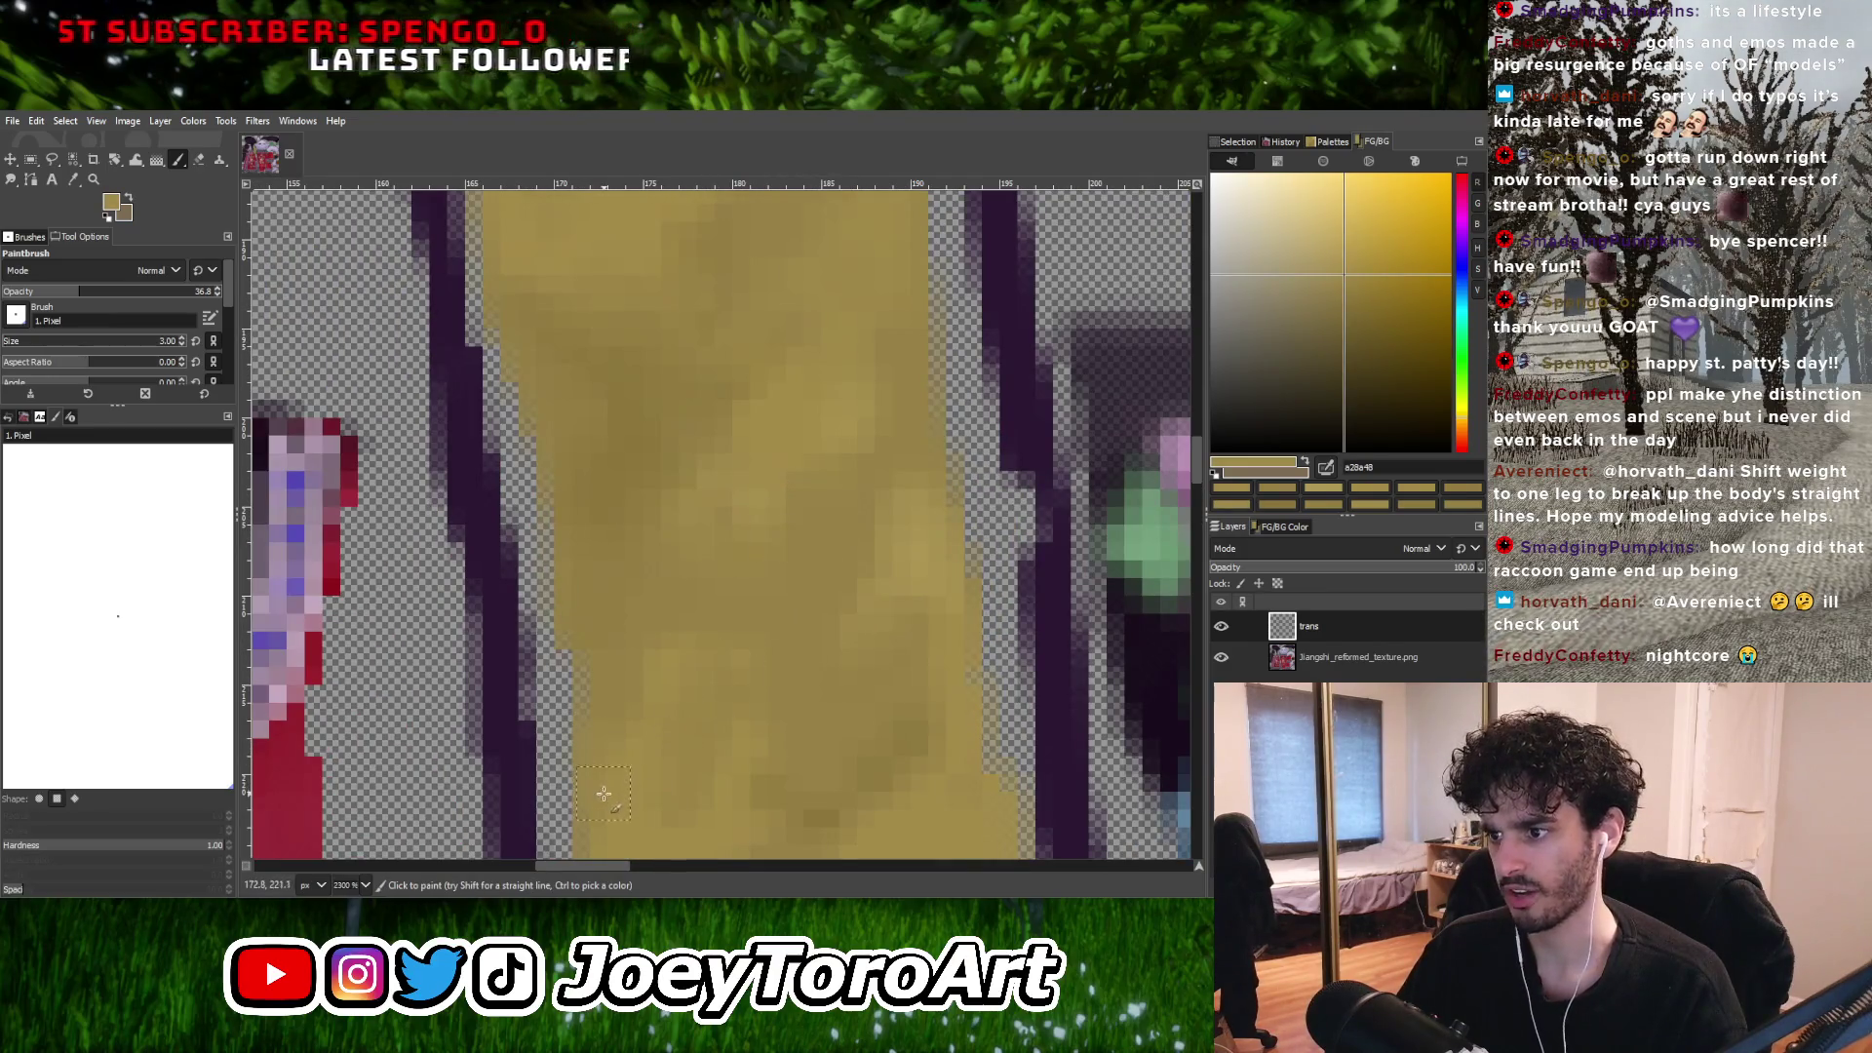
{"action": "scroll", "coordinate": [617, 669], "scroll_direction": "down", "scroll_amount": 2, "text": "ctrl"}
{"action": "scroll", "coordinate": [748, 632], "scroll_direction": "up", "scroll_amount": 1, "text": "ctrl"}
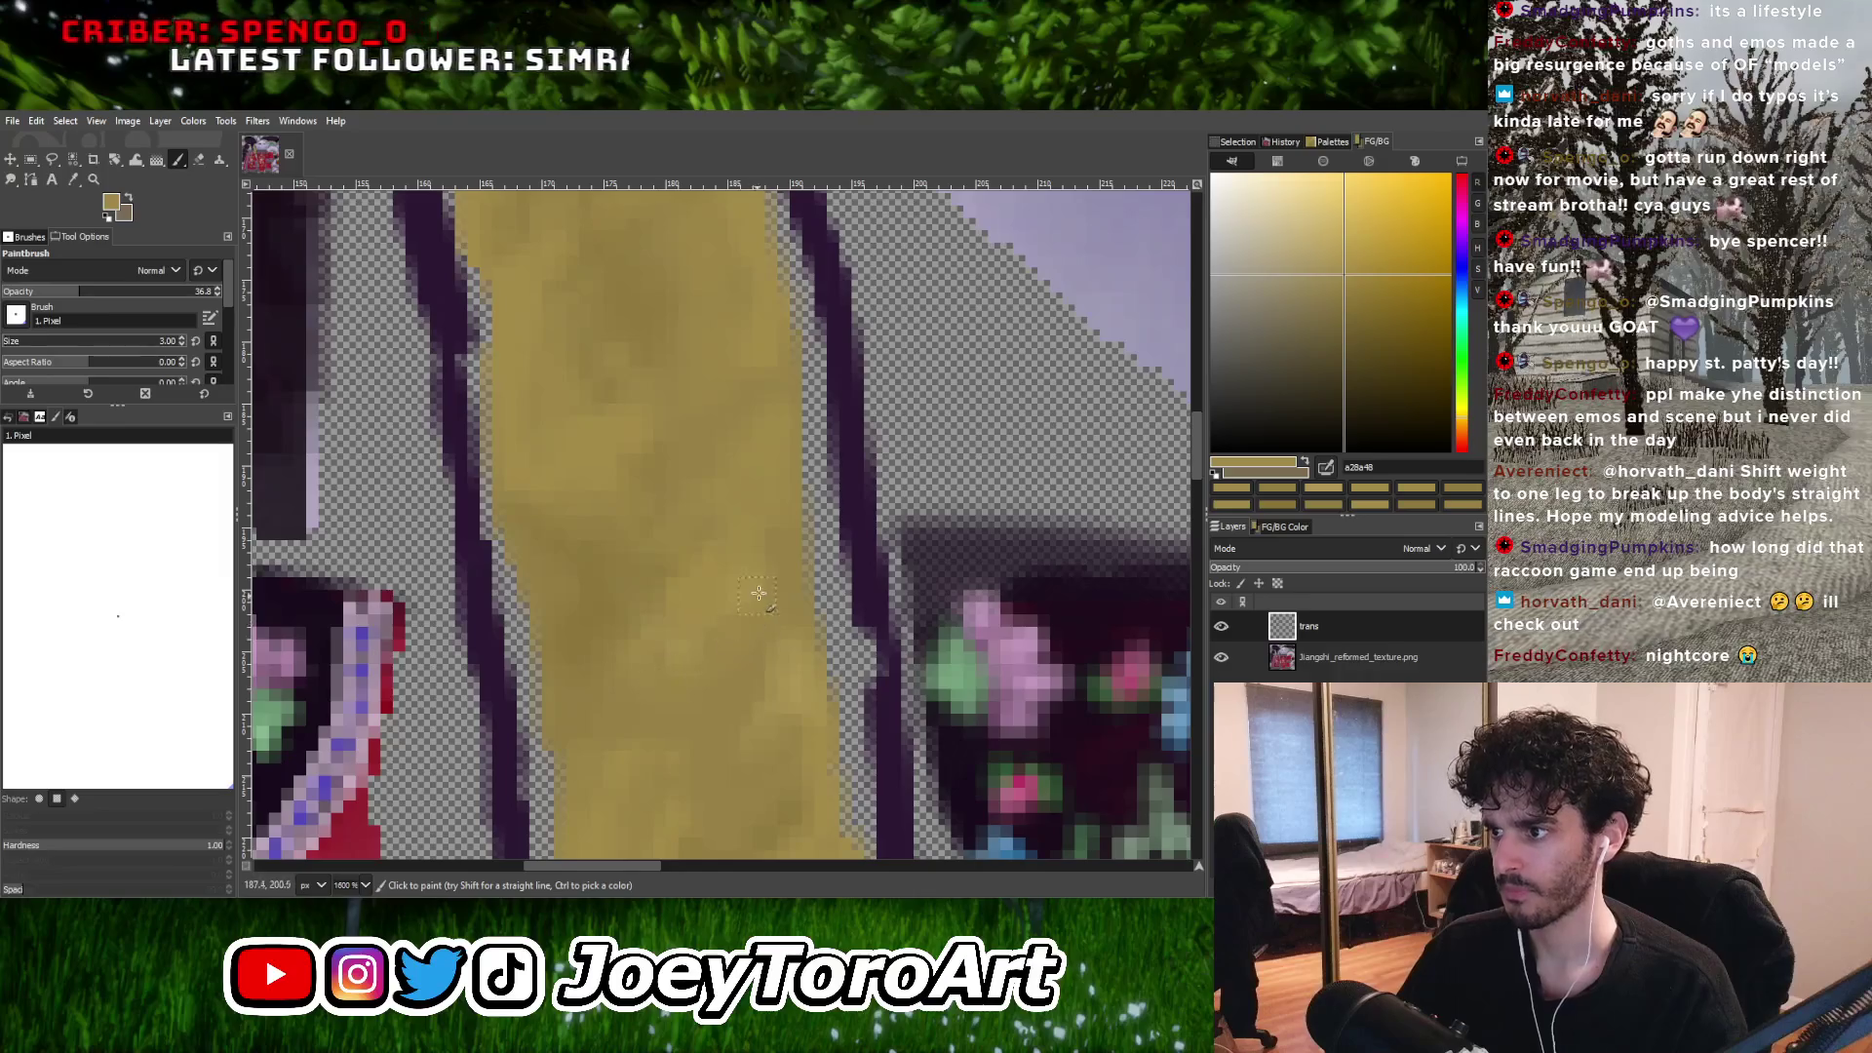
{"action": "left_click", "coordinate": [747, 666], "text": "ctrl"}
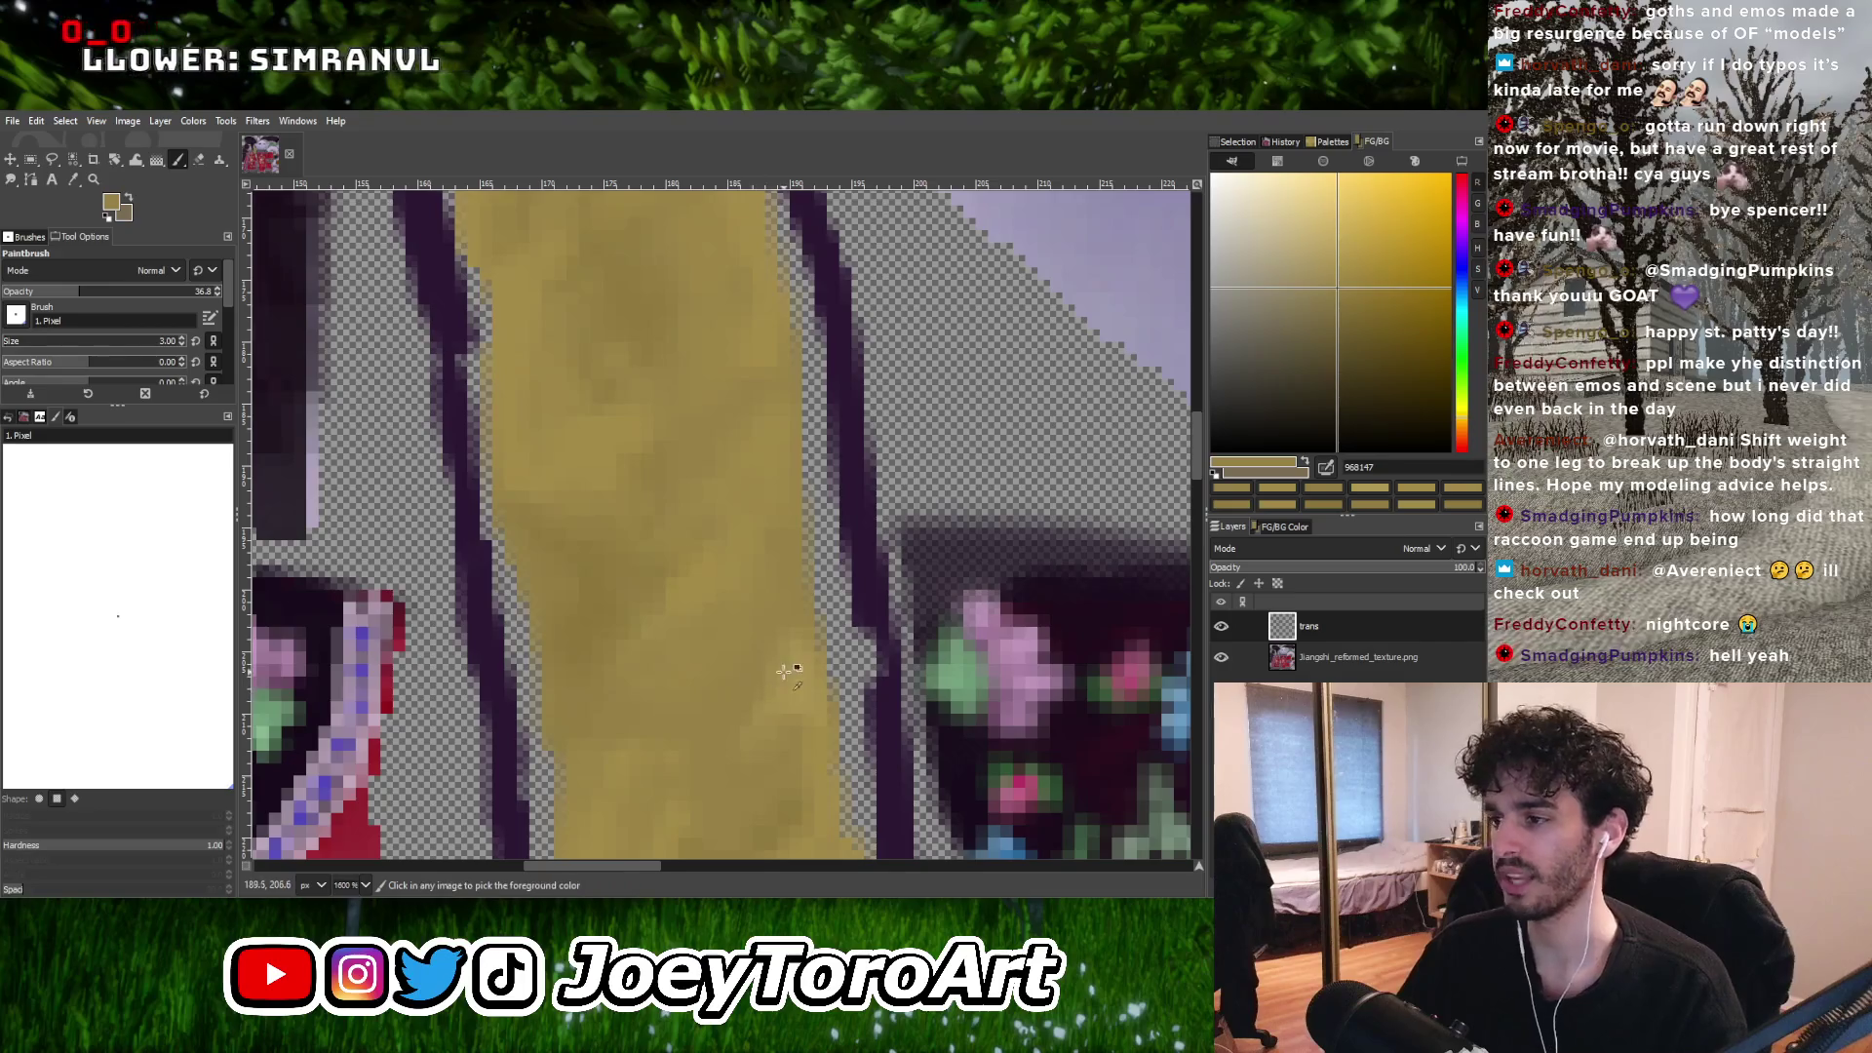
{"action": "left_click", "coordinate": [786, 629], "text": "ctrl"}
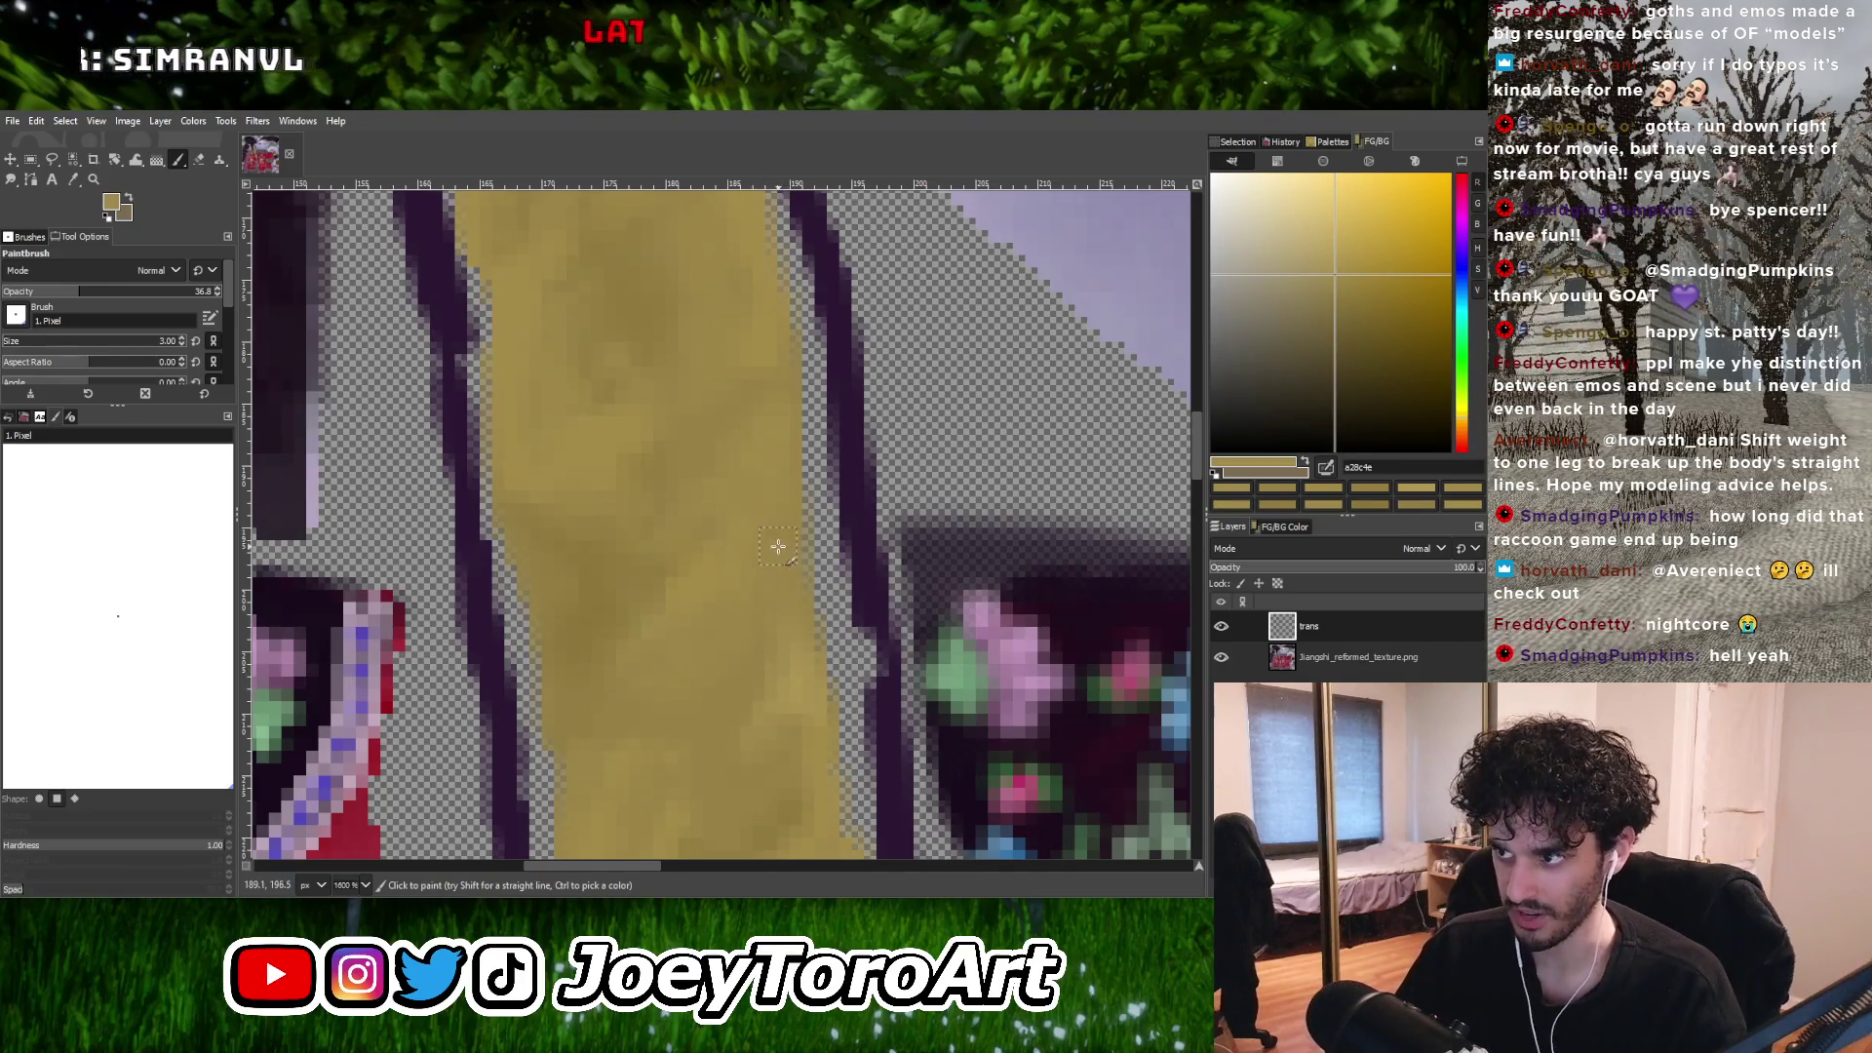
{"action": "scroll", "coordinate": [778, 546], "scroll_direction": "down", "scroll_amount": 1, "text": "ctrl"}
{"action": "scroll", "coordinate": [719, 618], "scroll_direction": "up", "scroll_amount": 1, "text": "ctrl"}
{"action": "left_click", "coordinate": [669, 626], "text": "ctrl"}
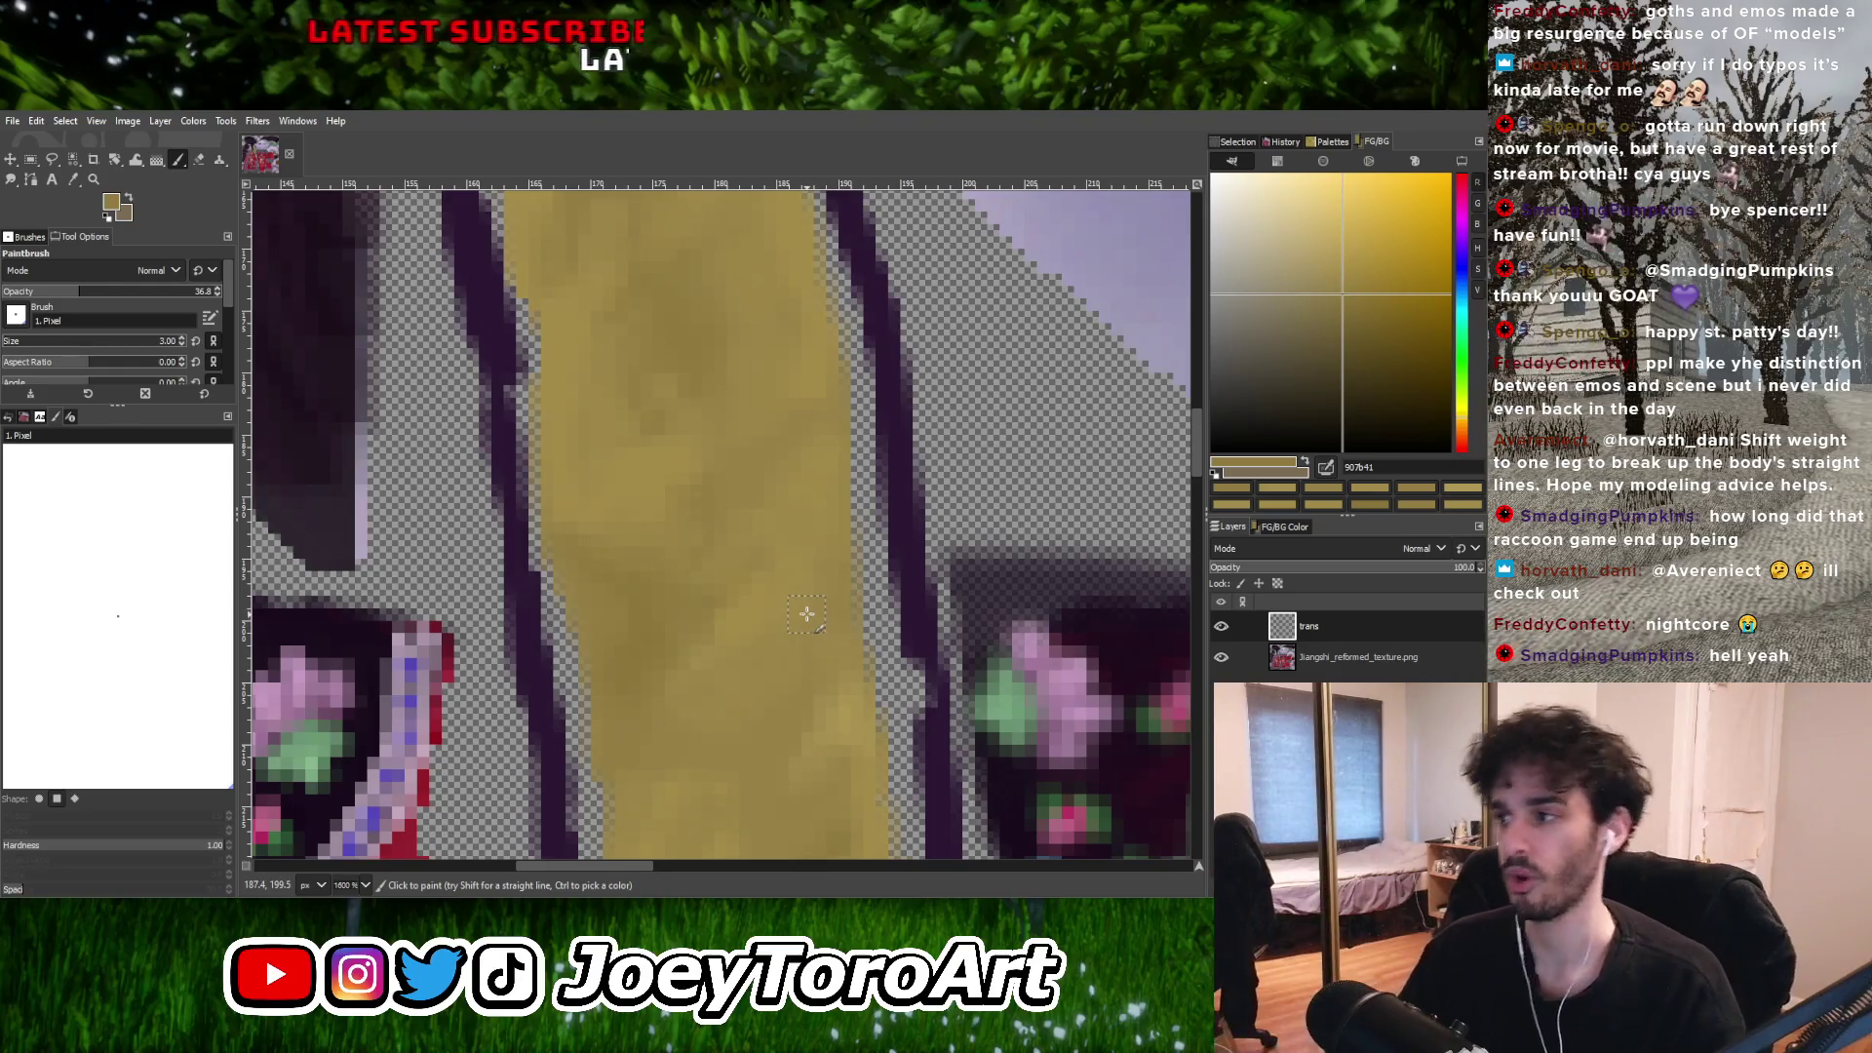
{"action": "scroll", "coordinate": [819, 585], "scroll_direction": "down", "scroll_amount": 1, "text": "ctrl"}
{"action": "scroll", "coordinate": [824, 534], "scroll_direction": "up", "scroll_amount": 1, "text": "ctrl"}
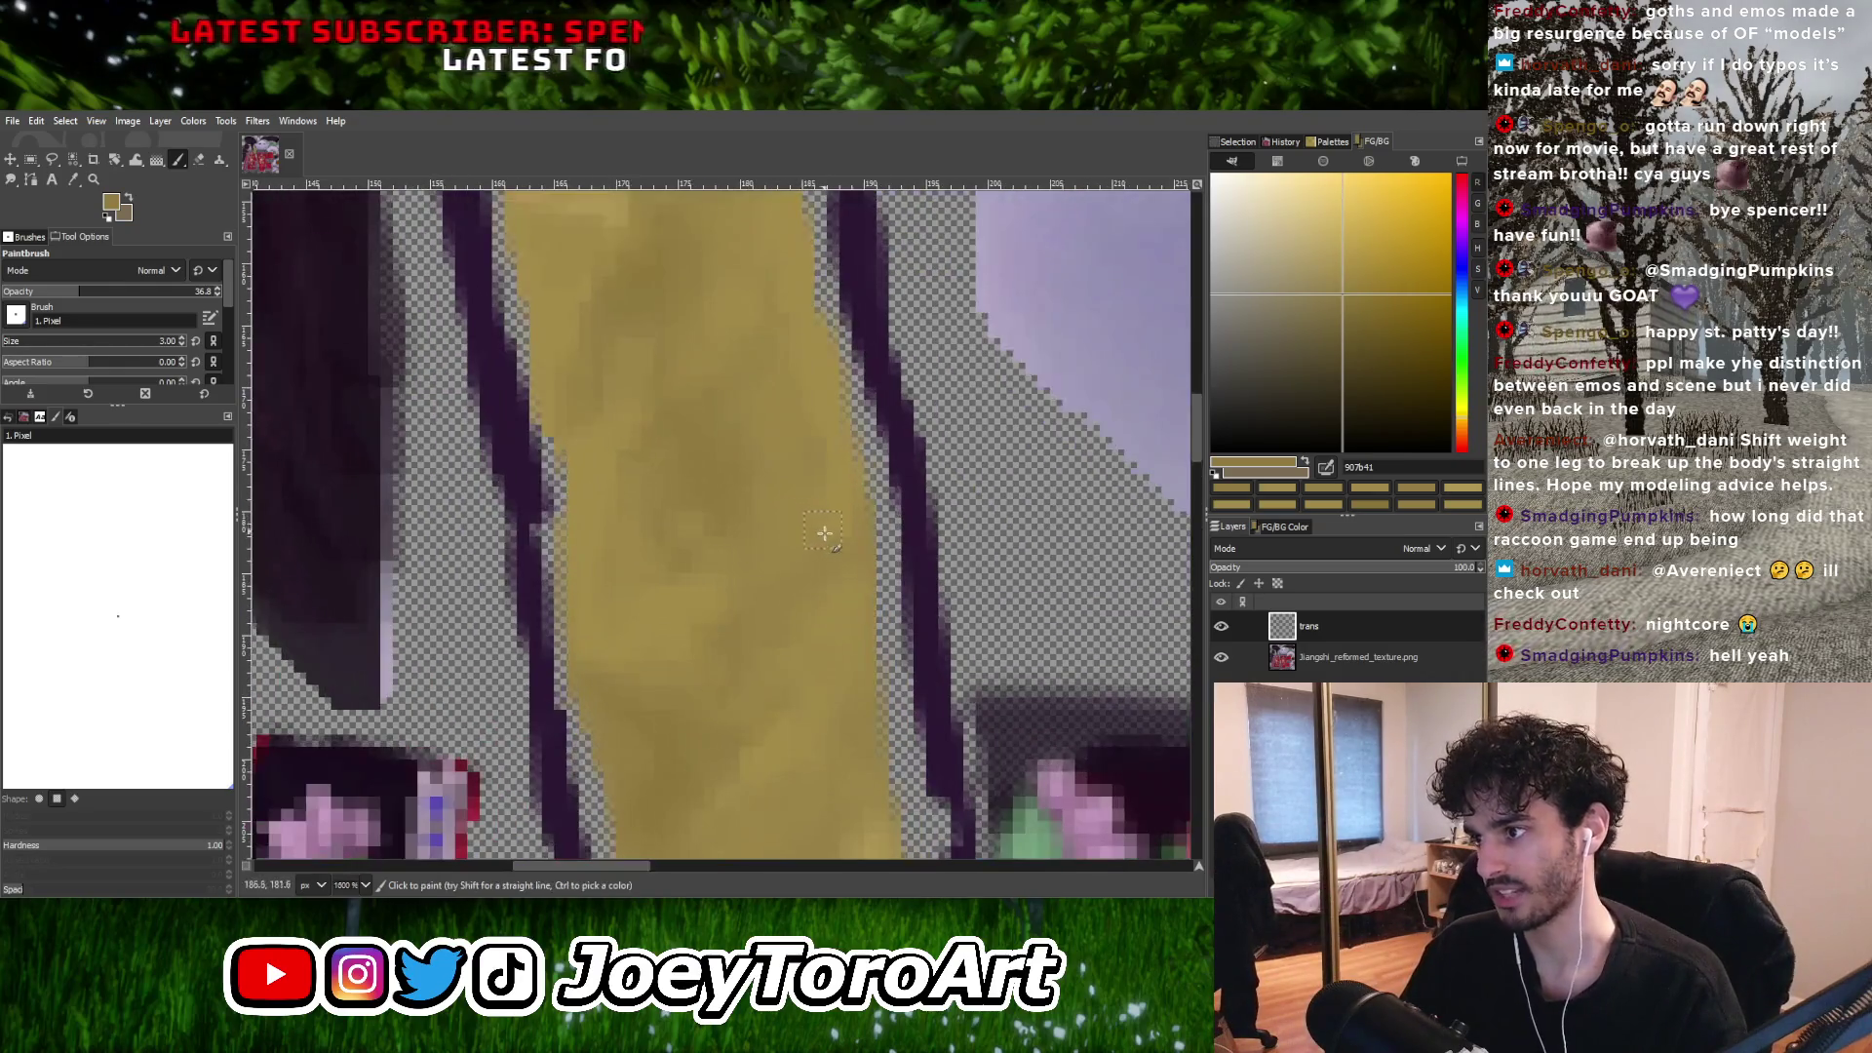
{"action": "scroll", "coordinate": [815, 582], "scroll_direction": "down", "scroll_amount": 1, "text": "ctrl"}
{"action": "scroll", "coordinate": [805, 546], "scroll_direction": "up", "scroll_amount": 1, "text": "ctrl"}
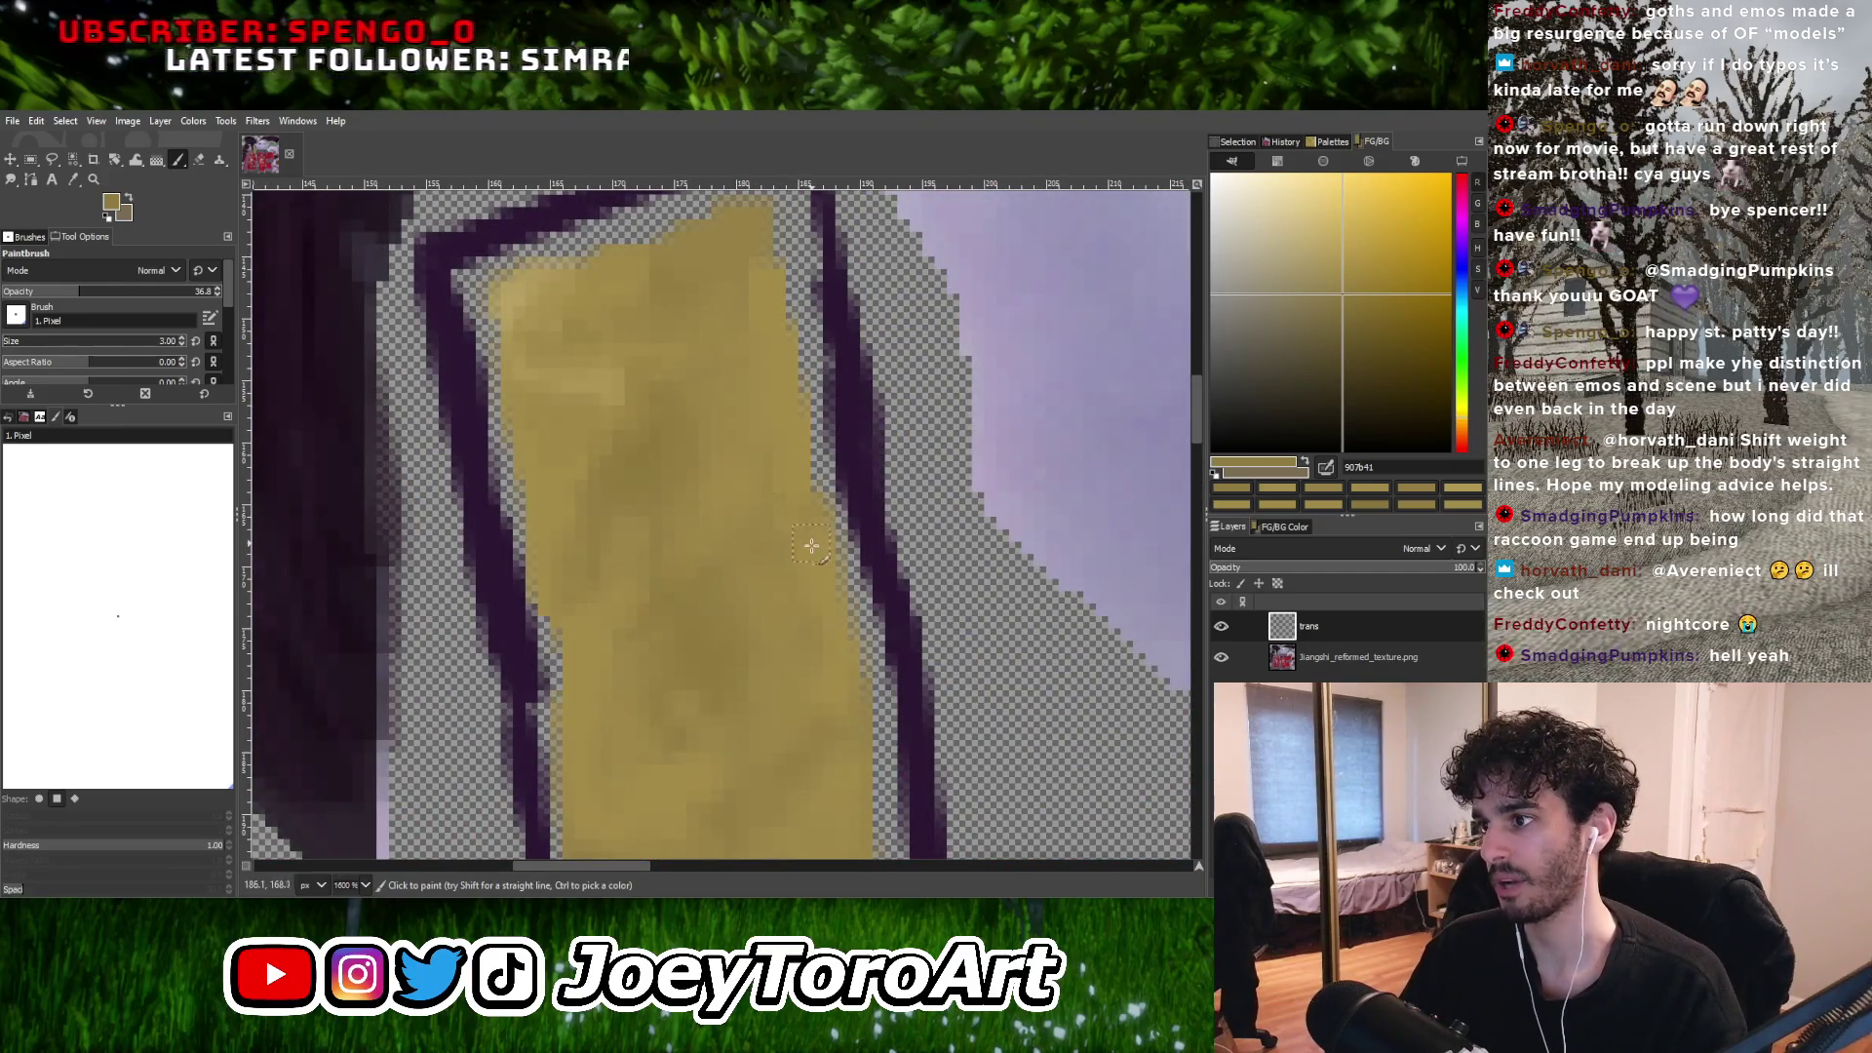
Pick a deep dark gold and dab mottled shadow shading across the strap's middle stretch.
{"action": "scroll", "coordinate": [770, 650], "scroll_direction": "down", "scroll_amount": 1, "text": "ctrl"}
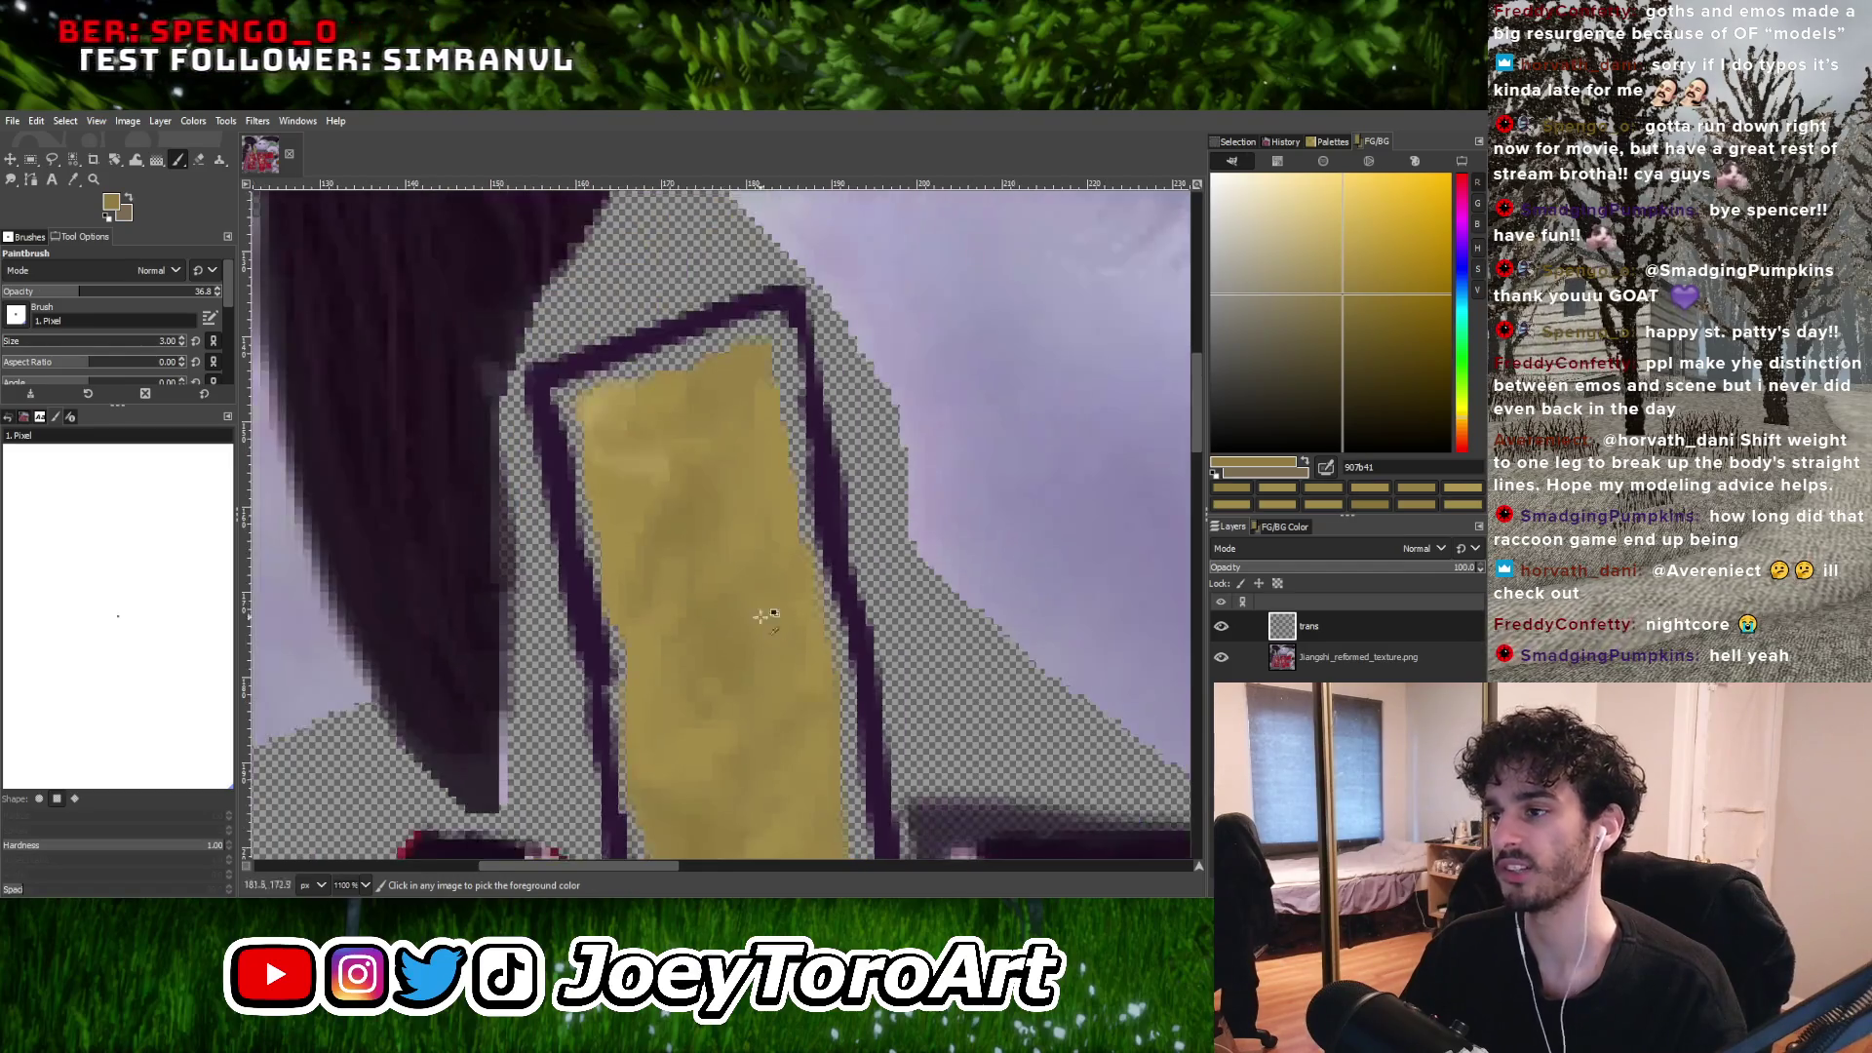
{"action": "scroll", "coordinate": [764, 614], "scroll_direction": "up", "scroll_amount": 1, "text": "ctrl"}
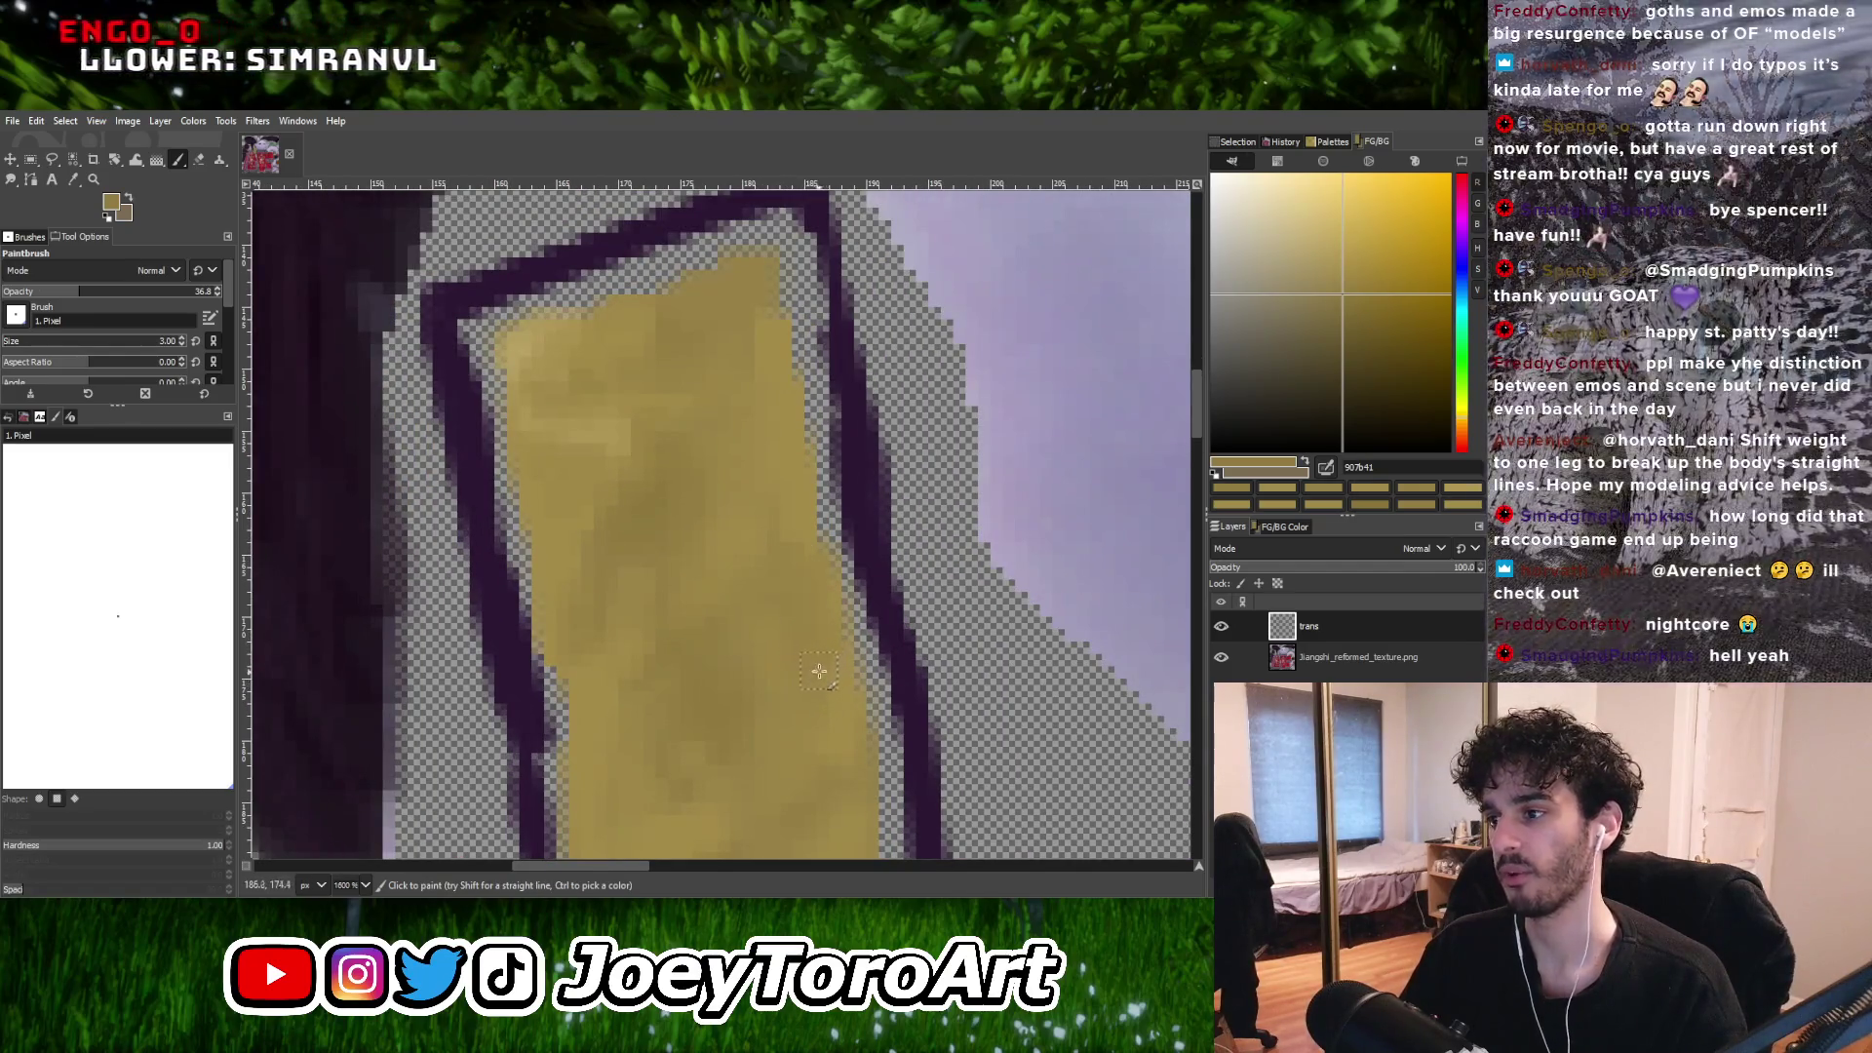
{"action": "left_click", "coordinate": [1351, 329]}
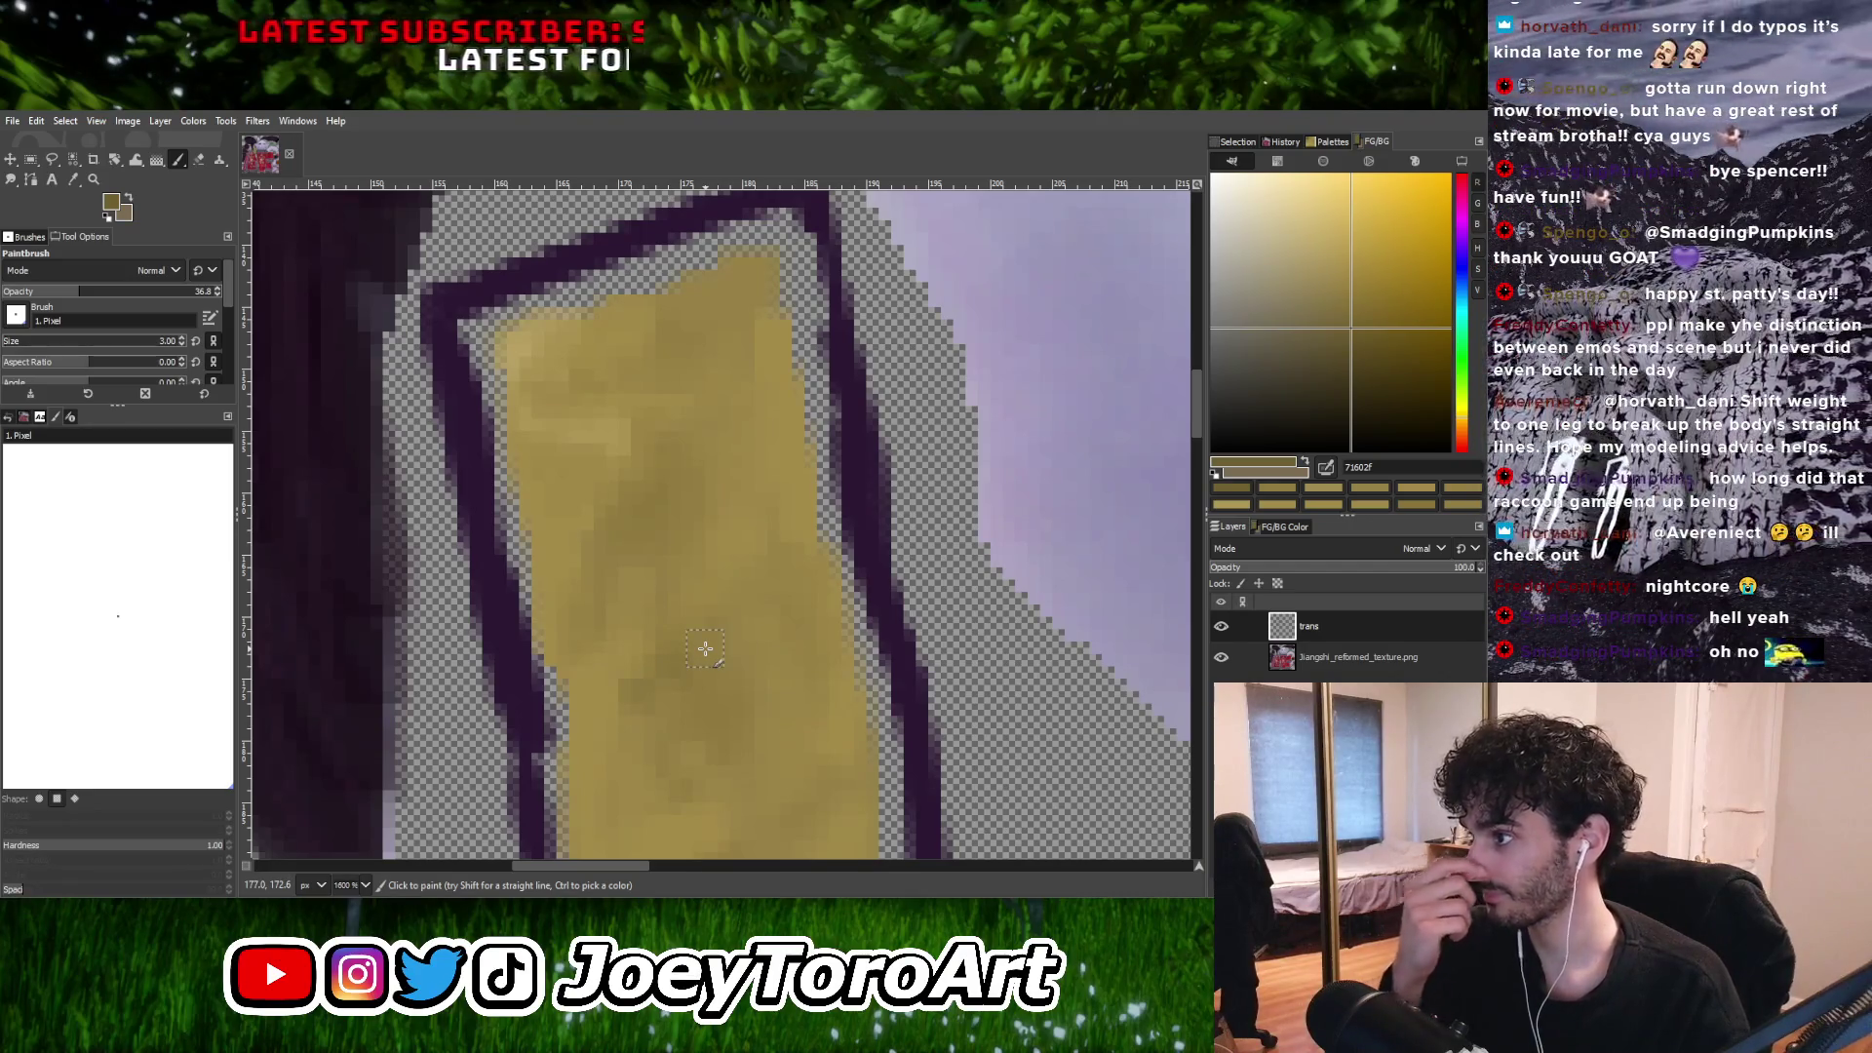
{"action": "scroll", "coordinate": [705, 648], "scroll_direction": "down", "scroll_amount": 2, "text": "ctrl"}
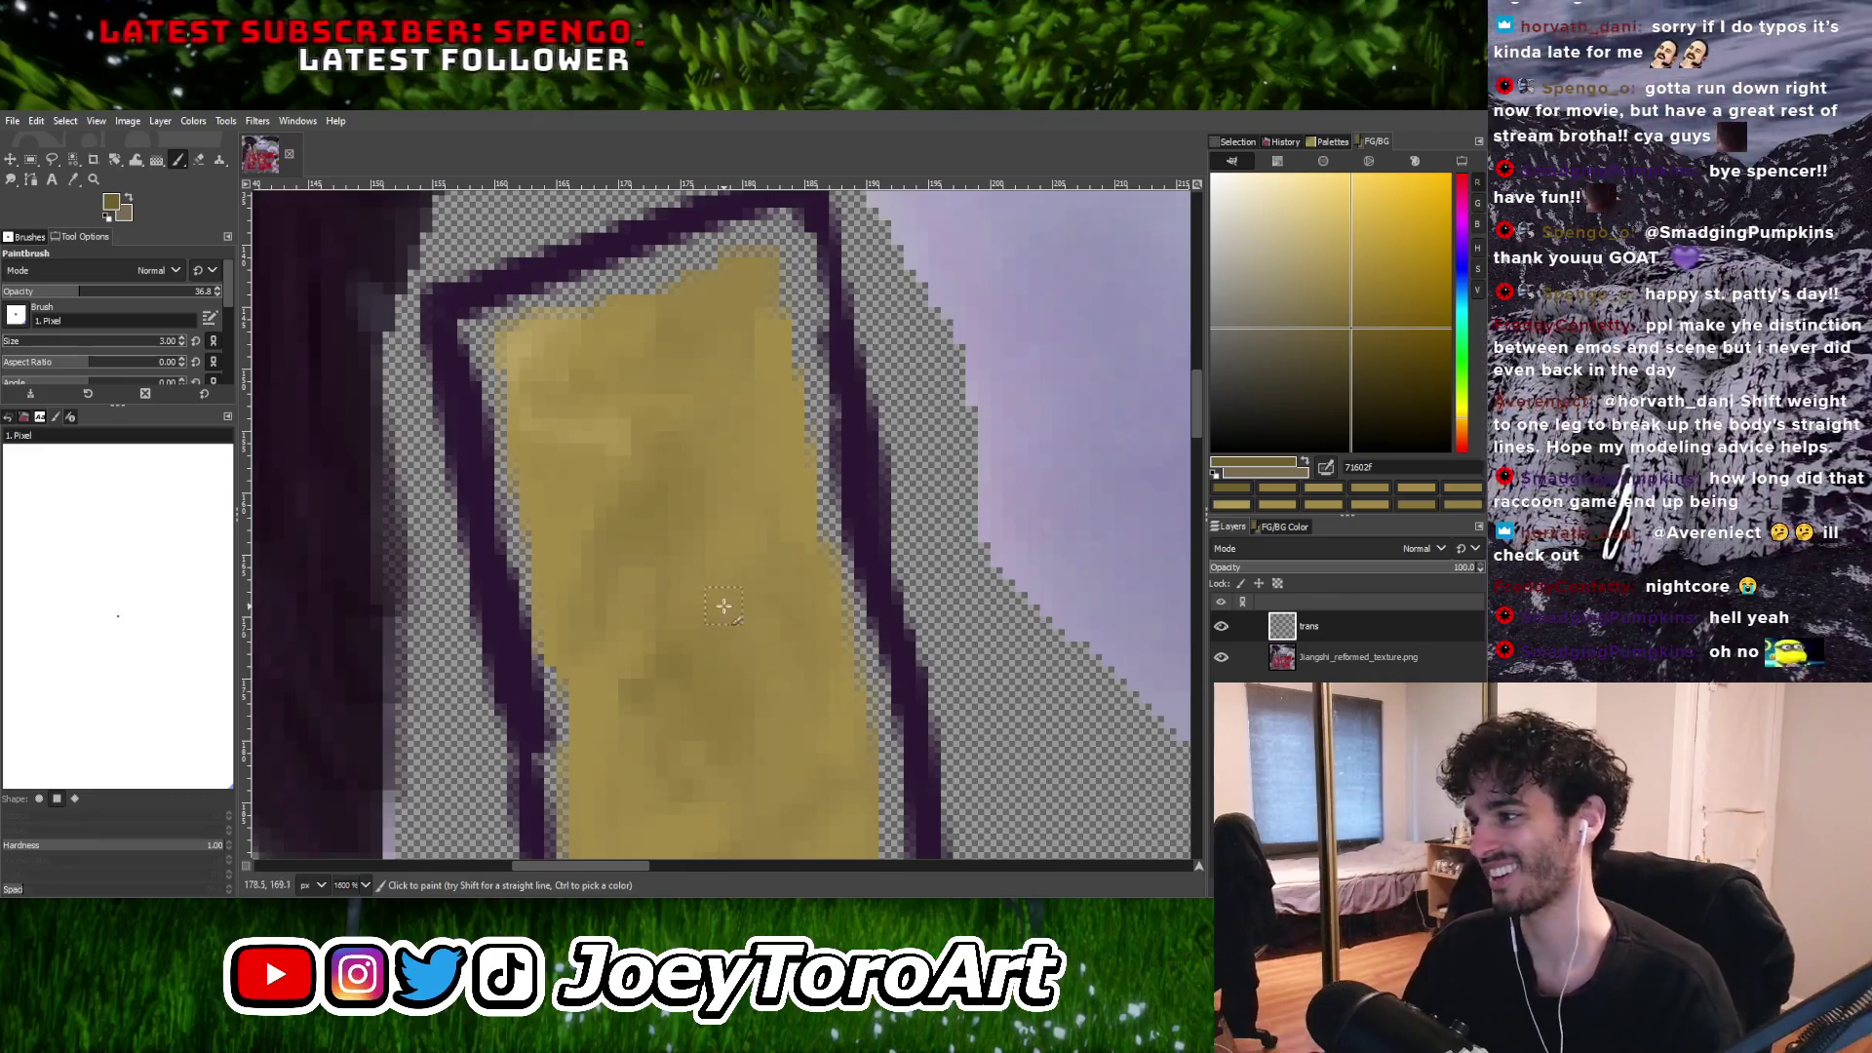
{"action": "scroll", "coordinate": [687, 648], "scroll_direction": "up", "scroll_amount": 2, "text": "ctrl"}
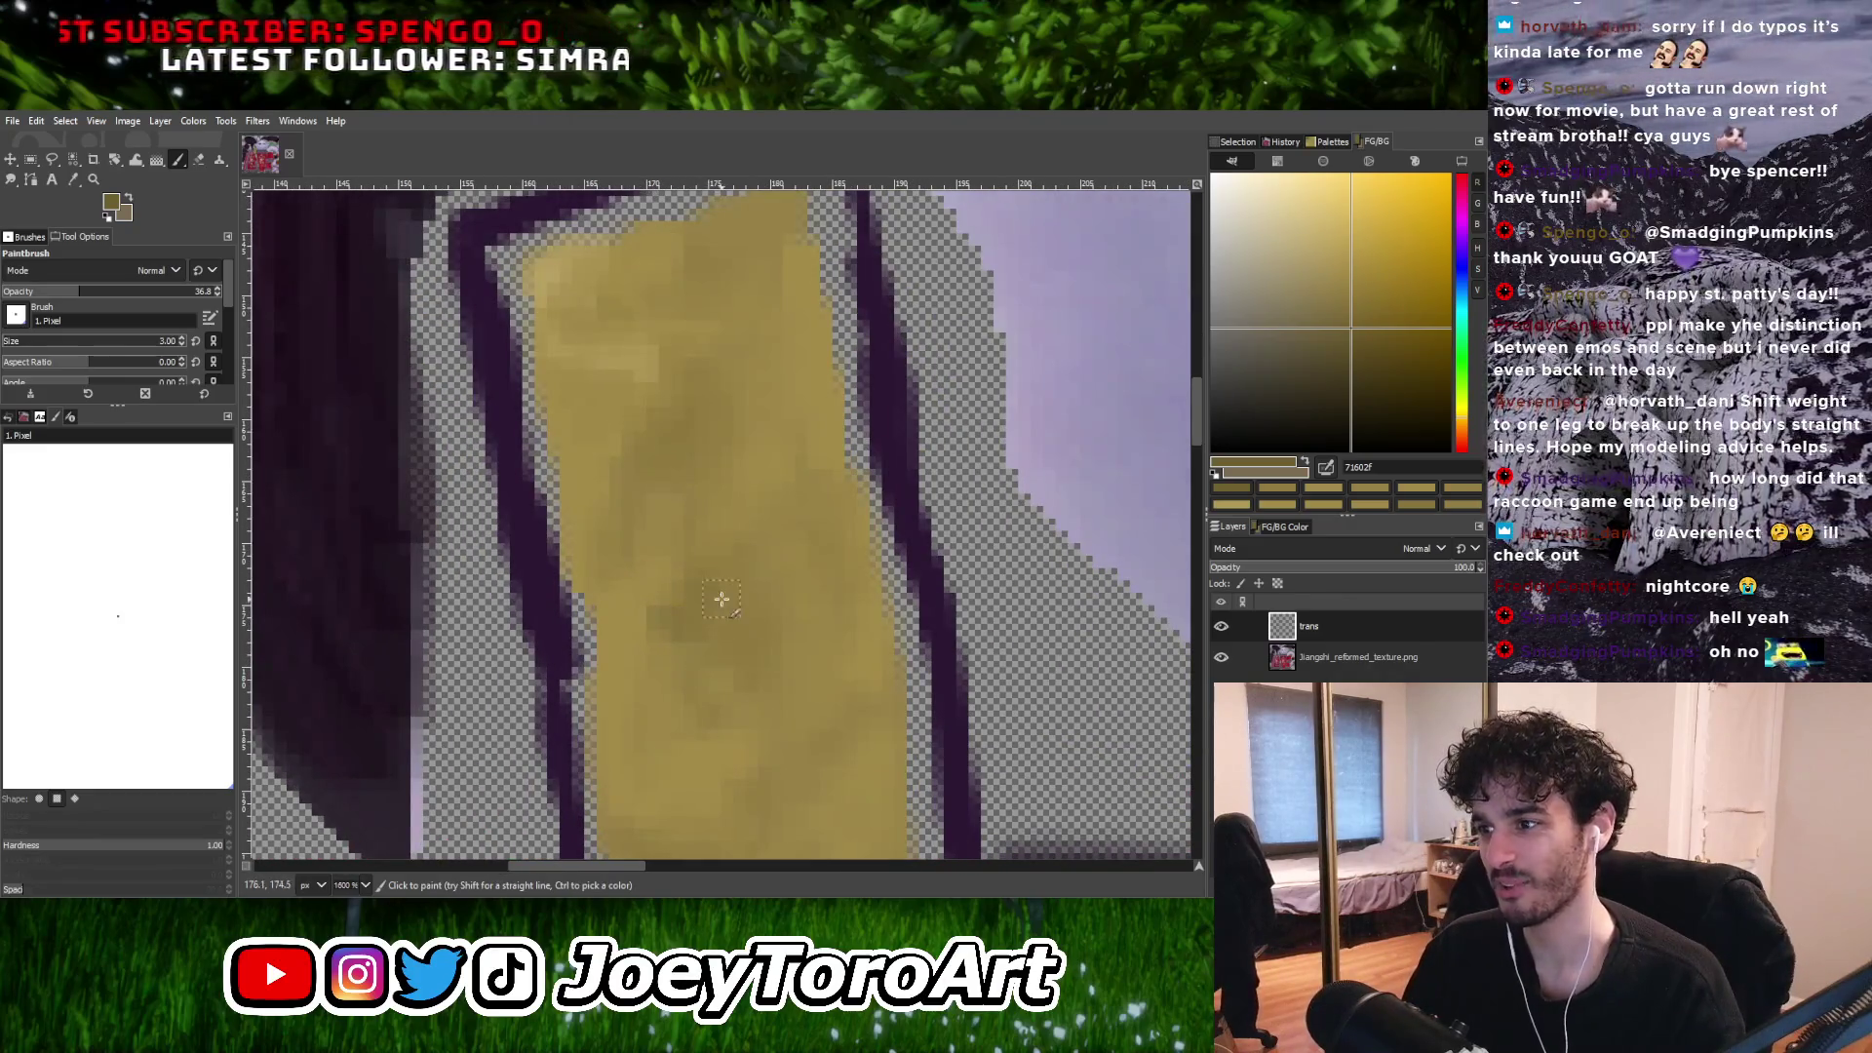
{"action": "scroll", "coordinate": [721, 599], "scroll_direction": "down", "scroll_amount": 2, "text": "ctrl"}
{"action": "scroll", "coordinate": [745, 721], "scroll_direction": "up", "scroll_amount": 2, "text": "ctrl"}
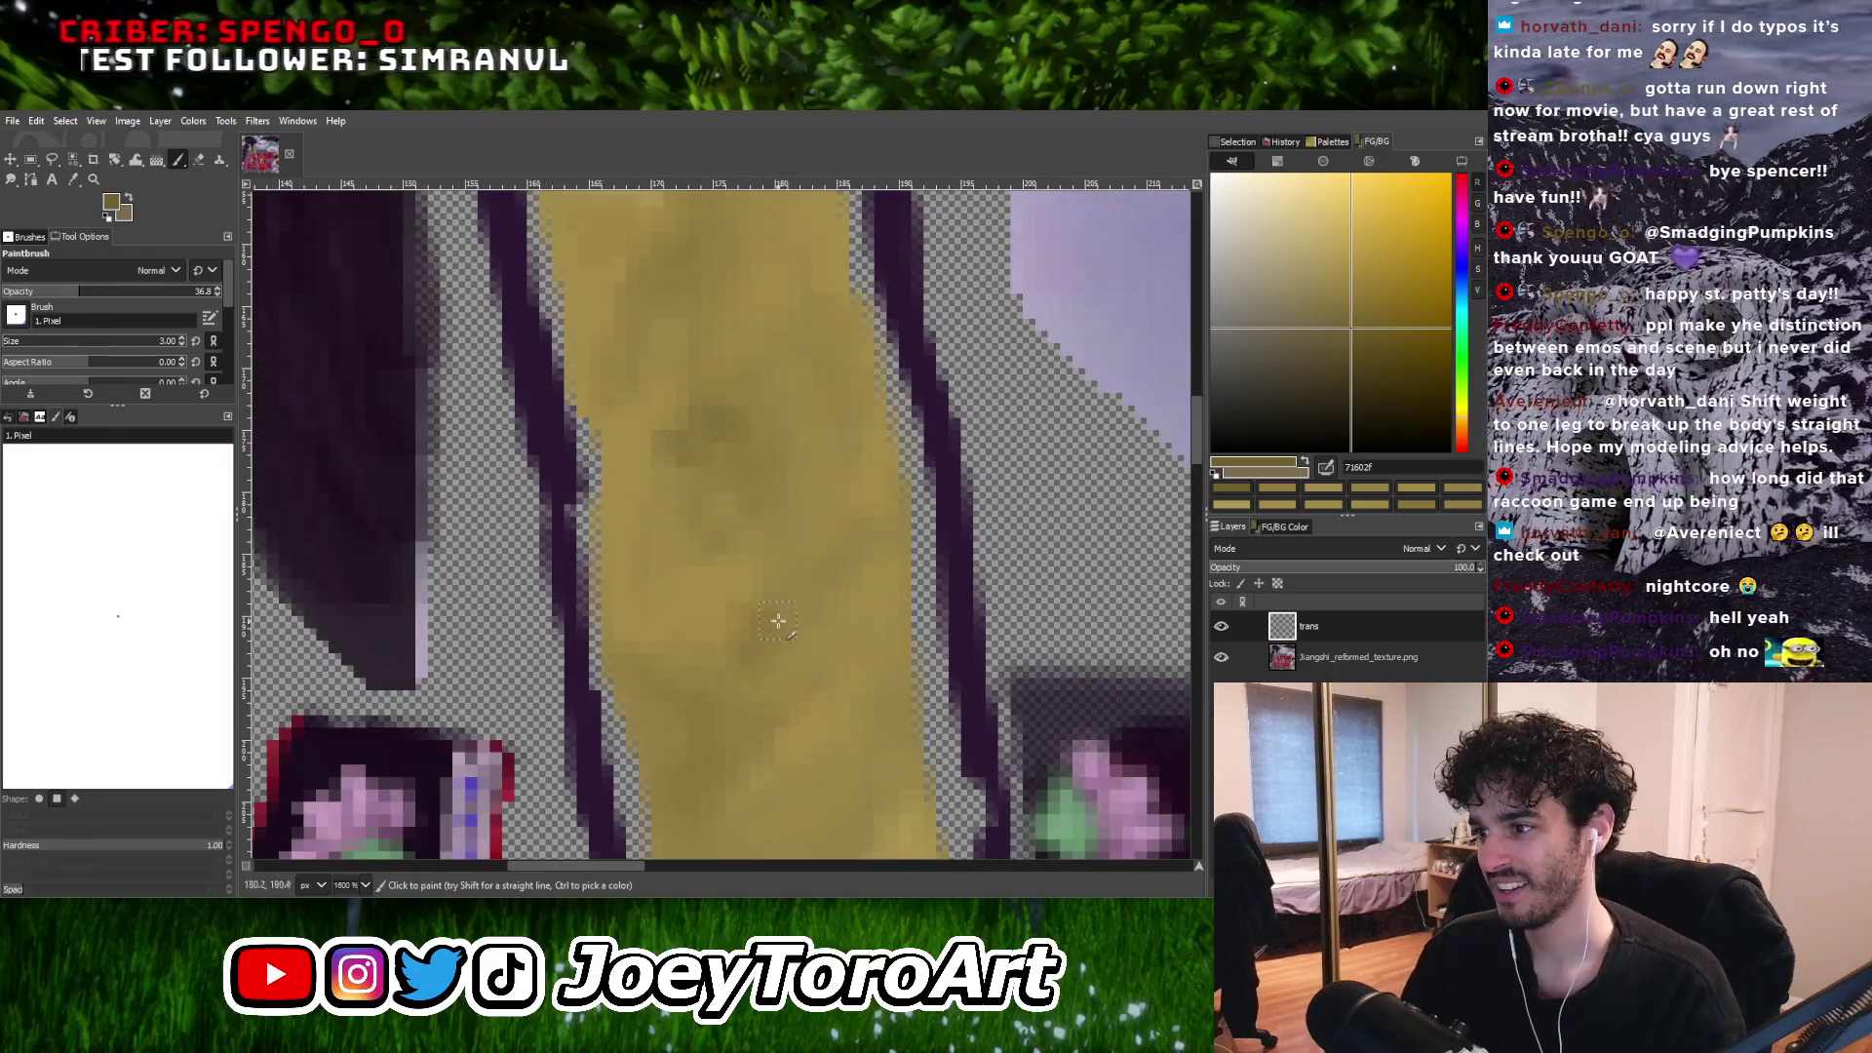
{"action": "scroll", "coordinate": [778, 621], "scroll_direction": "down", "scroll_amount": 2, "text": "ctrl"}
{"action": "scroll", "coordinate": [834, 644], "scroll_direction": "up", "scroll_amount": 2, "text": "ctrl"}
{"action": "scroll", "coordinate": [844, 682], "scroll_direction": "down", "scroll_amount": 2, "text": "ctrl"}
{"action": "scroll", "coordinate": [849, 696], "scroll_direction": "up", "scroll_amount": 2, "text": "ctrl"}
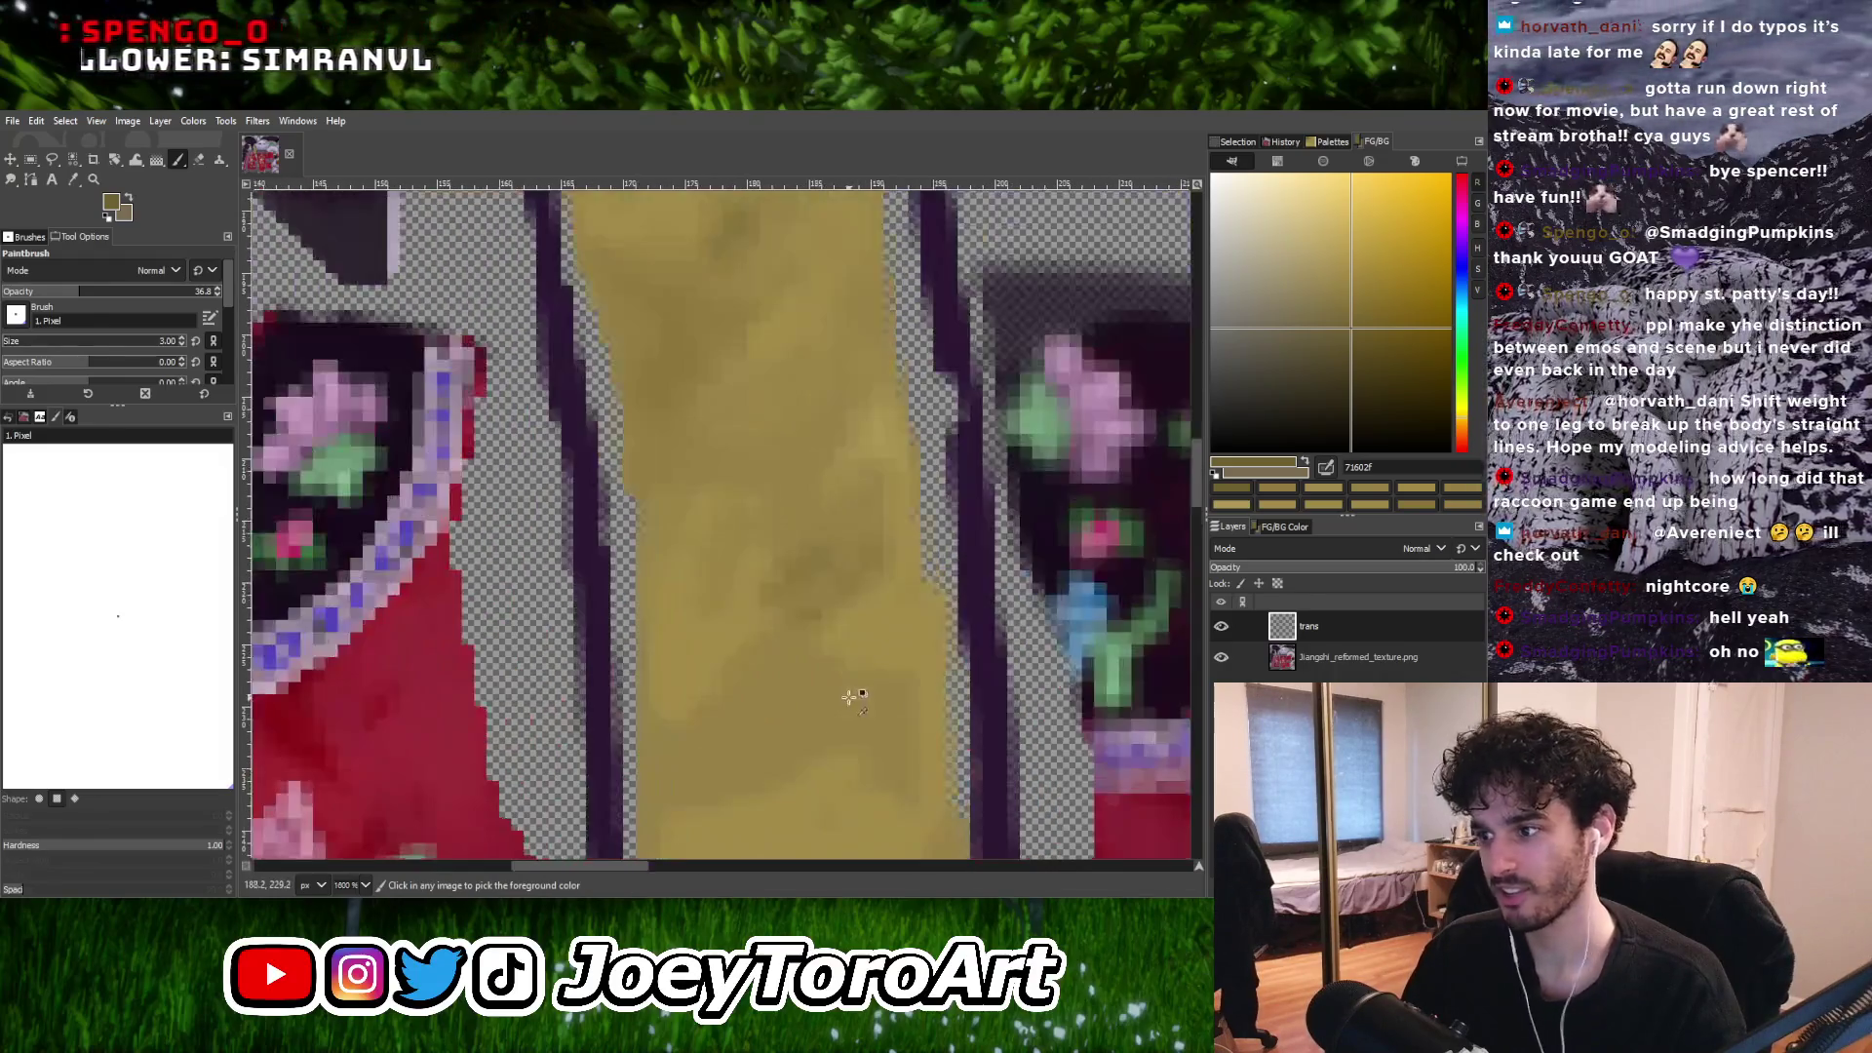
Zoom in on the strap and soften its shading with a lighter yellow sampled from it.
{"action": "scroll", "coordinate": [741, 670], "scroll_direction": "down", "scroll_amount": 2, "text": "ctrl"}
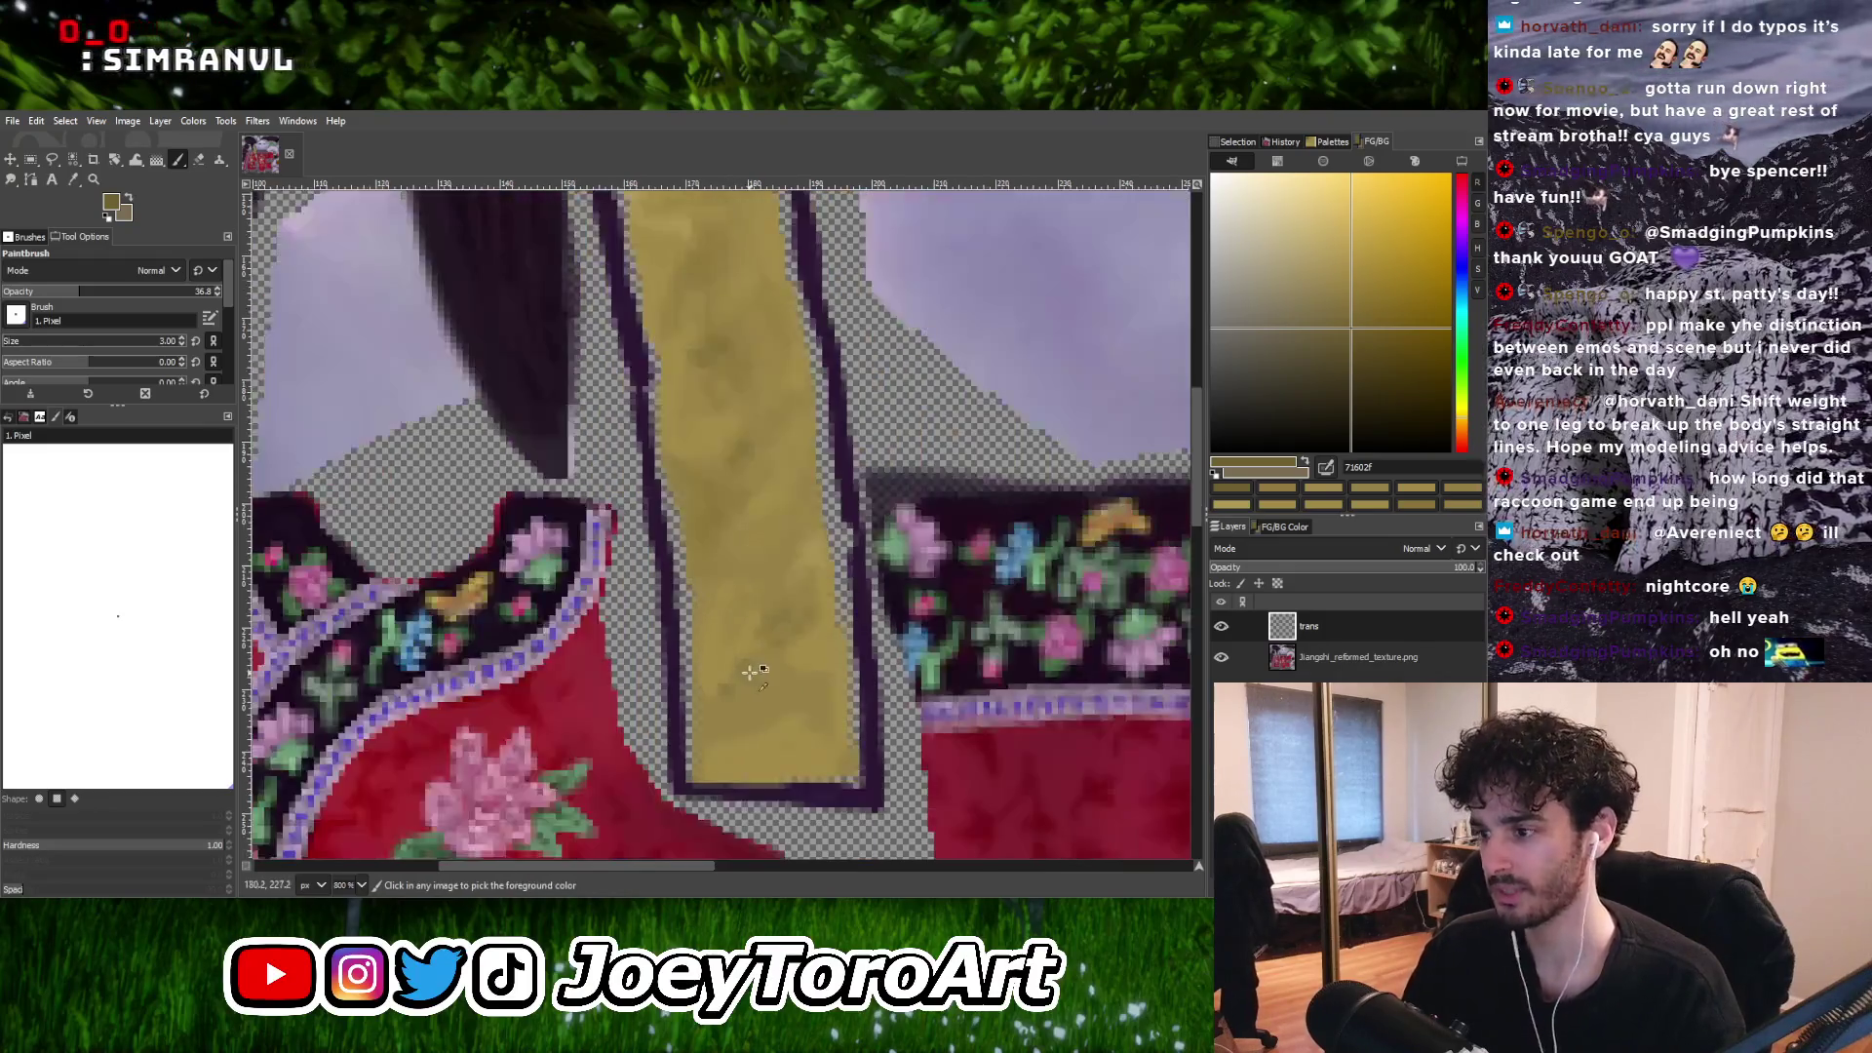
{"action": "scroll", "coordinate": [750, 721], "scroll_direction": "up", "scroll_amount": 1, "text": "ctrl"}
{"action": "scroll", "coordinate": [780, 718], "scroll_direction": "down", "scroll_amount": 2, "text": "ctrl"}
{"action": "scroll", "coordinate": [809, 725], "scroll_direction": "up", "scroll_amount": 2, "text": "ctrl"}
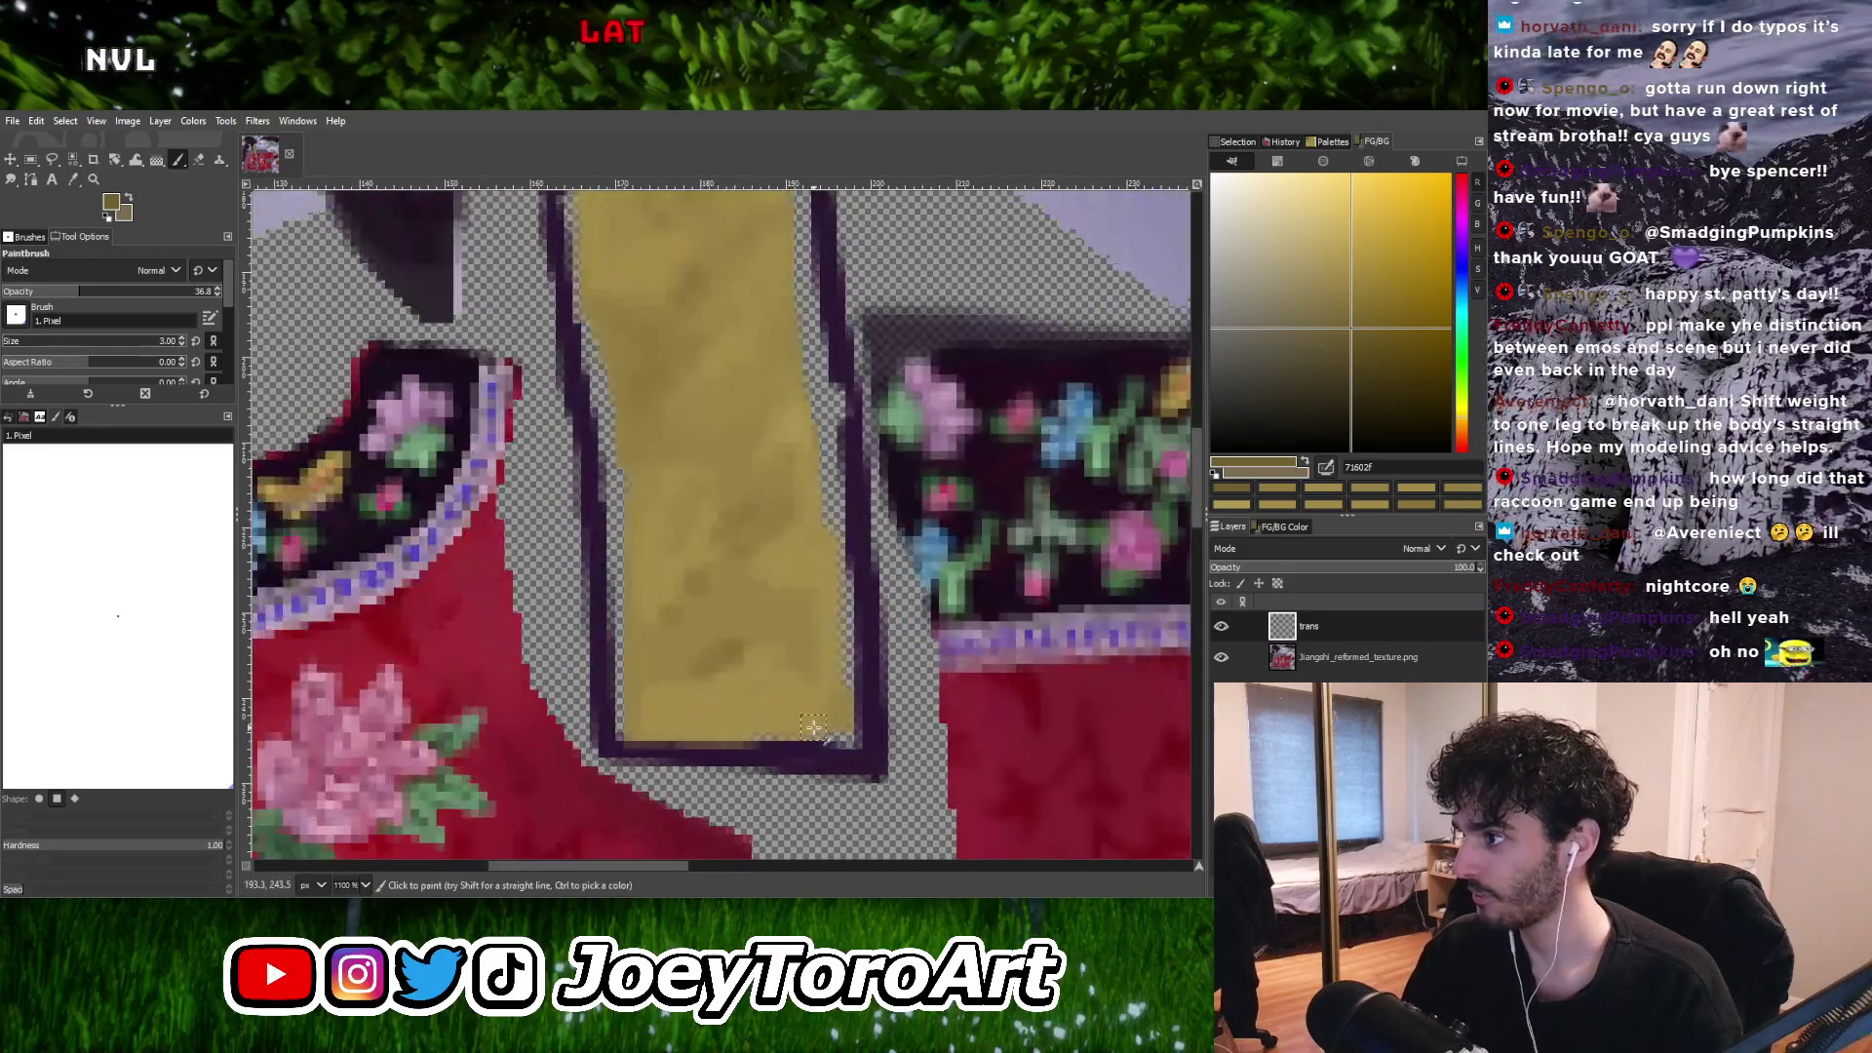
{"action": "scroll", "coordinate": [789, 638], "scroll_direction": "down", "scroll_amount": 2, "text": "ctrl"}
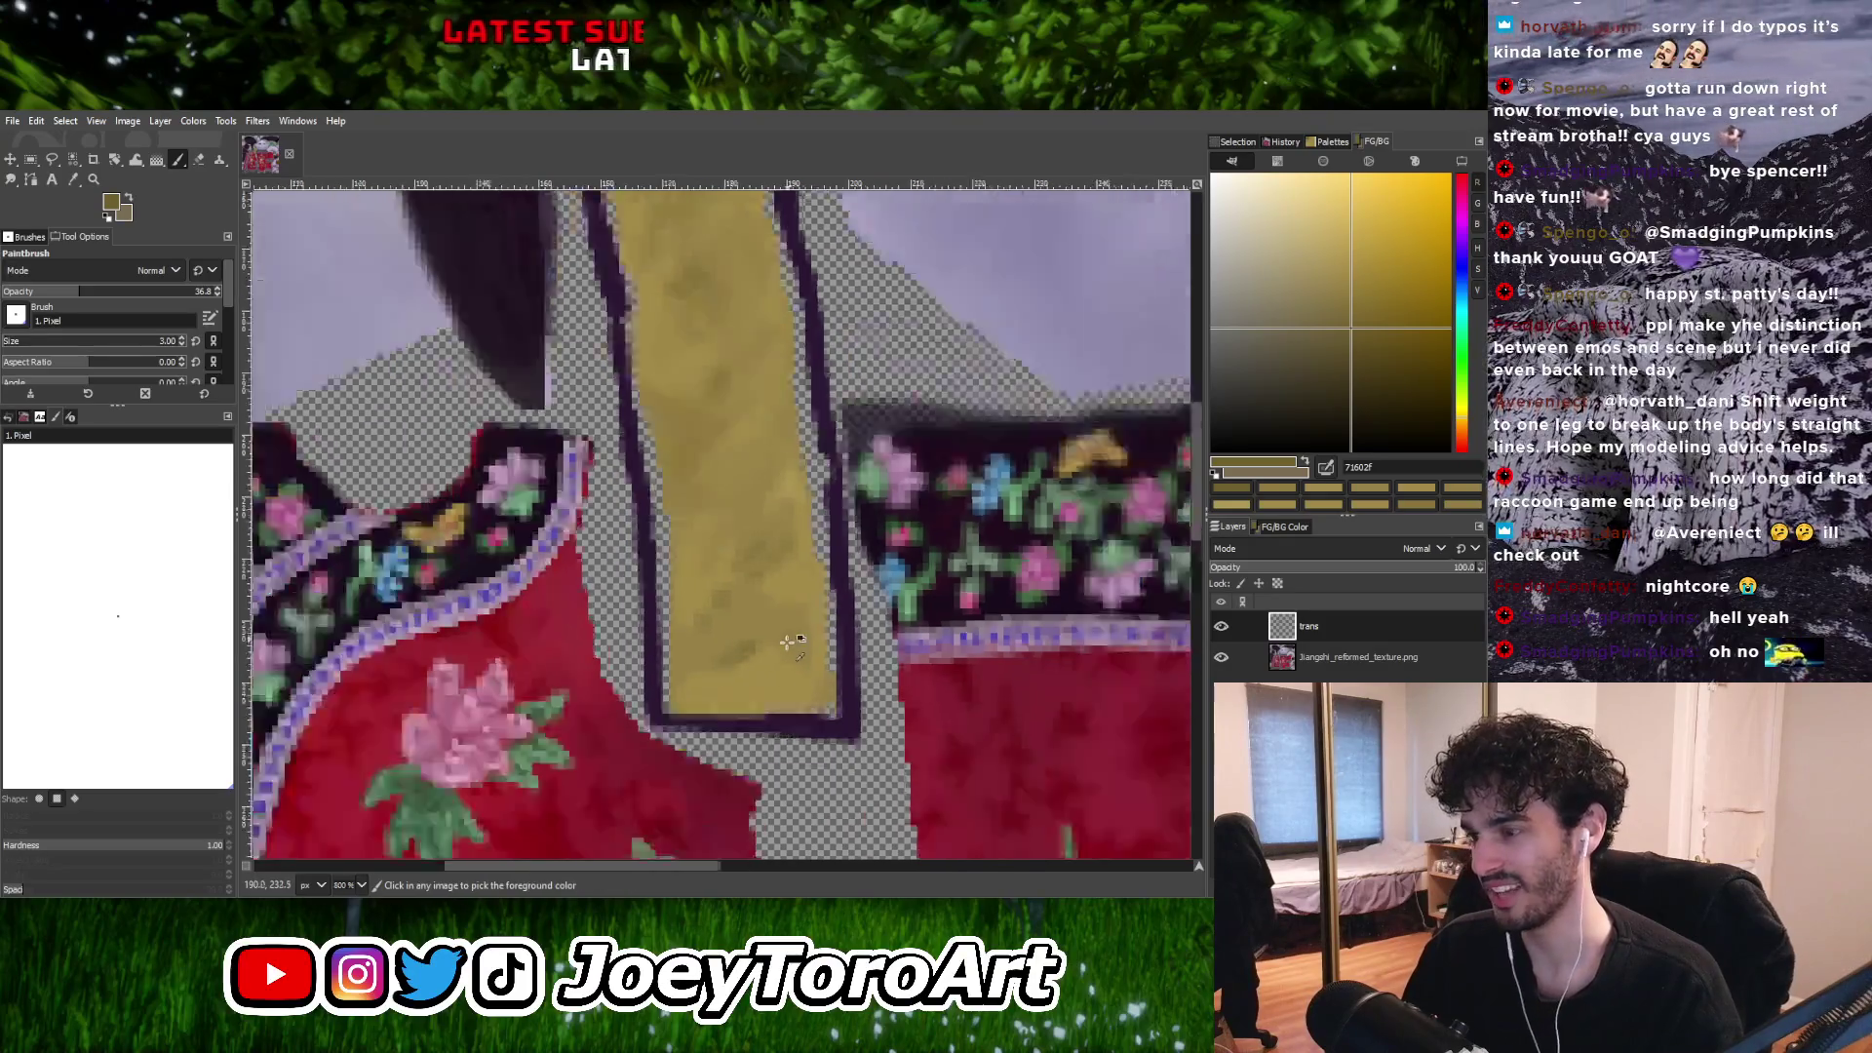
{"action": "scroll", "coordinate": [784, 650], "scroll_direction": "up", "scroll_amount": 3, "text": "ctrl"}
{"action": "left_click", "coordinate": [722, 674], "text": "ctrl"}
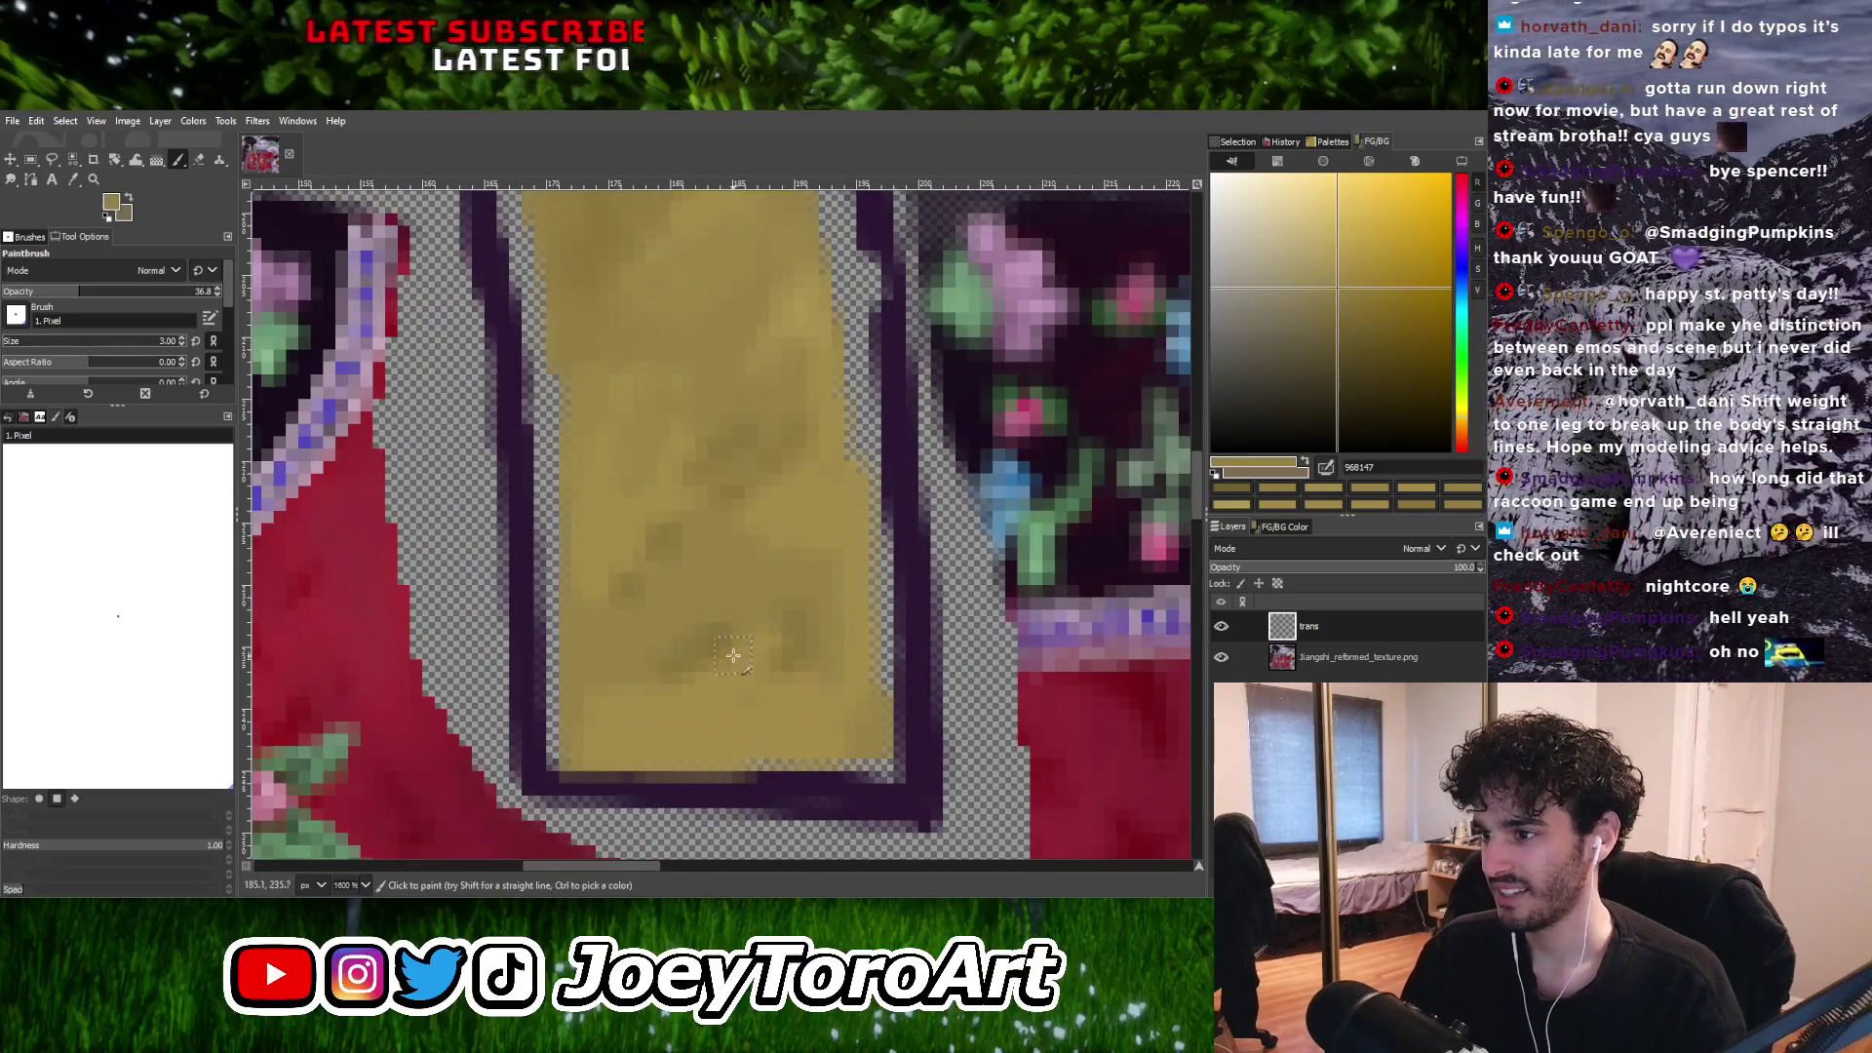
Blend the strap with other sampled yellow and gold tones, ending on muted gold 937e42.
{"action": "left_click", "coordinate": [602, 670], "text": "ctrl"}
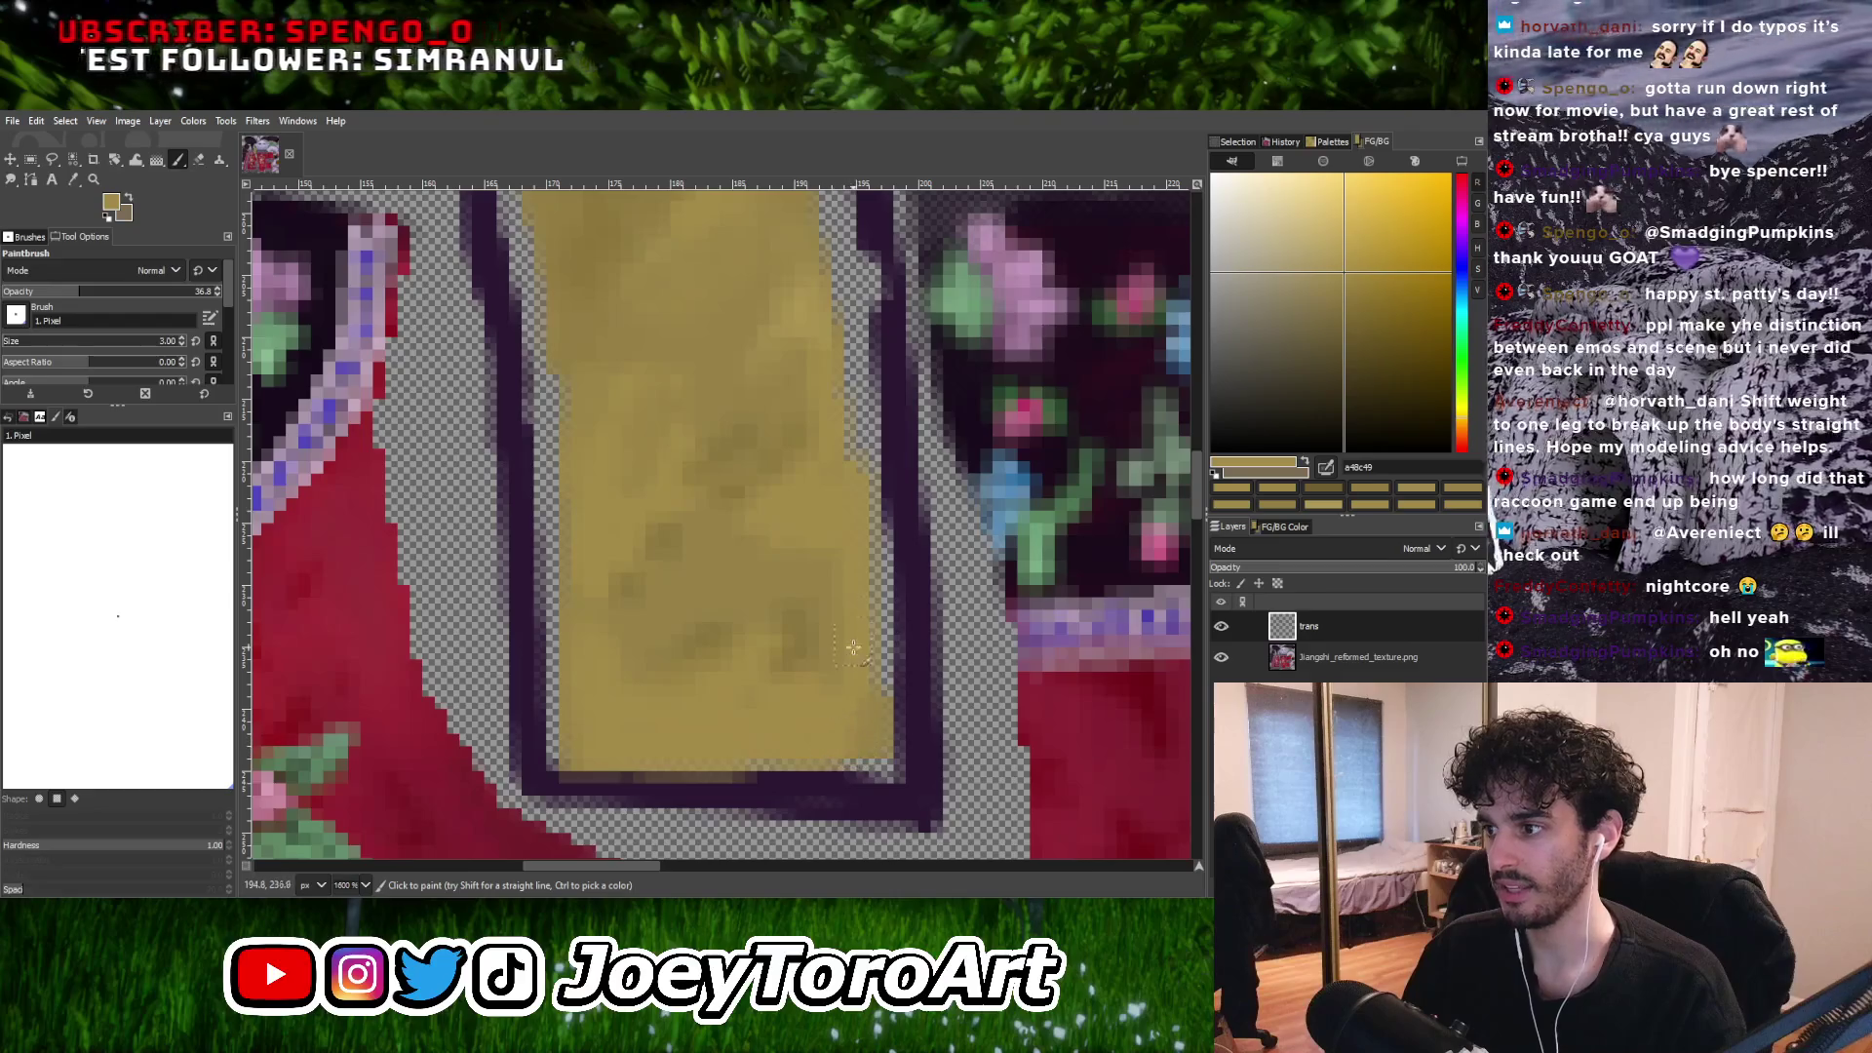
{"action": "left_click", "coordinate": [777, 655], "text": "ctrl"}
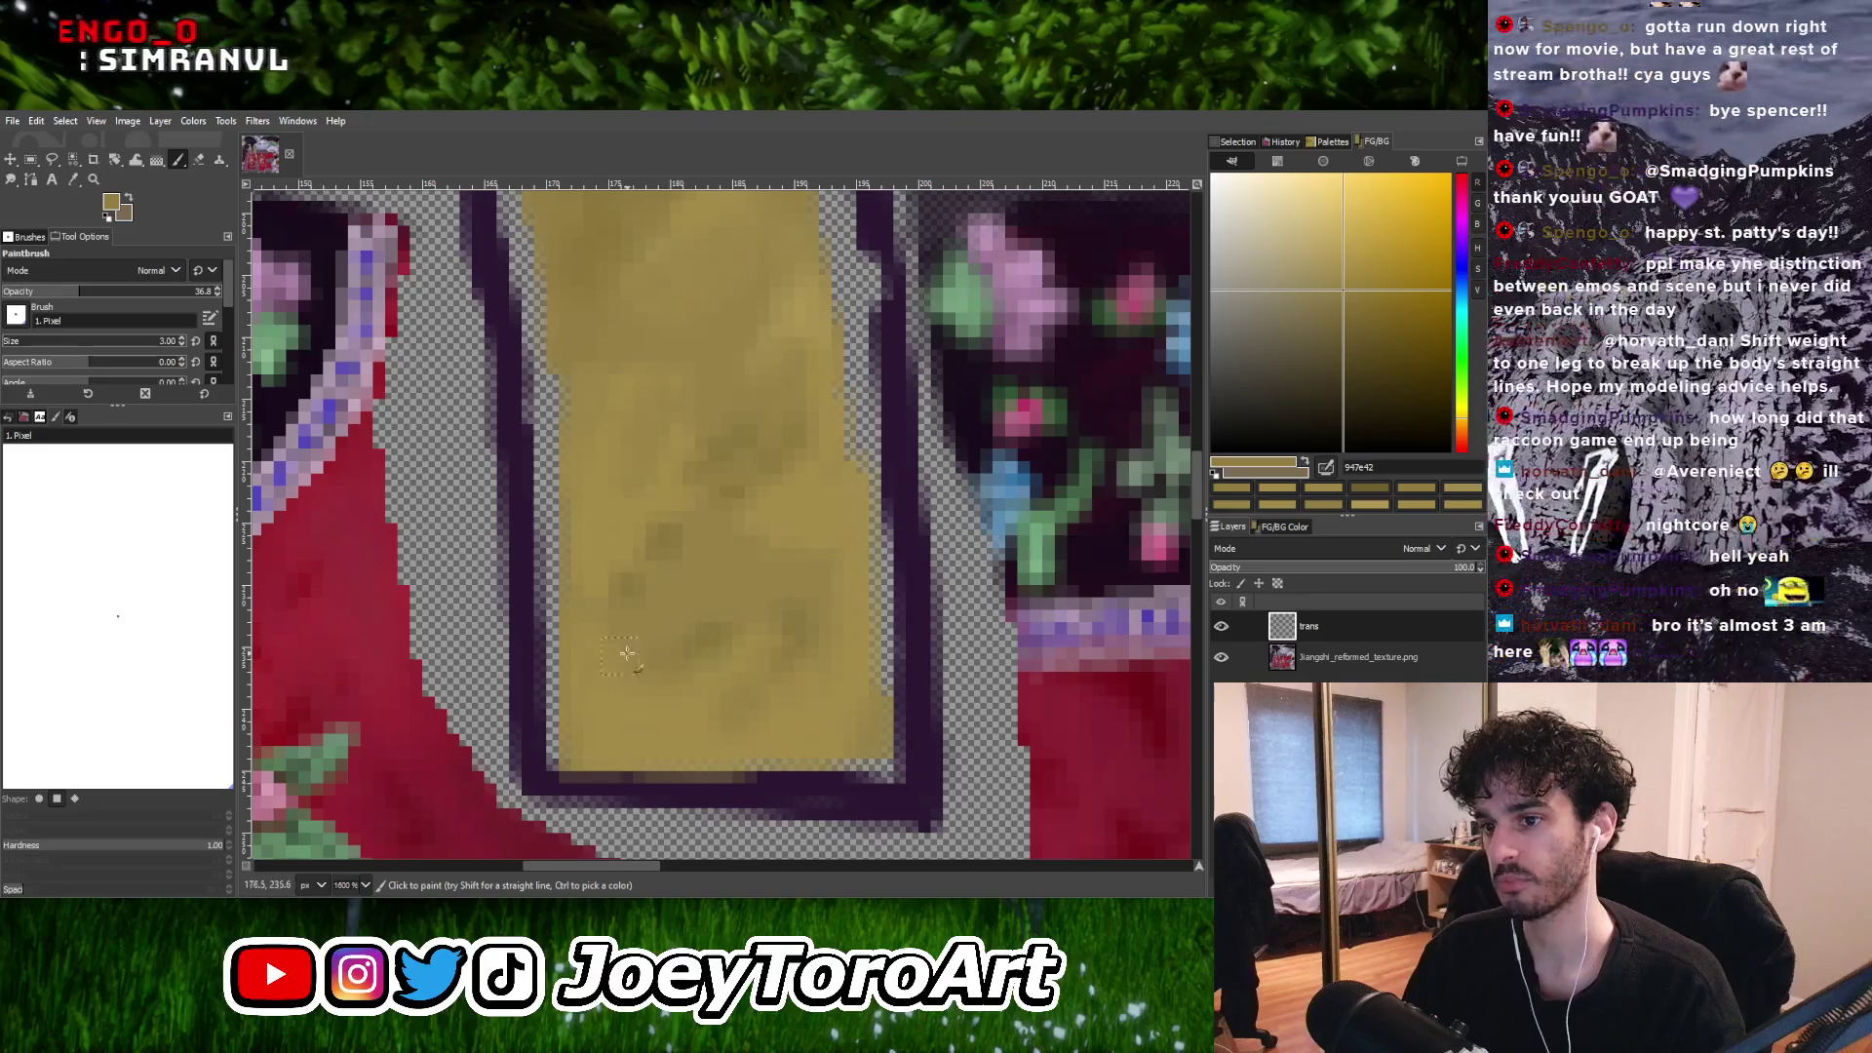
{"action": "scroll", "coordinate": [730, 604], "scroll_direction": "down", "scroll_amount": 2, "text": "ctrl"}
{"action": "scroll", "coordinate": [729, 586], "scroll_direction": "up", "scroll_amount": 3, "text": "ctrl"}
{"action": "left_click", "coordinate": [688, 679], "text": "ctrl"}
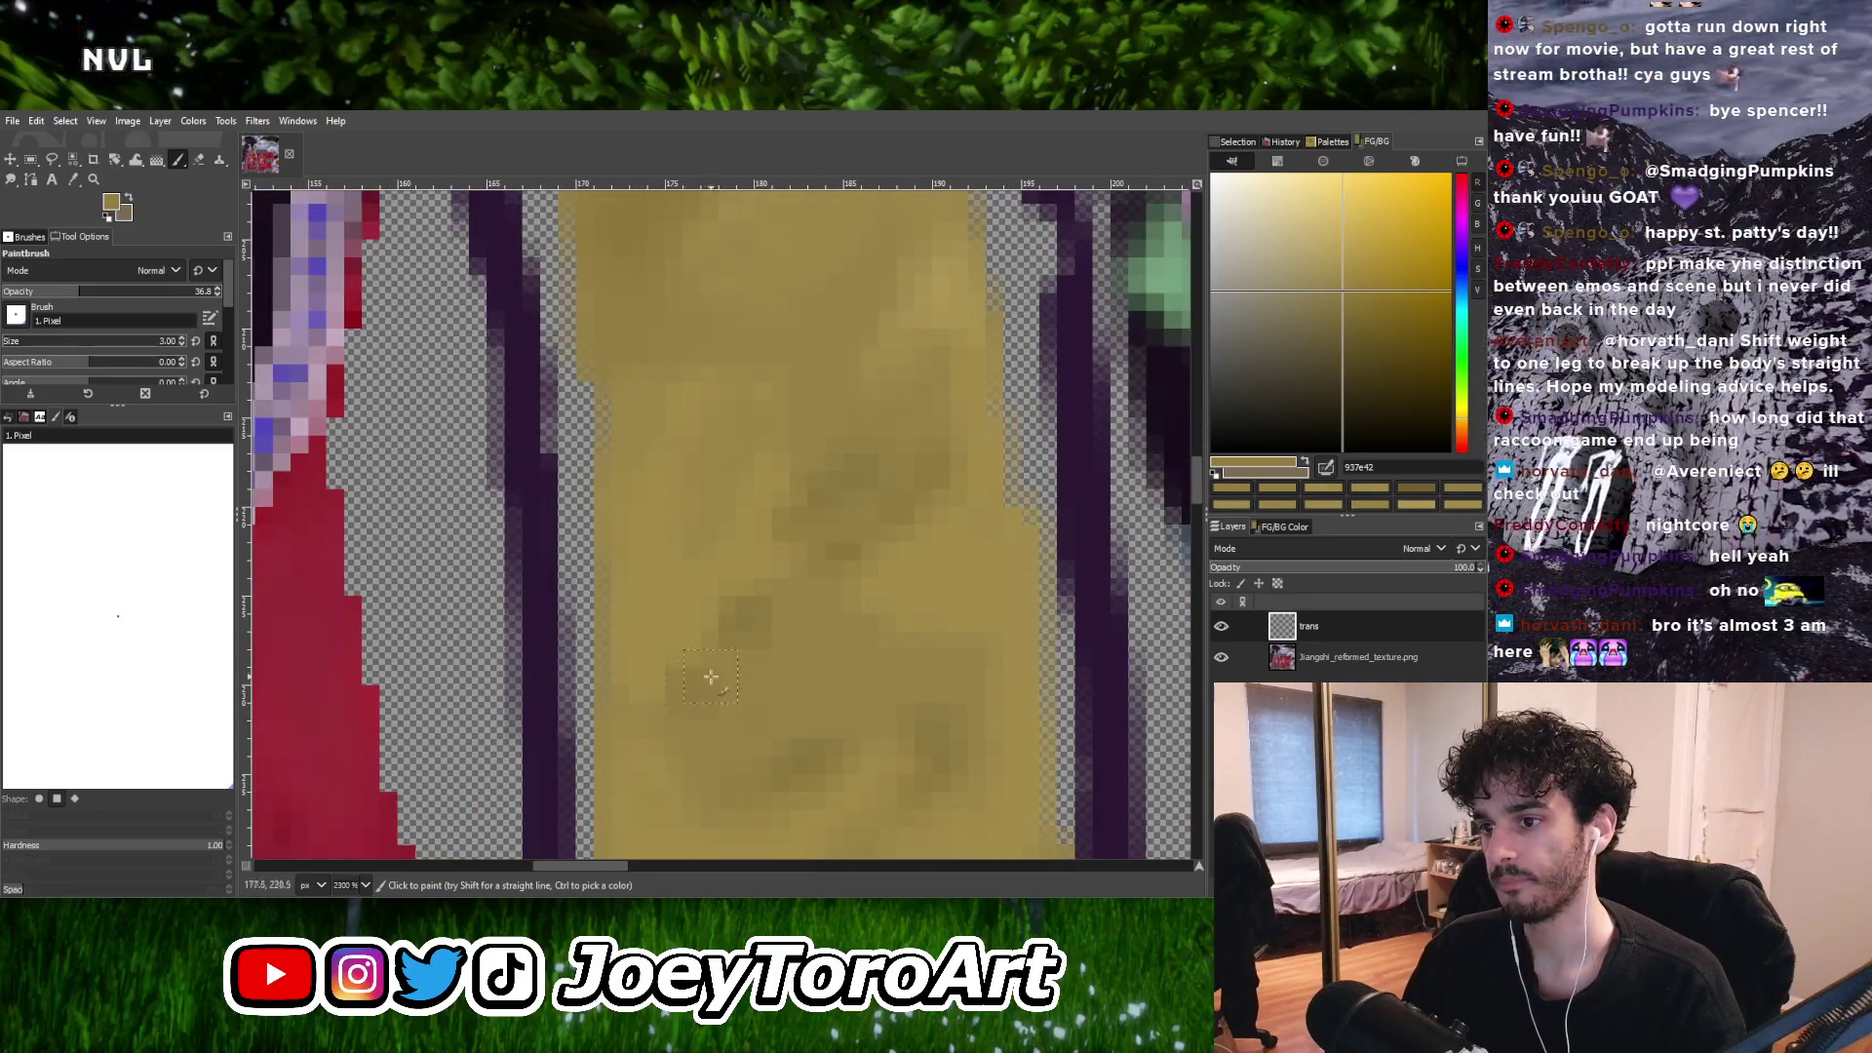
{"action": "scroll", "coordinate": [754, 672], "scroll_direction": "down", "scroll_amount": 2, "text": "ctrl"}
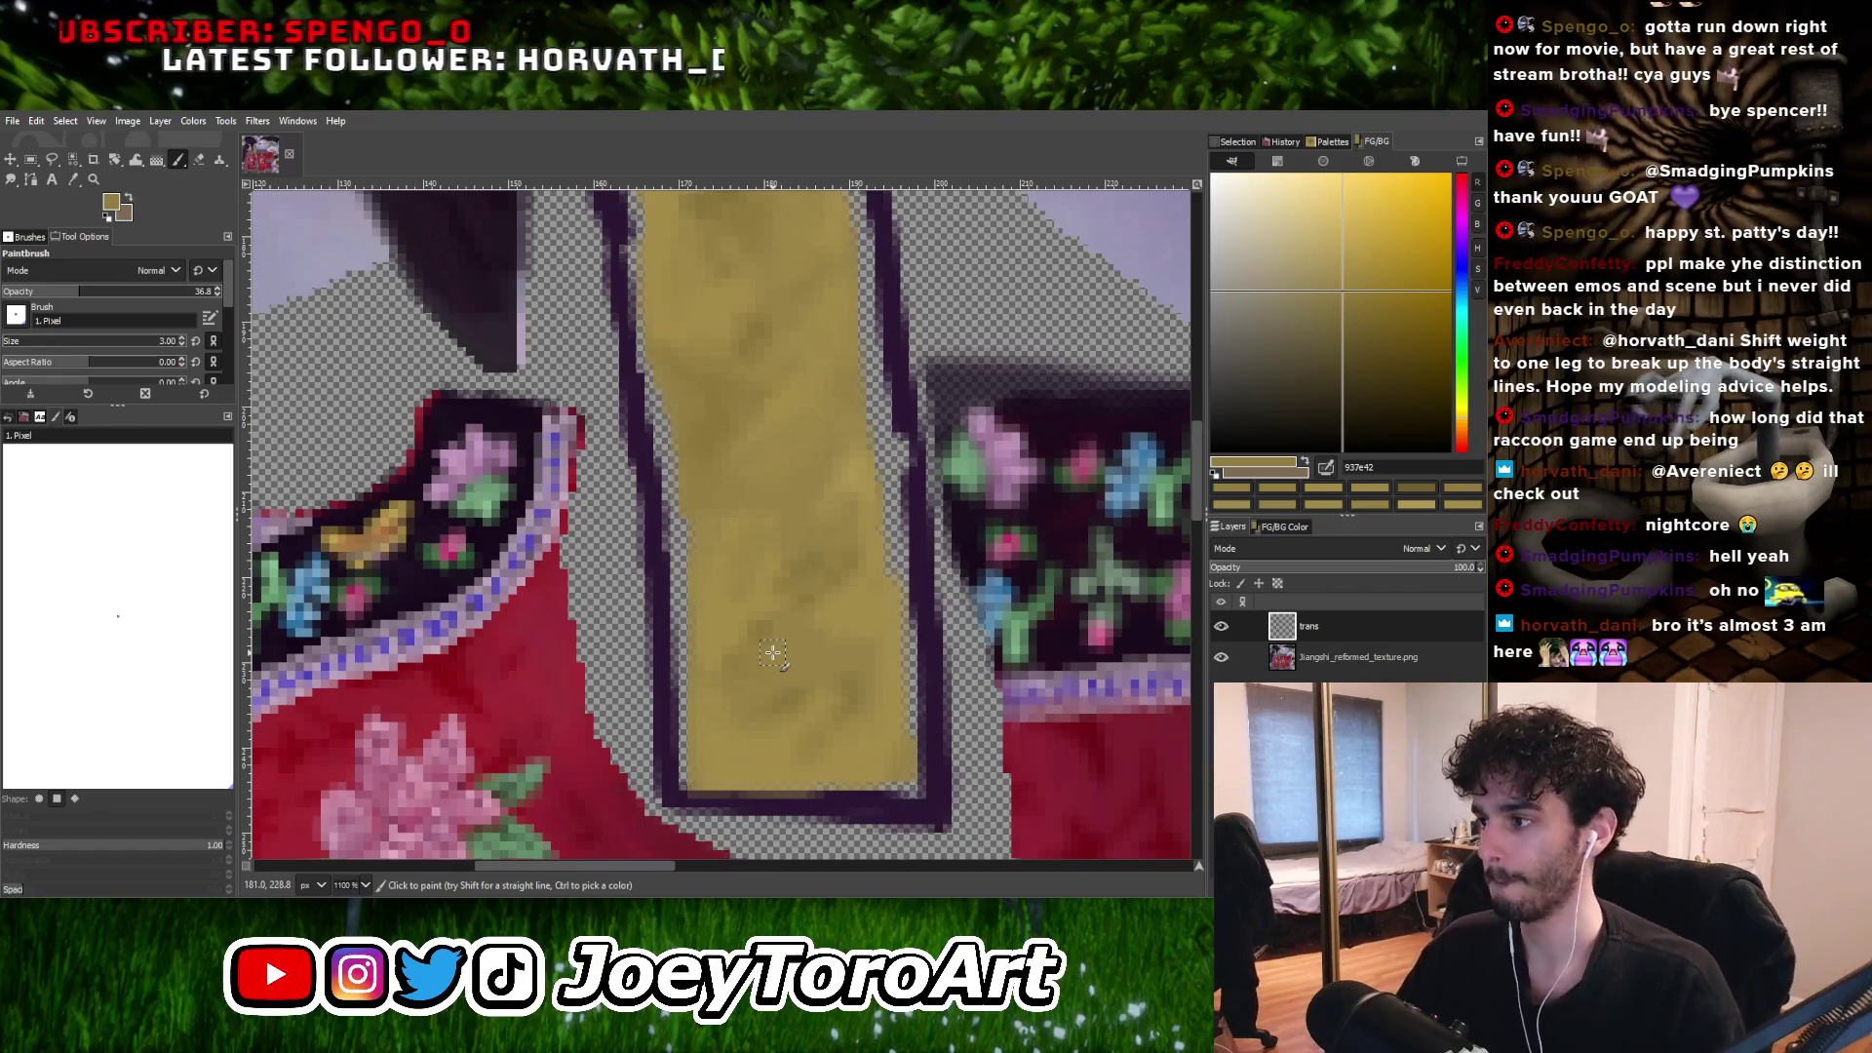
Zoom in on the strap's top end and paint it with a lighter sampled gold.
{"action": "scroll", "coordinate": [772, 652], "scroll_direction": "up", "scroll_amount": 1, "text": "ctrl"}
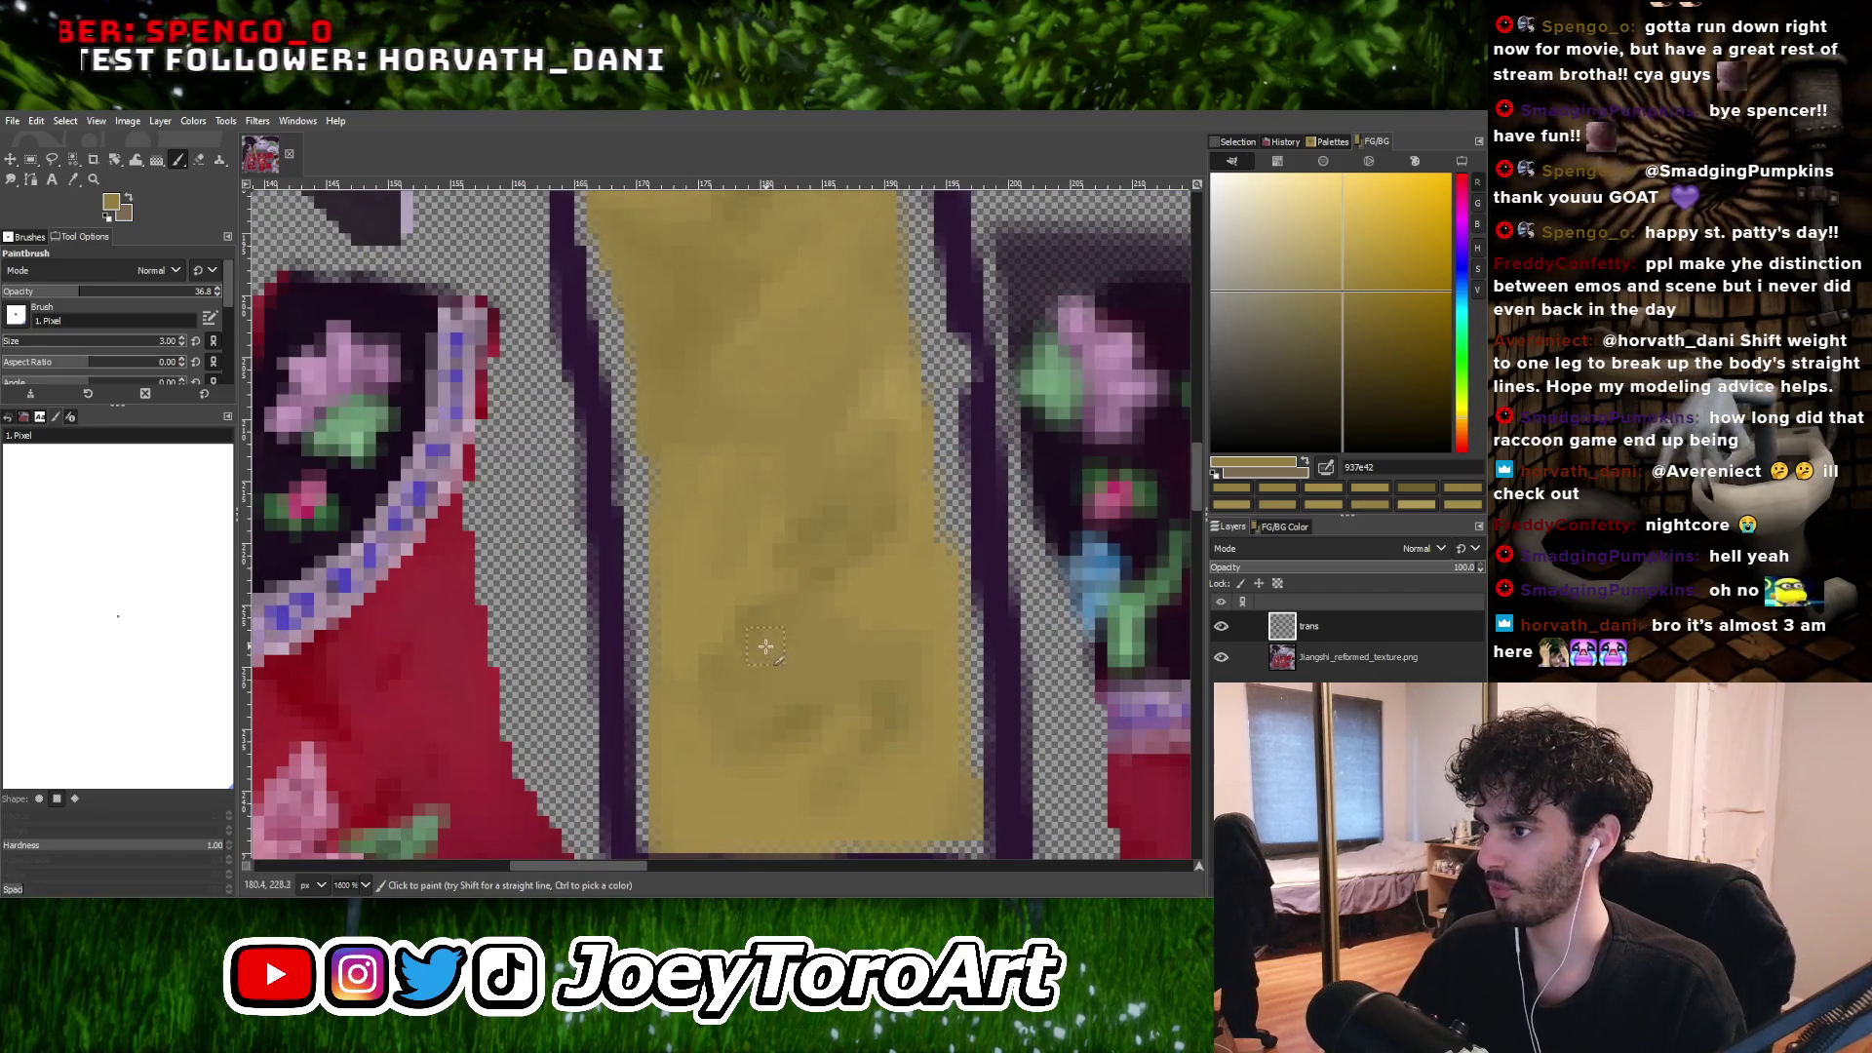
{"action": "scroll", "coordinate": [804, 579], "scroll_direction": "down", "scroll_amount": 3, "text": "ctrl"}
{"action": "scroll", "coordinate": [778, 633], "scroll_direction": "up", "scroll_amount": 3, "text": "ctrl"}
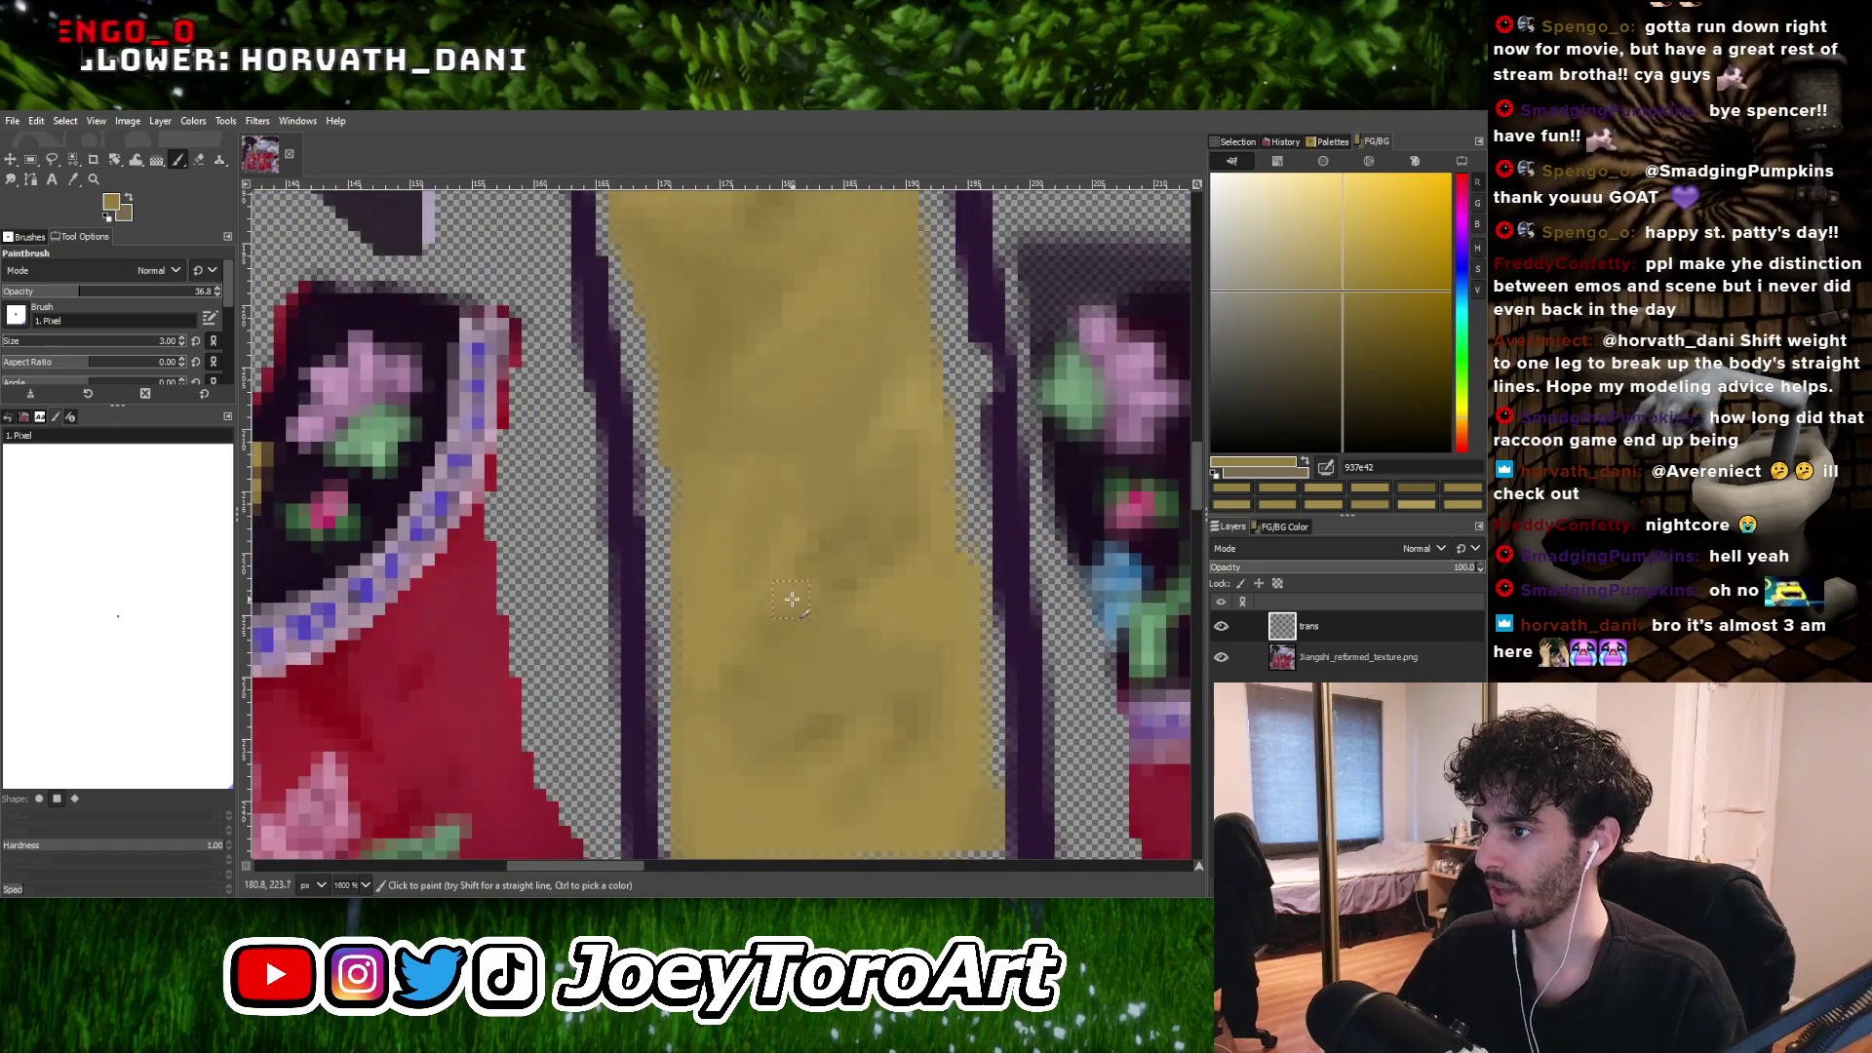
{"action": "scroll", "coordinate": [791, 599], "scroll_direction": "down", "scroll_amount": 4, "text": "ctrl"}
{"action": "scroll", "coordinate": [764, 621], "scroll_direction": "up", "scroll_amount": 5, "text": "ctrl"}
{"action": "scroll", "coordinate": [804, 535], "scroll_direction": "down", "scroll_amount": 4, "text": "ctrl"}
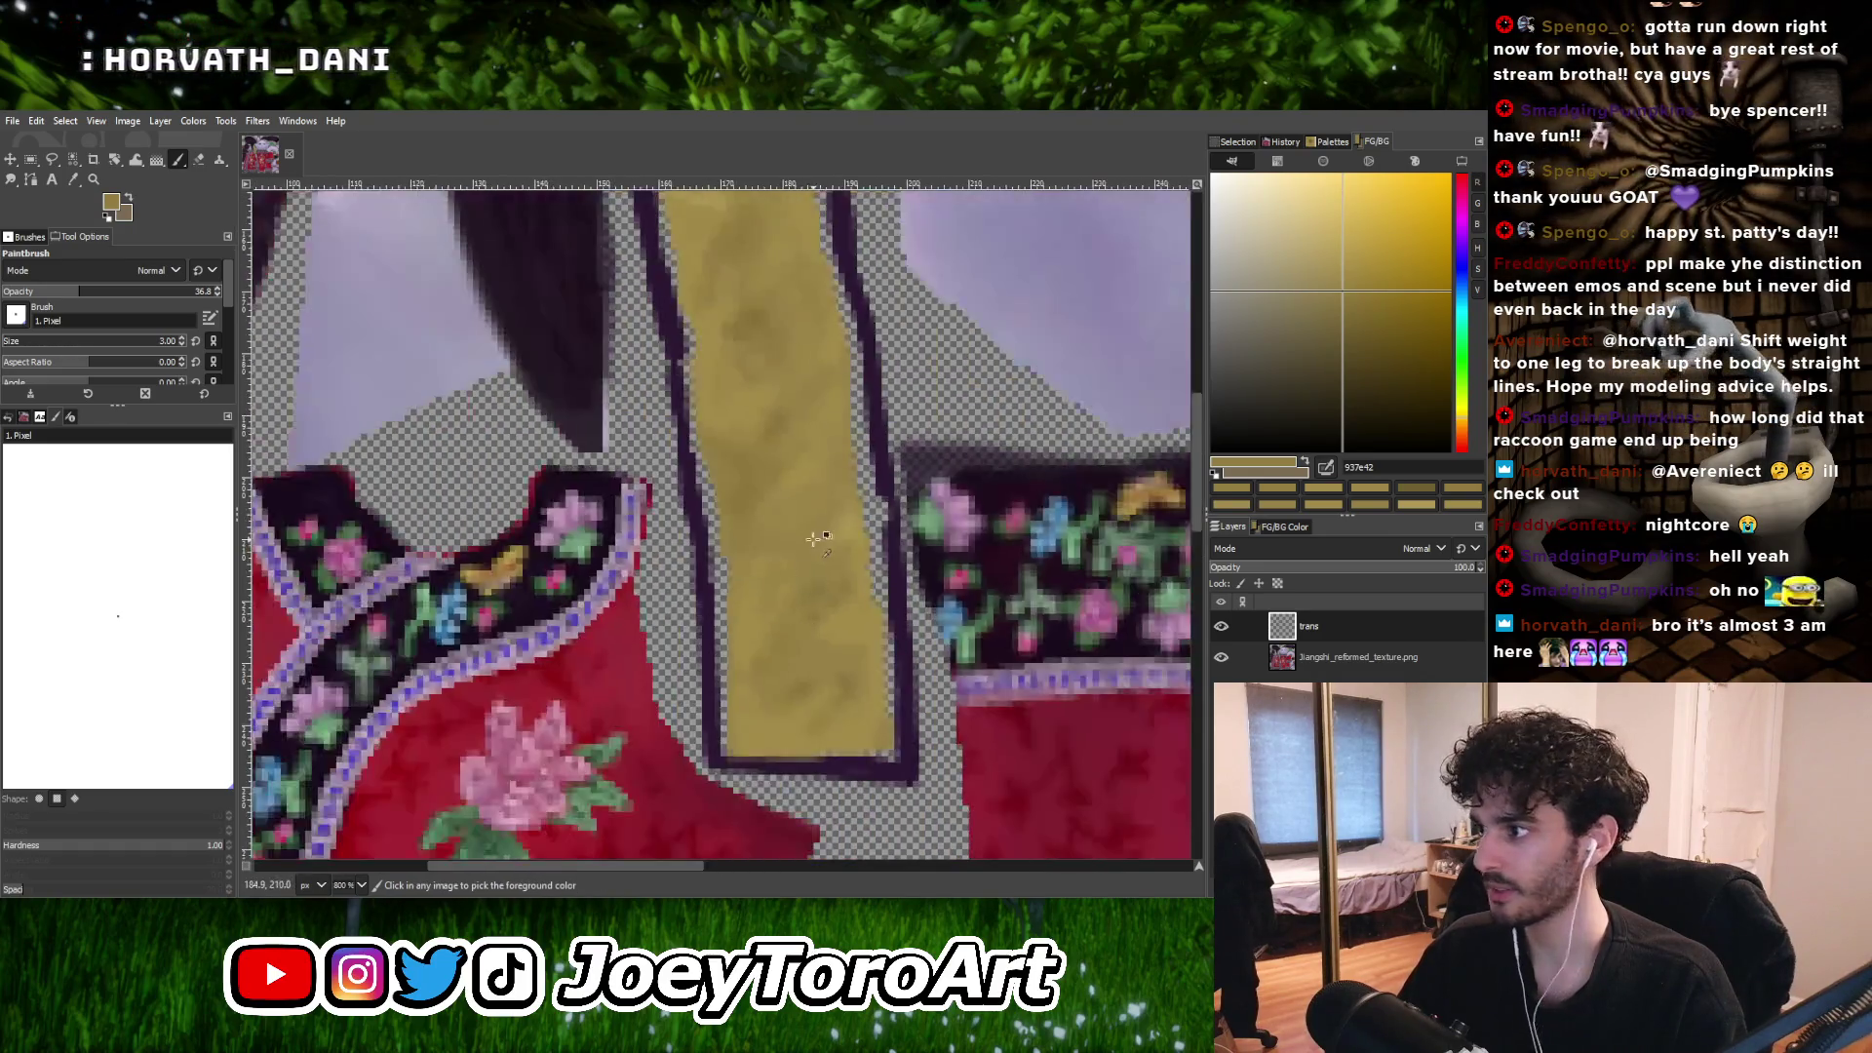
{"action": "scroll", "coordinate": [759, 643], "scroll_direction": "up", "scroll_amount": 4, "text": "ctrl"}
{"action": "scroll", "coordinate": [770, 527], "scroll_direction": "down", "scroll_amount": 4, "text": "ctrl"}
{"action": "scroll", "coordinate": [724, 679], "scroll_direction": "up", "scroll_amount": 4, "text": "ctrl"}
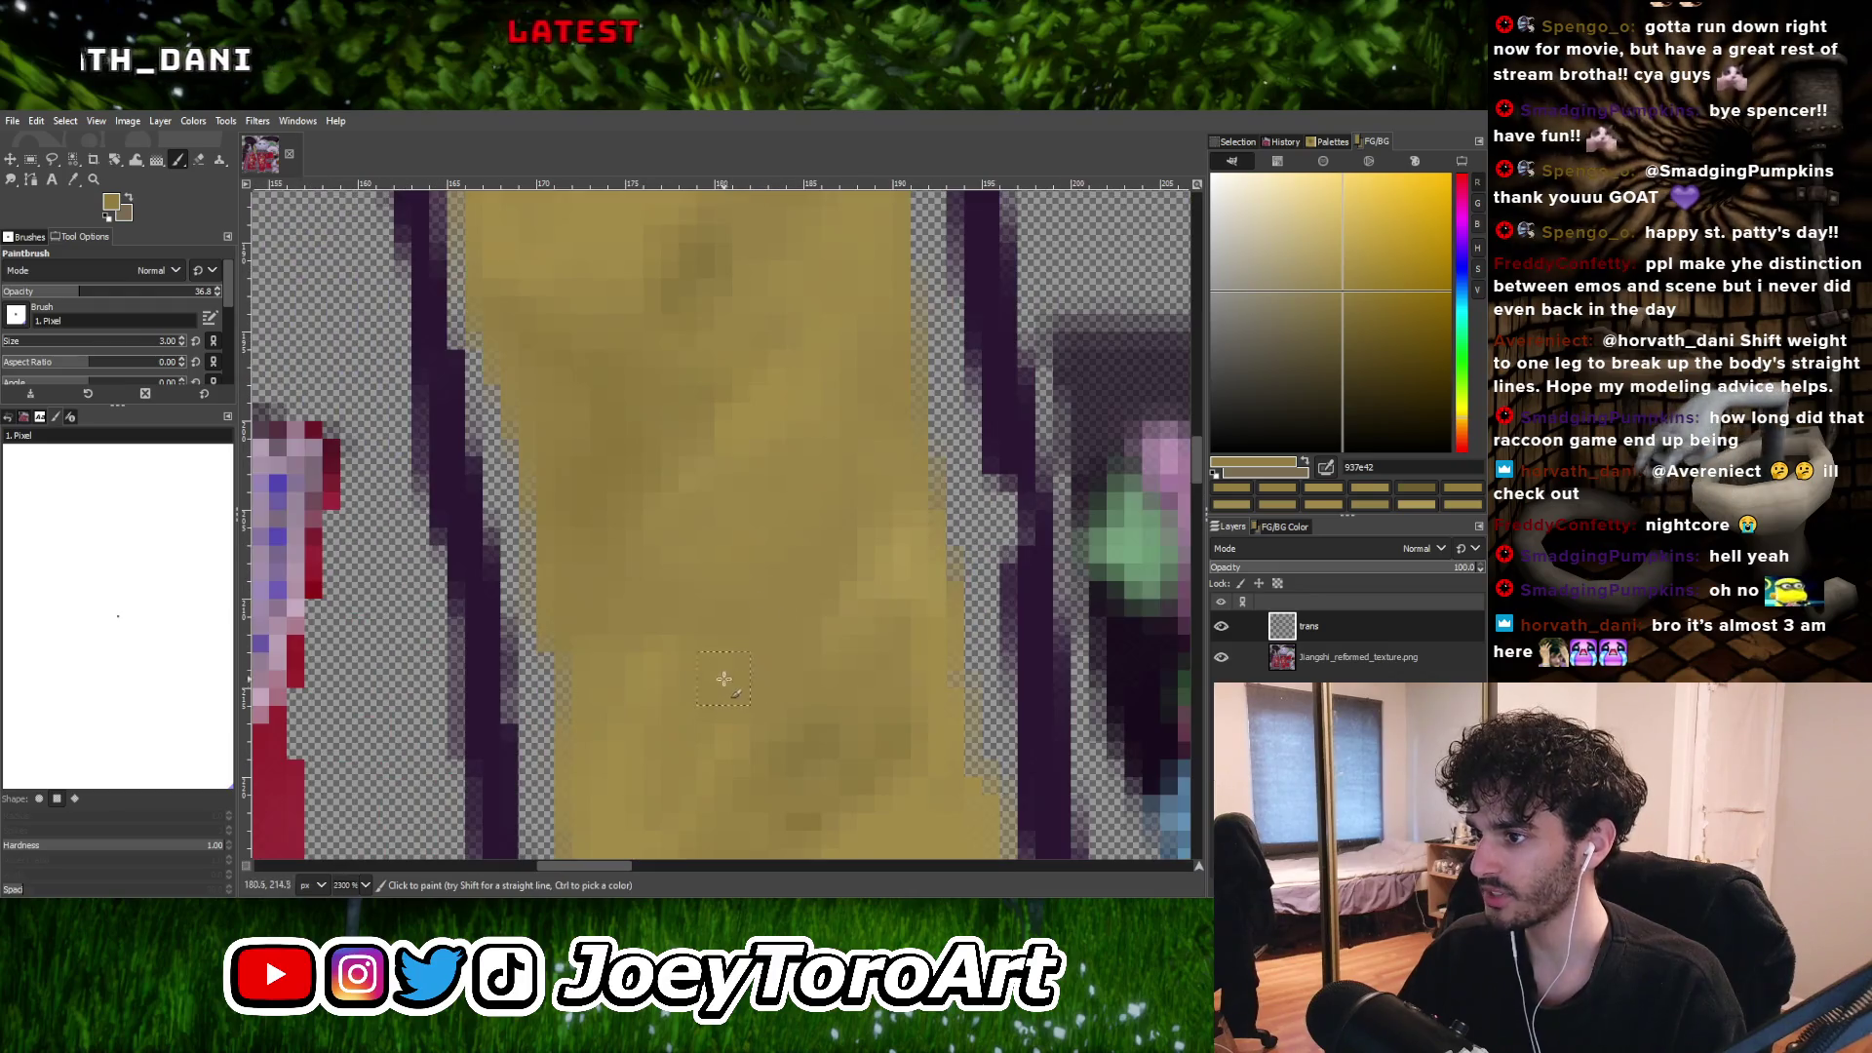
{"action": "scroll", "coordinate": [778, 565], "scroll_direction": "down", "scroll_amount": 4, "text": "ctrl"}
{"action": "scroll", "coordinate": [752, 594], "scroll_direction": "up", "scroll_amount": 4, "text": "ctrl"}
{"action": "left_click", "coordinate": [696, 649], "text": "ctrl"}
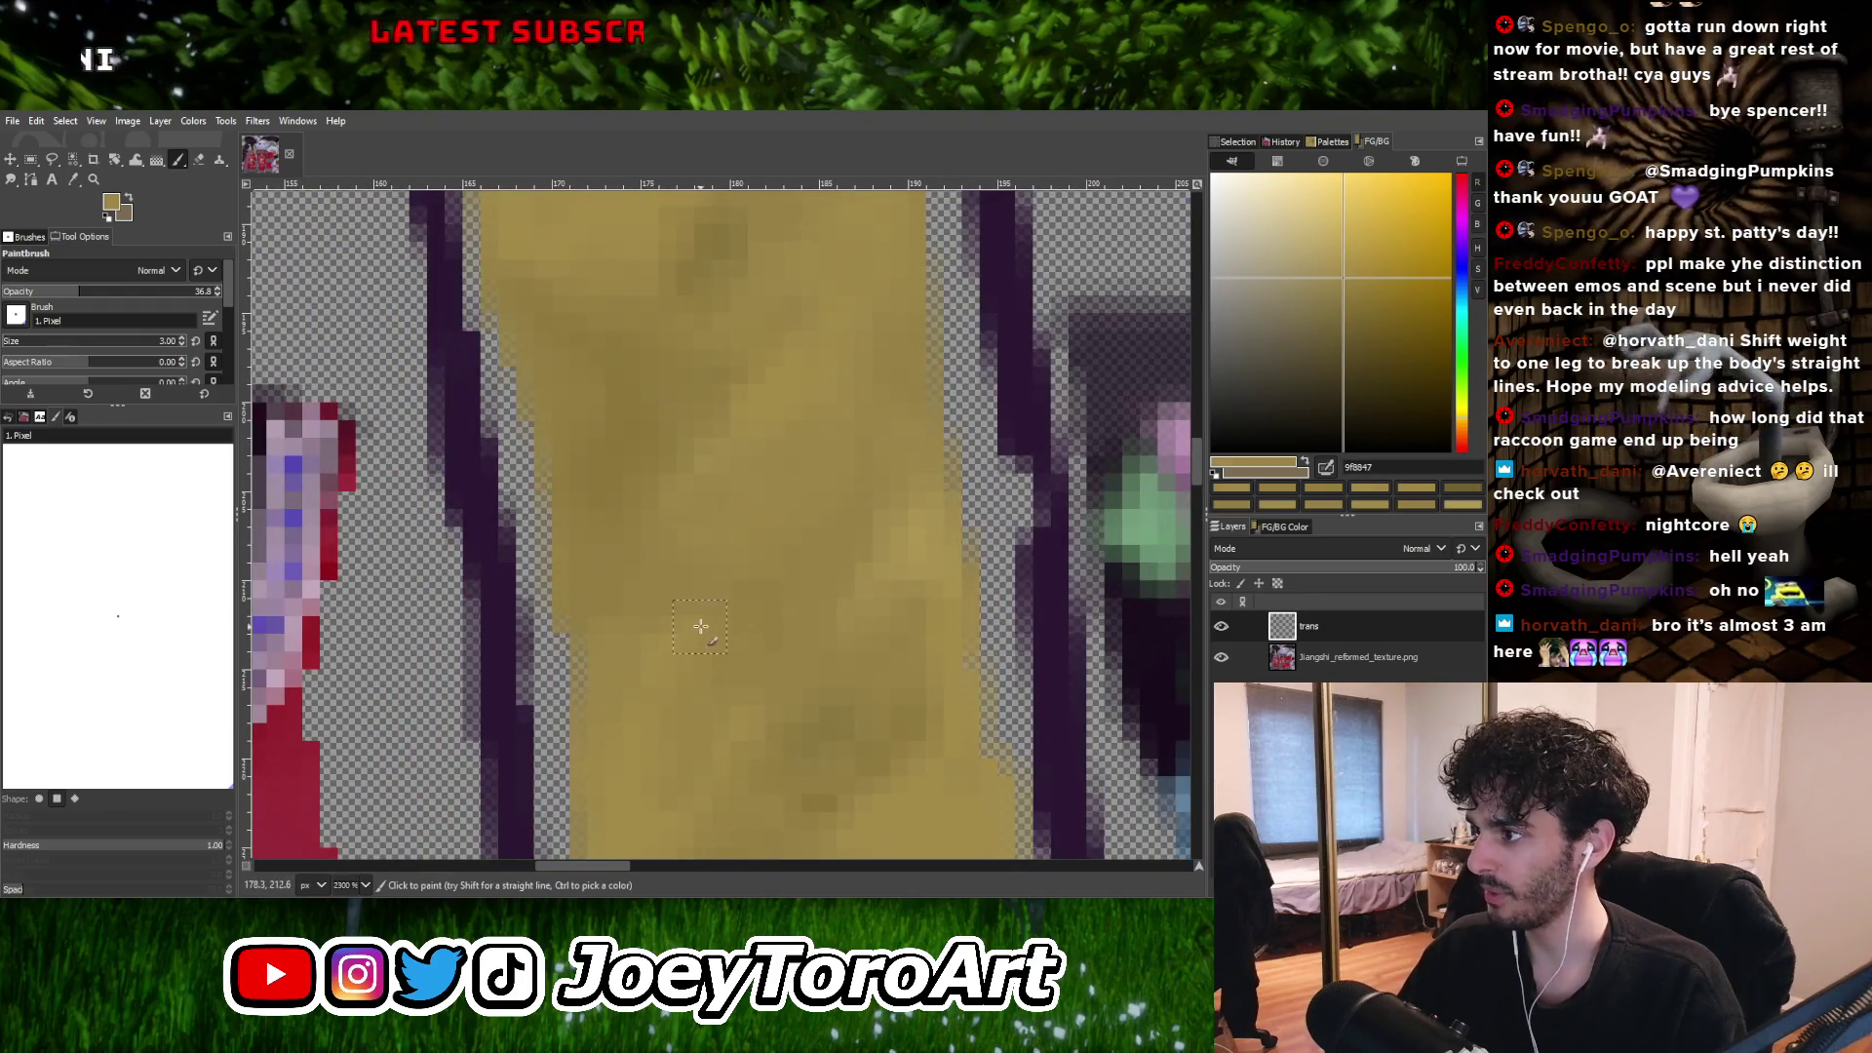
Add darker and deeper gold shading sampled from the strap.
{"action": "scroll", "coordinate": [731, 596], "scroll_direction": "down", "scroll_amount": 3, "text": "ctrl"}
{"action": "scroll", "coordinate": [733, 598], "scroll_direction": "up", "scroll_amount": 3, "text": "ctrl"}
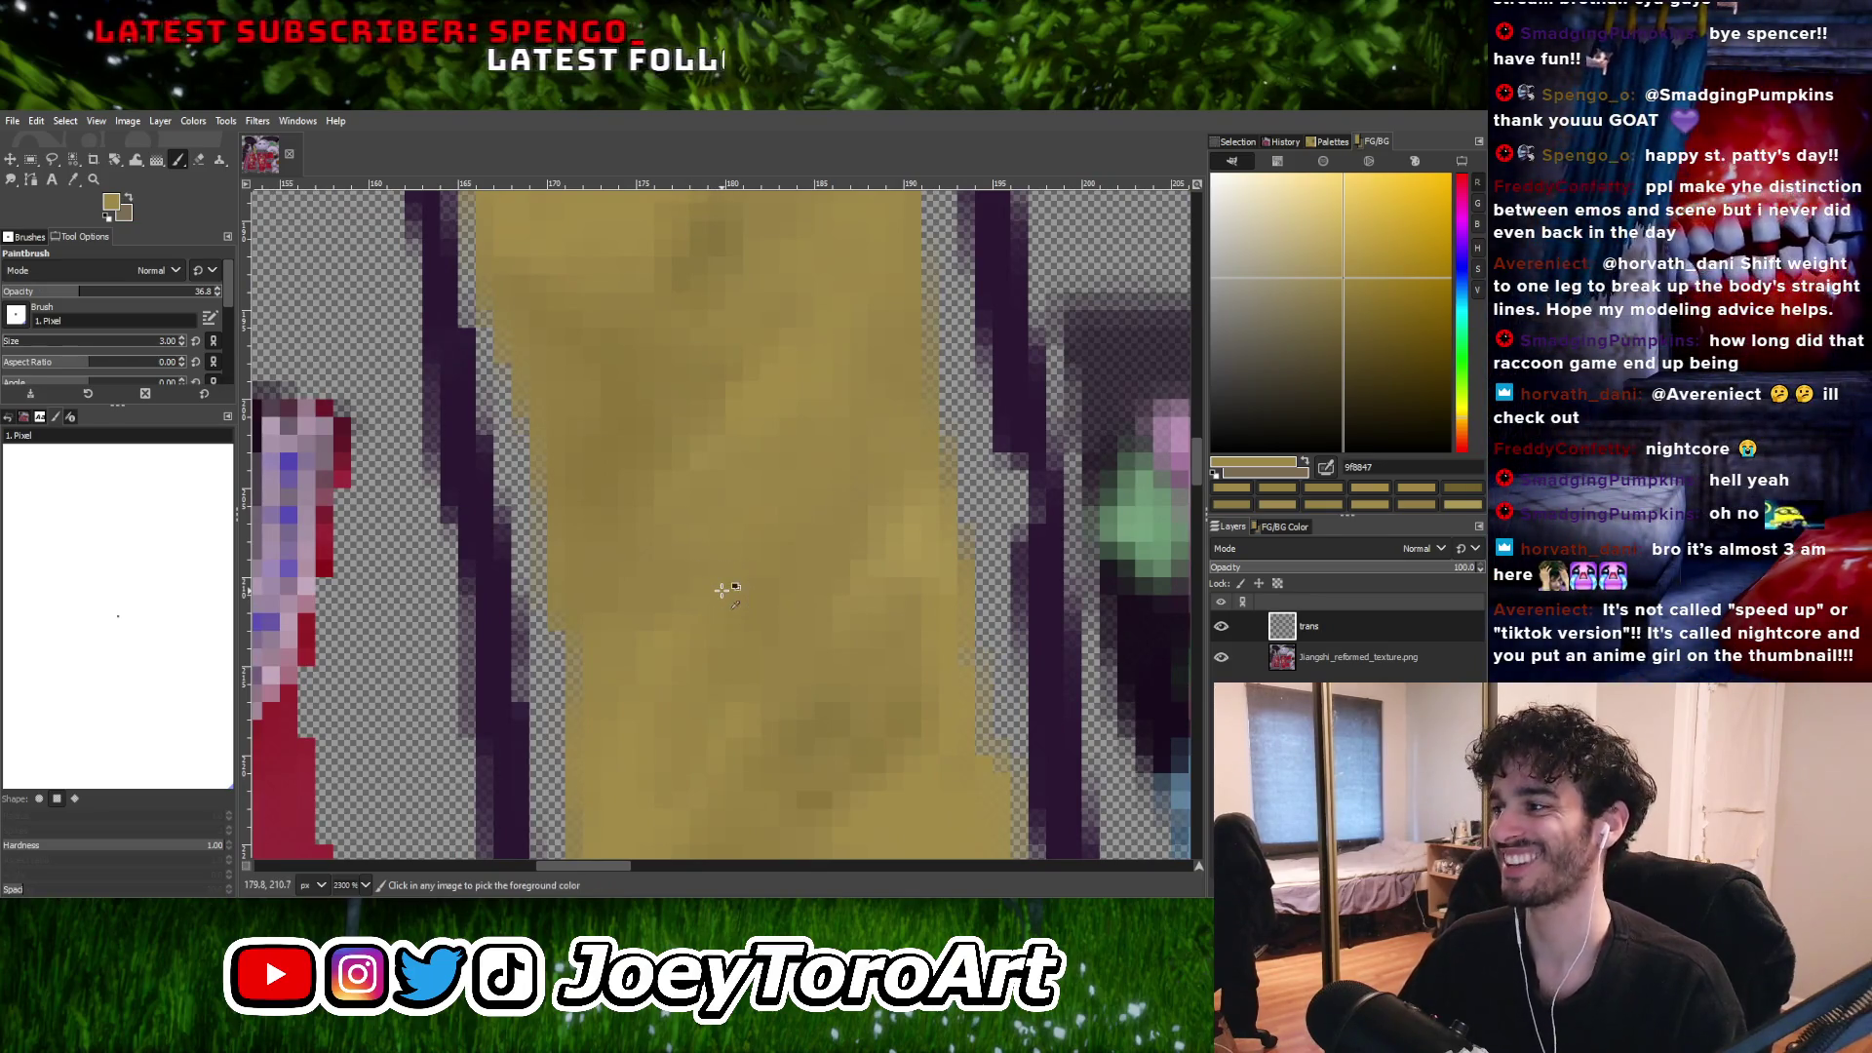
{"action": "scroll", "coordinate": [720, 600], "scroll_direction": "down", "scroll_amount": 2, "text": "ctrl"}
{"action": "scroll", "coordinate": [717, 609], "scroll_direction": "down", "scroll_amount": 2, "text": "ctrl"}
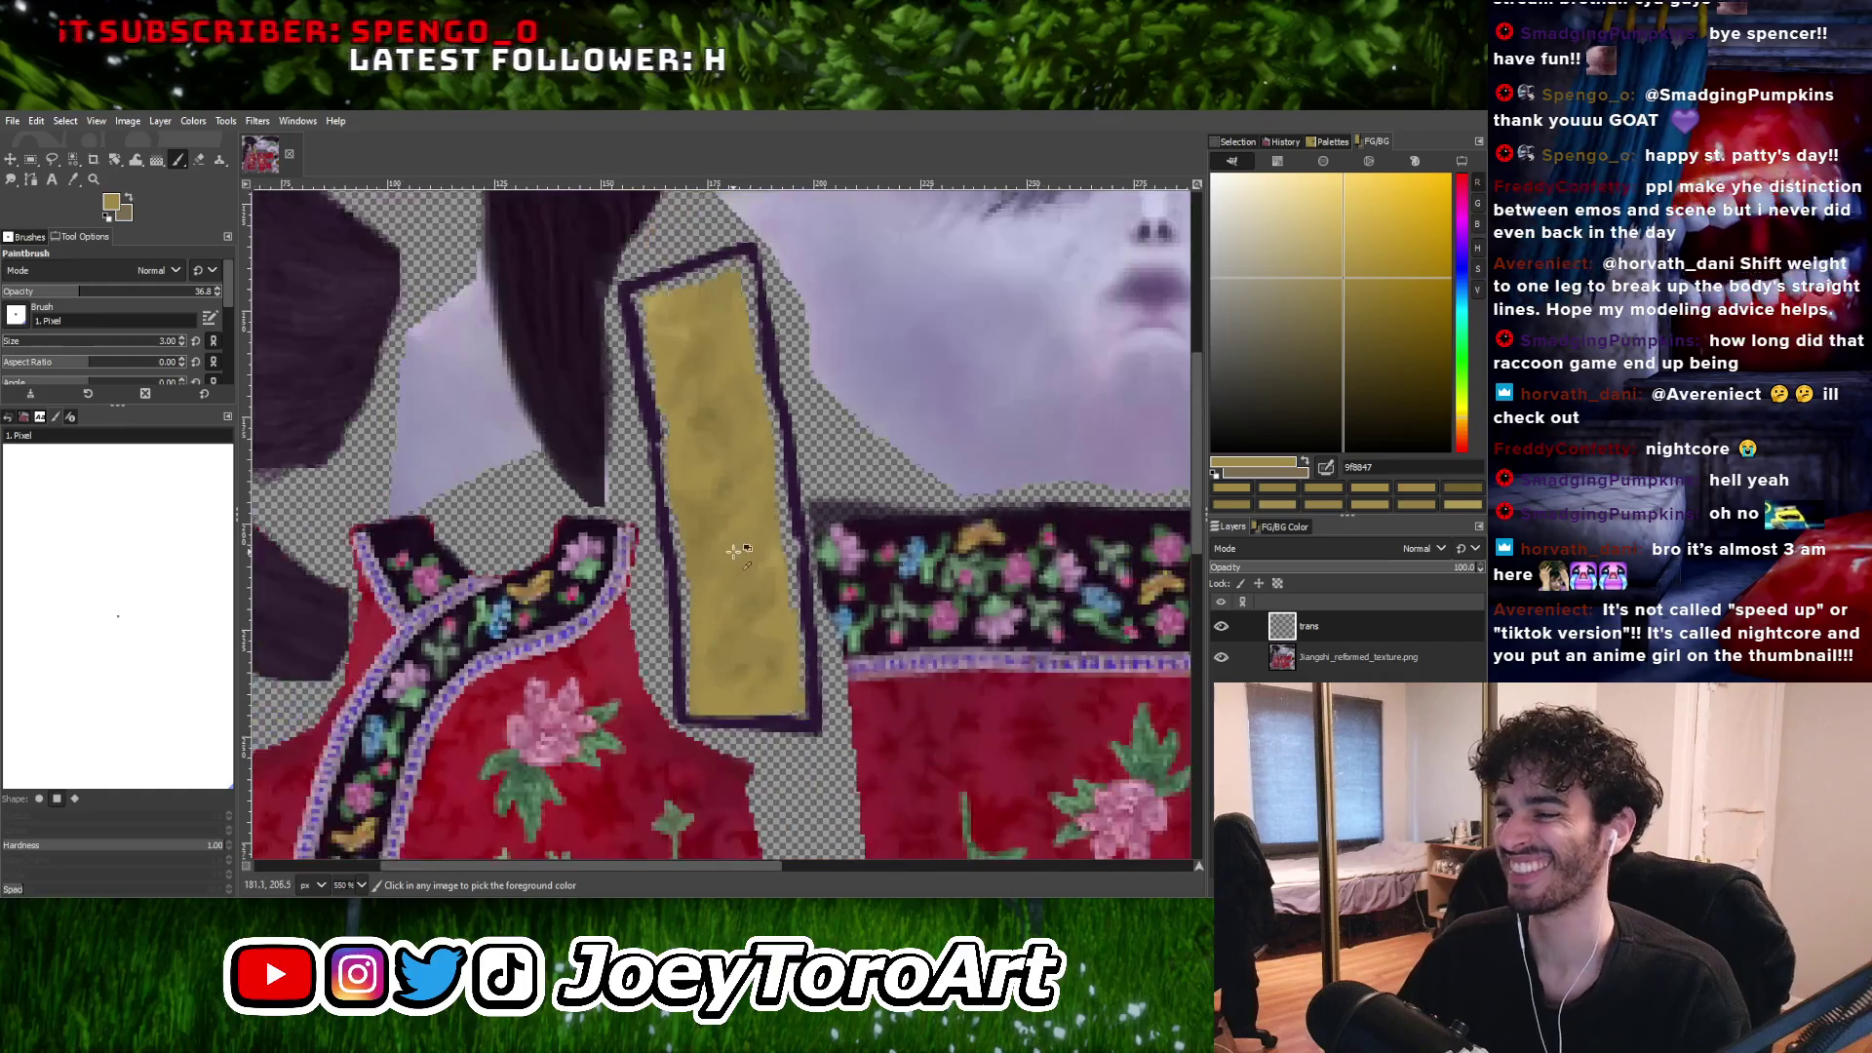
{"action": "scroll", "coordinate": [721, 629], "scroll_direction": "up", "scroll_amount": 4, "text": "ctrl"}
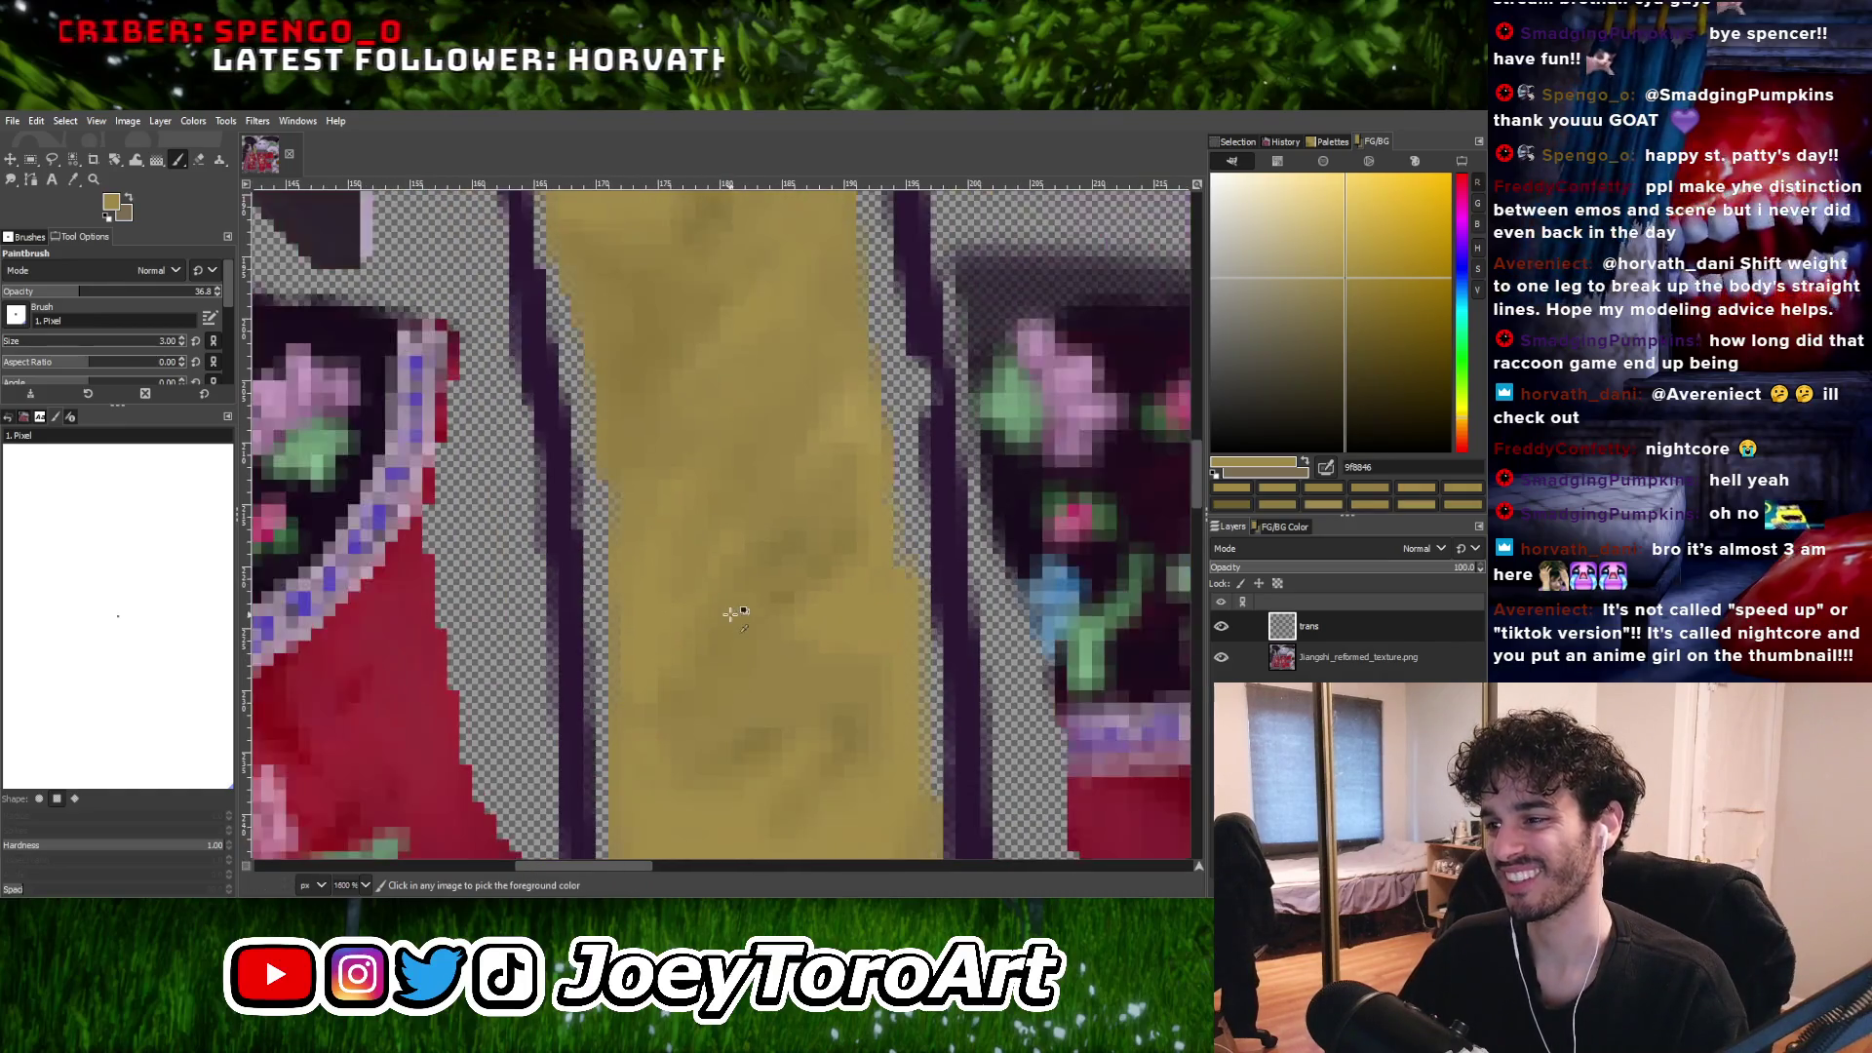
{"action": "scroll", "coordinate": [674, 663], "scroll_direction": "down", "scroll_amount": 1, "text": "ctrl"}
{"action": "left_click", "coordinate": [683, 651], "text": "ctrl"}
{"action": "scroll", "coordinate": [687, 648], "scroll_direction": "down", "scroll_amount": 2, "text": "ctrl"}
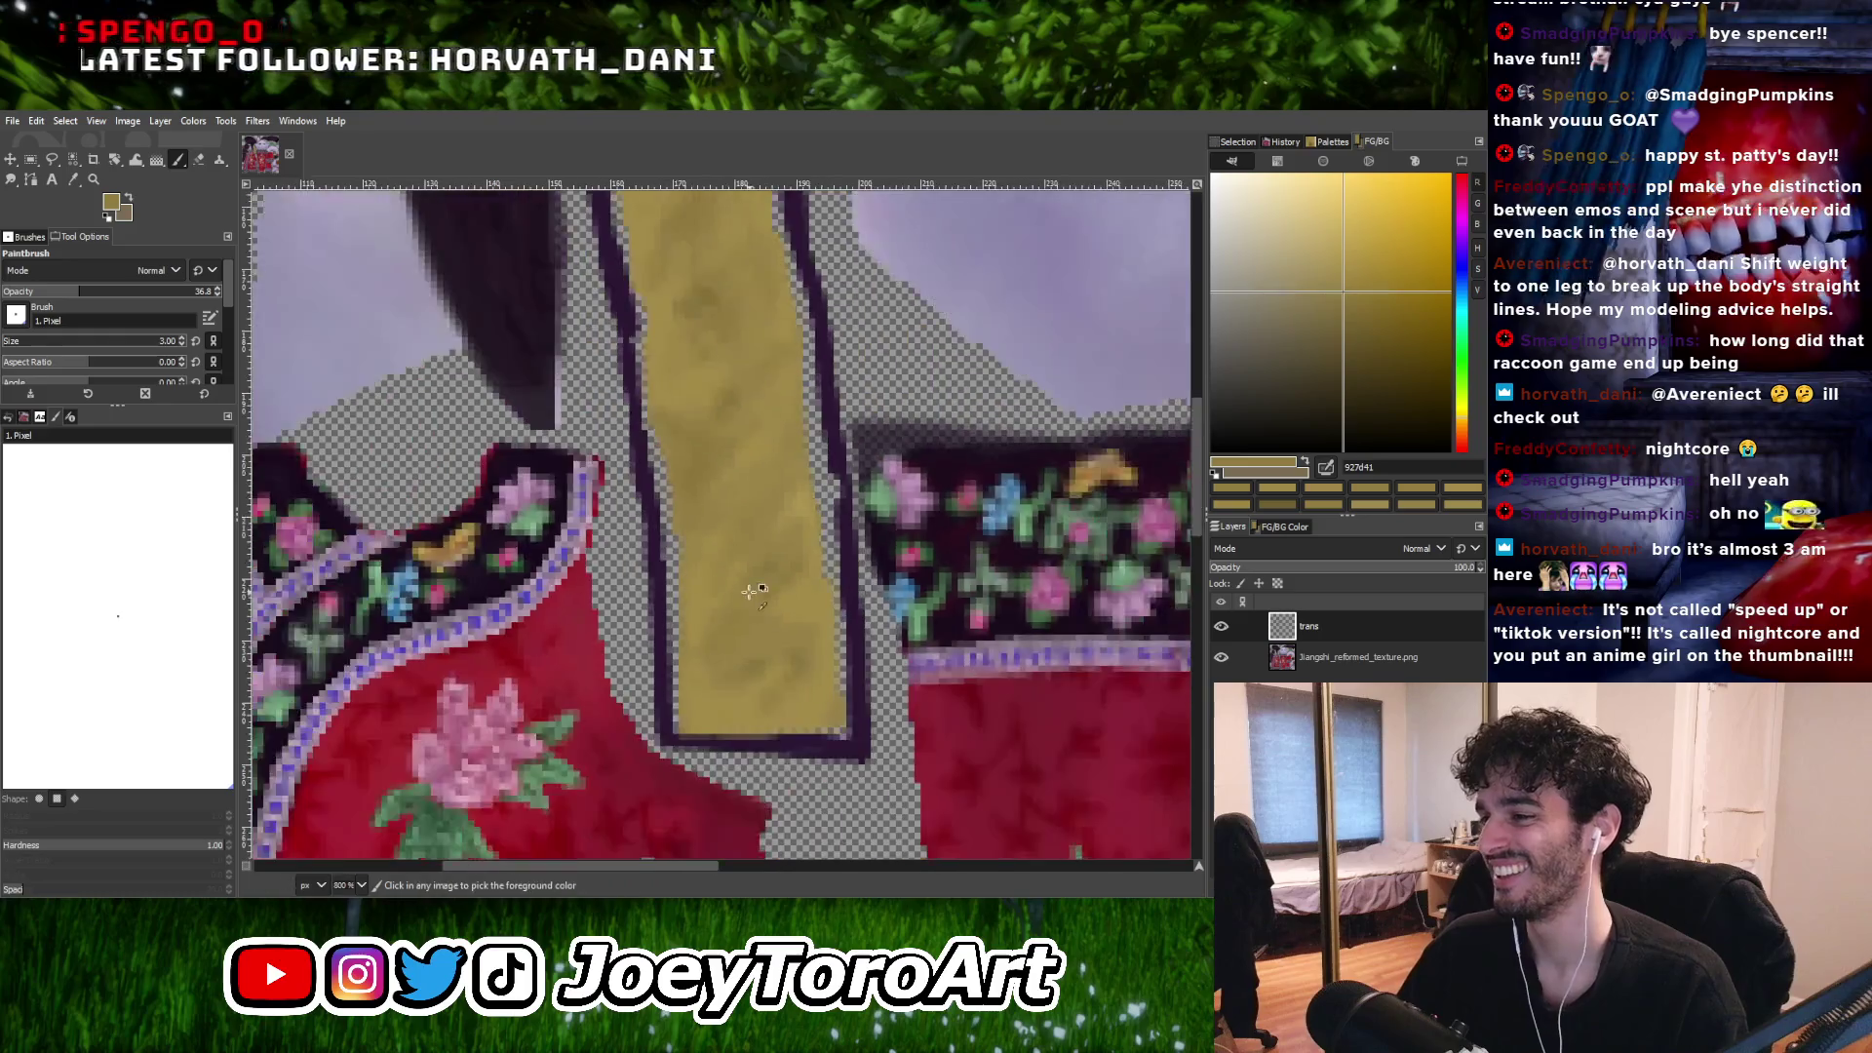
{"action": "scroll", "coordinate": [751, 585], "scroll_direction": "up", "scroll_amount": 3, "text": "ctrl"}
{"action": "left_click", "coordinate": [768, 670], "text": "ctrl"}
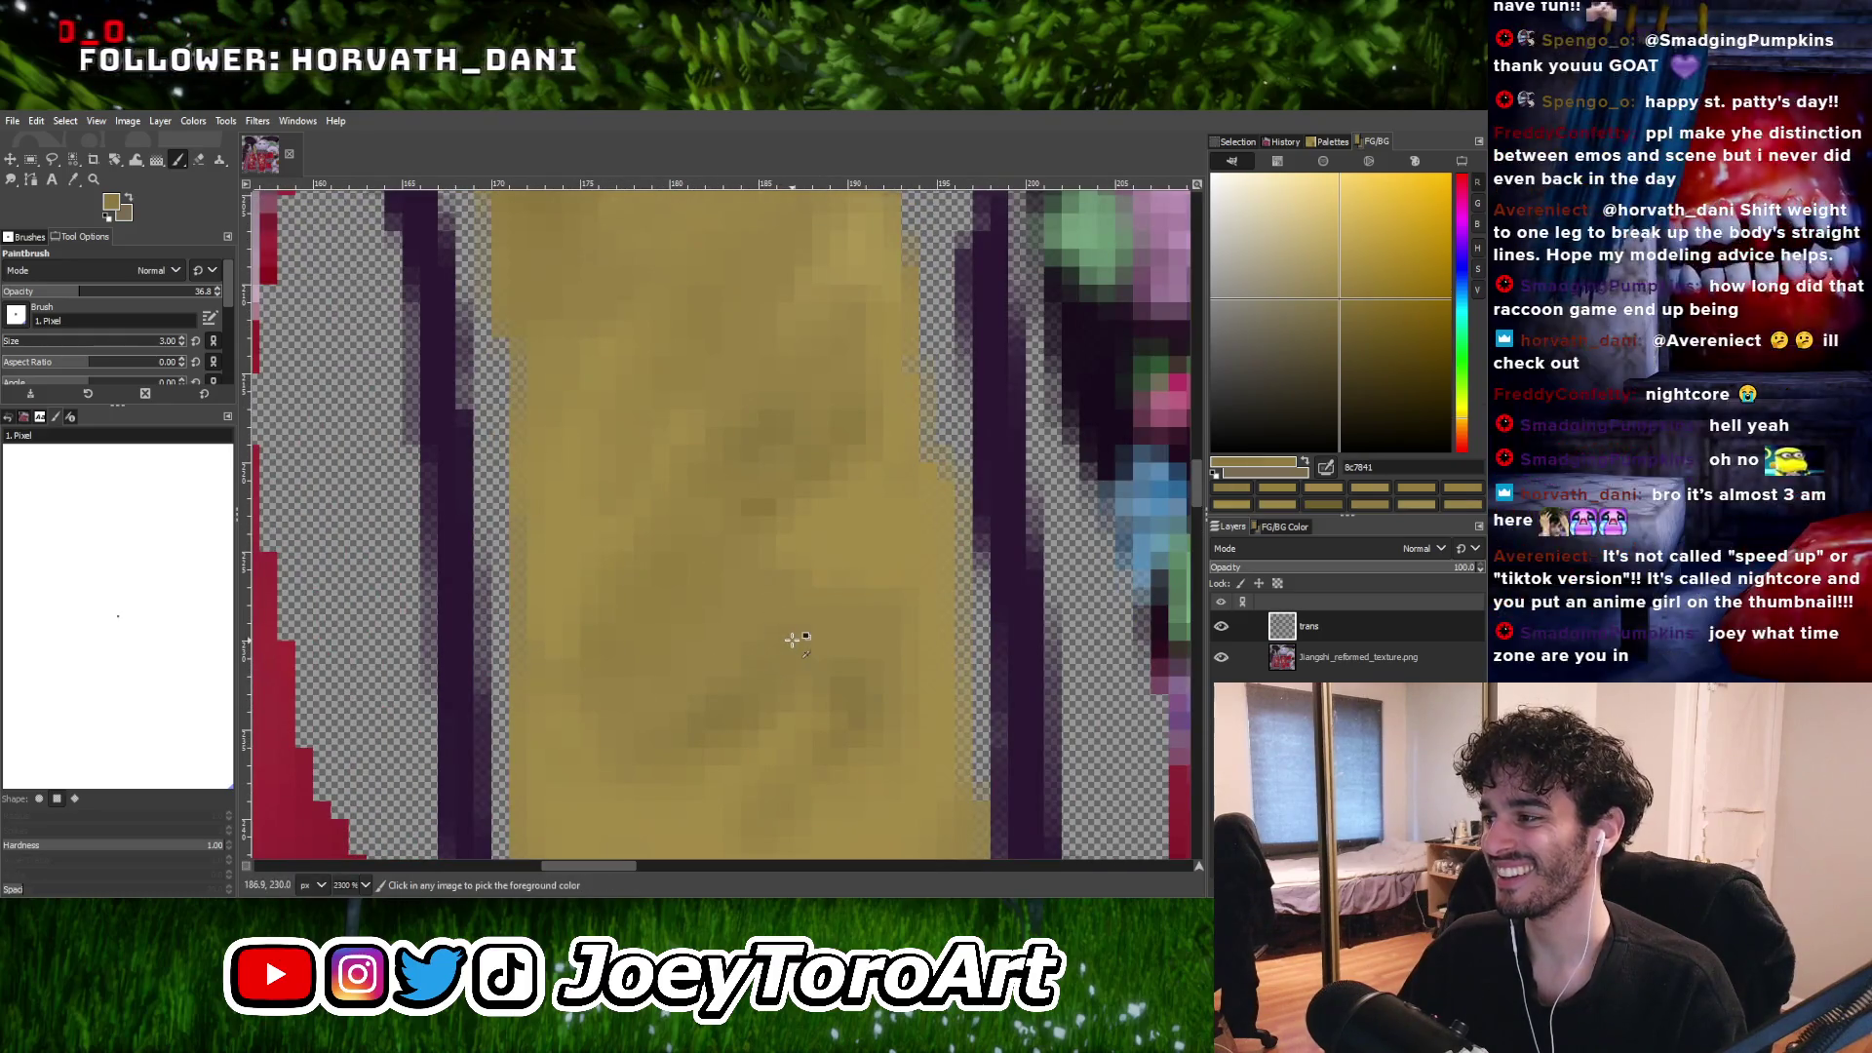
Blend in lighter yellow and mid-tone gold picked from the strap.
{"action": "scroll", "coordinate": [707, 617], "scroll_direction": "down", "scroll_amount": 3, "text": "ctrl"}
{"action": "scroll", "coordinate": [710, 598], "scroll_direction": "up", "scroll_amount": 3, "text": "ctrl"}
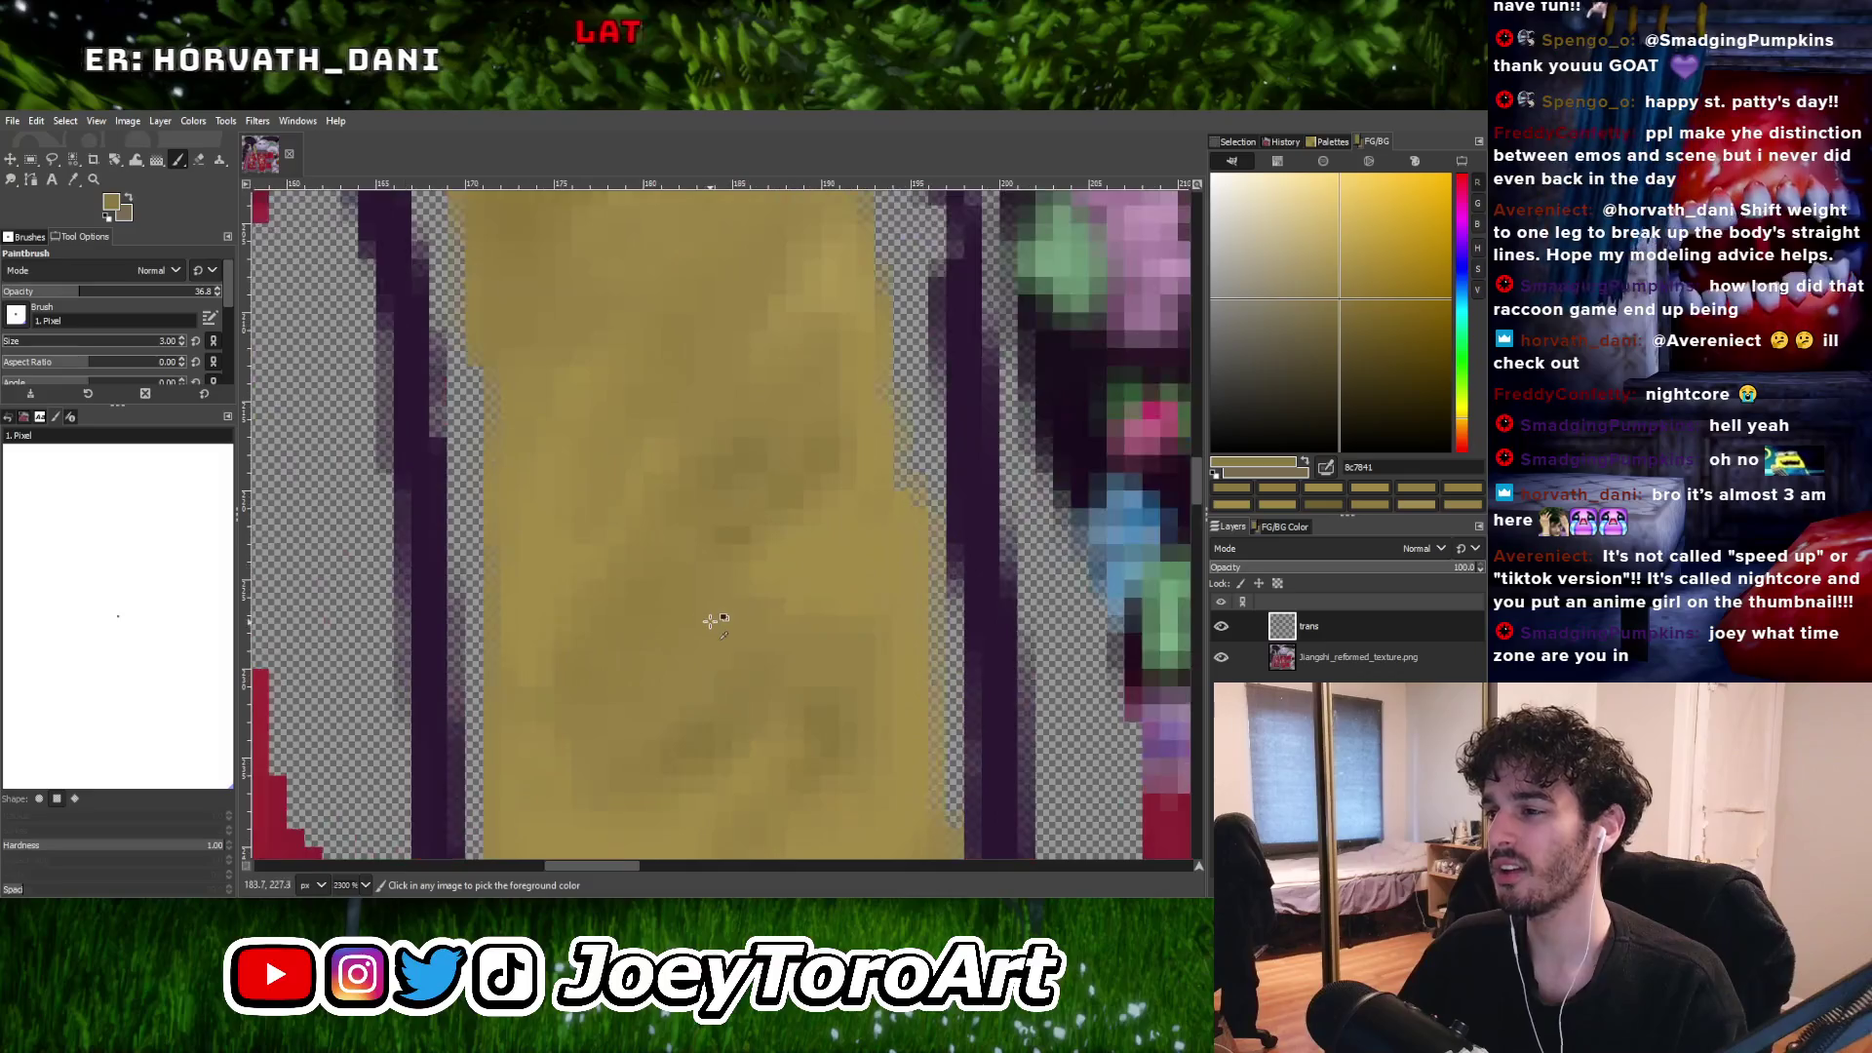
{"action": "scroll", "coordinate": [719, 586], "scroll_direction": "down", "scroll_amount": 2, "text": "ctrl"}
{"action": "scroll", "coordinate": [751, 614], "scroll_direction": "up", "scroll_amount": 2, "text": "ctrl"}
{"action": "left_click", "coordinate": [764, 627], "text": "ctrl"}
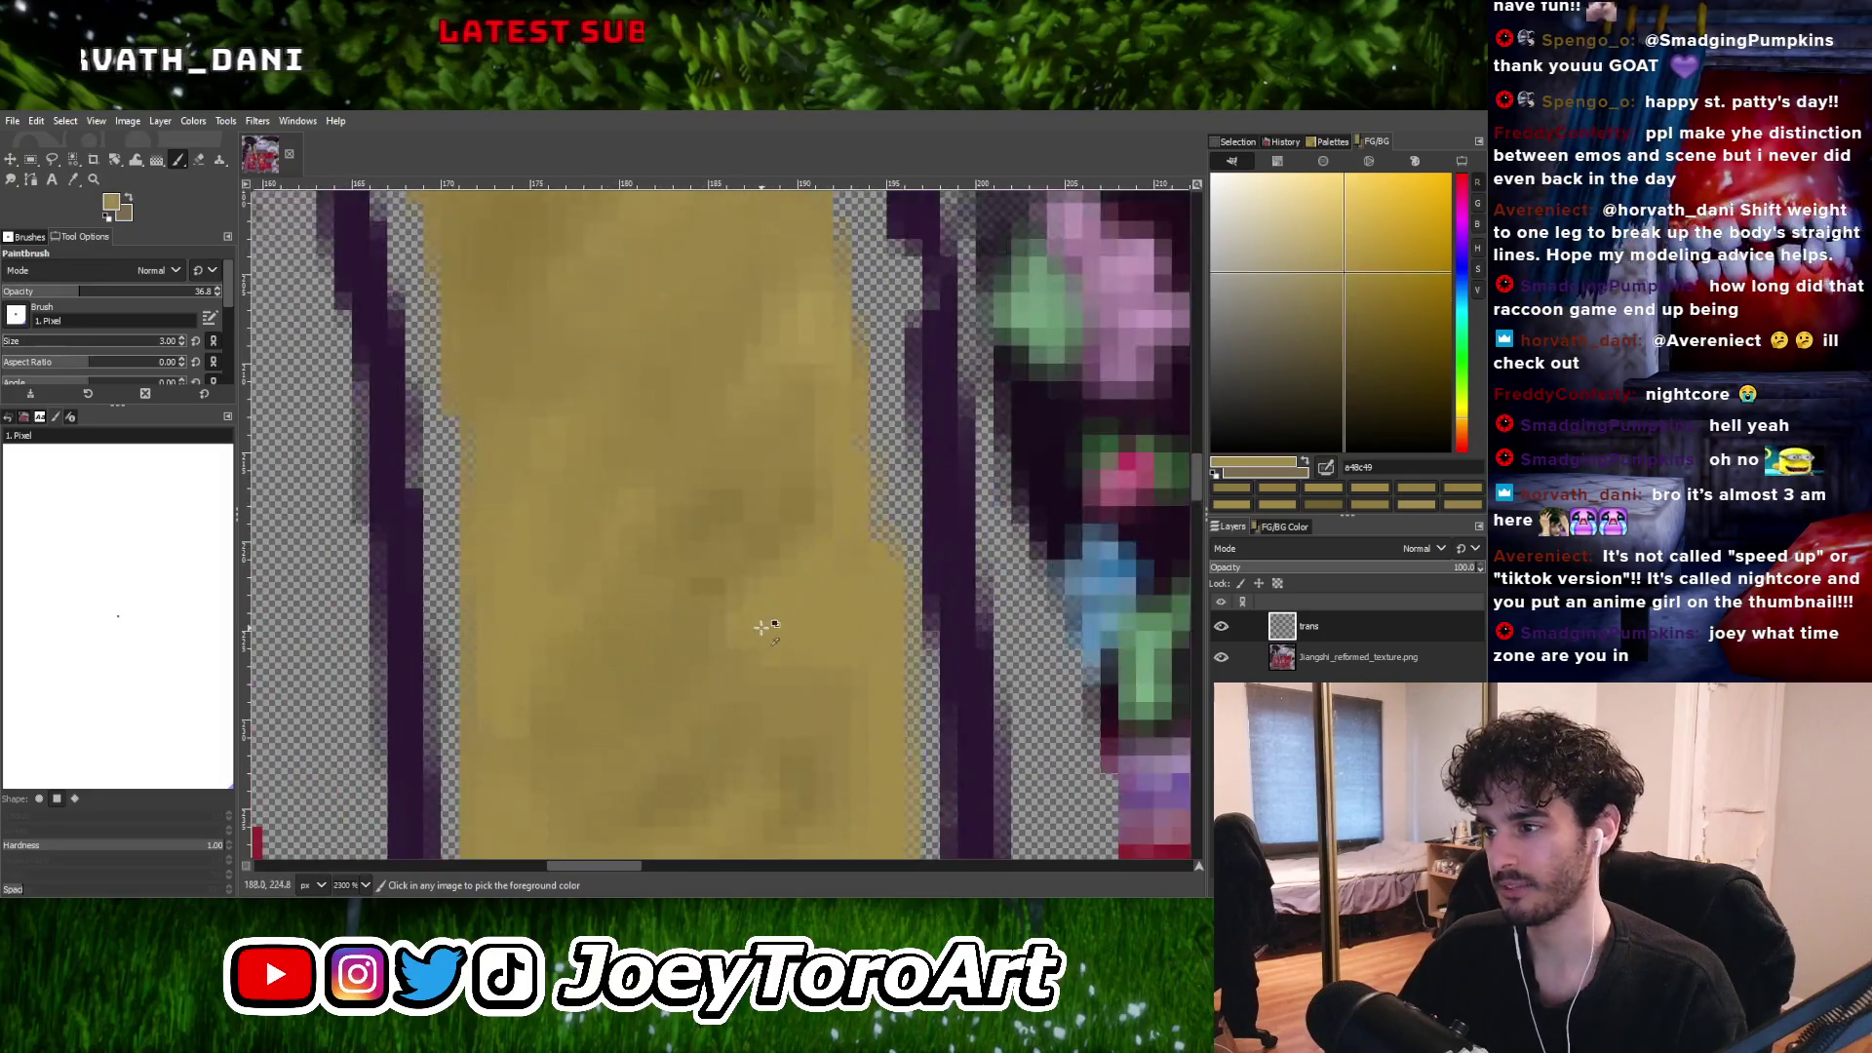
{"action": "scroll", "coordinate": [755, 633], "scroll_direction": "down", "scroll_amount": 2, "text": "ctrl"}
{"action": "scroll", "coordinate": [755, 634], "scroll_direction": "up", "scroll_amount": 1, "text": "ctrl"}
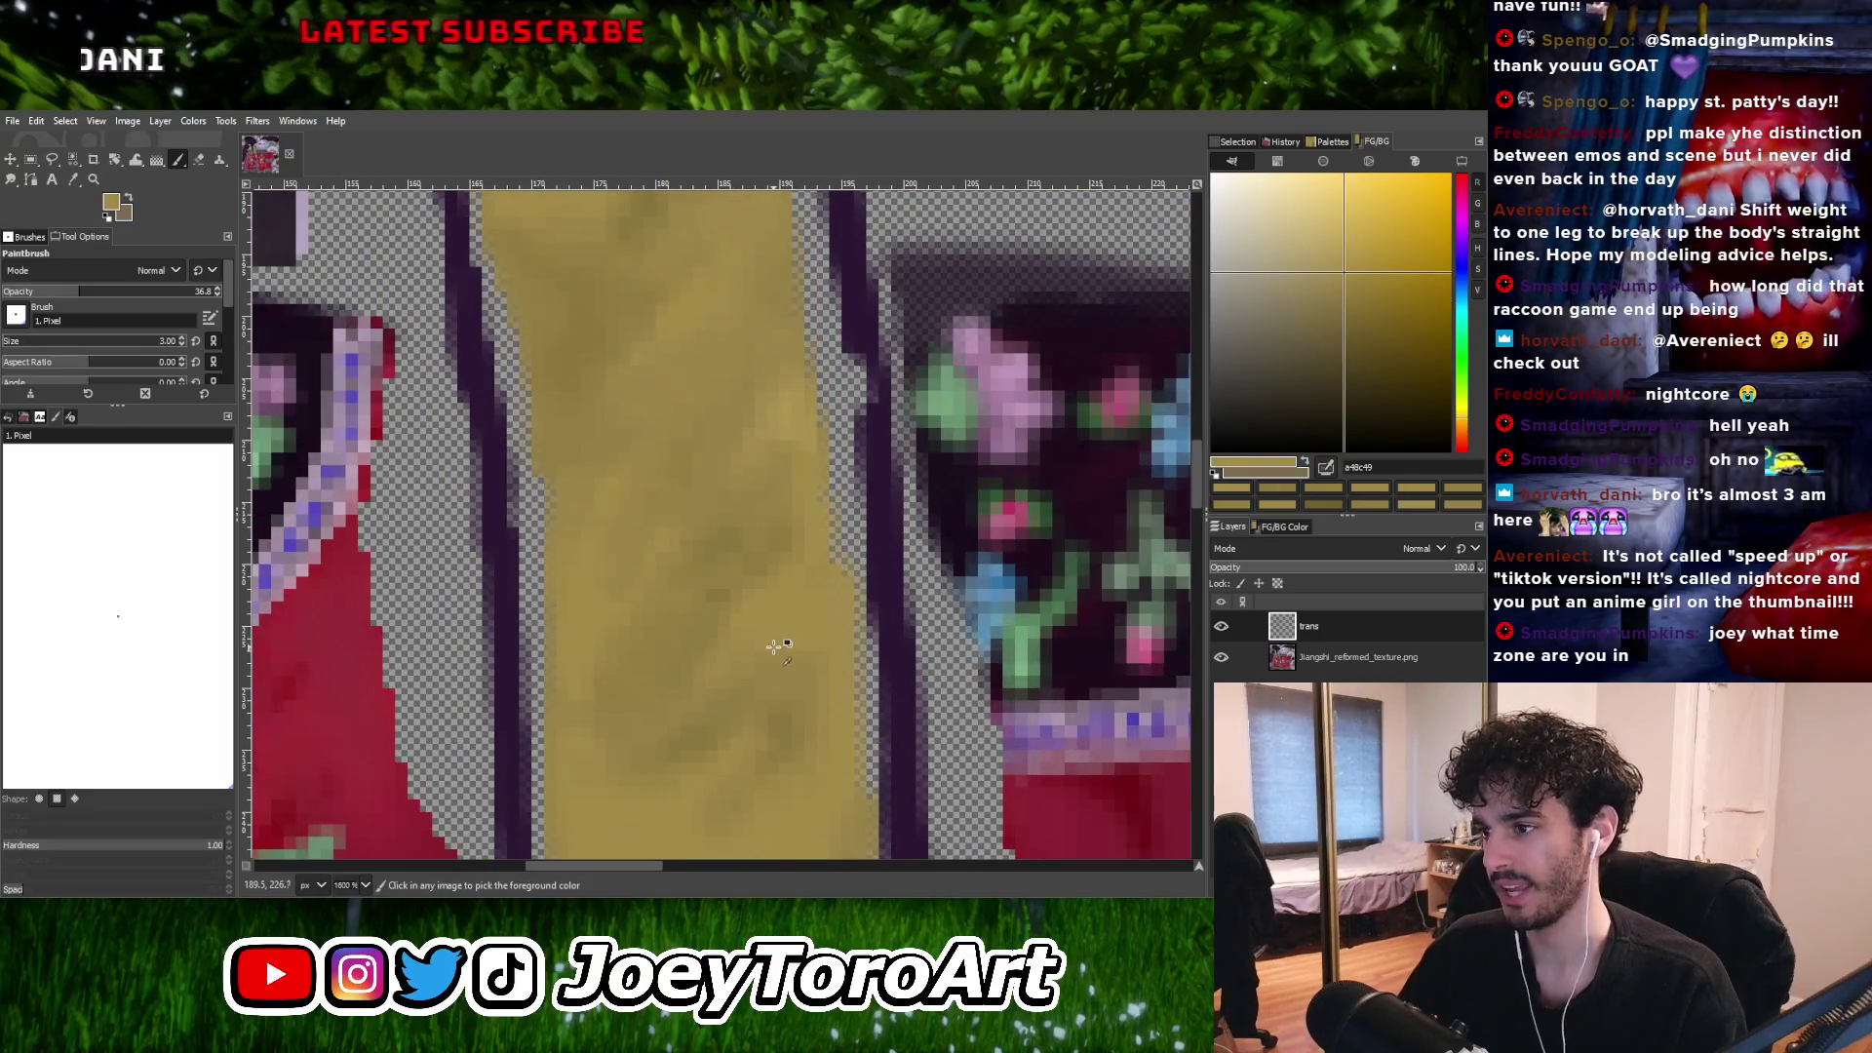
{"action": "left_click", "coordinate": [791, 687], "text": "ctrl"}
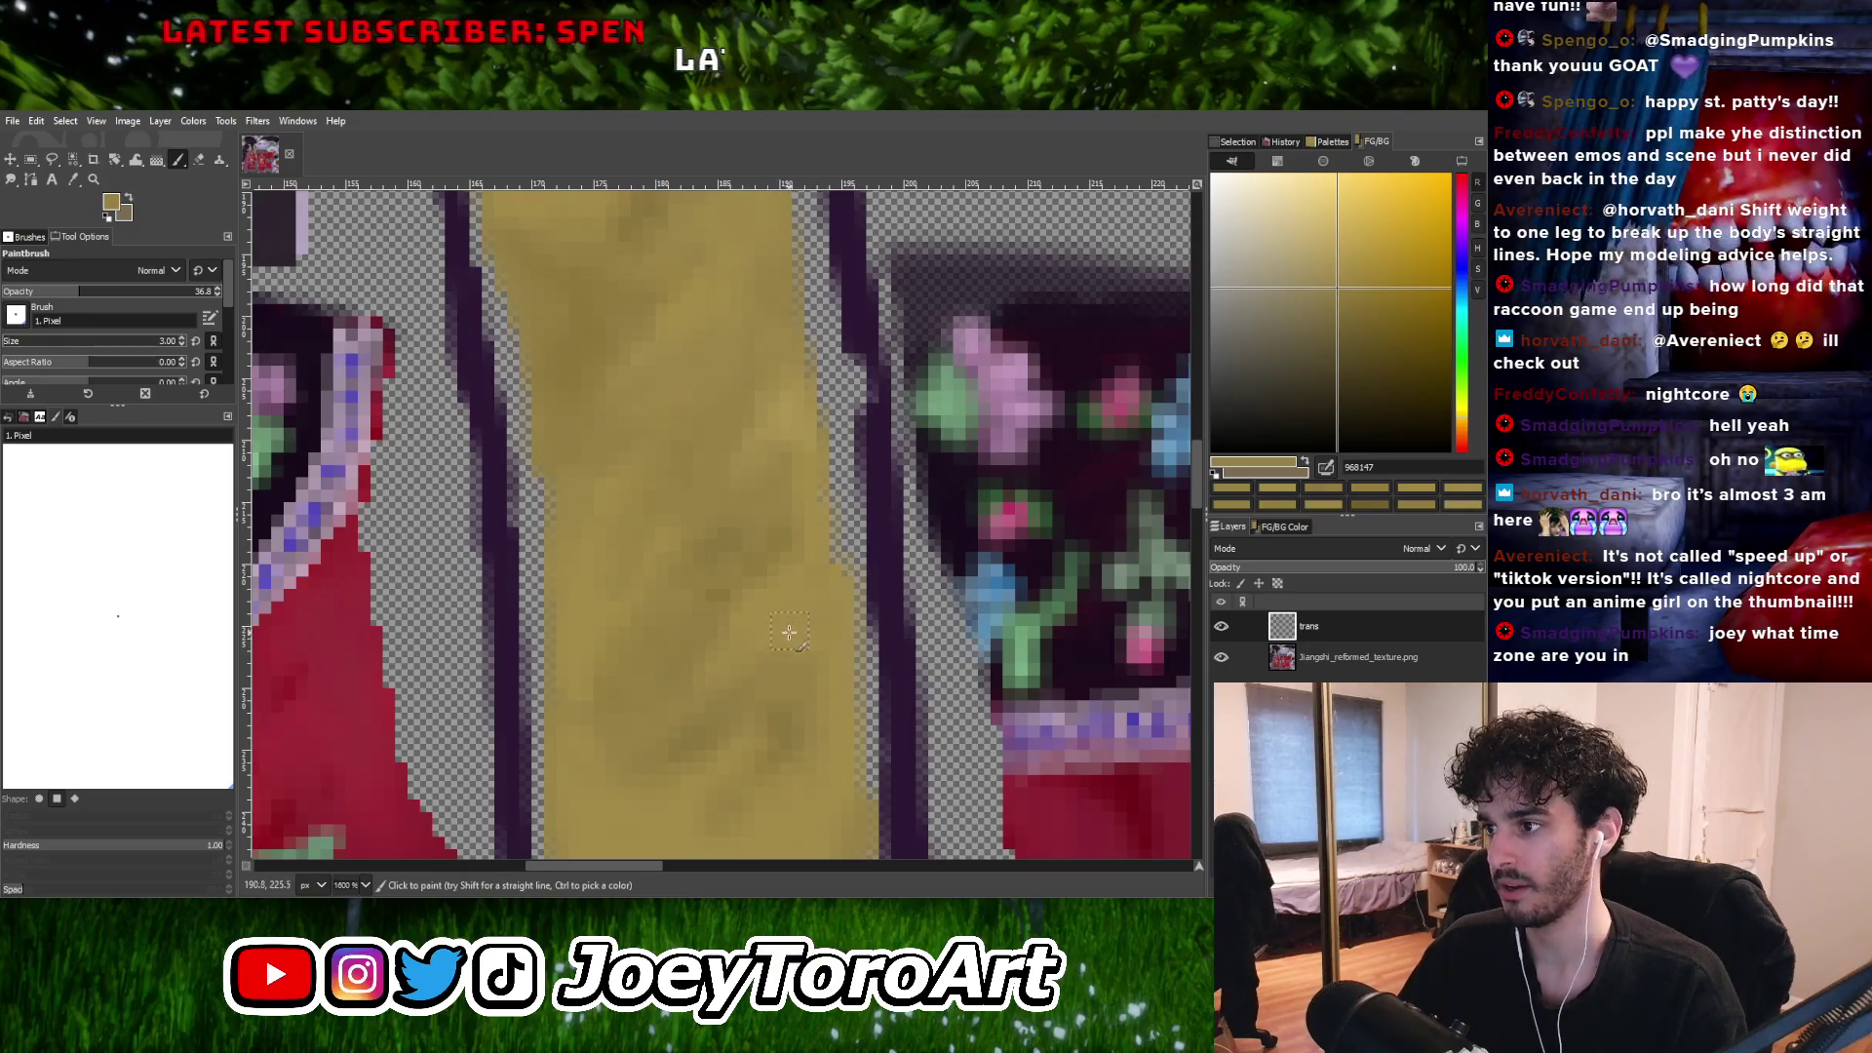
Layer darker and mid gold tones sampled from the strap for soft mottling.
{"action": "scroll", "coordinate": [776, 563], "scroll_direction": "down", "scroll_amount": 4, "text": "ctrl"}
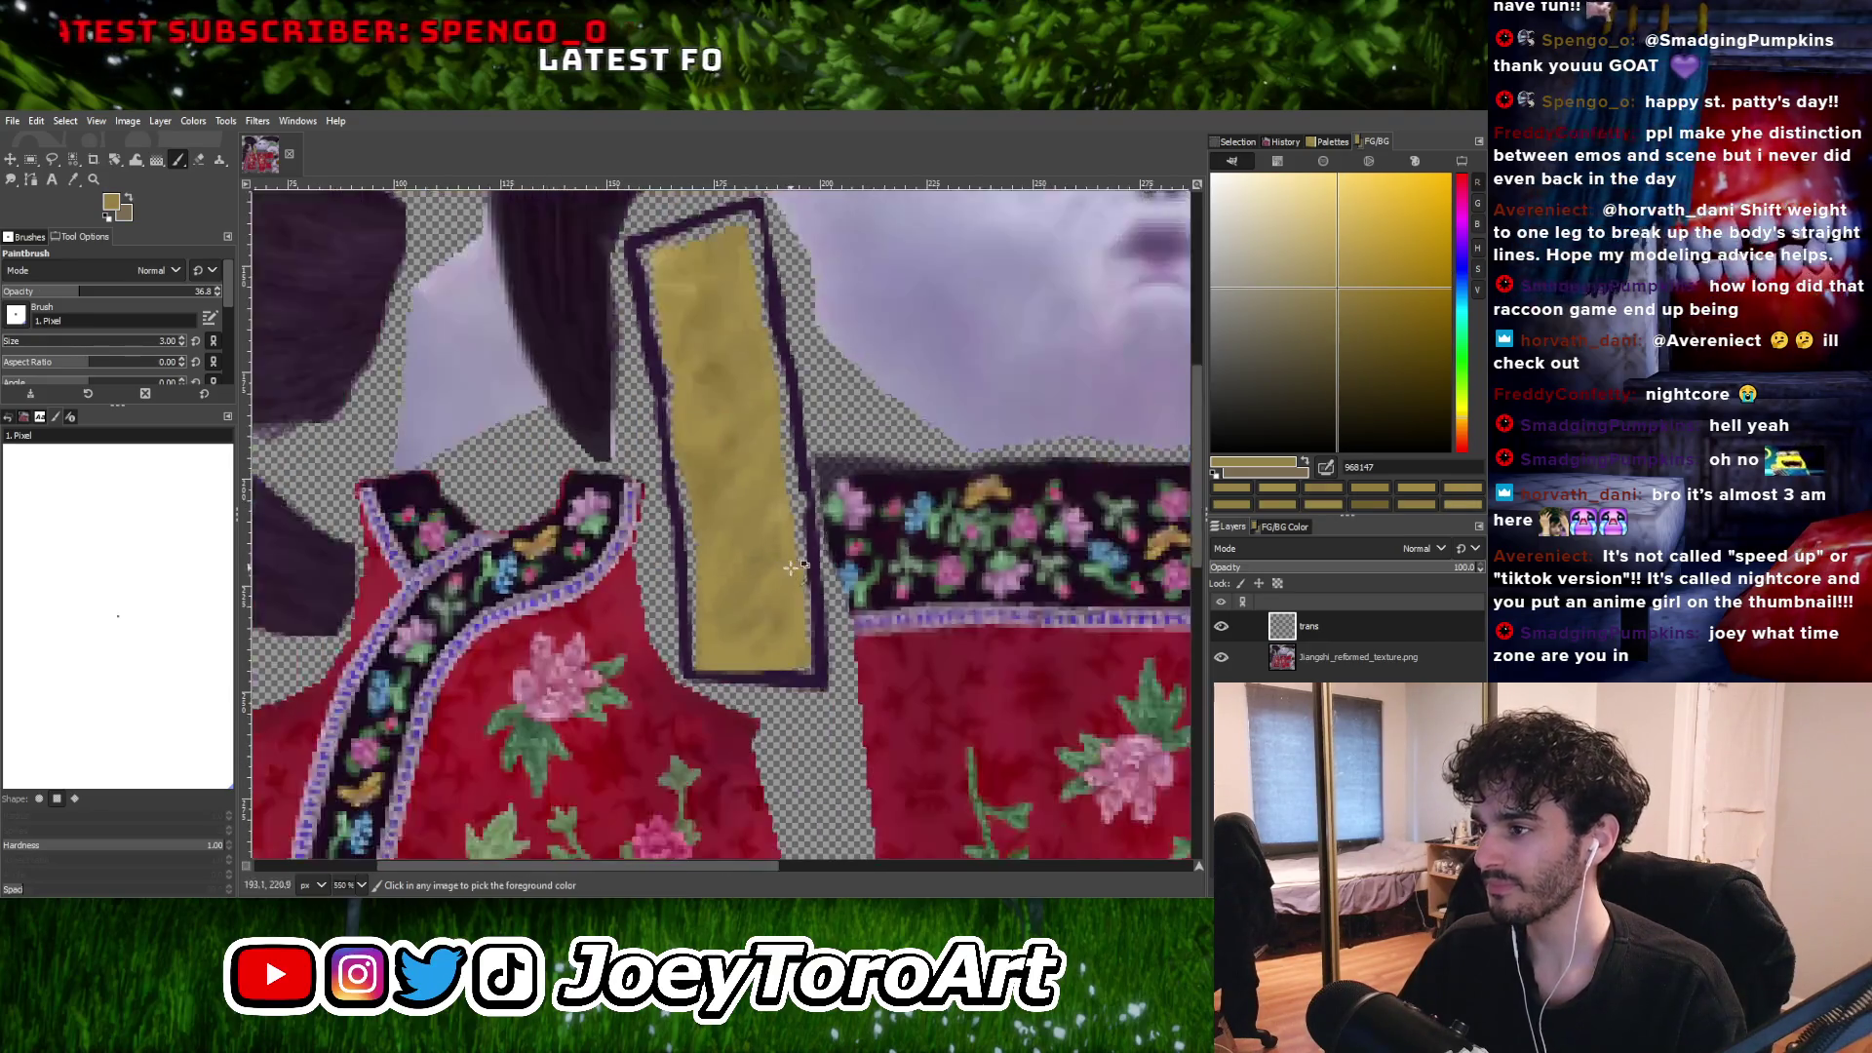
{"action": "scroll", "coordinate": [746, 599], "scroll_direction": "up", "scroll_amount": 4, "text": "ctrl"}
{"action": "left_click", "coordinate": [747, 548], "text": "ctrl"}
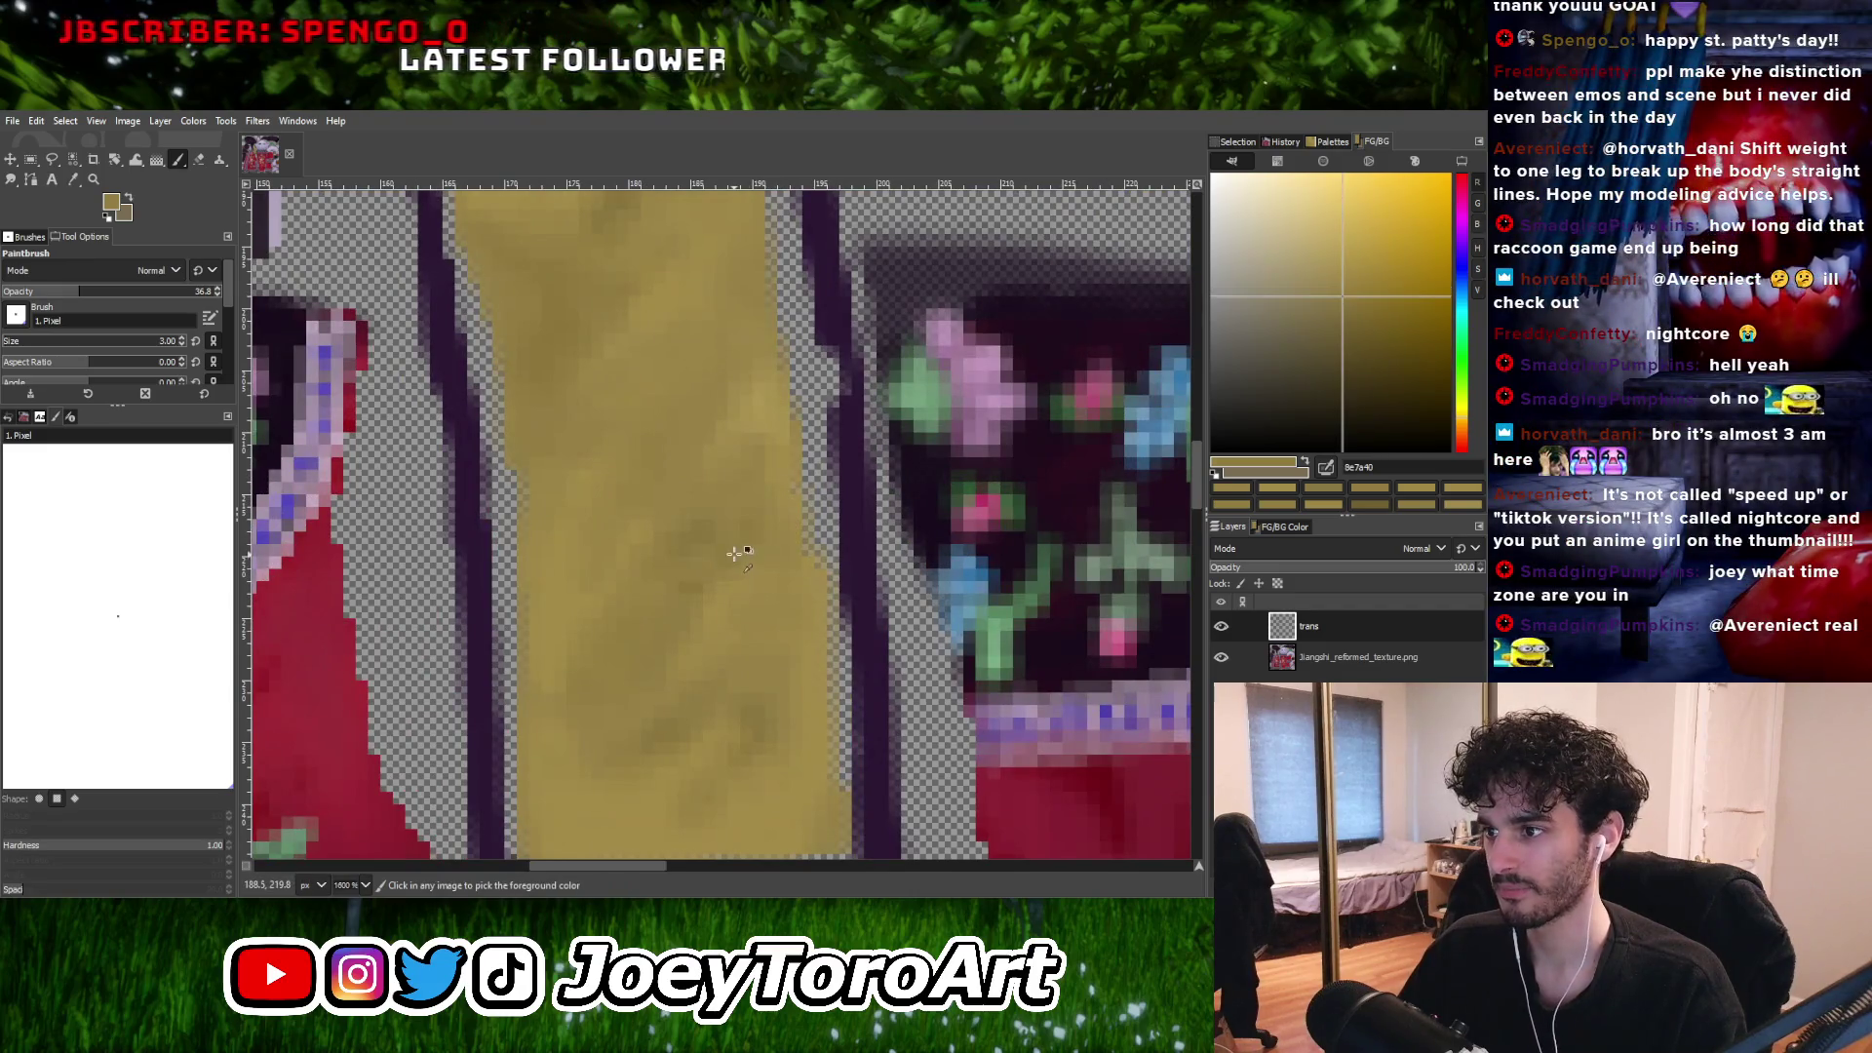
{"action": "scroll", "coordinate": [708, 584], "scroll_direction": "down", "scroll_amount": 2, "text": "ctrl"}
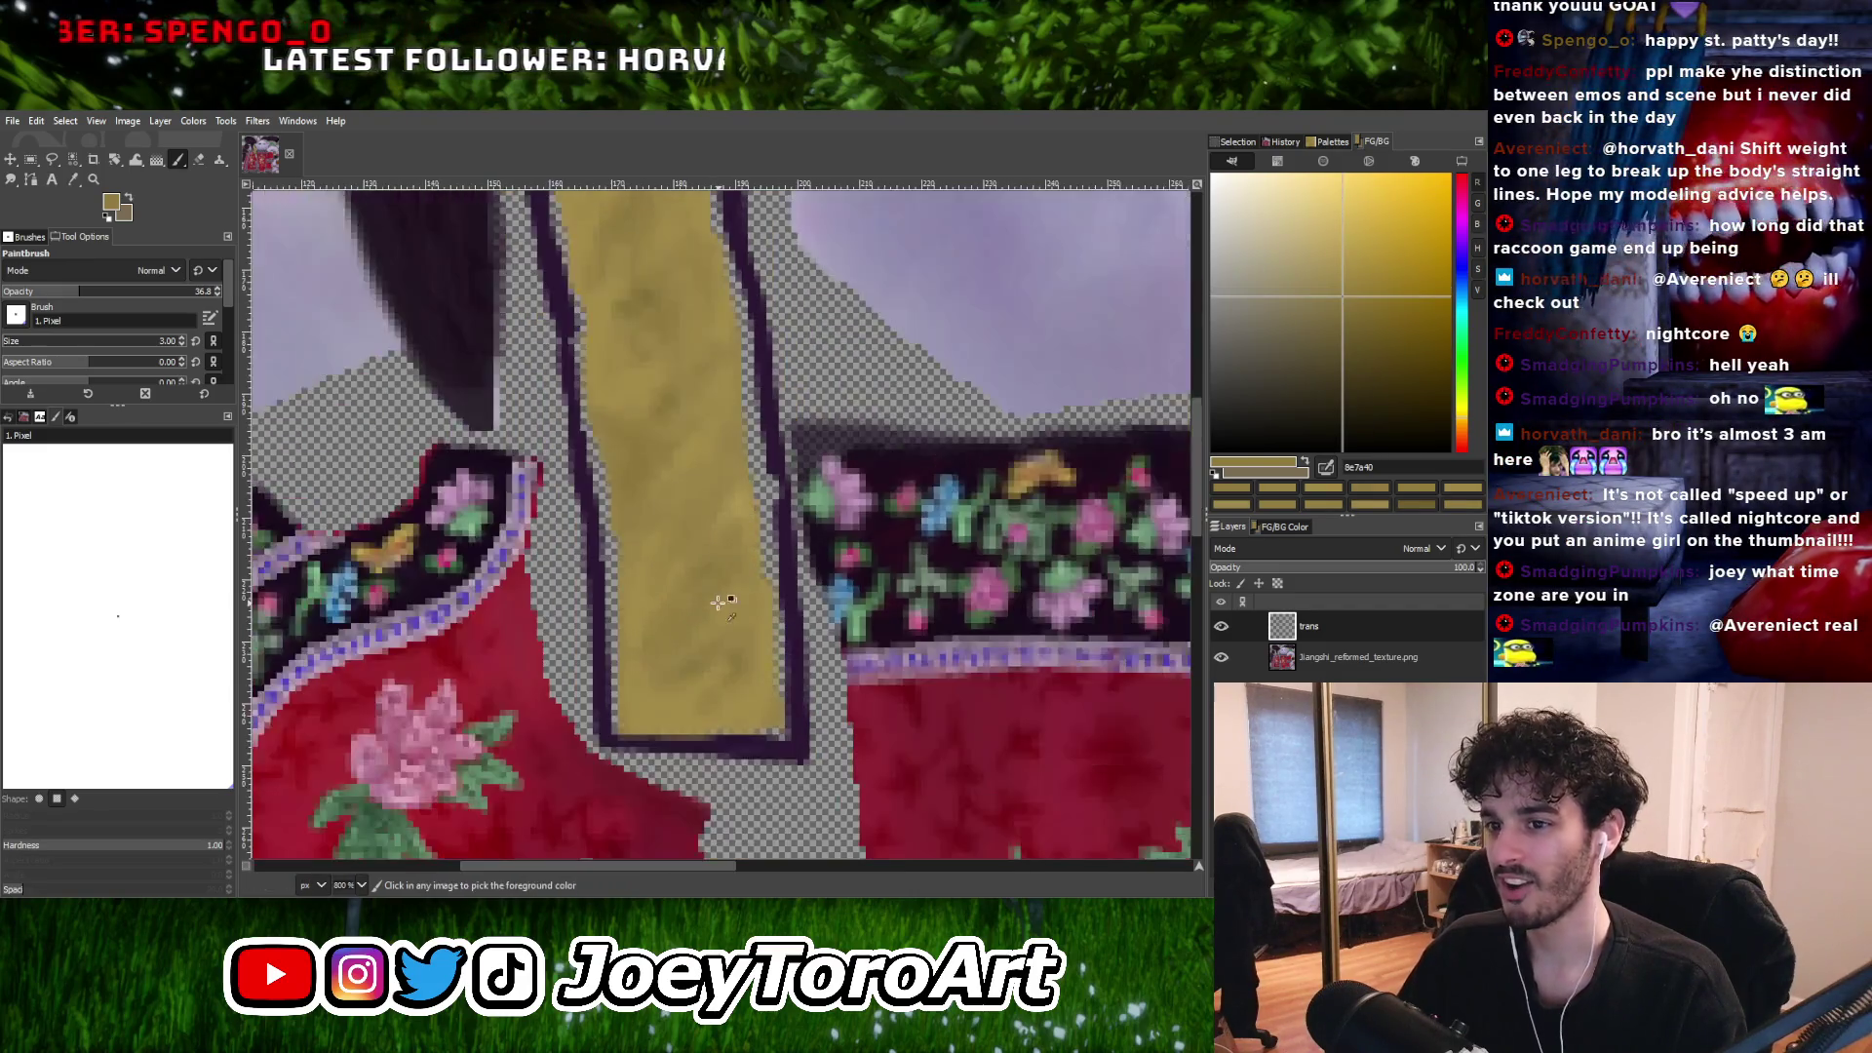
{"action": "scroll", "coordinate": [717, 590], "scroll_direction": "up", "scroll_amount": 1, "text": "ctrl"}
{"action": "left_click", "coordinate": [719, 593], "text": "ctrl"}
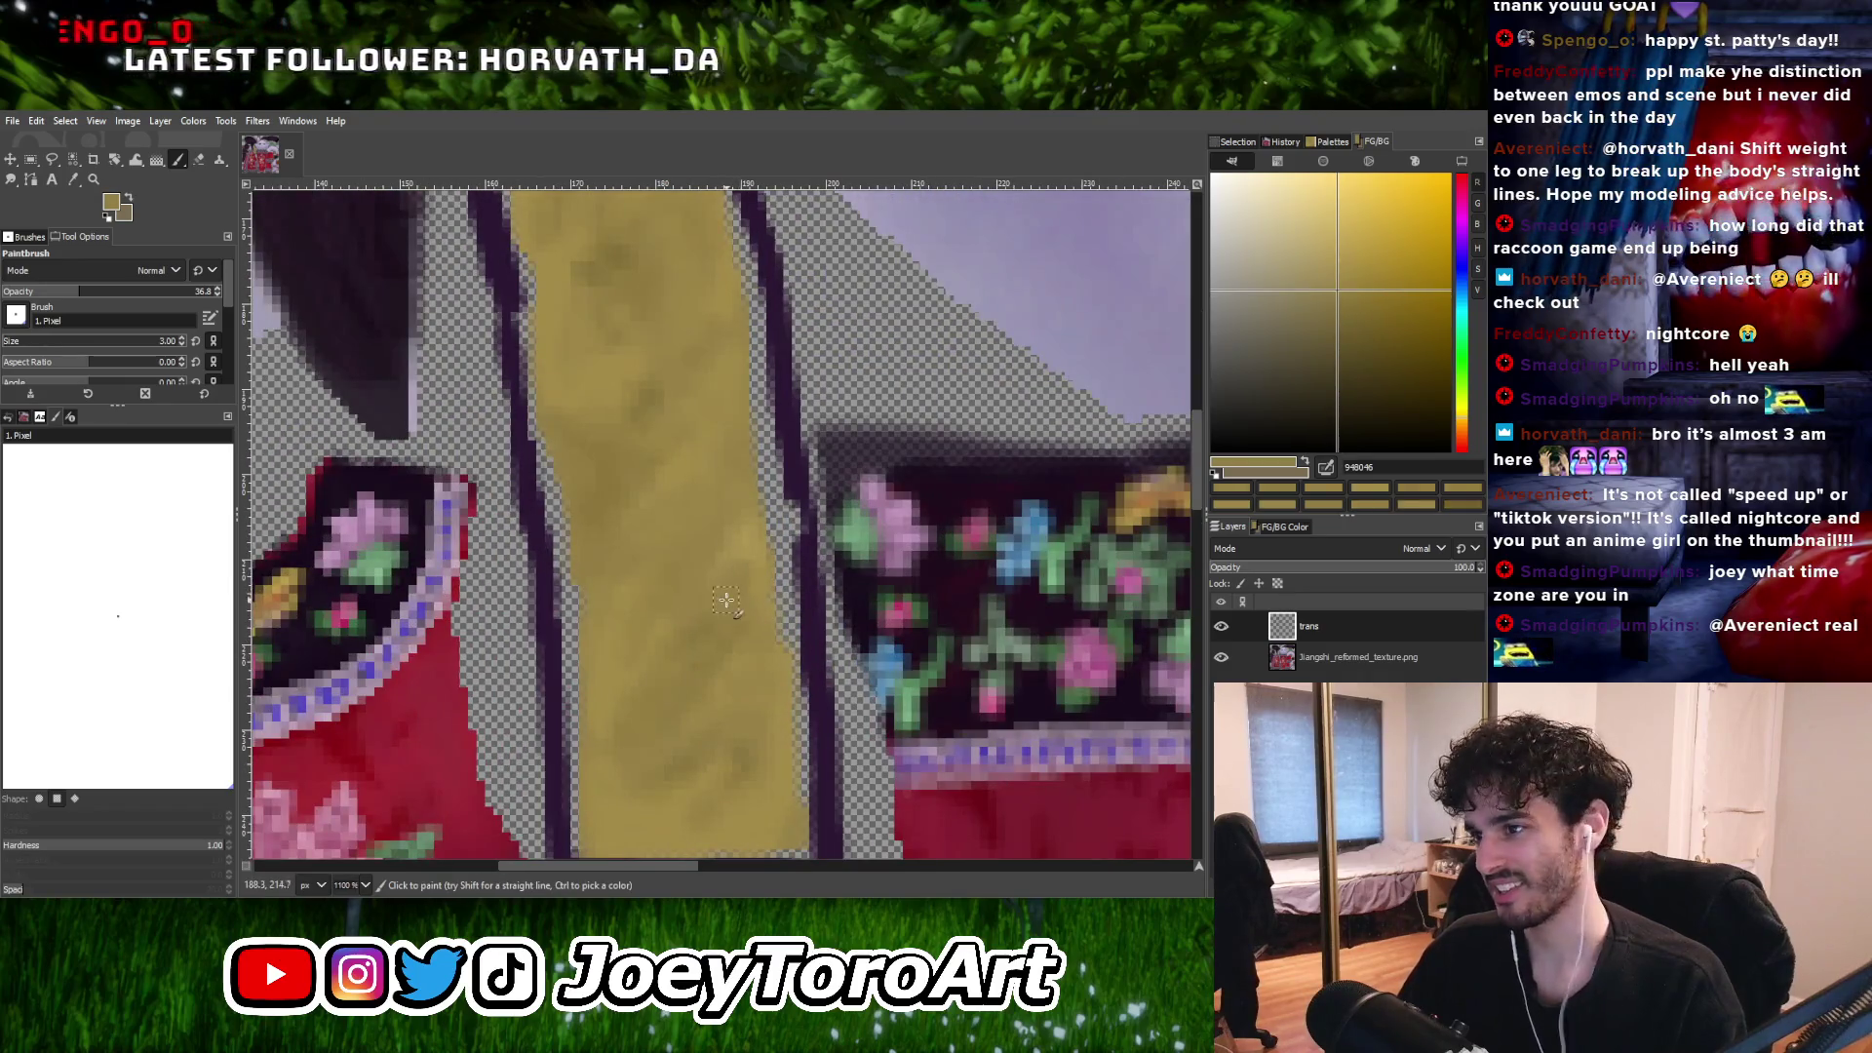
{"action": "scroll", "coordinate": [751, 565], "scroll_direction": "down", "scroll_amount": 3, "text": "ctrl"}
{"action": "scroll", "coordinate": [719, 567], "scroll_direction": "up", "scroll_amount": 3, "text": "ctrl"}
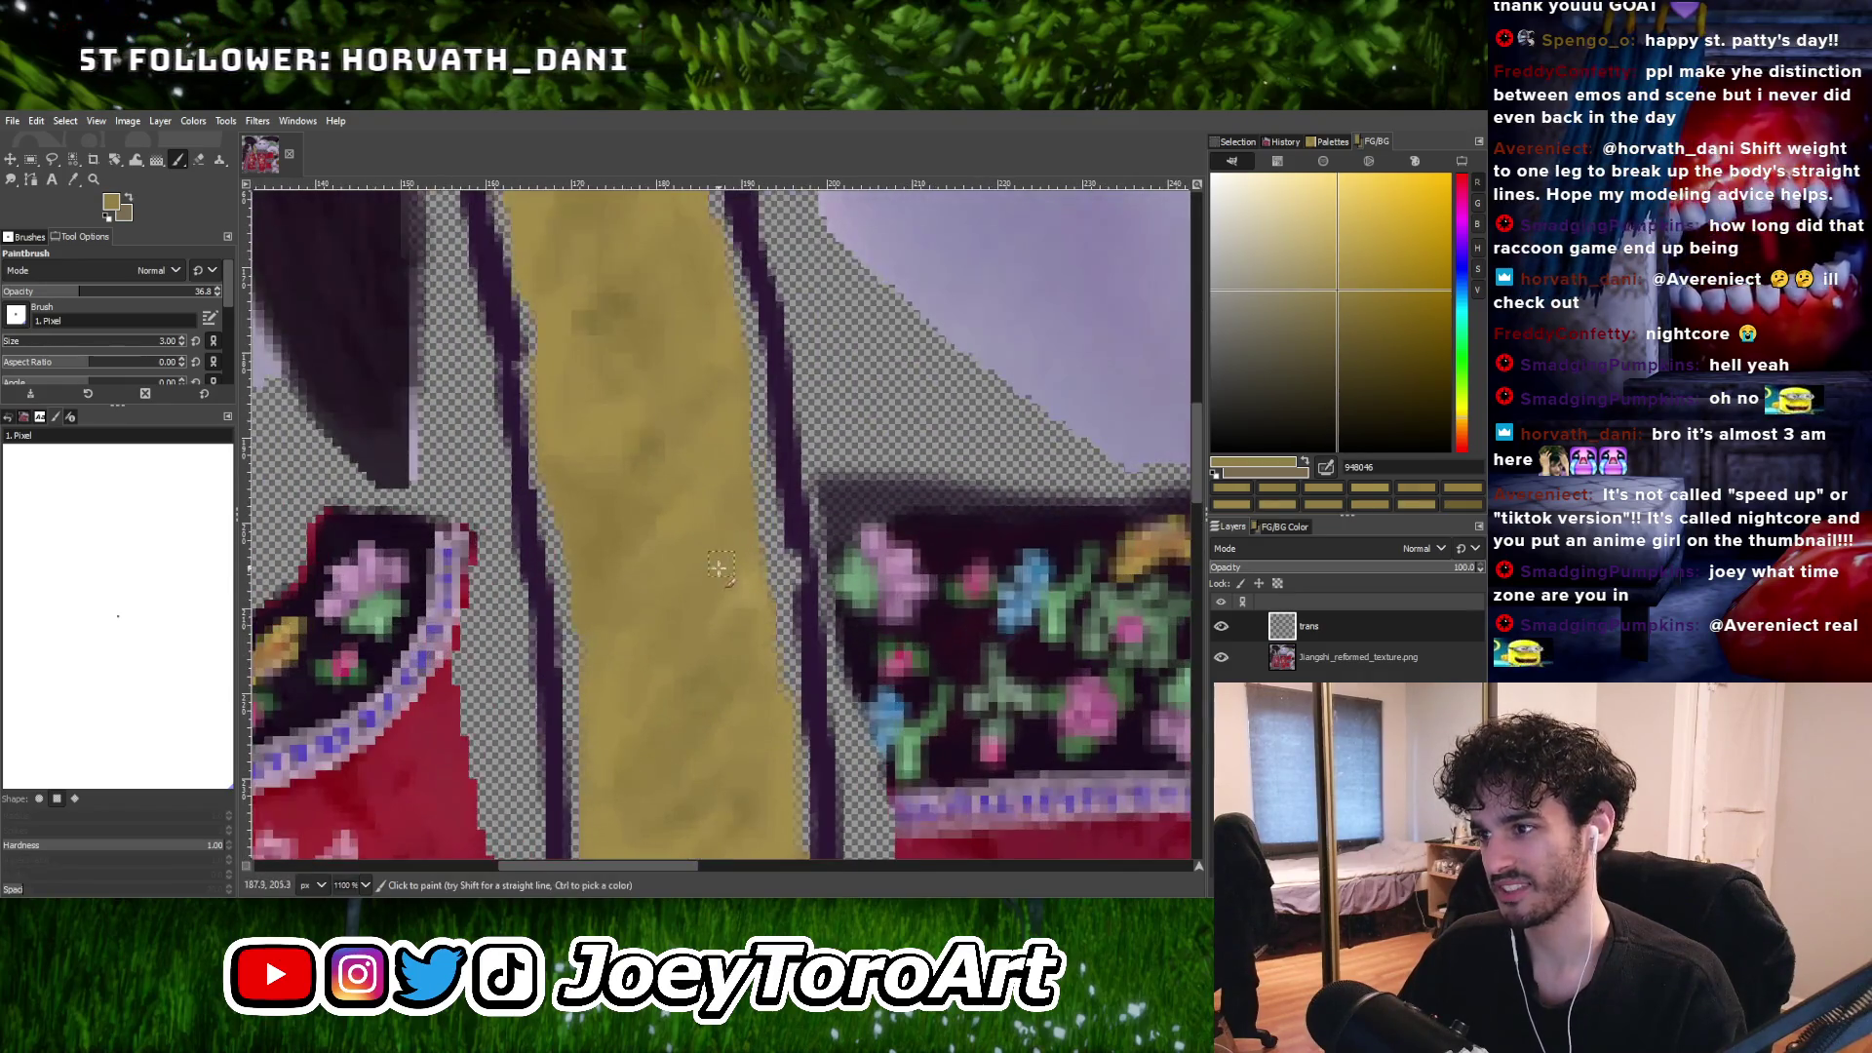
{"action": "scroll", "coordinate": [722, 577], "scroll_direction": "up", "scroll_amount": 2, "text": "ctrl"}
{"action": "scroll", "coordinate": [669, 759], "scroll_direction": "down", "scroll_amount": 3, "text": "ctrl"}
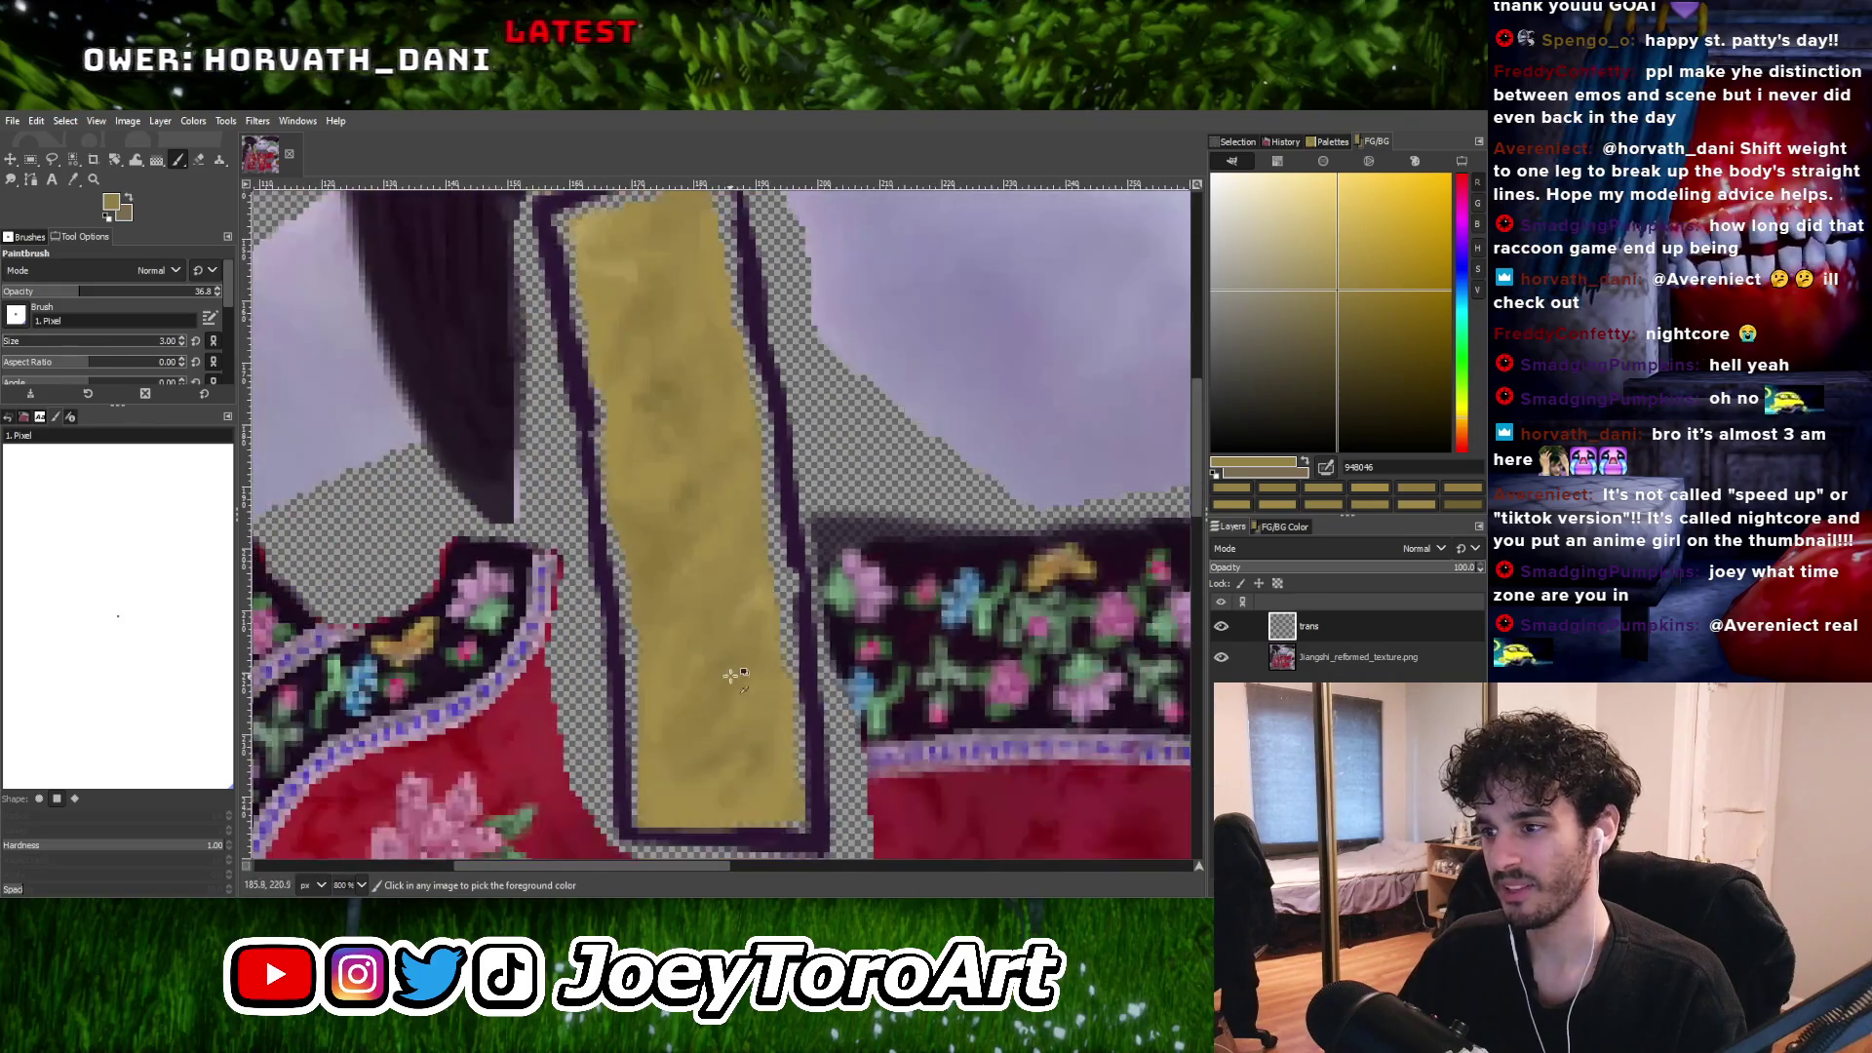
{"action": "left_click", "coordinate": [726, 671], "text": "ctrl"}
Finish the olive-gold shading near the strap's top with slightly darker sampled golds.
{"action": "scroll", "coordinate": [722, 622], "scroll_direction": "up", "scroll_amount": 2, "text": "ctrl"}
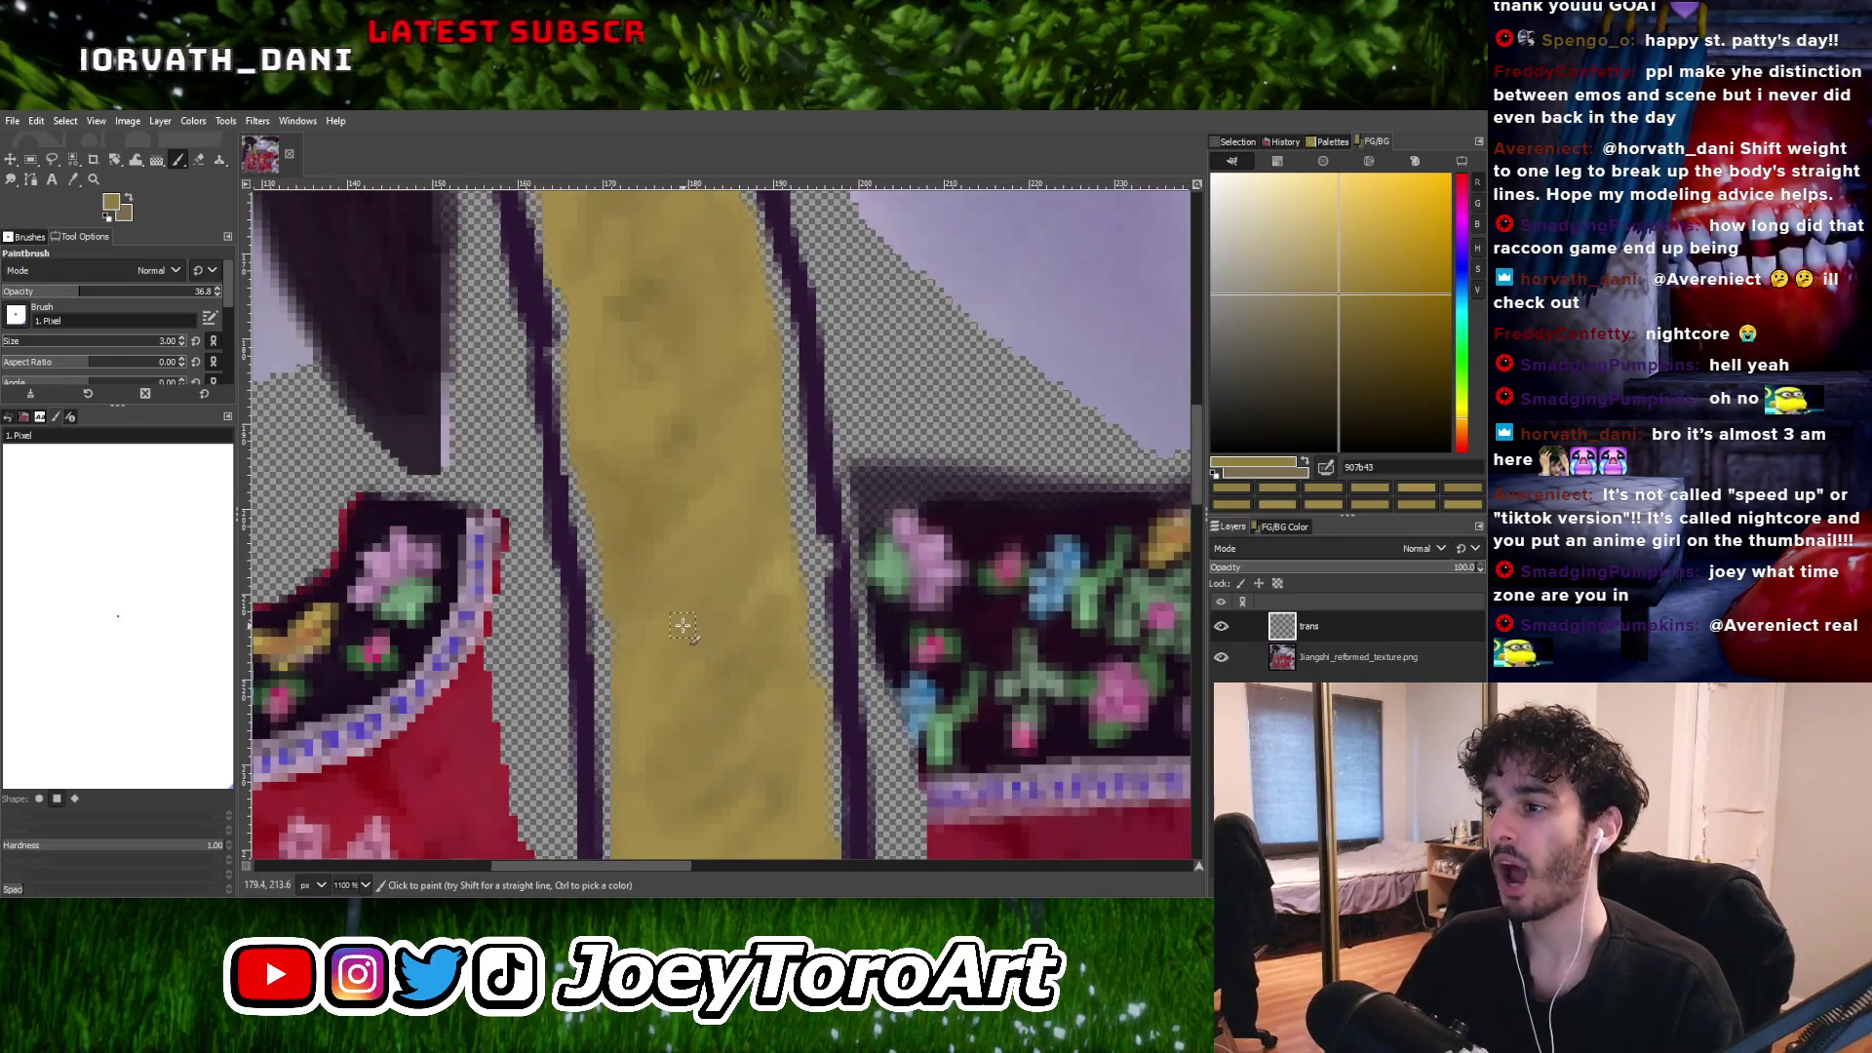
{"action": "scroll", "coordinate": [718, 606], "scroll_direction": "up", "scroll_amount": 2, "text": "ctrl"}
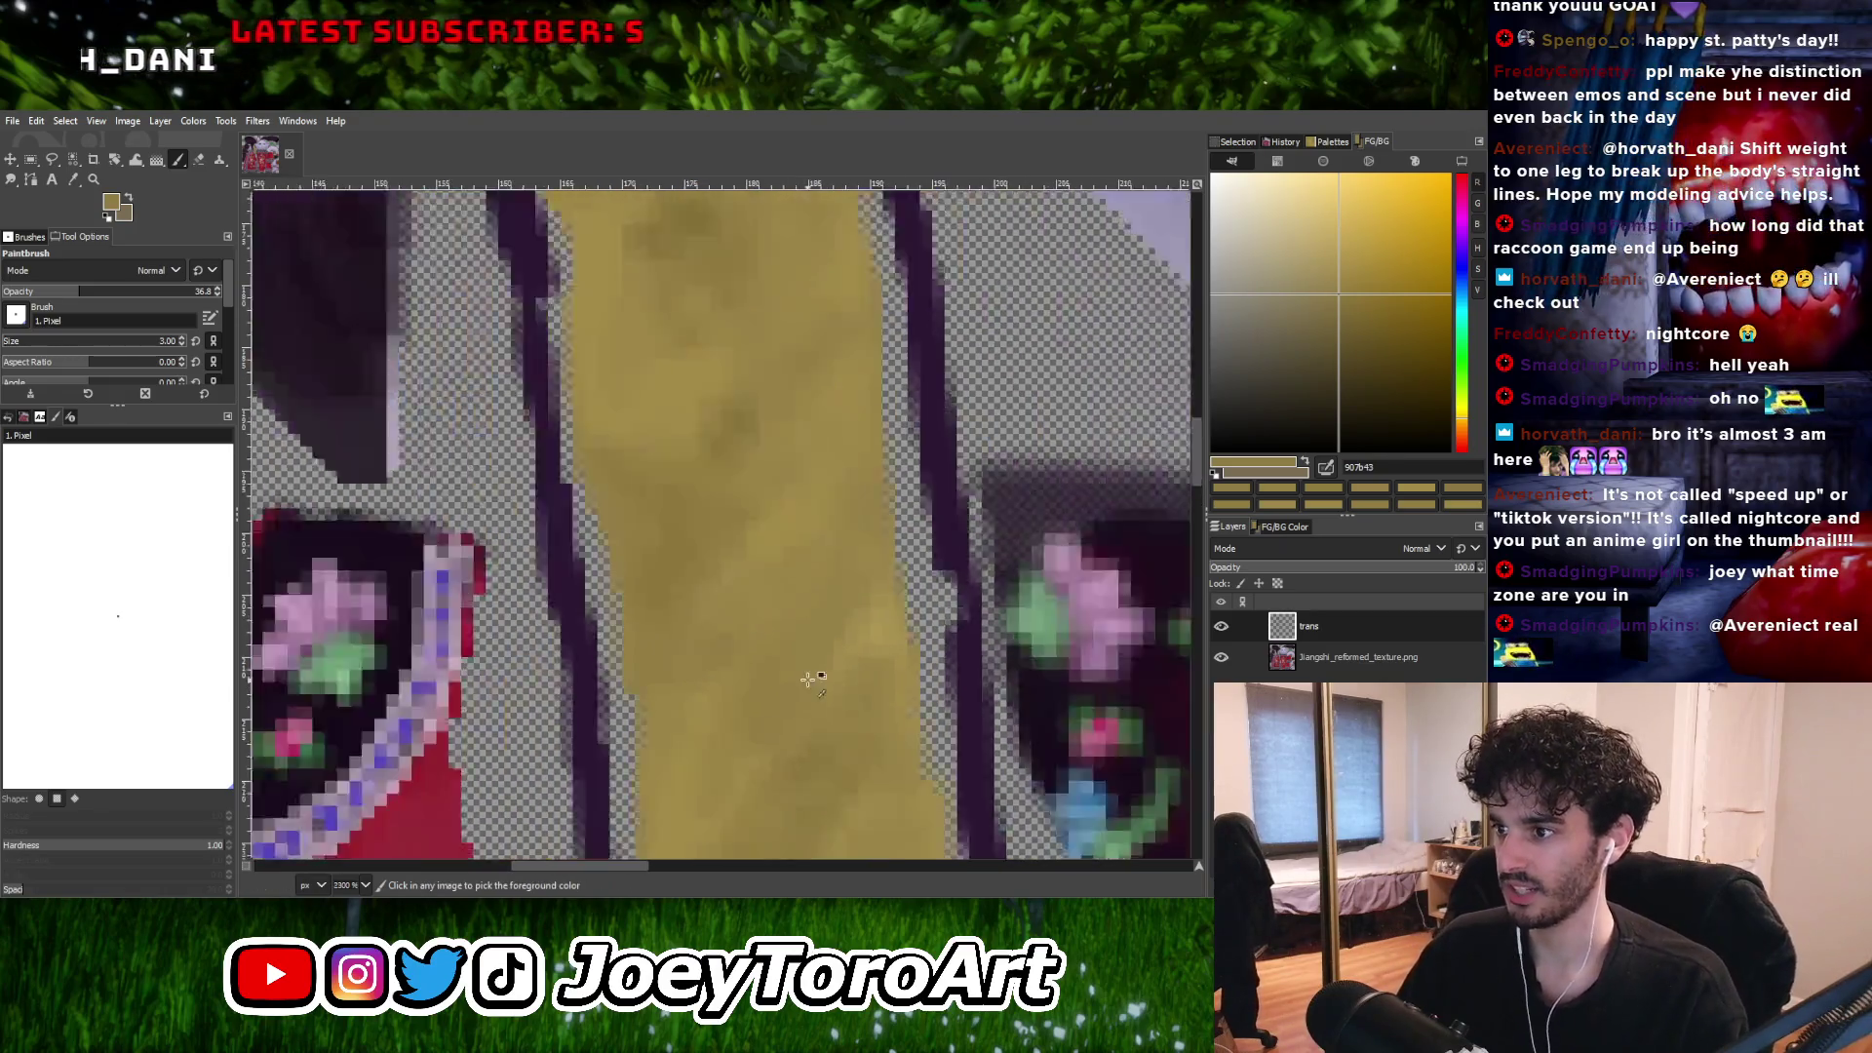
{"action": "scroll", "coordinate": [800, 663], "scroll_direction": "down", "scroll_amount": 1, "text": "ctrl"}
{"action": "left_click", "coordinate": [734, 571], "text": "ctrl"}
{"action": "scroll", "coordinate": [804, 550], "scroll_direction": "down", "scroll_amount": 2, "text": "ctrl"}
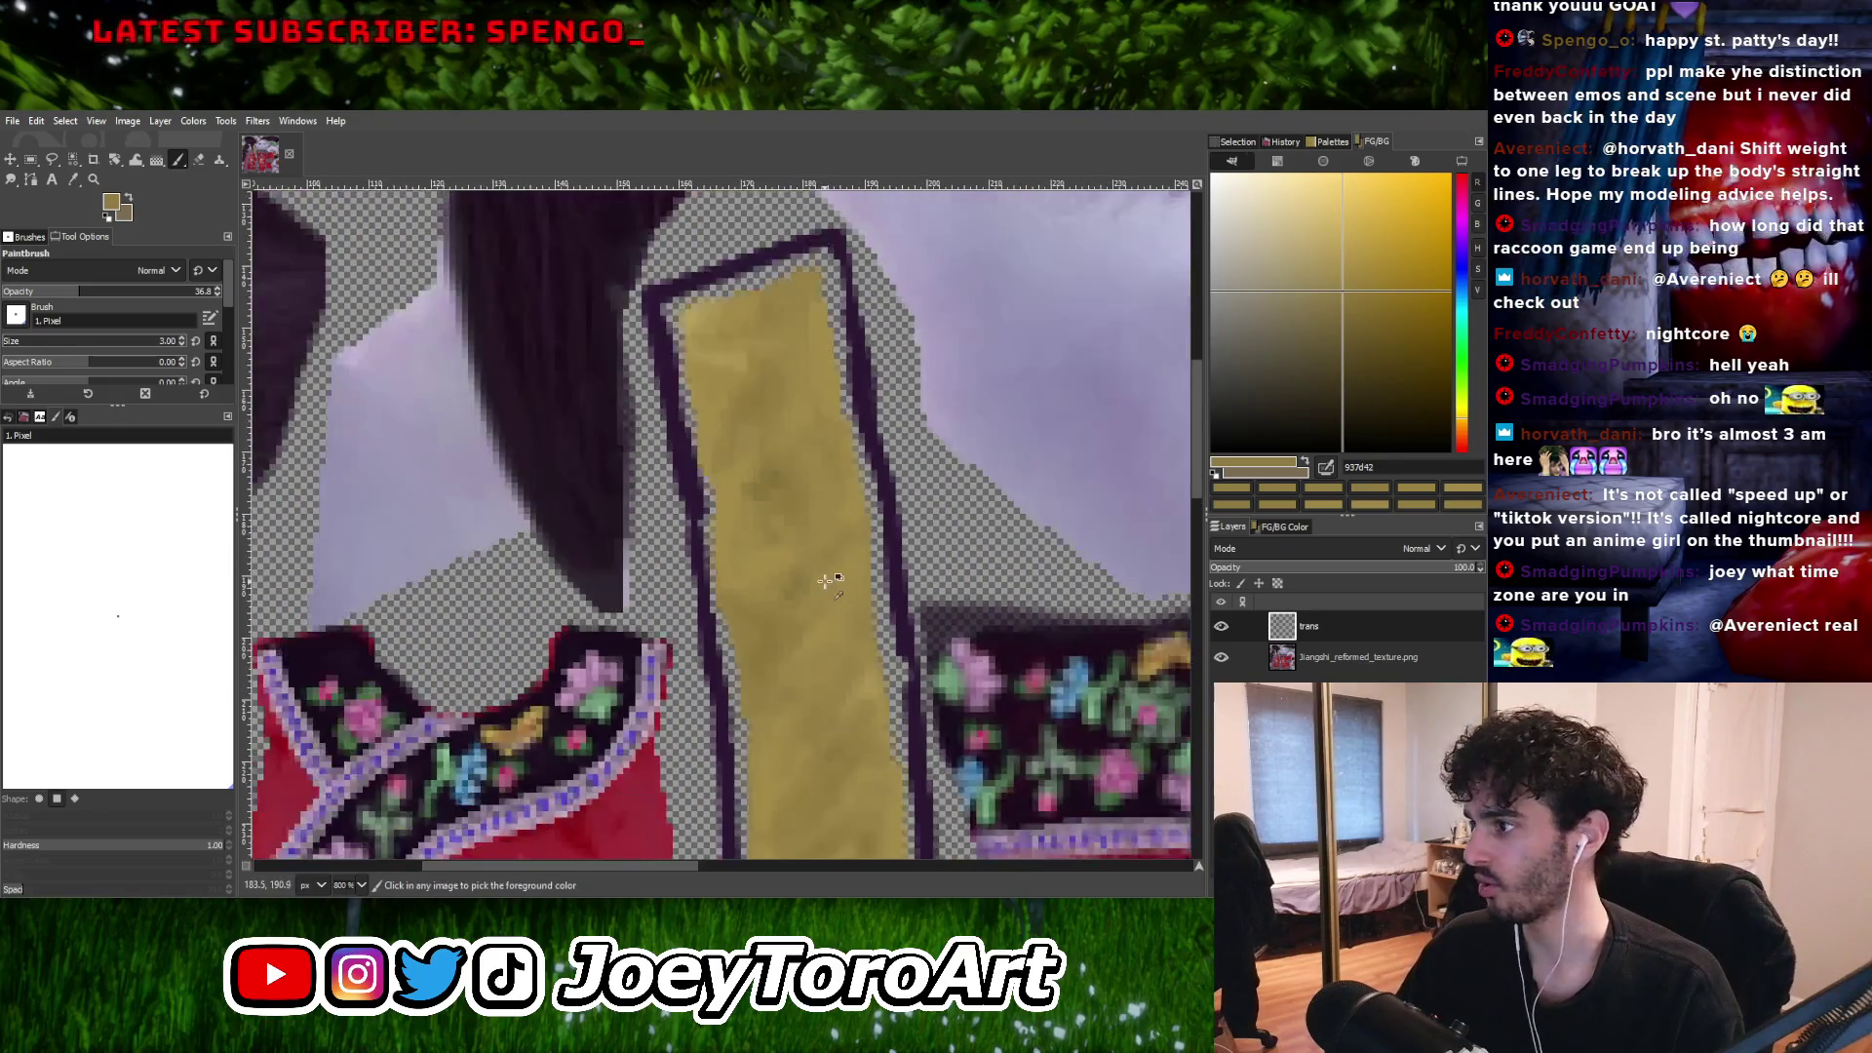
{"action": "scroll", "coordinate": [820, 587], "scroll_direction": "up", "scroll_amount": 3, "text": "ctrl"}
{"action": "scroll", "coordinate": [770, 614], "scroll_direction": "down", "scroll_amount": 2, "text": "ctrl"}
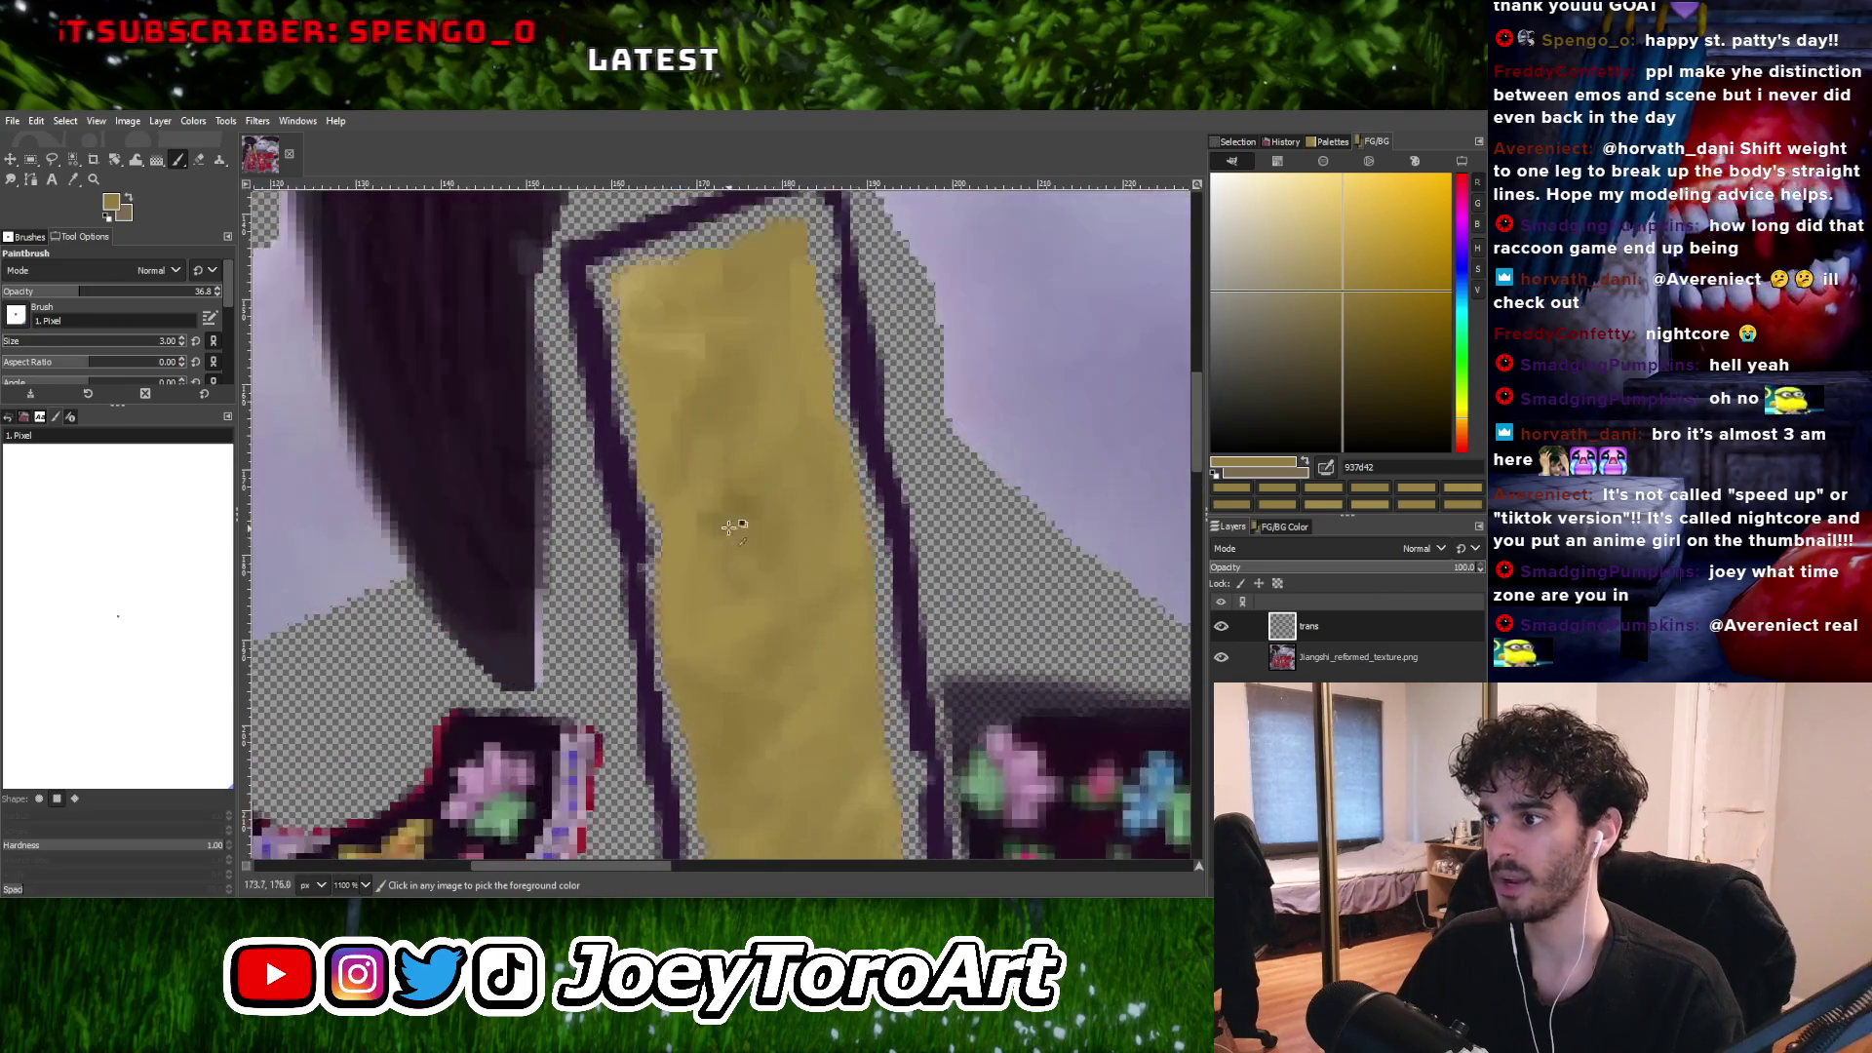
{"action": "left_click", "coordinate": [731, 528], "text": "ctrl"}
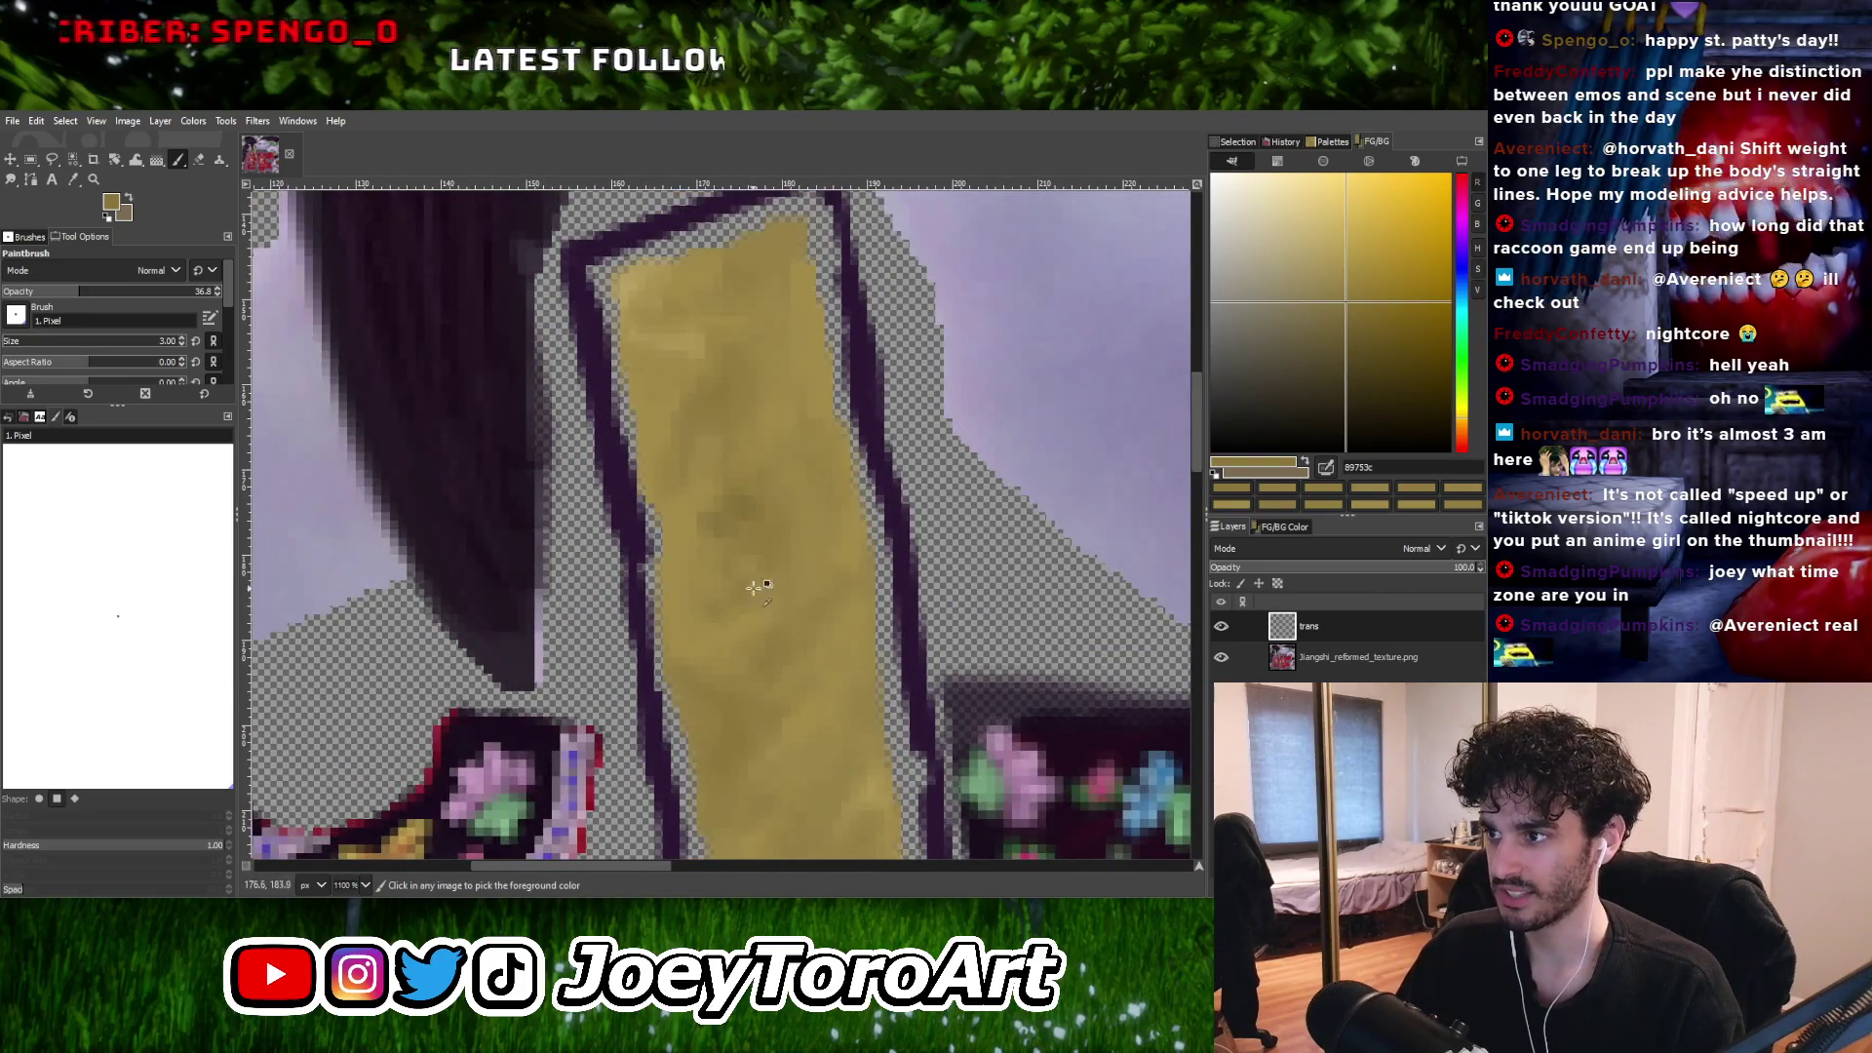
{"action": "scroll", "coordinate": [757, 585], "scroll_direction": "down", "scroll_amount": 1, "text": "ctrl"}
{"action": "scroll", "coordinate": [770, 526], "scroll_direction": "up", "scroll_amount": 1, "text": "ctrl"}
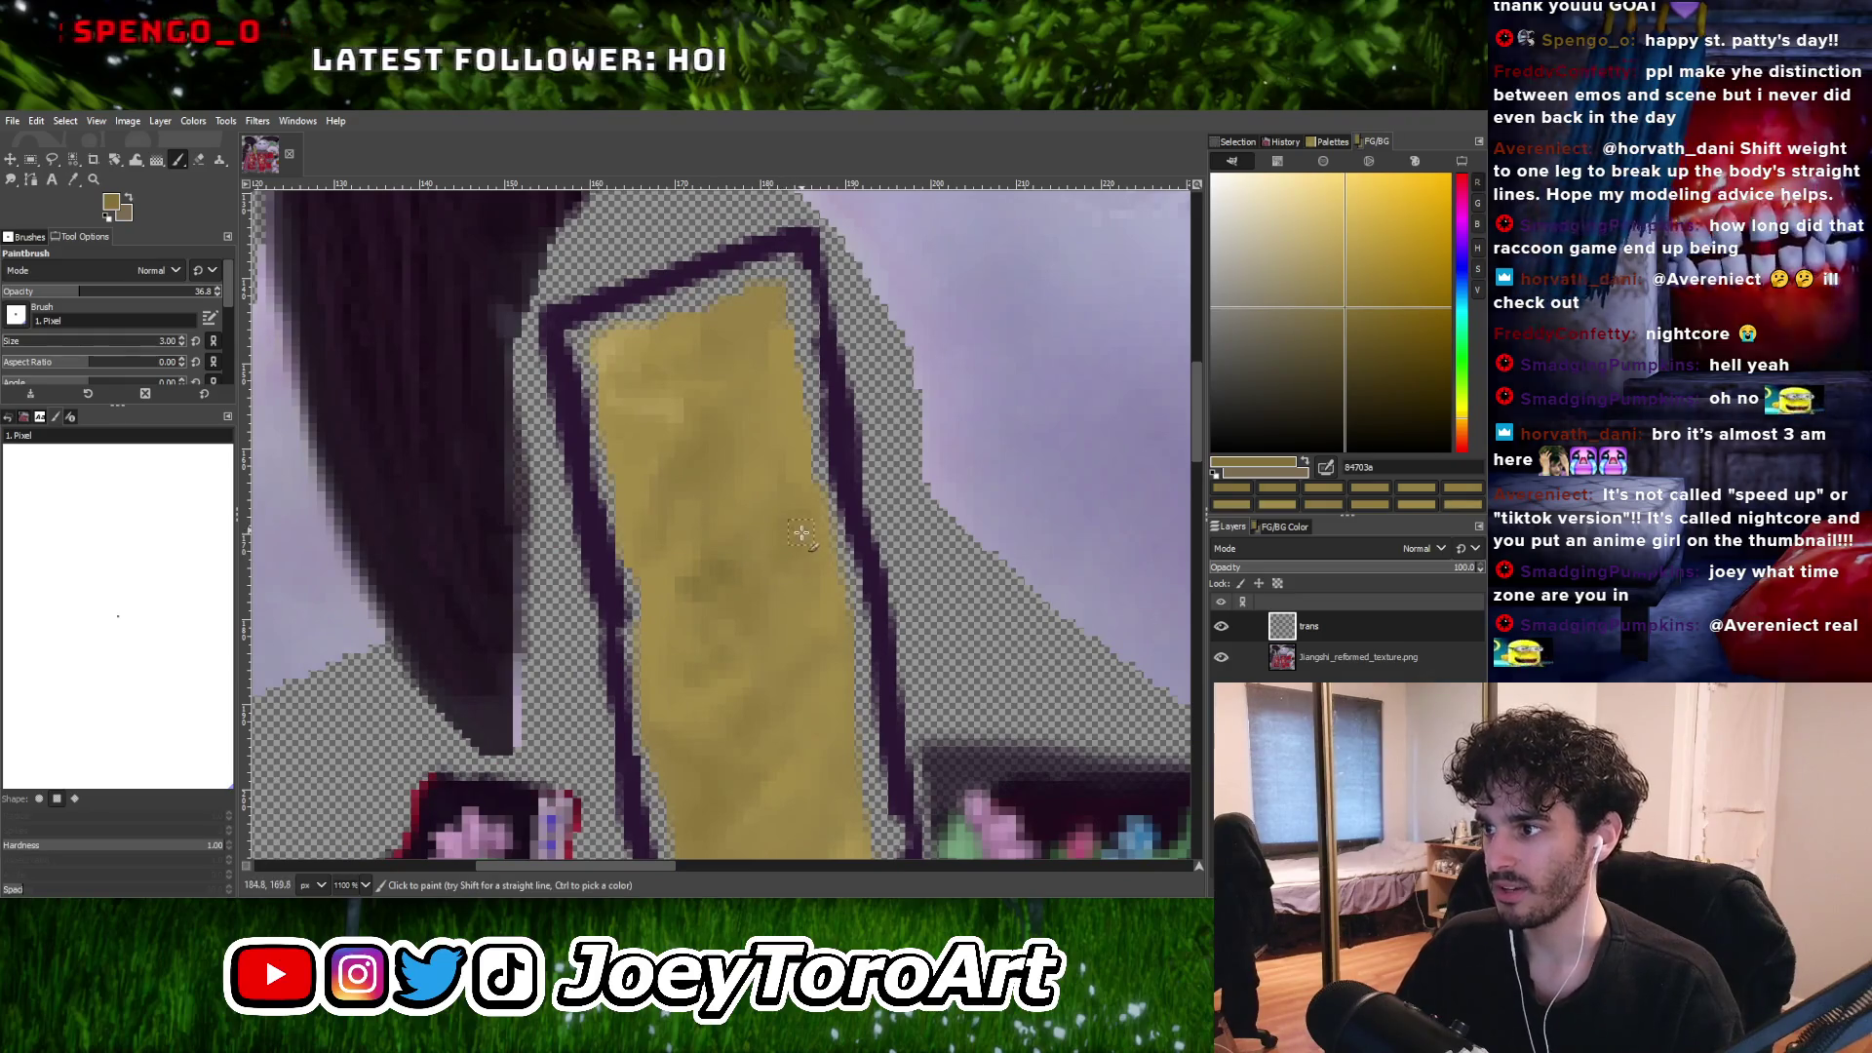
{"action": "left_click", "coordinate": [795, 544], "text": "ctrl"}
Erase a small notch from the strap's lower right edge, raising the eraser size to 2.
{"action": "key", "text": "shift+e"}
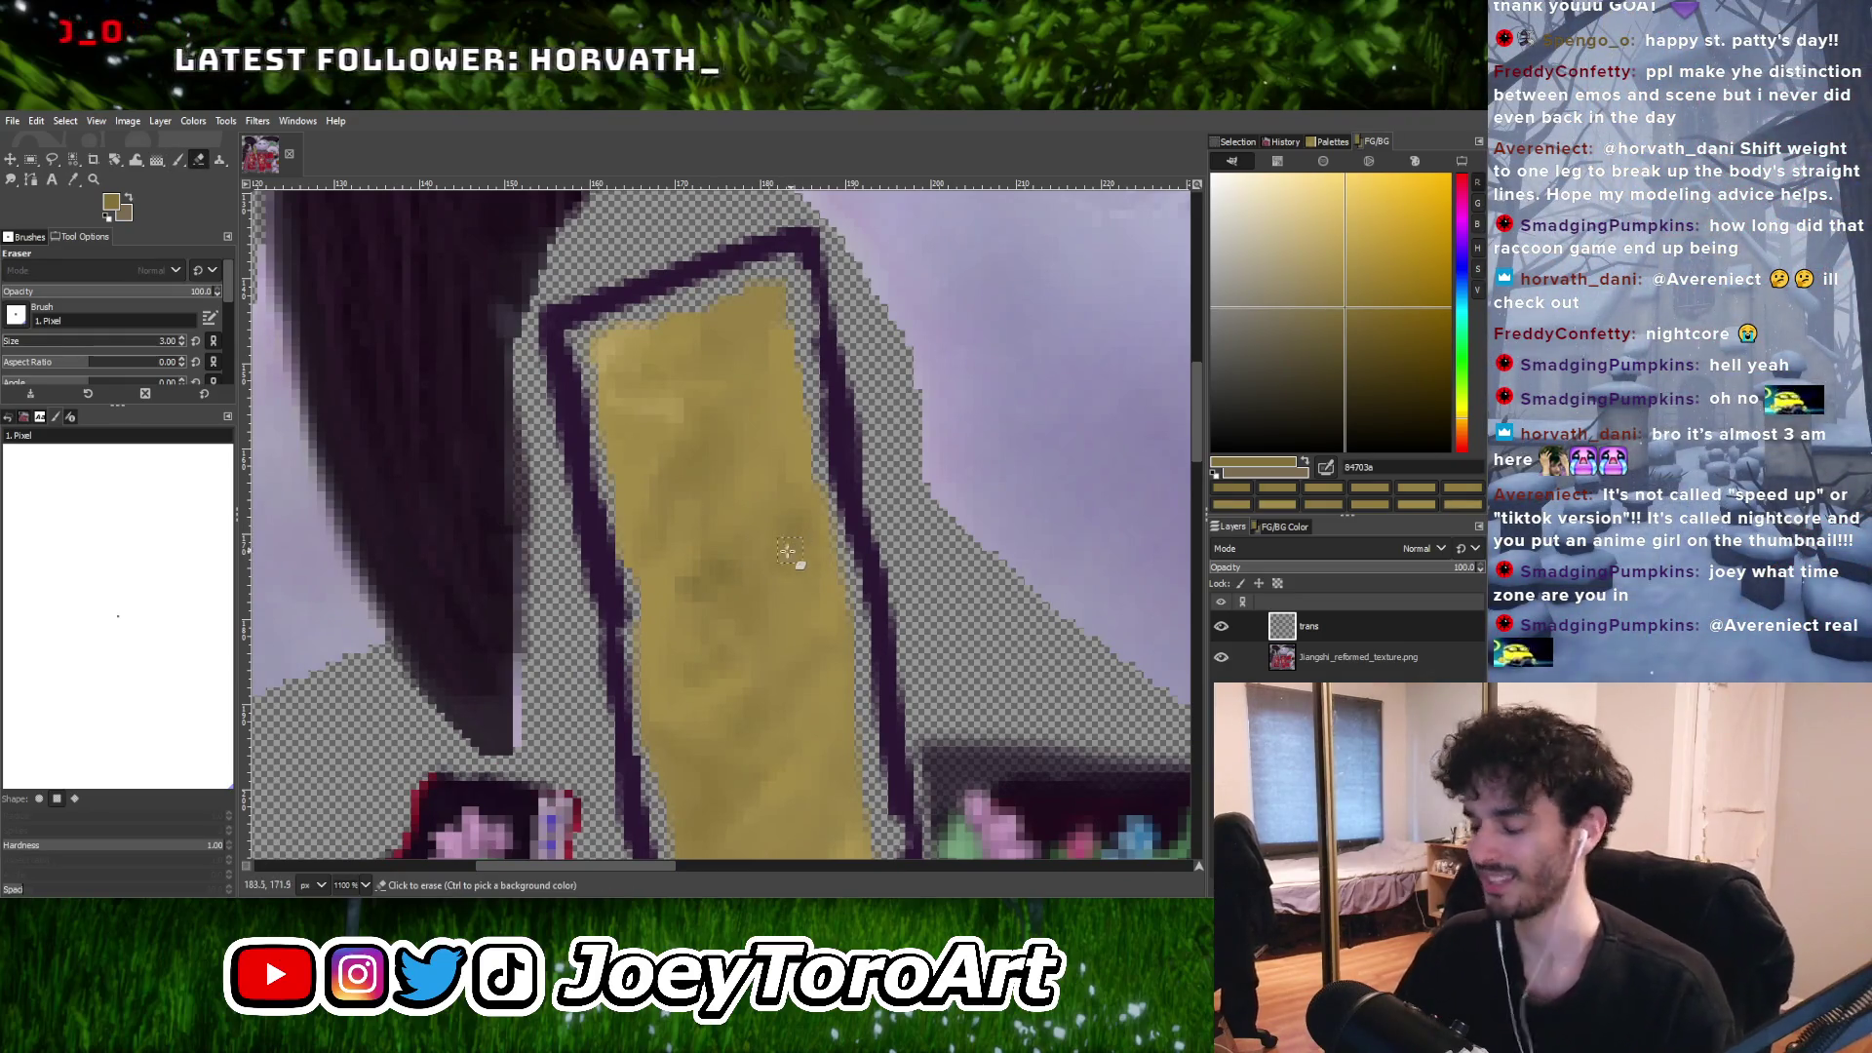
{"action": "scroll", "coordinate": [780, 563], "scroll_direction": "down", "scroll_amount": 2, "text": "ctrl"}
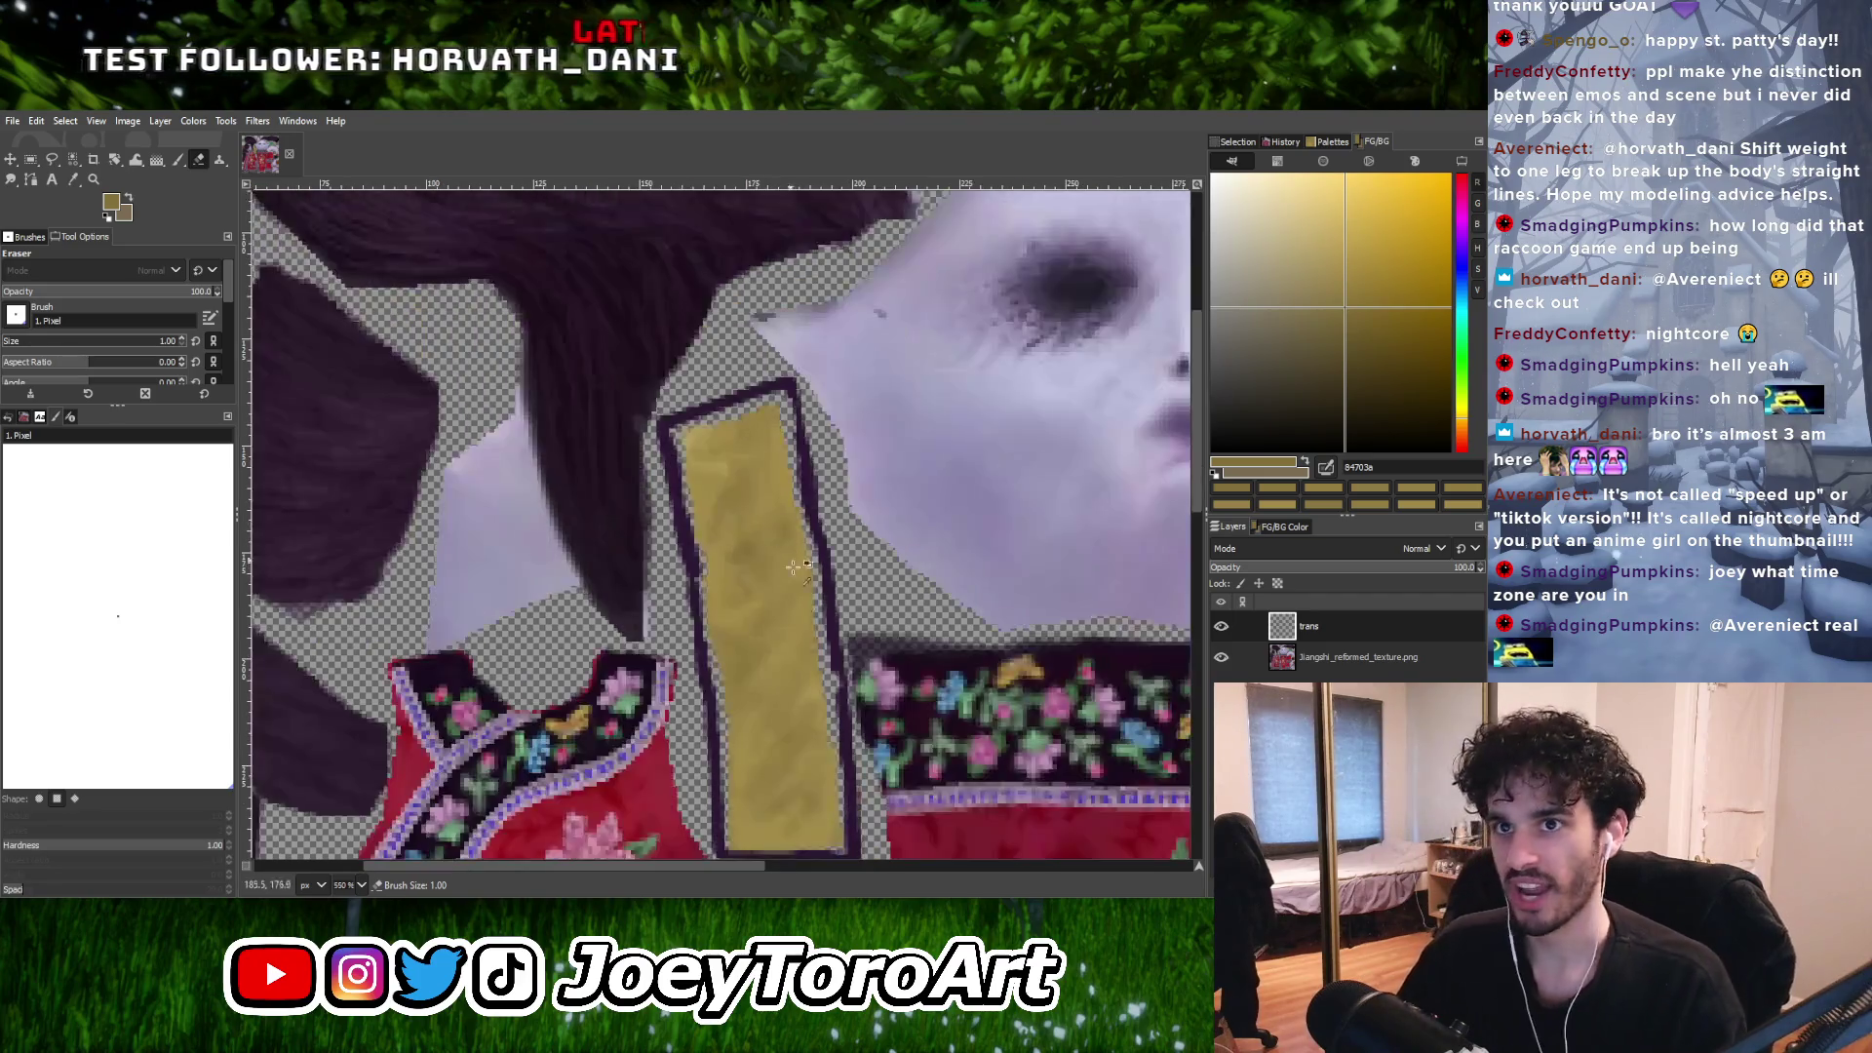
{"action": "scroll", "coordinate": [864, 685], "scroll_direction": "up", "scroll_amount": 2, "text": "ctrl"}
{"action": "scroll", "coordinate": [829, 683], "scroll_direction": "down", "scroll_amount": 2, "text": "ctrl"}
{"action": "scroll", "coordinate": [783, 673], "scroll_direction": "up", "scroll_amount": 3, "text": "ctrl"}
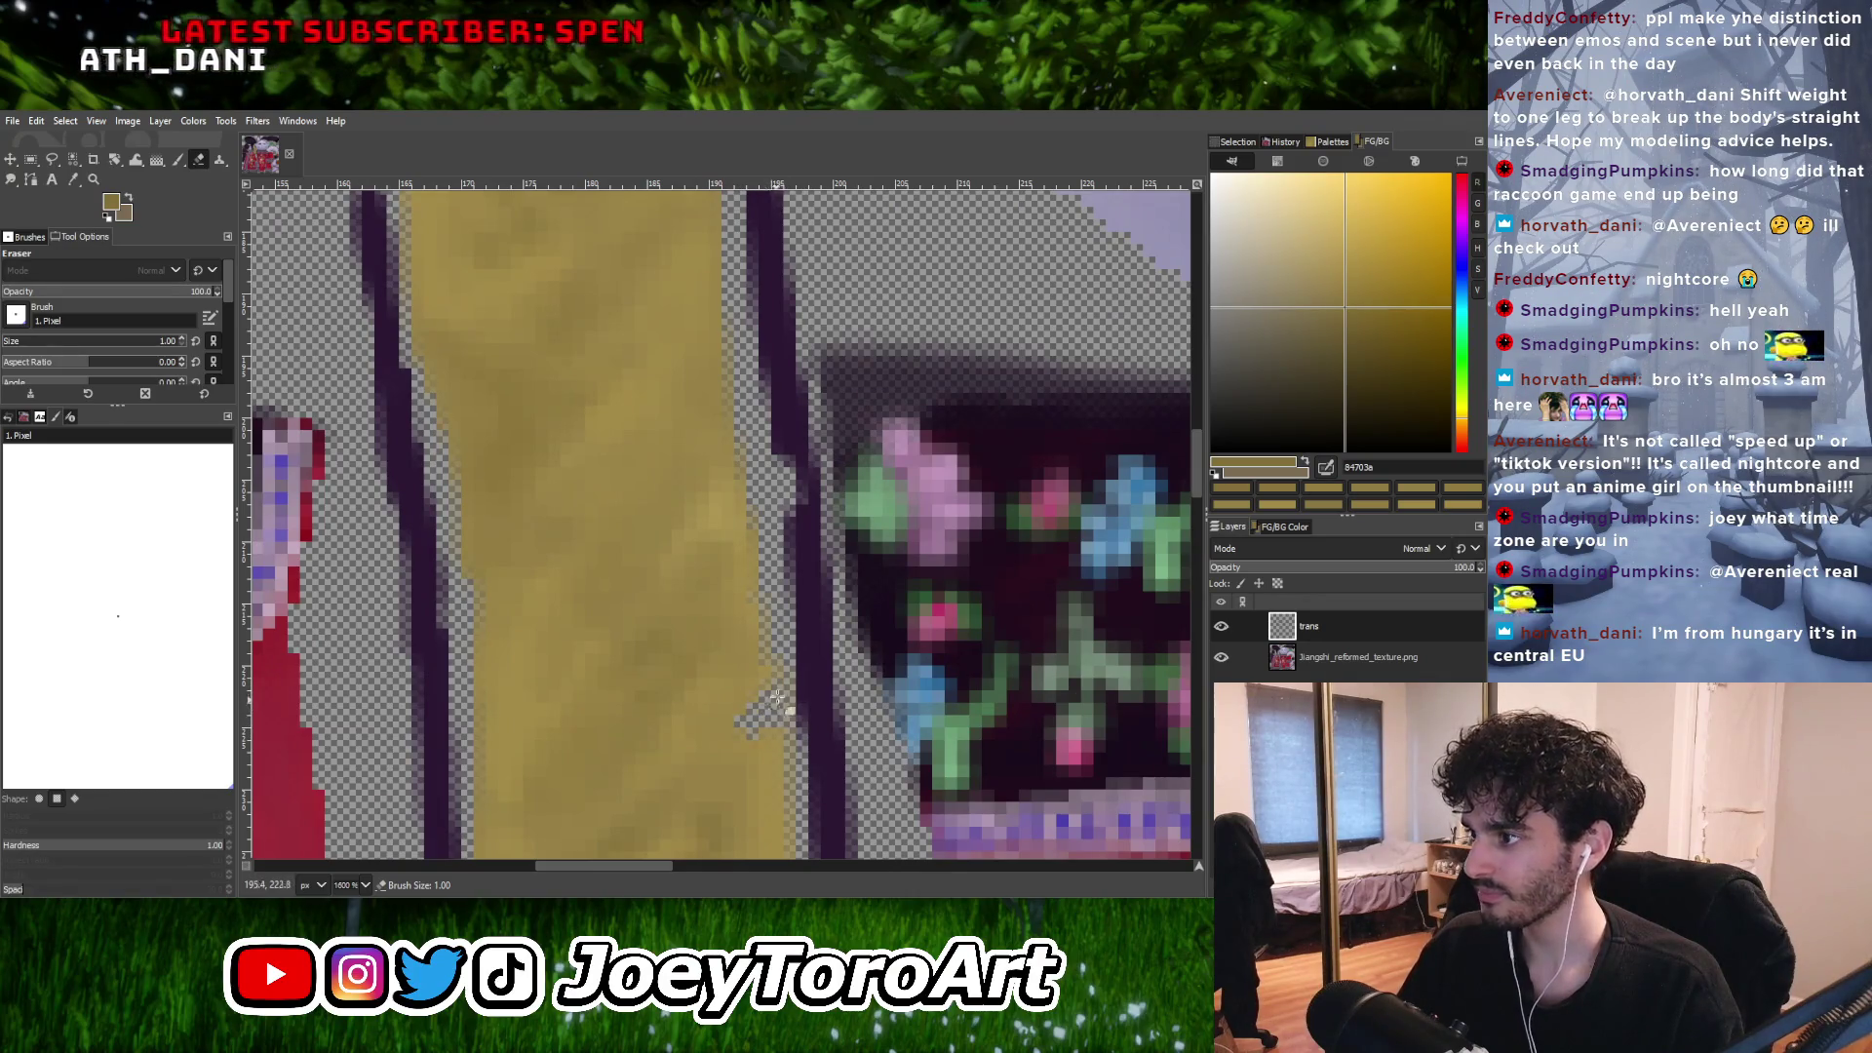
{"action": "scroll", "coordinate": [802, 638], "scroll_direction": "down", "scroll_amount": 3, "text": "ctrl"}
{"action": "scroll", "coordinate": [793, 656], "scroll_direction": "up", "scroll_amount": 3, "text": "ctrl"}
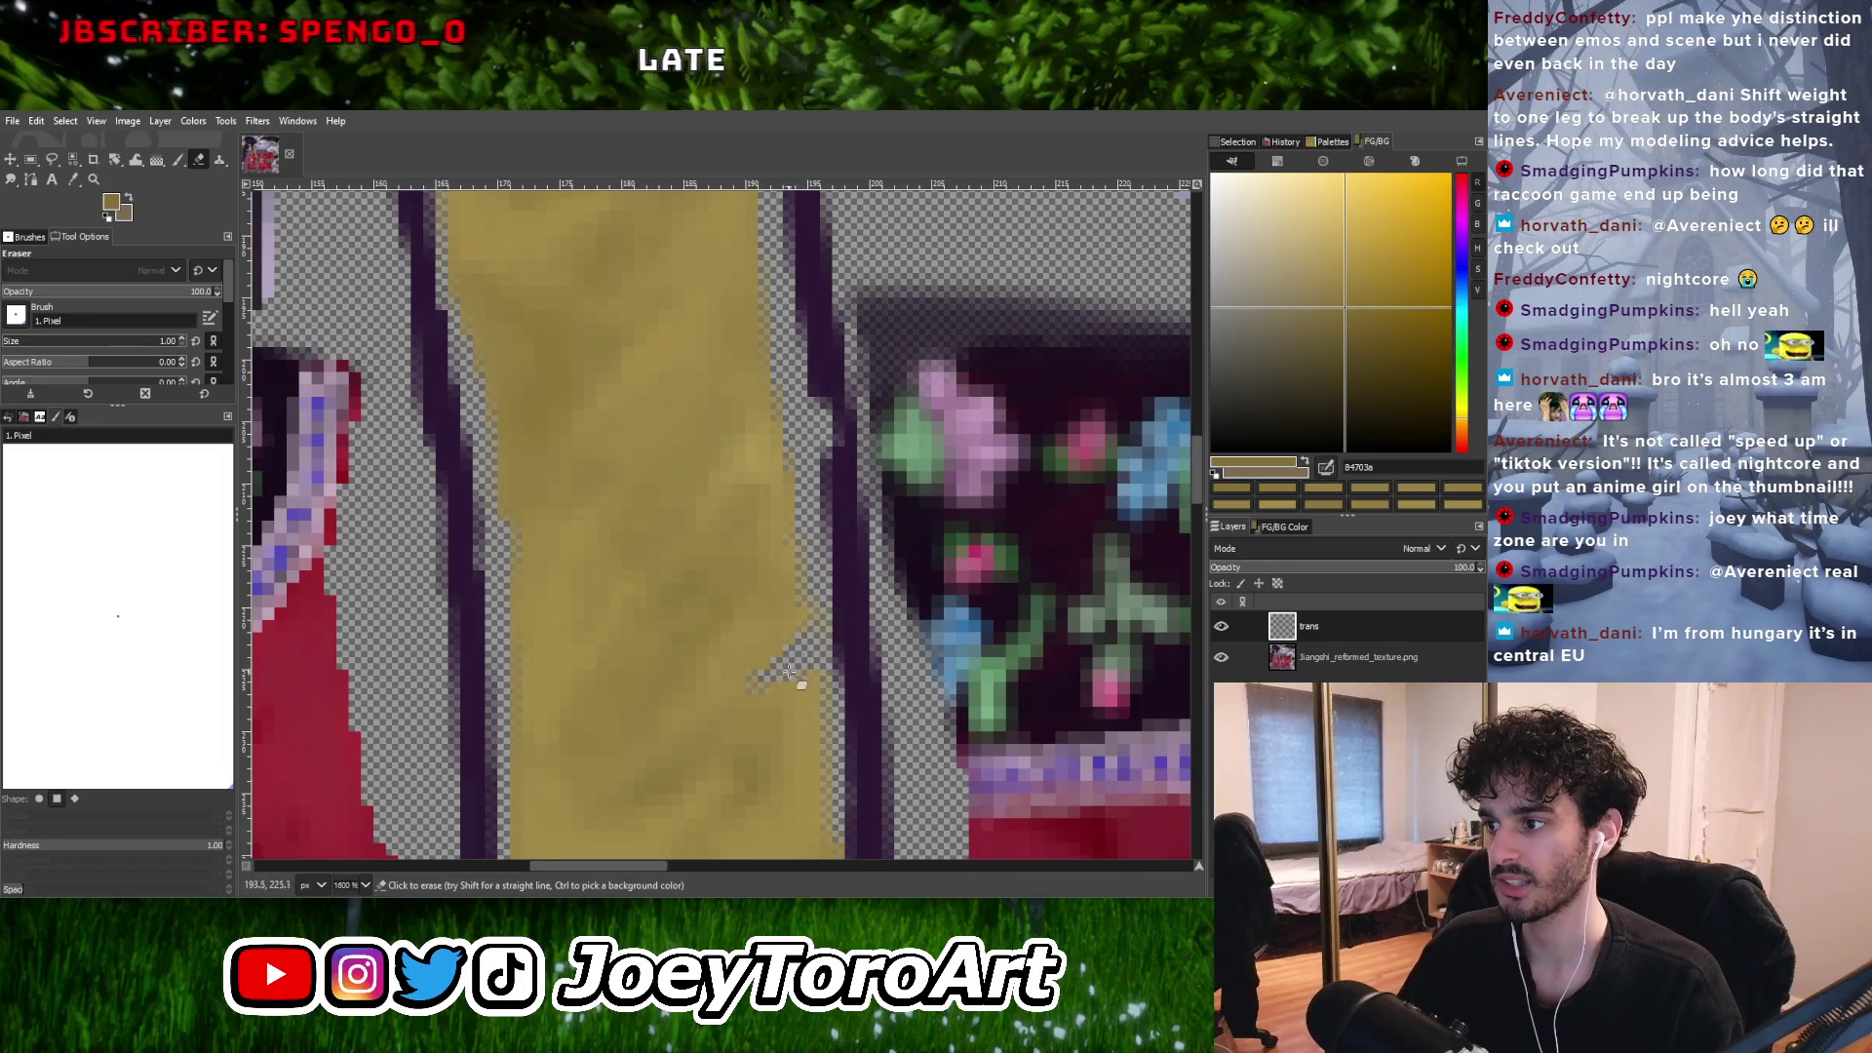
{"action": "scroll", "coordinate": [847, 712], "scroll_direction": "down", "scroll_amount": 1, "text": "ctrl"}
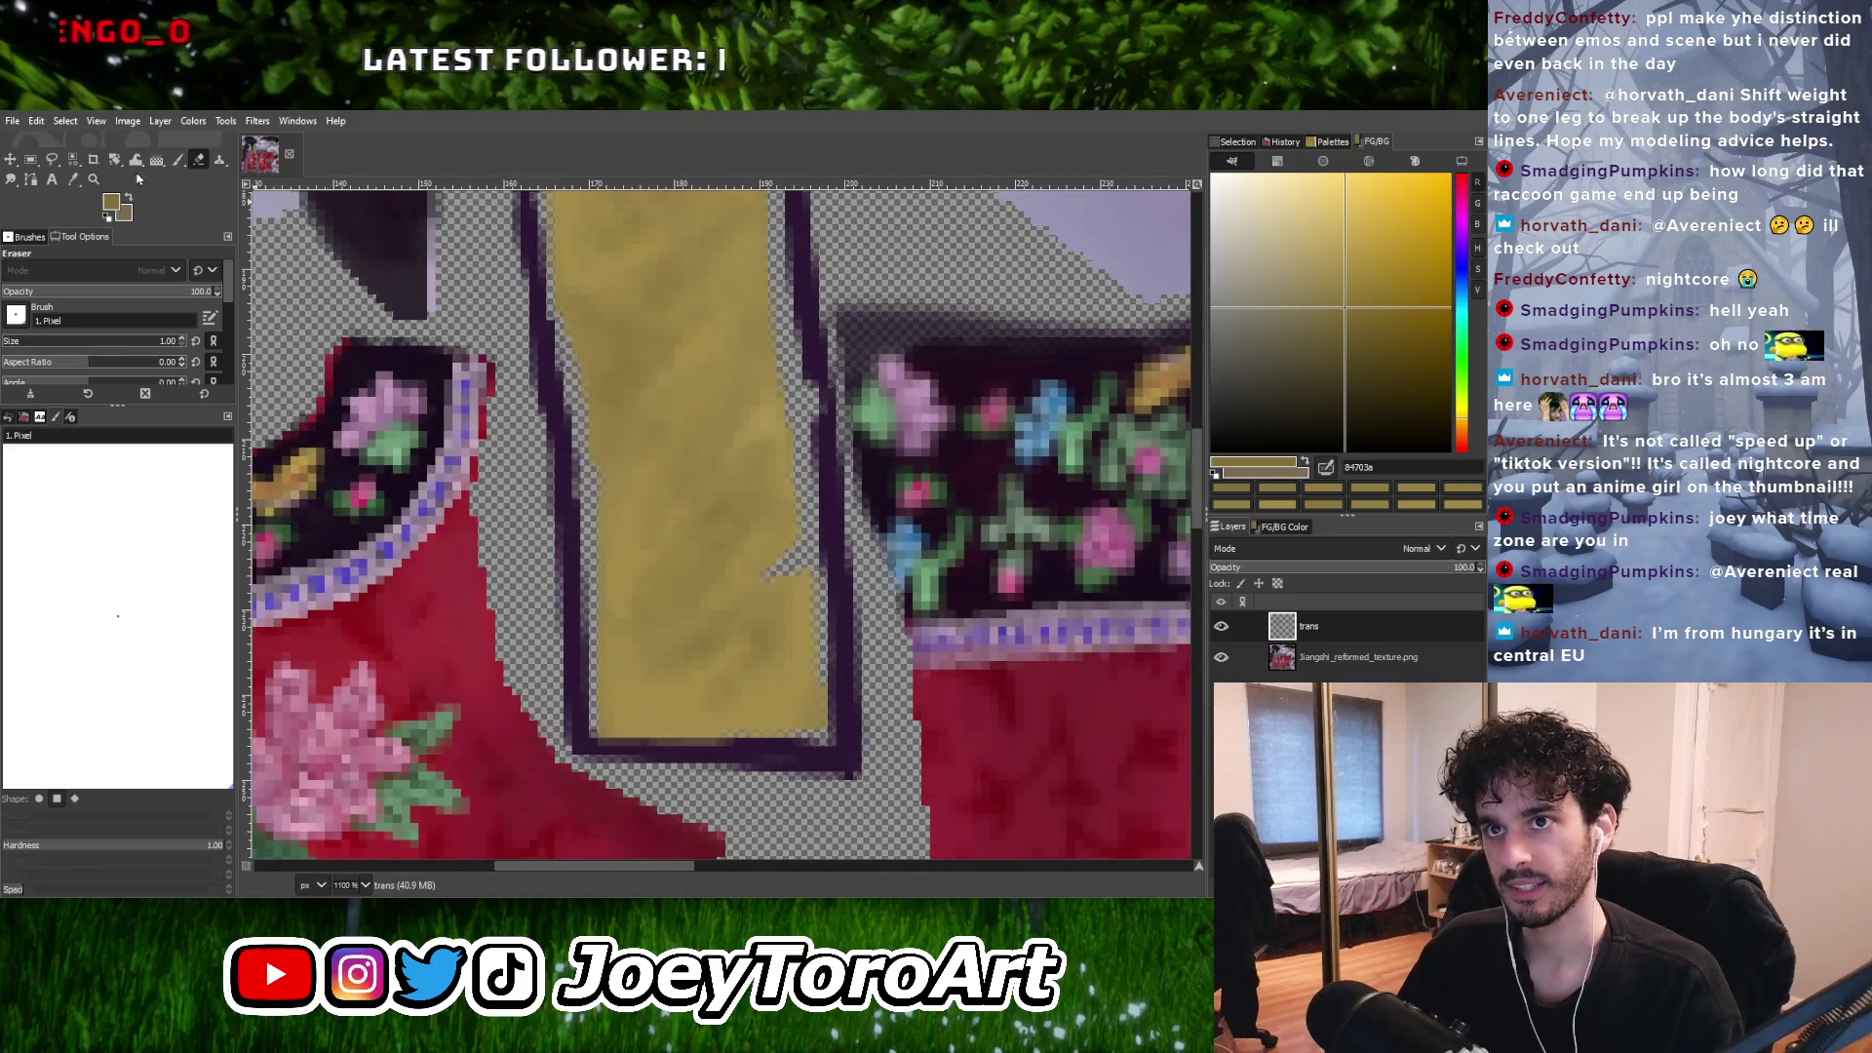
{"action": "scroll", "coordinate": [785, 572], "scroll_direction": "up", "scroll_amount": 2, "text": "ctrl"}
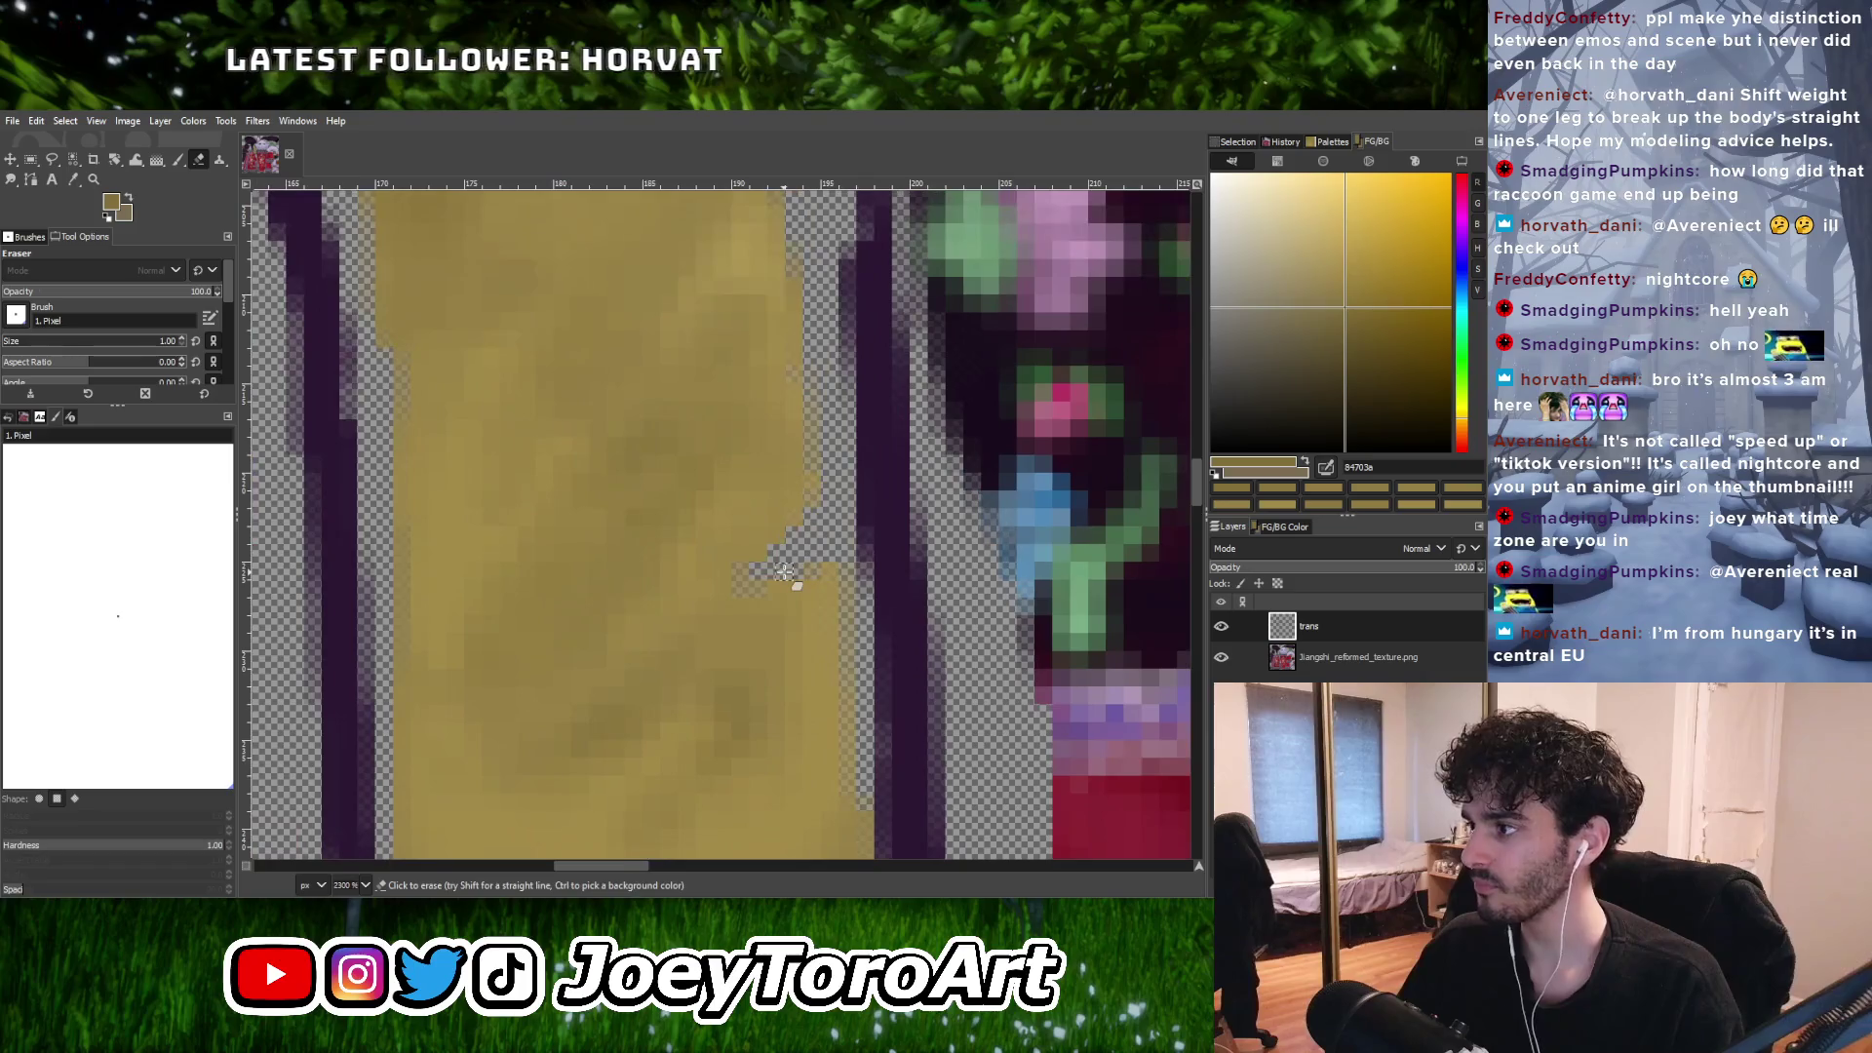
{"action": "key", "text": "bracketright"}
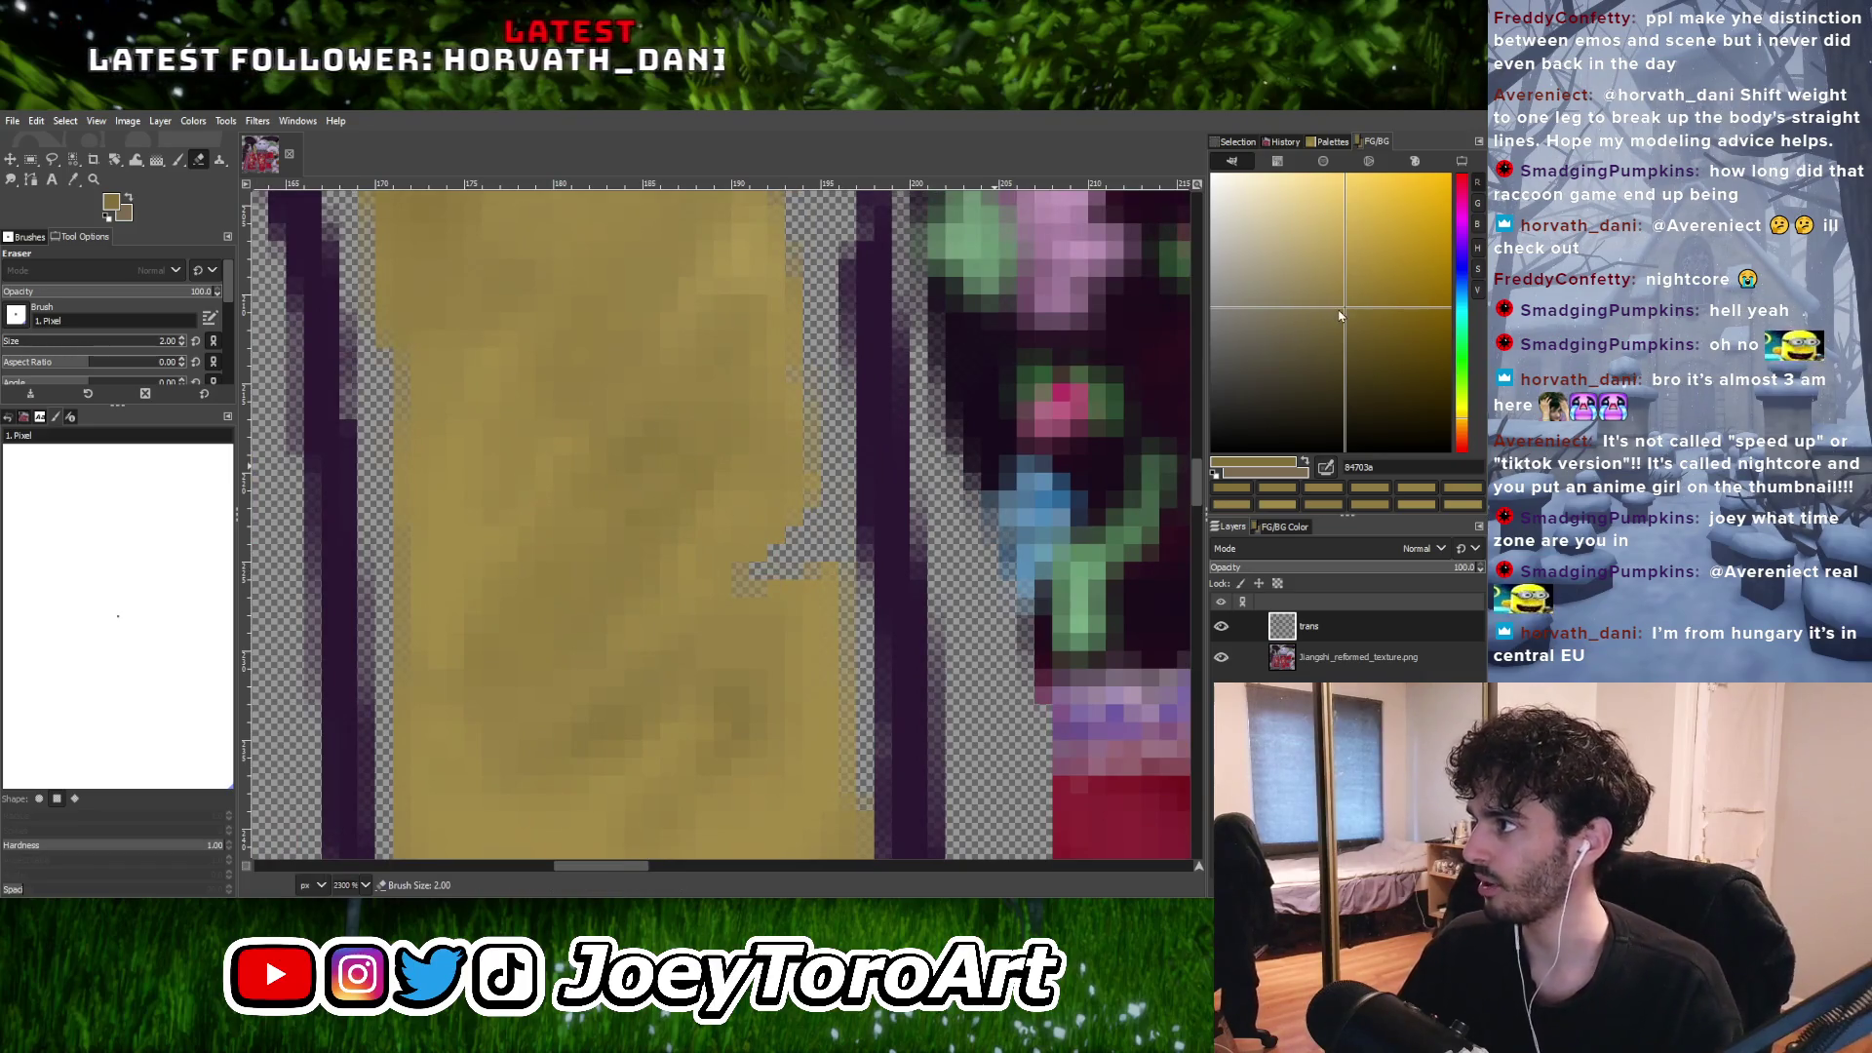
Return to the Paintbrush with an even darker gold chosen for shadow.
{"action": "left_click", "coordinate": [1355, 334]}
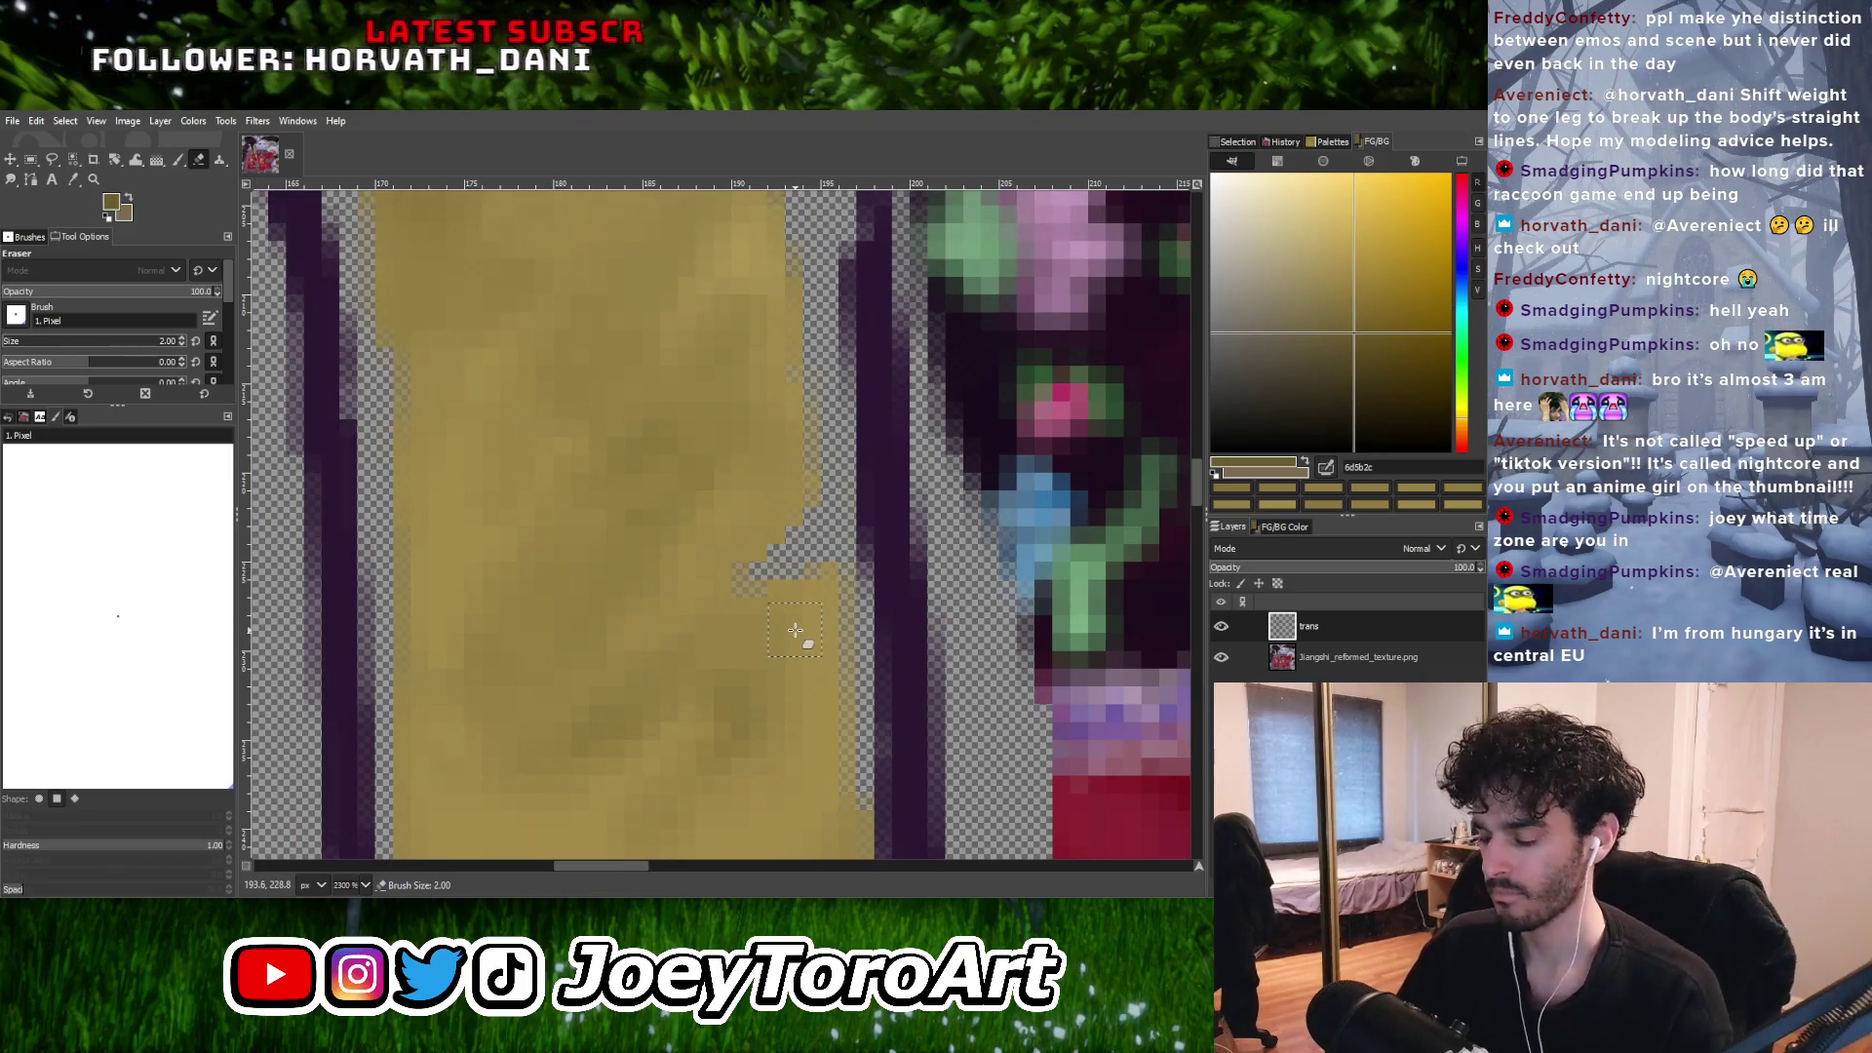
{"action": "left_click", "coordinate": [176, 160]}
{"action": "left_click", "coordinate": [1361, 357]}
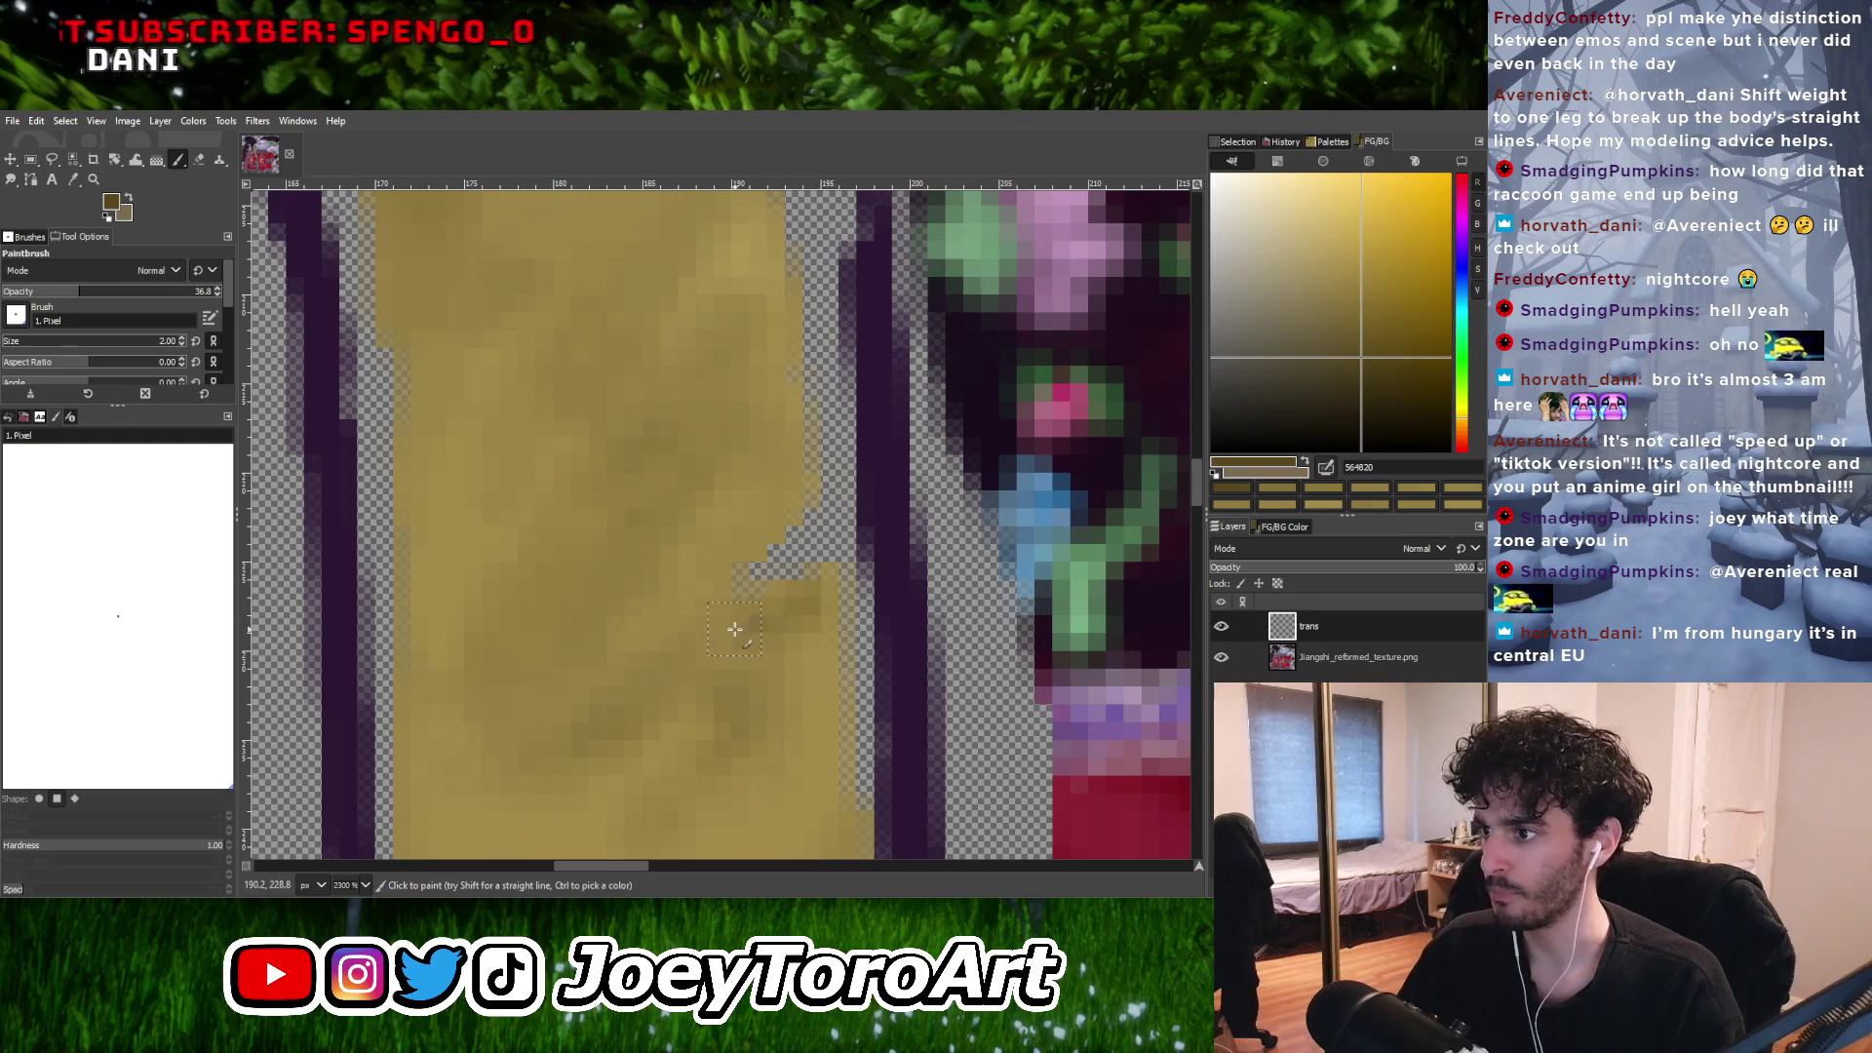
Adjust the gold toward a paler medium tone and set brush size 1 for the shadow line.
{"action": "scroll", "coordinate": [734, 629], "scroll_direction": "down", "scroll_amount": 2, "text": "ctrl"}
{"action": "scroll", "coordinate": [726, 634], "scroll_direction": "up", "scroll_amount": 1, "text": "ctrl"}
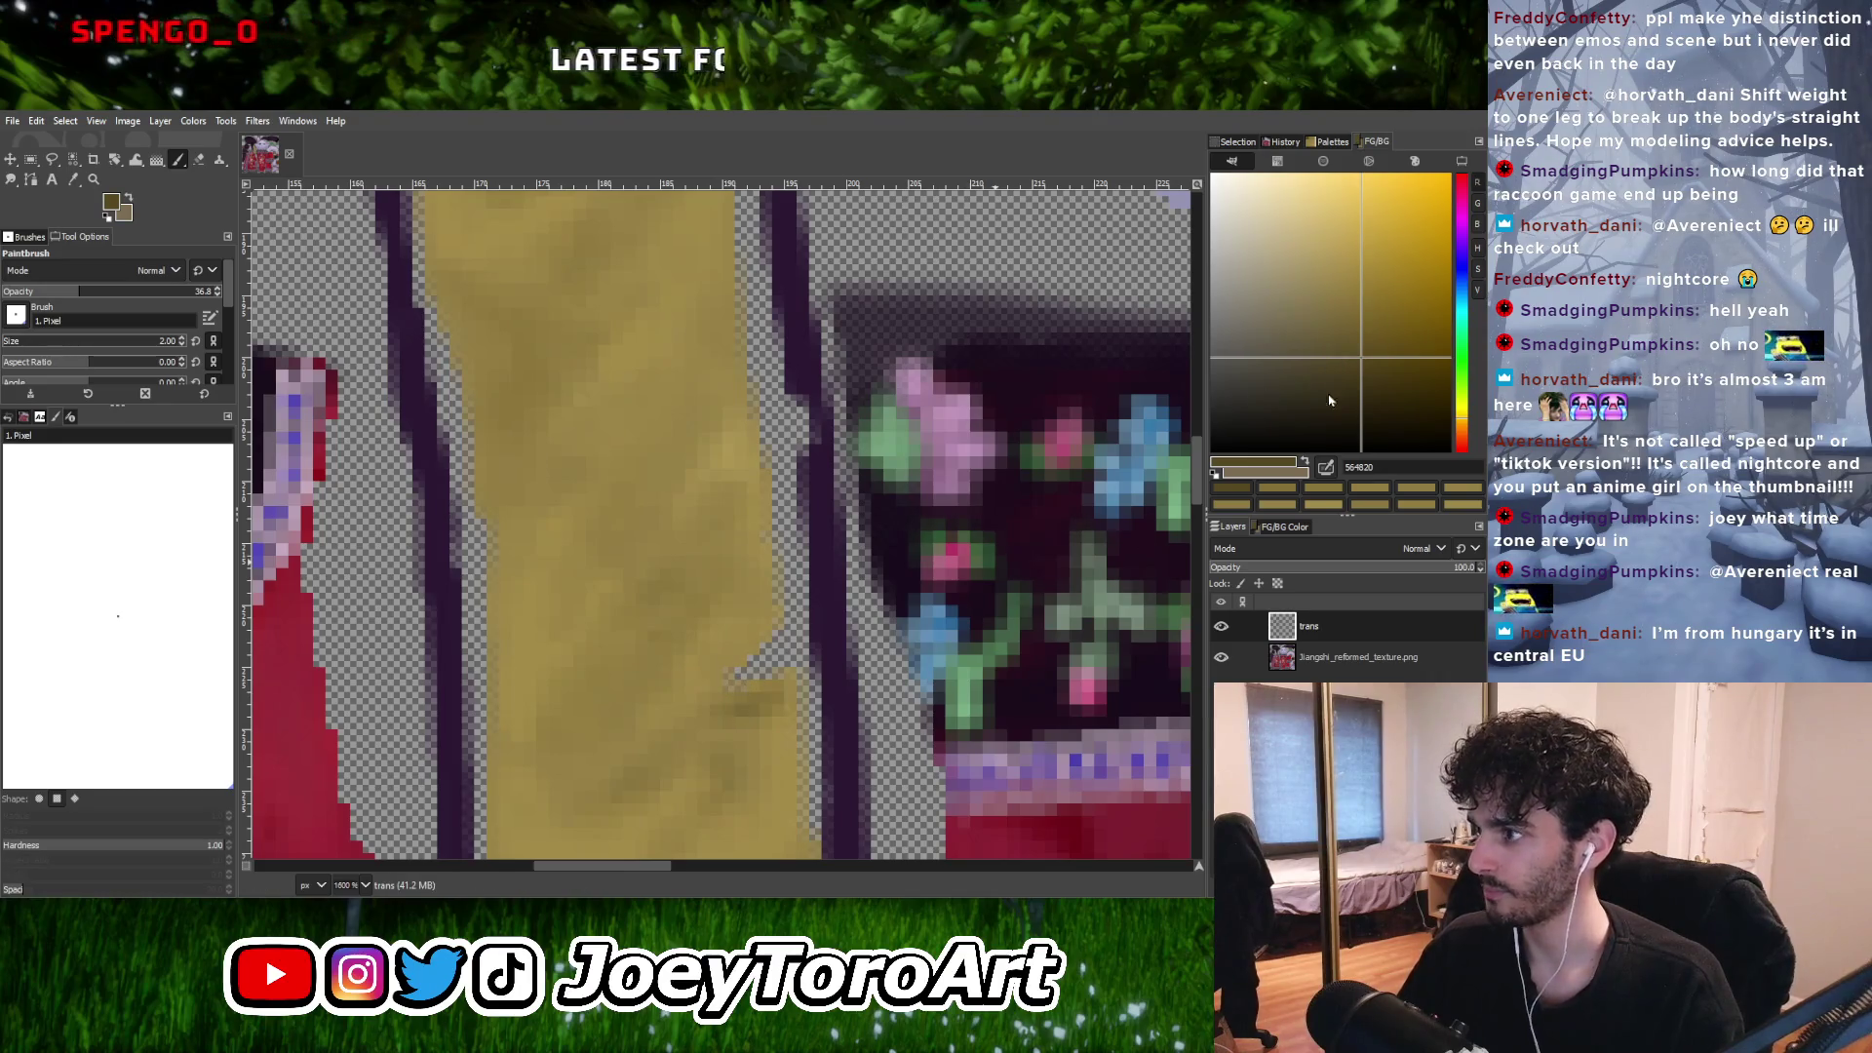
{"action": "left_click_drag", "start_coordinate": [1362, 341], "coordinate": [1348, 312]}
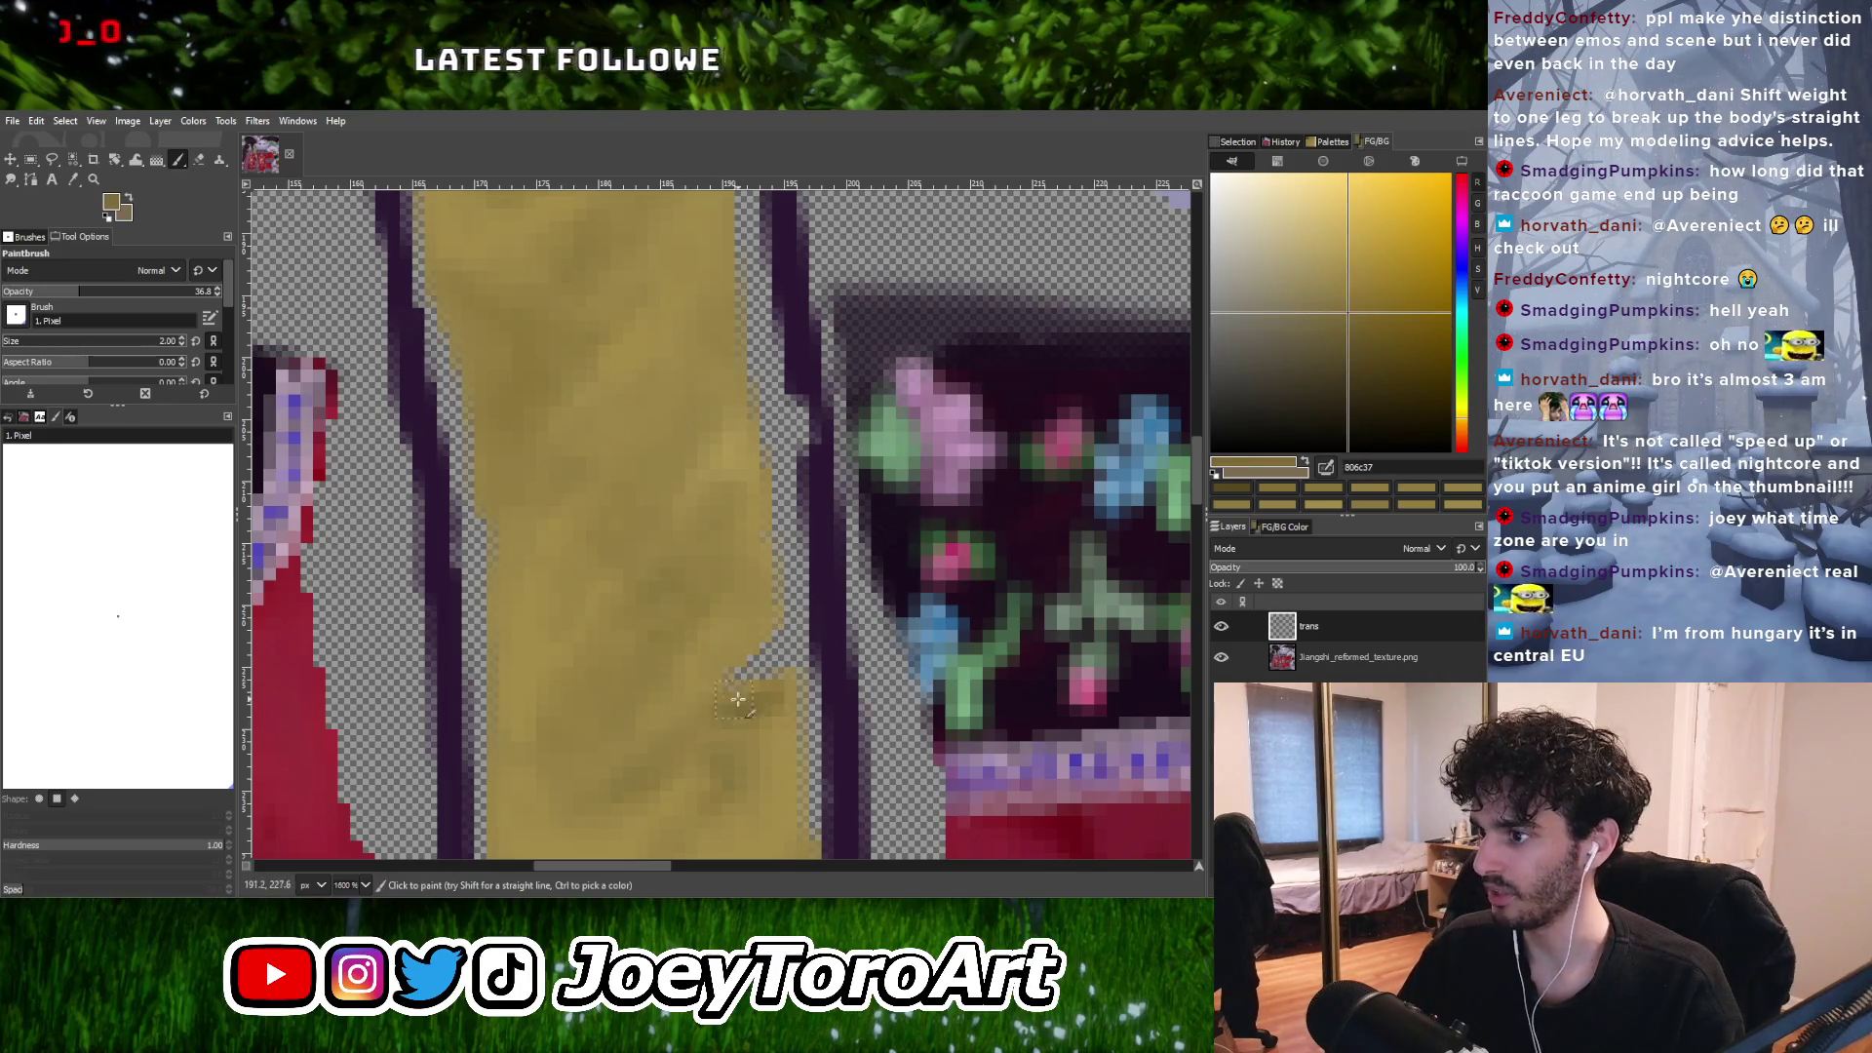
{"action": "key", "text": "bracketleft"}
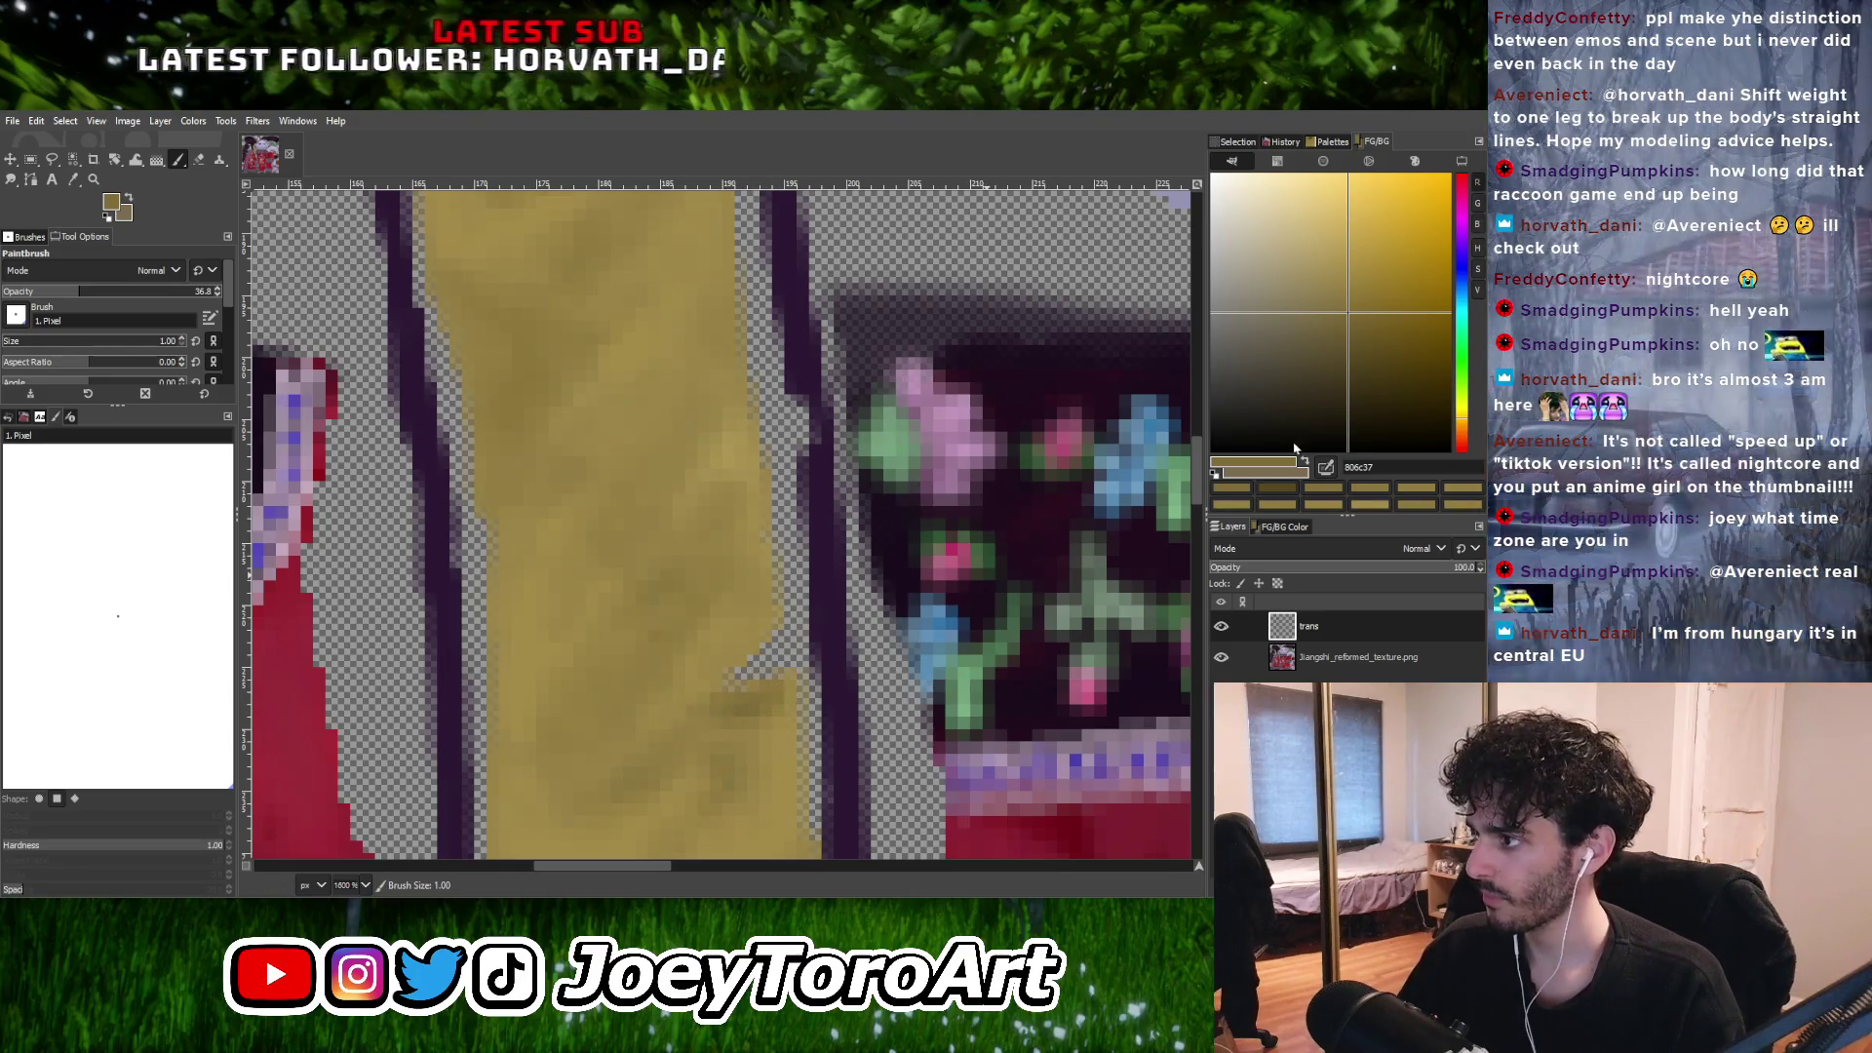
{"action": "left_click", "coordinate": [1332, 275]}
{"action": "left_click_drag", "start_coordinate": [1331, 278], "coordinate": [1317, 263]}
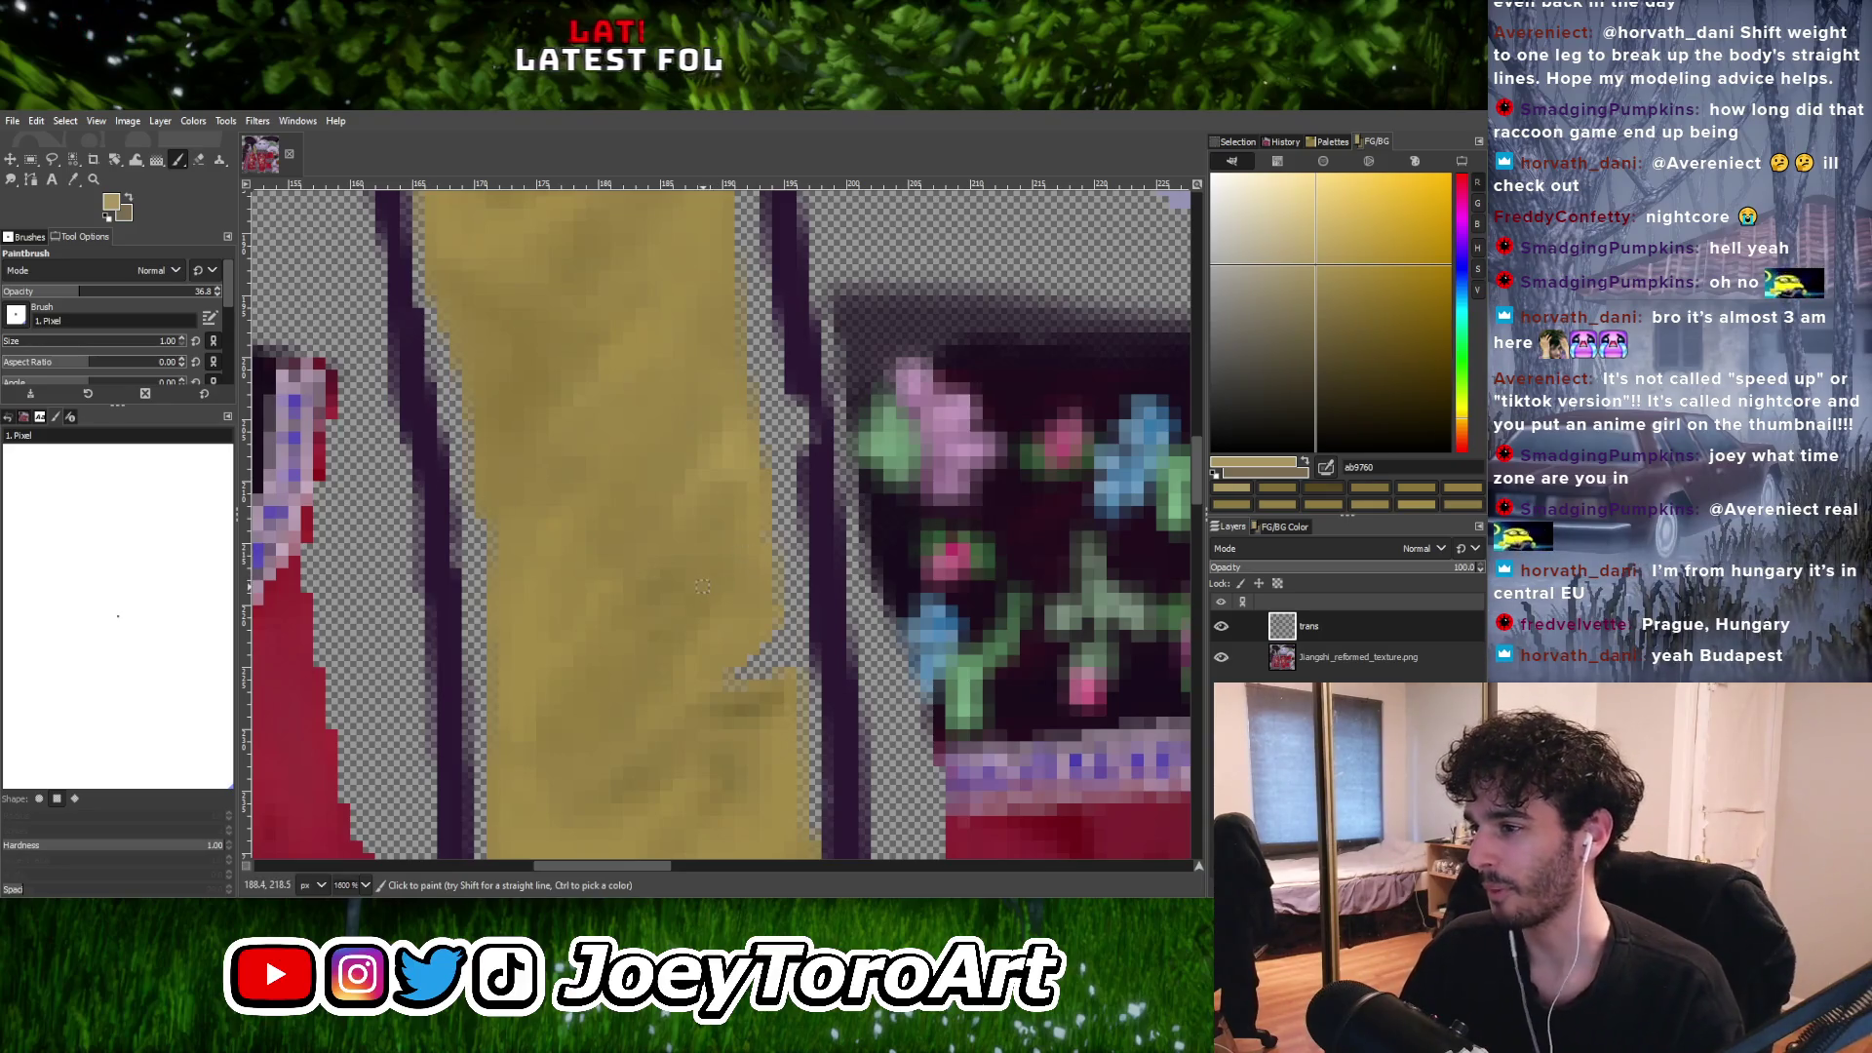
Dab shading over the strap, alternating light and darker gold tones sampled from it.
{"action": "scroll", "coordinate": [702, 586], "scroll_direction": "down", "scroll_amount": 3, "text": "ctrl"}
{"action": "scroll", "coordinate": [721, 589], "scroll_direction": "up", "scroll_amount": 4, "text": "ctrl"}
{"action": "left_click", "coordinate": [743, 591], "text": "ctrl"}
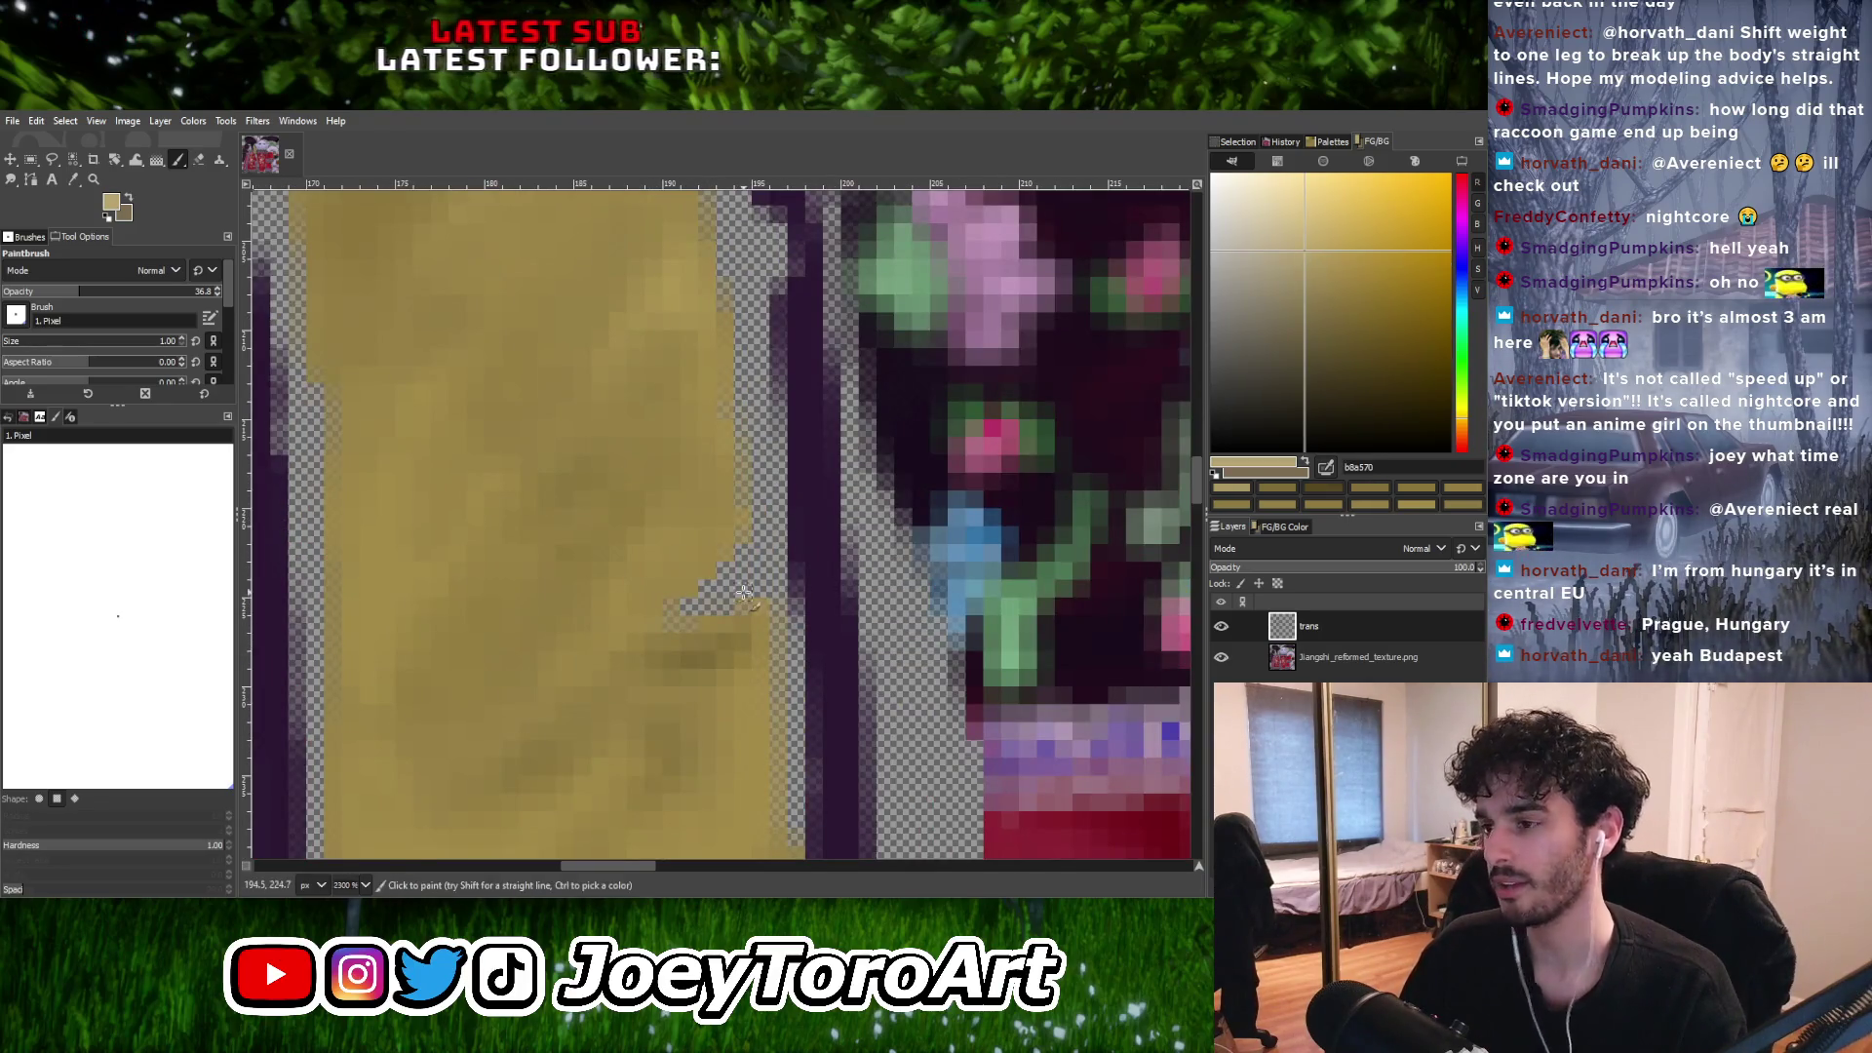
{"action": "scroll", "coordinate": [648, 605], "scroll_direction": "up", "scroll_amount": 1, "text": "ctrl"}
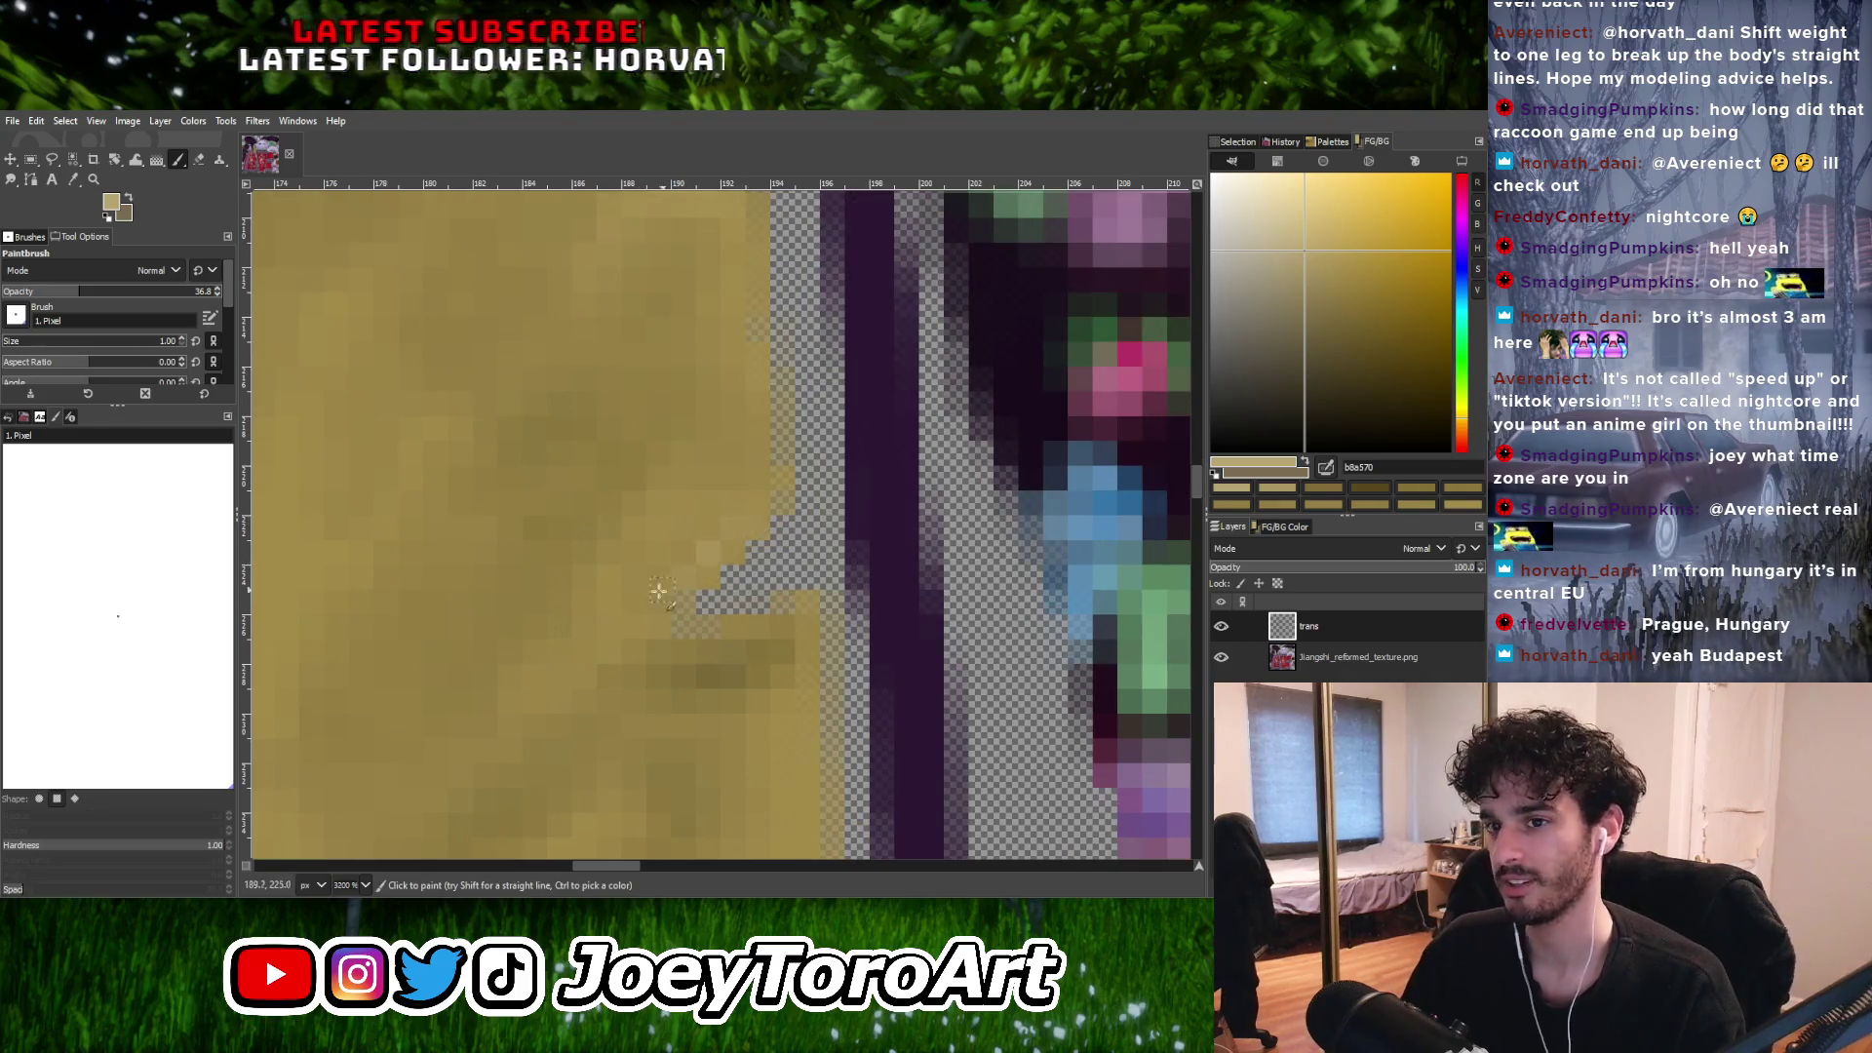
{"action": "scroll", "coordinate": [819, 563], "scroll_direction": "down", "scroll_amount": 3, "text": "ctrl"}
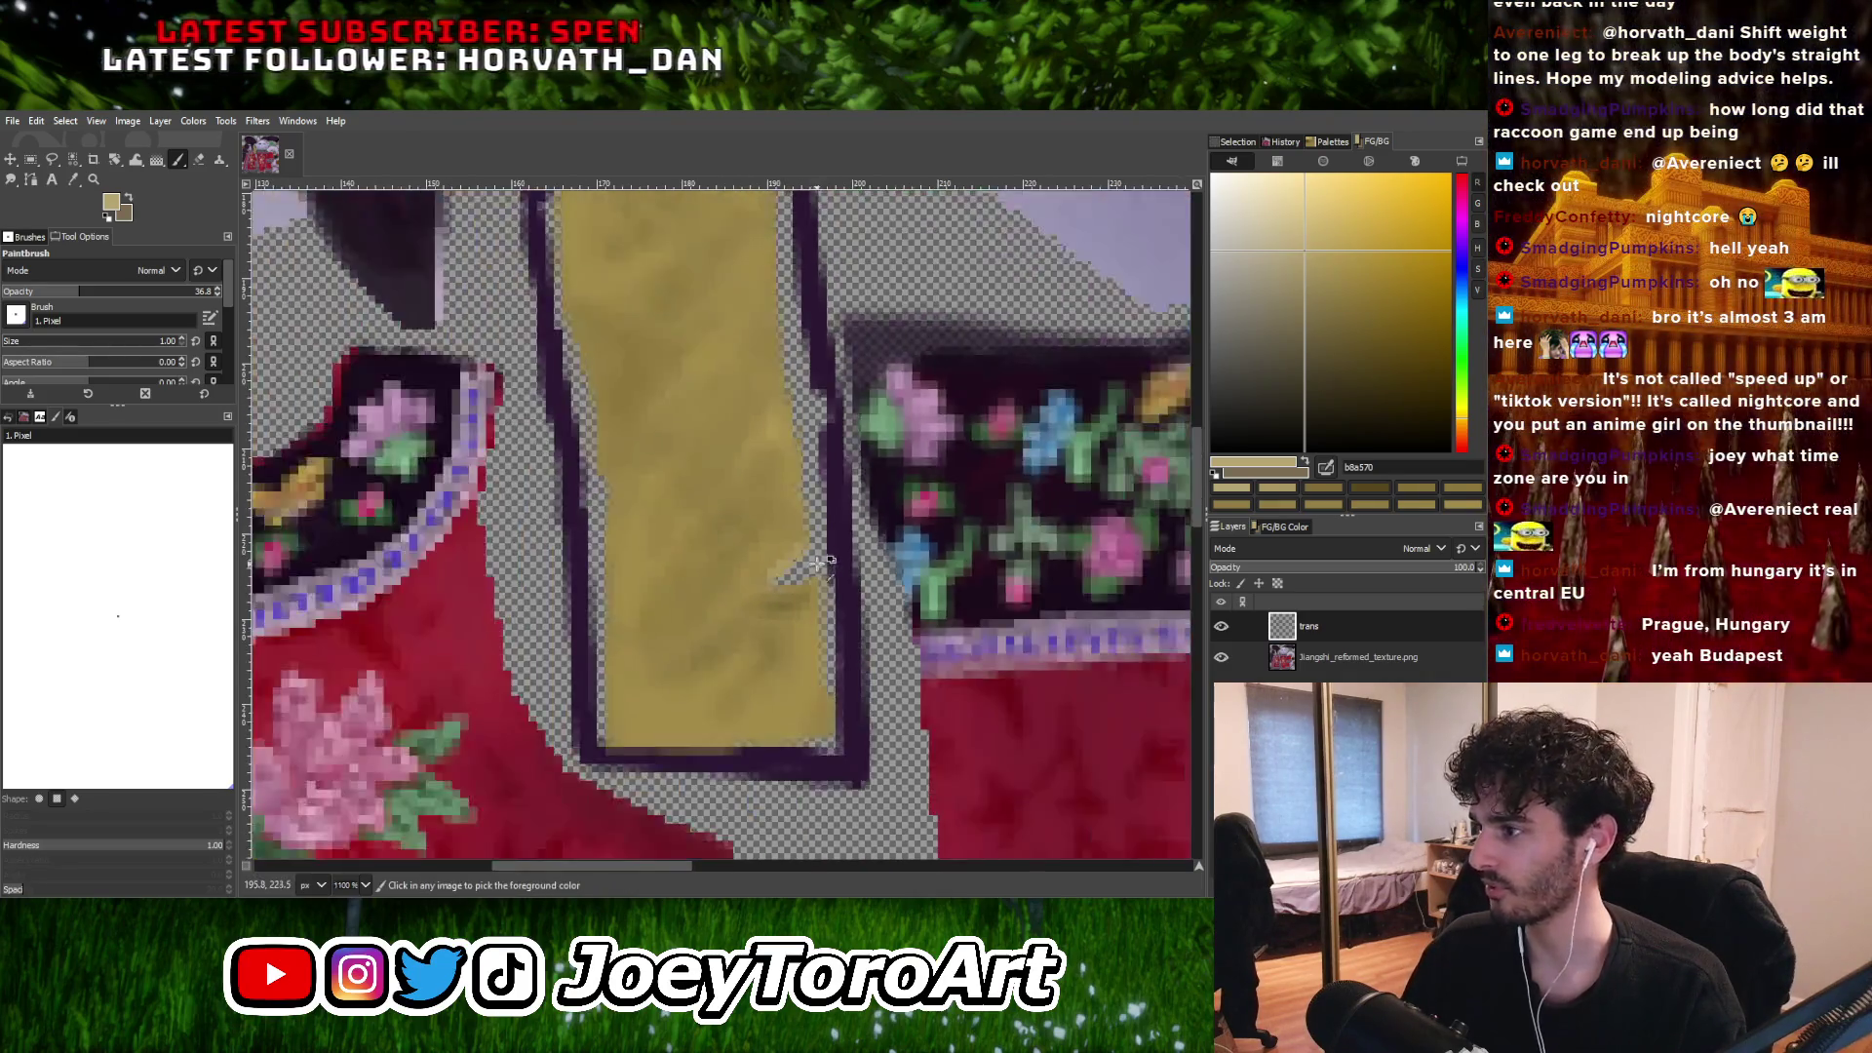
{"action": "scroll", "coordinate": [819, 564], "scroll_direction": "up", "scroll_amount": 3, "text": "ctrl"}
{"action": "left_click", "coordinate": [726, 682], "text": "ctrl"}
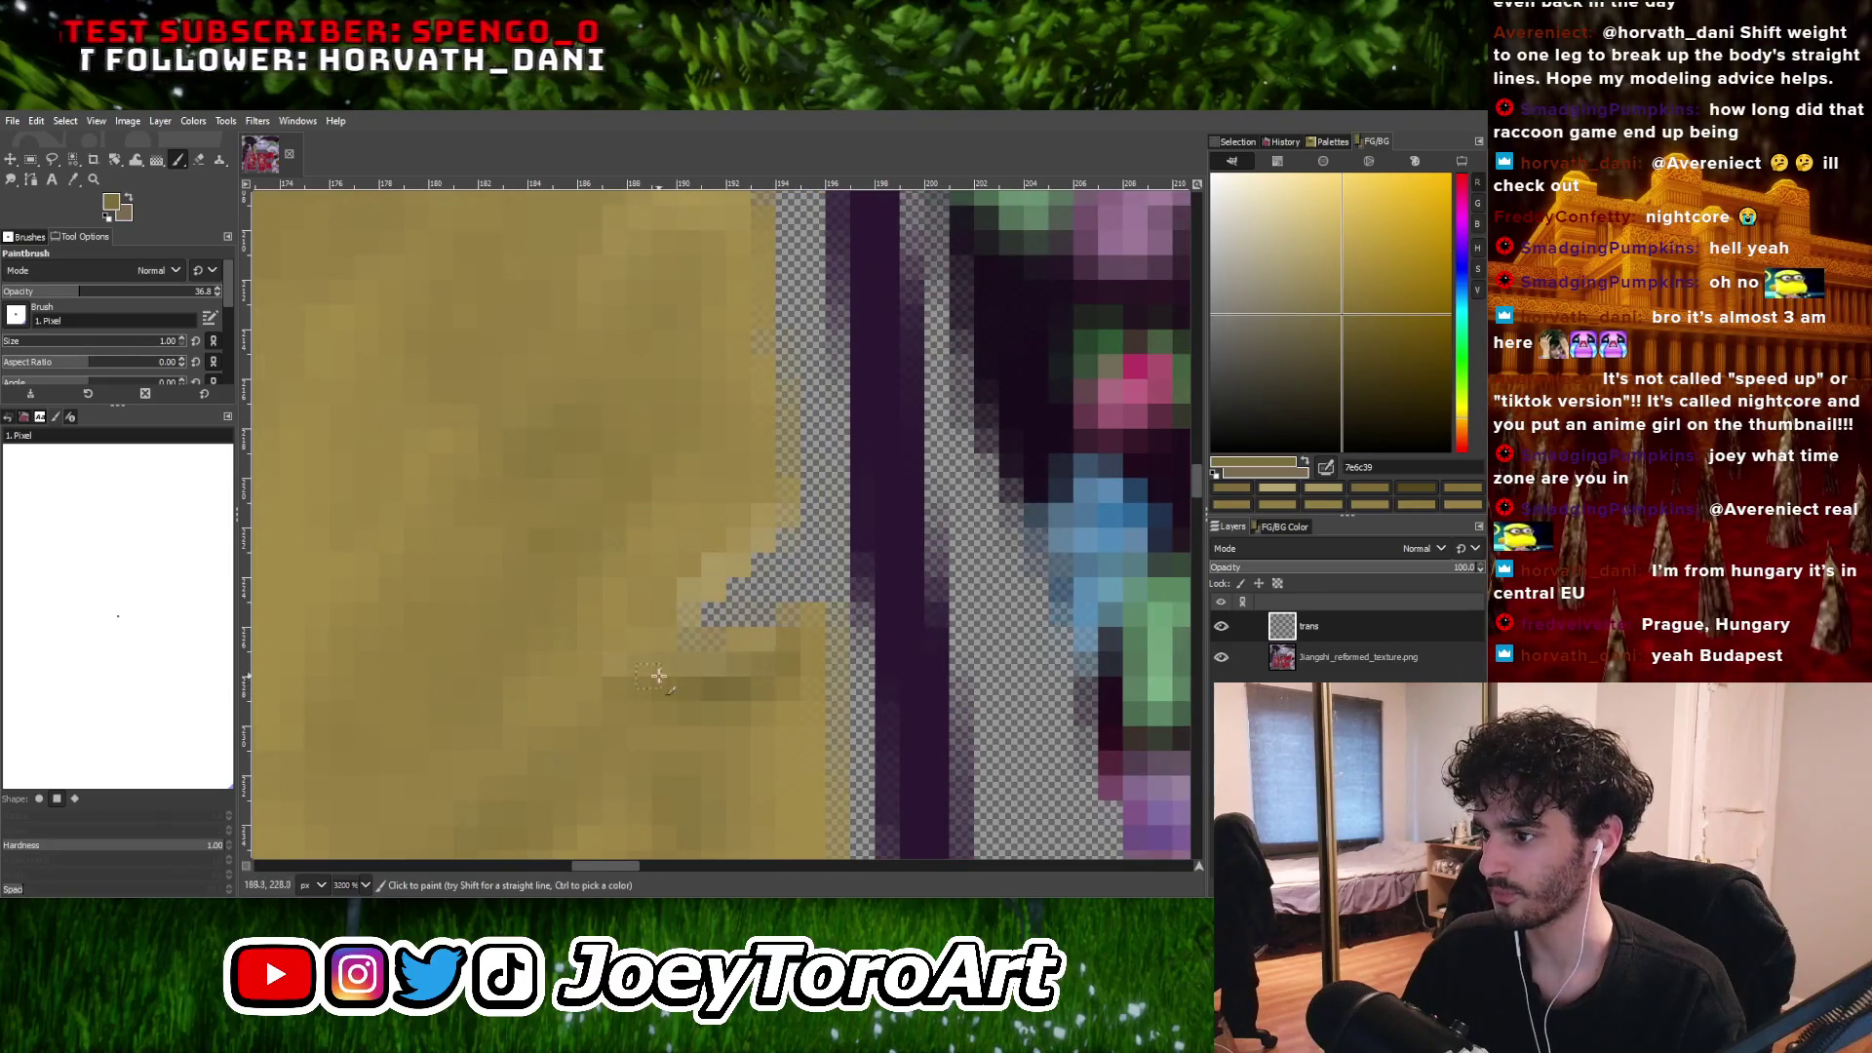
{"action": "scroll", "coordinate": [744, 624], "scroll_direction": "down", "scroll_amount": 1, "text": "ctrl"}
{"action": "scroll", "coordinate": [744, 624], "scroll_direction": "up", "scroll_amount": 1, "text": "ctrl"}
{"action": "left_click", "coordinate": [733, 632], "text": "ctrl"}
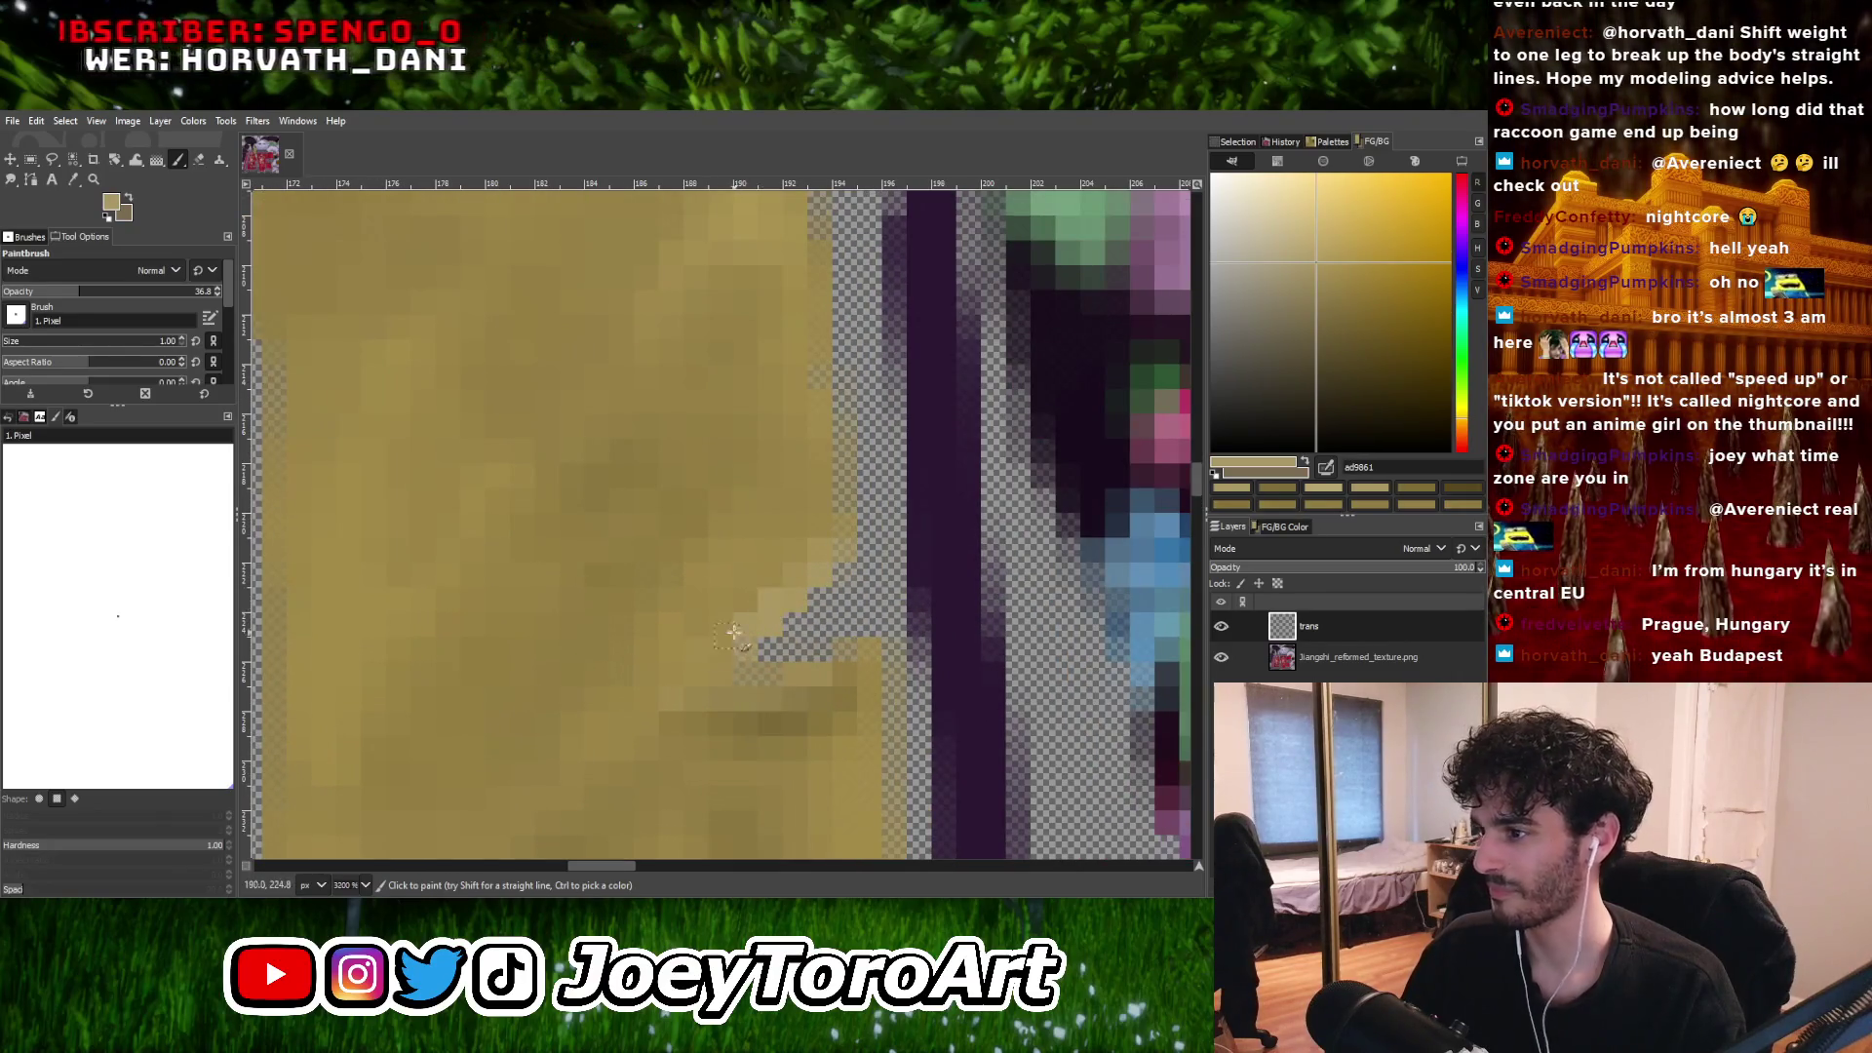
{"action": "left_click", "coordinate": [704, 650], "text": "ctrl"}
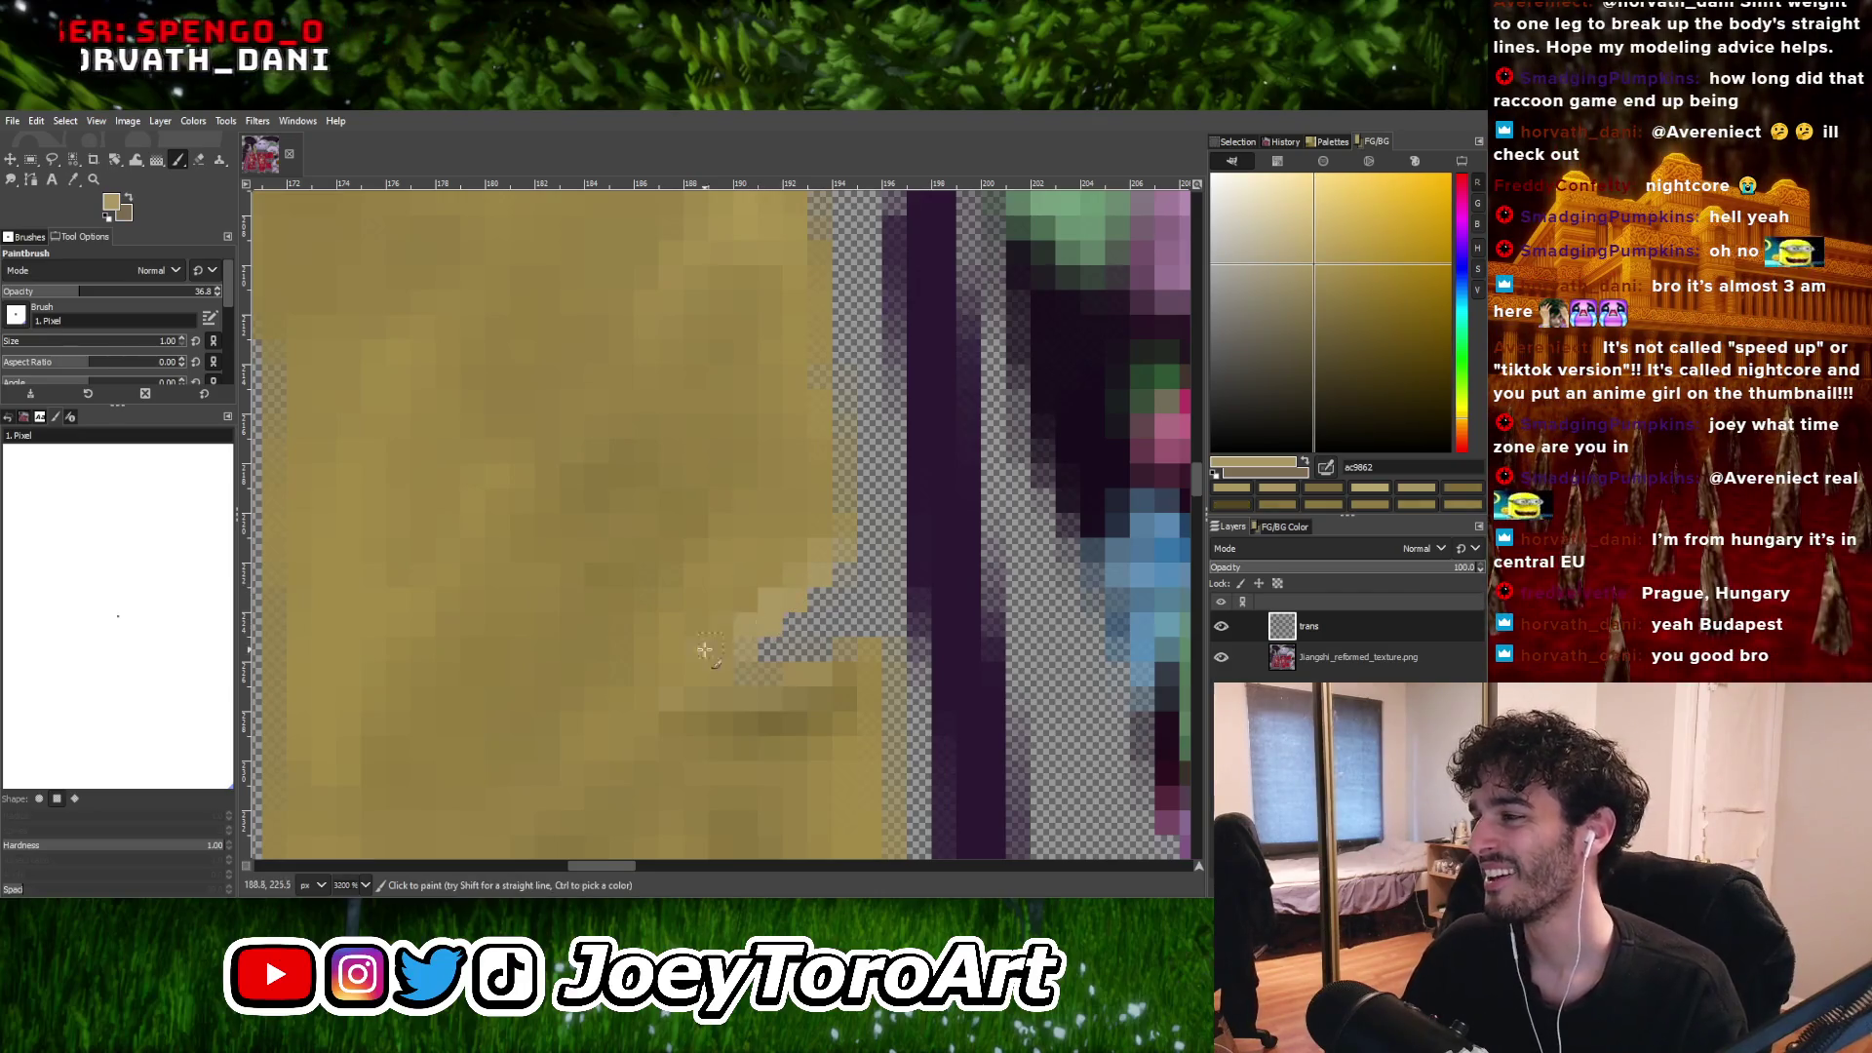
{"action": "scroll", "coordinate": [704, 650], "scroll_direction": "down", "scroll_amount": 2, "text": "ctrl"}
{"action": "scroll", "coordinate": [700, 624], "scroll_direction": "up", "scroll_amount": 1, "text": "ctrl"}
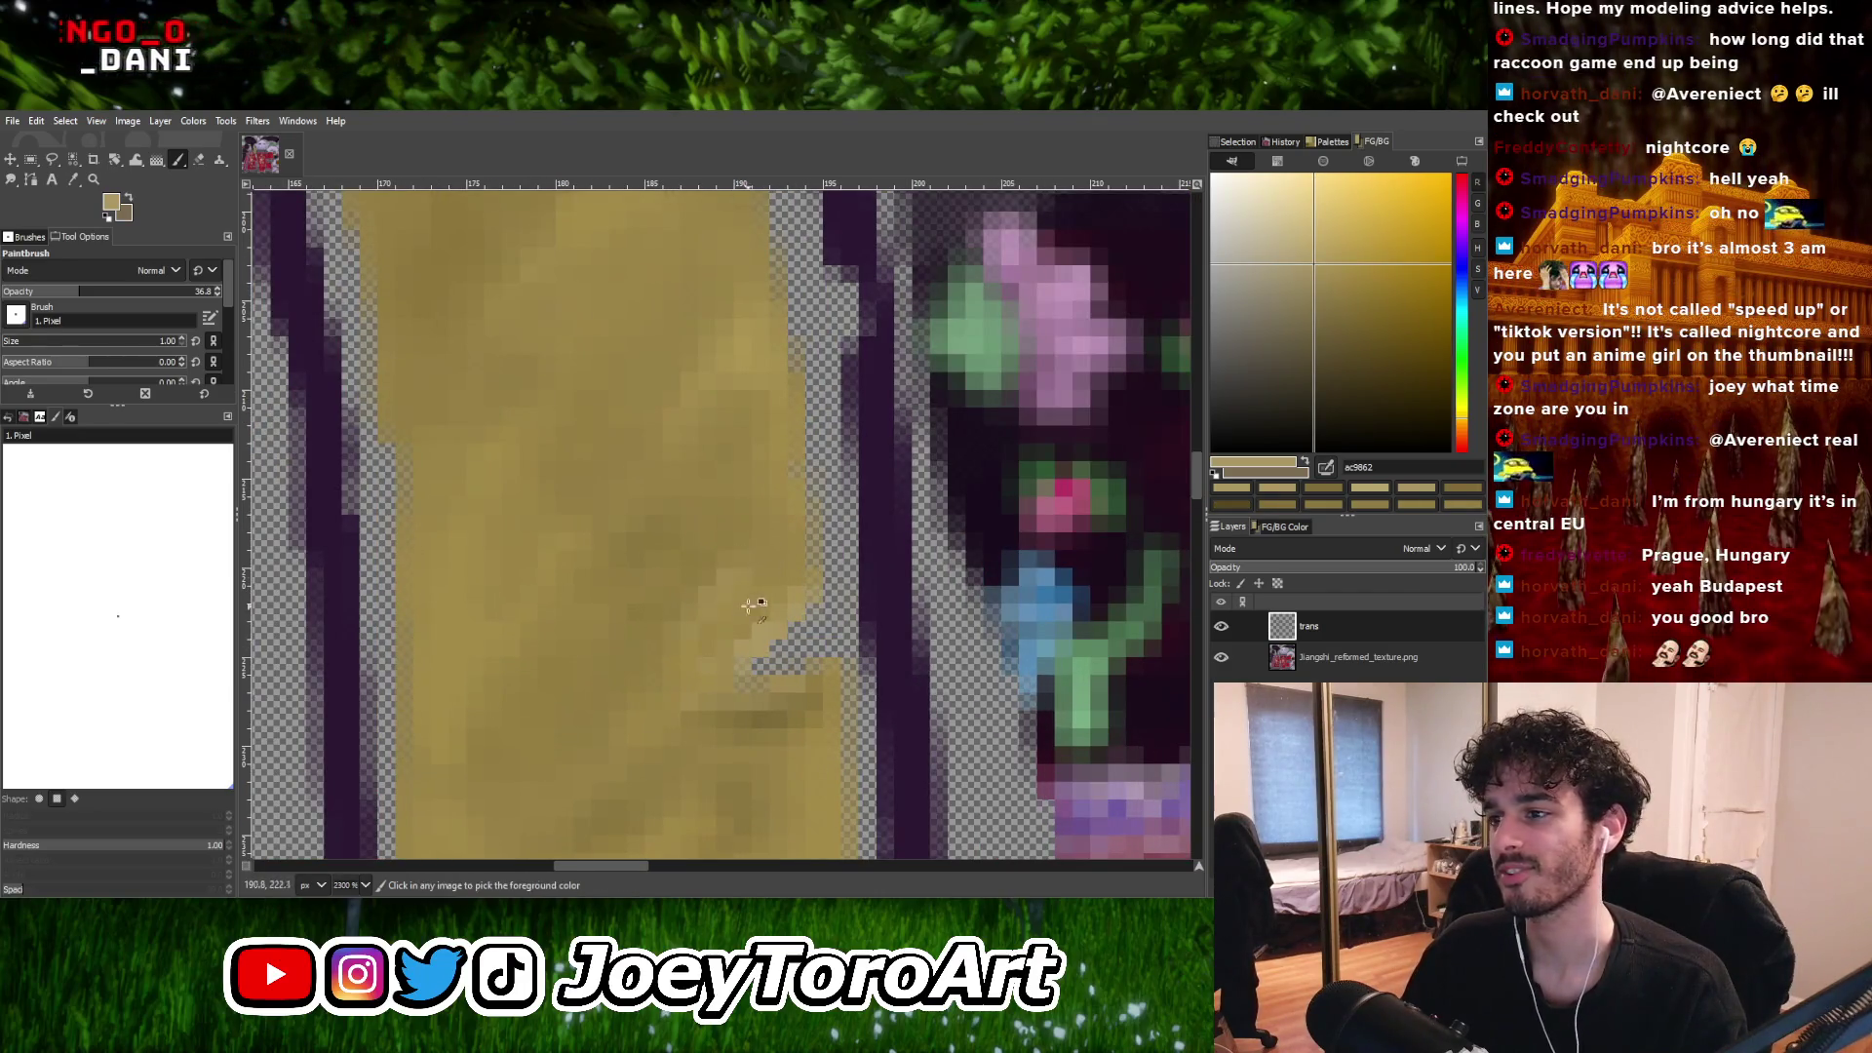
{"action": "left_click", "coordinate": [724, 601], "text": "ctrl"}
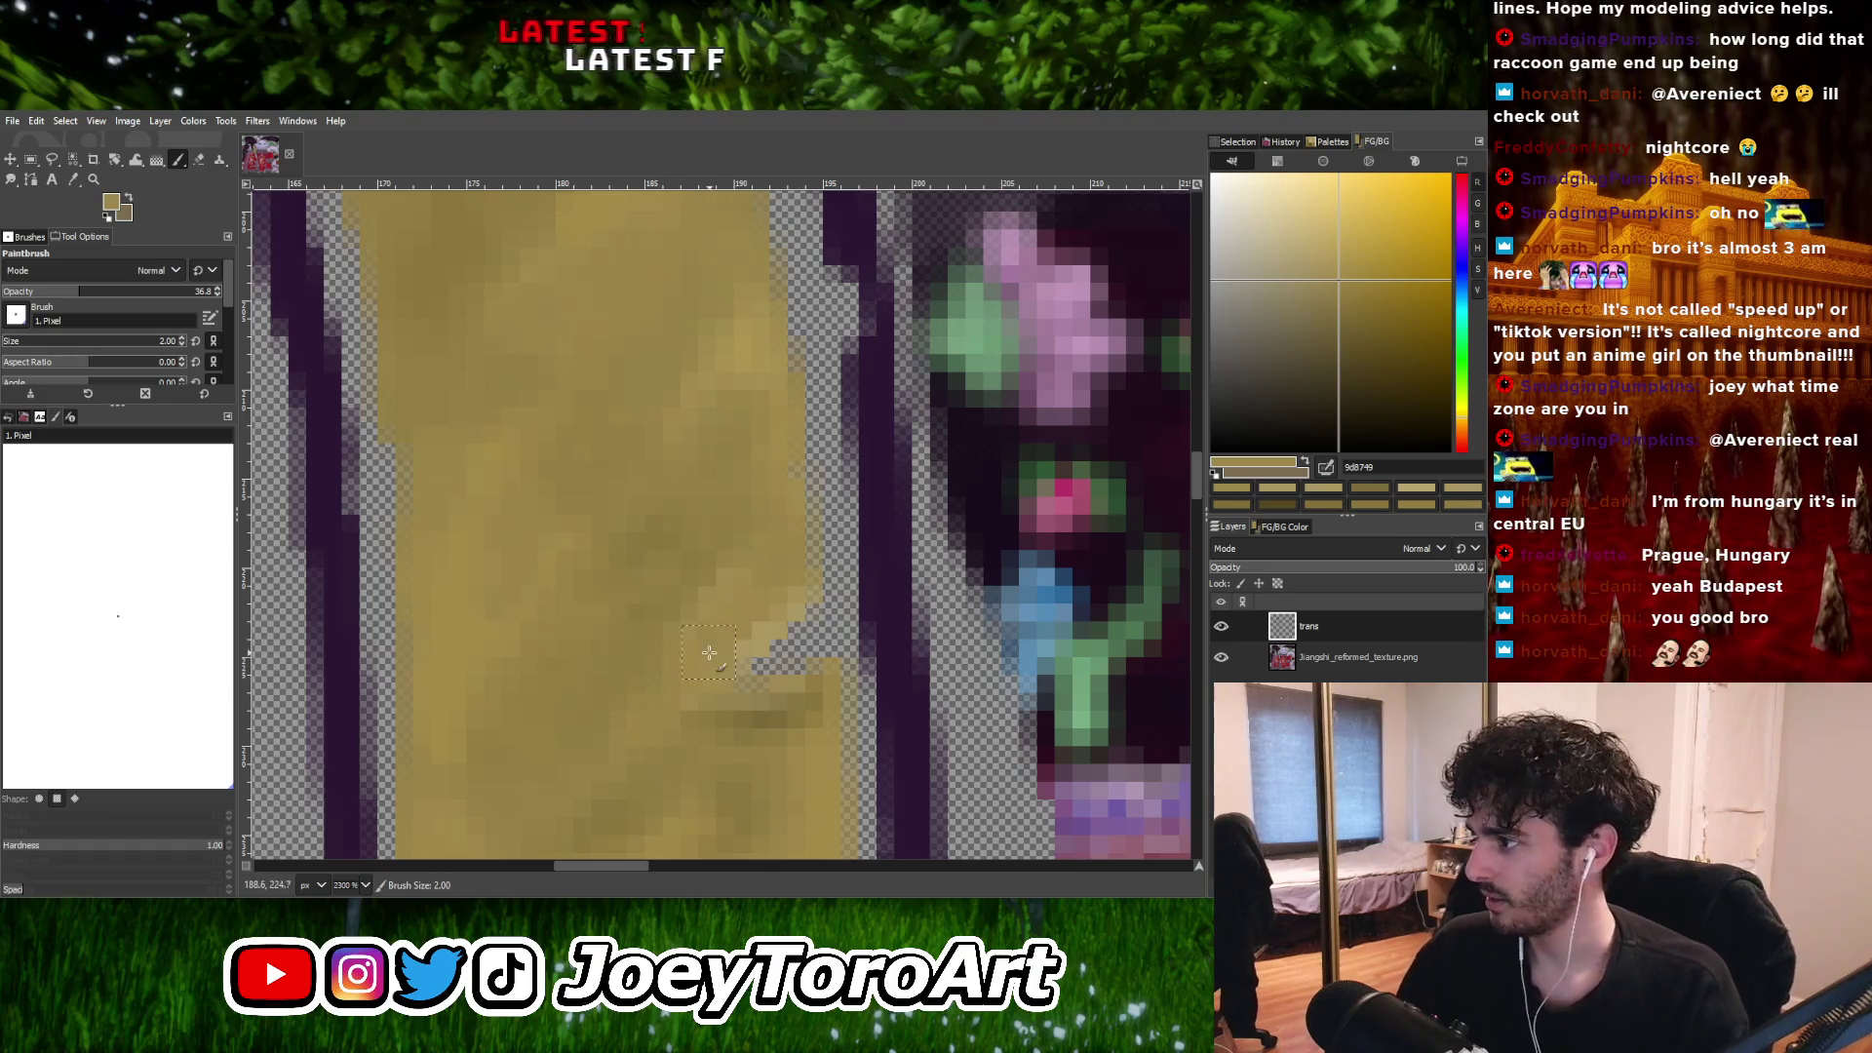
{"action": "scroll", "coordinate": [709, 652], "scroll_direction": "down", "scroll_amount": 1, "text": "ctrl"}
{"action": "scroll", "coordinate": [743, 639], "scroll_direction": "up", "scroll_amount": 1, "text": "ctrl"}
{"action": "left_click", "coordinate": [746, 633], "text": "ctrl"}
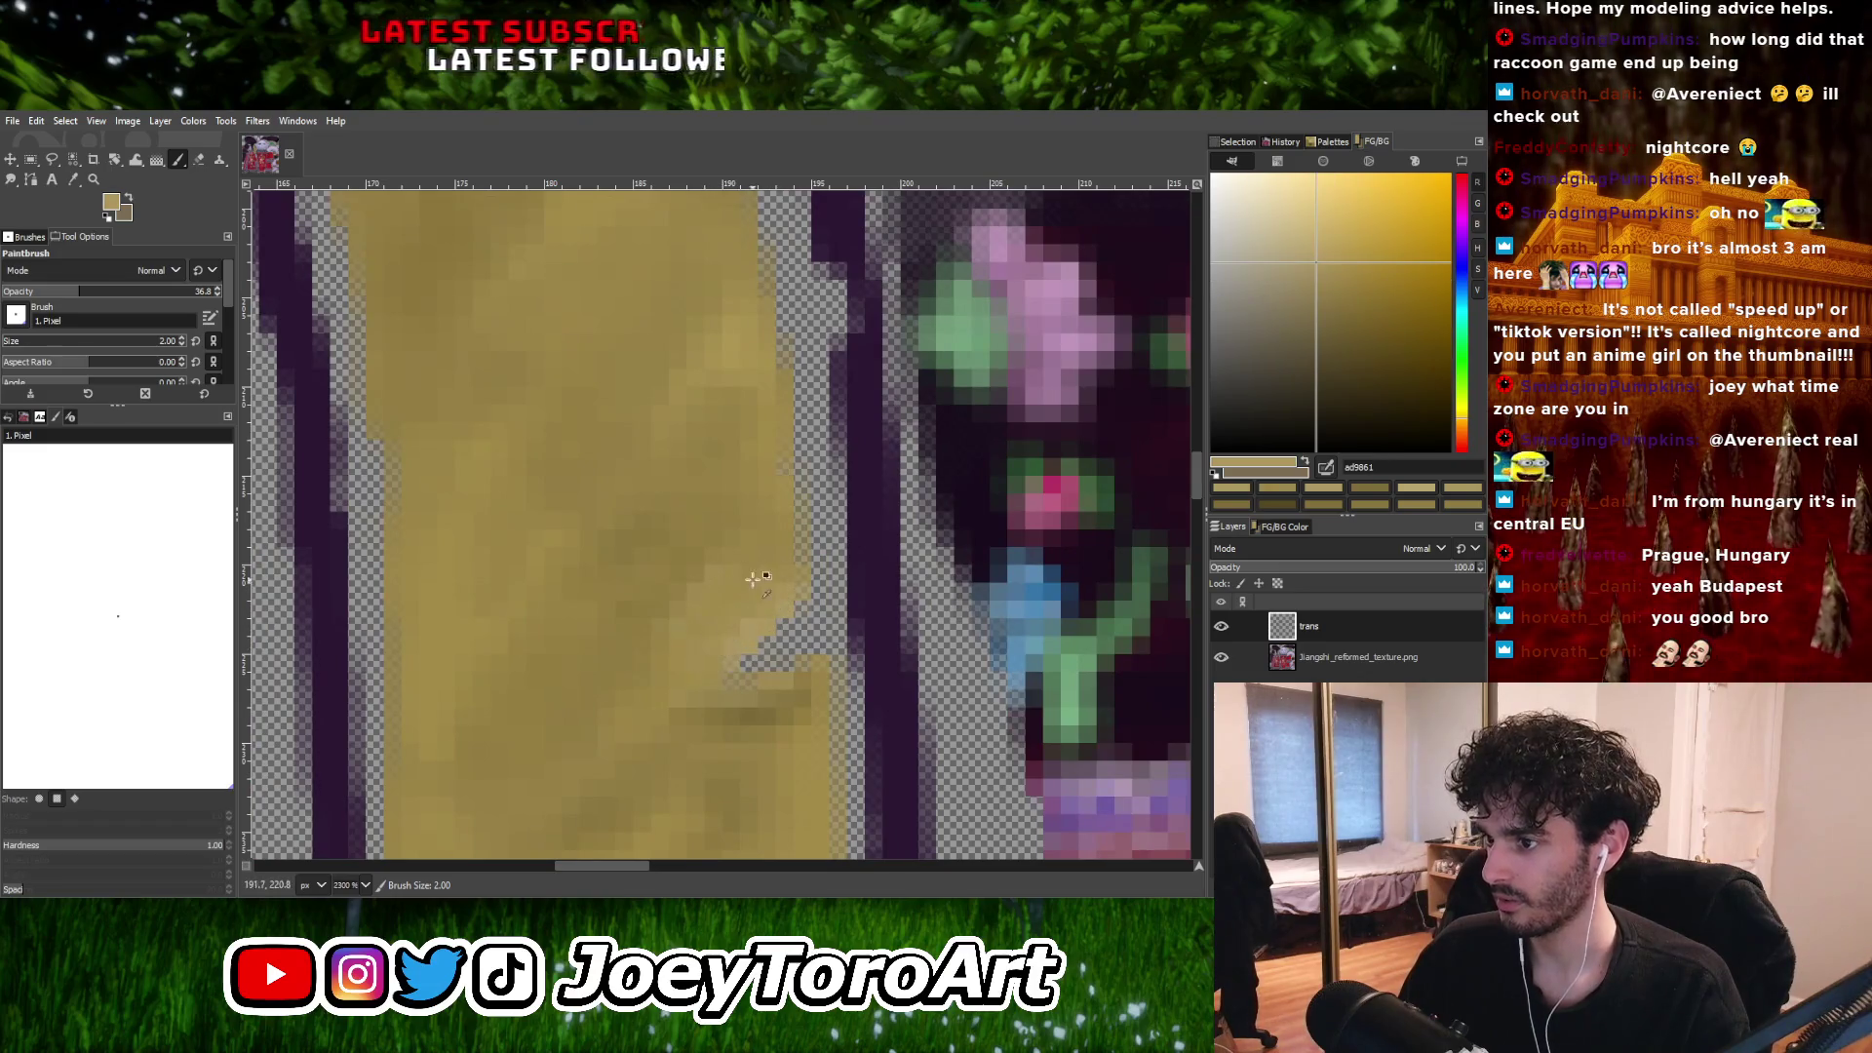
{"action": "scroll", "coordinate": [755, 604], "scroll_direction": "down", "scroll_amount": 1, "text": "ctrl"}
{"action": "scroll", "coordinate": [771, 663], "scroll_direction": "up", "scroll_amount": 1, "text": "ctrl"}
{"action": "left_click", "coordinate": [760, 660], "text": "ctrl"}
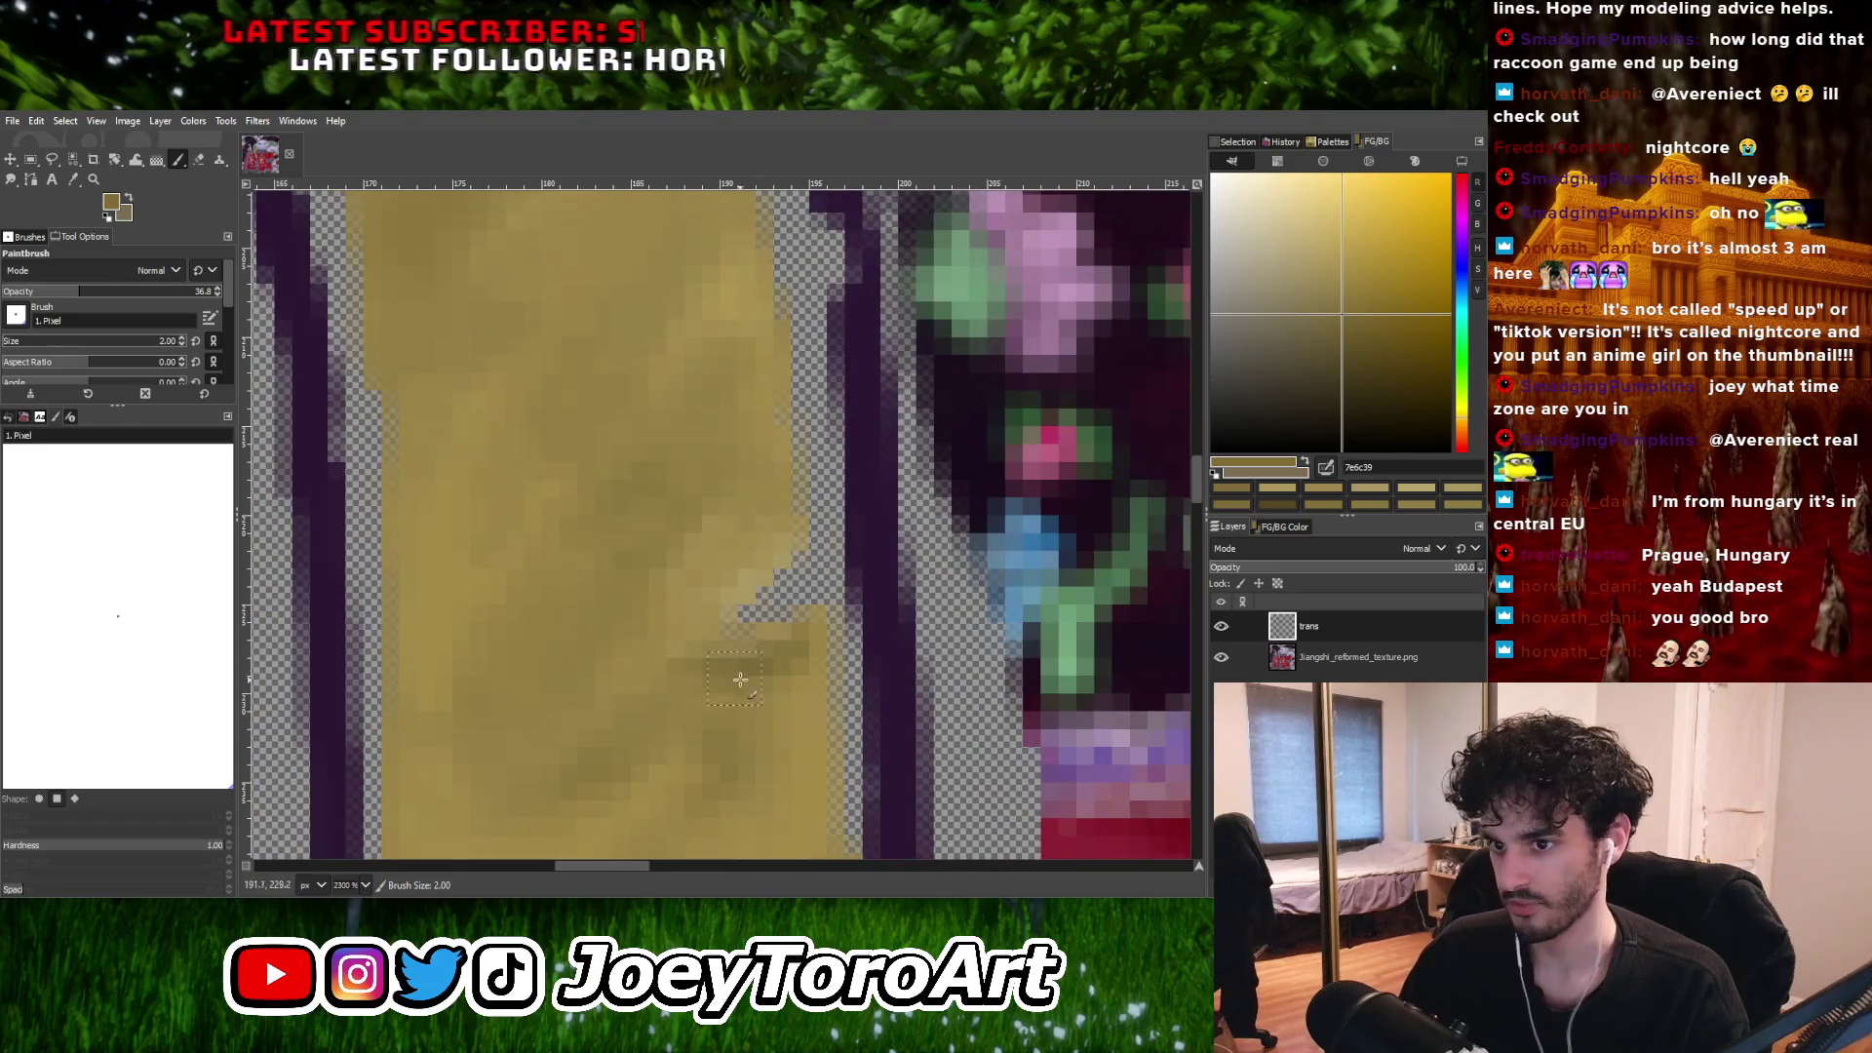
{"action": "scroll", "coordinate": [740, 680], "scroll_direction": "down", "scroll_amount": 1, "text": "ctrl"}
{"action": "scroll", "coordinate": [731, 543], "scroll_direction": "up", "scroll_amount": 1, "text": "ctrl"}
{"action": "left_click", "coordinate": [770, 575], "text": "ctrl"}
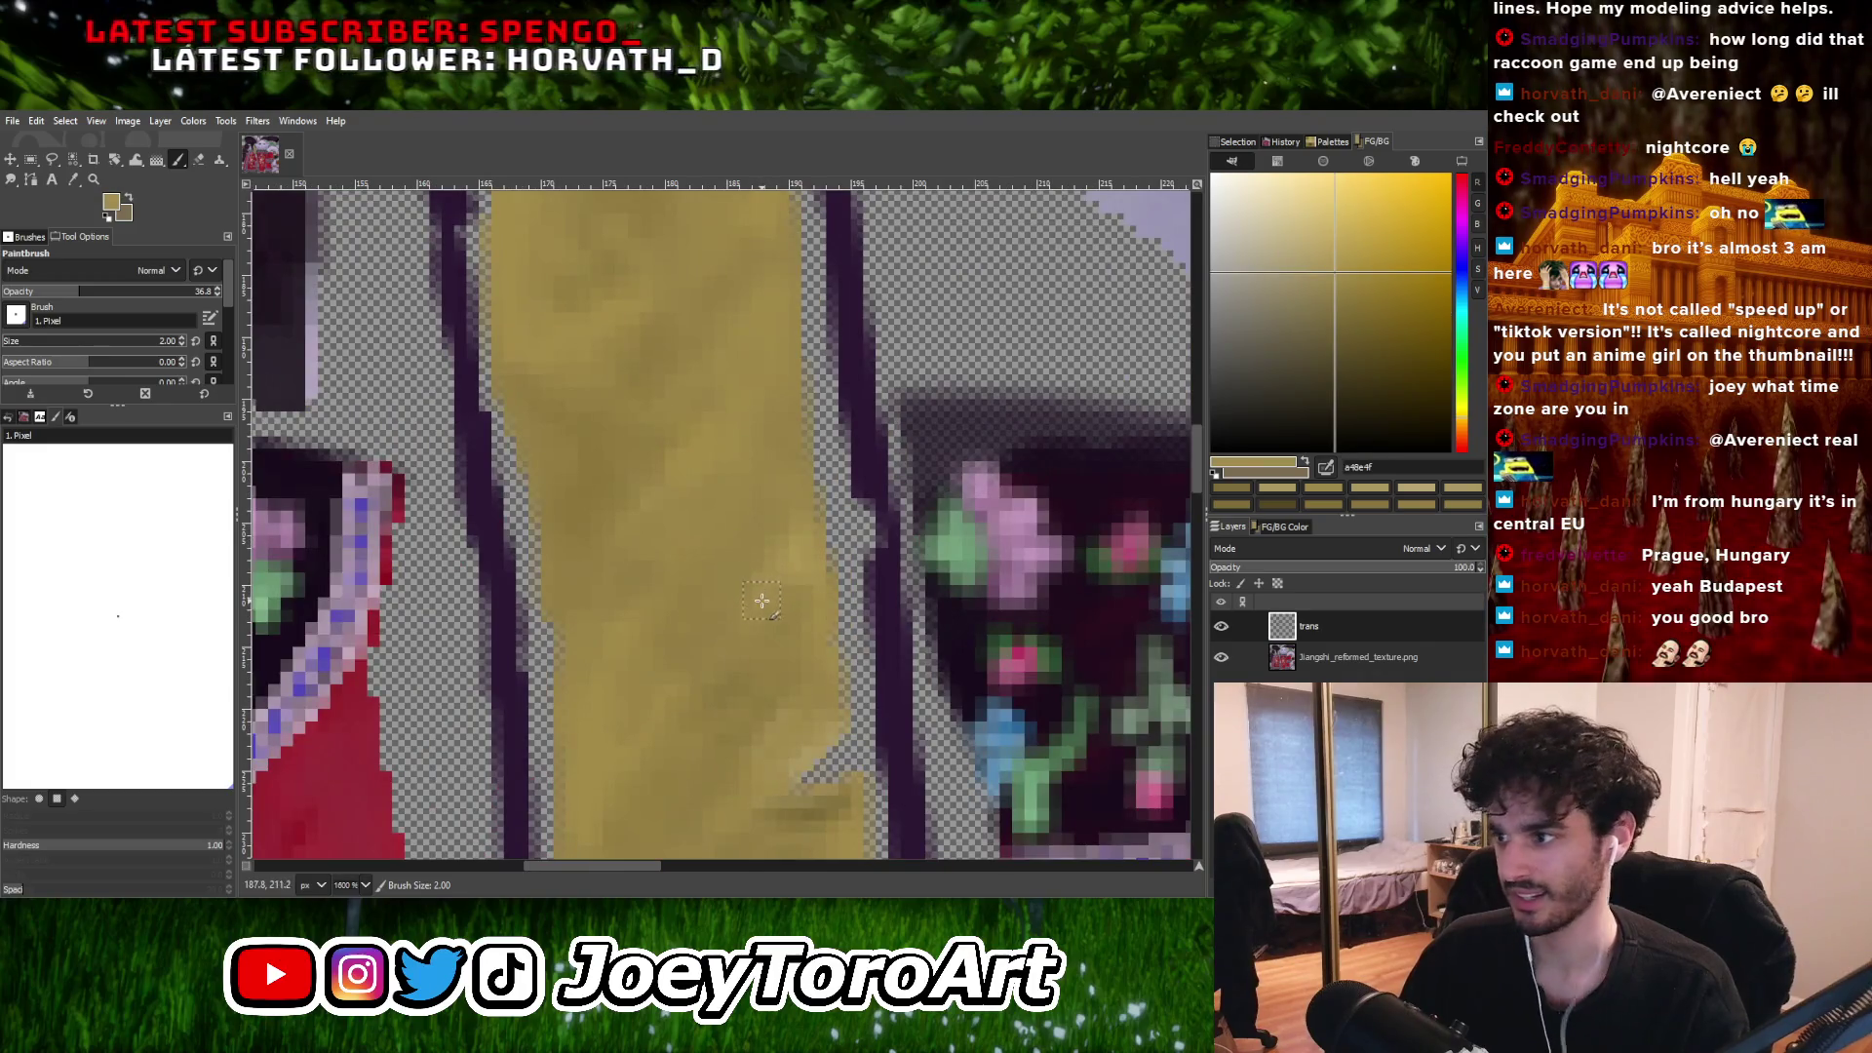
Keep mottling the strap with further paler and darker golds sampled along it.
{"action": "scroll", "coordinate": [731, 565], "scroll_direction": "down", "scroll_amount": 1, "text": "ctrl"}
{"action": "scroll", "coordinate": [781, 543], "scroll_direction": "up", "scroll_amount": 2, "text": "ctrl"}
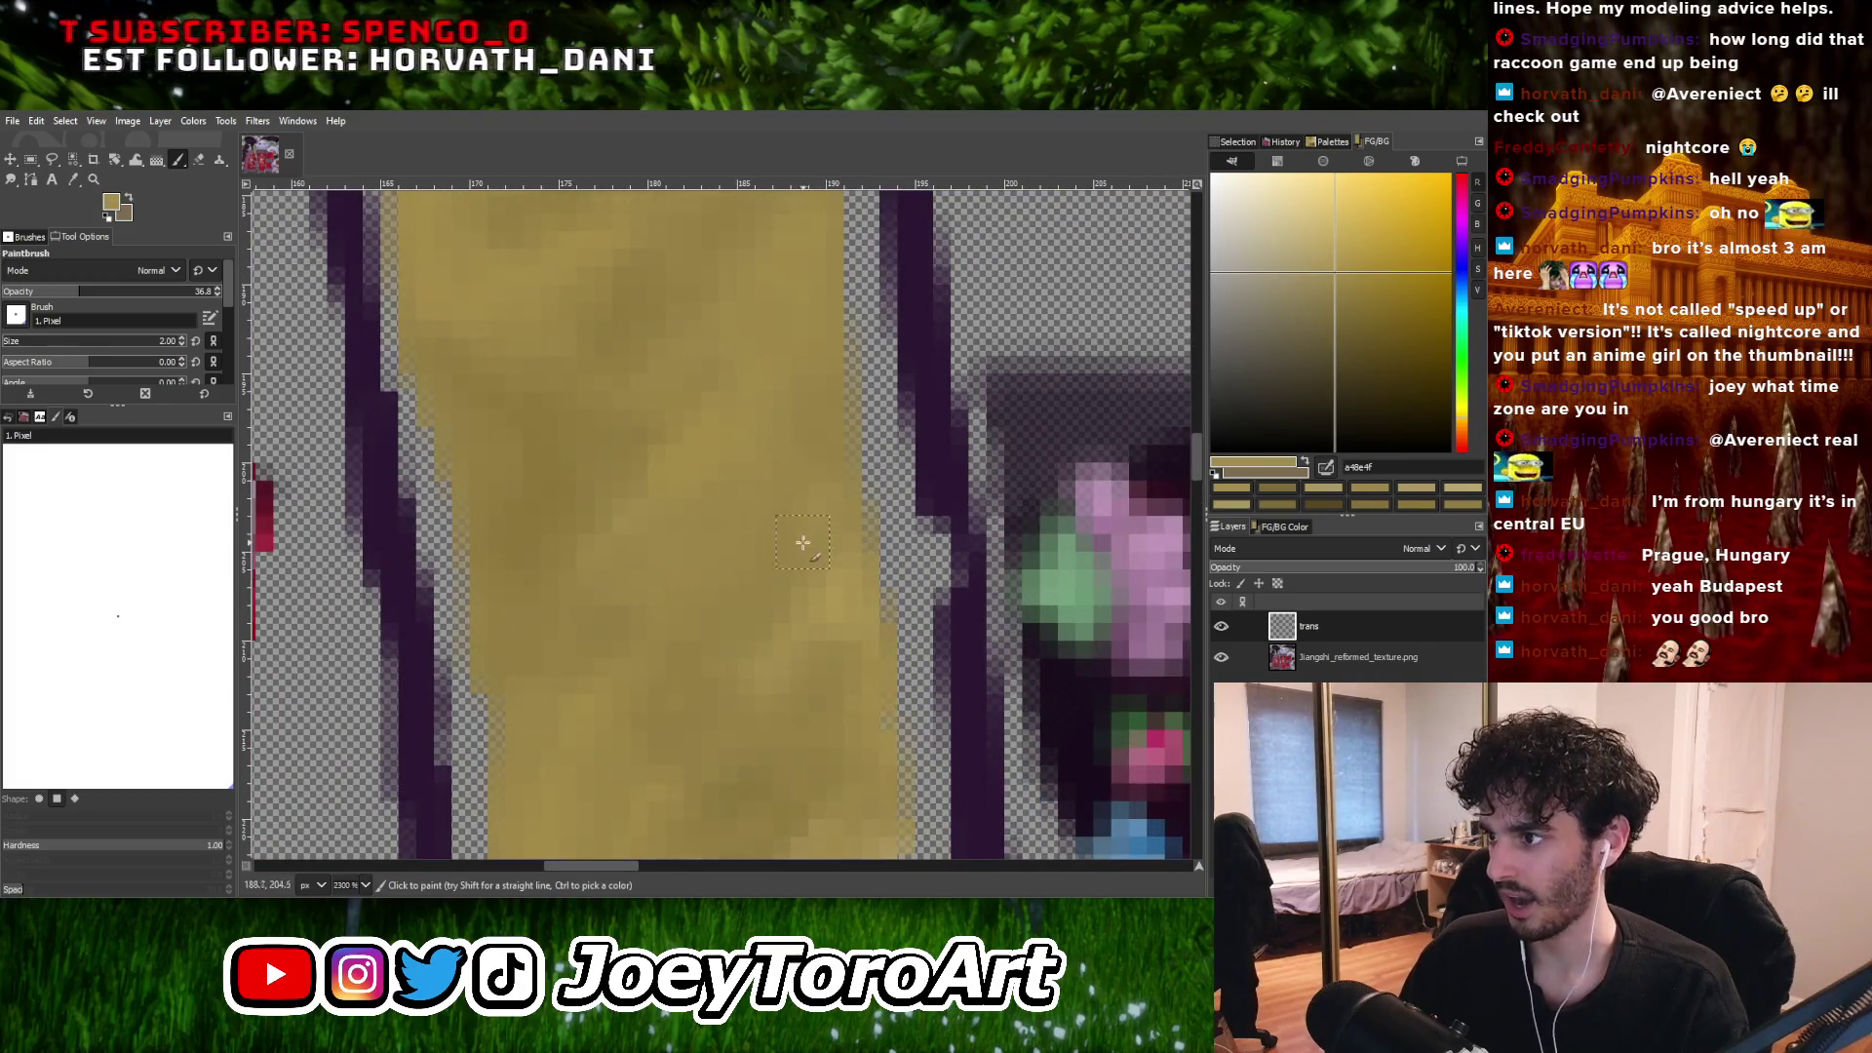
{"action": "scroll", "coordinate": [780, 544], "scroll_direction": "down", "scroll_amount": 2, "text": "ctrl"}
{"action": "scroll", "coordinate": [748, 547], "scroll_direction": "up", "scroll_amount": 1, "text": "ctrl"}
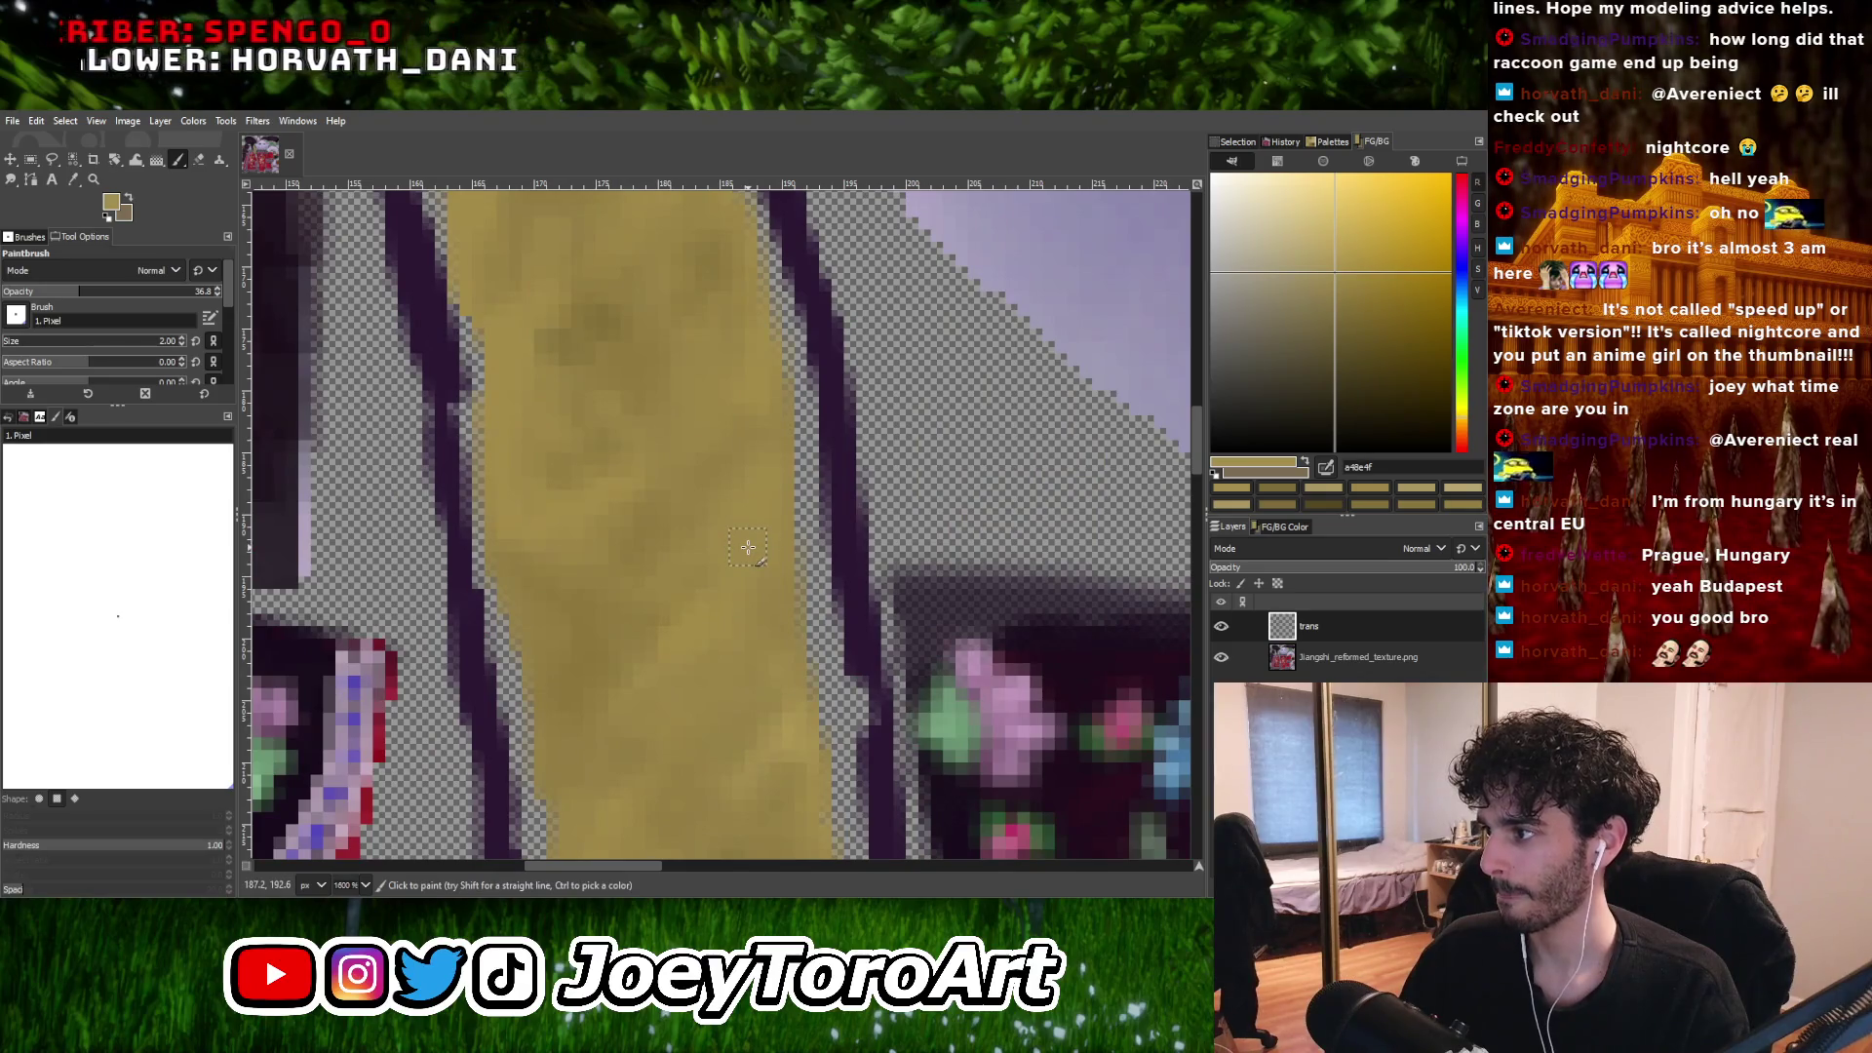
{"action": "scroll", "coordinate": [726, 614], "scroll_direction": "down", "scroll_amount": 1, "text": "ctrl"}
{"action": "scroll", "coordinate": [744, 577], "scroll_direction": "up", "scroll_amount": 2, "text": "ctrl"}
{"action": "scroll", "coordinate": [707, 641], "scroll_direction": "down", "scroll_amount": 1, "text": "ctrl"}
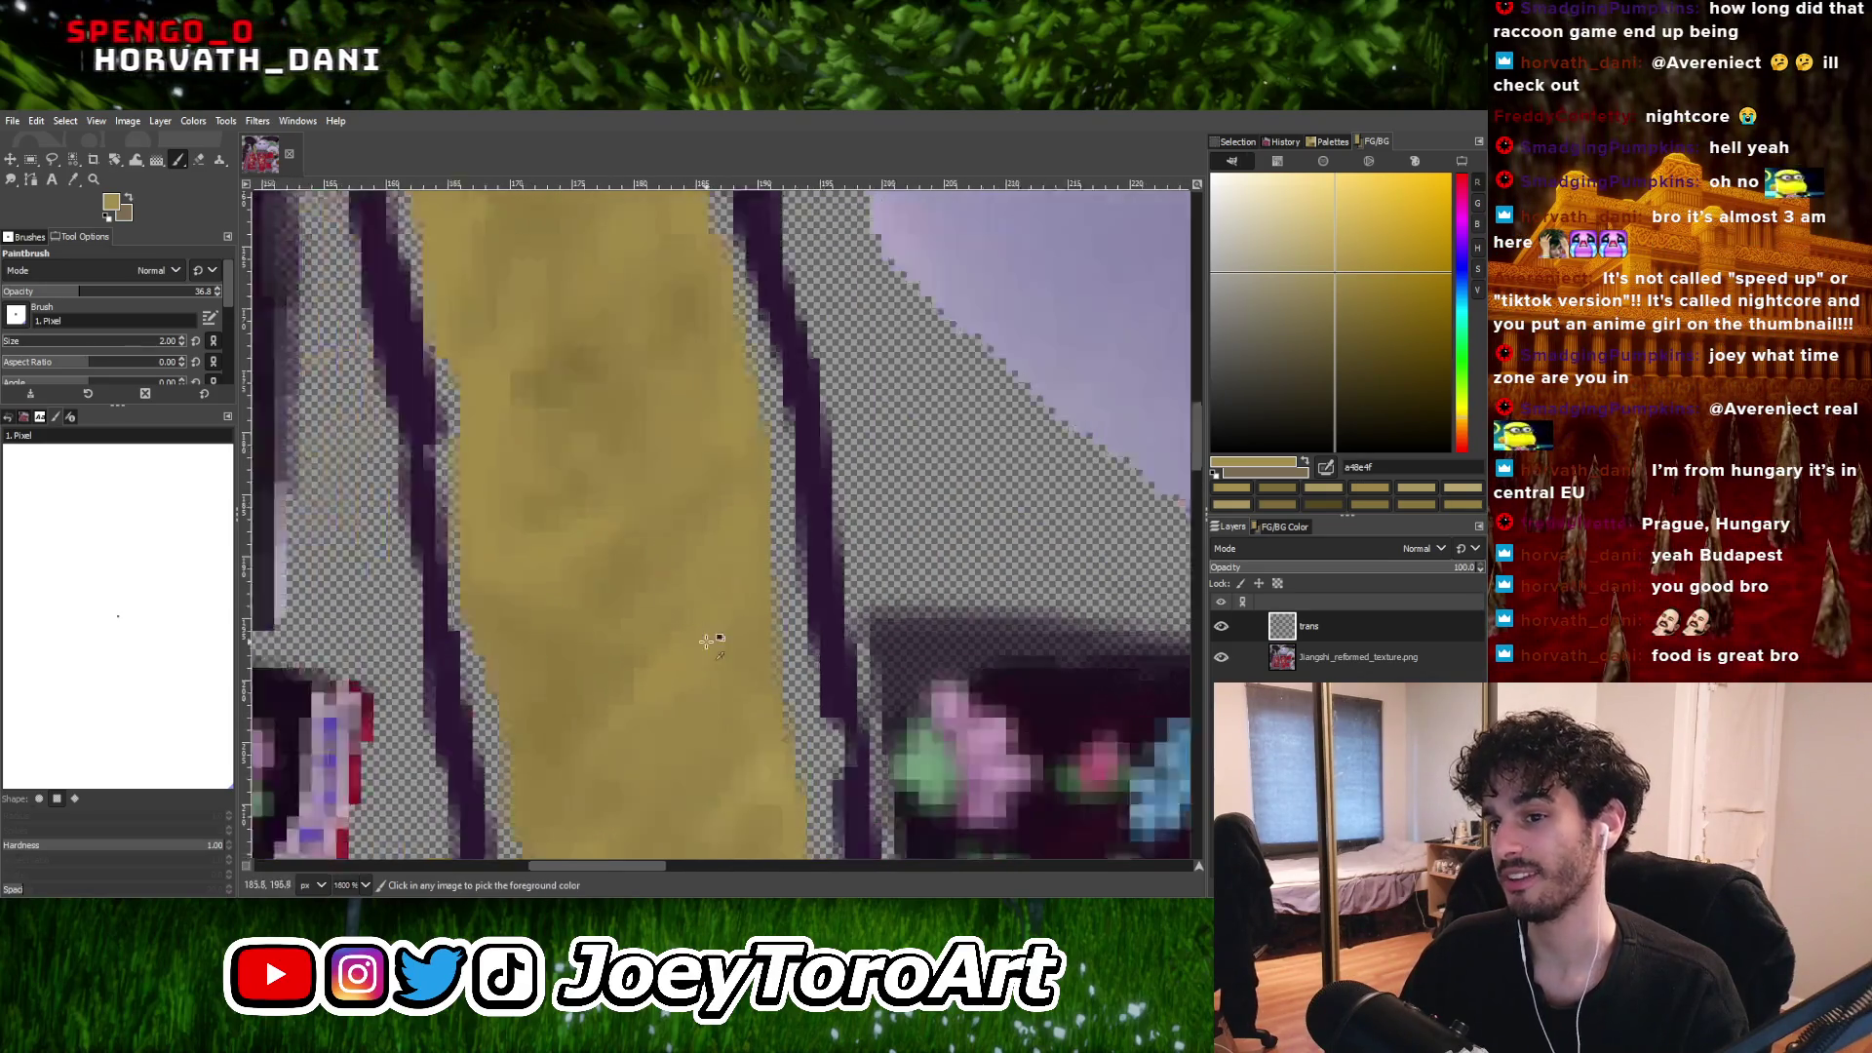
{"action": "scroll", "coordinate": [706, 642], "scroll_direction": "down", "scroll_amount": 1, "text": "ctrl"}
{"action": "scroll", "coordinate": [613, 533], "scroll_direction": "up", "scroll_amount": 2, "text": "ctrl"}
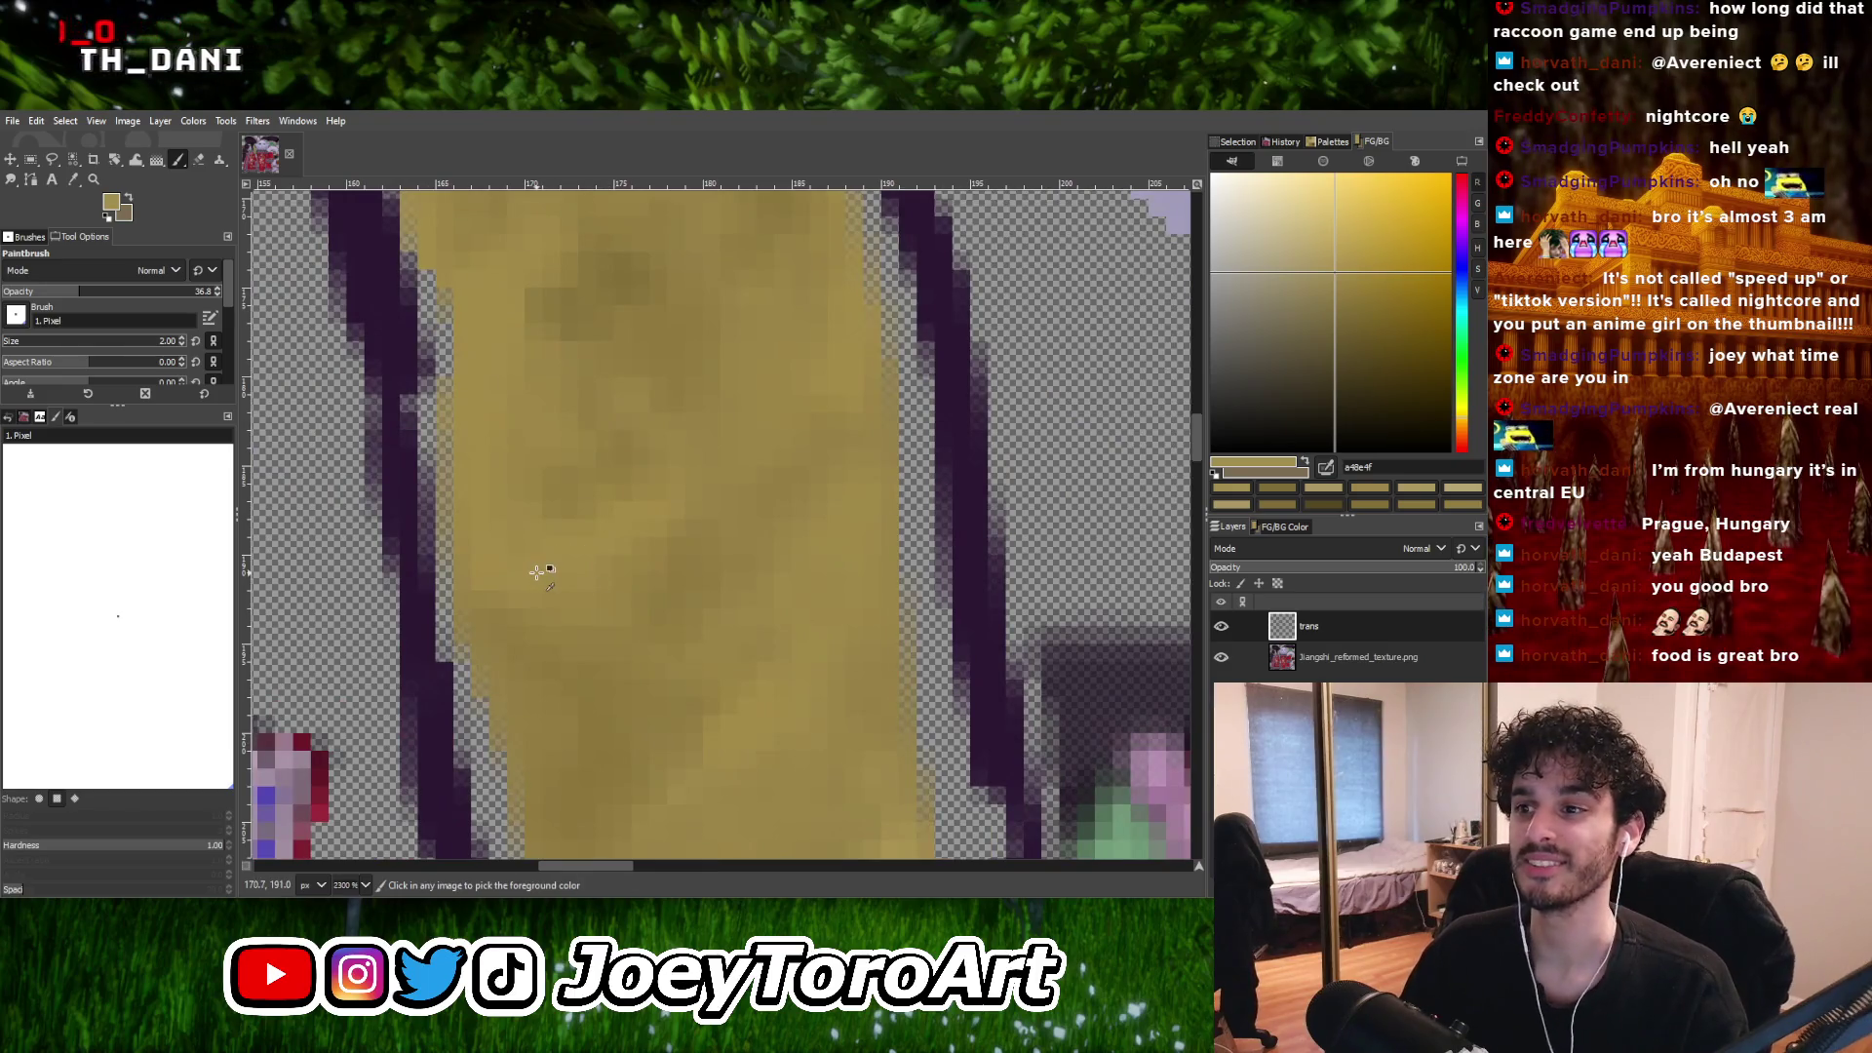
{"action": "left_click", "coordinate": [673, 624], "text": "ctrl"}
{"action": "scroll", "coordinate": [676, 626], "scroll_direction": "down", "scroll_amount": 2, "text": "ctrl"}
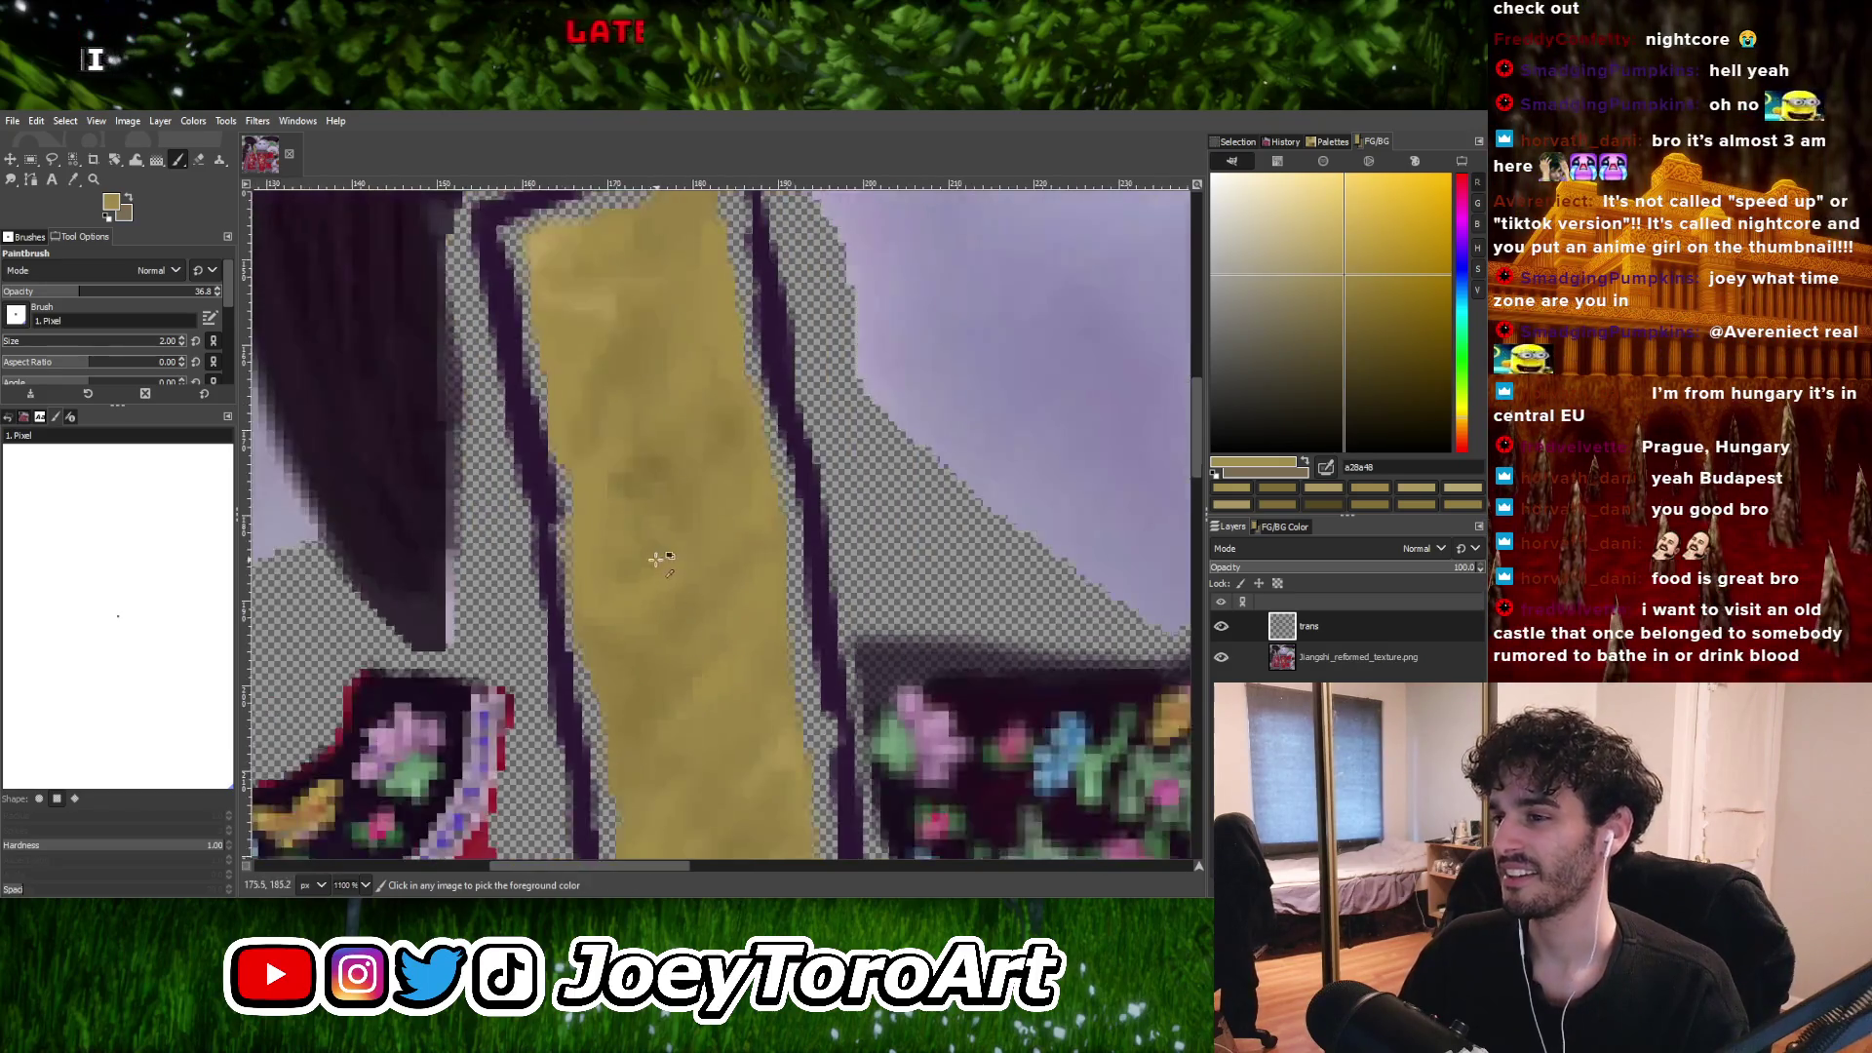
{"action": "scroll", "coordinate": [585, 634], "scroll_direction": "up", "scroll_amount": 2, "text": "ctrl"}
{"action": "left_click", "coordinate": [539, 617], "text": "ctrl"}
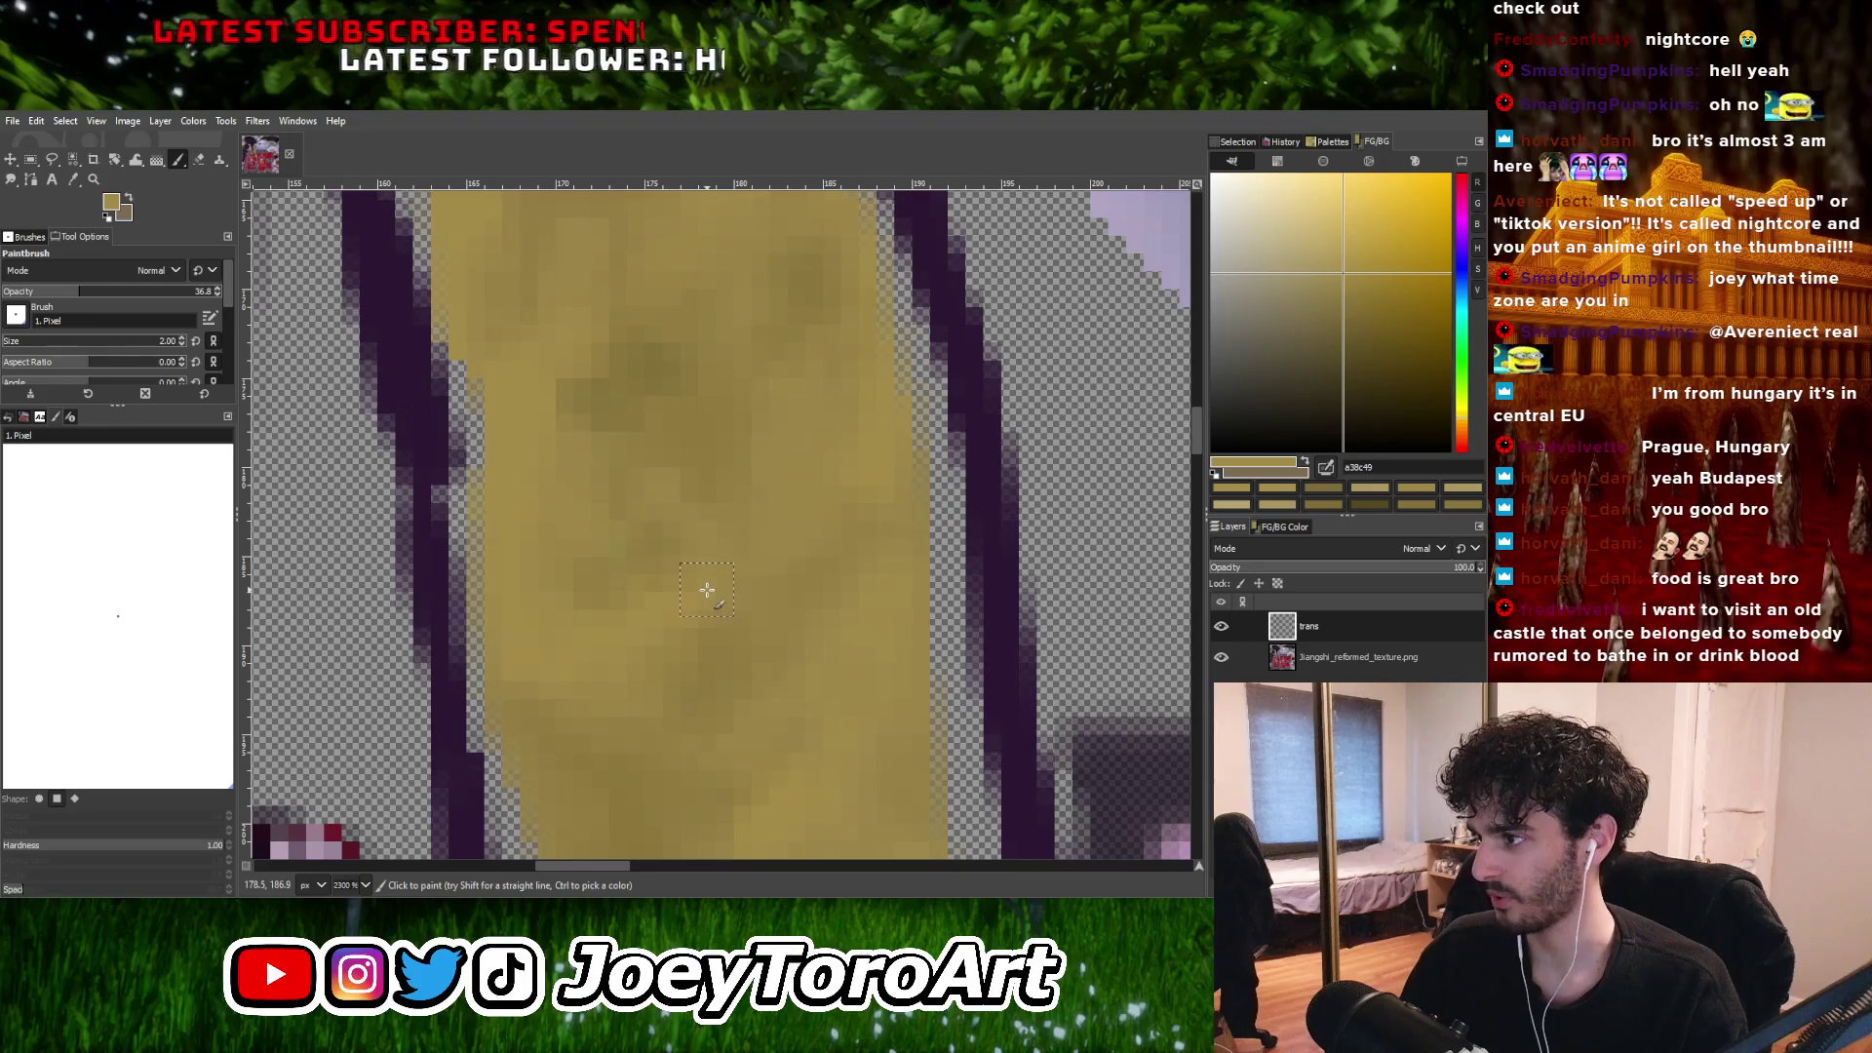
{"action": "scroll", "coordinate": [673, 634], "scroll_direction": "down", "scroll_amount": 3, "text": "ctrl"}
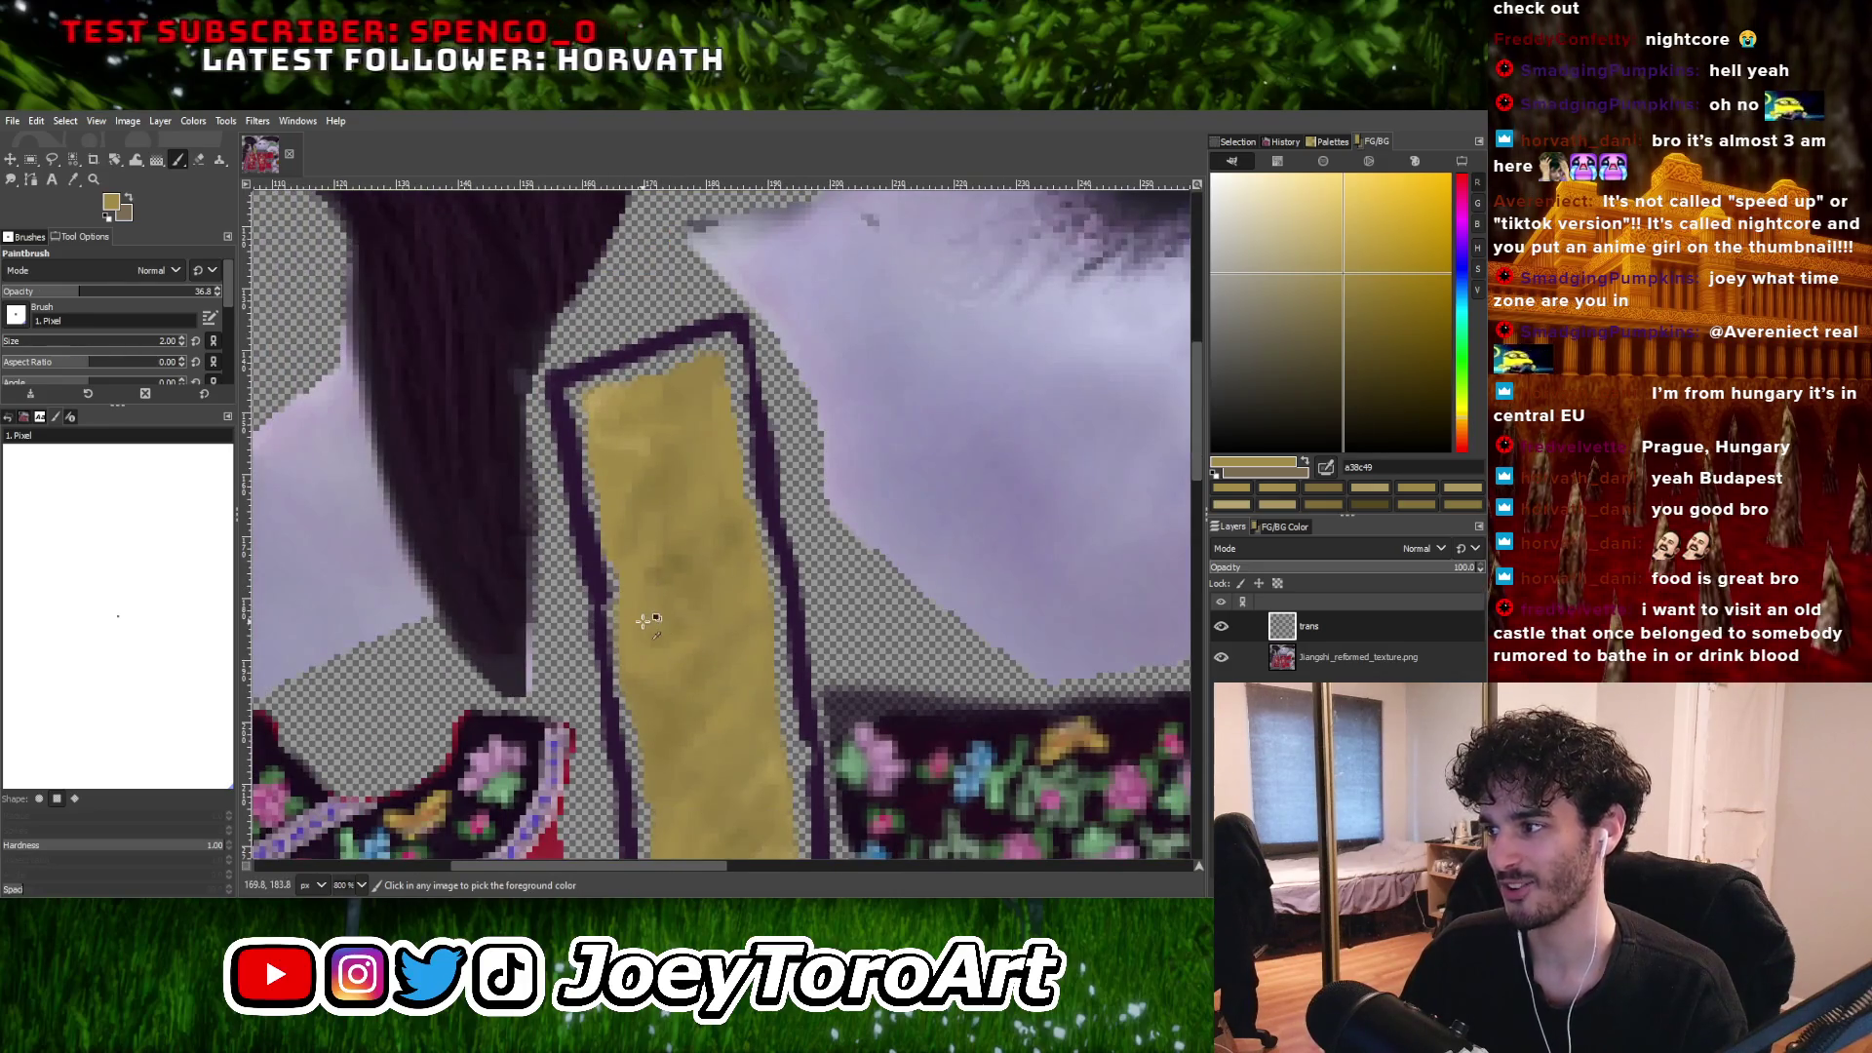
{"action": "scroll", "coordinate": [643, 621], "scroll_direction": "up", "scroll_amount": 2, "text": "ctrl"}
{"action": "left_click", "coordinate": [629, 671], "text": "ctrl"}
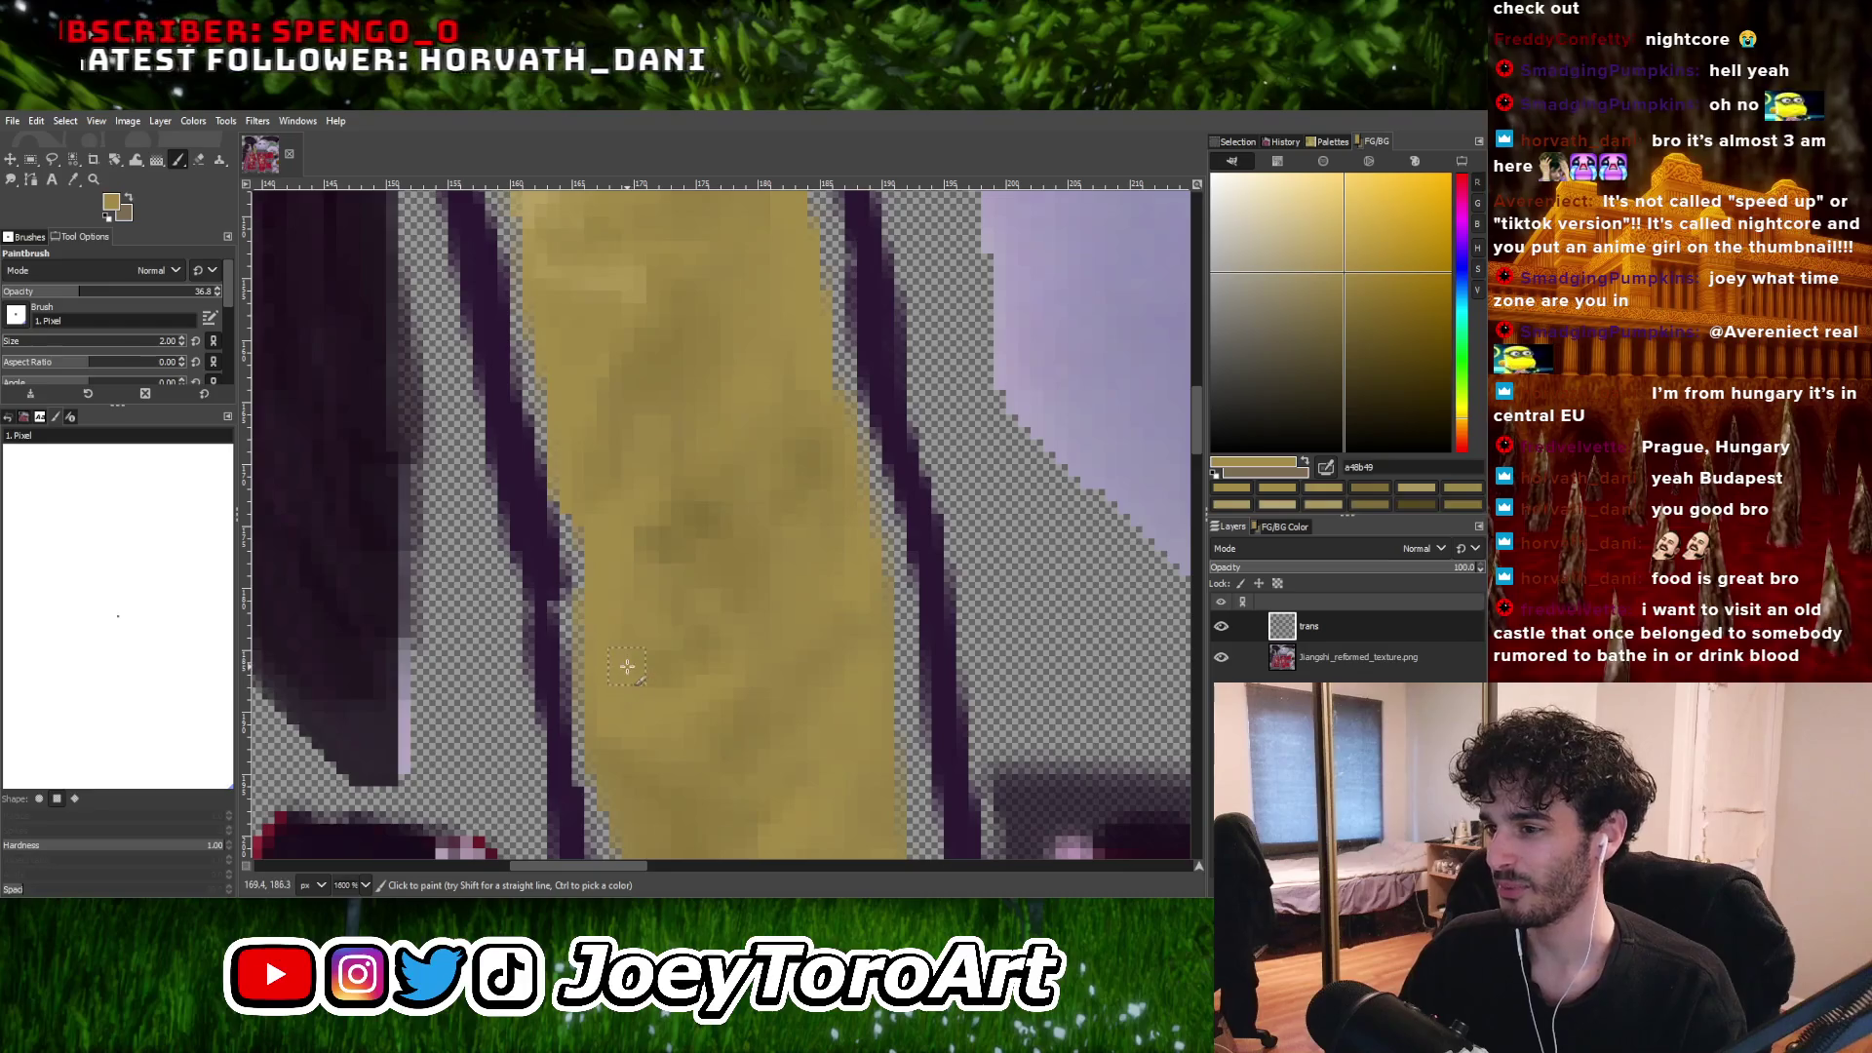
{"action": "left_click", "coordinate": [731, 664], "text": "ctrl"}
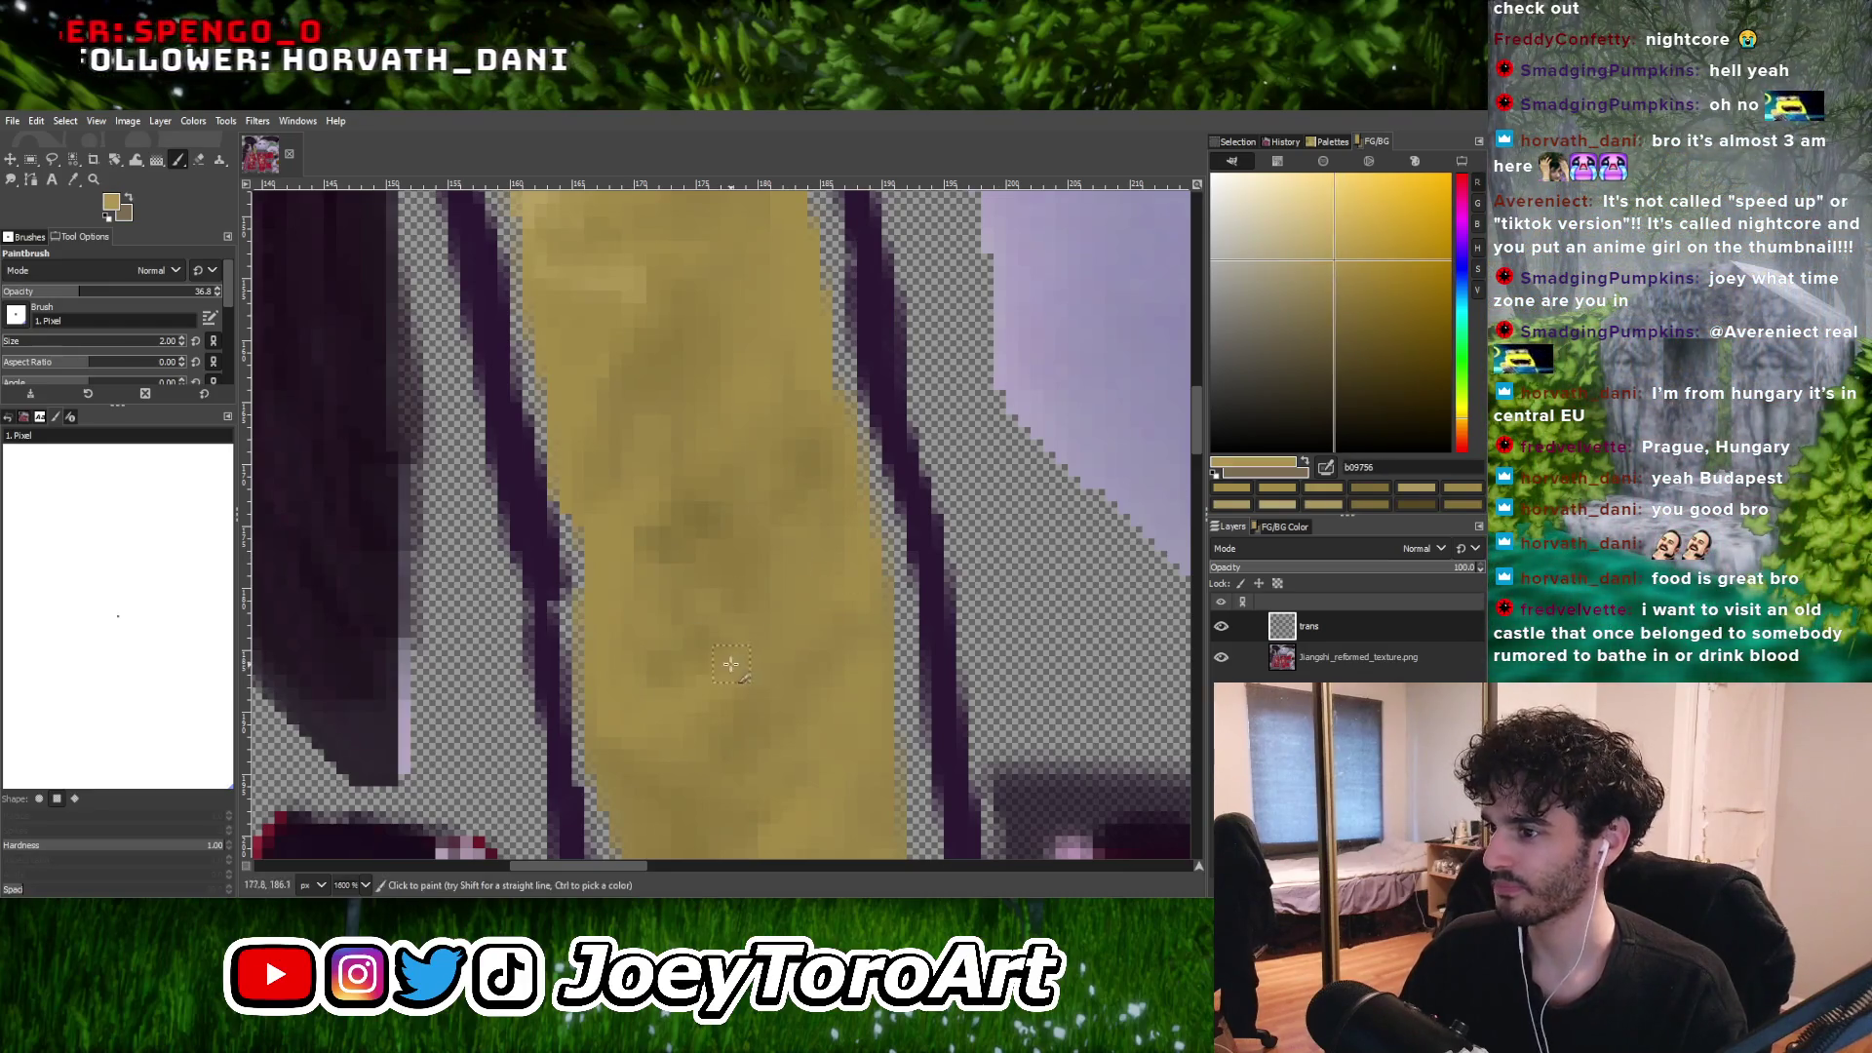
{"action": "scroll", "coordinate": [778, 631], "scroll_direction": "down", "scroll_amount": 3, "text": "ctrl"}
{"action": "scroll", "coordinate": [723, 678], "scroll_direction": "up", "scroll_amount": 4, "text": "ctrl"}
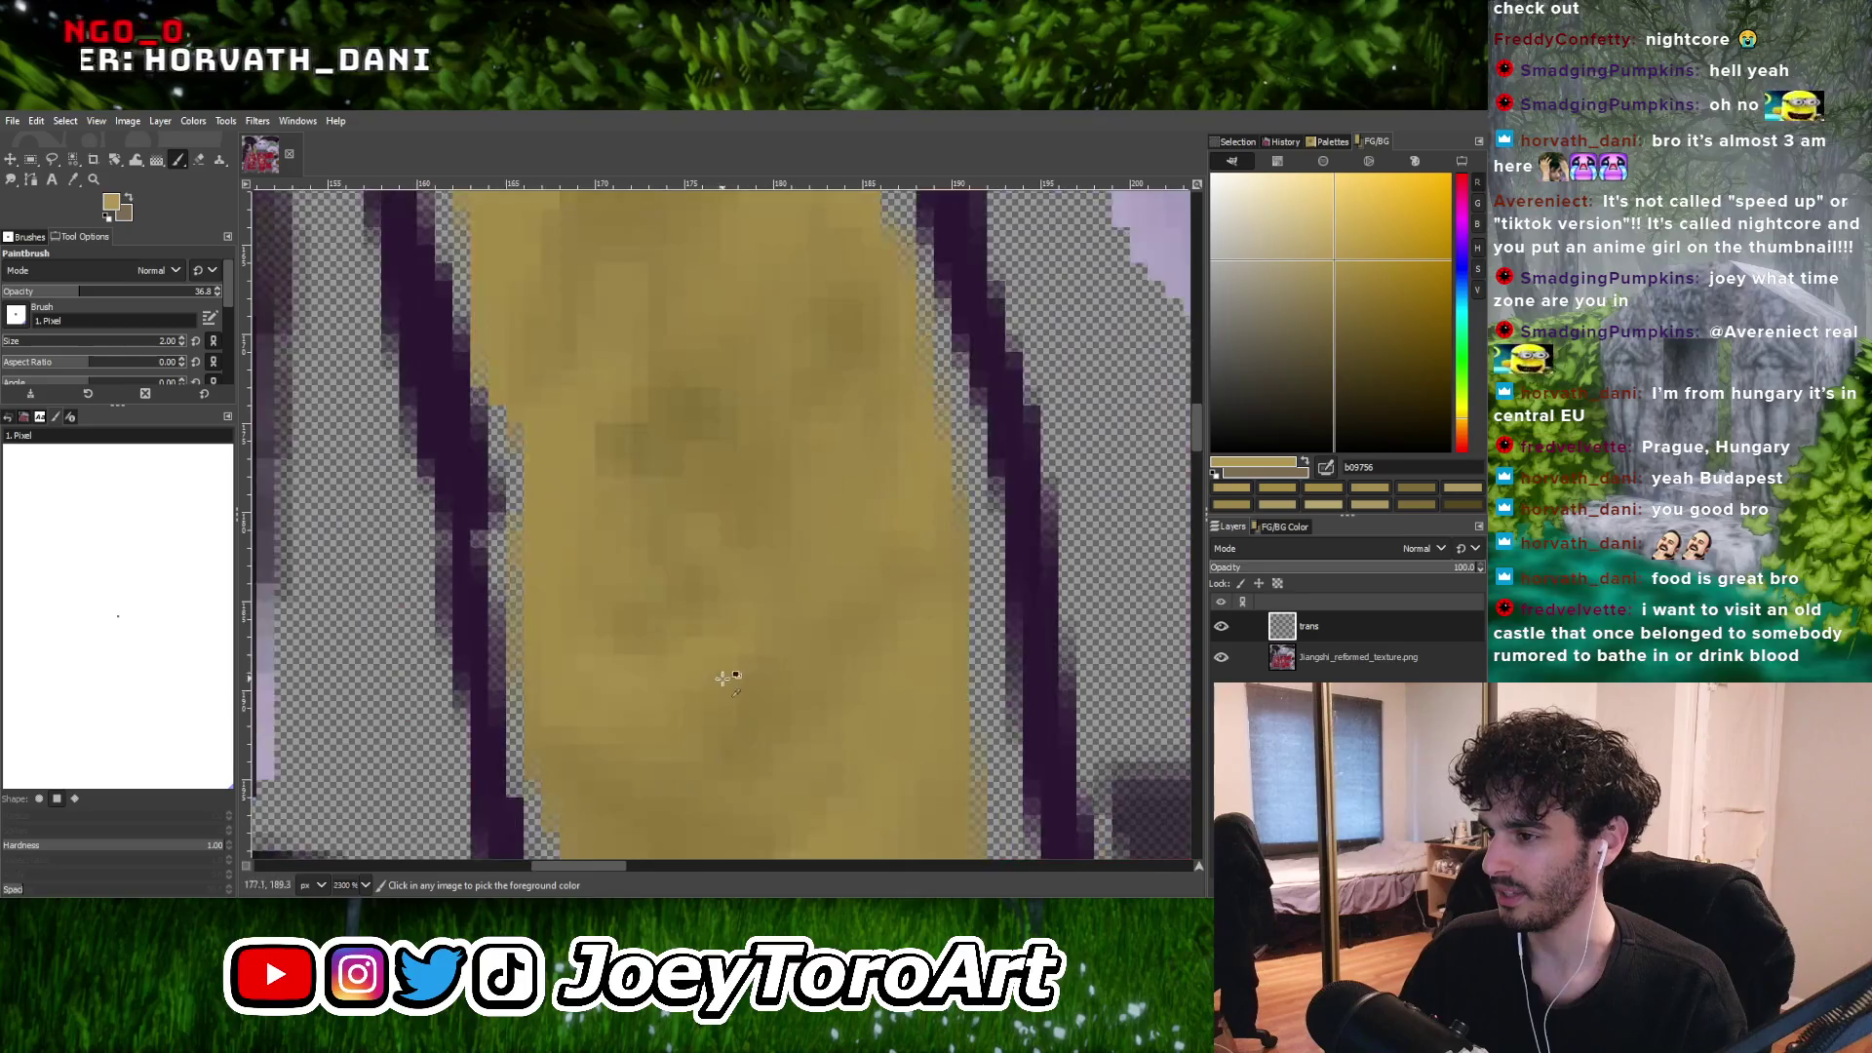
{"action": "left_click", "coordinate": [722, 677], "text": "ctrl"}
{"action": "scroll", "coordinate": [670, 663], "scroll_direction": "down", "scroll_amount": 3, "text": "ctrl"}
{"action": "scroll", "coordinate": [781, 627], "scroll_direction": "up", "scroll_amount": 3, "text": "ctrl"}
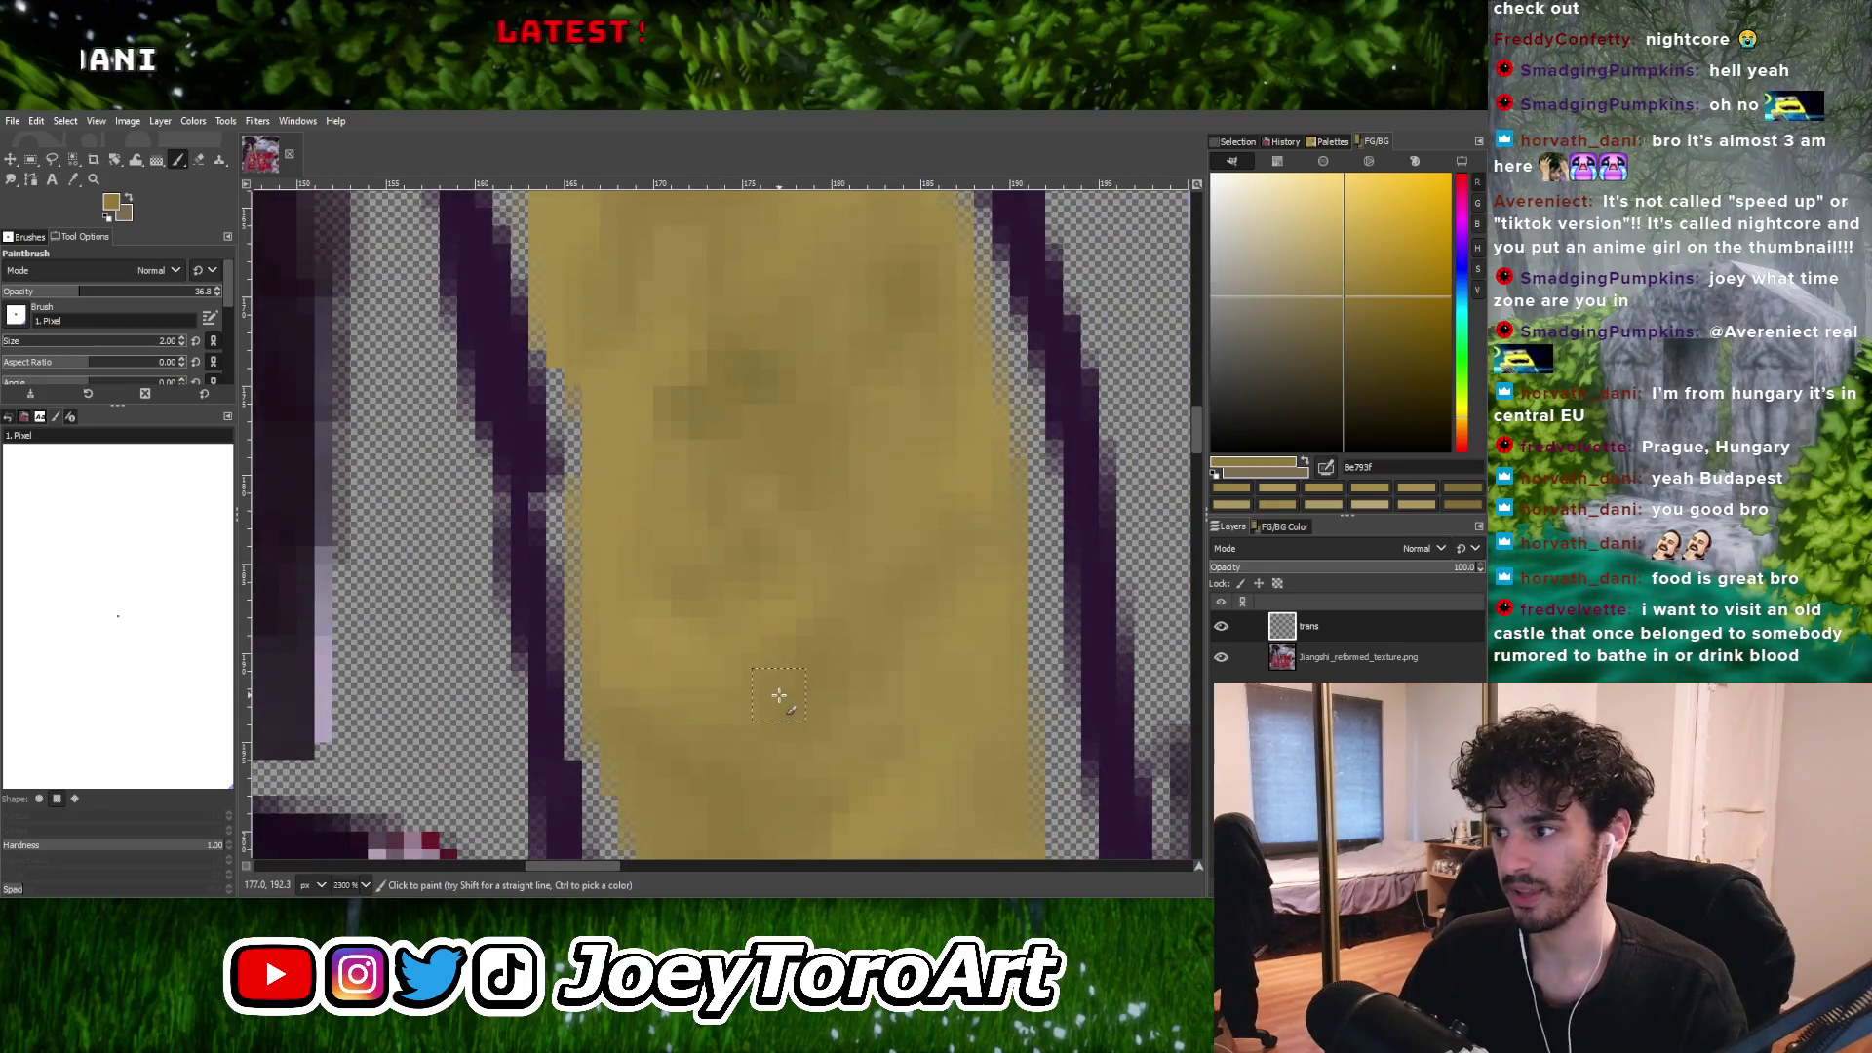
{"action": "scroll", "coordinate": [771, 640], "scroll_direction": "down", "scroll_amount": 1, "text": "ctrl"}
{"action": "scroll", "coordinate": [788, 663], "scroll_direction": "down", "scroll_amount": 2, "text": "ctrl"}
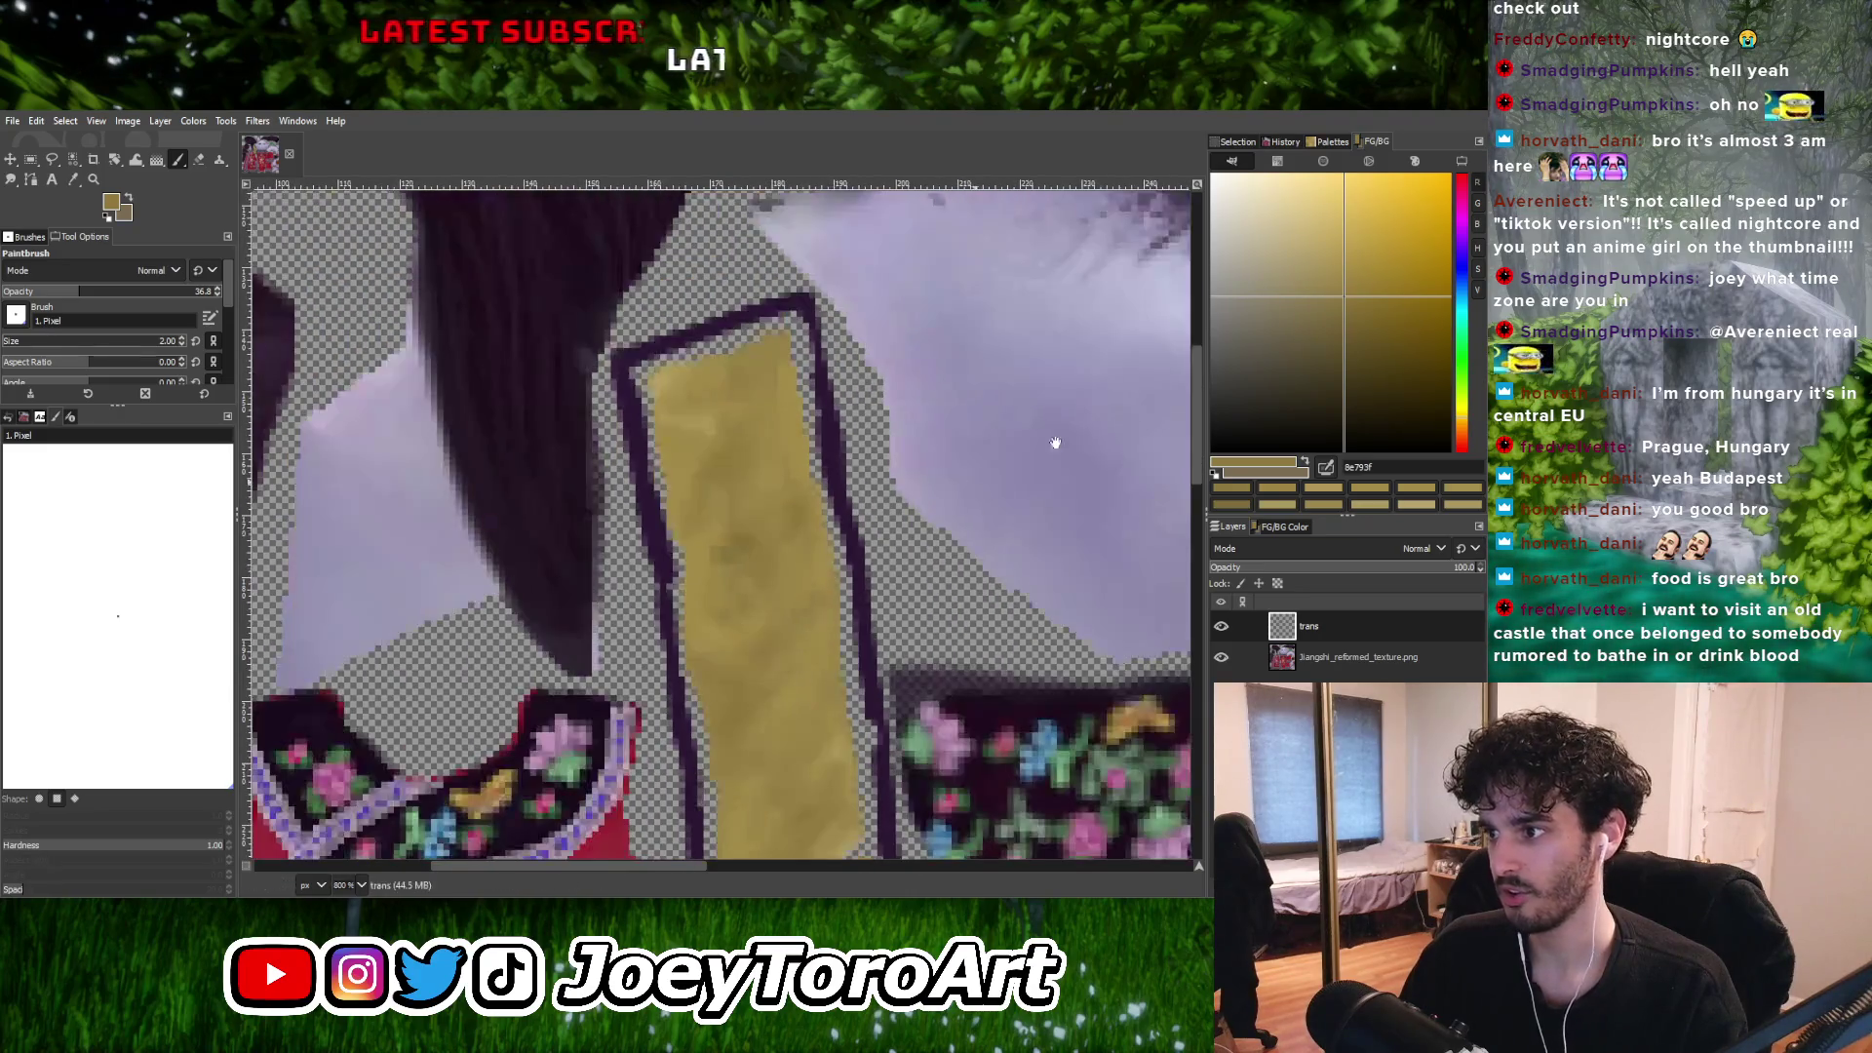
Adjust the painting colour to a slightly lighter gold and dab it on the strap.
{"action": "left_click", "coordinate": [1349, 276]}
{"action": "scroll", "coordinate": [815, 614], "scroll_direction": "up", "scroll_amount": 2, "text": "ctrl"}
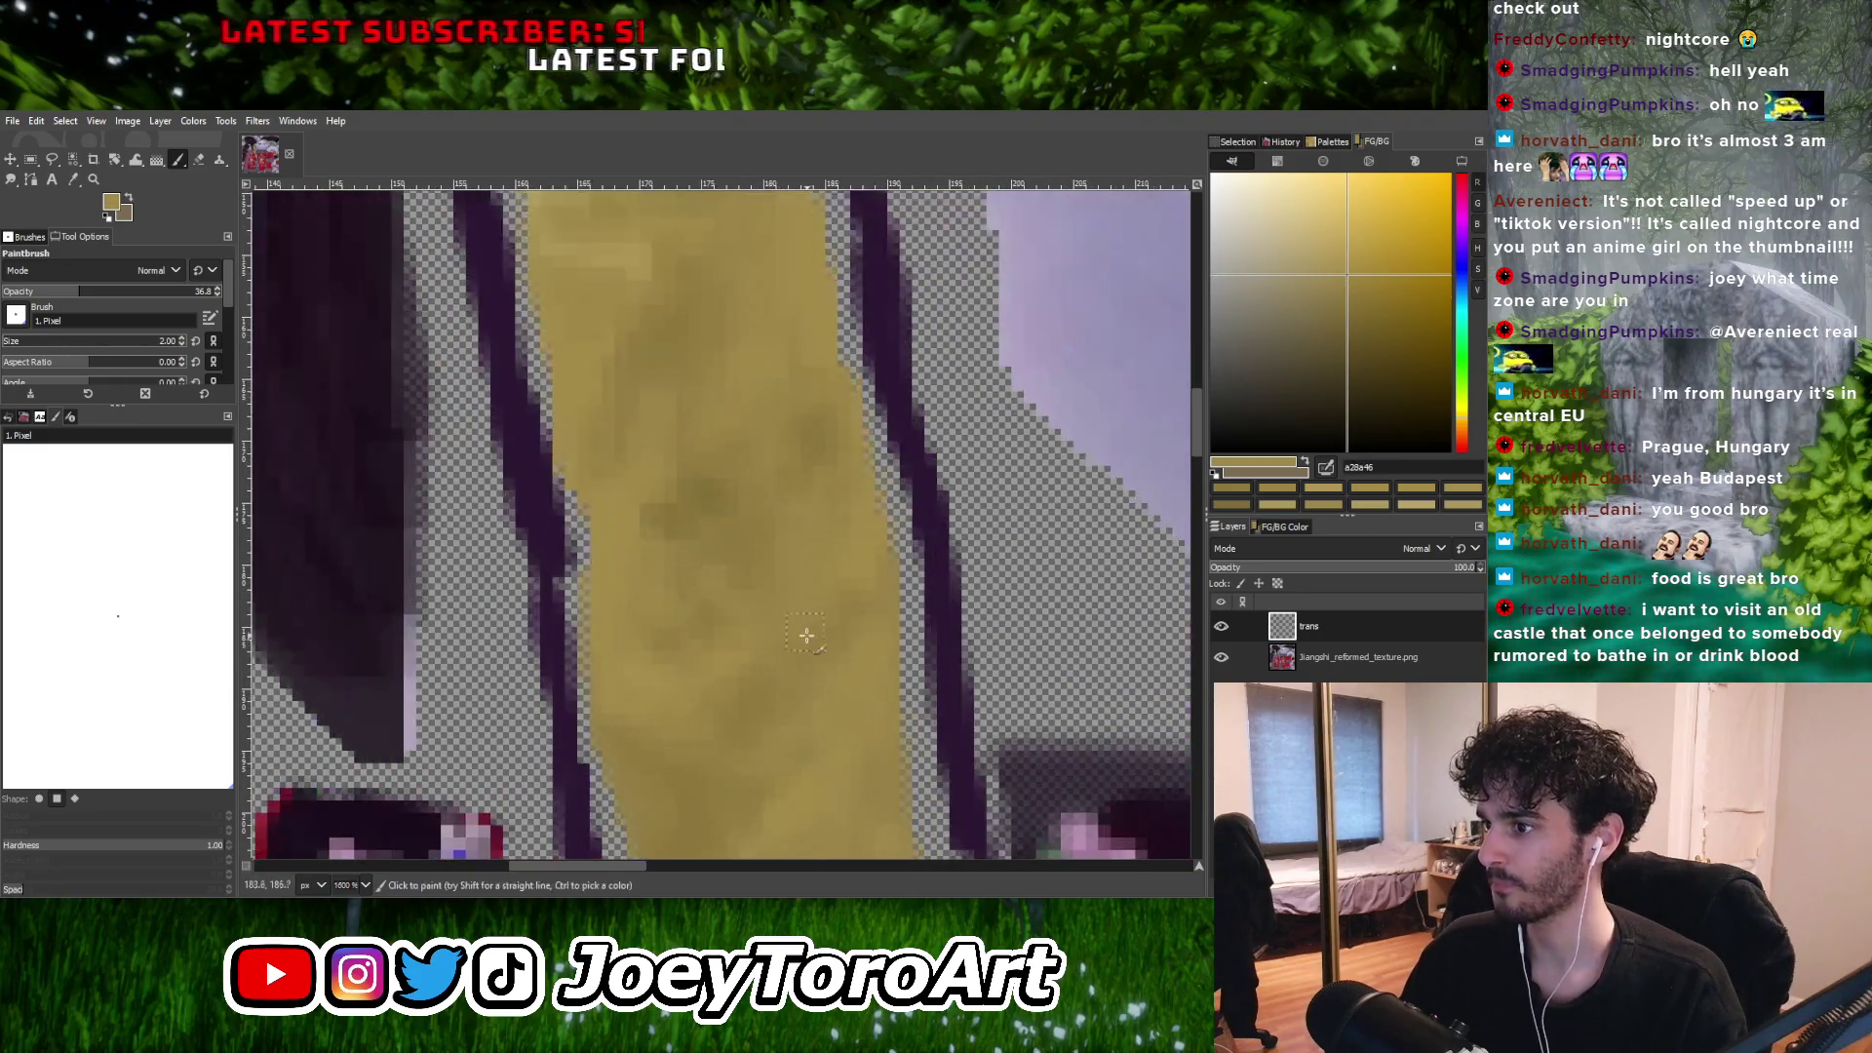
{"action": "scroll", "coordinate": [820, 626], "scroll_direction": "down", "scroll_amount": 2, "text": "ctrl"}
{"action": "scroll", "coordinate": [820, 626], "scroll_direction": "up", "scroll_amount": 2, "text": "ctrl"}
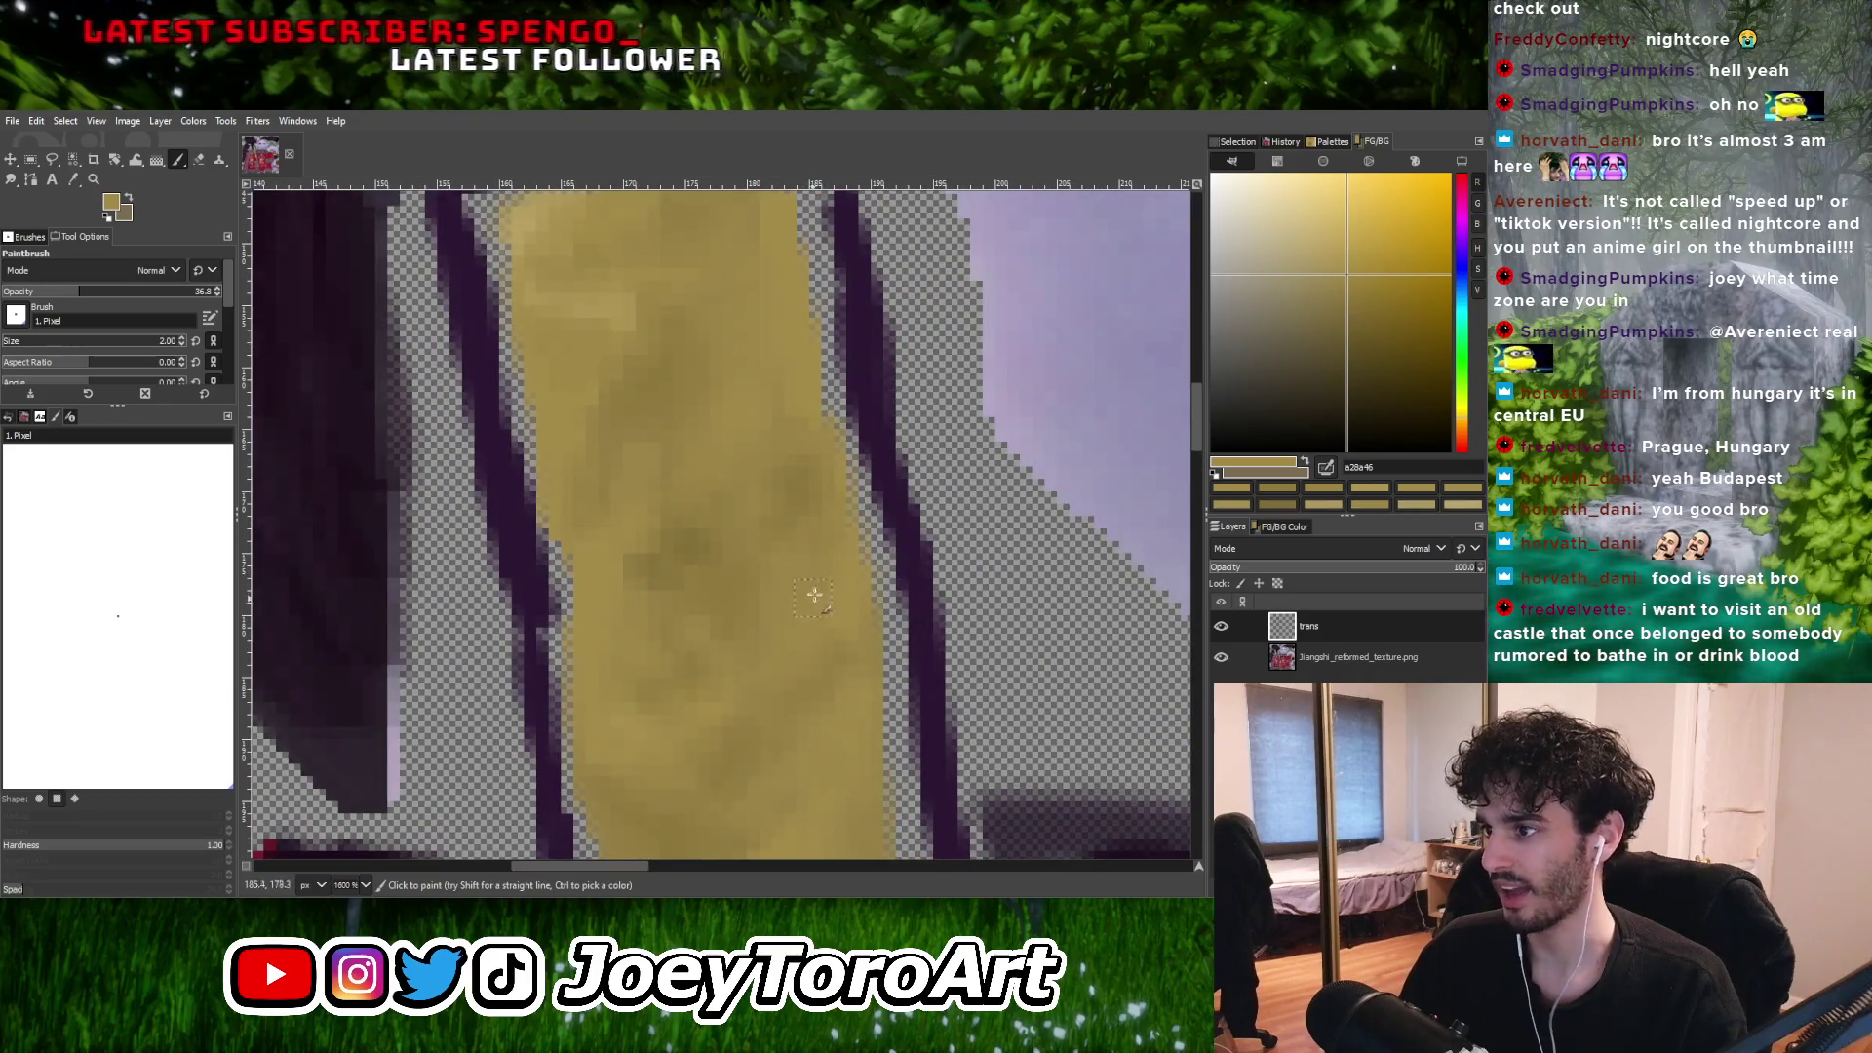
{"action": "scroll", "coordinate": [788, 609], "scroll_direction": "down", "scroll_amount": 2, "text": "ctrl"}
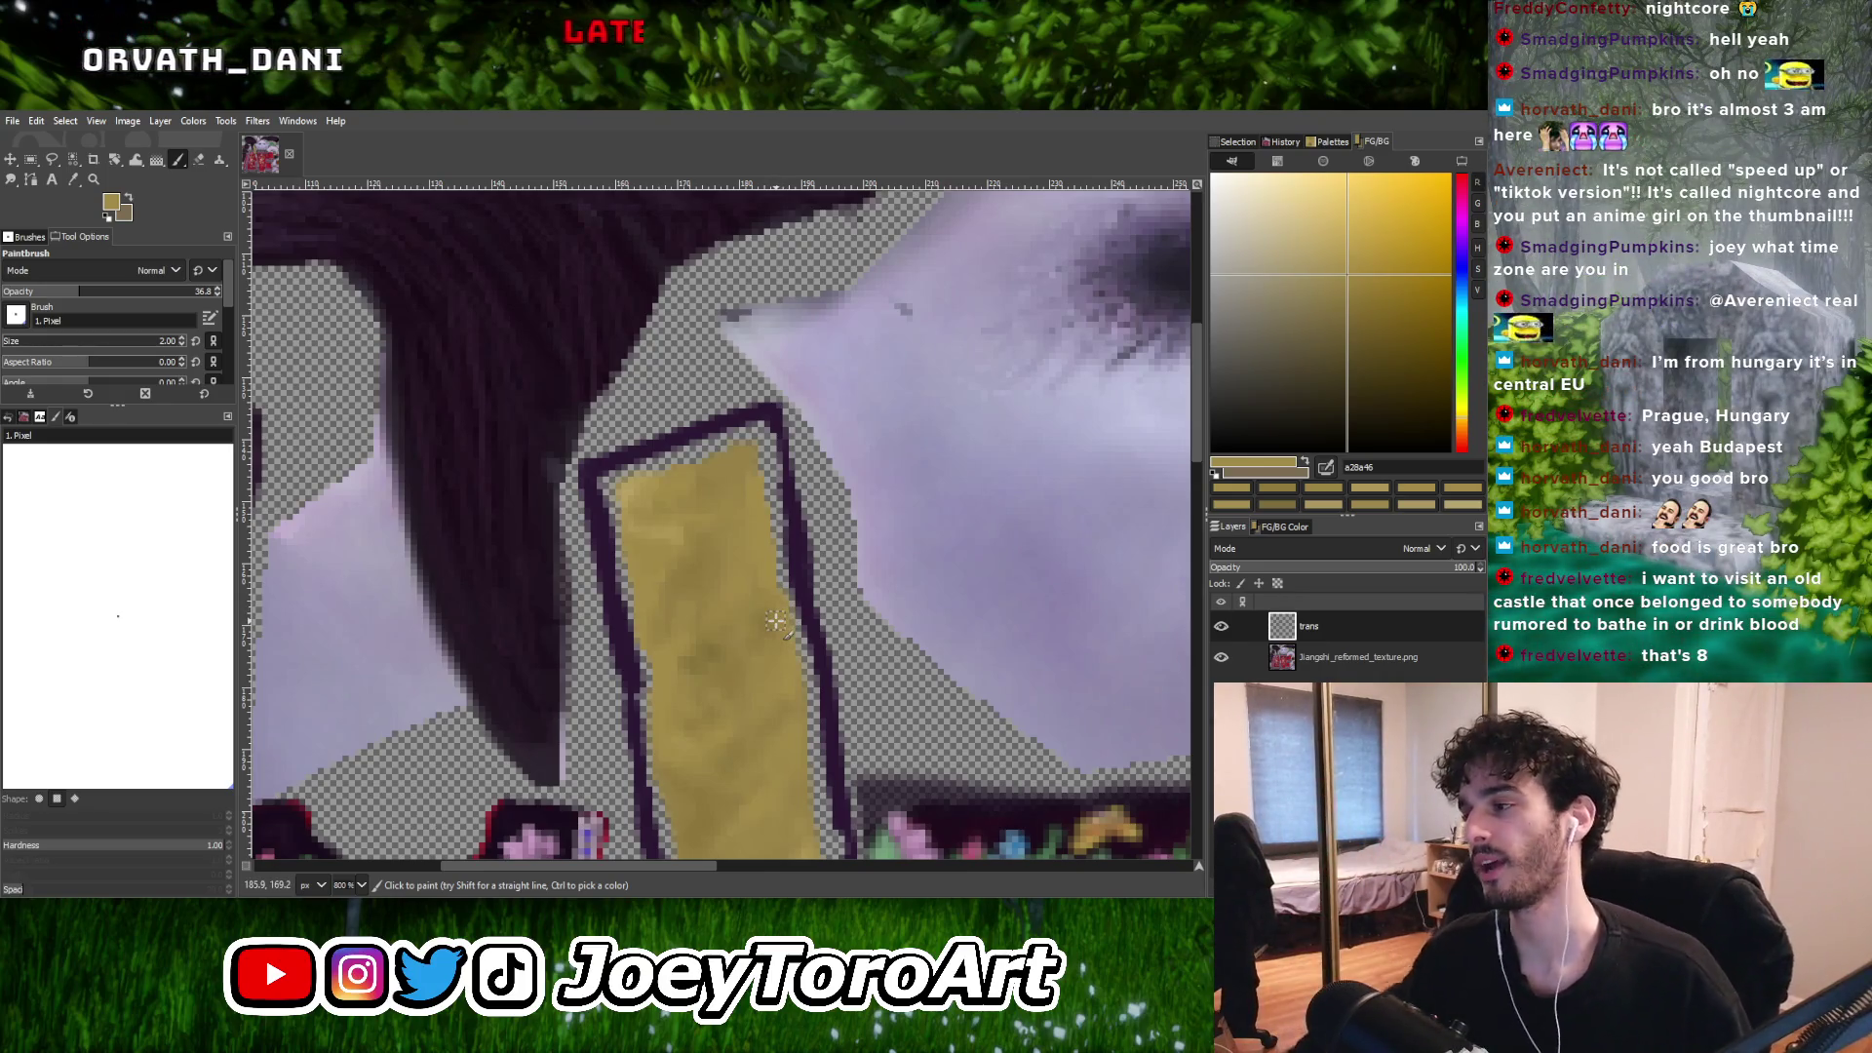
{"action": "scroll", "coordinate": [720, 634], "scroll_direction": "up", "scroll_amount": 3, "text": "ctrl"}
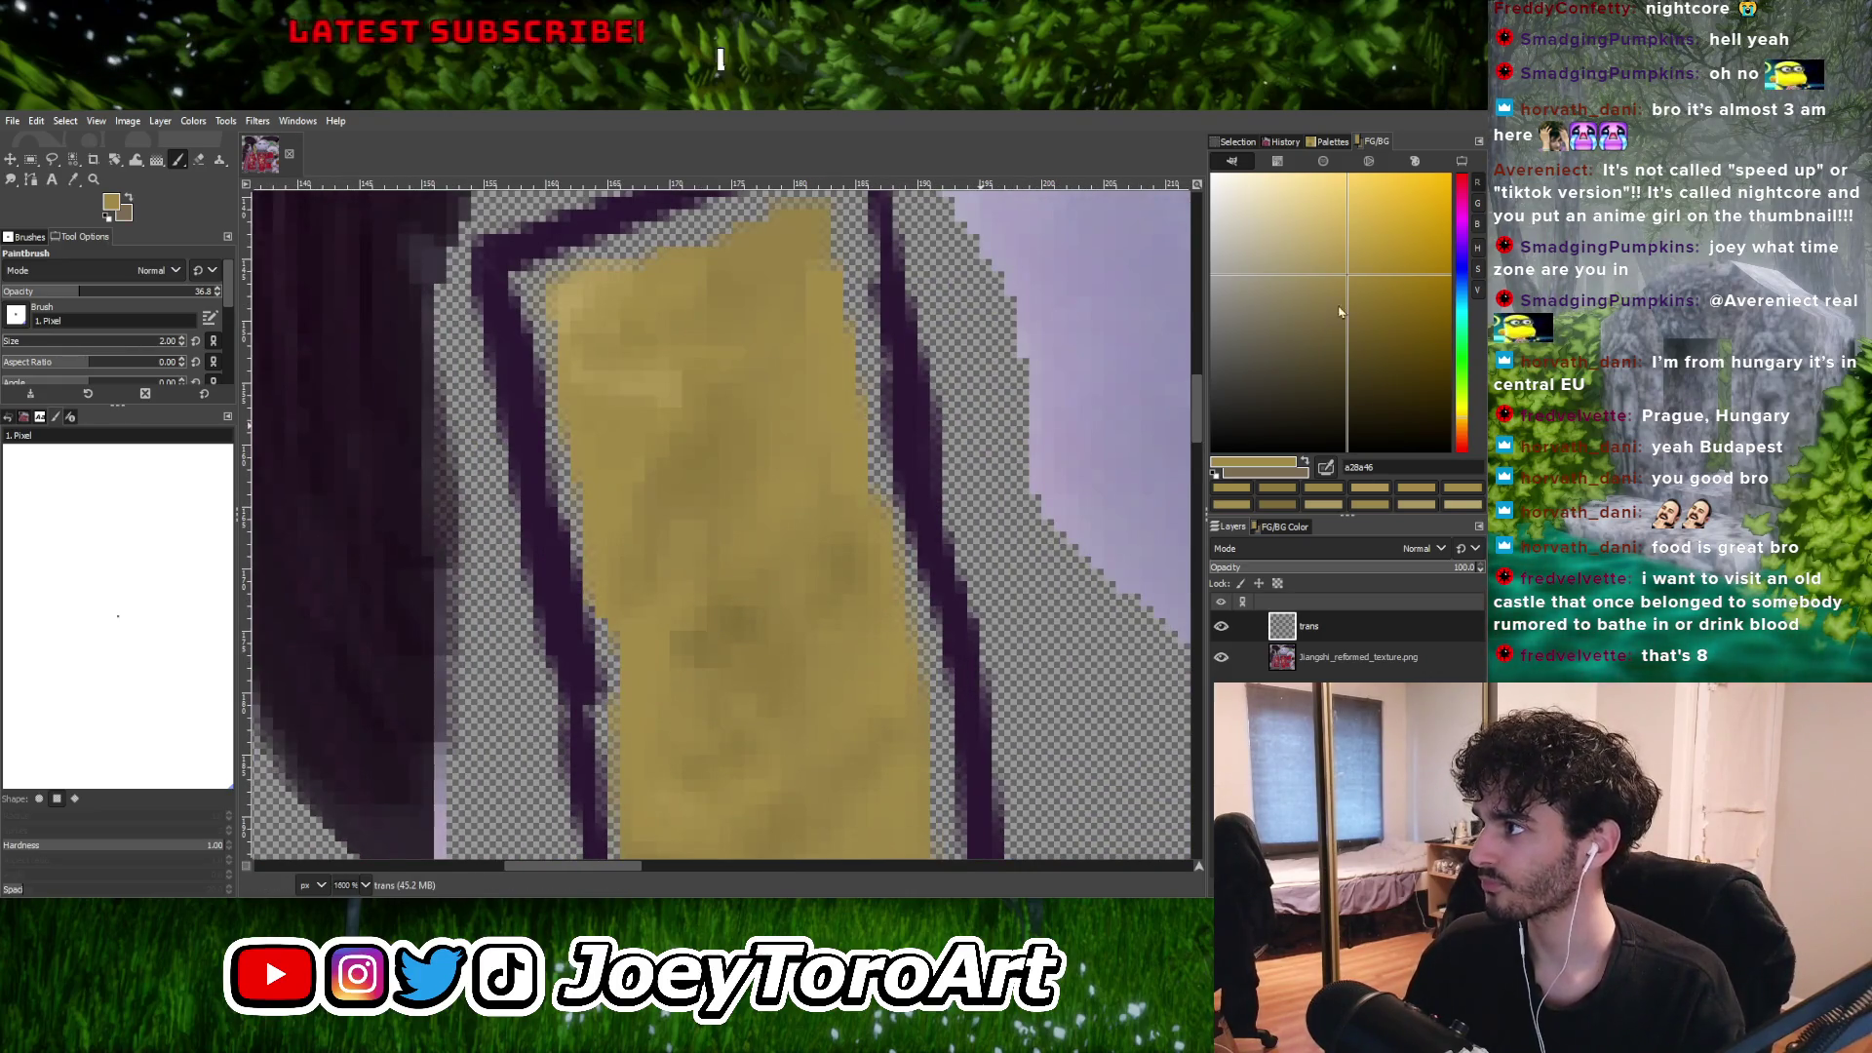
{"action": "left_click", "coordinate": [1342, 268]}
{"action": "scroll", "coordinate": [844, 561], "scroll_direction": "down", "scroll_amount": 2, "text": "ctrl"}
{"action": "scroll", "coordinate": [731, 624], "scroll_direction": "up", "scroll_amount": 2, "text": "ctrl"}
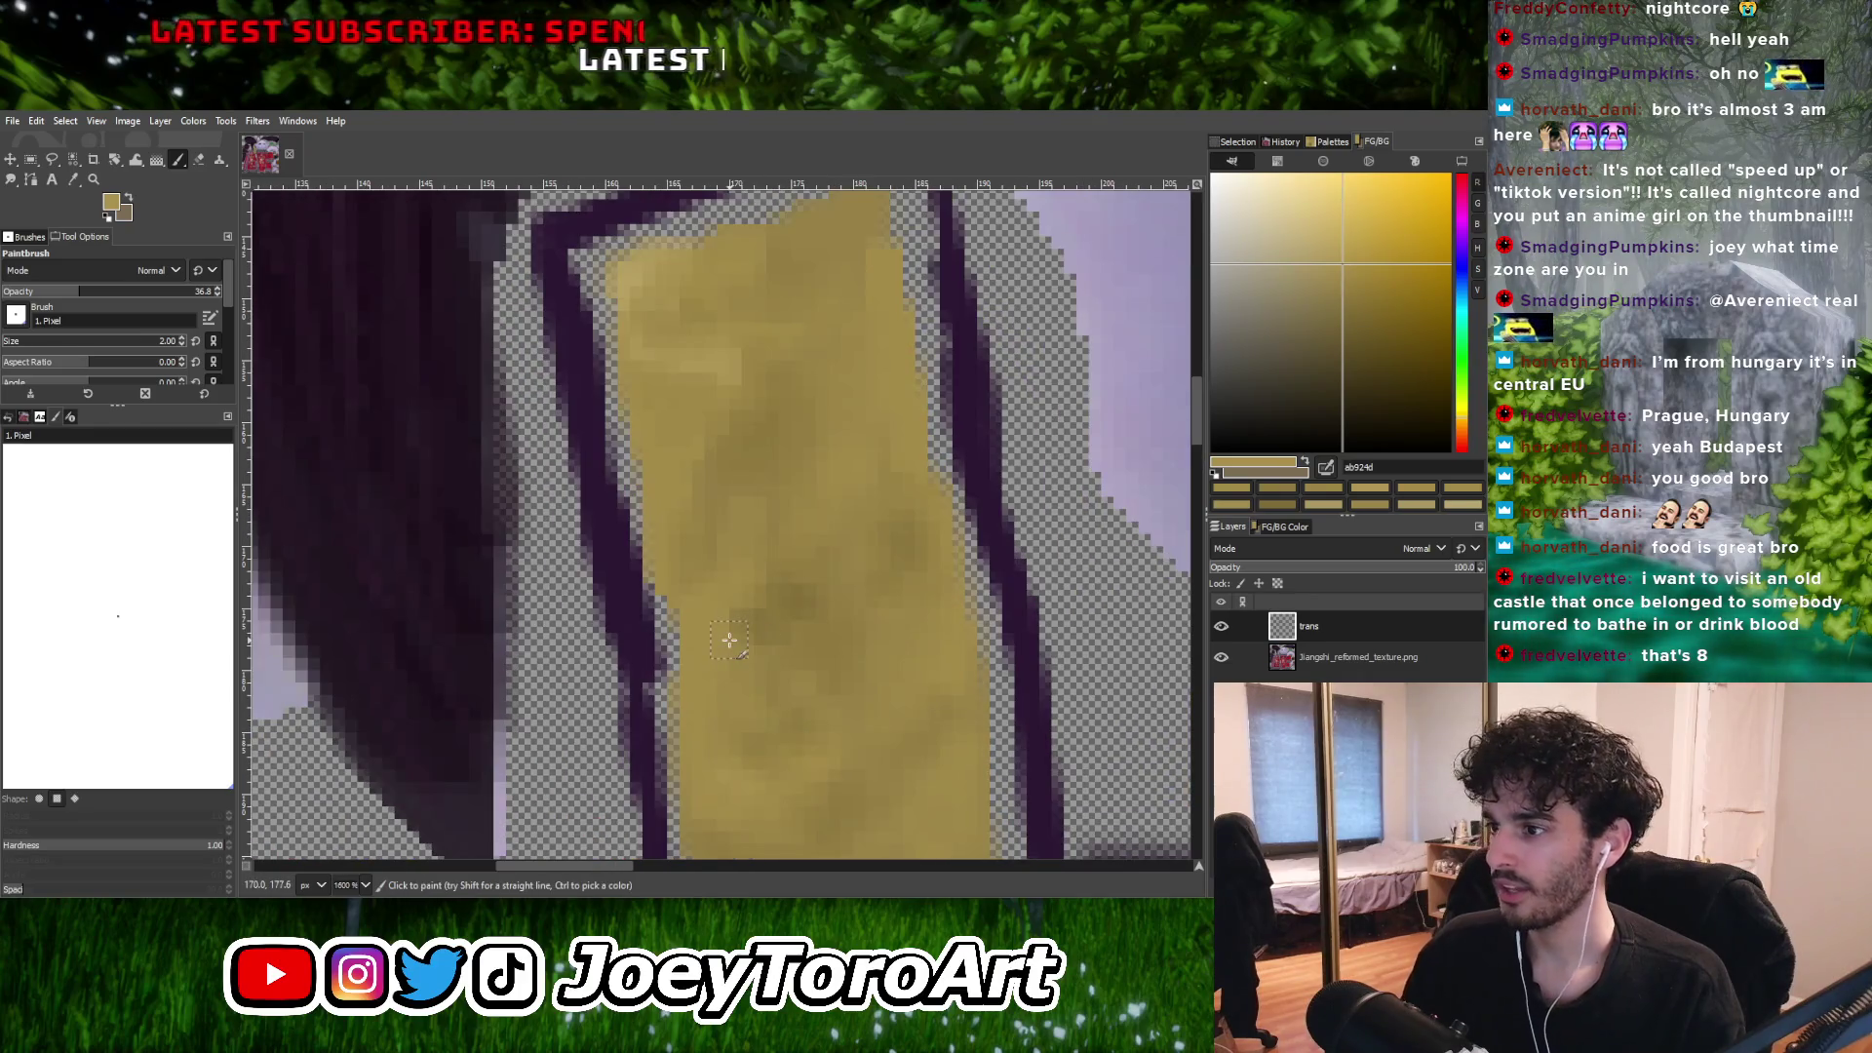
Finish the strap shading with dark shadow and mid gold tones sampled from it.
{"action": "left_click", "coordinate": [755, 632], "text": "ctrl"}
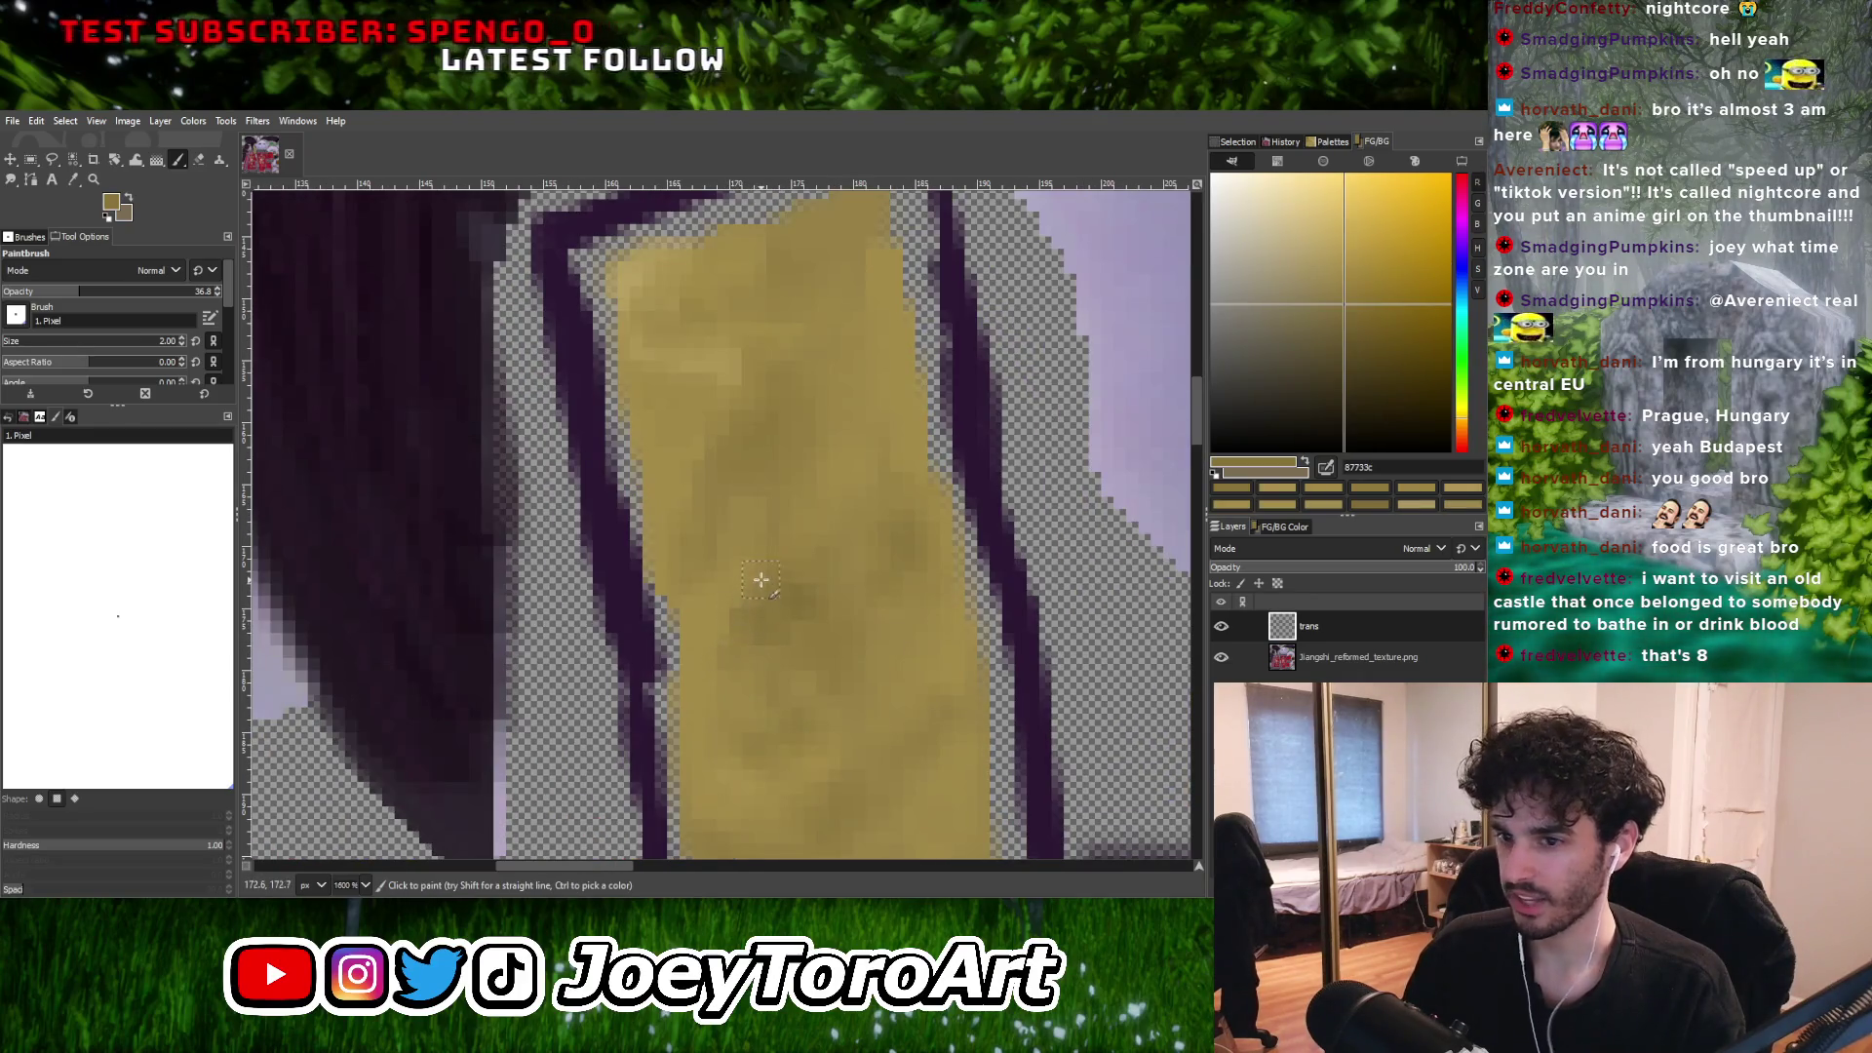
{"action": "scroll", "coordinate": [719, 641], "scroll_direction": "down", "scroll_amount": 2, "text": "ctrl"}
{"action": "scroll", "coordinate": [708, 632], "scroll_direction": "up", "scroll_amount": 3, "text": "ctrl"}
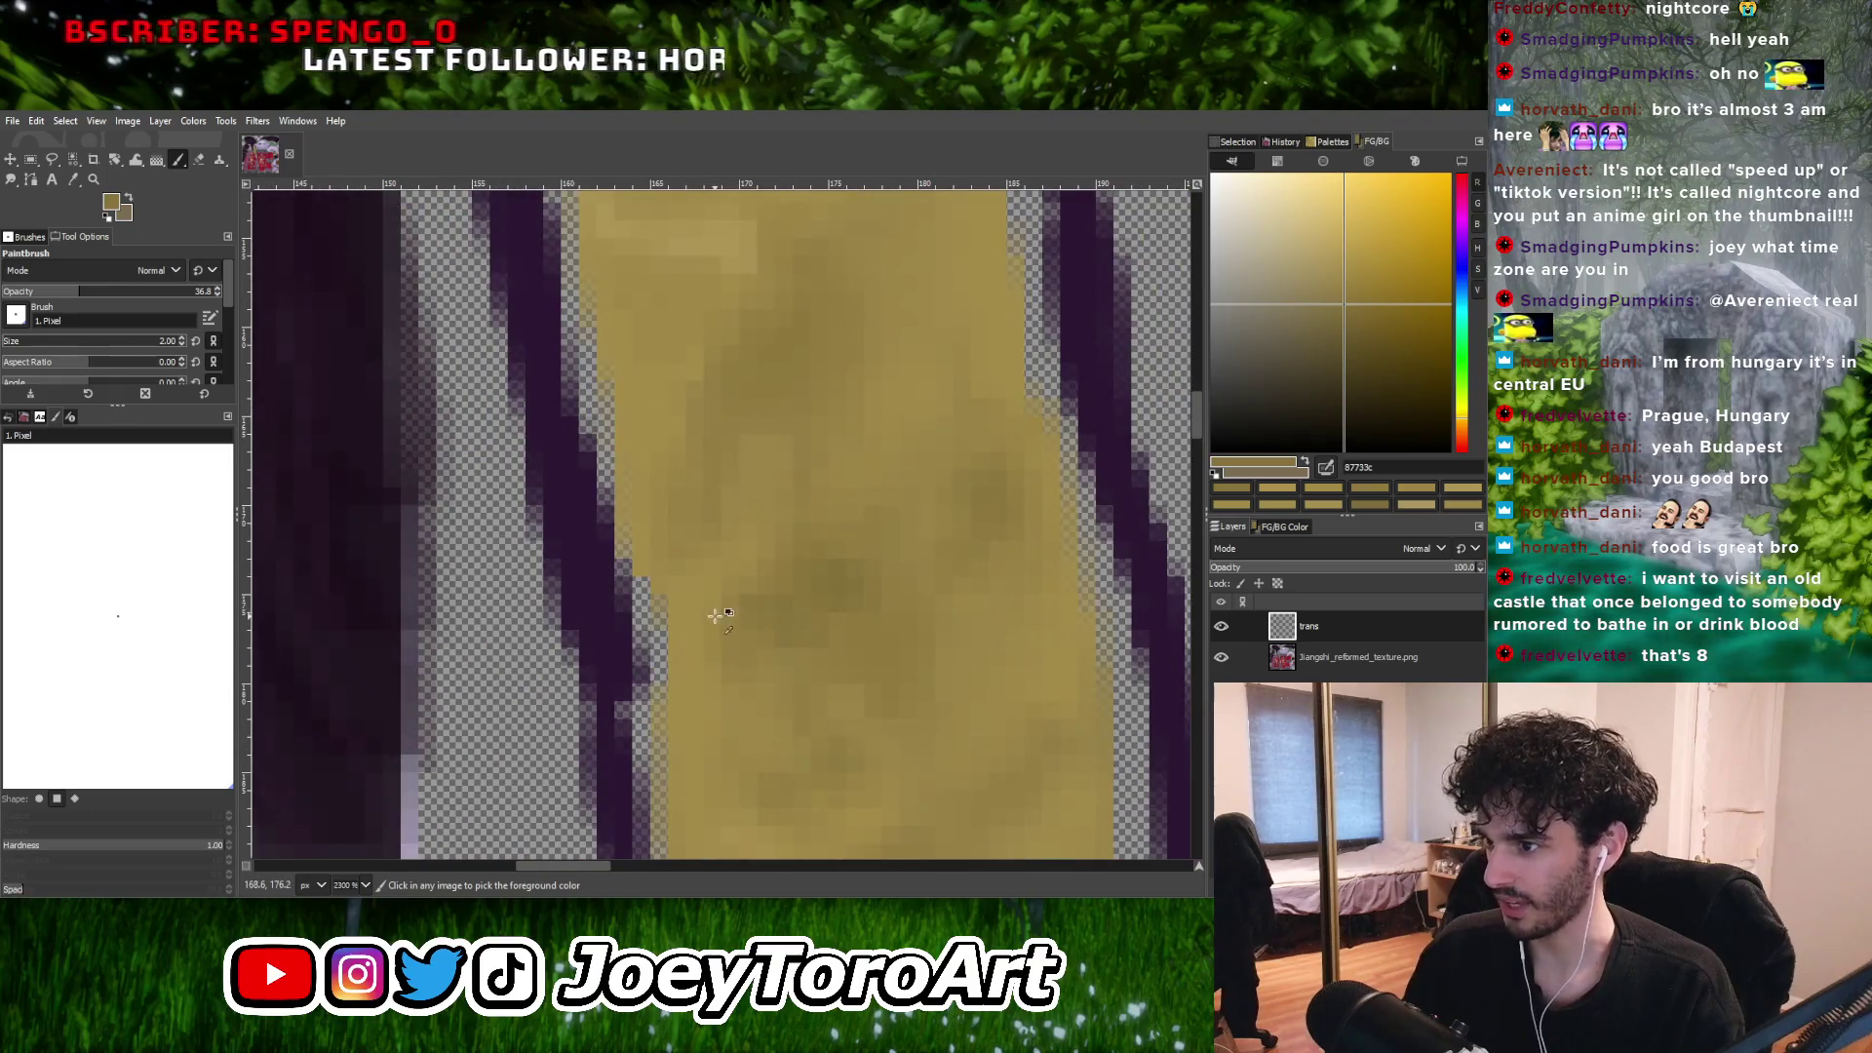
{"action": "left_click", "coordinate": [713, 630], "text": "ctrl"}
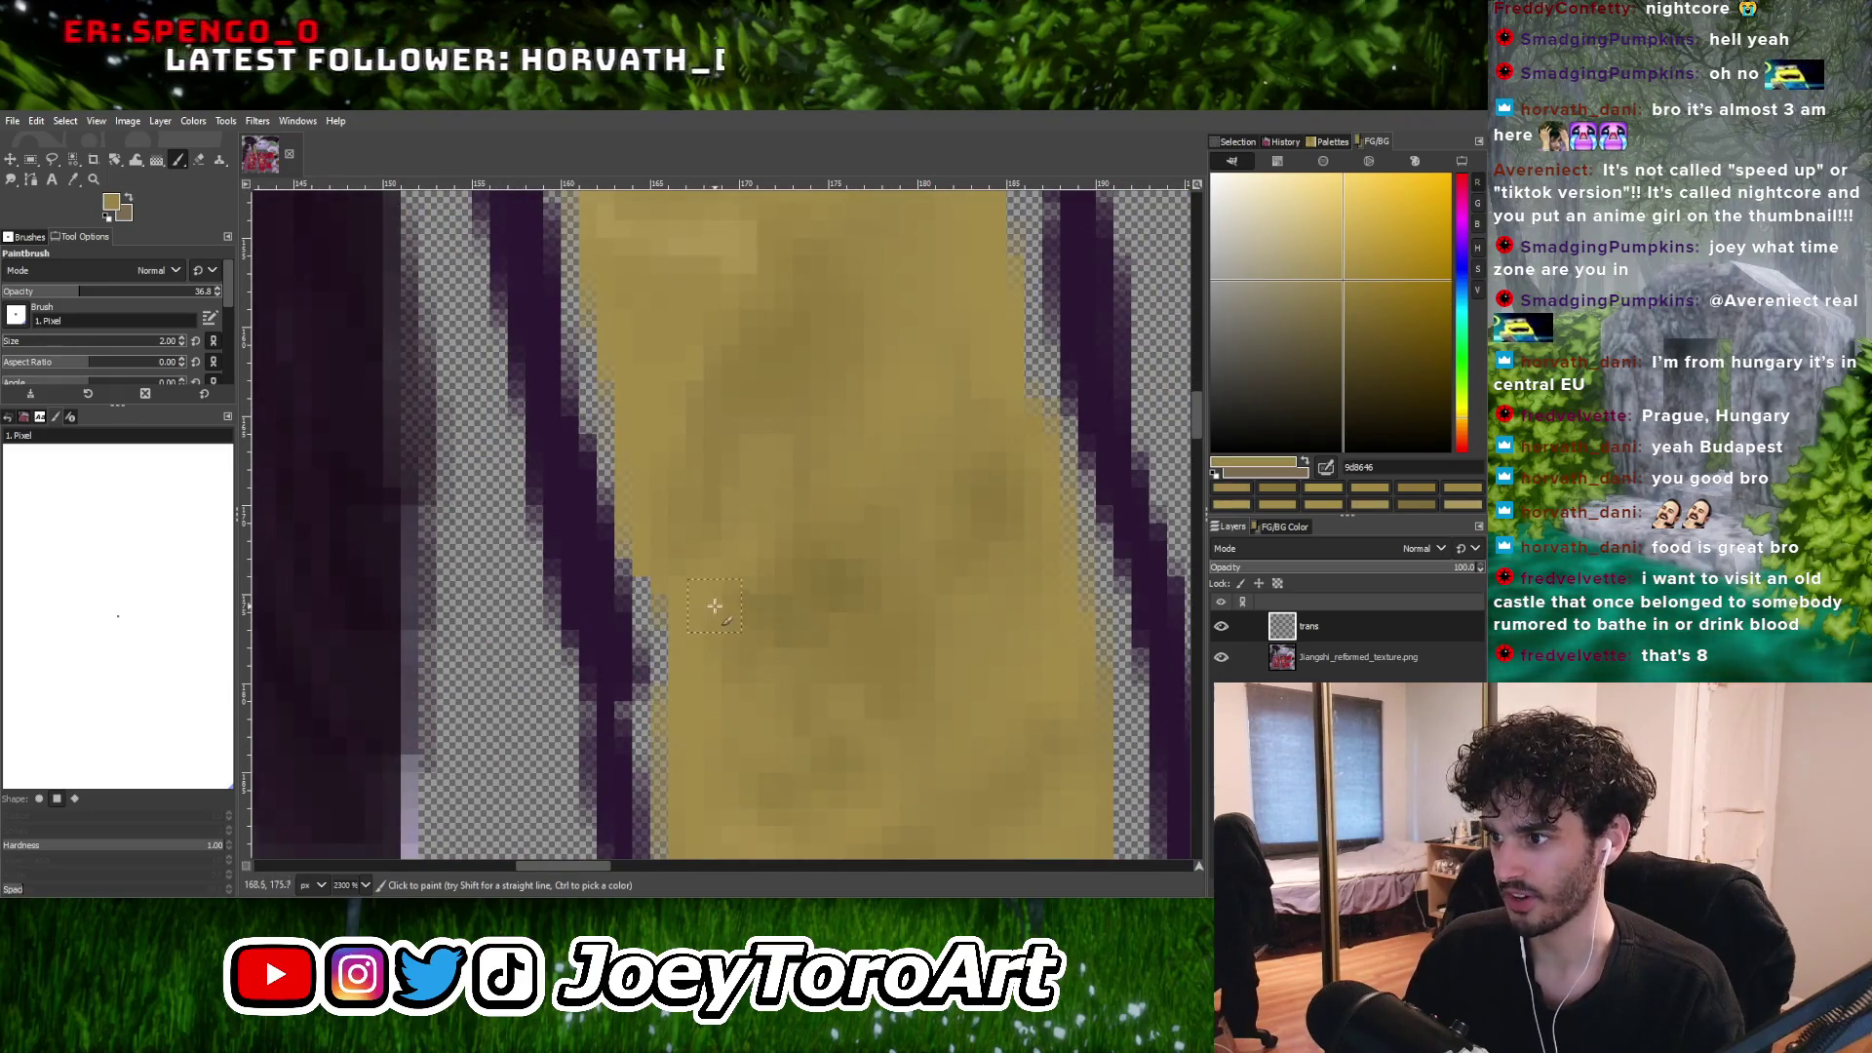
{"action": "scroll", "coordinate": [715, 606], "scroll_direction": "down", "scroll_amount": 2, "text": "ctrl"}
{"action": "scroll", "coordinate": [734, 656], "scroll_direction": "up", "scroll_amount": 2, "text": "ctrl"}
{"action": "scroll", "coordinate": [713, 653], "scroll_direction": "down", "scroll_amount": 2, "text": "ctrl"}
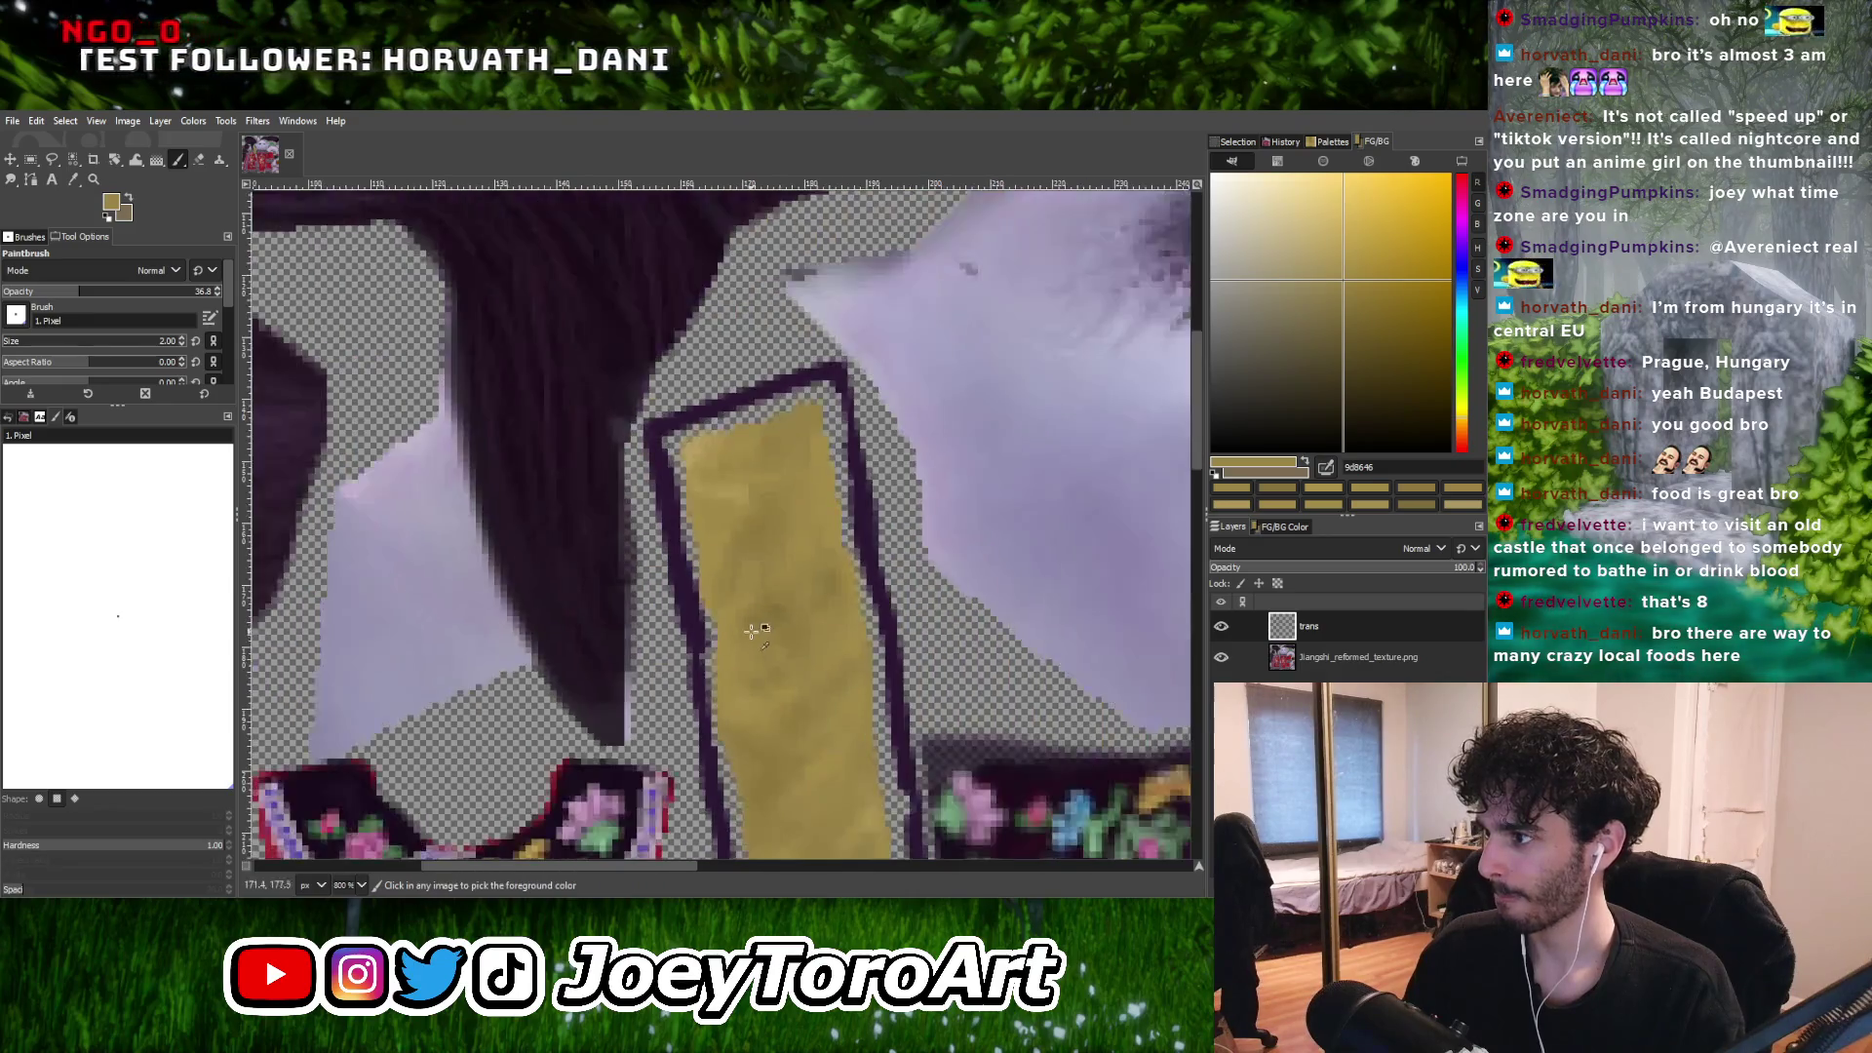
{"action": "scroll", "coordinate": [750, 626], "scroll_direction": "up", "scroll_amount": 1, "text": "ctrl"}
{"action": "left_click", "coordinate": [705, 624], "text": "ctrl"}
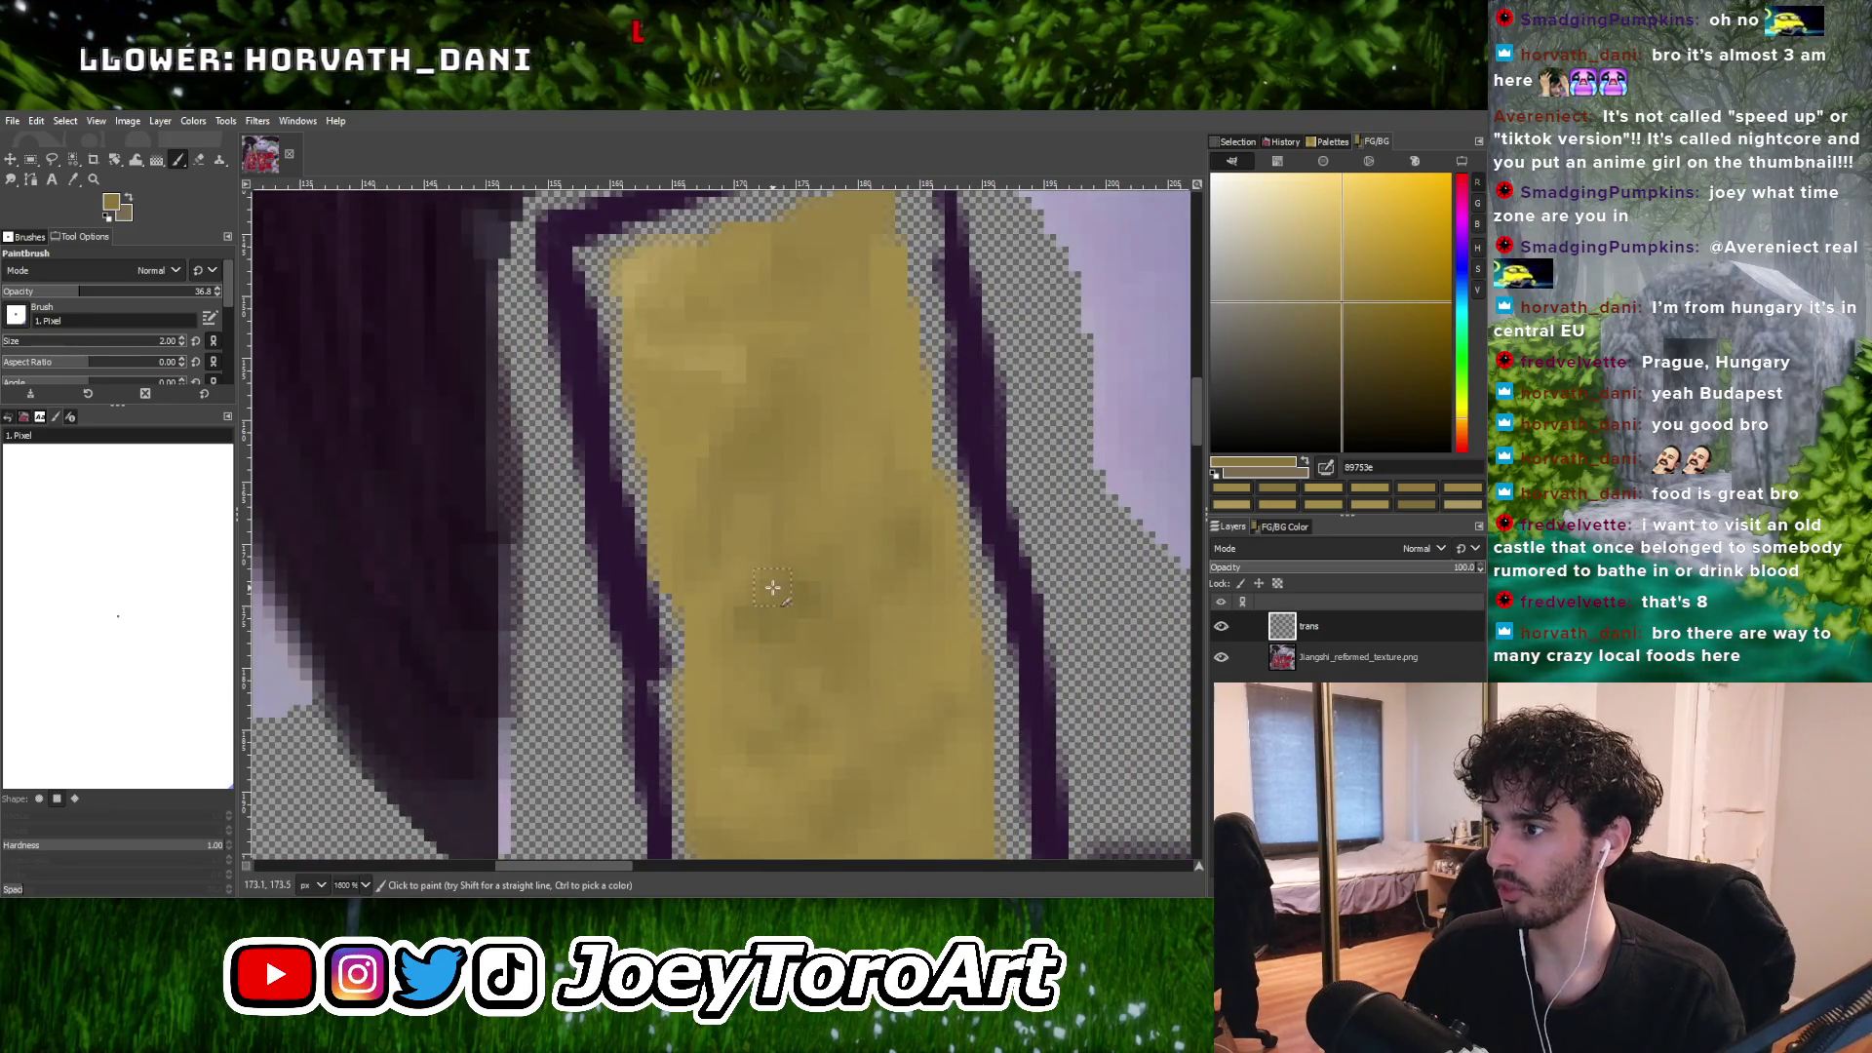
{"action": "scroll", "coordinate": [751, 614], "scroll_direction": "down", "scroll_amount": 2, "text": "ctrl"}
{"action": "scroll", "coordinate": [712, 663], "scroll_direction": "up", "scroll_amount": 2, "text": "ctrl"}
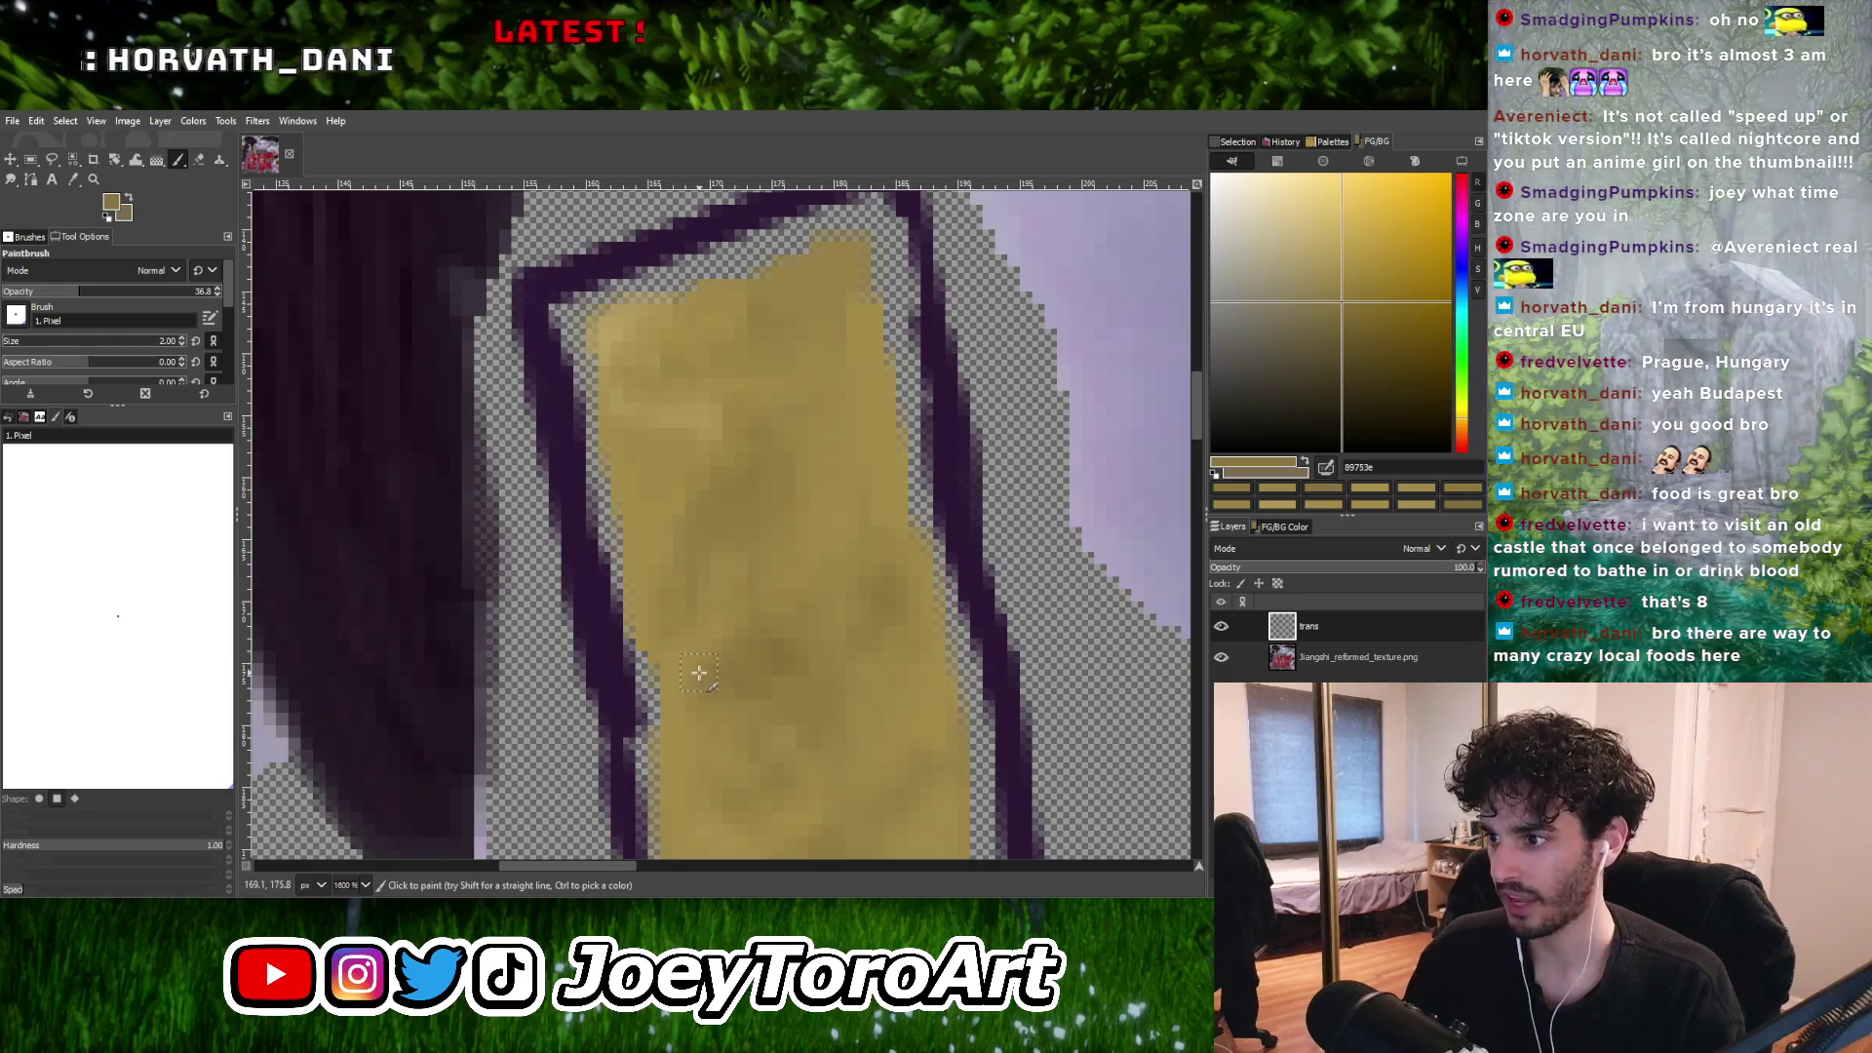
{"action": "scroll", "coordinate": [721, 669], "scroll_direction": "down", "scroll_amount": 2, "text": "ctrl"}
{"action": "scroll", "coordinate": [757, 664], "scroll_direction": "up", "scroll_amount": 2, "text": "ctrl"}
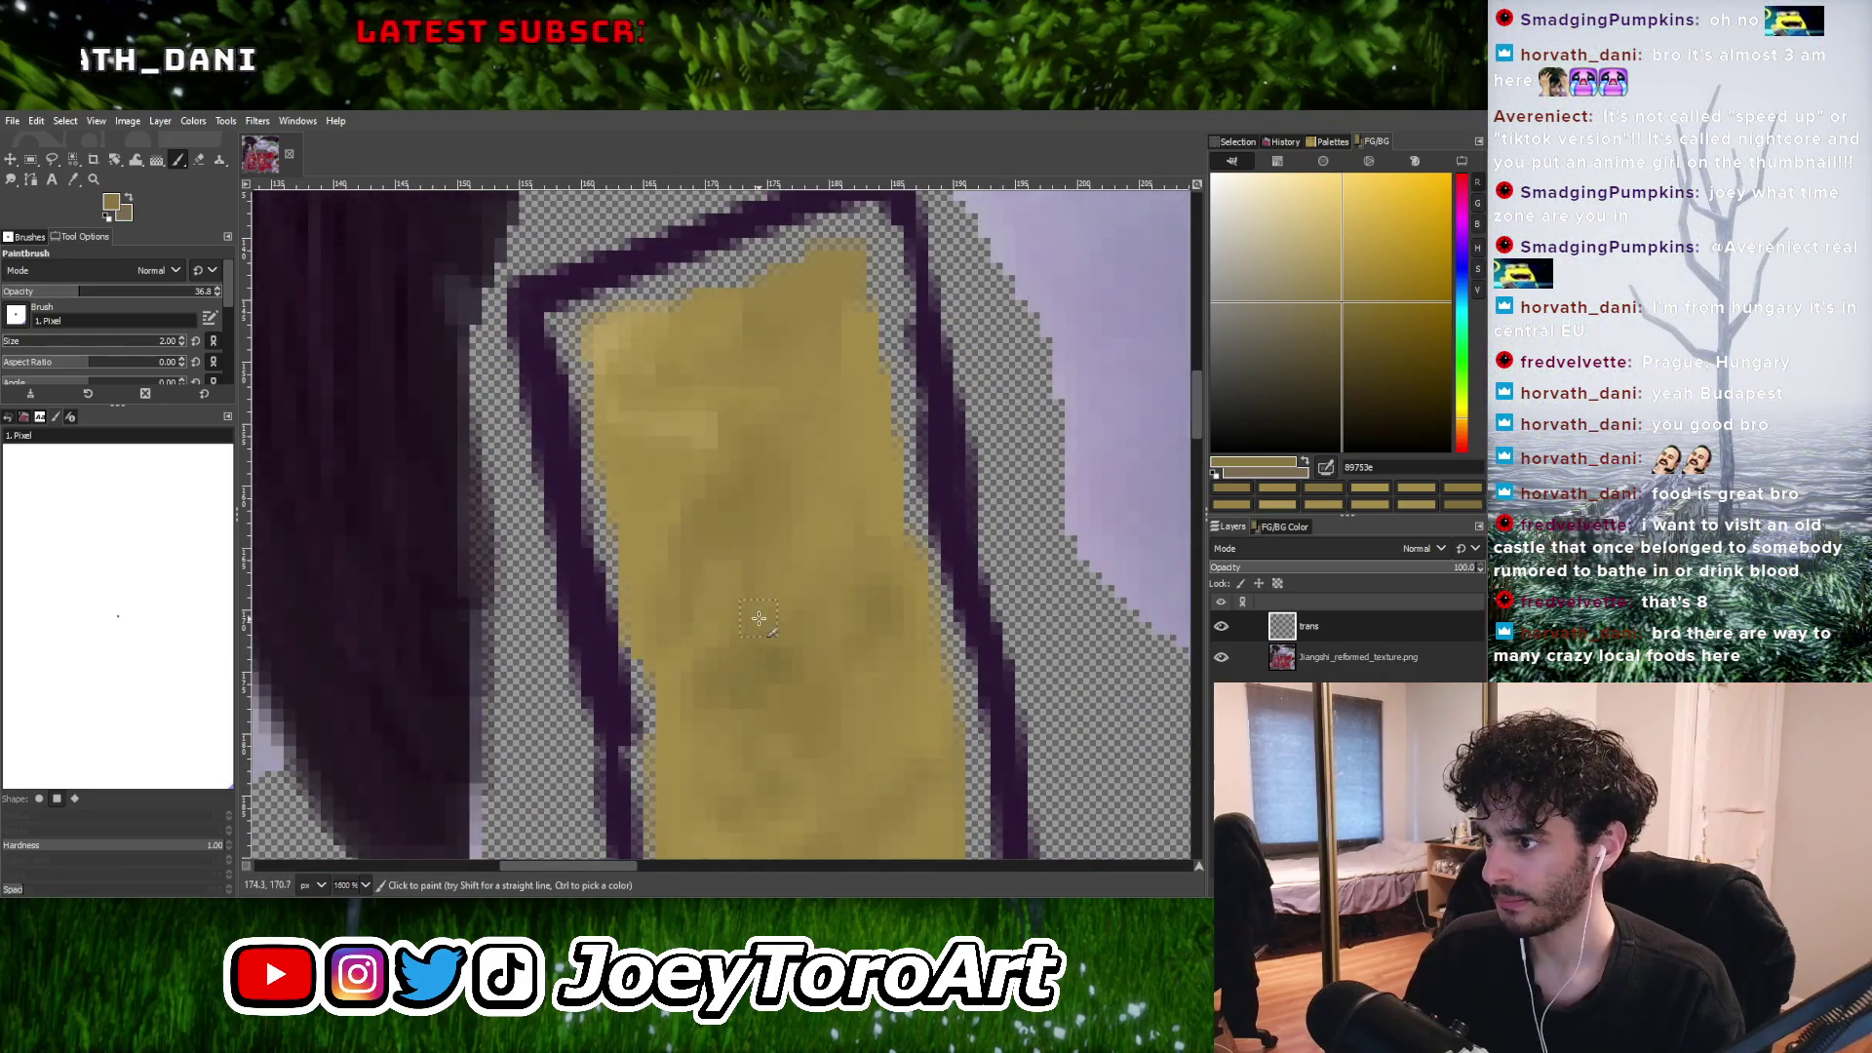
{"action": "scroll", "coordinate": [760, 649], "scroll_direction": "down", "scroll_amount": 3, "text": "ctrl"}
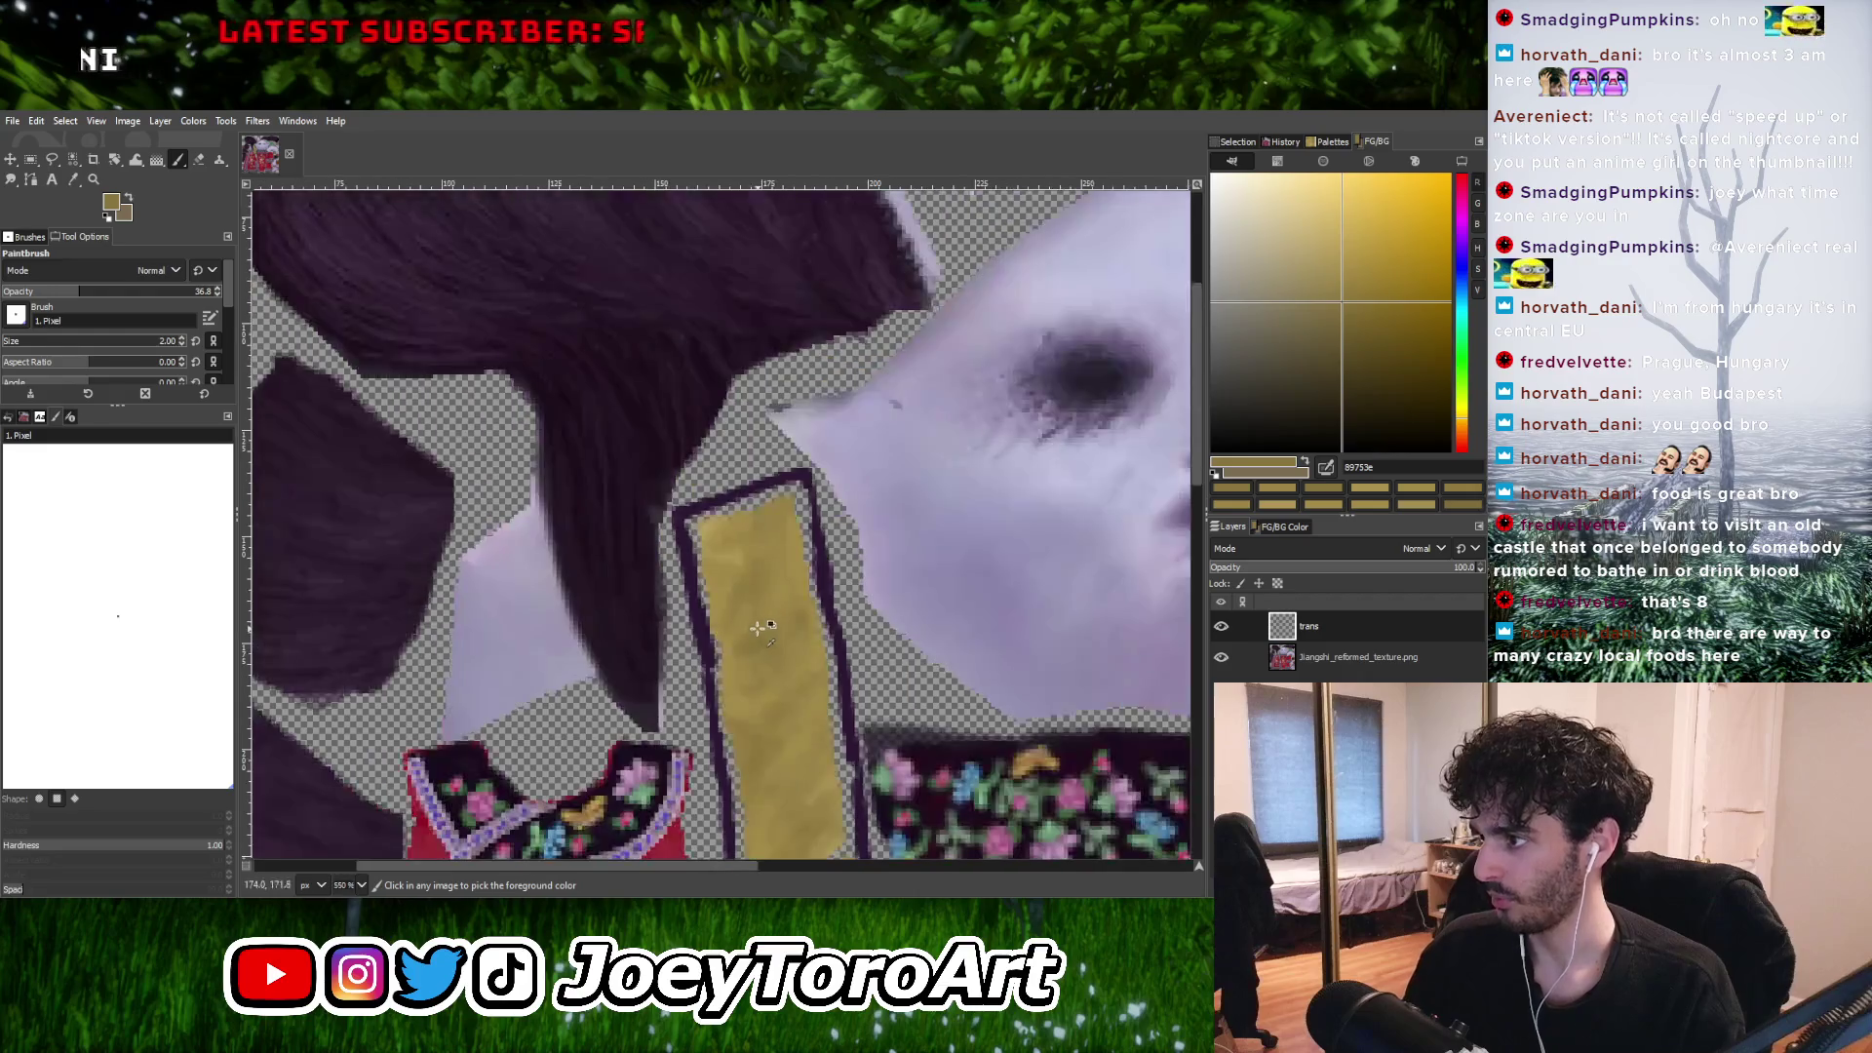
{"action": "scroll", "coordinate": [763, 649], "scroll_direction": "up", "scroll_amount": 1, "text": "ctrl"}
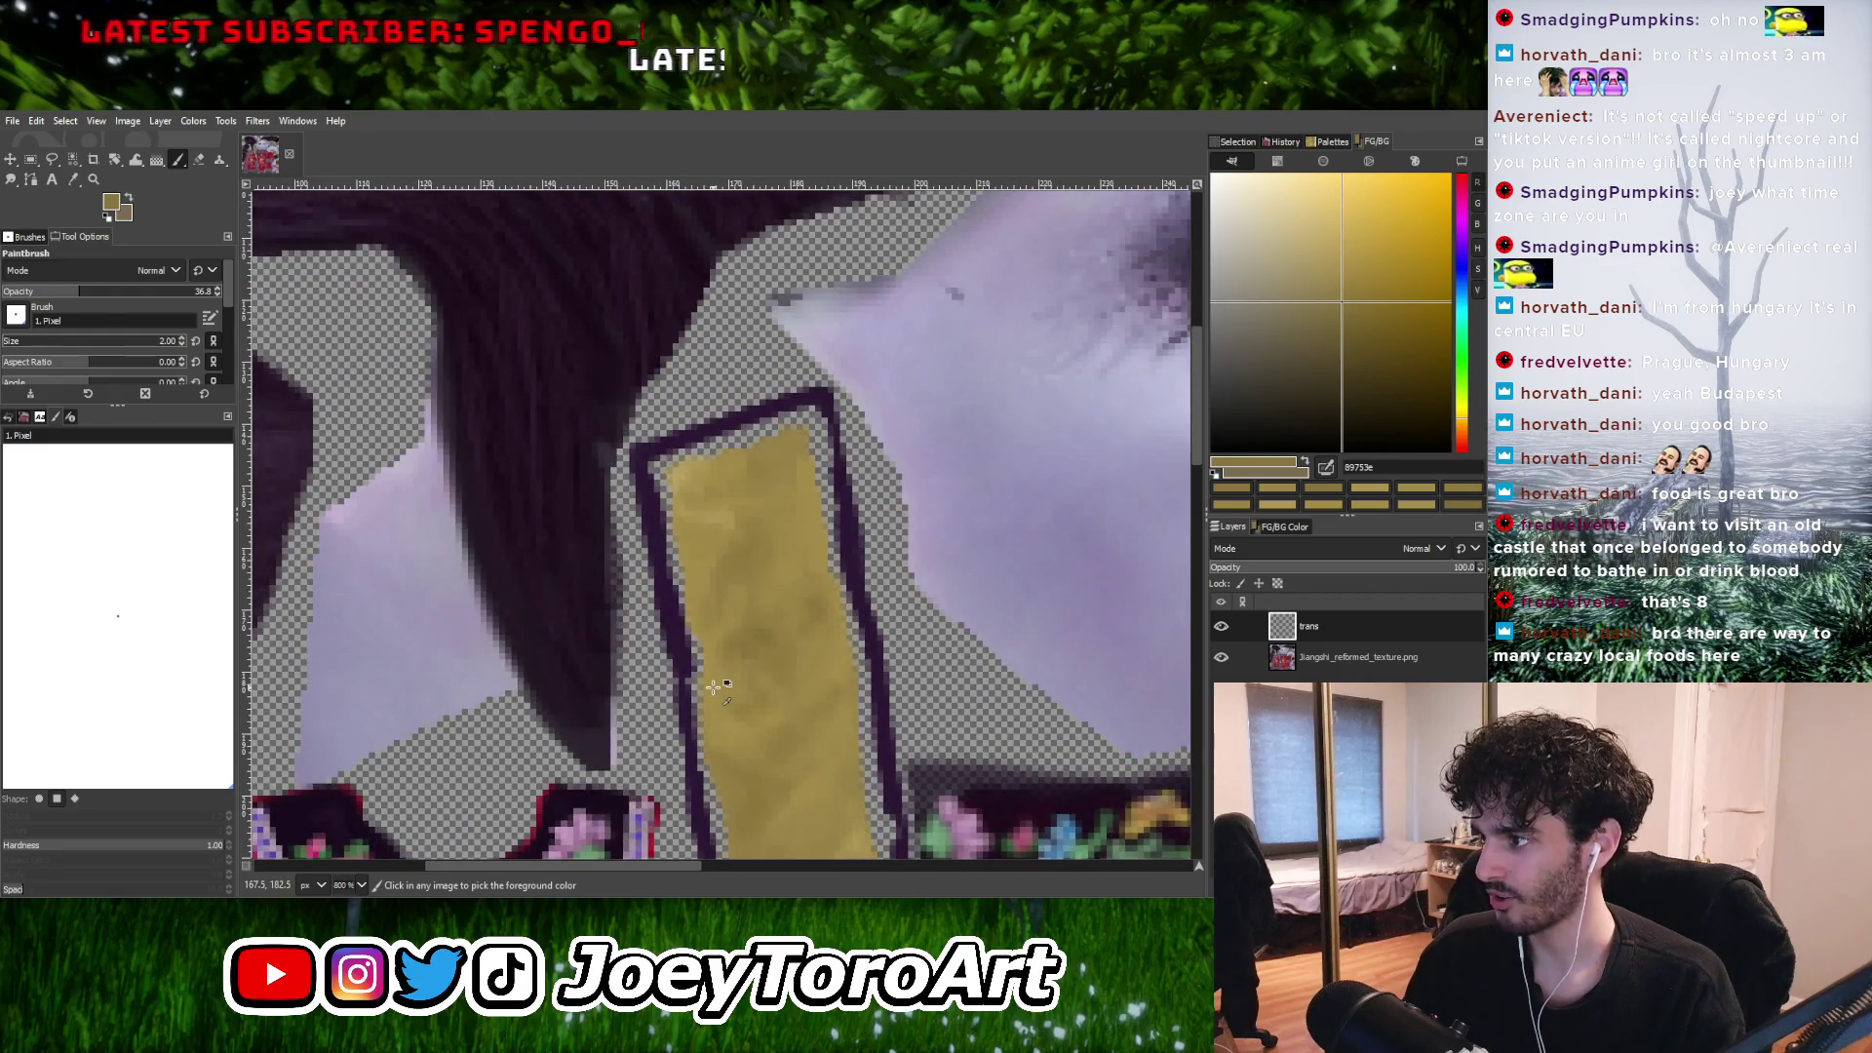
{"action": "scroll", "coordinate": [714, 687], "scroll_direction": "up", "scroll_amount": 1, "text": "ctrl"}
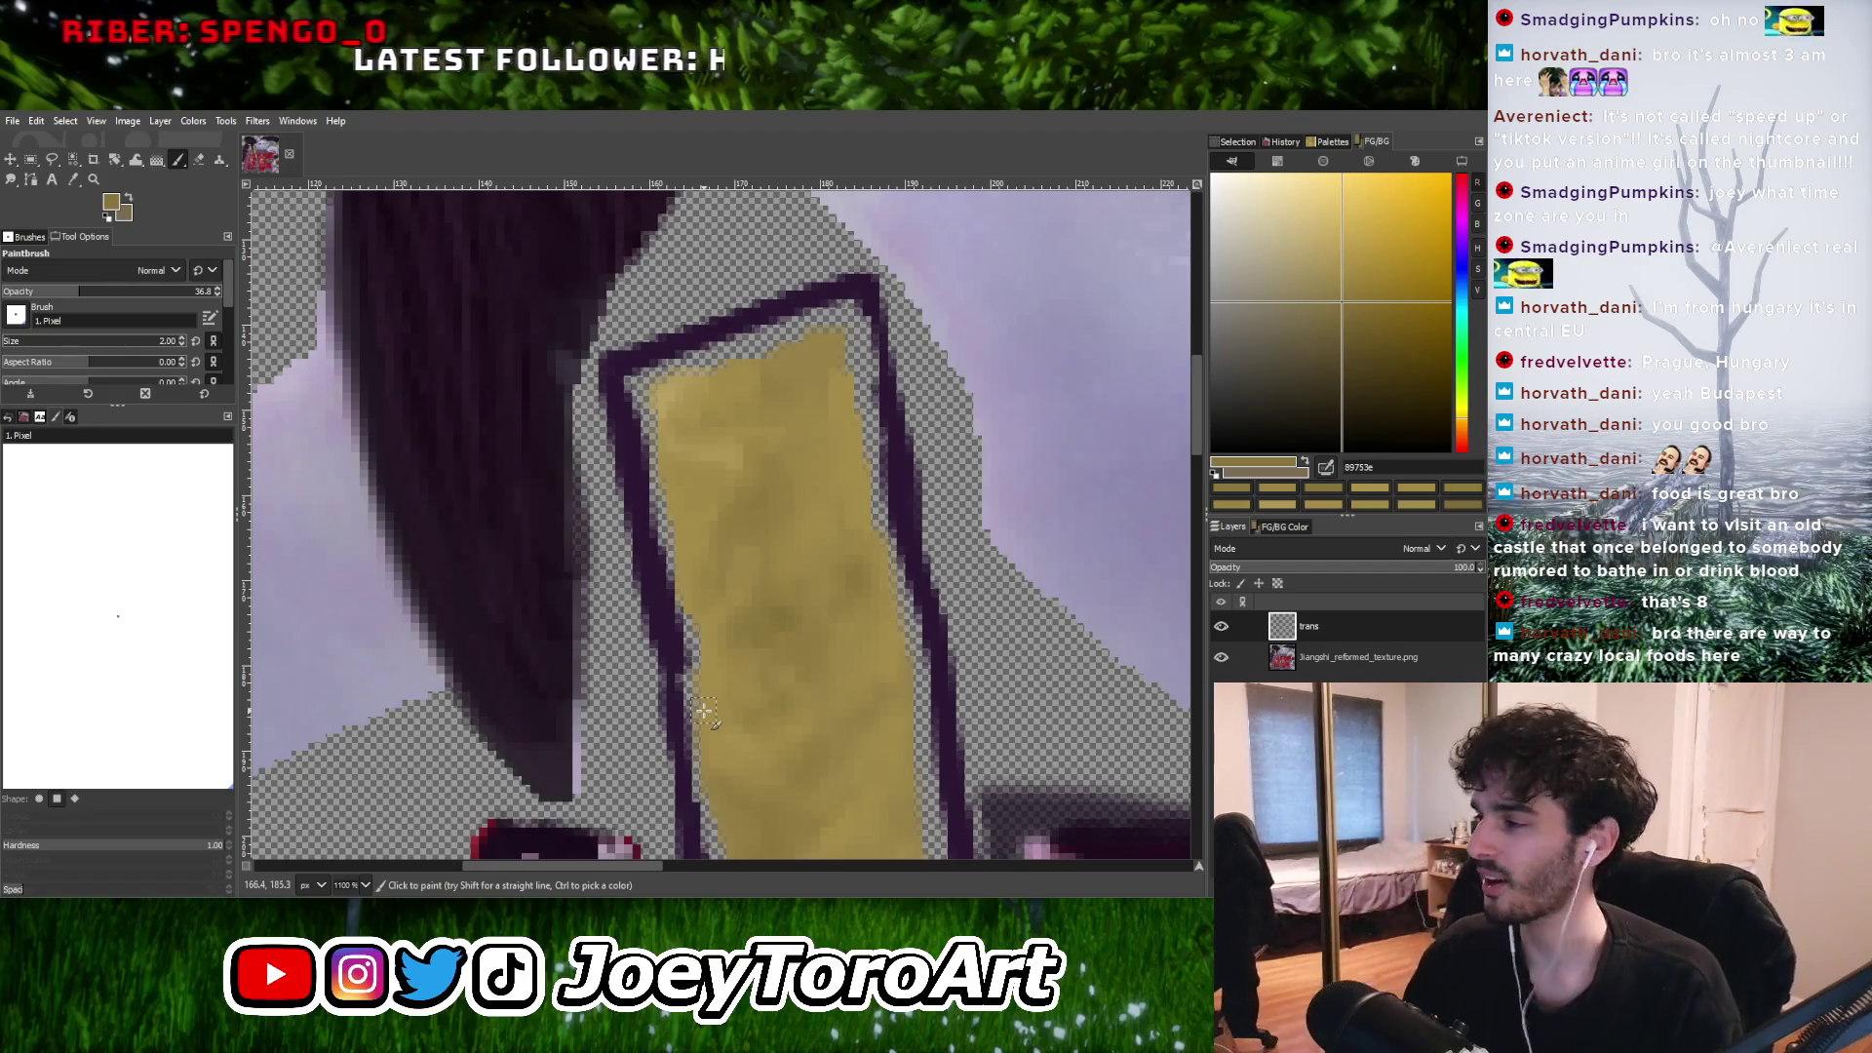
{"action": "scroll", "coordinate": [719, 620], "scroll_direction": "up", "scroll_amount": 2, "text": "ctrl"}
{"action": "key", "text": "shift+e"}
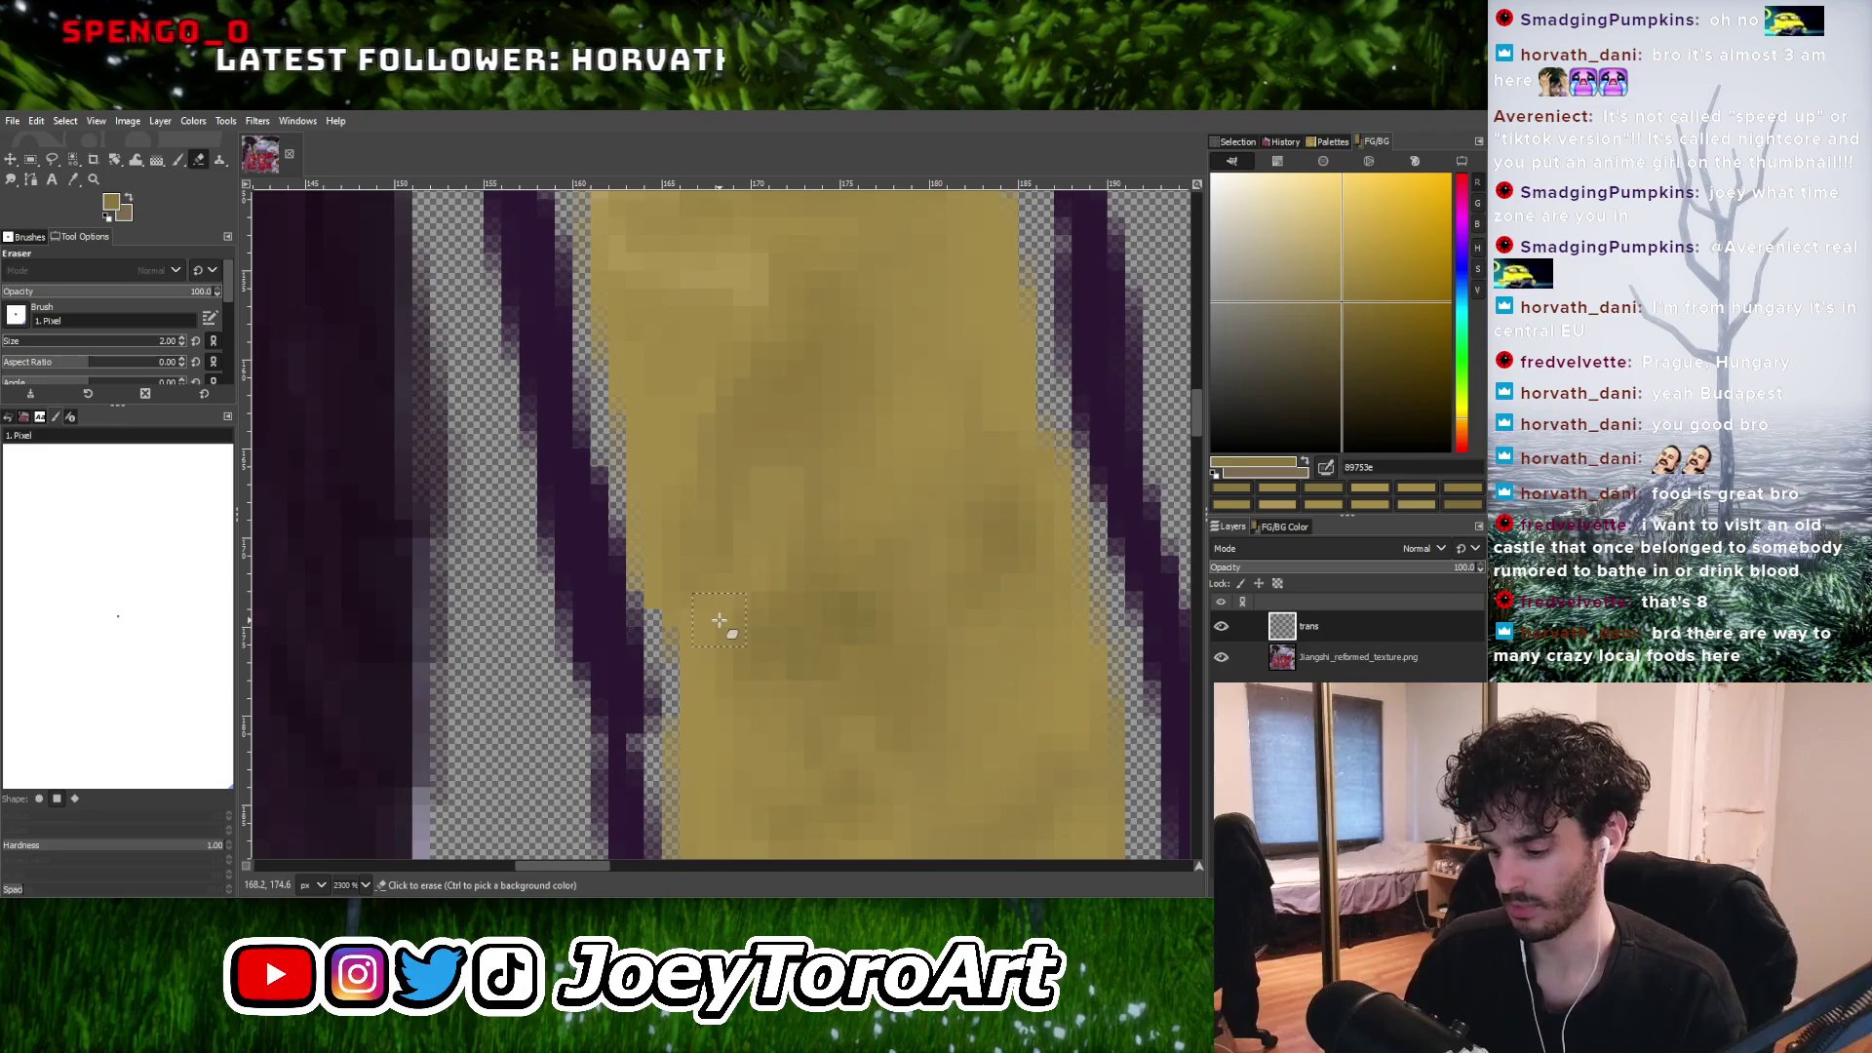
Erase a stray pixel at the strap's left edge, then load the Paintbrush with a muted strap gold.
{"action": "left_click", "coordinate": [668, 635]}
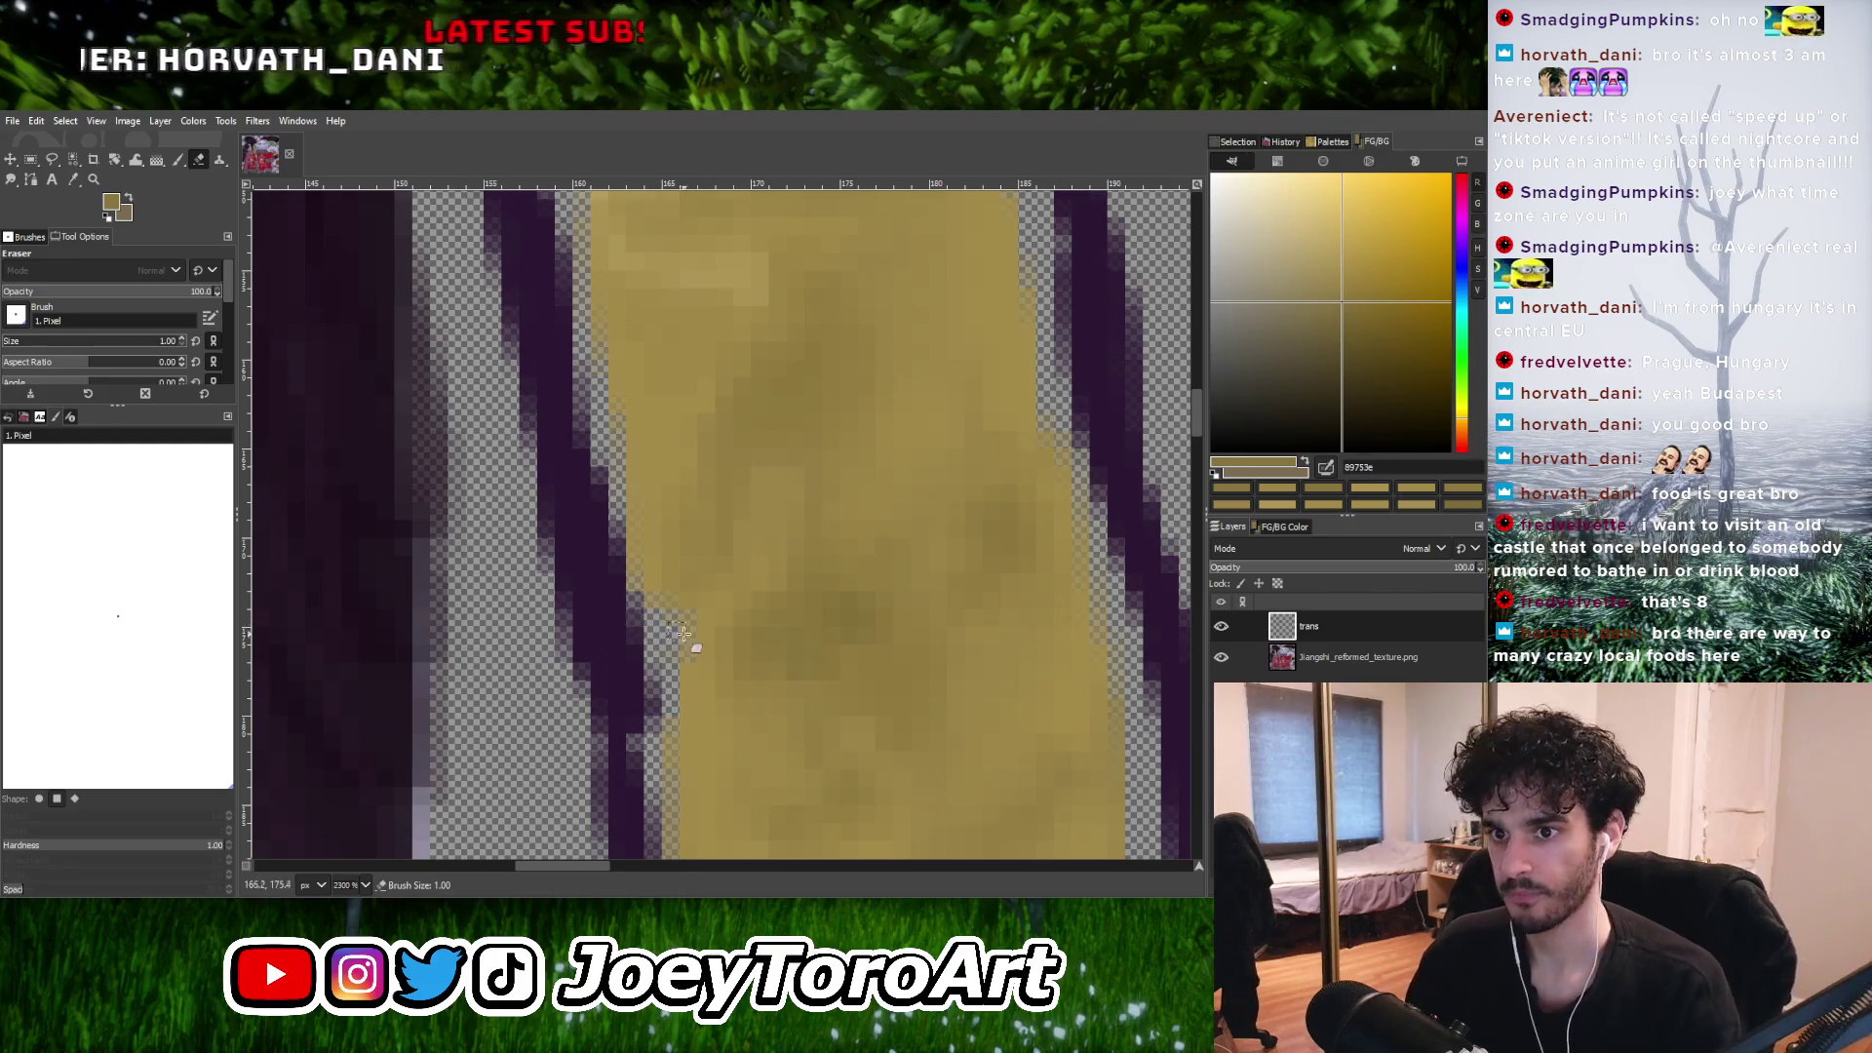
{"action": "scroll", "coordinate": [681, 634], "scroll_direction": "down", "scroll_amount": 5, "text": "ctrl"}
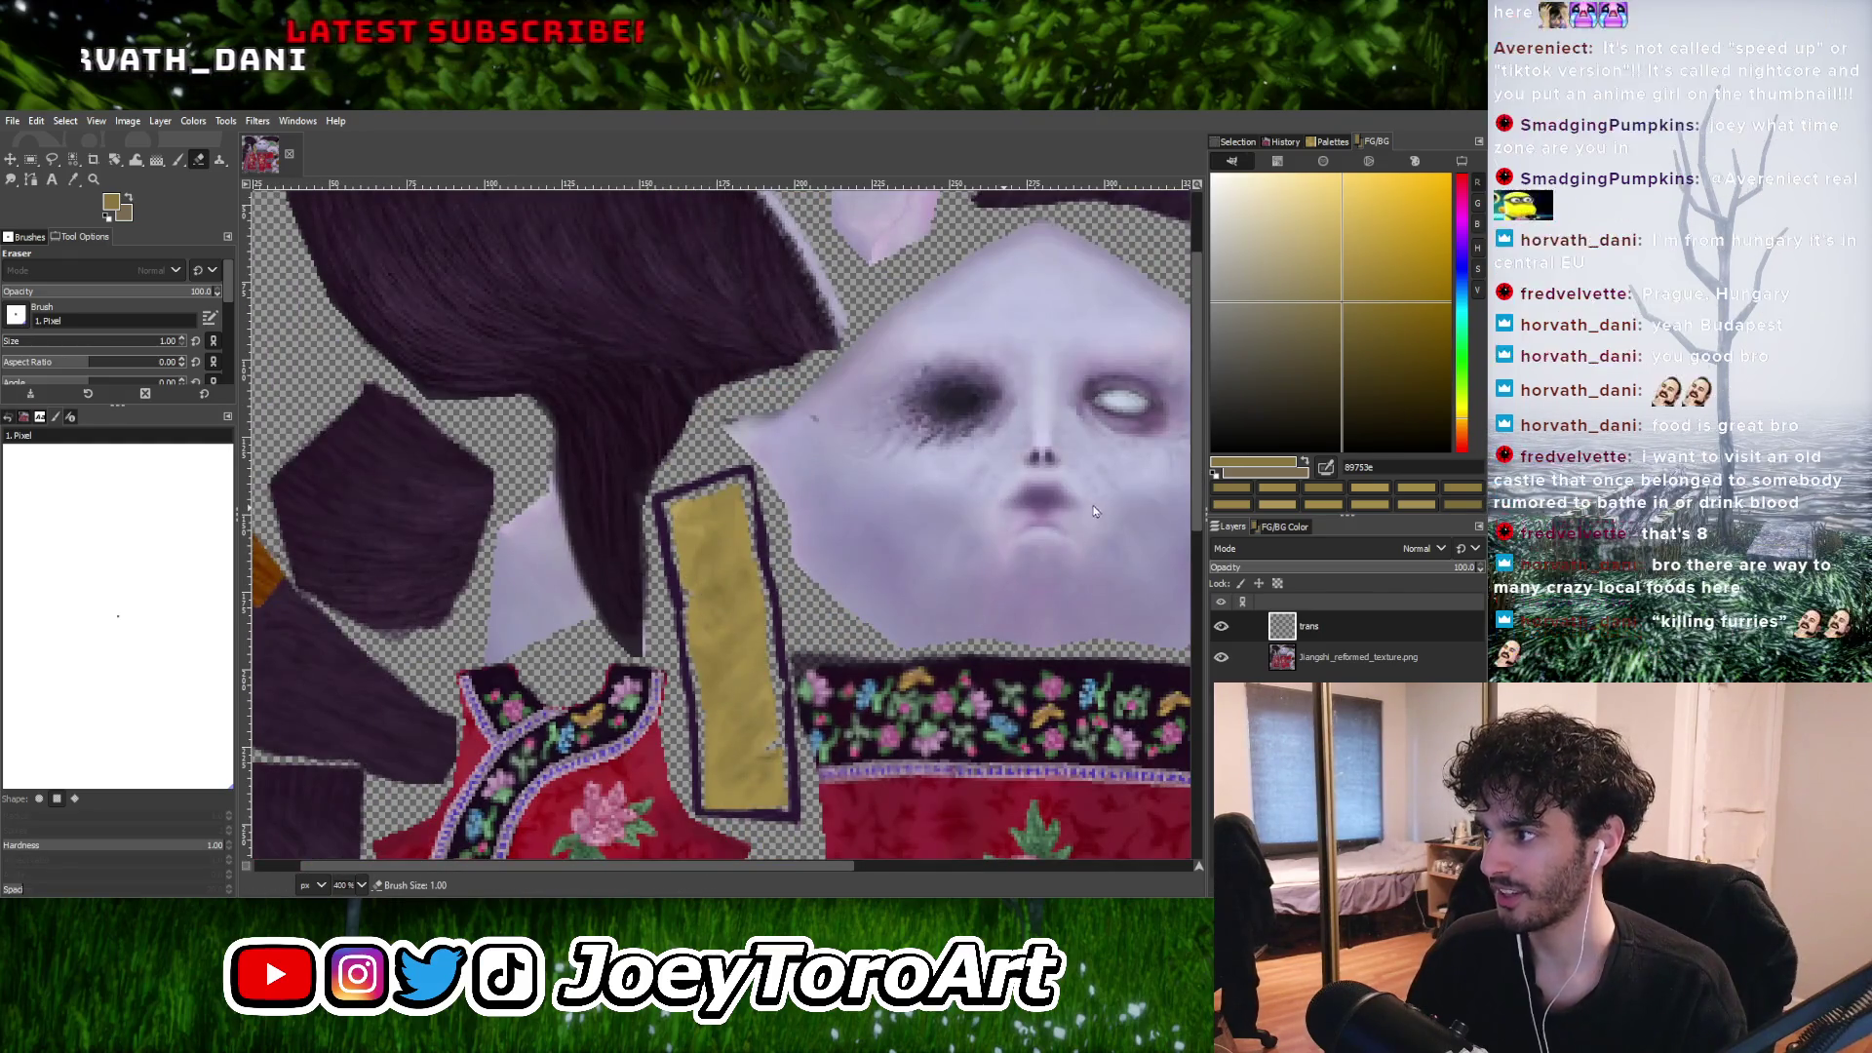
{"action": "scroll", "coordinate": [747, 652], "scroll_direction": "up", "scroll_amount": 1, "text": "ctrl"}
{"action": "scroll", "coordinate": [704, 552], "scroll_direction": "up", "scroll_amount": 4, "text": "ctrl"}
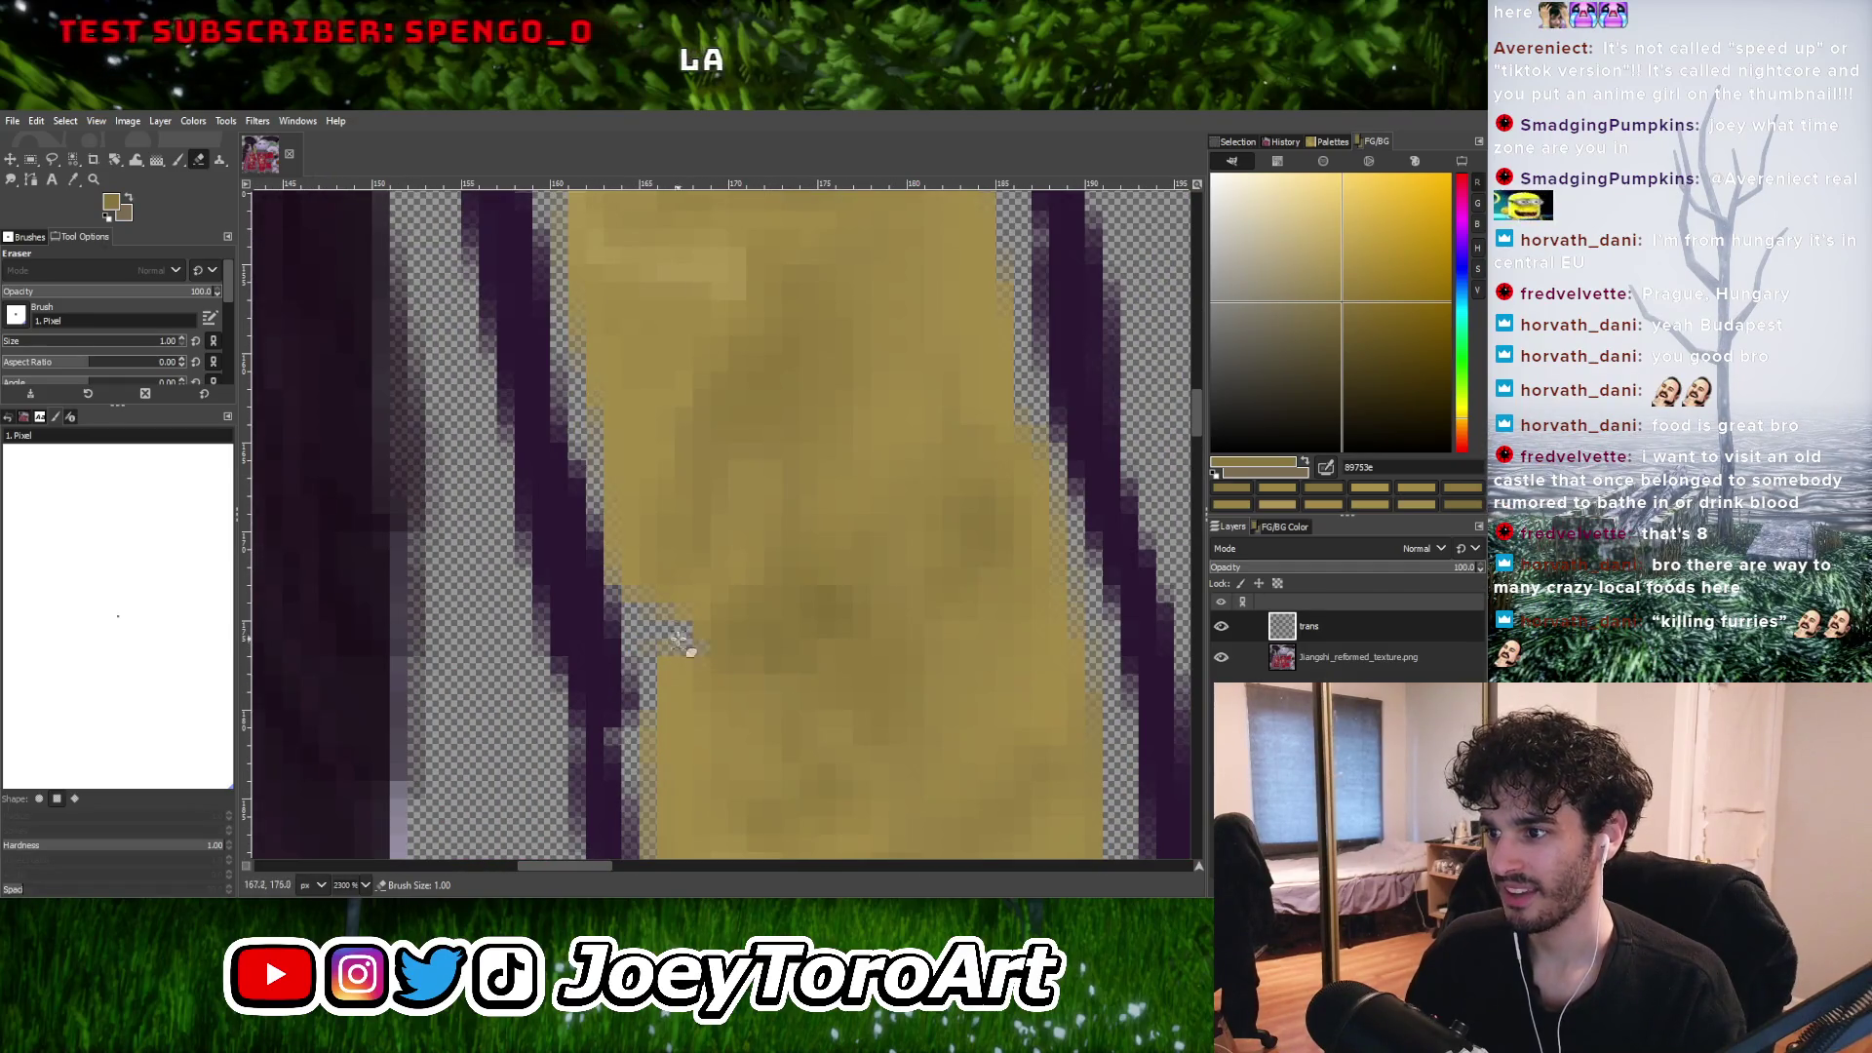
{"action": "left_click", "coordinate": [179, 164]}
{"action": "left_click", "coordinate": [649, 561], "text": "ctrl"}
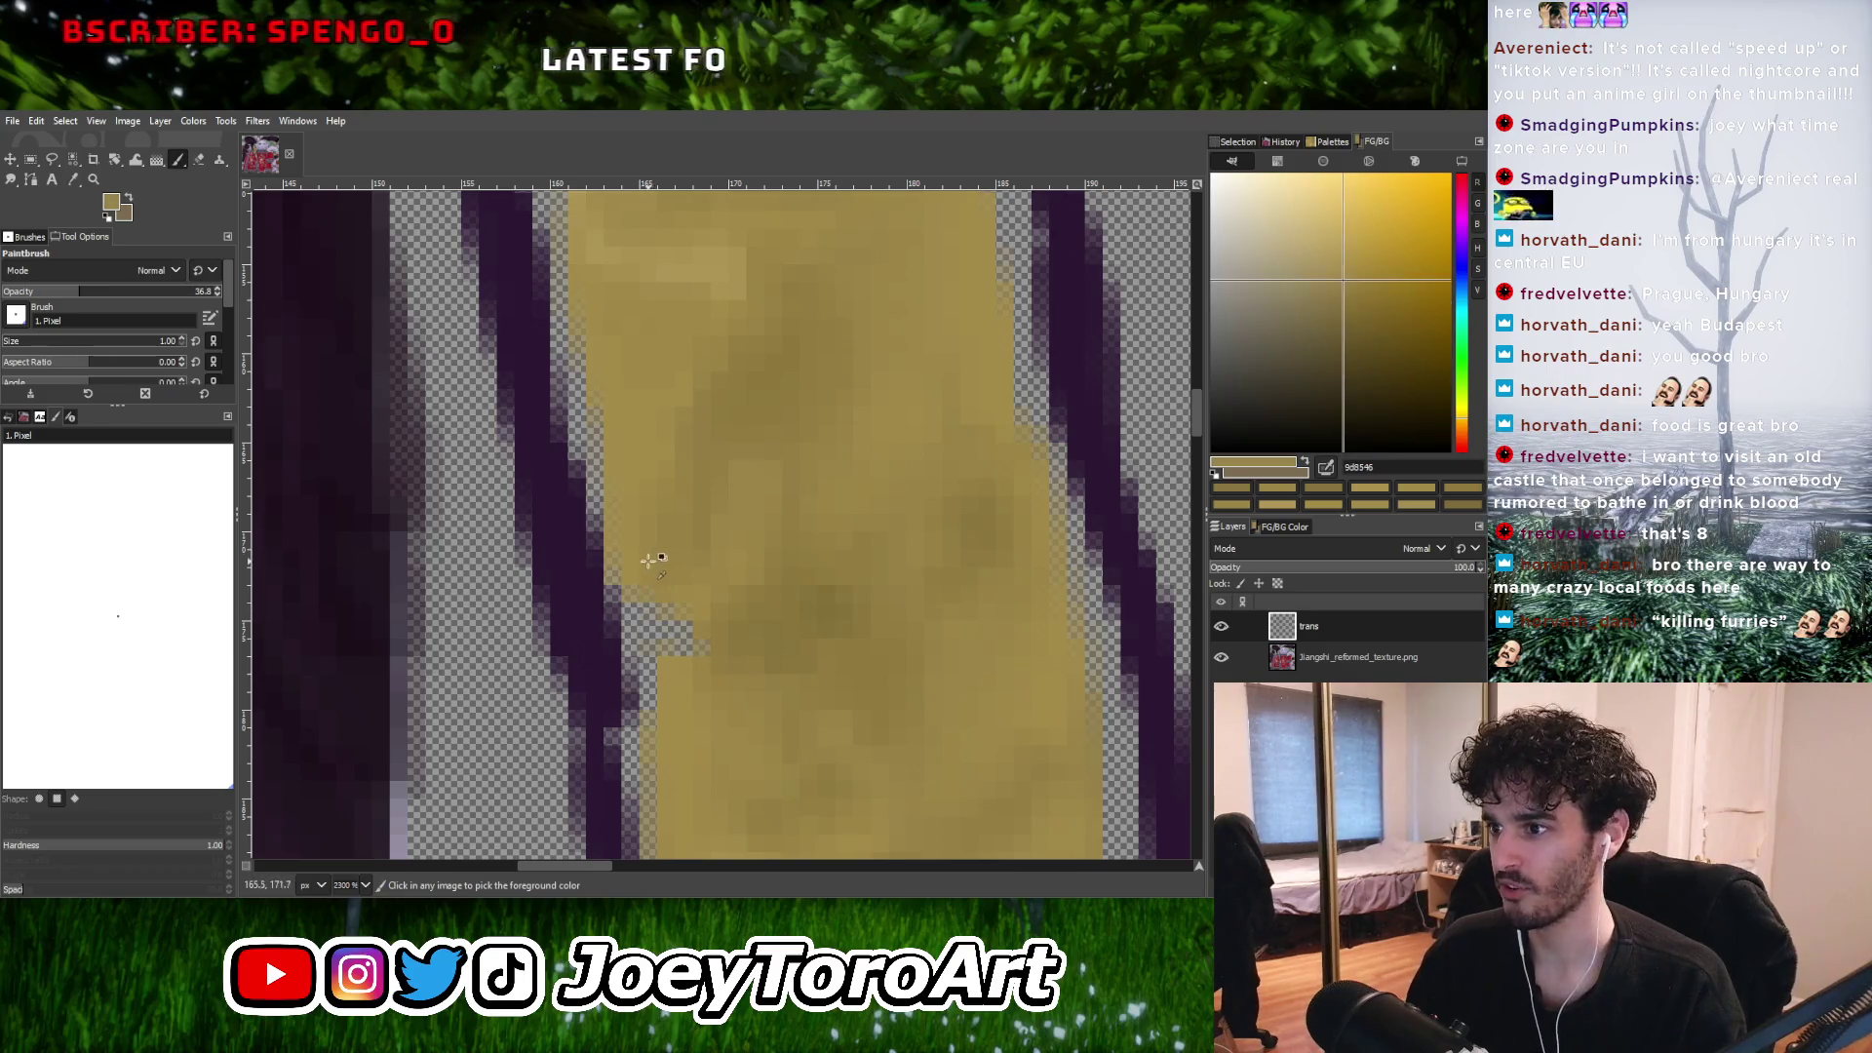
Dab lighter gold onto the strap's edge, then sample a darker gold from the strap.
{"action": "left_click", "coordinate": [1321, 254]}
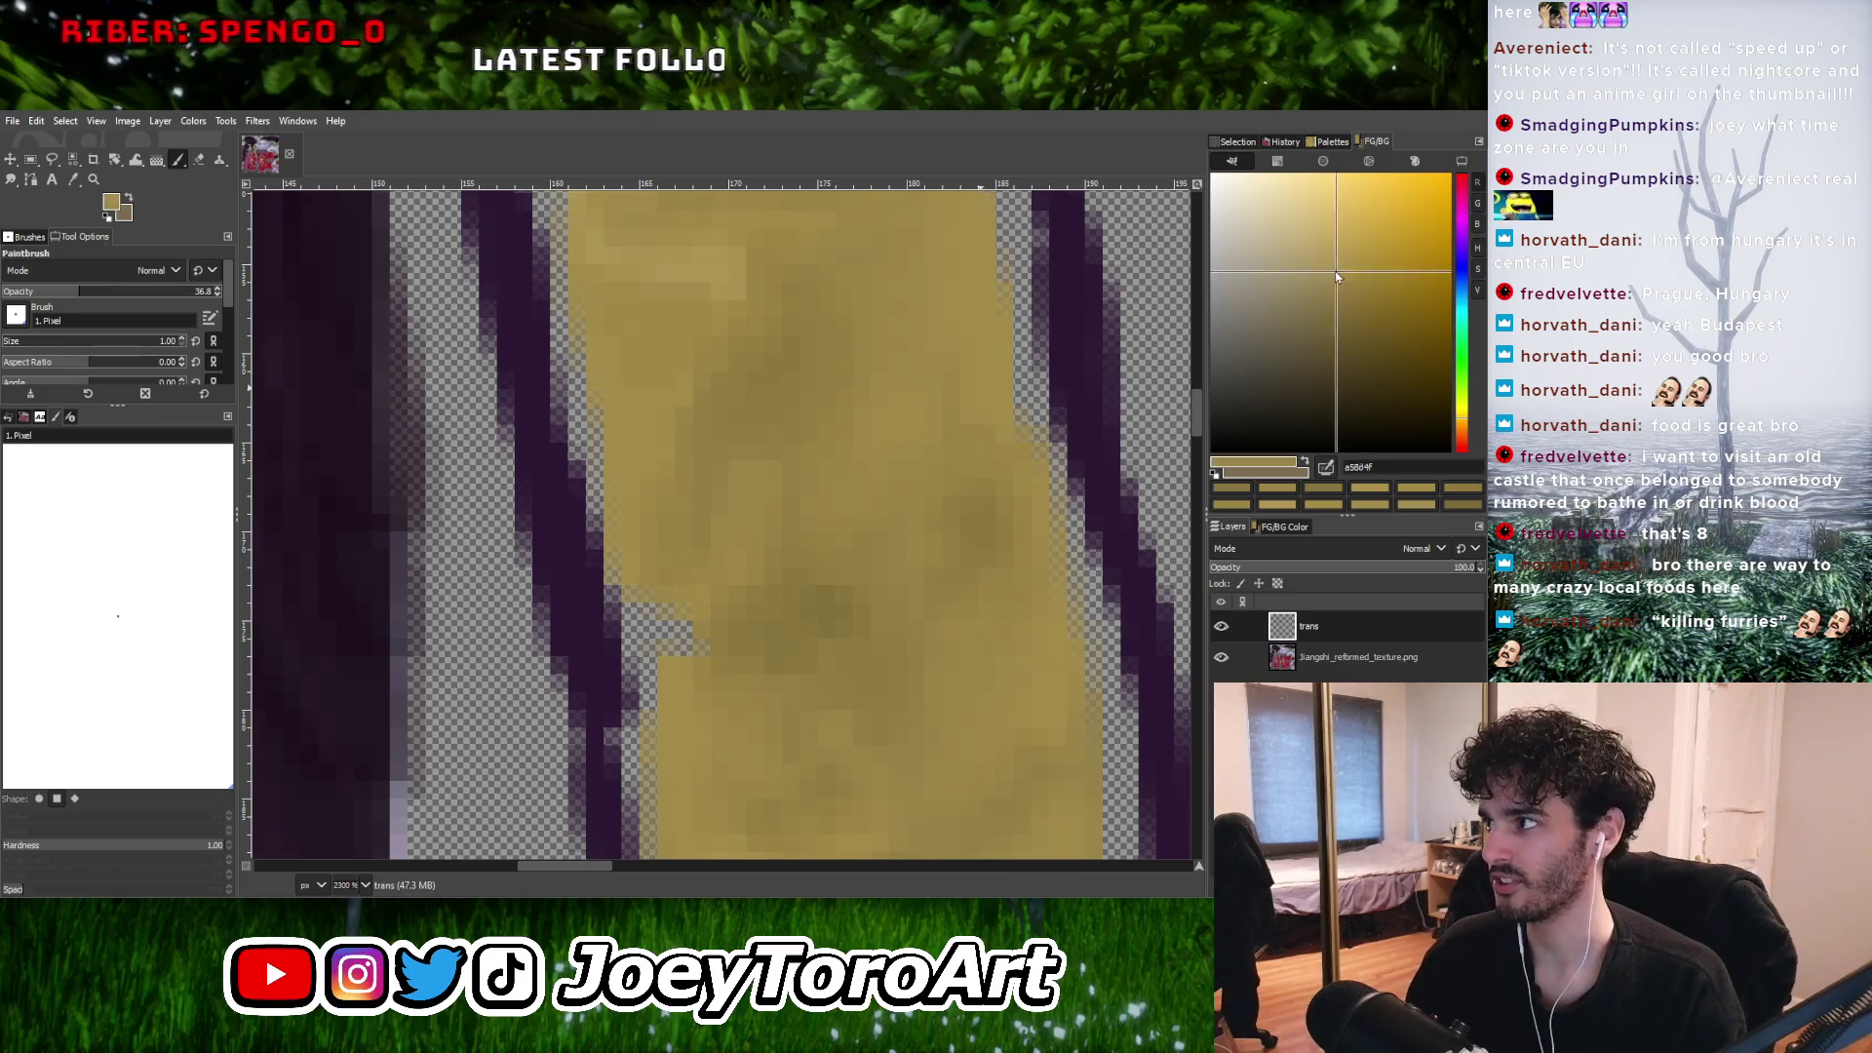
{"action": "left_click", "coordinate": [646, 576]}
{"action": "scroll", "coordinate": [651, 573], "scroll_direction": "down", "scroll_amount": 3, "text": "ctrl"}
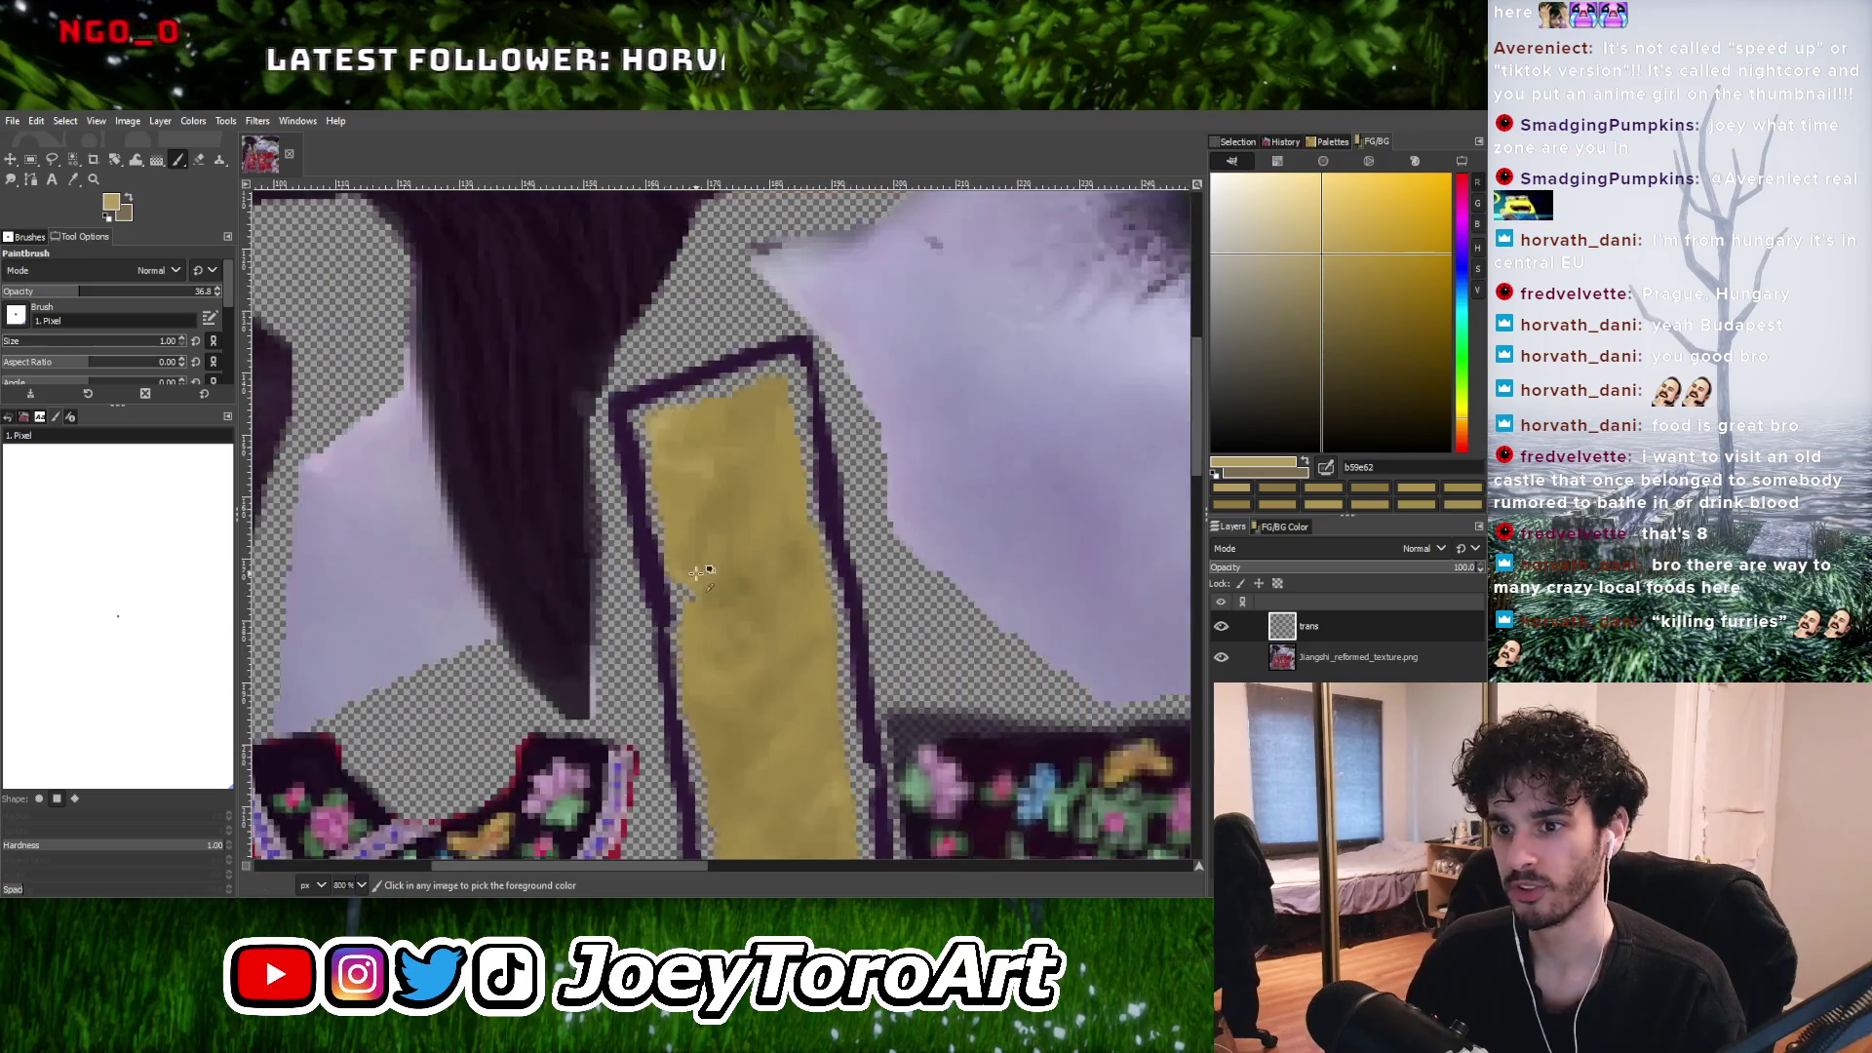
{"action": "scroll", "coordinate": [675, 634], "scroll_direction": "up", "scroll_amount": 3, "text": "ctrl"}
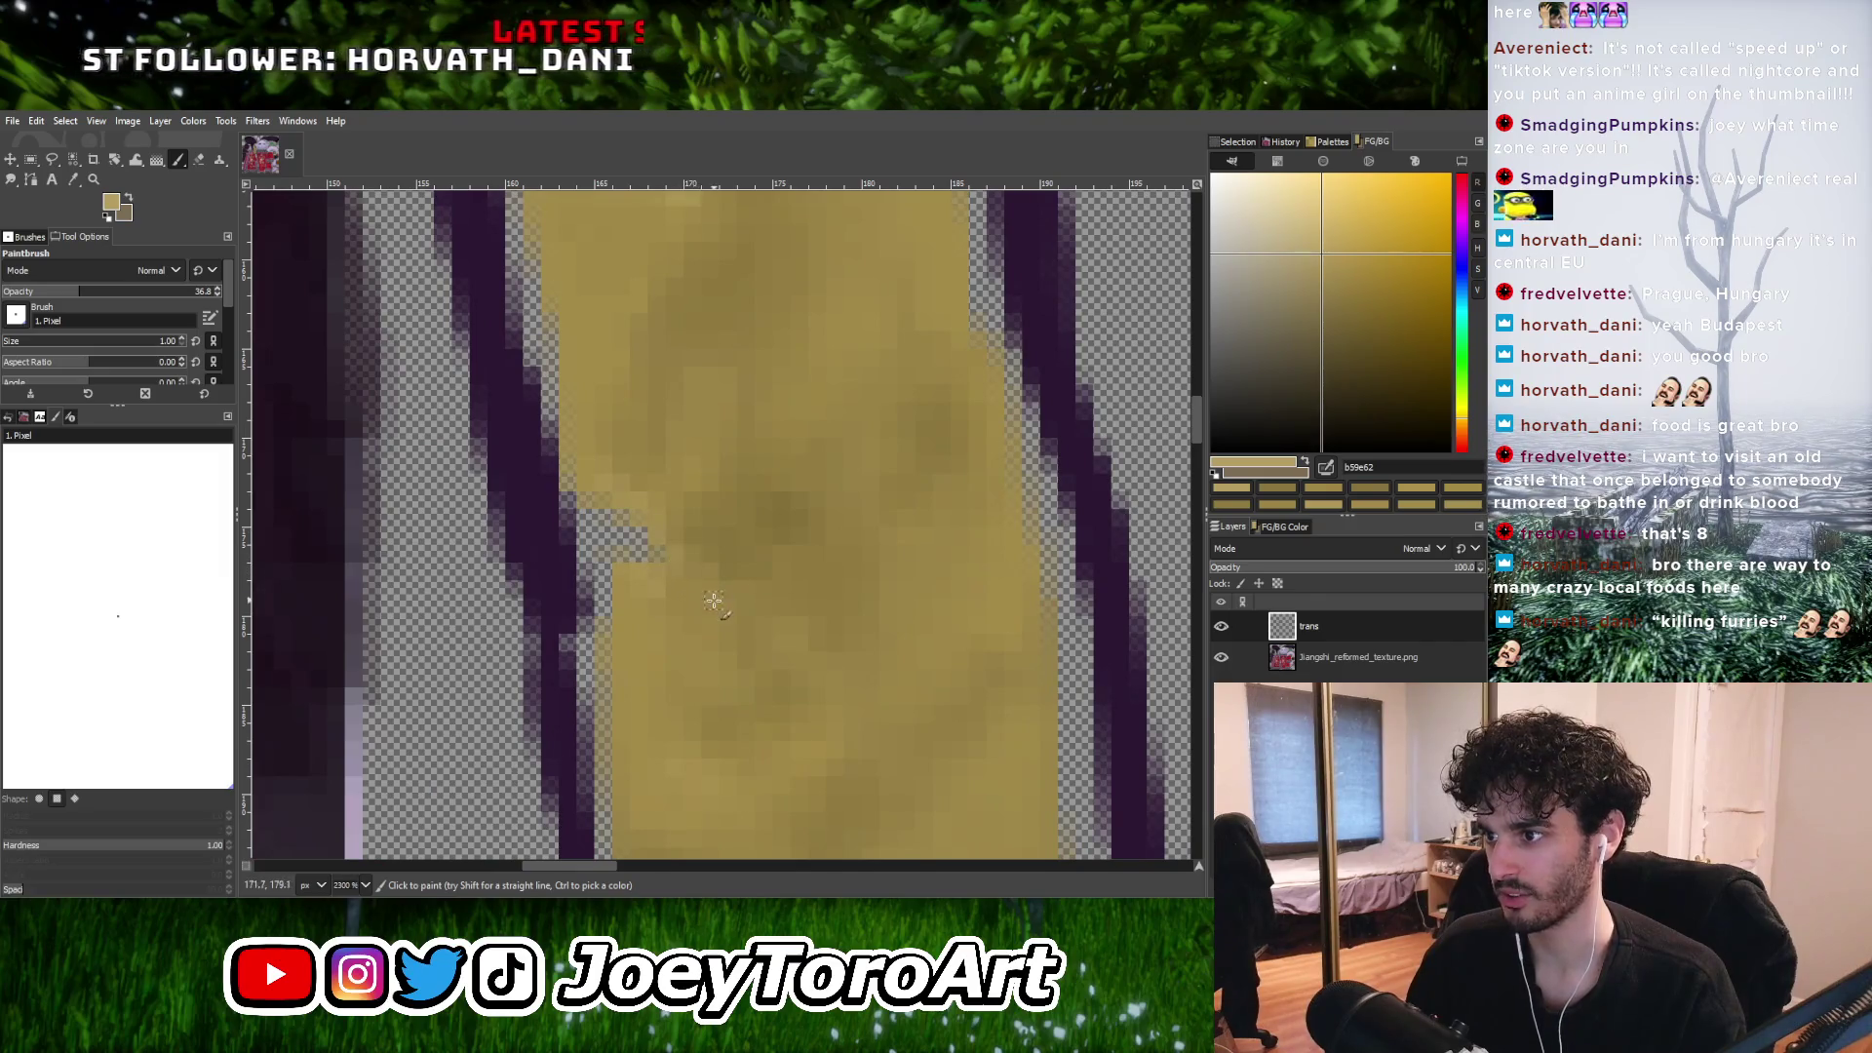
{"action": "left_click", "coordinate": [707, 585], "text": "ctrl"}
{"action": "scroll", "coordinate": [729, 641], "scroll_direction": "down", "scroll_amount": 3, "text": "ctrl"}
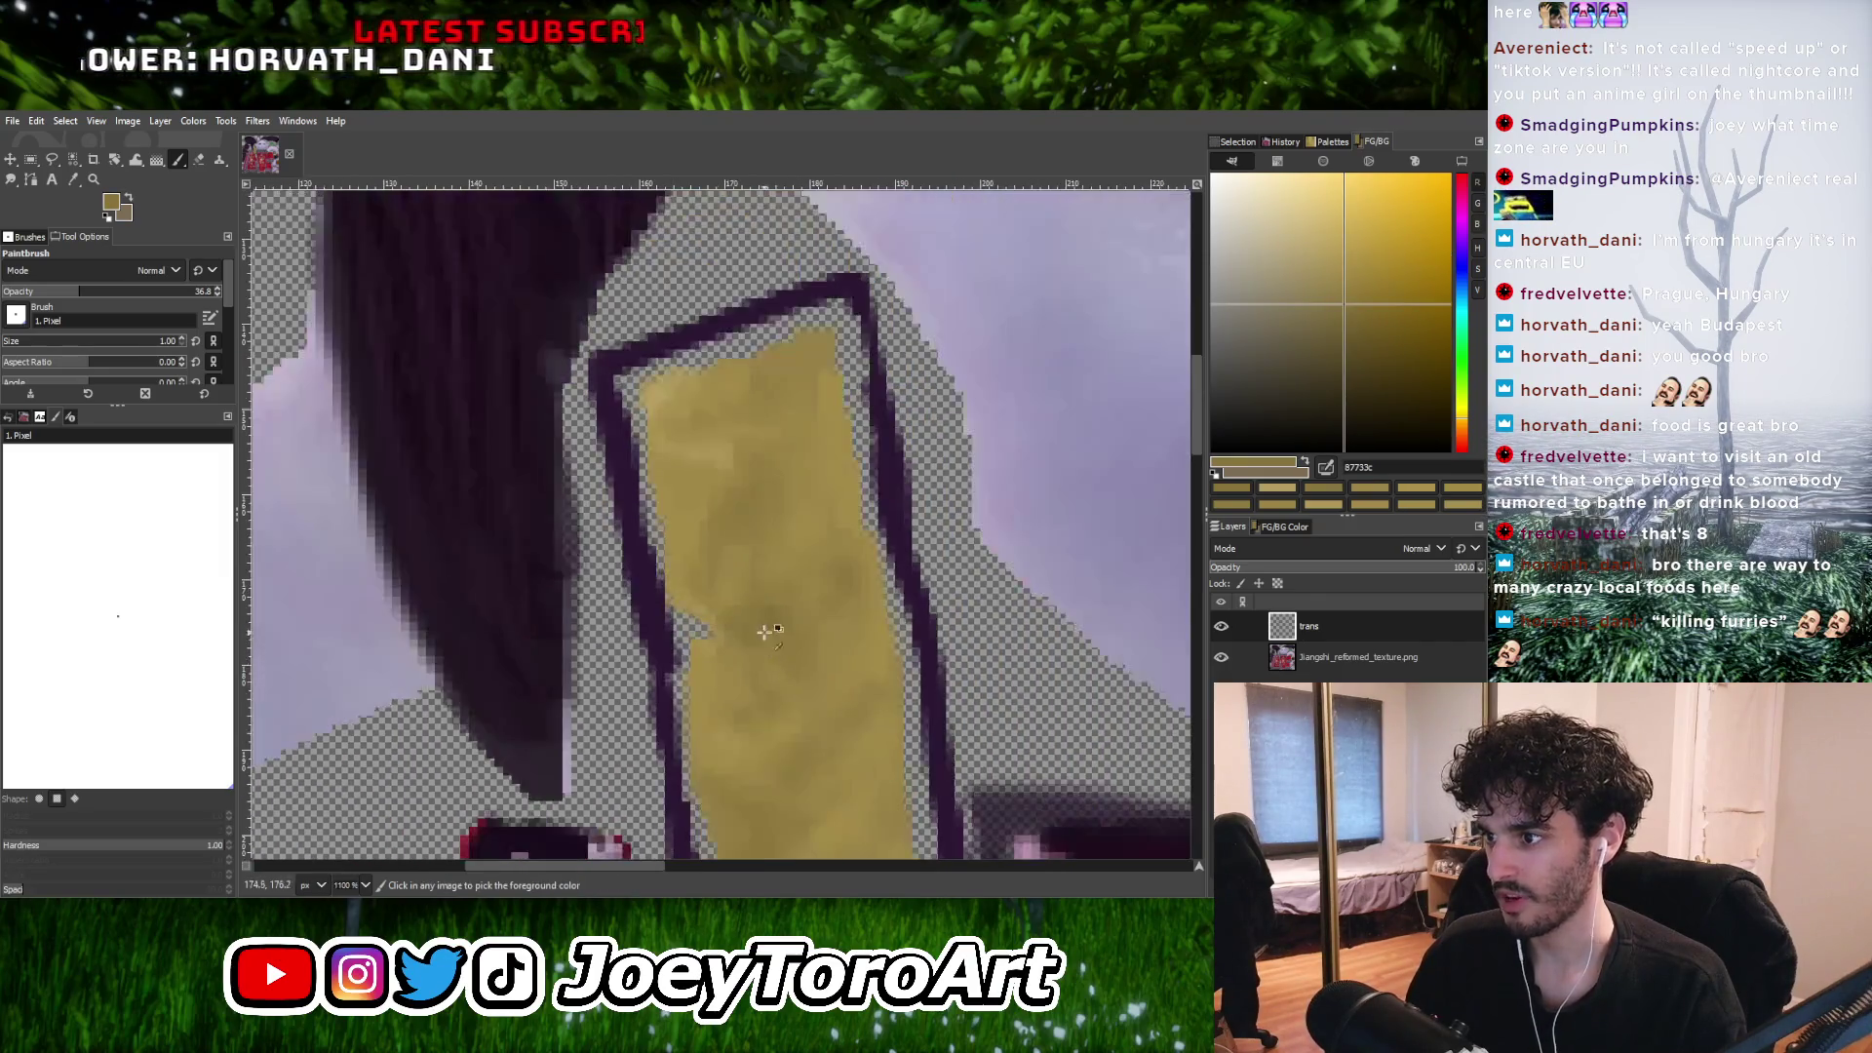
{"action": "scroll", "coordinate": [759, 690], "scroll_direction": "up", "scroll_amount": 3, "text": "ctrl"}
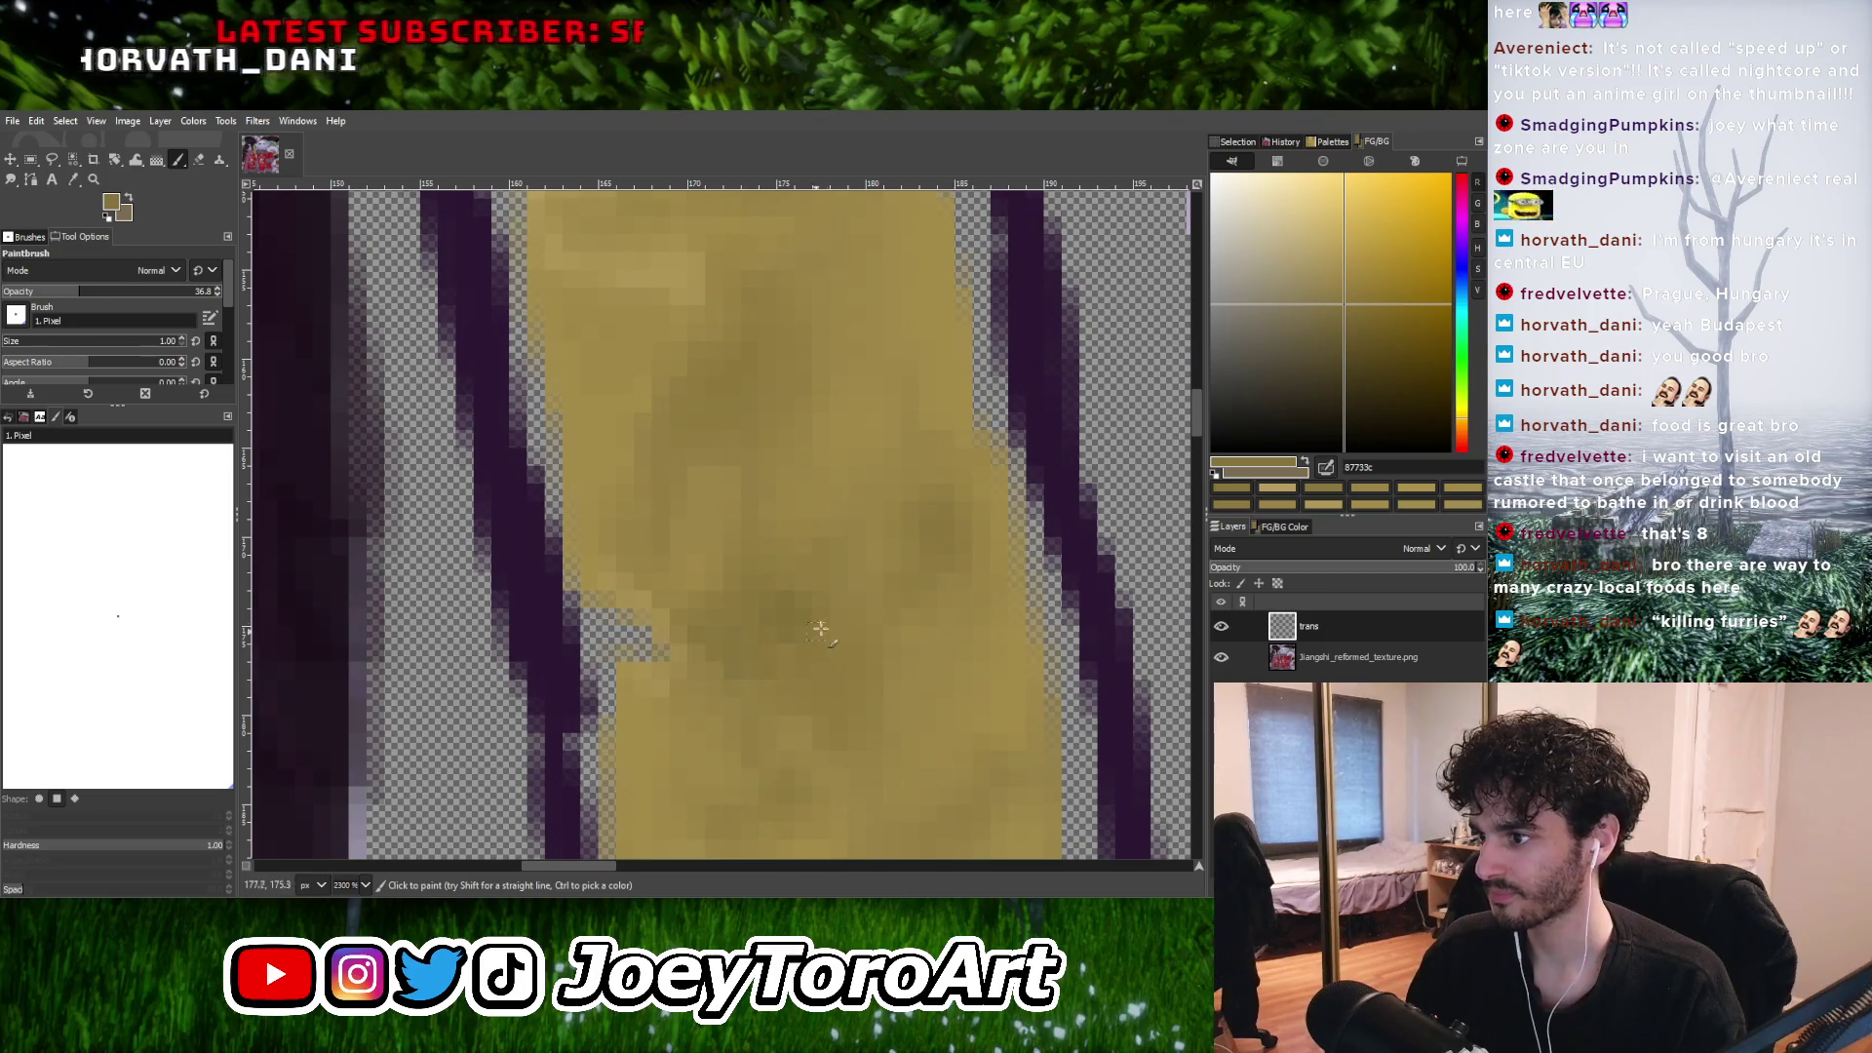
{"action": "scroll", "coordinate": [819, 630], "scroll_direction": "down", "scroll_amount": 3, "text": "ctrl"}
{"action": "scroll", "coordinate": [749, 606], "scroll_direction": "up", "scroll_amount": 3, "text": "ctrl"}
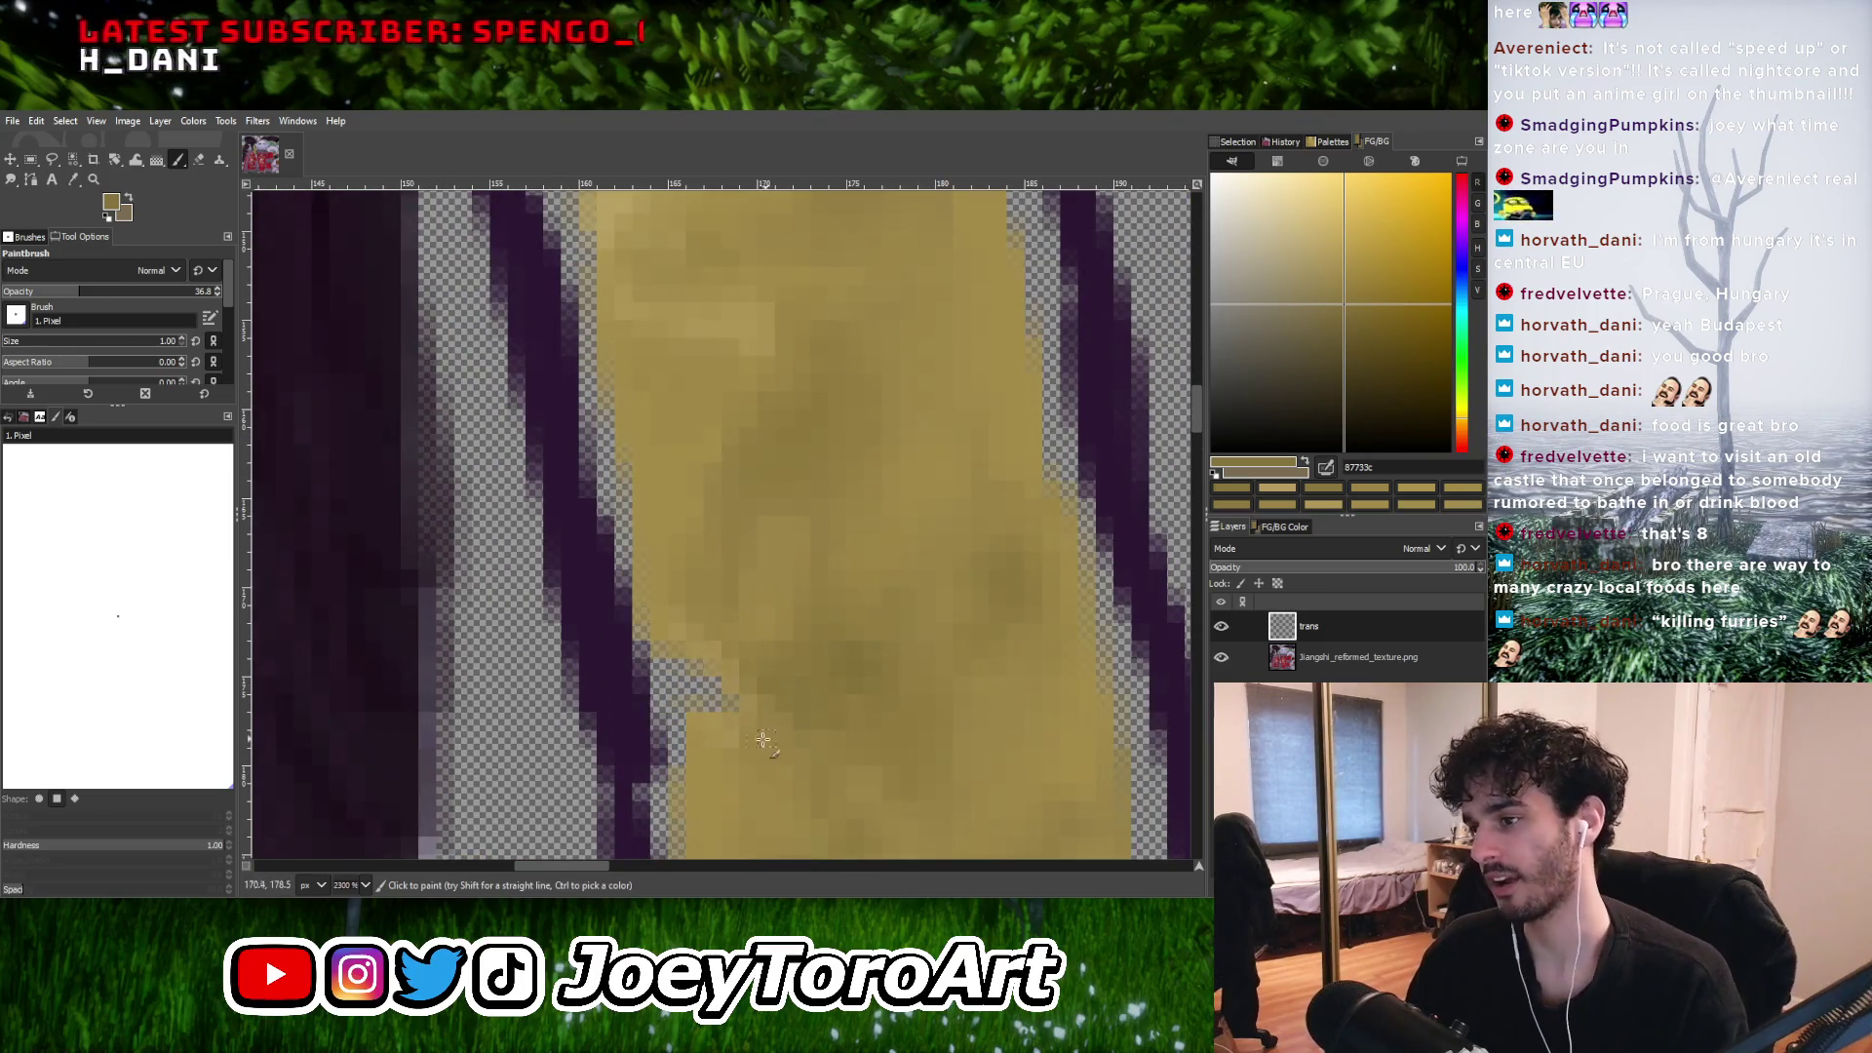
{"action": "scroll", "coordinate": [799, 749], "scroll_direction": "down", "scroll_amount": 2, "text": "ctrl"}
{"action": "scroll", "coordinate": [634, 697], "scroll_direction": "up", "scroll_amount": 2, "text": "ctrl"}
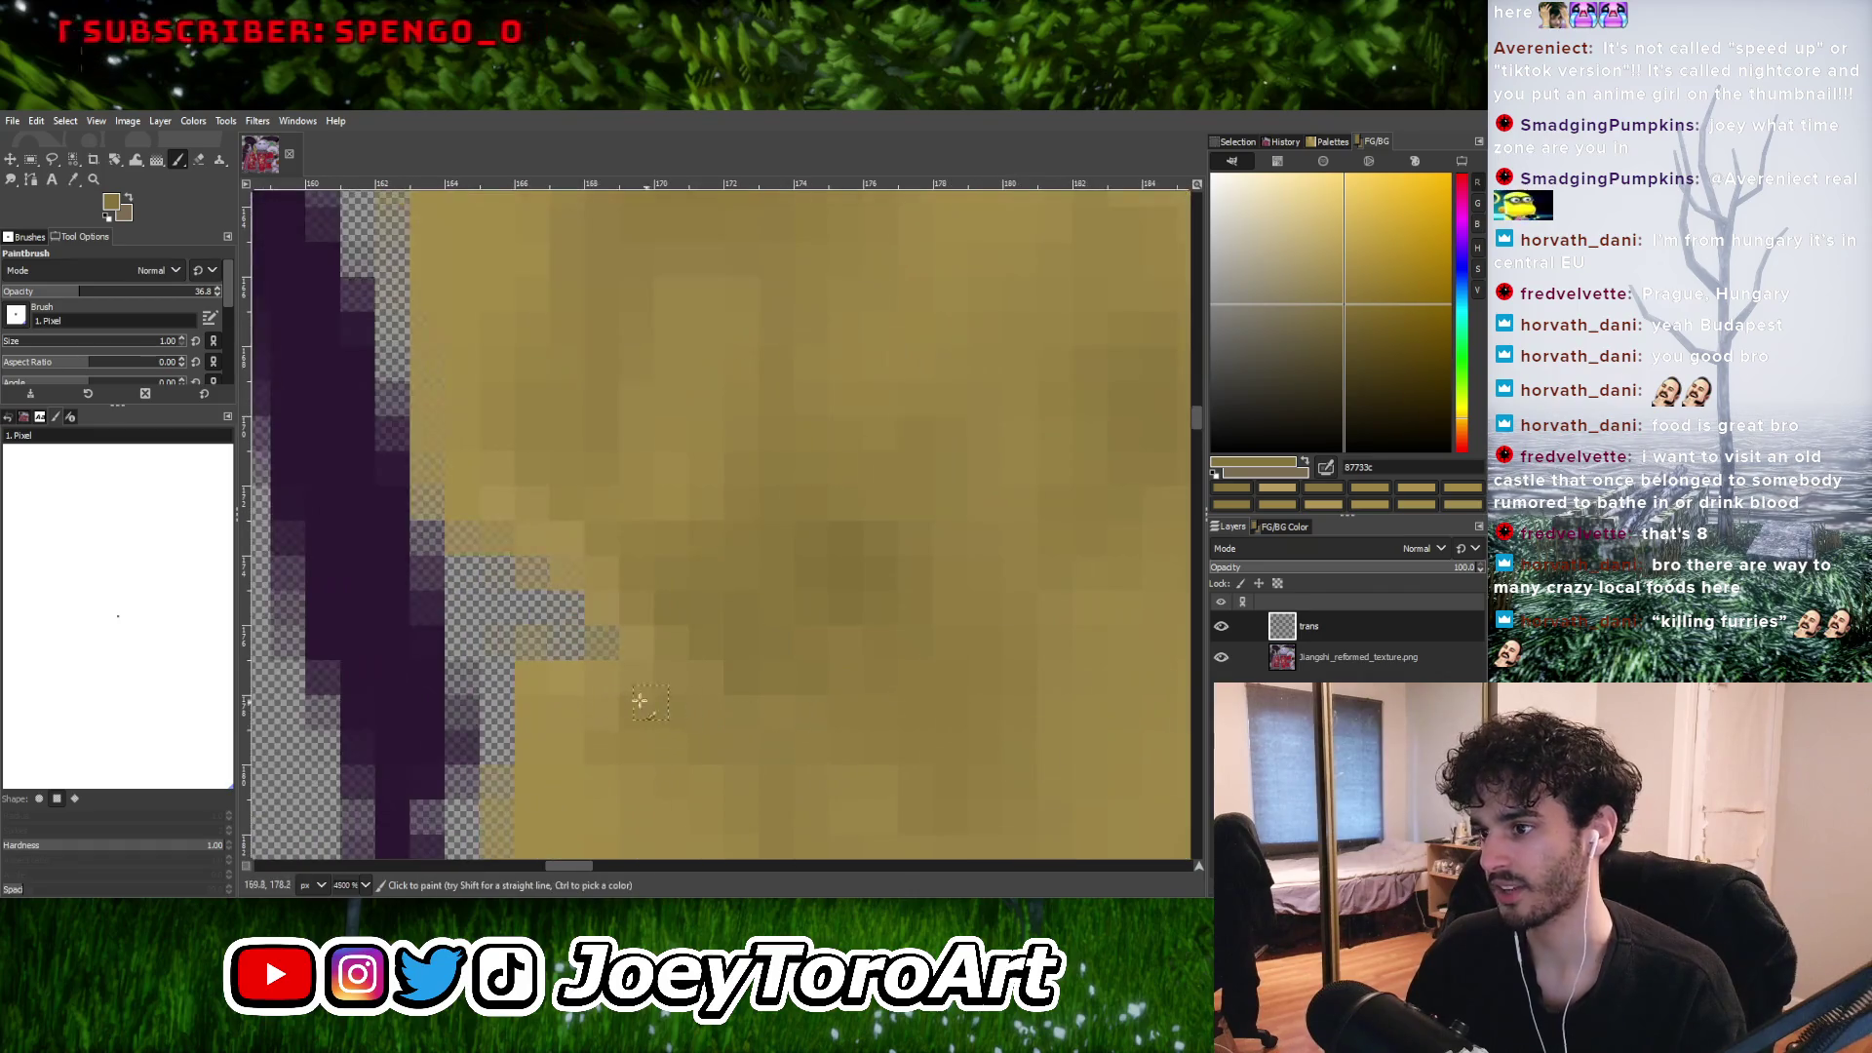
{"action": "scroll", "coordinate": [777, 681], "scroll_direction": "down", "scroll_amount": 2, "text": "ctrl"}
{"action": "scroll", "coordinate": [778, 681], "scroll_direction": "up", "scroll_amount": 4, "text": "ctrl"}
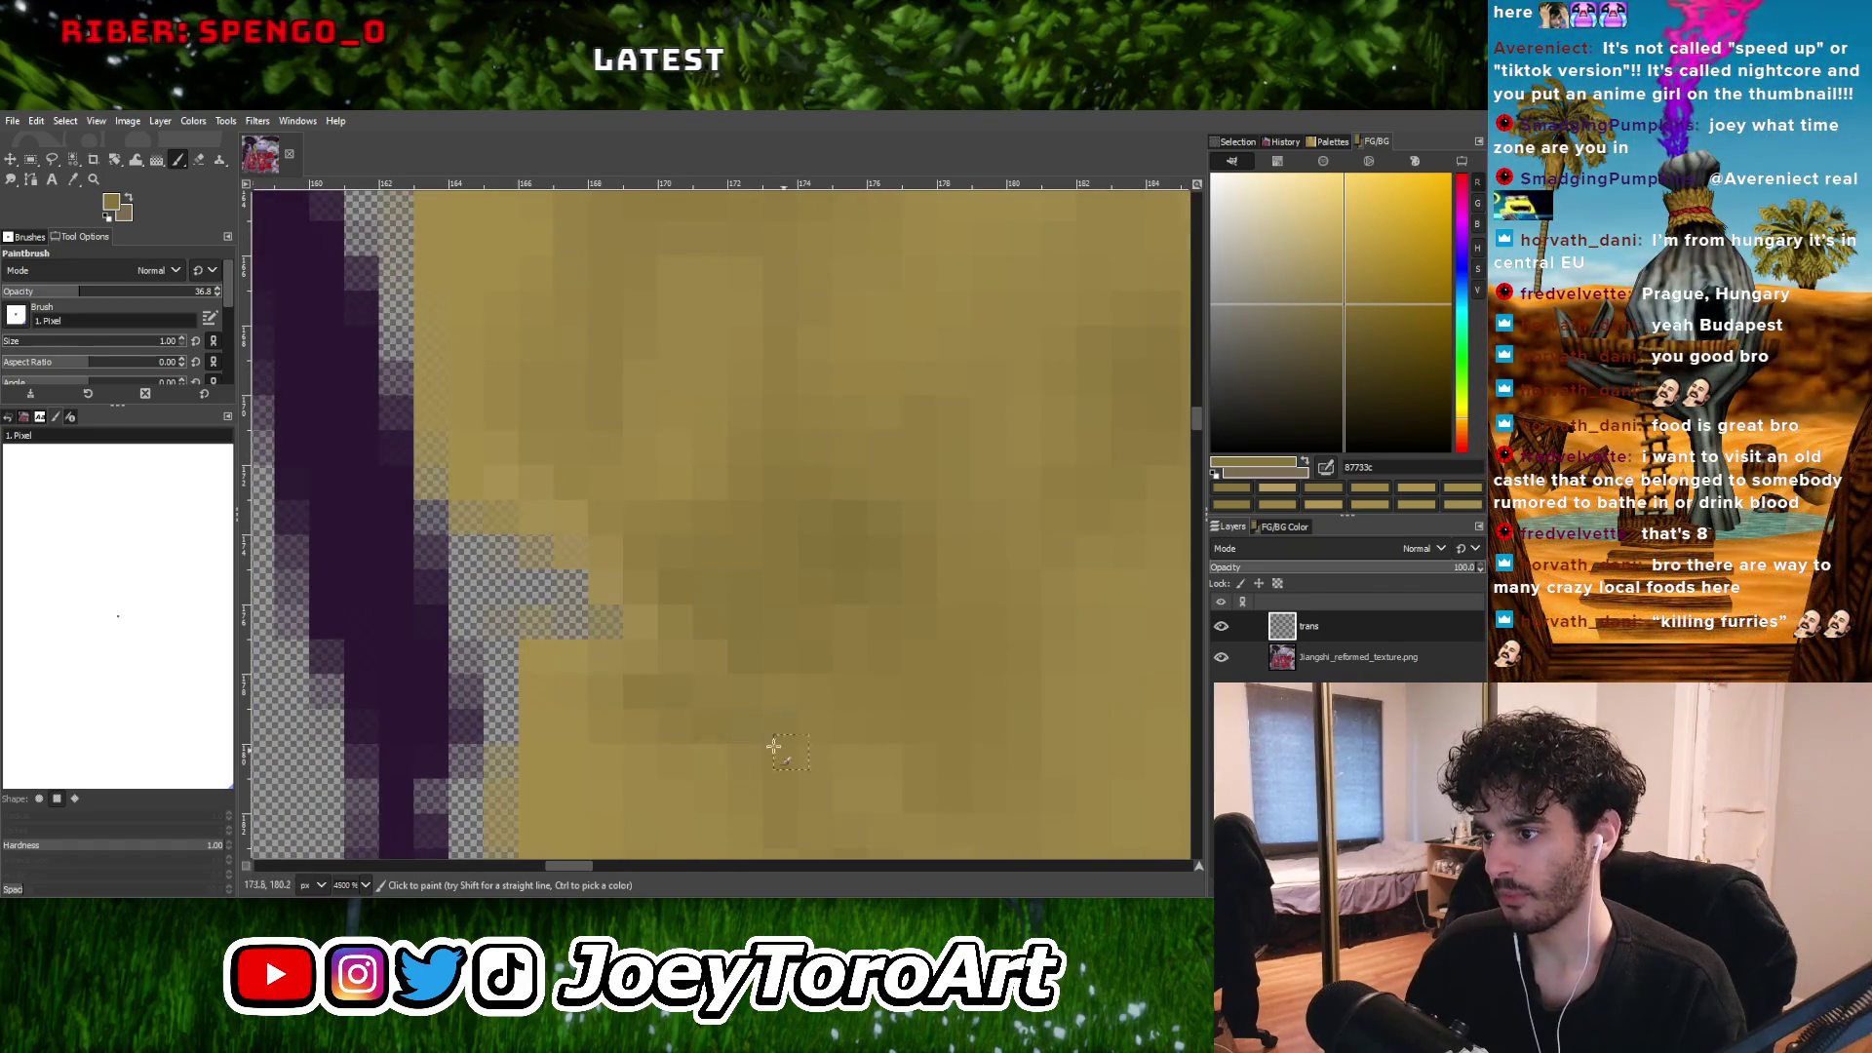
{"action": "scroll", "coordinate": [773, 746], "scroll_direction": "down", "scroll_amount": 4, "text": "ctrl"}
{"action": "scroll", "coordinate": [774, 720], "scroll_direction": "up", "scroll_amount": 2, "text": "ctrl"}
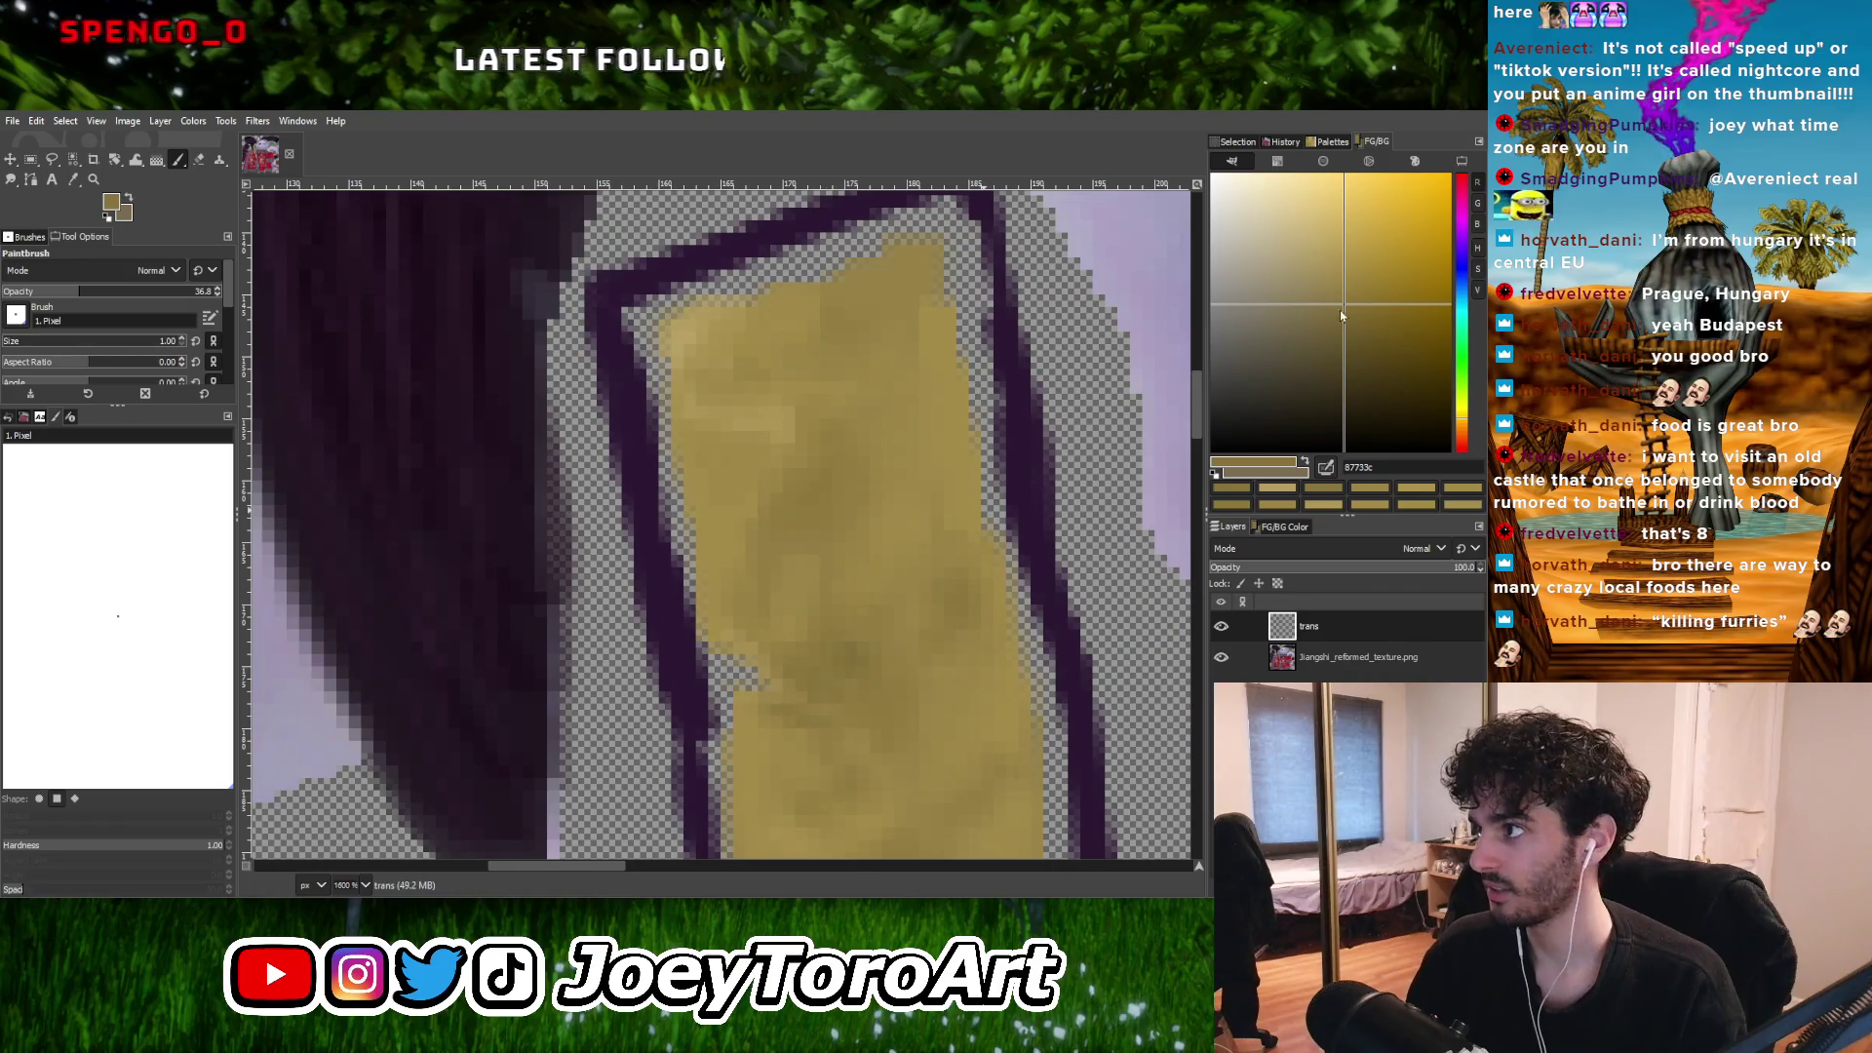
Lighten the paint colour slightly and shade the strap with a sampled mid-gold tone.
{"action": "left_click_drag", "start_coordinate": [1342, 315], "coordinate": [1336, 278]}
{"action": "scroll", "coordinate": [804, 704], "scroll_direction": "up", "scroll_amount": 3, "text": "ctrl"}
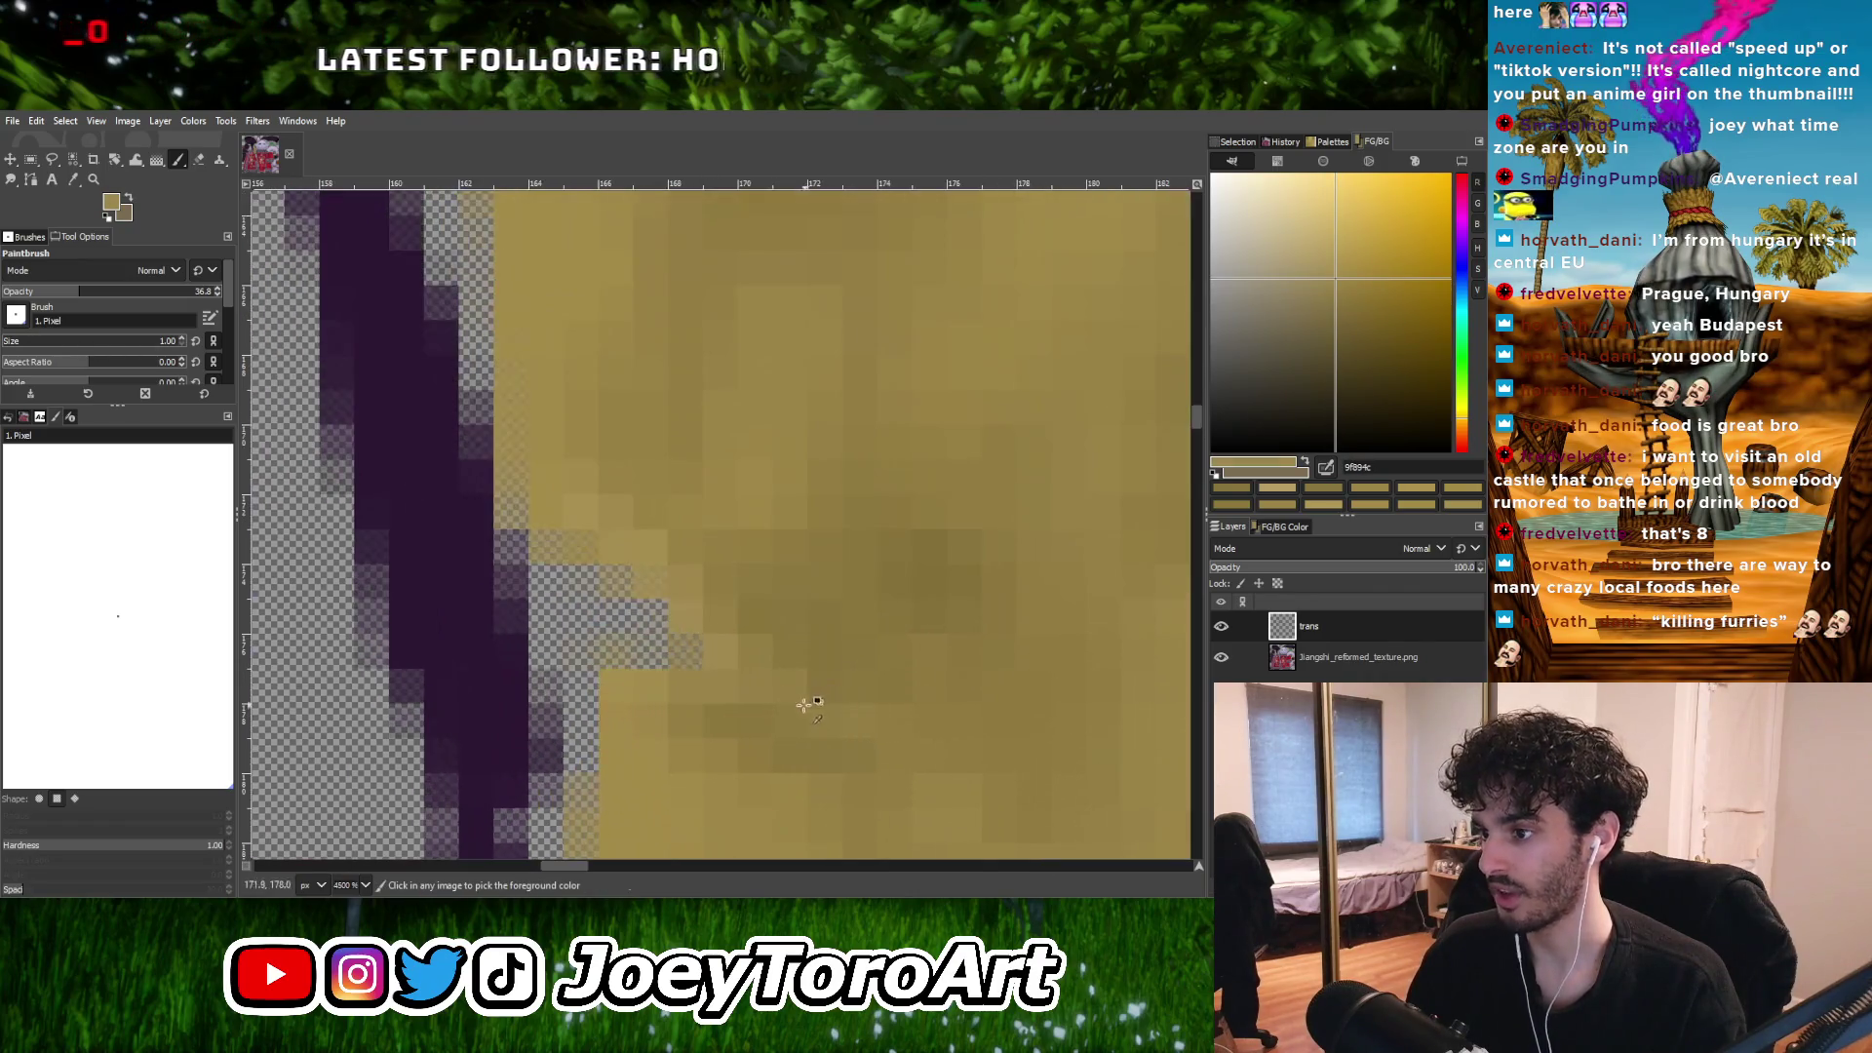
{"action": "scroll", "coordinate": [814, 698], "scroll_direction": "down", "scroll_amount": 3, "text": "ctrl"}
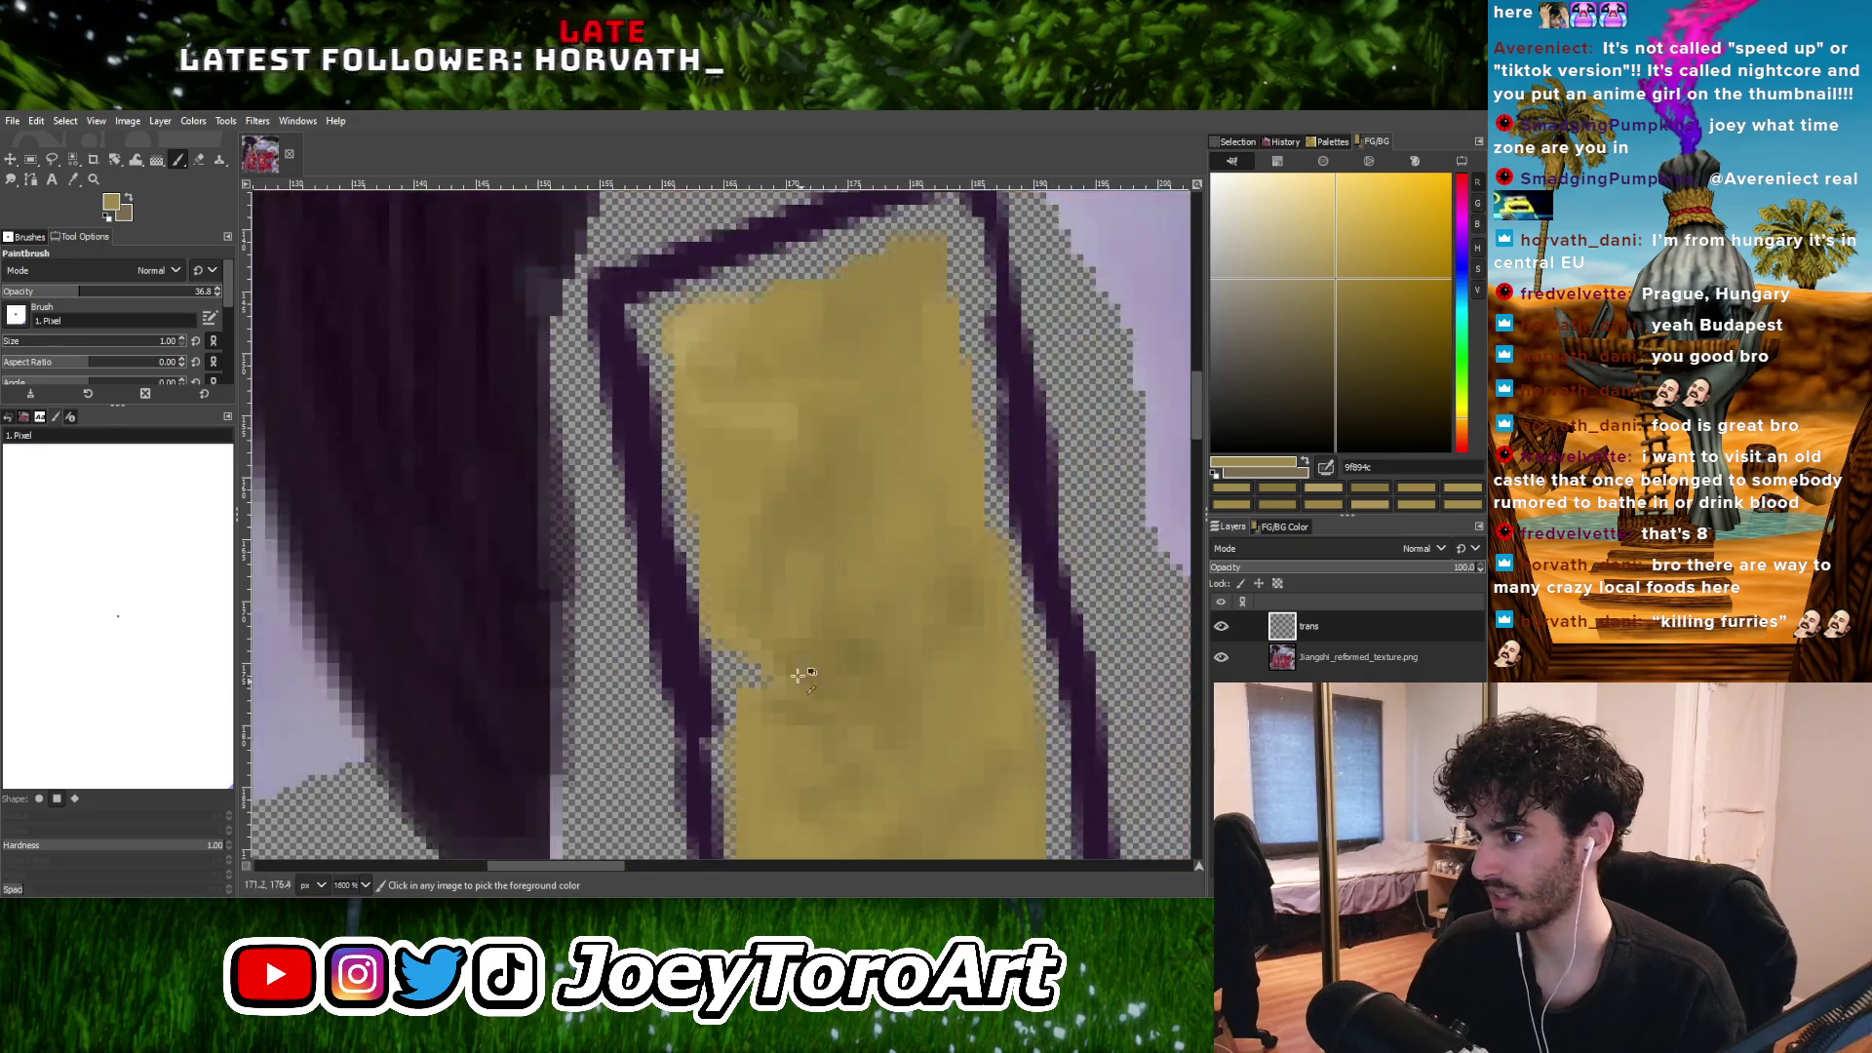
{"action": "scroll", "coordinate": [794, 669], "scroll_direction": "up", "scroll_amount": 2, "text": "ctrl"}
{"action": "scroll", "coordinate": [813, 618], "scroll_direction": "down", "scroll_amount": 3, "text": "ctrl"}
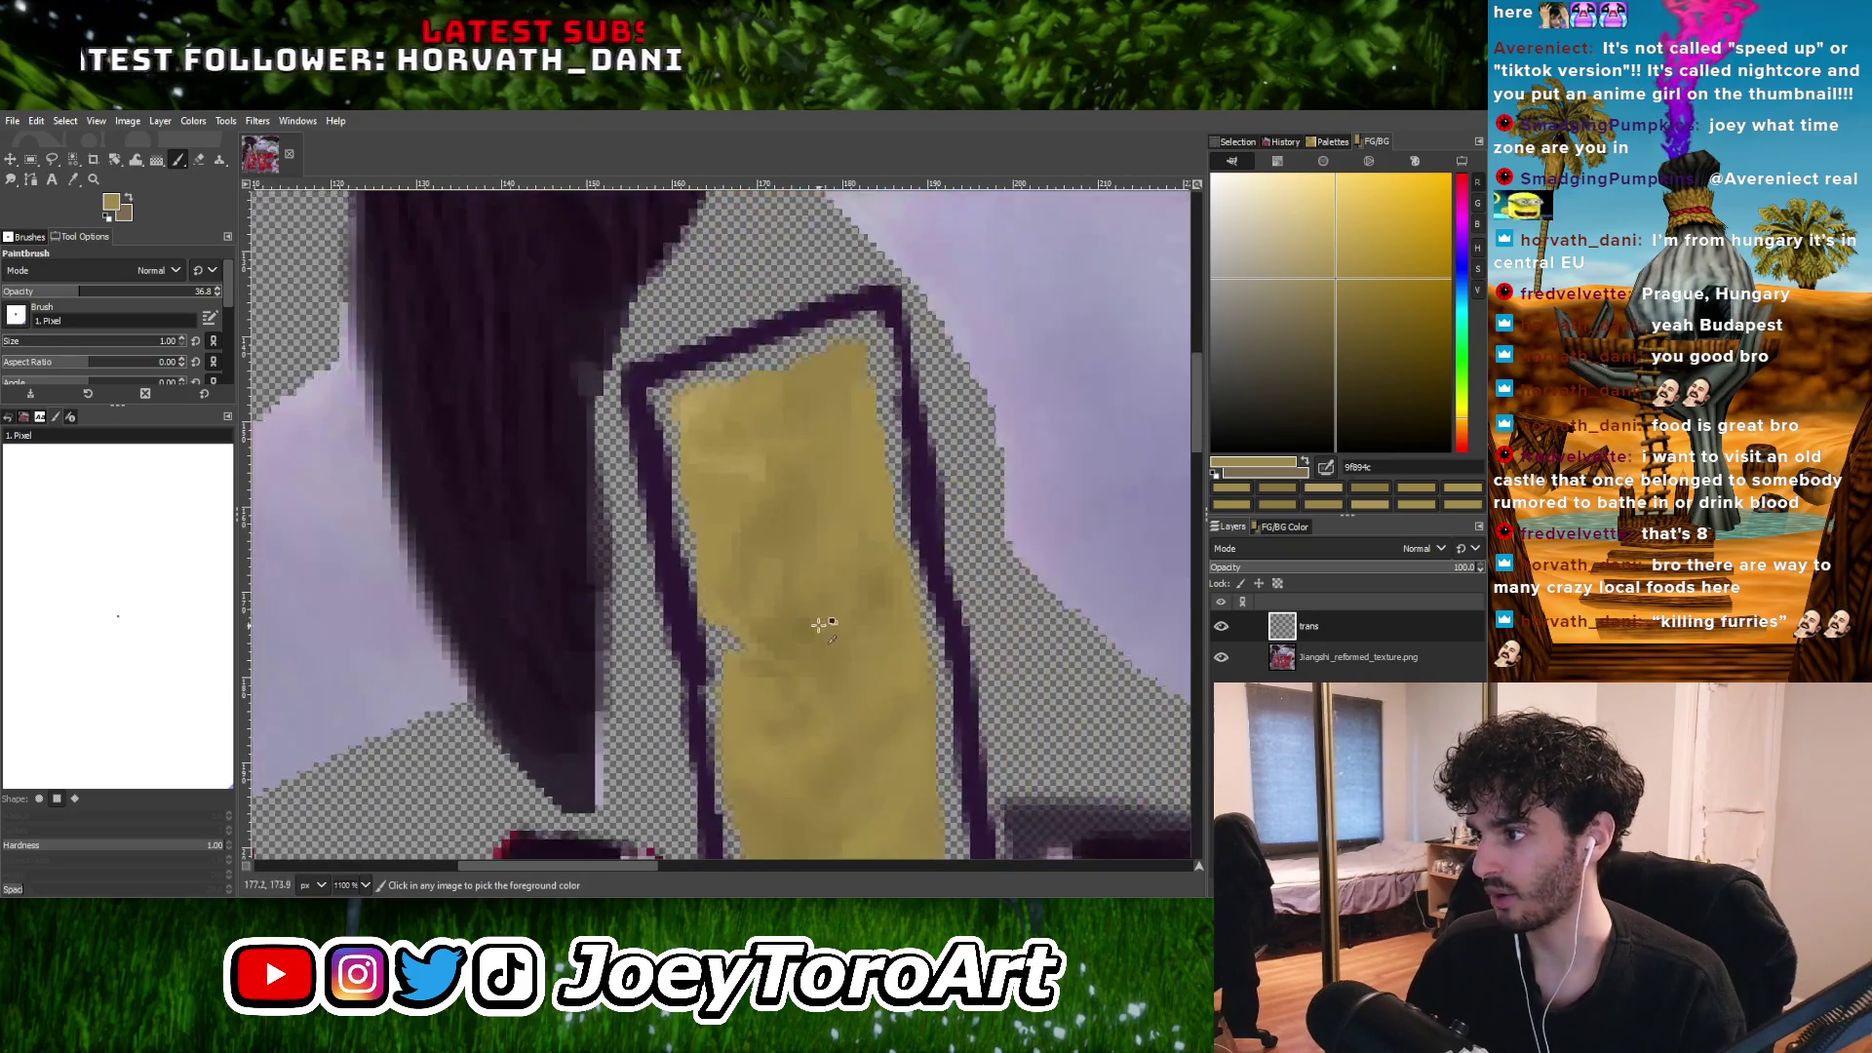
{"action": "scroll", "coordinate": [811, 620], "scroll_direction": "up", "scroll_amount": 3, "text": "ctrl"}
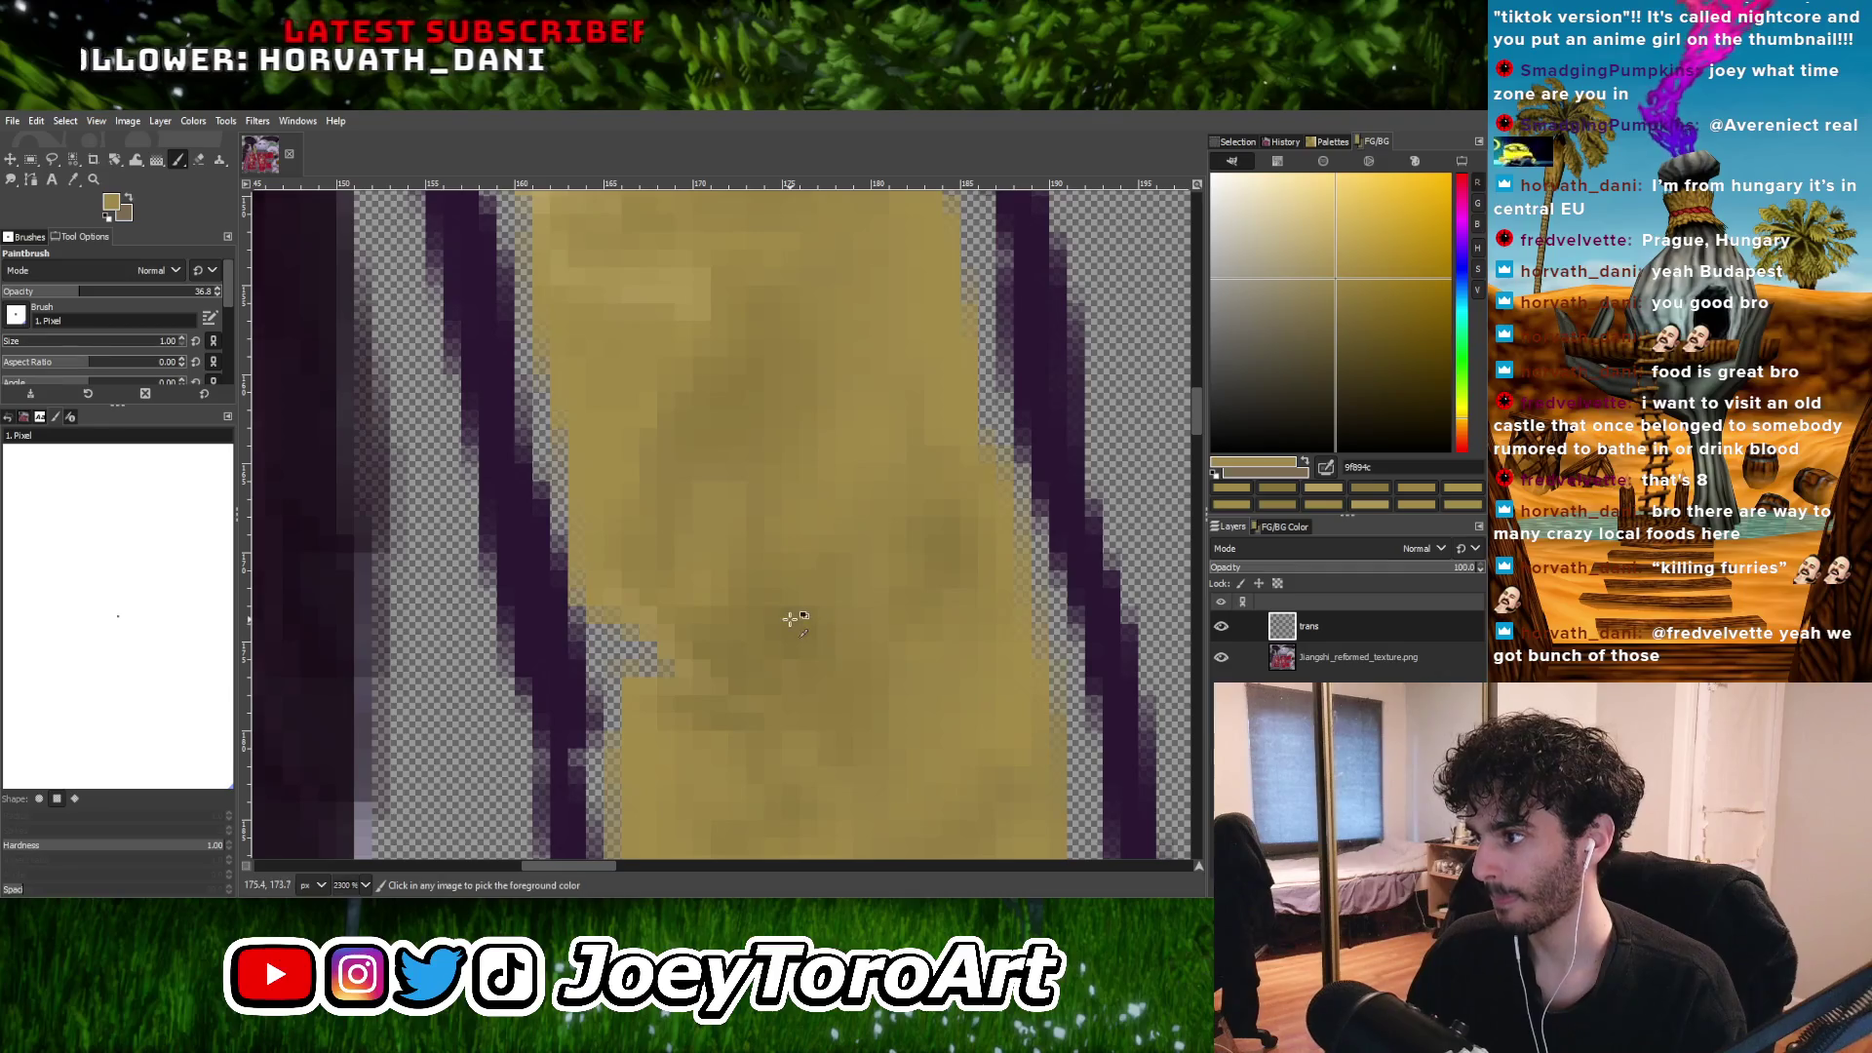
{"action": "scroll", "coordinate": [790, 618], "scroll_direction": "down", "scroll_amount": 2, "text": "ctrl"}
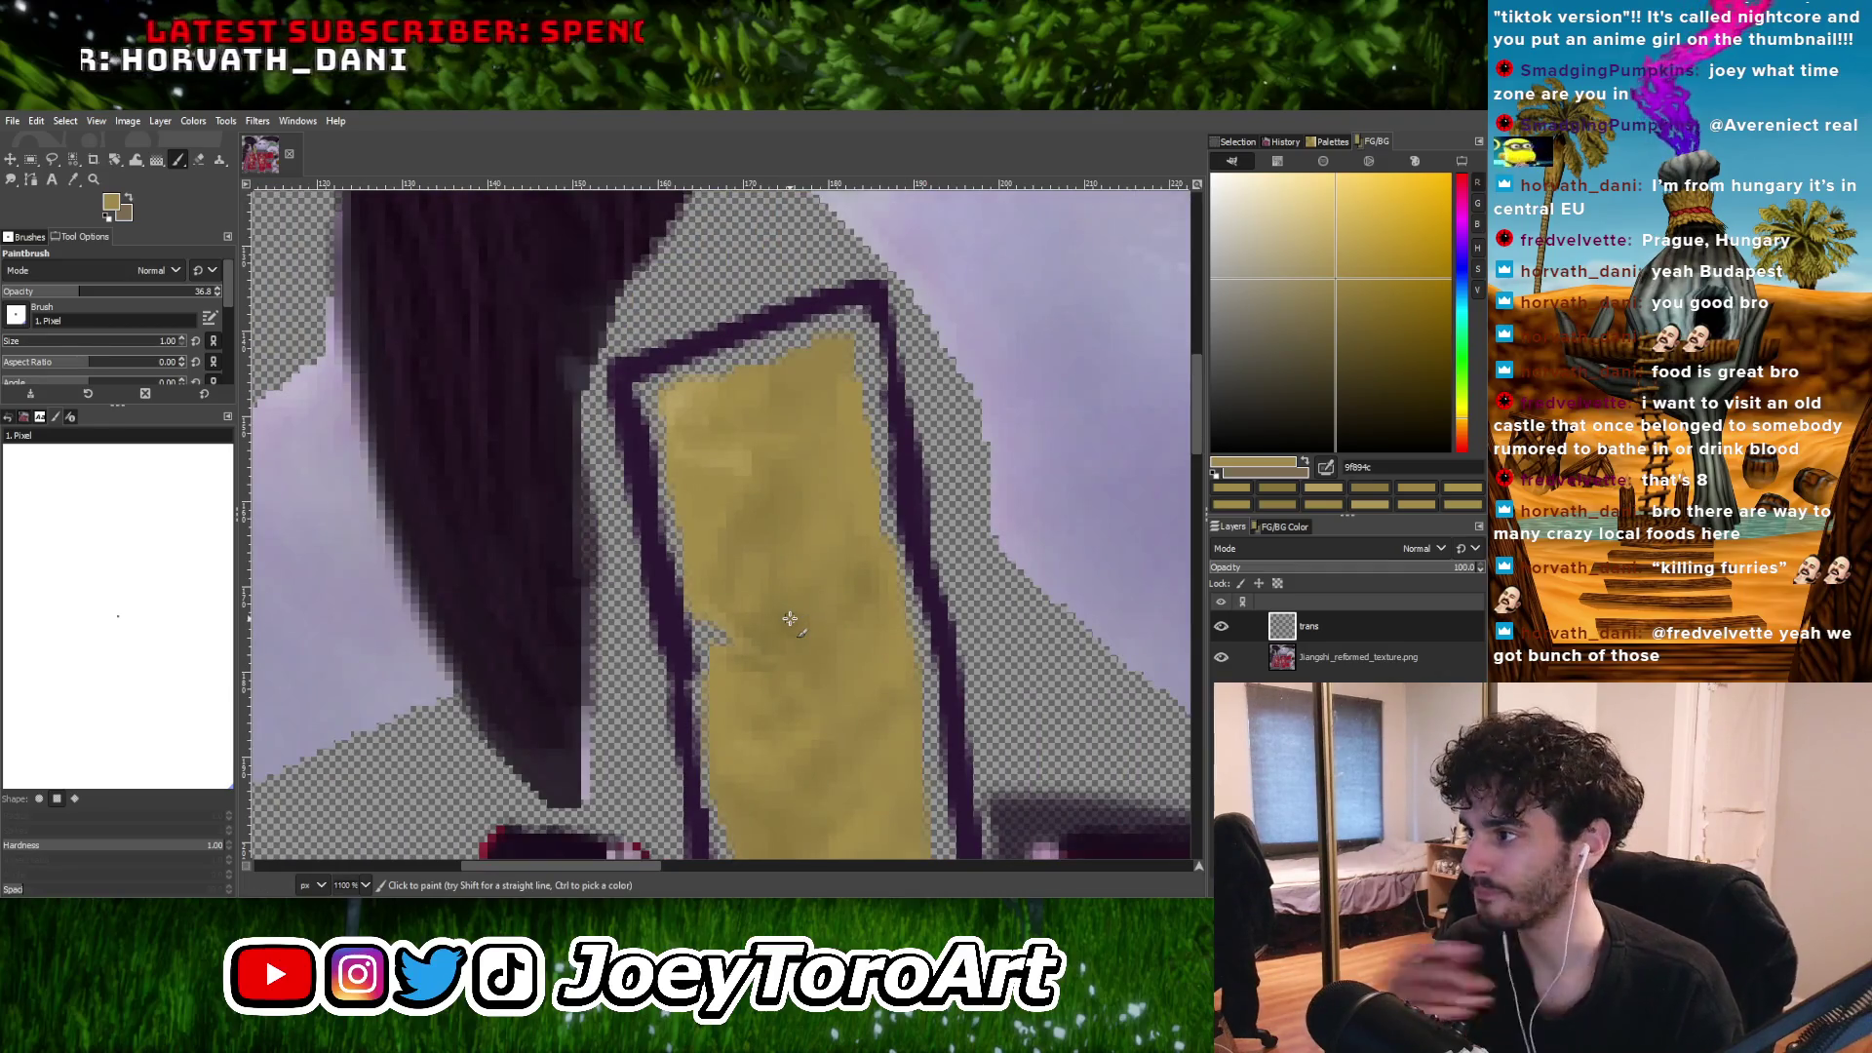
{"action": "scroll", "coordinate": [779, 548], "scroll_direction": "up", "scroll_amount": 1, "text": "ctrl"}
{"action": "left_click", "coordinate": [819, 587], "text": "ctrl"}
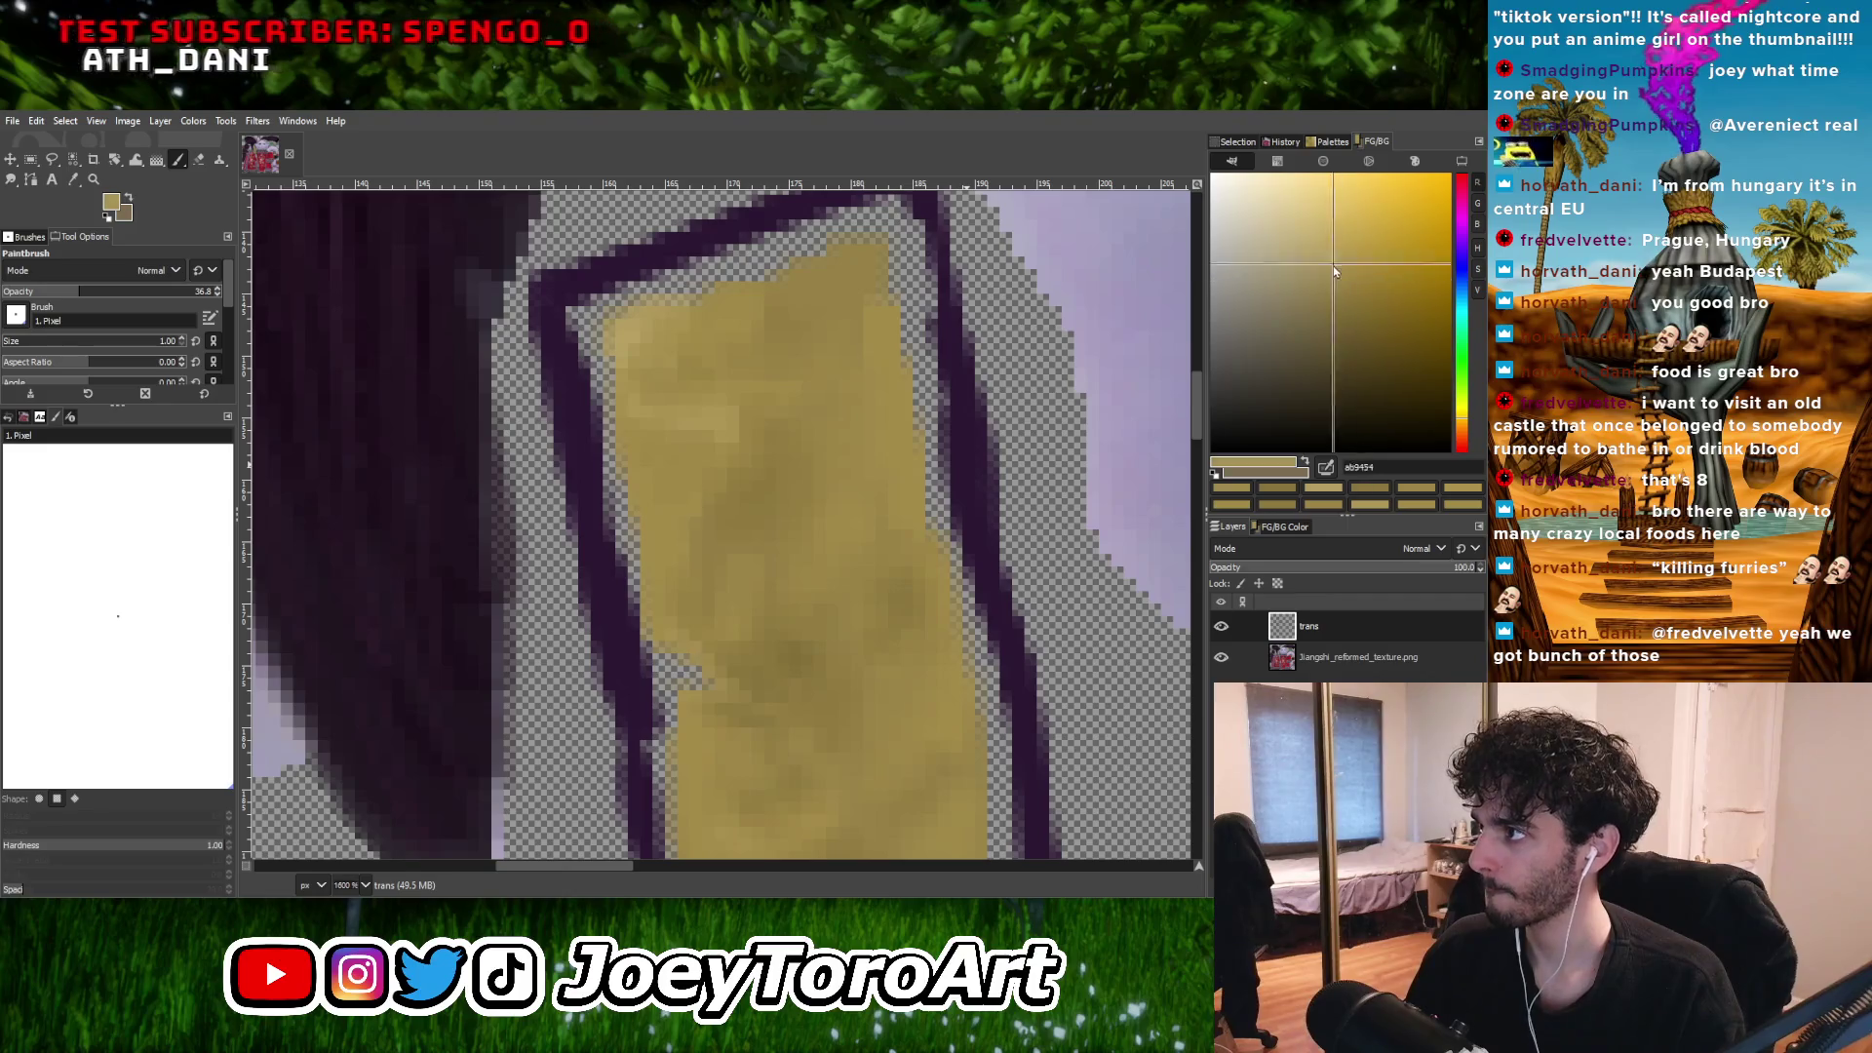
{"action": "scroll", "coordinate": [823, 589], "scroll_direction": "up", "scroll_amount": 2, "text": "ctrl"}
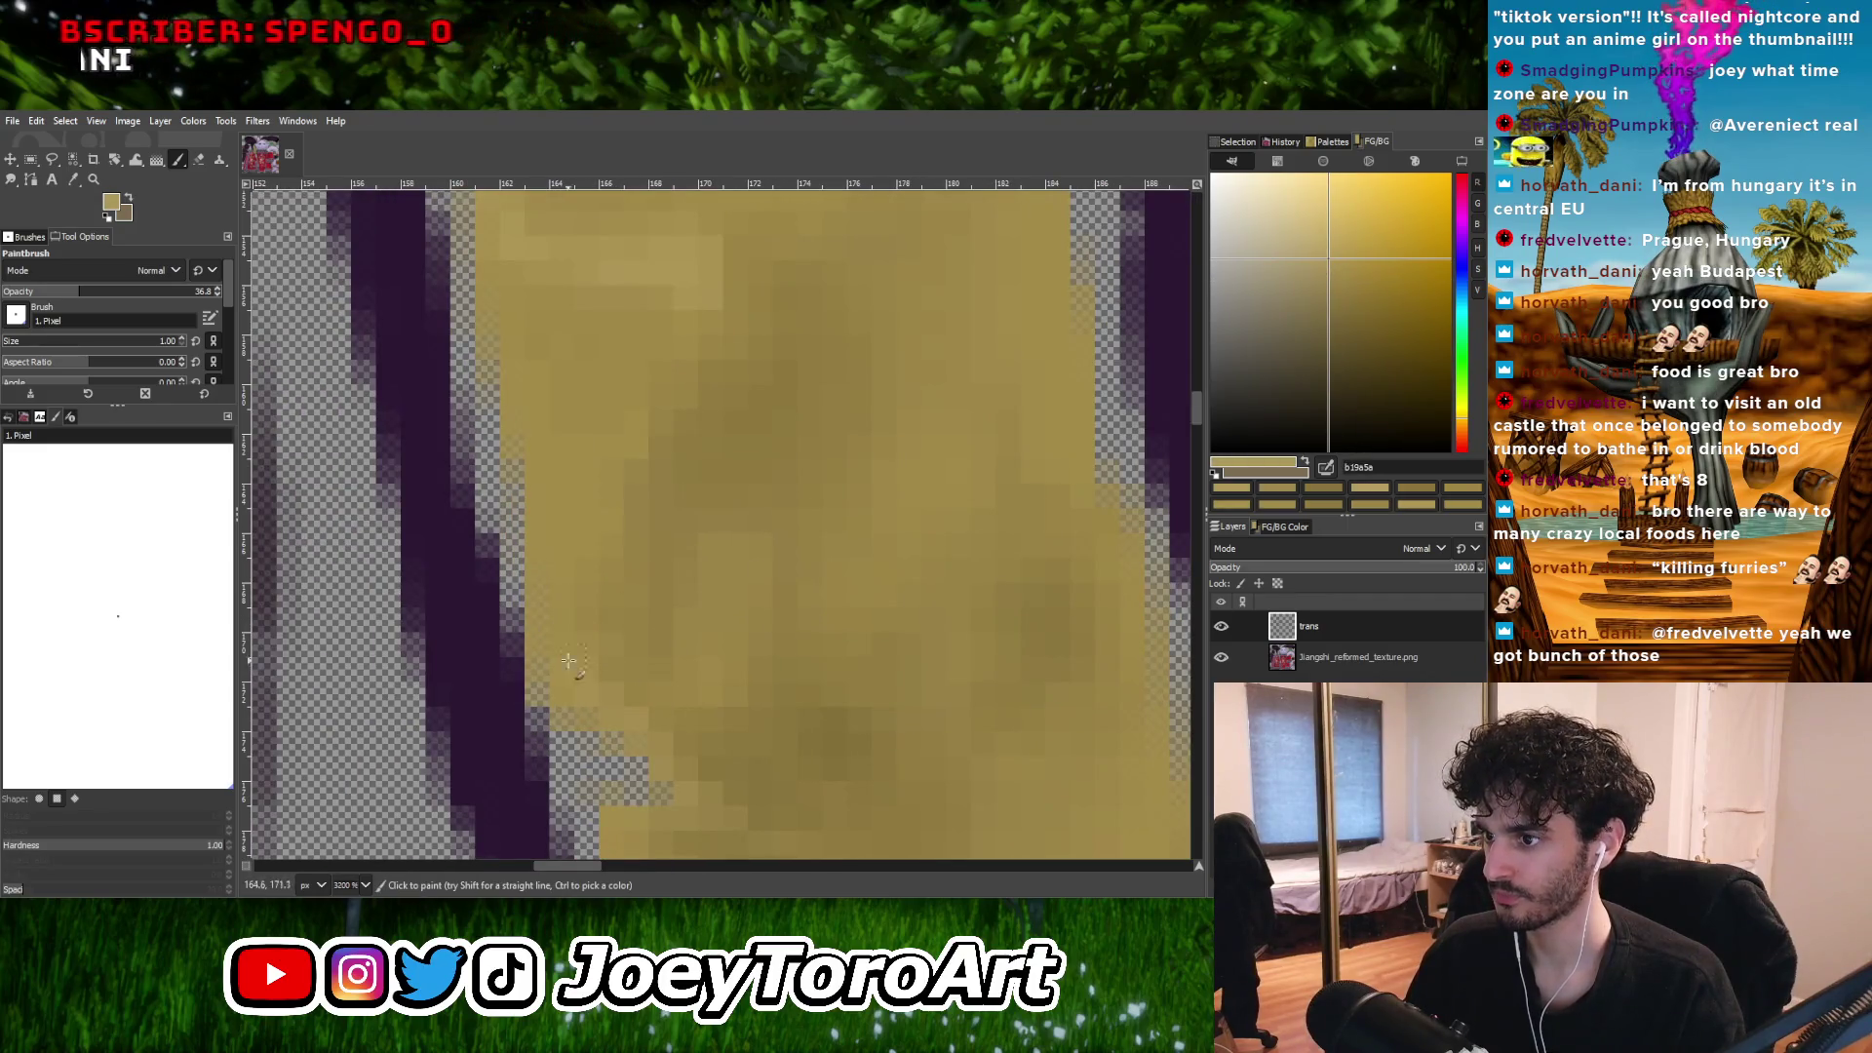
{"action": "scroll", "coordinate": [562, 667], "scroll_direction": "down", "scroll_amount": 3, "text": "ctrl"}
{"action": "scroll", "coordinate": [668, 680], "scroll_direction": "up", "scroll_amount": 2, "text": "ctrl"}
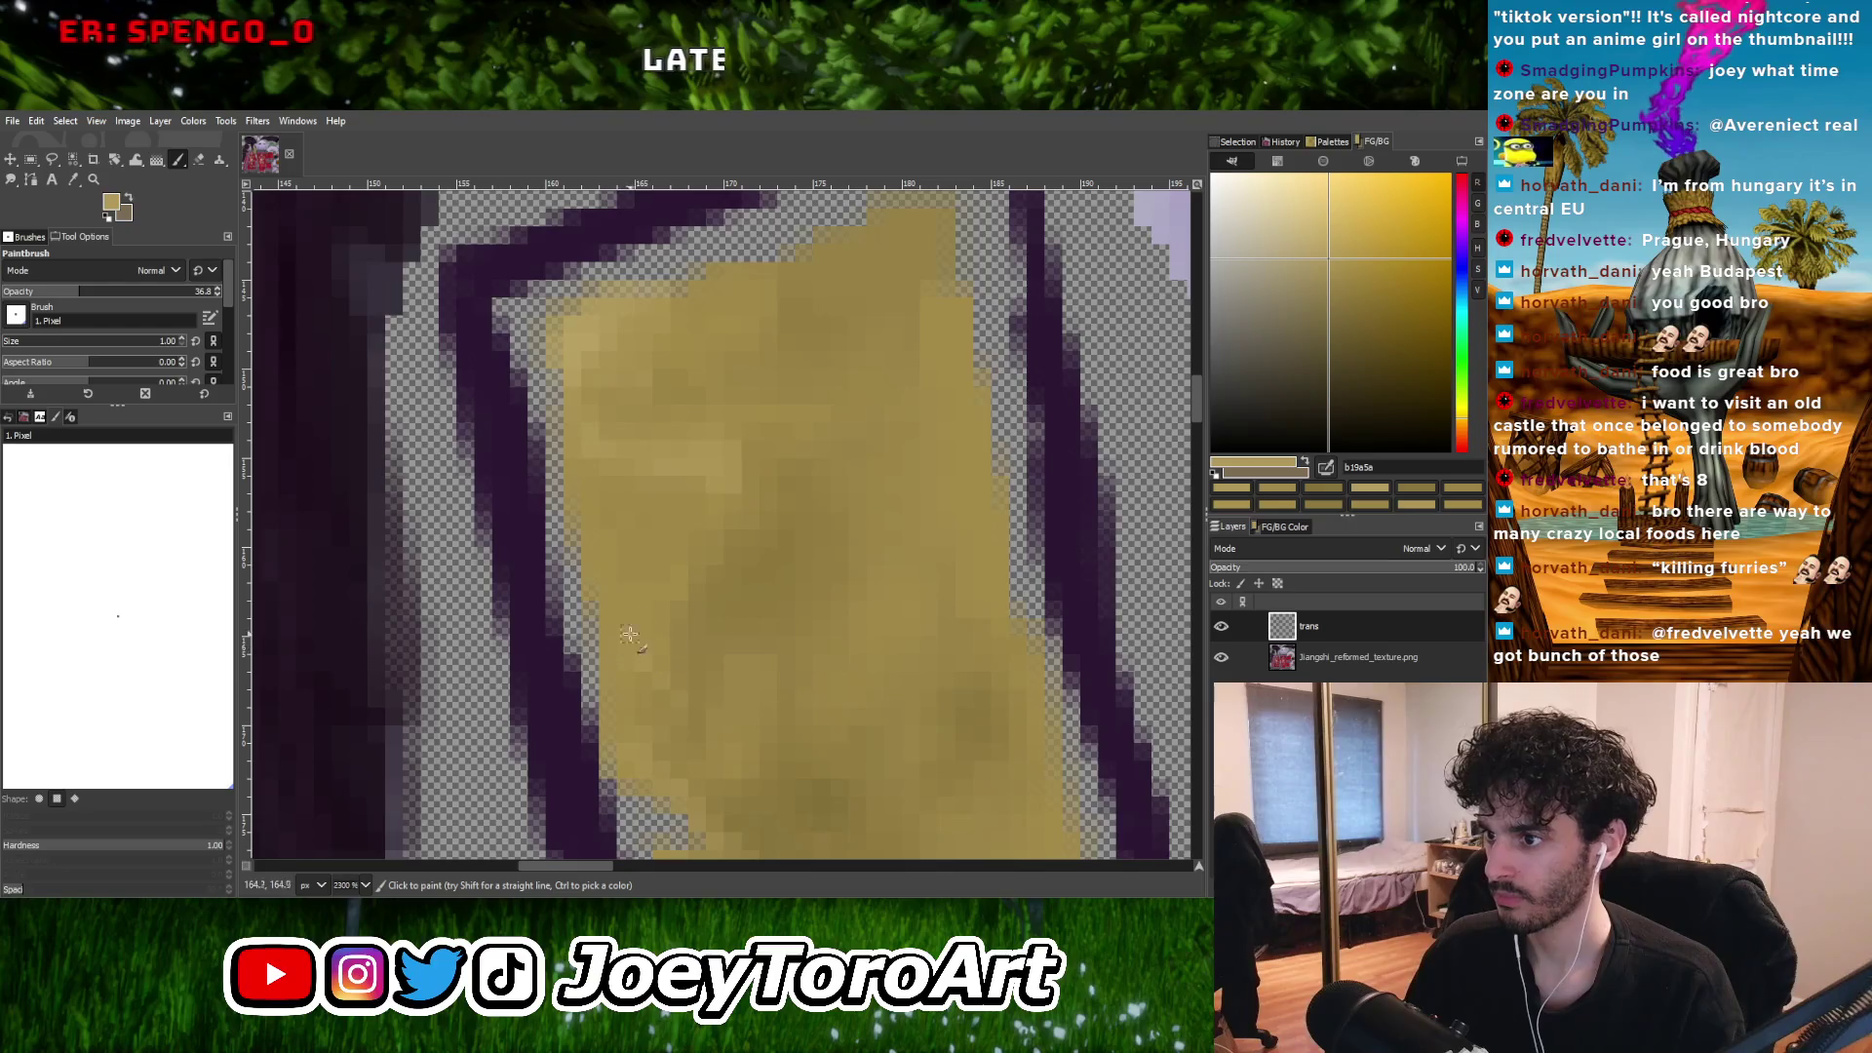
{"action": "scroll", "coordinate": [661, 595], "scroll_direction": "down", "scroll_amount": 2, "text": "ctrl"}
{"action": "scroll", "coordinate": [625, 759], "scroll_direction": "up", "scroll_amount": 3, "text": "ctrl"}
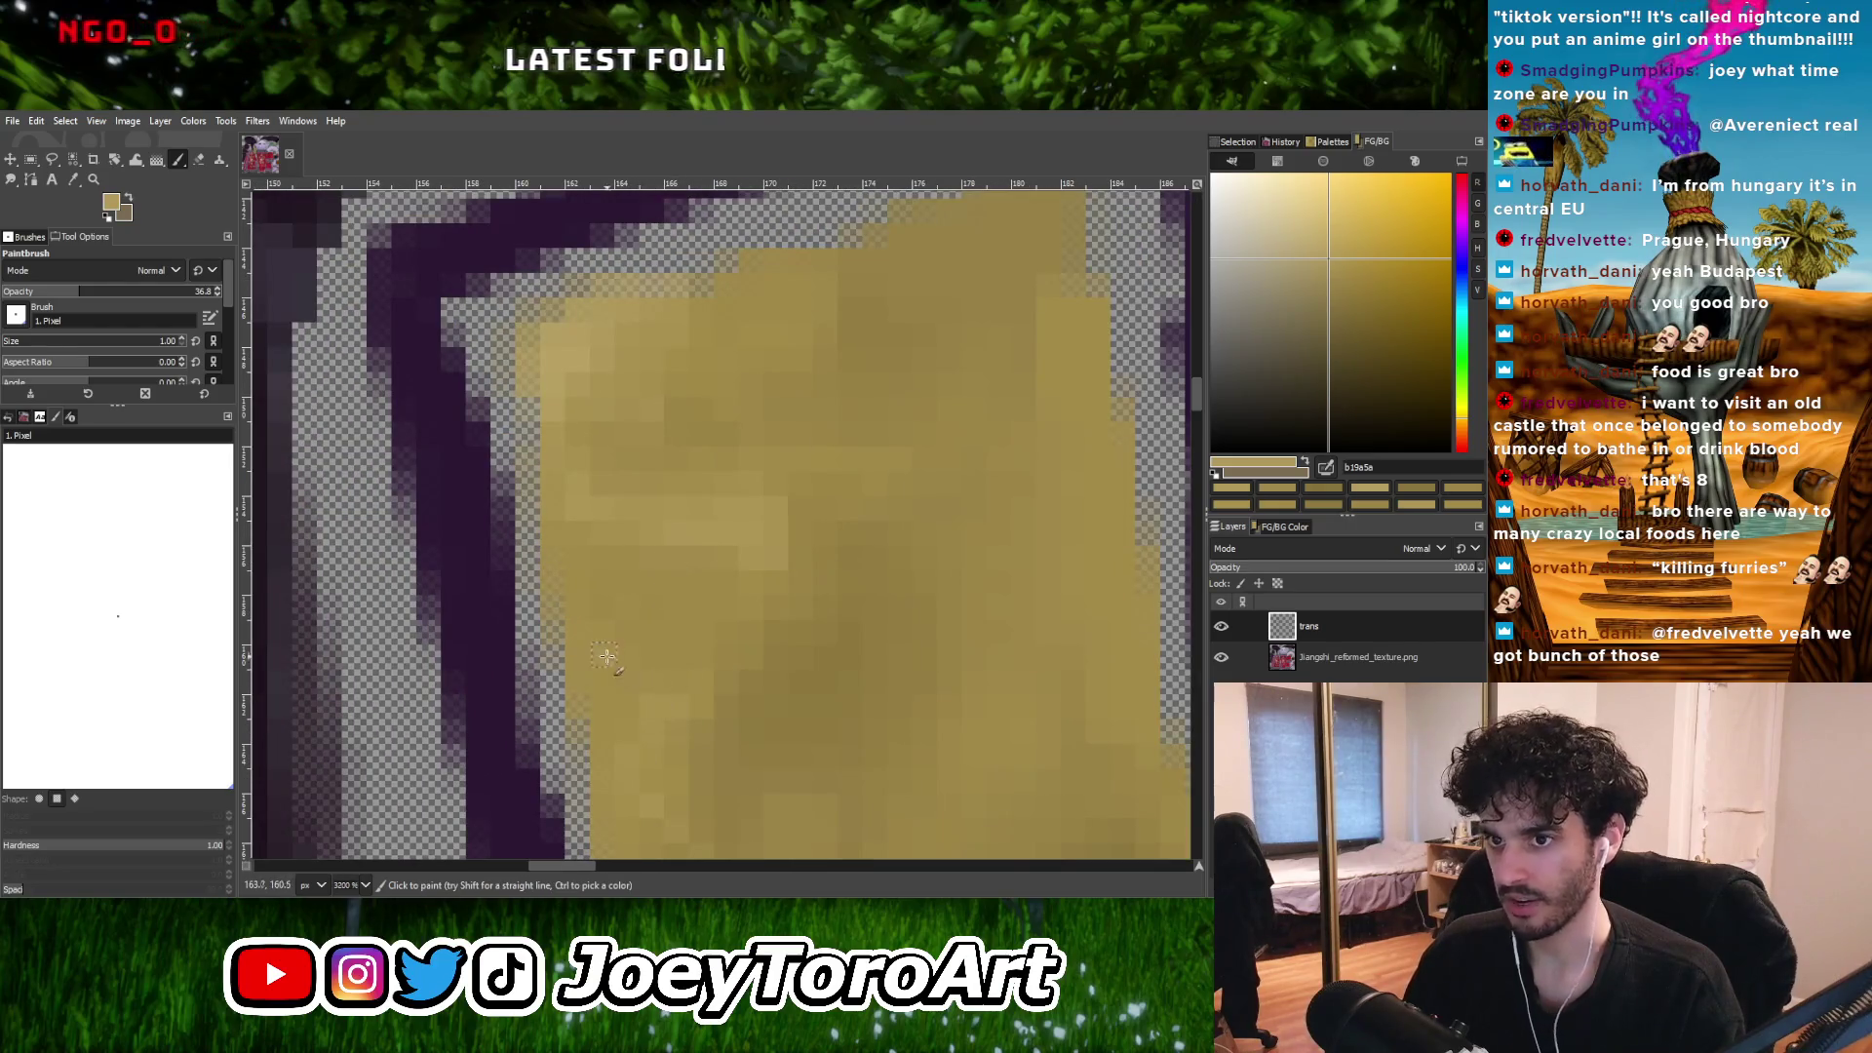
{"action": "scroll", "coordinate": [606, 657], "scroll_direction": "down", "scroll_amount": 3, "text": "ctrl"}
{"action": "scroll", "coordinate": [709, 624], "scroll_direction": "up", "scroll_amount": 2, "text": "ctrl"}
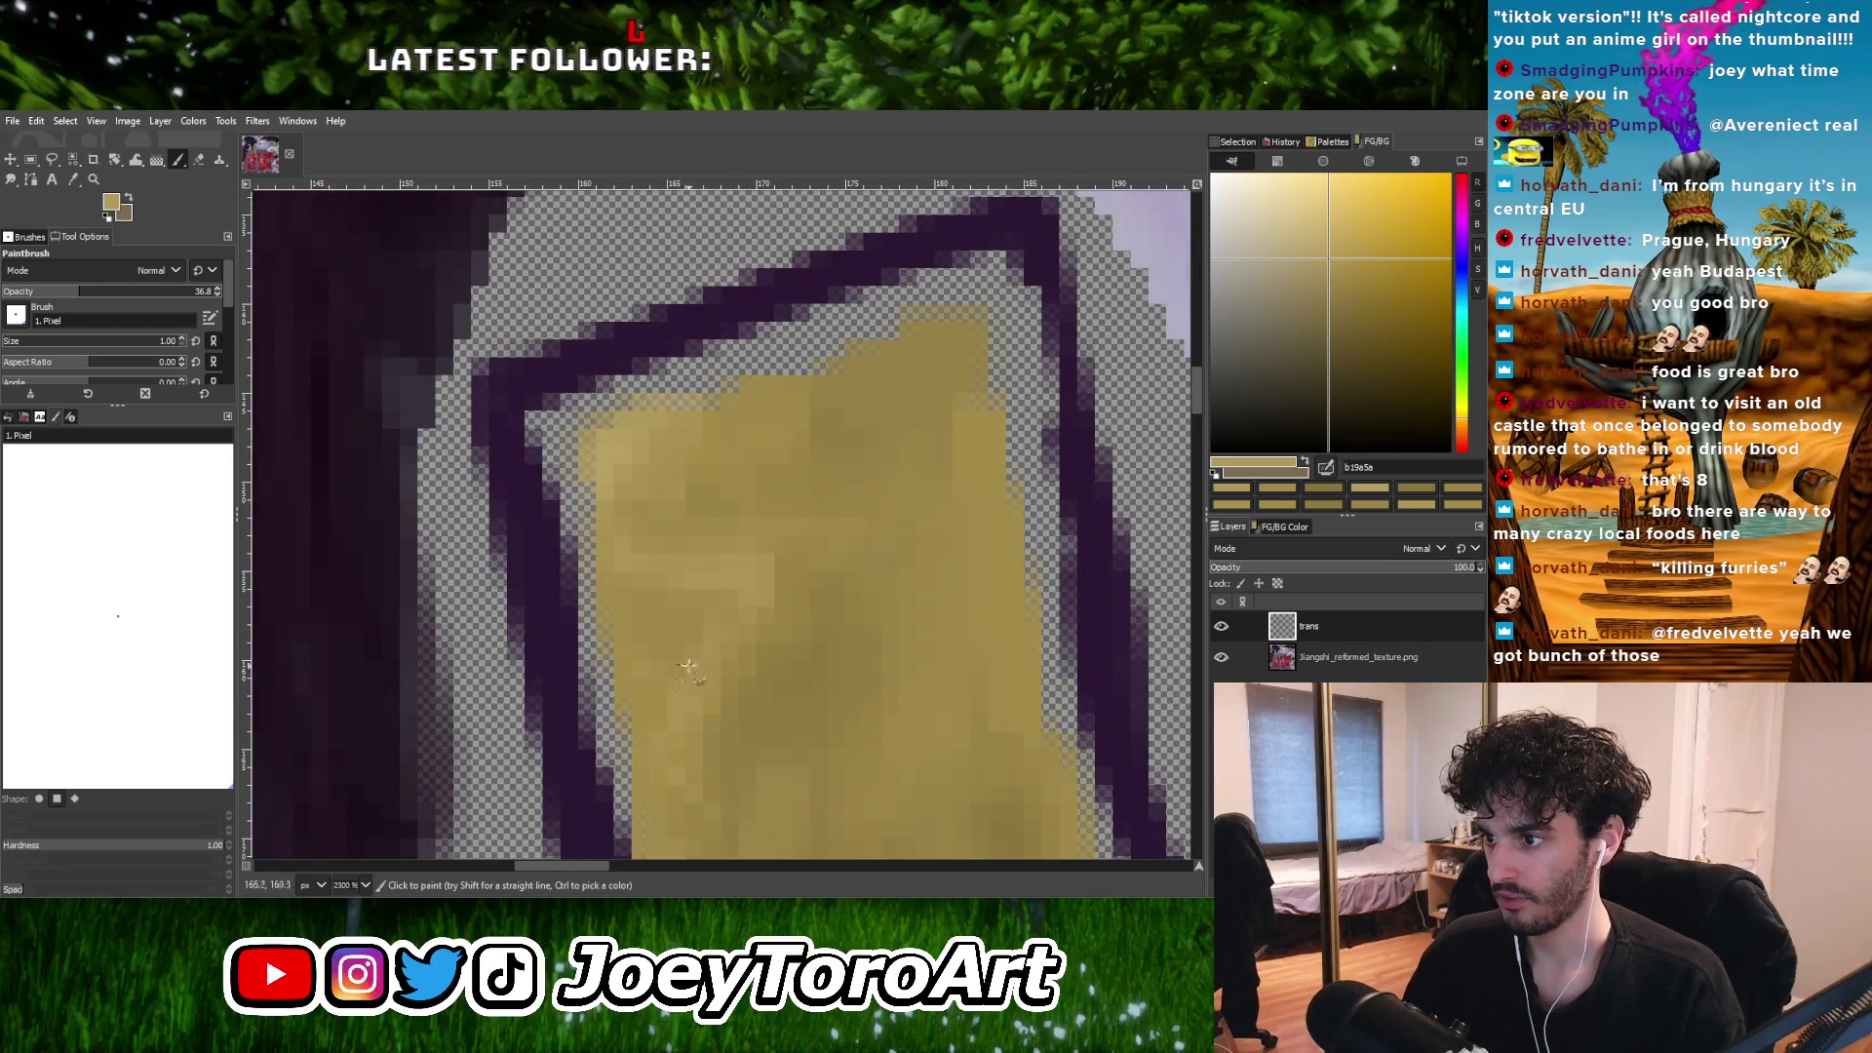
{"action": "scroll", "coordinate": [702, 602], "scroll_direction": "down", "scroll_amount": 1, "text": "ctrl"}
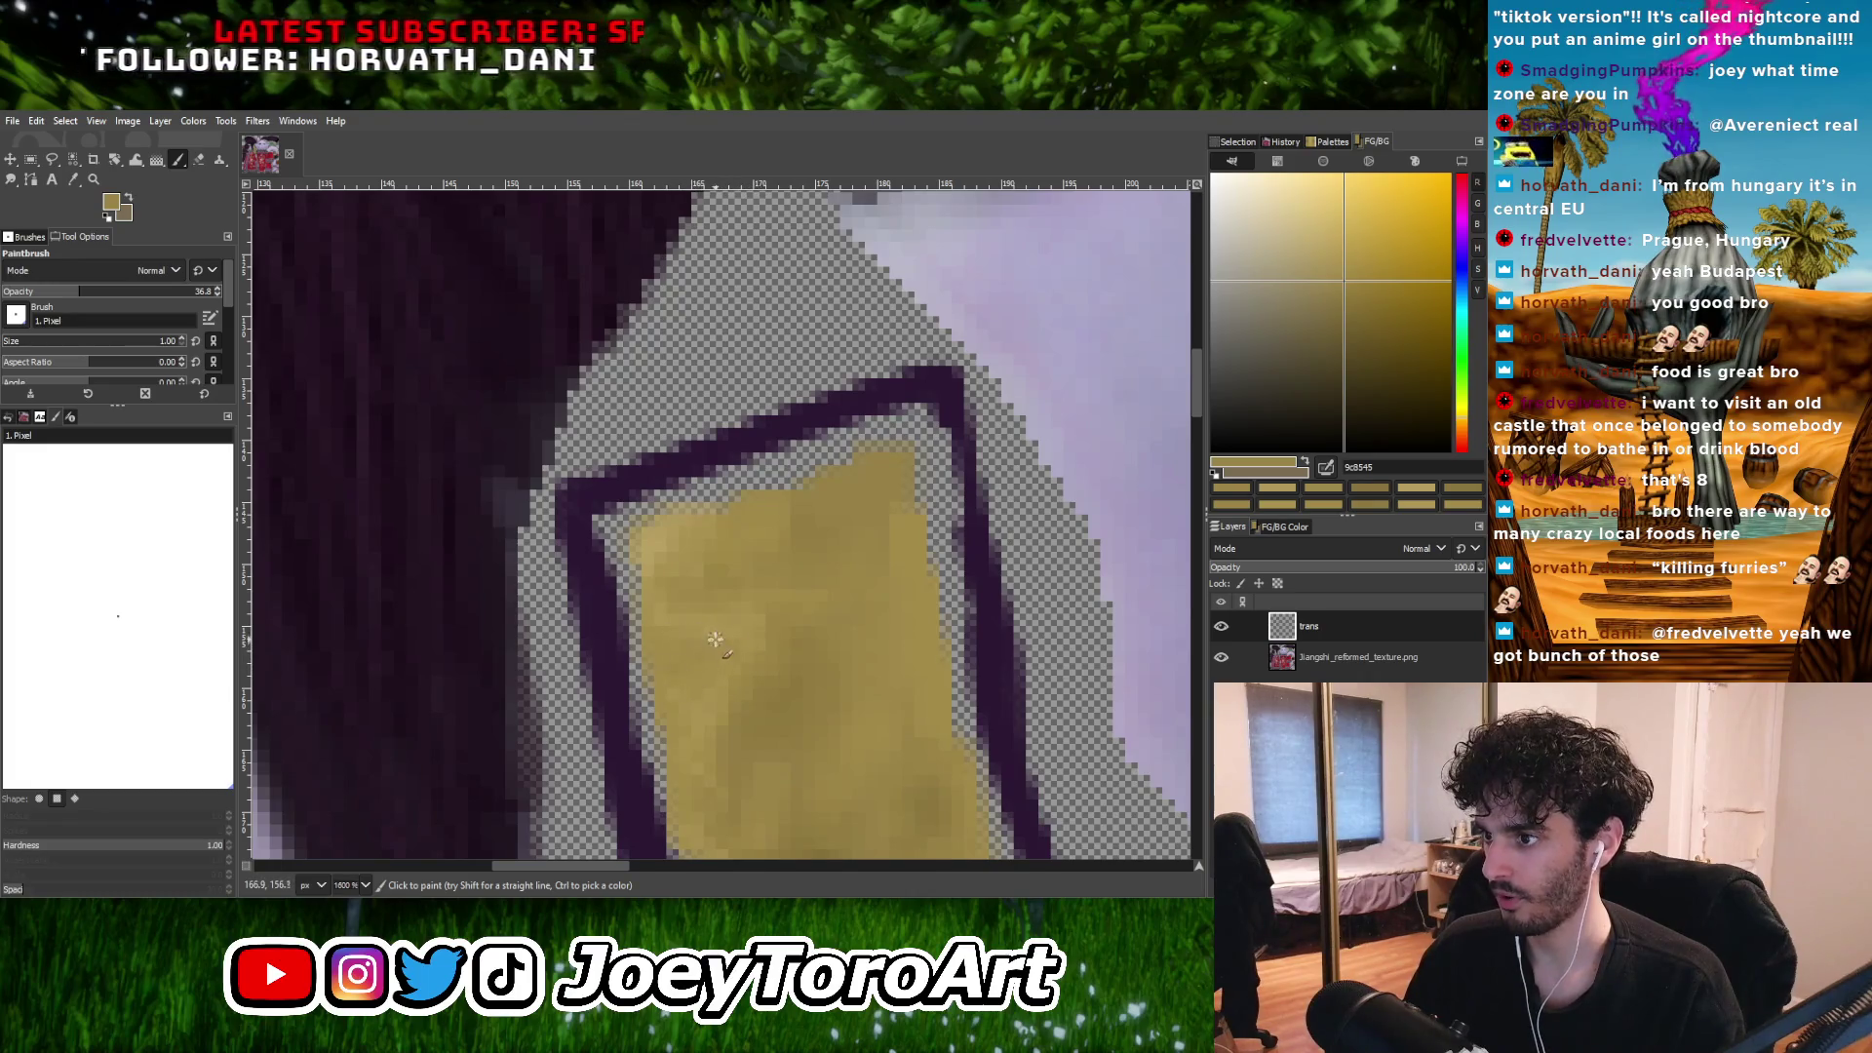
{"action": "scroll", "coordinate": [775, 644], "scroll_direction": "down", "scroll_amount": 1, "text": "ctrl"}
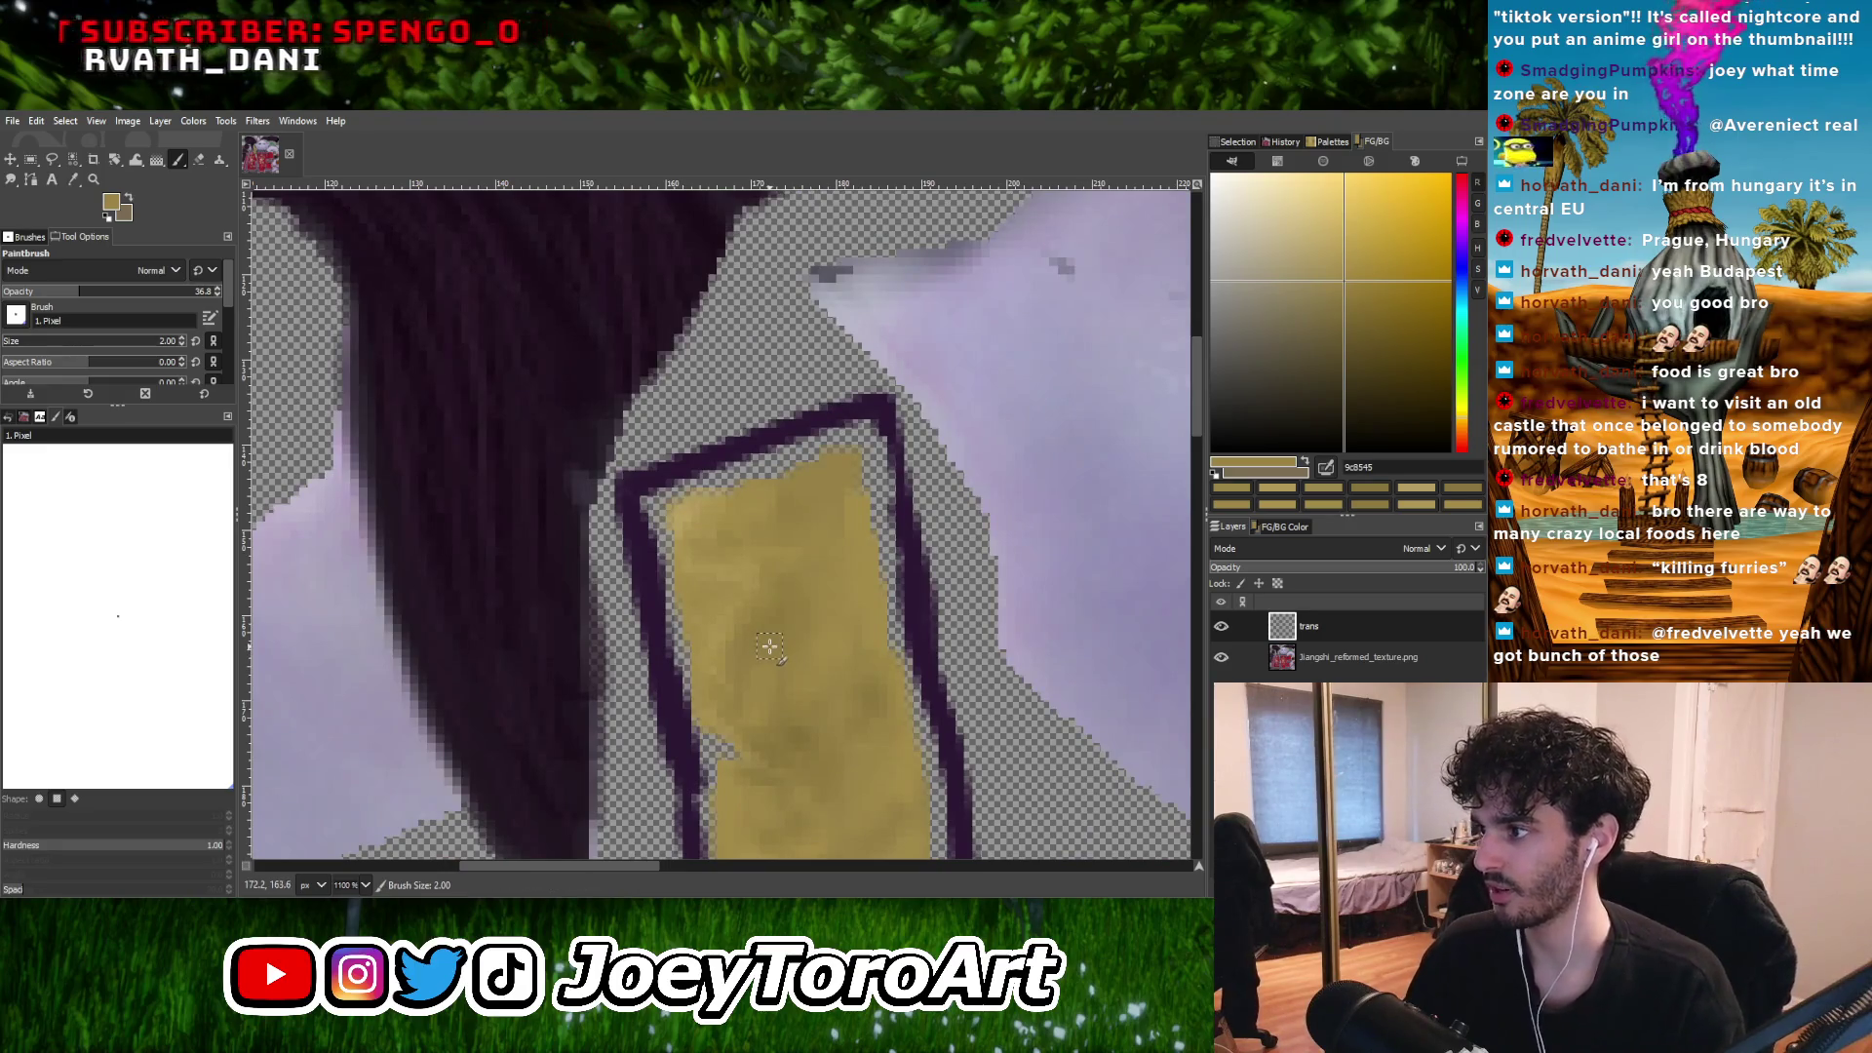
Enlarge the brush to 2 pixels and shade with lighter gold shades sampled from the strap.
{"action": "key", "text": "bracketright"}
{"action": "scroll", "coordinate": [690, 589], "scroll_direction": "up", "scroll_amount": 2, "text": "ctrl"}
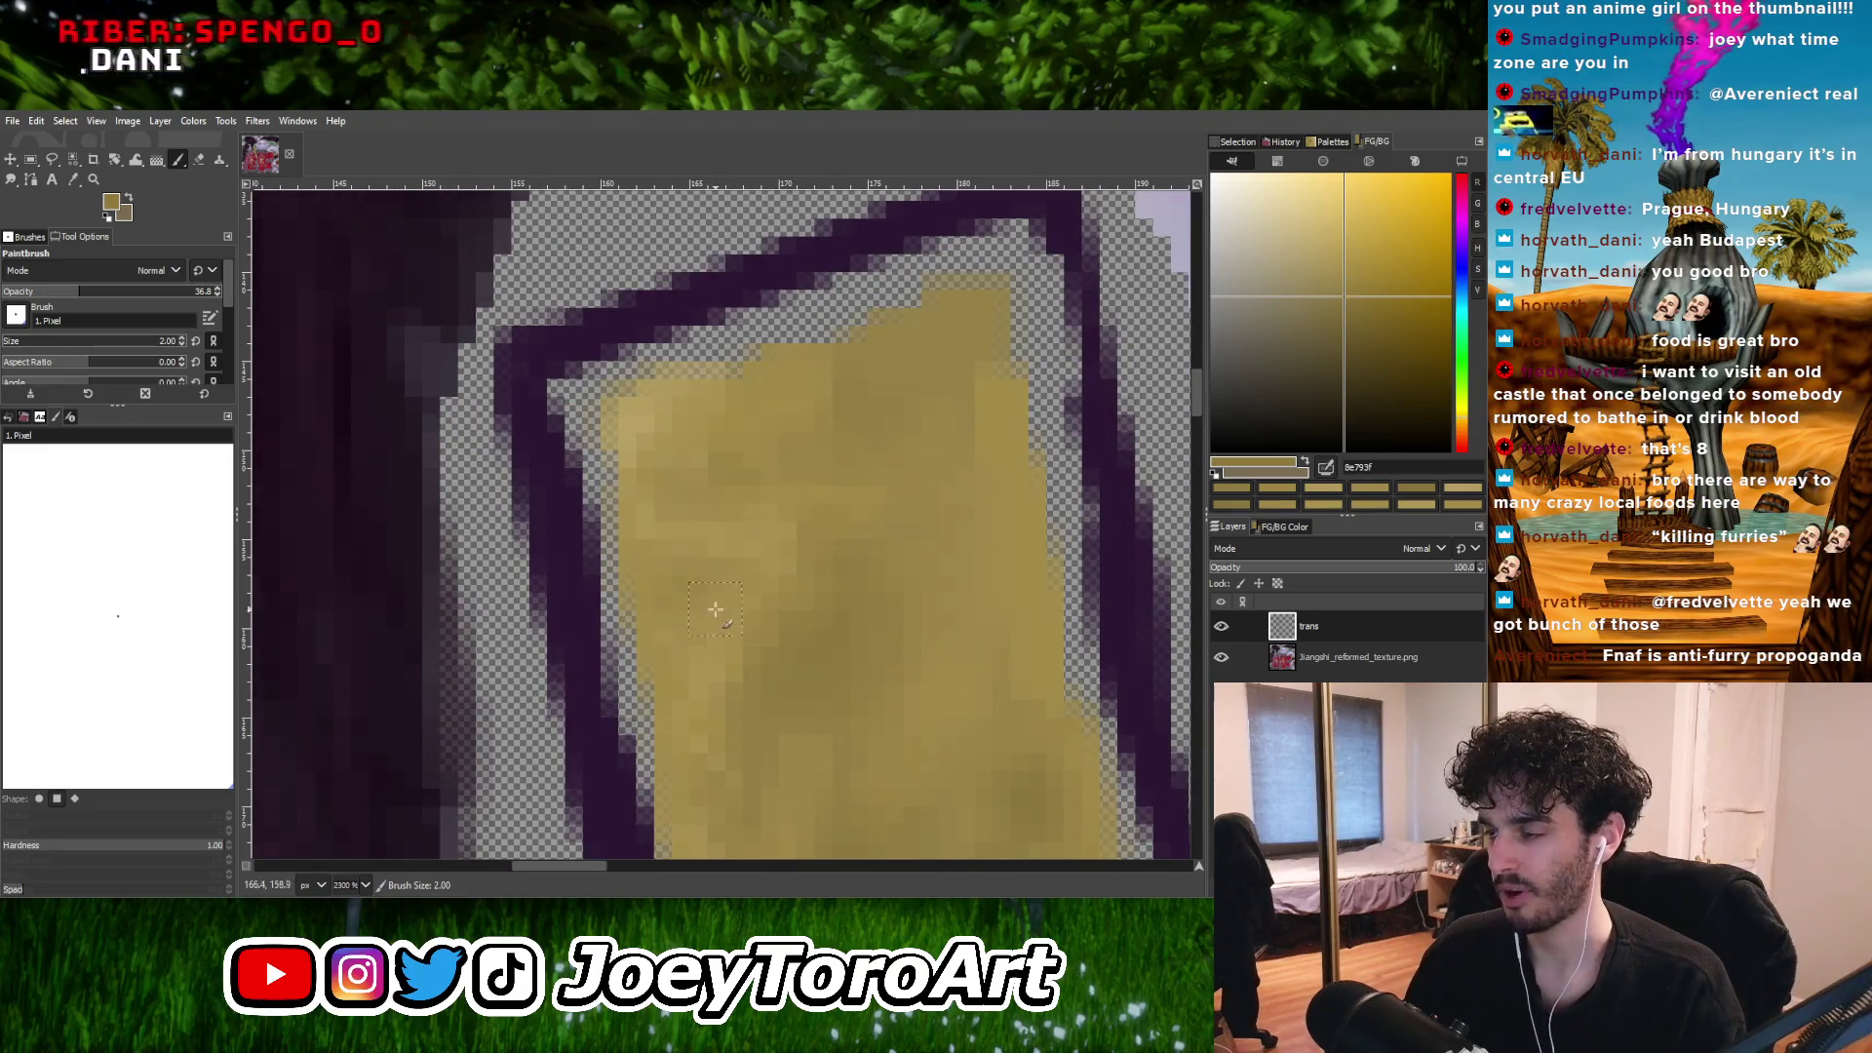
{"action": "left_click", "coordinate": [755, 589], "text": "ctrl"}
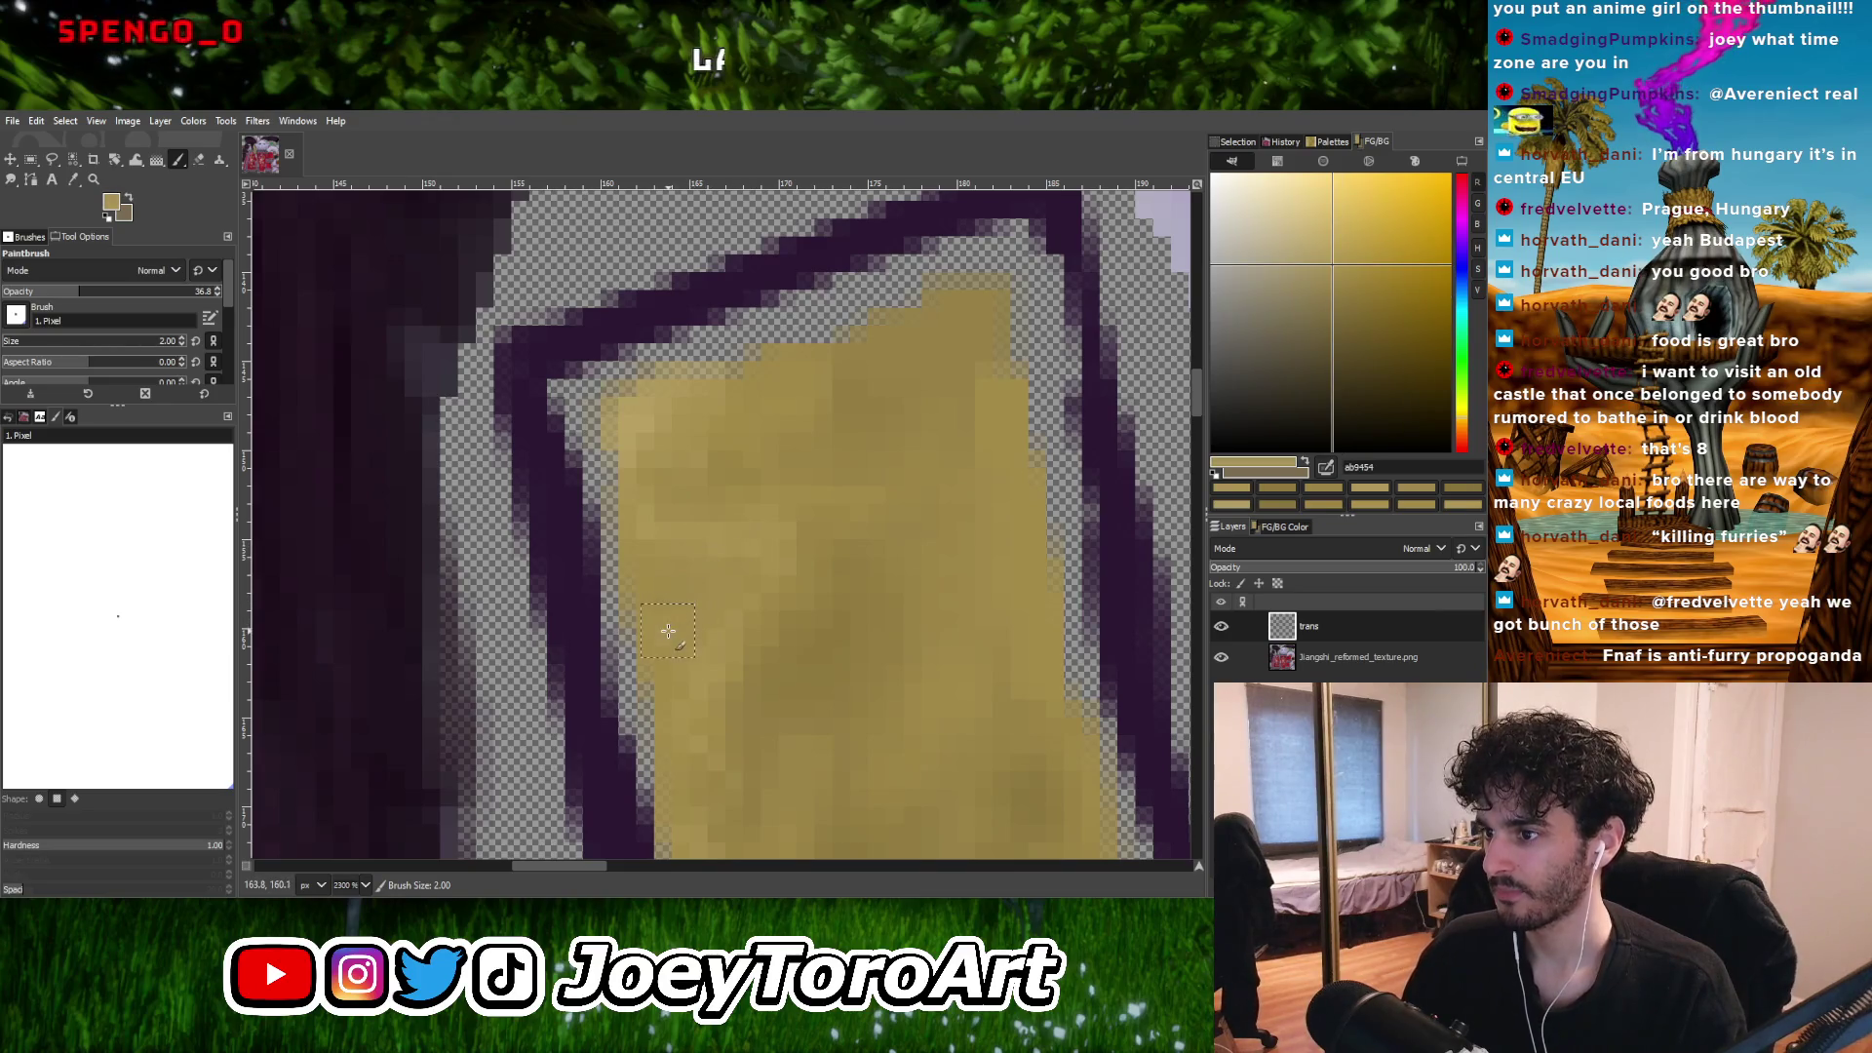
{"action": "scroll", "coordinate": [669, 636], "scroll_direction": "down", "scroll_amount": 3, "text": "ctrl"}
{"action": "scroll", "coordinate": [809, 588], "scroll_direction": "up", "scroll_amount": 3, "text": "ctrl"}
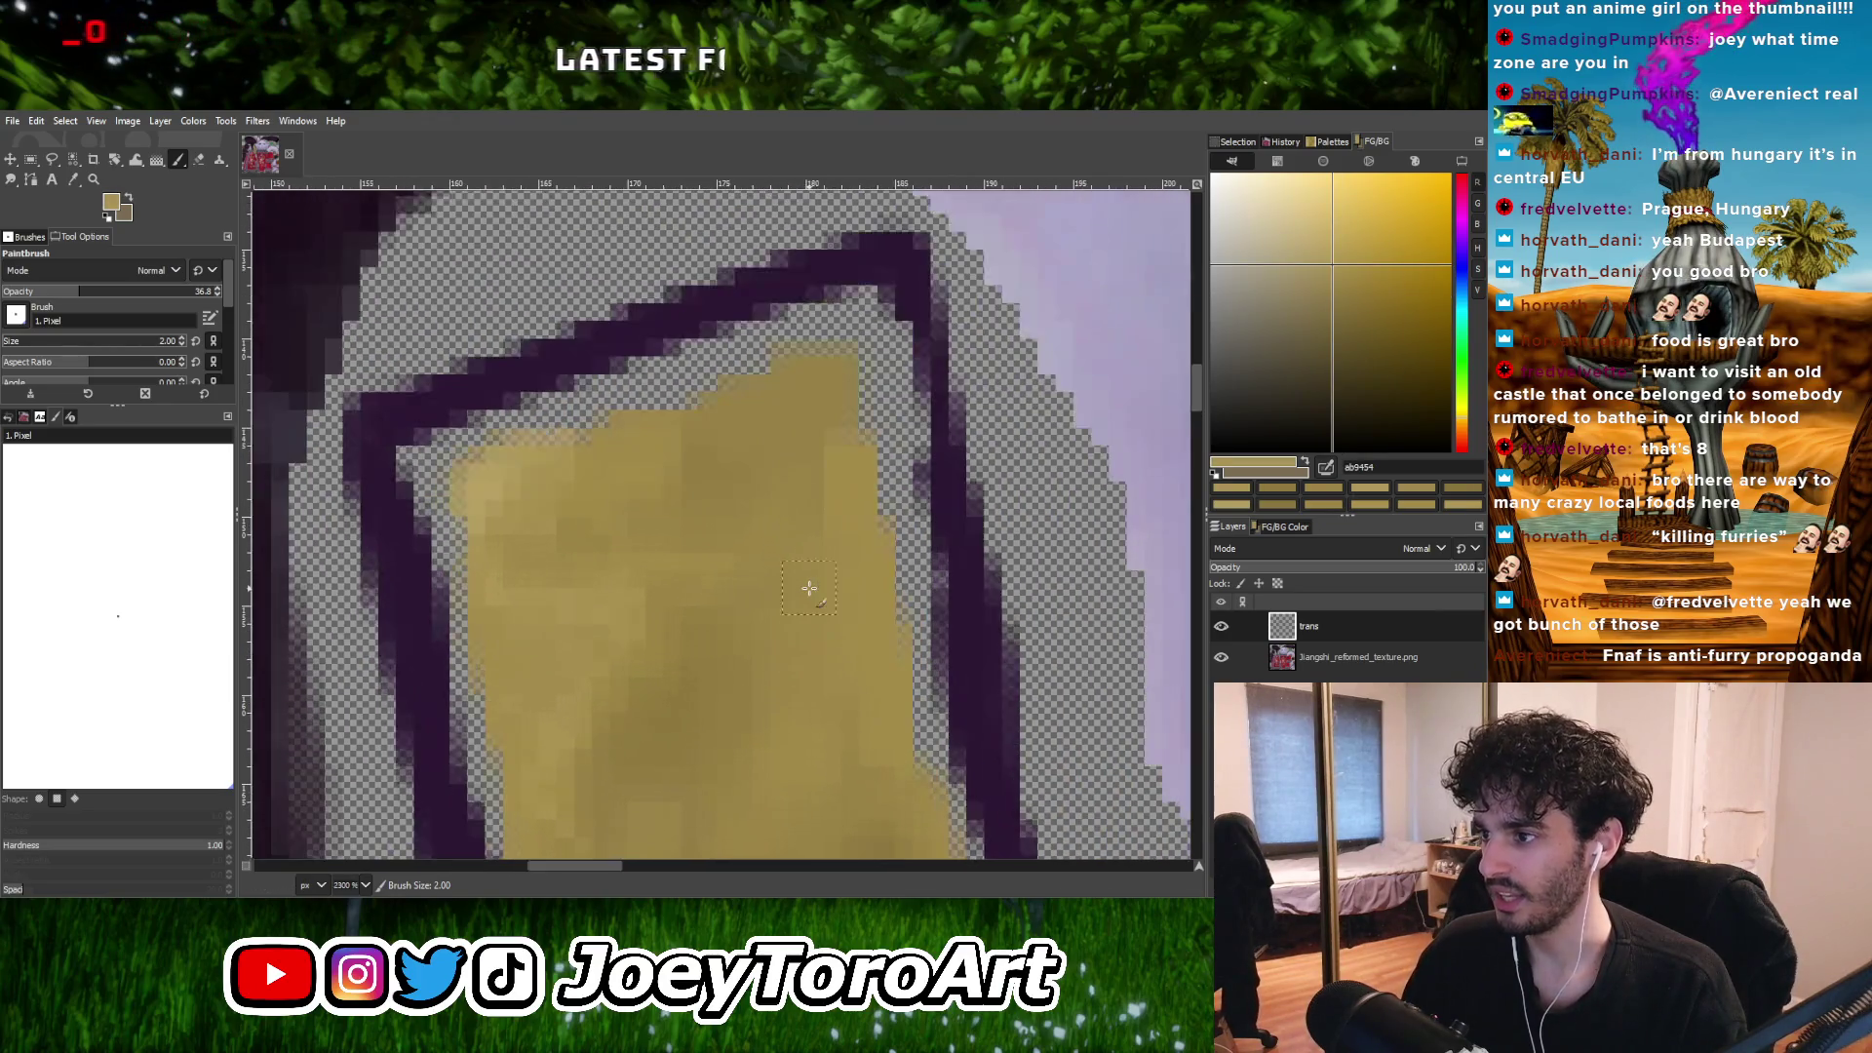
{"action": "left_click", "coordinate": [583, 599], "text": "ctrl"}
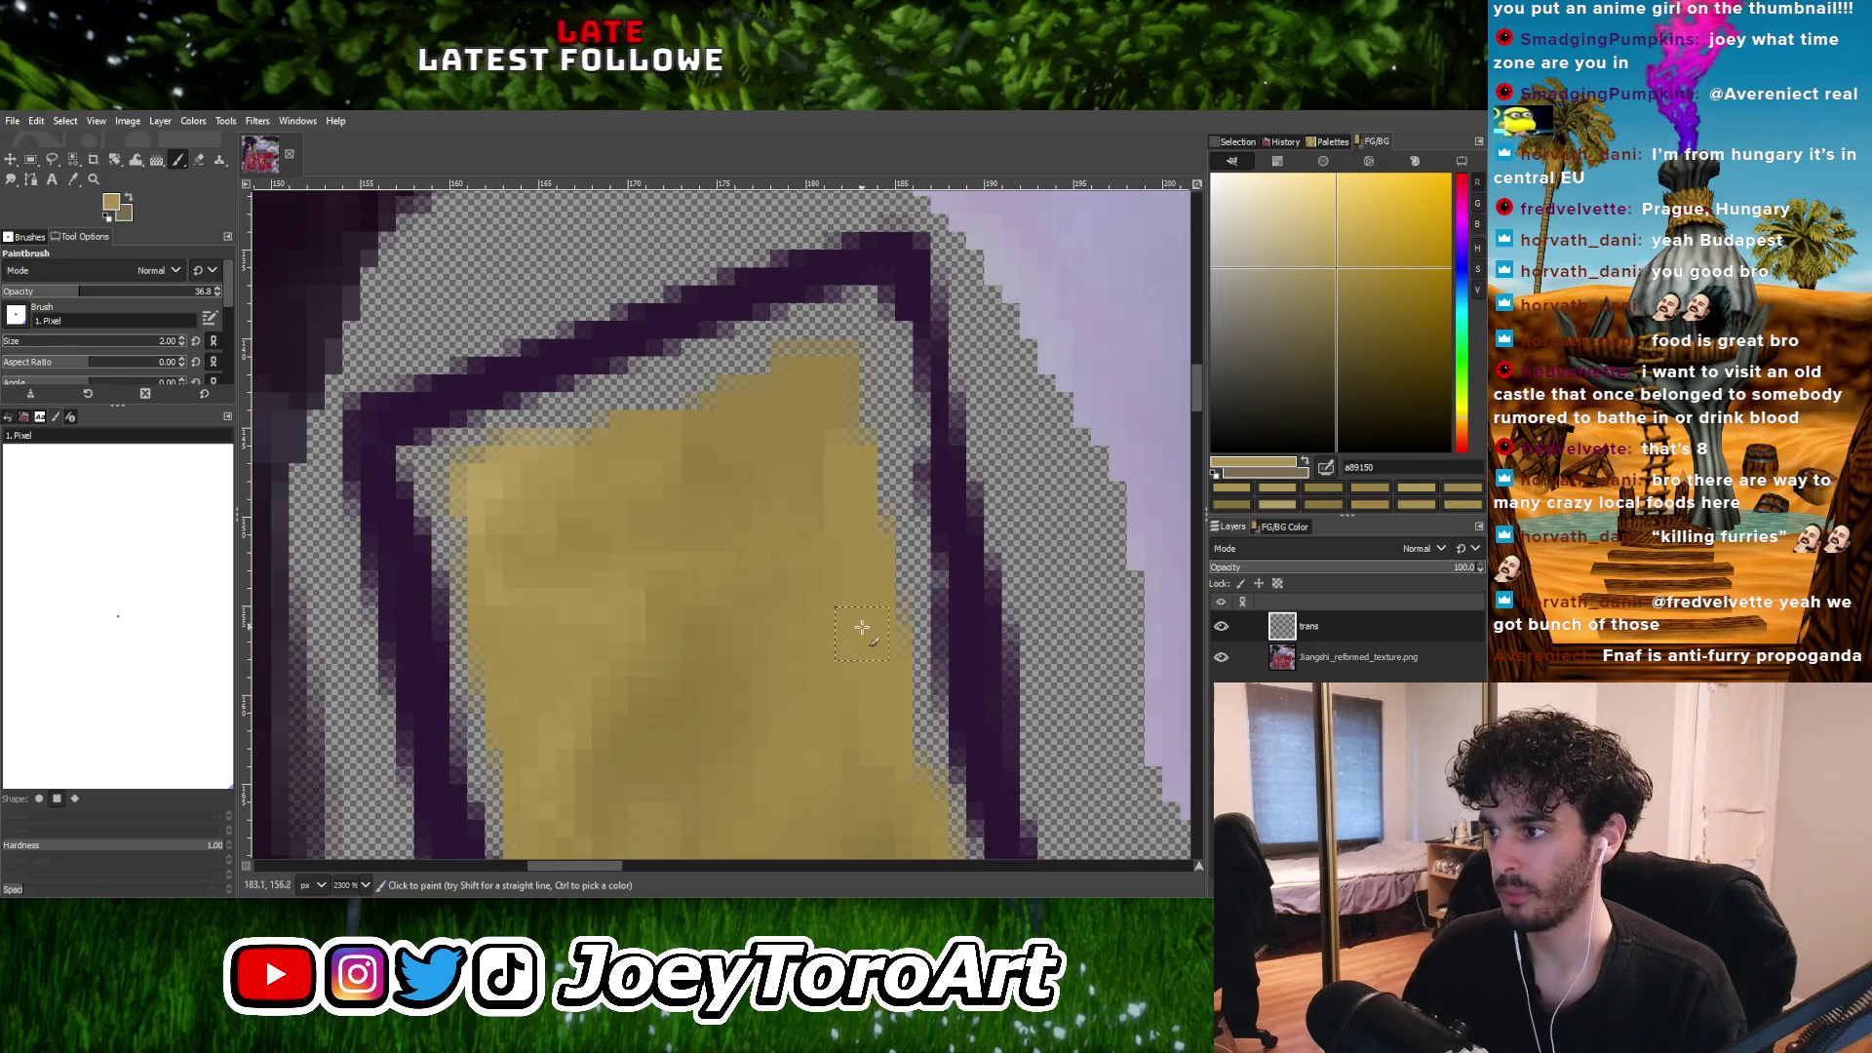
{"action": "scroll", "coordinate": [821, 553], "scroll_direction": "down", "scroll_amount": 3, "text": "ctrl"}
{"action": "scroll", "coordinate": [809, 514], "scroll_direction": "up", "scroll_amount": 1, "text": "ctrl"}
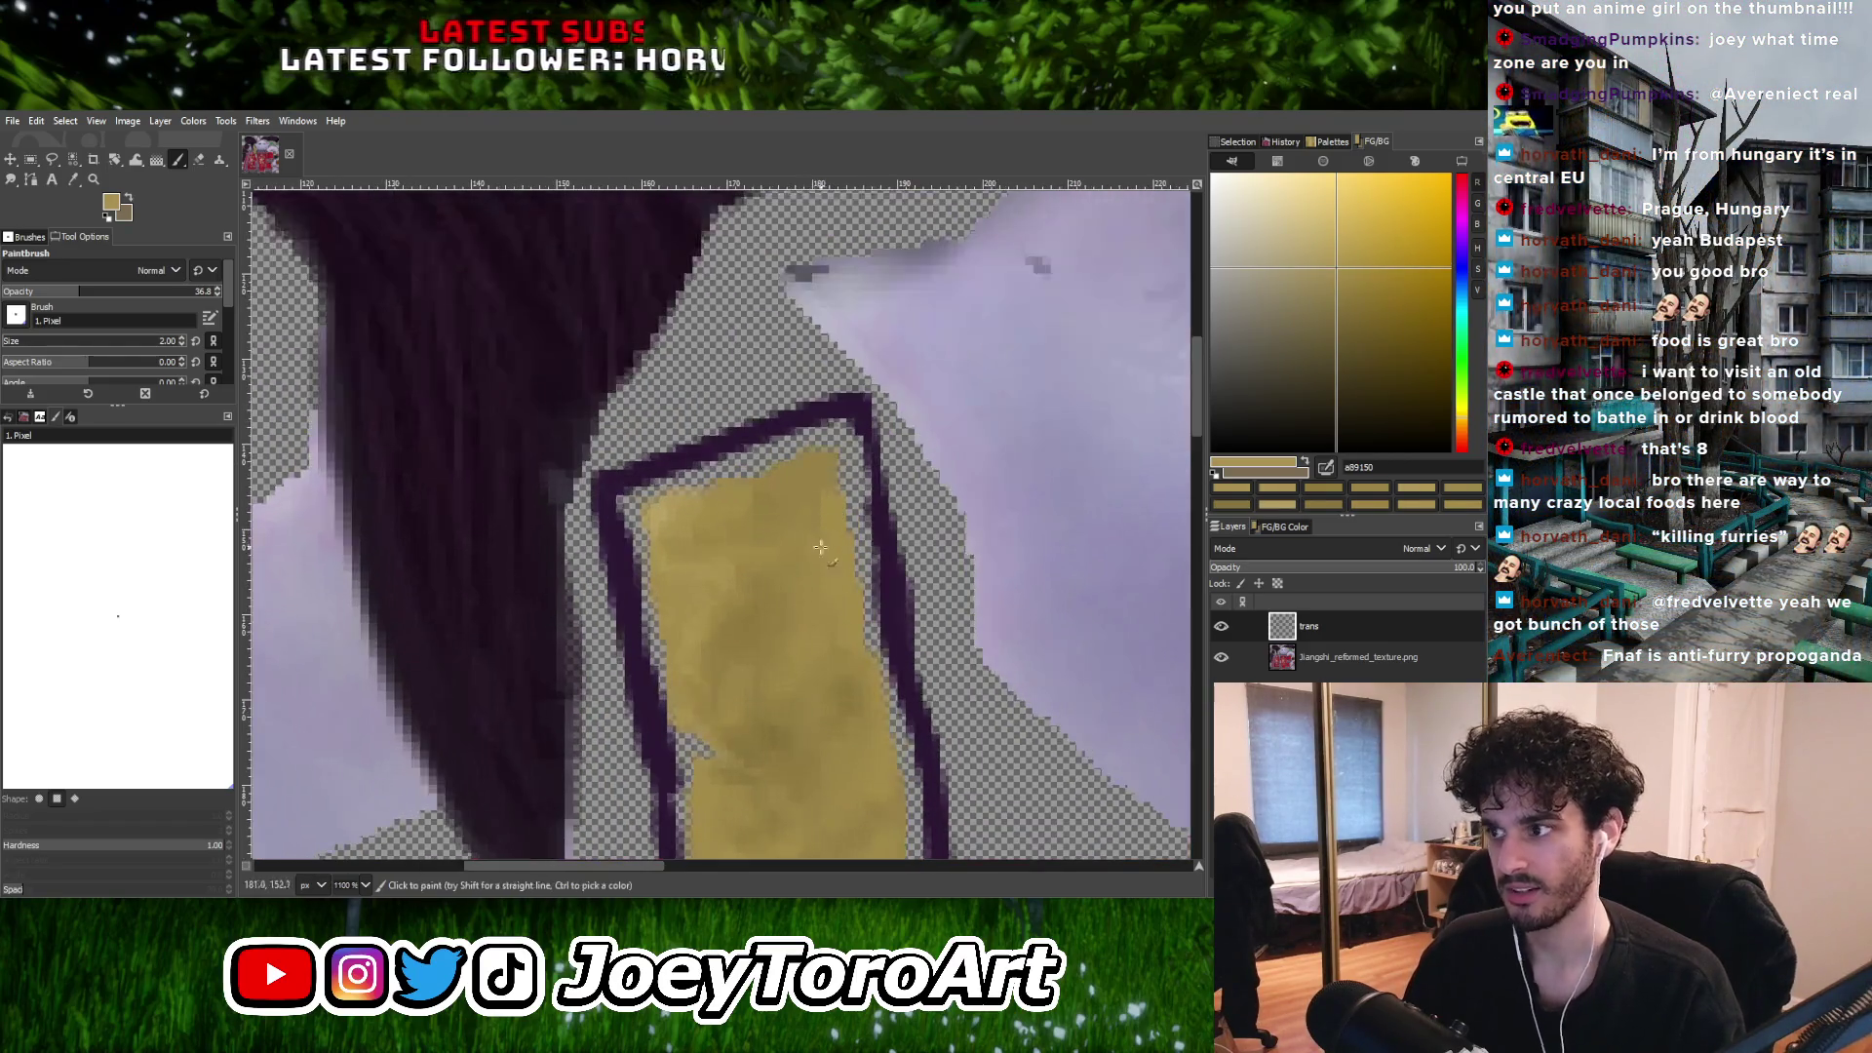
{"action": "scroll", "coordinate": [809, 514], "scroll_direction": "up", "scroll_amount": 1, "text": "ctrl"}
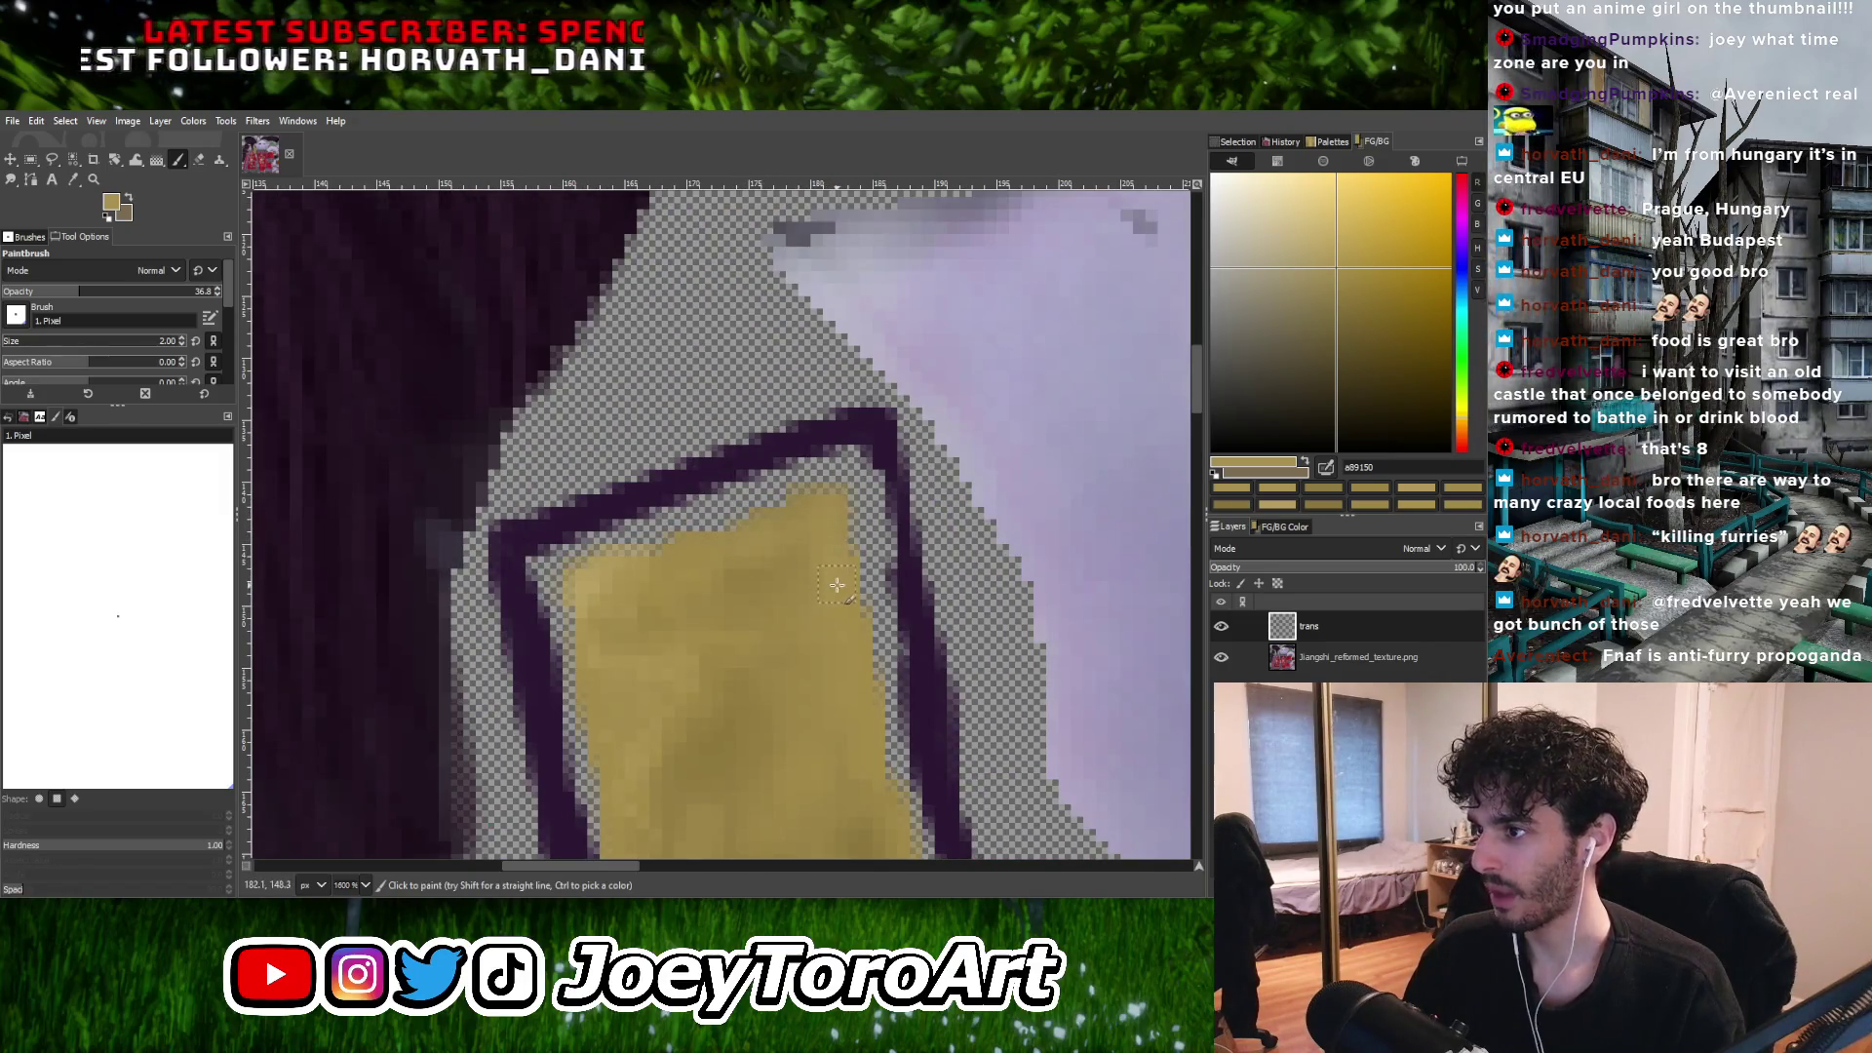
{"action": "scroll", "coordinate": [835, 586], "scroll_direction": "down", "scroll_amount": 1, "text": "ctrl"}
{"action": "scroll", "coordinate": [820, 582], "scroll_direction": "up", "scroll_amount": 1, "text": "ctrl"}
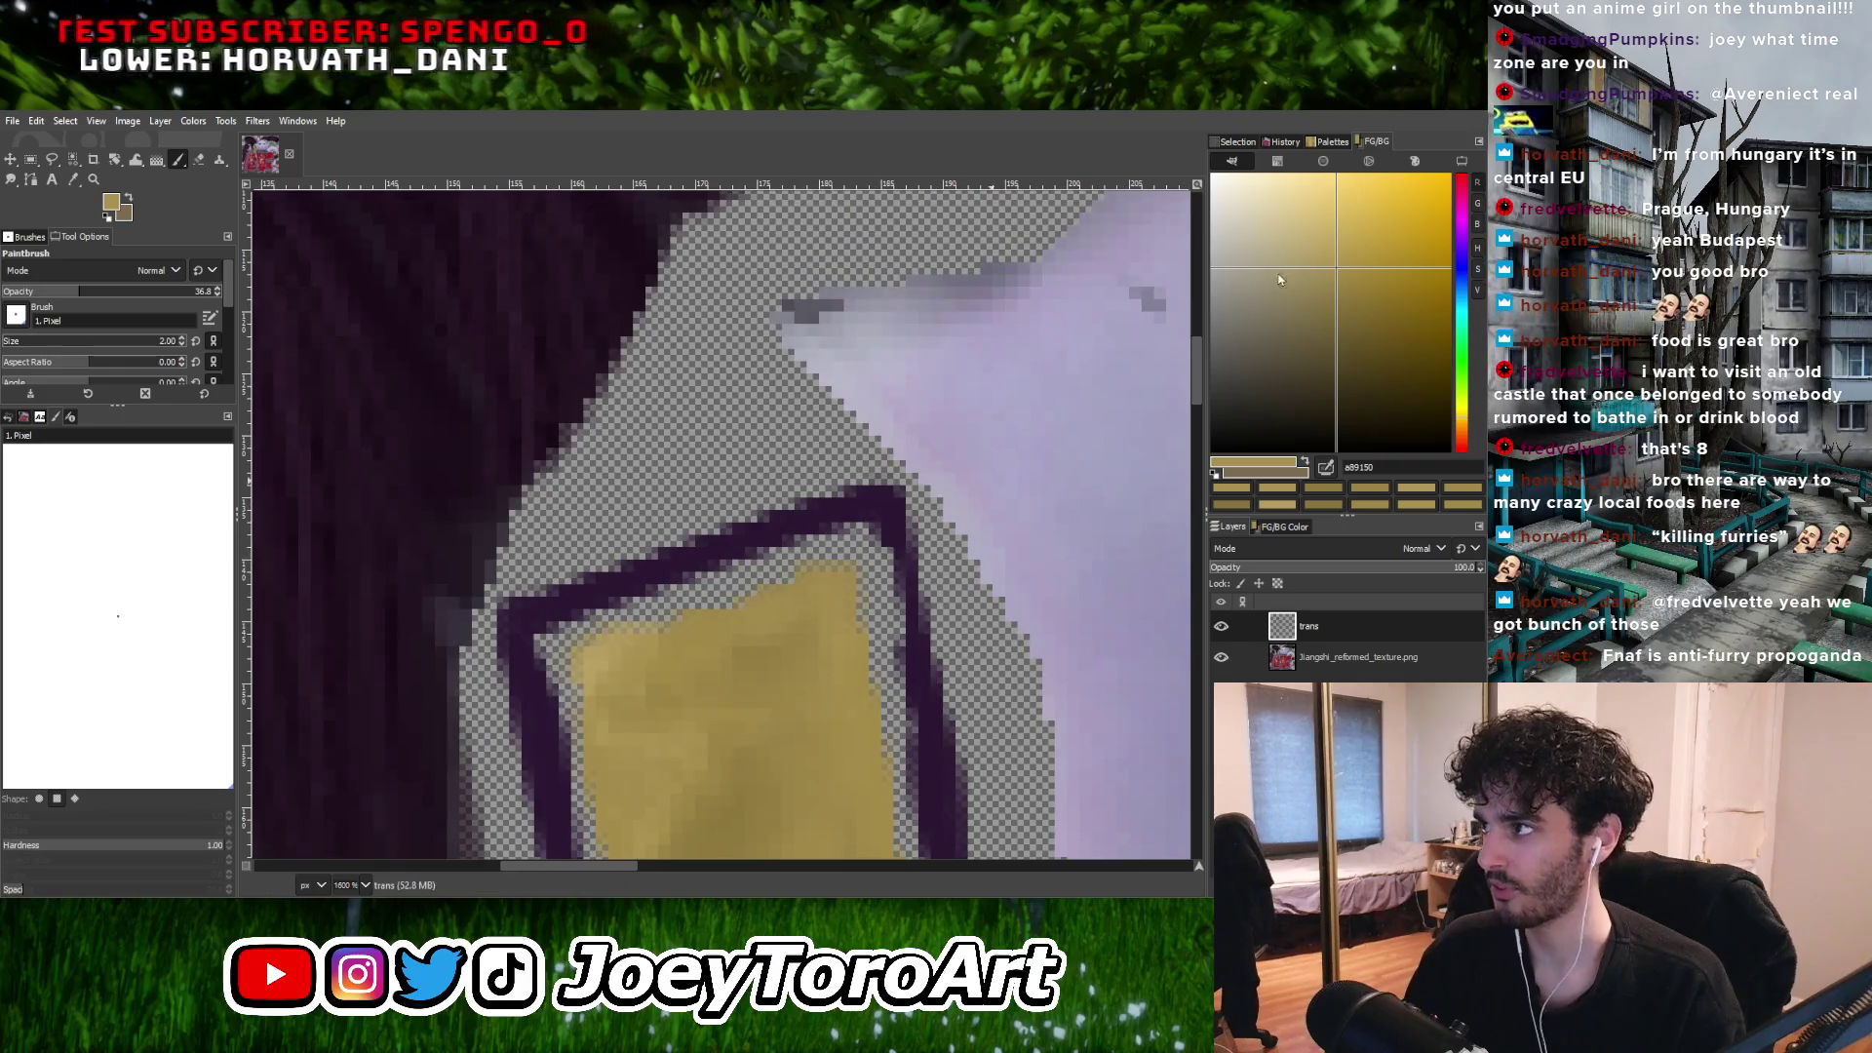
Lighten the gold slightly and keep dabbing darker and mid-gold tones over the strap.
{"action": "left_click_drag", "start_coordinate": [1336, 259], "coordinate": [1323, 243]}
{"action": "scroll", "coordinate": [885, 597], "scroll_direction": "up", "scroll_amount": 2, "text": "ctrl"}
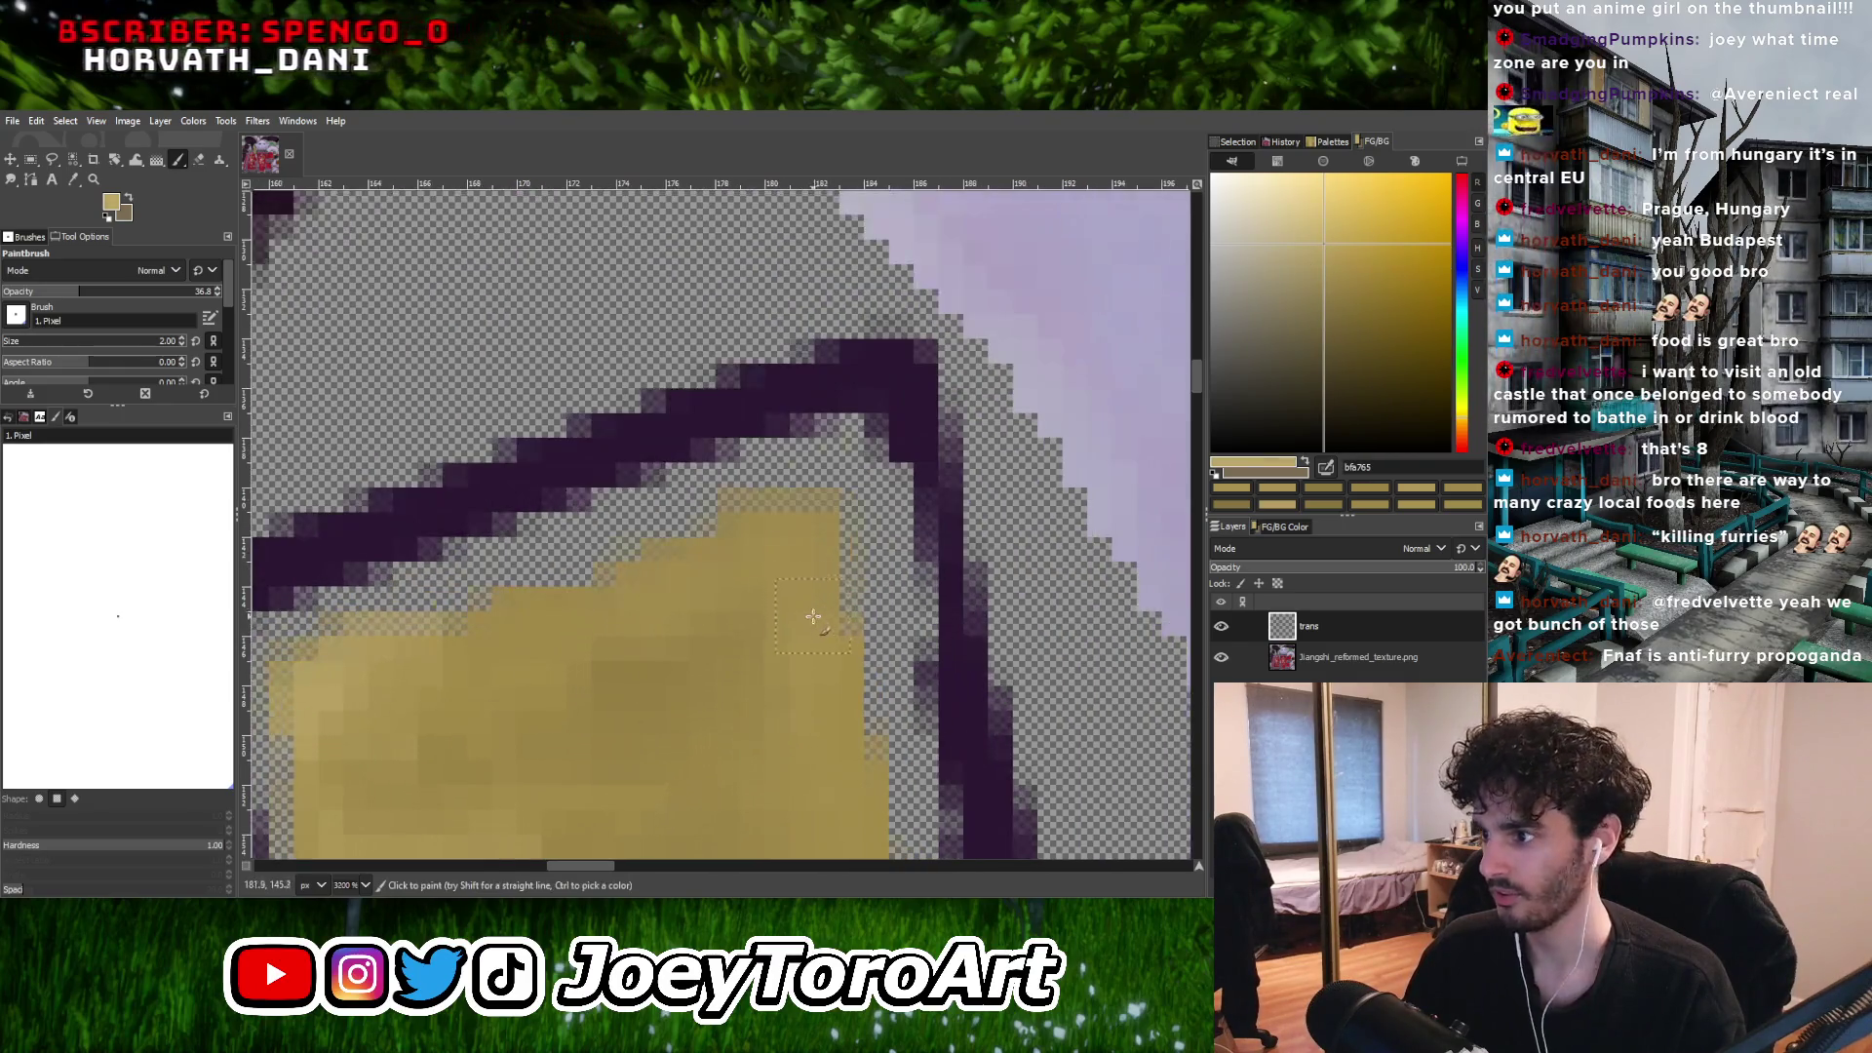
{"action": "scroll", "coordinate": [686, 578], "scroll_direction": "down", "scroll_amount": 3, "text": "ctrl"}
{"action": "scroll", "coordinate": [689, 599], "scroll_direction": "up", "scroll_amount": 3, "text": "ctrl"}
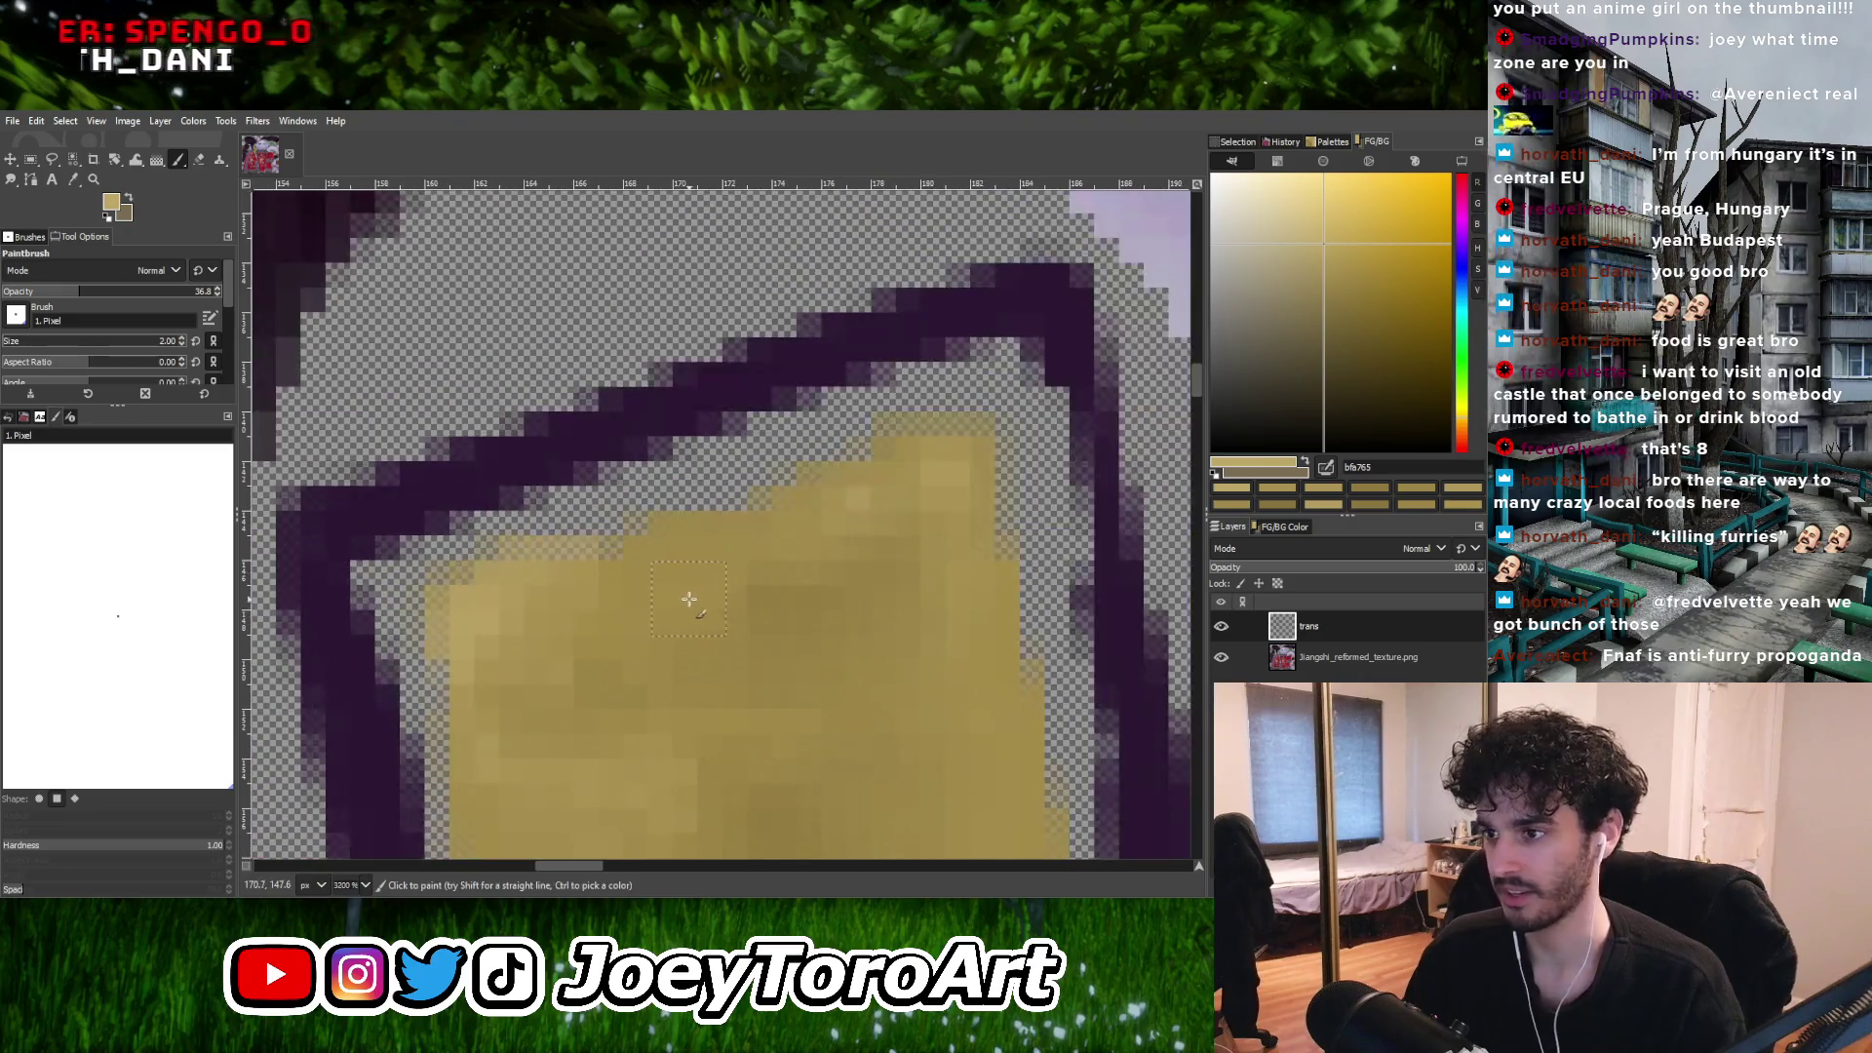
{"action": "scroll", "coordinate": [690, 549], "scroll_direction": "down", "scroll_amount": 3, "text": "ctrl"}
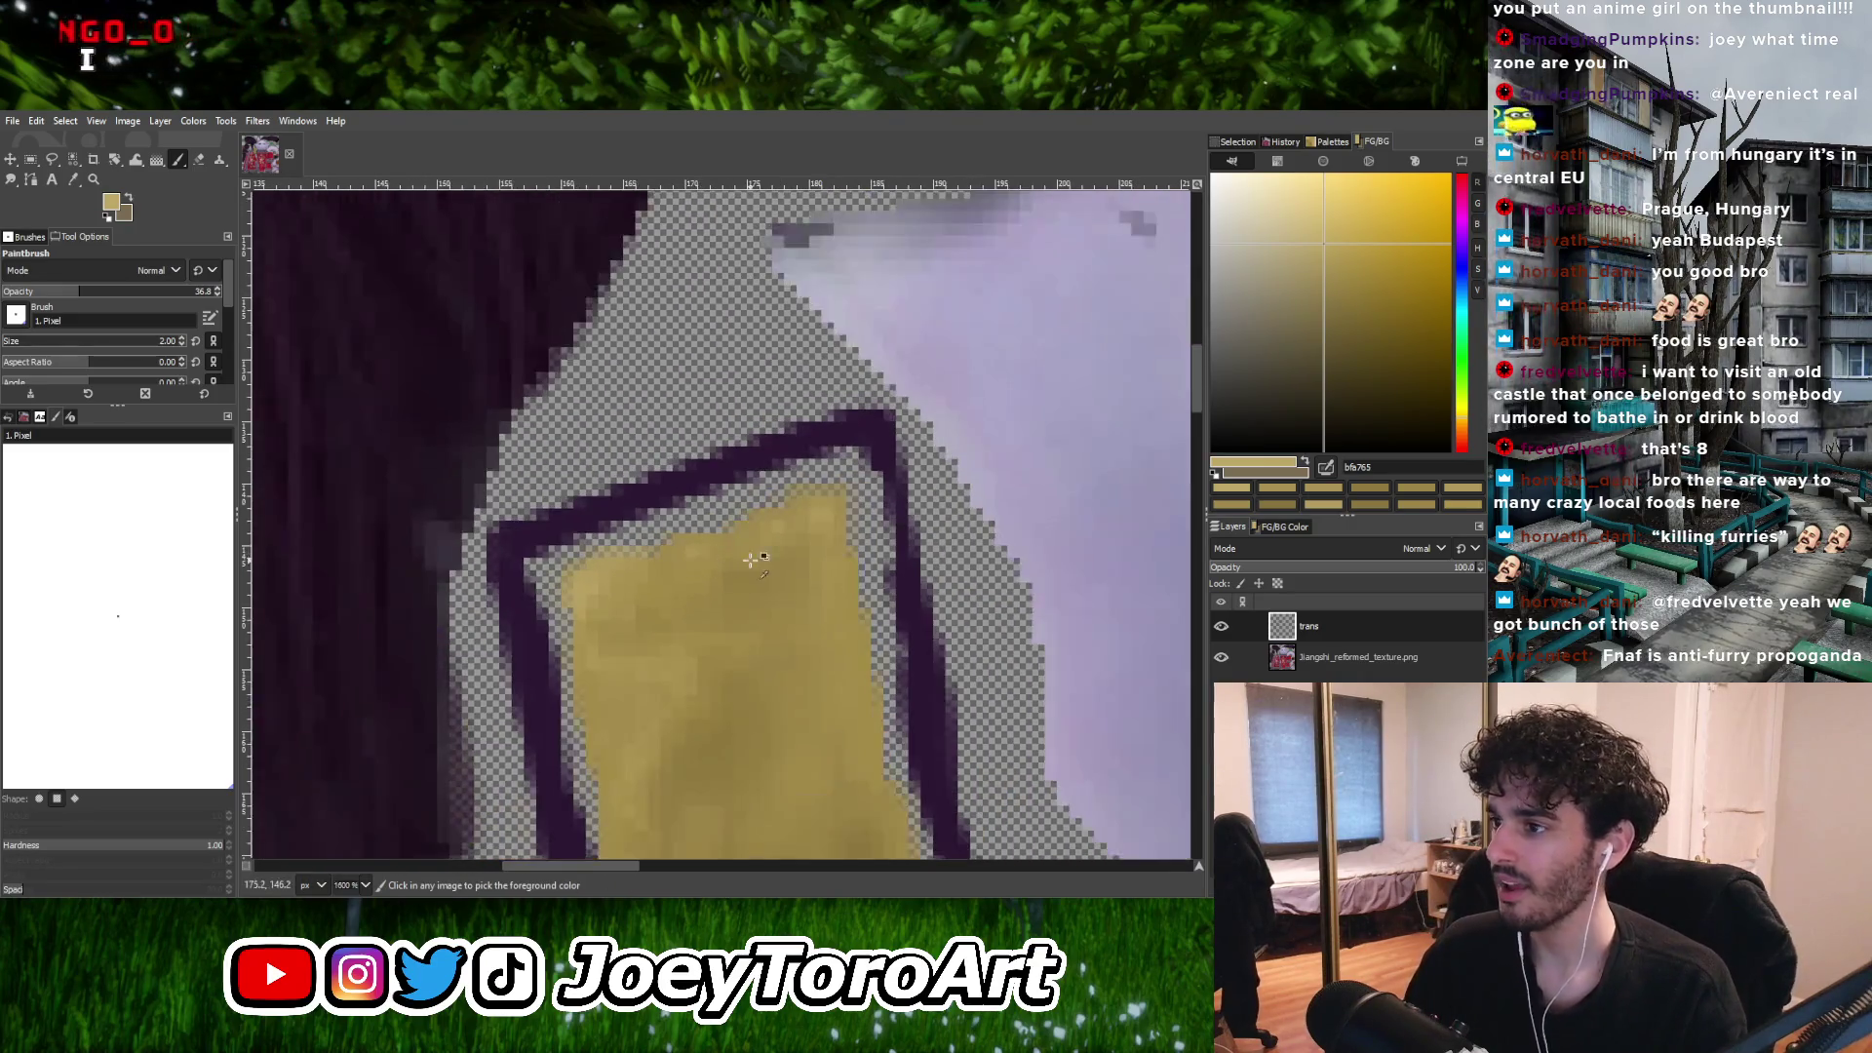
{"action": "scroll", "coordinate": [845, 572], "scroll_direction": "up", "scroll_amount": 2, "text": "ctrl"}
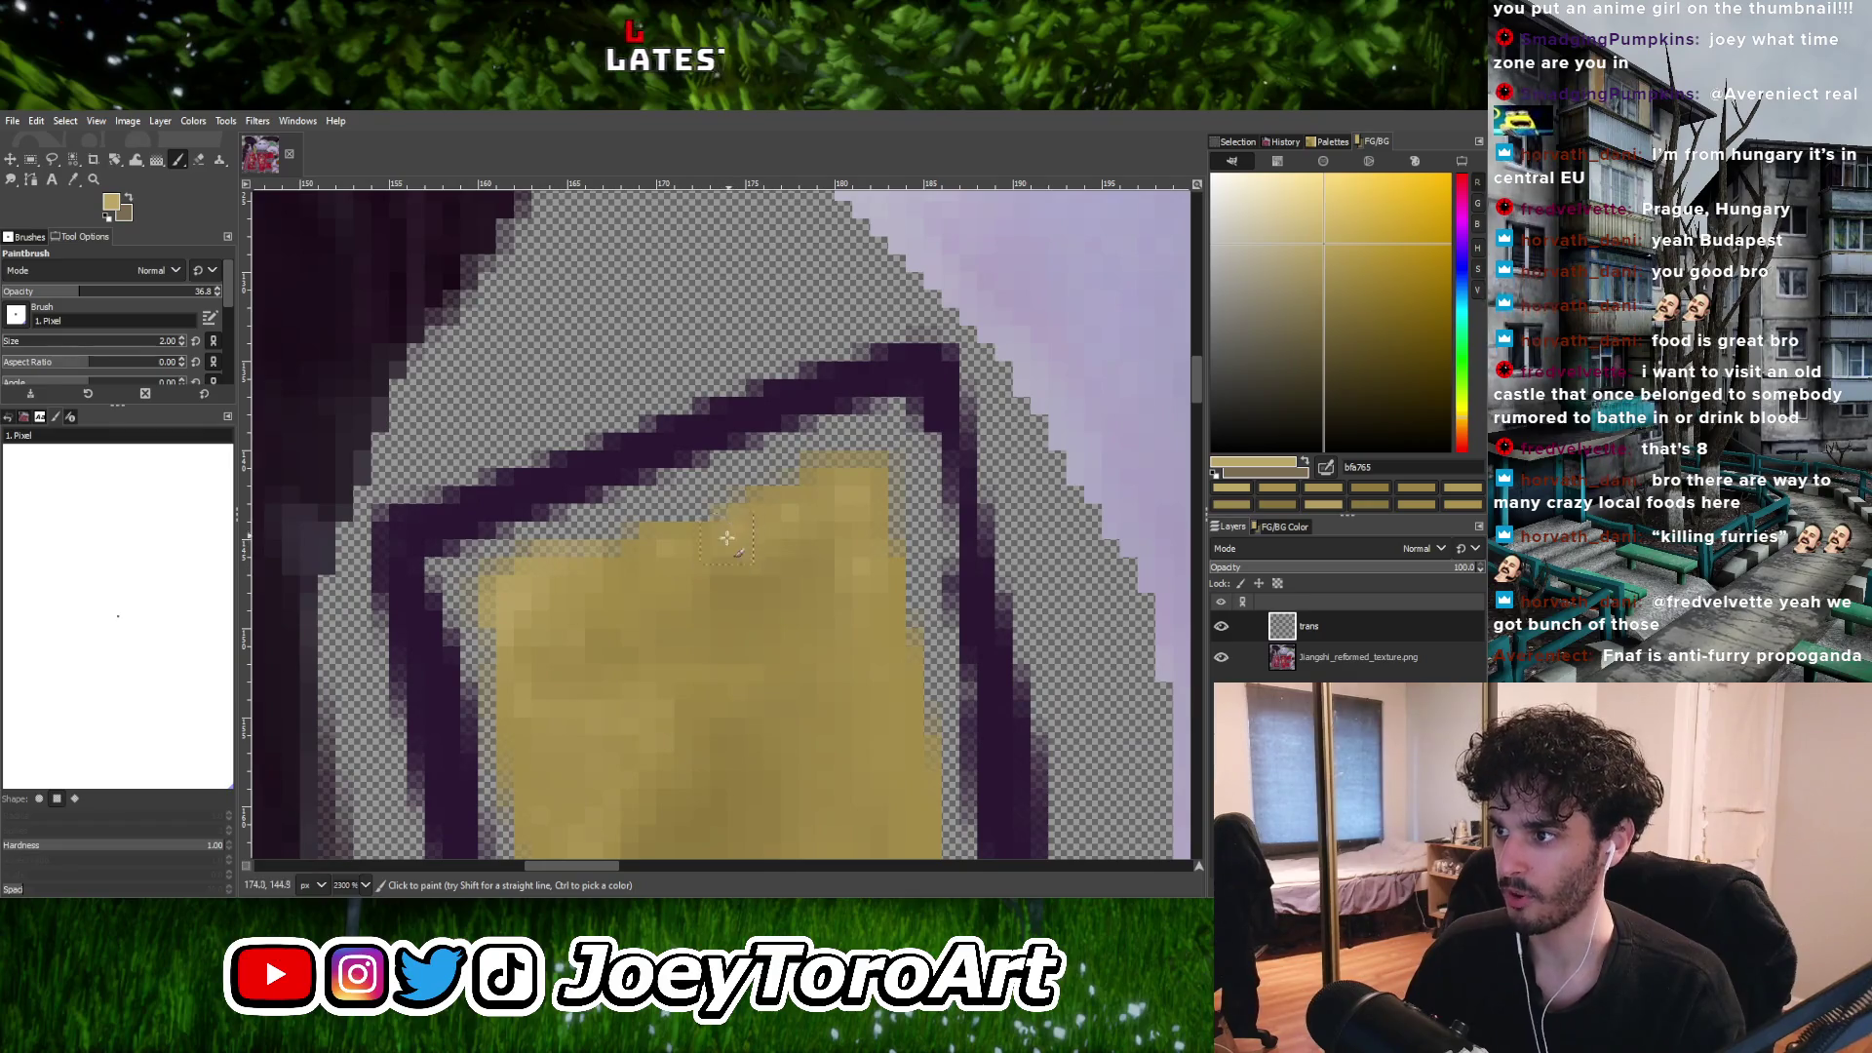
{"action": "scroll", "coordinate": [779, 525], "scroll_direction": "down", "scroll_amount": 3, "text": "ctrl"}
{"action": "scroll", "coordinate": [822, 598], "scroll_direction": "up", "scroll_amount": 2, "text": "ctrl"}
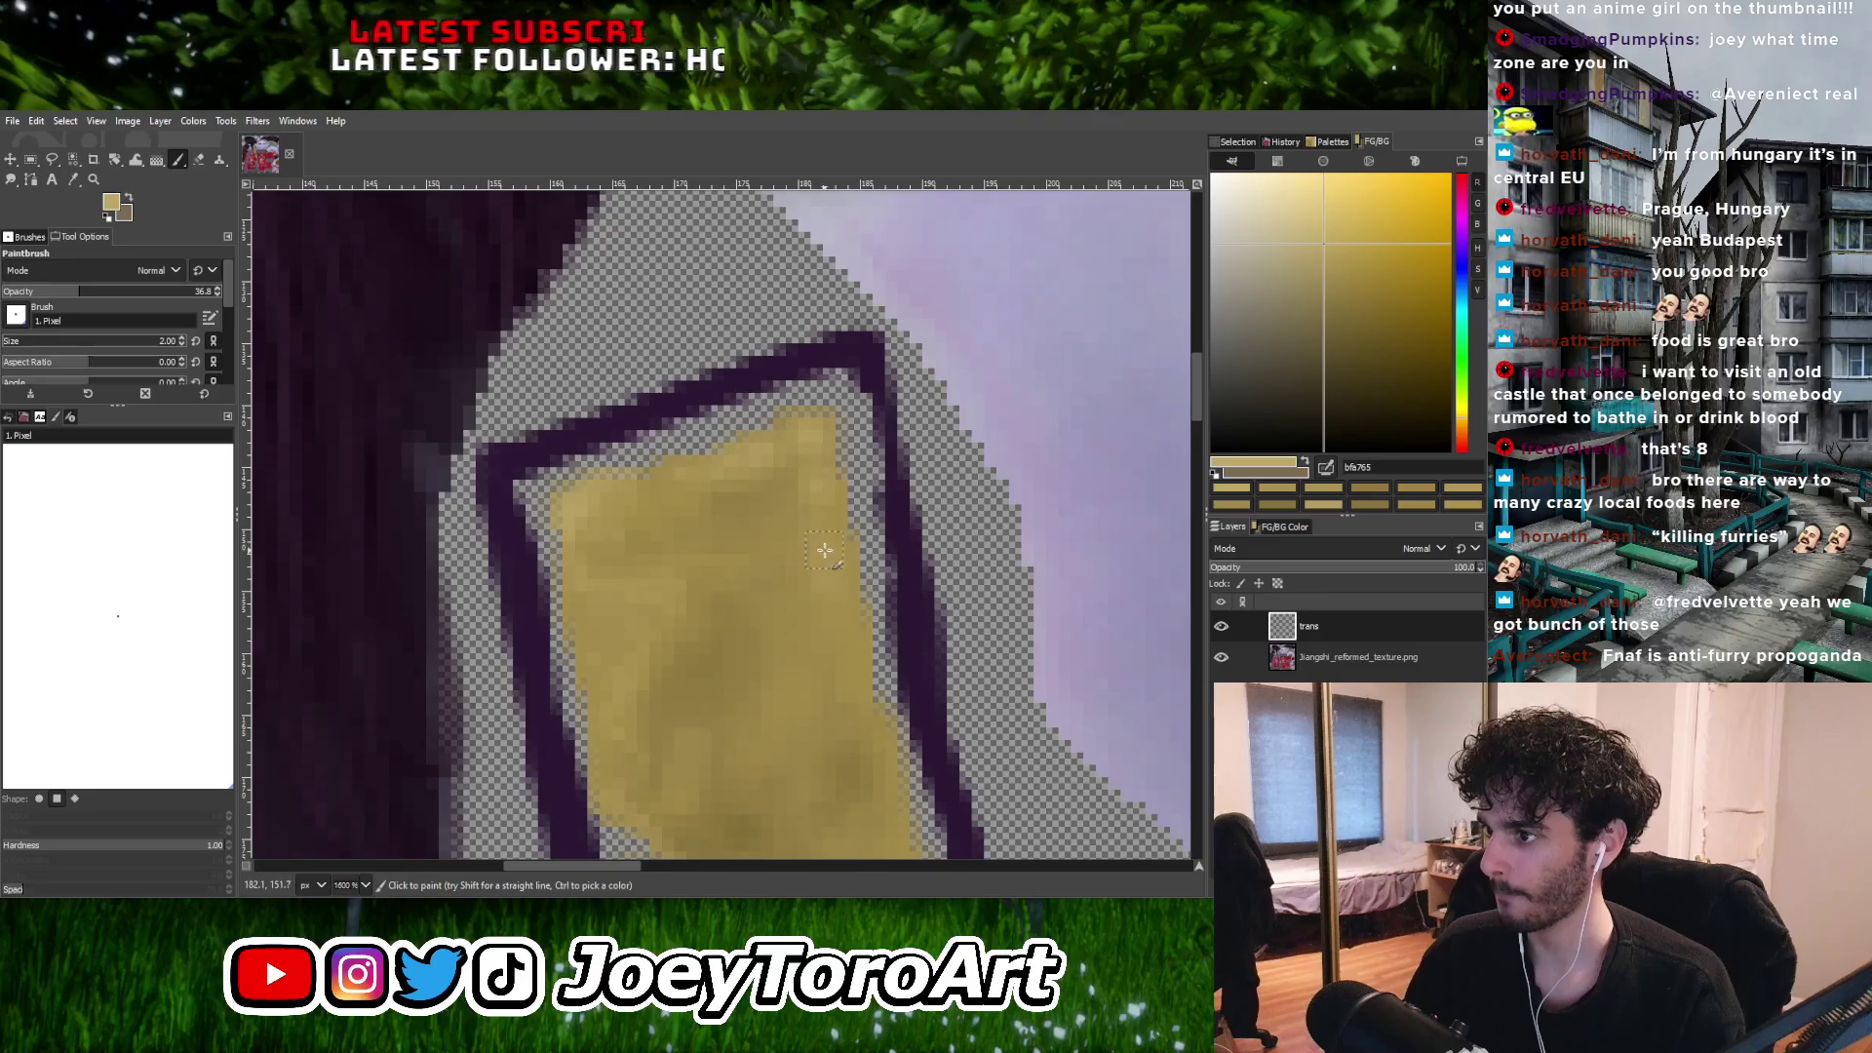
{"action": "scroll", "coordinate": [822, 599], "scroll_direction": "down", "scroll_amount": 1, "text": "ctrl"}
{"action": "scroll", "coordinate": [776, 583], "scroll_direction": "up", "scroll_amount": 2, "text": "ctrl"}
{"action": "scroll", "coordinate": [780, 589], "scroll_direction": "down", "scroll_amount": 3, "text": "ctrl"}
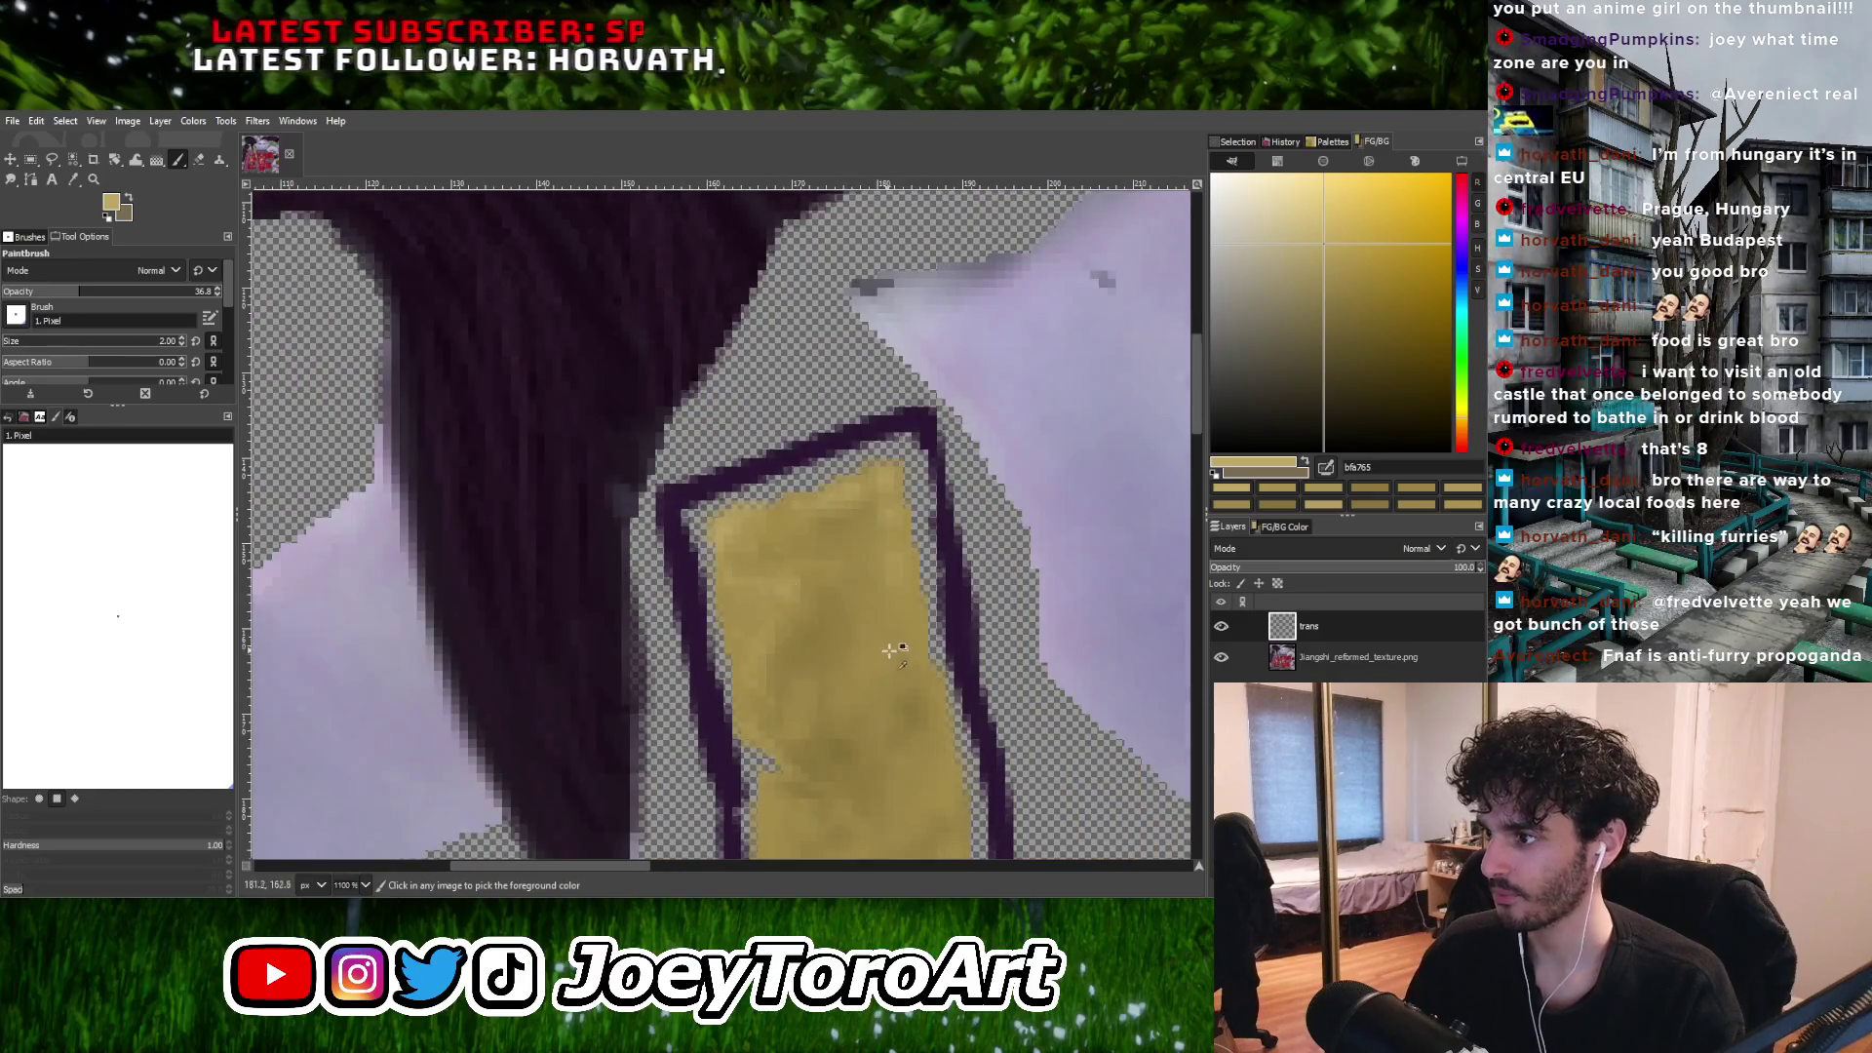
{"action": "scroll", "coordinate": [785, 600], "scroll_direction": "up", "scroll_amount": 2, "text": "ctrl"}
{"action": "scroll", "coordinate": [792, 635], "scroll_direction": "down", "scroll_amount": 1, "text": "ctrl"}
{"action": "scroll", "coordinate": [792, 634], "scroll_direction": "up", "scroll_amount": 2, "text": "ctrl"}
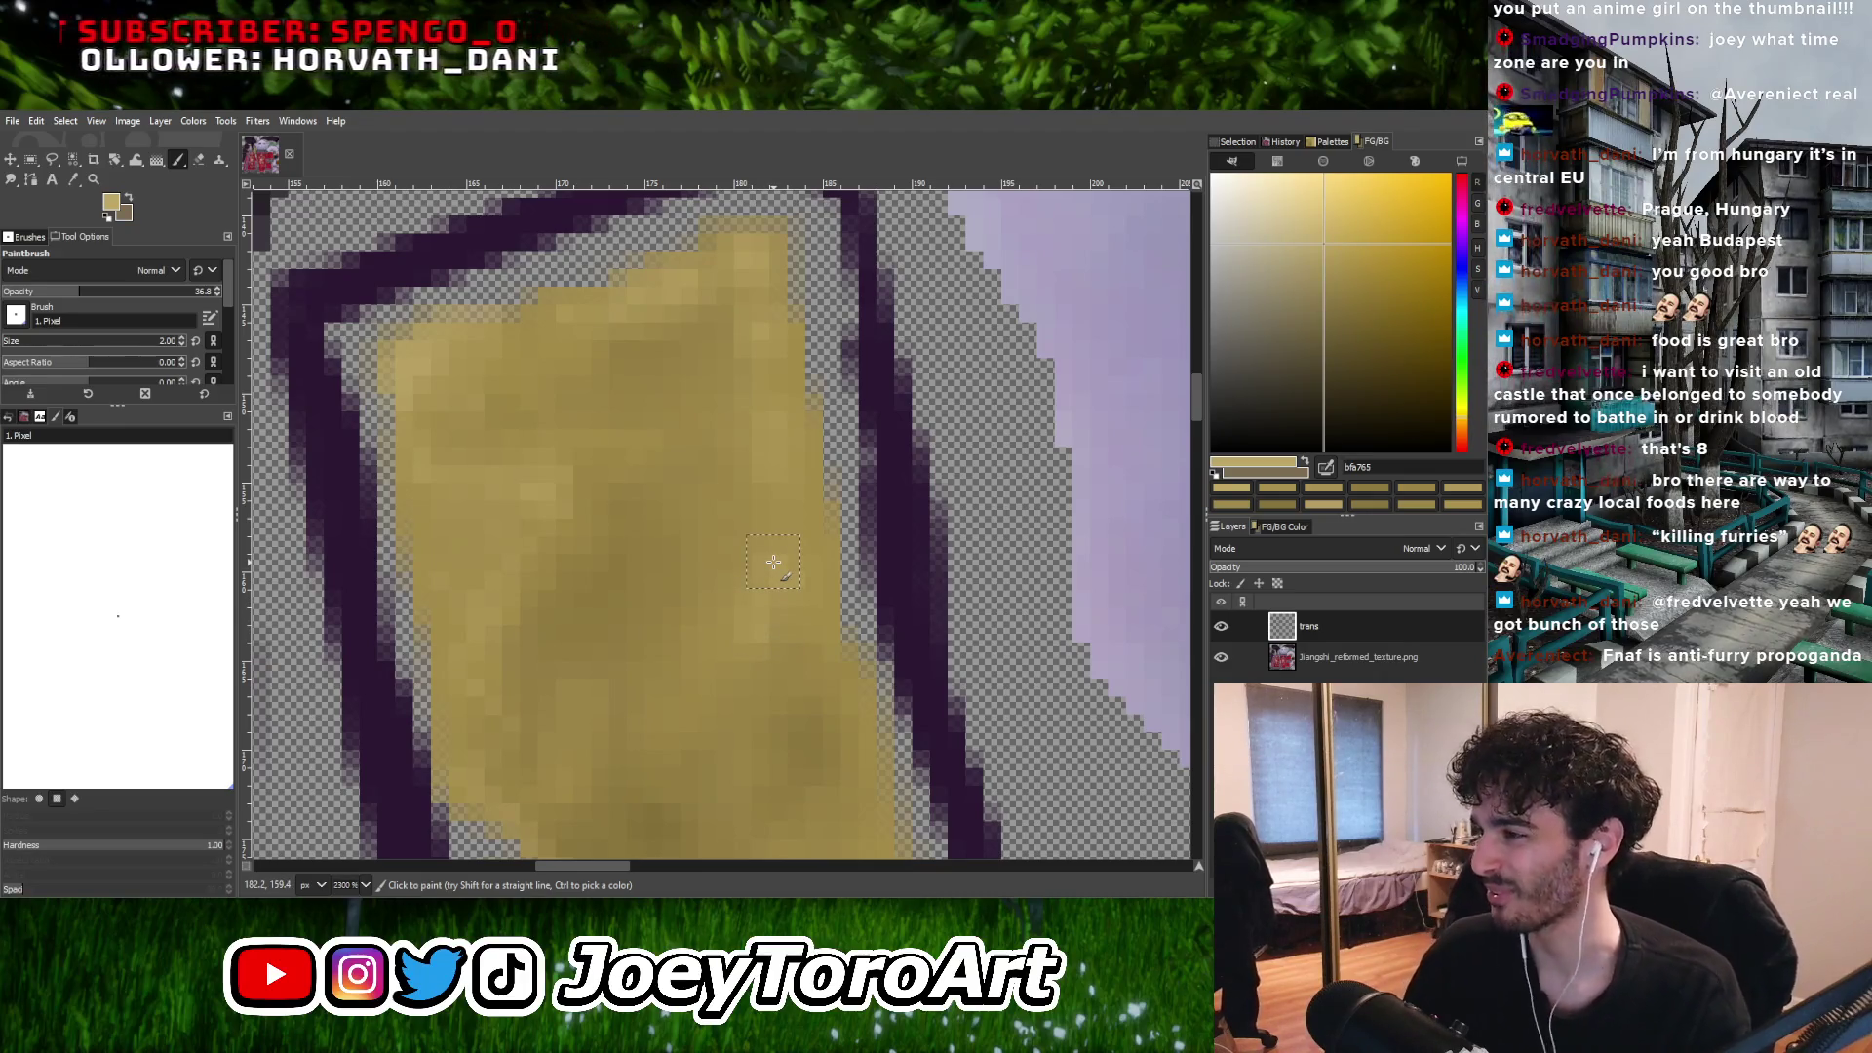
{"action": "scroll", "coordinate": [771, 575], "scroll_direction": "down", "scroll_amount": 2, "text": "ctrl"}
{"action": "scroll", "coordinate": [766, 602], "scroll_direction": "up", "scroll_amount": 2, "text": "ctrl"}
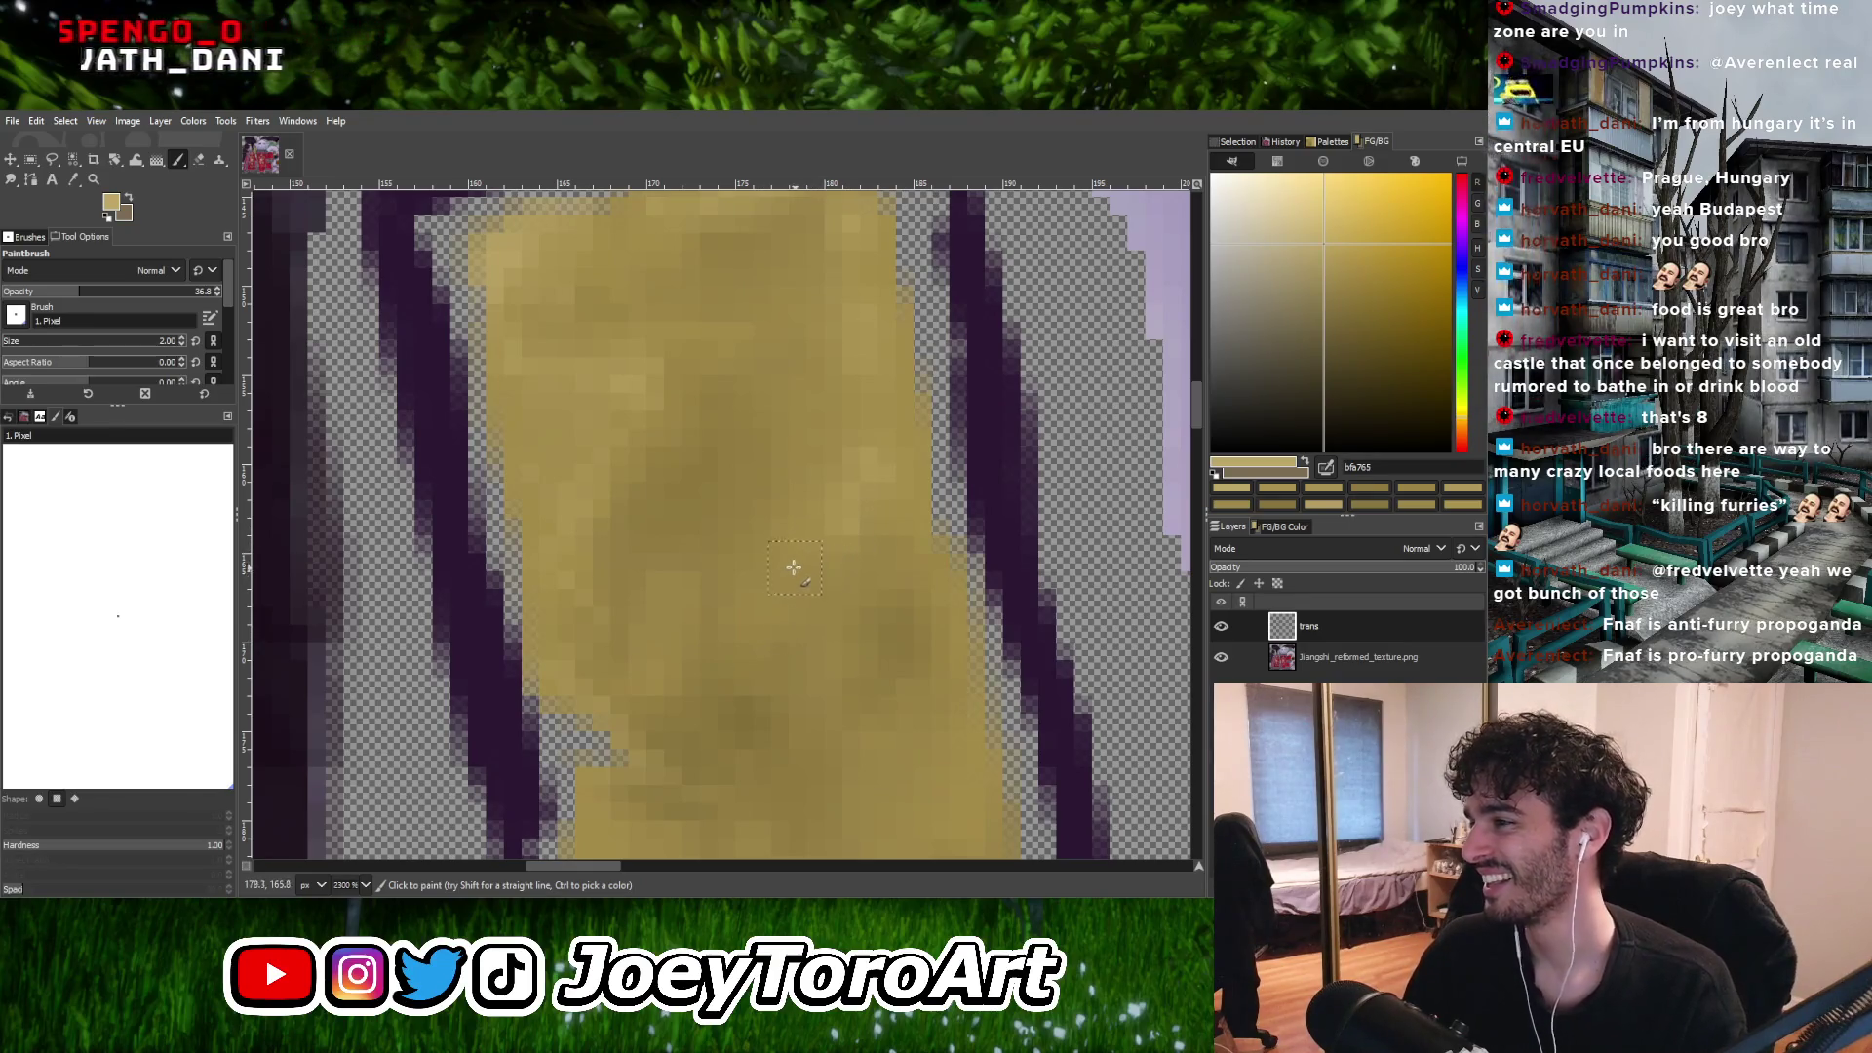
{"action": "scroll", "coordinate": [790, 564], "scroll_direction": "down", "scroll_amount": 1, "text": "ctrl"}
{"action": "scroll", "coordinate": [791, 564], "scroll_direction": "down", "scroll_amount": 1, "text": "ctrl"}
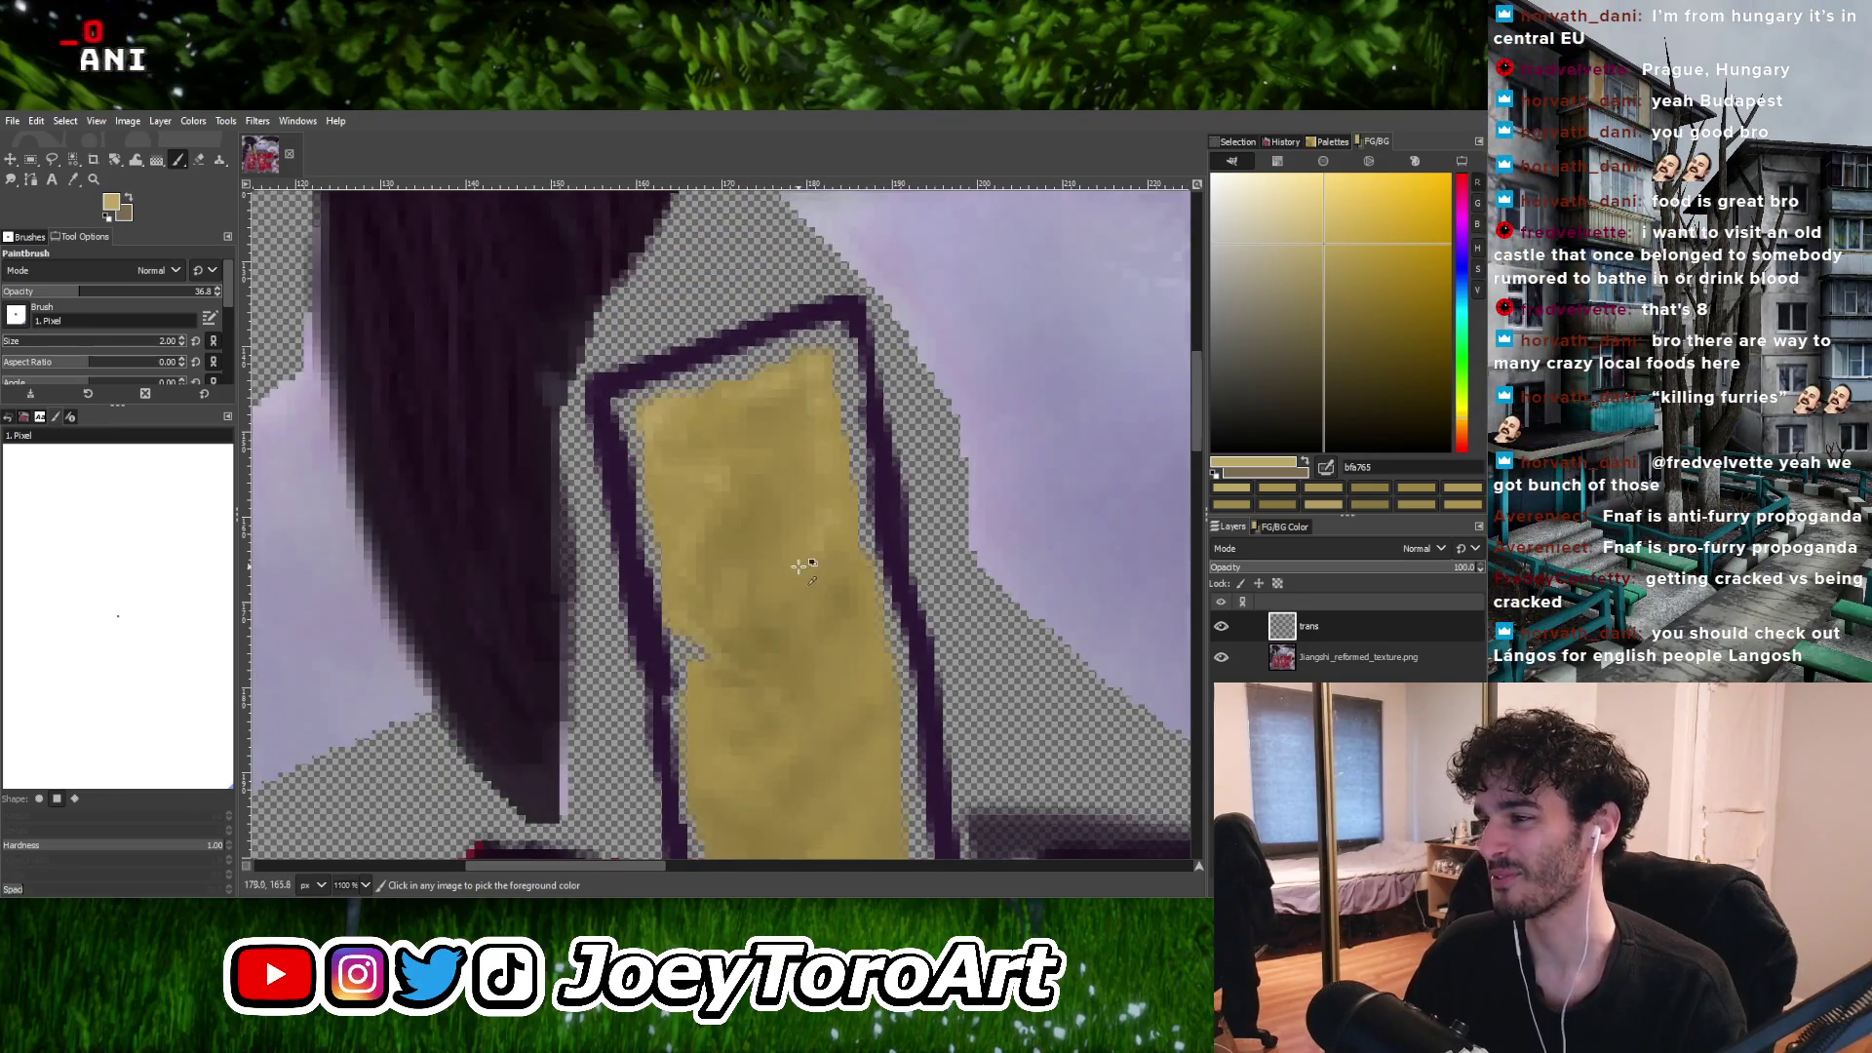
{"action": "scroll", "coordinate": [786, 612], "scroll_direction": "up", "scroll_amount": 2, "text": "ctrl"}
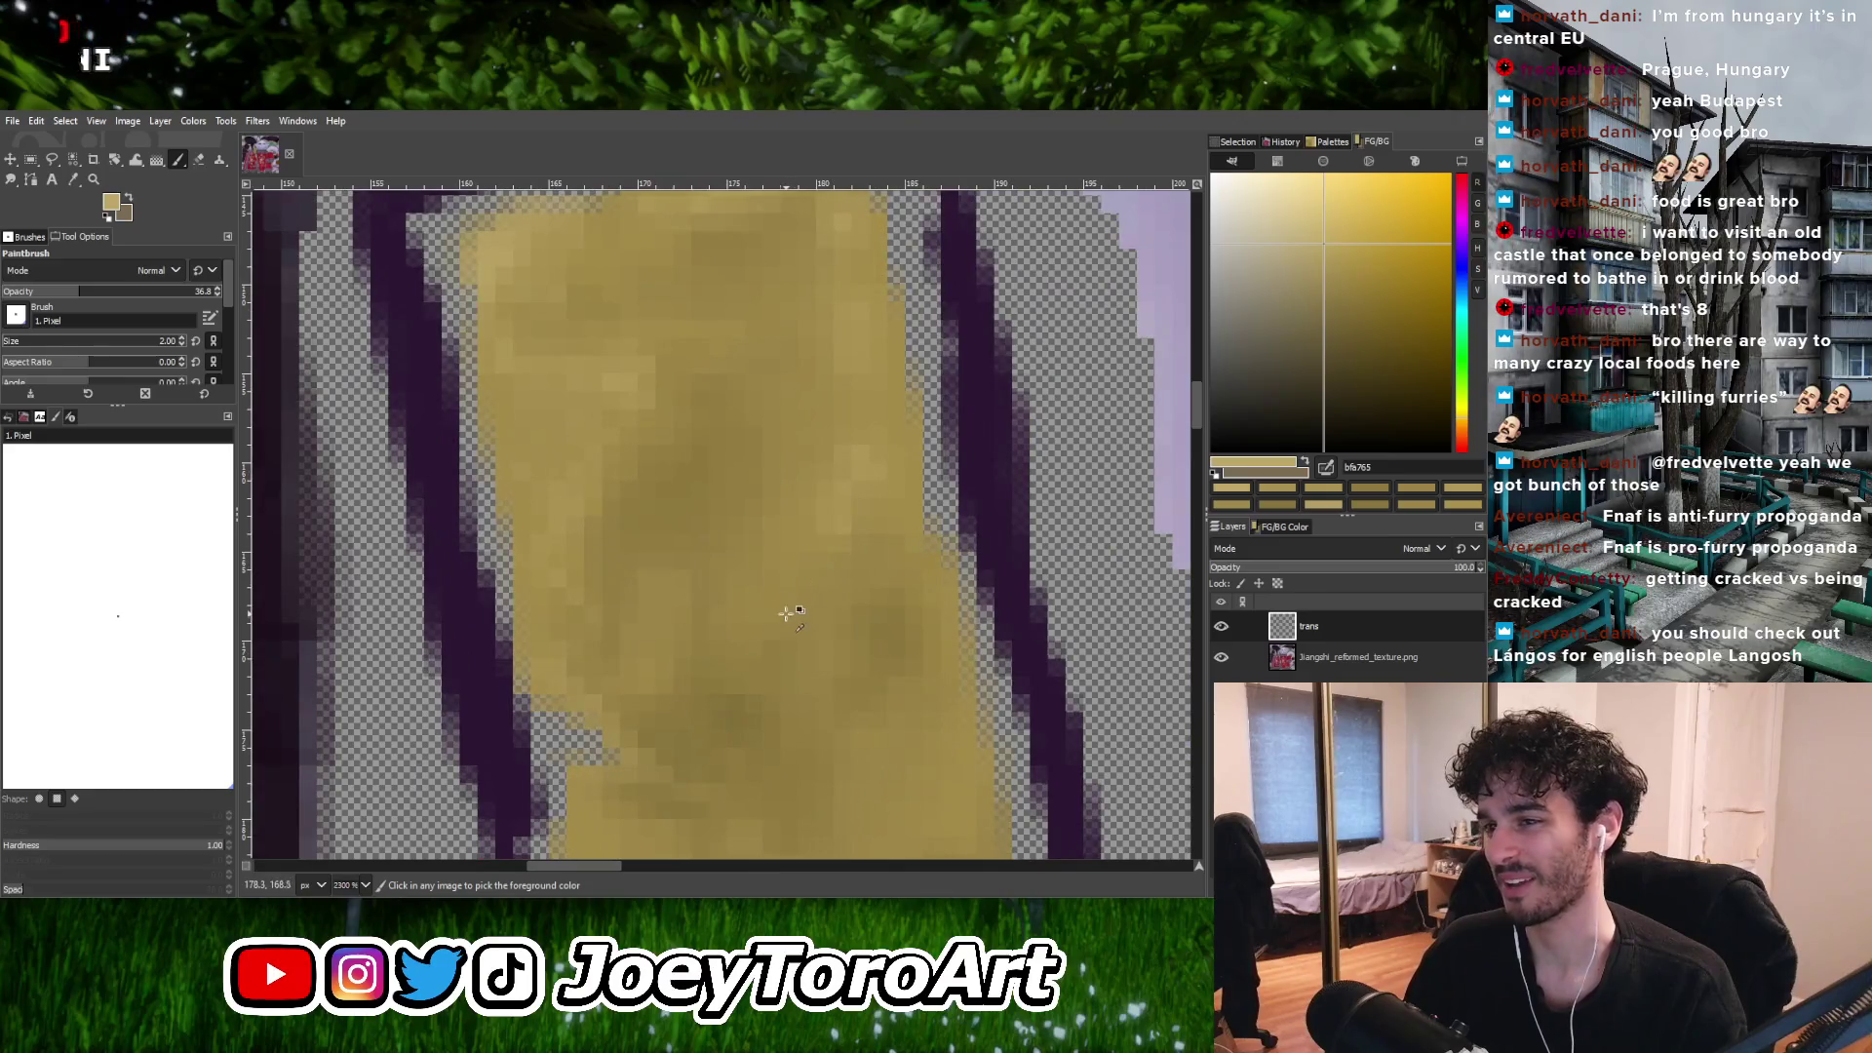
{"action": "left_click", "coordinate": [814, 488], "text": "ctrl"}
{"action": "scroll", "coordinate": [791, 517], "scroll_direction": "down", "scroll_amount": 2, "text": "ctrl"}
{"action": "scroll", "coordinate": [809, 542], "scroll_direction": "up", "scroll_amount": 2, "text": "ctrl"}
{"action": "left_click", "coordinate": [811, 543], "text": "ctrl"}
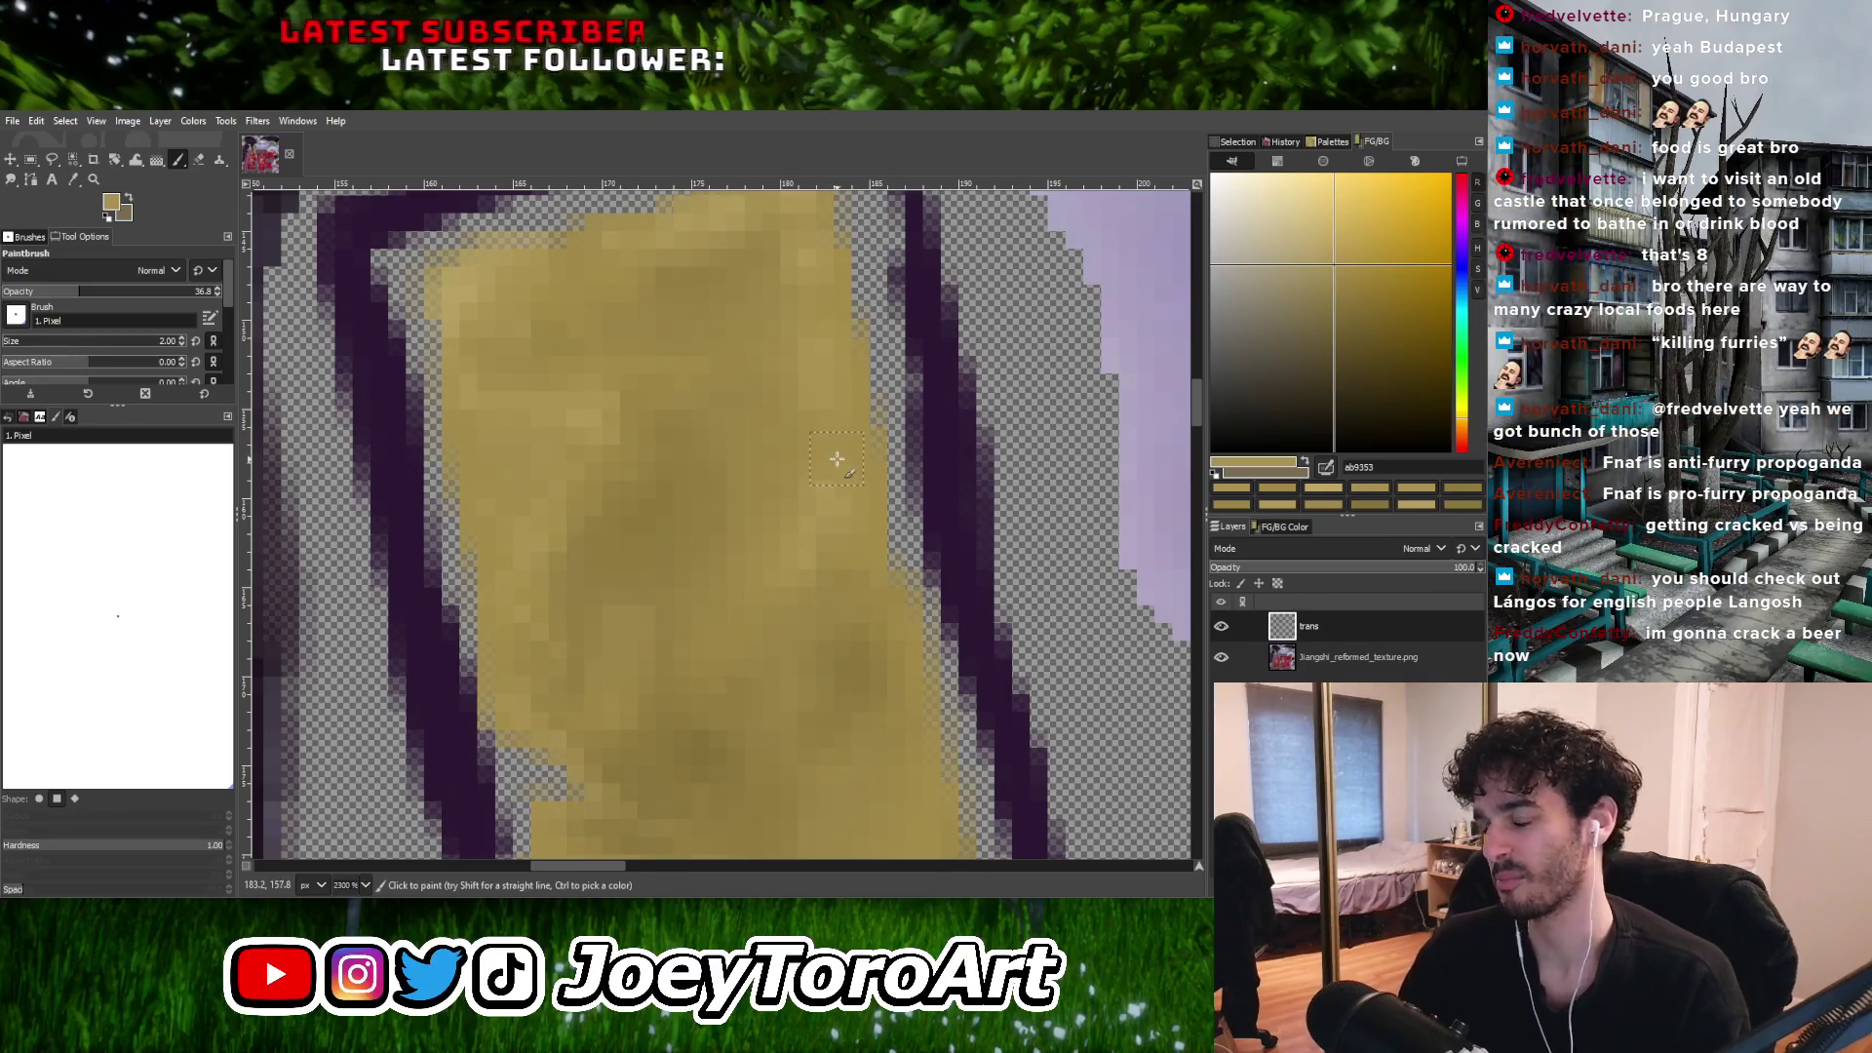
{"action": "scroll", "coordinate": [825, 481], "scroll_direction": "down", "scroll_amount": 3, "text": "ctrl"}
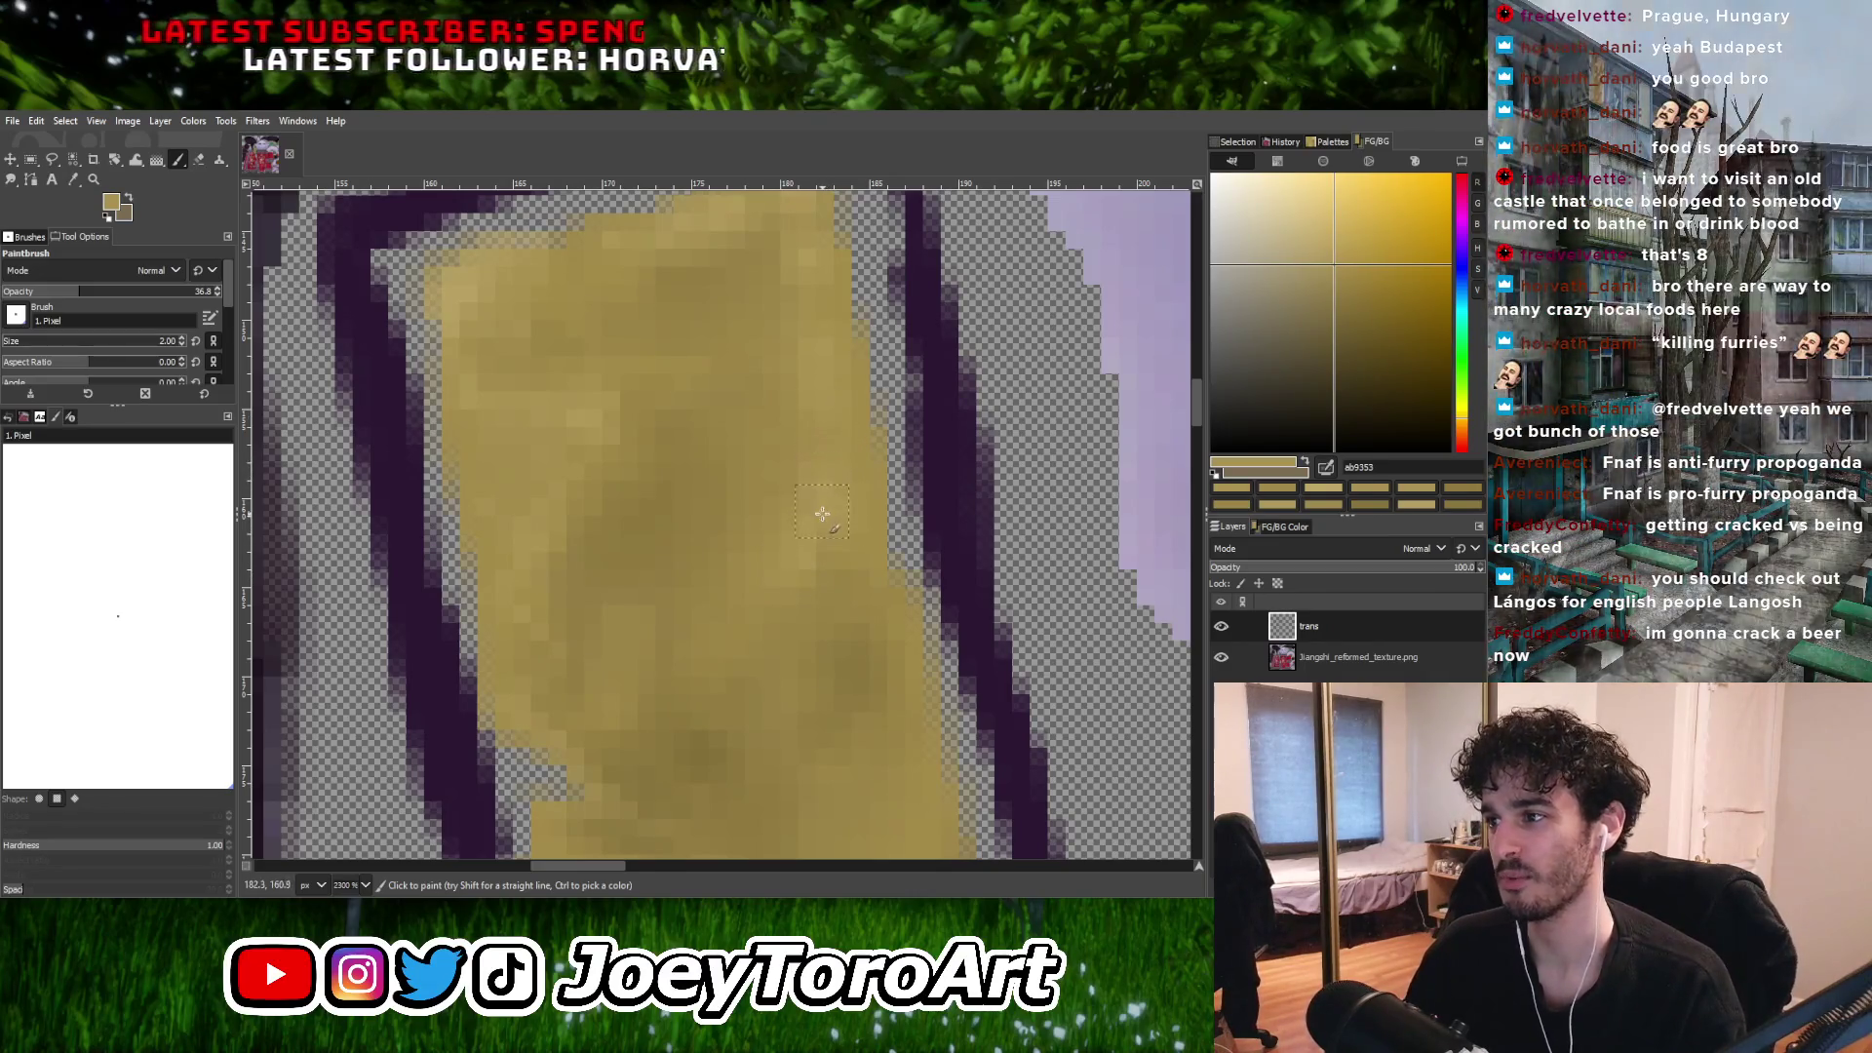
{"action": "scroll", "coordinate": [845, 562], "scroll_direction": "up", "scroll_amount": 3, "text": "ctrl"}
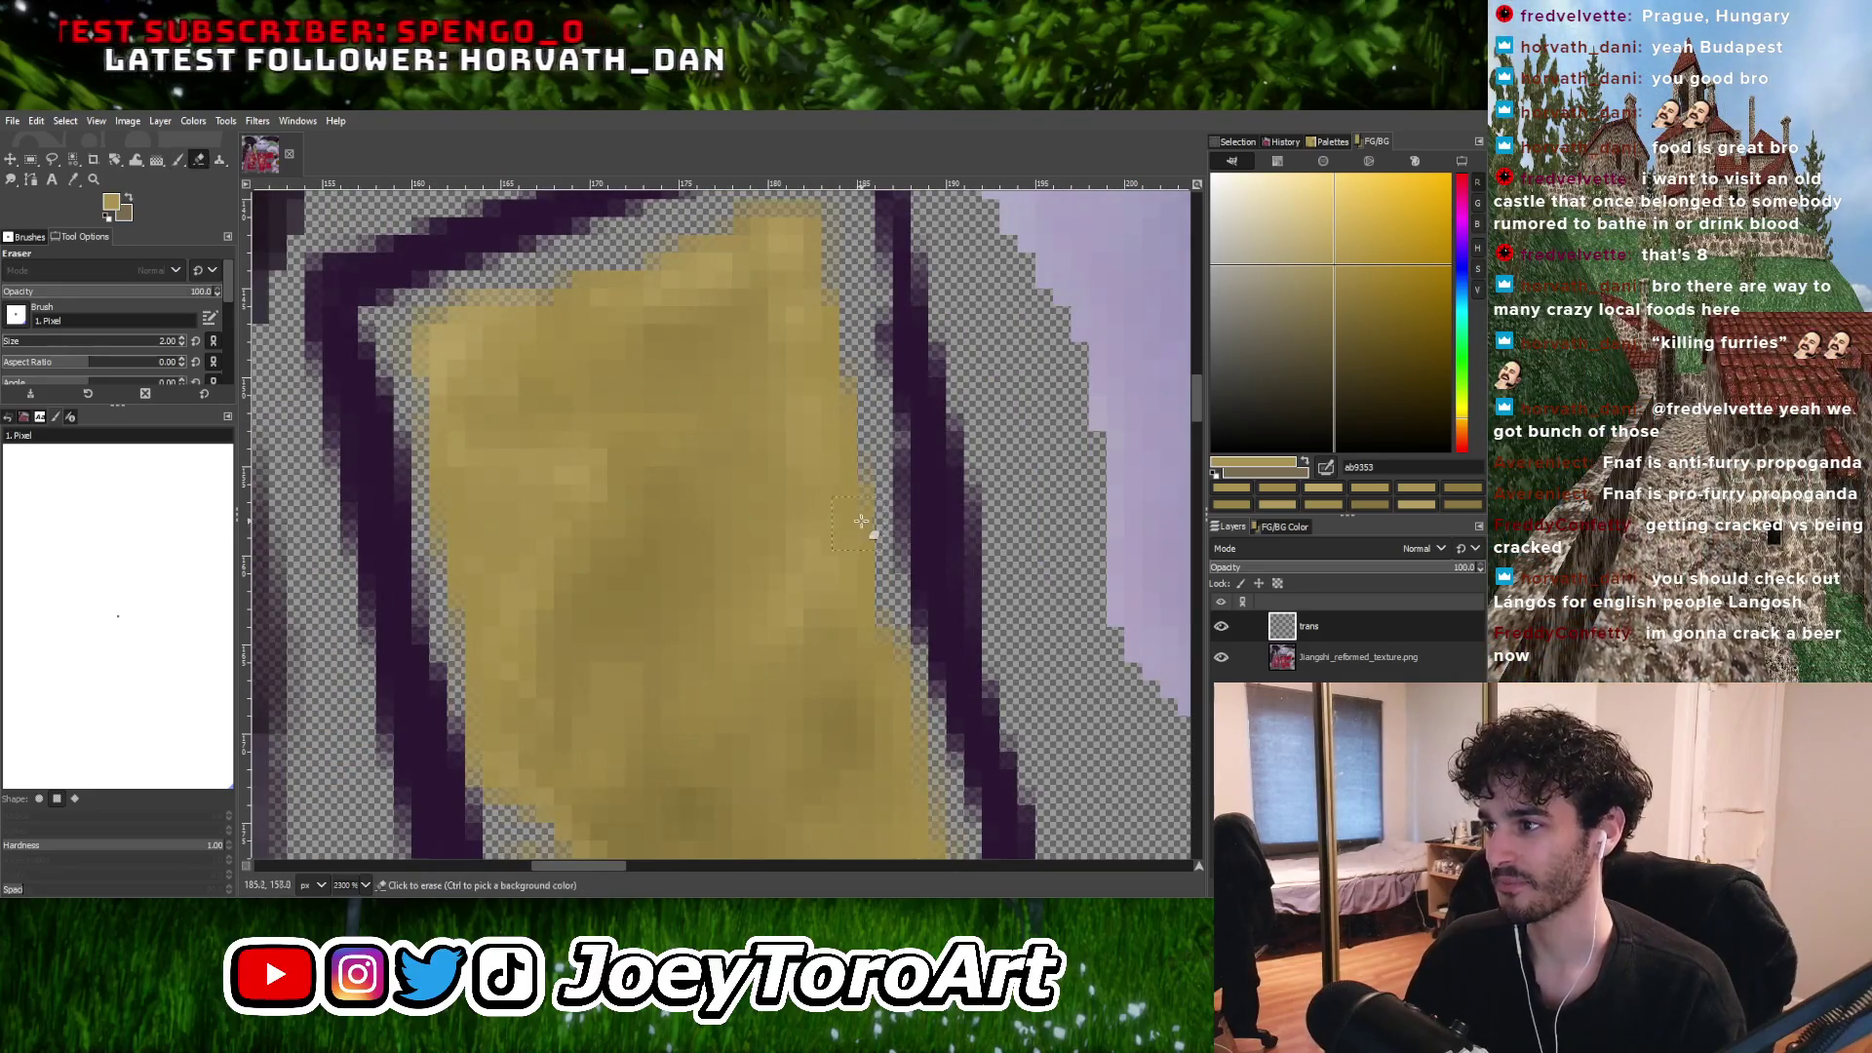
Switch to the Eraser at 1-pixel size and pick a slightly lighter gold.
{"action": "key", "text": "shift+e"}
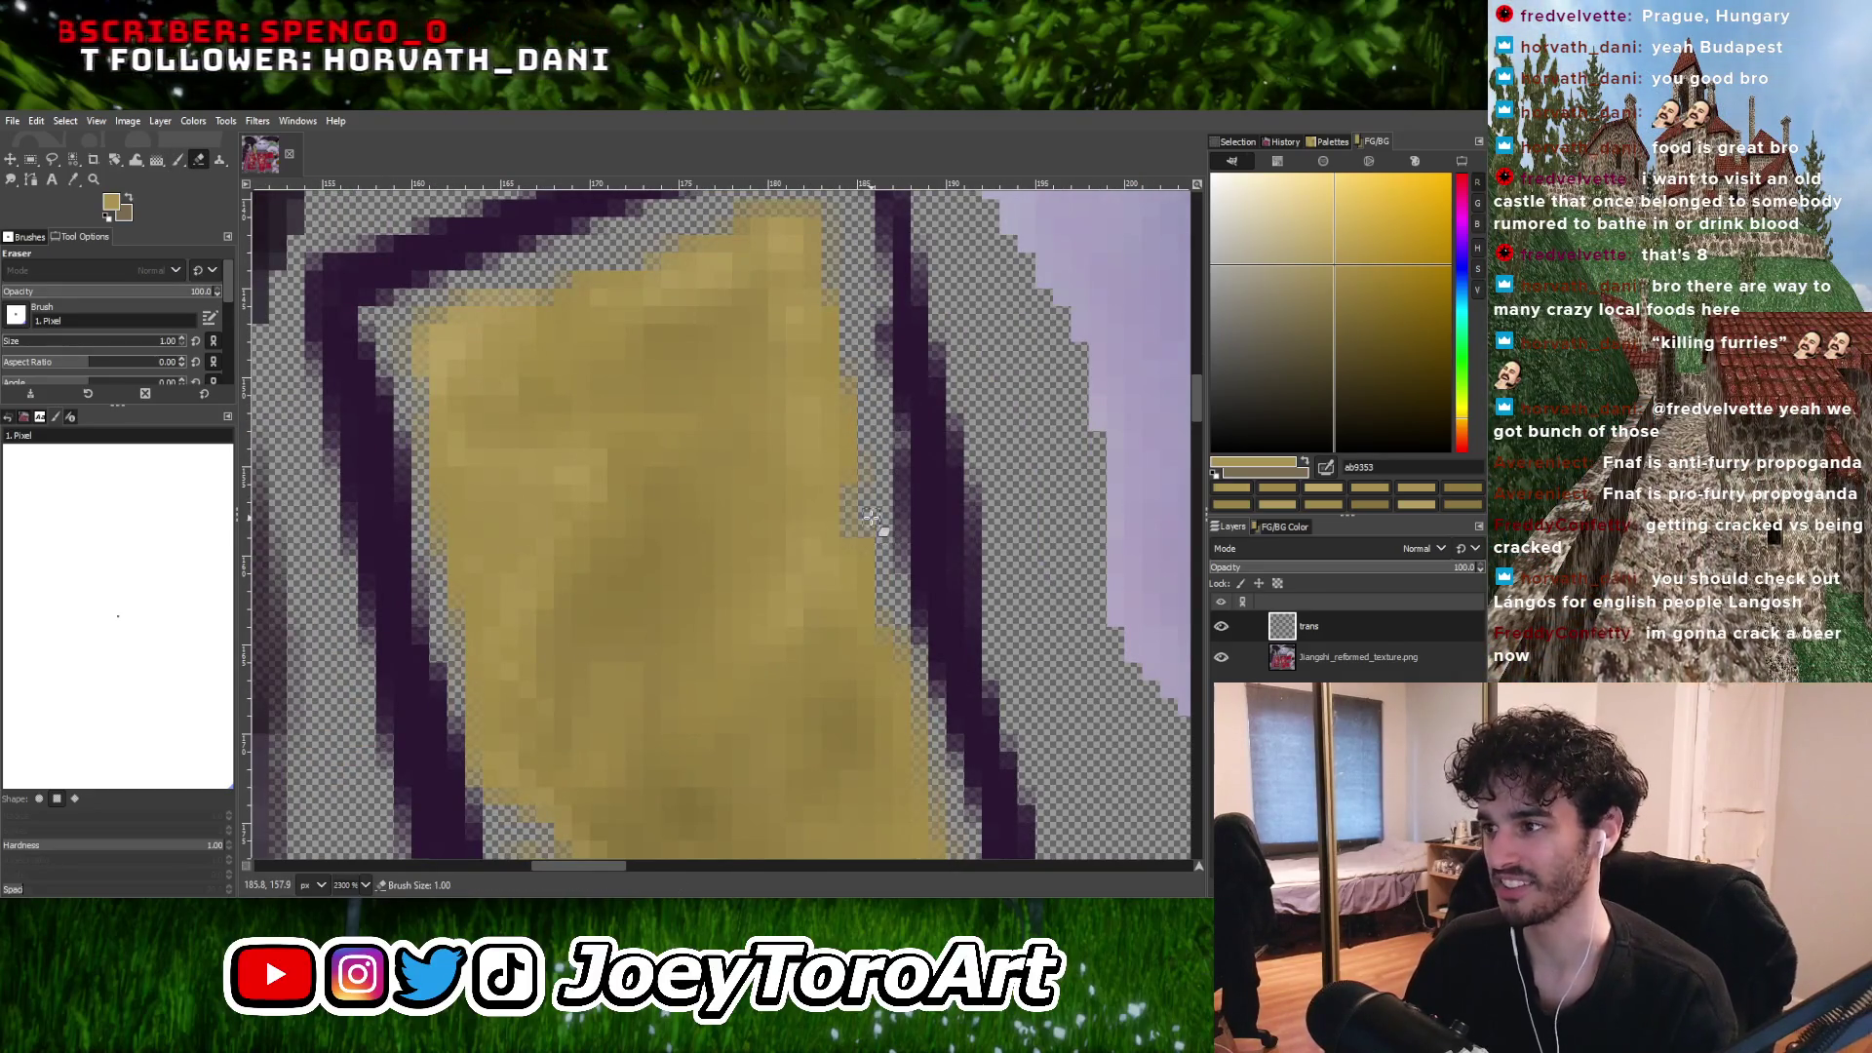
{"action": "key", "text": "bracketleft"}
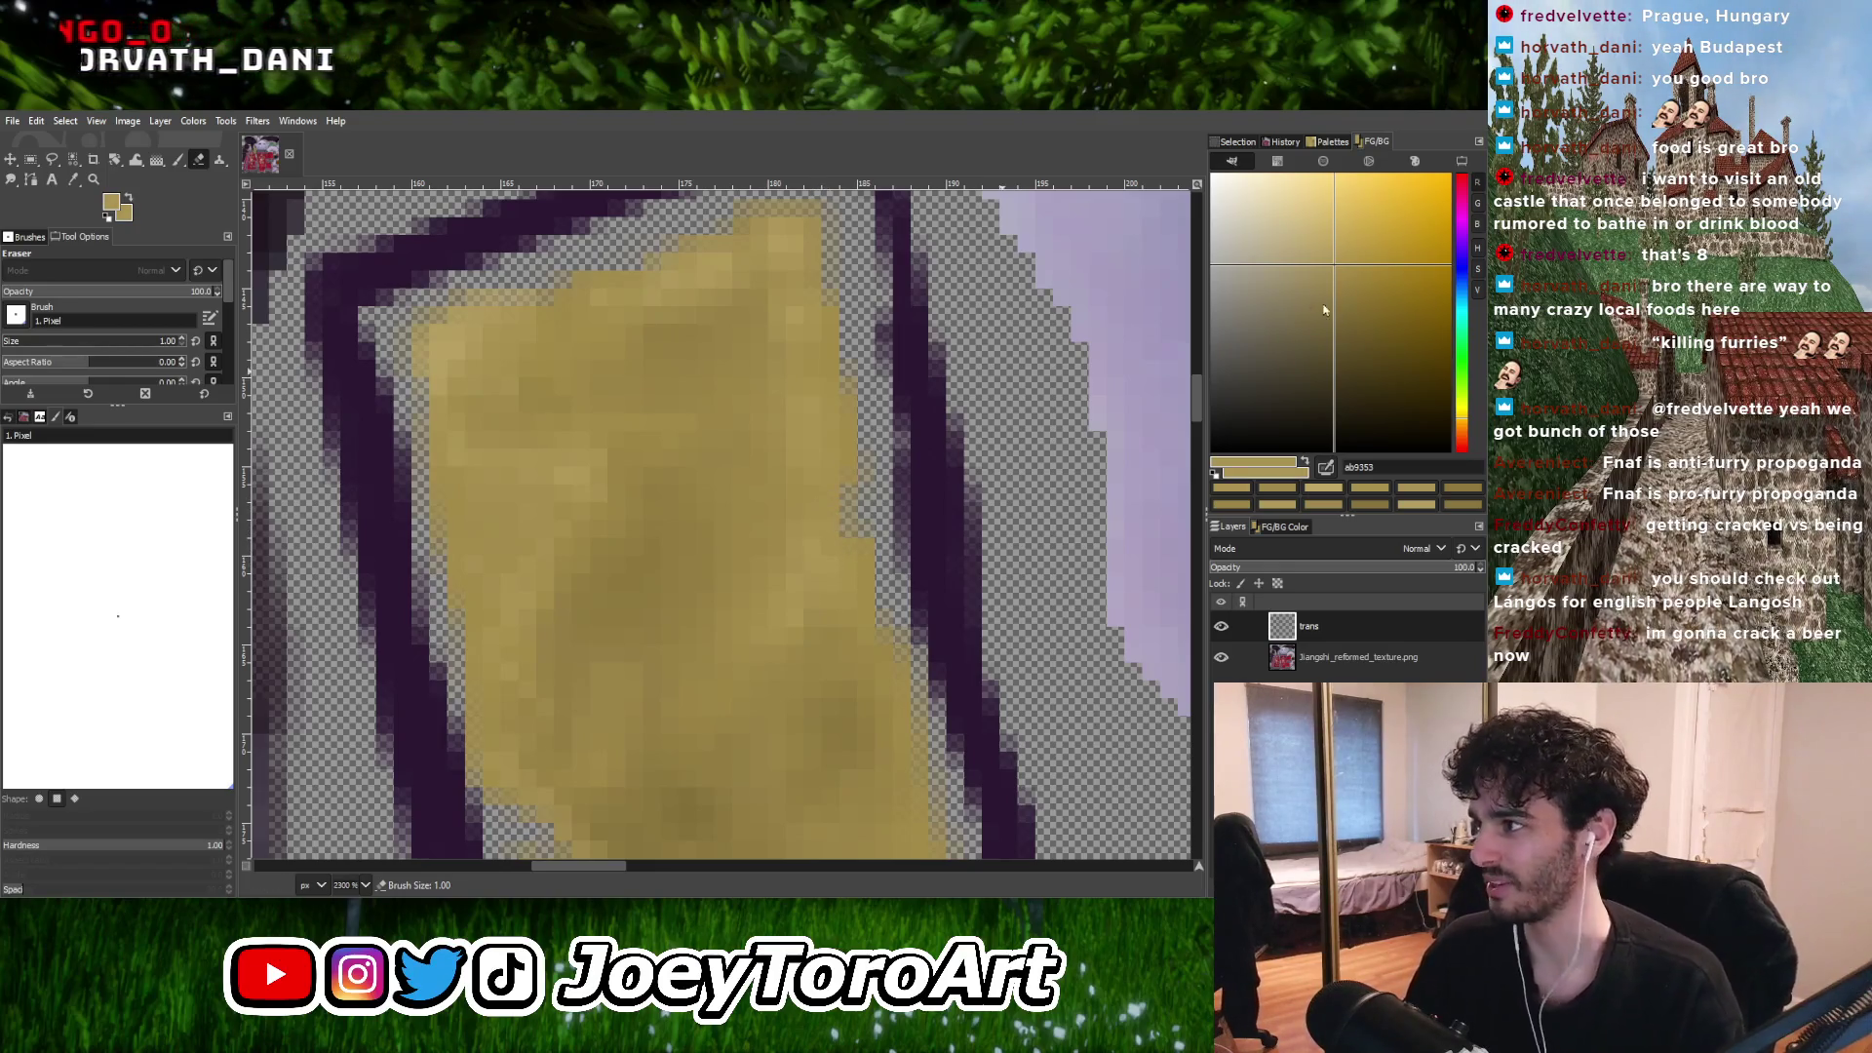
{"action": "left_click_drag", "start_coordinate": [1340, 272], "coordinate": [1321, 261]}
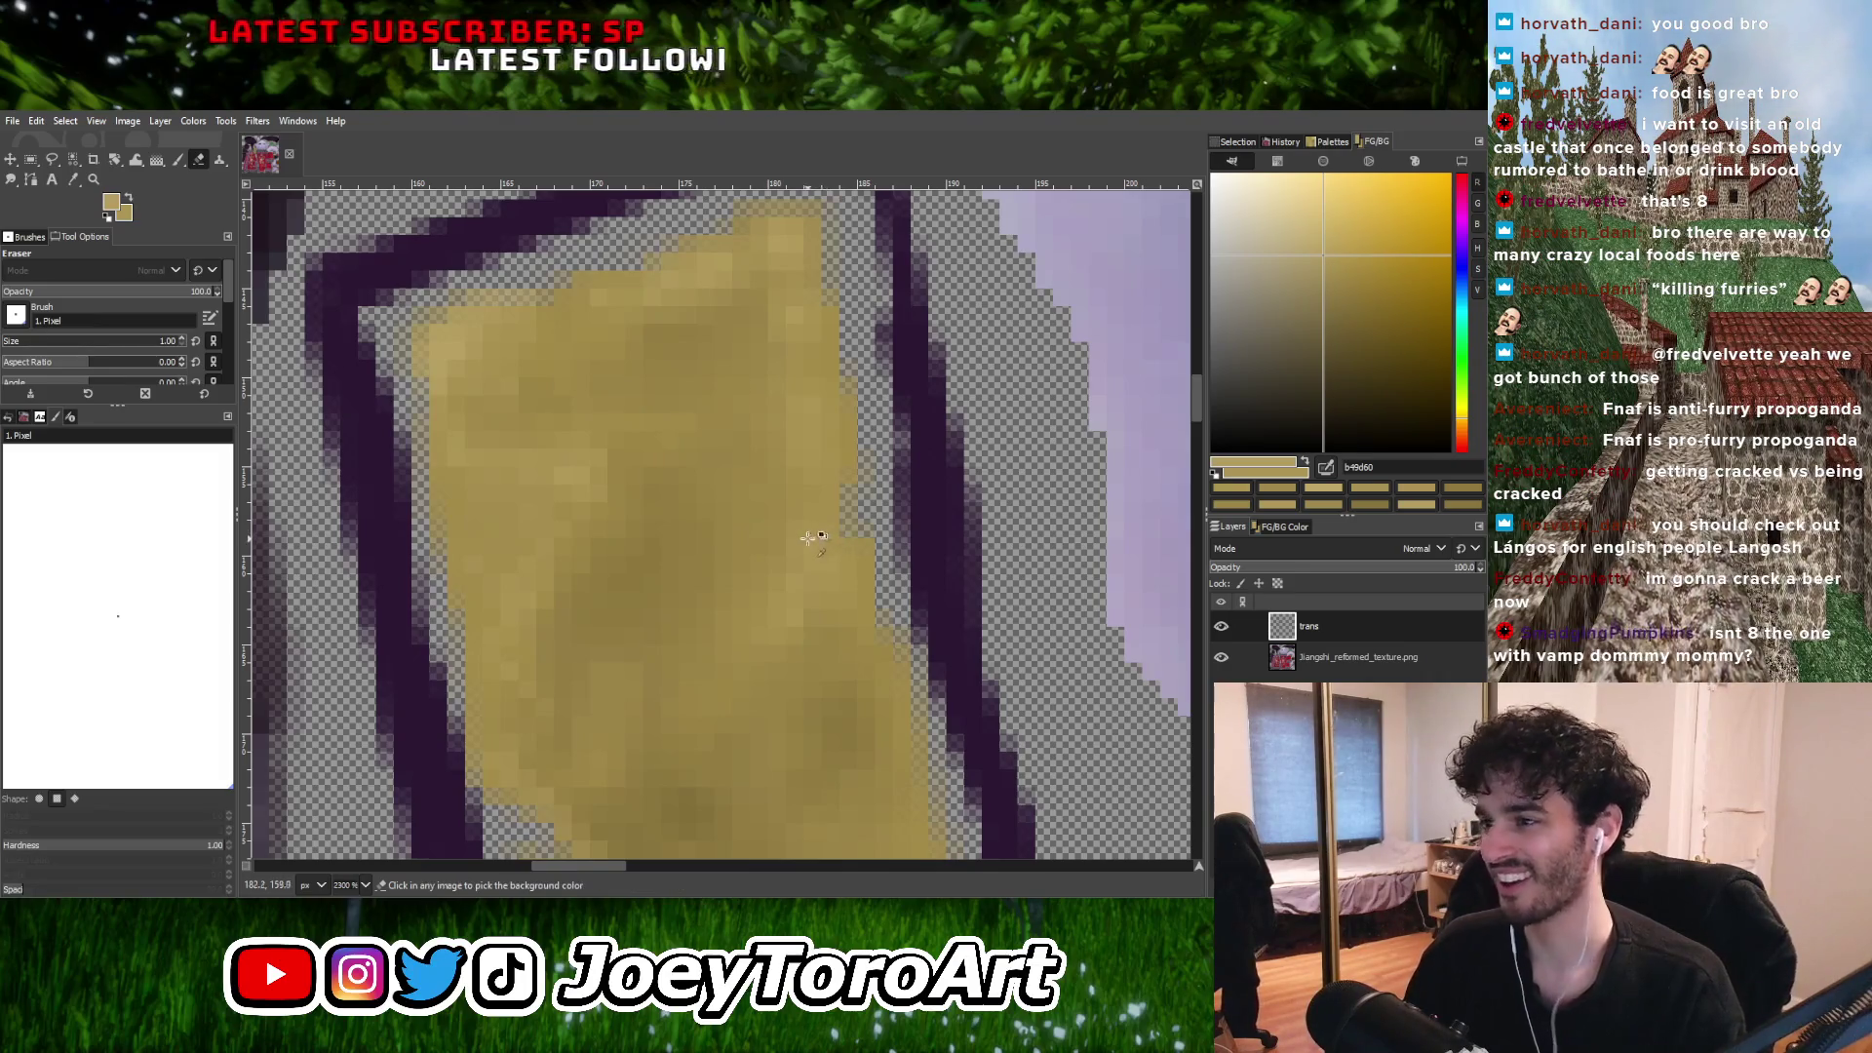
Return to the Paintbrush and blend more mid-gold tones sampled from the strap.
{"action": "left_click", "coordinate": [179, 159]}
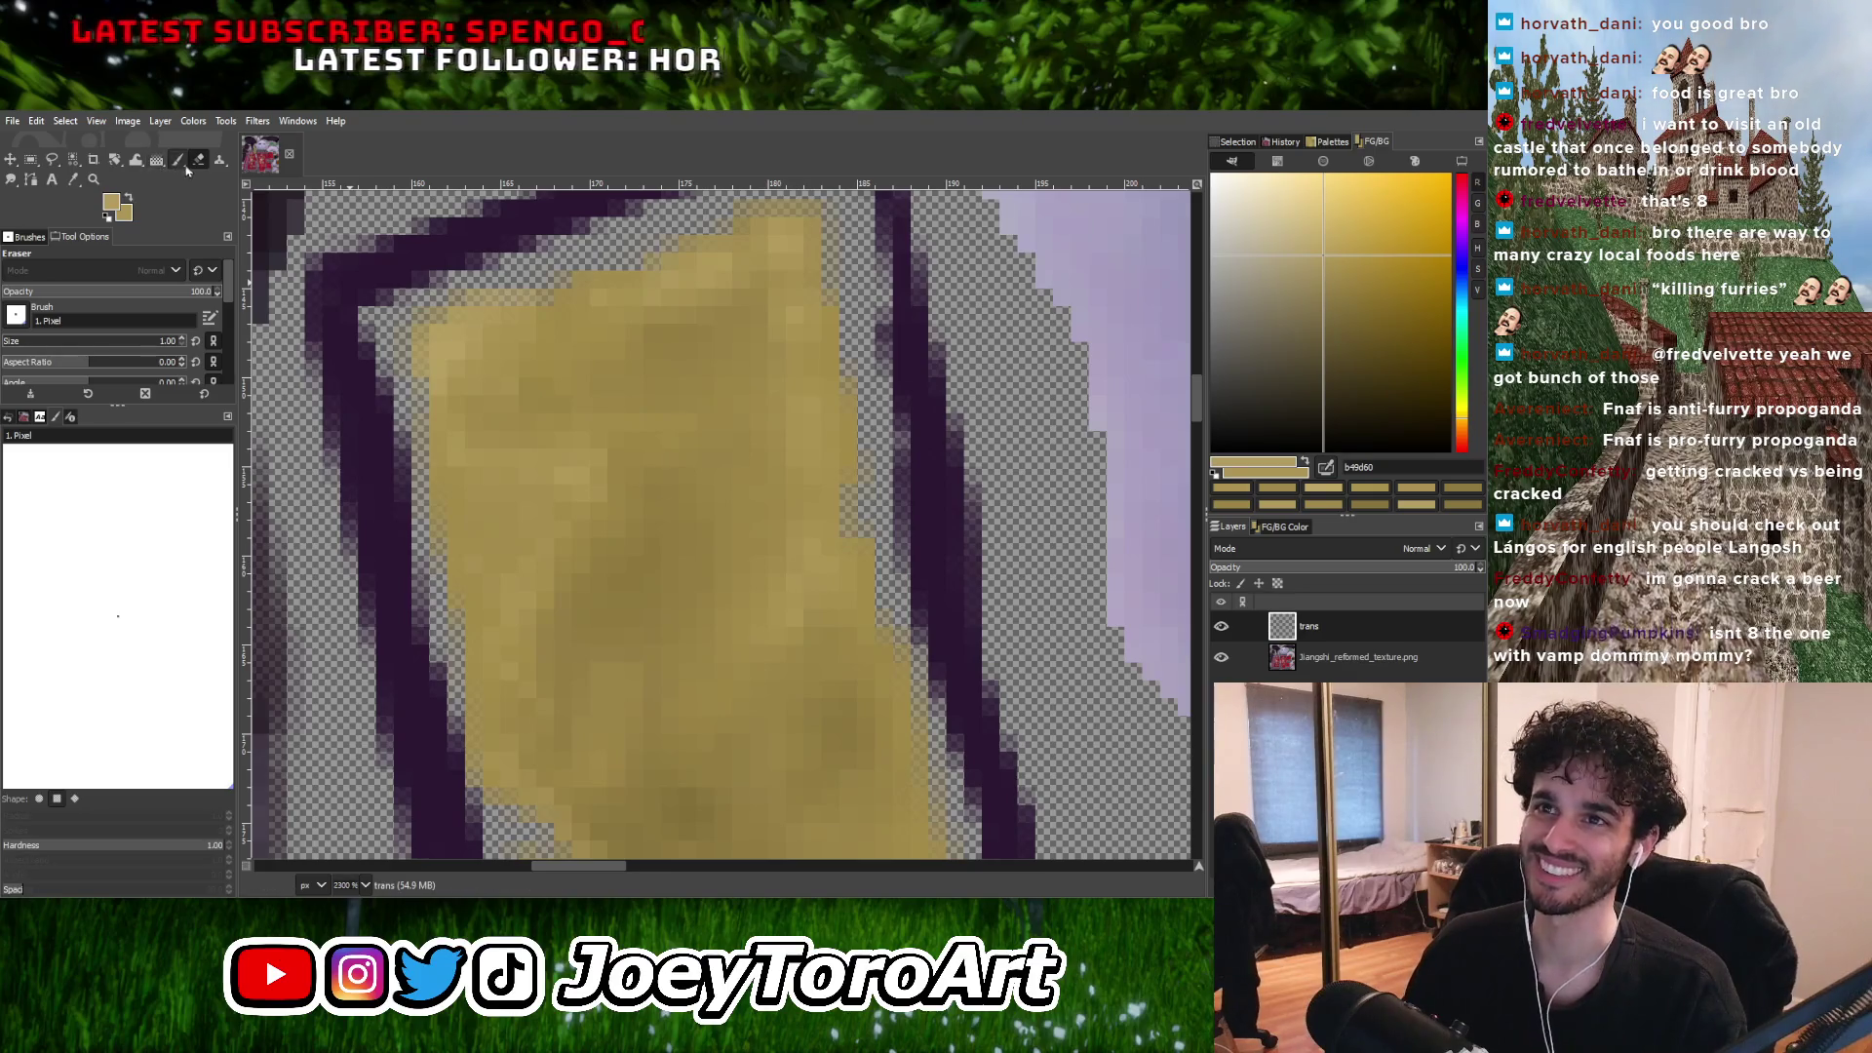
{"action": "left_click", "coordinate": [824, 546], "text": "ctrl"}
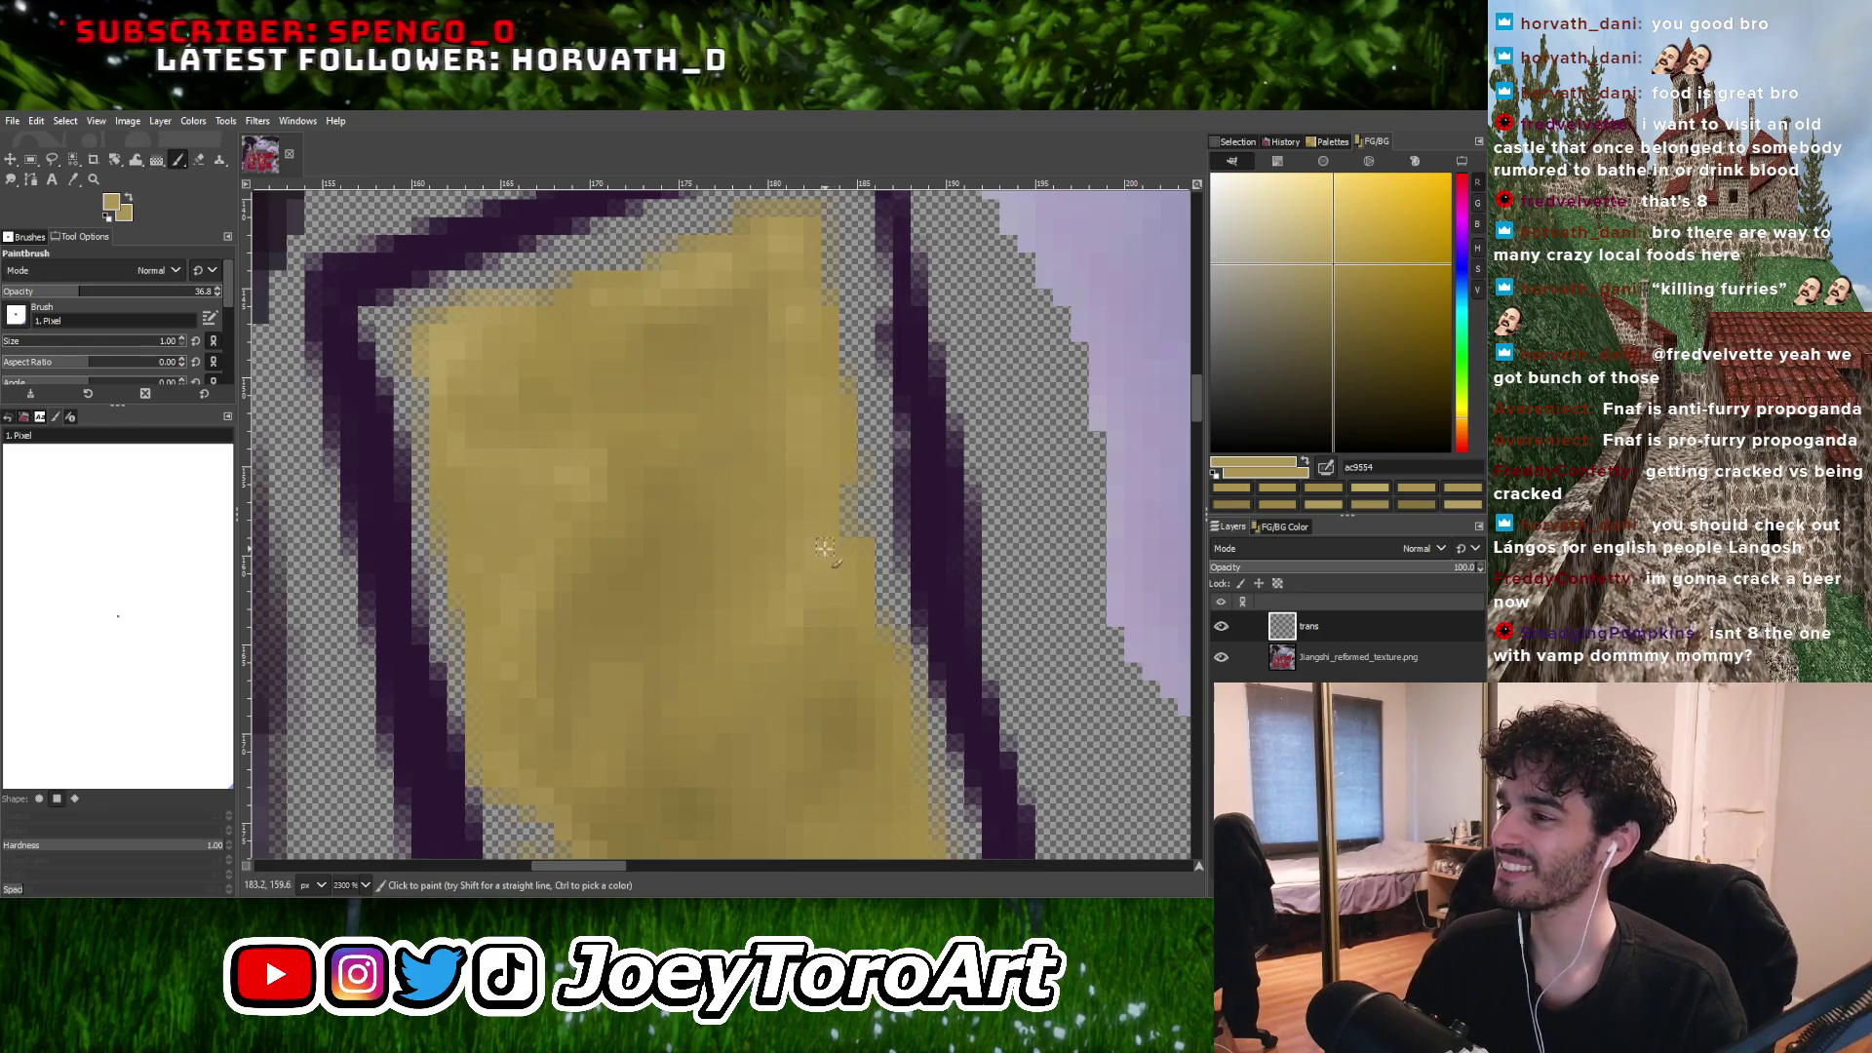
{"action": "left_click", "coordinate": [829, 543], "text": "ctrl"}
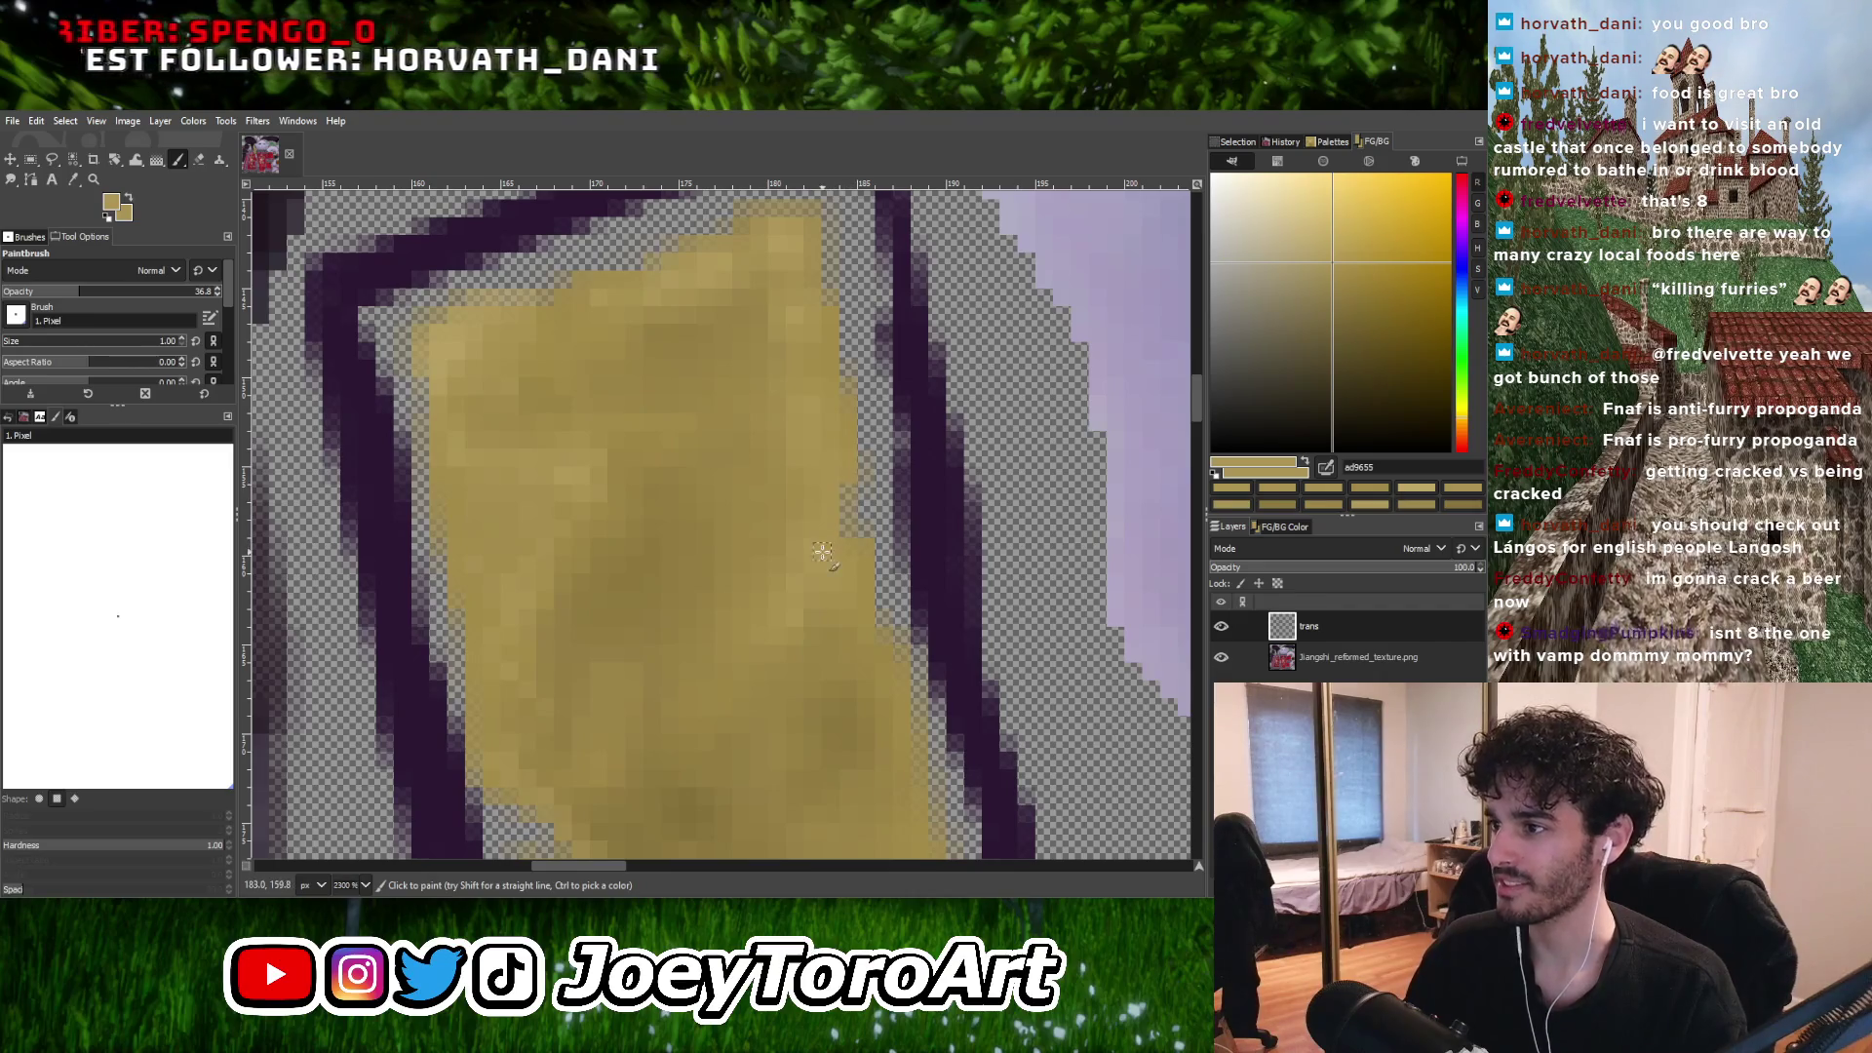
{"action": "scroll", "coordinate": [836, 565], "scroll_direction": "down", "scroll_amount": 2, "text": "ctrl"}
{"action": "scroll", "coordinate": [835, 568], "scroll_direction": "up", "scroll_amount": 2, "text": "ctrl"}
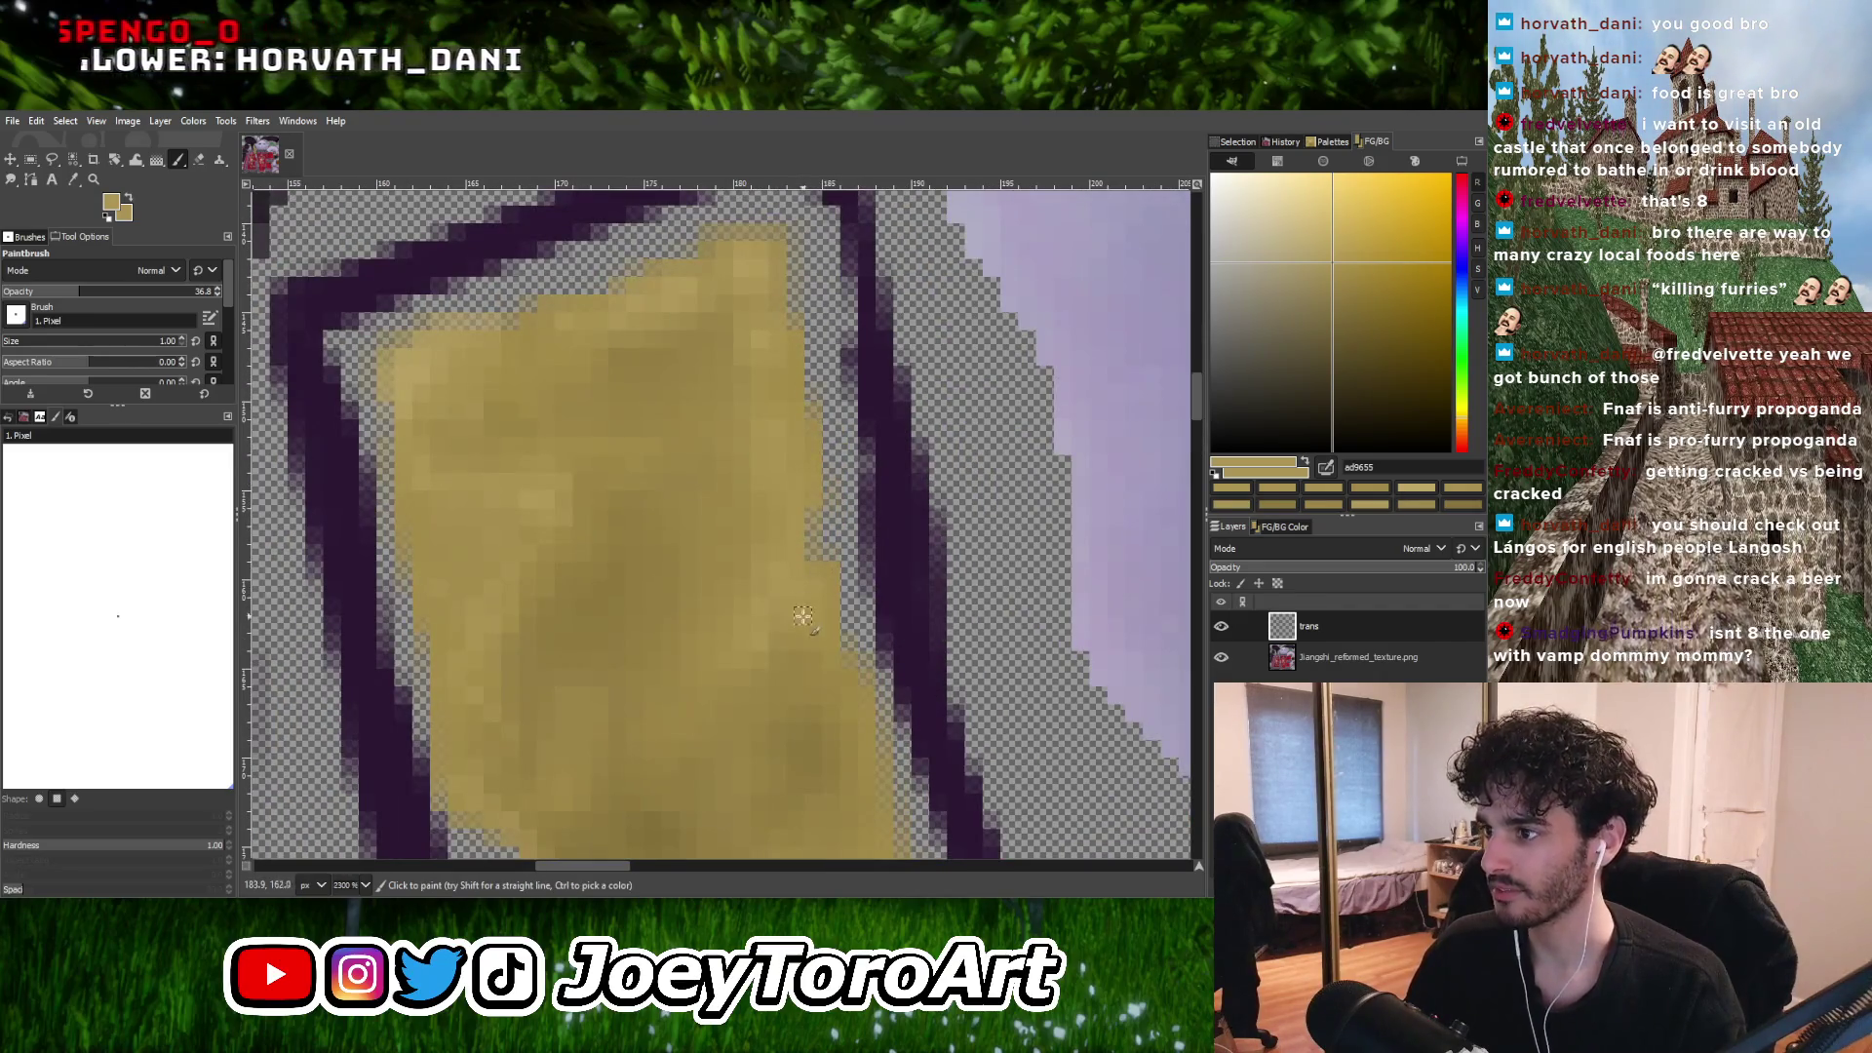
{"action": "scroll", "coordinate": [785, 593], "scroll_direction": "down", "scroll_amount": 3, "text": "ctrl"}
{"action": "scroll", "coordinate": [812, 585], "scroll_direction": "up", "scroll_amount": 2, "text": "ctrl"}
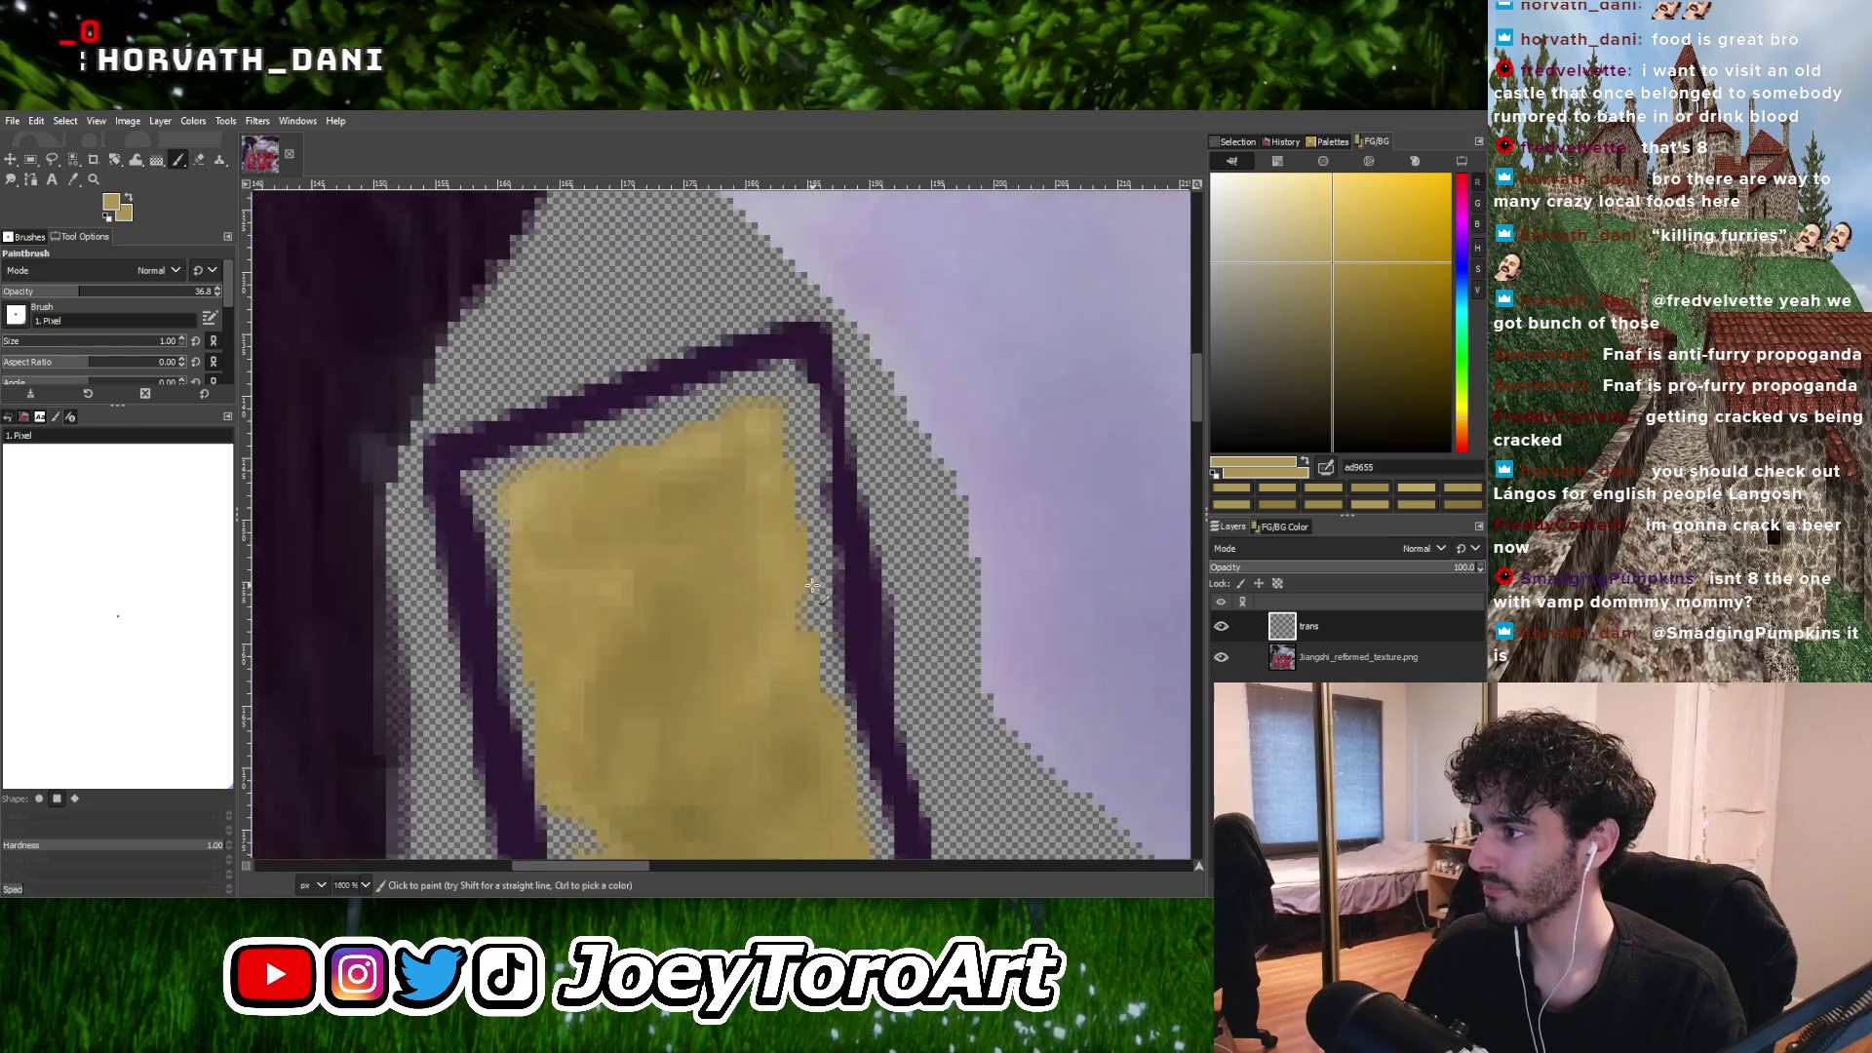
{"action": "scroll", "coordinate": [809, 530], "scroll_direction": "down", "scroll_amount": 1, "text": "ctrl"}
{"action": "scroll", "coordinate": [819, 591], "scroll_direction": "up", "scroll_amount": 2, "text": "ctrl"}
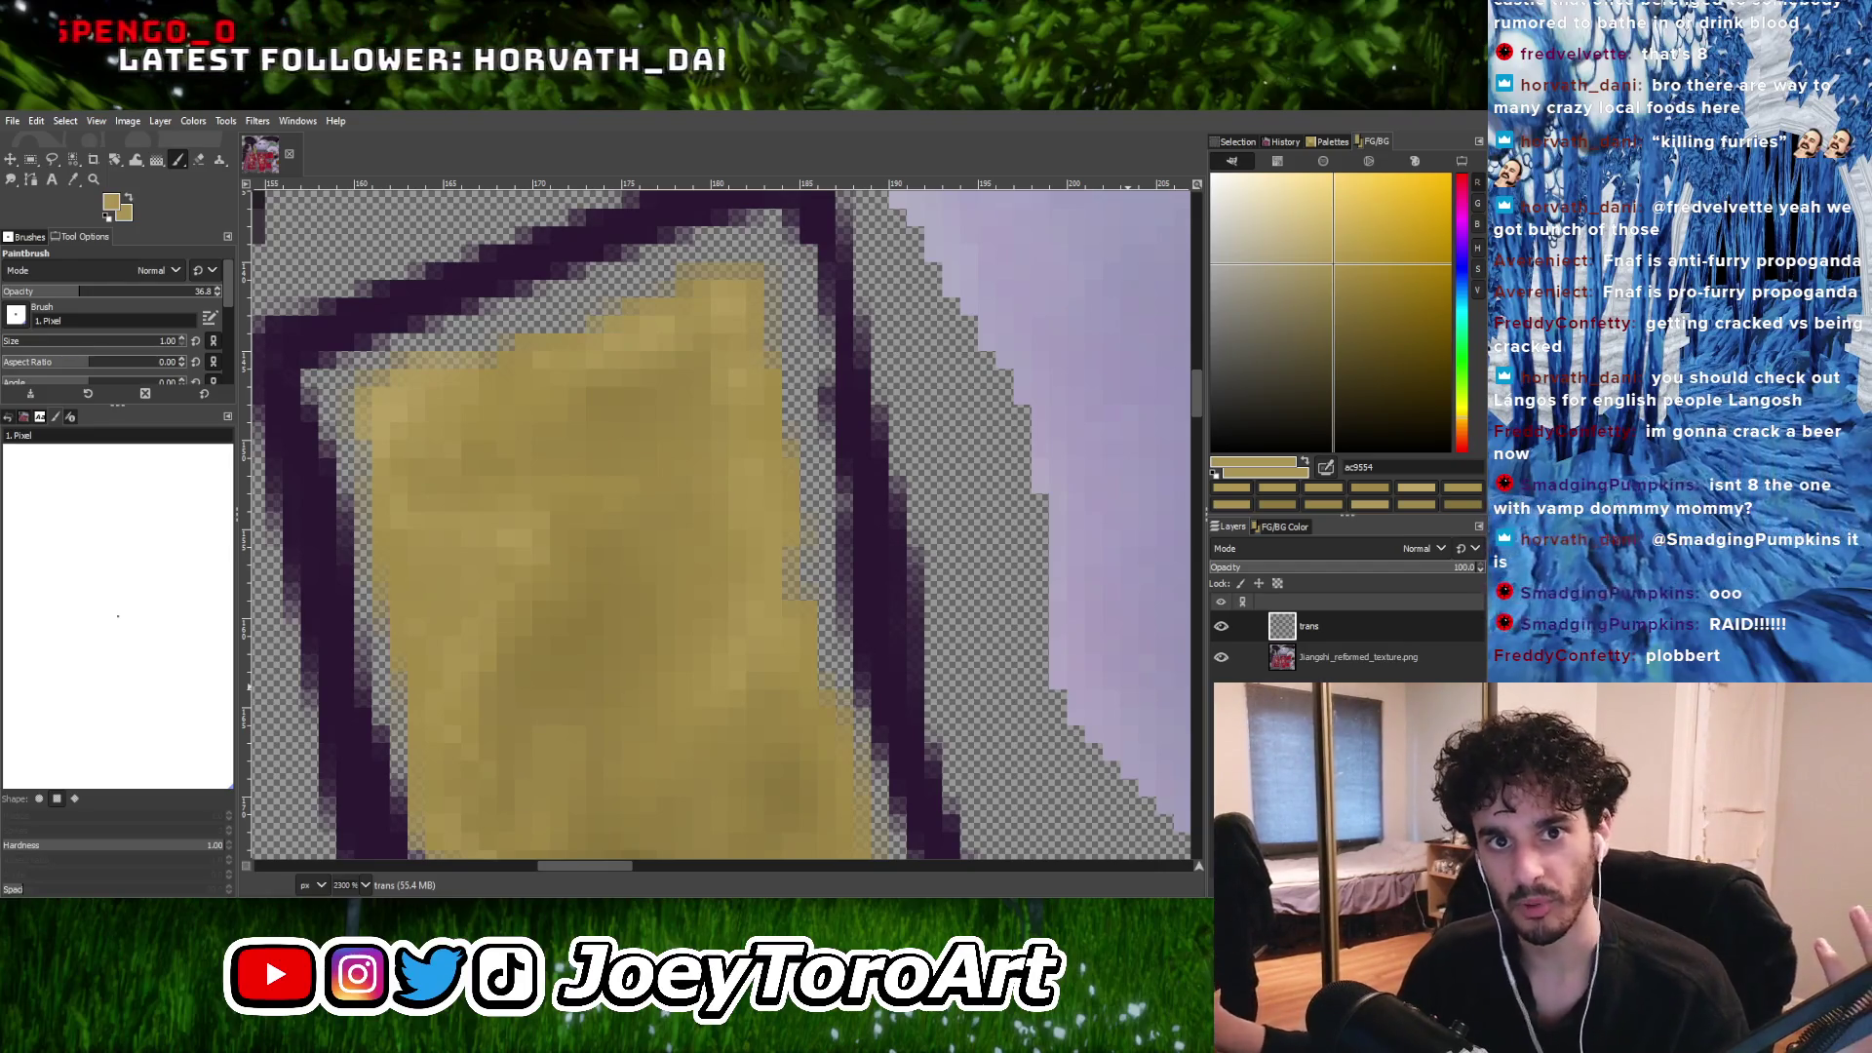
Fit the whole texture sheet in view, zoom in slightly, and switch to Blender.
{"action": "key", "text": "grave"}
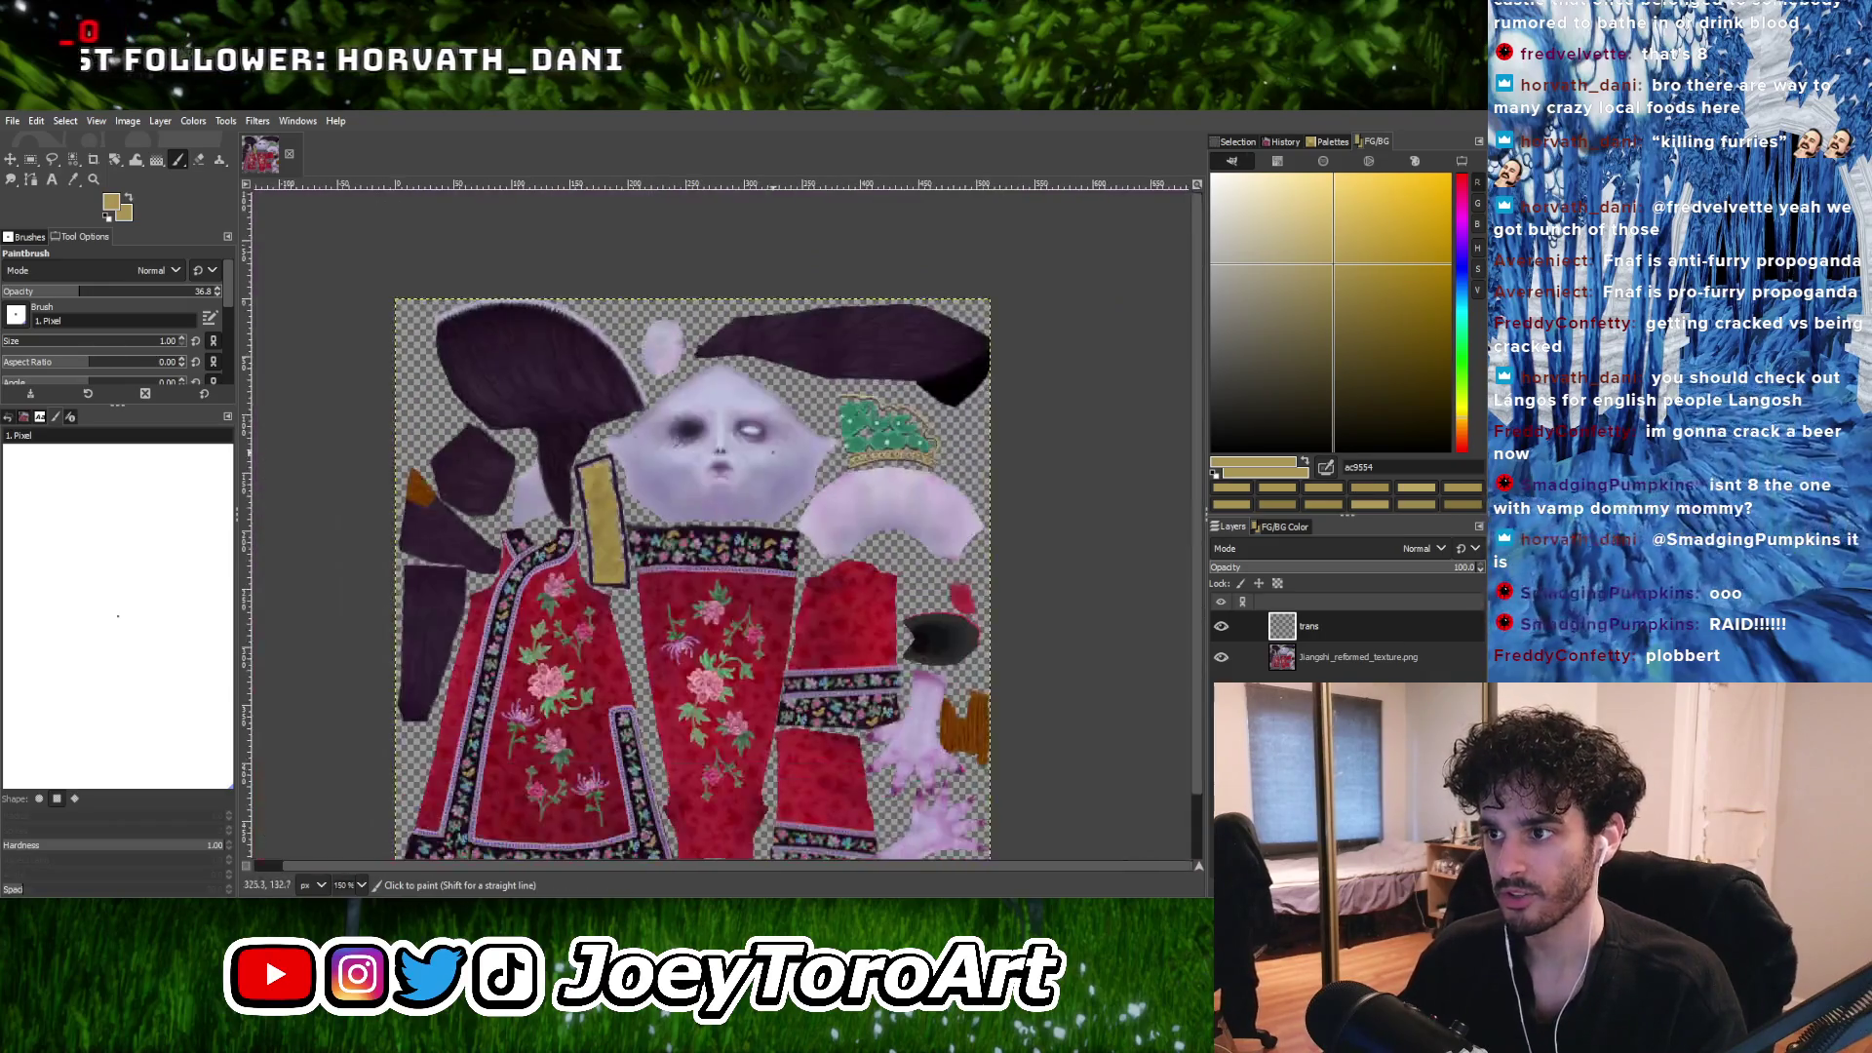
{"action": "key", "text": "2"}
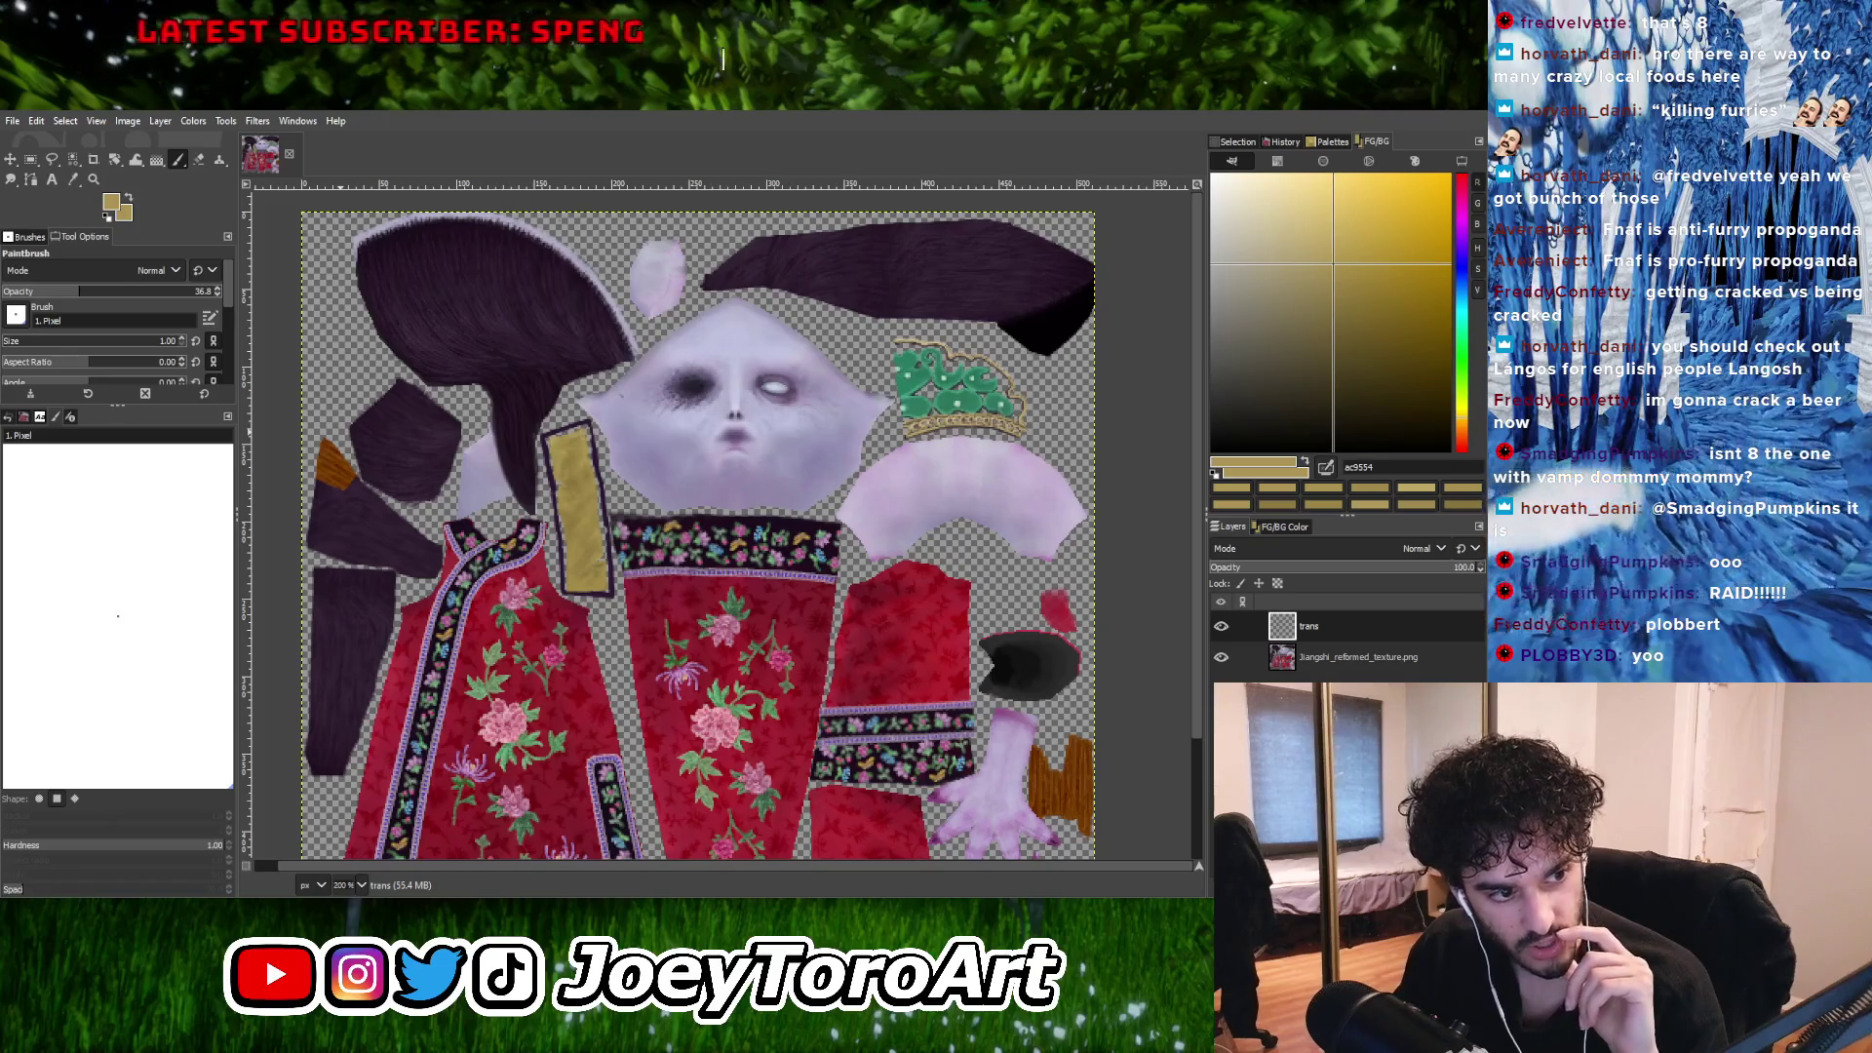
{"action": "key", "text": "alt+Tab"}
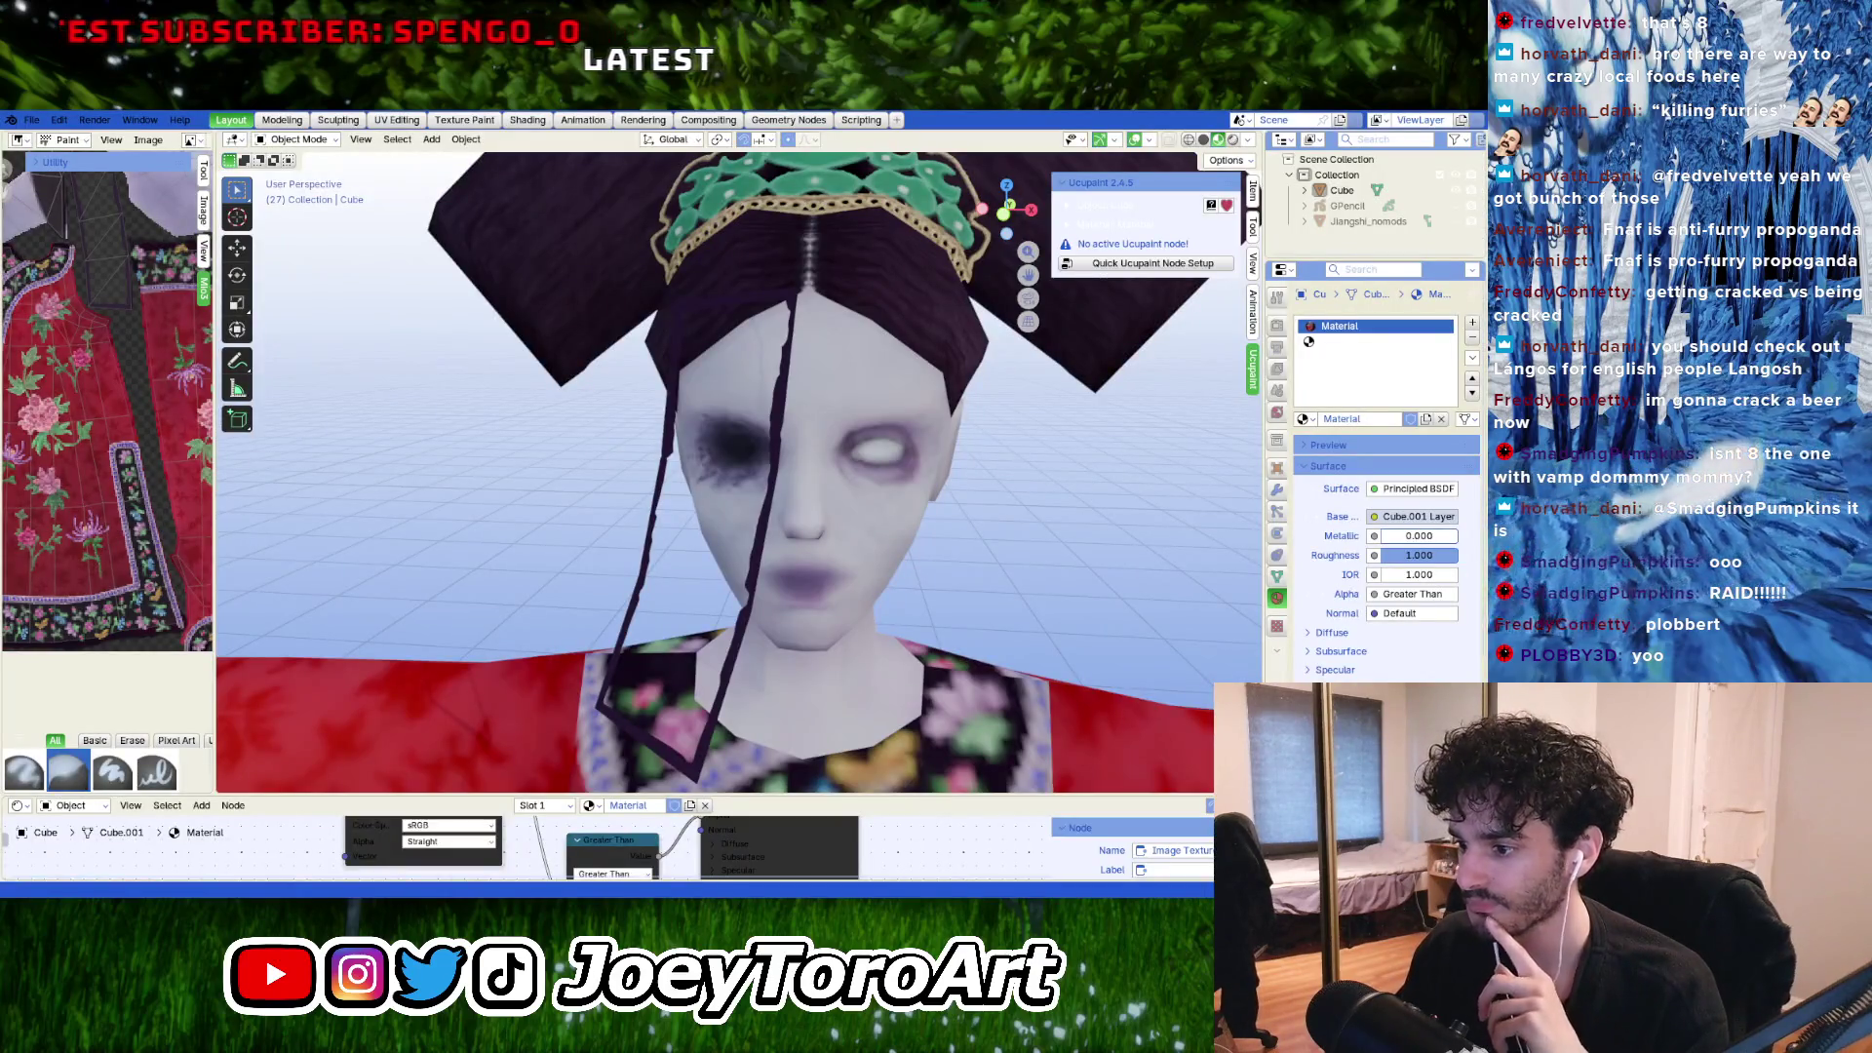
Zoom out and orbit around the character to inspect the red floral robe.
{"action": "scroll", "coordinate": [833, 519], "scroll_direction": "down", "scroll_amount": 6}
{"action": "middle_click_drag", "start_coordinate": [854, 586], "coordinate": [702, 653]}
{"action": "scroll", "coordinate": [687, 668], "scroll_direction": "up", "scroll_amount": 5}
{"action": "scroll", "coordinate": [677, 675], "scroll_direction": "down", "scroll_amount": 5}
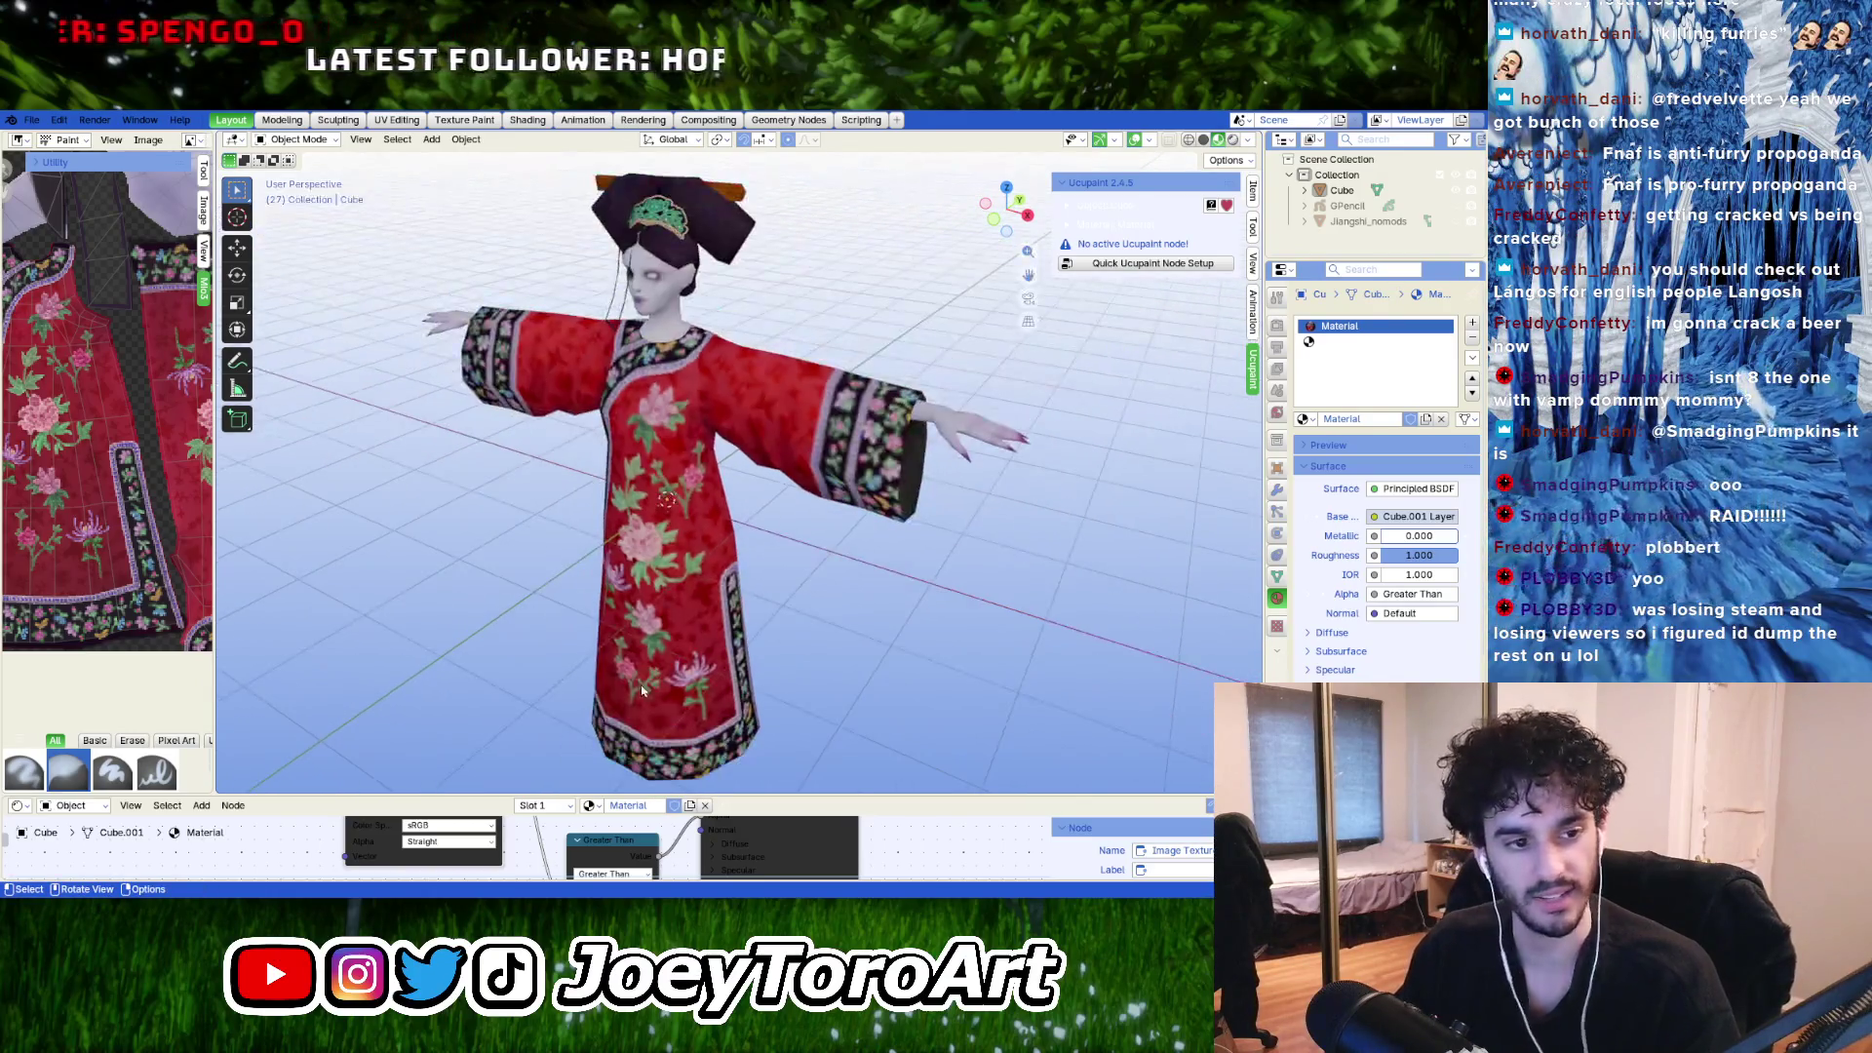
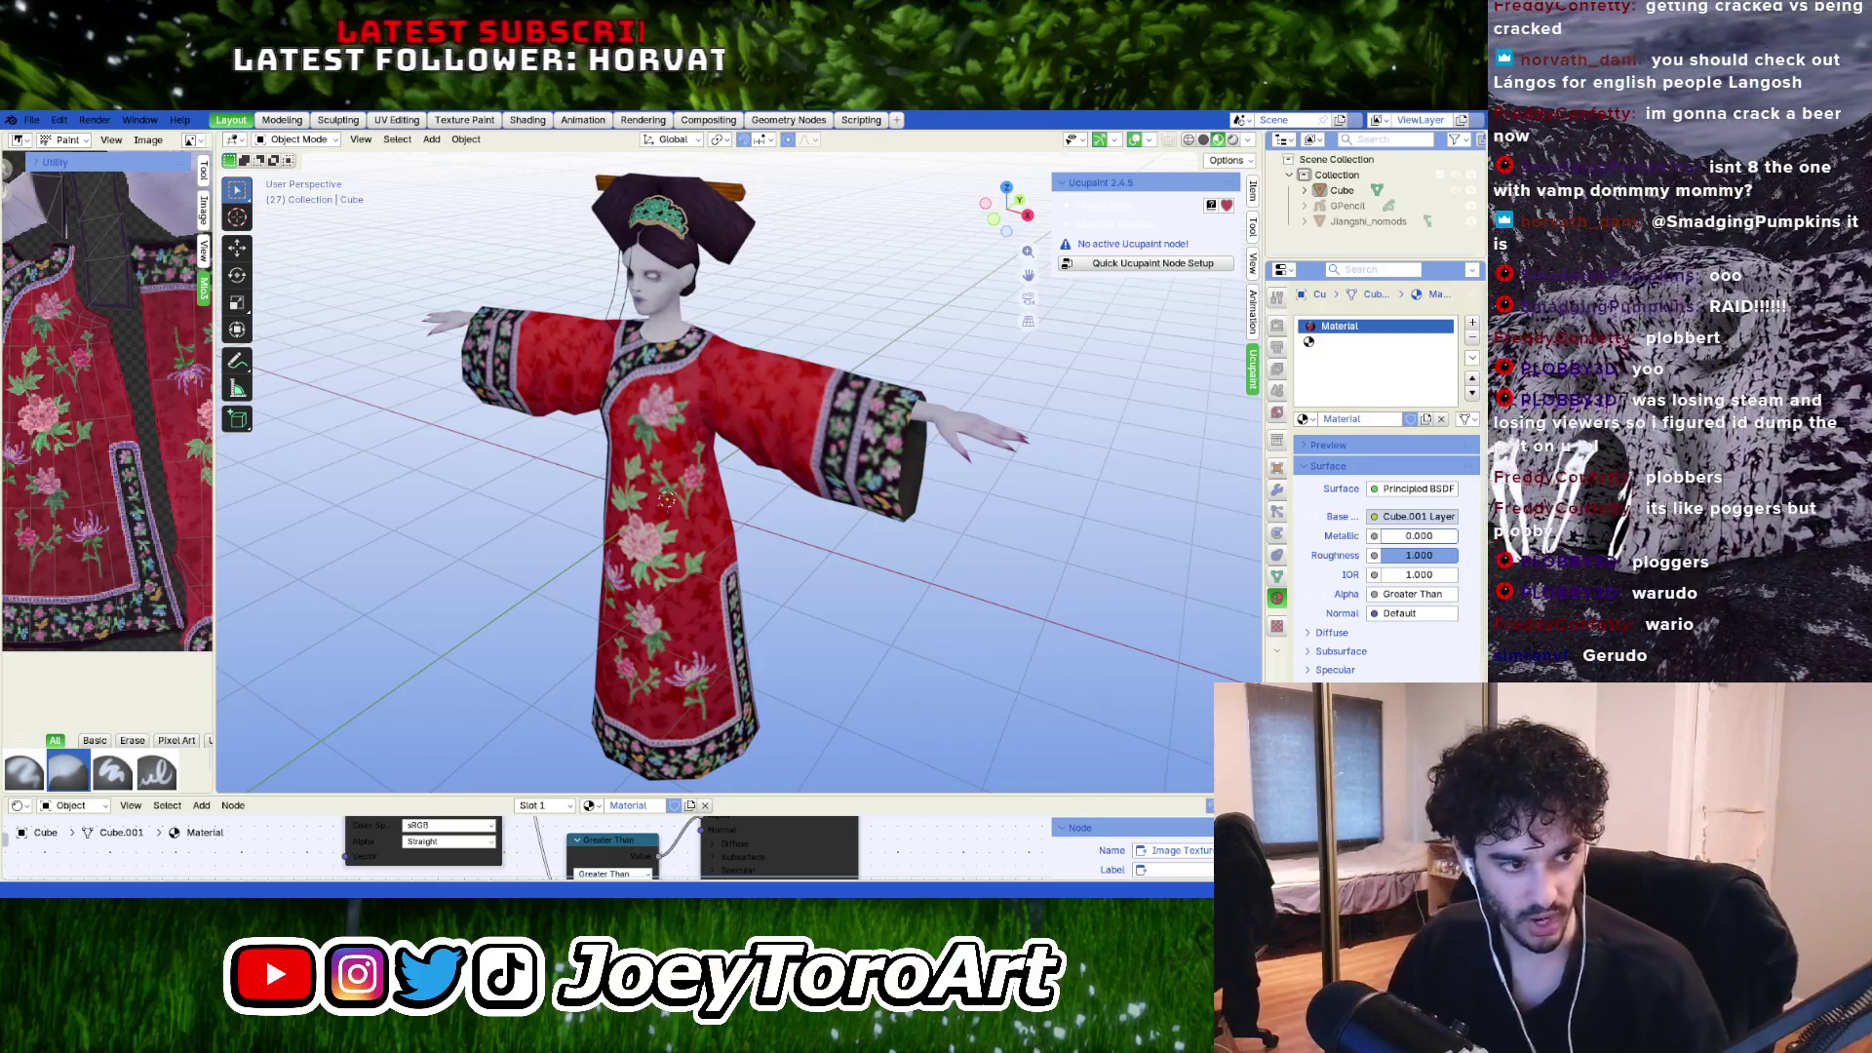
Switch from Blender to the character's texture map open in GIMP.
{"action": "key", "text": "alt+Tab"}
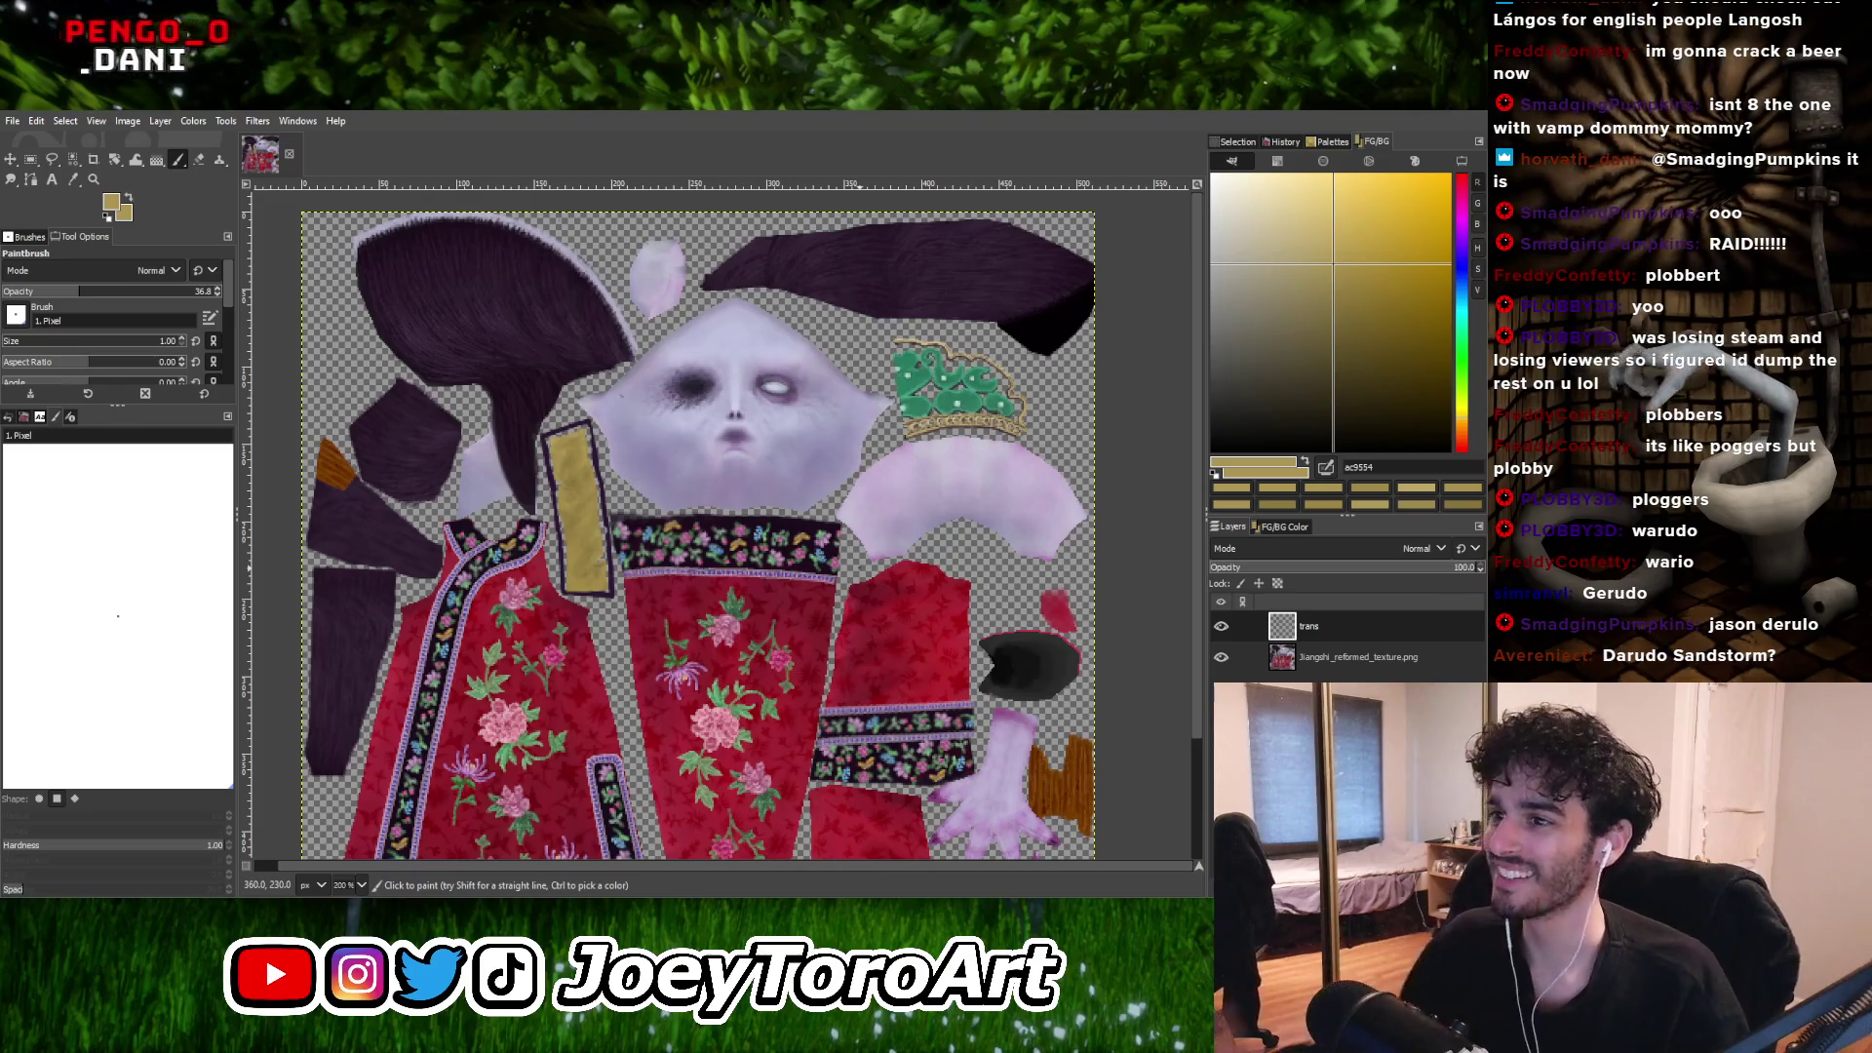
Zoom into the gold trim strip and sample its gold colour.
{"action": "scroll", "coordinate": [575, 517], "scroll_direction": "up", "scroll_amount": 2, "text": "ctrl"}
{"action": "scroll", "coordinate": [583, 482], "scroll_direction": "down", "scroll_amount": 2, "text": "ctrl"}
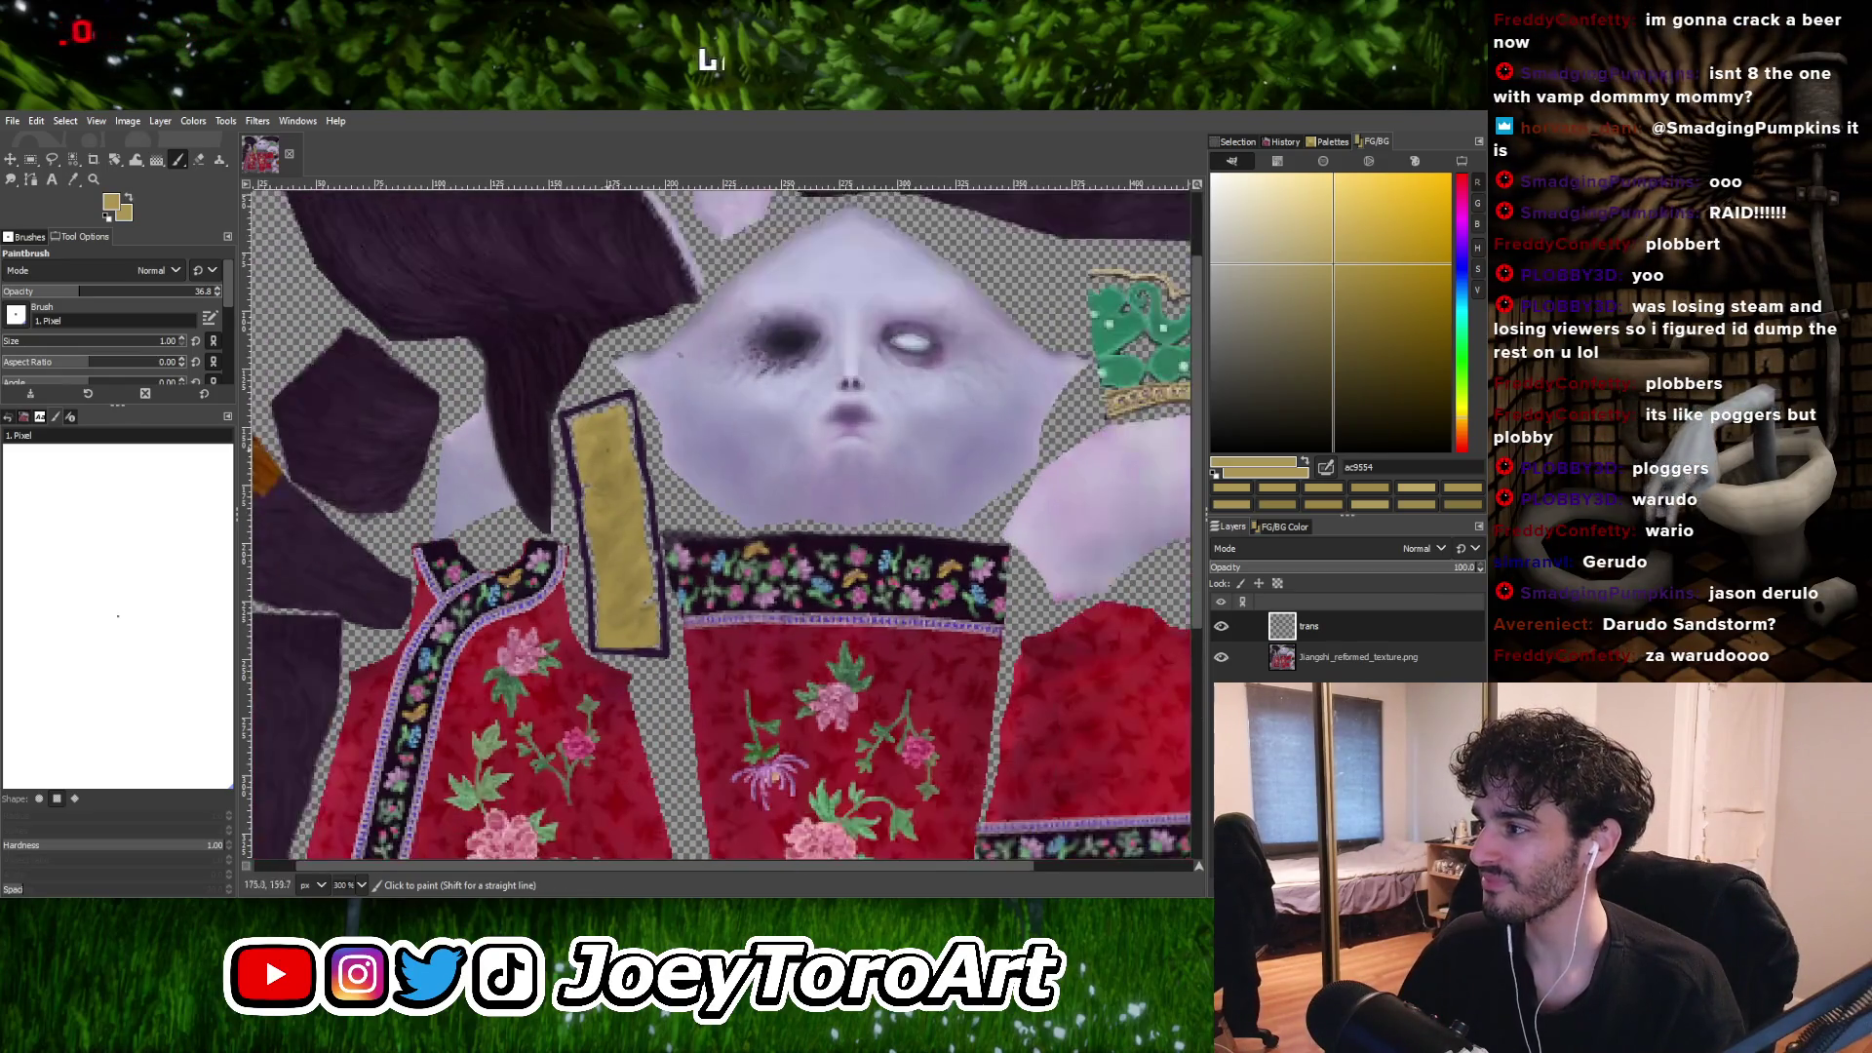
{"action": "scroll", "coordinate": [624, 497], "scroll_direction": "up", "scroll_amount": 3, "text": "ctrl"}
{"action": "scroll", "coordinate": [643, 502], "scroll_direction": "down", "scroll_amount": 2, "text": "ctrl"}
{"action": "scroll", "coordinate": [659, 512], "scroll_direction": "up", "scroll_amount": 3, "text": "ctrl"}
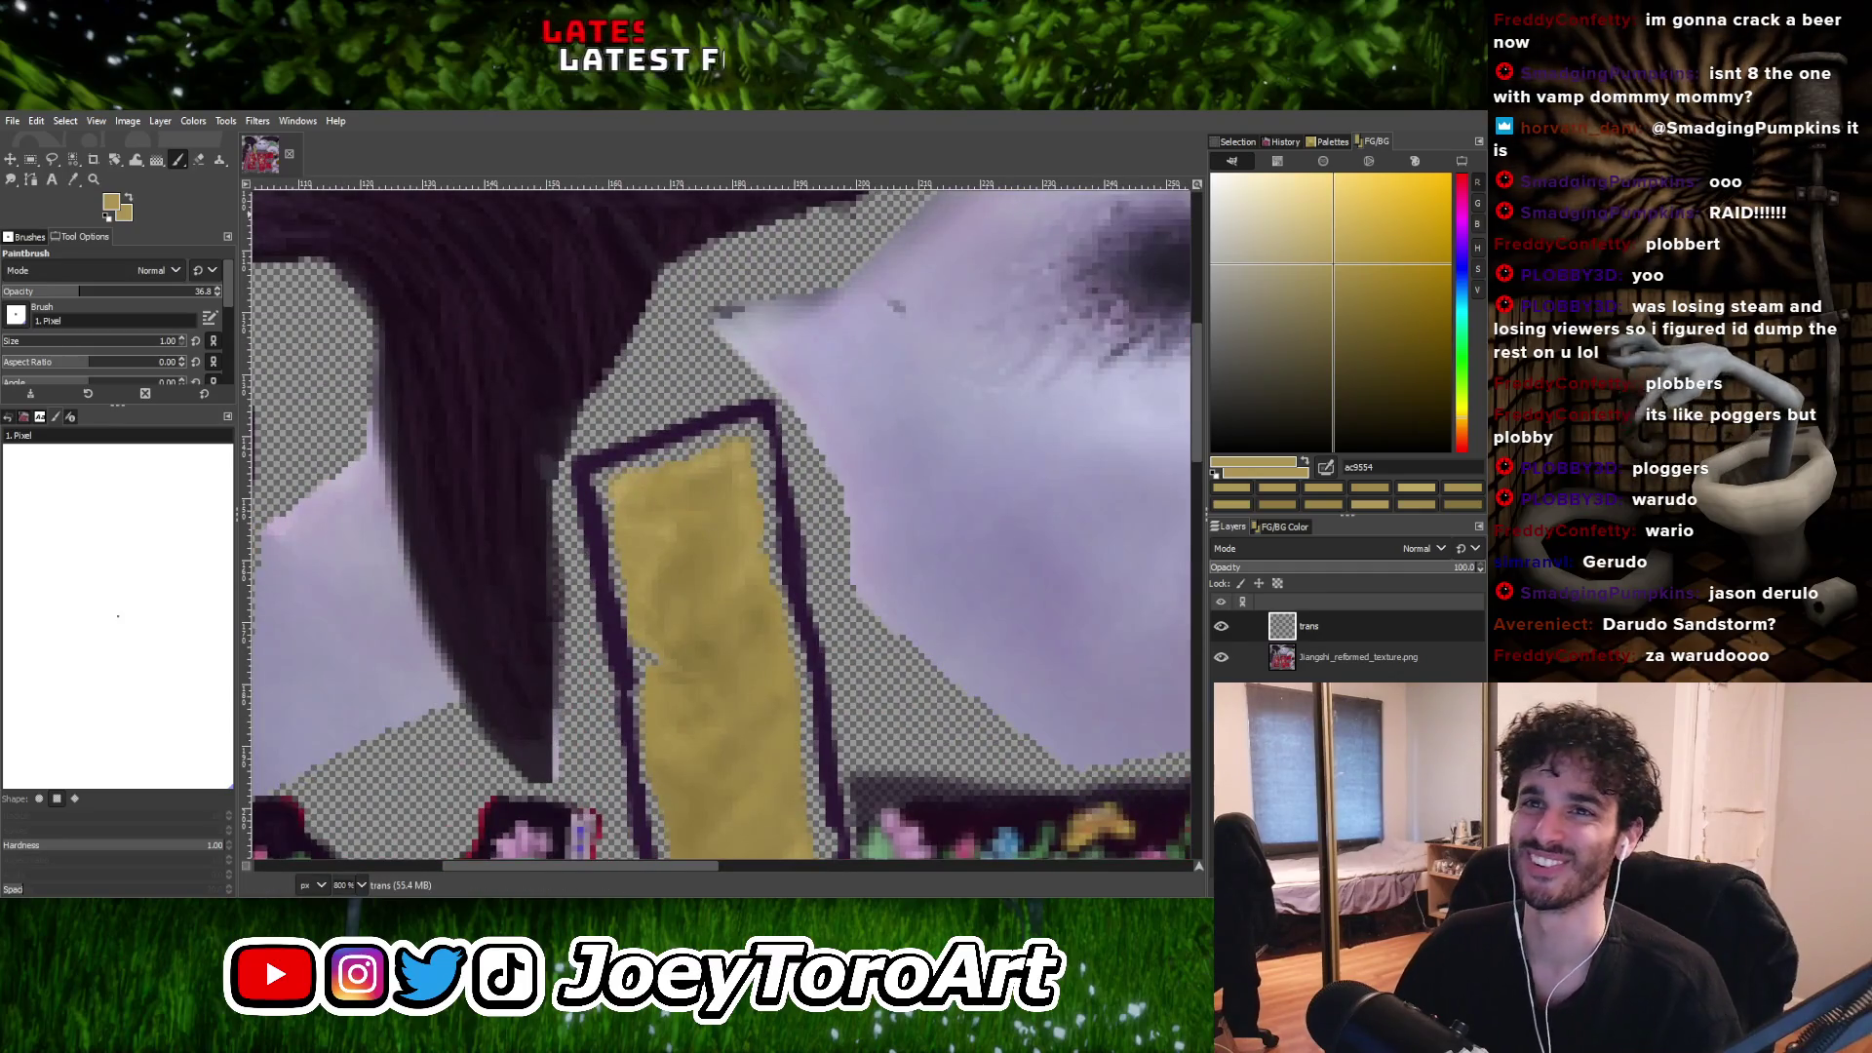
{"action": "scroll", "coordinate": [722, 527], "scroll_direction": "up", "scroll_amount": 1, "text": "ctrl"}
{"action": "left_click", "coordinate": [629, 535], "text": "ctrl"}
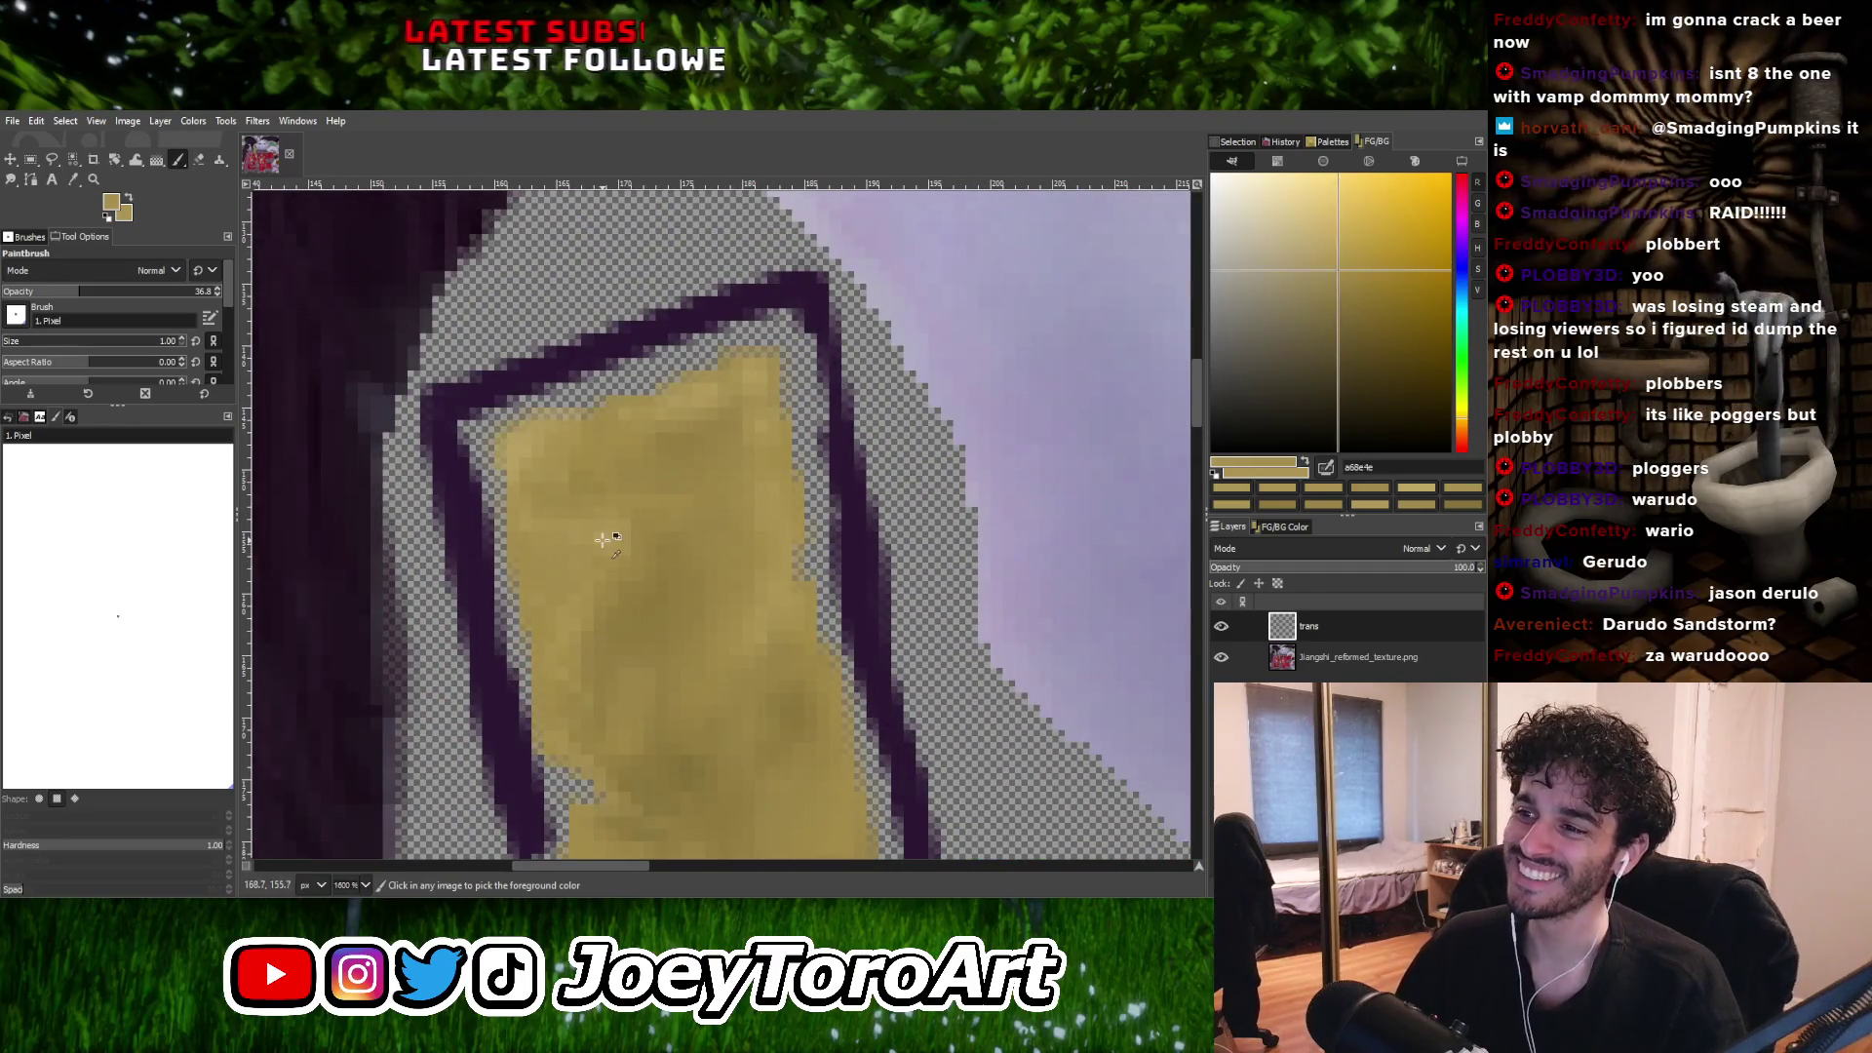
{"action": "left_click", "coordinate": [602, 539], "text": "ctrl"}
Sample darker and lighter gold shades from the trim strip.
{"action": "scroll", "coordinate": [608, 575], "scroll_direction": "up", "scroll_amount": 3, "text": "ctrl"}
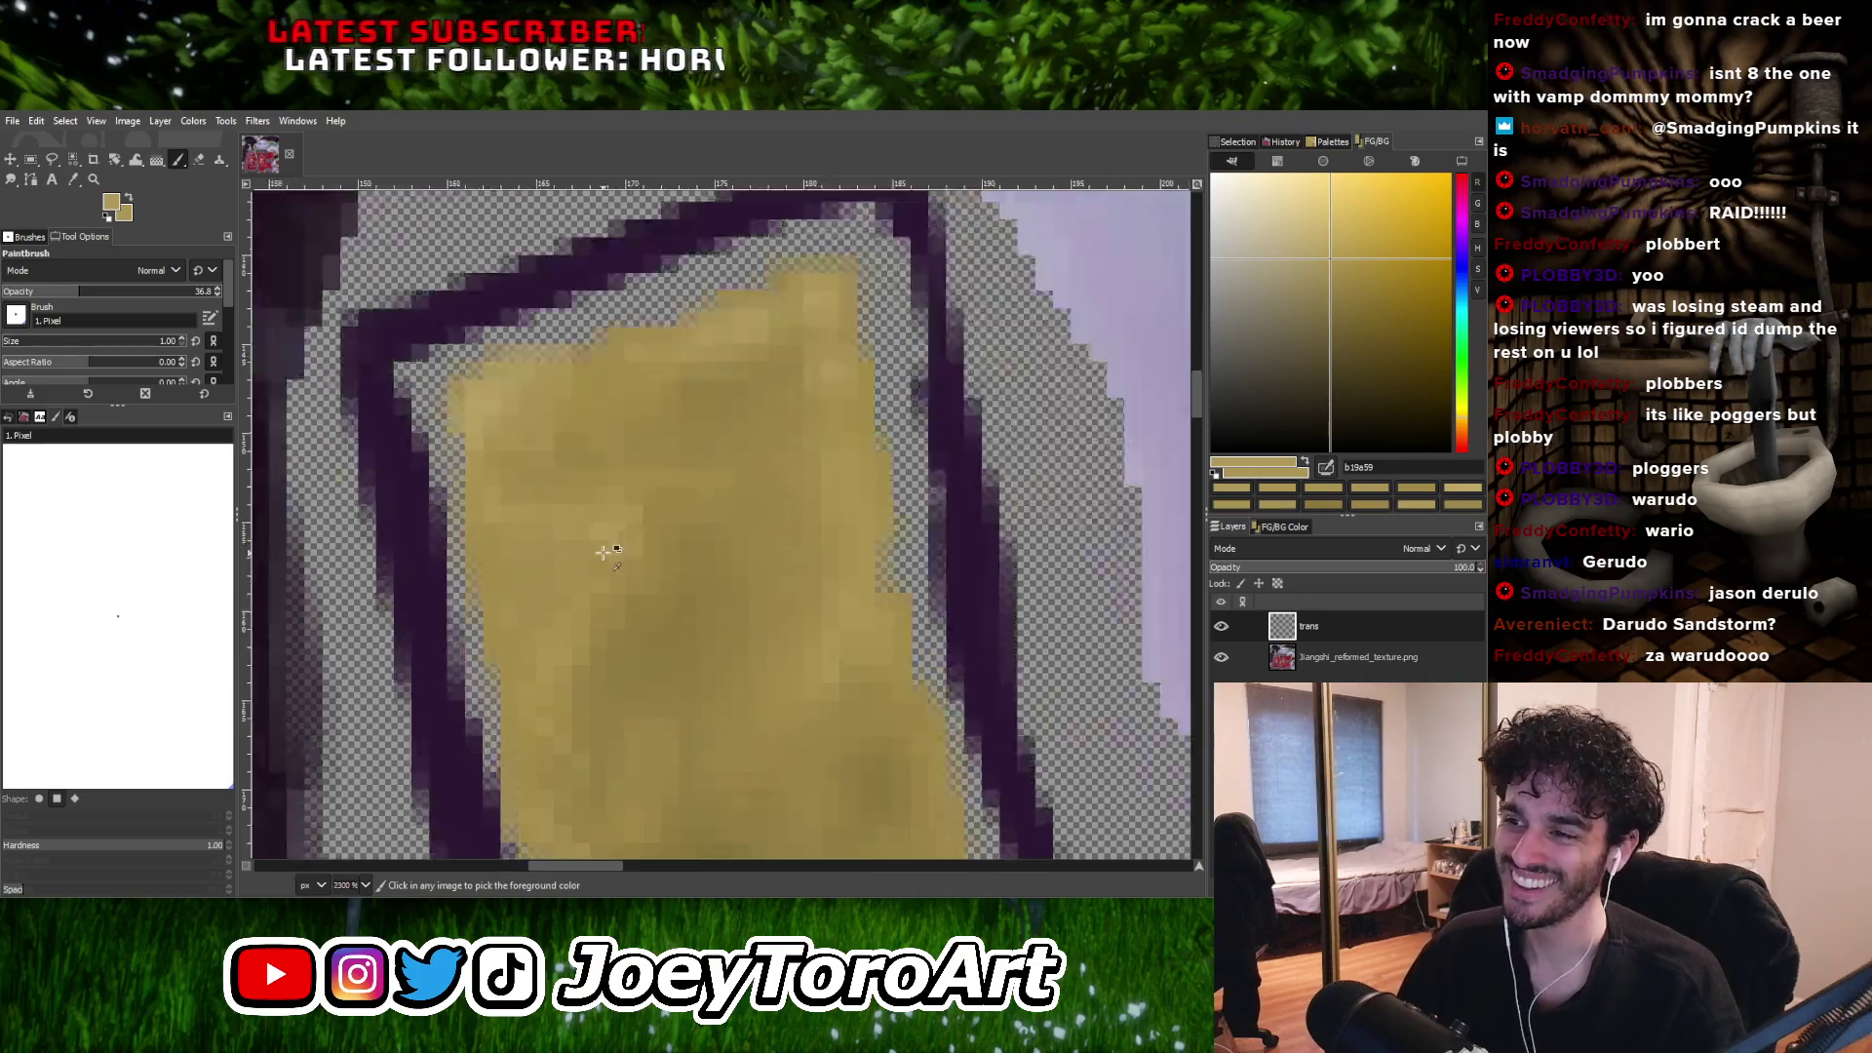
{"action": "scroll", "coordinate": [689, 510], "scroll_direction": "down", "scroll_amount": 2, "text": "ctrl"}
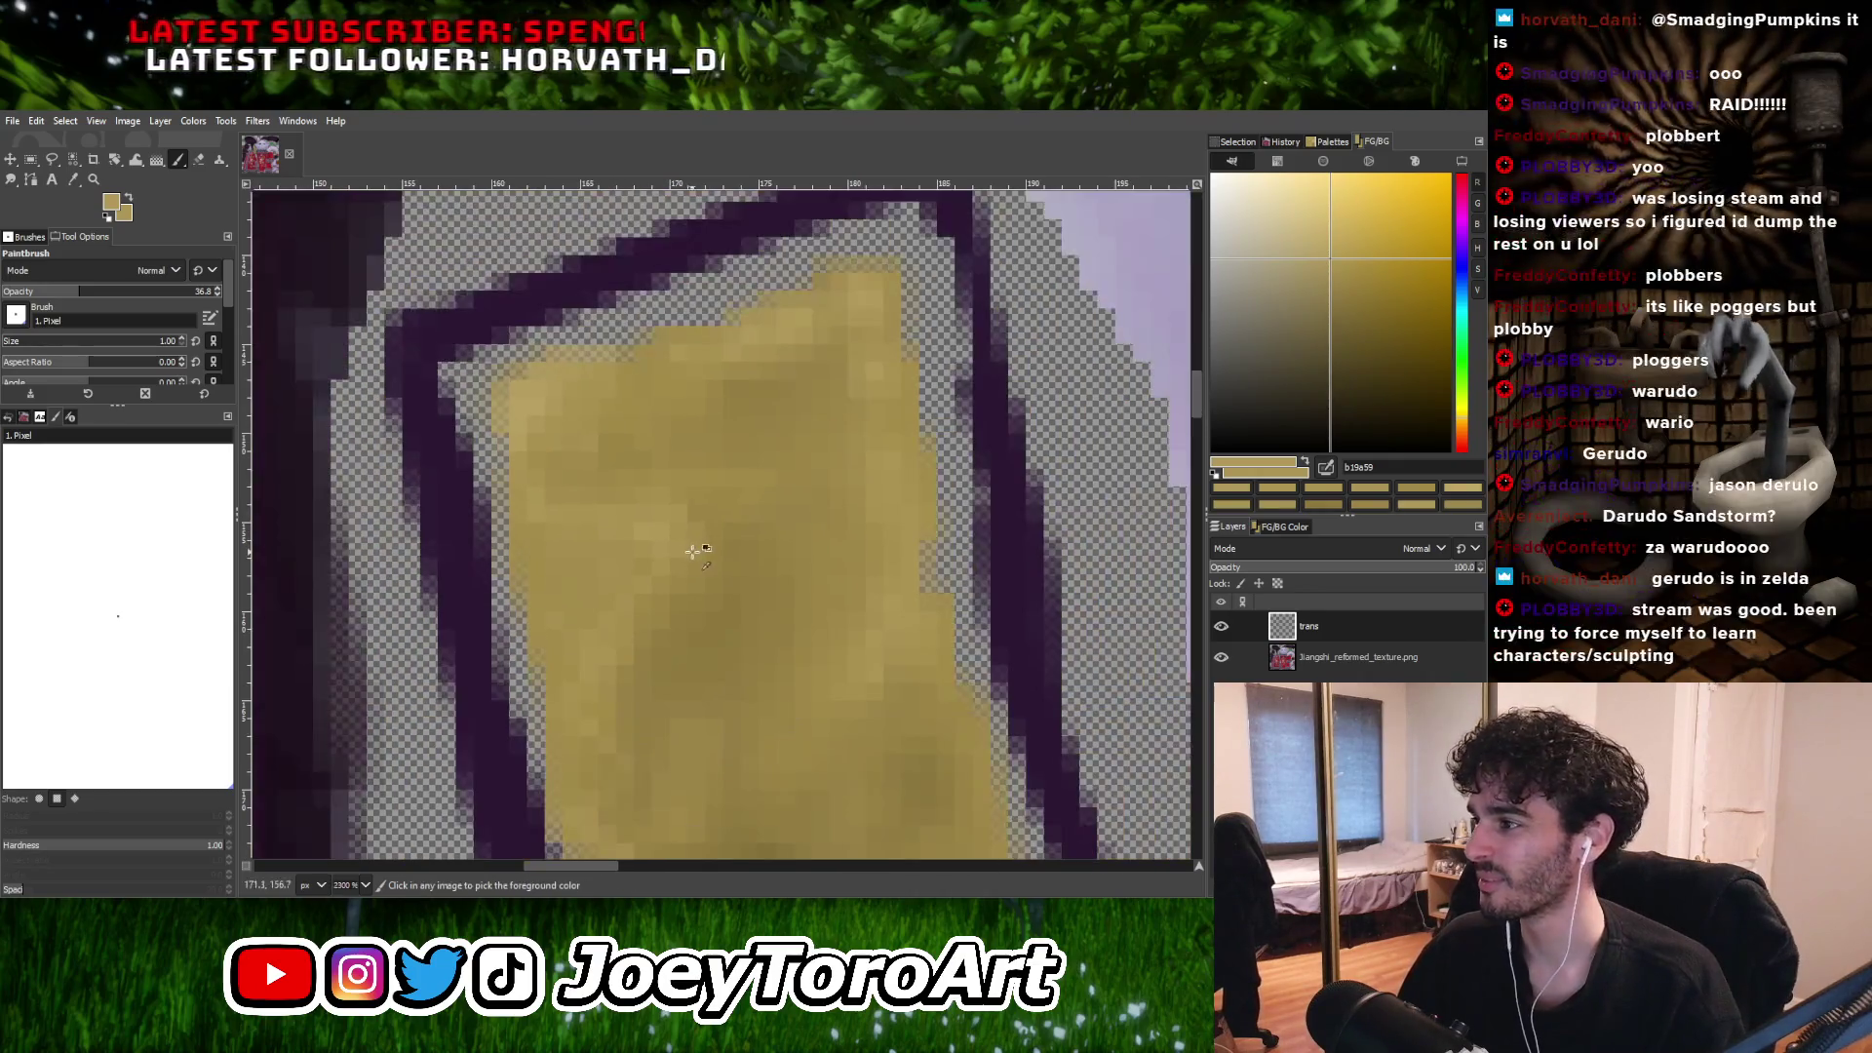
{"action": "scroll", "coordinate": [666, 552], "scroll_direction": "down", "scroll_amount": 2, "text": "ctrl"}
{"action": "scroll", "coordinate": [661, 571], "scroll_direction": "up", "scroll_amount": 3, "text": "ctrl"}
{"action": "left_click", "coordinate": [634, 512], "text": "ctrl"}
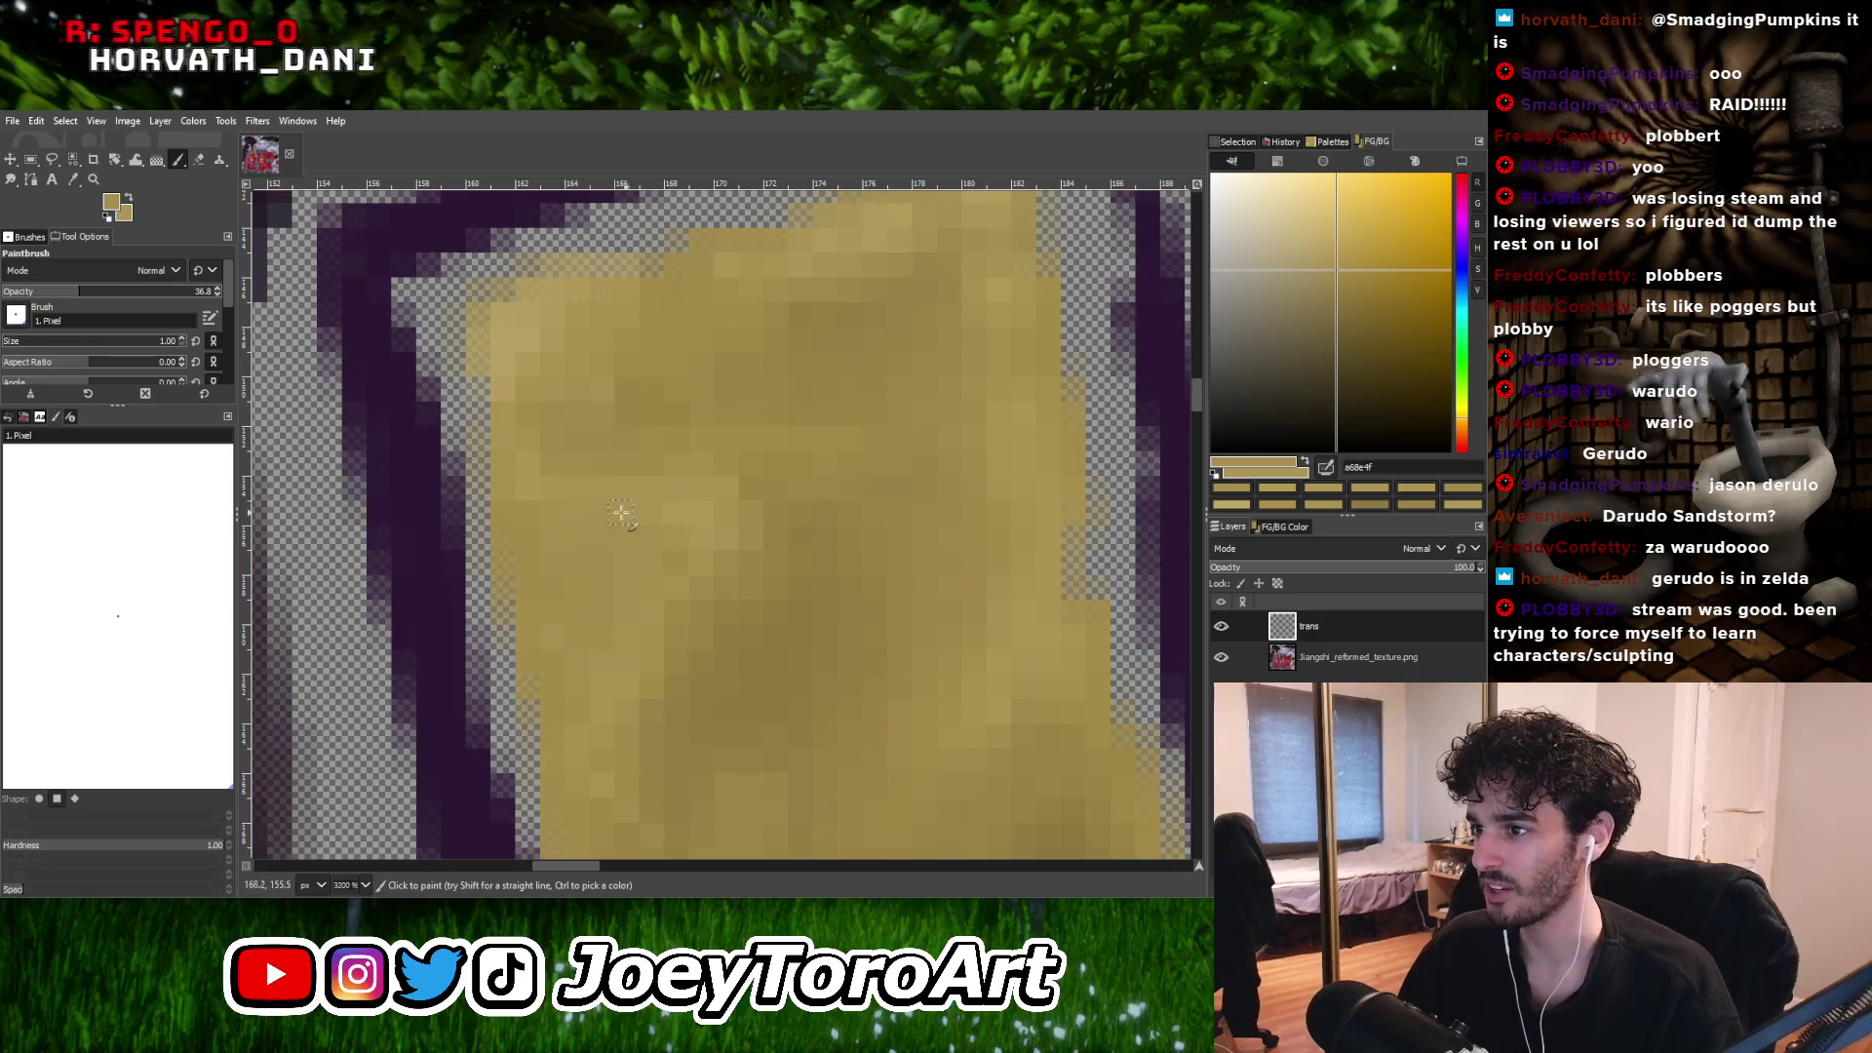
{"action": "scroll", "coordinate": [667, 527], "scroll_direction": "down", "scroll_amount": 4, "text": "ctrl"}
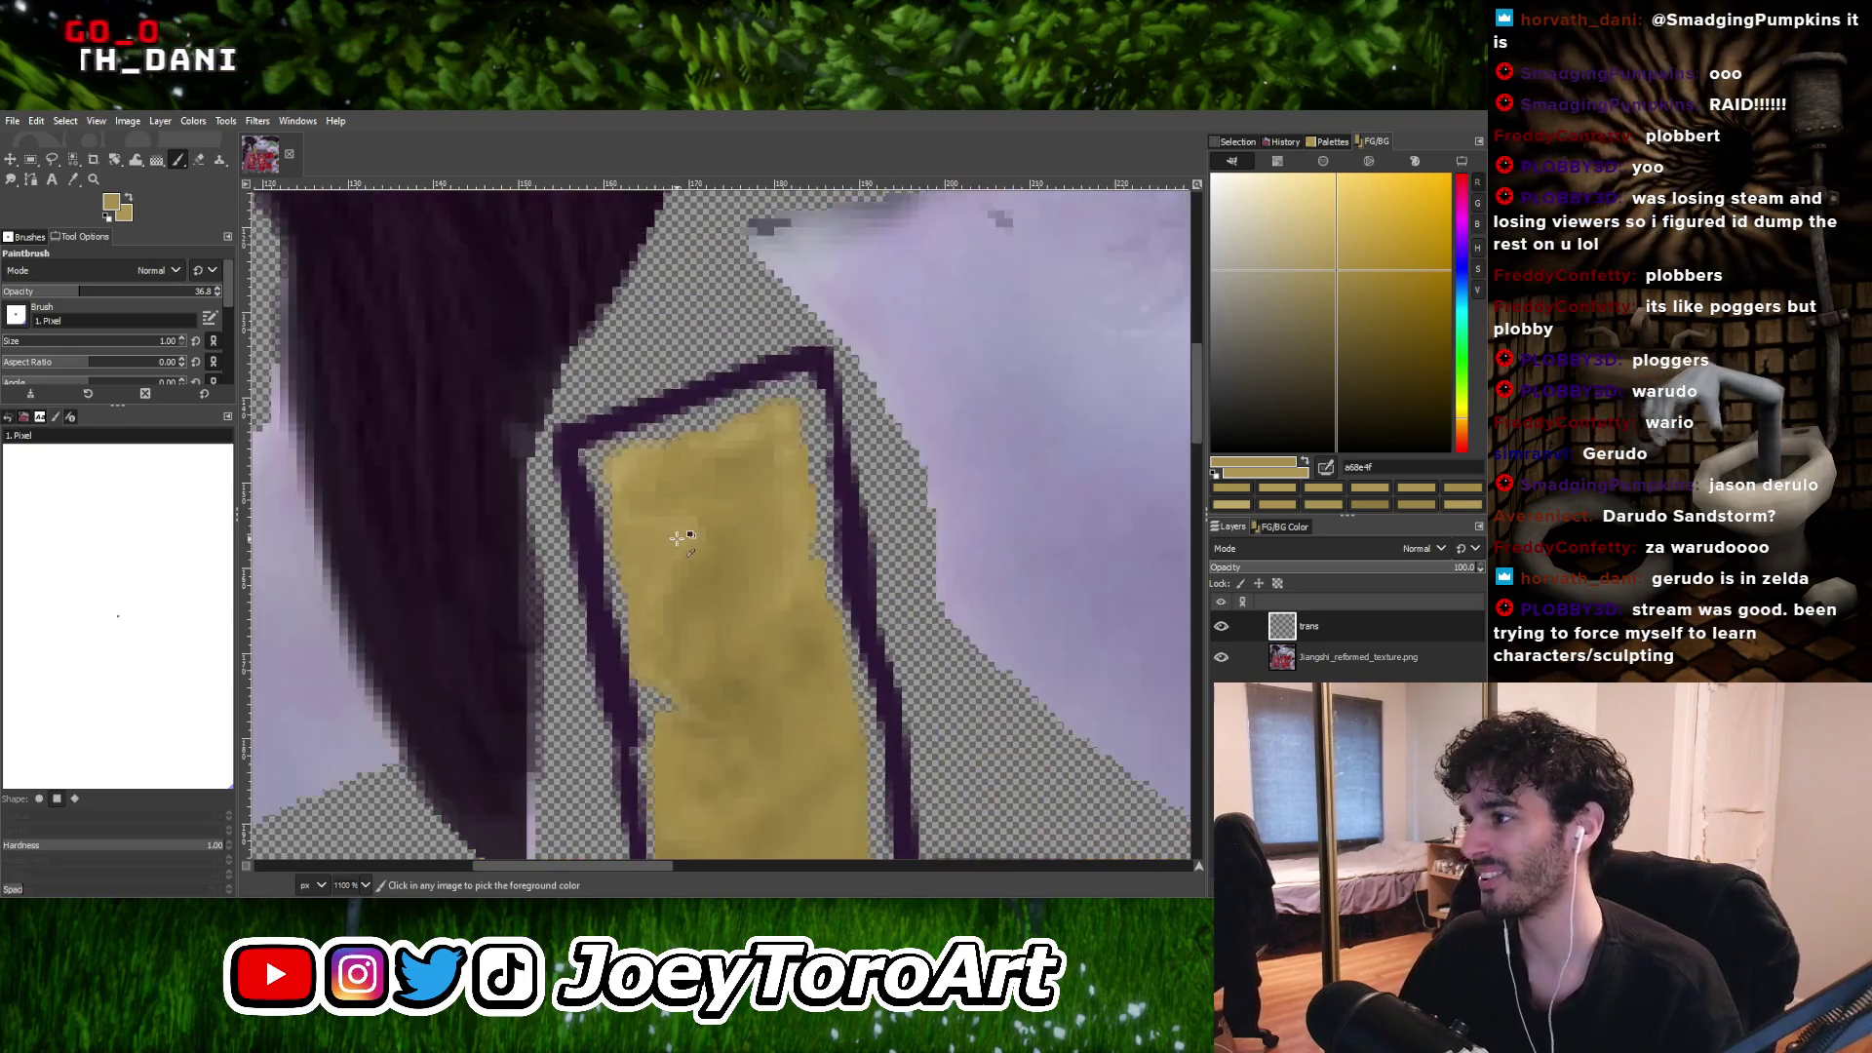
{"action": "scroll", "coordinate": [676, 538], "scroll_direction": "up", "scroll_amount": 3, "text": "ctrl"}
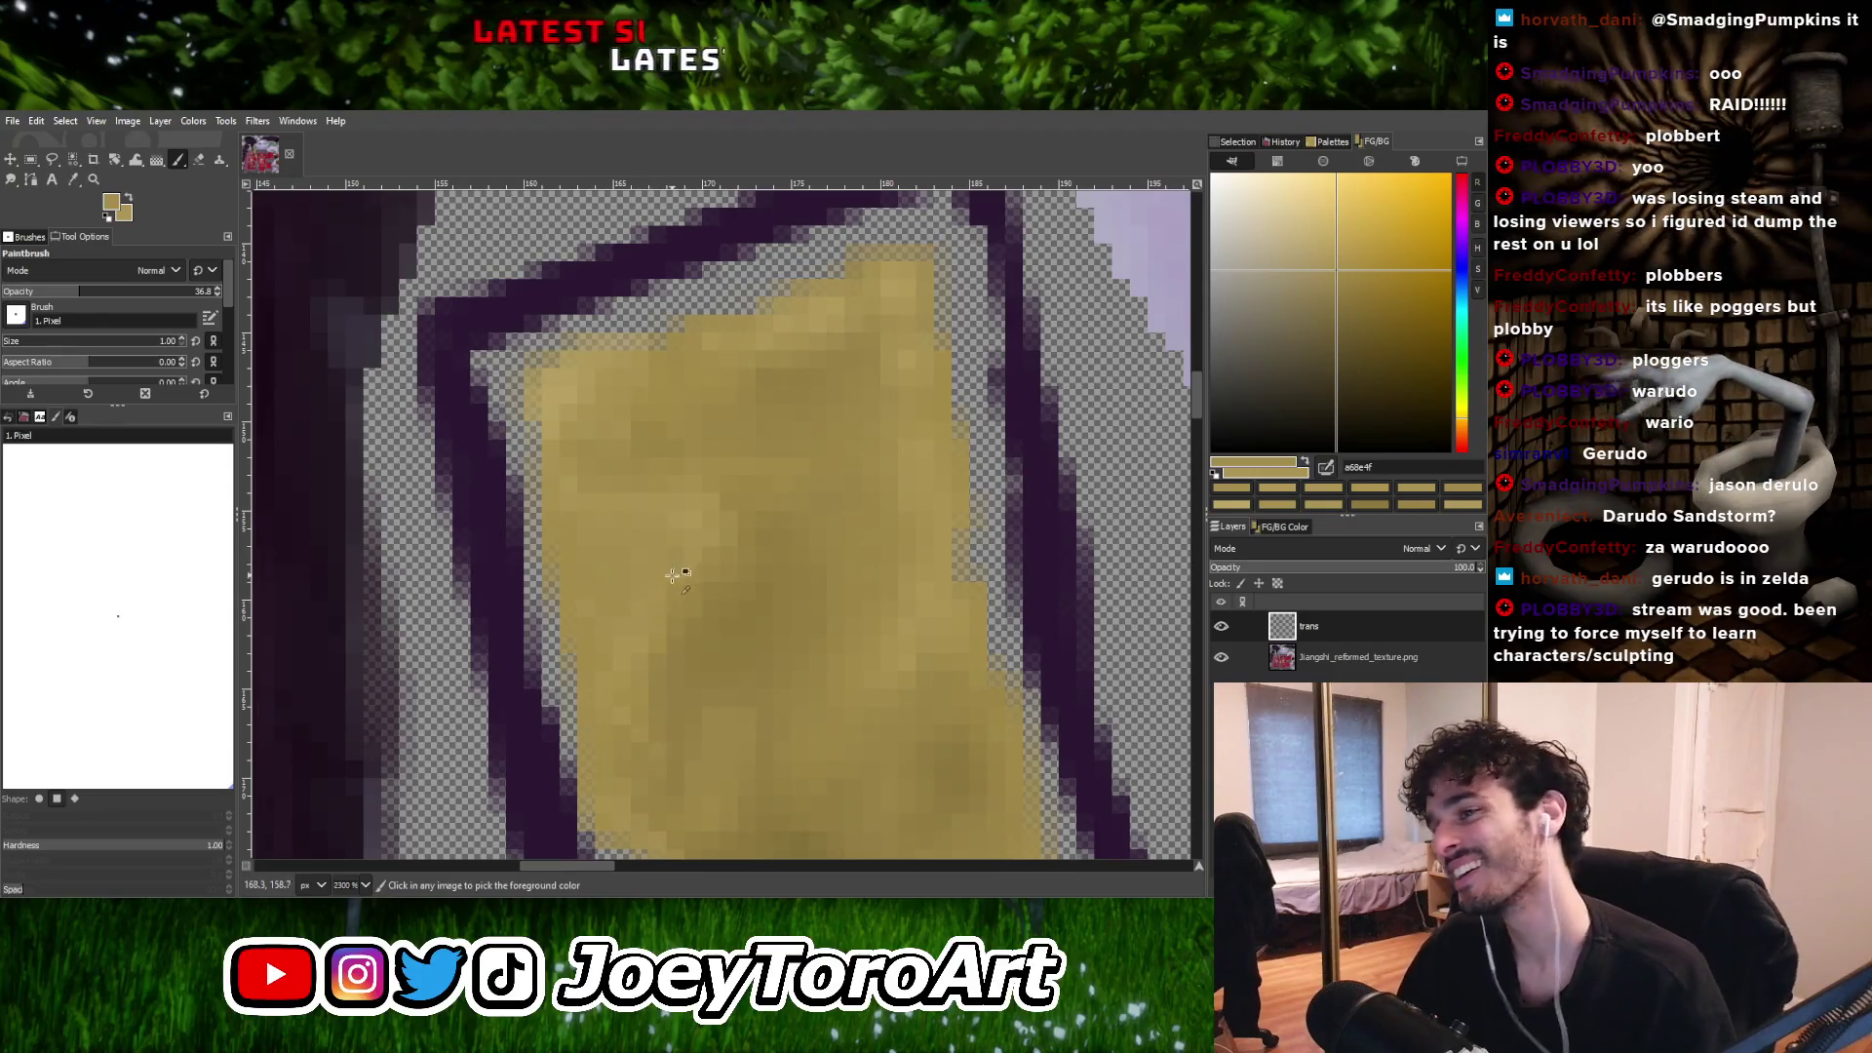
{"action": "left_click", "coordinate": [702, 609], "text": "ctrl"}
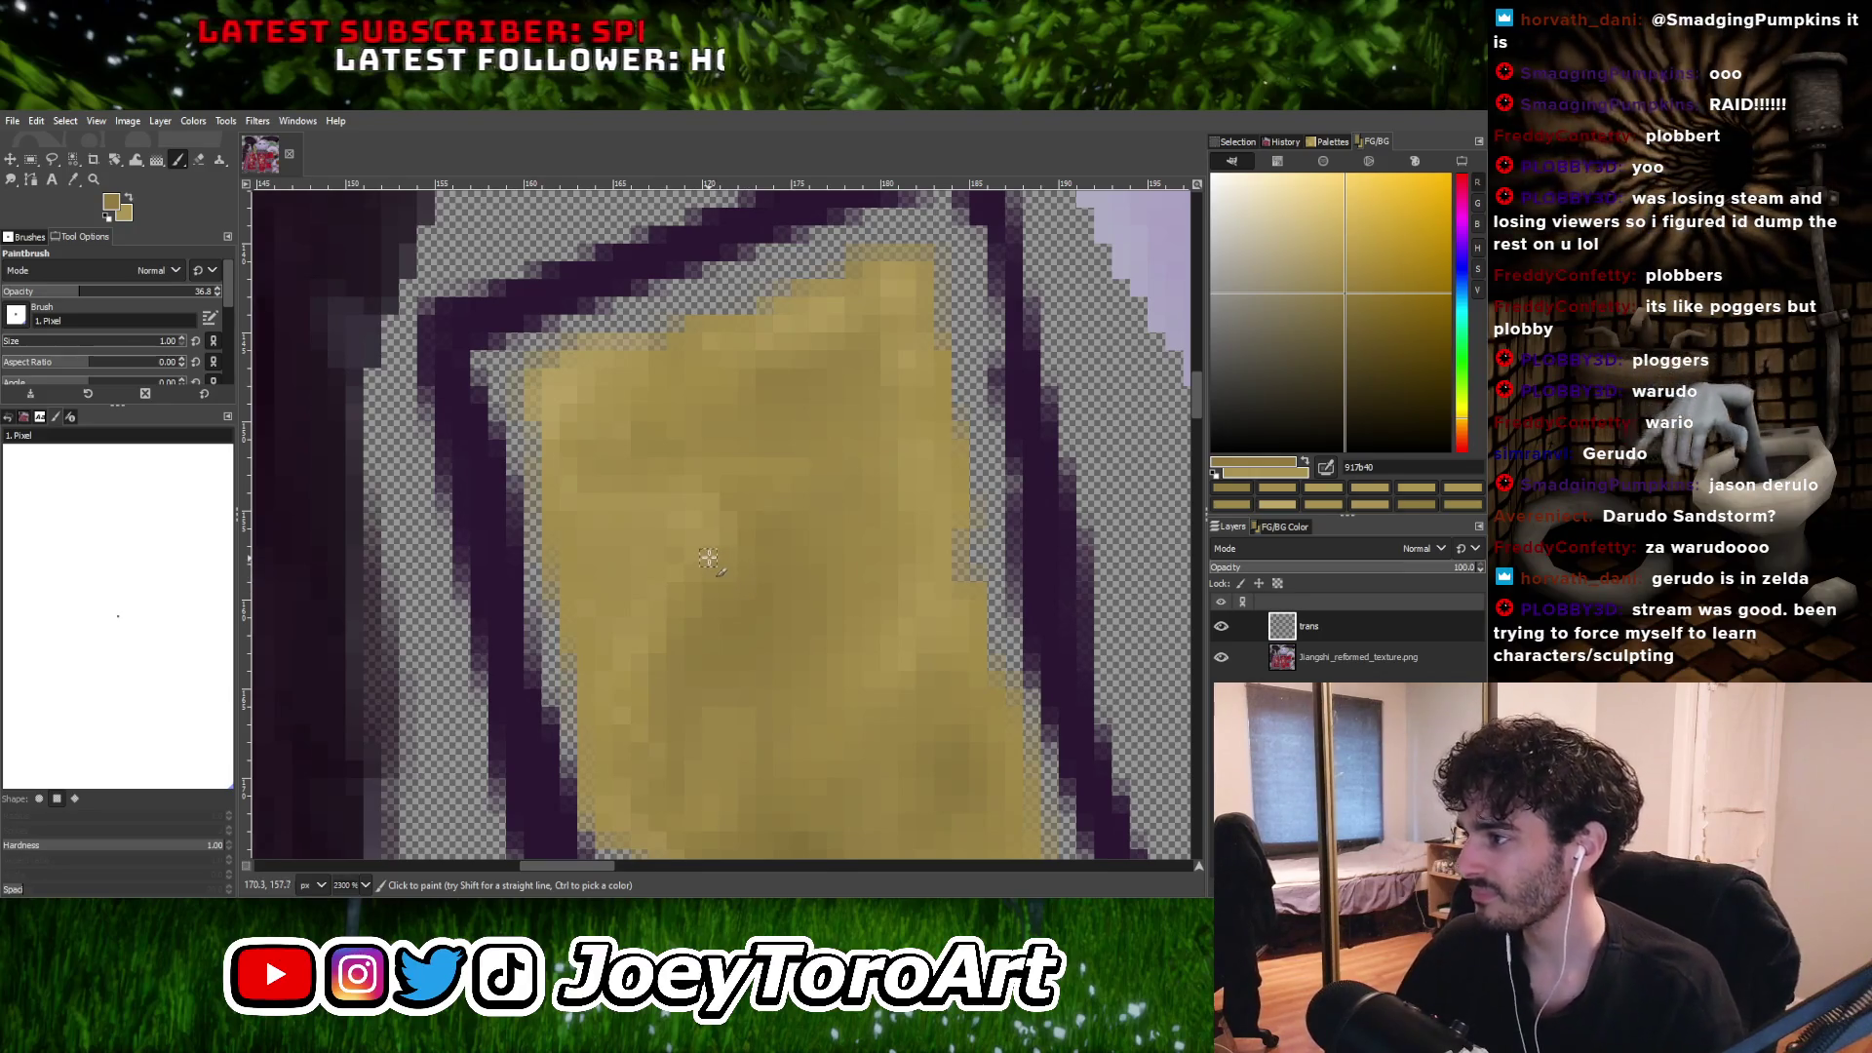
{"action": "scroll", "coordinate": [697, 545], "scroll_direction": "down", "scroll_amount": 2, "text": "ctrl"}
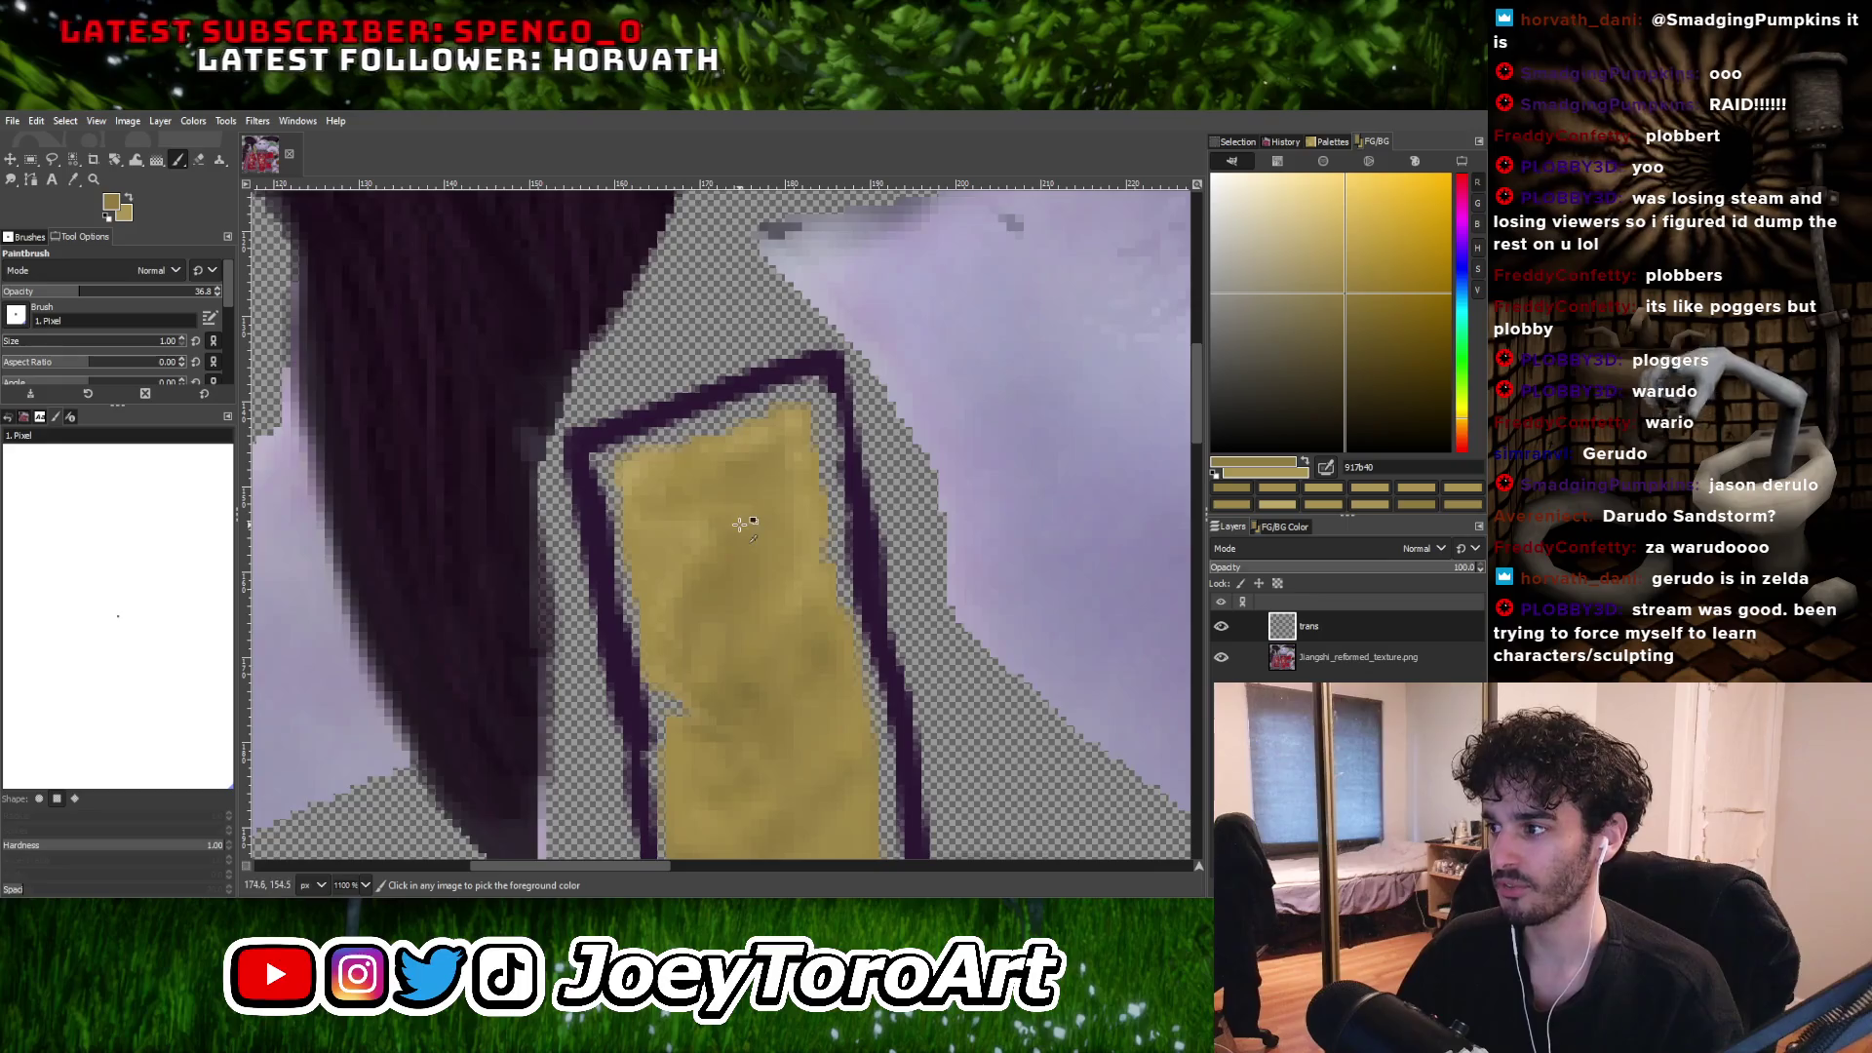
{"action": "scroll", "coordinate": [722, 532], "scroll_direction": "up", "scroll_amount": 1, "text": "ctrl"}
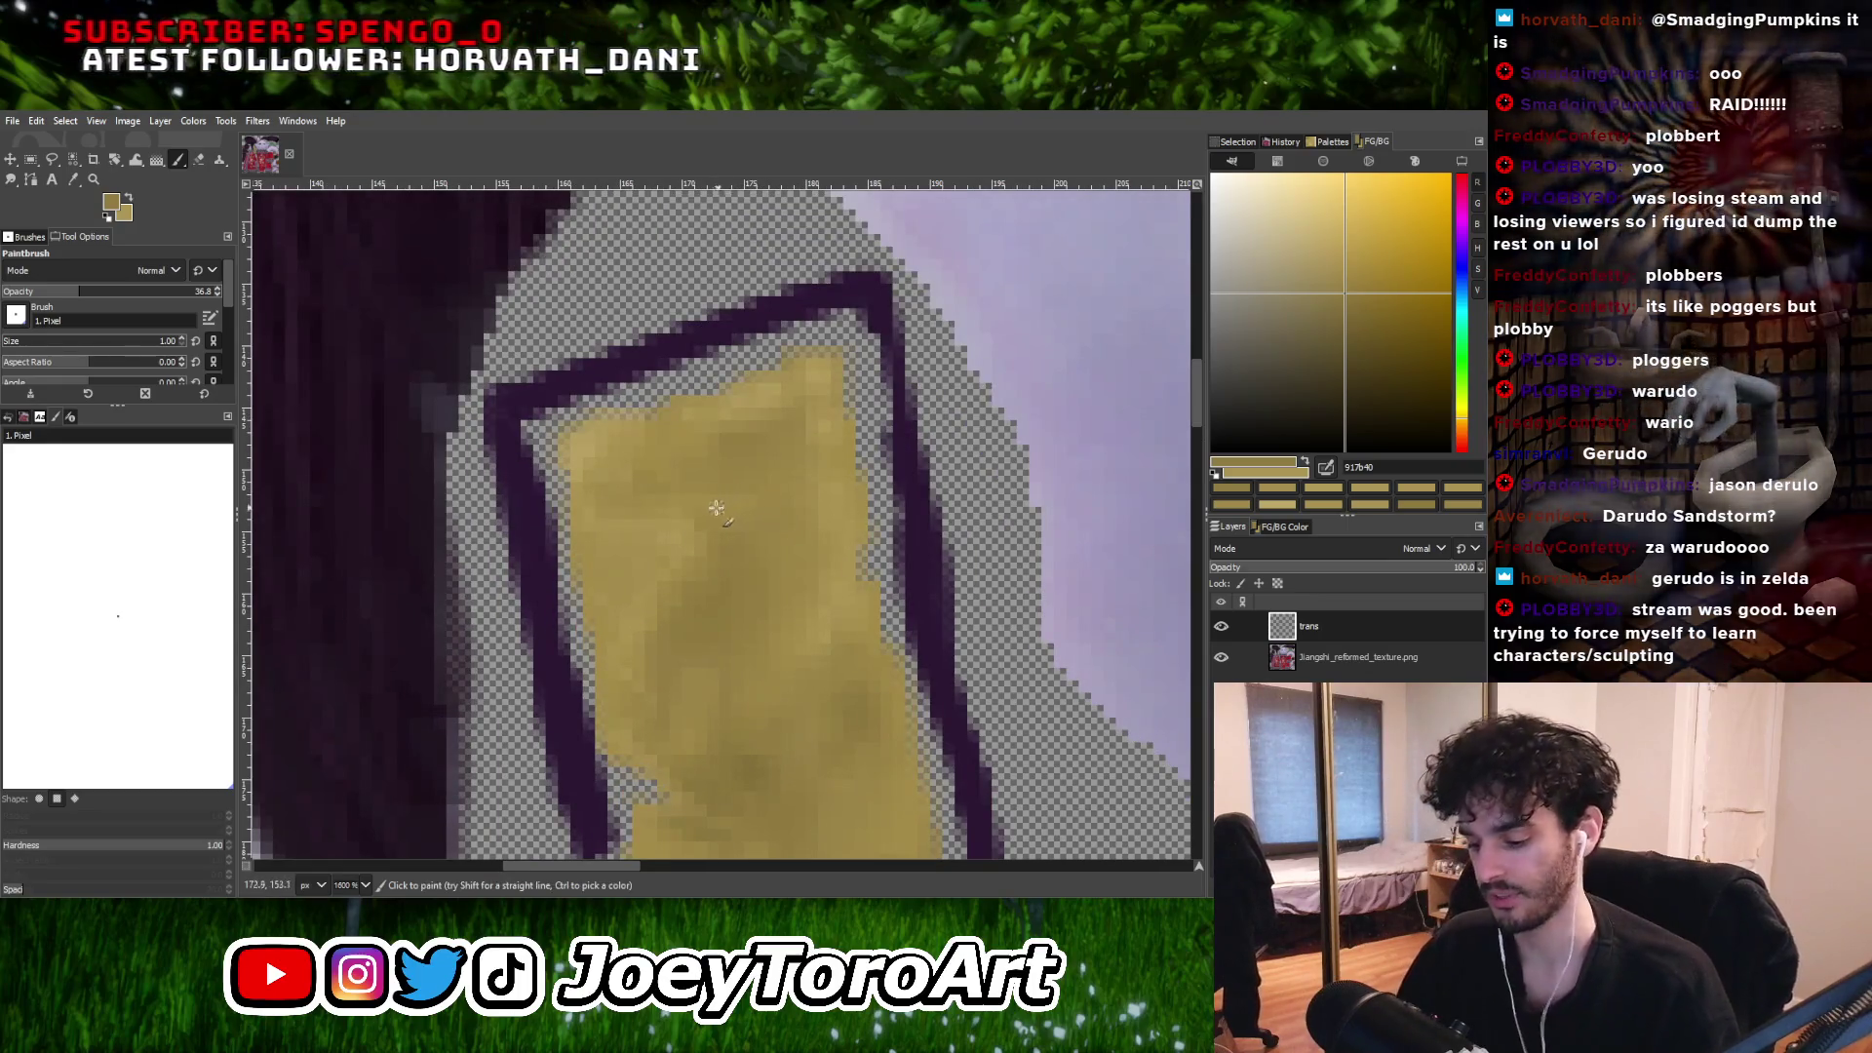
{"action": "scroll", "coordinate": [688, 520], "scroll_direction": "up", "scroll_amount": 1, "text": "ctrl"}
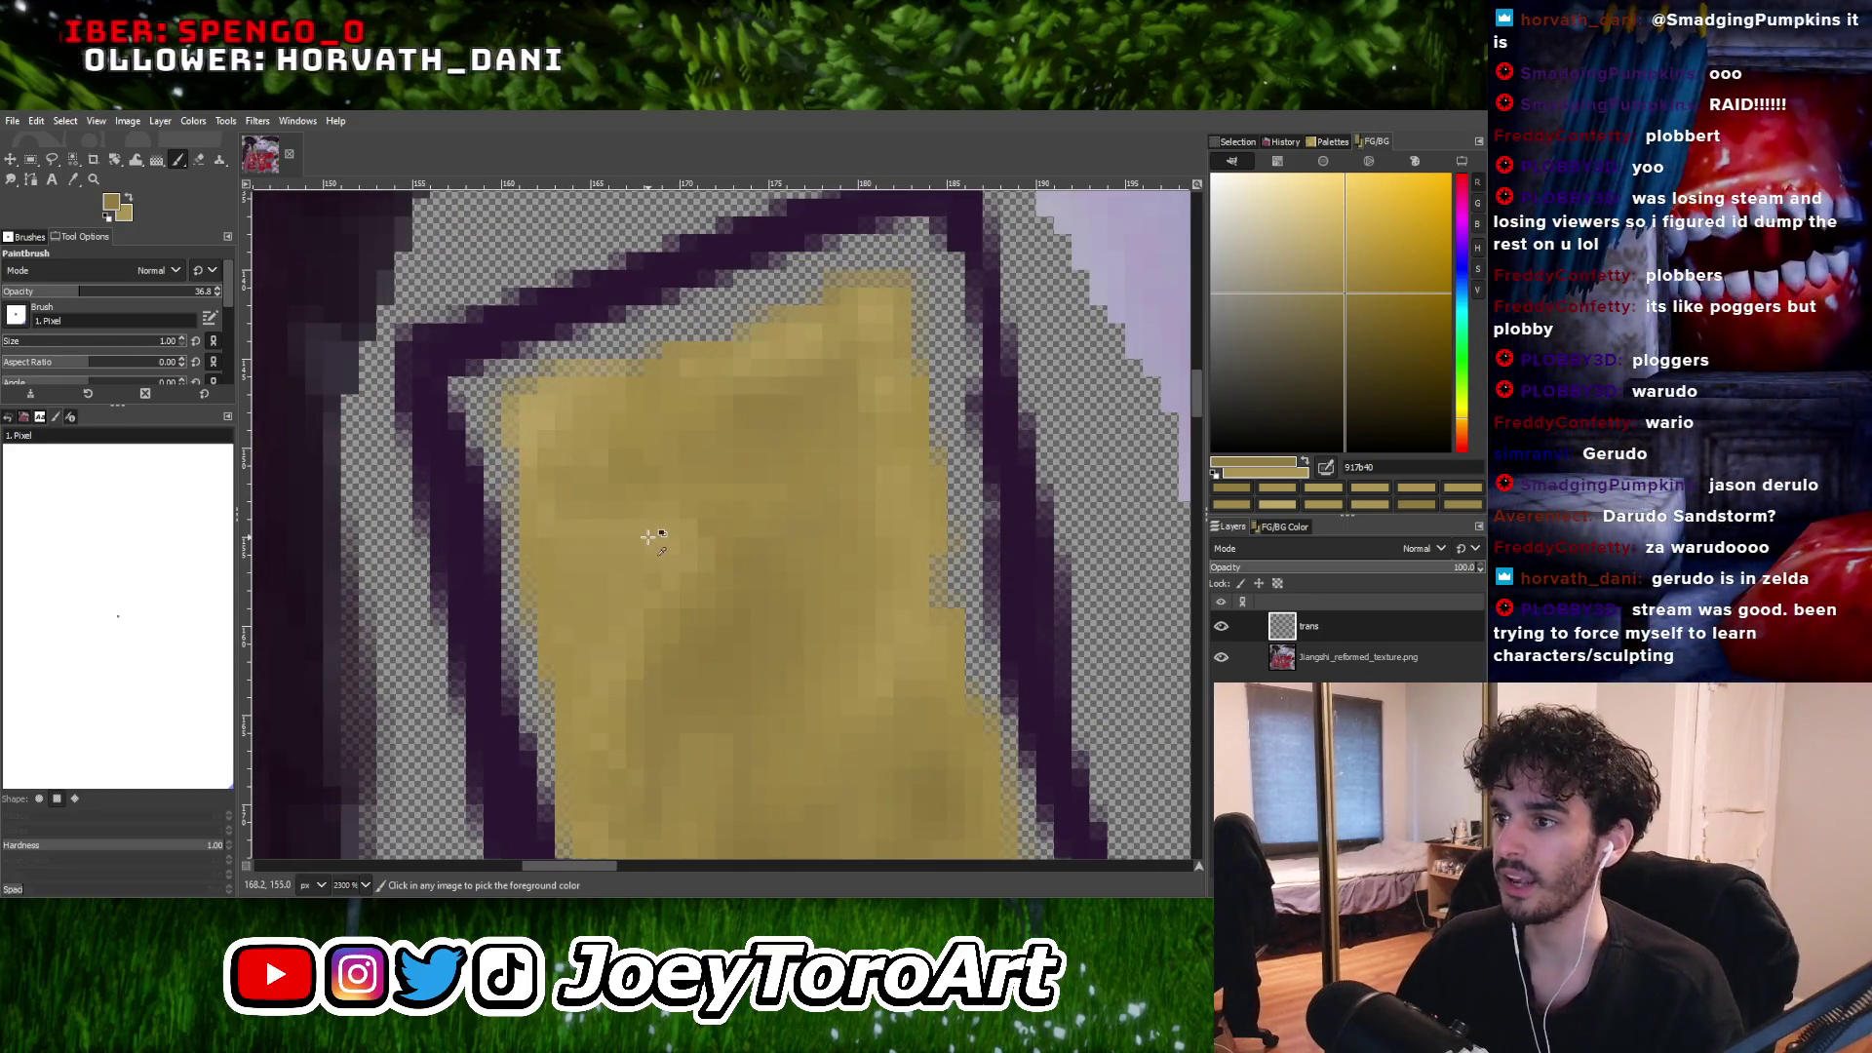
{"action": "left_click", "coordinate": [650, 536], "text": "ctrl"}
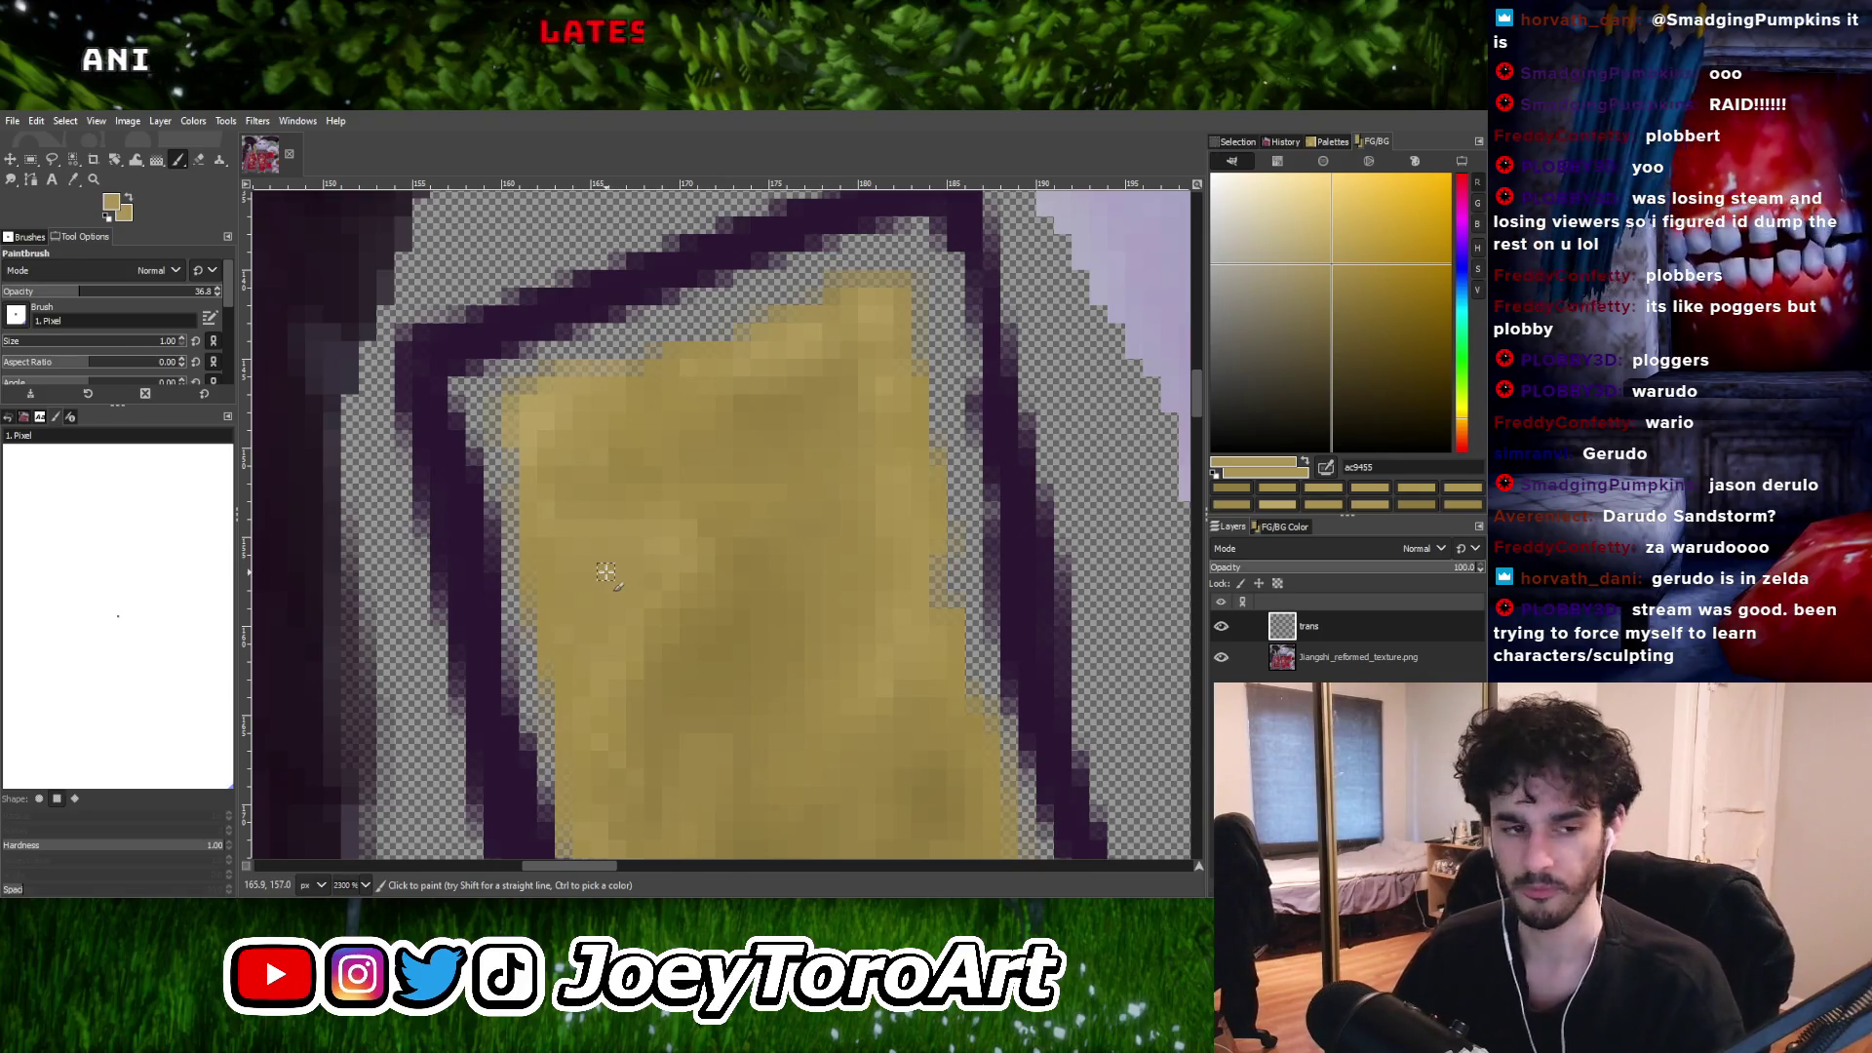
Sample further gold tones, then choose a paler gold in the colour square.
{"action": "scroll", "coordinate": [646, 552], "scroll_direction": "up", "scroll_amount": 2, "text": "ctrl"}
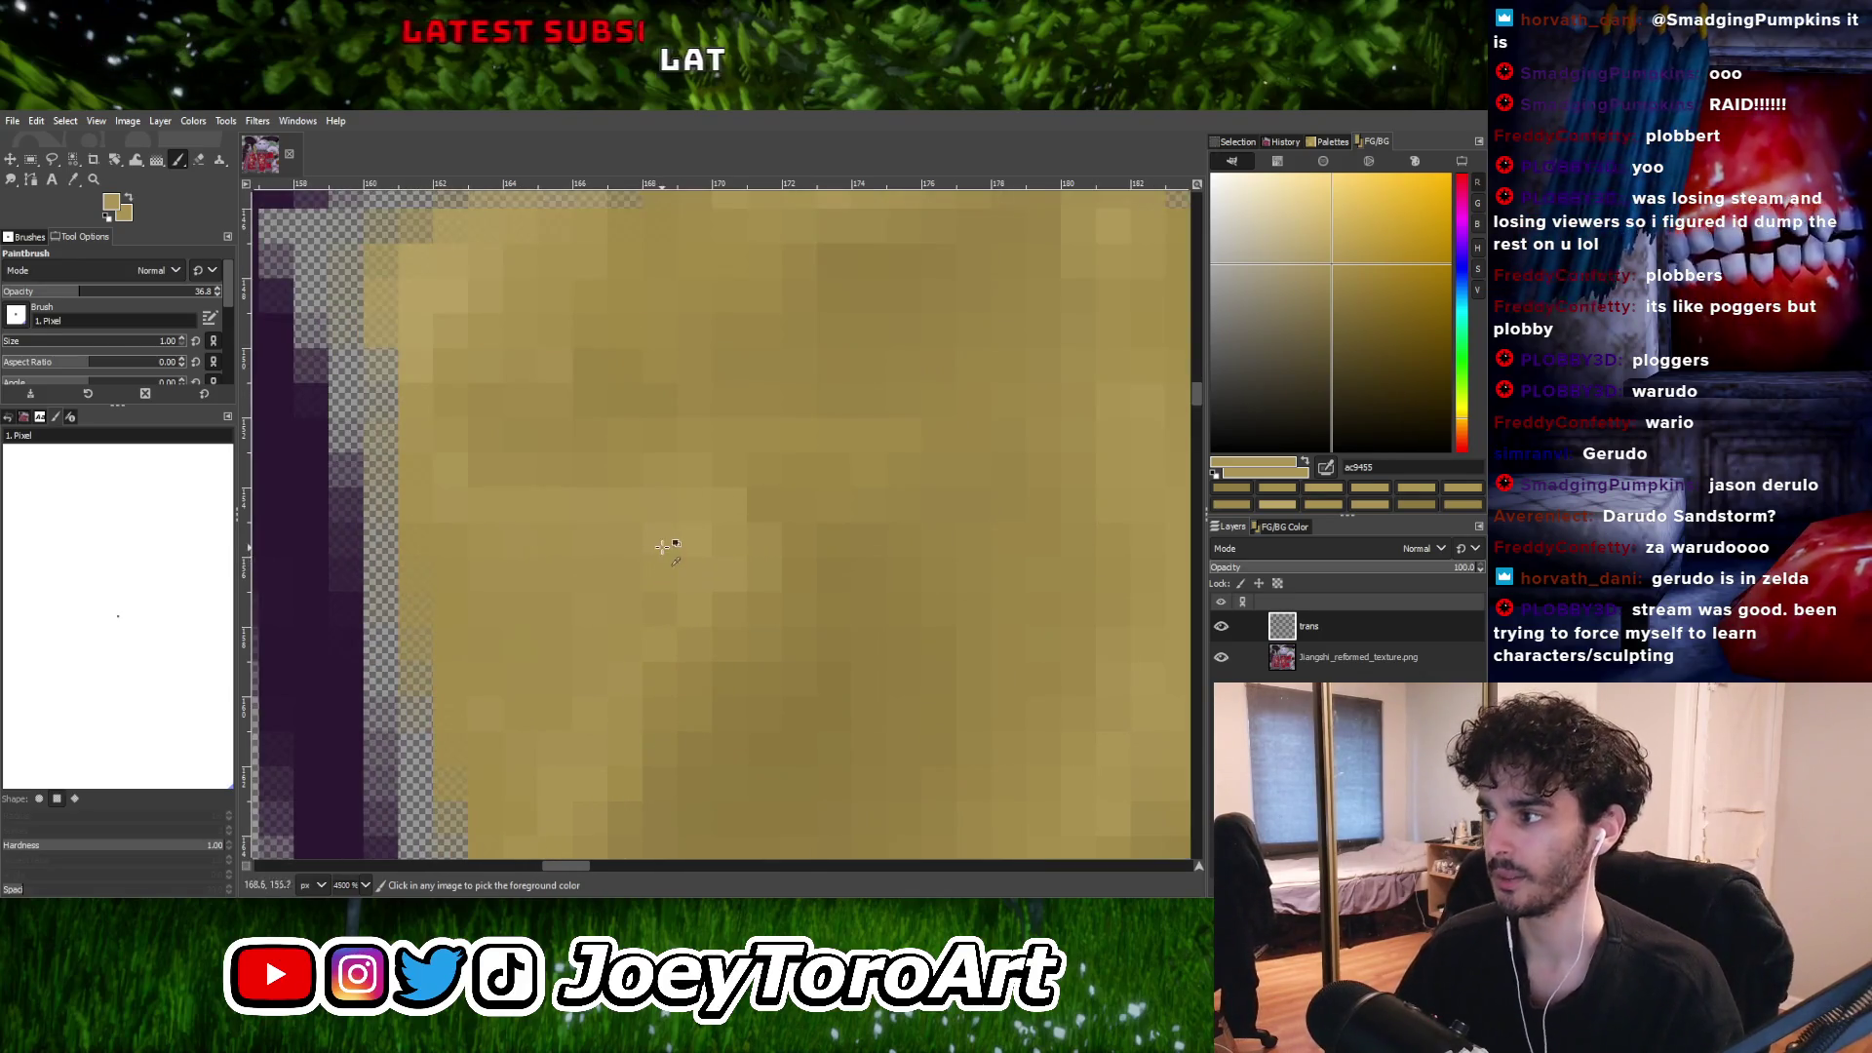
{"action": "scroll", "coordinate": [662, 547], "scroll_direction": "down", "scroll_amount": 2, "text": "ctrl"}
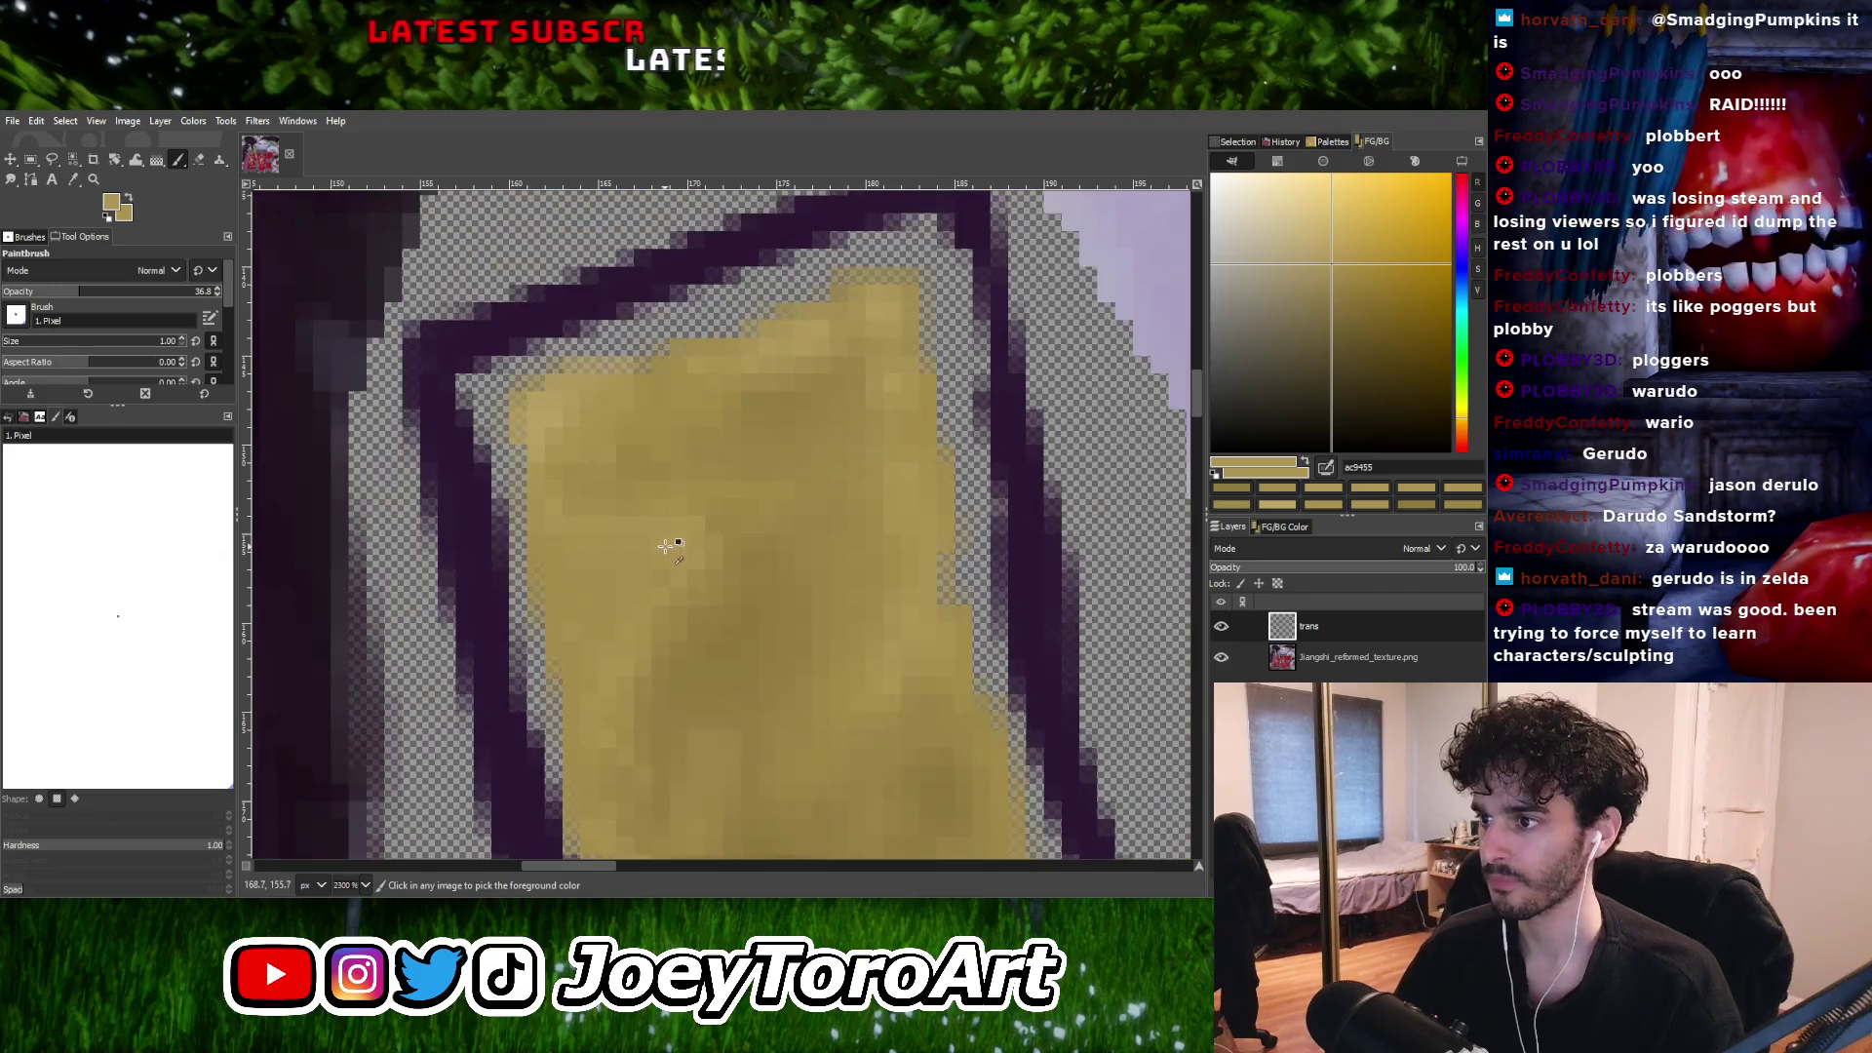
{"action": "left_click", "coordinate": [631, 629], "text": "ctrl"}
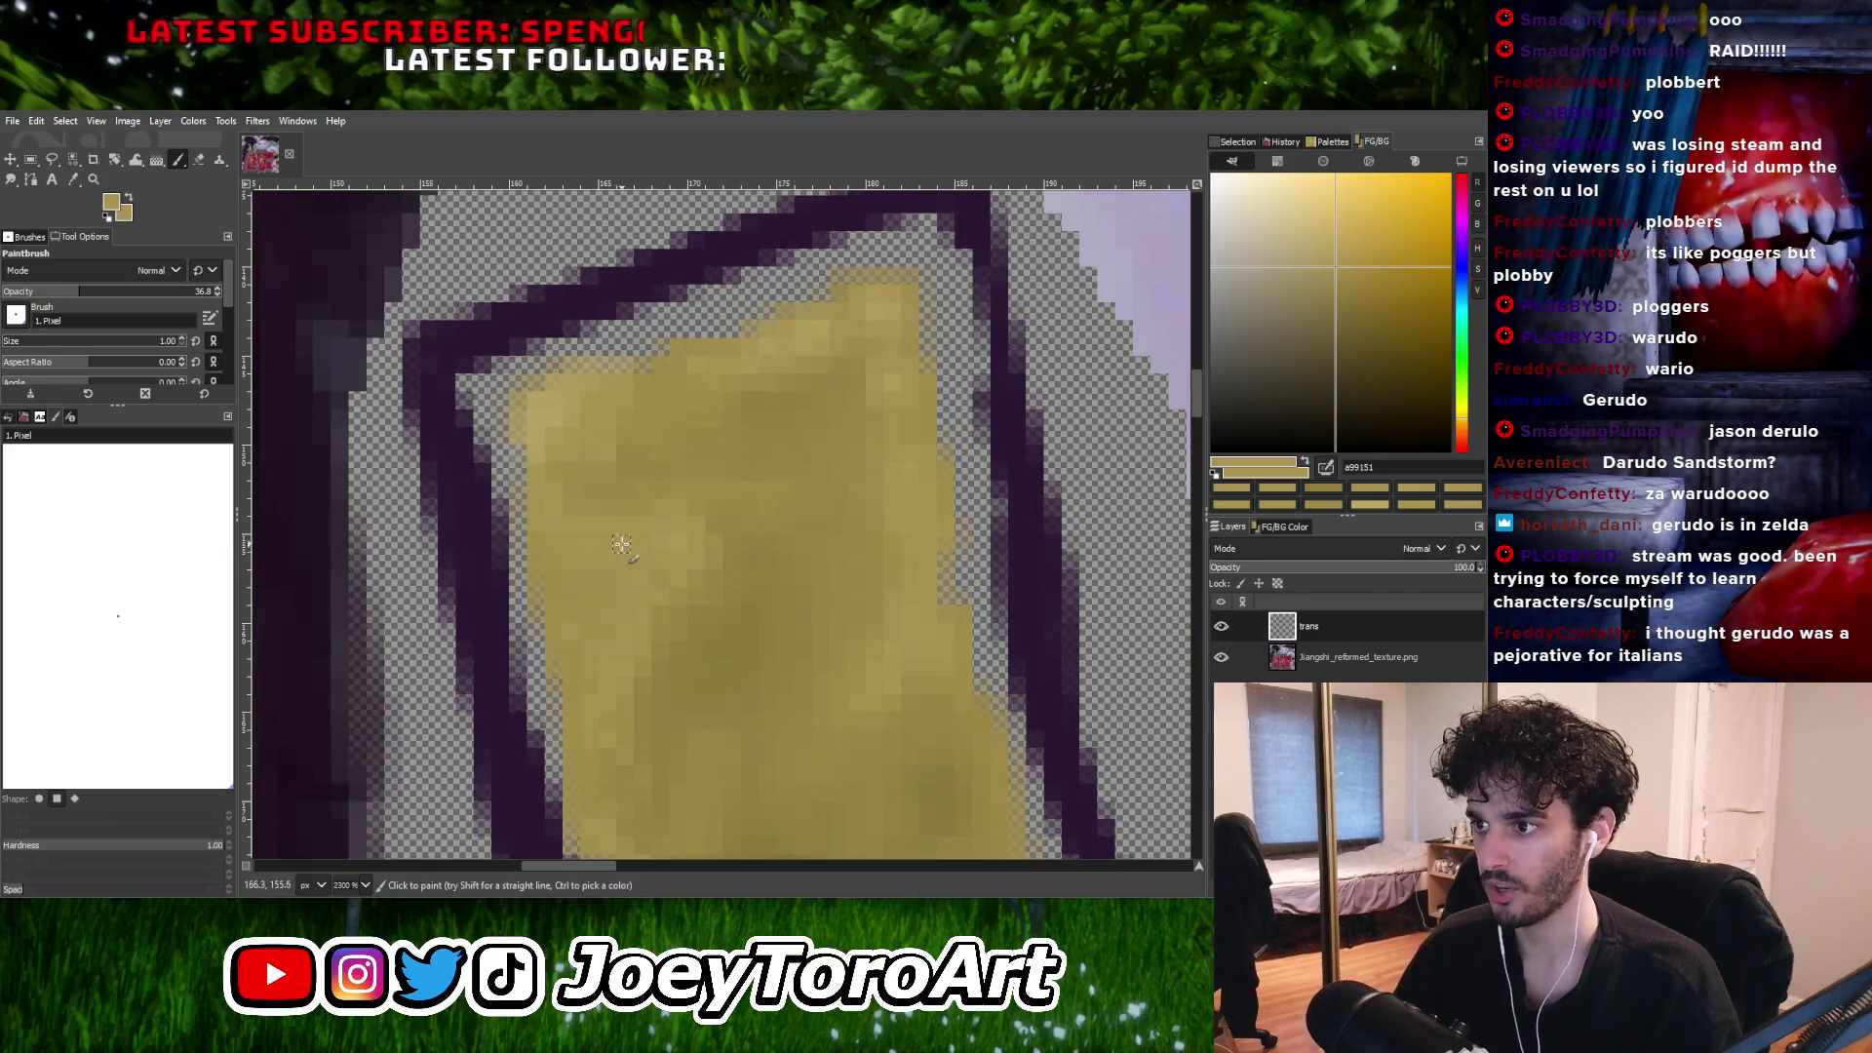
{"action": "scroll", "coordinate": [681, 563], "scroll_direction": "down", "scroll_amount": 4, "text": "ctrl"}
{"action": "scroll", "coordinate": [669, 572], "scroll_direction": "up", "scroll_amount": 4, "text": "ctrl"}
{"action": "left_click", "coordinate": [663, 571], "text": "ctrl"}
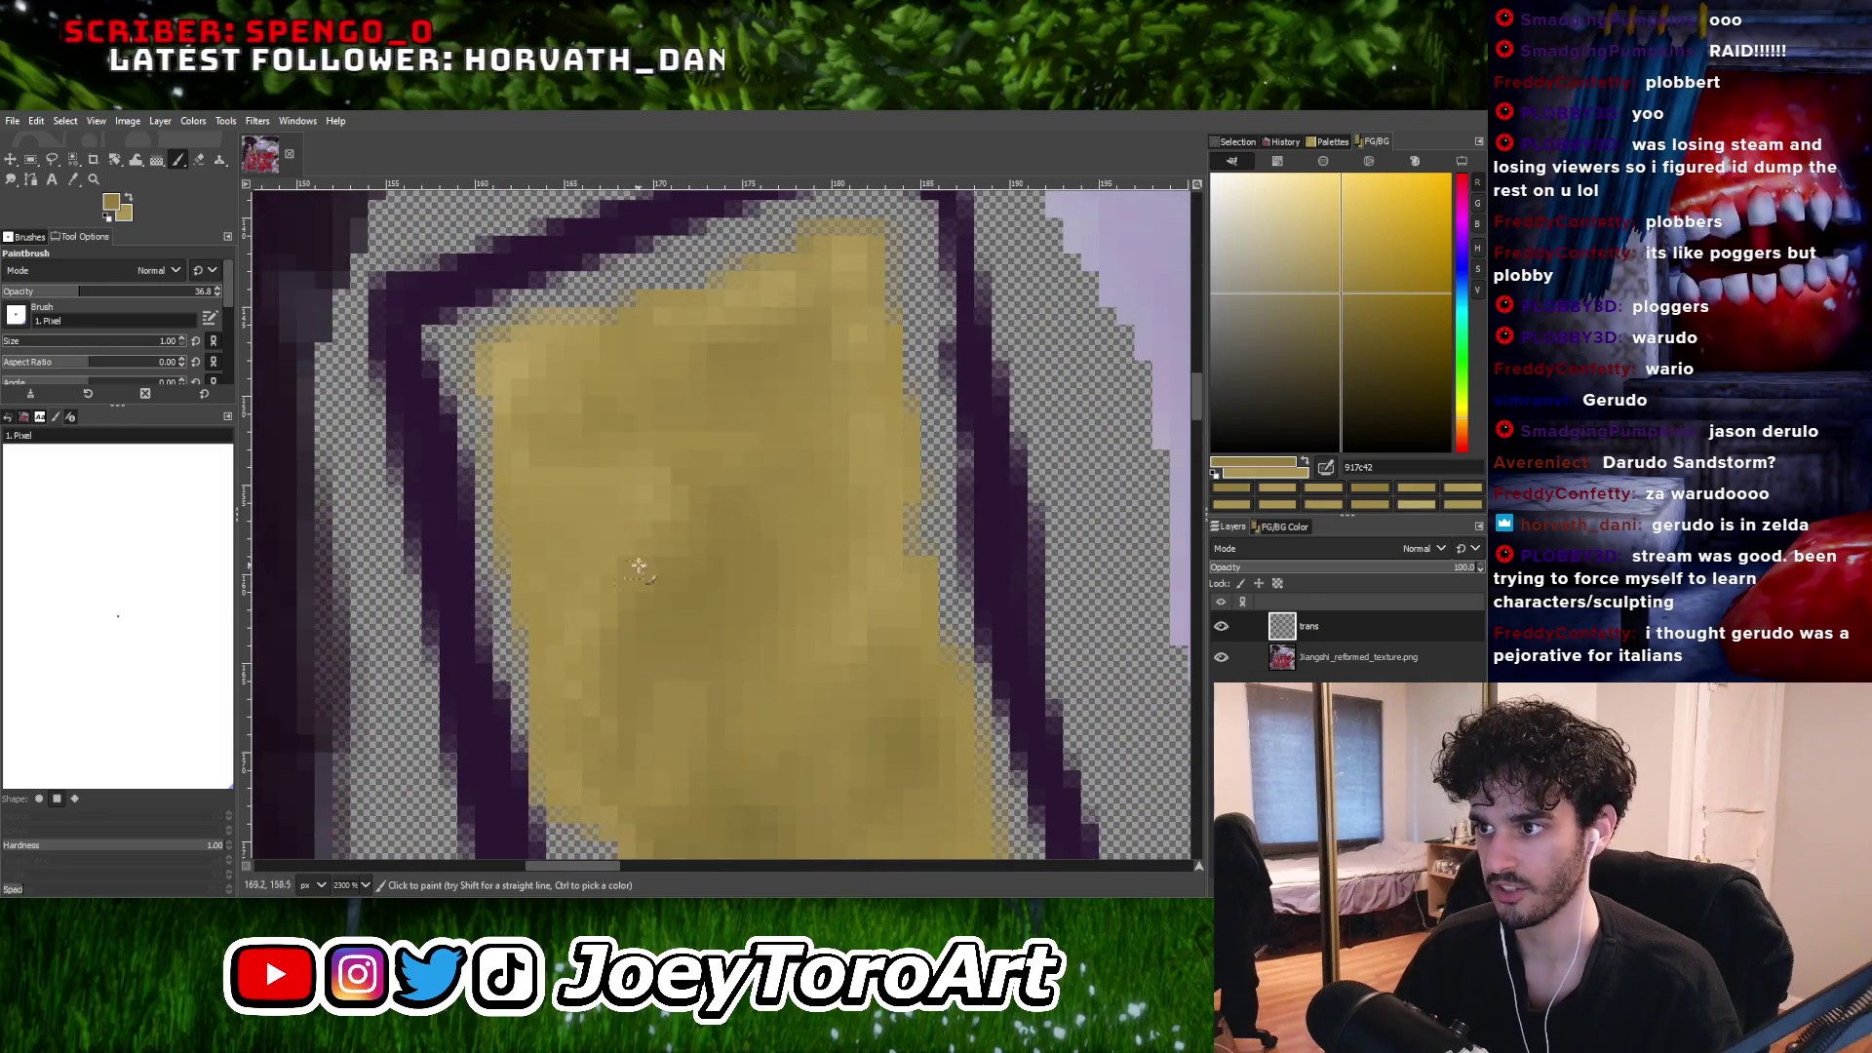
{"action": "left_click", "coordinate": [1317, 245]}
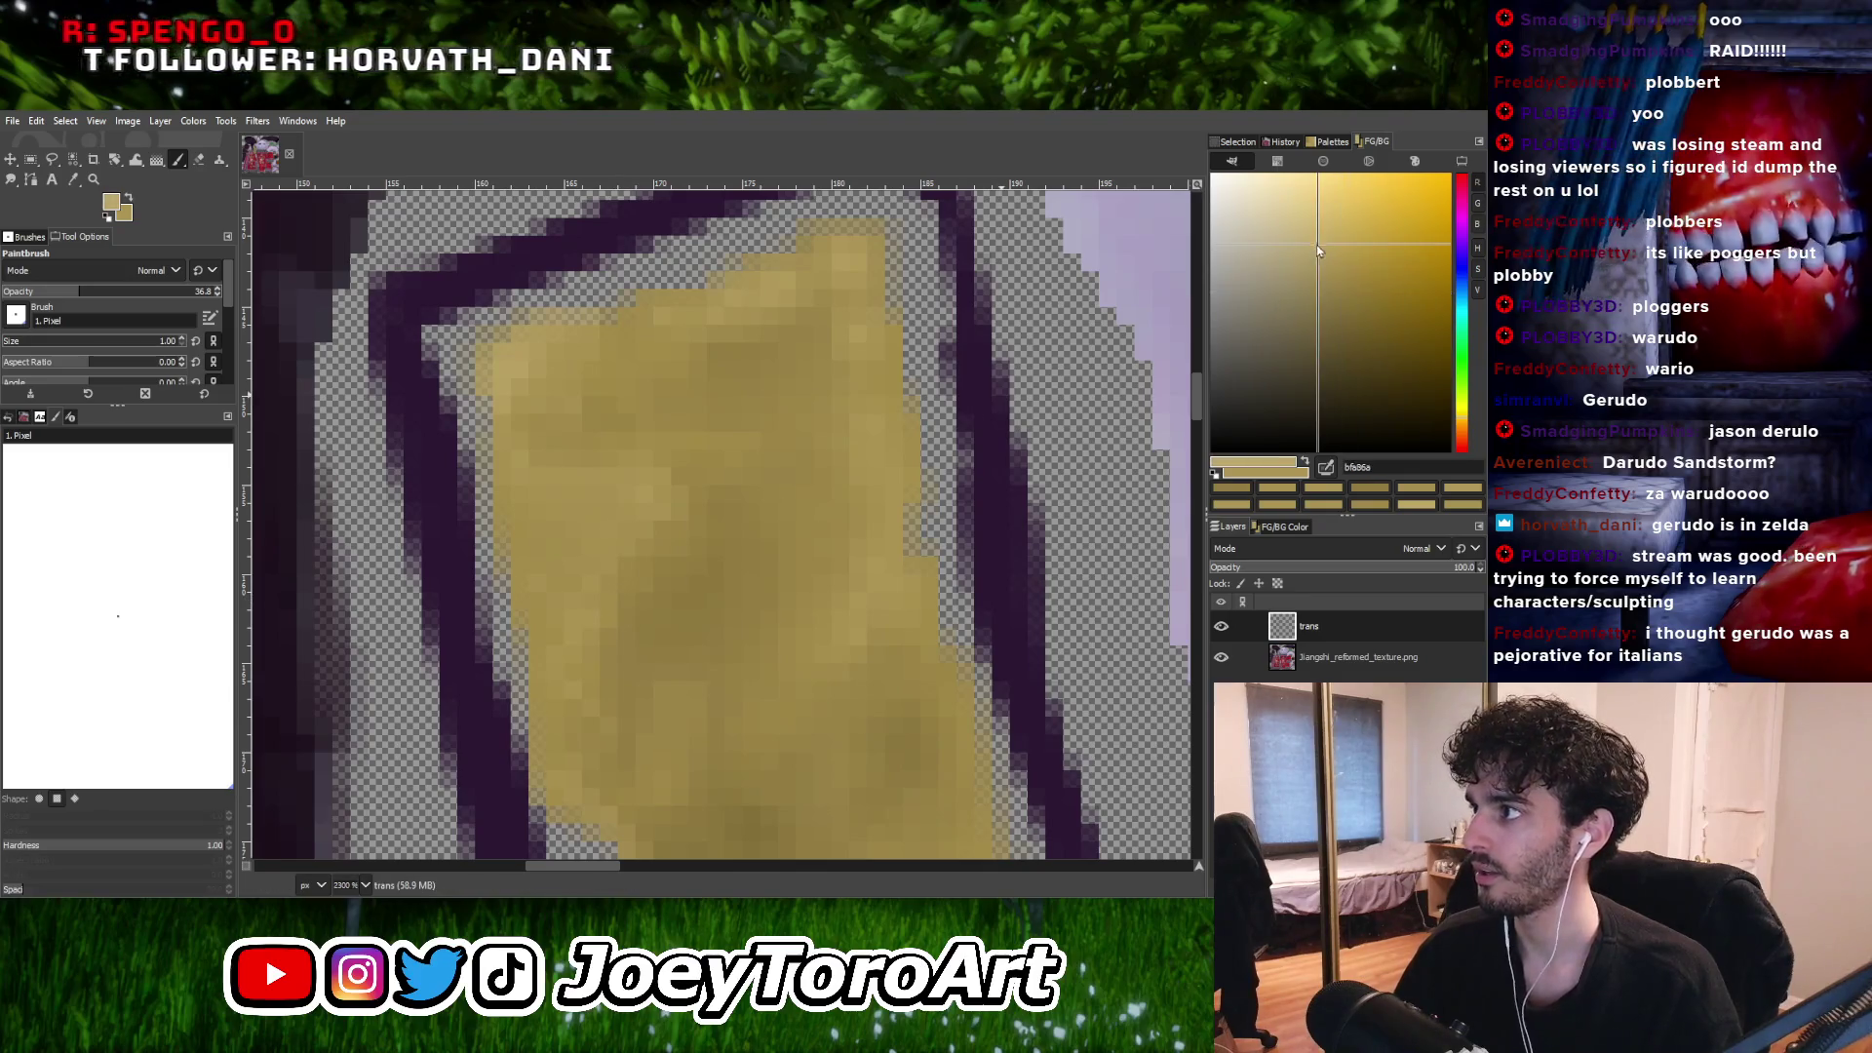
Dab gold paint onto the trim strip on the trans layer, then resample a darker gold.
{"action": "left_click", "coordinate": [542, 566]}
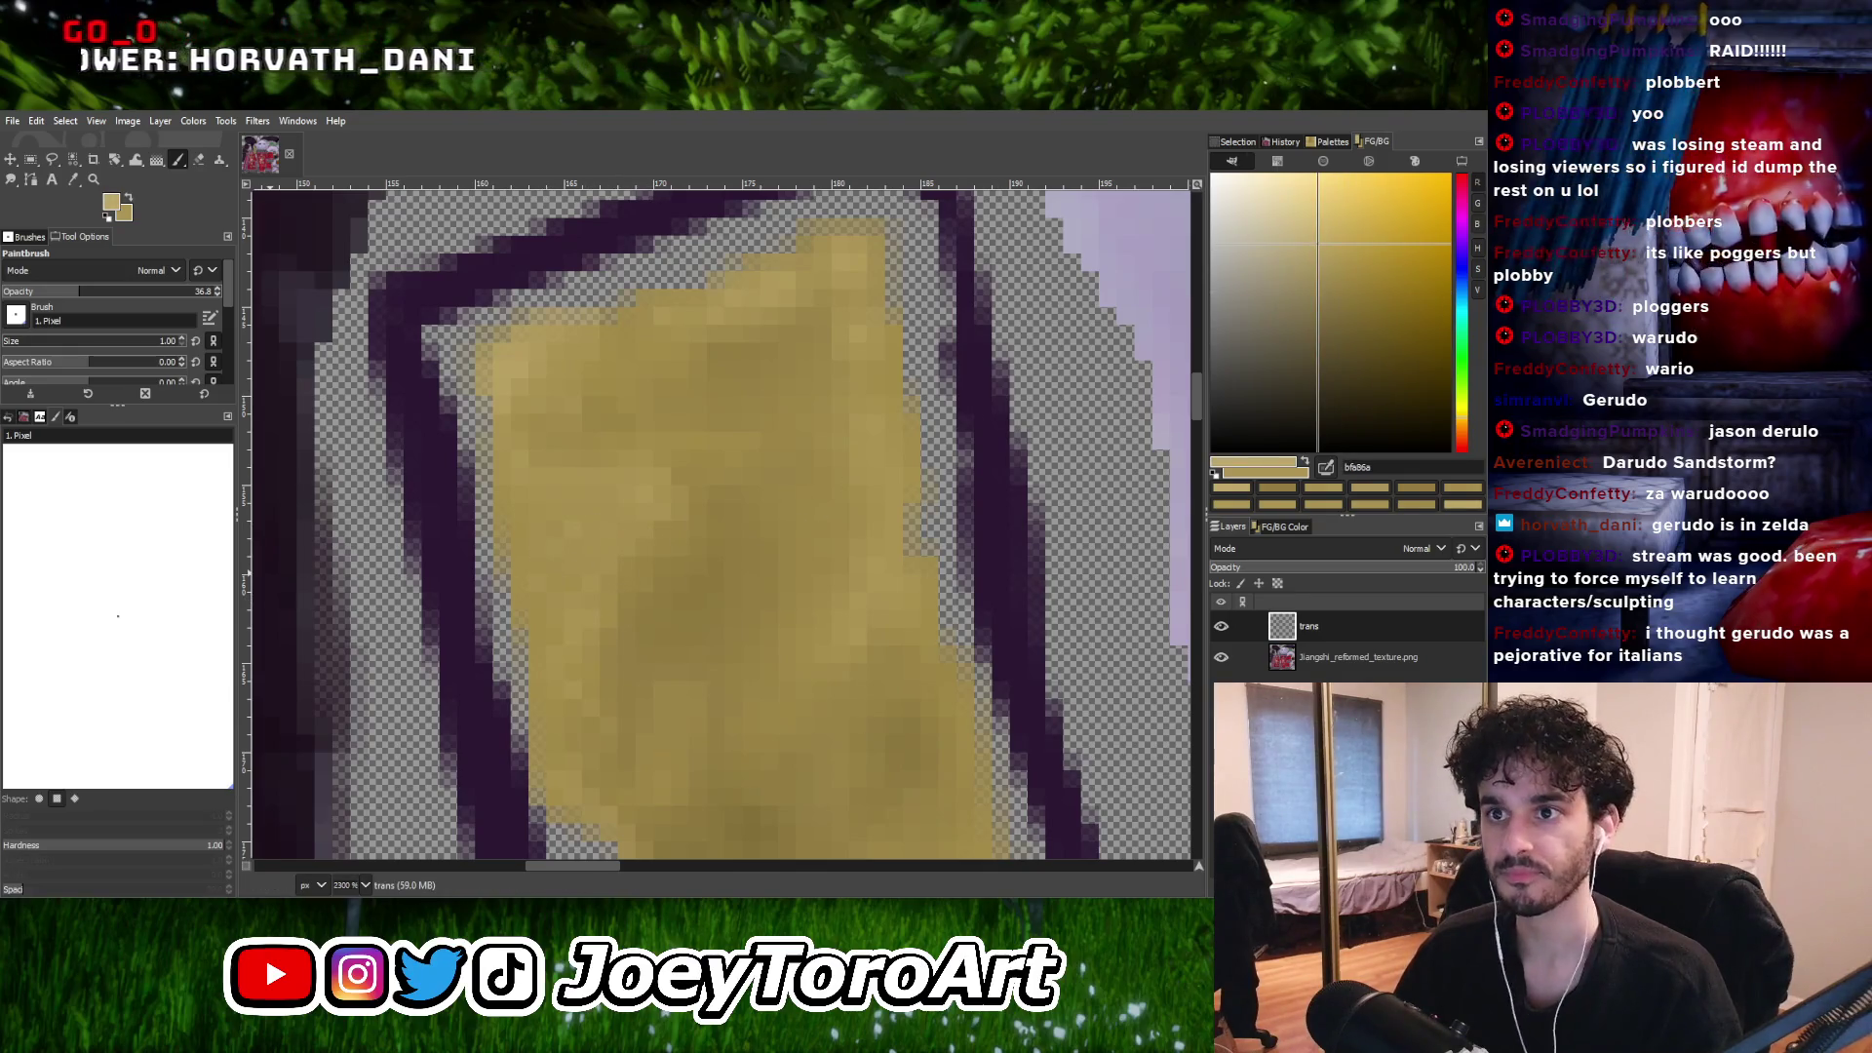
{"action": "scroll", "coordinate": [682, 510], "scroll_direction": "down", "scroll_amount": 4, "text": "ctrl"}
{"action": "scroll", "coordinate": [682, 510], "scroll_direction": "up", "scroll_amount": 4, "text": "ctrl"}
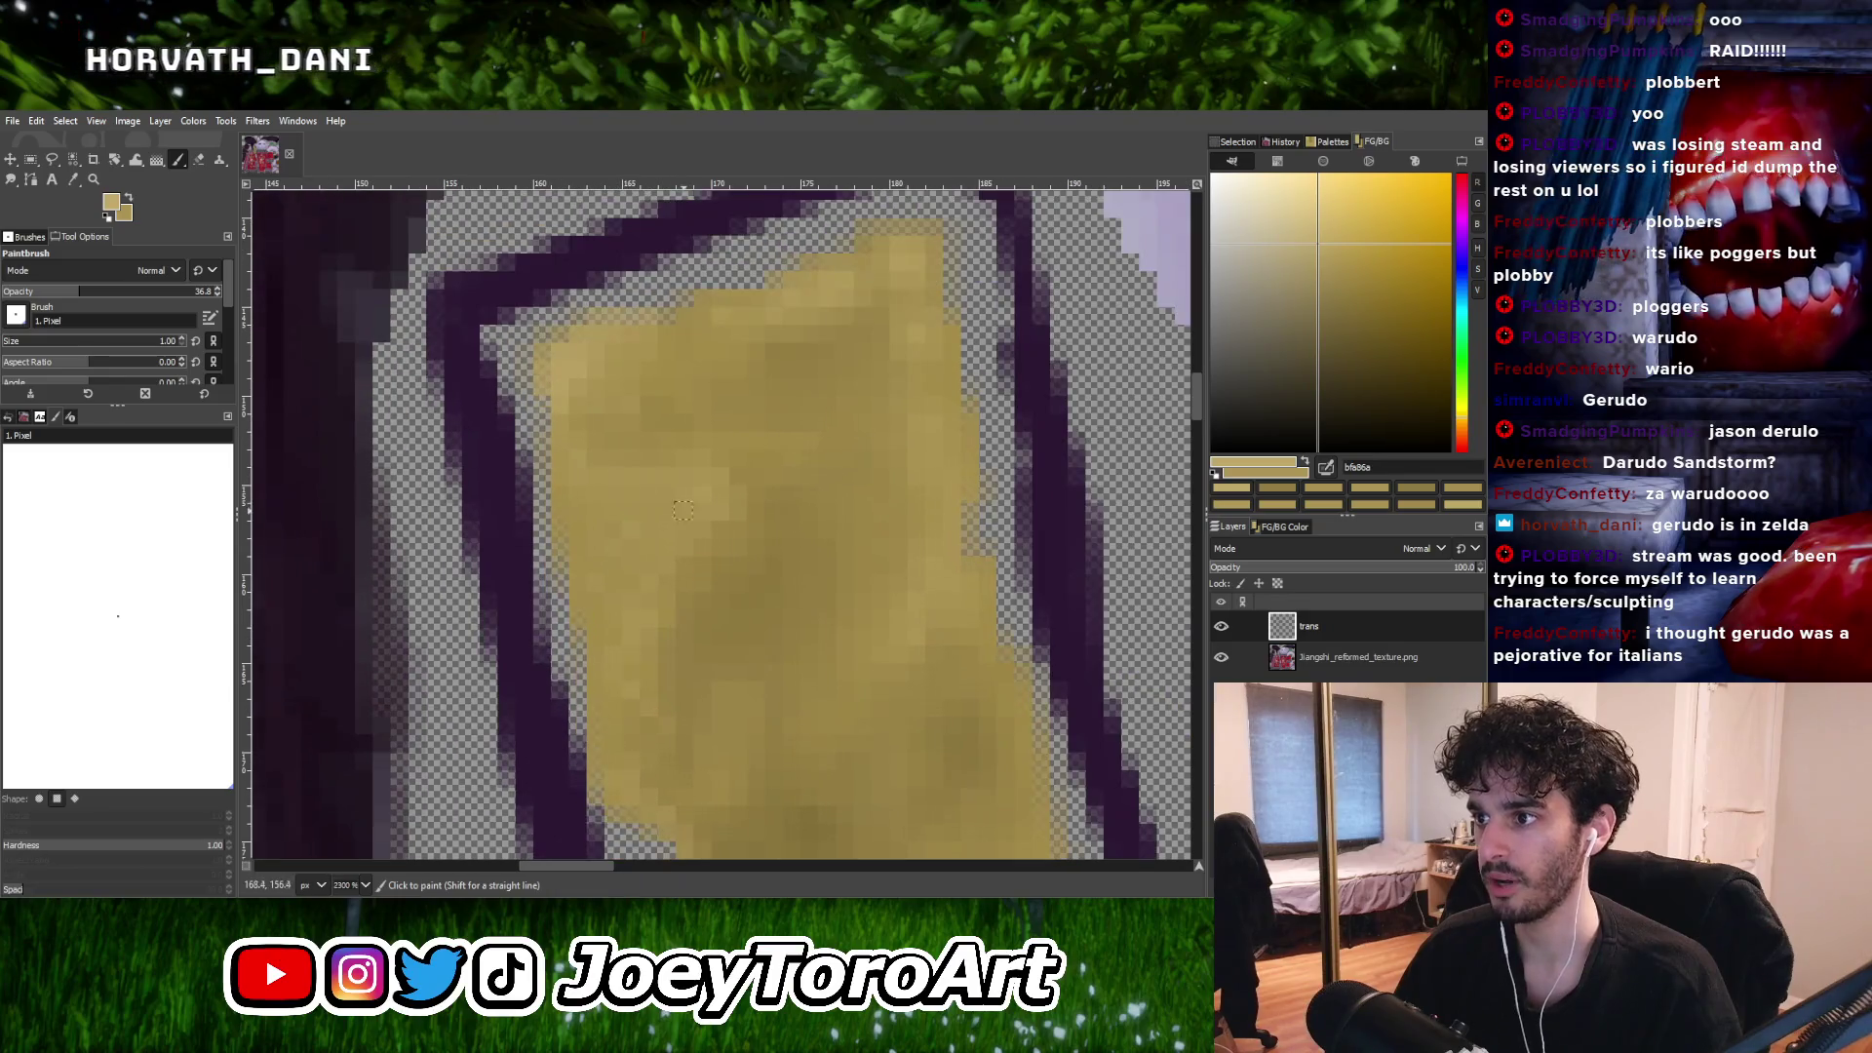
{"action": "left_click", "coordinate": [760, 554], "text": "ctrl"}
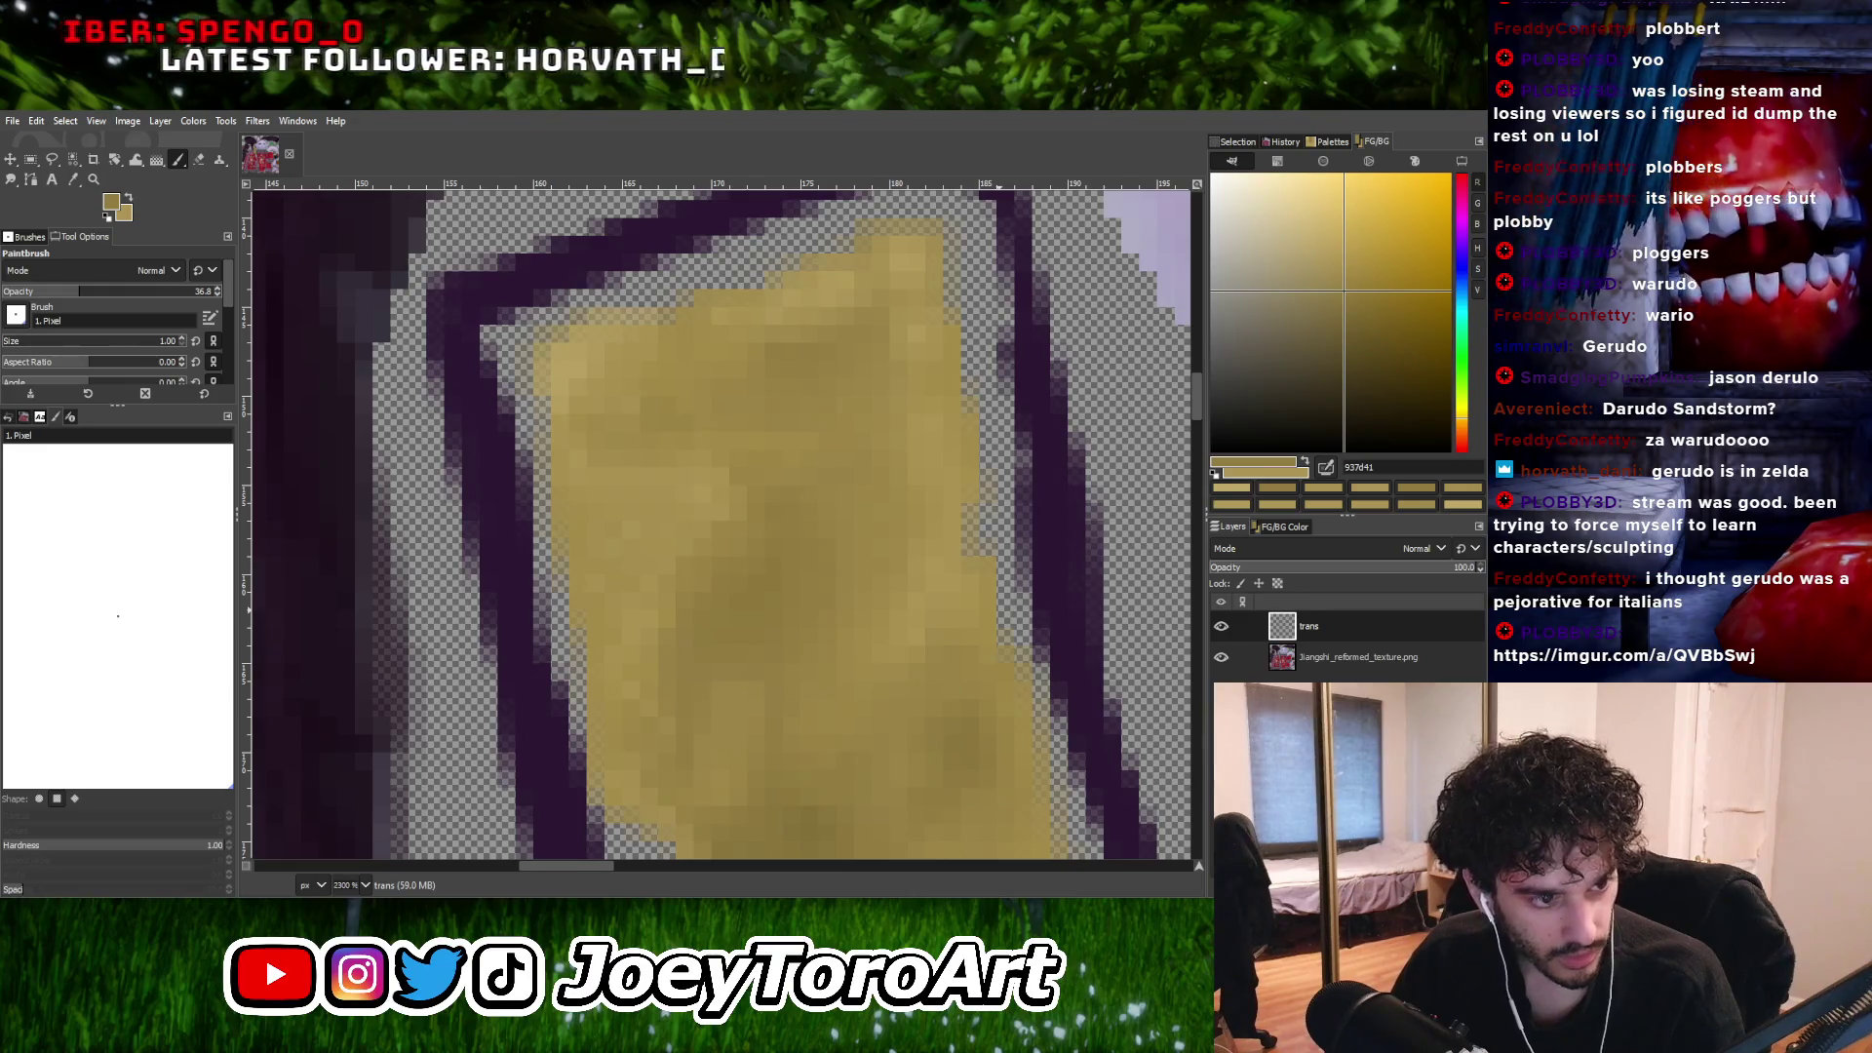
{"action": "key", "text": "alt+Tab"}
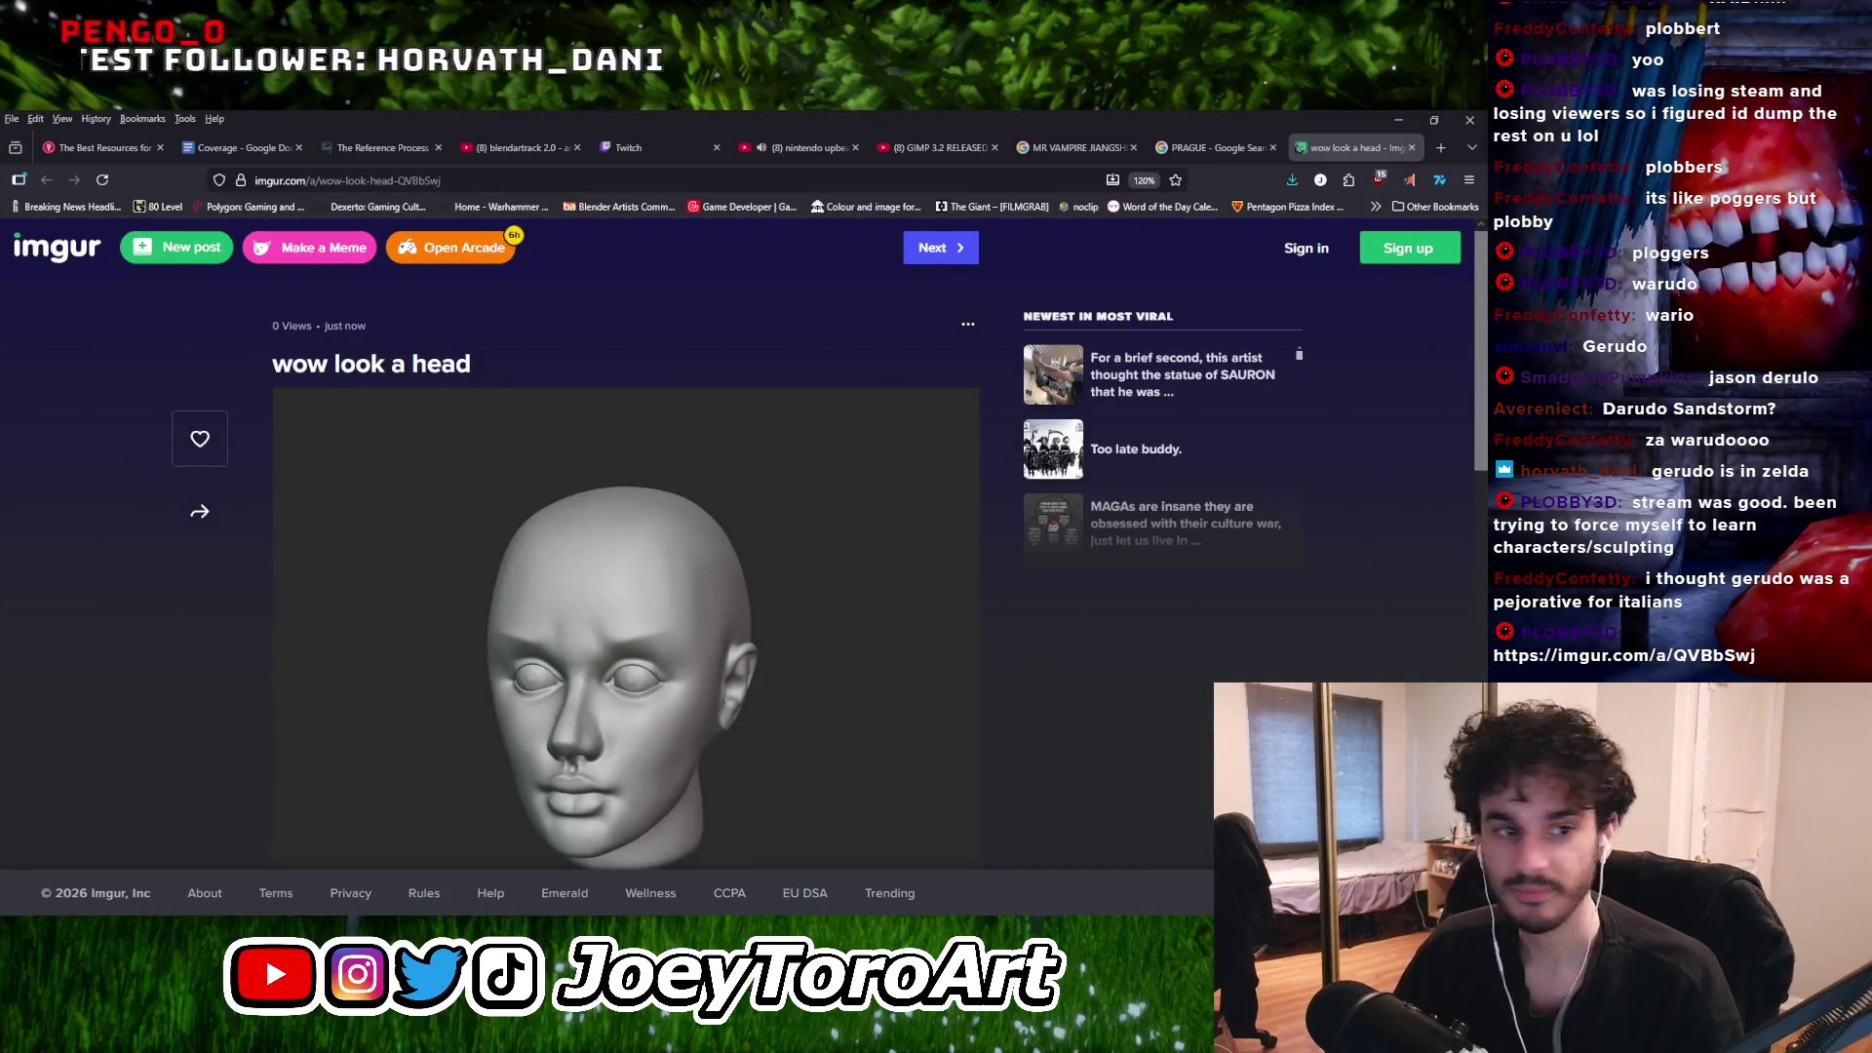
View the head sculpt image enlarged on the Imgur post, then return to GIMP.
{"action": "scroll", "coordinate": [624, 585], "scroll_direction": "down", "scroll_amount": 2}
{"action": "left_click", "coordinate": [624, 488]}
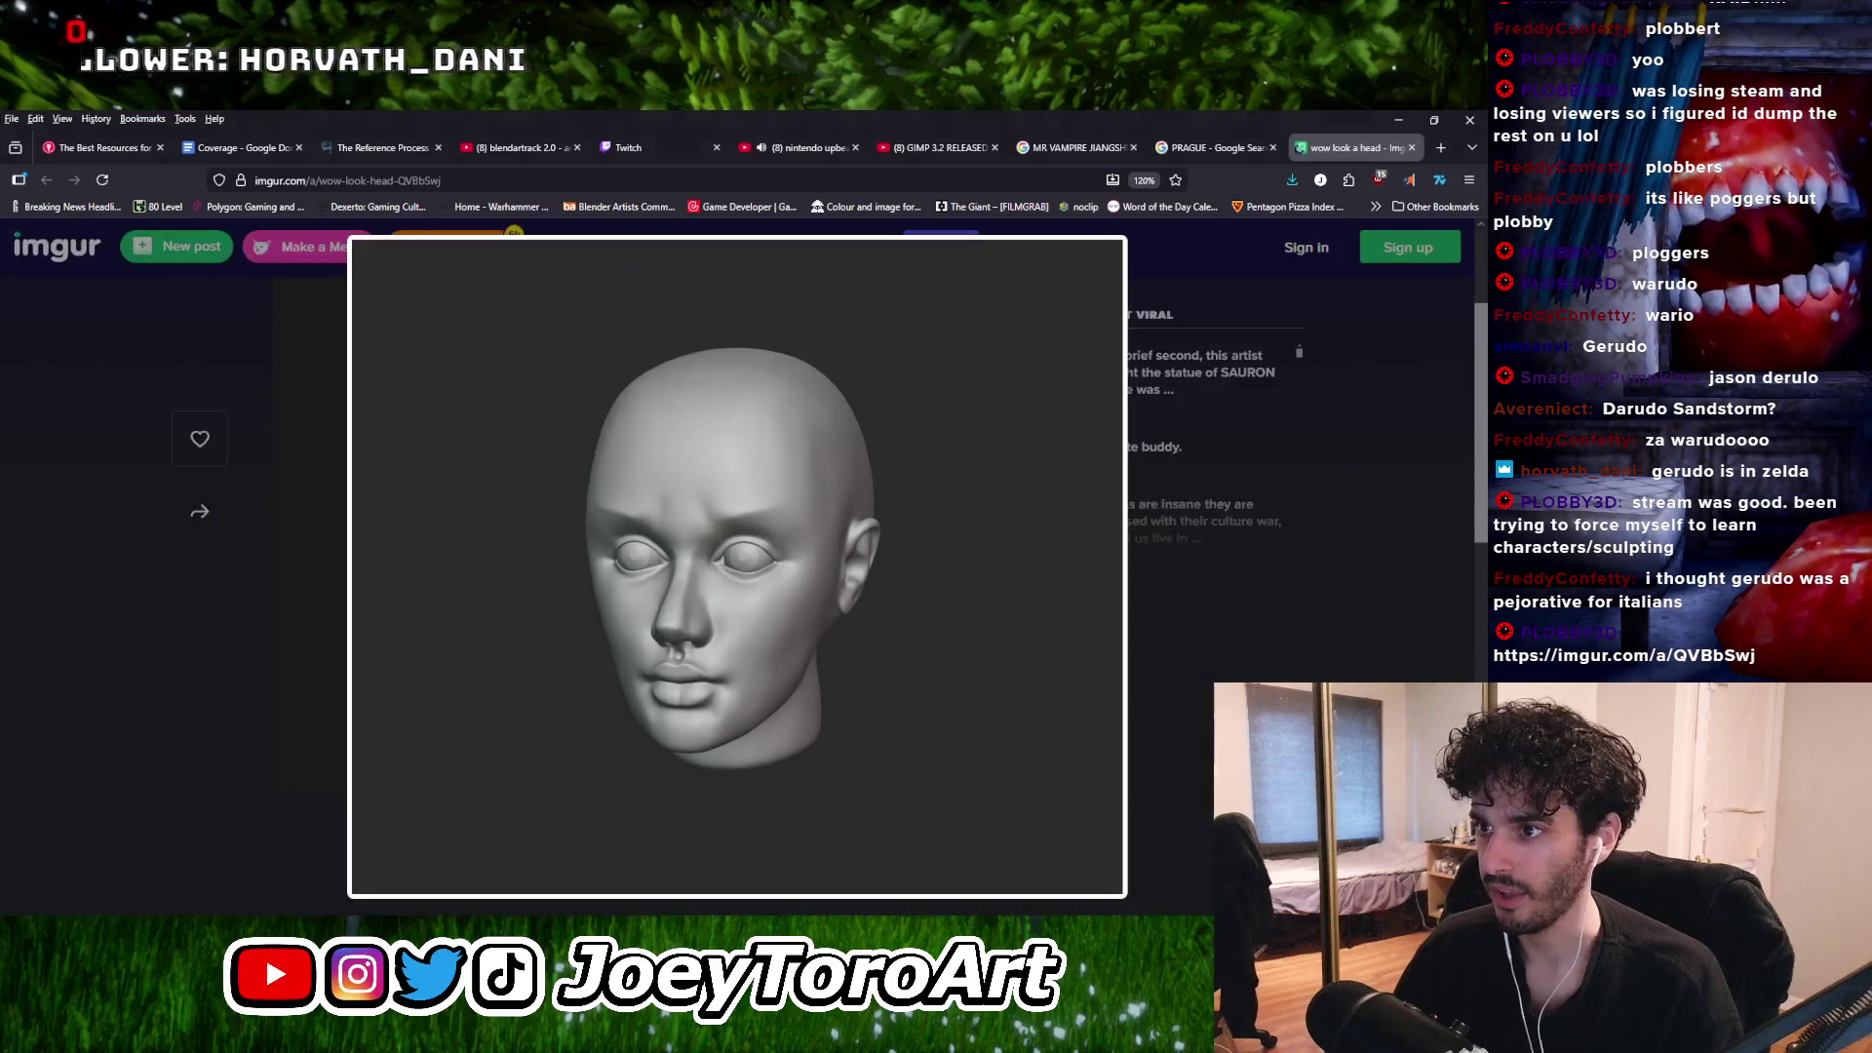
{"action": "left_click", "coordinate": [710, 614]}
{"action": "left_click", "coordinate": [527, 573]}
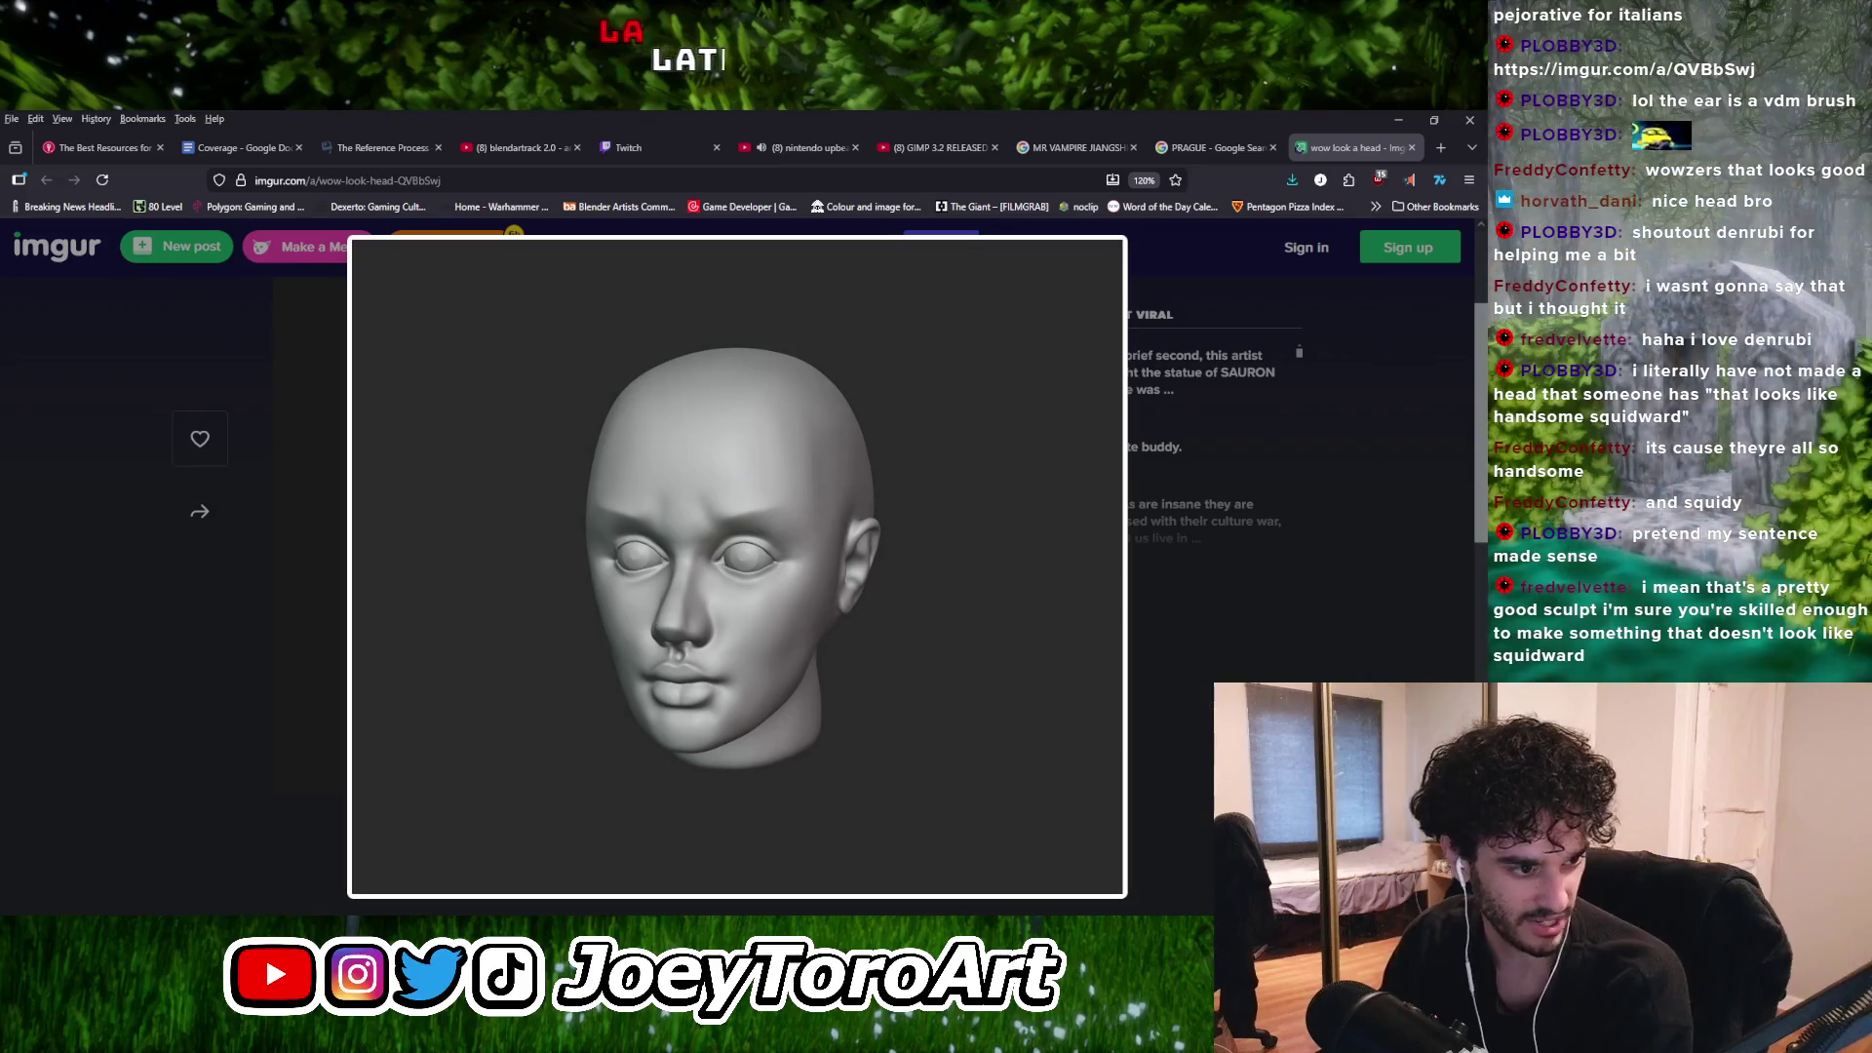
{"action": "key", "text": "alt+Tab"}
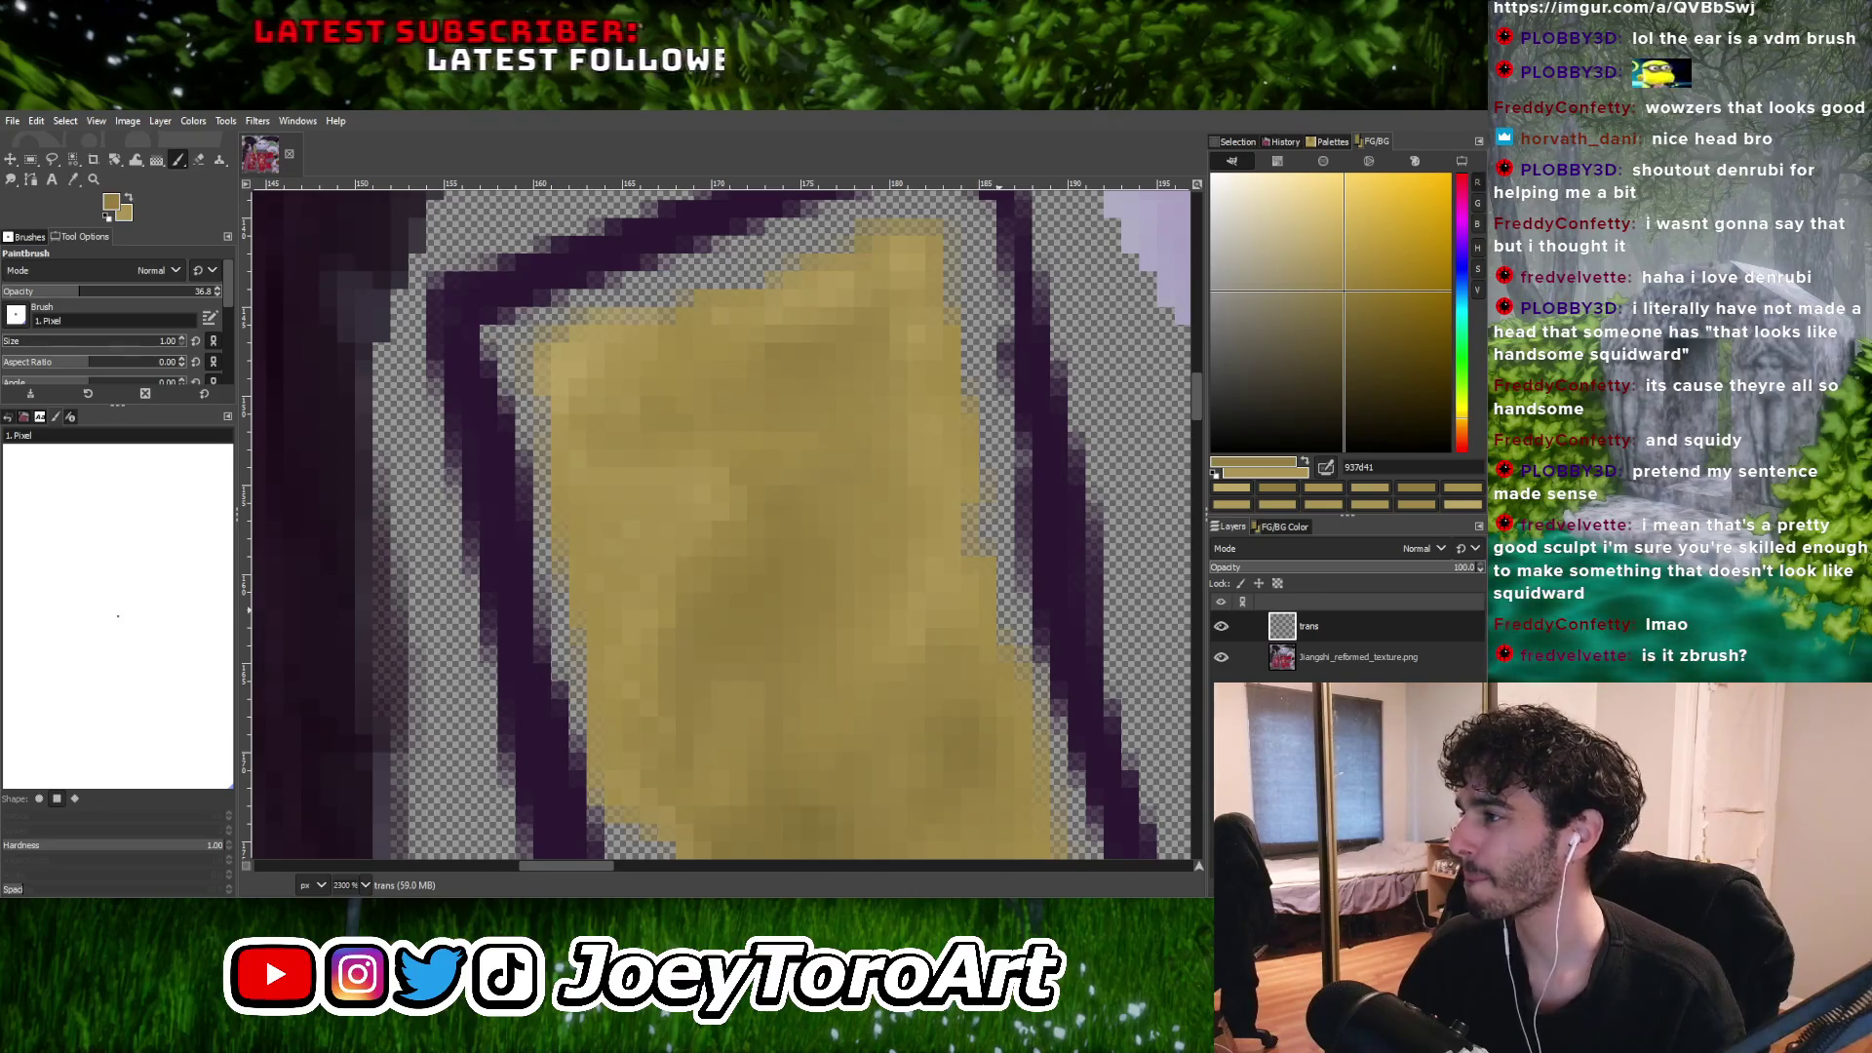
Zoom out to see the strip with collar and hair, and sample its gold.
{"action": "key", "text": "minus"}
{"action": "key", "text": "minus"}
{"action": "key", "text": "minus"}
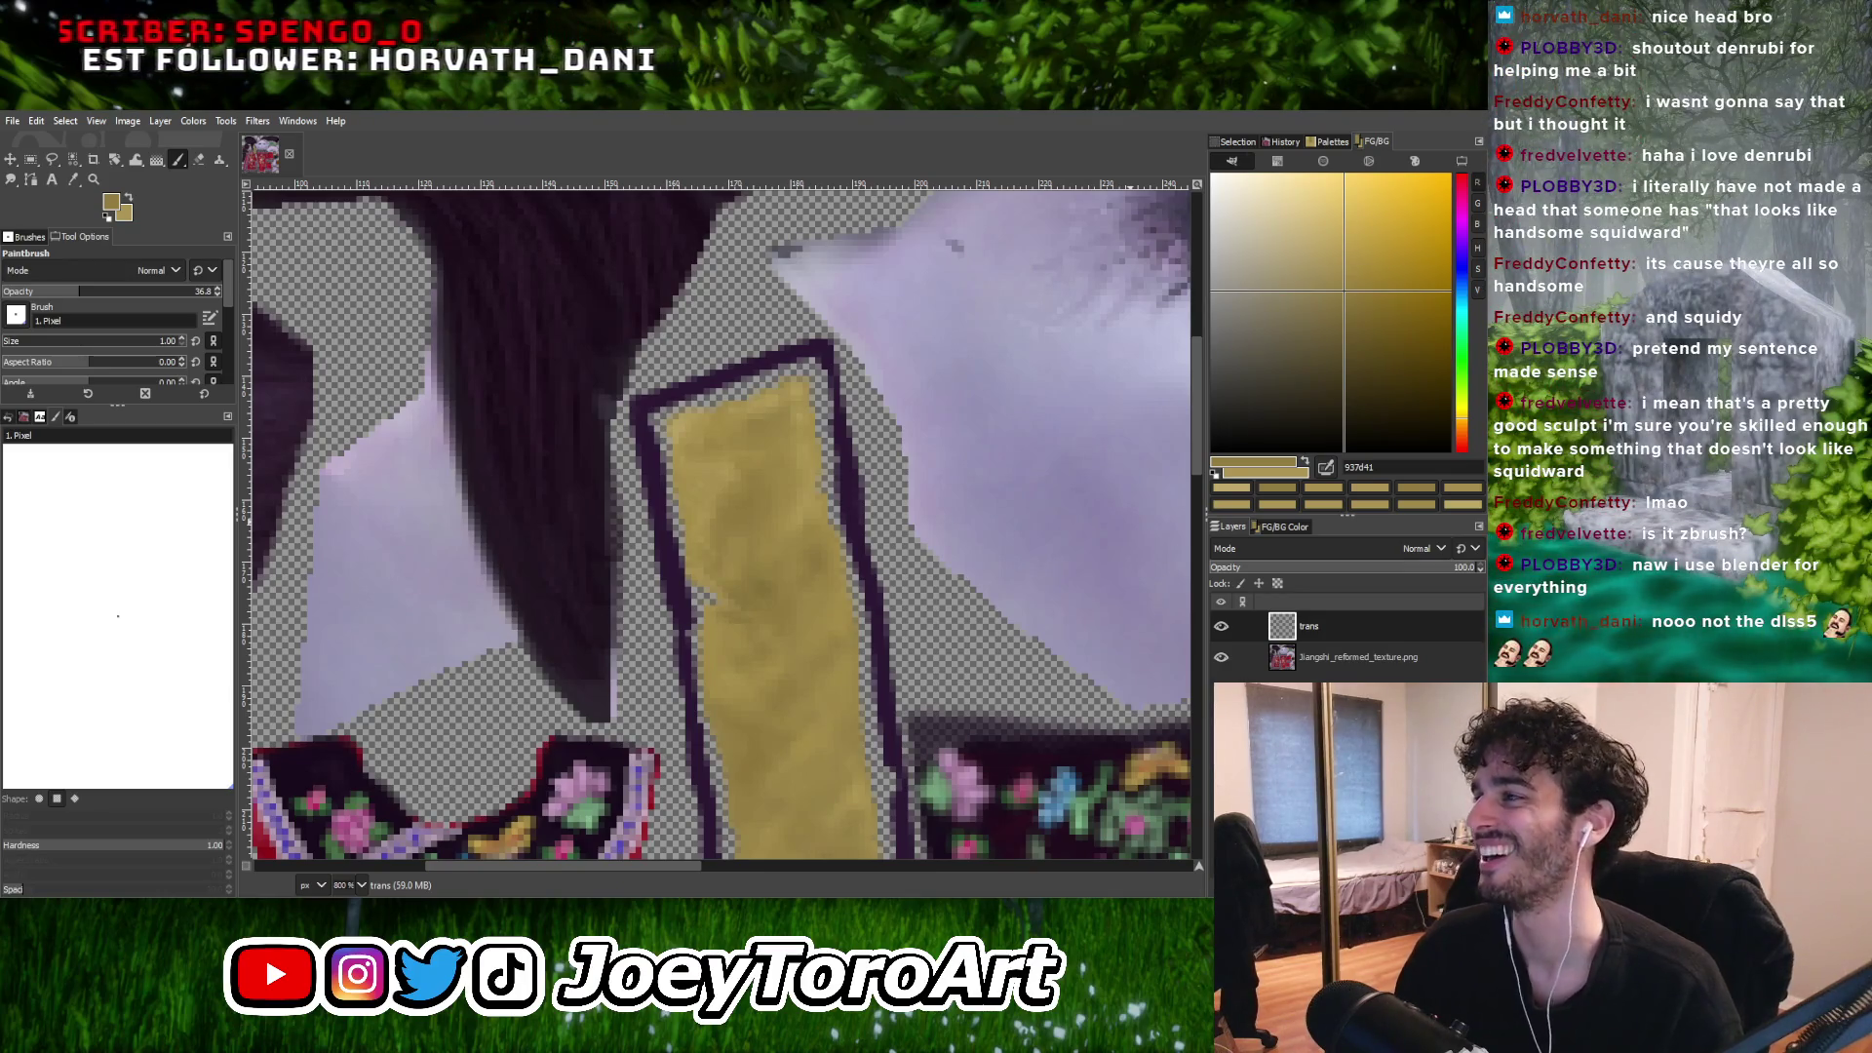
{"action": "scroll", "coordinate": [874, 416], "scroll_direction": "down", "scroll_amount": 1, "text": "ctrl"}
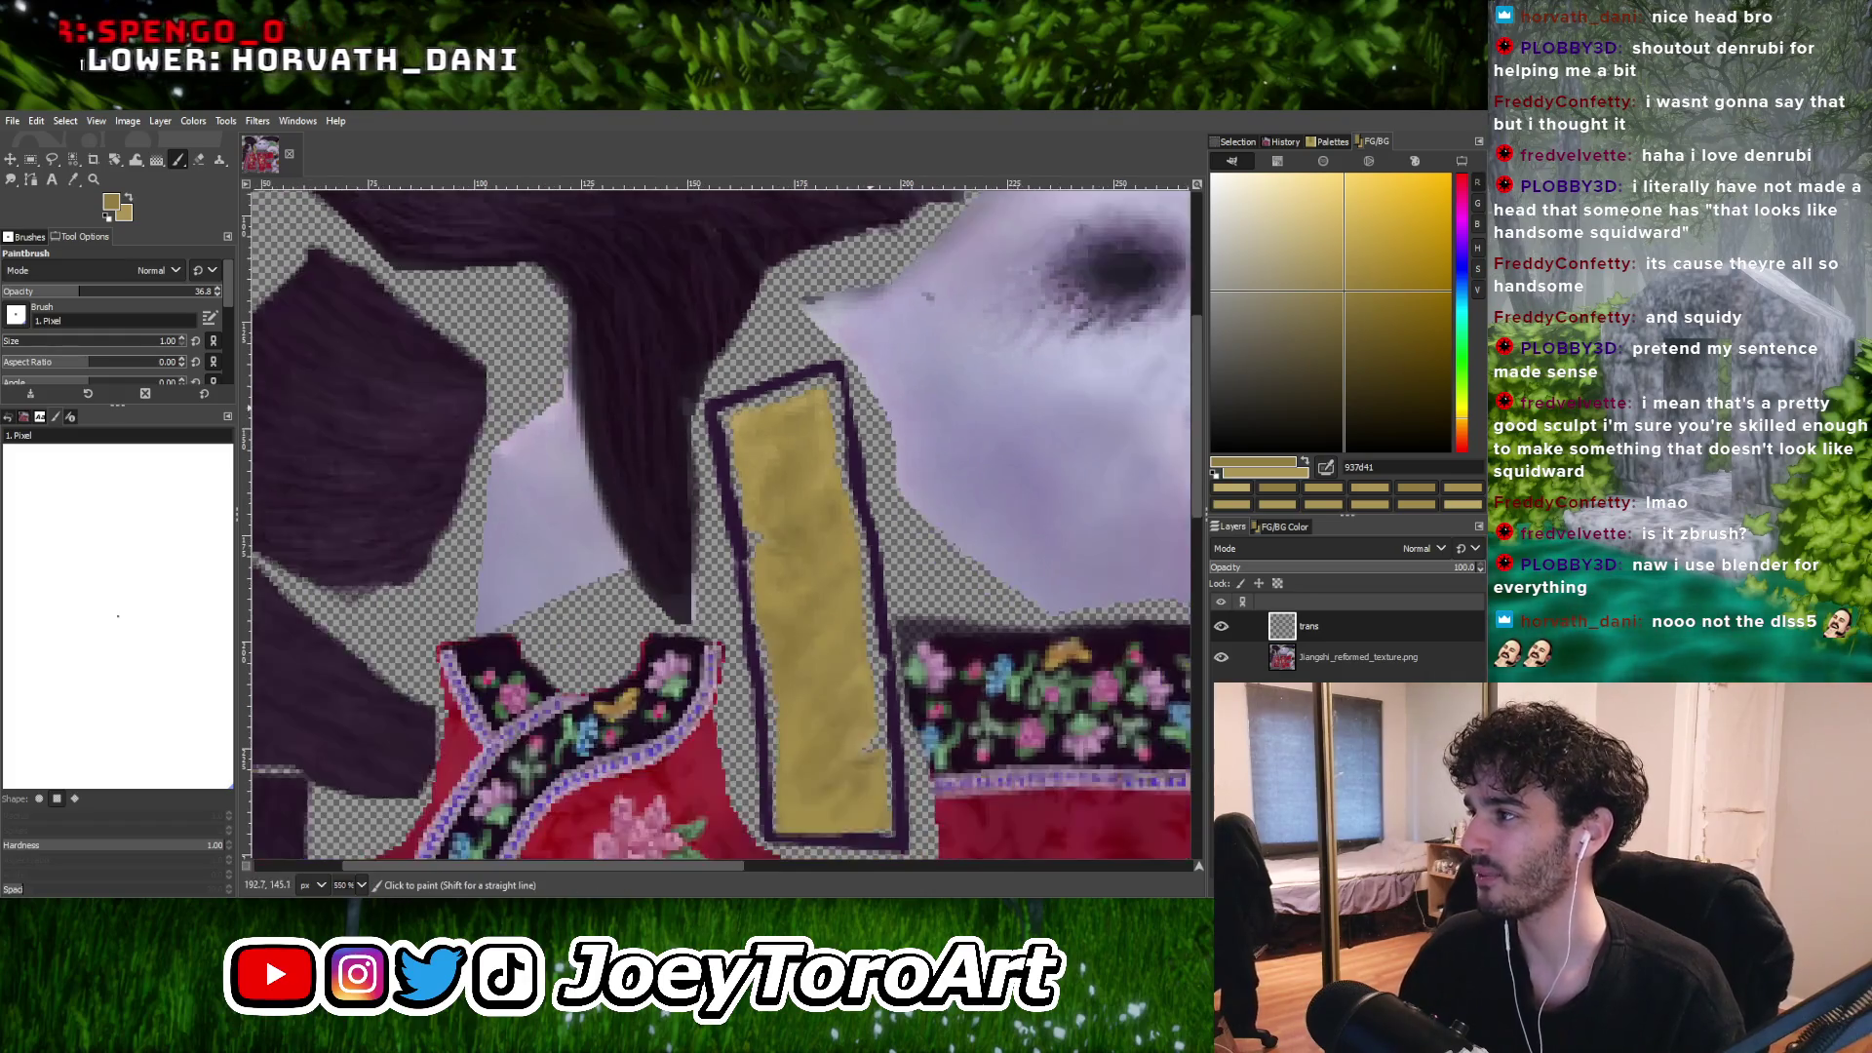
{"action": "scroll", "coordinate": [784, 534], "scroll_direction": "up", "scroll_amount": 1, "text": "ctrl"}
{"action": "scroll", "coordinate": [783, 478], "scroll_direction": "down", "scroll_amount": 1, "text": "ctrl"}
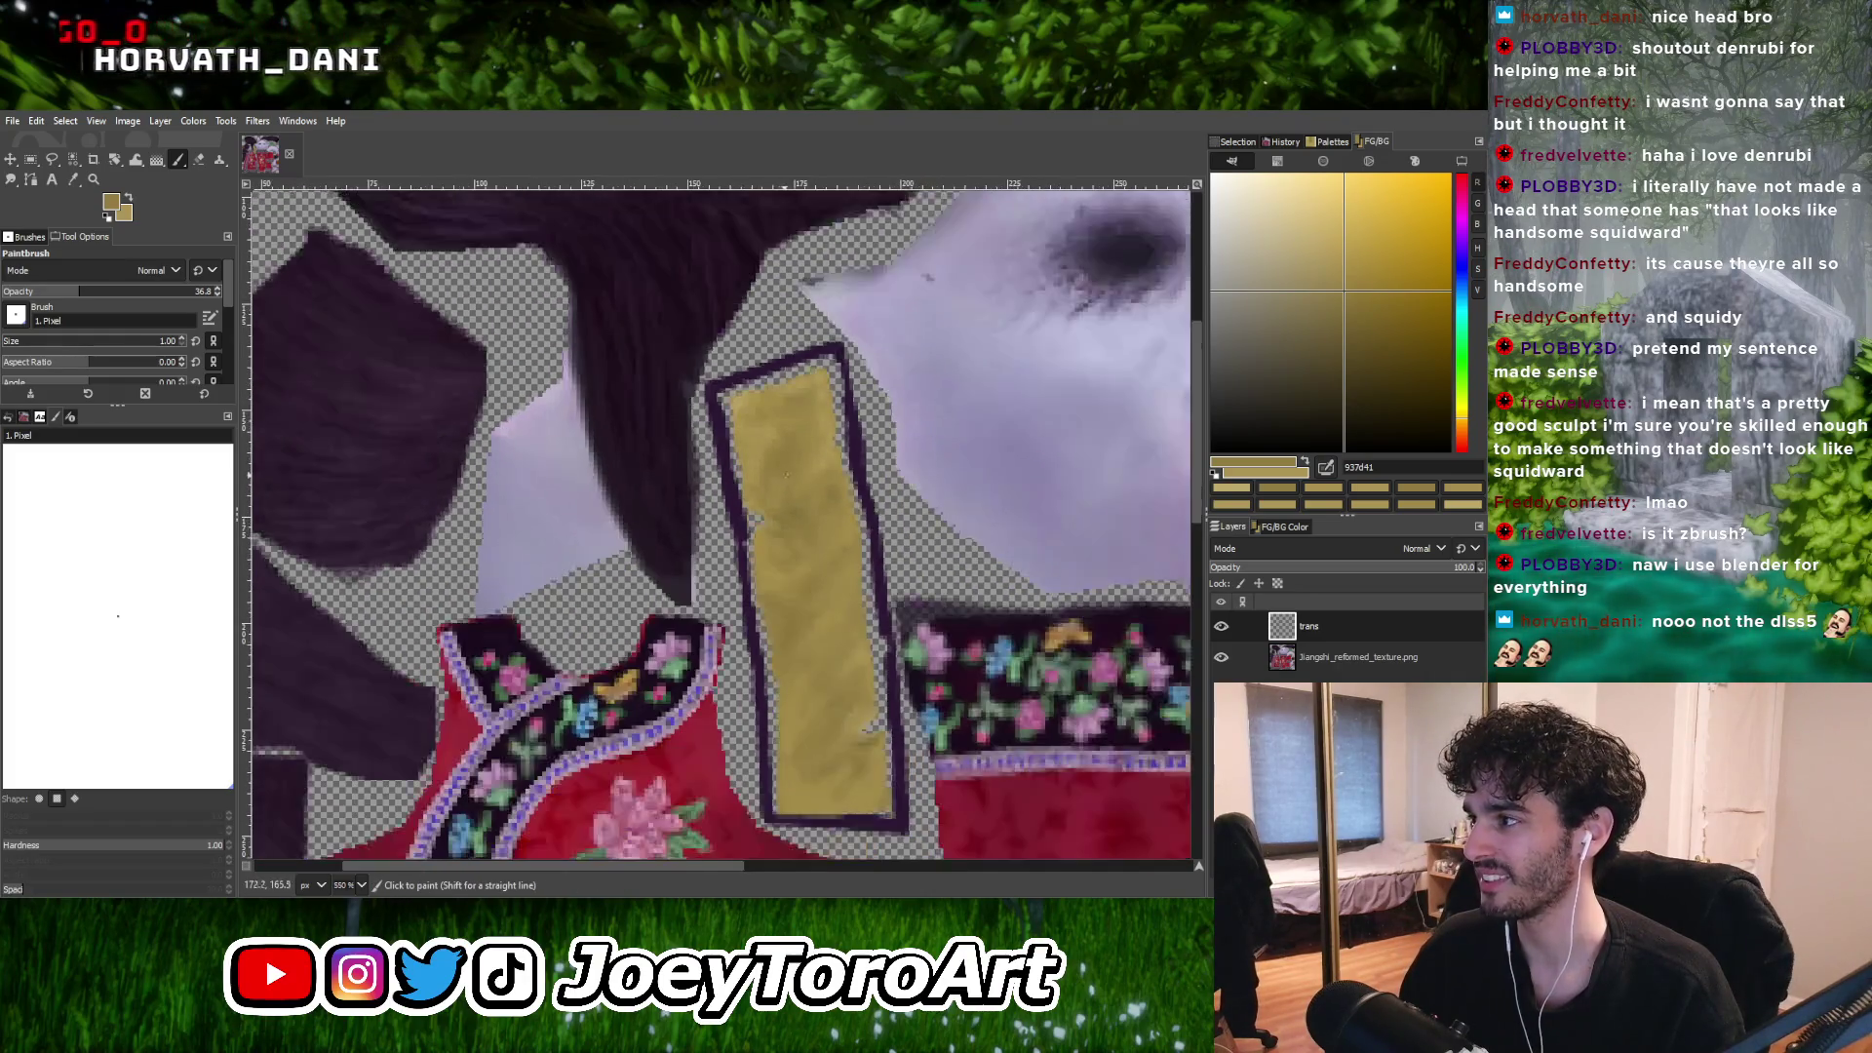
{"action": "scroll", "coordinate": [858, 624], "scroll_direction": "up", "scroll_amount": 2, "text": "ctrl"}
{"action": "scroll", "coordinate": [856, 526], "scroll_direction": "down", "scroll_amount": 1, "text": "ctrl"}
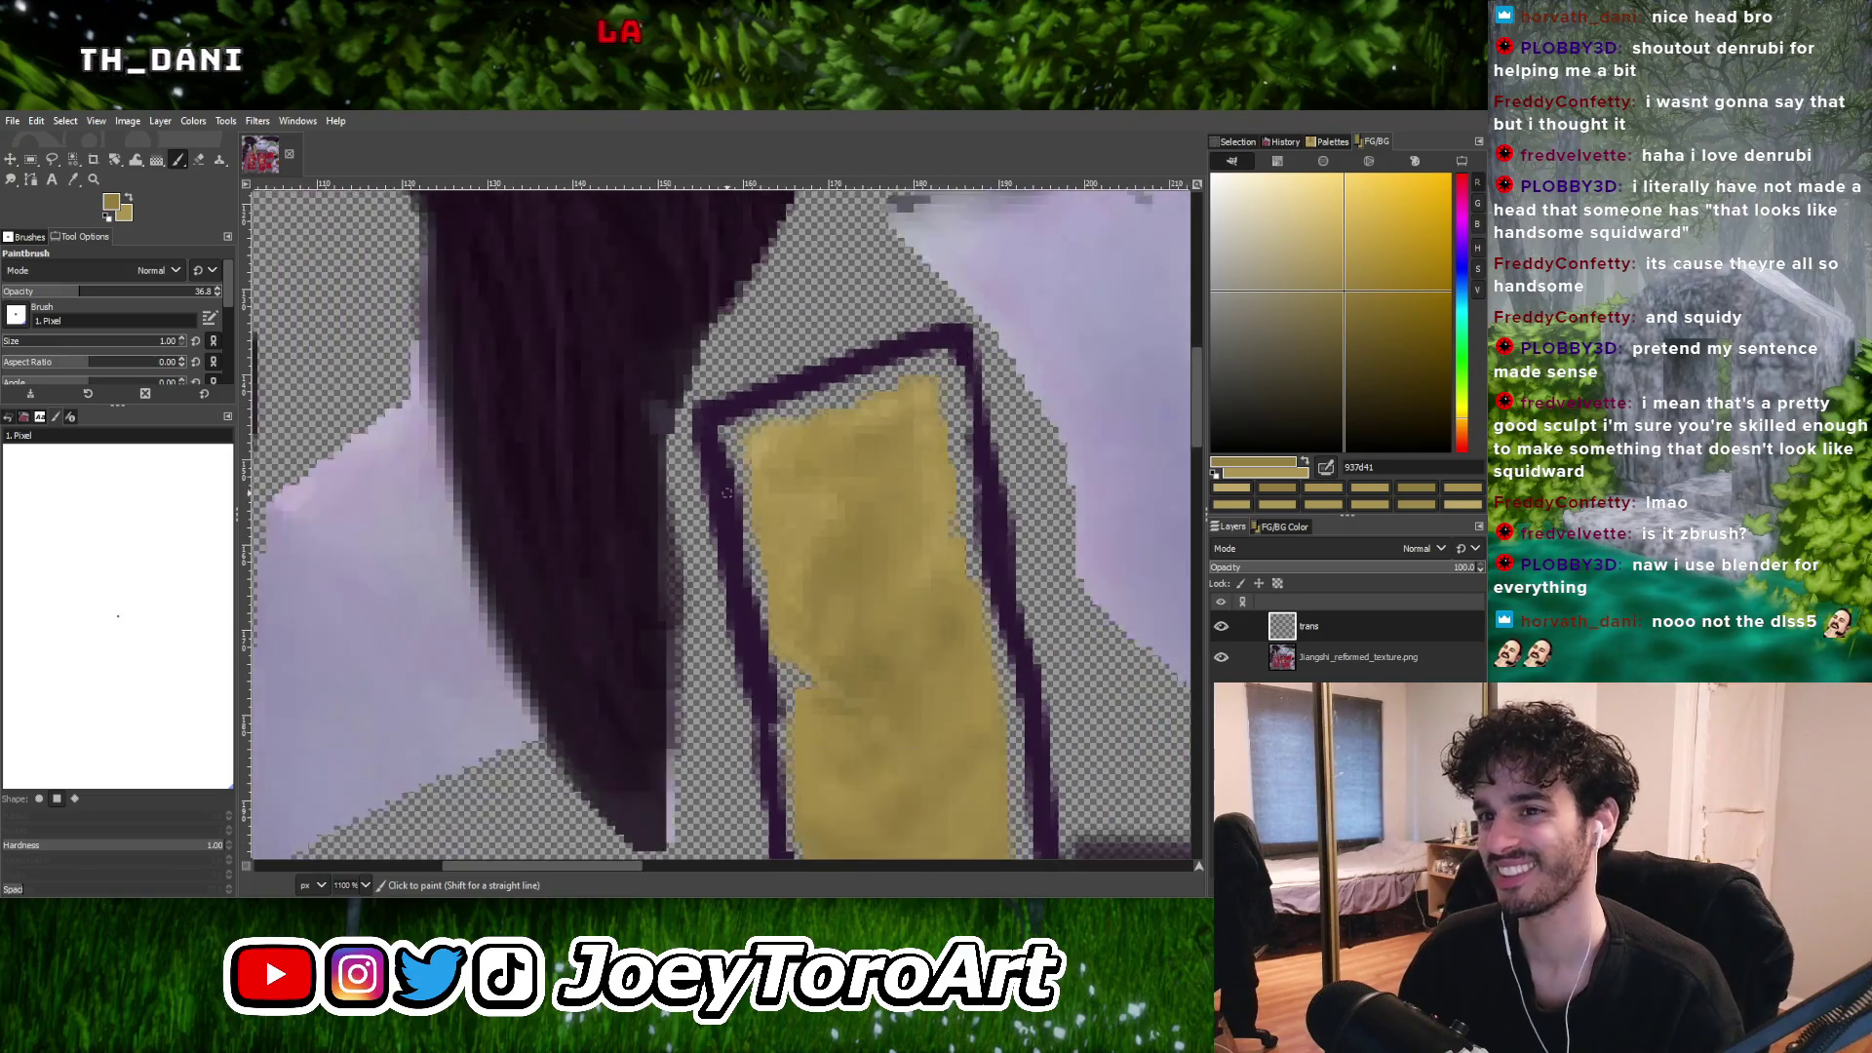
{"action": "scroll", "coordinate": [856, 506], "scroll_direction": "up", "scroll_amount": 2, "text": "ctrl"}
{"action": "scroll", "coordinate": [782, 490], "scroll_direction": "up", "scroll_amount": 1, "text": "ctrl"}
{"action": "left_click", "coordinate": [766, 490], "text": "ctrl"}
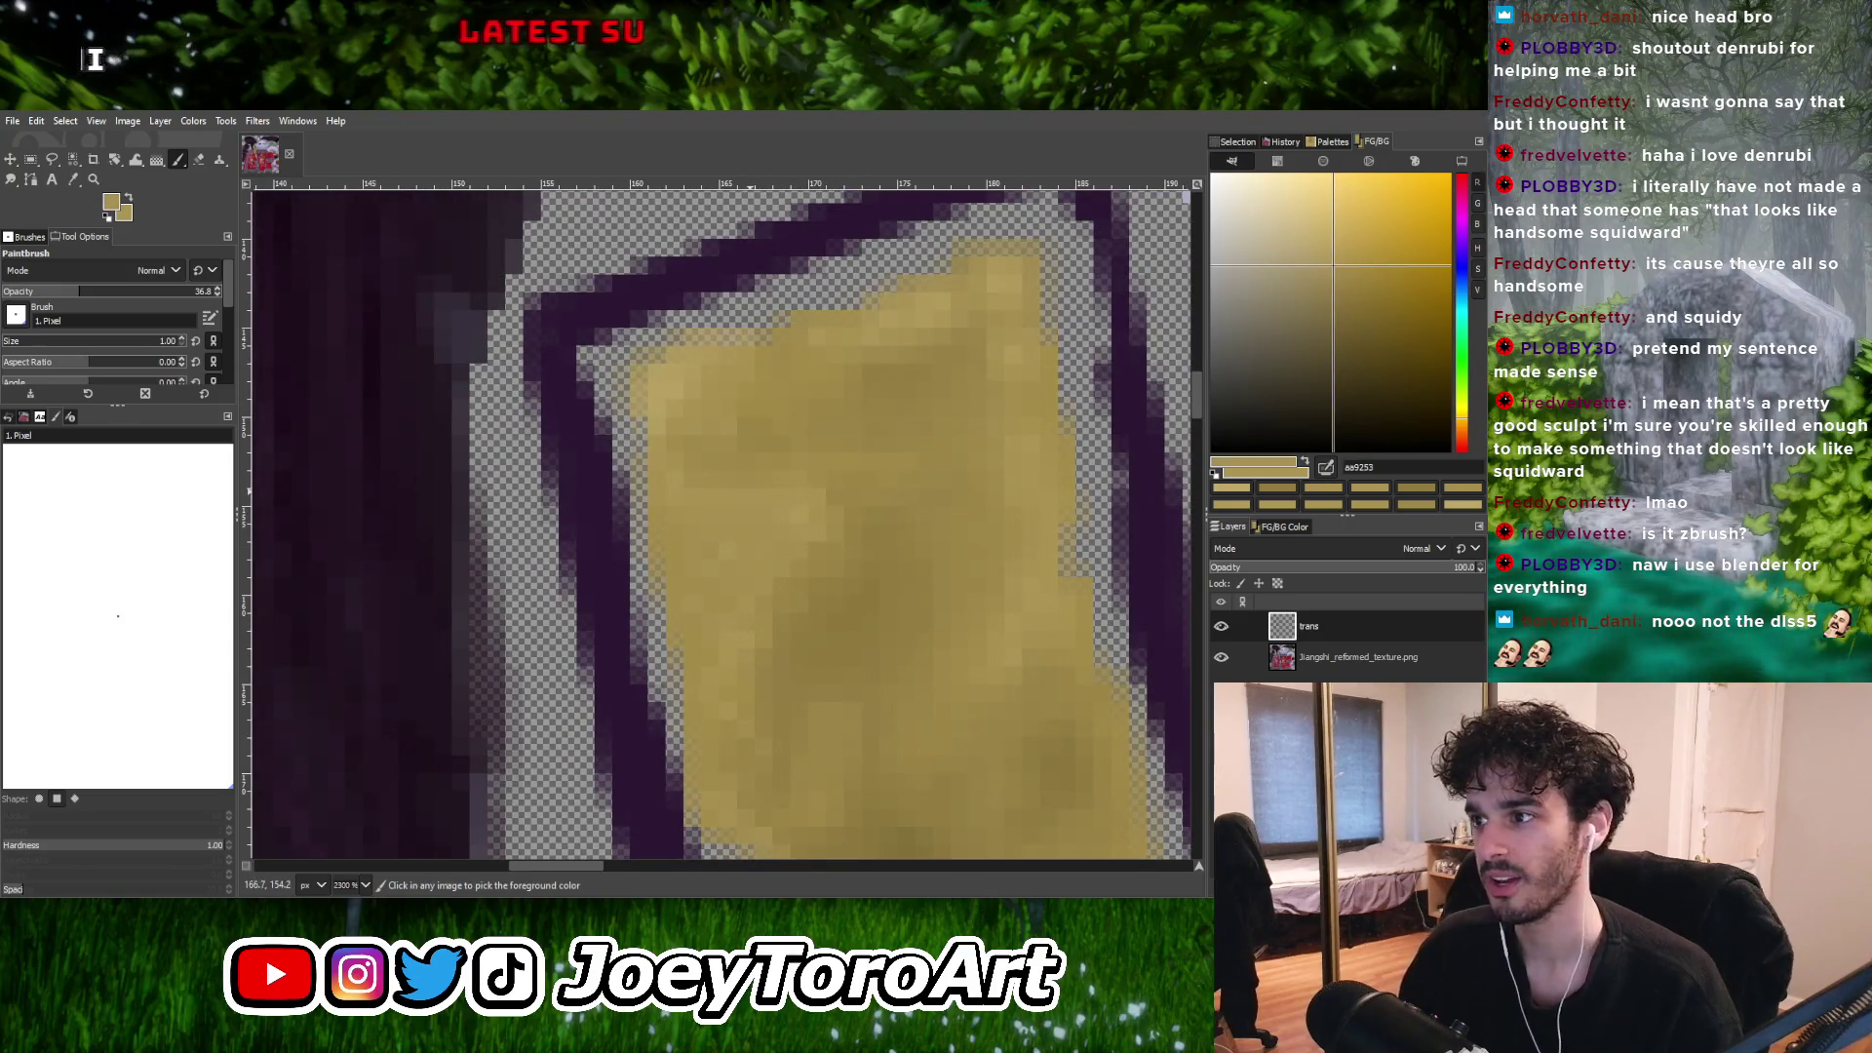
Sample darker gold tones and fine-tune the paint colour across the strip.
{"action": "left_click", "coordinate": [862, 608], "text": "ctrl"}
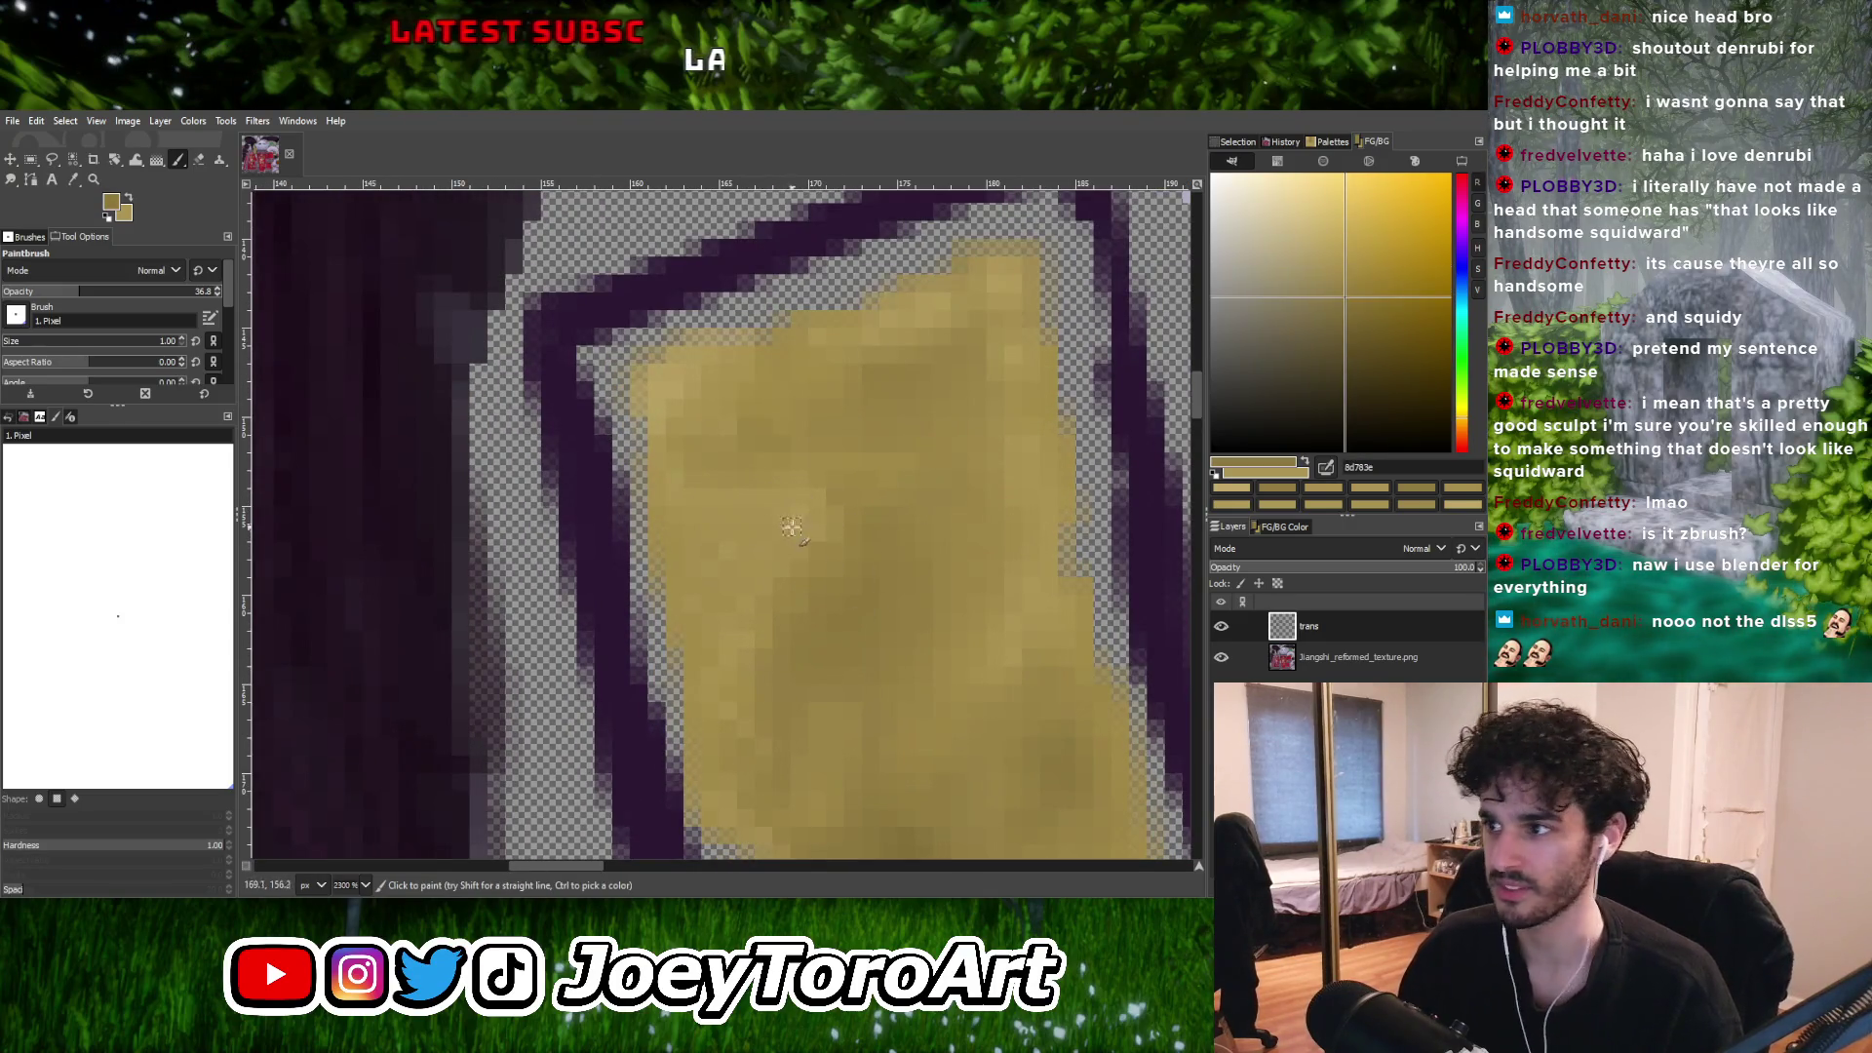
{"action": "left_click", "coordinate": [903, 583], "text": "ctrl"}
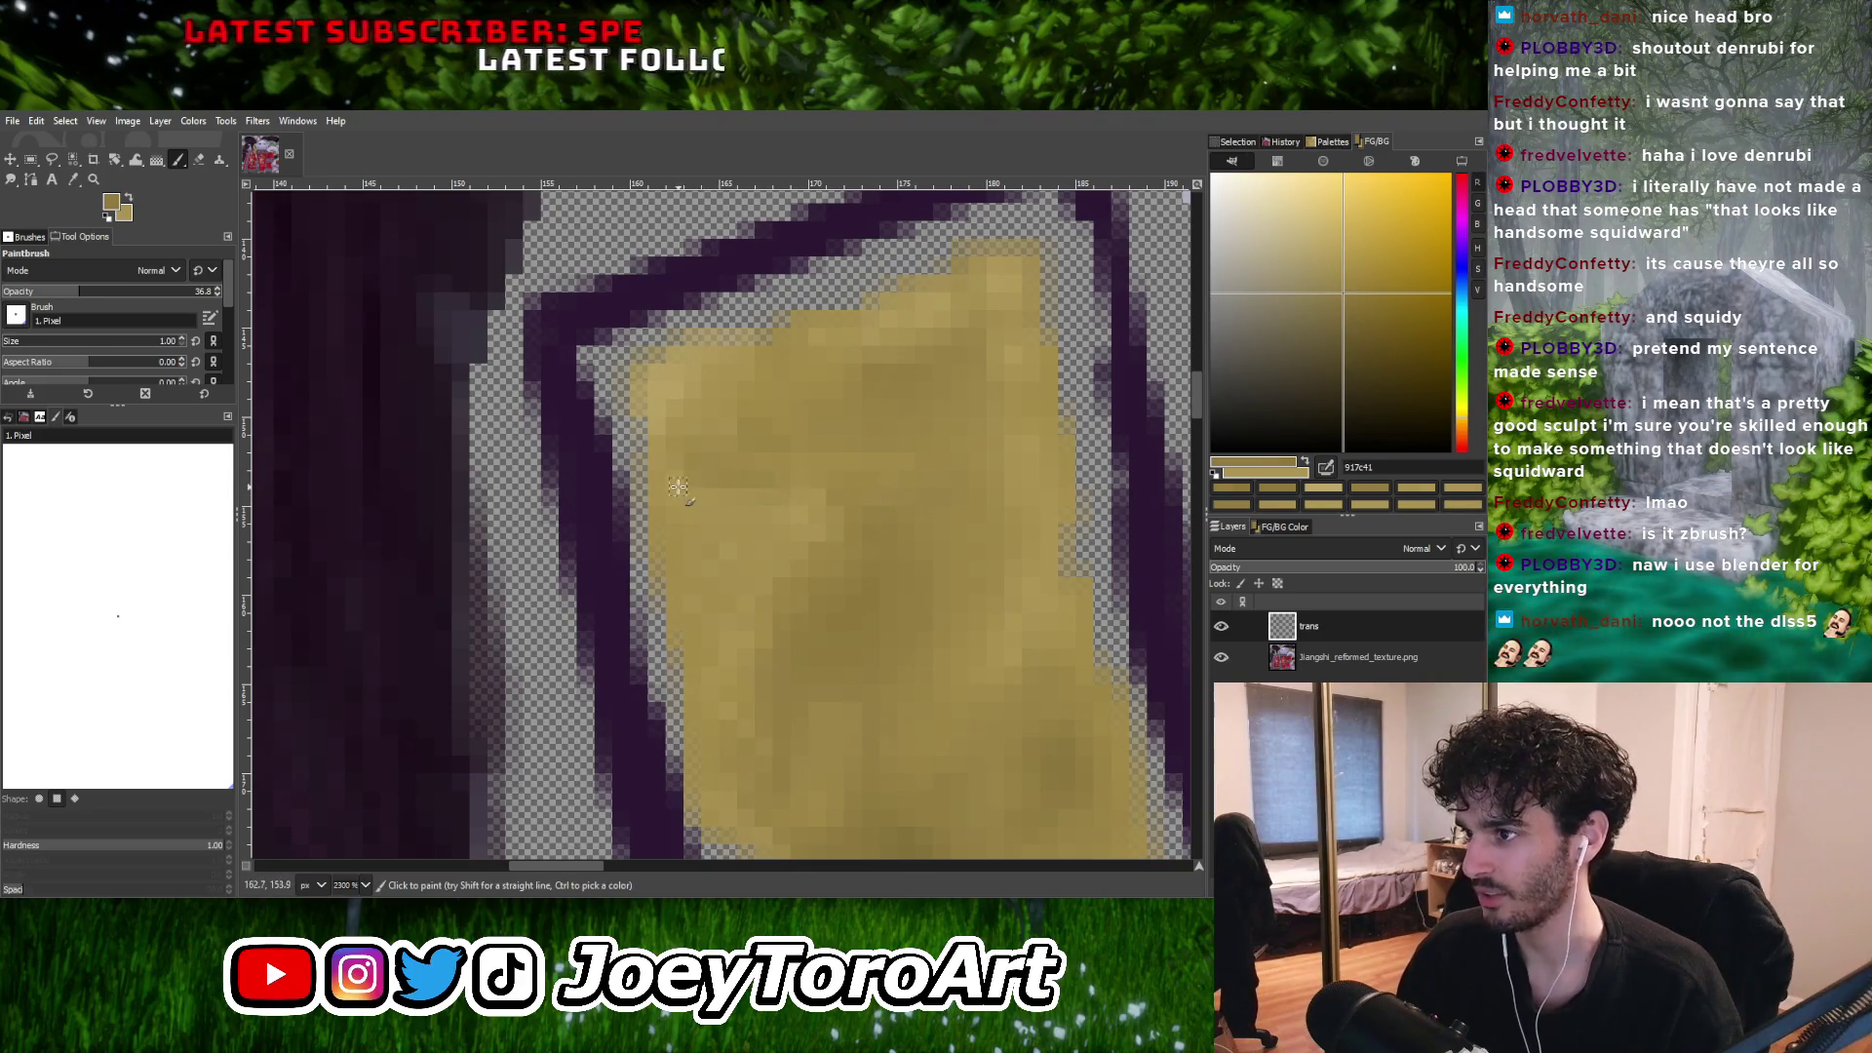
{"action": "left_click", "coordinate": [763, 529], "text": "ctrl"}
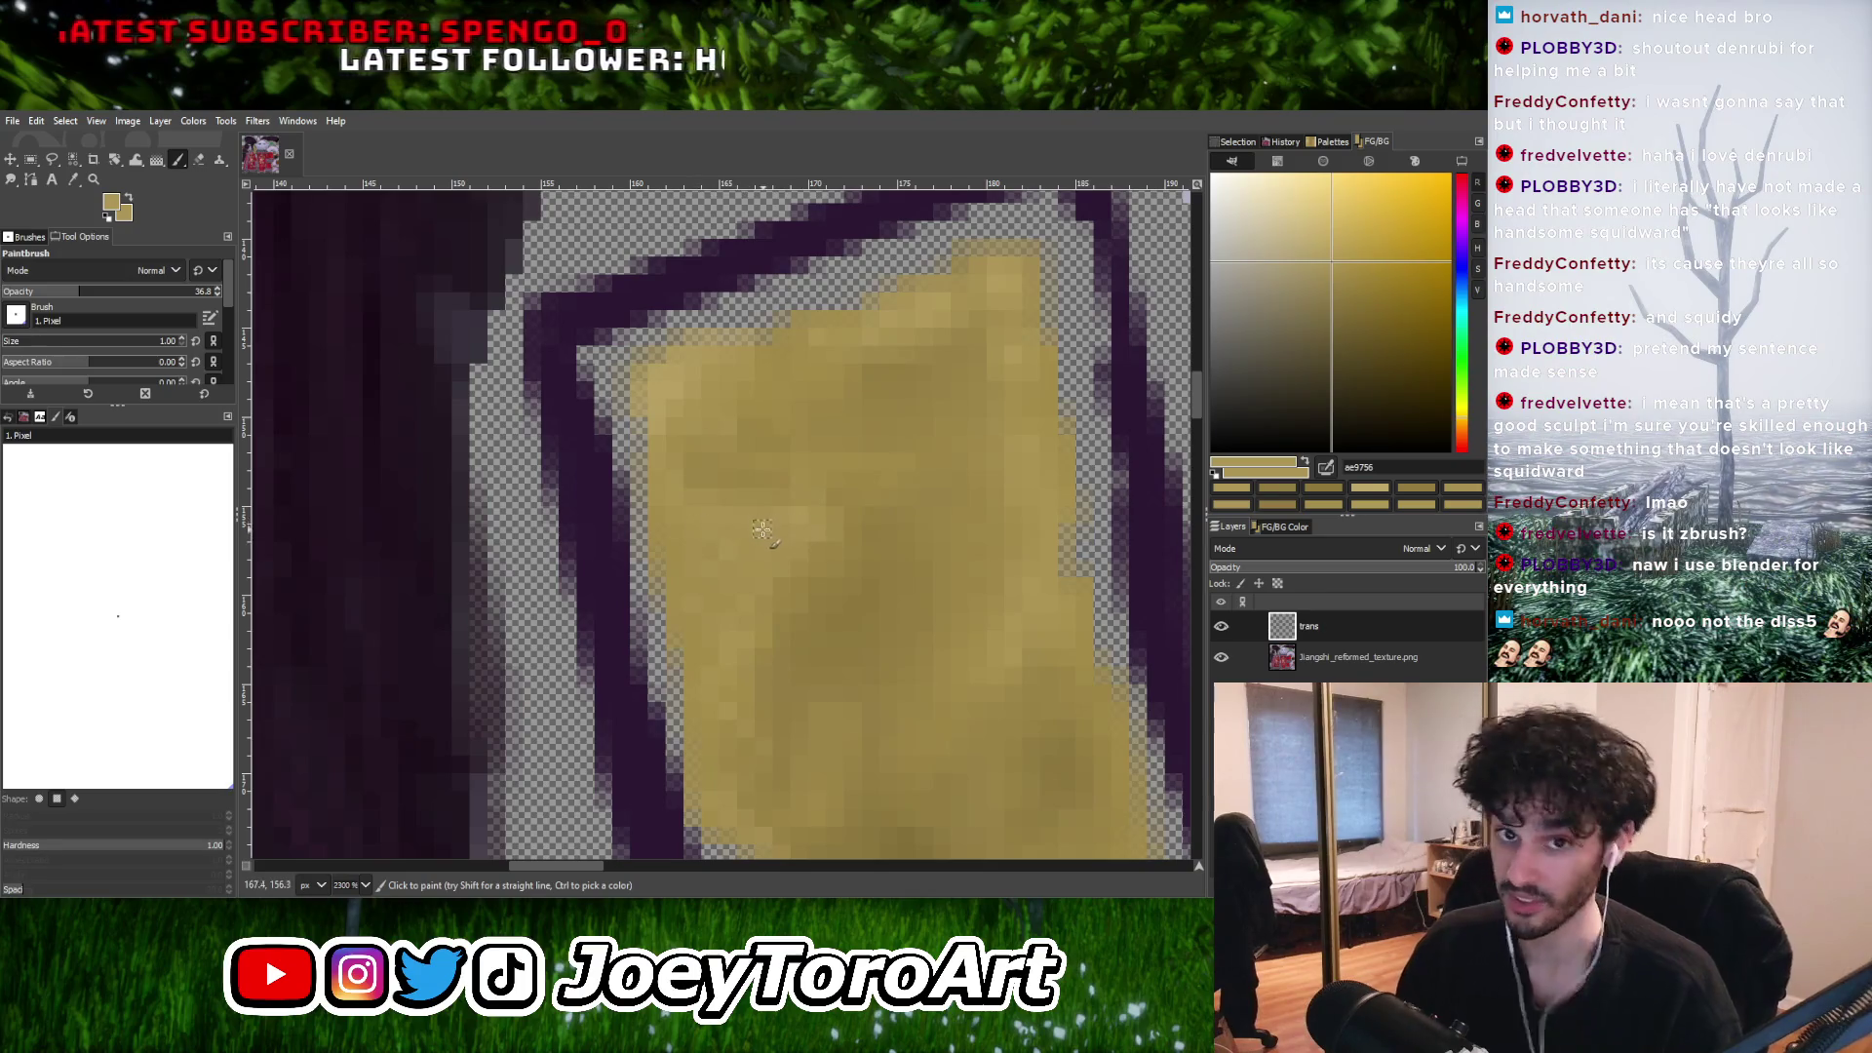
{"action": "left_click", "coordinate": [713, 544], "text": "ctrl"}
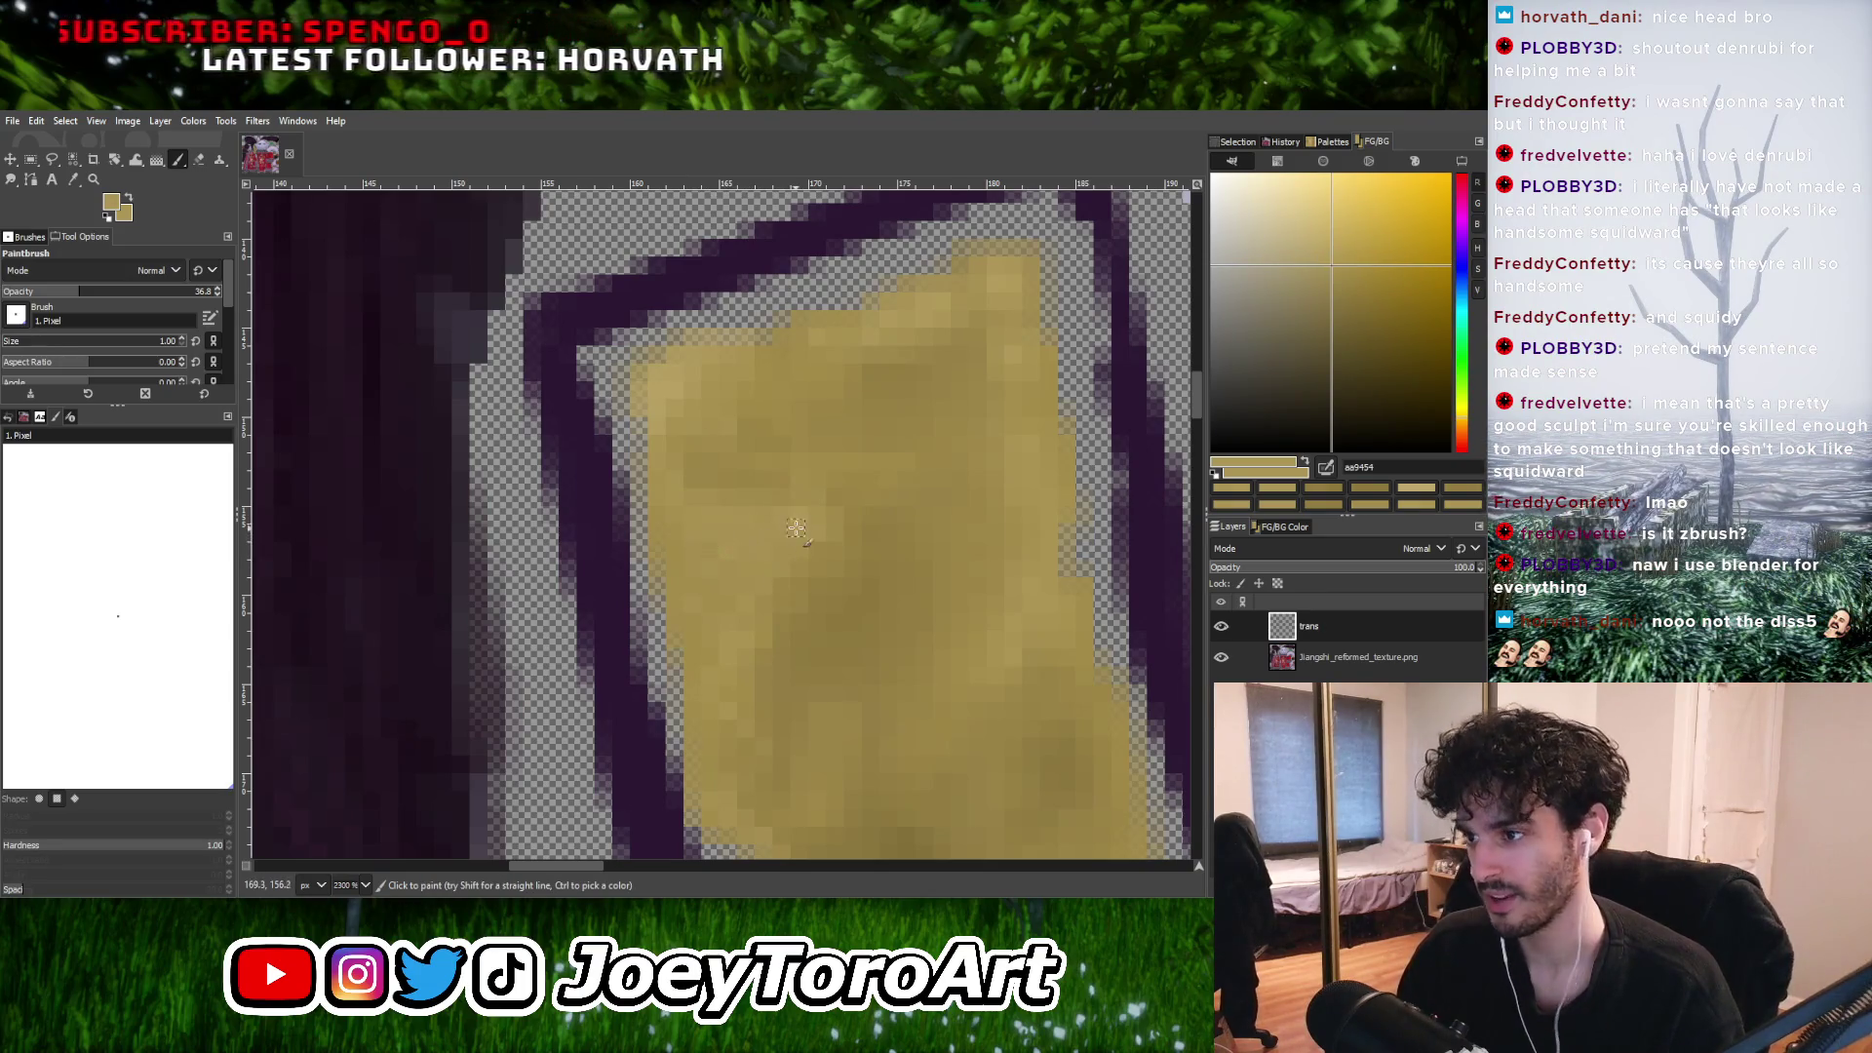
{"action": "middle_click_drag", "start_coordinate": [779, 554], "coordinate": [764, 543]}
{"action": "left_click", "coordinate": [795, 622], "text": "ctrl"}
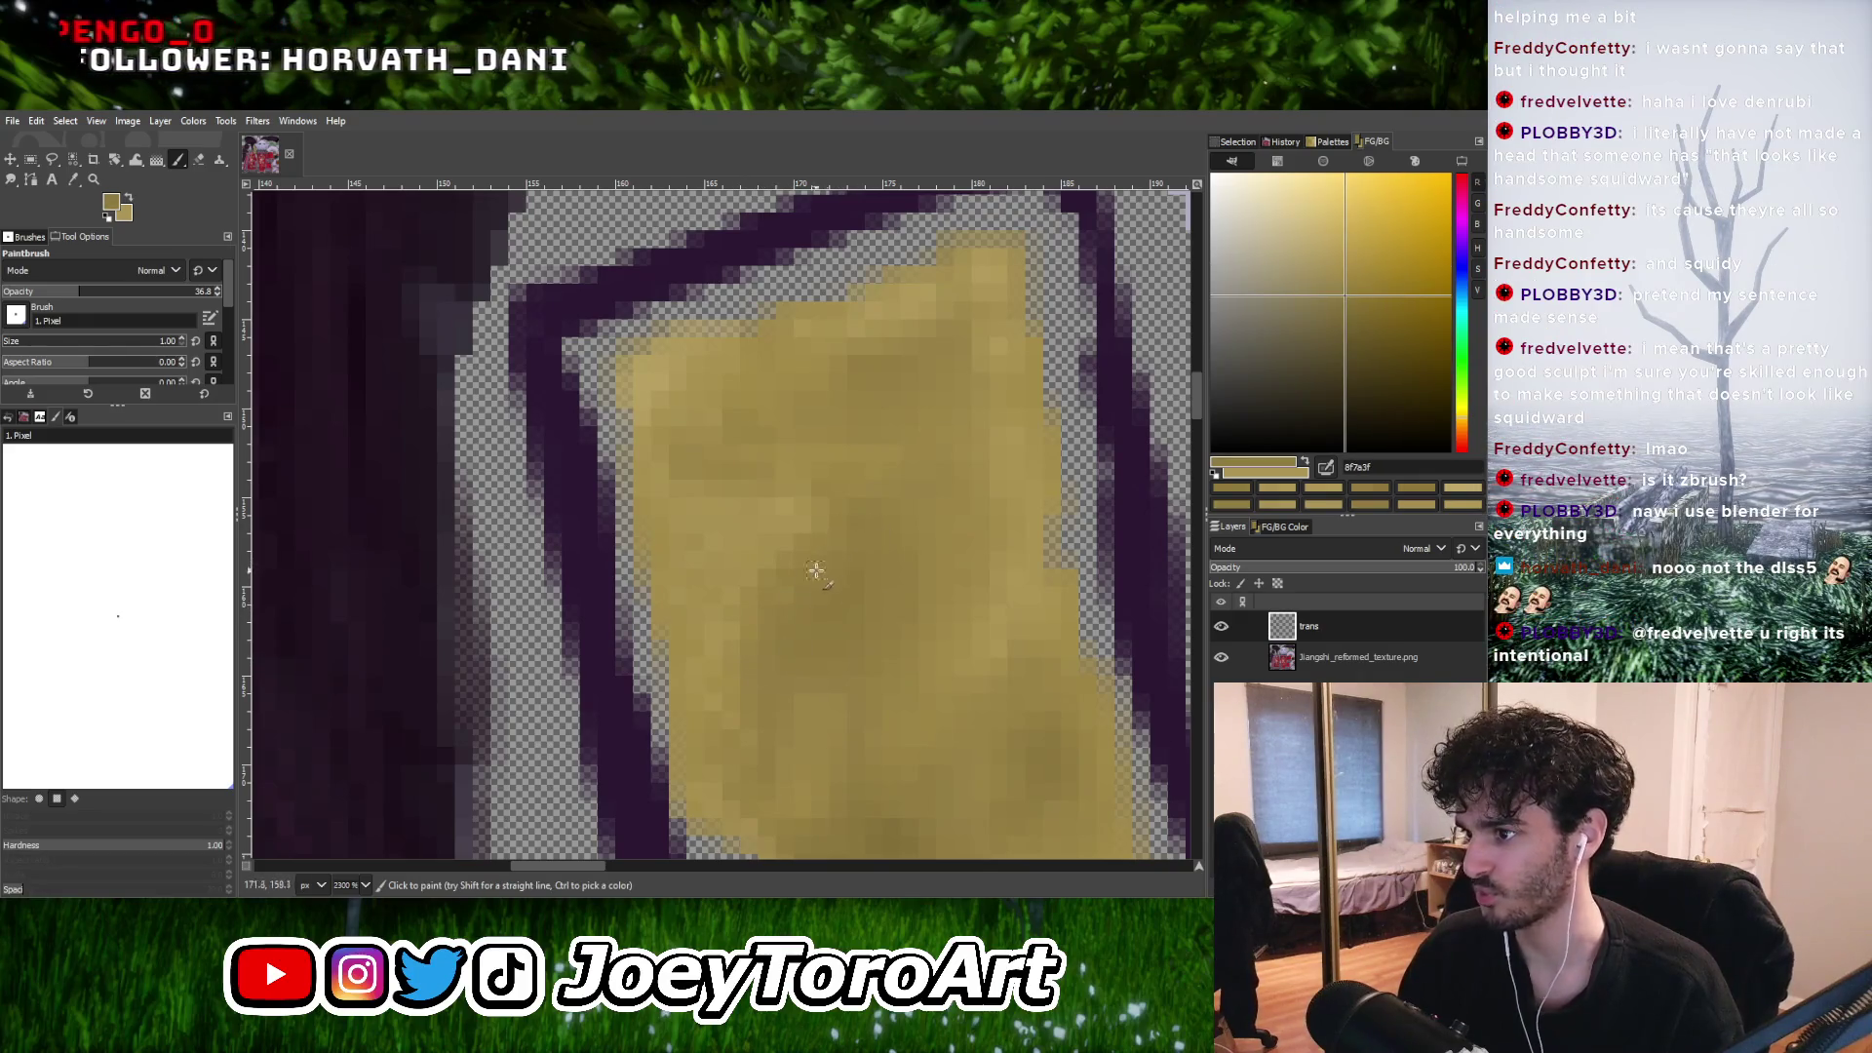
Sample mid and lighter golds, then make the paint a richer, more saturated gold.
{"action": "scroll", "coordinate": [744, 558], "scroll_direction": "down", "scroll_amount": 4, "text": "ctrl"}
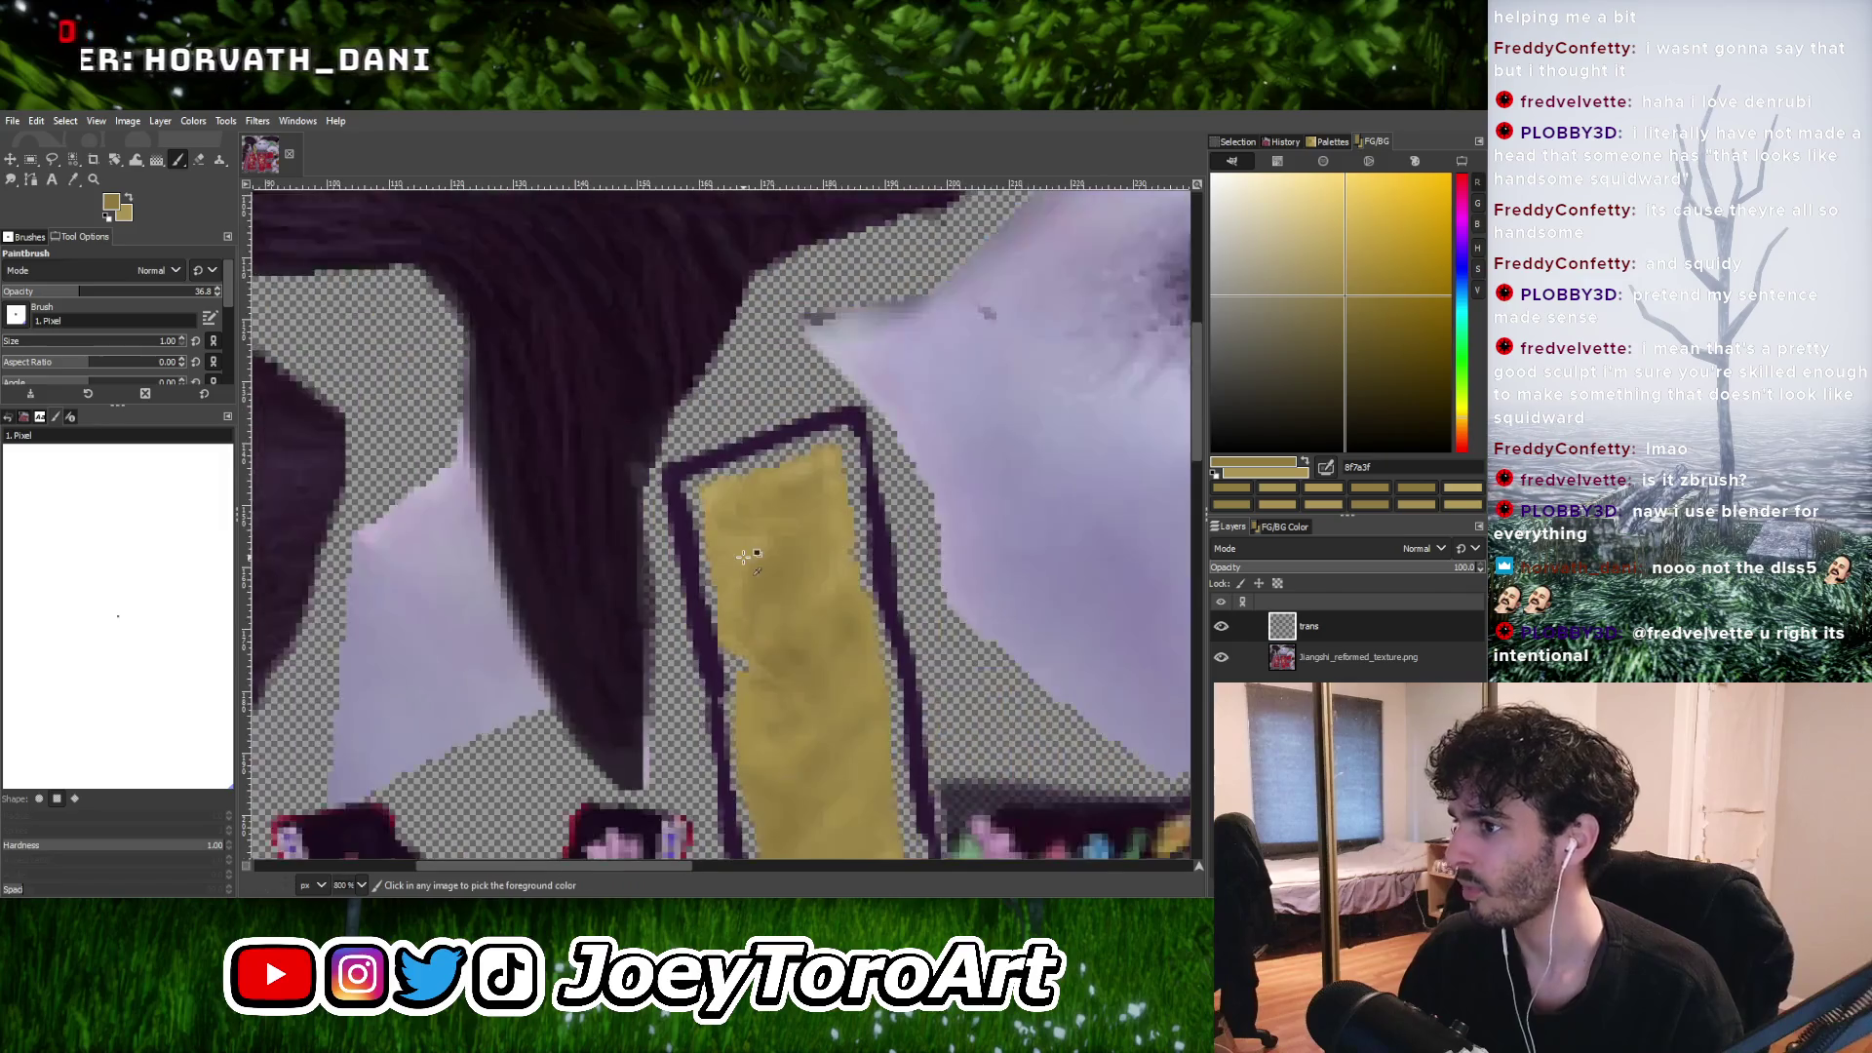
{"action": "scroll", "coordinate": [758, 561], "scroll_direction": "up", "scroll_amount": 4, "text": "ctrl"}
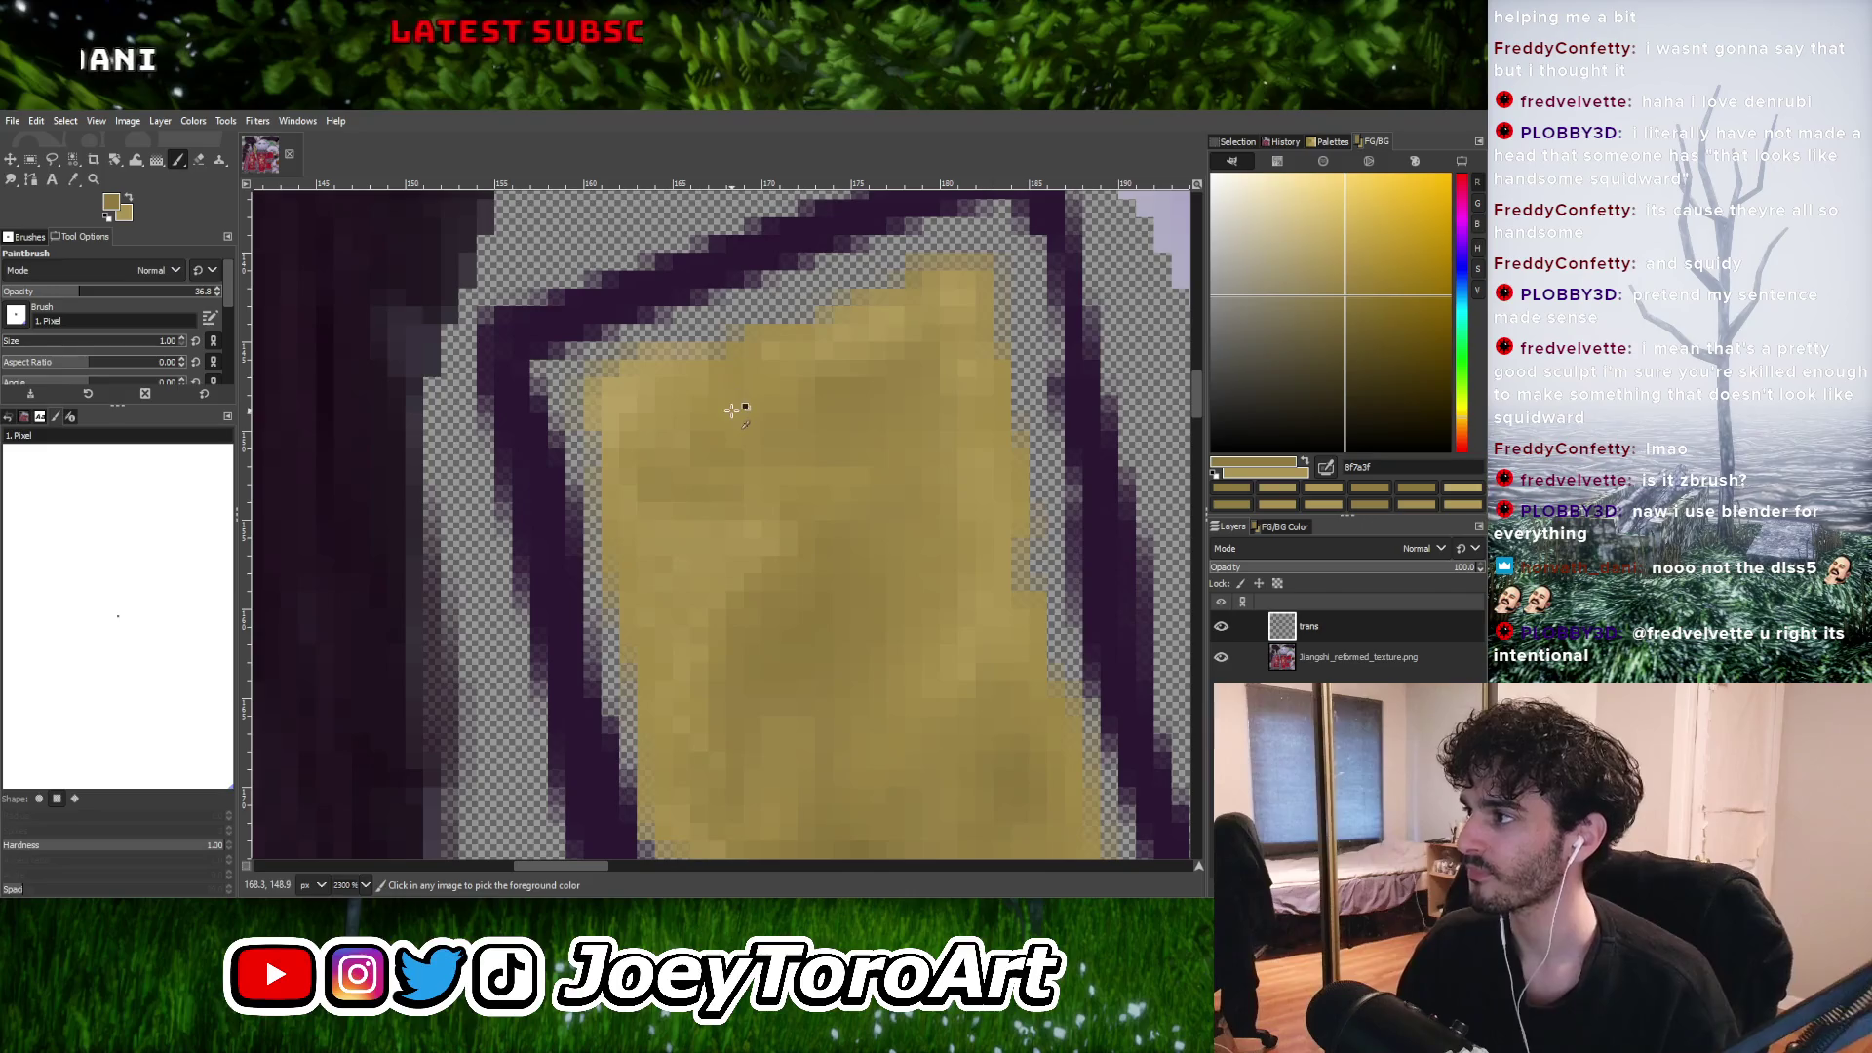
{"action": "scroll", "coordinate": [730, 411], "scroll_direction": "down", "scroll_amount": 3, "text": "ctrl"}
{"action": "scroll", "coordinate": [747, 403], "scroll_direction": "up", "scroll_amount": 3, "text": "ctrl"}
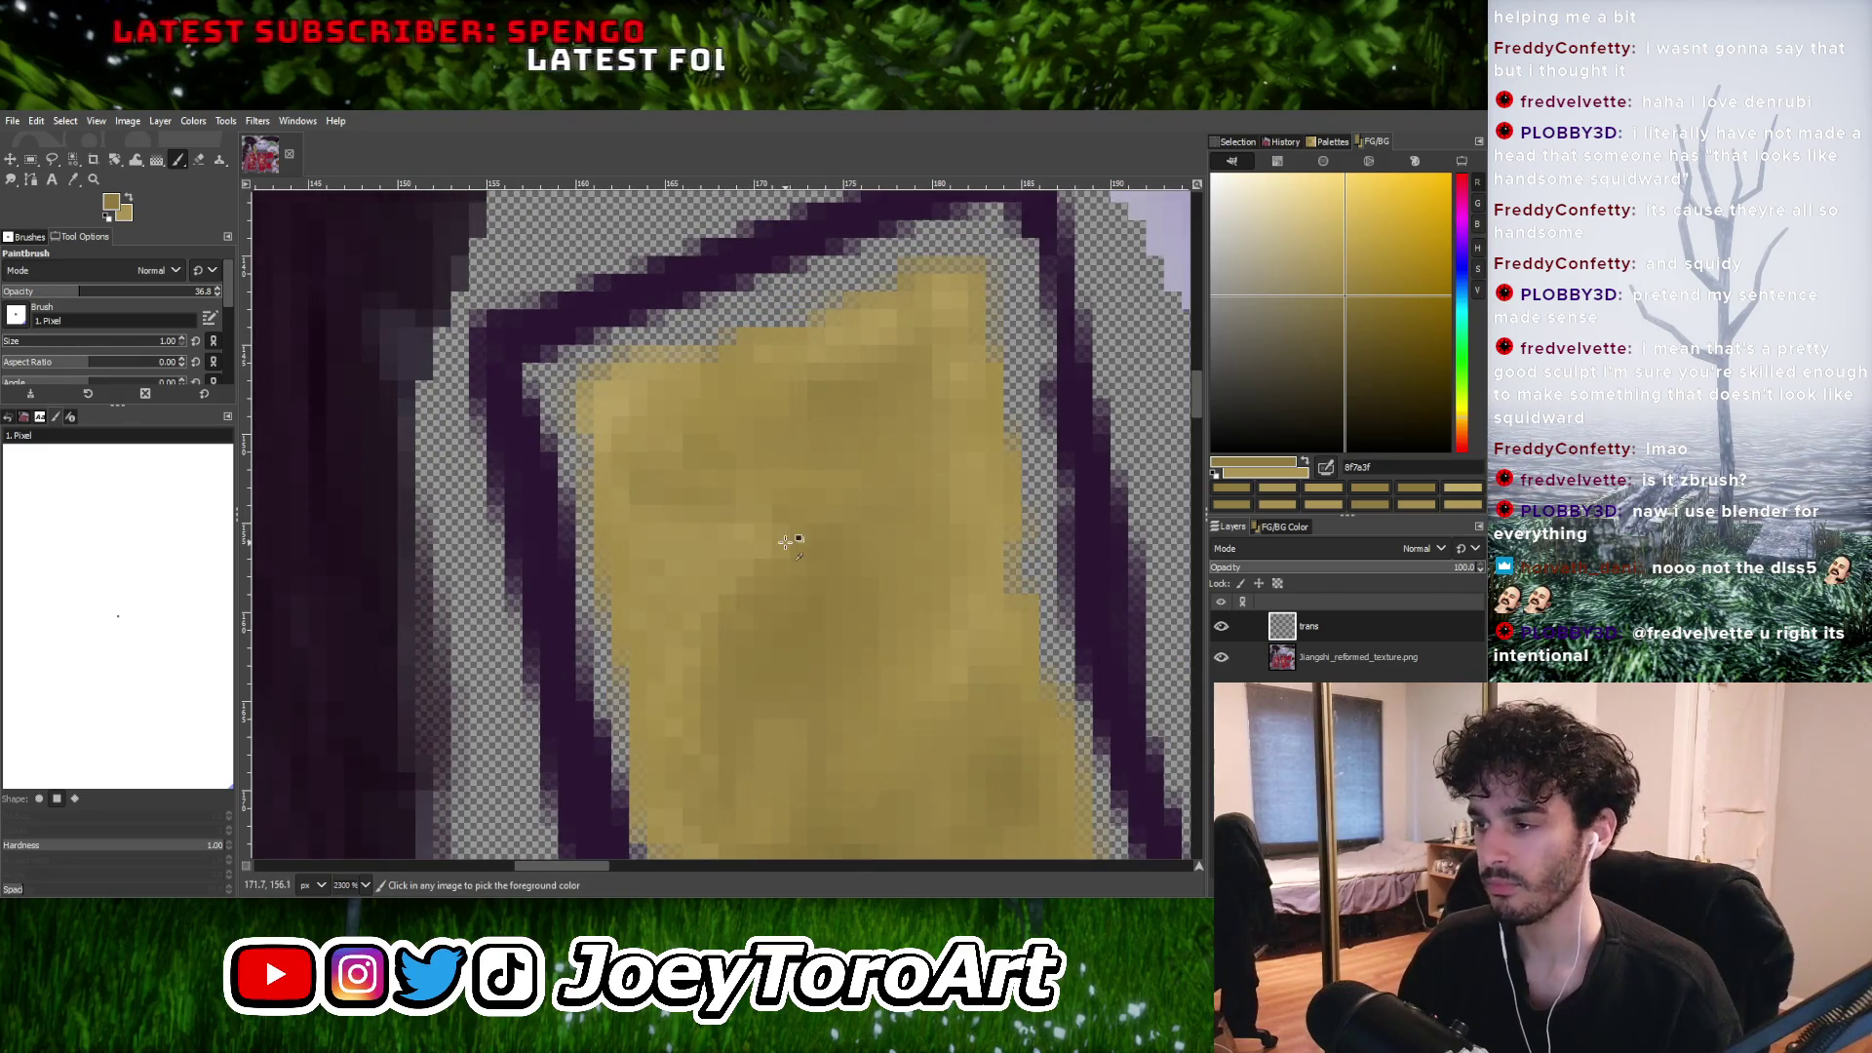
{"action": "left_click", "coordinate": [610, 501], "text": "ctrl"}
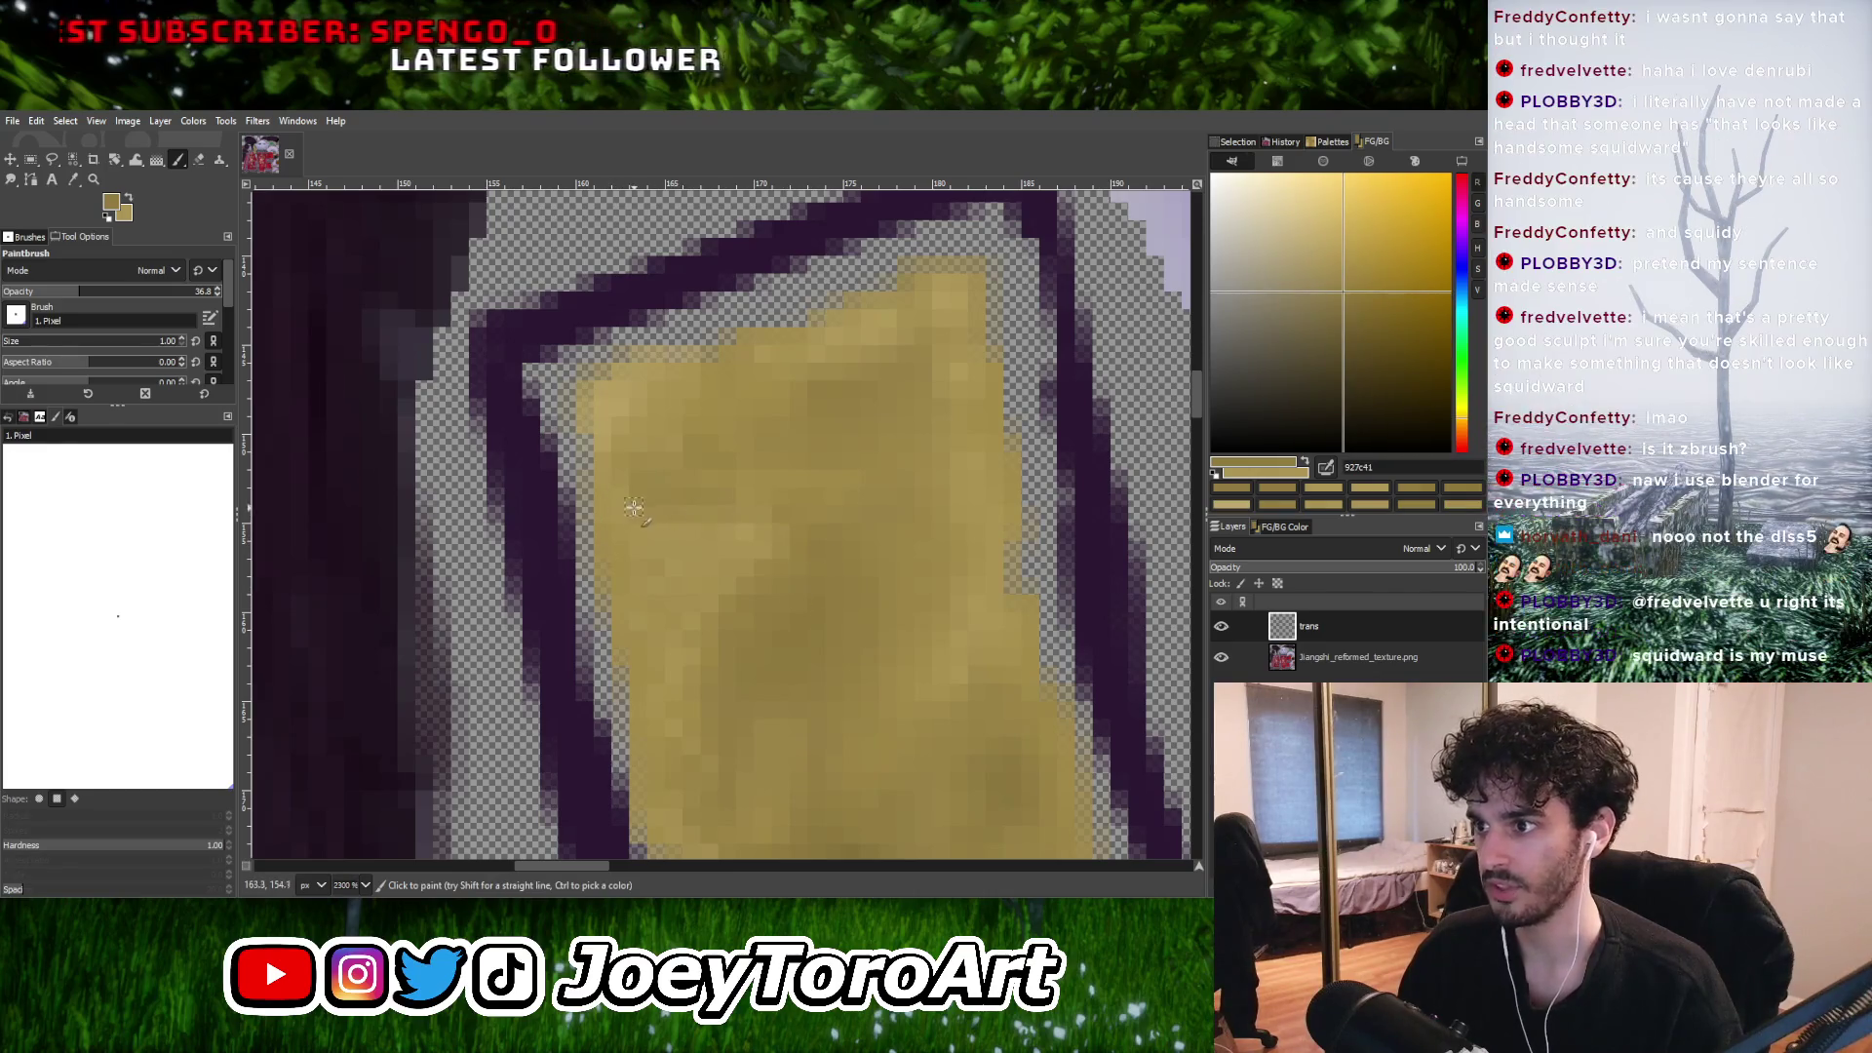
{"action": "left_click", "coordinate": [719, 556], "text": "ctrl"}
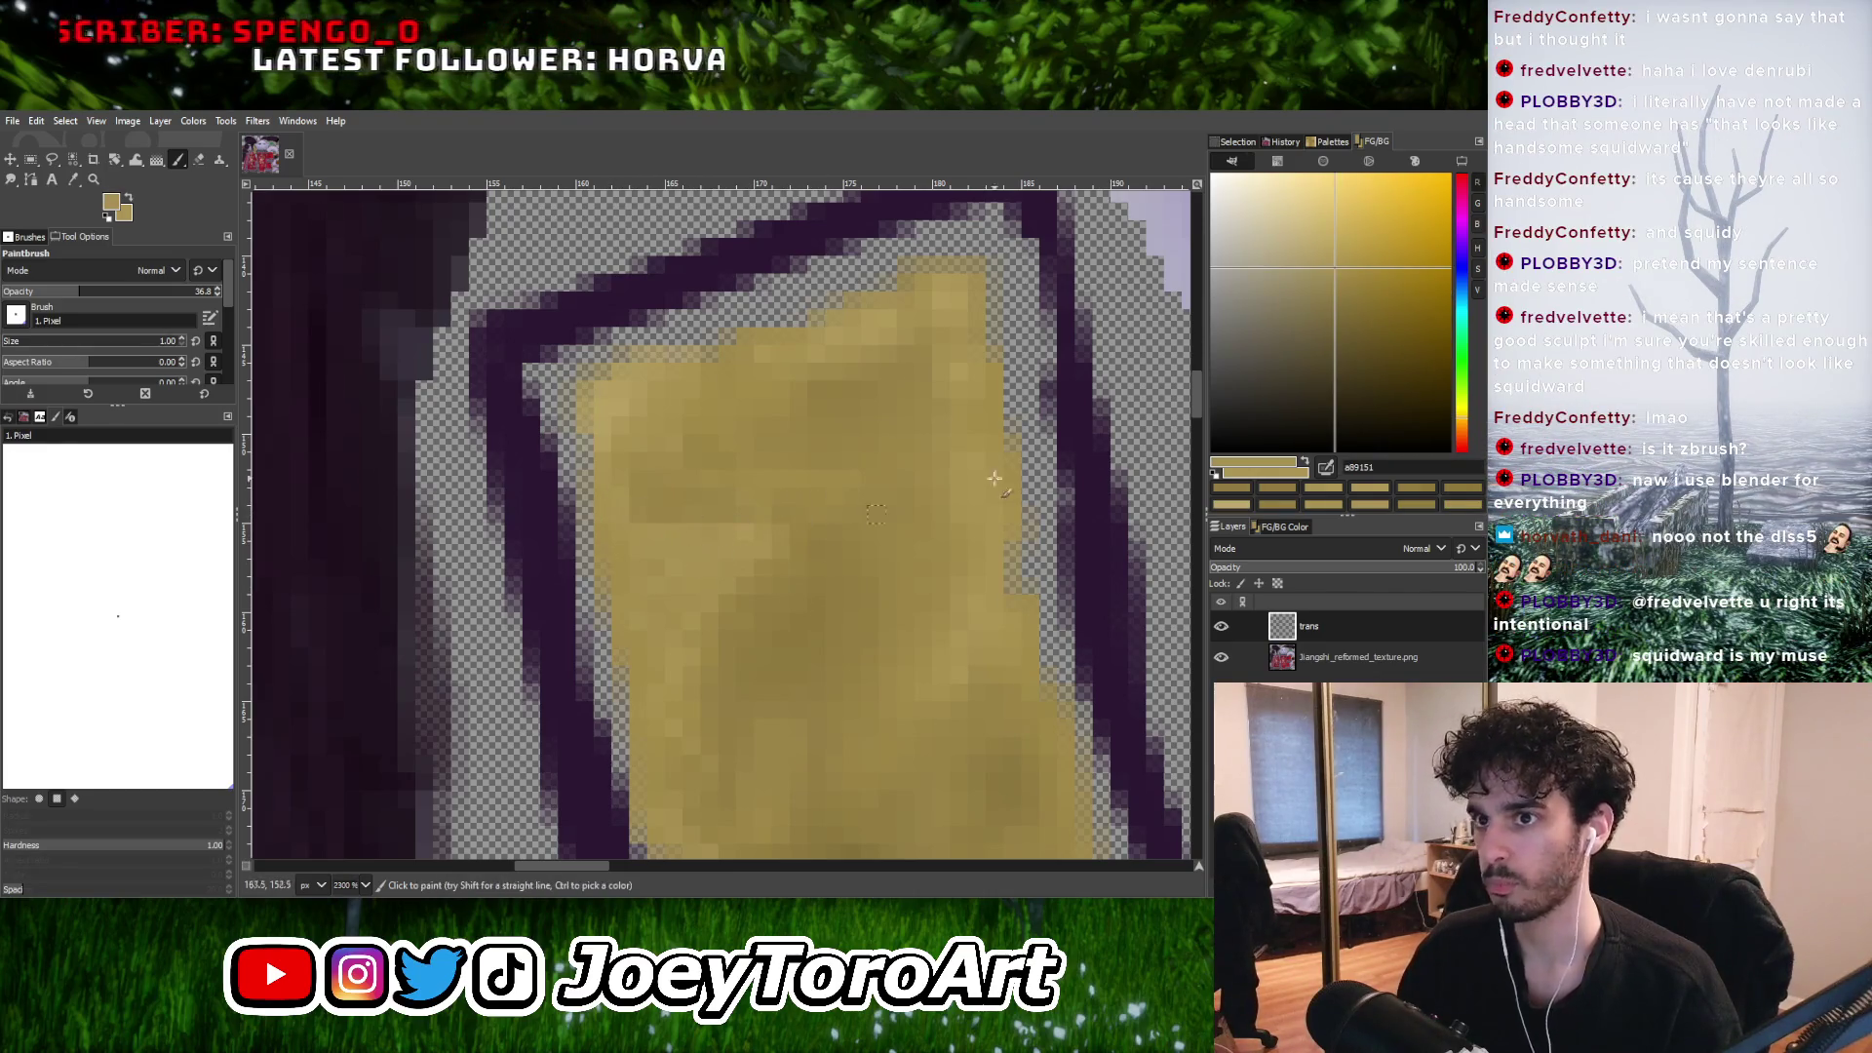
{"action": "left_click", "coordinate": [1321, 261]}
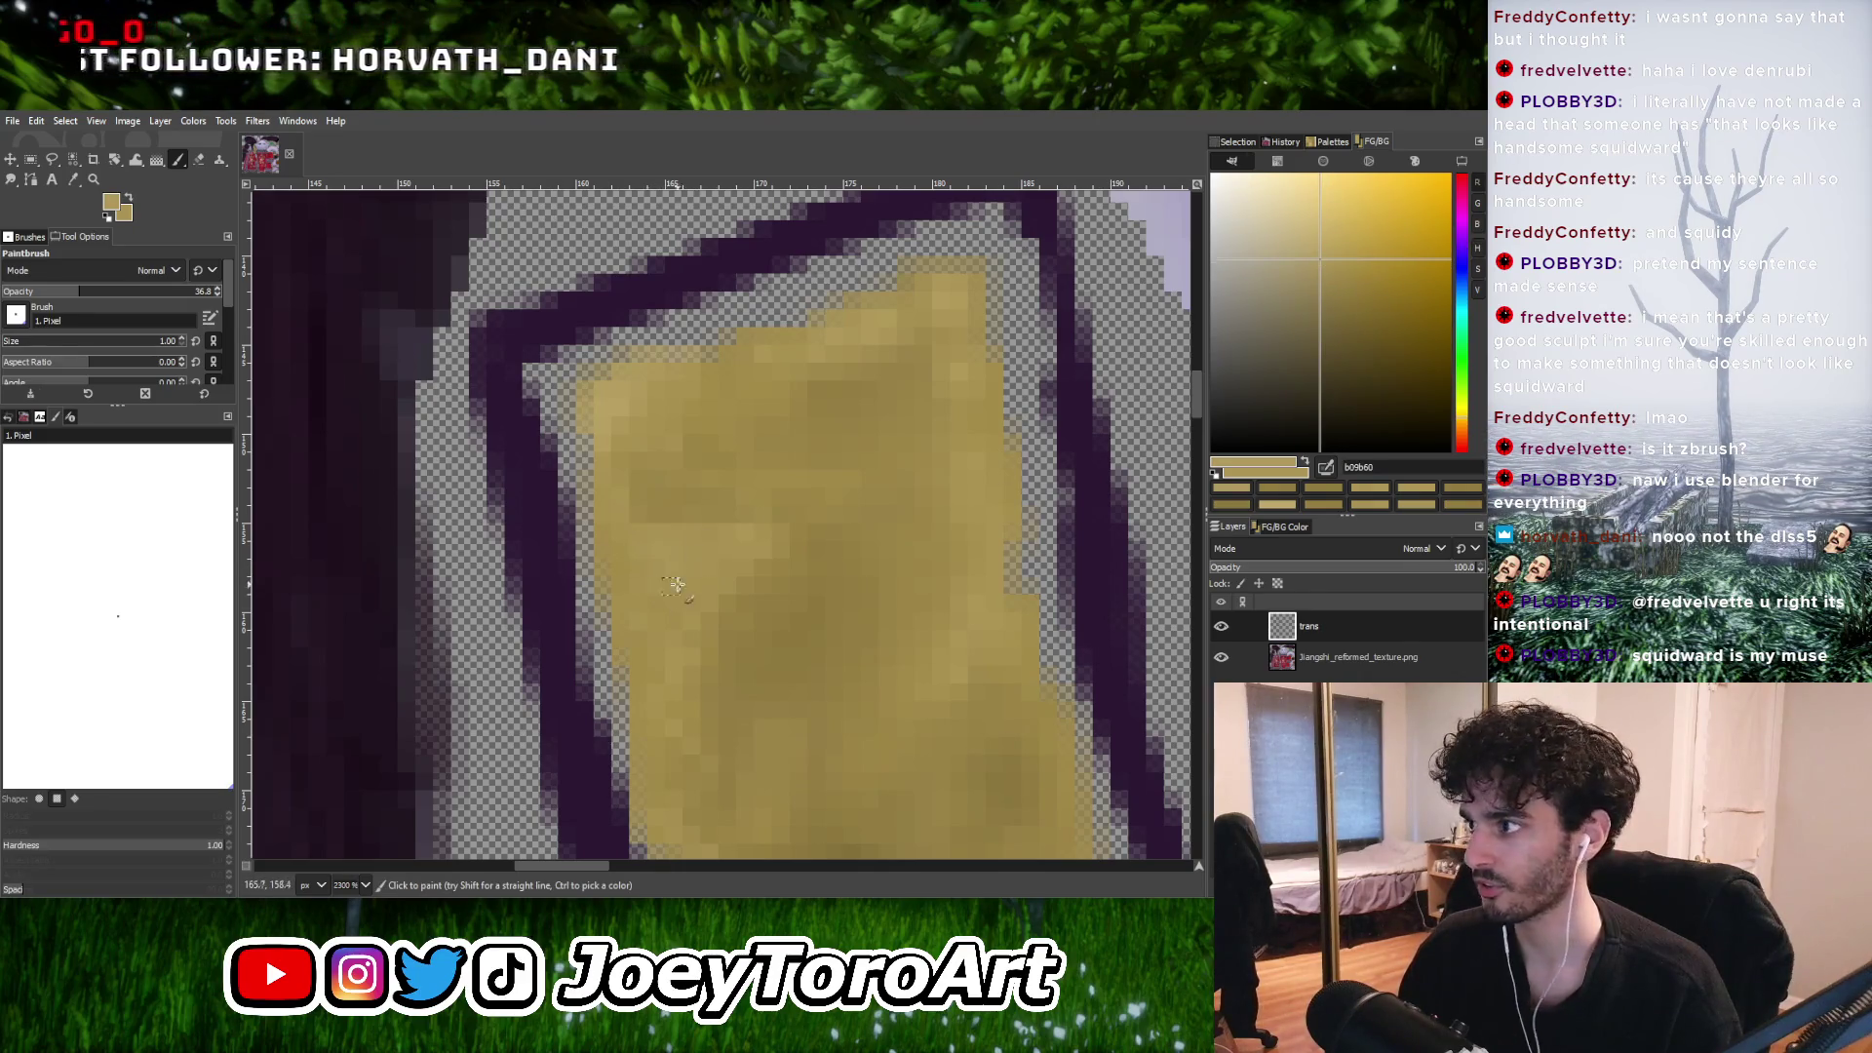
{"action": "scroll", "coordinate": [677, 573], "scroll_direction": "down", "scroll_amount": 2, "text": "ctrl"}
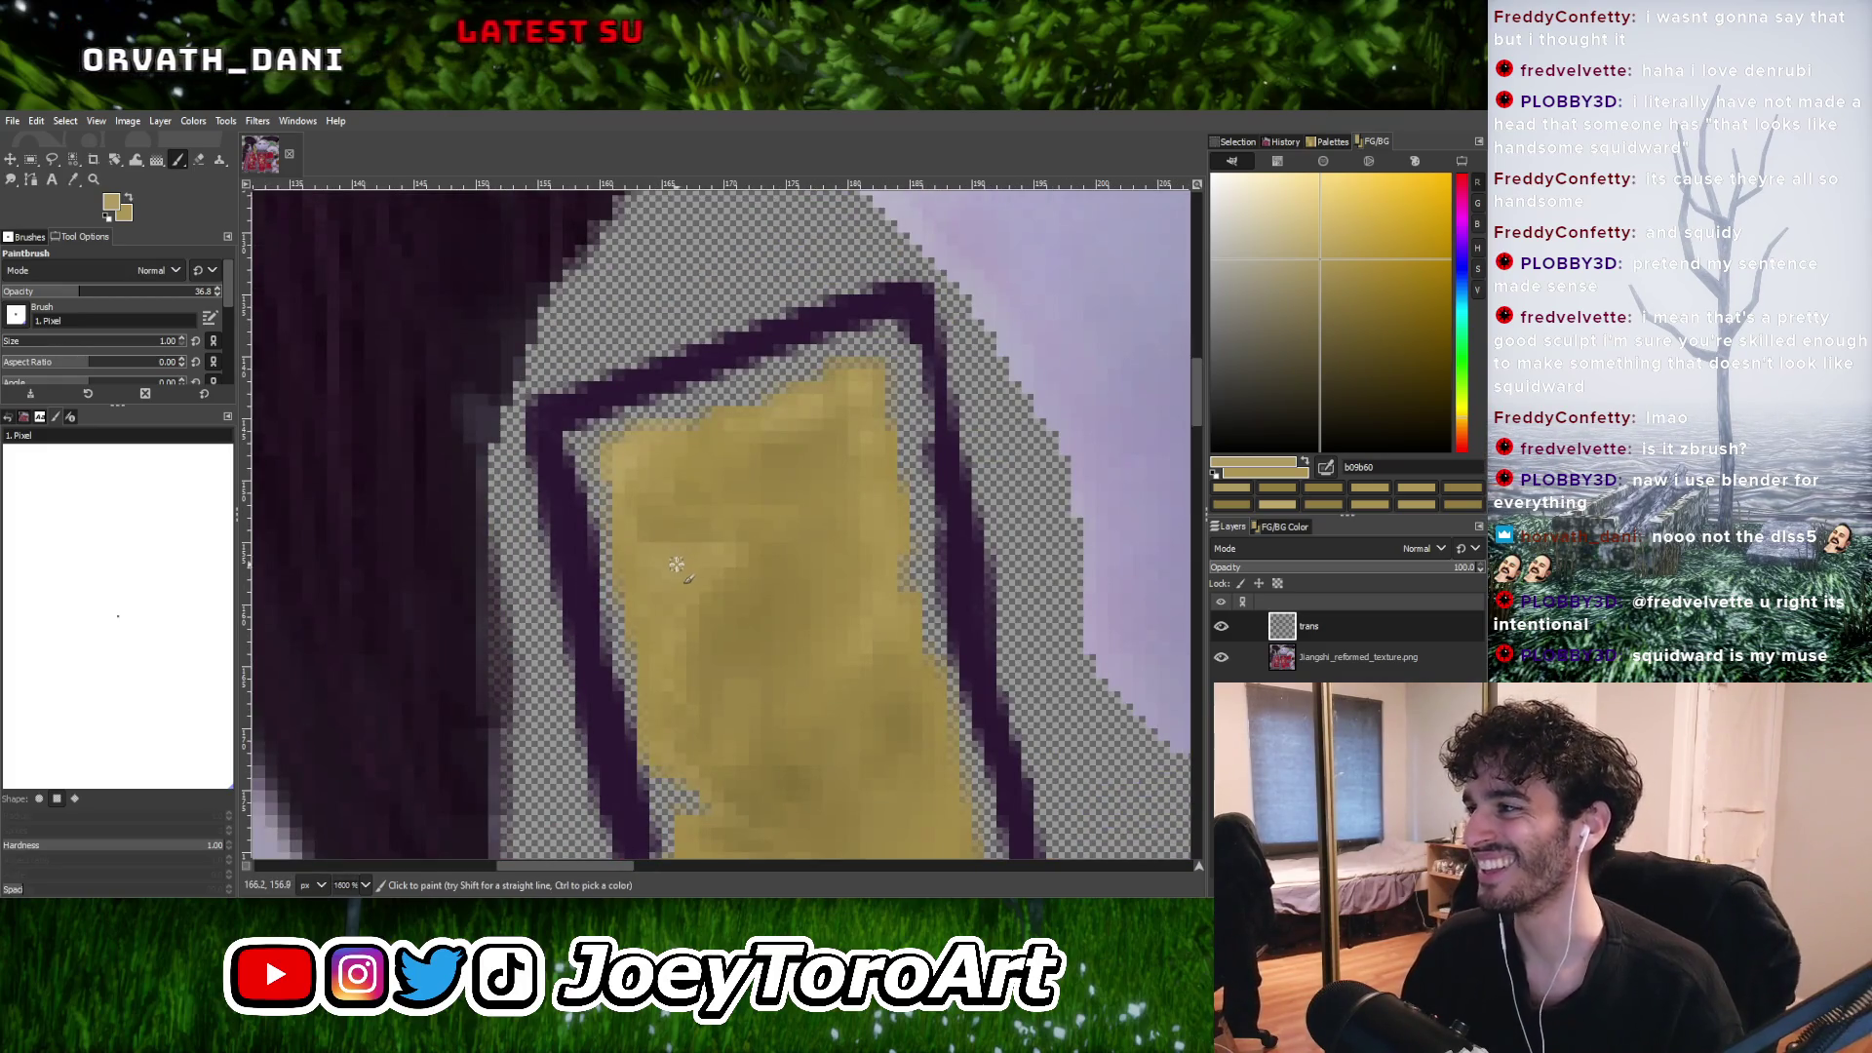
{"action": "scroll", "coordinate": [667, 559], "scroll_direction": "up", "scroll_amount": 1, "text": "ctrl"}
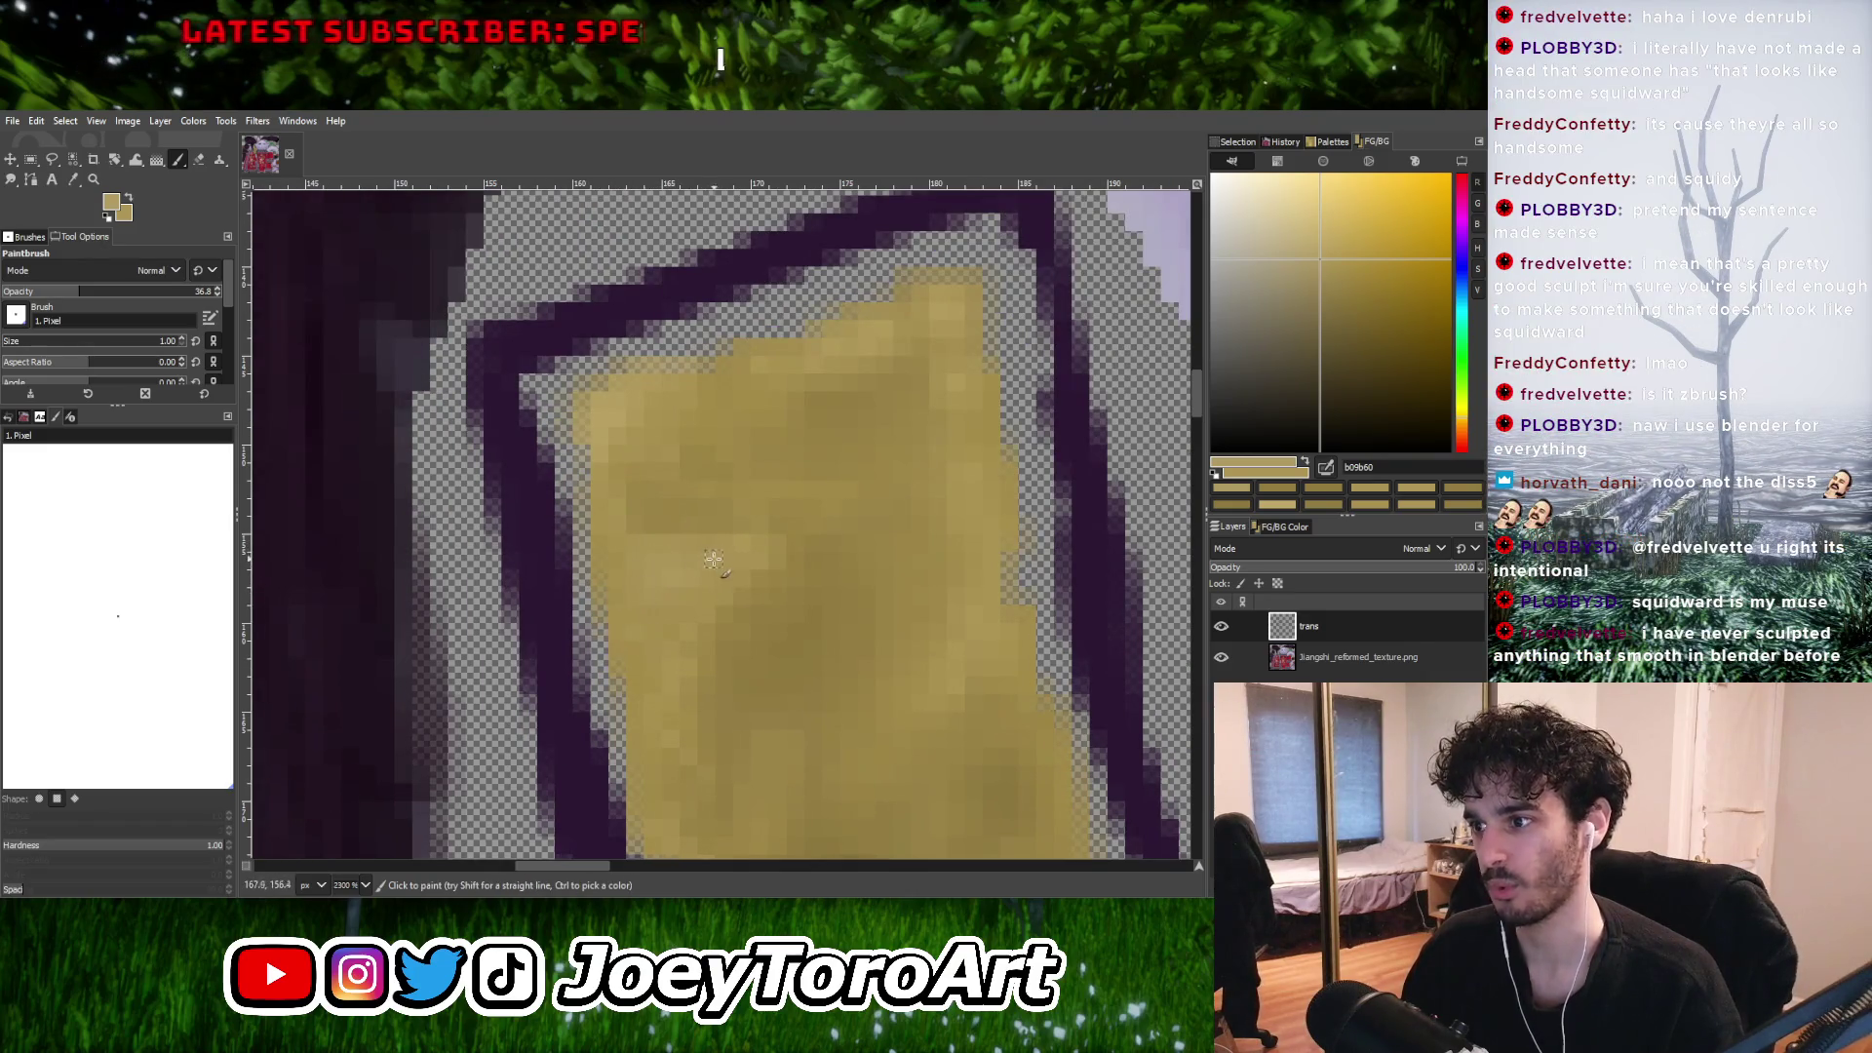
{"action": "left_click_drag", "start_coordinate": [1321, 270], "coordinate": [1356, 275]}
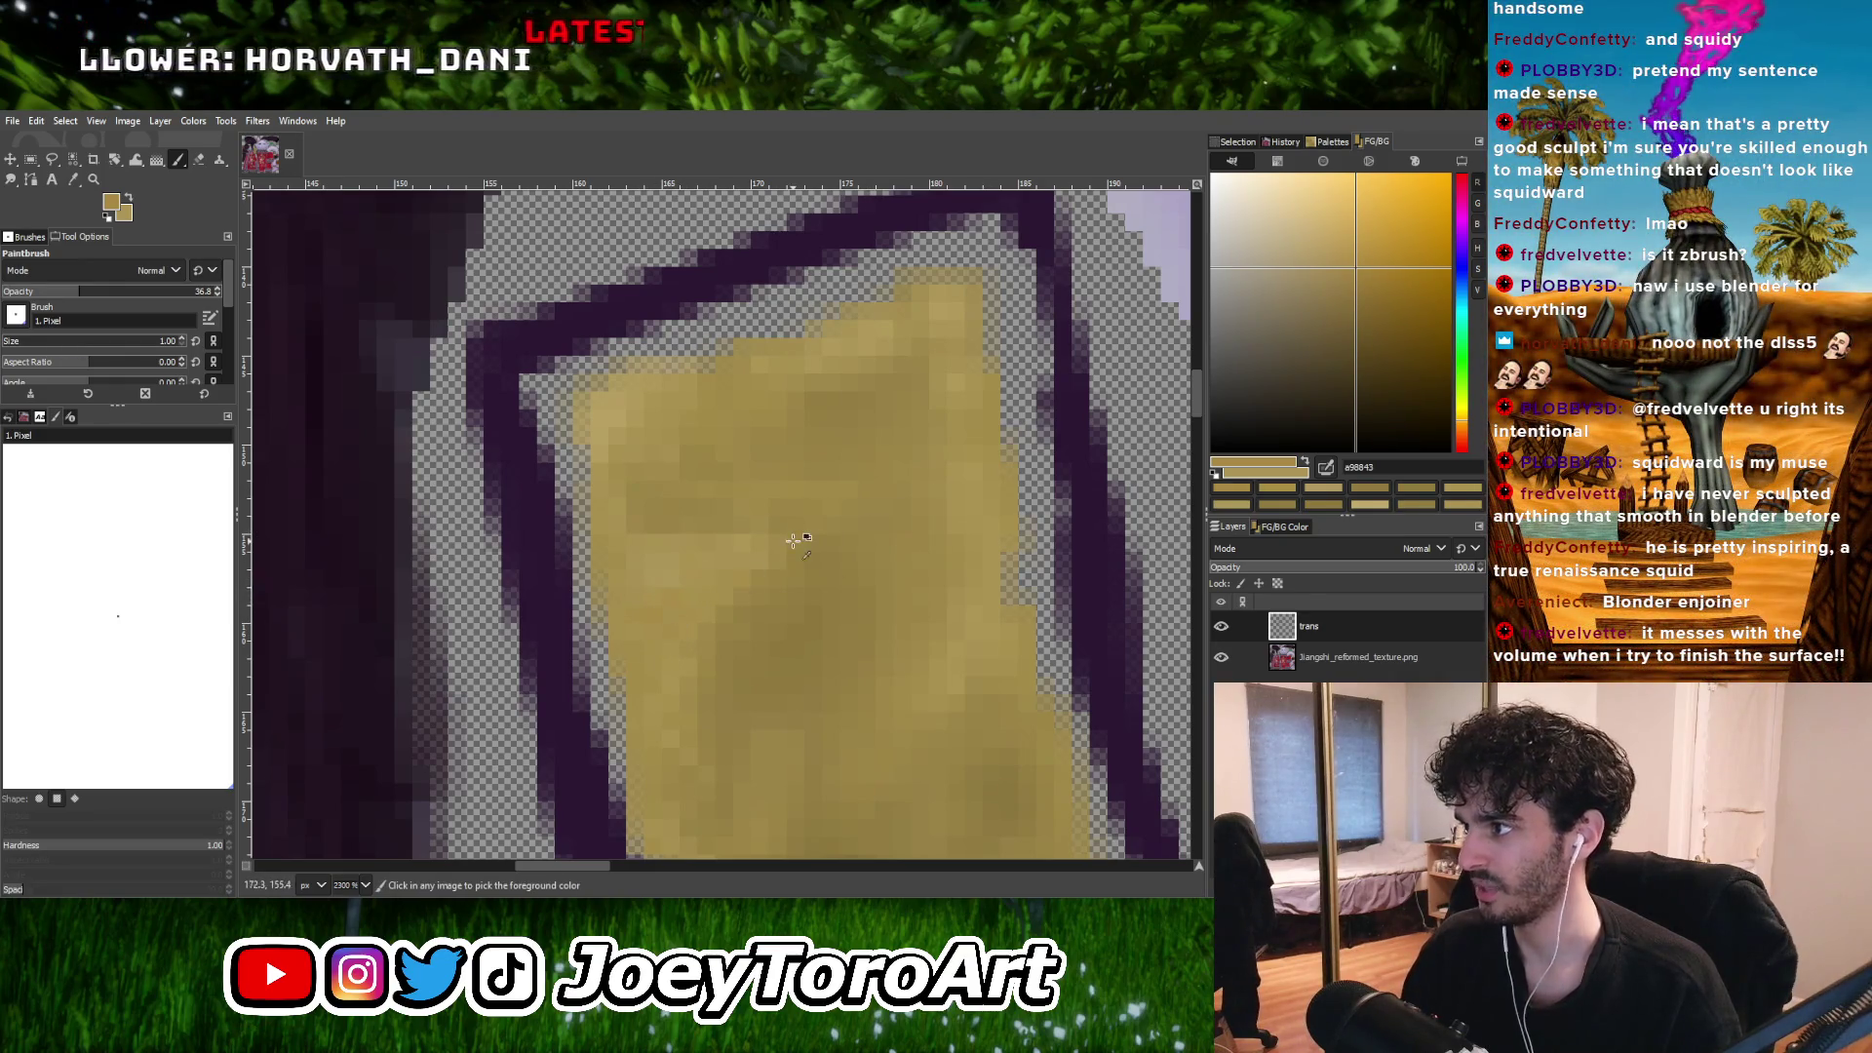
Paint over the trim strip and sample a darker gold from it.
{"action": "scroll", "coordinate": [792, 542], "scroll_direction": "down", "scroll_amount": 2, "text": "ctrl"}
{"action": "scroll", "coordinate": [785, 556], "scroll_direction": "up", "scroll_amount": 1, "text": "ctrl"}
{"action": "scroll", "coordinate": [732, 425], "scroll_direction": "down", "scroll_amount": 1, "text": "ctrl"}
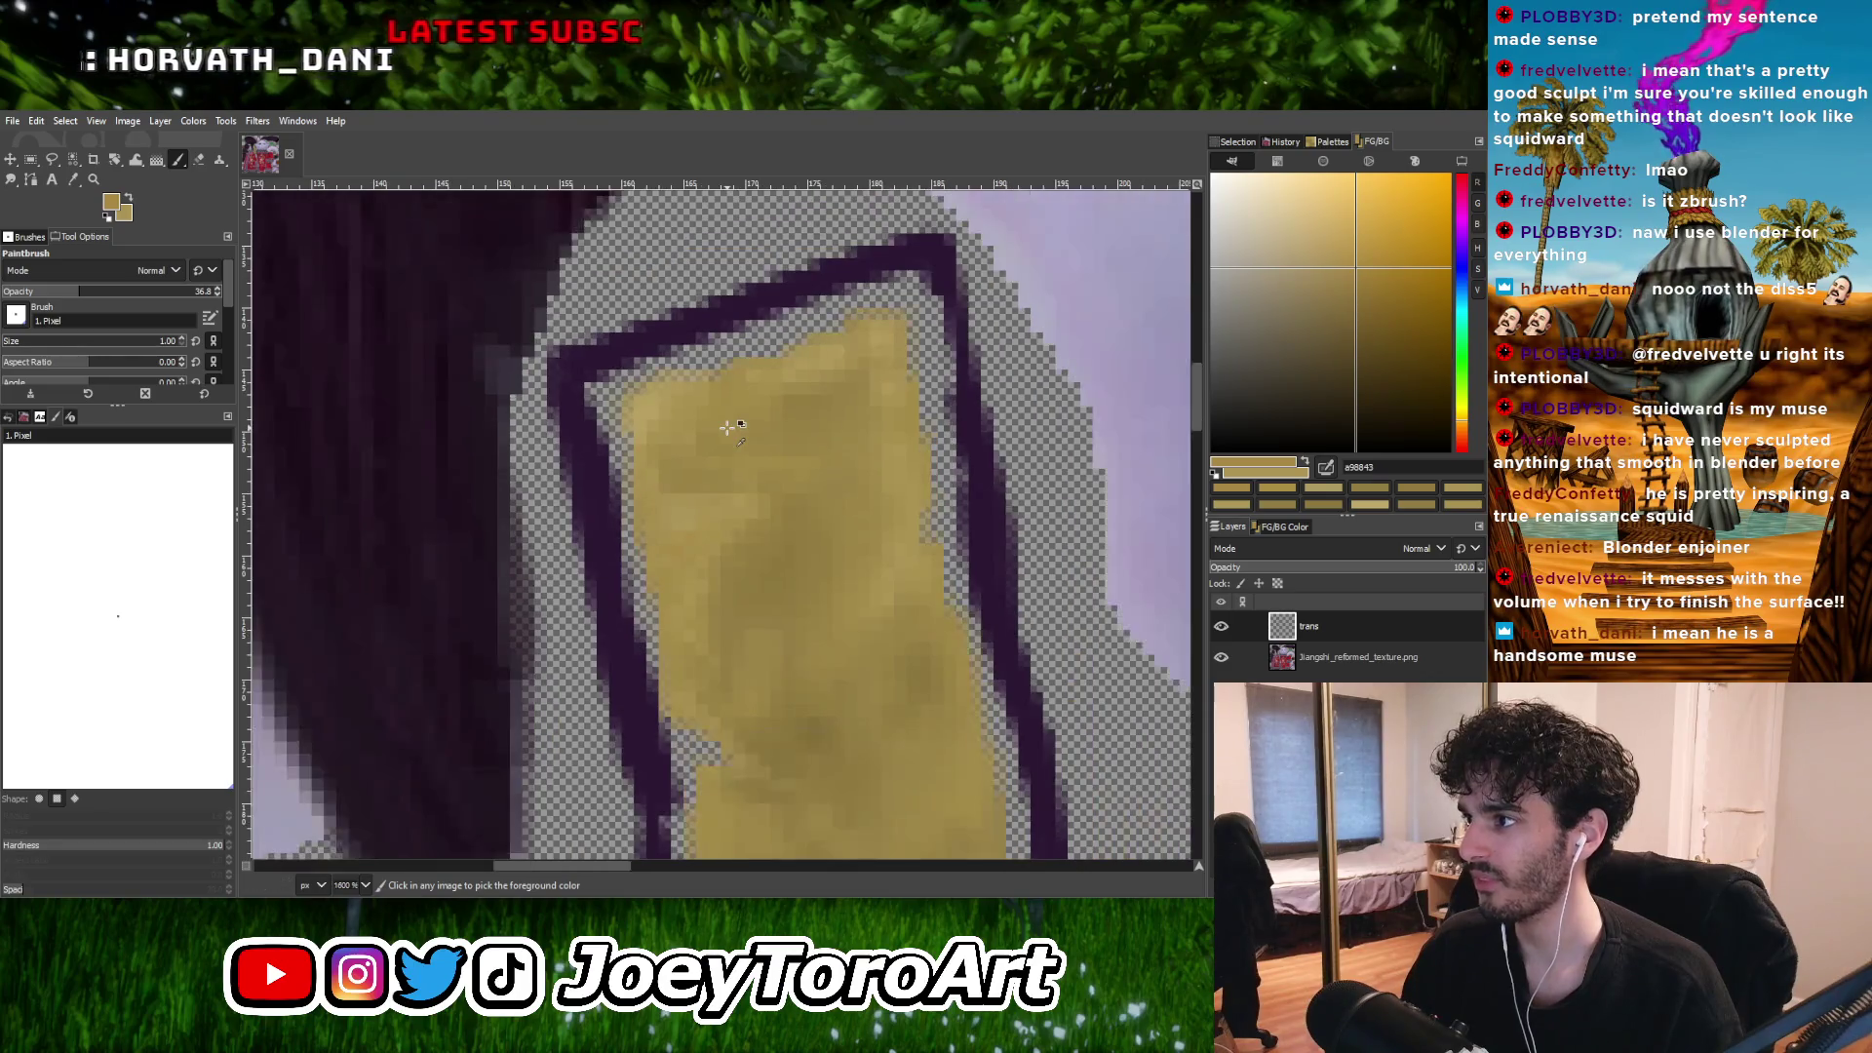
{"action": "scroll", "coordinate": [754, 579], "scroll_direction": "up", "scroll_amount": 1, "text": "ctrl"}
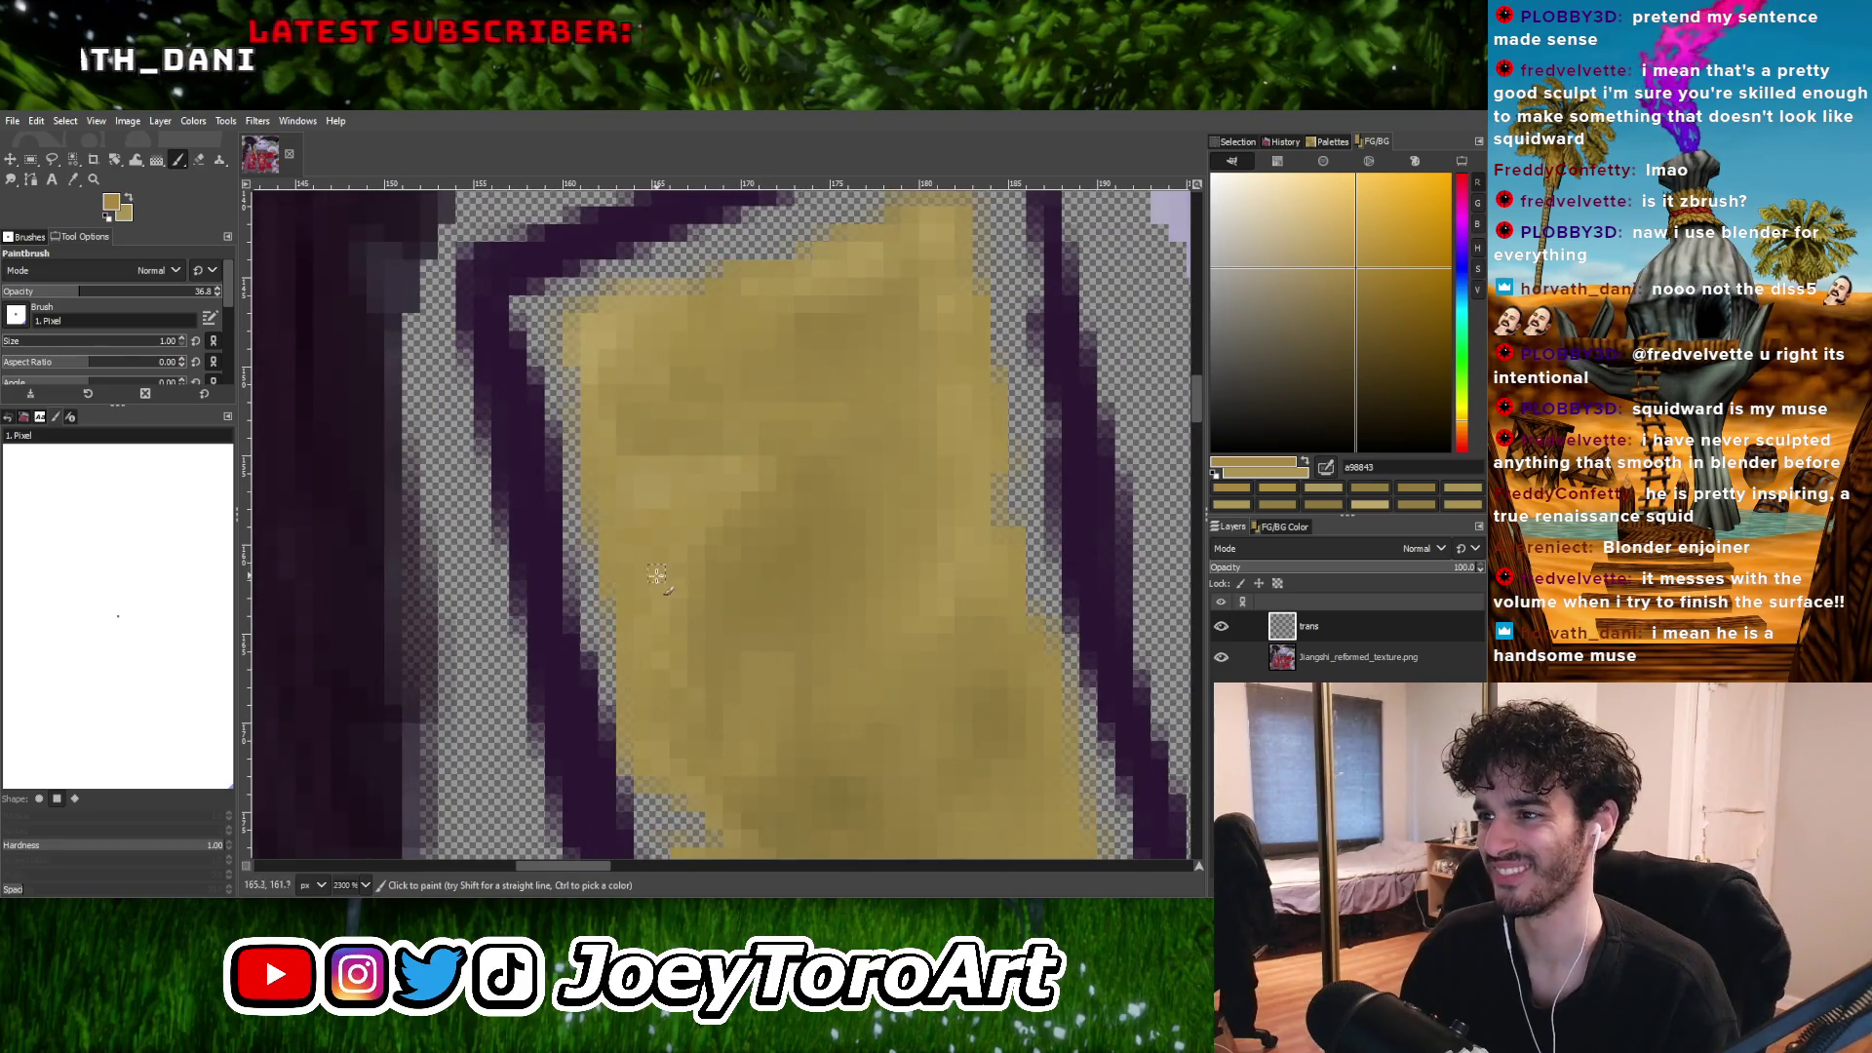
{"action": "scroll", "coordinate": [661, 595], "scroll_direction": "down", "scroll_amount": 2, "text": "ctrl"}
{"action": "scroll", "coordinate": [702, 576], "scroll_direction": "up", "scroll_amount": 2, "text": "ctrl"}
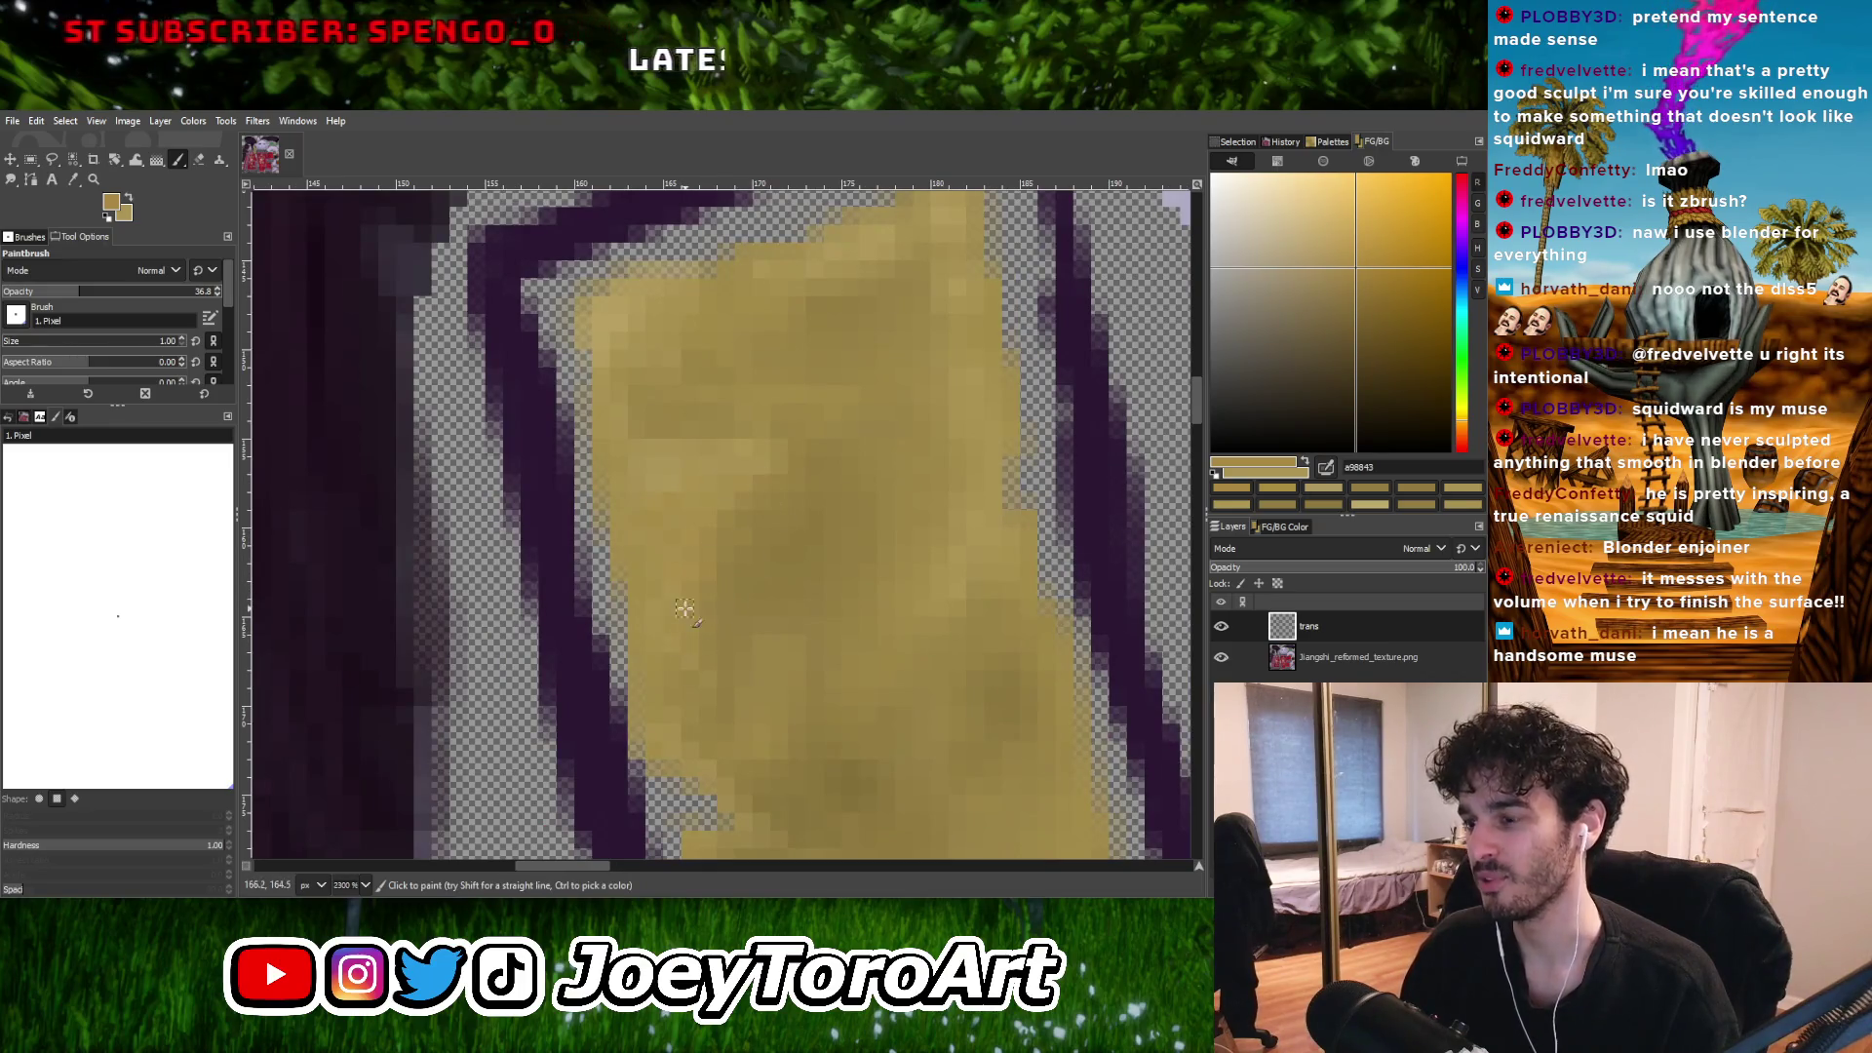
{"action": "scroll", "coordinate": [672, 632], "scroll_direction": "down", "scroll_amount": 1, "text": "ctrl"}
{"action": "scroll", "coordinate": [733, 592], "scroll_direction": "down", "scroll_amount": 2, "text": "ctrl"}
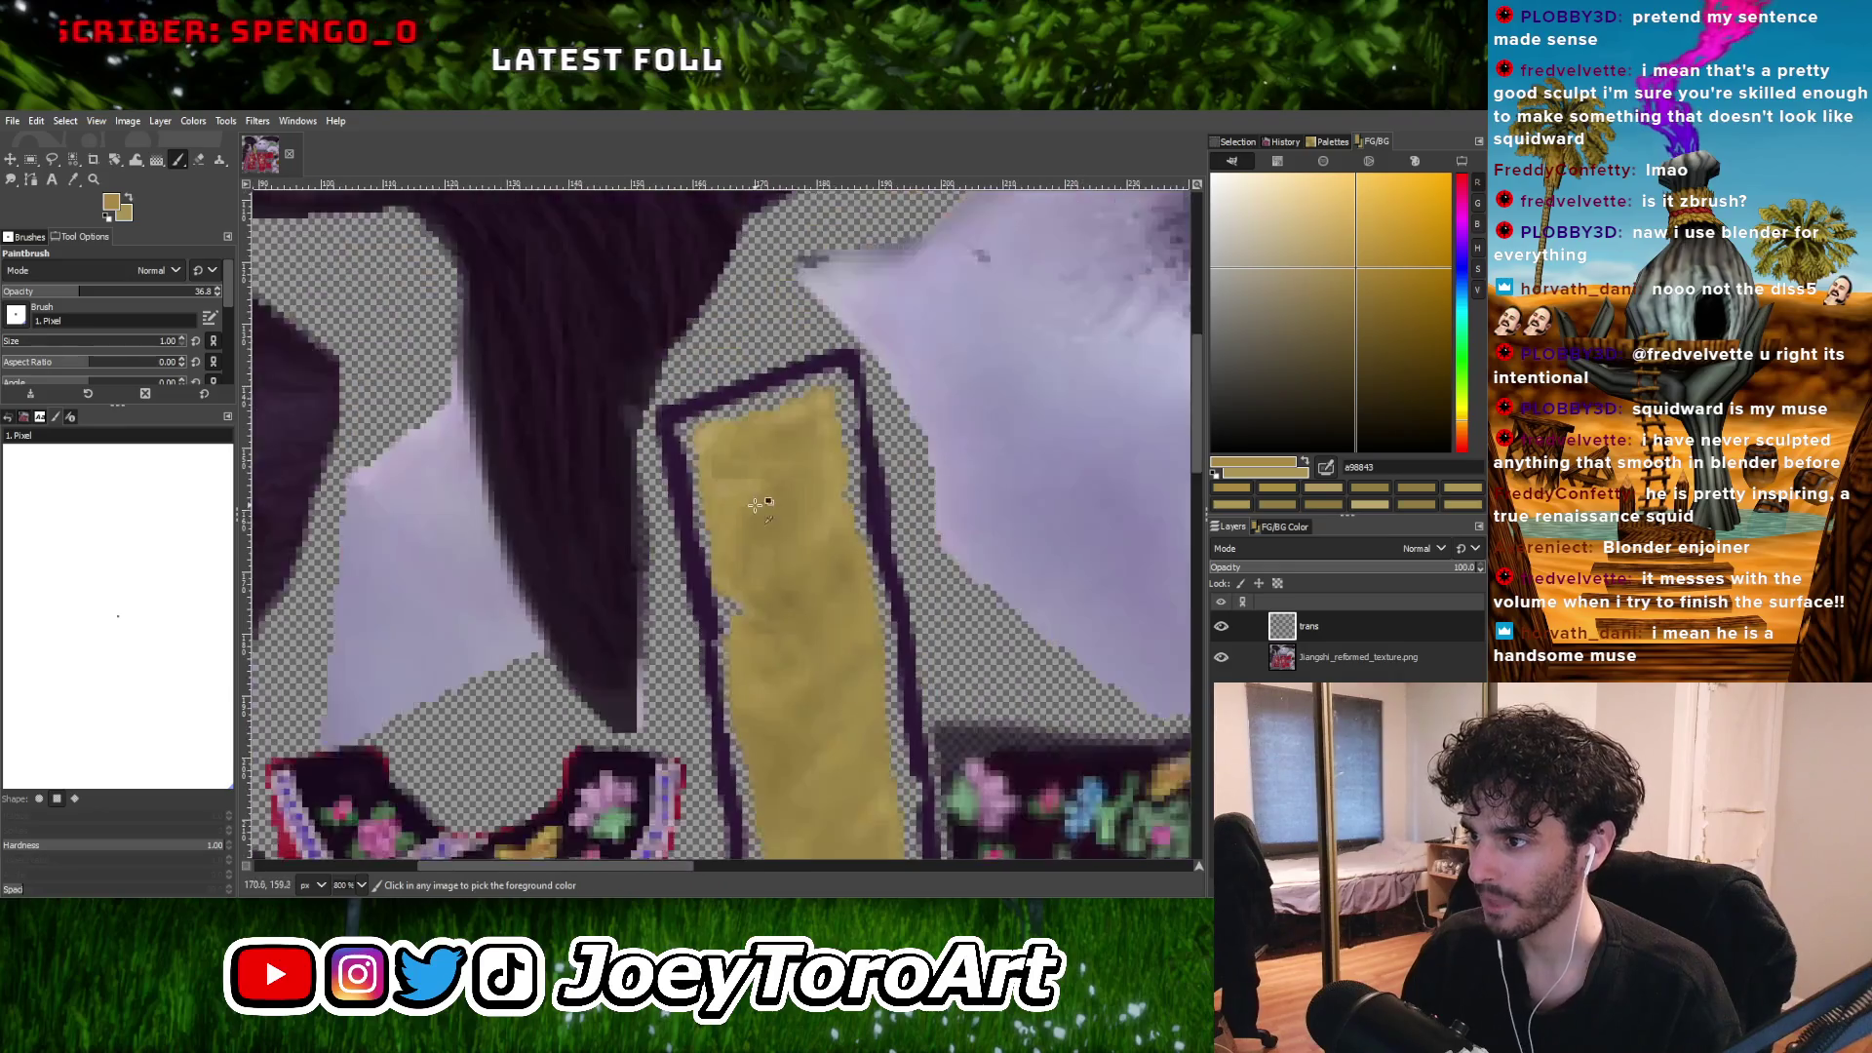
{"action": "scroll", "coordinate": [829, 548], "scroll_direction": "up", "scroll_amount": 4, "text": "ctrl"}
{"action": "scroll", "coordinate": [738, 544], "scroll_direction": "down", "scroll_amount": 3, "text": "ctrl"}
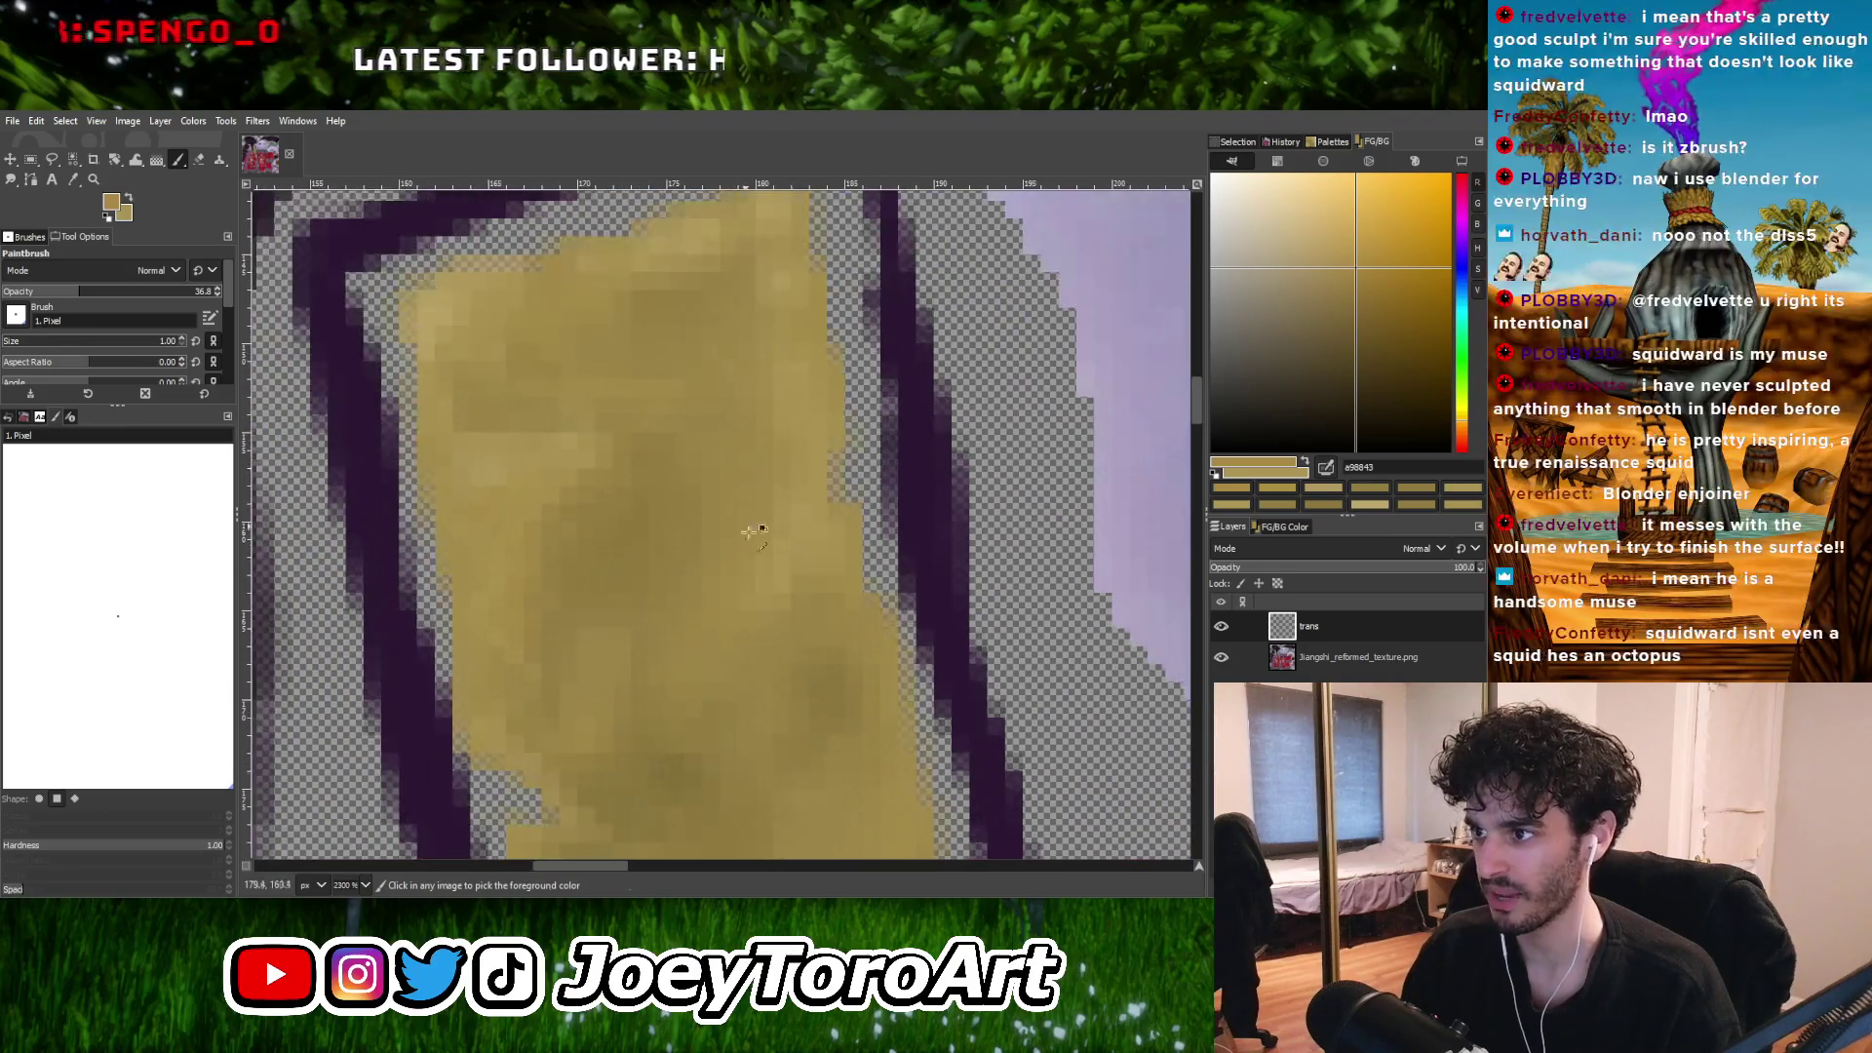
{"action": "scroll", "coordinate": [748, 531], "scroll_direction": "up", "scroll_amount": 2, "text": "ctrl"}
{"action": "scroll", "coordinate": [710, 564], "scroll_direction": "down", "scroll_amount": 2, "text": "ctrl"}
{"action": "scroll", "coordinate": [607, 575], "scroll_direction": "up", "scroll_amount": 2, "text": "ctrl"}
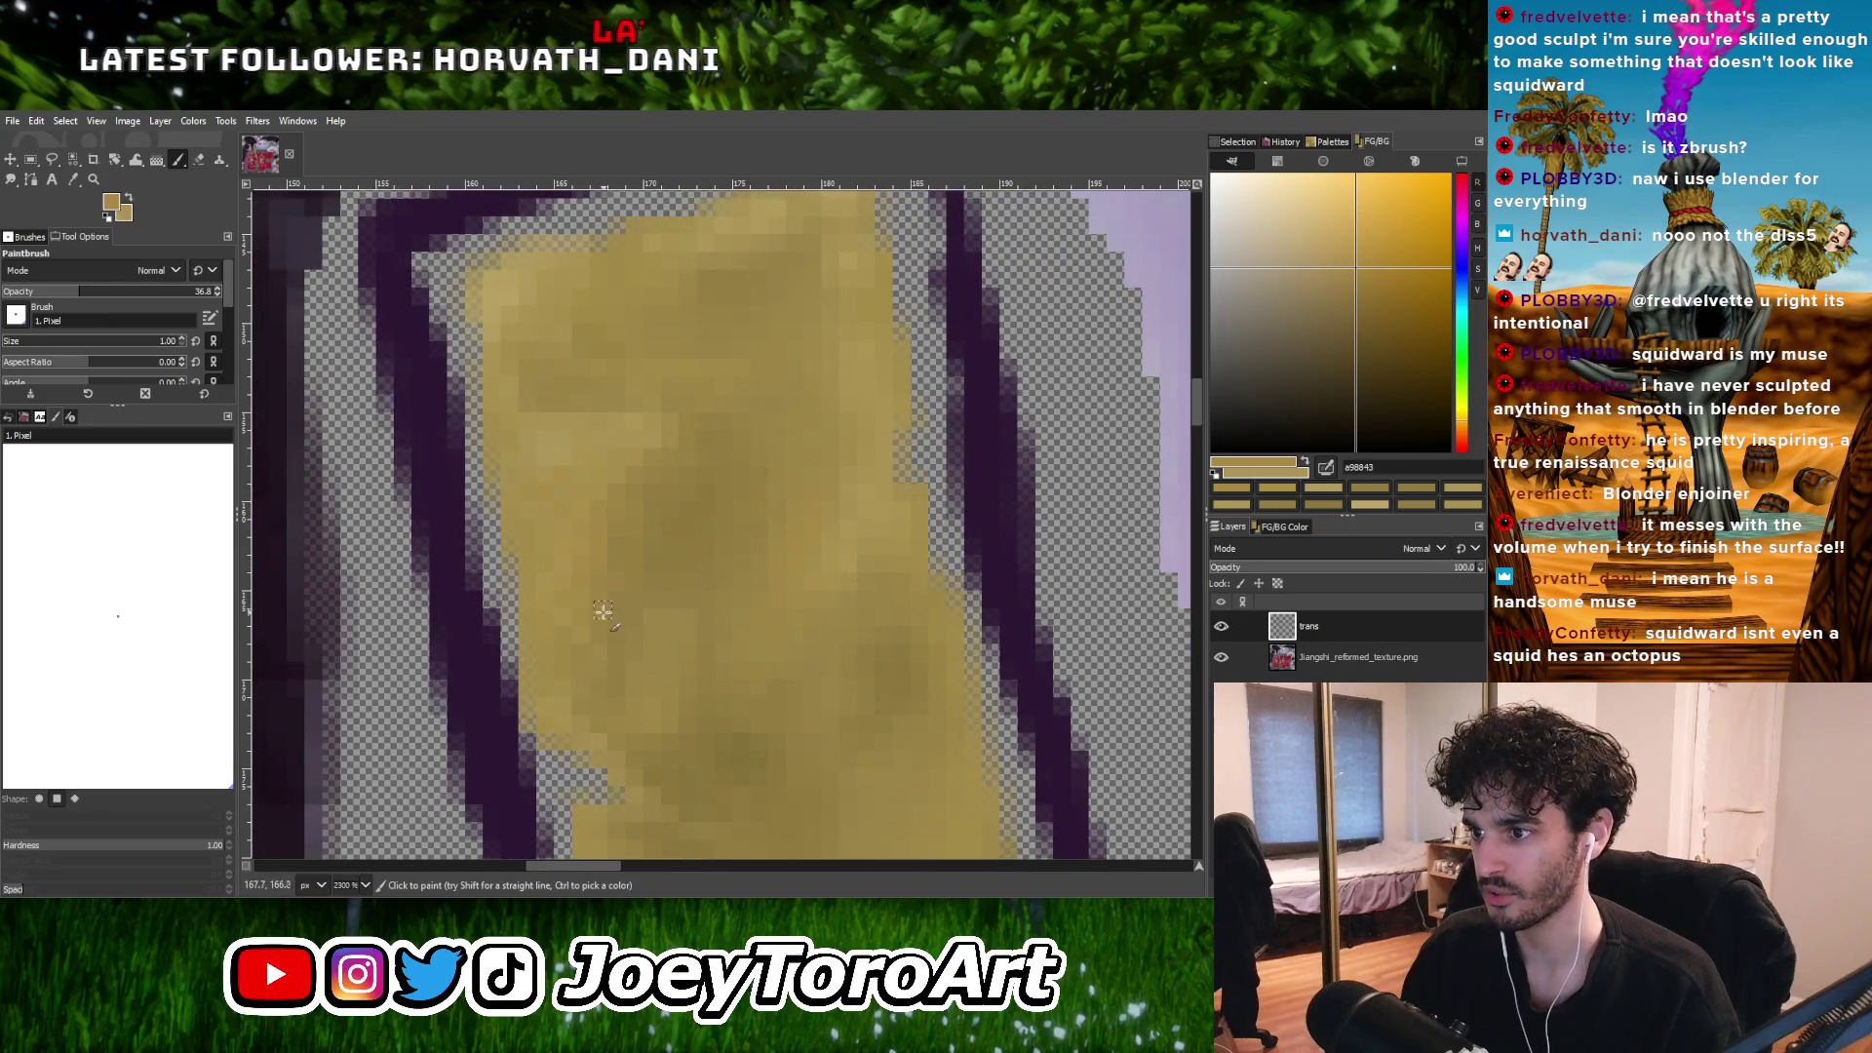
{"action": "scroll", "coordinate": [705, 611], "scroll_direction": "down", "scroll_amount": 2, "text": "ctrl"}
{"action": "scroll", "coordinate": [700, 576], "scroll_direction": "up", "scroll_amount": 2, "text": "ctrl"}
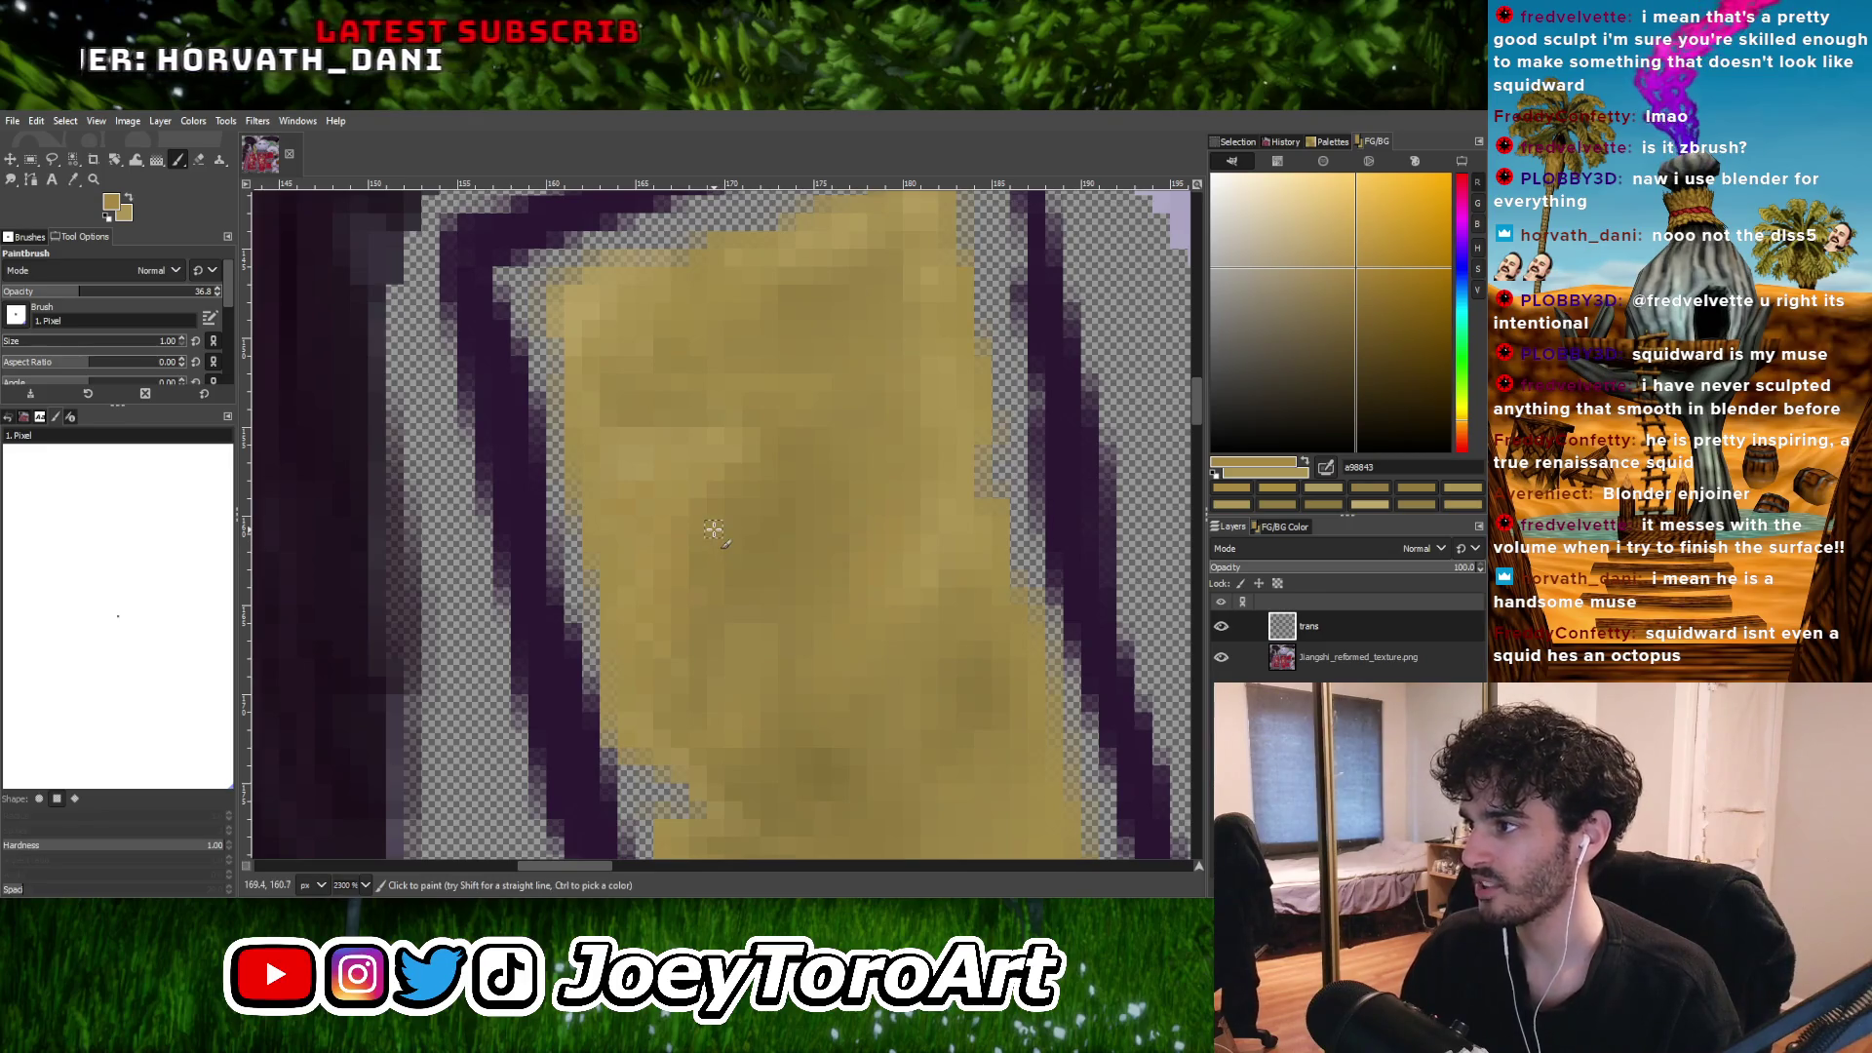
{"action": "scroll", "coordinate": [721, 538], "scroll_direction": "down", "scroll_amount": 2, "text": "ctrl"}
{"action": "scroll", "coordinate": [739, 543], "scroll_direction": "up", "scroll_amount": 2, "text": "ctrl"}
{"action": "left_click", "coordinate": [709, 572], "text": "ctrl"}
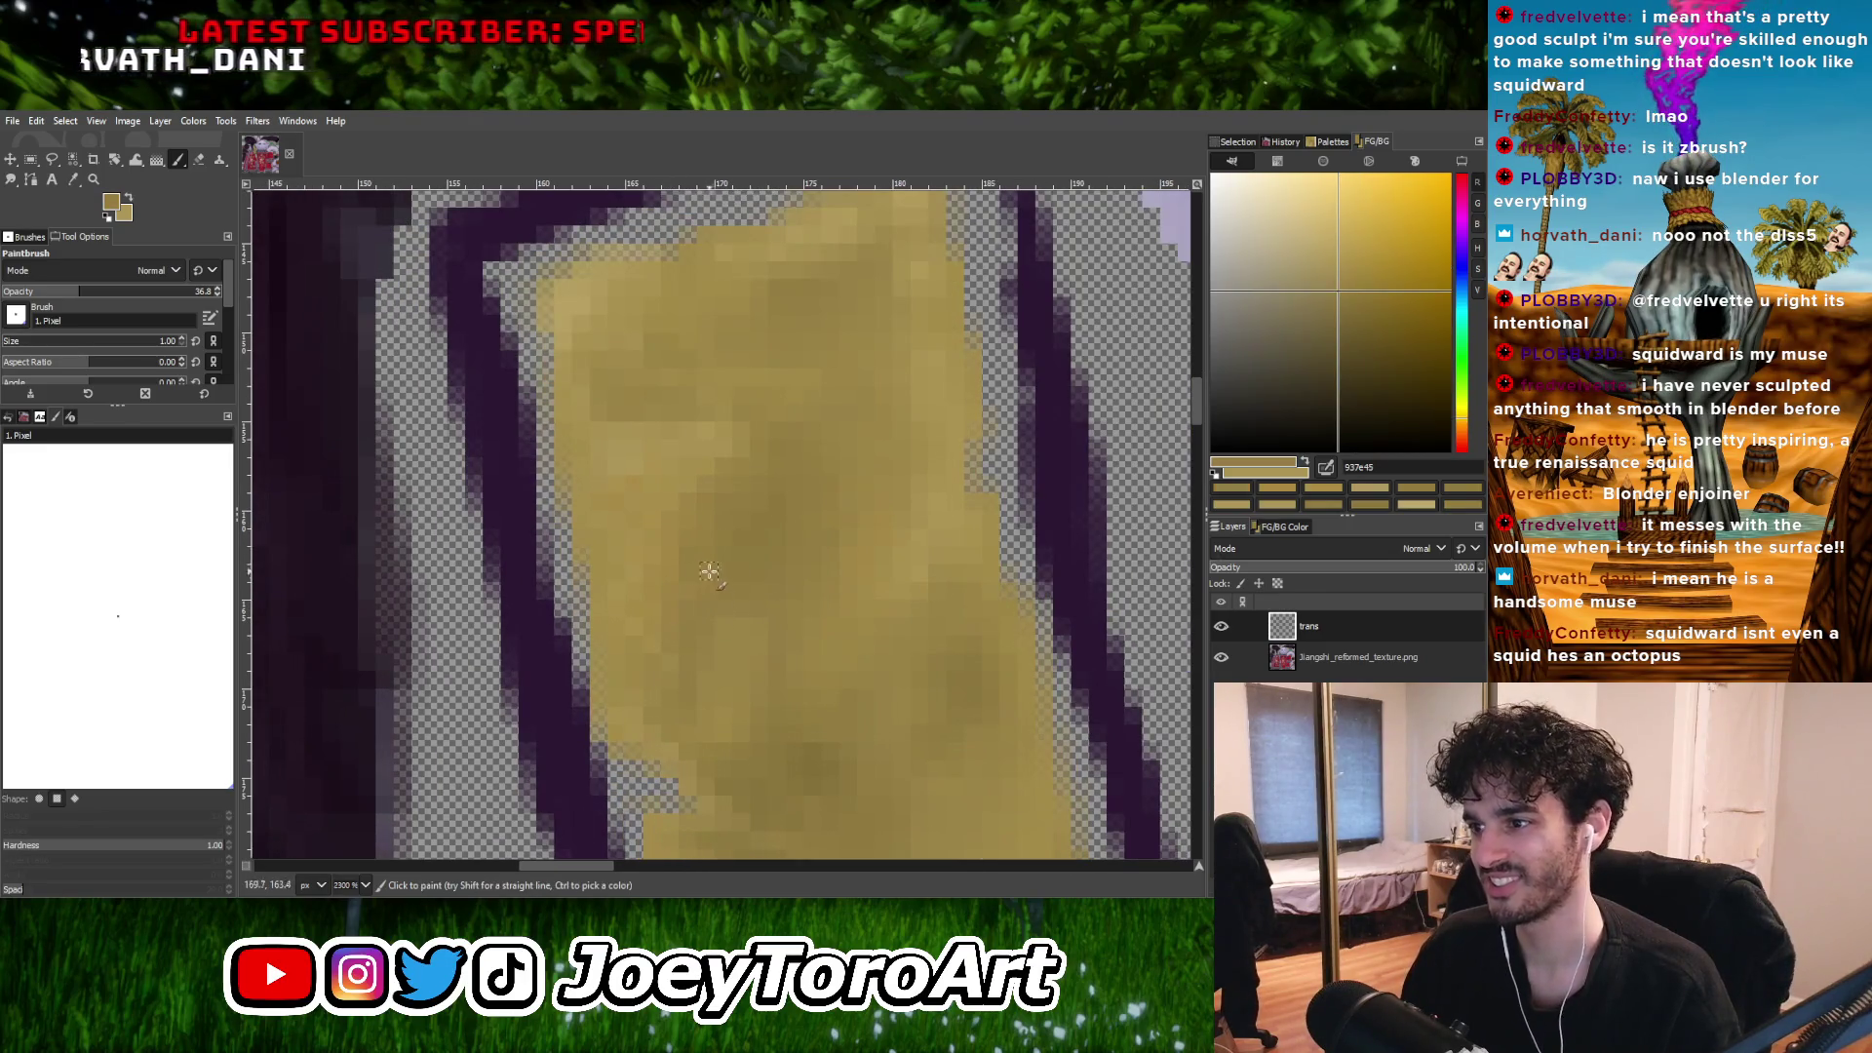
Sample the gold near the strip's centre and darken the paint colour slightly.
{"action": "scroll", "coordinate": [711, 527], "scroll_direction": "down", "scroll_amount": 1, "text": "ctrl"}
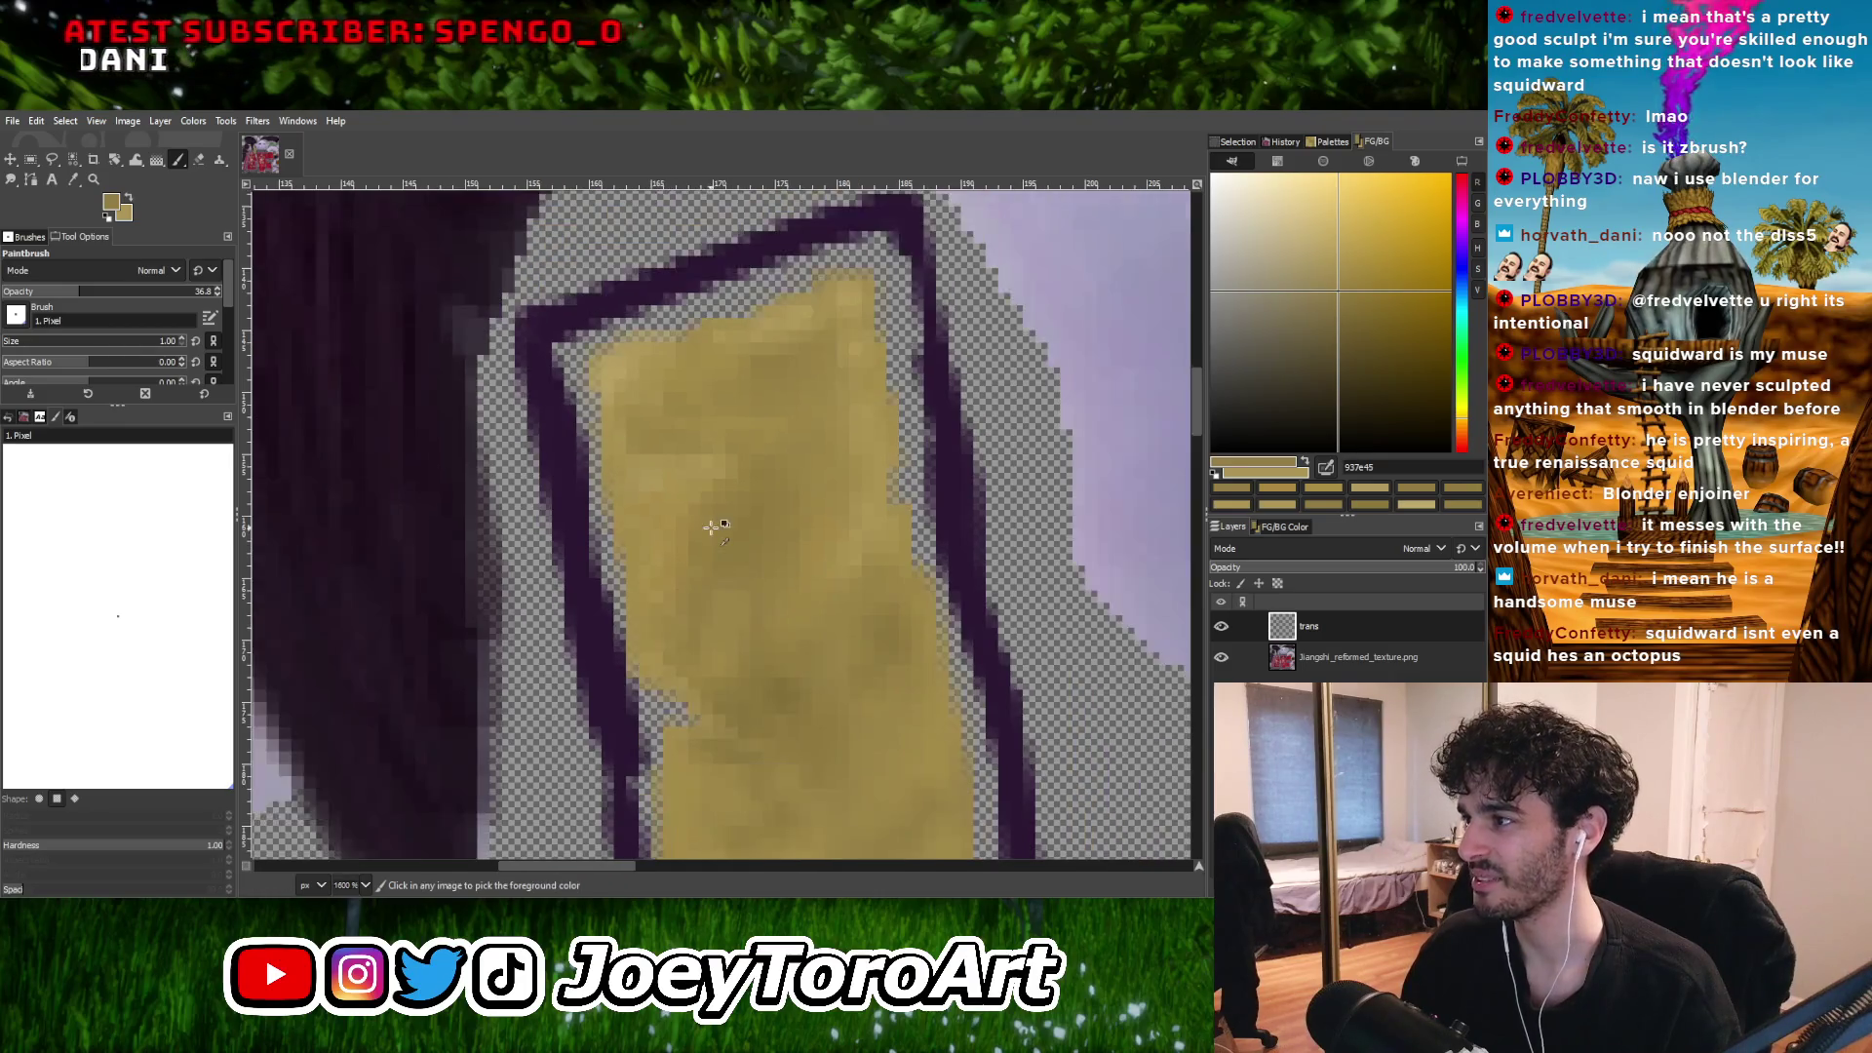
{"action": "scroll", "coordinate": [725, 552], "scroll_direction": "up", "scroll_amount": 1, "text": "ctrl"}
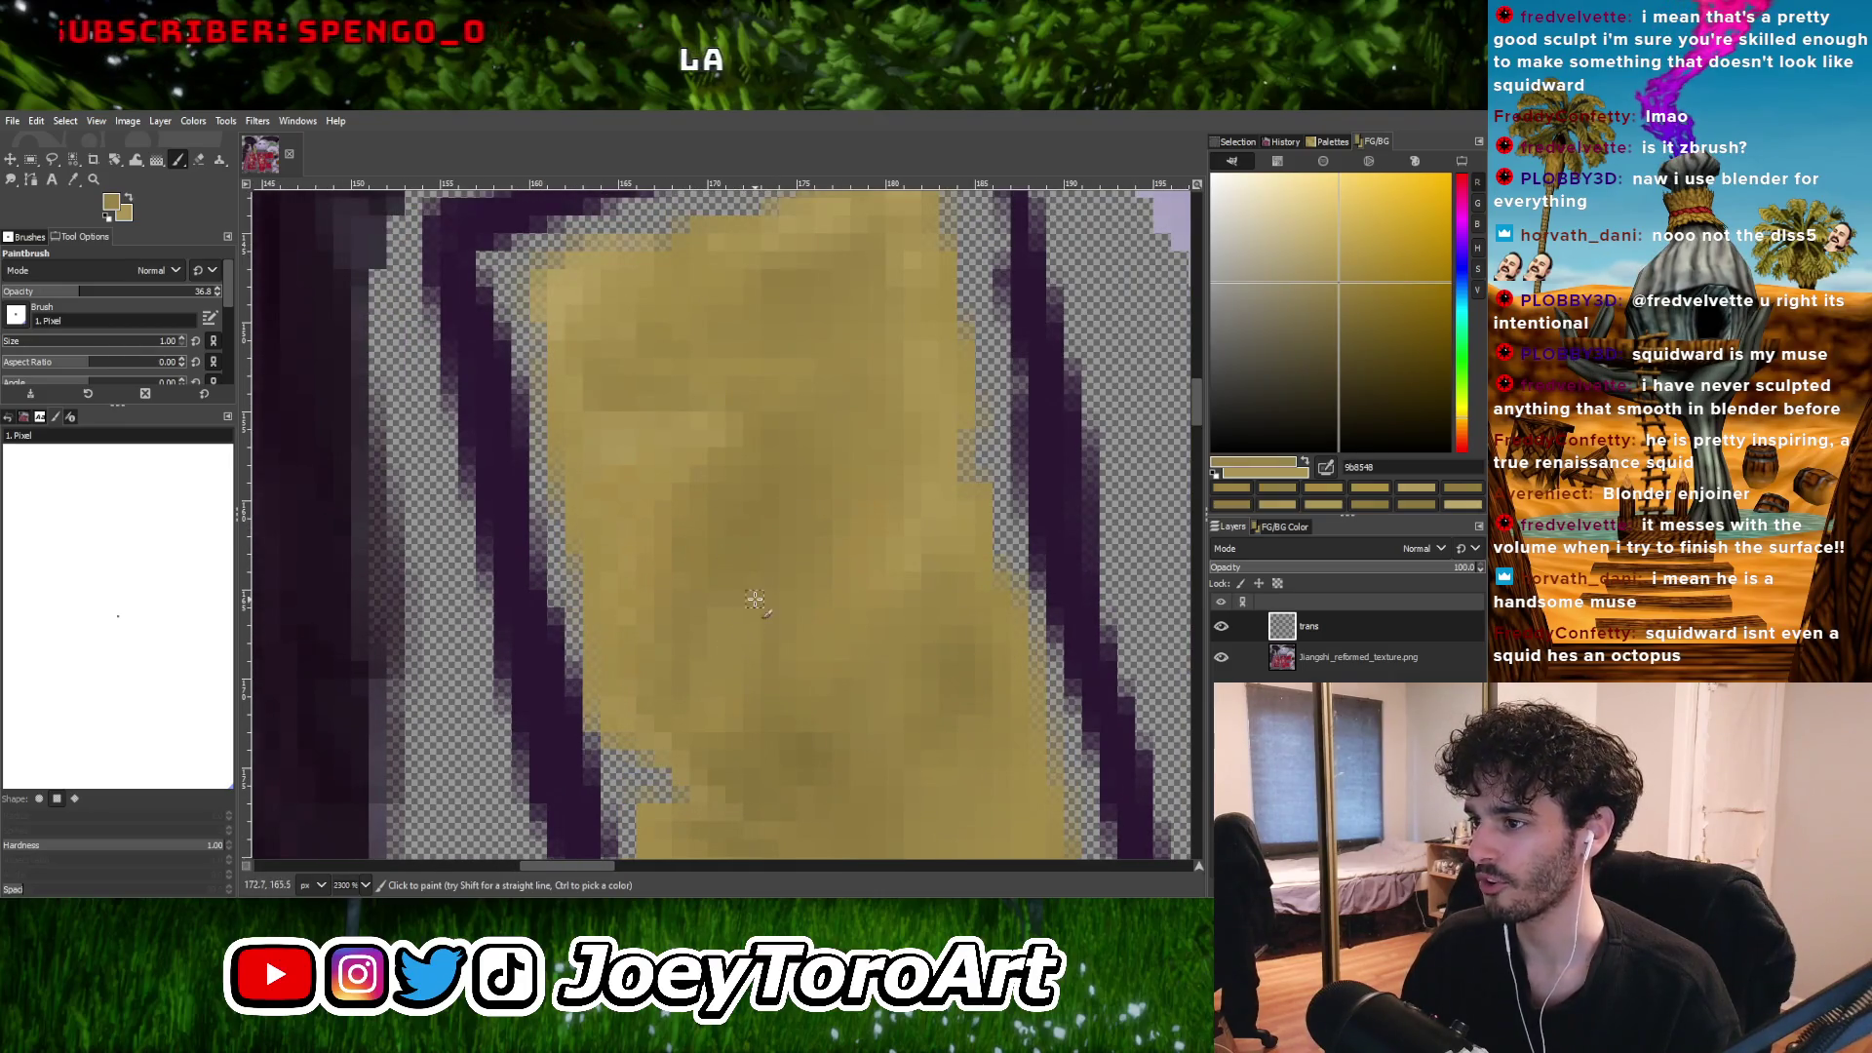
{"action": "scroll", "coordinate": [751, 599], "scroll_direction": "down", "scroll_amount": 1, "text": "ctrl"}
{"action": "scroll", "coordinate": [758, 585], "scroll_direction": "up", "scroll_amount": 1, "text": "ctrl"}
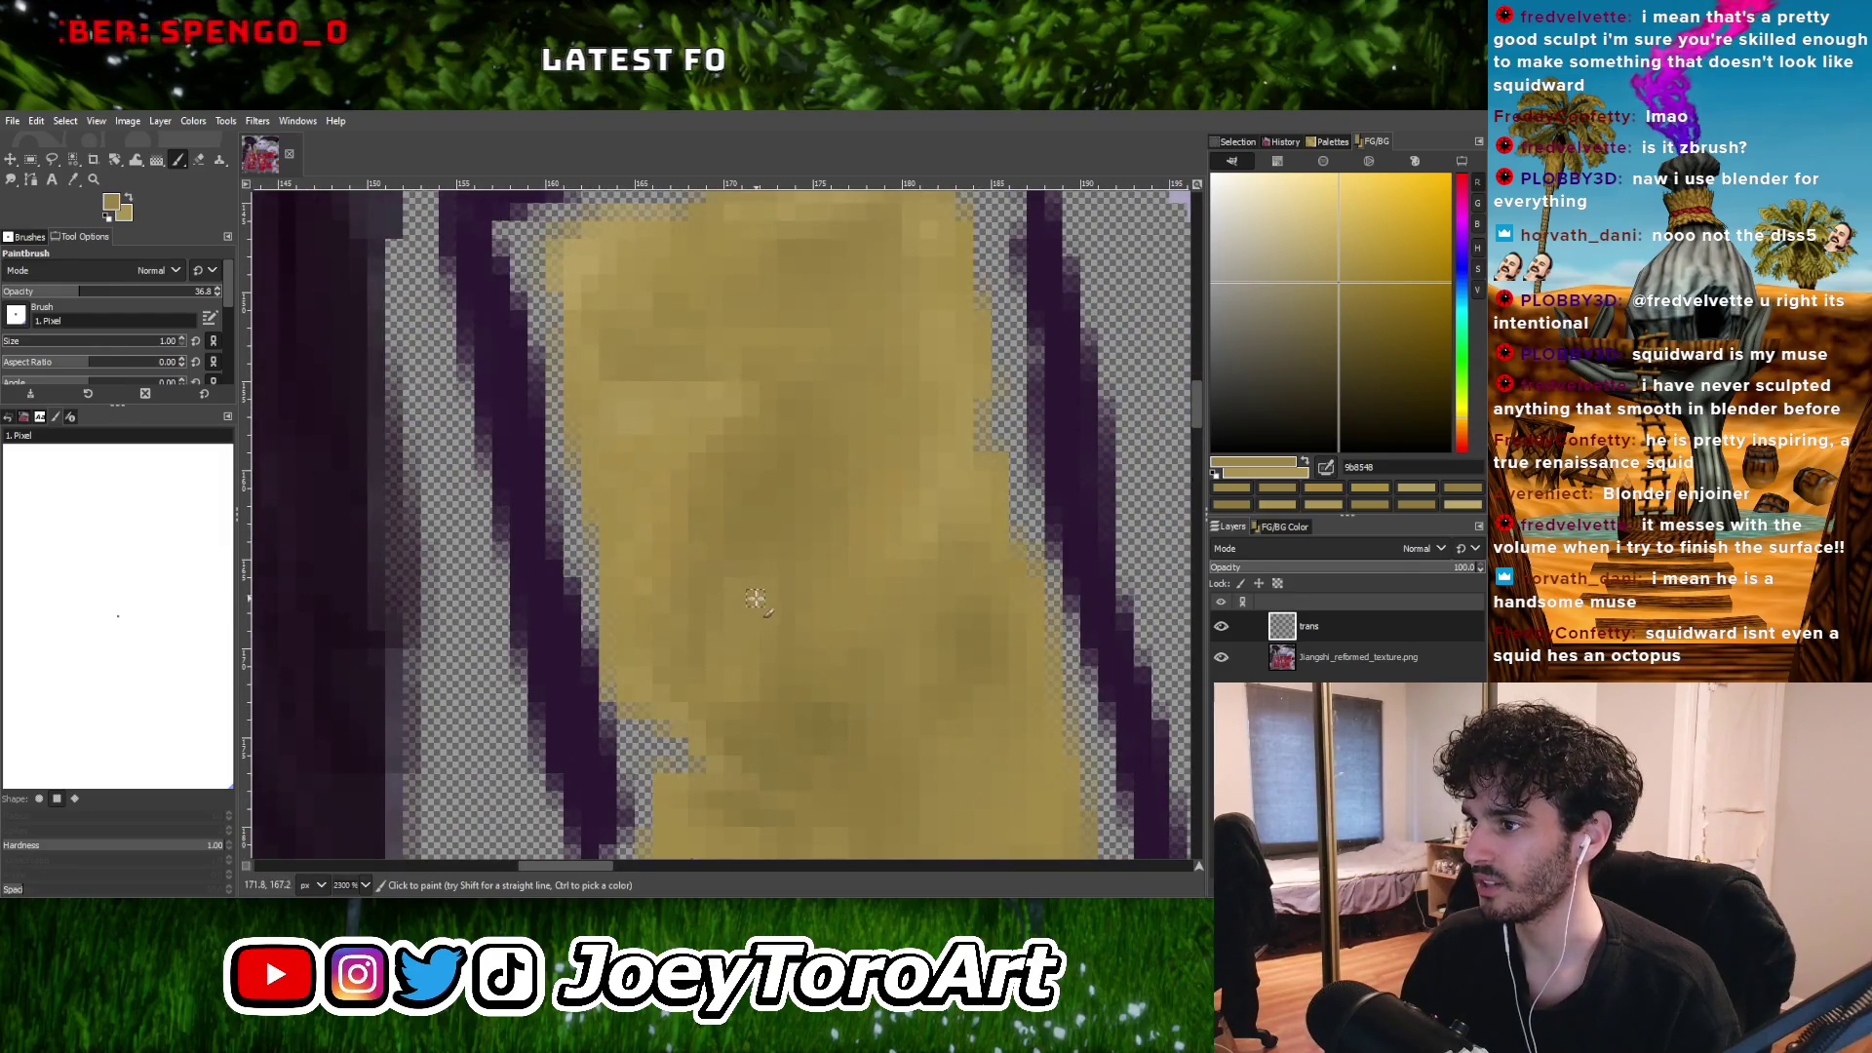
{"action": "left_click", "coordinate": [726, 633], "text": "ctrl"}
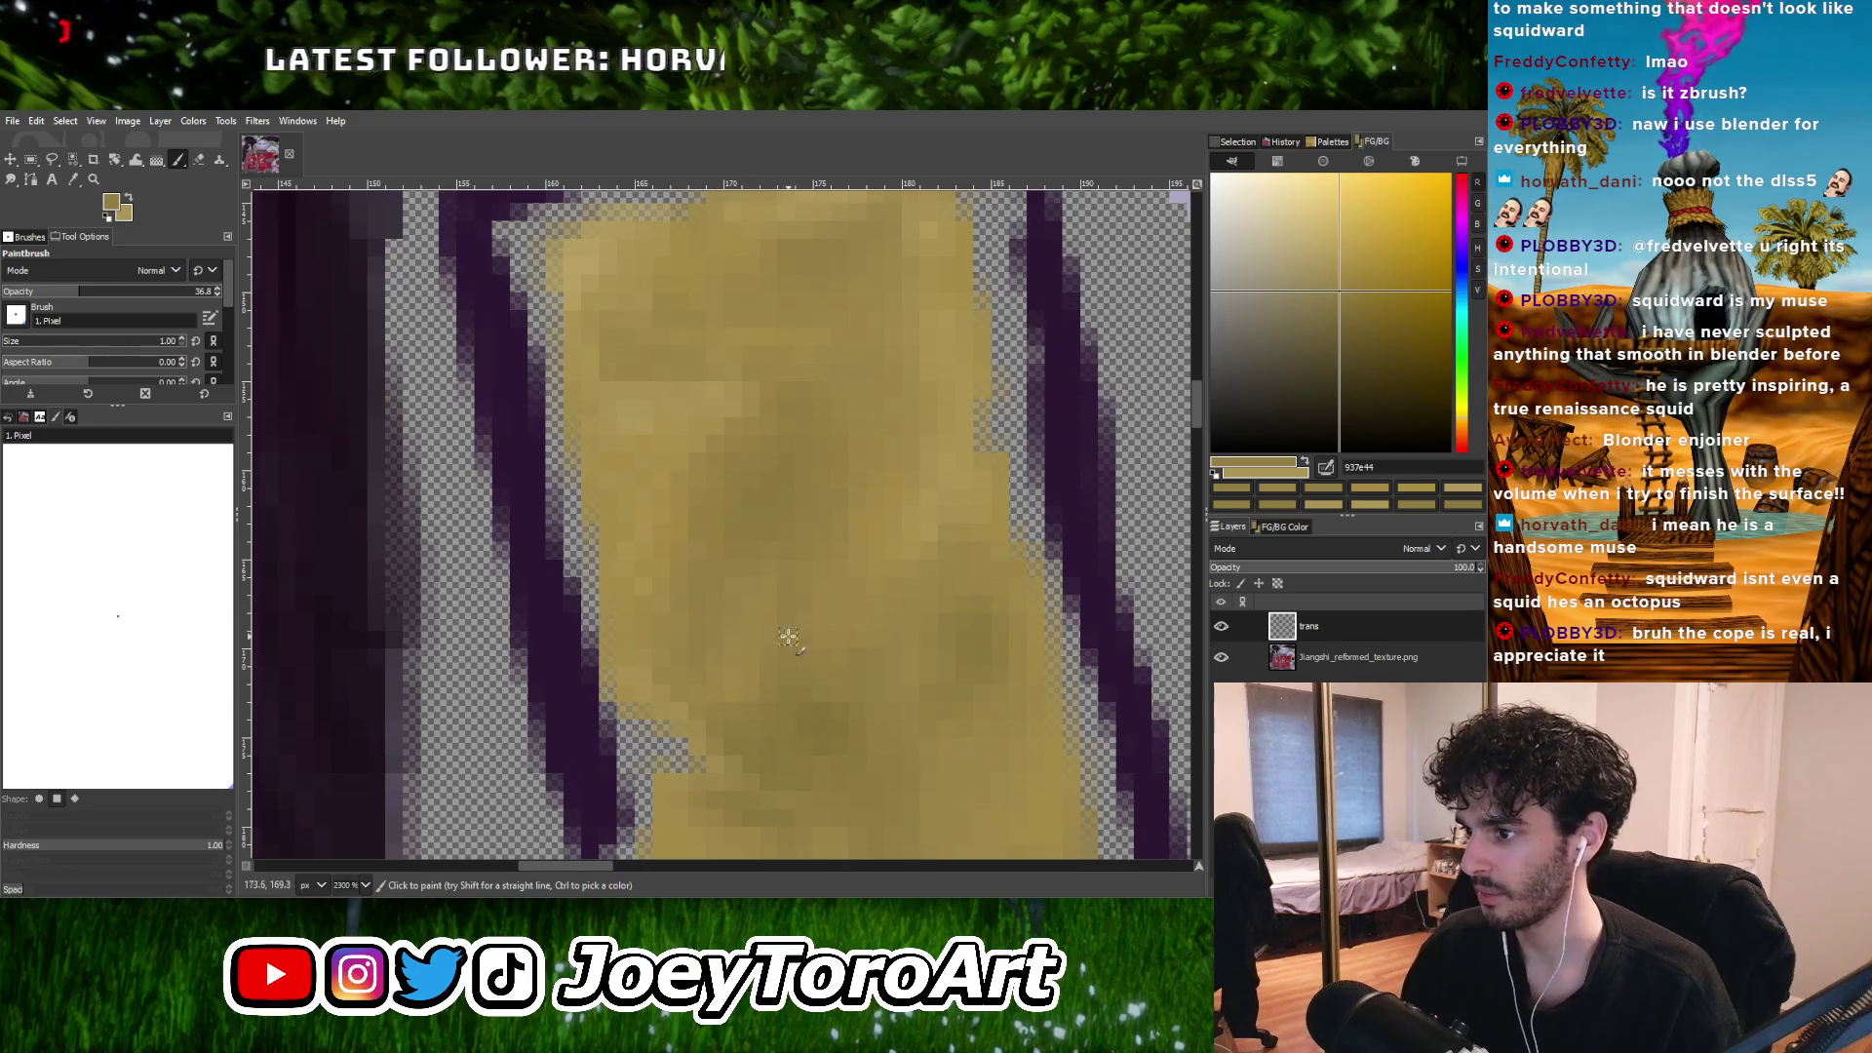
{"action": "scroll", "coordinate": [817, 595], "scroll_direction": "down", "scroll_amount": 3, "text": "ctrl"}
{"action": "scroll", "coordinate": [777, 618], "scroll_direction": "up", "scroll_amount": 2, "text": "ctrl"}
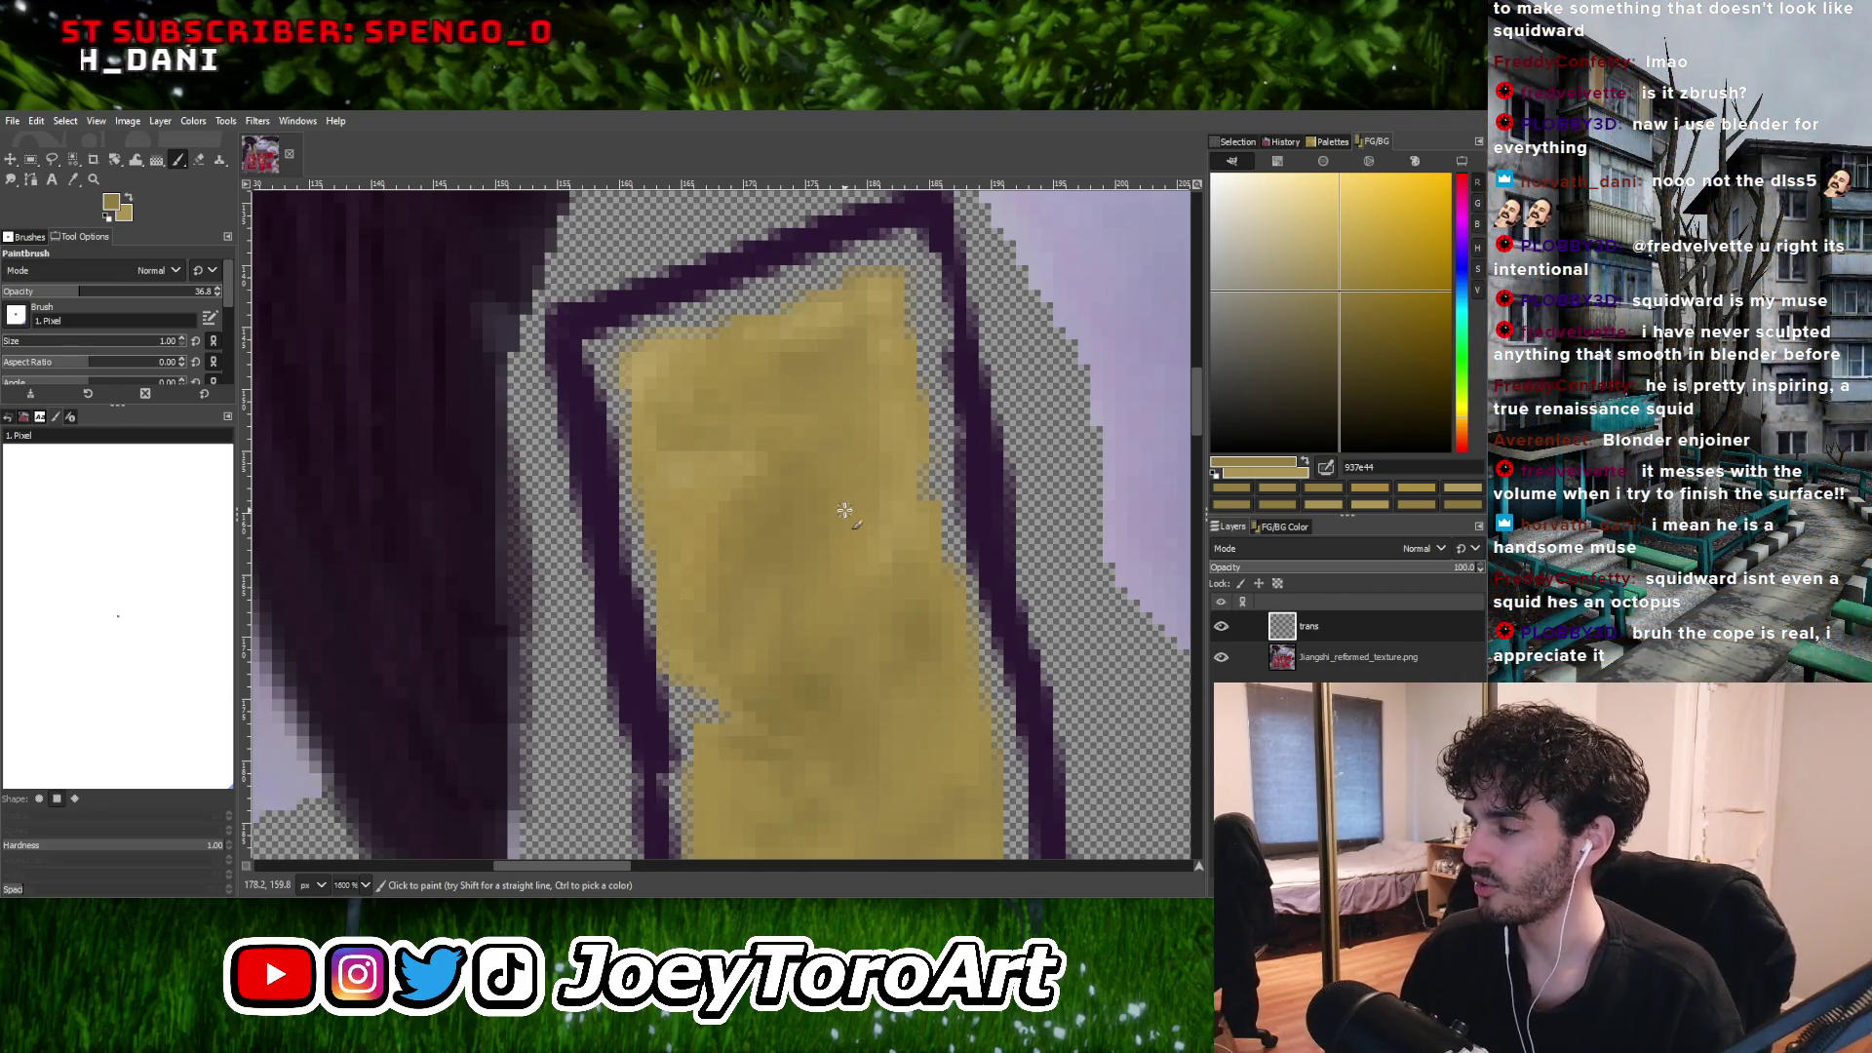
{"action": "scroll", "coordinate": [845, 510], "scroll_direction": "down", "scroll_amount": 3, "text": "ctrl"}
{"action": "scroll", "coordinate": [817, 550], "scroll_direction": "up", "scroll_amount": 3, "text": "ctrl"}
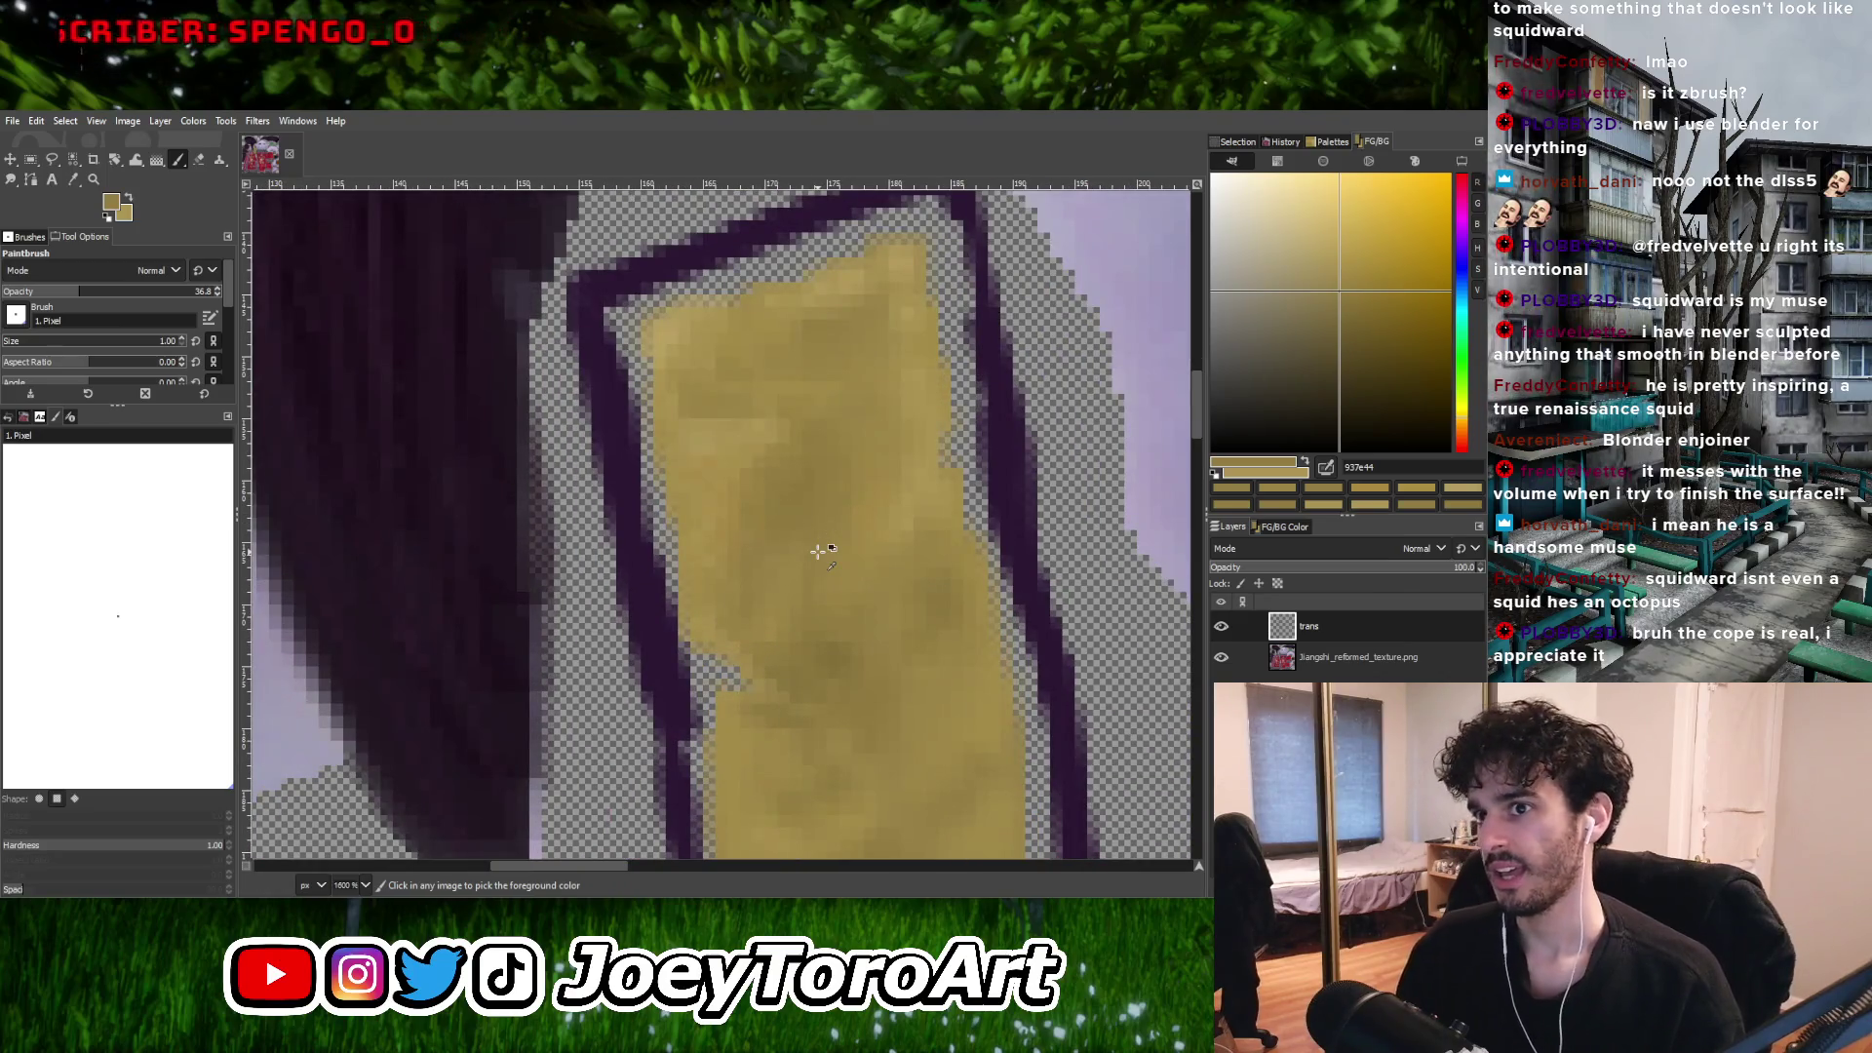
{"action": "scroll", "coordinate": [792, 592], "scroll_direction": "down", "scroll_amount": 3, "text": "ctrl"}
{"action": "scroll", "coordinate": [800, 591], "scroll_direction": "up", "scroll_amount": 4, "text": "ctrl"}
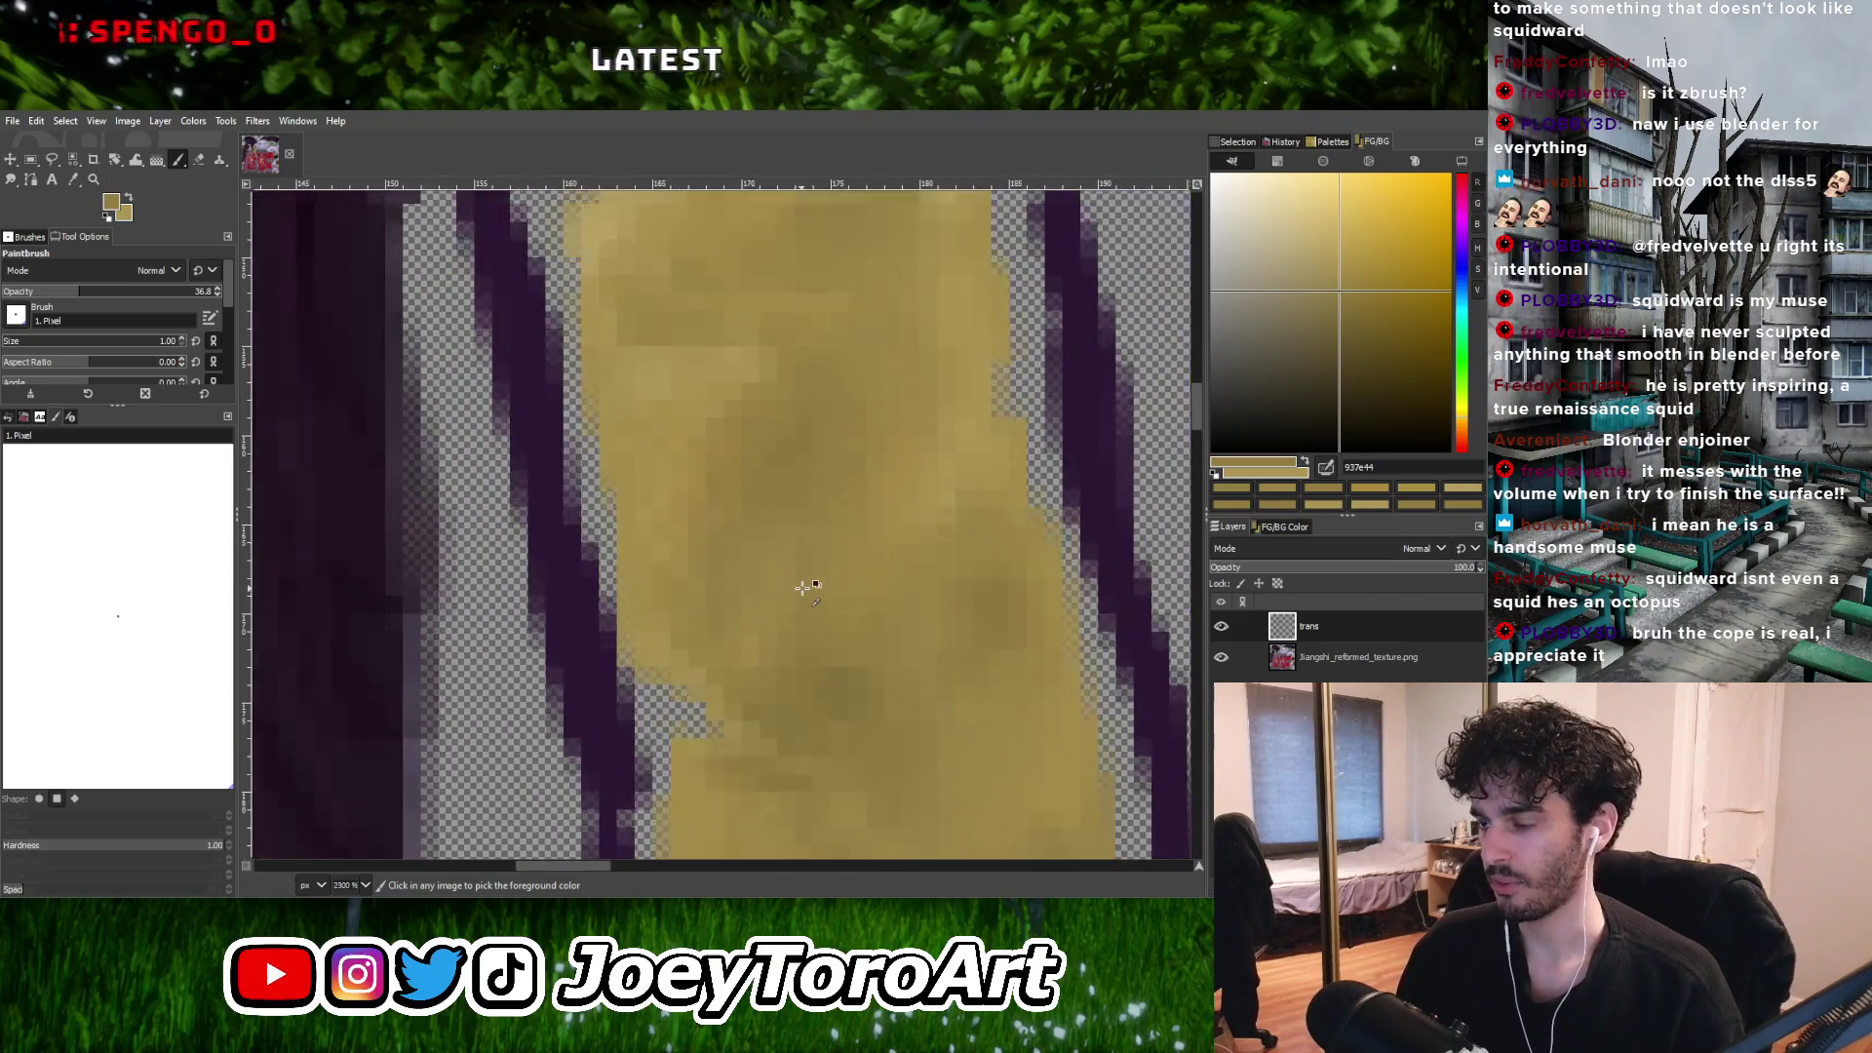
{"action": "left_click", "coordinate": [1333, 310]}
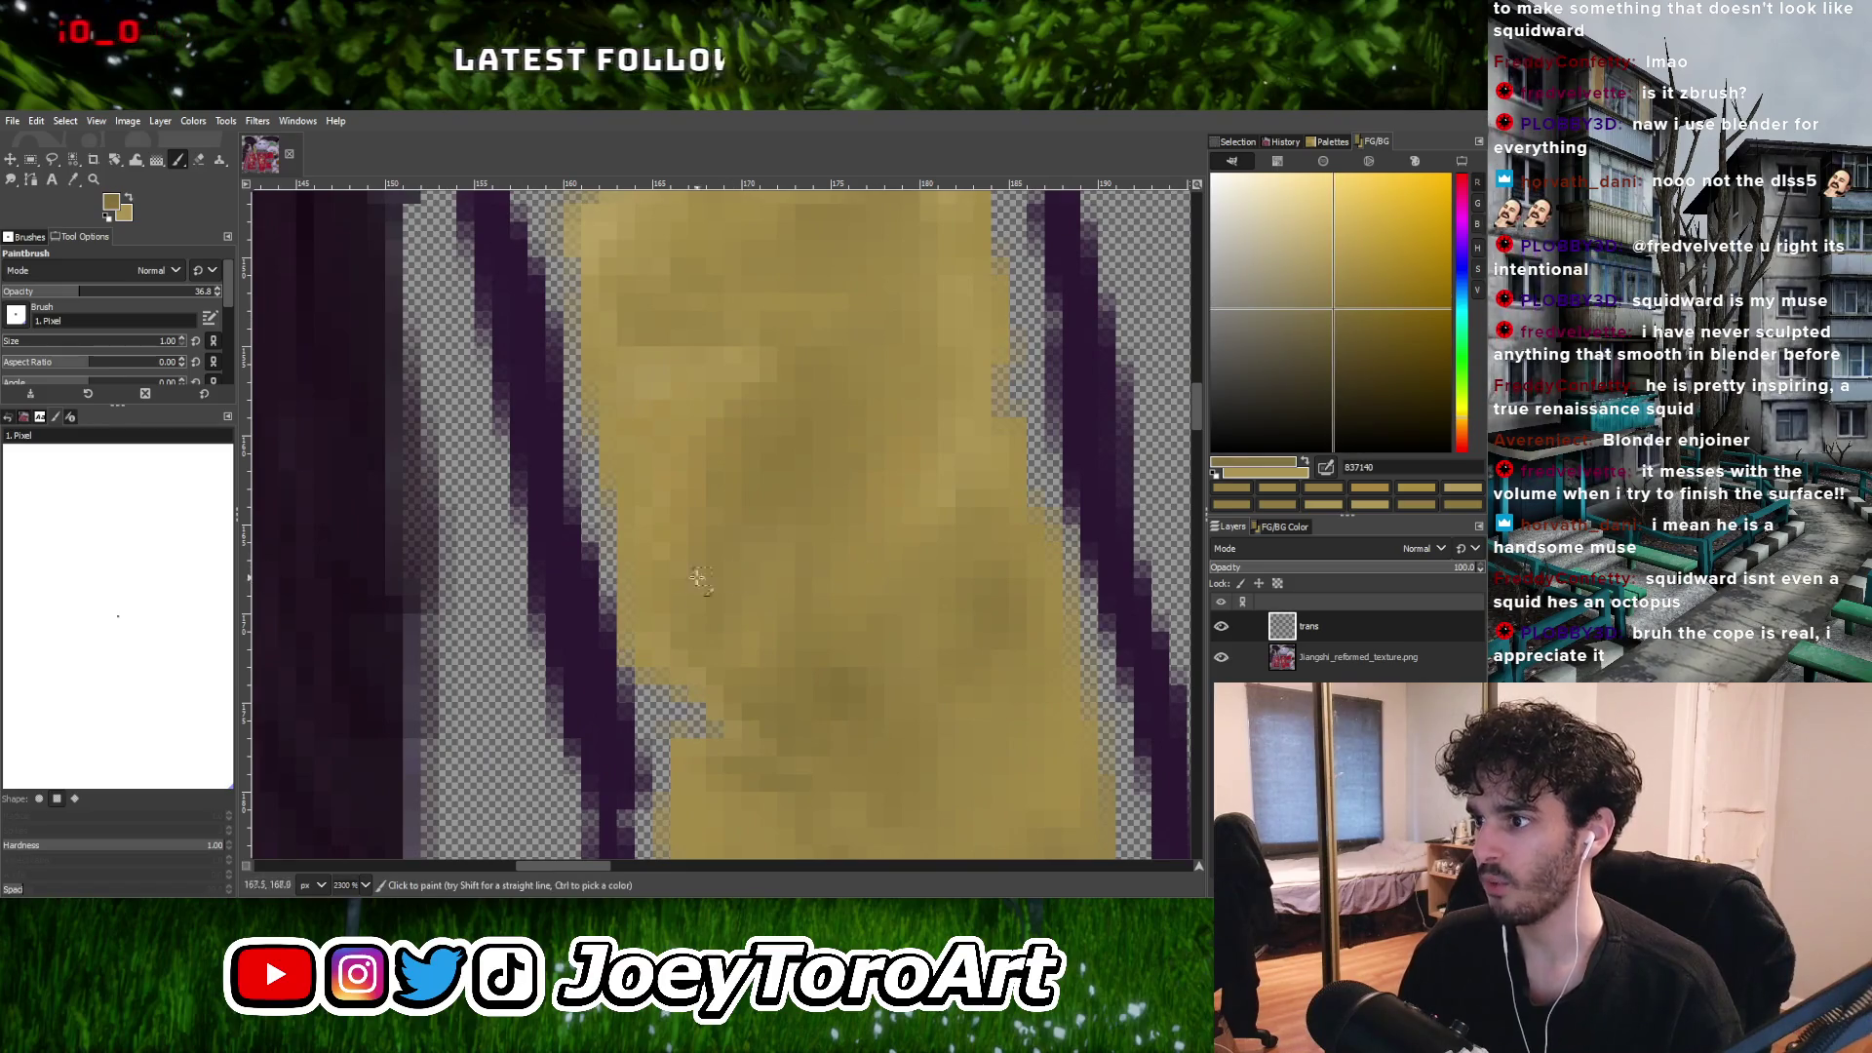
Sample lighter and warmer golds from the painted strip and keep filling it.
{"action": "scroll", "coordinate": [704, 566], "scroll_direction": "down", "scroll_amount": 2, "text": "ctrl"}
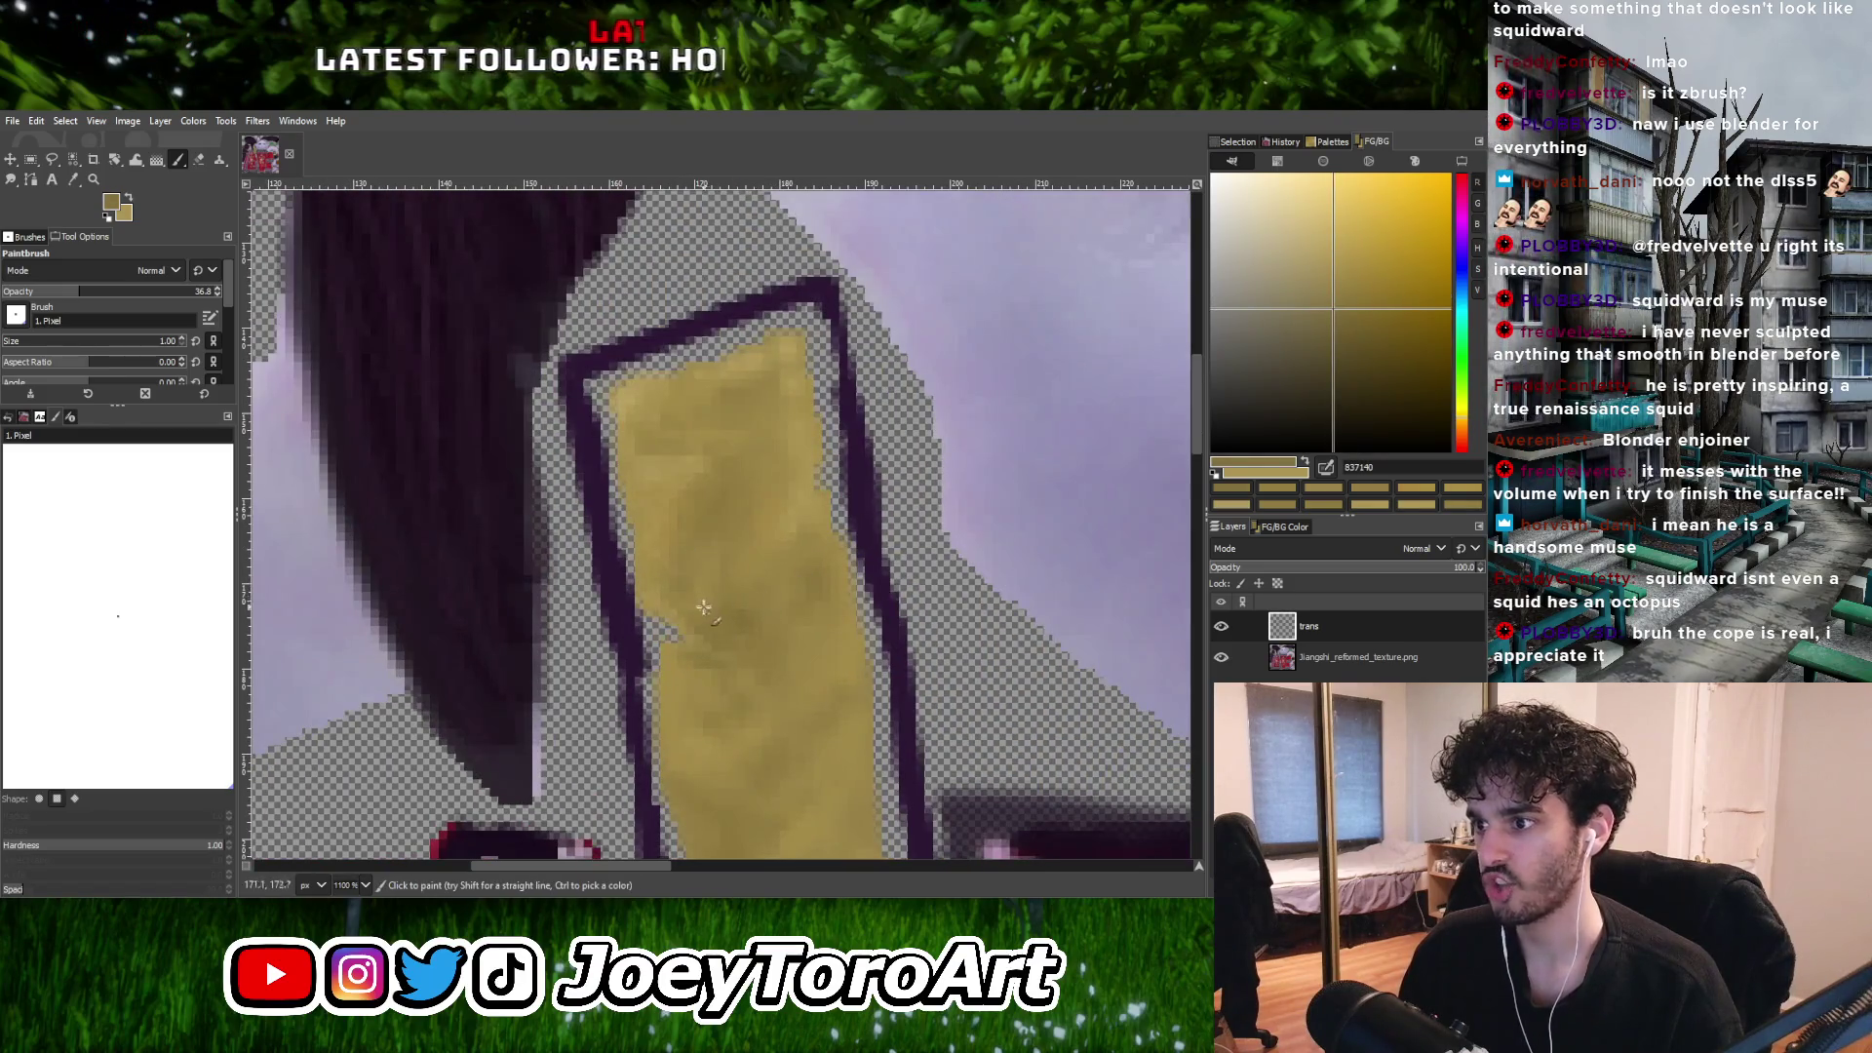
{"action": "scroll", "coordinate": [741, 592], "scroll_direction": "up", "scroll_amount": 2, "text": "ctrl"}
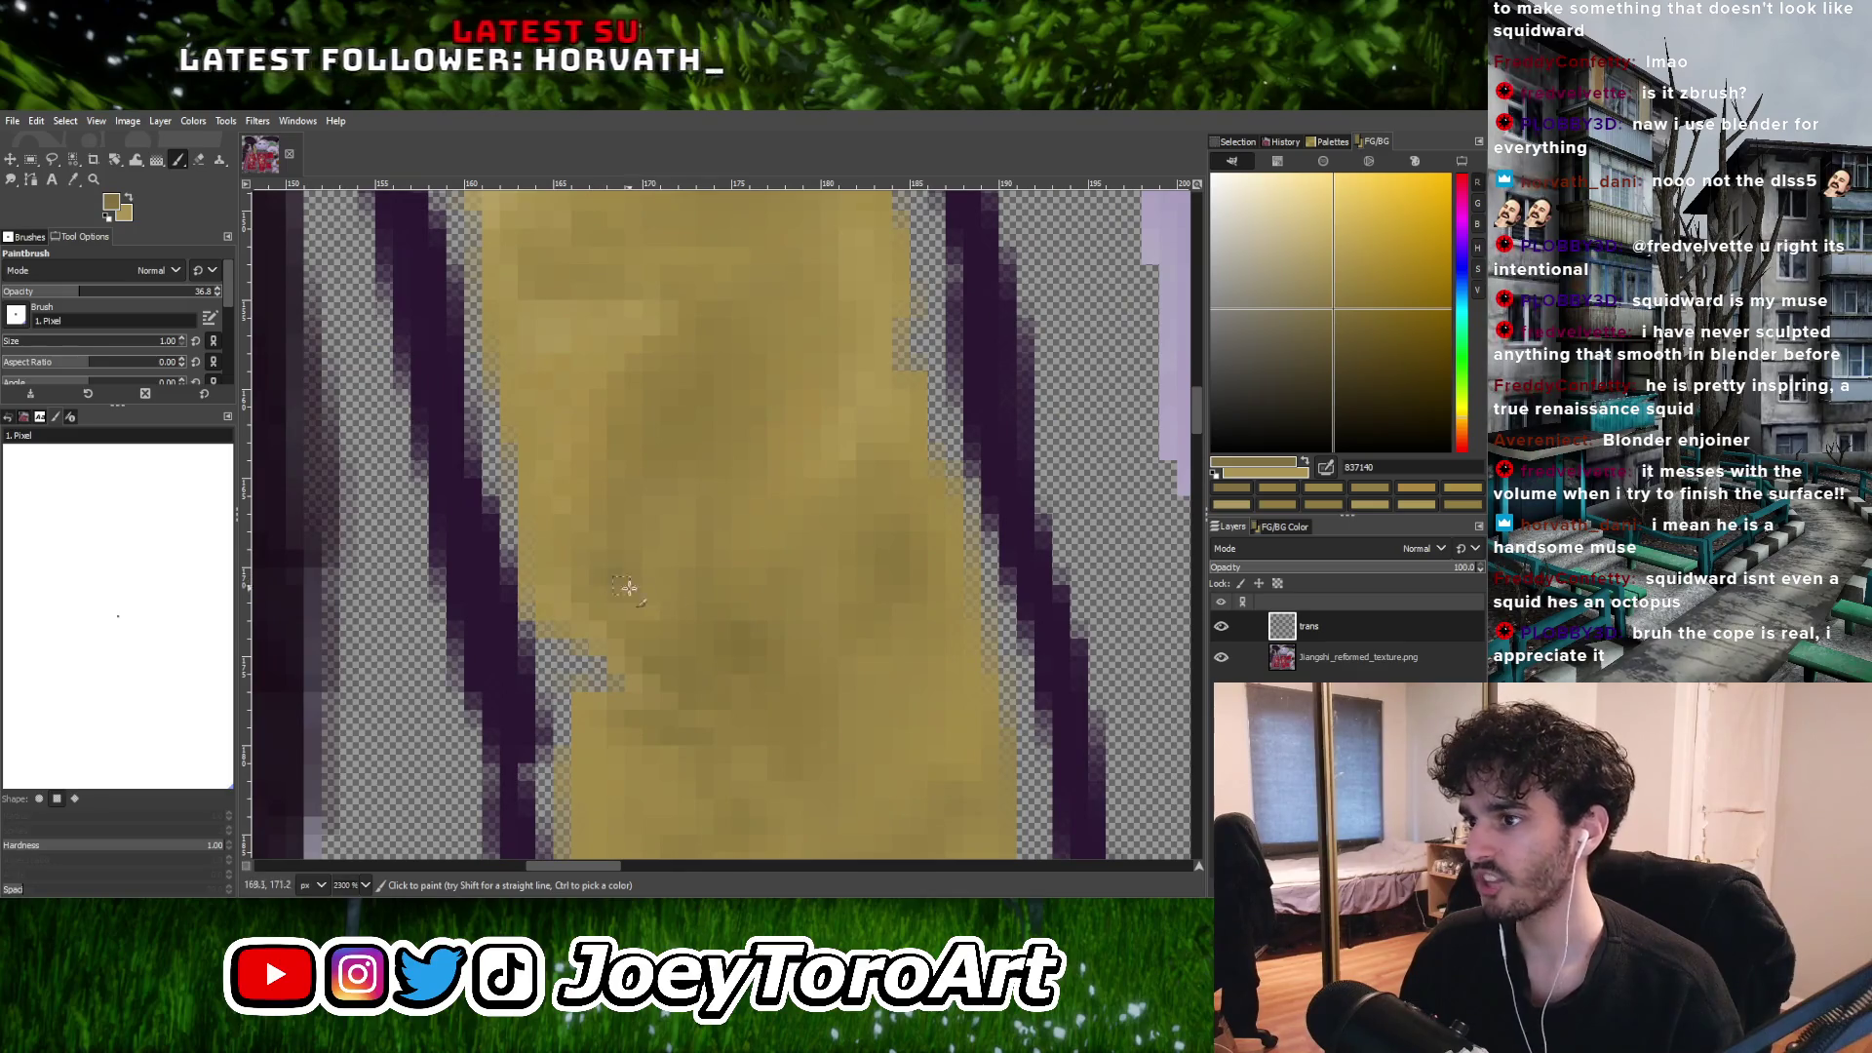
{"action": "scroll", "coordinate": [710, 582], "scroll_direction": "down", "scroll_amount": 1, "text": "ctrl"}
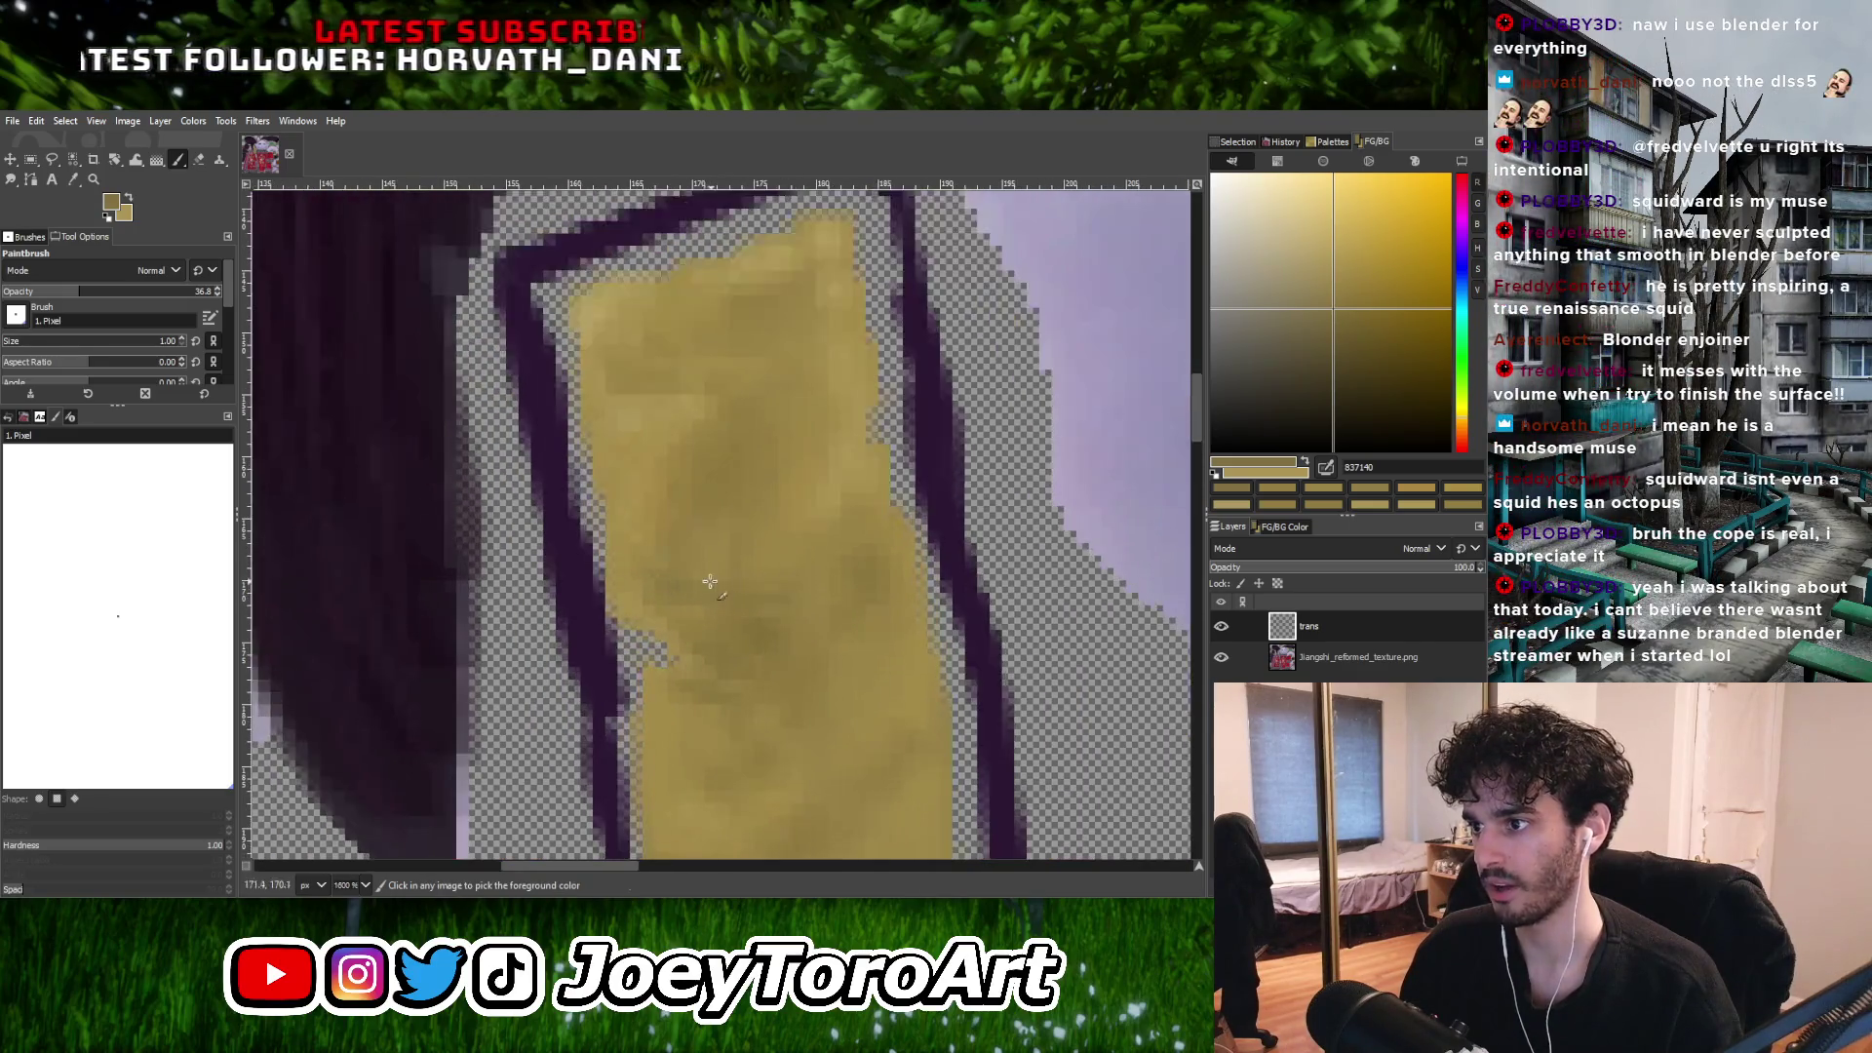
{"action": "left_click", "coordinate": [707, 546], "text": "ctrl"}
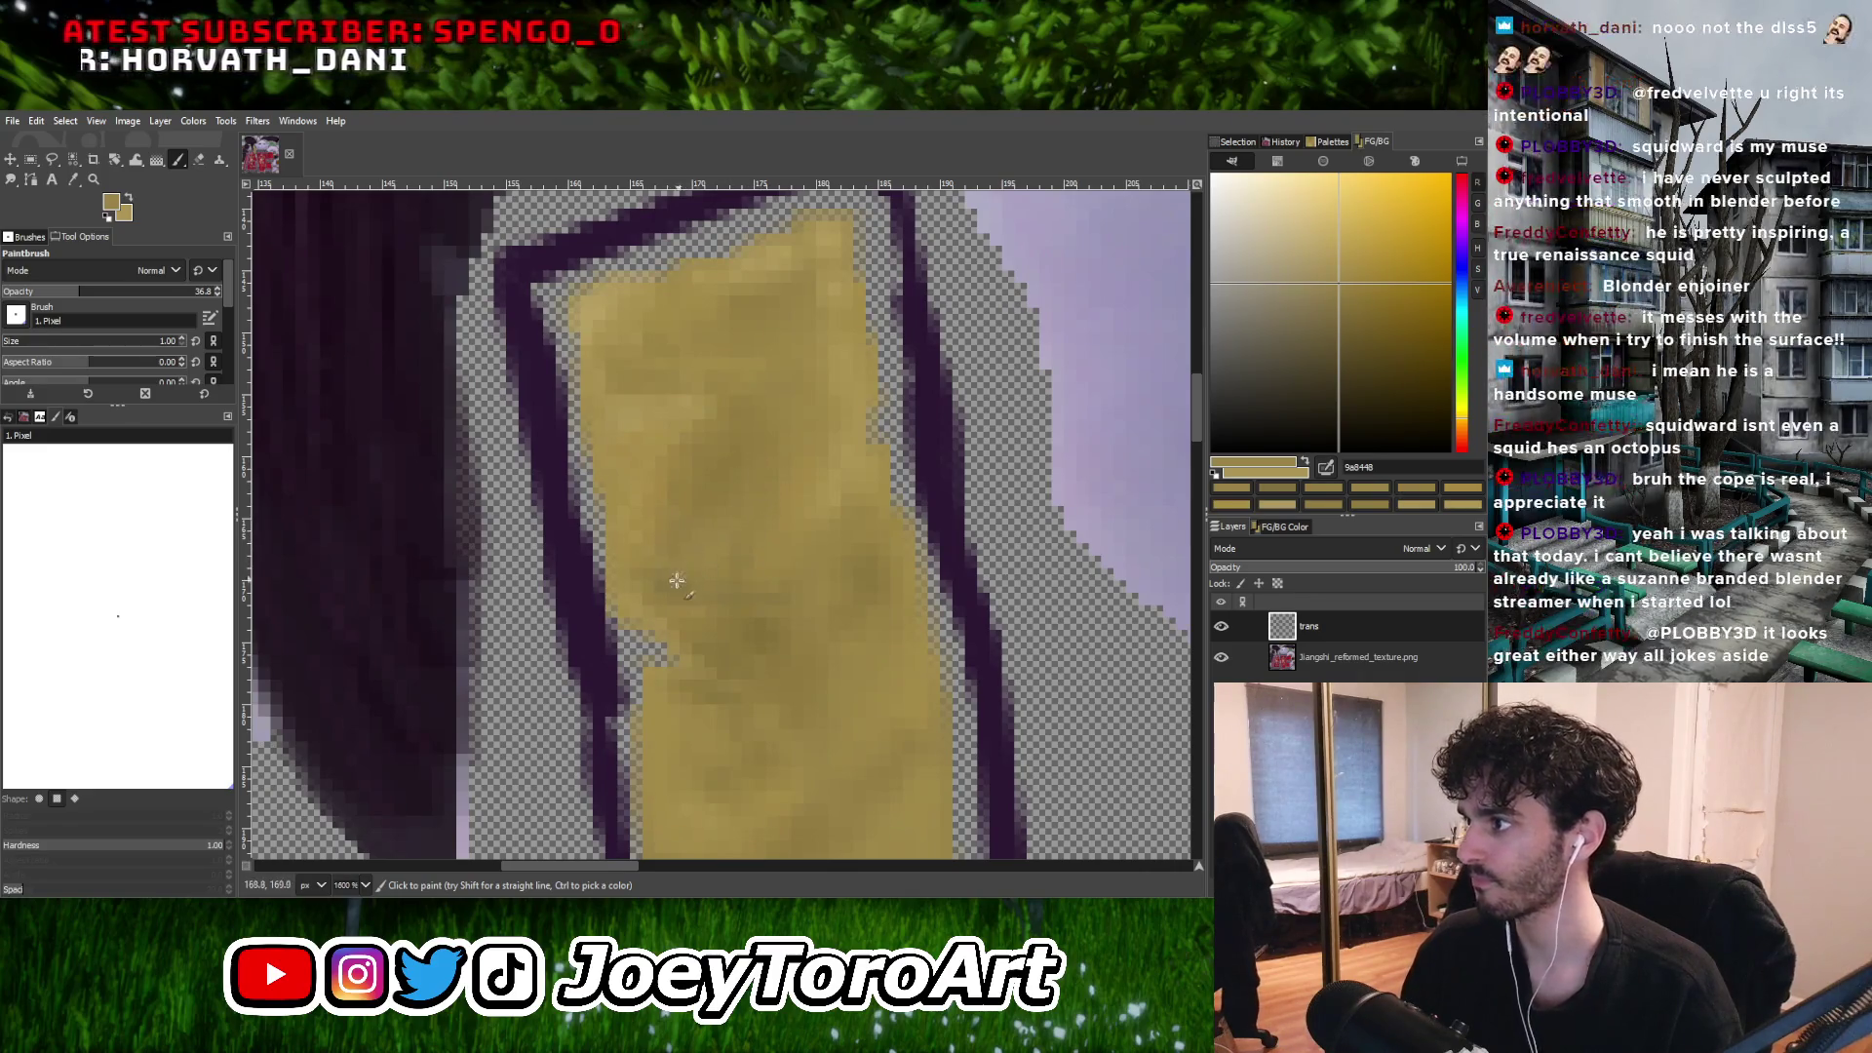
{"action": "scroll", "coordinate": [731, 529], "scroll_direction": "down", "scroll_amount": 1, "text": "ctrl"}
{"action": "scroll", "coordinate": [733, 524], "scroll_direction": "up", "scroll_amount": 1, "text": "ctrl"}
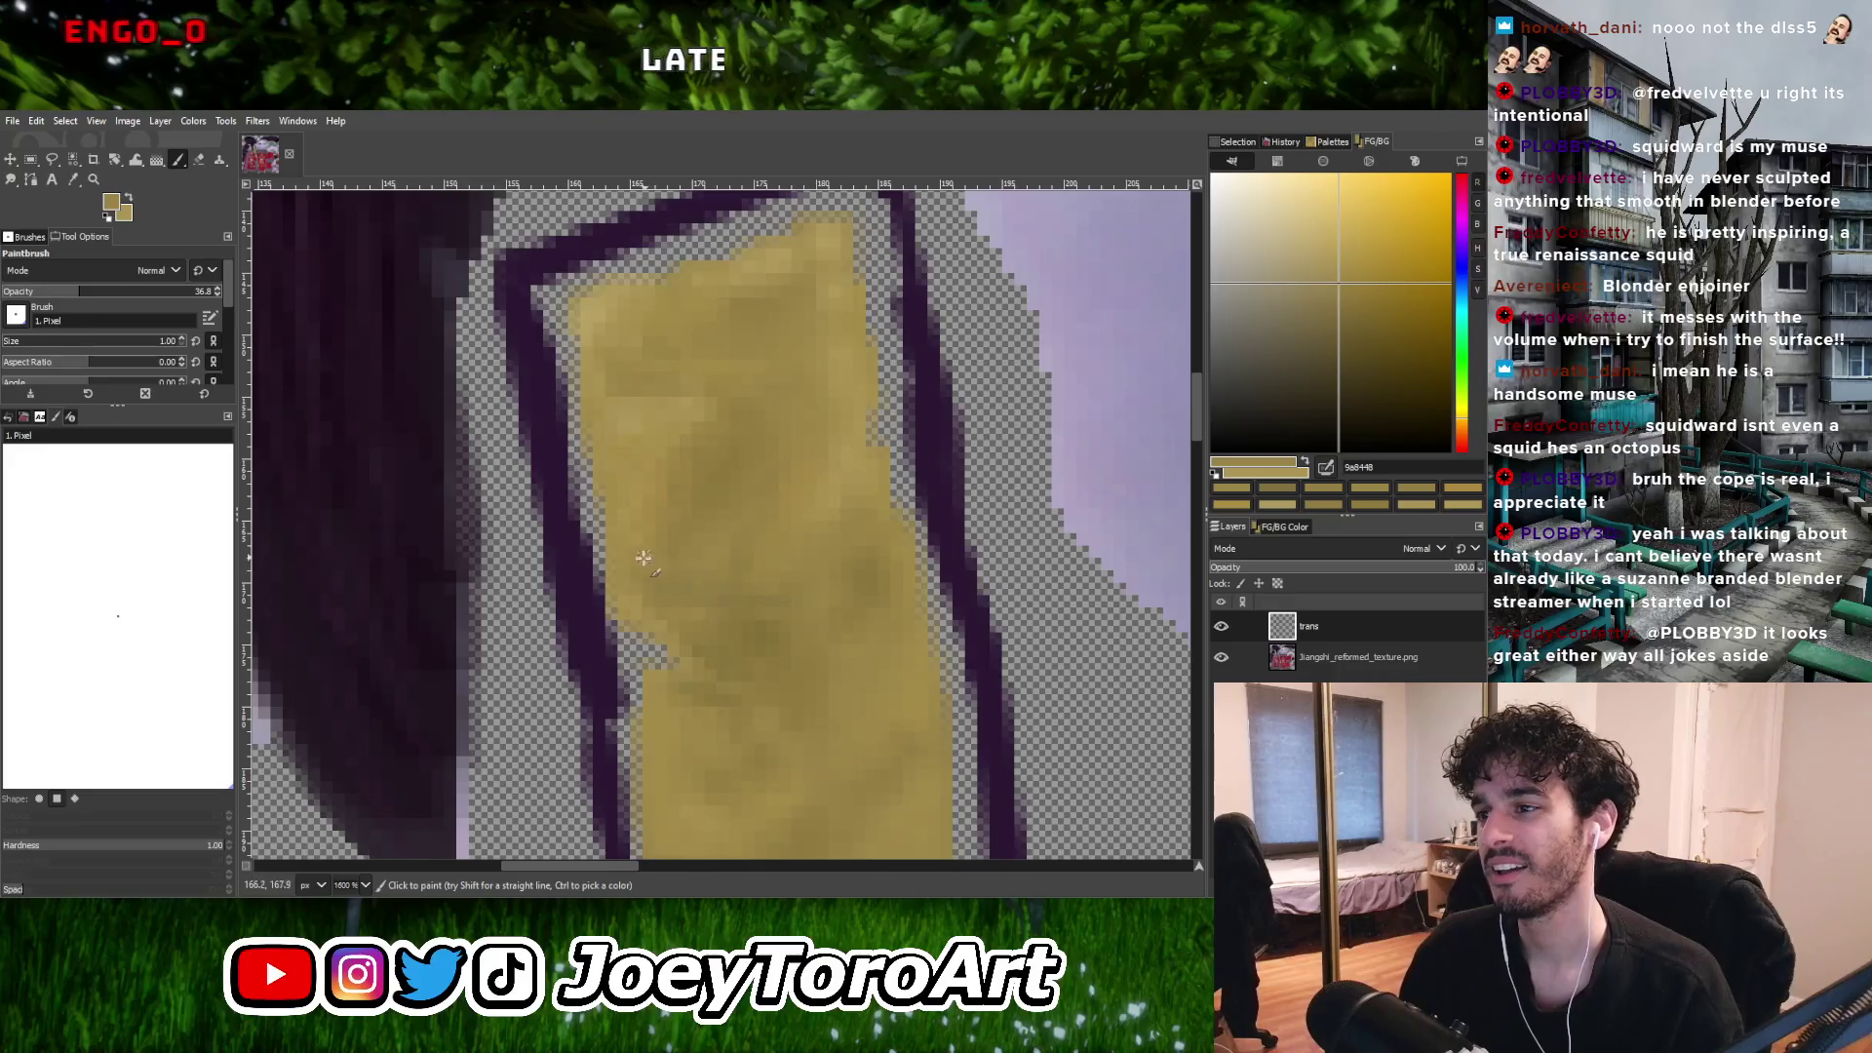
{"action": "scroll", "coordinate": [668, 557], "scroll_direction": "up", "scroll_amount": 1, "text": "ctrl"}
{"action": "left_click", "coordinate": [627, 624], "text": "ctrl"}
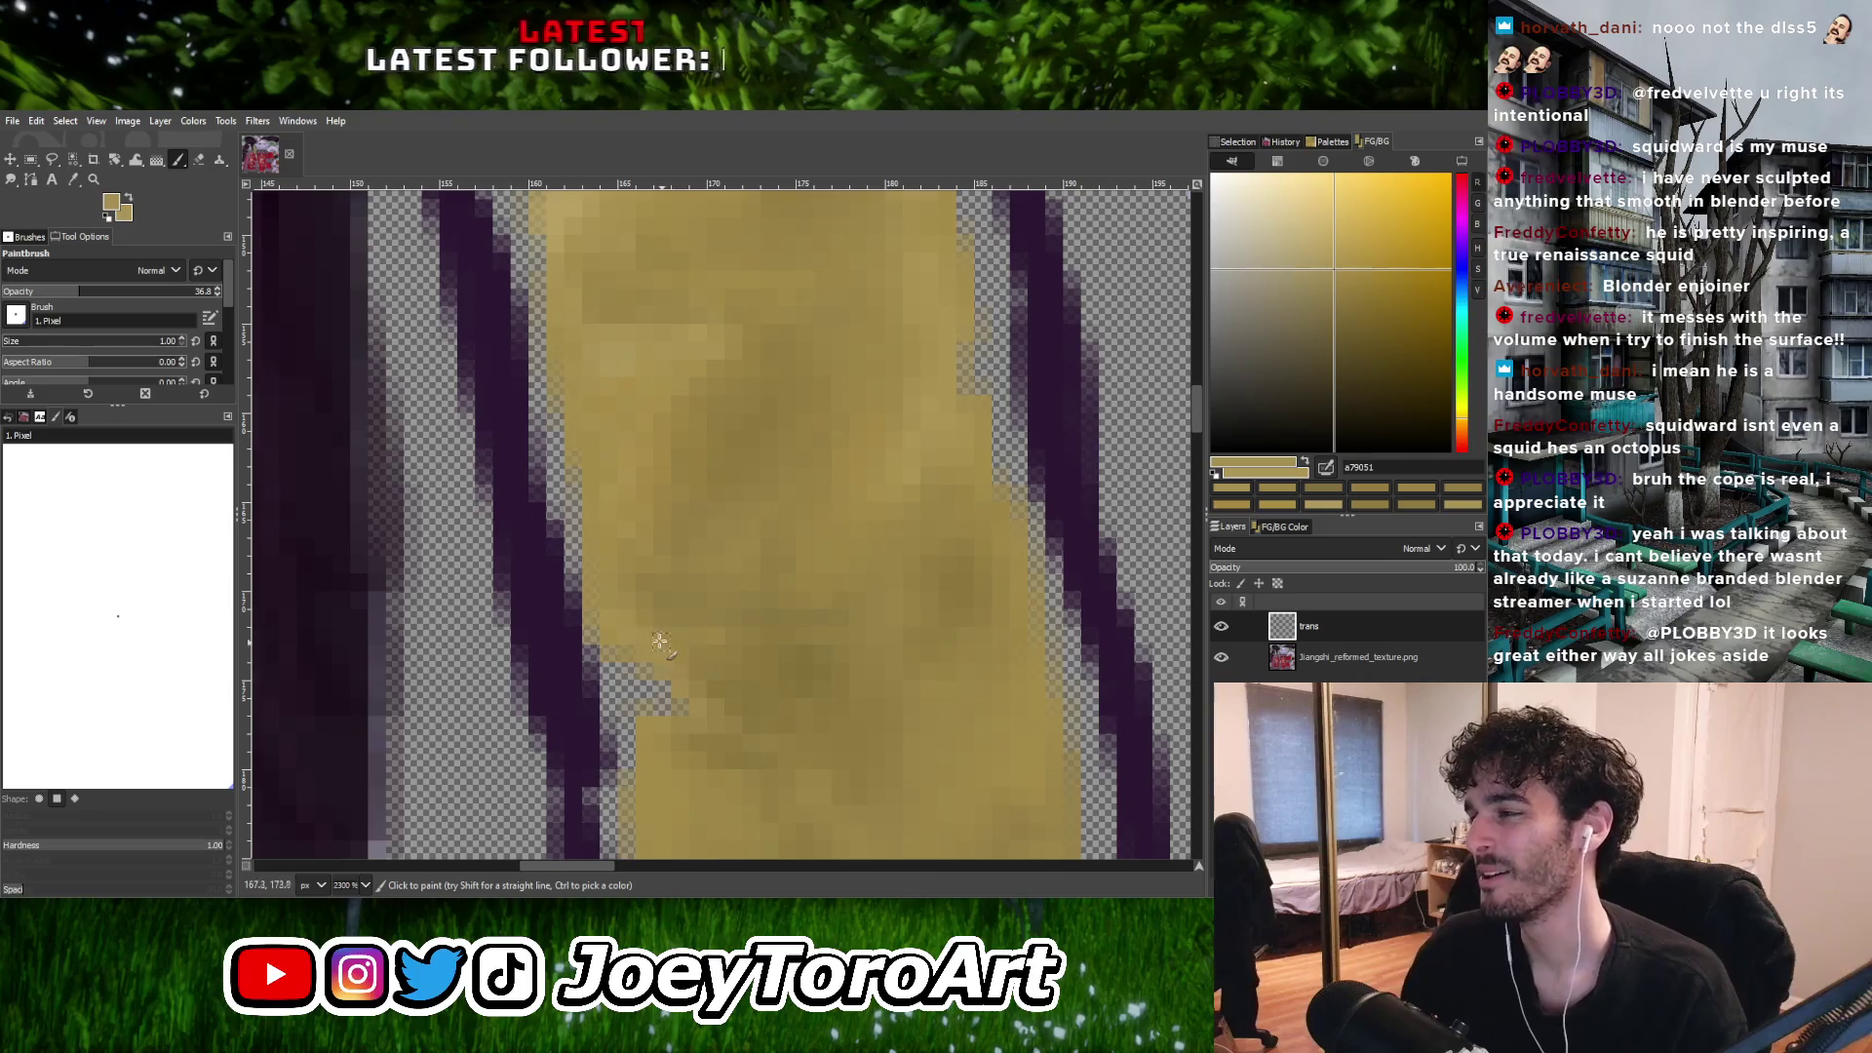
{"action": "scroll", "coordinate": [667, 648], "scroll_direction": "down", "scroll_amount": 1, "text": "ctrl"}
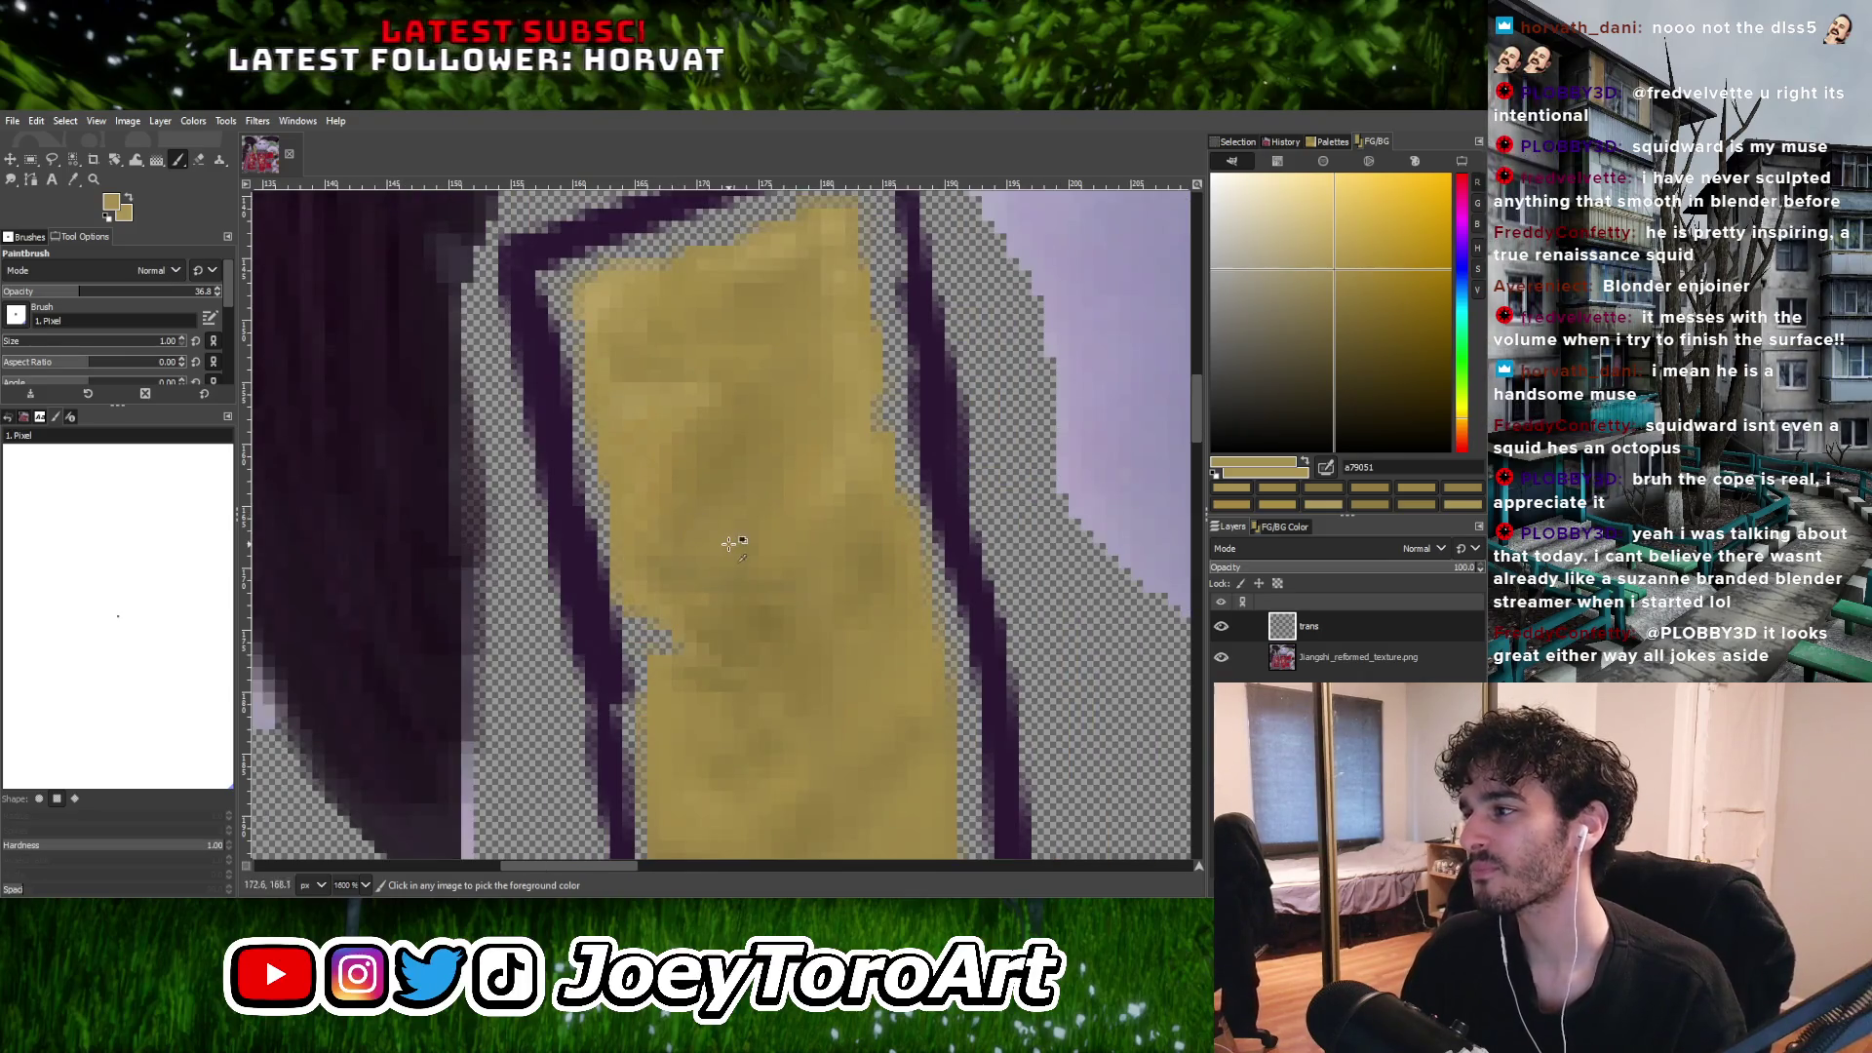
{"action": "scroll", "coordinate": [729, 543], "scroll_direction": "up", "scroll_amount": 1, "text": "ctrl"}
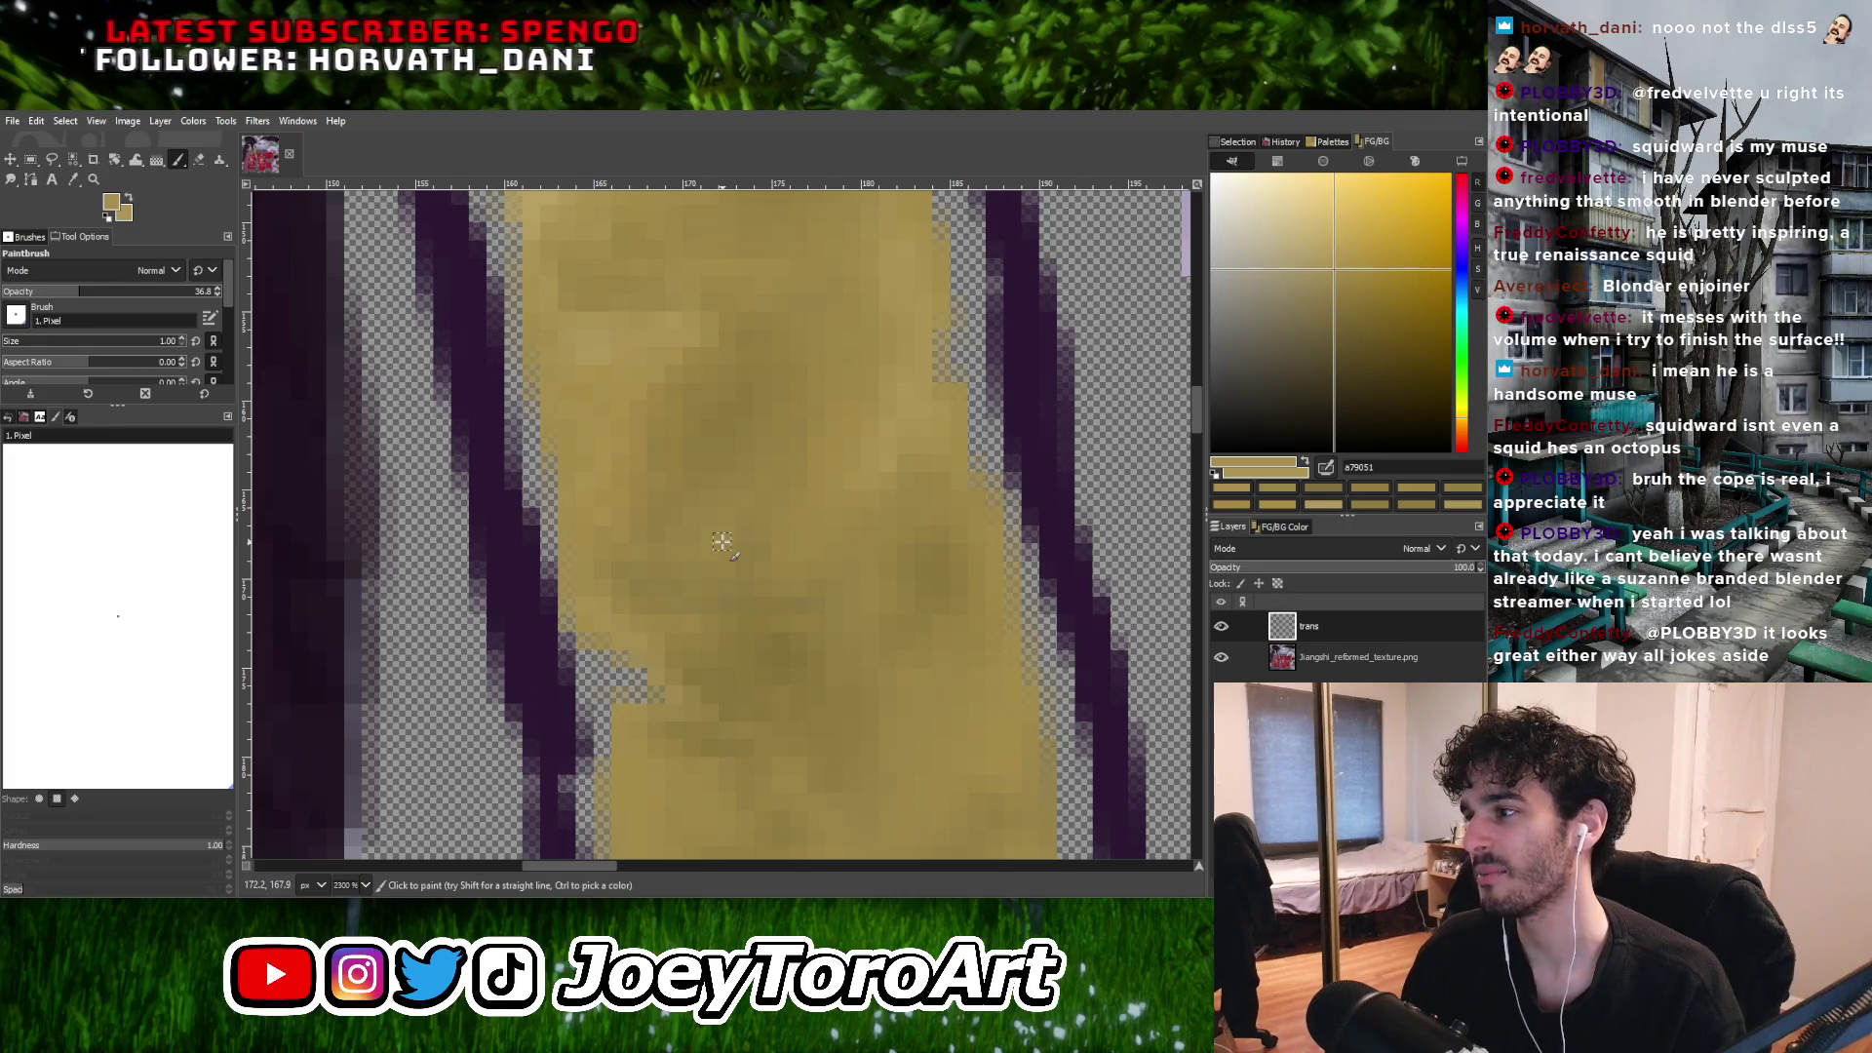
{"action": "scroll", "coordinate": [722, 543], "scroll_direction": "down", "scroll_amount": 1, "text": "ctrl"}
{"action": "scroll", "coordinate": [706, 631], "scroll_direction": "up", "scroll_amount": 1, "text": "ctrl"}
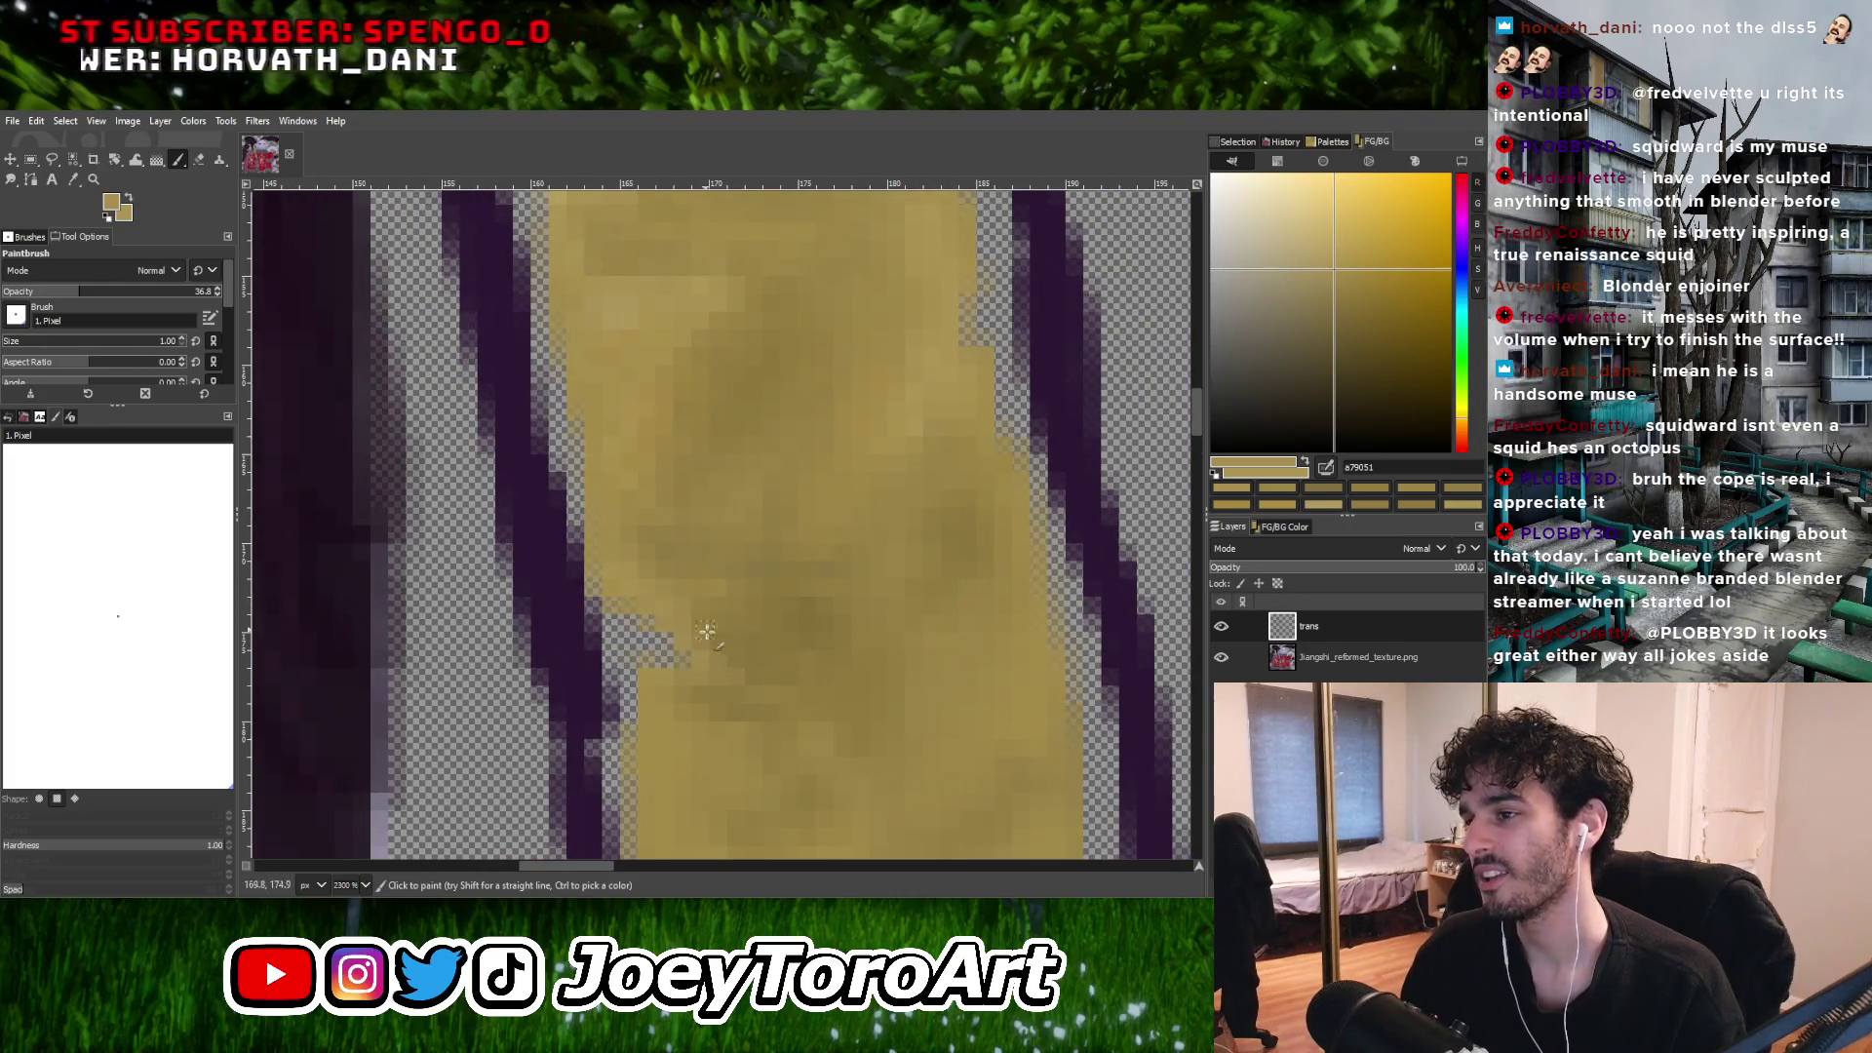
{"action": "scroll", "coordinate": [706, 629], "scroll_direction": "down", "scroll_amount": 1, "text": "ctrl"}
{"action": "scroll", "coordinate": [707, 614], "scroll_direction": "up", "scroll_amount": 2, "text": "ctrl"}
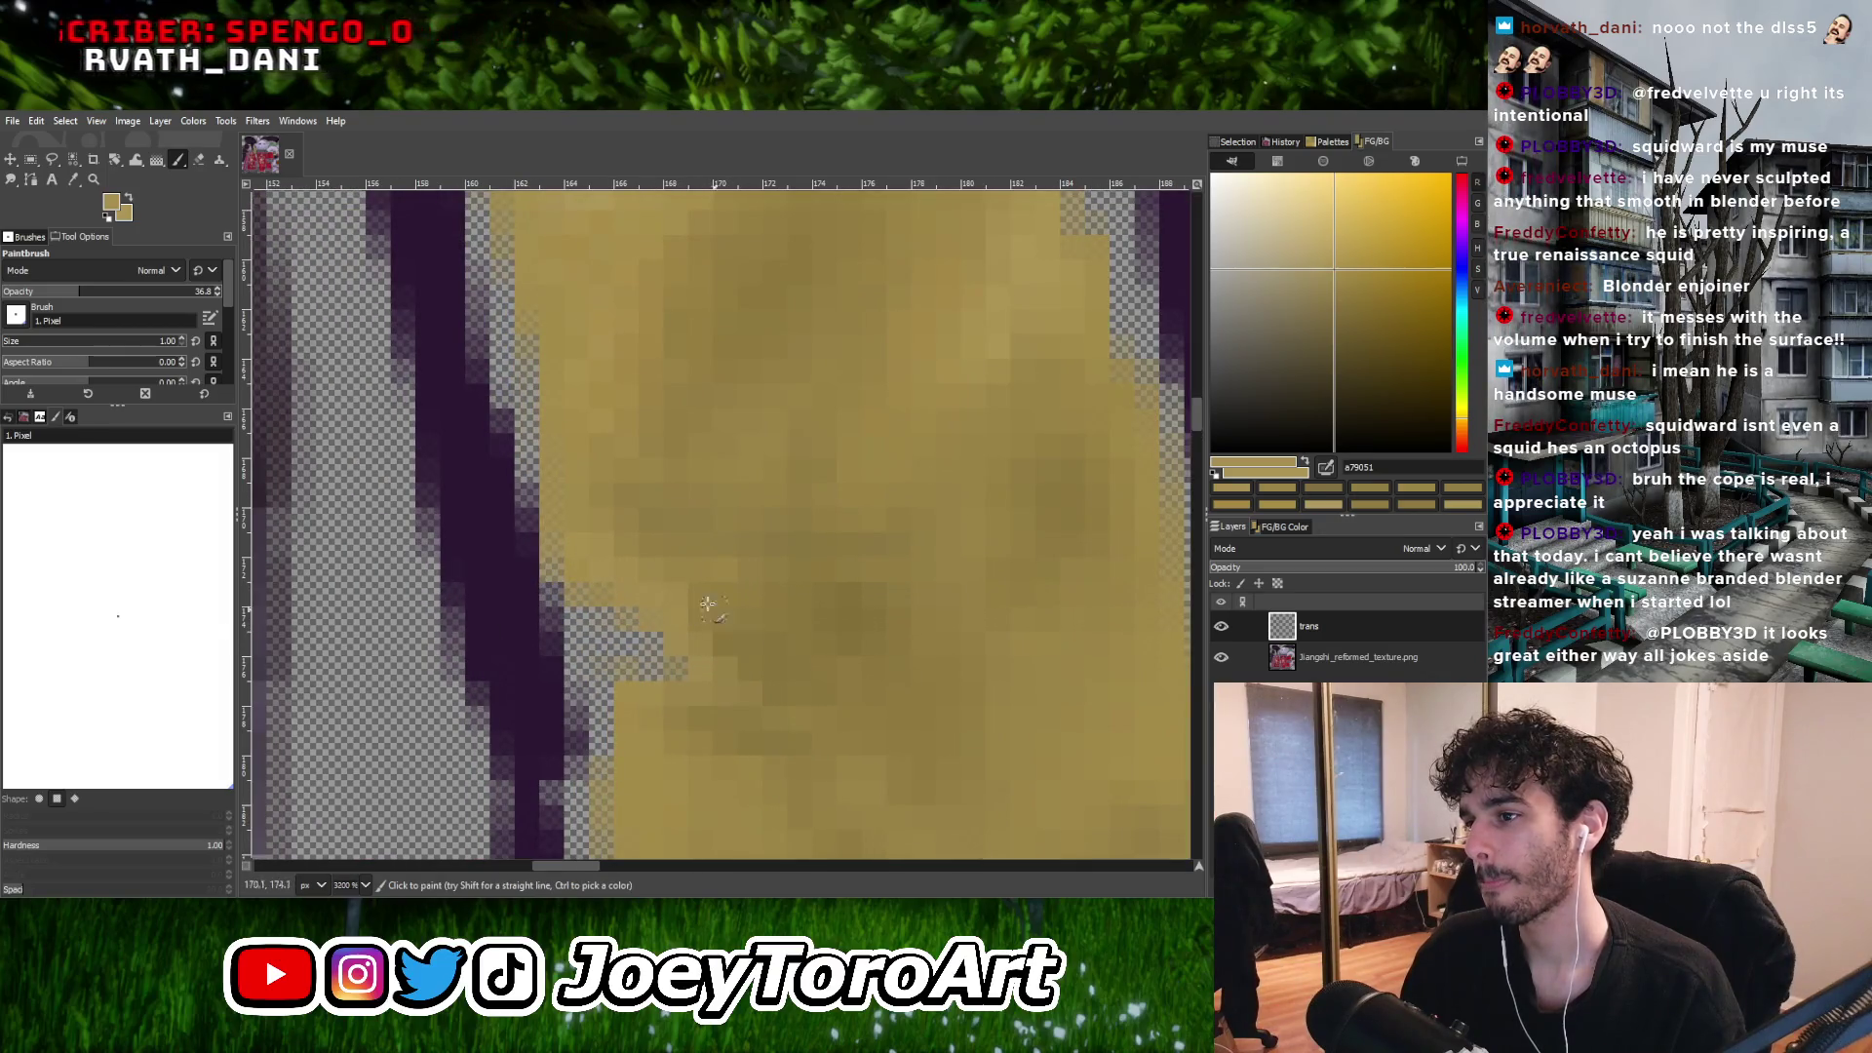
{"action": "scroll", "coordinate": [707, 604], "scroll_direction": "down", "scroll_amount": 2, "text": "ctrl"}
{"action": "scroll", "coordinate": [627, 557], "scroll_direction": "up", "scroll_amount": 1, "text": "ctrl"}
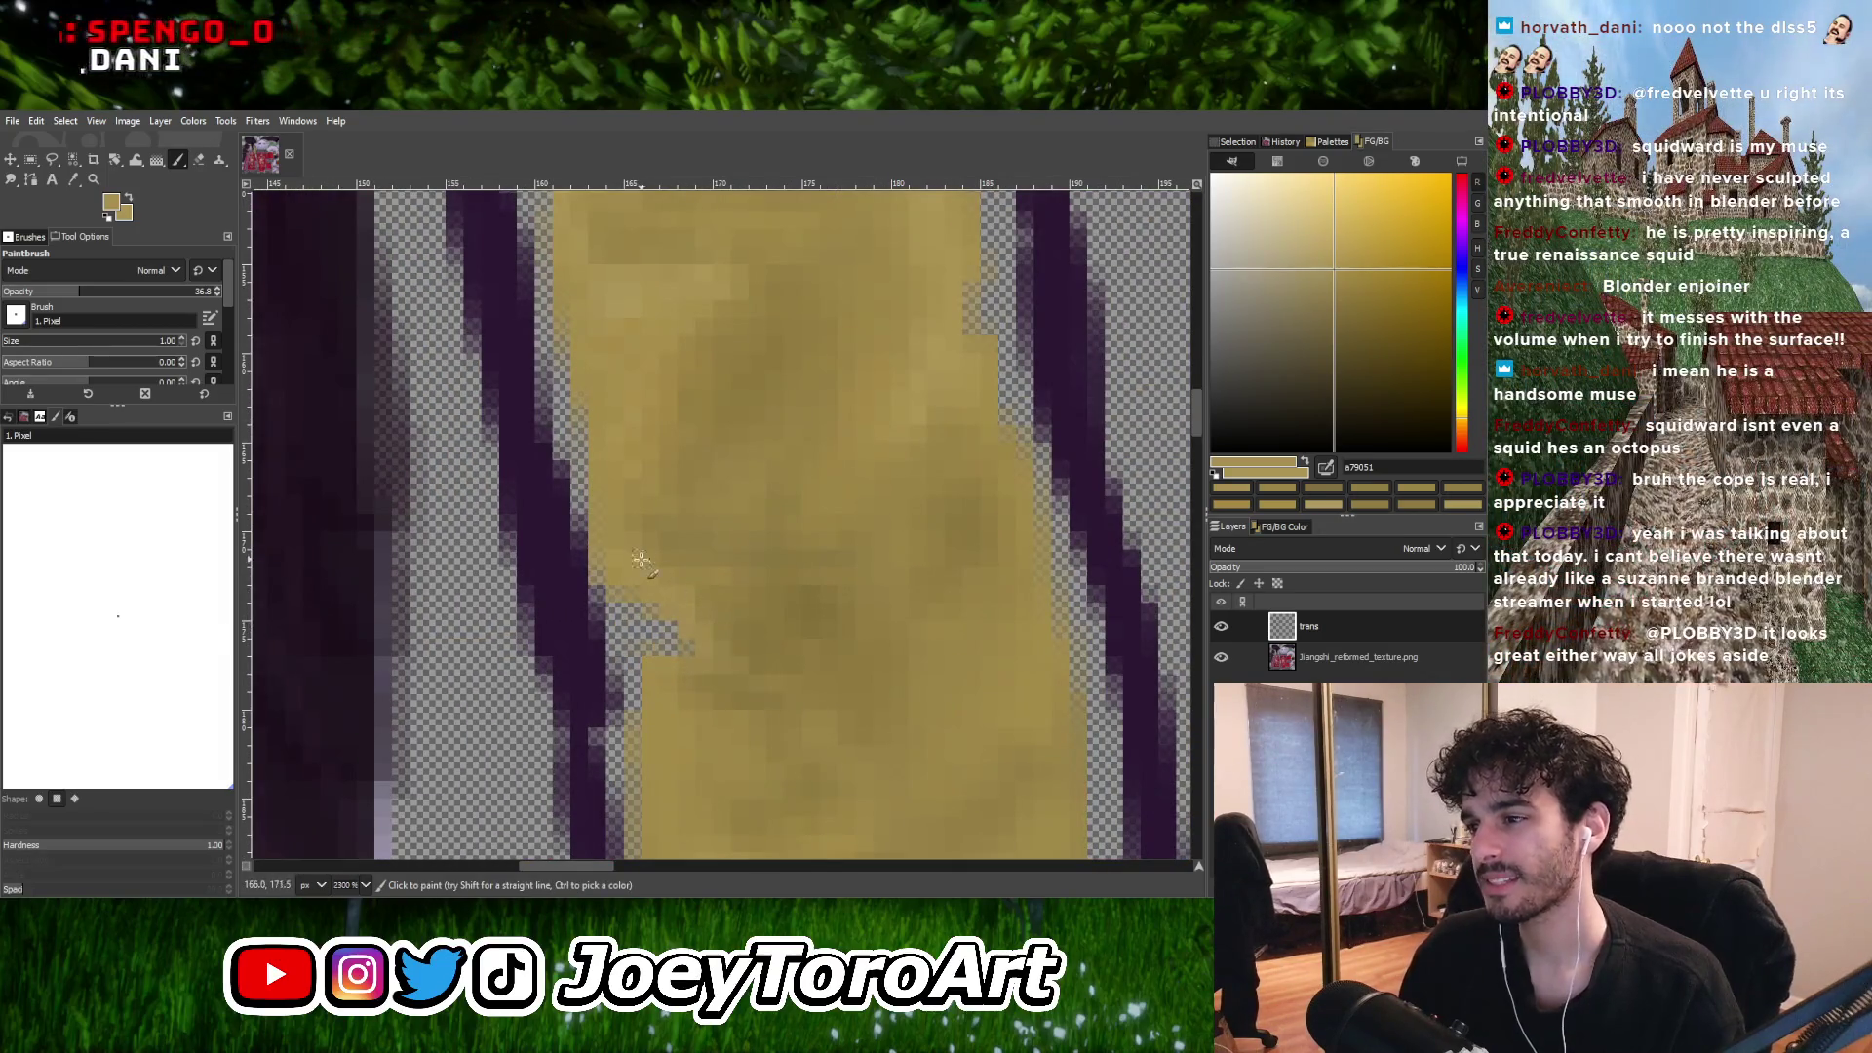
{"action": "key", "text": "shift+e"}
Erase the stray yellow pixels by the notch on the strip's left edge.
{"action": "left_click", "coordinate": [669, 627]}
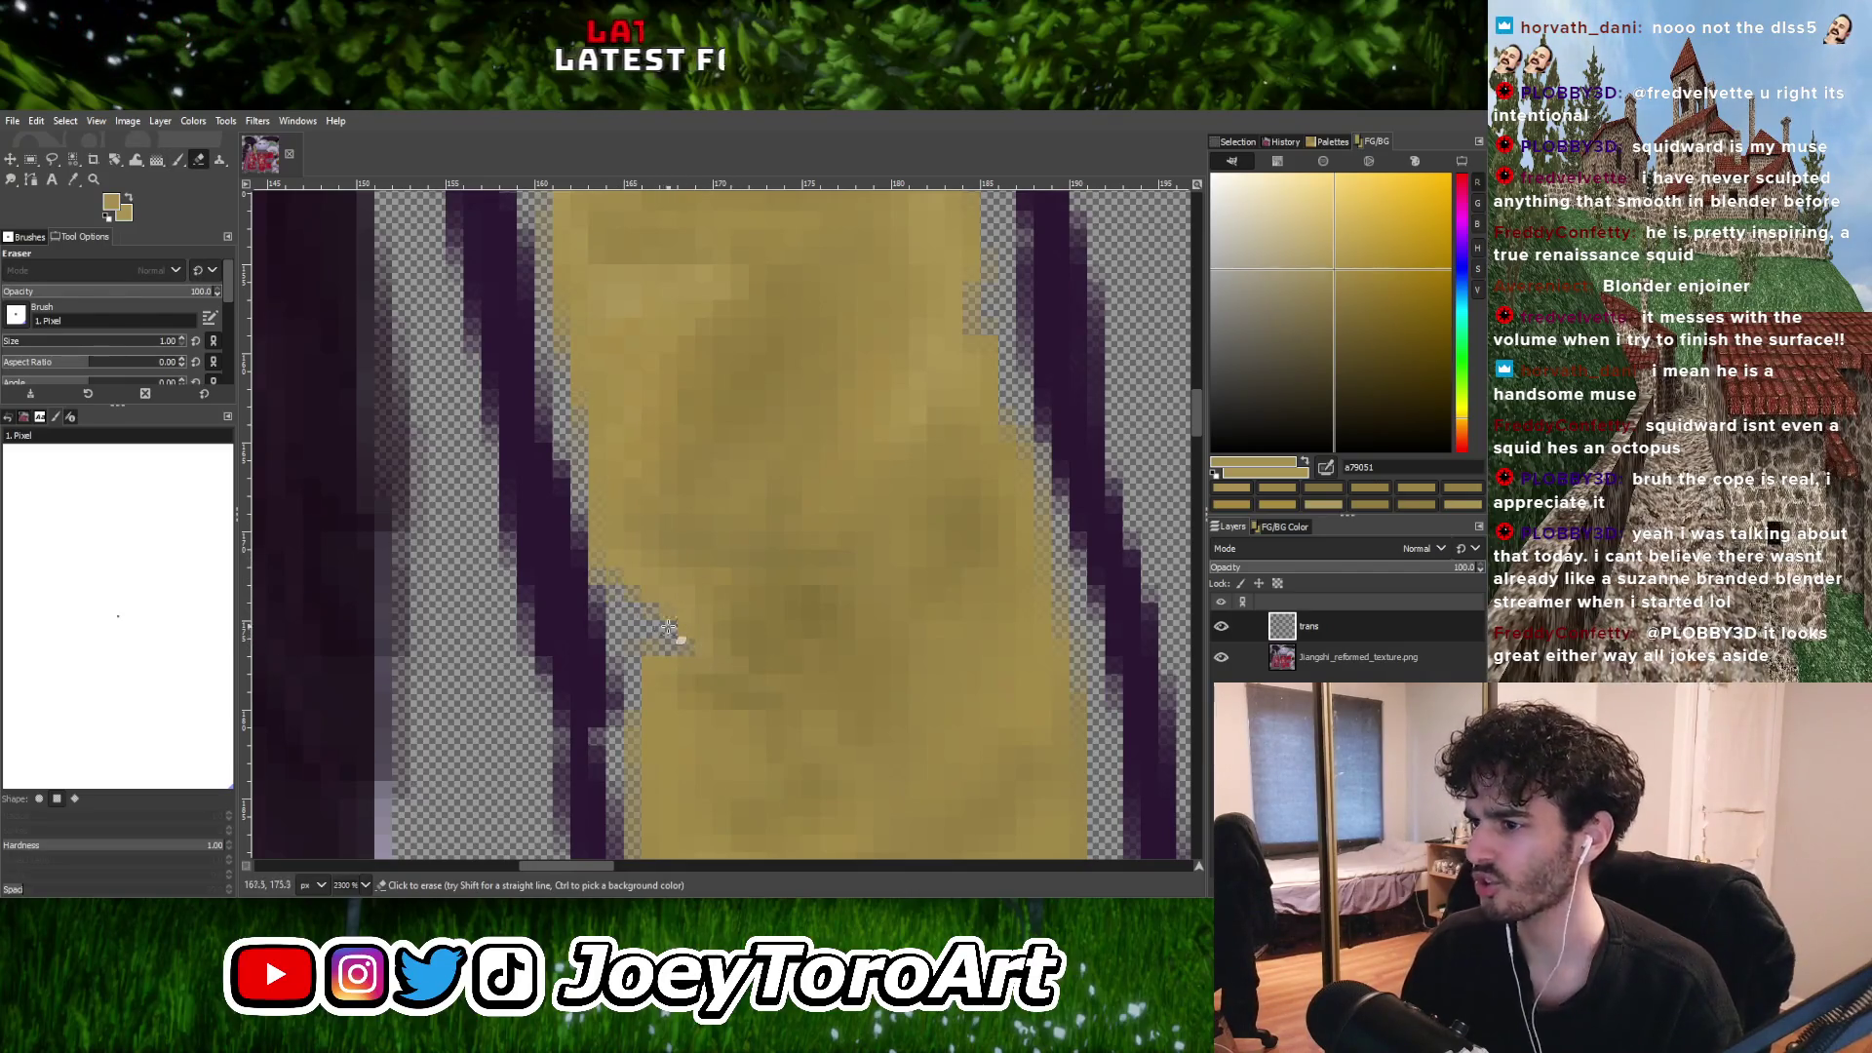
{"action": "left_click_drag", "start_coordinate": [669, 627], "coordinate": [719, 656]}
{"action": "key", "text": "p"}
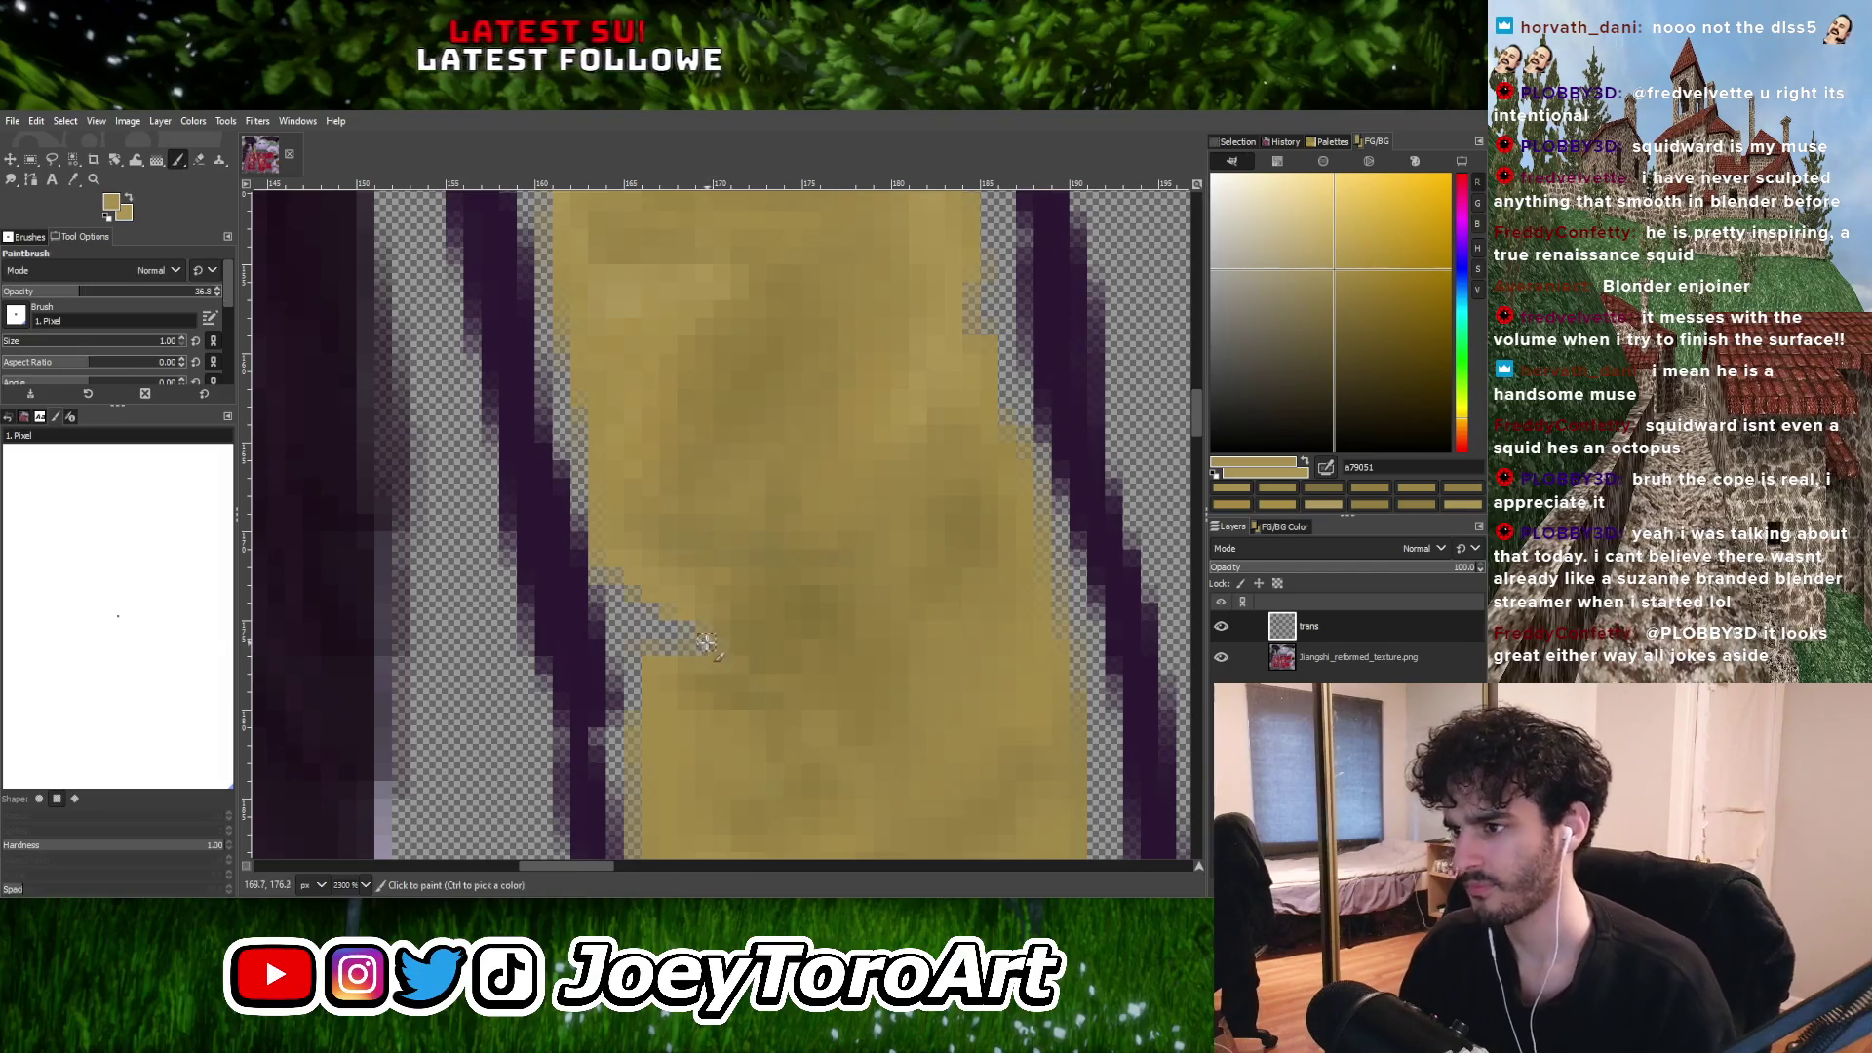
Sample muted gold tones from the strip, including gold 9c8647.
{"action": "left_click", "coordinate": [666, 576], "text": "ctrl"}
{"action": "scroll", "coordinate": [719, 627], "scroll_direction": "down", "scroll_amount": 4, "text": "ctrl"}
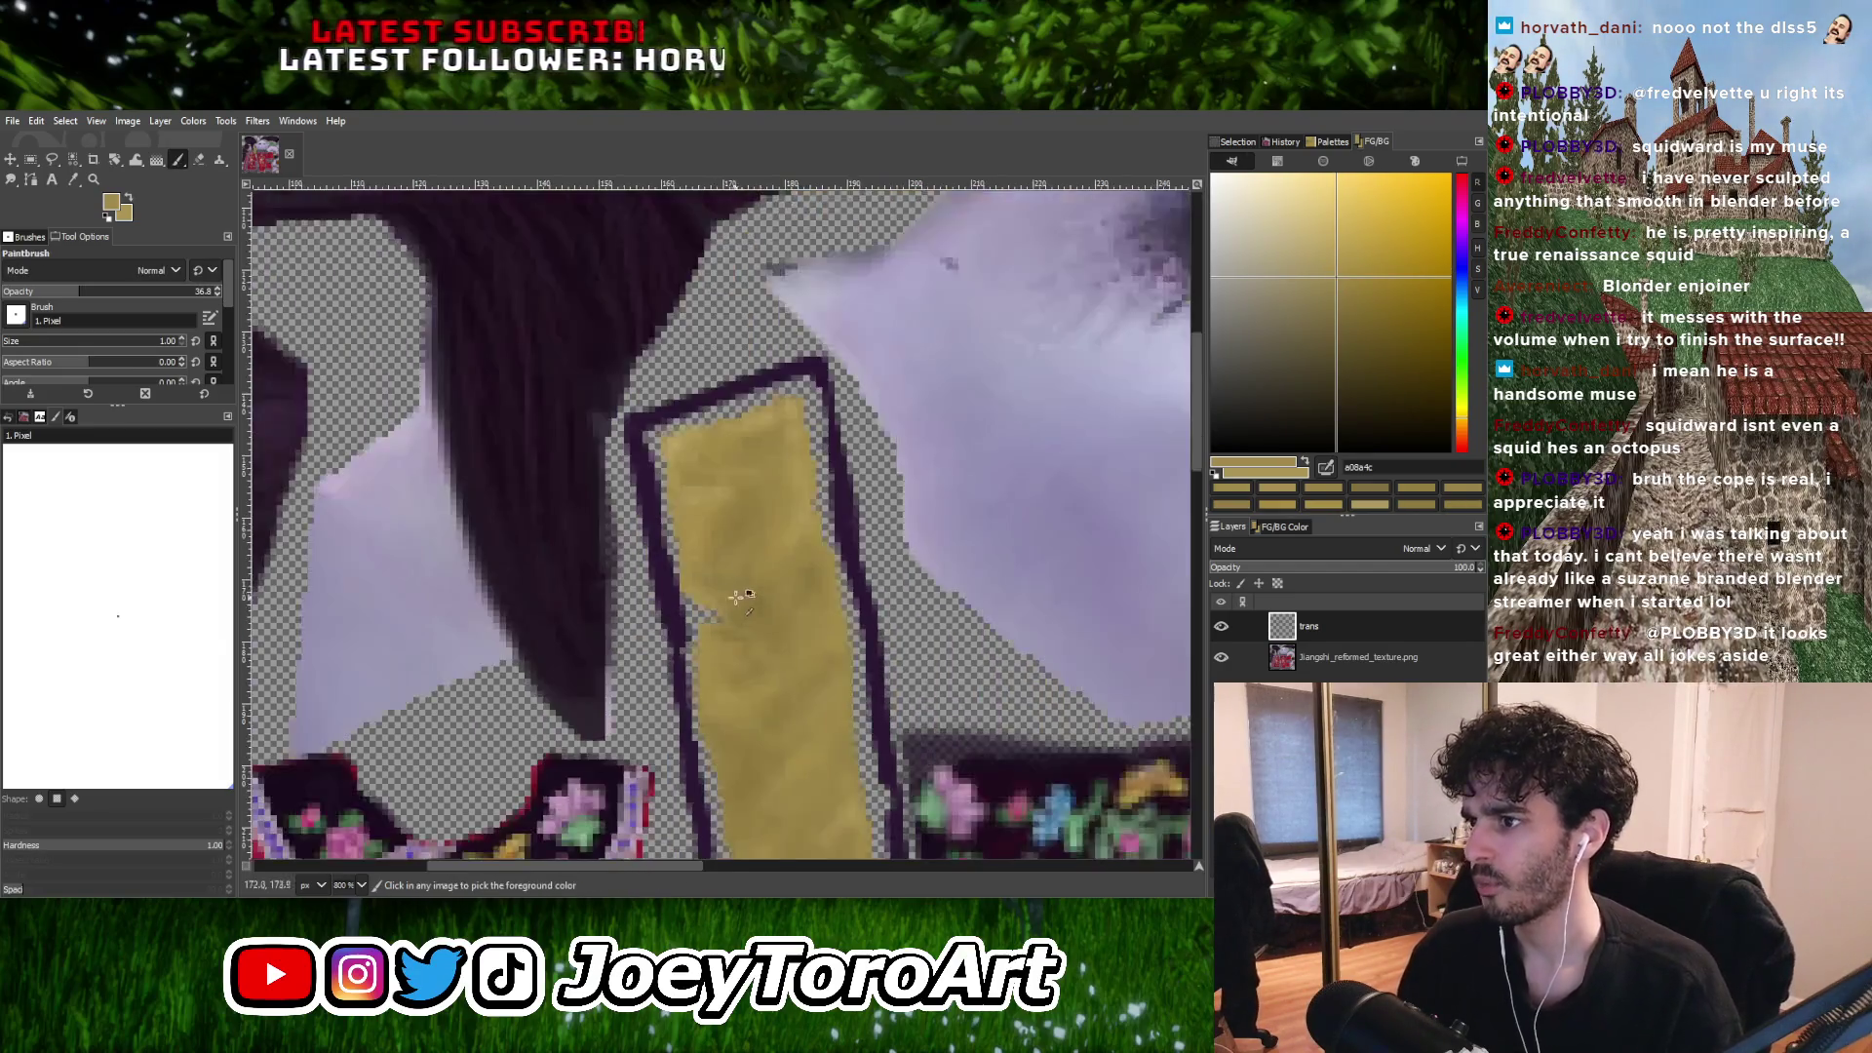
{"action": "scroll", "coordinate": [751, 578], "scroll_direction": "up", "scroll_amount": 4, "text": "ctrl"}
{"action": "left_click", "coordinate": [751, 578], "text": "ctrl"}
{"action": "scroll", "coordinate": [765, 581], "scroll_direction": "down", "scroll_amount": 2, "text": "ctrl"}
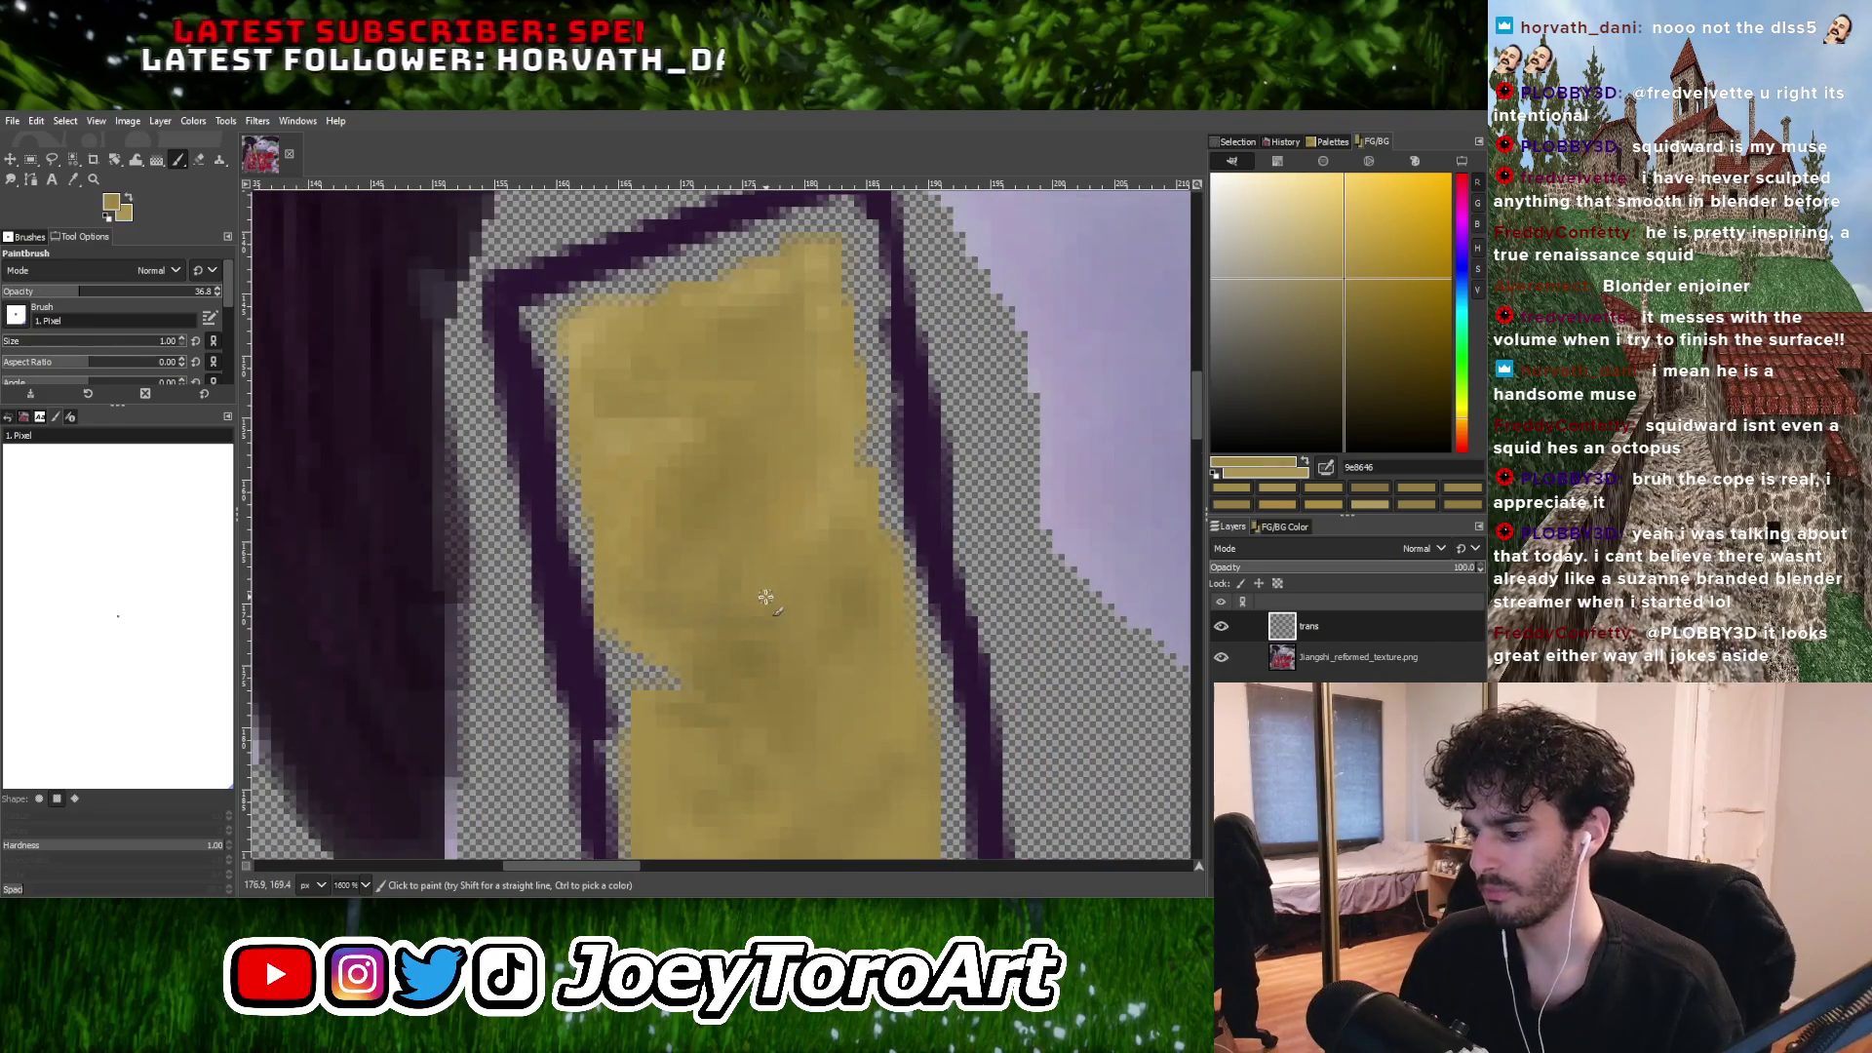
{"action": "left_click", "coordinate": [760, 572], "text": "ctrl"}
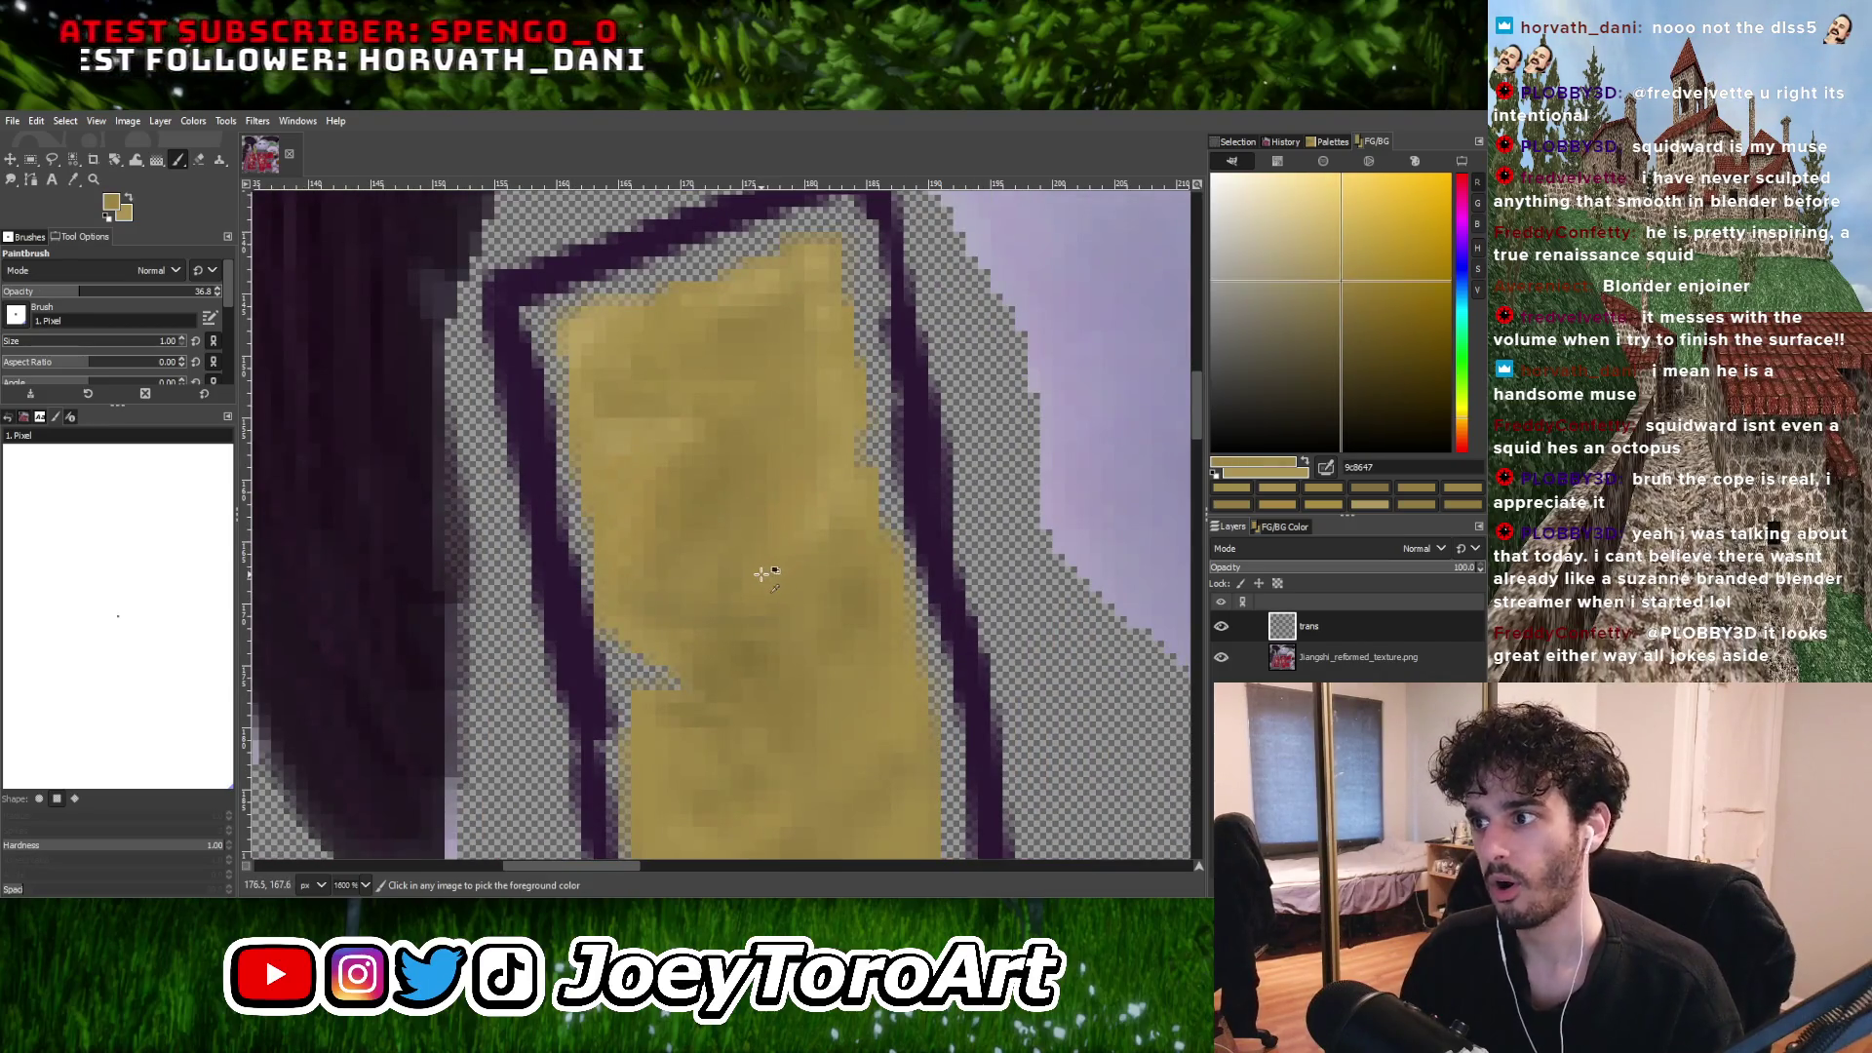
{"action": "scroll", "coordinate": [743, 597], "scroll_direction": "up", "scroll_amount": 1, "text": "ctrl"}
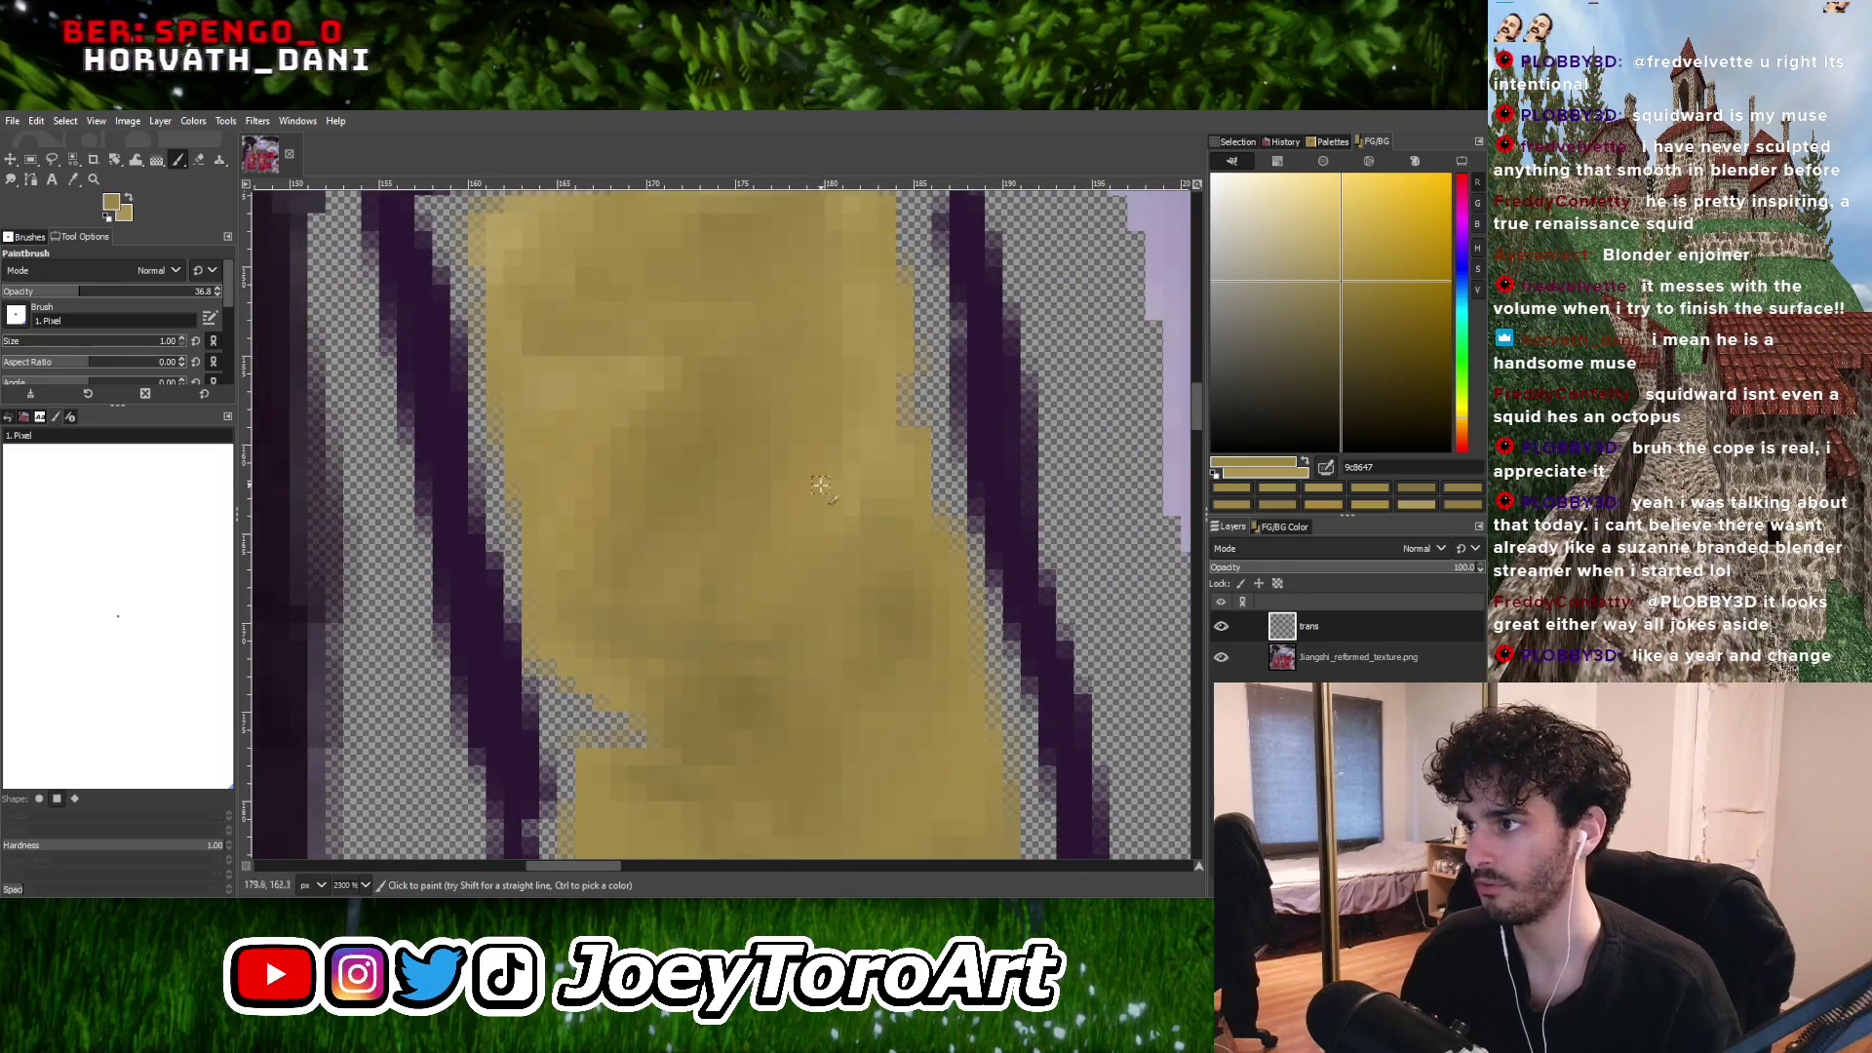
{"action": "scroll", "coordinate": [829, 429], "scroll_direction": "down", "scroll_amount": 1, "text": "ctrl"}
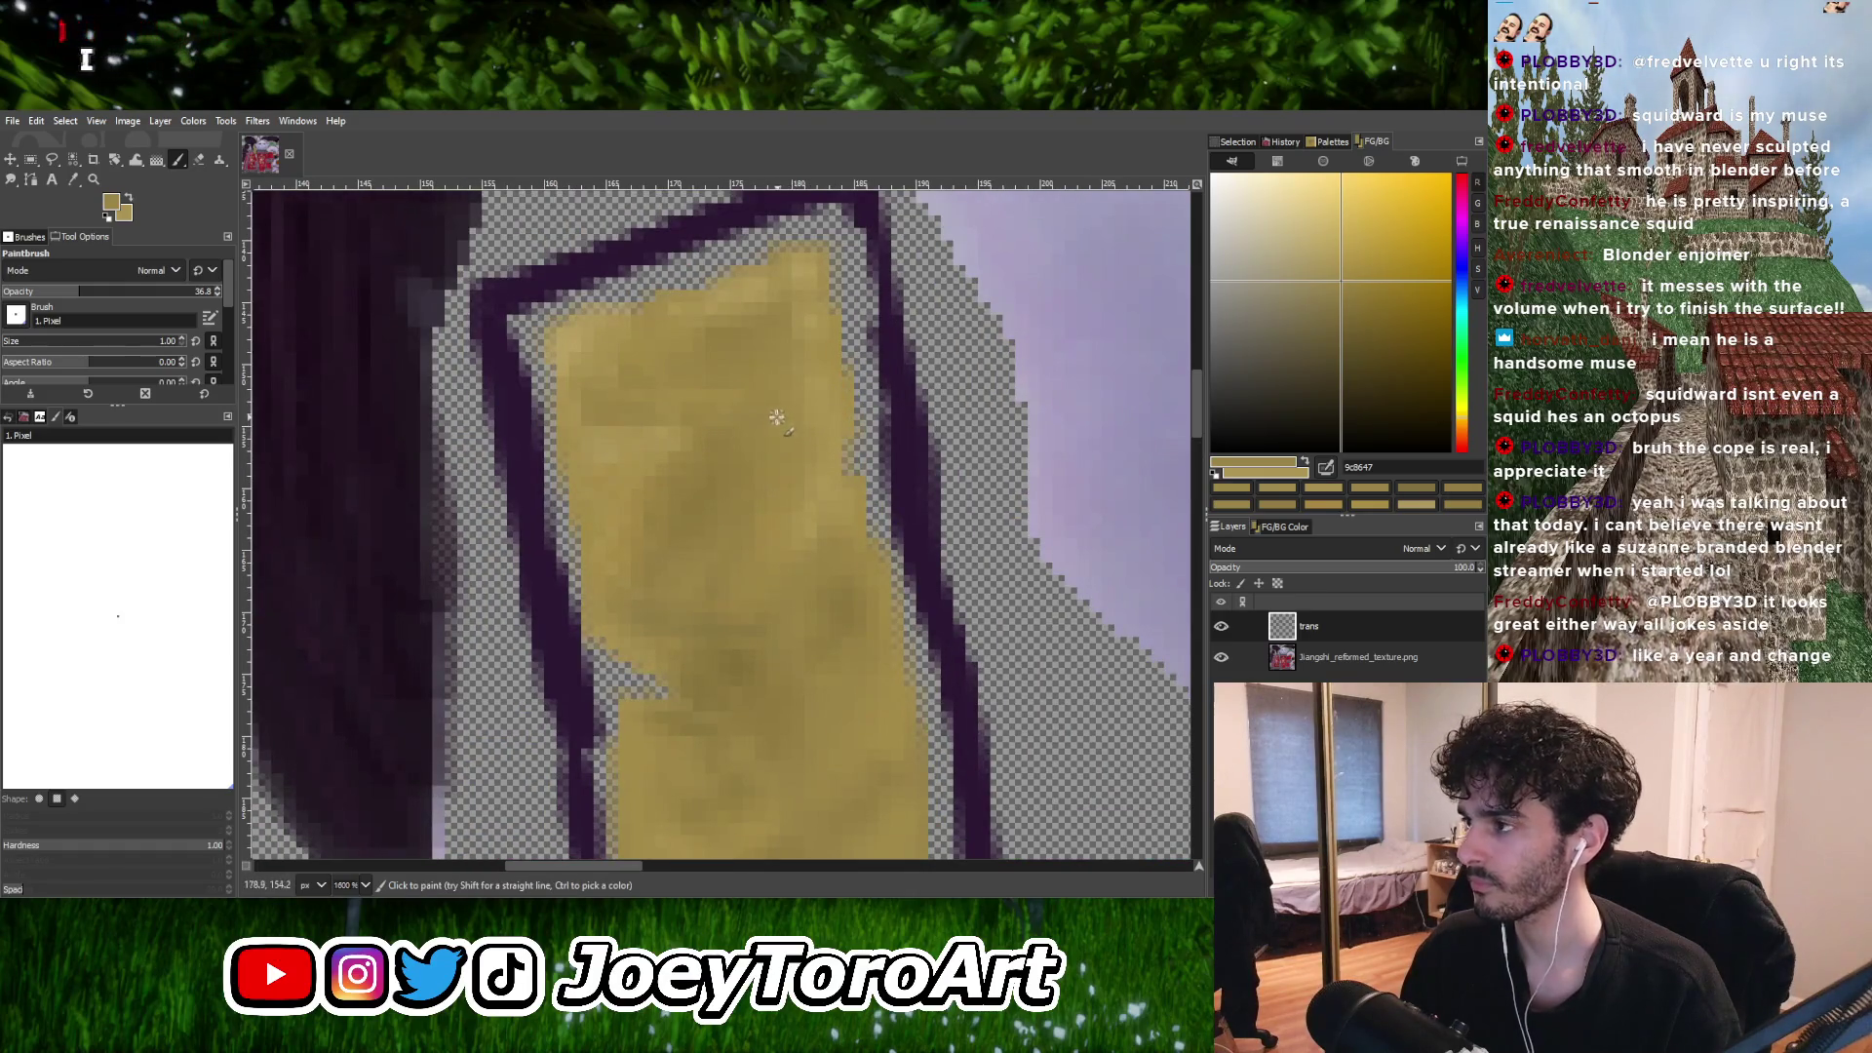
{"action": "scroll", "coordinate": [777, 417], "scroll_direction": "down", "scroll_amount": 5, "text": "ctrl"}
{"action": "scroll", "coordinate": [772, 566], "scroll_direction": "up", "scroll_amount": 6, "text": "ctrl"}
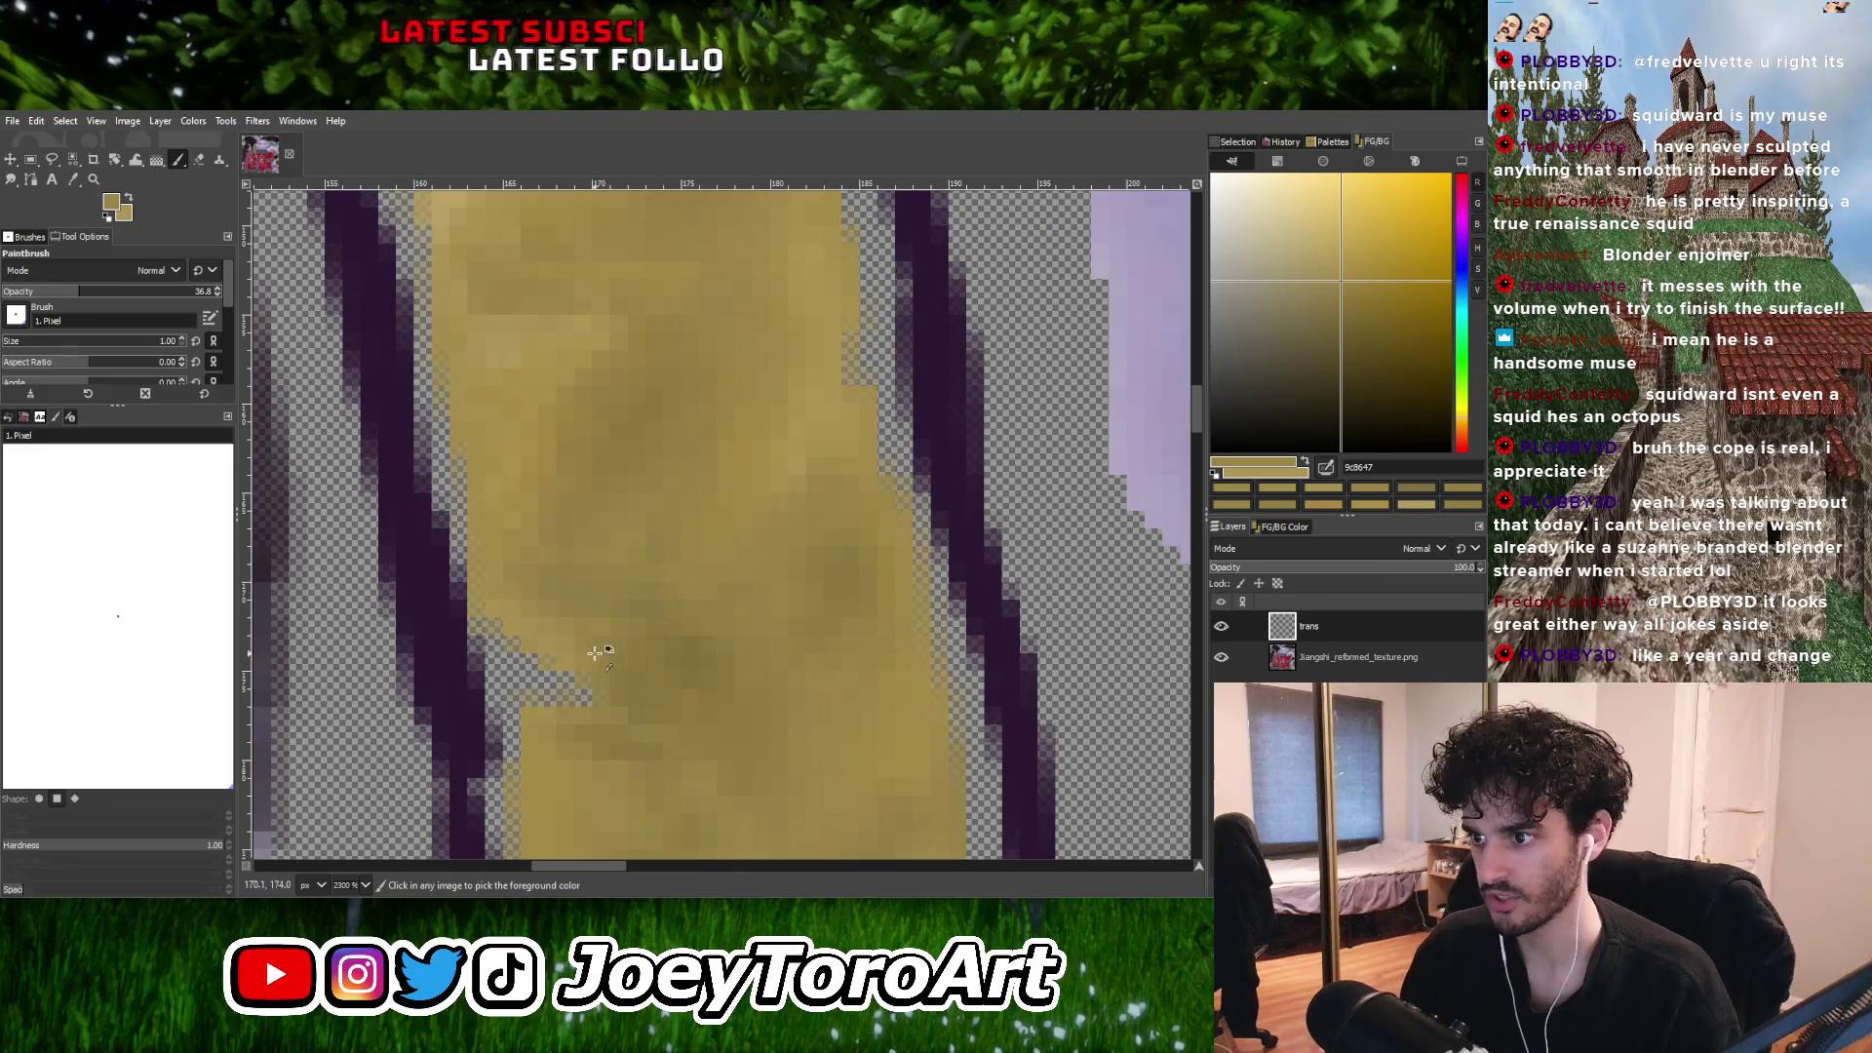
Pick darker and deeper gold shades from the strip to keep painting.
{"action": "left_click", "coordinate": [622, 685], "text": "ctrl"}
{"action": "scroll", "coordinate": [702, 683], "scroll_direction": "down", "scroll_amount": 5, "text": "ctrl"}
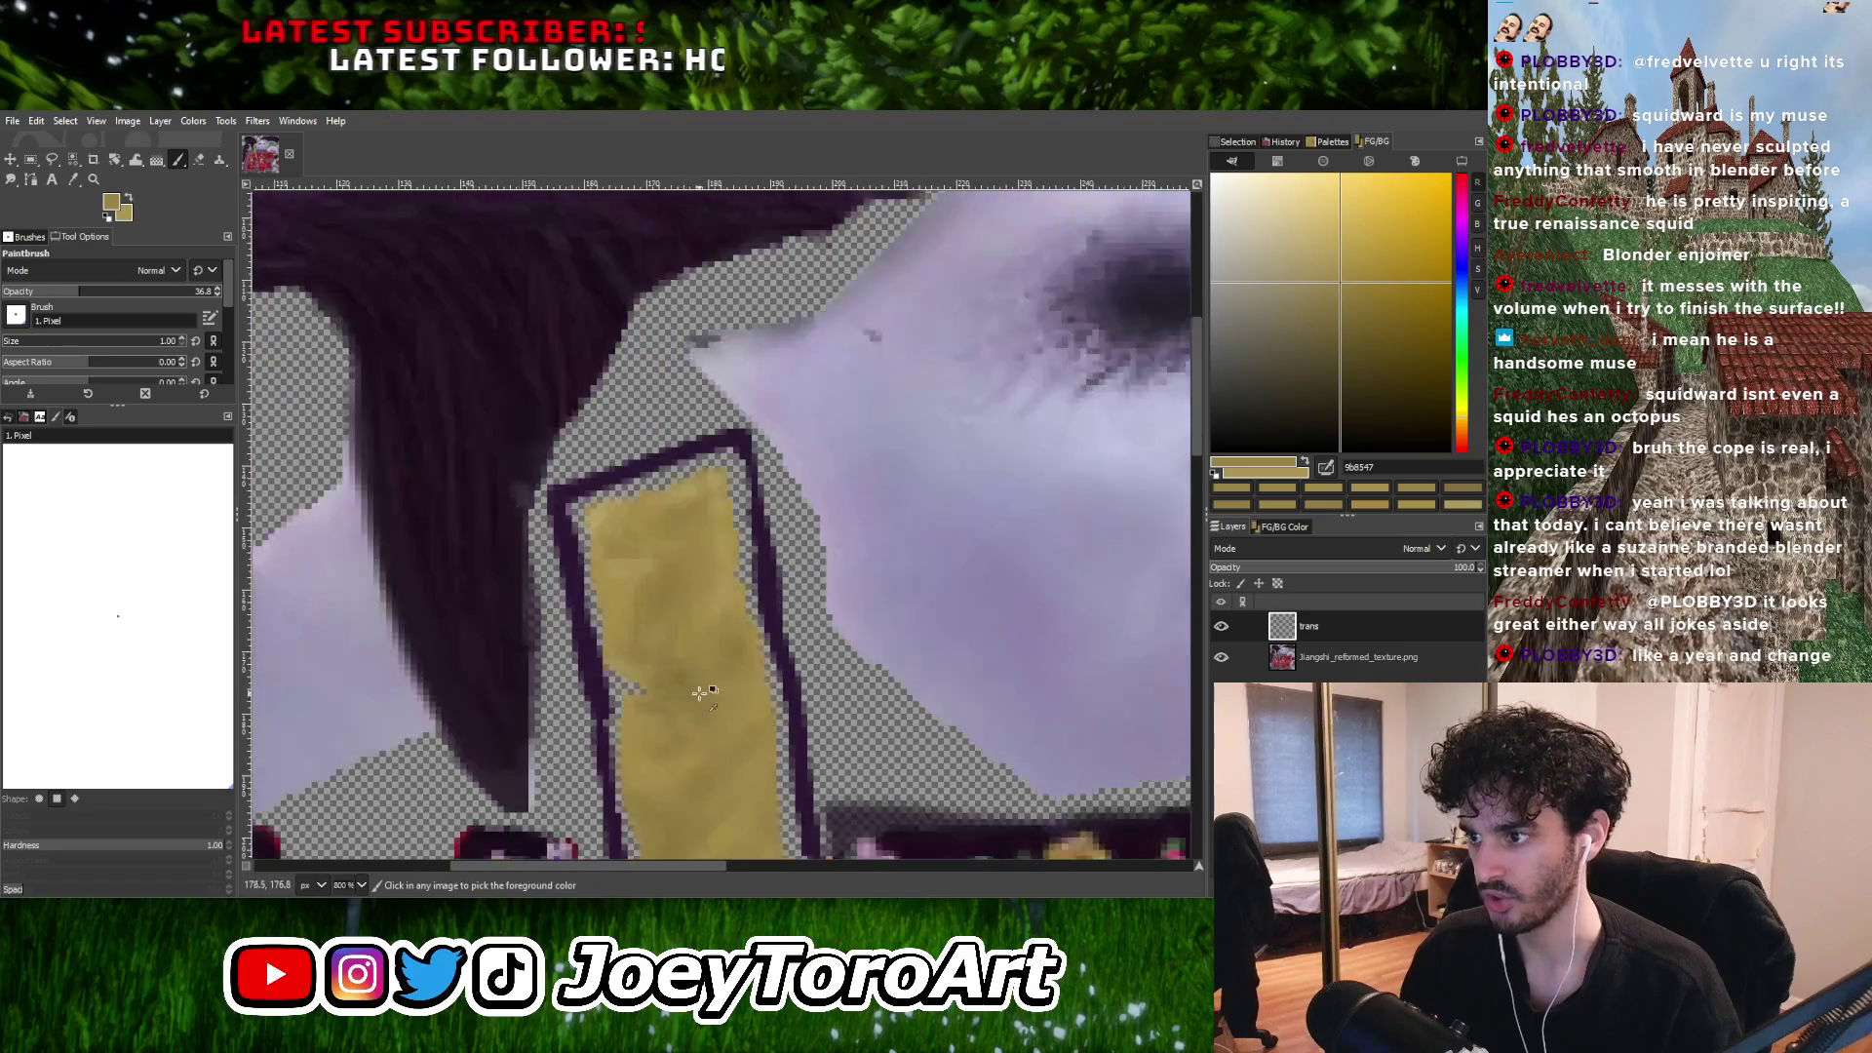
{"action": "scroll", "coordinate": [743, 684], "scroll_direction": "up", "scroll_amount": 5, "text": "ctrl"}
{"action": "scroll", "coordinate": [746, 673], "scroll_direction": "down", "scroll_amount": 2, "text": "ctrl"}
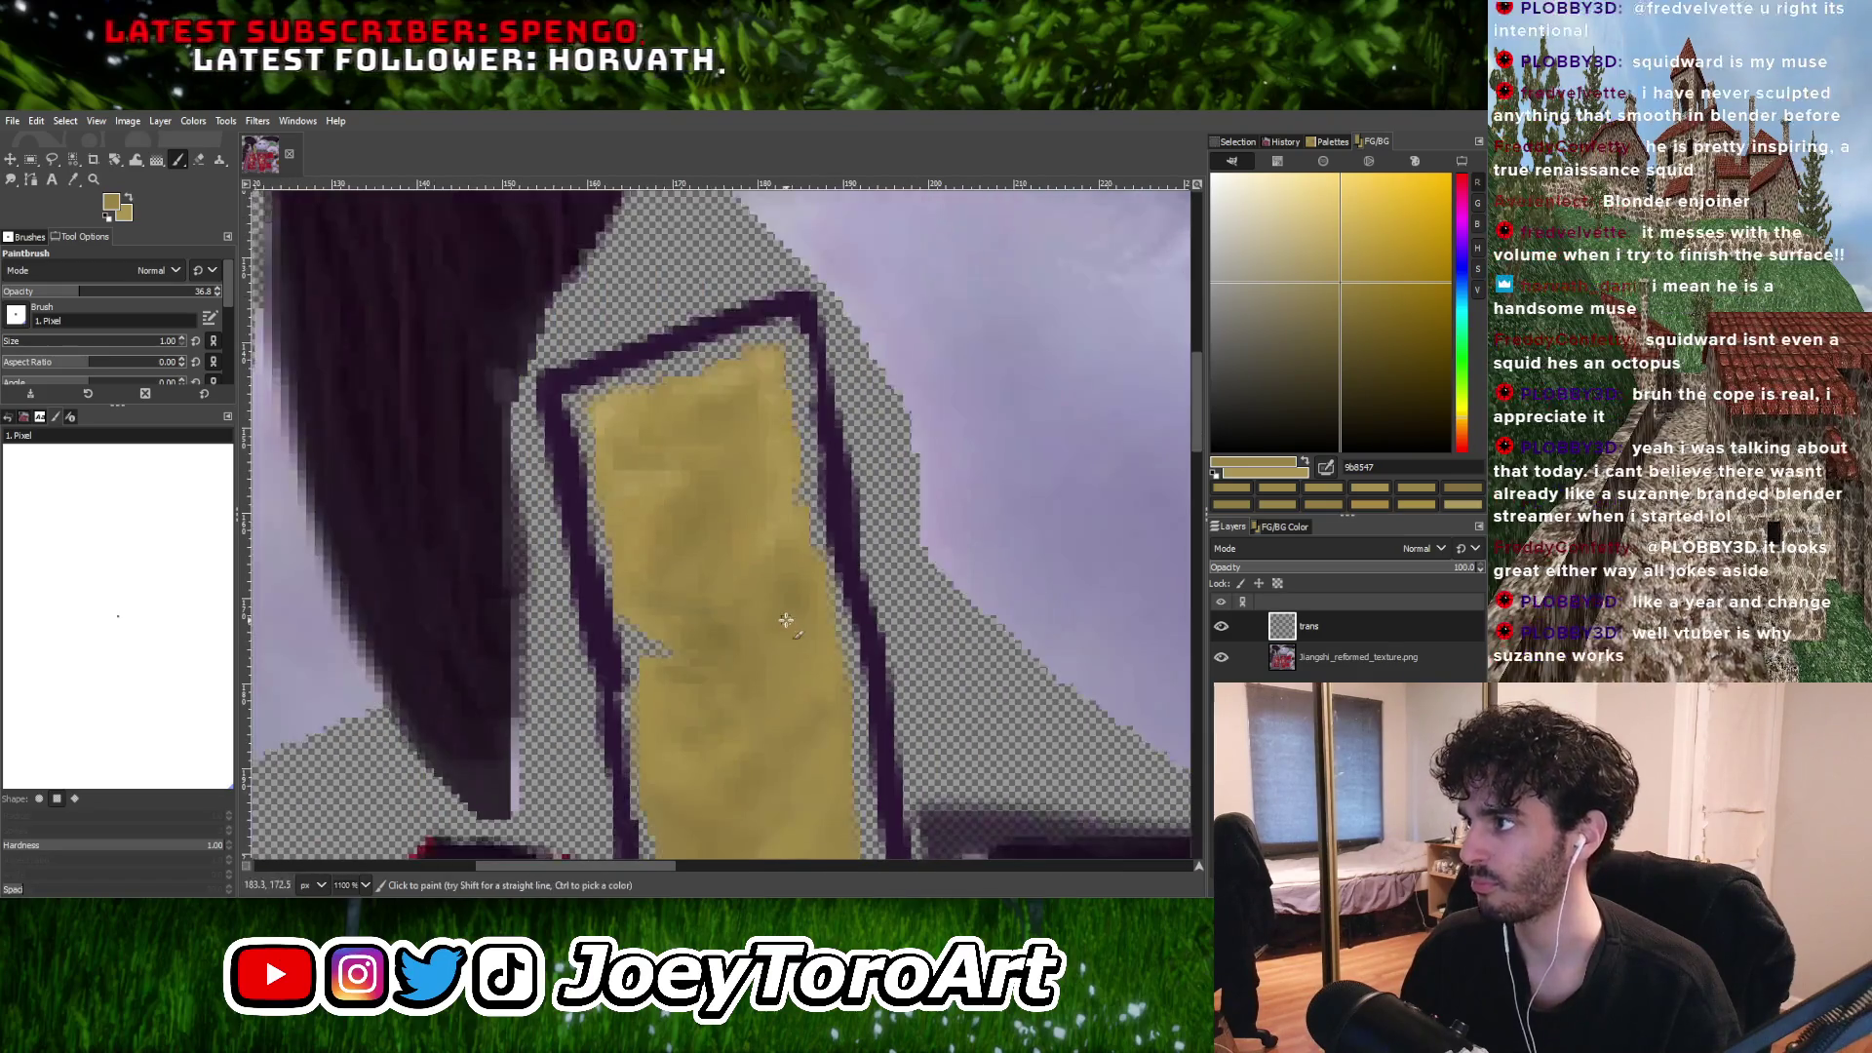
{"action": "scroll", "coordinate": [758, 625], "scroll_direction": "up", "scroll_amount": 1, "text": "ctrl"}
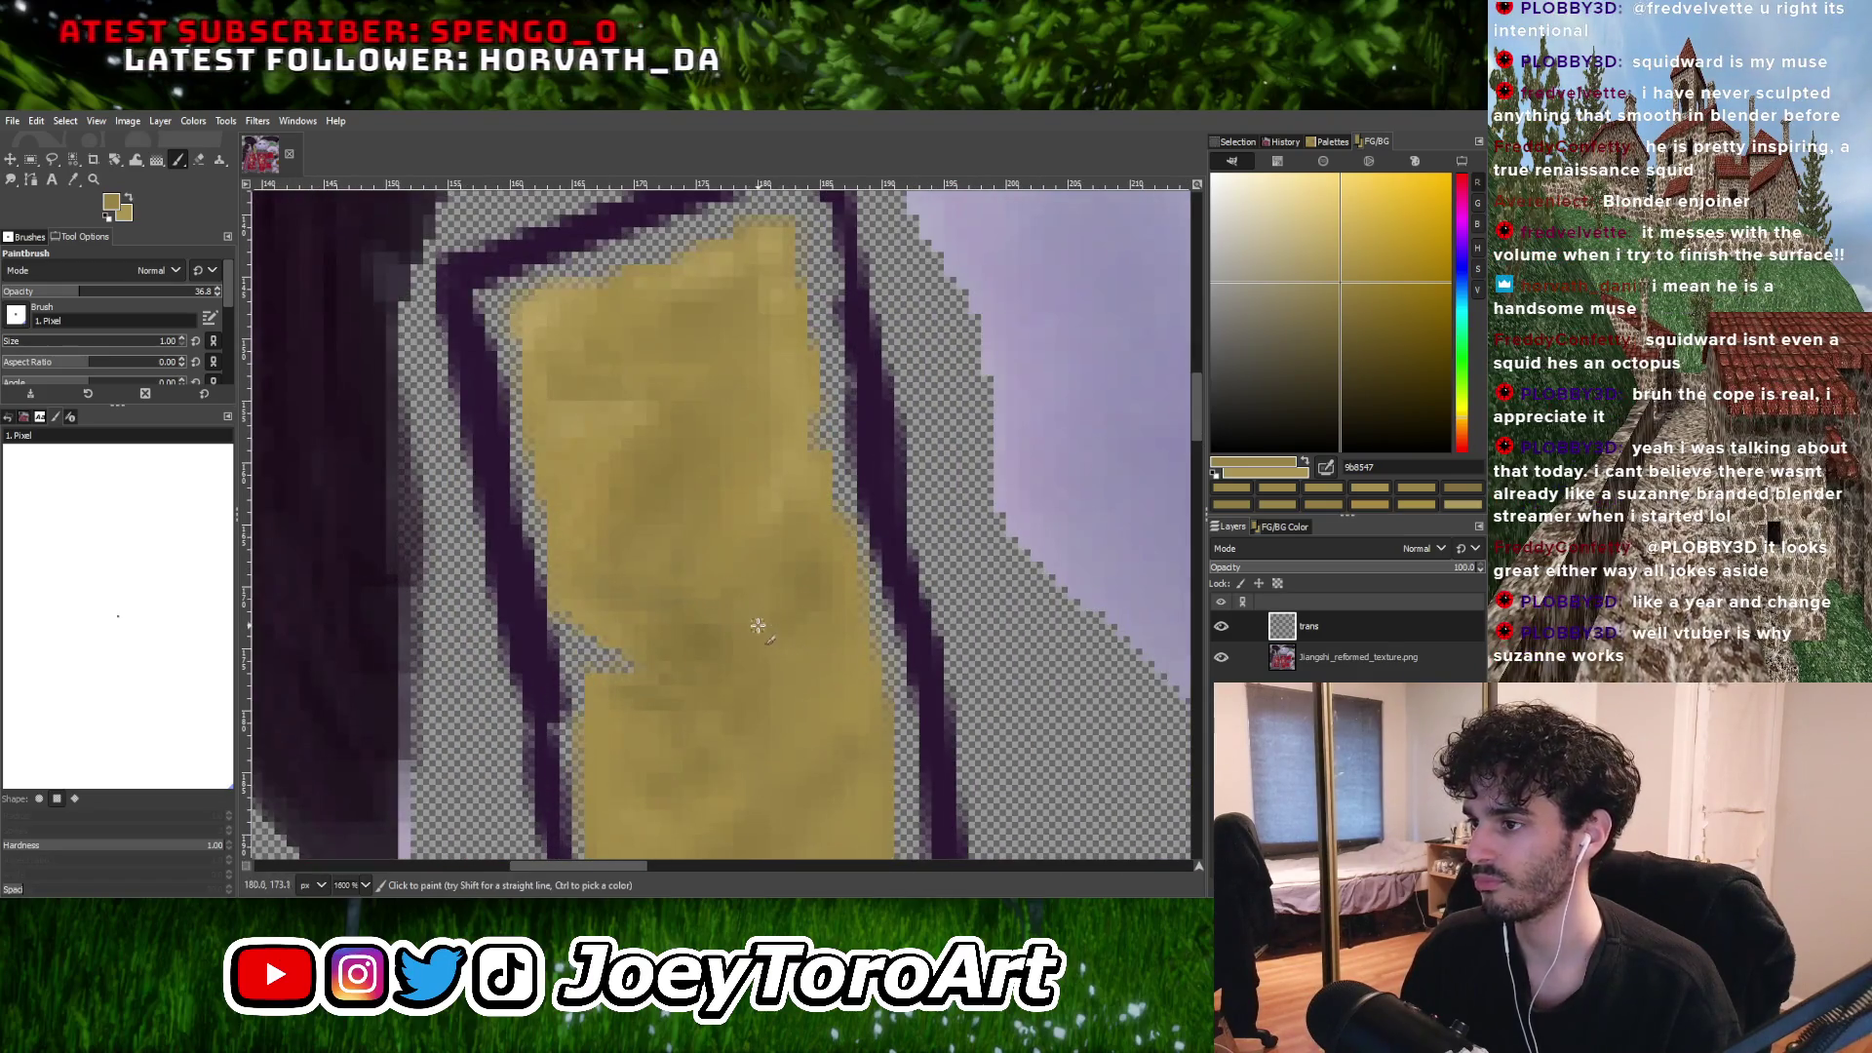
{"action": "left_click", "coordinate": [812, 636], "text": "ctrl"}
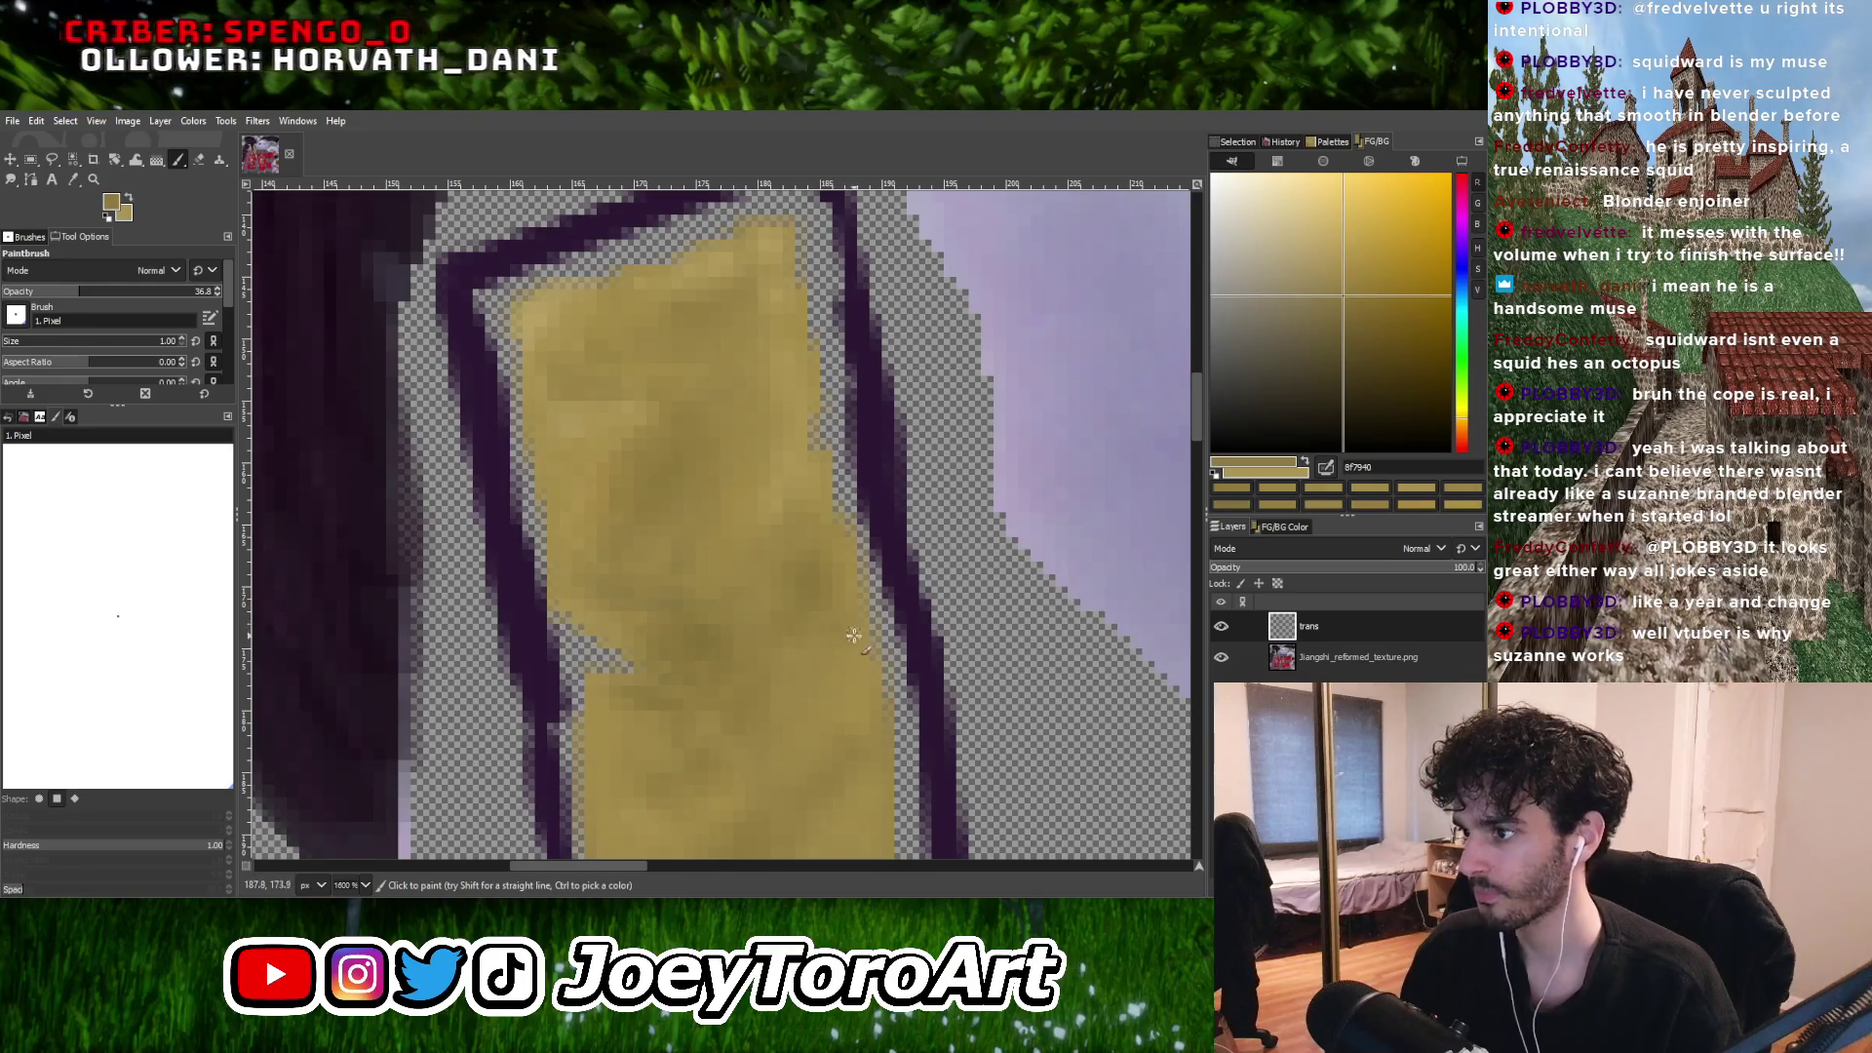
{"action": "scroll", "coordinate": [853, 635], "scroll_direction": "up", "scroll_amount": 1, "text": "ctrl"}
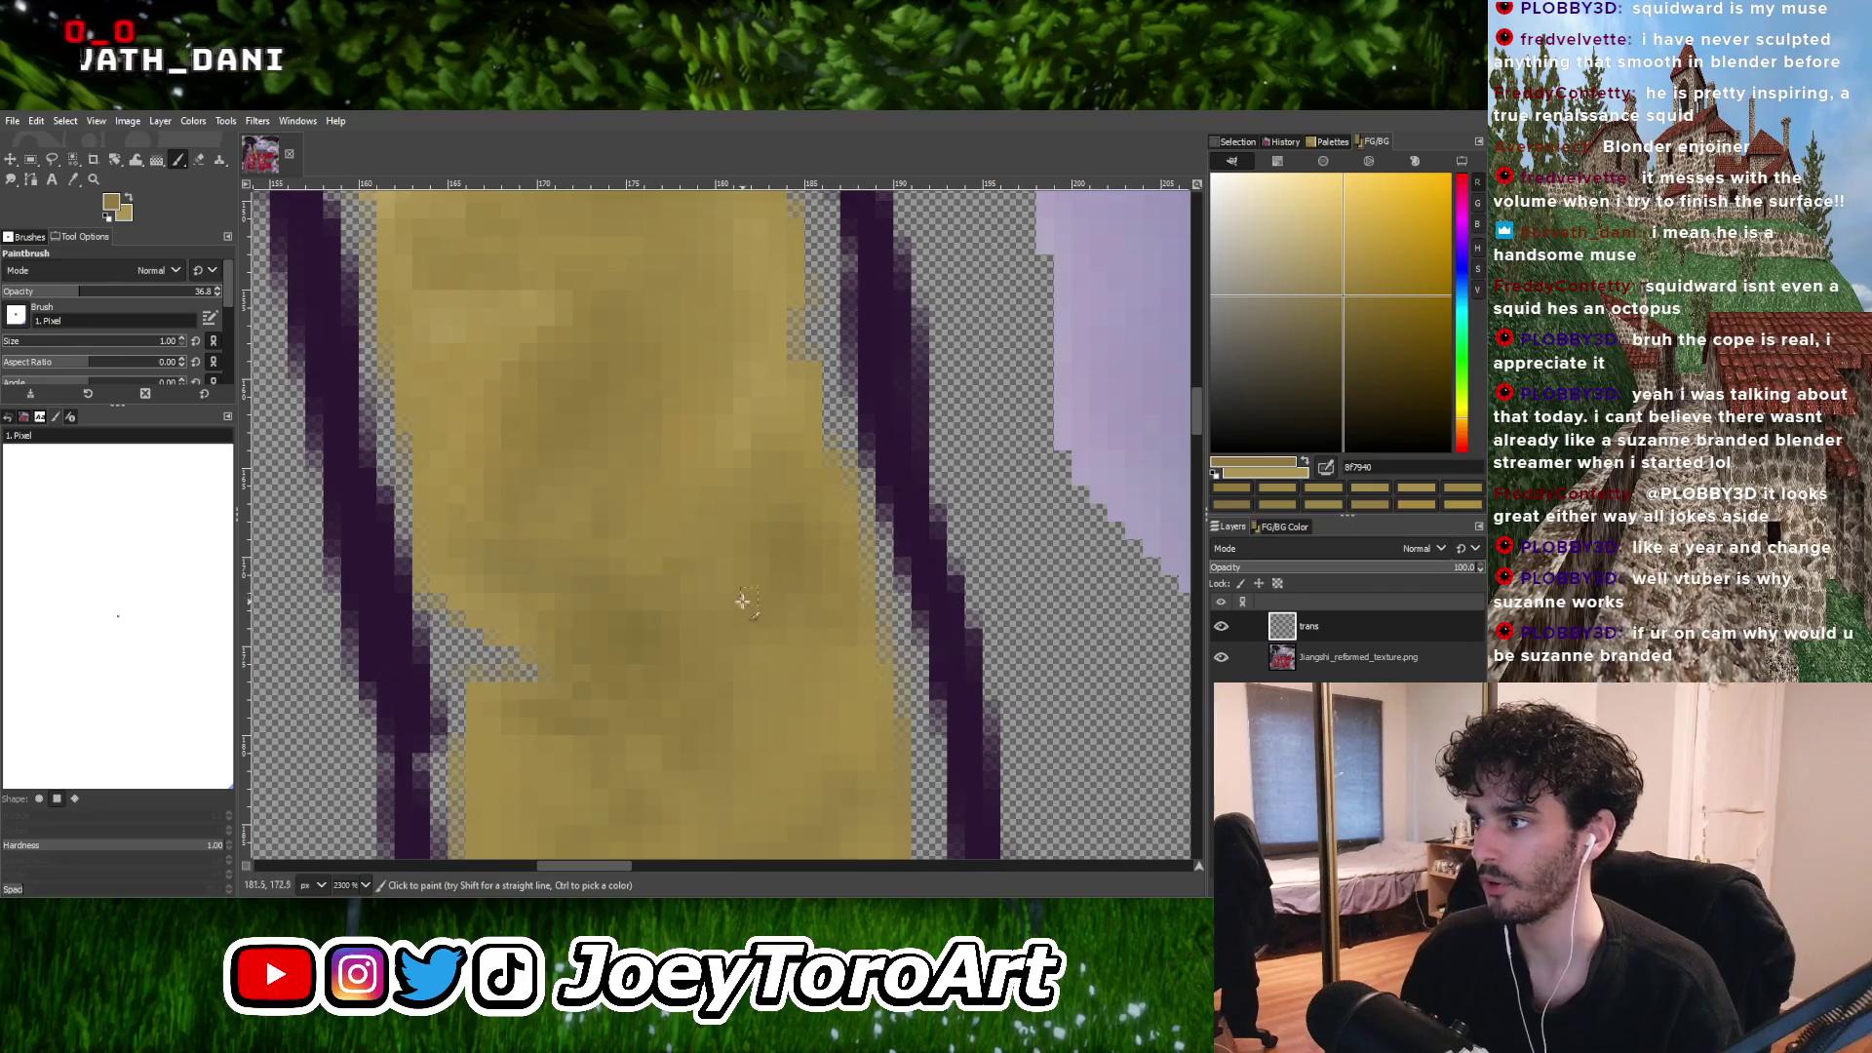
{"action": "left_click", "coordinate": [788, 551], "text": "ctrl"}
{"action": "scroll", "coordinate": [784, 560], "scroll_direction": "down", "scroll_amount": 1, "text": "ctrl"}
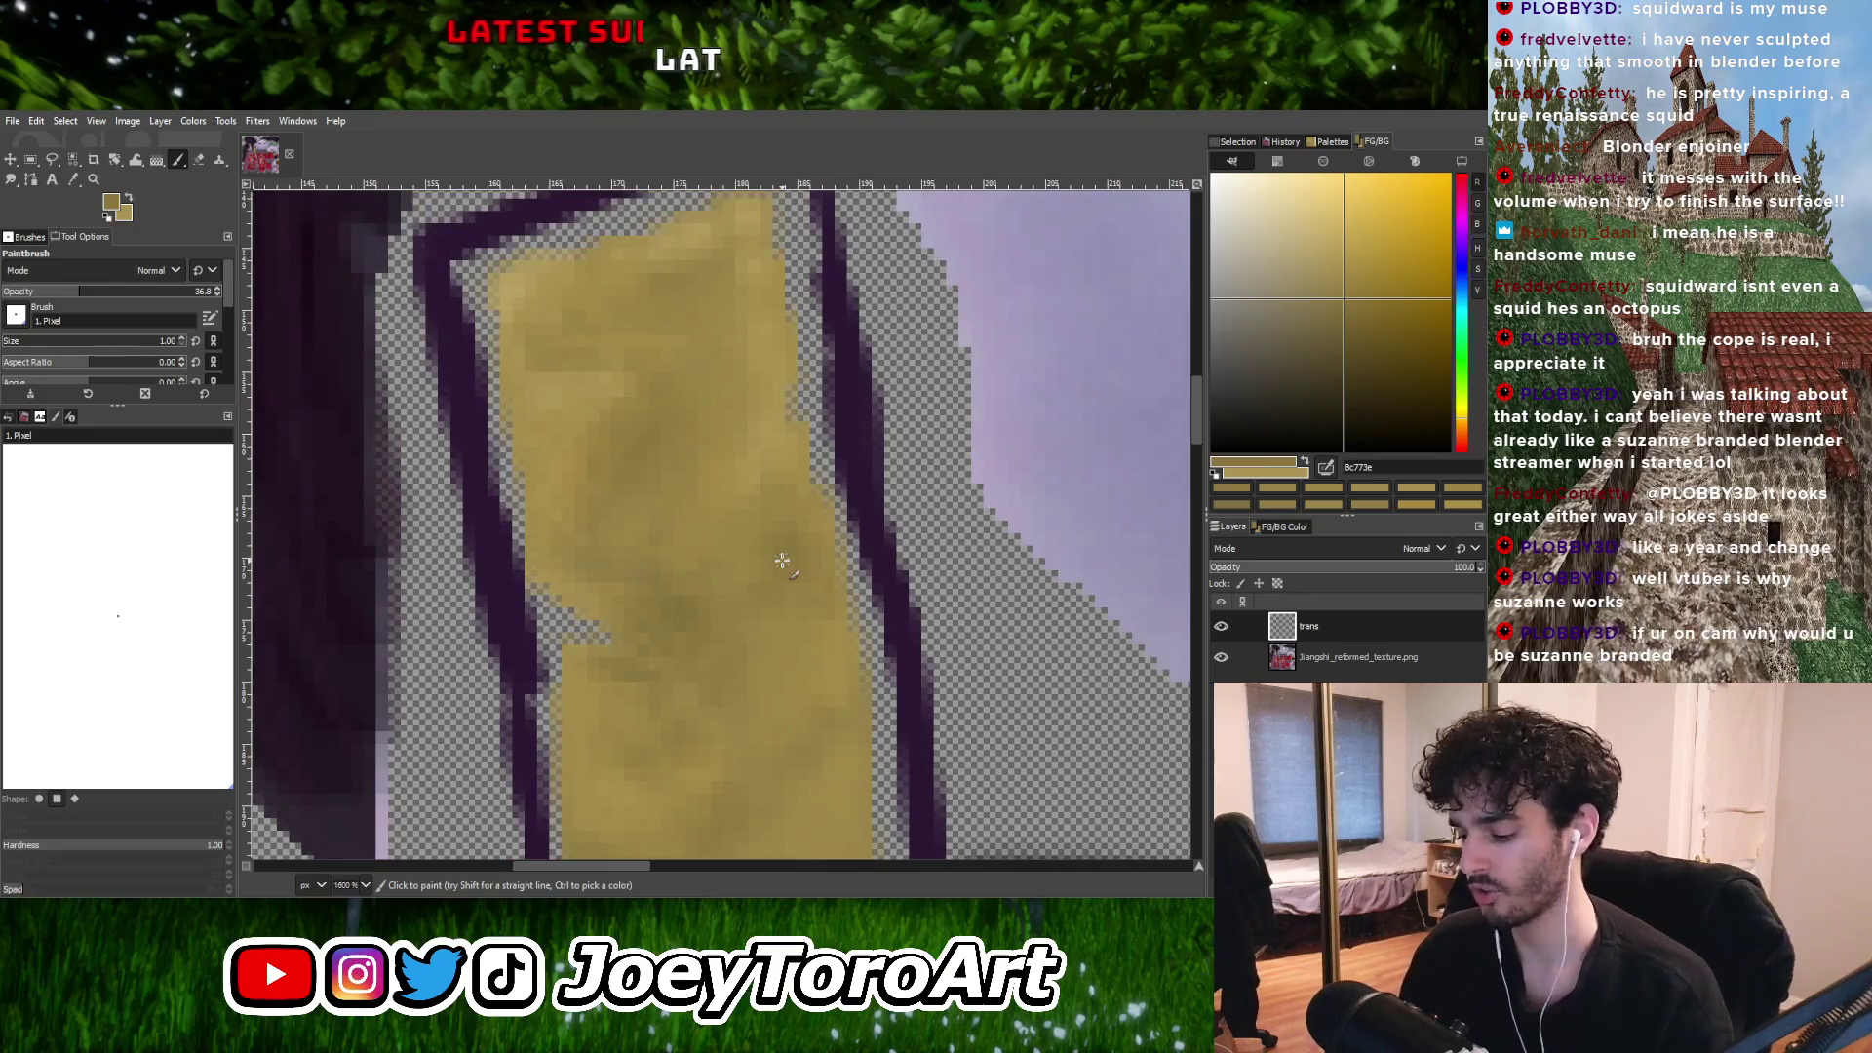
{"action": "scroll", "coordinate": [782, 561], "scroll_direction": "up", "scroll_amount": 1, "text": "ctrl"}
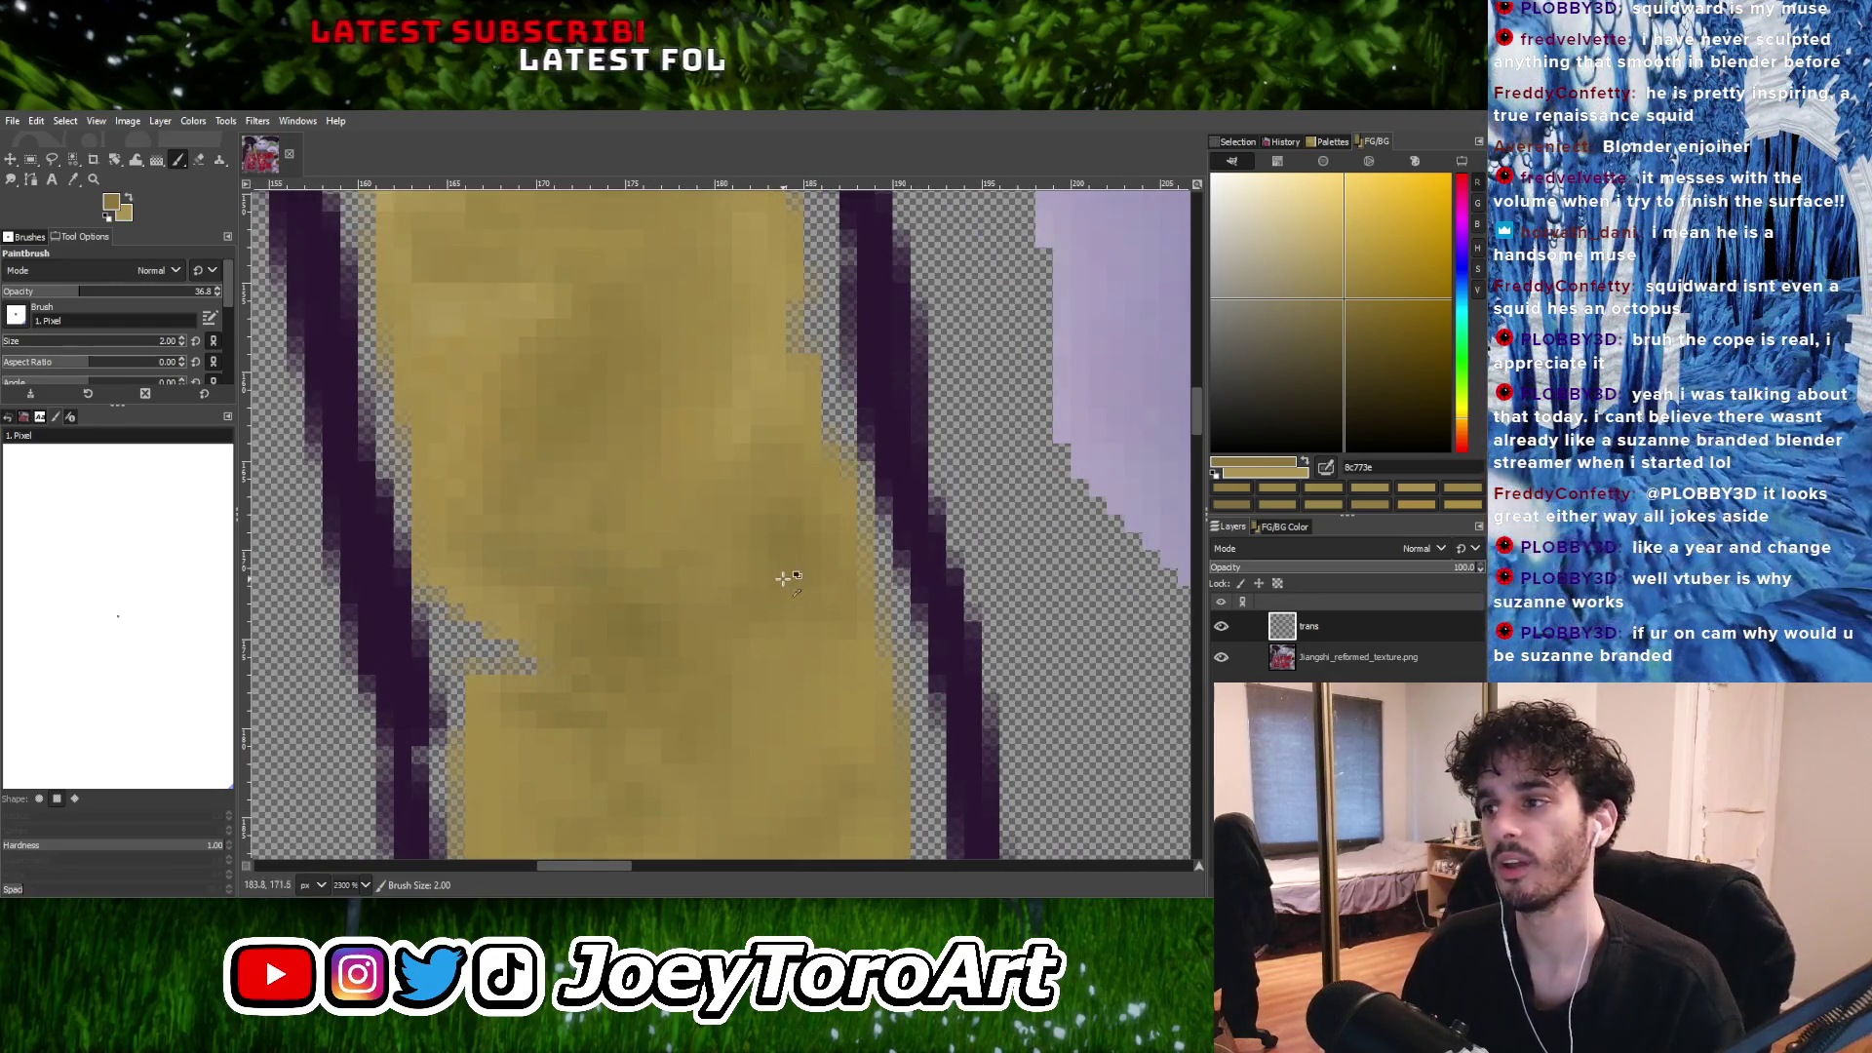
Sample gold 8d783e from the strip, briefly toggling to the eraser and back to painting.
{"action": "left_click", "coordinate": [784, 565], "text": "ctrl"}
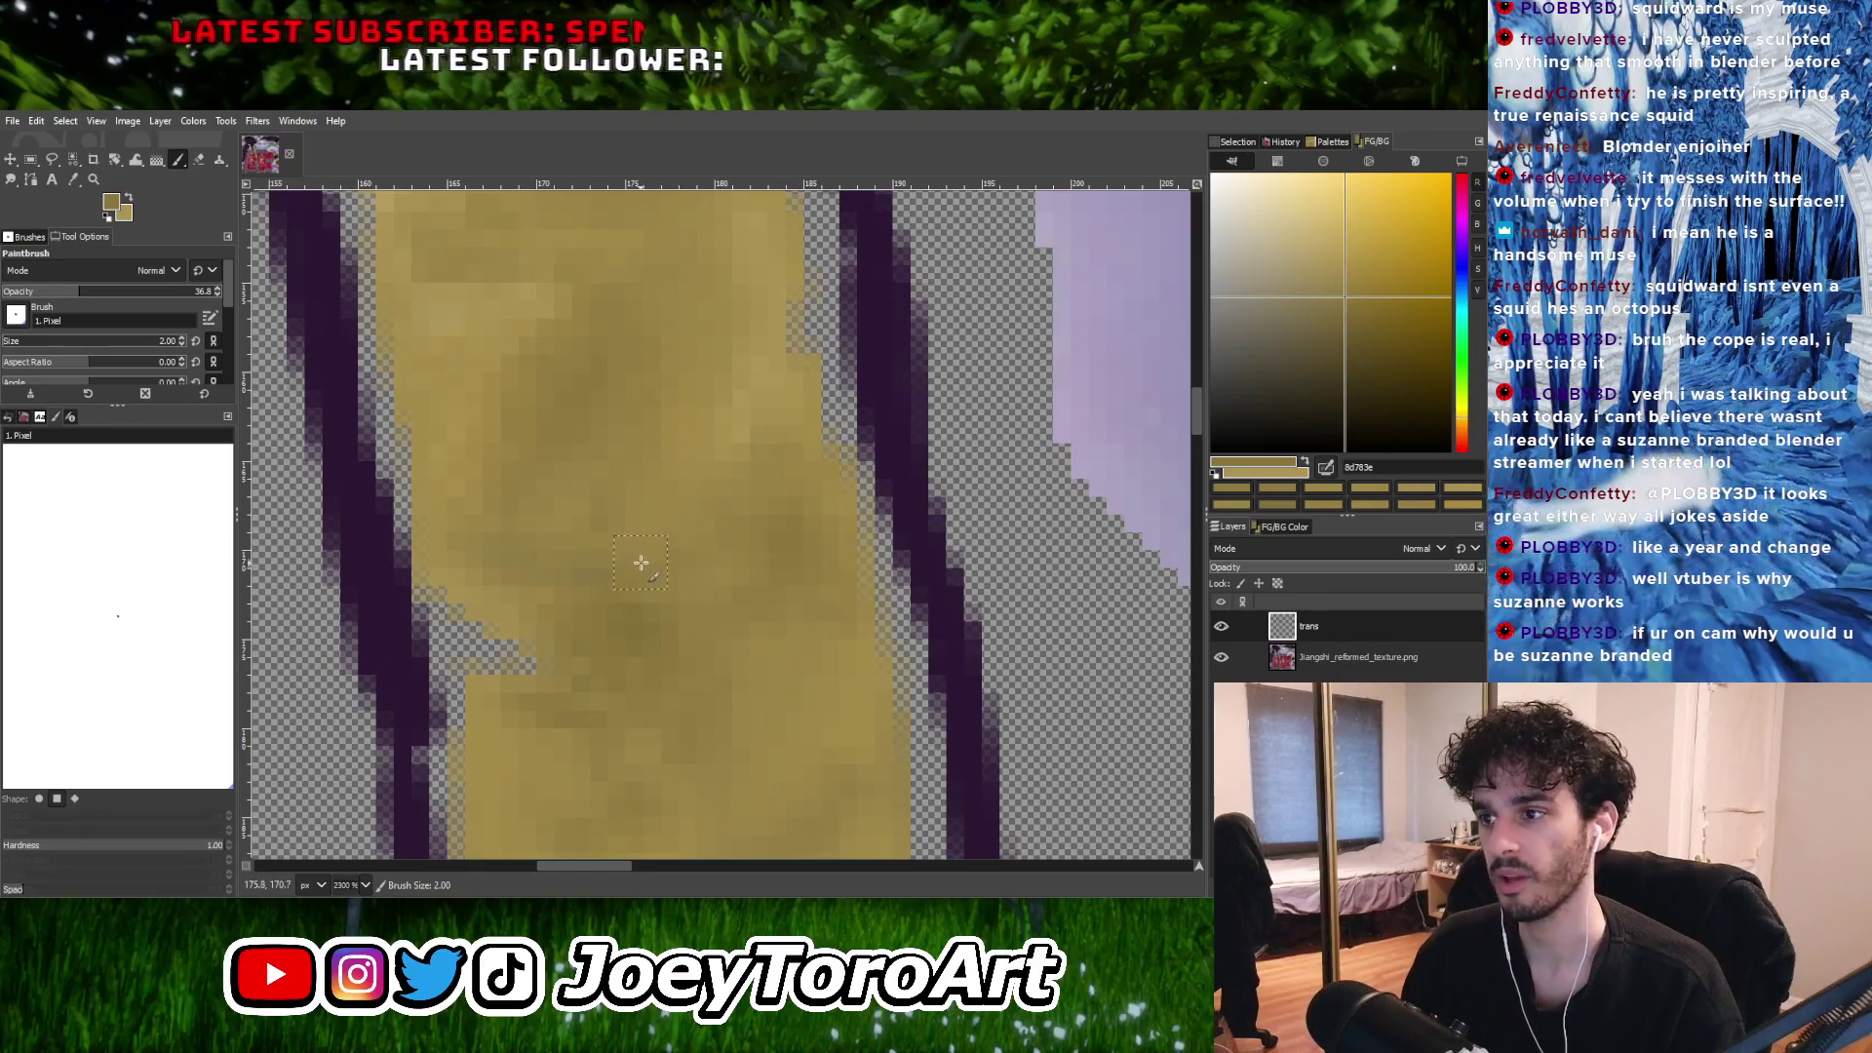
{"action": "scroll", "coordinate": [798, 567], "scroll_direction": "down", "scroll_amount": 1, "text": "ctrl"}
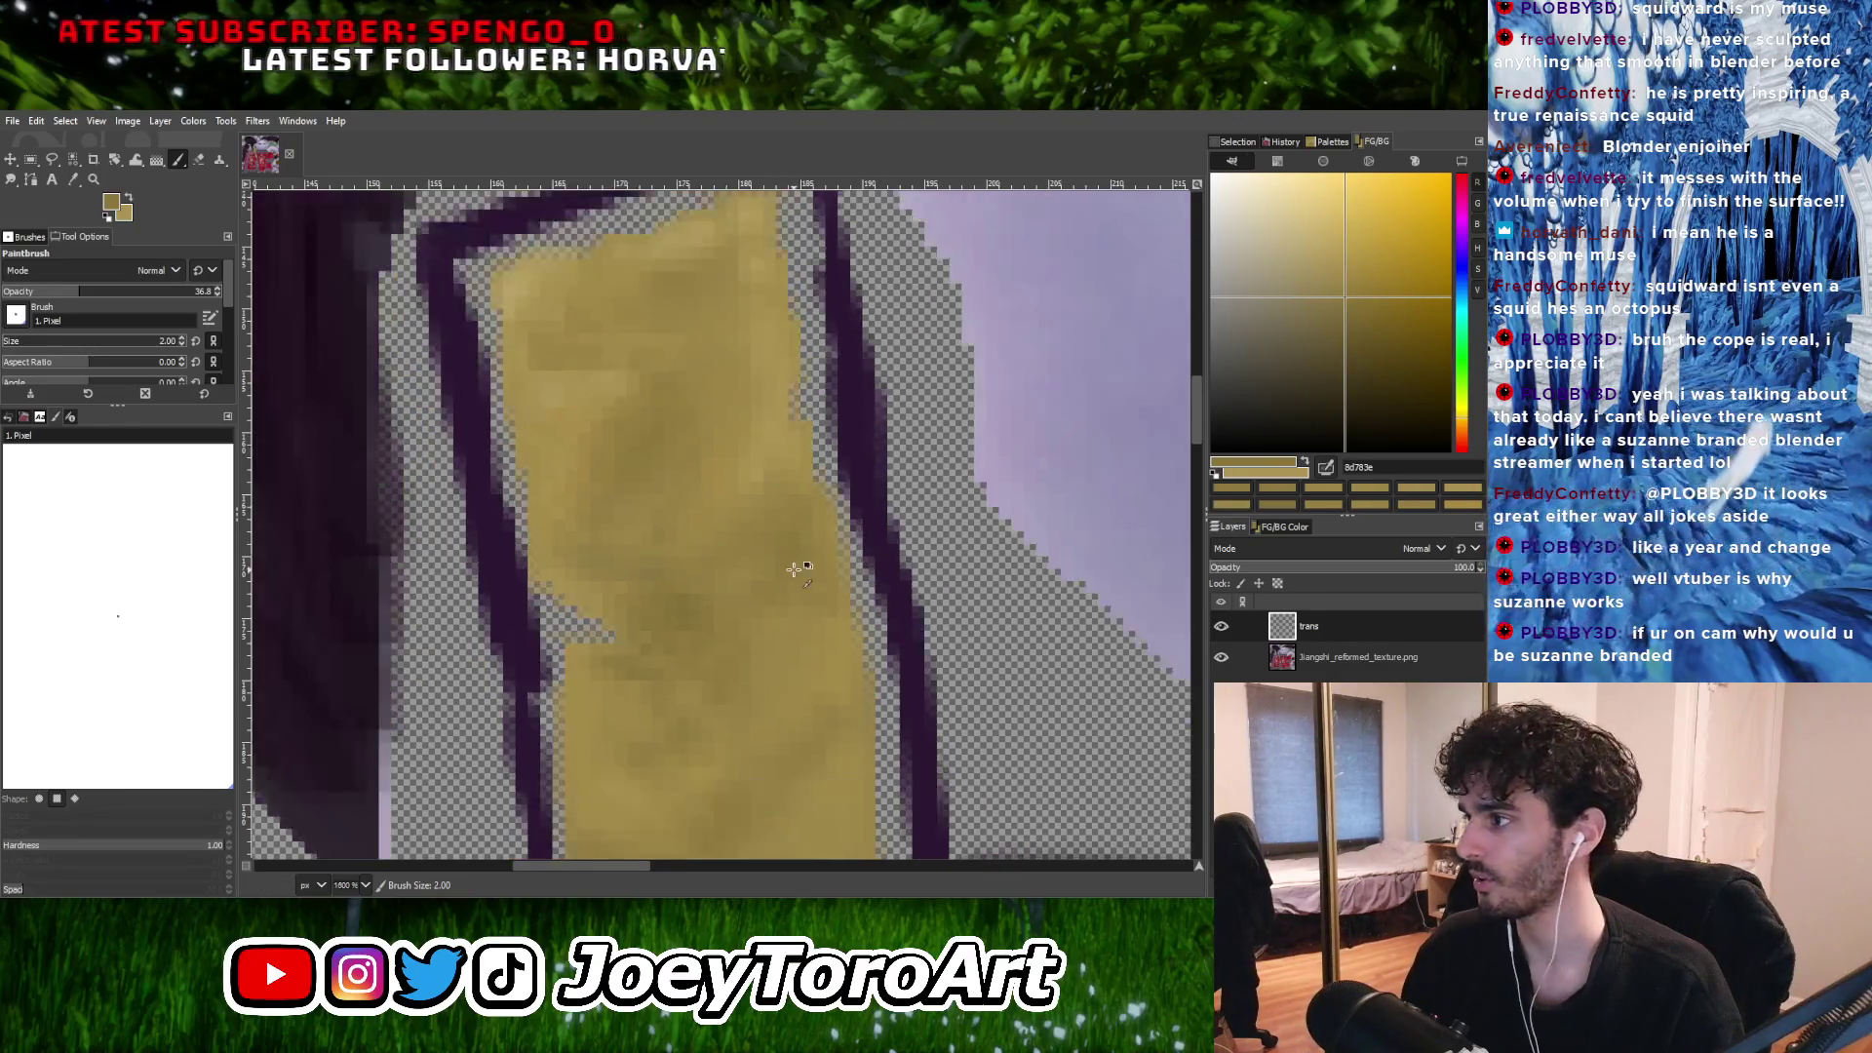
{"action": "scroll", "coordinate": [807, 541], "scroll_direction": "up", "scroll_amount": 1, "text": "ctrl"}
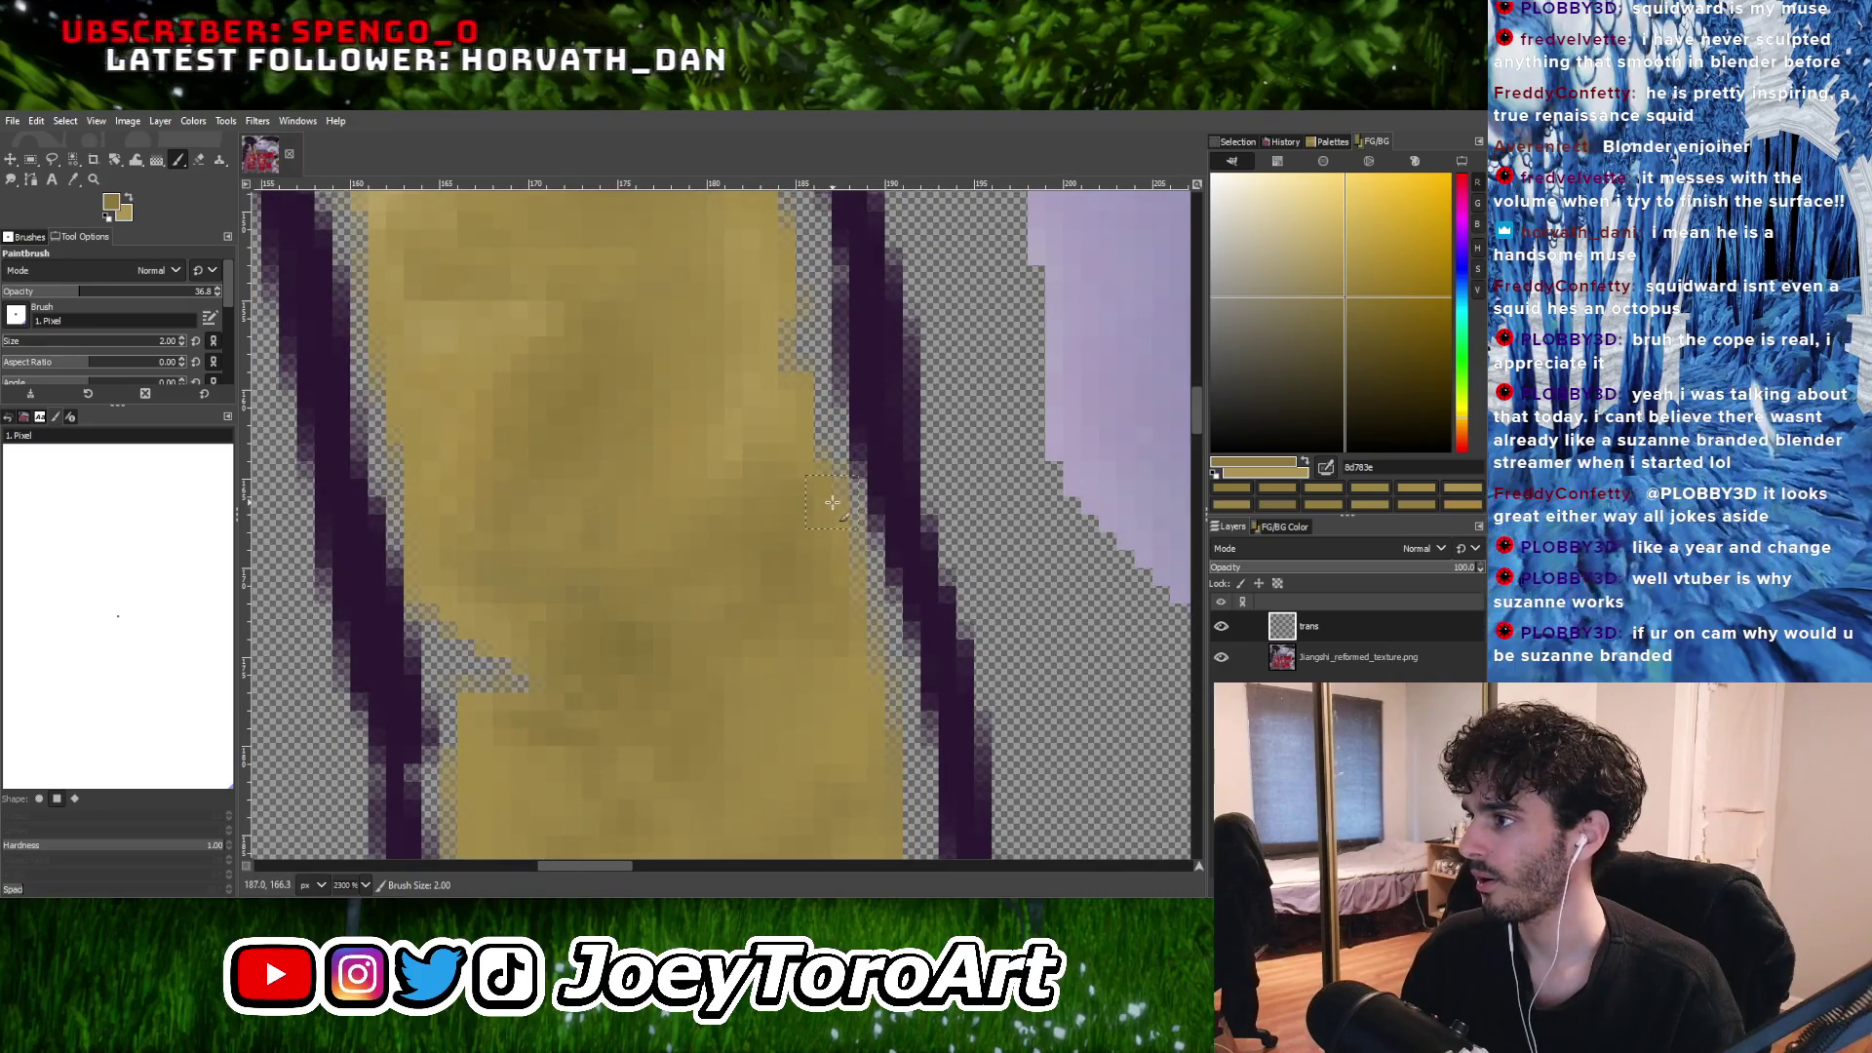
{"action": "scroll", "coordinate": [817, 537], "scroll_direction": "down", "scroll_amount": 1, "text": "ctrl"}
{"action": "scroll", "coordinate": [790, 546], "scroll_direction": "up", "scroll_amount": 1, "text": "ctrl"}
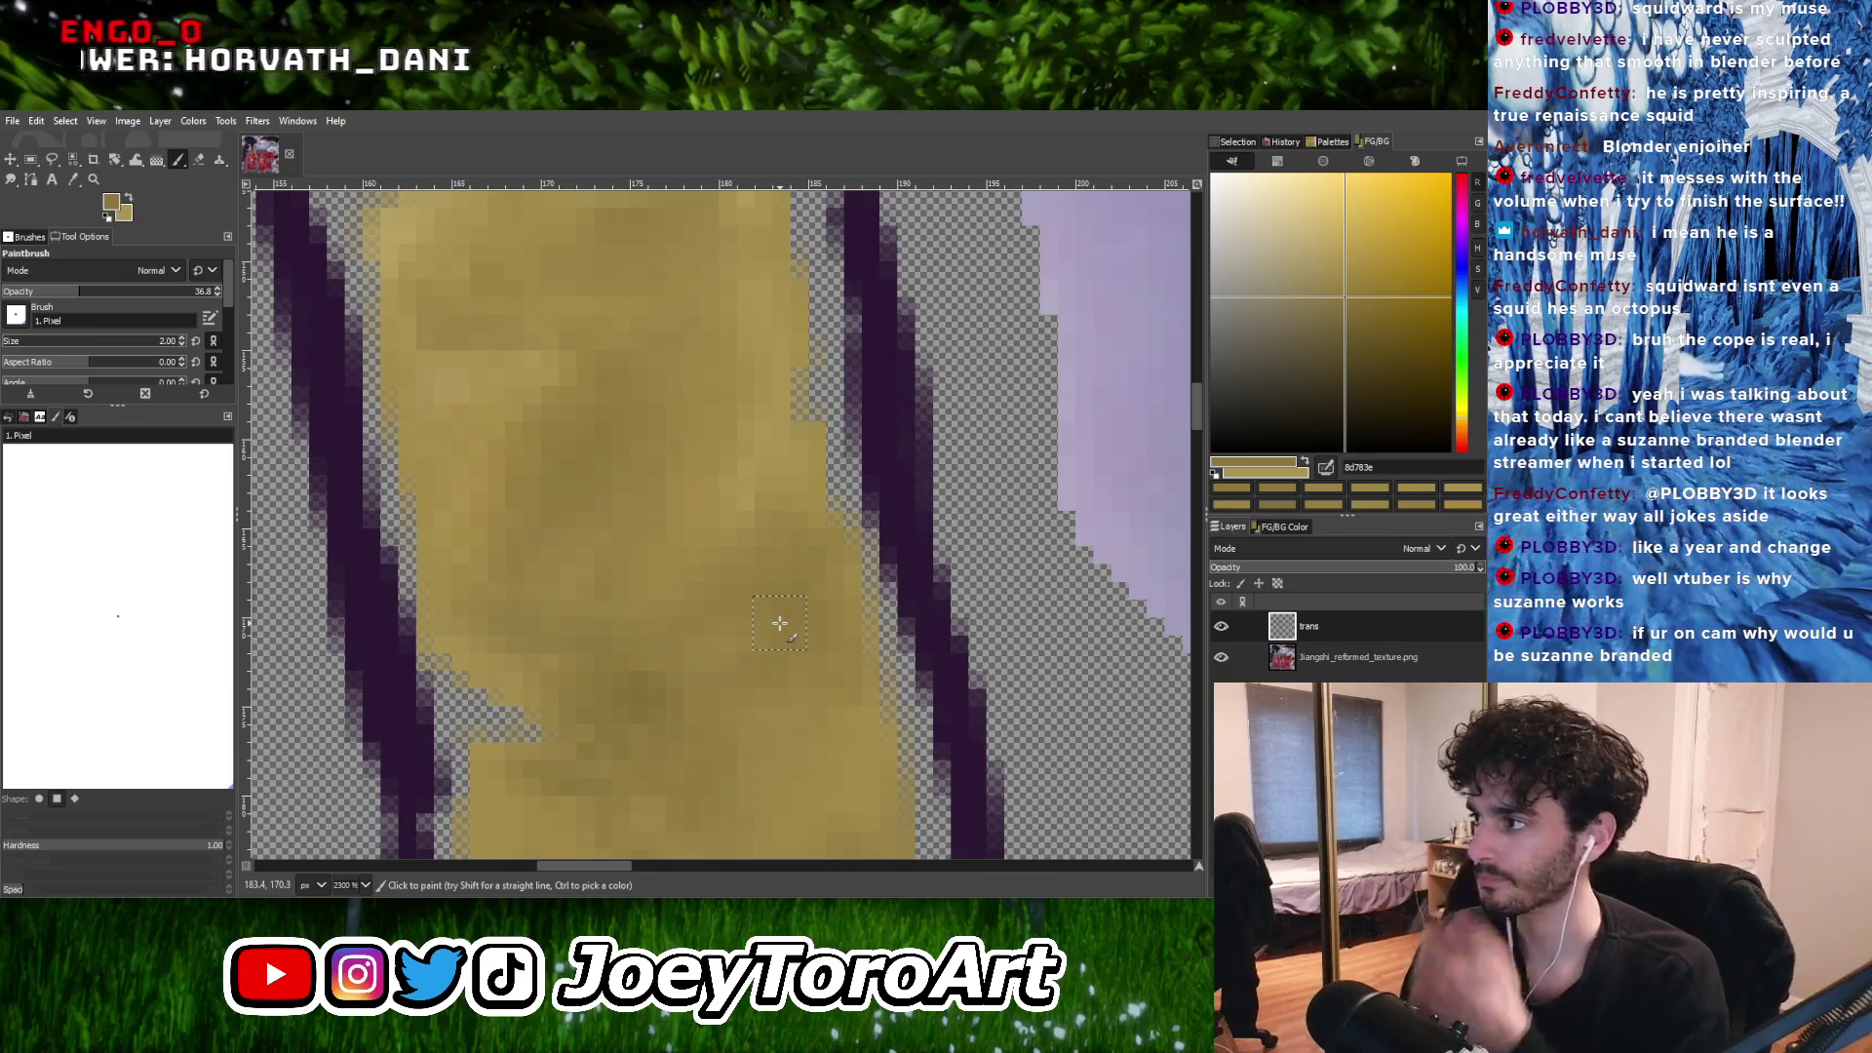
{"action": "scroll", "coordinate": [780, 620], "scroll_direction": "down", "scroll_amount": 3, "text": "ctrl"}
{"action": "scroll", "coordinate": [825, 563], "scroll_direction": "up", "scroll_amount": 3, "text": "ctrl"}
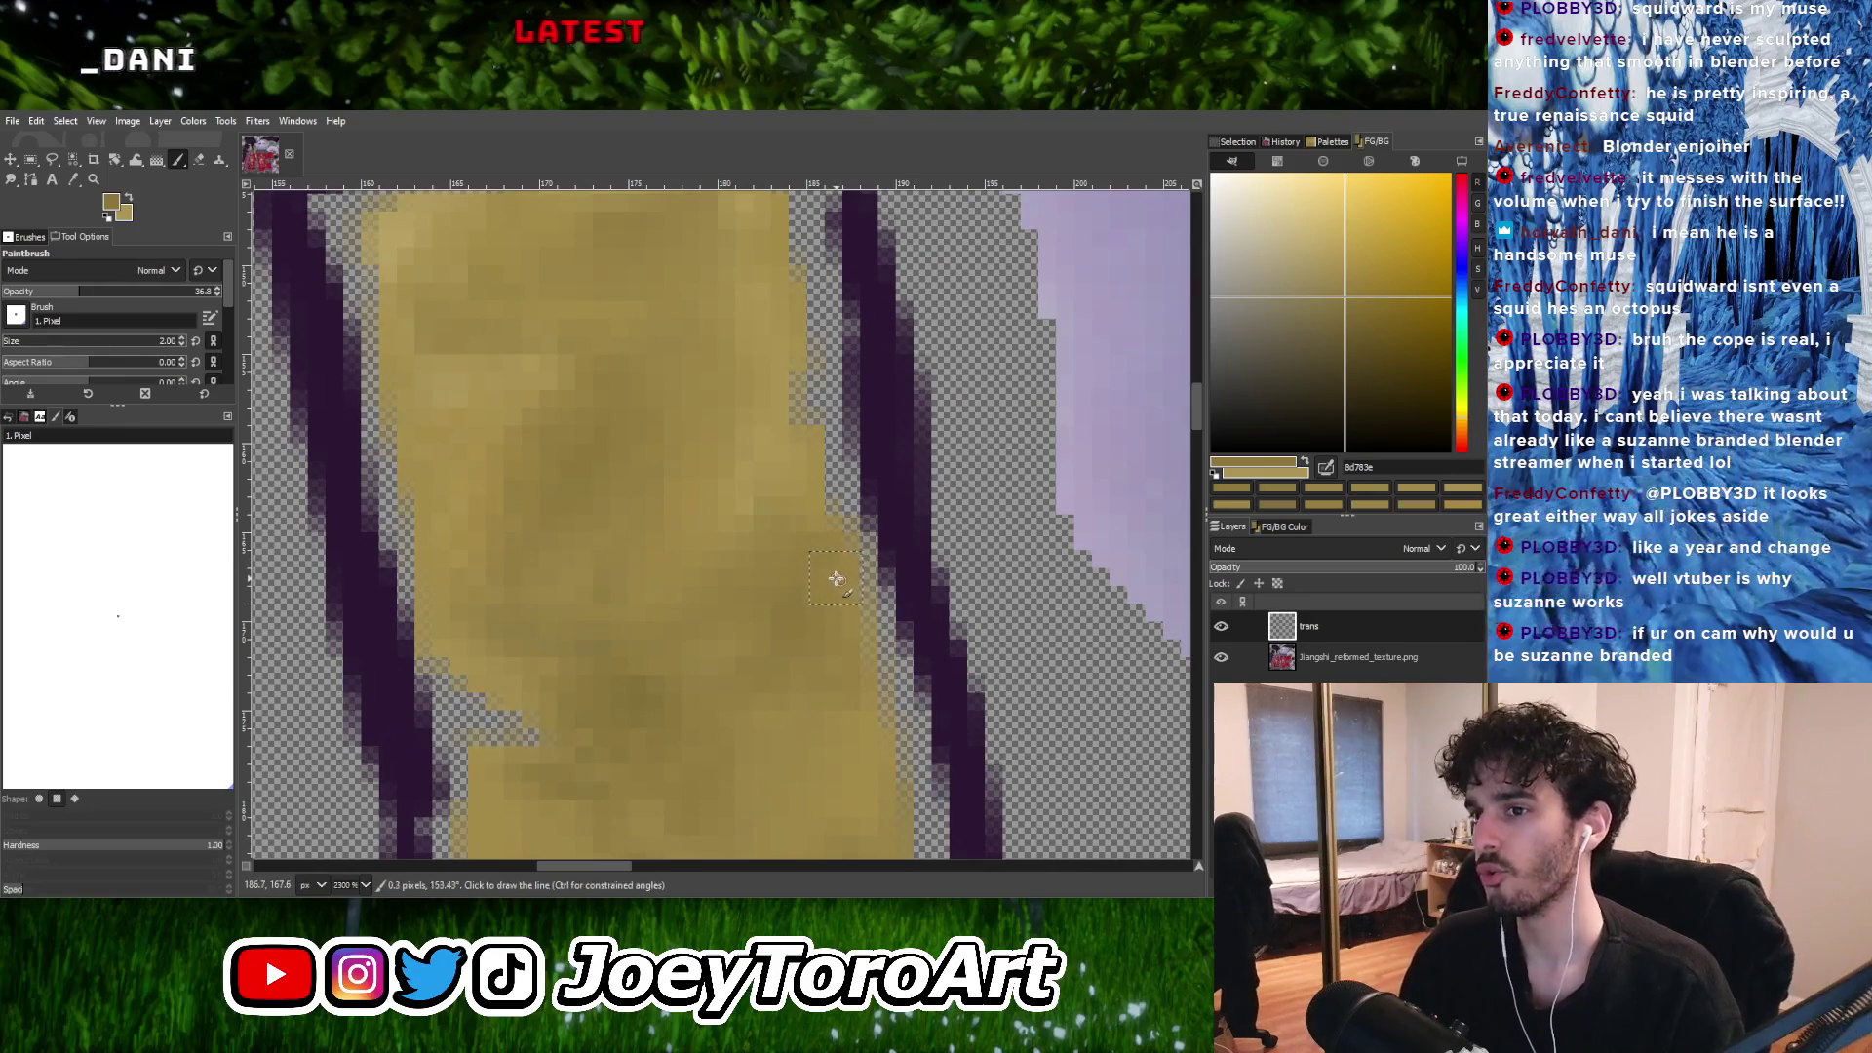
{"action": "key", "text": "shift+e"}
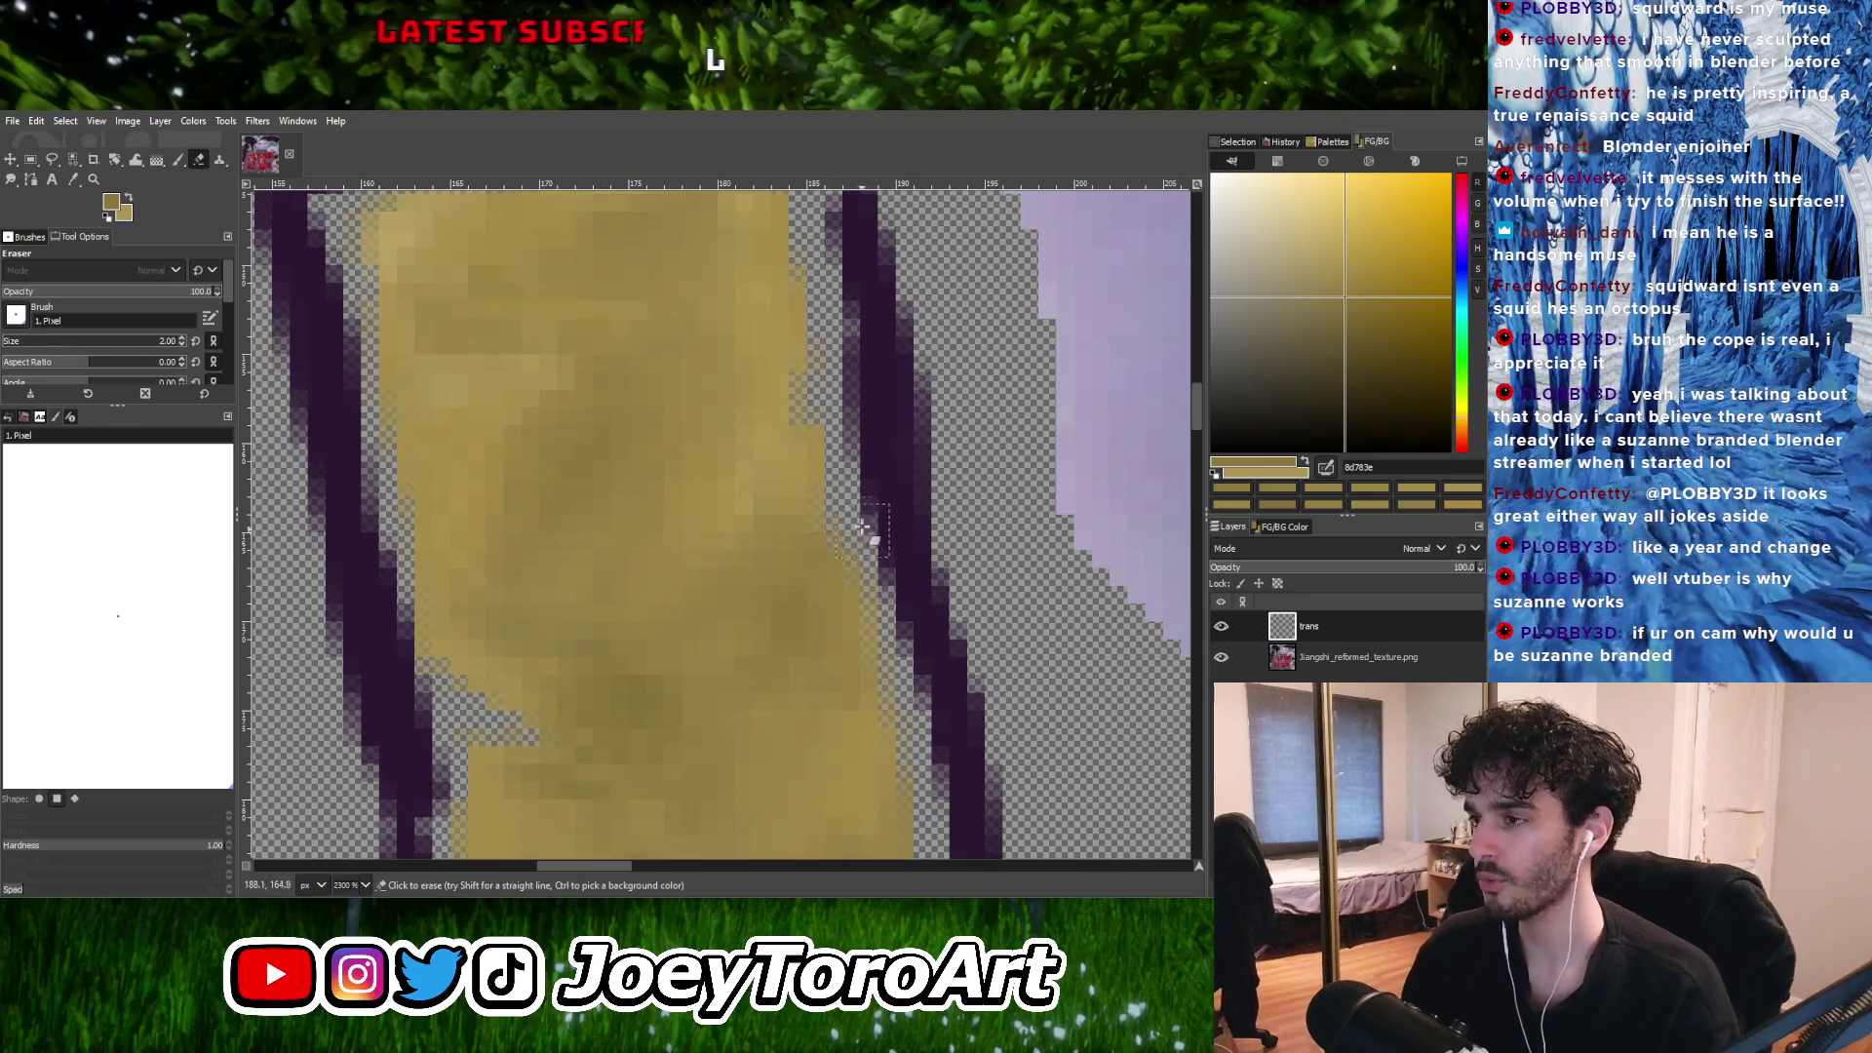
{"action": "key", "text": "p"}
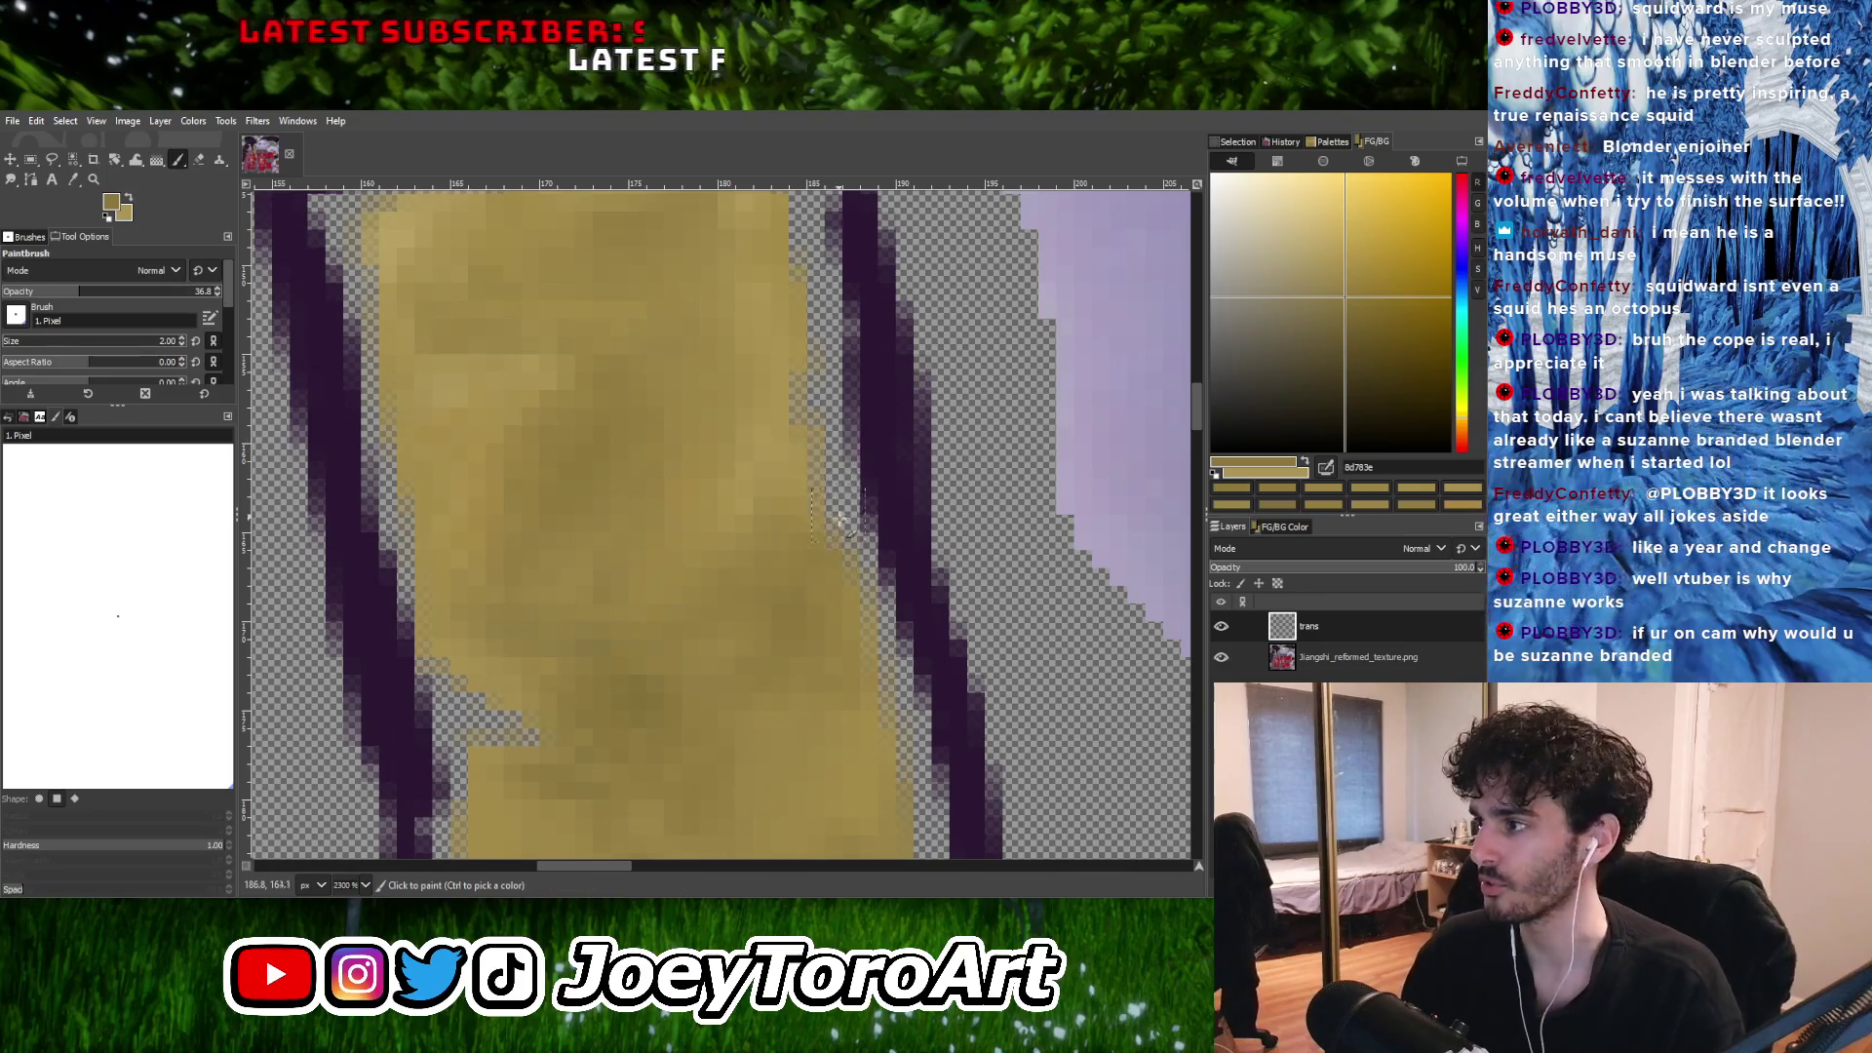
{"action": "scroll", "coordinate": [840, 521], "scroll_direction": "down", "scroll_amount": 3, "text": "ctrl"}
{"action": "scroll", "coordinate": [869, 518], "scroll_direction": "up", "scroll_amount": 3, "text": "ctrl"}
Sample gold 8c773e, then a lighter gold from the trim strip.
{"action": "left_click", "coordinate": [828, 506], "text": "ctrl"}
{"action": "scroll", "coordinate": [798, 543], "scroll_direction": "down", "scroll_amount": 3, "text": "ctrl"}
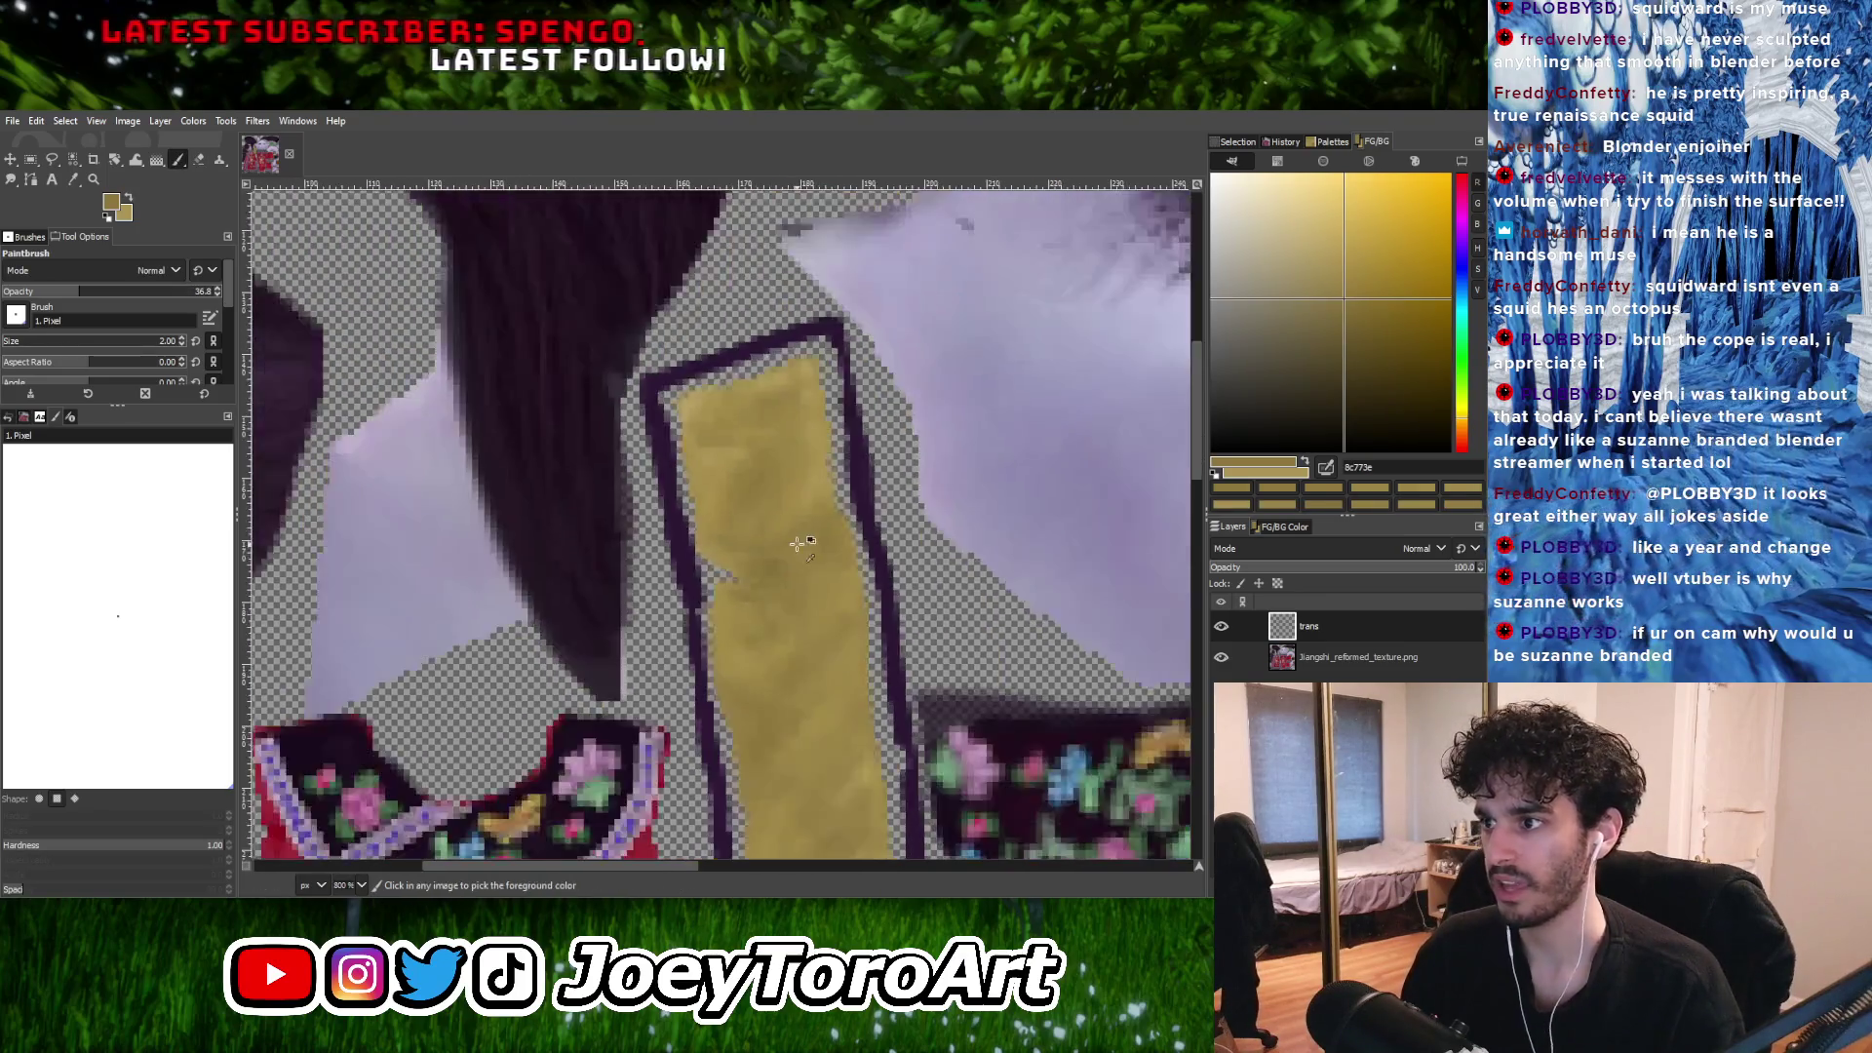
{"action": "scroll", "coordinate": [797, 543], "scroll_direction": "up", "scroll_amount": 2, "text": "ctrl"}
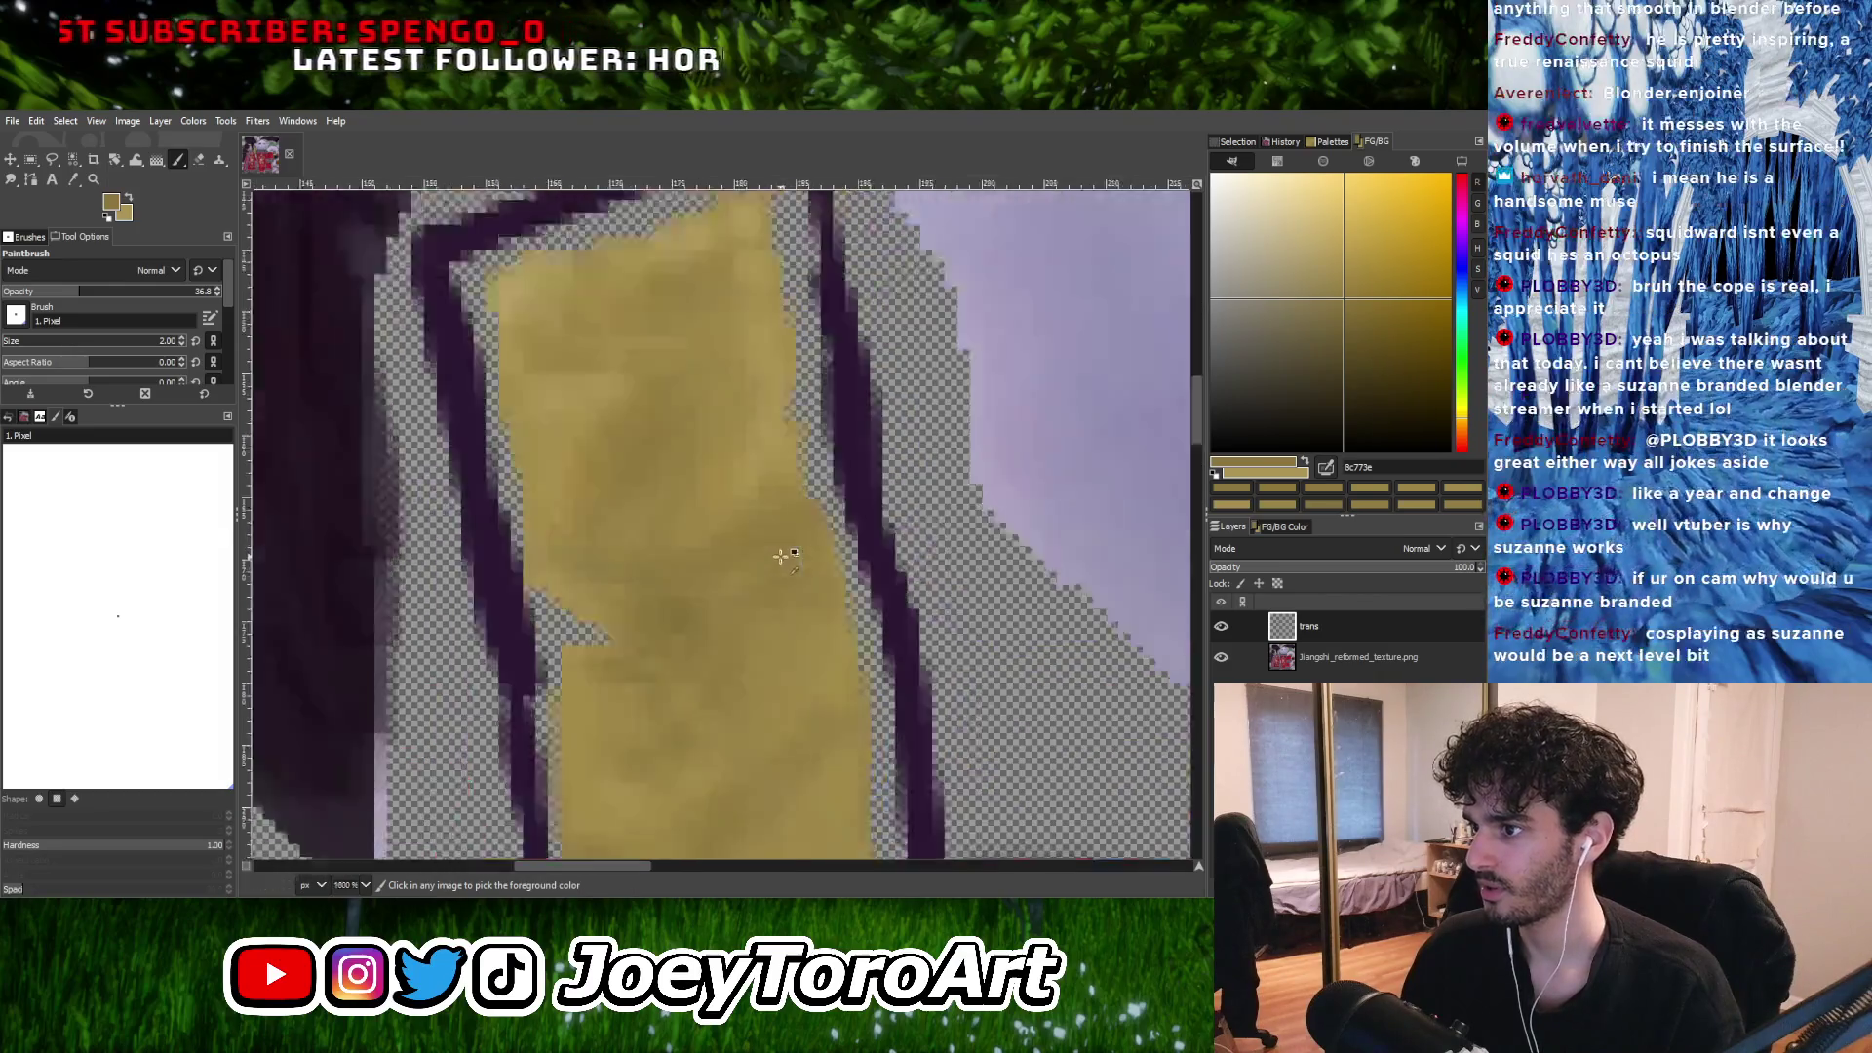
{"action": "scroll", "coordinate": [785, 560], "scroll_direction": "up", "scroll_amount": 1, "text": "ctrl"}
{"action": "scroll", "coordinate": [789, 570], "scroll_direction": "down", "scroll_amount": 2, "text": "ctrl"}
{"action": "scroll", "coordinate": [794, 573], "scroll_direction": "up", "scroll_amount": 3, "text": "ctrl"}
{"action": "left_click", "coordinate": [798, 562], "text": "ctrl"}
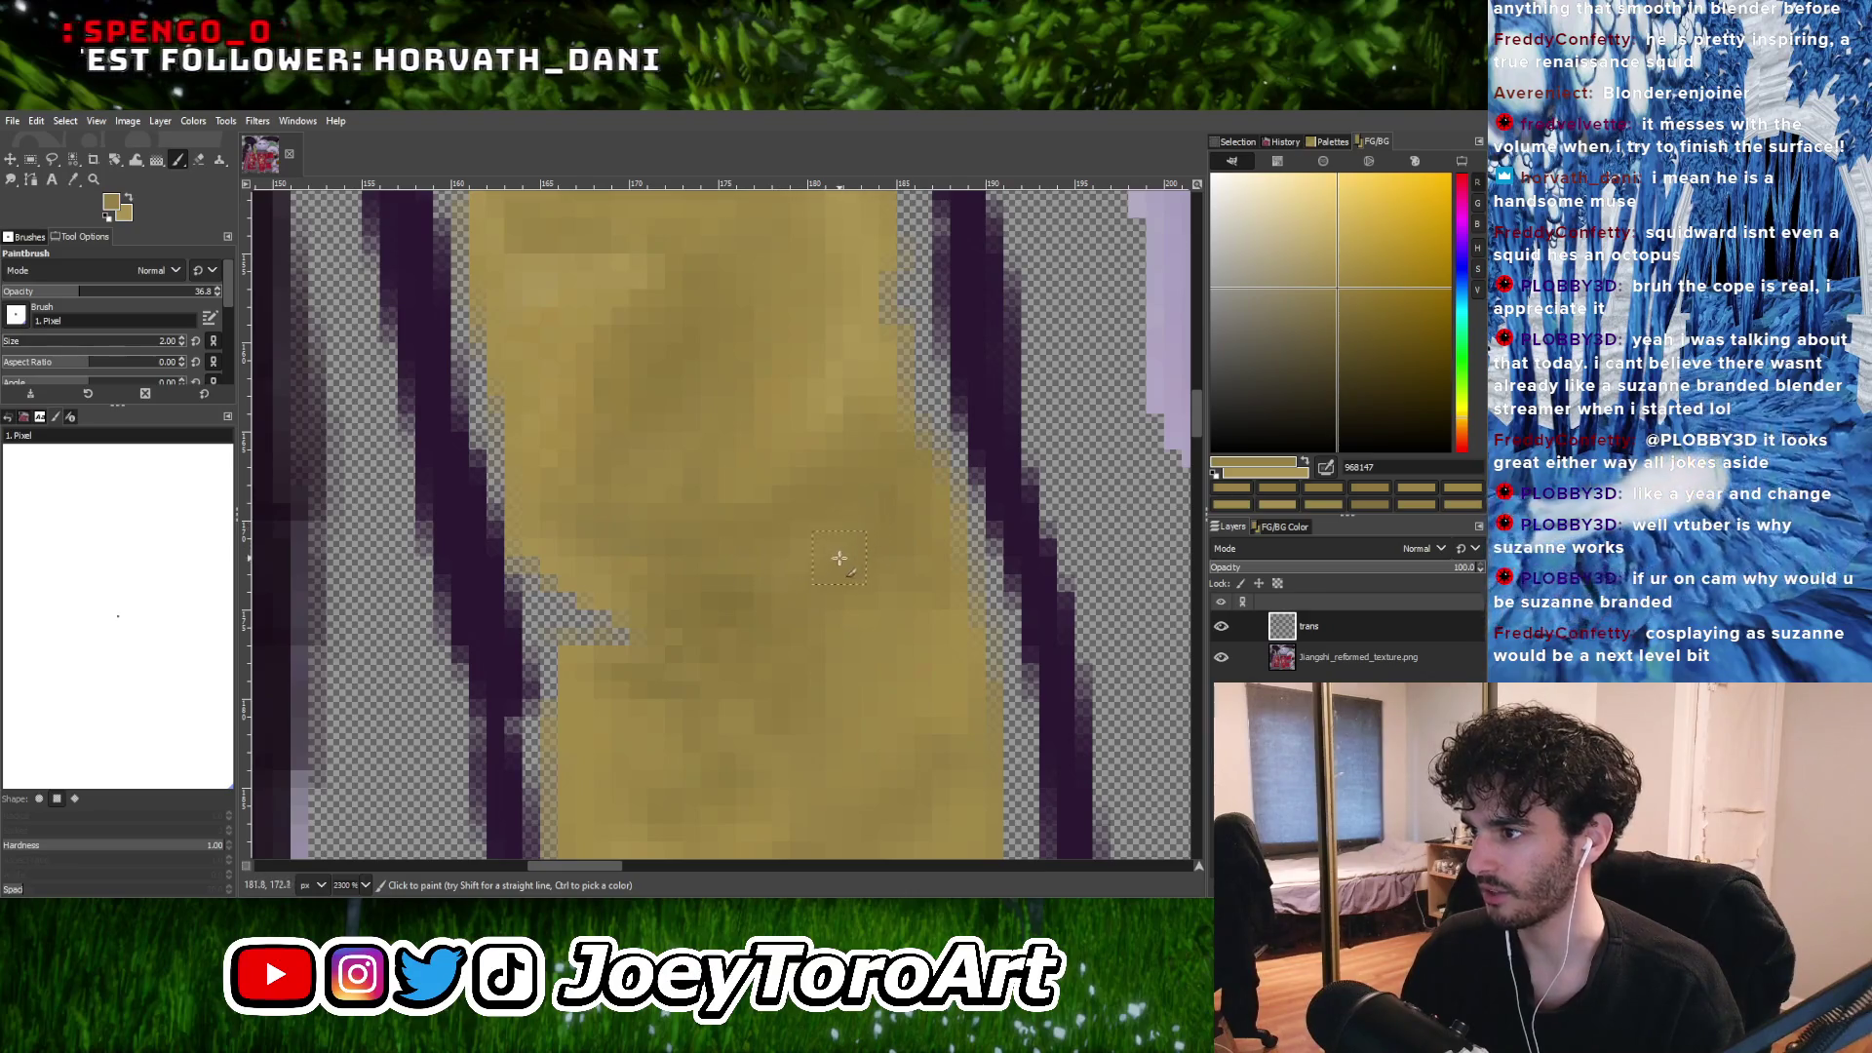
{"action": "scroll", "coordinate": [838, 556], "scroll_direction": "down", "scroll_amount": 3, "text": "ctrl"}
{"action": "scroll", "coordinate": [838, 546], "scroll_direction": "up", "scroll_amount": 2, "text": "ctrl"}
{"action": "scroll", "coordinate": [836, 538], "scroll_direction": "down", "scroll_amount": 1, "text": "ctrl"}
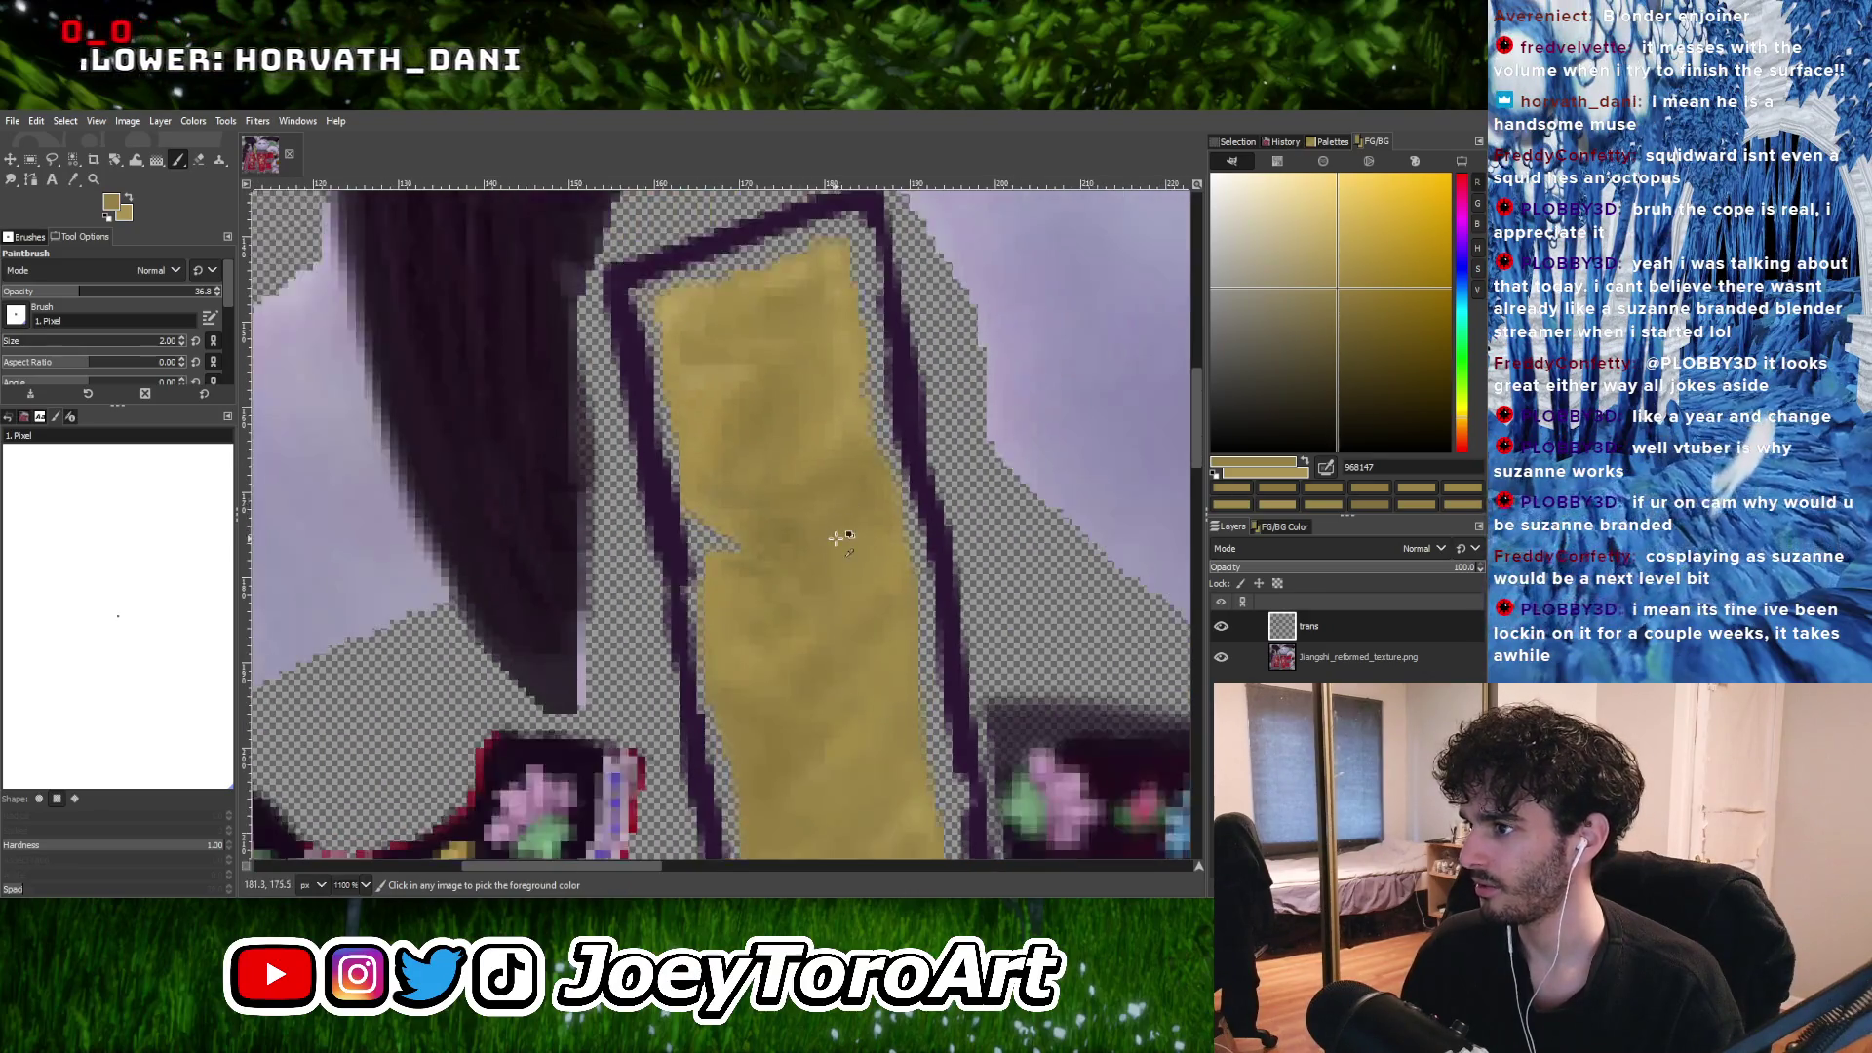
{"action": "scroll", "coordinate": [836, 538], "scroll_direction": "up", "scroll_amount": 1, "text": "ctrl"}
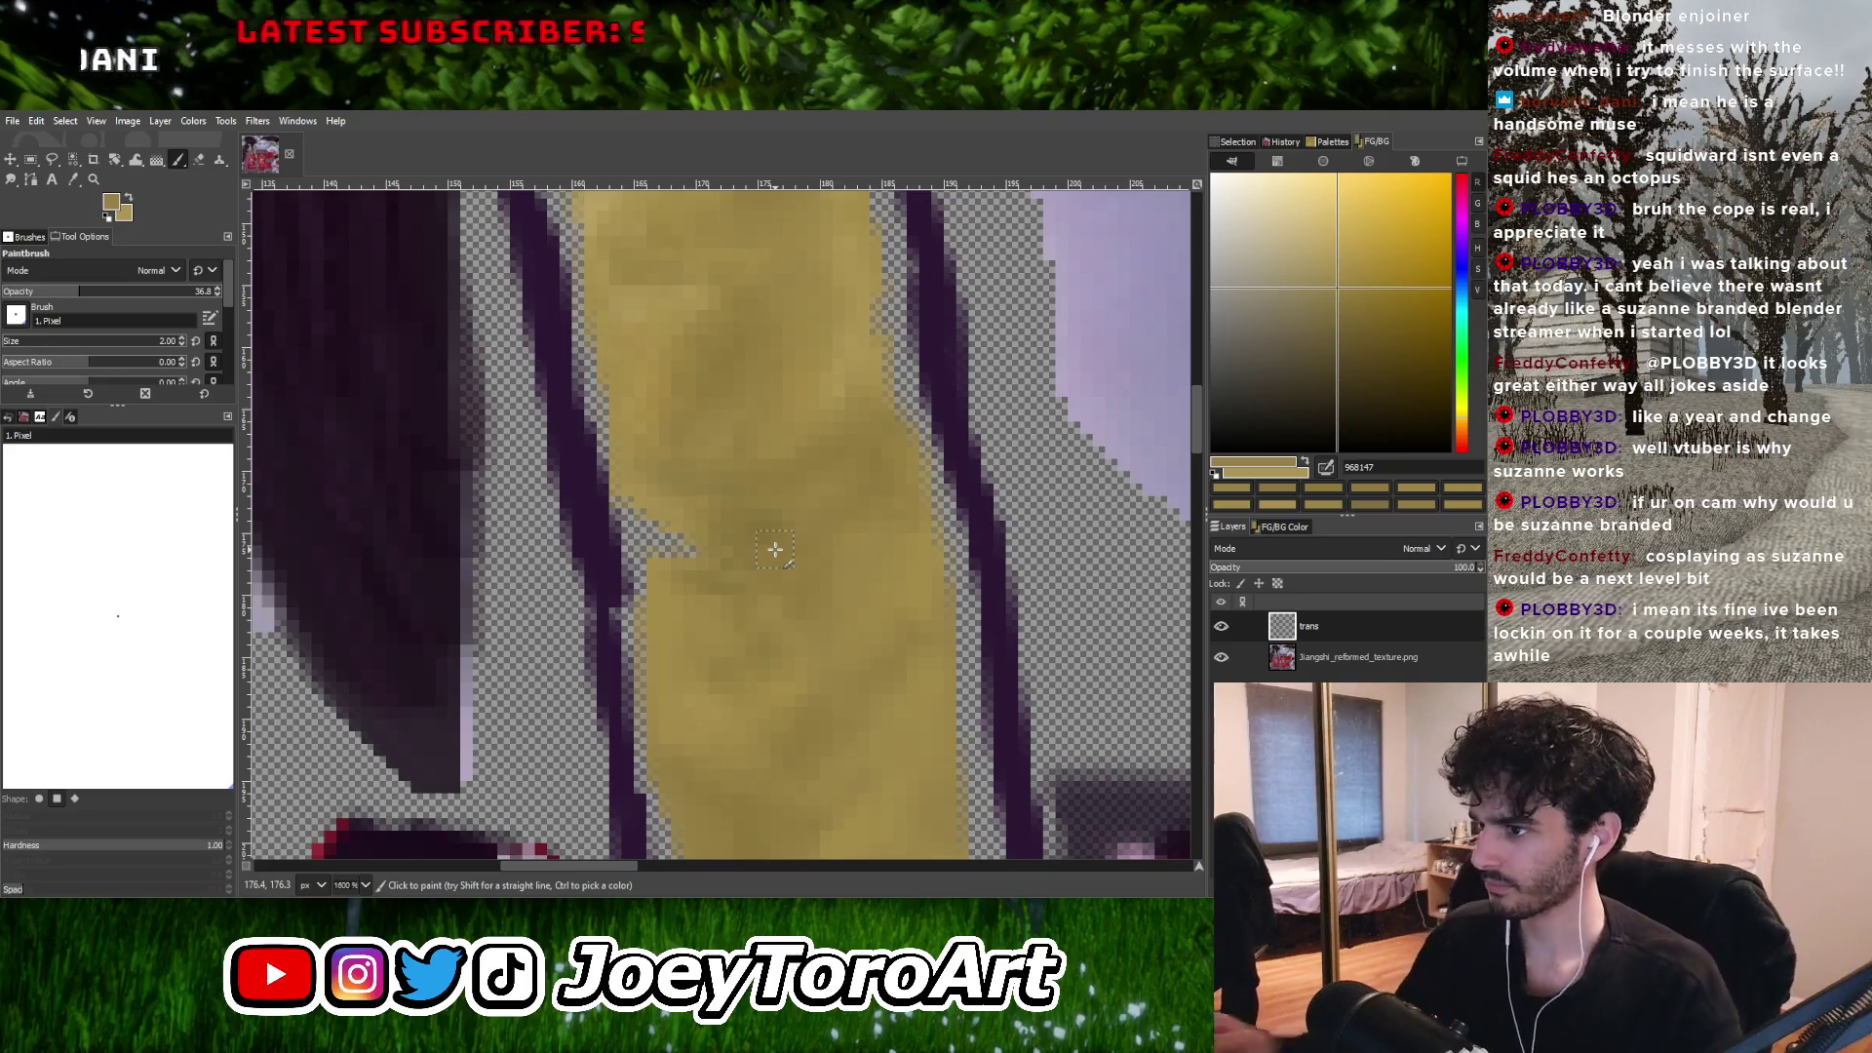
{"action": "scroll", "coordinate": [776, 542], "scroll_direction": "down", "scroll_amount": 2, "text": "ctrl"}
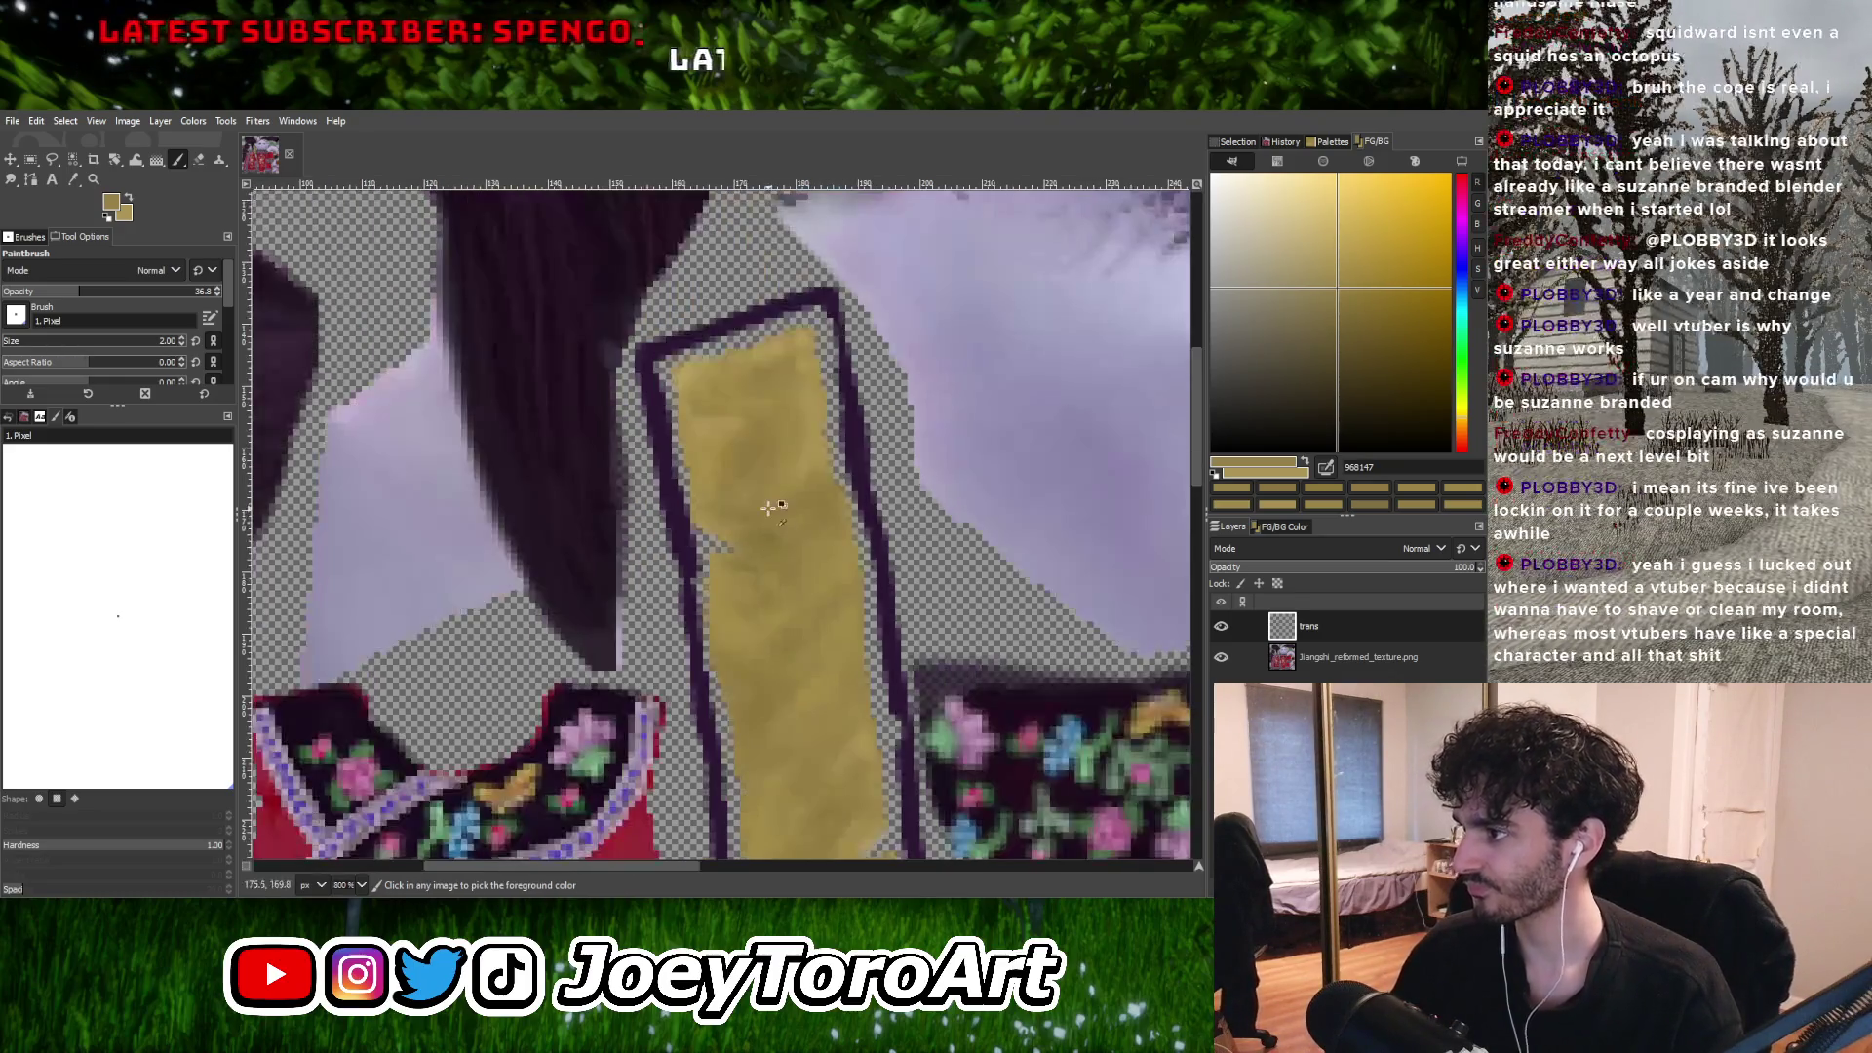
{"action": "scroll", "coordinate": [775, 551], "scroll_direction": "up", "scroll_amount": 2, "text": "ctrl"}
Pick a new gold tone from the strip, then a darker gold.
{"action": "left_click", "coordinate": [692, 548], "text": "ctrl"}
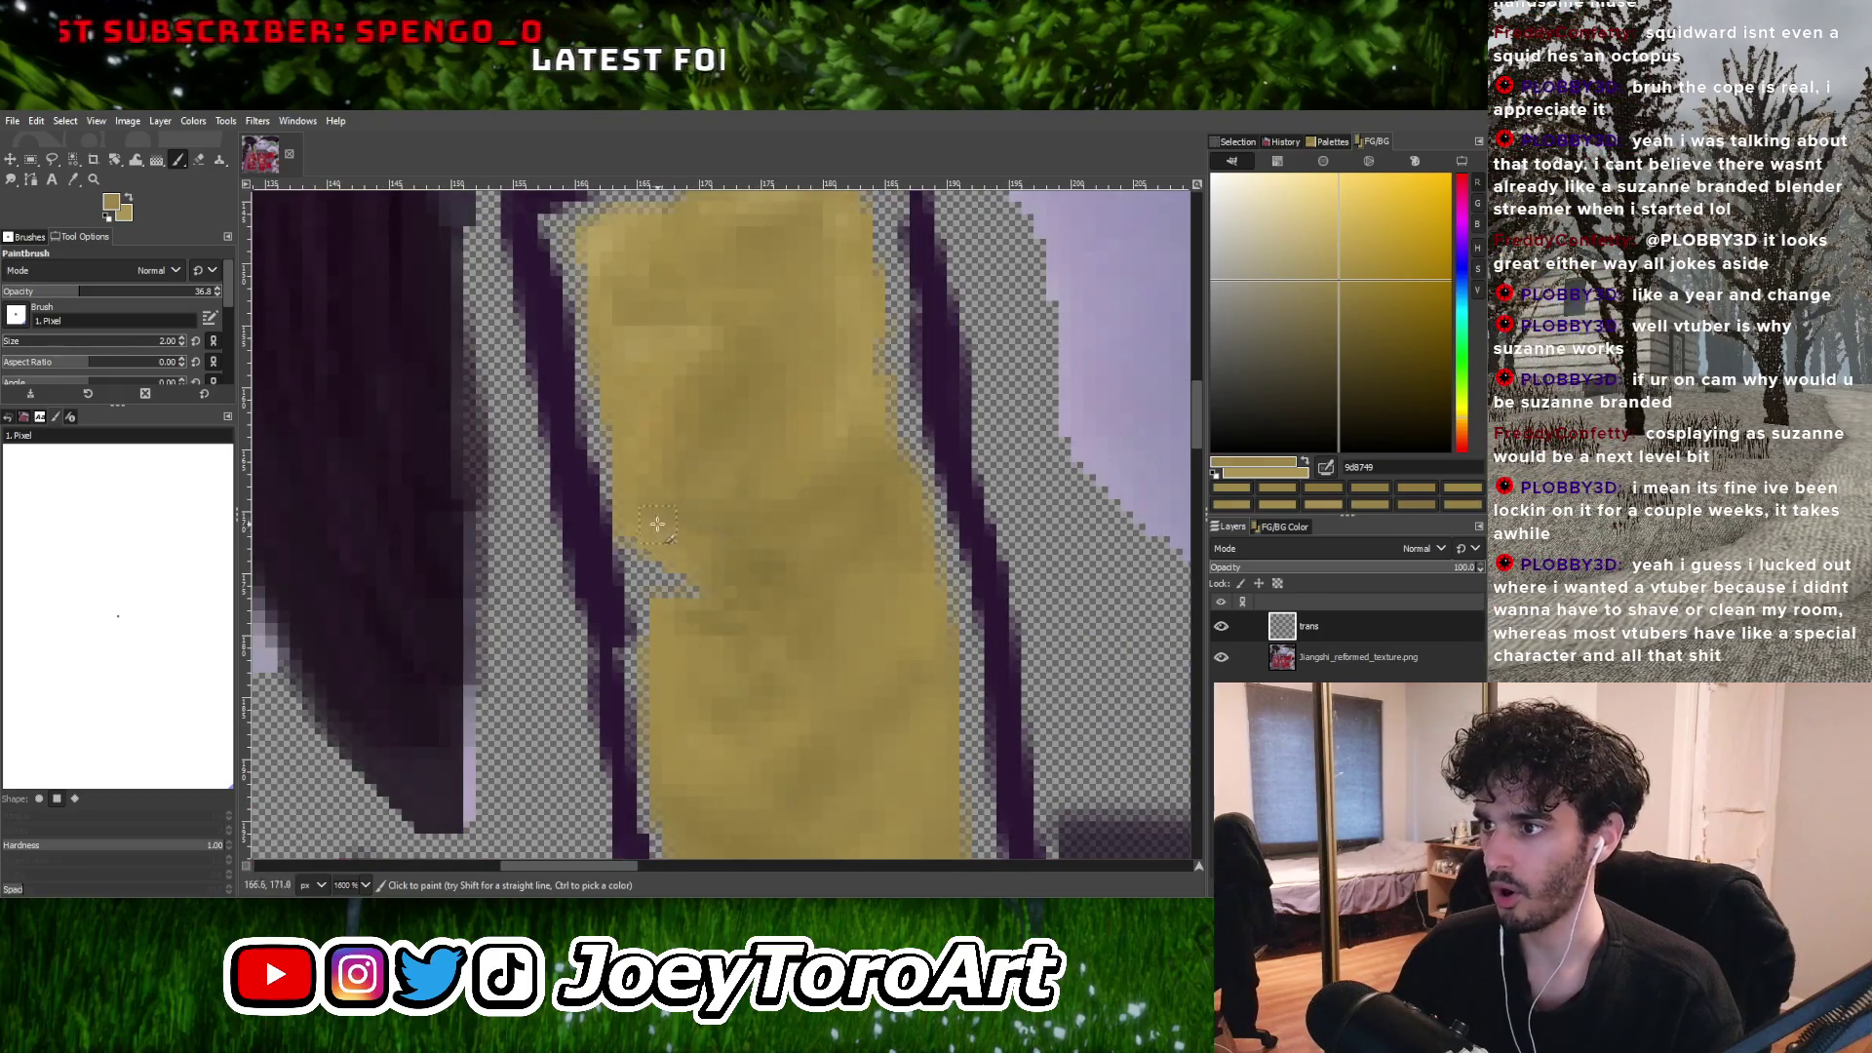
{"action": "scroll", "coordinate": [773, 543], "scroll_direction": "down", "scroll_amount": 1, "text": "ctrl"}
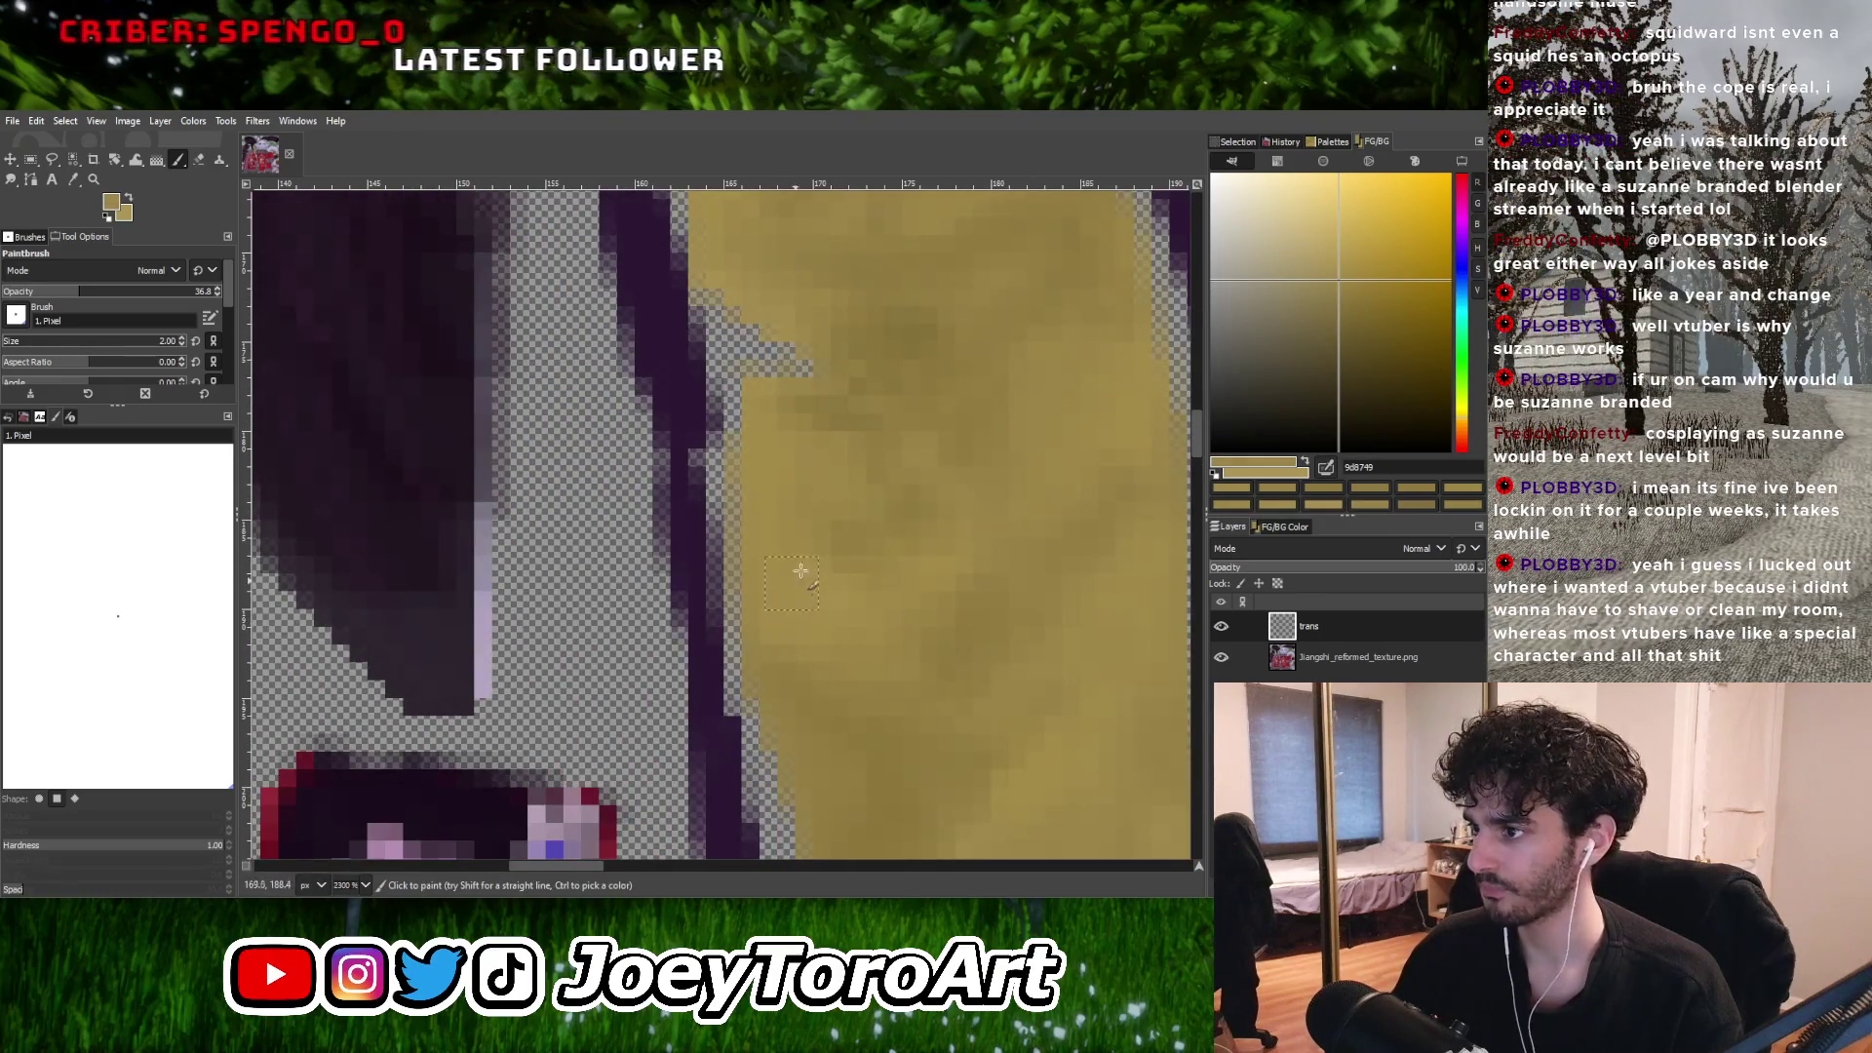
{"action": "scroll", "coordinate": [790, 585], "scroll_direction": "down", "scroll_amount": 1, "text": "ctrl"}
{"action": "scroll", "coordinate": [786, 616], "scroll_direction": "up", "scroll_amount": 3, "text": "ctrl"}
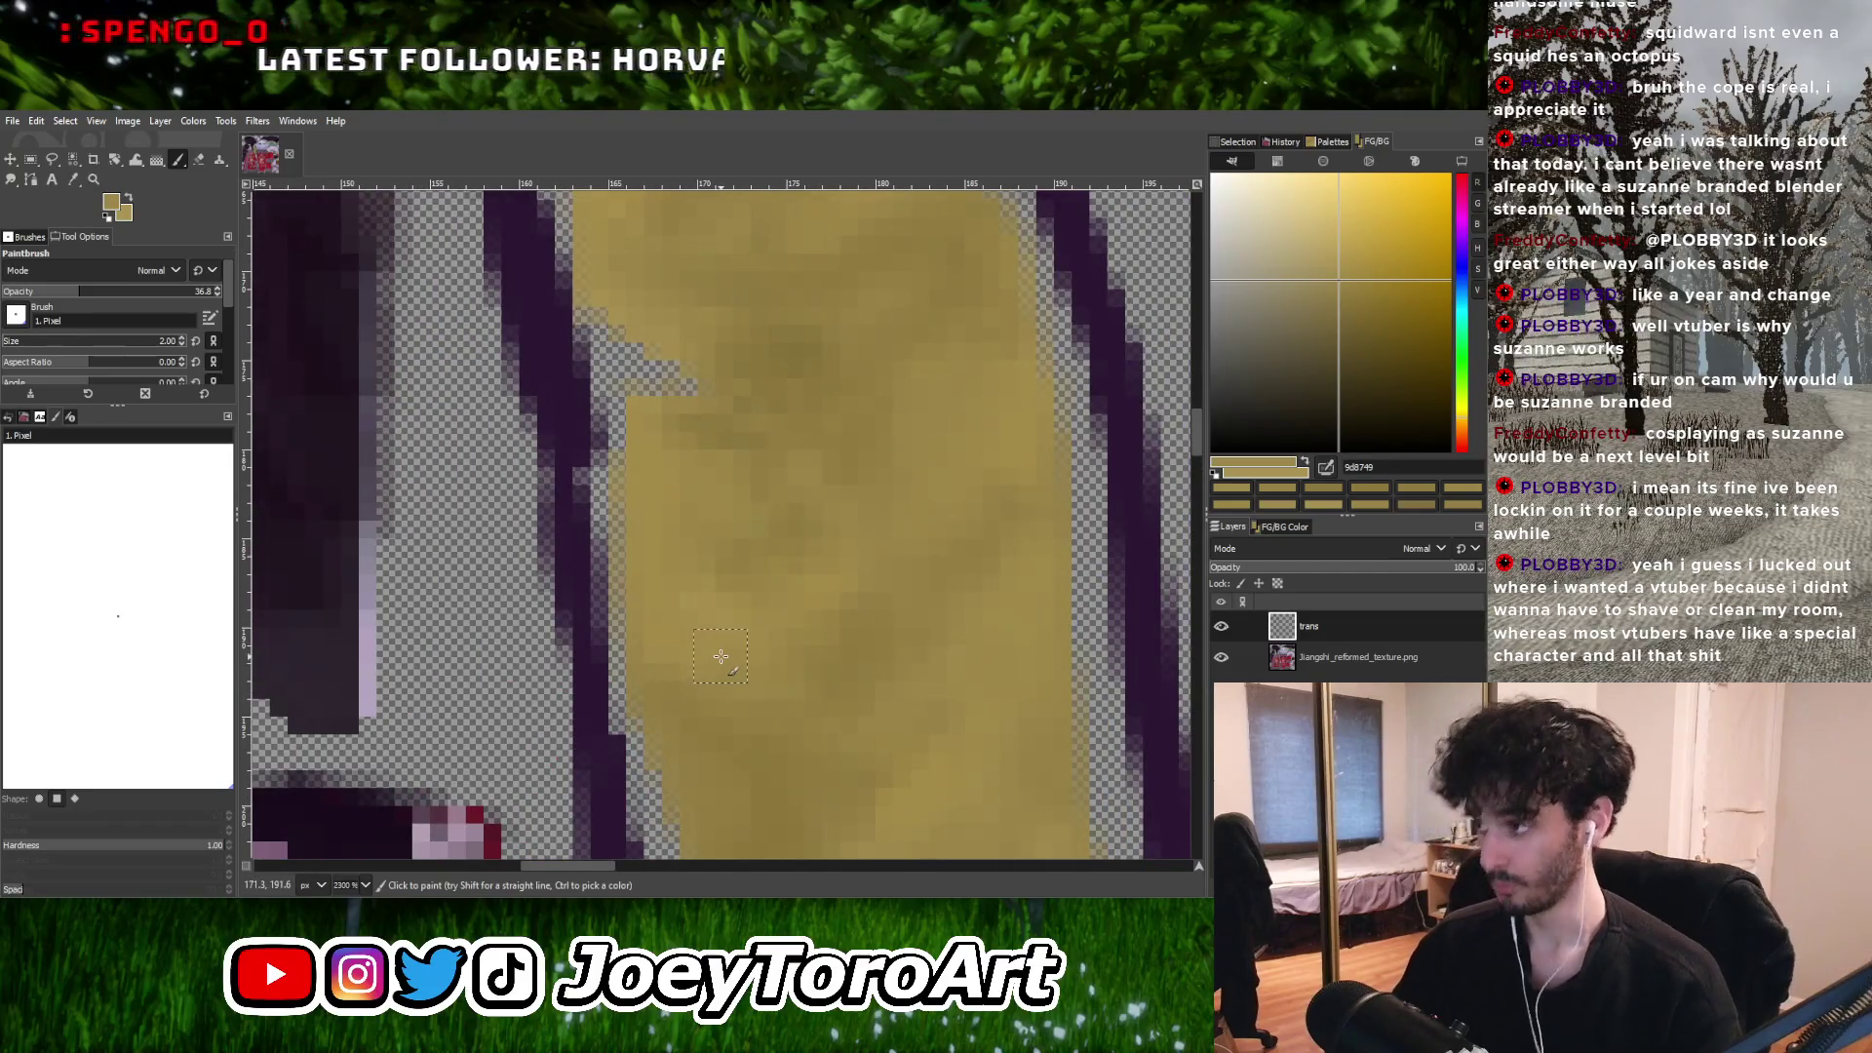
{"action": "scroll", "coordinate": [719, 654], "scroll_direction": "down", "scroll_amount": 3, "text": "ctrl"}
{"action": "scroll", "coordinate": [779, 615], "scroll_direction": "up", "scroll_amount": 3, "text": "ctrl"}
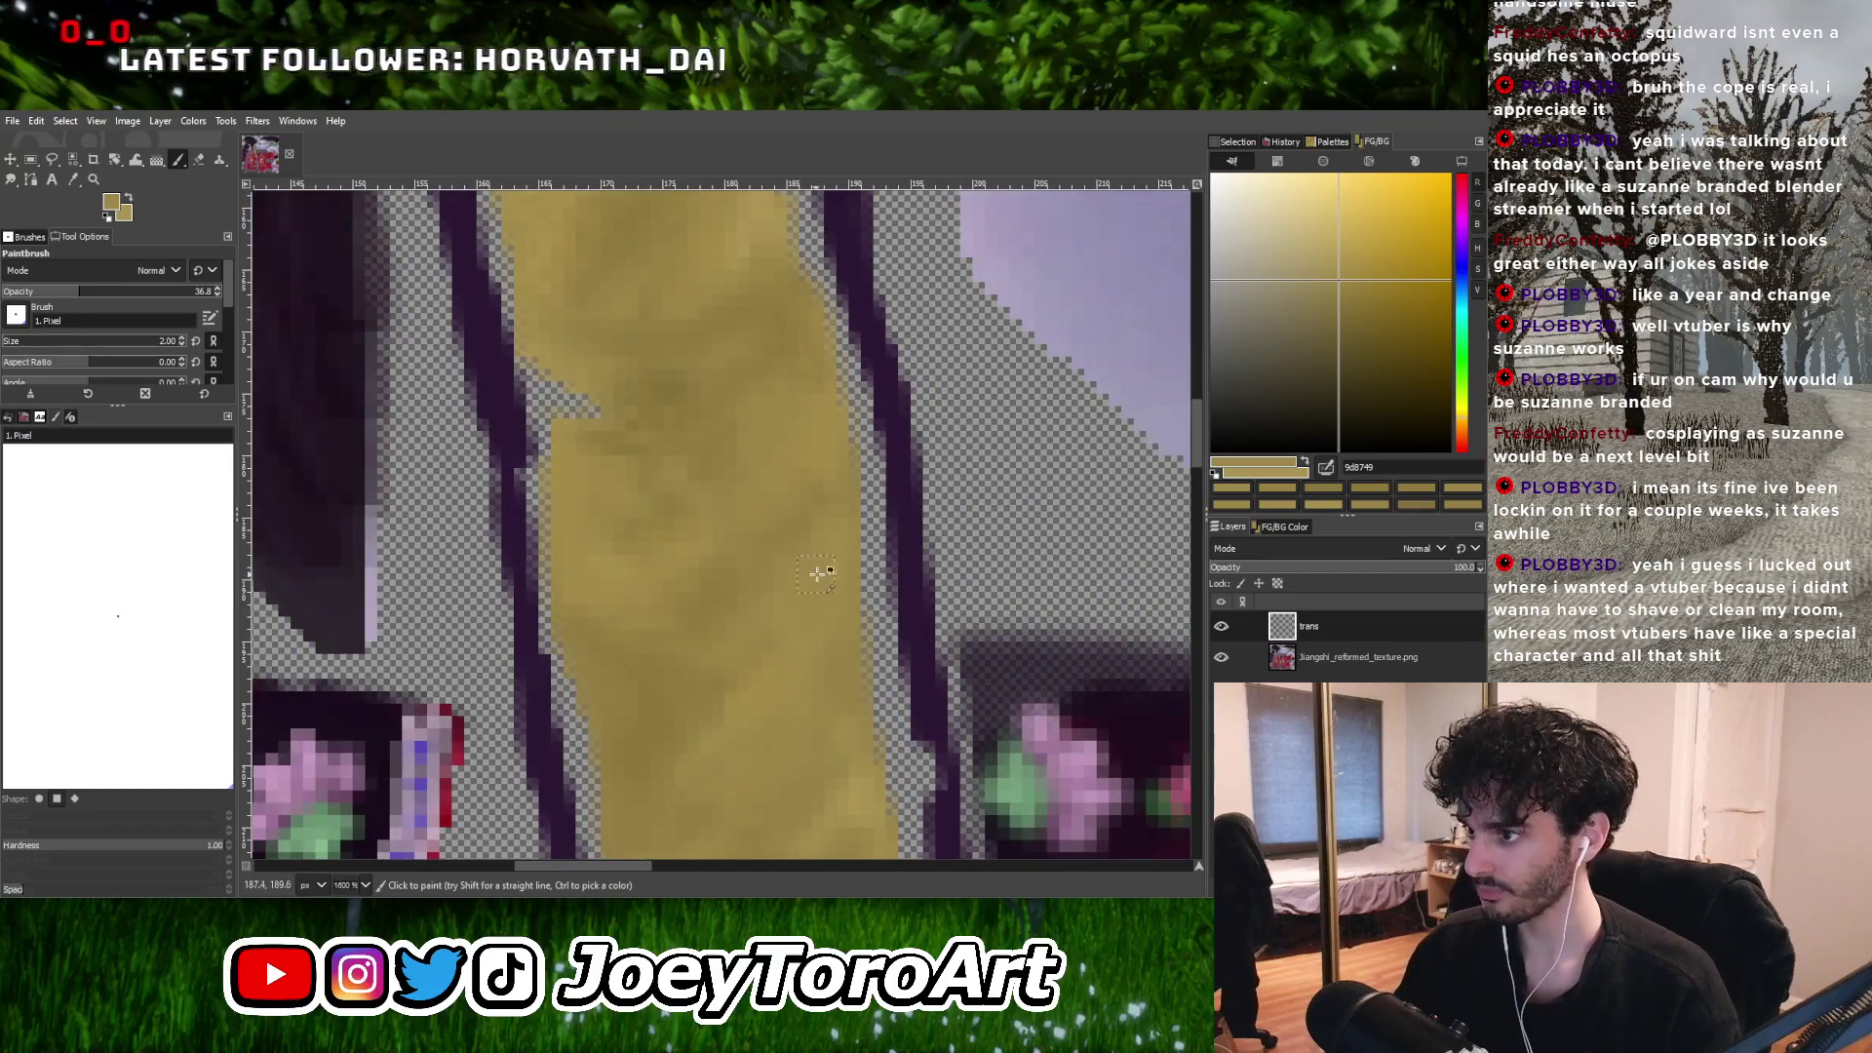
{"action": "scroll", "coordinate": [817, 573], "scroll_direction": "down", "scroll_amount": 4, "text": "ctrl"}
{"action": "scroll", "coordinate": [835, 568], "scroll_direction": "up", "scroll_amount": 4, "text": "ctrl"}
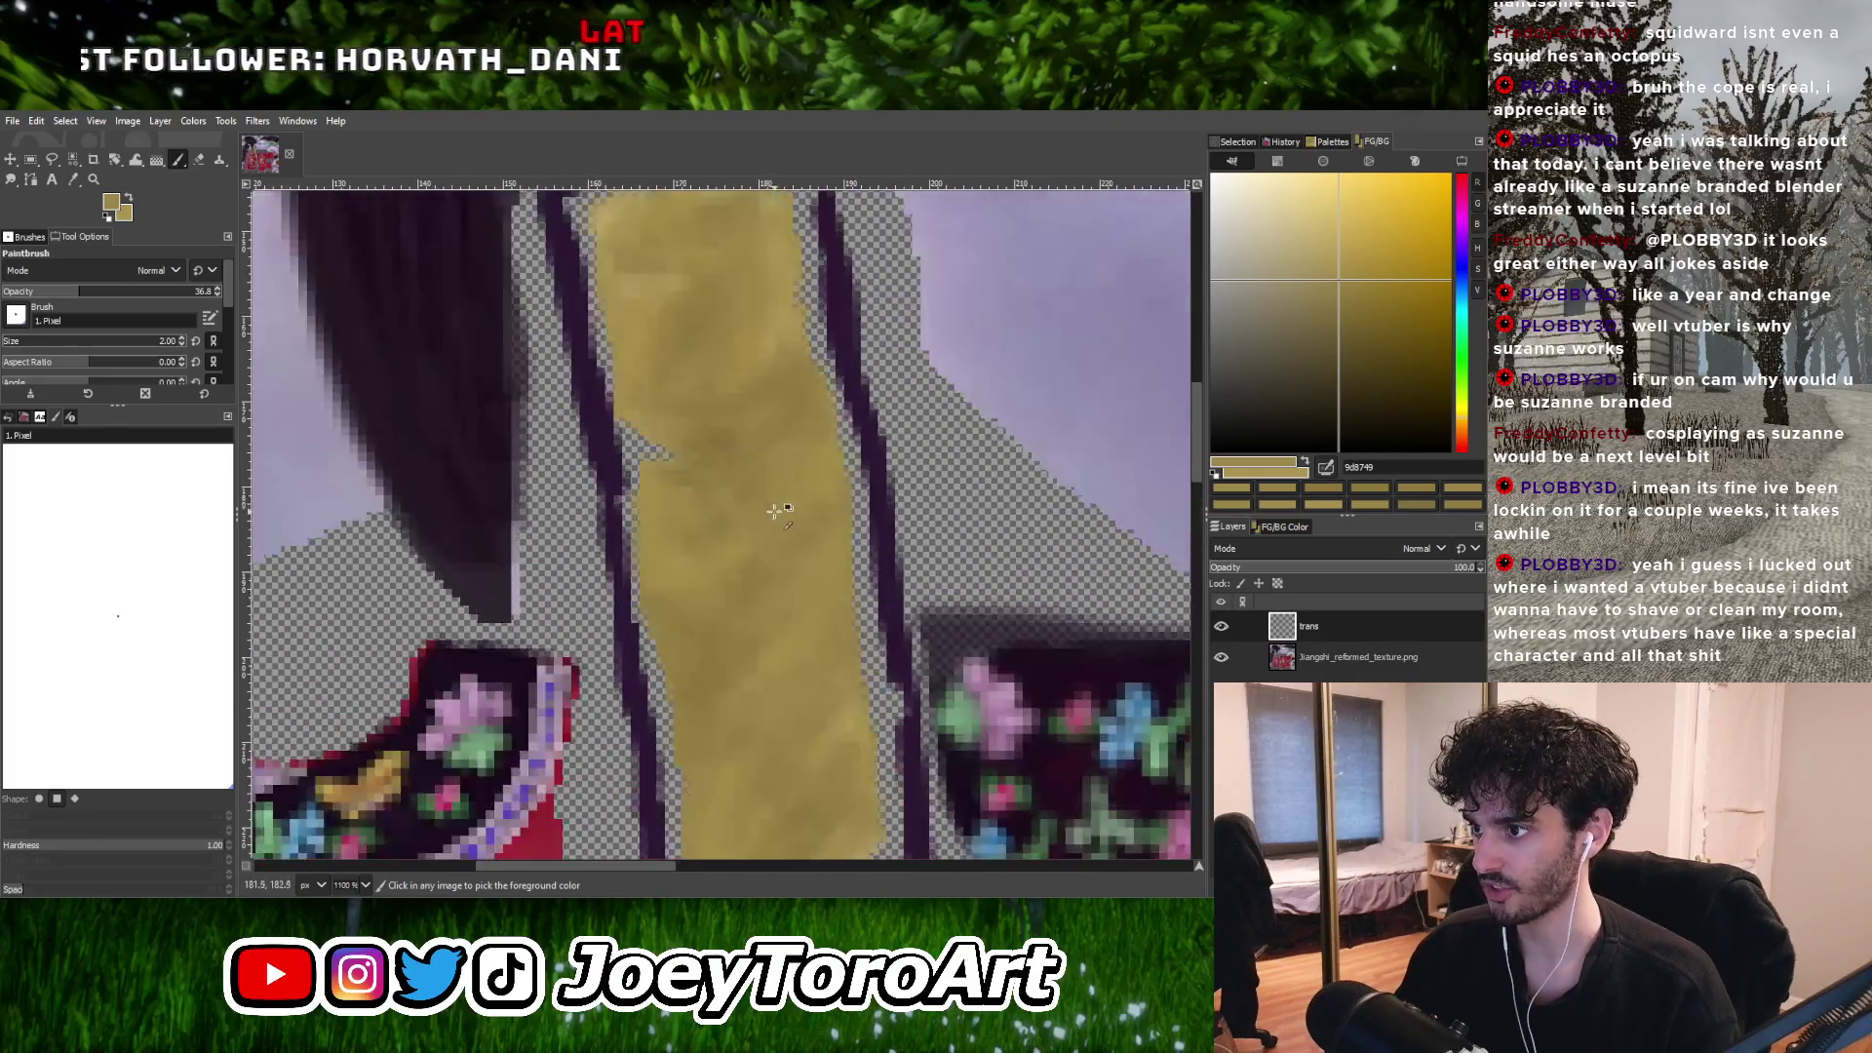
{"action": "scroll", "coordinate": [765, 602], "scroll_direction": "down", "scroll_amount": 3, "text": "ctrl"}
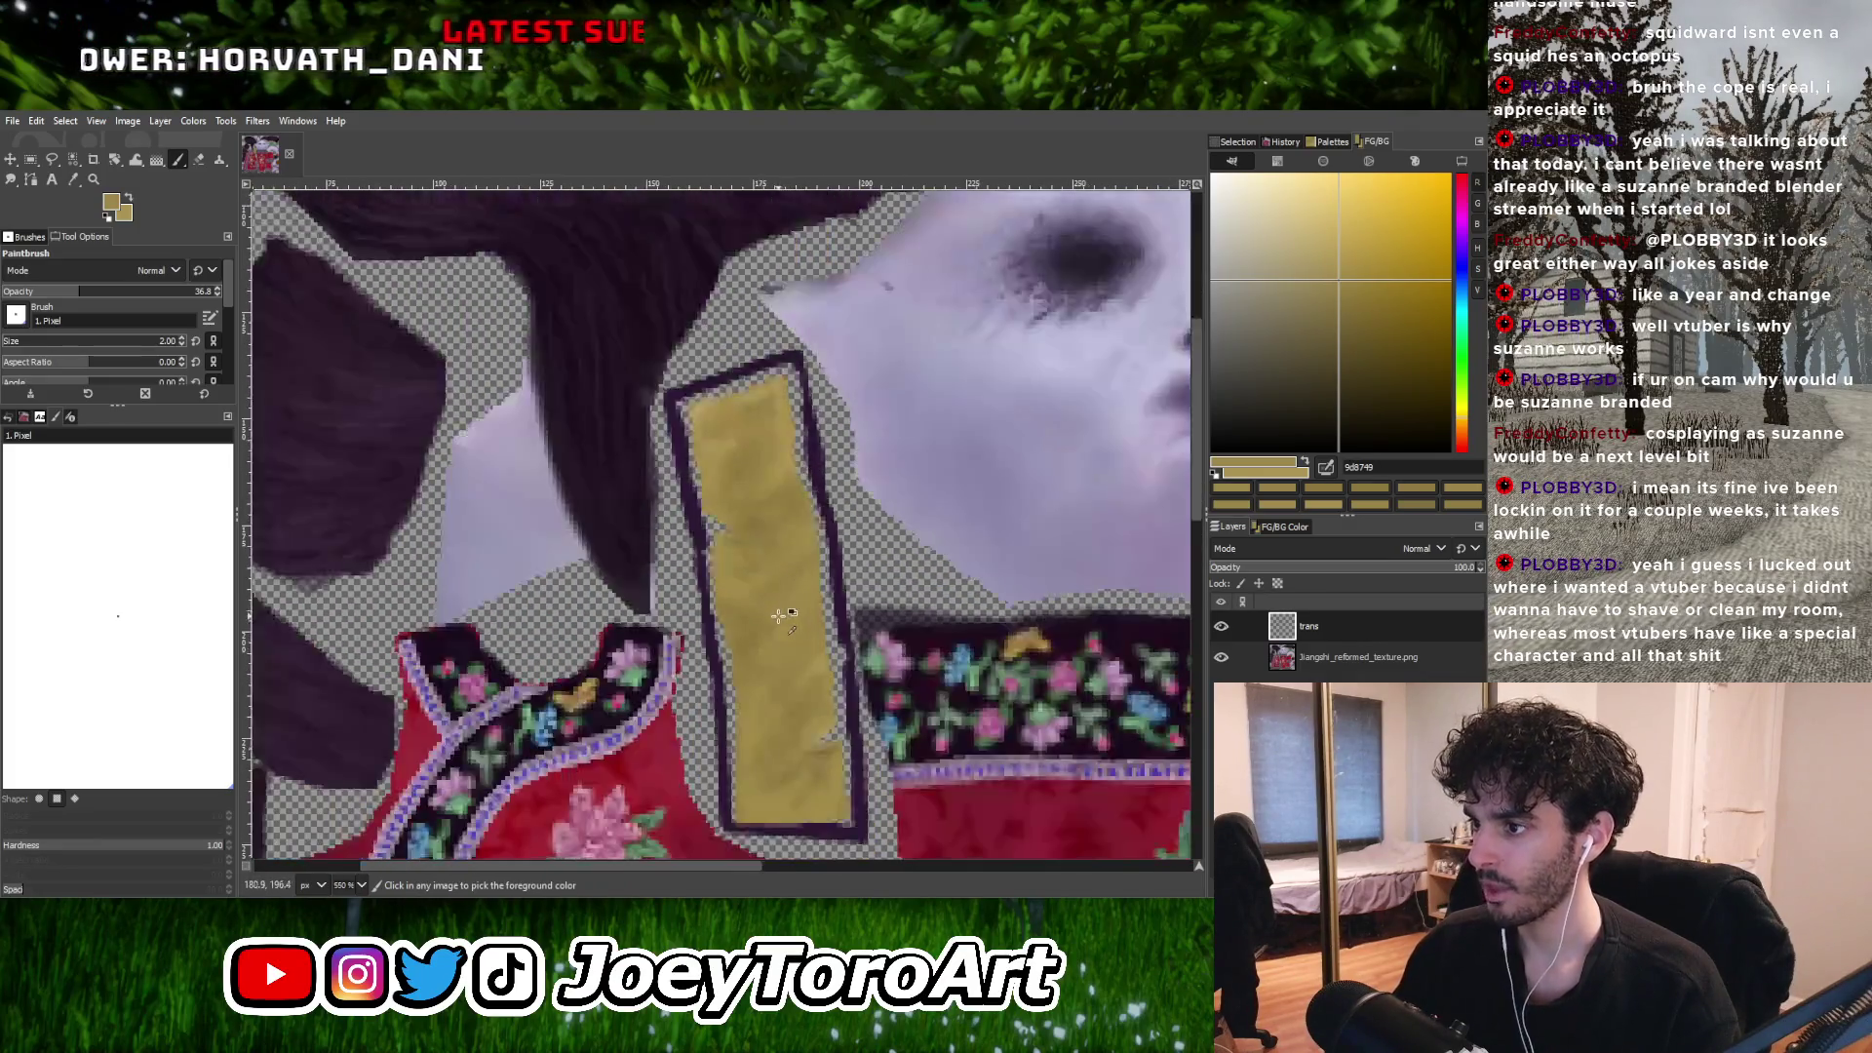
{"action": "scroll", "coordinate": [778, 616], "scroll_direction": "up", "scroll_amount": 4, "text": "ctrl"}
{"action": "left_click", "coordinate": [709, 639], "text": "ctrl"}
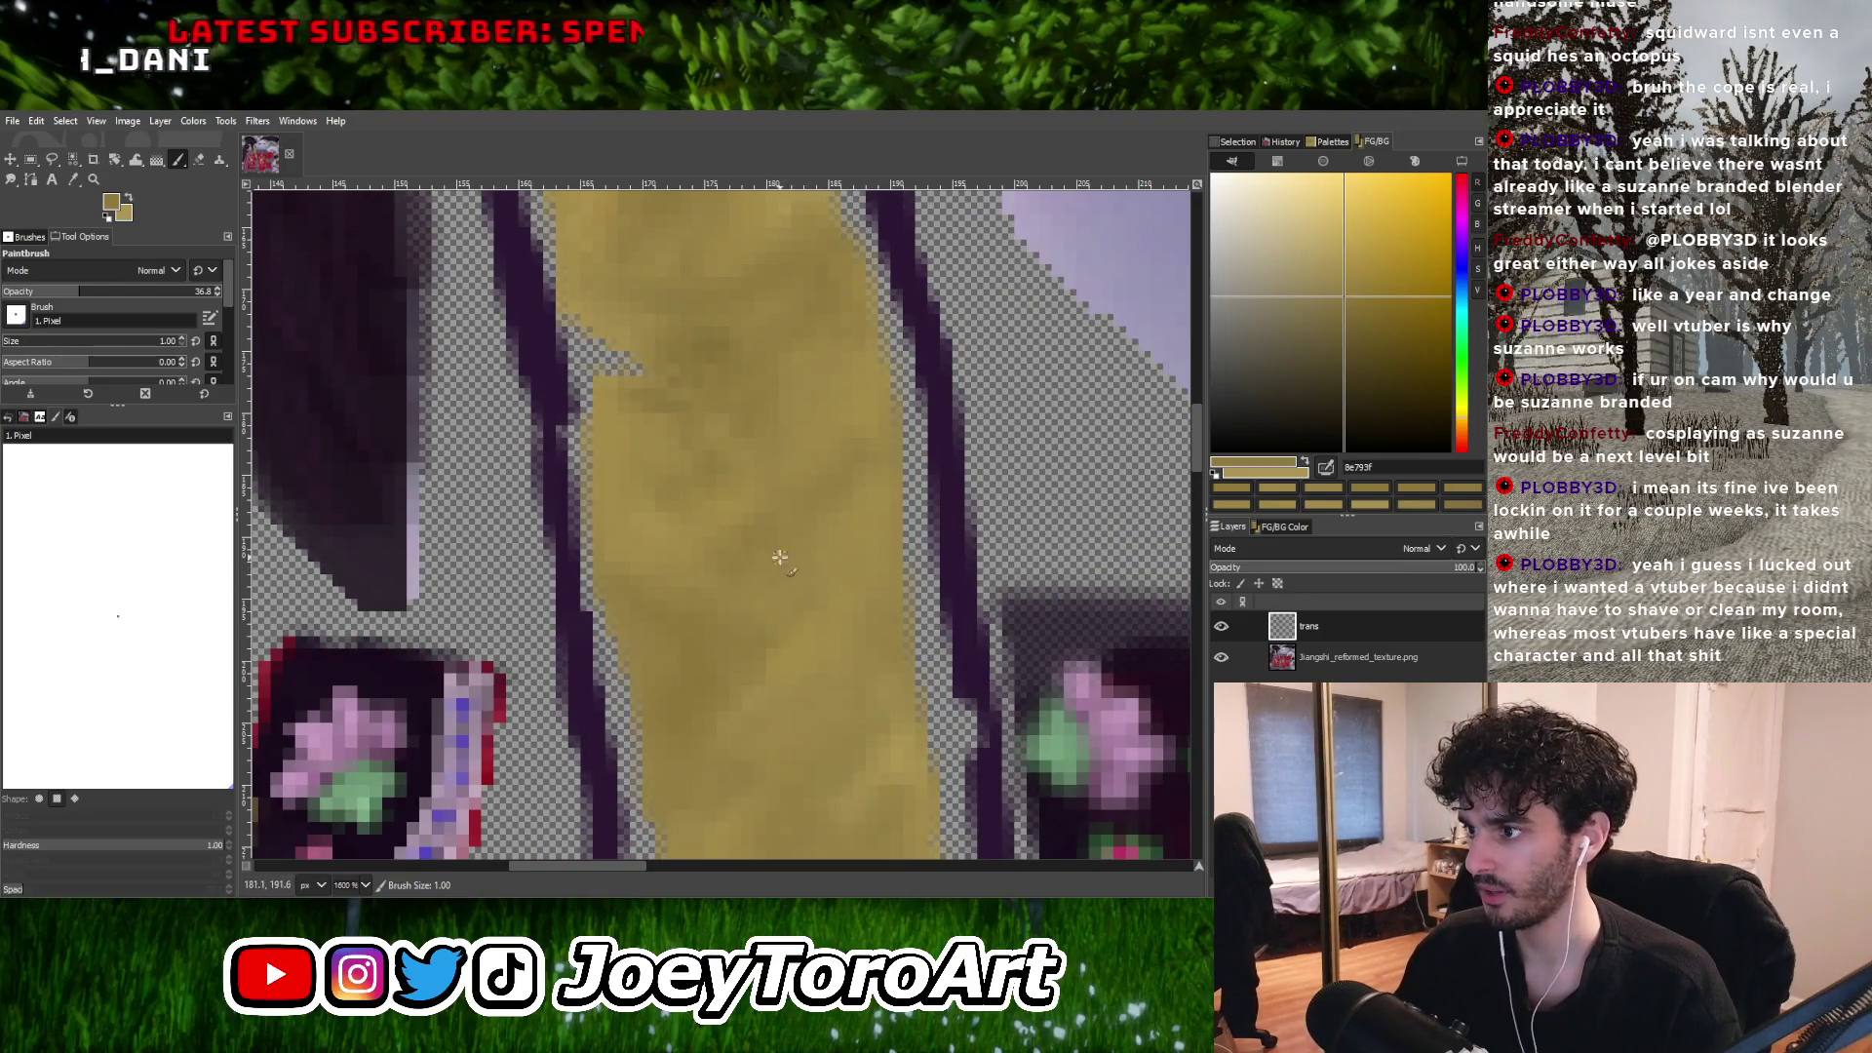
{"action": "left_click", "coordinate": [1348, 315]}
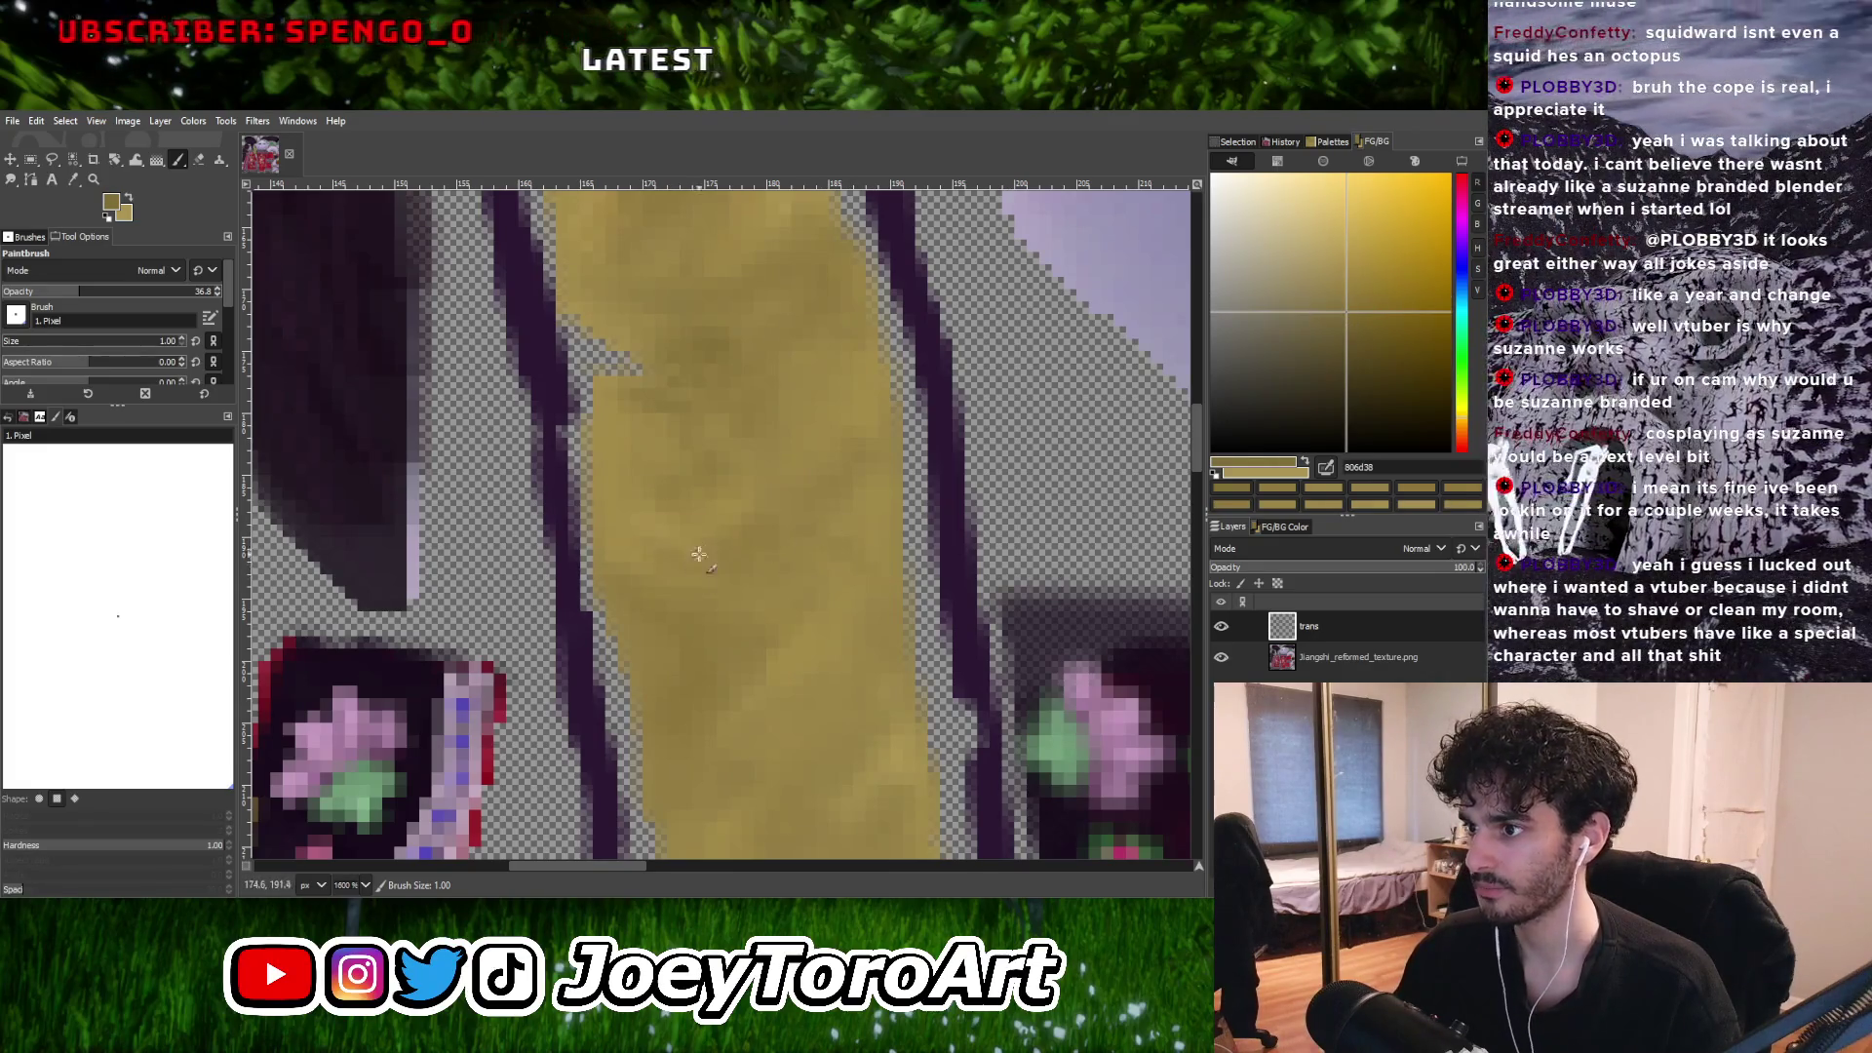
{"action": "scroll", "coordinate": [718, 535], "scroll_direction": "down", "scroll_amount": 1, "text": "ctrl"}
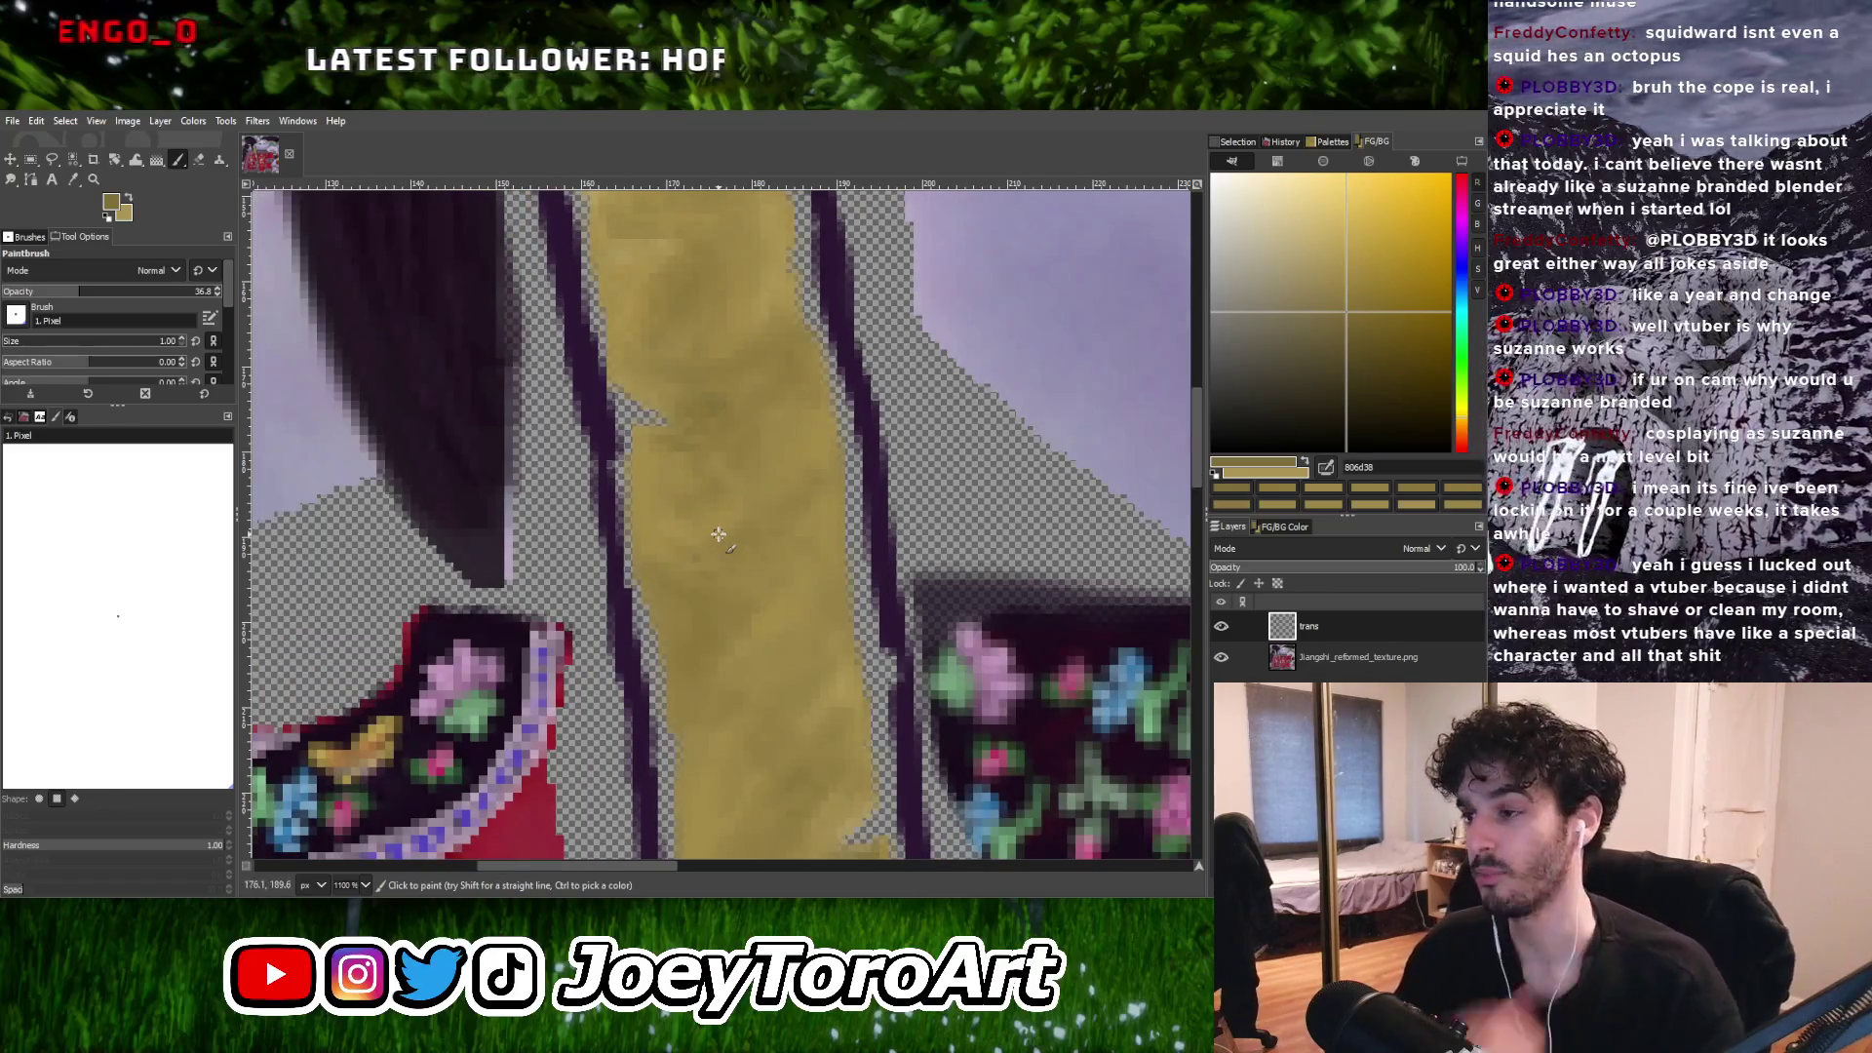
{"action": "scroll", "coordinate": [800, 576], "scroll_direction": "up", "scroll_amount": 2, "text": "ctrl"}
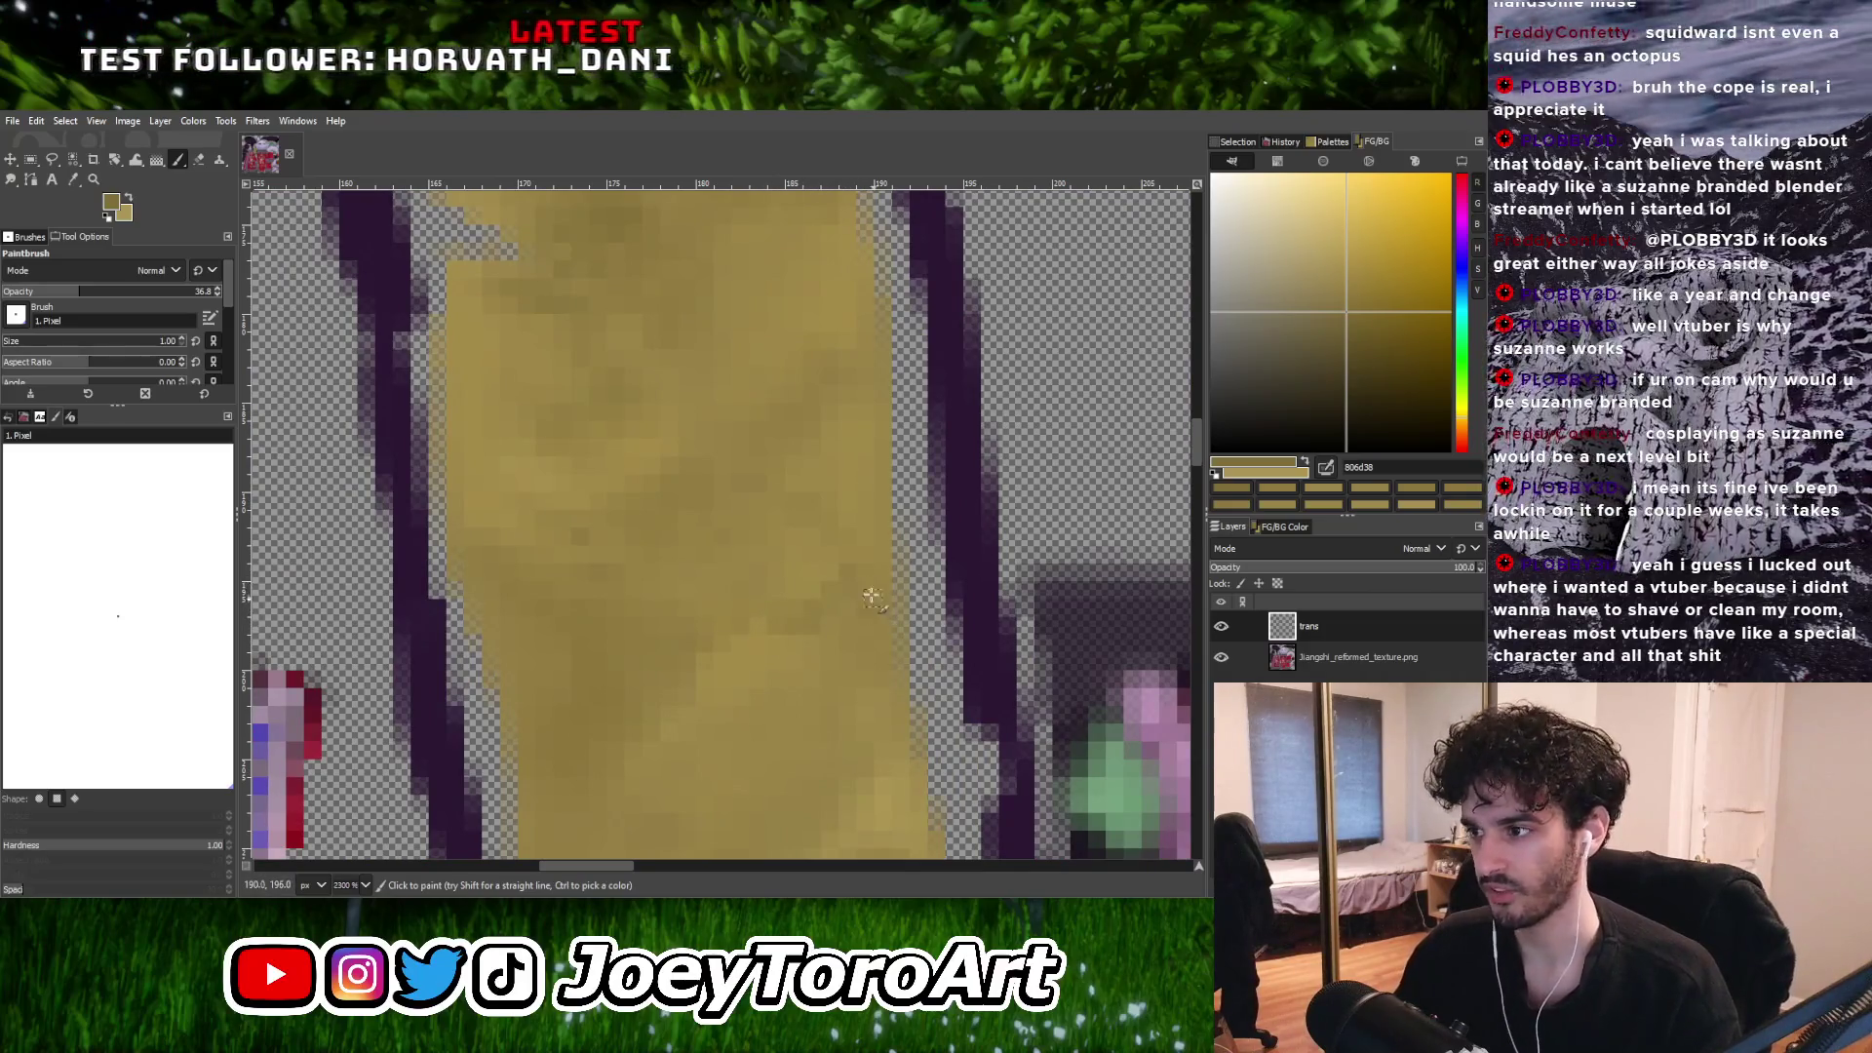
{"action": "scroll", "coordinate": [717, 631], "scroll_direction": "down", "scroll_amount": 3, "text": "ctrl"}
{"action": "scroll", "coordinate": [804, 556], "scroll_direction": "up", "scroll_amount": 3, "text": "ctrl"}
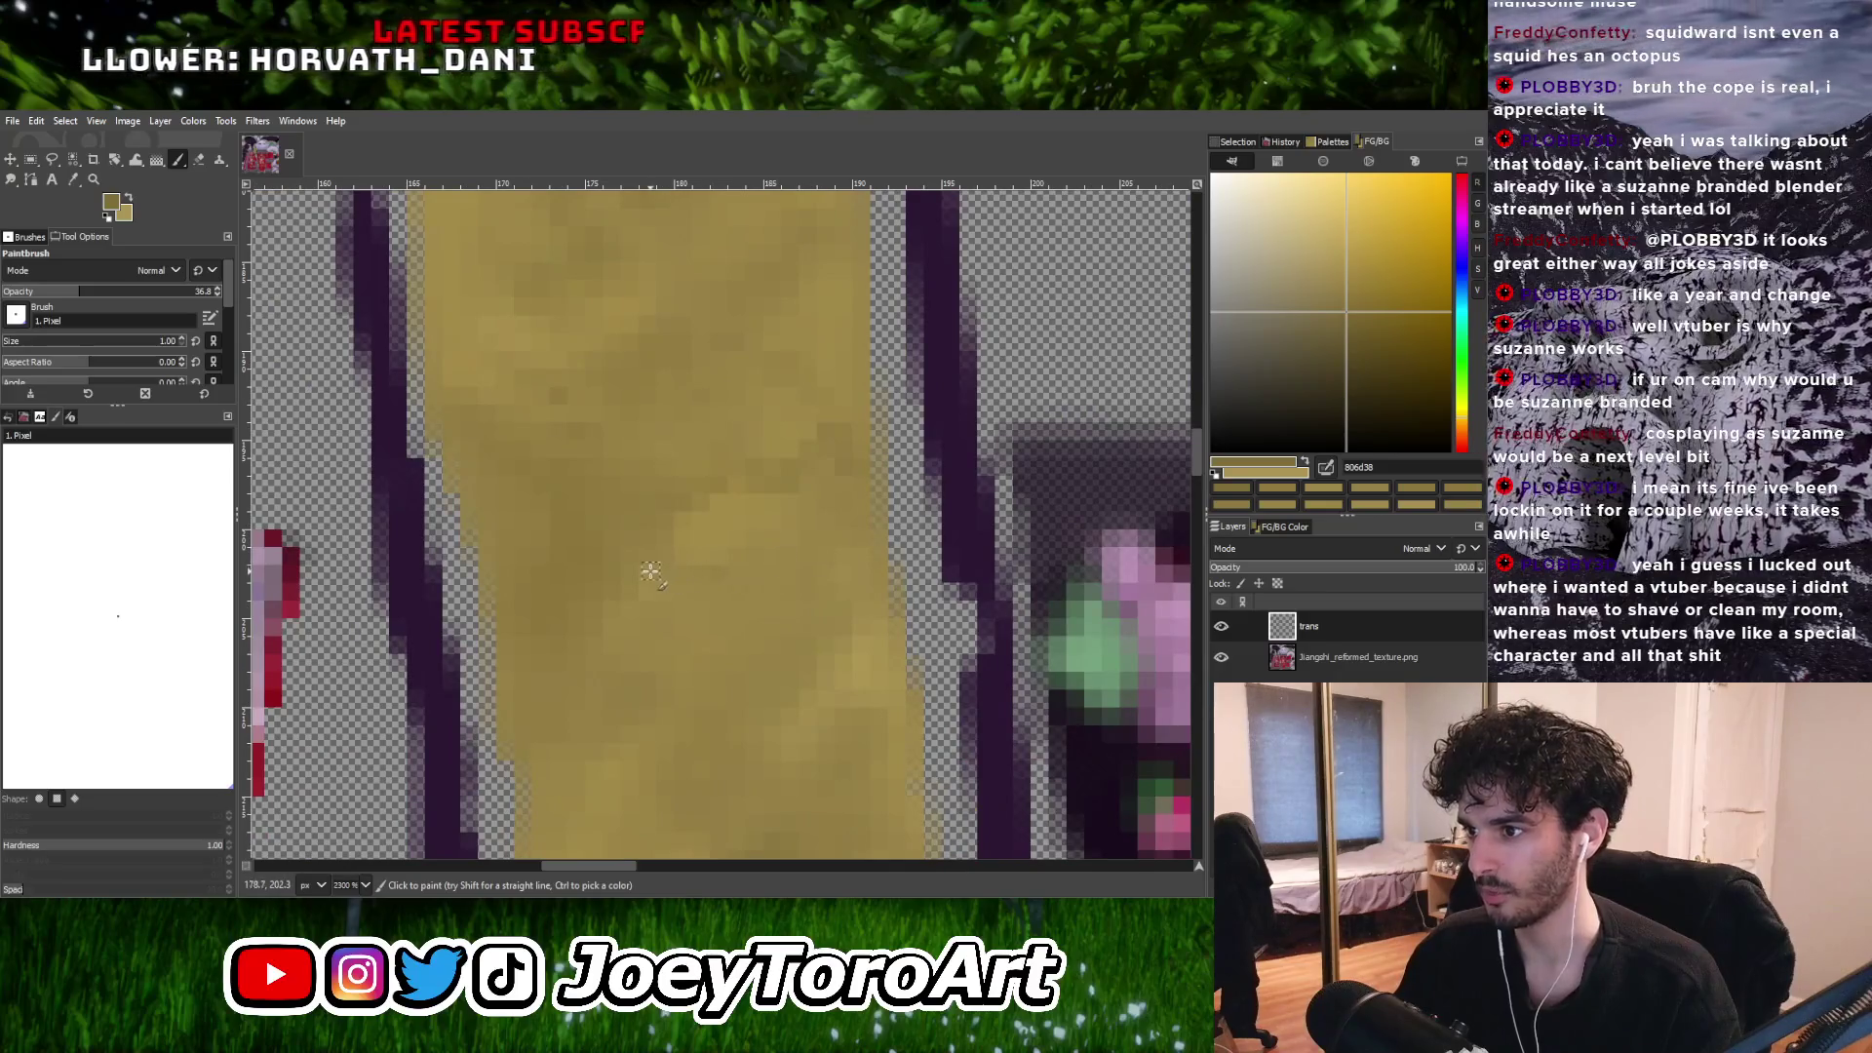
{"action": "scroll", "coordinate": [753, 558], "scroll_direction": "down", "scroll_amount": 3, "text": "ctrl"}
{"action": "scroll", "coordinate": [757, 556], "scroll_direction": "up", "scroll_amount": 3, "text": "ctrl"}
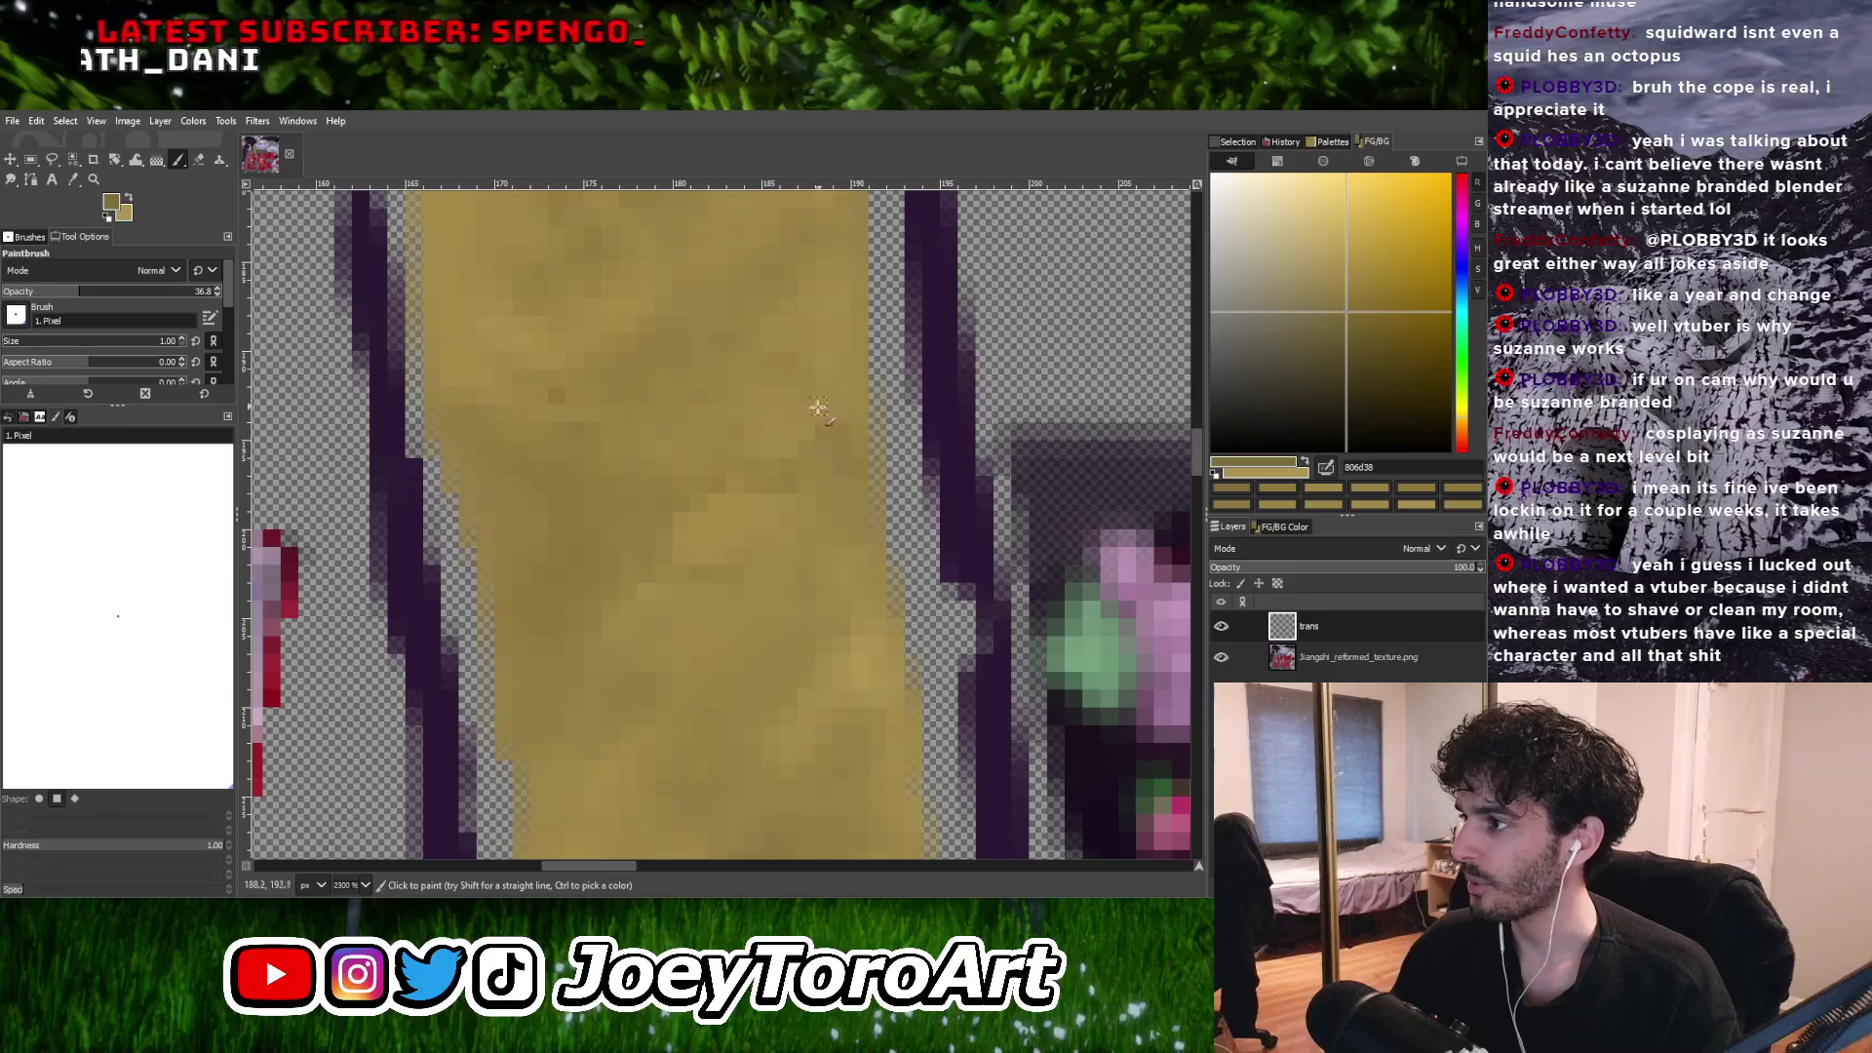
{"action": "scroll", "coordinate": [811, 430], "scroll_direction": "down", "scroll_amount": 2, "text": "ctrl"}
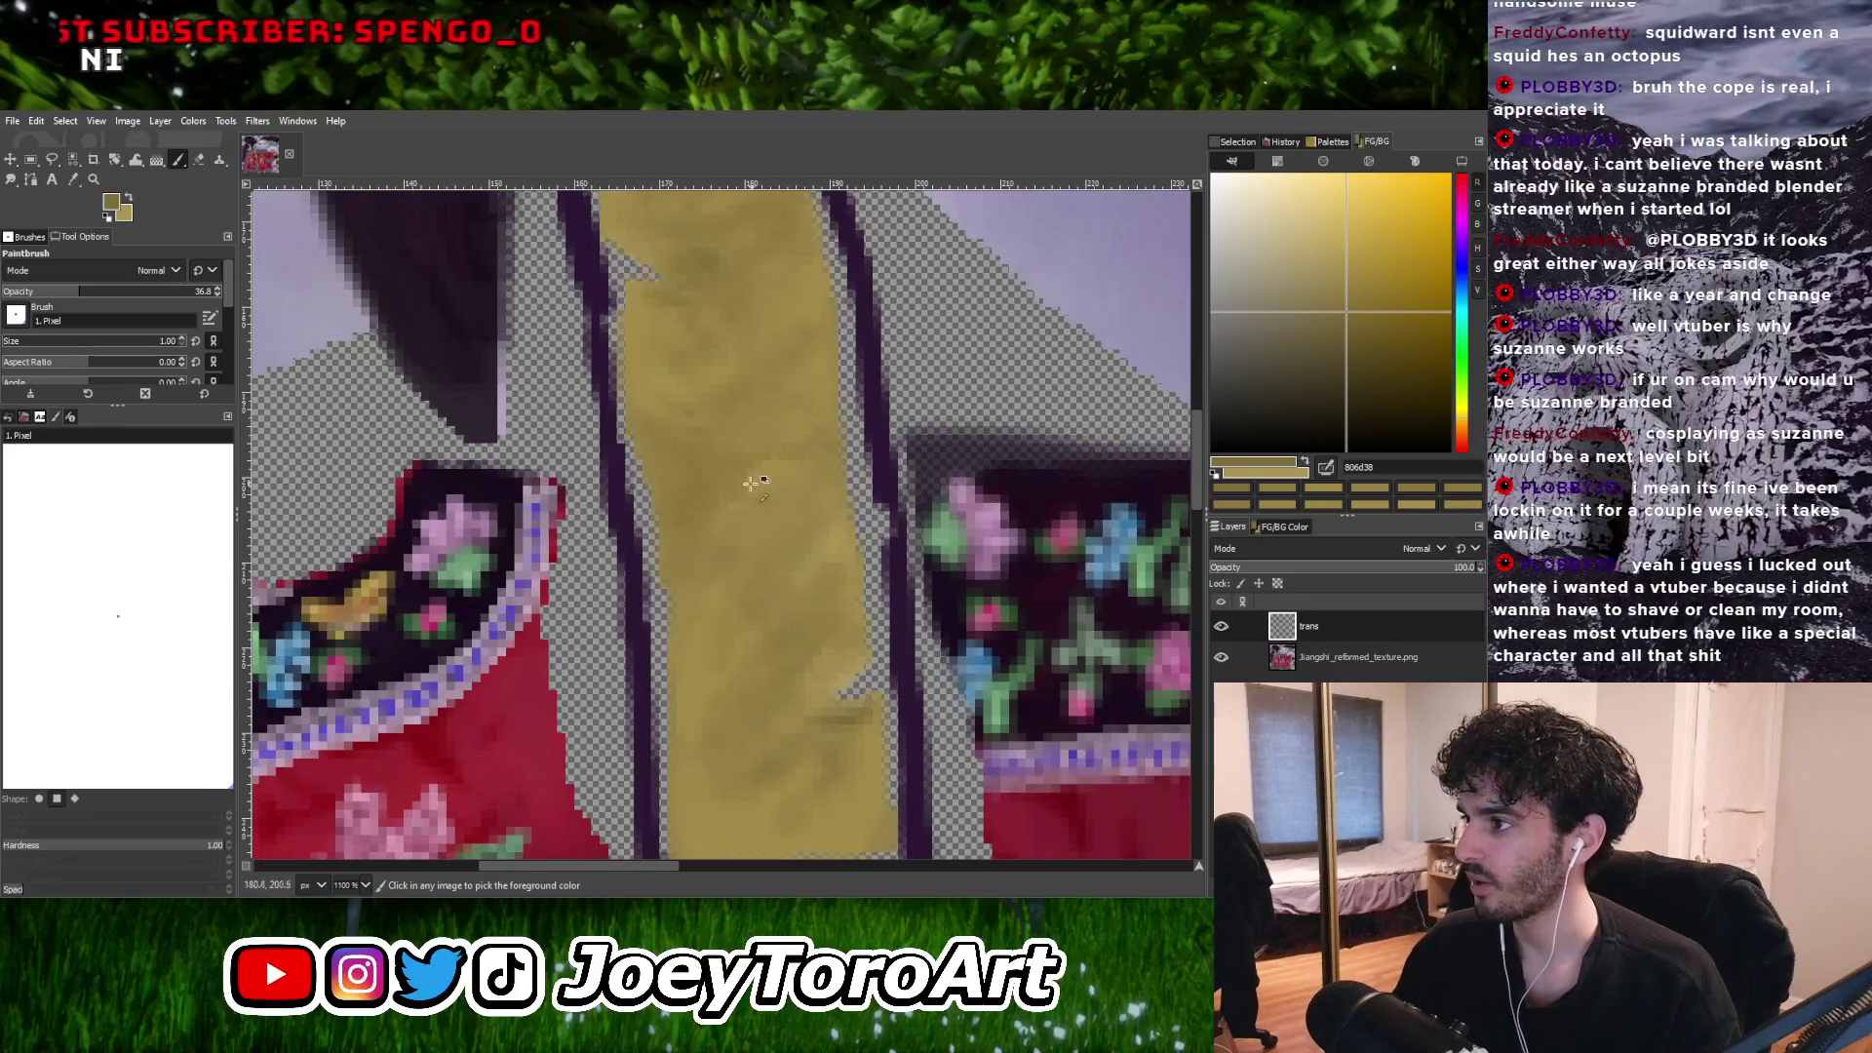
{"action": "scroll", "coordinate": [747, 543], "scroll_direction": "up", "scroll_amount": 2, "text": "ctrl"}
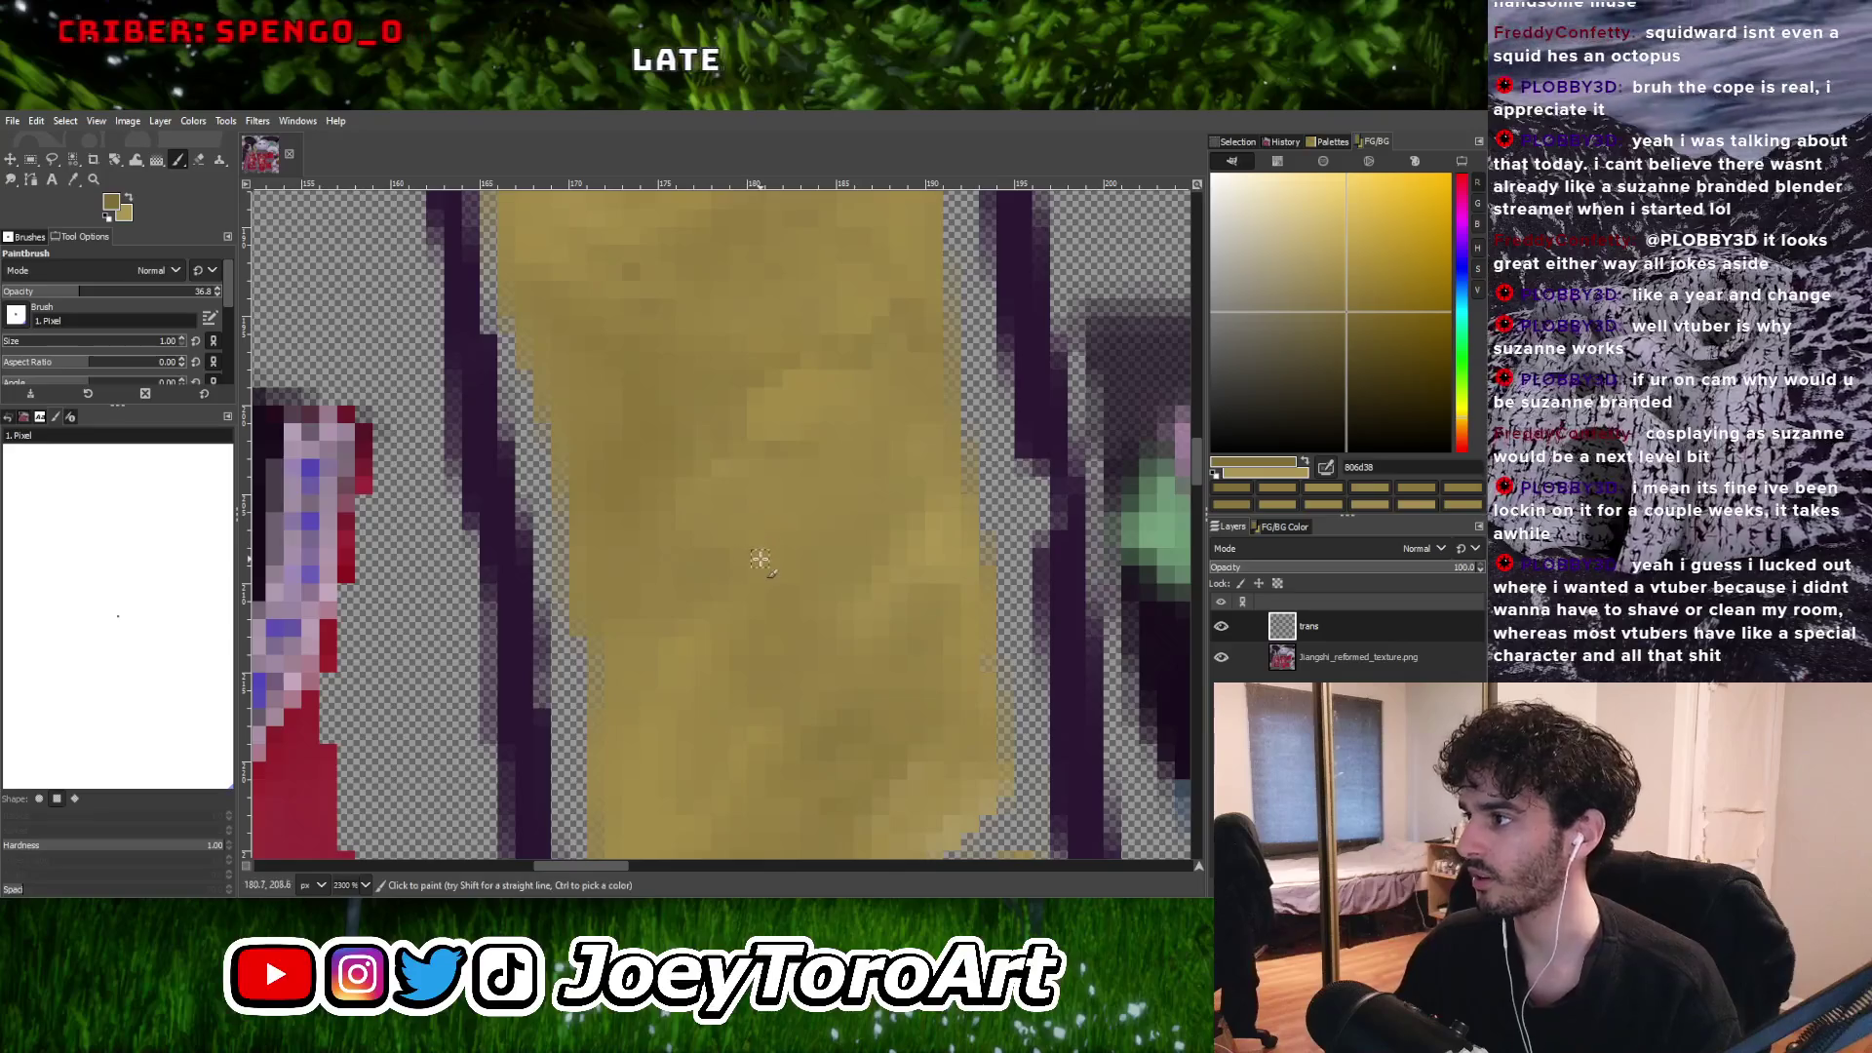
{"action": "scroll", "coordinate": [795, 490], "scroll_direction": "down", "scroll_amount": 2, "text": "ctrl"}
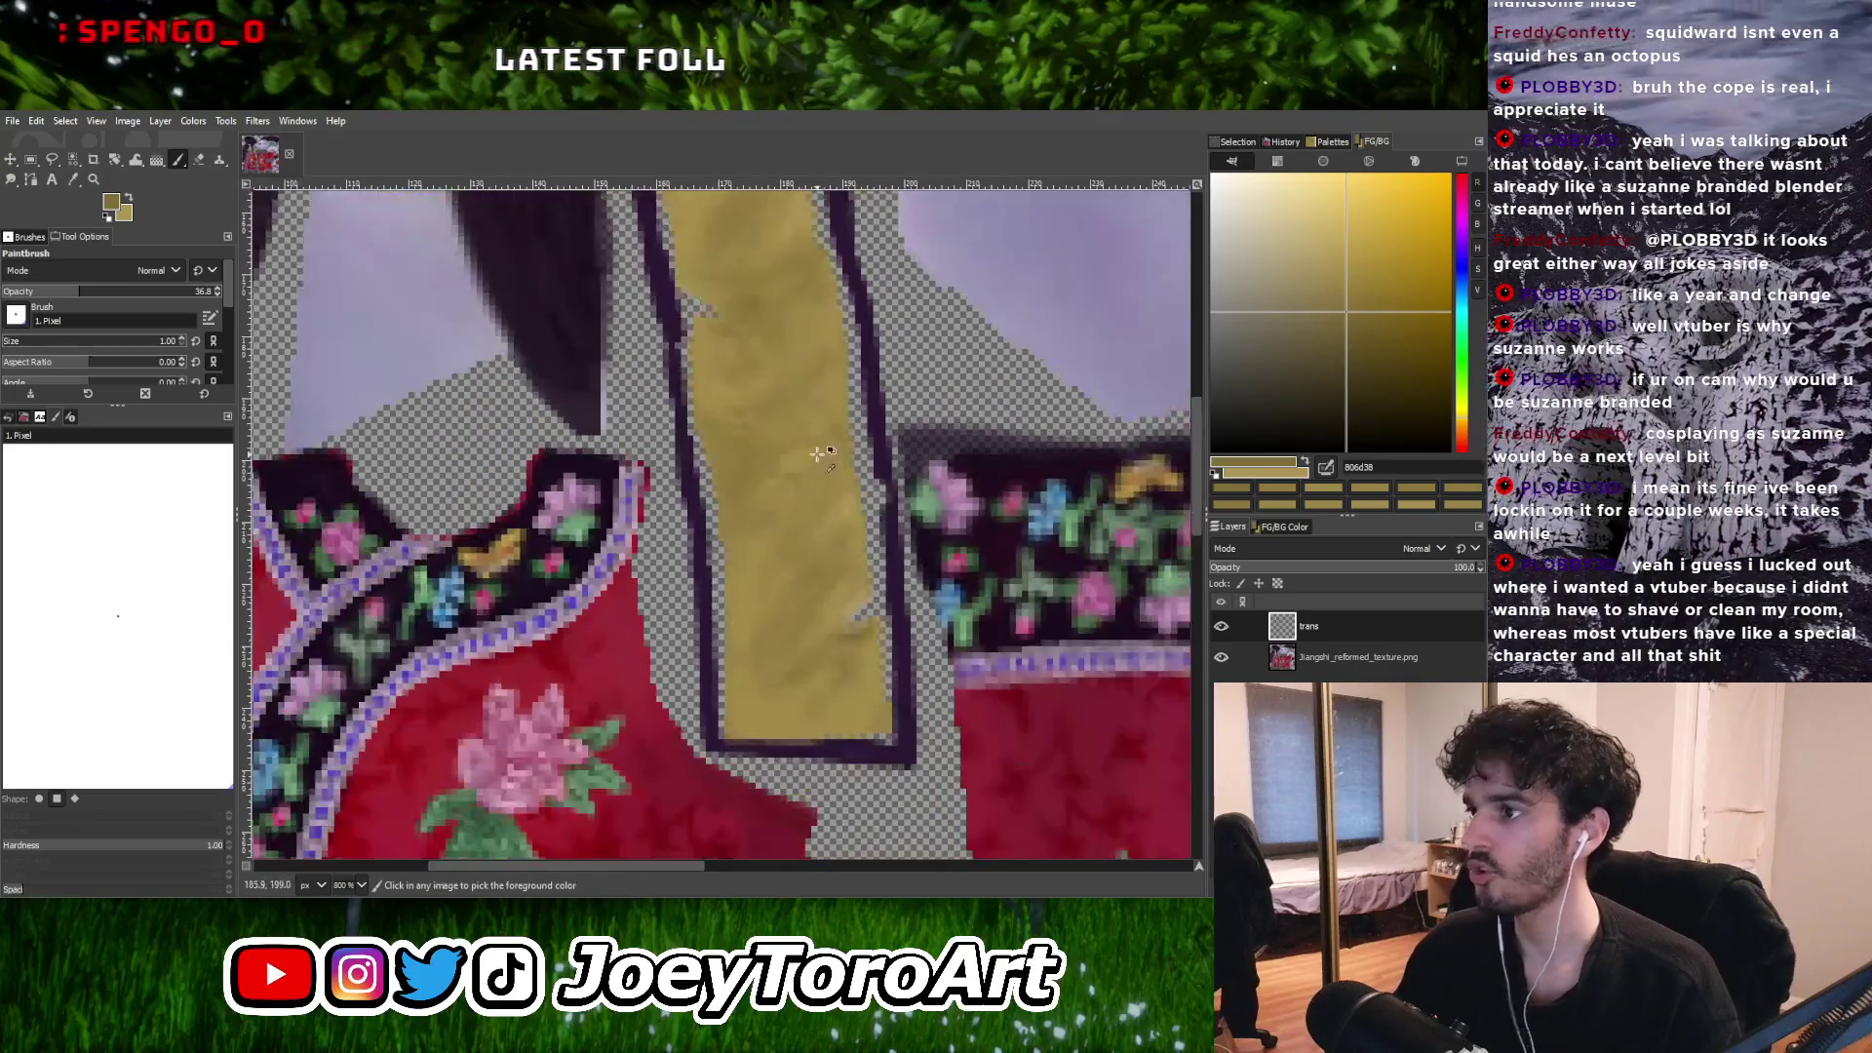
{"action": "scroll", "coordinate": [825, 444], "scroll_direction": "up", "scroll_amount": 2, "text": "ctrl"}
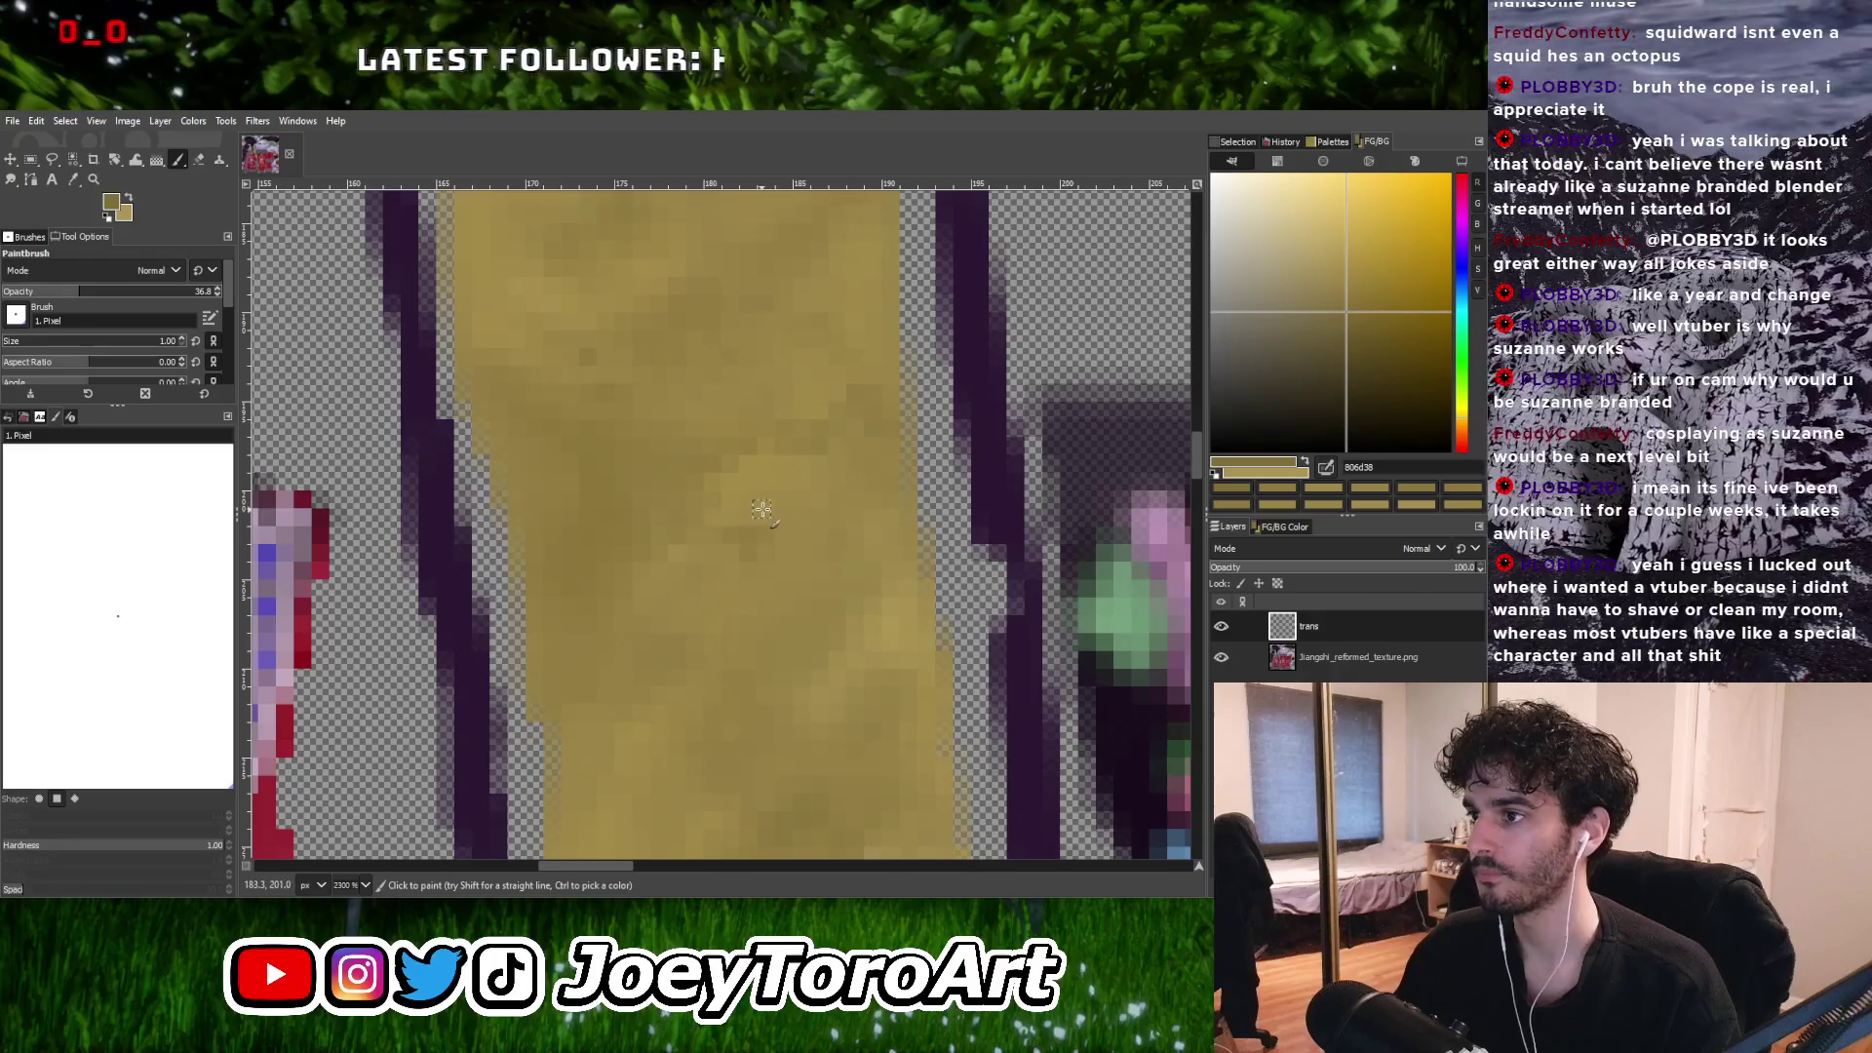
{"action": "scroll", "coordinate": [702, 498], "scroll_direction": "down", "scroll_amount": 2, "text": "ctrl"}
{"action": "scroll", "coordinate": [747, 501], "scroll_direction": "up", "scroll_amount": 2, "text": "ctrl"}
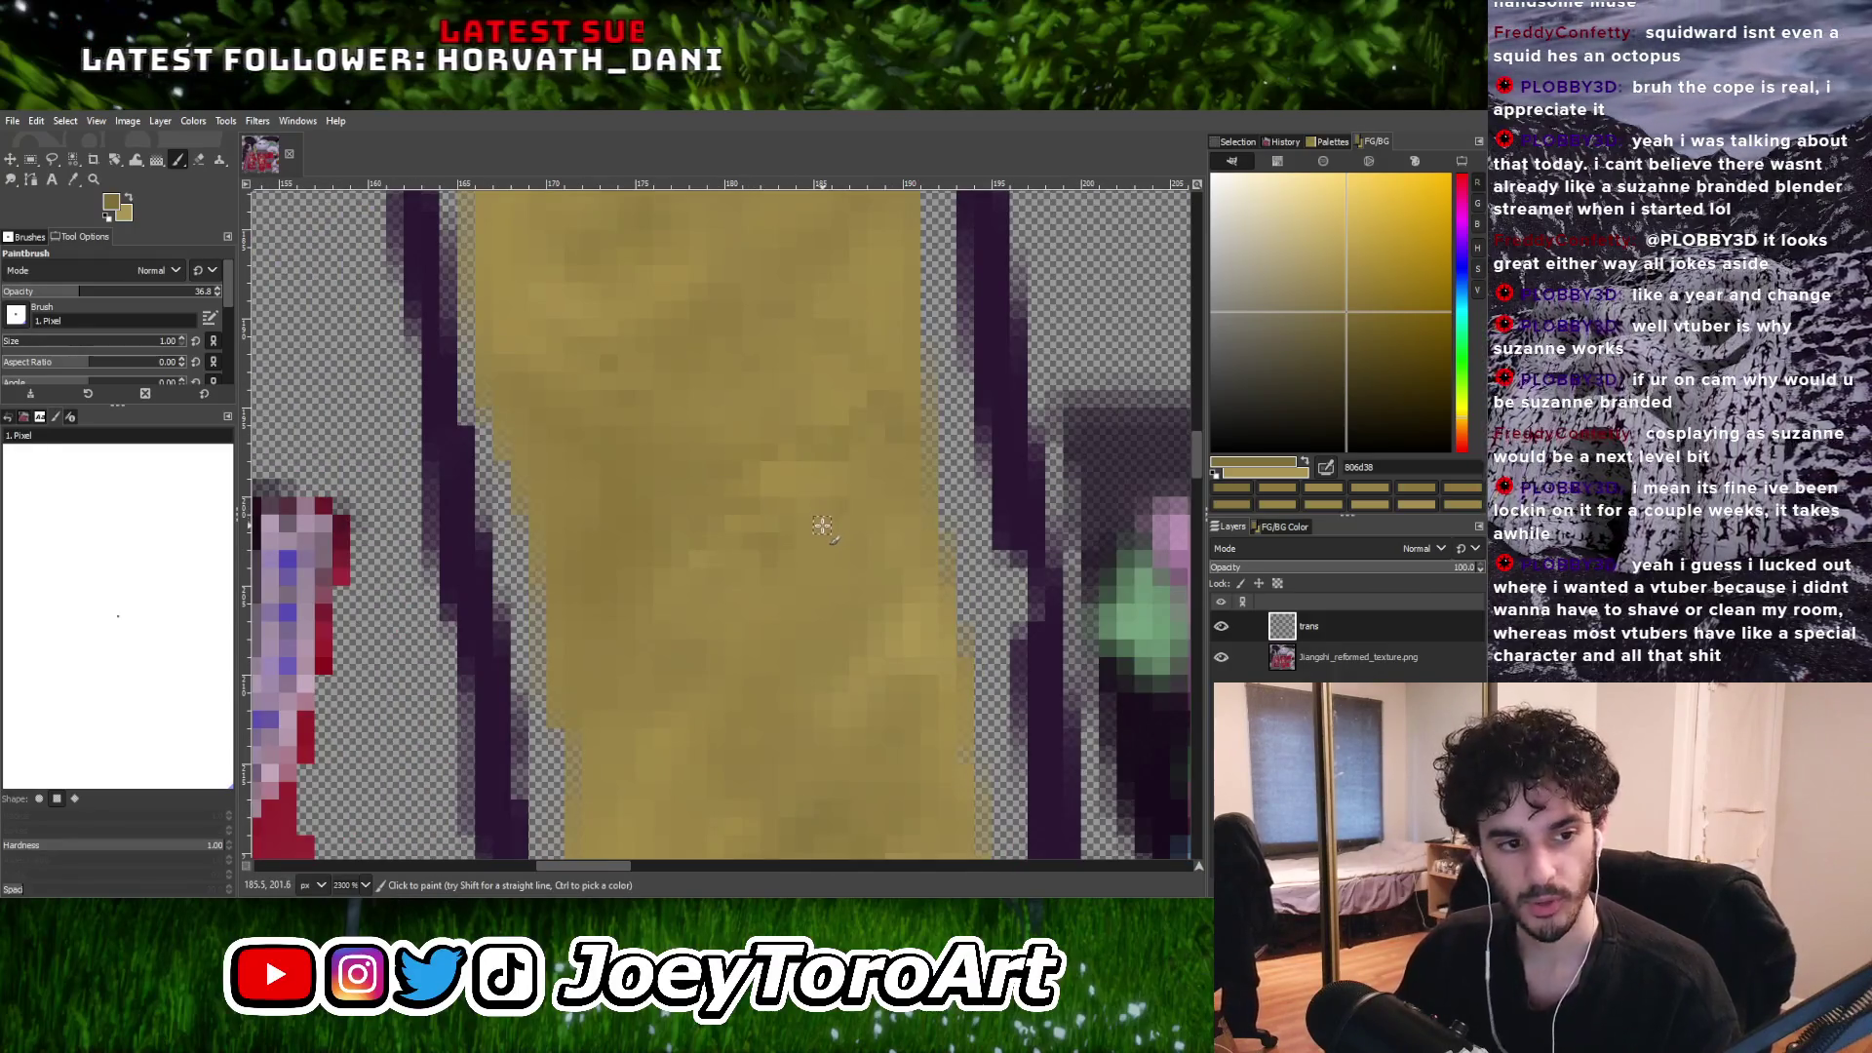
{"action": "scroll", "coordinate": [854, 558], "scroll_direction": "up", "scroll_amount": 2, "text": "ctrl"}
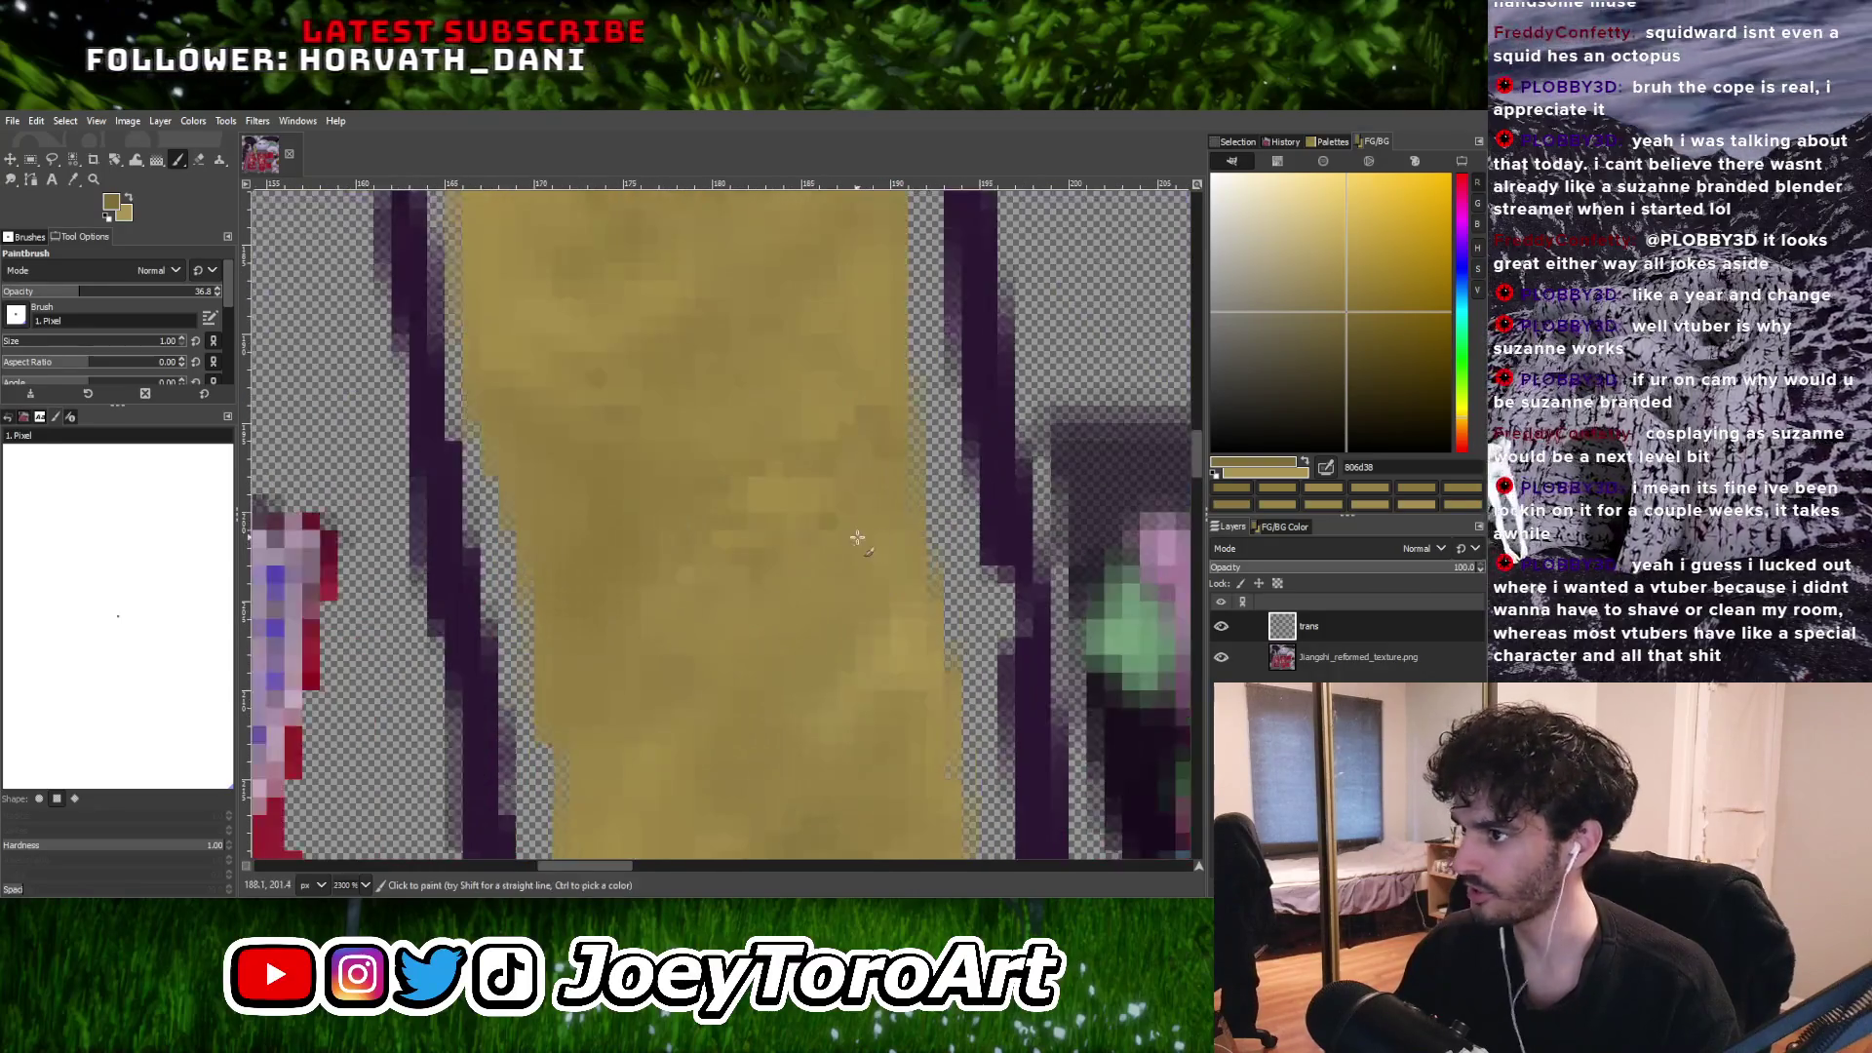
{"action": "scroll", "coordinate": [828, 490], "scroll_direction": "down", "scroll_amount": 1, "text": "ctrl"}
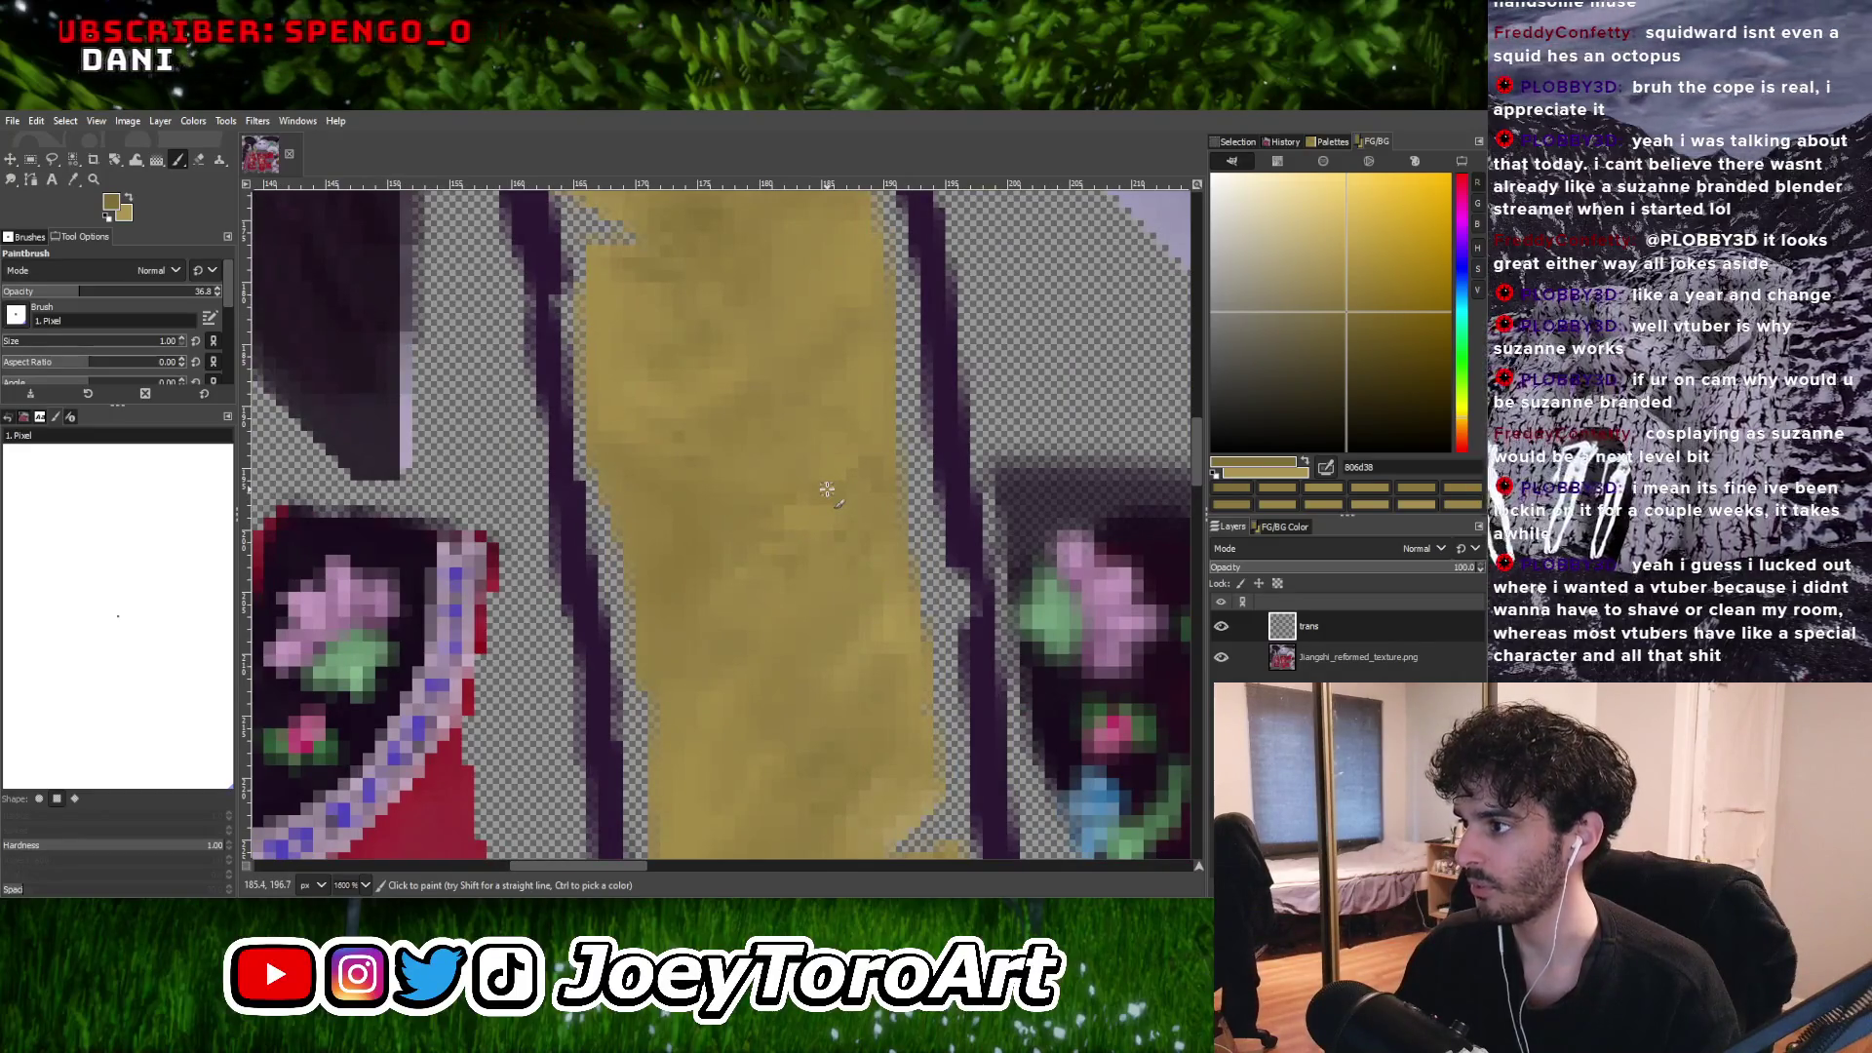
{"action": "scroll", "coordinate": [828, 490], "scroll_direction": "up", "scroll_amount": 2, "text": "ctrl"}
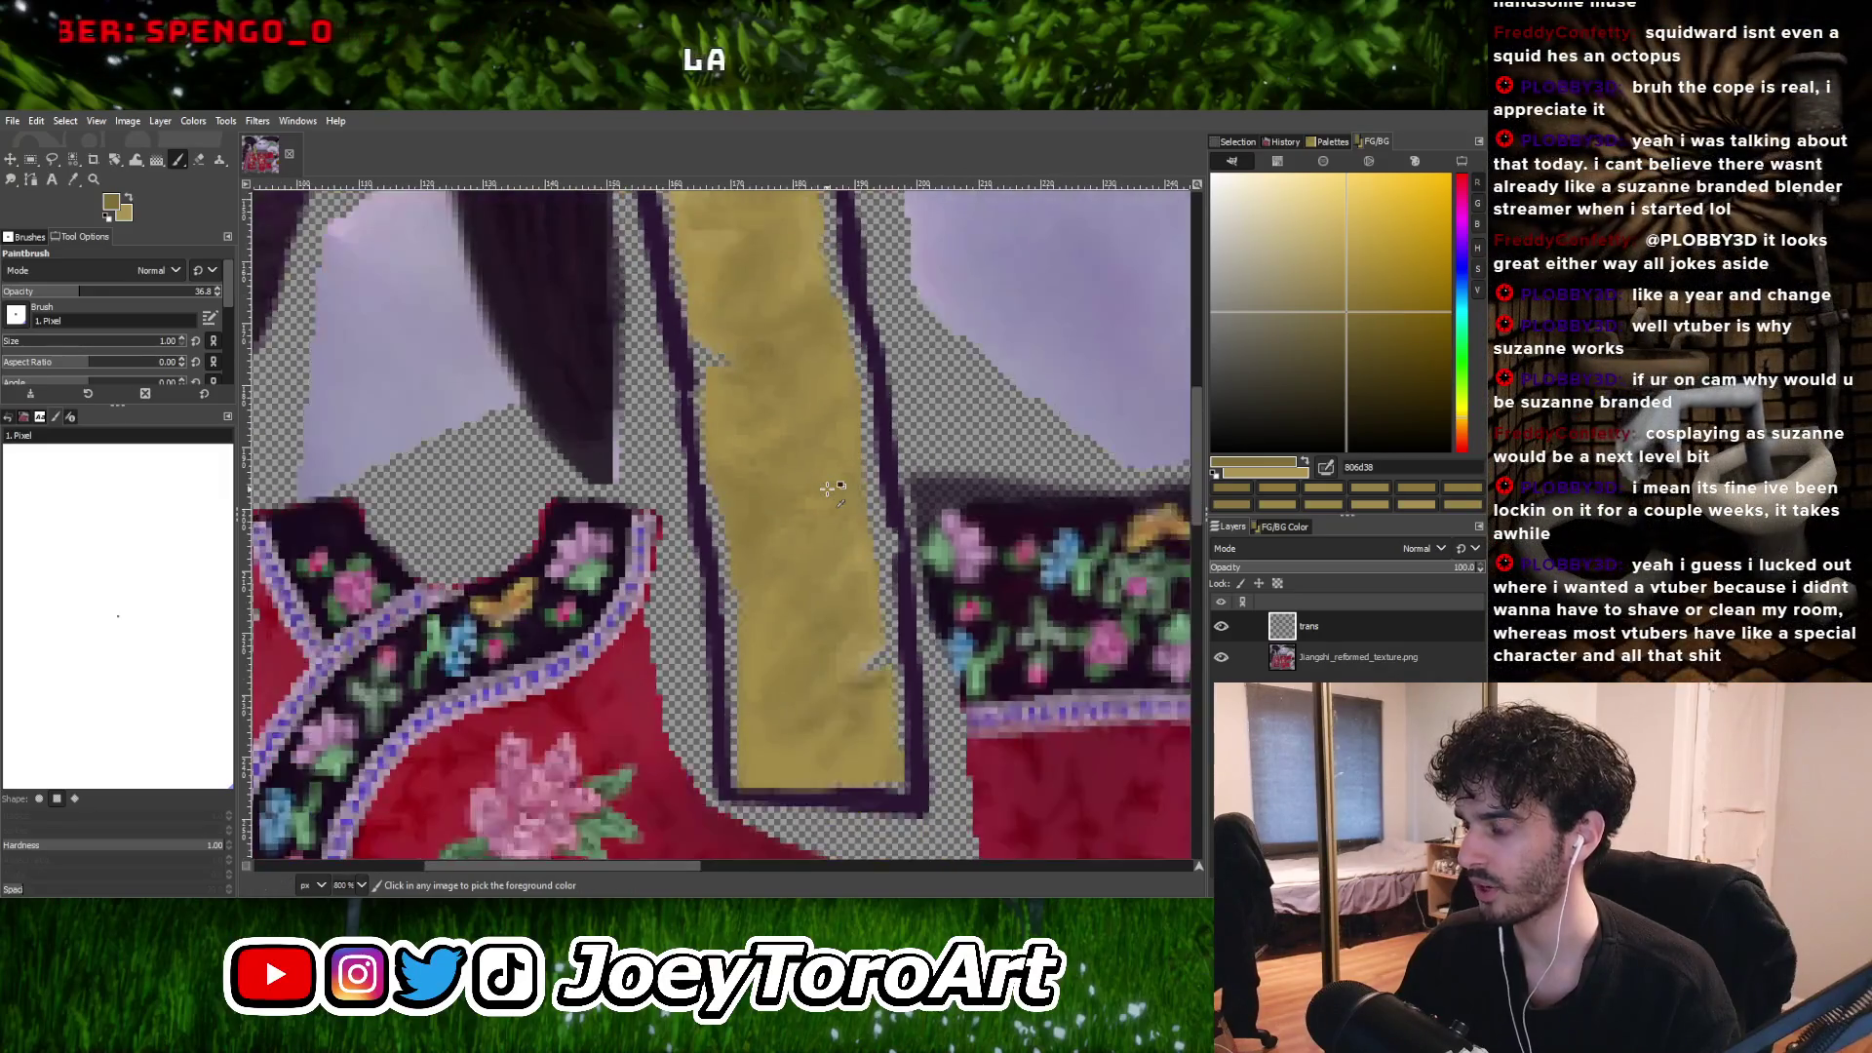
{"action": "scroll", "coordinate": [871, 582], "scroll_direction": "down", "scroll_amount": 4, "text": "ctrl"}
{"action": "scroll", "coordinate": [825, 579], "scroll_direction": "up", "scroll_amount": 3, "text": "ctrl"}
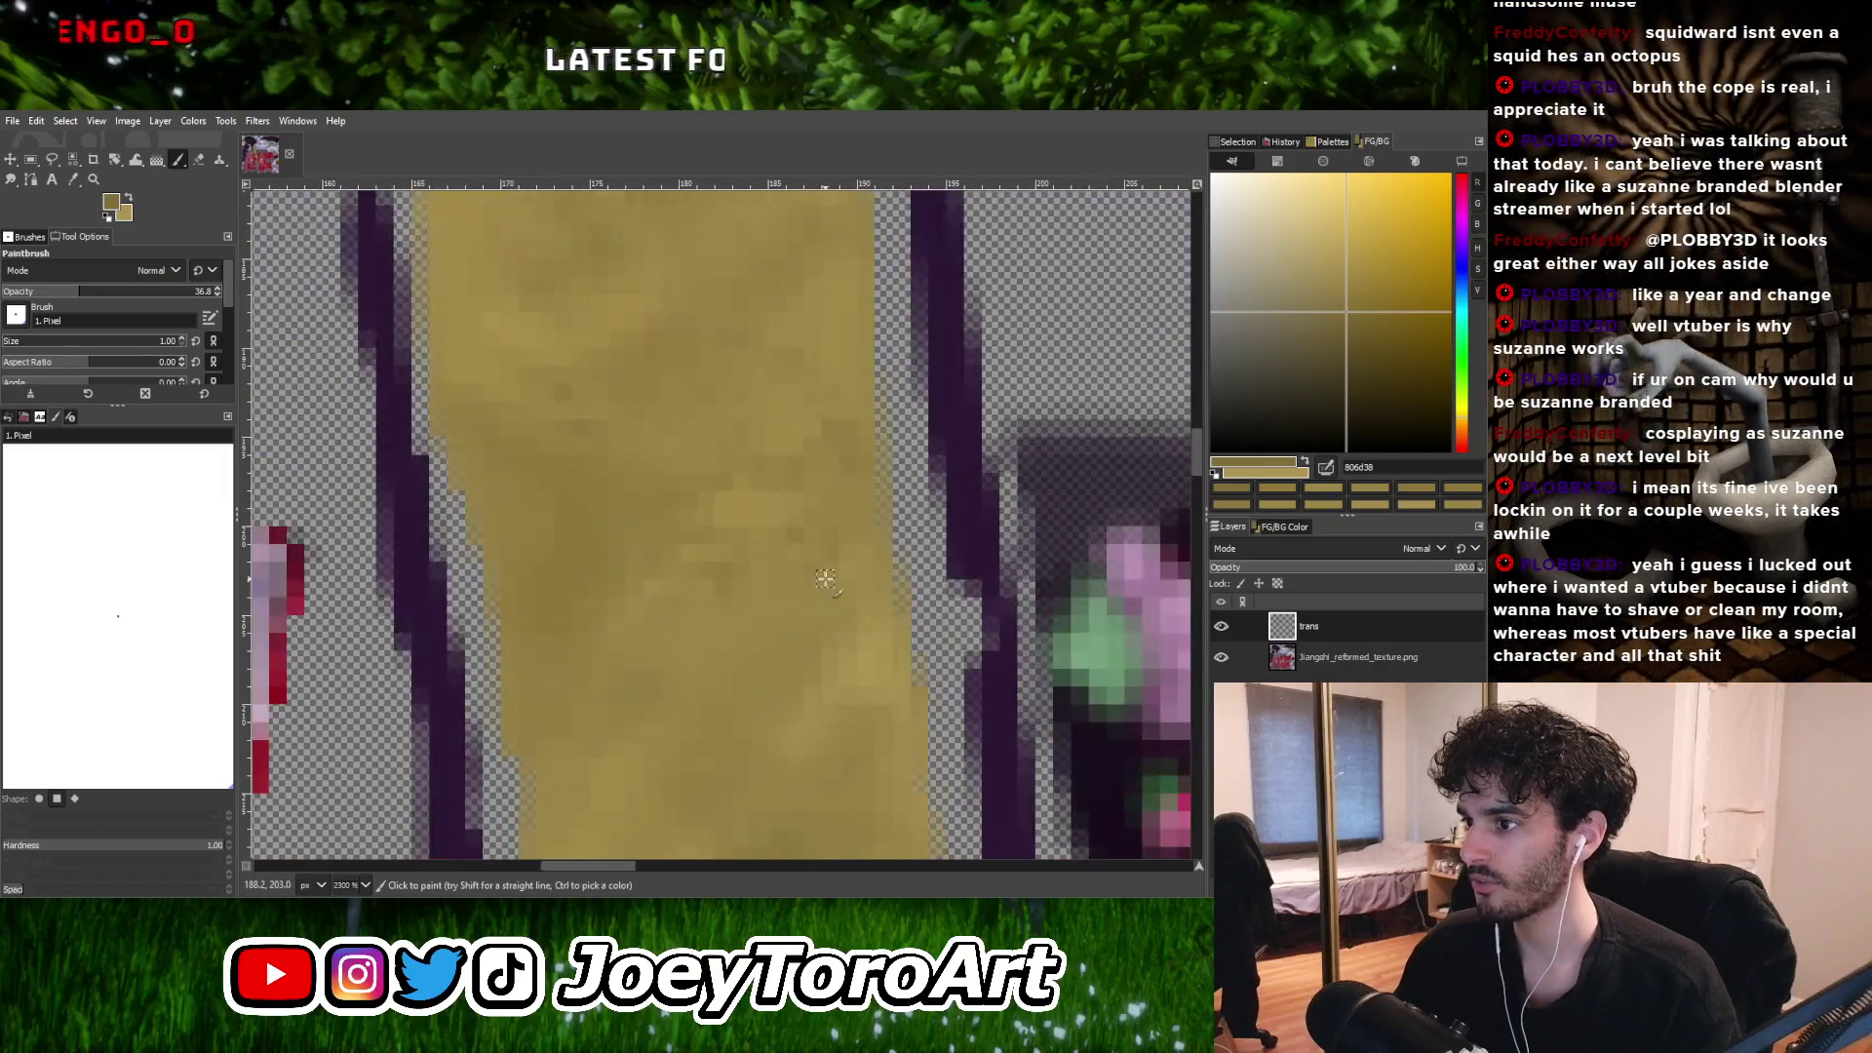
{"action": "scroll", "coordinate": [869, 558], "scroll_direction": "down", "scroll_amount": 3, "text": "ctrl"}
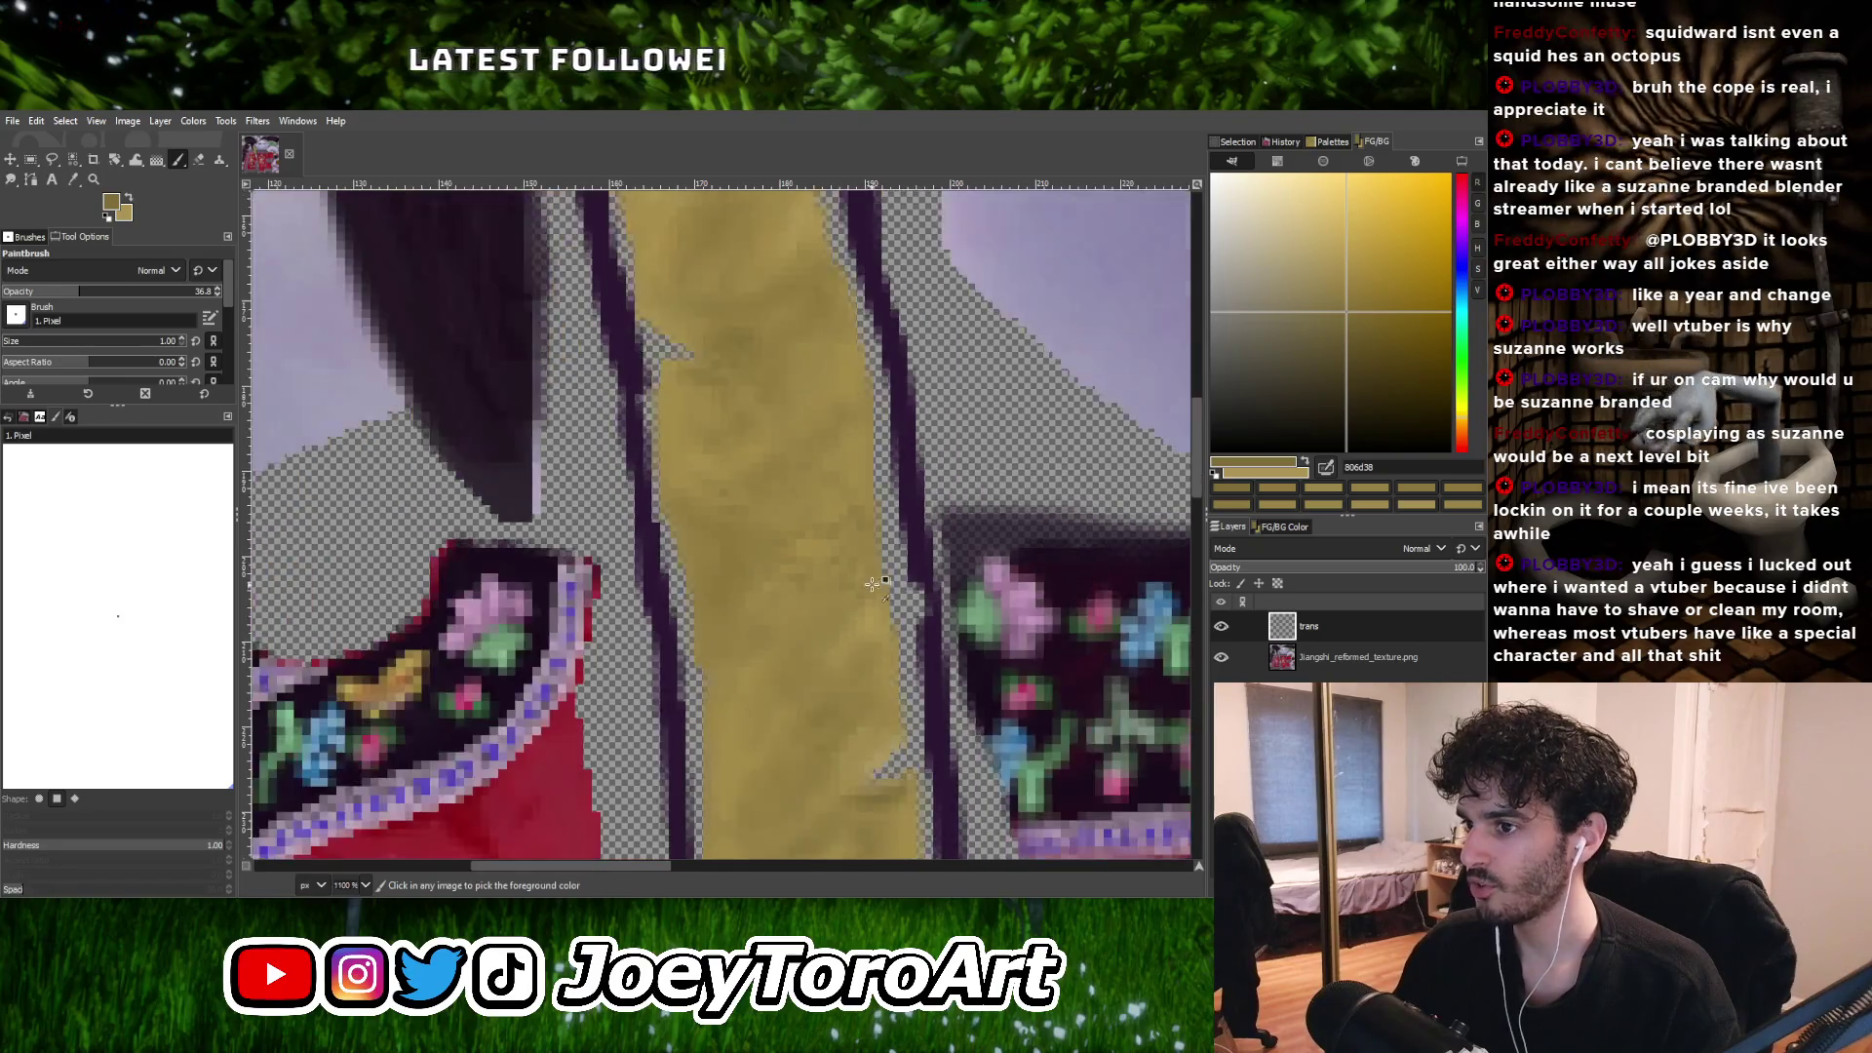
{"action": "scroll", "coordinate": [707, 600], "scroll_direction": "up", "scroll_amount": 4, "text": "ctrl"}
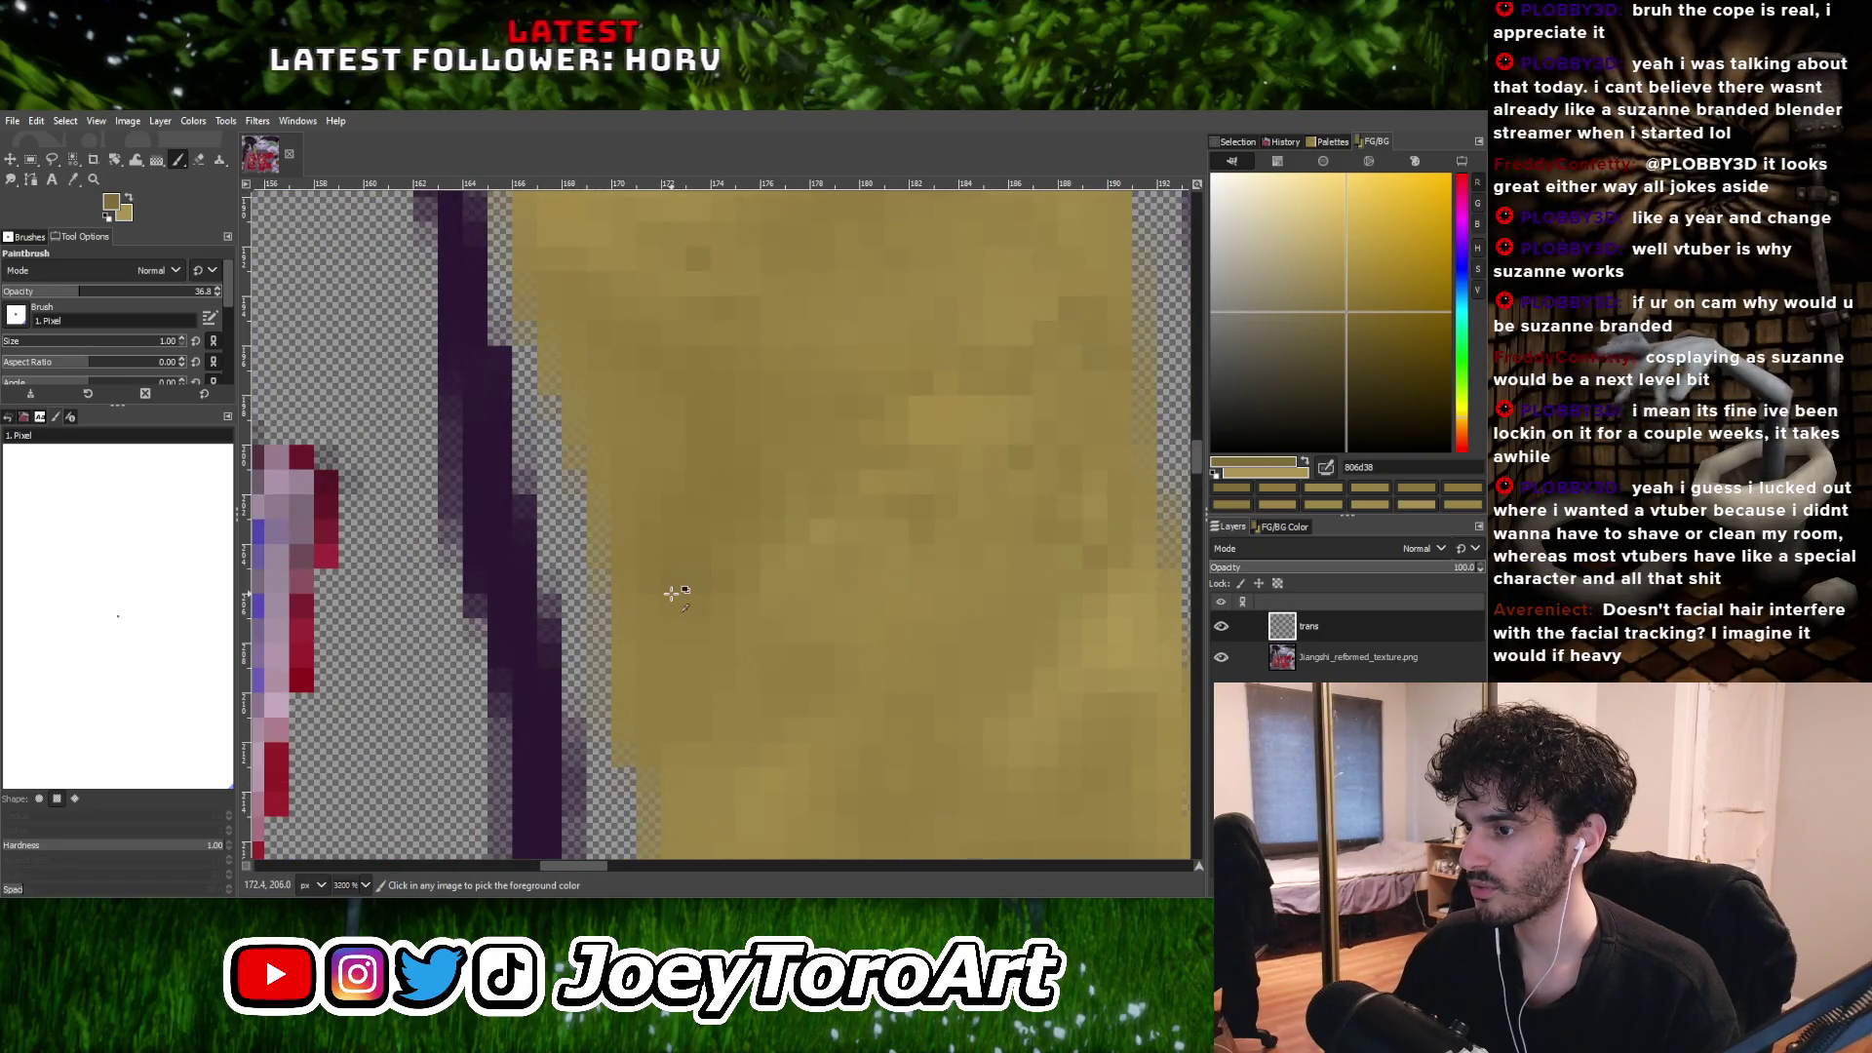
{"action": "scroll", "coordinate": [671, 591], "scroll_direction": "down", "scroll_amount": 3, "text": "ctrl"}
{"action": "scroll", "coordinate": [697, 600], "scroll_direction": "up", "scroll_amount": 3, "text": "ctrl"}
{"action": "scroll", "coordinate": [711, 604], "scroll_direction": "down", "scroll_amount": 3, "text": "ctrl"}
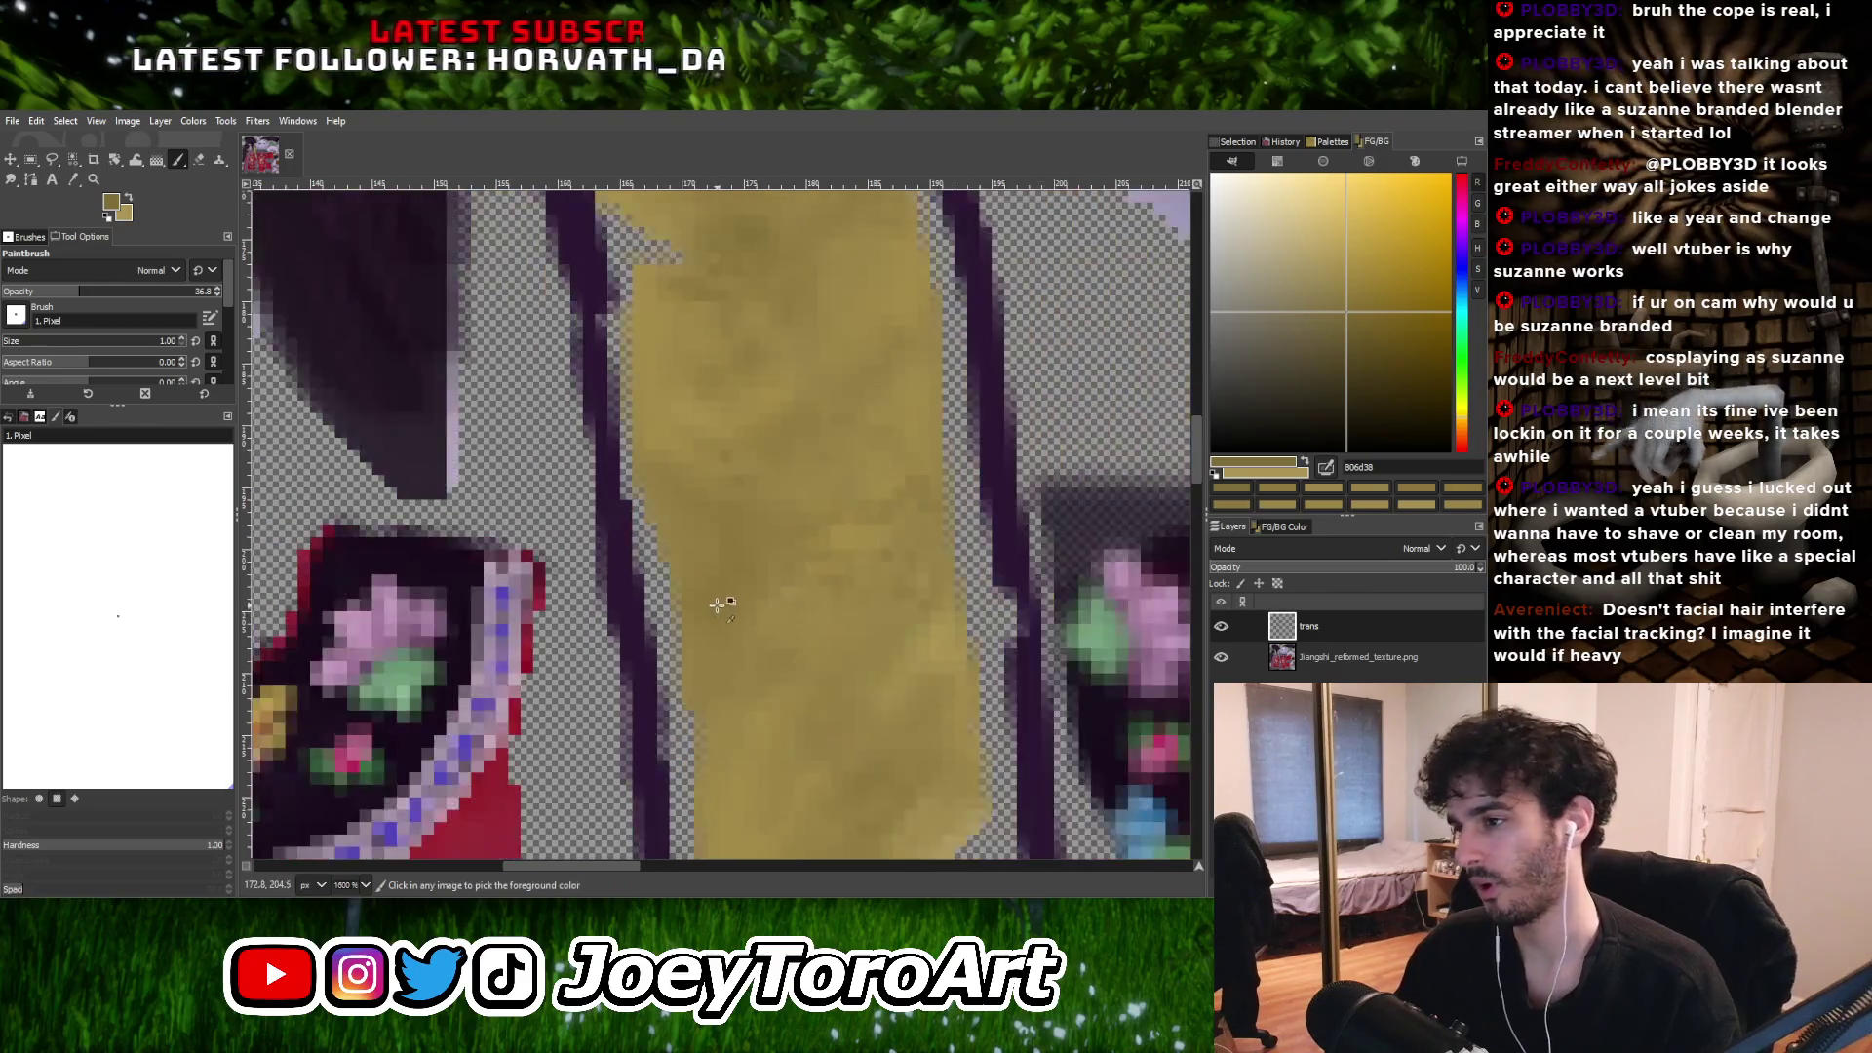
{"action": "scroll", "coordinate": [668, 555], "scroll_direction": "up", "scroll_amount": 3, "text": "ctrl"}
{"action": "scroll", "coordinate": [712, 560], "scroll_direction": "down", "scroll_amount": 3, "text": "ctrl"}
{"action": "scroll", "coordinate": [712, 559], "scroll_direction": "up", "scroll_amount": 1, "text": "ctrl"}
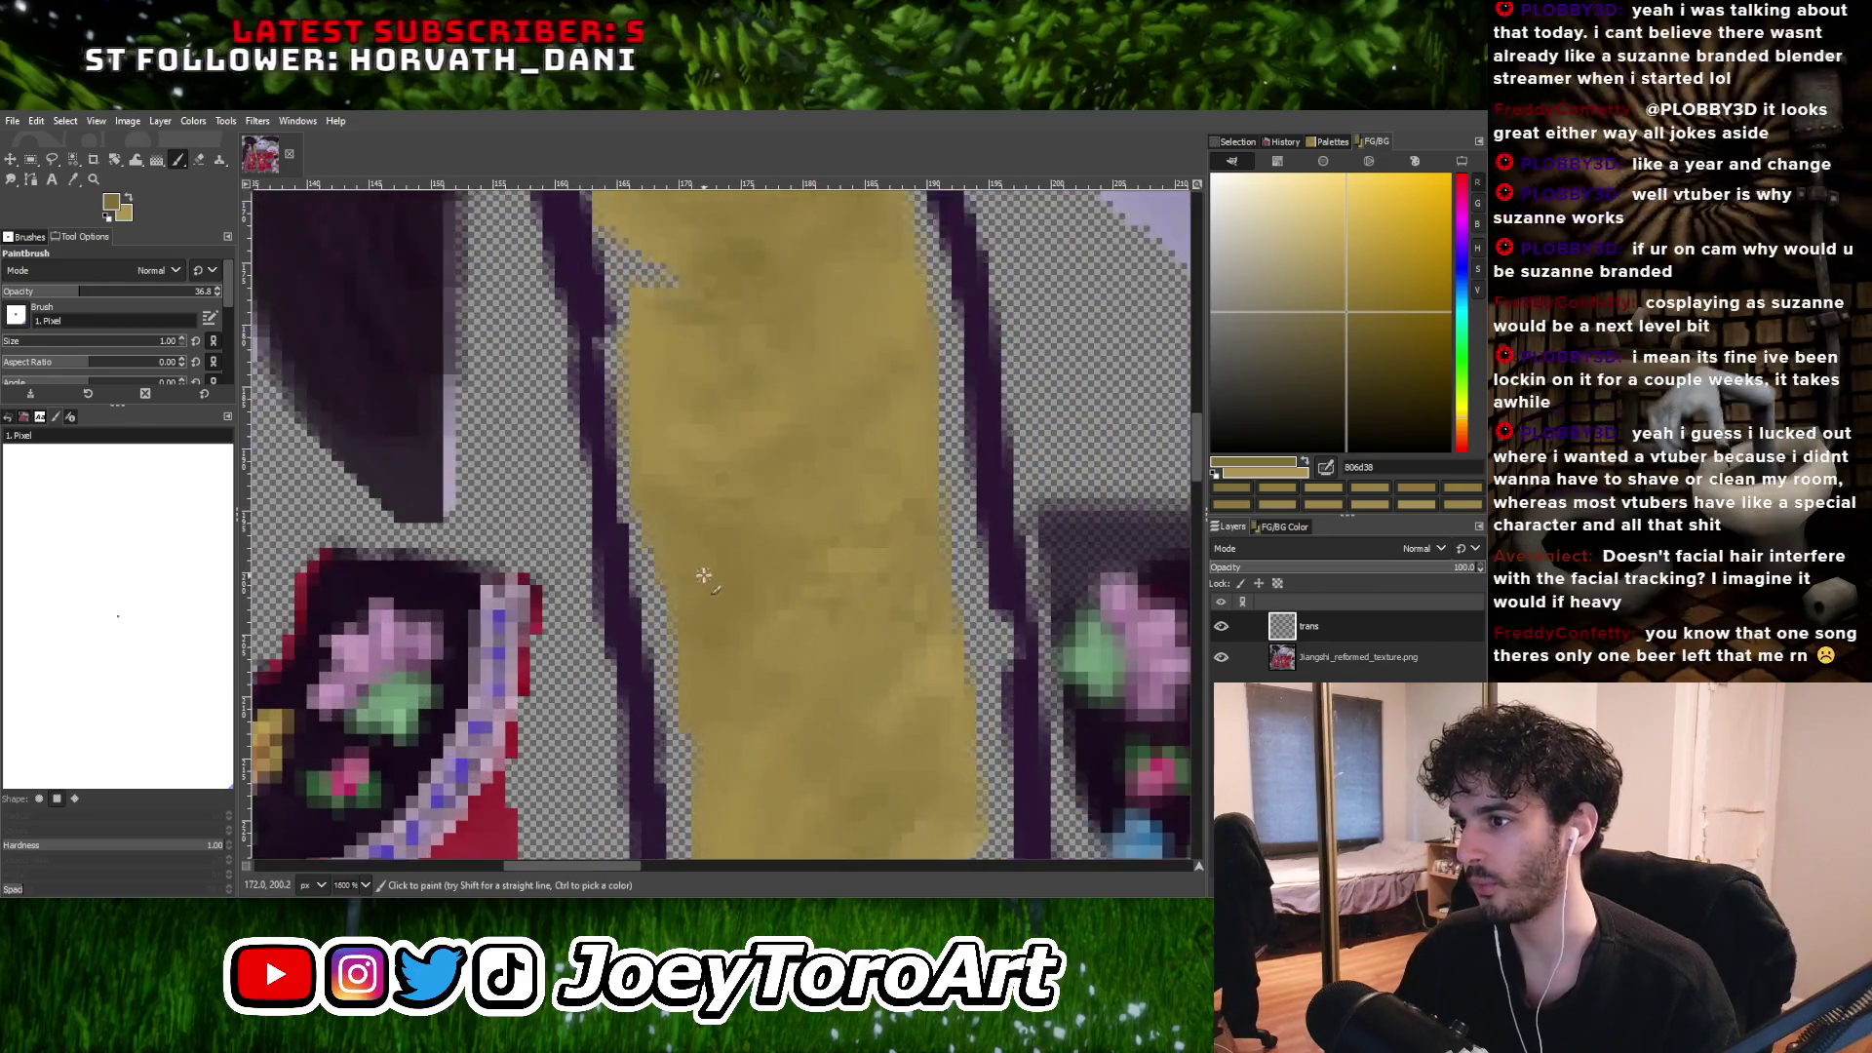
{"action": "scroll", "coordinate": [777, 577], "scroll_direction": "up", "scroll_amount": 1, "text": "ctrl"}
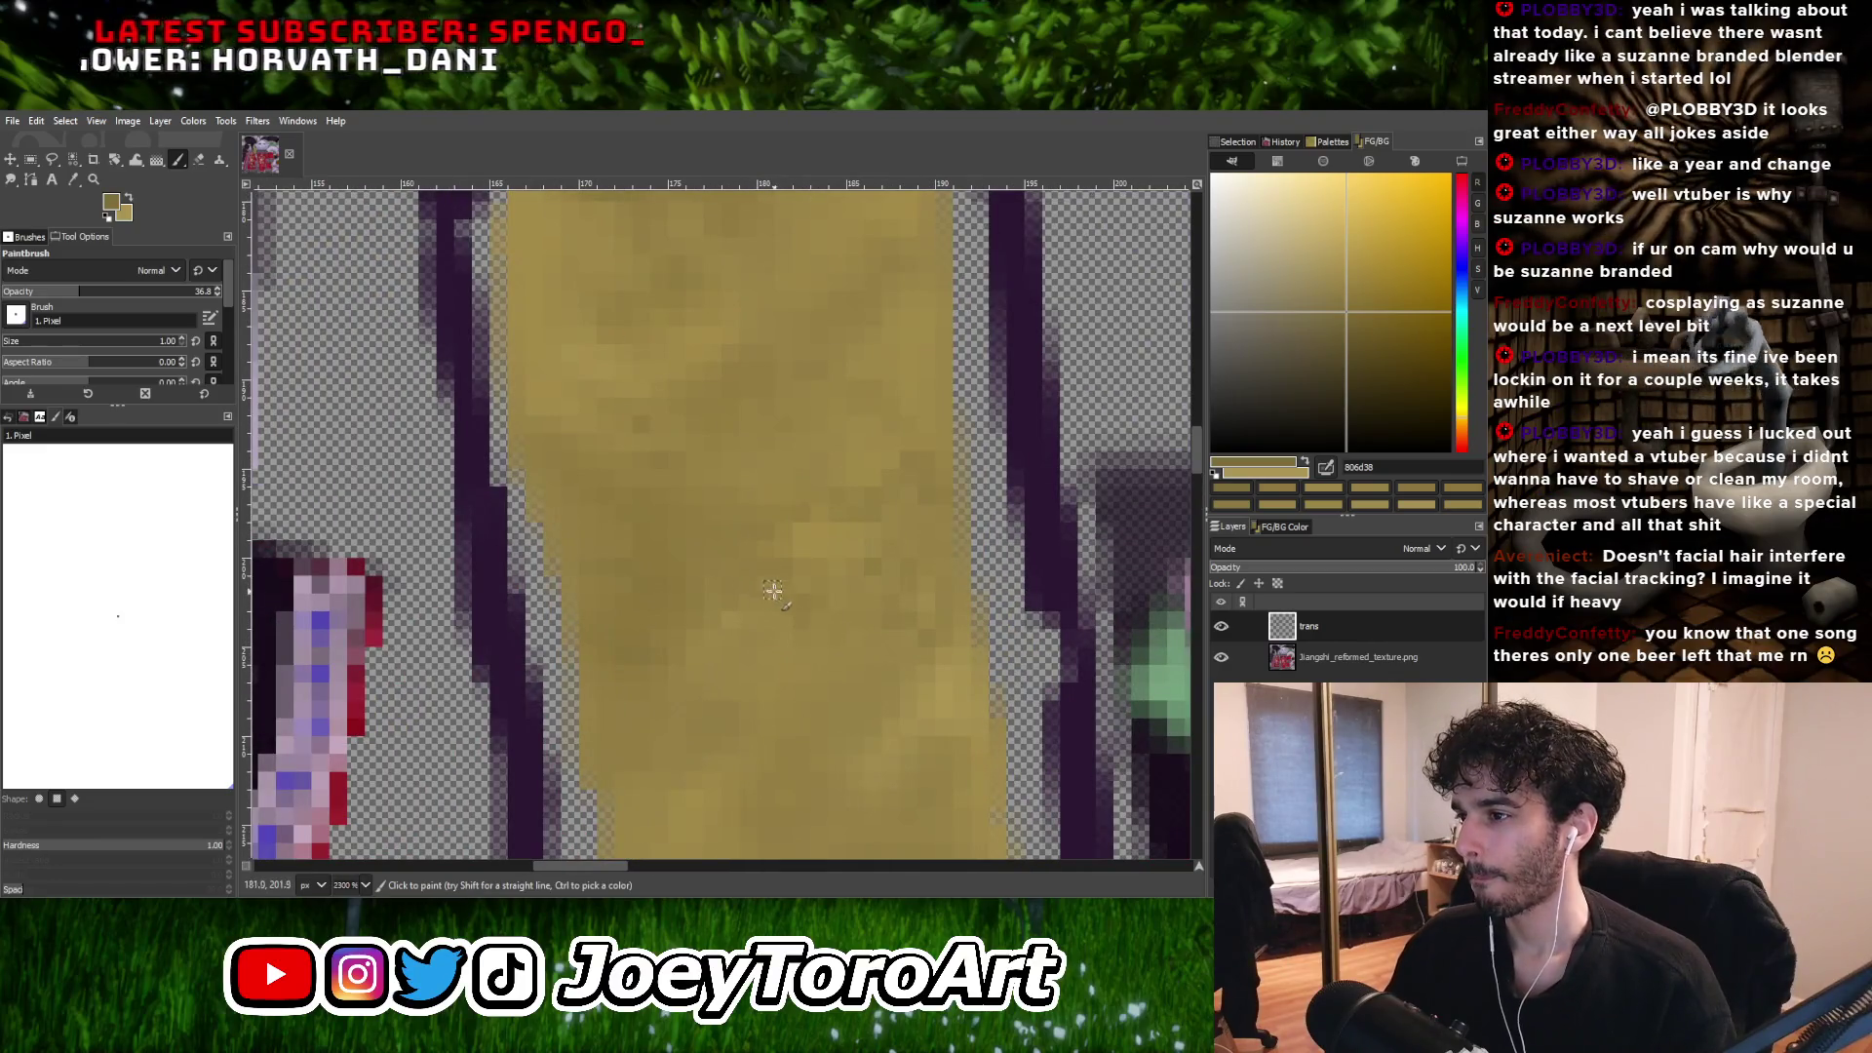
{"action": "scroll", "coordinate": [726, 563], "scroll_direction": "down", "scroll_amount": 1, "text": "ctrl"}
{"action": "scroll", "coordinate": [669, 556], "scroll_direction": "up", "scroll_amount": 1, "text": "ctrl"}
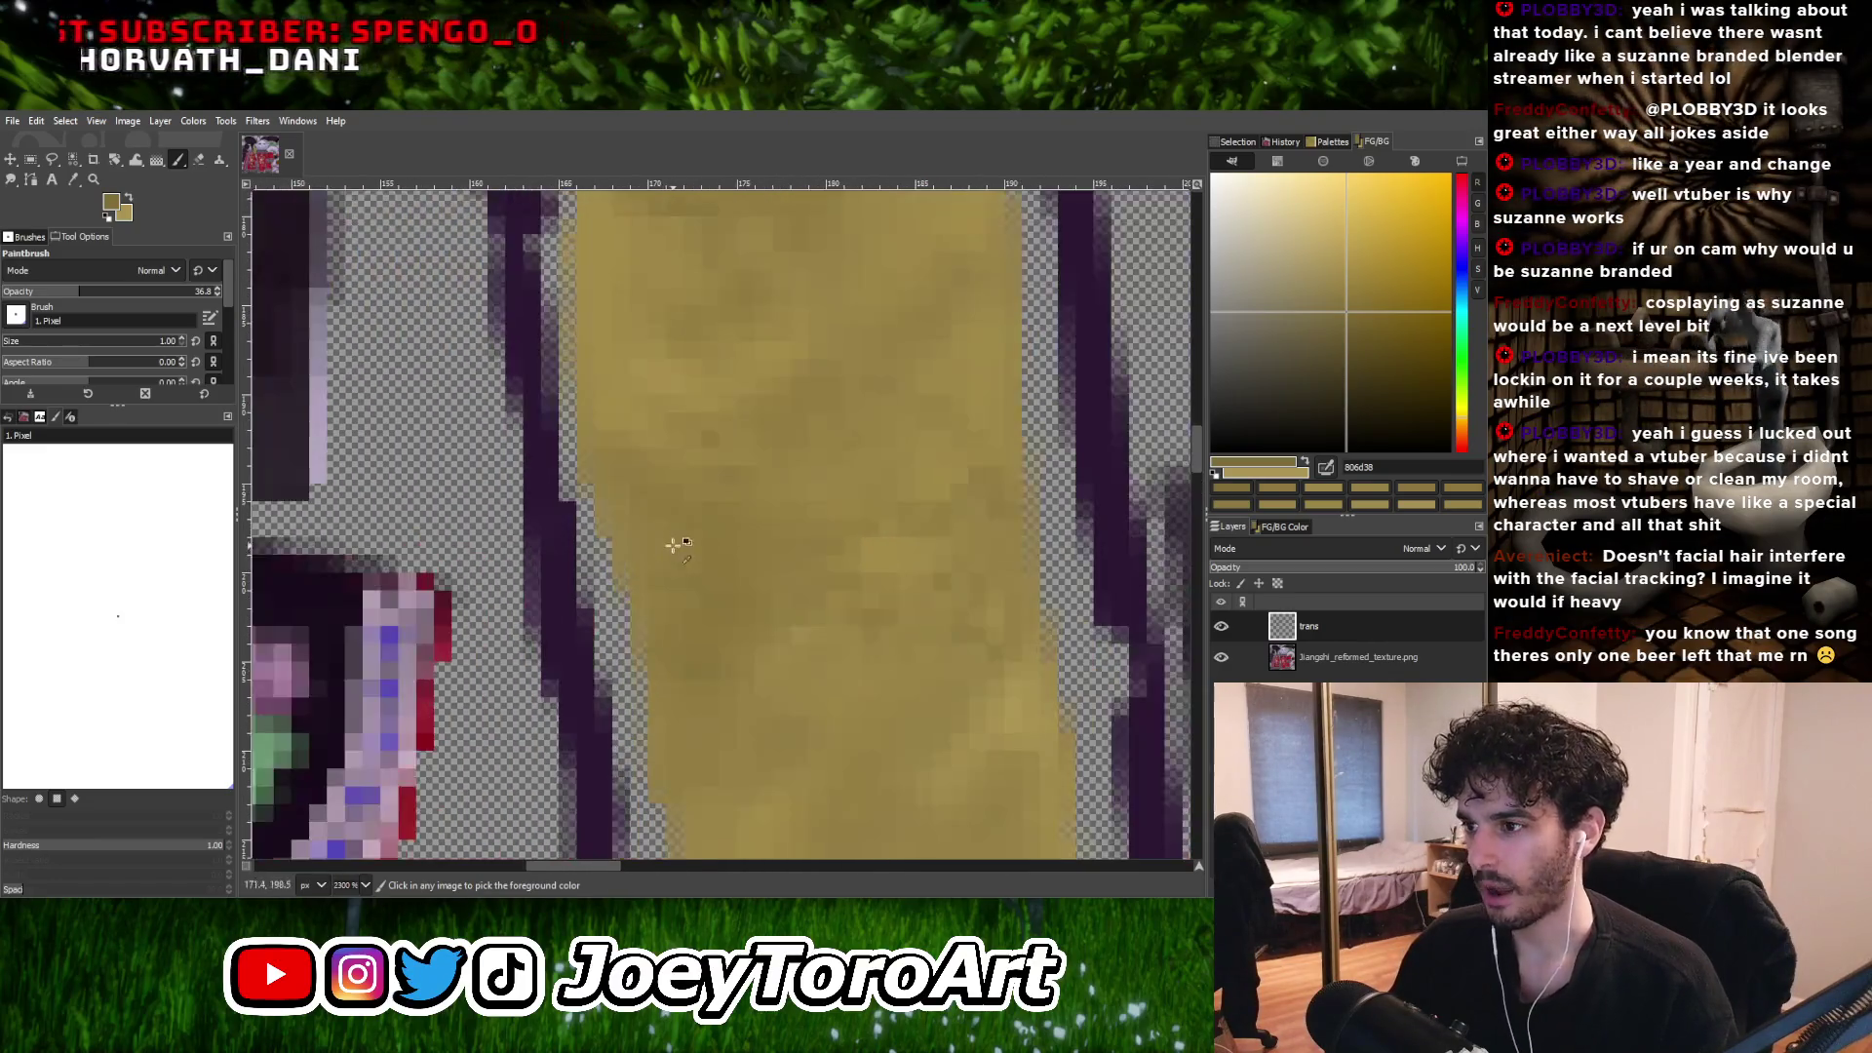
{"action": "scroll", "coordinate": [721, 585], "scroll_direction": "down", "scroll_amount": 1, "text": "ctrl"}
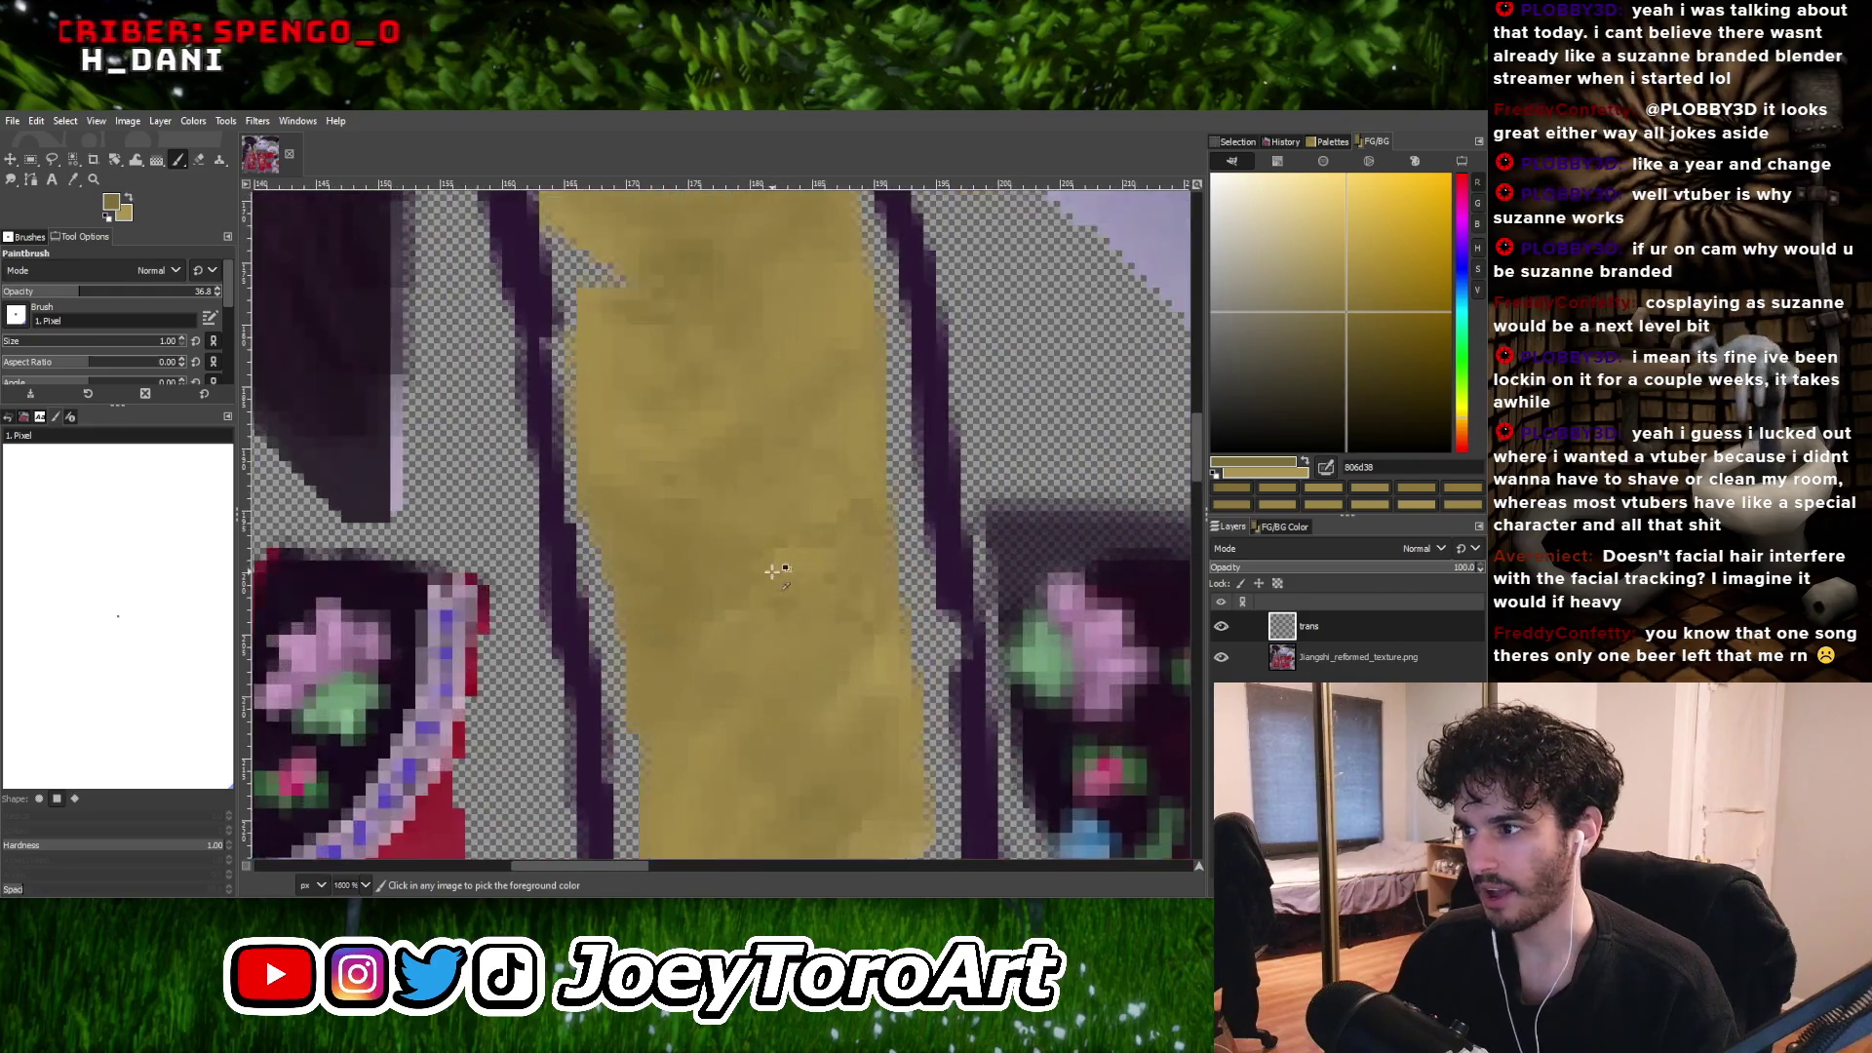
{"action": "scroll", "coordinate": [799, 607], "scroll_direction": "down", "scroll_amount": 1, "text": "ctrl"}
{"action": "scroll", "coordinate": [813, 601], "scroll_direction": "up", "scroll_amount": 3, "text": "ctrl"}
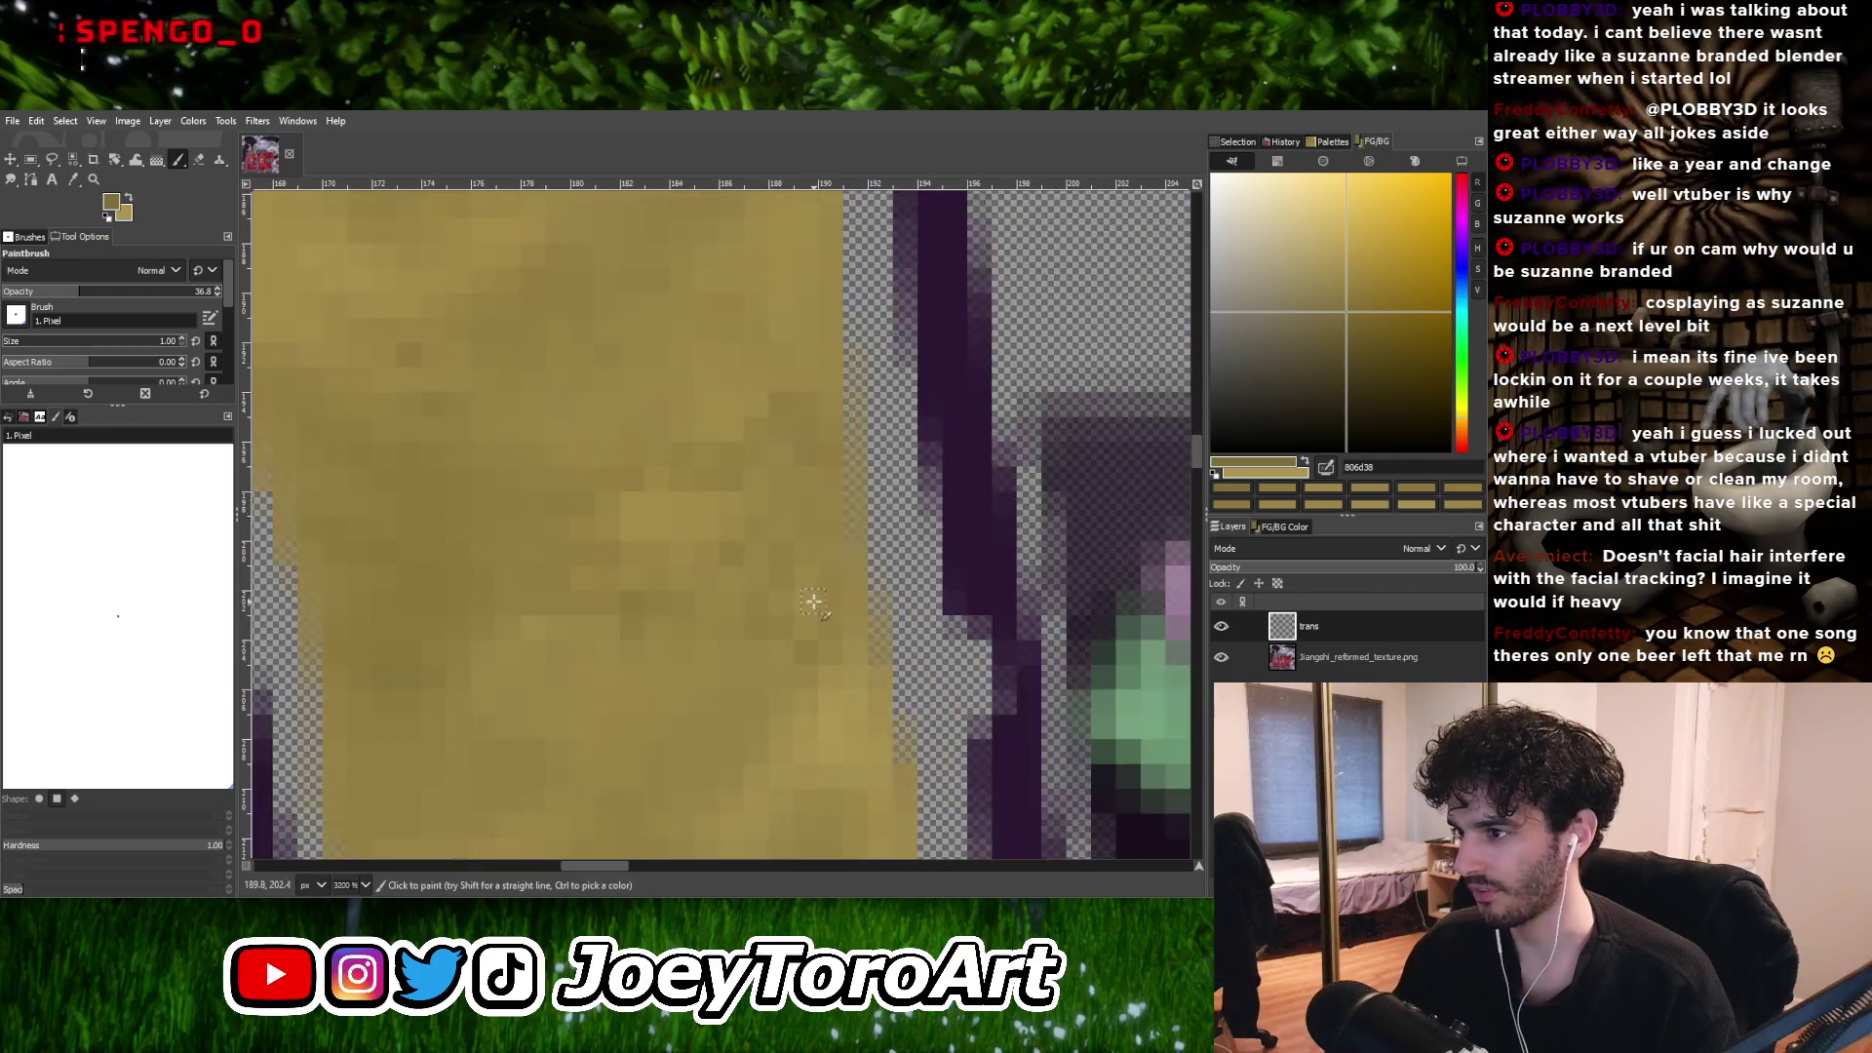
{"action": "scroll", "coordinate": [724, 661], "scroll_direction": "down", "scroll_amount": 3, "text": "ctrl"}
{"action": "scroll", "coordinate": [775, 627], "scroll_direction": "up", "scroll_amount": 3, "text": "ctrl"}
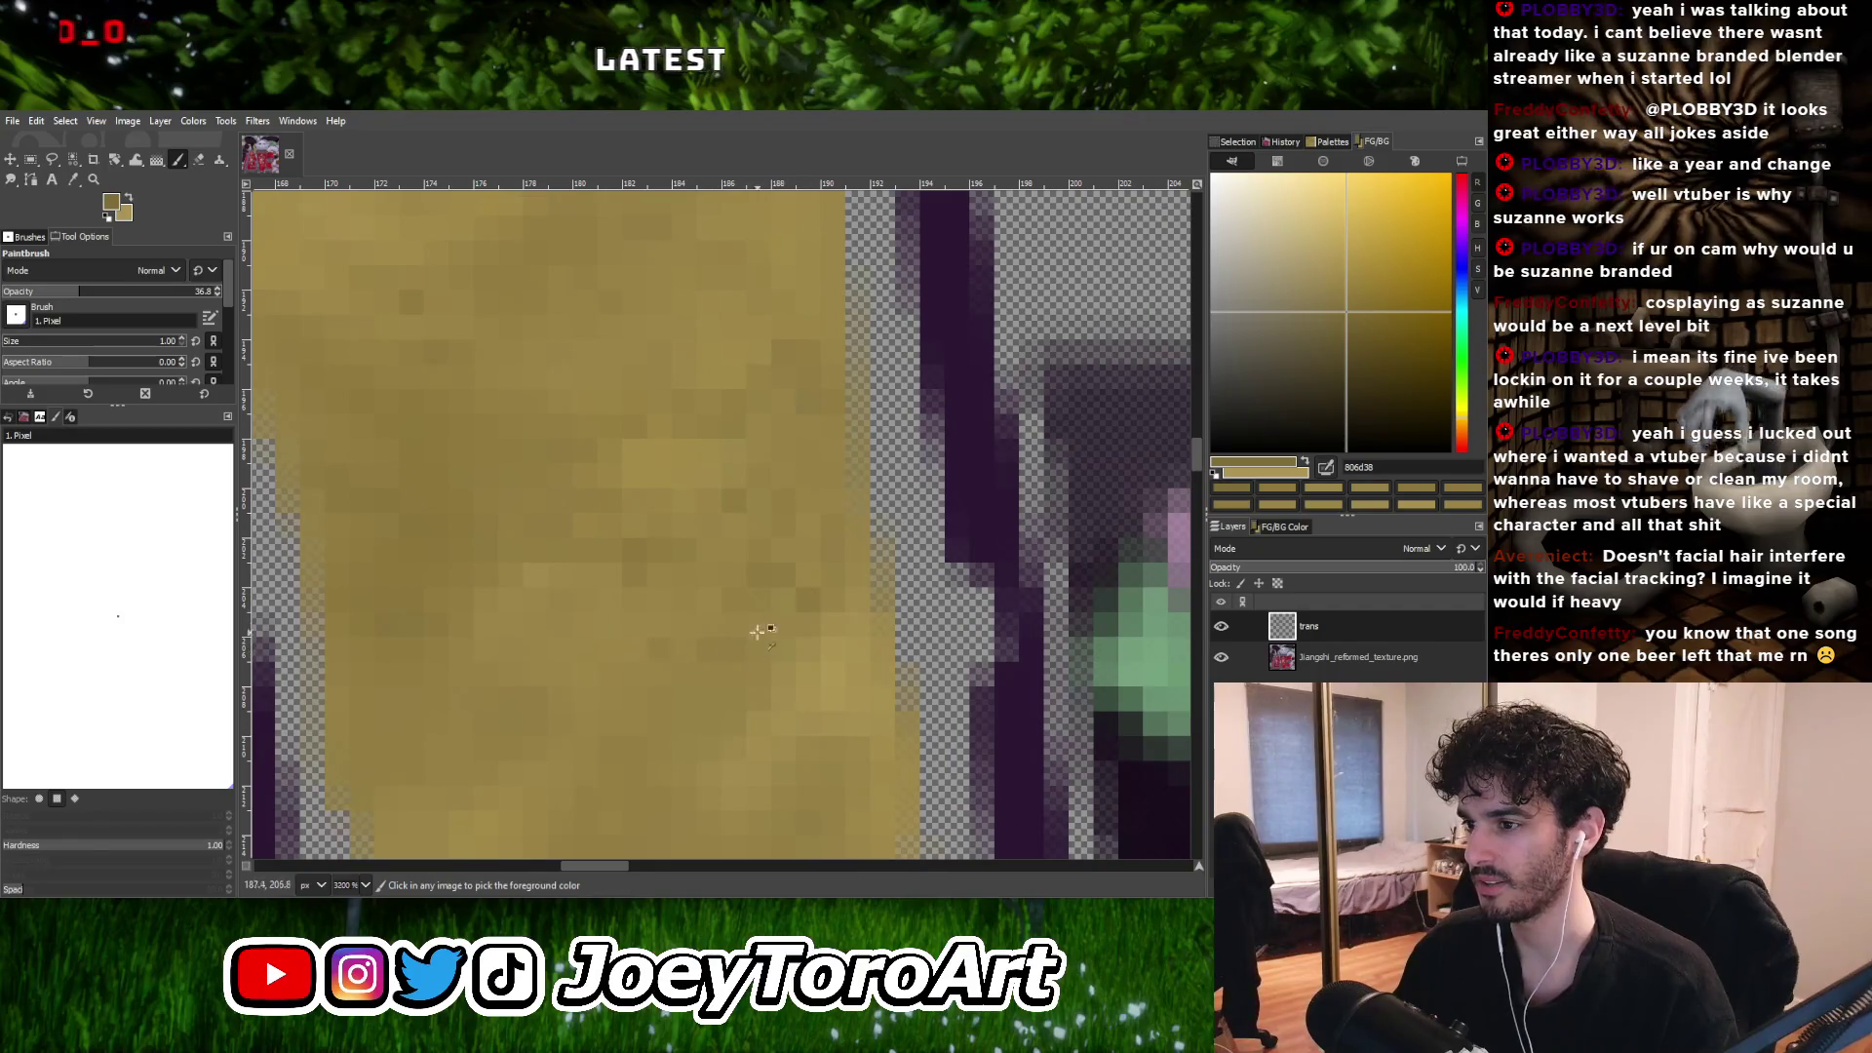
{"action": "scroll", "coordinate": [756, 632], "scroll_direction": "down", "scroll_amount": 2, "text": "ctrl"}
{"action": "scroll", "coordinate": [681, 636], "scroll_direction": "up", "scroll_amount": 2, "text": "ctrl"}
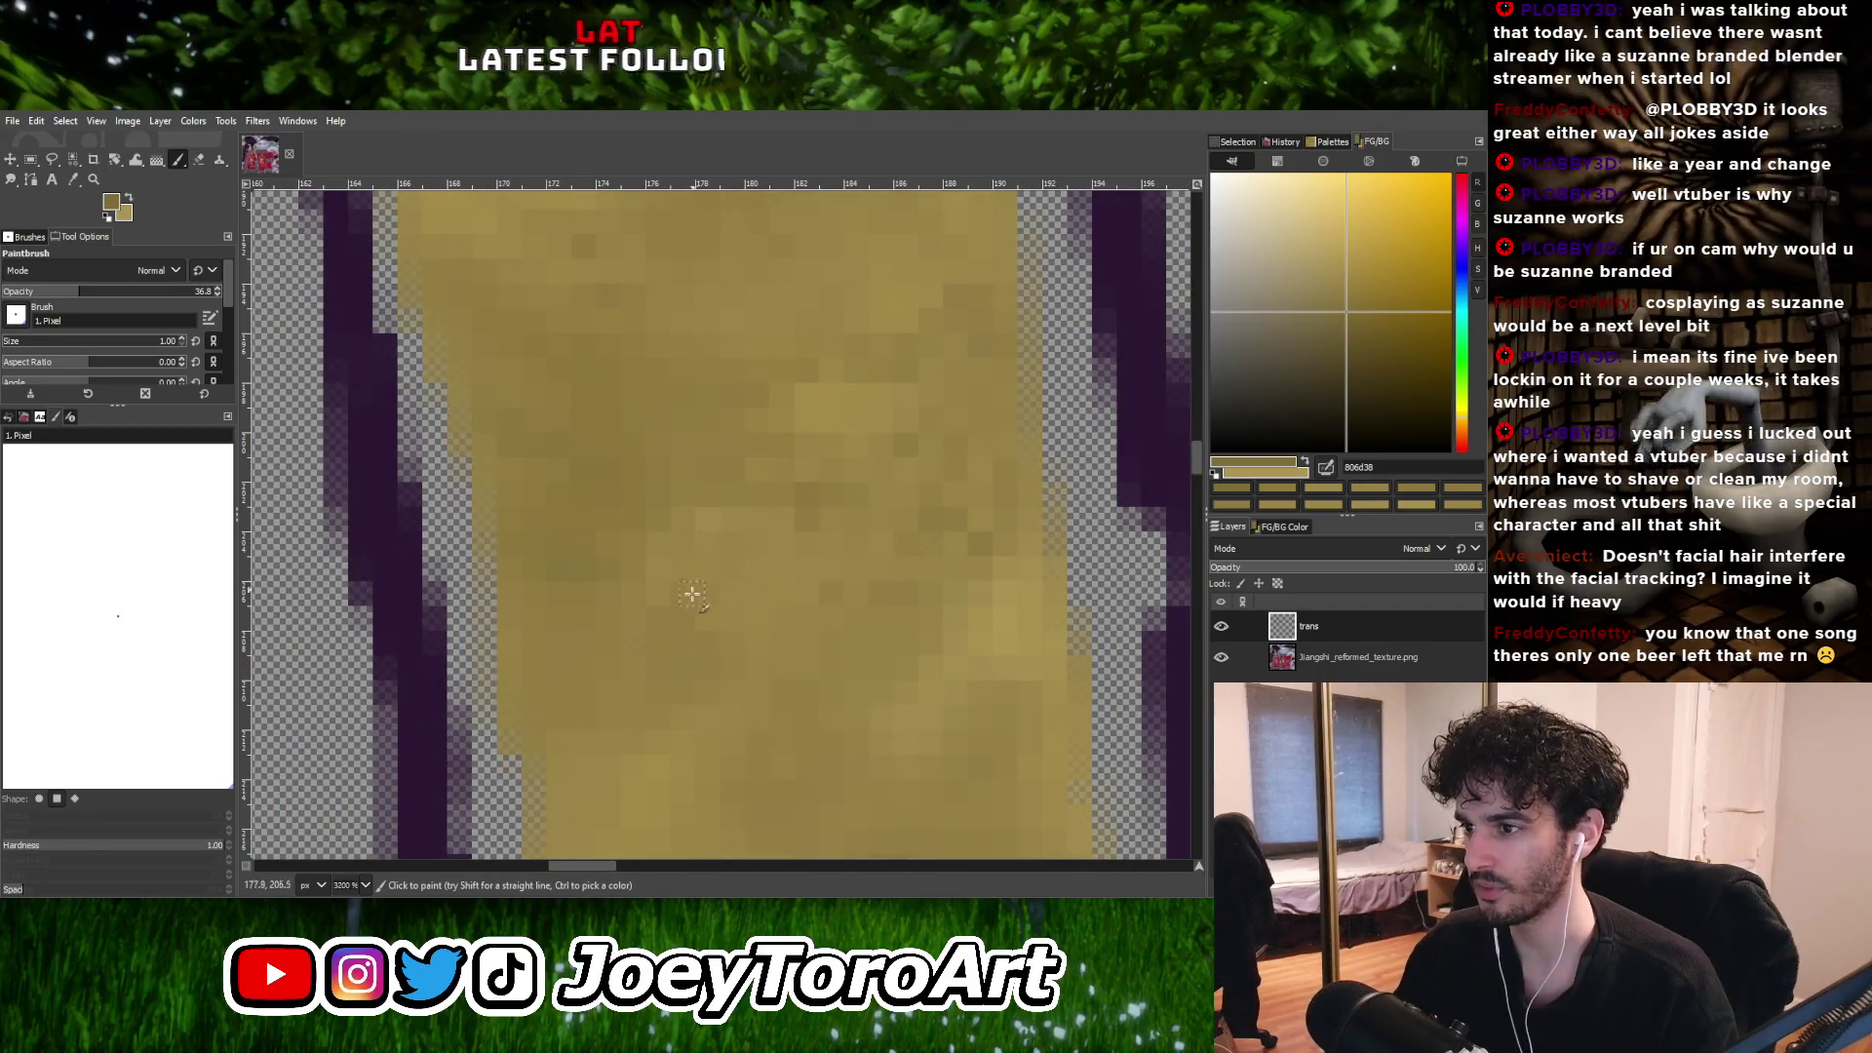
{"action": "scroll", "coordinate": [764, 627], "scroll_direction": "down", "scroll_amount": 3, "text": "ctrl"}
{"action": "scroll", "coordinate": [806, 598], "scroll_direction": "up", "scroll_amount": 2, "text": "ctrl"}
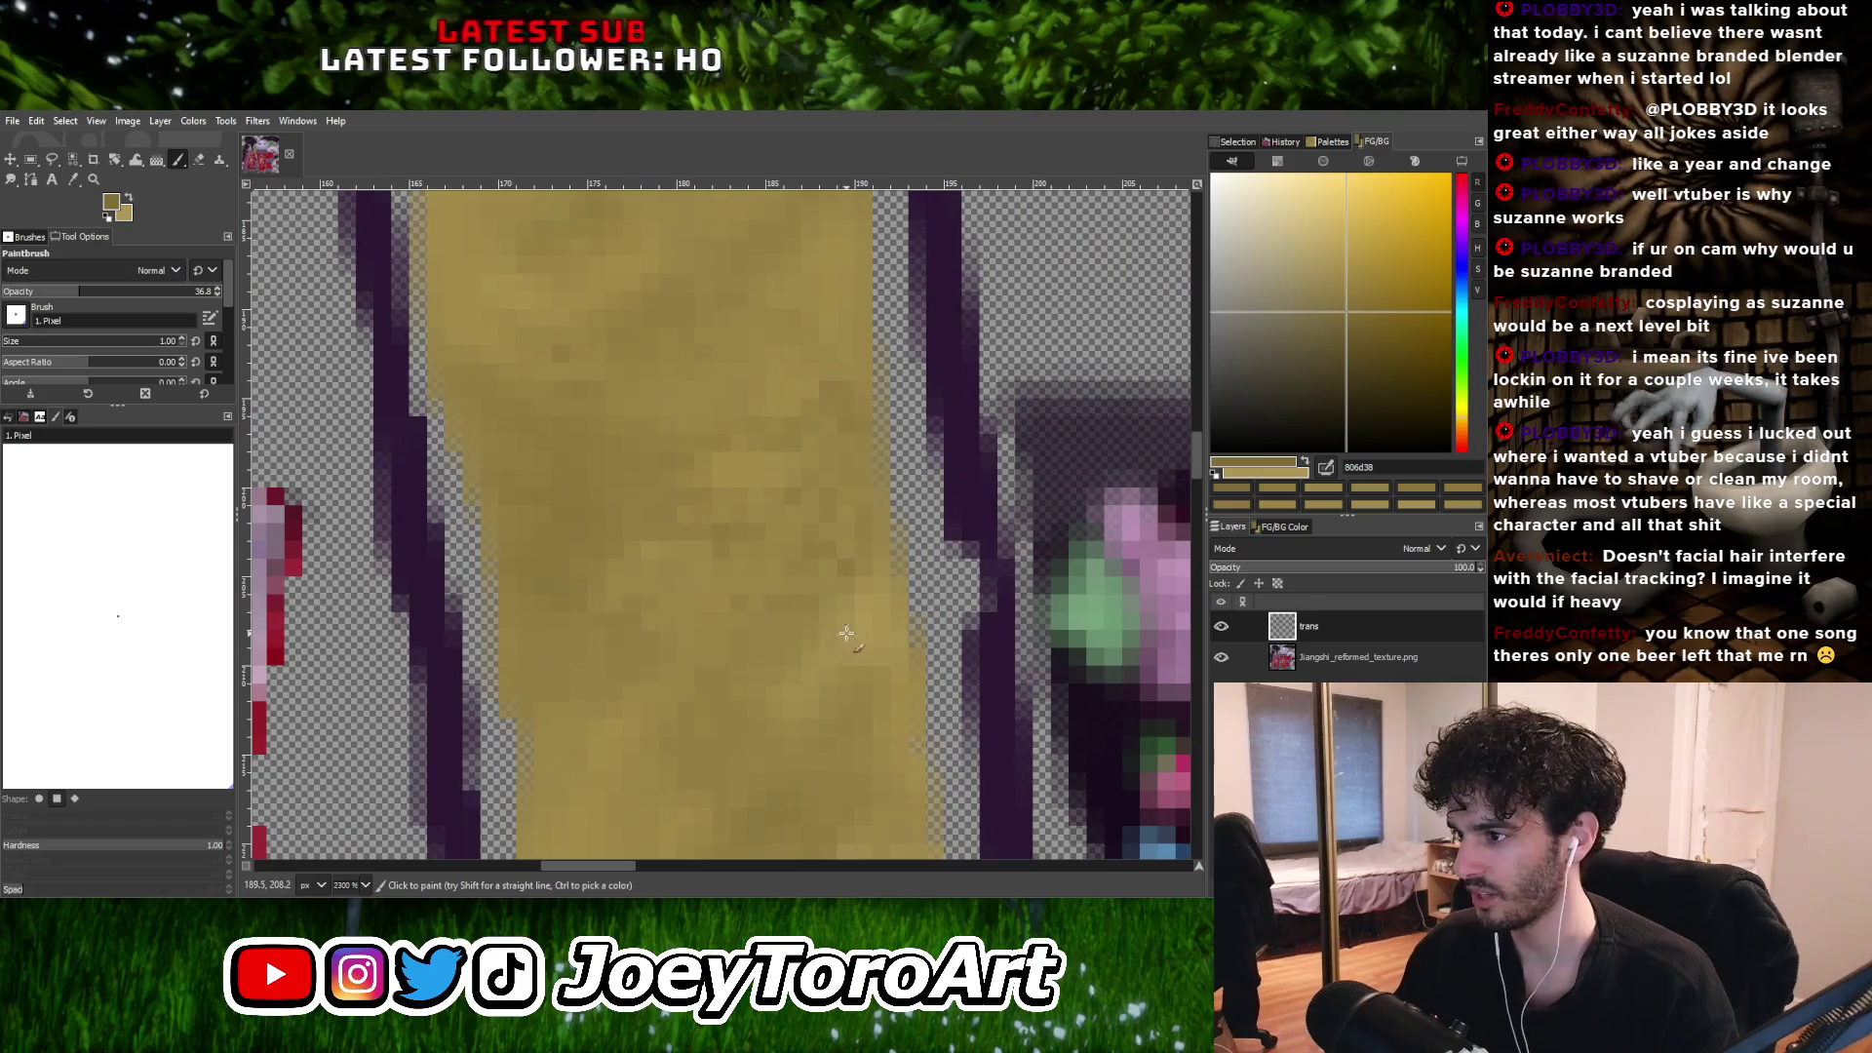
{"action": "scroll", "coordinate": [827, 647], "scroll_direction": "down", "scroll_amount": 2, "text": "ctrl"}
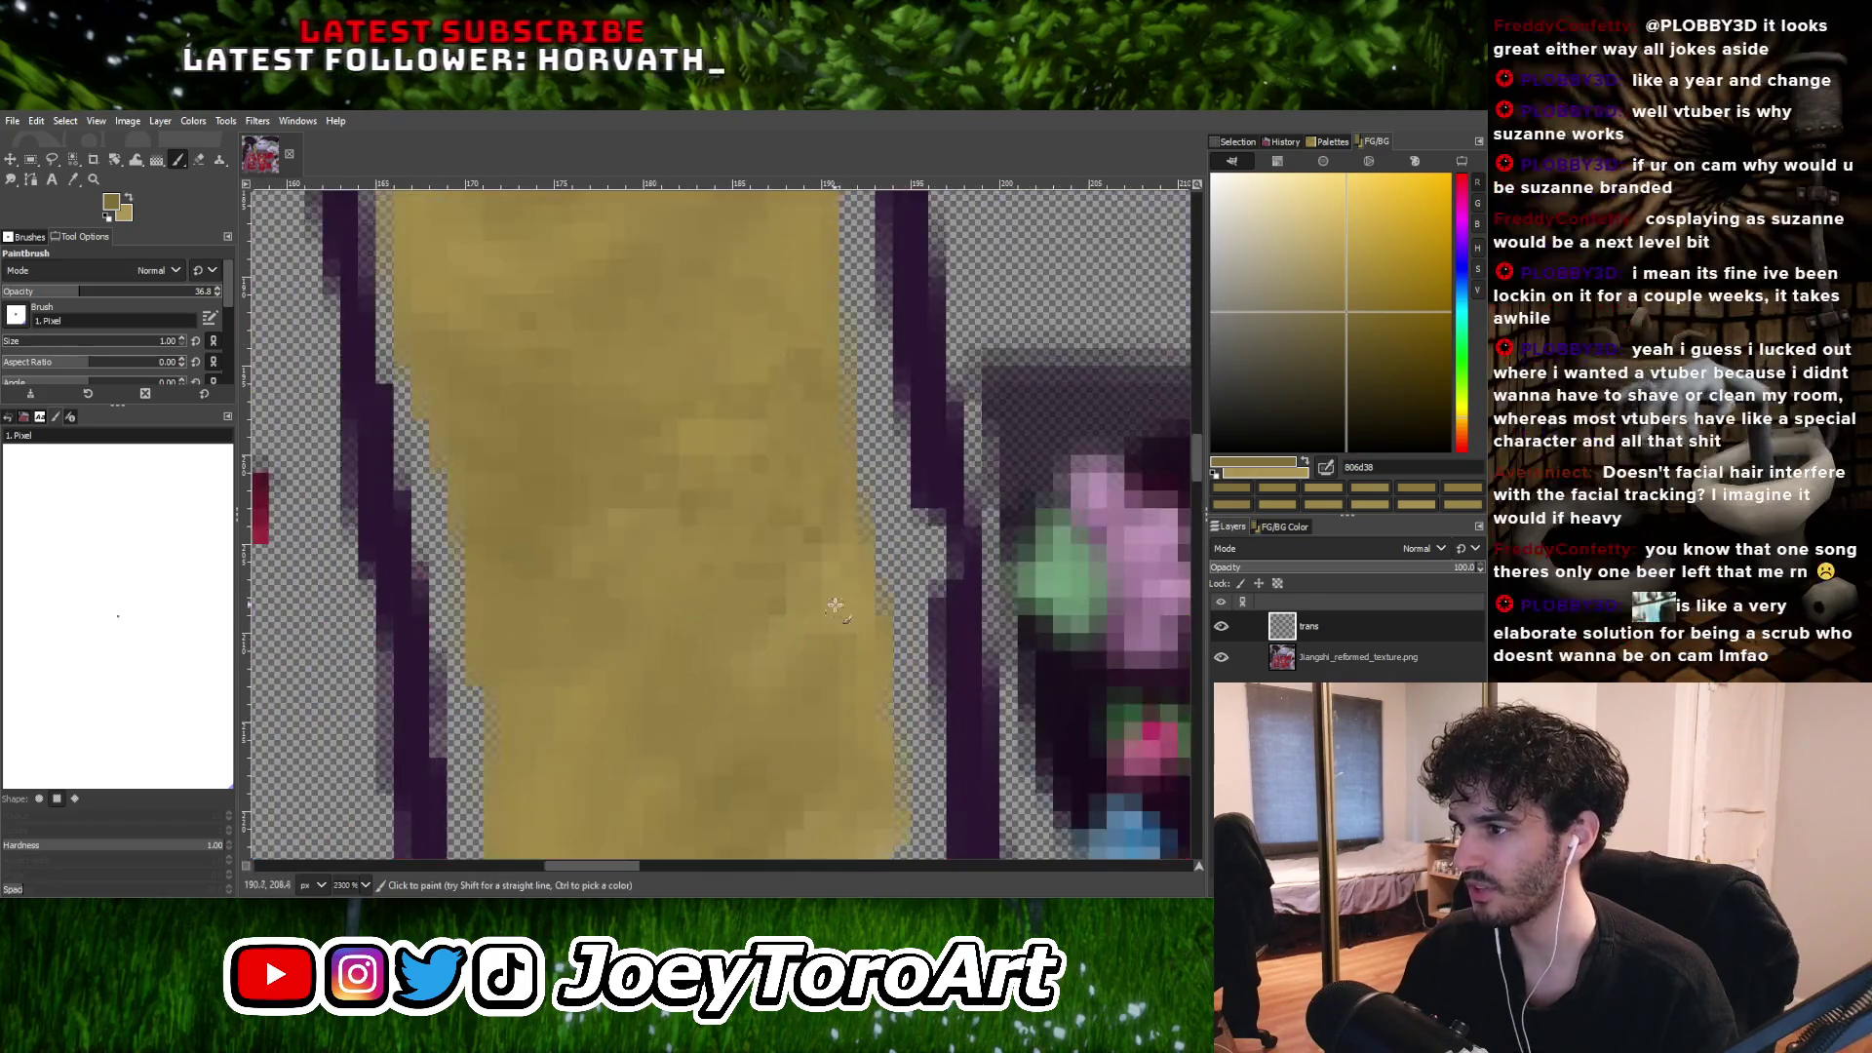
{"action": "scroll", "coordinate": [811, 589], "scroll_direction": "up", "scroll_amount": 2, "text": "ctrl"}
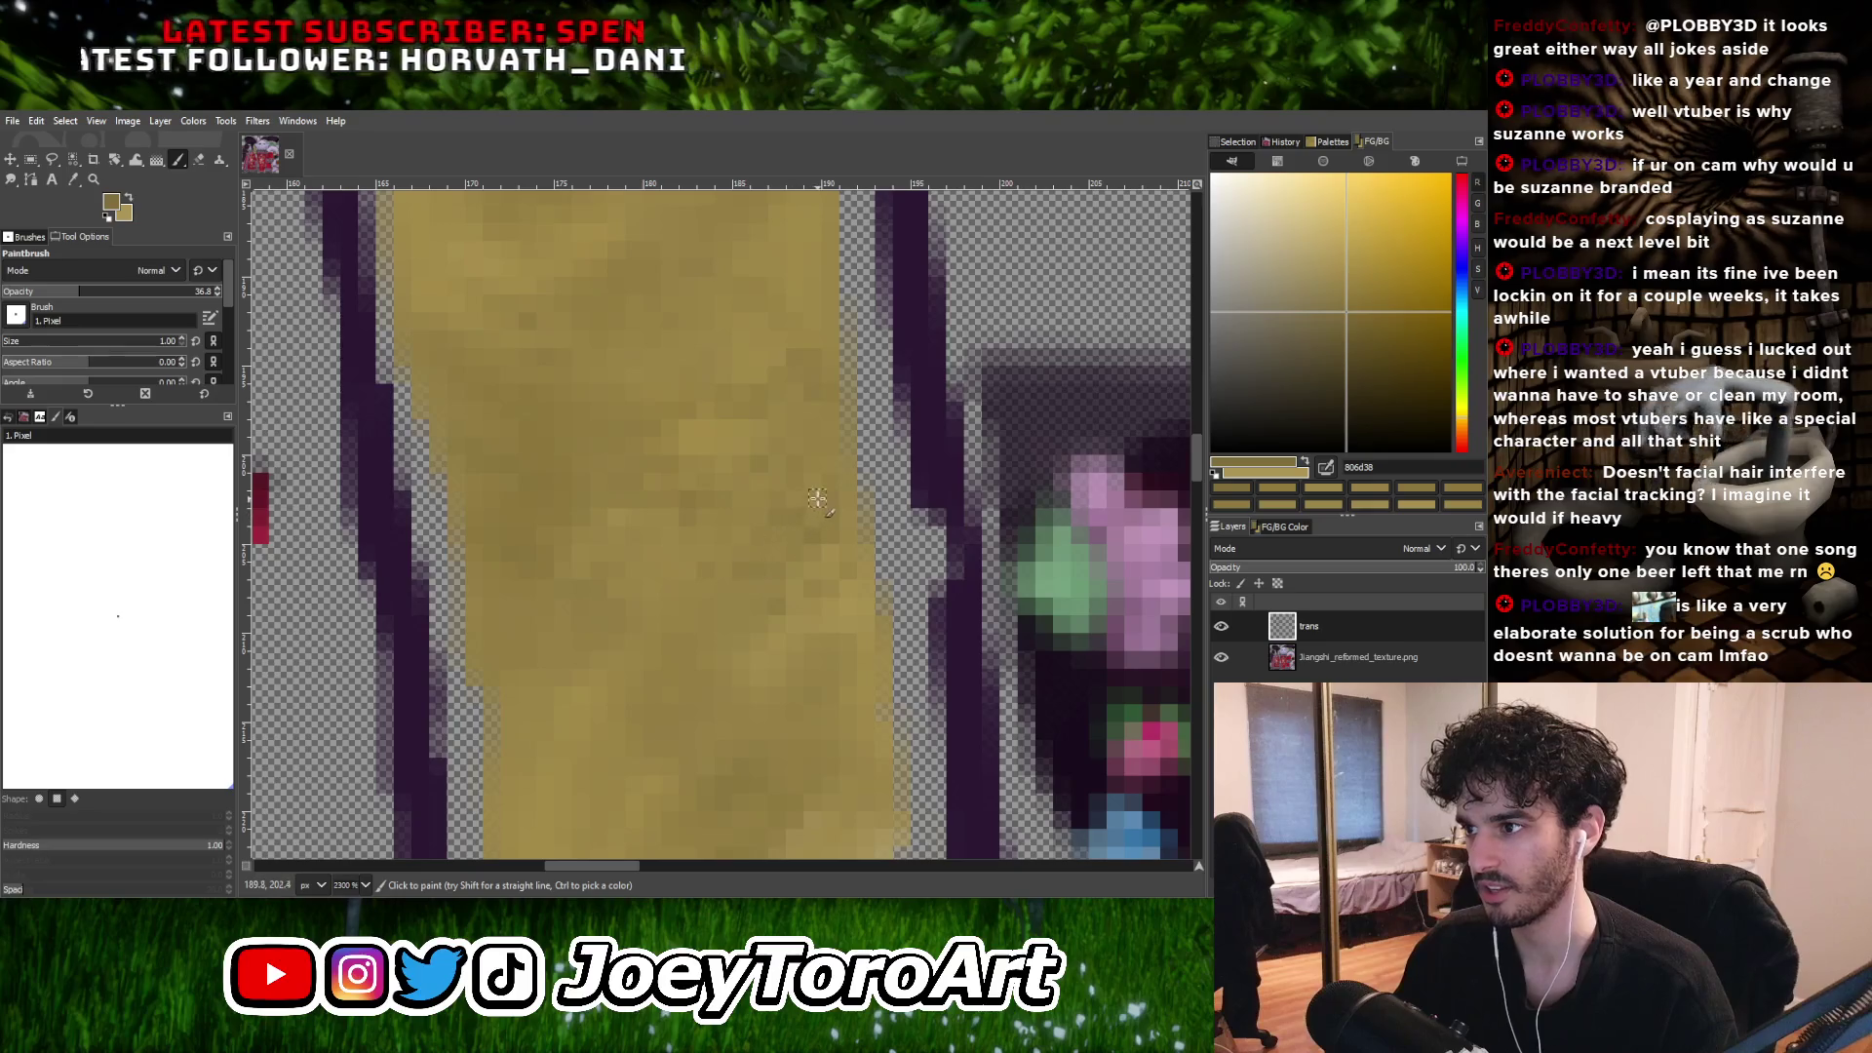
{"action": "scroll", "coordinate": [837, 568], "scroll_direction": "down", "scroll_amount": 3, "text": "ctrl"}
{"action": "scroll", "coordinate": [841, 565], "scroll_direction": "up", "scroll_amount": 4, "text": "ctrl"}
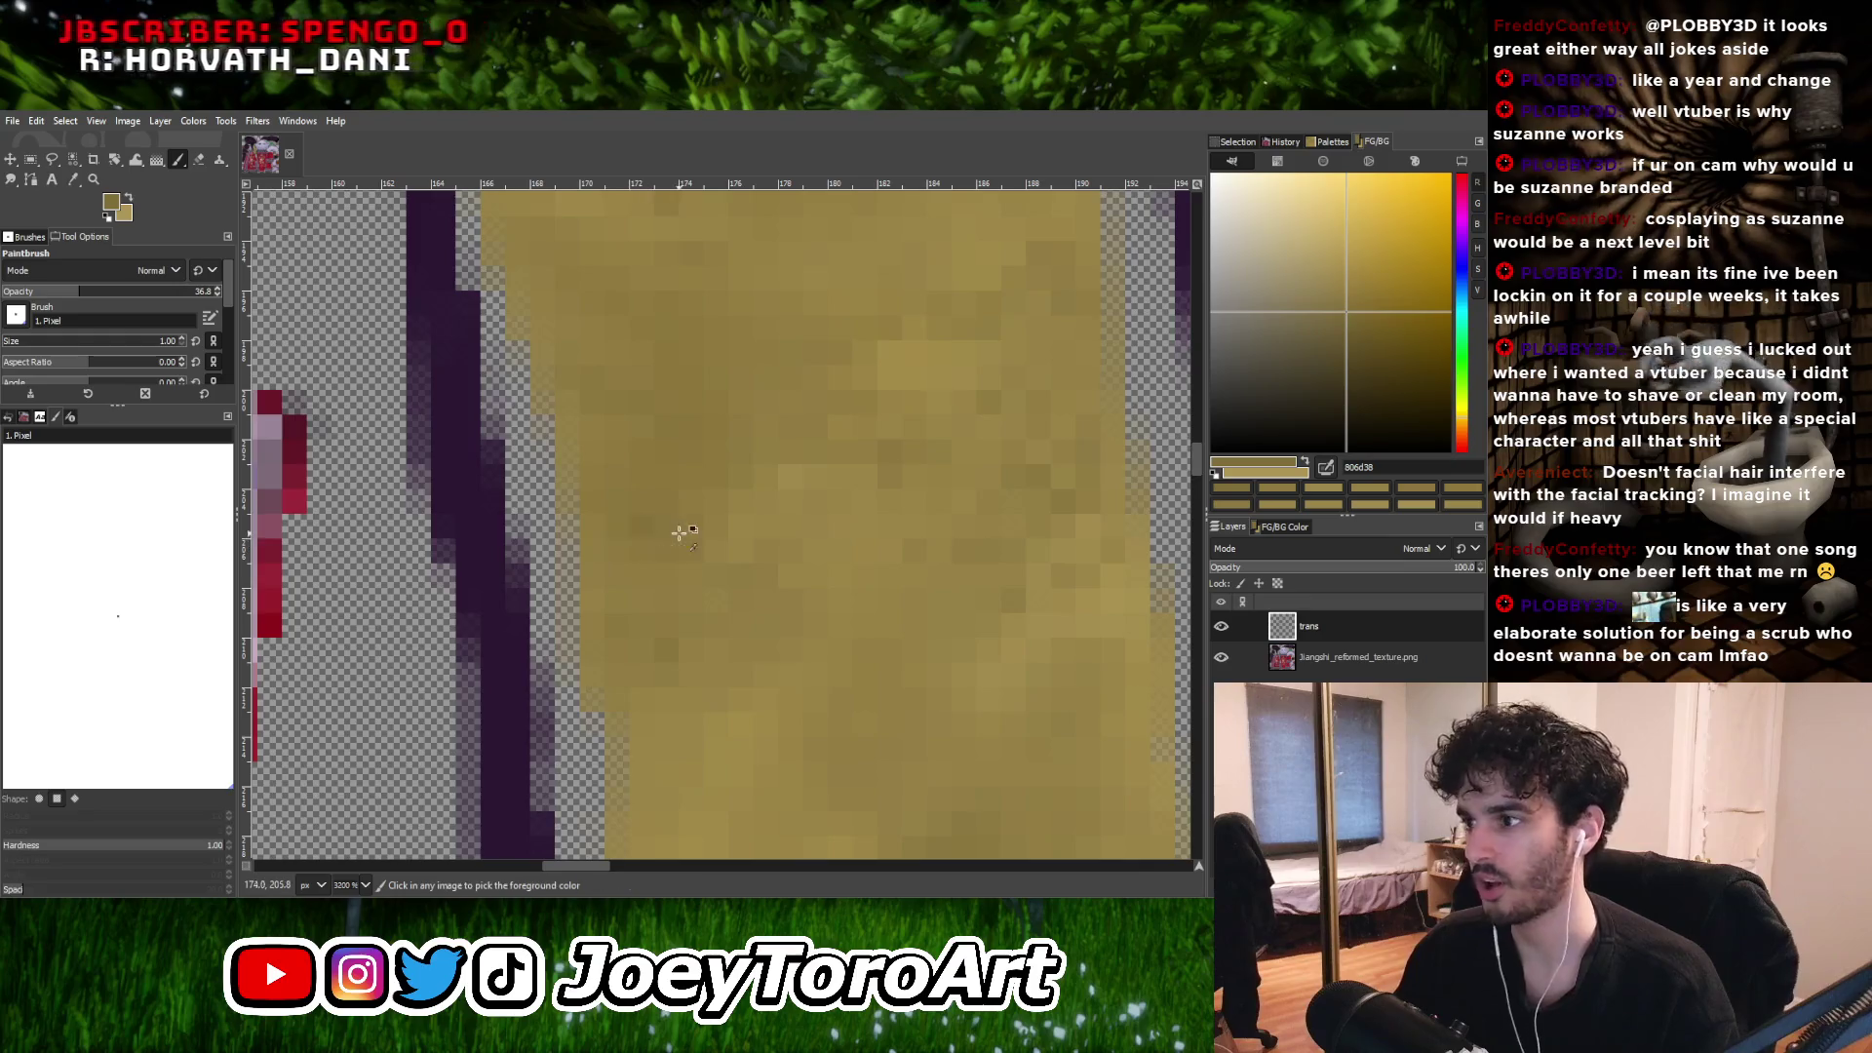
{"action": "scroll", "coordinate": [844, 611], "scroll_direction": "down", "scroll_amount": 2, "text": "ctrl"}
{"action": "scroll", "coordinate": [844, 612], "scroll_direction": "up", "scroll_amount": 2, "text": "ctrl"}
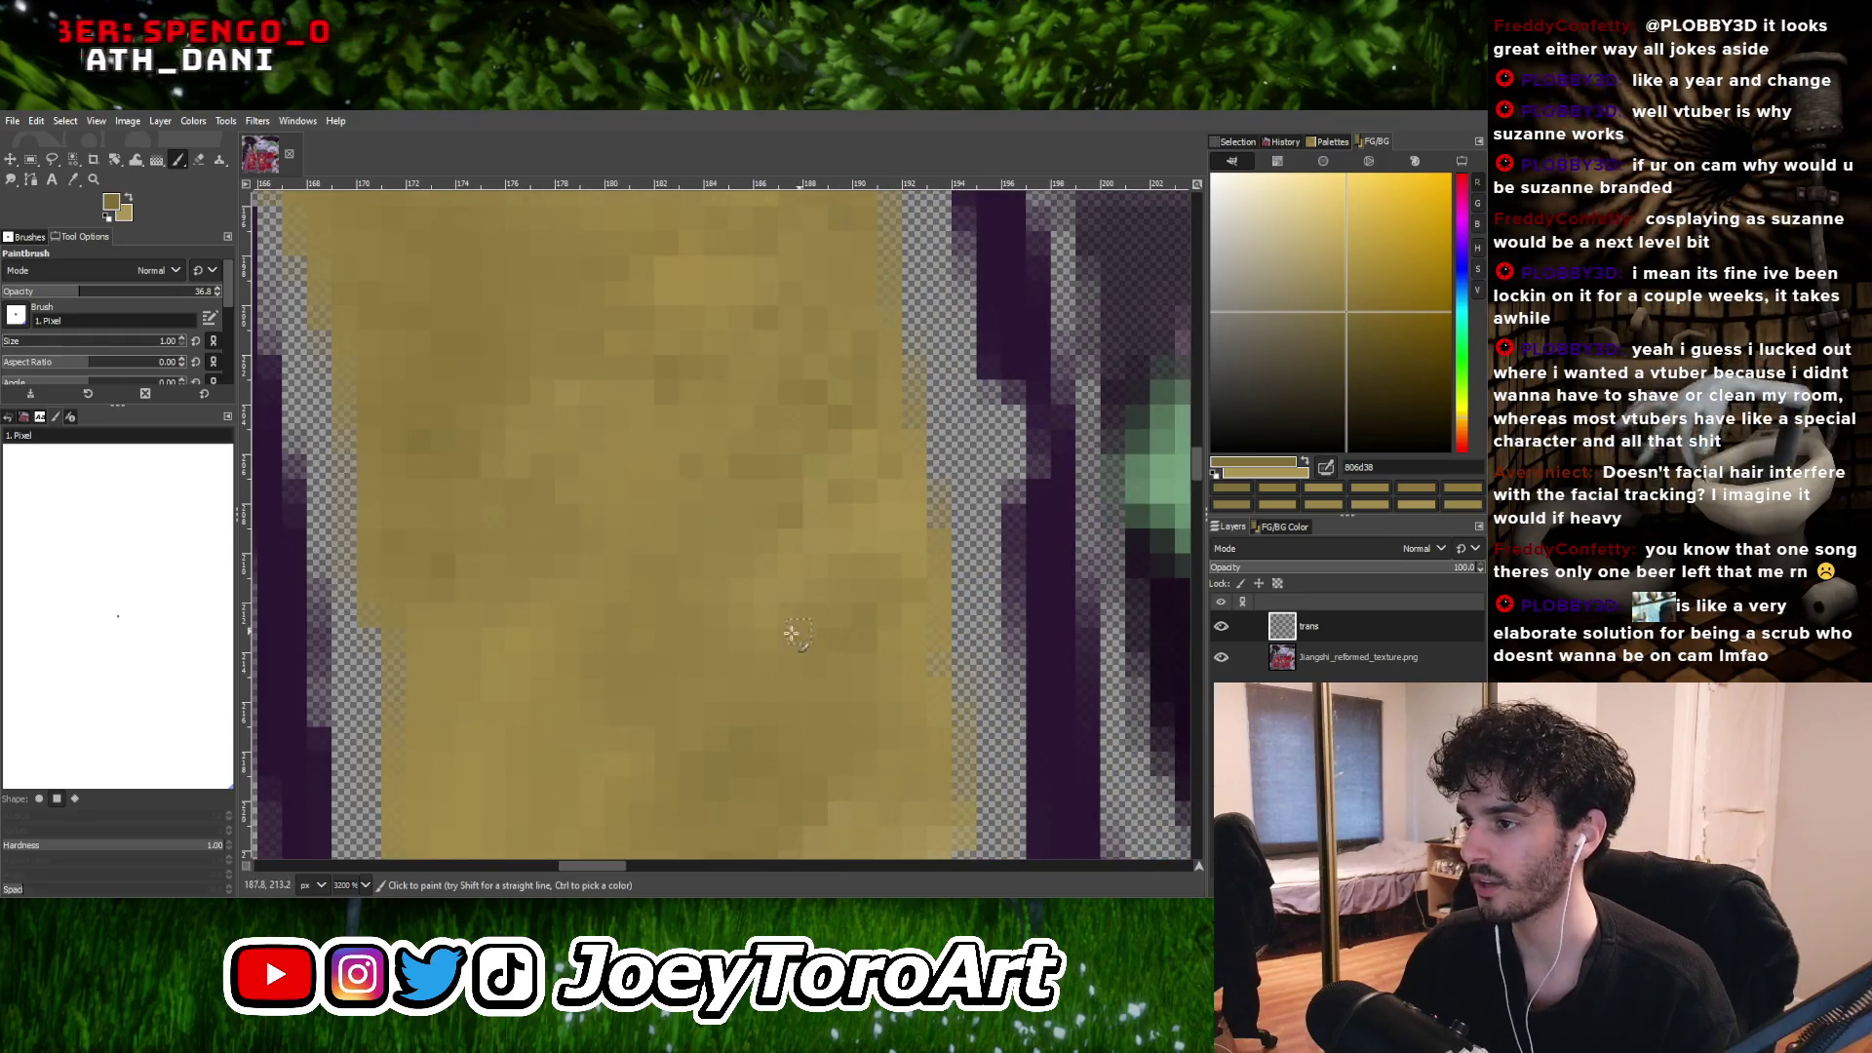
{"action": "scroll", "coordinate": [880, 523], "scroll_direction": "down", "scroll_amount": 3, "text": "ctrl"}
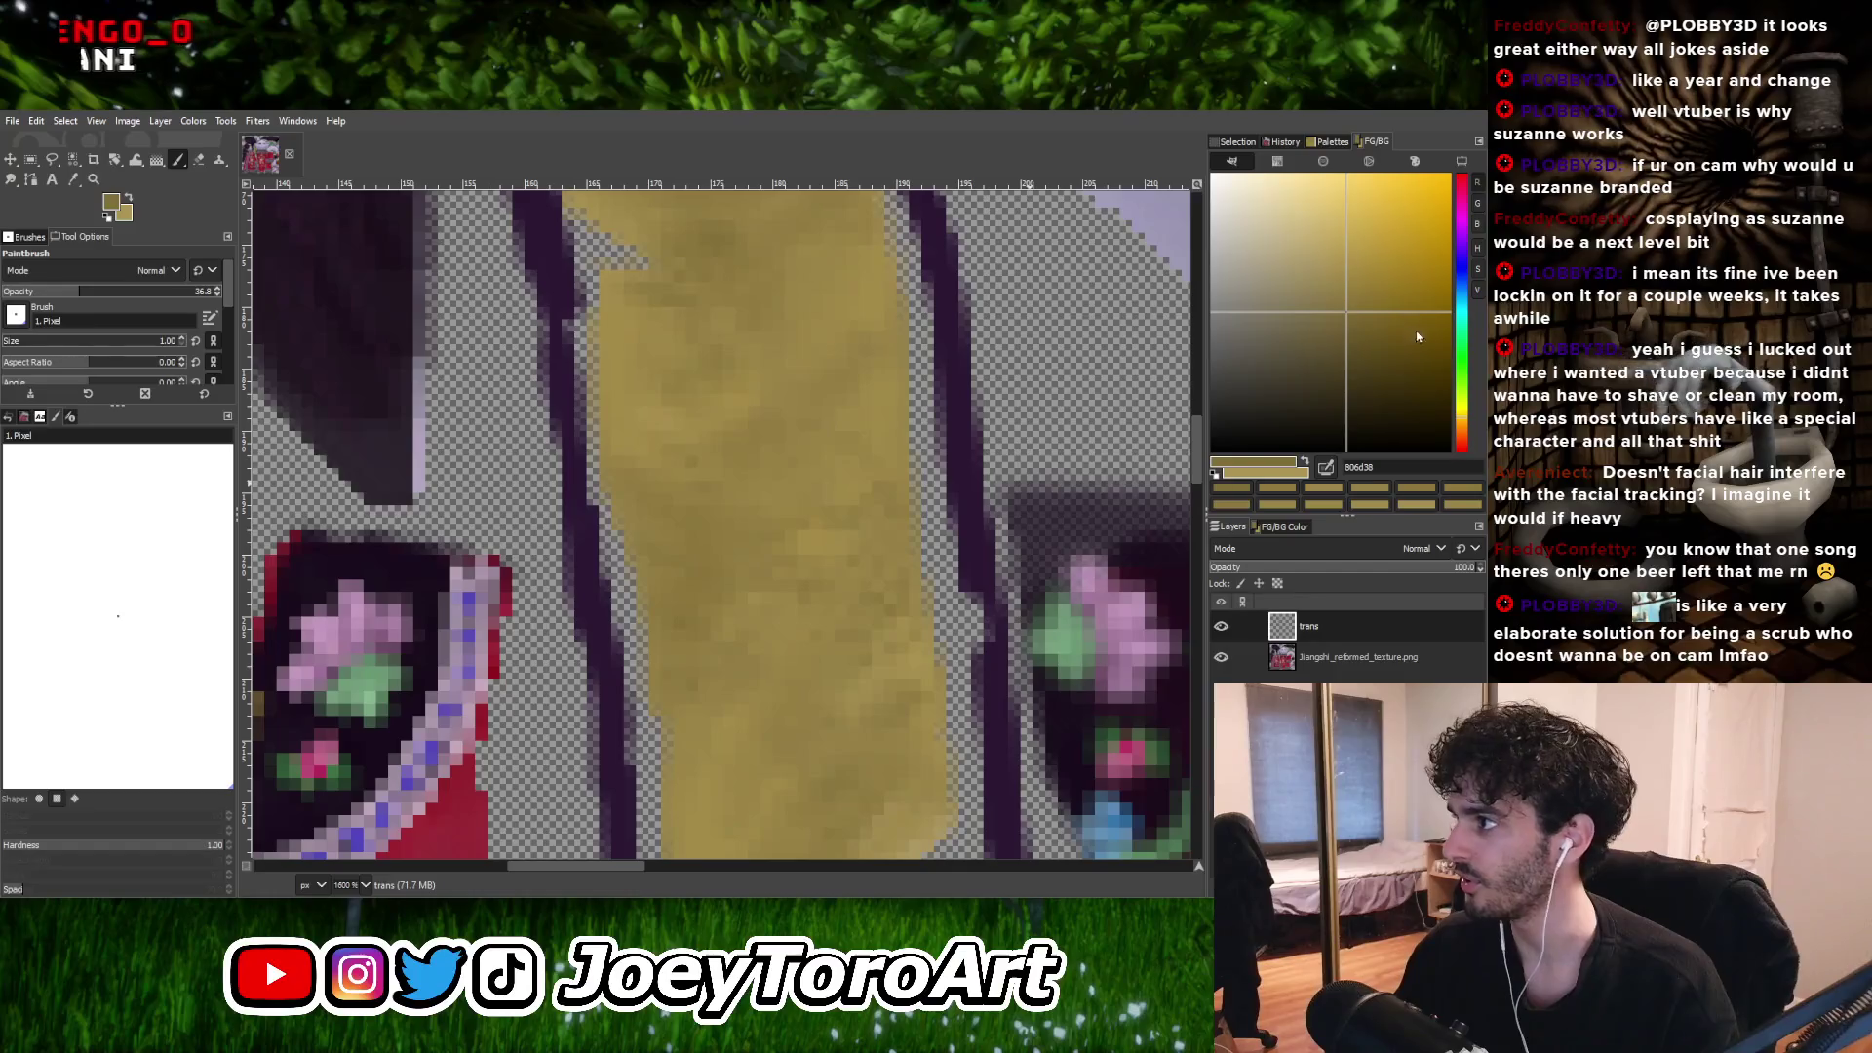
{"action": "left_click_drag", "start_coordinate": [1462, 420], "coordinate": [1463, 405]}
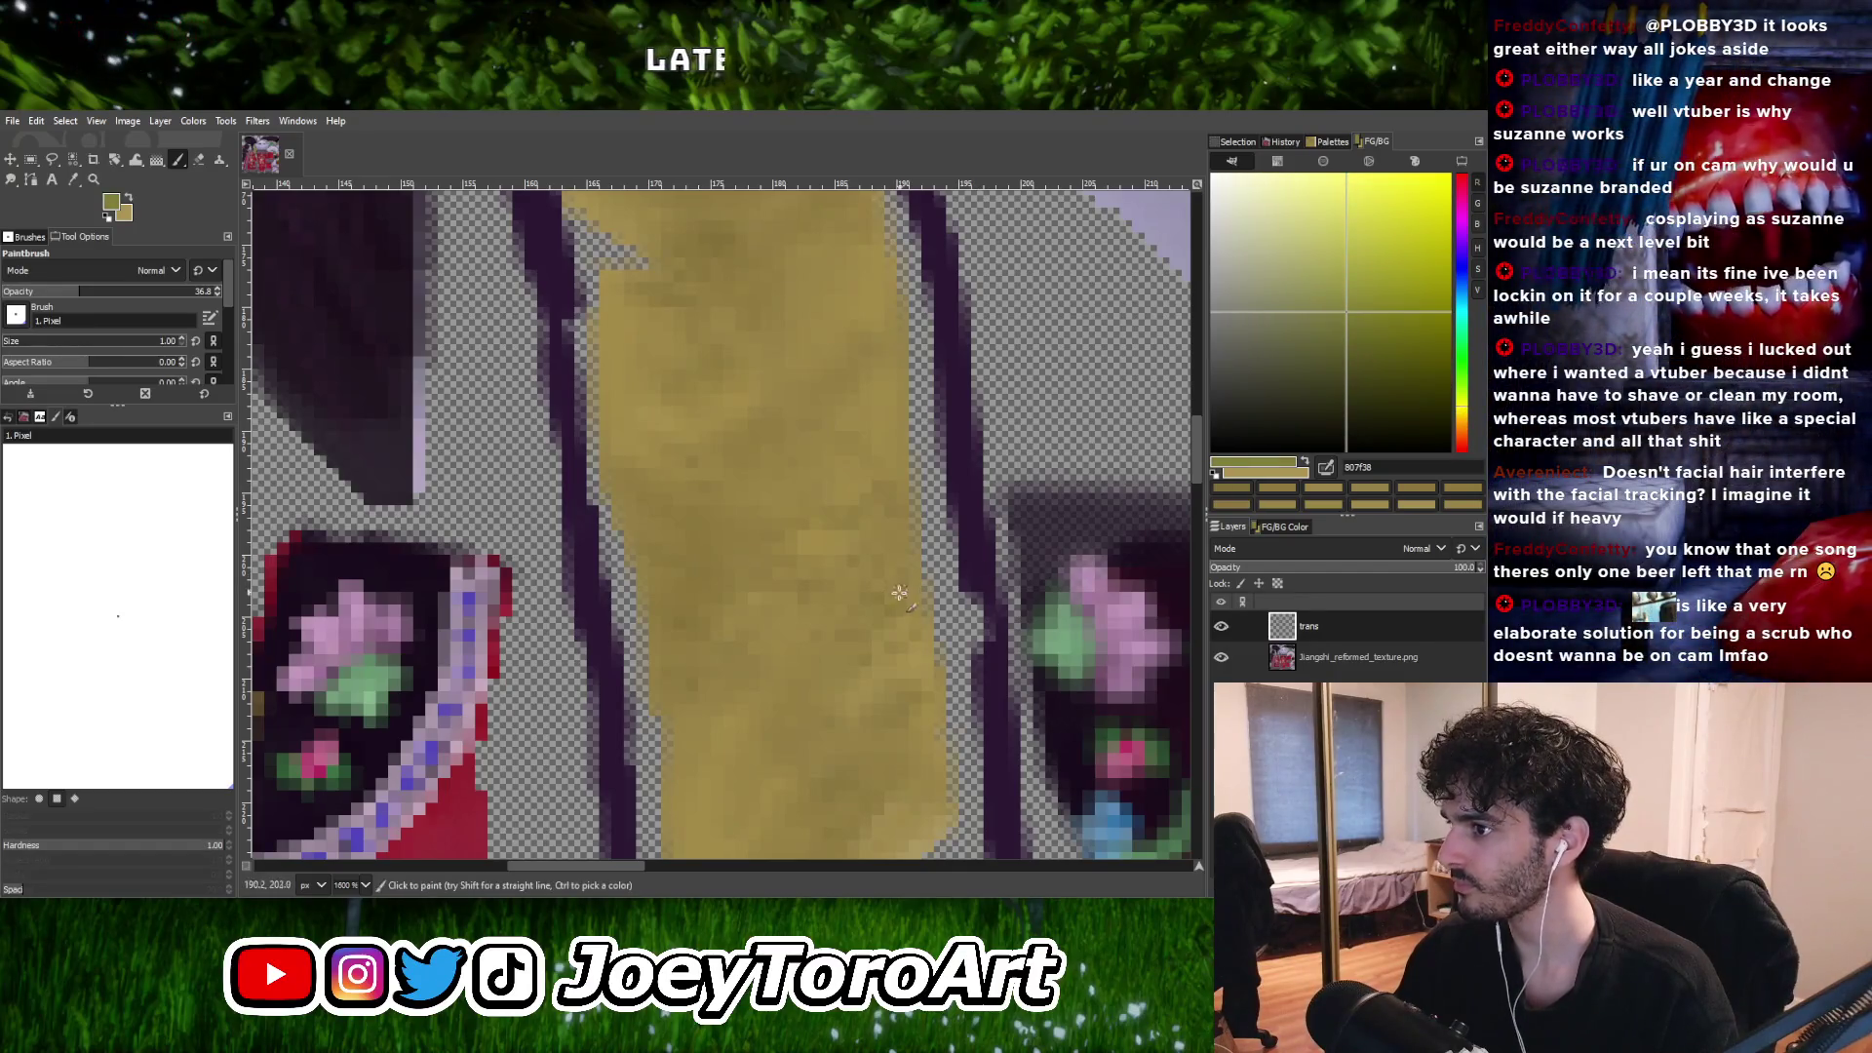
Enlarge the brush to 2 pixels and sample the strip's yellow as paint colour.
{"action": "scroll", "coordinate": [898, 610], "scroll_direction": "up", "scroll_amount": 1, "text": "ctrl"}
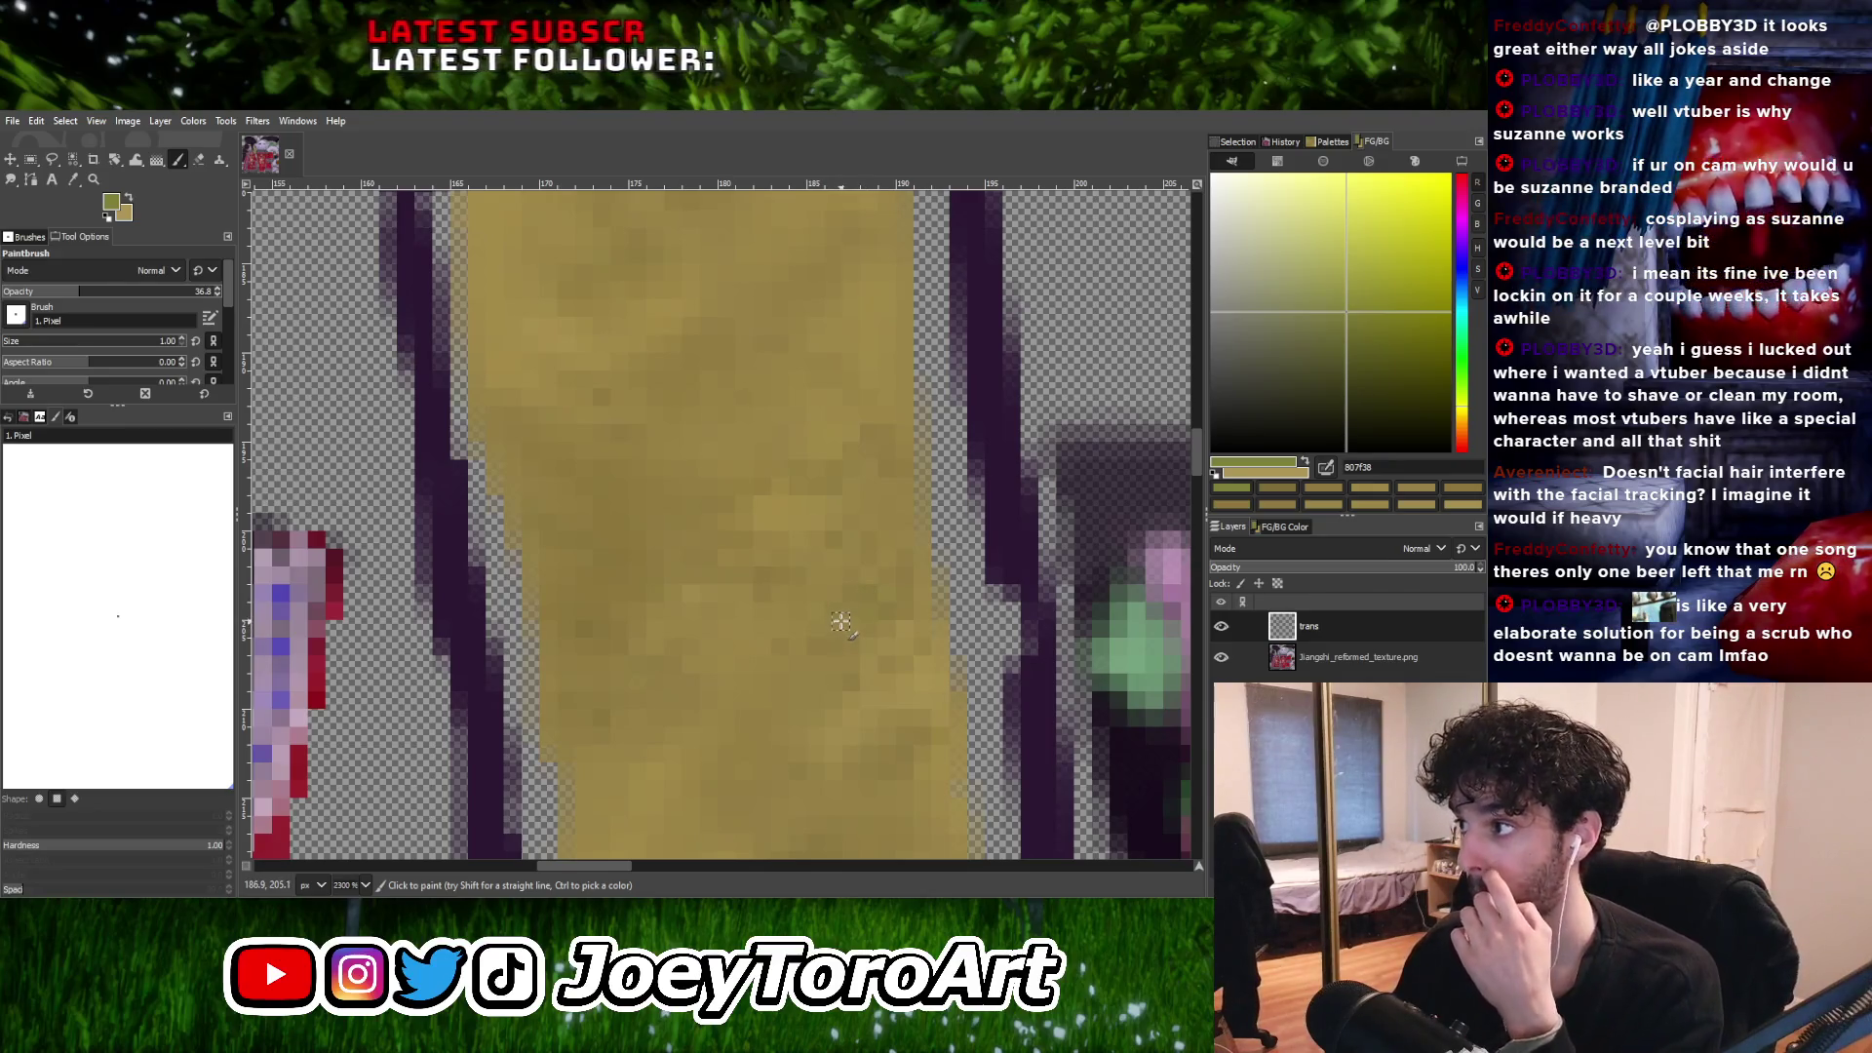
{"action": "key", "text": "ctrl"}
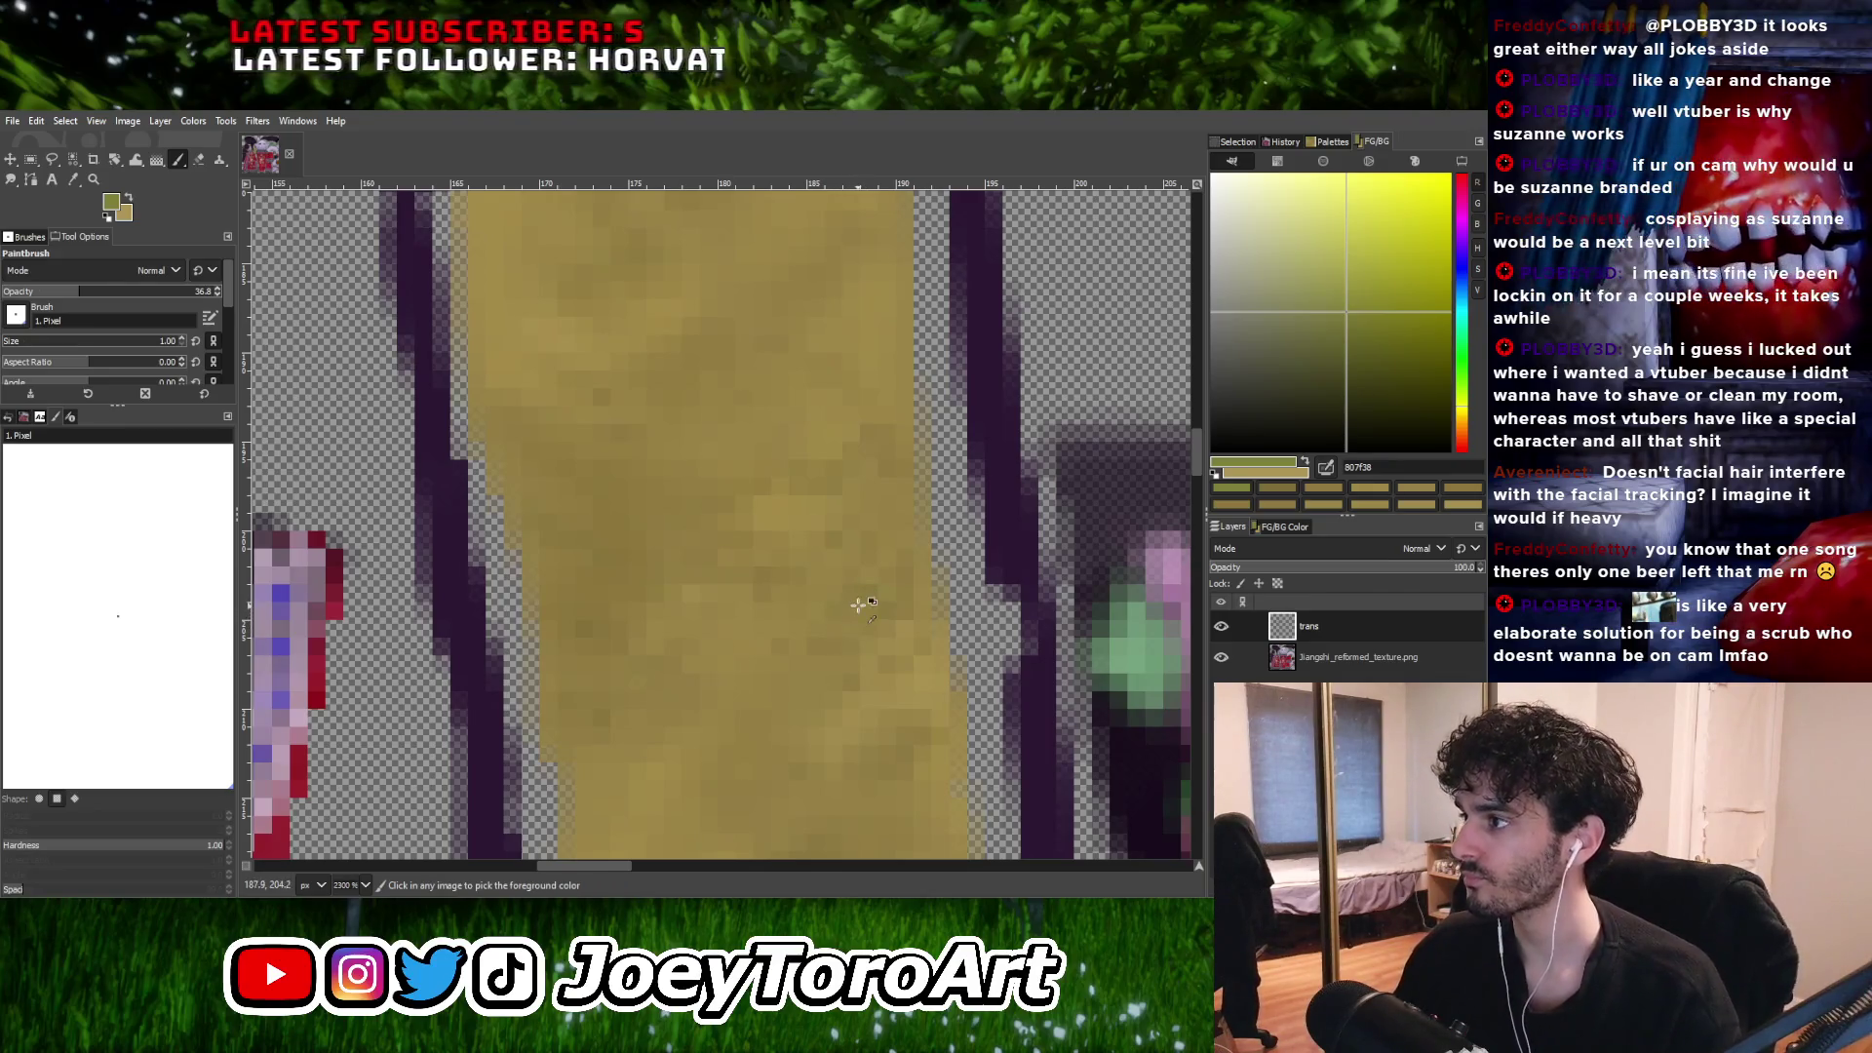
{"action": "scroll", "coordinate": [853, 599], "scroll_direction": "down", "scroll_amount": 1, "text": "ctrl"}
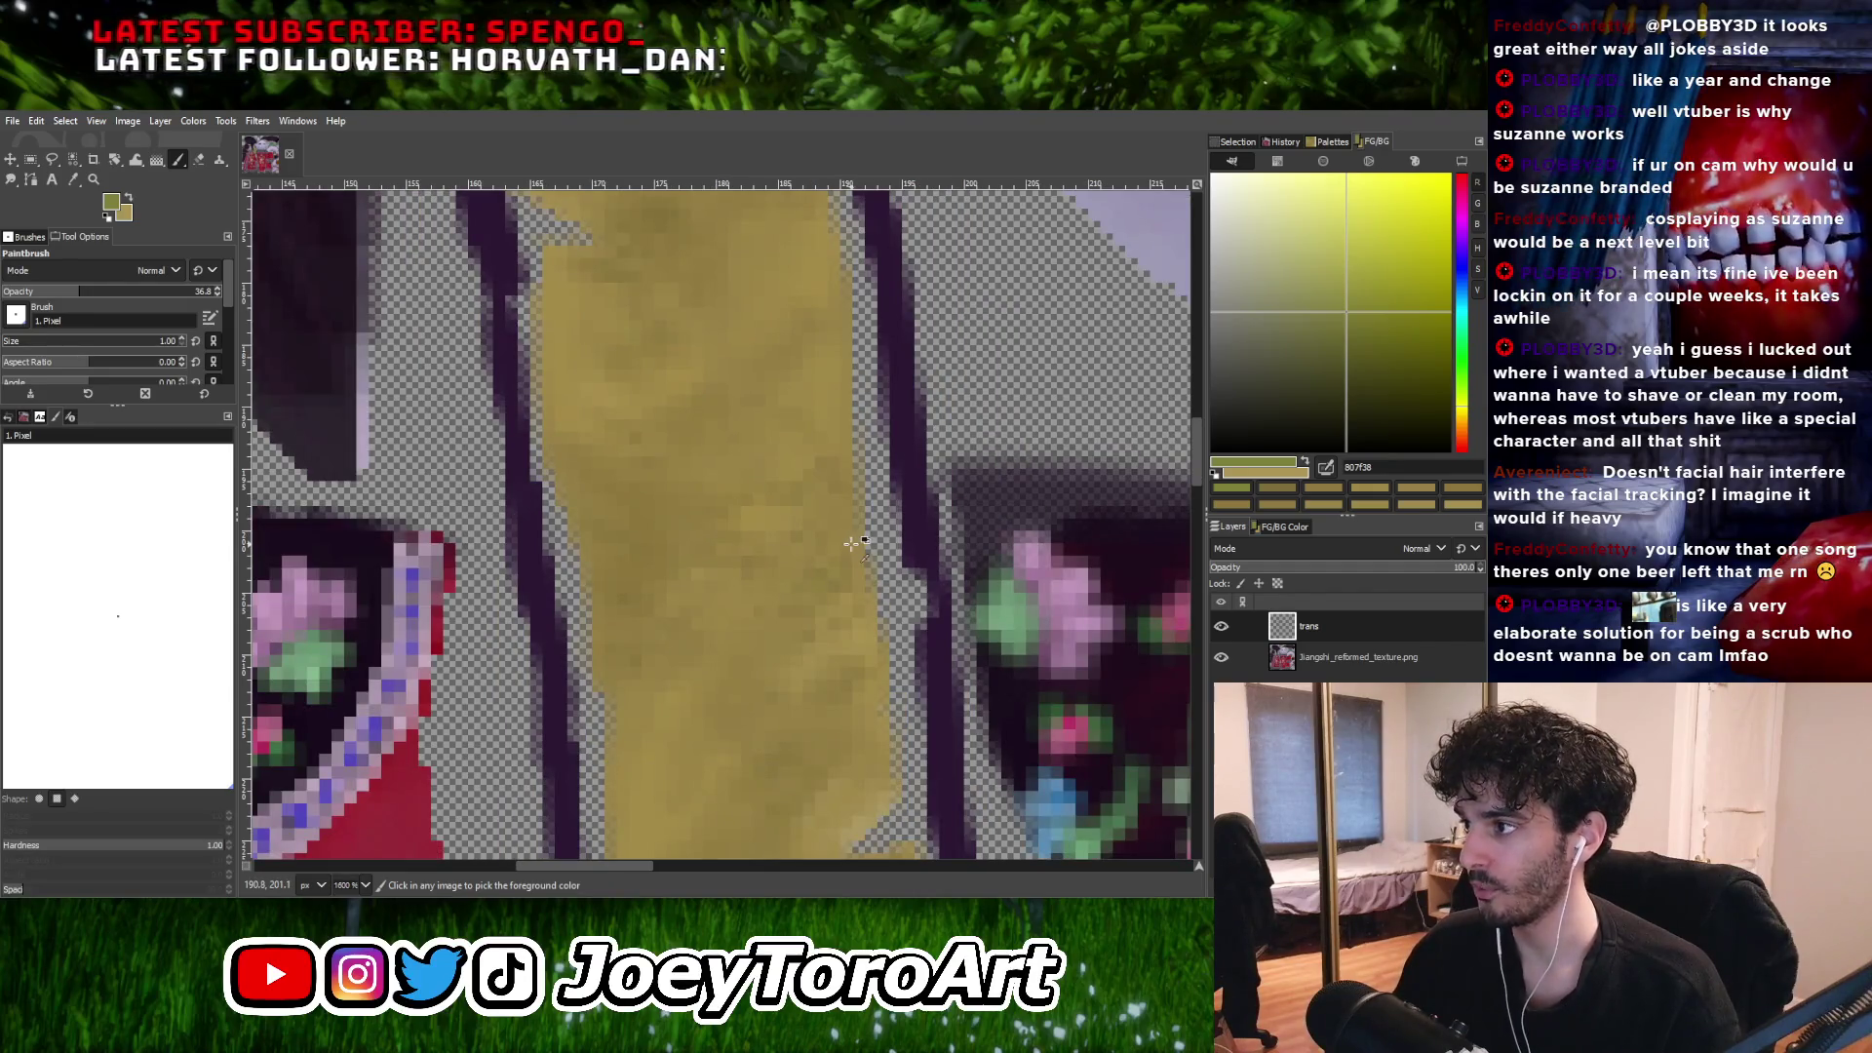
{"action": "scroll", "coordinate": [854, 543], "scroll_direction": "up", "scroll_amount": 2, "text": "ctrl"}
{"action": "scroll", "coordinate": [867, 536], "scroll_direction": "down", "scroll_amount": 1, "text": "ctrl"}
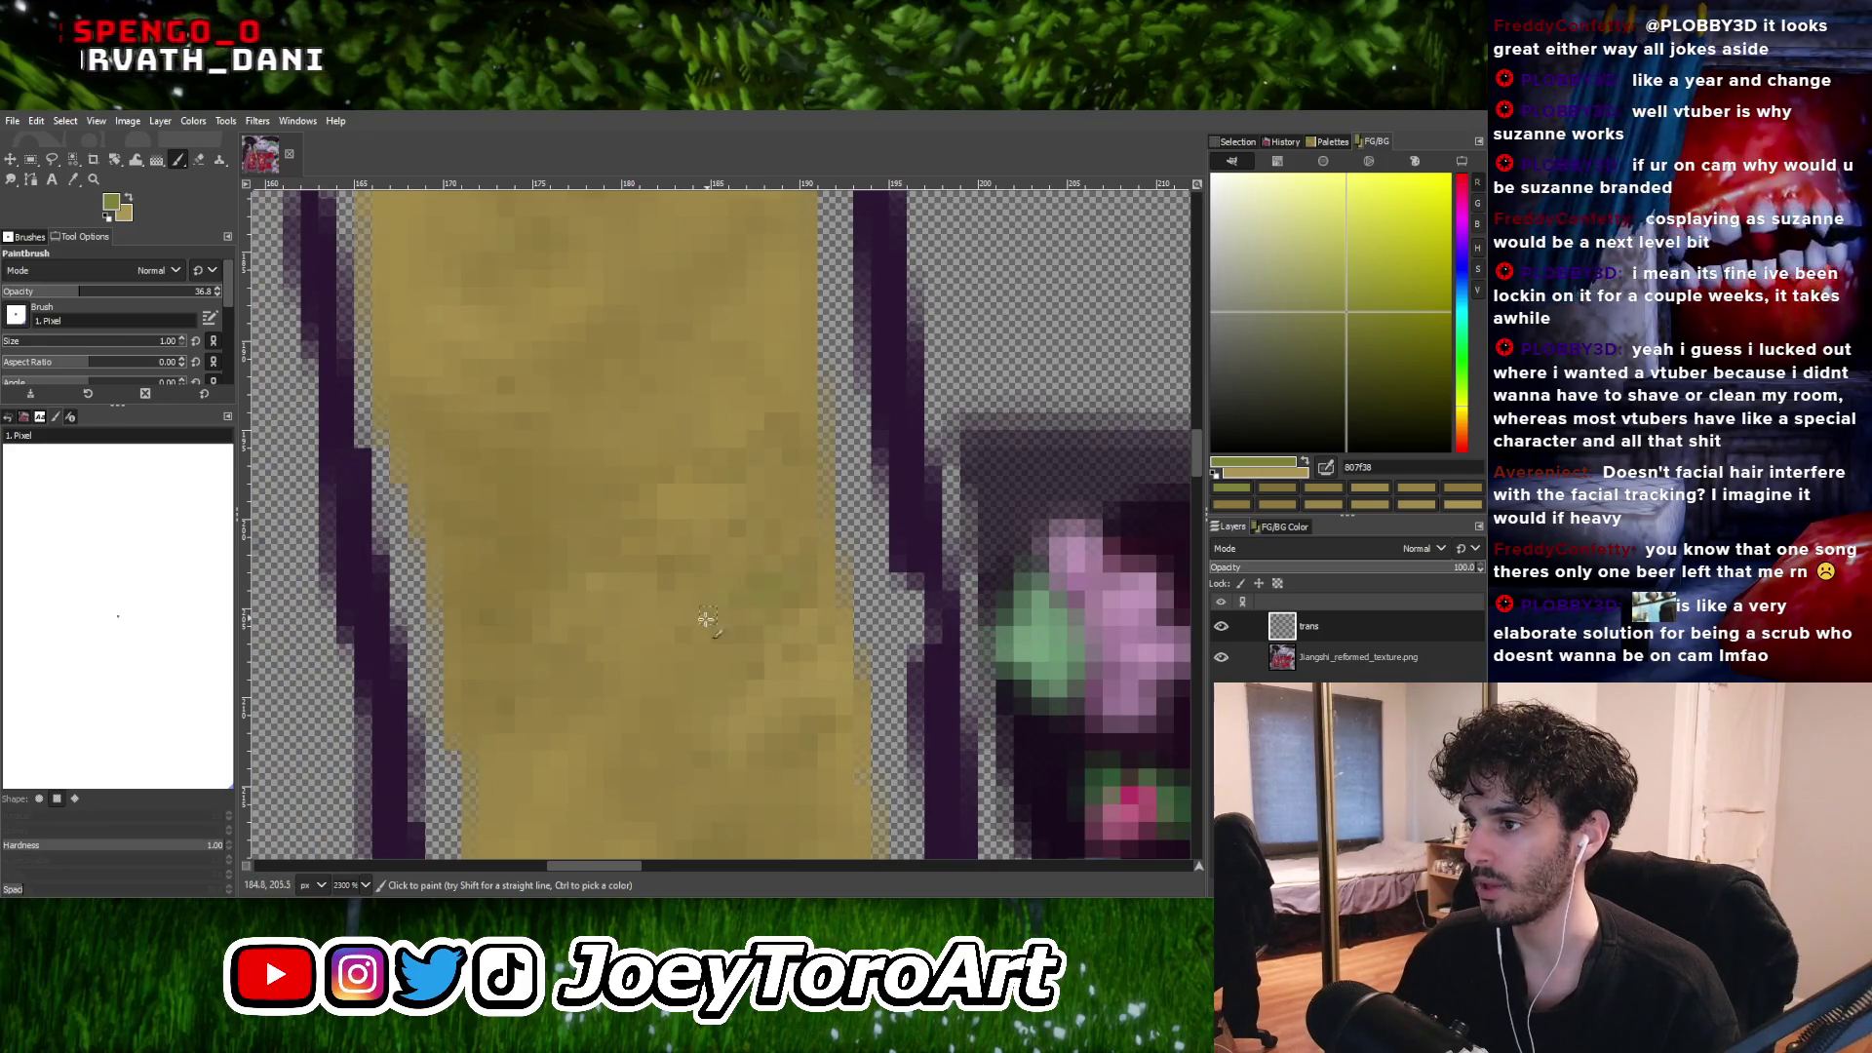
{"action": "scroll", "coordinate": [730, 521], "scroll_direction": "down", "scroll_amount": 6, "text": "ctrl"}
{"action": "scroll", "coordinate": [860, 528], "scroll_direction": "up", "scroll_amount": 4, "text": "ctrl"}
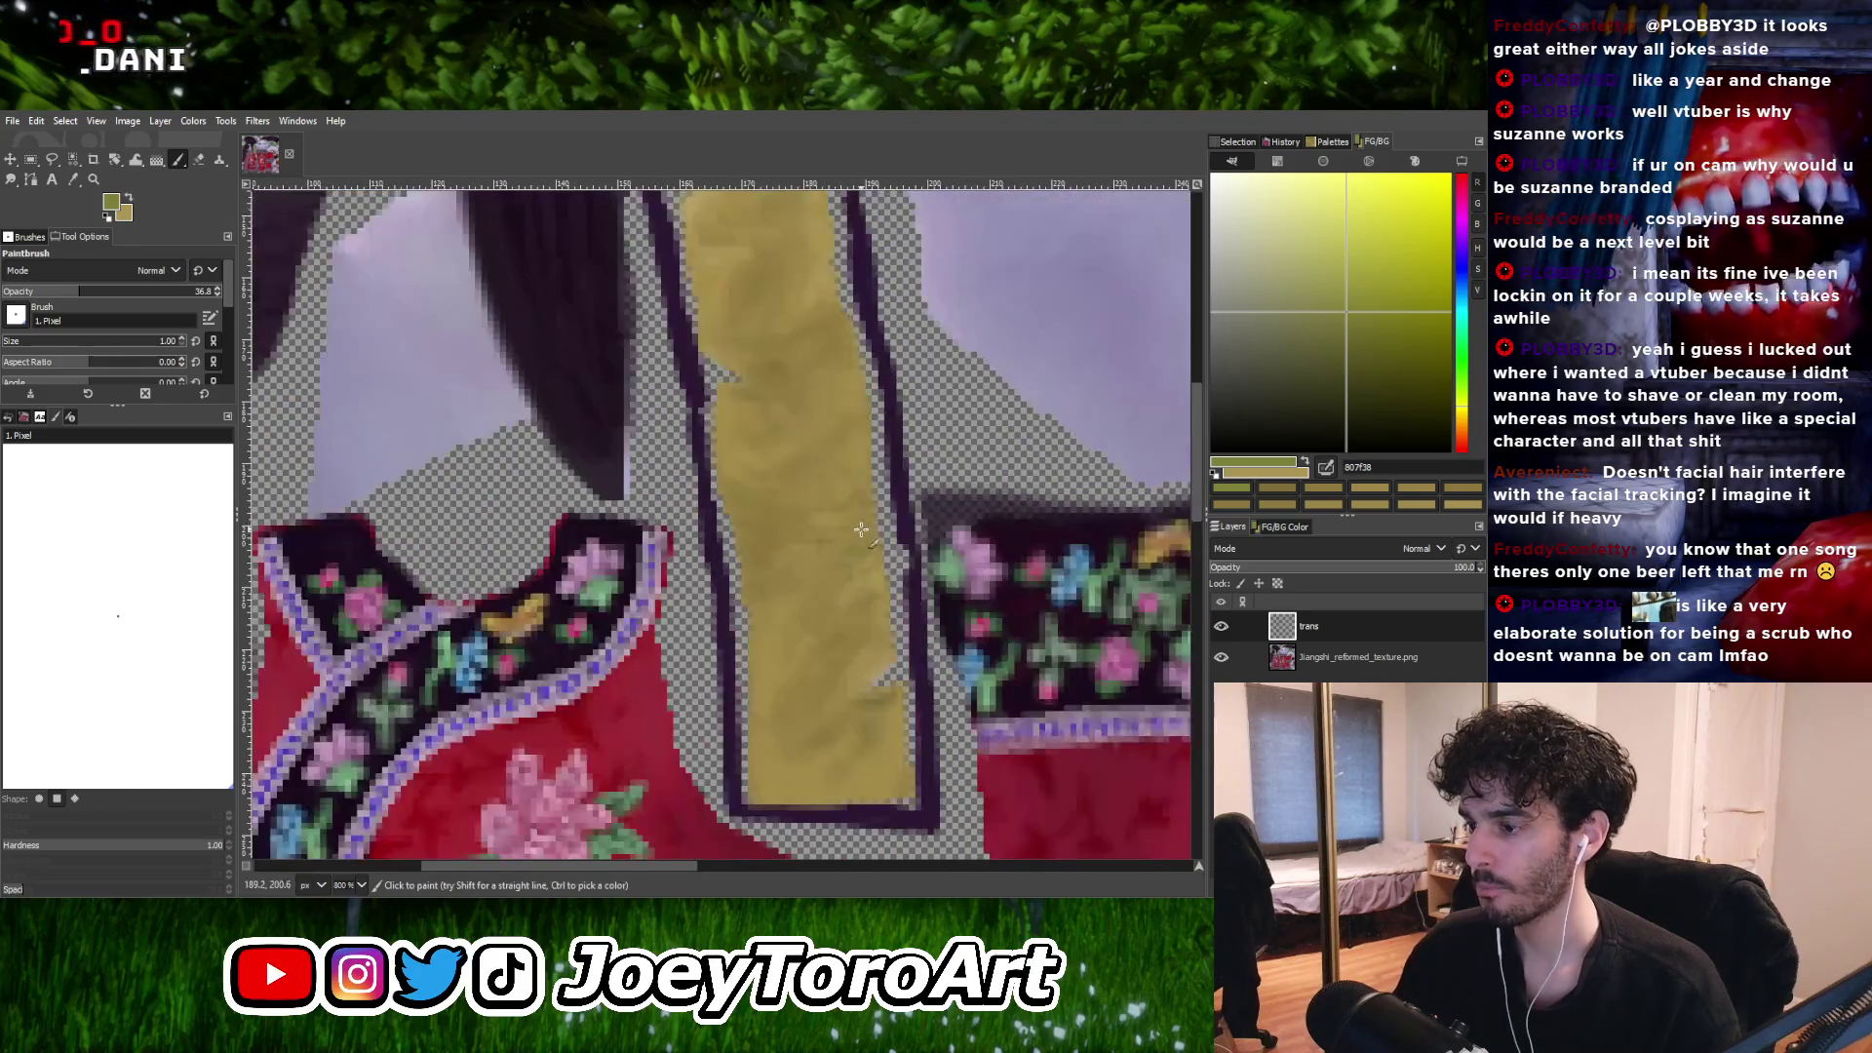
{"action": "key", "text": "bracketright"}
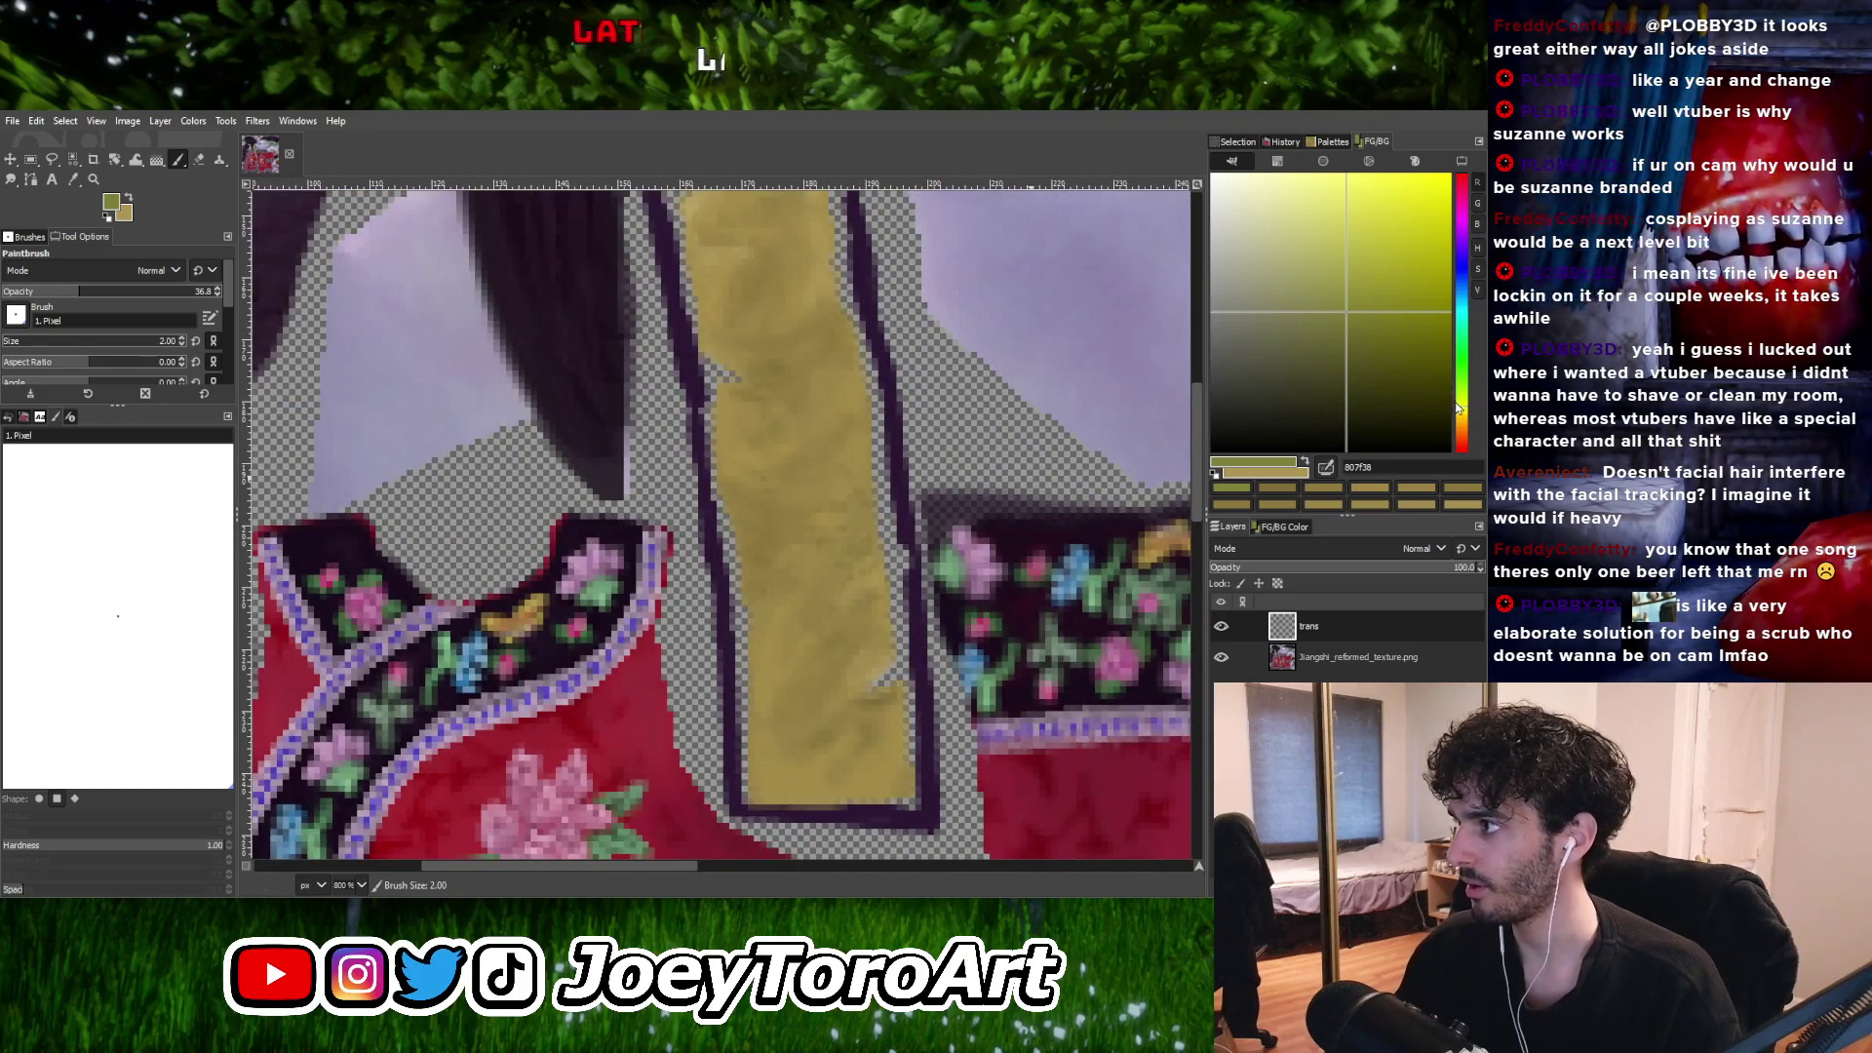
{"action": "left_click", "coordinate": [855, 577], "text": "ctrl"}
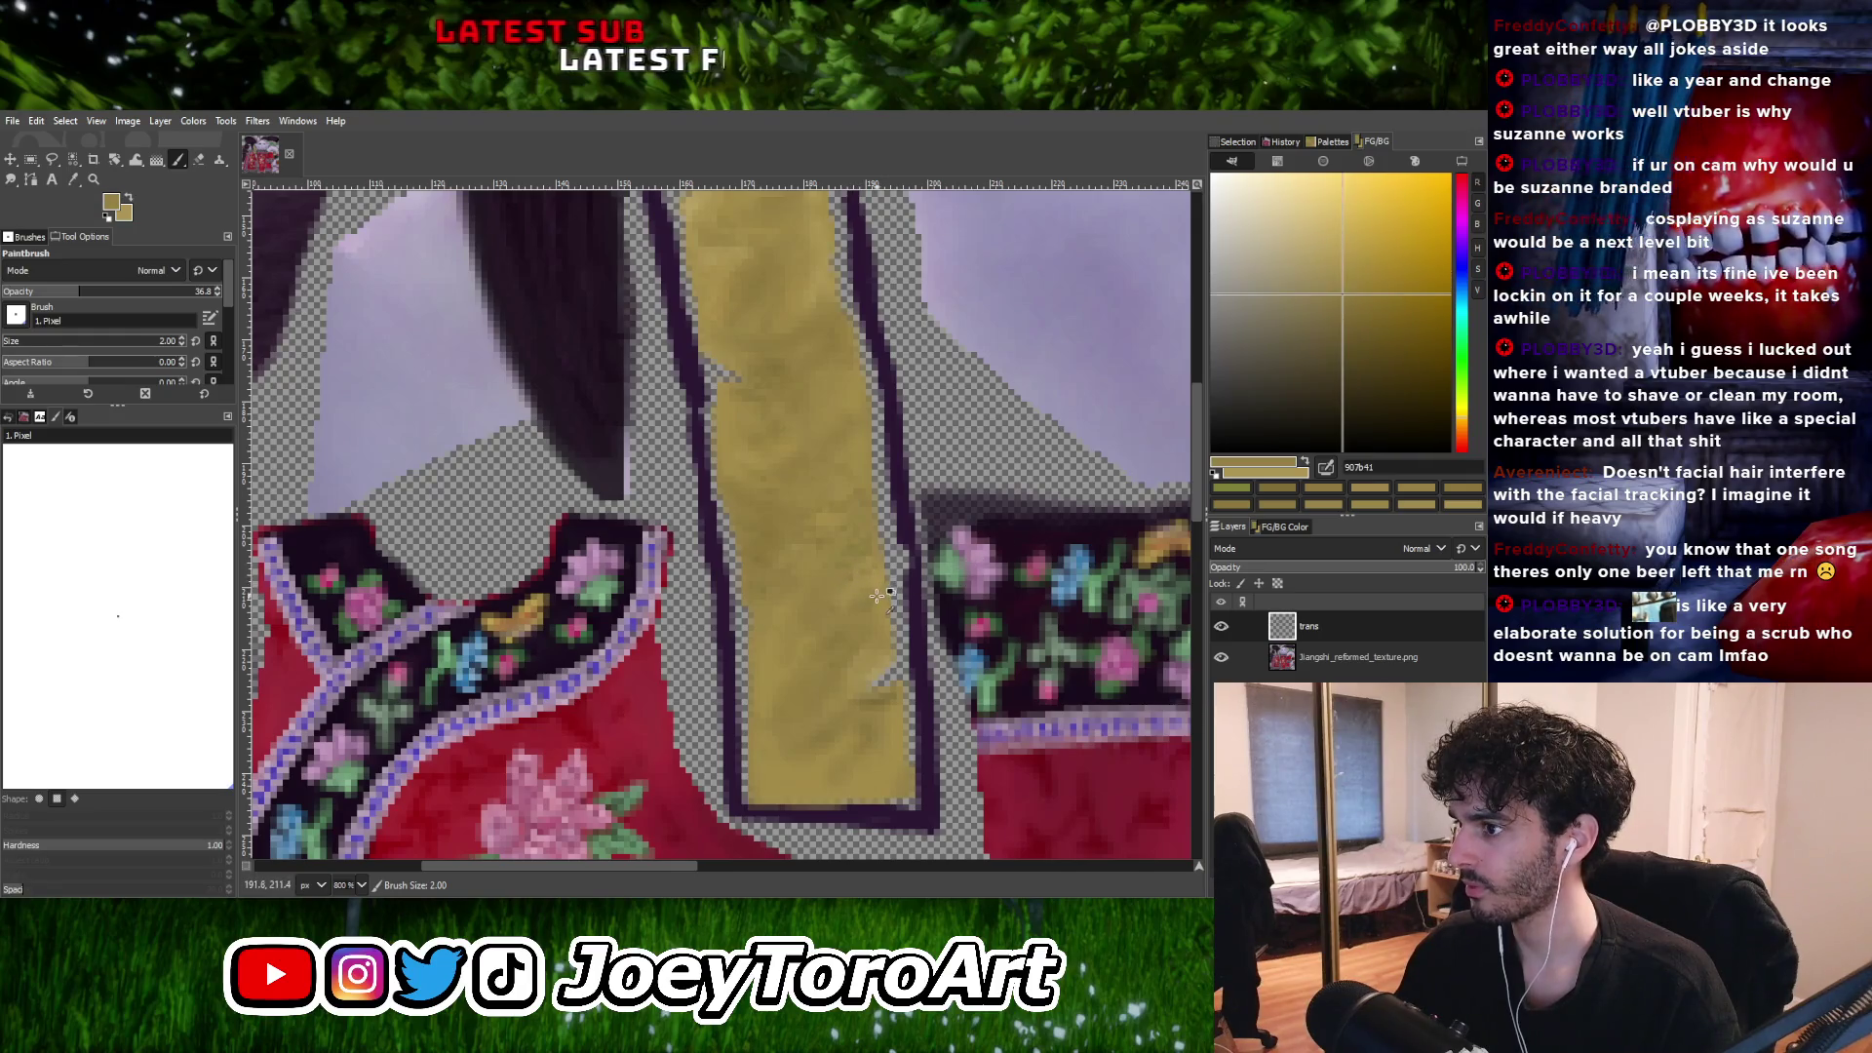
Choose a muted blue and dab greyish-blue shading onto the gold strip.
{"action": "left_click", "coordinate": [1464, 293]}
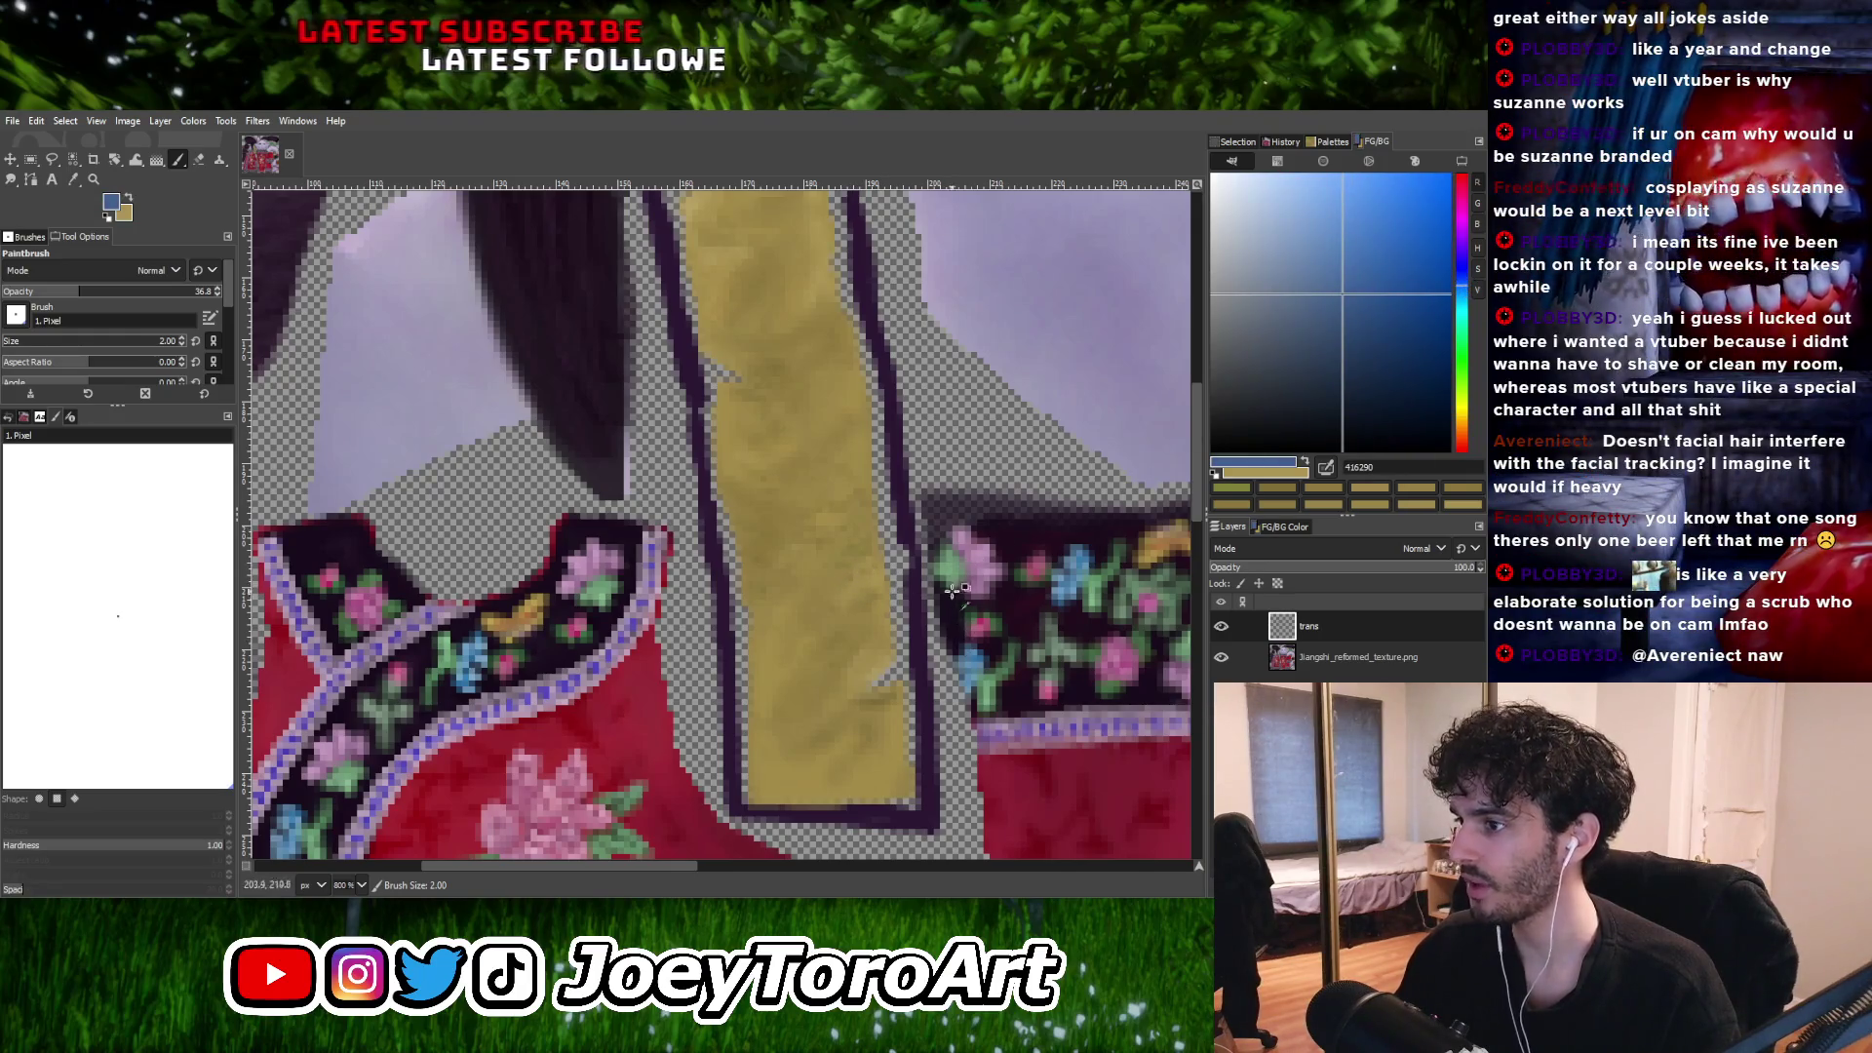
{"action": "scroll", "coordinate": [916, 591], "scroll_direction": "up", "scroll_amount": 3, "text": "ctrl"}
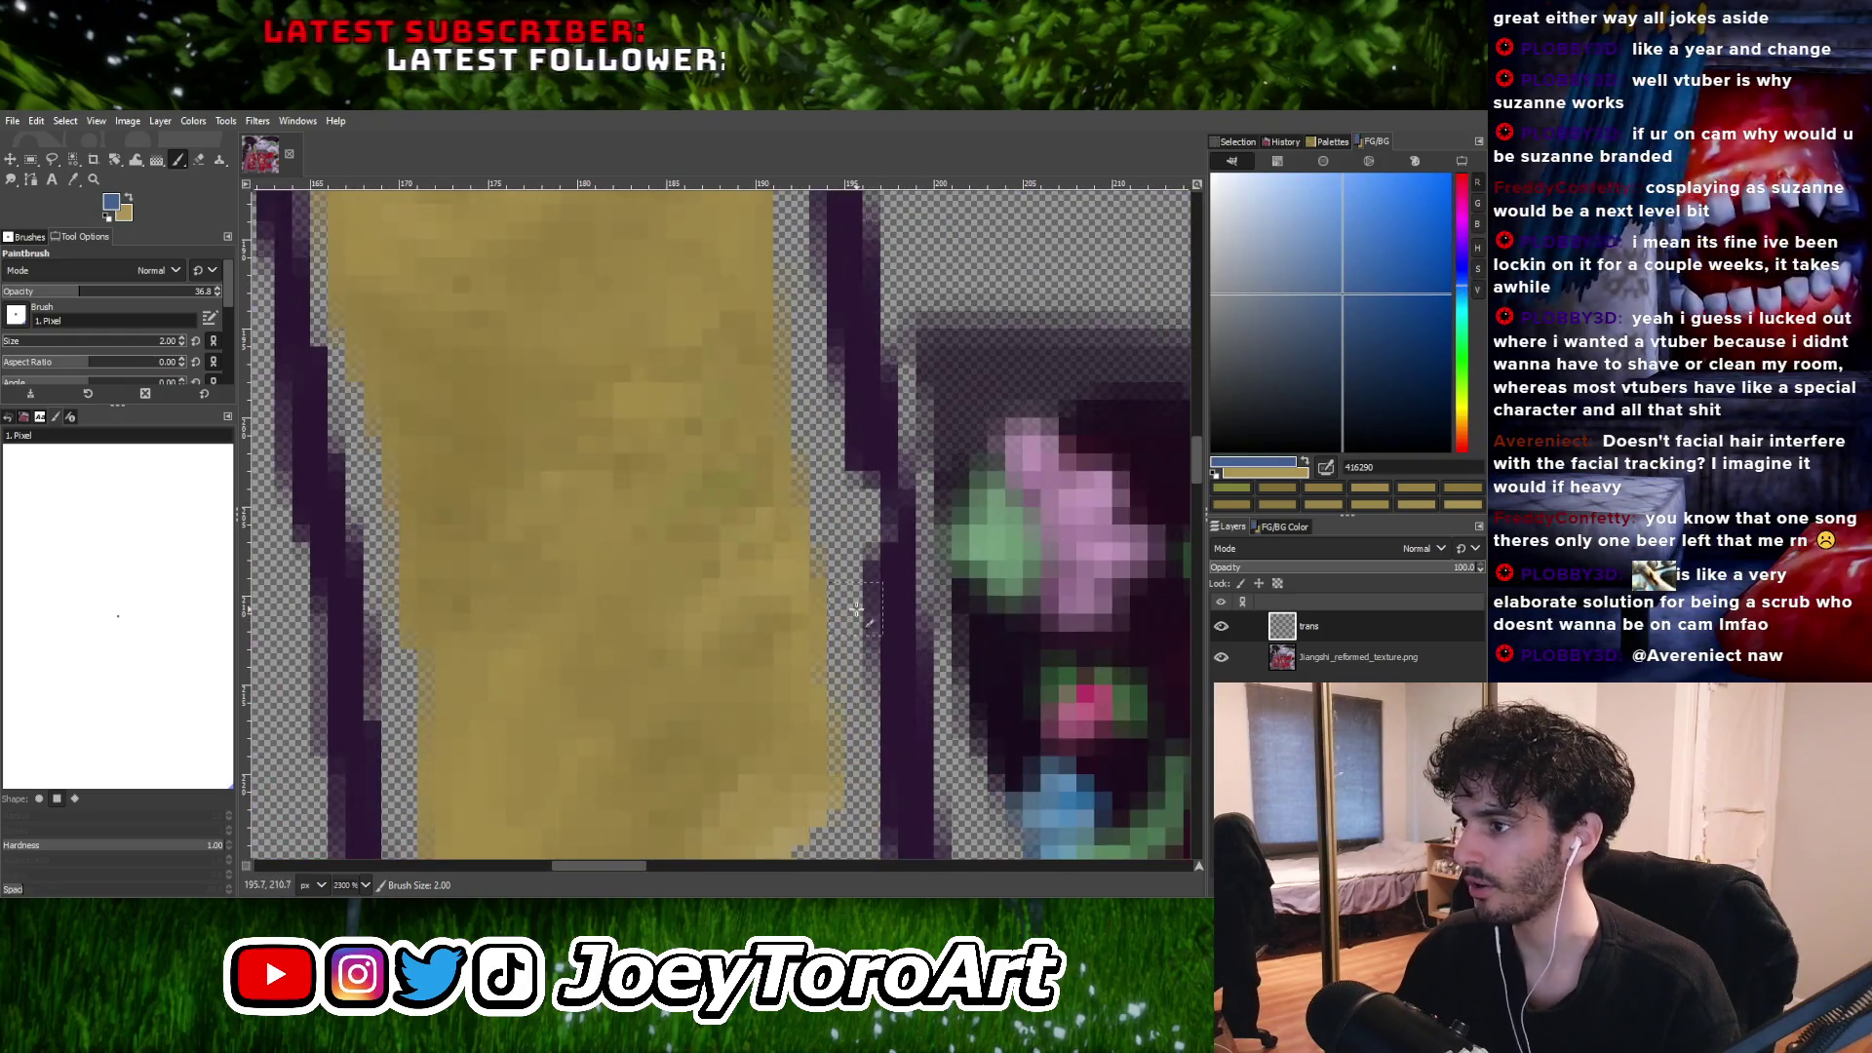
{"action": "left_click", "coordinate": [757, 646]}
{"action": "scroll", "coordinate": [779, 612], "scroll_direction": "down", "scroll_amount": 4, "text": "ctrl"}
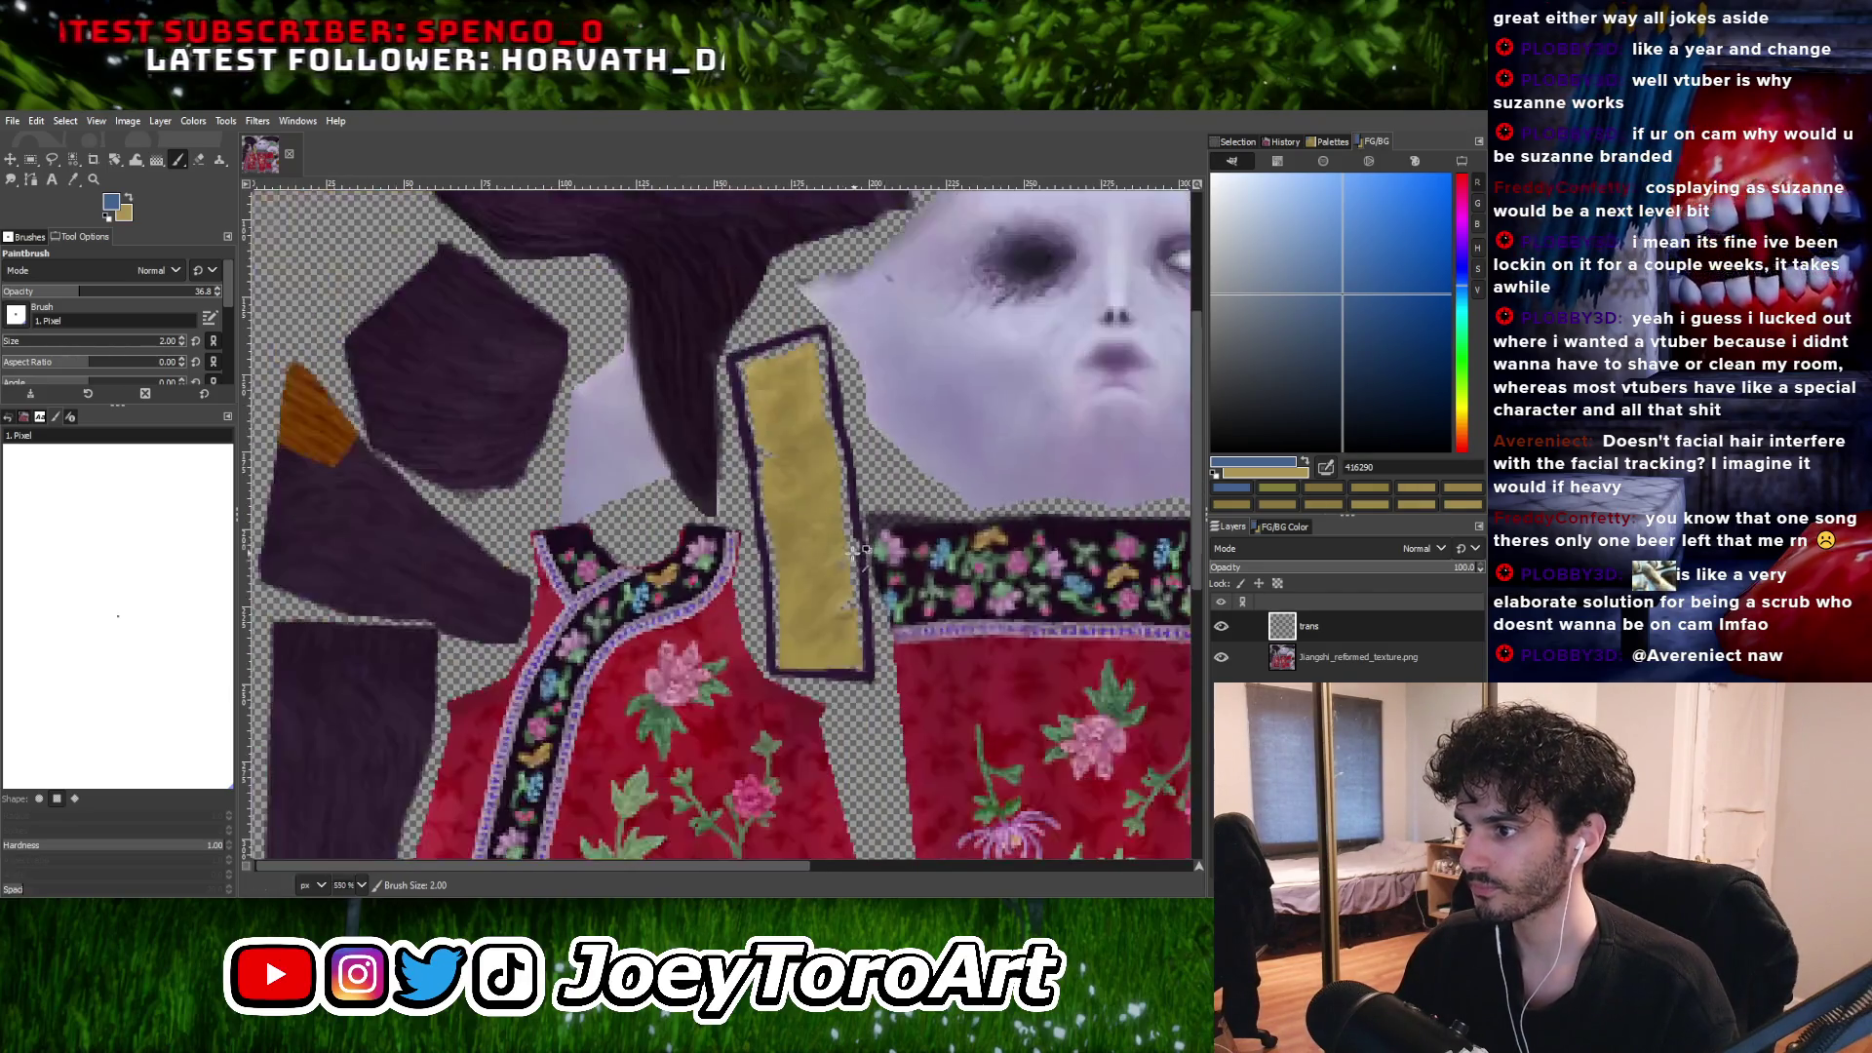
{"action": "scroll", "coordinate": [848, 618], "scroll_direction": "up", "scroll_amount": 3, "text": "ctrl"}
Make the blue paint colour slightly darker.
{"action": "left_click", "coordinate": [1333, 305]}
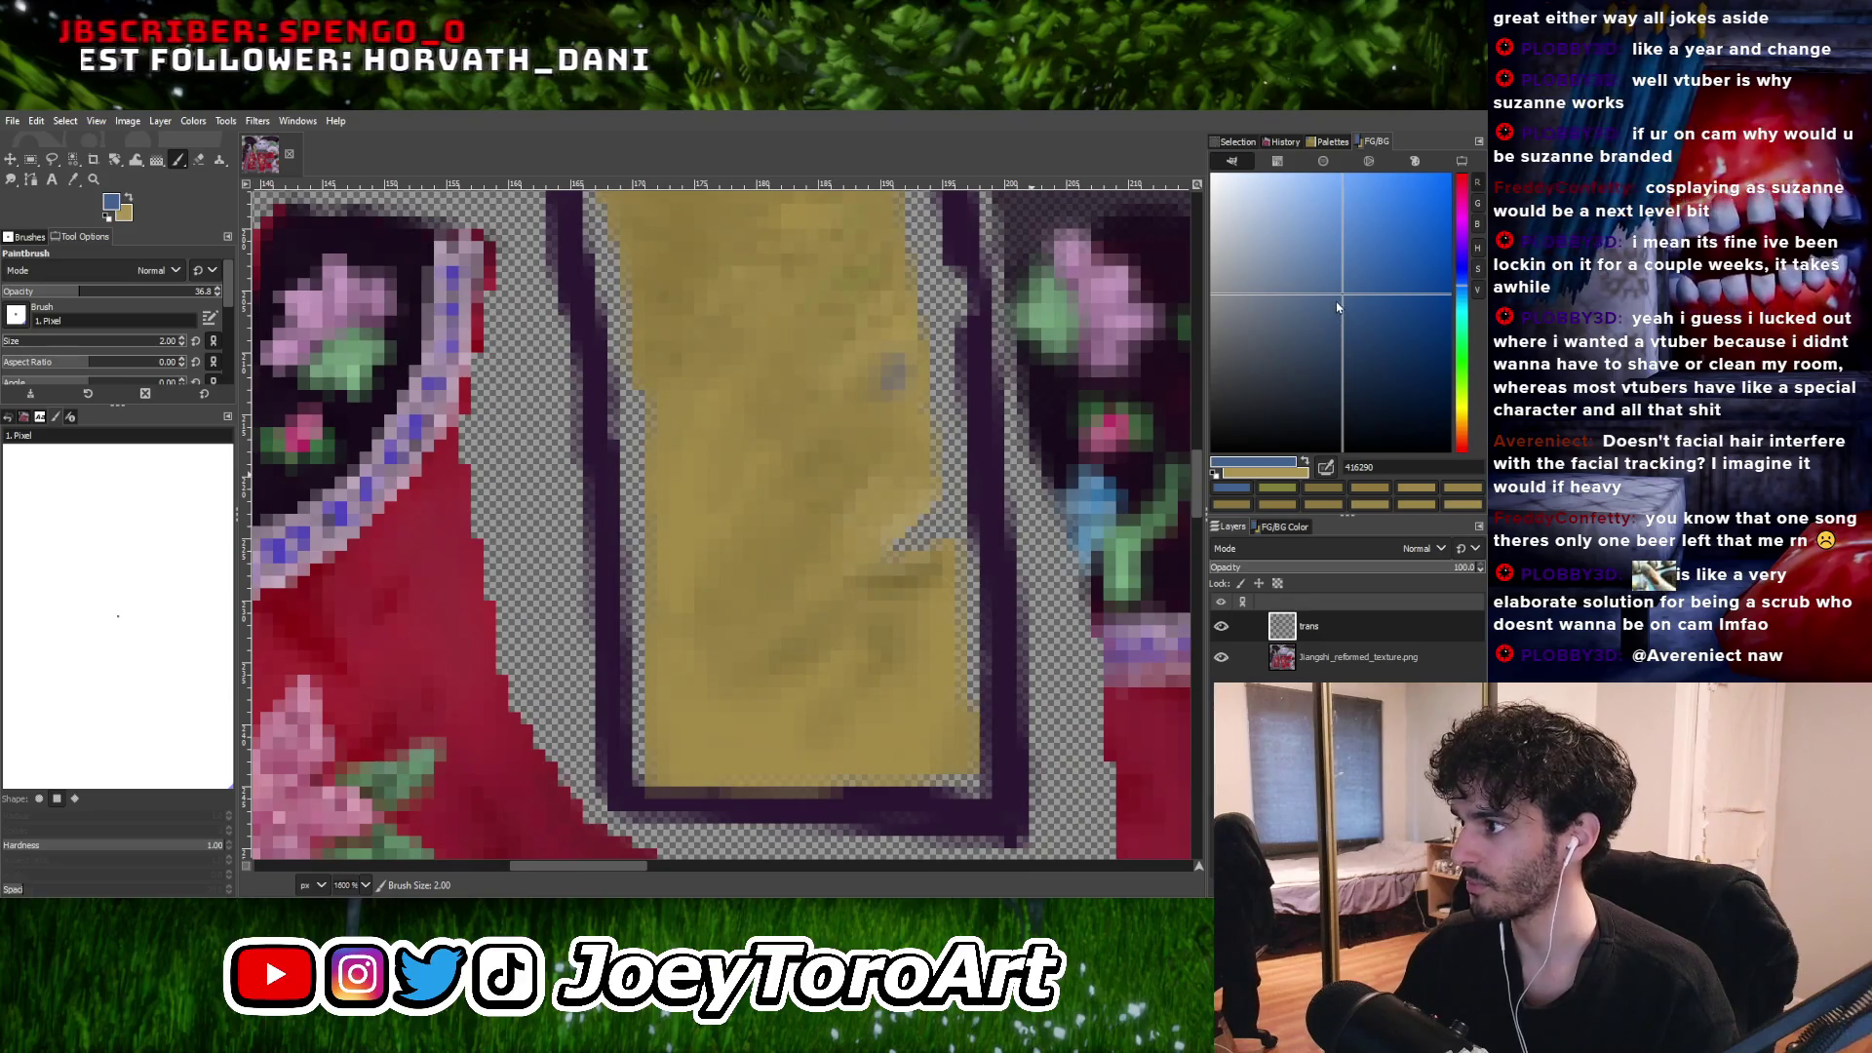
{"action": "scroll", "coordinate": [863, 593], "scroll_direction": "up", "scroll_amount": 1, "text": "ctrl"}
{"action": "scroll", "coordinate": [863, 593], "scroll_direction": "down", "scroll_amount": 3, "text": "ctrl"}
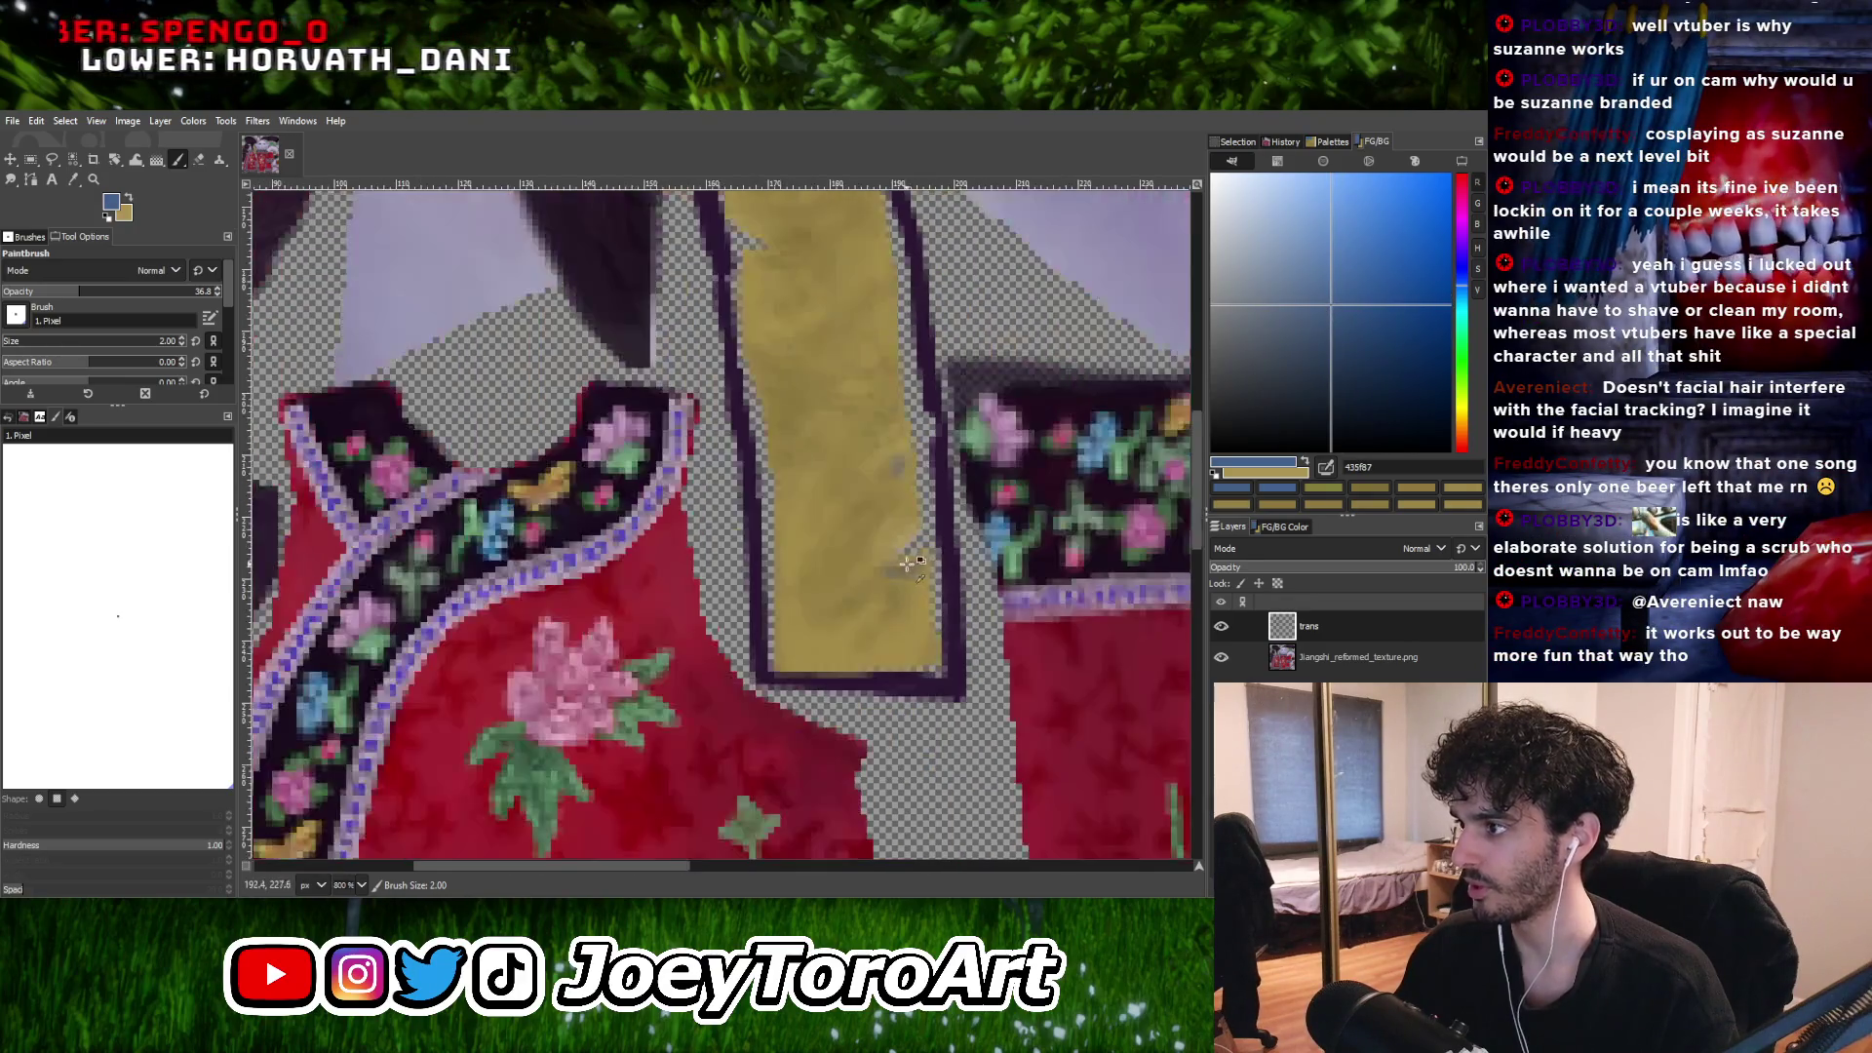
{"action": "scroll", "coordinate": [836, 496], "scroll_direction": "up", "scroll_amount": 2, "text": "ctrl"}
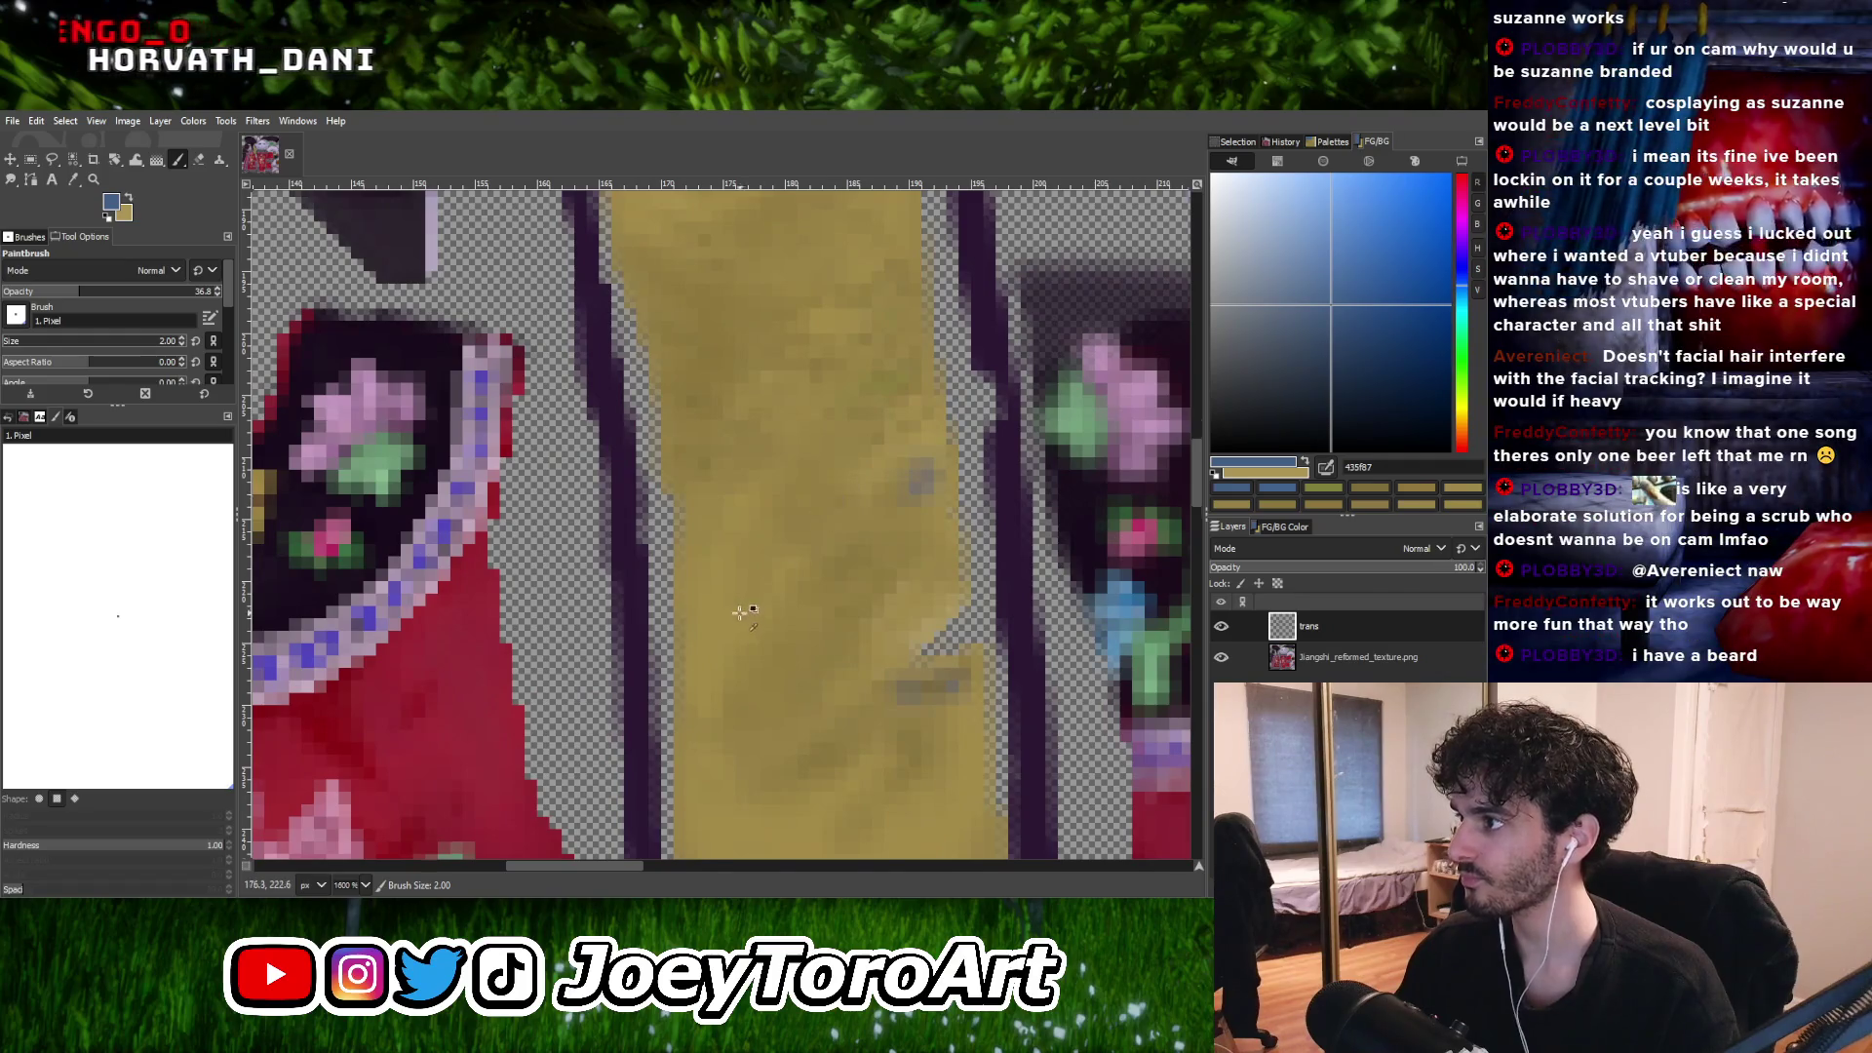
{"action": "scroll", "coordinate": [741, 611], "scroll_direction": "down", "scroll_amount": 1, "text": "ctrl"}
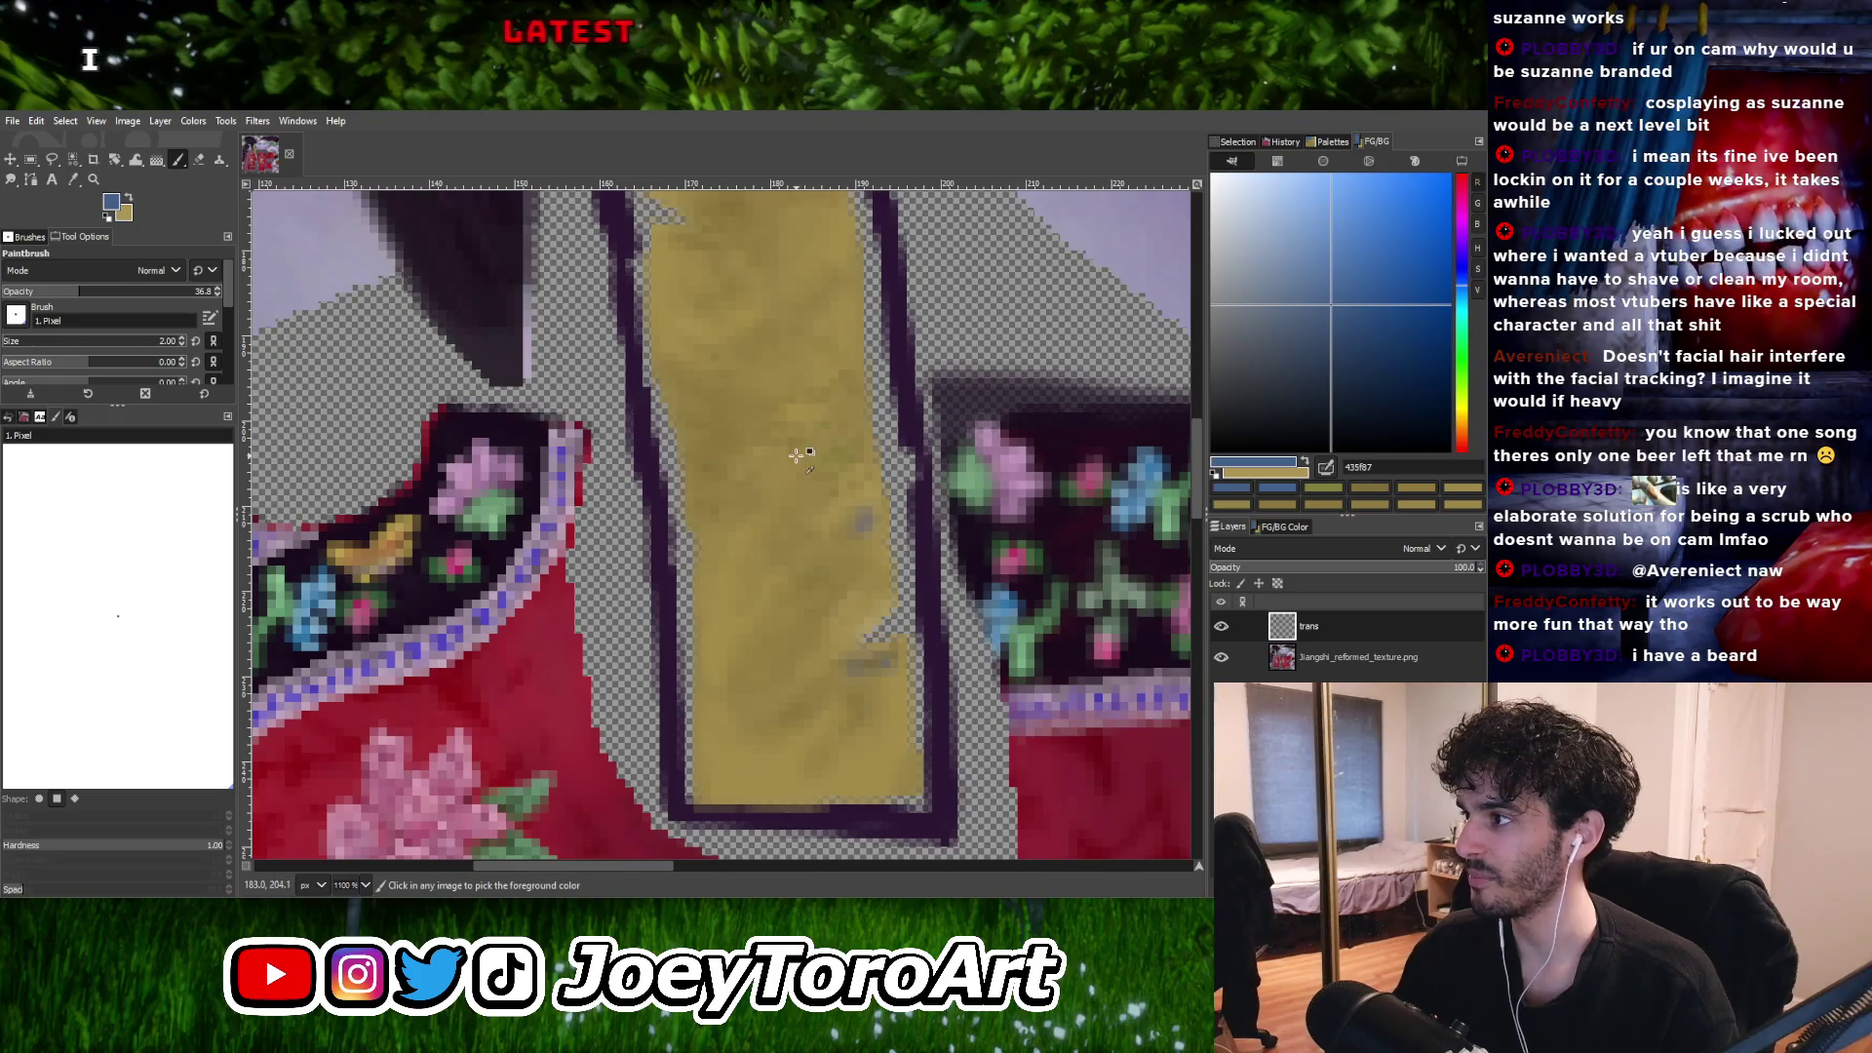
{"action": "scroll", "coordinate": [796, 454], "scroll_direction": "up", "scroll_amount": 2, "text": "ctrl"}
{"action": "scroll", "coordinate": [675, 586], "scroll_direction": "up", "scroll_amount": 1, "text": "ctrl"}
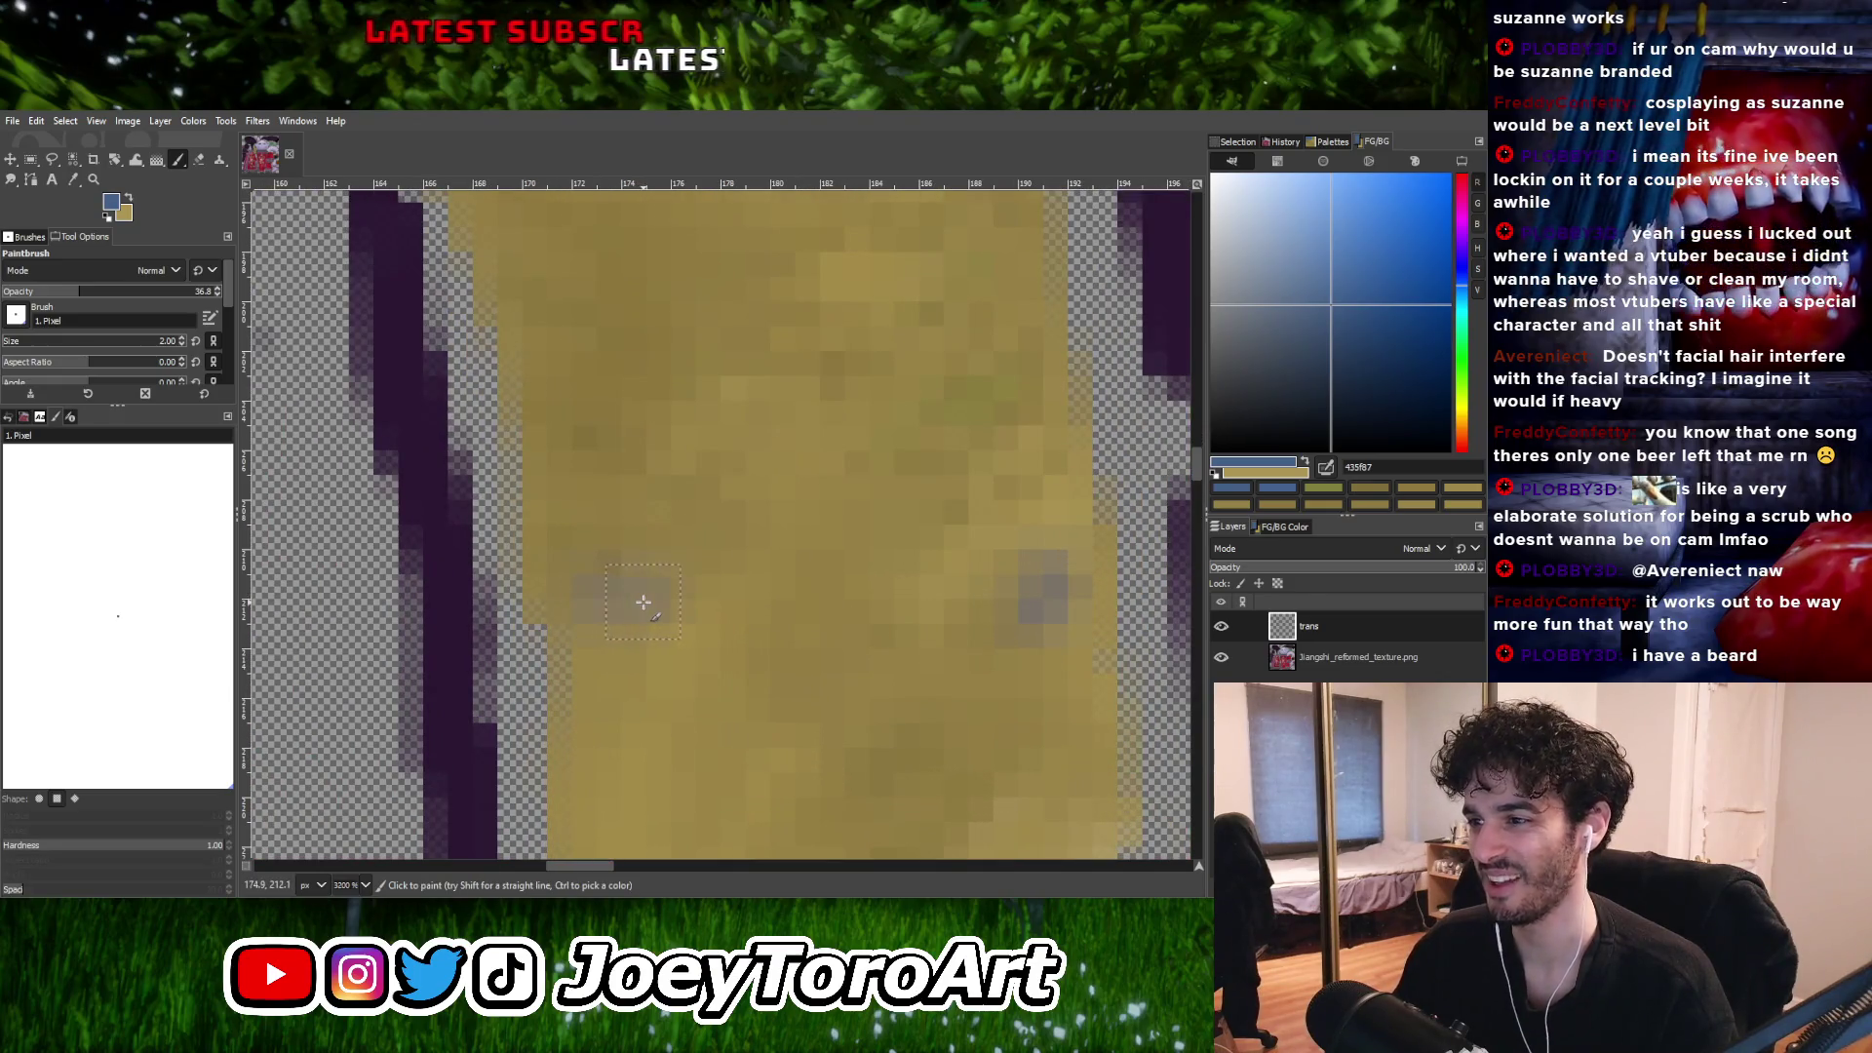
{"action": "scroll", "coordinate": [643, 603], "scroll_direction": "down", "scroll_amount": 5, "text": "ctrl"}
{"action": "scroll", "coordinate": [677, 618], "scroll_direction": "up", "scroll_amount": 3, "text": "ctrl"}
{"action": "scroll", "coordinate": [702, 614], "scroll_direction": "down", "scroll_amount": 3, "text": "ctrl"}
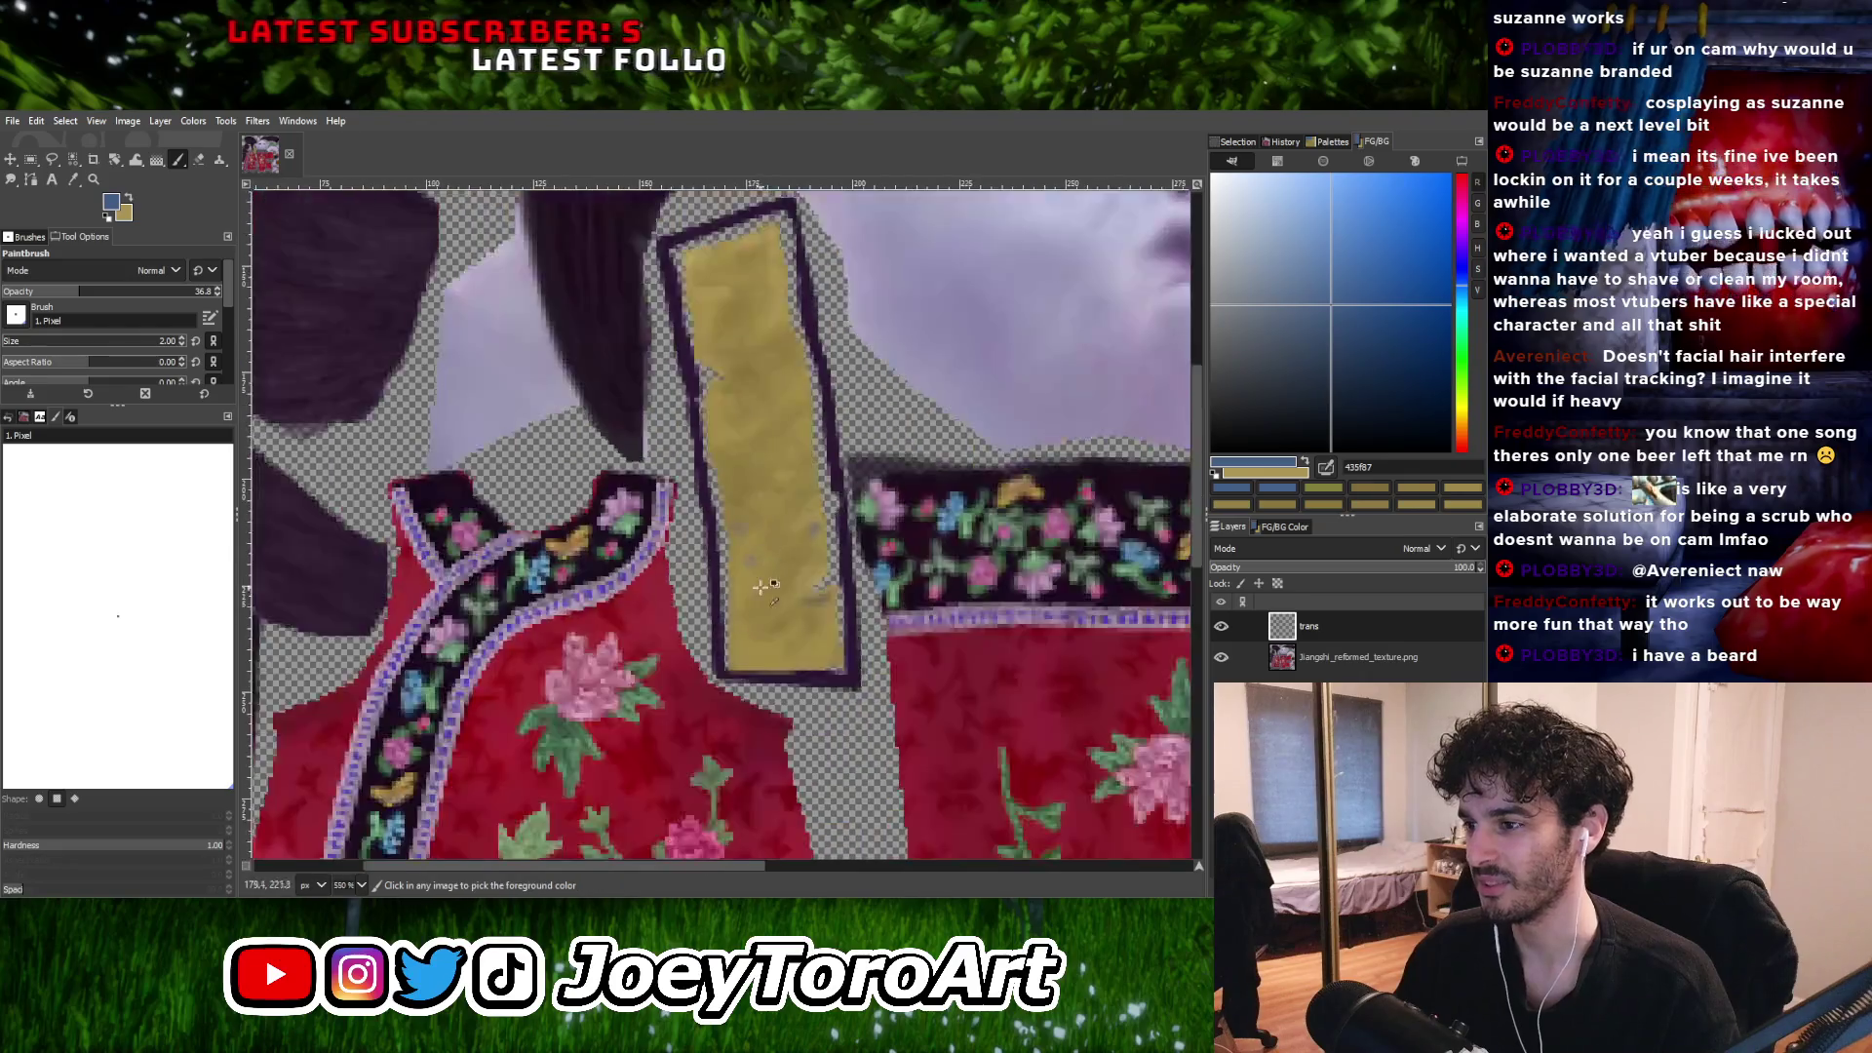
{"action": "scroll", "coordinate": [762, 586], "scroll_direction": "up", "scroll_amount": 4, "text": "ctrl"}
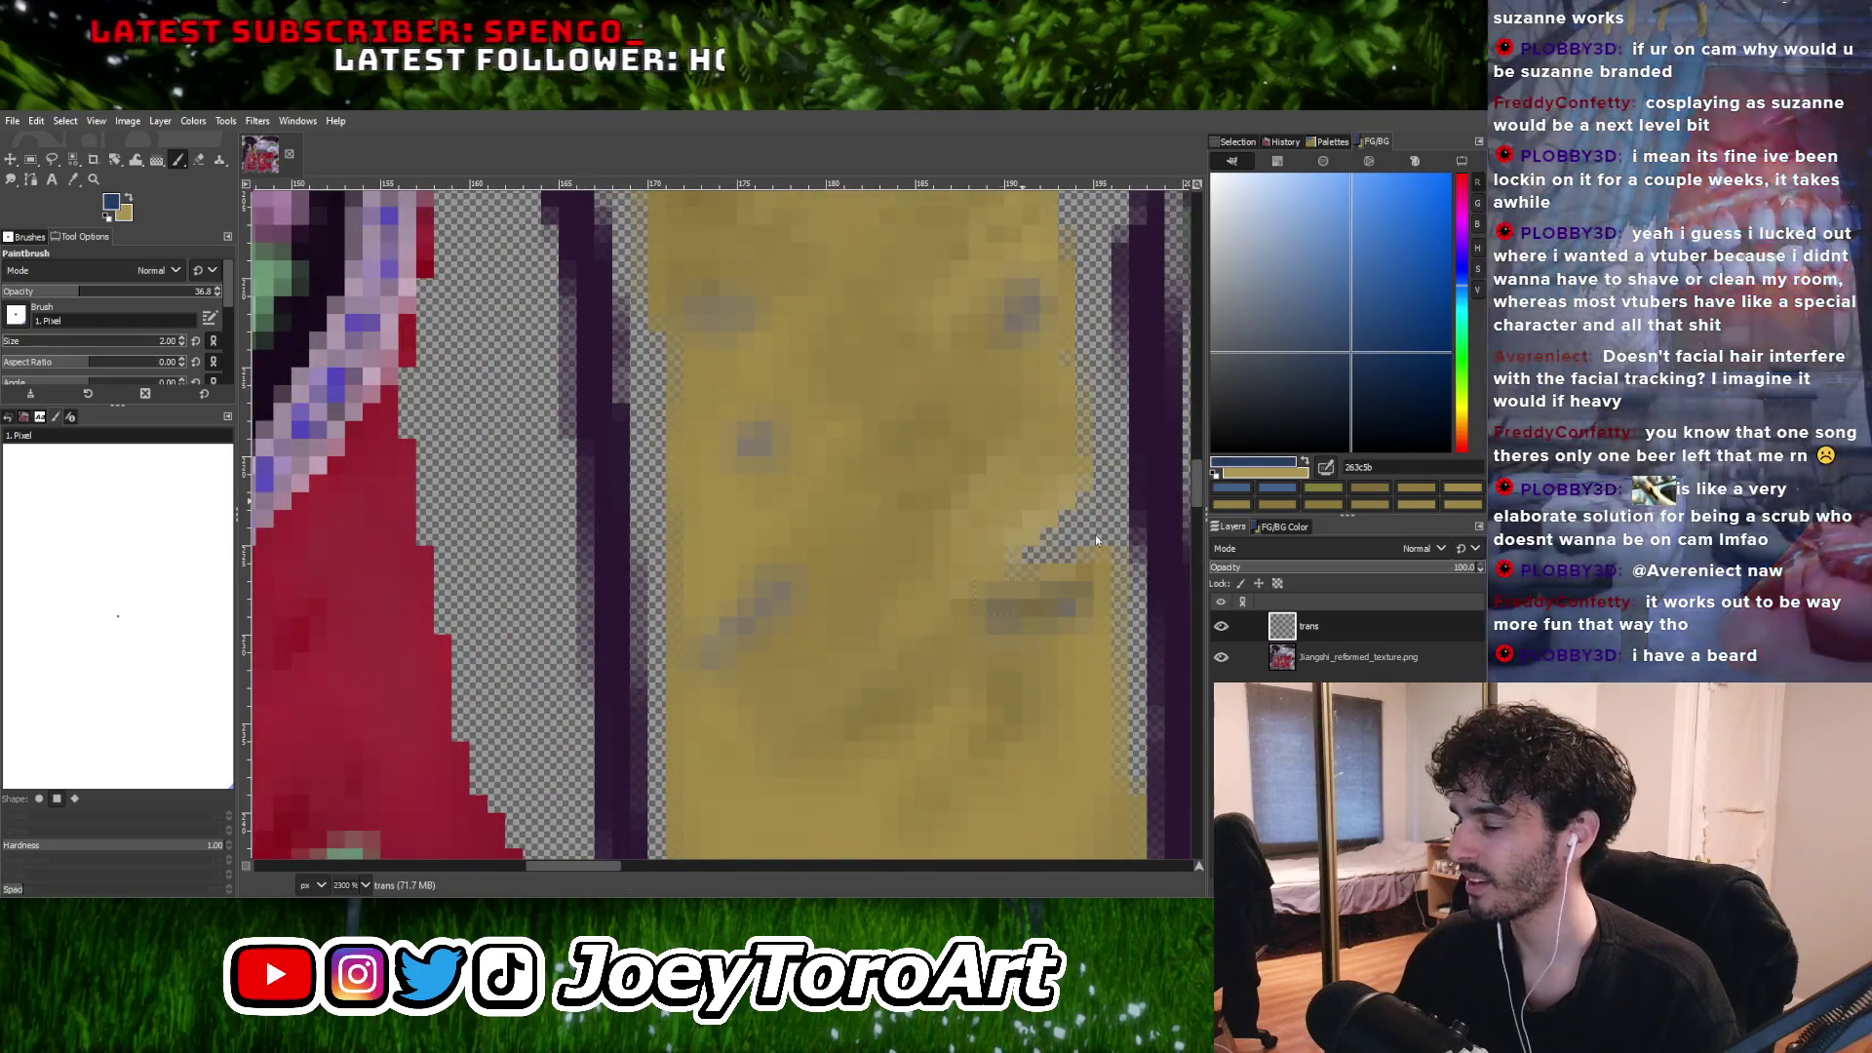
Paint darker shading dabs and a stroke across the lower end of the gold strip.
{"action": "scroll", "coordinate": [737, 664], "scroll_direction": "down", "scroll_amount": 3, "text": "ctrl"}
{"action": "scroll", "coordinate": [737, 664], "scroll_direction": "up", "scroll_amount": 3, "text": "ctrl"}
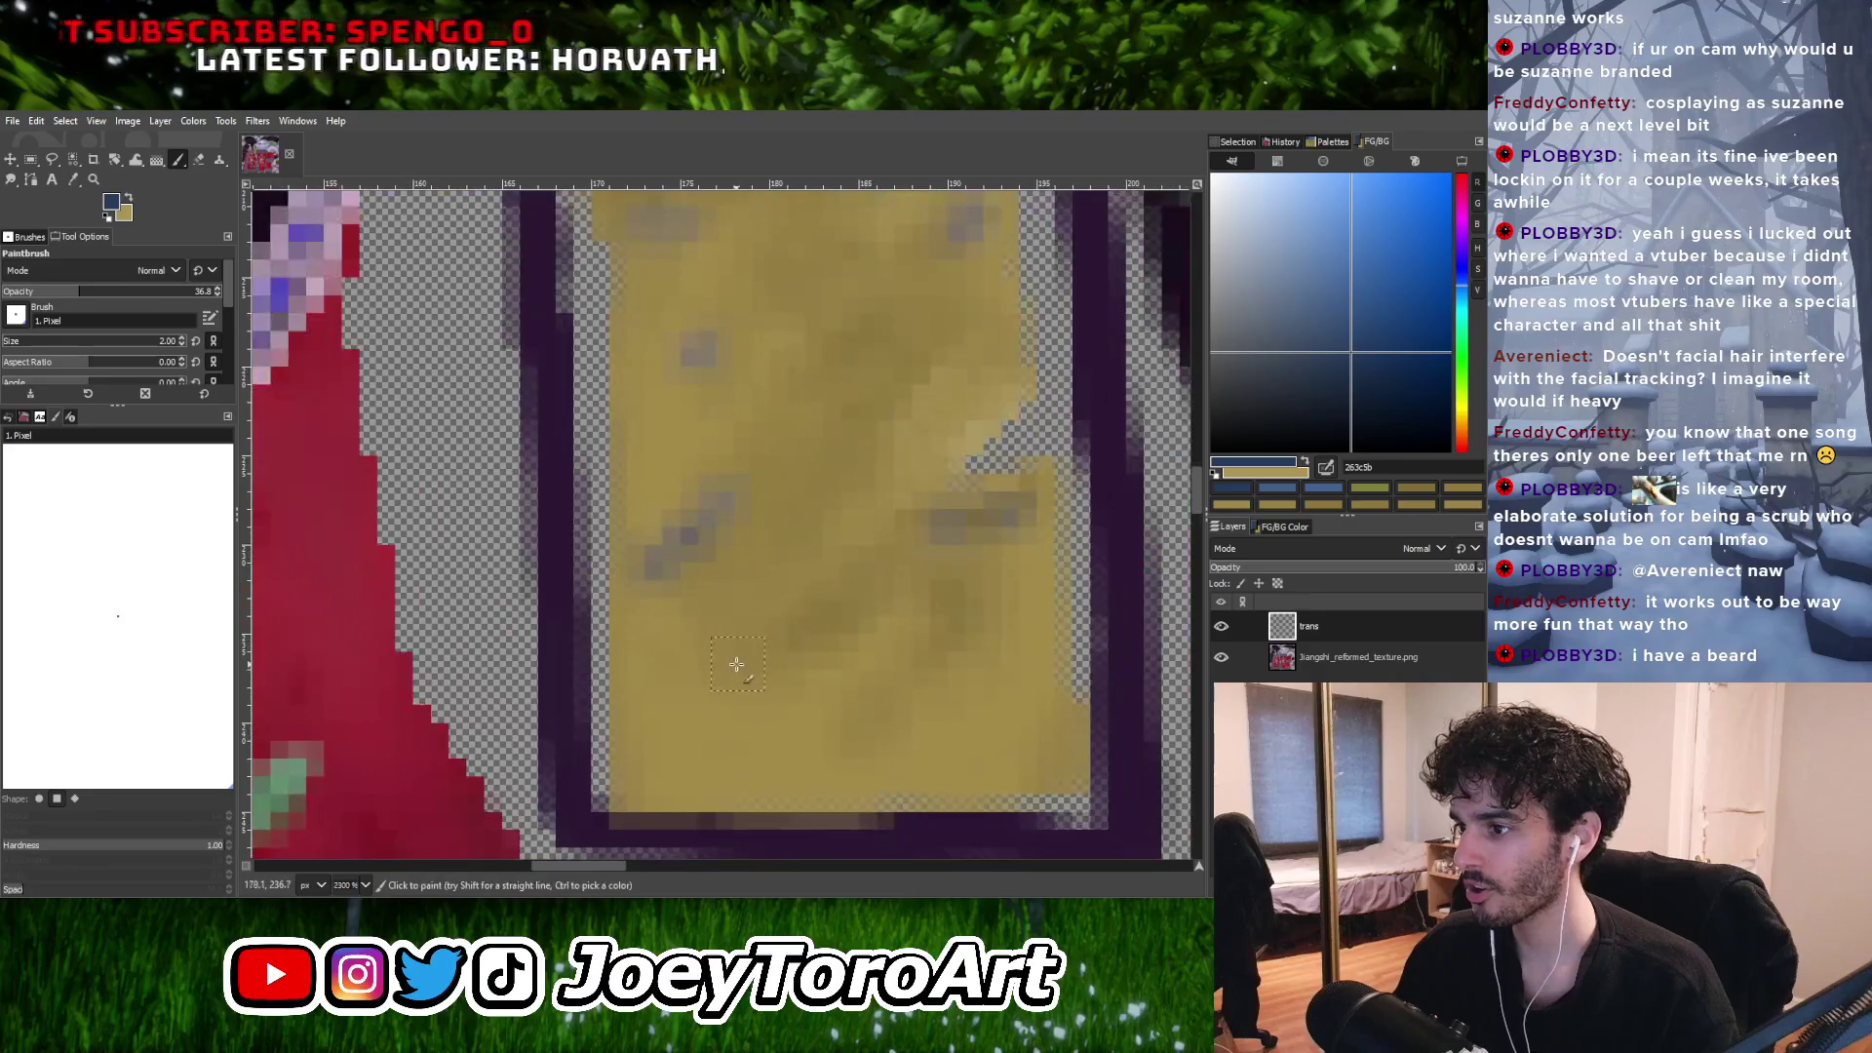
{"action": "scroll", "coordinate": [741, 658], "scroll_direction": "down", "scroll_amount": 2, "text": "ctrl"}
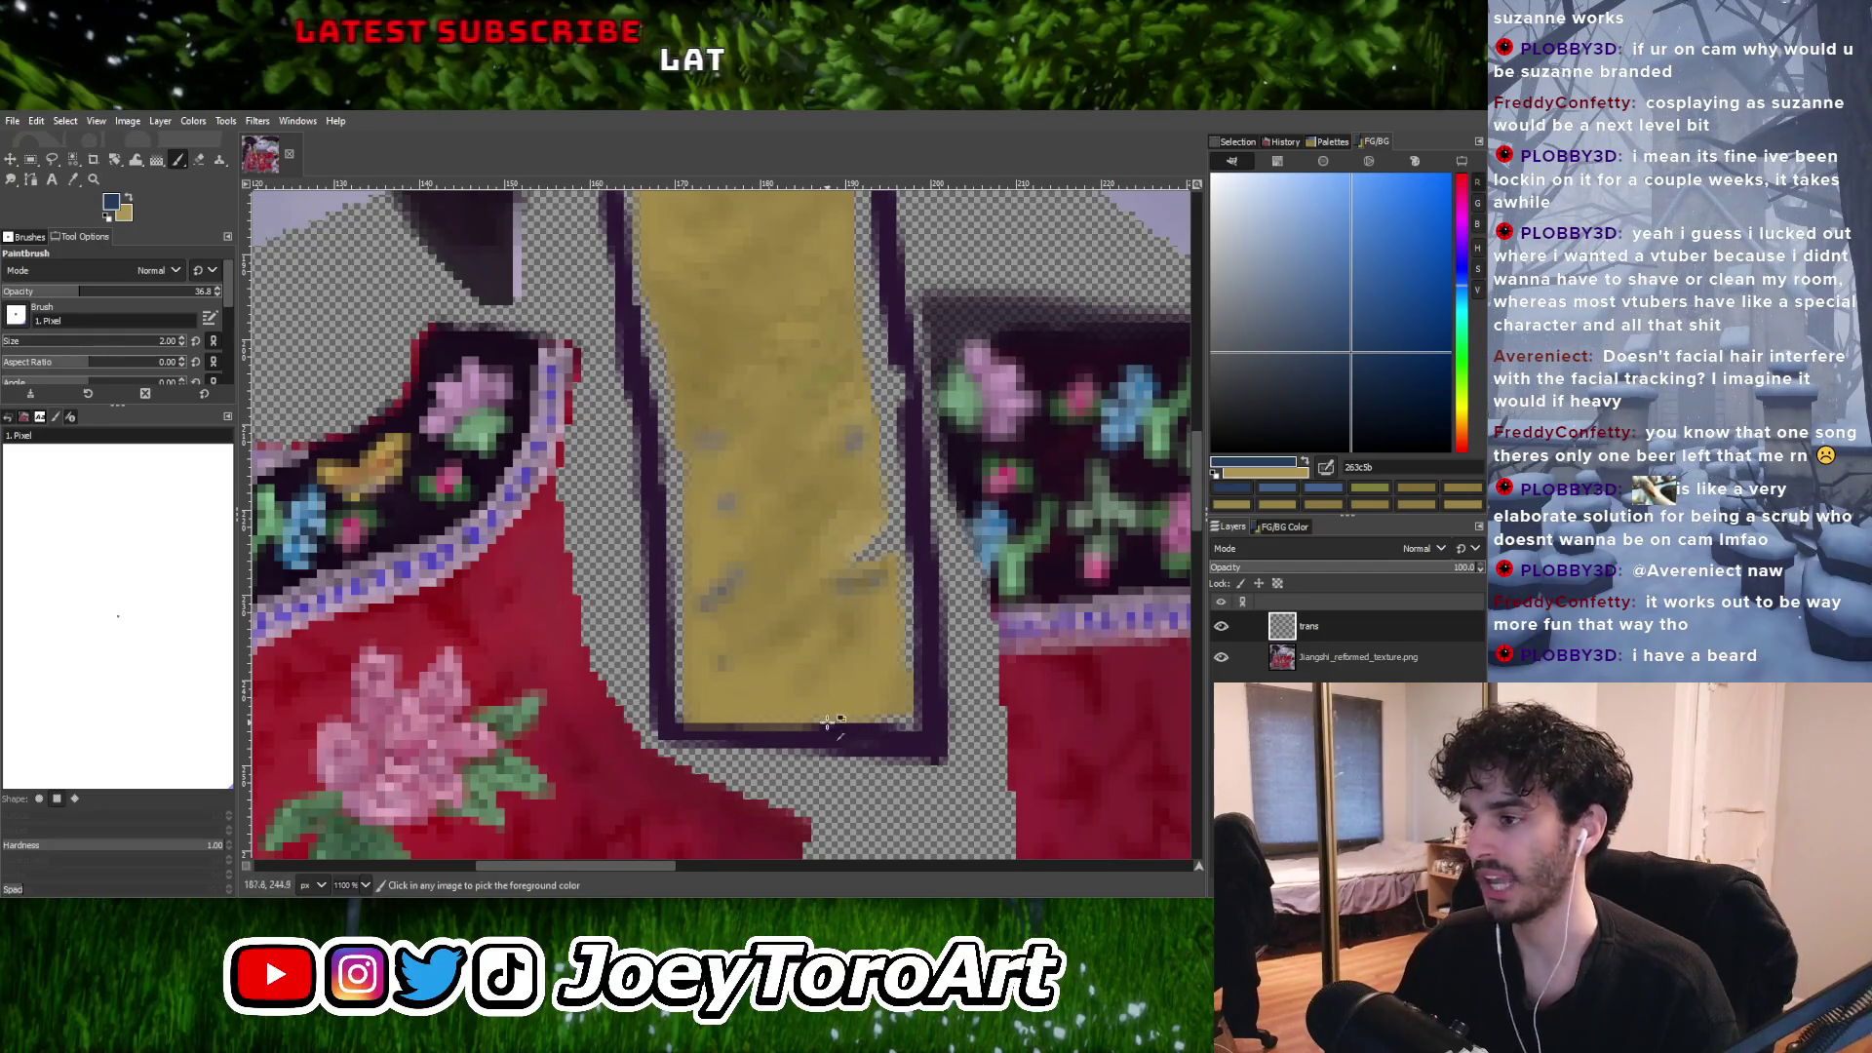
{"action": "scroll", "coordinate": [827, 722], "scroll_direction": "up", "scroll_amount": 4, "text": "ctrl"}
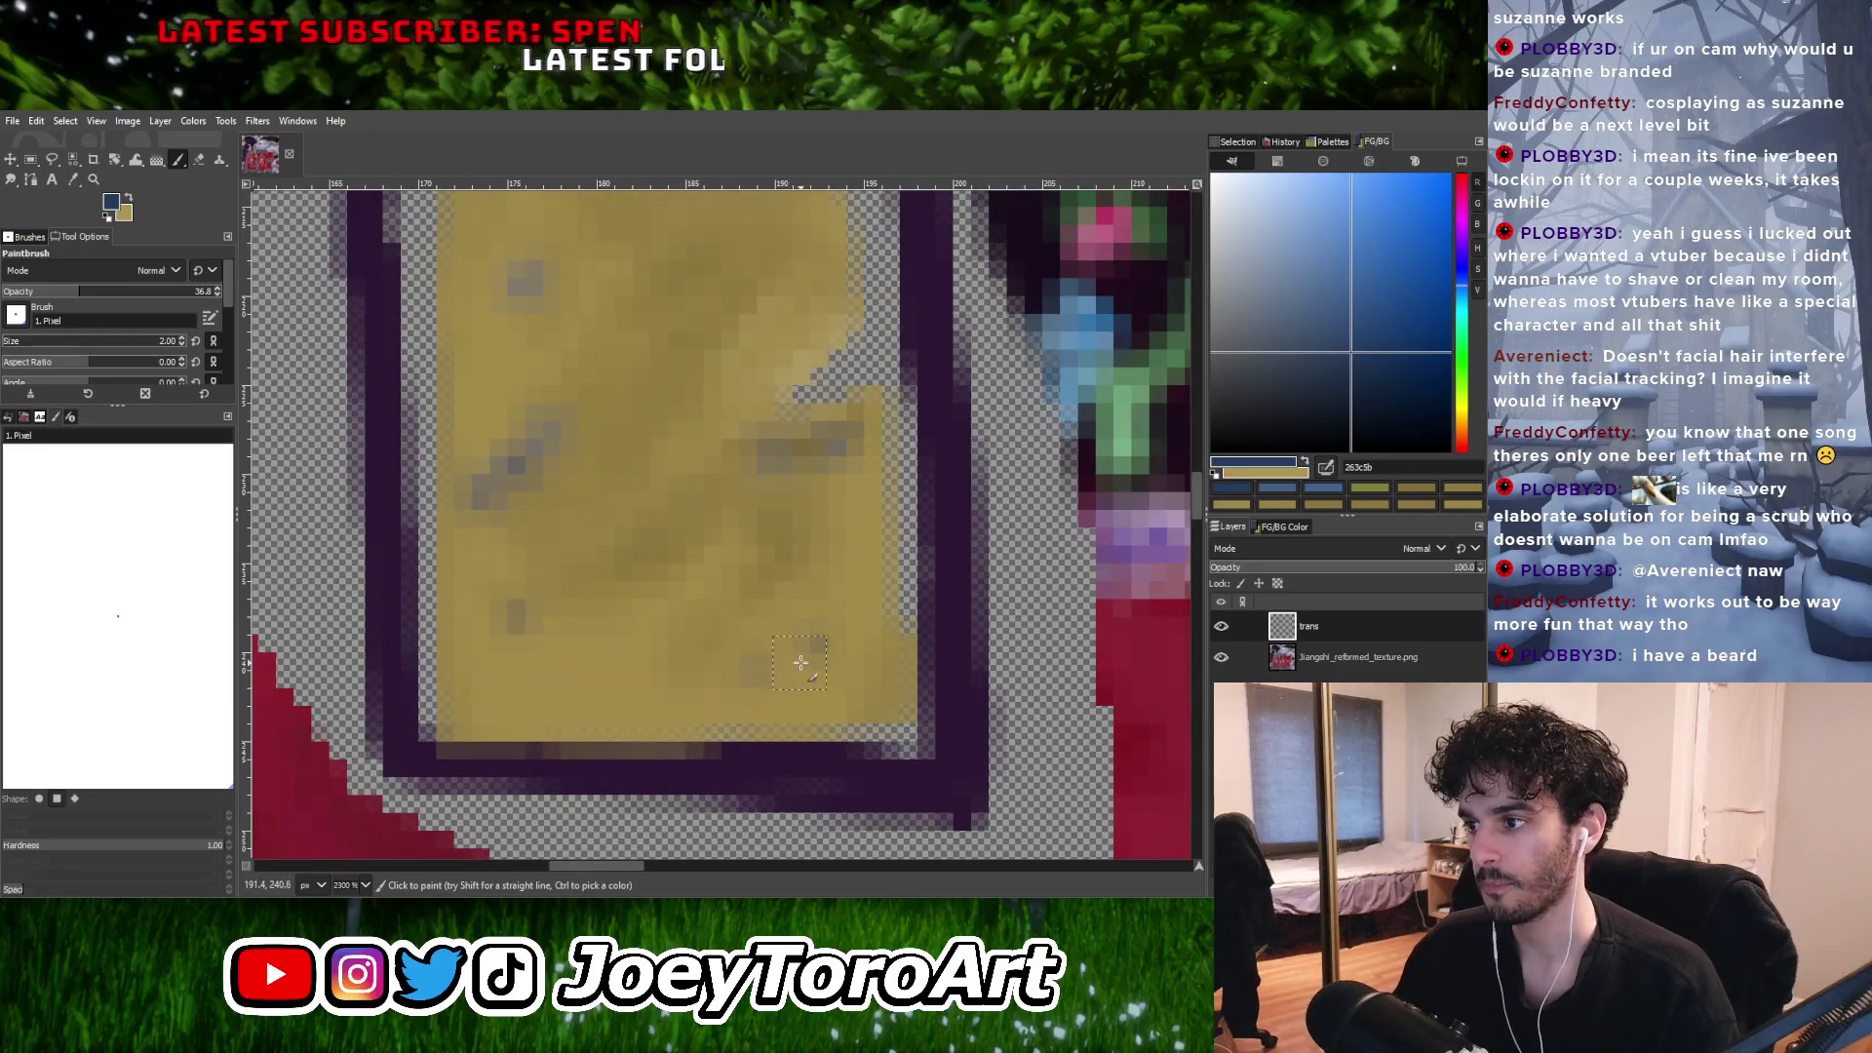
{"action": "left_click", "coordinate": [843, 685]}
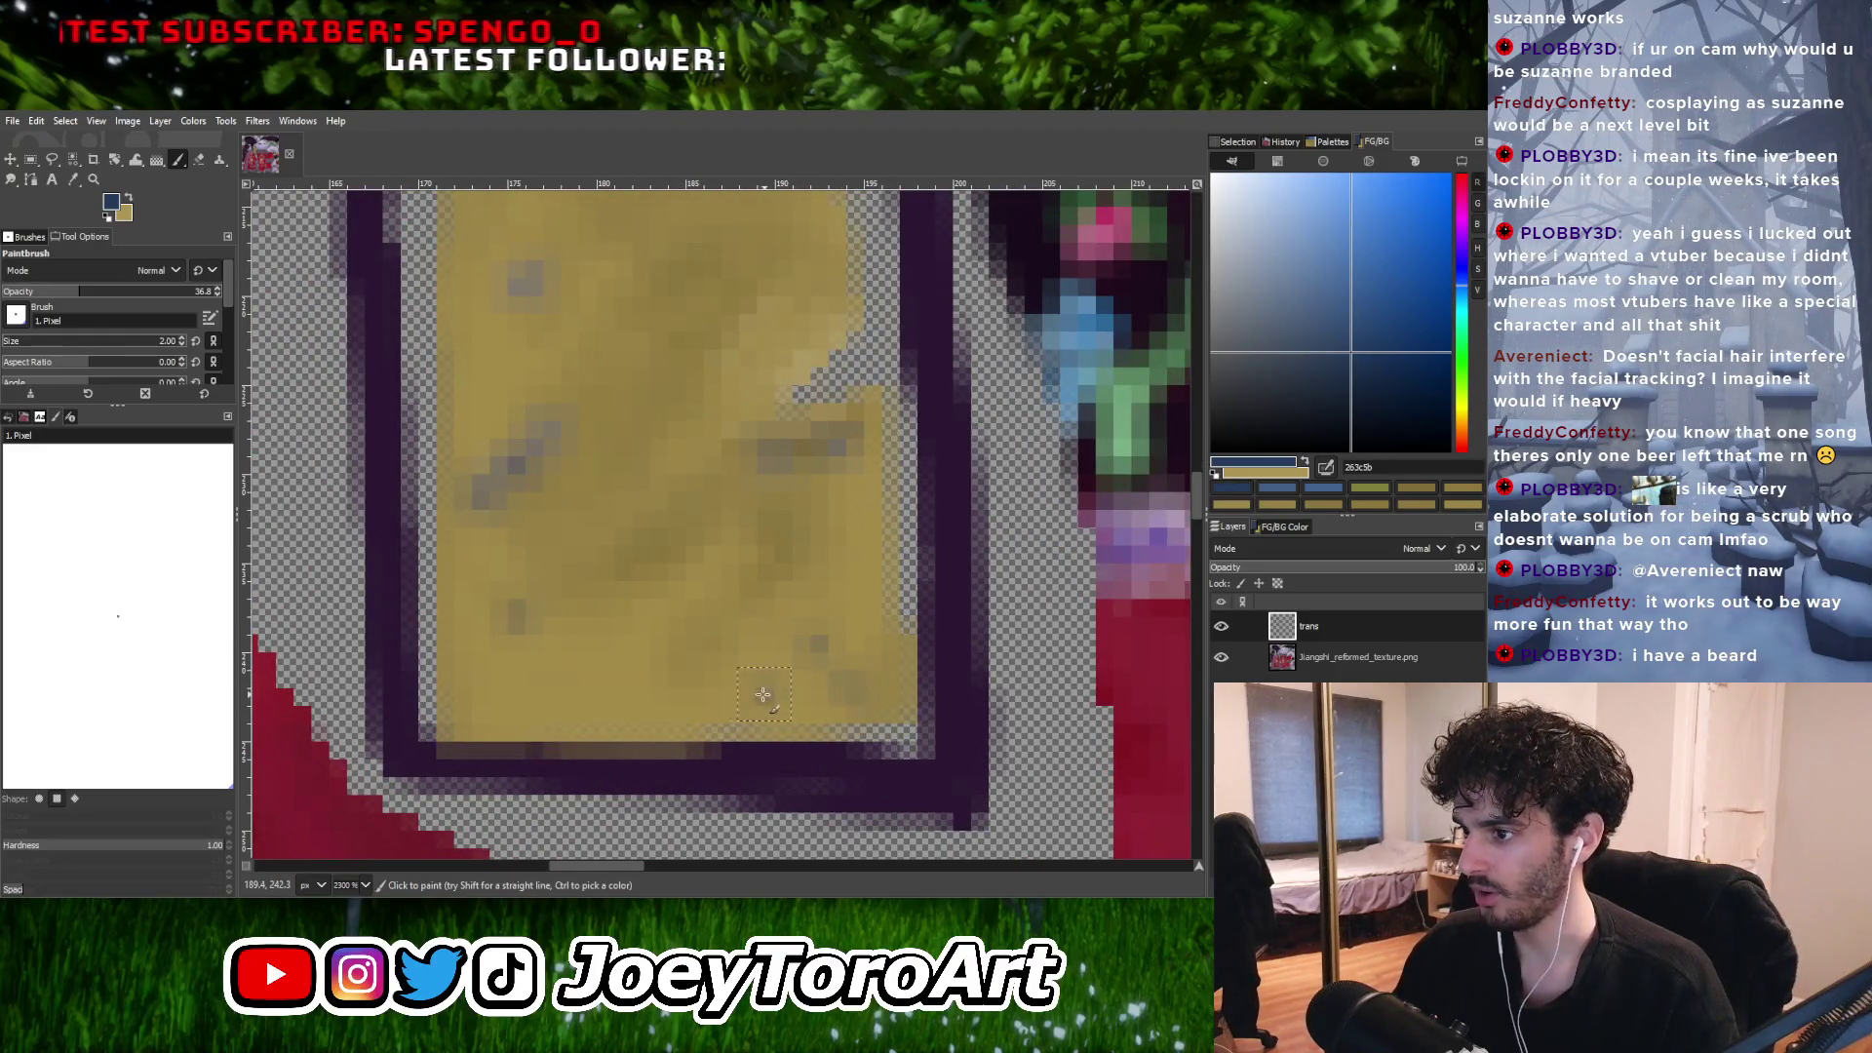
{"action": "mouse_move", "coordinate": [828, 683]}
{"action": "left_mouse_down"}
{"action": "mouse_move", "coordinate": [854, 663]}
{"action": "mouse_move", "coordinate": [727, 690]}
{"action": "left_mouse_up"}
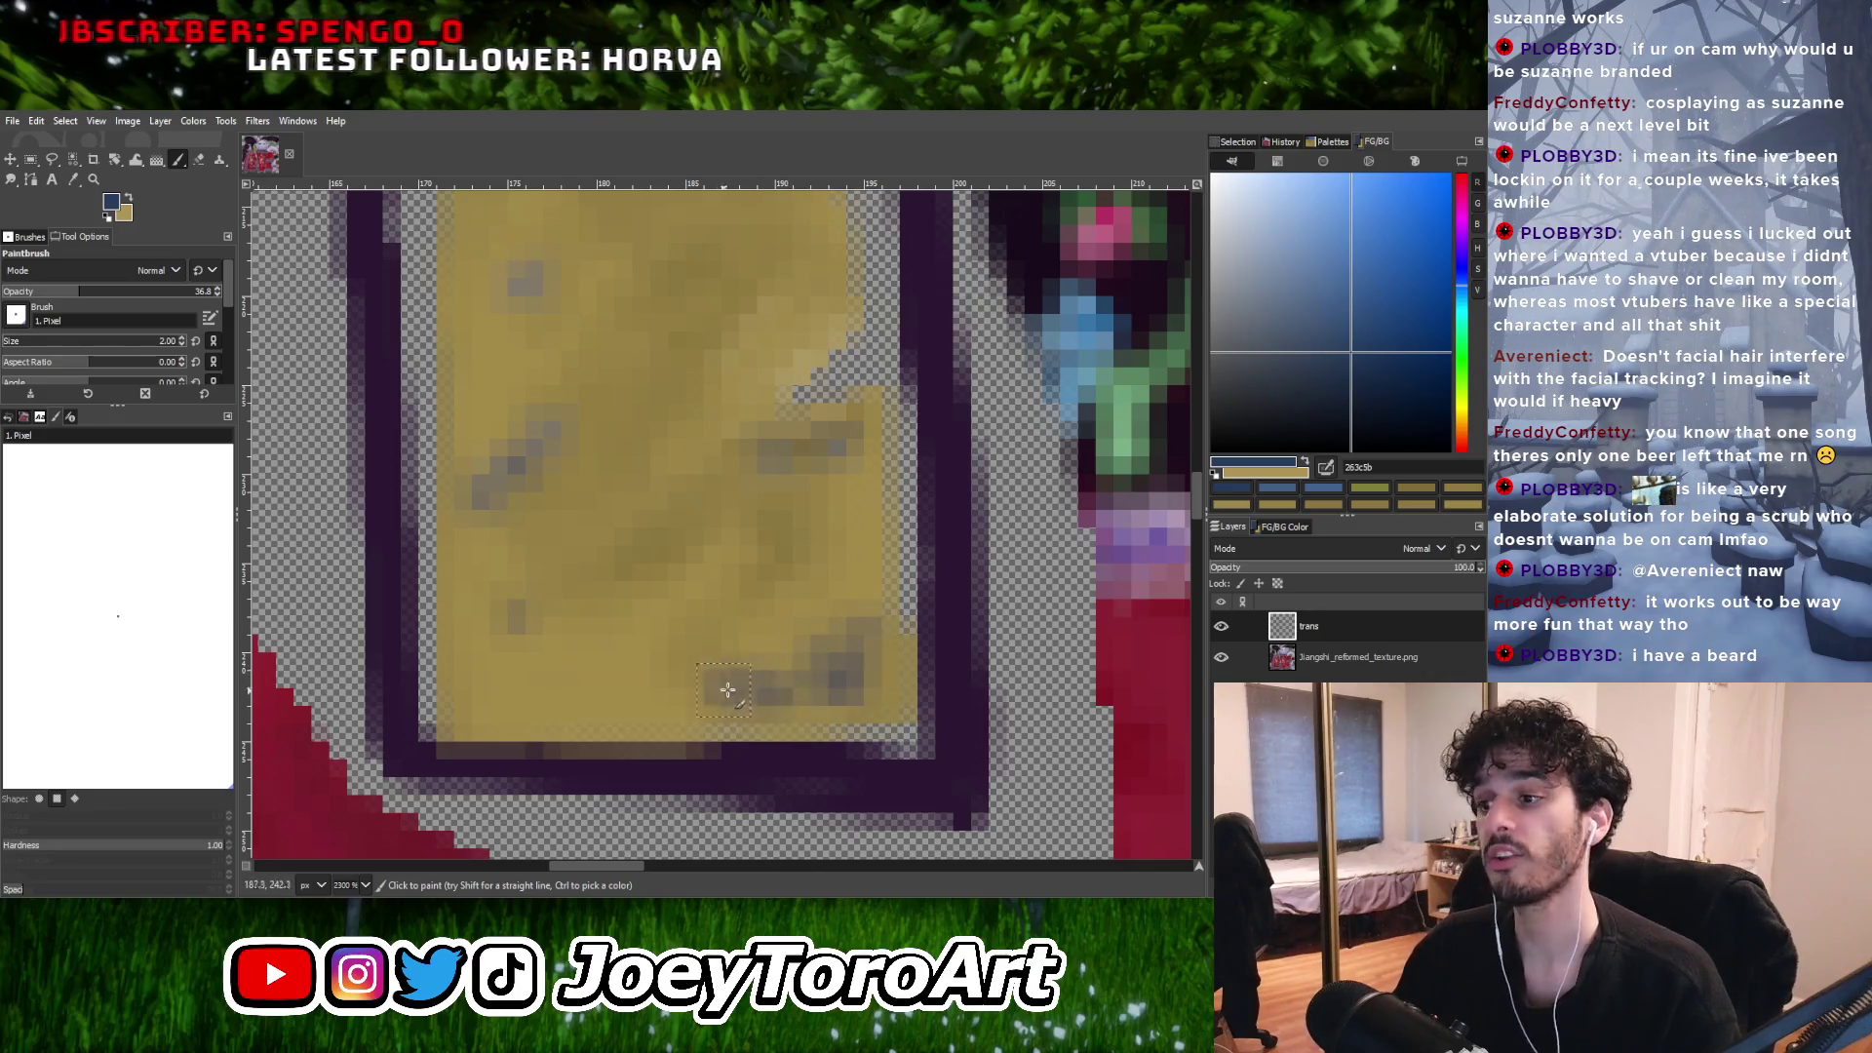
{"action": "scroll", "coordinate": [727, 690], "scroll_direction": "down", "scroll_amount": 4, "text": "ctrl"}
{"action": "scroll", "coordinate": [757, 685], "scroll_direction": "up", "scroll_amount": 4, "text": "ctrl"}
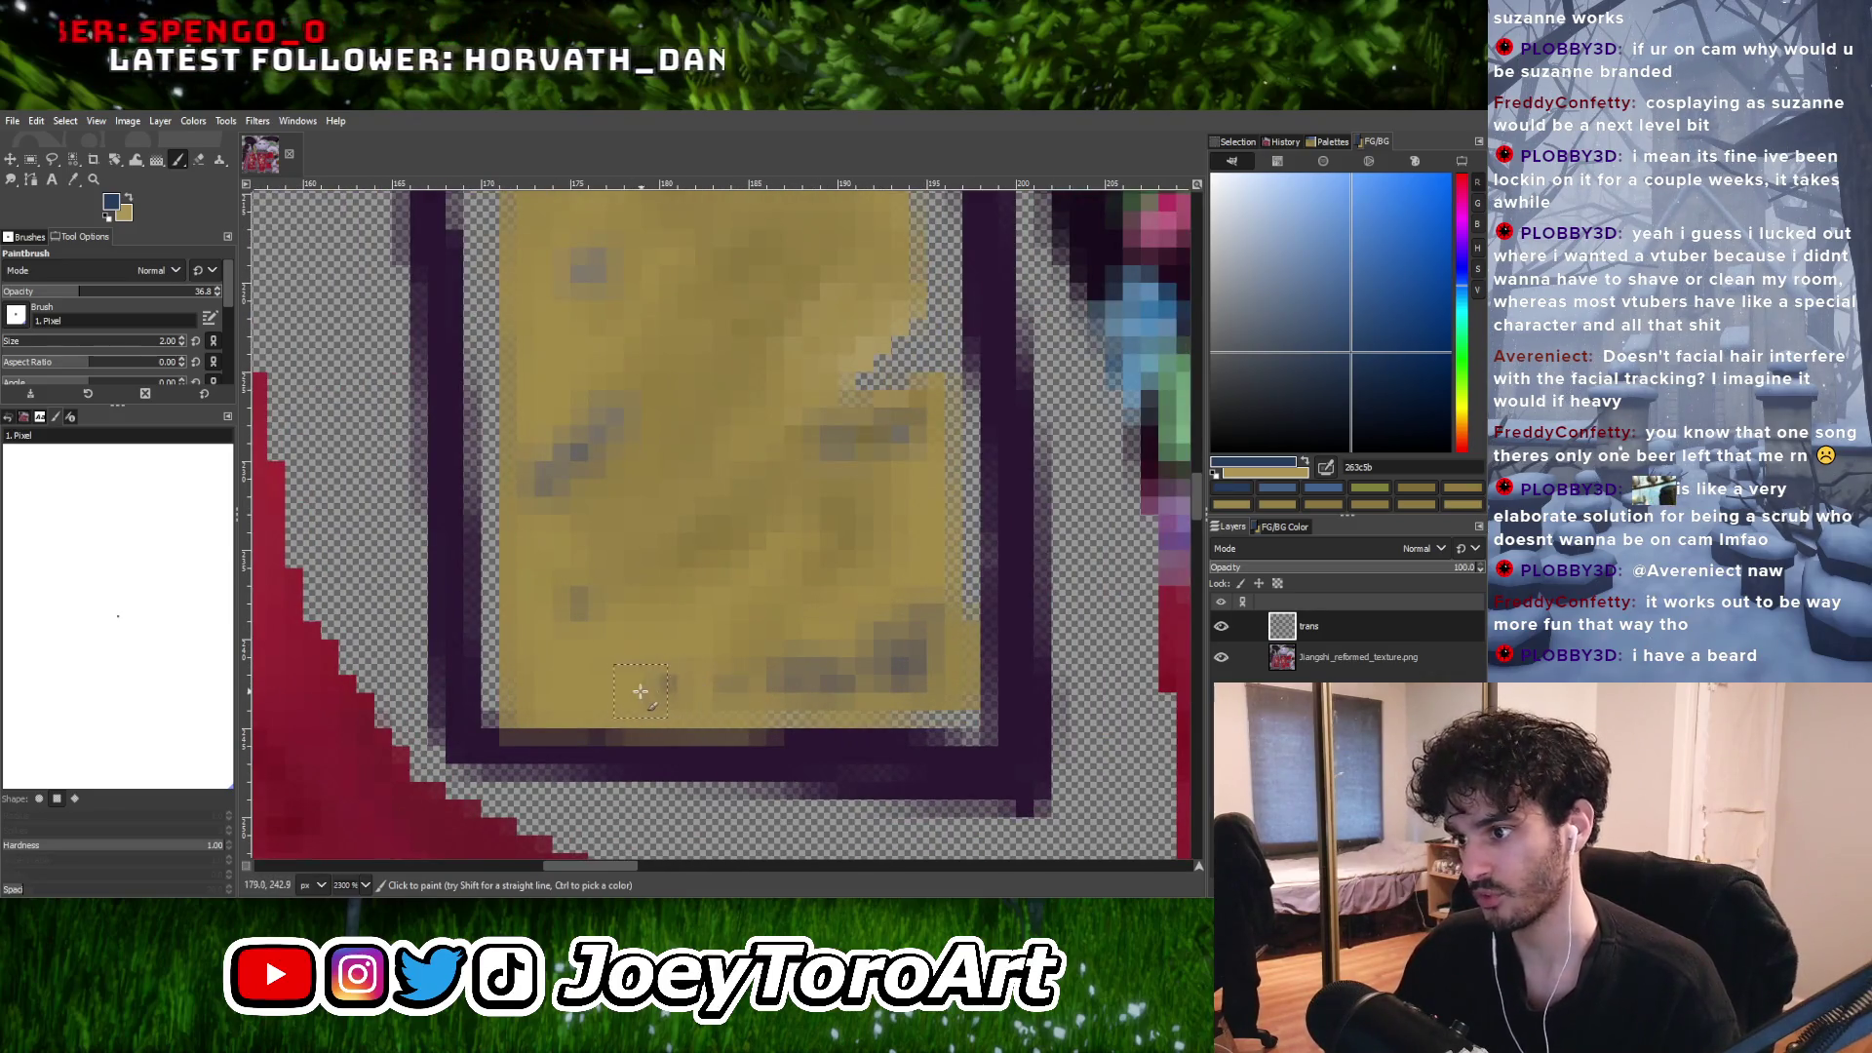
{"action": "left_click", "coordinate": [710, 691]}
{"action": "left_click", "coordinate": [651, 693]}
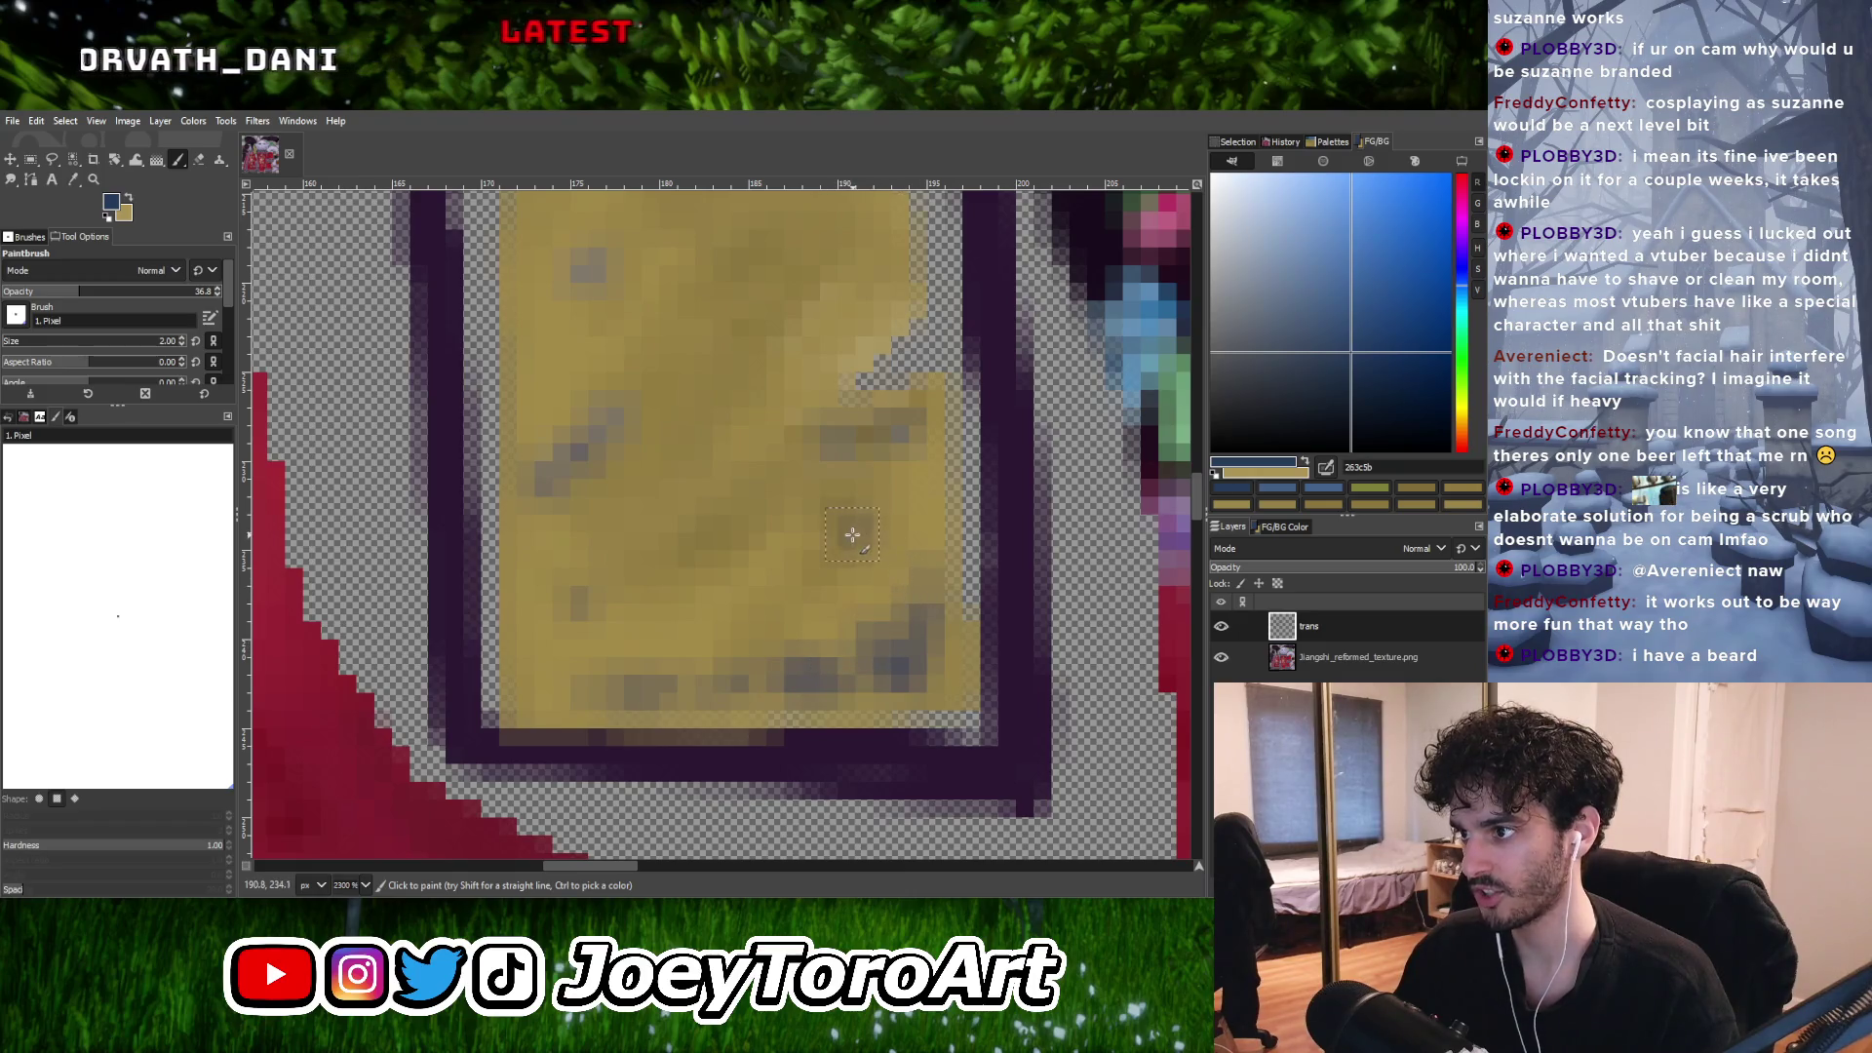
Sample the strip's yellow, gold 9c8646, as the paint colour.
{"action": "scroll", "coordinate": [770, 590], "scroll_direction": "down", "scroll_amount": 5, "text": "ctrl"}
{"action": "scroll", "coordinate": [806, 526], "scroll_direction": "up", "scroll_amount": 3, "text": "ctrl"}
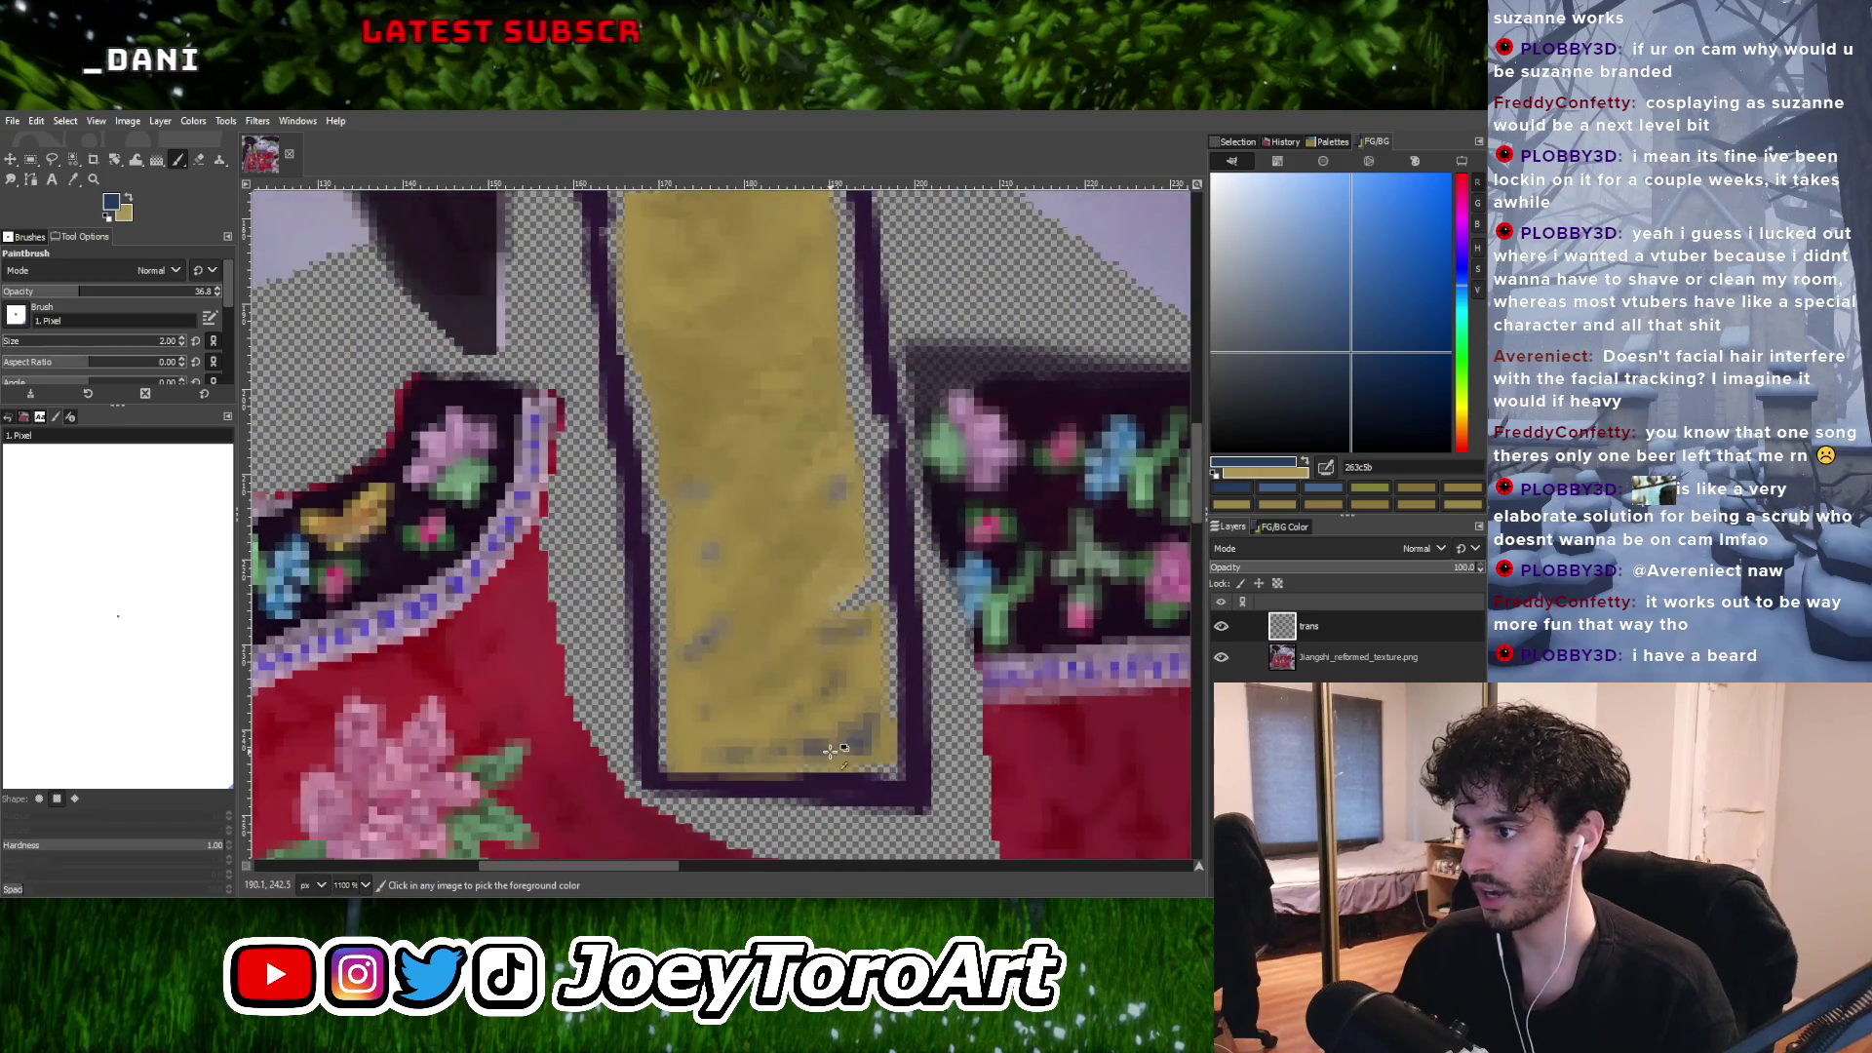
{"action": "scroll", "coordinate": [830, 751], "scroll_direction": "up", "scroll_amount": 2, "text": "ctrl"}
{"action": "left_click", "coordinate": [741, 649], "text": "ctrl"}
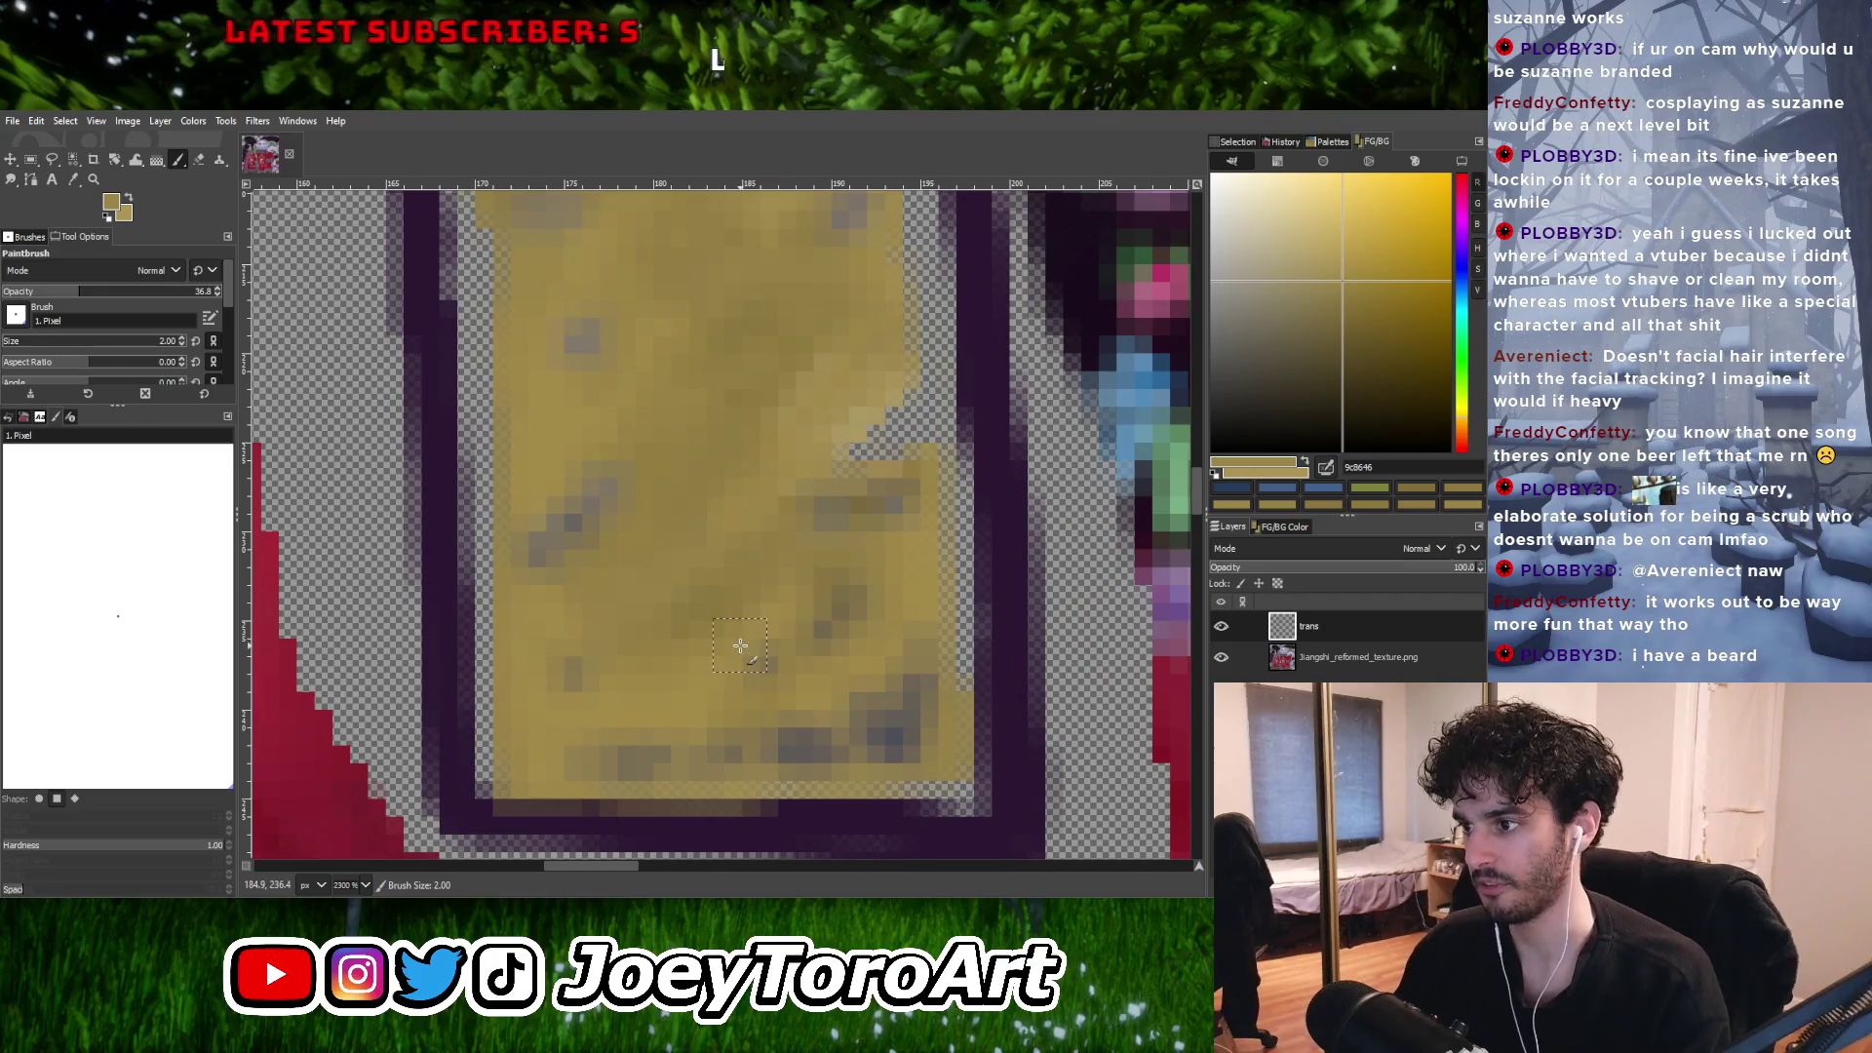
Cover the grey pixels along the strip's bottom edge with the sampled yellow and a nearby gold.
{"action": "left_click", "coordinate": [770, 651]}
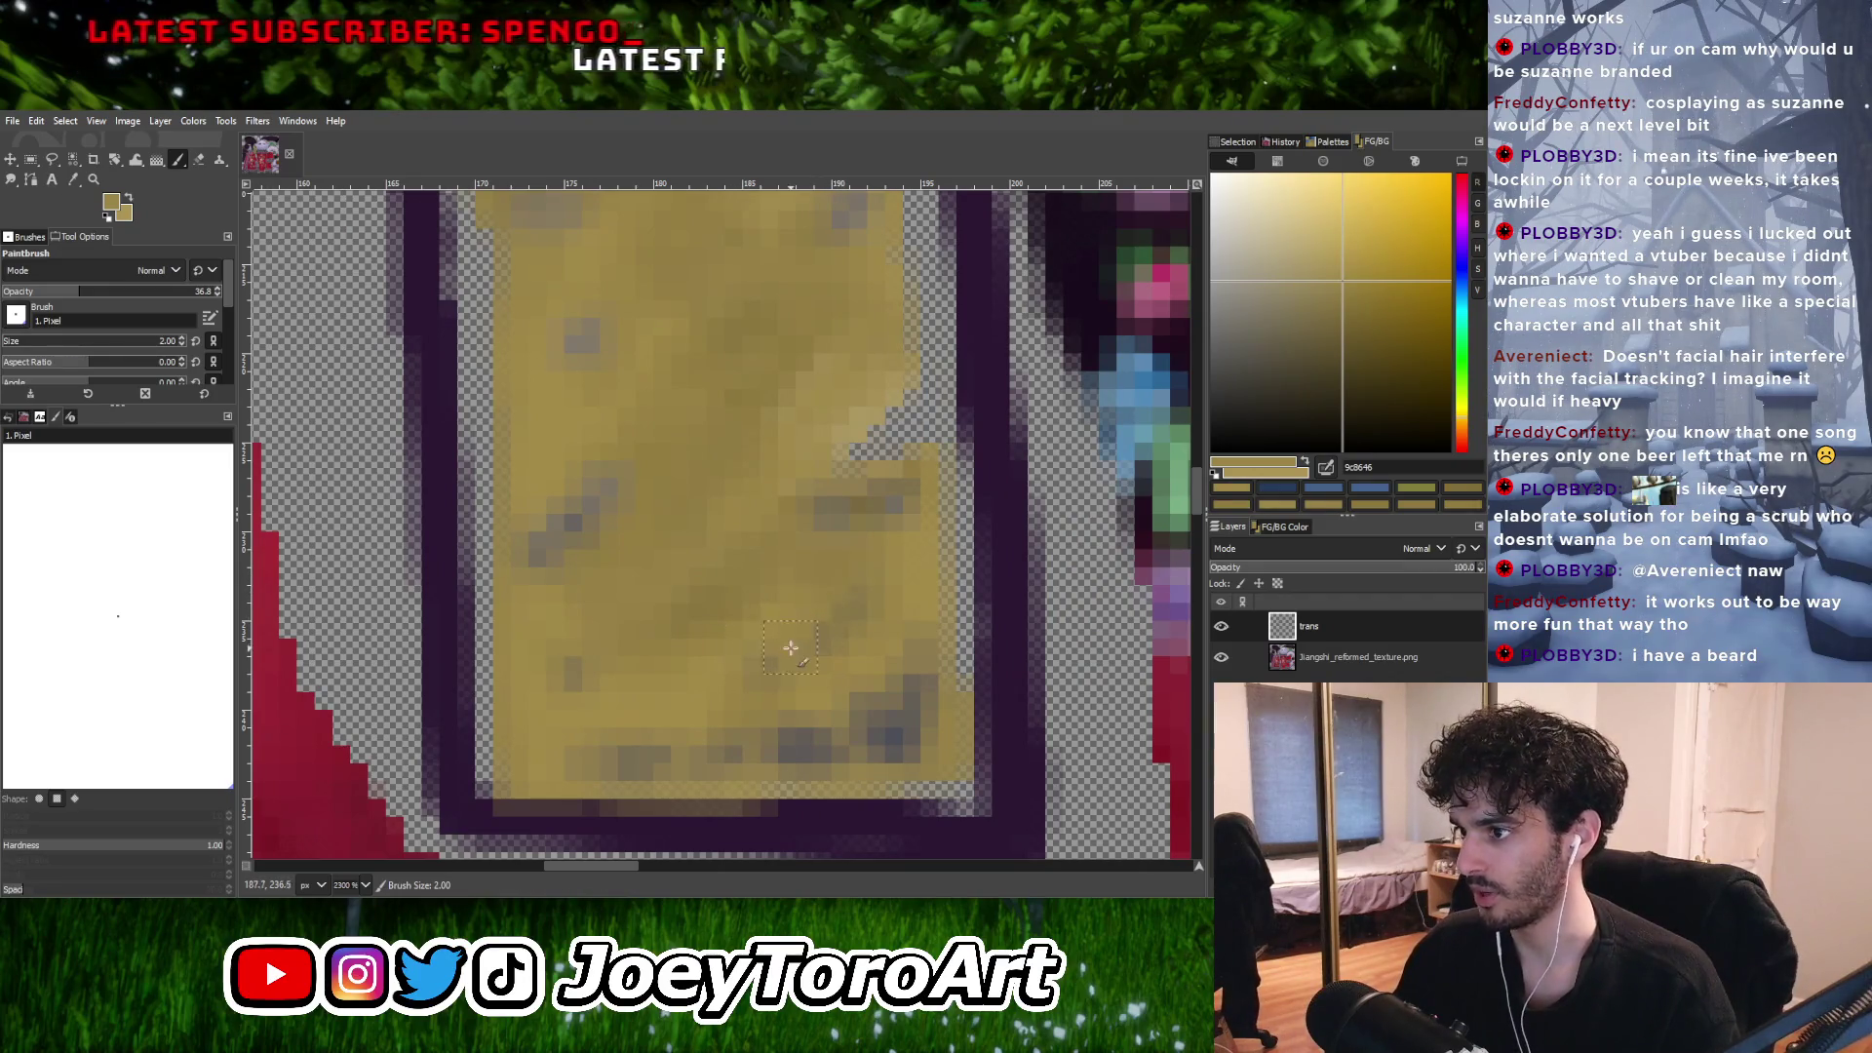
{"action": "left_click_drag", "start_coordinate": [895, 722], "coordinate": [777, 729]}
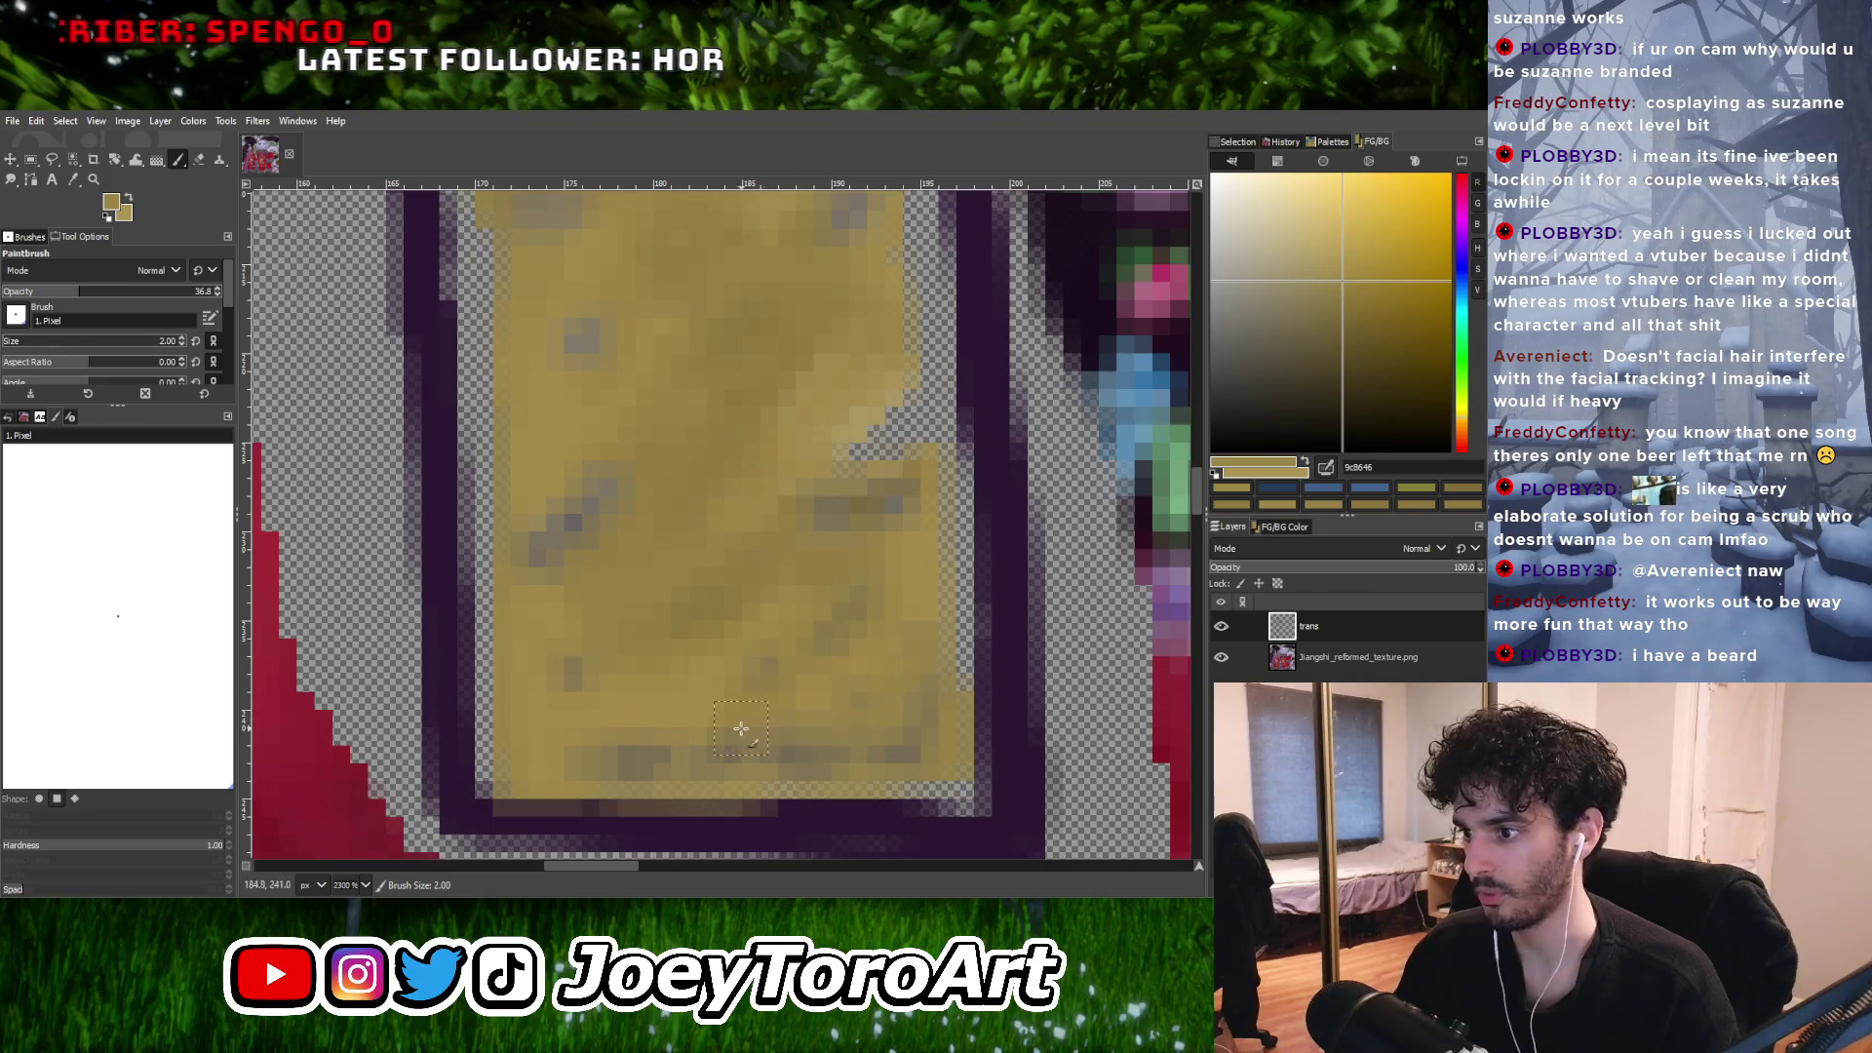
{"action": "left_click", "coordinate": [658, 732], "text": "ctrl"}
{"action": "left_click", "coordinate": [631, 748]}
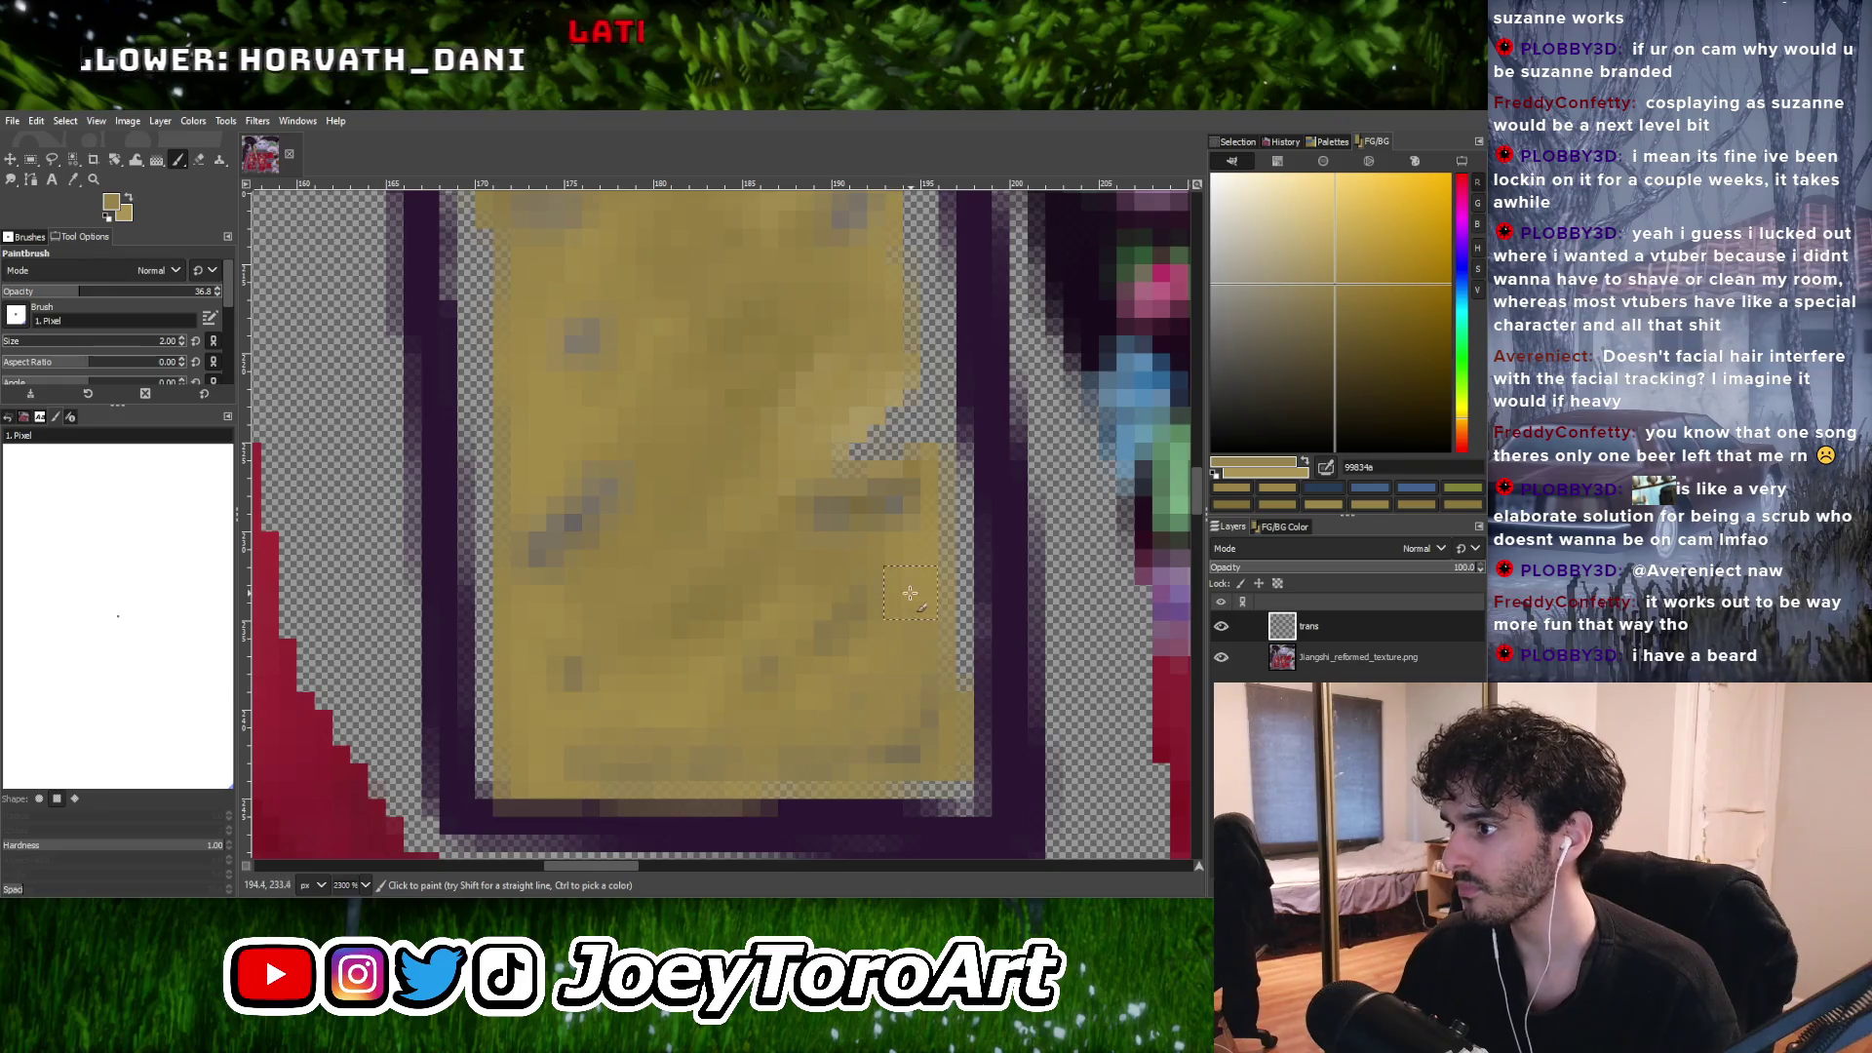
Sample more gold shades near the strip's left edge and beside the grey blotch.
{"action": "left_click", "coordinate": [827, 629], "text": "ctrl"}
{"action": "scroll", "coordinate": [819, 609], "scroll_direction": "down", "scroll_amount": 4, "text": "ctrl"}
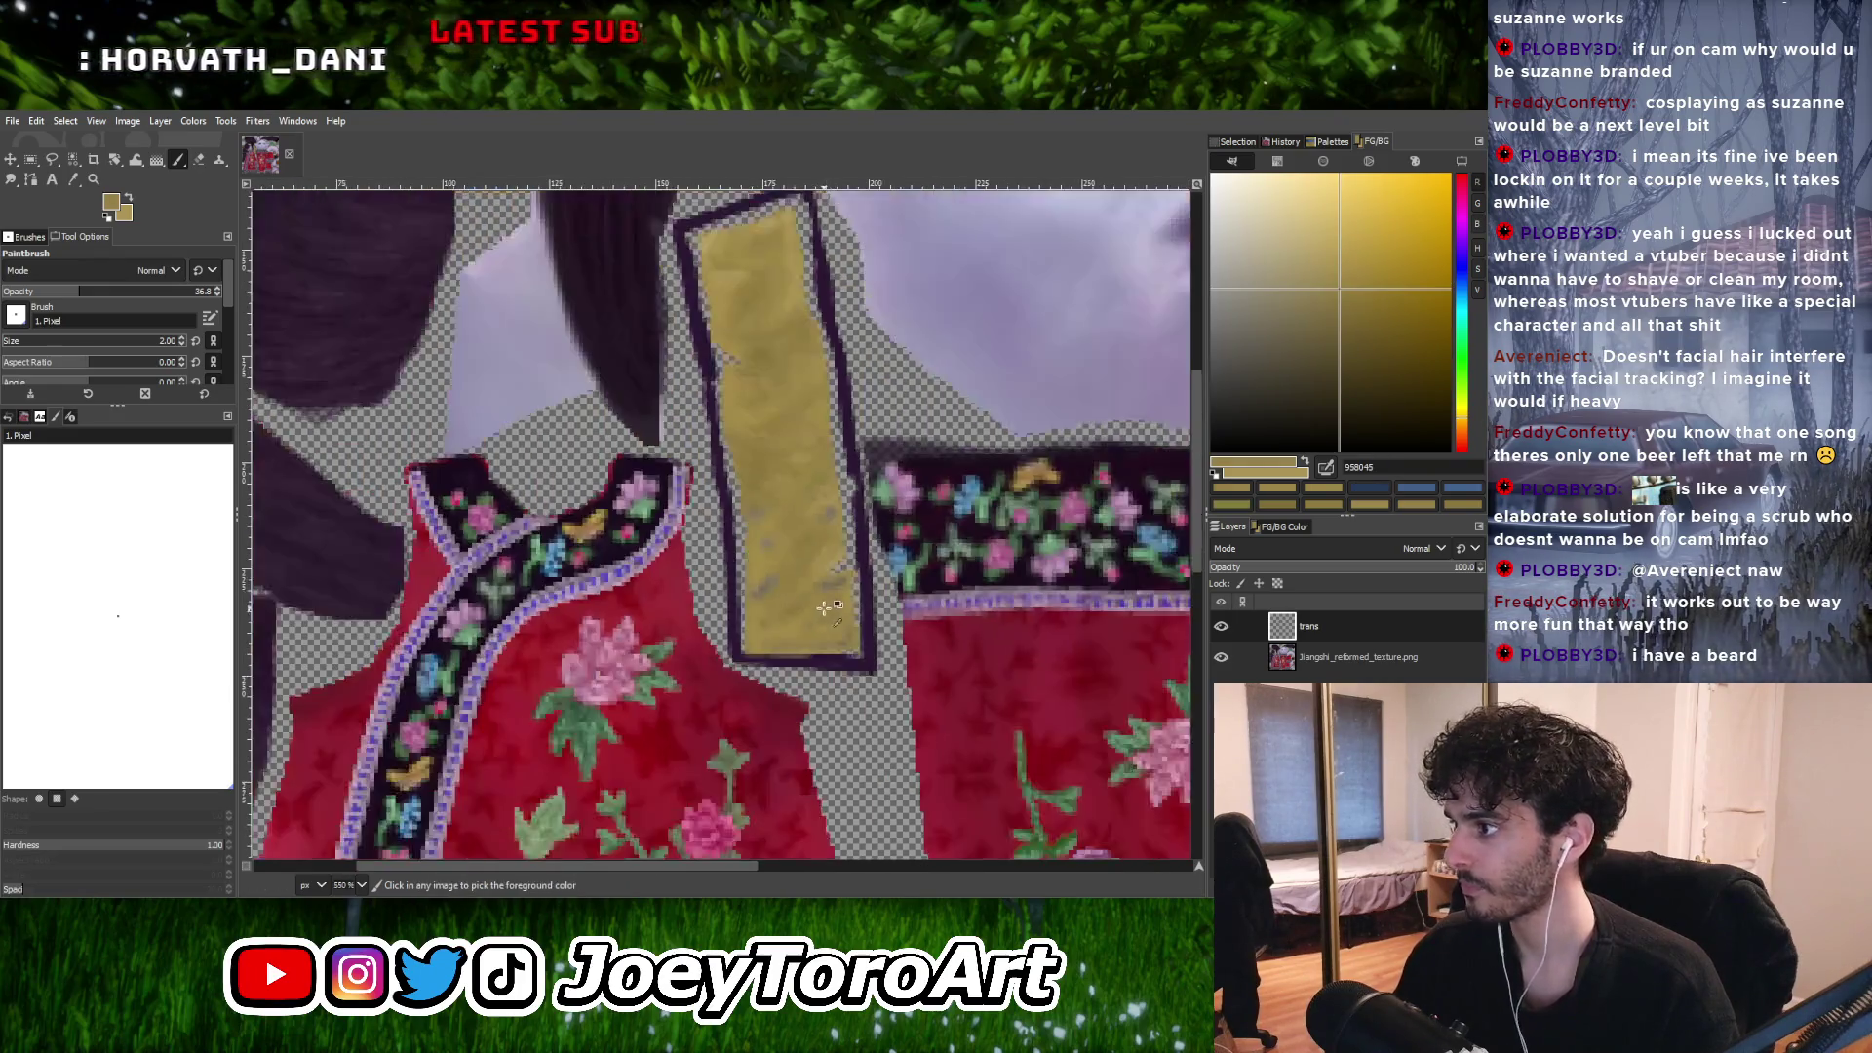
{"action": "scroll", "coordinate": [824, 608], "scroll_direction": "up", "scroll_amount": 2, "text": "ctrl"}
{"action": "scroll", "coordinate": [738, 611], "scroll_direction": "up", "scroll_amount": 3, "text": "ctrl"}
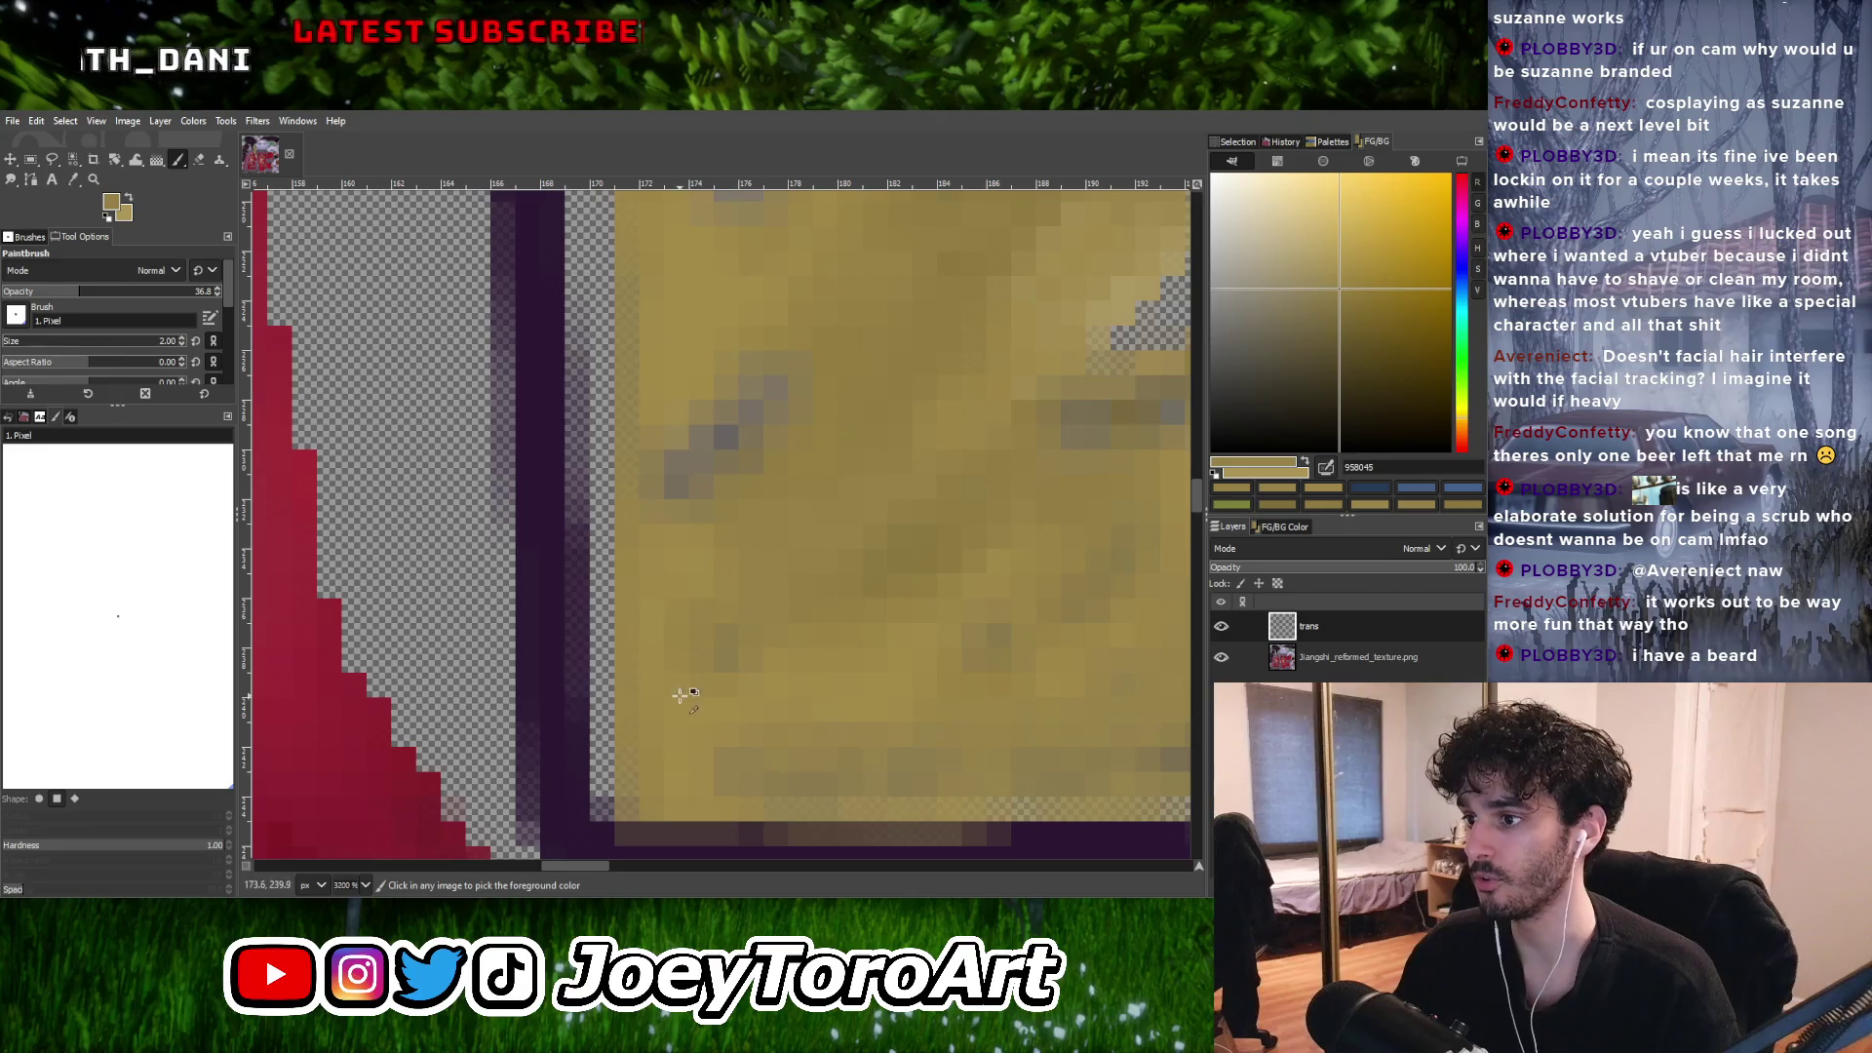
{"action": "left_click", "coordinate": [687, 672], "text": "ctrl"}
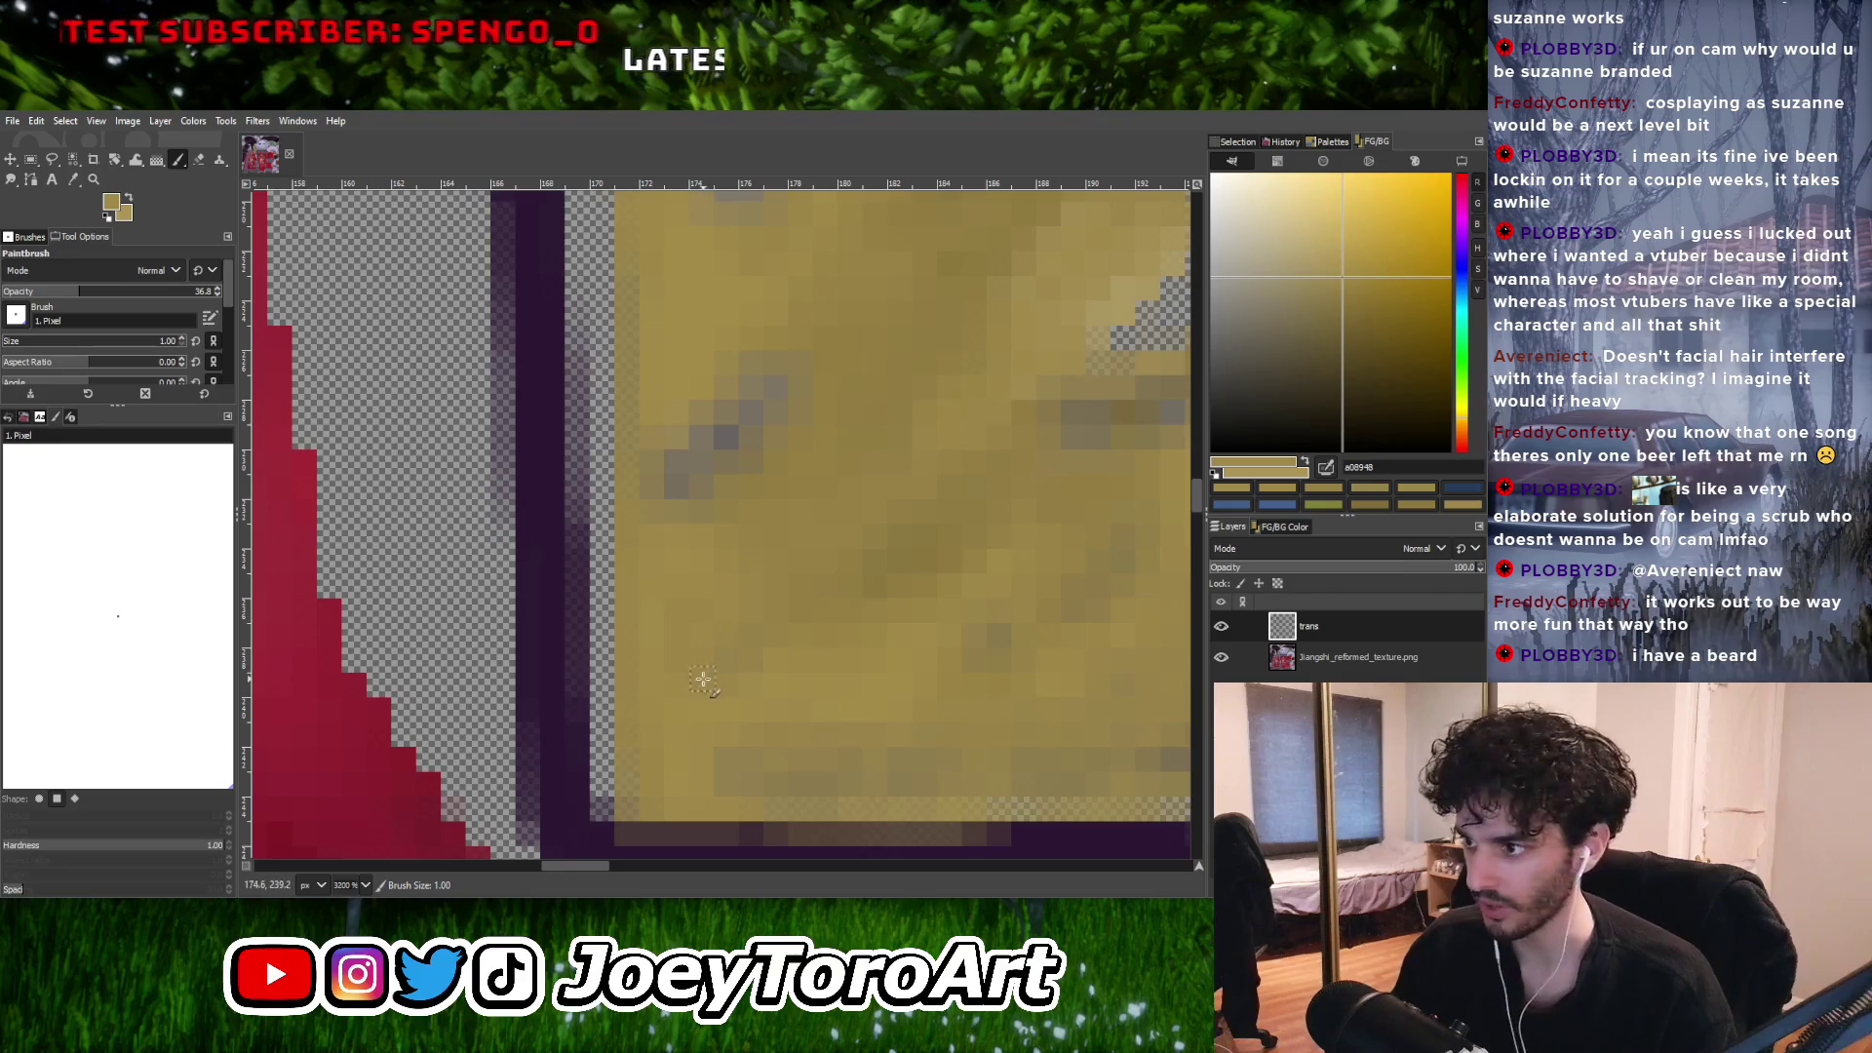
{"action": "scroll", "coordinate": [712, 644], "scroll_direction": "down", "scroll_amount": 2, "text": "ctrl"}
{"action": "scroll", "coordinate": [850, 535], "scroll_direction": "up", "scroll_amount": 2, "text": "ctrl"}
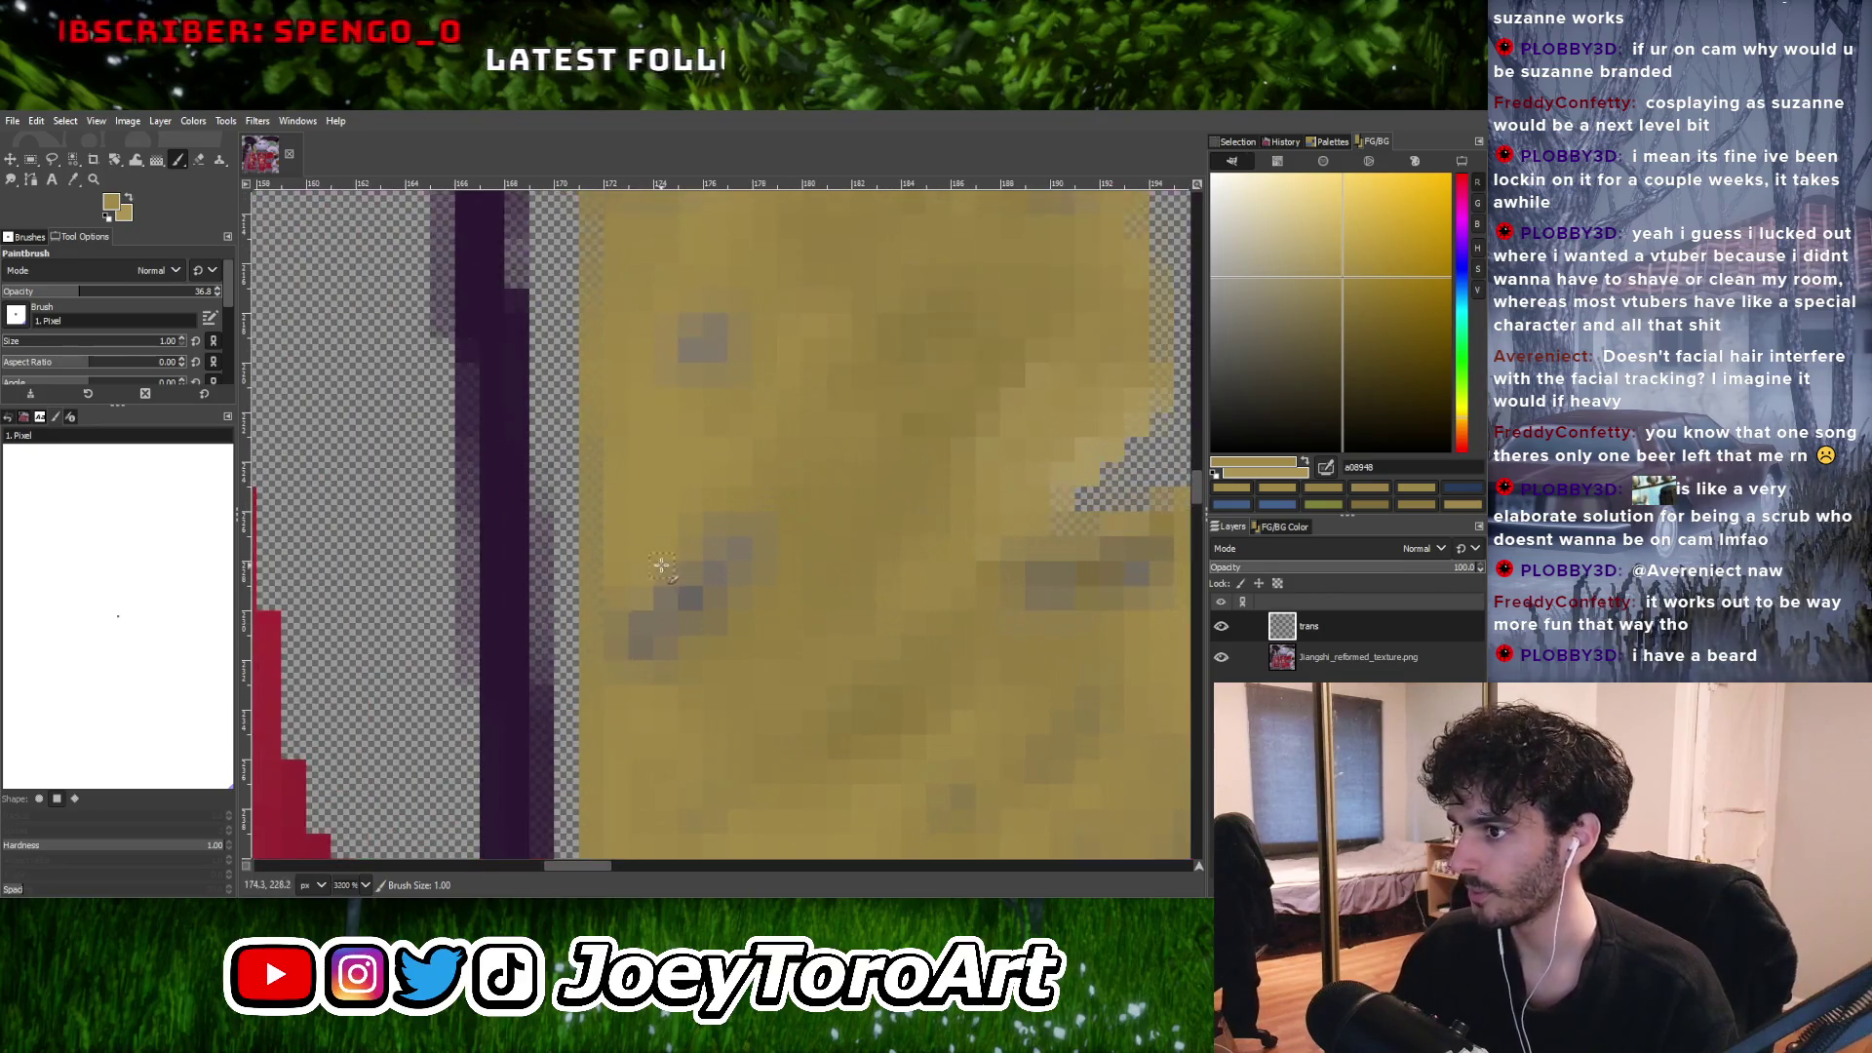
{"action": "left_click", "coordinate": [671, 546], "text": "ctrl"}
Raise the brush size to 2 and sample another gold shade from the strip.
{"action": "key", "text": "bracketright"}
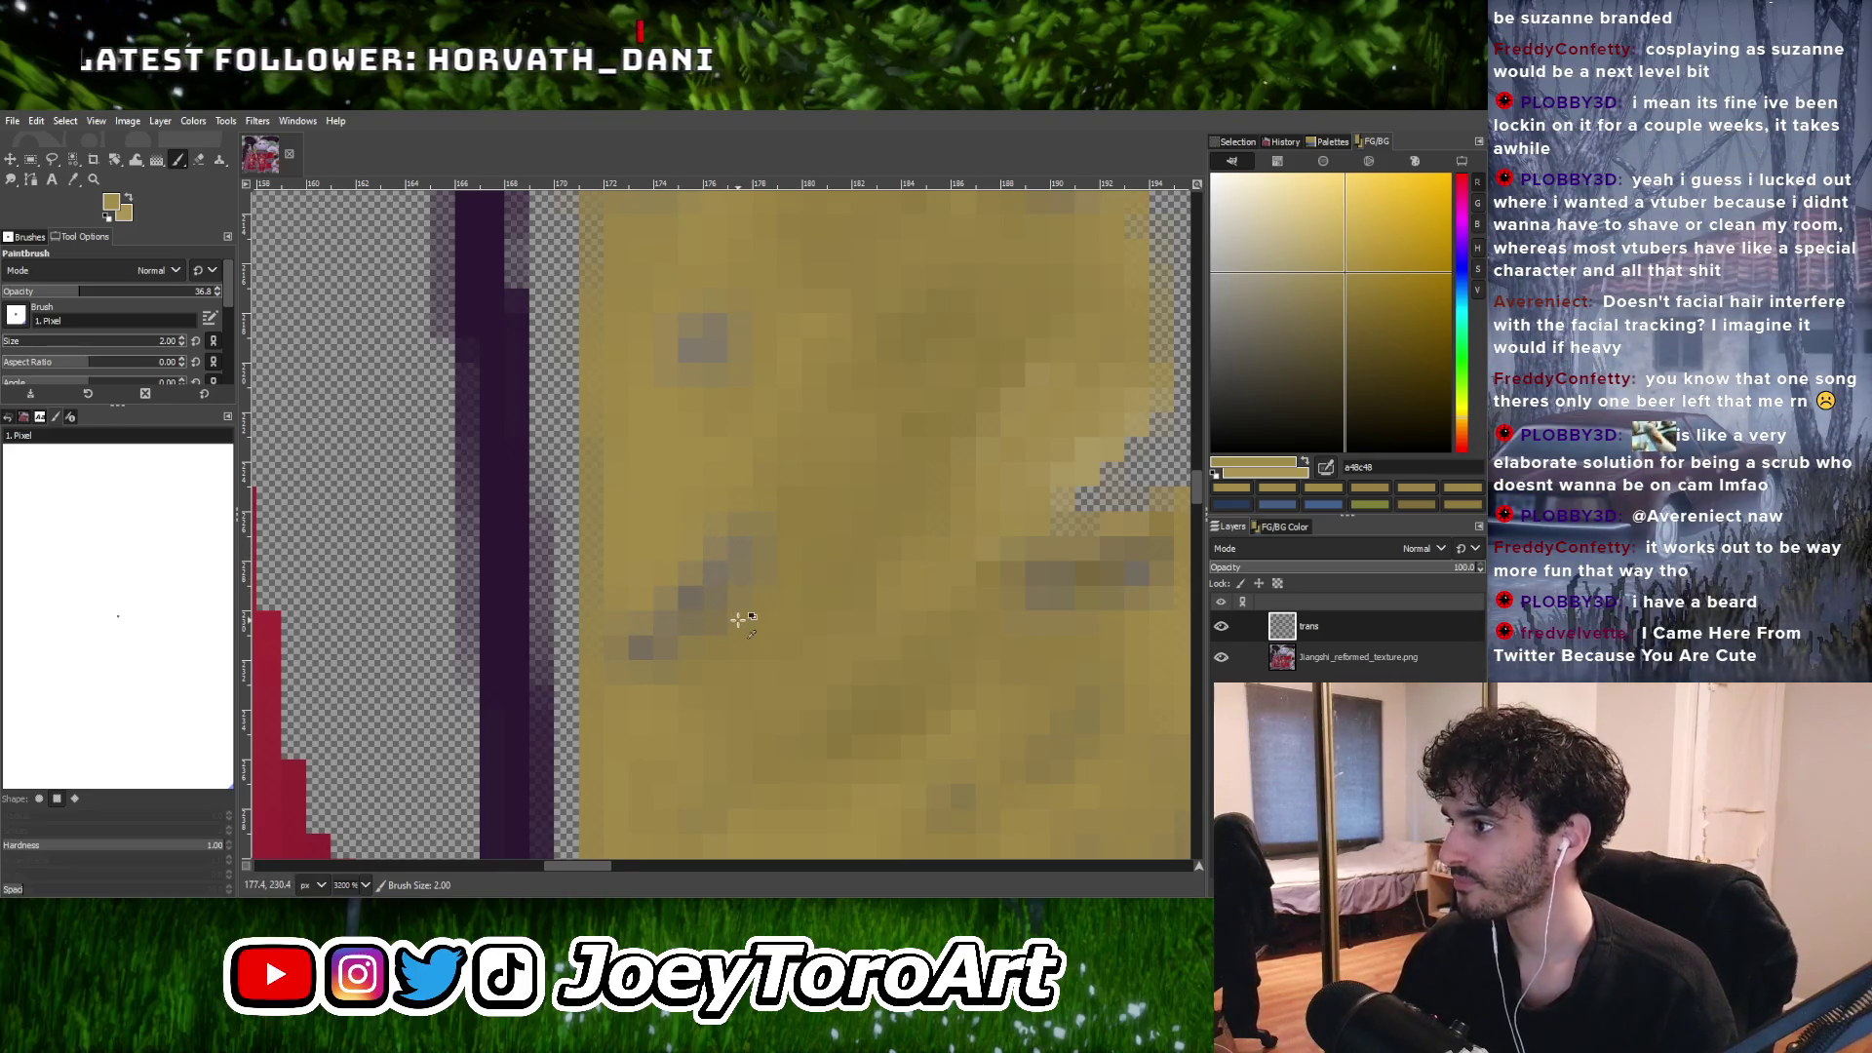
{"action": "scroll", "coordinate": [738, 619], "scroll_direction": "down", "scroll_amount": 1, "text": "ctrl"}
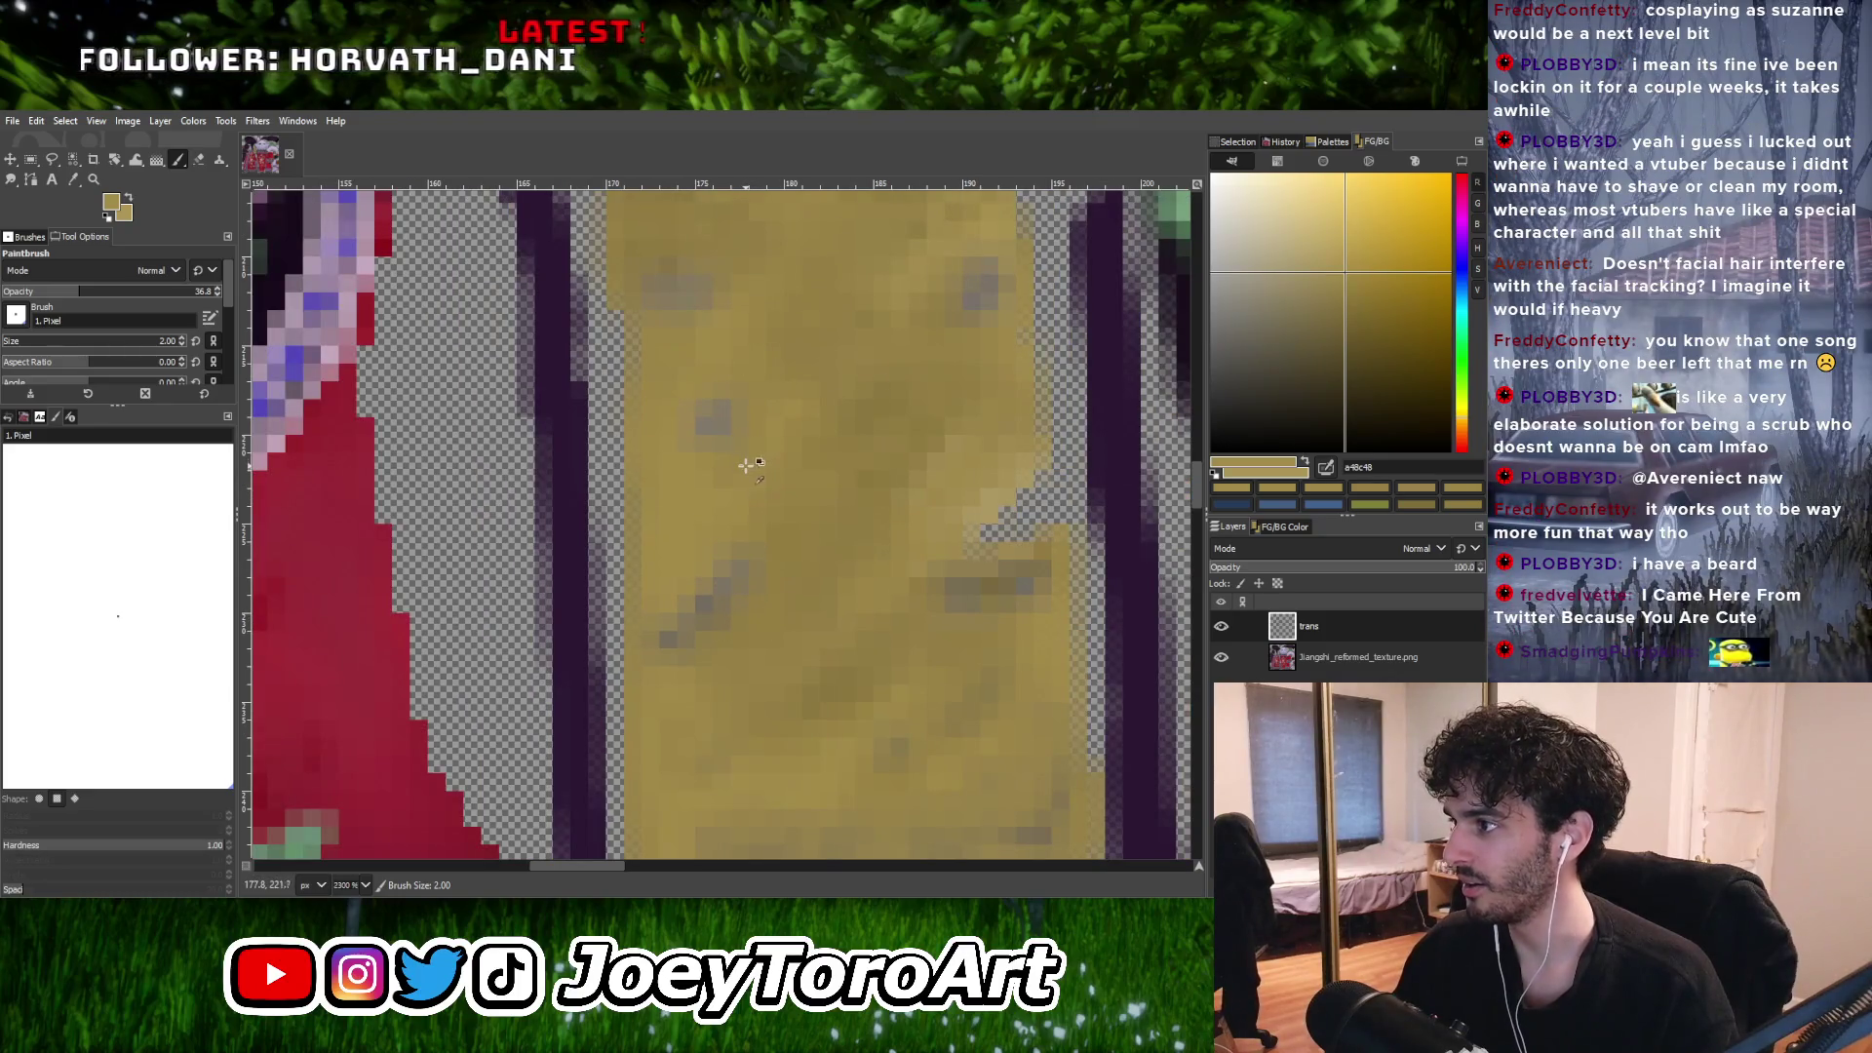
{"action": "scroll", "coordinate": [755, 488], "scroll_direction": "down", "scroll_amount": 3, "text": "ctrl"}
{"action": "scroll", "coordinate": [771, 496], "scroll_direction": "up", "scroll_amount": 3, "text": "ctrl"}
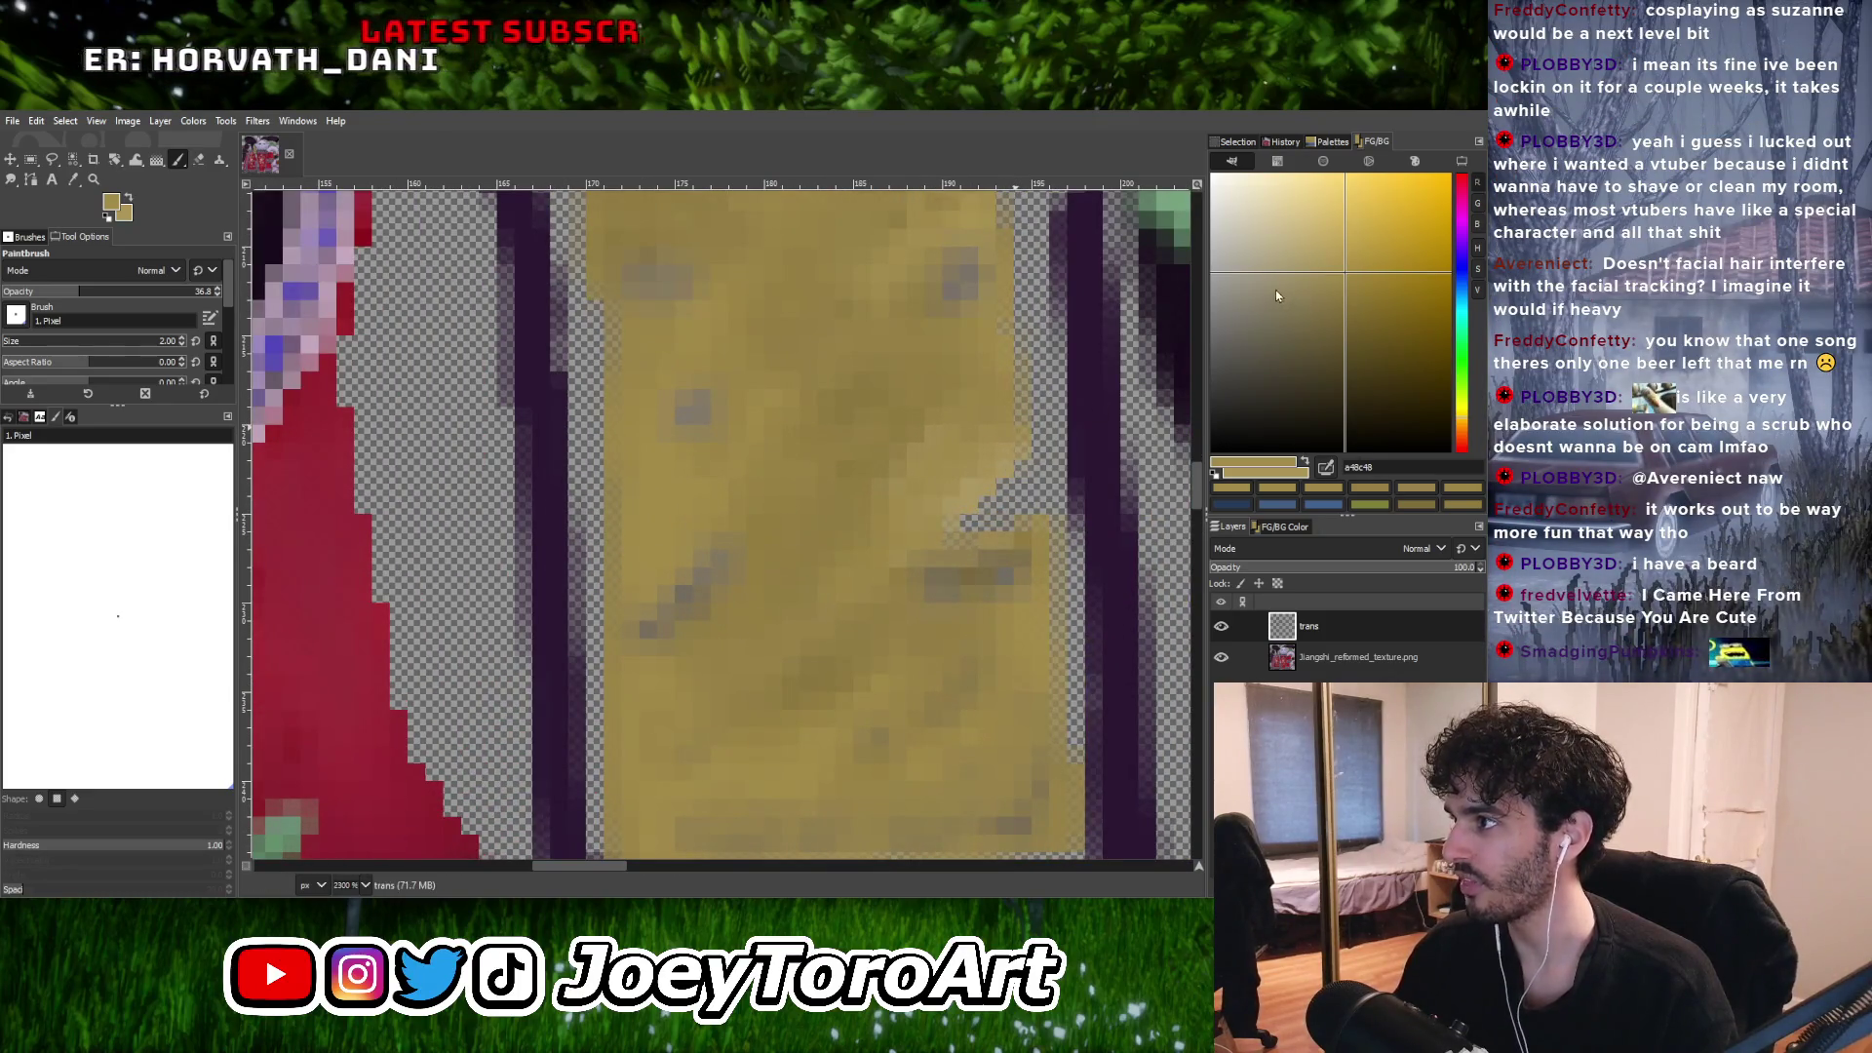
{"action": "scroll", "coordinate": [670, 593], "scroll_direction": "down", "scroll_amount": 3, "text": "ctrl"}
{"action": "scroll", "coordinate": [683, 585], "scroll_direction": "up", "scroll_amount": 4, "text": "ctrl"}
{"action": "left_click", "coordinate": [669, 606], "text": "ctrl"}
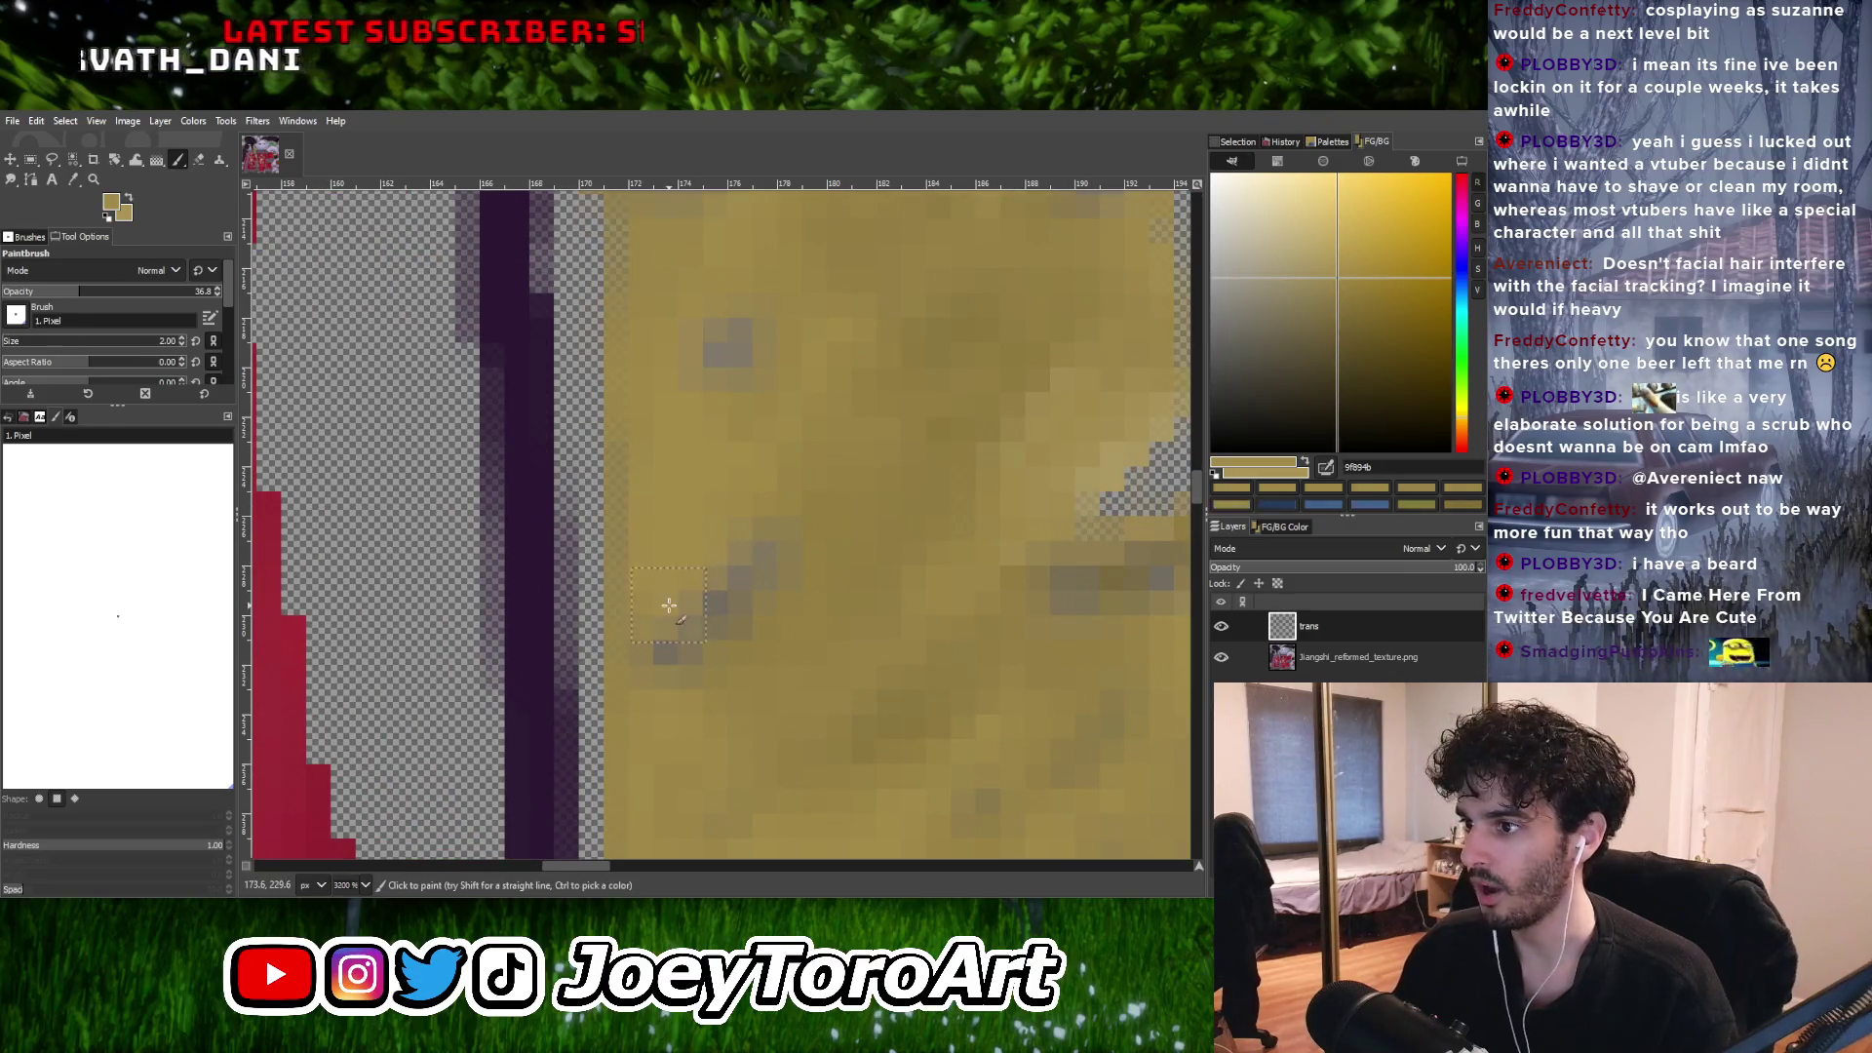
{"action": "scroll", "coordinate": [770, 514], "scroll_direction": "down", "scroll_amount": 2, "text": "ctrl"}
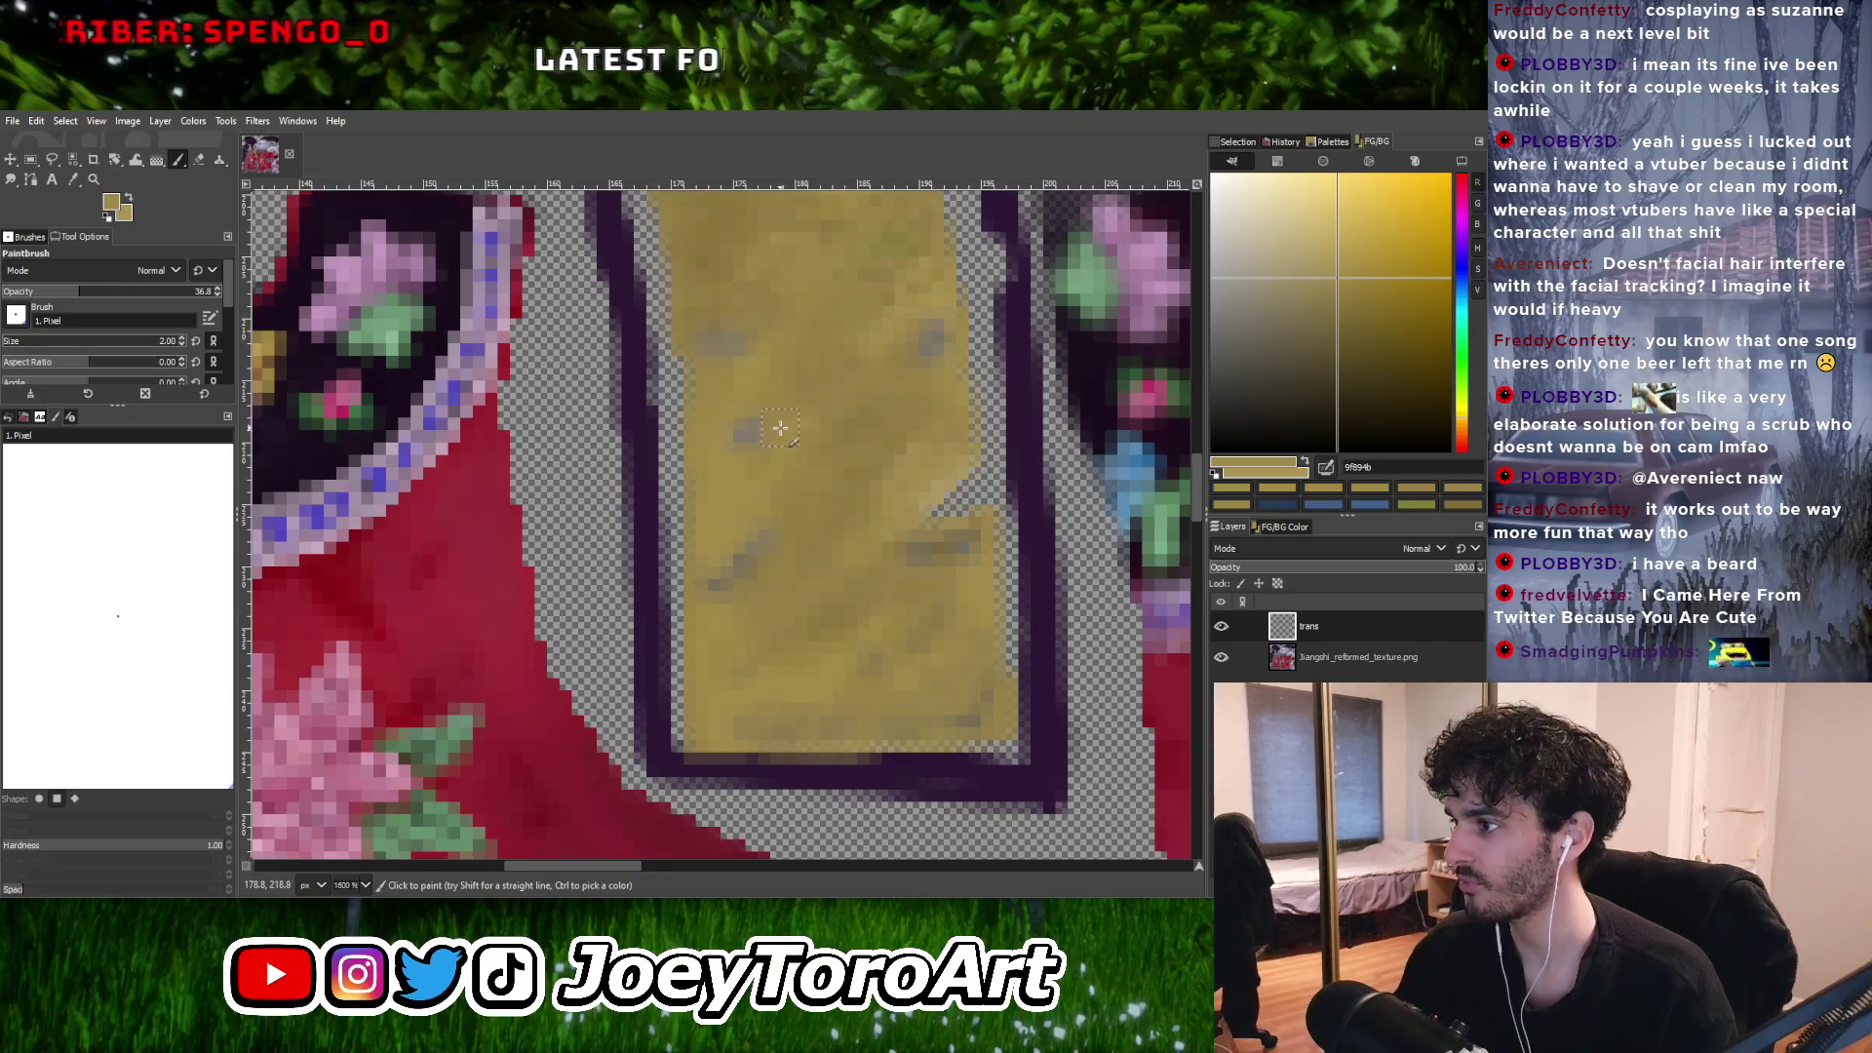
{"action": "scroll", "coordinate": [780, 427], "scroll_direction": "up", "scroll_amount": 3, "text": "ctrl"}
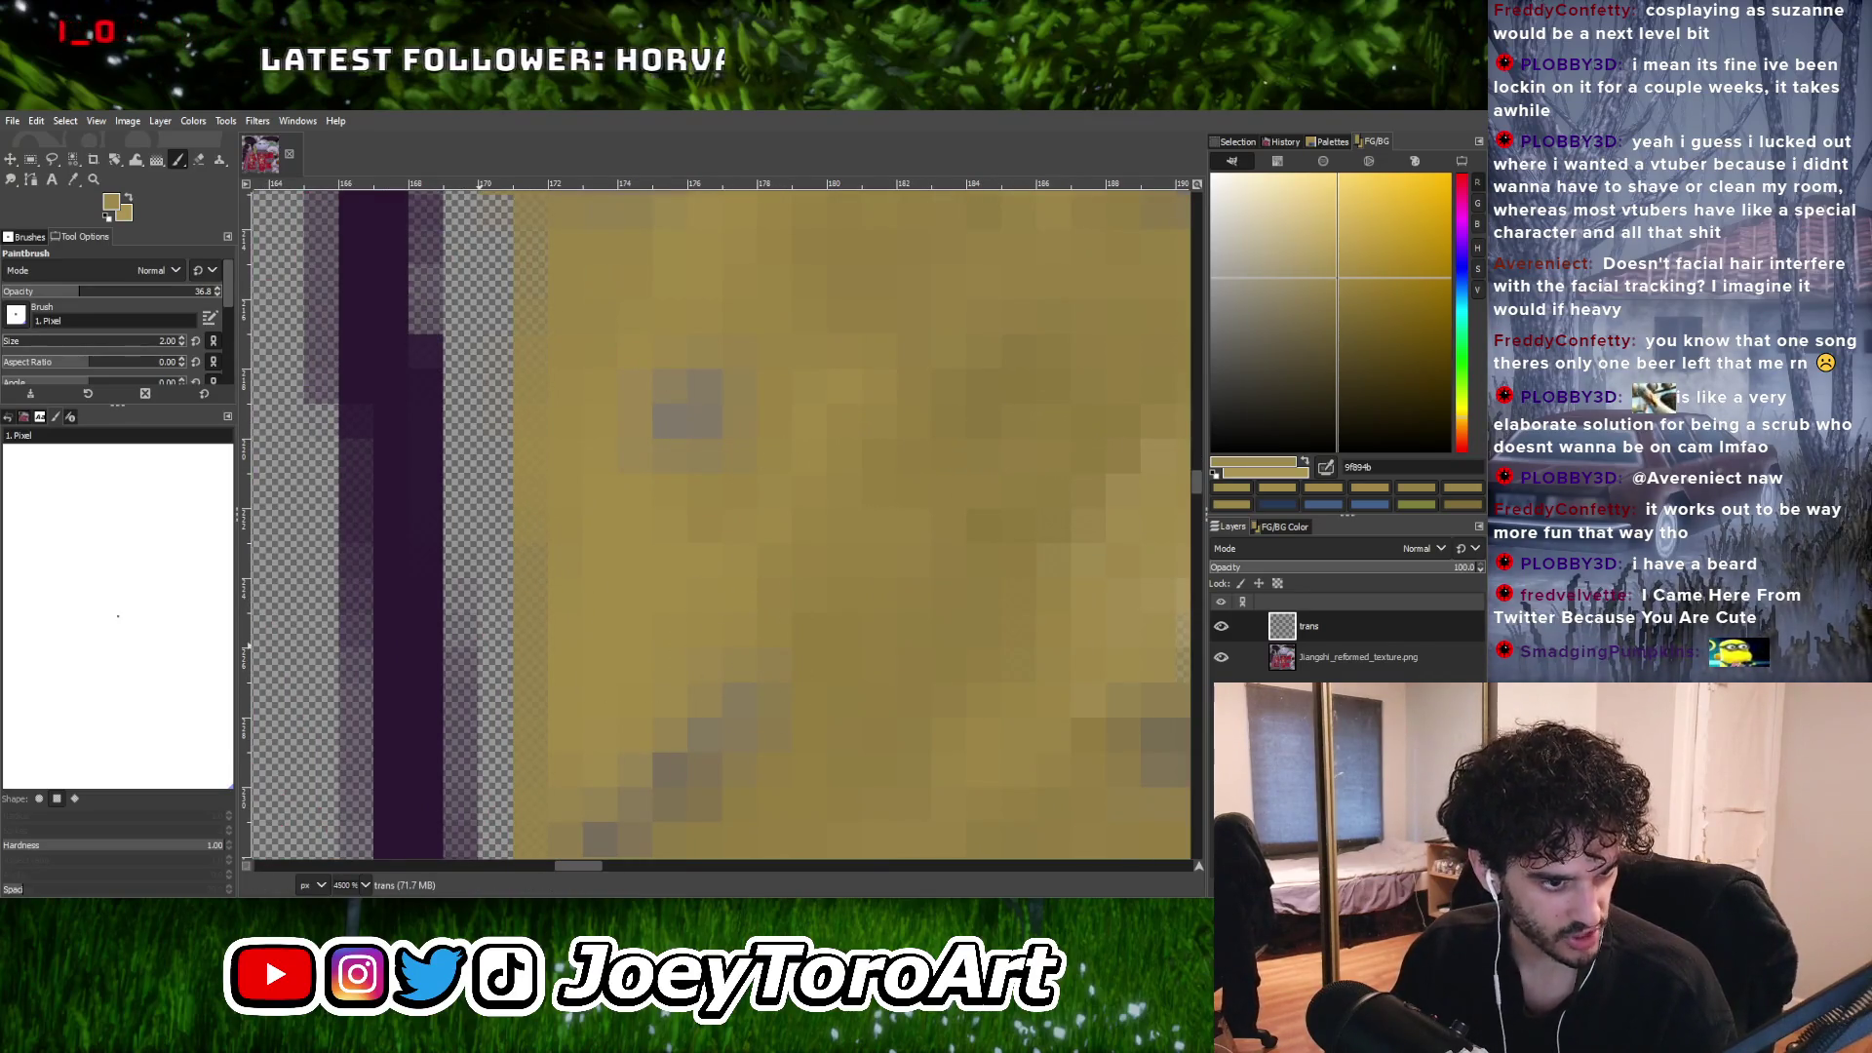
{"action": "scroll", "coordinate": [754, 632], "scroll_direction": "down", "scroll_amount": 2, "text": "ctrl"}
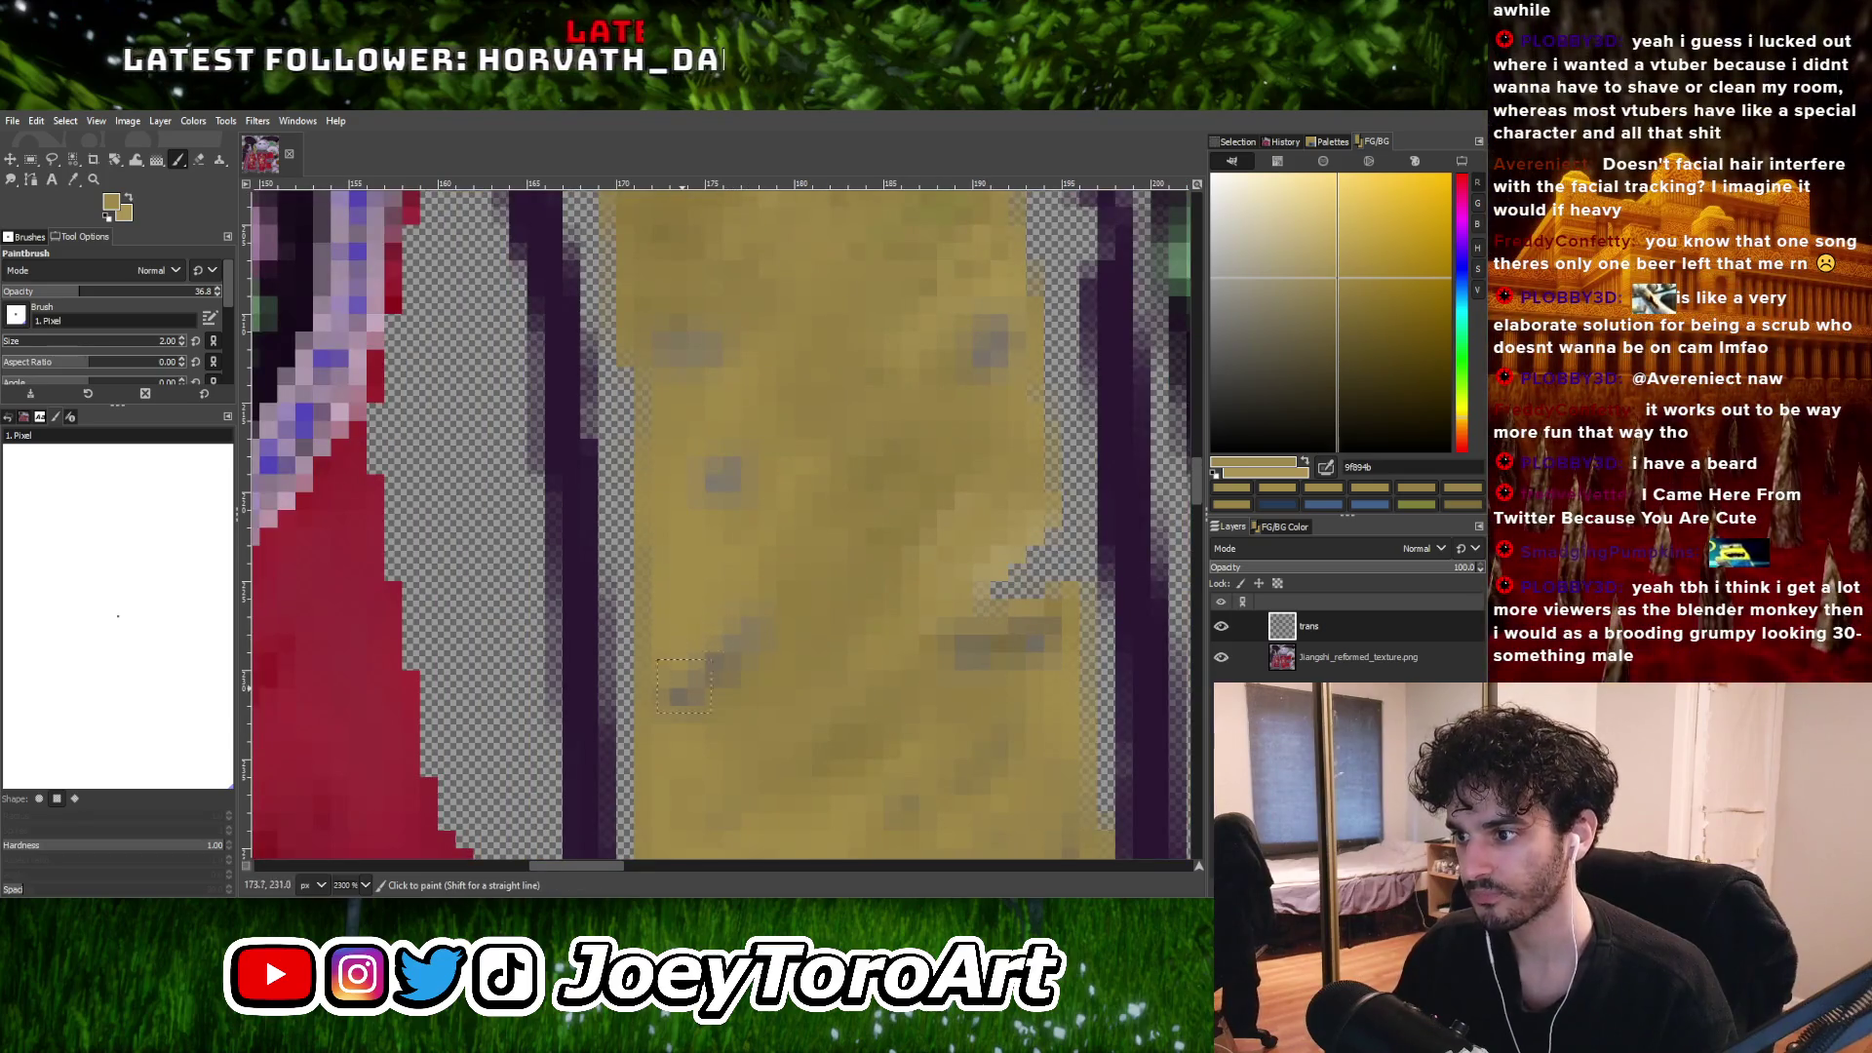
Sample the greyish pixel colour, then a darker yellow from the strip.
{"action": "left_click", "coordinate": [669, 680], "text": "ctrl"}
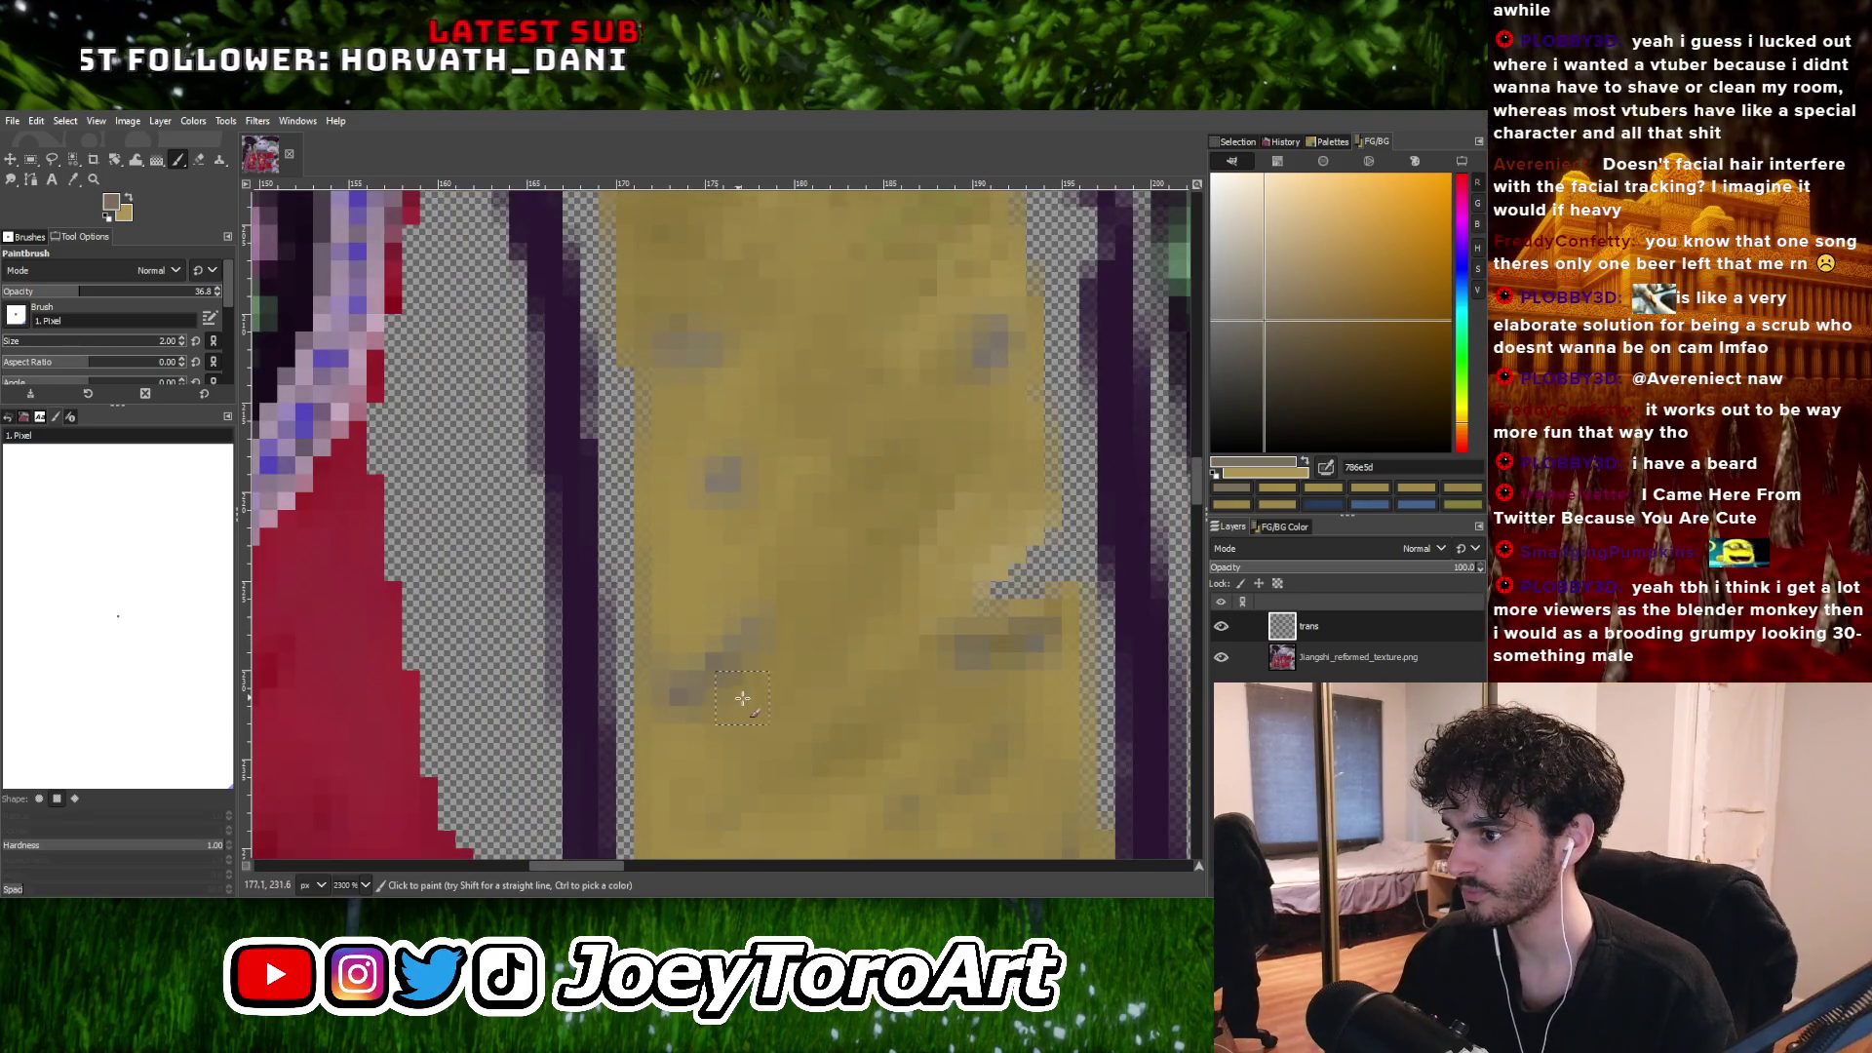
{"action": "scroll", "coordinate": [770, 688], "scroll_direction": "down", "scroll_amount": 1, "text": "ctrl"}
{"action": "left_click", "coordinate": [829, 702], "text": "ctrl"}
{"action": "scroll", "coordinate": [692, 678], "scroll_direction": "up", "scroll_amount": 1, "text": "ctrl"}
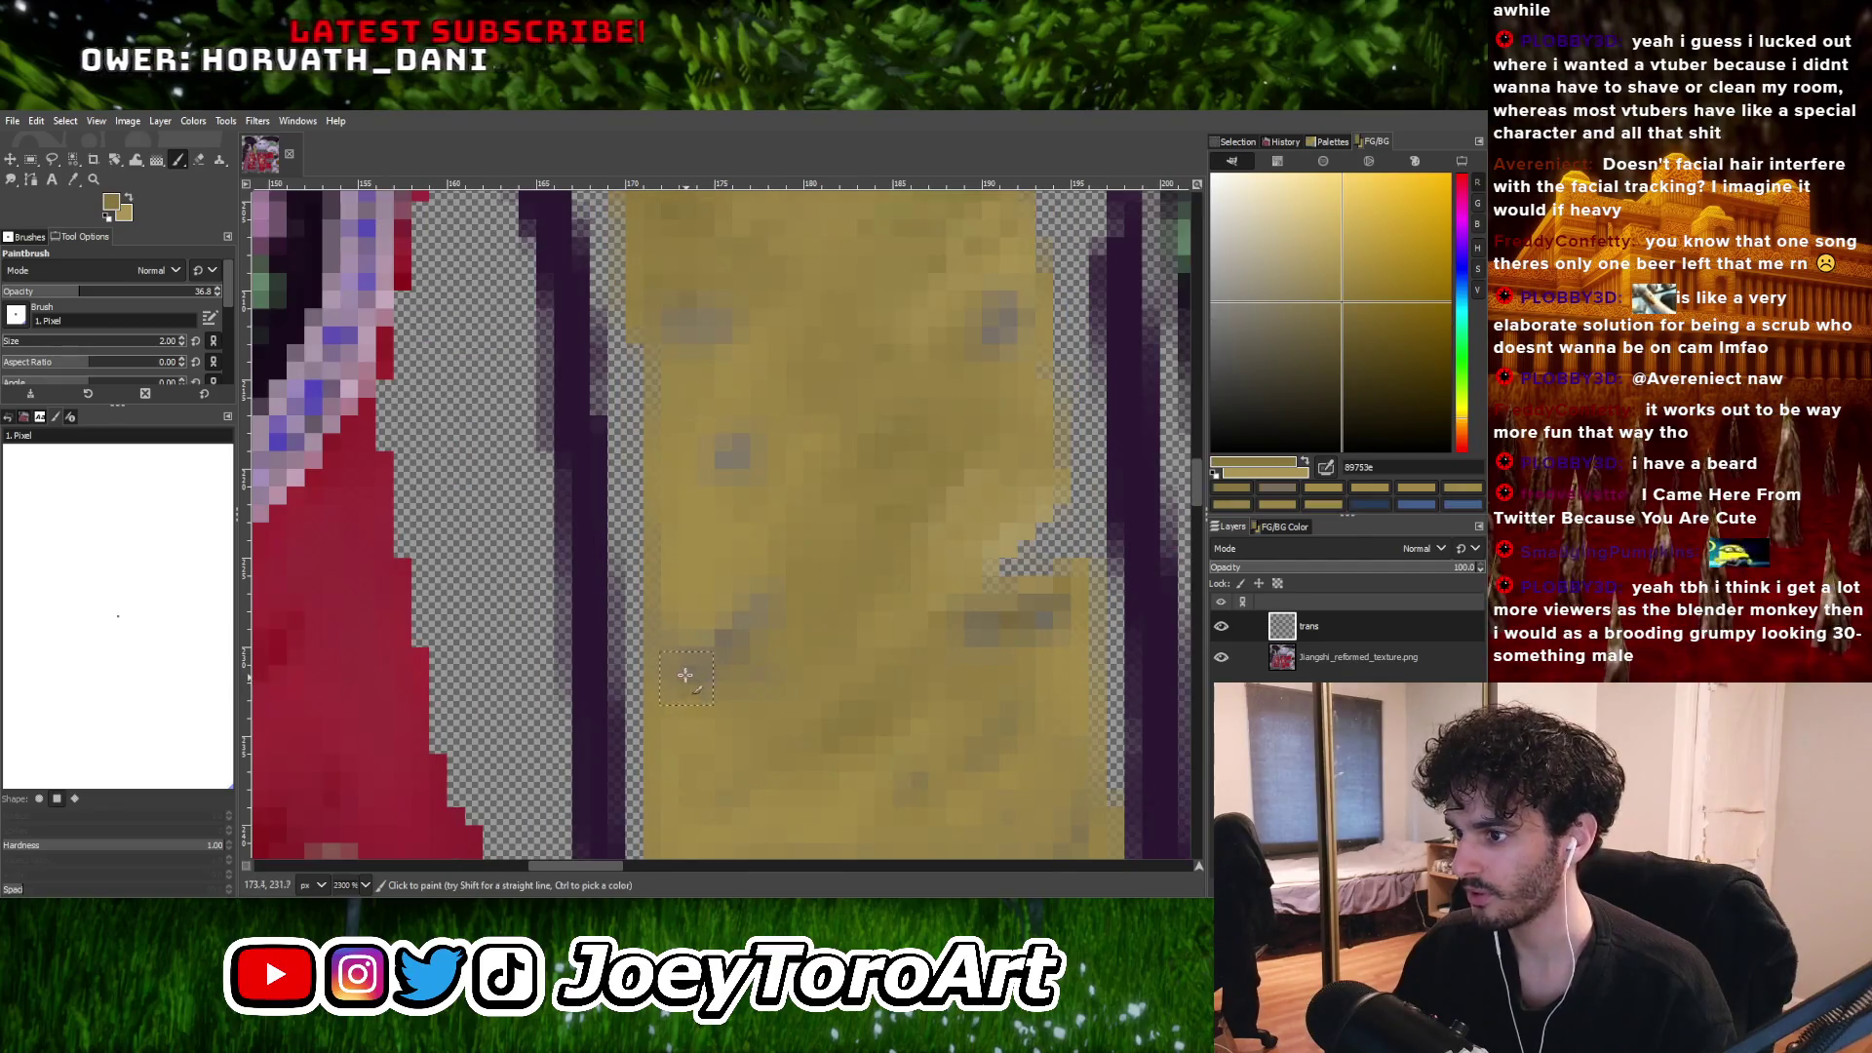
{"action": "scroll", "coordinate": [762, 638], "scroll_direction": "down", "scroll_amount": 1, "text": "ctrl"}
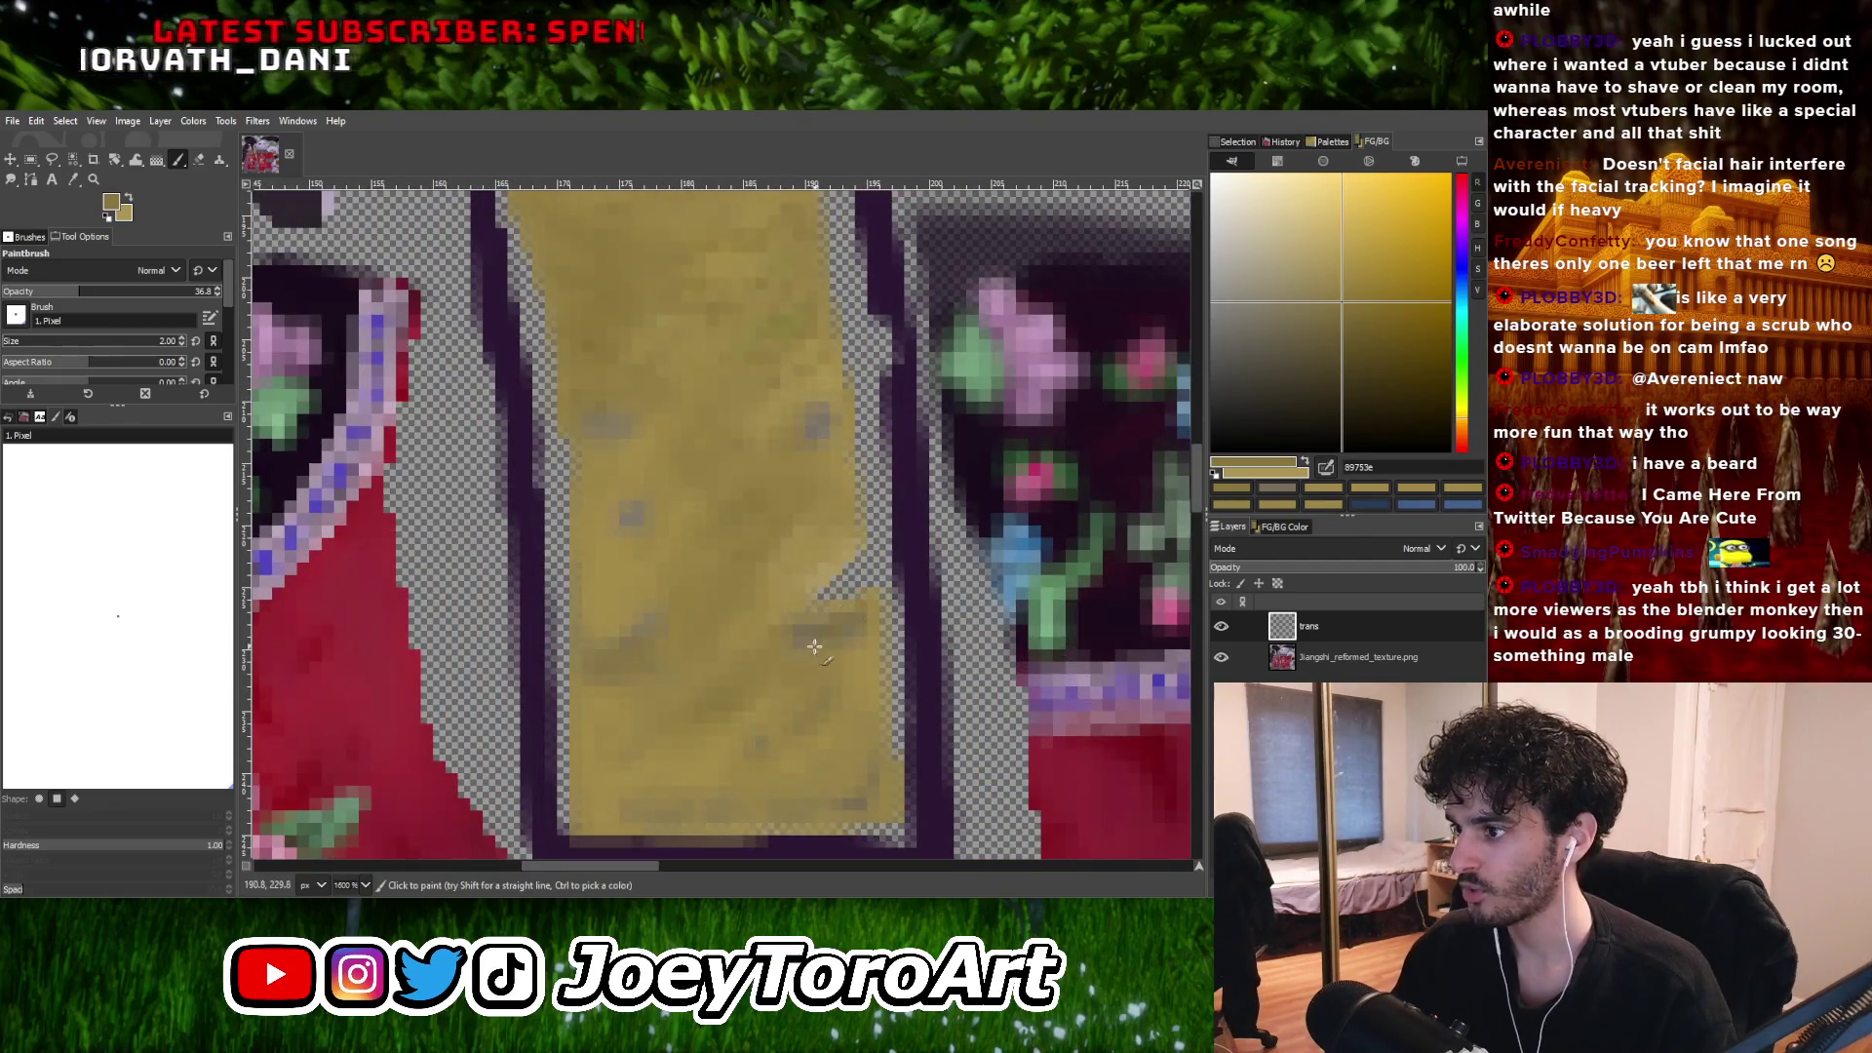
{"action": "scroll", "coordinate": [803, 634], "scroll_direction": "down", "scroll_amount": 2, "text": "ctrl"}
{"action": "scroll", "coordinate": [806, 600], "scroll_direction": "up", "scroll_amount": 3, "text": "ctrl"}
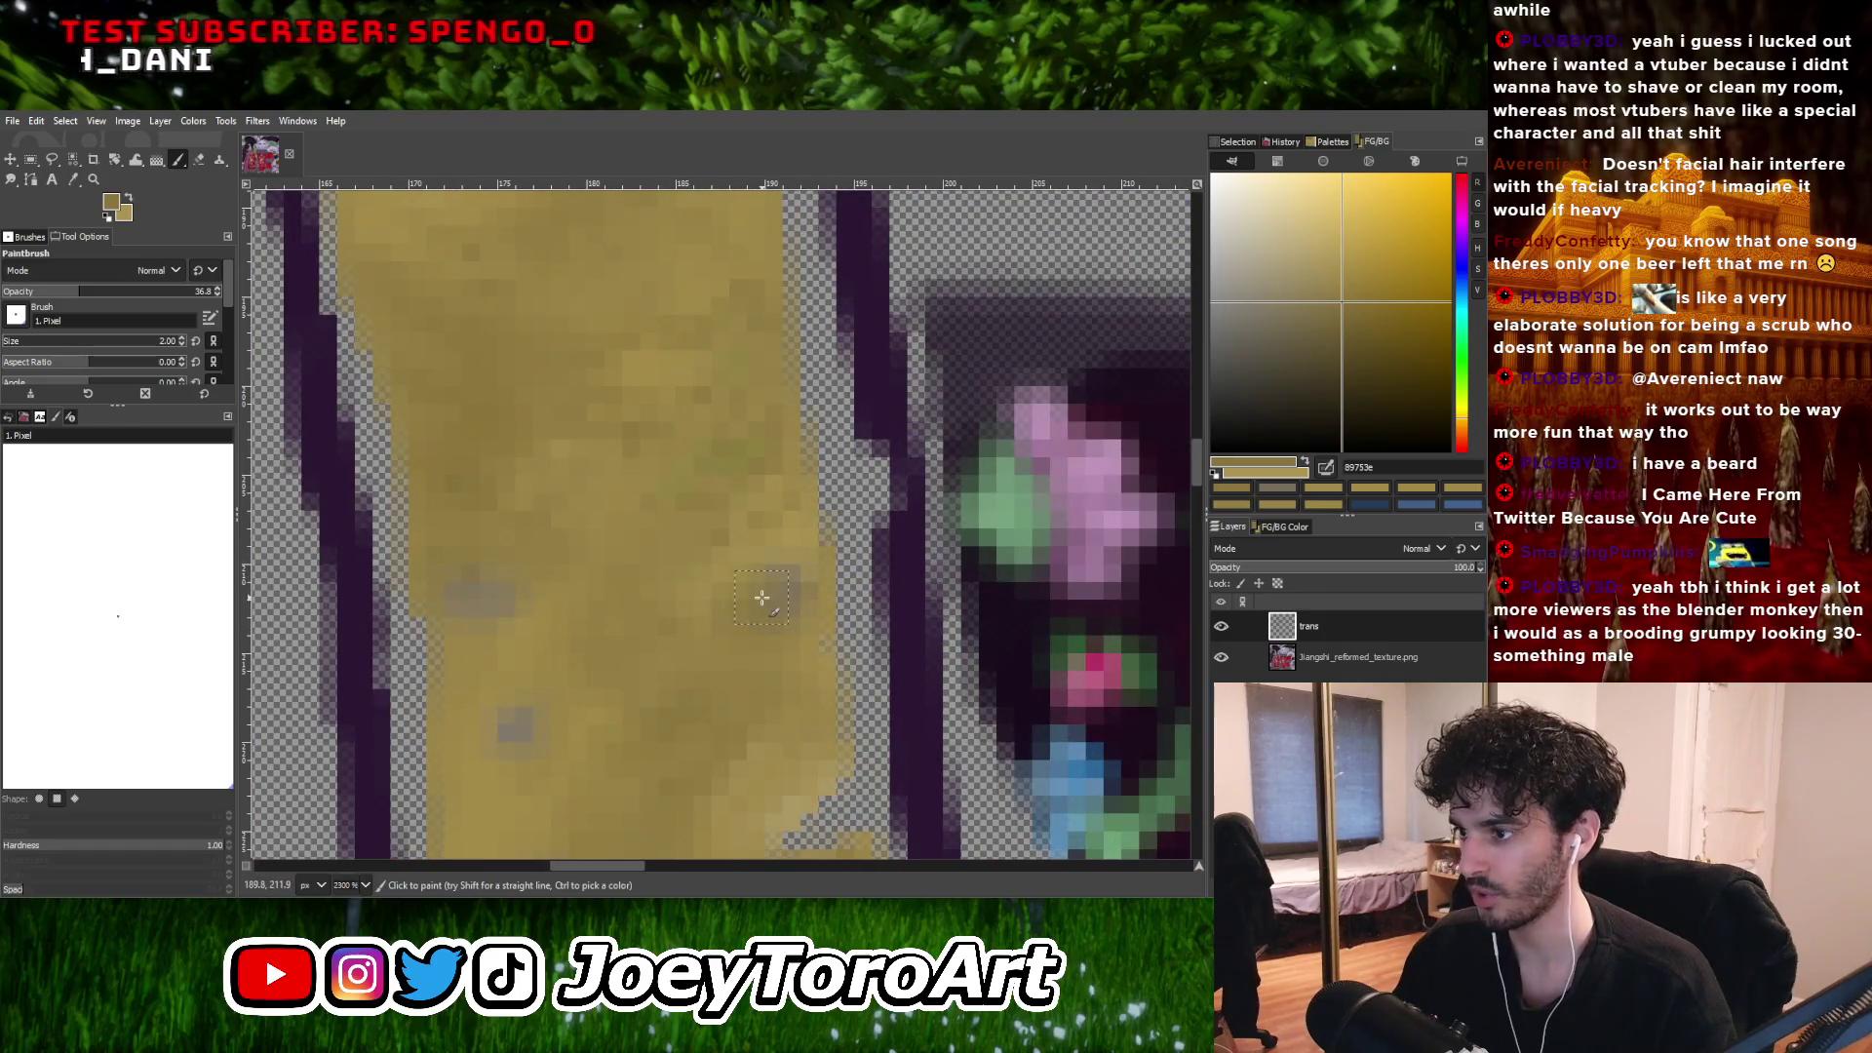
{"action": "scroll", "coordinate": [673, 598], "scroll_direction": "down", "scroll_amount": 2, "text": "ctrl"}
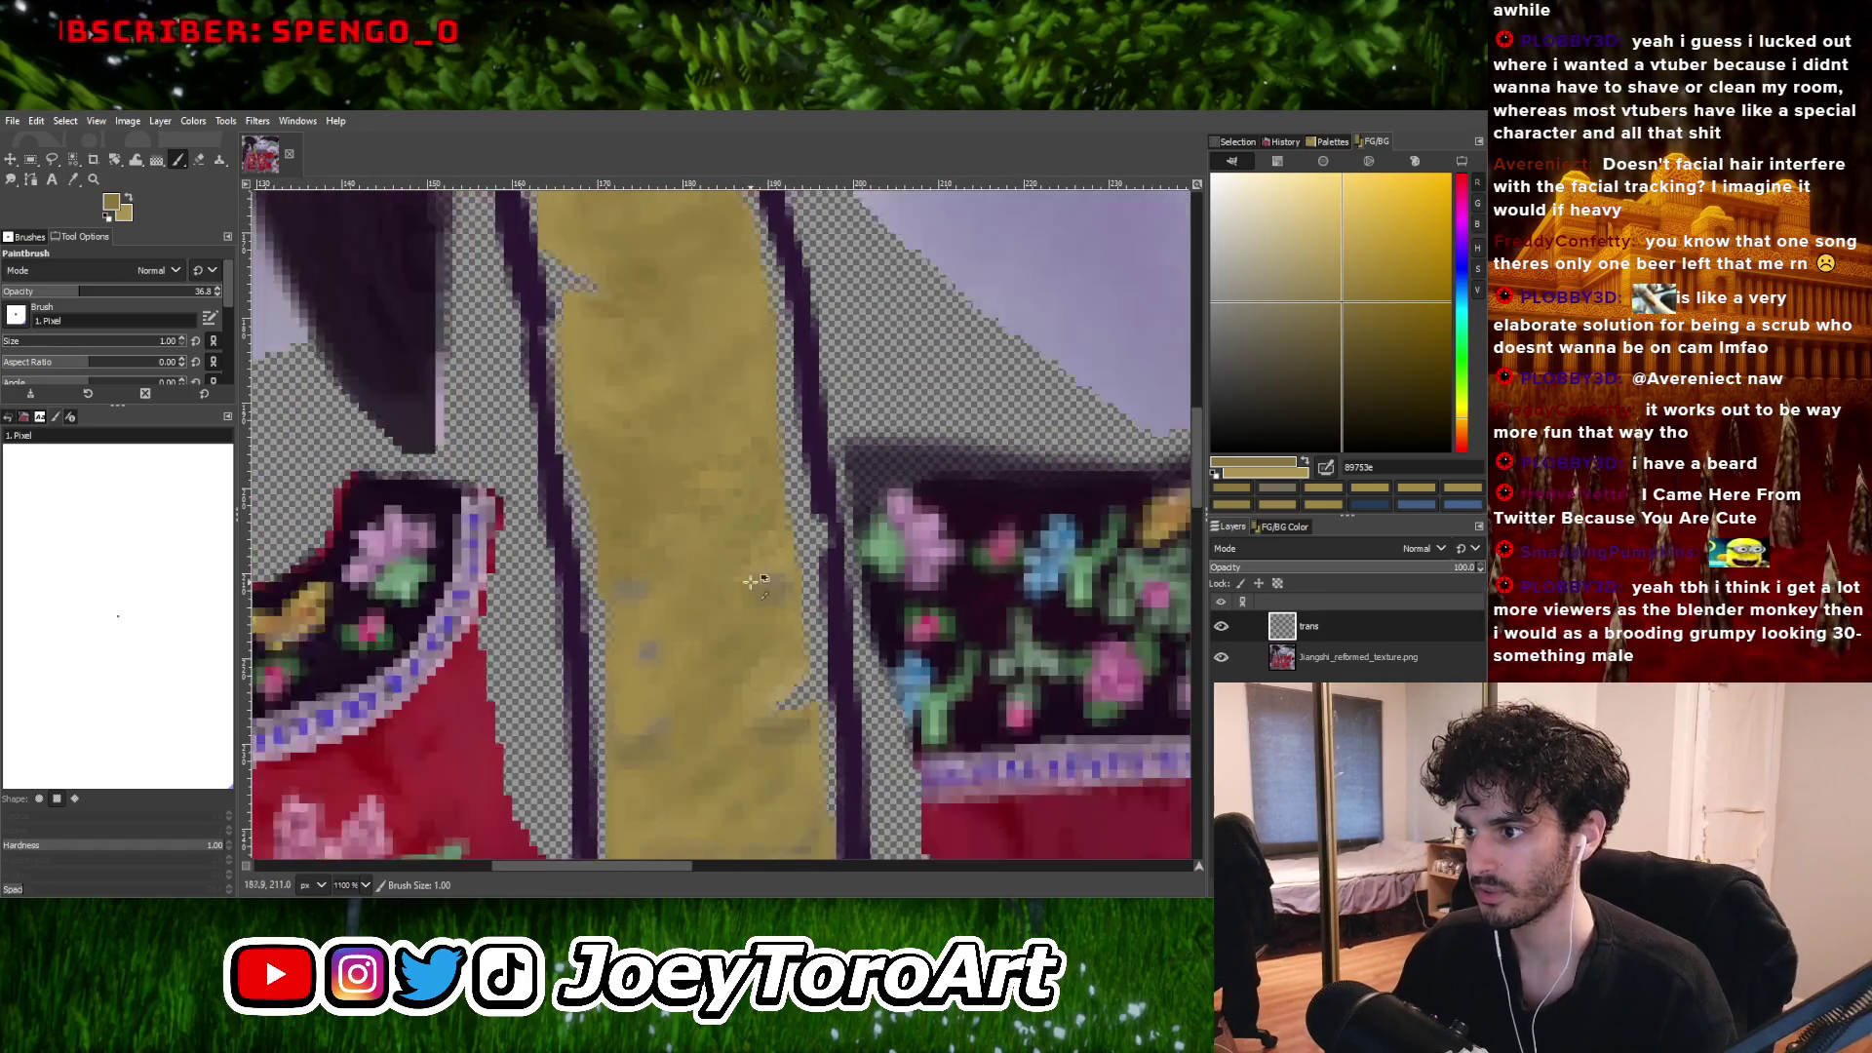
{"action": "scroll", "coordinate": [490, 610], "scroll_direction": "up", "scroll_amount": 2, "text": "ctrl"}
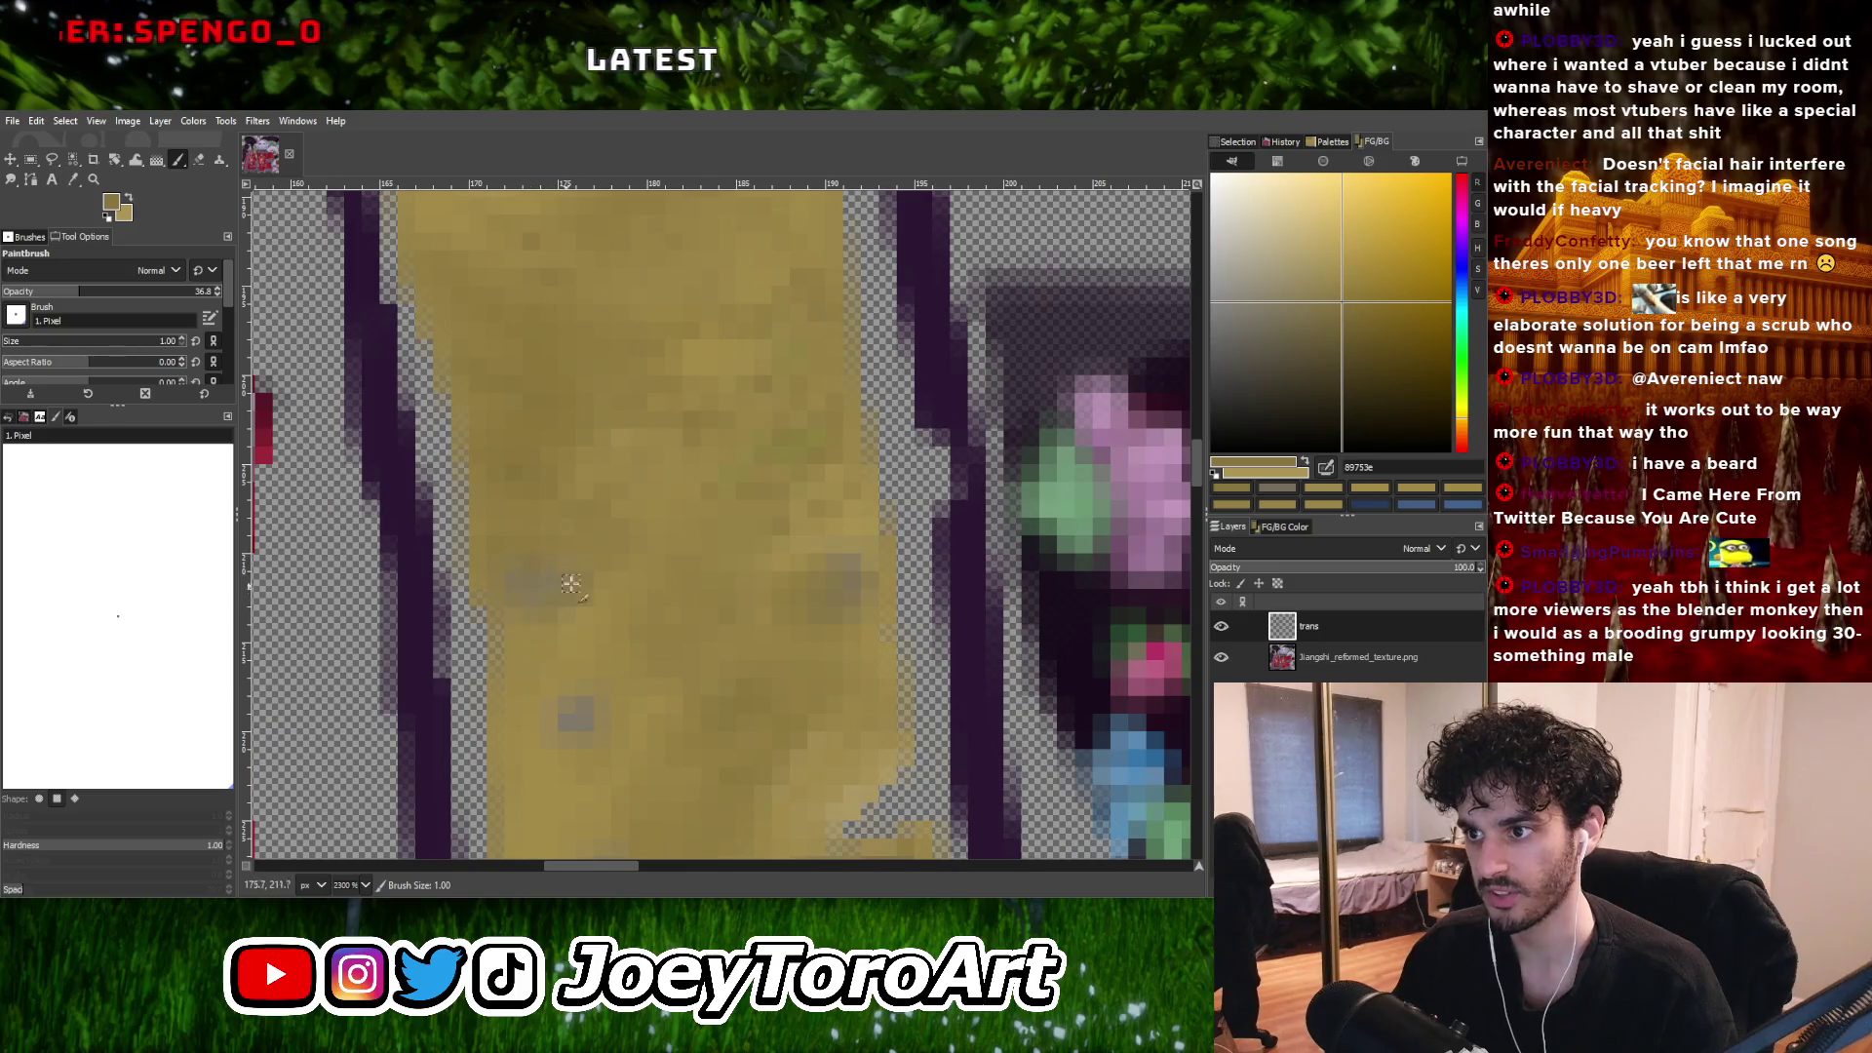
{"action": "scroll", "coordinate": [595, 576], "scroll_direction": "down", "scroll_amount": 2, "text": "ctrl"}
{"action": "scroll", "coordinate": [625, 570], "scroll_direction": "up", "scroll_amount": 1, "text": "ctrl"}
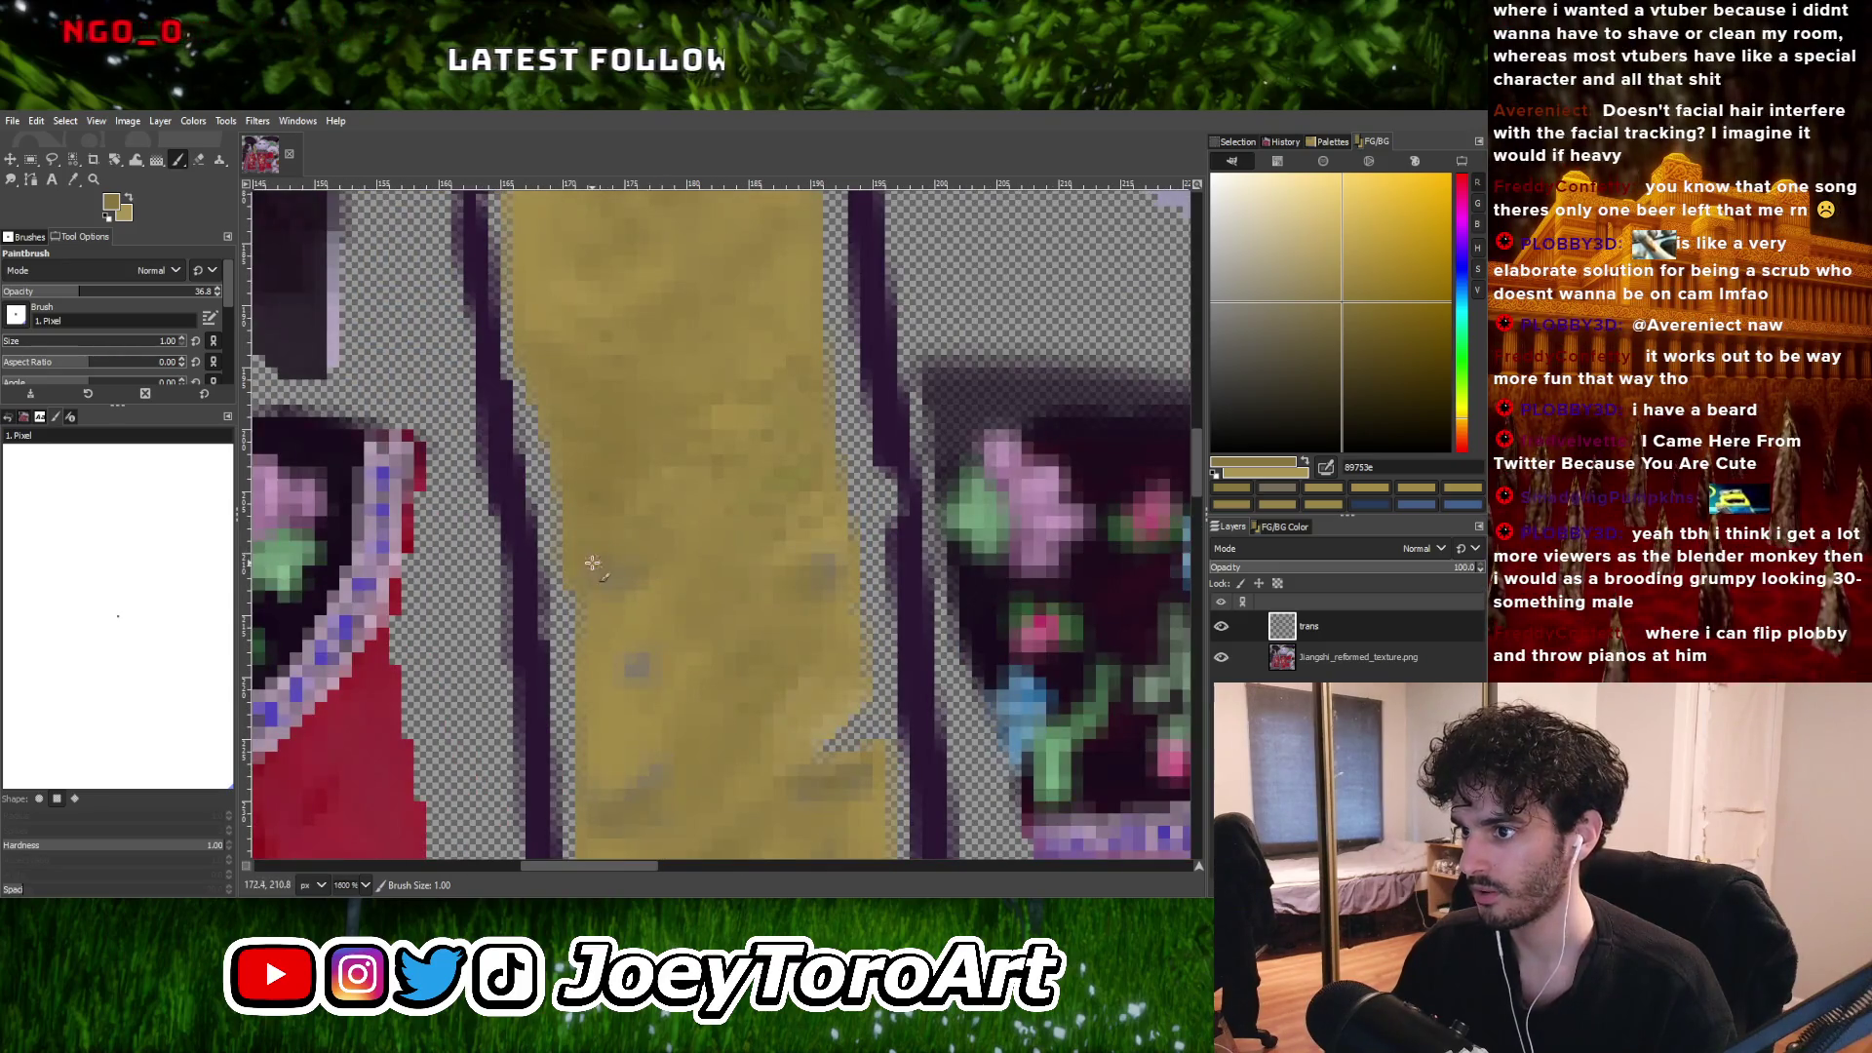
{"action": "scroll", "coordinate": [592, 562], "scroll_direction": "down", "scroll_amount": 2, "text": "ctrl"}
{"action": "scroll", "coordinate": [656, 606], "scroll_direction": "up", "scroll_amount": 2, "text": "ctrl"}
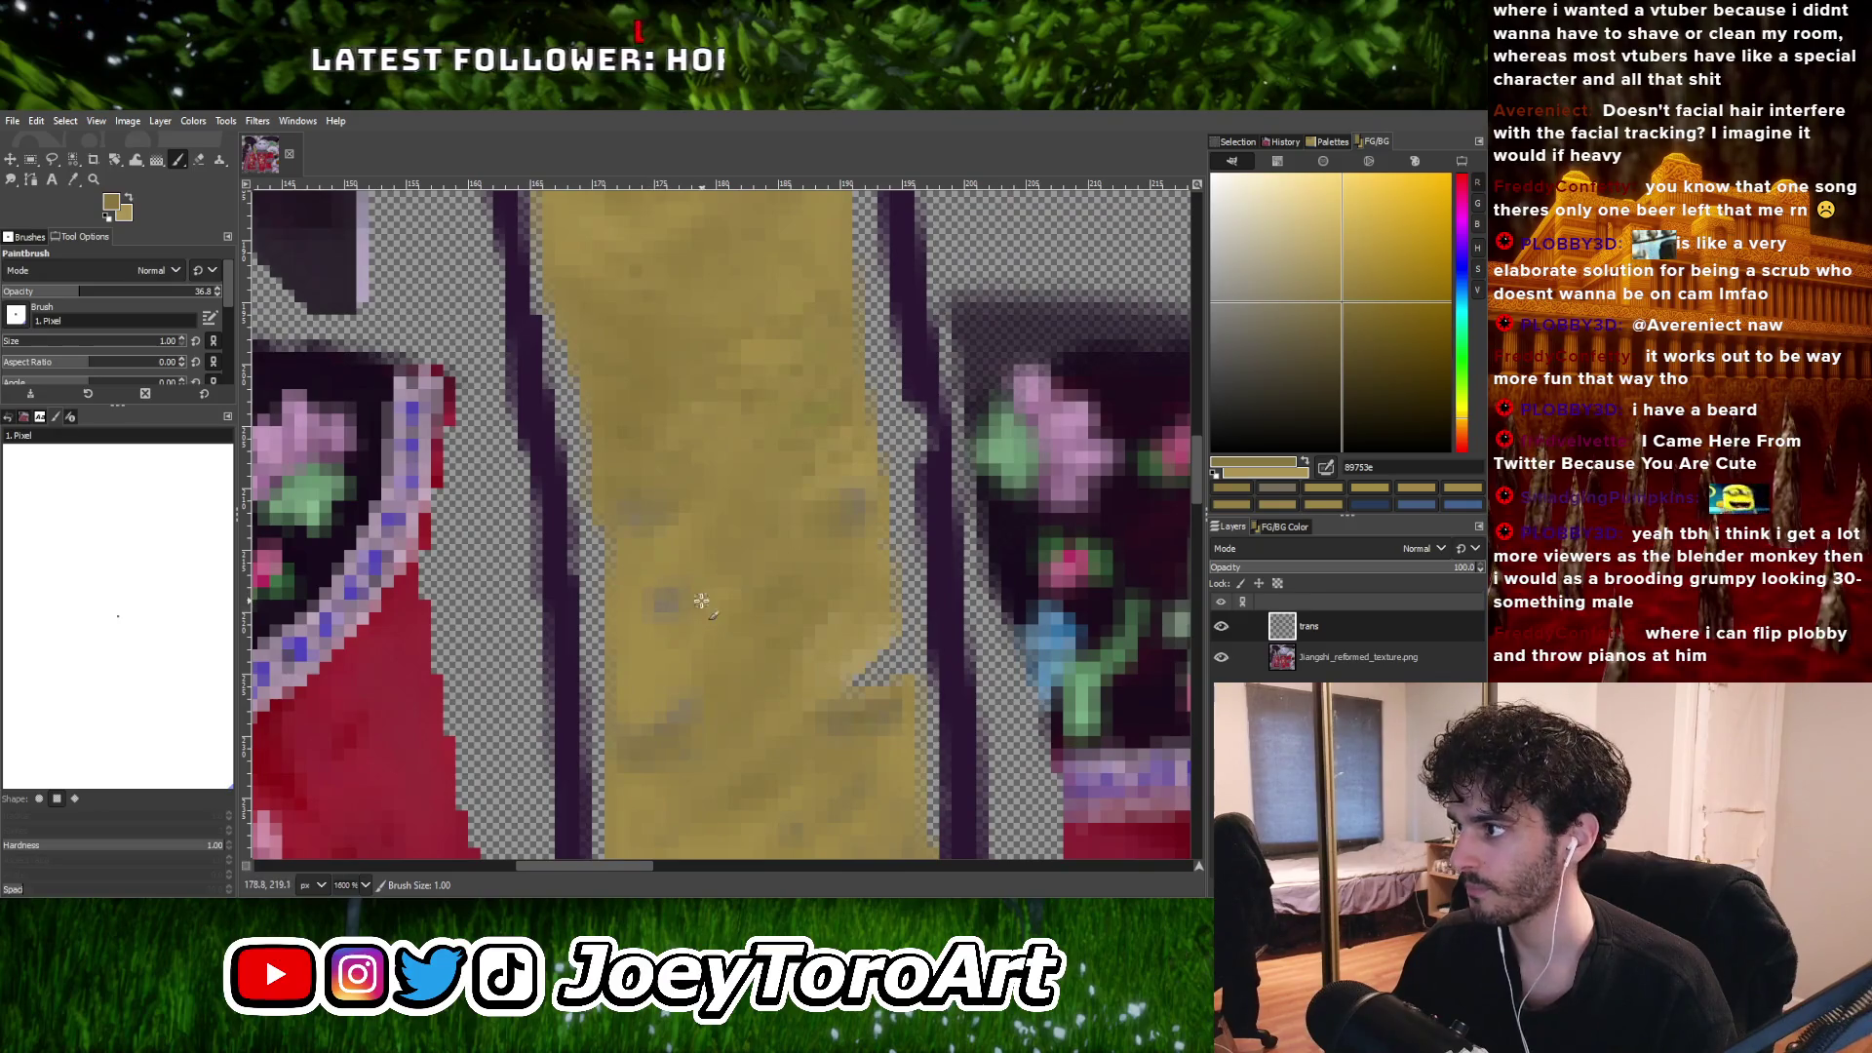
{"action": "scroll", "coordinate": [701, 601], "scroll_direction": "down", "scroll_amount": 1, "text": "ctrl"}
{"action": "scroll", "coordinate": [735, 588], "scroll_direction": "up", "scroll_amount": 2, "text": "ctrl"}
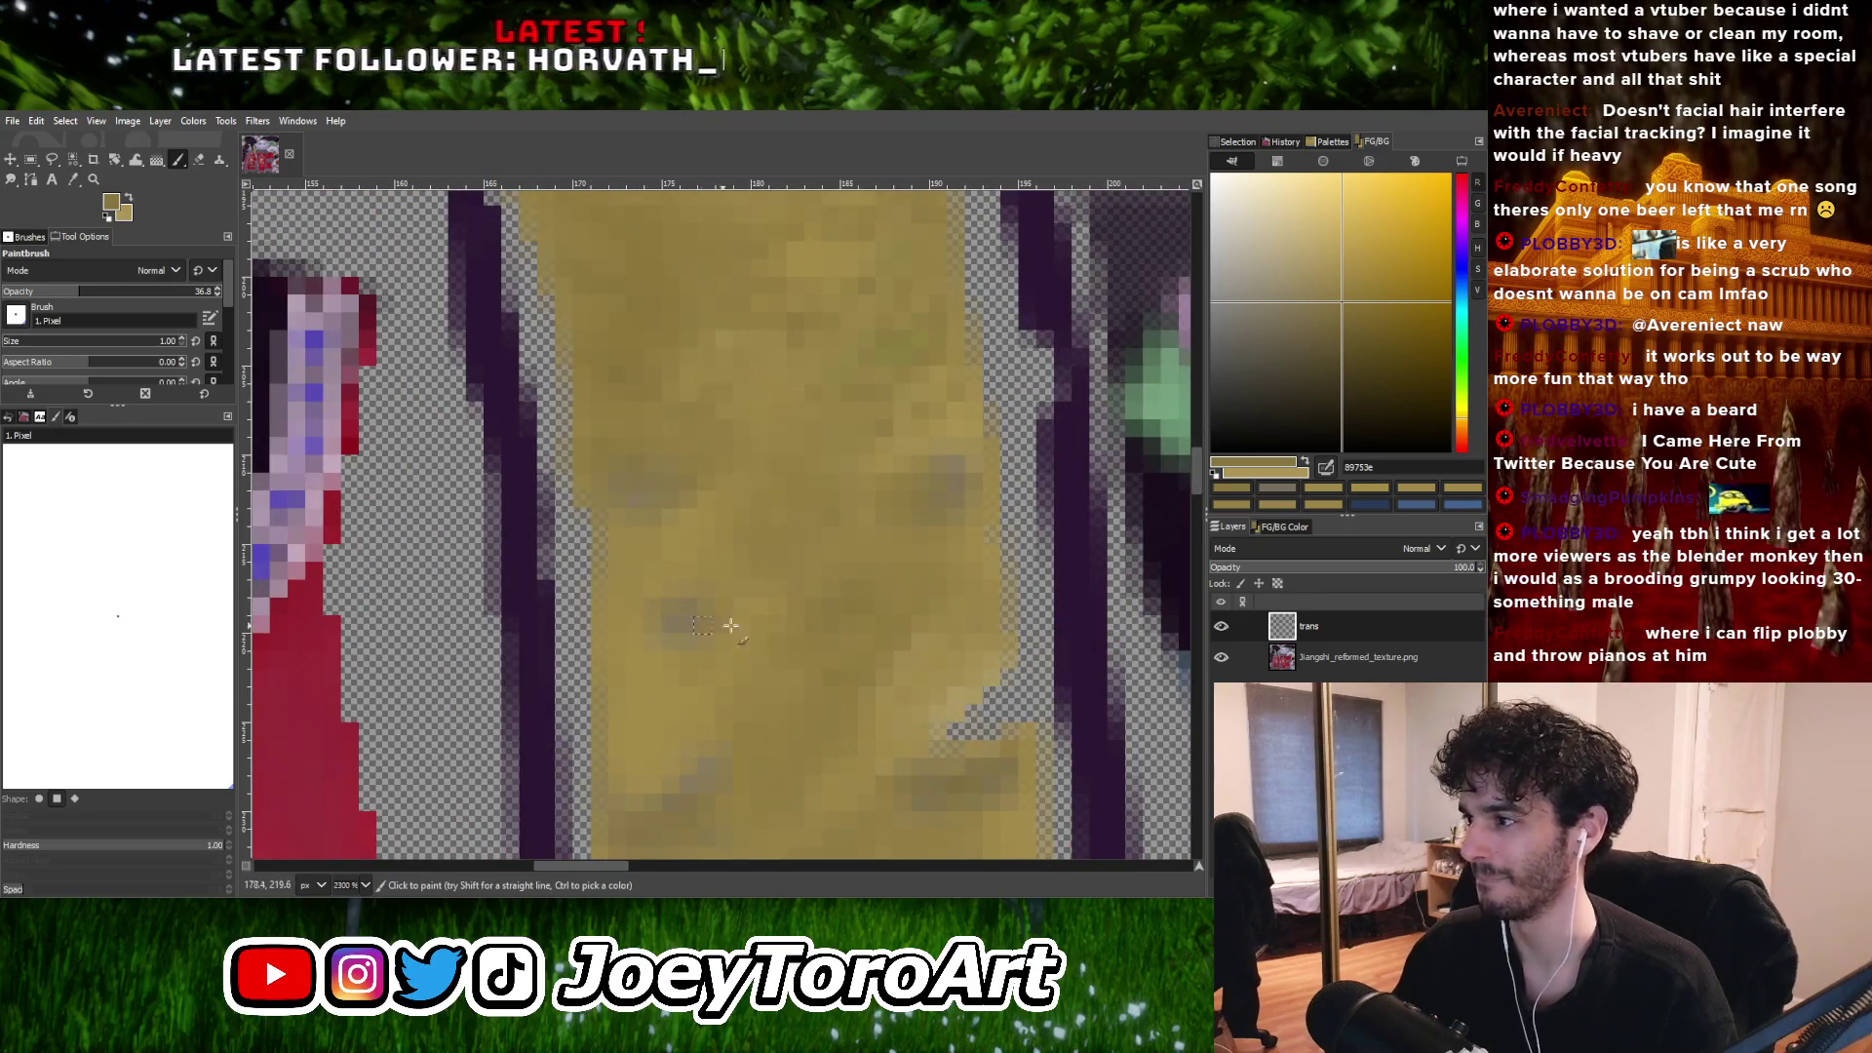
Sample lighter golds from the strip and choose a paler gold for highlights.
{"action": "left_click", "coordinate": [668, 770], "text": "ctrl"}
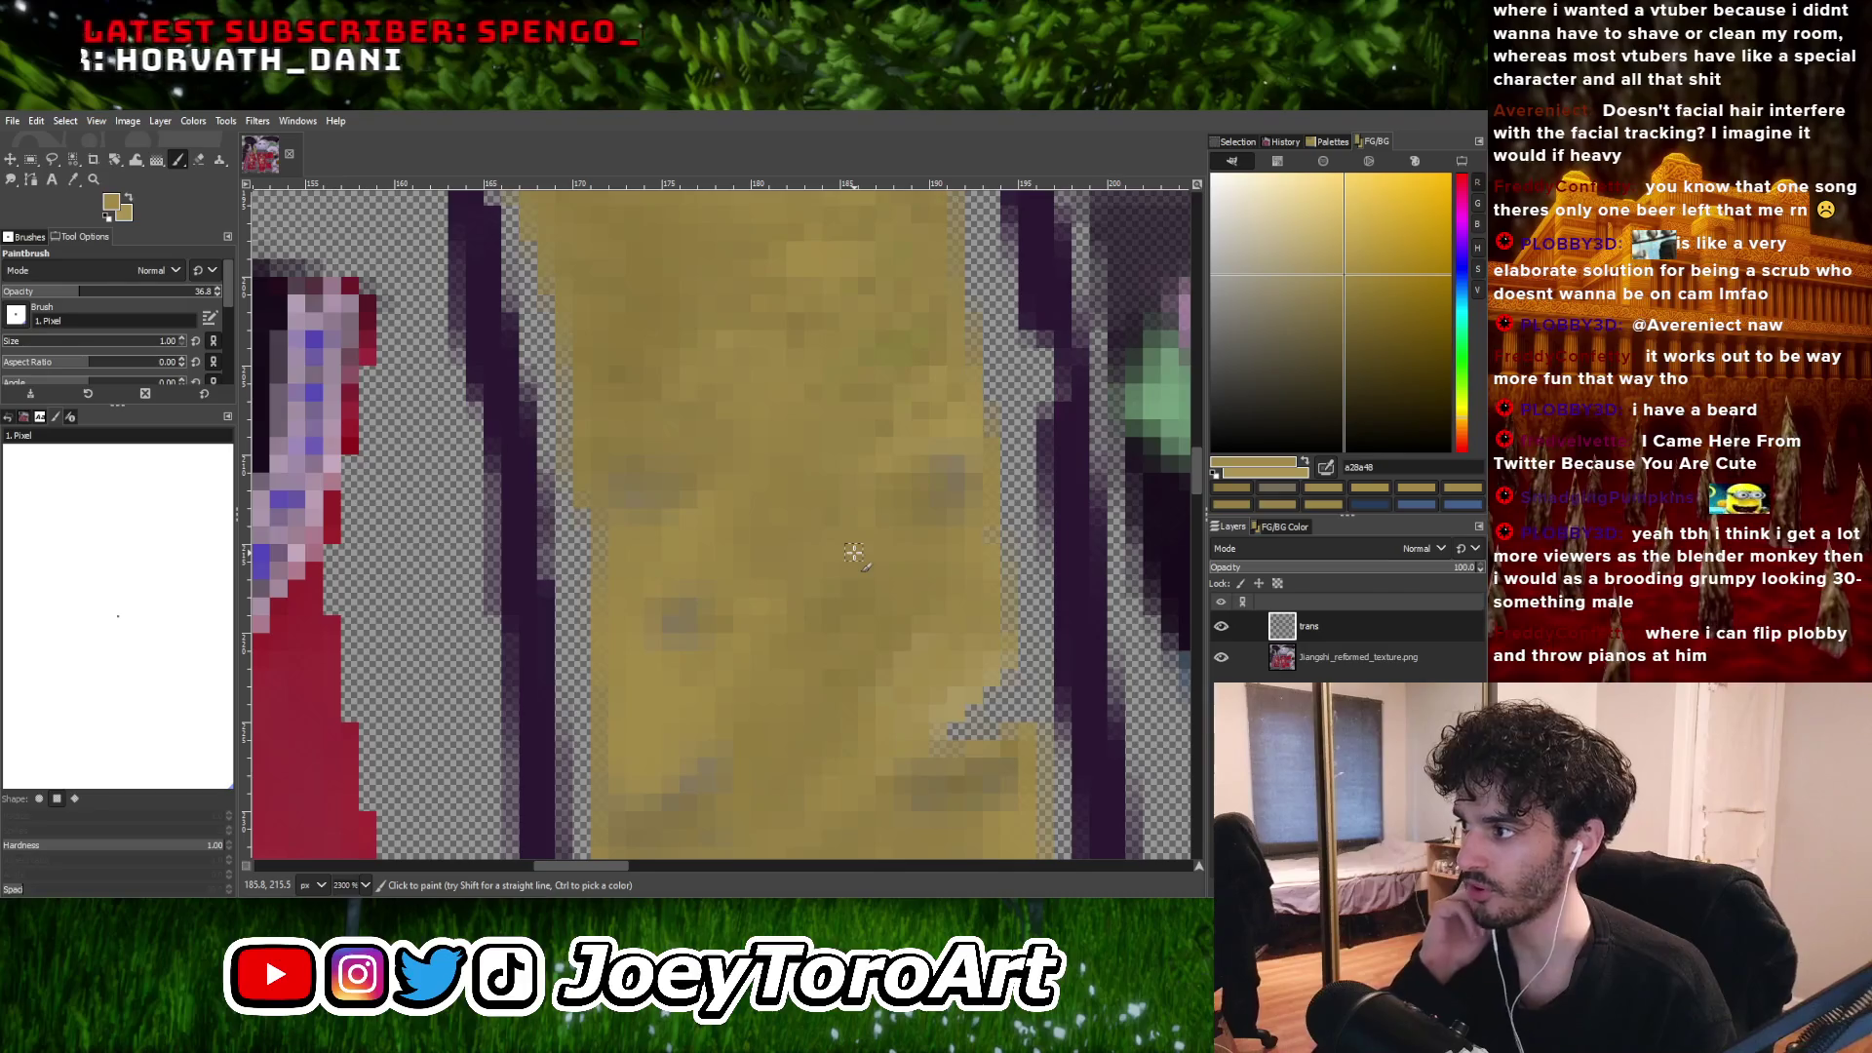
{"action": "left_click", "coordinate": [677, 699], "text": "ctrl"}
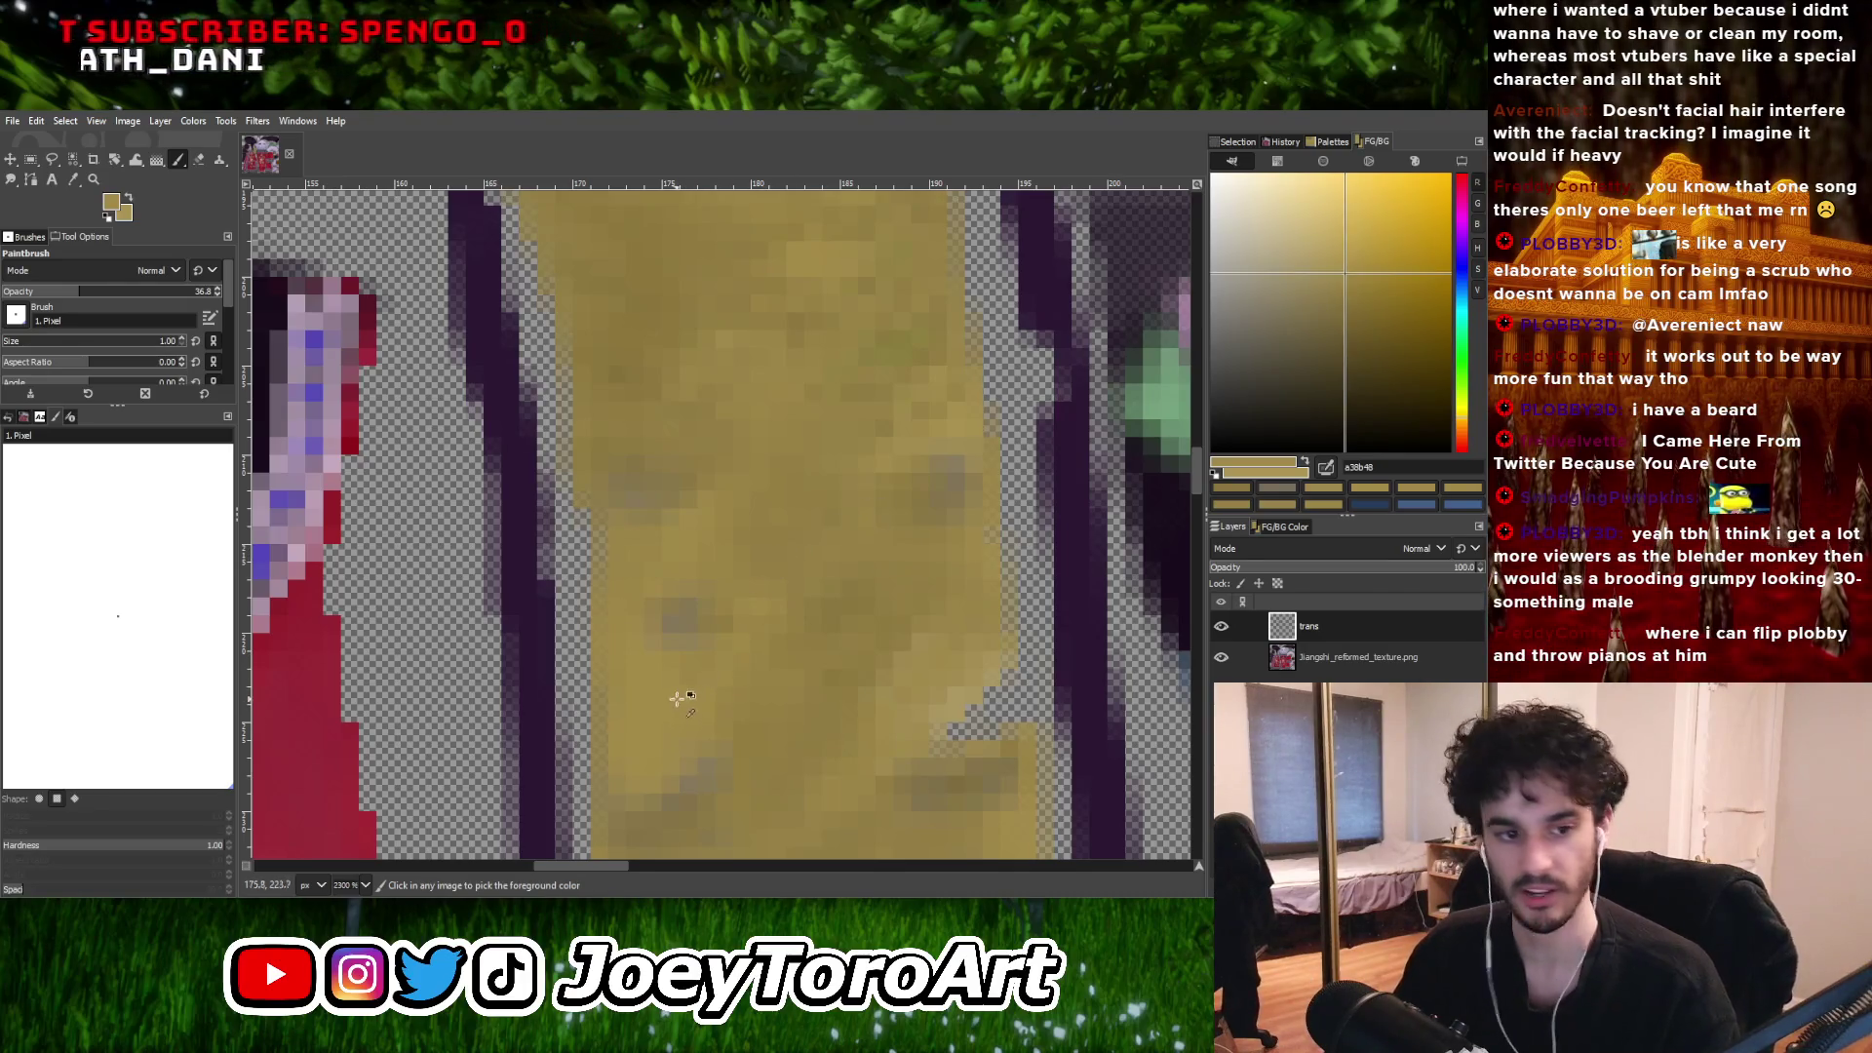
{"action": "scroll", "coordinate": [694, 601], "scroll_direction": "up", "scroll_amount": 1, "text": "ctrl"}
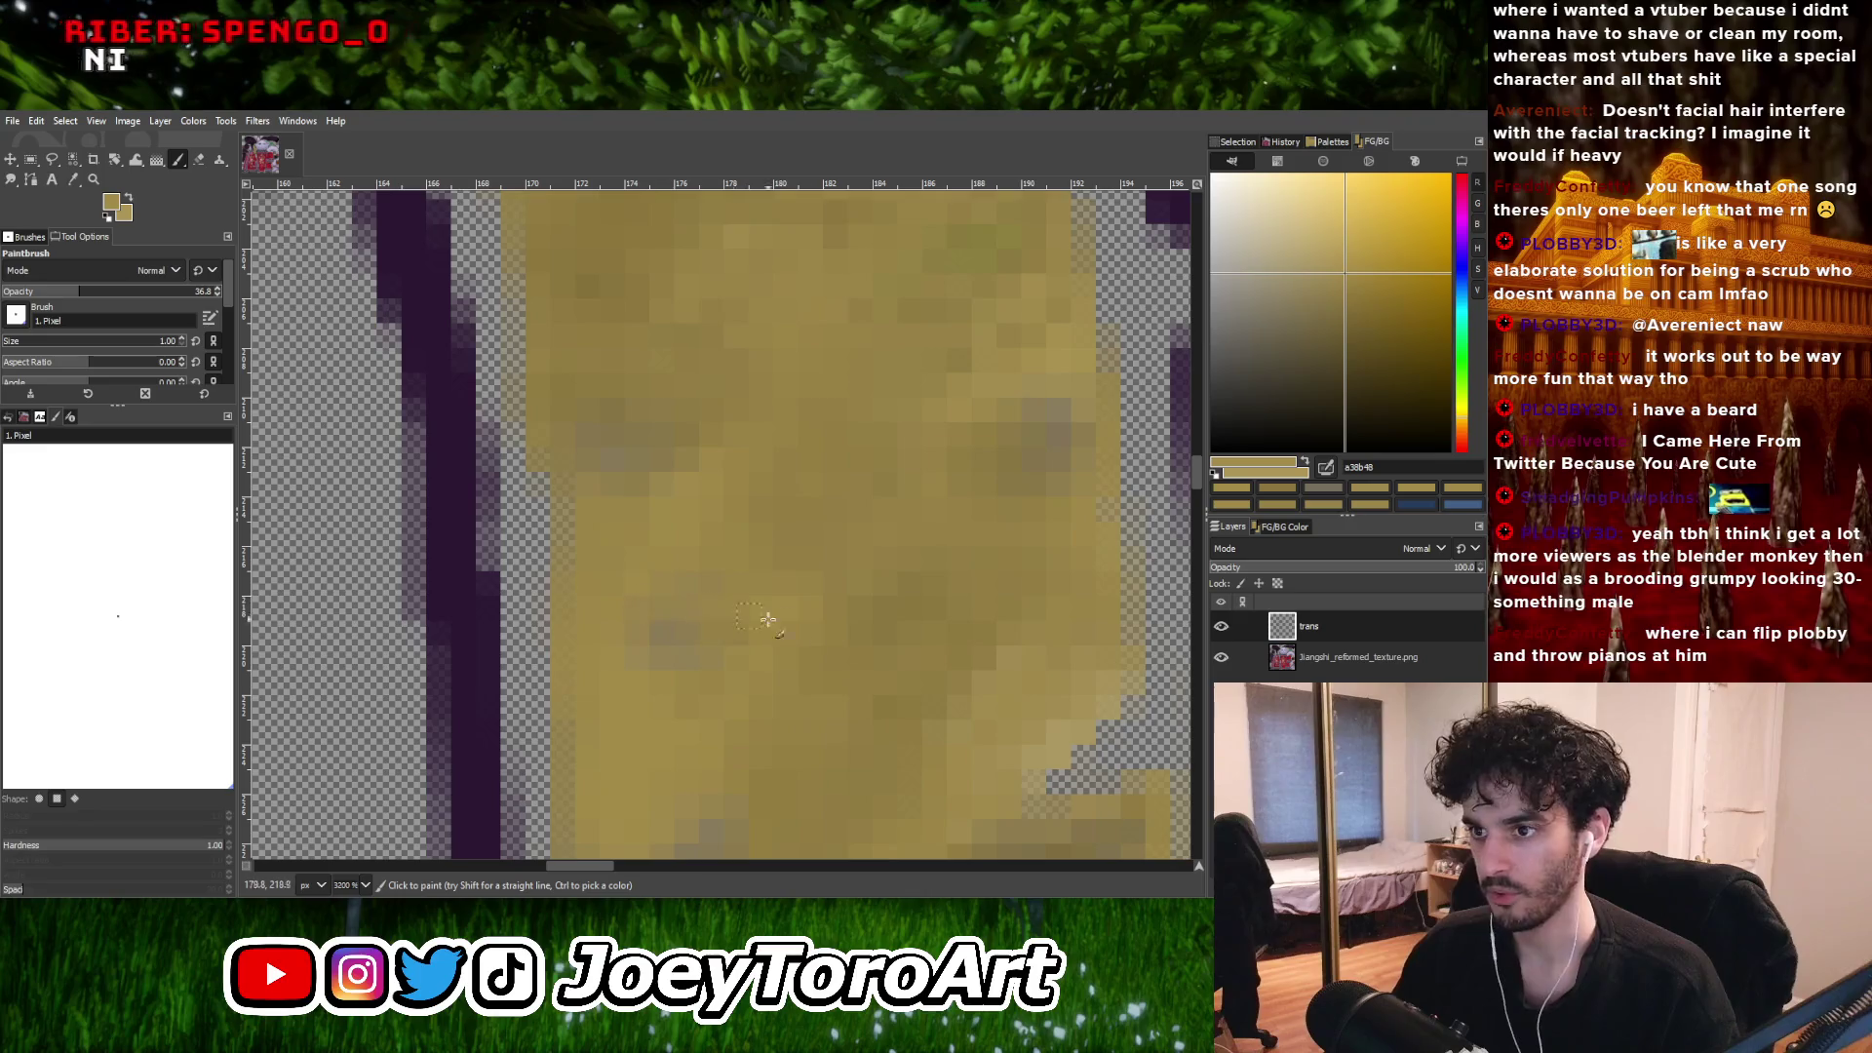
{"action": "scroll", "coordinate": [738, 601], "scroll_direction": "down", "scroll_amount": 1, "text": "ctrl"}
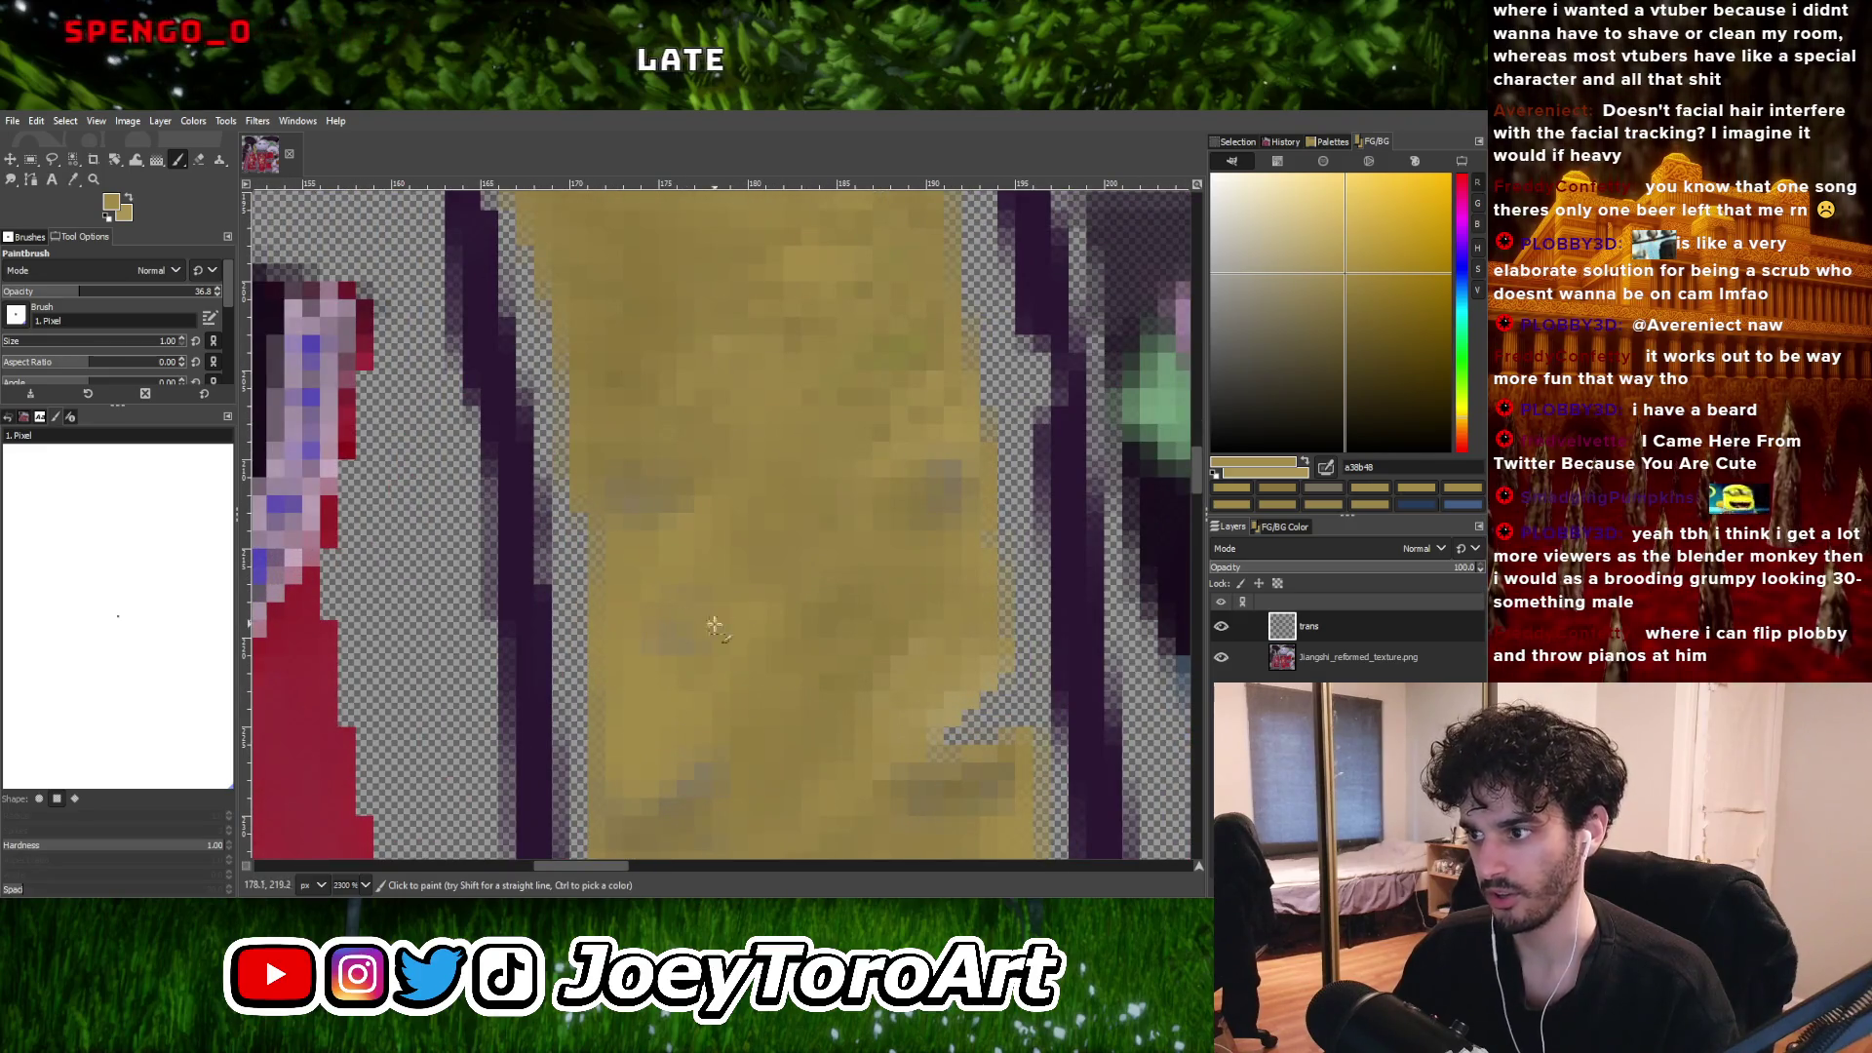
{"action": "left_click", "coordinate": [1317, 232]}
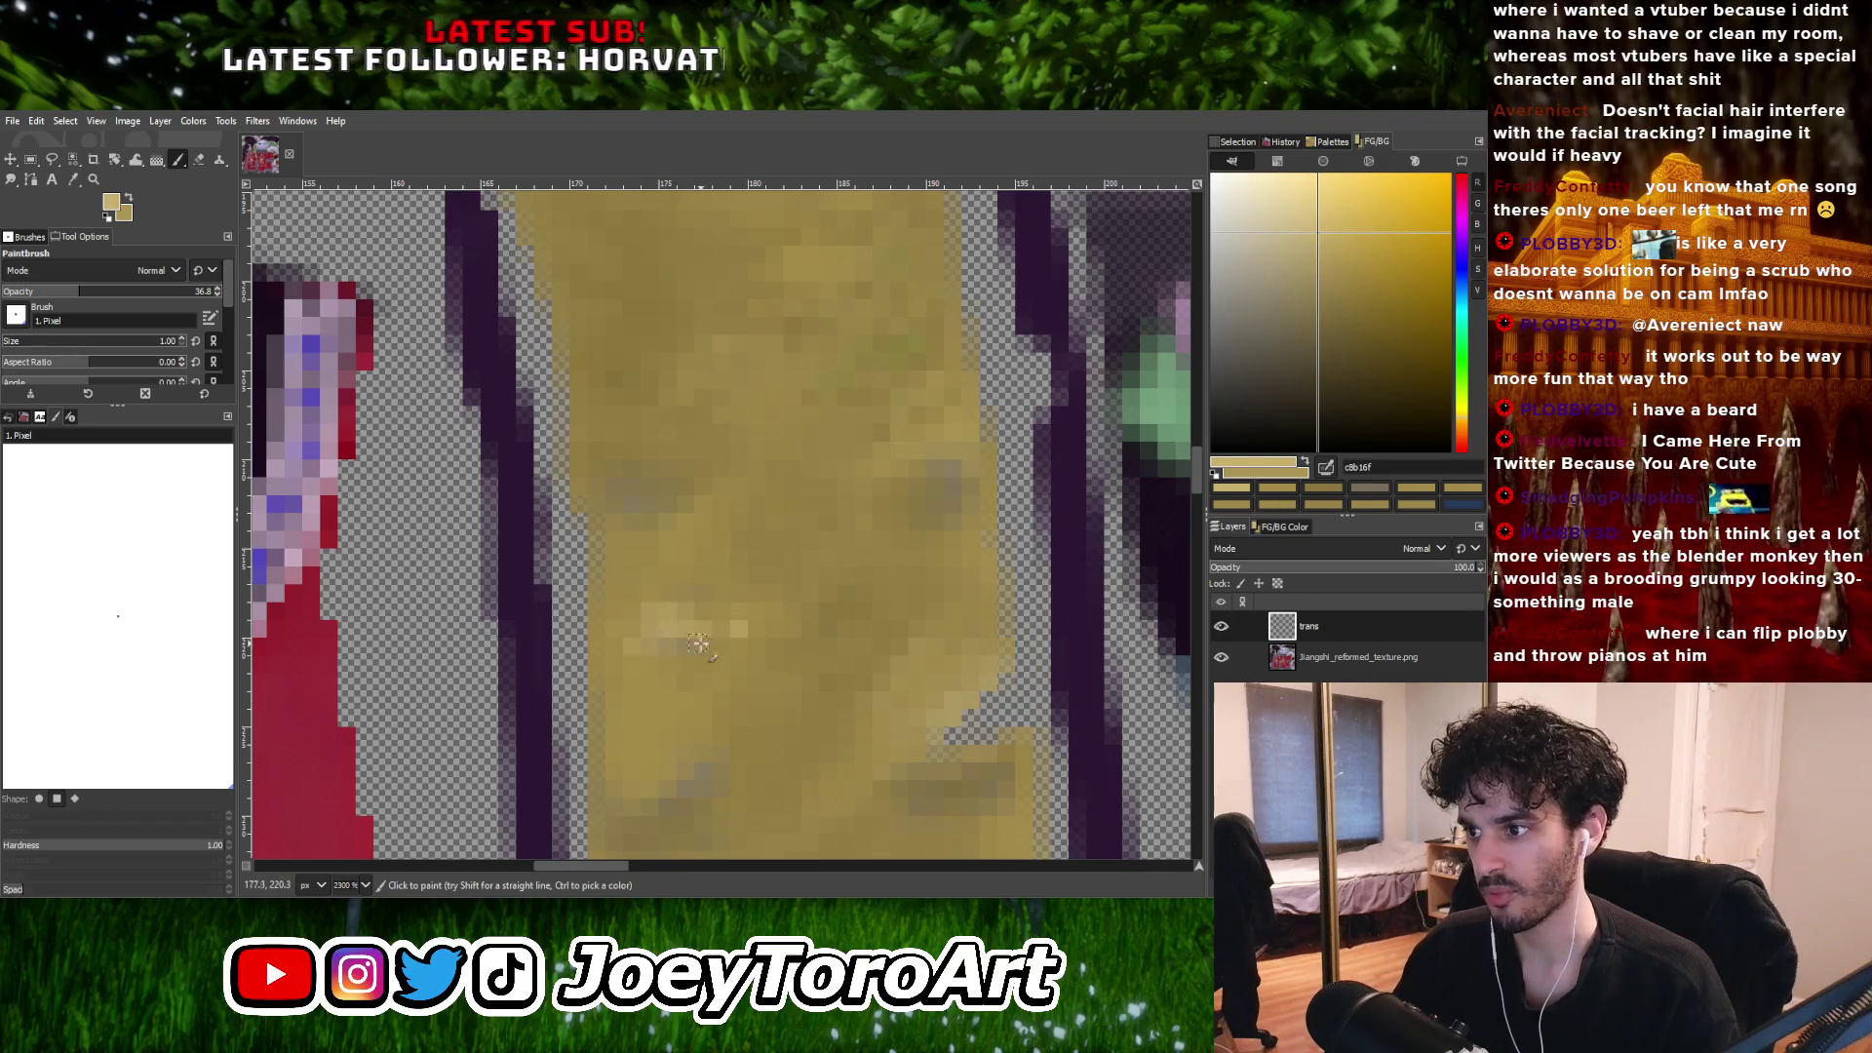
Paint lighter gold into the strip's lower part, then load darker gold 9d8647 at brush size 2.
{"action": "scroll", "coordinate": [761, 604], "scroll_direction": "up", "scroll_amount": 1}
{"action": "scroll", "coordinate": [829, 566], "scroll_direction": "right", "scroll_amount": 1}
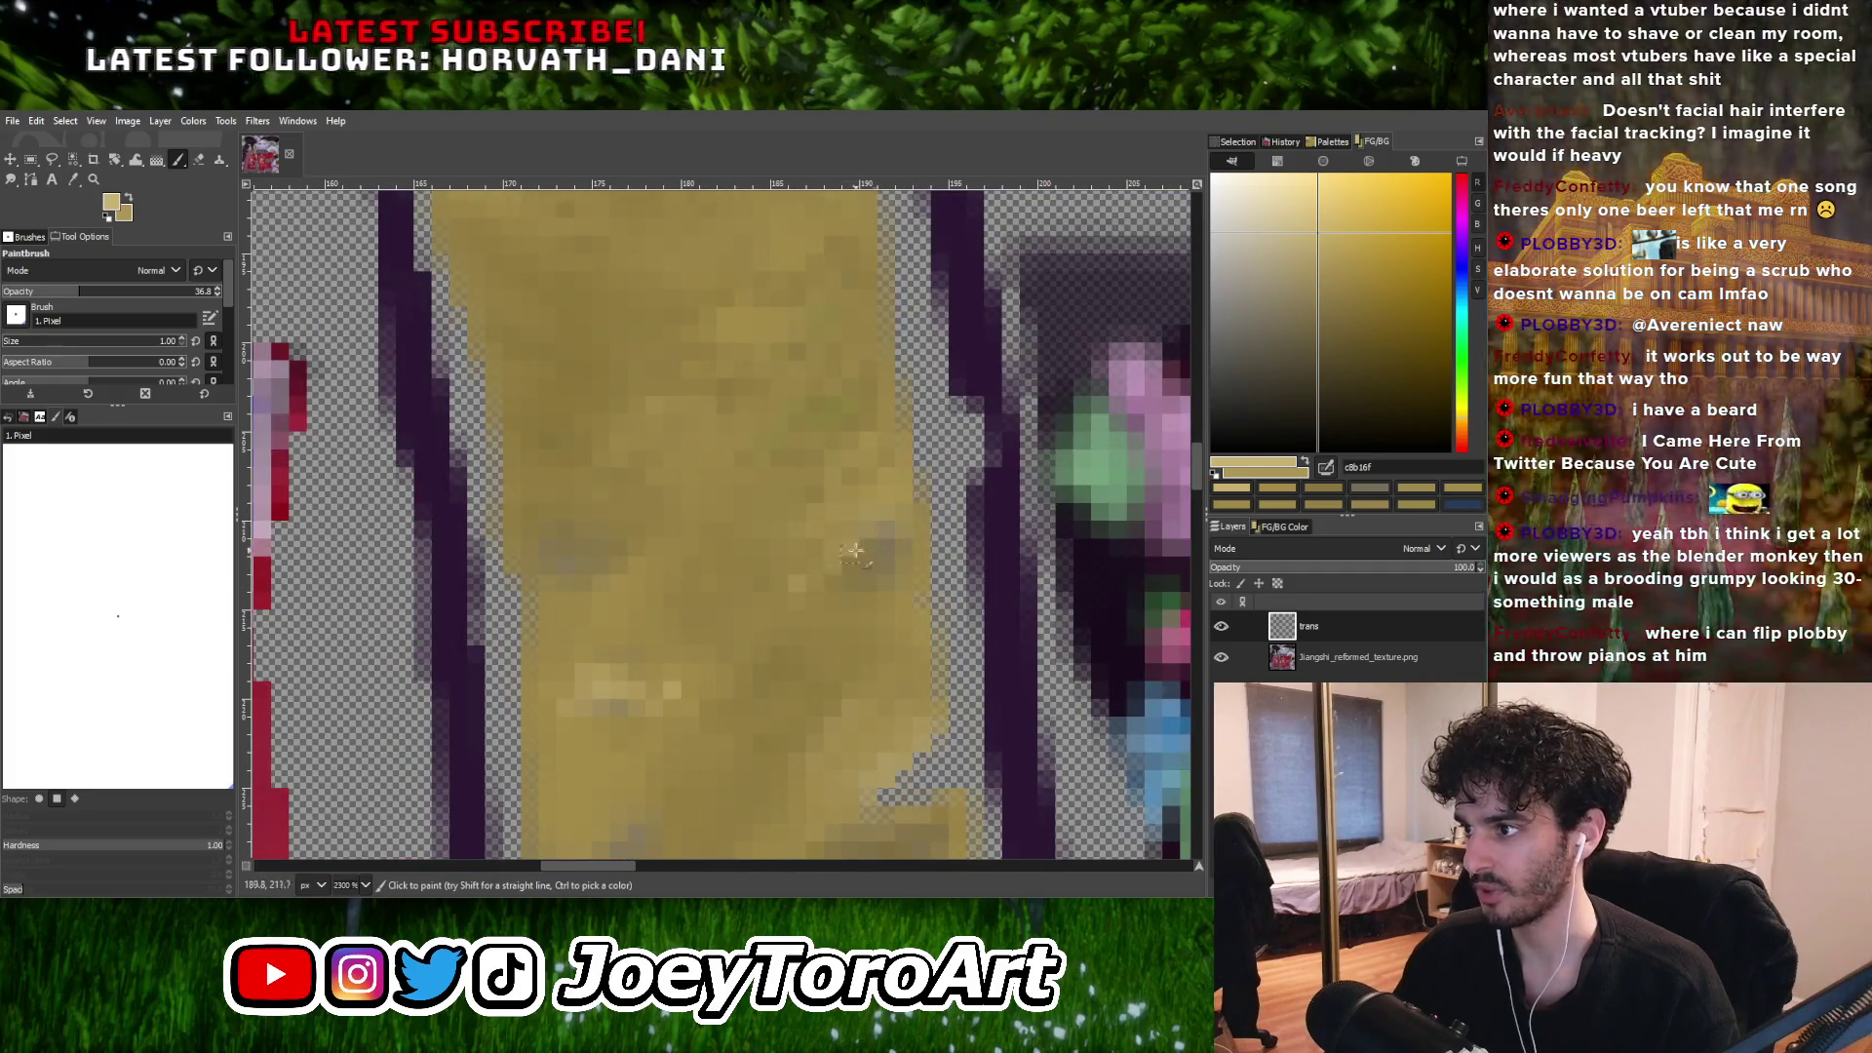
{"action": "scroll", "coordinate": [862, 543], "scroll_direction": "down", "scroll_amount": 3, "text": "ctrl"}
{"action": "scroll", "coordinate": [907, 683], "scroll_direction": "up", "scroll_amount": 3, "text": "ctrl"}
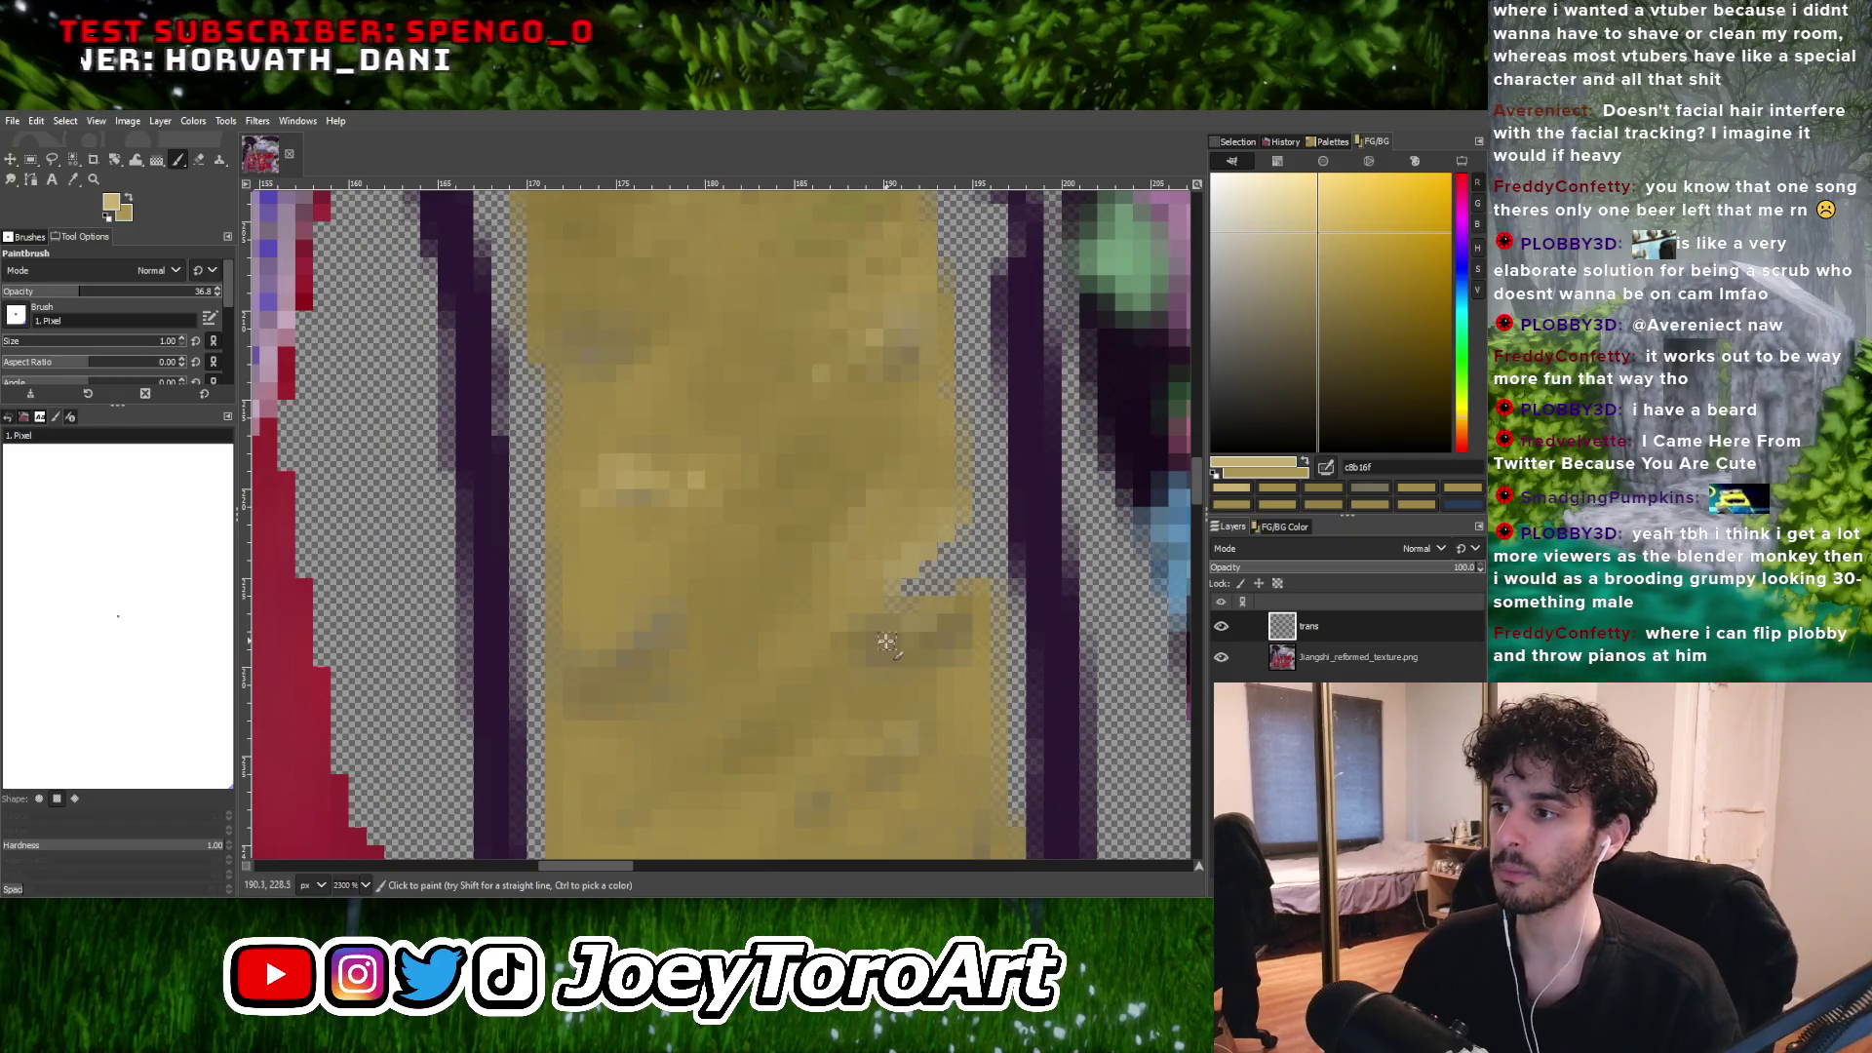
{"action": "scroll", "coordinate": [929, 626], "scroll_direction": "down", "scroll_amount": 3, "text": "ctrl"}
{"action": "scroll", "coordinate": [743, 639], "scroll_direction": "up", "scroll_amount": 3, "text": "ctrl"}
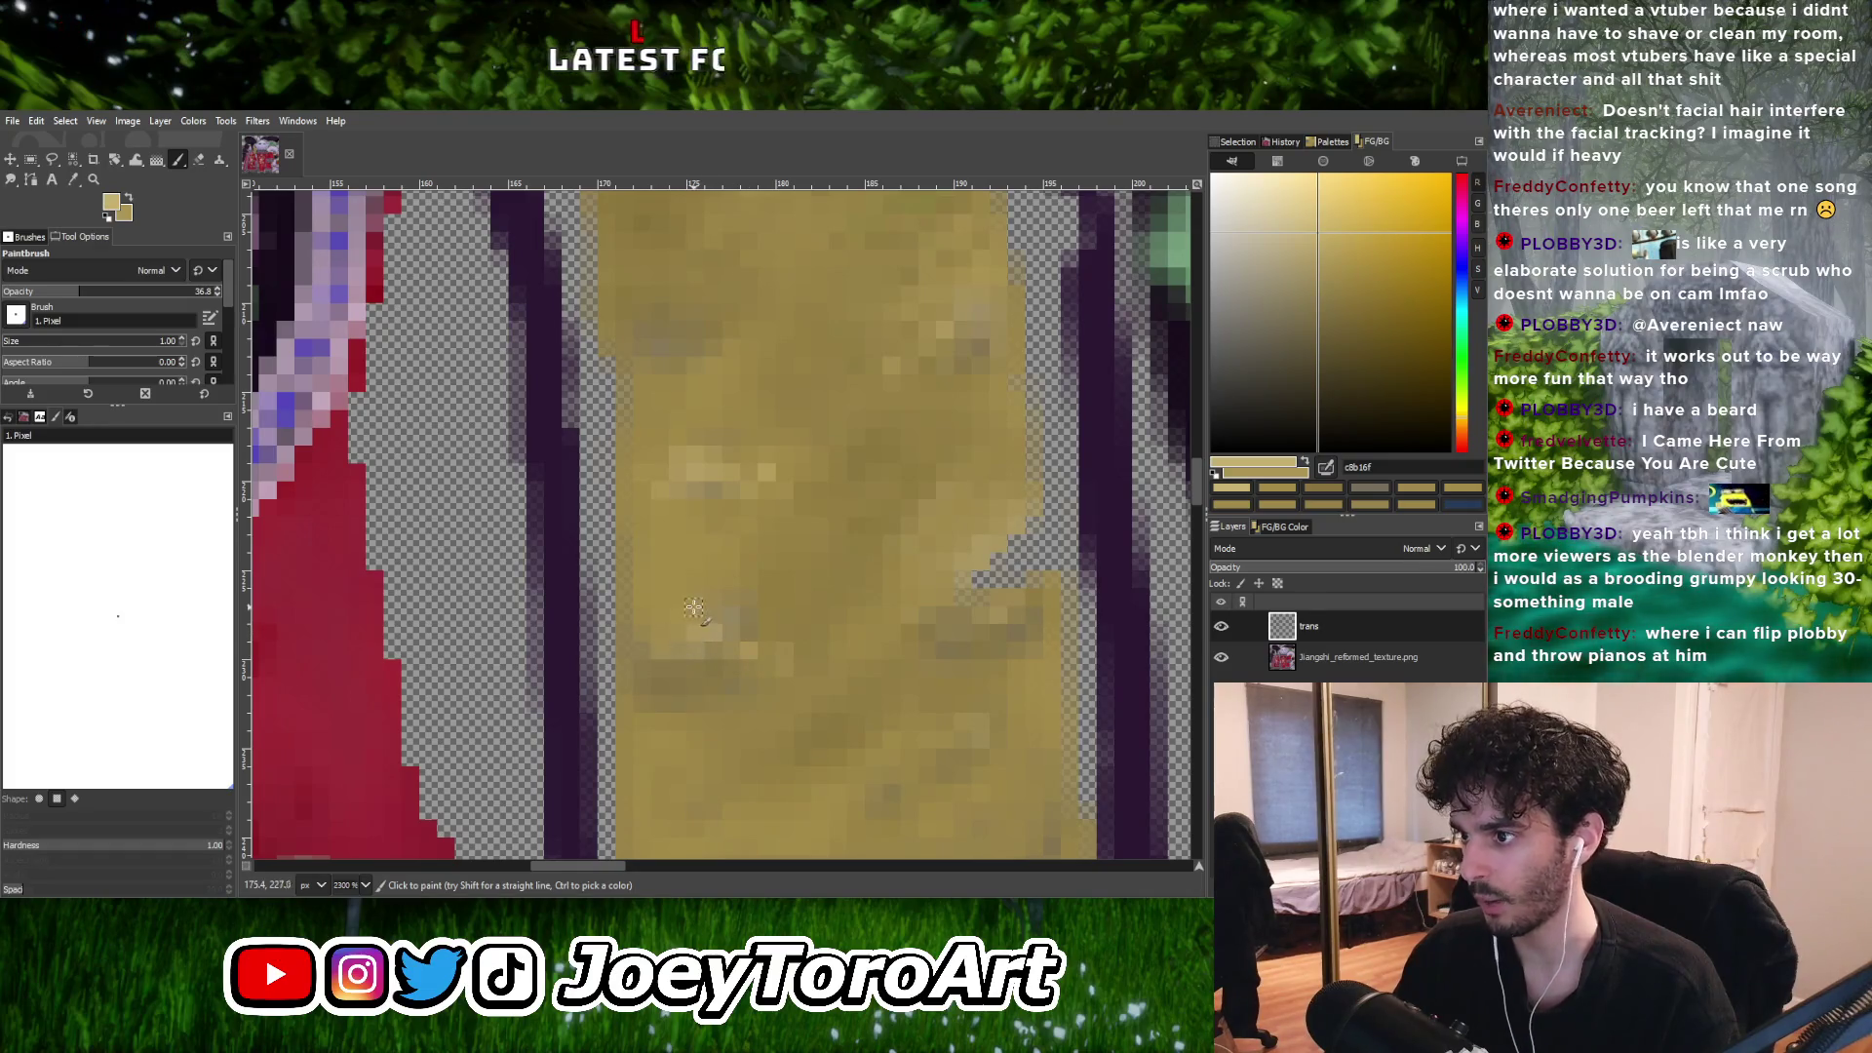
{"action": "scroll", "coordinate": [682, 614], "scroll_direction": "down", "scroll_amount": 3, "text": "ctrl"}
{"action": "scroll", "coordinate": [848, 709], "scroll_direction": "up", "scroll_amount": 3, "text": "ctrl"}
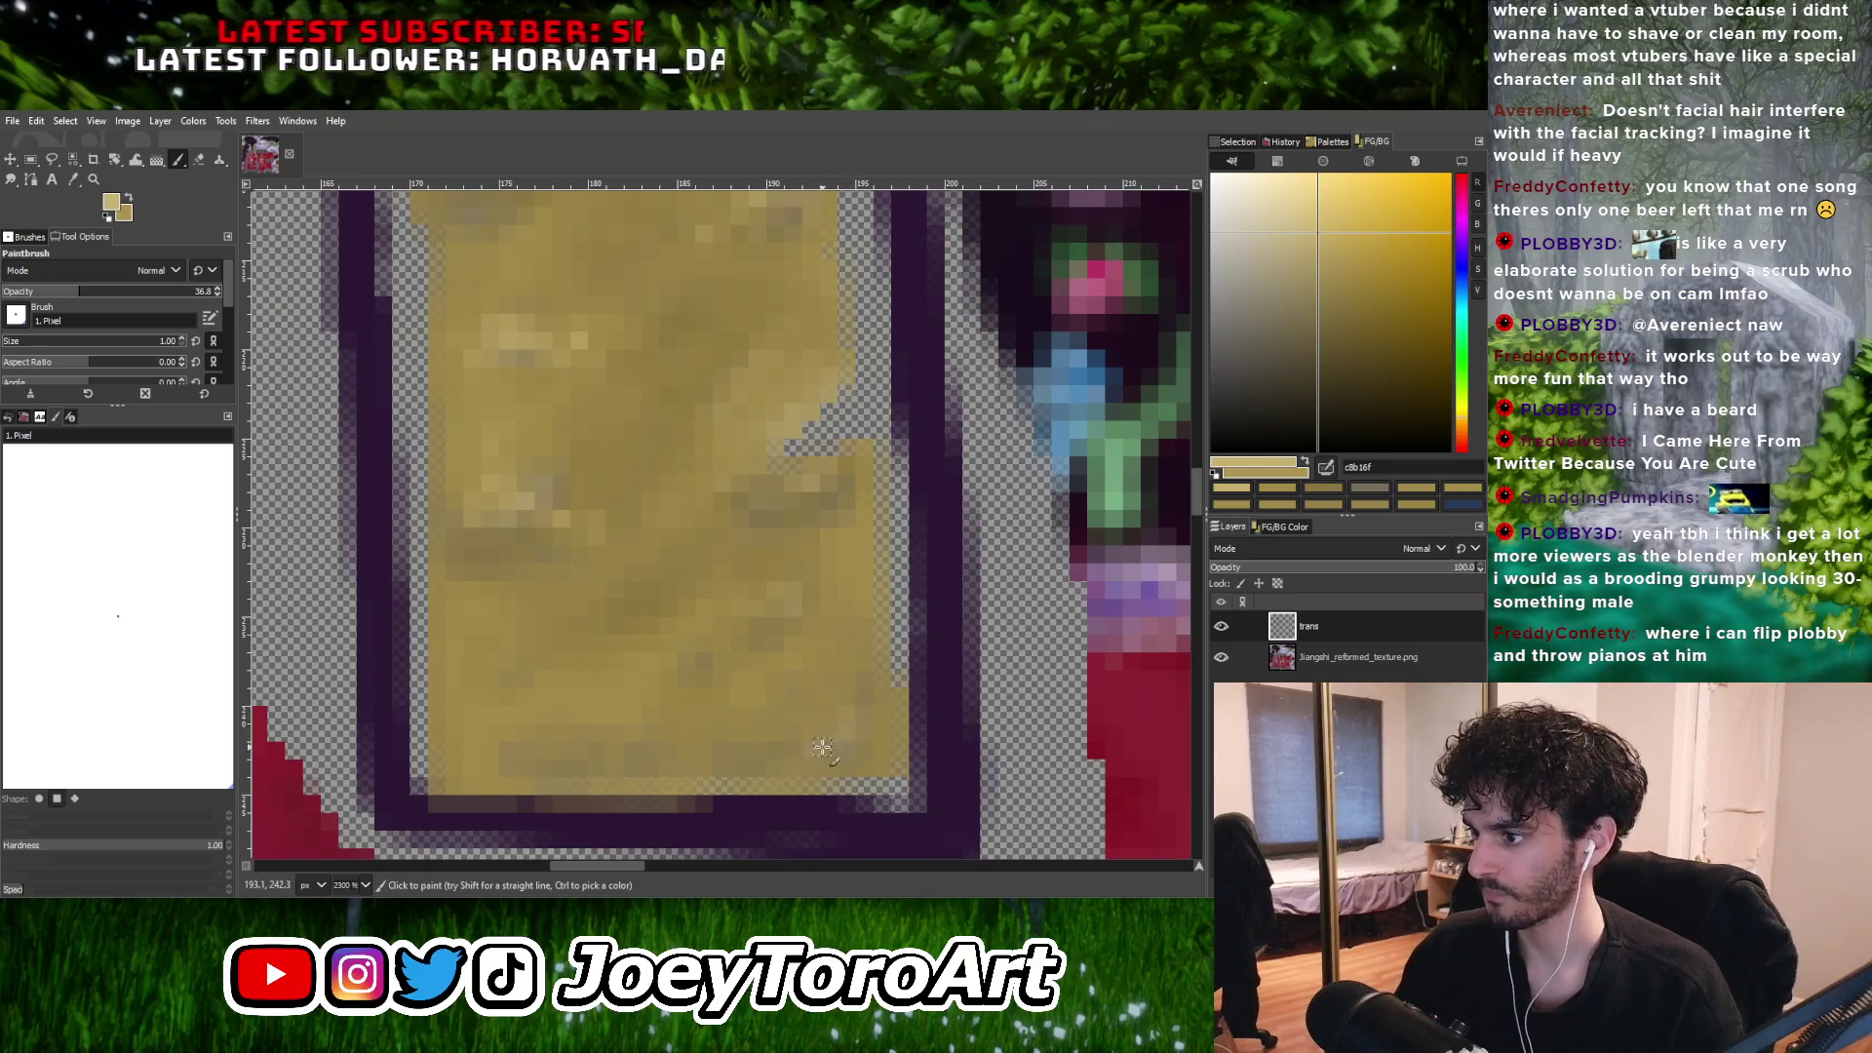
{"action": "scroll", "coordinate": [818, 729], "scroll_direction": "down", "scroll_amount": 3, "text": "ctrl"}
{"action": "scroll", "coordinate": [702, 702], "scroll_direction": "up", "scroll_amount": 3, "text": "ctrl"}
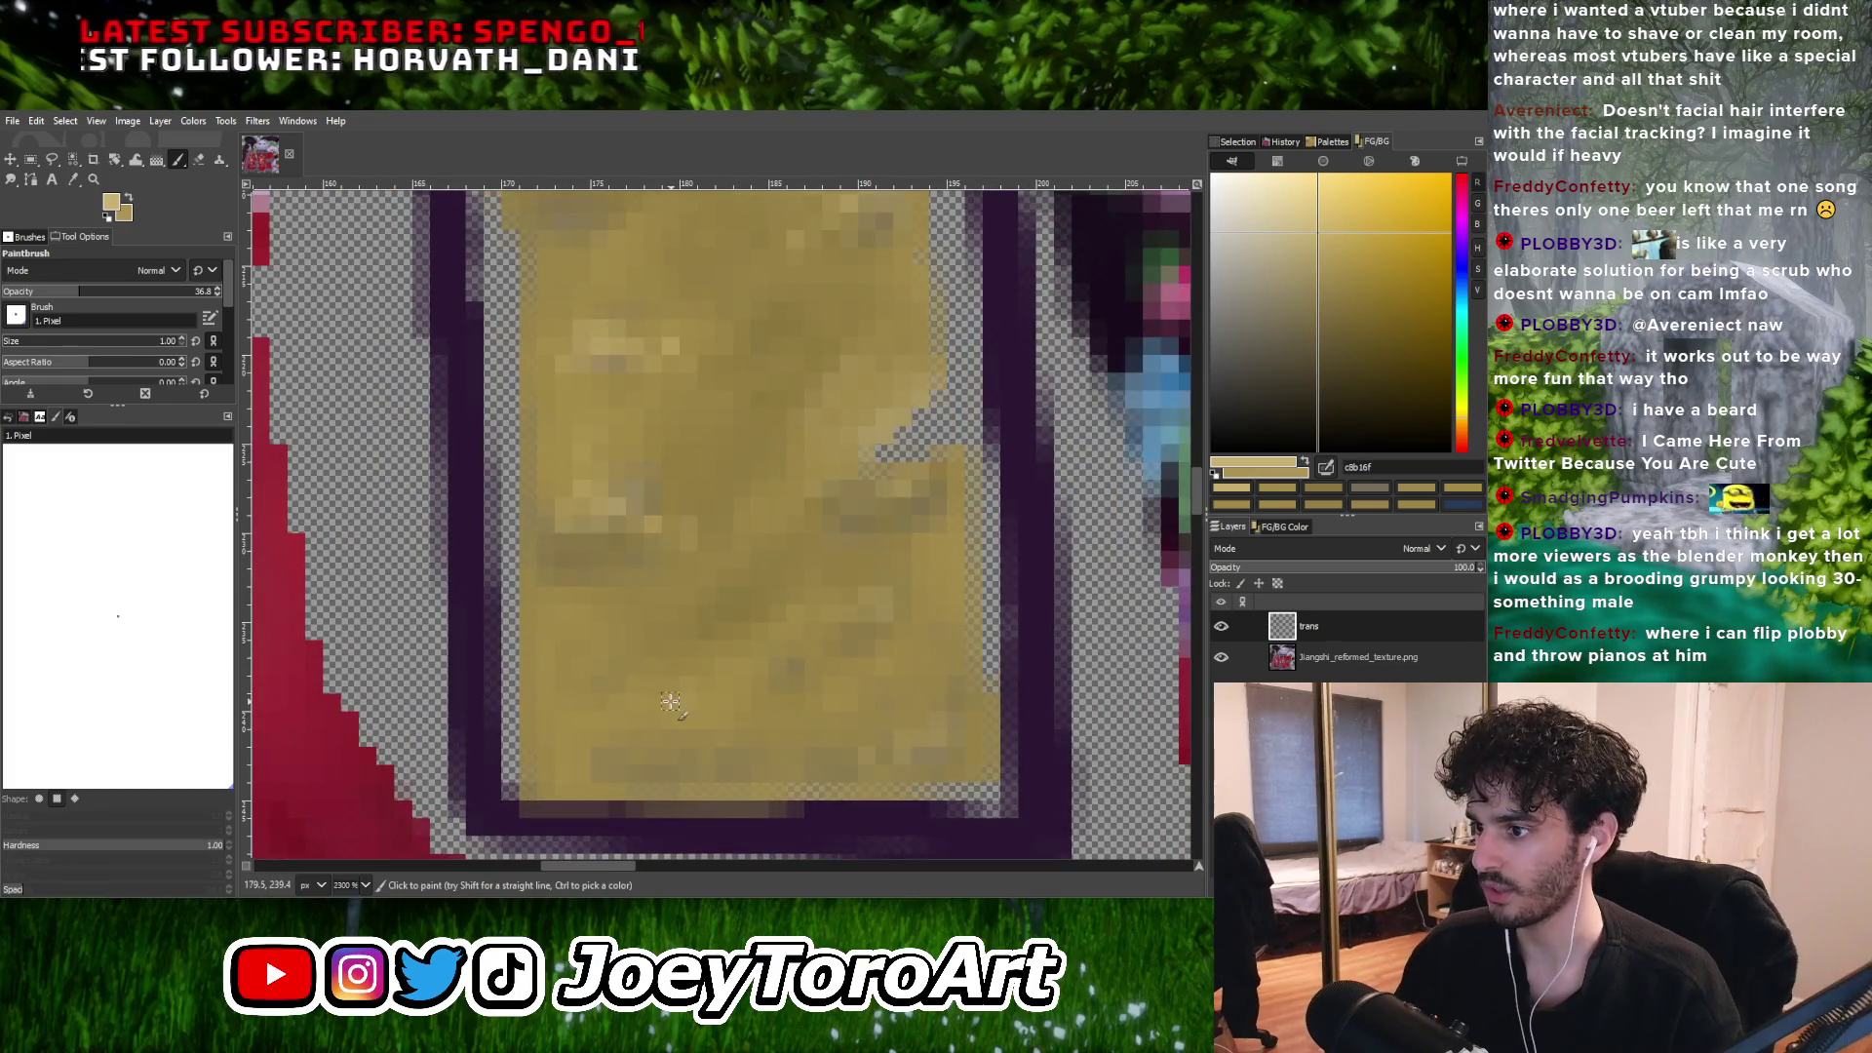
{"action": "mouse_move", "coordinate": [724, 685]}
{"action": "left_mouse_down"}
{"action": "mouse_move", "coordinate": [672, 710]}
{"action": "mouse_move", "coordinate": [714, 704]}
{"action": "left_mouse_up"}
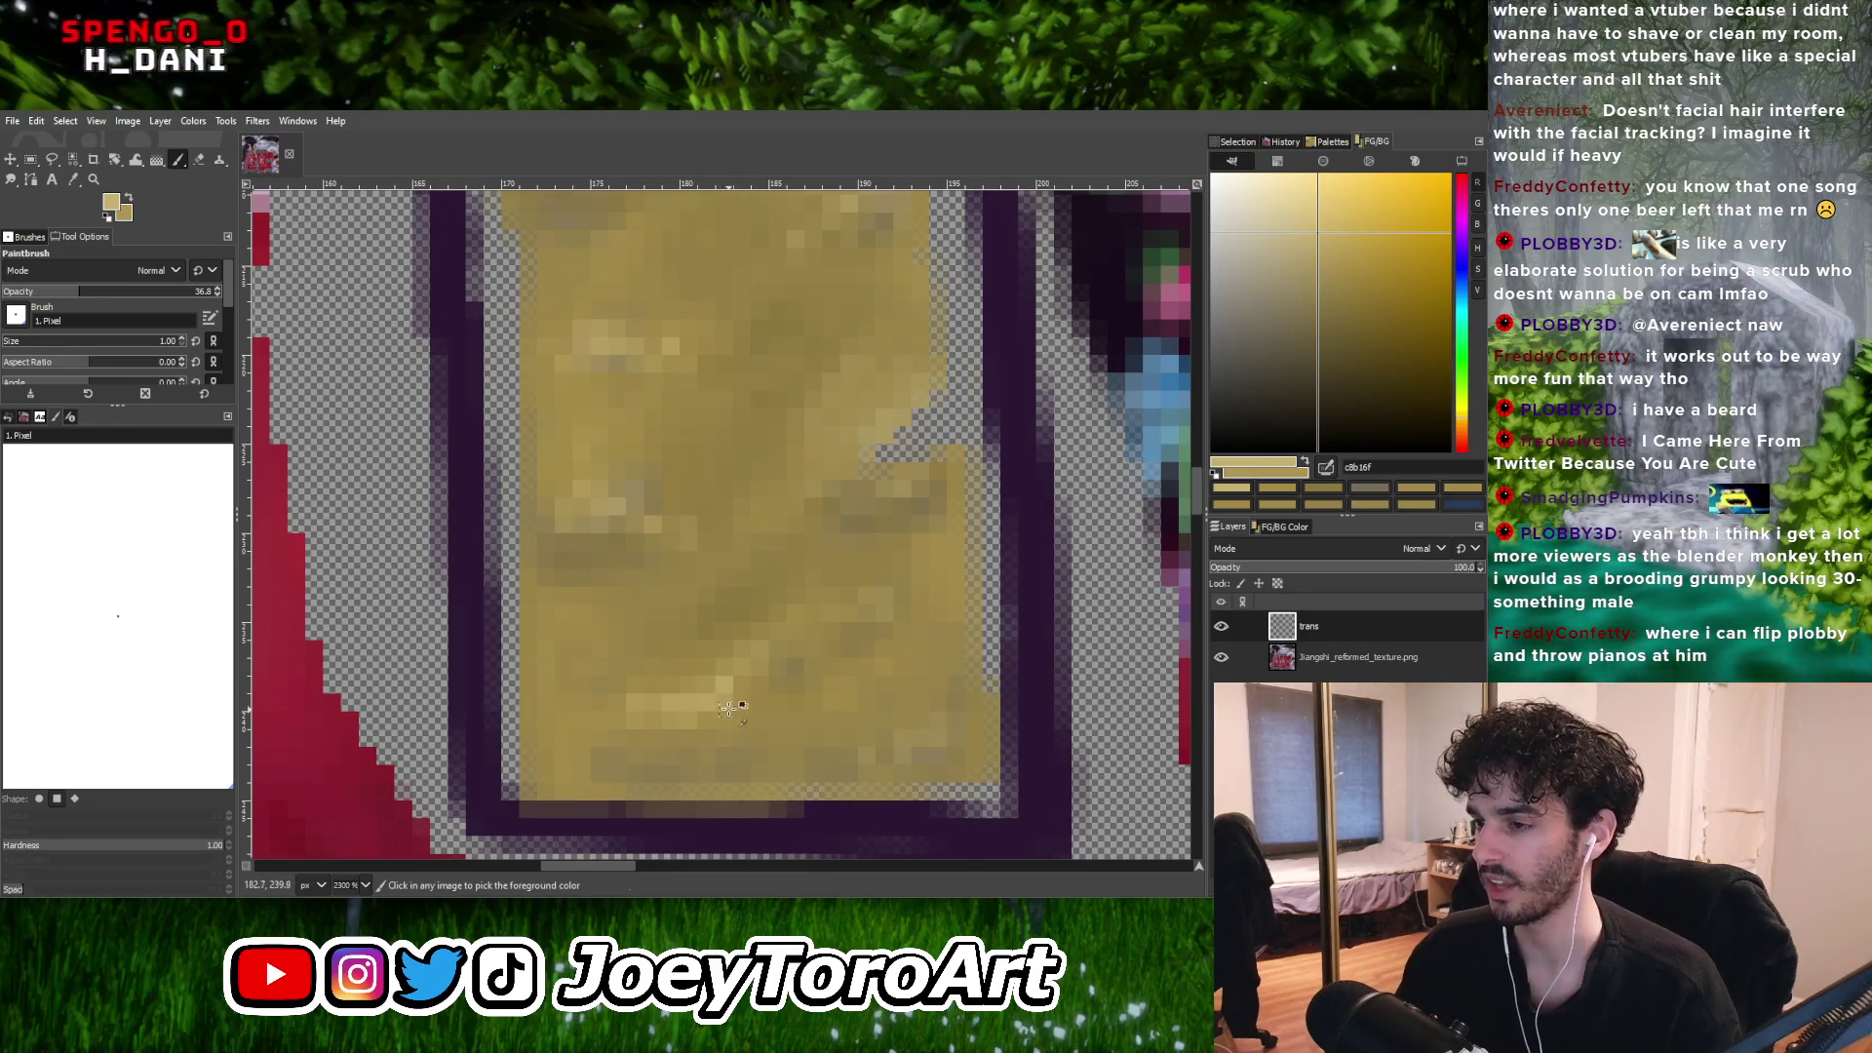
{"action": "left_click", "coordinate": [738, 712], "text": "ctrl"}
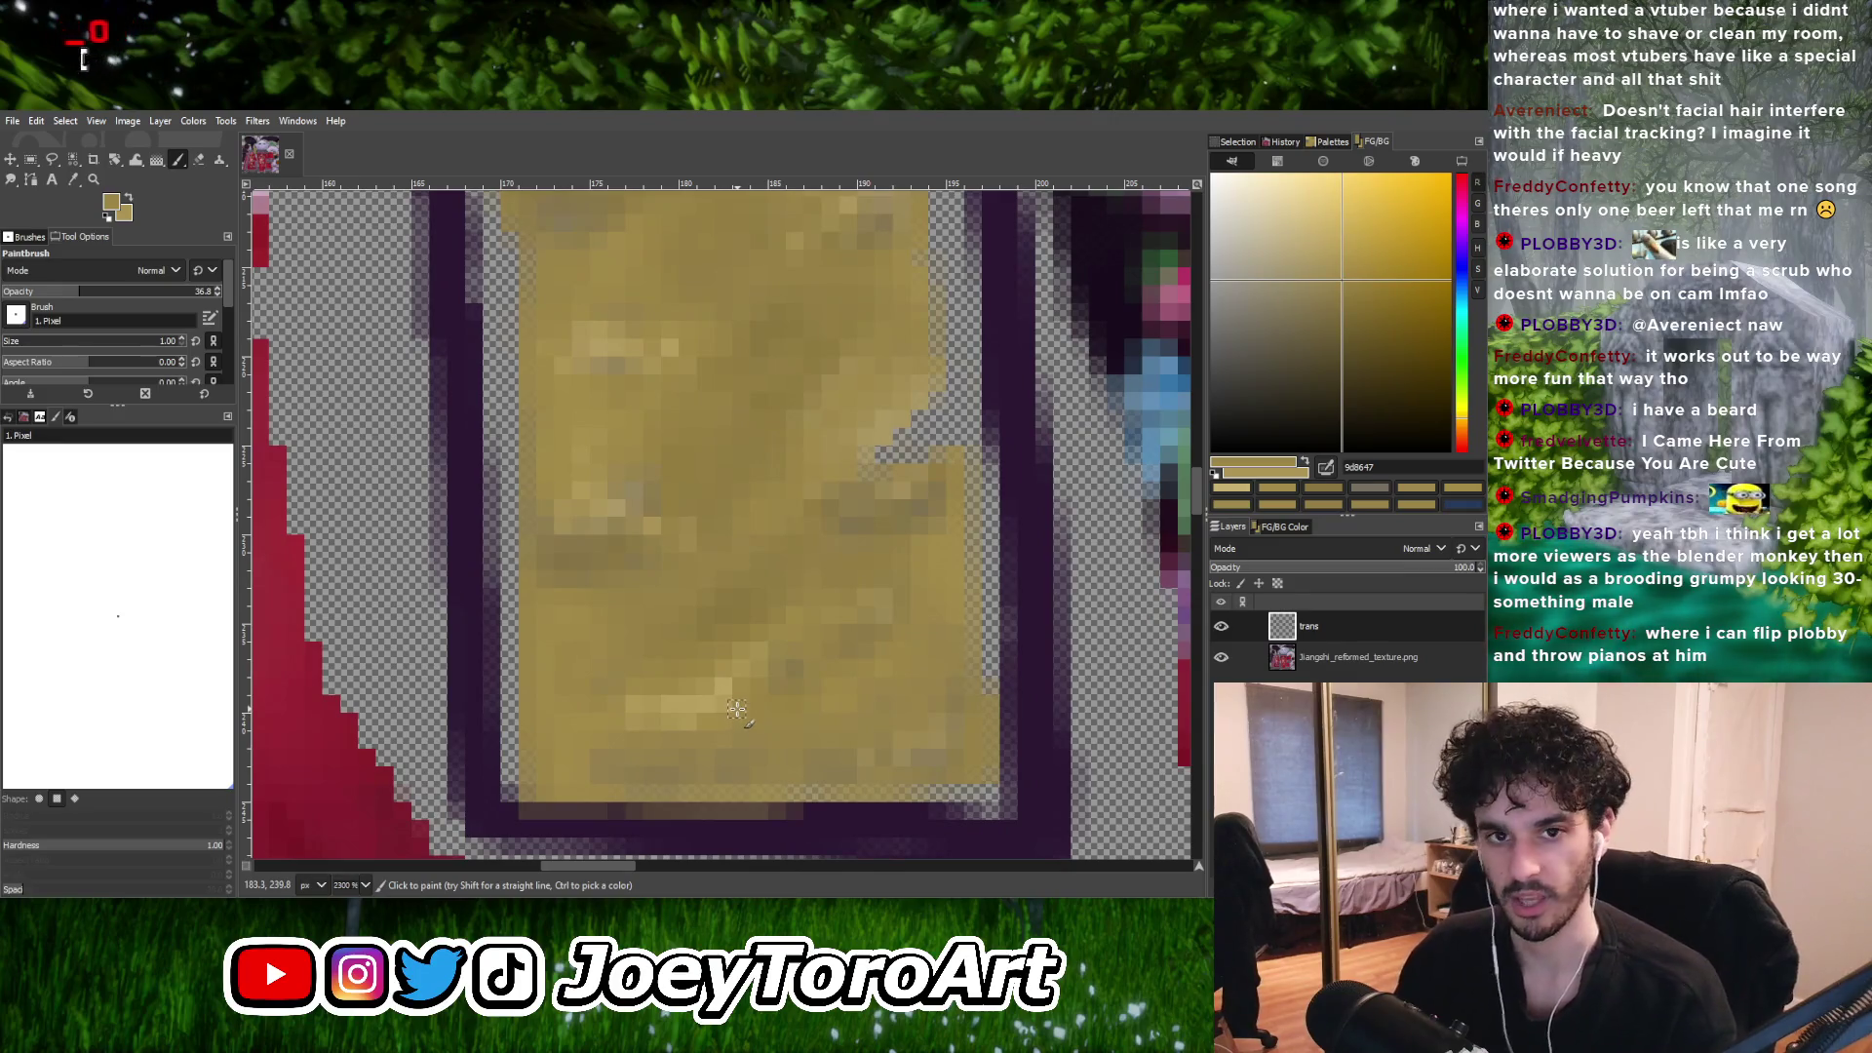
{"action": "key", "text": "bracketright"}
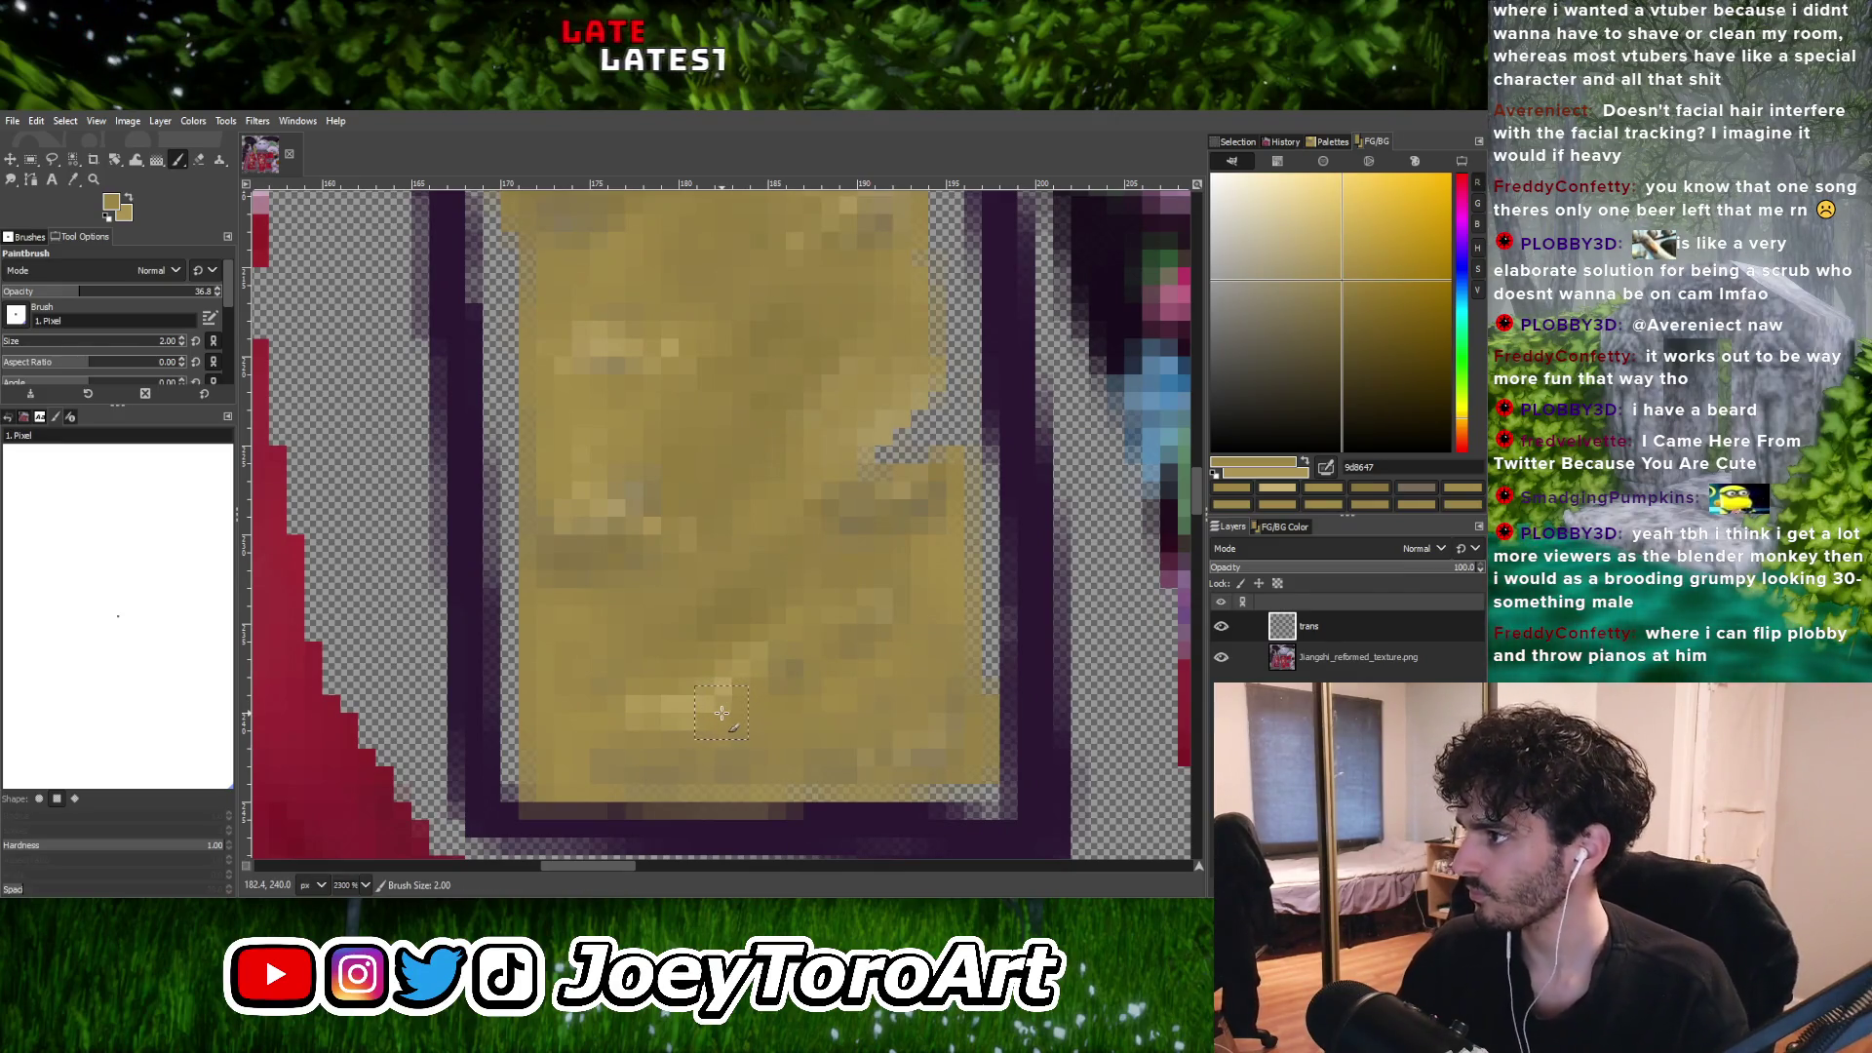
Sample two more gold shades from the strip and shrink the brush back to 1 pixel.
{"action": "left_click", "coordinate": [722, 712], "text": "ctrl"}
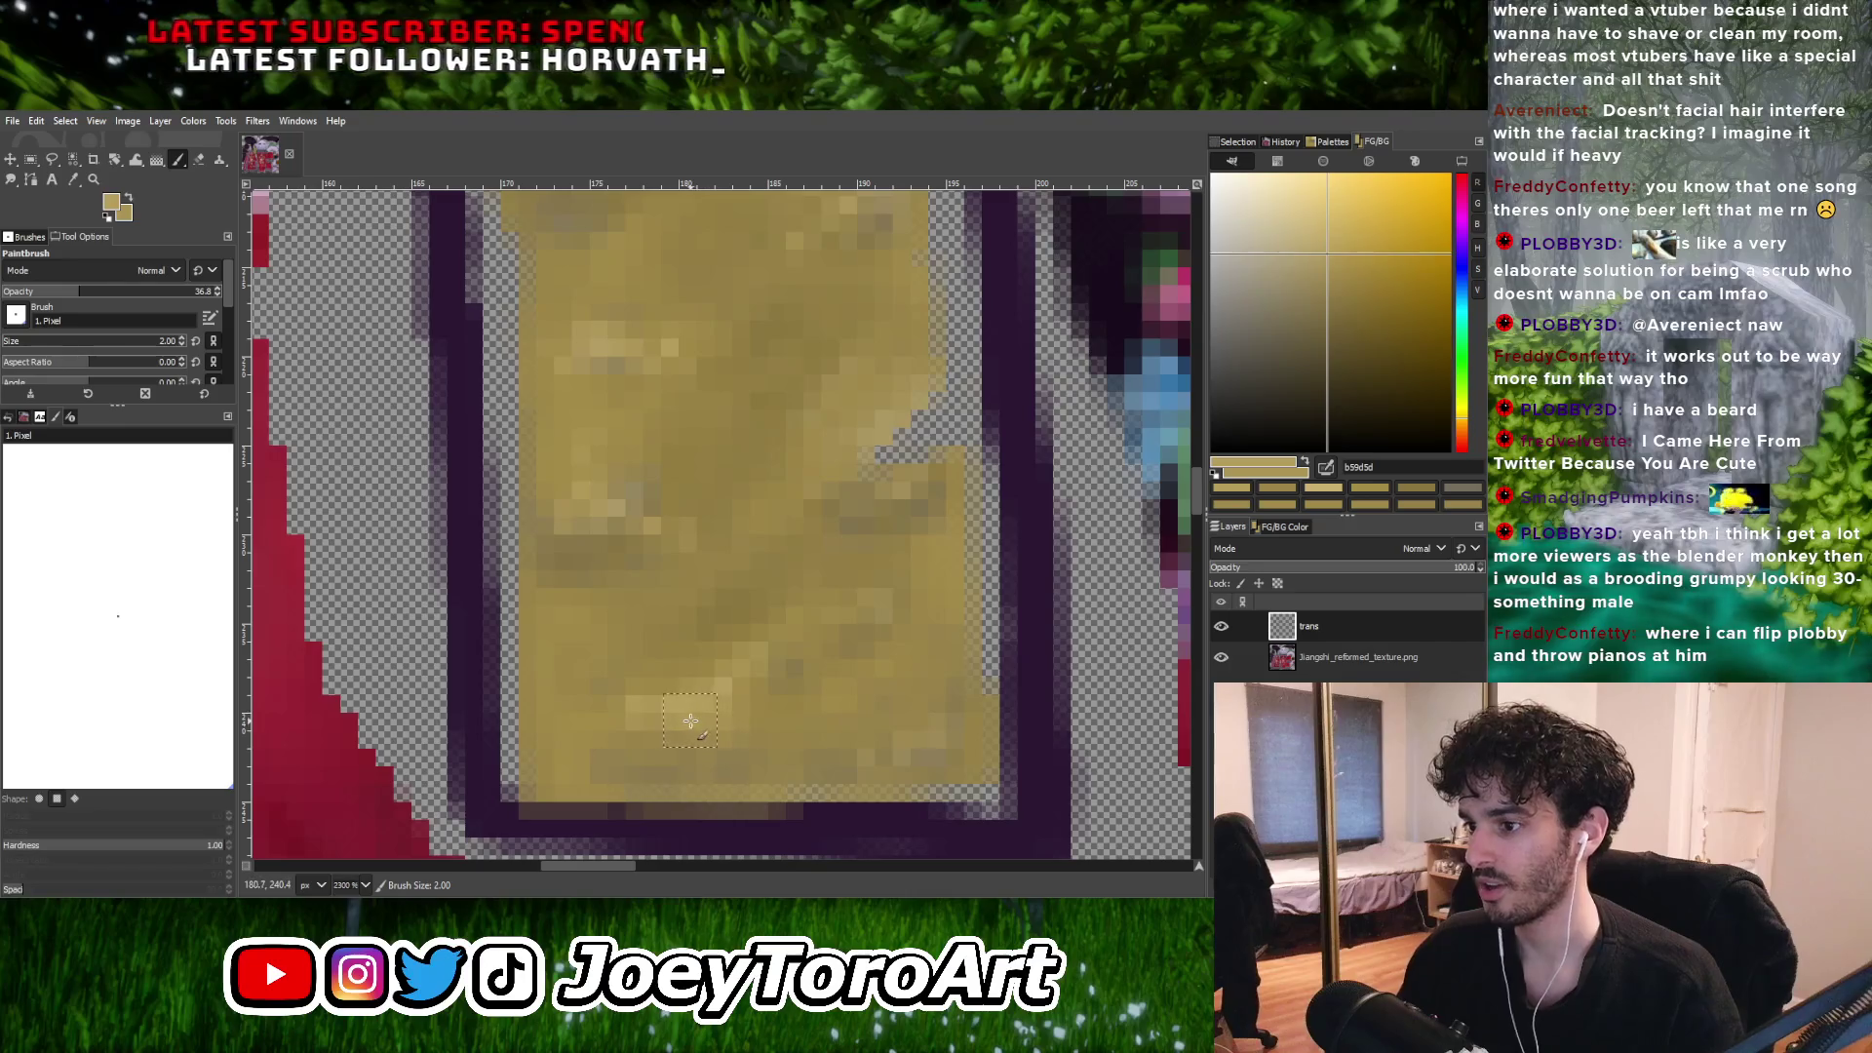
{"action": "left_click", "coordinate": [726, 683], "text": "ctrl"}
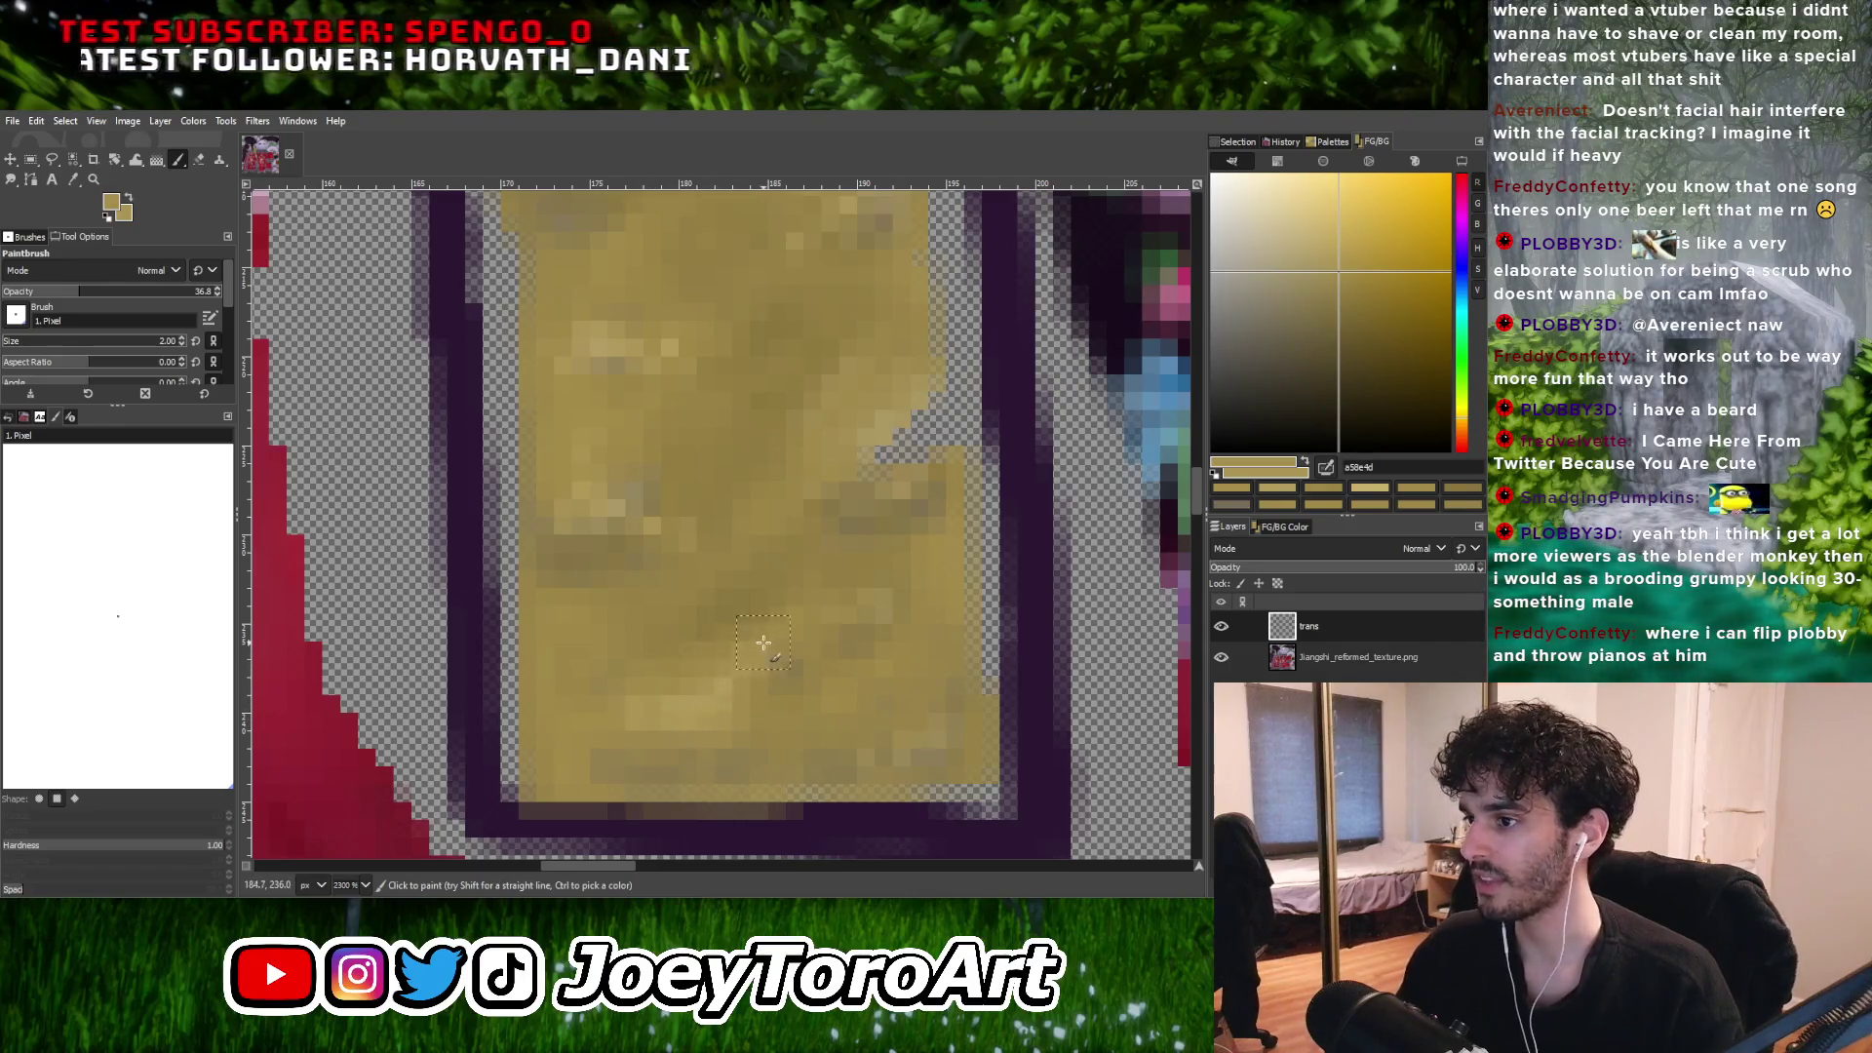
{"action": "scroll", "coordinate": [749, 659], "scroll_direction": "down", "scroll_amount": 2, "text": "ctrl"}
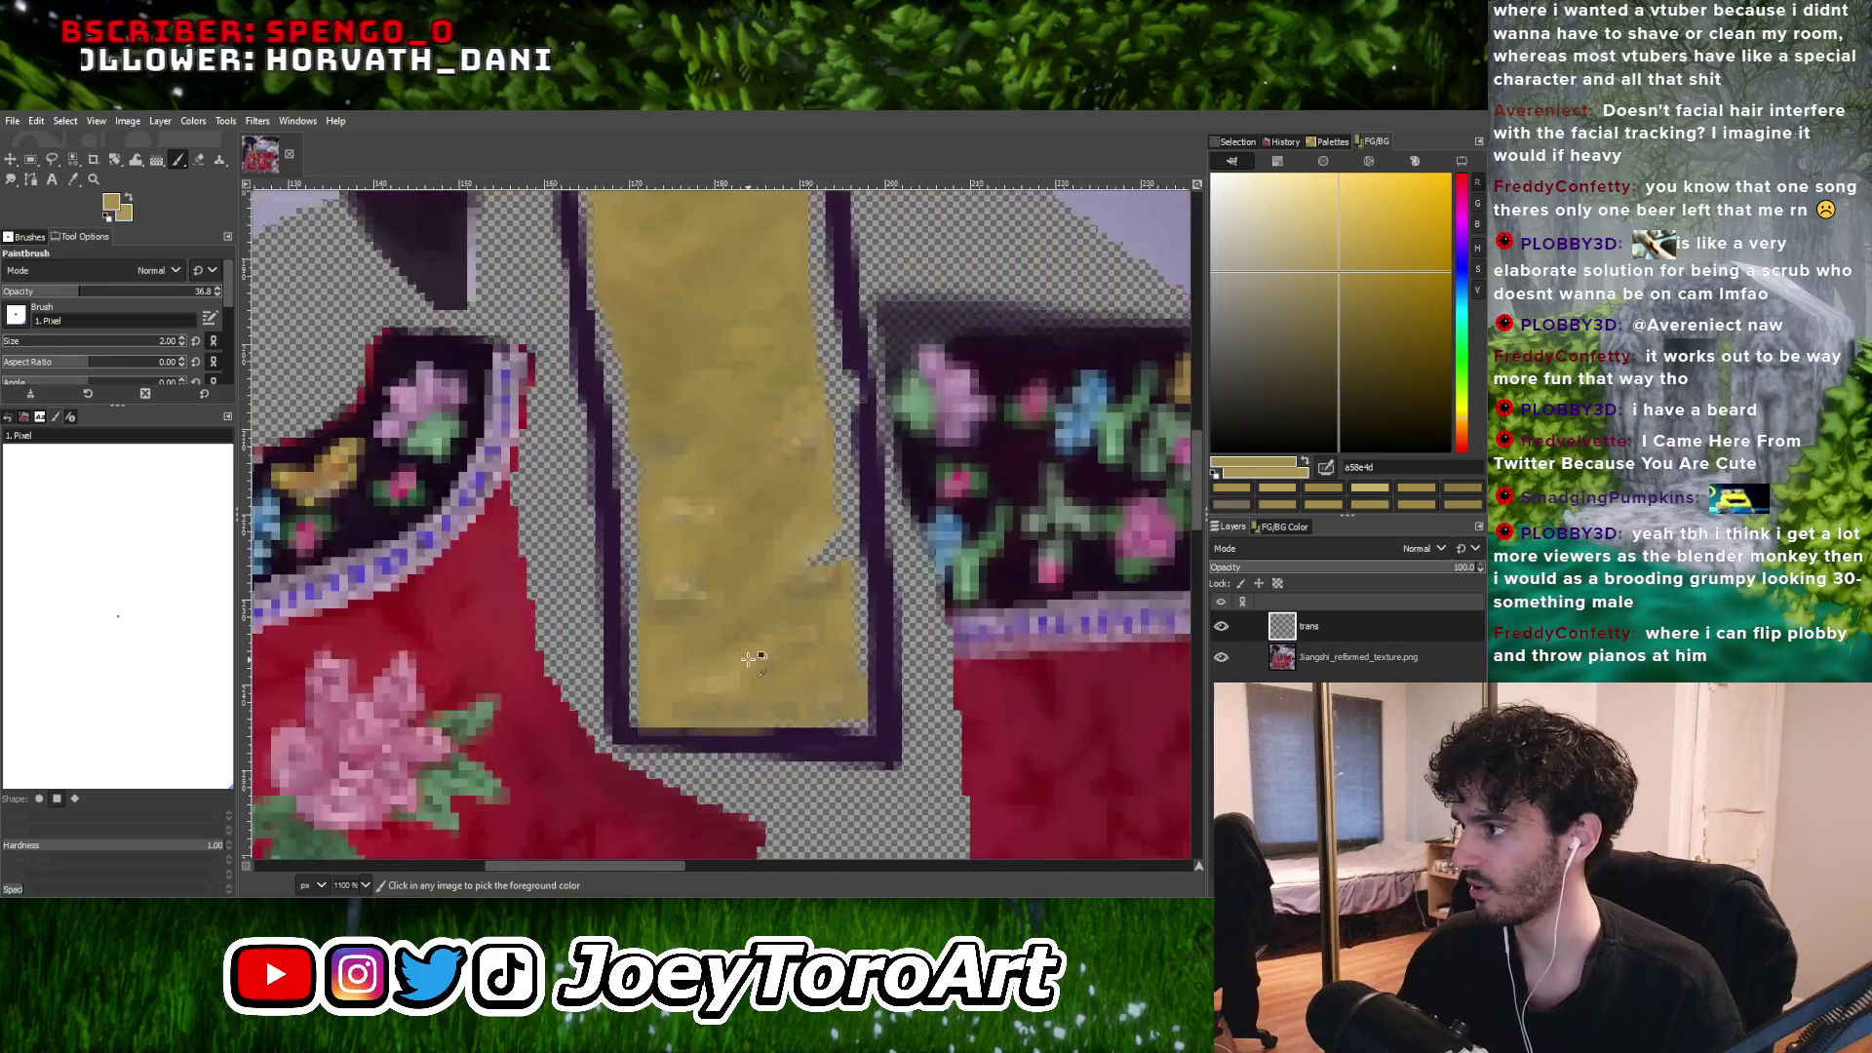
{"action": "scroll", "coordinate": [749, 659], "scroll_direction": "up", "scroll_amount": 3, "text": "ctrl"}
{"action": "scroll", "coordinate": [690, 585], "scroll_direction": "down", "scroll_amount": 2, "text": "ctrl"}
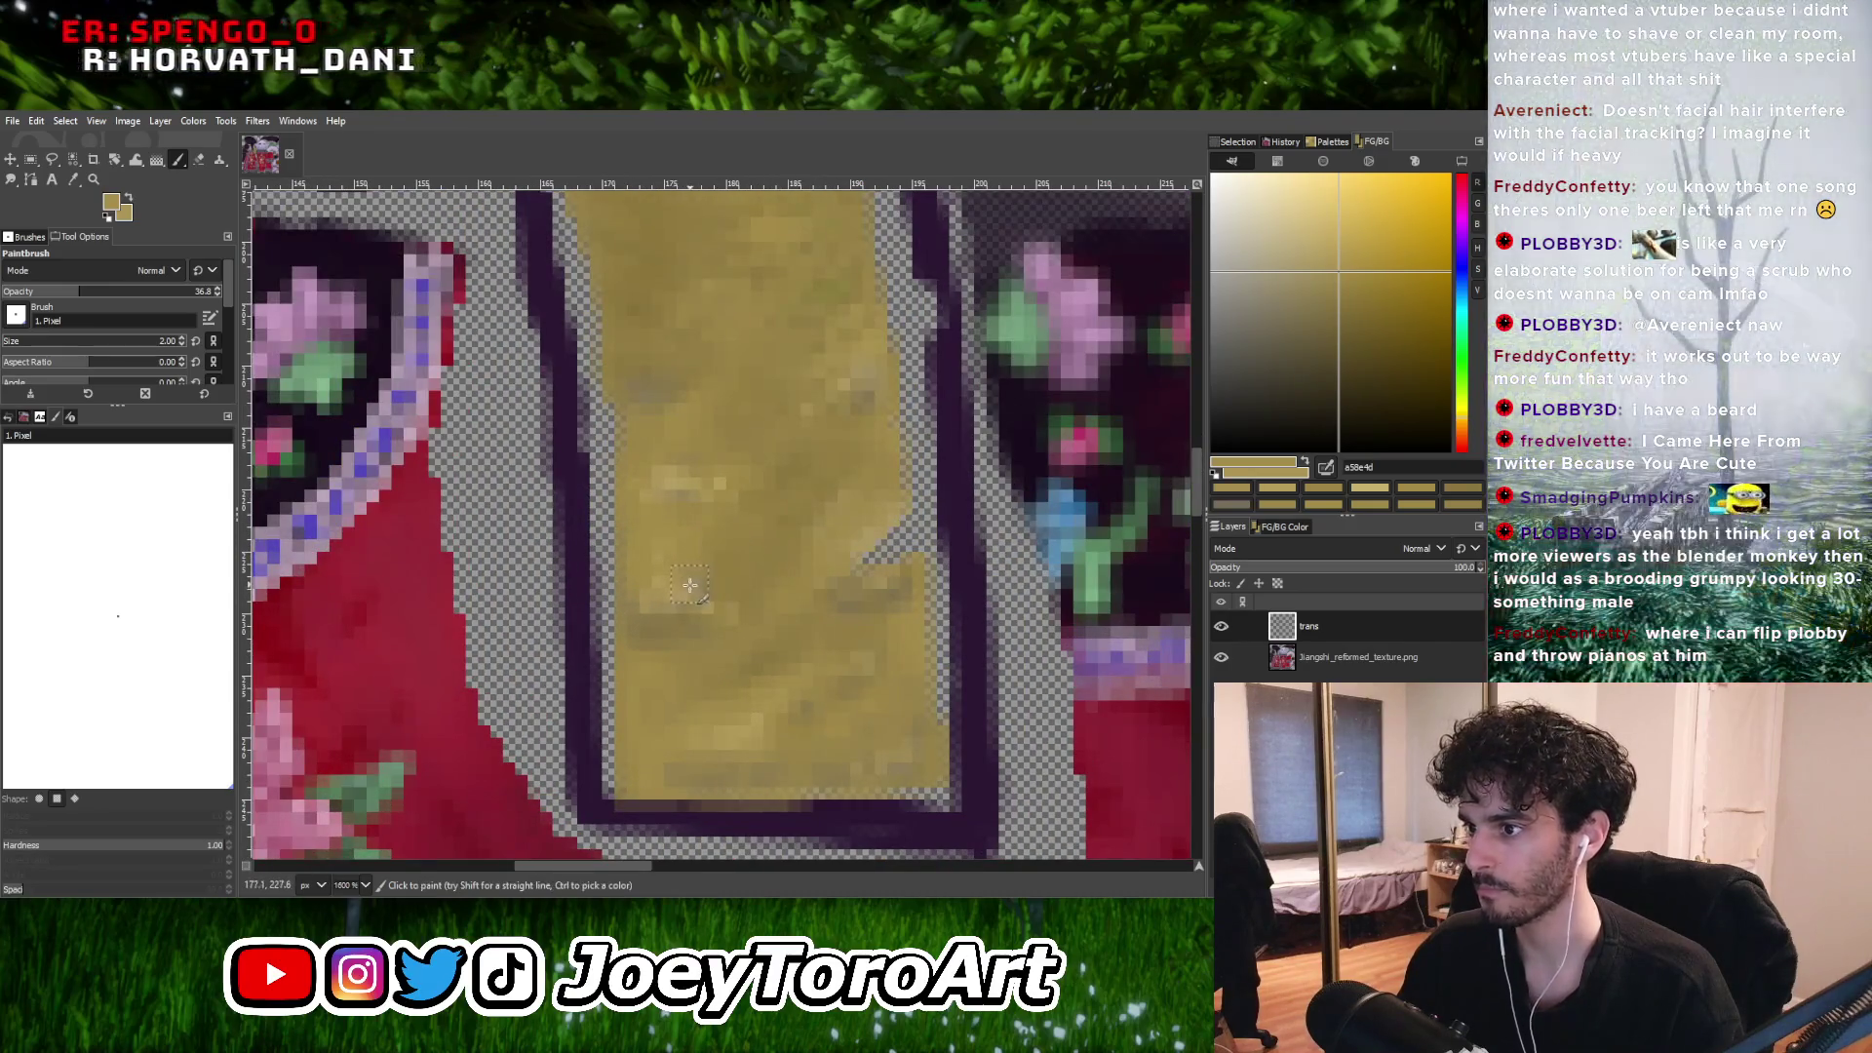
{"action": "scroll", "coordinate": [697, 589], "scroll_direction": "down", "scroll_amount": 2, "text": "ctrl"}
{"action": "scroll", "coordinate": [711, 595], "scroll_direction": "up", "scroll_amount": 2, "text": "ctrl"}
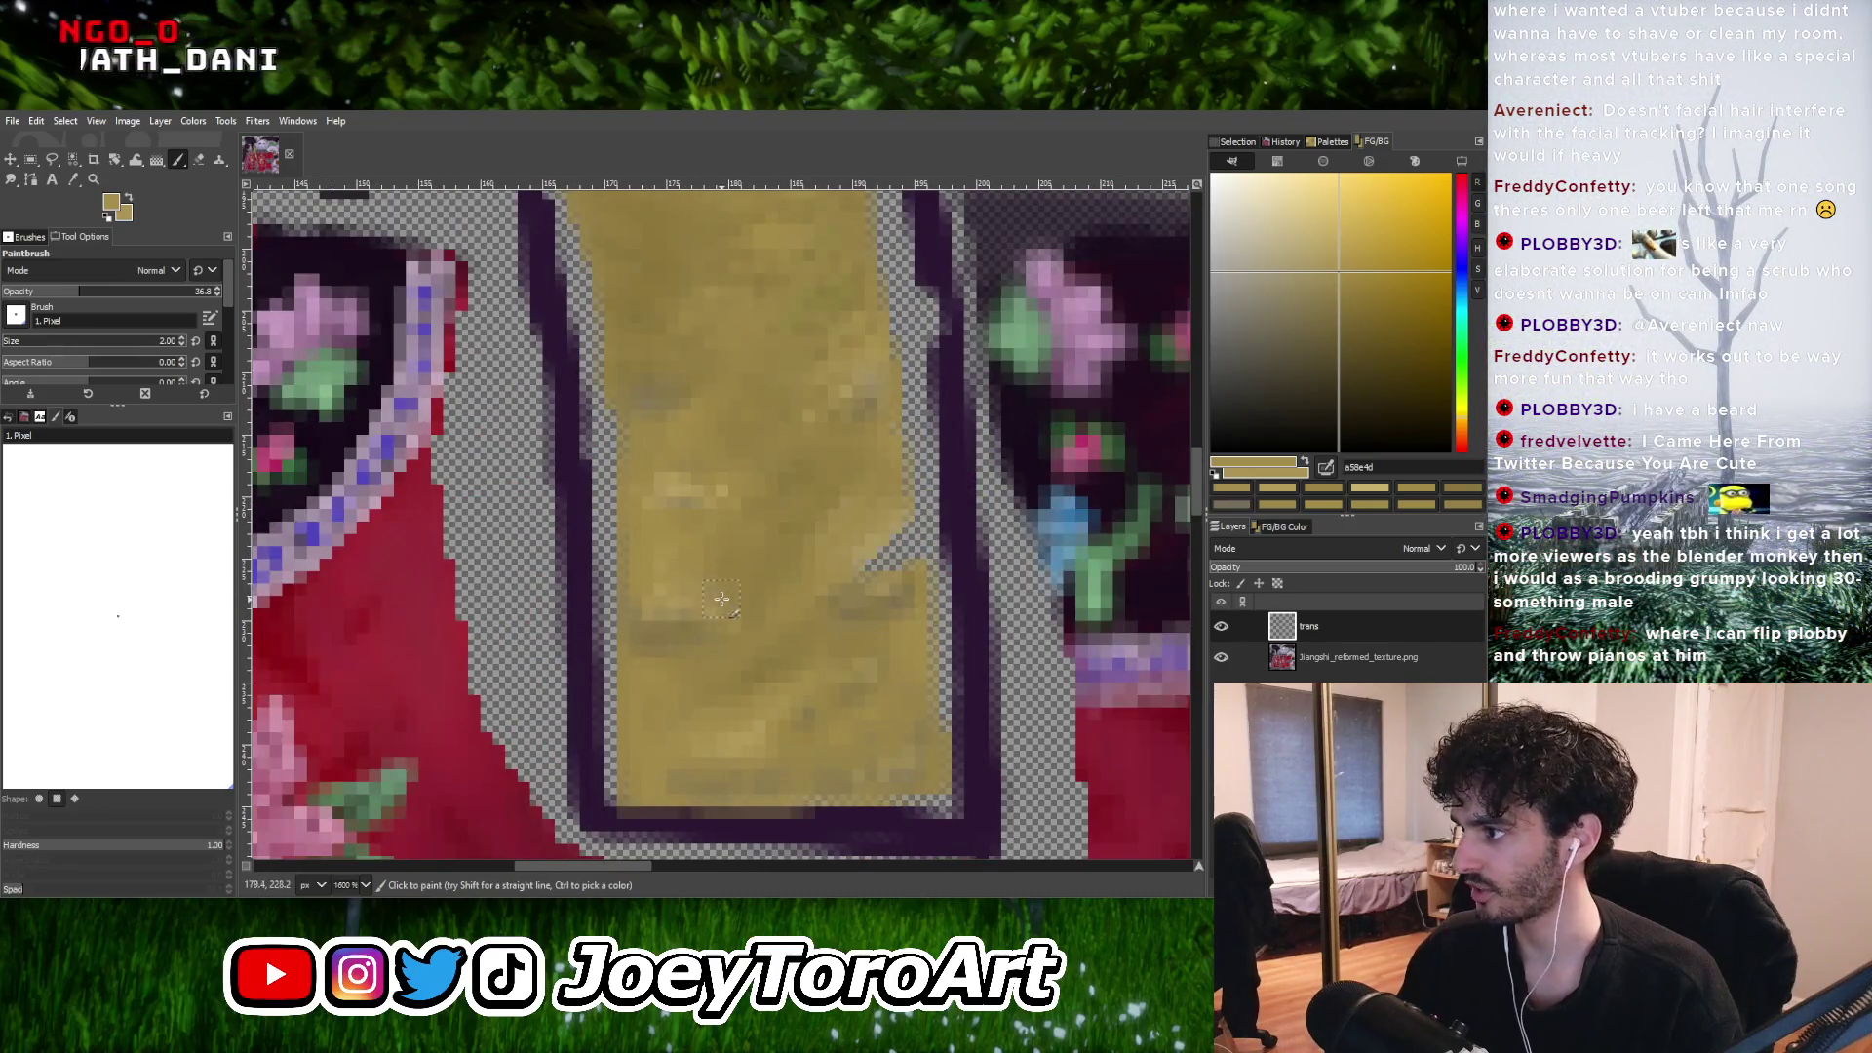
{"action": "scroll", "coordinate": [722, 599], "scroll_direction": "up", "scroll_amount": 1, "text": "ctrl"}
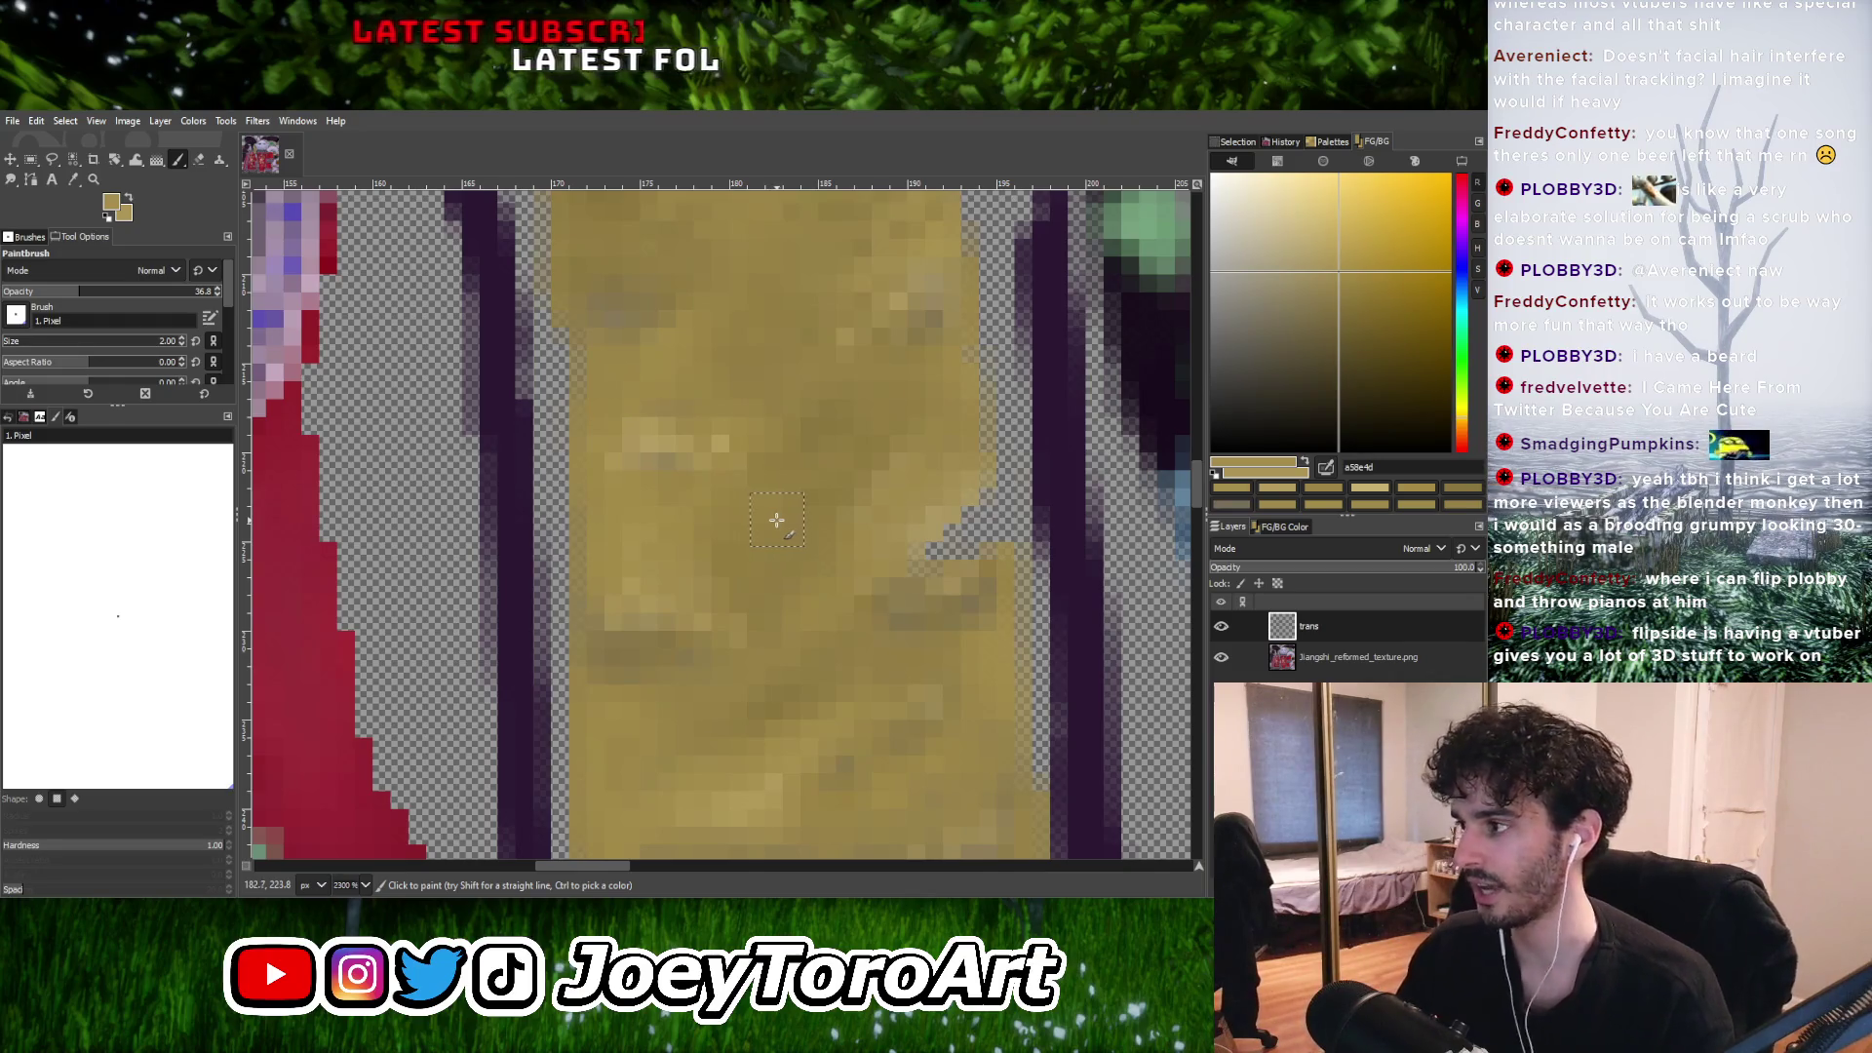
{"action": "key", "text": "bracketleft"}
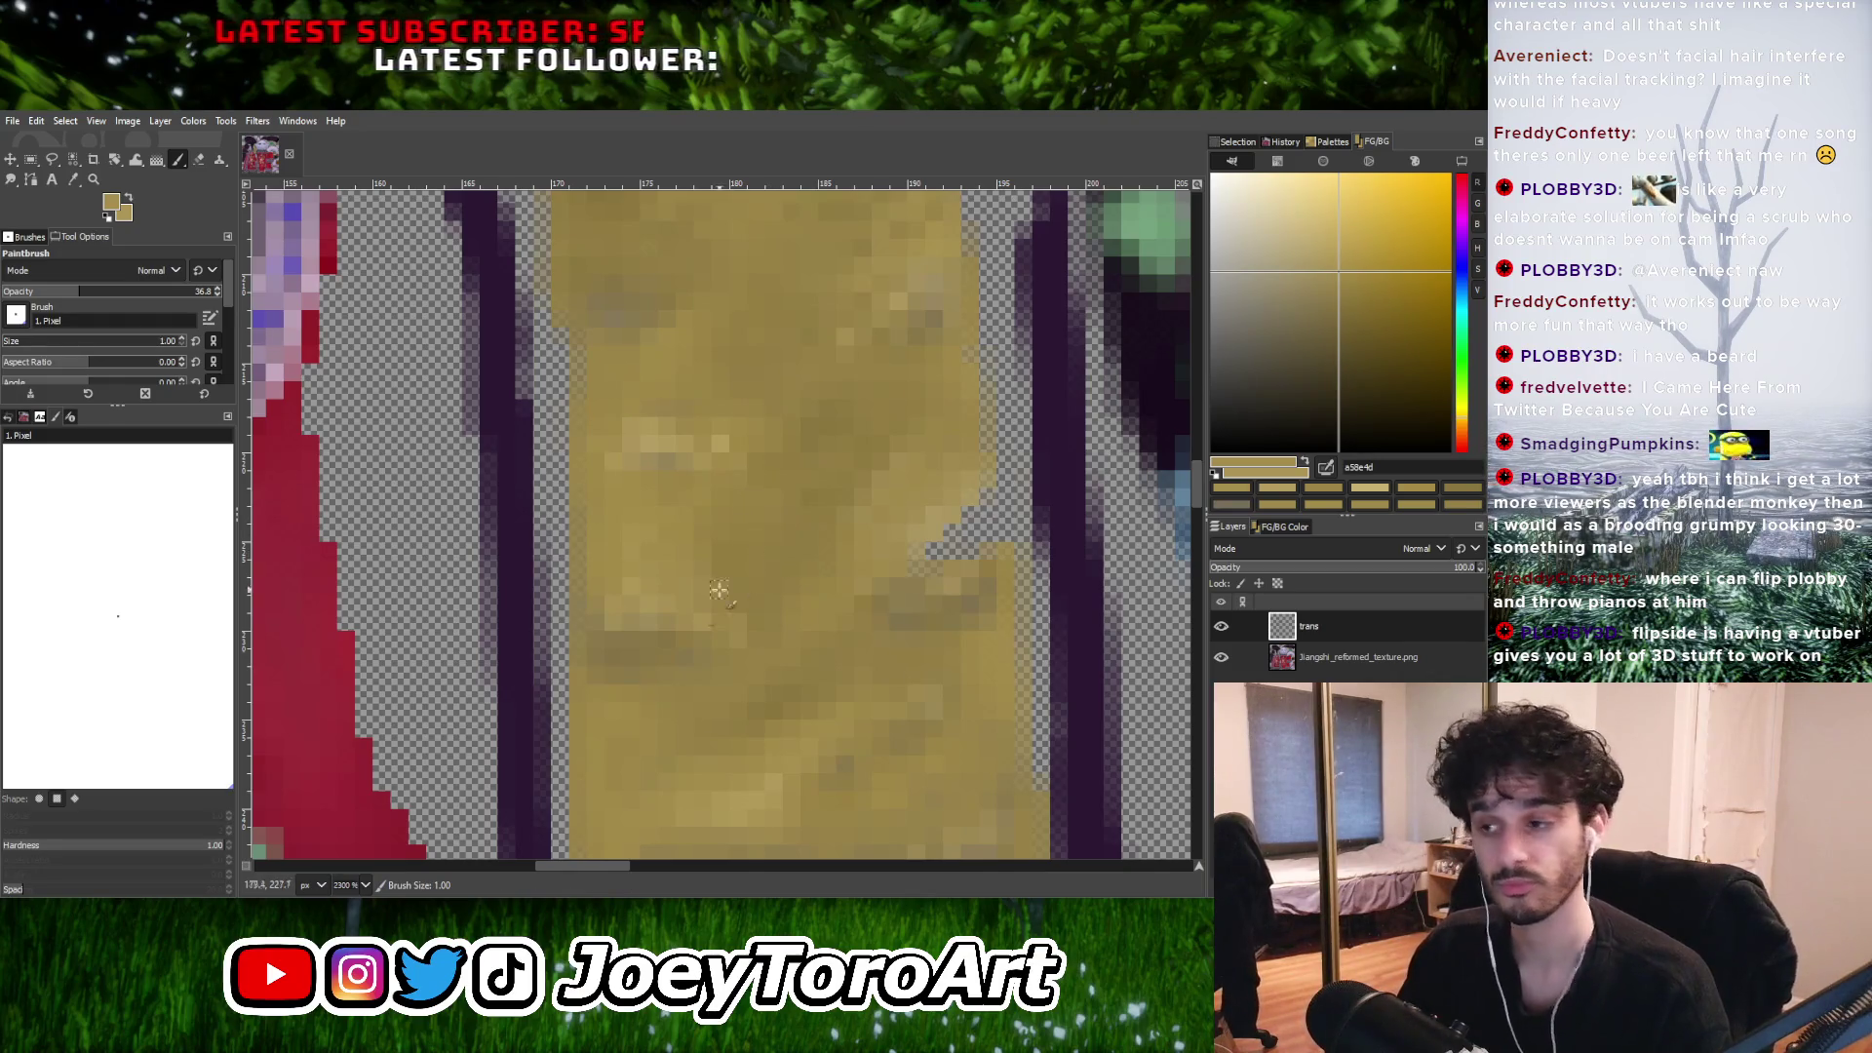
Sample several darker and lighter gold shades from the trim strip to compare tones.
{"action": "scroll", "coordinate": [756, 624], "scroll_direction": "down", "scroll_amount": 4, "text": "ctrl"}
{"action": "scroll", "coordinate": [764, 614], "scroll_direction": "up", "scroll_amount": 4, "text": "ctrl"}
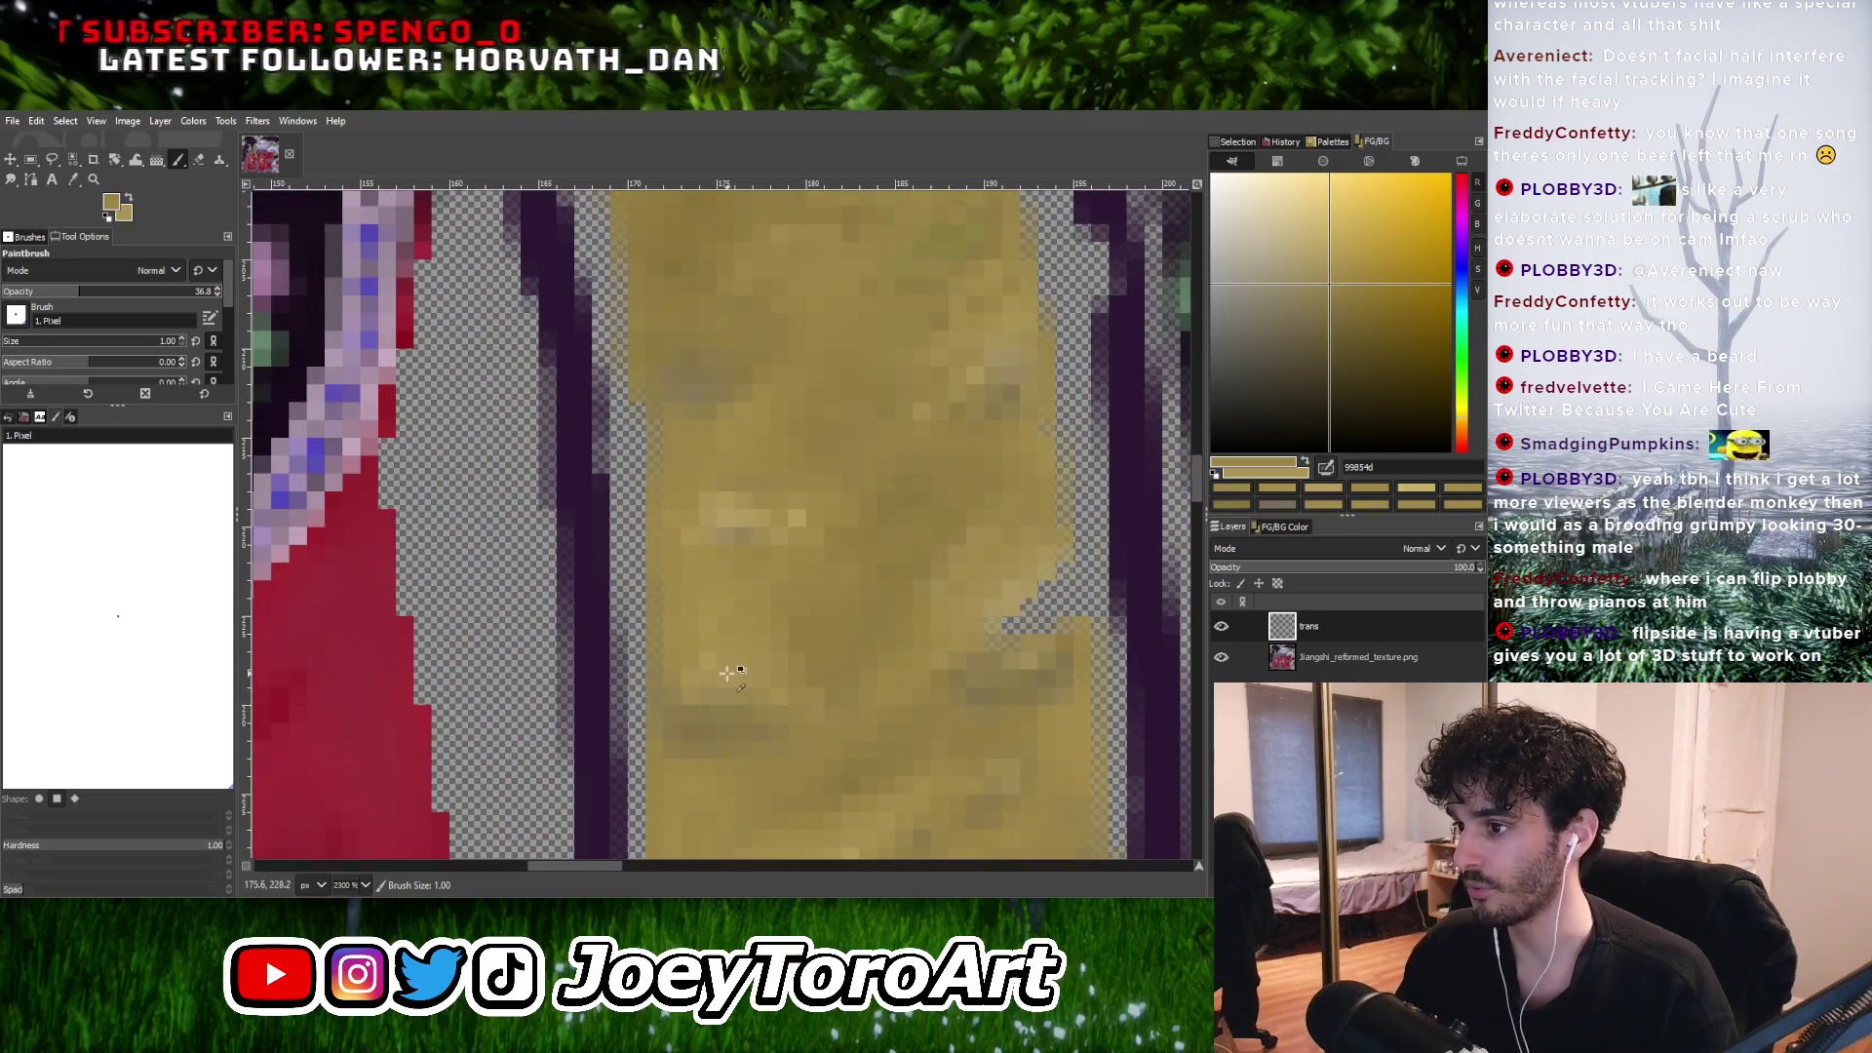
{"action": "left_click", "coordinate": [709, 664], "text": "ctrl"}
{"action": "scroll", "coordinate": [741, 678], "scroll_direction": "down", "scroll_amount": 3, "text": "ctrl"}
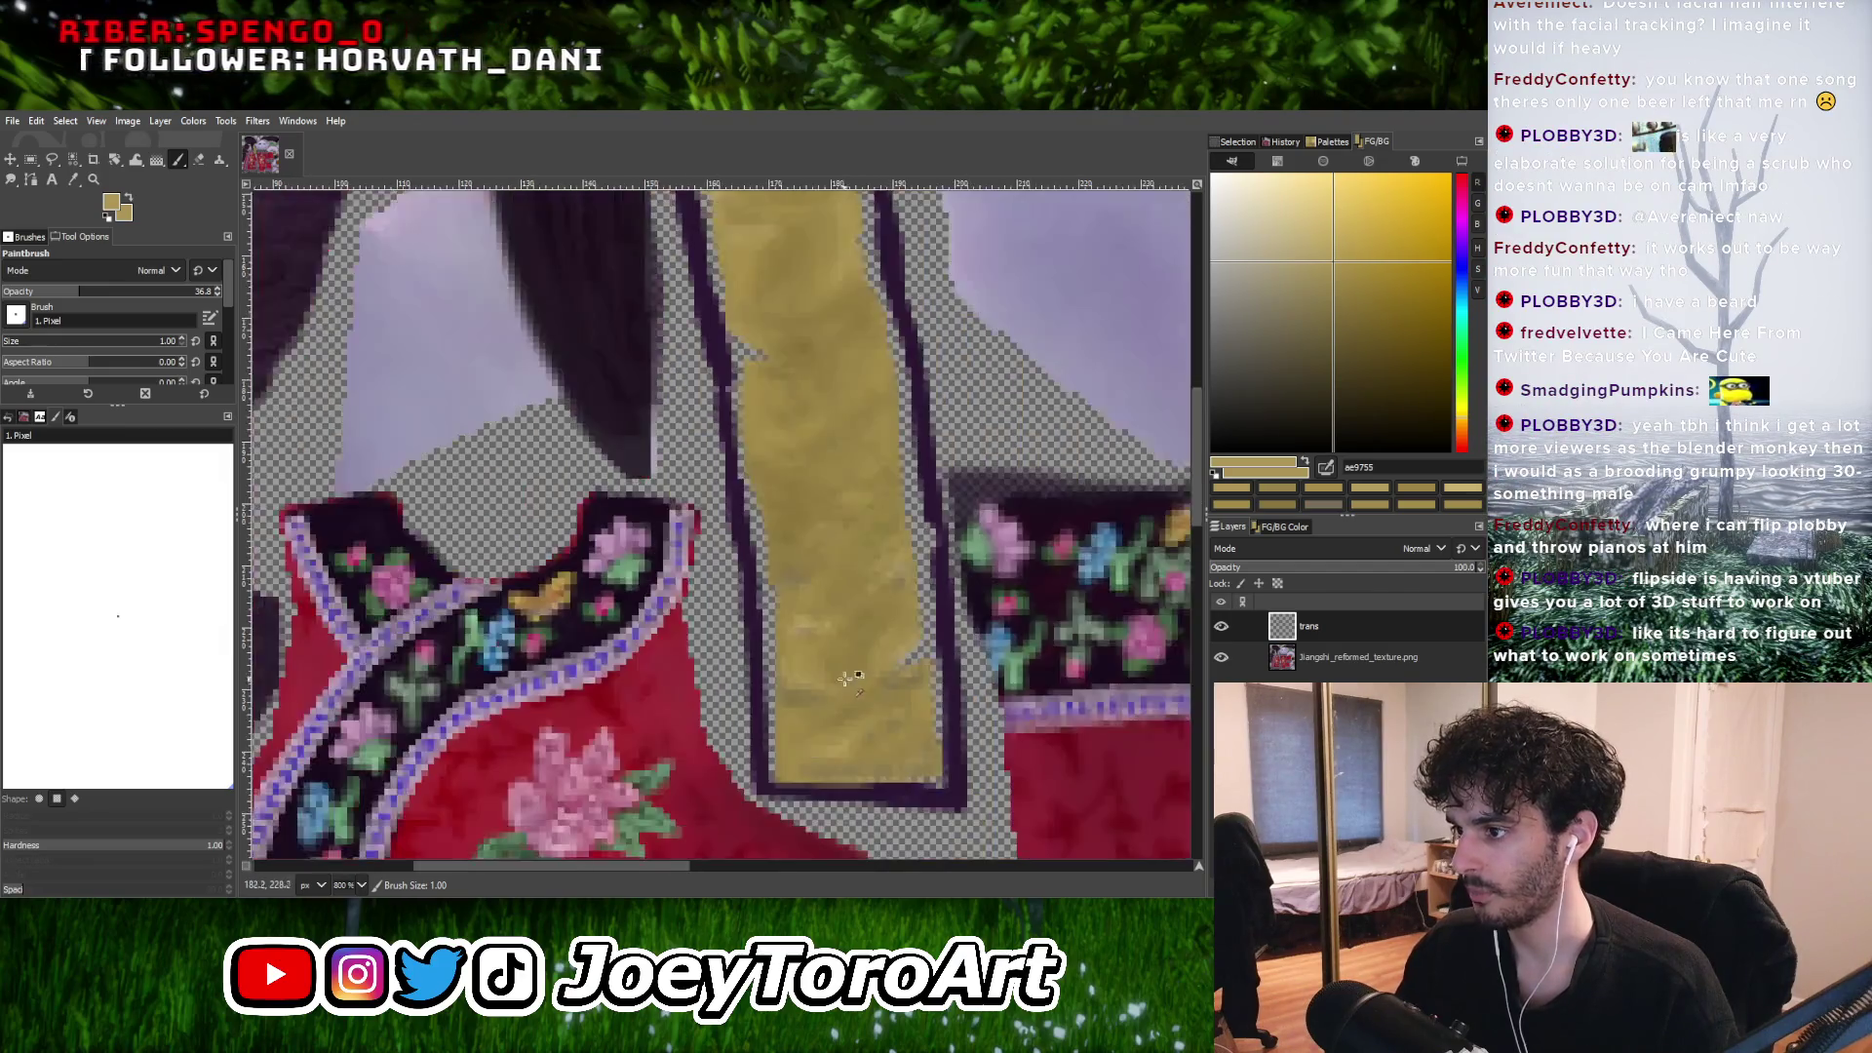
{"action": "scroll", "coordinate": [775, 694], "scroll_direction": "up", "scroll_amount": 2, "text": "ctrl"}
{"action": "scroll", "coordinate": [776, 693], "scroll_direction": "down", "scroll_amount": 3, "text": "ctrl"}
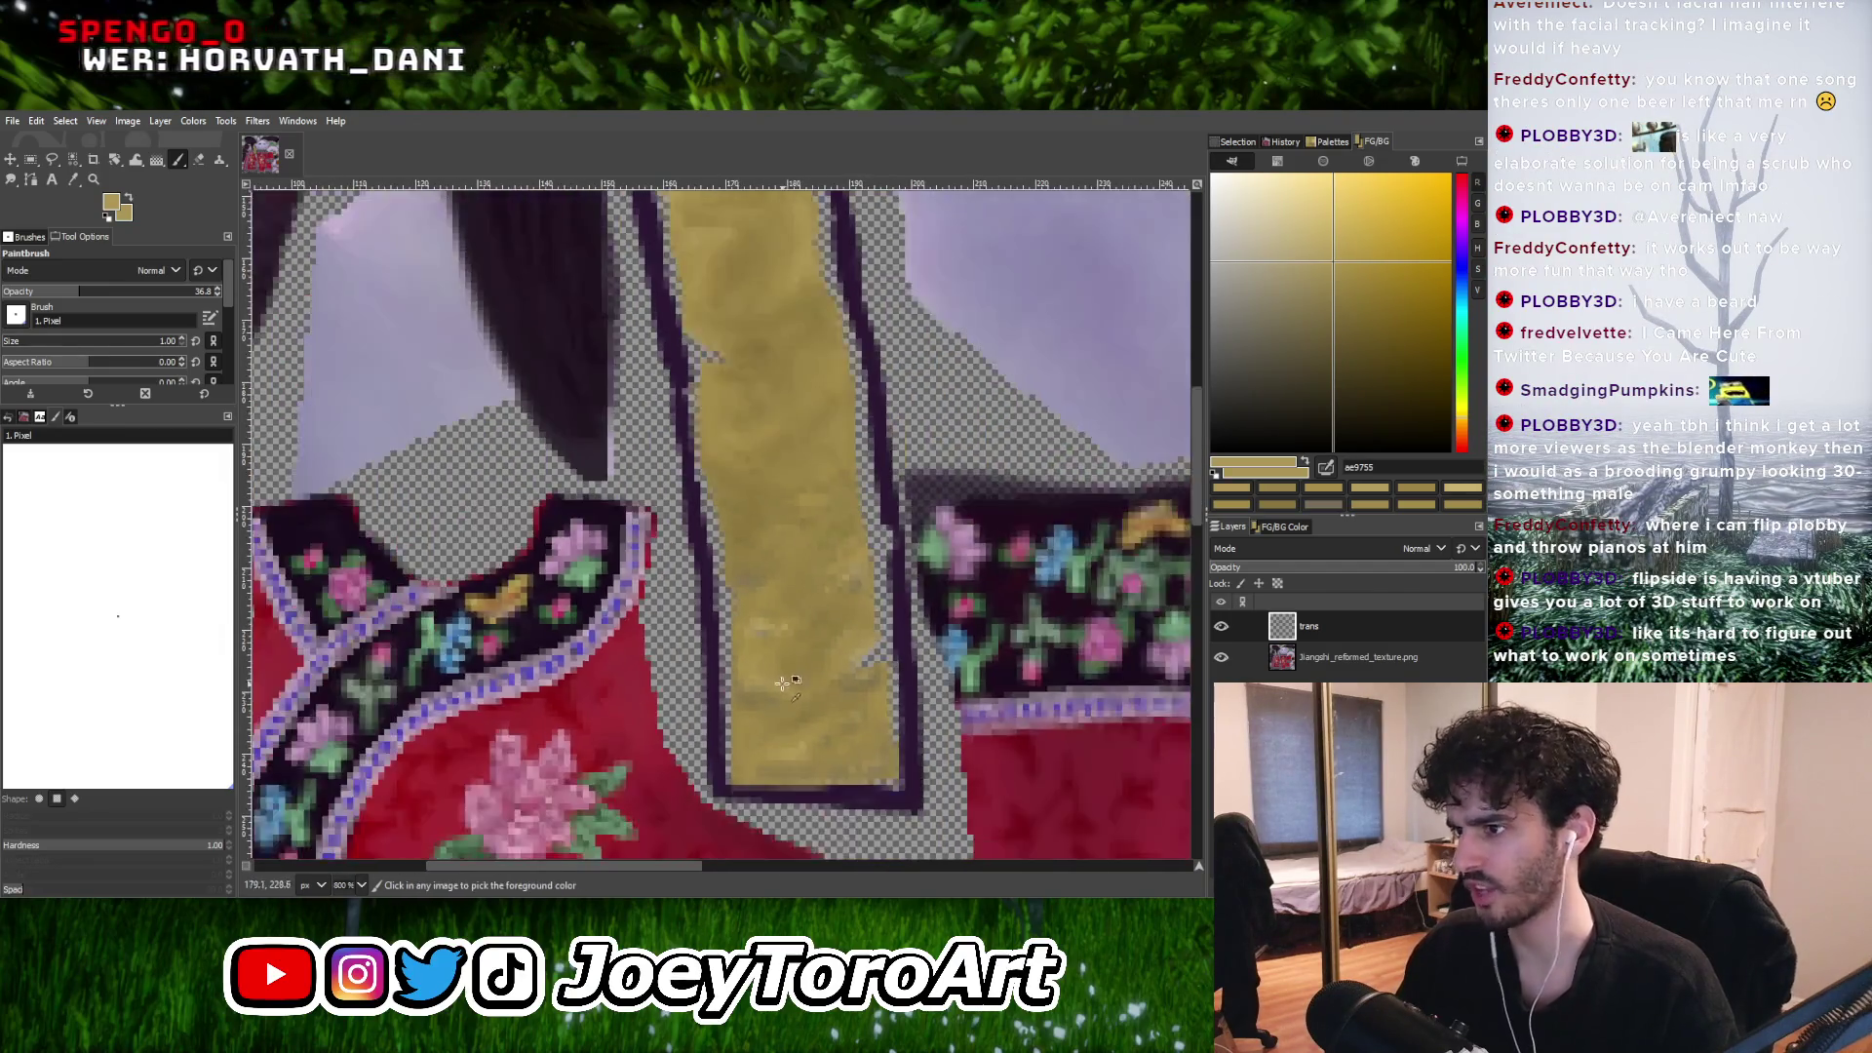
{"action": "scroll", "coordinate": [762, 641], "scroll_direction": "up", "scroll_amount": 4, "text": "ctrl"}
{"action": "left_click", "coordinate": [761, 641], "text": "ctrl"}
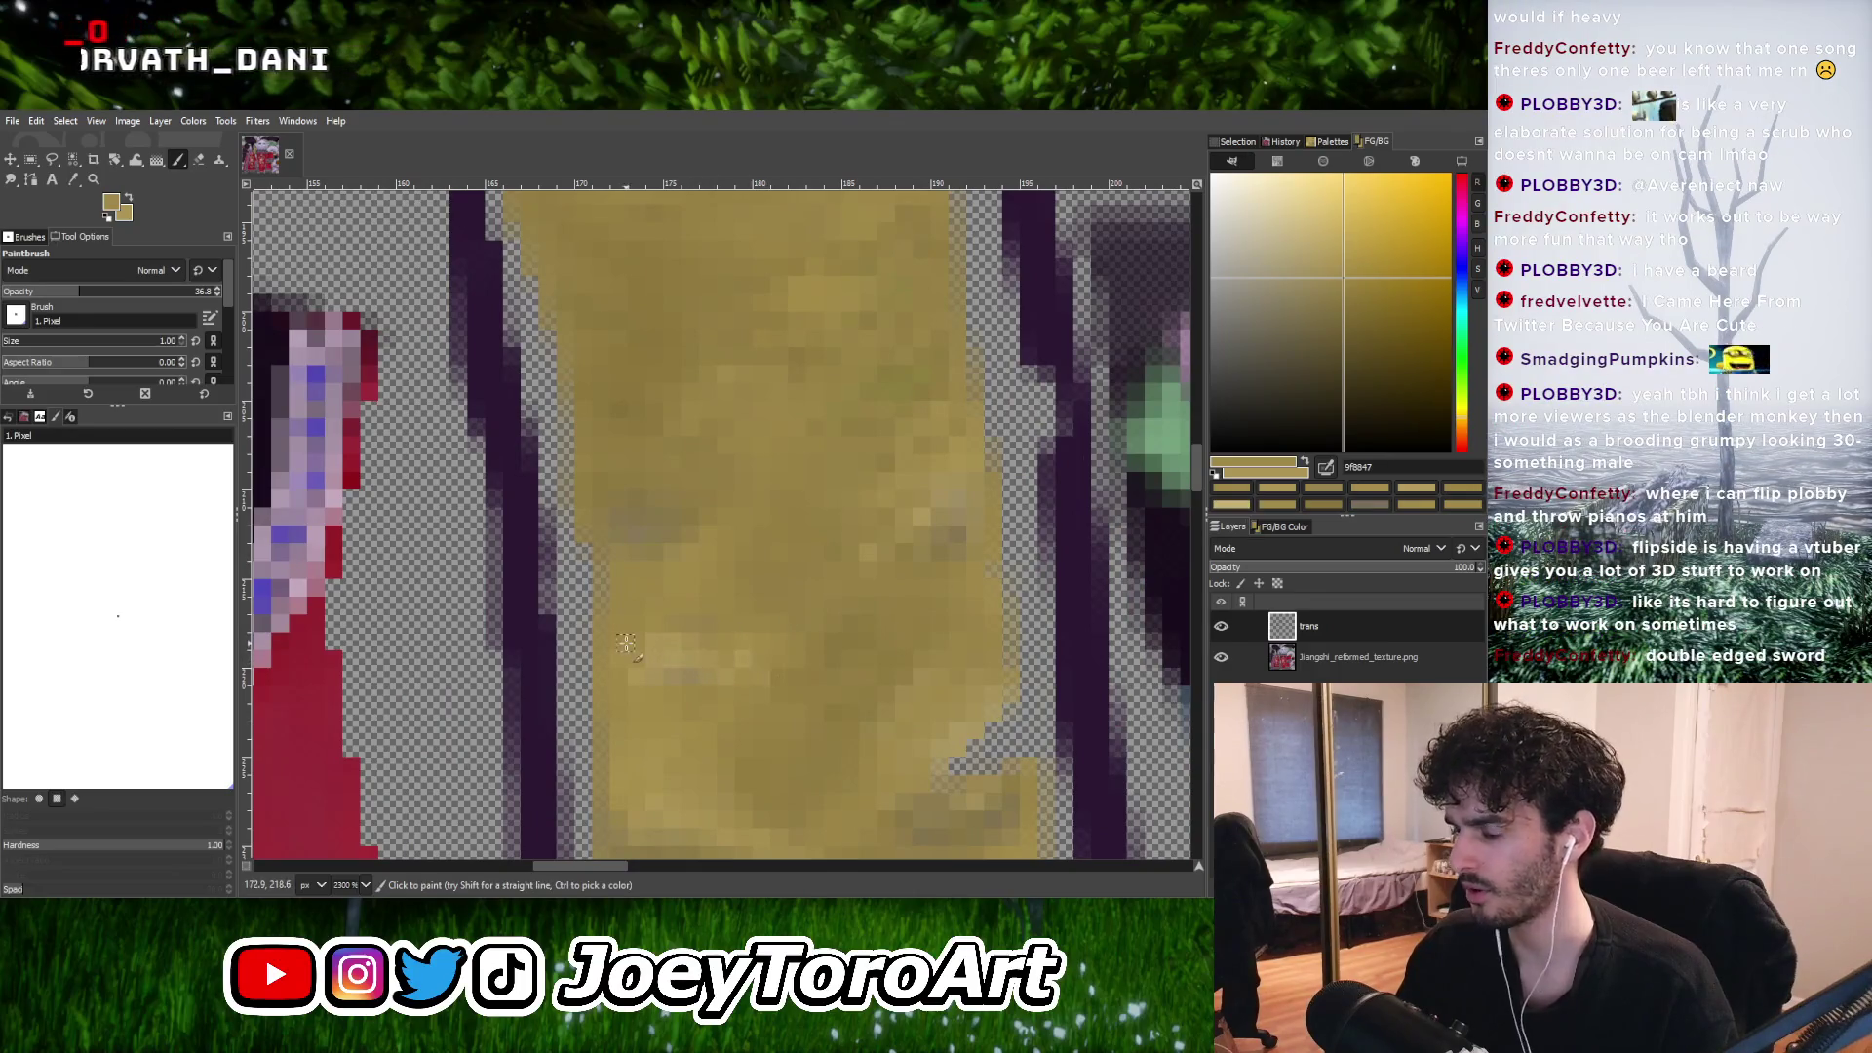
{"action": "left_click", "coordinate": [625, 643], "text": "ctrl"}
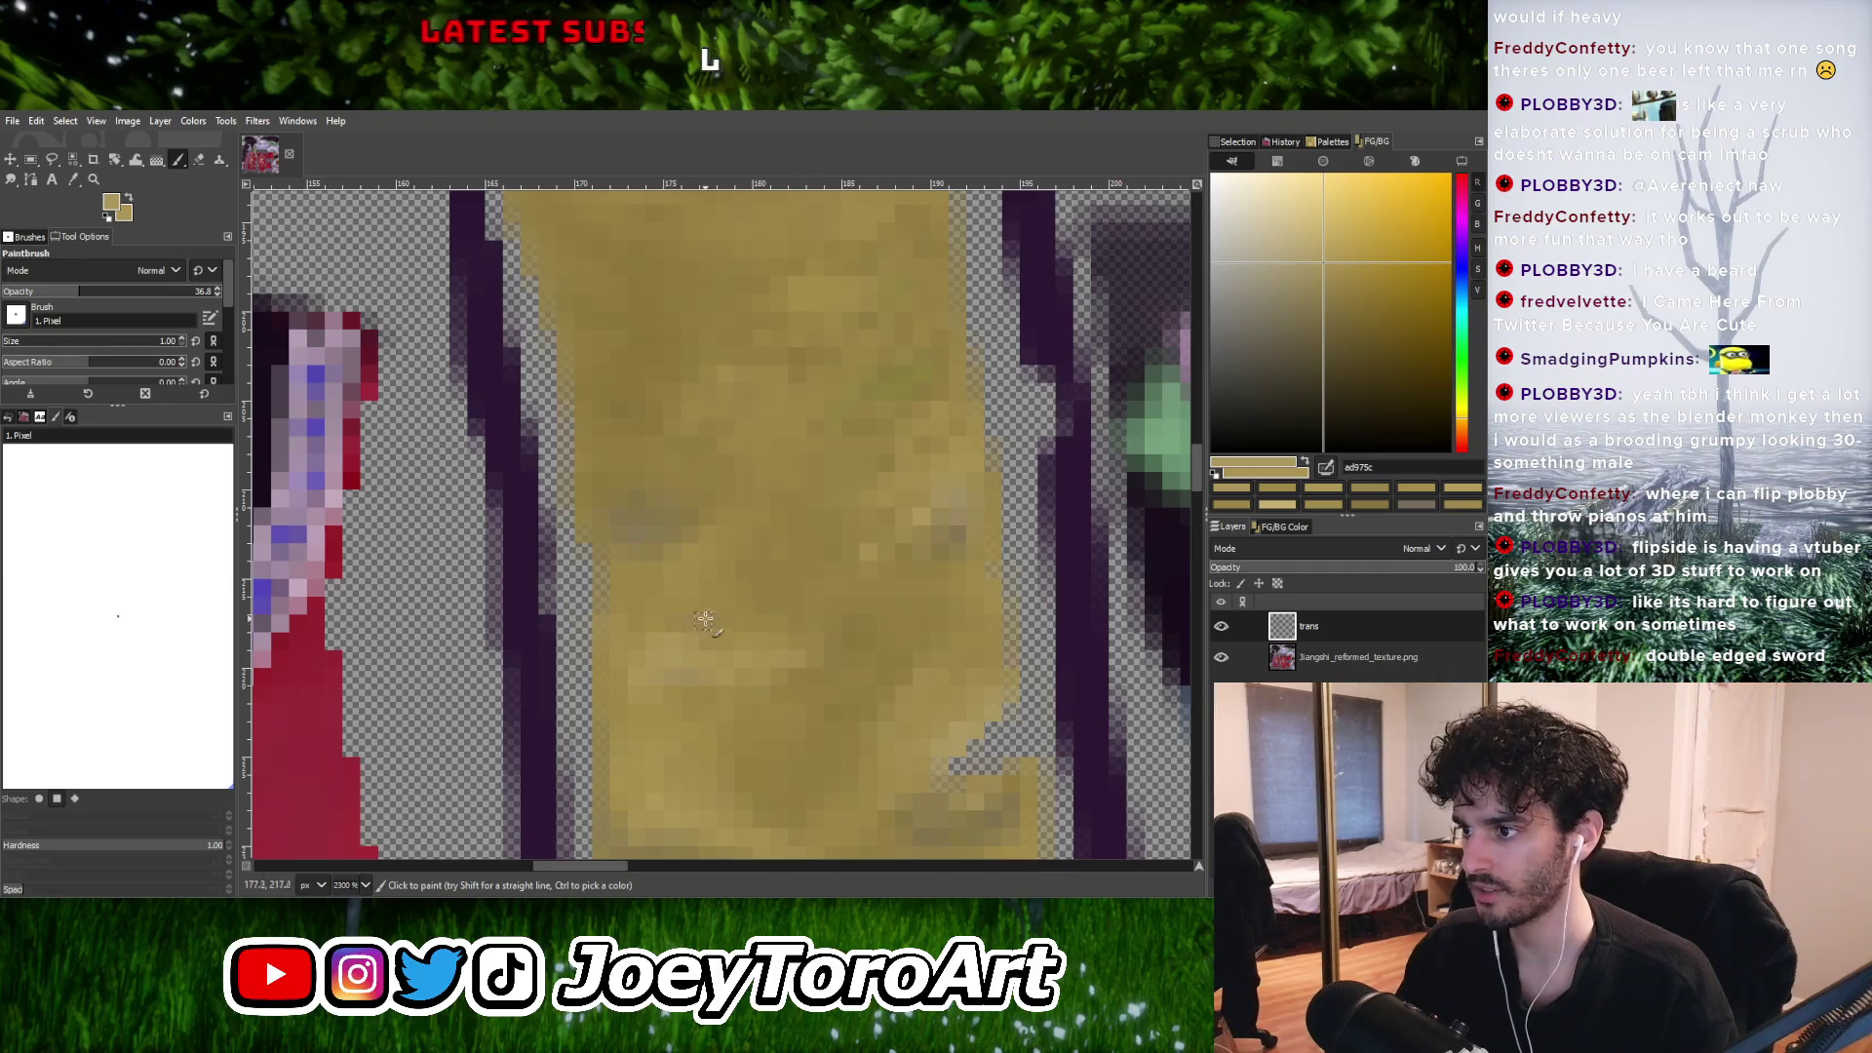
{"action": "left_click", "coordinate": [758, 626], "text": "ctrl"}
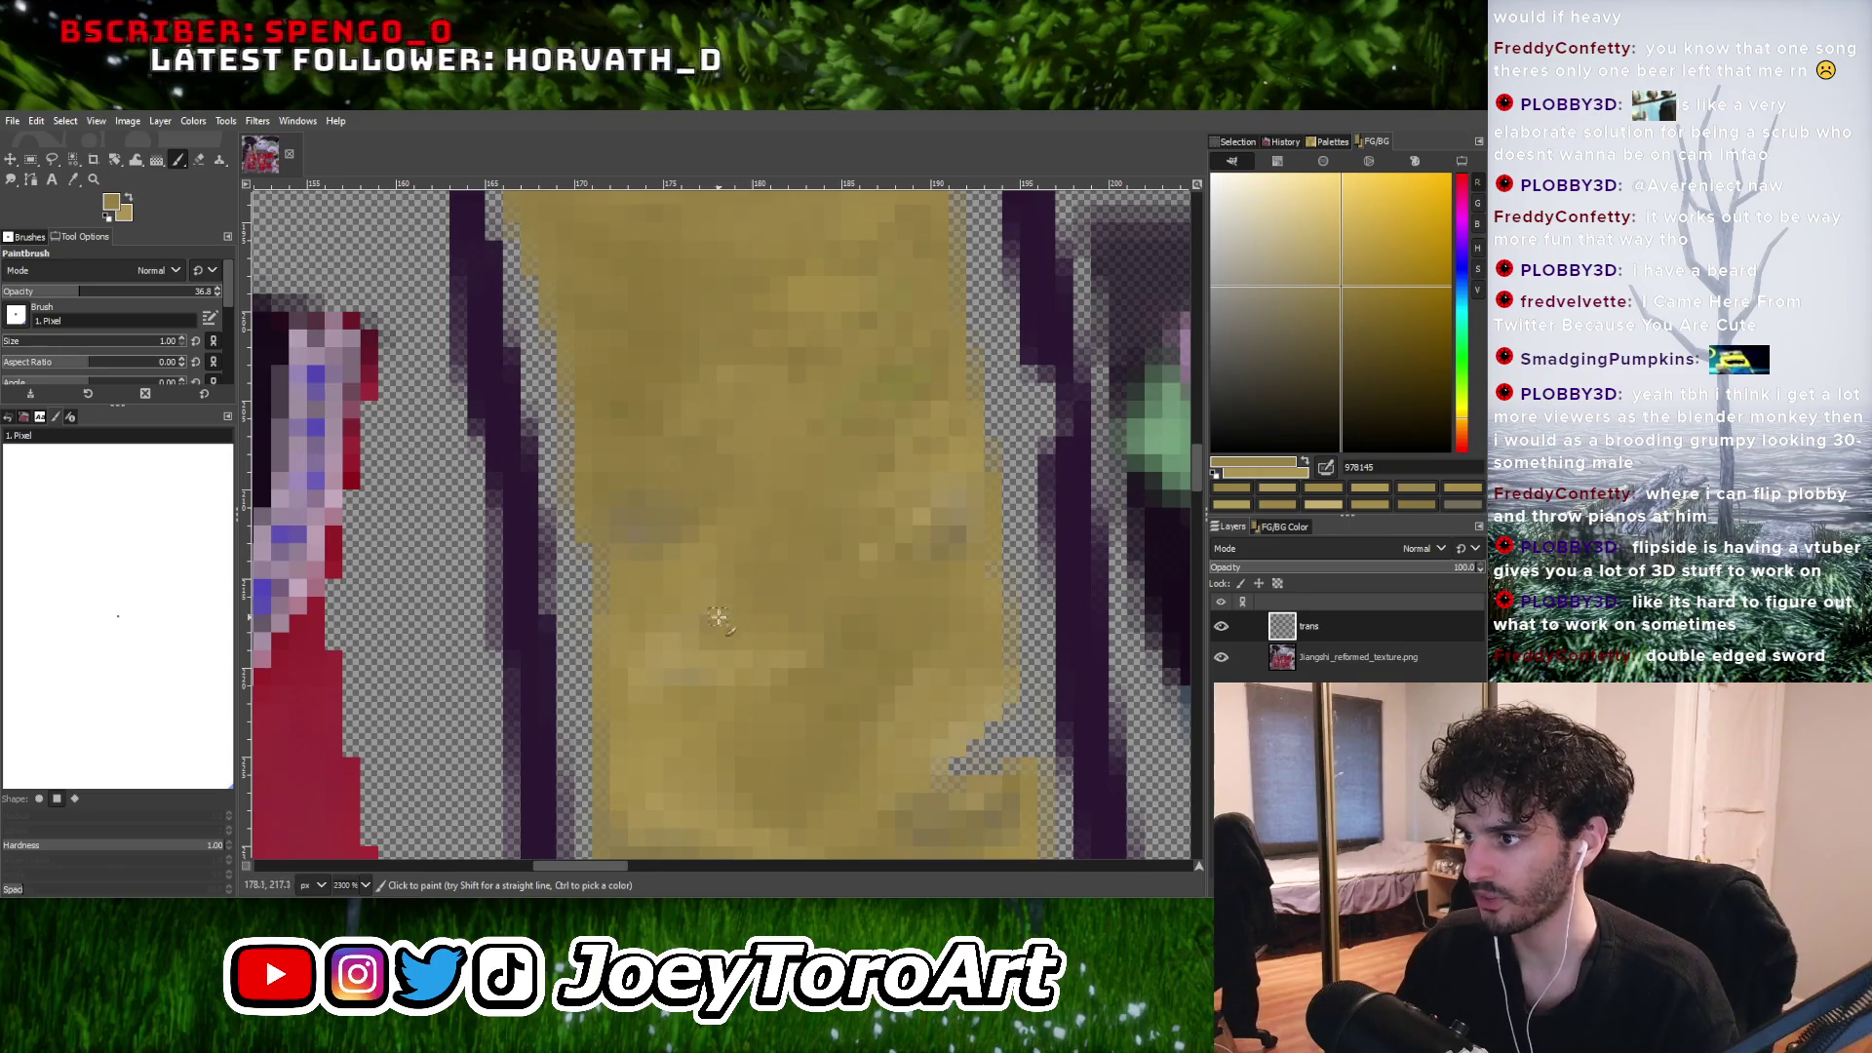
Settle on the lighter gold ab9559 sampled from the strip as the paint colour.
{"action": "left_click", "coordinate": [831, 652], "text": "ctrl"}
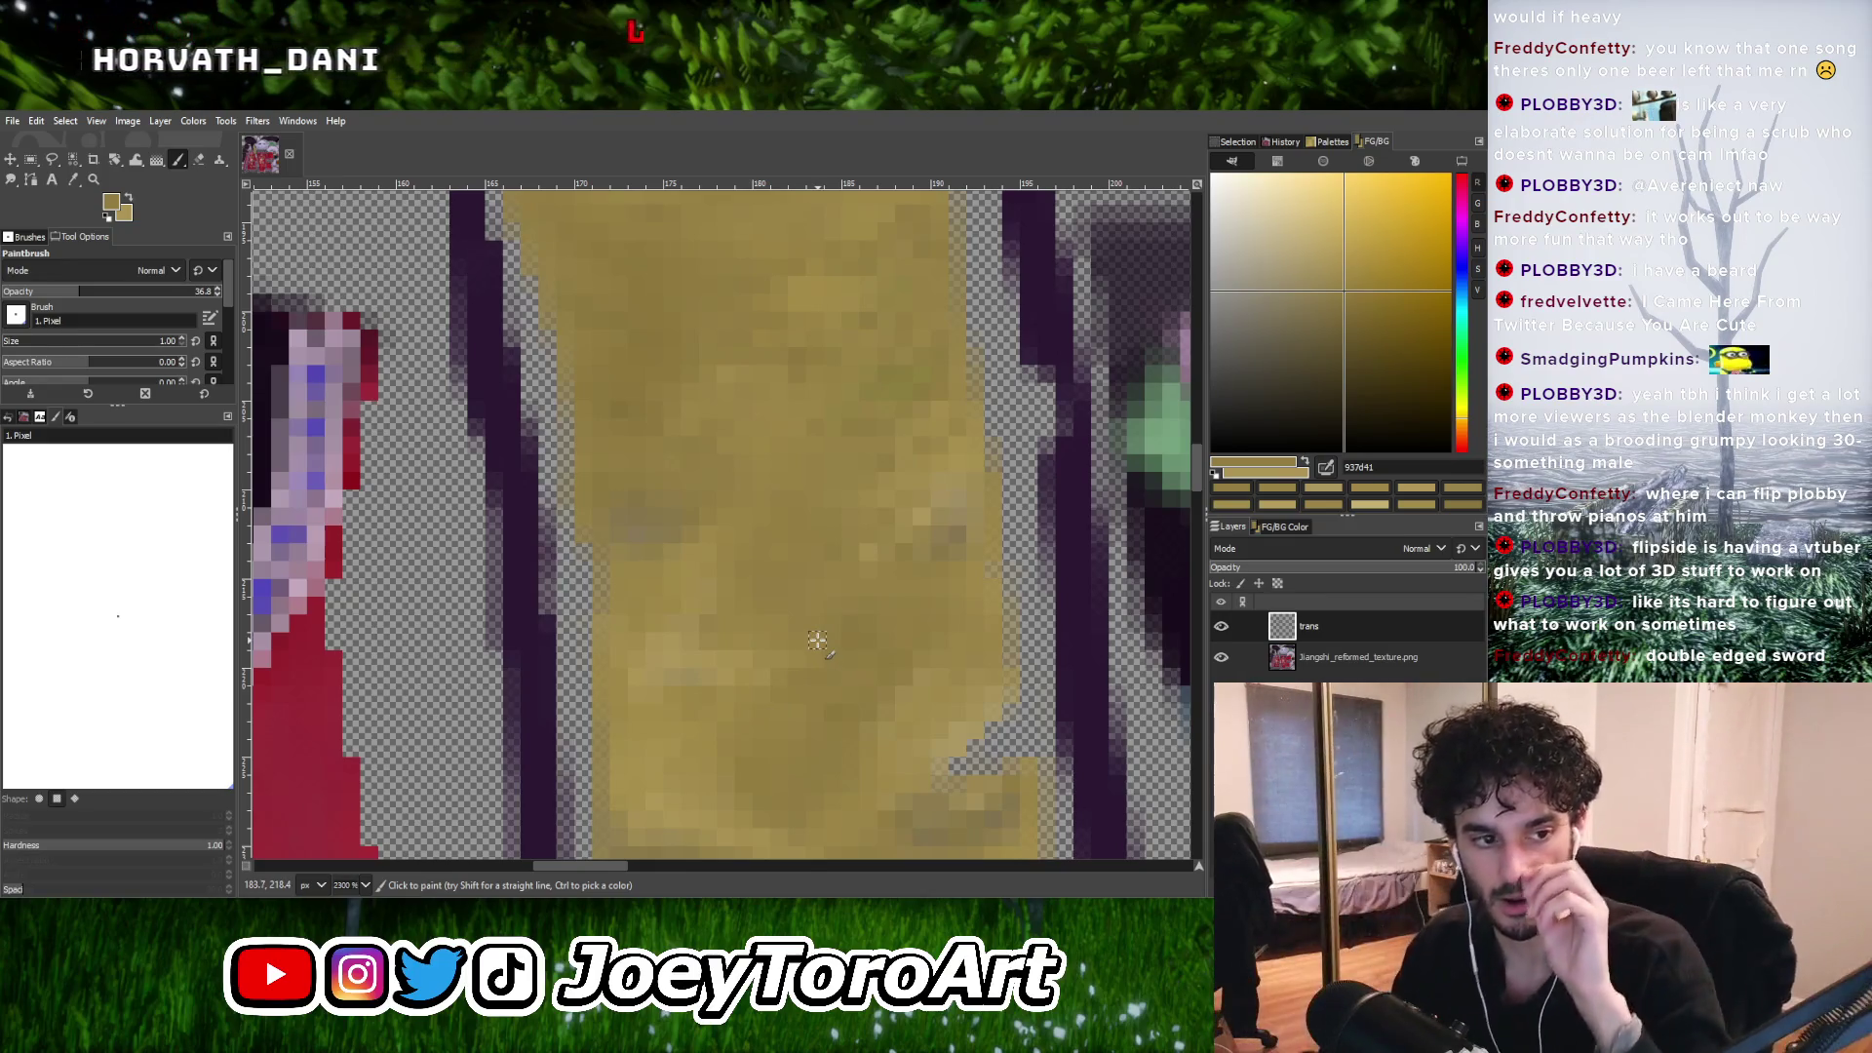
{"action": "left_click", "coordinate": [691, 714], "text": "ctrl"}
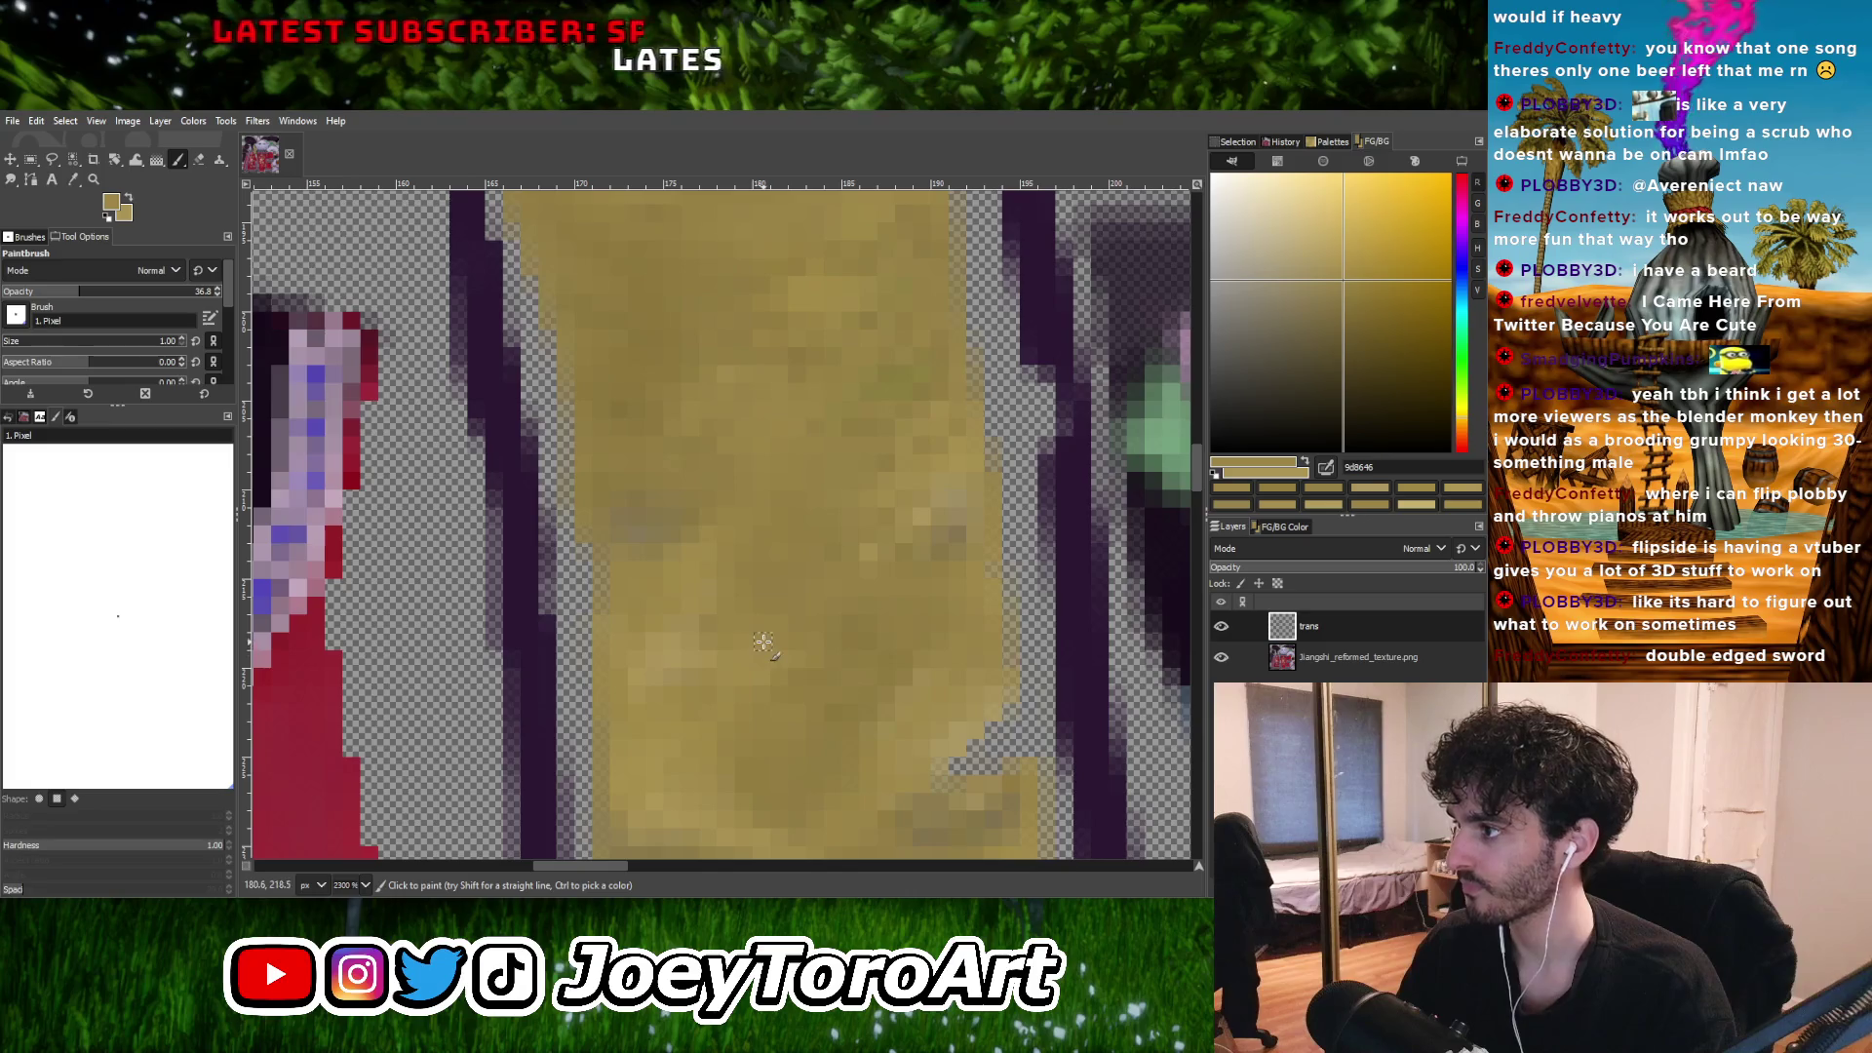
{"action": "scroll", "coordinate": [765, 636], "scroll_direction": "down", "scroll_amount": 2, "text": "ctrl"}
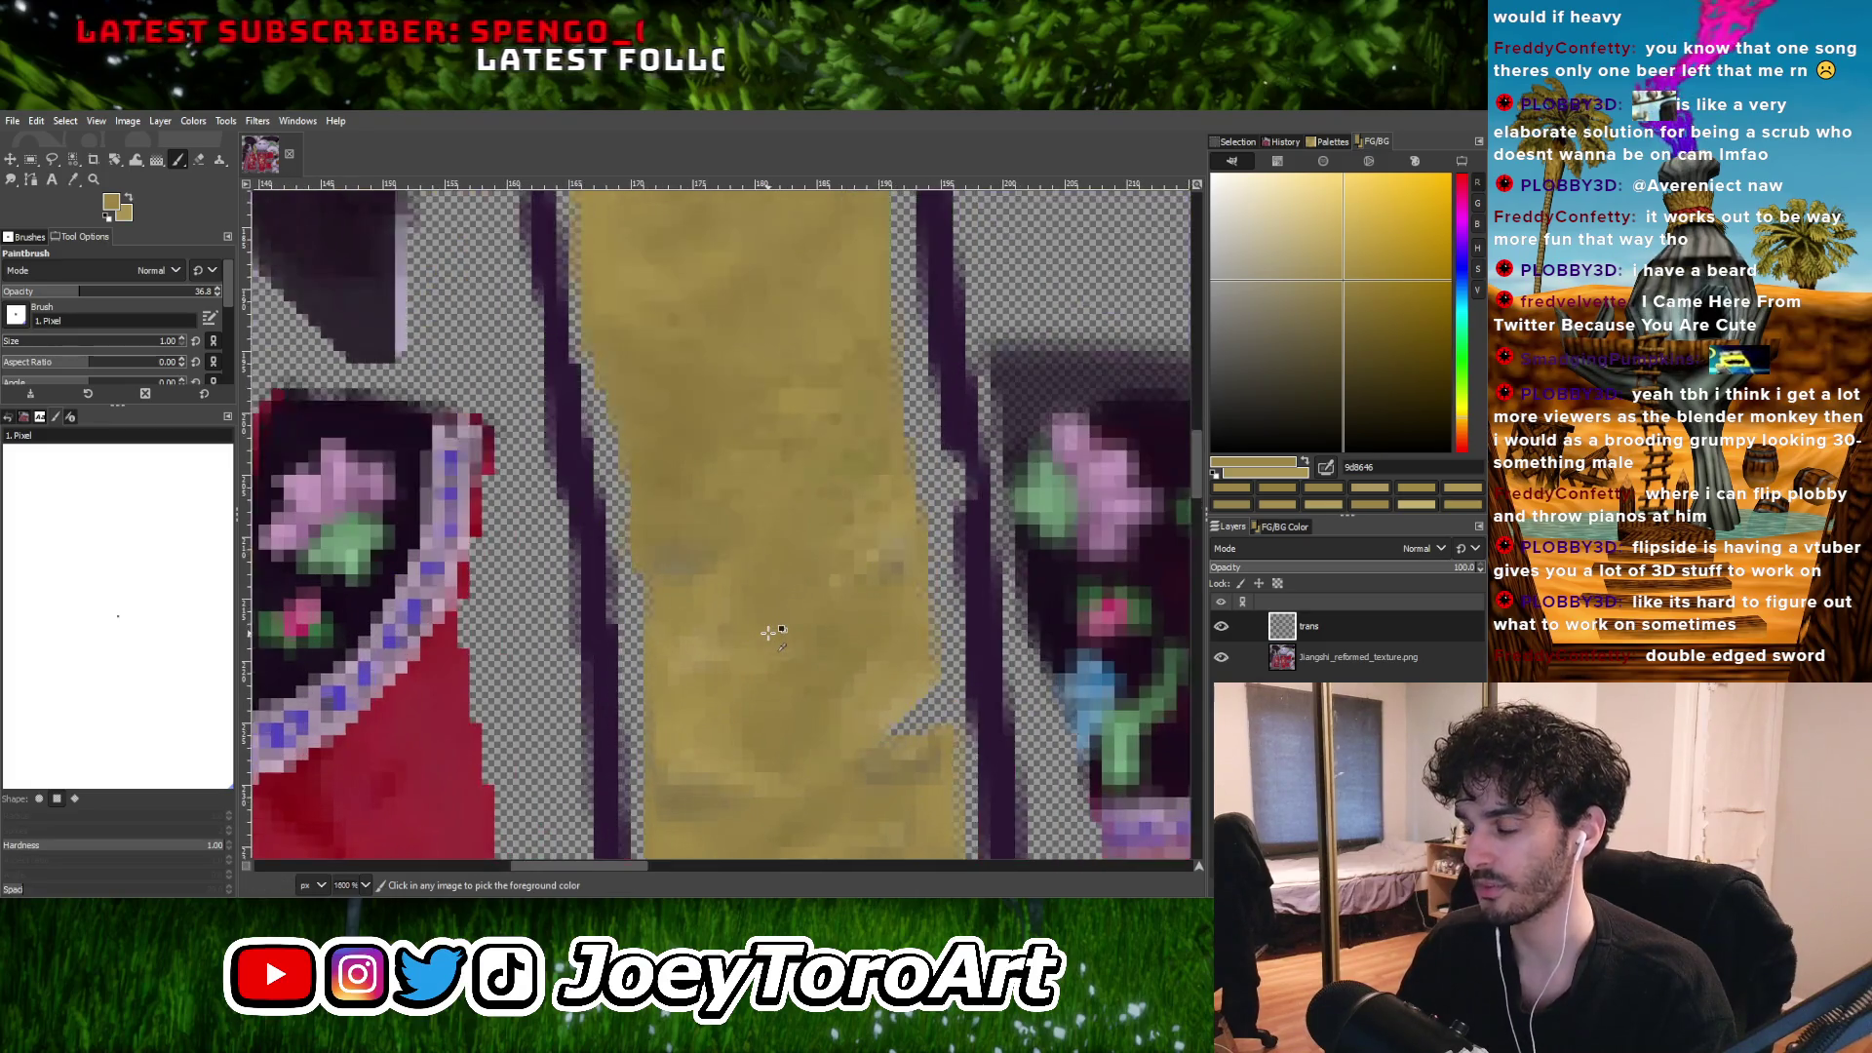
{"action": "scroll", "coordinate": [771, 622], "scroll_direction": "up", "scroll_amount": 2, "text": "ctrl"}
{"action": "left_click", "coordinate": [672, 639], "text": "ctrl"}
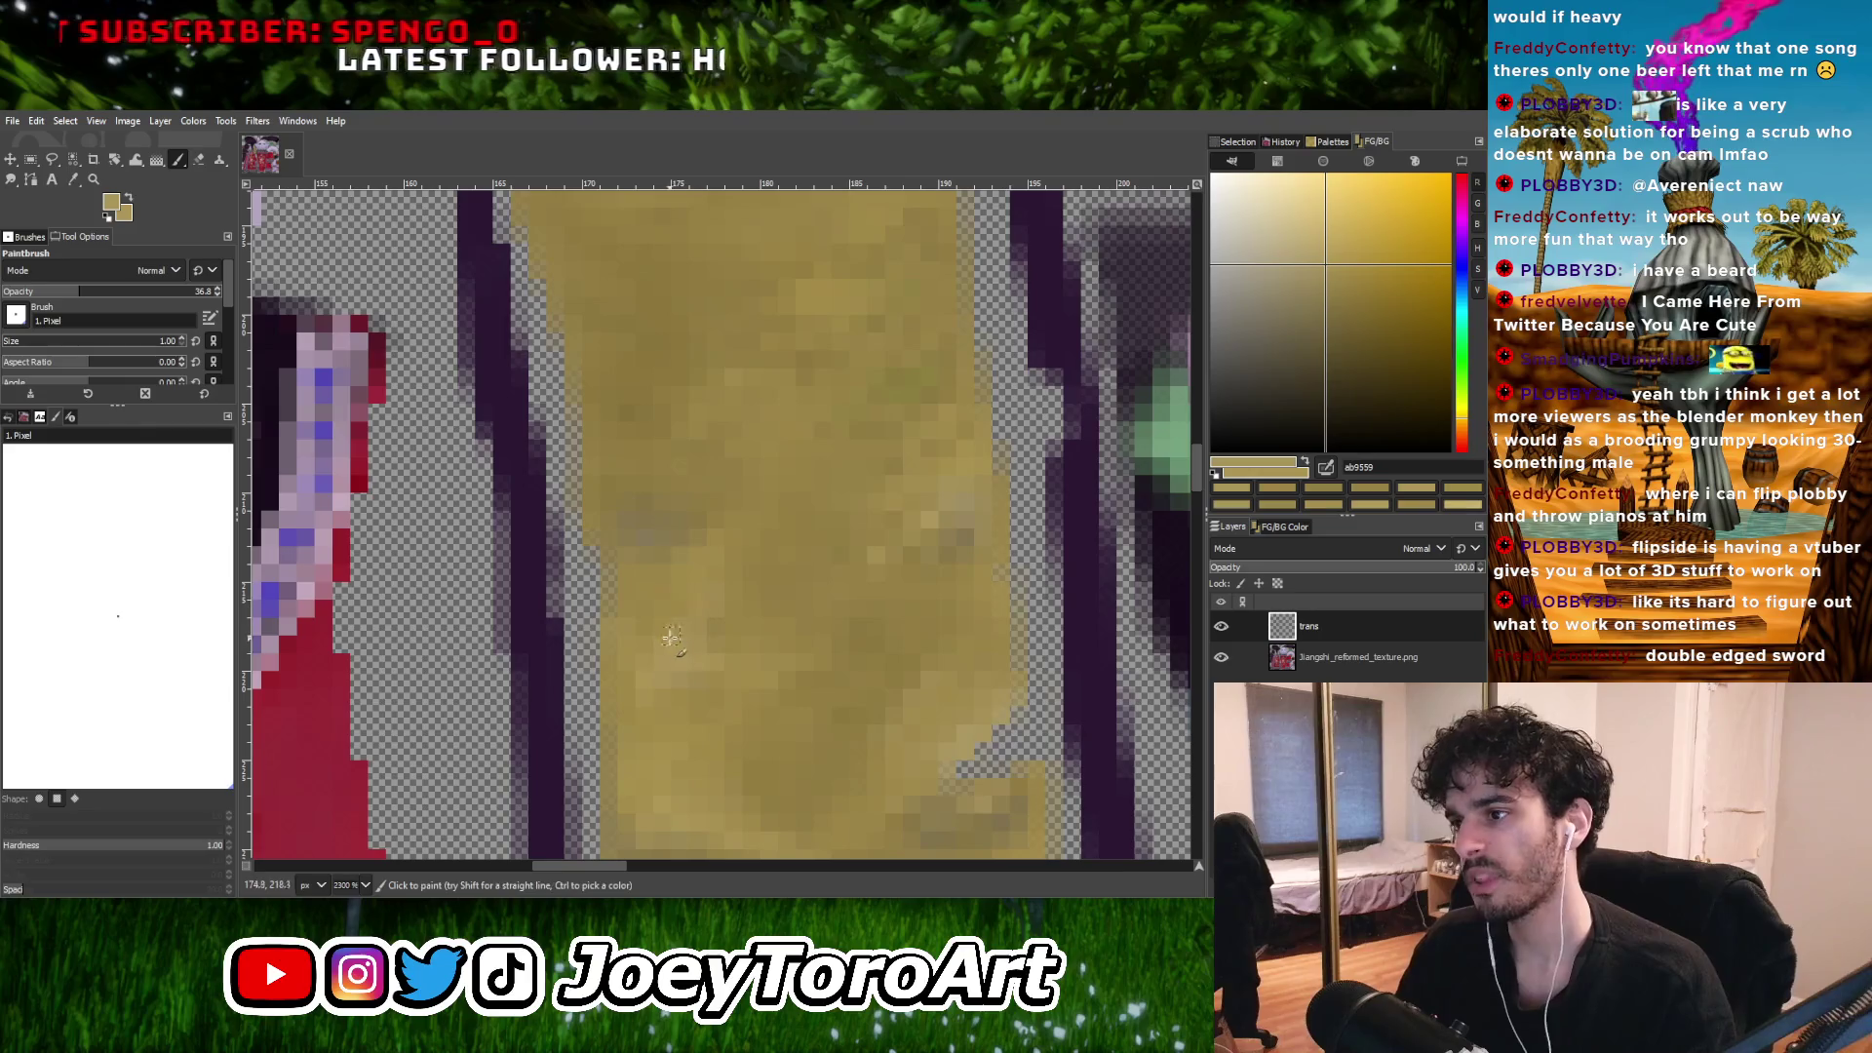
{"action": "scroll", "coordinate": [746, 532], "scroll_direction": "down", "scroll_amount": 5, "text": "ctrl"}
{"action": "scroll", "coordinate": [723, 618], "scroll_direction": "up", "scroll_amount": 4, "text": "ctrl"}
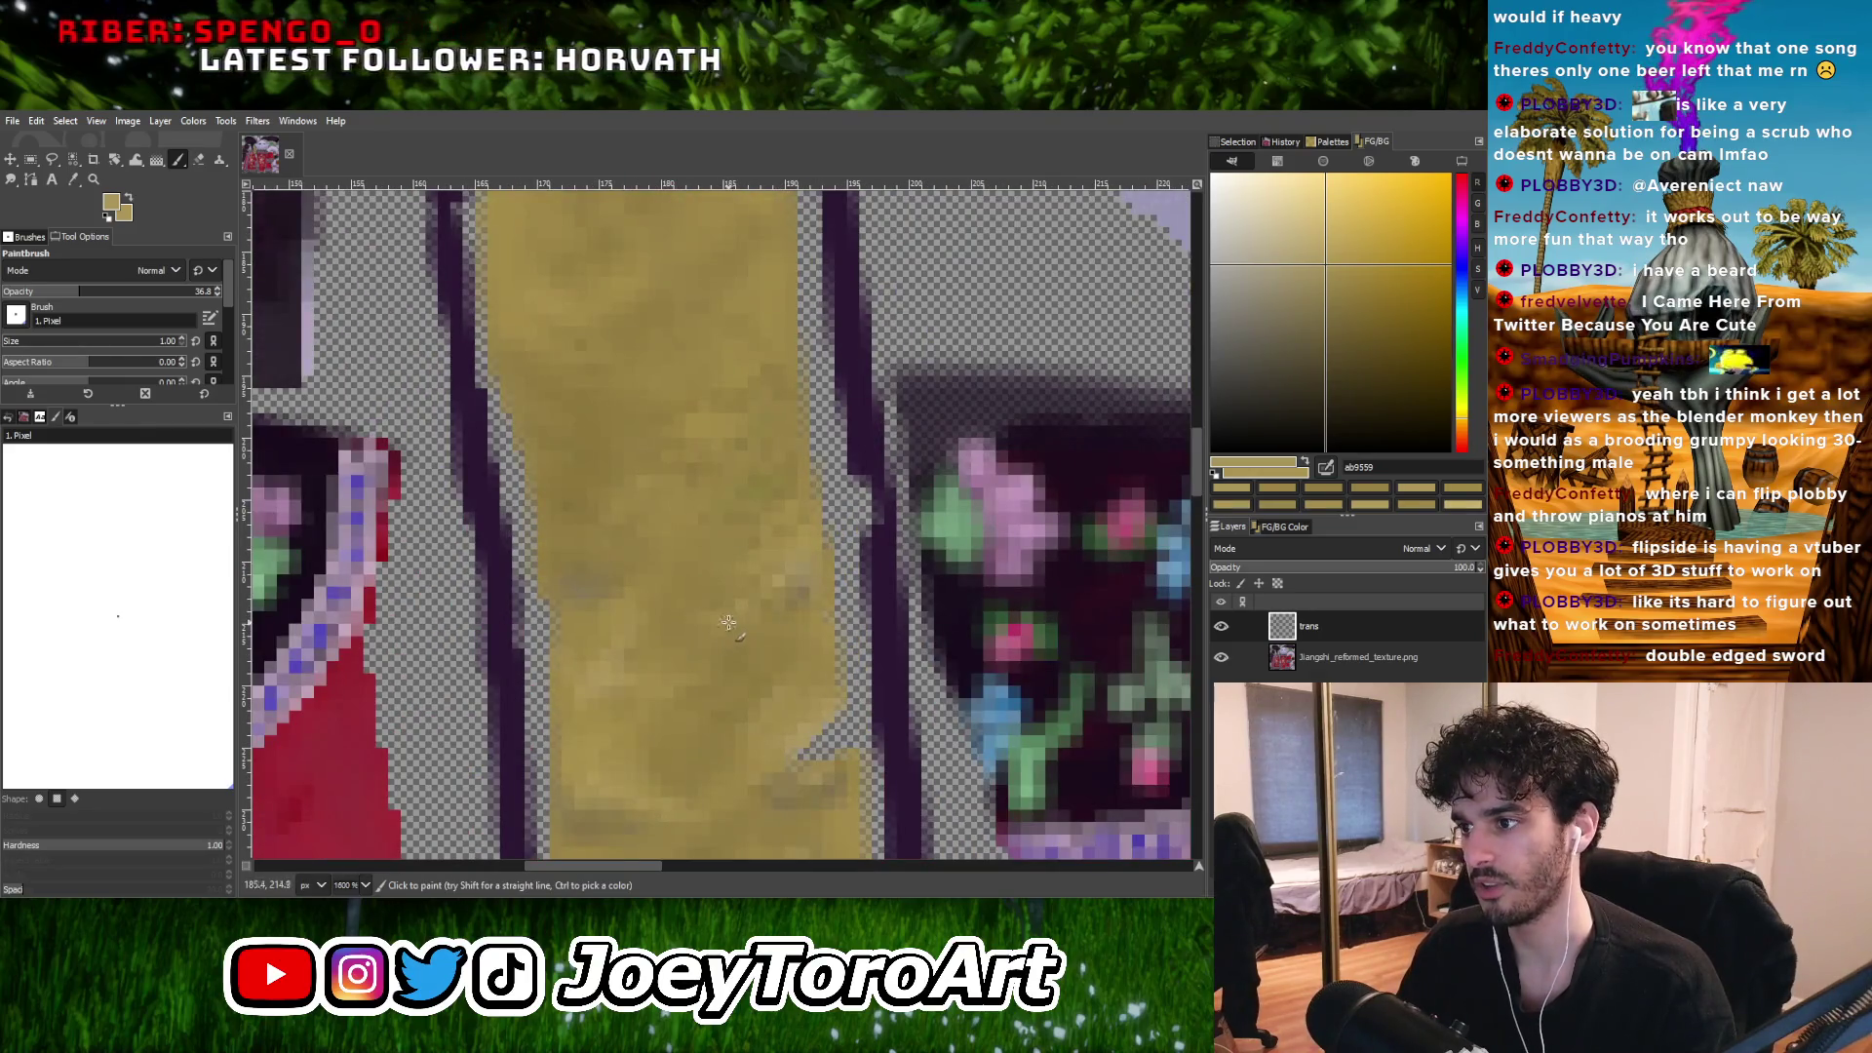
{"action": "scroll", "coordinate": [679, 639], "scroll_direction": "up", "scroll_amount": 2, "text": "ctrl"}
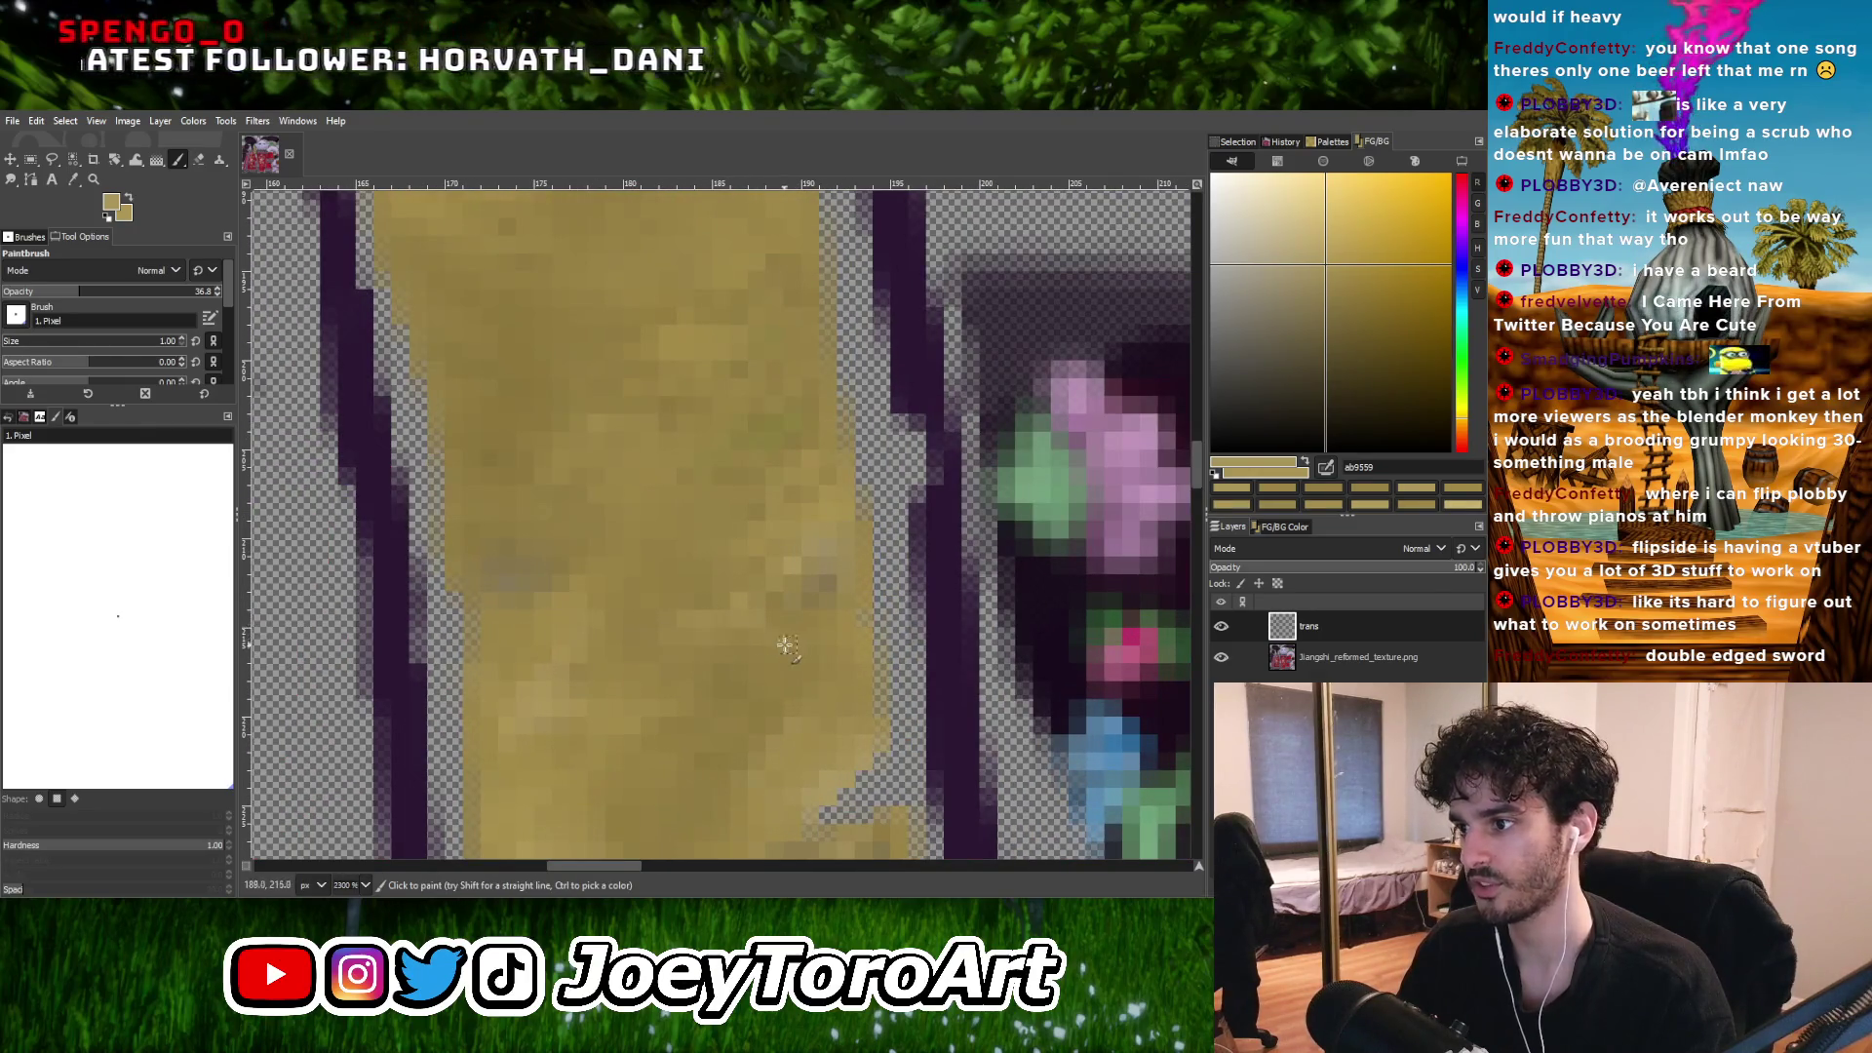
{"action": "scroll", "coordinate": [803, 655], "scroll_direction": "down", "scroll_amount": 2, "text": "ctrl"}
{"action": "scroll", "coordinate": [750, 582], "scroll_direction": "up", "scroll_amount": 2, "text": "ctrl"}
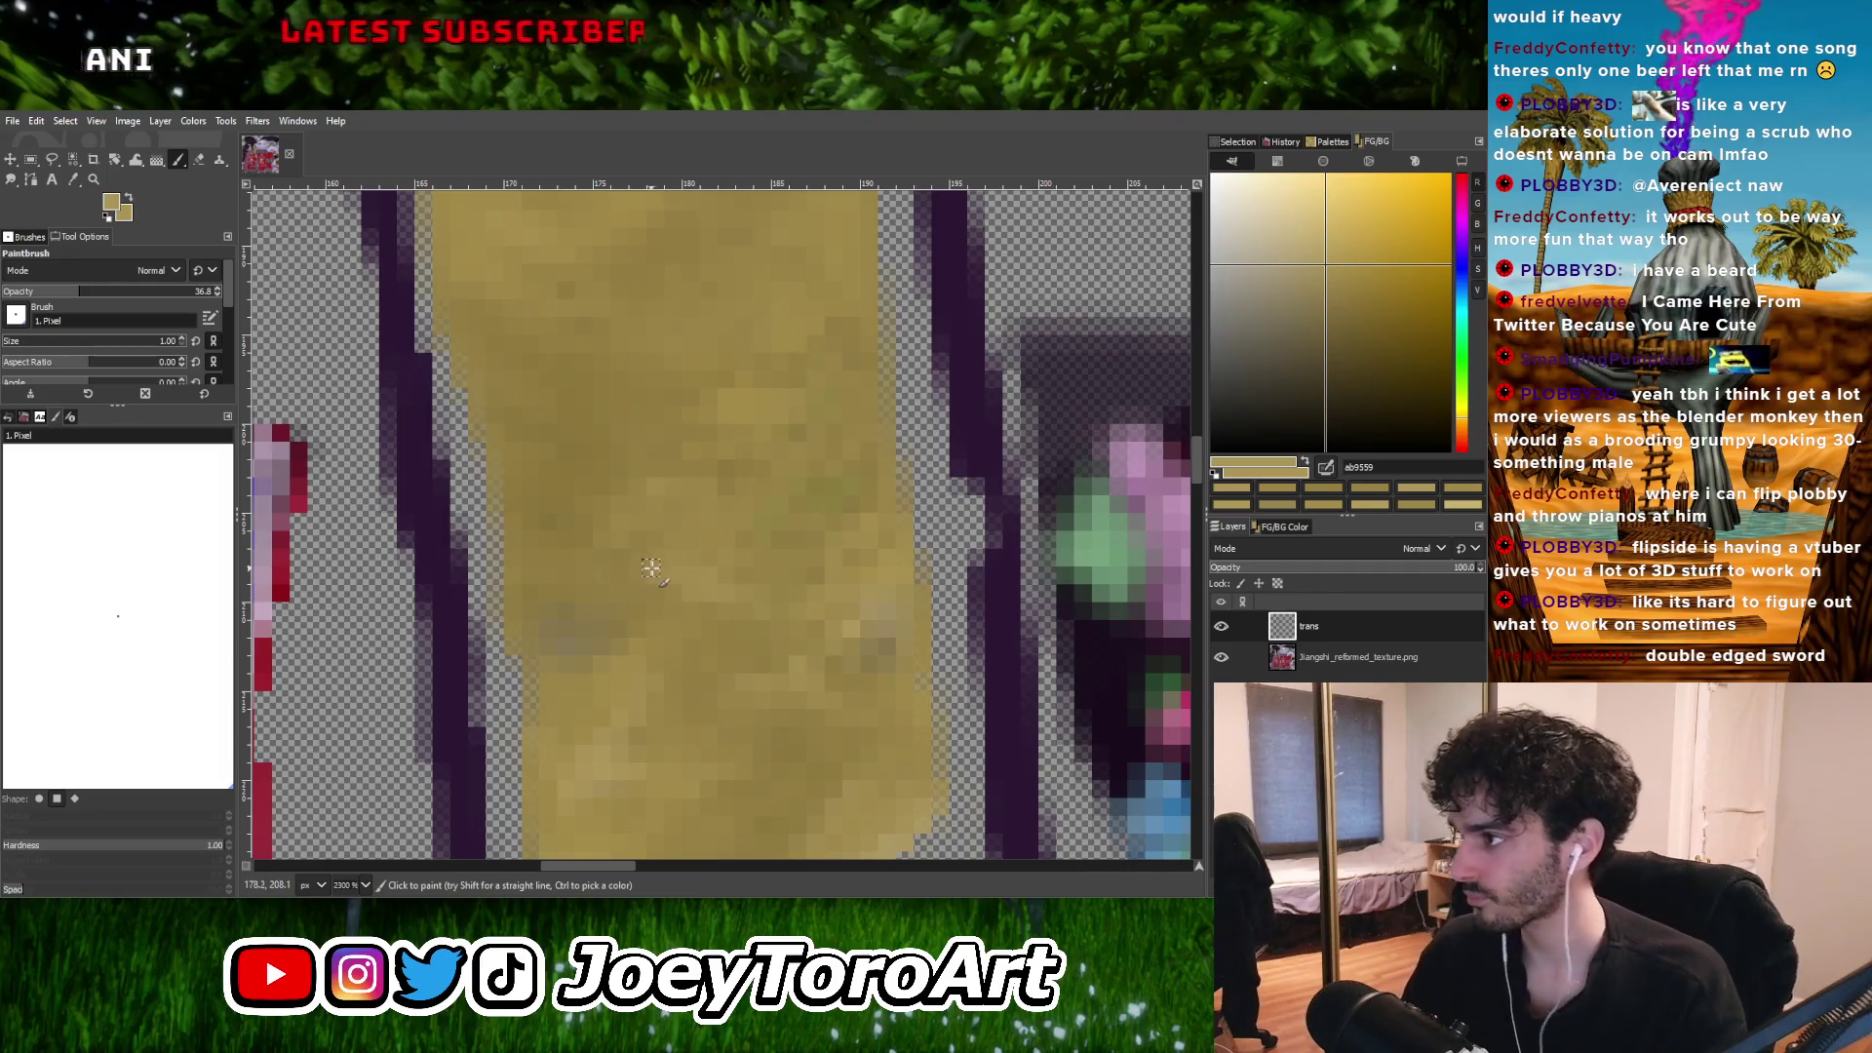
Sample darker and greyish gold tones from the strip and paint over the trim.
{"action": "scroll", "coordinate": [712, 509], "scroll_direction": "down", "scroll_amount": 1, "text": "ctrl"}
{"action": "scroll", "coordinate": [702, 512], "scroll_direction": "up", "scroll_amount": 1, "text": "ctrl"}
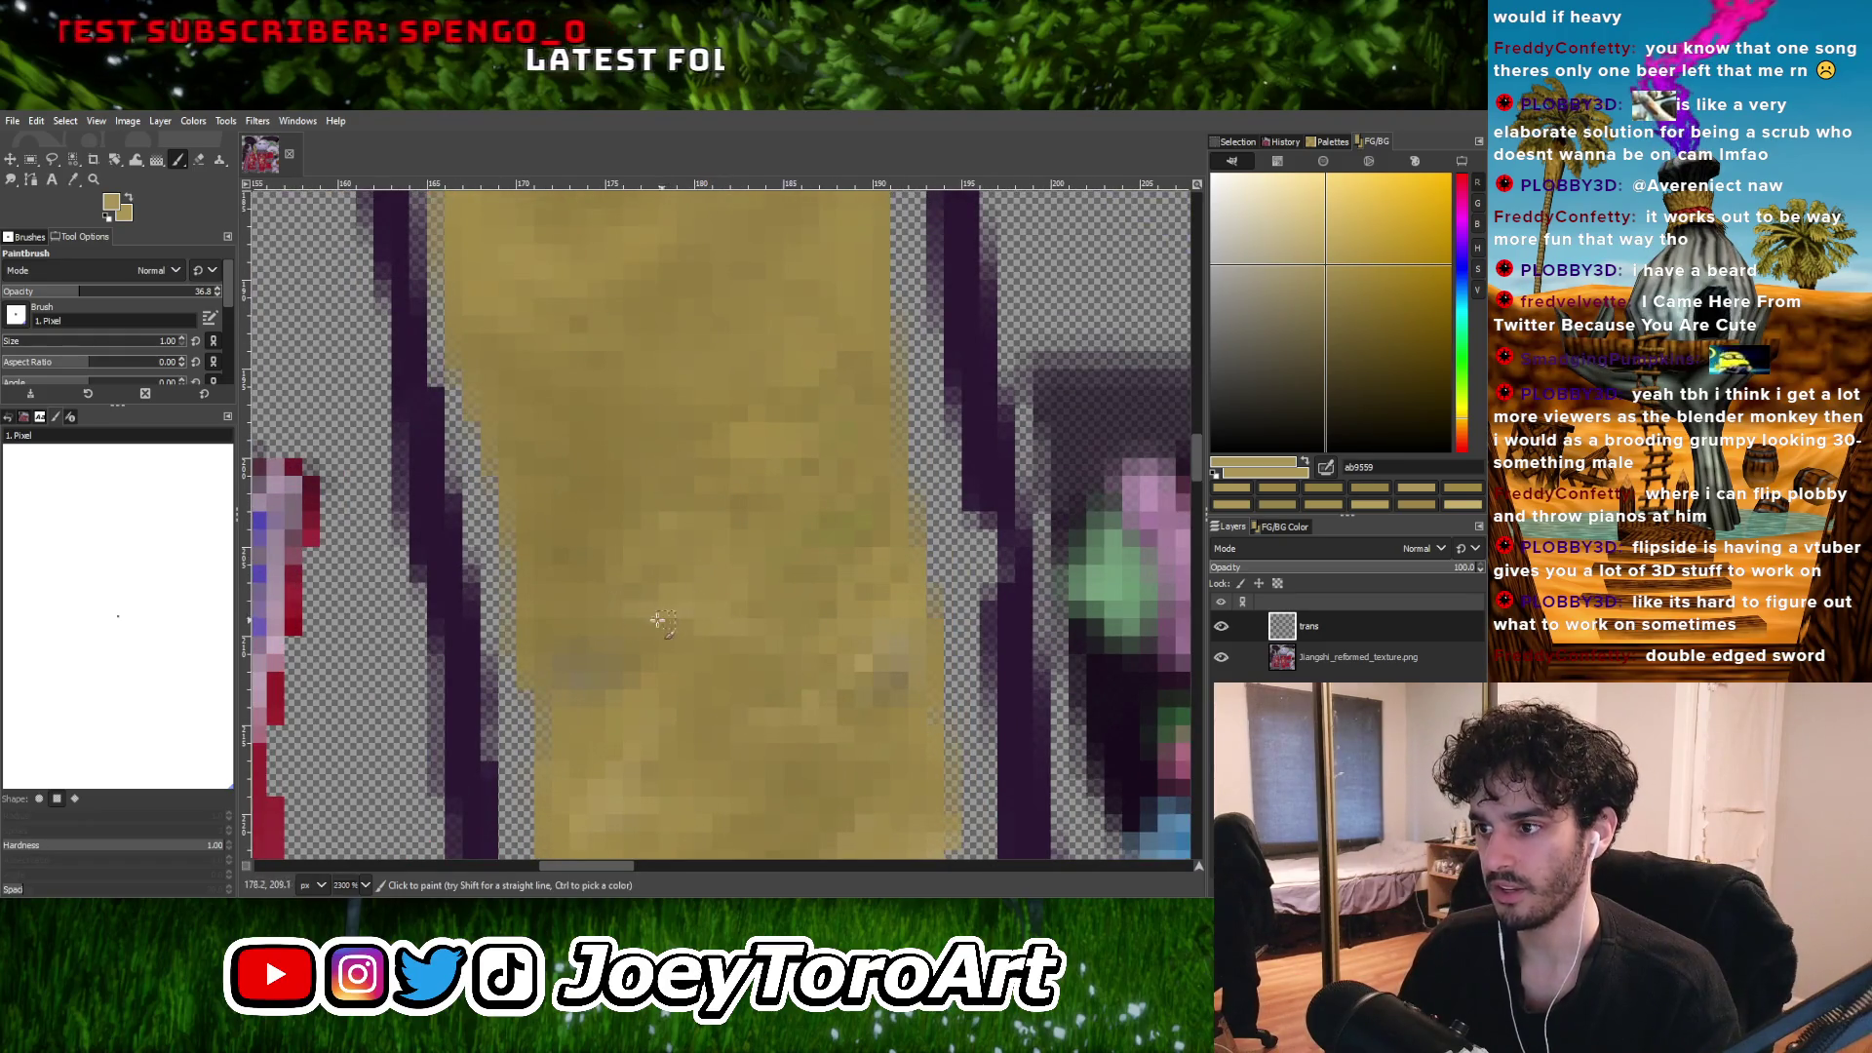
{"action": "left_click", "coordinate": [569, 651], "text": "ctrl"}
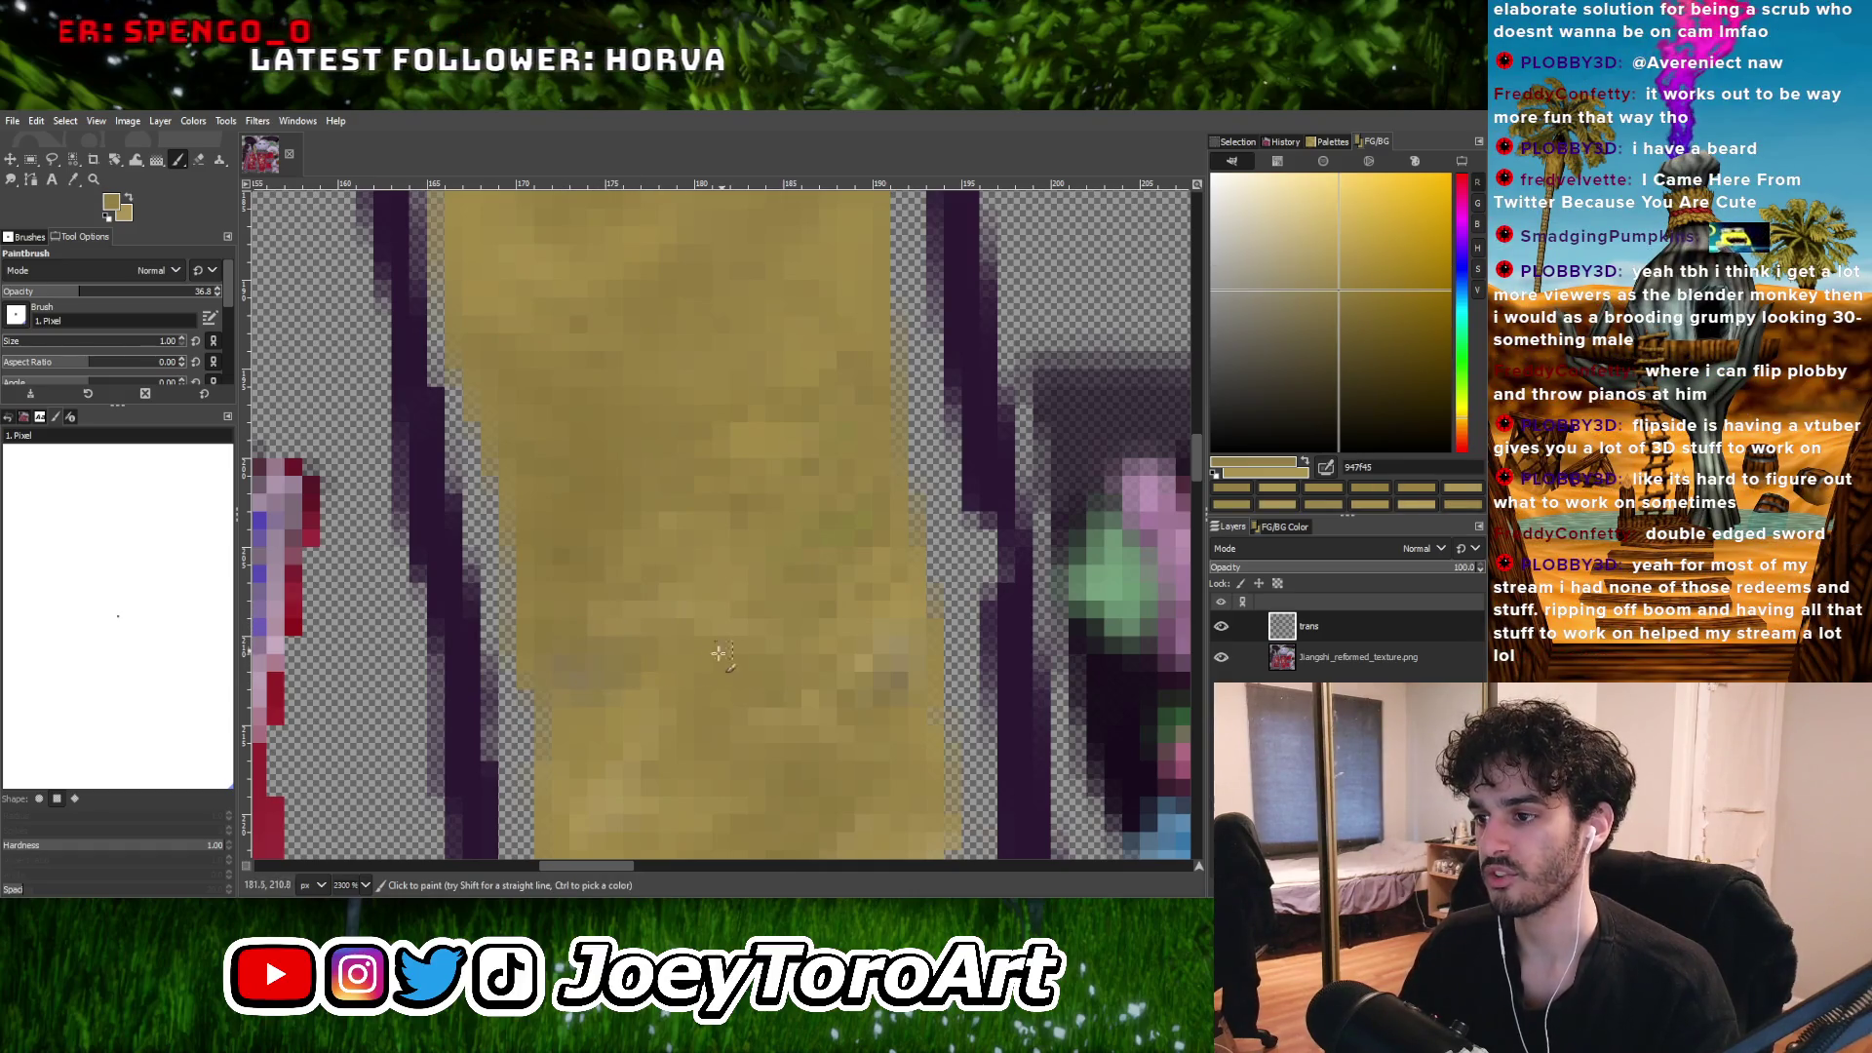
{"action": "left_click", "coordinate": [601, 667], "text": "ctrl"}
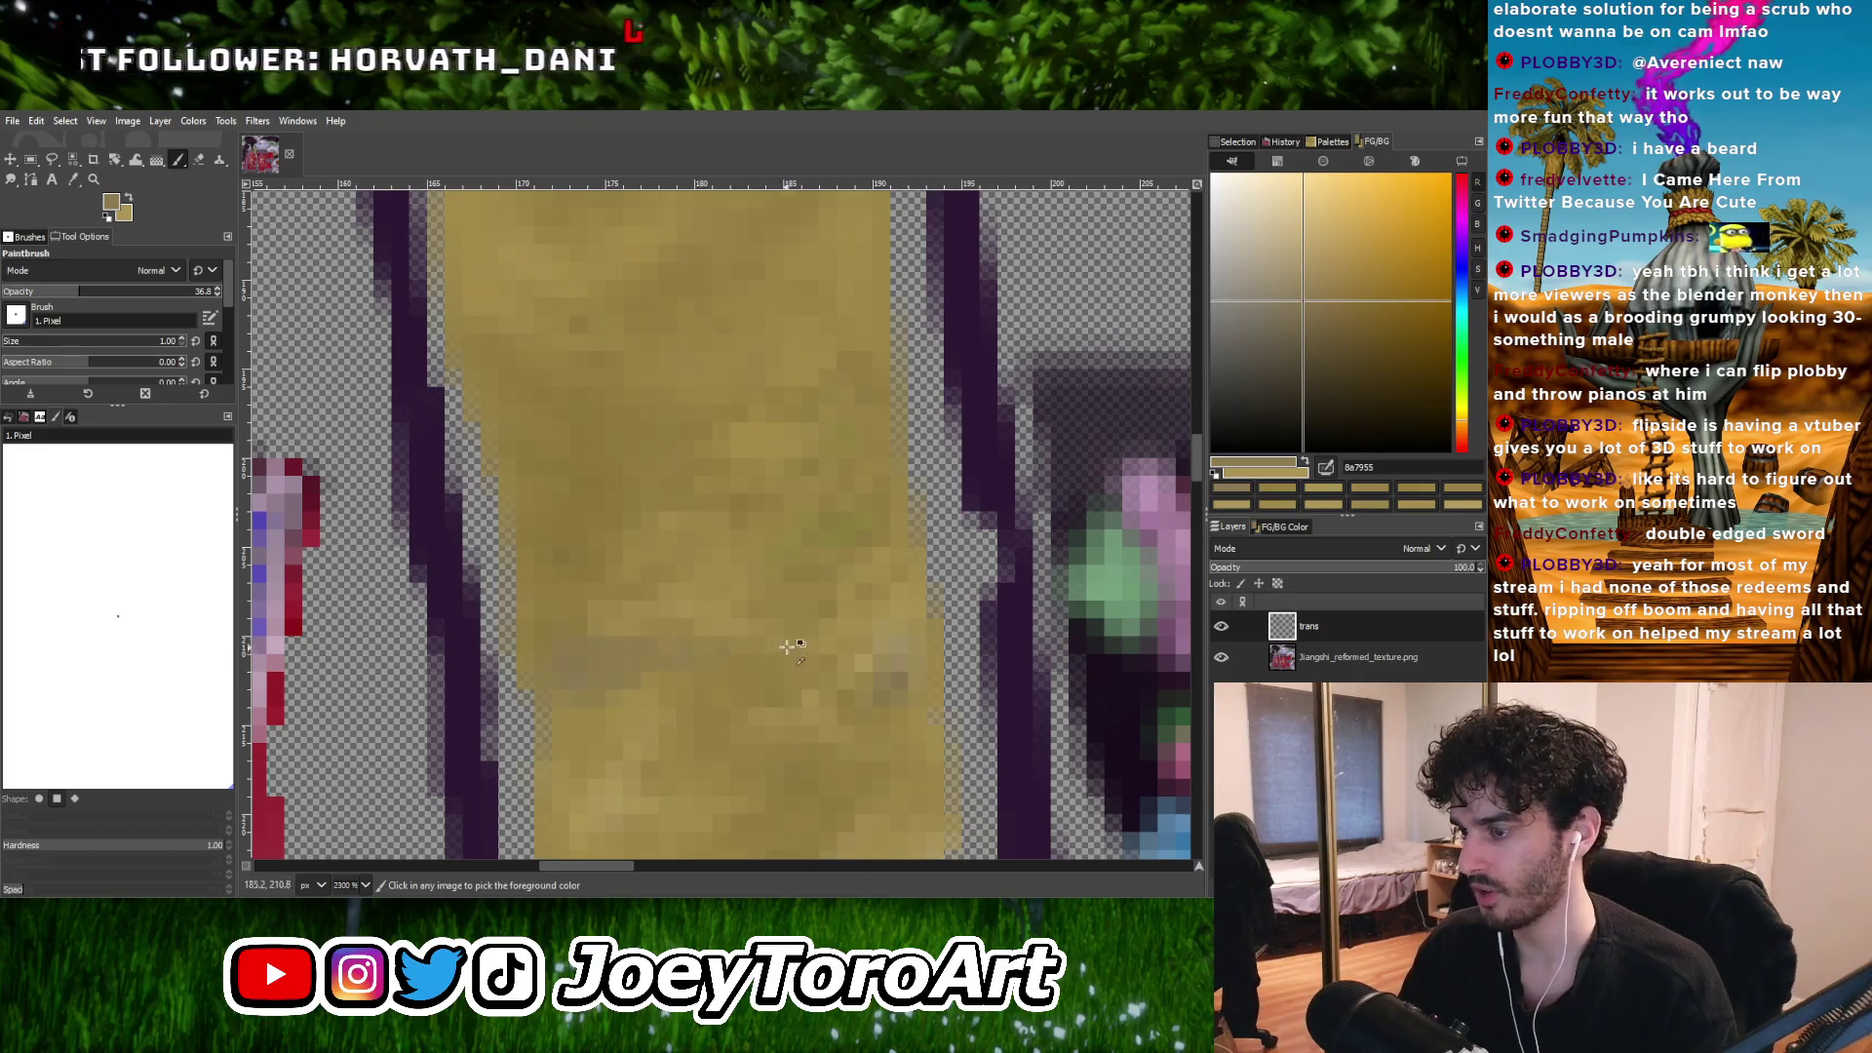
{"action": "scroll", "coordinate": [786, 646], "scroll_direction": "down", "scroll_amount": 2, "text": "ctrl"}
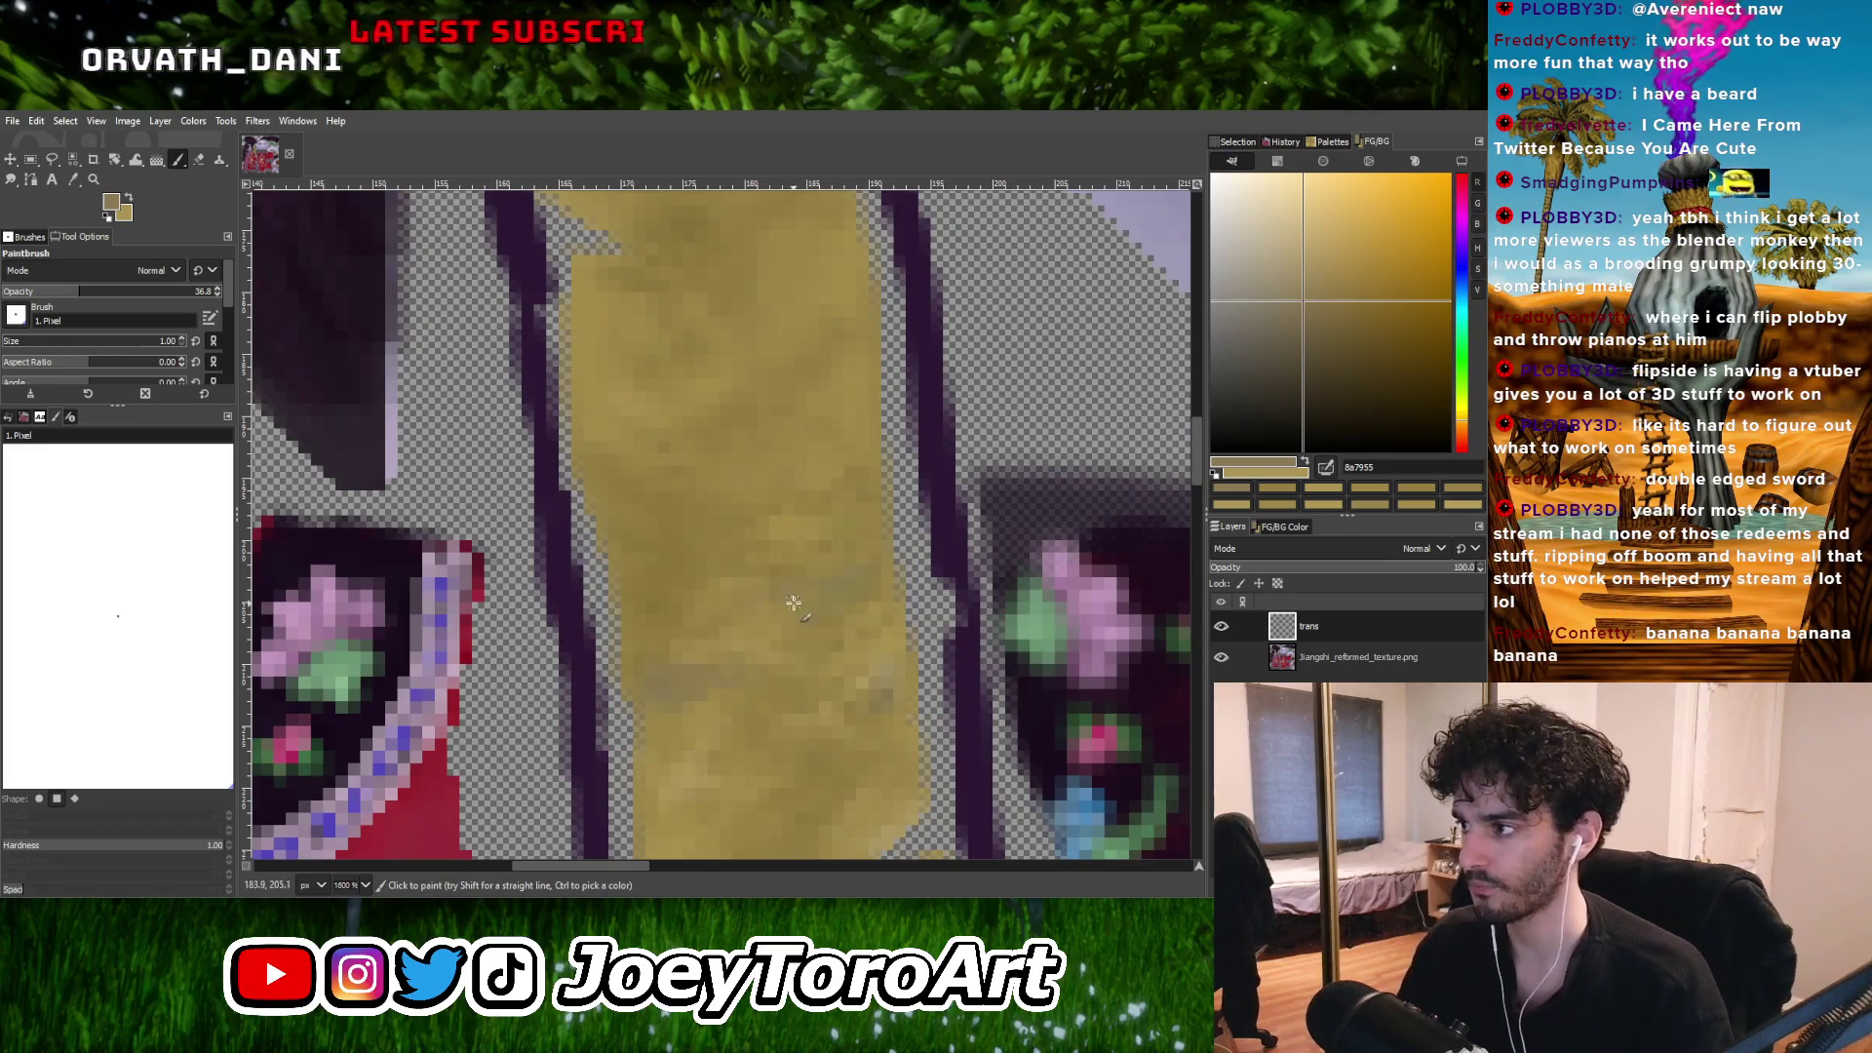
{"action": "scroll", "coordinate": [798, 604], "scroll_direction": "down", "scroll_amount": 1, "text": "ctrl"}
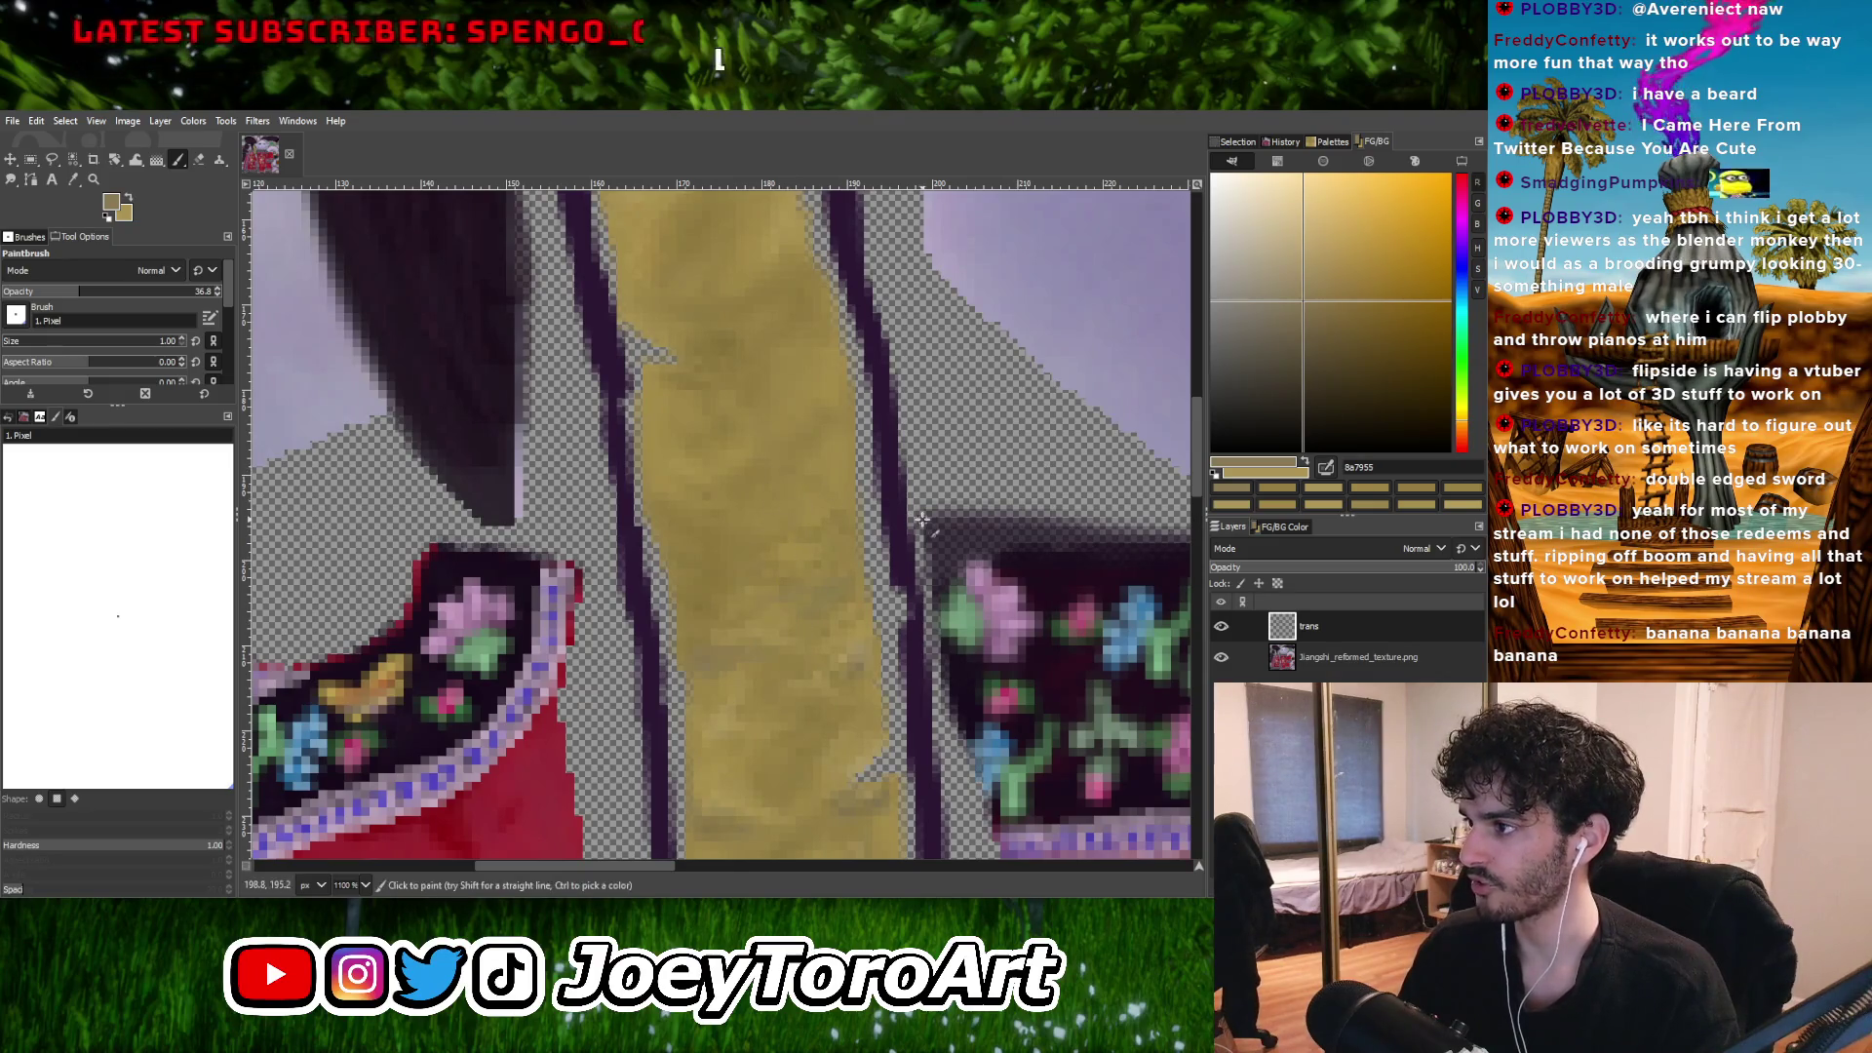
{"action": "scroll", "coordinate": [809, 569], "scroll_direction": "up", "scroll_amount": 1, "text": "ctrl"}
{"action": "scroll", "coordinate": [763, 508], "scroll_direction": "down", "scroll_amount": 1, "text": "ctrl"}
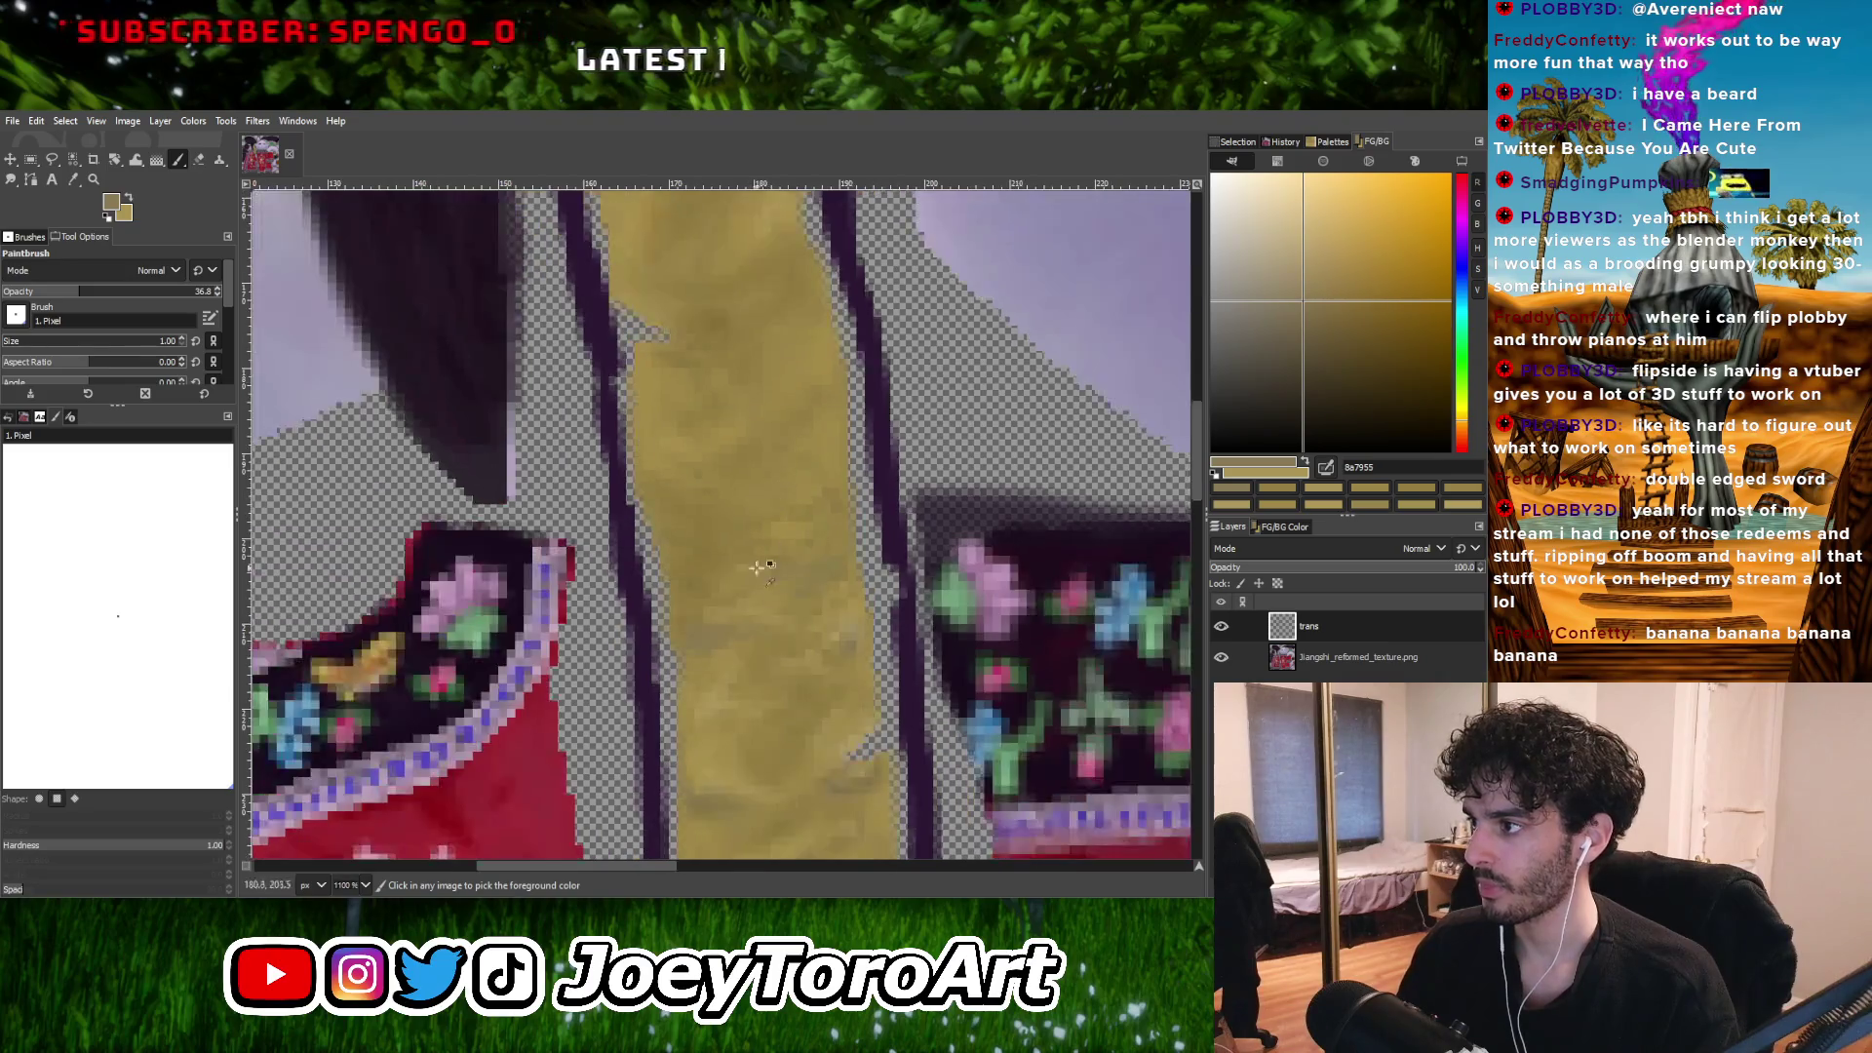
{"action": "scroll", "coordinate": [748, 606], "scroll_direction": "up", "scroll_amount": 1, "text": "ctrl"}
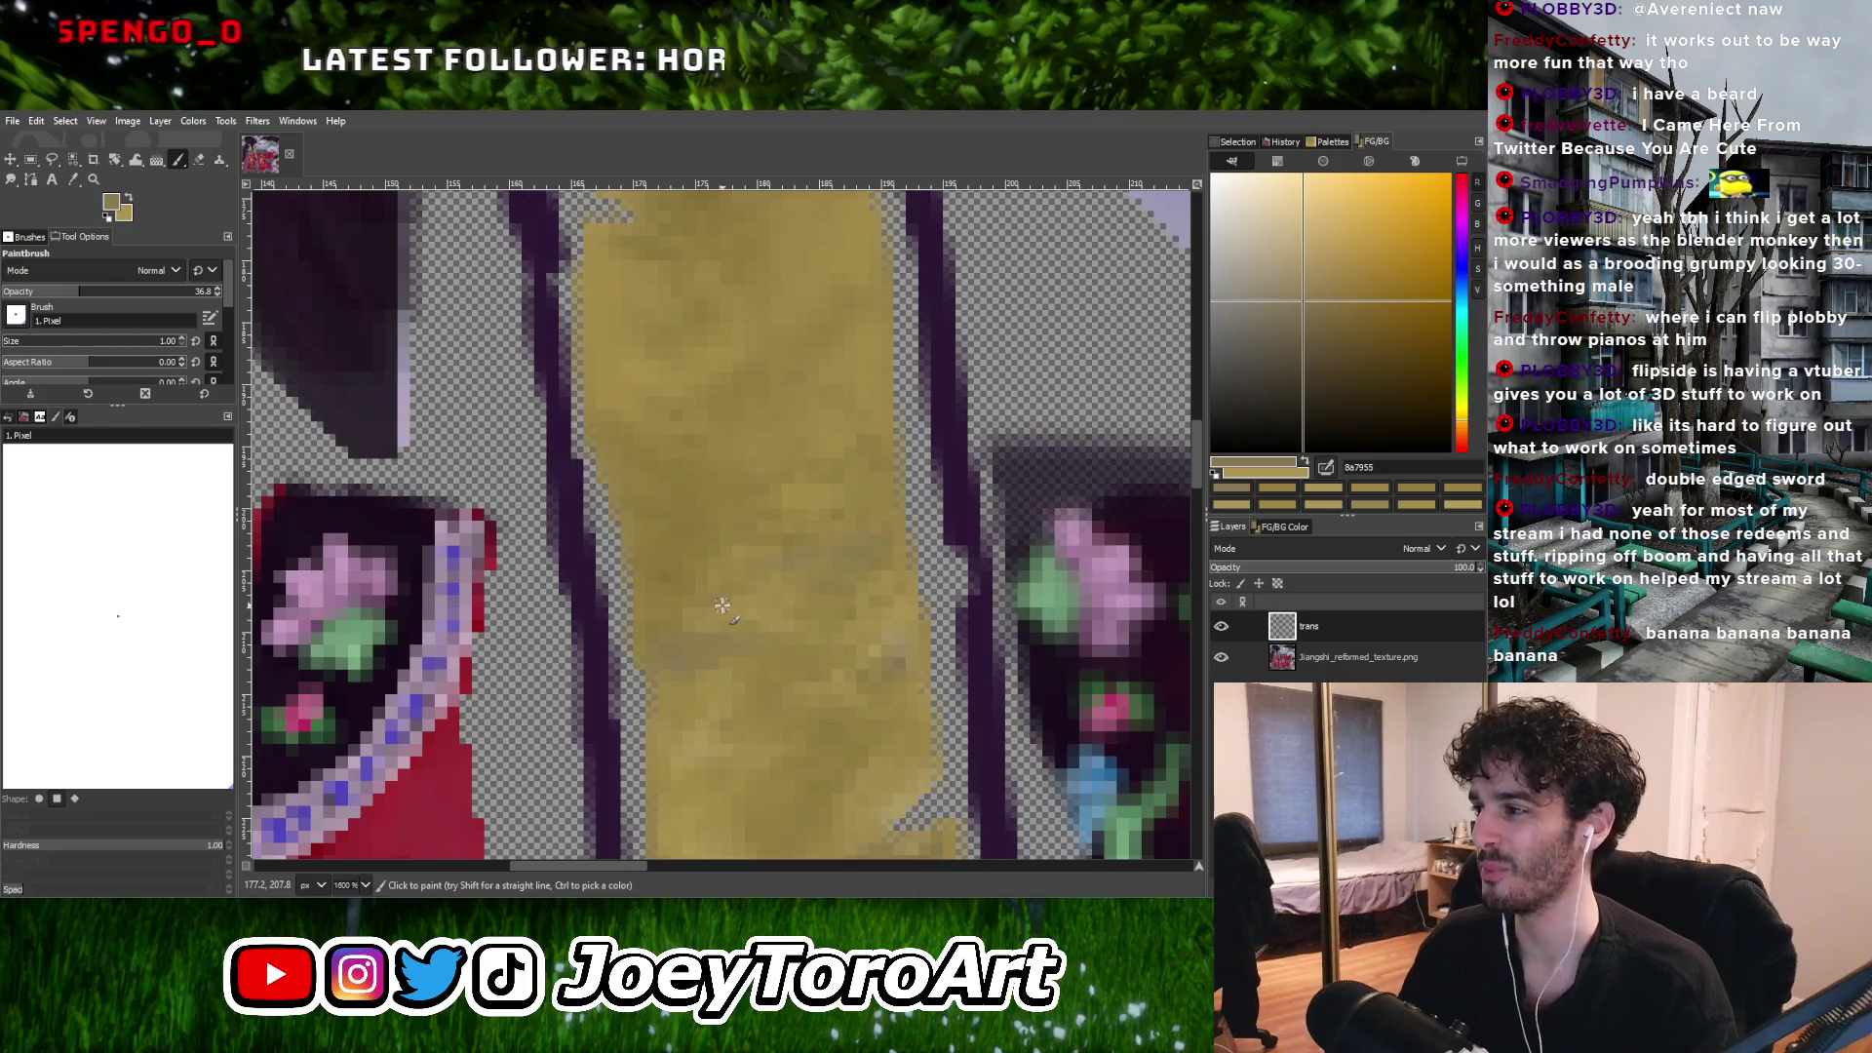
{"action": "scroll", "coordinate": [721, 605], "scroll_direction": "down", "scroll_amount": 1, "text": "ctrl"}
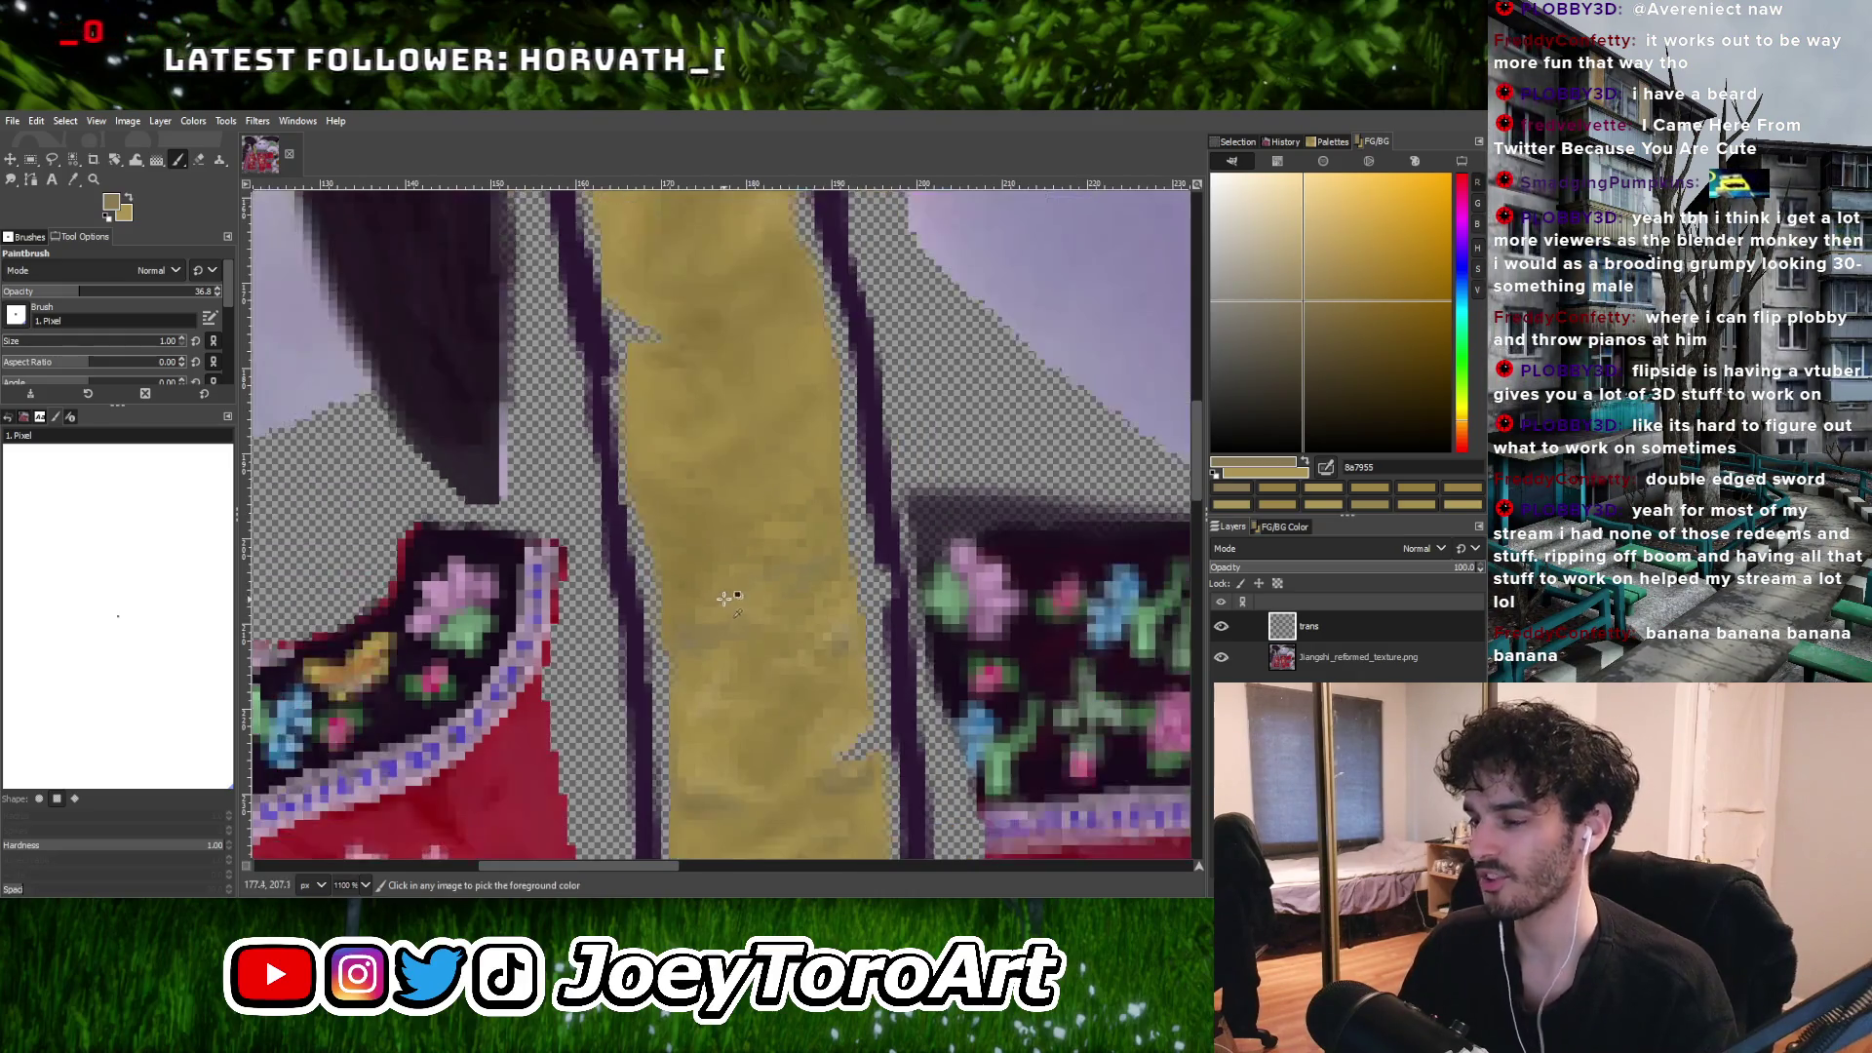
{"action": "scroll", "coordinate": [721, 609], "scroll_direction": "up", "scroll_amount": 1, "text": "ctrl"}
{"action": "left_click", "coordinate": [715, 667], "text": "ctrl"}
Repaint more of the strip, alternating darker, lighter and deeper gold samples.
{"action": "scroll", "coordinate": [693, 660], "scroll_direction": "up", "scroll_amount": 2, "text": "ctrl"}
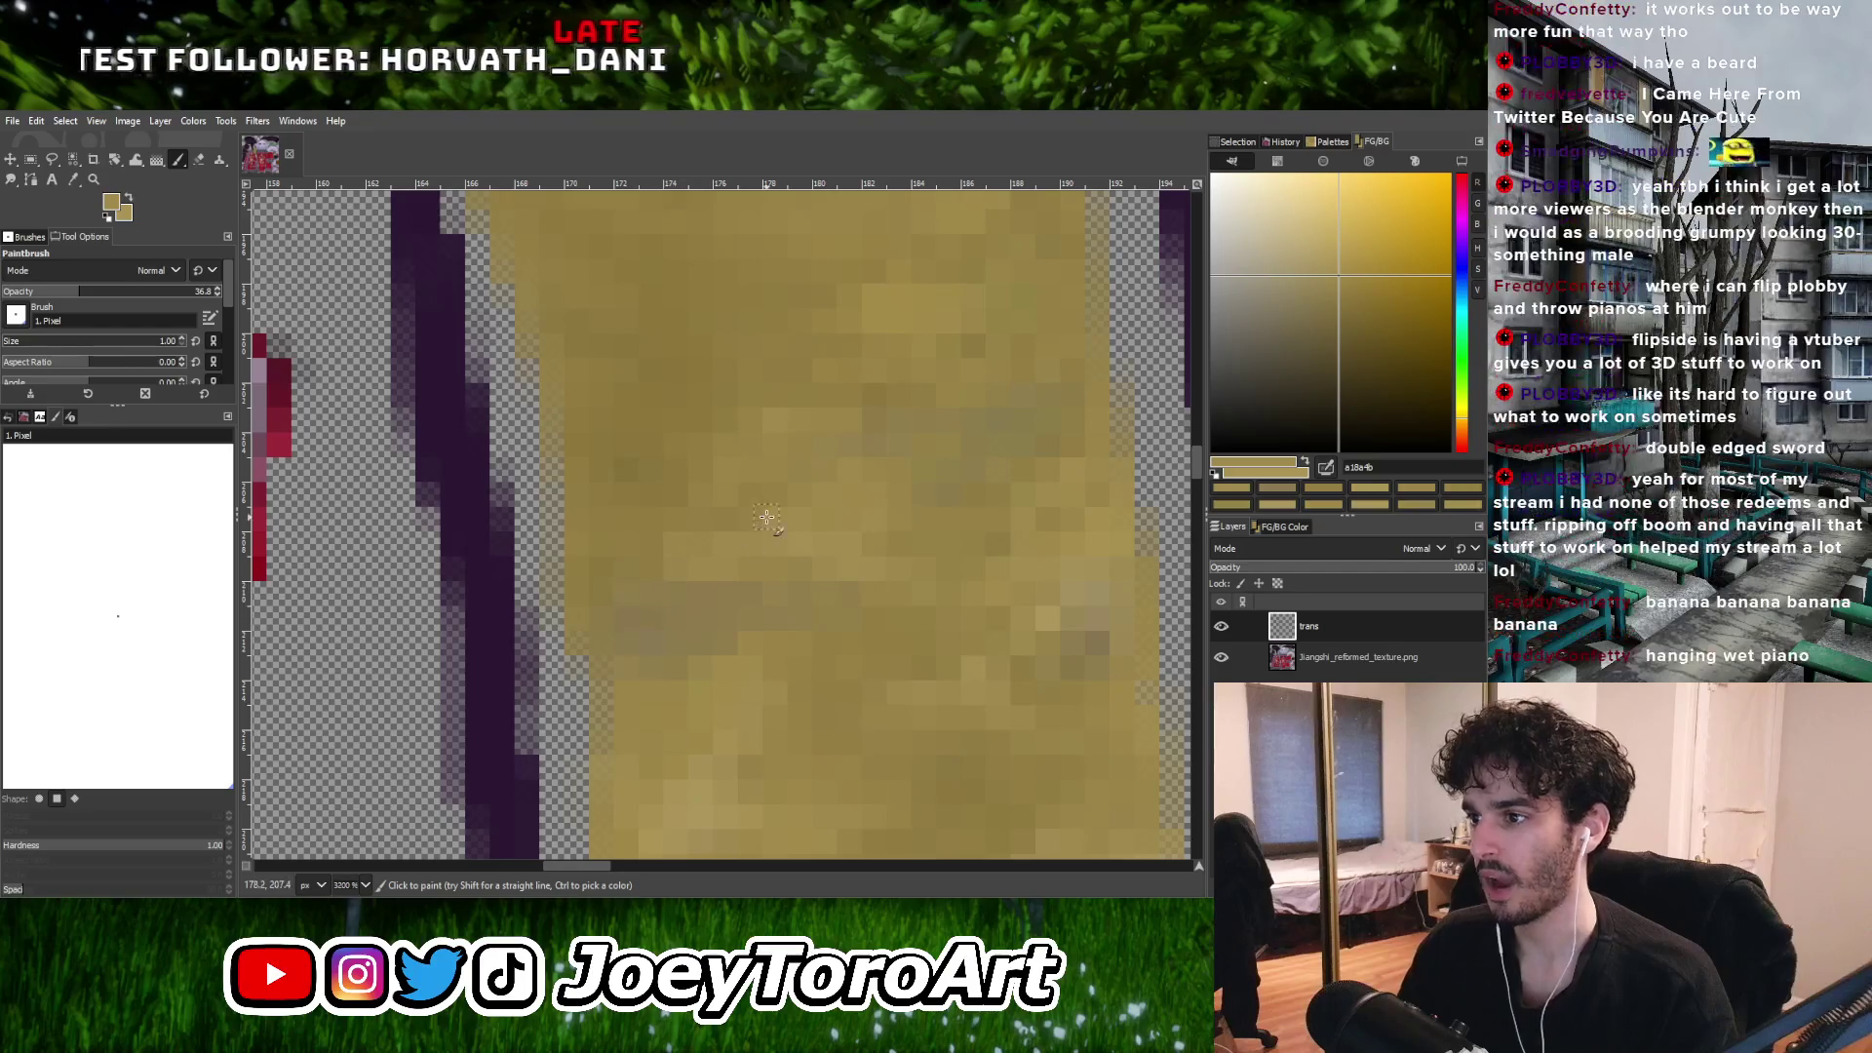
{"action": "scroll", "coordinate": [770, 529], "scroll_direction": "down", "scroll_amount": 1, "text": "ctrl"}
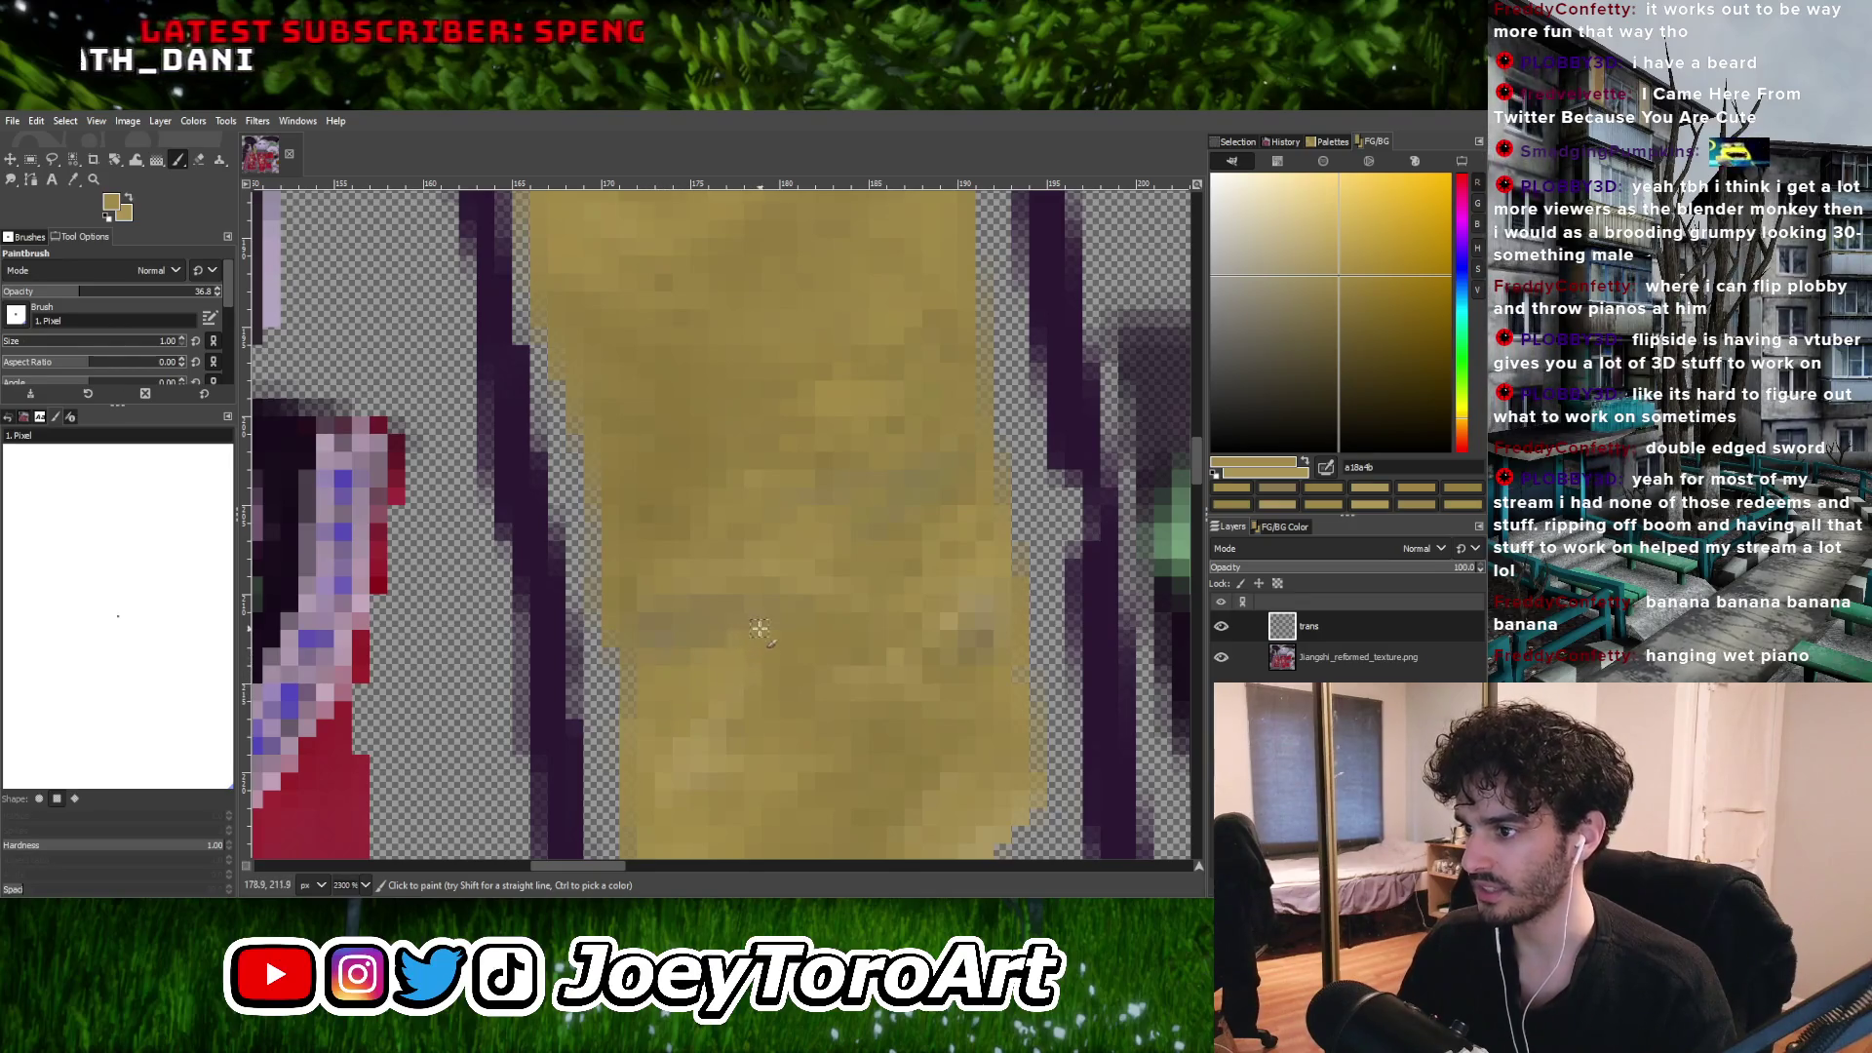
{"action": "scroll", "coordinate": [830, 614], "scroll_direction": "down", "scroll_amount": 2, "text": "ctrl"}
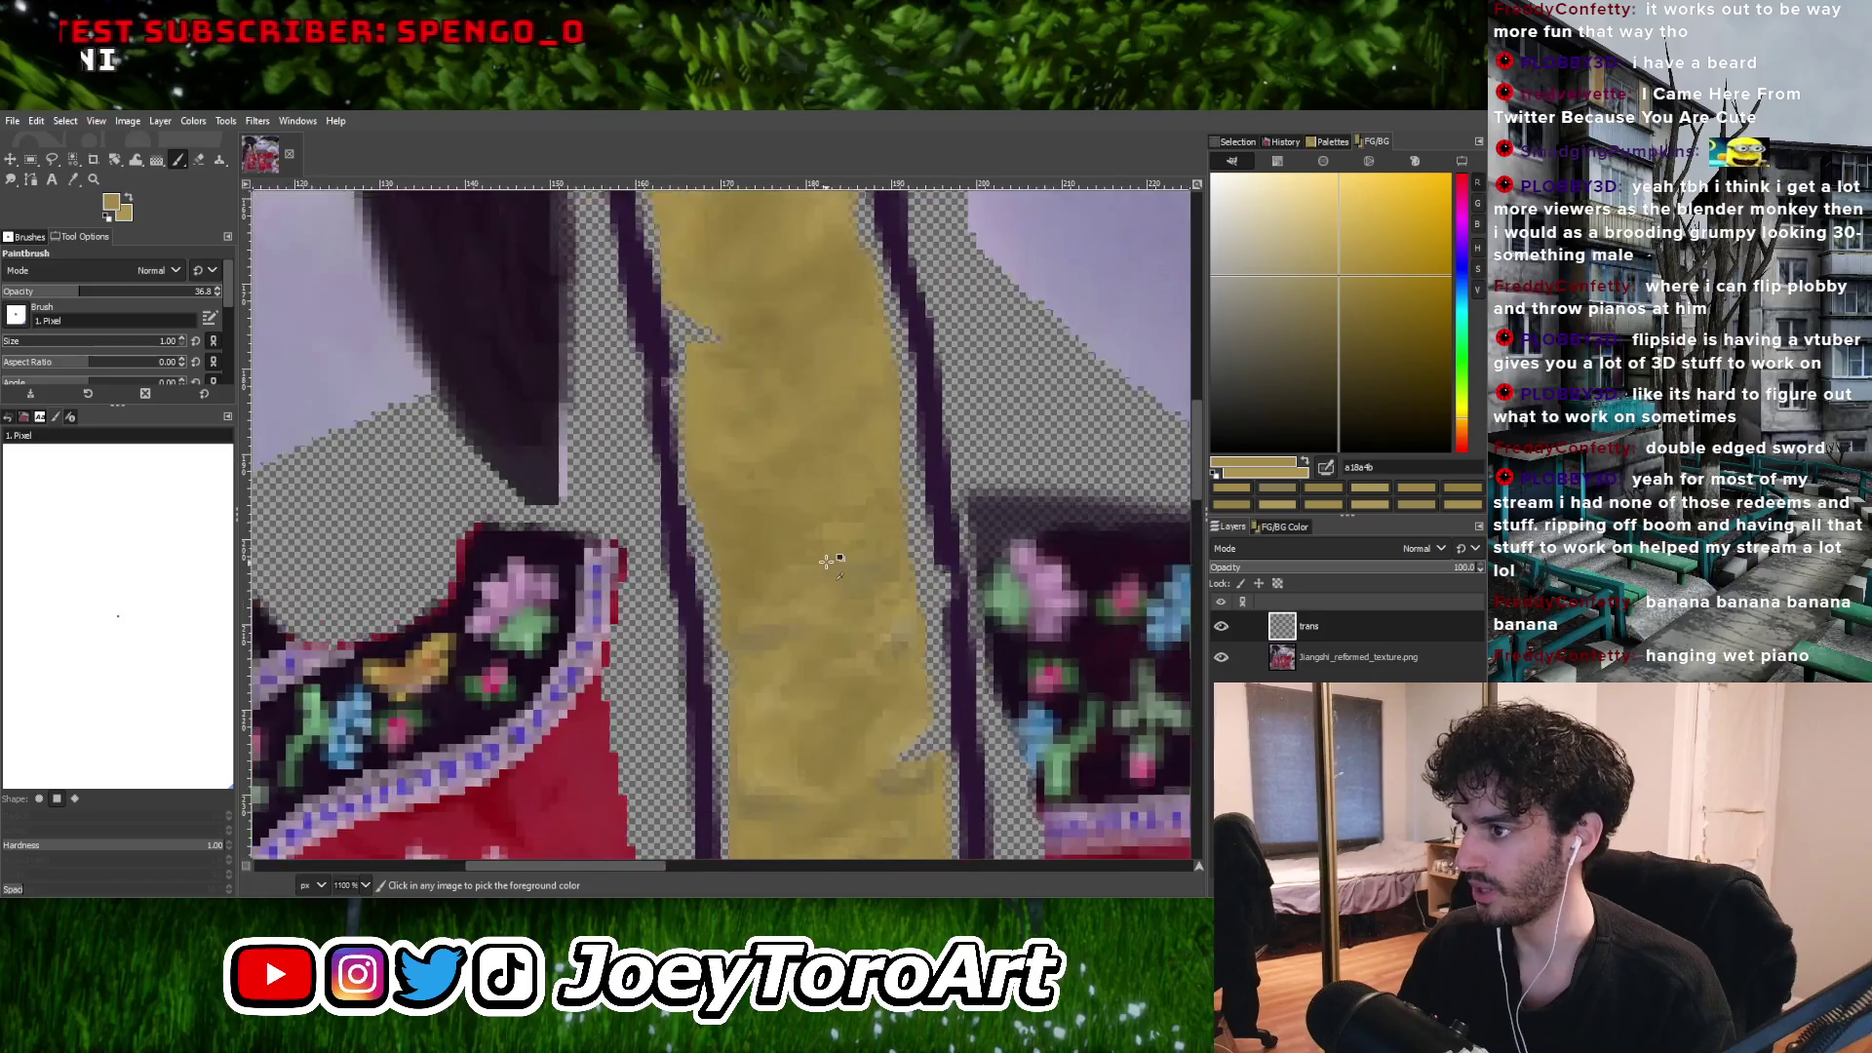
{"action": "scroll", "coordinate": [739, 559], "scroll_direction": "down", "scroll_amount": 2, "text": "ctrl"}
{"action": "scroll", "coordinate": [727, 622], "scroll_direction": "up", "scroll_amount": 3, "text": "ctrl"}
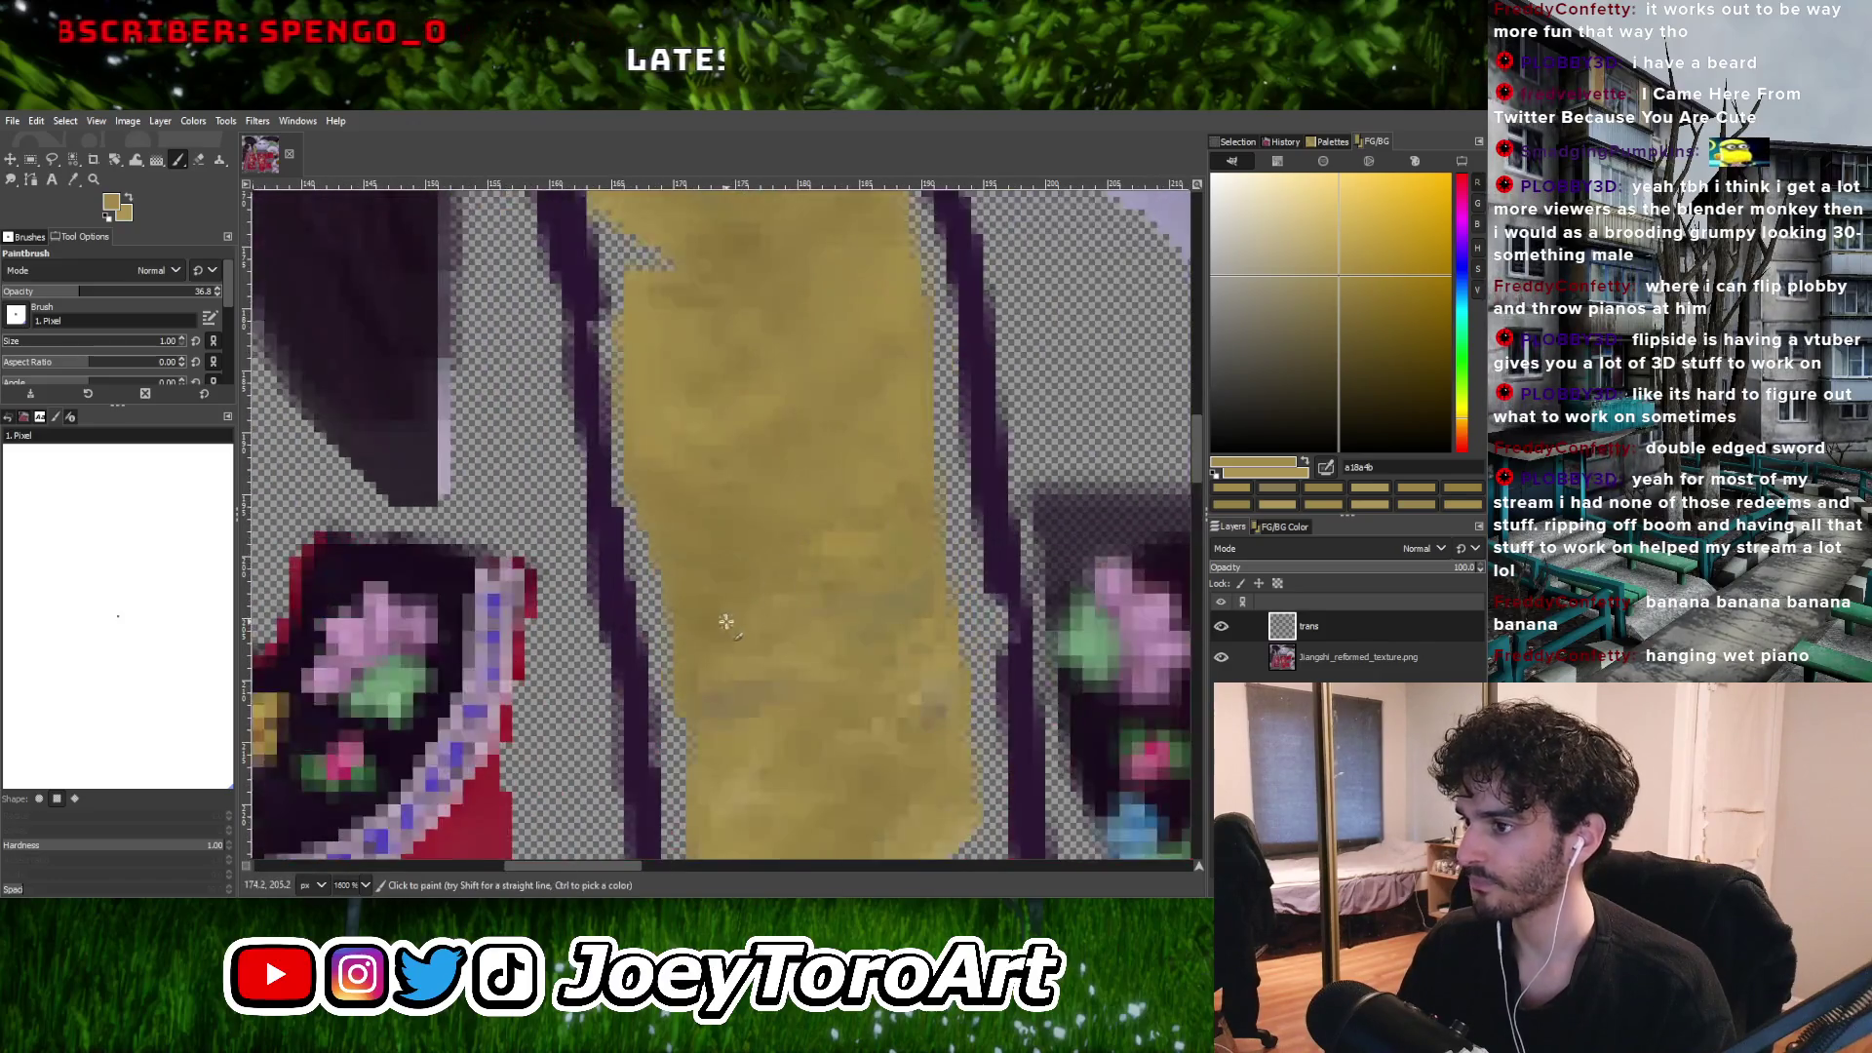
{"action": "scroll", "coordinate": [702, 585], "scroll_direction": "up", "scroll_amount": 2, "text": "ctrl"}
{"action": "scroll", "coordinate": [732, 585], "scroll_direction": "down", "scroll_amount": 3, "text": "ctrl"}
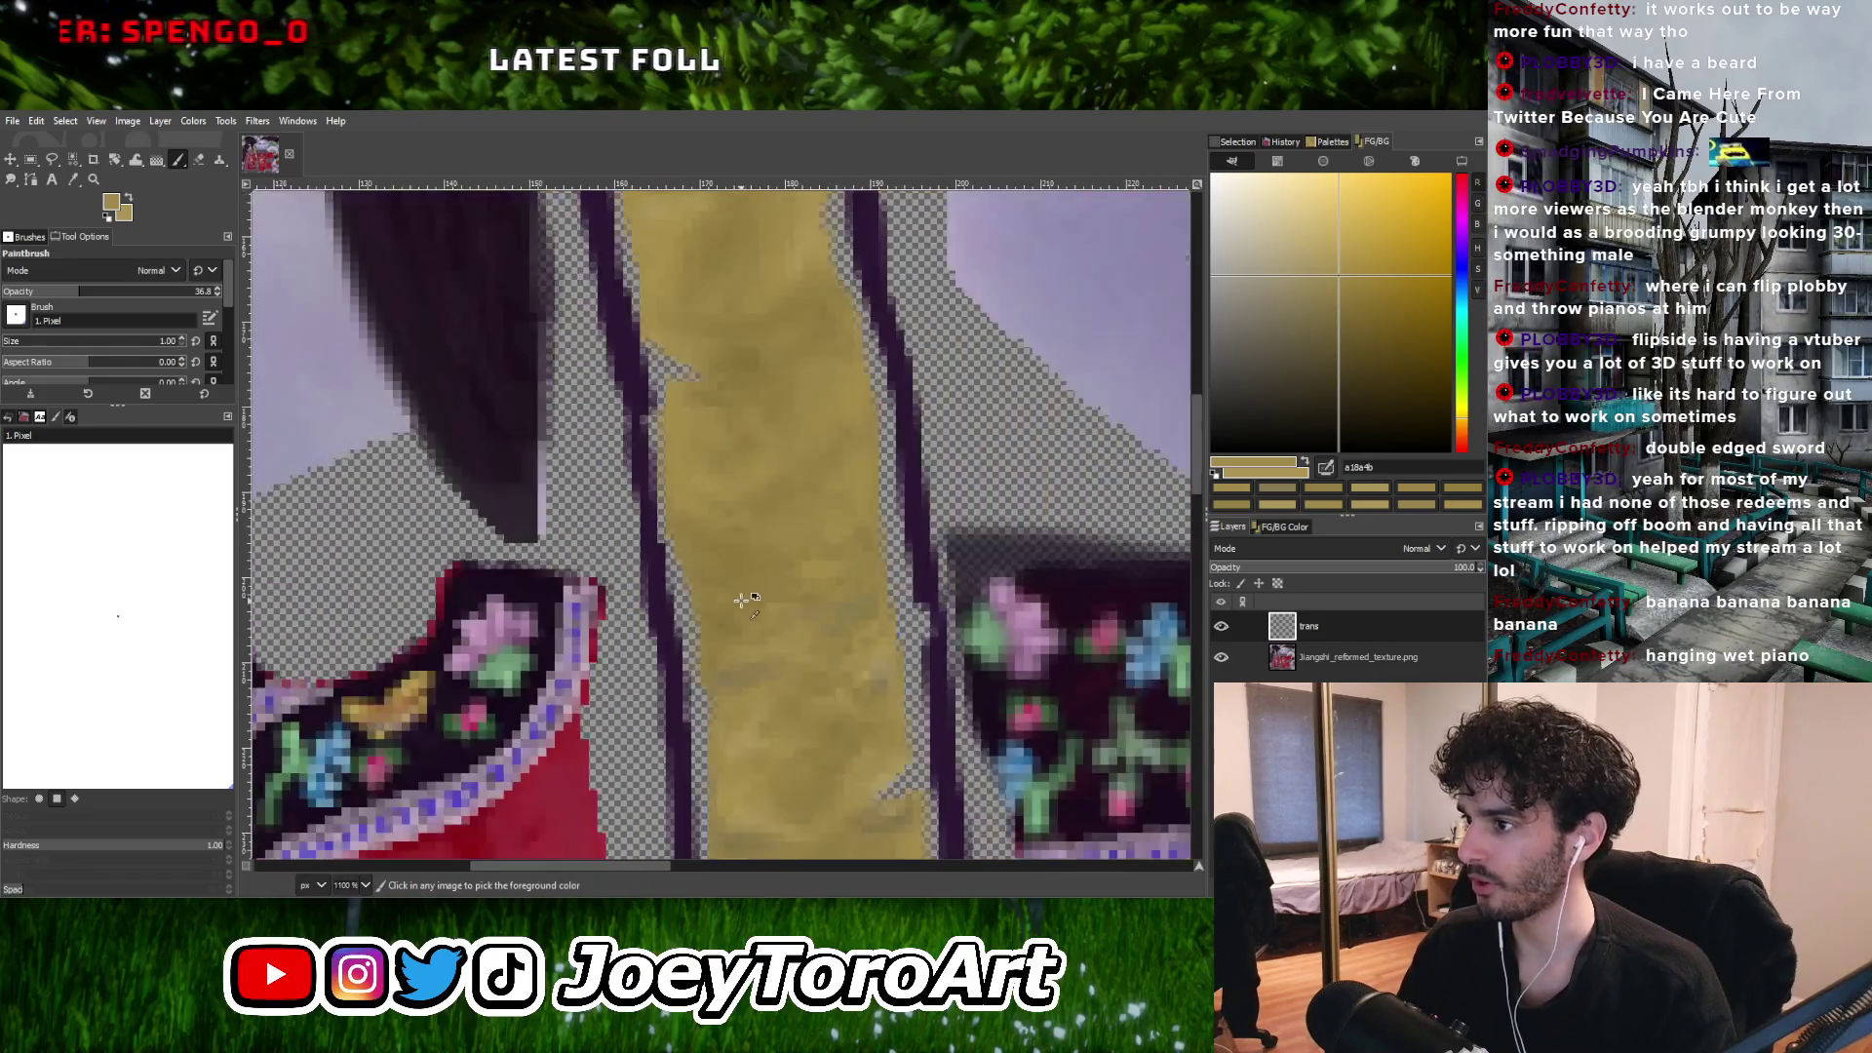
{"action": "scroll", "coordinate": [741, 594], "scroll_direction": "up", "scroll_amount": 2, "text": "ctrl"}
{"action": "scroll", "coordinate": [800, 585], "scroll_direction": "down", "scroll_amount": 2, "text": "ctrl"}
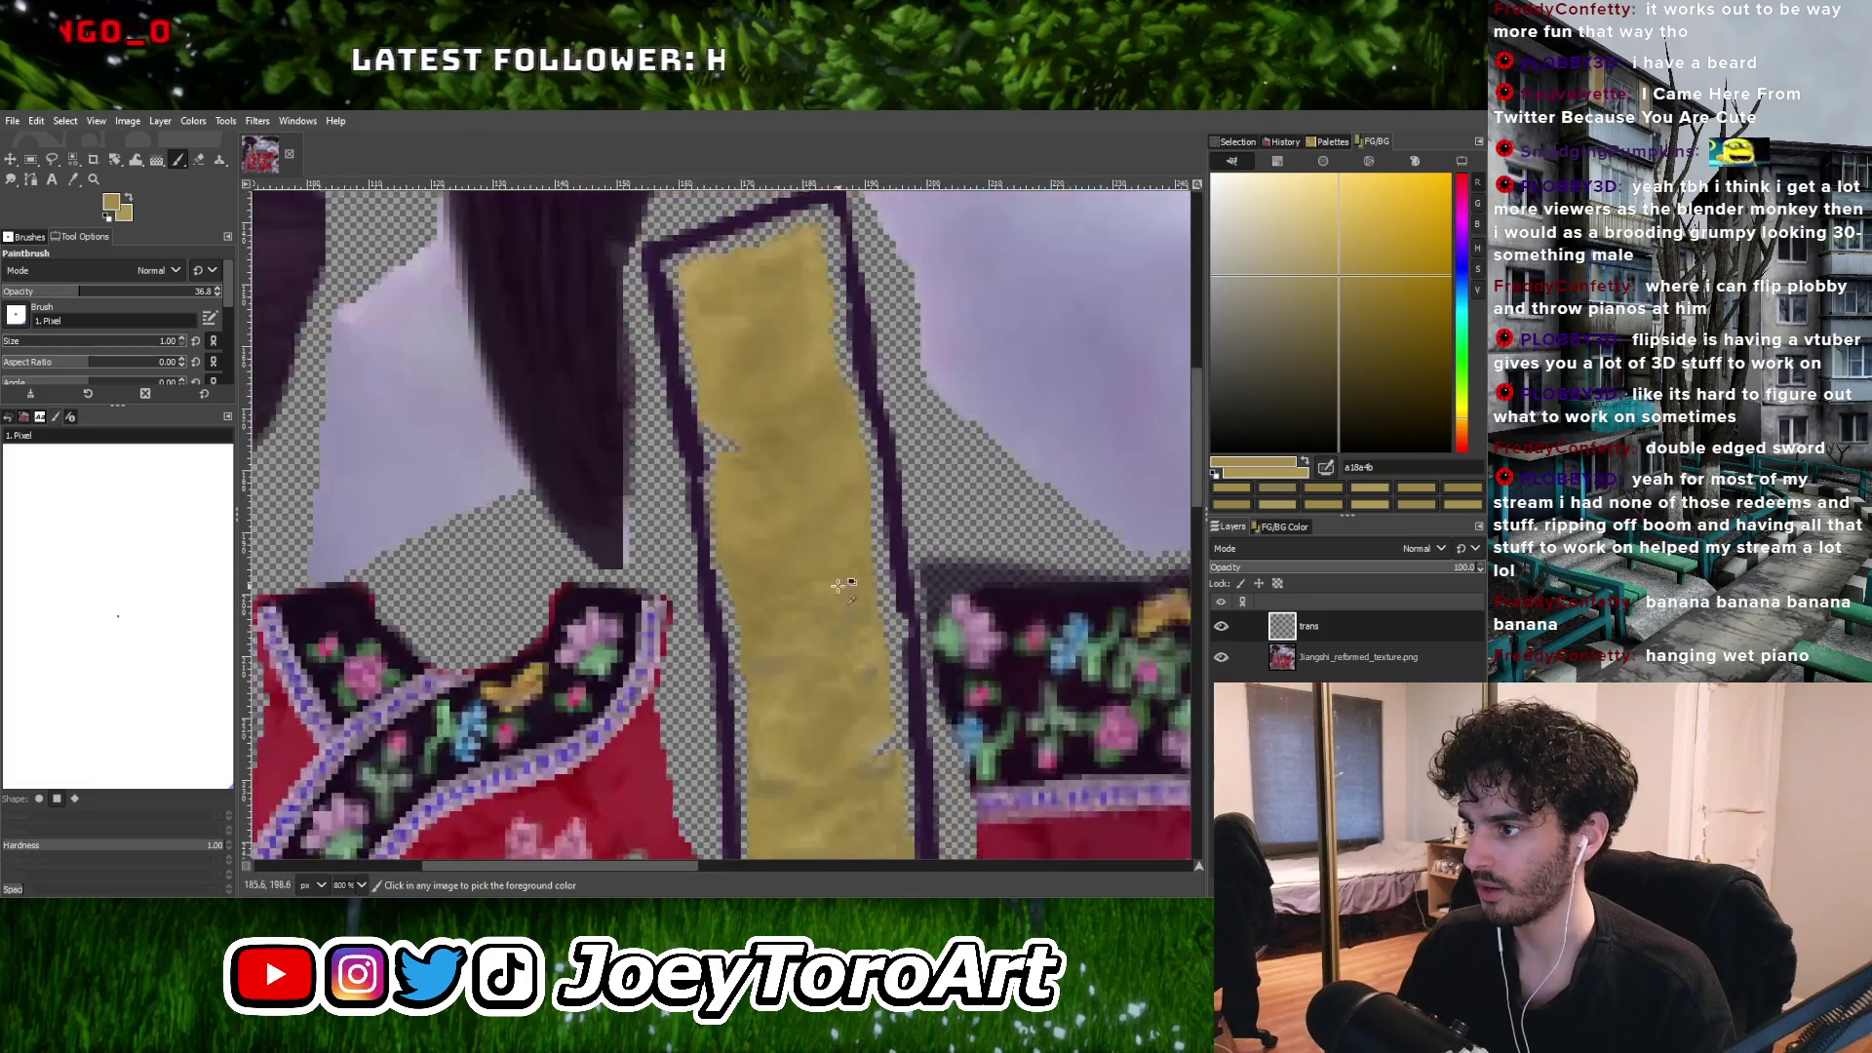
{"action": "scroll", "coordinate": [804, 589], "scroll_direction": "up", "scroll_amount": 1, "text": "ctrl"}
{"action": "scroll", "coordinate": [807, 590], "scroll_direction": "down", "scroll_amount": 1, "text": "ctrl"}
{"action": "scroll", "coordinate": [806, 597], "scroll_direction": "up", "scroll_amount": 1, "text": "ctrl"}
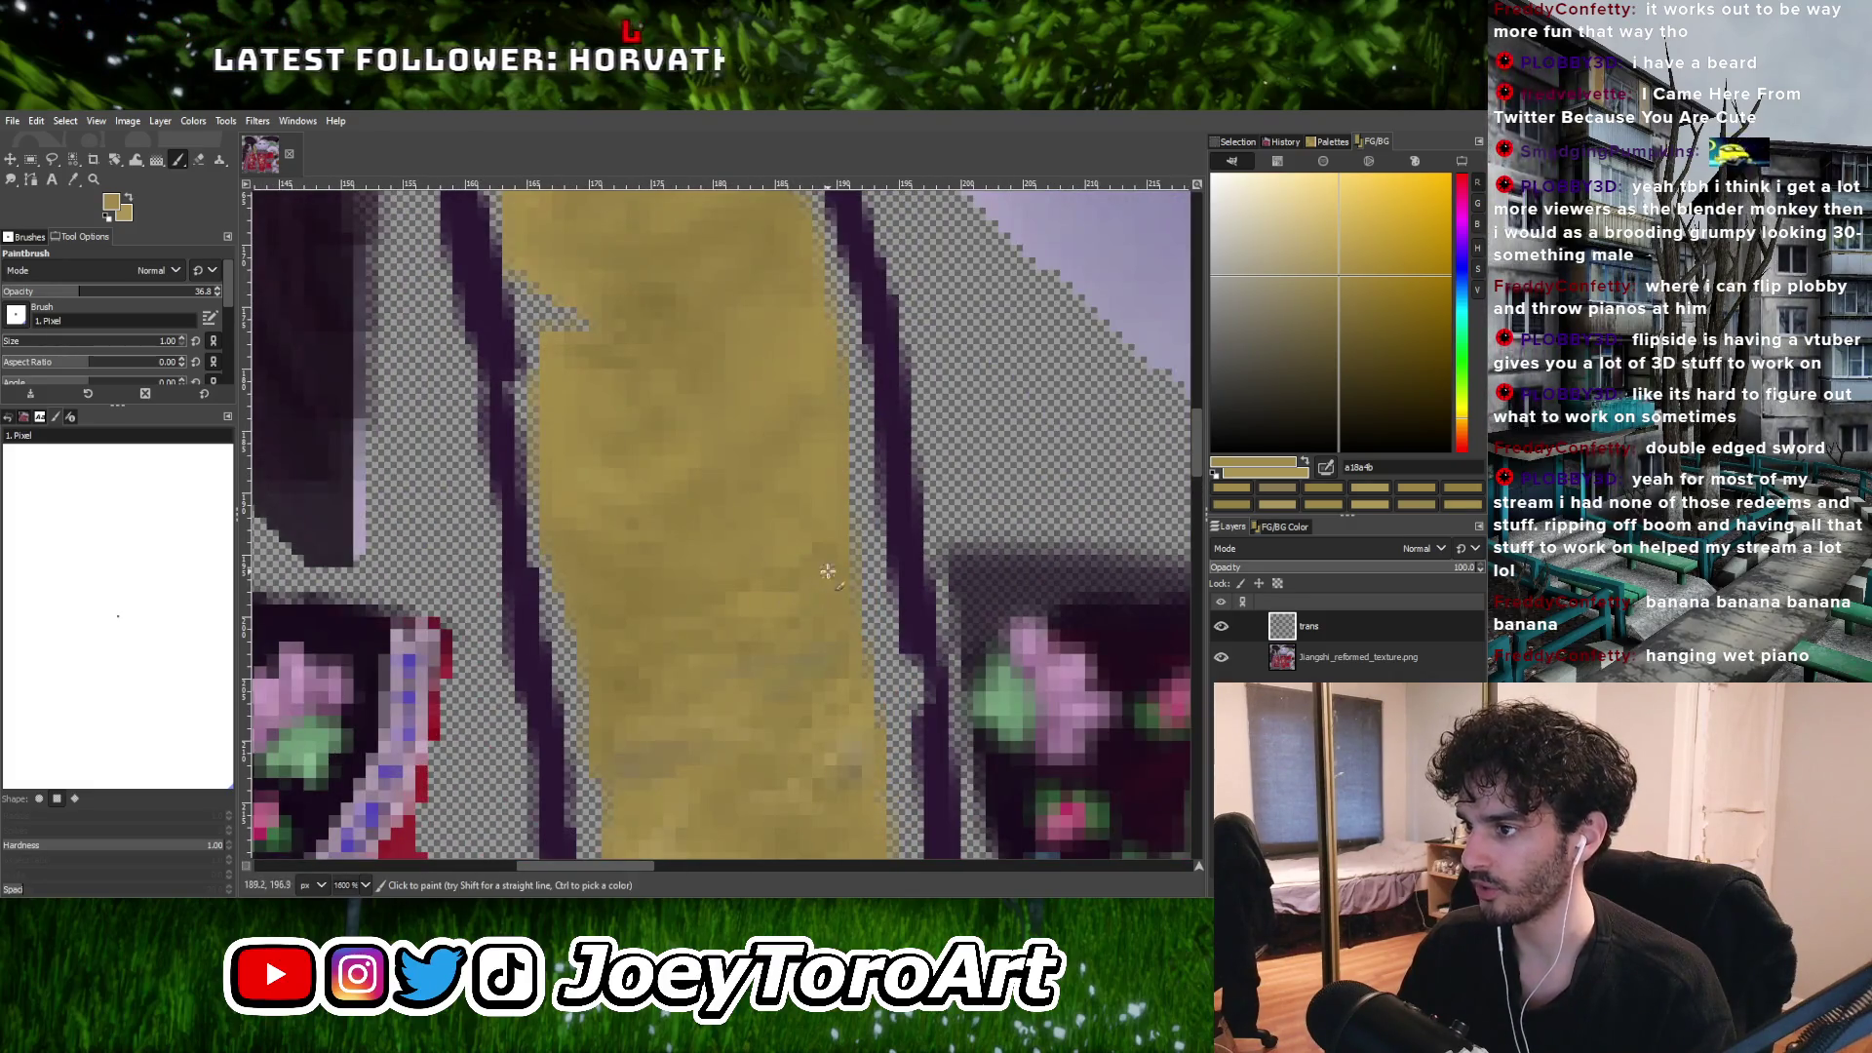
{"action": "scroll", "coordinate": [800, 612], "scroll_direction": "down", "scroll_amount": 2, "text": "ctrl"}
{"action": "scroll", "coordinate": [721, 612], "scroll_direction": "up", "scroll_amount": 2, "text": "ctrl"}
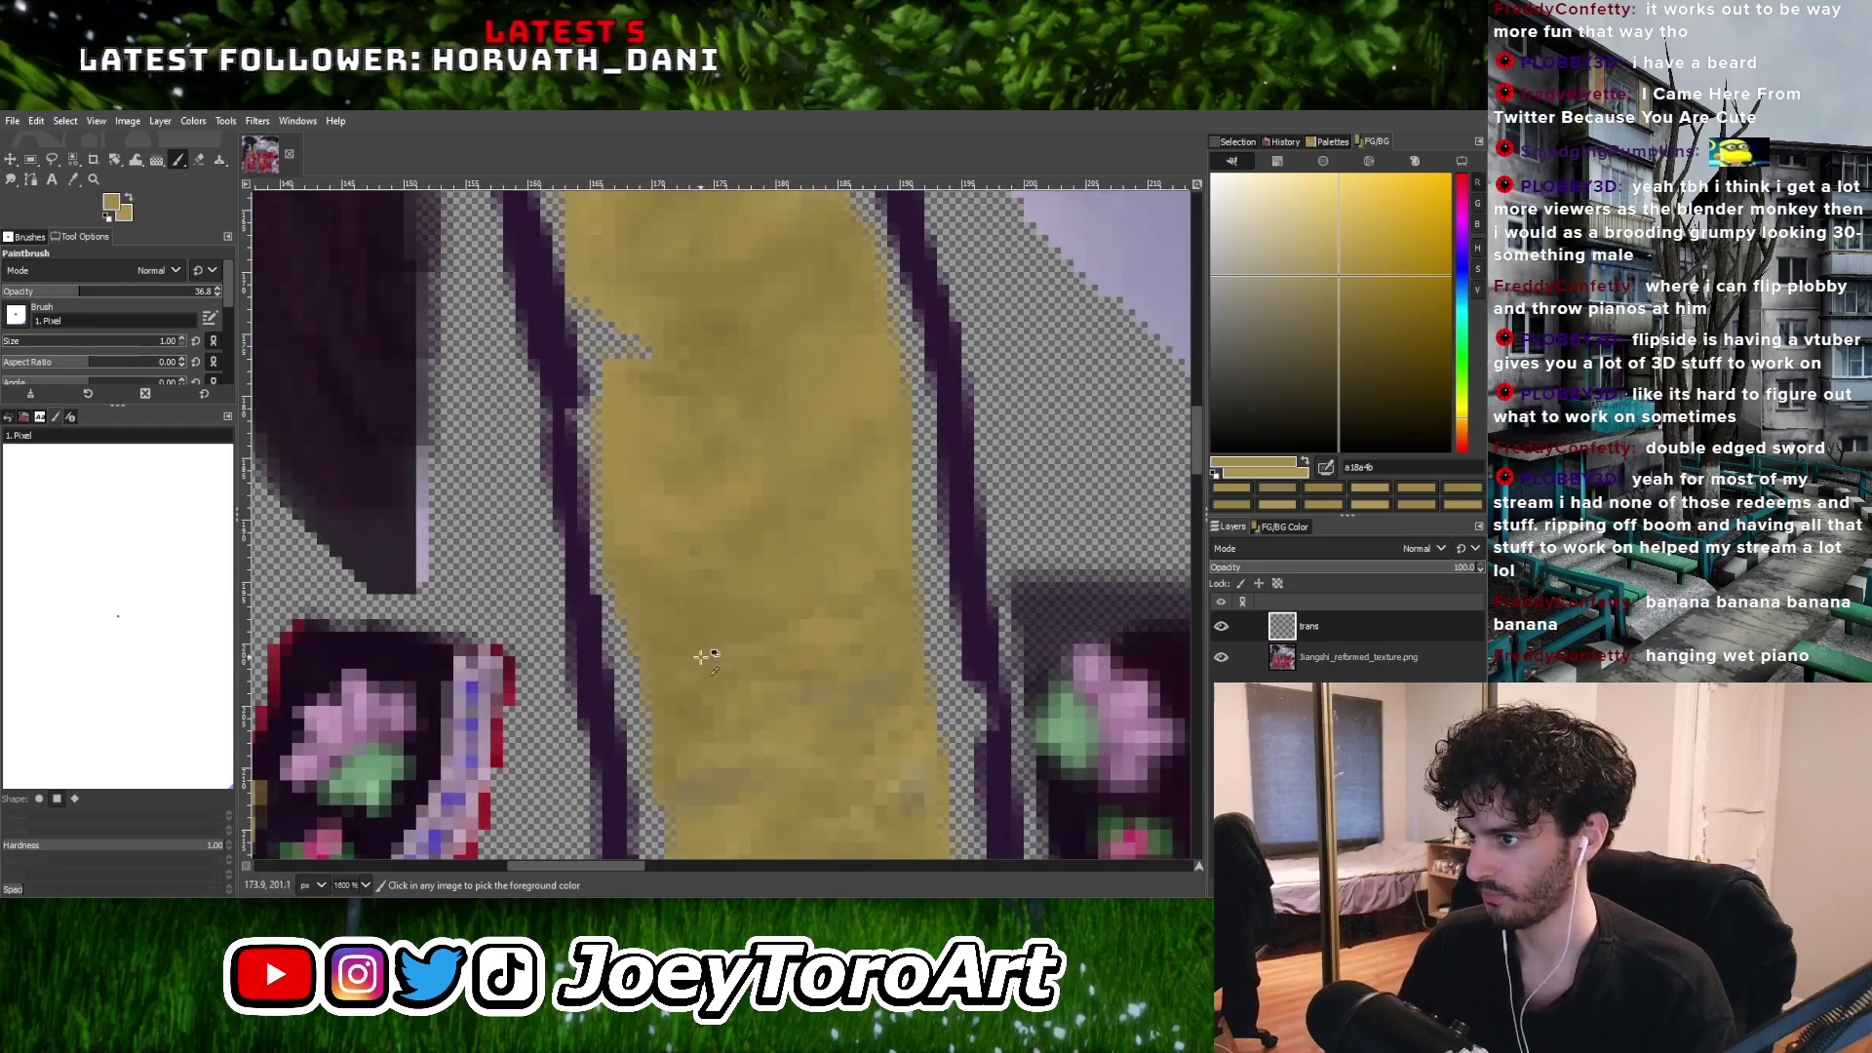
{"action": "left_click", "coordinate": [702, 657], "text": "ctrl"}
{"action": "scroll", "coordinate": [672, 668], "scroll_direction": "up", "scroll_amount": 1, "text": "ctrl"}
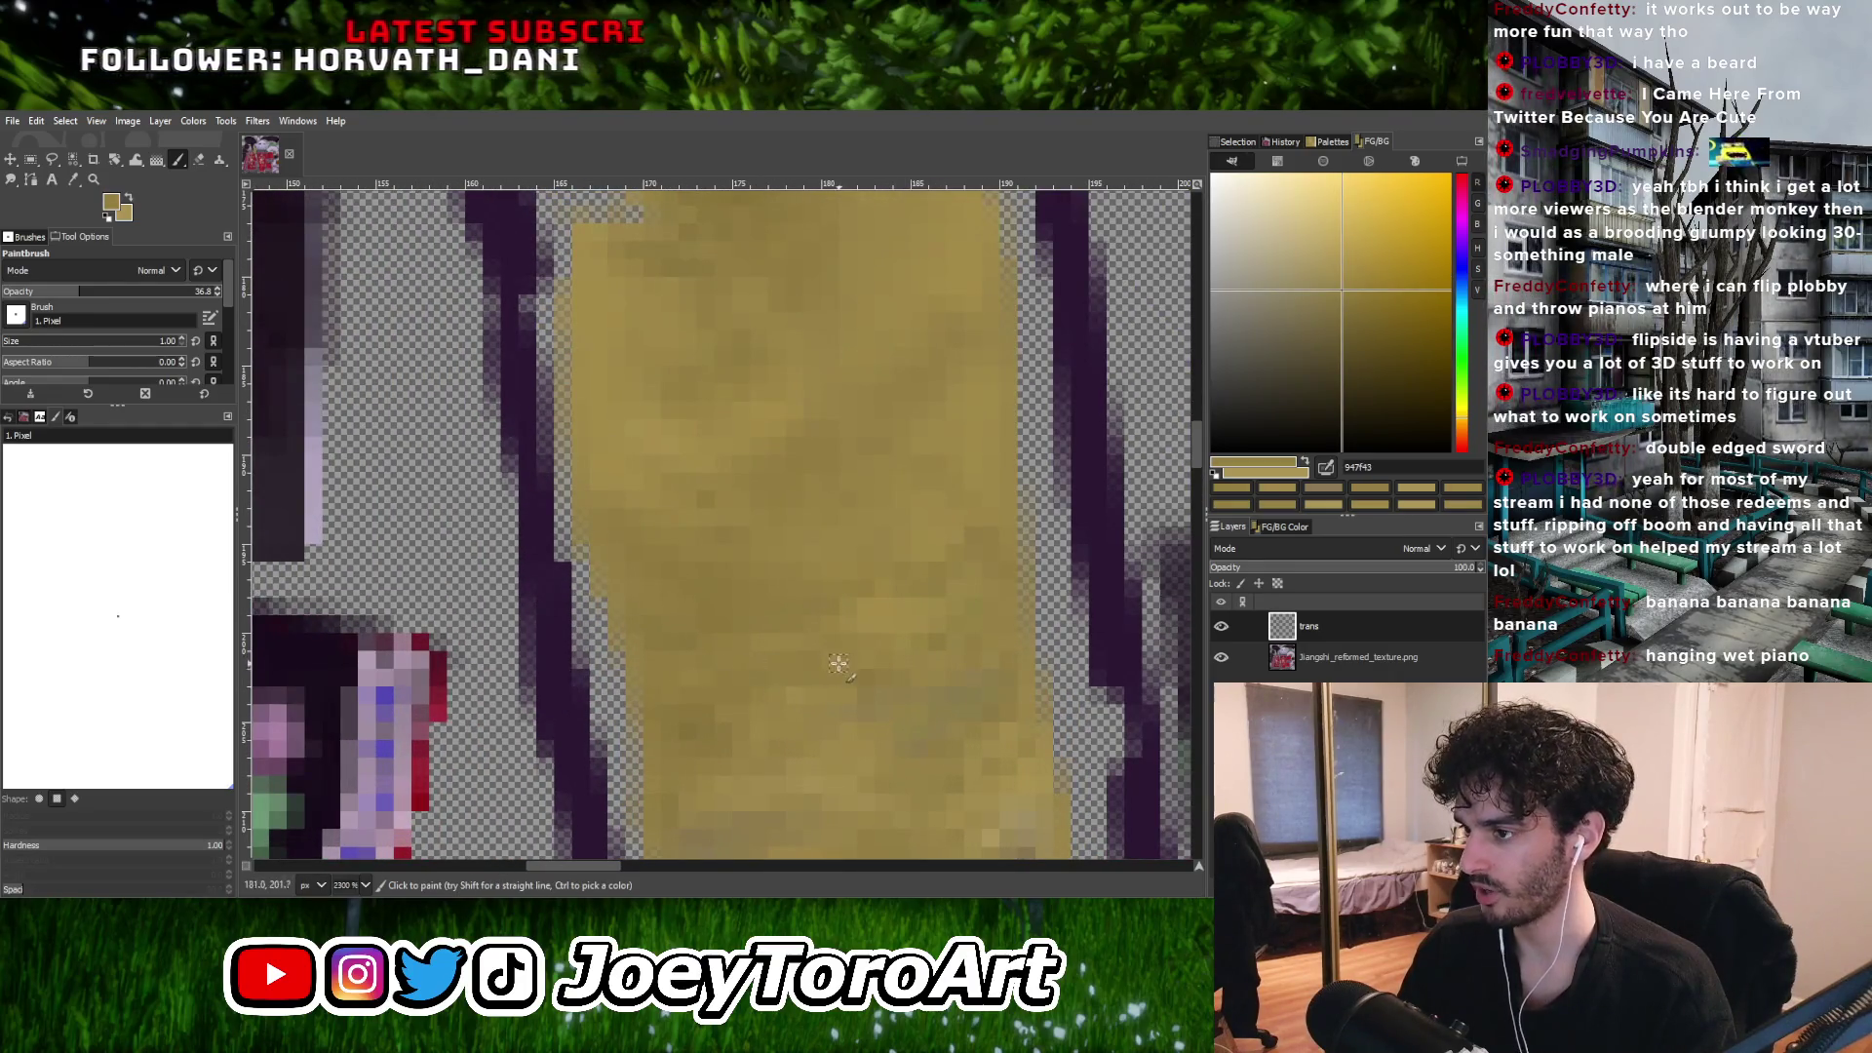
{"action": "scroll", "coordinate": [692, 589], "scroll_direction": "down", "scroll_amount": 3, "text": "ctrl"}
{"action": "scroll", "coordinate": [817, 589], "scroll_direction": "up", "scroll_amount": 1, "text": "ctrl"}
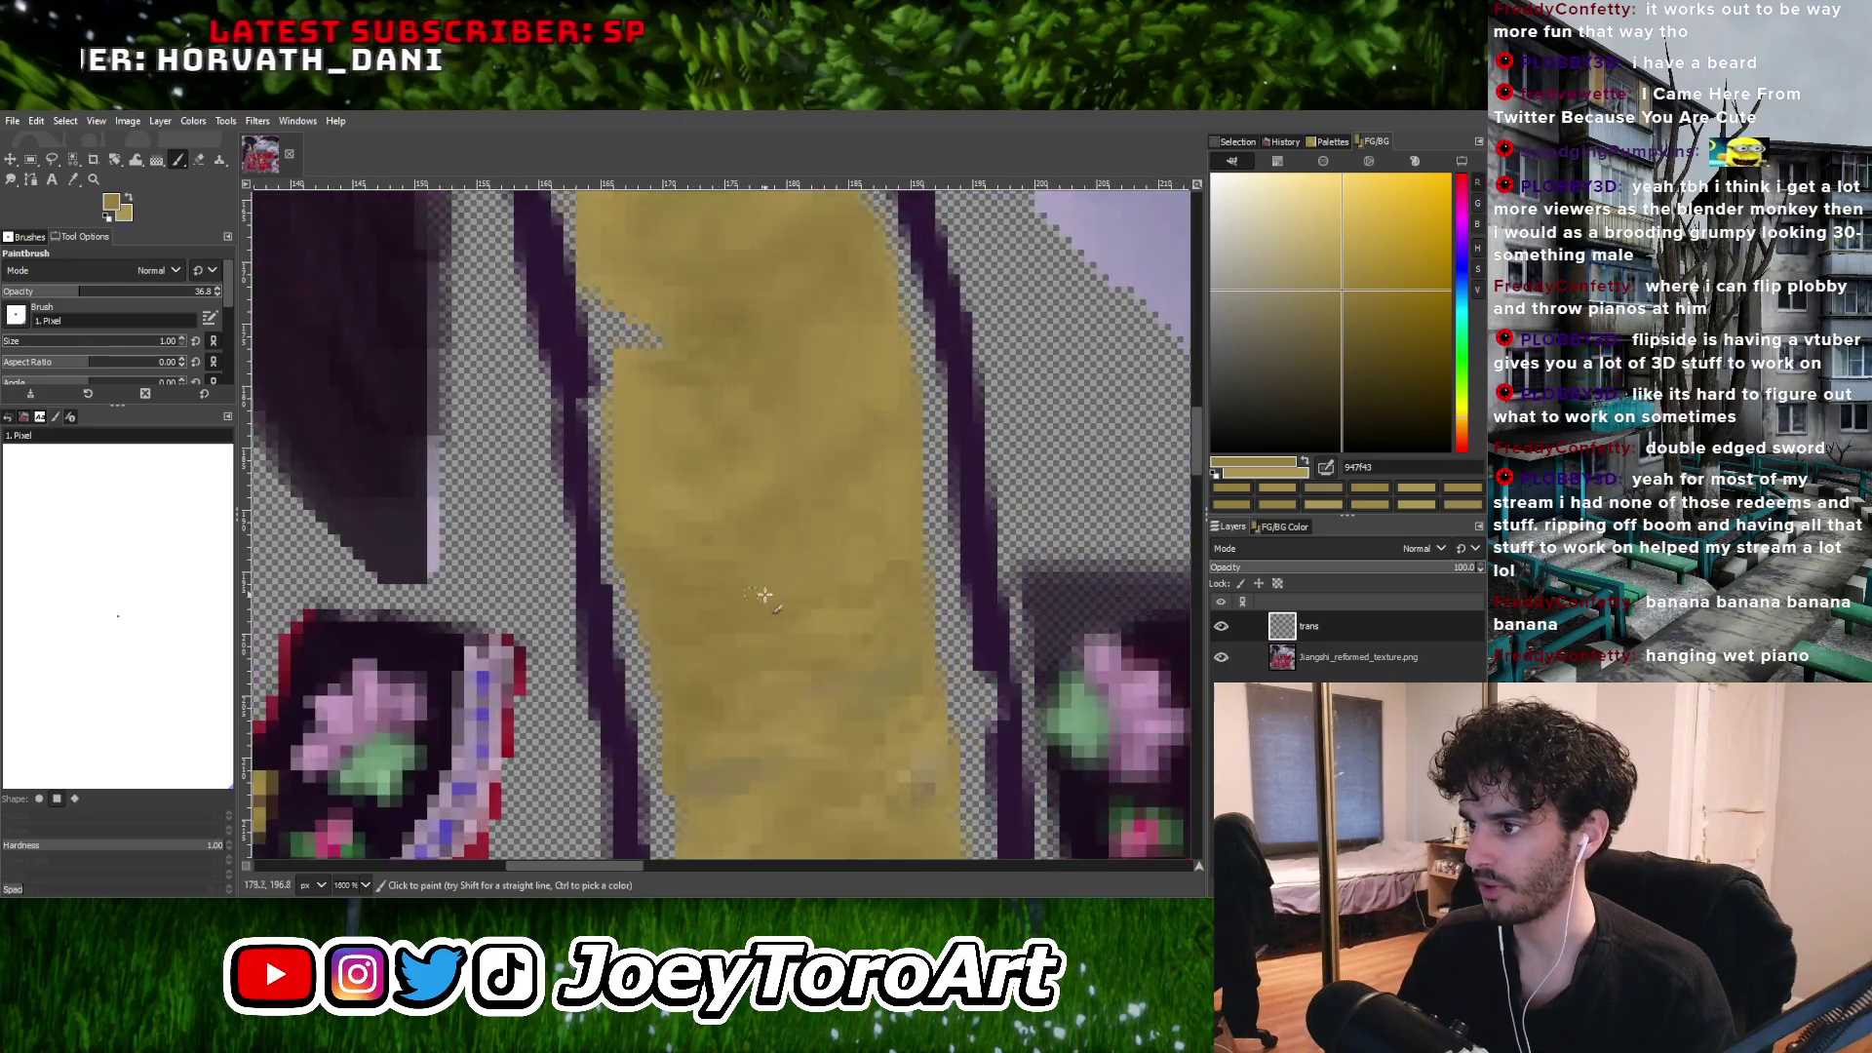
{"action": "left_click", "coordinate": [865, 741], "text": "ctrl"}
{"action": "scroll", "coordinate": [840, 605], "scroll_direction": "up", "scroll_amount": 1, "text": "ctrl"}
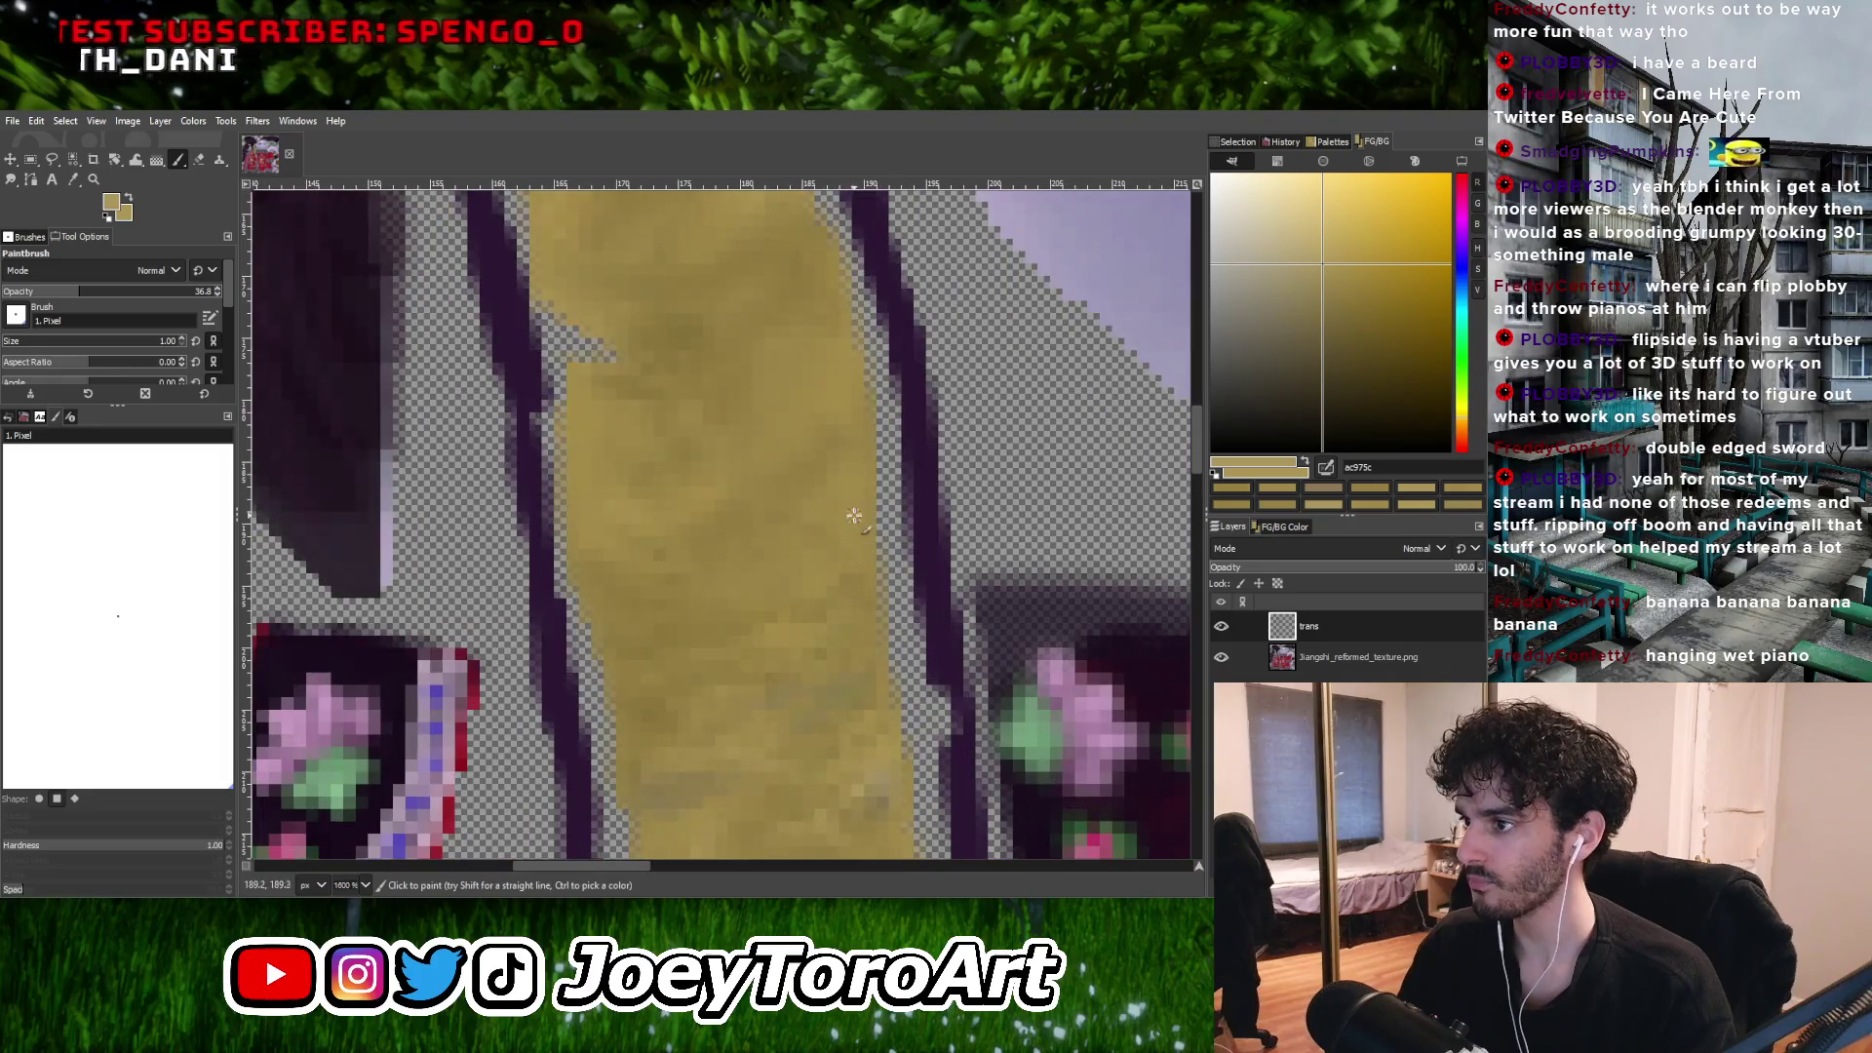
{"action": "left_click", "coordinate": [810, 579], "text": "ctrl"}
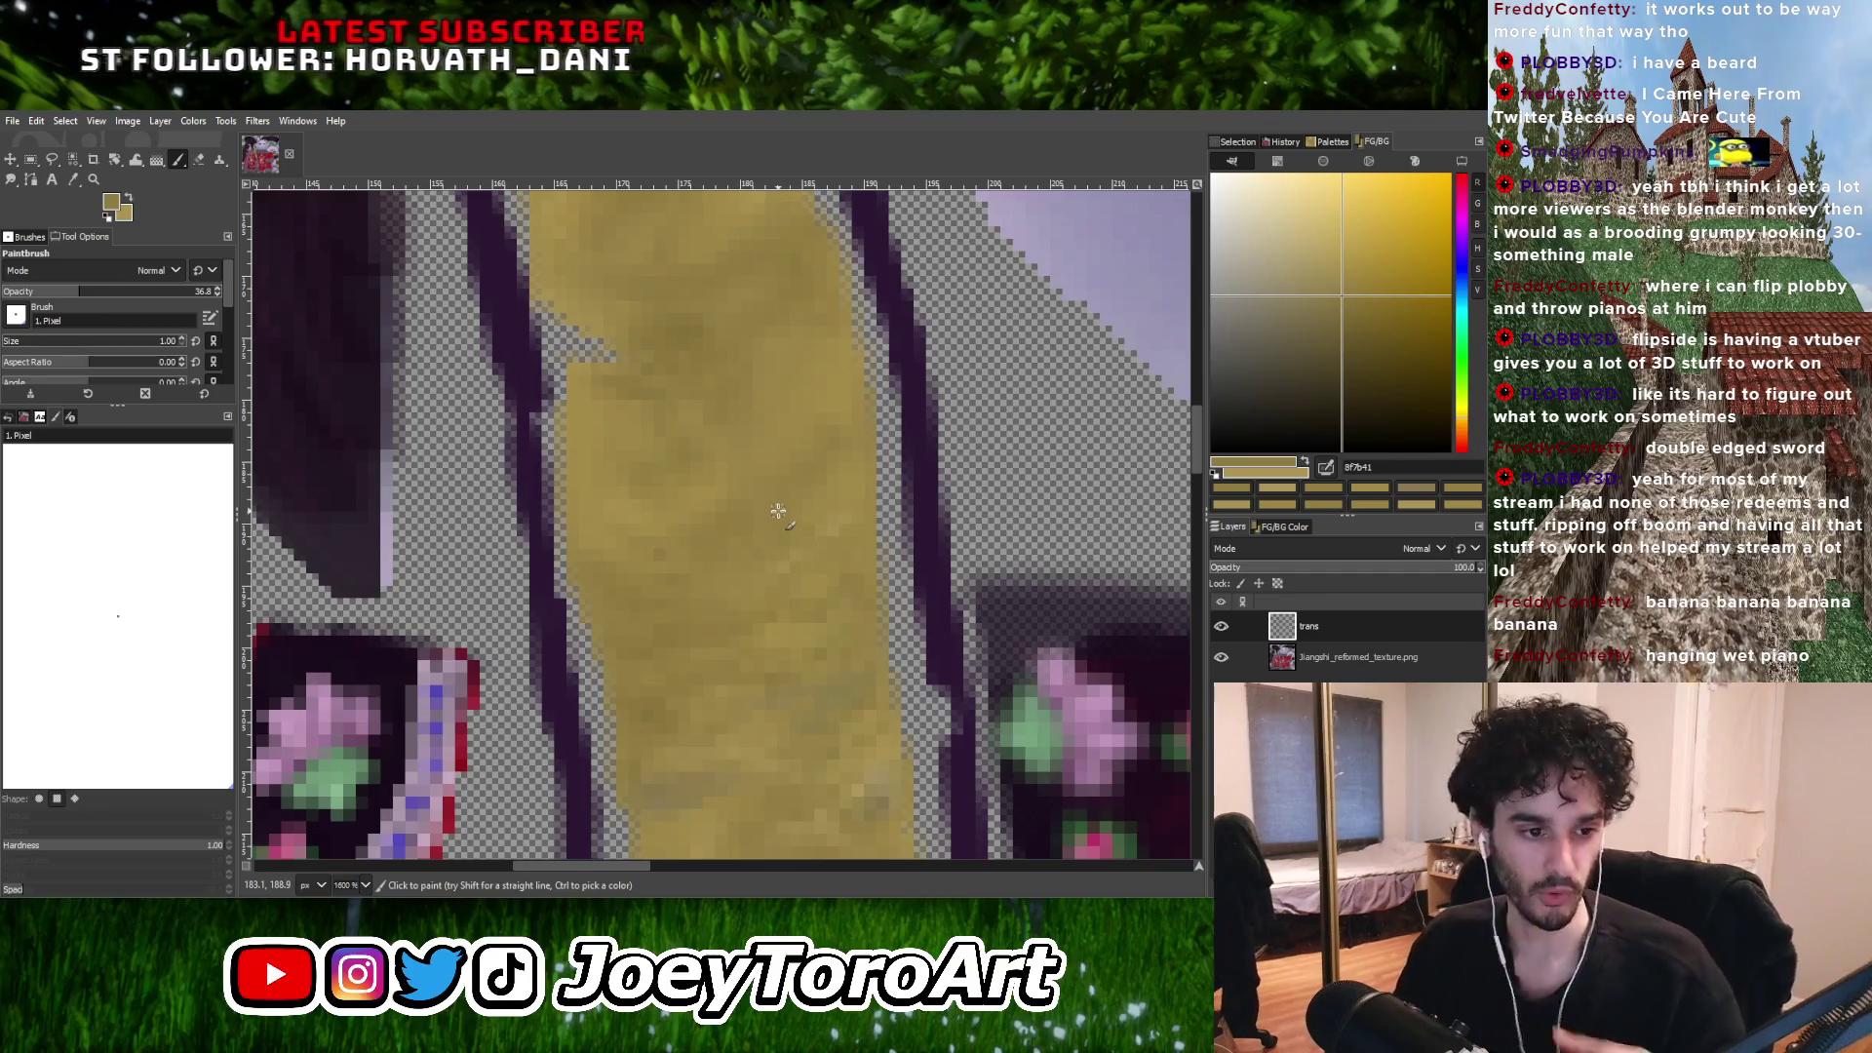
Cover the rest of the strip with mid and brighter golds, ending on darker gold 9d833d.
{"action": "scroll", "coordinate": [774, 505], "scroll_direction": "down", "scroll_amount": 3, "text": "ctrl"}
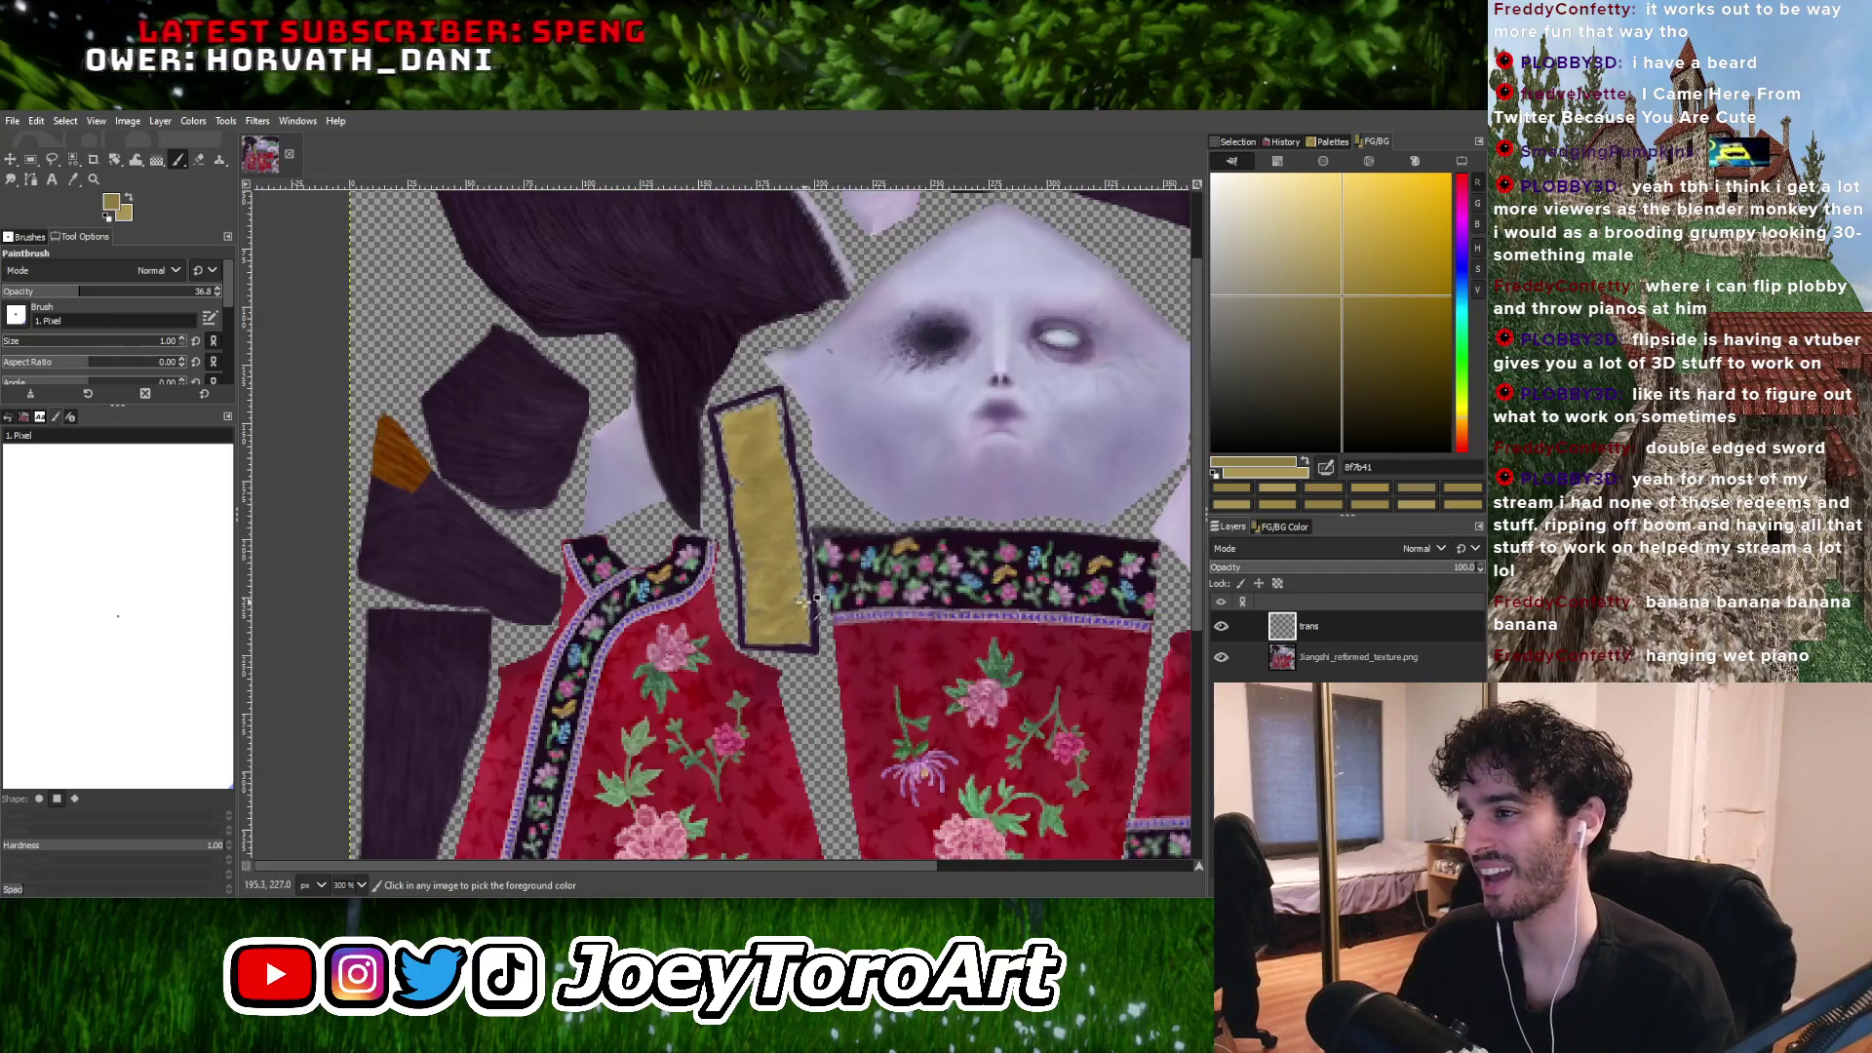
{"action": "scroll", "coordinate": [746, 473], "scroll_direction": "up", "scroll_amount": 3, "text": "ctrl"}
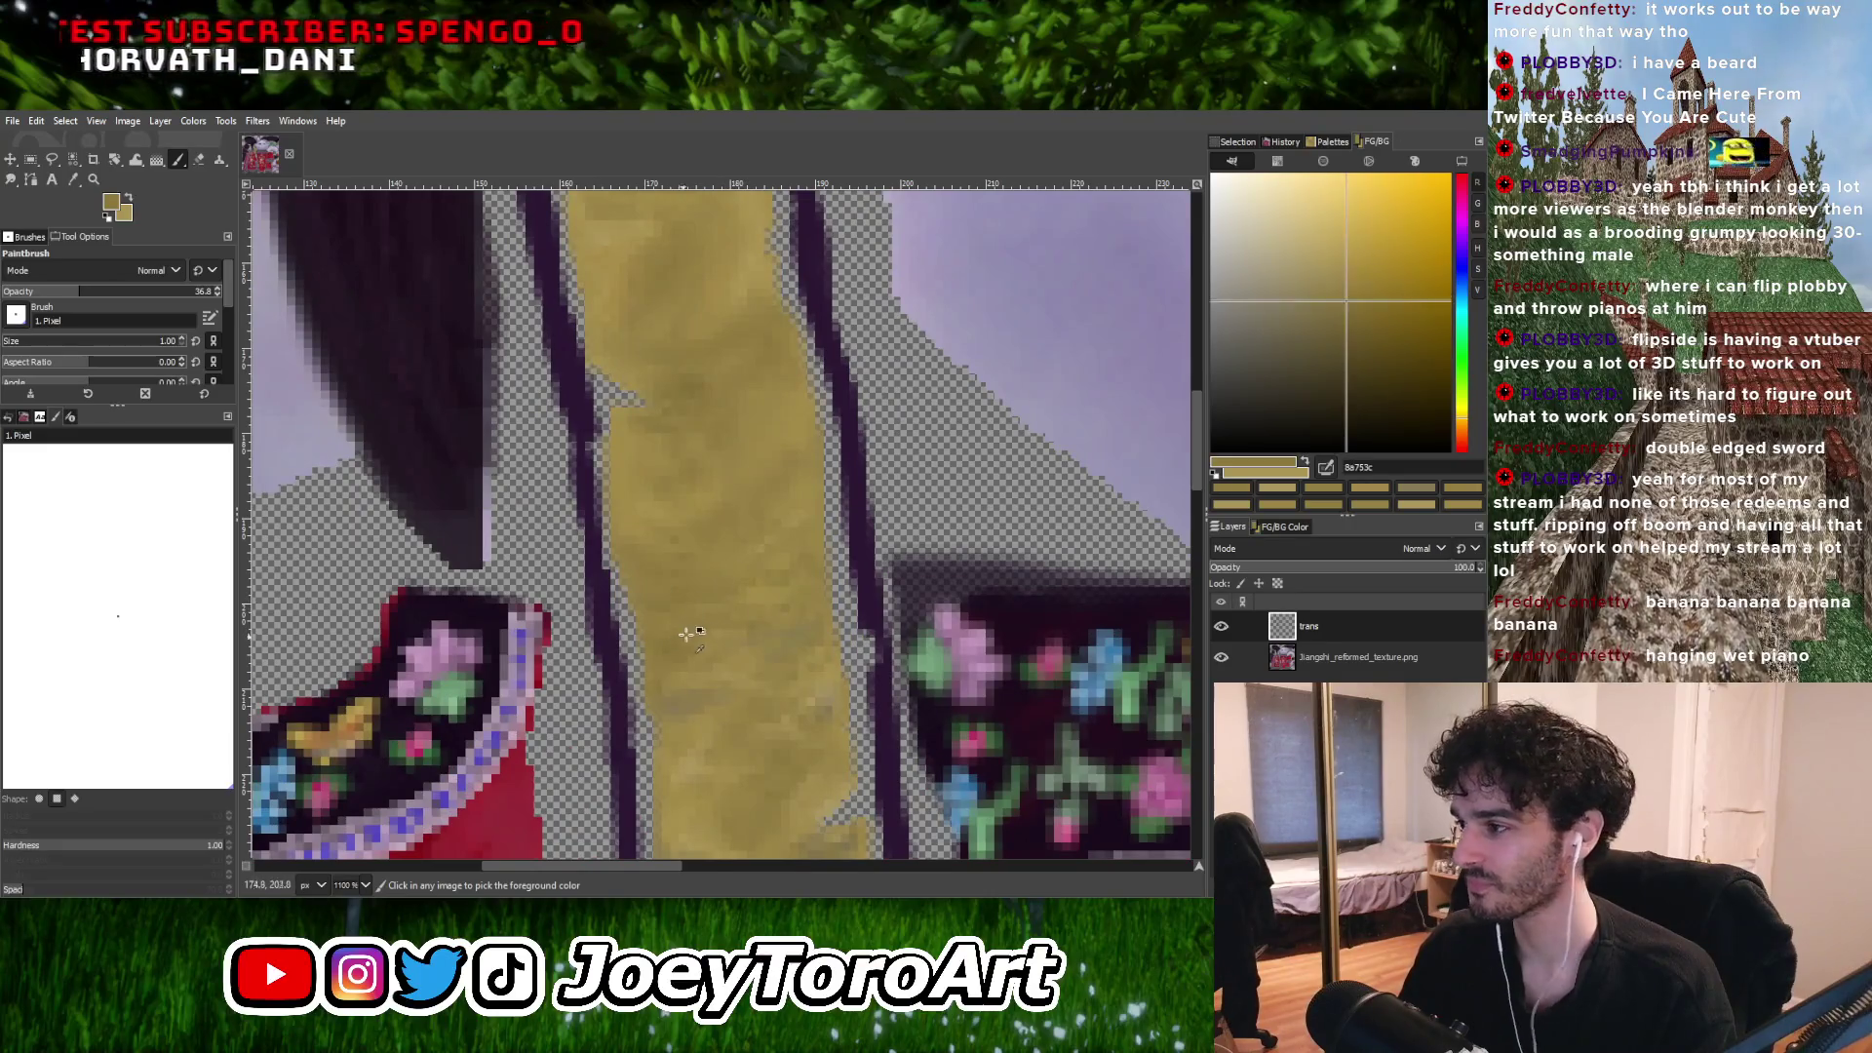
{"action": "scroll", "coordinate": [770, 509], "scroll_direction": "down", "scroll_amount": 6, "text": "ctrl"}
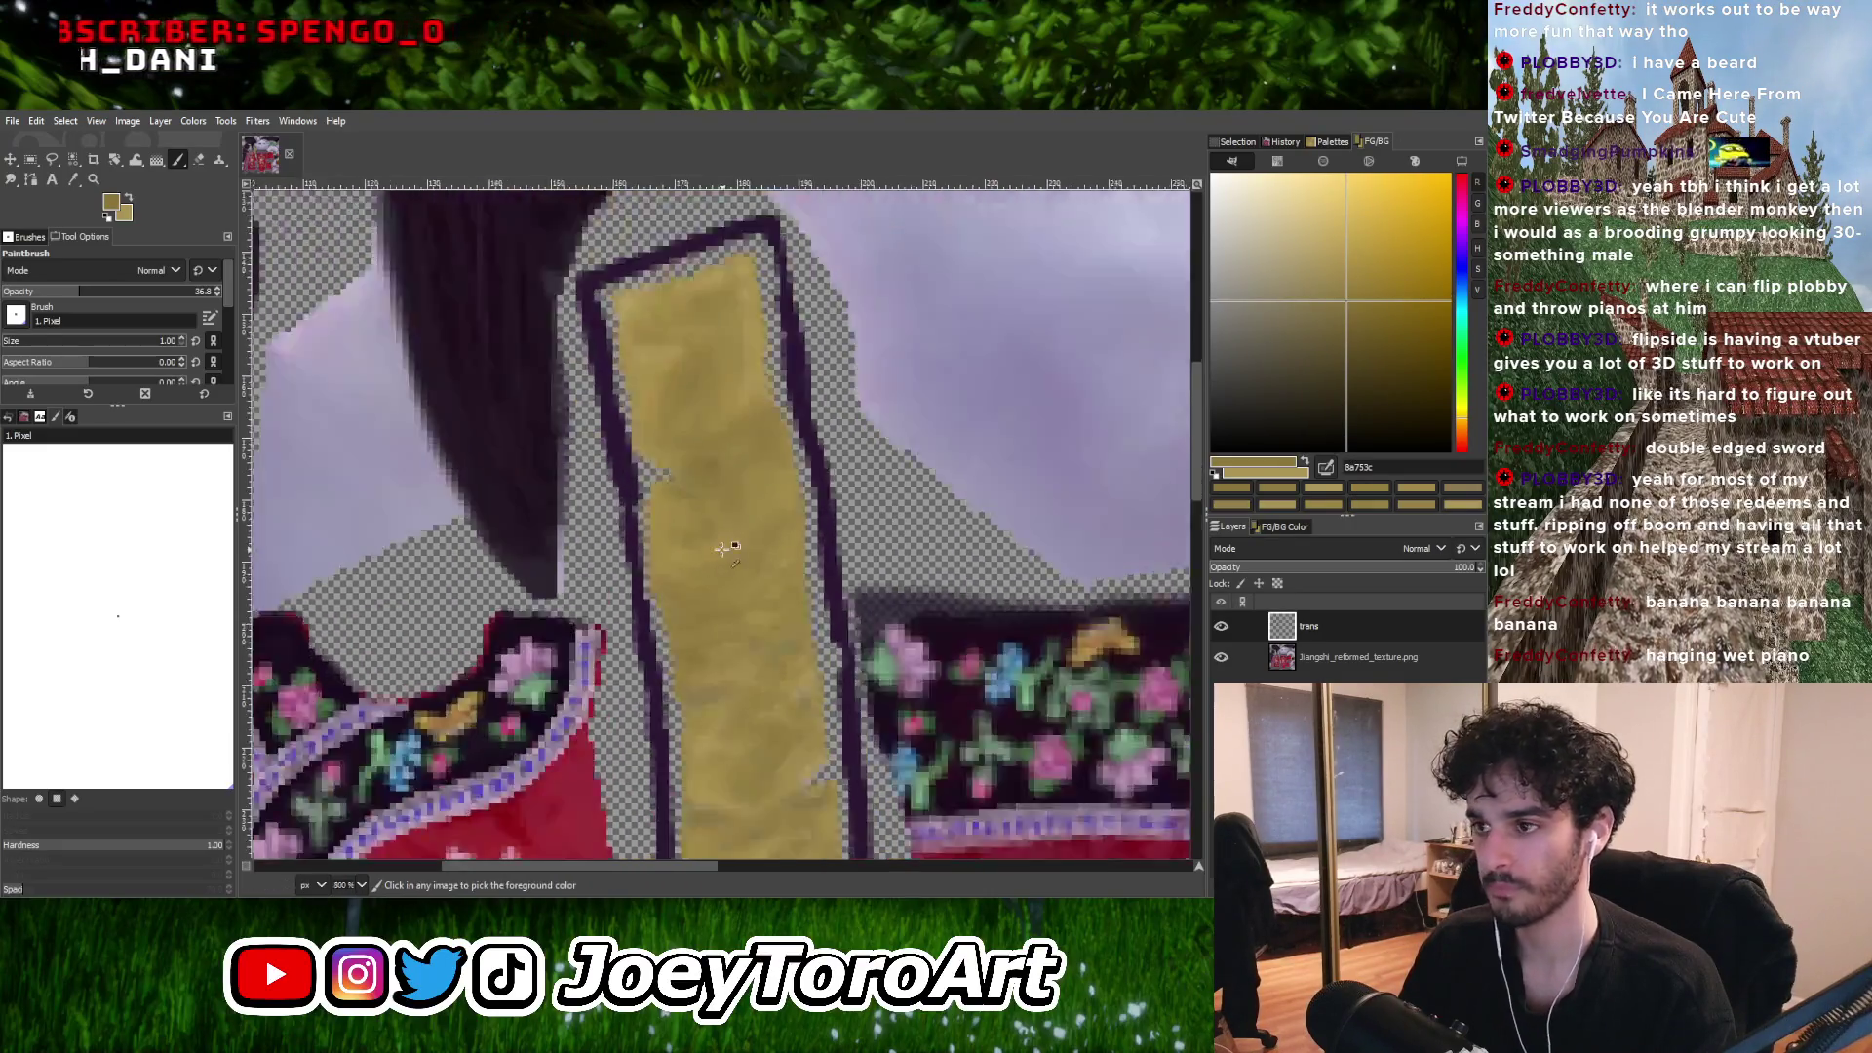
{"action": "scroll", "coordinate": [770, 509], "scroll_direction": "up", "scroll_amount": 7, "text": "ctrl"}
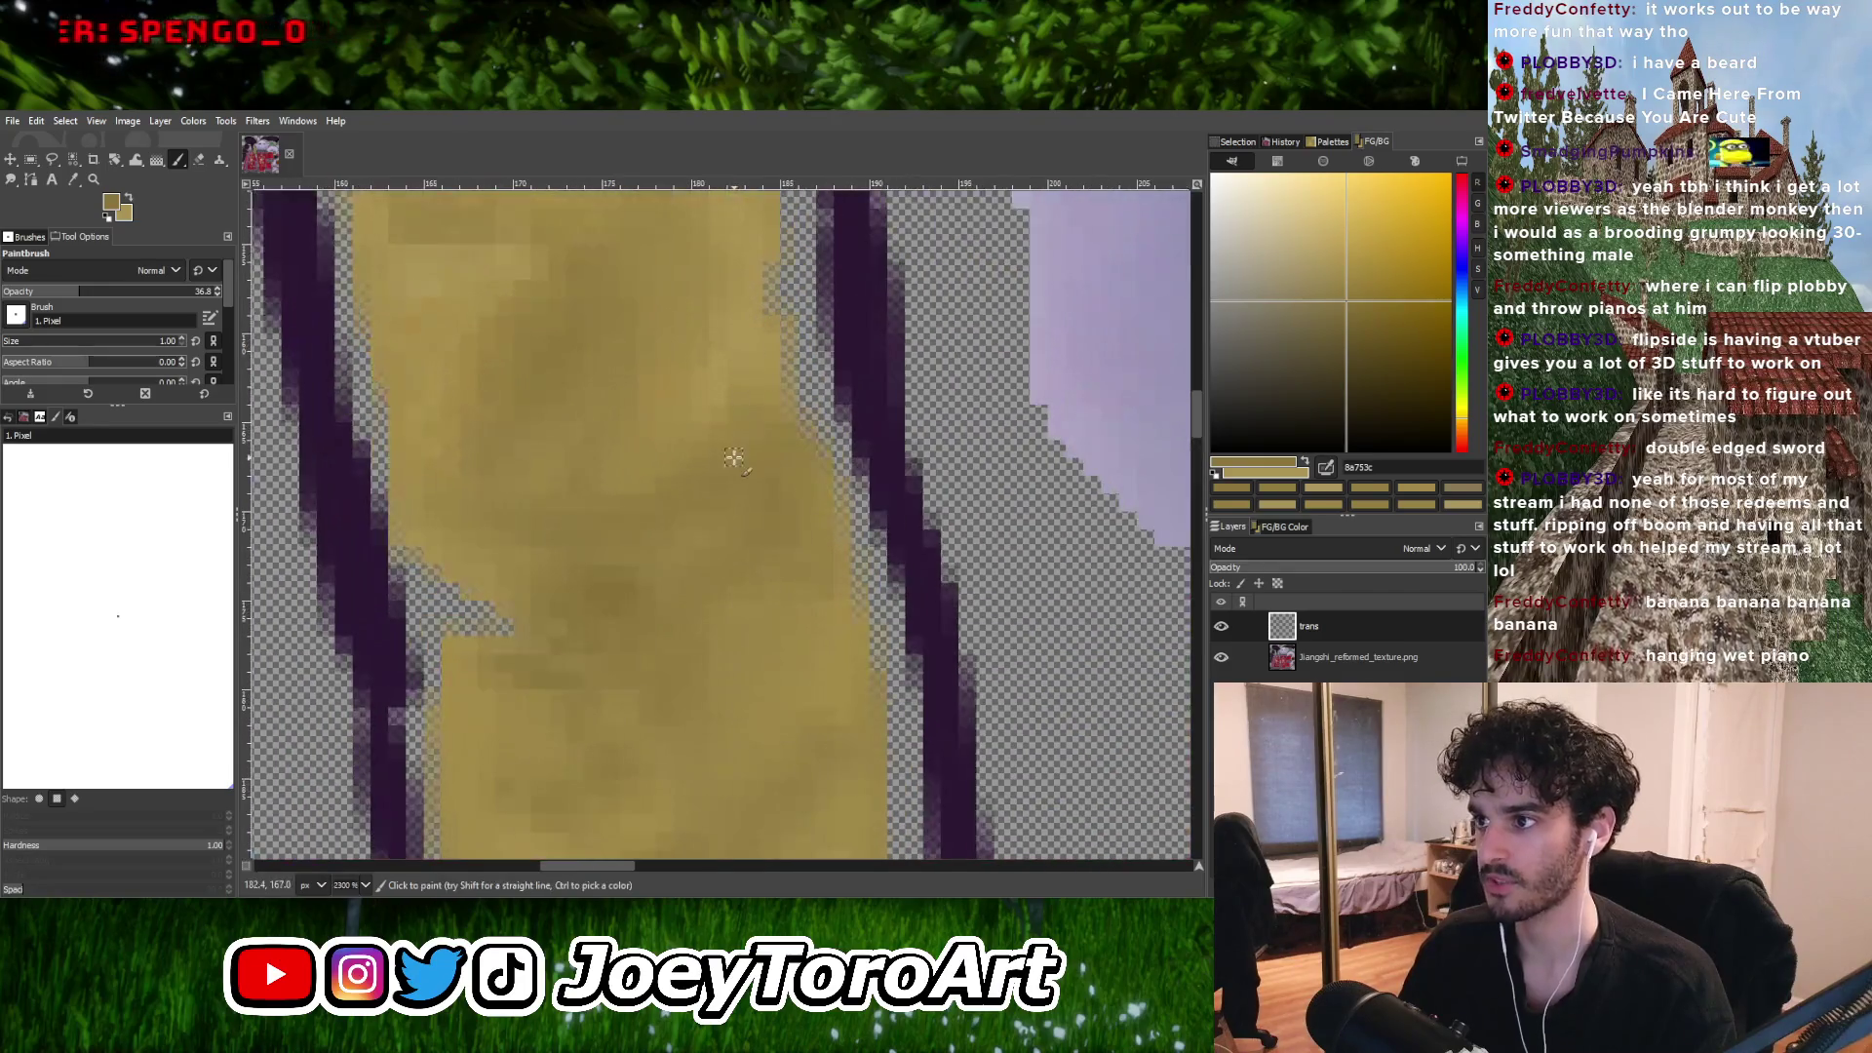
{"action": "scroll", "coordinate": [817, 451], "scroll_direction": "down", "scroll_amount": 3, "text": "ctrl"}
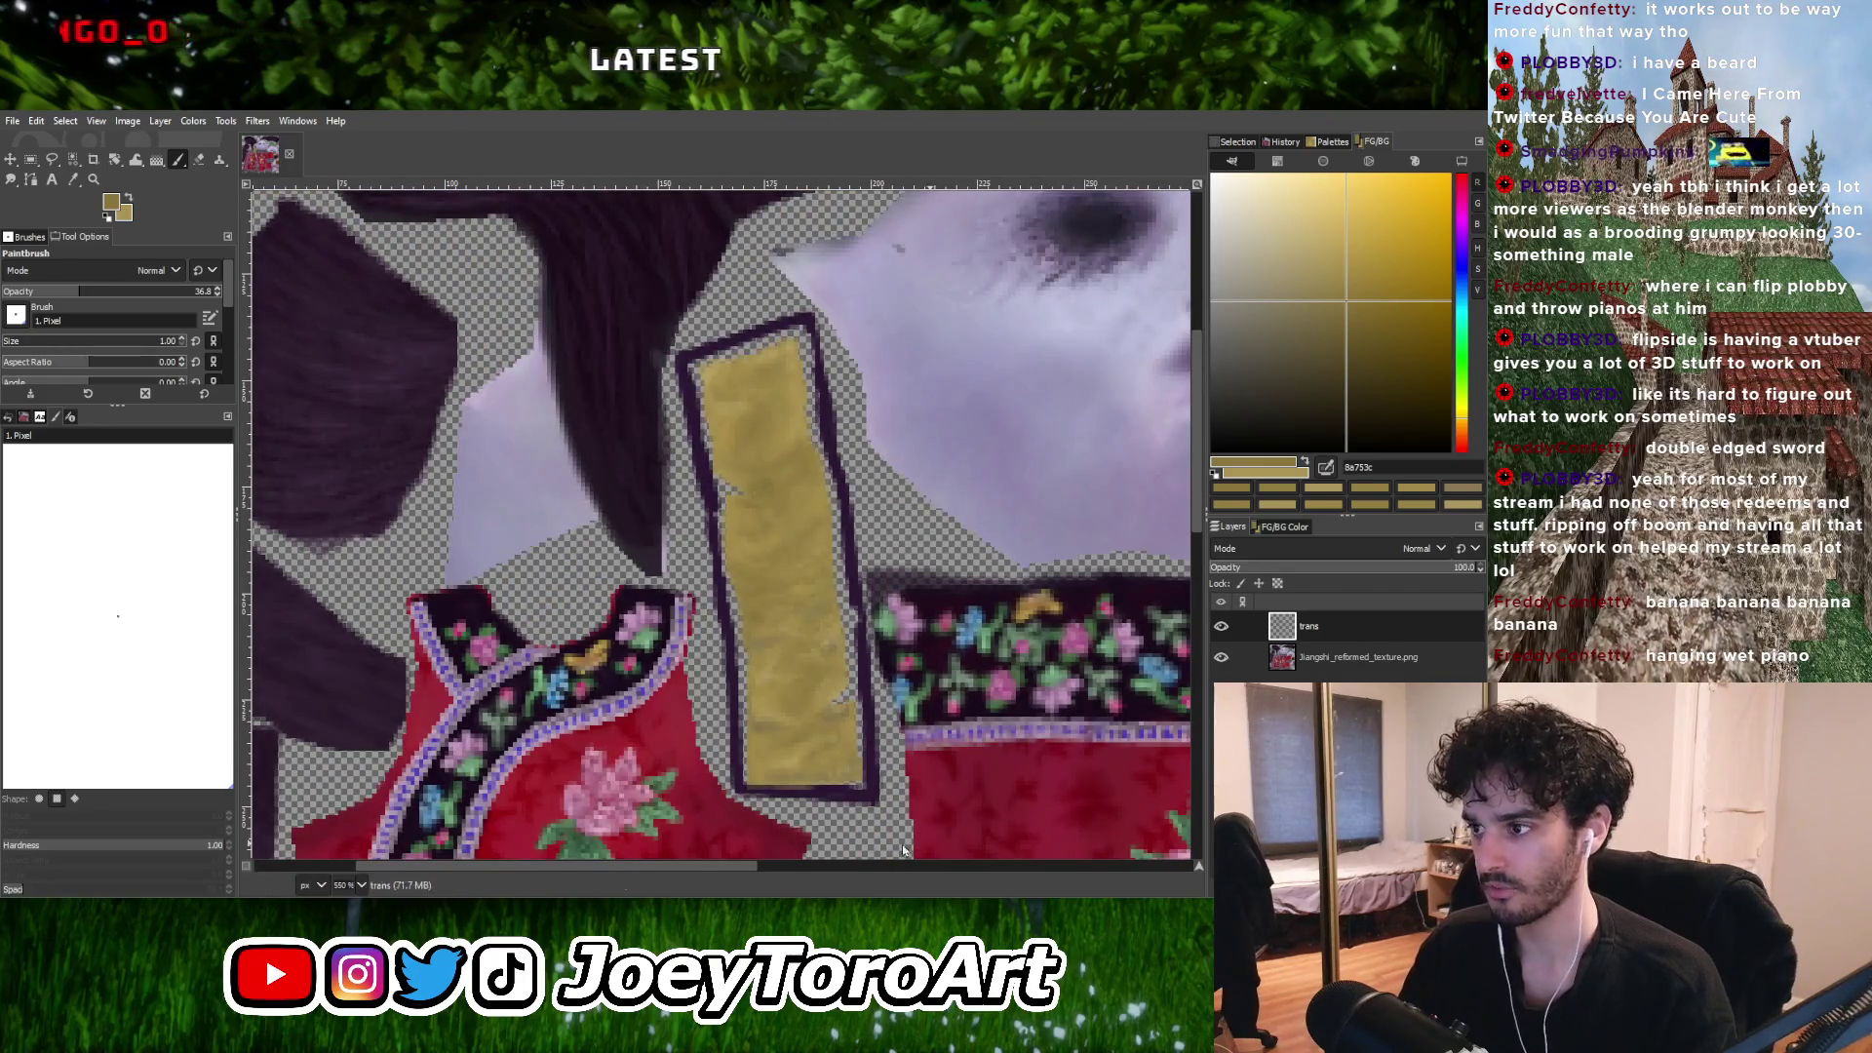
{"action": "scroll", "coordinate": [780, 527], "scroll_direction": "up", "scroll_amount": 2, "text": "ctrl"}
{"action": "left_click", "coordinate": [819, 557], "text": "ctrl"}
{"action": "scroll", "coordinate": [845, 524], "scroll_direction": "up", "scroll_amount": 1, "text": "ctrl"}
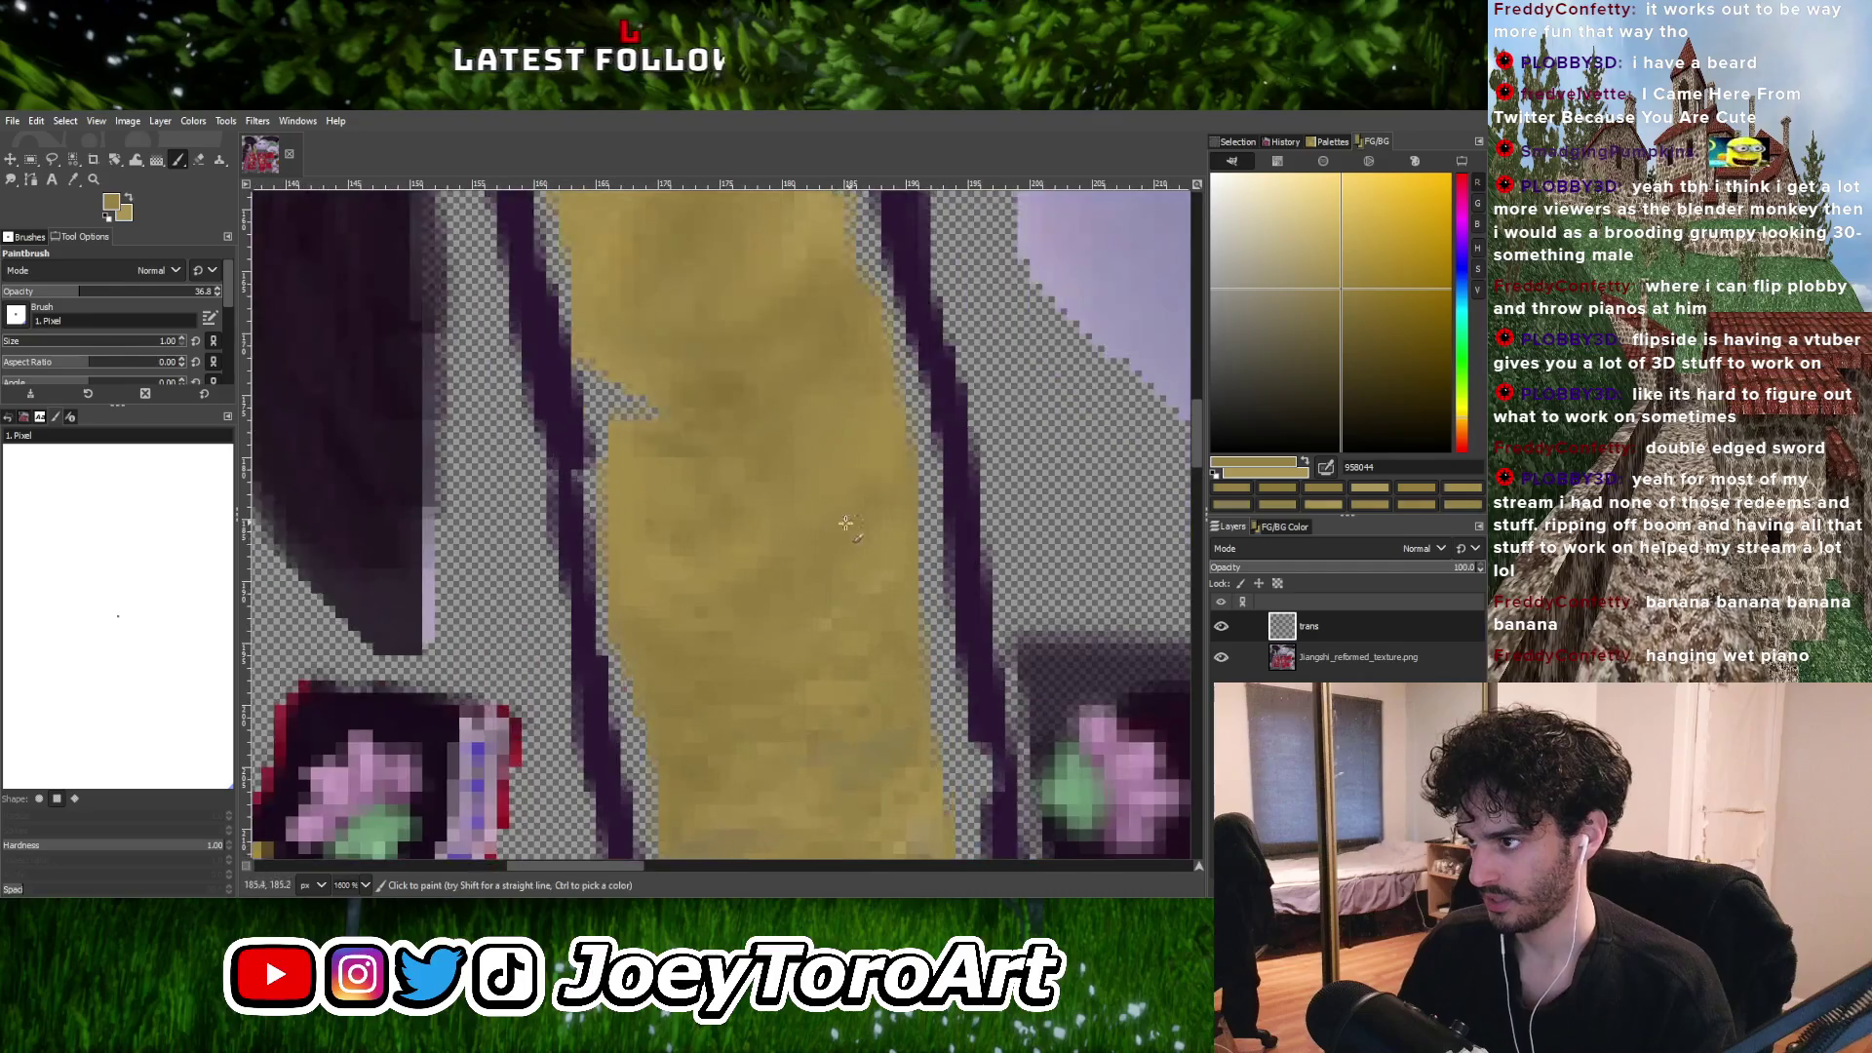
{"action": "scroll", "coordinate": [636, 427], "scroll_direction": "down", "scroll_amount": 3, "text": "ctrl"}
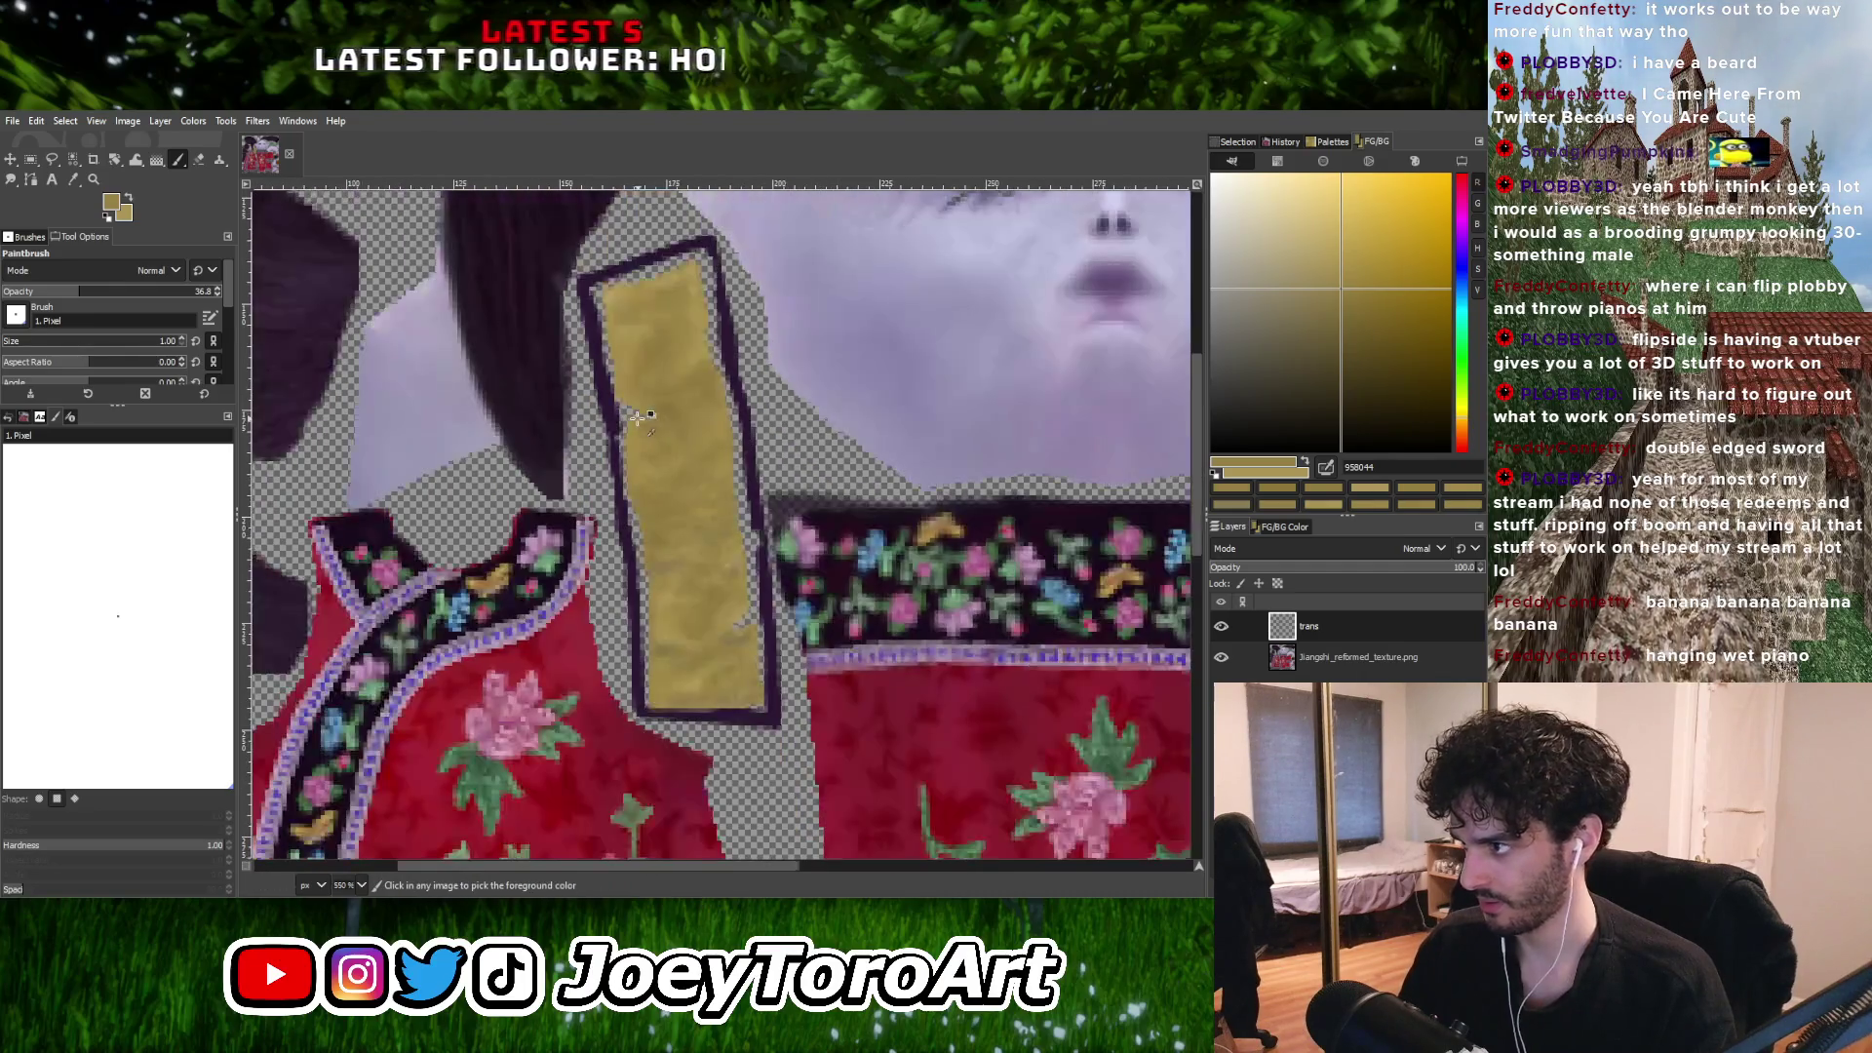
{"action": "scroll", "coordinate": [754, 585], "scroll_direction": "up", "scroll_amount": 2, "text": "ctrl"}
{"action": "scroll", "coordinate": [754, 646], "scroll_direction": "up", "scroll_amount": 1, "text": "ctrl"}
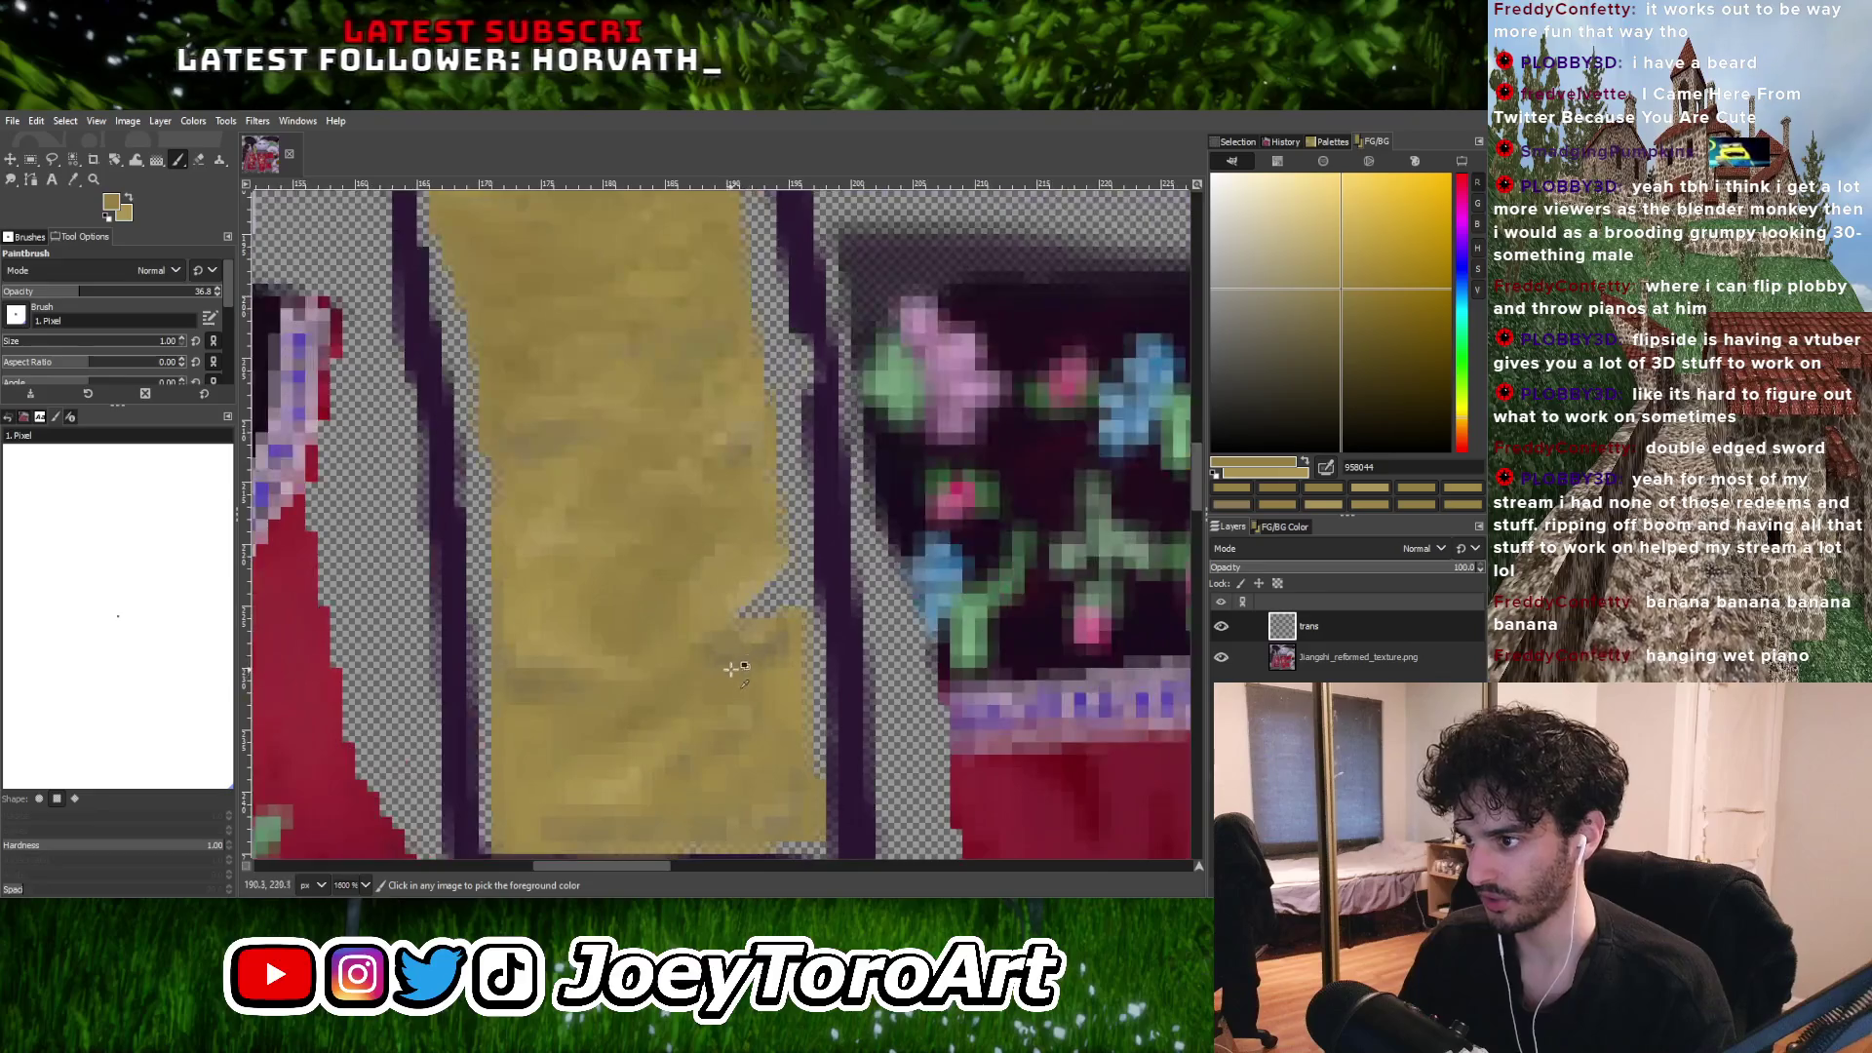
{"action": "left_click", "coordinate": [754, 646], "text": "ctrl"}
{"action": "scroll", "coordinate": [753, 646], "scroll_direction": "up", "scroll_amount": 1, "text": "ctrl"}
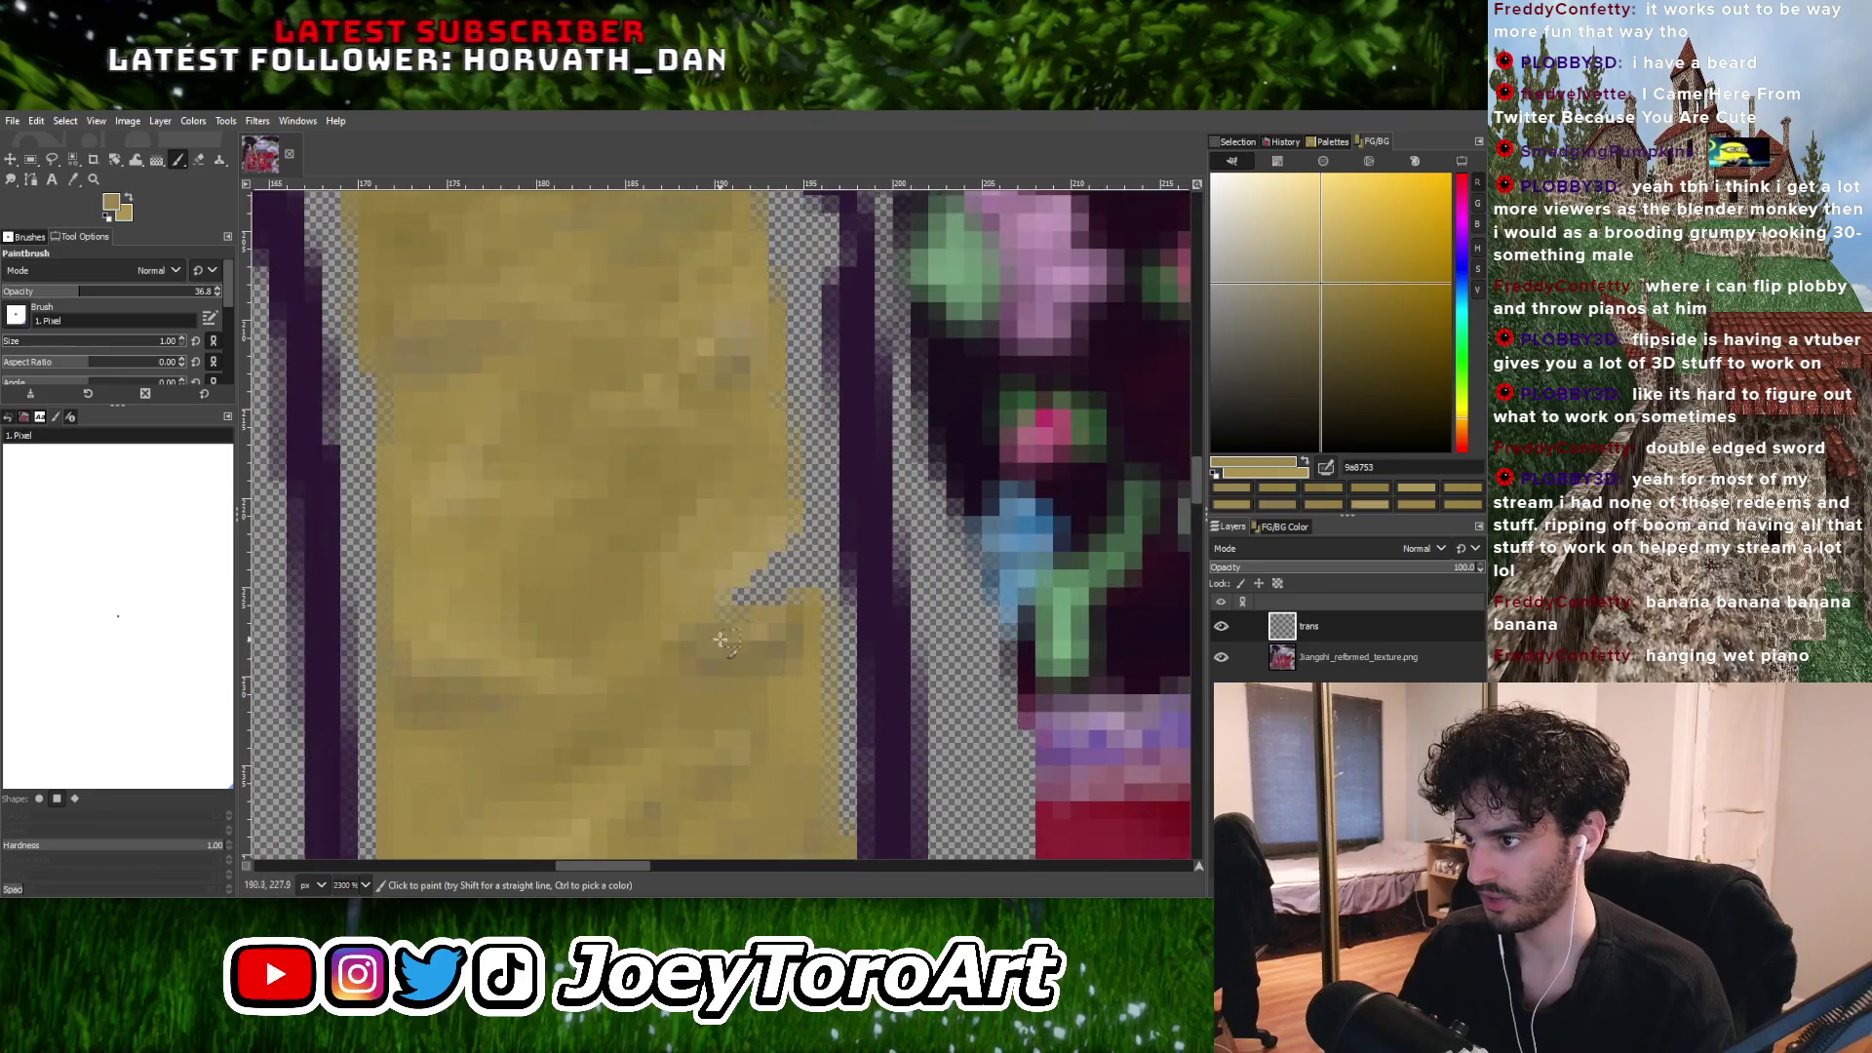
{"action": "left_click", "coordinate": [820, 622], "text": "ctrl"}
{"action": "scroll", "coordinate": [831, 619], "scroll_direction": "down", "scroll_amount": 2, "text": "ctrl"}
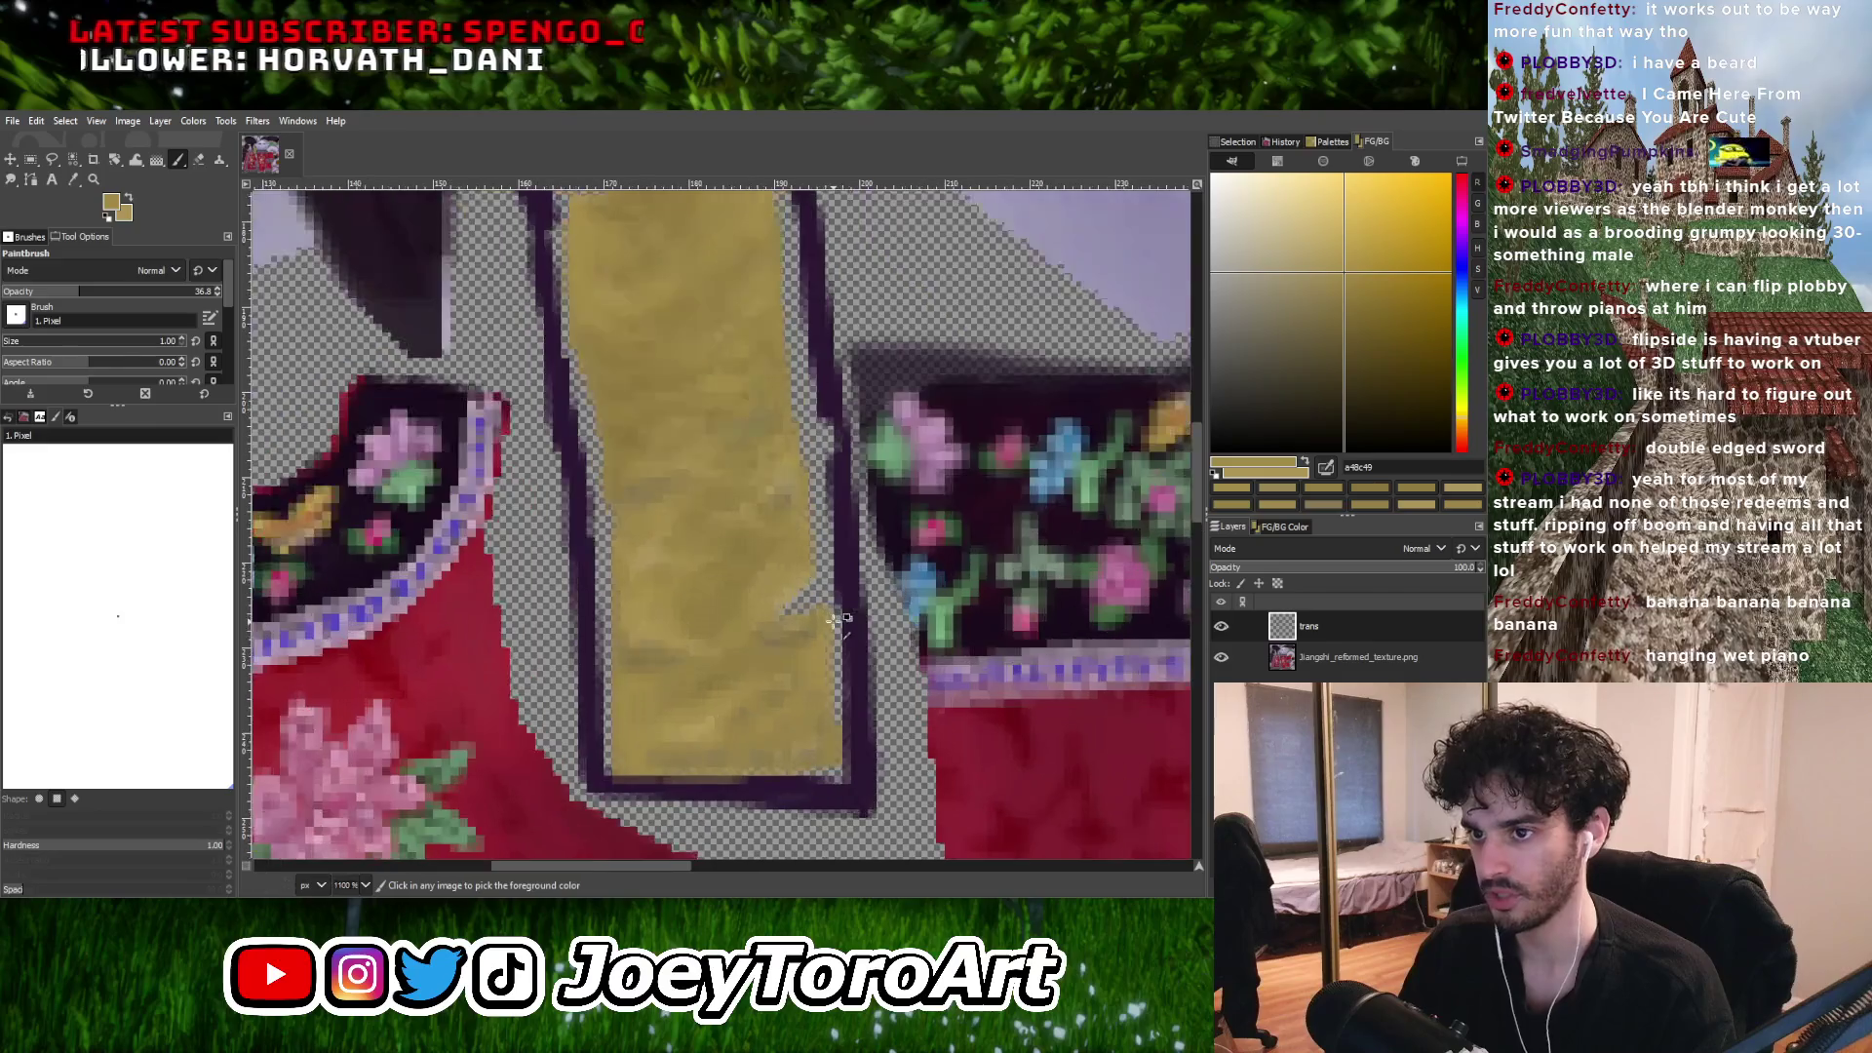
{"action": "left_click", "coordinate": [841, 576], "text": "ctrl"}
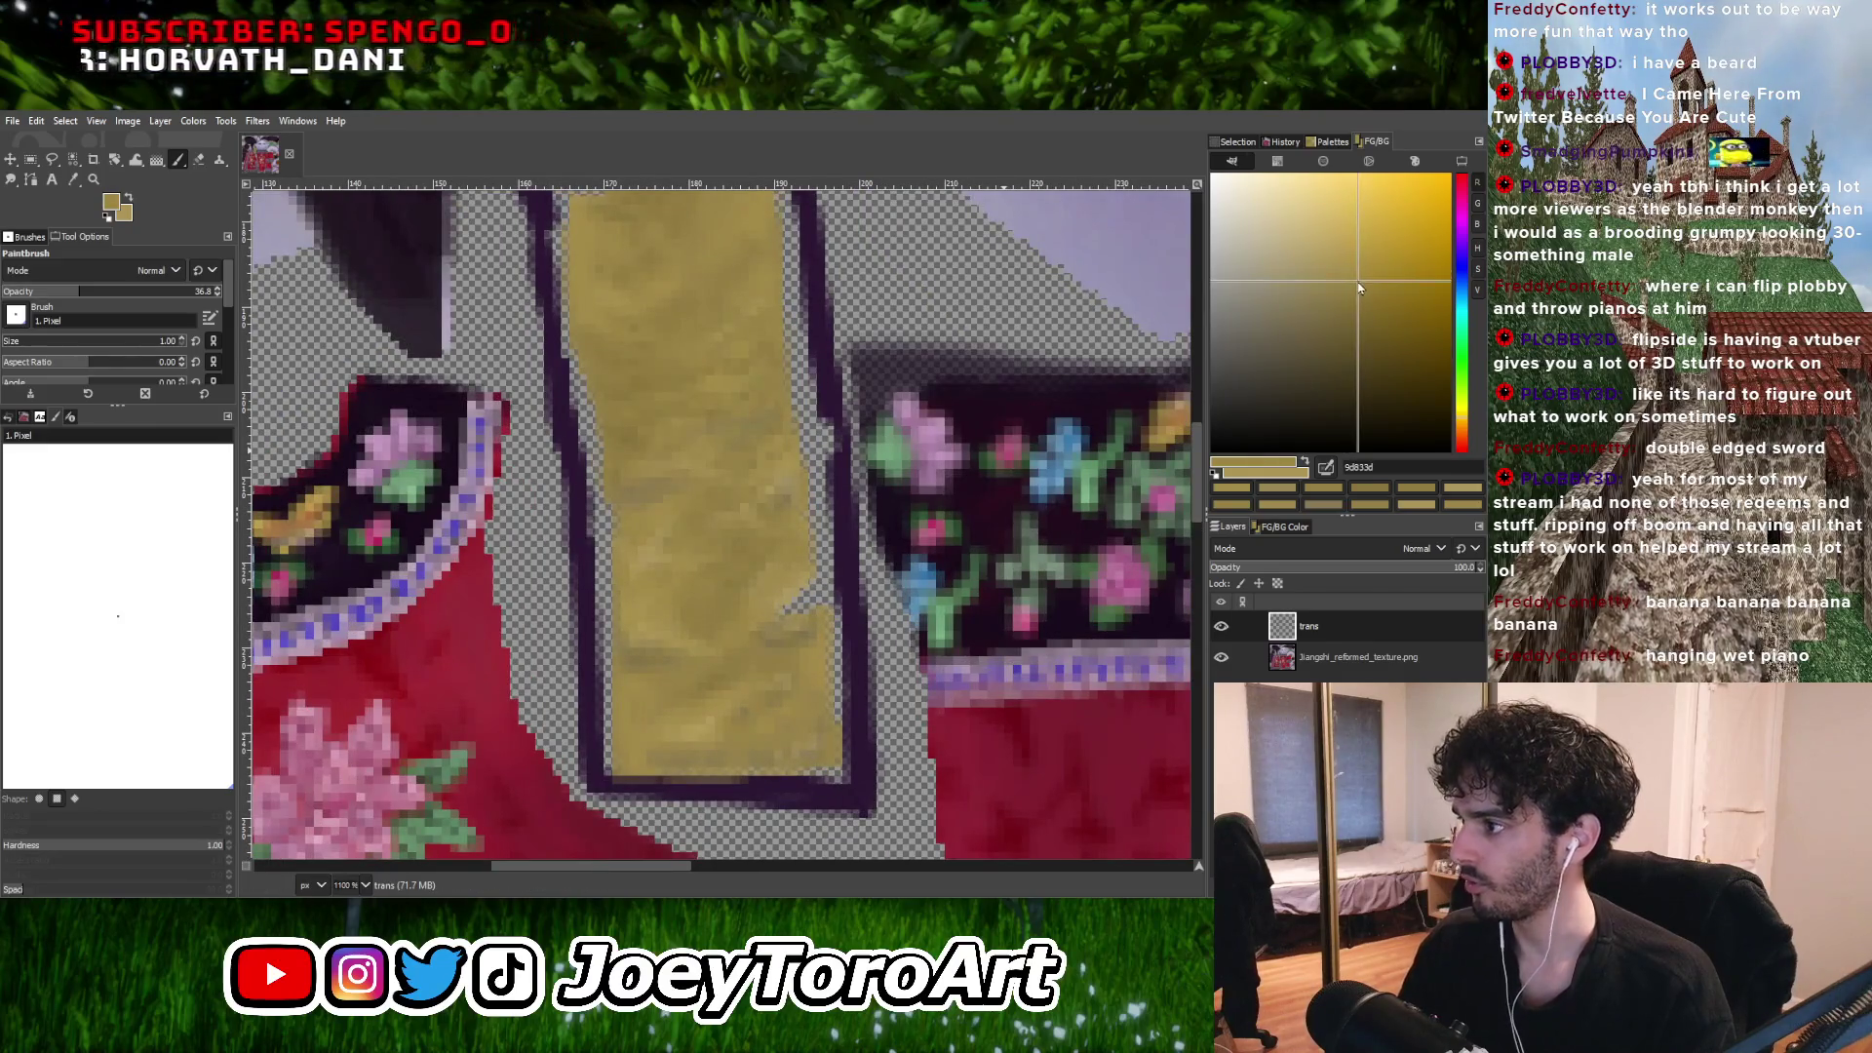
{"action": "scroll", "coordinate": [824, 621], "scroll_direction": "up", "scroll_amount": 1, "text": "ctrl"}
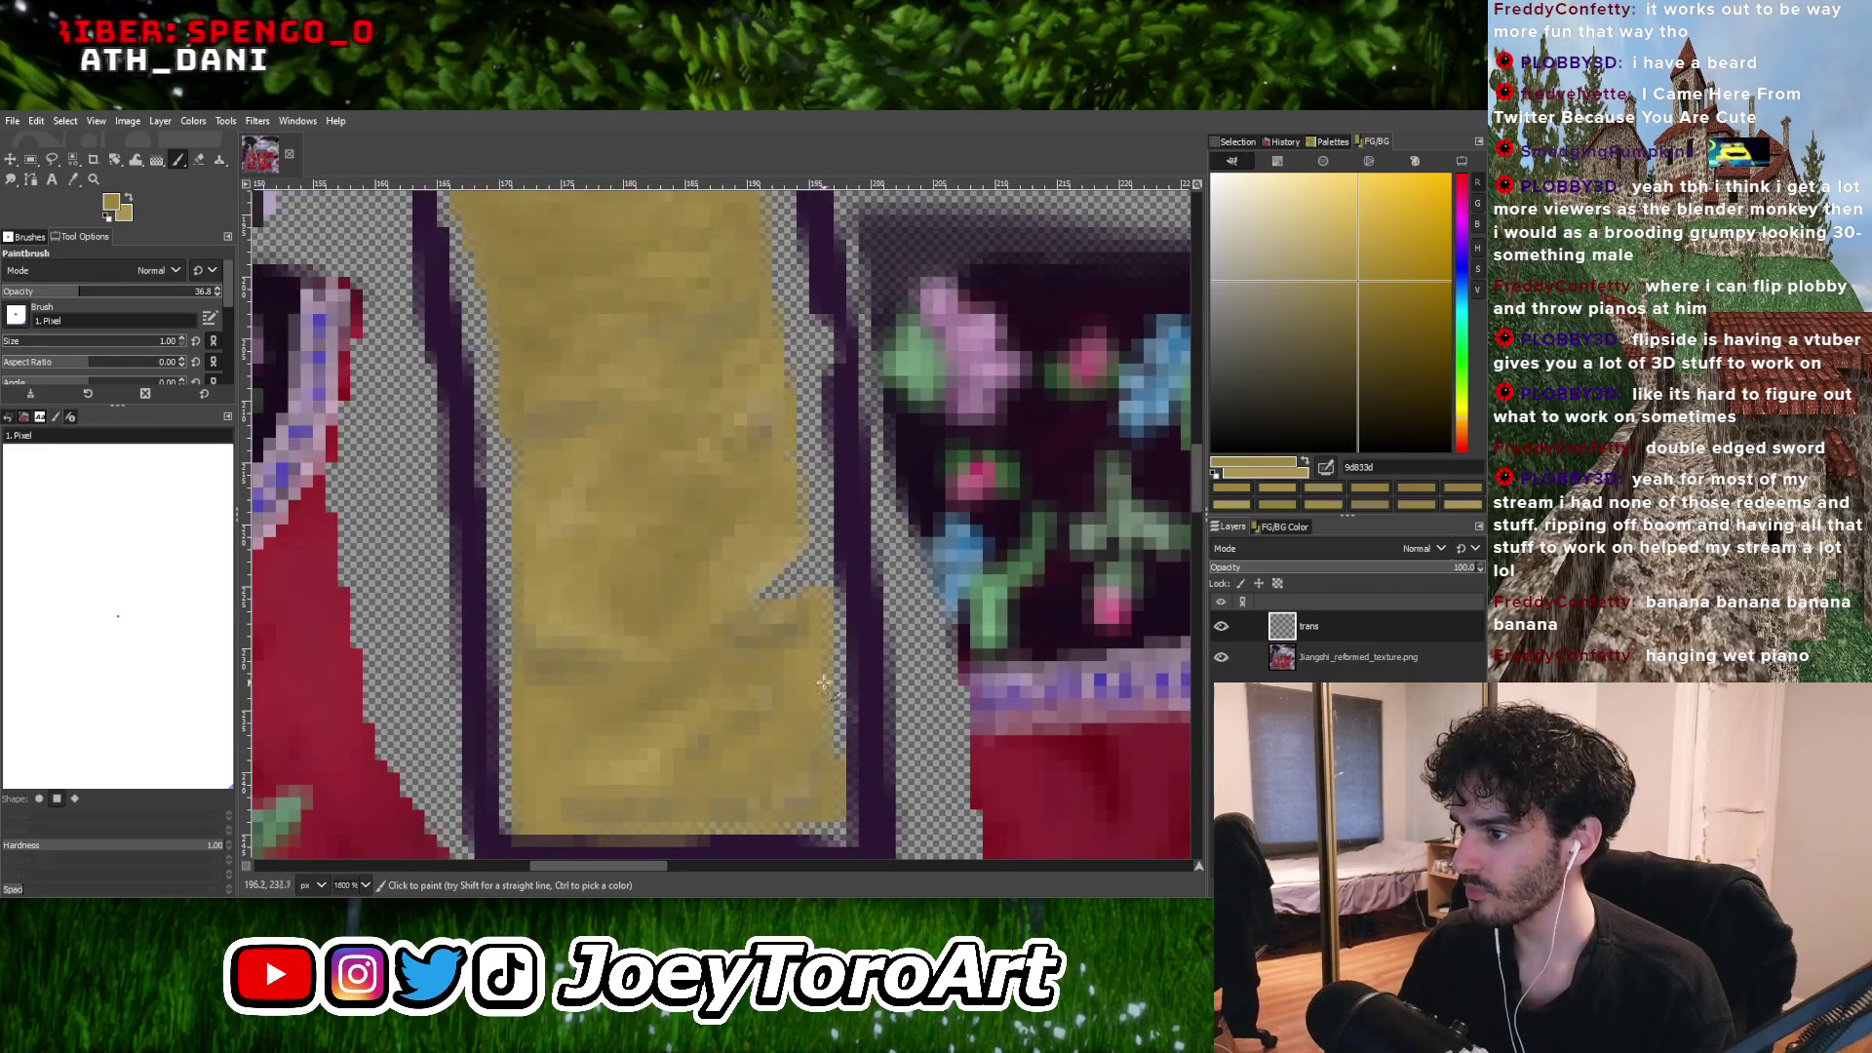
{"action": "scroll", "coordinate": [824, 683], "scroll_direction": "down", "scroll_amount": 2, "text": "ctrl"}
{"action": "scroll", "coordinate": [828, 659], "scroll_direction": "up", "scroll_amount": 2, "text": "ctrl"}
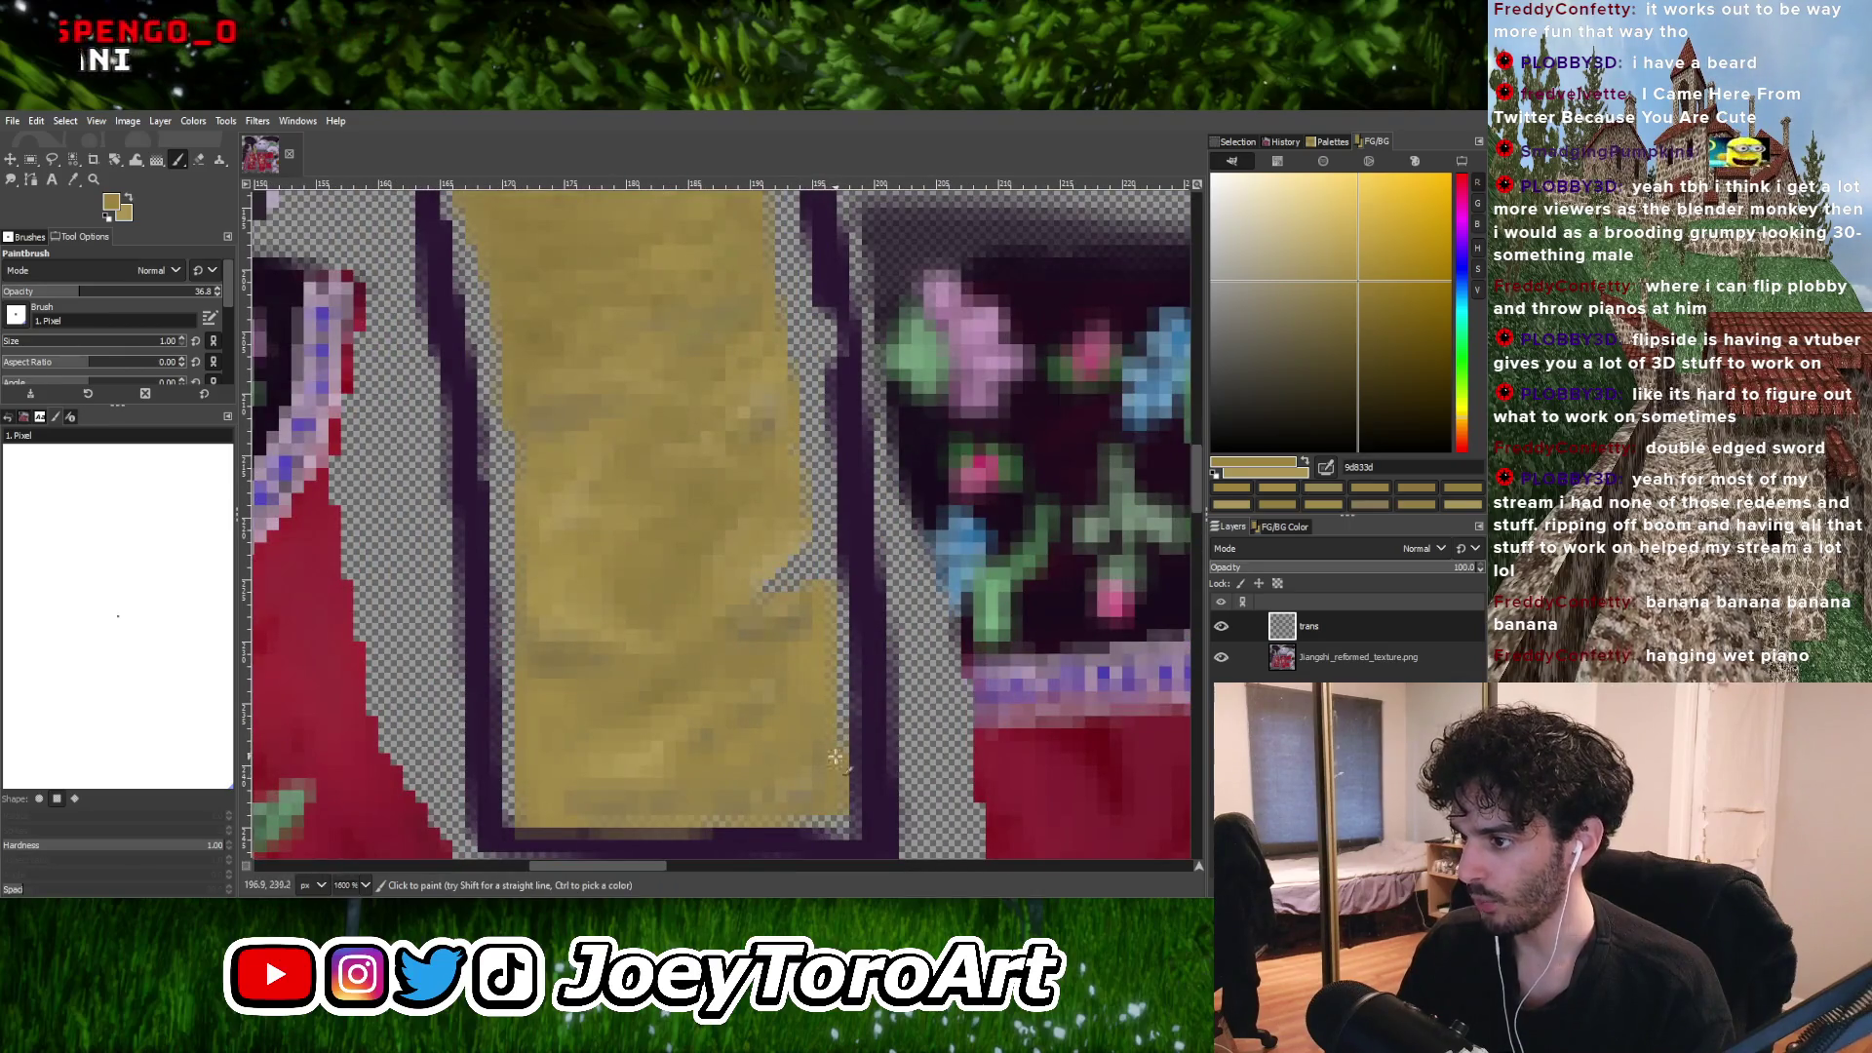
{"action": "scroll", "coordinate": [837, 757], "scroll_direction": "down", "scroll_amount": 2, "text": "ctrl"}
{"action": "scroll", "coordinate": [837, 569], "scroll_direction": "up", "scroll_amount": 2, "text": "ctrl"}
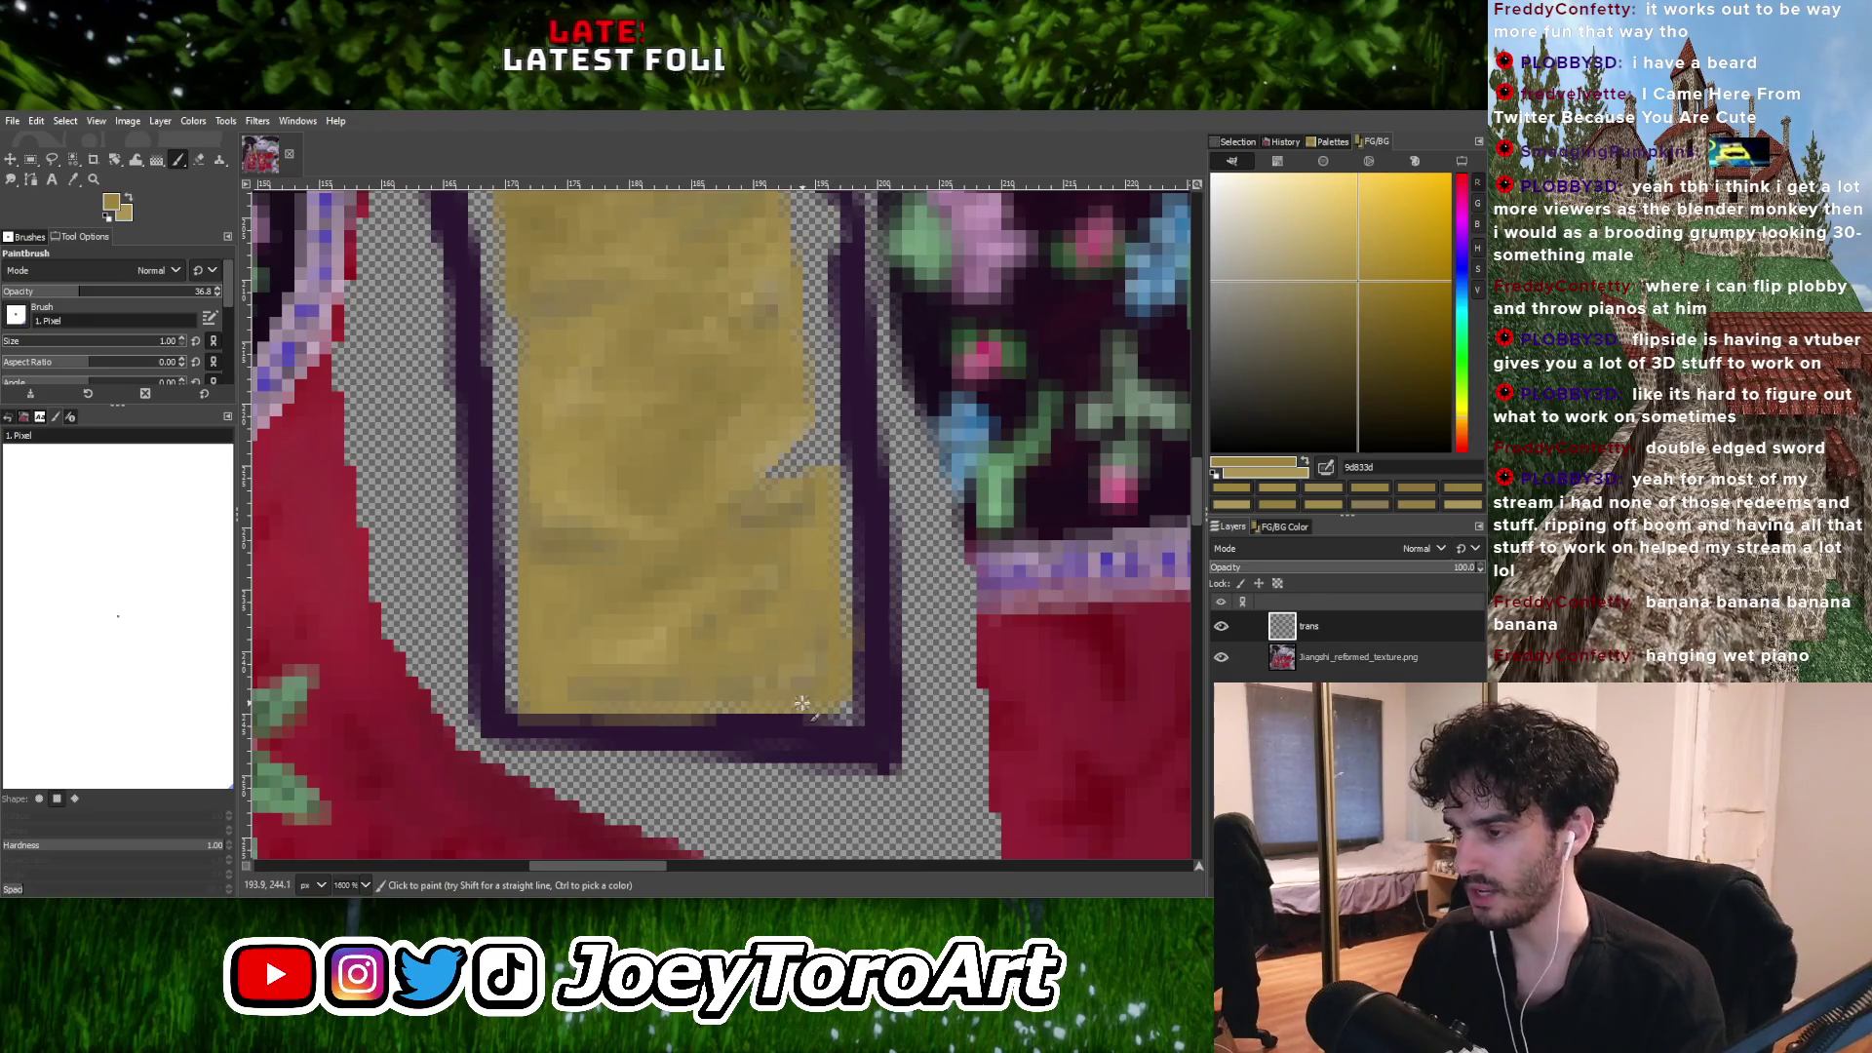
Enlarge the brush to 2 pixels and paint over the strip with the current gold.
{"action": "key", "text": "bracketright"}
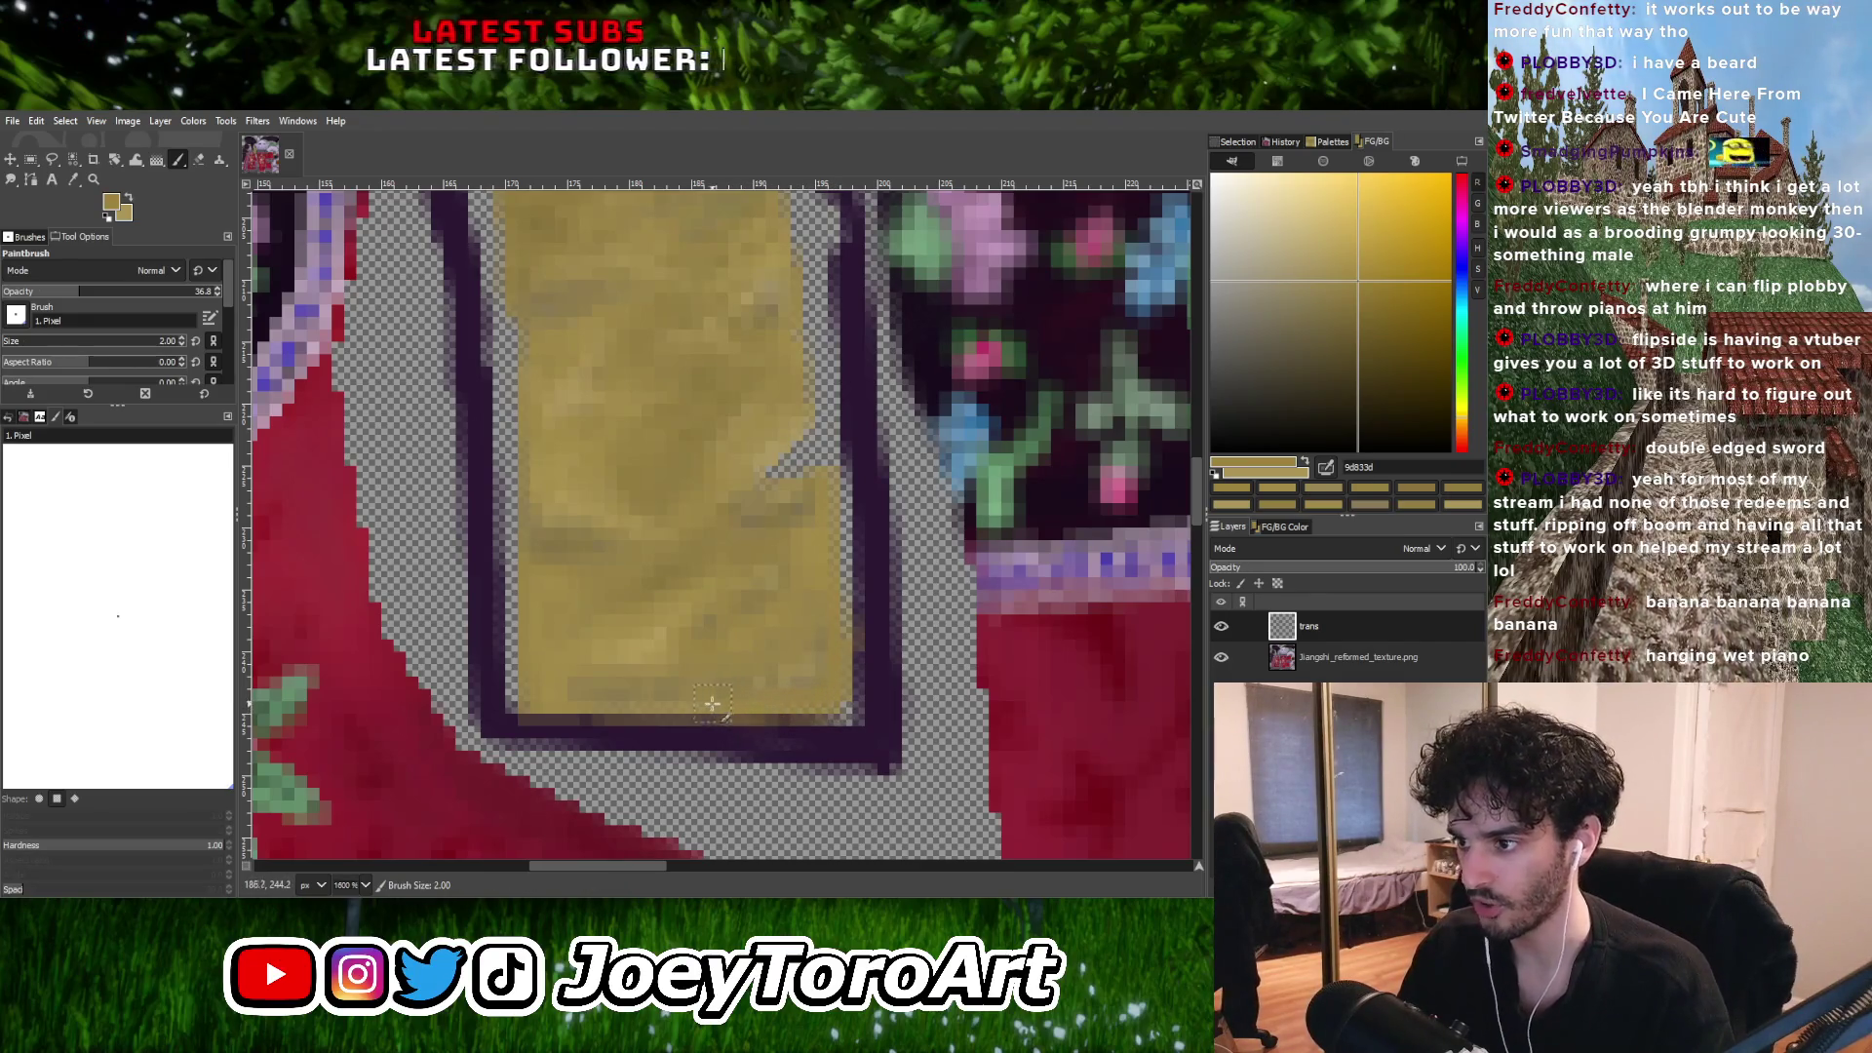
{"action": "scroll", "coordinate": [712, 702], "scroll_direction": "down", "scroll_amount": 2, "text": "ctrl"}
{"action": "scroll", "coordinate": [604, 667], "scroll_direction": "up", "scroll_amount": 1, "text": "ctrl"}
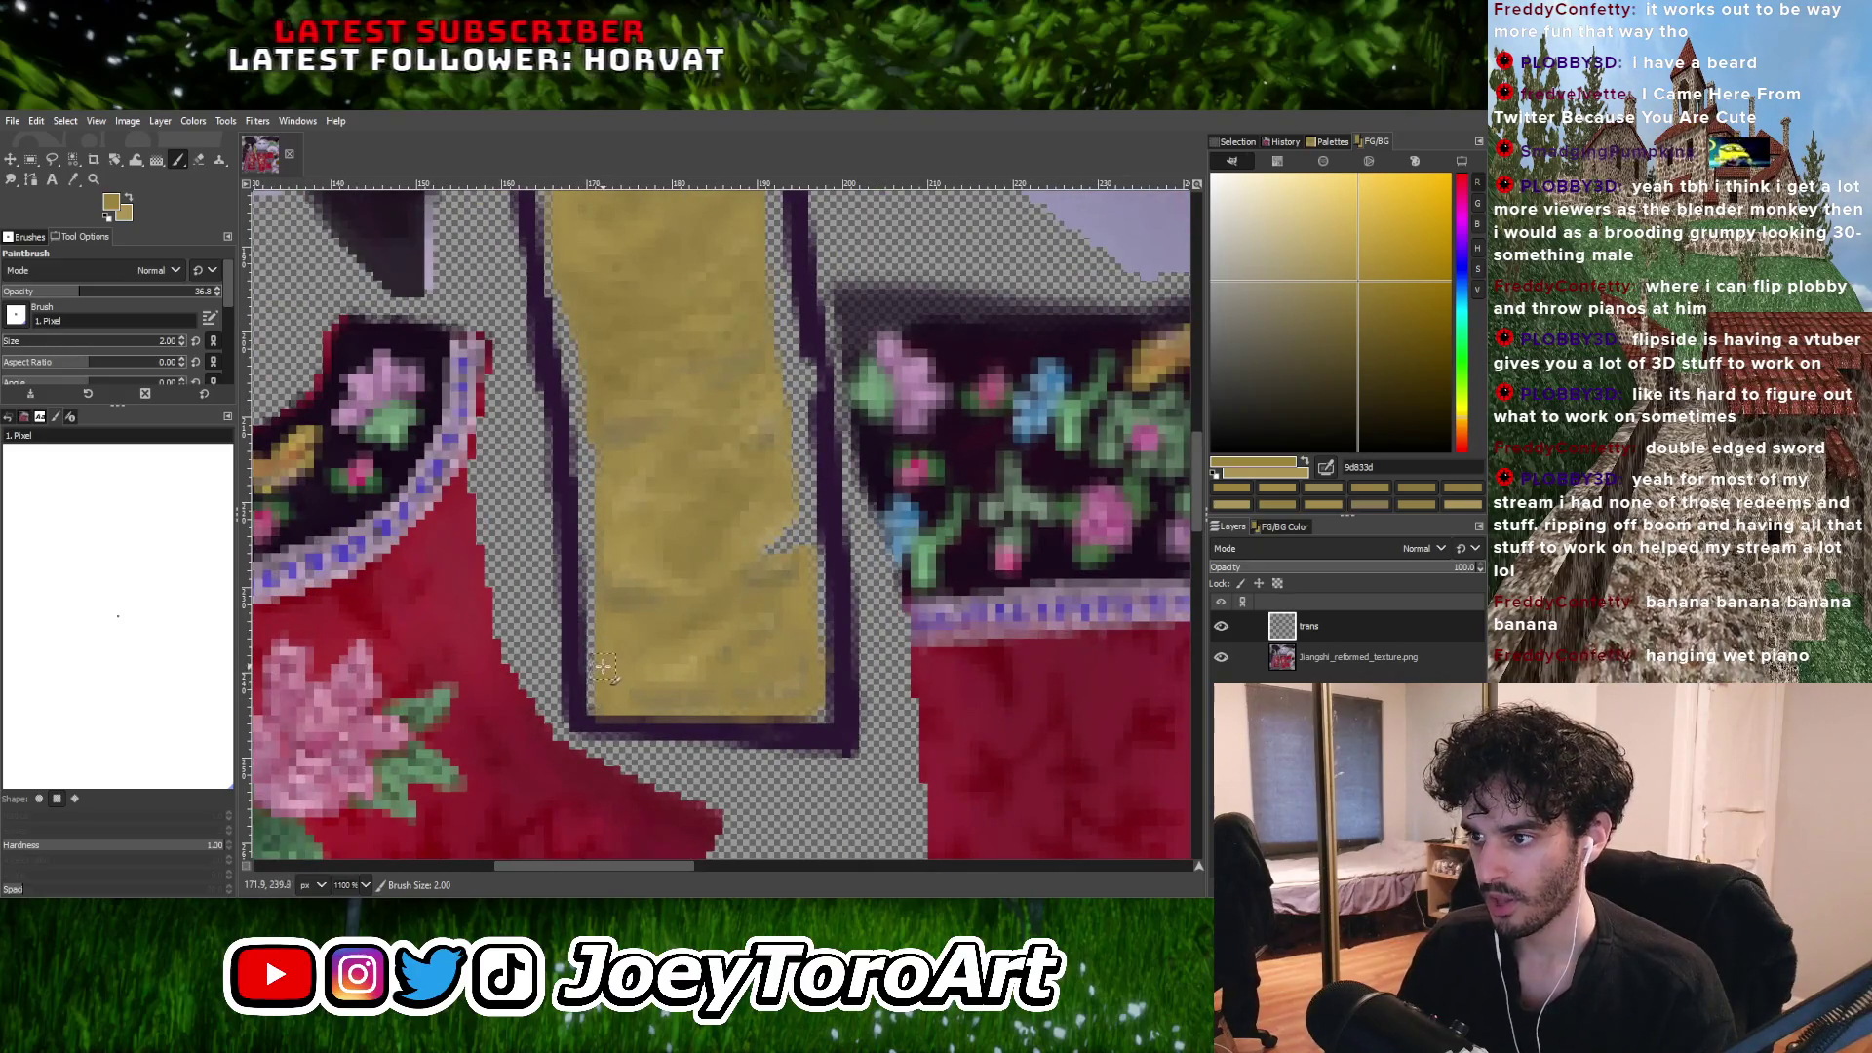
{"action": "scroll", "coordinate": [604, 667], "scroll_direction": "down", "scroll_amount": 3, "text": "ctrl"}
{"action": "scroll", "coordinate": [653, 650], "scroll_direction": "up", "scroll_amount": 4, "text": "ctrl"}
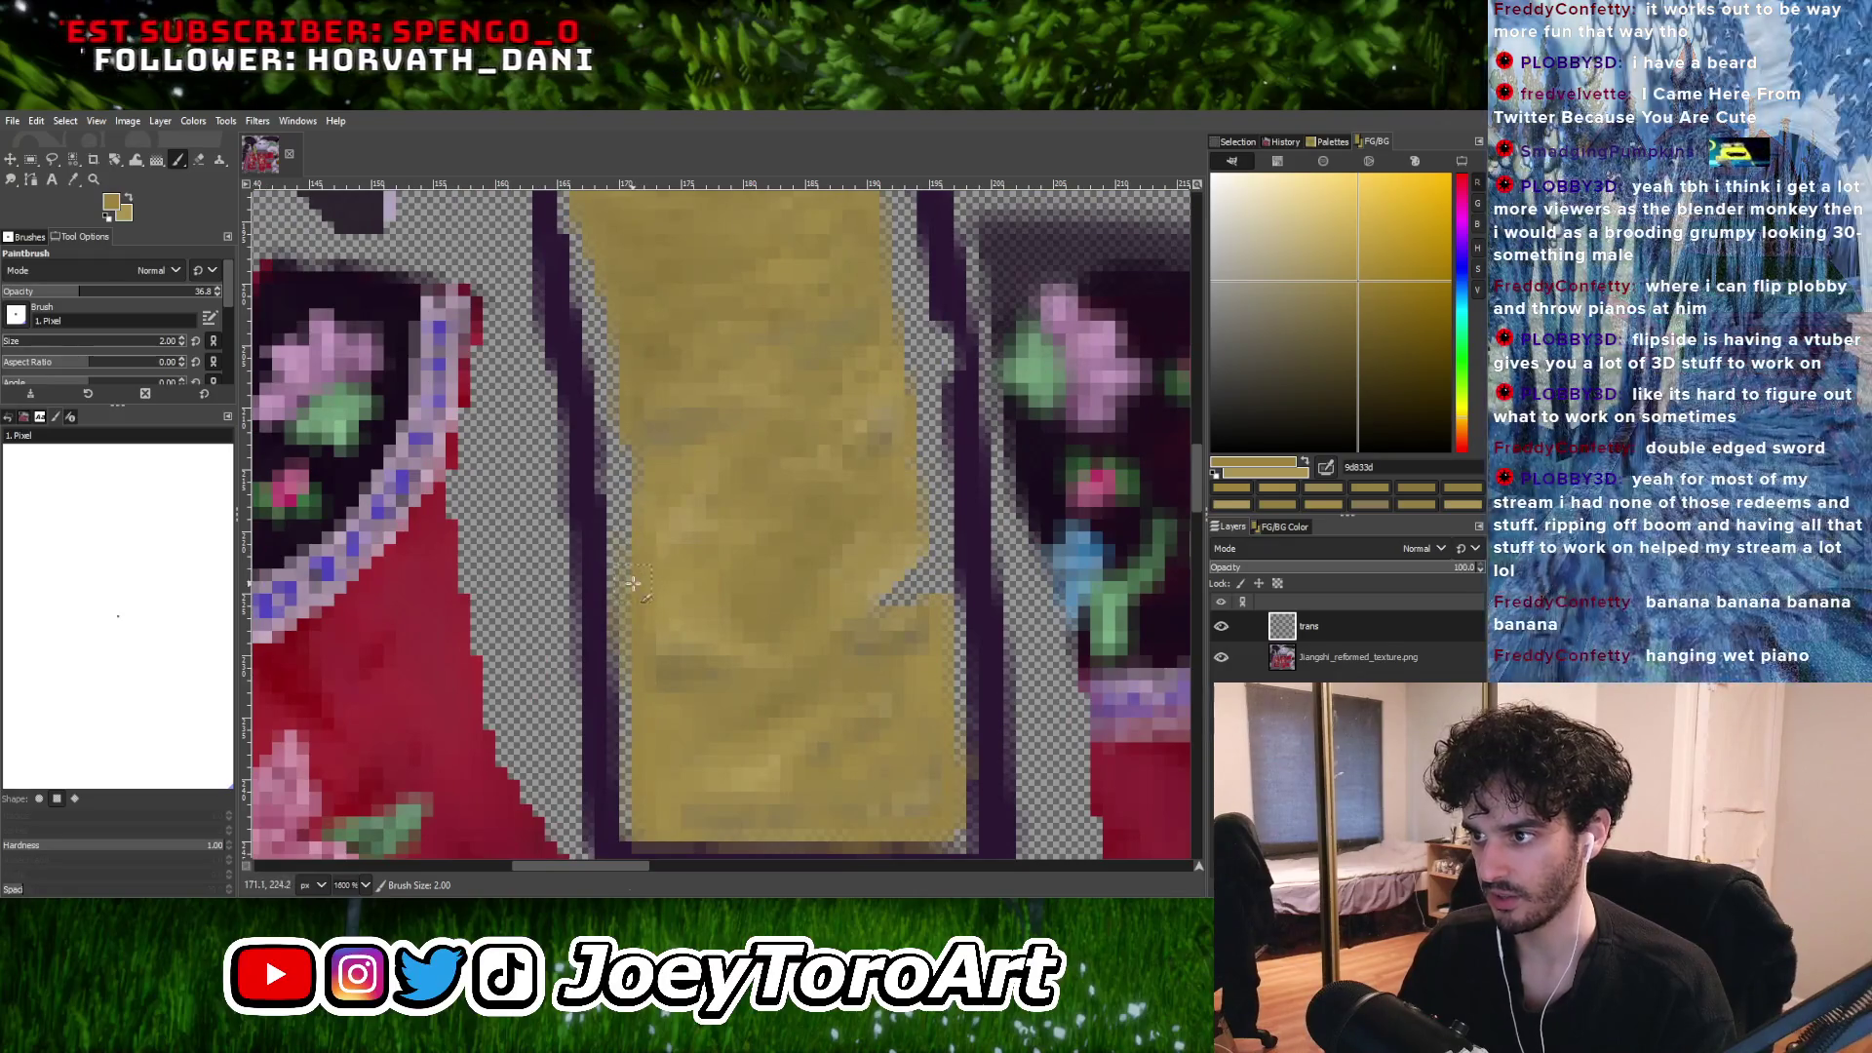
{"action": "scroll", "coordinate": [633, 583], "scroll_direction": "down", "scroll_amount": 2, "text": "ctrl"}
{"action": "scroll", "coordinate": [668, 582], "scroll_direction": "up", "scroll_amount": 1, "text": "ctrl"}
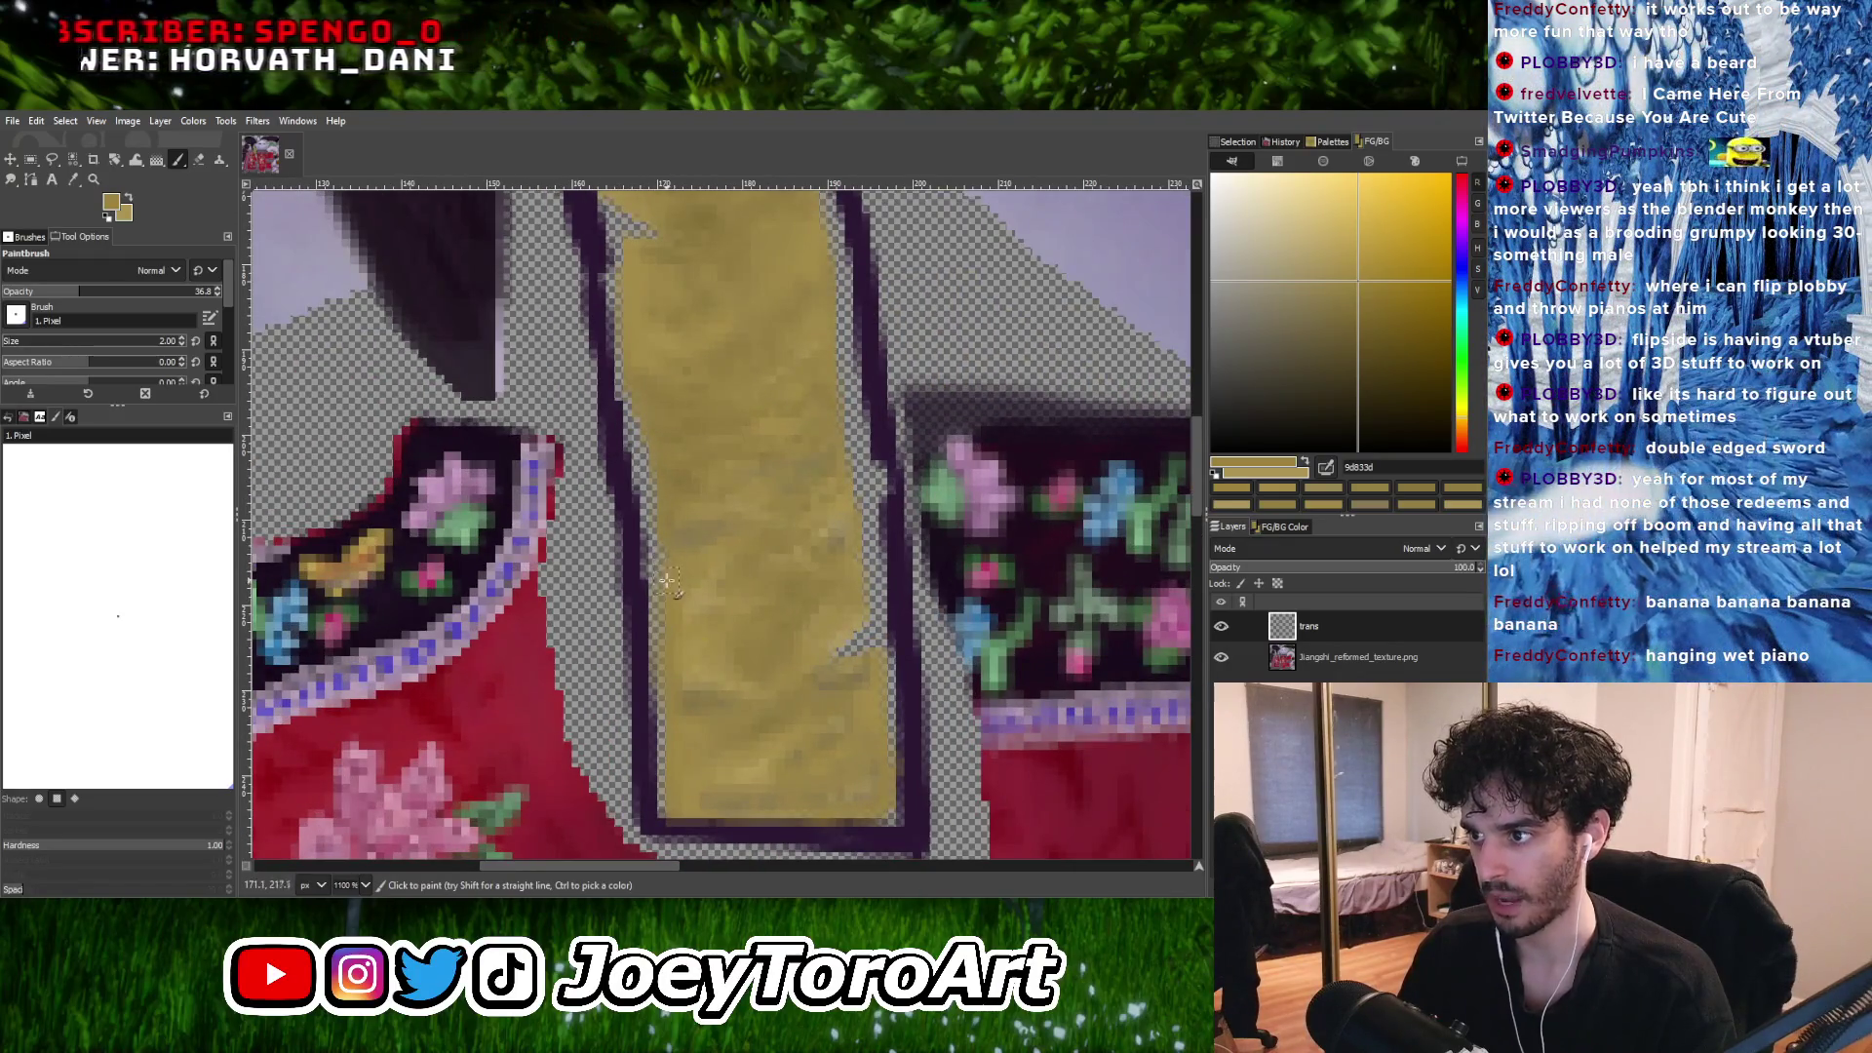
{"action": "scroll", "coordinate": [668, 581], "scroll_direction": "down", "scroll_amount": 2, "text": "ctrl"}
{"action": "scroll", "coordinate": [702, 643], "scroll_direction": "up", "scroll_amount": 3, "text": "ctrl"}
Pick a gold shade from the strip and shrink the brush to 1 pixel.
{"action": "left_click", "coordinate": [705, 655], "text": "ctrl"}
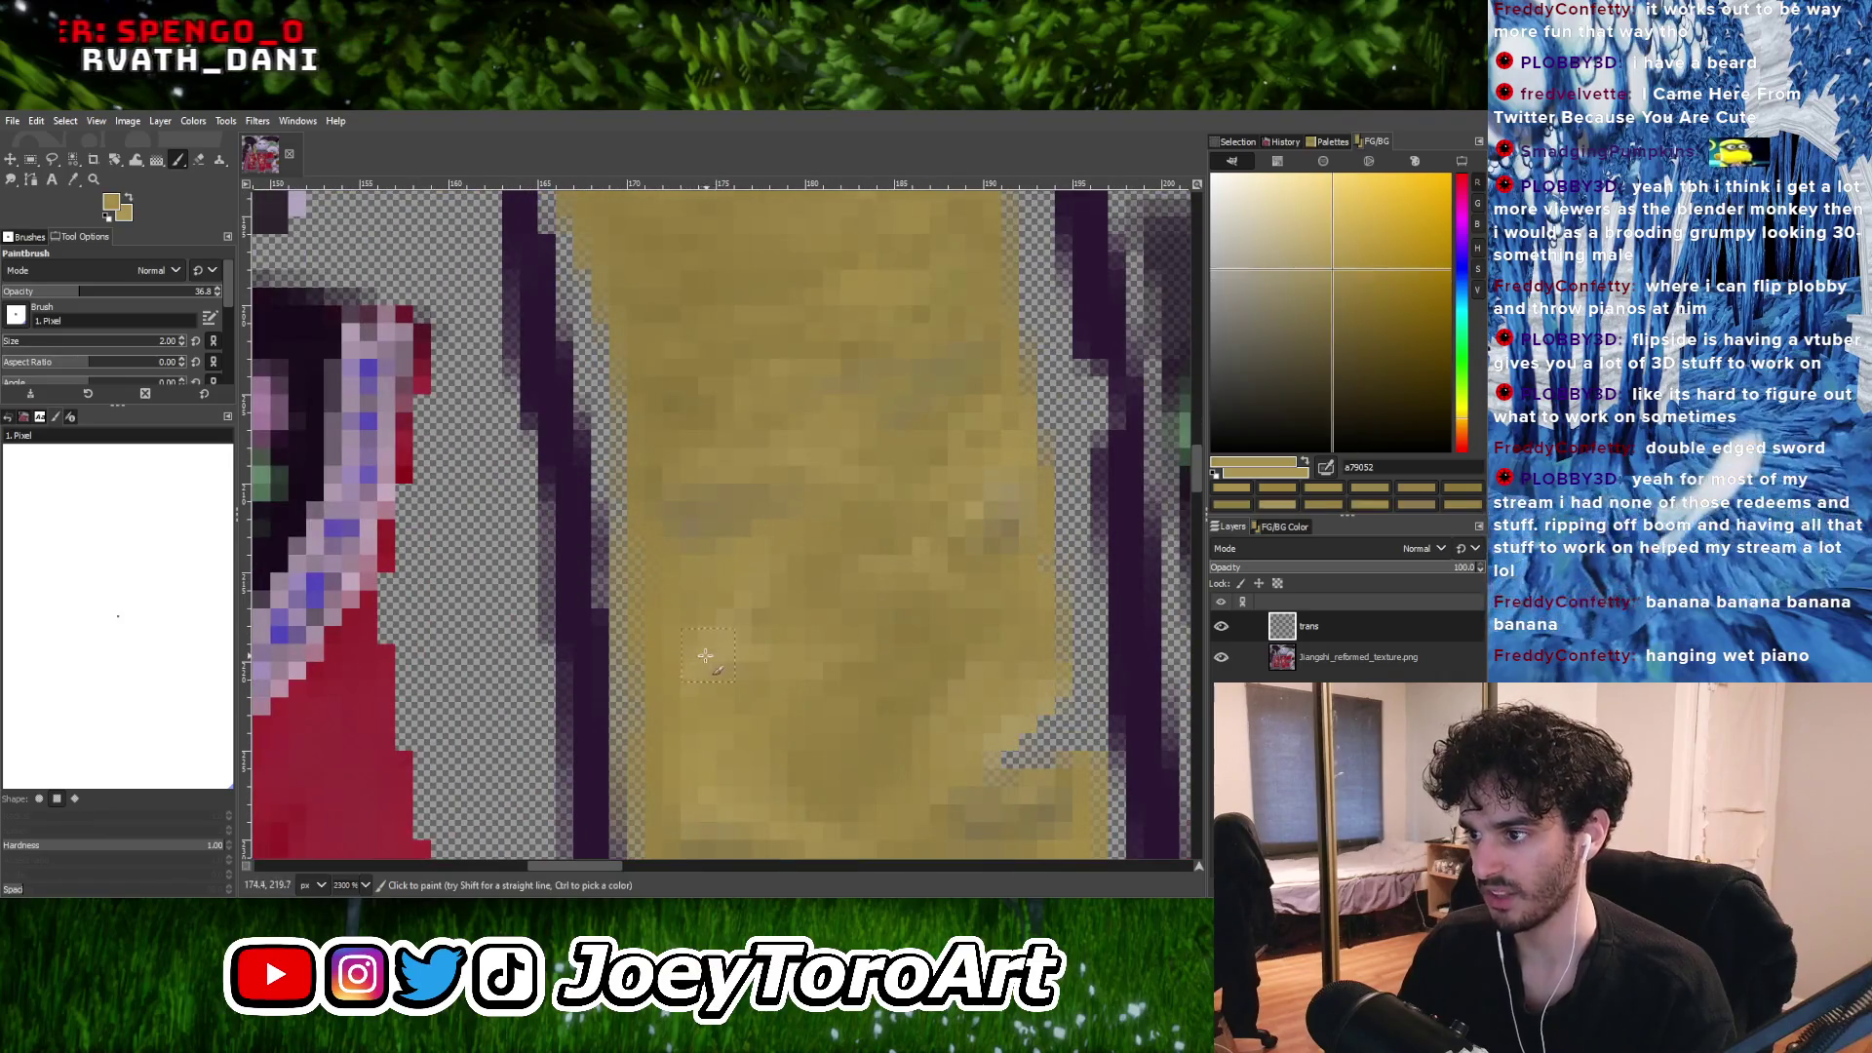
{"action": "key", "text": "bracketleft"}
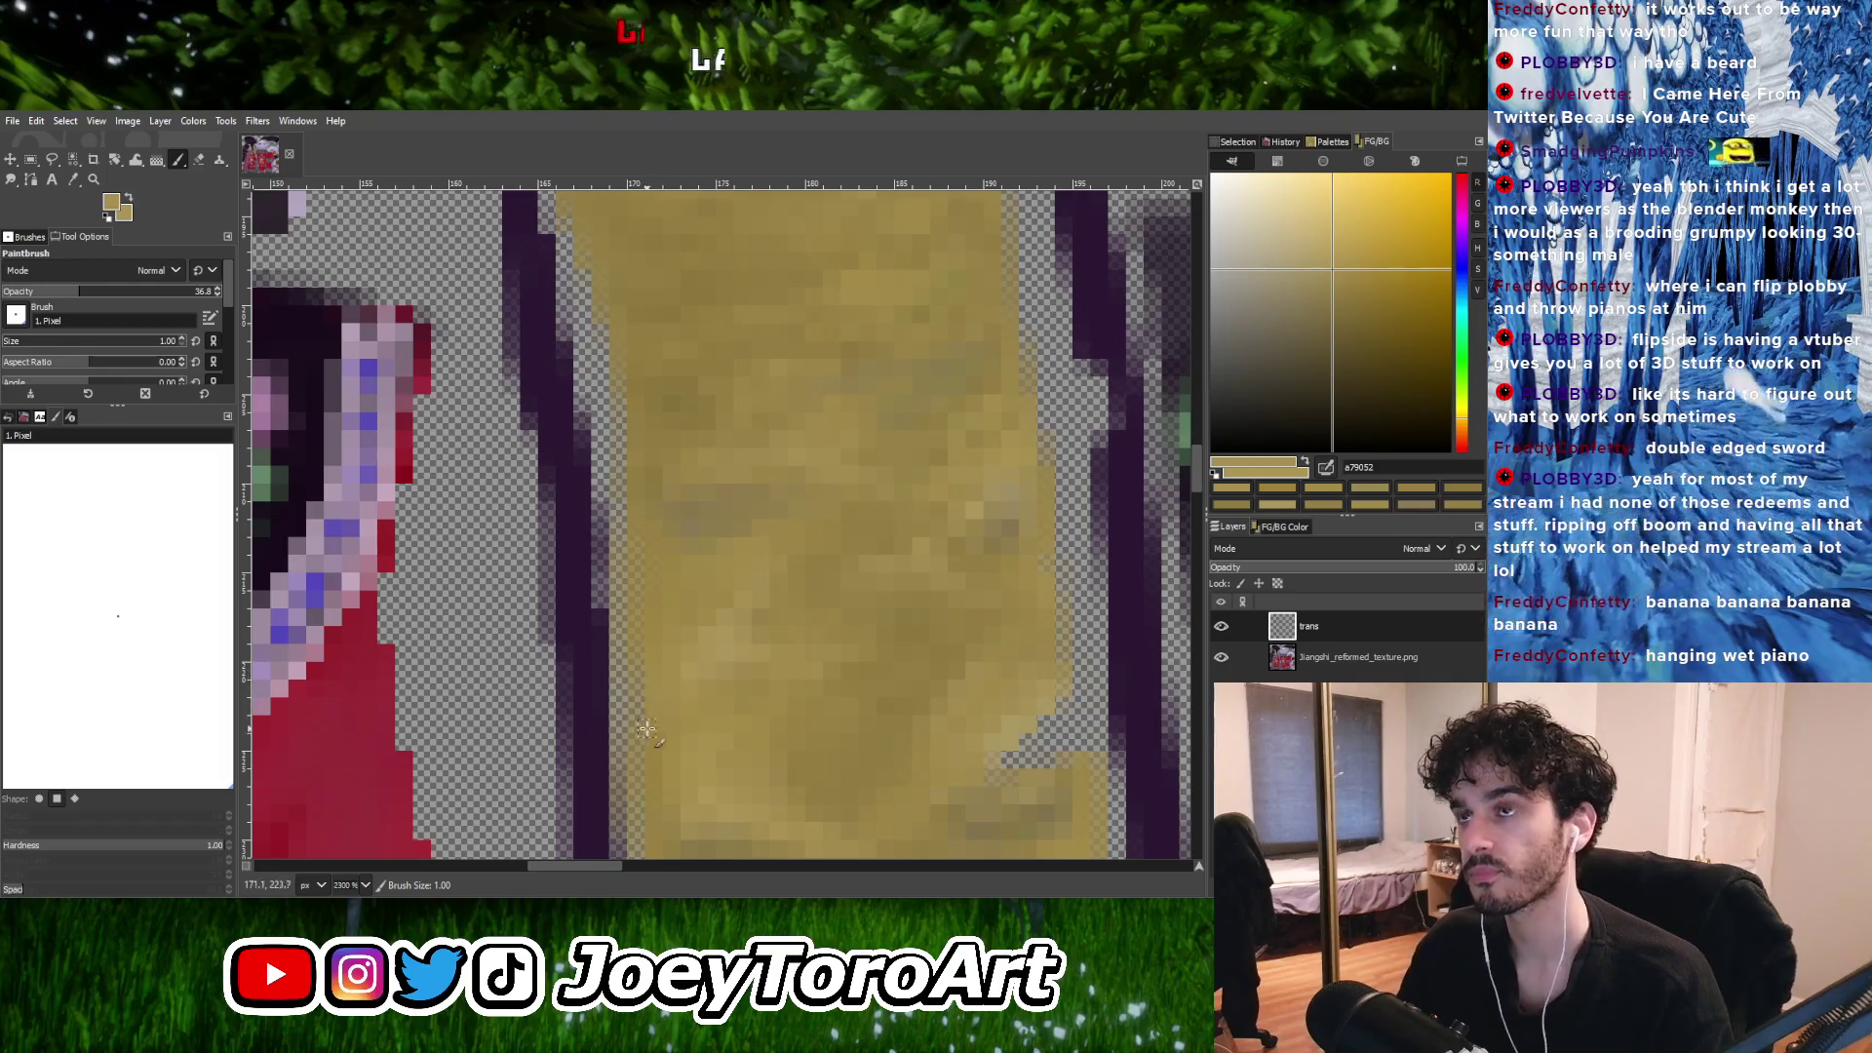
{"action": "scroll", "coordinate": [646, 729], "scroll_direction": "down", "scroll_amount": 3, "text": "ctrl"}
{"action": "scroll", "coordinate": [680, 672], "scroll_direction": "up", "scroll_amount": 2, "text": "ctrl"}
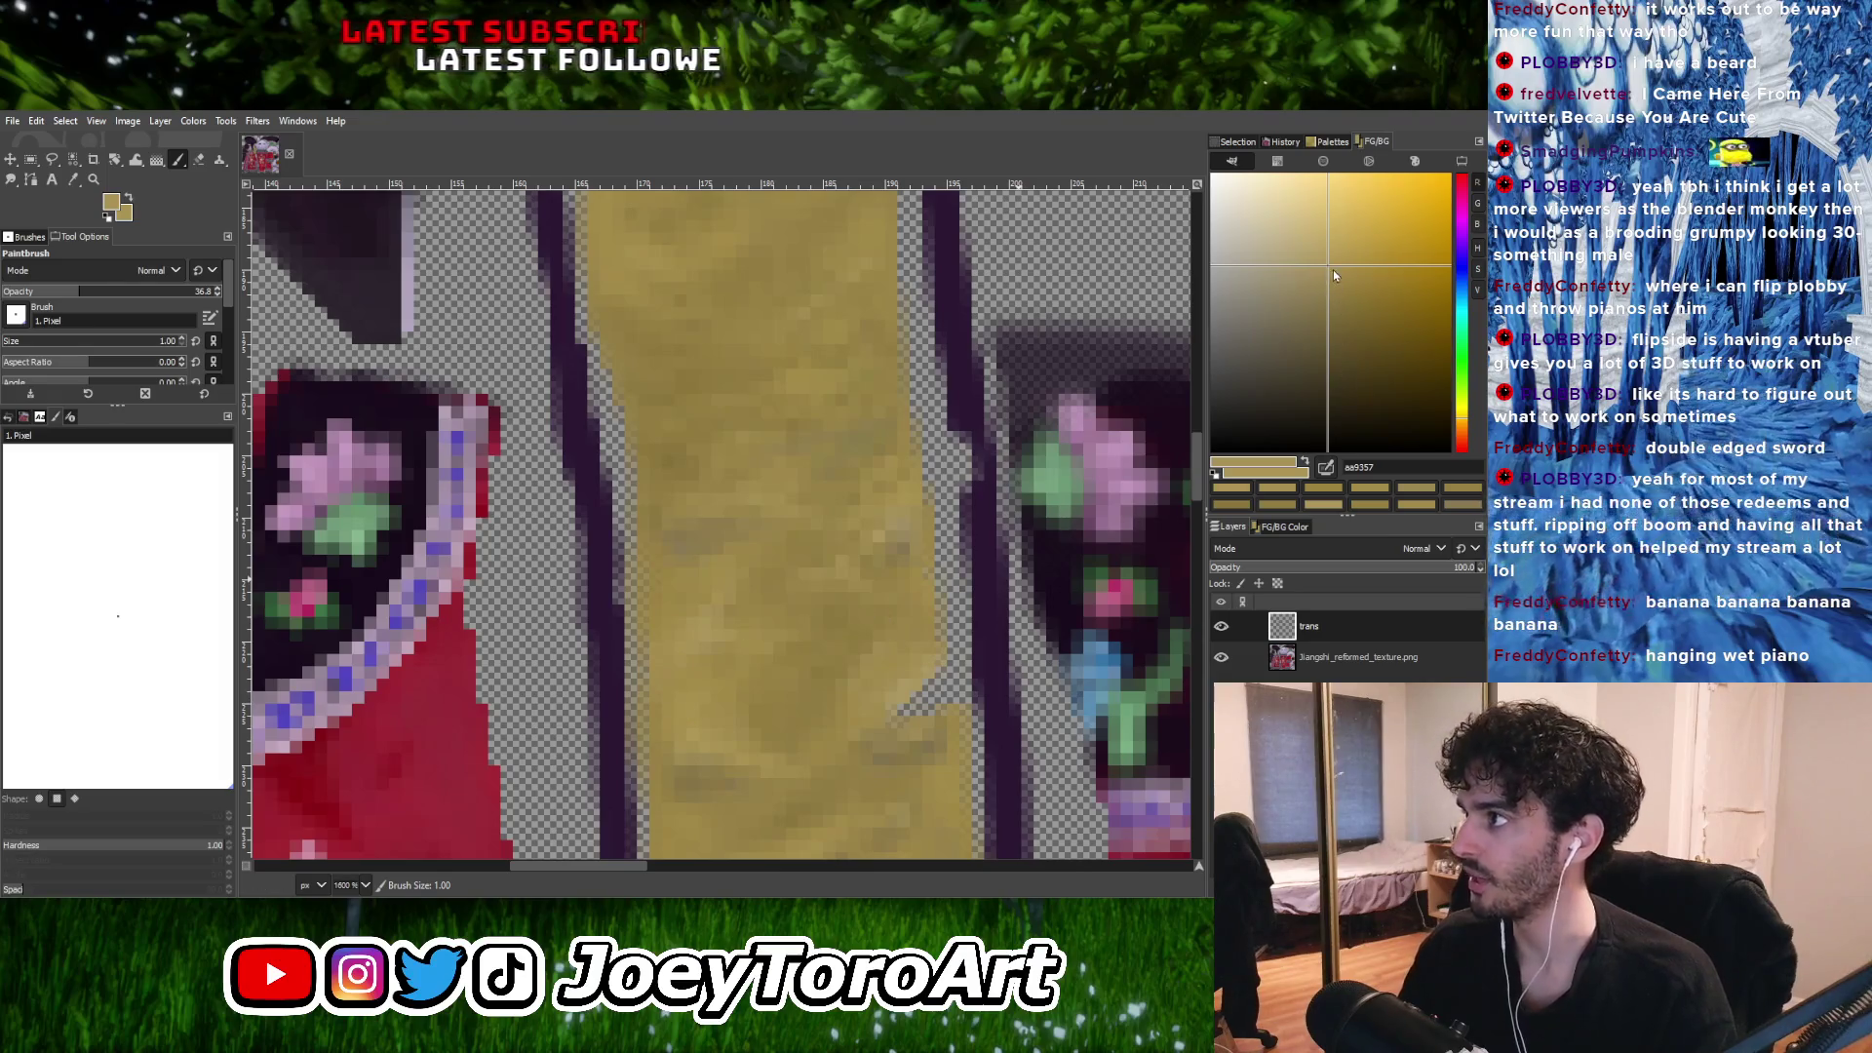
Shift the paint colour lighter, then darker, and smooth the strip's left edge pixel by pixel.
{"action": "left_click_drag", "start_coordinate": [1331, 269], "coordinate": [1324, 260]}
{"action": "scroll", "coordinate": [609, 682], "scroll_direction": "up", "scroll_amount": 2, "text": "ctrl"}
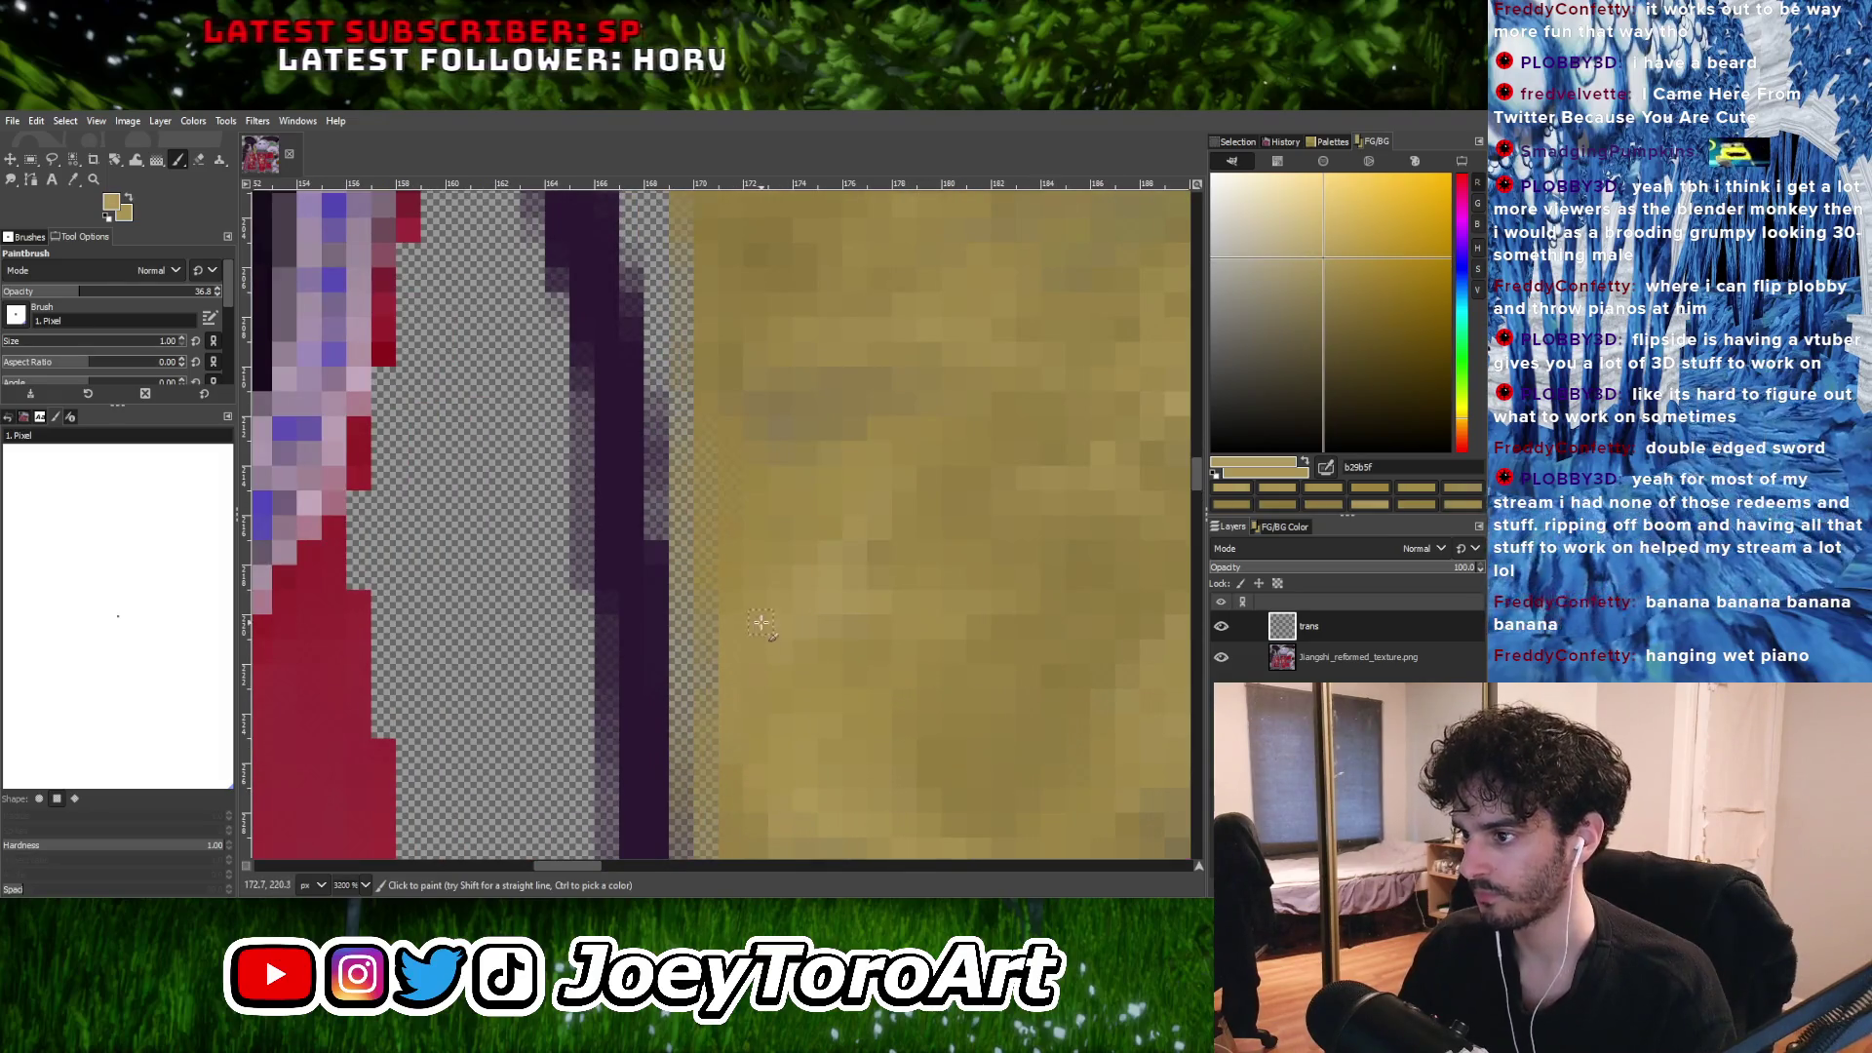
{"action": "scroll", "coordinate": [773, 539], "scroll_direction": "down", "scroll_amount": 1, "text": "ctrl"}
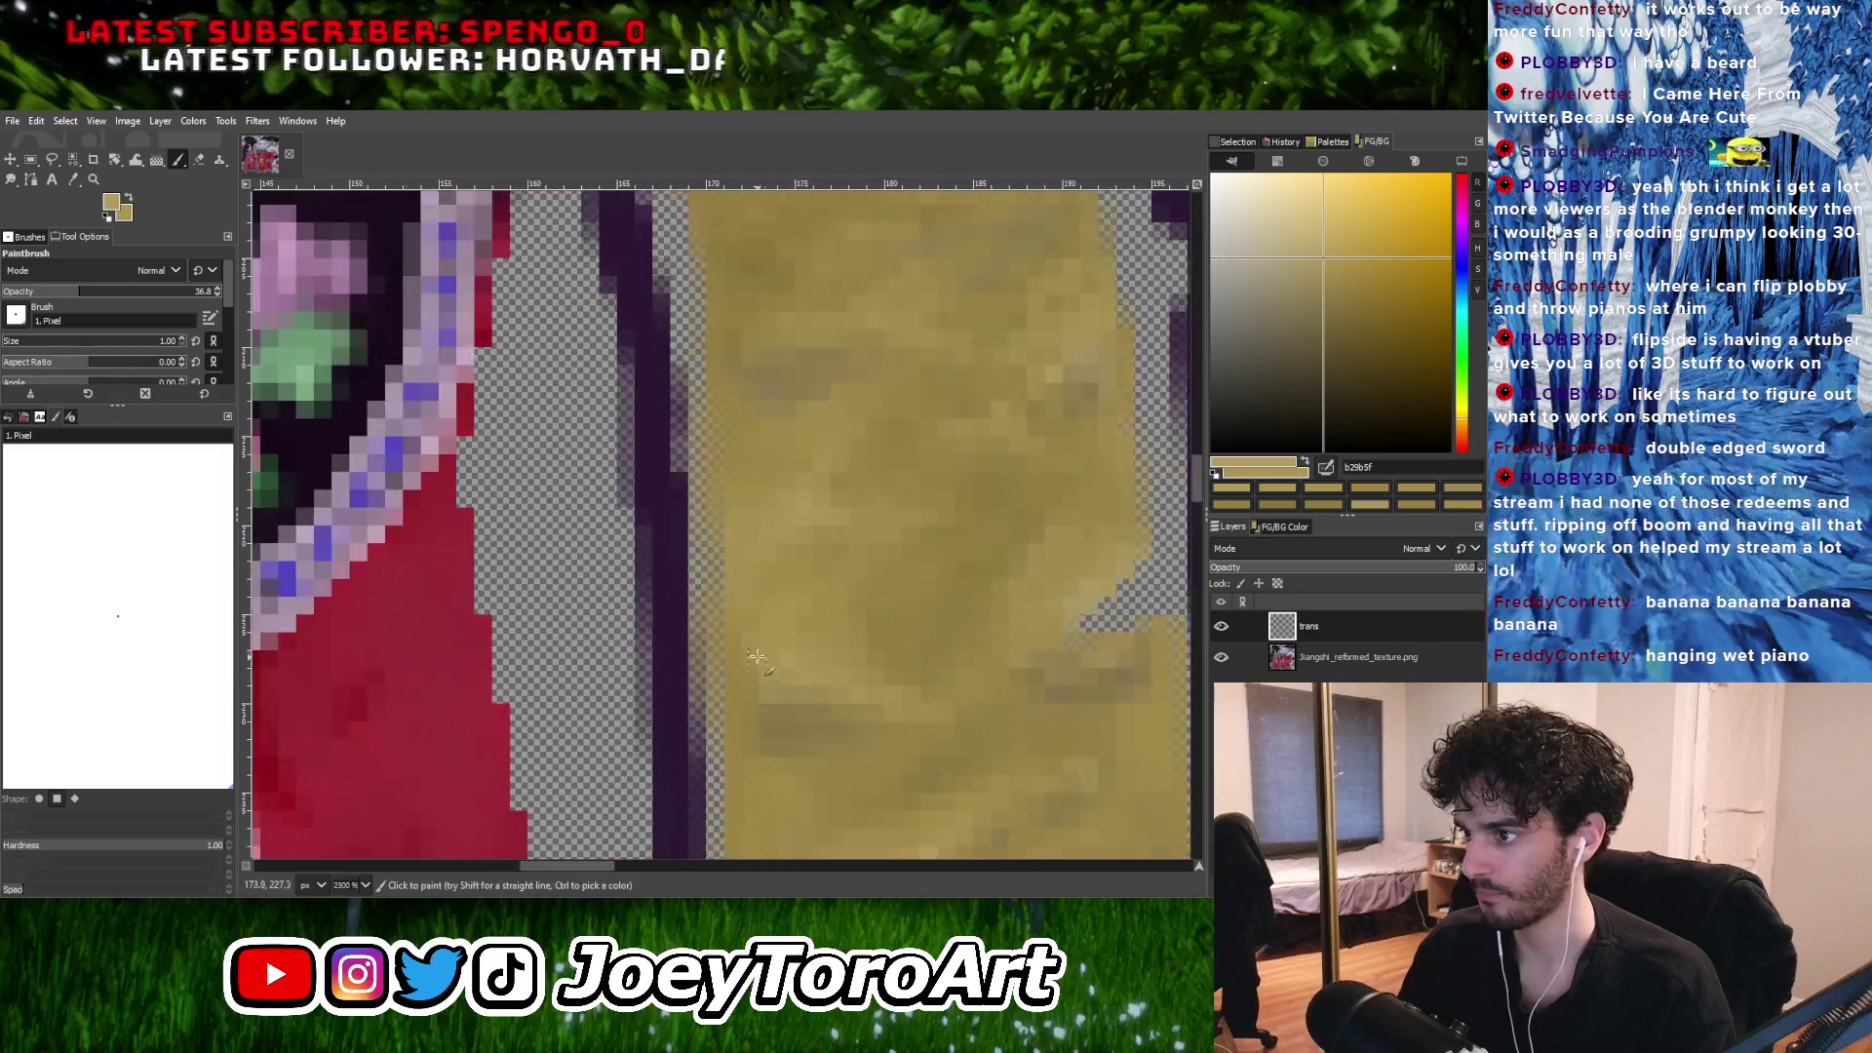
{"action": "scroll", "coordinate": [760, 624], "scroll_direction": "down", "scroll_amount": 1}
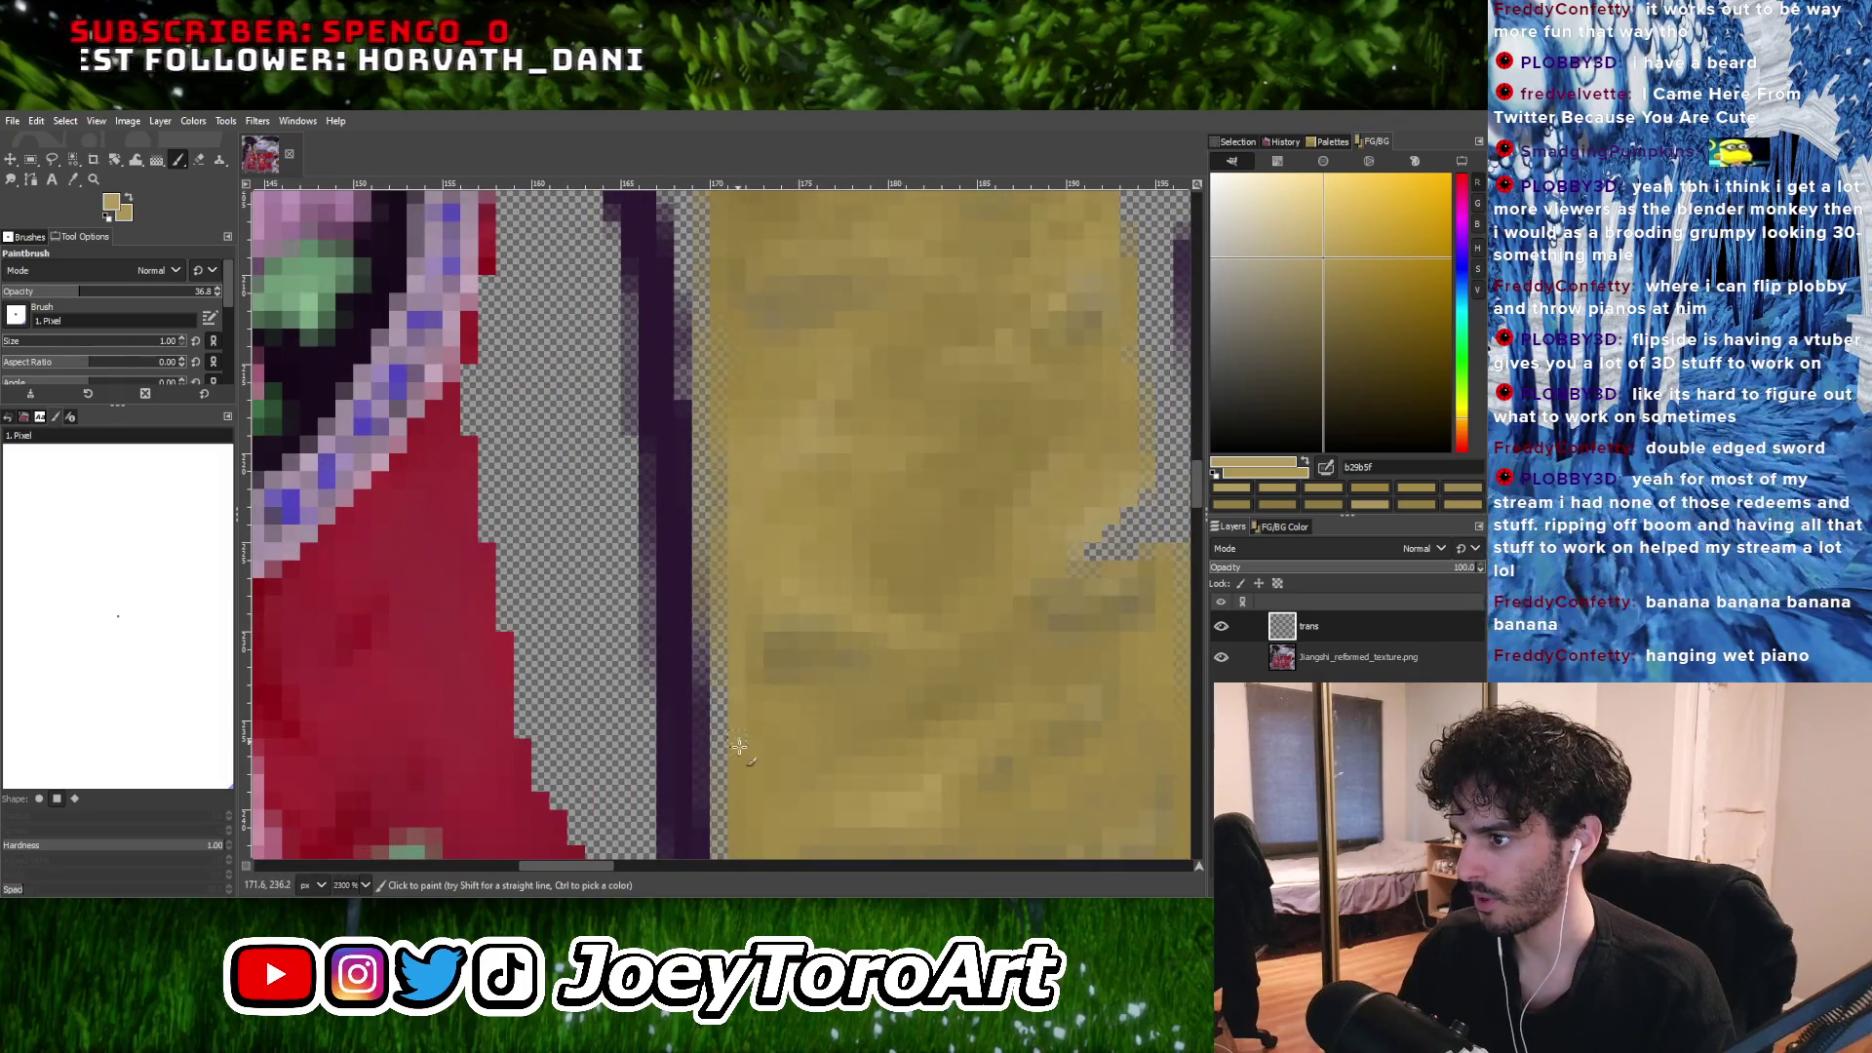
{"action": "scroll", "coordinate": [771, 585], "scroll_direction": "down", "scroll_amount": 3, "text": "ctrl"}
{"action": "scroll", "coordinate": [766, 702], "scroll_direction": "up", "scroll_amount": 2, "text": "ctrl"}
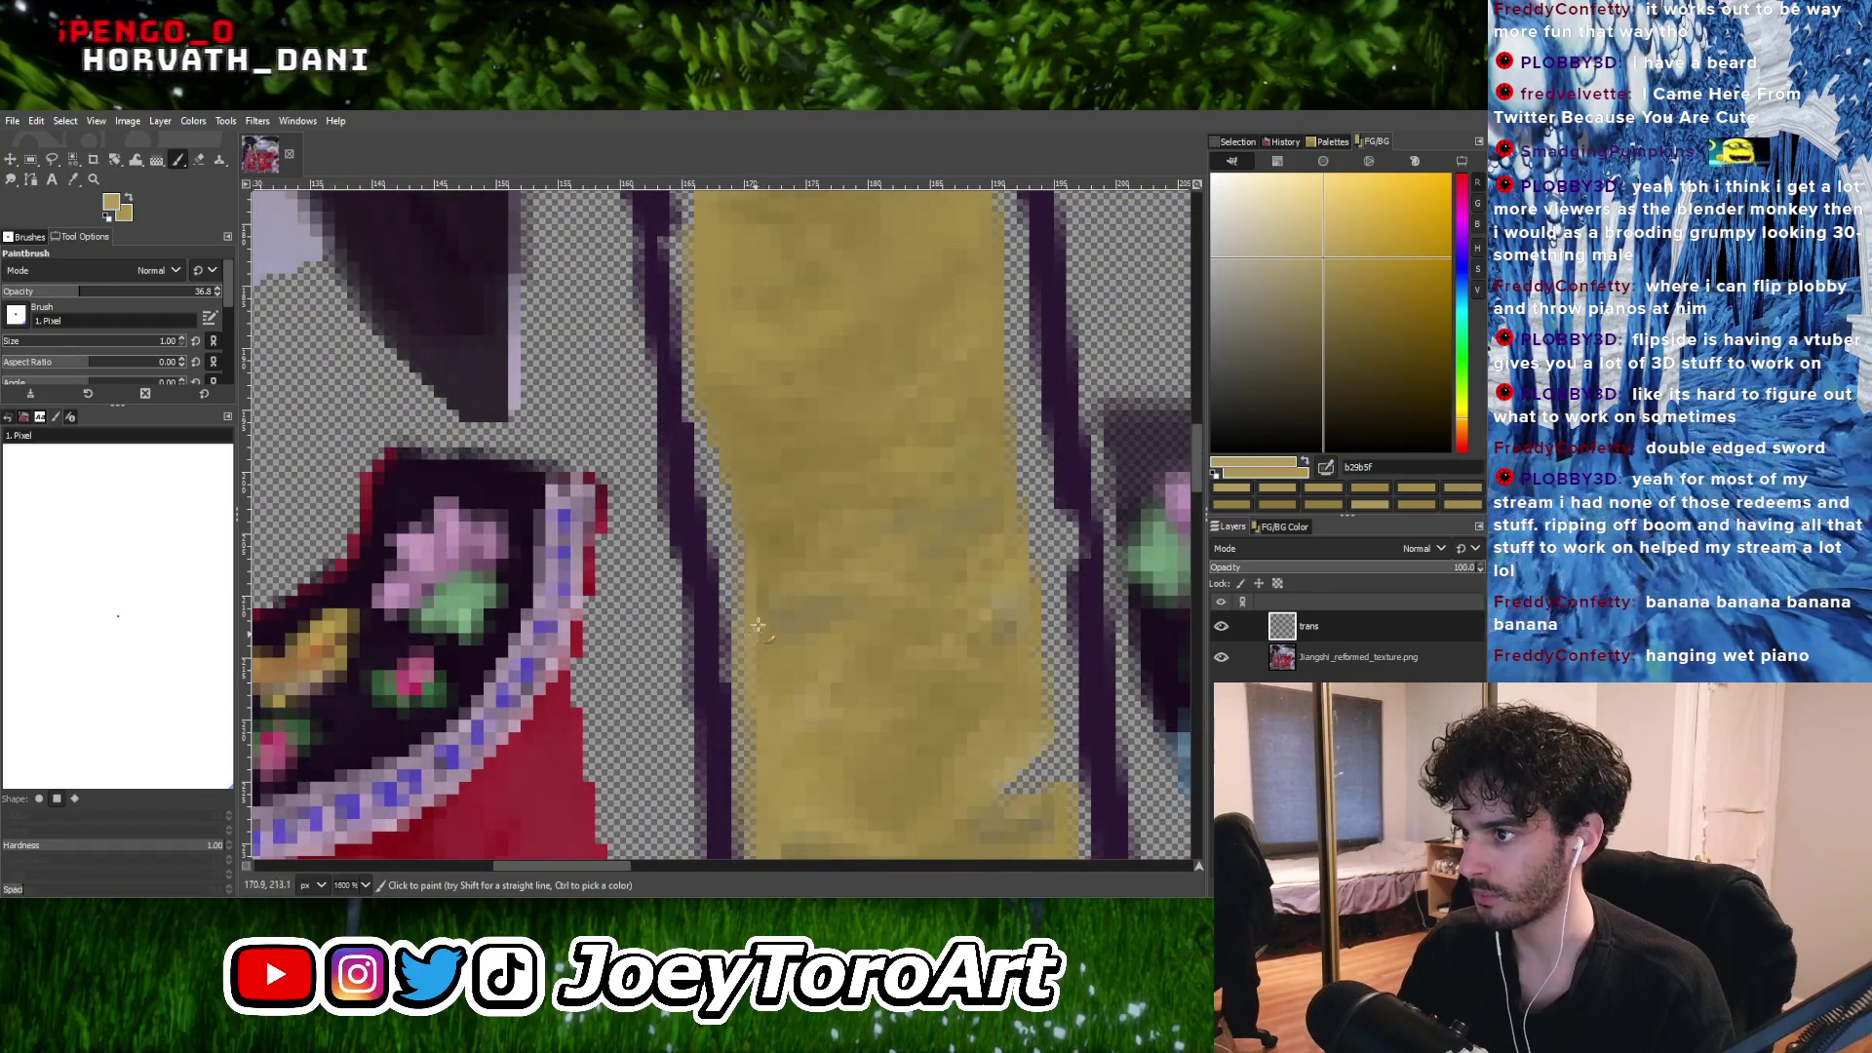
{"action": "scroll", "coordinate": [739, 537], "scroll_direction": "down", "scroll_amount": 2, "text": "ctrl"}
{"action": "scroll", "coordinate": [780, 566], "scroll_direction": "up", "scroll_amount": 1, "text": "ctrl"}
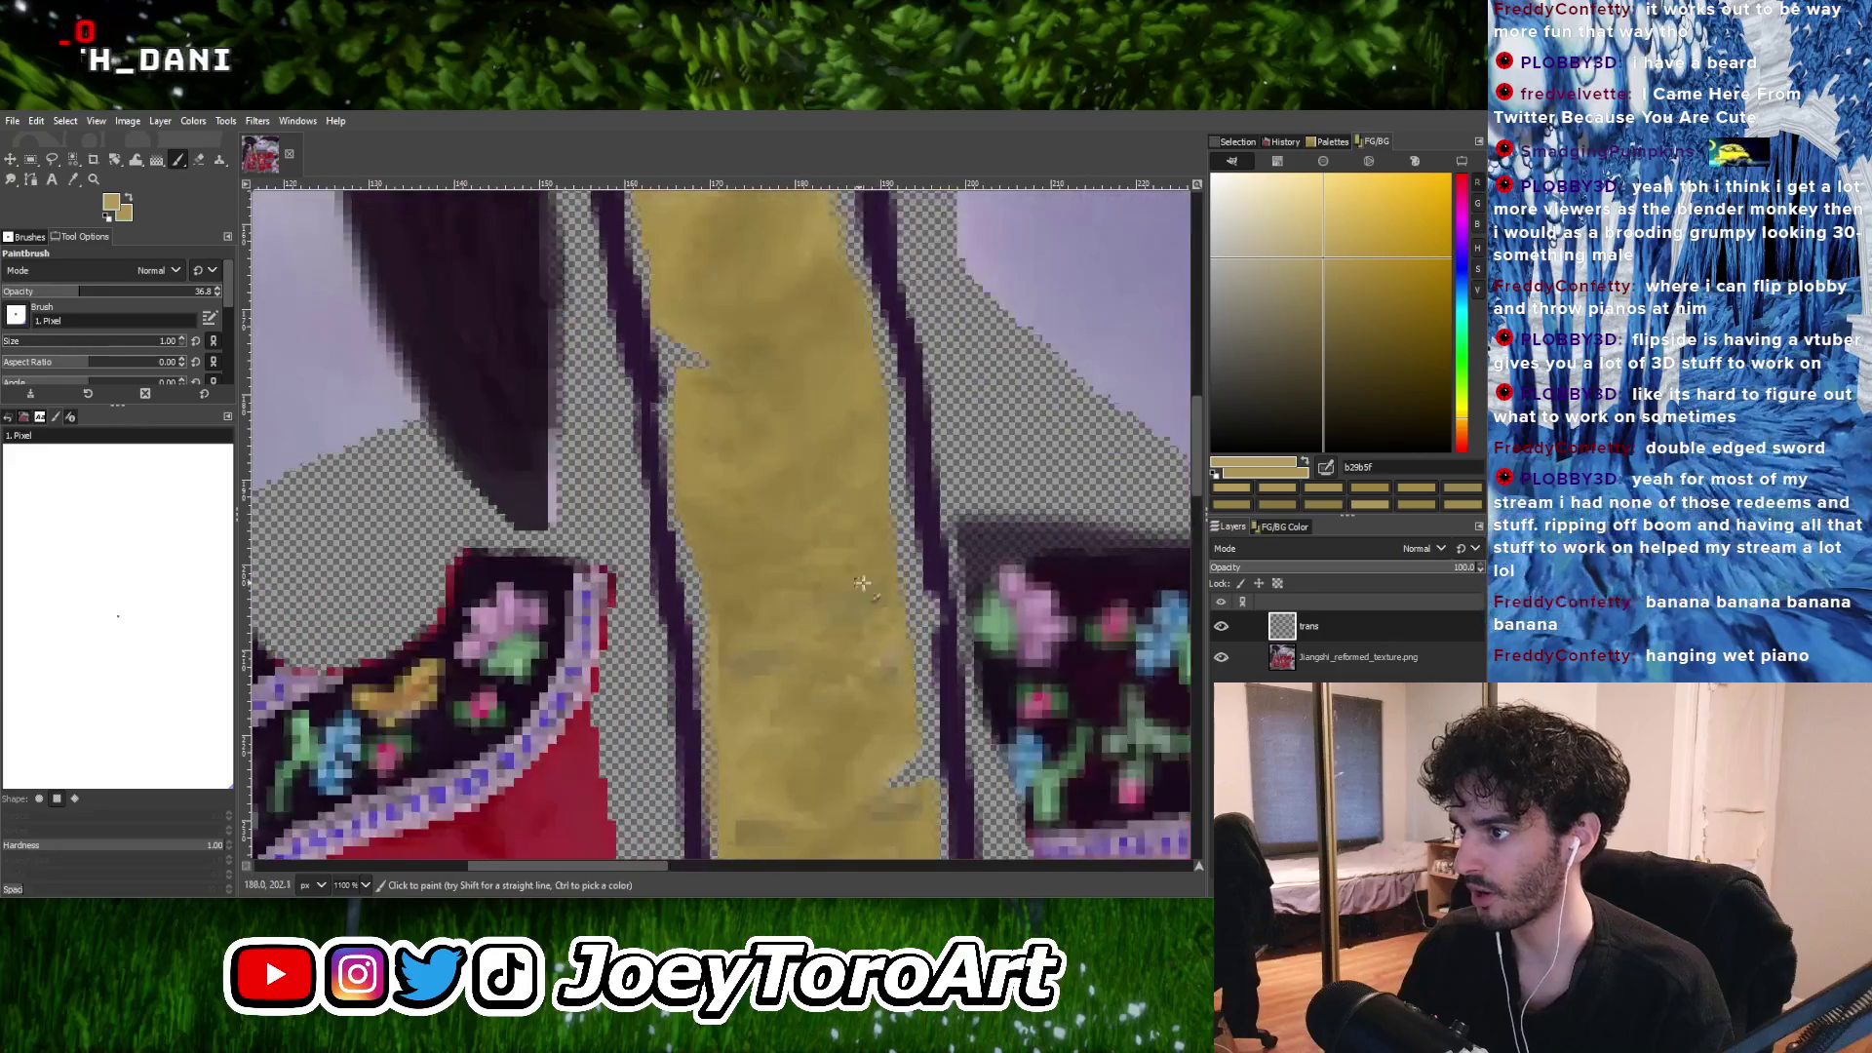
{"action": "scroll", "coordinate": [829, 604], "scroll_direction": "down", "scroll_amount": 1, "text": "ctrl"}
{"action": "scroll", "coordinate": [882, 637], "scroll_direction": "up", "scroll_amount": 2, "text": "ctrl"}
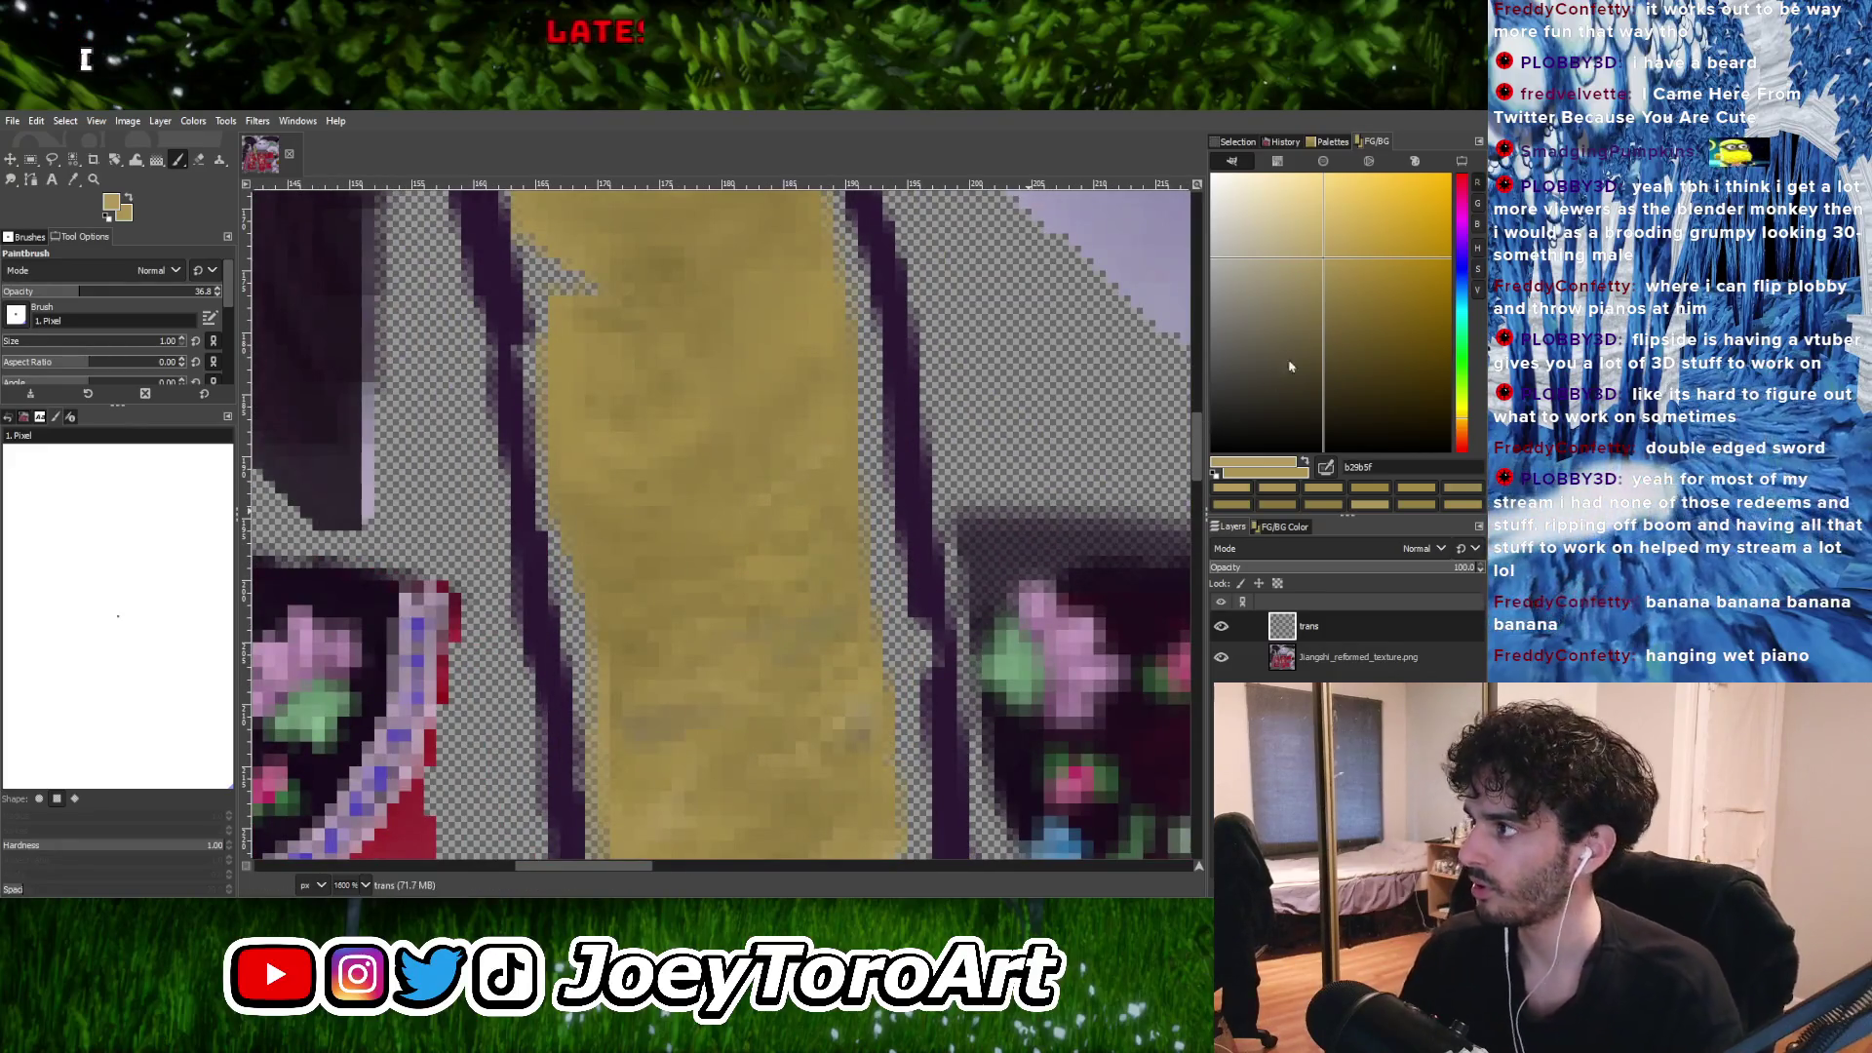
{"action": "left_click", "coordinate": [1348, 273]}
{"action": "scroll", "coordinate": [882, 571], "scroll_direction": "up", "scroll_amount": 1}
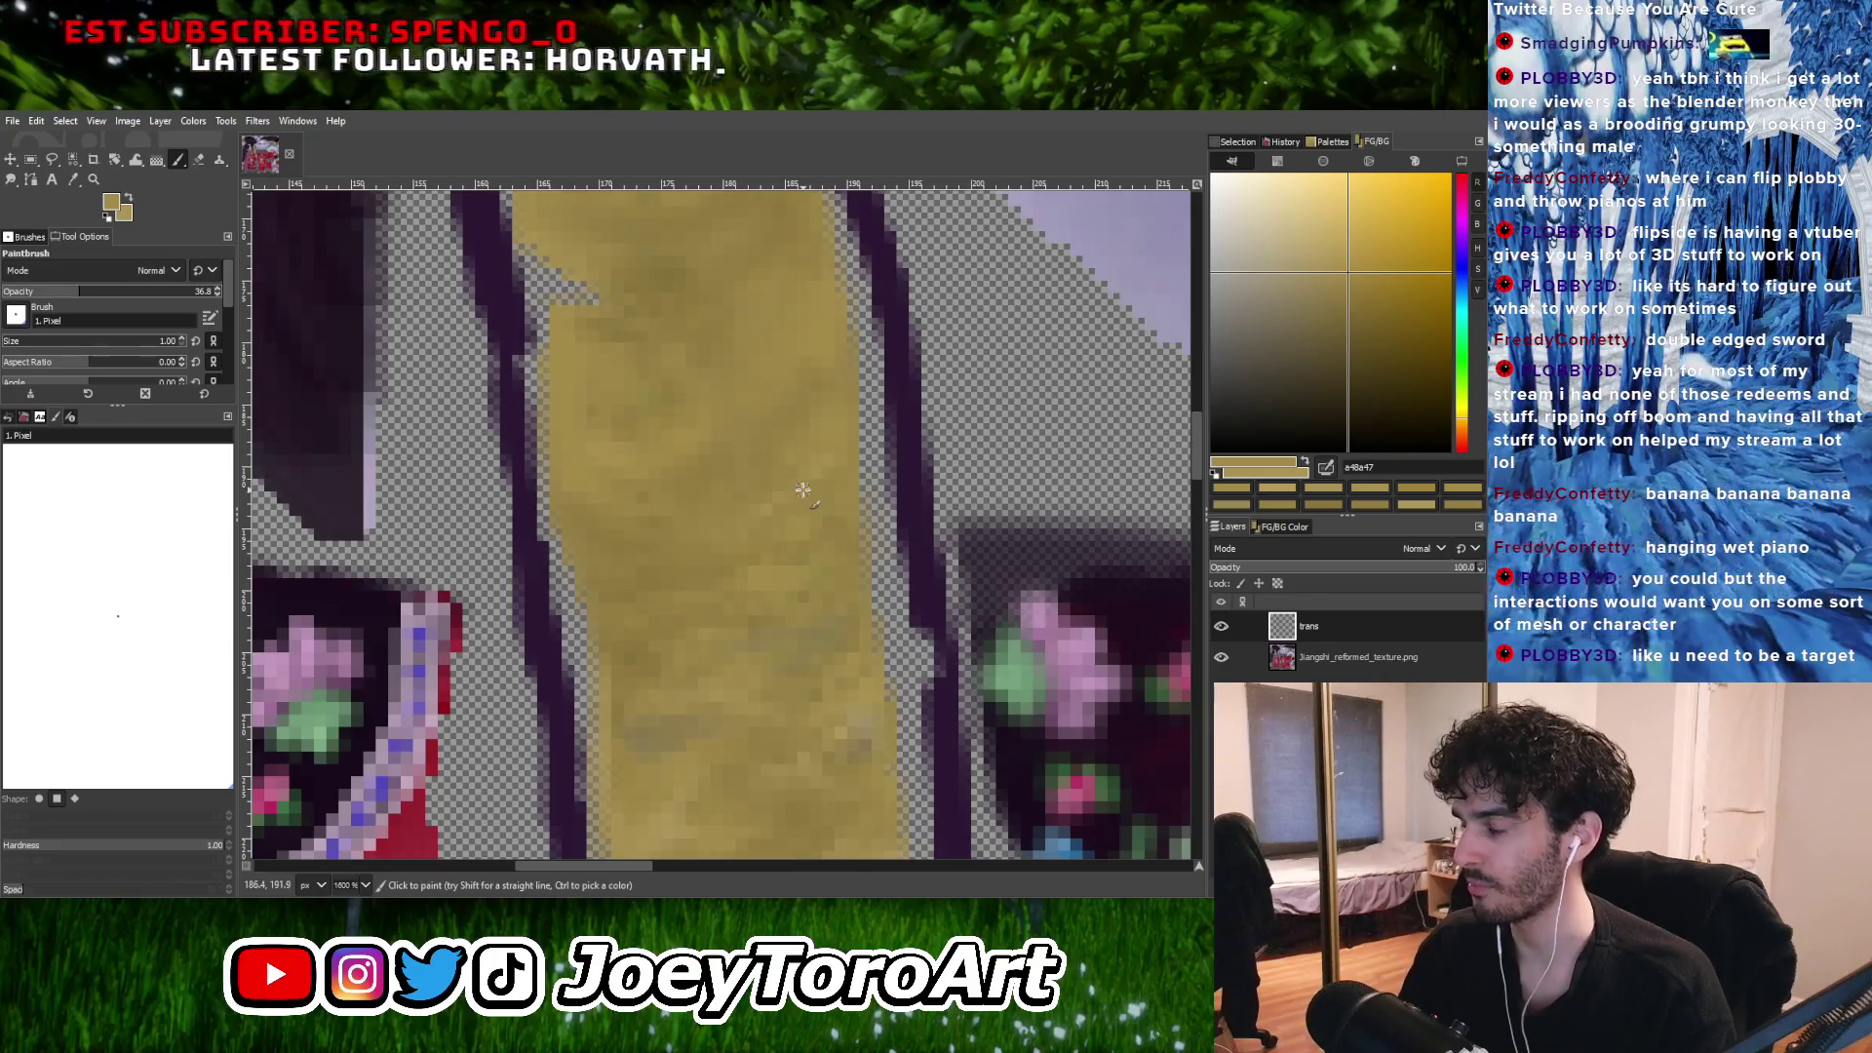
Sample a gold from the strip and shift it to a deeper brownish gold.
{"action": "scroll", "coordinate": [807, 492], "scroll_direction": "down", "scroll_amount": 1, "text": "ctrl"}
{"action": "scroll", "coordinate": [807, 492], "scroll_direction": "up", "scroll_amount": 1, "text": "ctrl"}
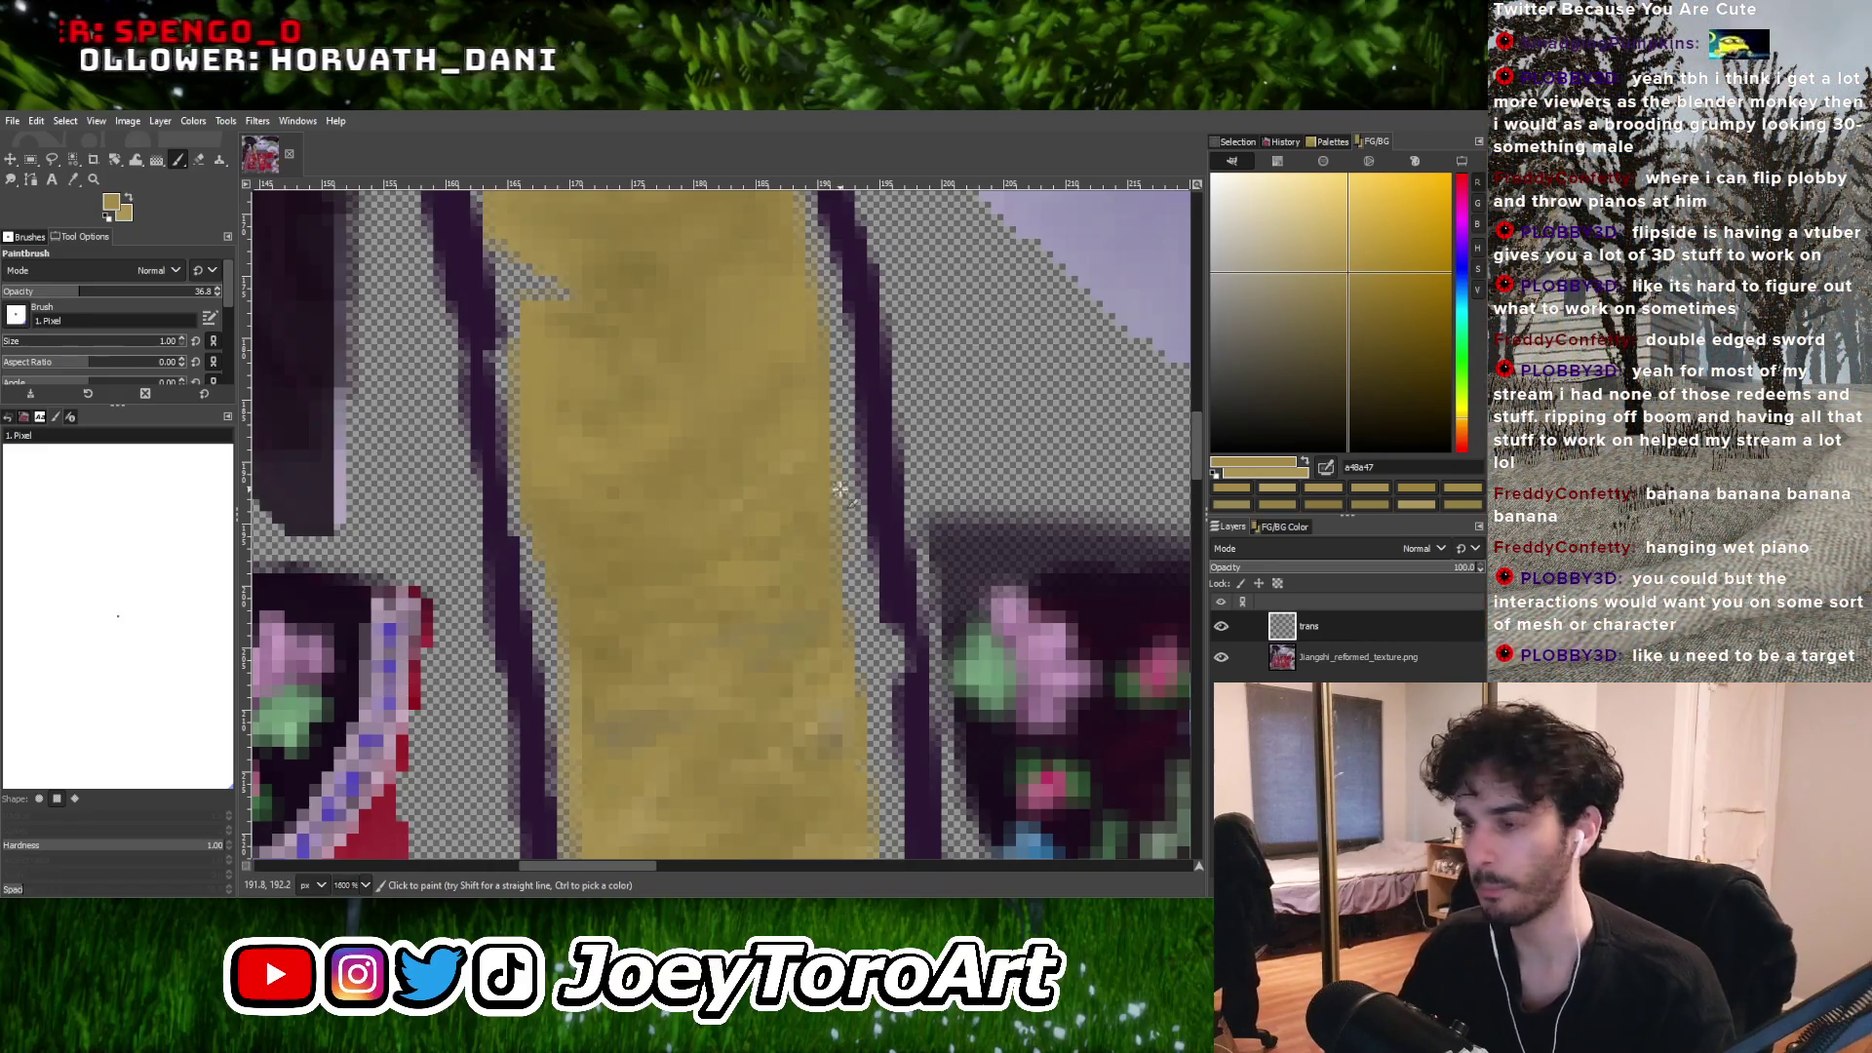
{"action": "scroll", "coordinate": [845, 488], "scroll_direction": "down", "scroll_amount": 1, "text": "ctrl"}
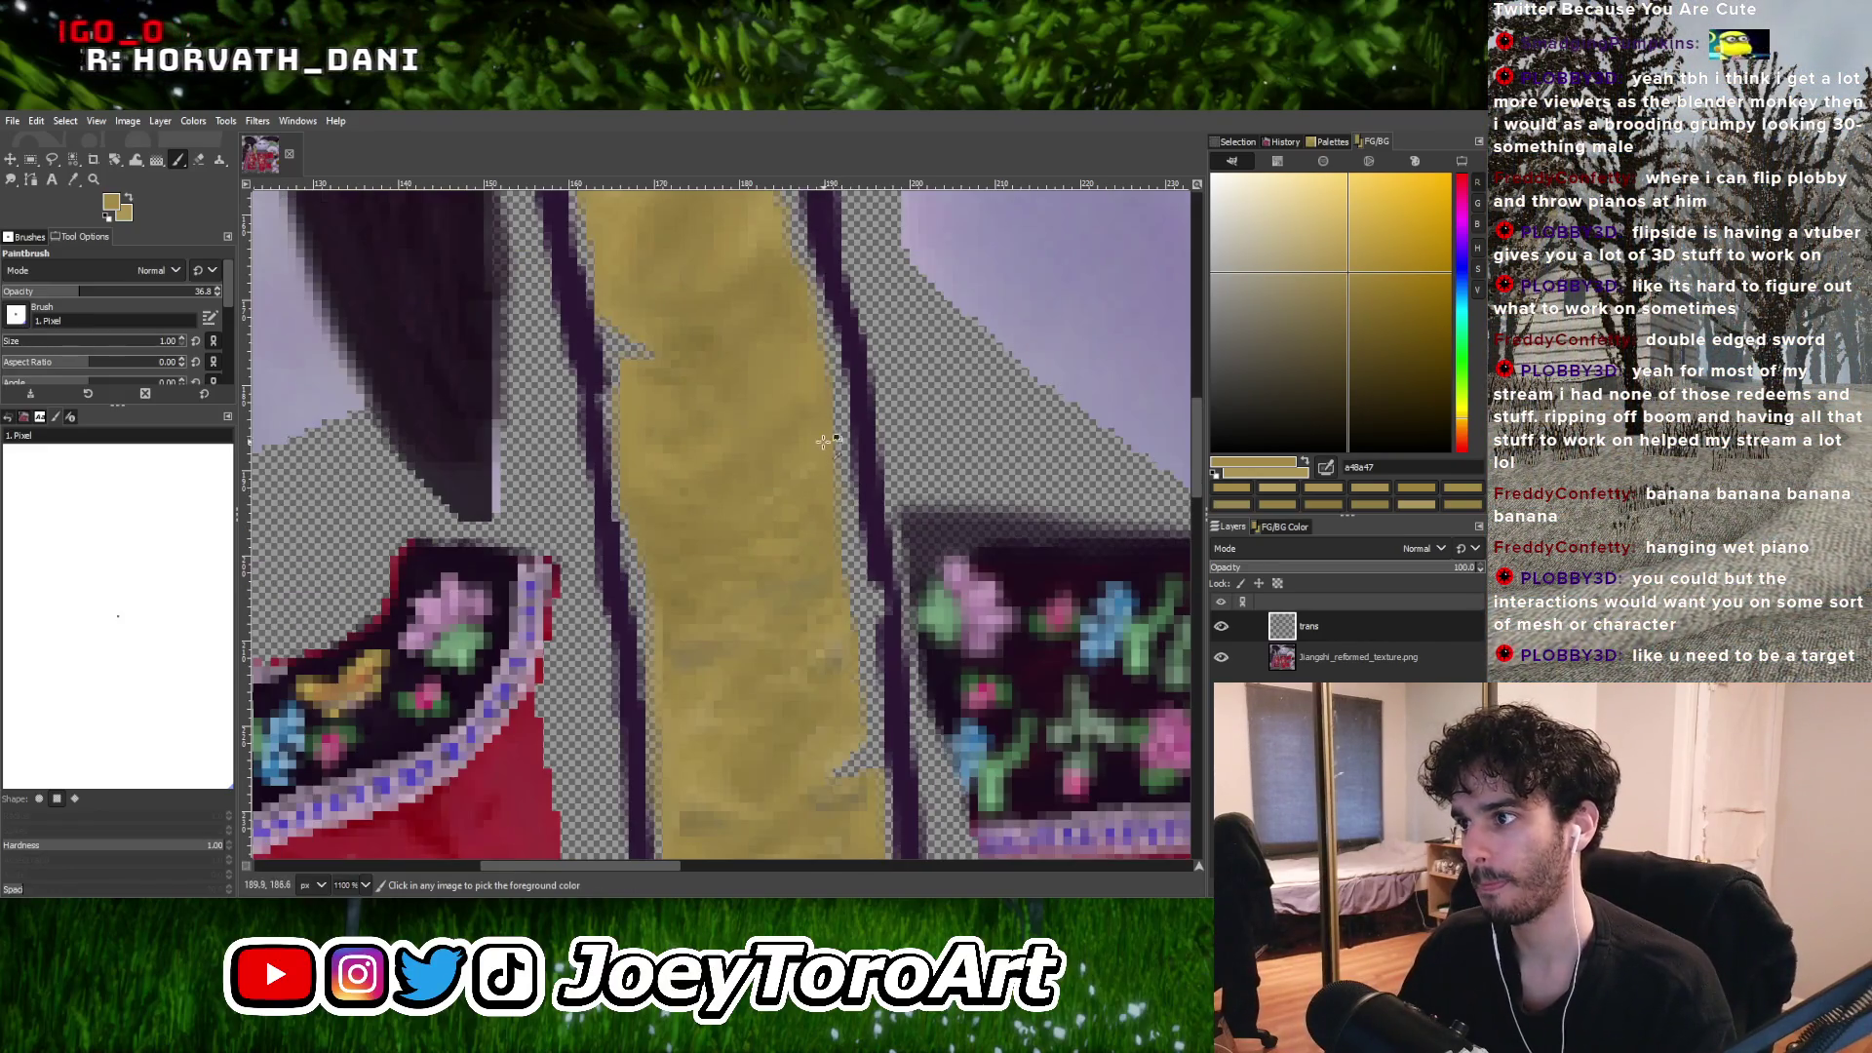
{"action": "scroll", "coordinate": [834, 445], "scroll_direction": "up", "scroll_amount": 1, "text": "ctrl"}
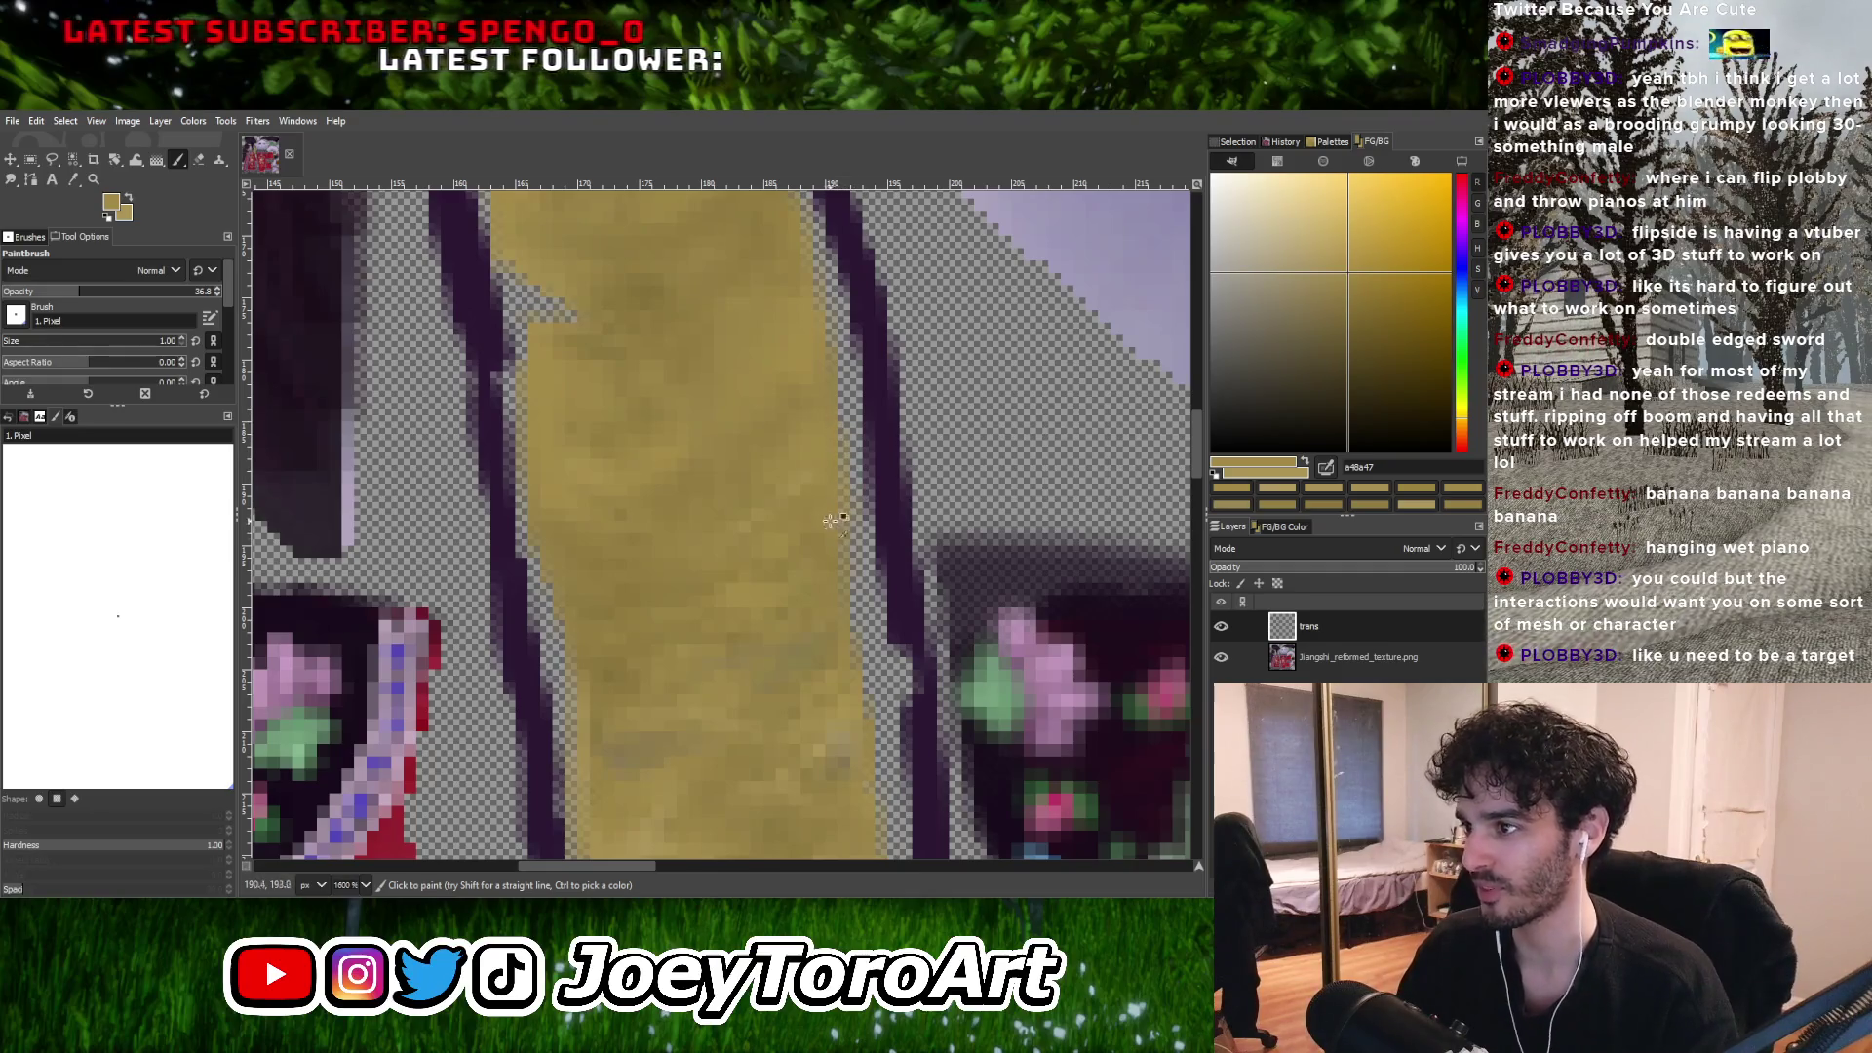
{"action": "left_click", "coordinate": [795, 447], "text": "ctrl"}
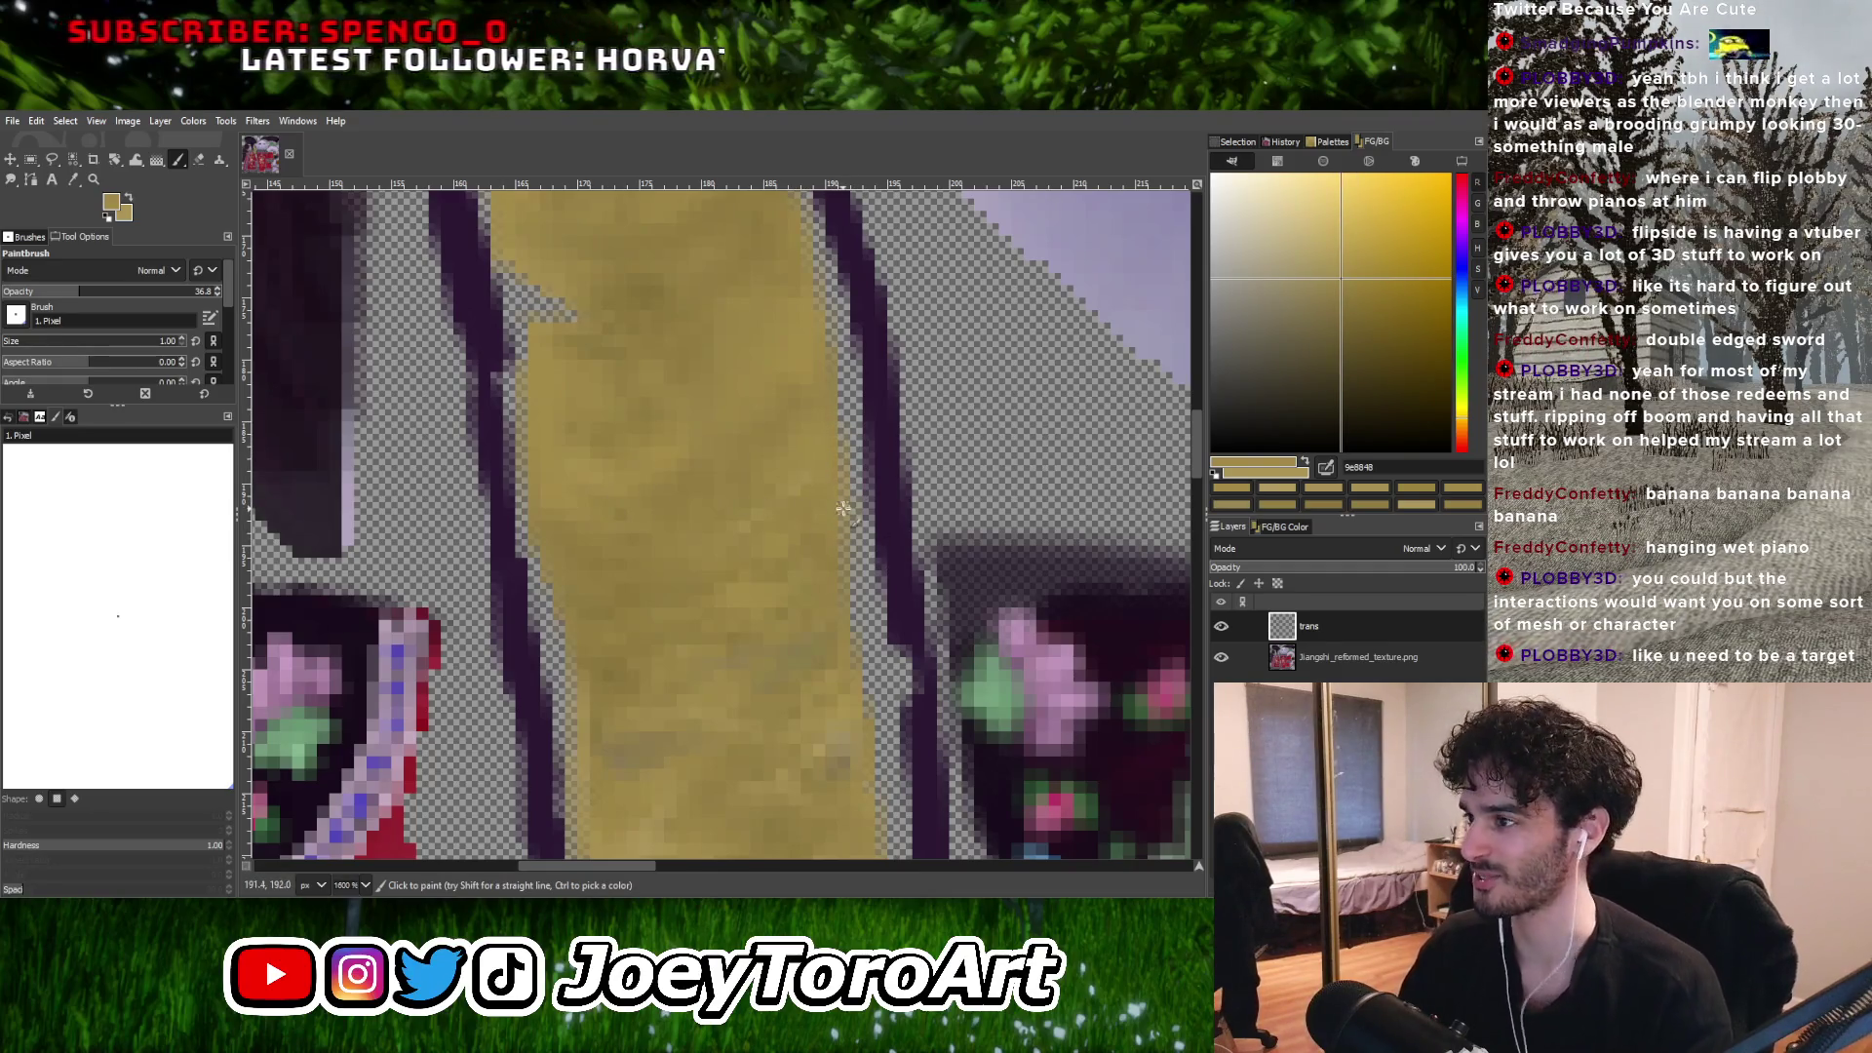
{"action": "left_click", "coordinate": [1362, 297]}
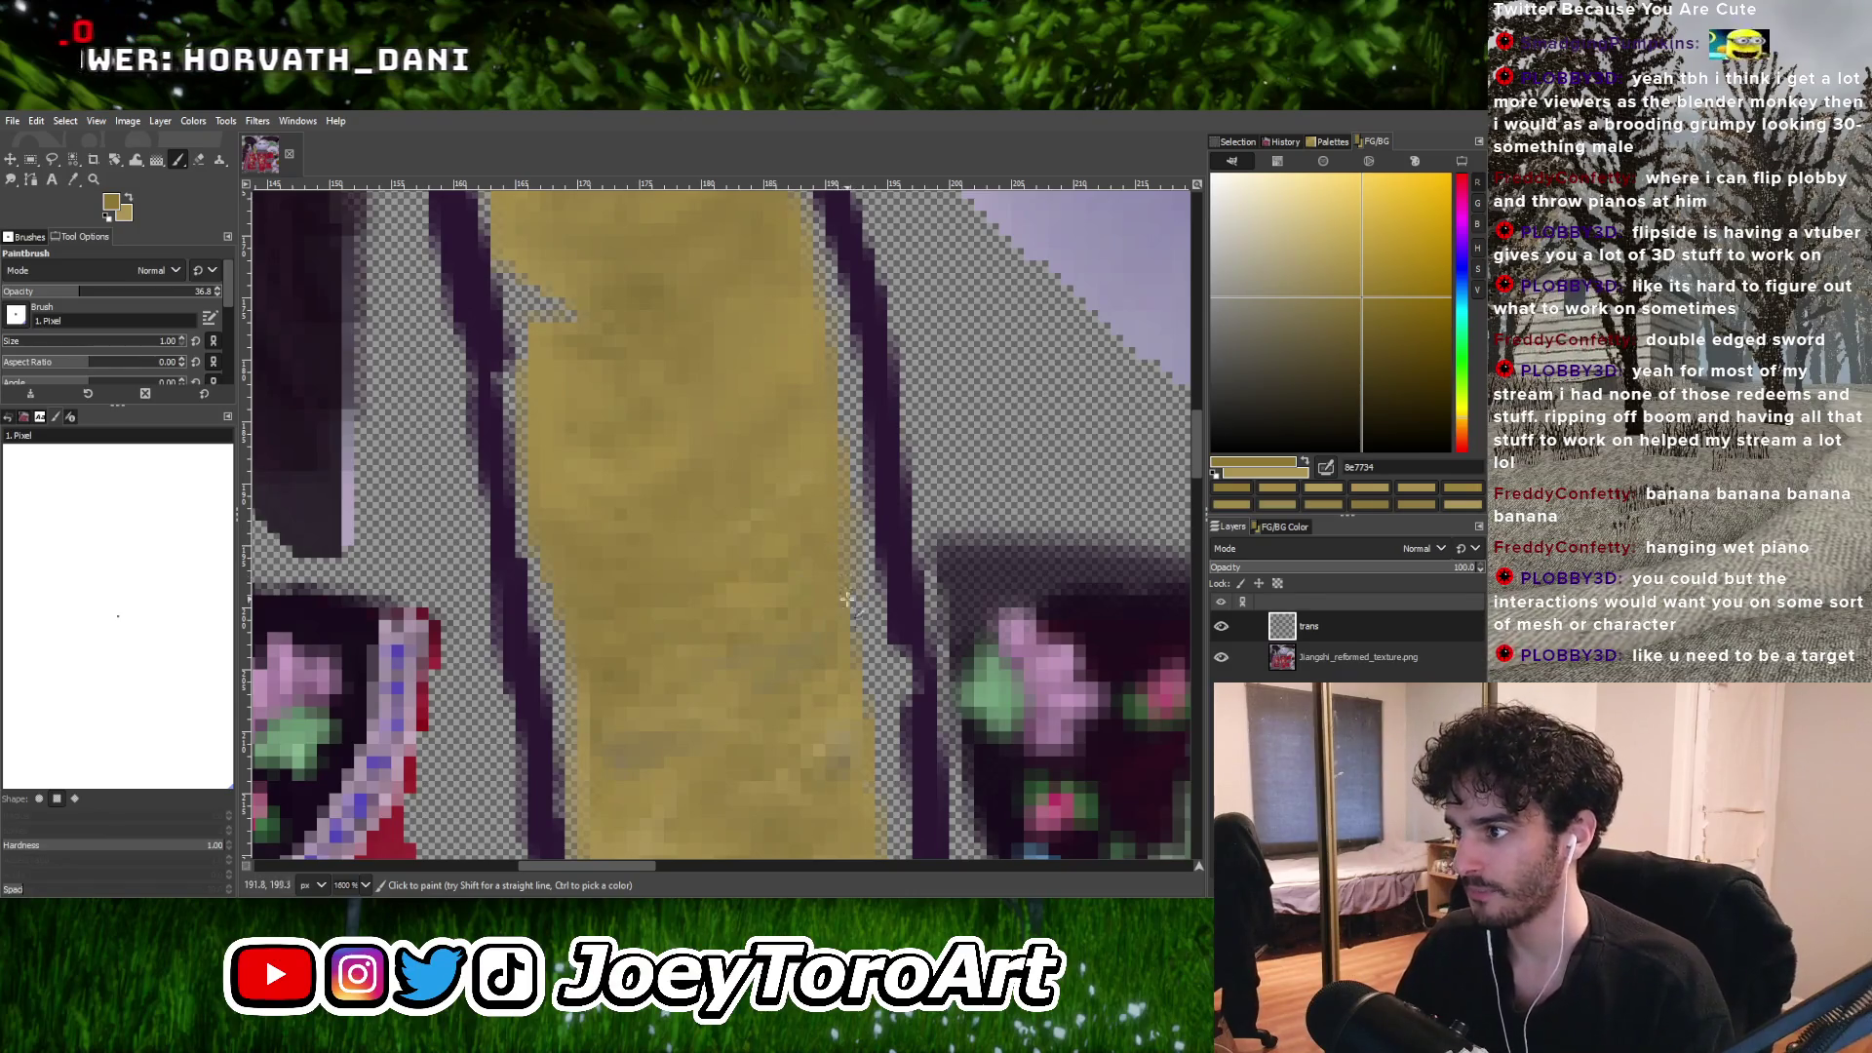
Paint with strip-sampled golds, then switch to a pale gold highlight tone.
{"action": "scroll", "coordinate": [855, 674], "scroll_direction": "down", "scroll_amount": 5, "text": "ctrl"}
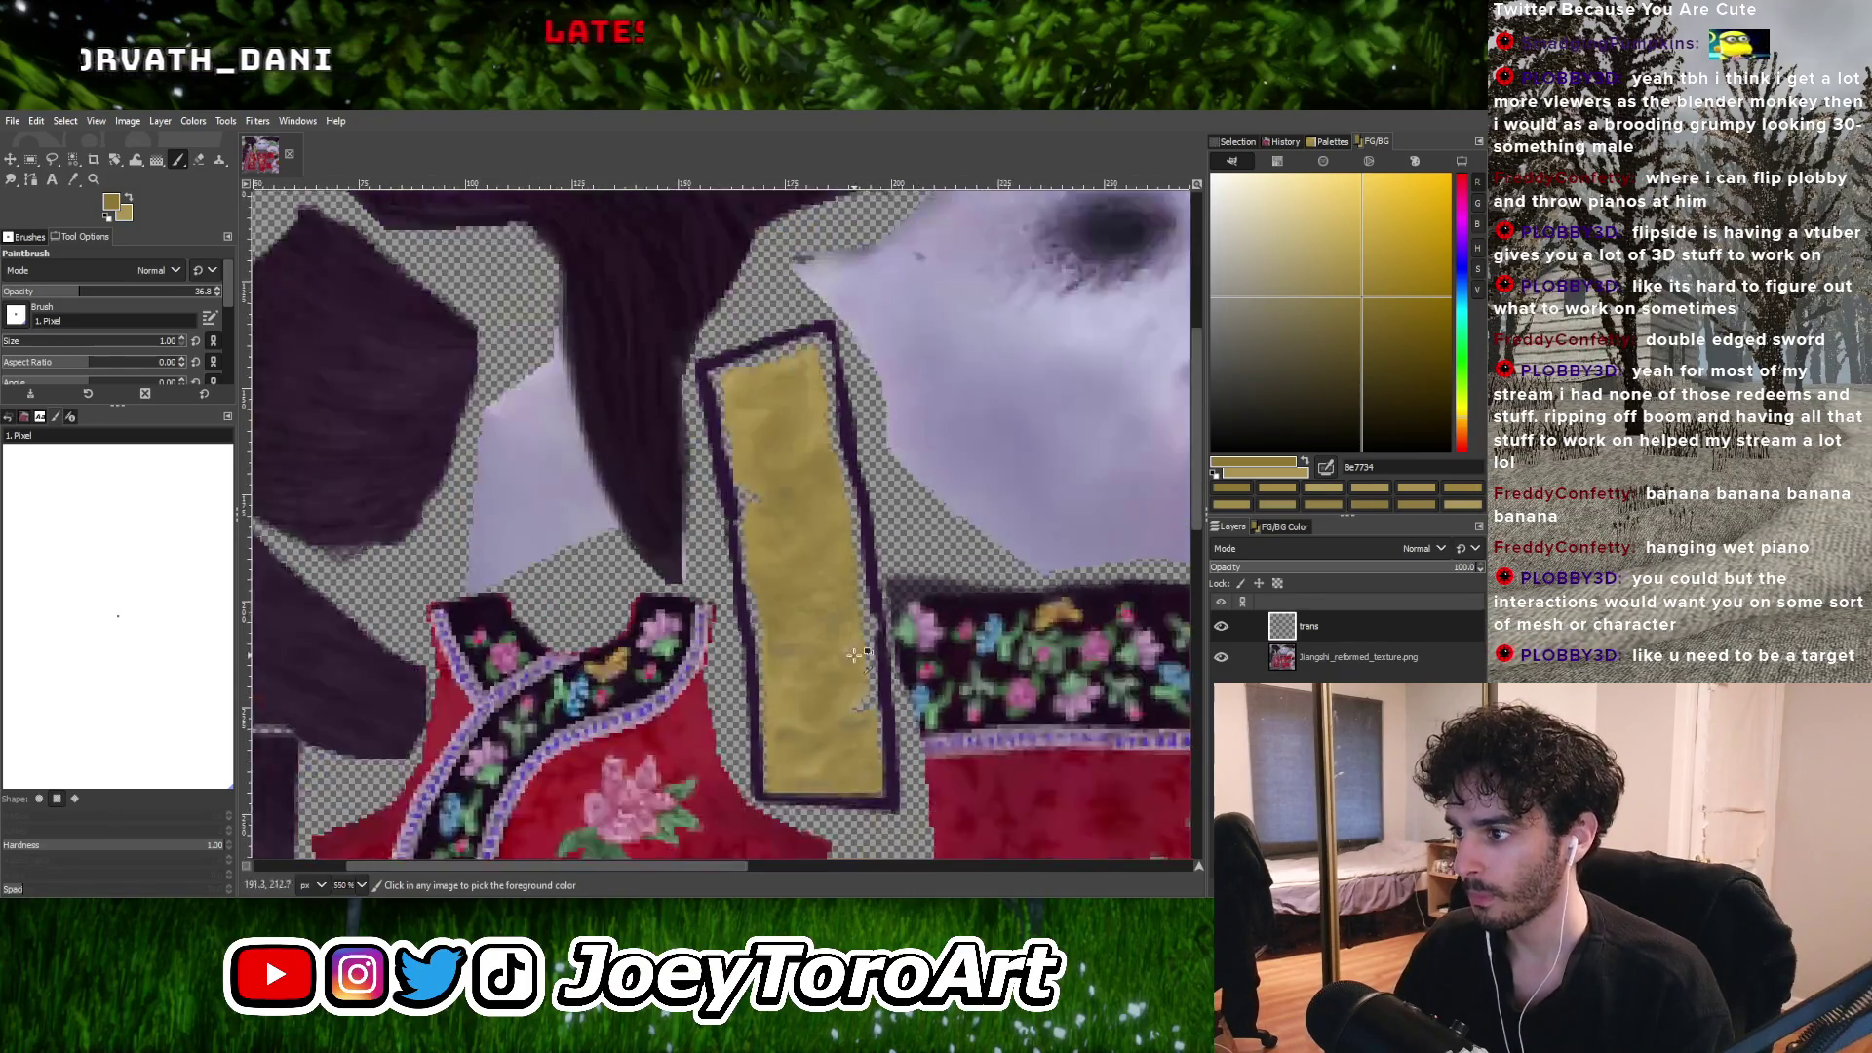
{"action": "scroll", "coordinate": [864, 564], "scroll_direction": "up", "scroll_amount": 4, "text": "ctrl"}
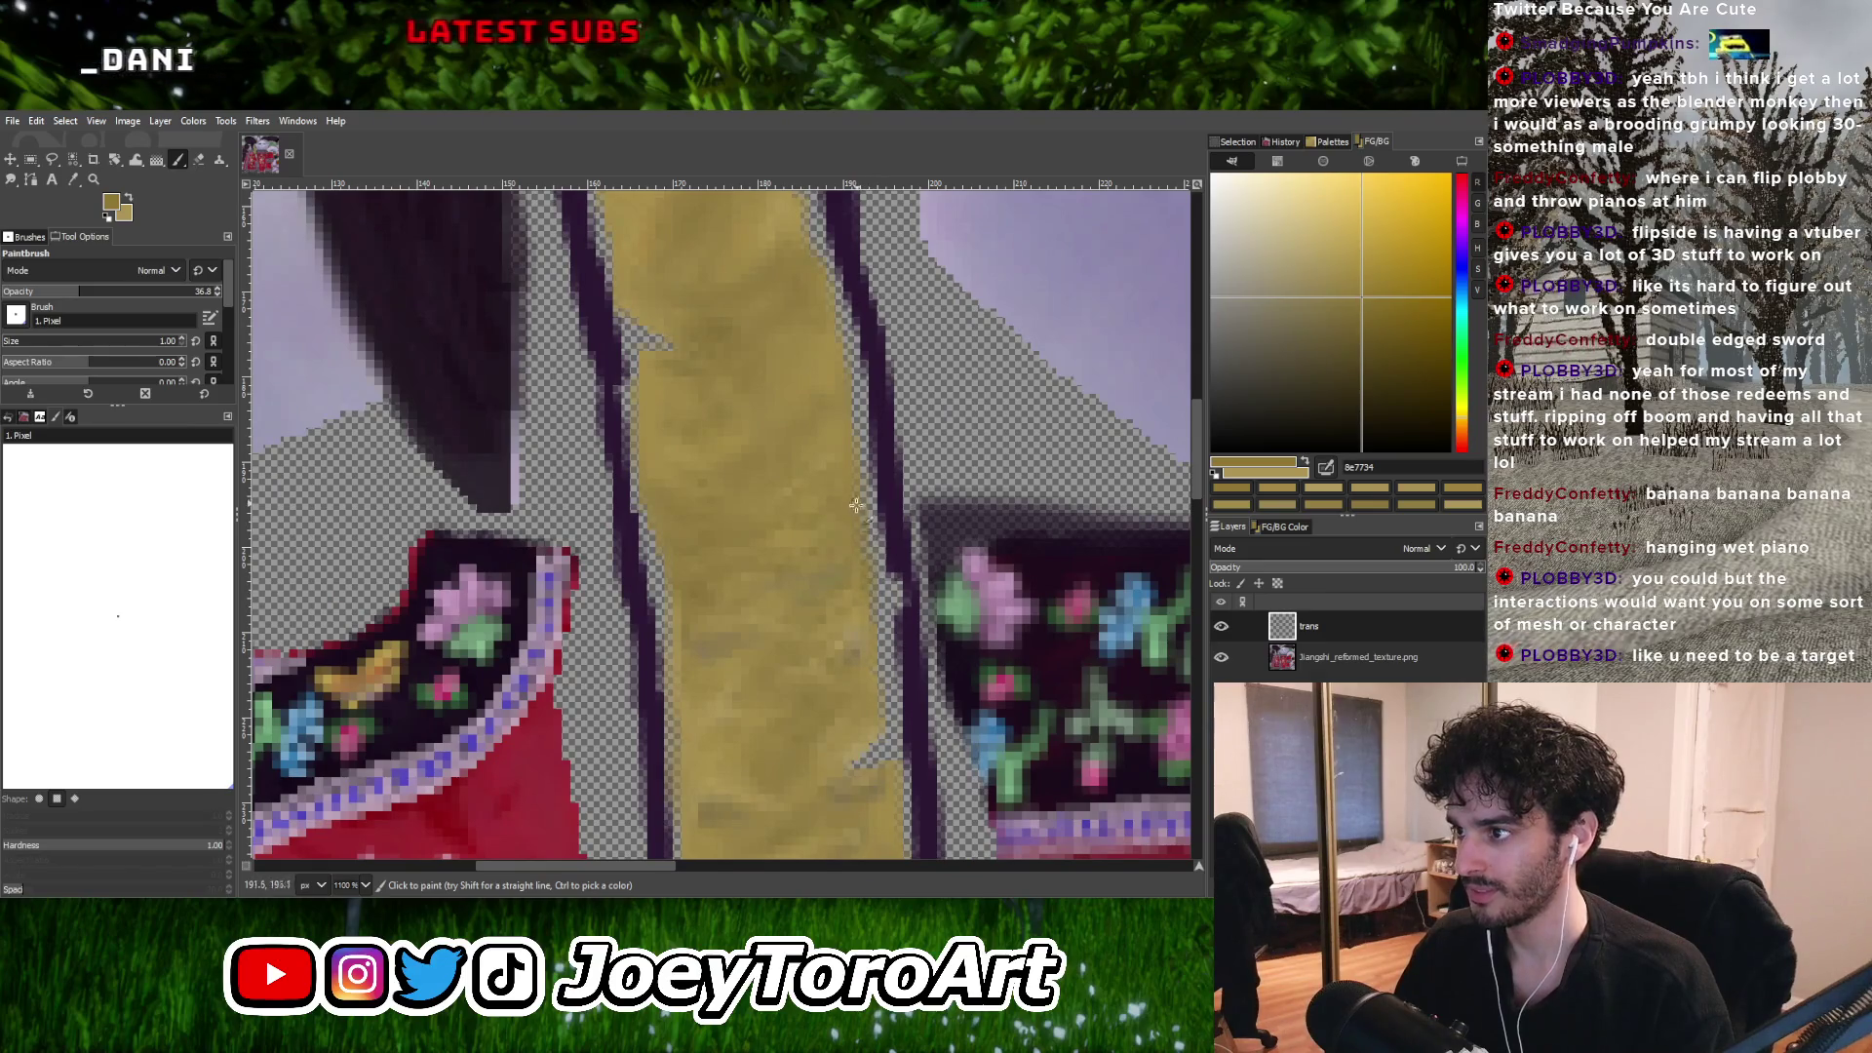
{"action": "scroll", "coordinate": [855, 505], "scroll_direction": "down", "scroll_amount": 4, "text": "ctrl"}
{"action": "scroll", "coordinate": [737, 567], "scroll_direction": "up", "scroll_amount": 5, "text": "ctrl"}
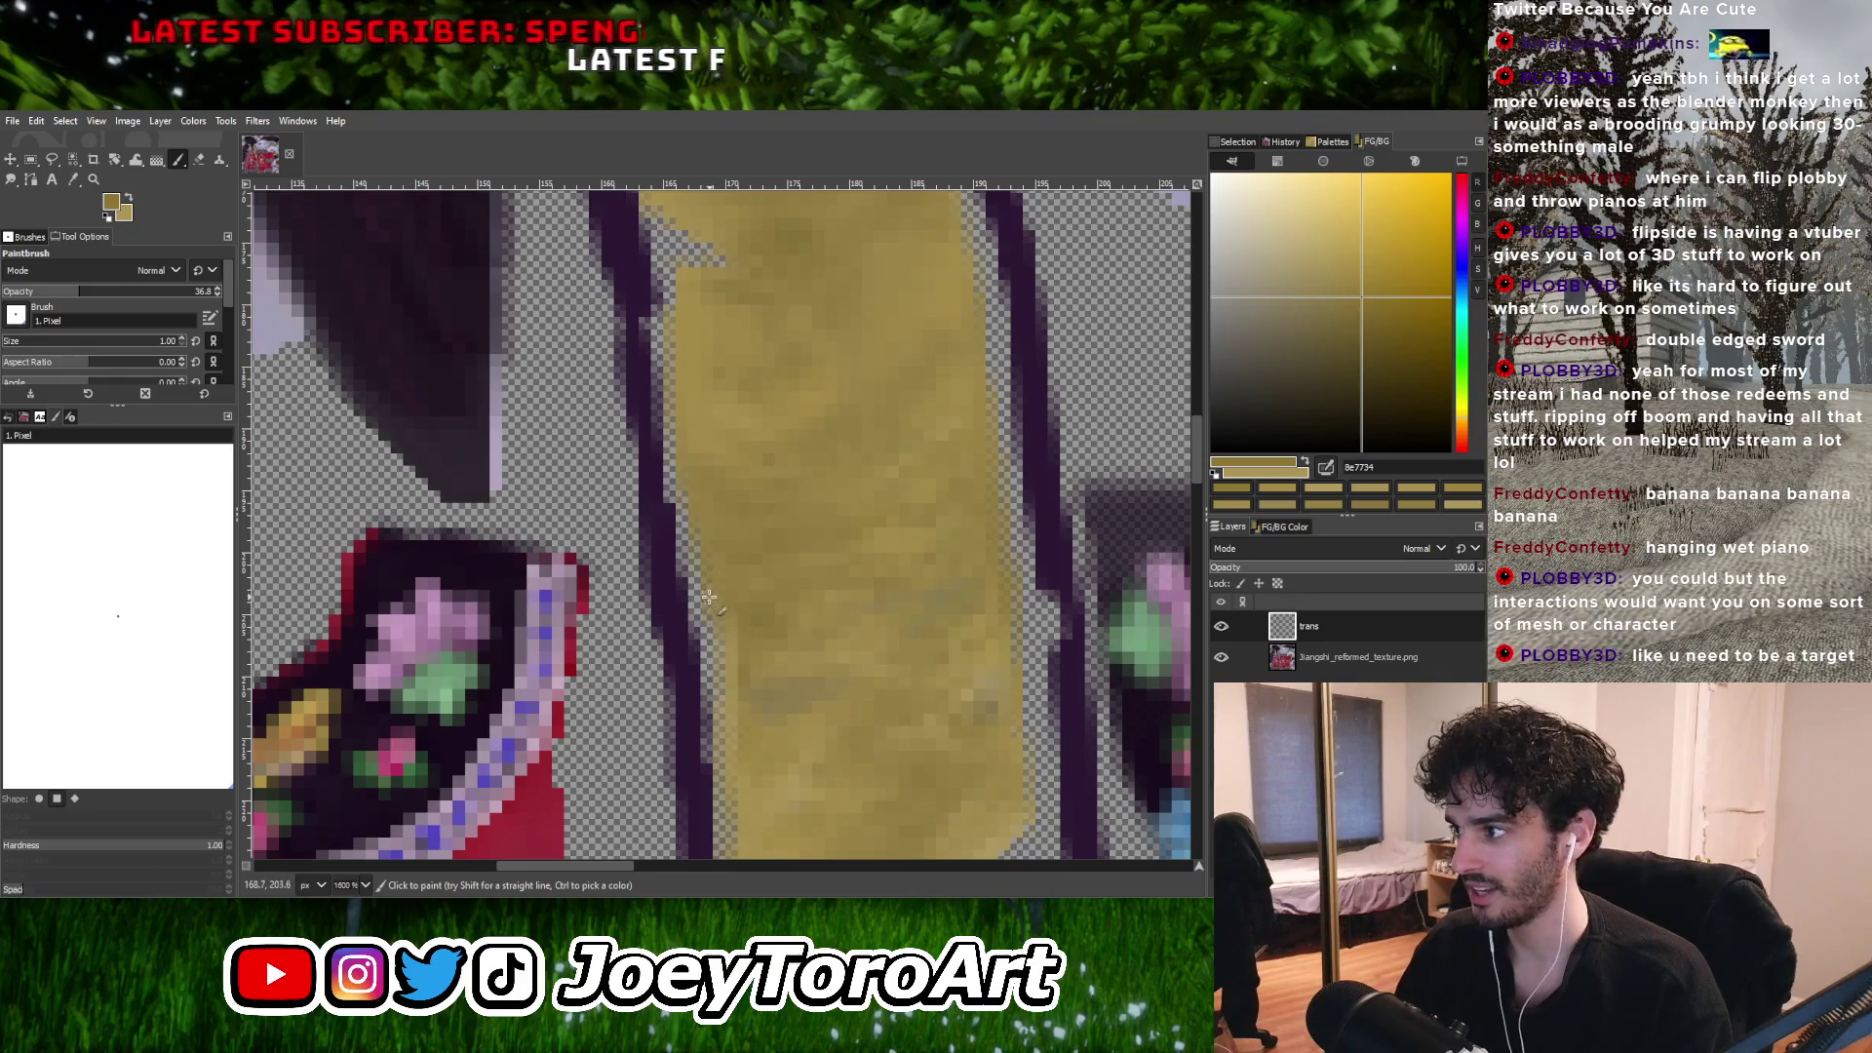
{"action": "scroll", "coordinate": [709, 596], "scroll_direction": "down", "scroll_amount": 4, "text": "ctrl"}
{"action": "scroll", "coordinate": [702, 594], "scroll_direction": "up", "scroll_amount": 4, "text": "ctrl"}
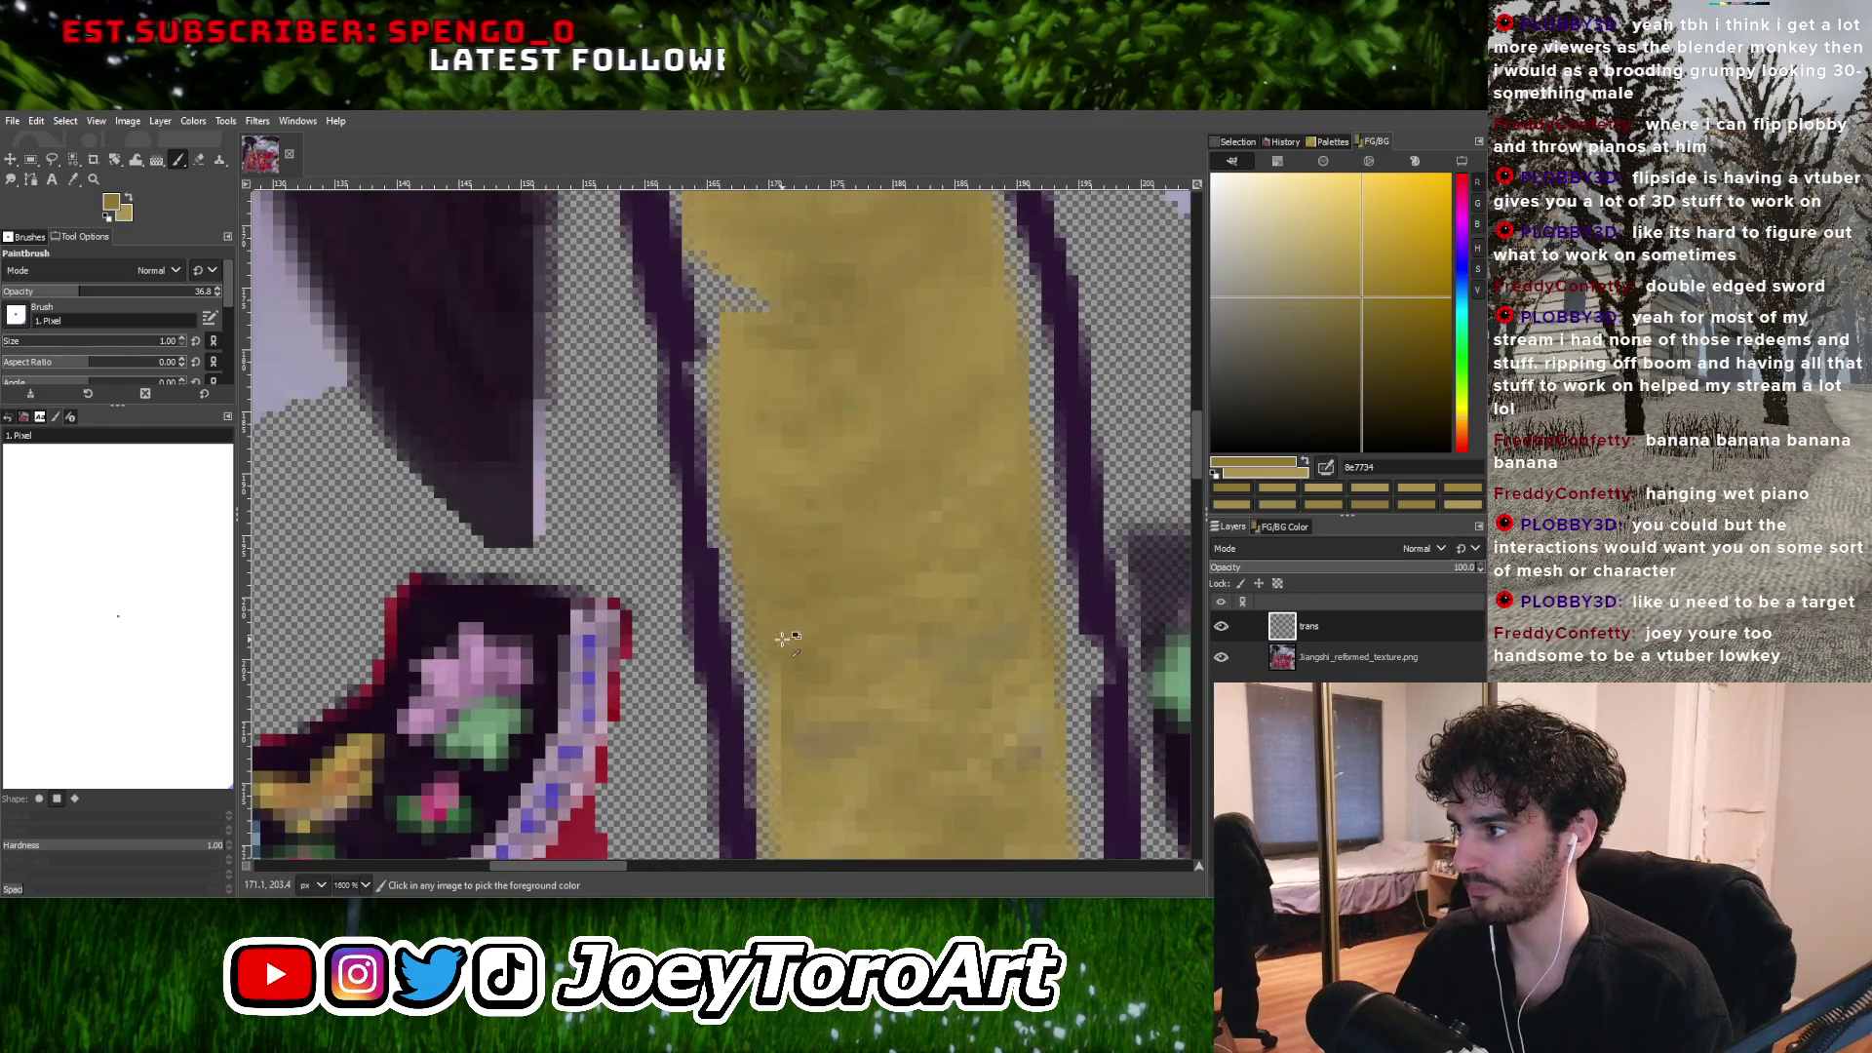
{"action": "left_click", "coordinate": [775, 599], "text": "ctrl"}
{"action": "left_click", "coordinate": [769, 687], "text": "ctrl"}
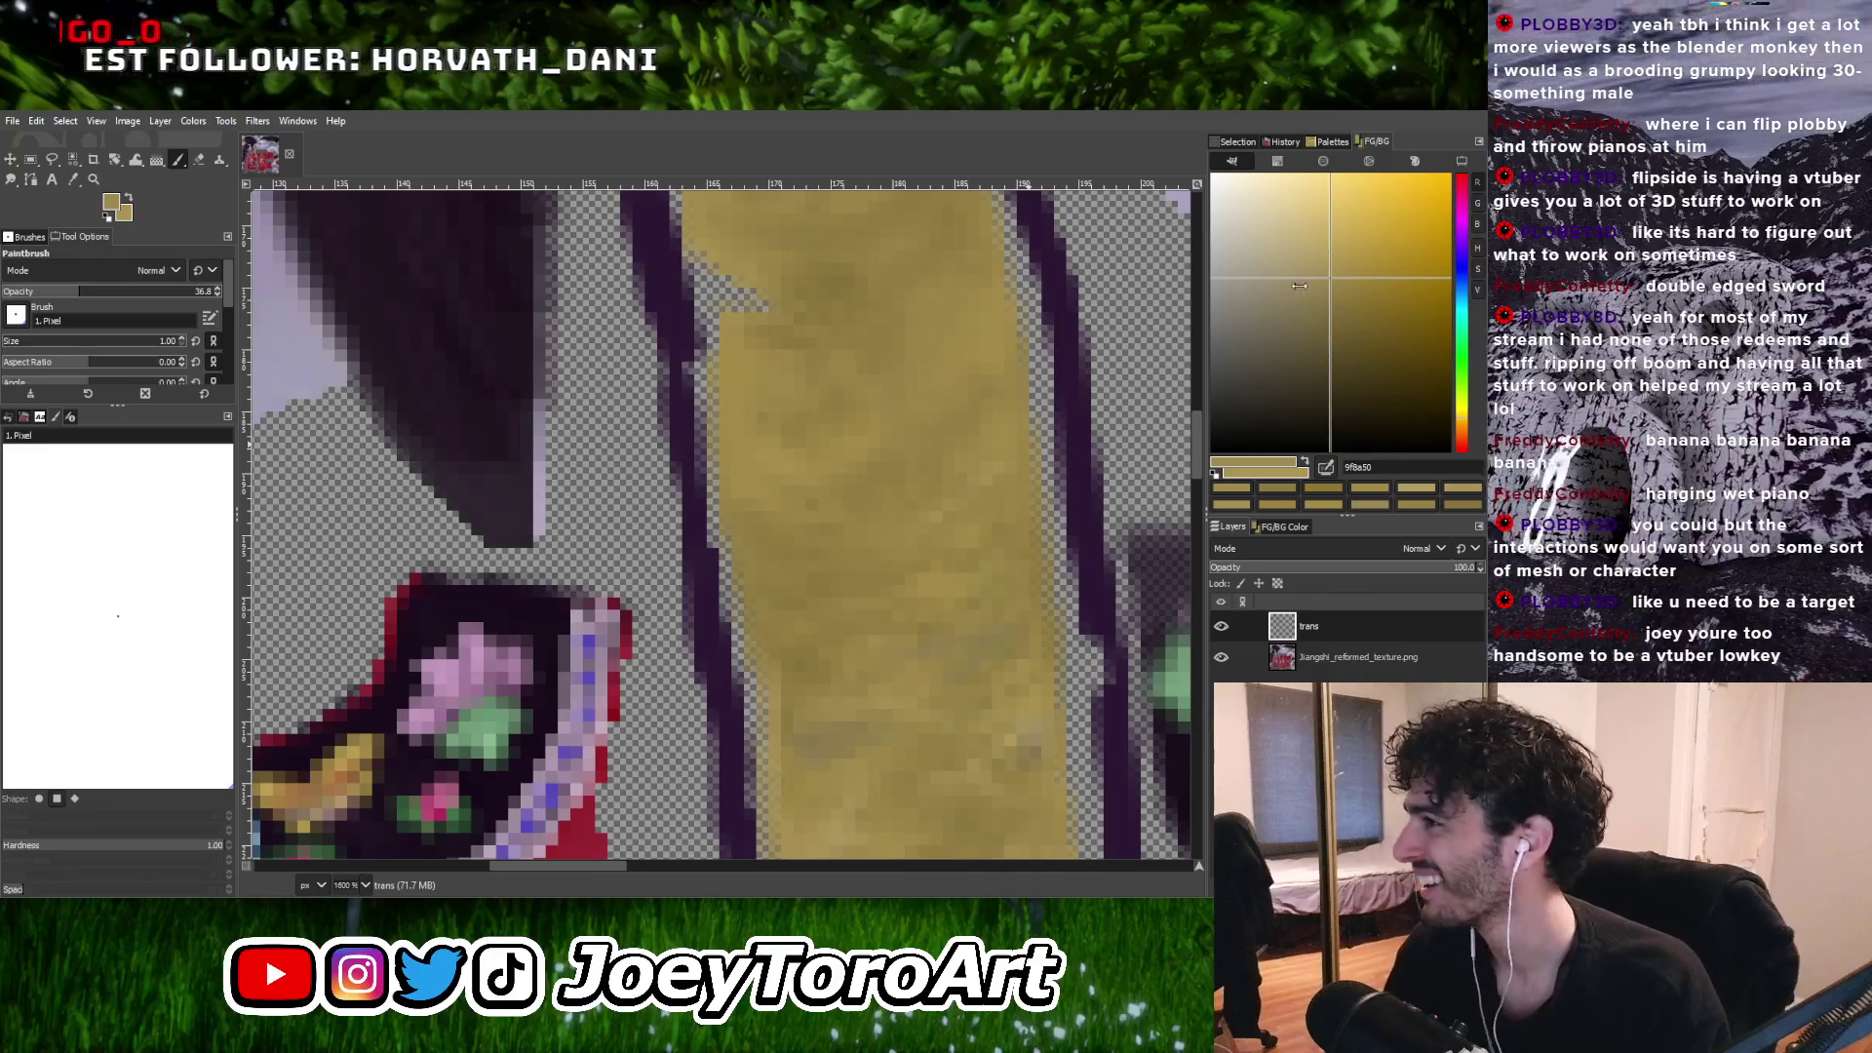
{"action": "left_click", "coordinate": [1320, 255]}
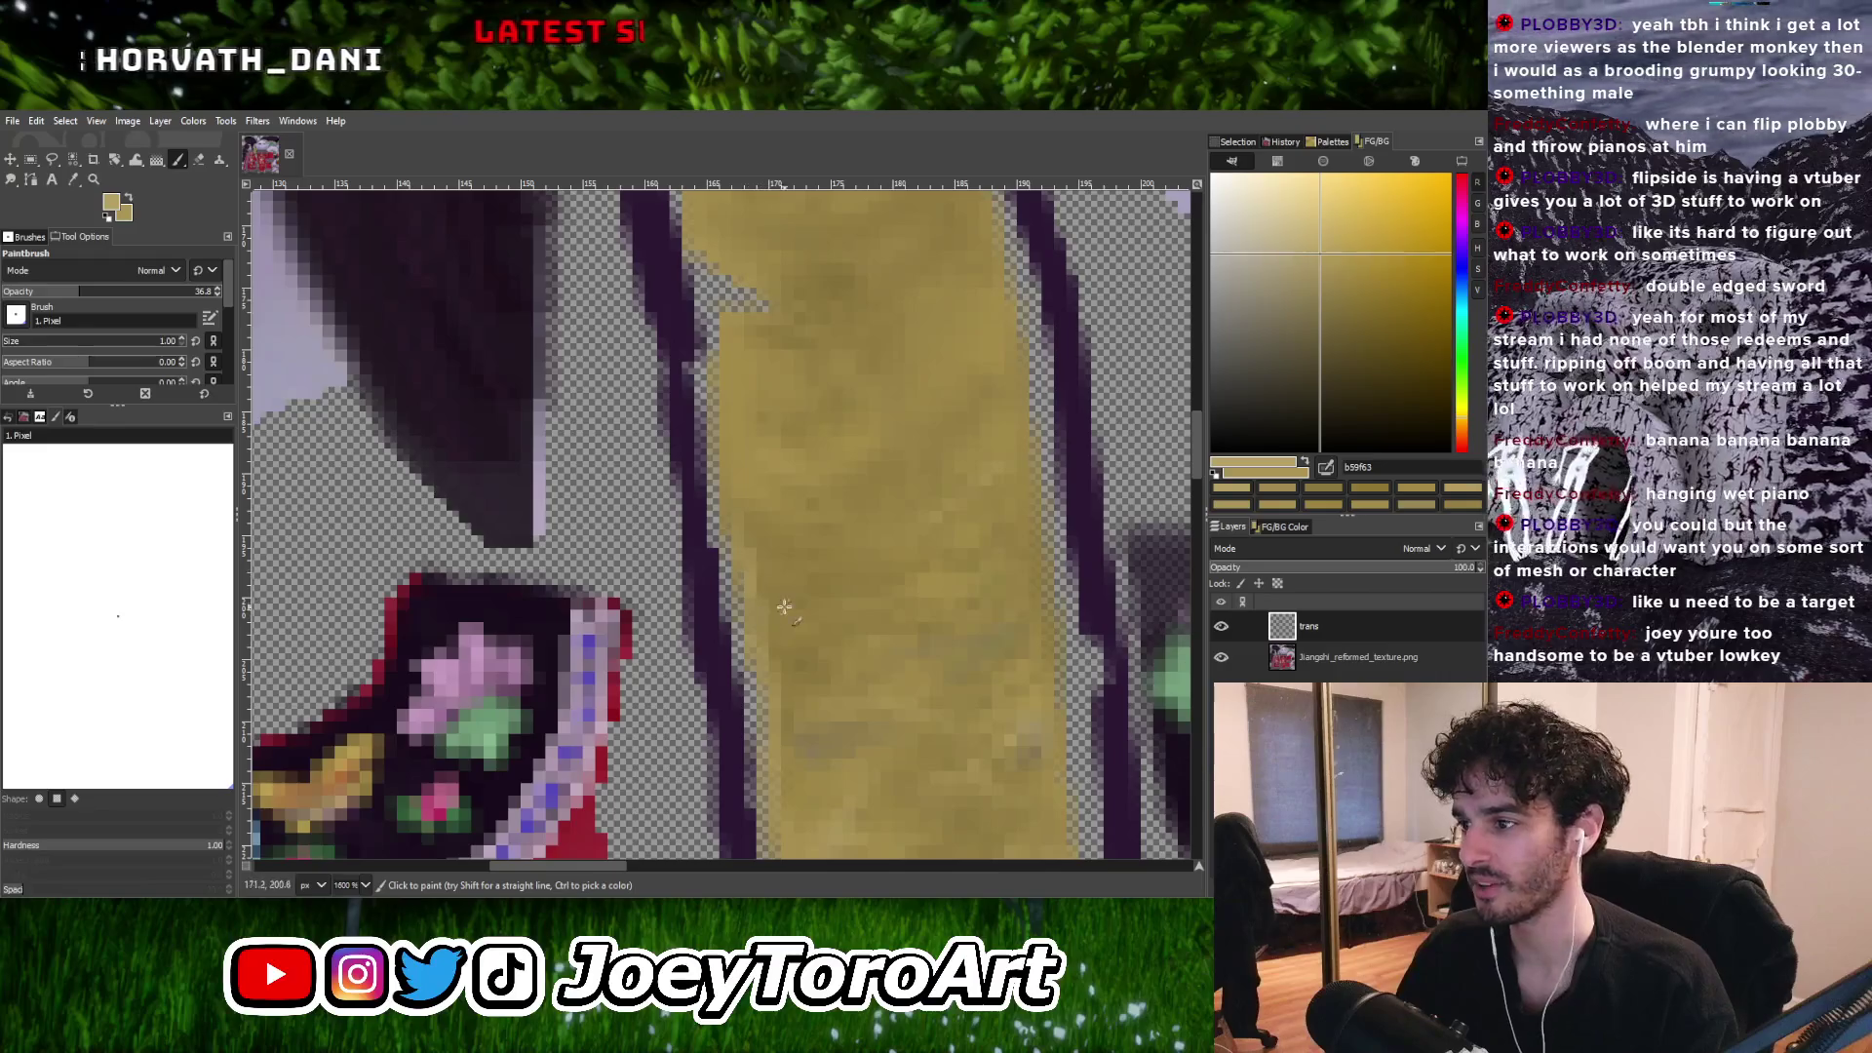
Repaint the trim with darker and mid golds, finishing on gold 937e42.
{"action": "scroll", "coordinate": [858, 600], "scroll_direction": "down", "scroll_amount": 2, "text": "ctrl"}
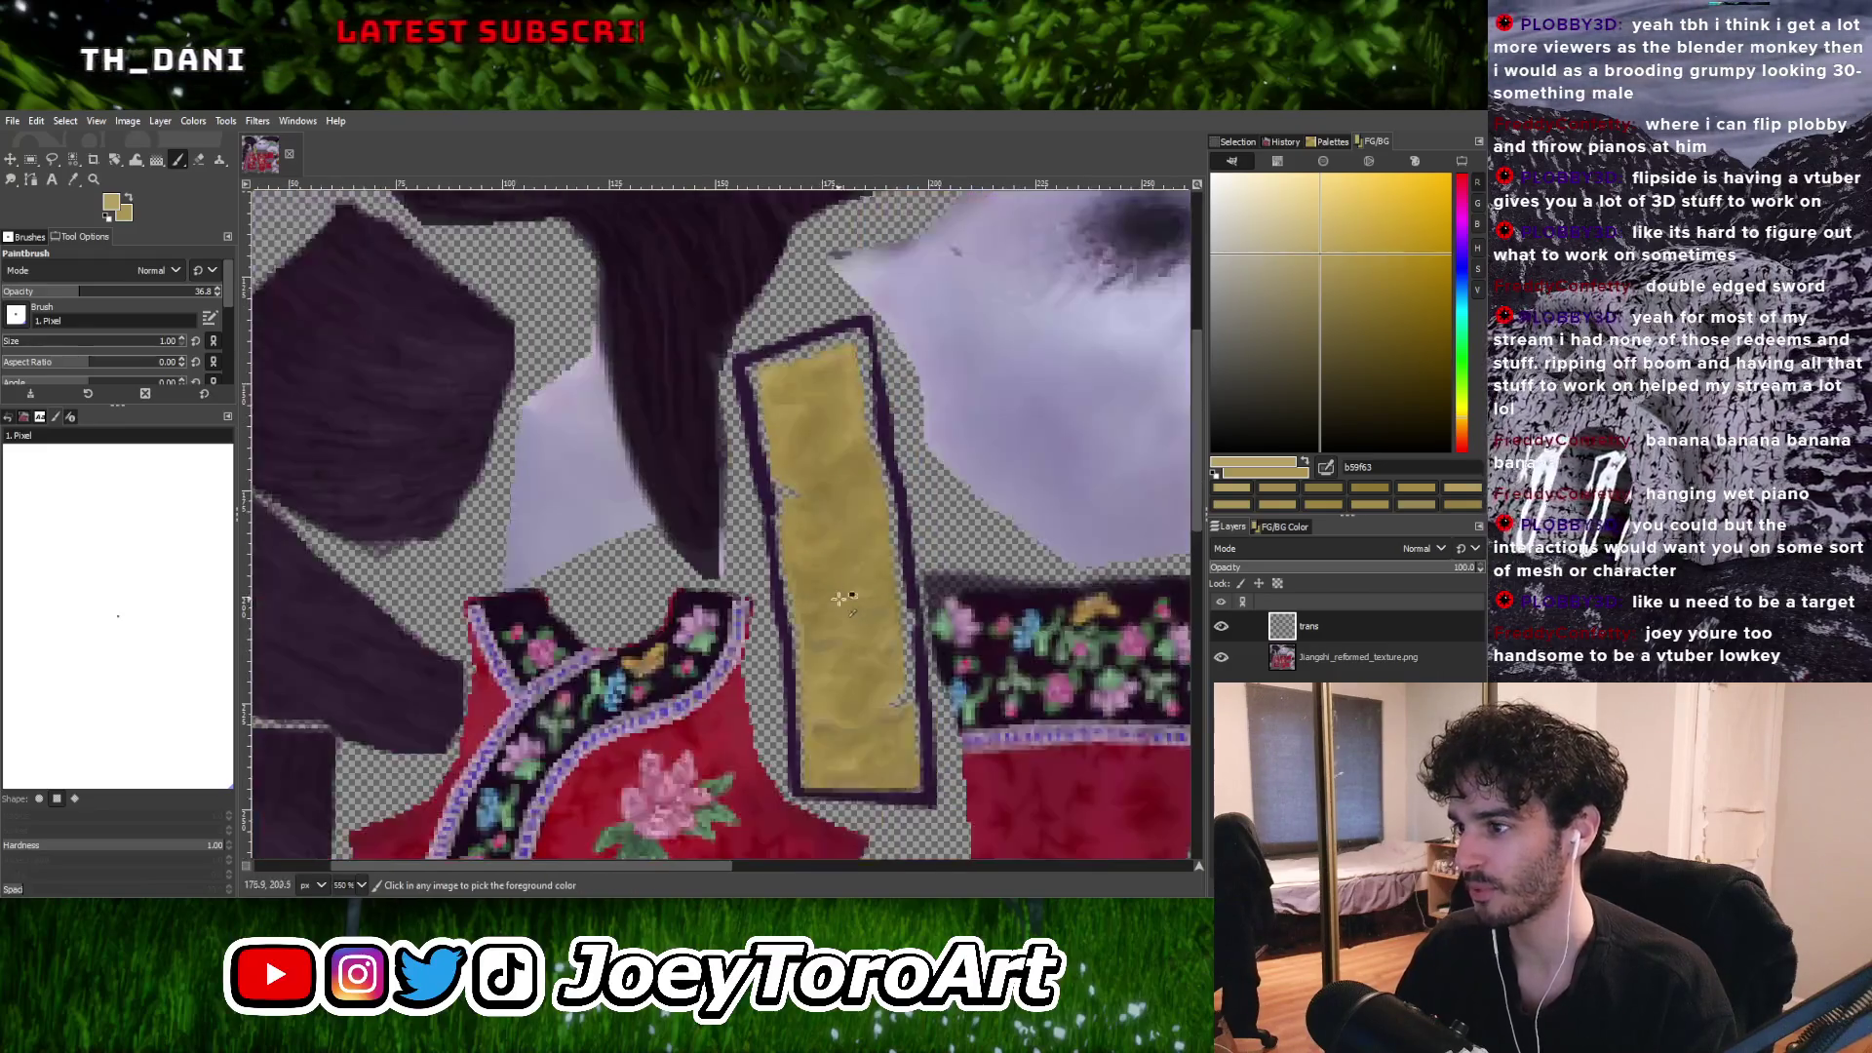
{"action": "scroll", "coordinate": [780, 619], "scroll_direction": "up", "scroll_amount": 2, "text": "ctrl"}
{"action": "left_click", "coordinate": [754, 633], "text": "ctrl"}
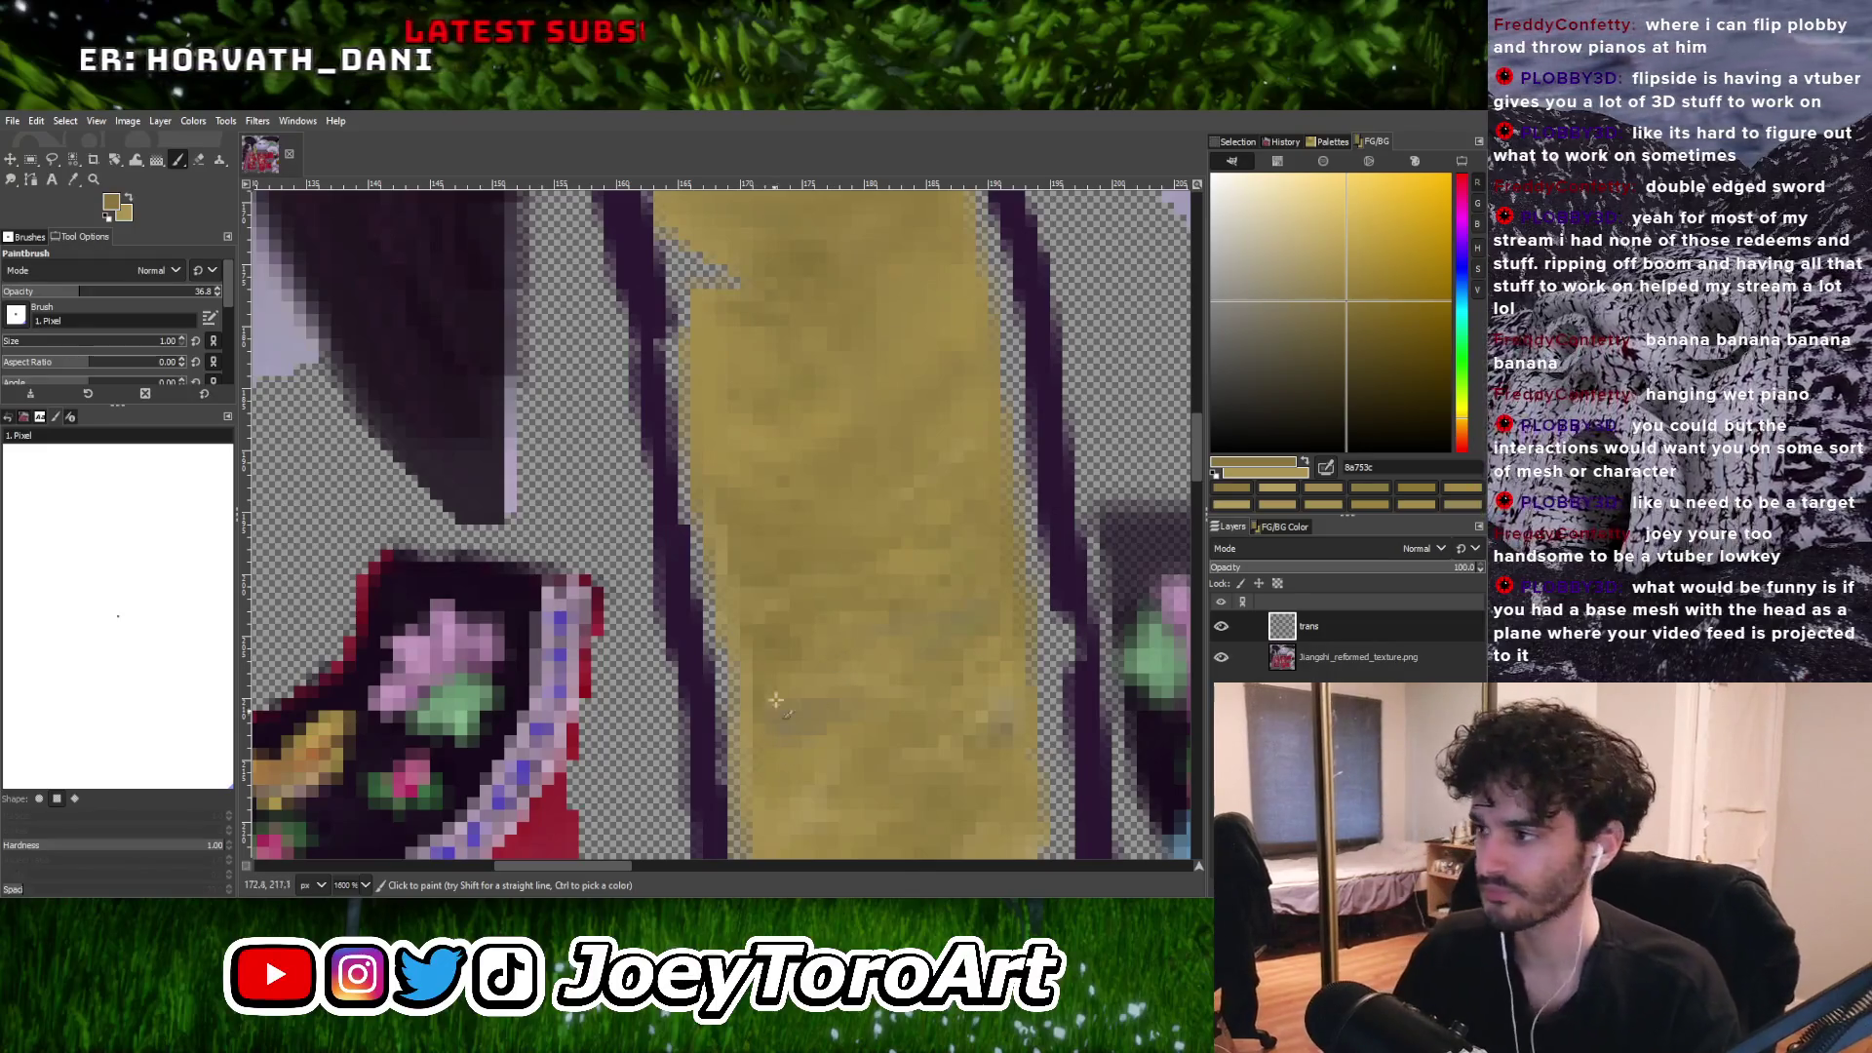
{"action": "scroll", "coordinate": [809, 585], "scroll_direction": "down", "scroll_amount": 1, "text": "ctrl"}
{"action": "scroll", "coordinate": [773, 489], "scroll_direction": "up", "scroll_amount": 1, "text": "ctrl"}
{"action": "left_click", "coordinate": [764, 644], "text": "ctrl"}
{"action": "scroll", "coordinate": [766, 643], "scroll_direction": "up", "scroll_amount": 1, "text": "ctrl"}
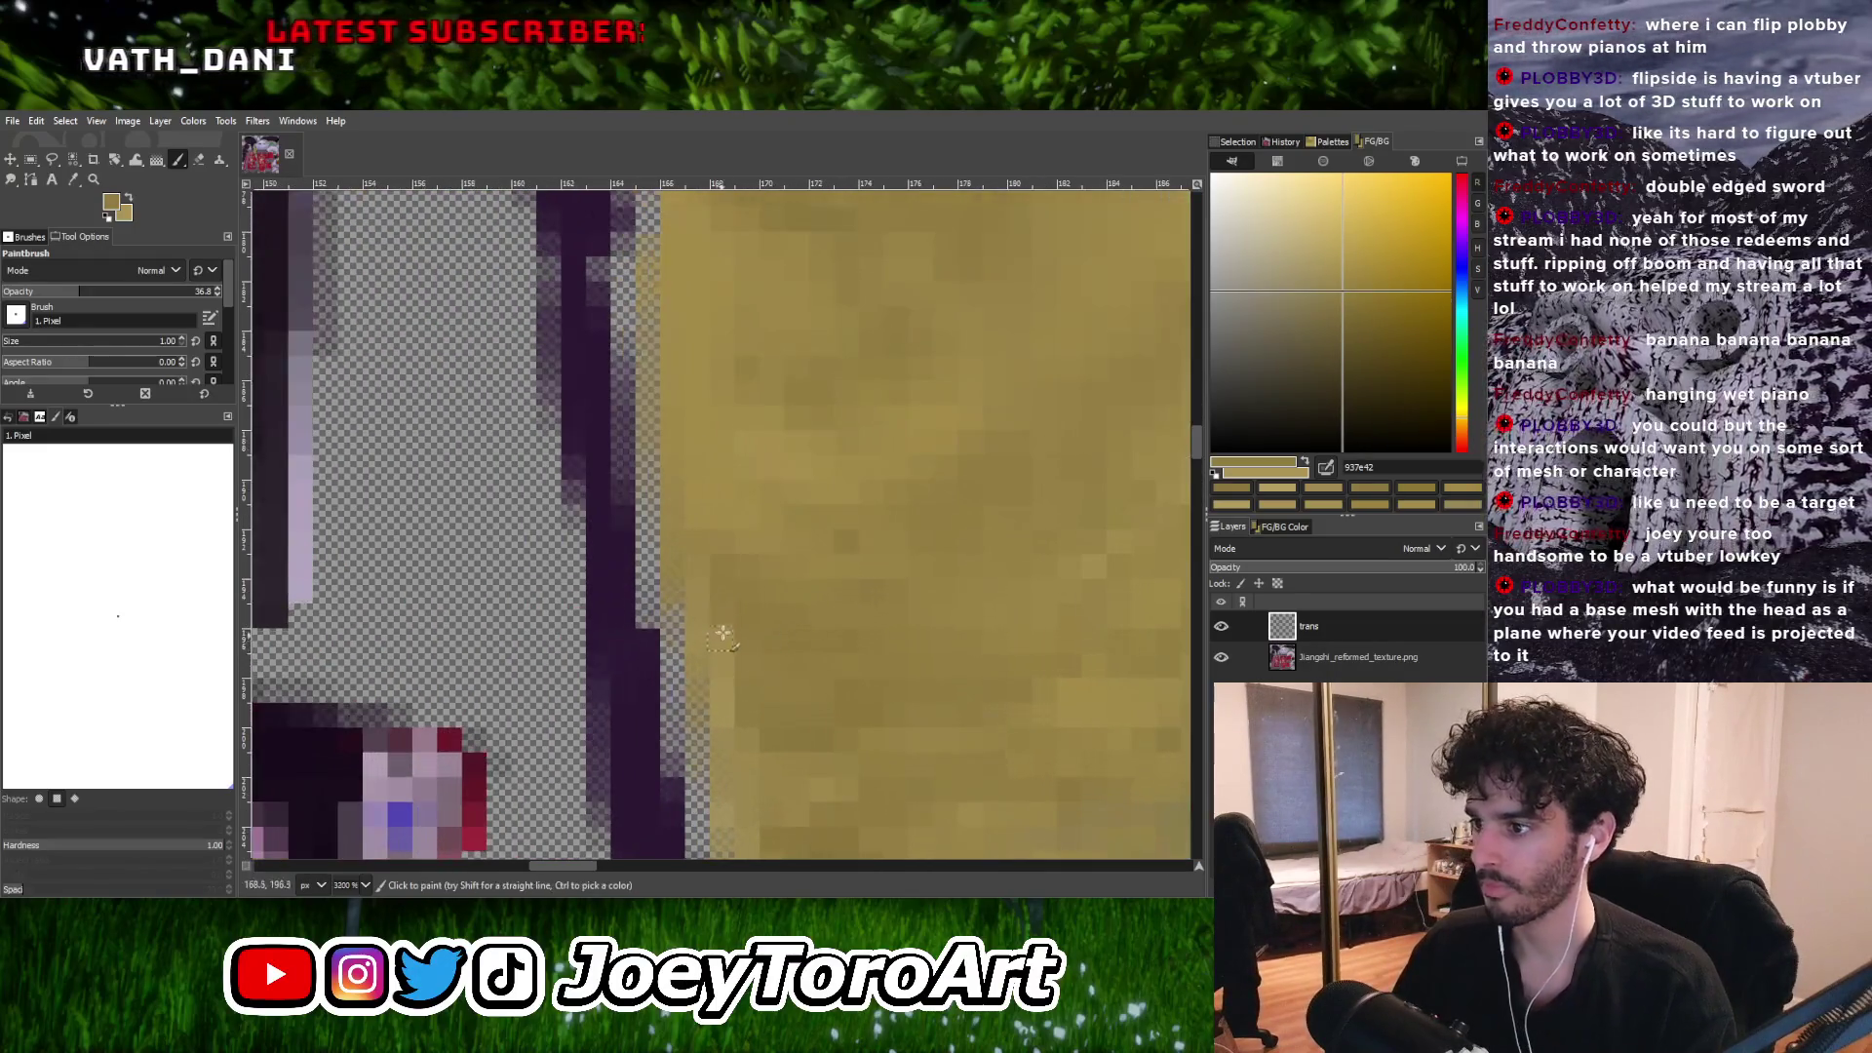
{"action": "scroll", "coordinate": [829, 612], "scroll_direction": "down", "scroll_amount": 3, "text": "ctrl"}
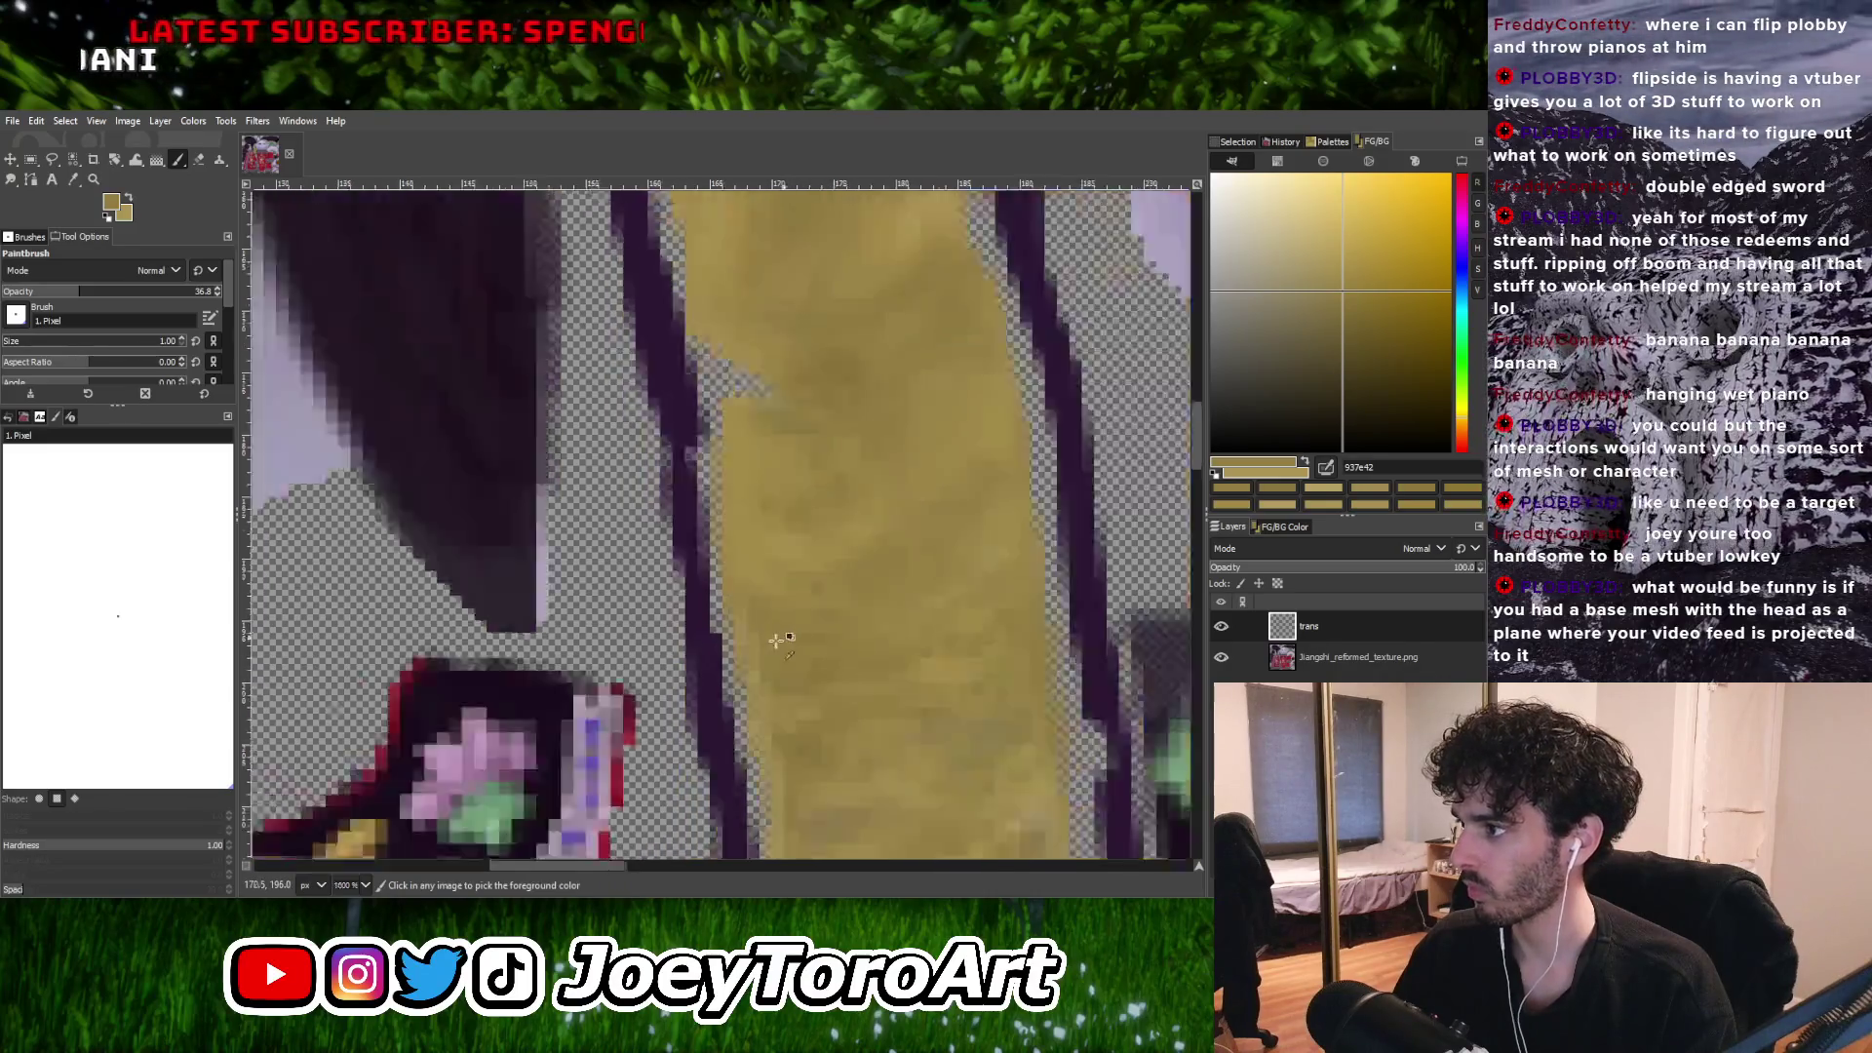
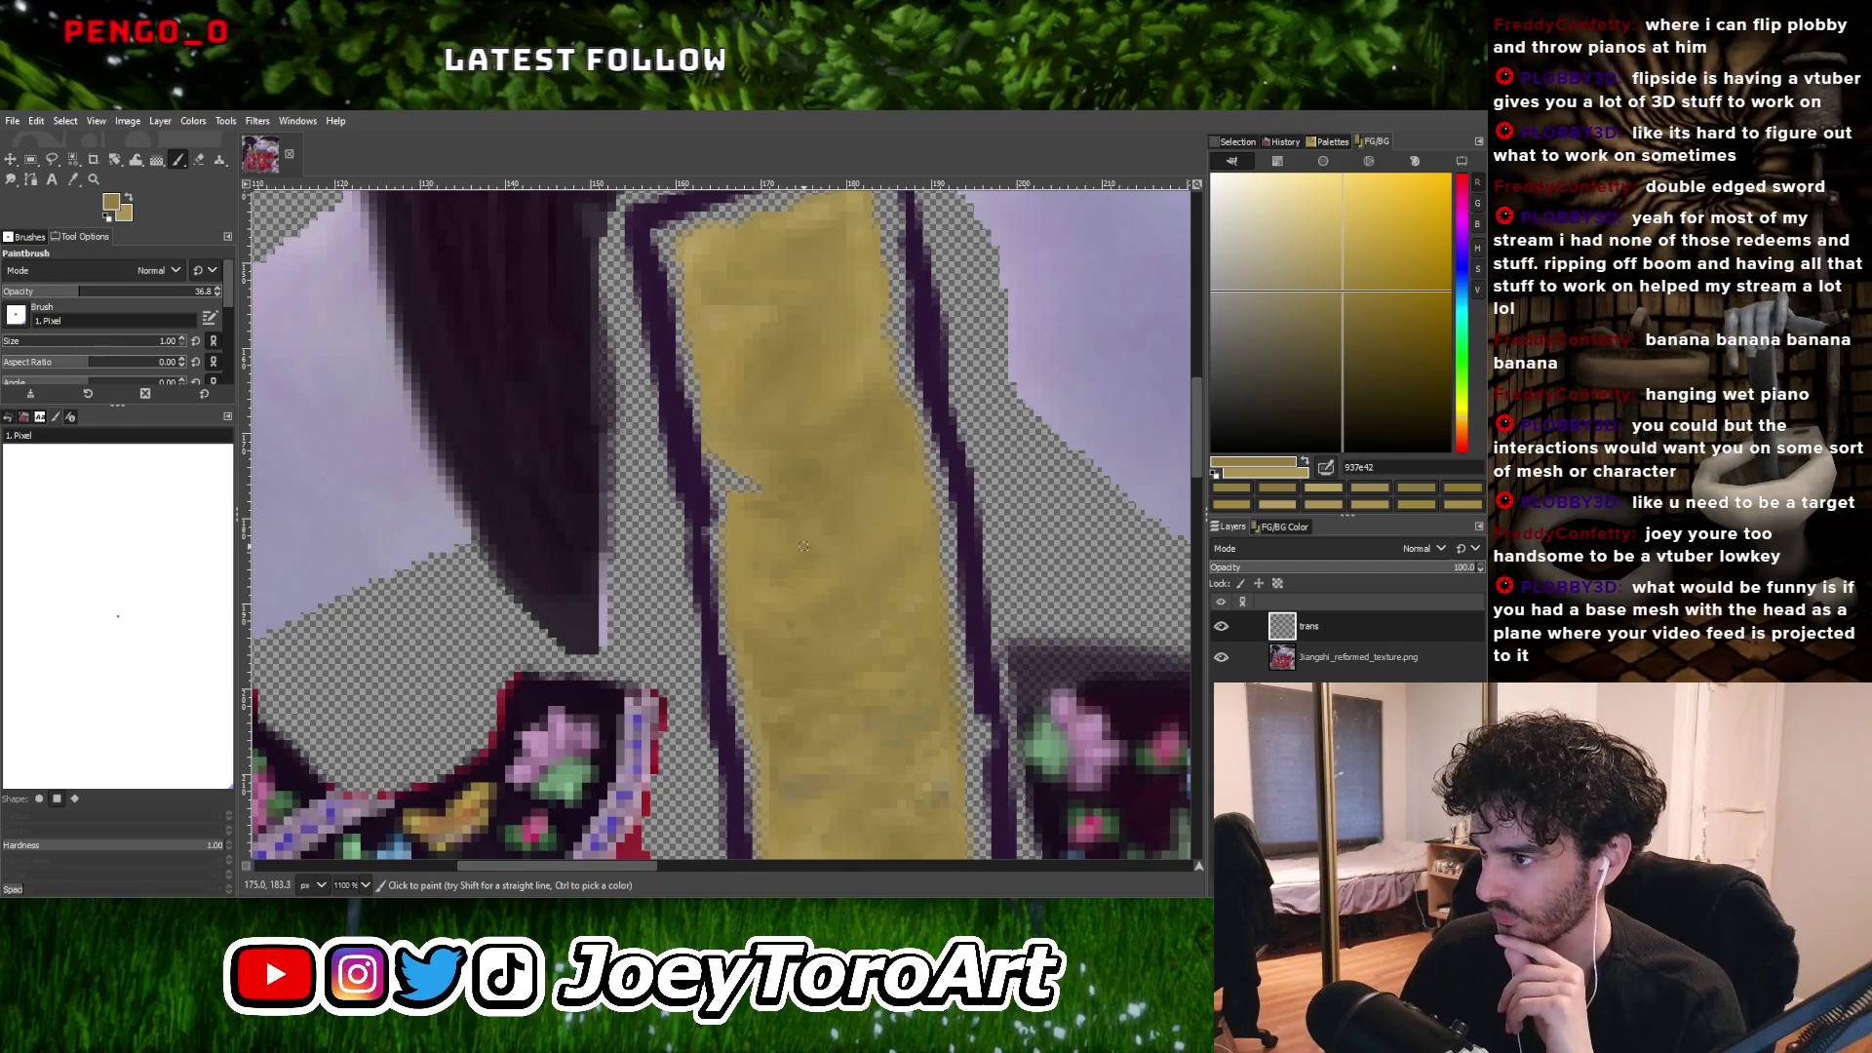
Zoom into the strip and Ctrl-click to sample two lighter tan shades from the original texture.
{"action": "scroll", "coordinate": [764, 649], "scroll_direction": "up", "scroll_amount": 2, "text": "ctrl"}
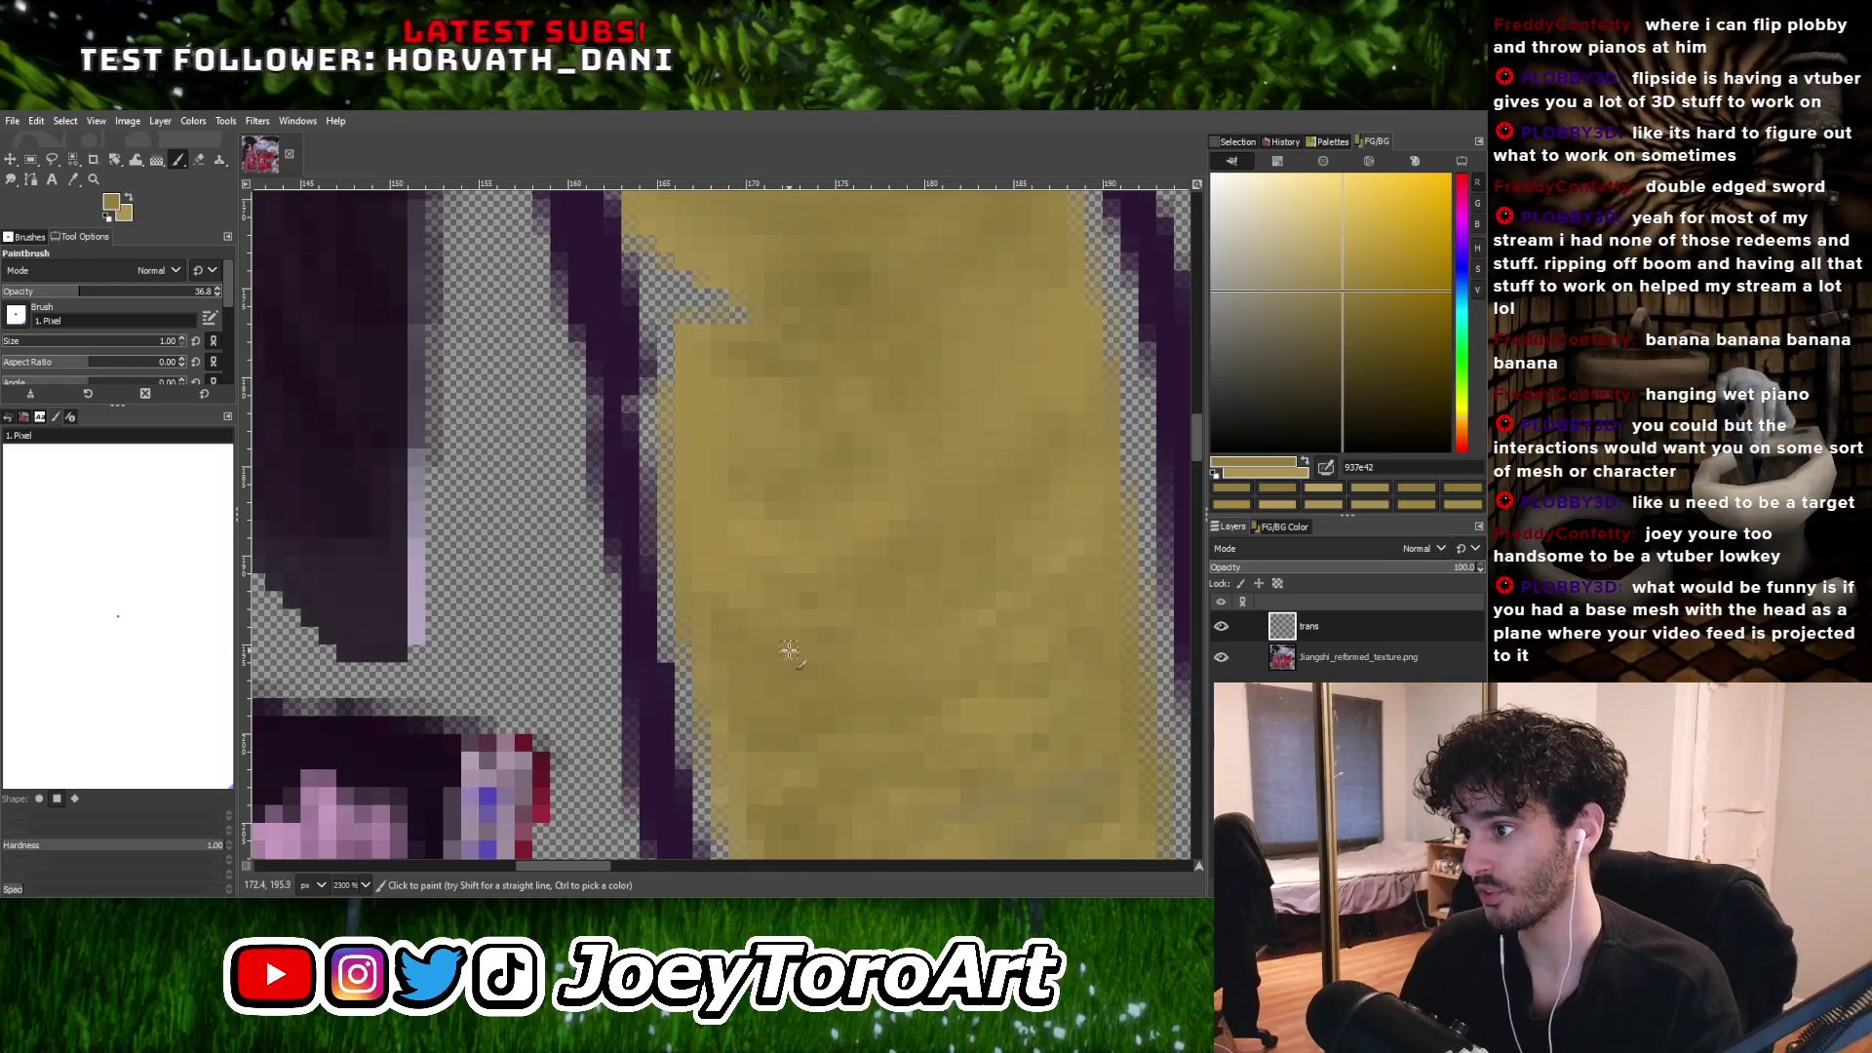
{"action": "left_click", "coordinate": [845, 642], "text": "ctrl"}
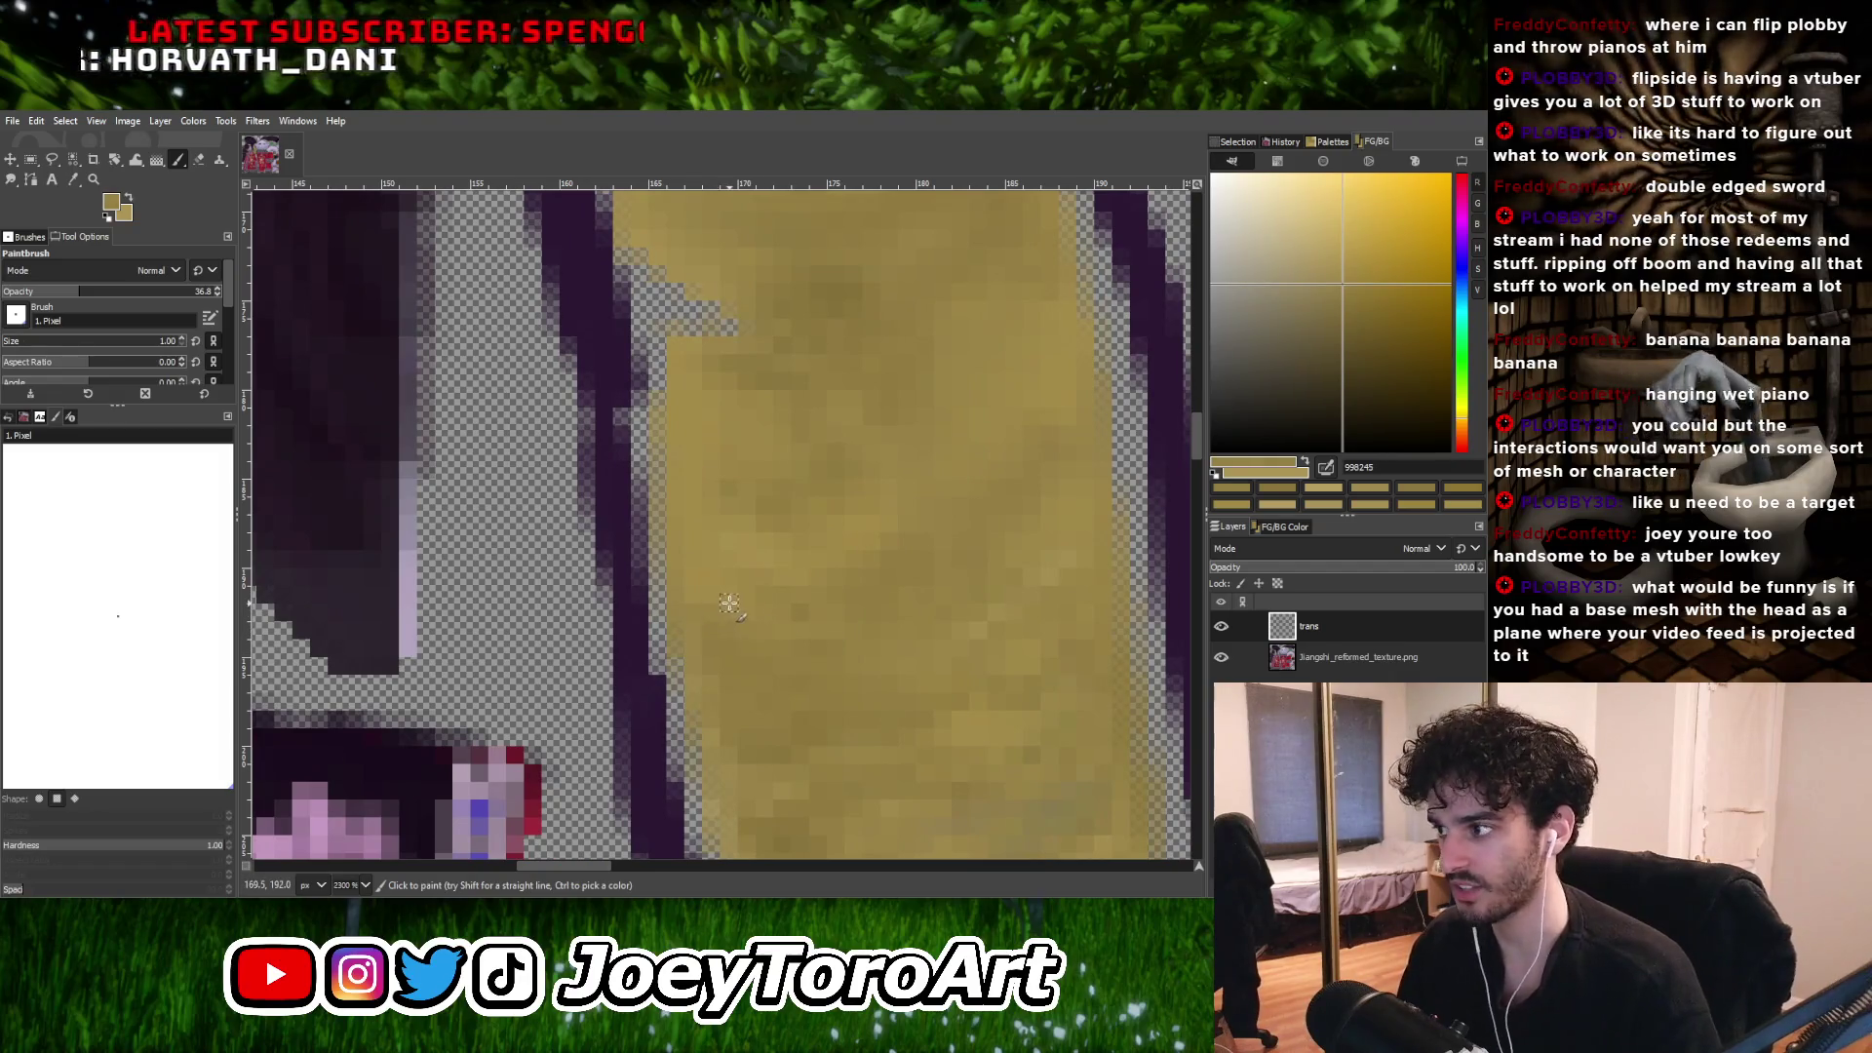
{"action": "scroll", "coordinate": [777, 622], "scroll_direction": "down", "scroll_amount": 2, "text": "ctrl"}
{"action": "scroll", "coordinate": [777, 622], "scroll_direction": "up", "scroll_amount": 2, "text": "ctrl"}
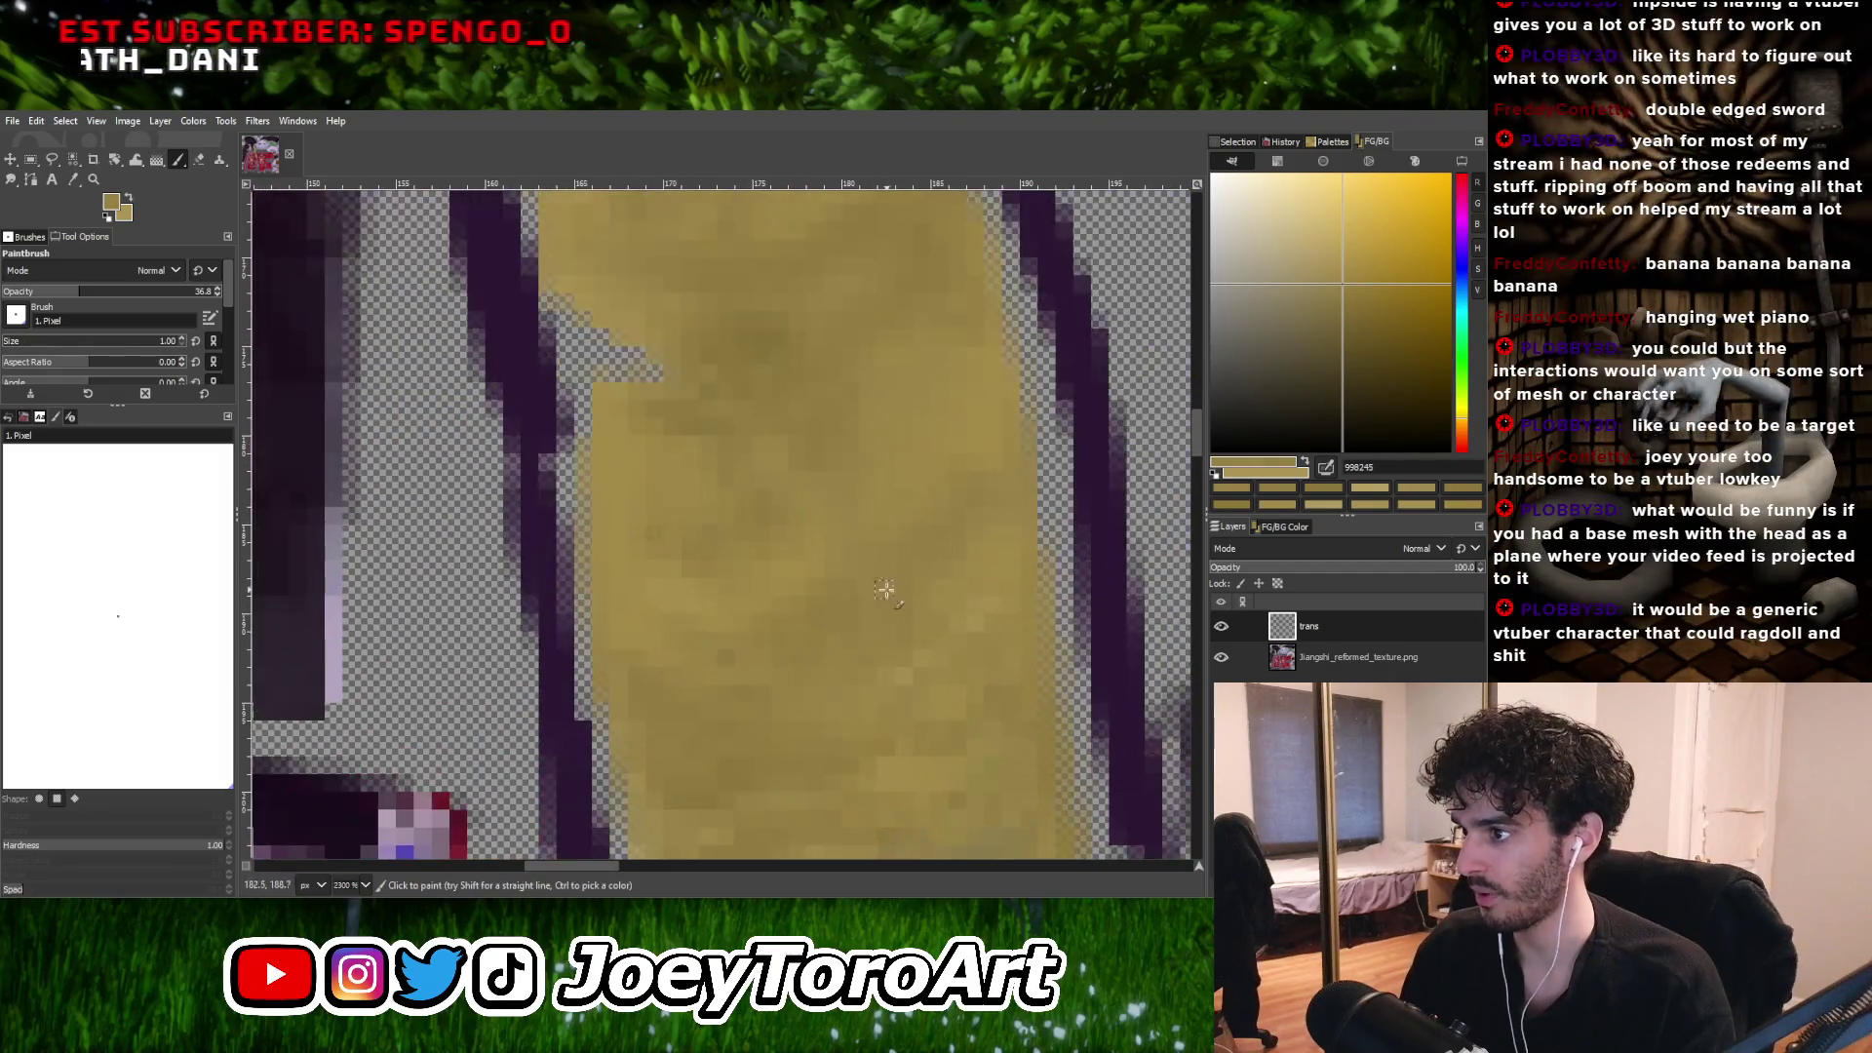
{"action": "scroll", "coordinate": [816, 669], "scroll_direction": "right", "scroll_amount": 2, "text": "shift"}
{"action": "left_click", "coordinate": [830, 672], "text": "ctrl"}
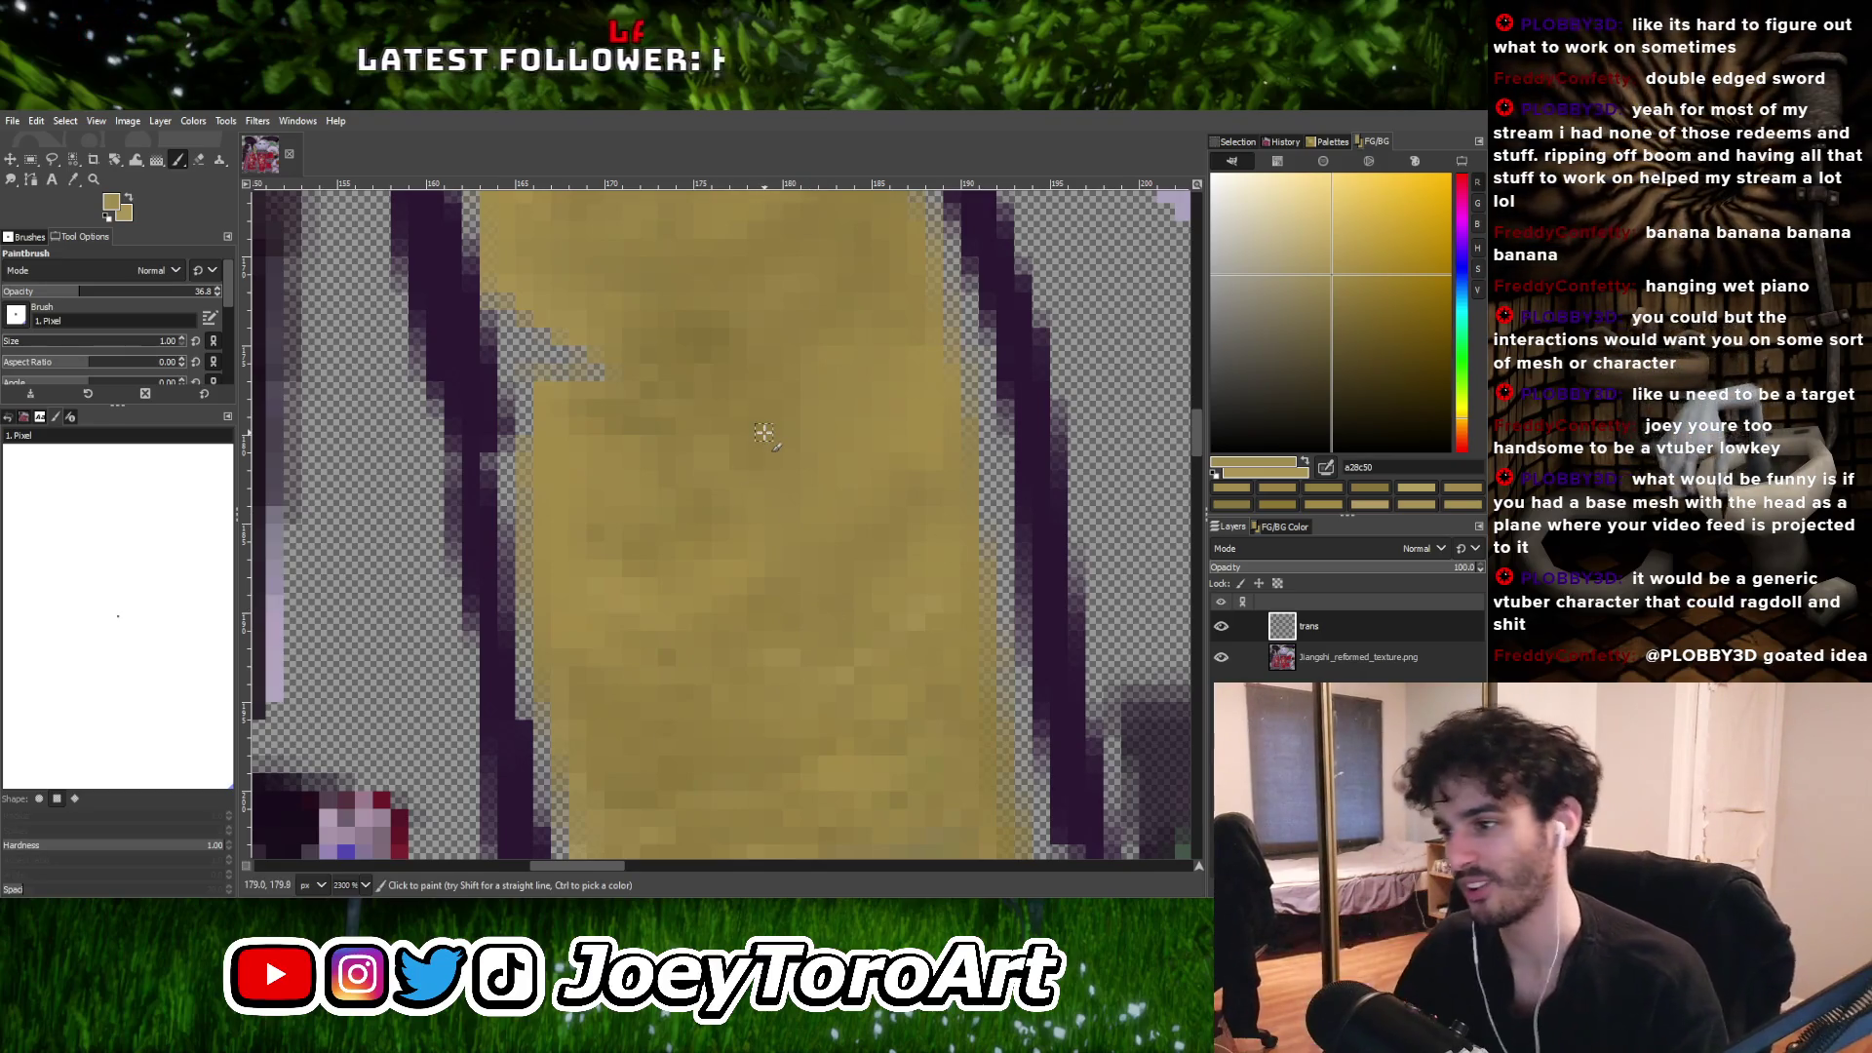
Paint 1-pixel strokes in the lighter tan across the strip on the trans layer.
{"action": "scroll", "coordinate": [764, 432], "scroll_direction": "down", "scroll_amount": 2, "text": "ctrl"}
{"action": "scroll", "coordinate": [704, 526], "scroll_direction": "up", "scroll_amount": 2, "text": "ctrl"}
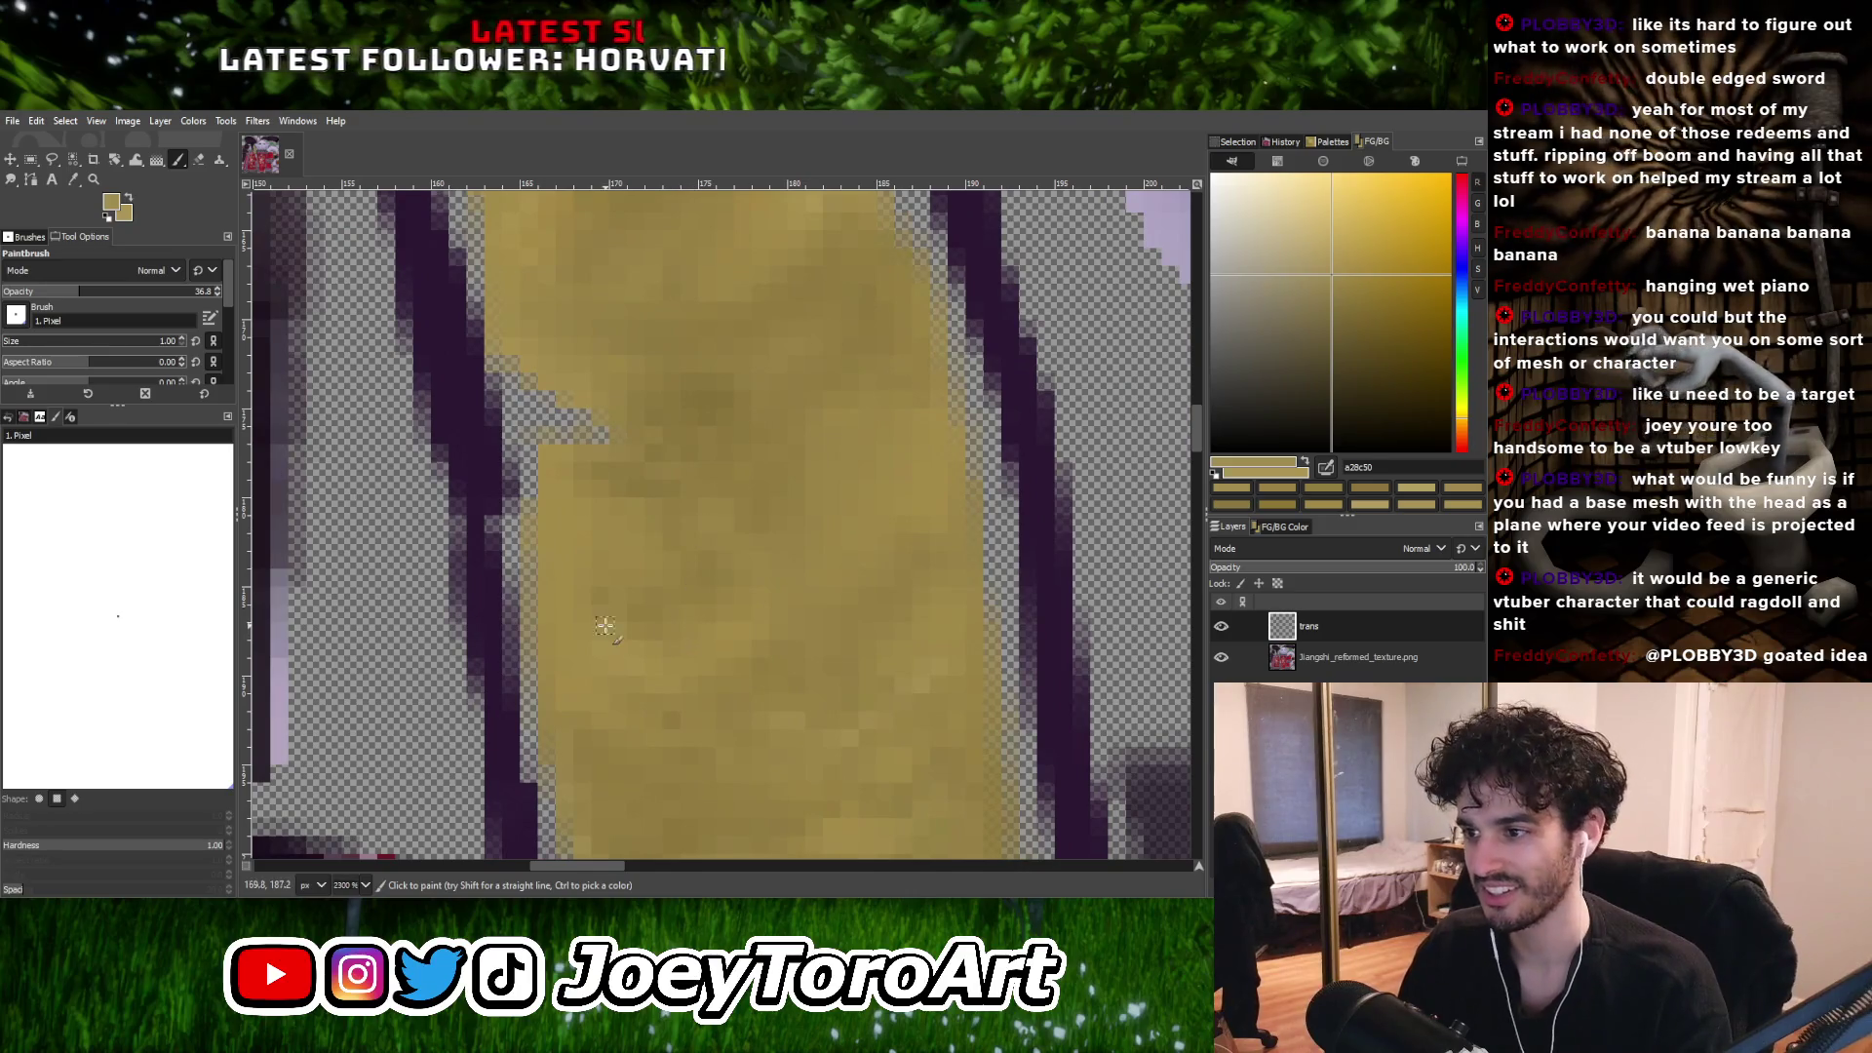
{"action": "scroll", "coordinate": [669, 598], "scroll_direction": "down", "scroll_amount": 3, "text": "ctrl"}
{"action": "scroll", "coordinate": [714, 597], "scroll_direction": "up", "scroll_amount": 2, "text": "ctrl"}
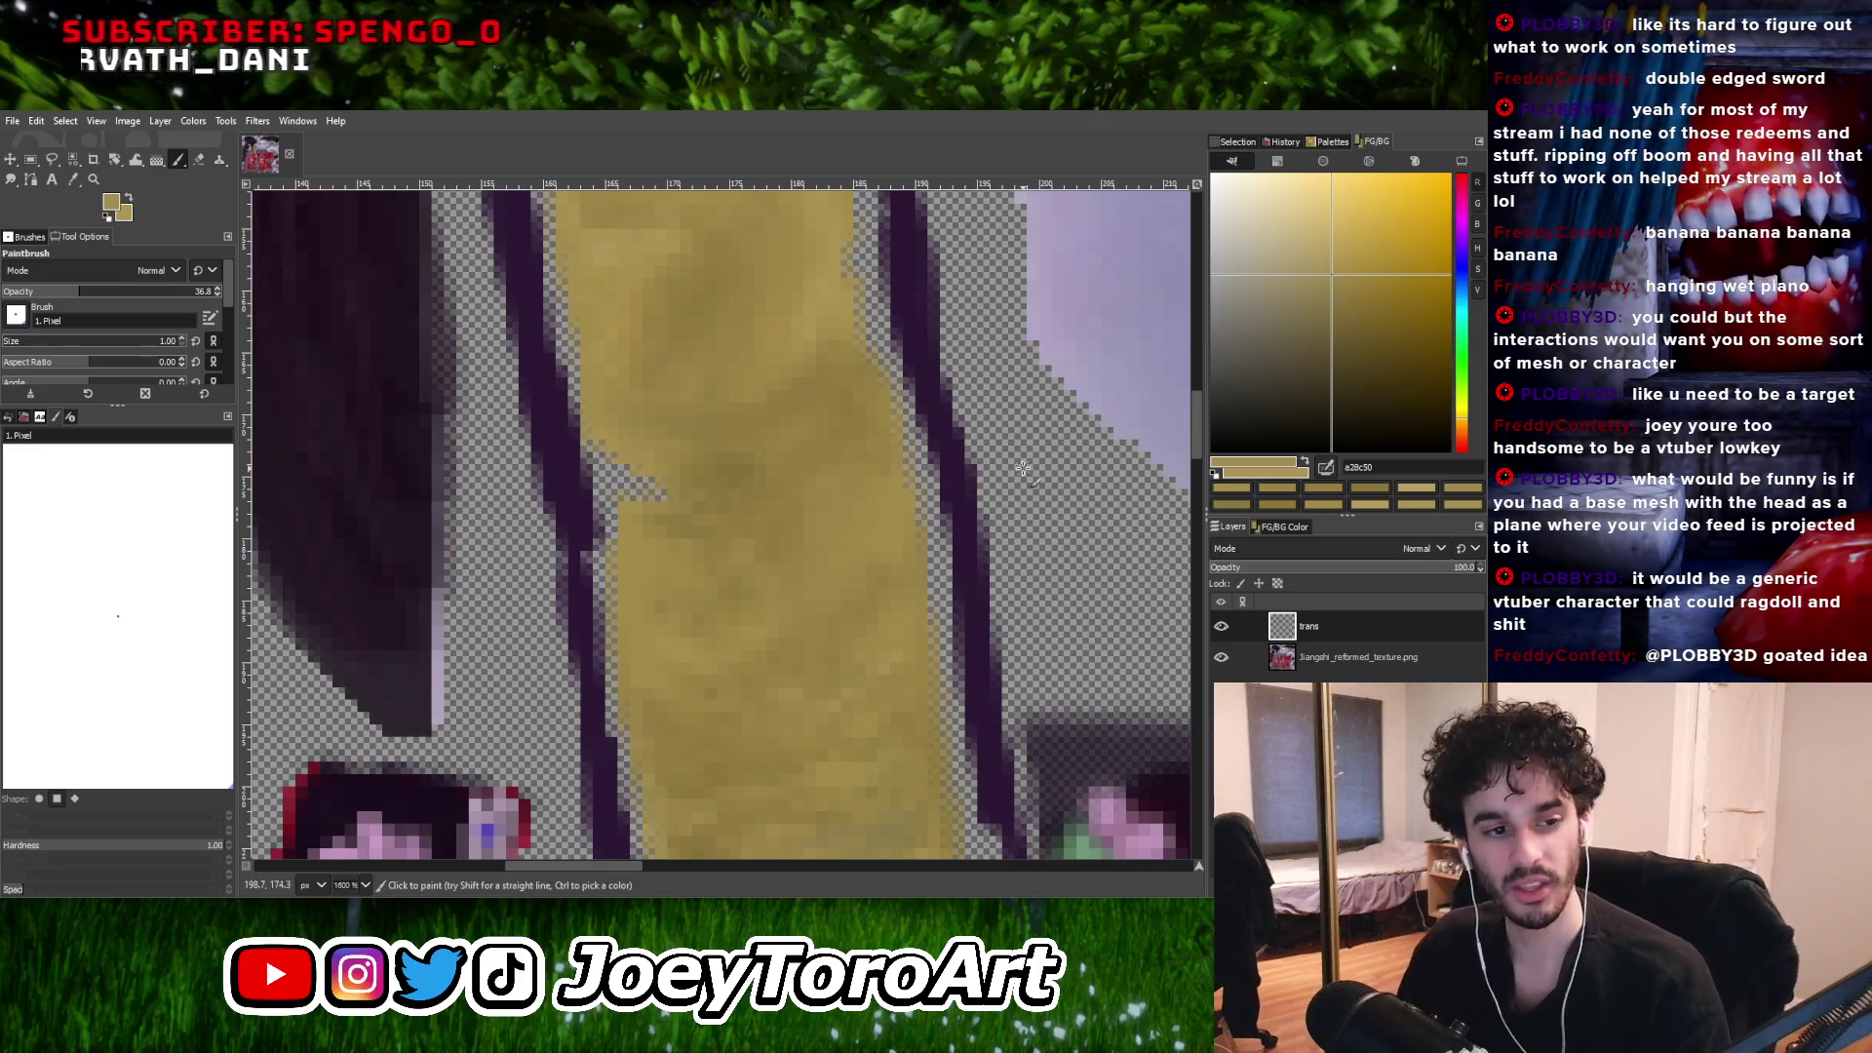
{"action": "scroll", "coordinate": [711, 556], "scroll_direction": "down", "scroll_amount": 1, "text": "ctrl"}
{"action": "scroll", "coordinate": [656, 585], "scroll_direction": "up", "scroll_amount": 2, "text": "ctrl"}
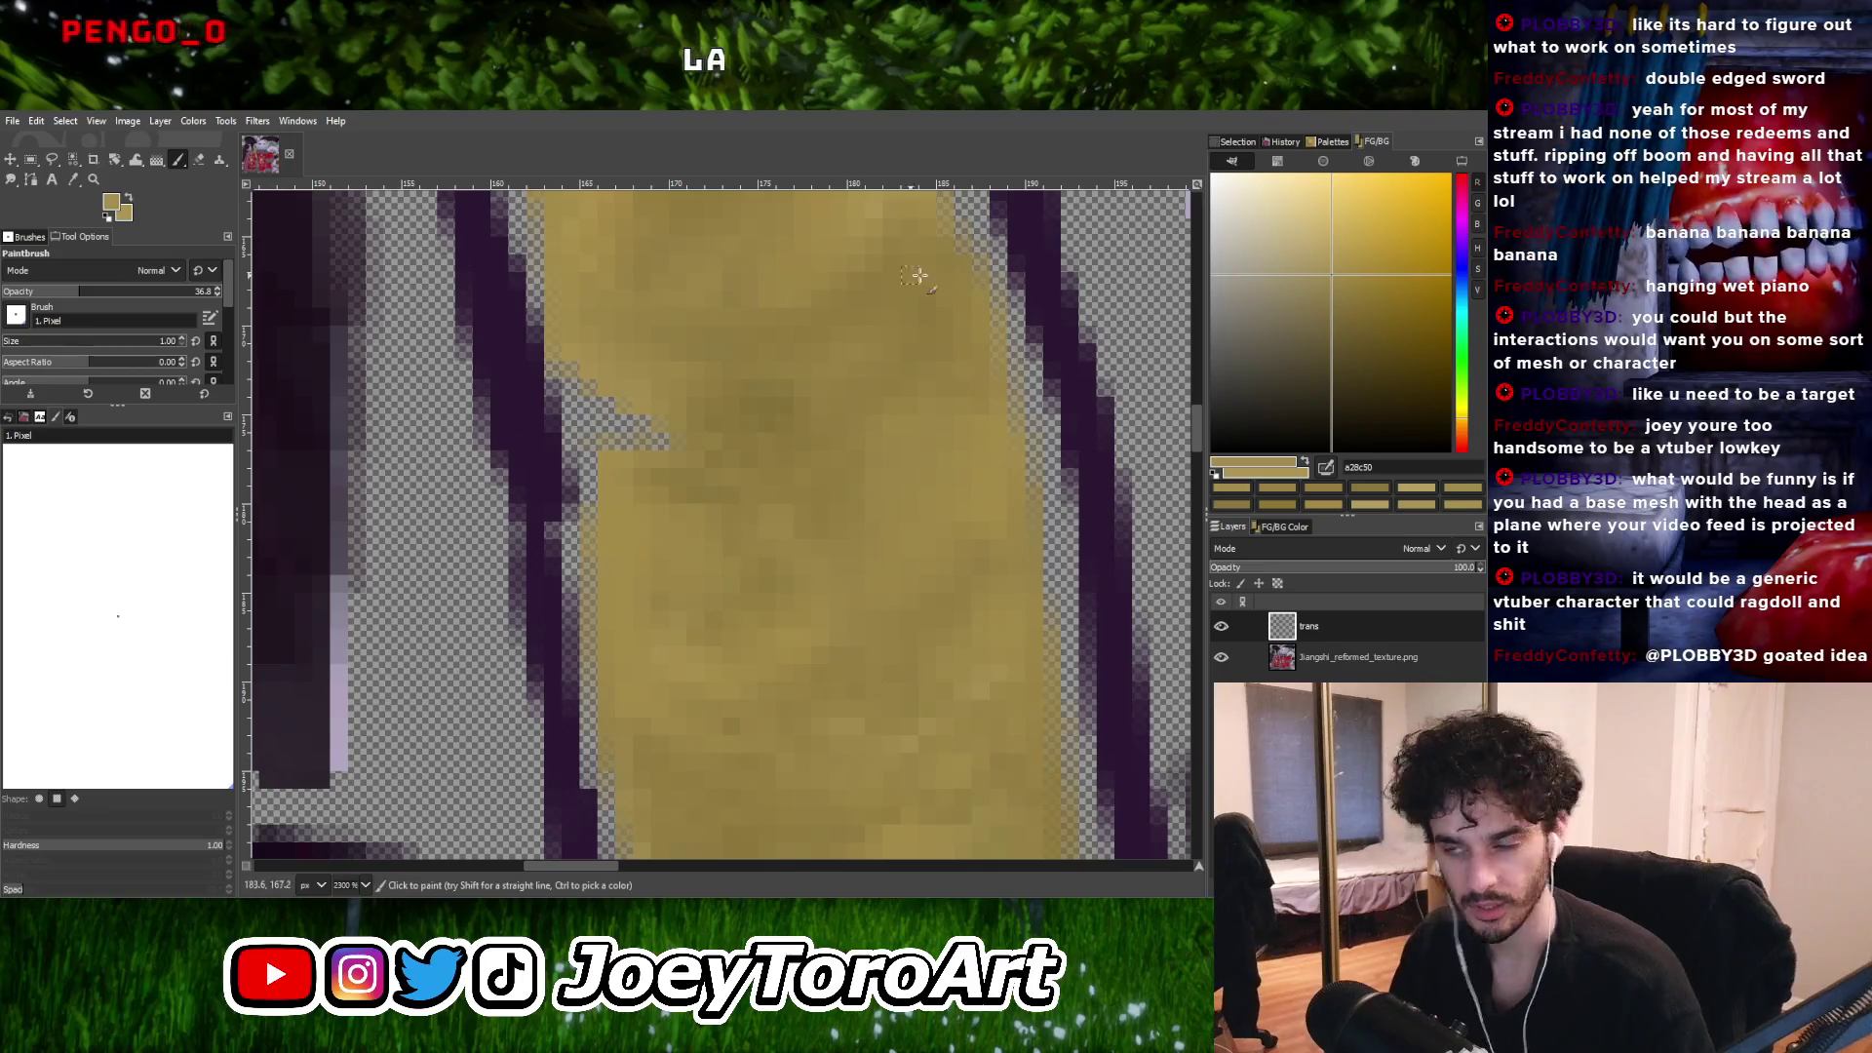
{"action": "scroll", "coordinate": [819, 494], "scroll_direction": "down", "scroll_amount": 3, "text": "ctrl"}
{"action": "scroll", "coordinate": [845, 465], "scroll_direction": "up", "scroll_amount": 2, "text": "ctrl"}
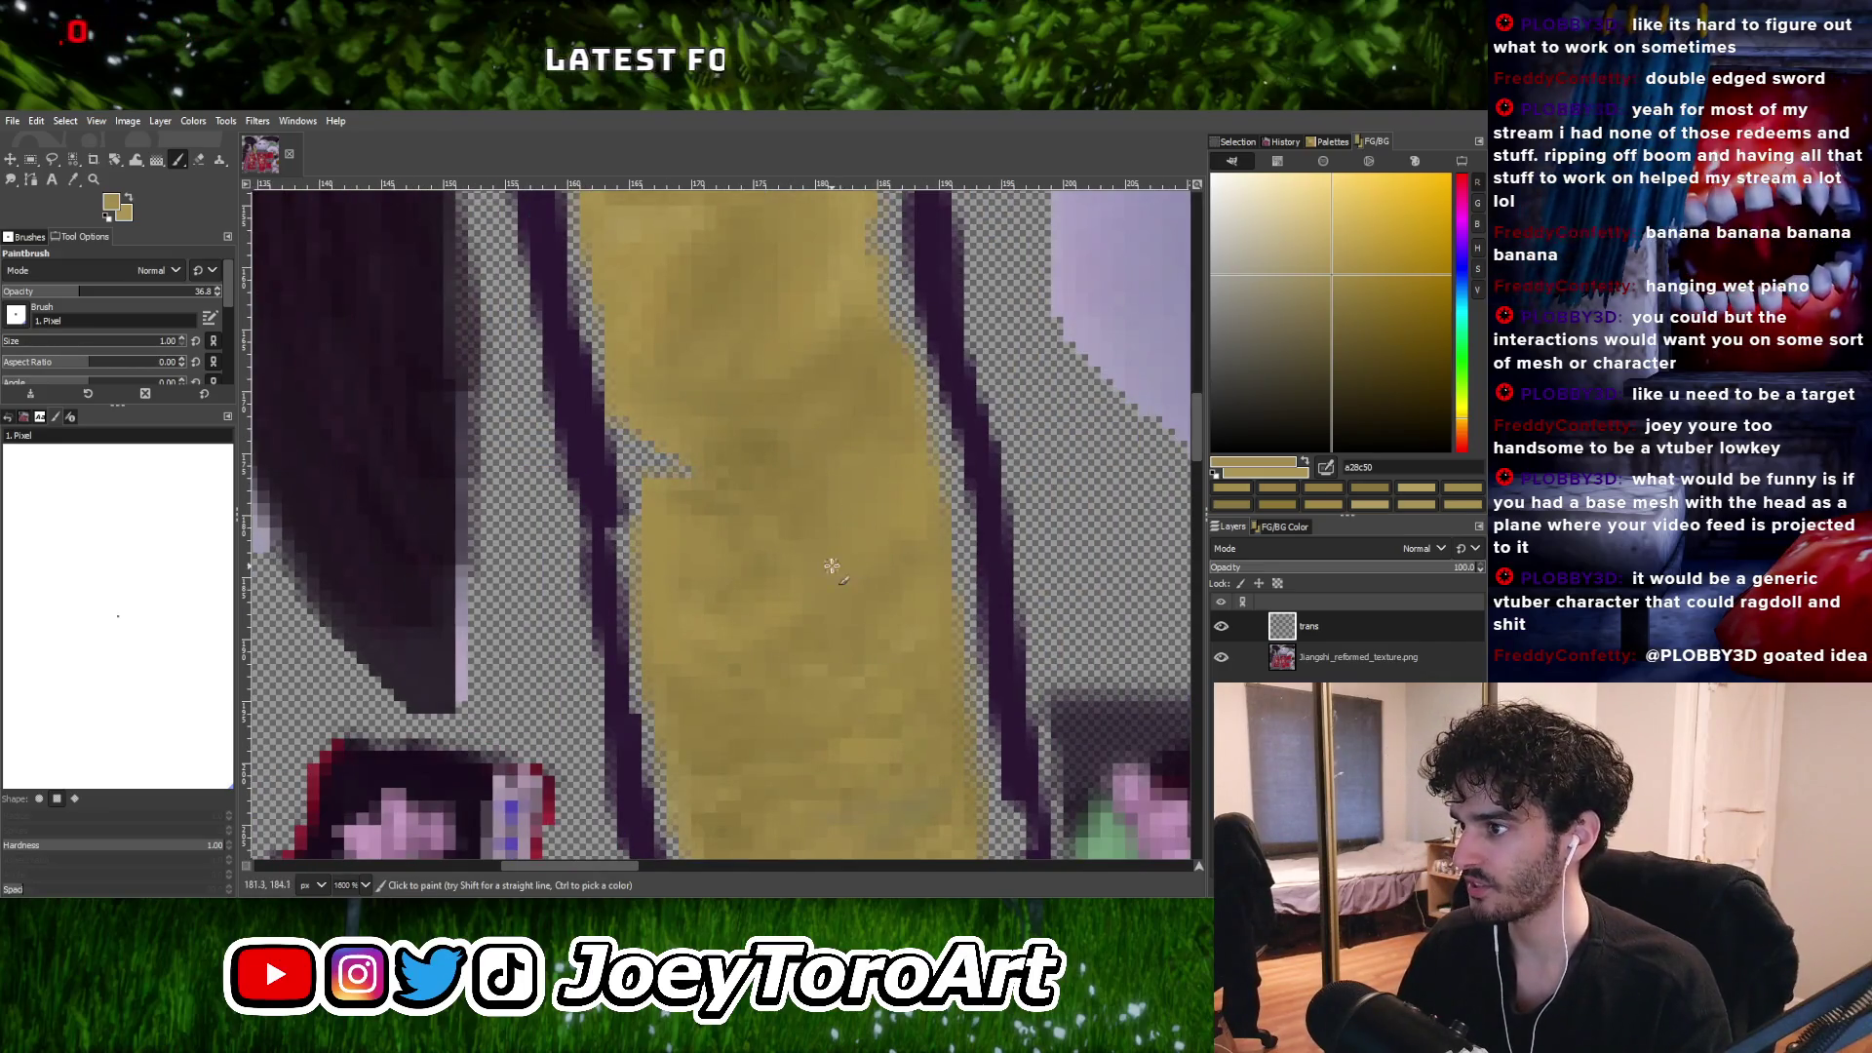
{"action": "scroll", "coordinate": [893, 588], "scroll_direction": "down", "scroll_amount": 3, "text": "ctrl"}
{"action": "scroll", "coordinate": [819, 609], "scroll_direction": "up", "scroll_amount": 3, "text": "ctrl"}
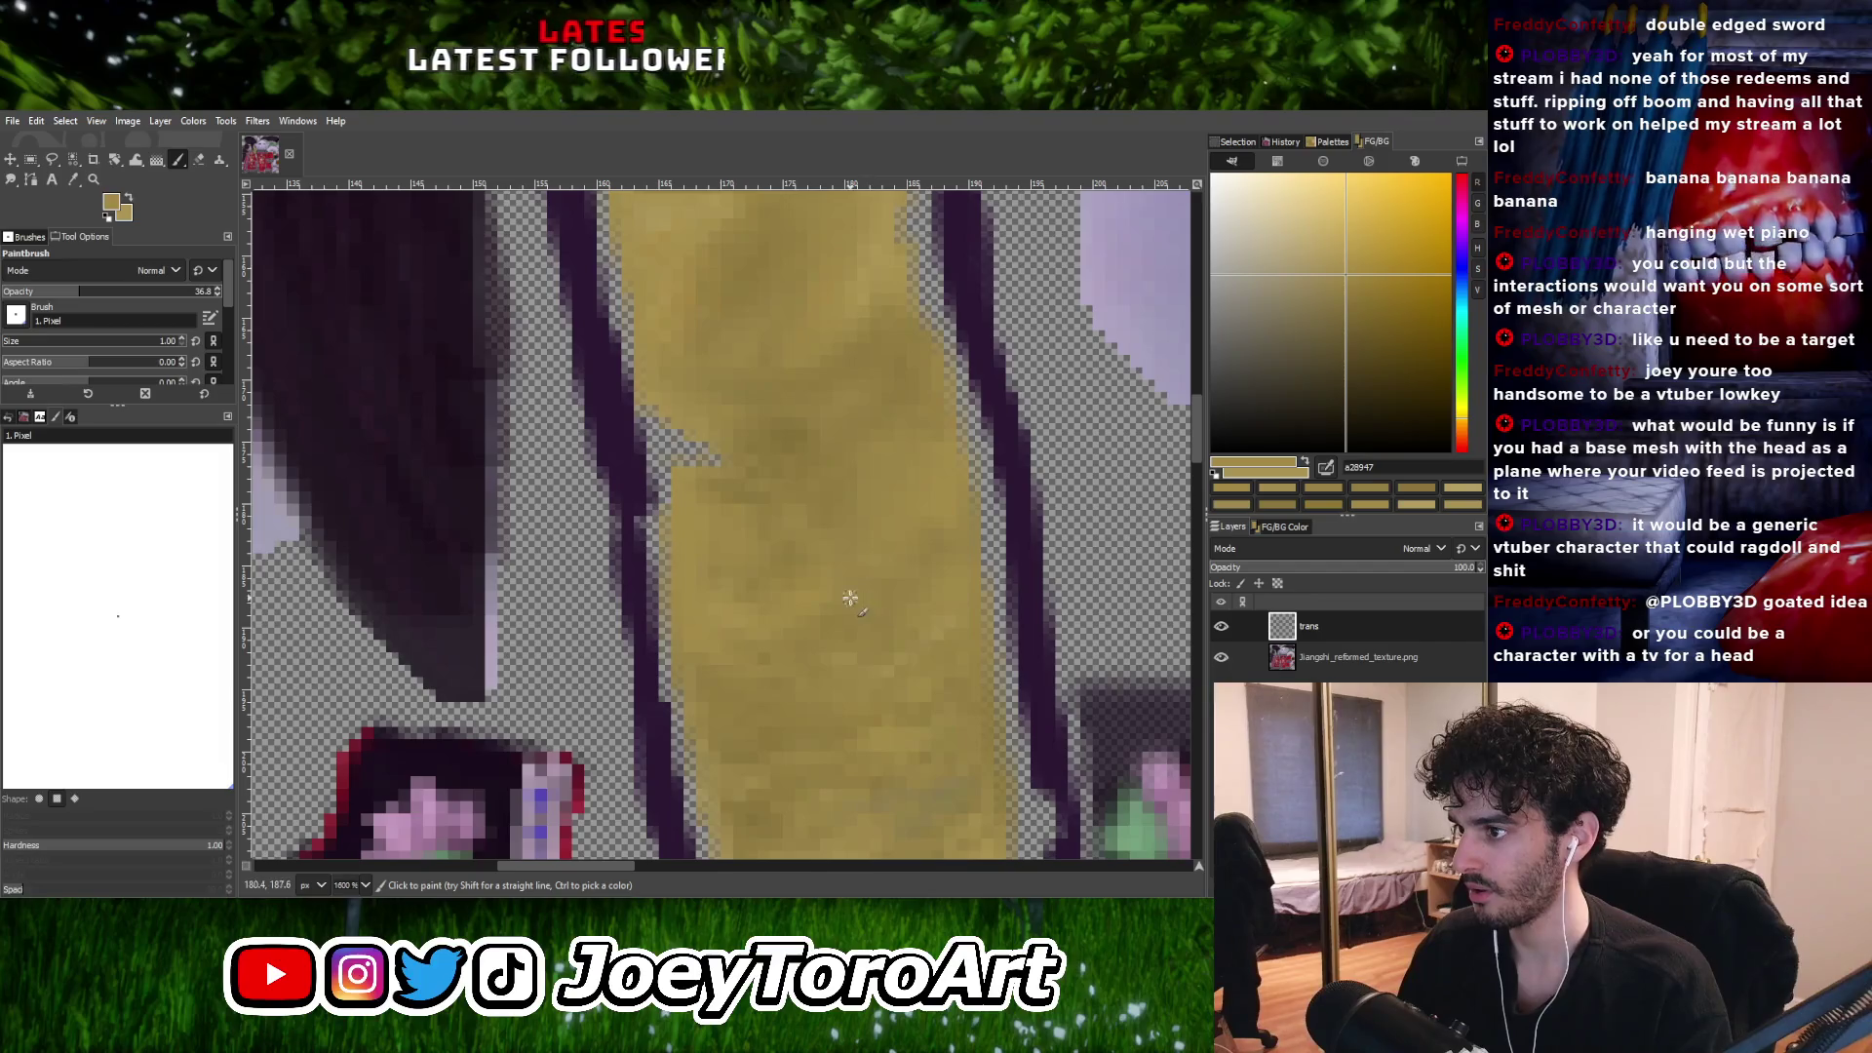
{"action": "scroll", "coordinate": [824, 591], "scroll_direction": "down", "scroll_amount": 2, "text": "ctrl"}
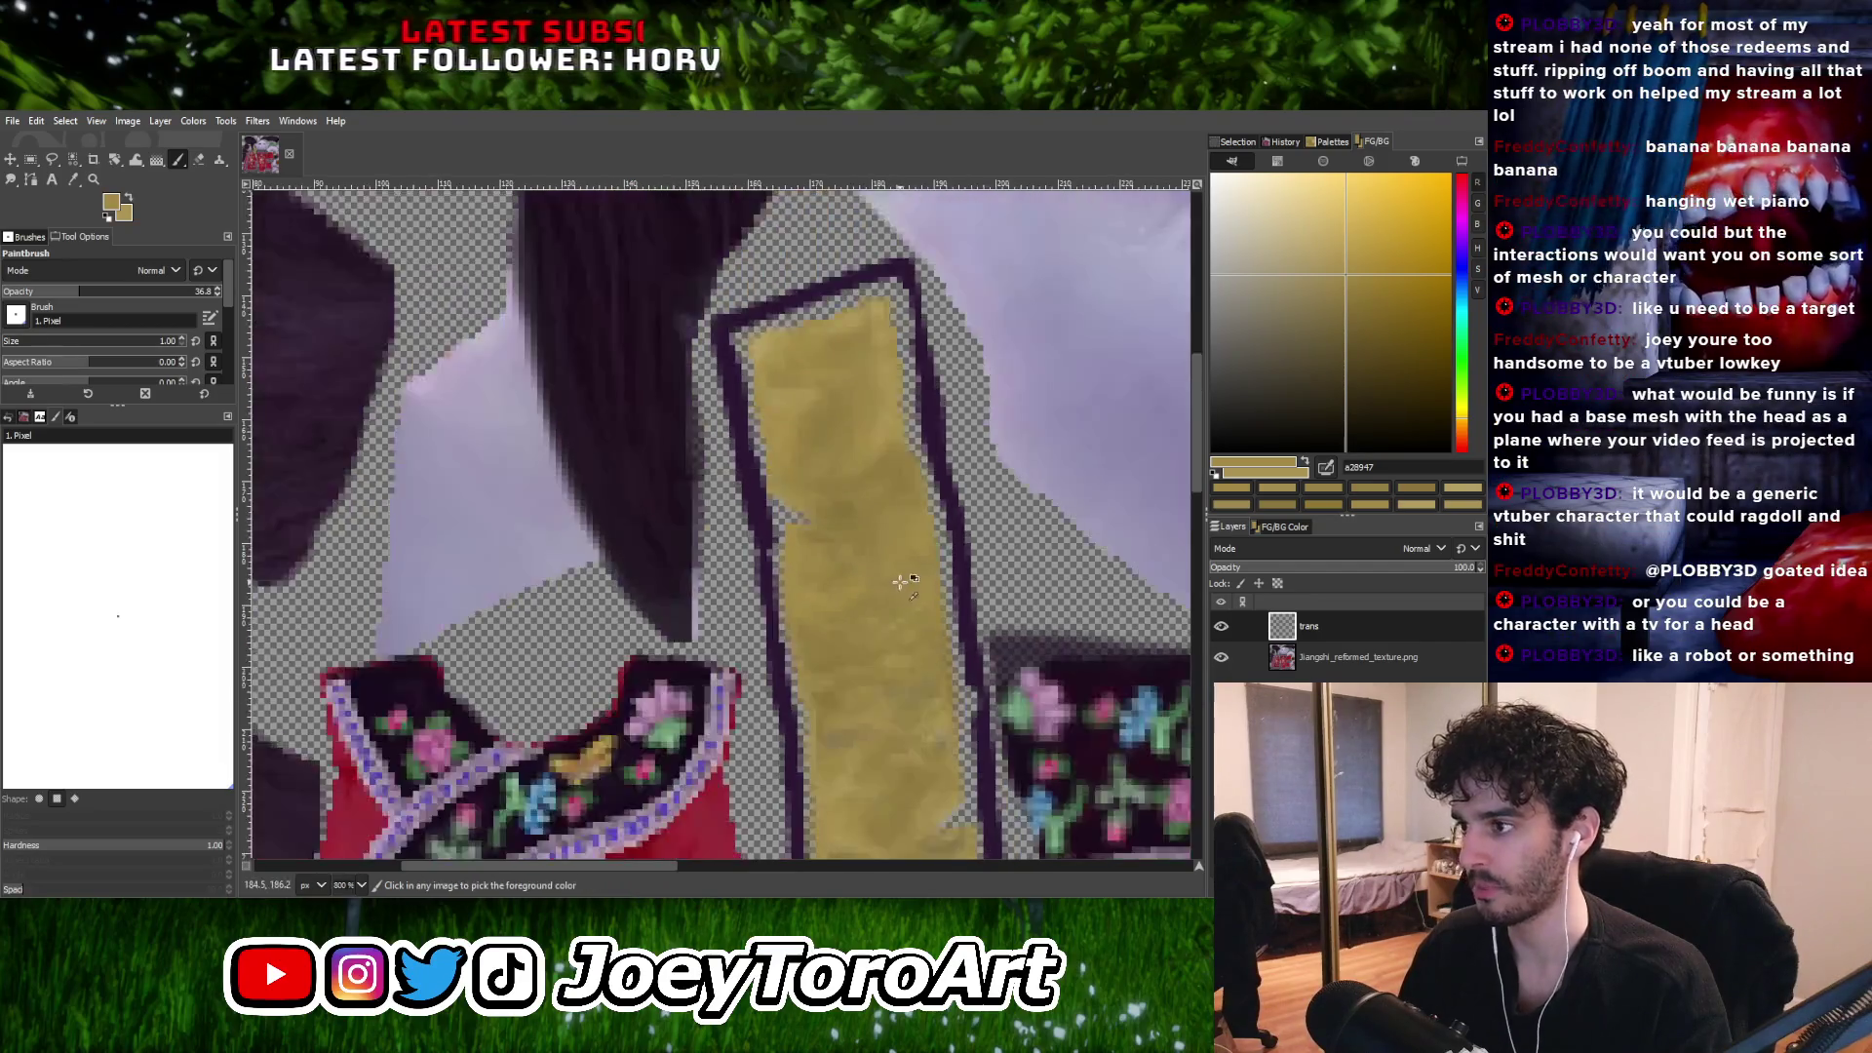
Sample a darker tan from the strip and paint it in pixel by pixel.
{"action": "scroll", "coordinate": [853, 632], "scroll_direction": "up", "scroll_amount": 2, "text": "ctrl"}
{"action": "left_click", "coordinate": [853, 632], "text": "ctrl"}
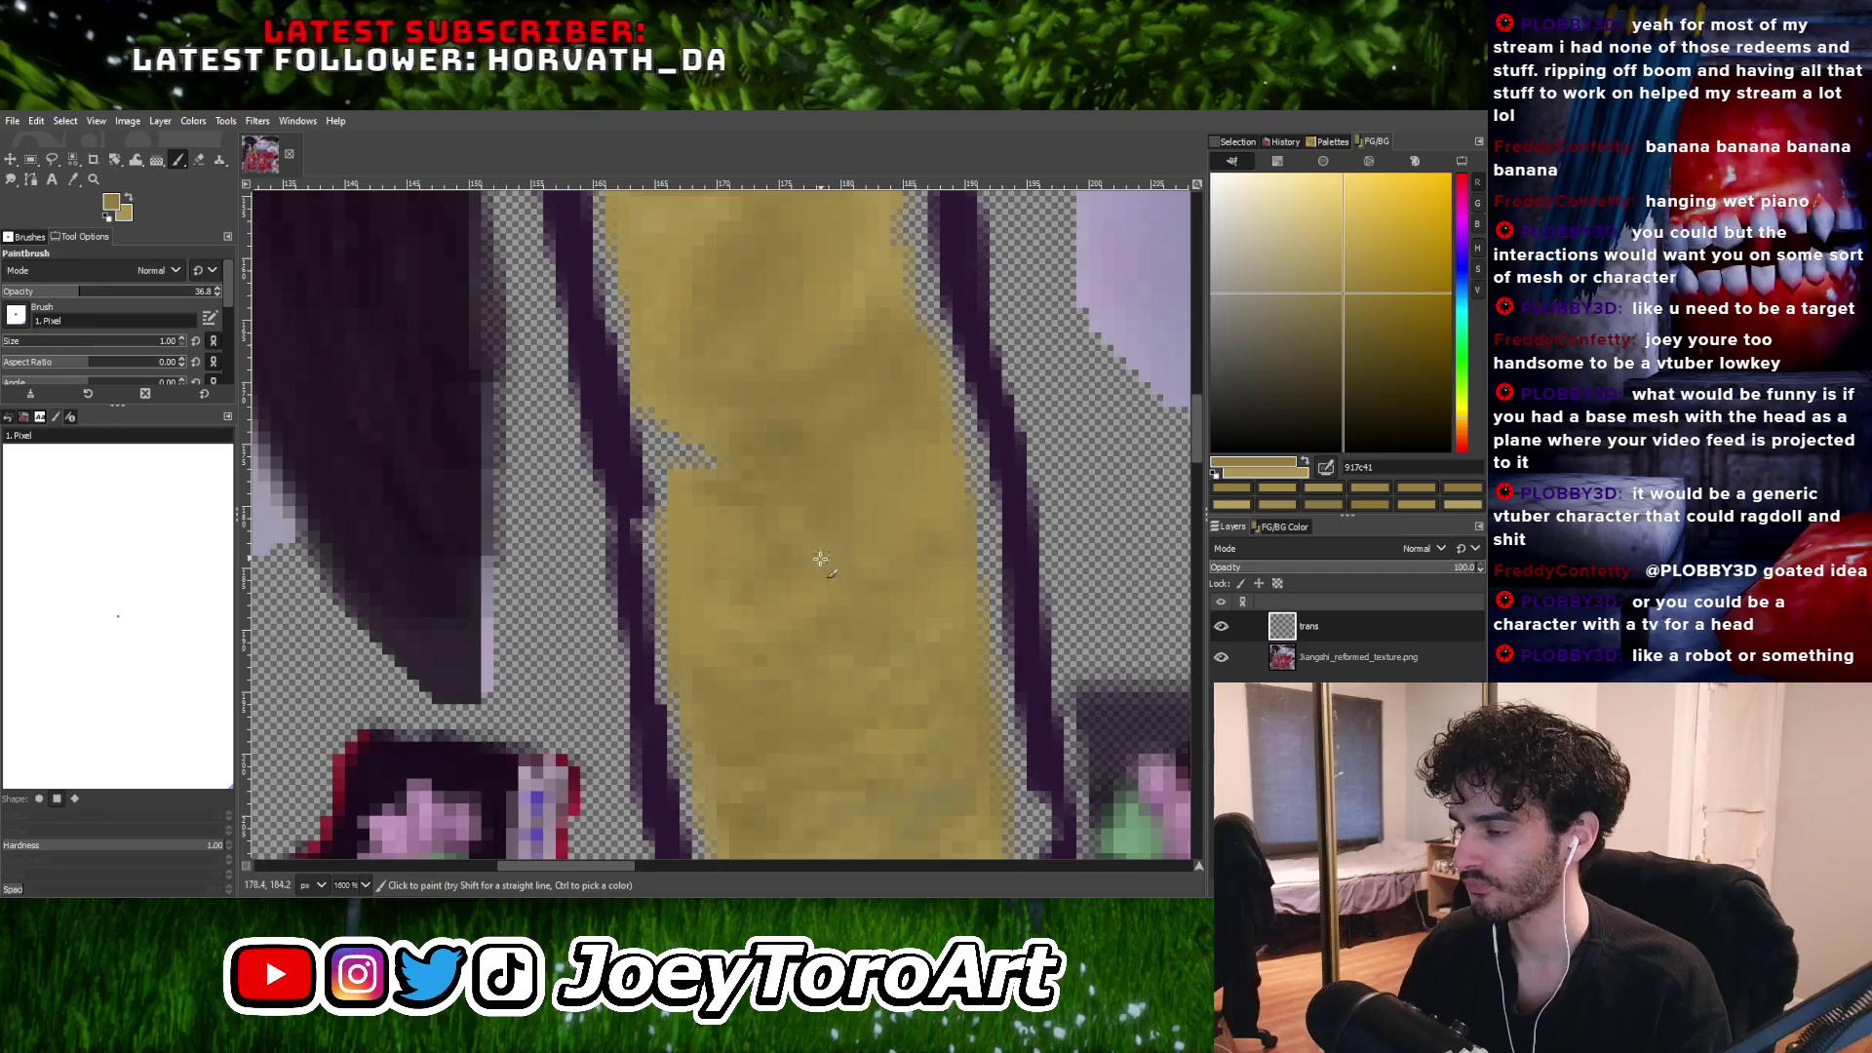
{"action": "scroll", "coordinate": [755, 560], "scroll_direction": "down", "scroll_amount": 2, "text": "ctrl"}
{"action": "scroll", "coordinate": [748, 536], "scroll_direction": "up", "scroll_amount": 2, "text": "ctrl"}
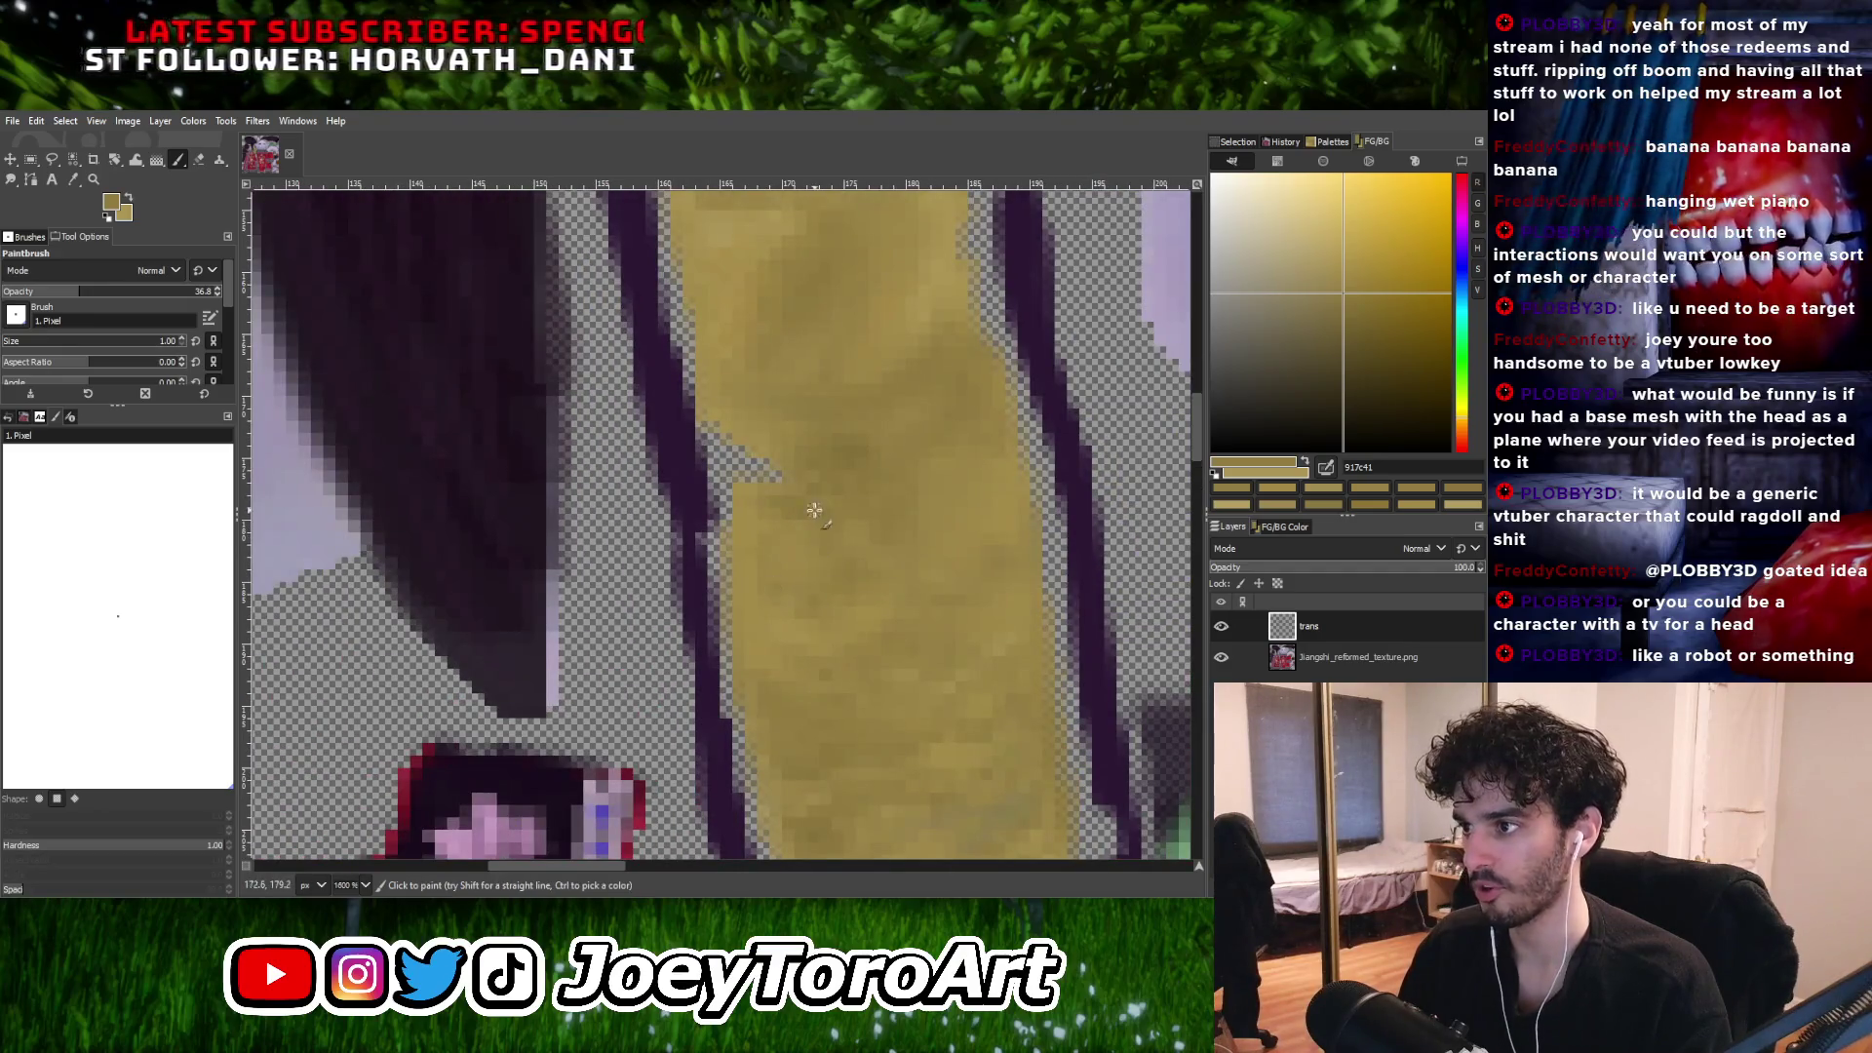
{"action": "scroll", "coordinate": [760, 536], "scroll_direction": "down", "scroll_amount": 2, "text": "ctrl"}
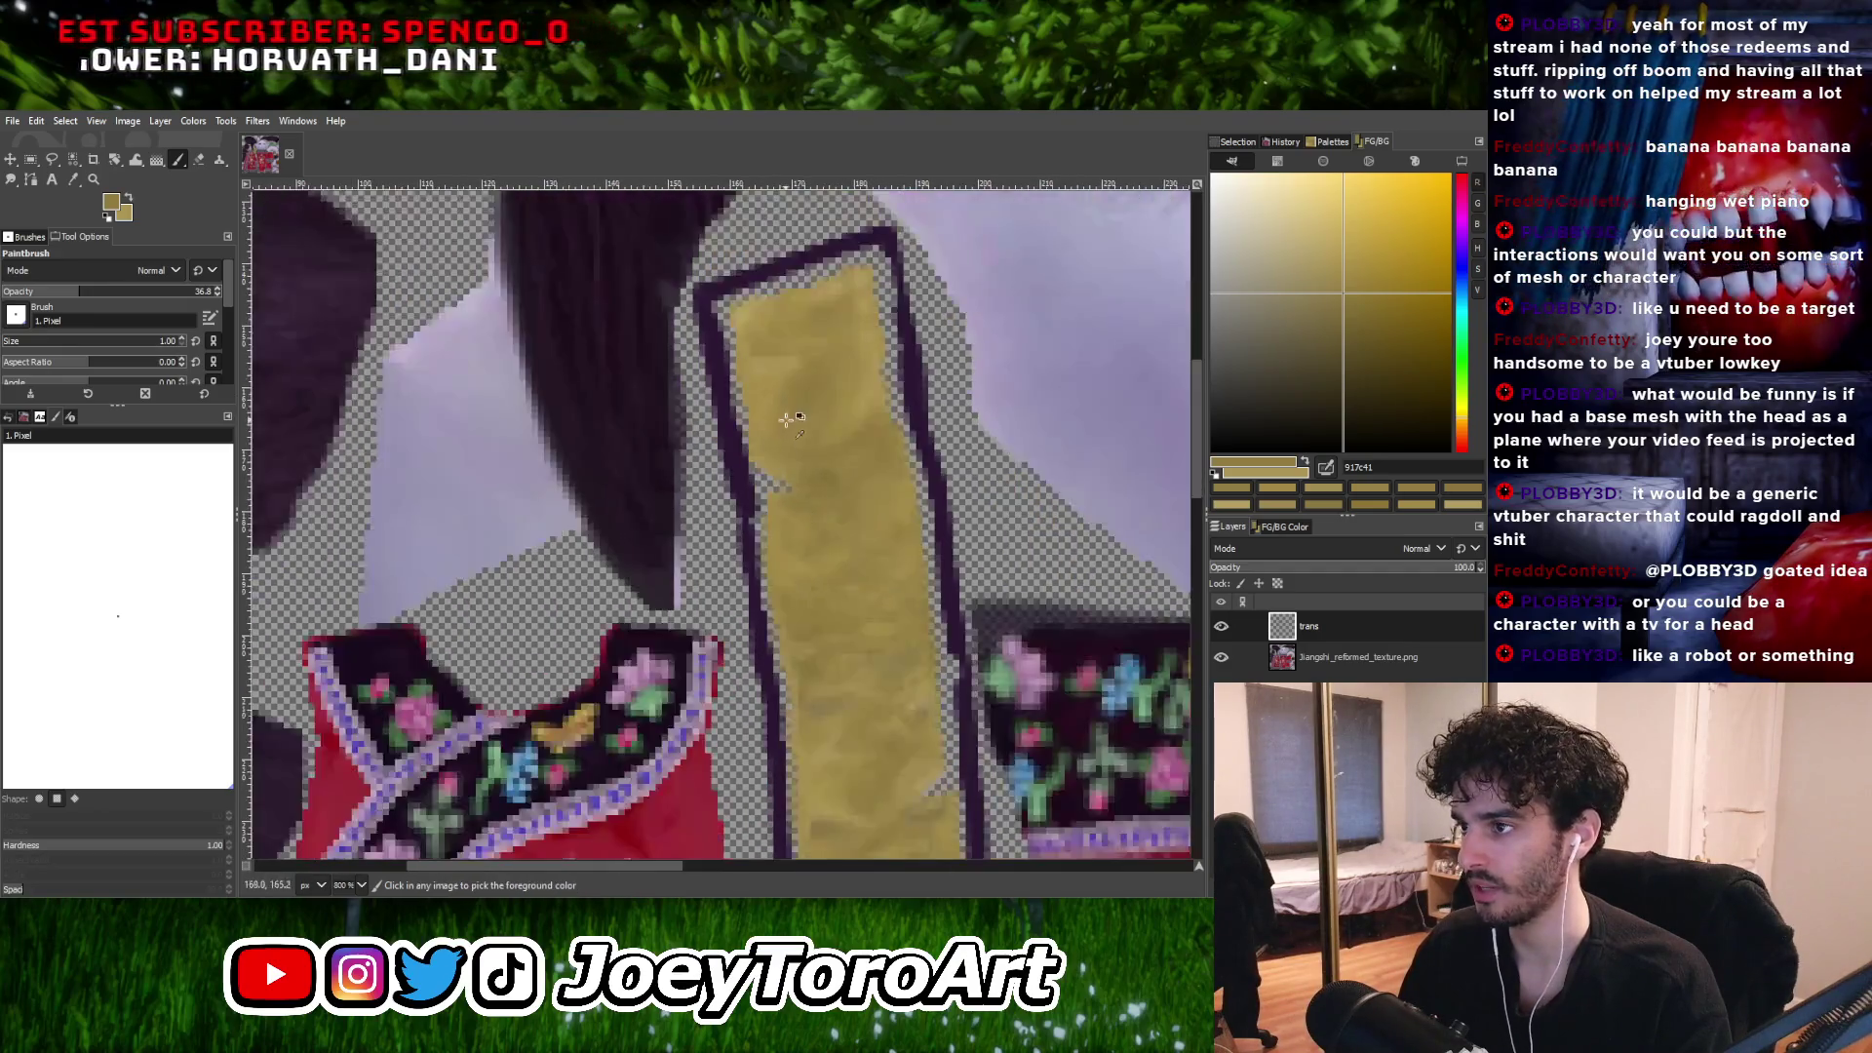
{"action": "scroll", "coordinate": [804, 563], "scroll_direction": "up", "scroll_amount": 2, "text": "ctrl"}
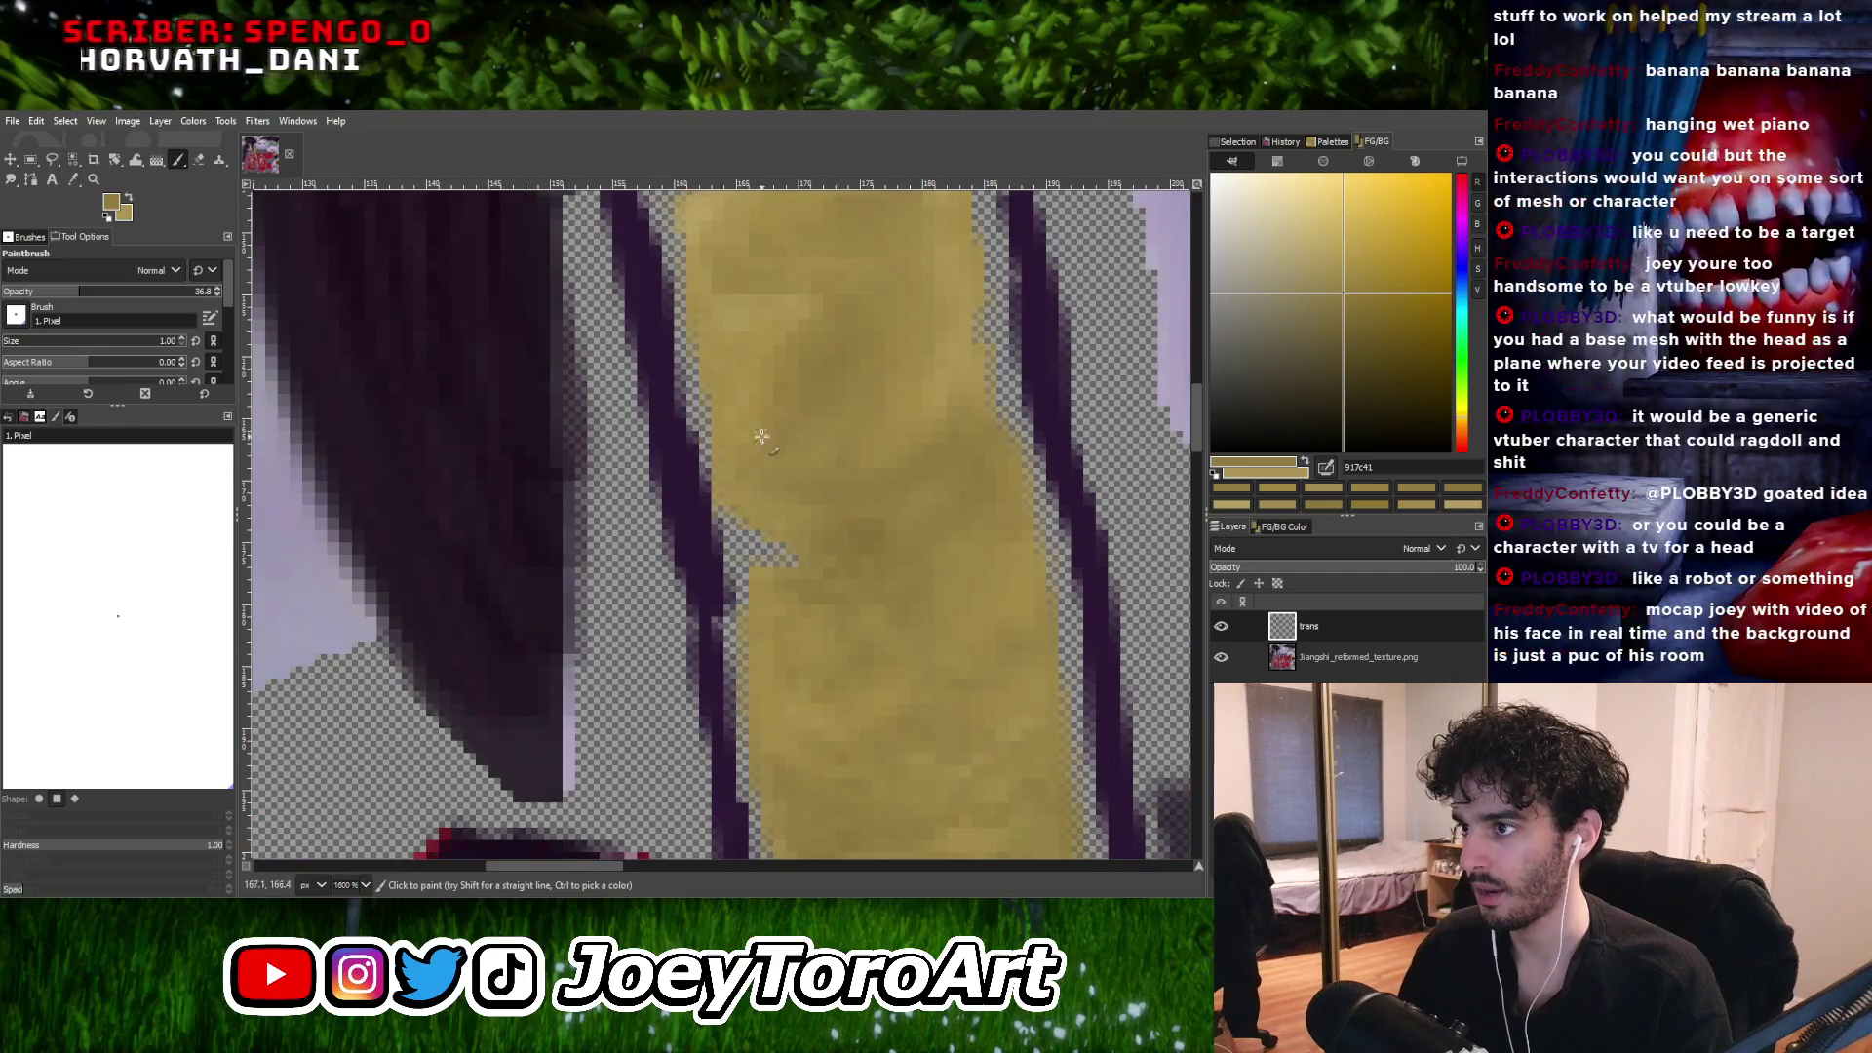
{"action": "scroll", "coordinate": [834, 466], "scroll_direction": "down", "scroll_amount": 3, "text": "ctrl"}
{"action": "scroll", "coordinate": [834, 466], "scroll_direction": "up", "scroll_amount": 1, "text": "ctrl"}
Alternate darker and lighter tan samples to add mottled shading further along the strip.
{"action": "left_click", "coordinate": [844, 458], "text": "ctrl"}
{"action": "scroll", "coordinate": [850, 455], "scroll_direction": "up", "scroll_amount": 3, "text": "ctrl"}
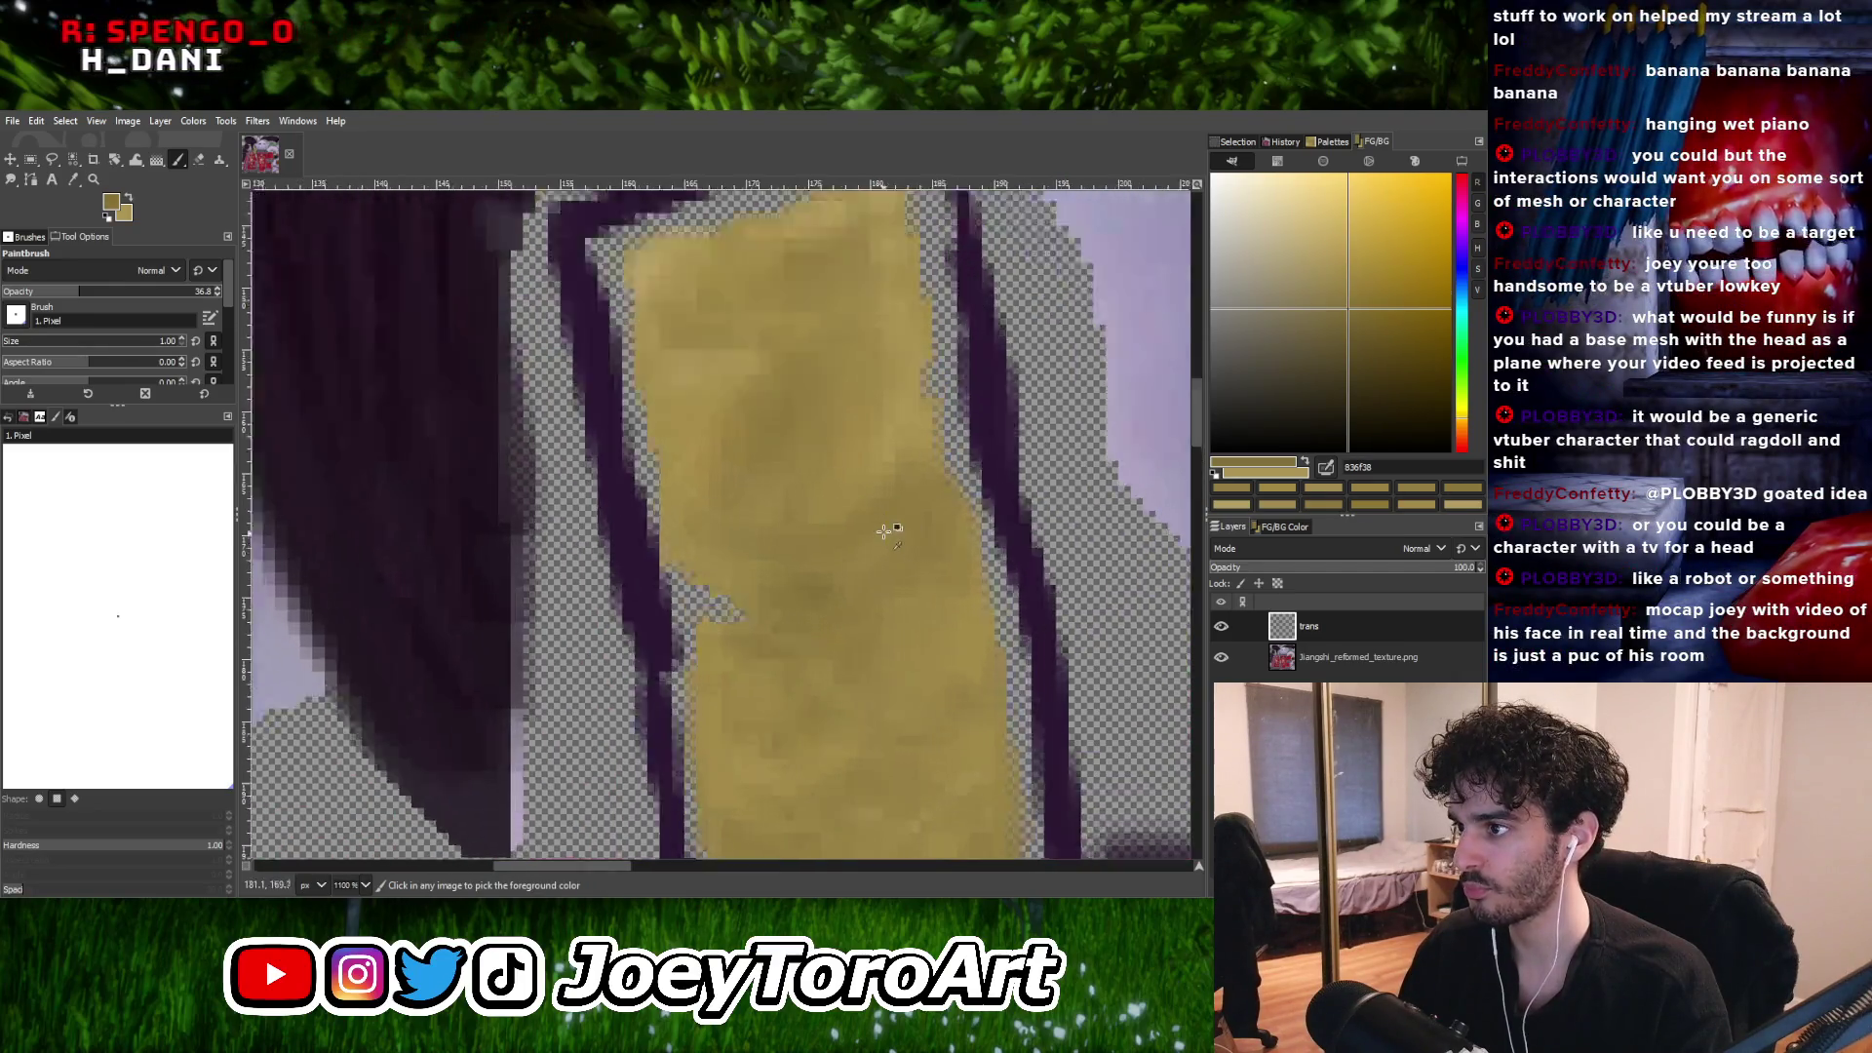
{"action": "scroll", "coordinate": [854, 452], "scroll_direction": "down", "scroll_amount": 3, "text": "ctrl"}
{"action": "scroll", "coordinate": [904, 524], "scroll_direction": "up", "scroll_amount": 1, "text": "ctrl"}
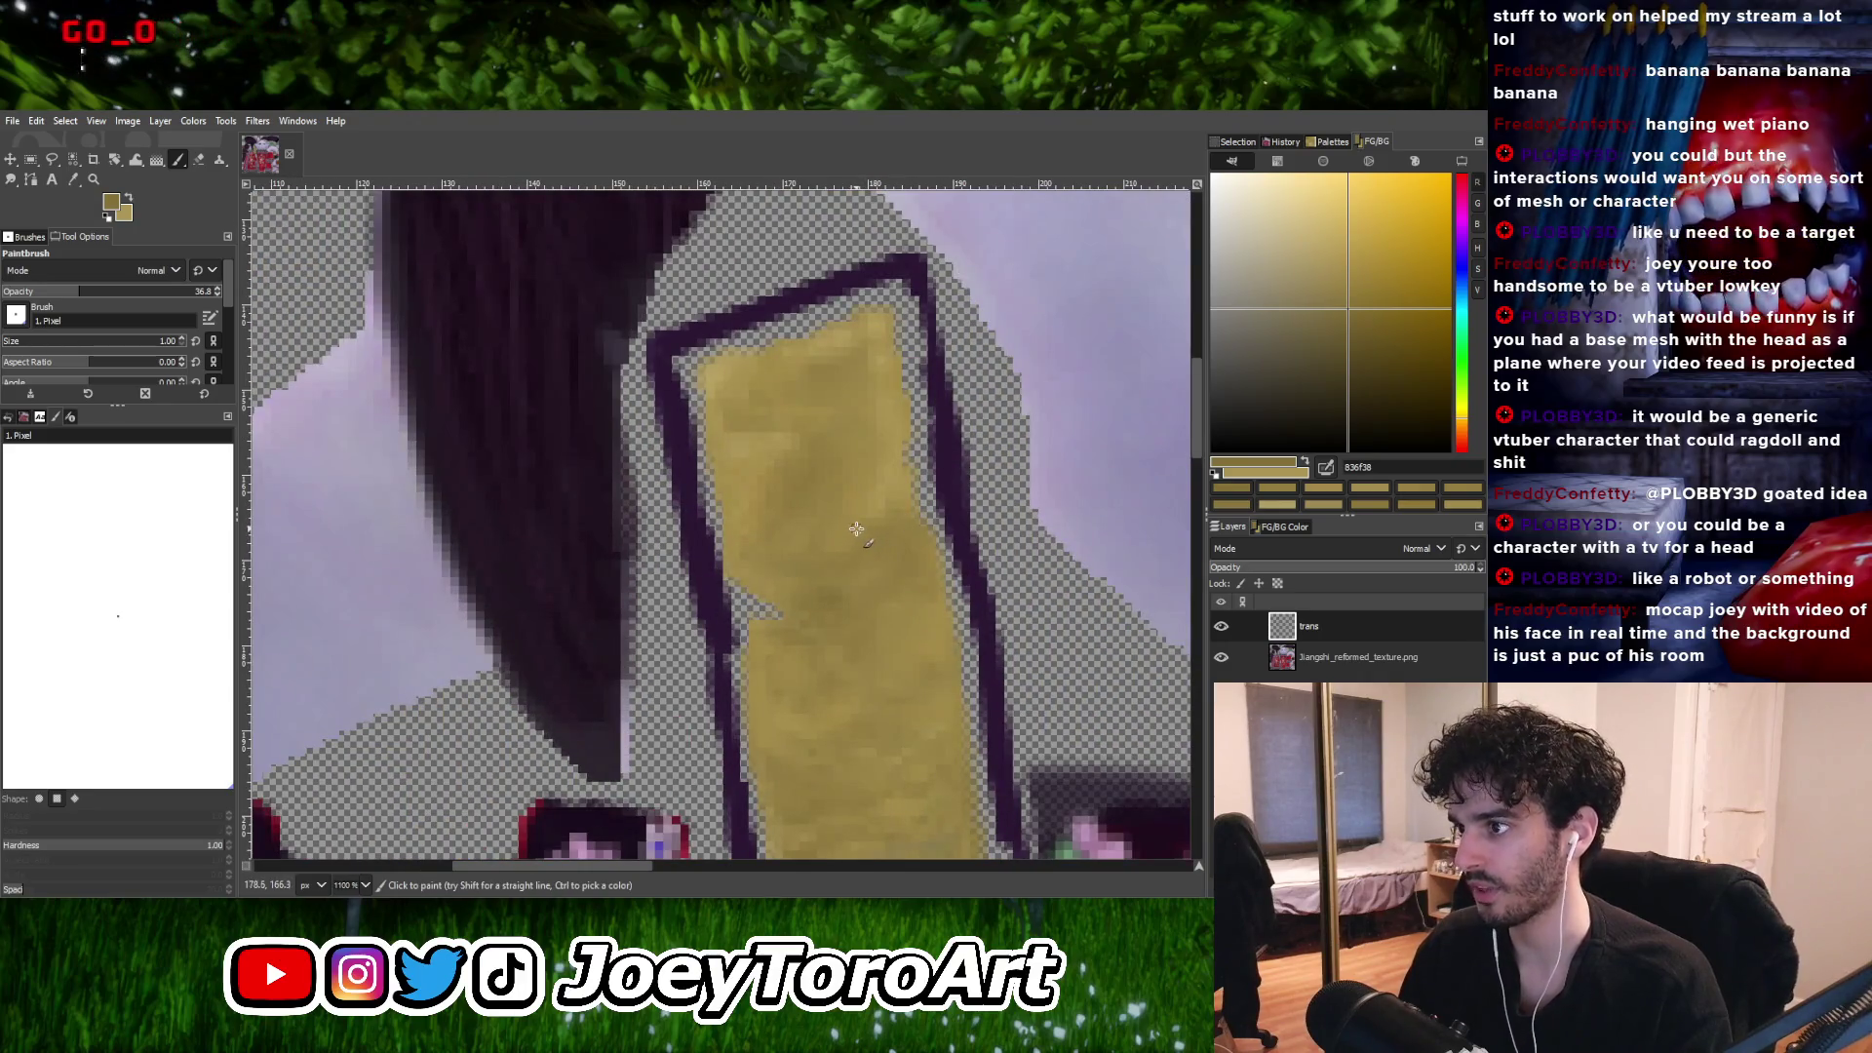
{"action": "scroll", "coordinate": [878, 534], "scroll_direction": "down", "scroll_amount": 3, "text": "ctrl"}
{"action": "scroll", "coordinate": [901, 613], "scroll_direction": "up", "scroll_amount": 3, "text": "ctrl"}
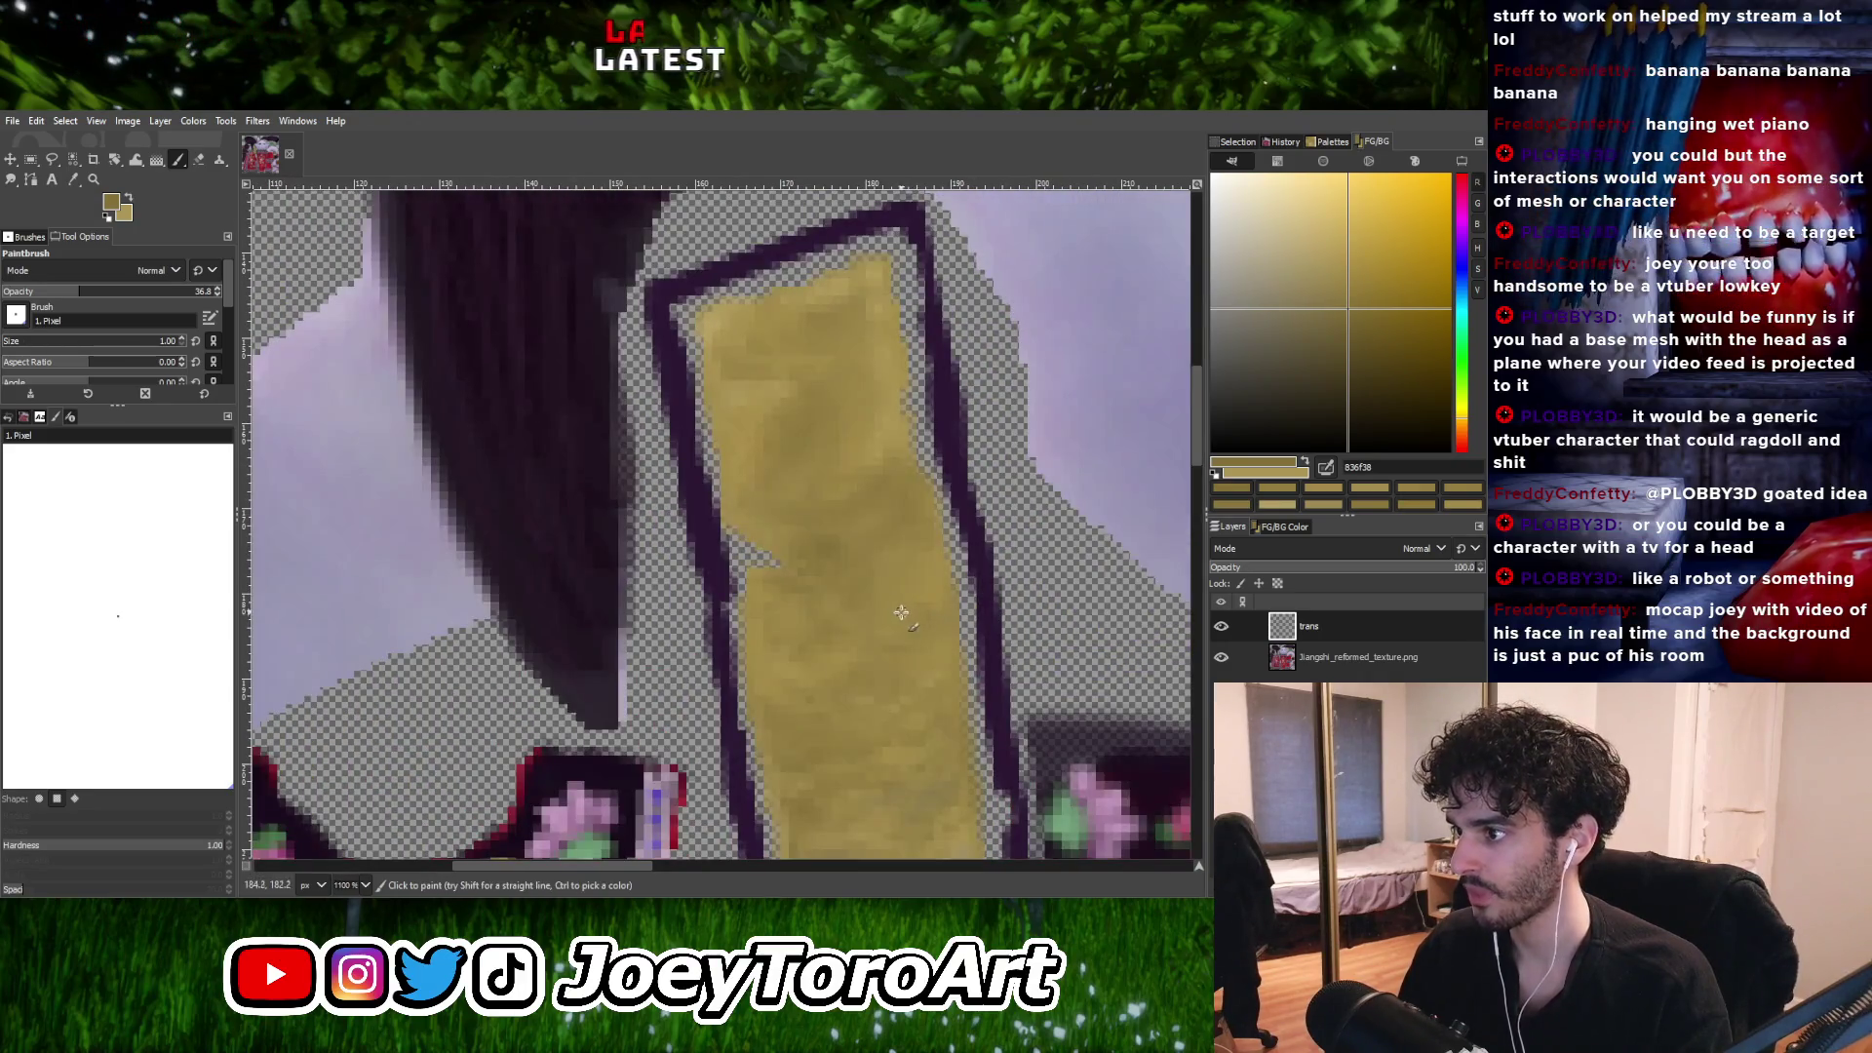
{"action": "left_click", "coordinate": [943, 555], "text": "ctrl"}
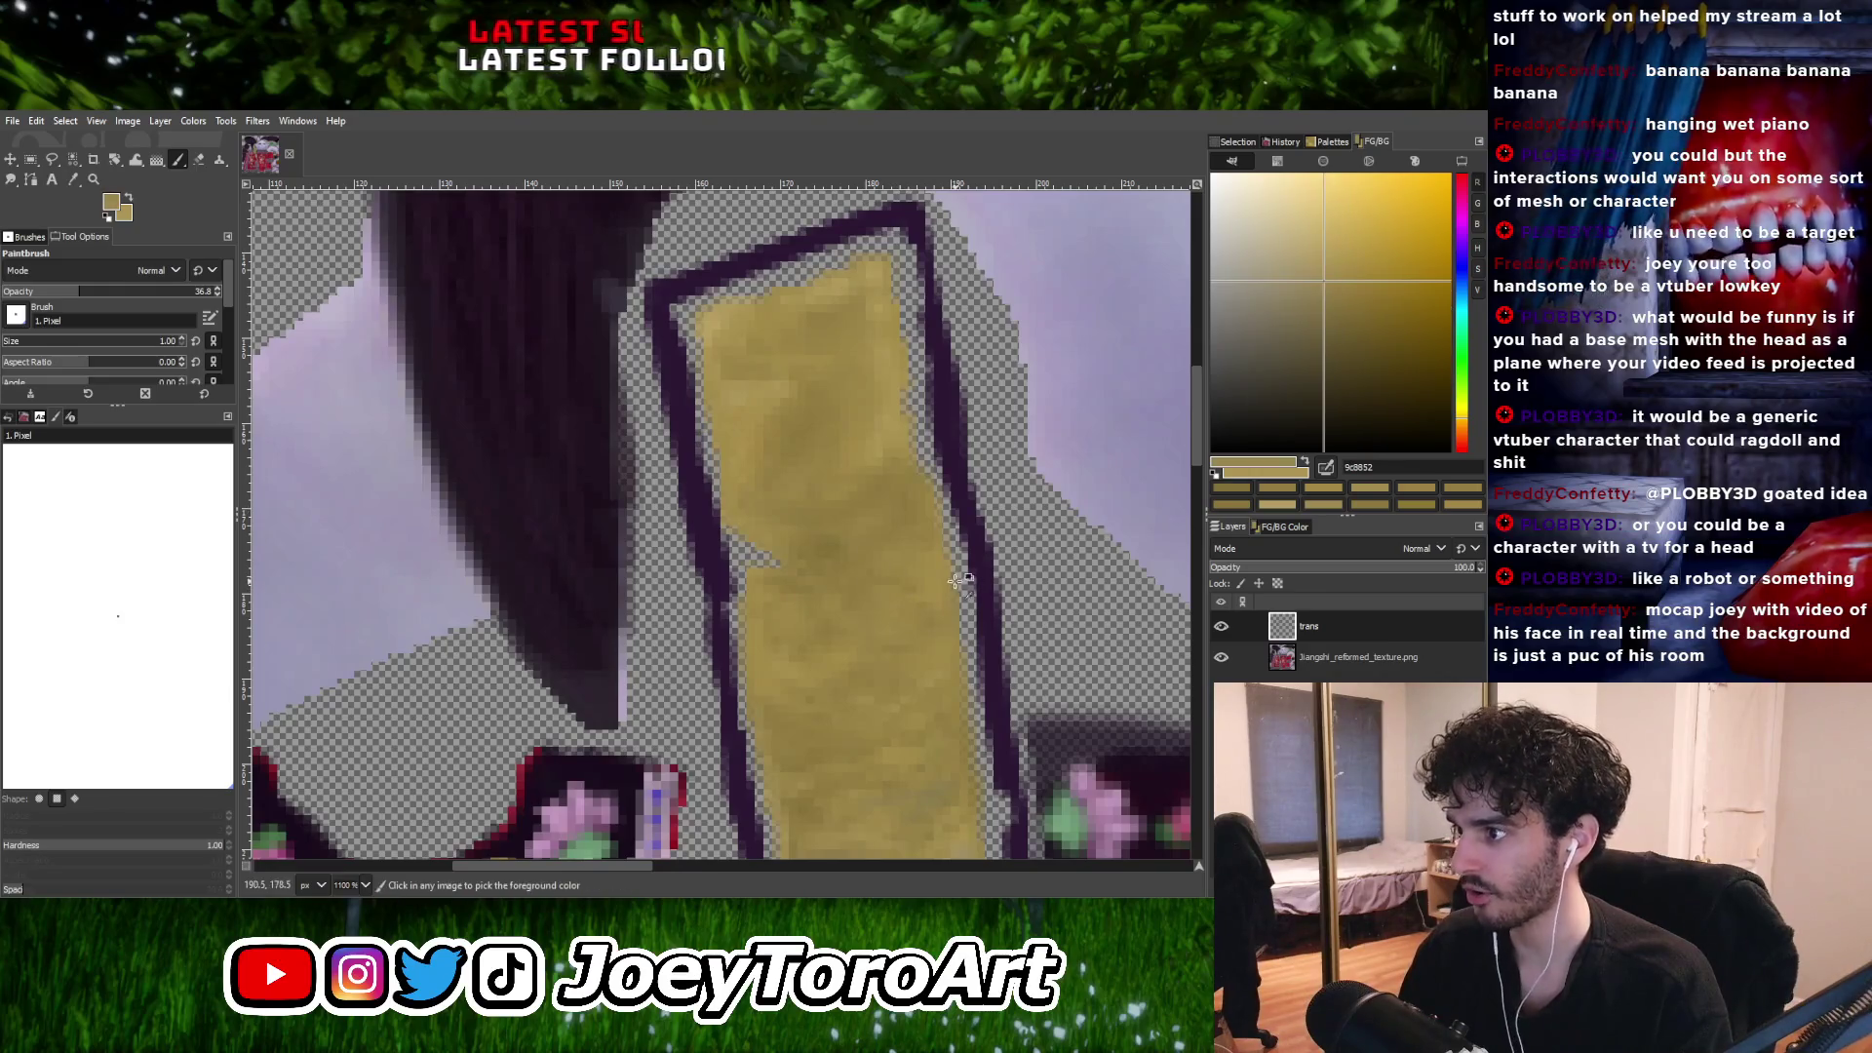
{"action": "scroll", "coordinate": [889, 600], "scroll_direction": "up", "scroll_amount": 2, "text": "ctrl"}
{"action": "scroll", "coordinate": [810, 604], "scroll_direction": "down", "scroll_amount": 3, "text": "ctrl"}
{"action": "scroll", "coordinate": [770, 585], "scroll_direction": "up", "scroll_amount": 3, "text": "ctrl"}
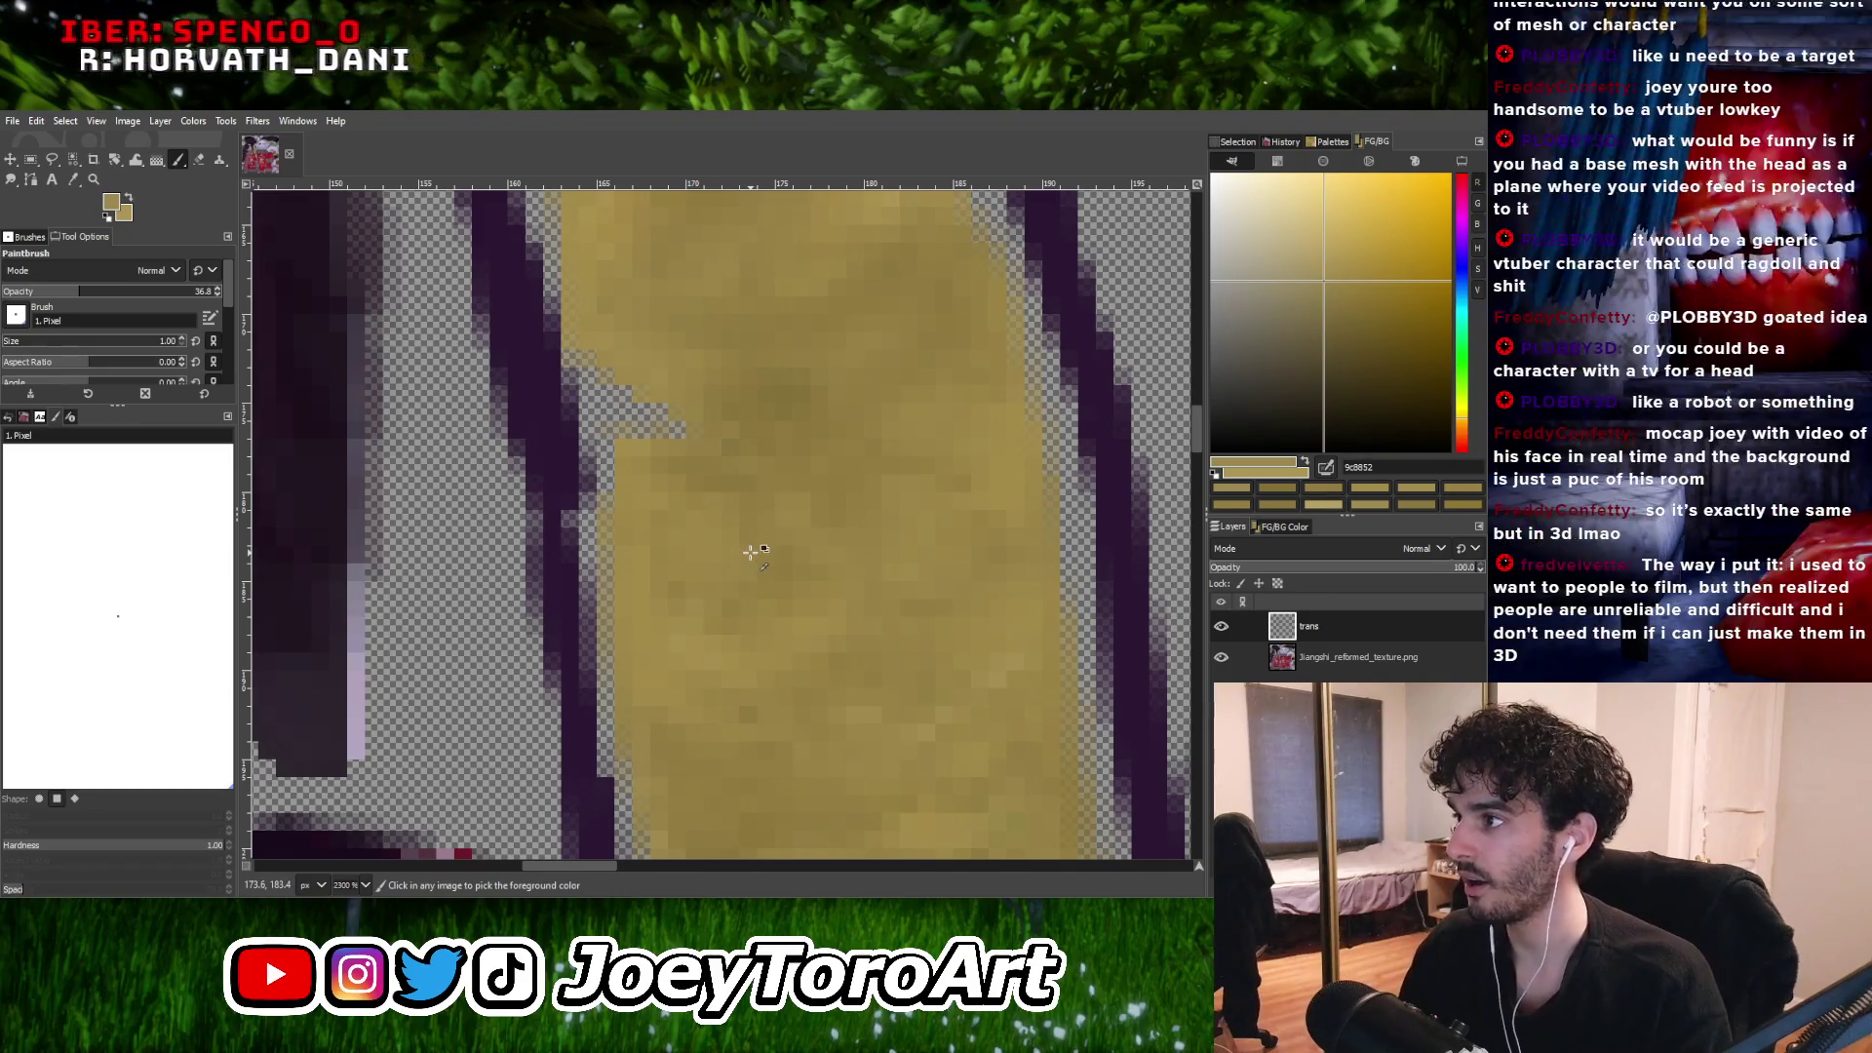
{"action": "scroll", "coordinate": [752, 551], "scroll_direction": "down", "scroll_amount": 2, "text": "ctrl"}
{"action": "scroll", "coordinate": [791, 436], "scroll_direction": "up", "scroll_amount": 1, "text": "ctrl"}
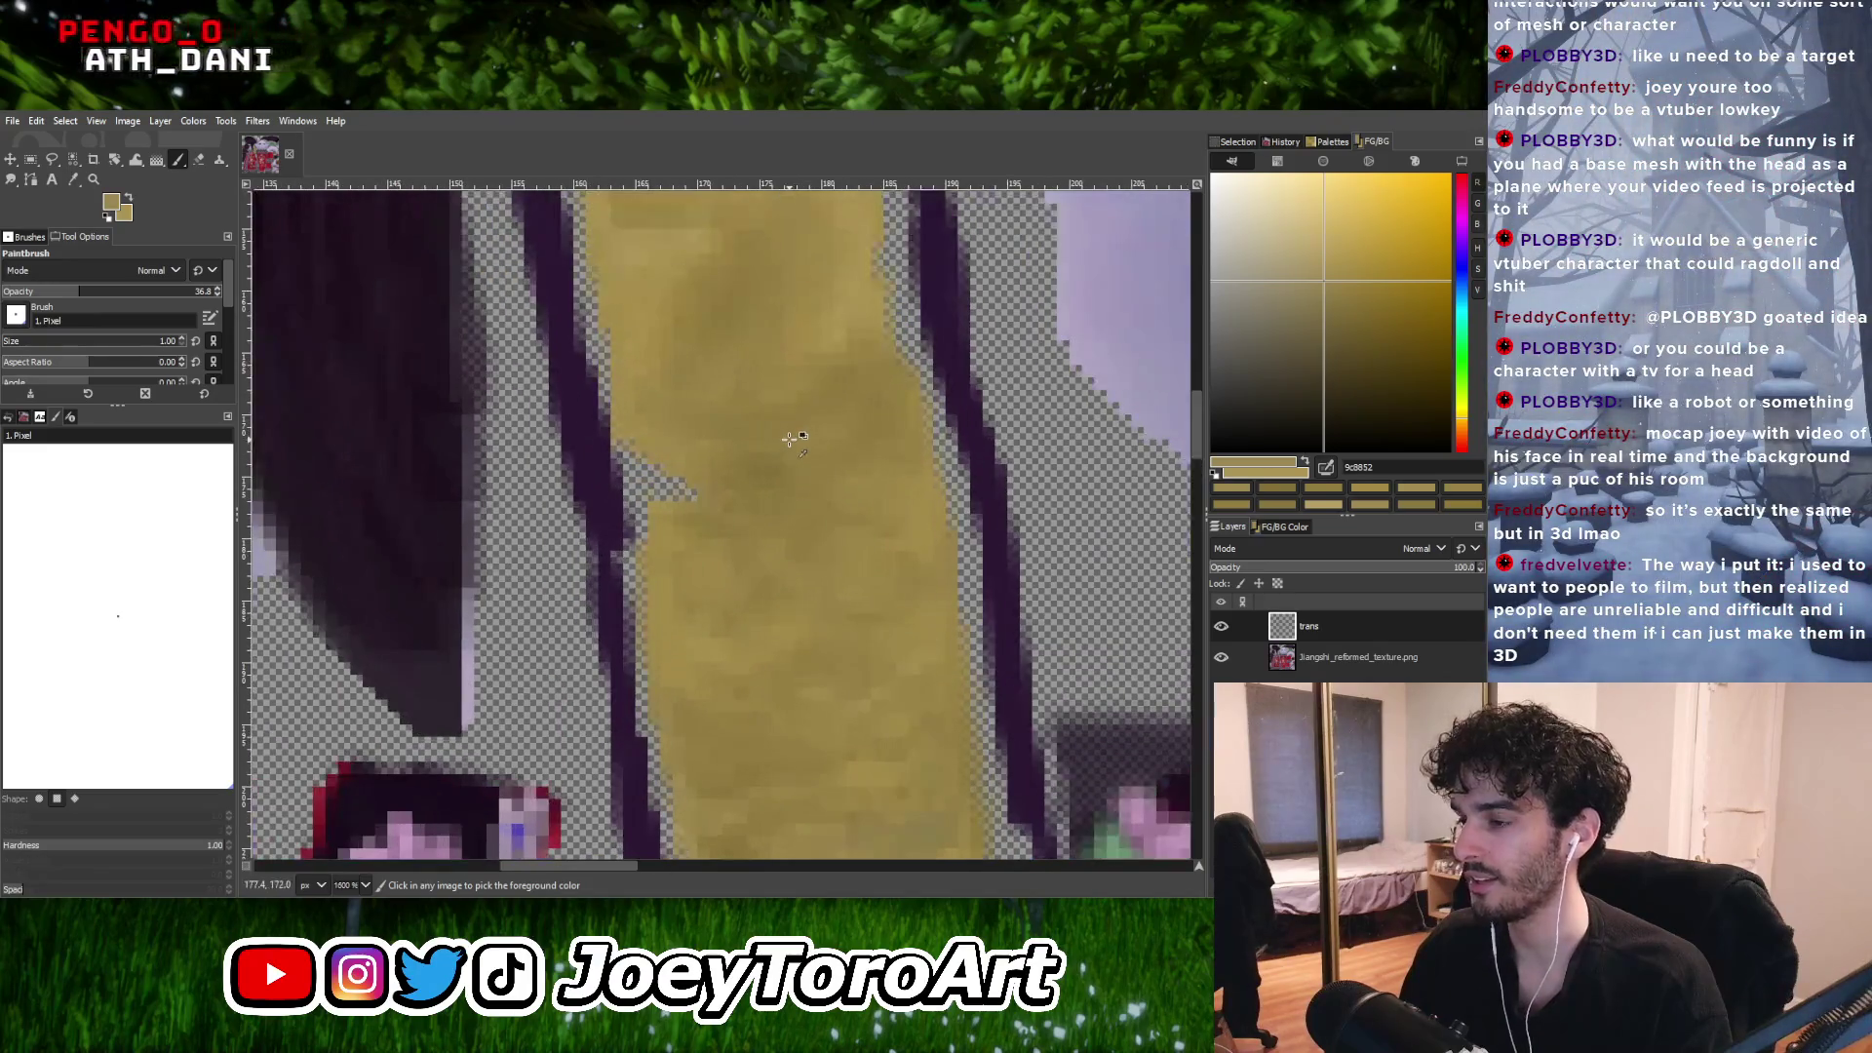
Paint mid and darker tan pixels up to the notch on the strip's left edge.
{"action": "left_click", "coordinate": [730, 590], "text": "ctrl"}
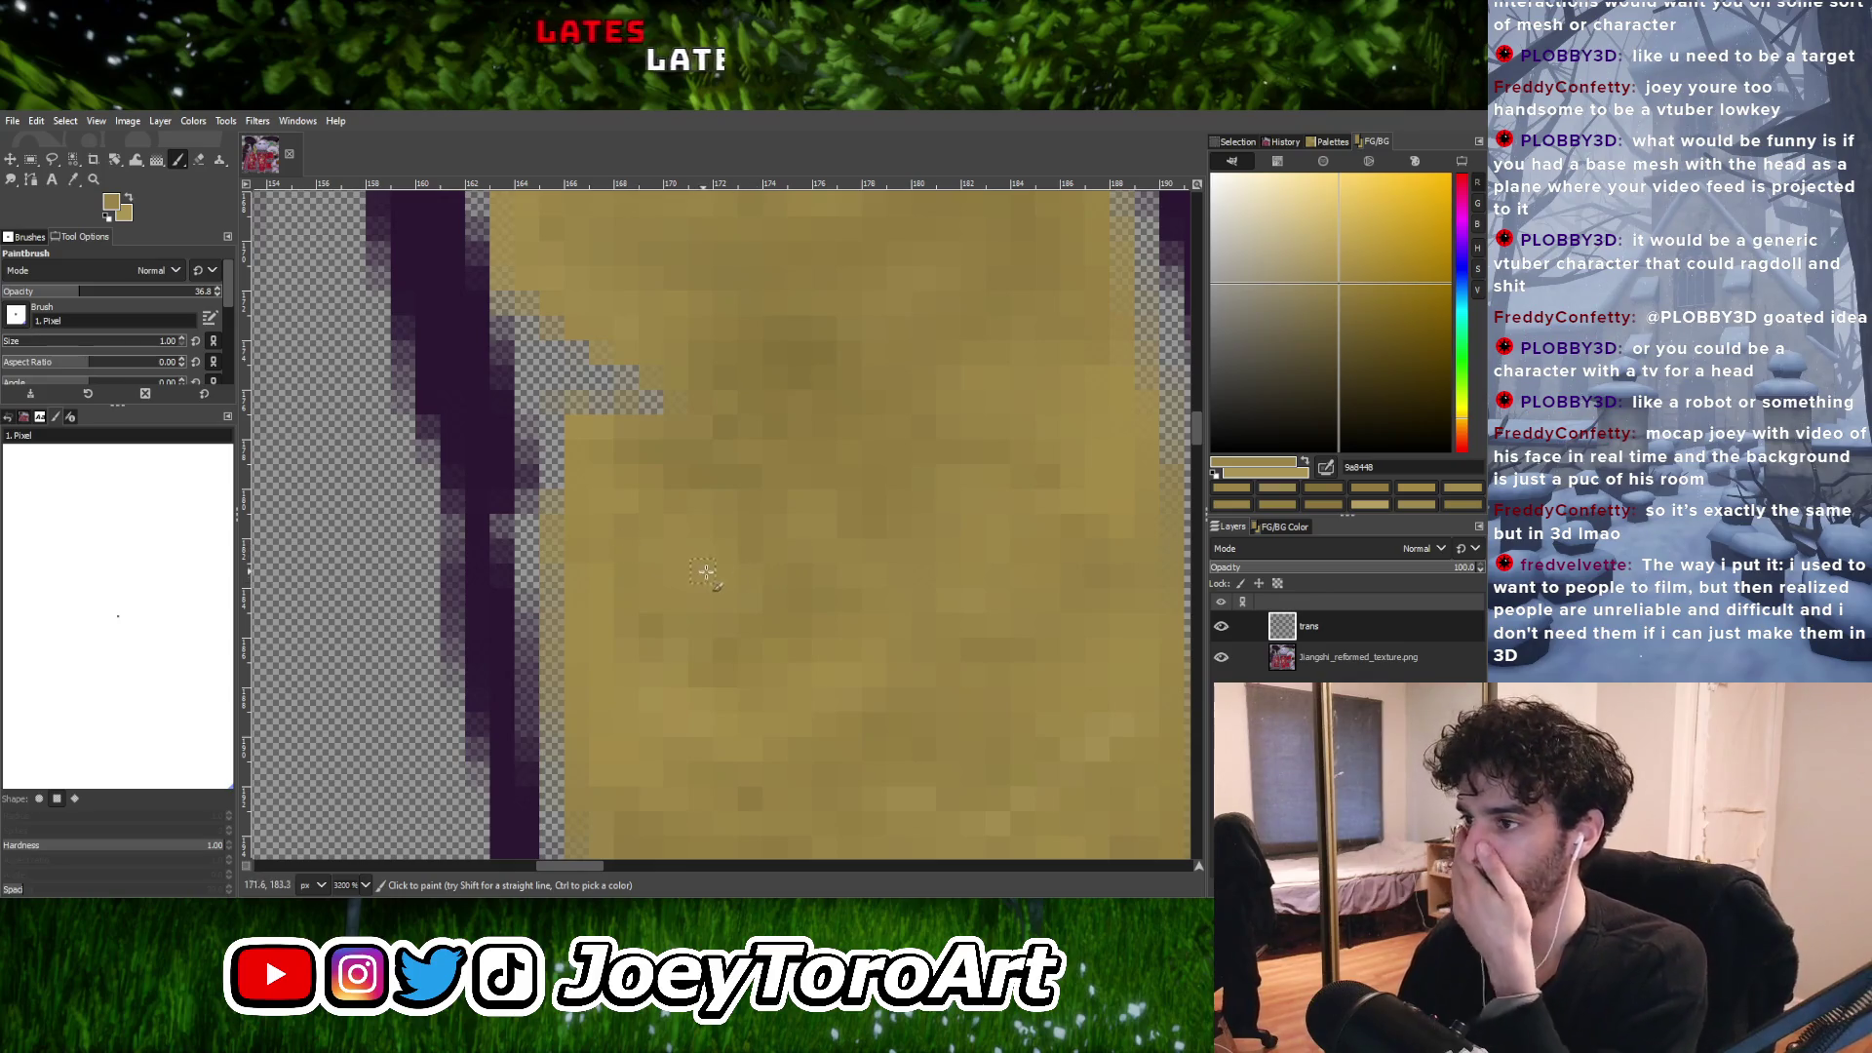
{"action": "scroll", "coordinate": [809, 575], "scroll_direction": "down", "scroll_amount": 3, "text": "ctrl"}
{"action": "scroll", "coordinate": [770, 556], "scroll_direction": "up", "scroll_amount": 2, "text": "ctrl"}
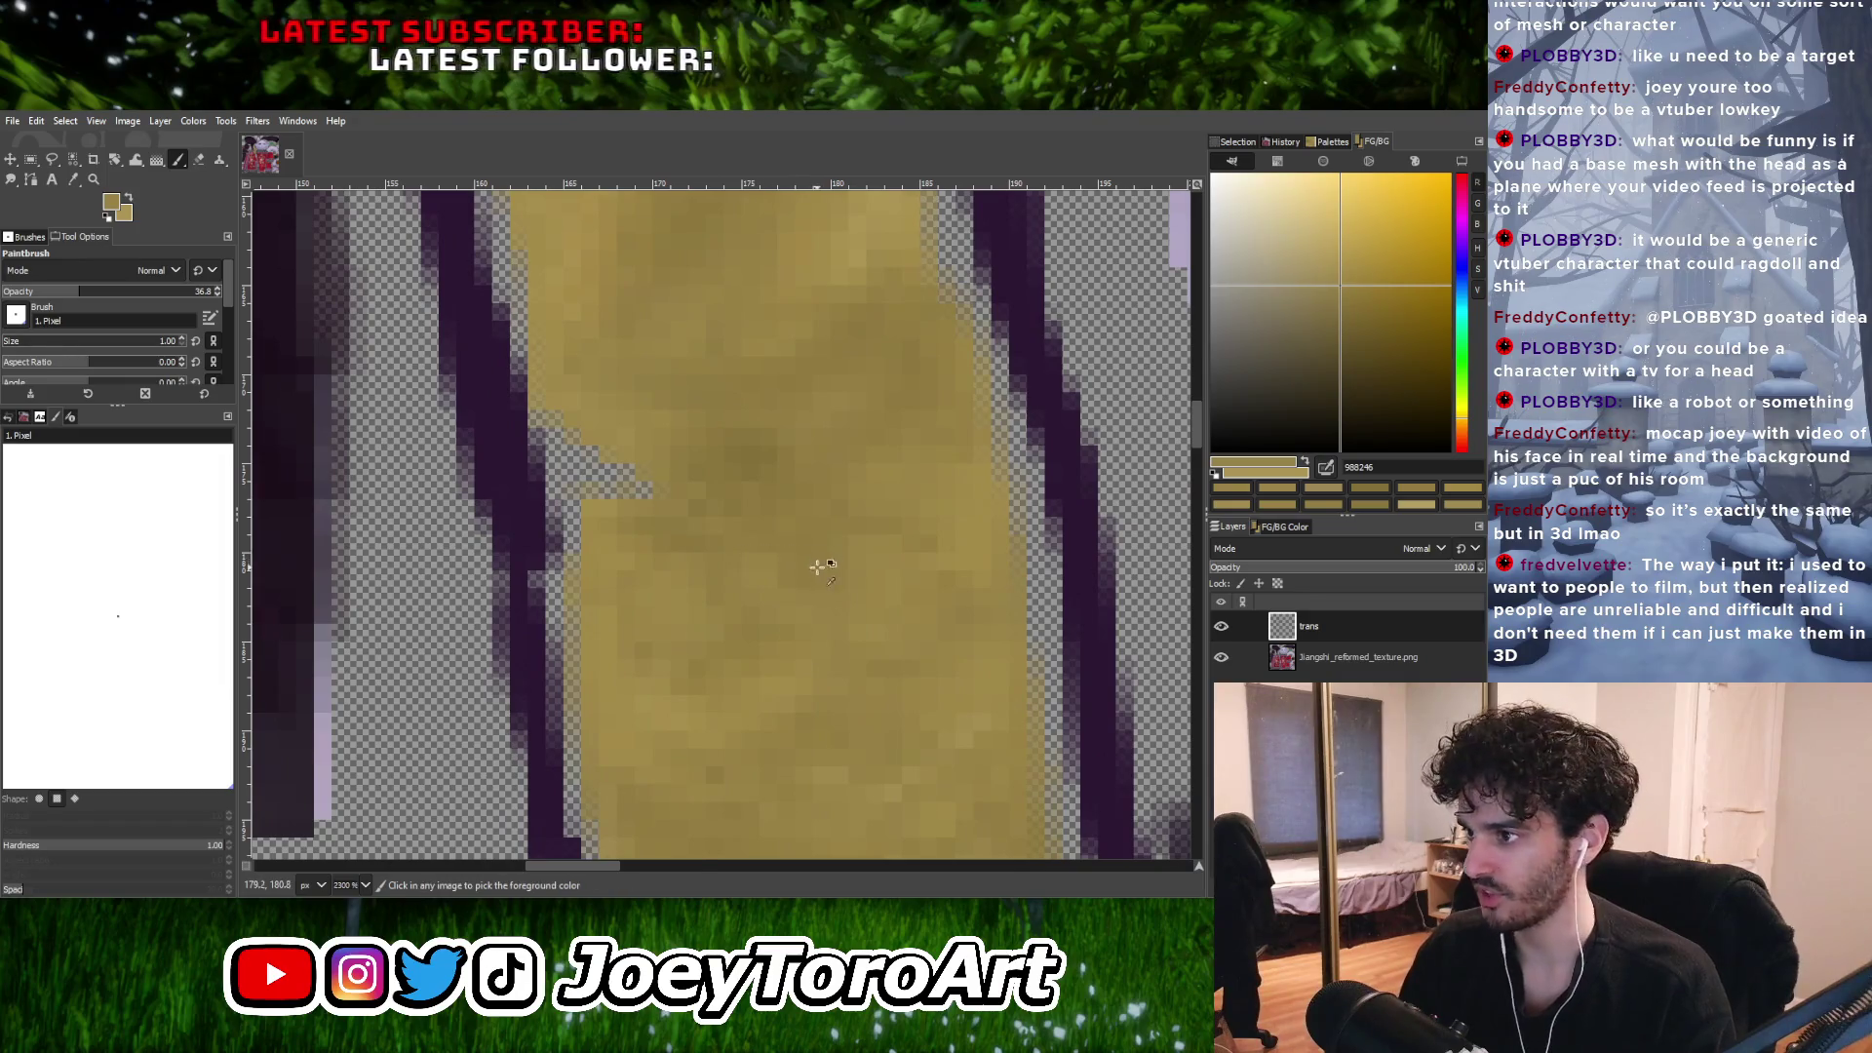
{"action": "scroll", "coordinate": [815, 563], "scroll_direction": "down", "scroll_amount": 2, "text": "ctrl"}
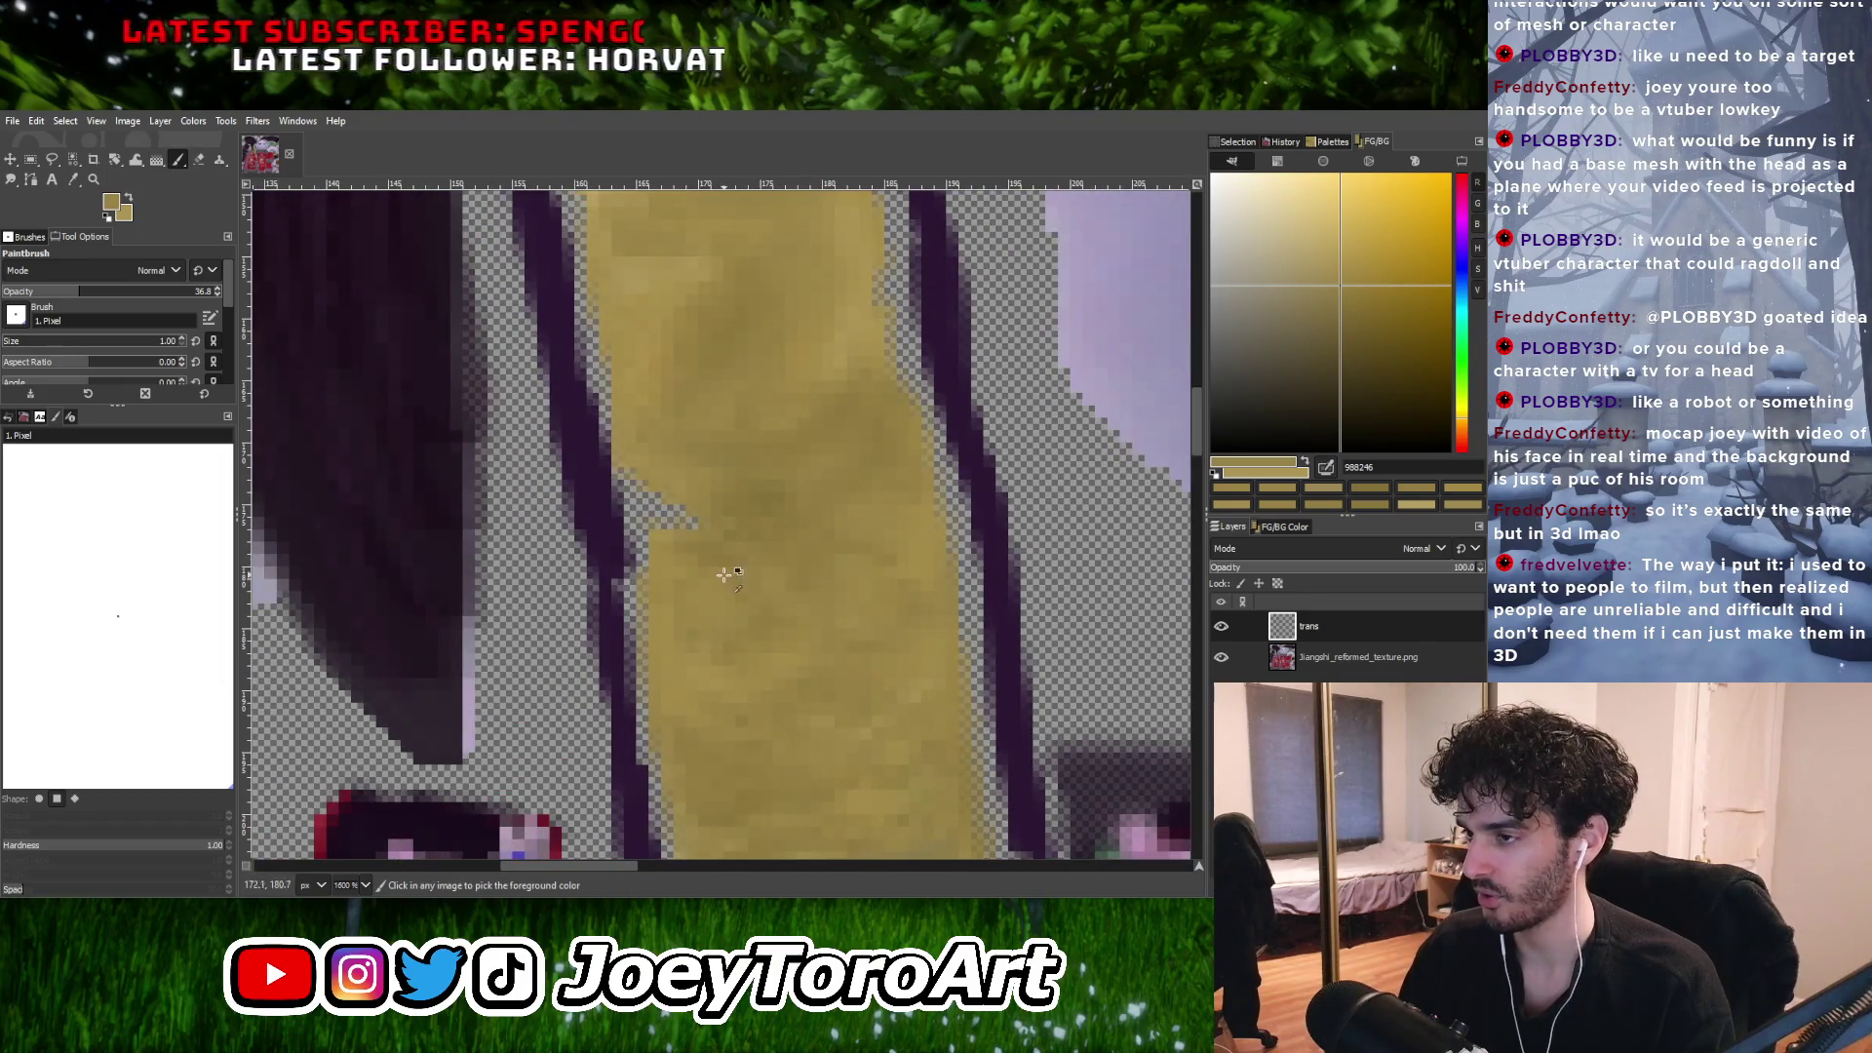
{"action": "left_click", "coordinate": [733, 571], "text": "ctrl"}
{"action": "scroll", "coordinate": [770, 527], "scroll_direction": "down", "scroll_amount": 2, "text": "ctrl"}
{"action": "scroll", "coordinate": [761, 497], "scroll_direction": "up", "scroll_amount": 2, "text": "ctrl"}
{"action": "scroll", "coordinate": [669, 510], "scroll_direction": "down", "scroll_amount": 1, "text": "ctrl"}
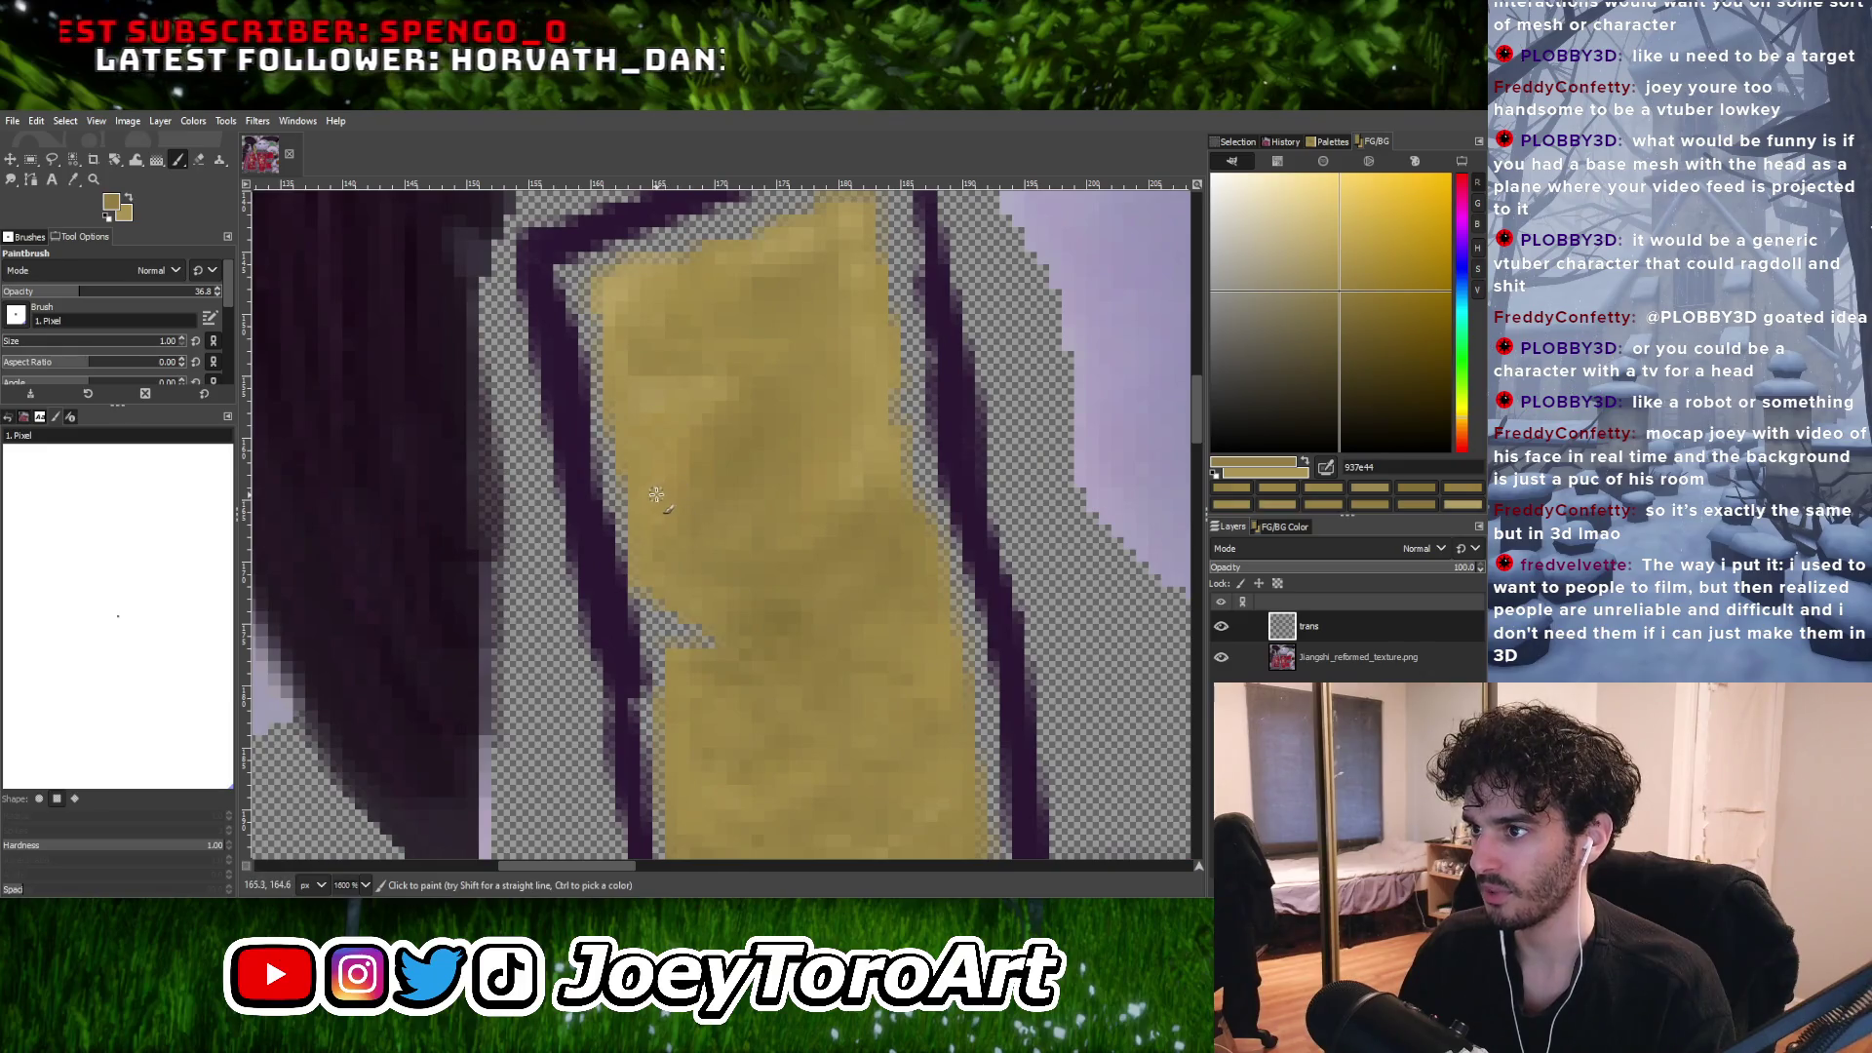
{"action": "left_click", "coordinate": [683, 532], "text": "ctrl"}
{"action": "scroll", "coordinate": [688, 541], "scroll_direction": "down", "scroll_amount": 2, "text": "ctrl"}
Sample a lighter tan near the strip's top, then pick a deeper, darker tan as paint colour.
{"action": "scroll", "coordinate": [689, 541], "scroll_direction": "up", "scroll_amount": 2, "text": "ctrl"}
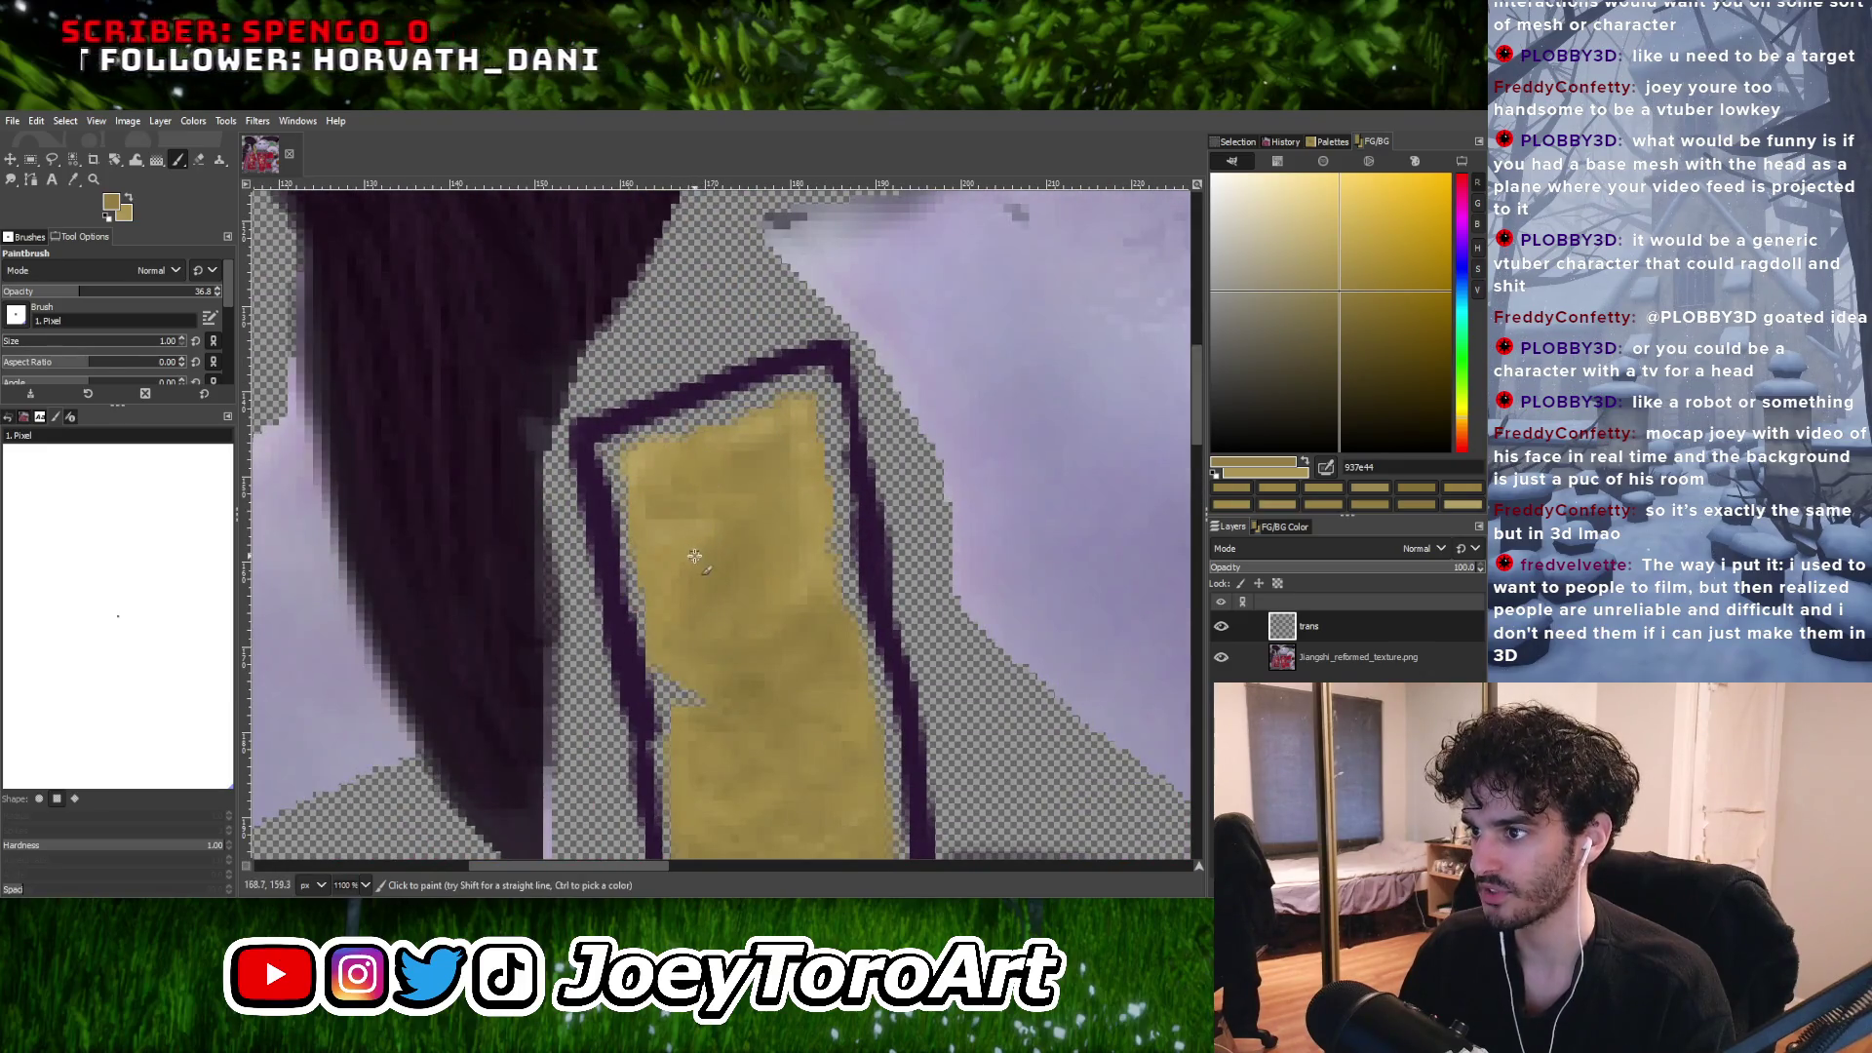
{"action": "scroll", "coordinate": [685, 559], "scroll_direction": "down", "scroll_amount": 2, "text": "ctrl"}
{"action": "scroll", "coordinate": [673, 560], "scroll_direction": "up", "scroll_amount": 3, "text": "ctrl"}
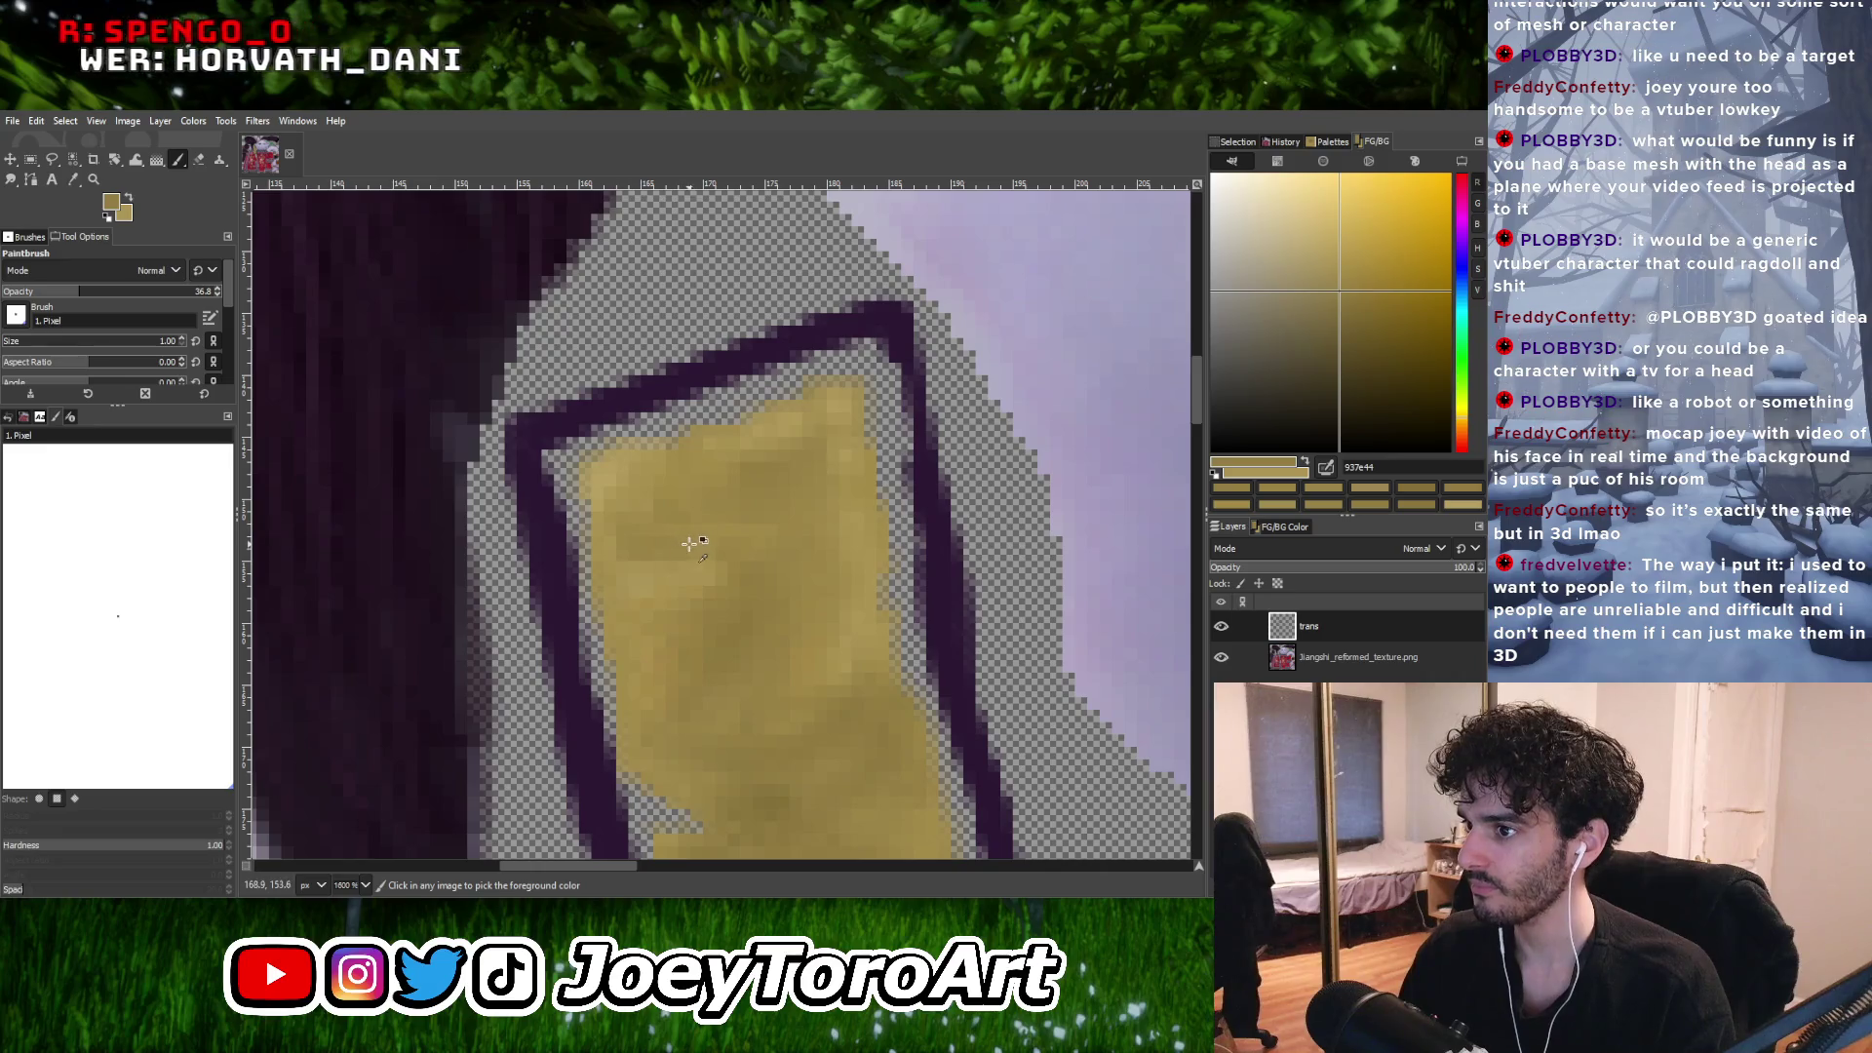
{"action": "left_click", "coordinate": [660, 560], "text": "ctrl"}
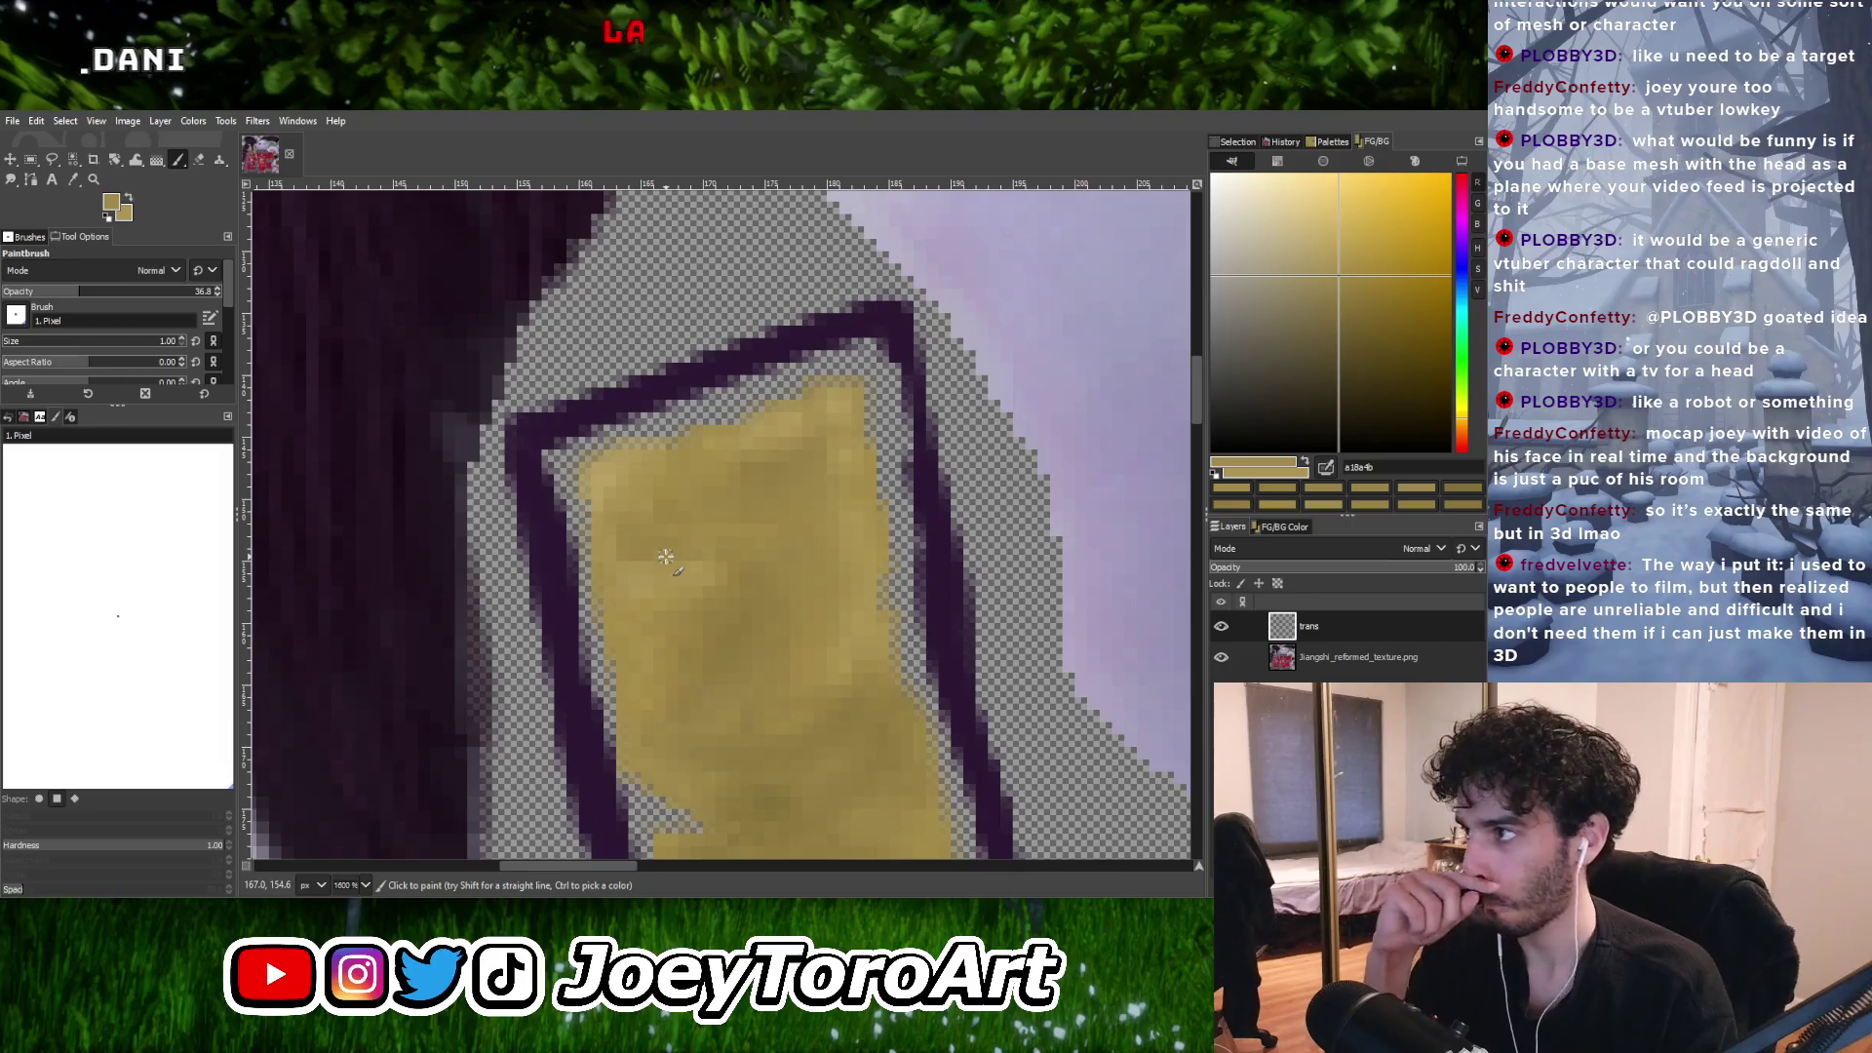
{"action": "left_click_drag", "start_coordinate": [1354, 288], "coordinate": [1362, 298]}
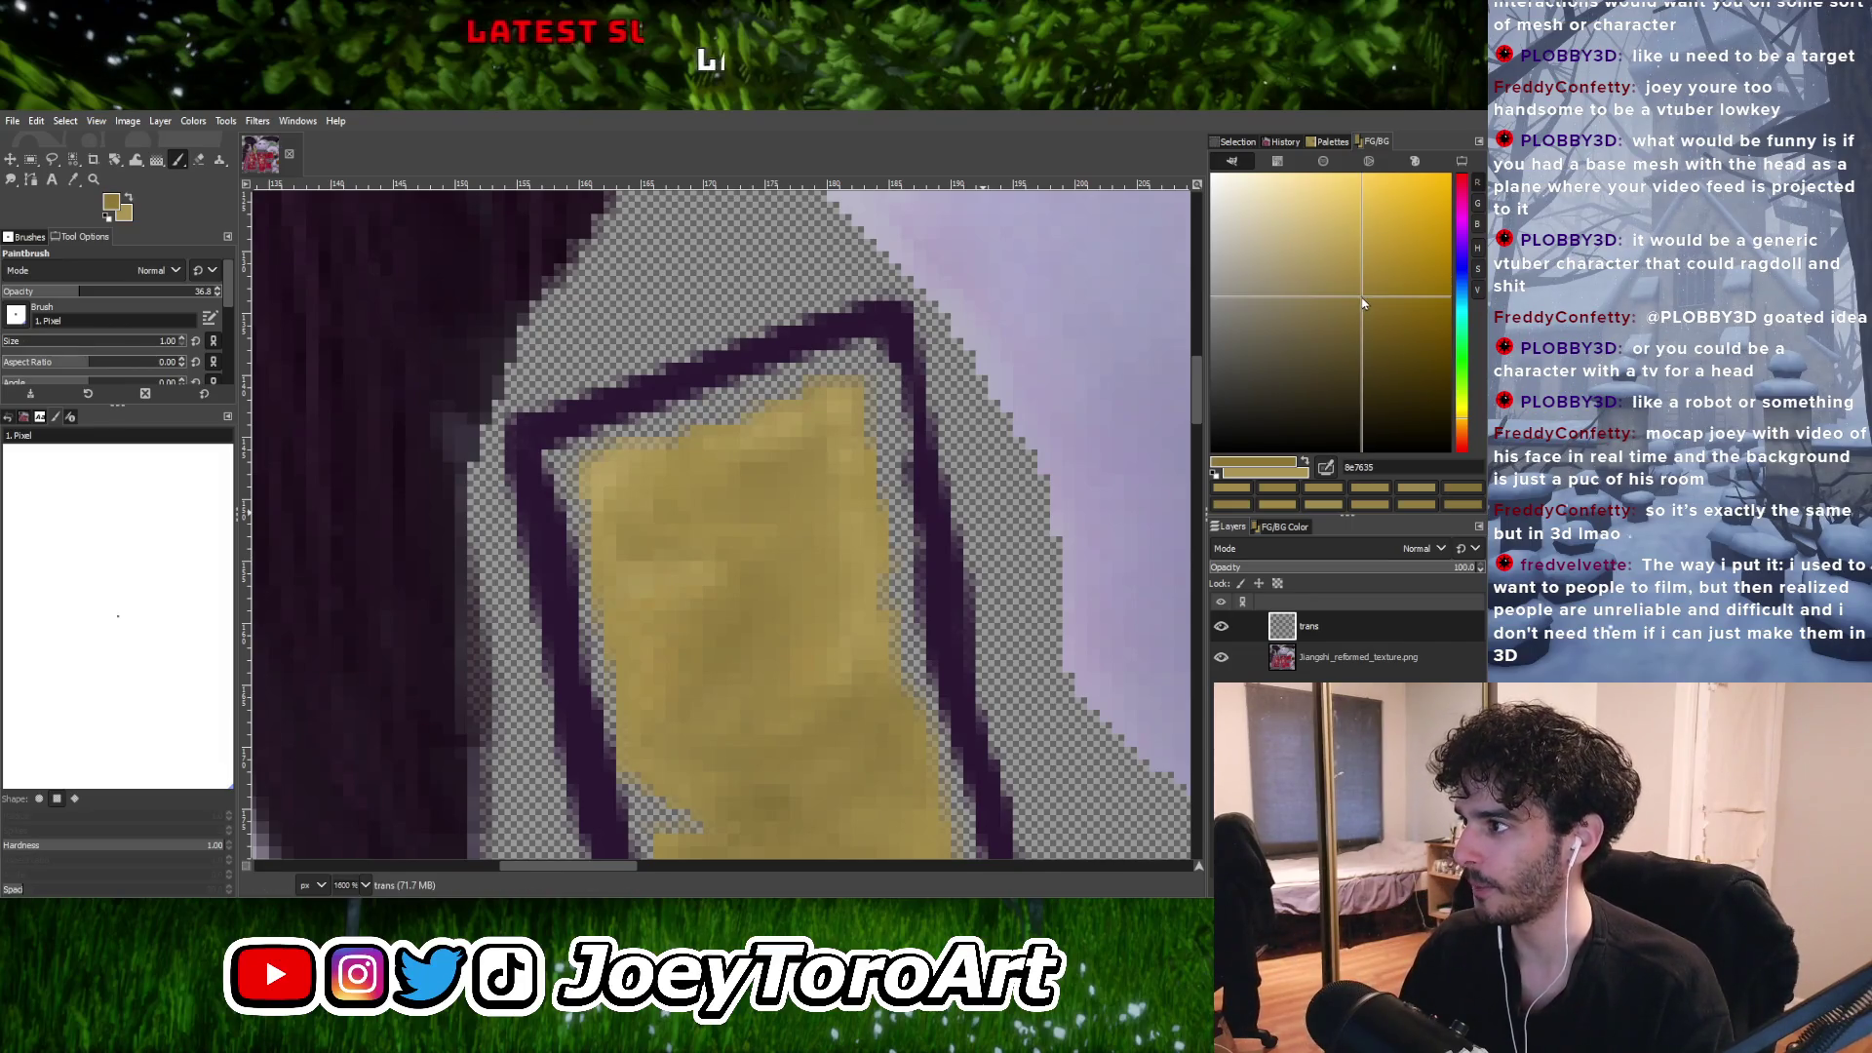
{"action": "scroll", "coordinate": [730, 544], "scroll_direction": "down", "scroll_amount": 2, "text": "ctrl"}
{"action": "scroll", "coordinate": [700, 549], "scroll_direction": "up", "scroll_amount": 2, "text": "ctrl"}
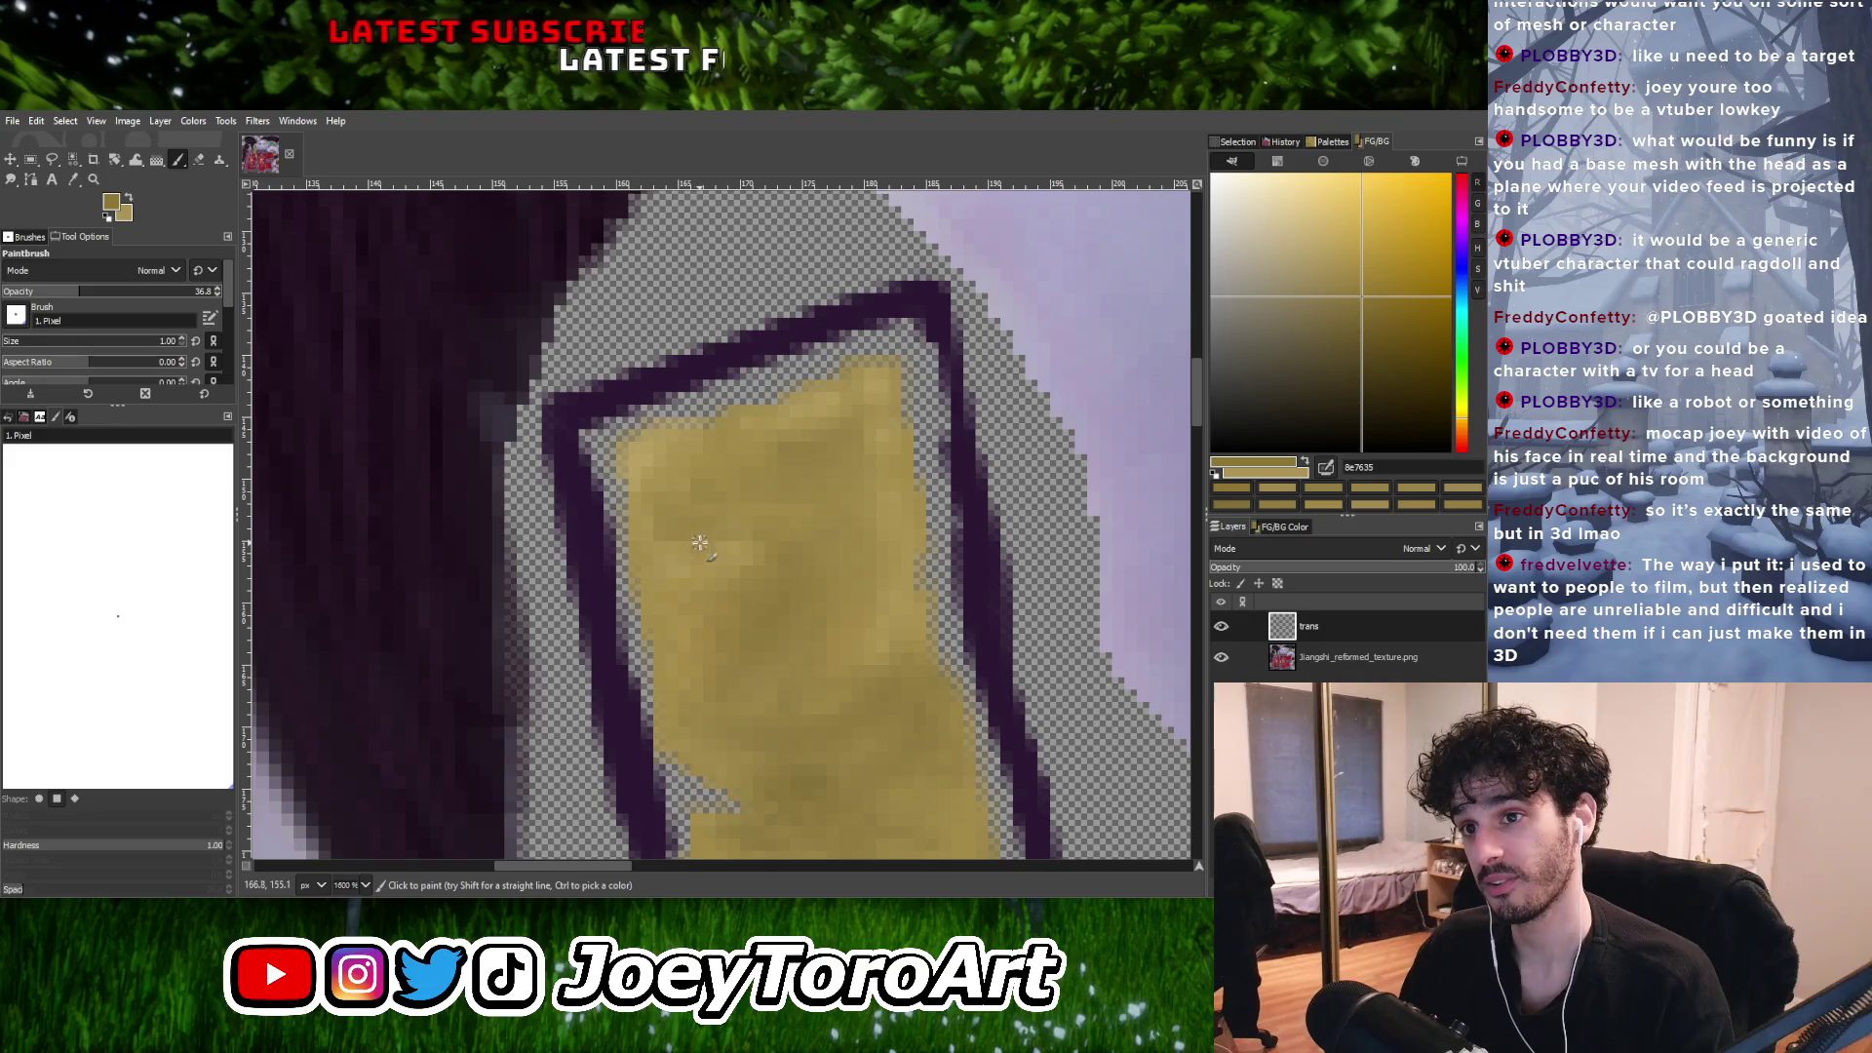
Sample a dark brownish tan and paint a darker stroke across the talisman strip.
{"action": "left_click", "coordinate": [733, 546], "text": "ctrl"}
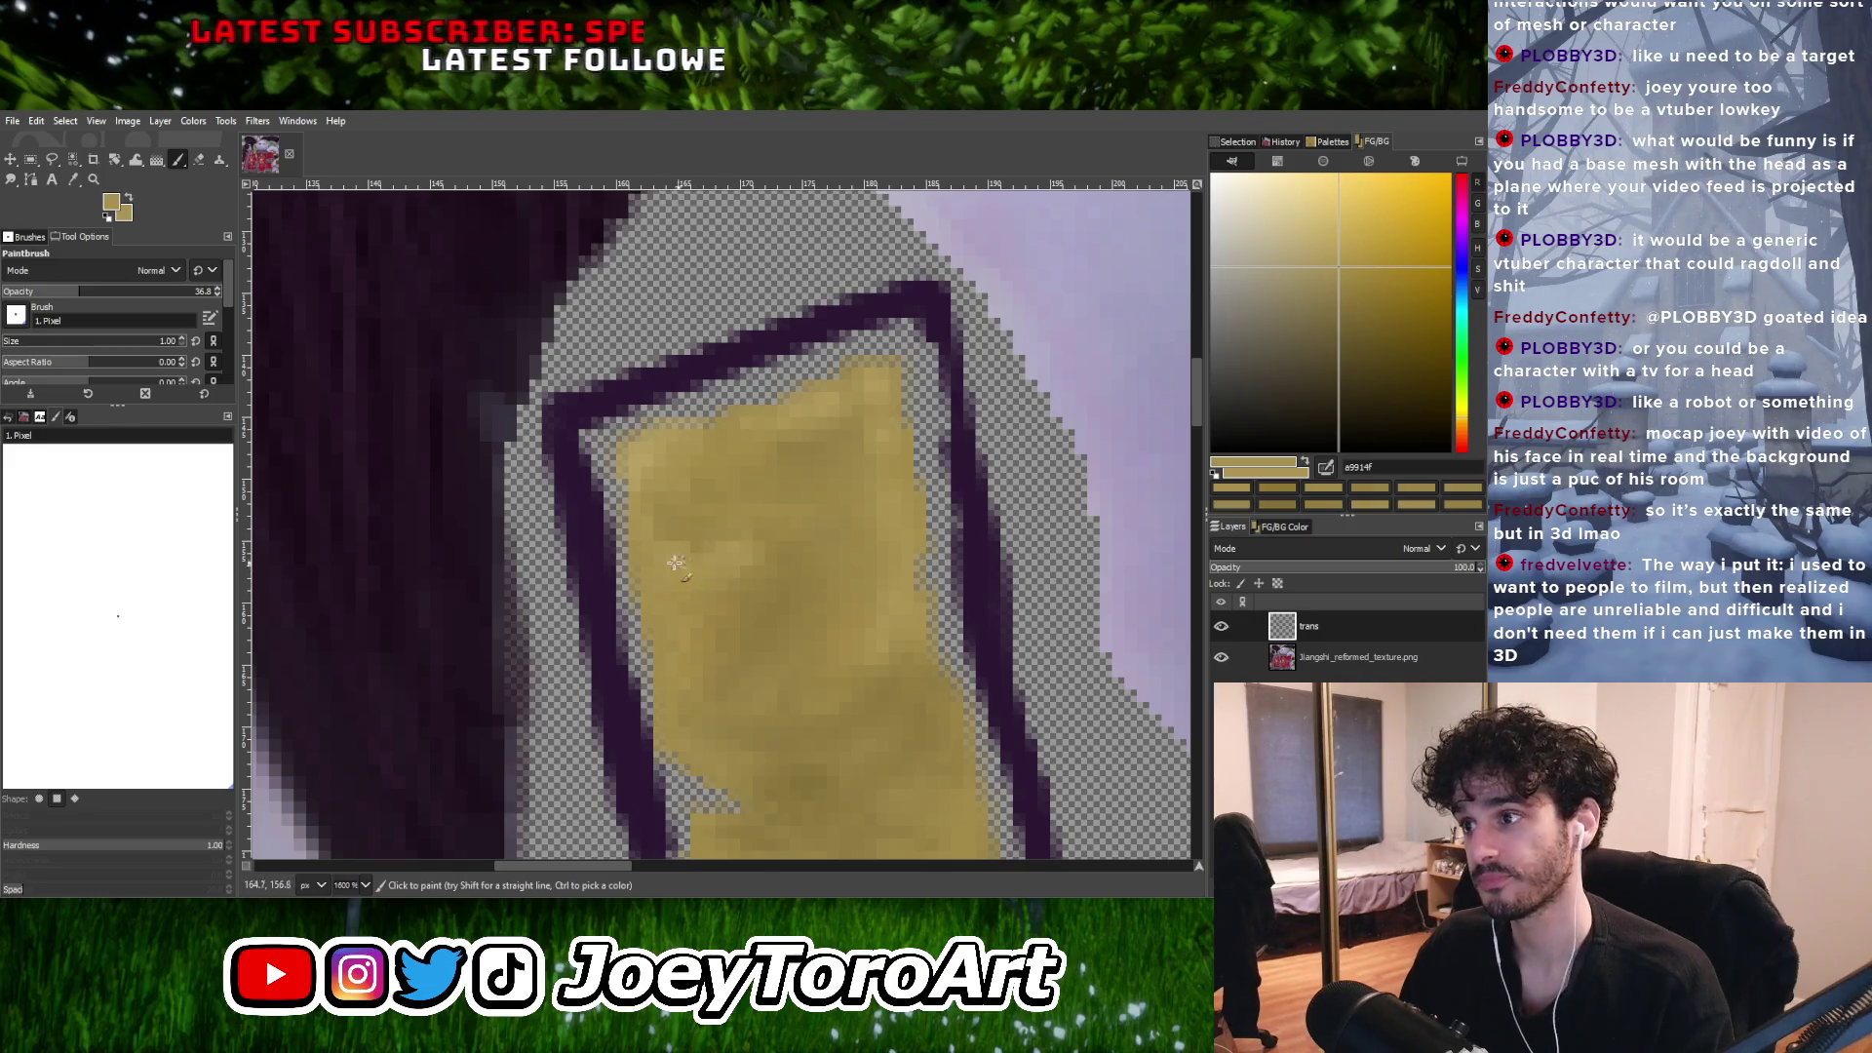
{"action": "left_click", "coordinate": [692, 546], "text": "ctrl"}
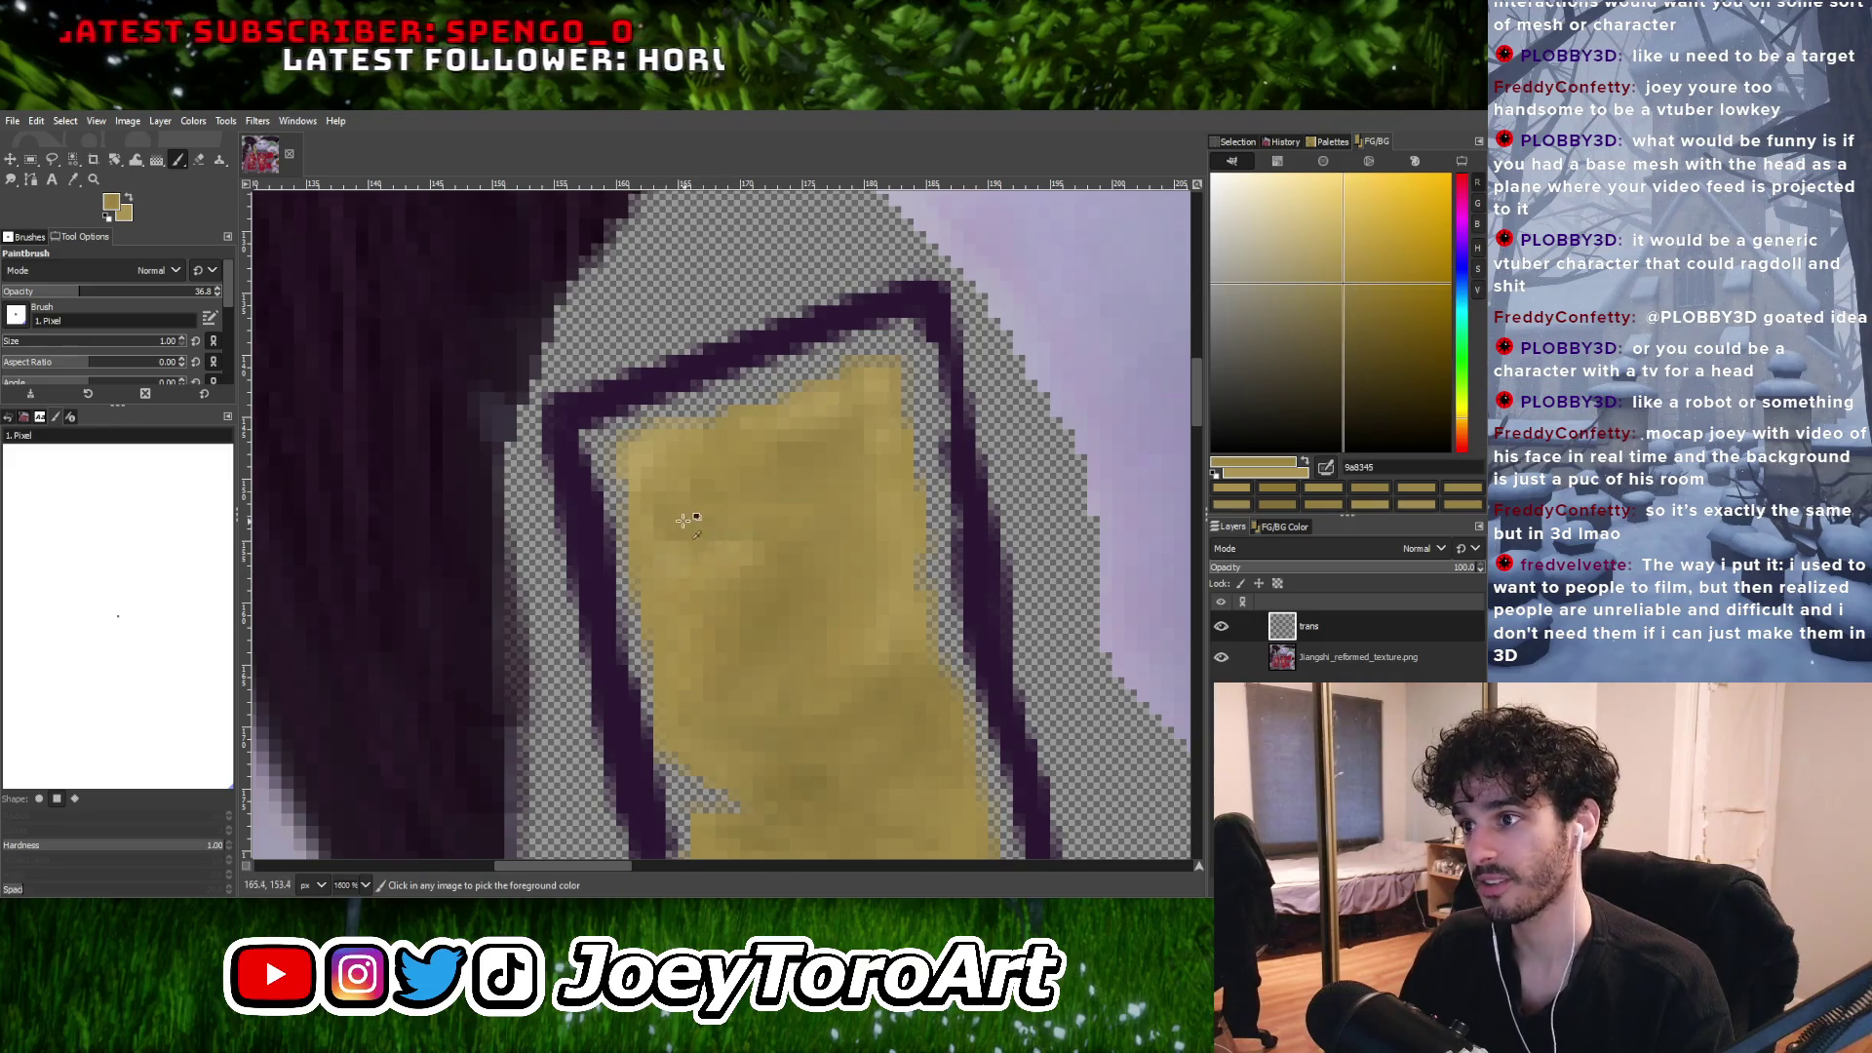
{"action": "scroll", "coordinate": [648, 535], "scroll_direction": "up", "scroll_amount": 2, "text": "ctrl"}
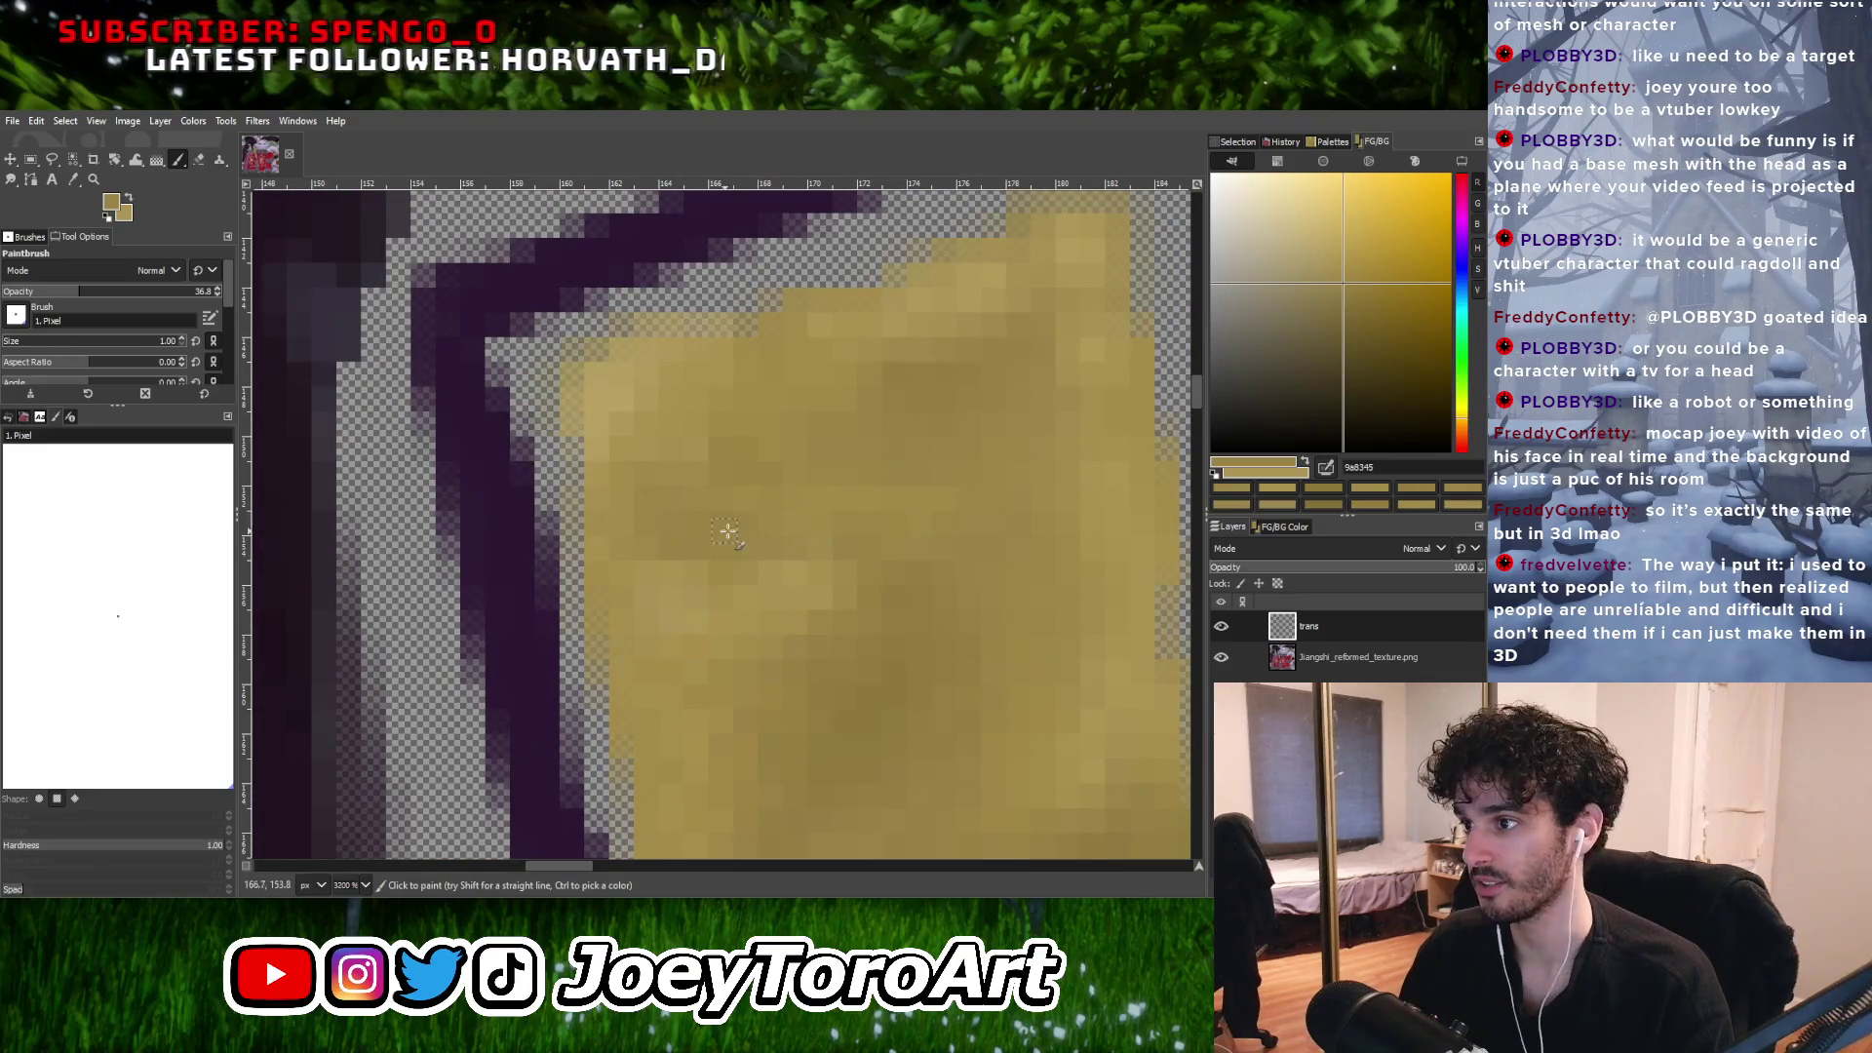
{"action": "left_click", "coordinate": [1373, 324]}
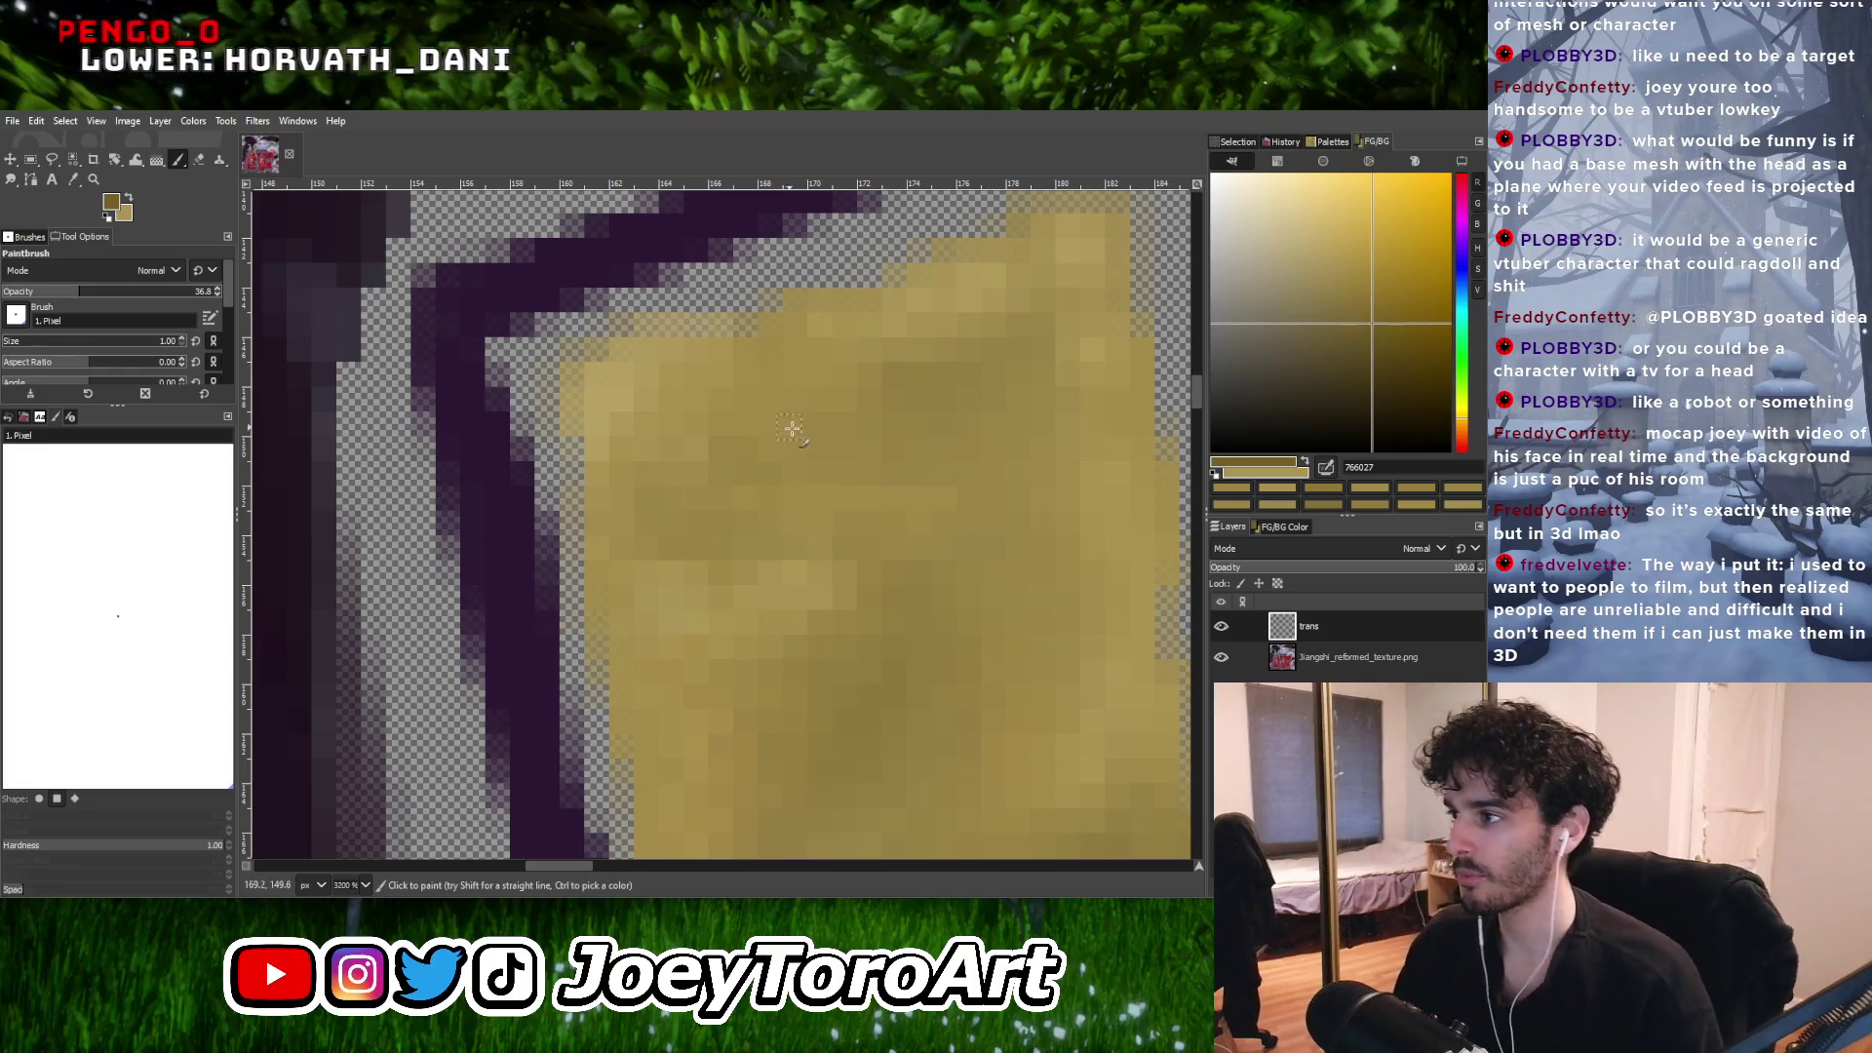
{"action": "scroll", "coordinate": [776, 508], "scroll_direction": "down", "scroll_amount": 2, "text": "ctrl"}
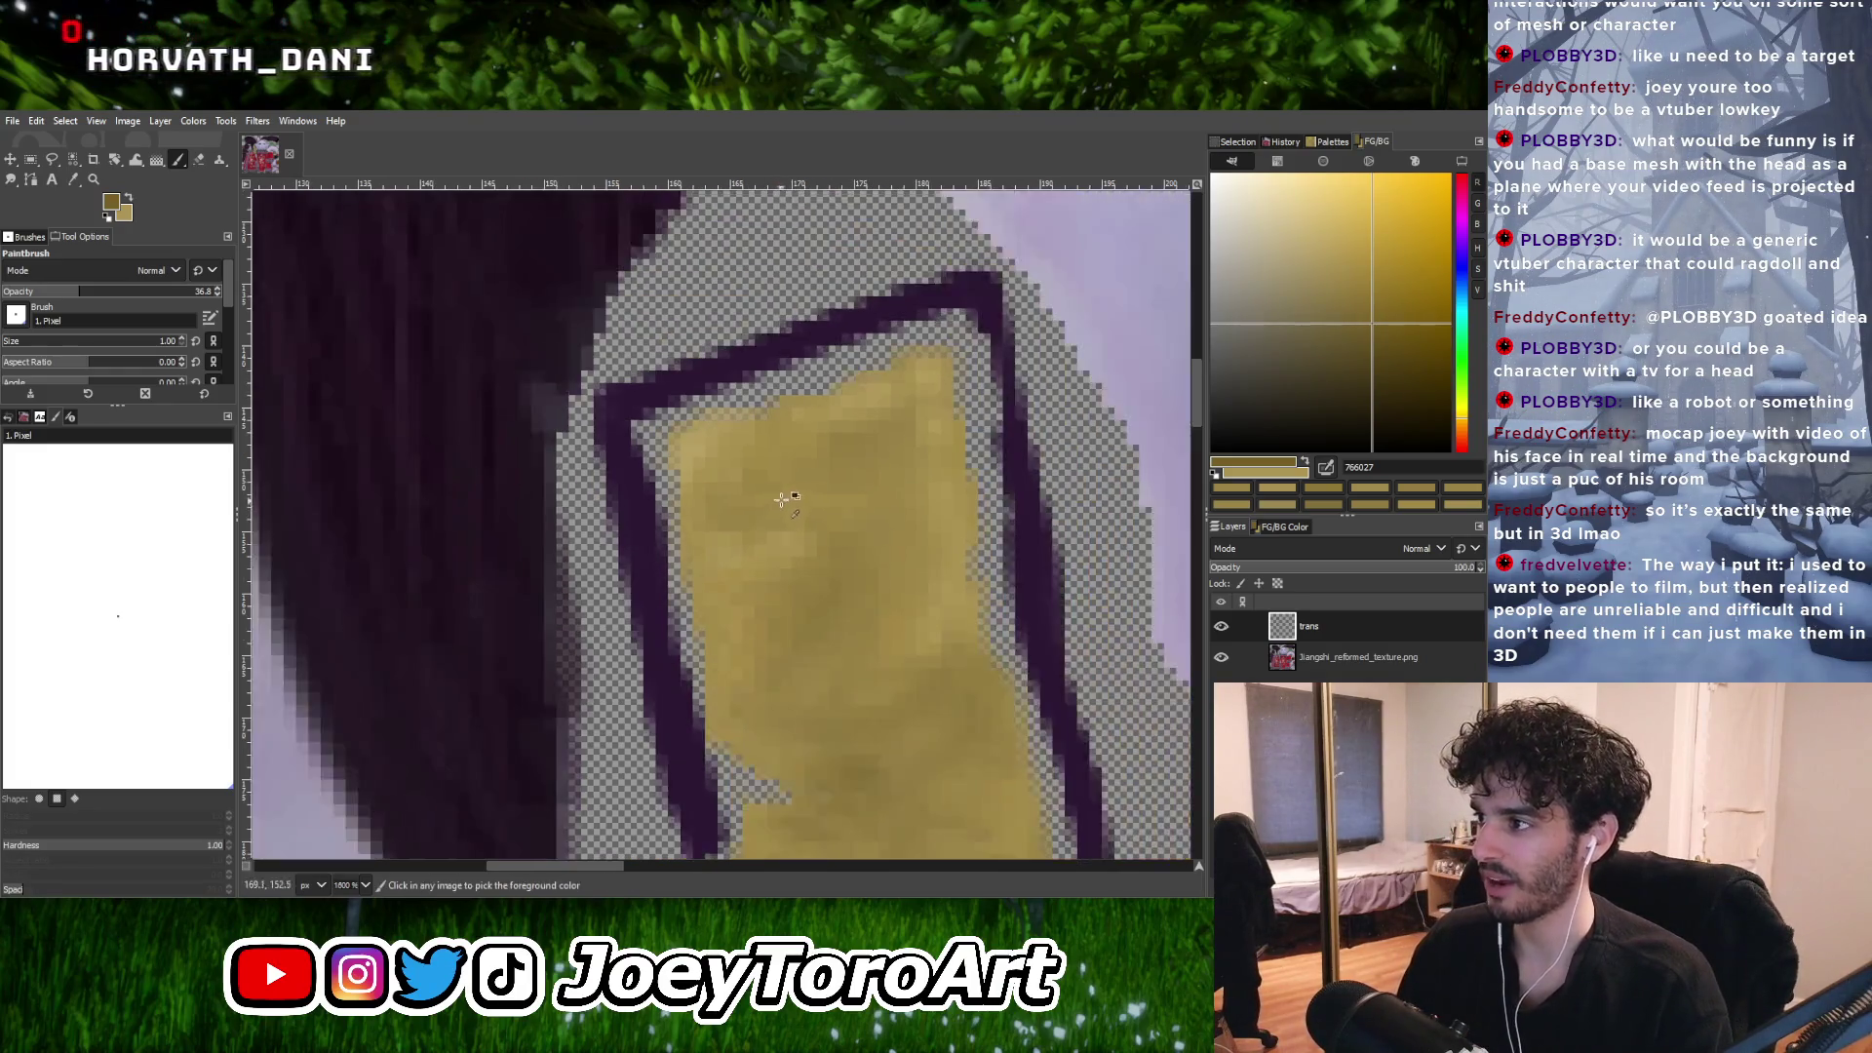
{"action": "scroll", "coordinate": [786, 494], "scroll_direction": "up", "scroll_amount": 1, "text": "ctrl"}
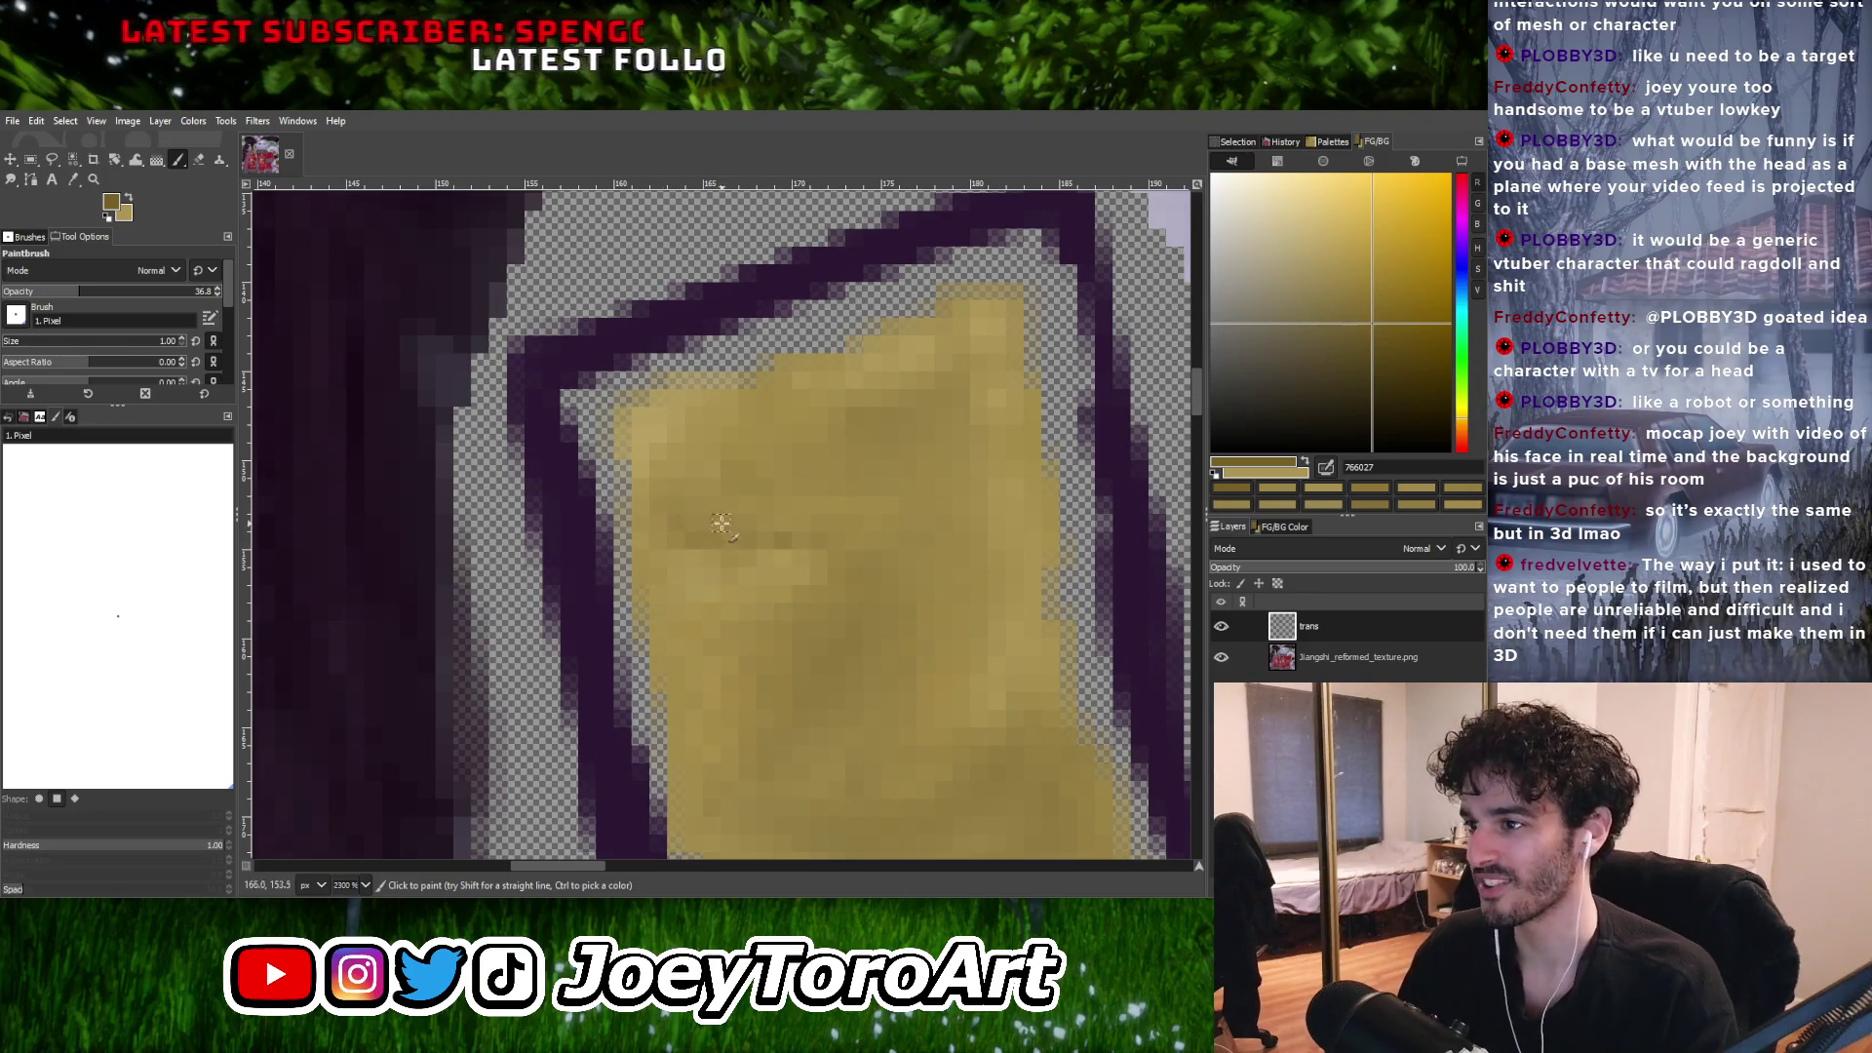
{"action": "left_click_drag", "start_coordinate": [736, 527], "coordinate": [807, 543]}
{"action": "scroll", "coordinate": [780, 543], "scroll_direction": "down", "scroll_amount": 3, "text": "ctrl"}
{"action": "scroll", "coordinate": [744, 543], "scroll_direction": "up", "scroll_amount": 3, "text": "ctrl"}
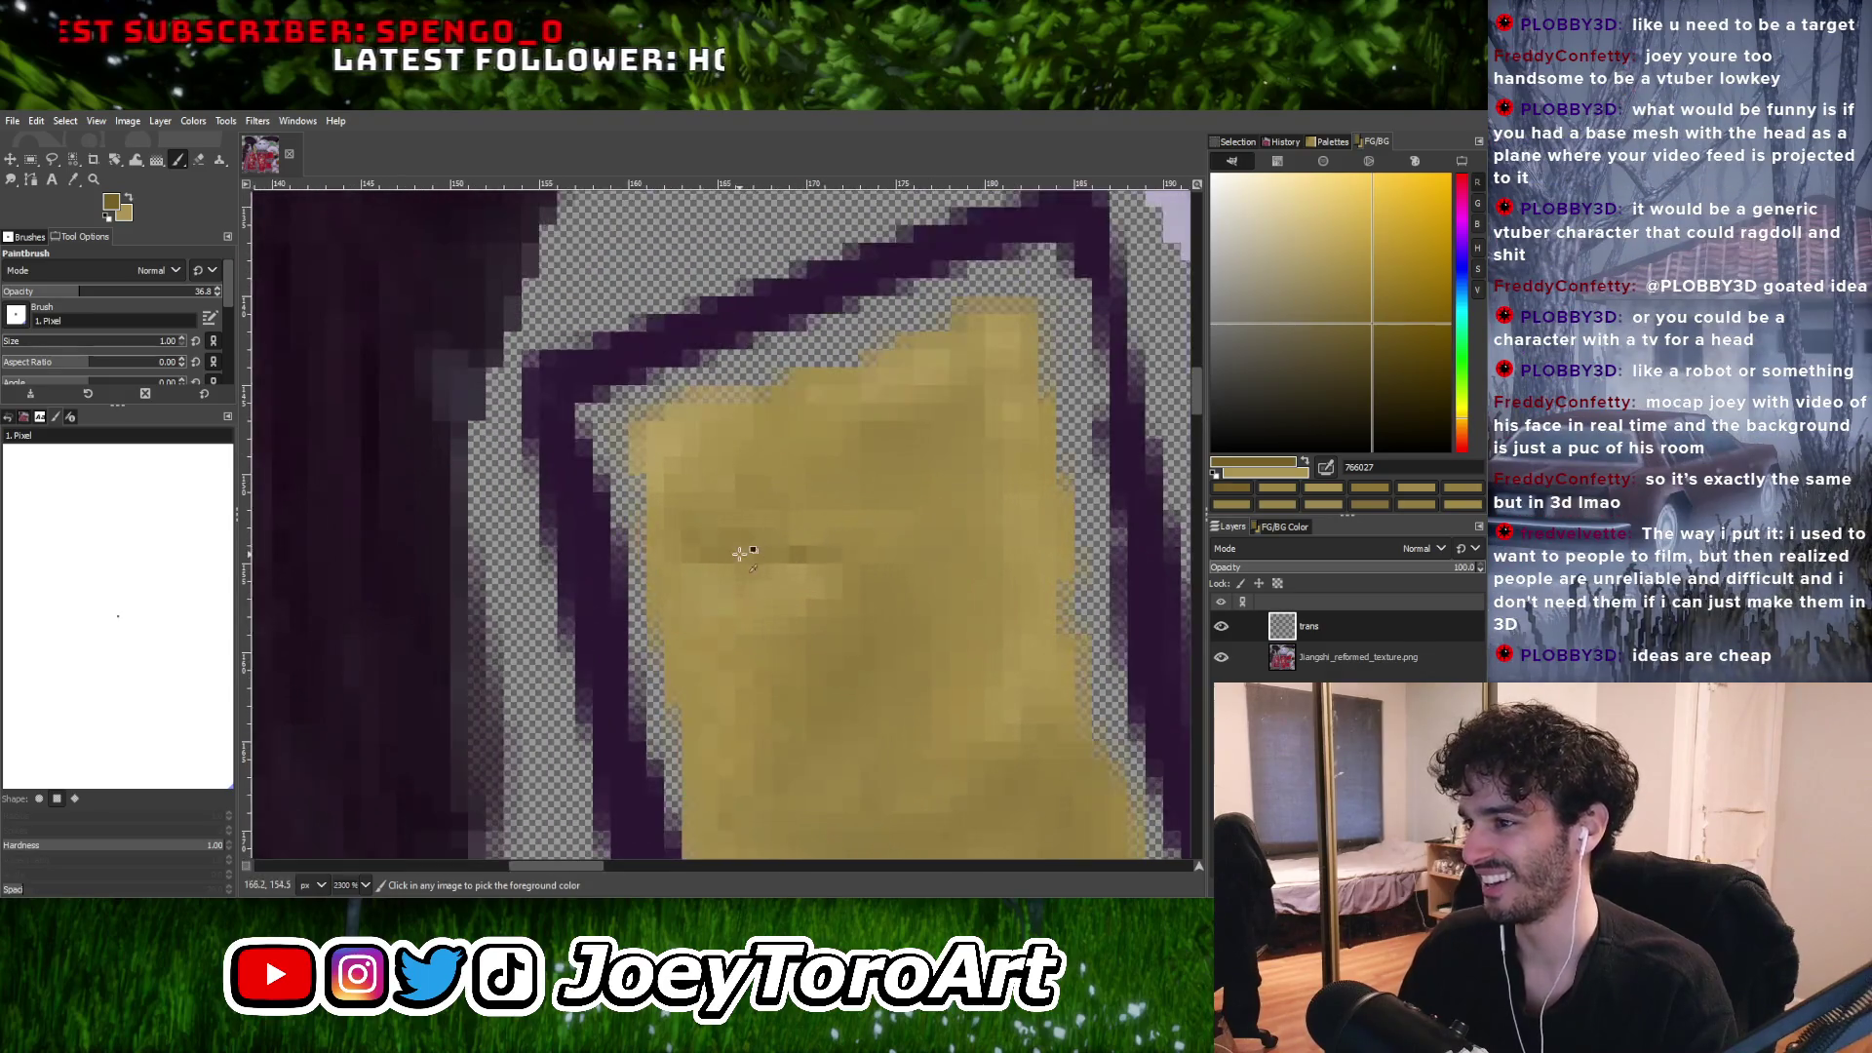
Sample mid and slightly darker tan pixels and shade the strip with them.
{"action": "left_click", "coordinate": [747, 546], "text": "ctrl"}
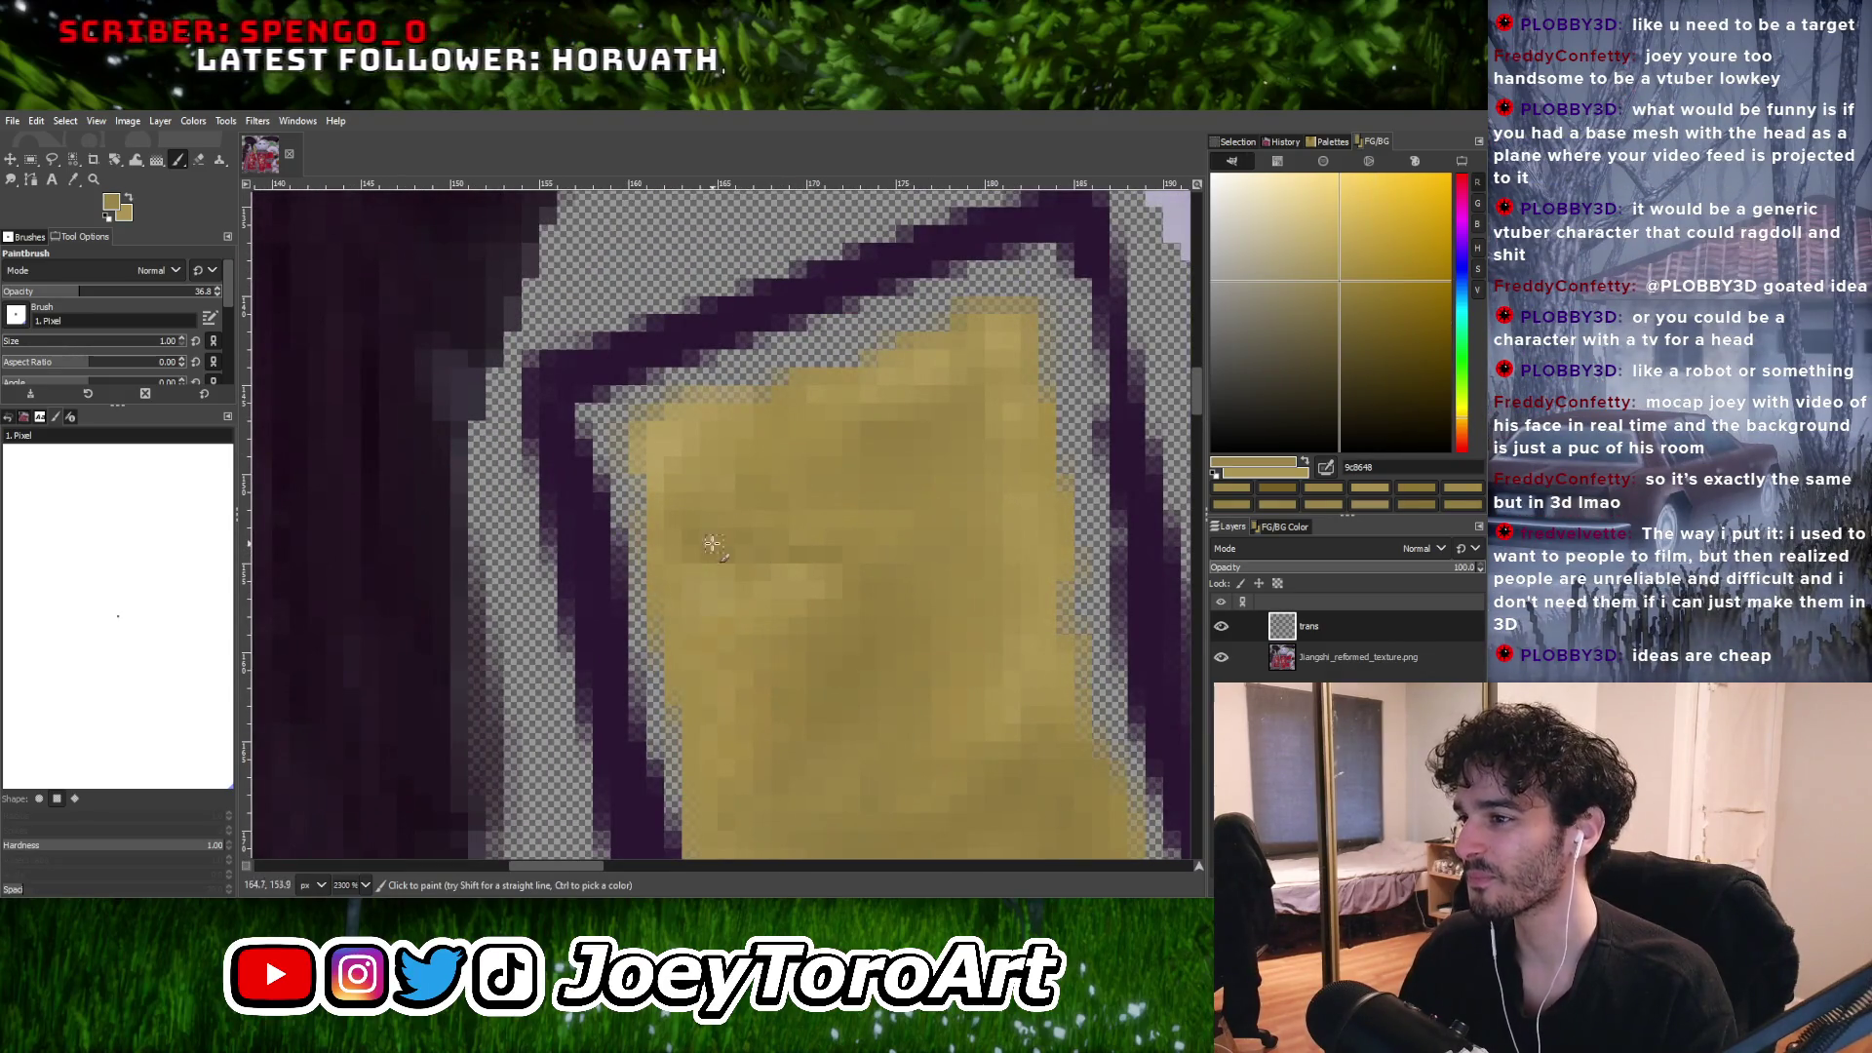
{"action": "scroll", "coordinate": [824, 548], "scroll_direction": "down", "scroll_amount": 2, "text": "ctrl"}
{"action": "scroll", "coordinate": [790, 539], "scroll_direction": "up", "scroll_amount": 2, "text": "ctrl"}
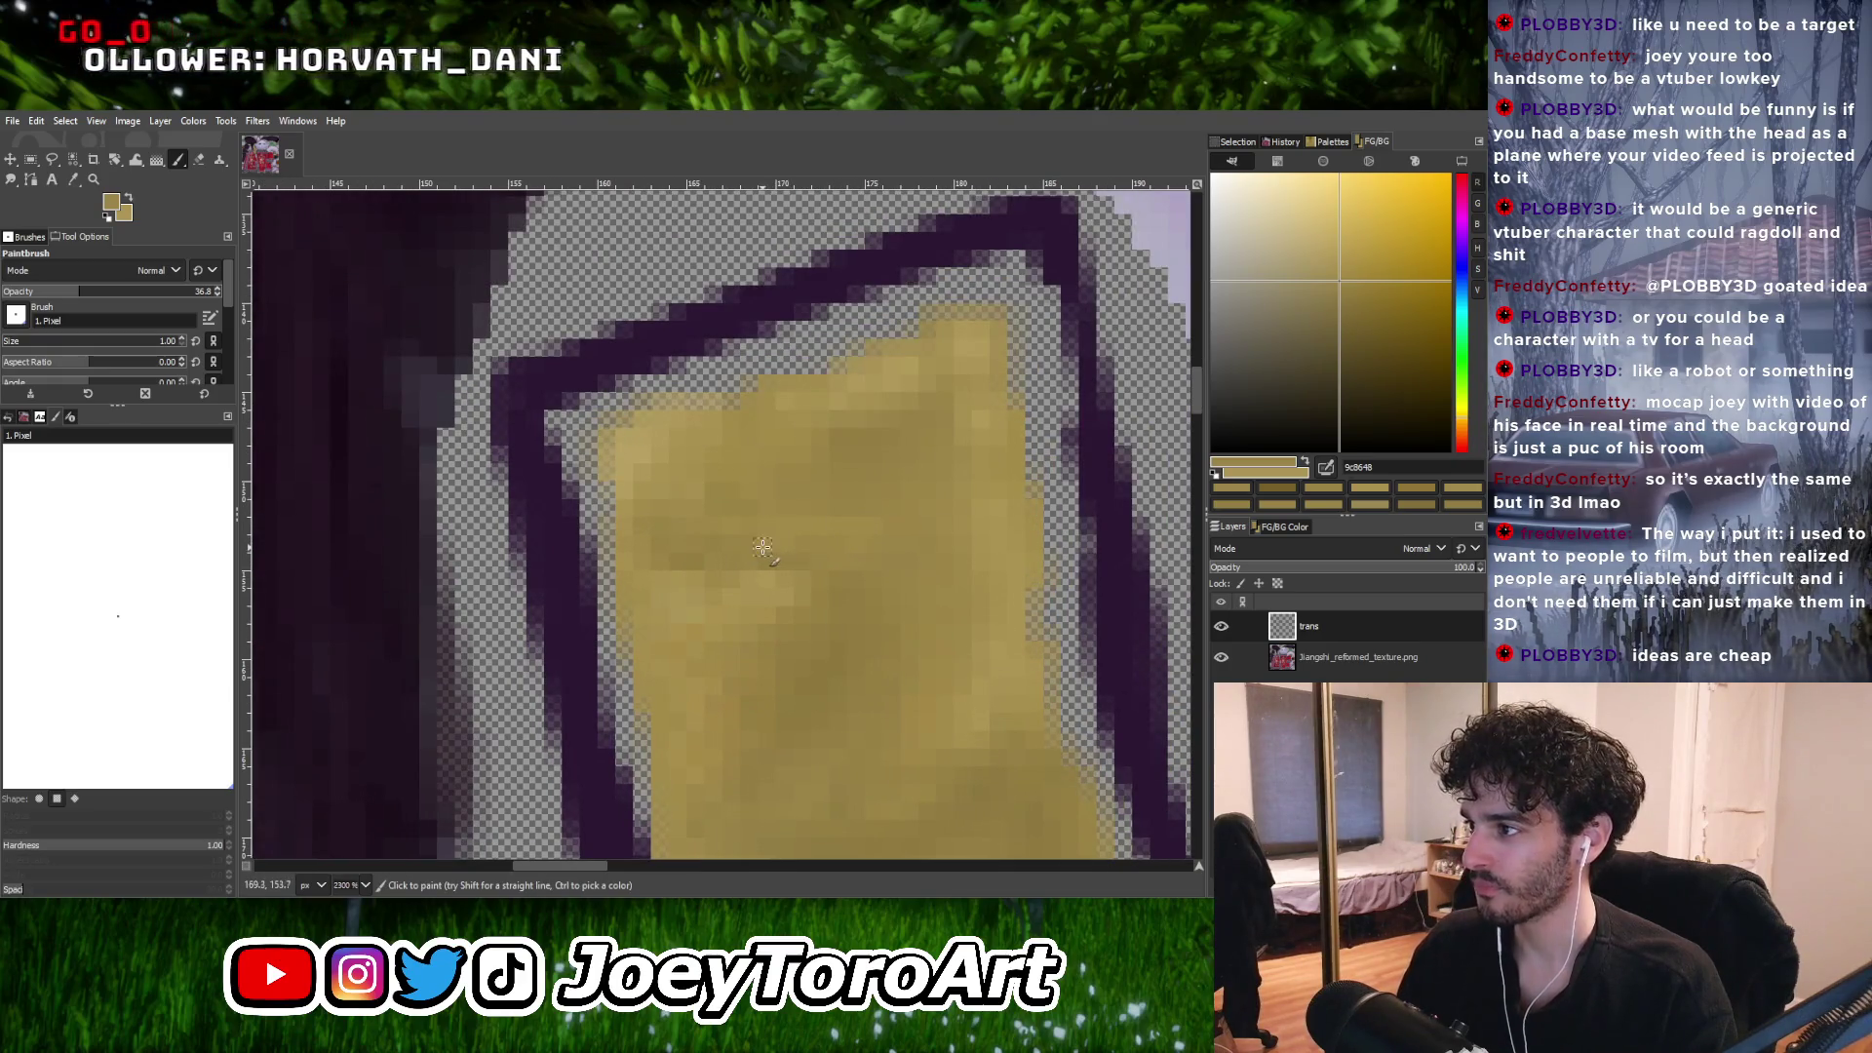
{"action": "scroll", "coordinate": [763, 547], "scroll_direction": "down", "scroll_amount": 2, "text": "ctrl"}
{"action": "scroll", "coordinate": [795, 542], "scroll_direction": "up", "scroll_amount": 2, "text": "ctrl"}
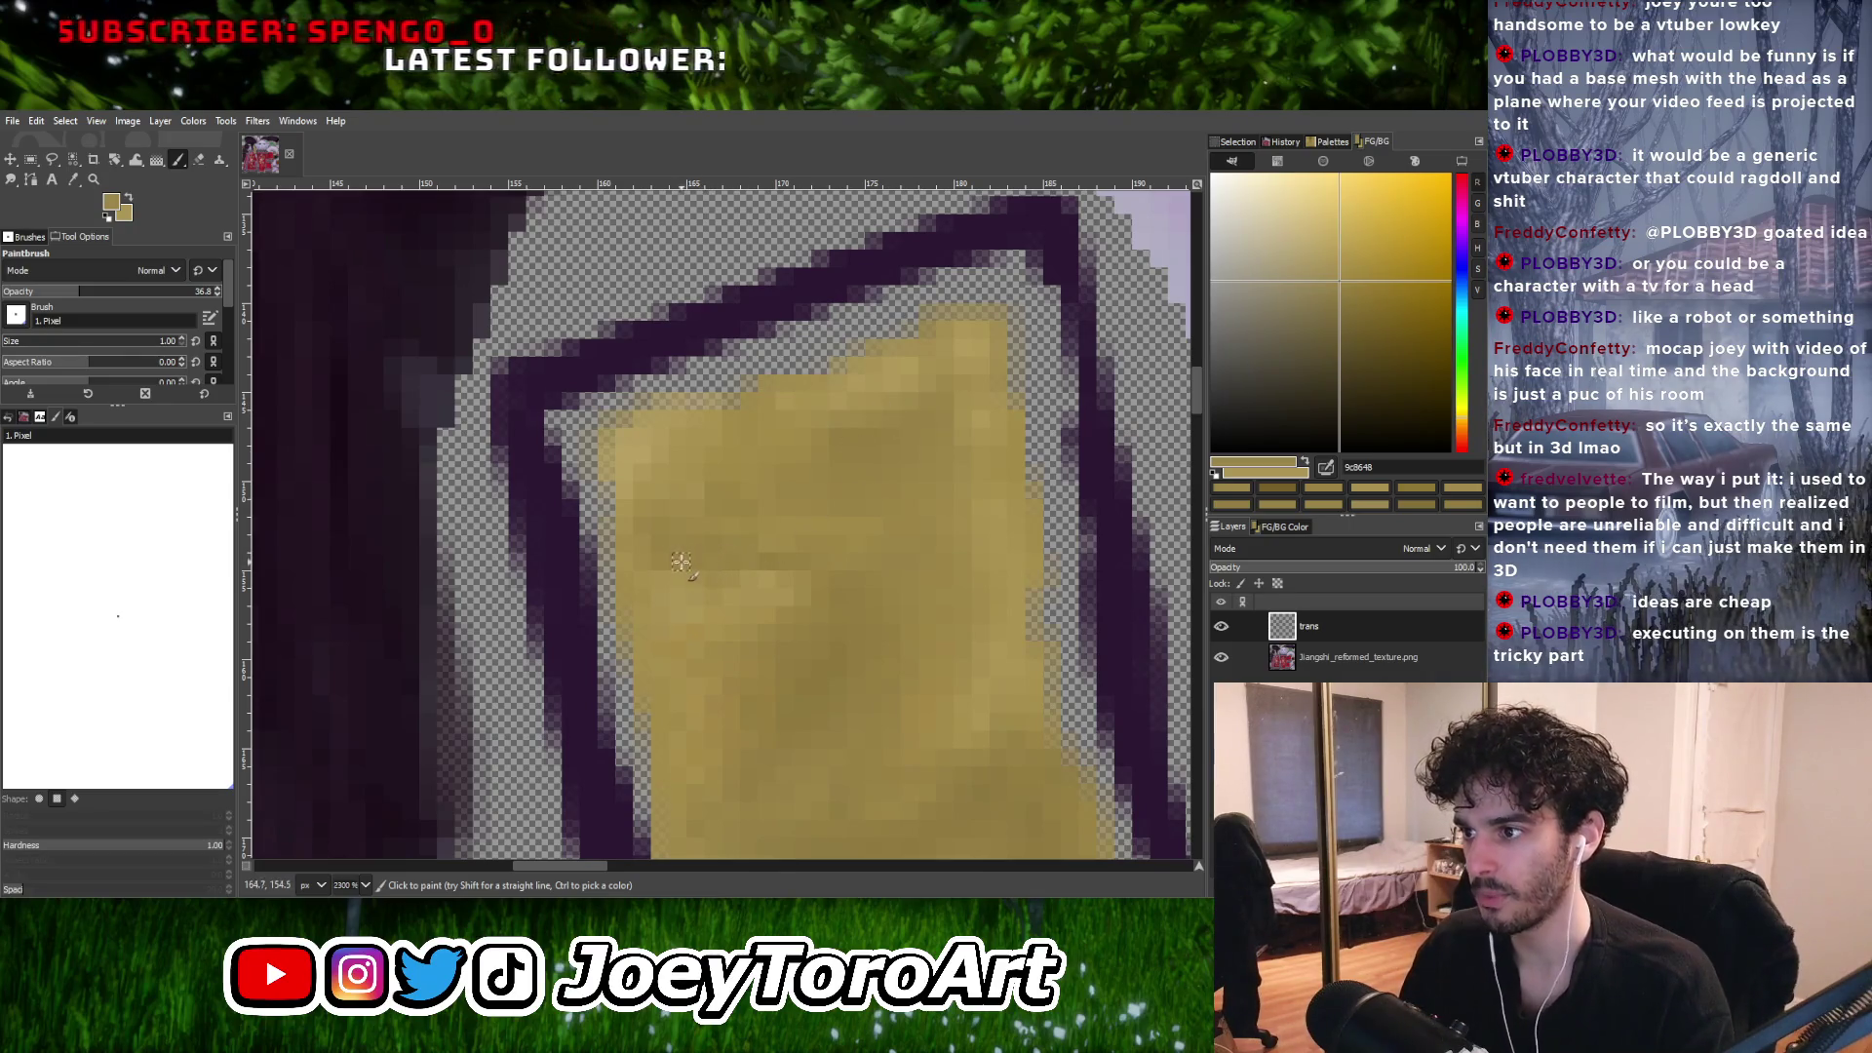
{"action": "scroll", "coordinate": [687, 566], "scroll_direction": "down", "scroll_amount": 2, "text": "ctrl"}
{"action": "scroll", "coordinate": [732, 551], "scroll_direction": "up", "scroll_amount": 2, "text": "ctrl"}
{"action": "left_click", "coordinate": [744, 597], "text": "ctrl"}
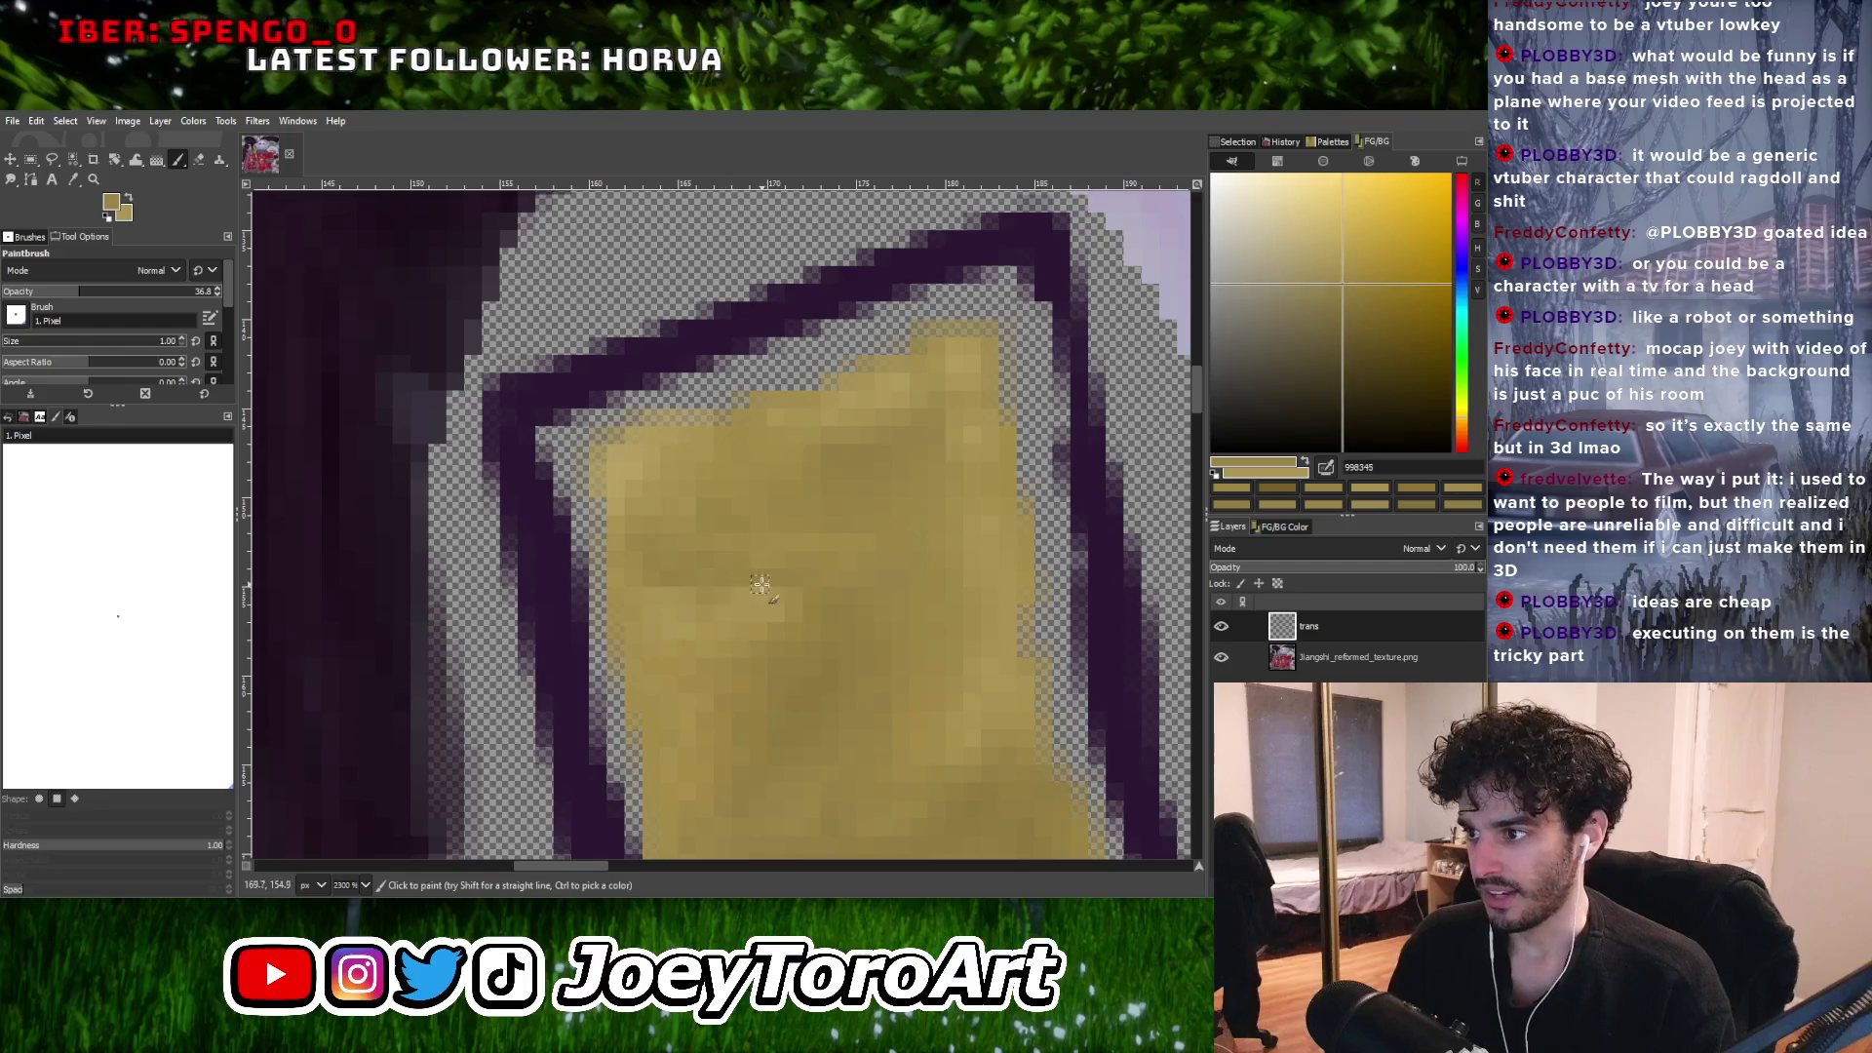
{"action": "left_click", "coordinate": [751, 583], "text": "ctrl"}
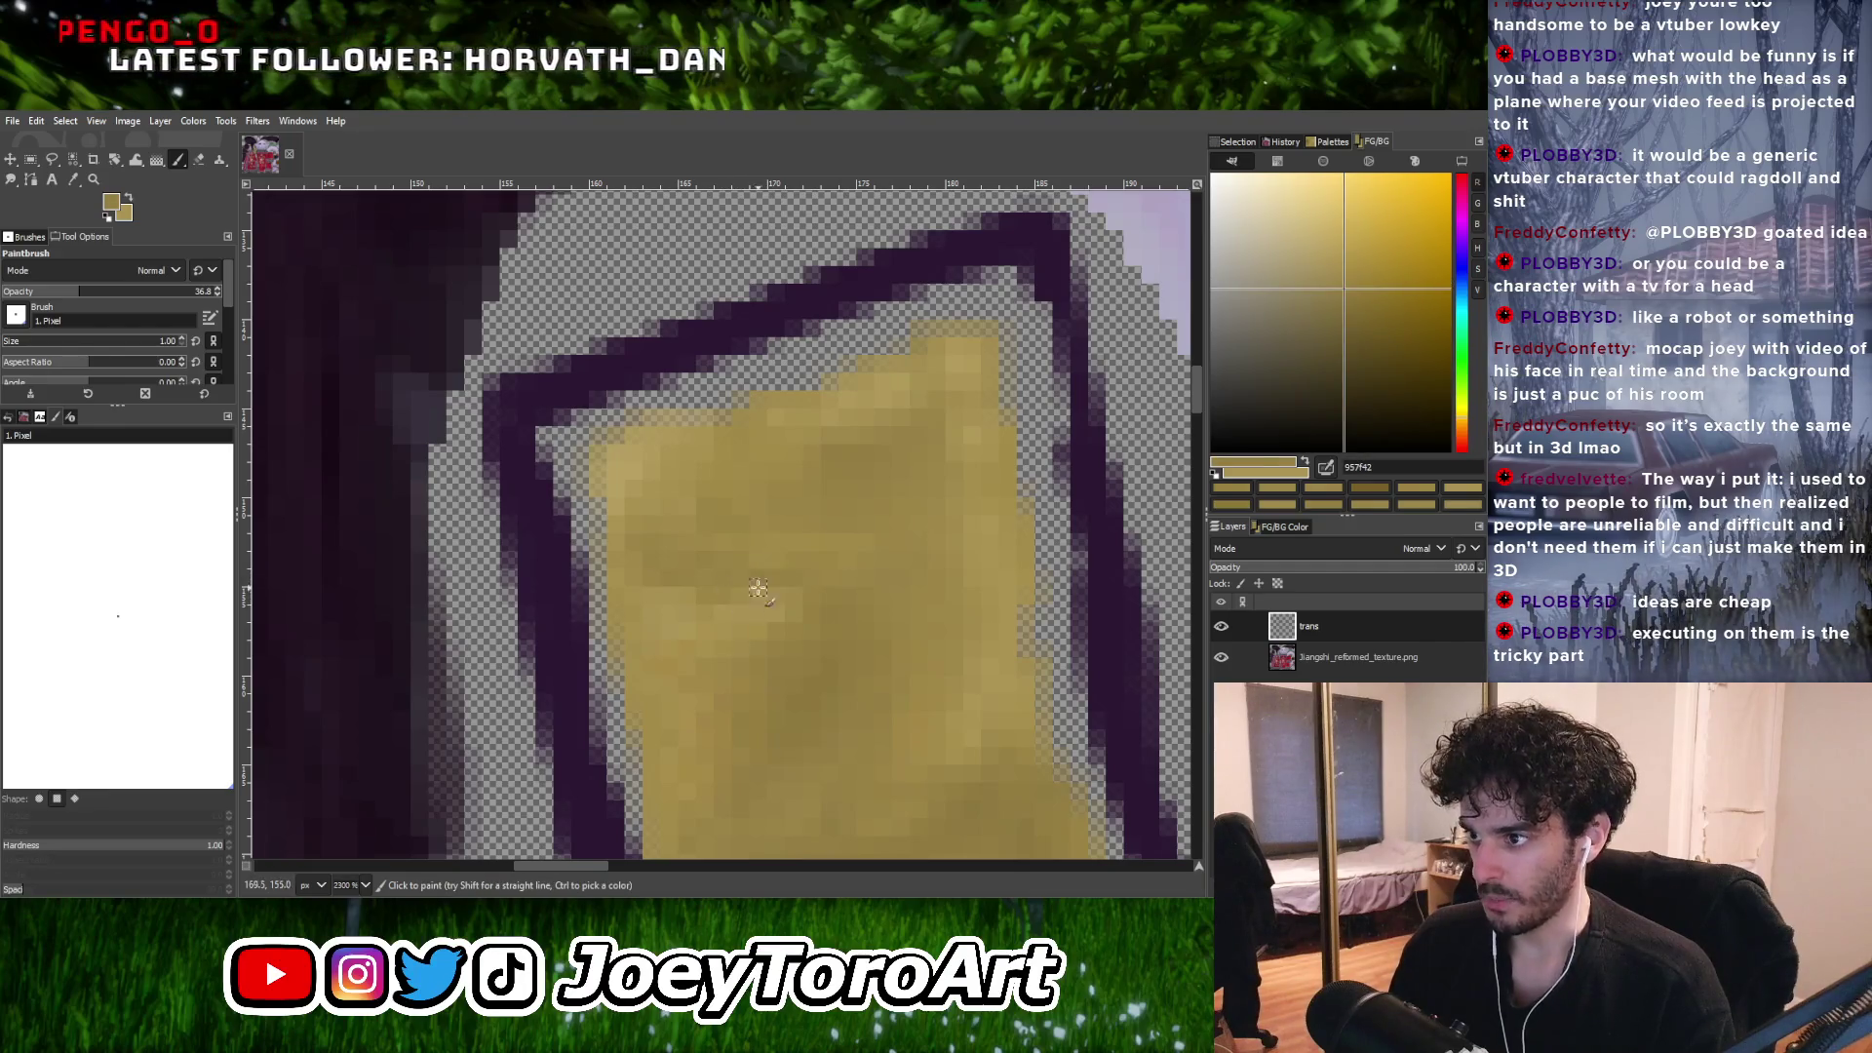
{"action": "scroll", "coordinate": [835, 592], "scroll_direction": "down", "scroll_amount": 1, "text": "ctrl"}
{"action": "scroll", "coordinate": [835, 590], "scroll_direction": "up", "scroll_amount": 1, "text": "ctrl"}
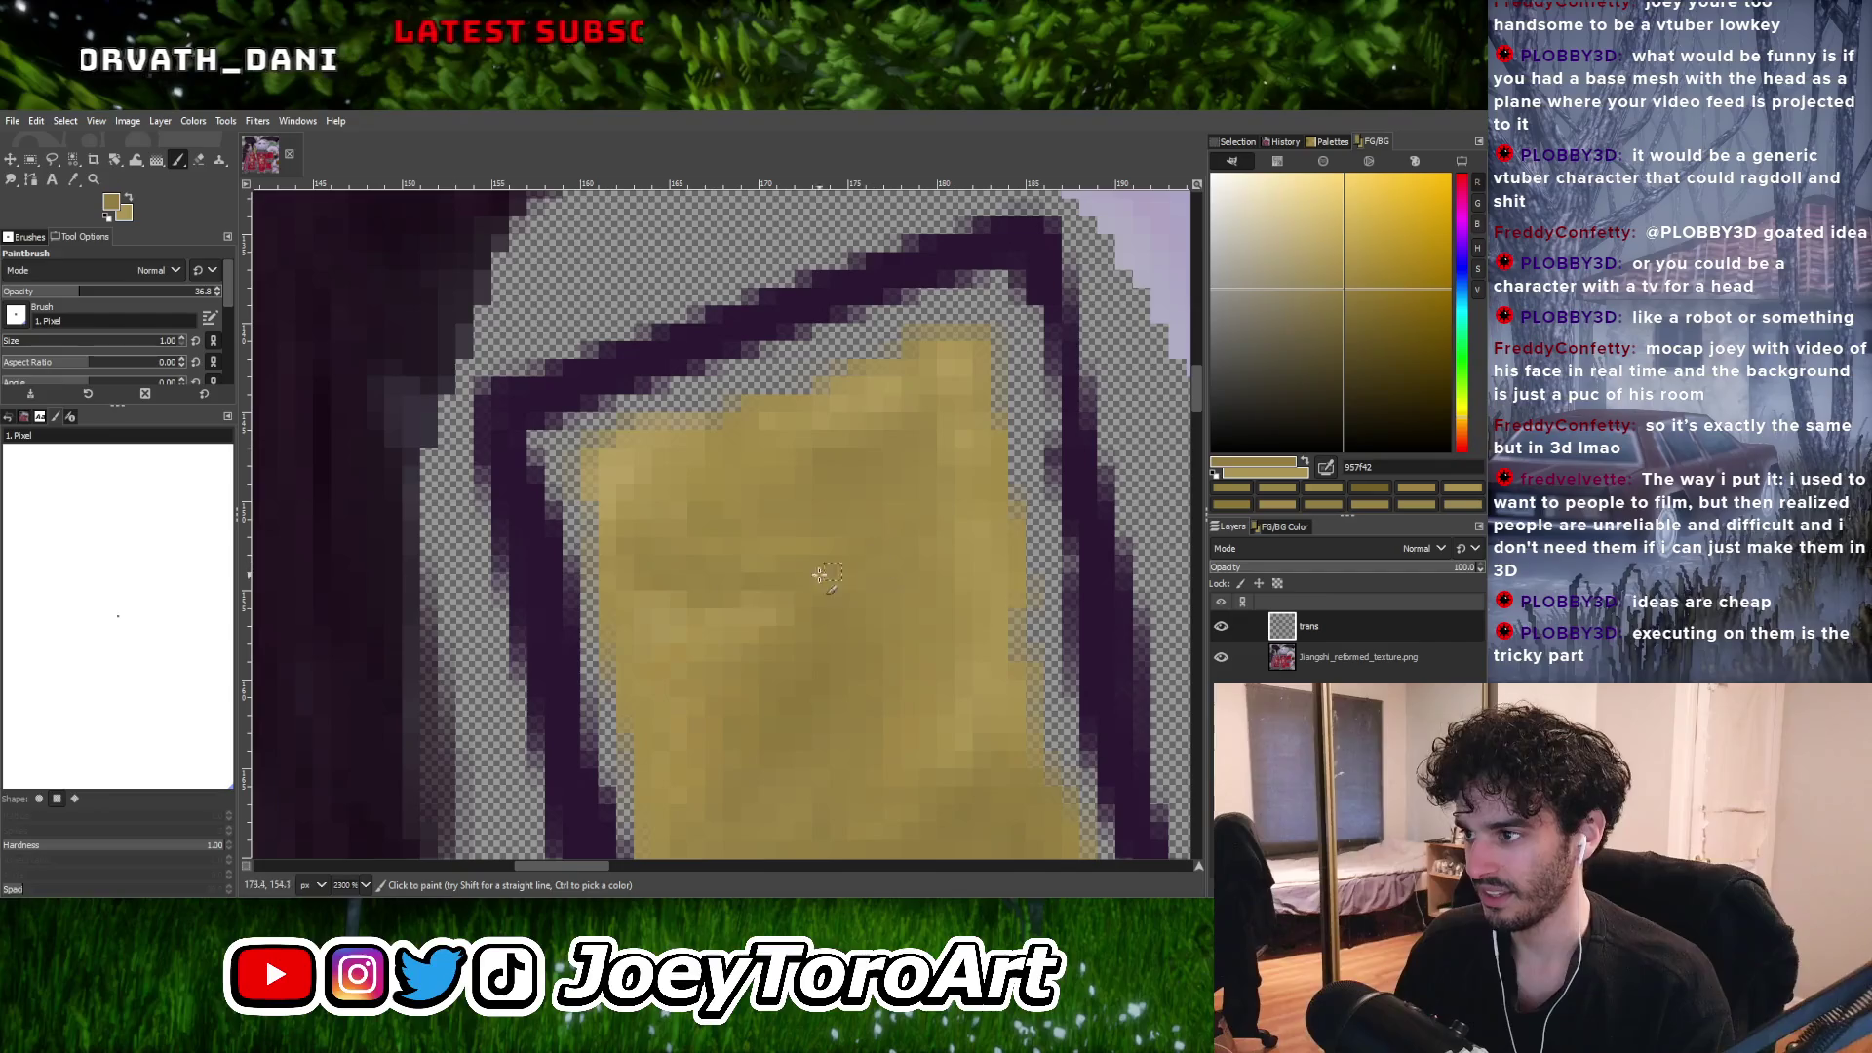
Add lighter, mid and darker tan pixels near the strip's top end.
{"action": "left_click", "coordinate": [741, 522], "text": "ctrl"}
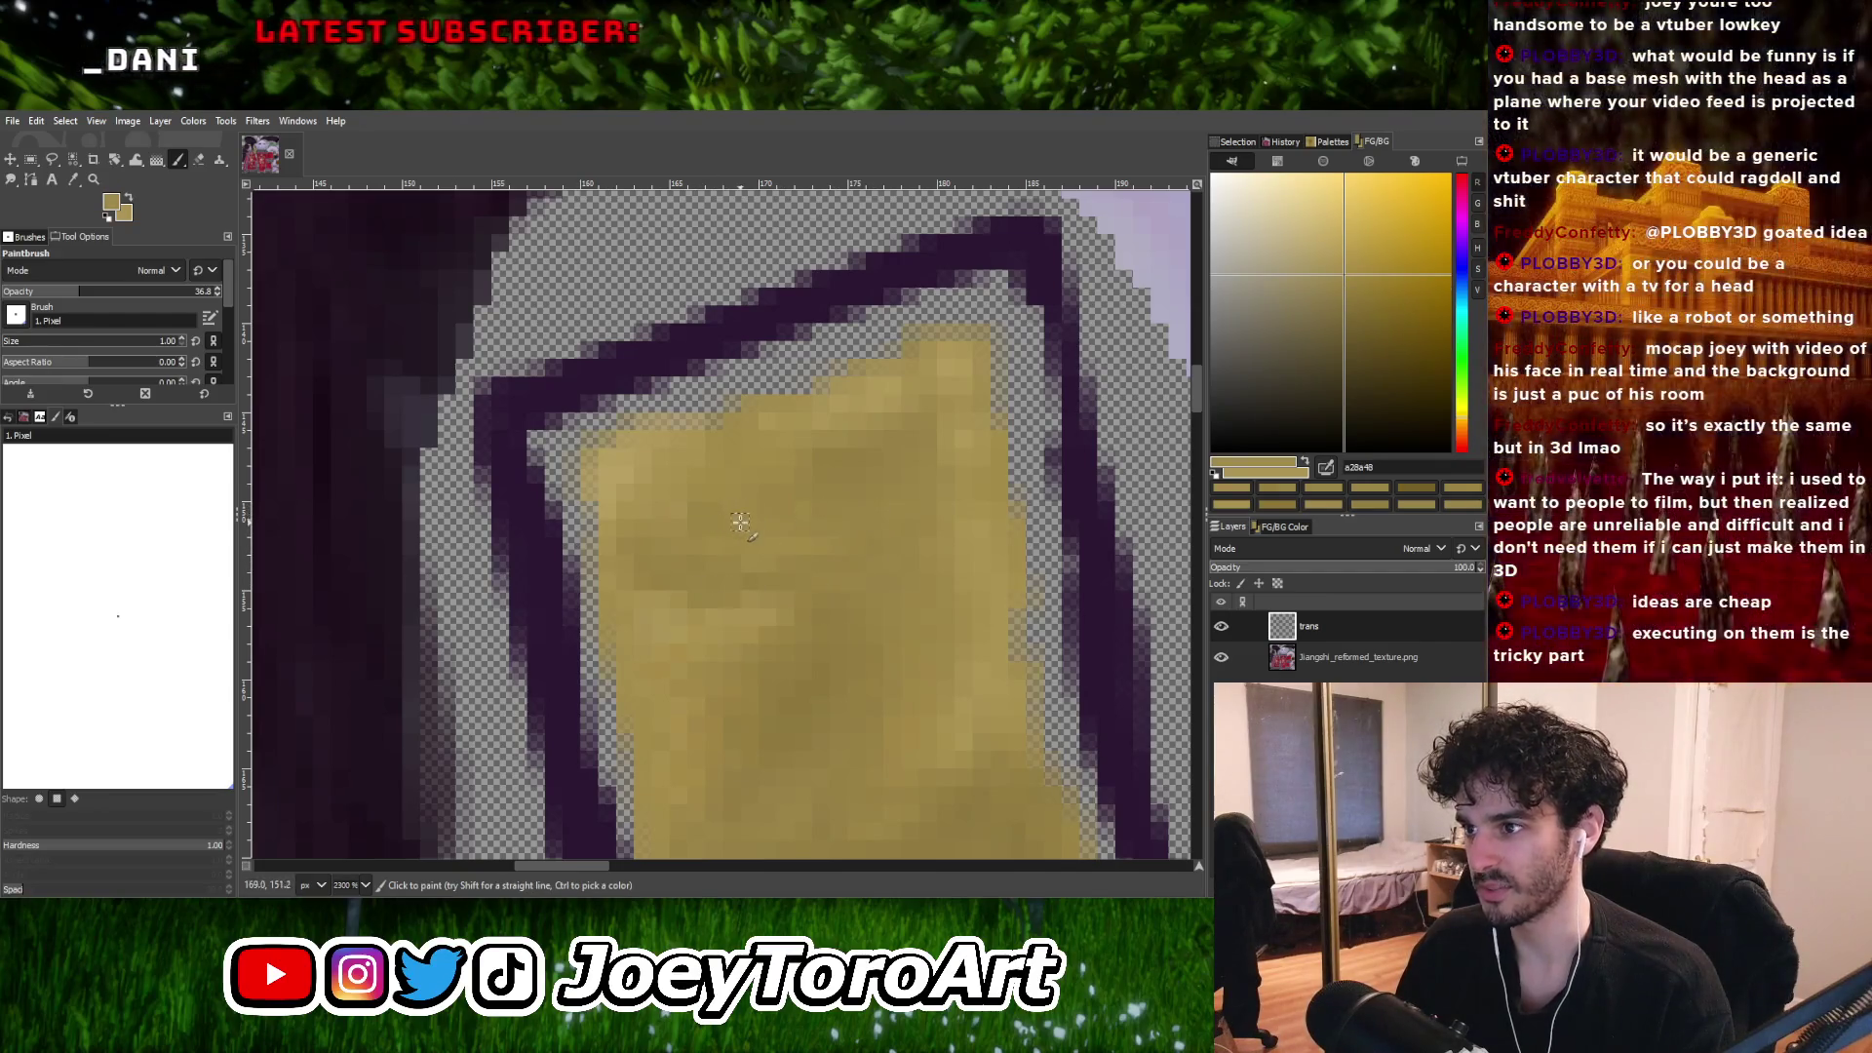
{"action": "left_click", "coordinate": [631, 485], "text": "ctrl"}
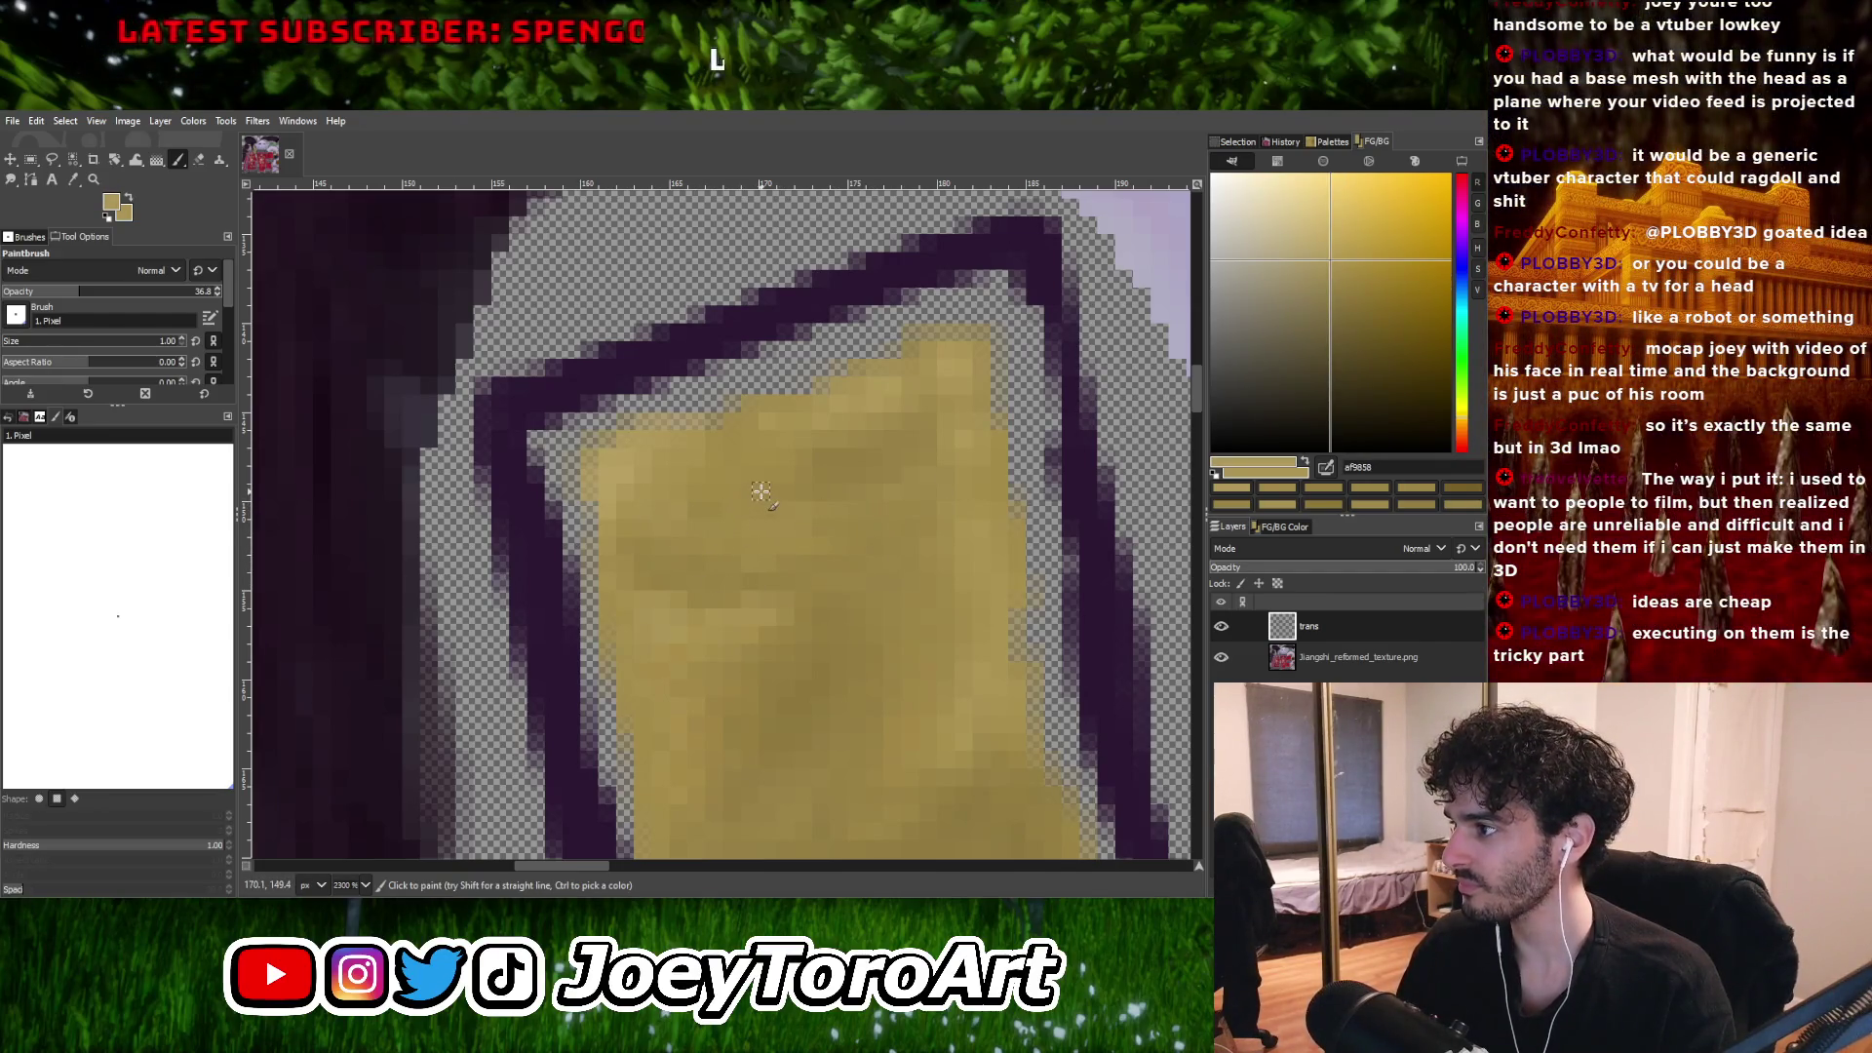
{"action": "scroll", "coordinate": [812, 494], "scroll_direction": "down", "scroll_amount": 3, "text": "ctrl"}
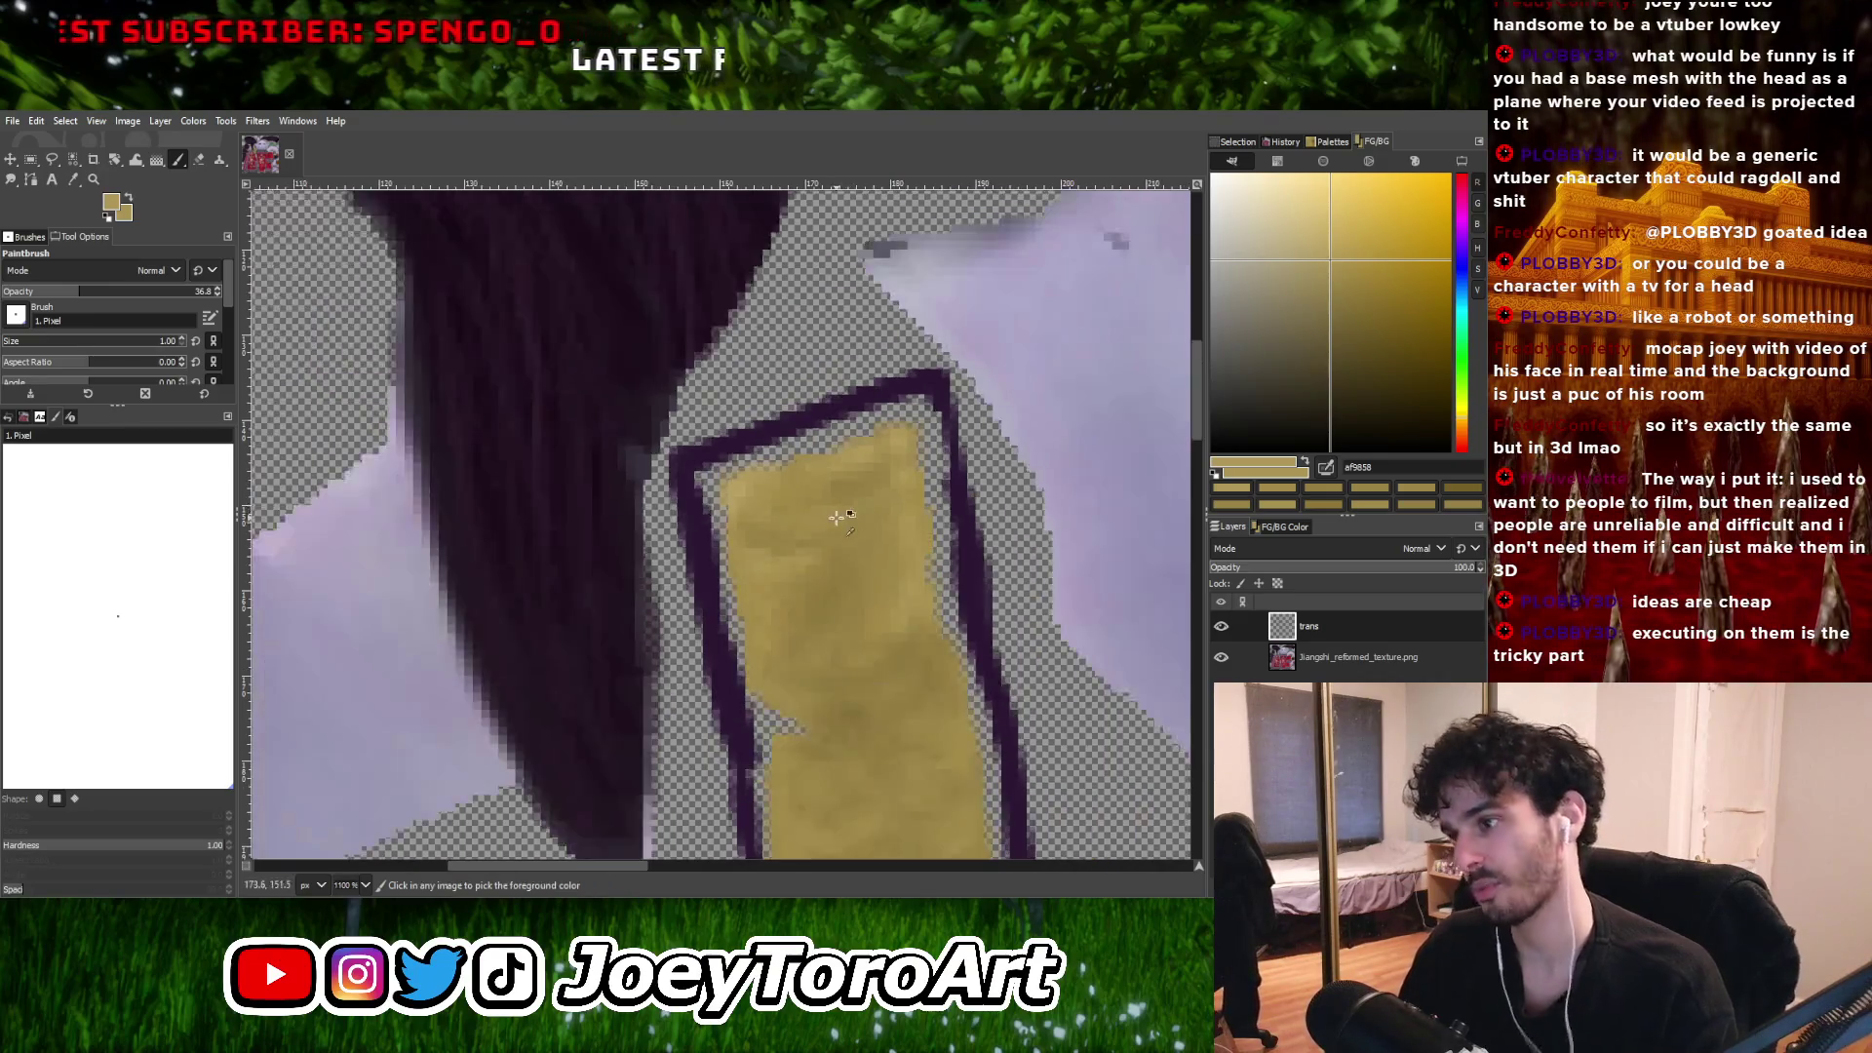
{"action": "scroll", "coordinate": [780, 532], "scroll_direction": "up", "scroll_amount": 3, "text": "ctrl"}
{"action": "left_click", "coordinate": [780, 546], "text": "ctrl"}
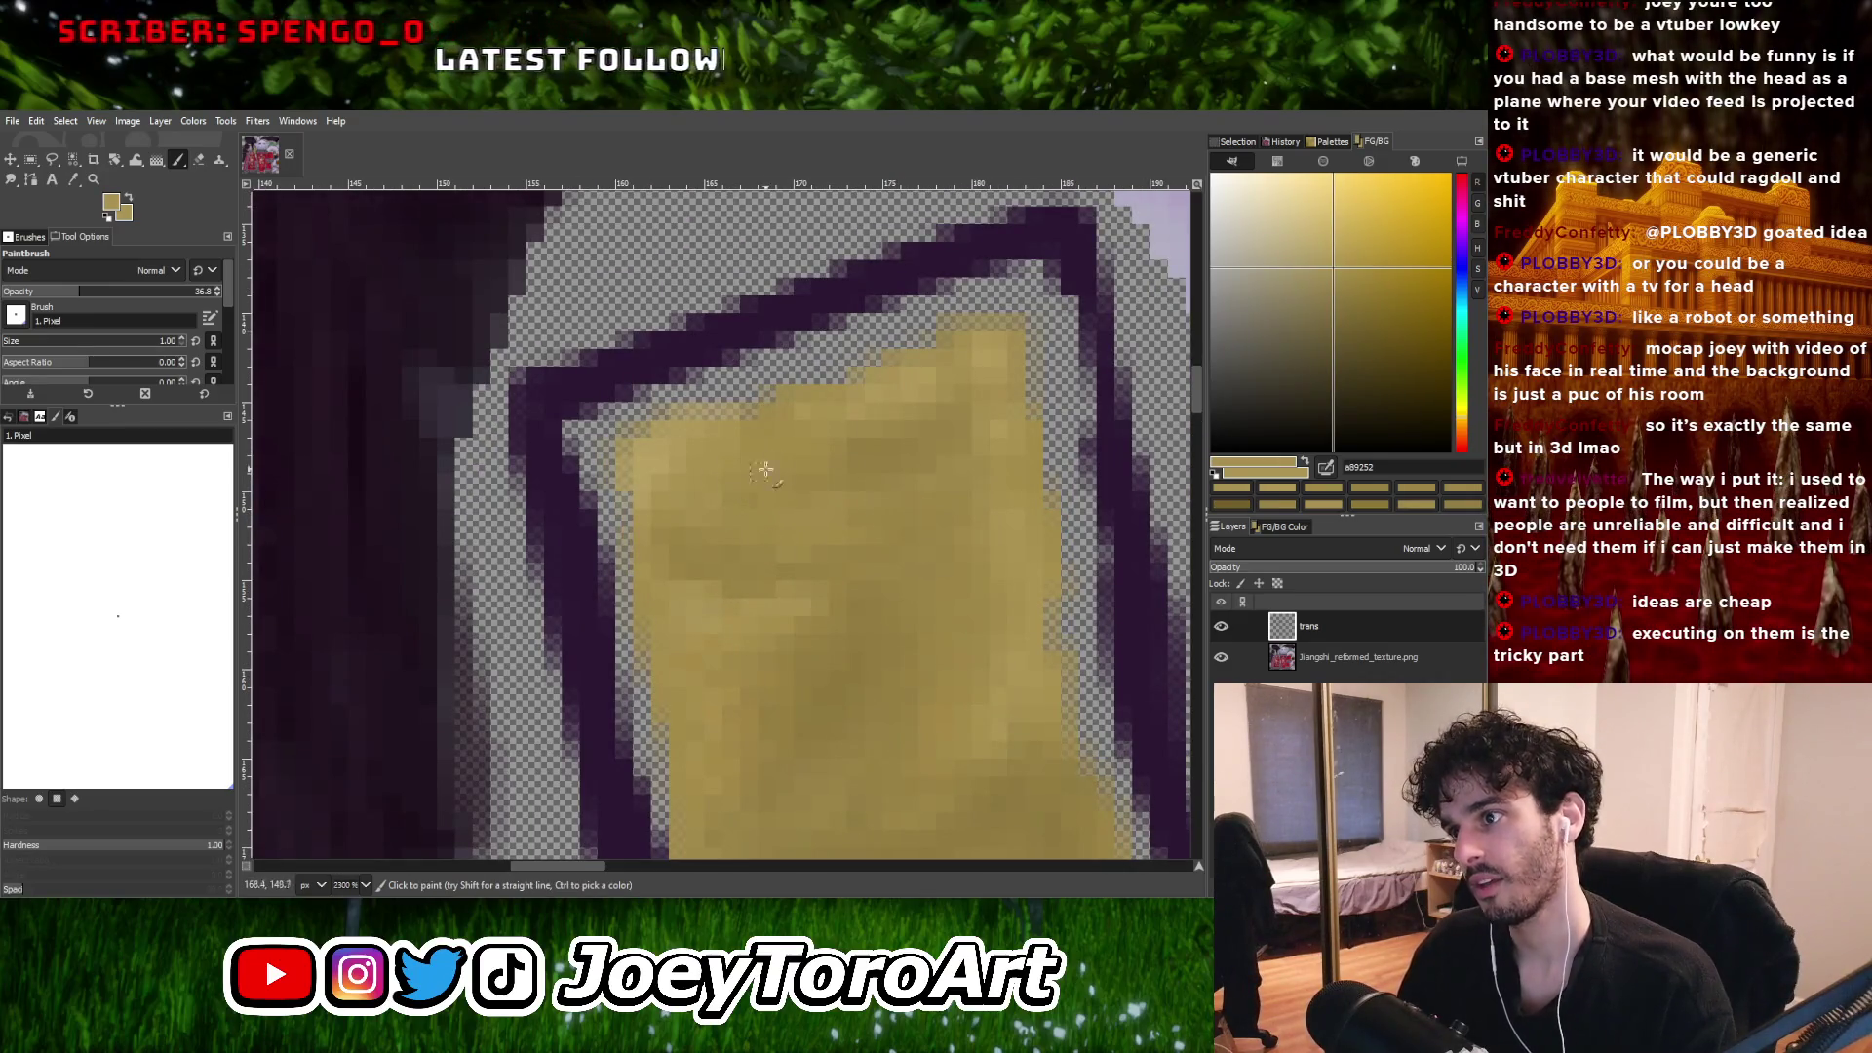
{"action": "scroll", "coordinate": [873, 478], "scroll_direction": "down", "scroll_amount": 1, "text": "ctrl"}
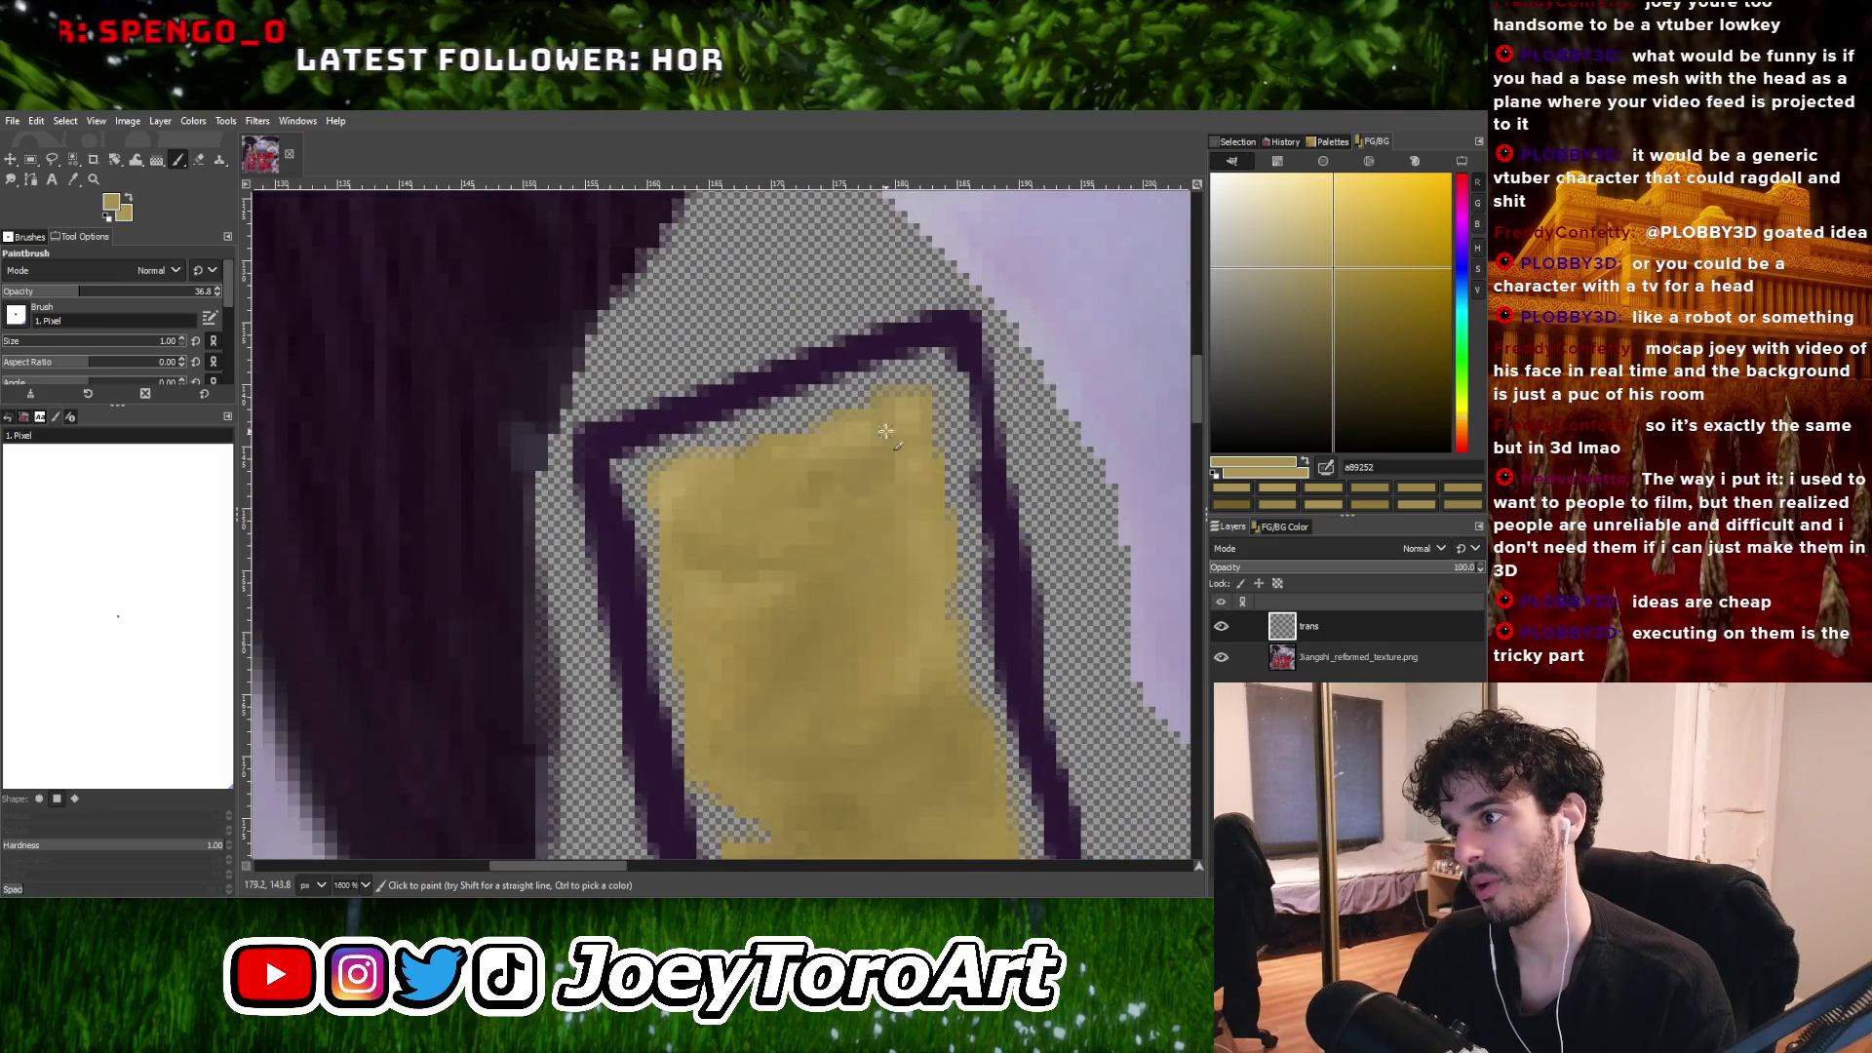
{"action": "left_click", "coordinate": [866, 542], "text": "ctrl"}
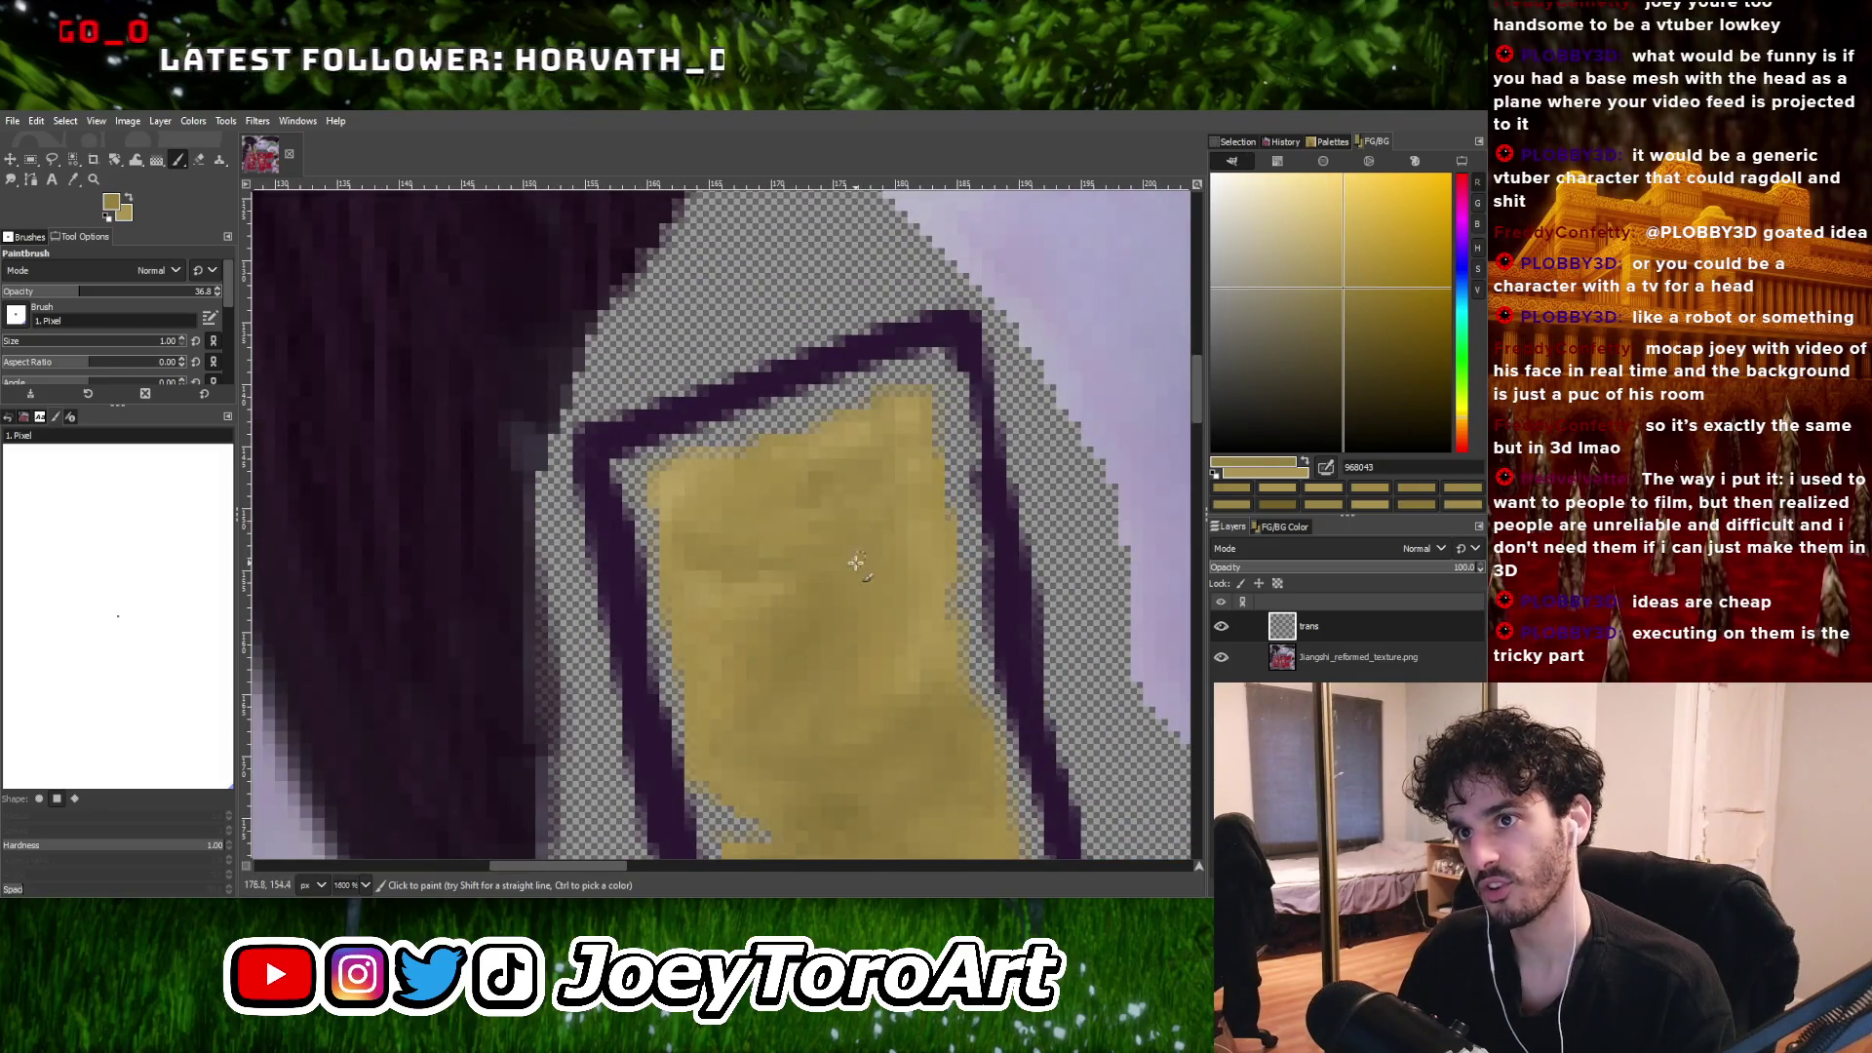
{"action": "scroll", "coordinate": [863, 549], "scroll_direction": "down", "scroll_amount": 1, "text": "ctrl"}
{"action": "scroll", "coordinate": [863, 549], "scroll_direction": "down", "scroll_amount": 3, "text": "ctrl"}
{"action": "scroll", "coordinate": [786, 576], "scroll_direction": "up", "scroll_amount": 4, "text": "ctrl"}
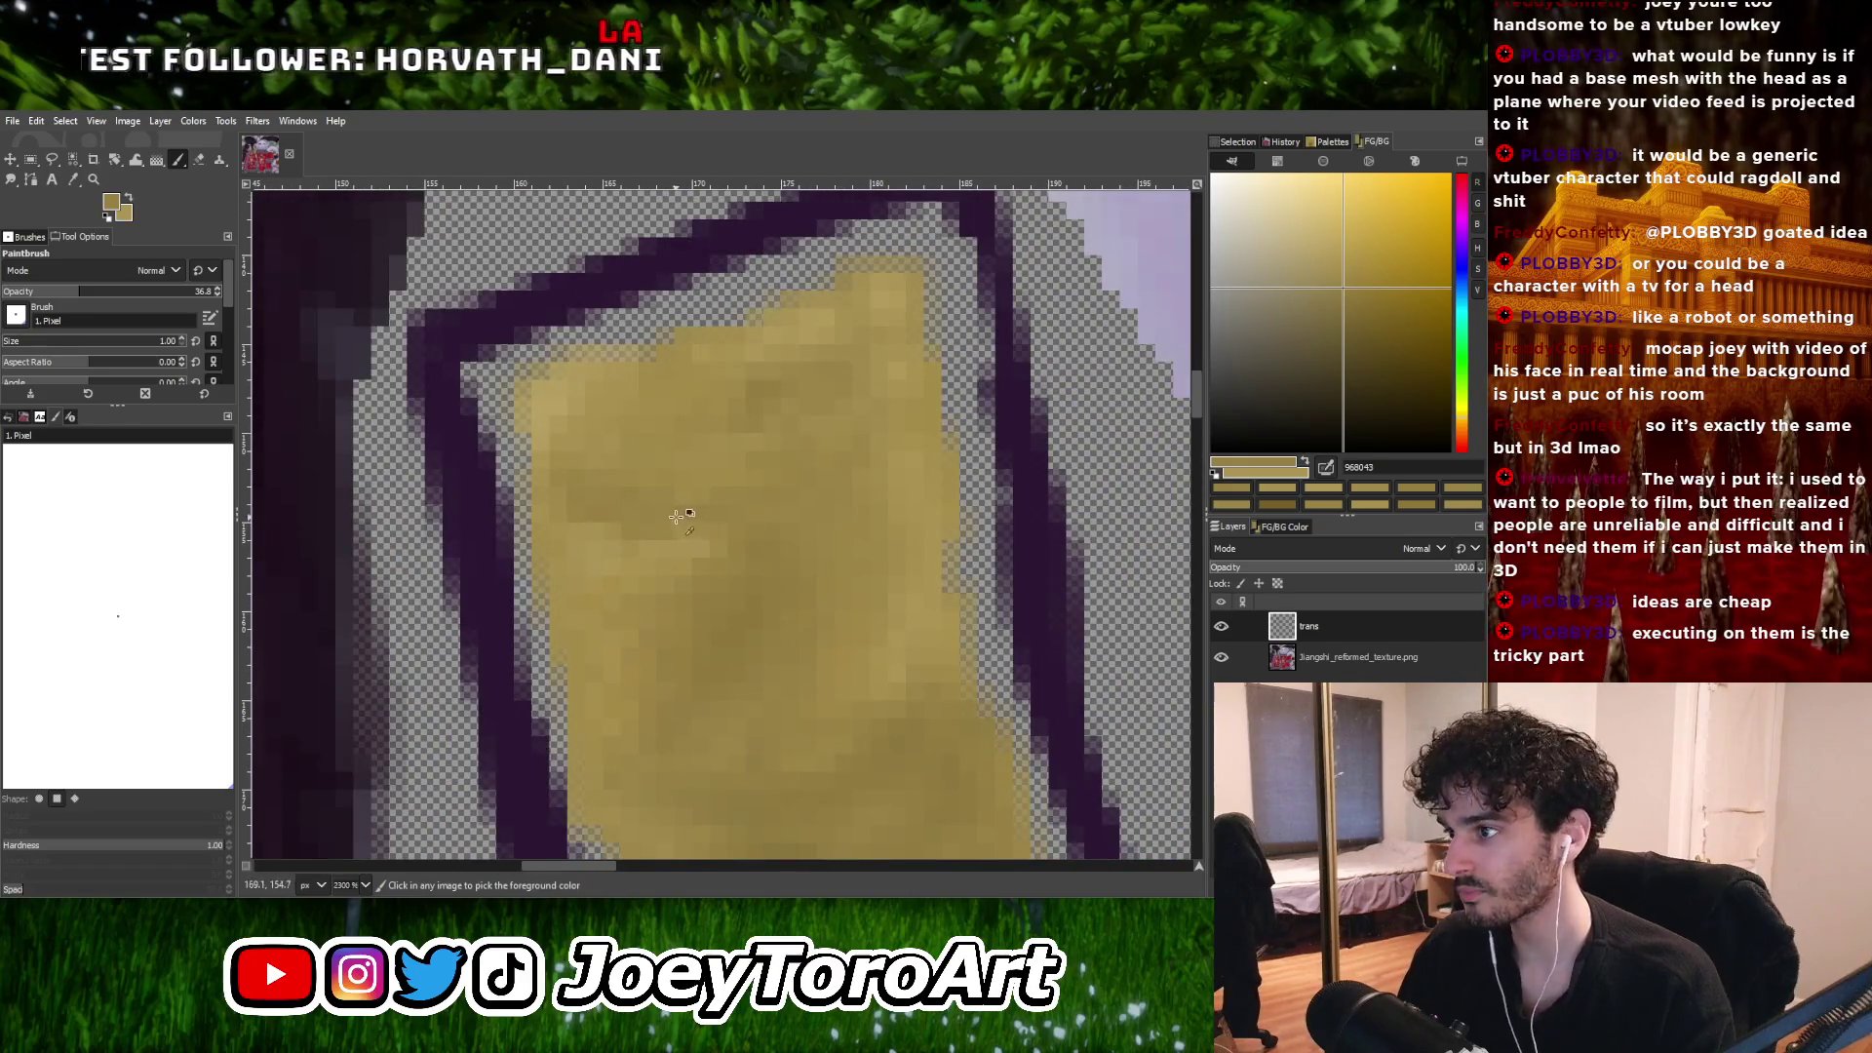
Fill the top end up to the purple frame's inner corner with brownish, light and mid tans.
{"action": "left_click", "coordinate": [702, 498], "text": "ctrl"}
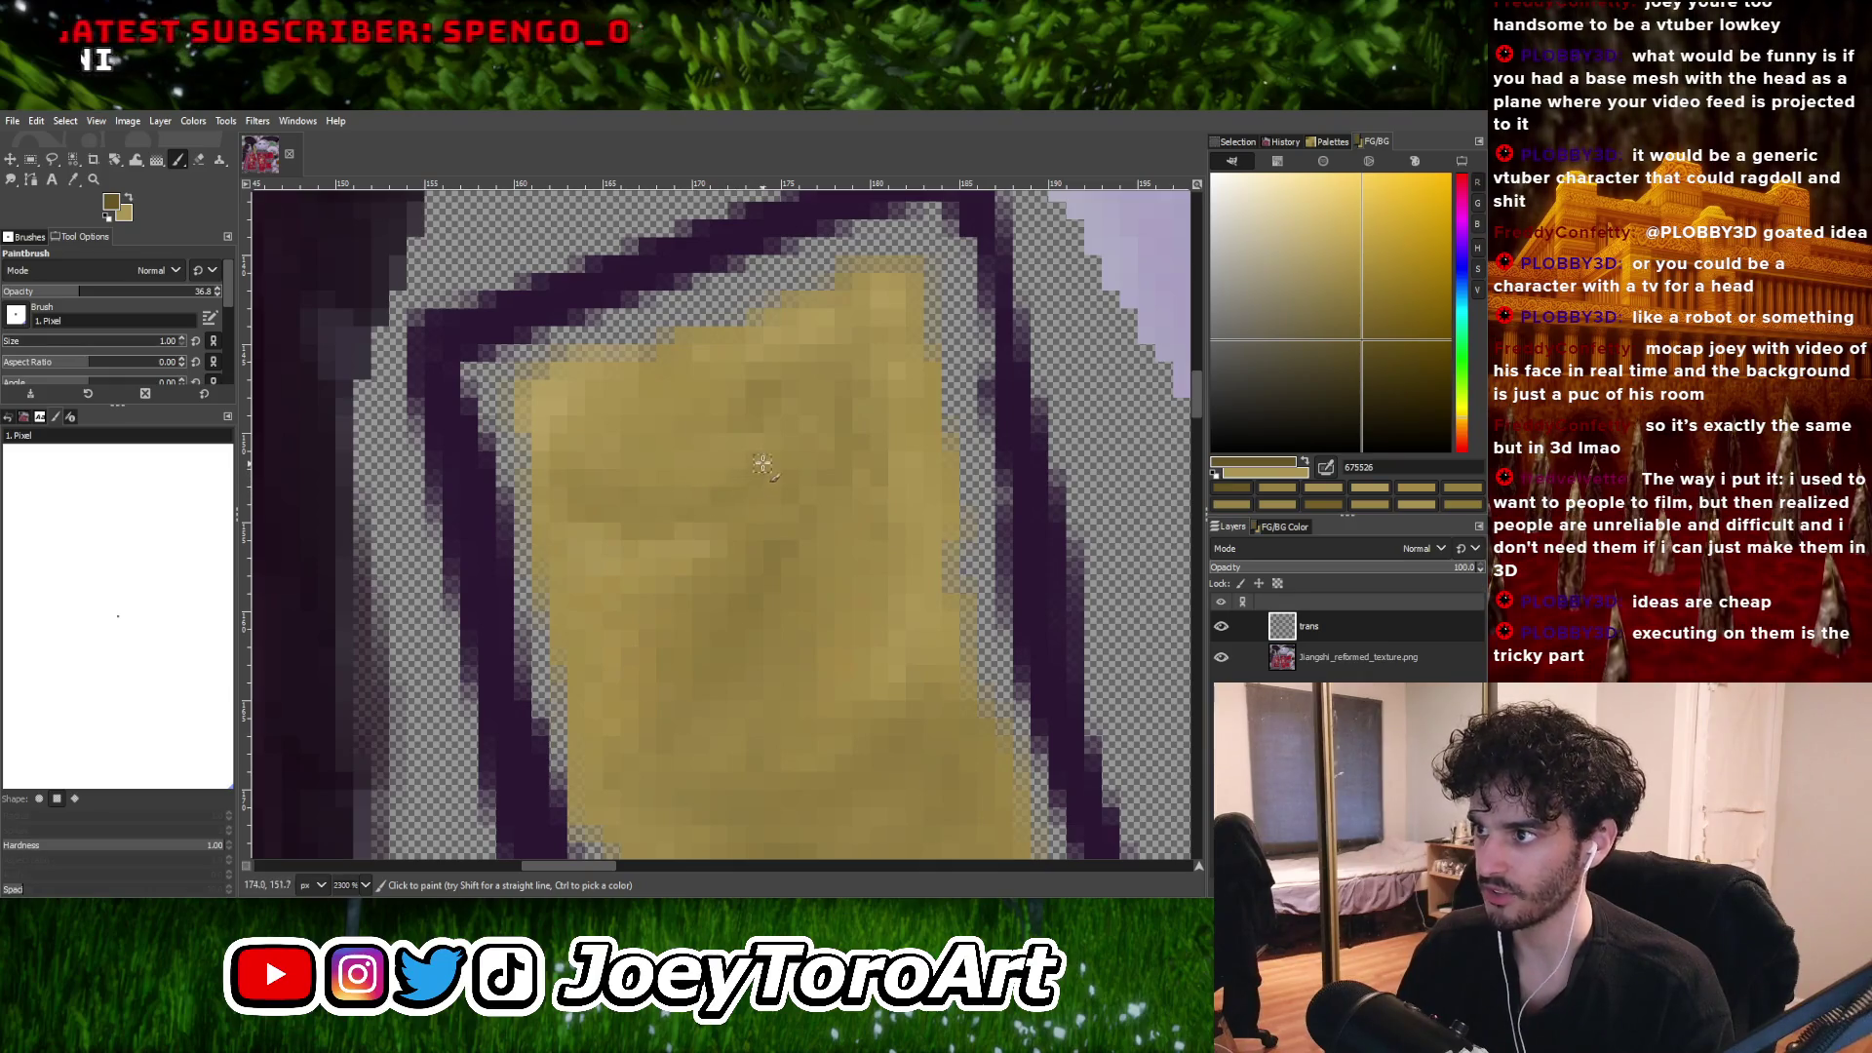
{"action": "left_click", "coordinate": [718, 400], "text": "ctrl"}
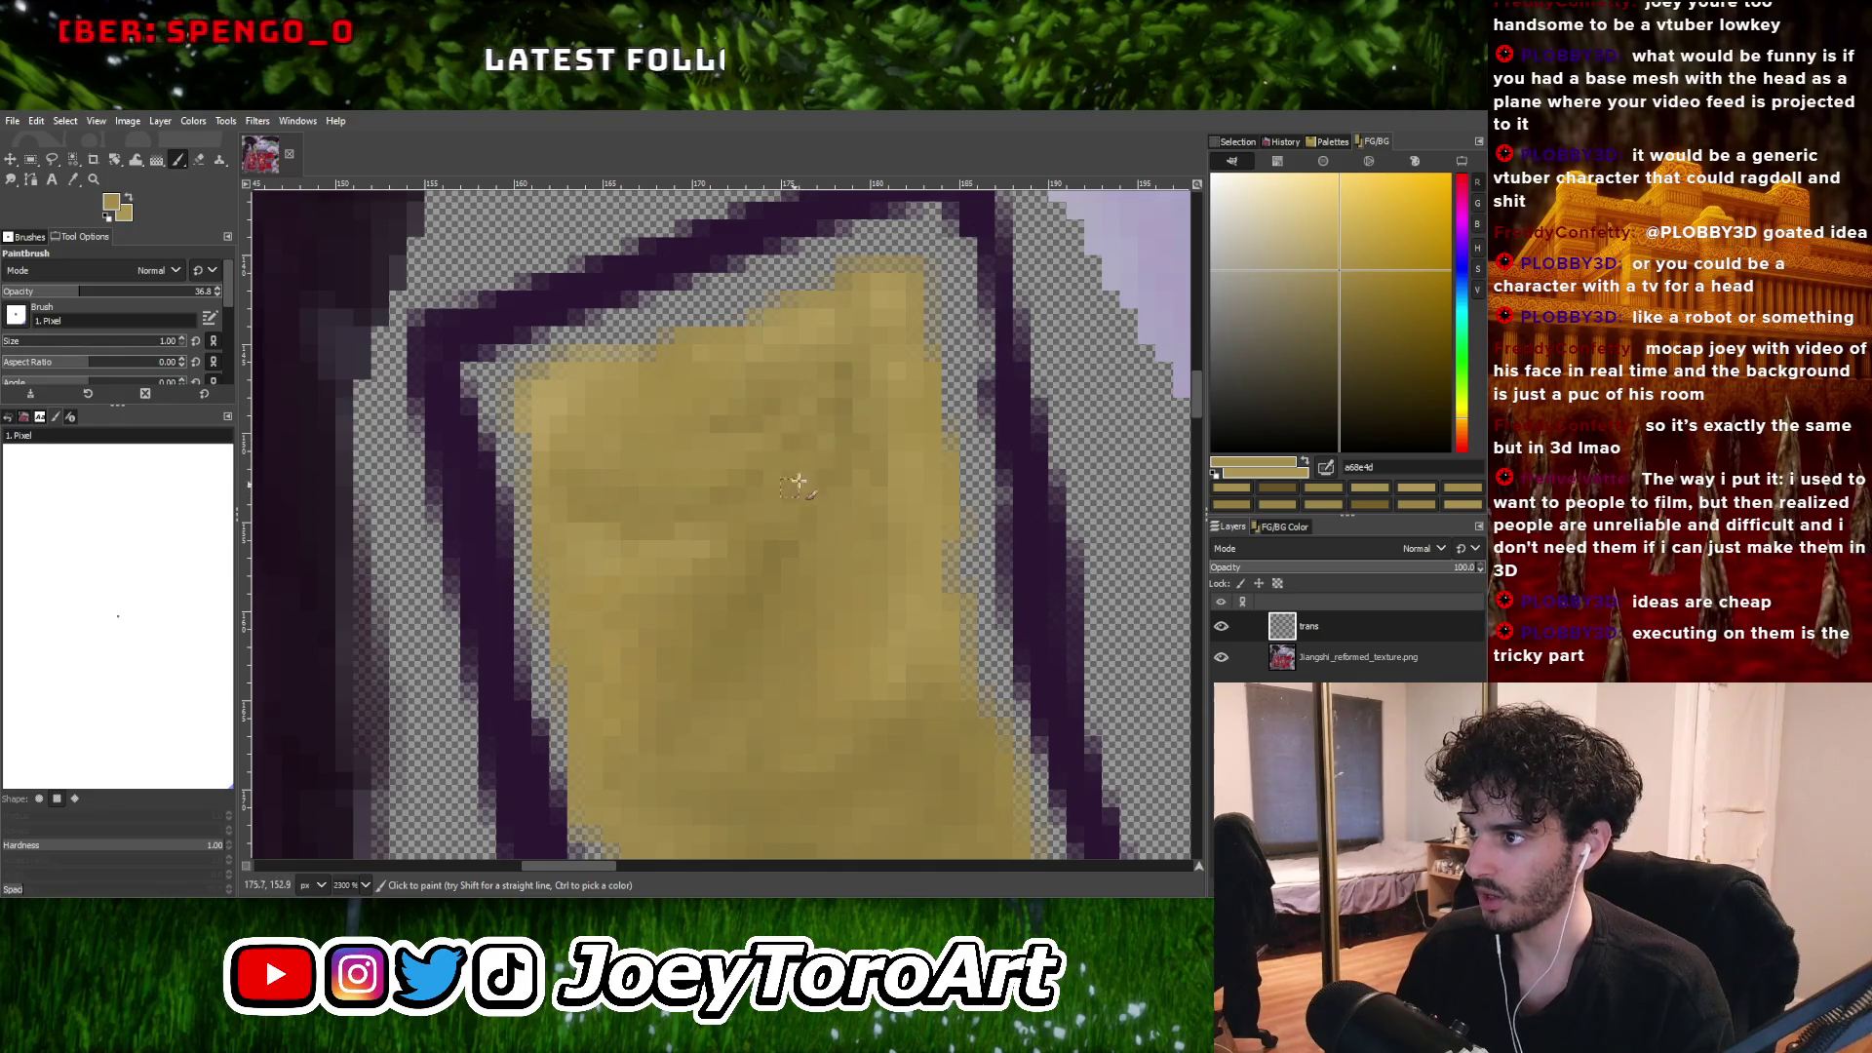
{"action": "left_click", "coordinate": [811, 466], "text": "ctrl"}
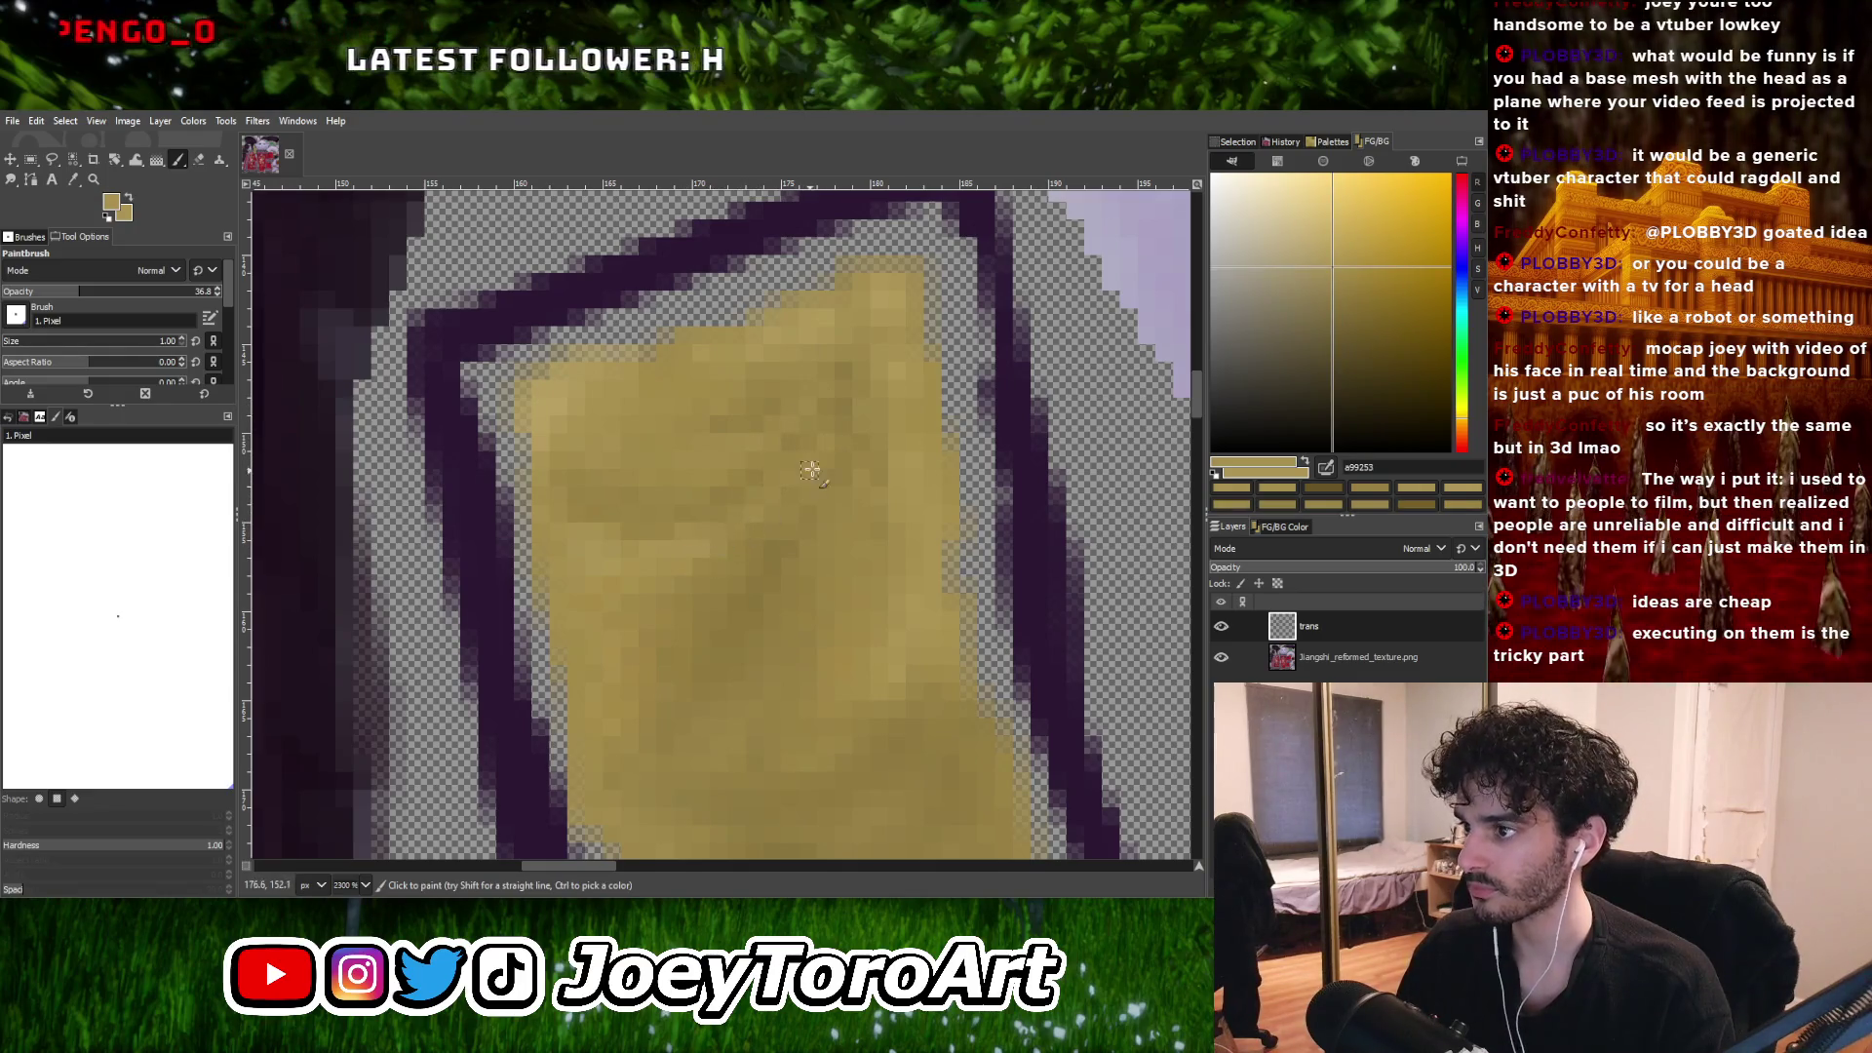
{"action": "scroll", "coordinate": [822, 566], "scroll_direction": "down", "scroll_amount": 5, "text": "ctrl"}
{"action": "scroll", "coordinate": [877, 509], "scroll_direction": "up", "scroll_amount": 5, "text": "ctrl"}
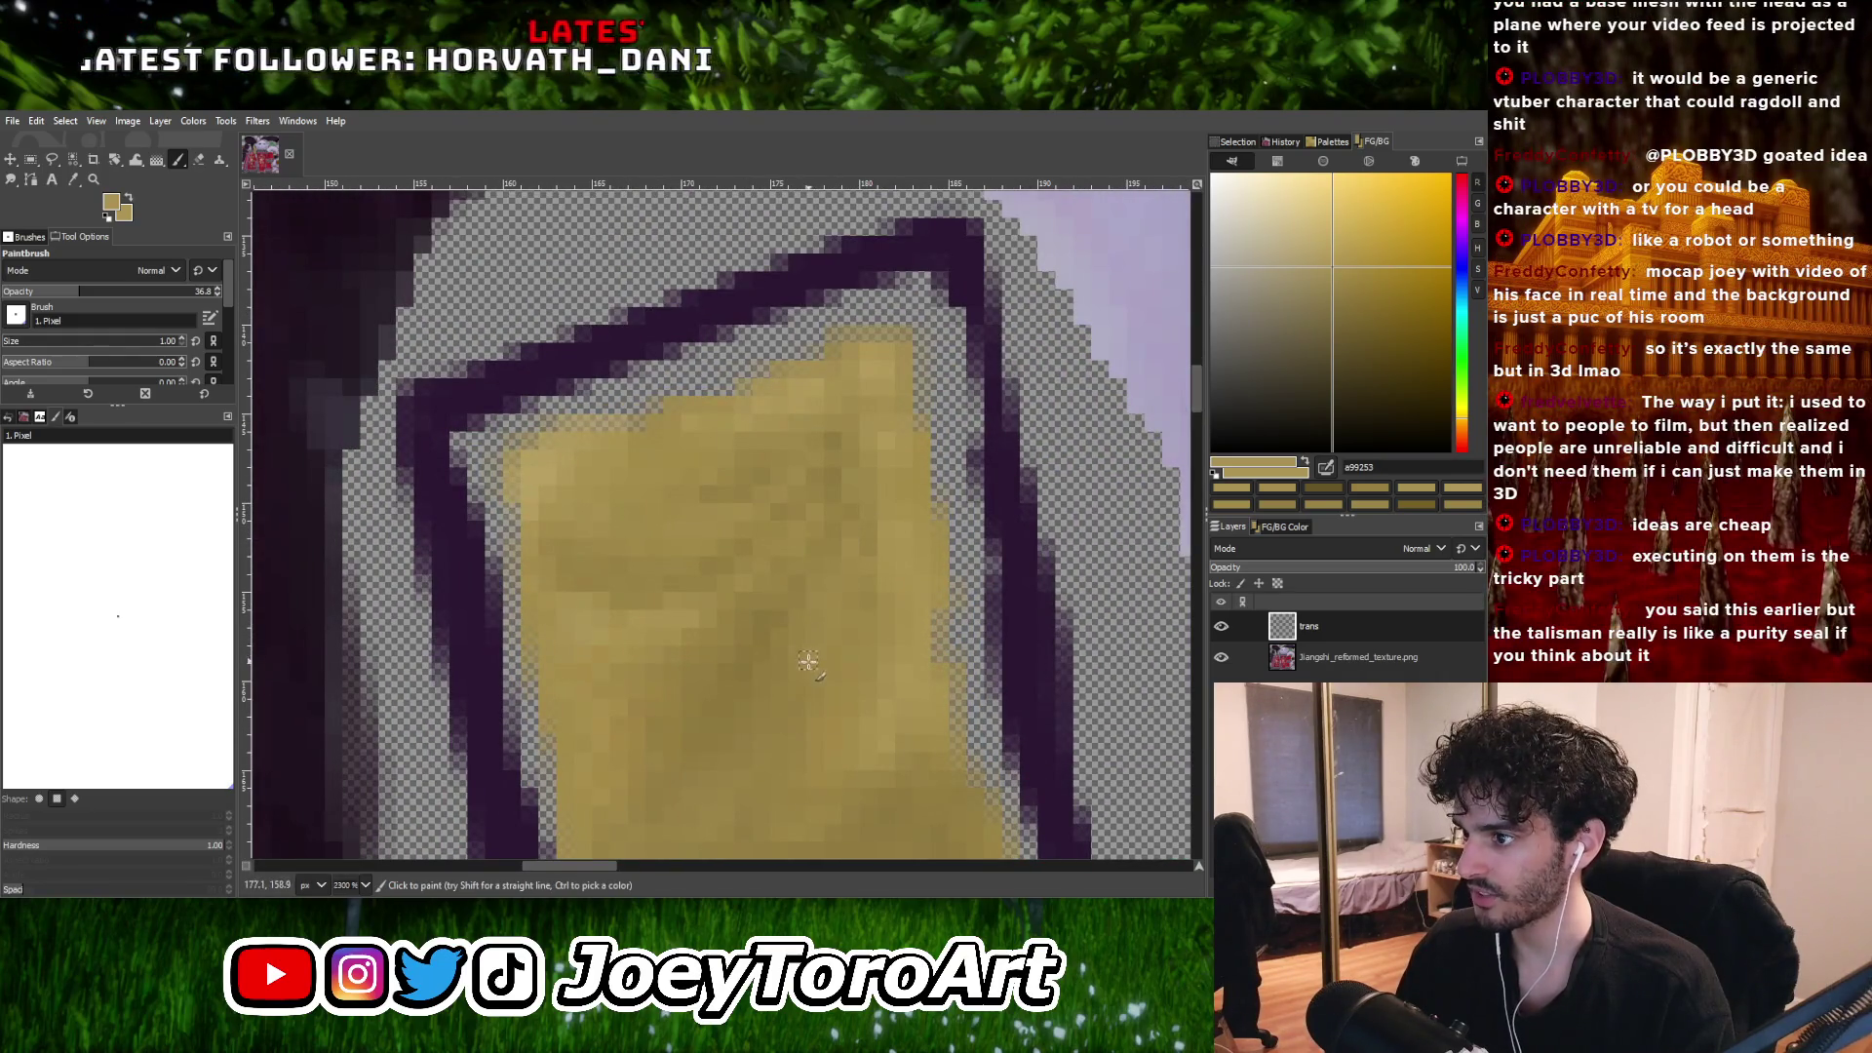
{"action": "scroll", "coordinate": [805, 655], "scroll_direction": "down", "scroll_amount": 3, "text": "ctrl"}
{"action": "scroll", "coordinate": [805, 666], "scroll_direction": "up", "scroll_amount": 3, "text": "ctrl"}
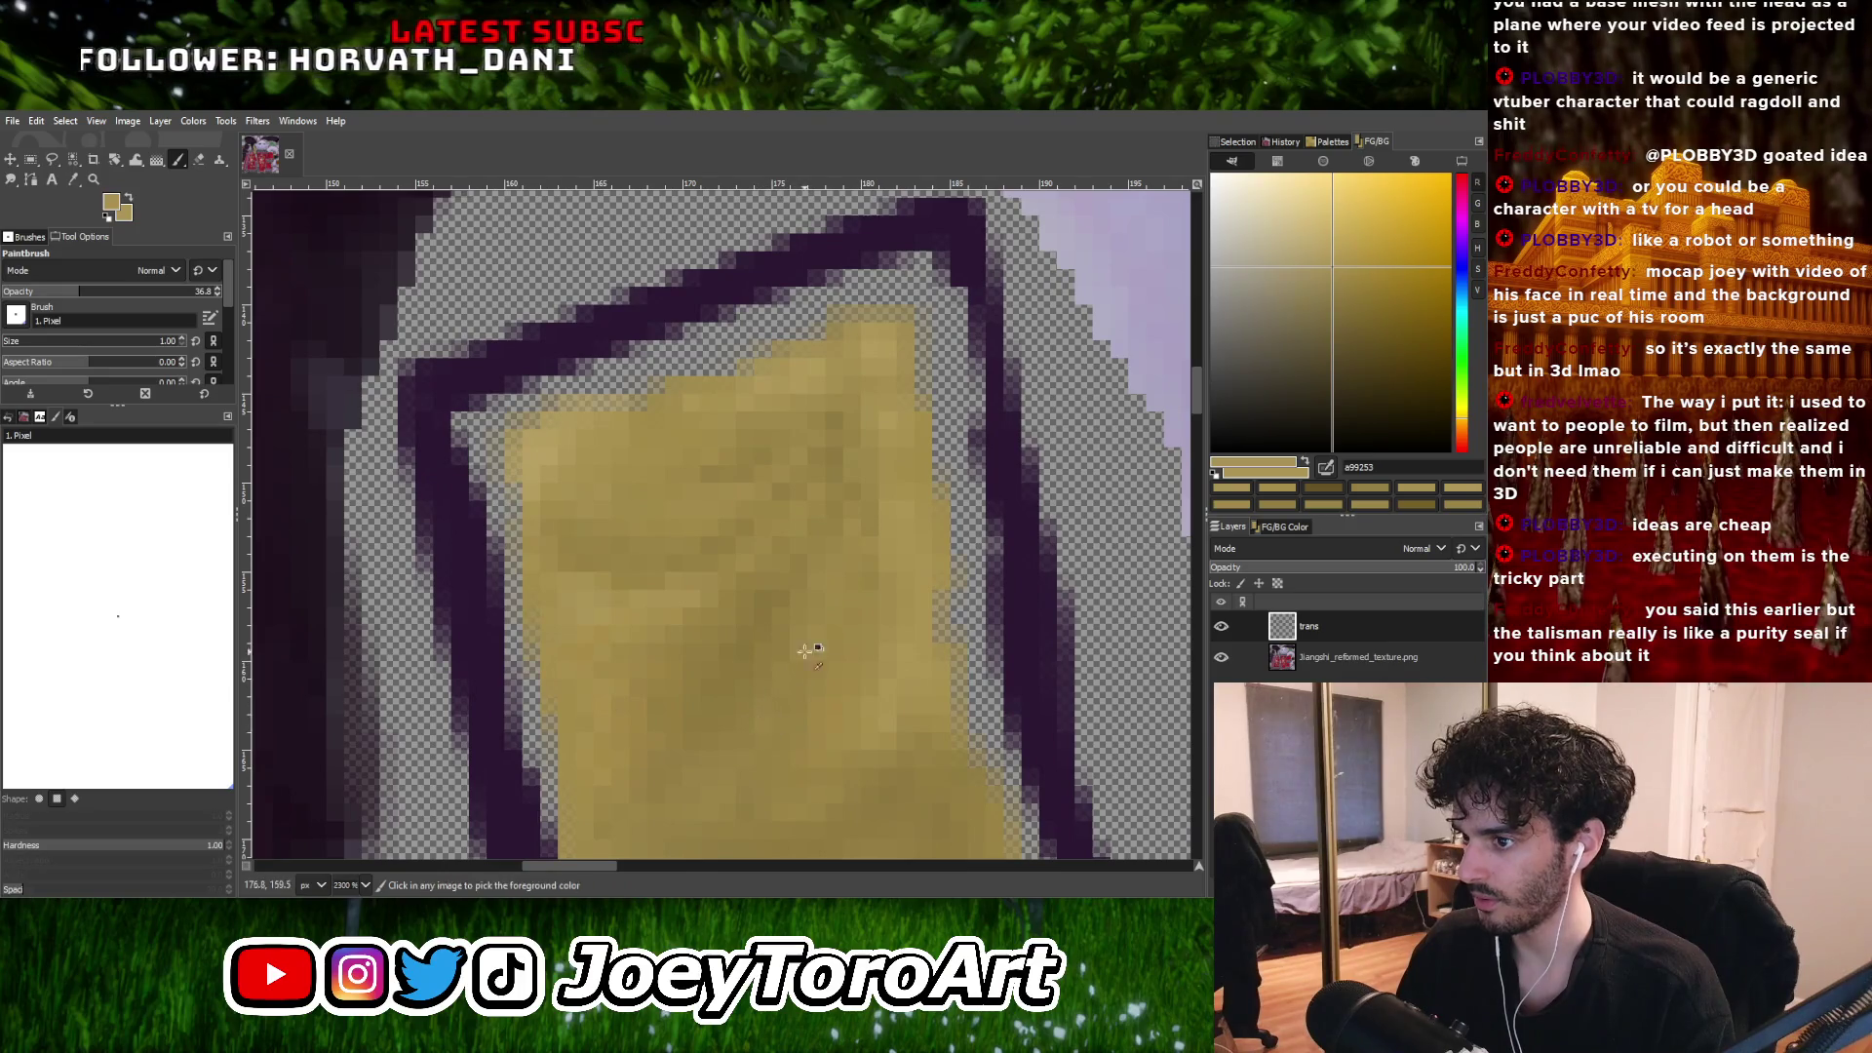
{"action": "scroll", "coordinate": [805, 651], "scroll_direction": "down", "scroll_amount": 1, "text": "ctrl"}
{"action": "scroll", "coordinate": [780, 620], "scroll_direction": "down", "scroll_amount": 1, "text": "ctrl"}
{"action": "scroll", "coordinate": [849, 622], "scroll_direction": "up", "scroll_amount": 1, "text": "ctrl"}
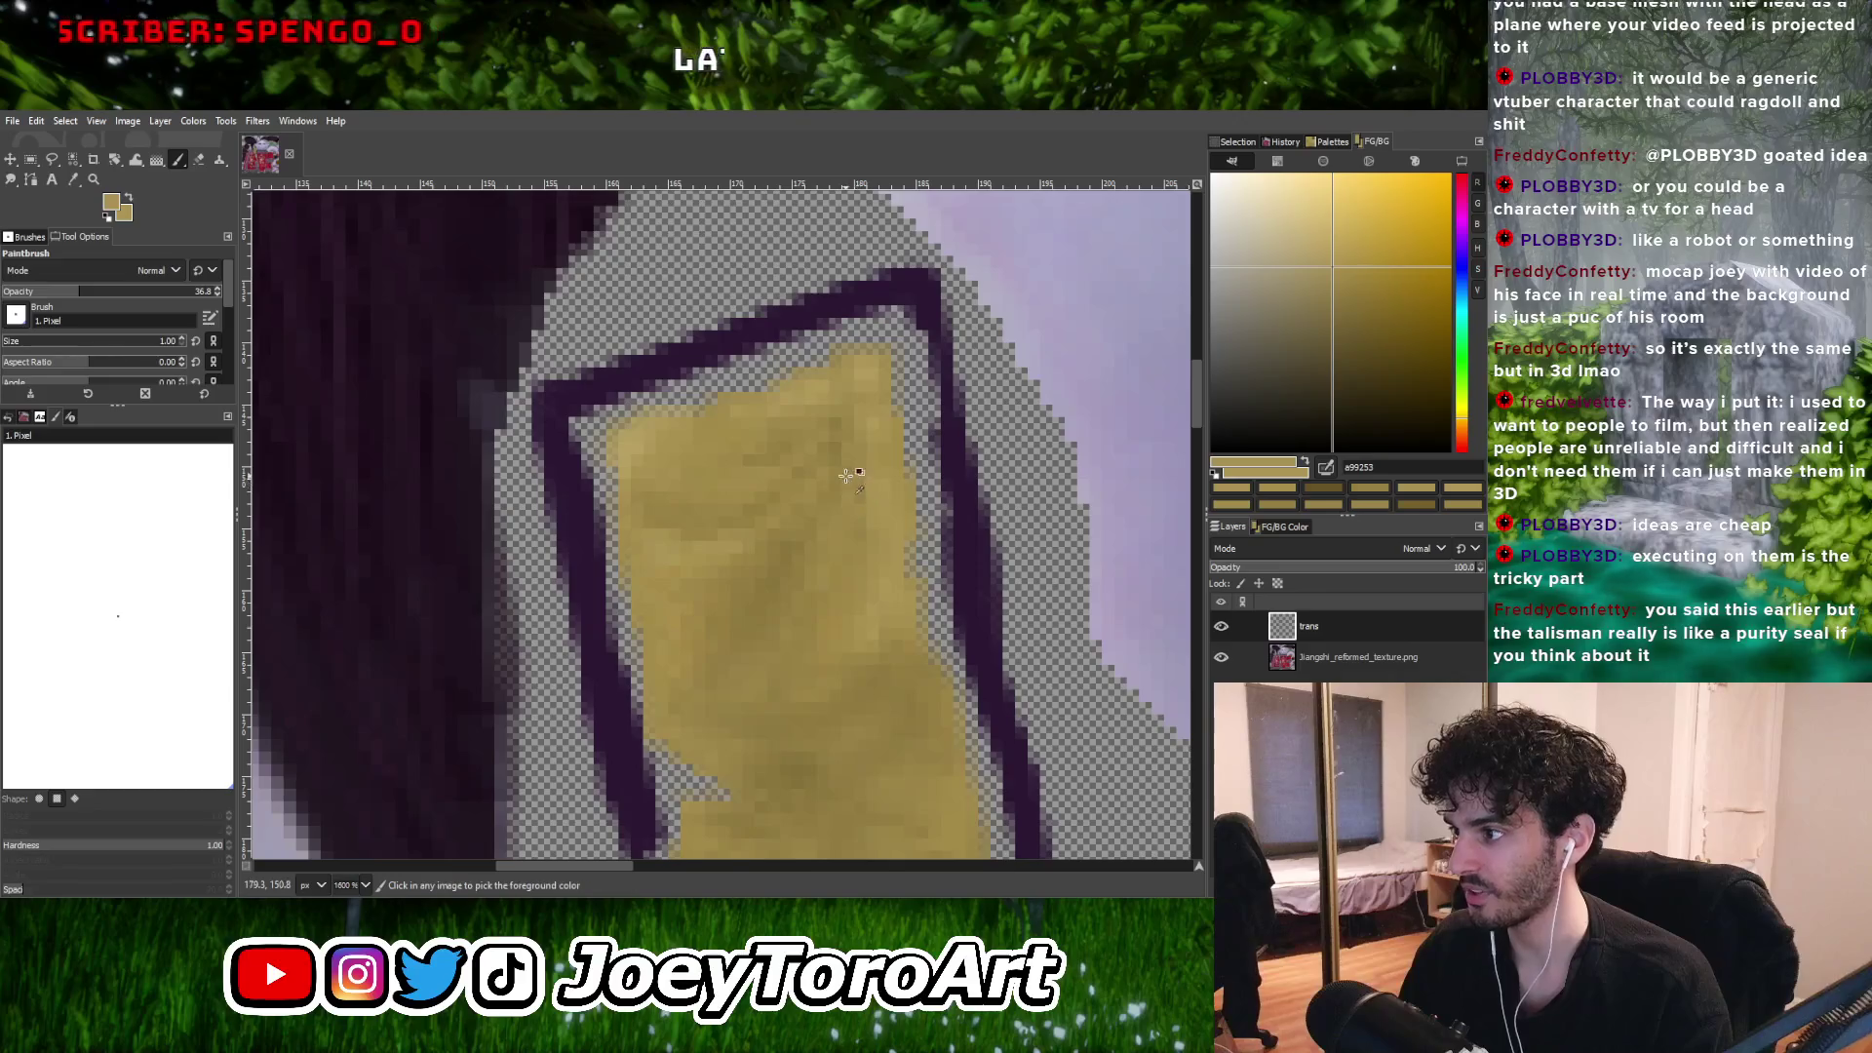
{"action": "scroll", "coordinate": [844, 475], "scroll_direction": "down", "scroll_amount": 5, "text": "ctrl"}
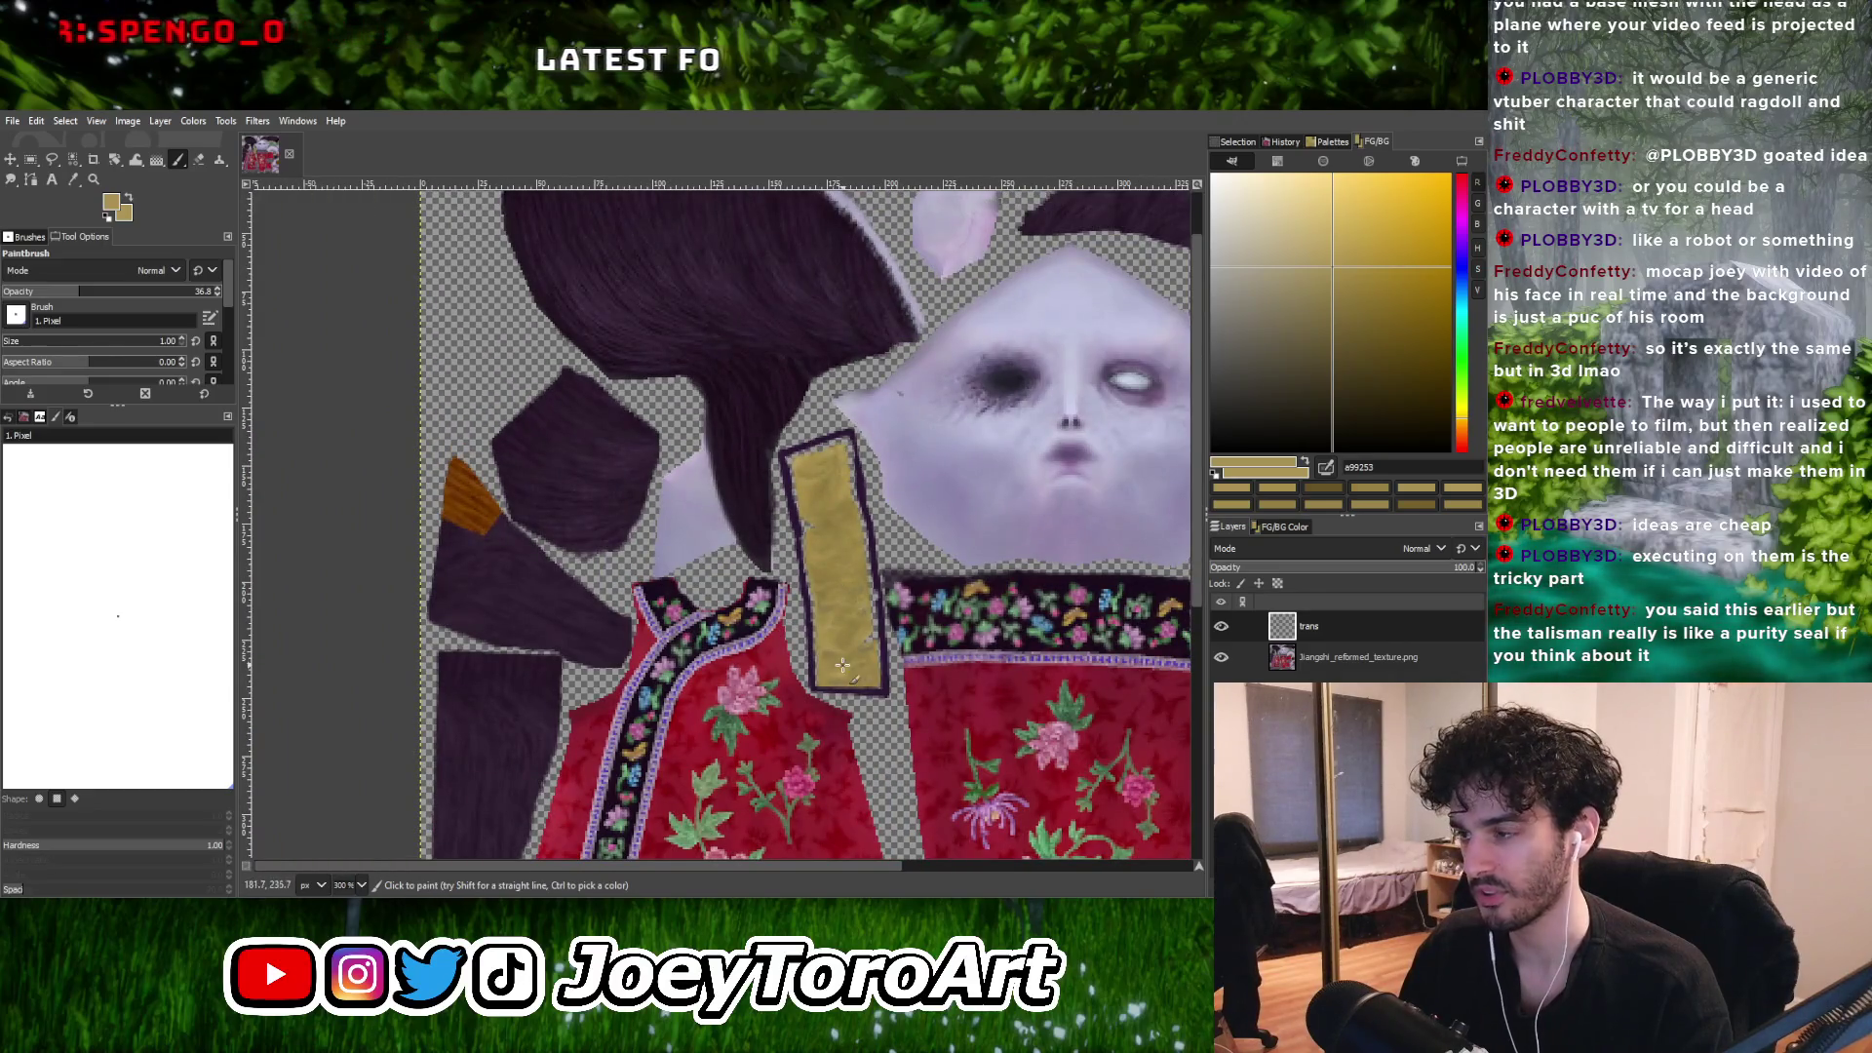
Sample the talisman's tan and fill the gap beside the right purple border.
{"action": "scroll", "coordinate": [841, 487], "scroll_direction": "up", "scroll_amount": 5, "text": "ctrl"}
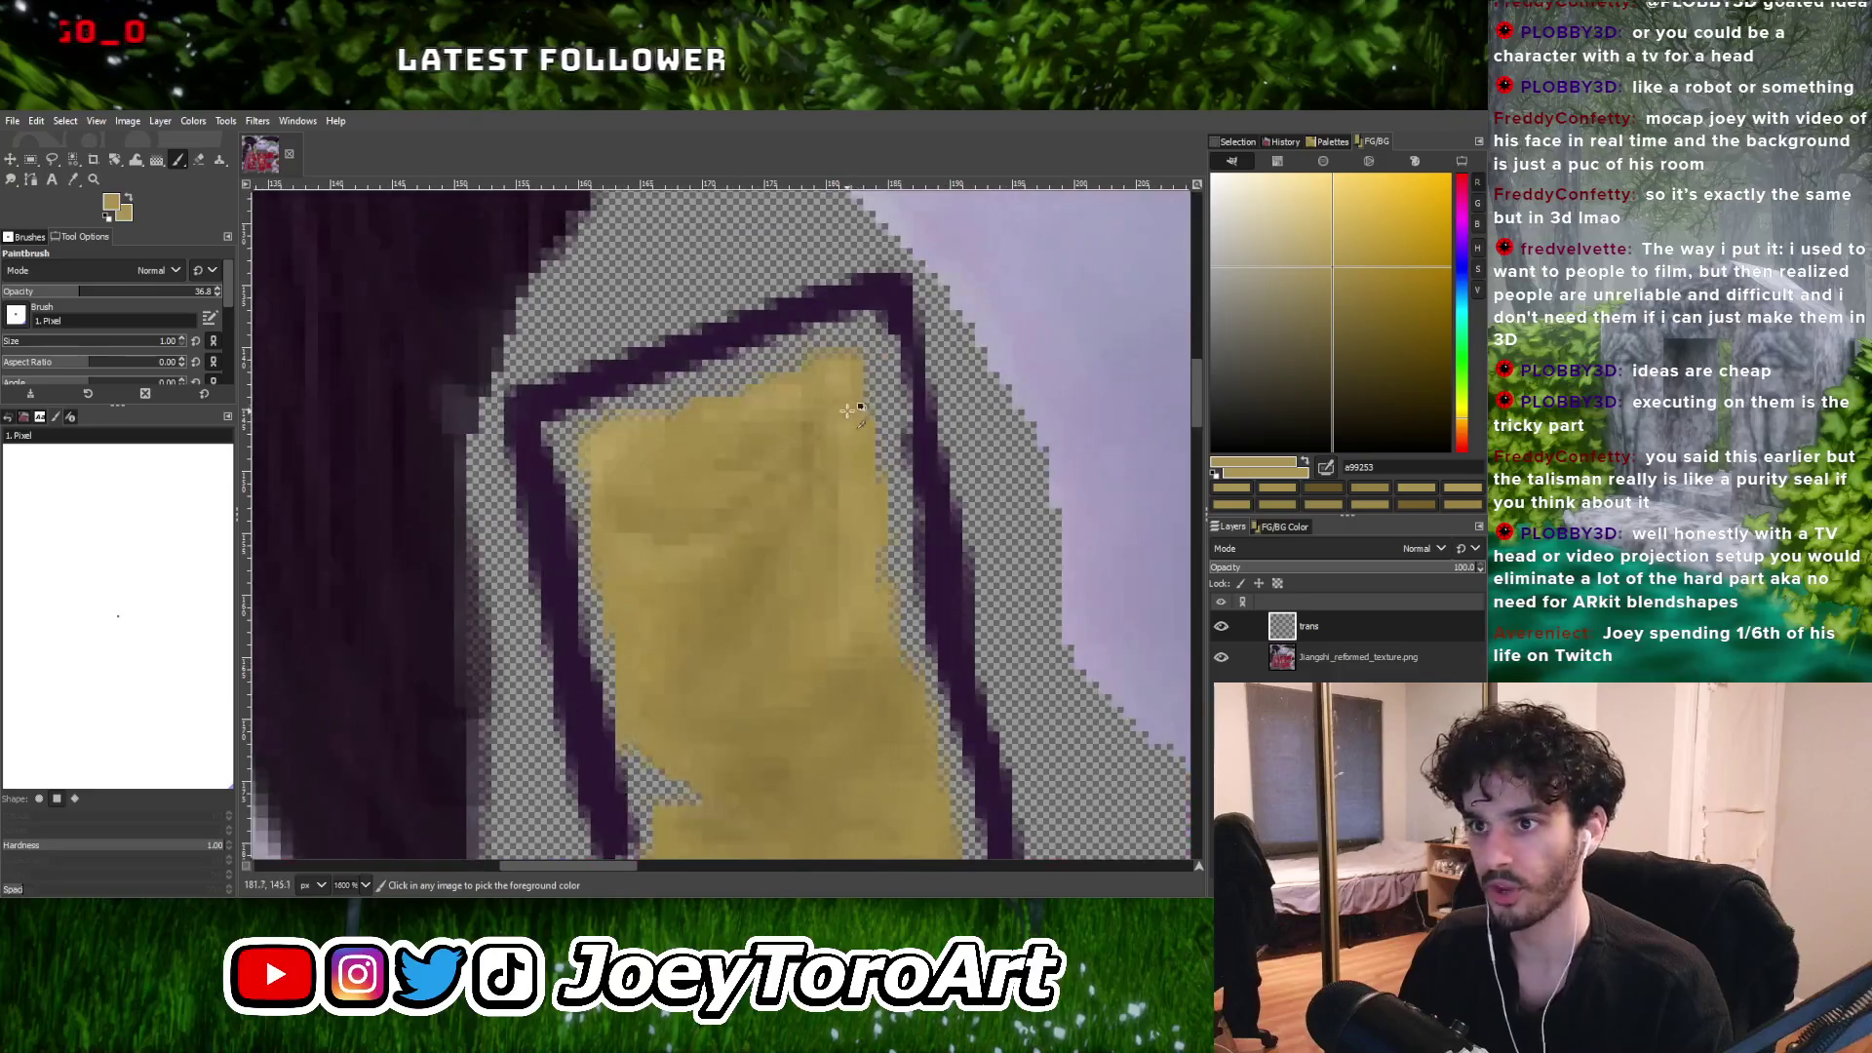
{"action": "scroll", "coordinate": [862, 346], "scroll_direction": "down", "scroll_amount": 5, "text": "ctrl"}
{"action": "scroll", "coordinate": [791, 523], "scroll_direction": "up", "scroll_amount": 5, "text": "ctrl"}
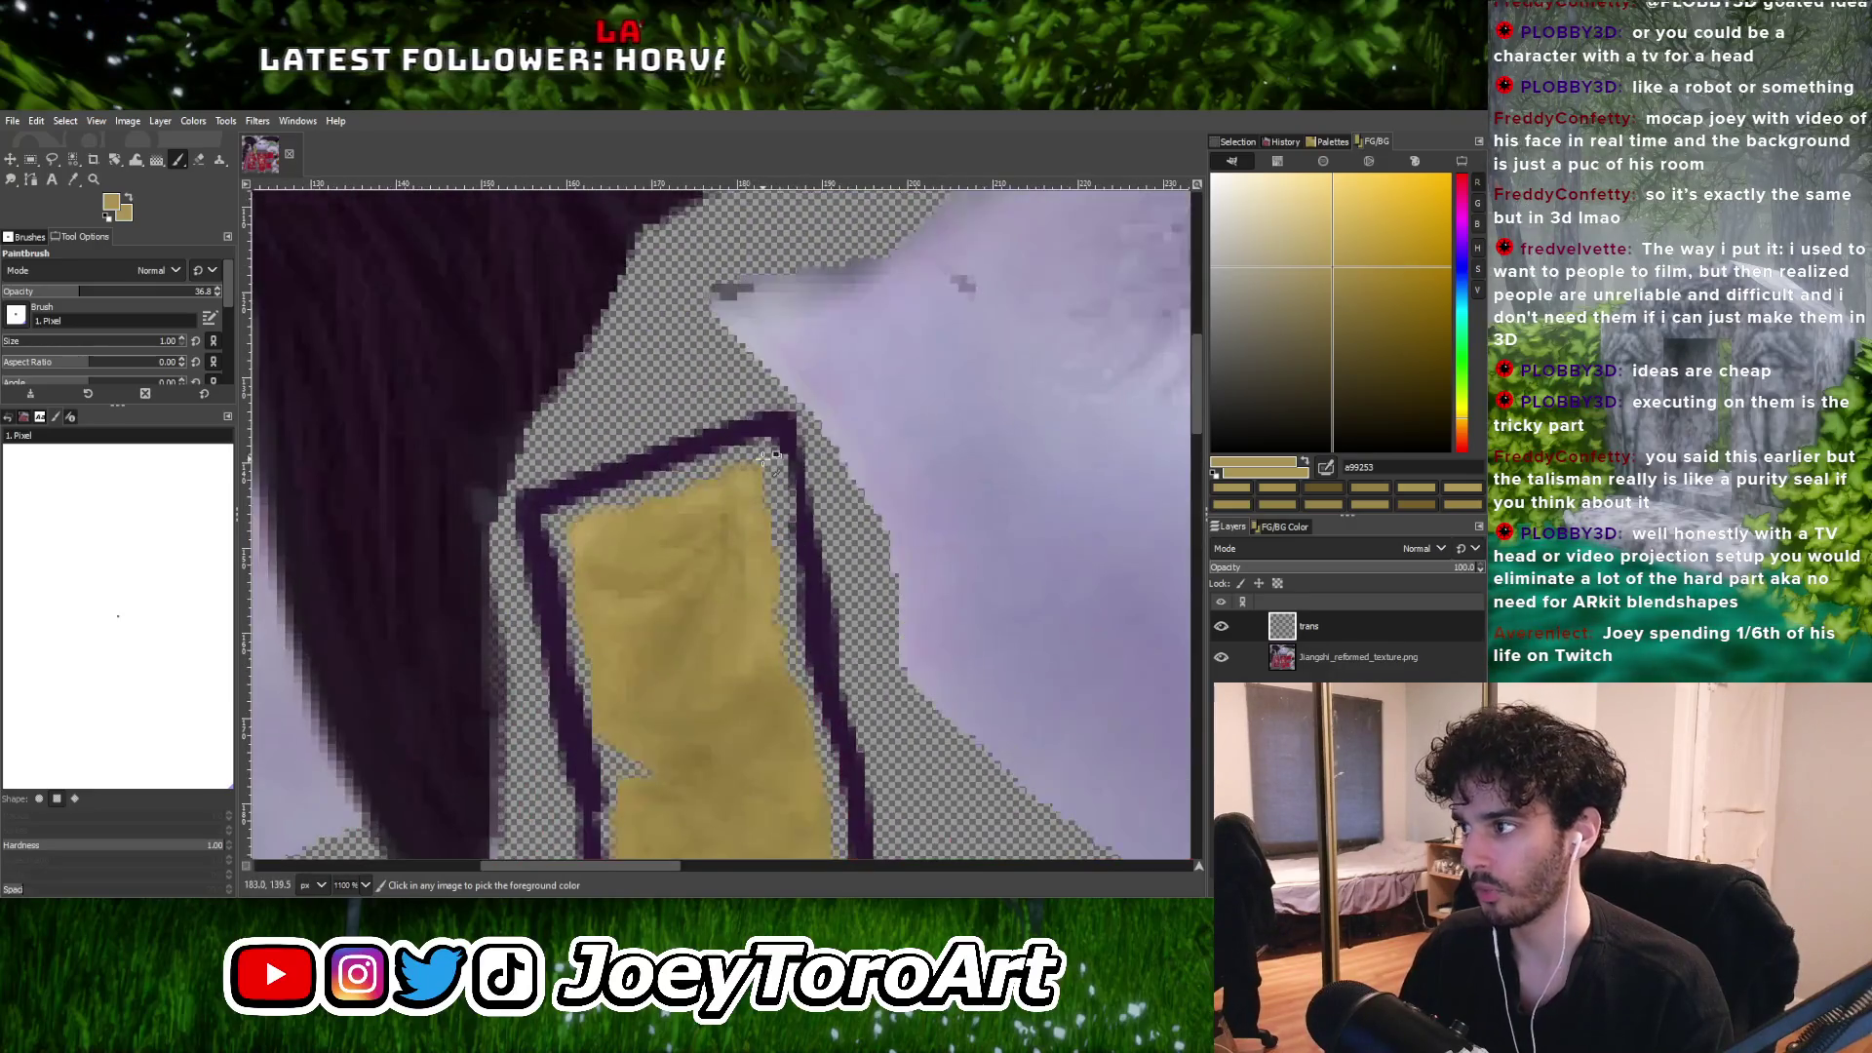
{"action": "left_click", "coordinate": [772, 493], "text": "ctrl"}
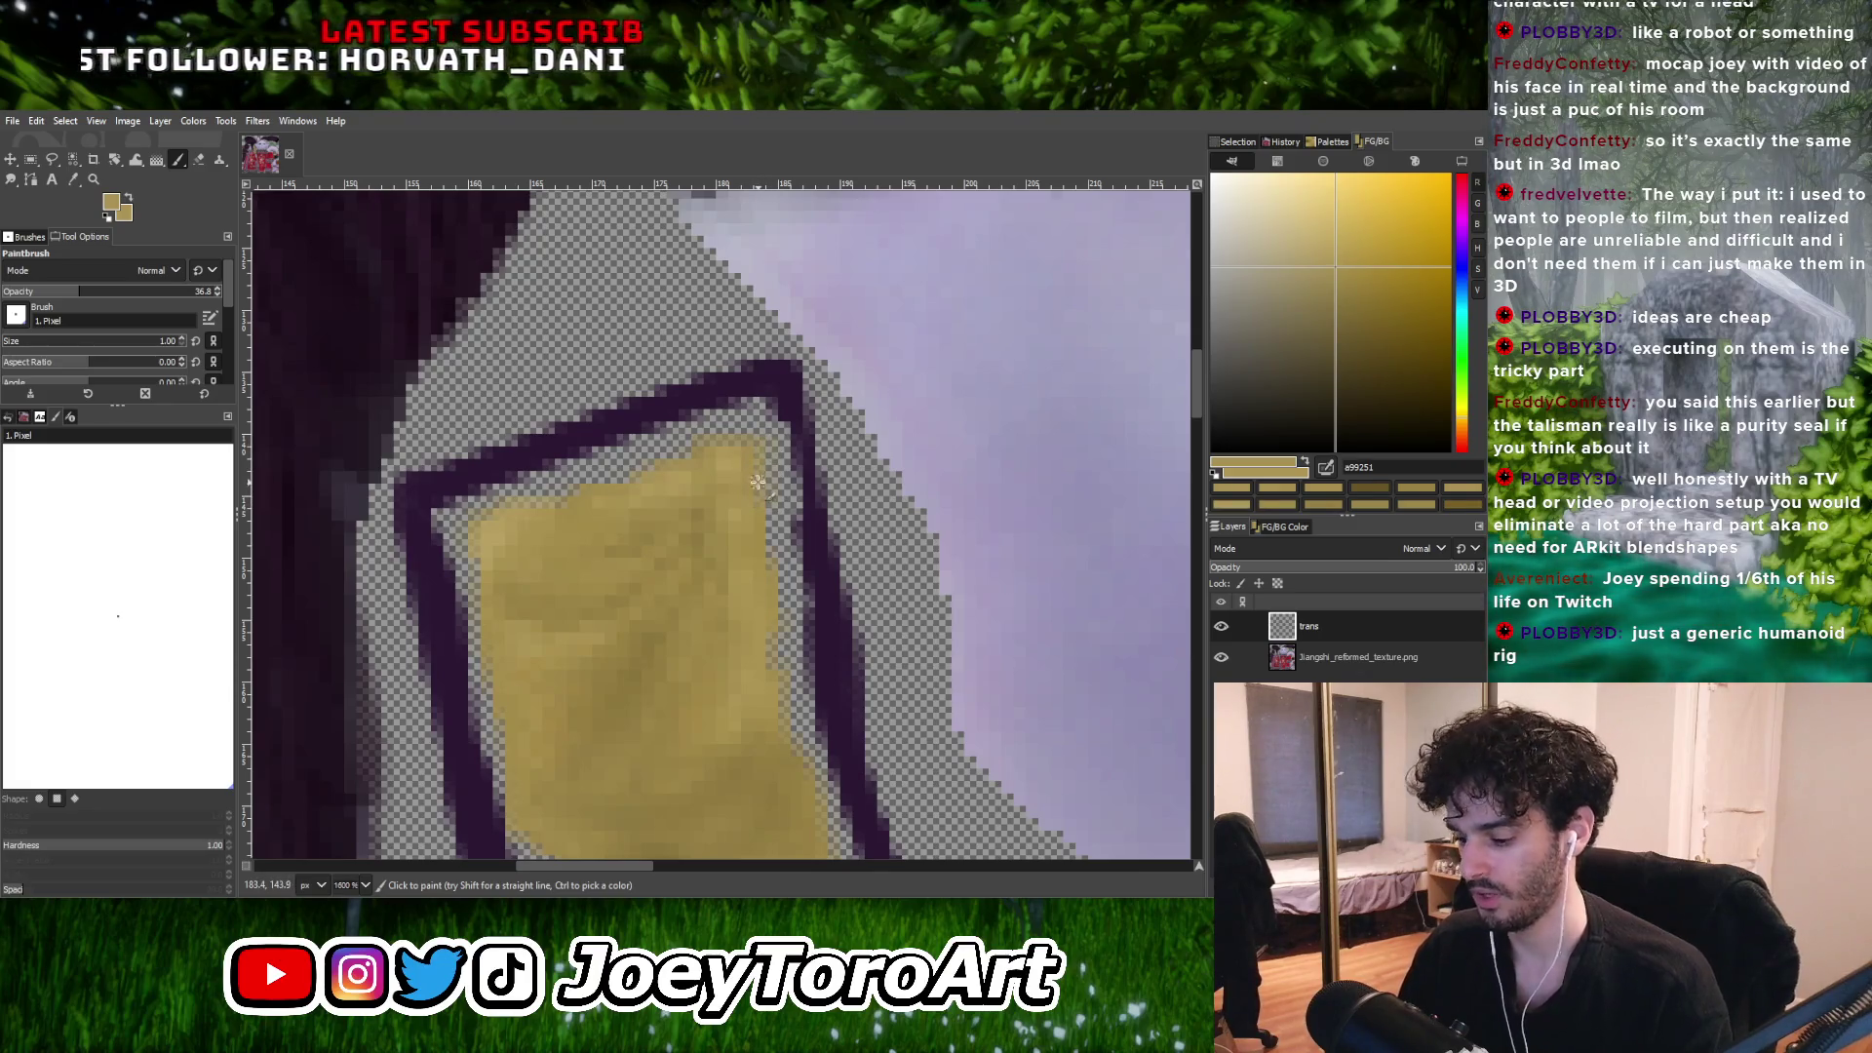
{"action": "left_click_drag", "start_coordinate": [773, 552], "coordinate": [786, 444]}
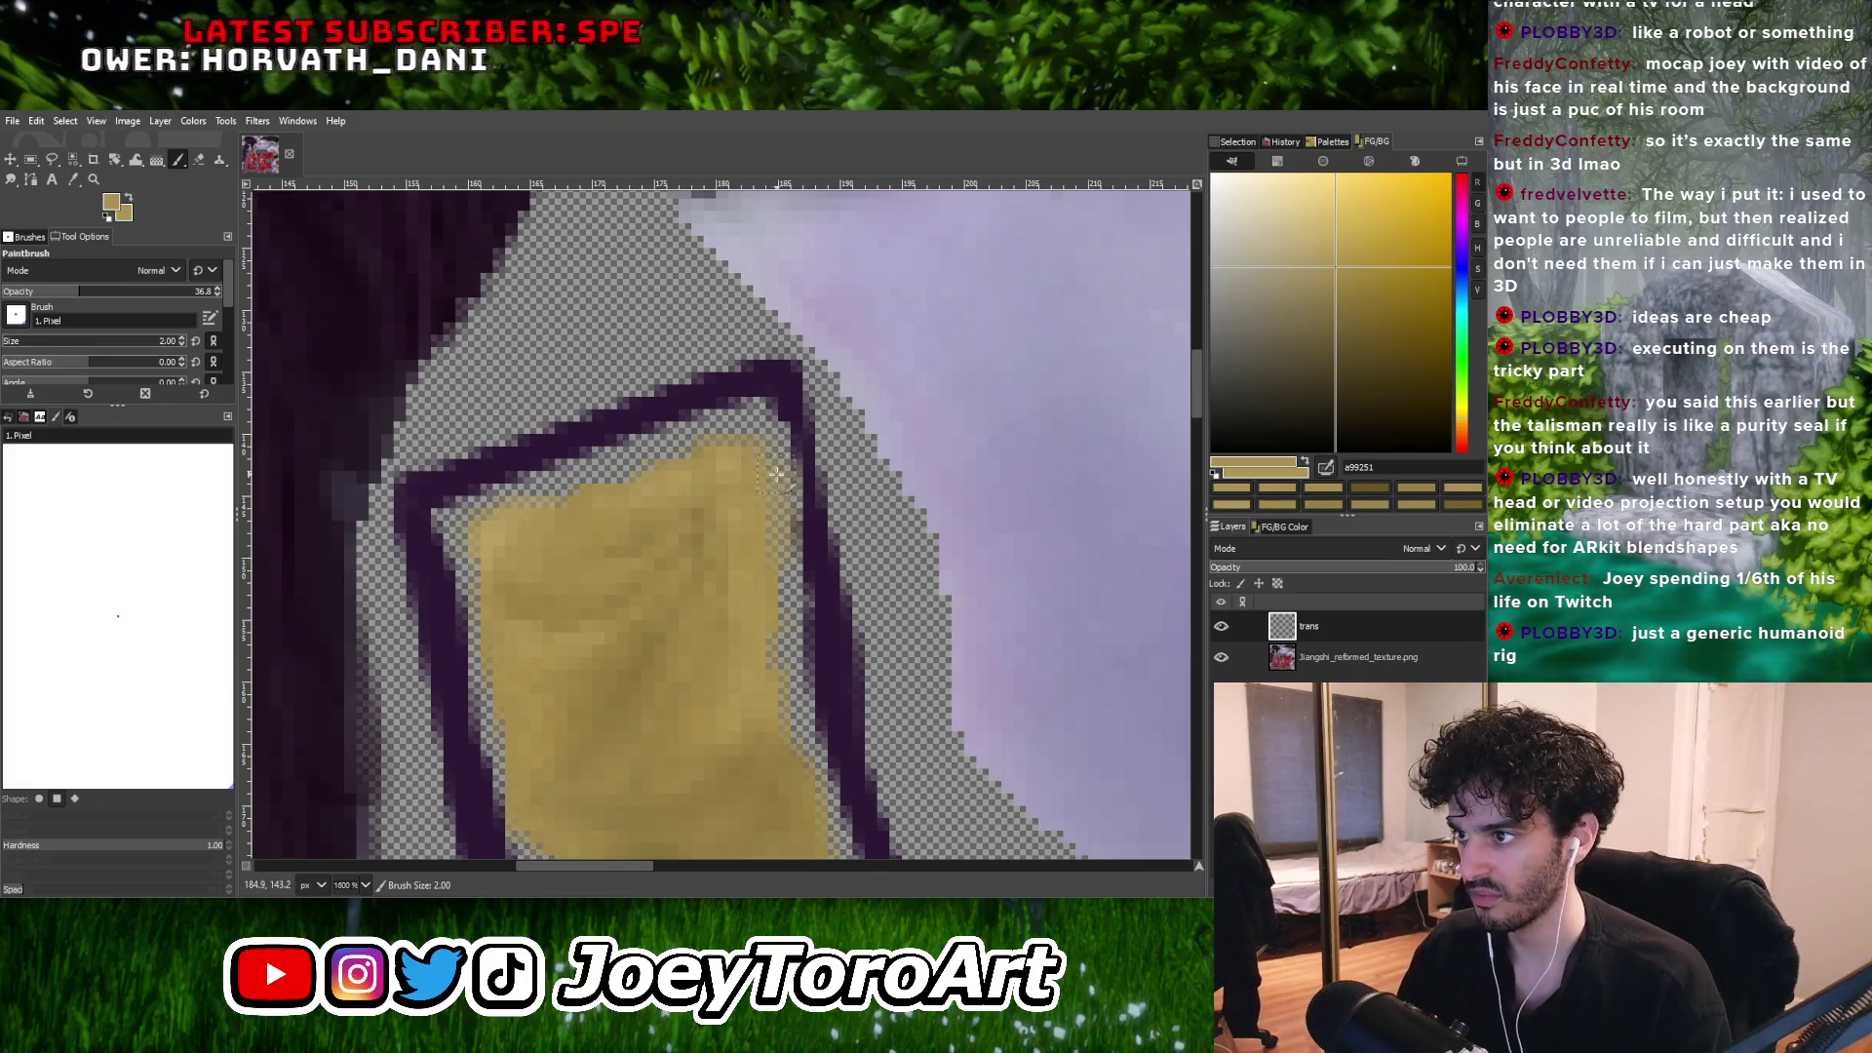
Pick a lighter yellow and paint a stroke along the talisman's right edge.
{"action": "left_click", "coordinate": [746, 453], "text": "ctrl"}
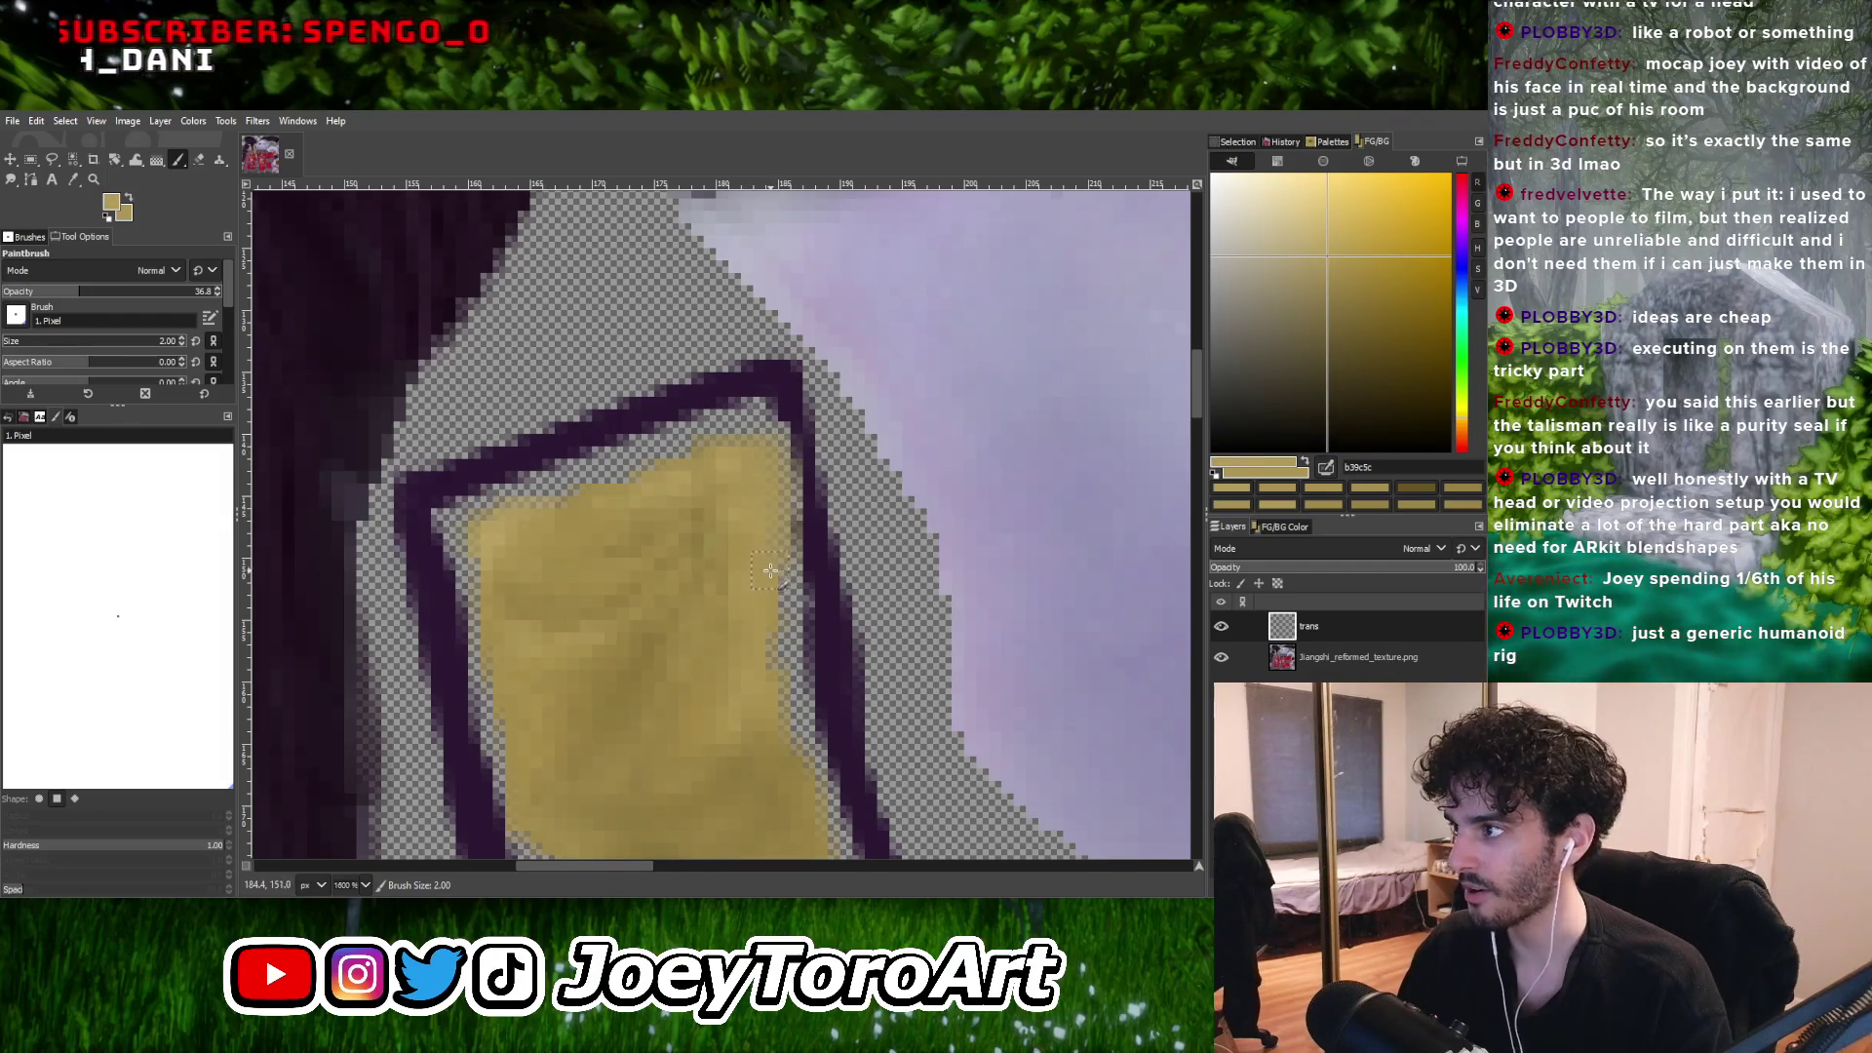
{"action": "scroll", "coordinate": [769, 500], "scroll_direction": "down", "scroll_amount": 3, "text": "ctrl"}
{"action": "scroll", "coordinate": [770, 536], "scroll_direction": "up", "scroll_amount": 2, "text": "ctrl"}
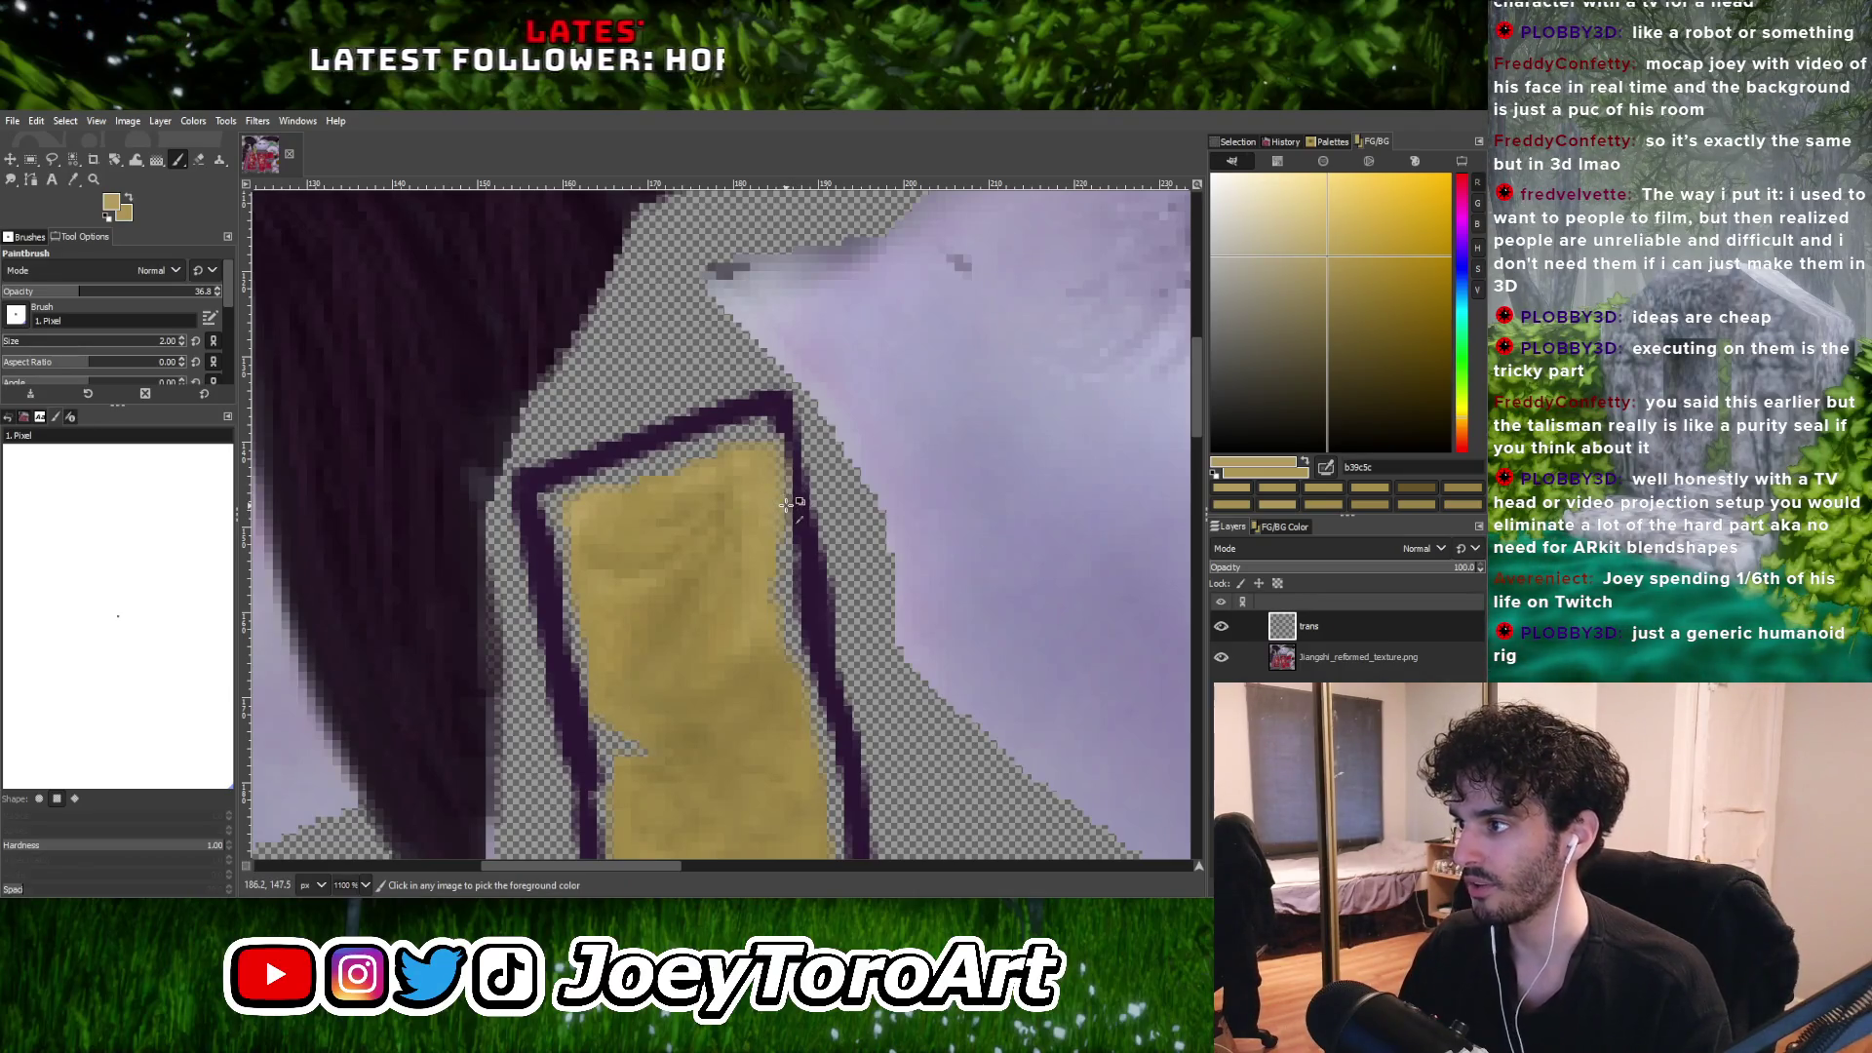
{"action": "scroll", "coordinate": [786, 505], "scroll_direction": "down", "scroll_amount": 1, "text": "ctrl"}
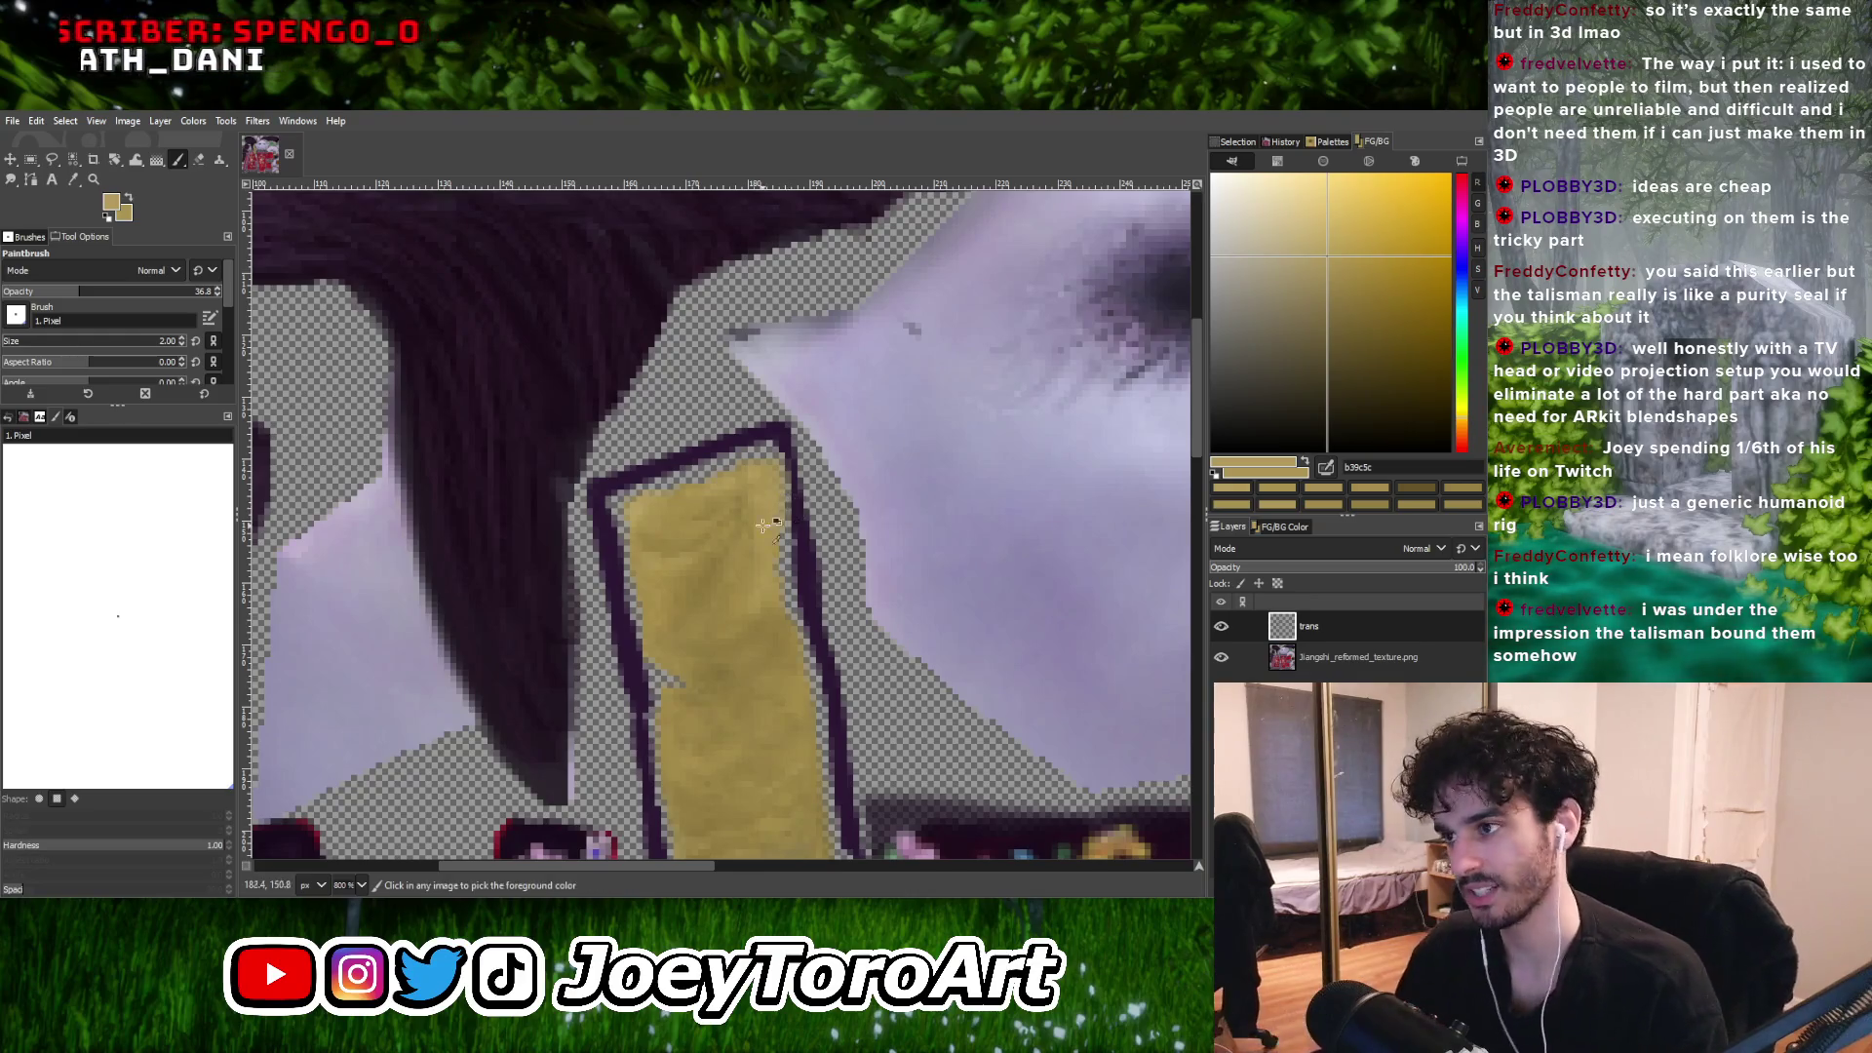
{"action": "scroll", "coordinate": [788, 503], "scroll_direction": "up", "scroll_amount": 3, "text": "ctrl"}
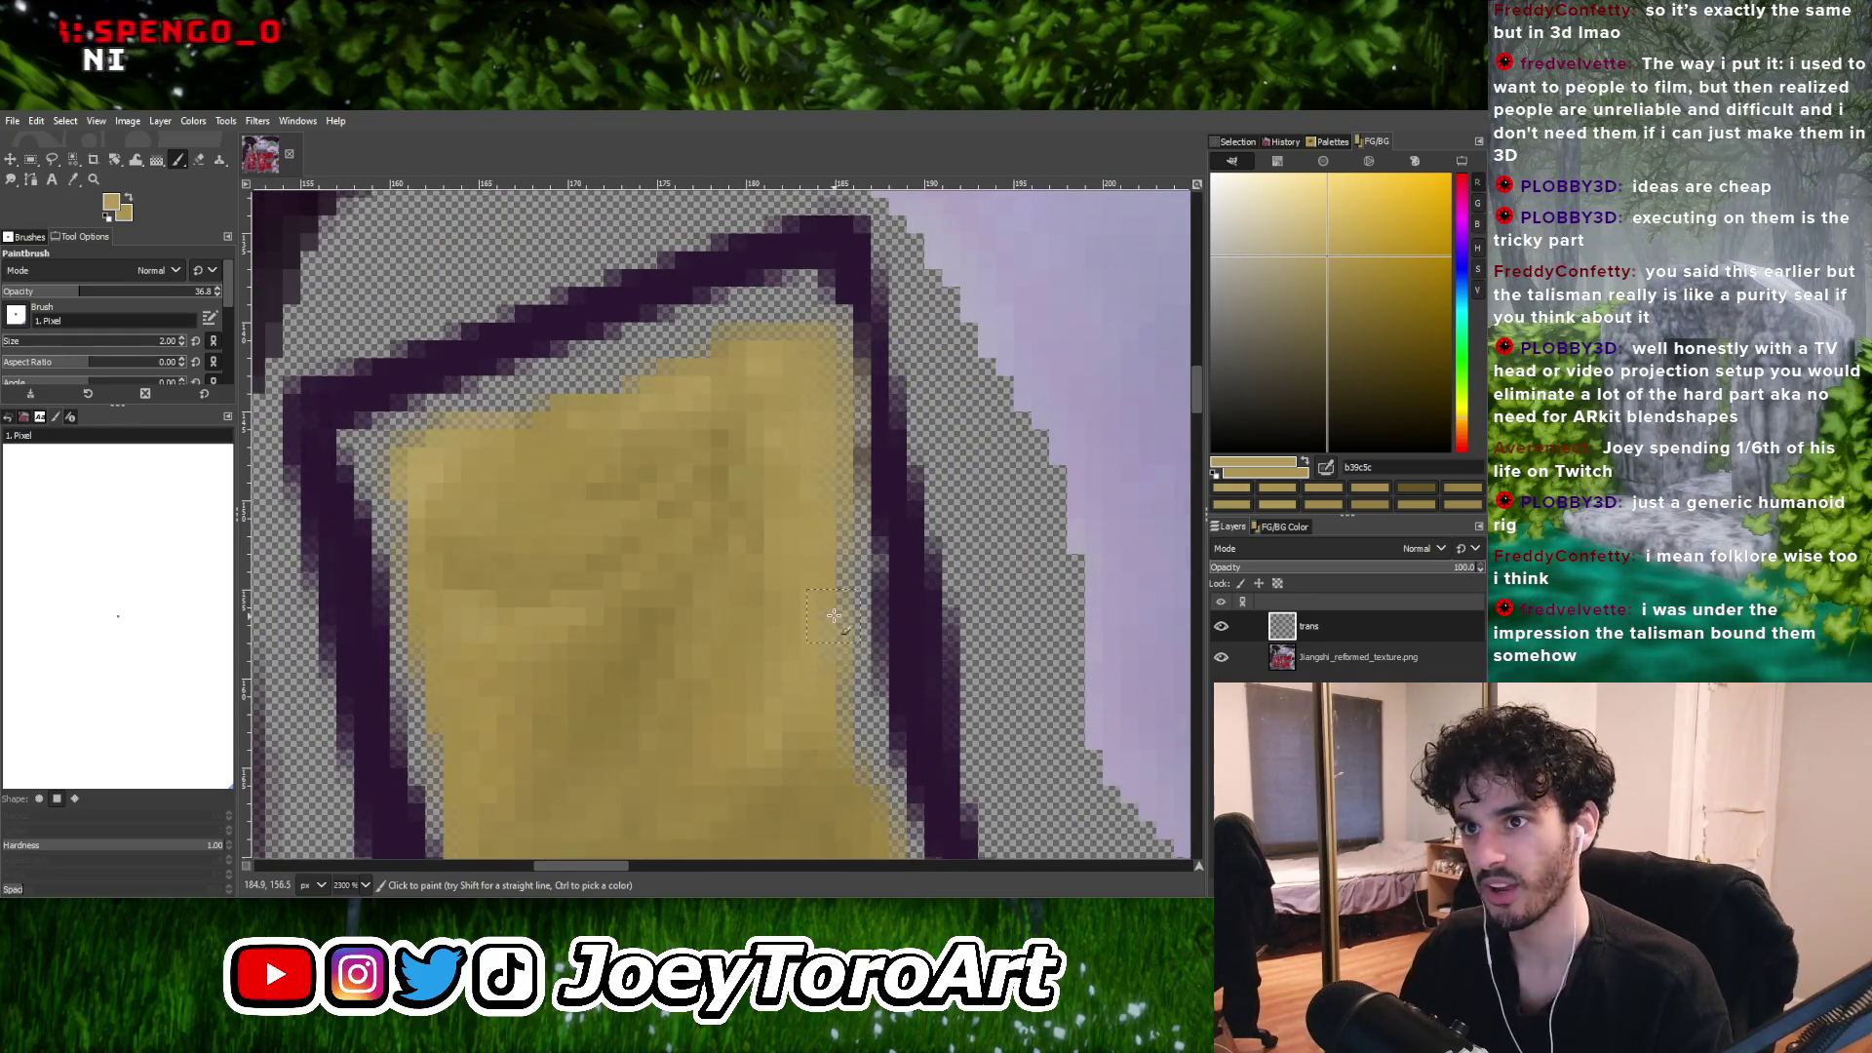
{"action": "left_click_drag", "start_coordinate": [851, 672], "coordinate": [846, 488]}
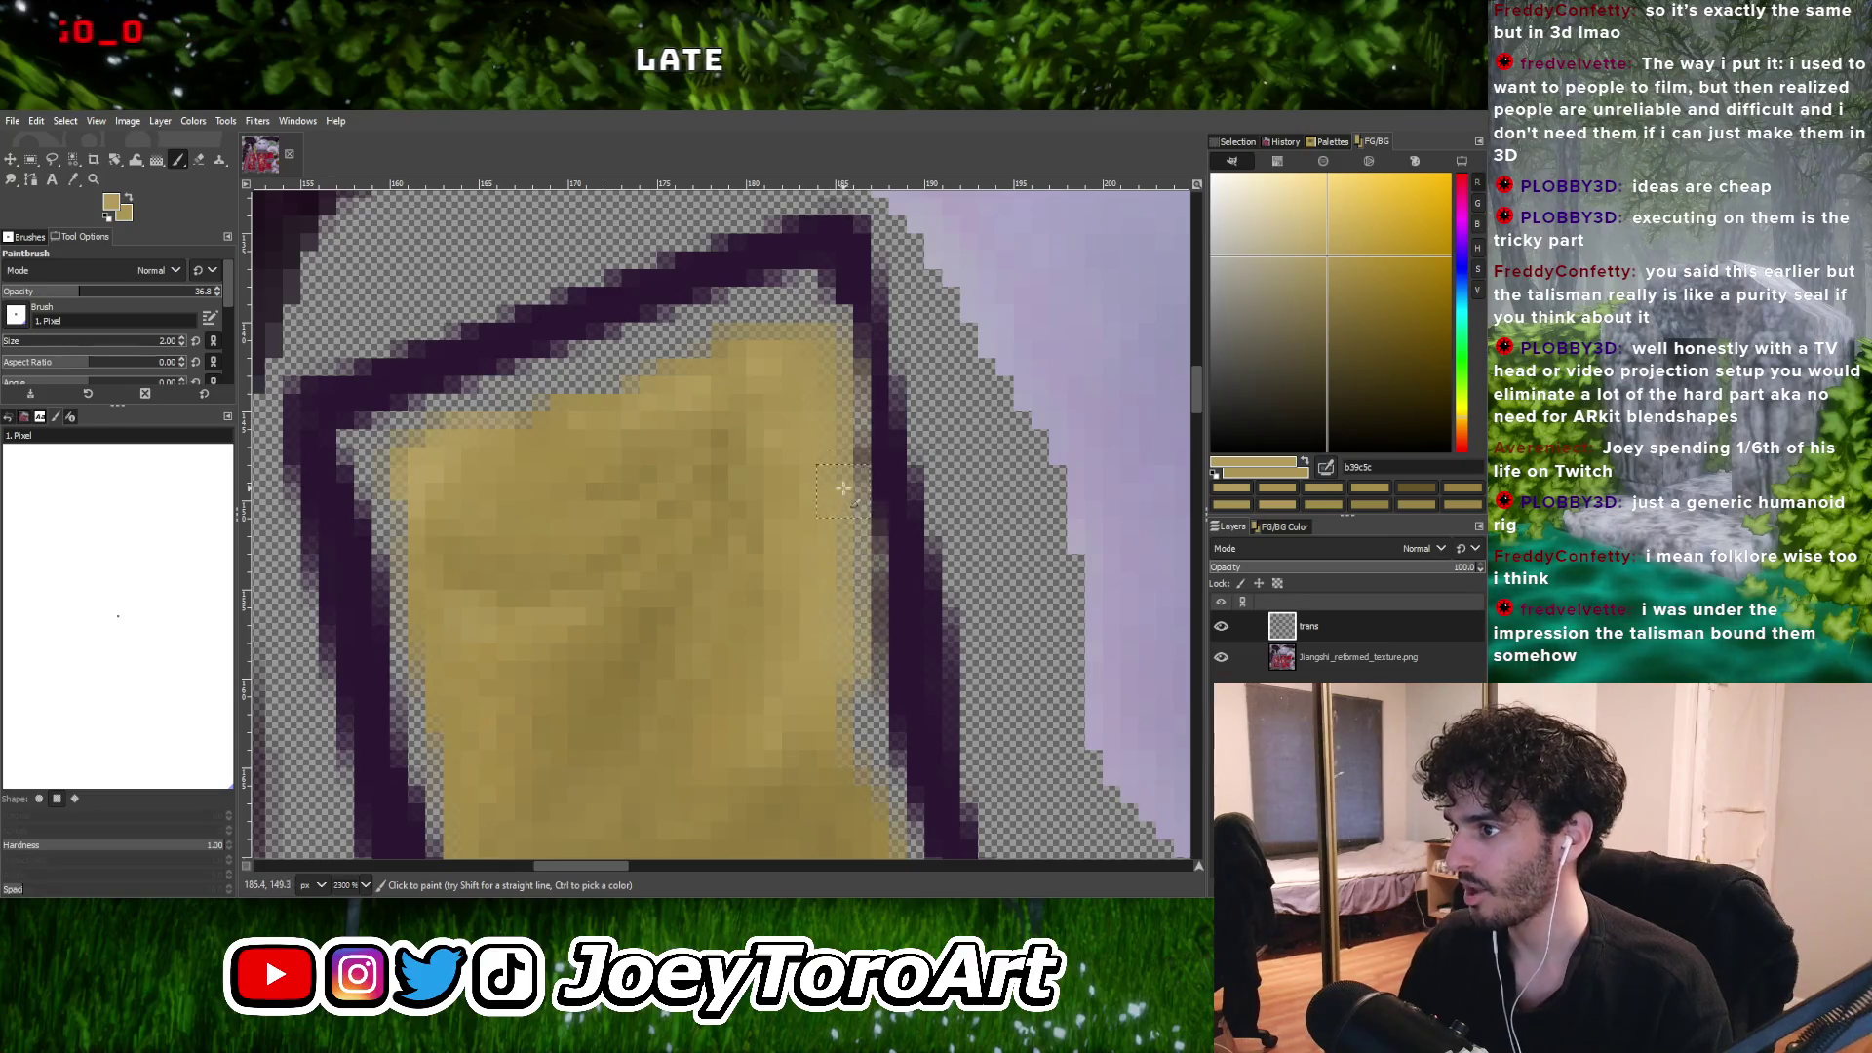
{"action": "scroll", "coordinate": [844, 468], "scroll_direction": "down", "scroll_amount": 4, "text": "ctrl"}
{"action": "scroll", "coordinate": [832, 560], "scroll_direction": "up", "scroll_amount": 3, "text": "ctrl"}
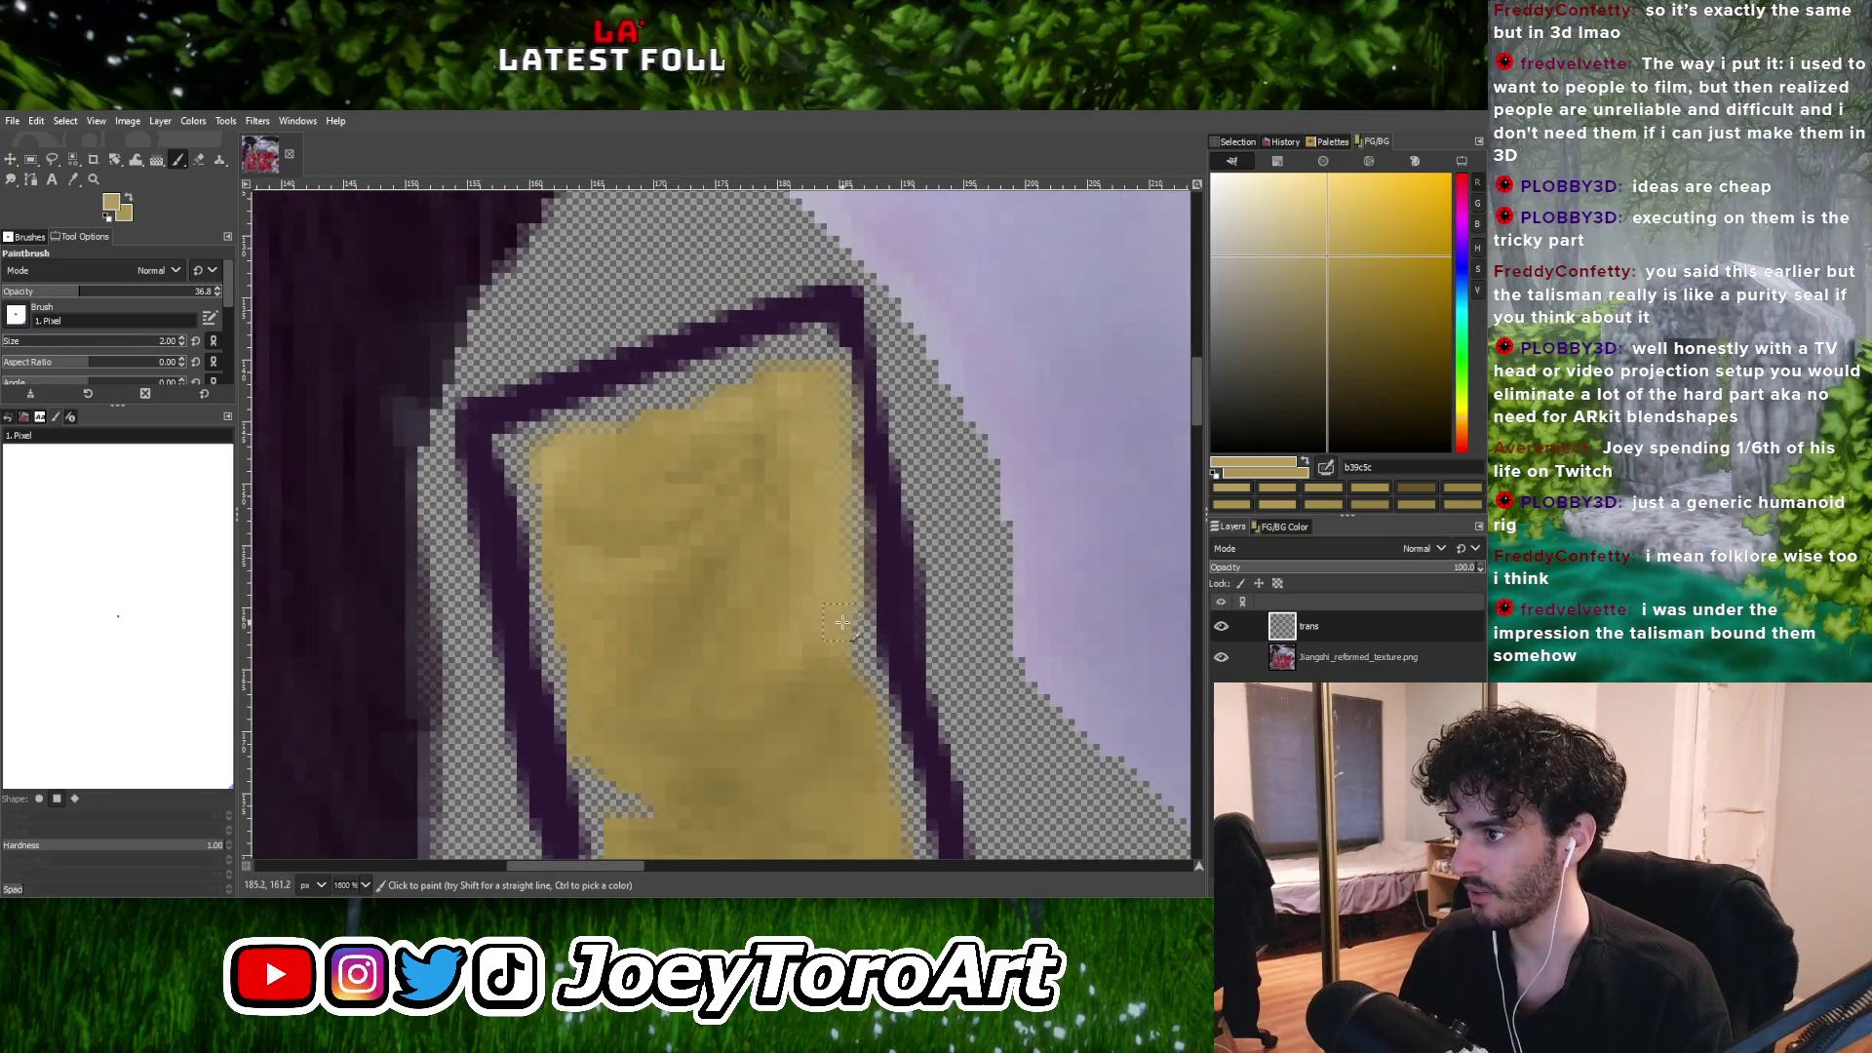
{"action": "scroll", "coordinate": [848, 595], "scroll_direction": "down", "scroll_amount": 3, "text": "ctrl"}
{"action": "scroll", "coordinate": [863, 562], "scroll_direction": "up", "scroll_amount": 2, "text": "ctrl"}
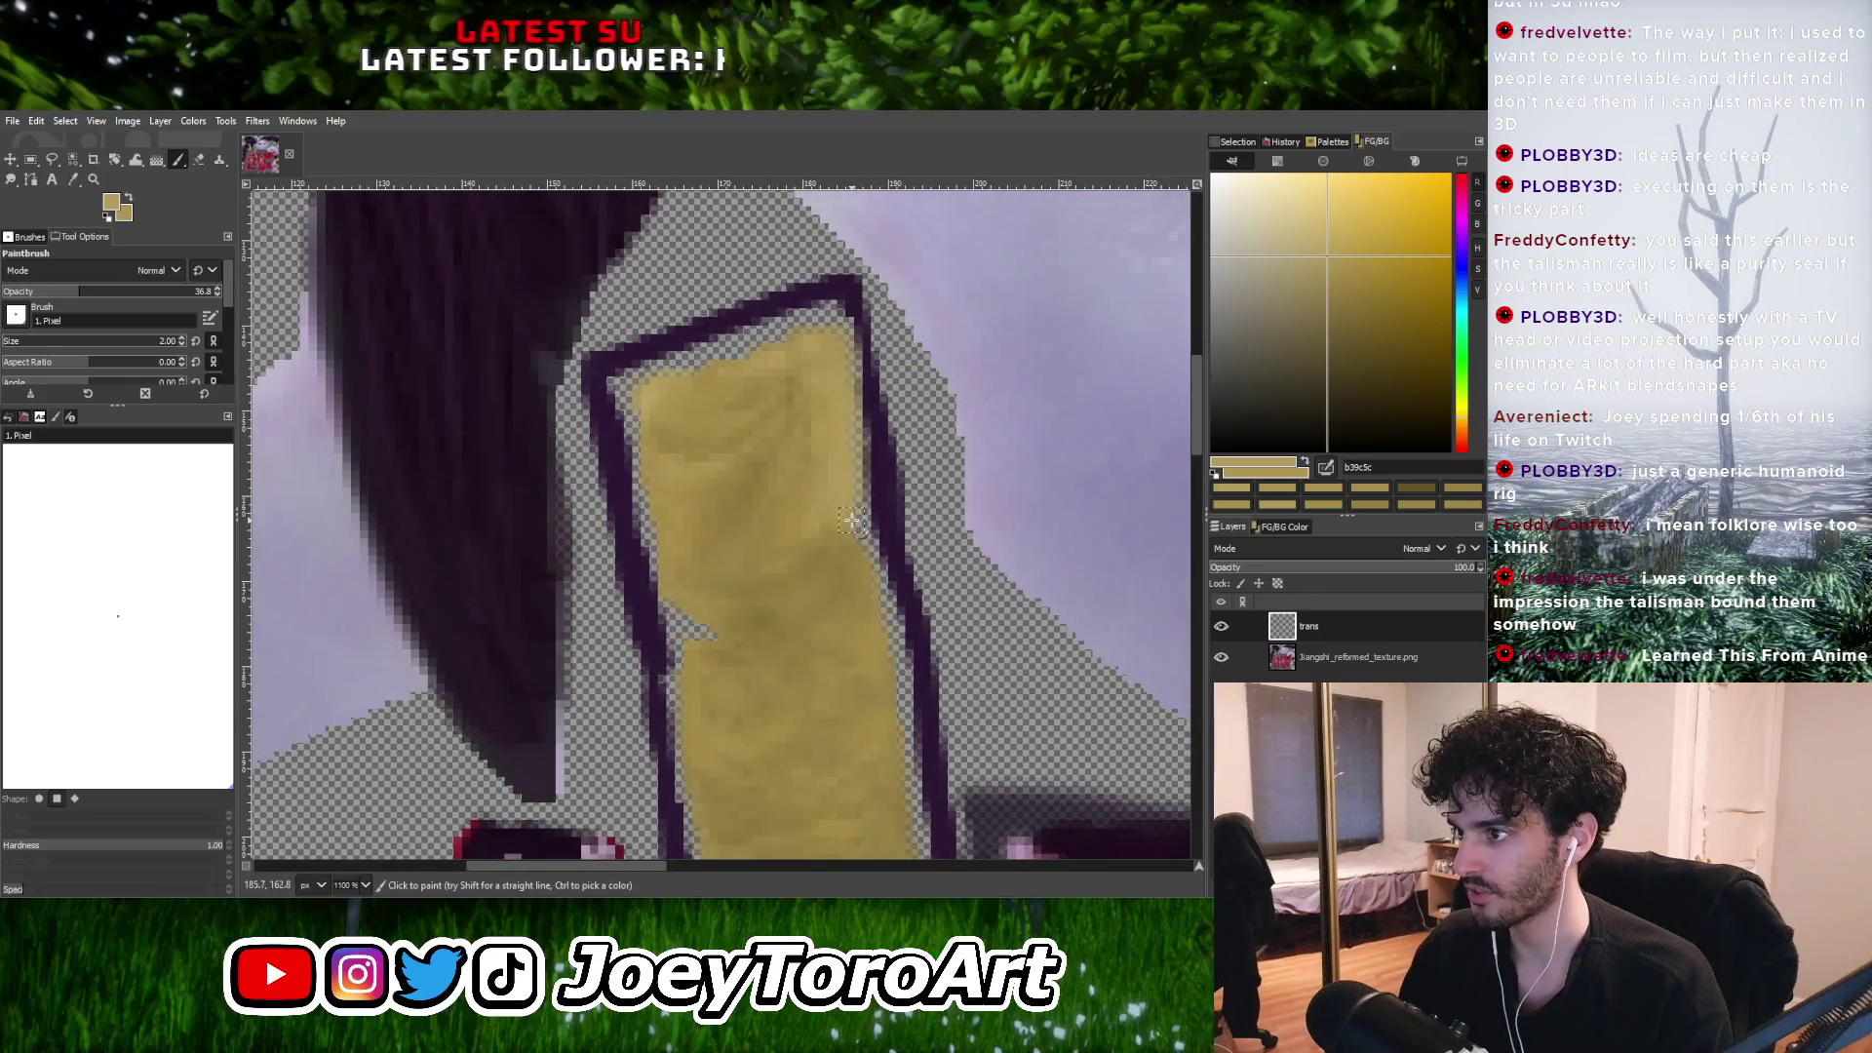
{"action": "scroll", "coordinate": [854, 468], "scroll_direction": "down", "scroll_amount": 4, "text": "ctrl"}
{"action": "scroll", "coordinate": [855, 460], "scroll_direction": "up", "scroll_amount": 4, "text": "ctrl"}
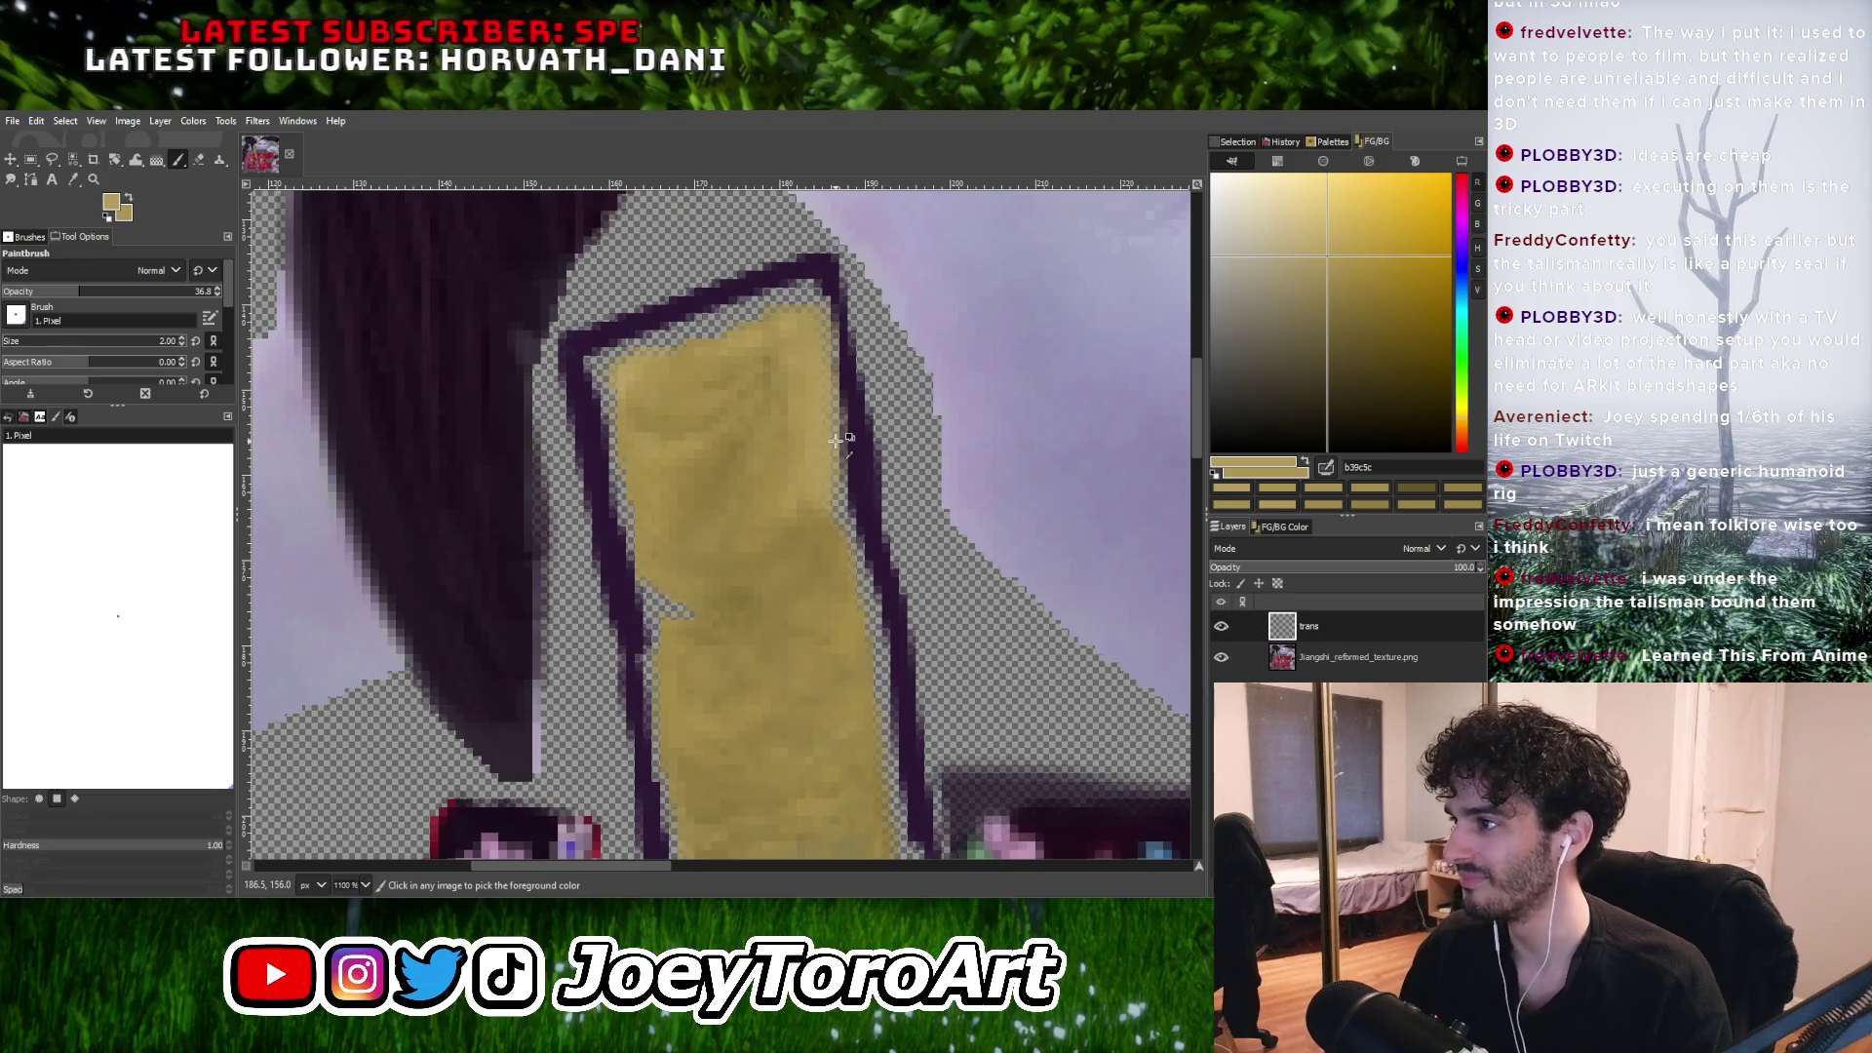
{"action": "scroll", "coordinate": [835, 438], "scroll_direction": "down", "scroll_amount": 1, "text": "ctrl"}
{"action": "scroll", "coordinate": [833, 435], "scroll_direction": "up", "scroll_amount": 1, "text": "ctrl"}
{"action": "scroll", "coordinate": [829, 430], "scroll_direction": "down", "scroll_amount": 1, "text": "ctrl"}
{"action": "scroll", "coordinate": [828, 430], "scroll_direction": "up", "scroll_amount": 2, "text": "ctrl"}
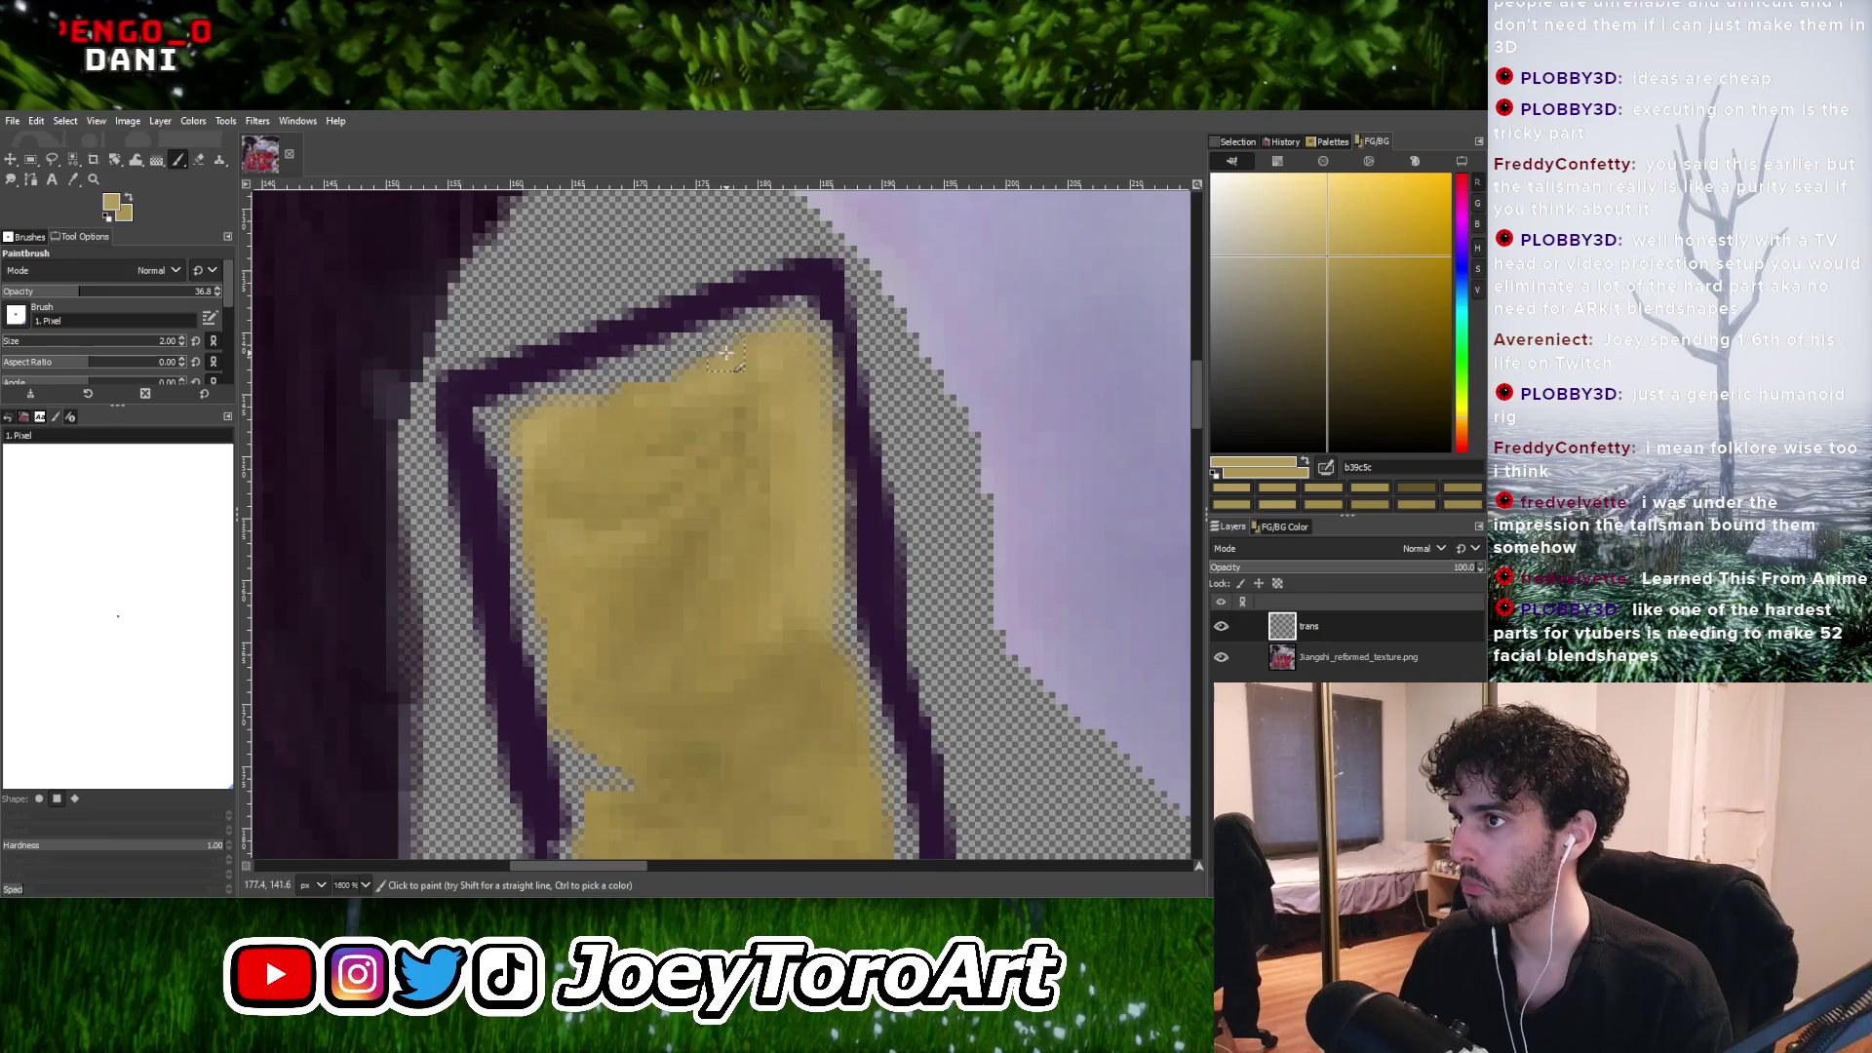
Sample a tan shade and dab yellow into the strip's top corner against the outline.
{"action": "key", "text": "shift+e"}
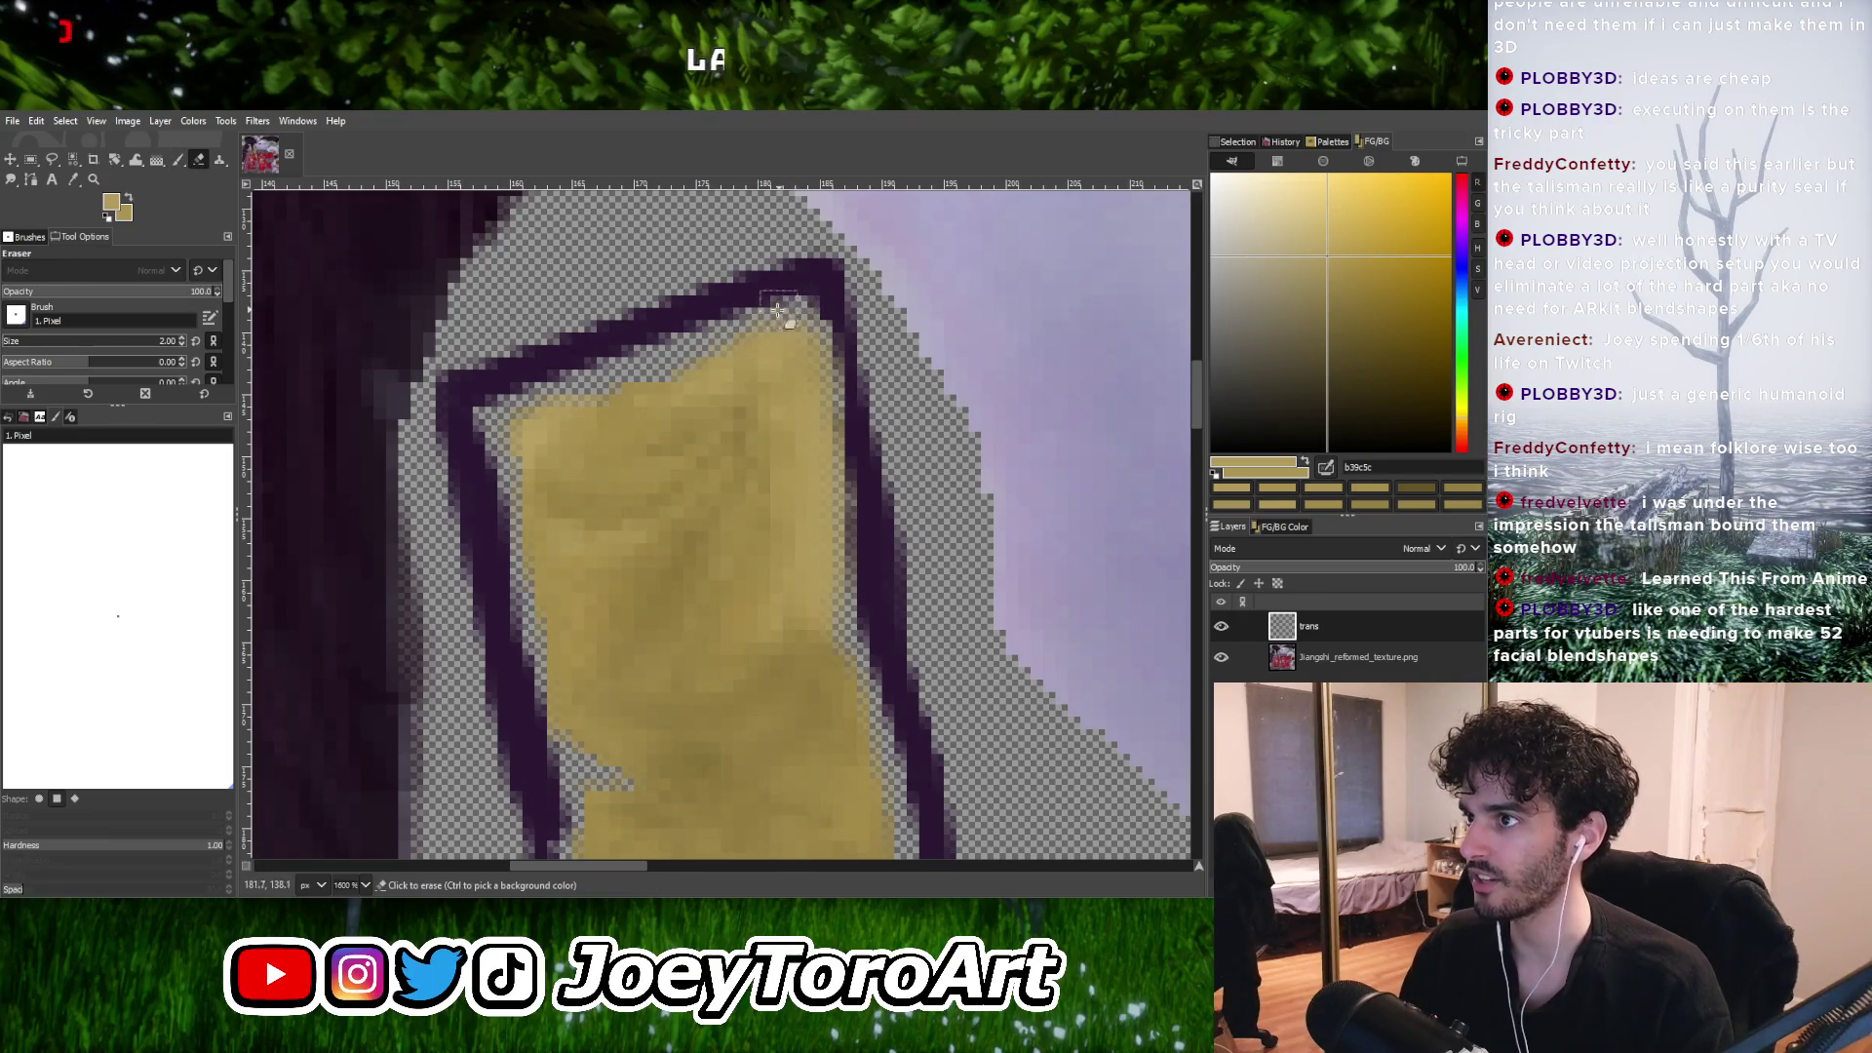
{"action": "key", "text": "p"}
{"action": "left_click", "coordinate": [771, 337], "text": "ctrl"}
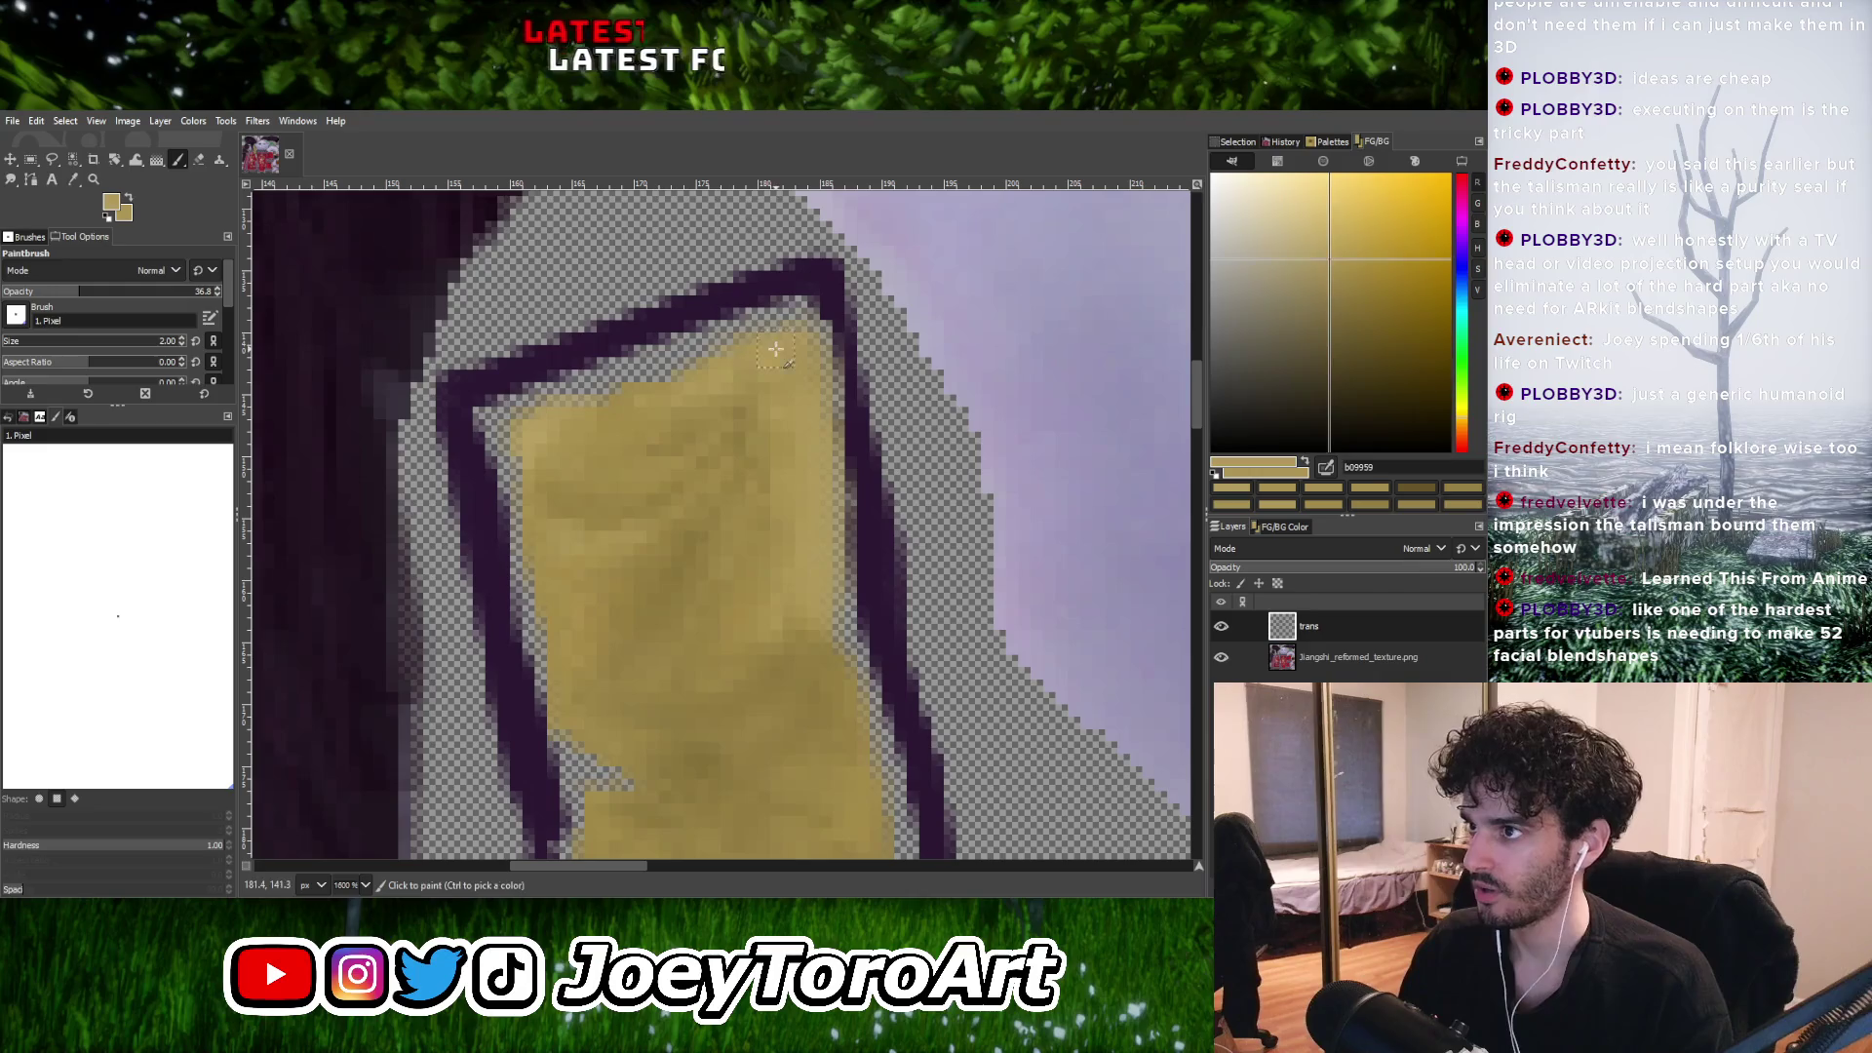
{"action": "left_click", "coordinate": [794, 325]}
{"action": "scroll", "coordinate": [797, 387], "scroll_direction": "down", "scroll_amount": 2, "text": "ctrl"}
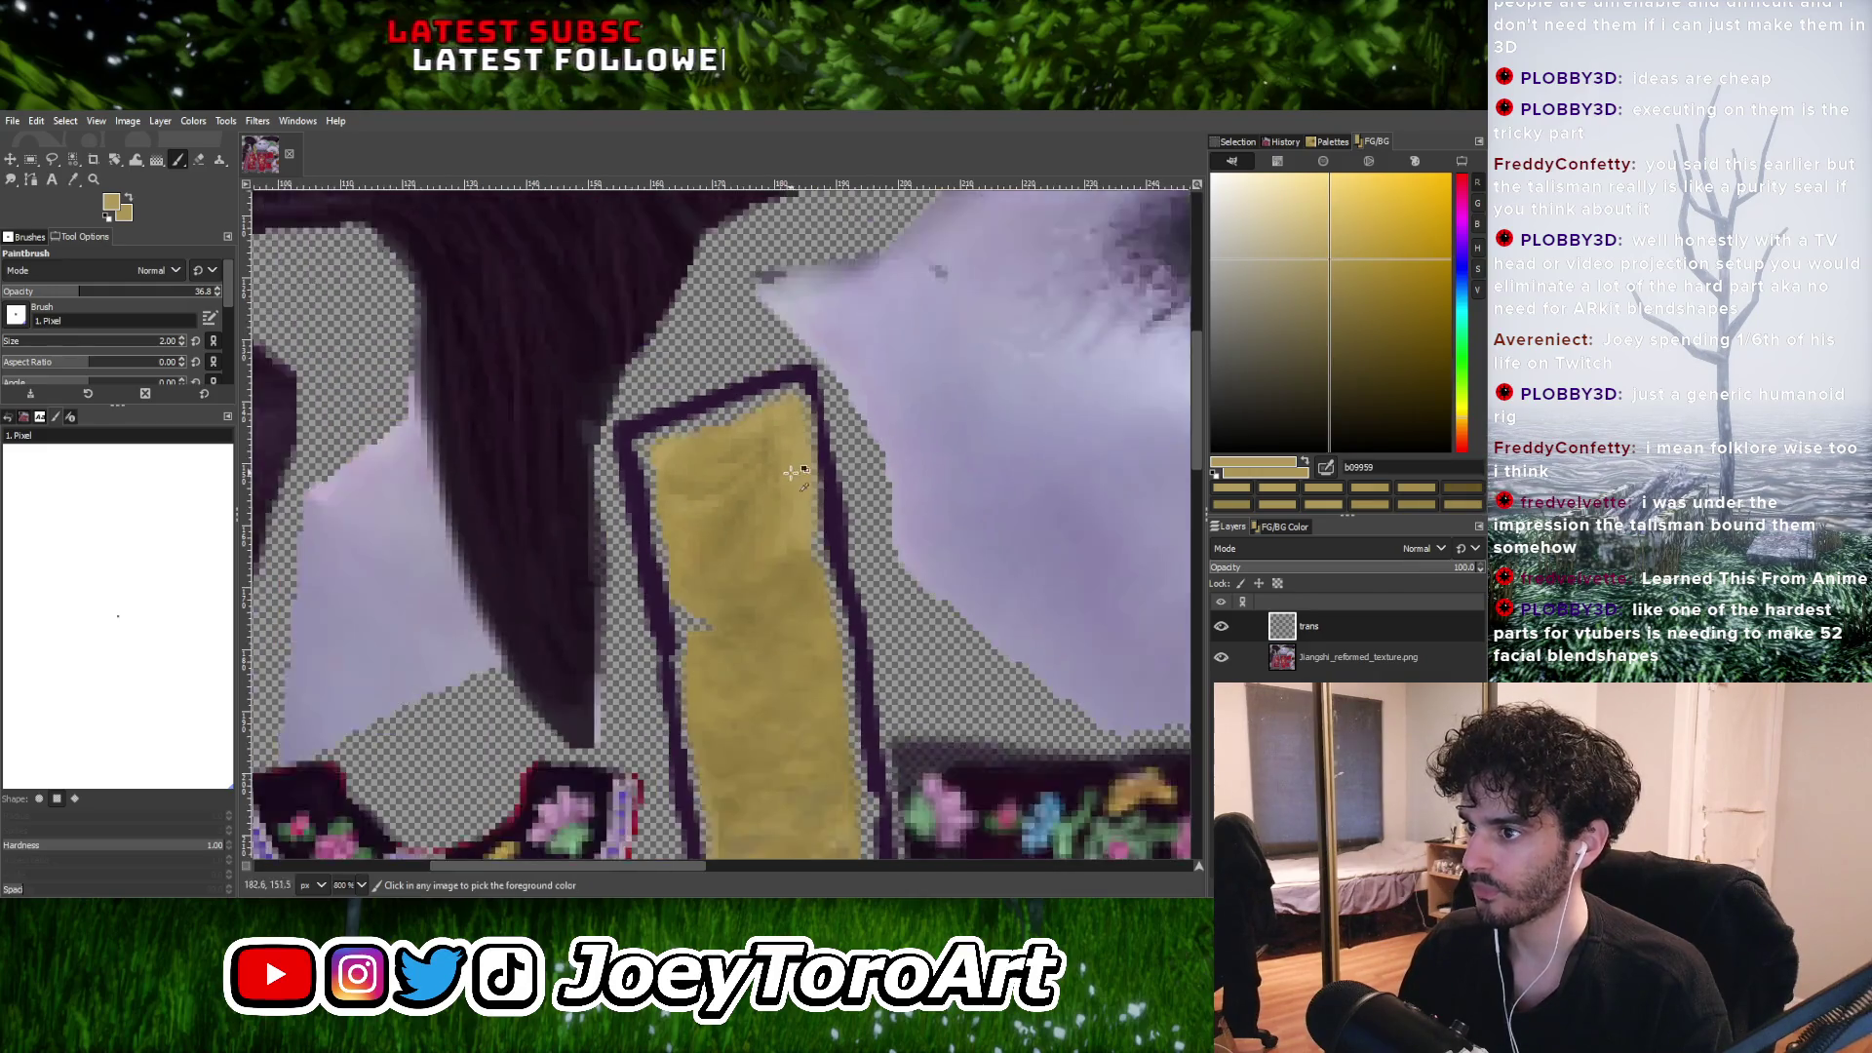
{"action": "scroll", "coordinate": [685, 576], "scroll_direction": "up", "scroll_amount": 2, "text": "ctrl"}
Touch up the upper-left fill with darker tan and lighter yellow samples, closing remaining gaps.
{"action": "left_click", "coordinate": [685, 576], "text": "ctrl"}
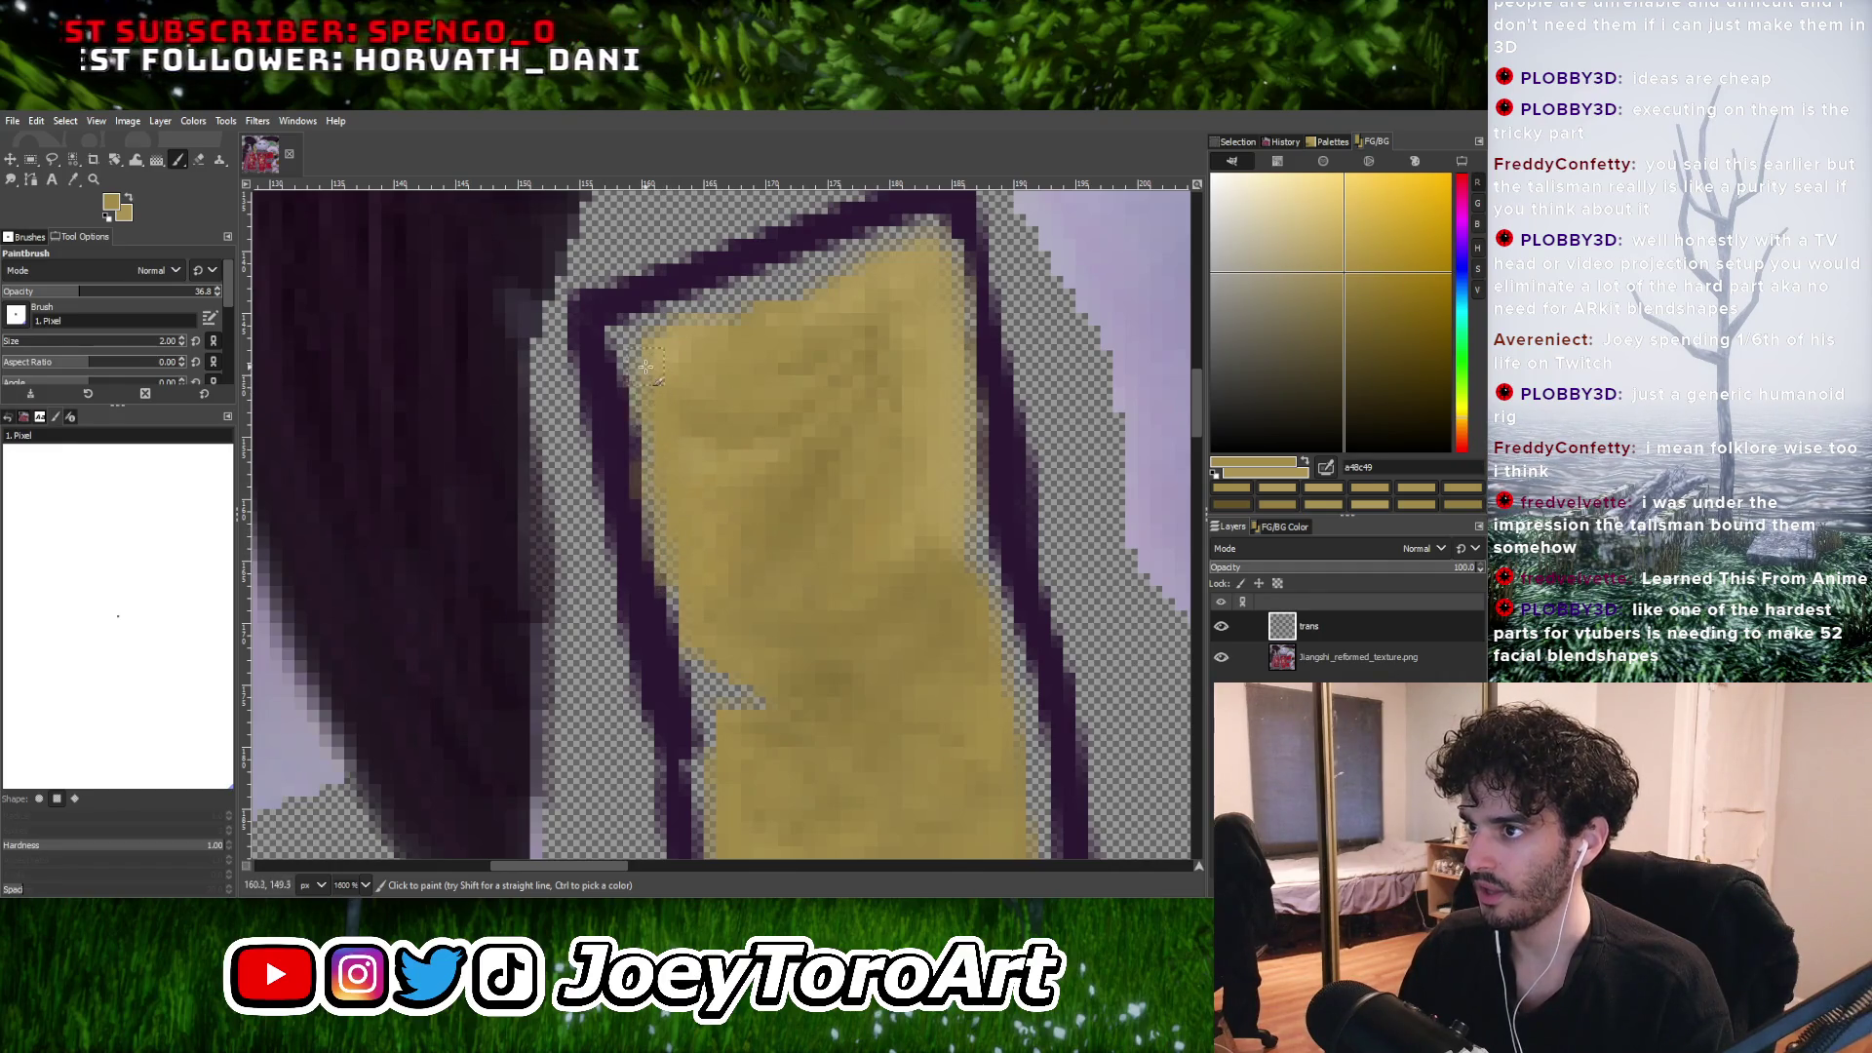
{"action": "scroll", "coordinate": [683, 418], "scroll_direction": "down", "scroll_amount": 3, "text": "ctrl"}
{"action": "scroll", "coordinate": [683, 417], "scroll_direction": "up", "scroll_amount": 3, "text": "ctrl"}
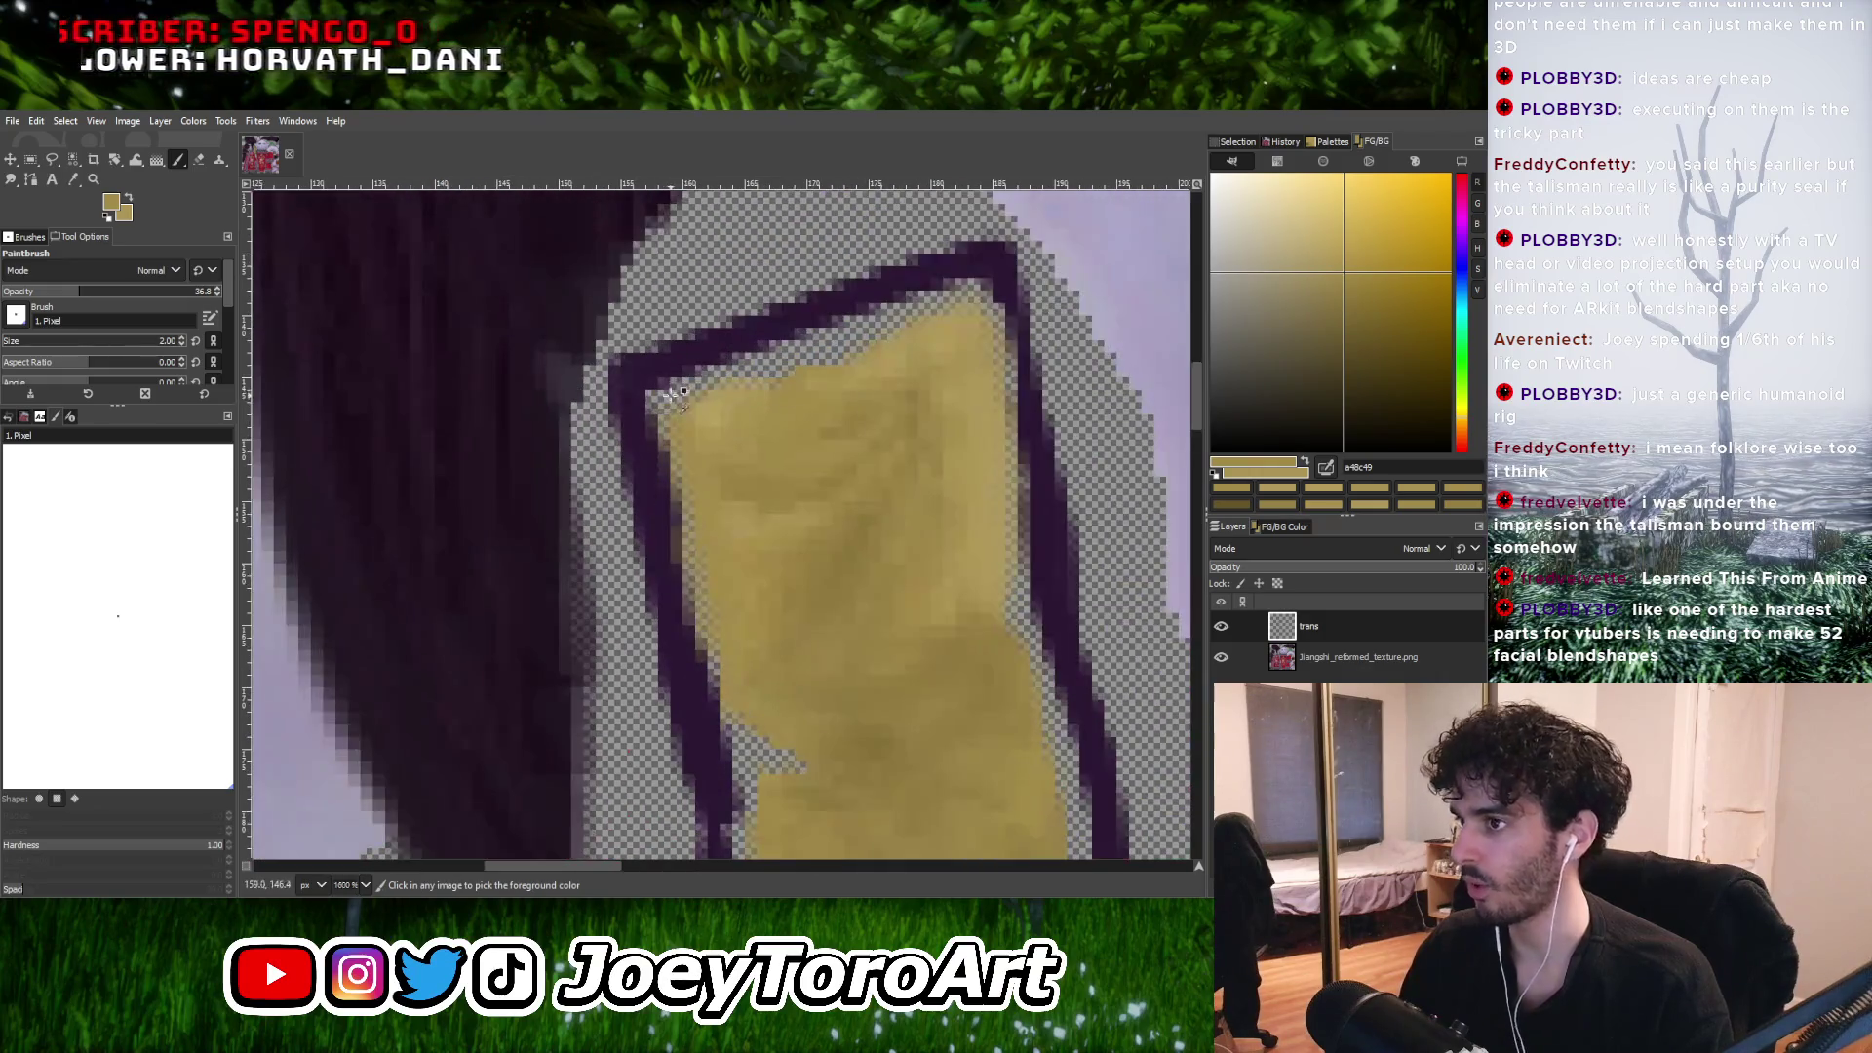
{"action": "left_click", "coordinate": [686, 458], "text": "ctrl"}
{"action": "scroll", "coordinate": [685, 458], "scroll_direction": "down", "scroll_amount": 2, "text": "ctrl"}
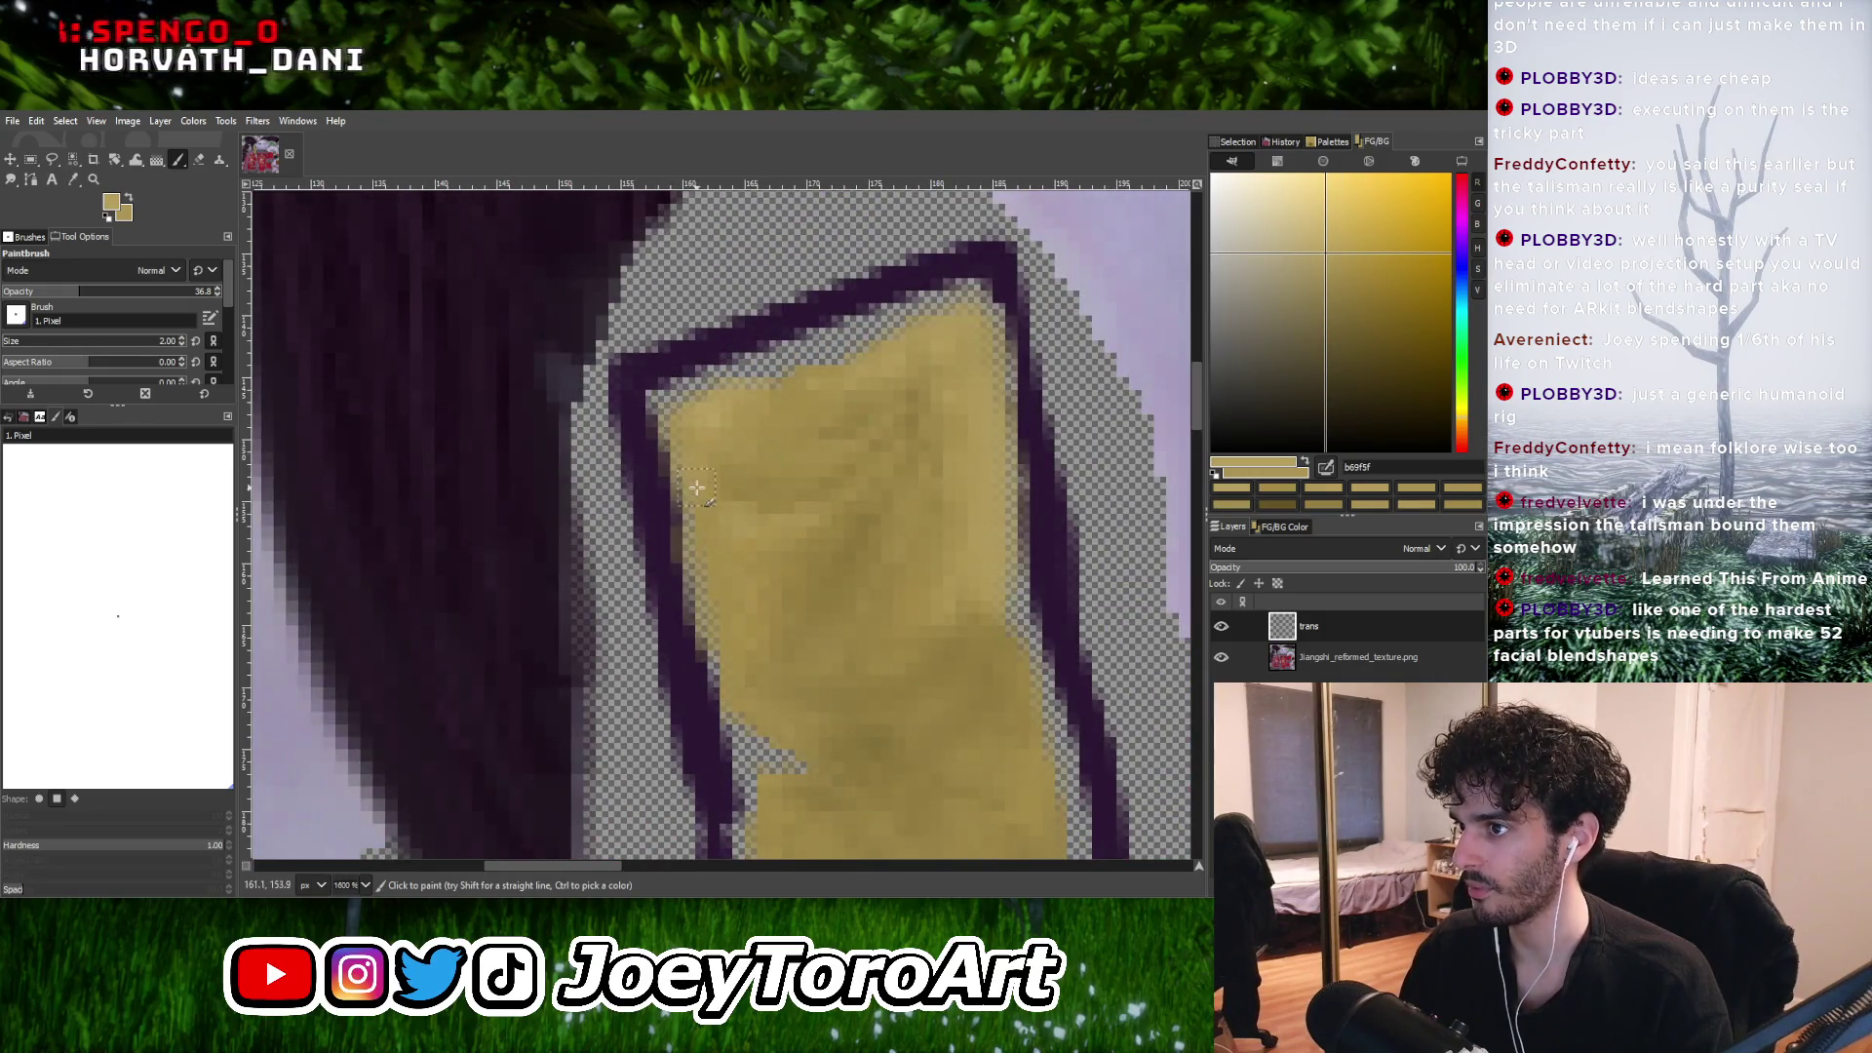
{"action": "scroll", "coordinate": [899, 611], "scroll_direction": "down", "scroll_amount": 3, "text": "ctrl"}
{"action": "scroll", "coordinate": [899, 611], "scroll_direction": "up", "scroll_amount": 3, "text": "ctrl"}
{"action": "scroll", "coordinate": [899, 611], "scroll_direction": "up", "scroll_amount": 2, "text": "ctrl"}
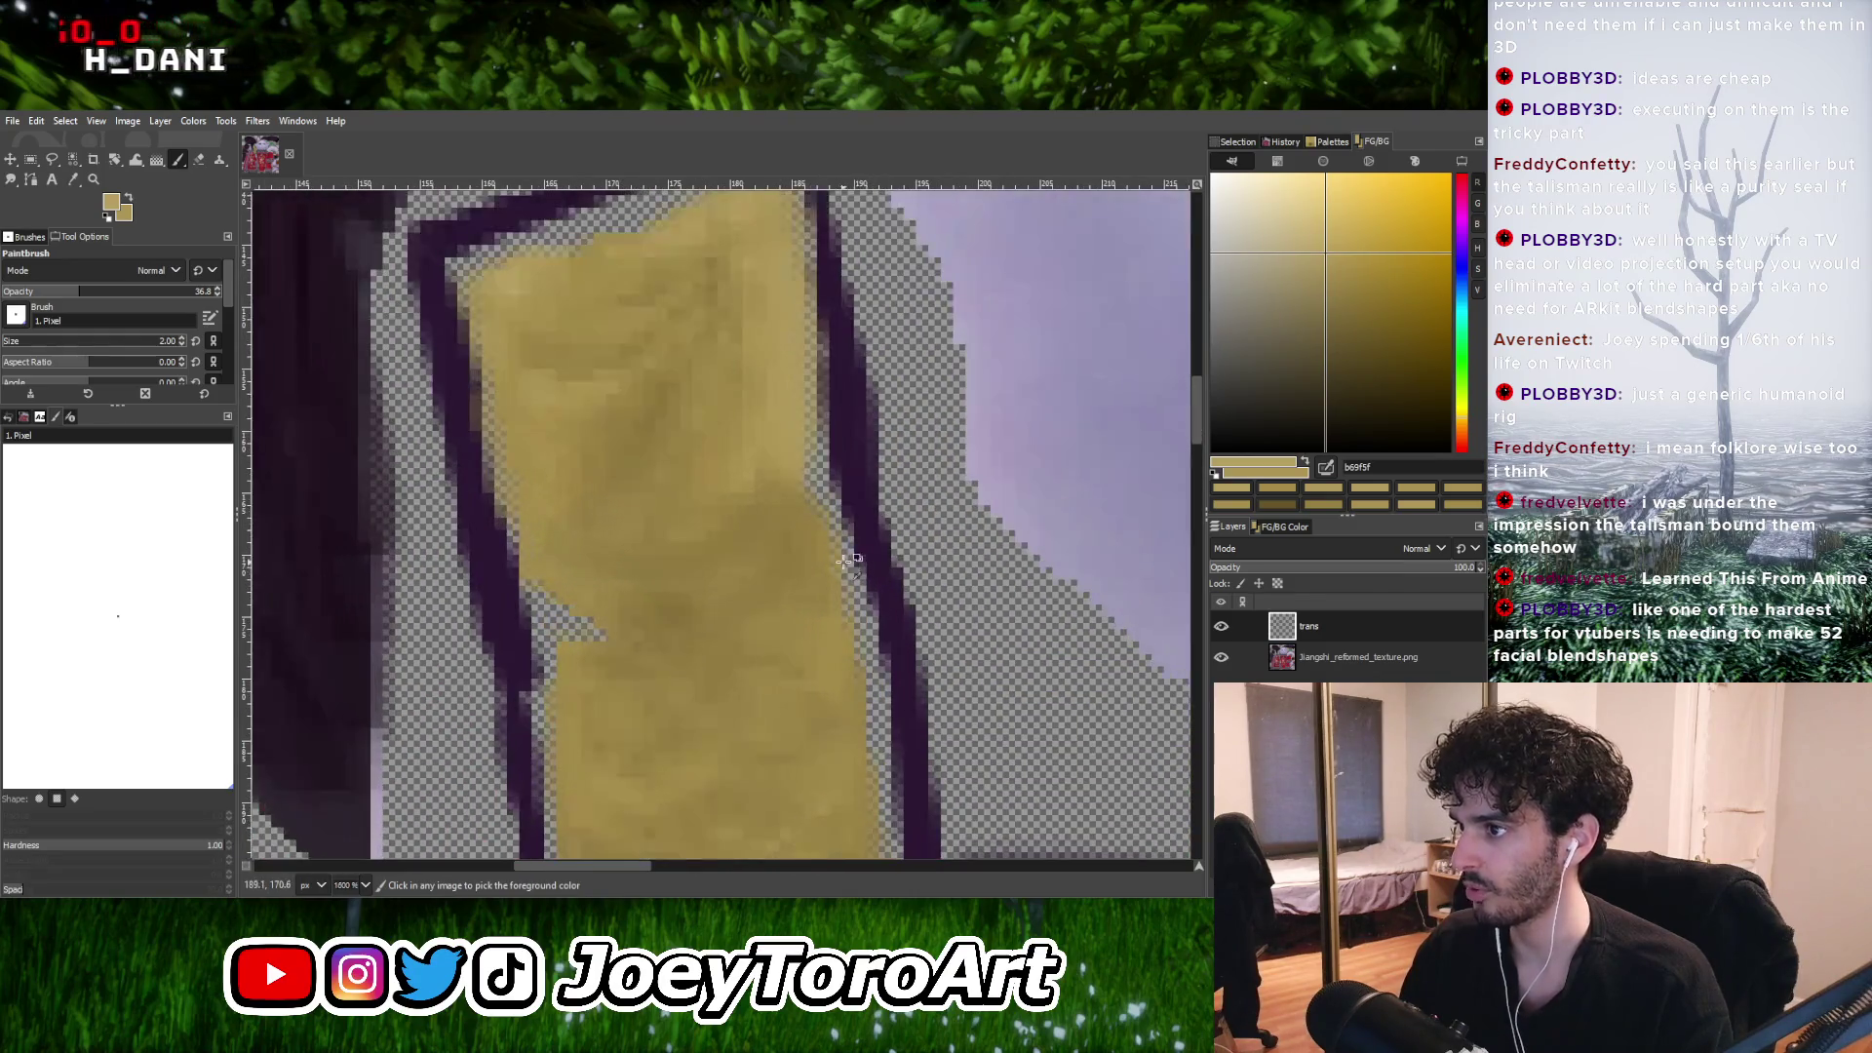
Sample darker tan shades from the strip's fill and paint over its pixels.
{"action": "left_click", "coordinate": [815, 534], "text": "ctrl"}
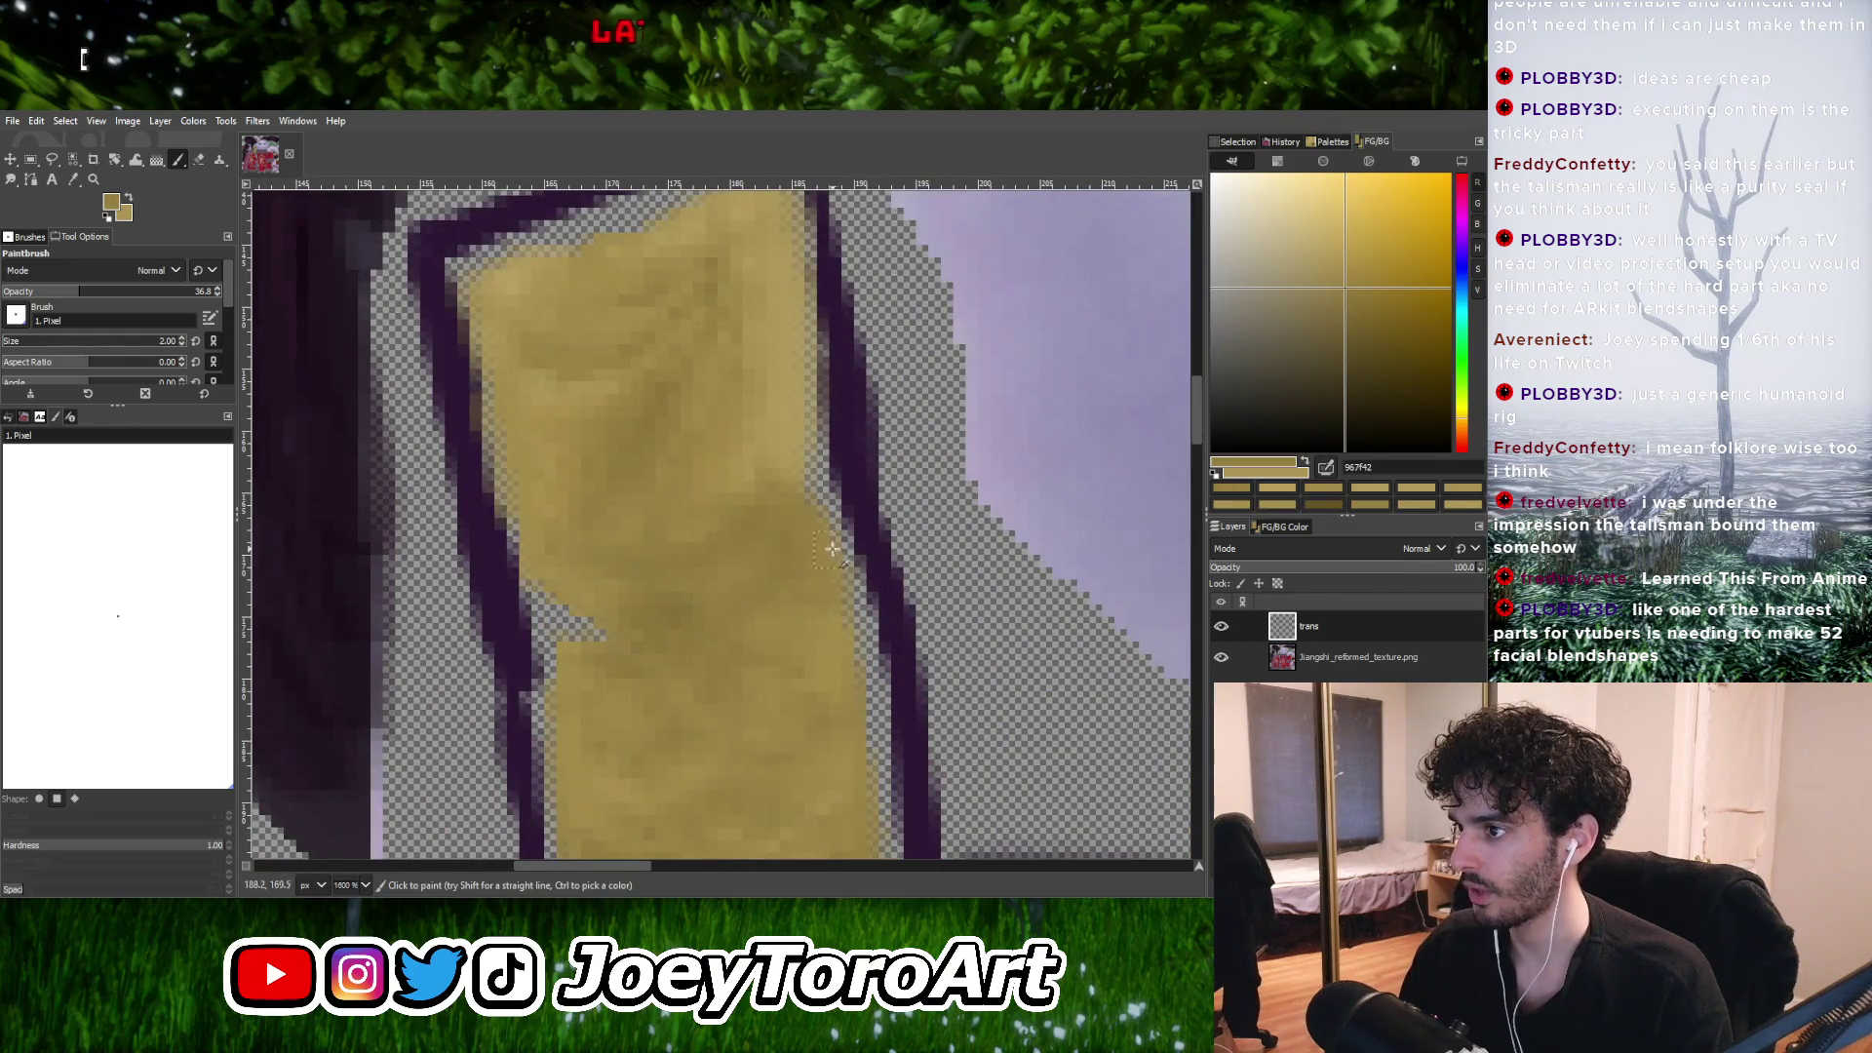
{"action": "left_click", "coordinate": [751, 539], "text": "ctrl"}
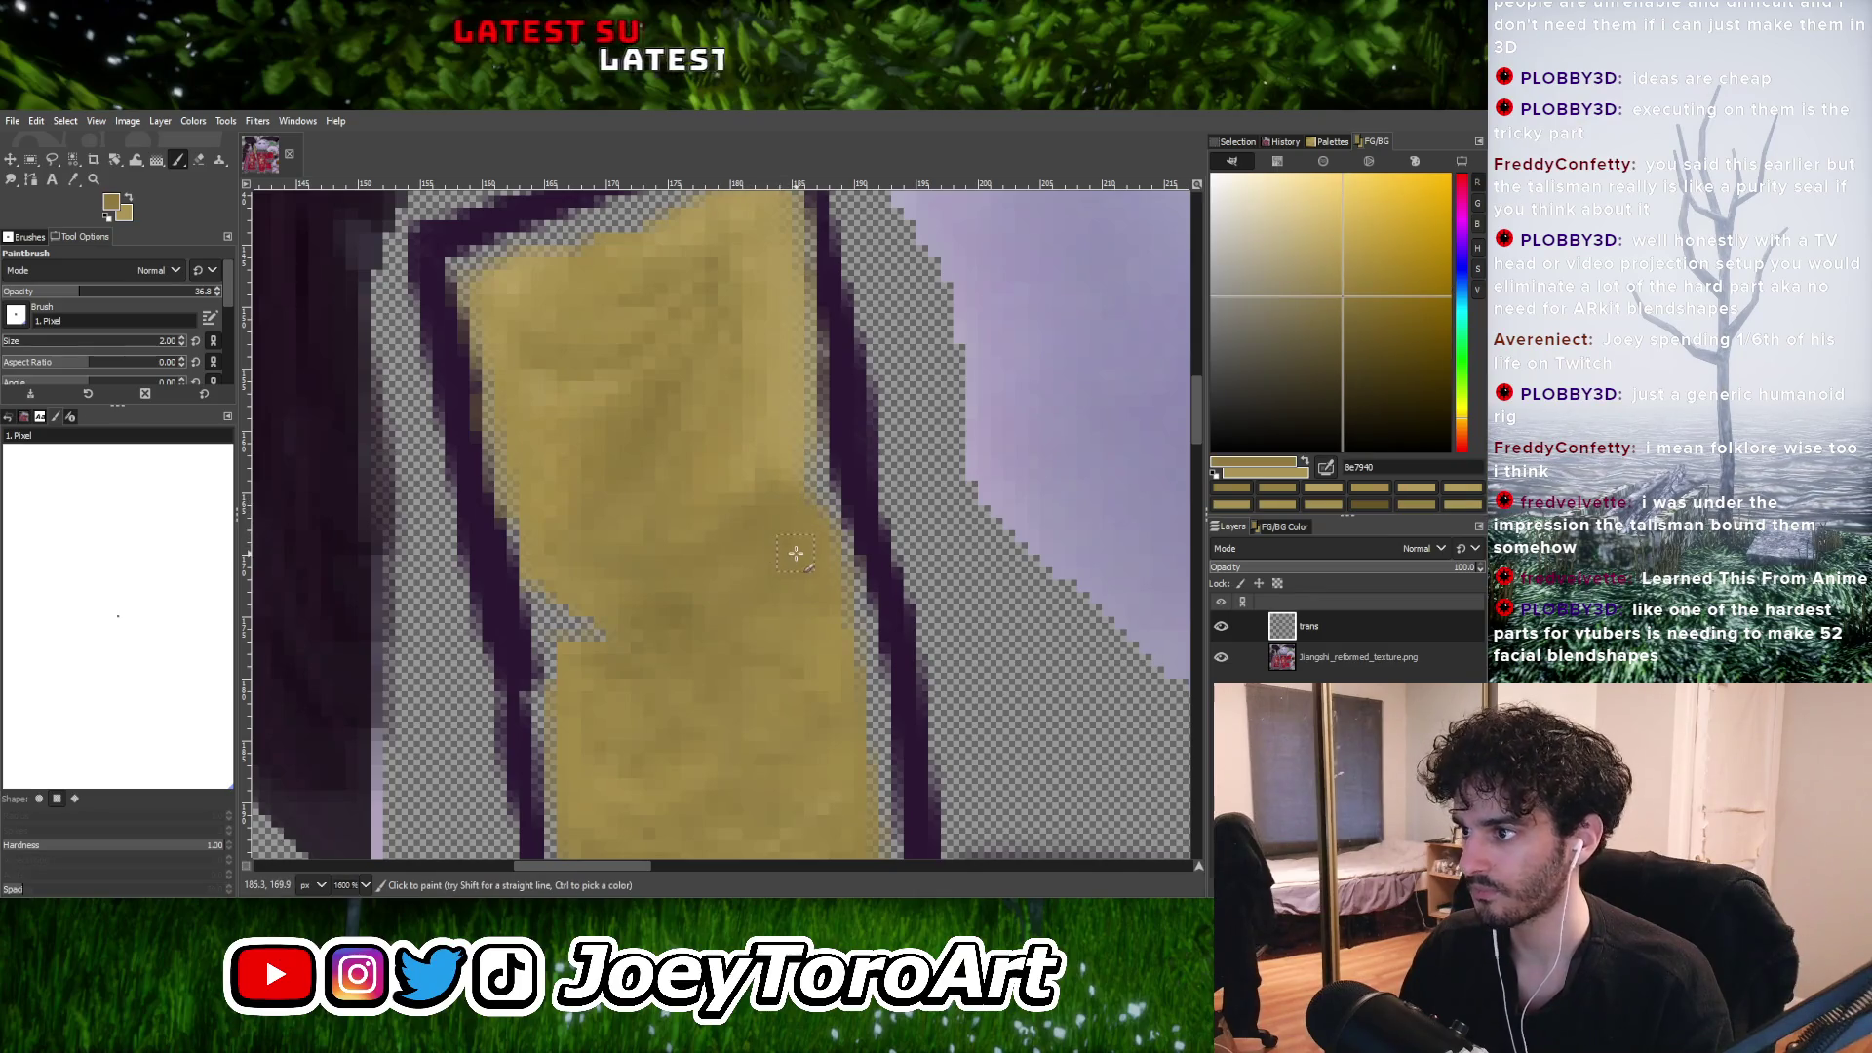
{"action": "left_click", "coordinate": [799, 543], "text": "ctrl"}
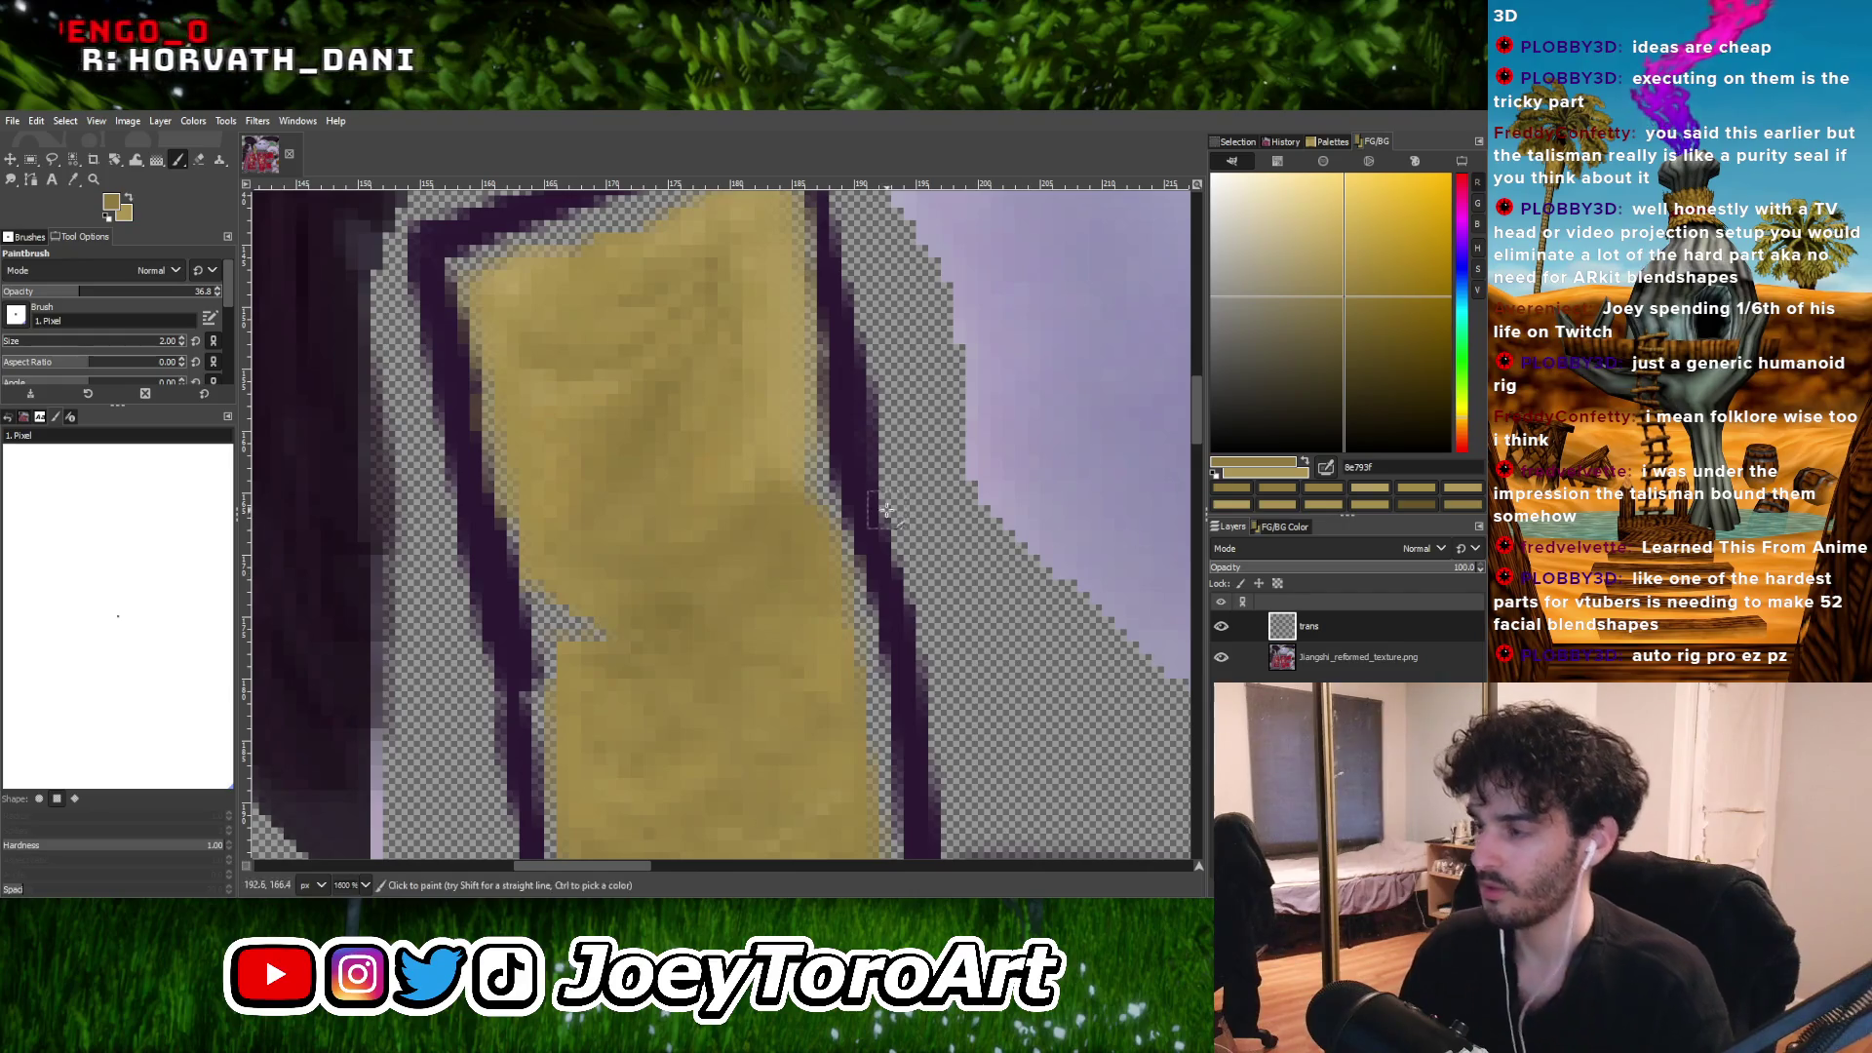
{"action": "scroll", "coordinate": [886, 508], "scroll_direction": "down", "scroll_amount": 3, "text": "ctrl"}
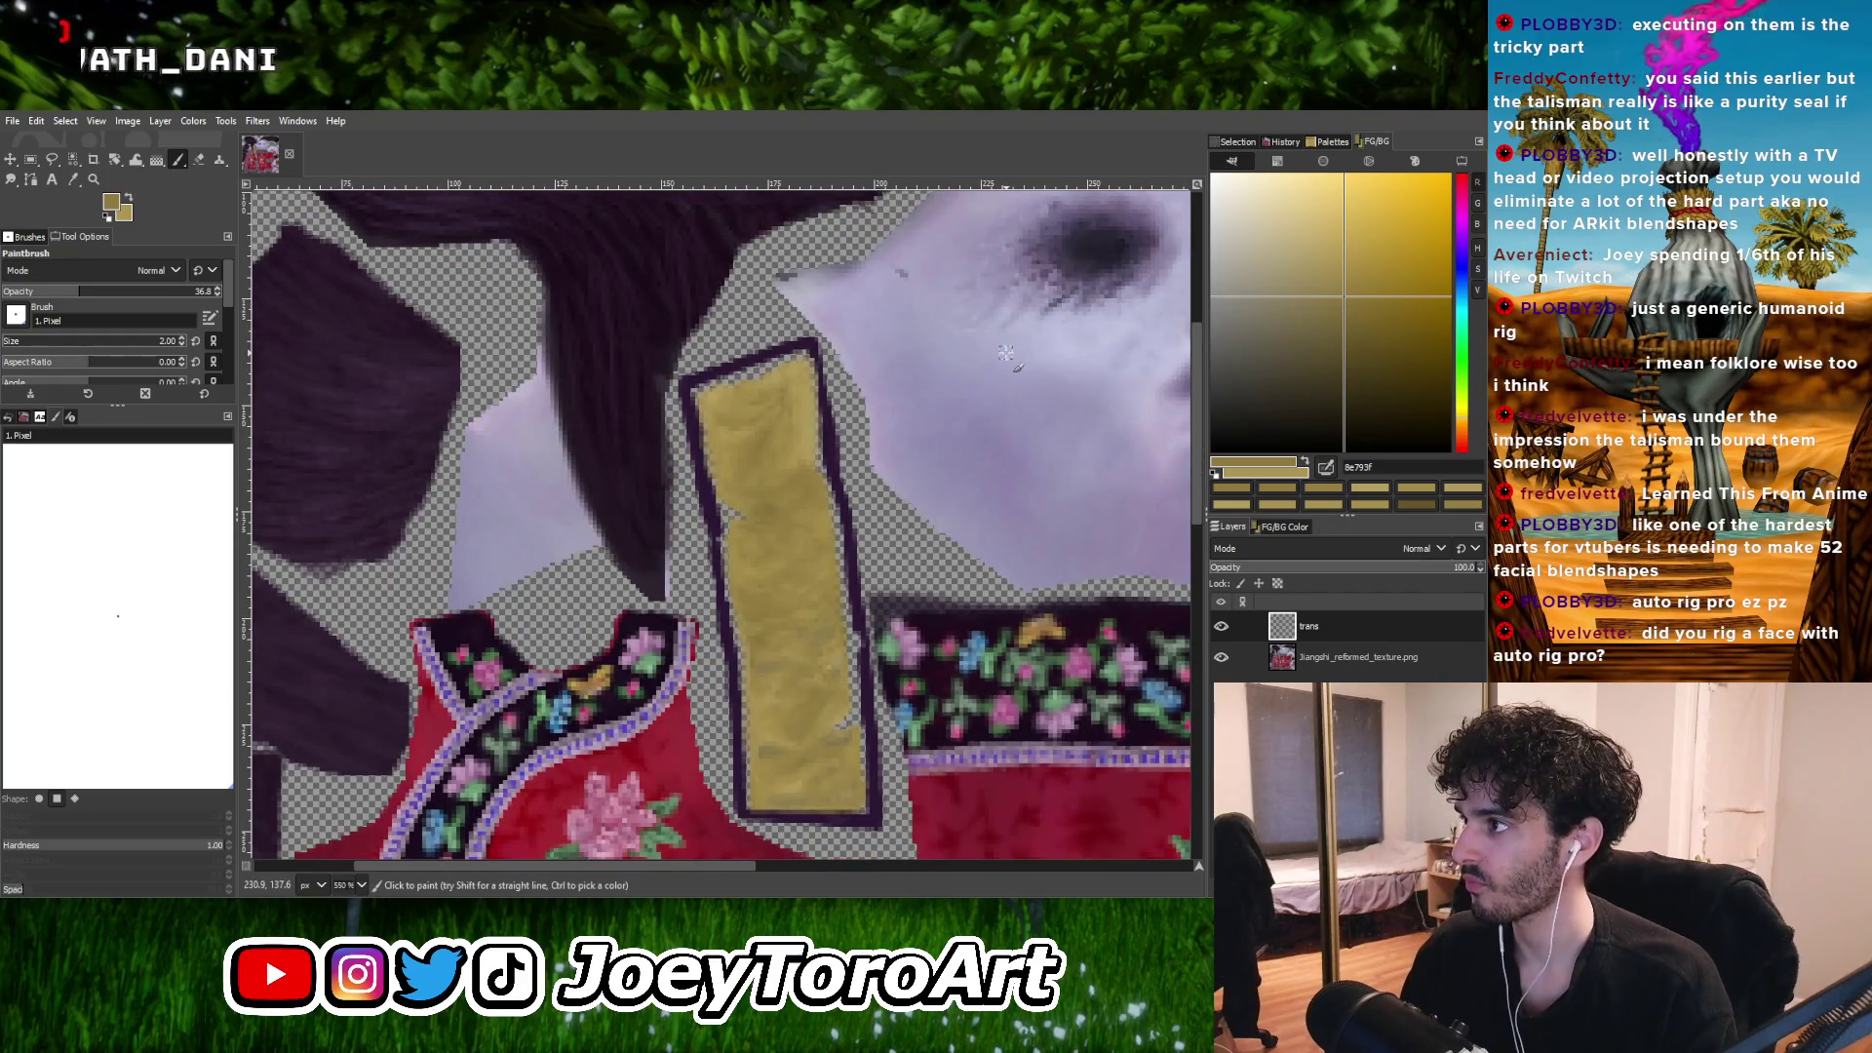
{"action": "scroll", "coordinate": [863, 506], "scroll_direction": "up", "scroll_amount": 2, "text": "ctrl"}
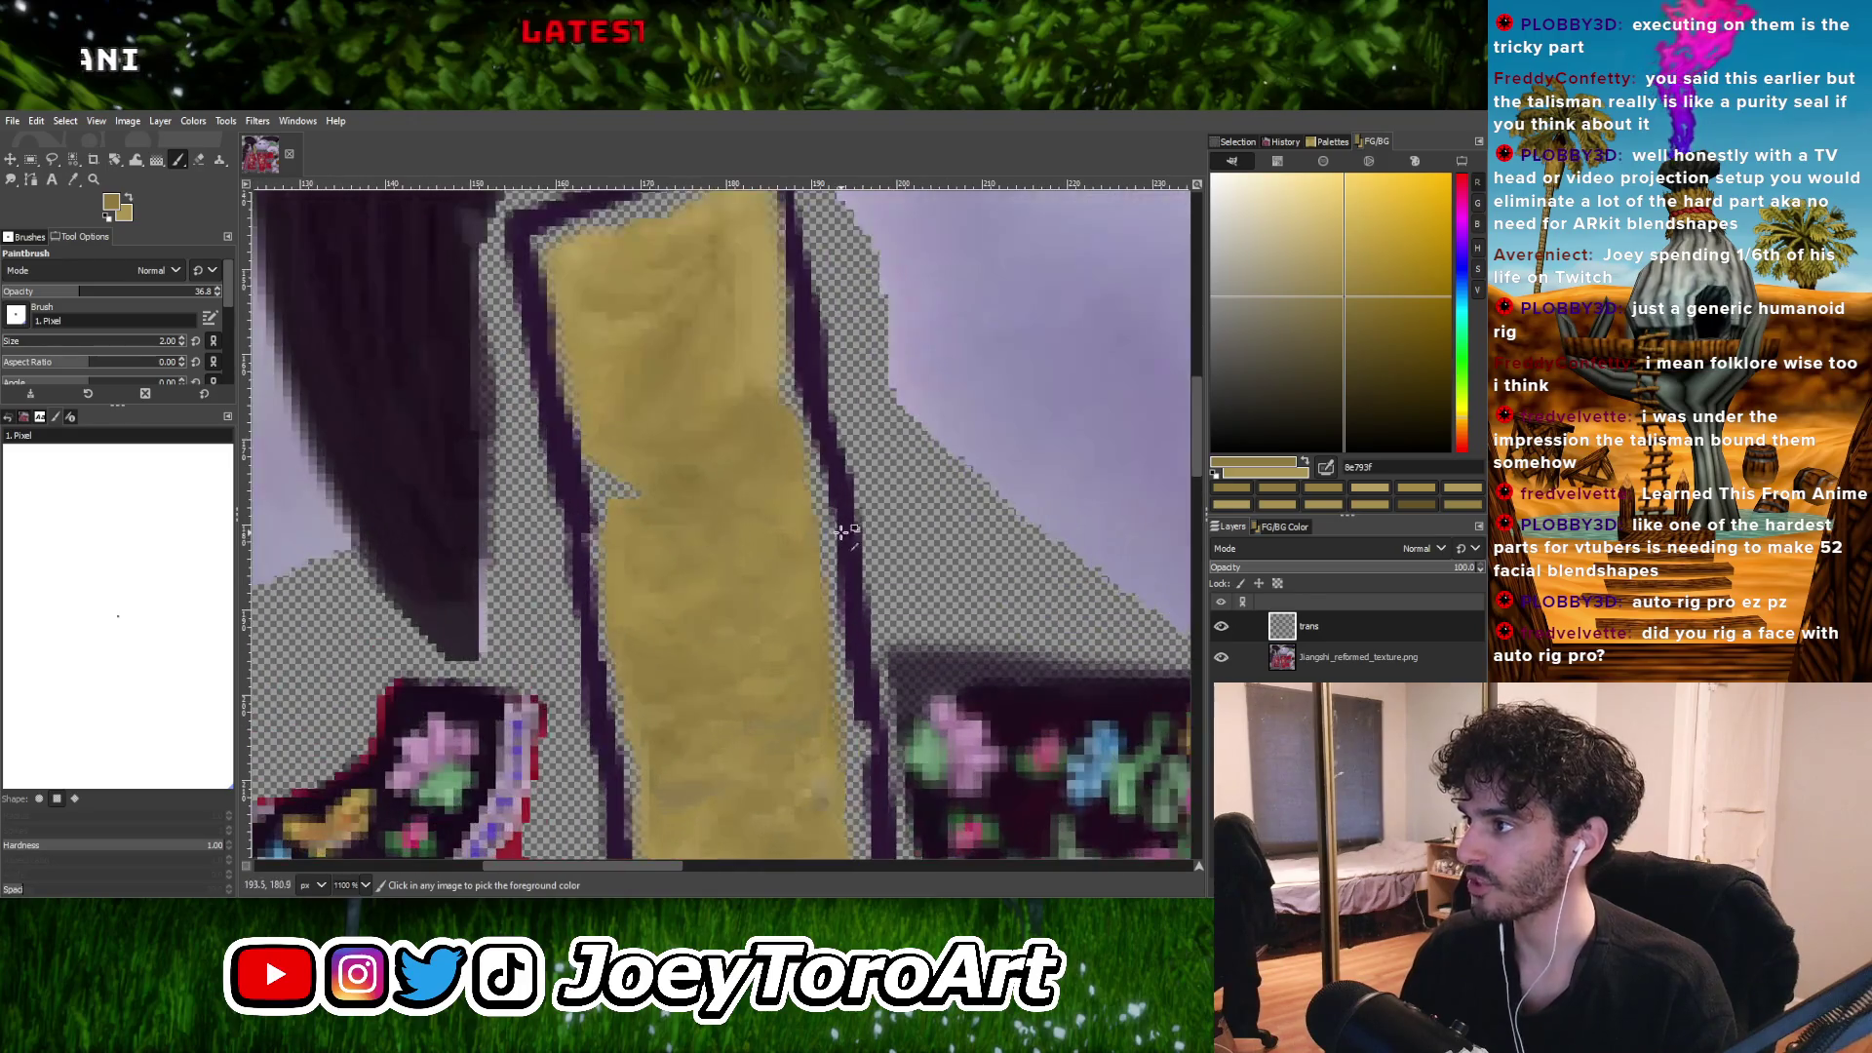
{"action": "scroll", "coordinate": [808, 400], "scroll_direction": "down", "scroll_amount": 2, "text": "ctrl"}
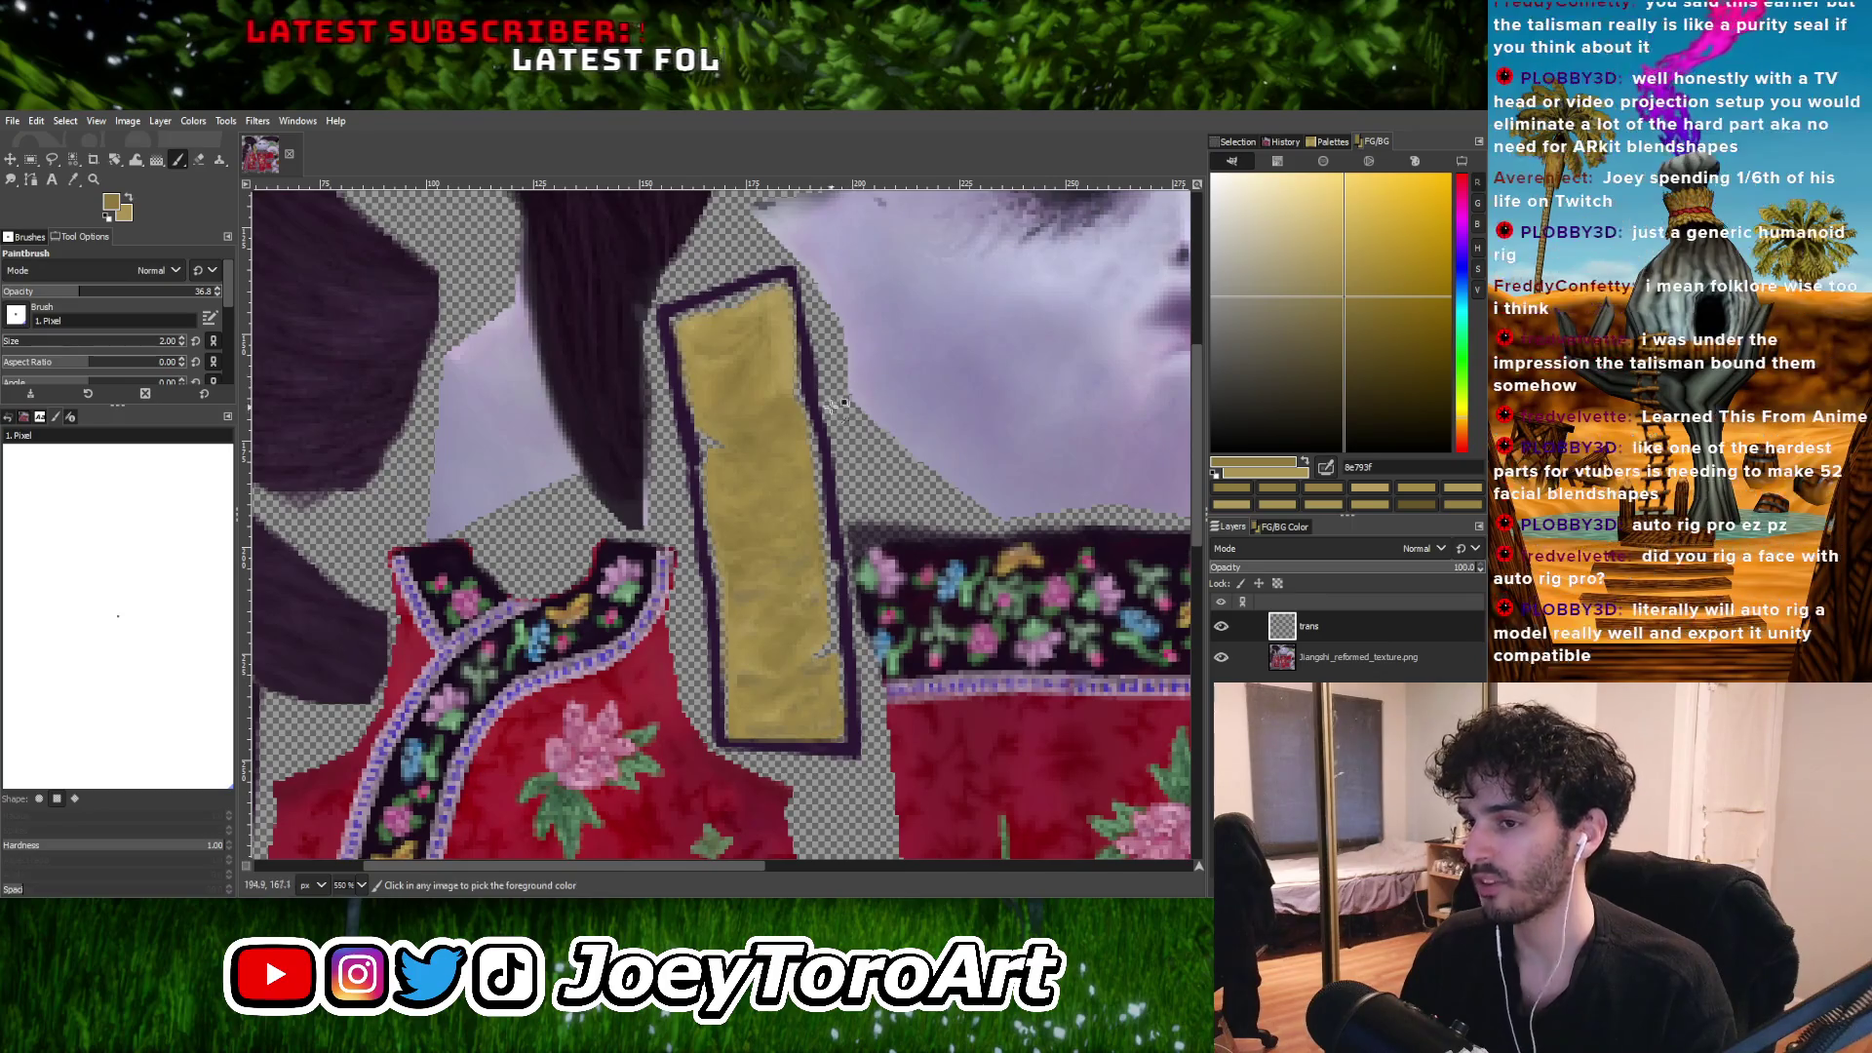
{"action": "scroll", "coordinate": [777, 464], "scroll_direction": "up", "scroll_amount": 1, "text": "ctrl"}
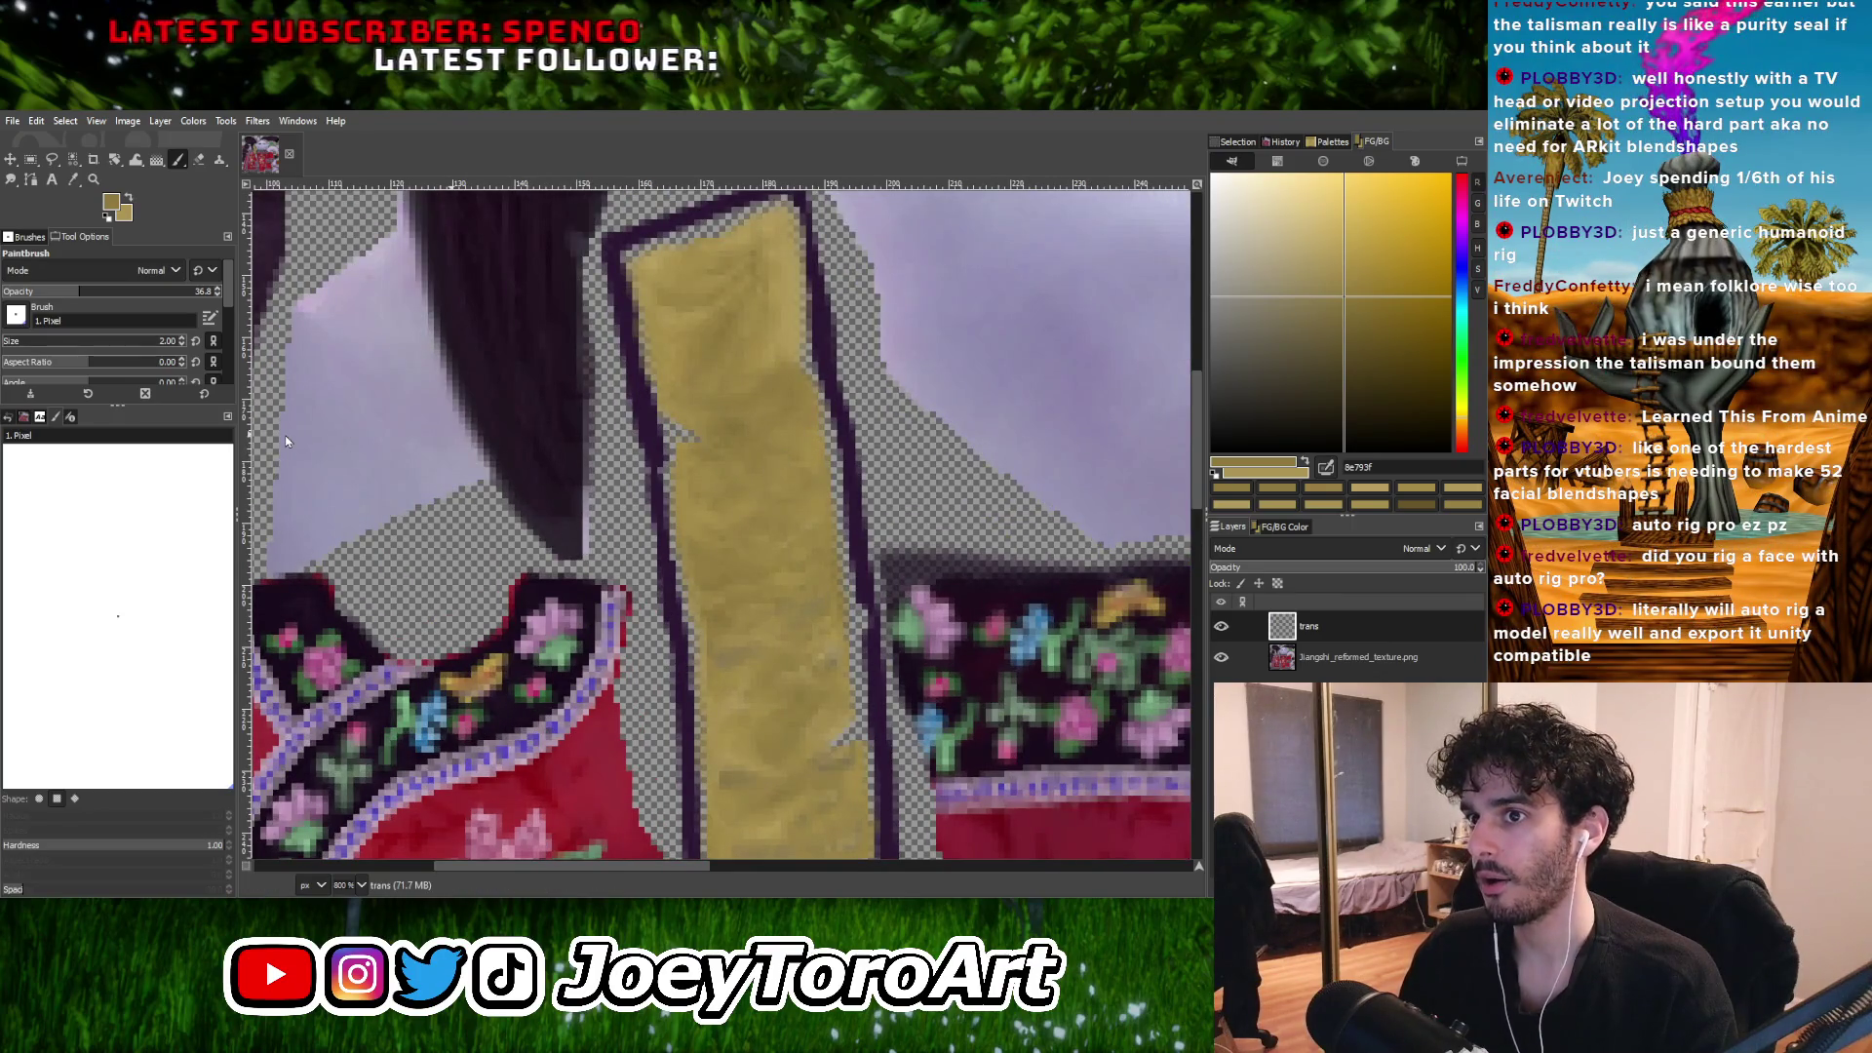
{"action": "scroll", "coordinate": [800, 439], "scroll_direction": "up", "scroll_amount": 1, "text": "ctrl"}
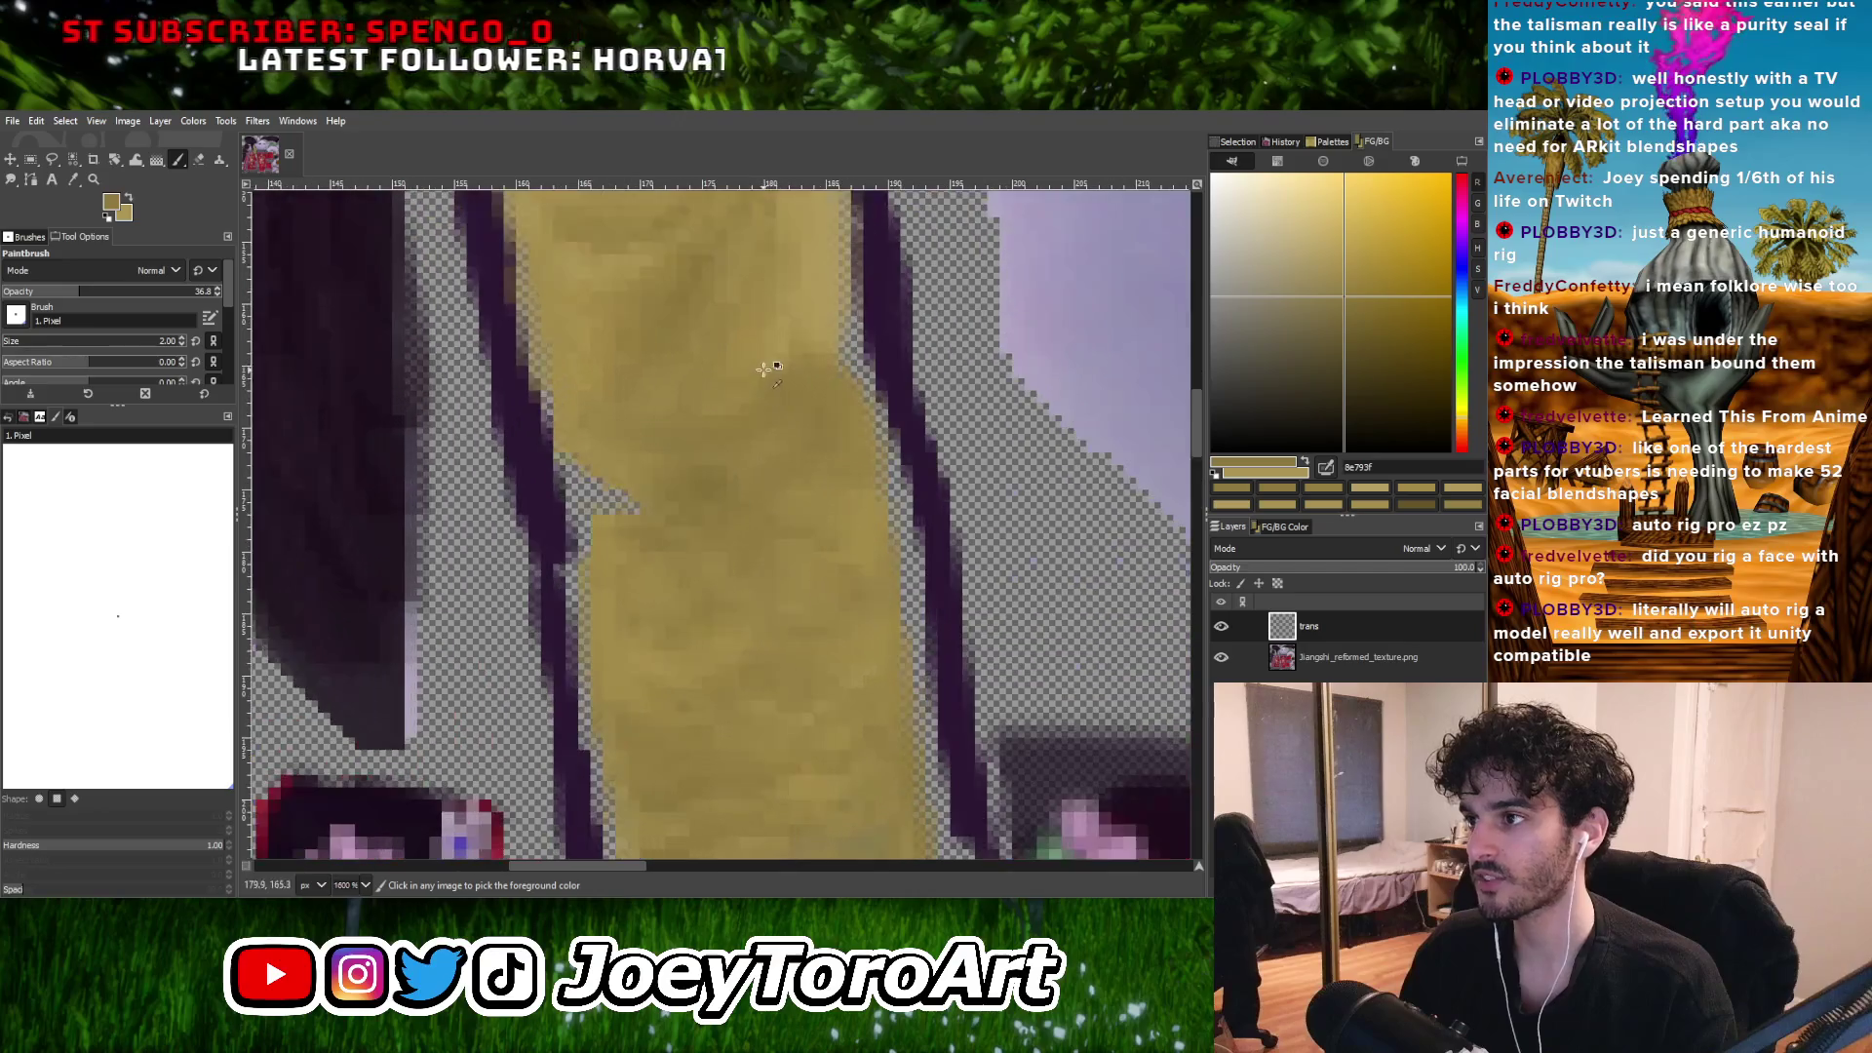
{"action": "scroll", "coordinate": [831, 445], "scroll_direction": "up", "scroll_amount": 2, "text": "ctrl"}
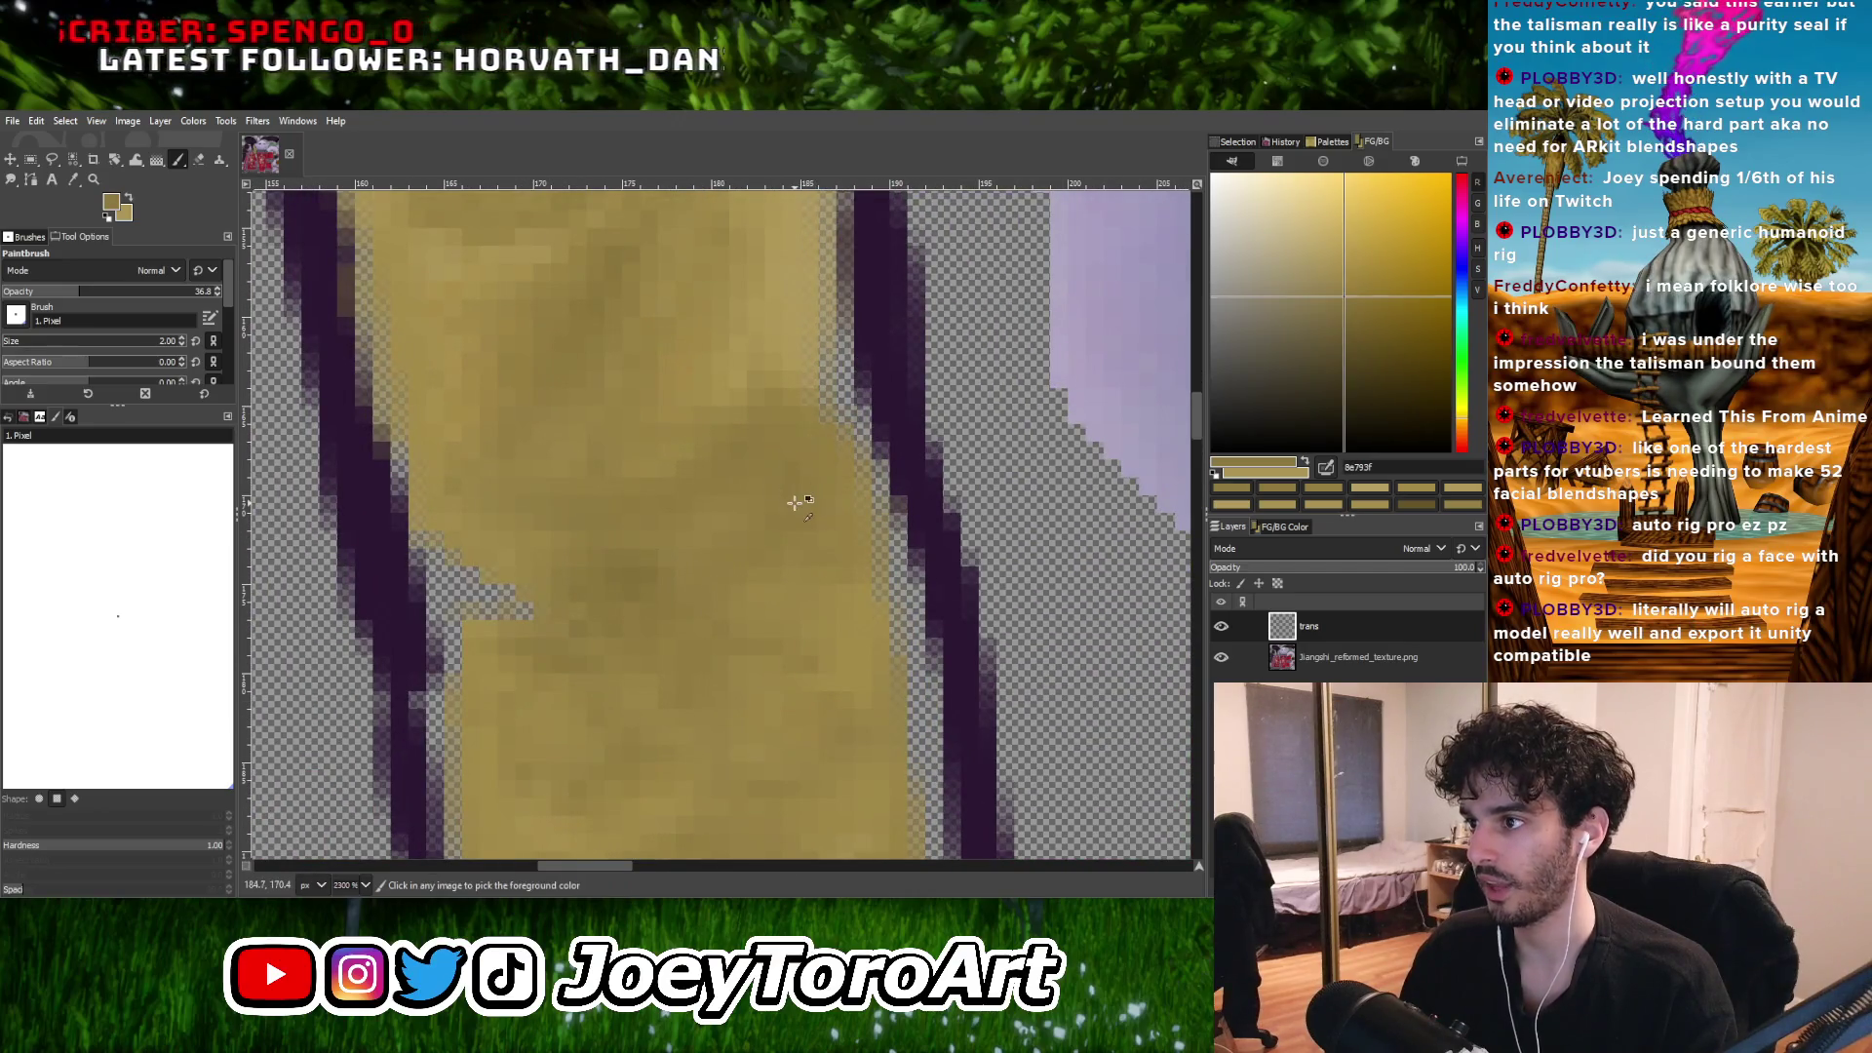
{"action": "scroll", "coordinate": [794, 523], "scroll_direction": "down", "scroll_amount": 2, "text": "ctrl"}
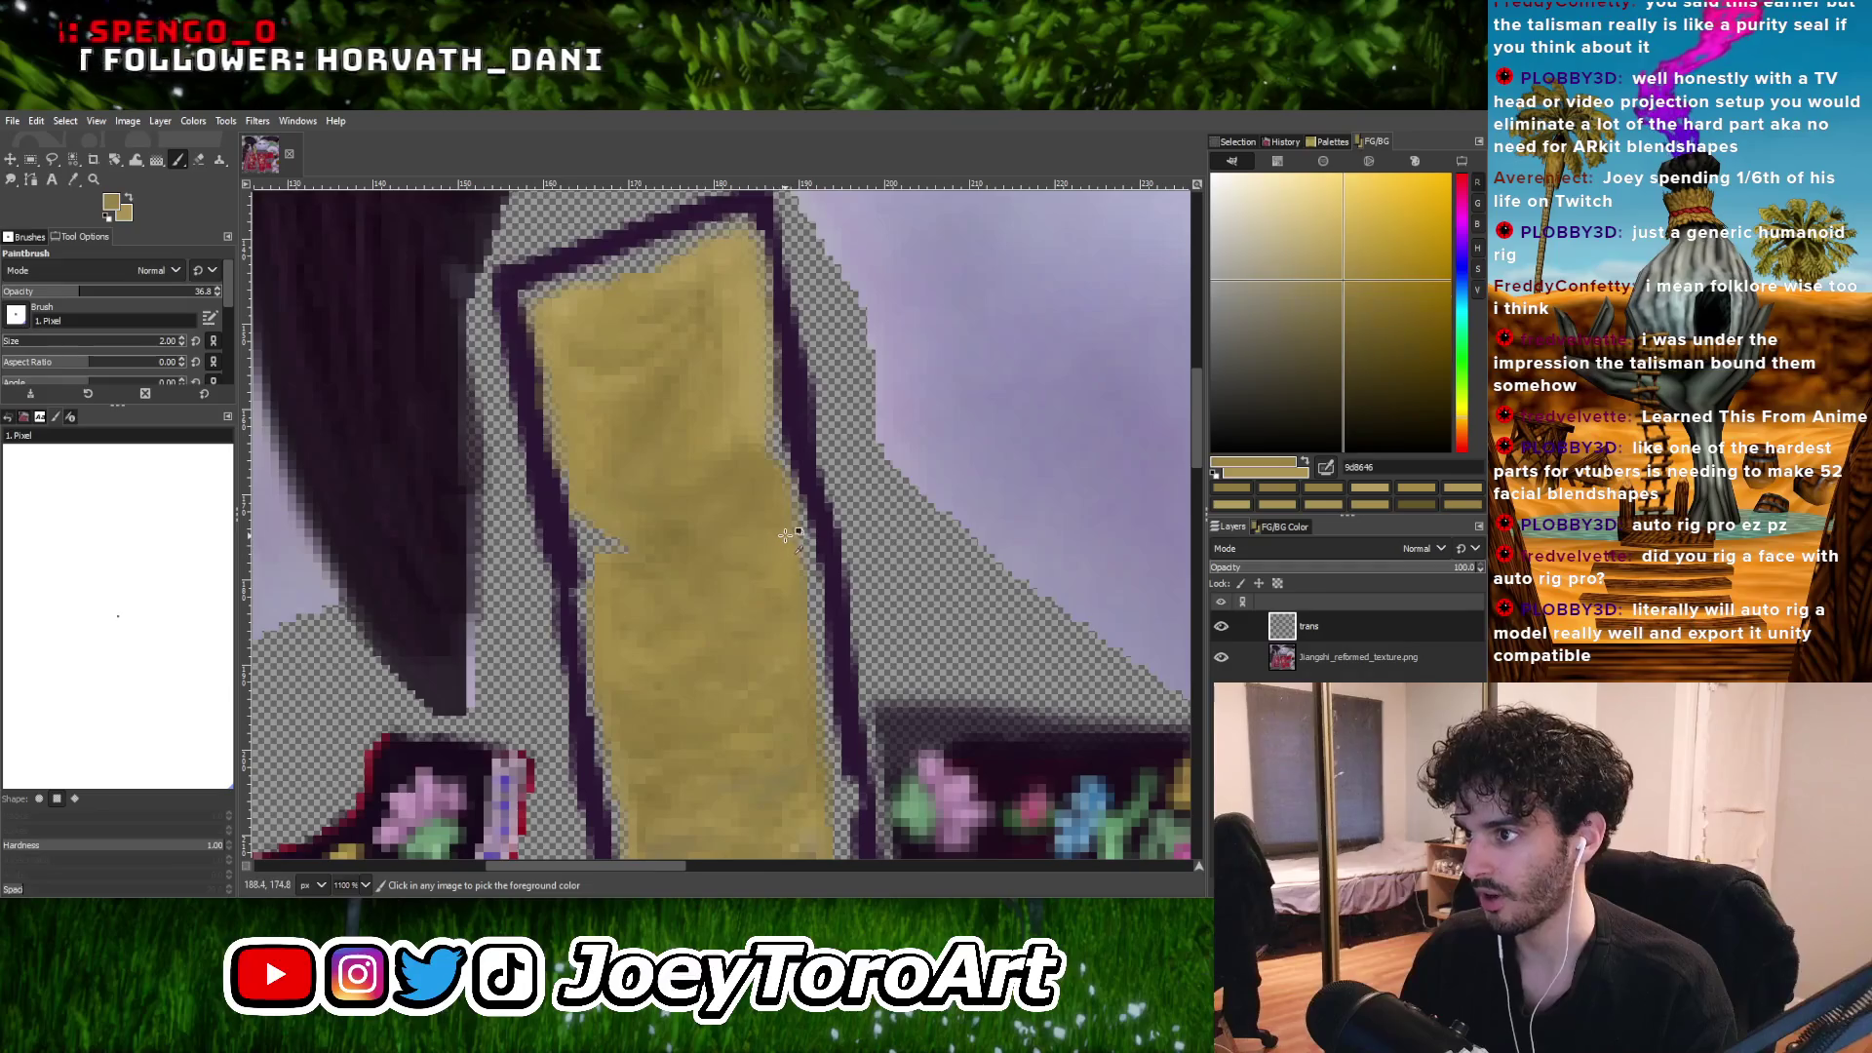
{"action": "scroll", "coordinate": [790, 531], "scroll_direction": "up", "scroll_amount": 1, "text": "ctrl"}
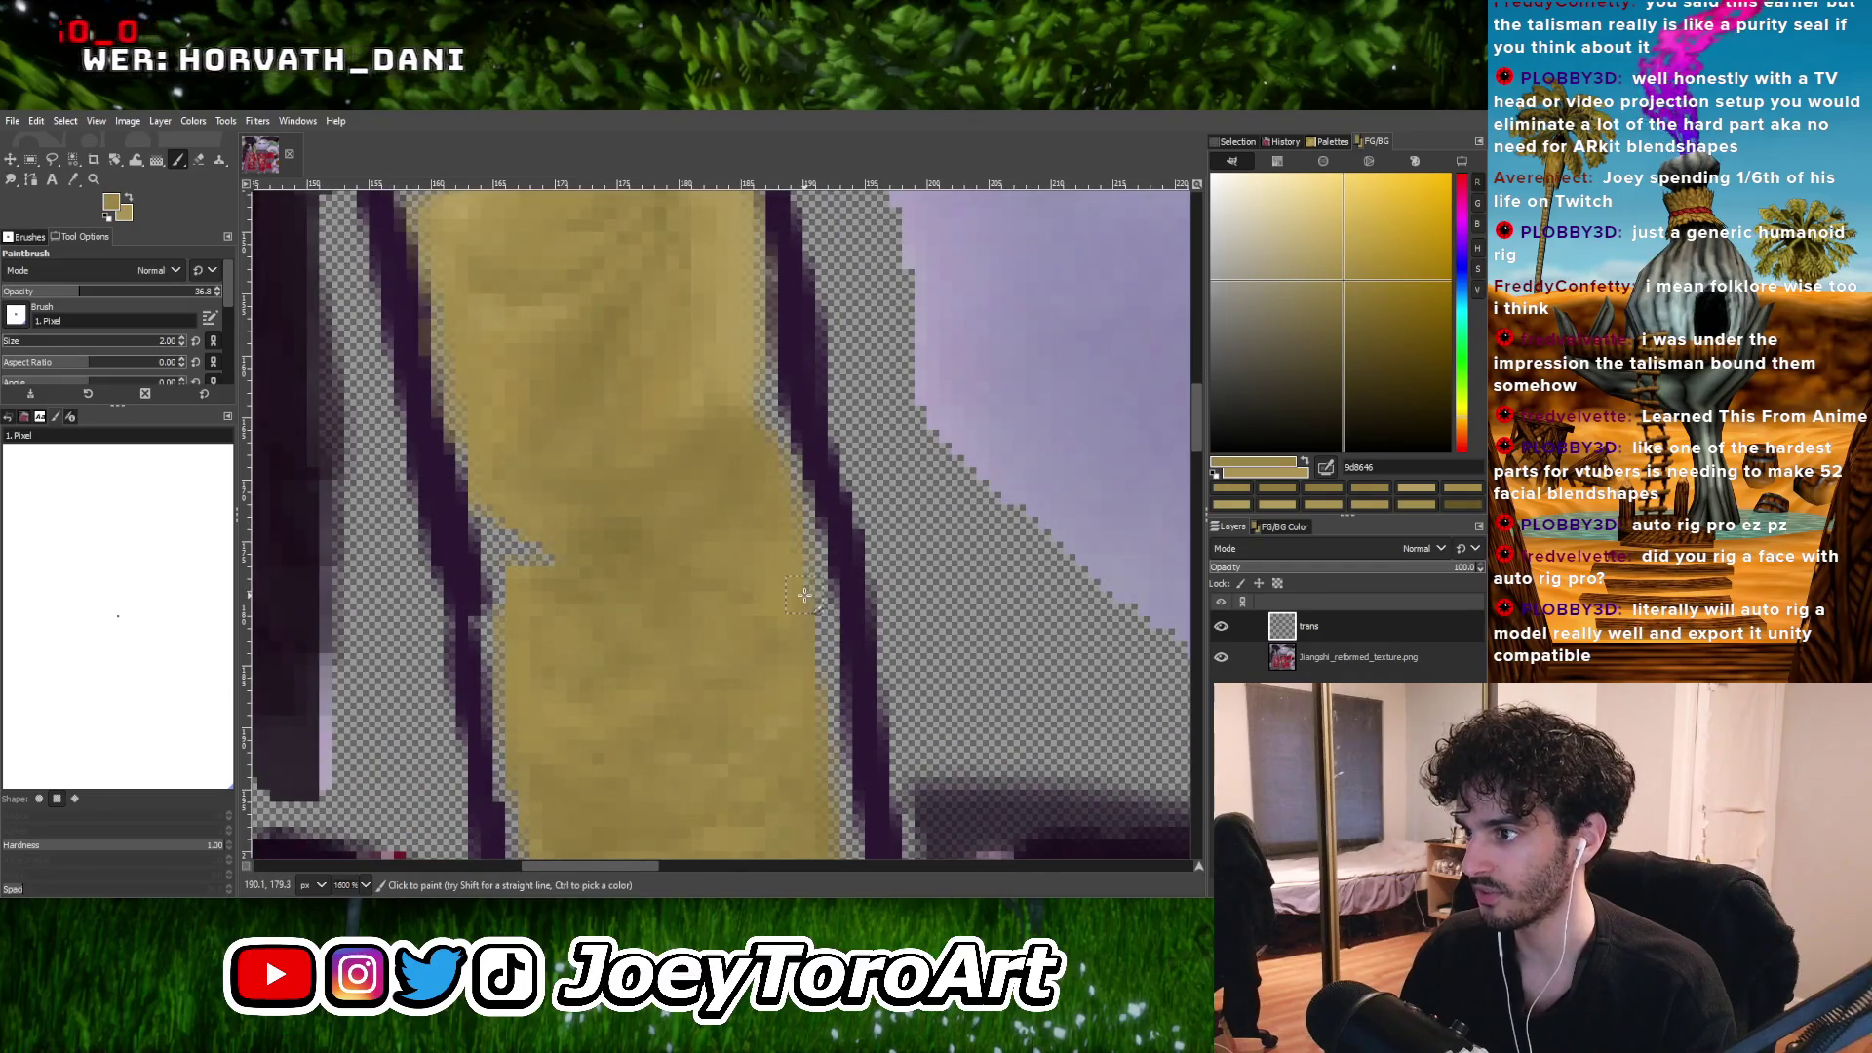
Pick a darker and then a lighter tan from the strip, continuing the repaint, then zoom out.
{"action": "left_click", "coordinate": [711, 585], "text": "ctrl"}
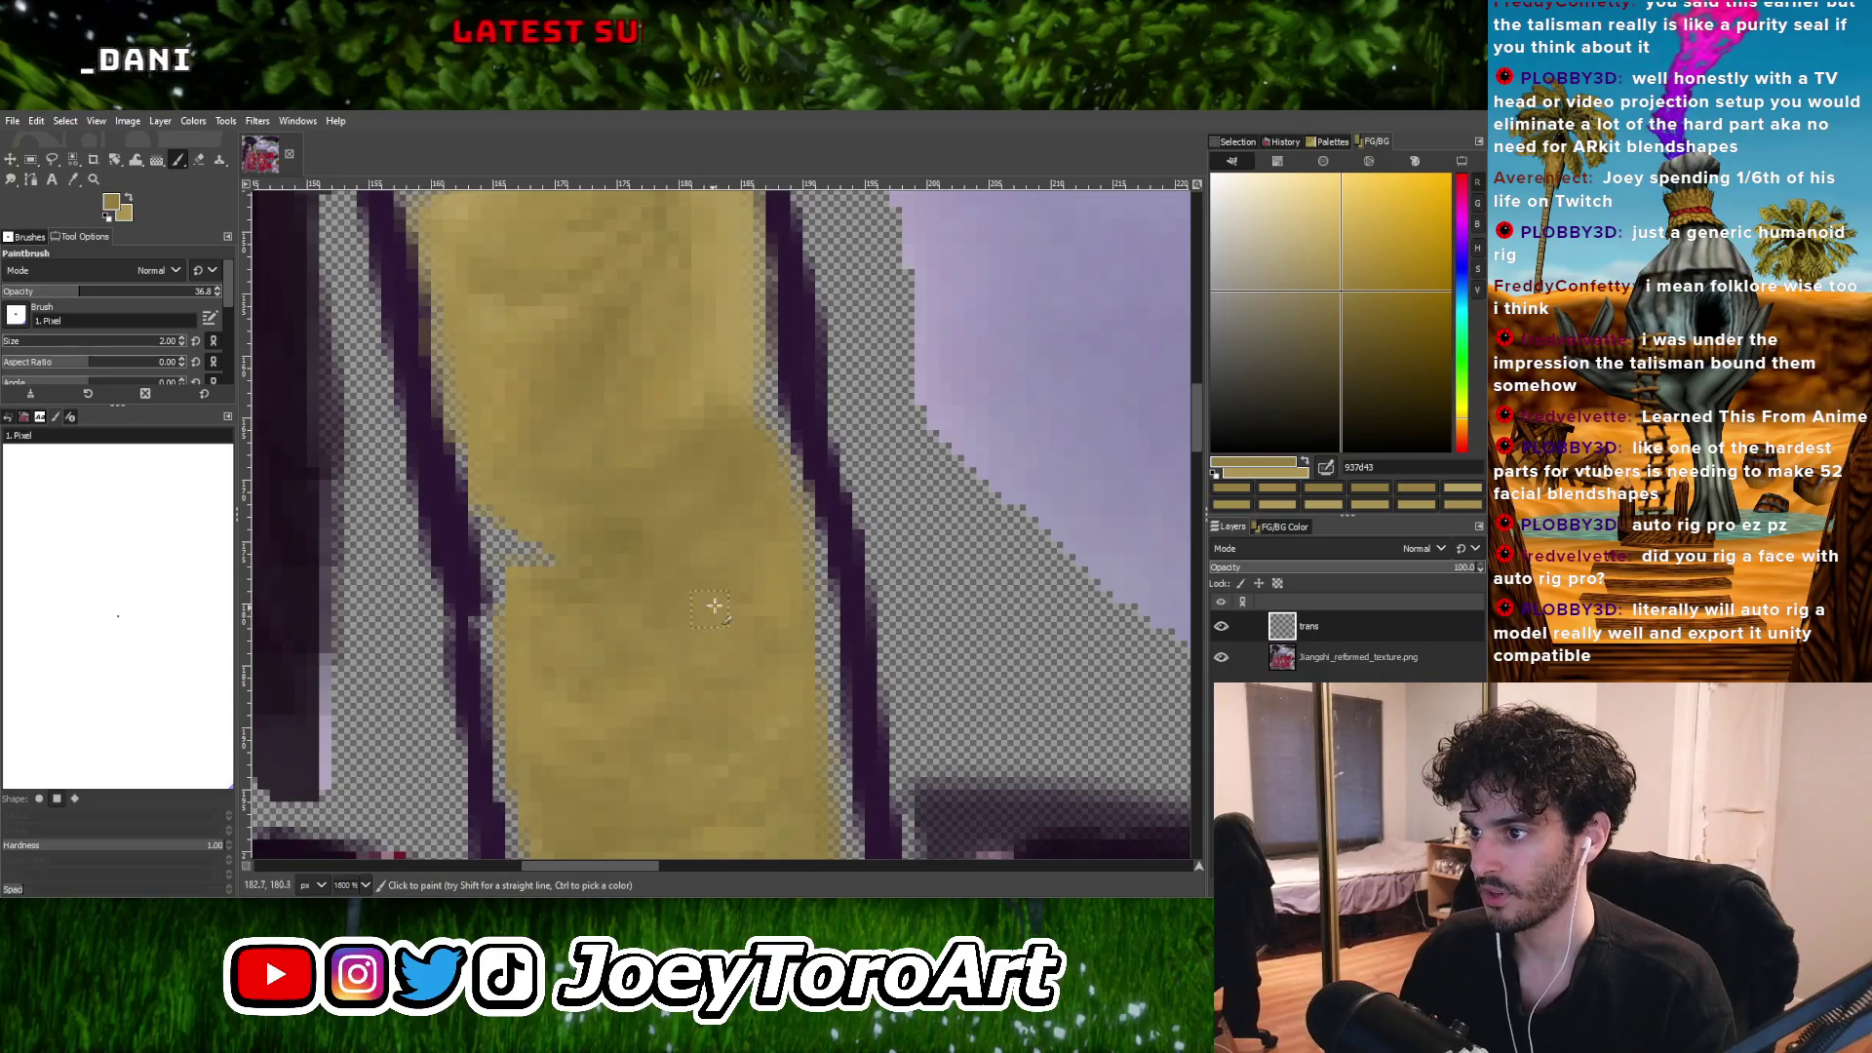
{"action": "scroll", "coordinate": [712, 559], "scroll_direction": "left", "scroll_amount": 2}
{"action": "left_click", "coordinate": [629, 444], "text": "ctrl"}
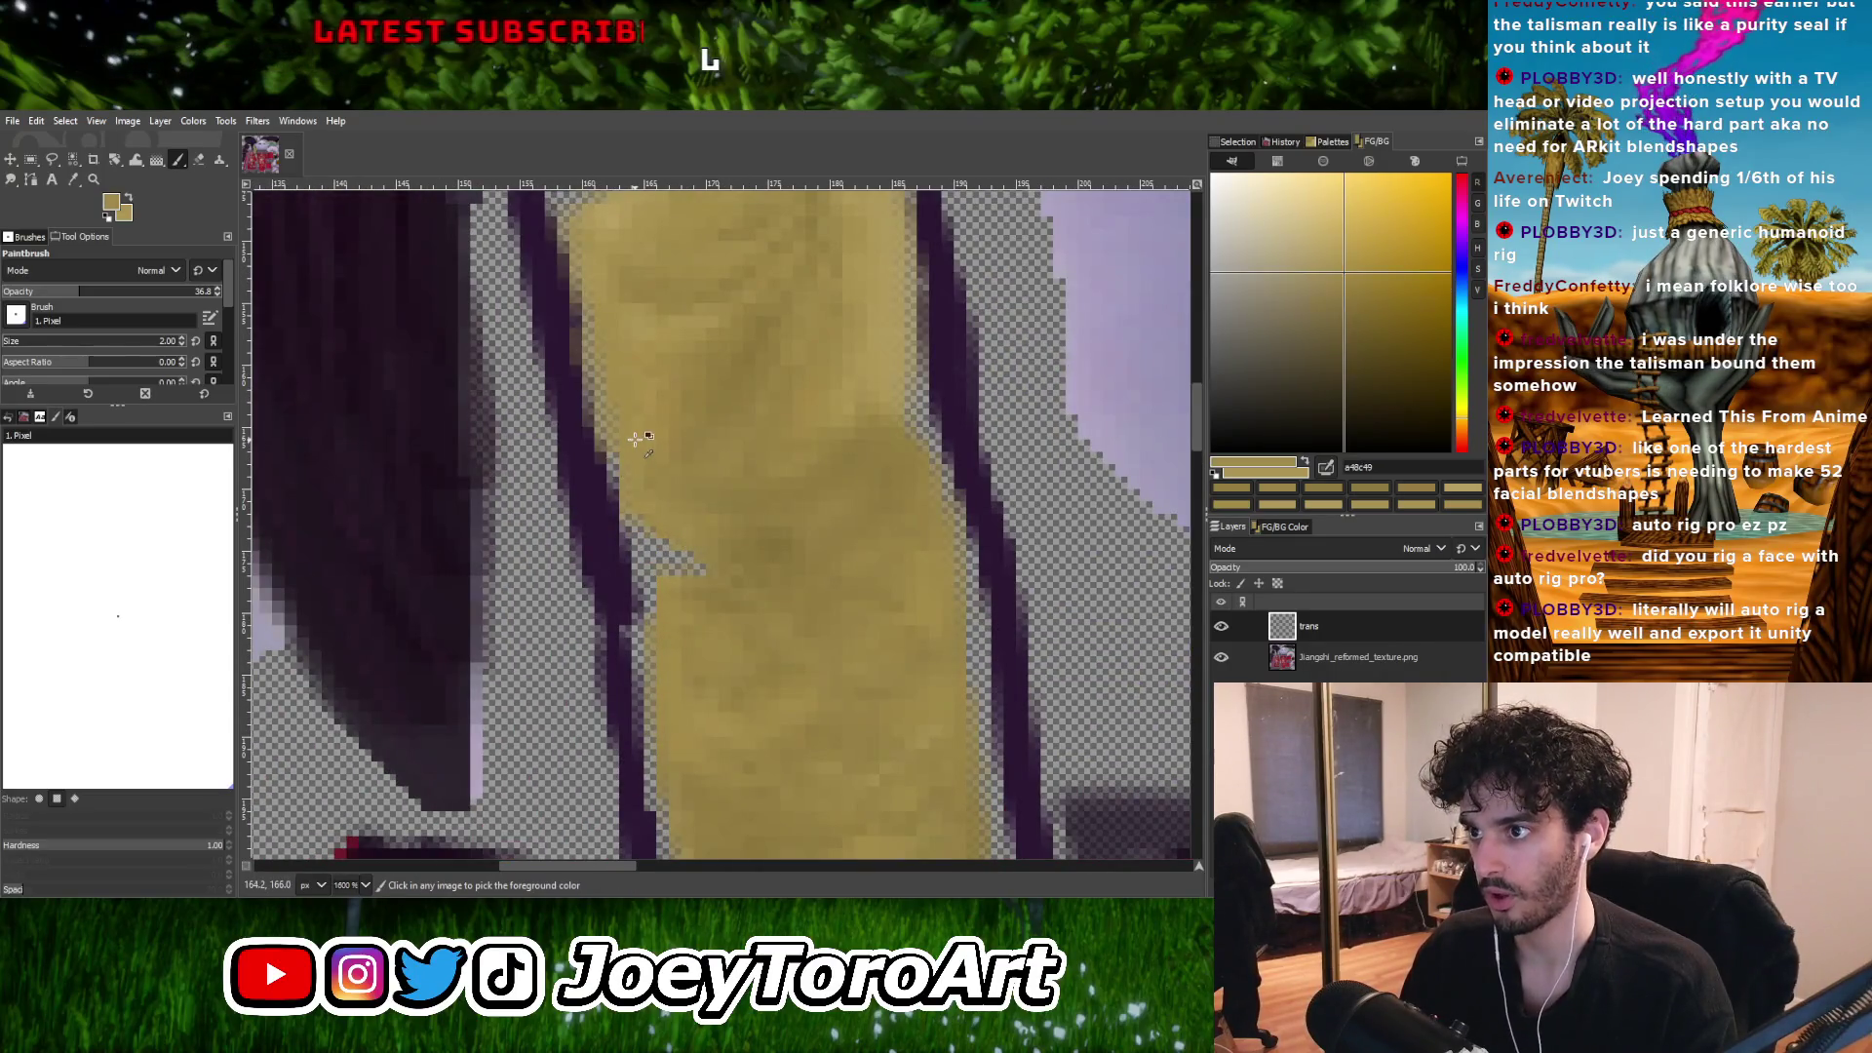
{"action": "scroll", "coordinate": [629, 439], "scroll_direction": "down", "scroll_amount": 2, "text": "ctrl"}
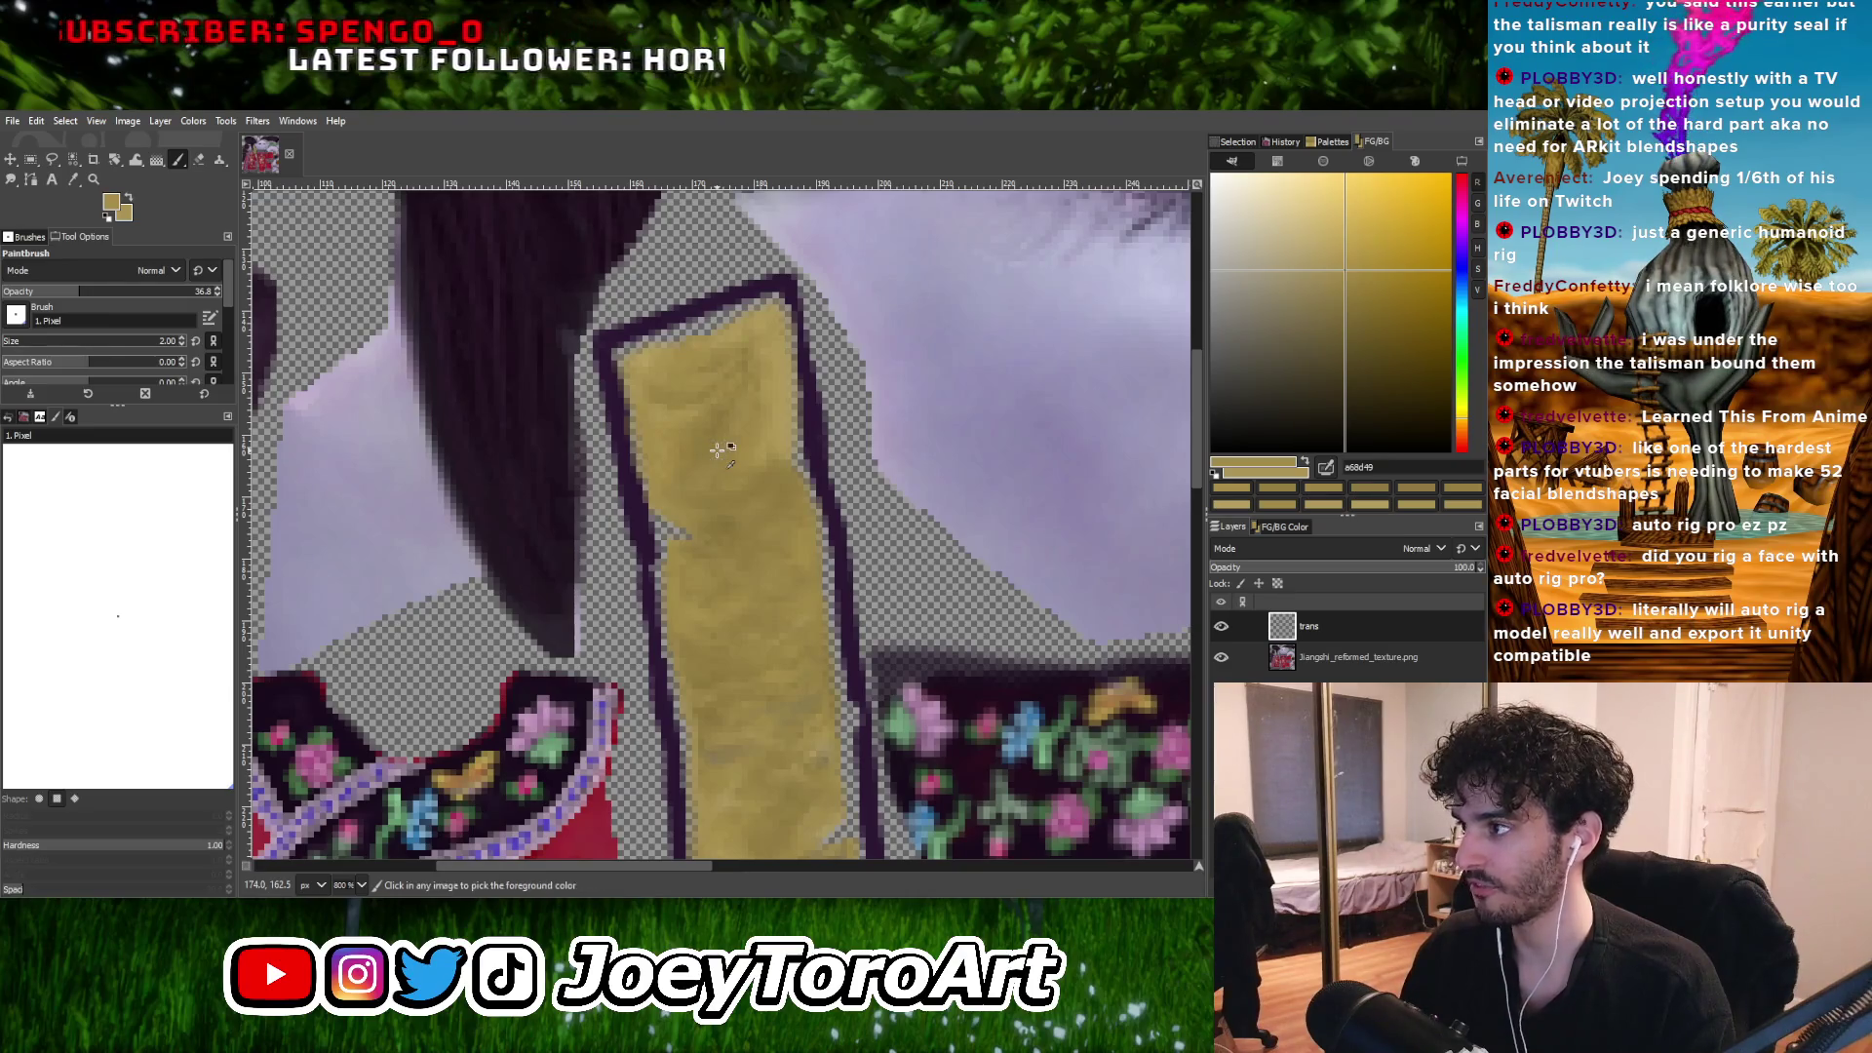
Shrink the Paintbrush from 2 to 1 pixel and zoom in on the tan strip.
{"action": "key", "text": "bracketleft"}
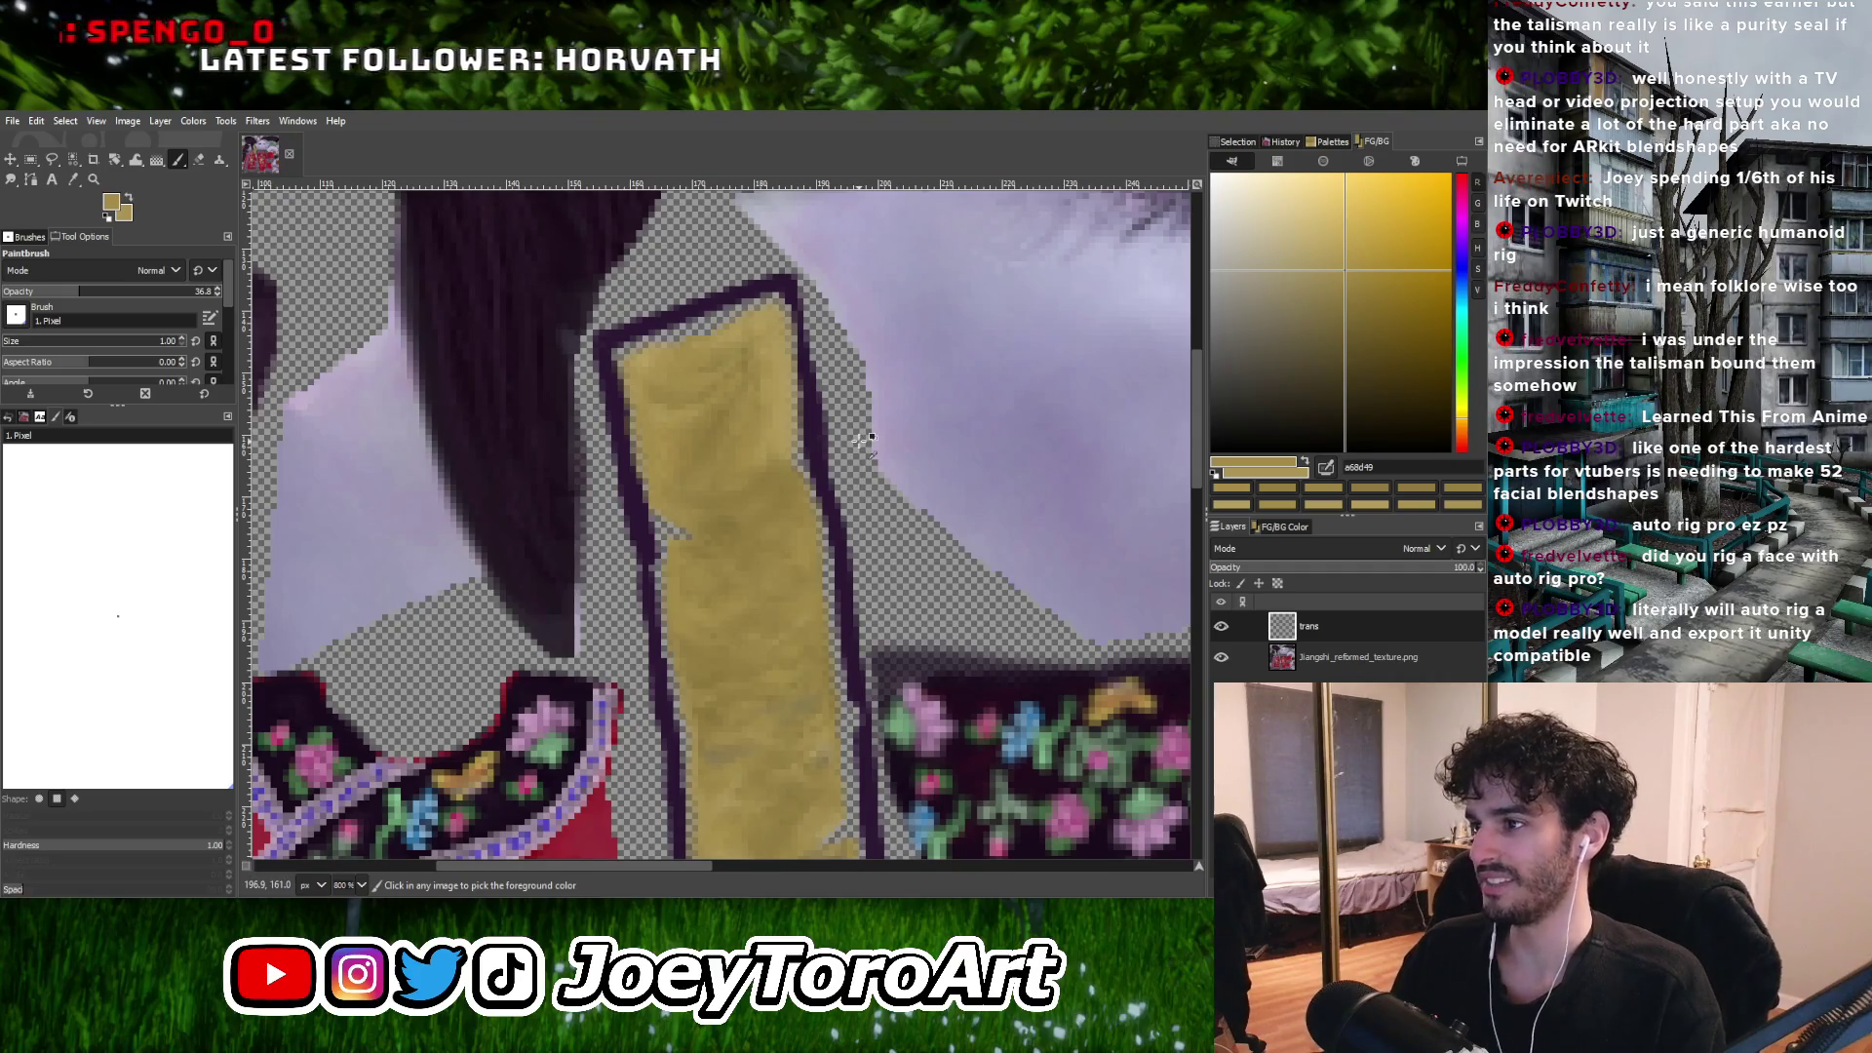
{"action": "scroll", "coordinate": [819, 472], "scroll_direction": "up", "scroll_amount": 1, "text": "ctrl"}
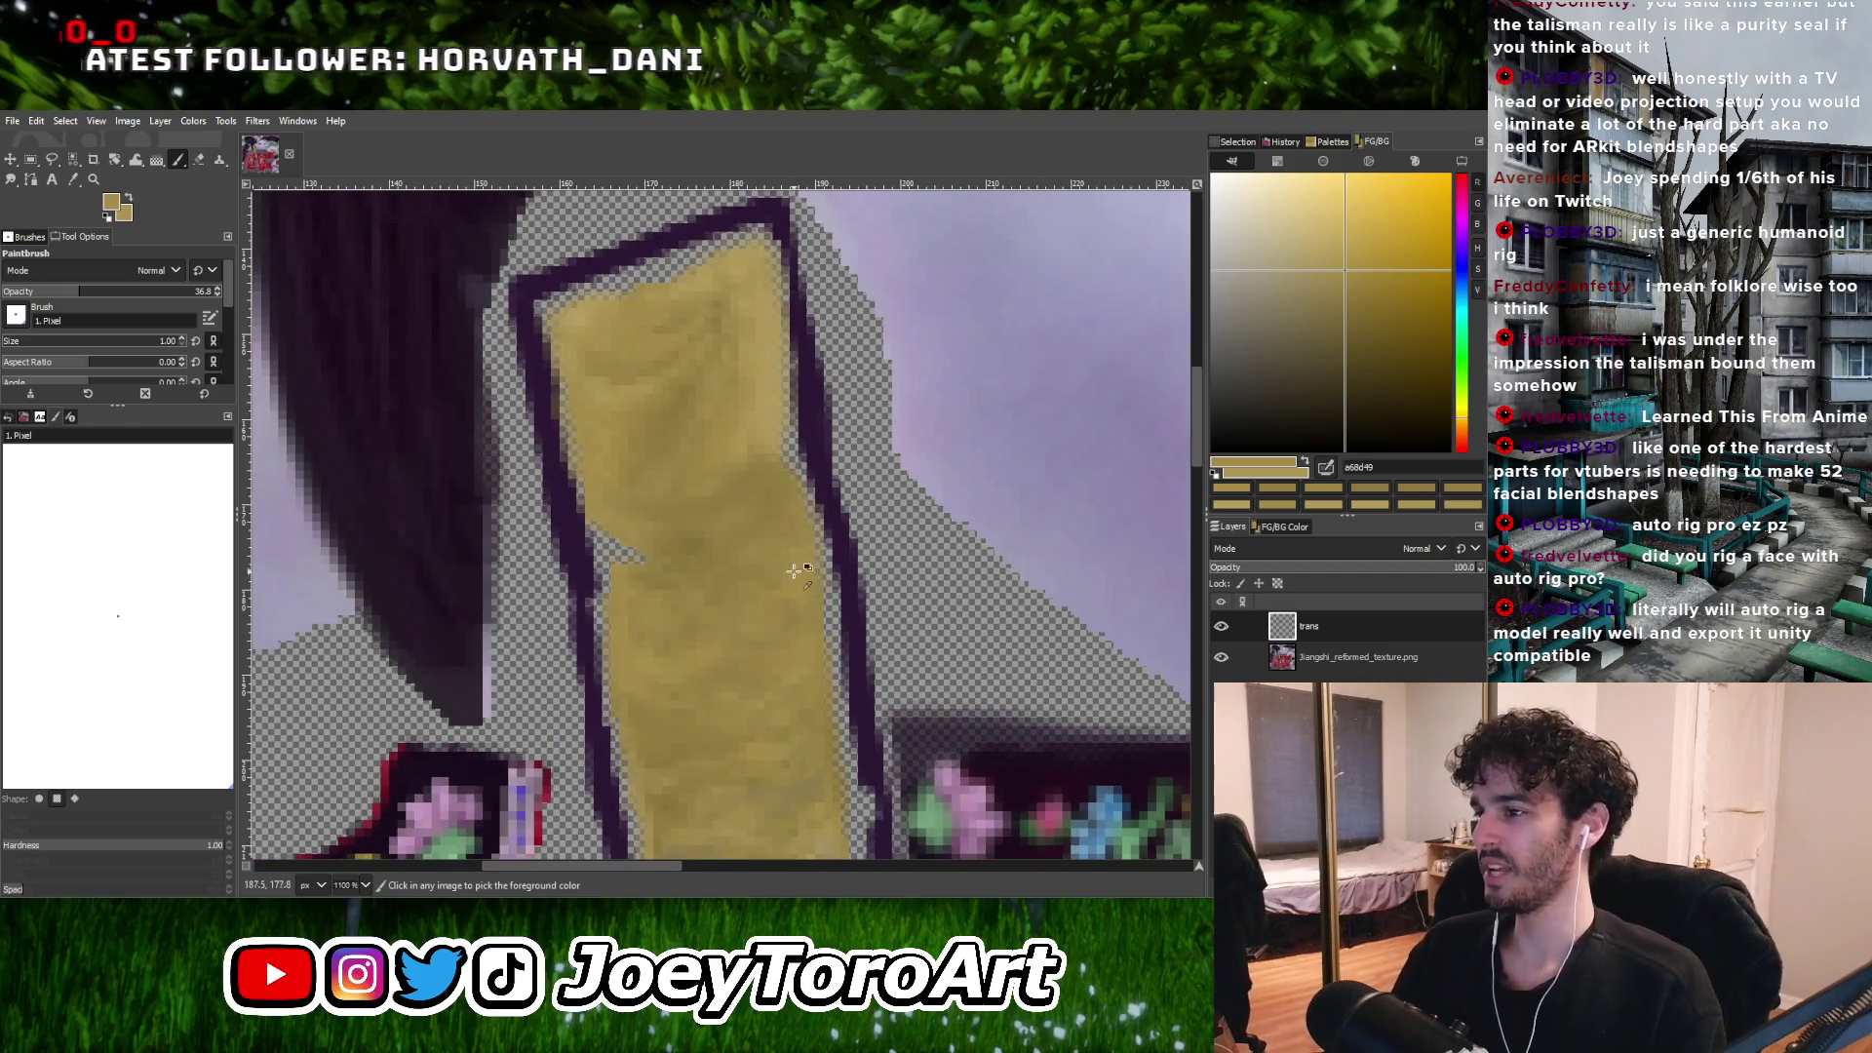
Sample tan, darker and deeper tan tones from the strip while zooming toward its left notch.
{"action": "left_click", "coordinate": [794, 570], "text": "ctrl"}
{"action": "scroll", "coordinate": [802, 545], "scroll_direction": "up", "scroll_amount": 2, "text": "ctrl"}
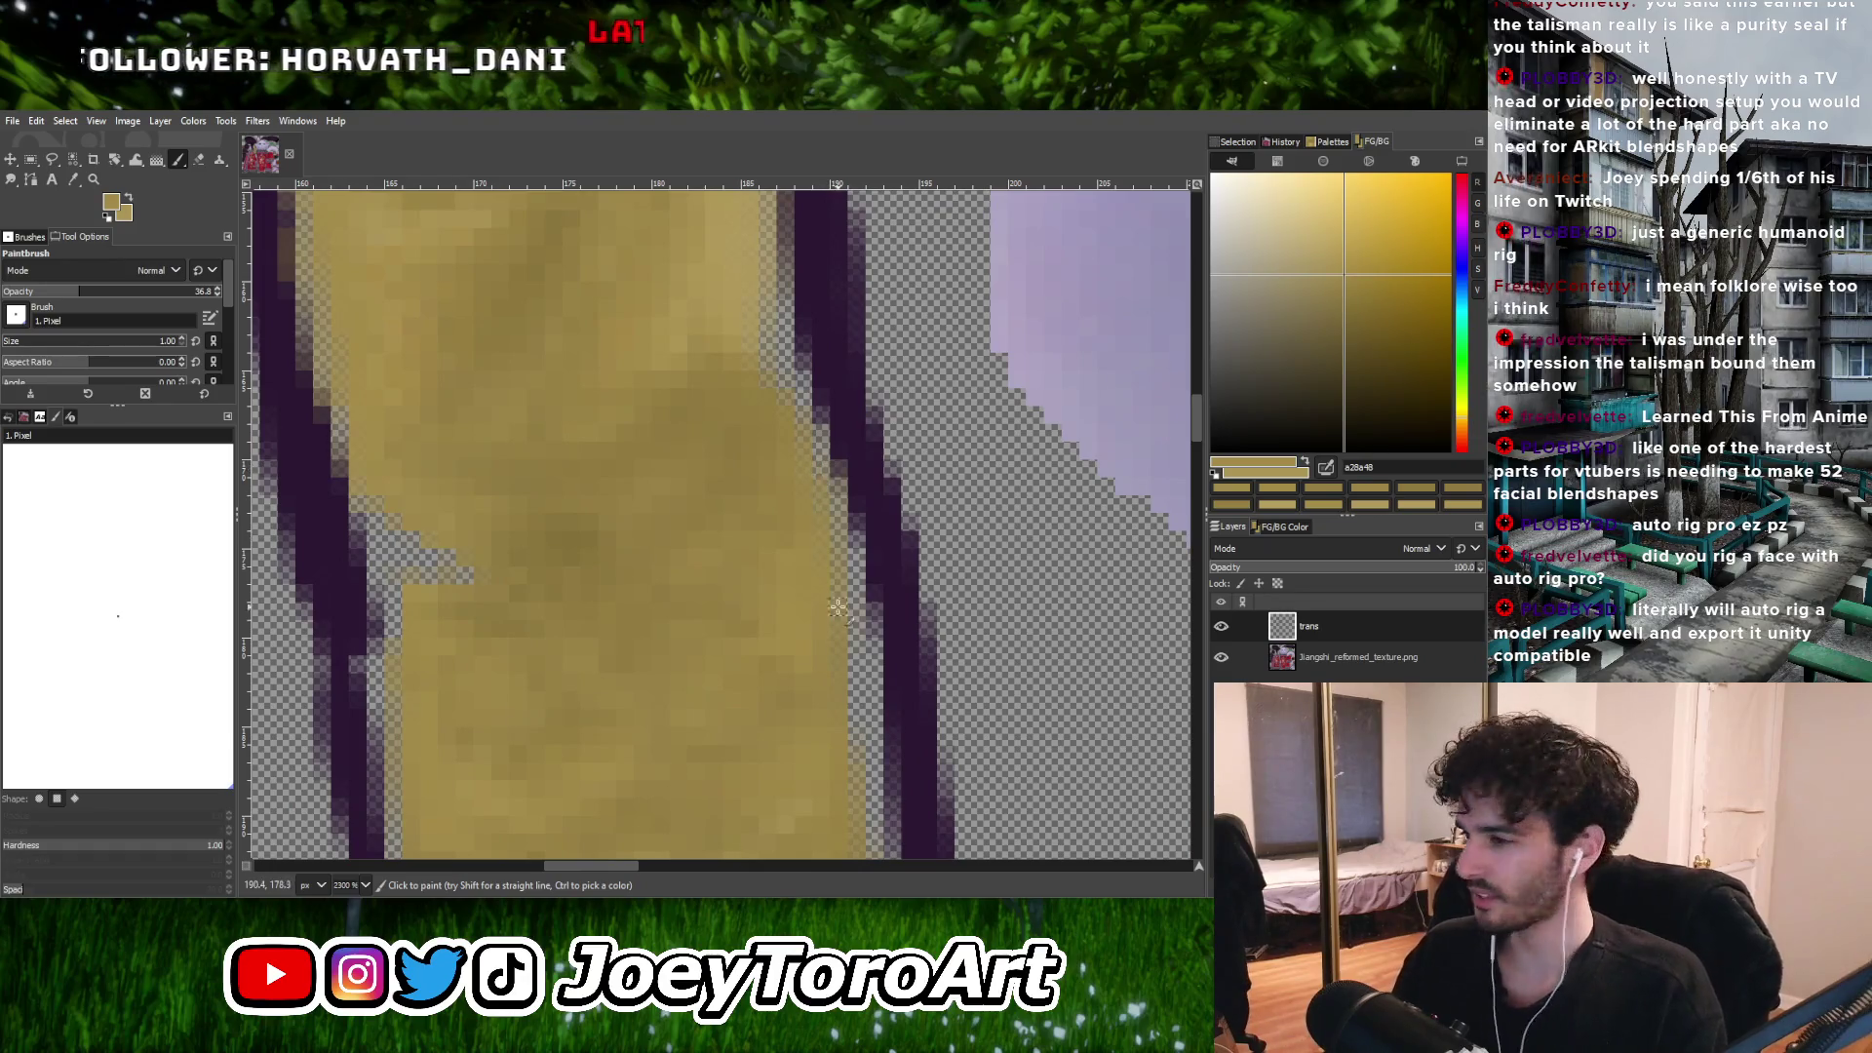
{"action": "scroll", "coordinate": [840, 670], "scroll_direction": "down", "scroll_amount": 3, "text": "ctrl"}
{"action": "scroll", "coordinate": [861, 489], "scroll_direction": "up", "scroll_amount": 3, "text": "ctrl"}
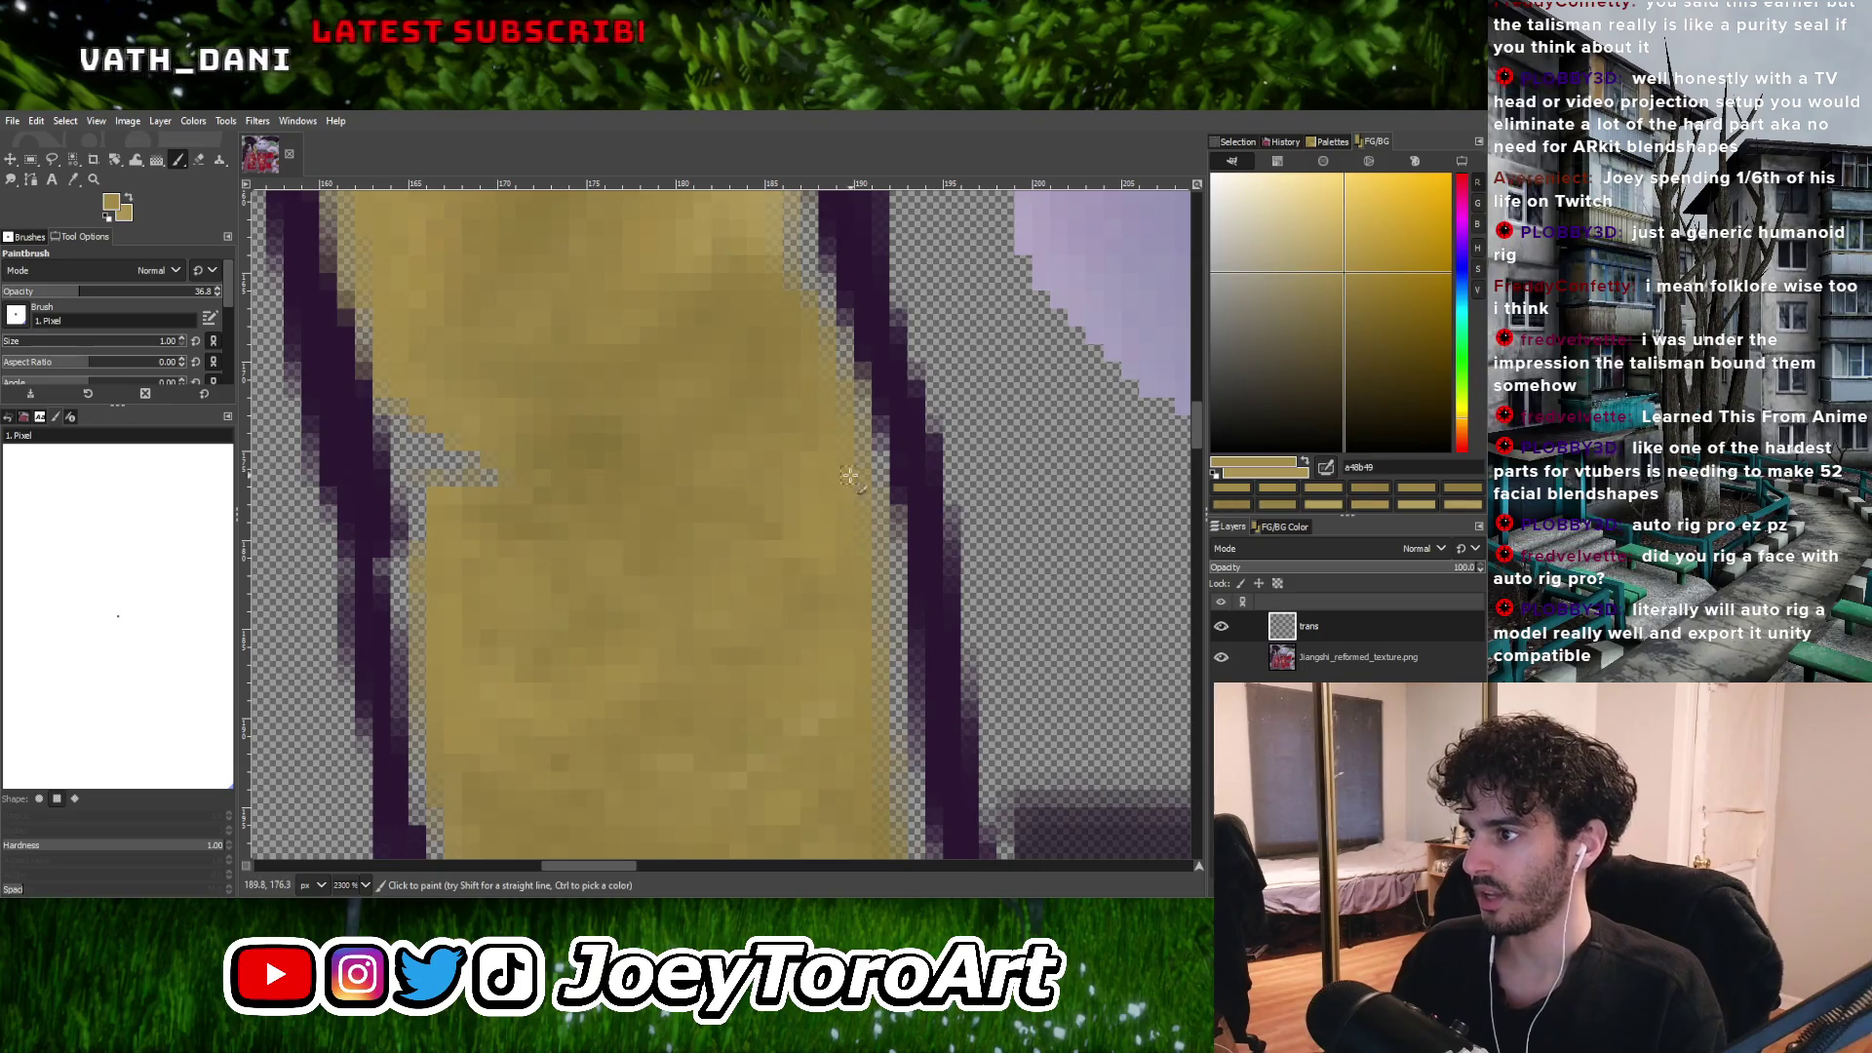
{"action": "scroll", "coordinate": [873, 504], "scroll_direction": "down", "scroll_amount": 4, "text": "ctrl"}
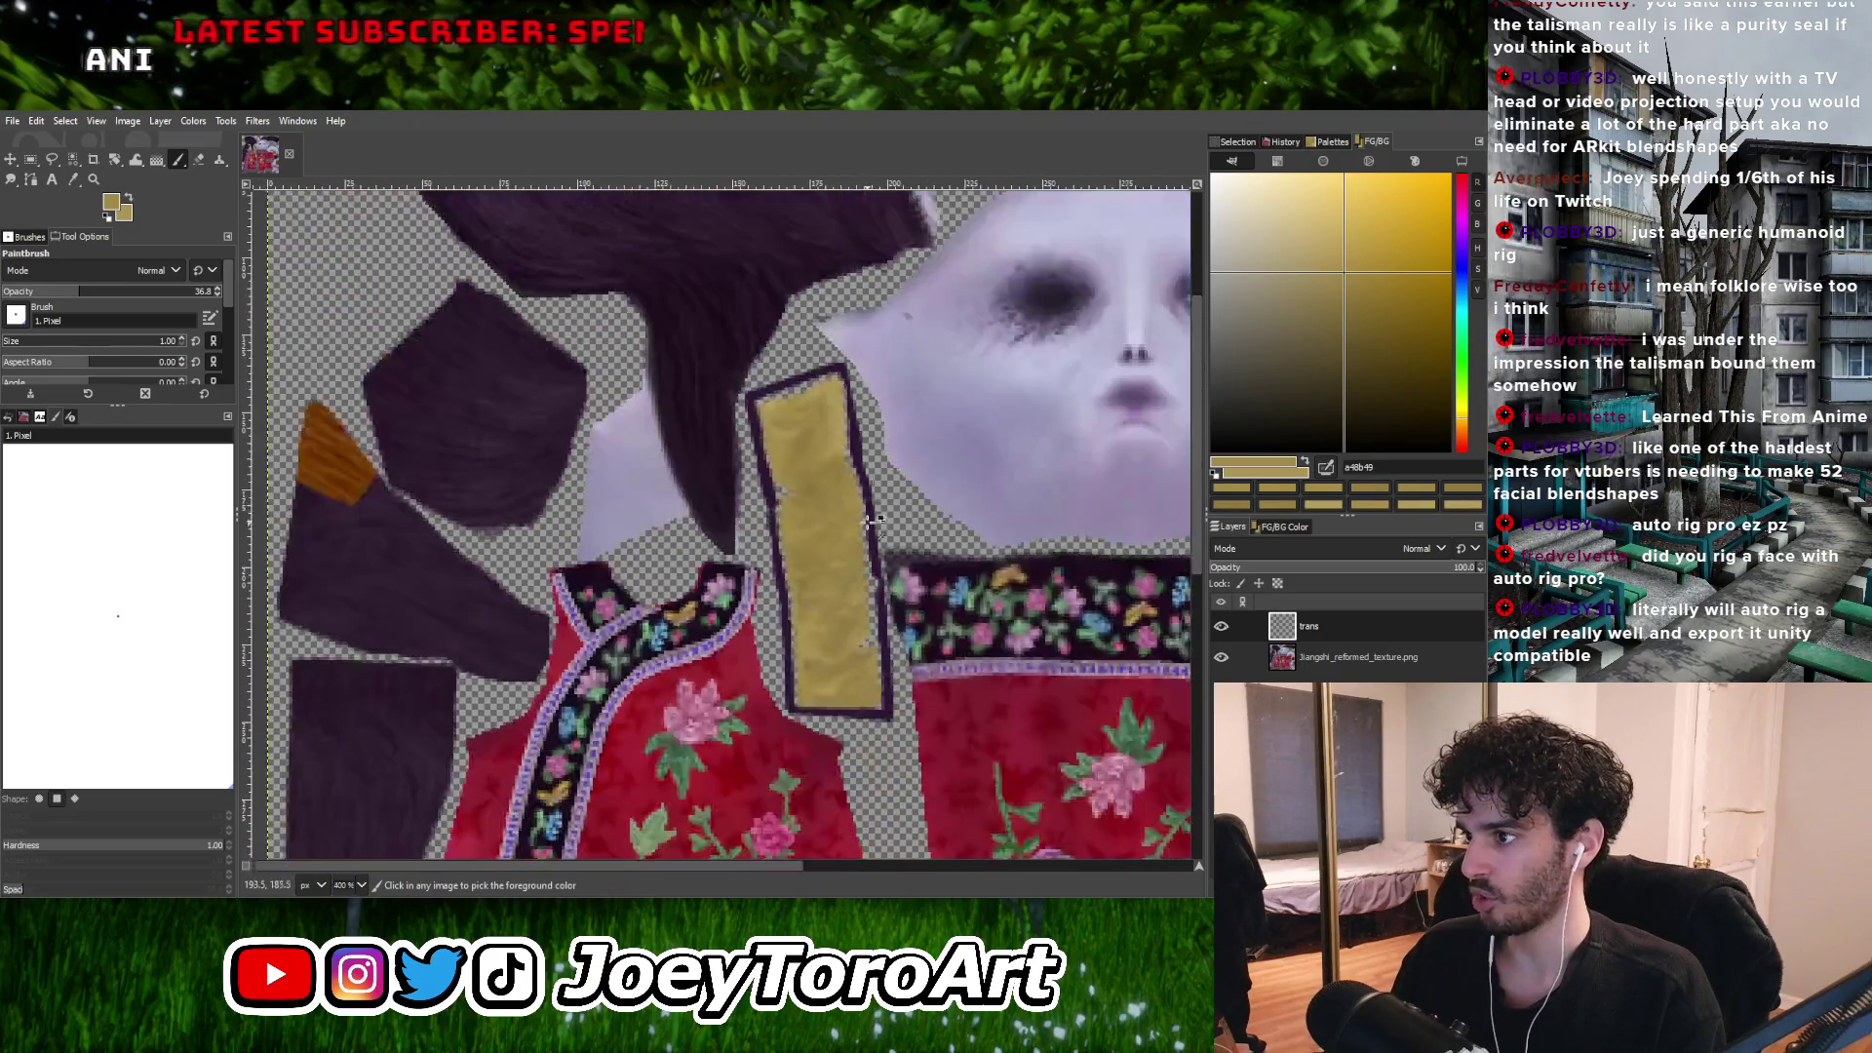
{"action": "scroll", "coordinate": [786, 514], "scroll_direction": "up", "scroll_amount": 3, "text": "ctrl"}
{"action": "left_click", "coordinate": [806, 475], "text": "ctrl"}
{"action": "scroll", "coordinate": [826, 472], "scroll_direction": "down", "scroll_amount": 3, "text": "ctrl"}
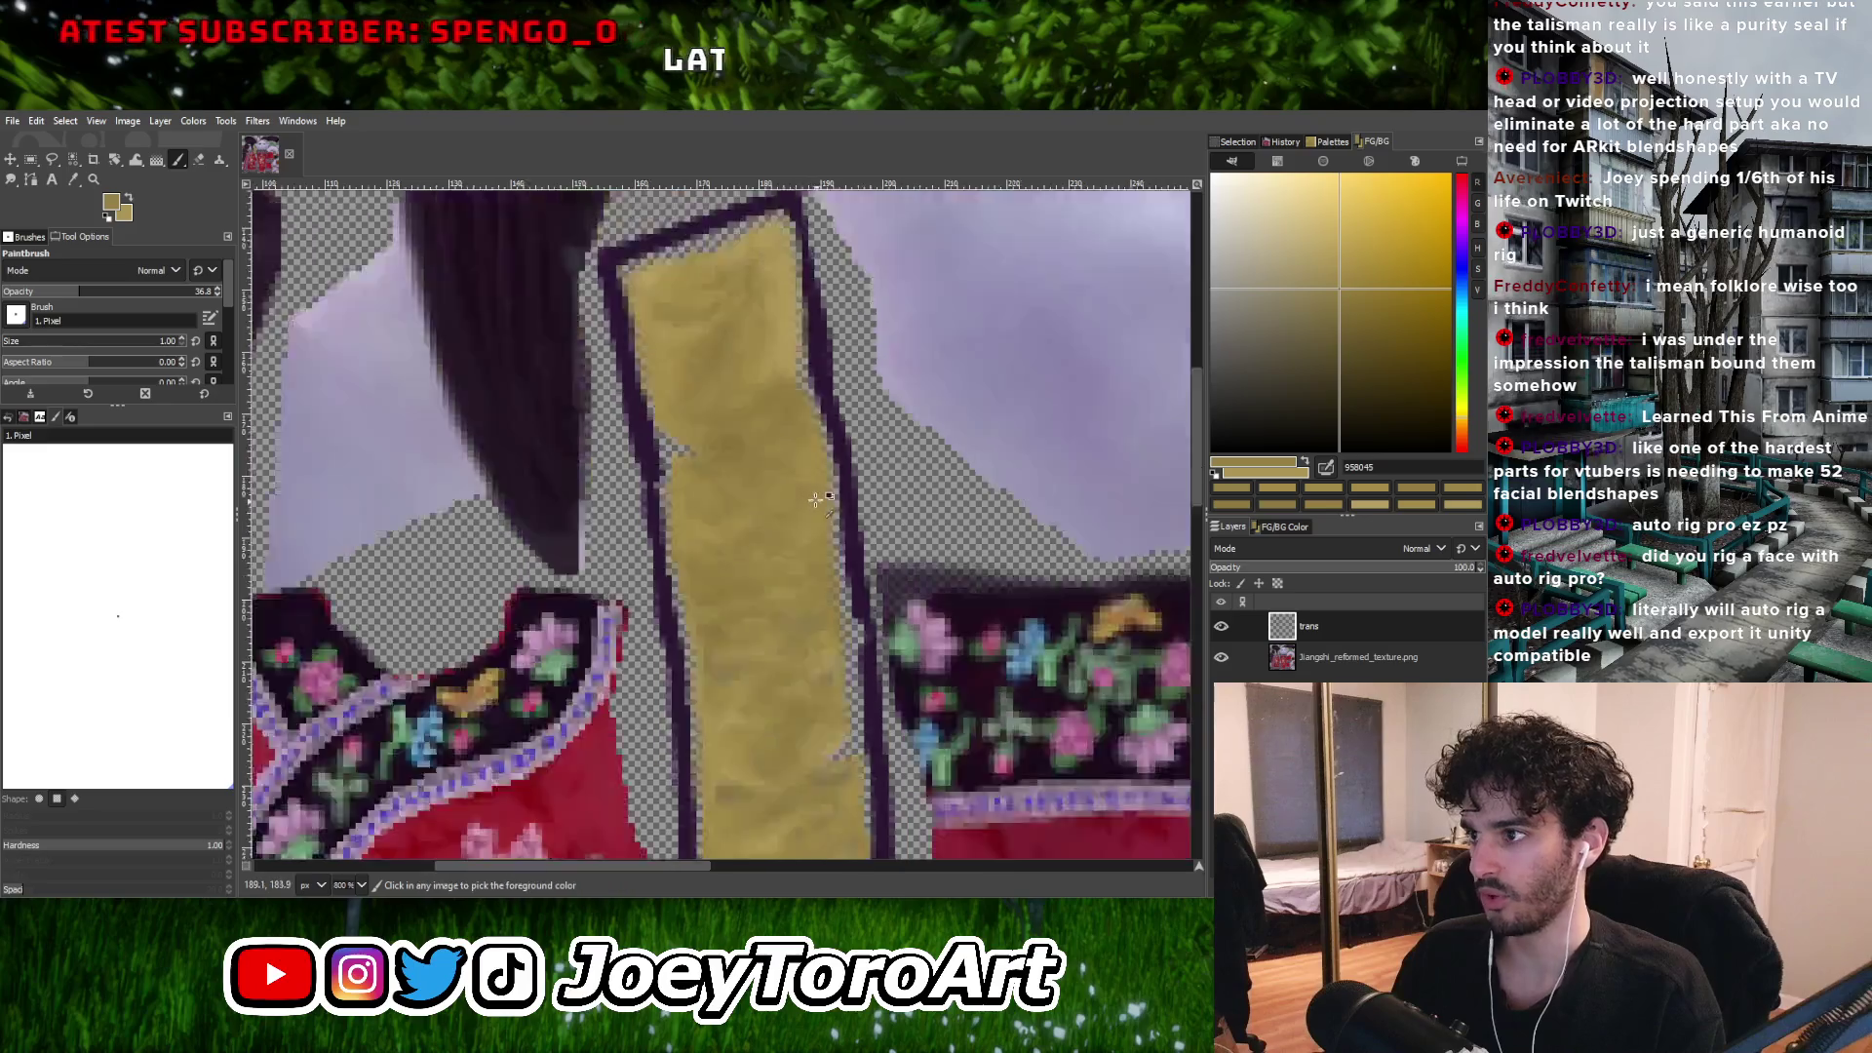
{"action": "scroll", "coordinate": [781, 558], "scroll_direction": "up", "scroll_amount": 2, "text": "ctrl"}
{"action": "left_click", "coordinate": [729, 528], "text": "ctrl"}
{"action": "scroll", "coordinate": [765, 488], "scroll_direction": "up", "scroll_amount": 2, "text": "ctrl"}
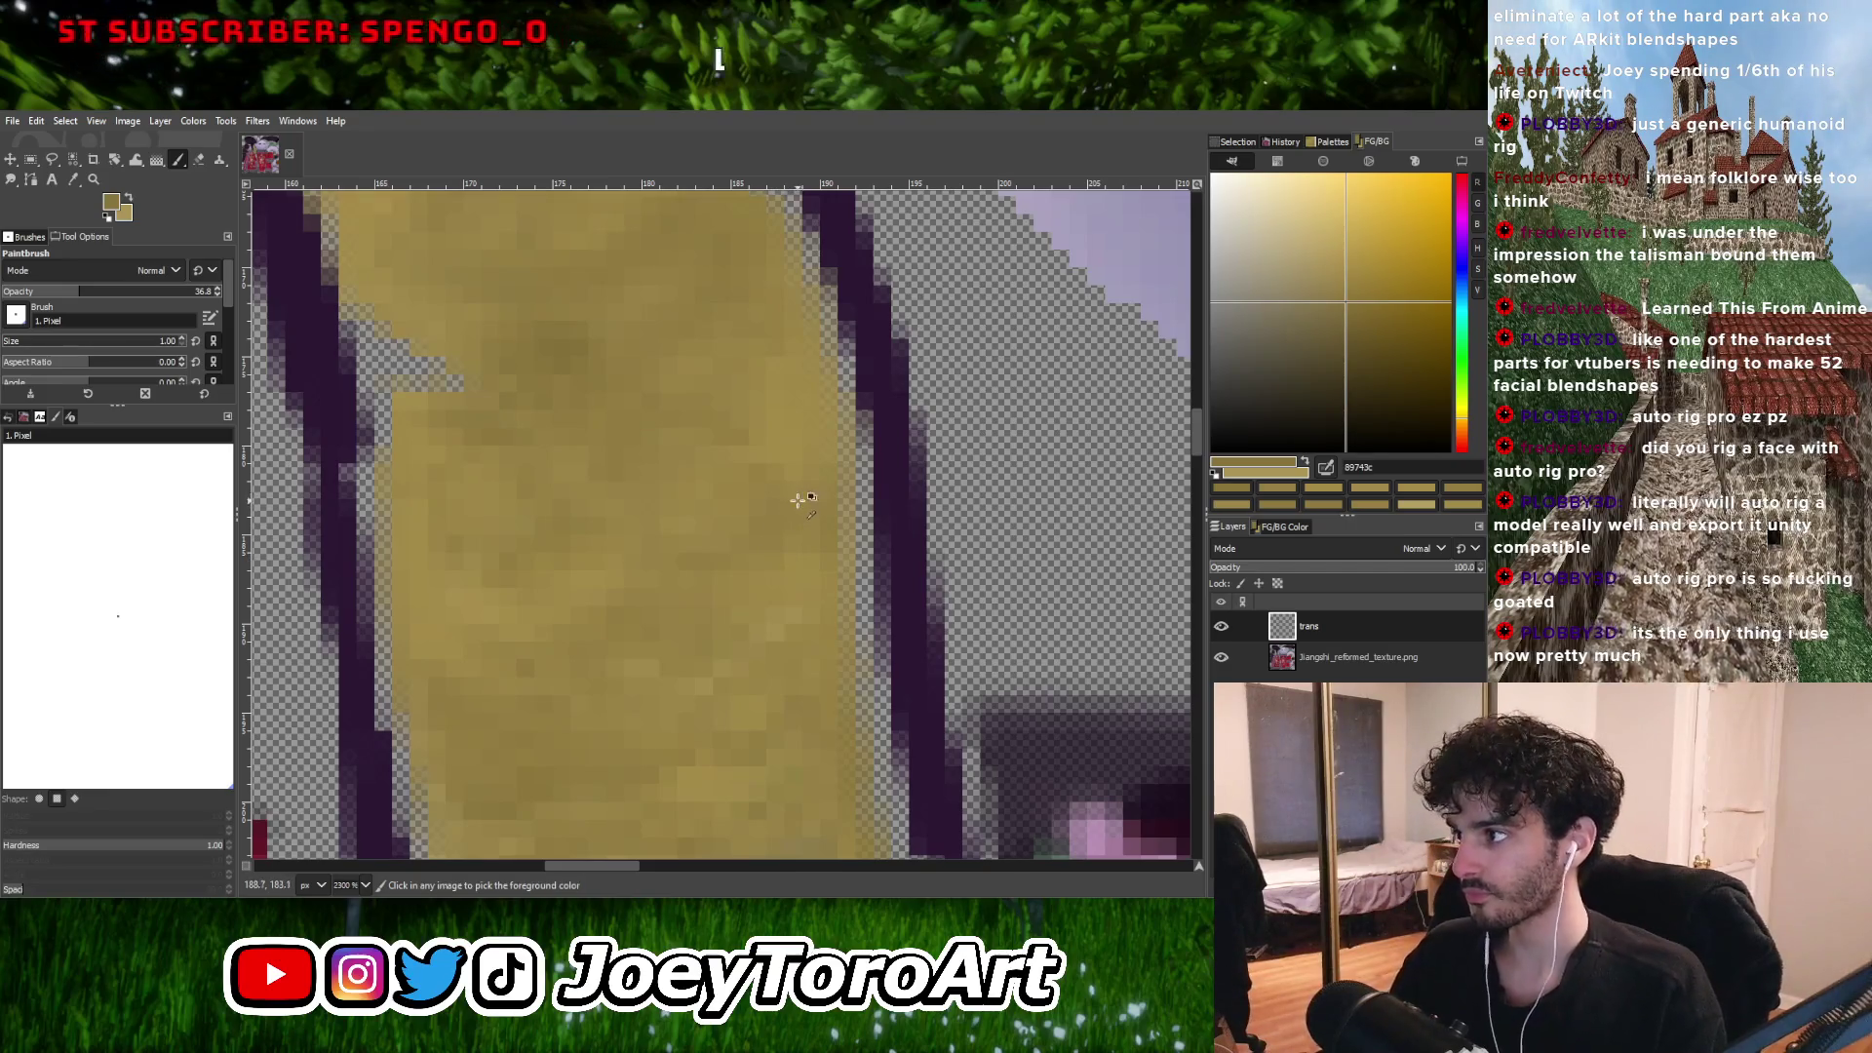
Paint single deeper-tan pixels around the notch, then pick a mid tan from the strip.
{"action": "scroll", "coordinate": [797, 500], "scroll_direction": "down", "scroll_amount": 3, "text": "ctrl"}
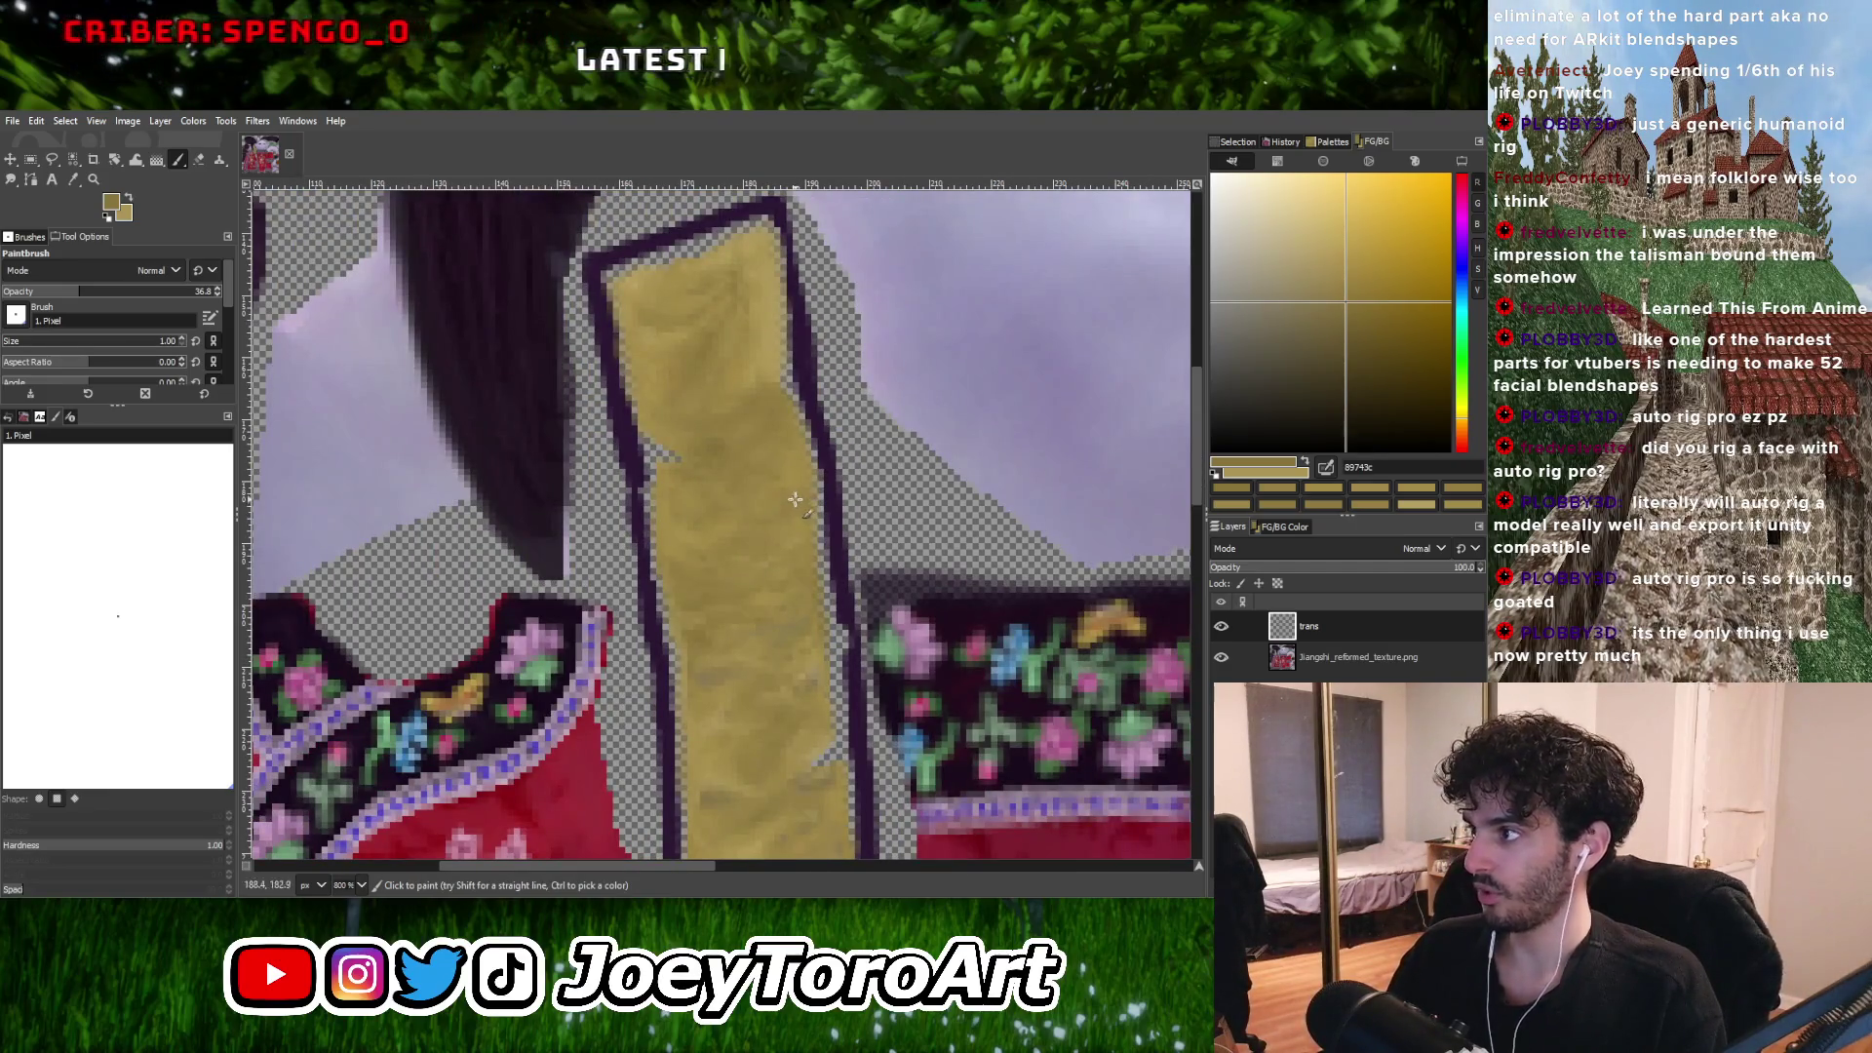
{"action": "scroll", "coordinate": [799, 495], "scroll_direction": "up", "scroll_amount": 1, "text": "ctrl"}
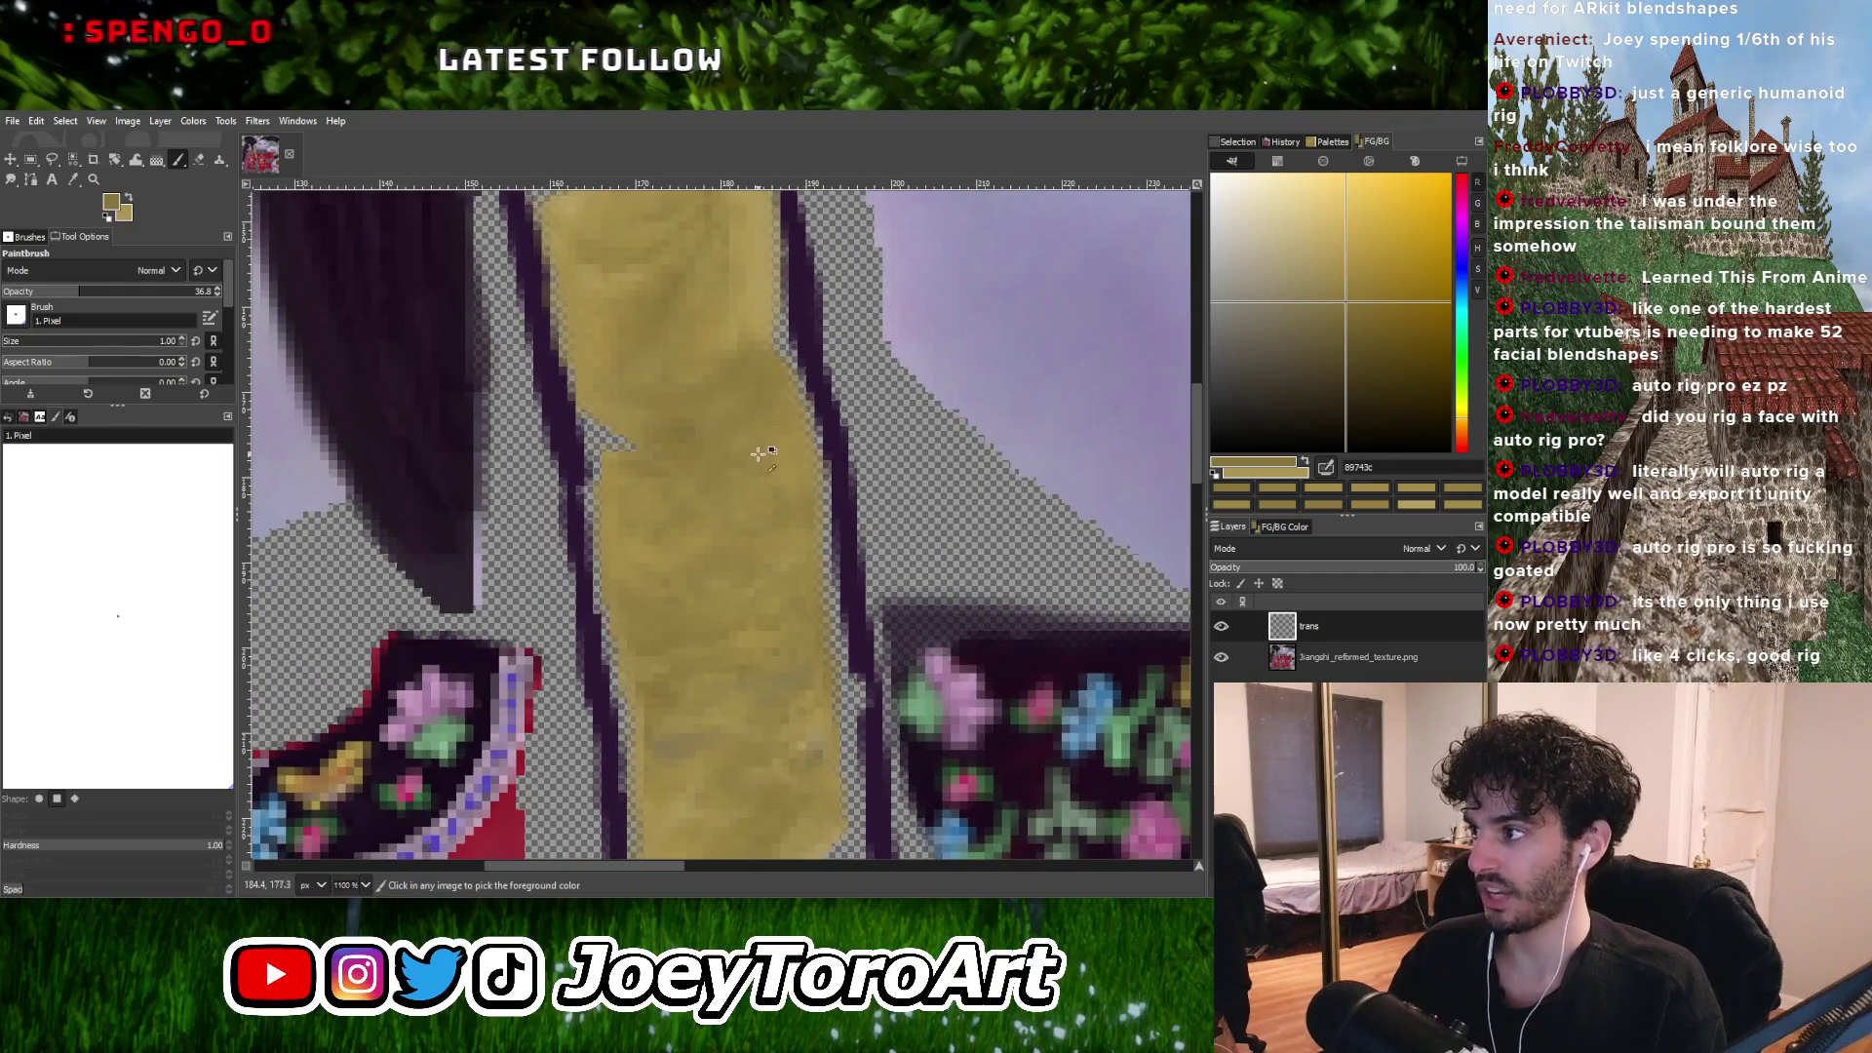
{"action": "scroll", "coordinate": [759, 454], "scroll_direction": "up", "scroll_amount": 3, "text": "ctrl"}
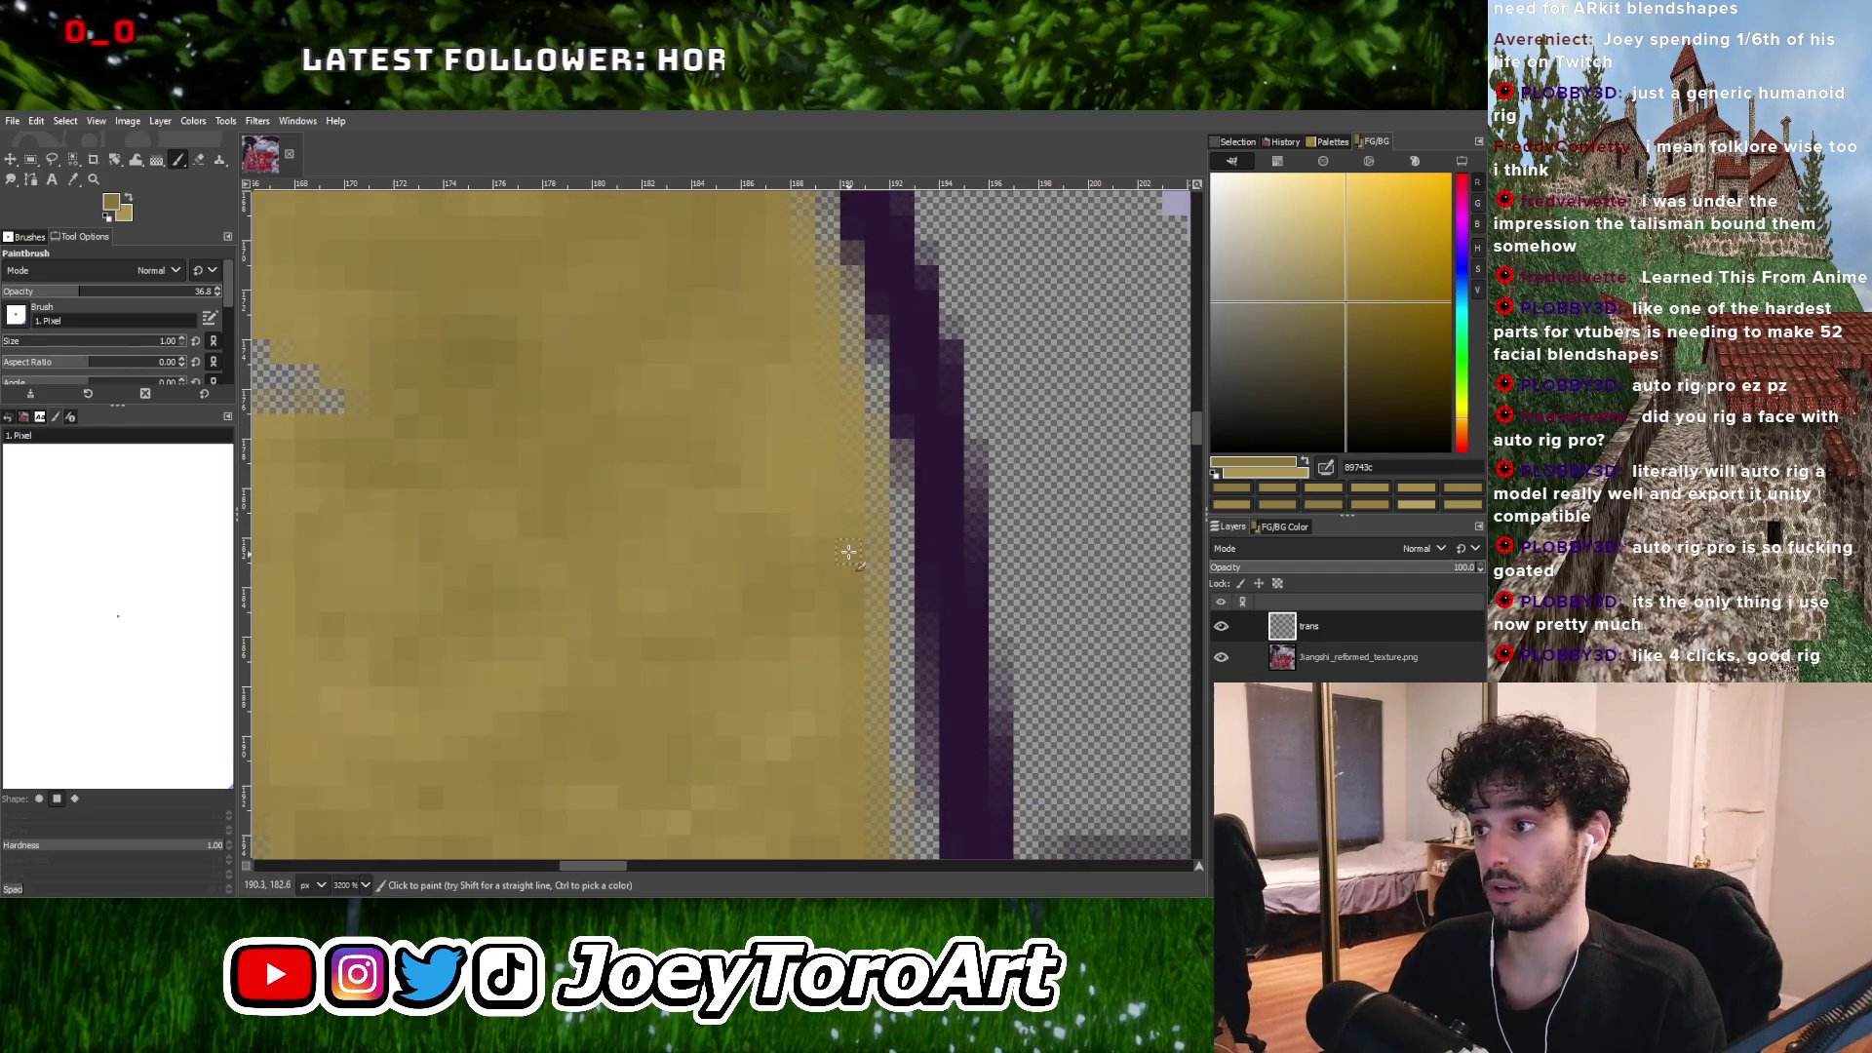
{"action": "scroll", "coordinate": [817, 594], "scroll_direction": "down", "scroll_amount": 4, "text": "ctrl"}
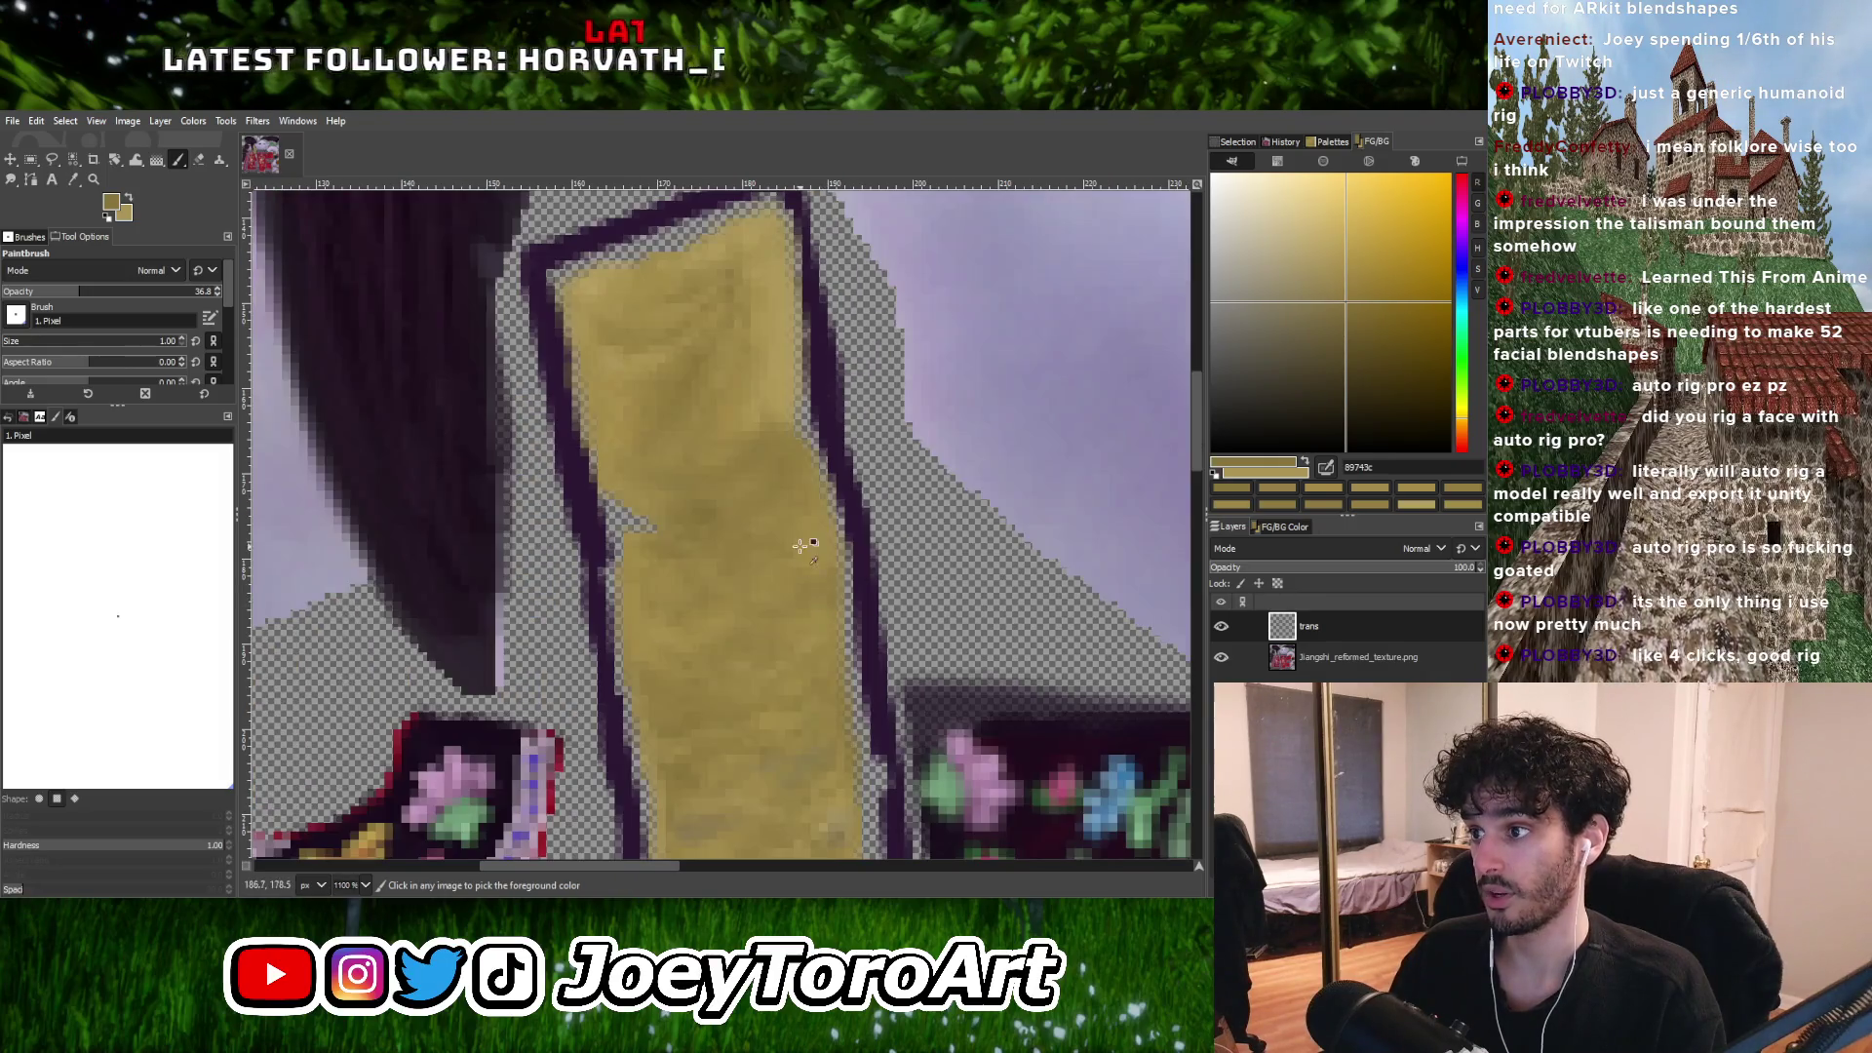
{"action": "scroll", "coordinate": [807, 543], "scroll_direction": "up", "scroll_amount": 3, "text": "ctrl"}
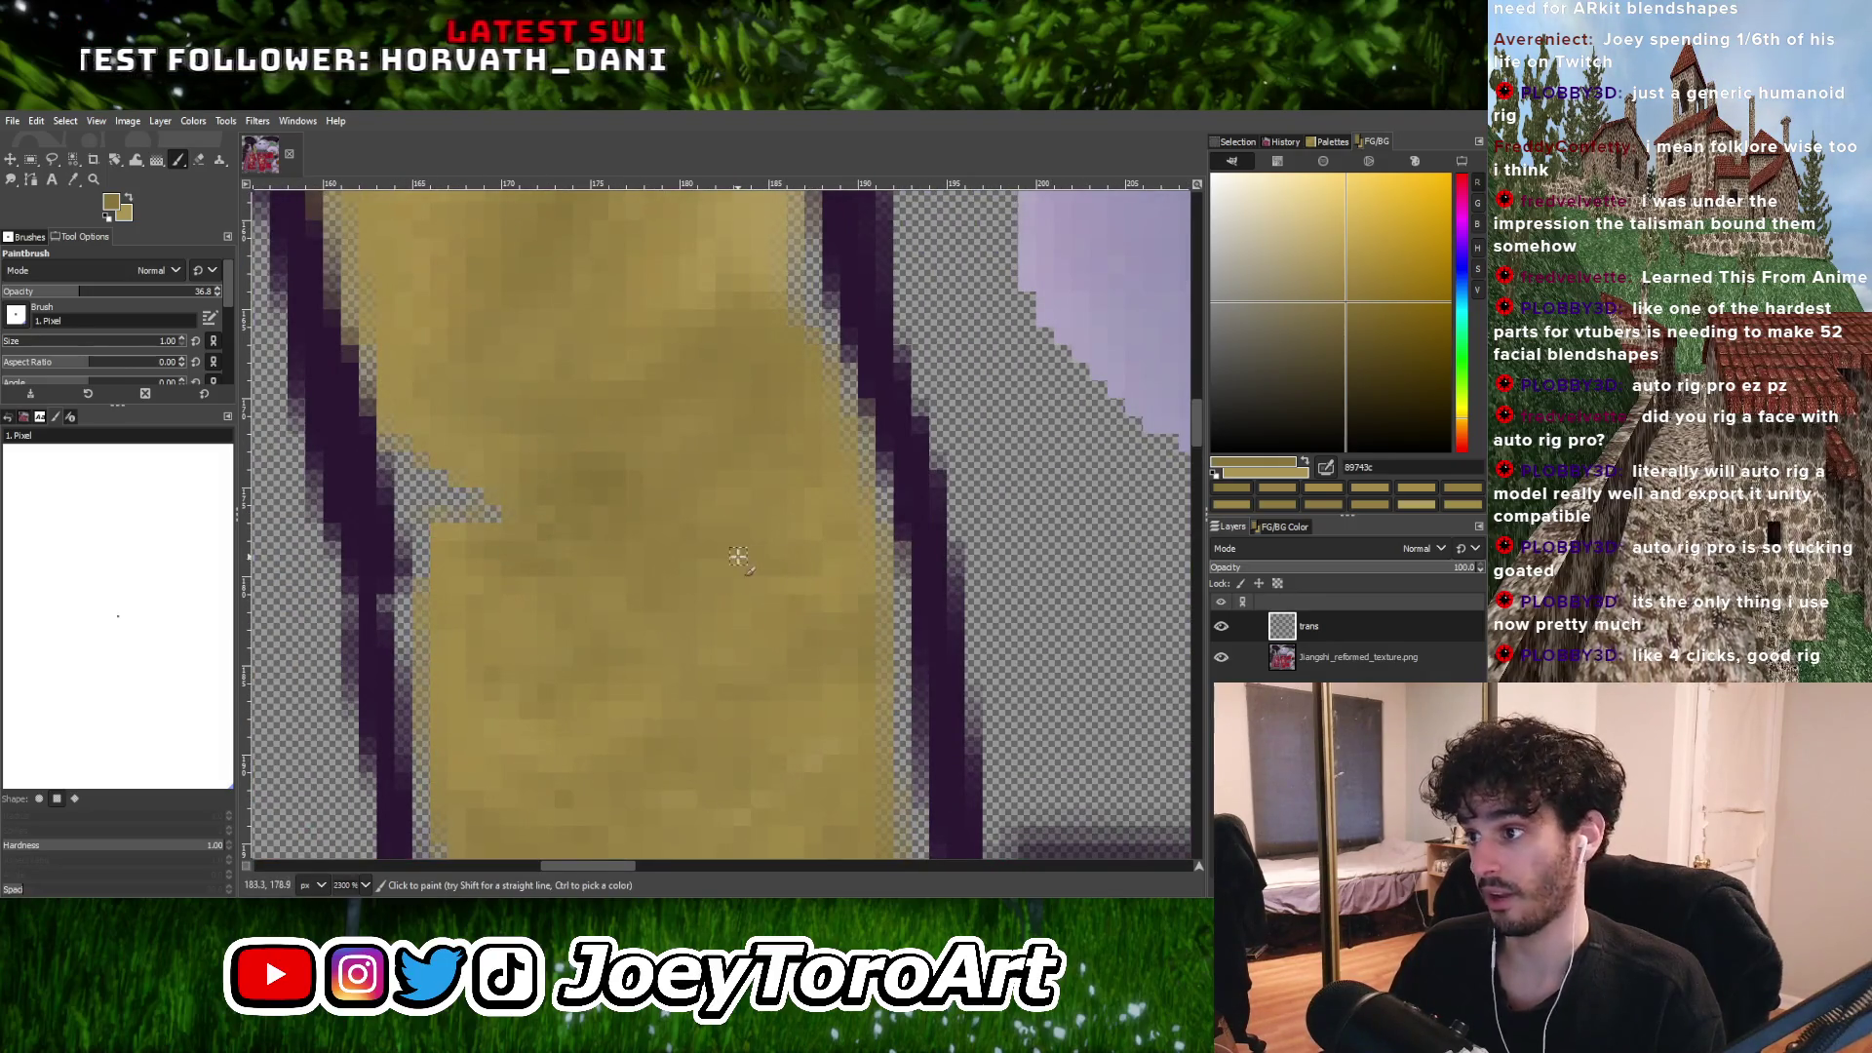
{"action": "scroll", "coordinate": [853, 564], "scroll_direction": "down", "scroll_amount": 5, "text": "ctrl"}
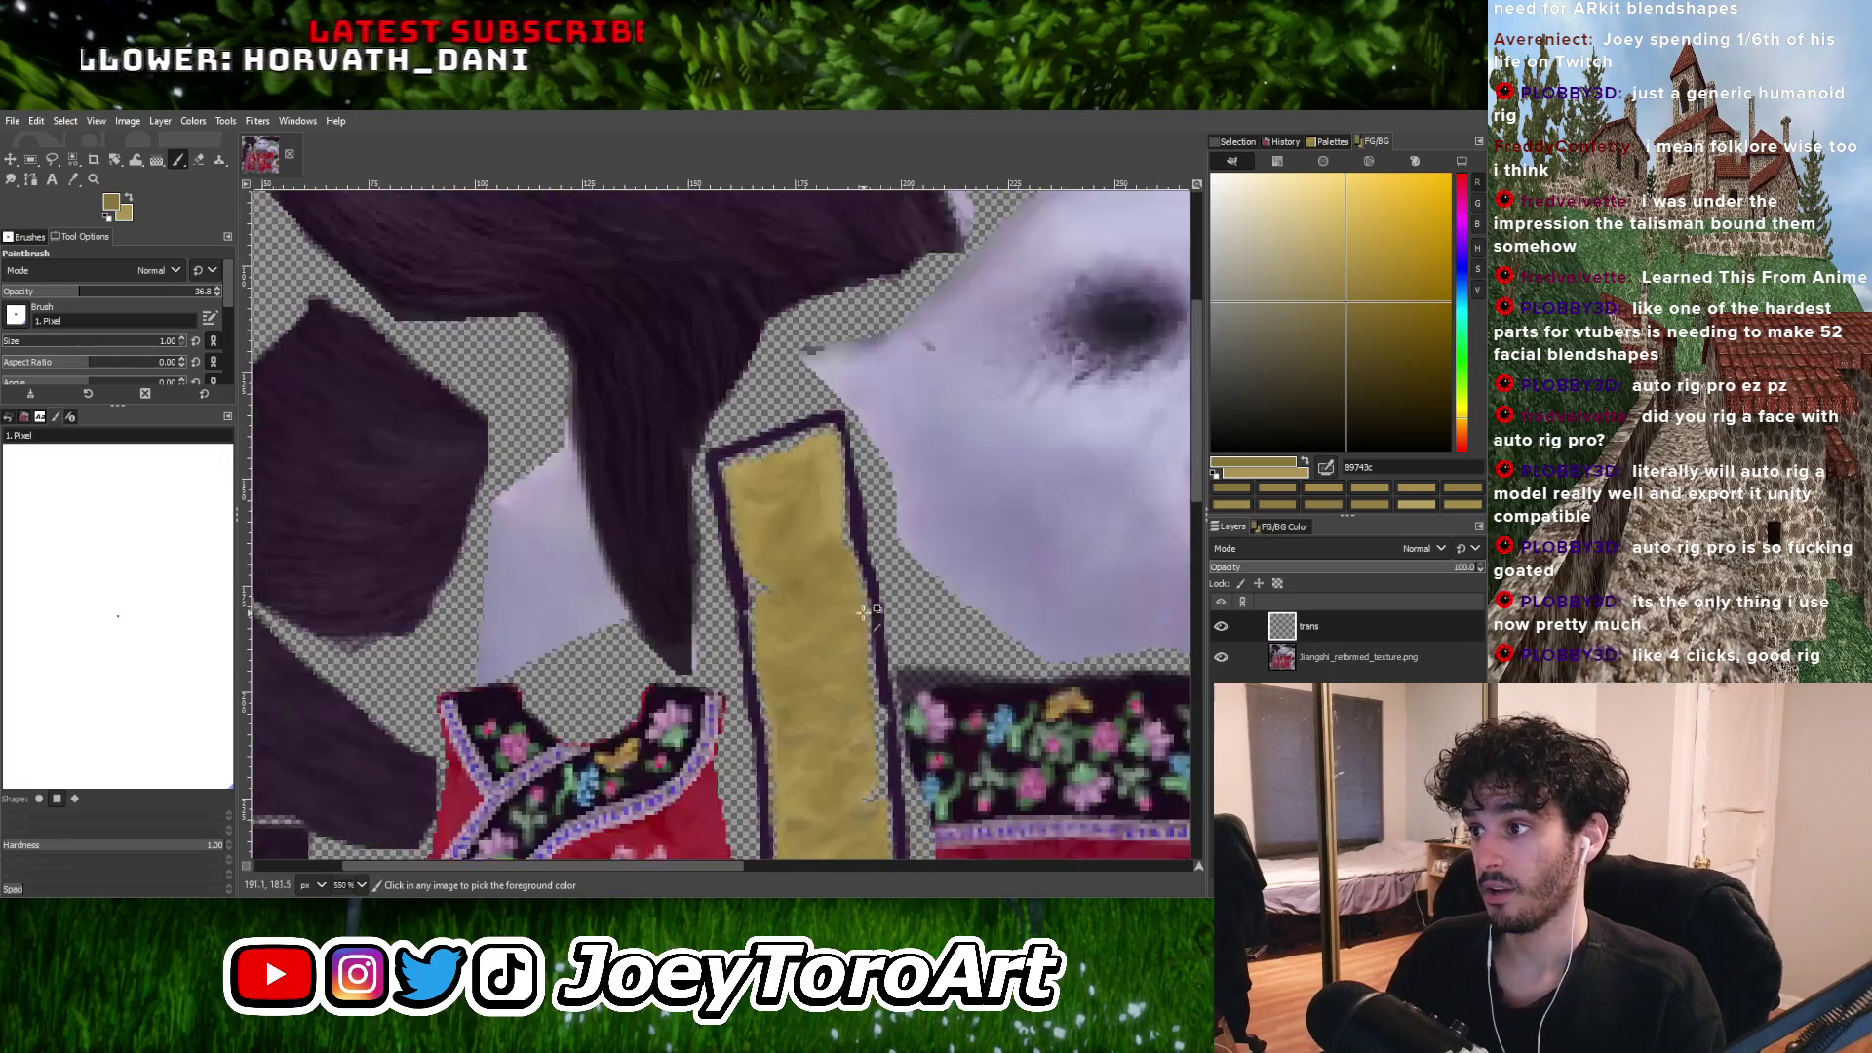
{"action": "scroll", "coordinate": [853, 589], "scroll_direction": "up", "scroll_amount": 6, "text": "ctrl"}
{"action": "scroll", "coordinate": [772, 588], "scroll_direction": "down", "scroll_amount": 4, "text": "ctrl"}
{"action": "scroll", "coordinate": [848, 570], "scroll_direction": "up", "scroll_amount": 2, "text": "ctrl"}
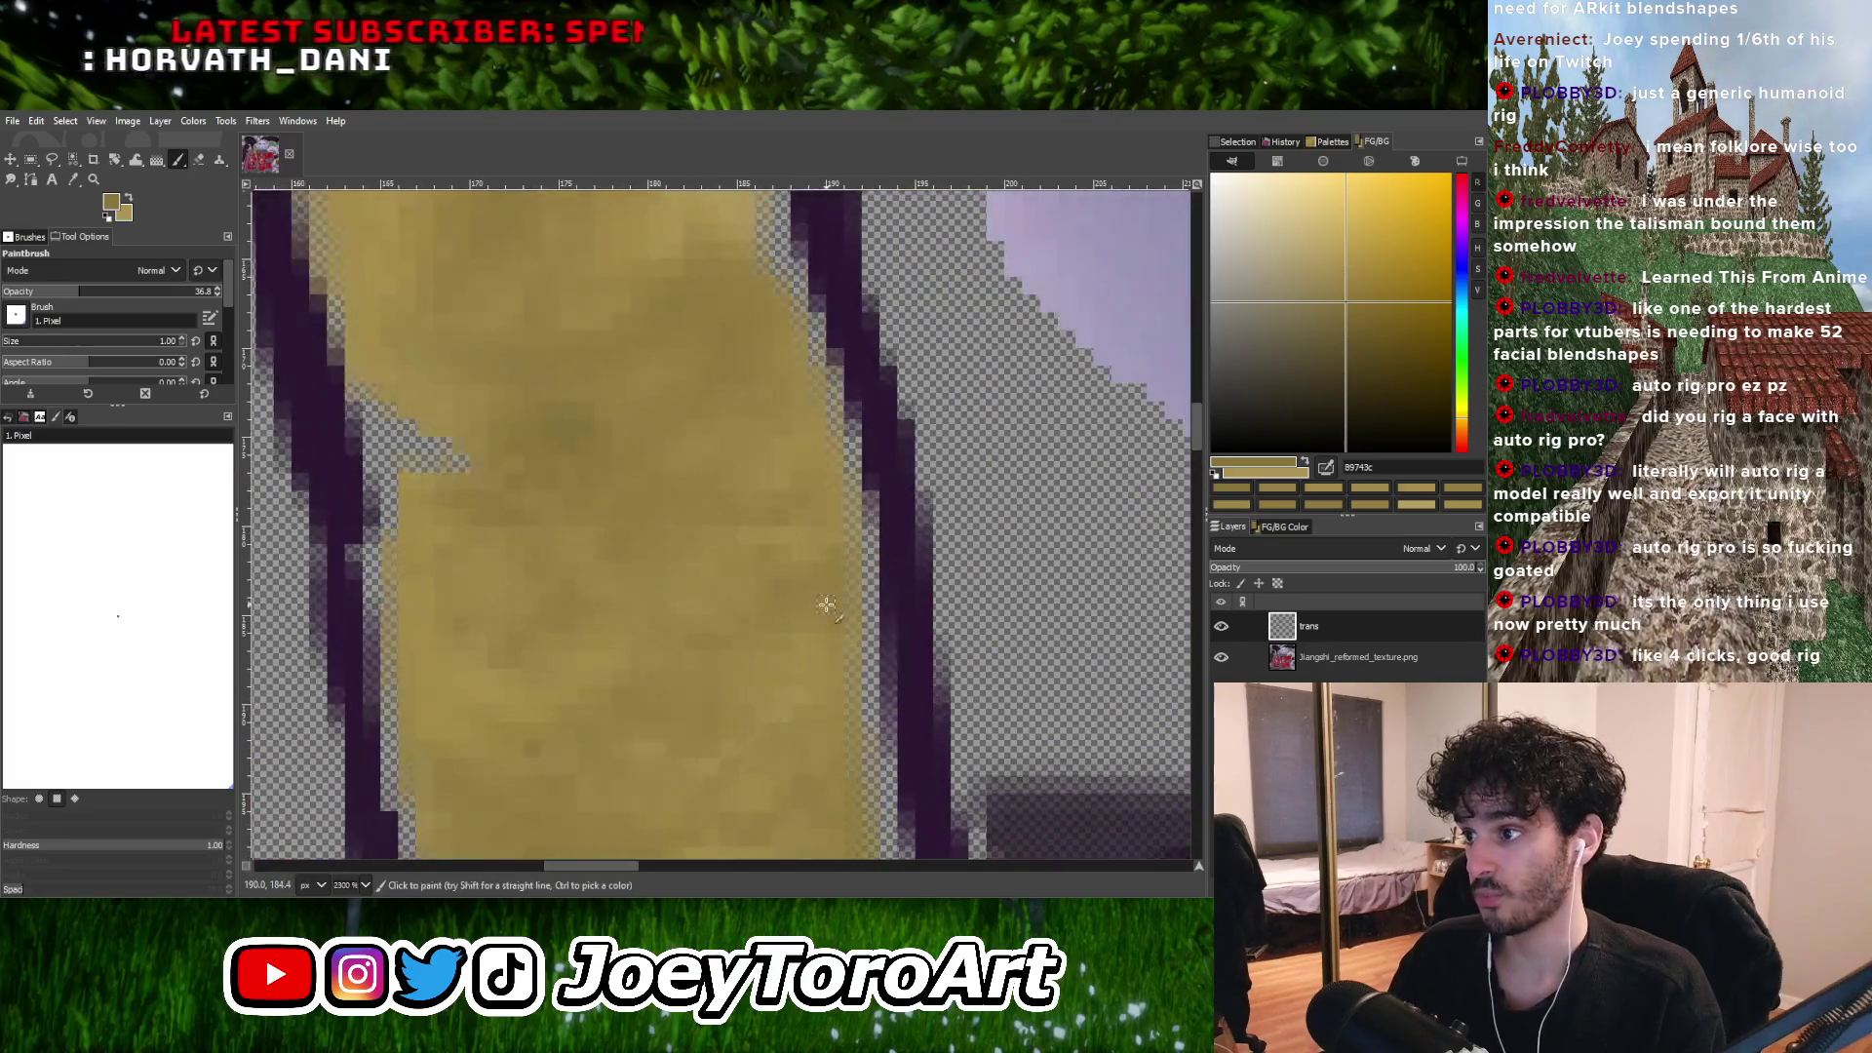
{"action": "left_click", "coordinate": [854, 570], "text": "ctrl"}
{"action": "scroll", "coordinate": [855, 570], "scroll_direction": "up", "scroll_amount": 2, "text": "ctrl"}
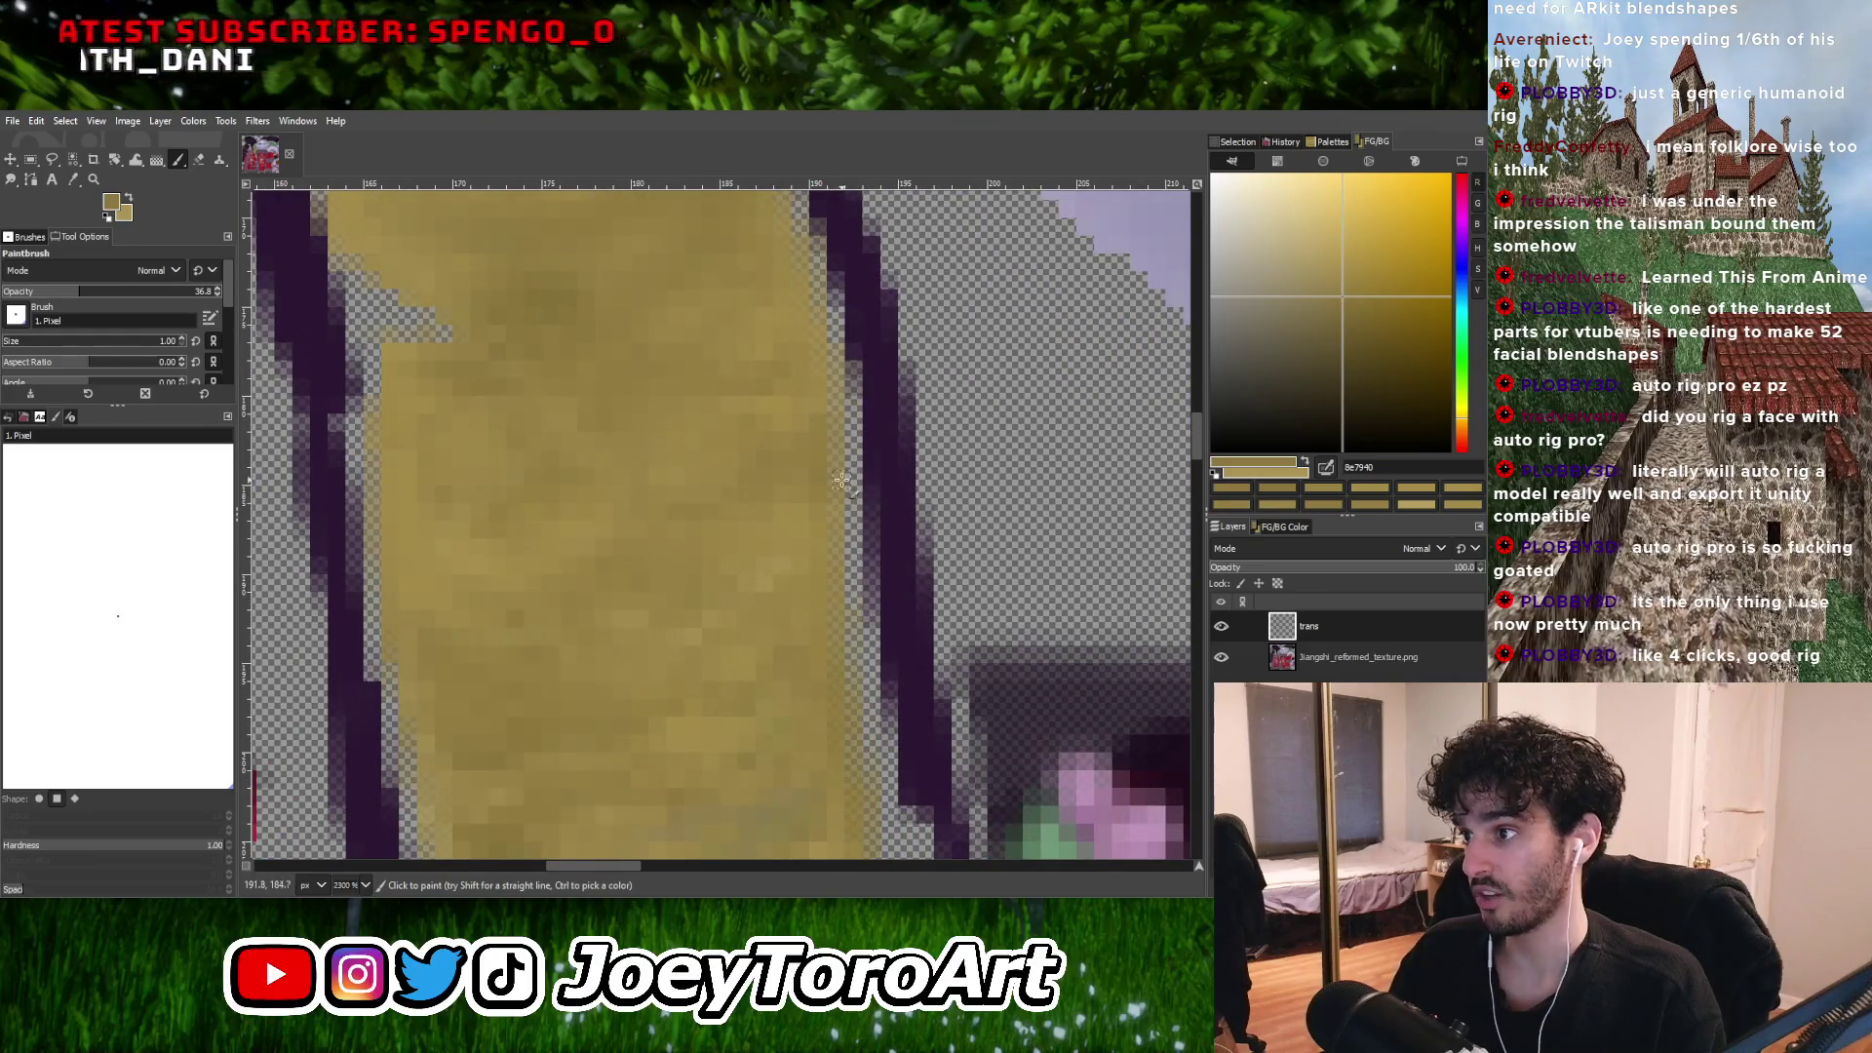
{"action": "scroll", "coordinate": [837, 543], "scroll_direction": "down", "scroll_amount": 4, "text": "ctrl"}
{"action": "scroll", "coordinate": [835, 531], "scroll_direction": "up", "scroll_amount": 4, "text": "ctrl"}
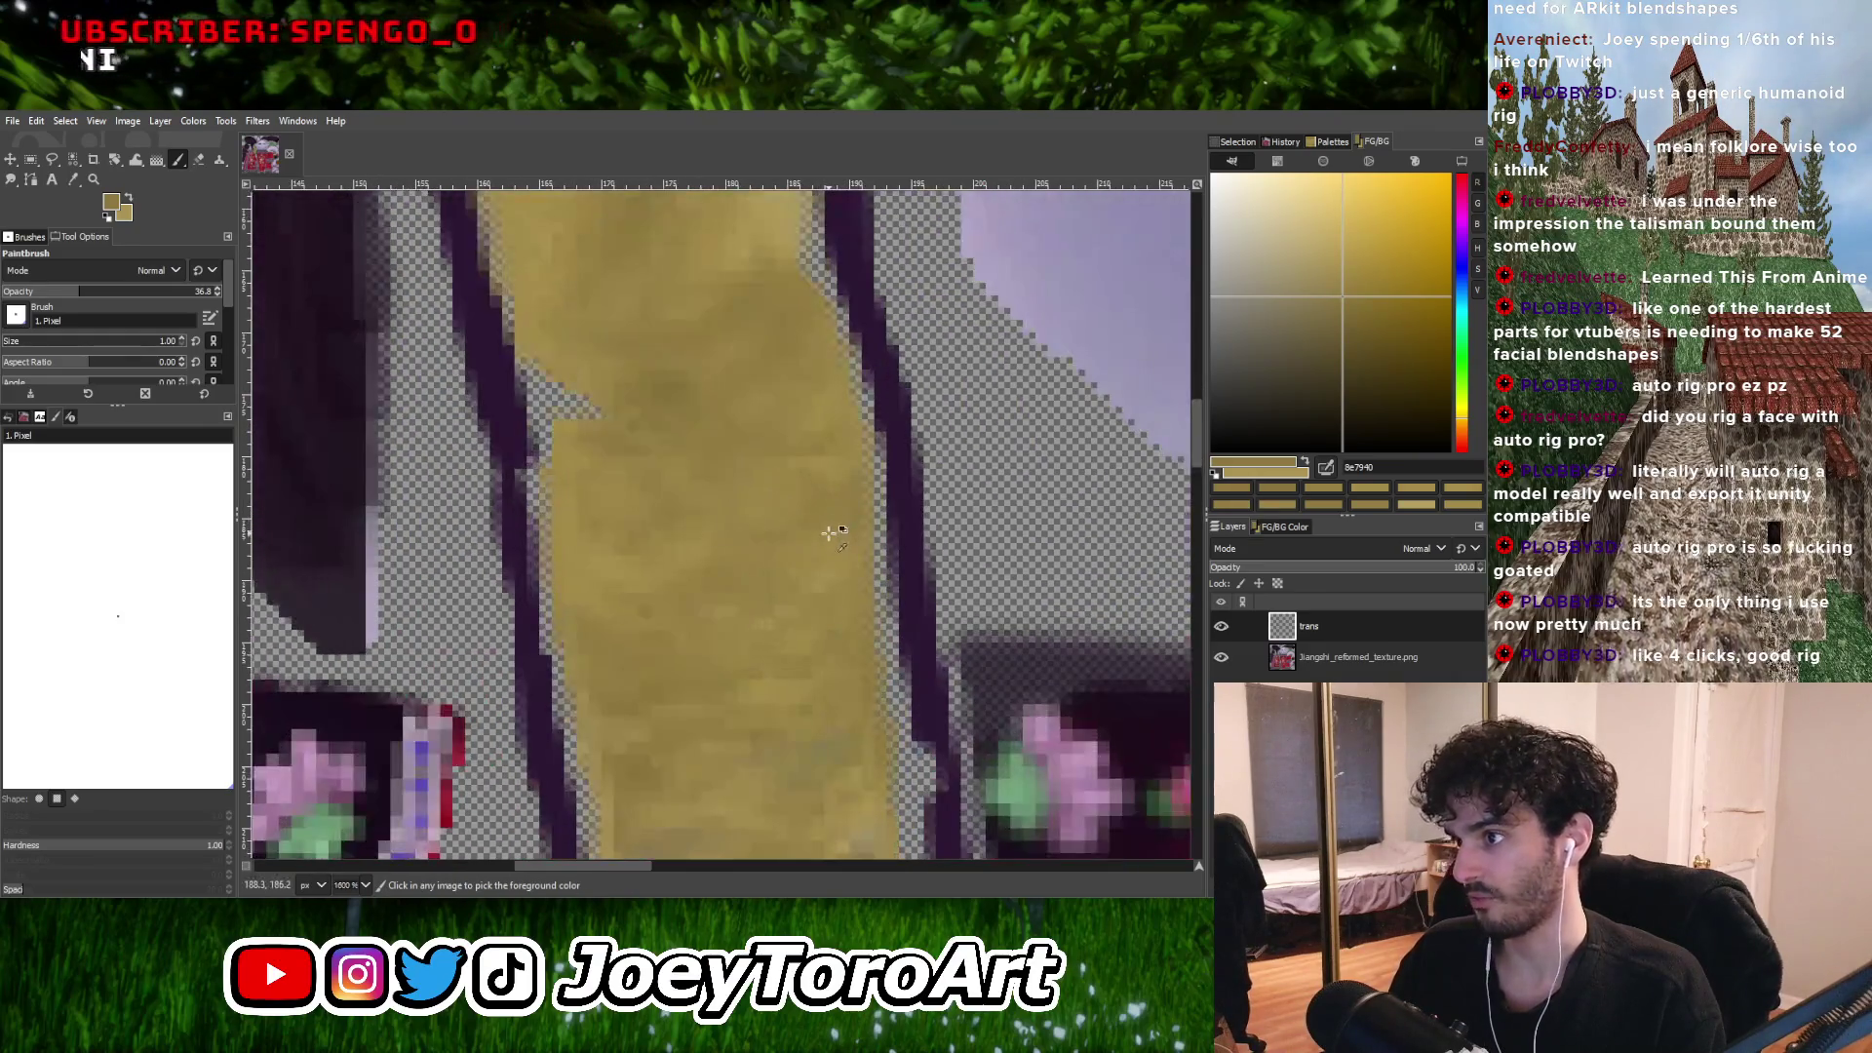
Sample lighter tans and dab single pixels along the strip's left edge.
{"action": "left_click", "coordinate": [834, 541], "text": "ctrl"}
{"action": "scroll", "coordinate": [844, 533], "scroll_direction": "down", "scroll_amount": 3, "text": "ctrl"}
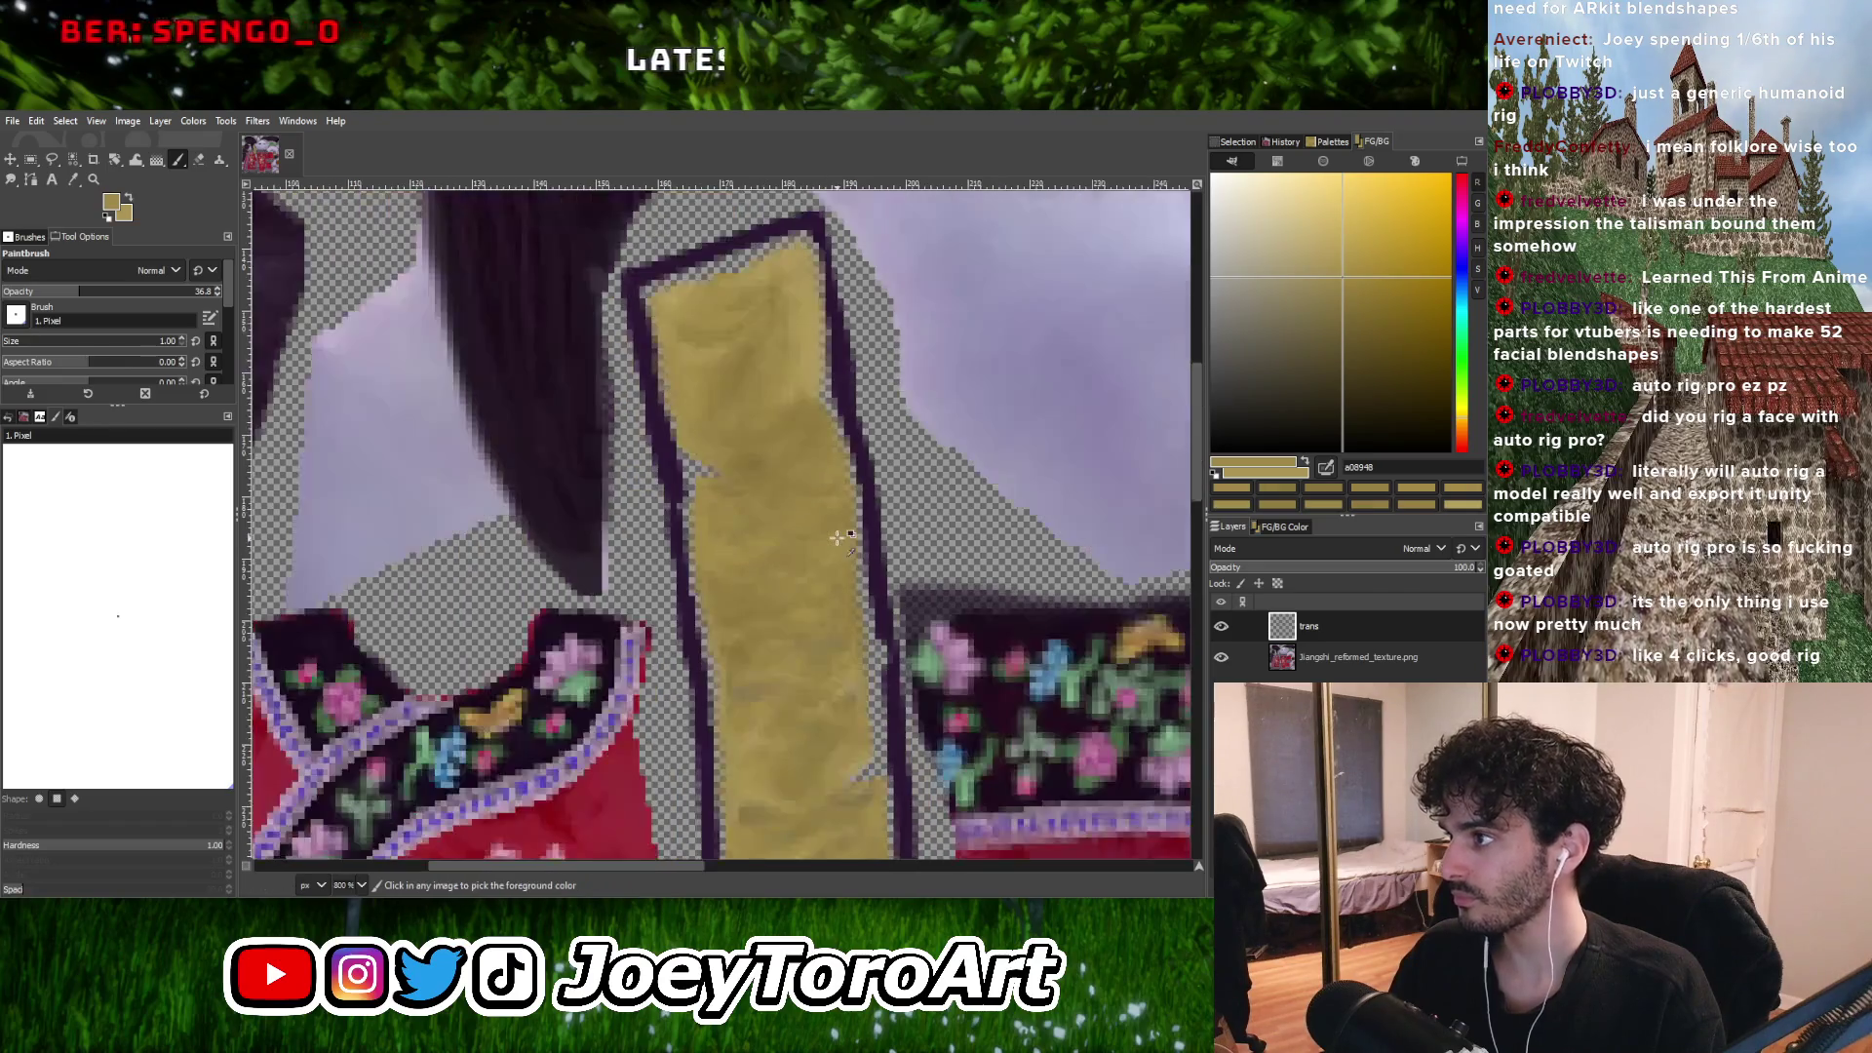
{"action": "scroll", "coordinate": [709, 579], "scroll_direction": "up", "scroll_amount": 2, "text": "ctrl"}
{"action": "left_click", "coordinate": [708, 570], "text": "ctrl"}
{"action": "scroll", "coordinate": [690, 487], "scroll_direction": "up", "scroll_amount": 1, "text": "ctrl"}
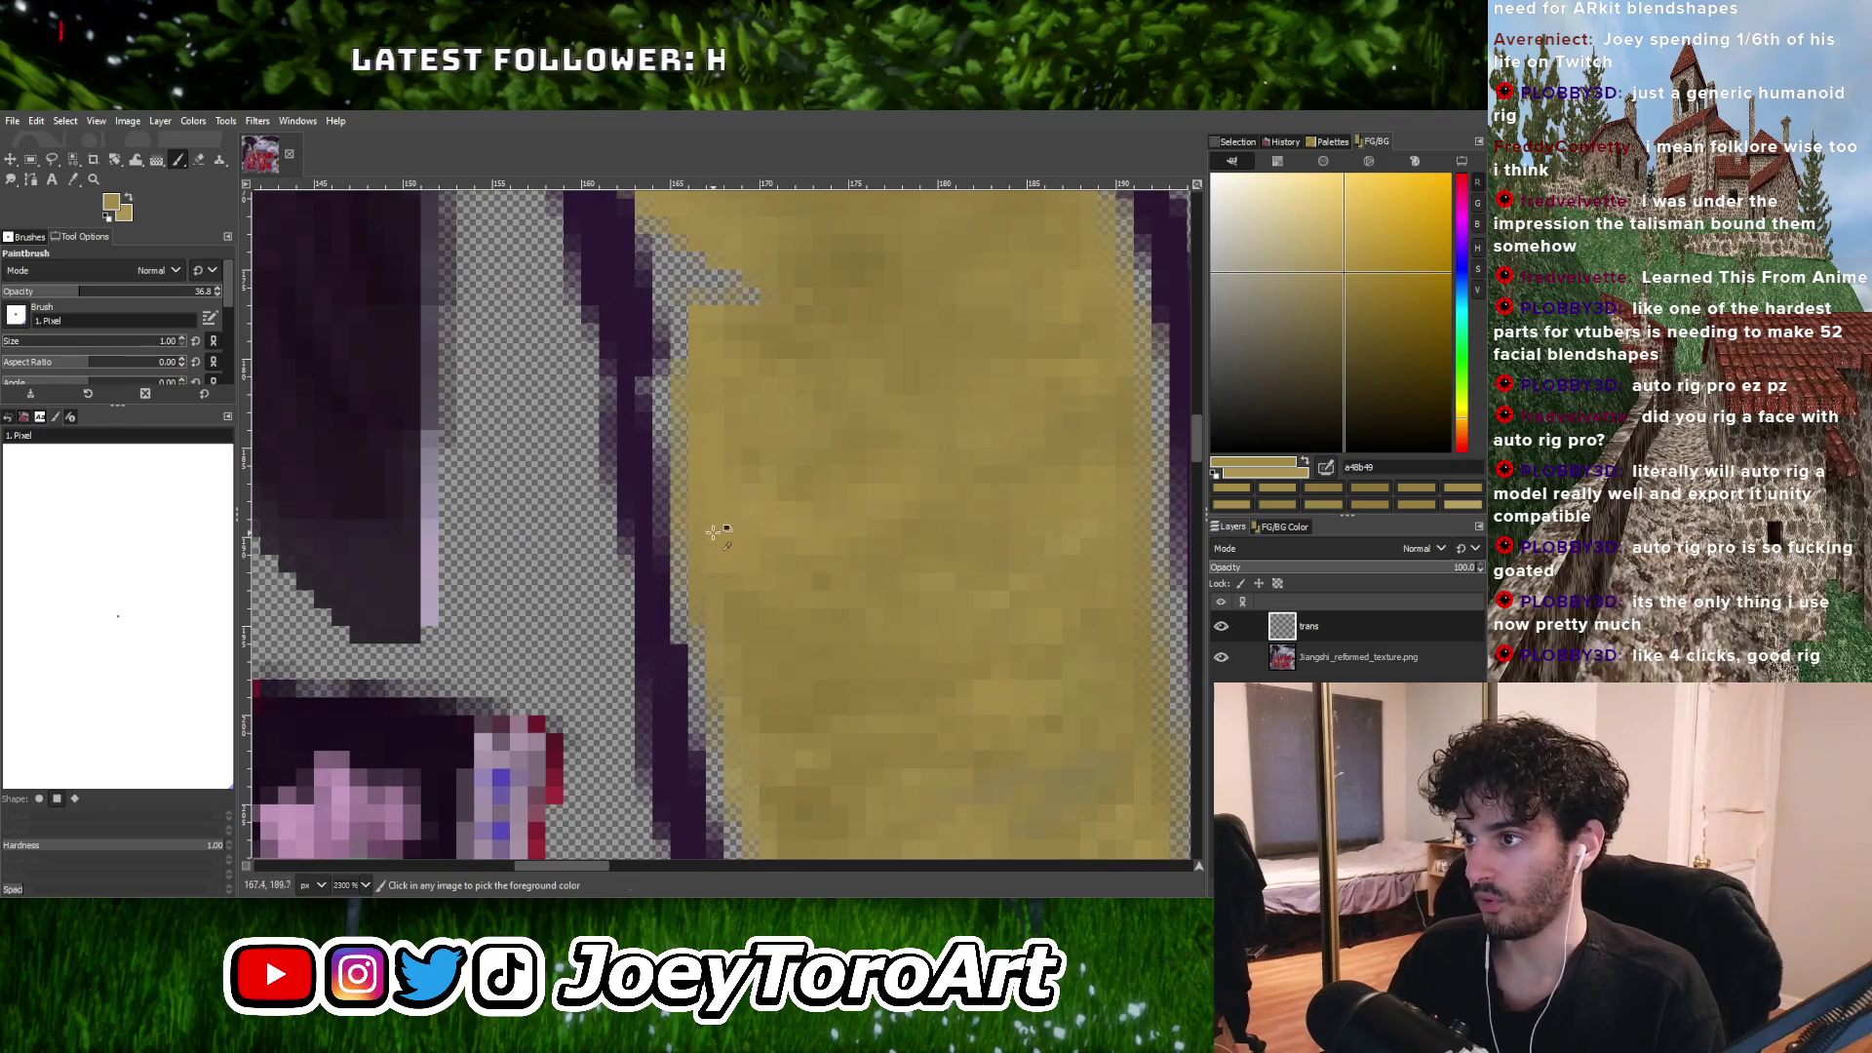
{"action": "scroll", "coordinate": [714, 532], "scroll_direction": "down", "scroll_amount": 1, "text": "ctrl"}
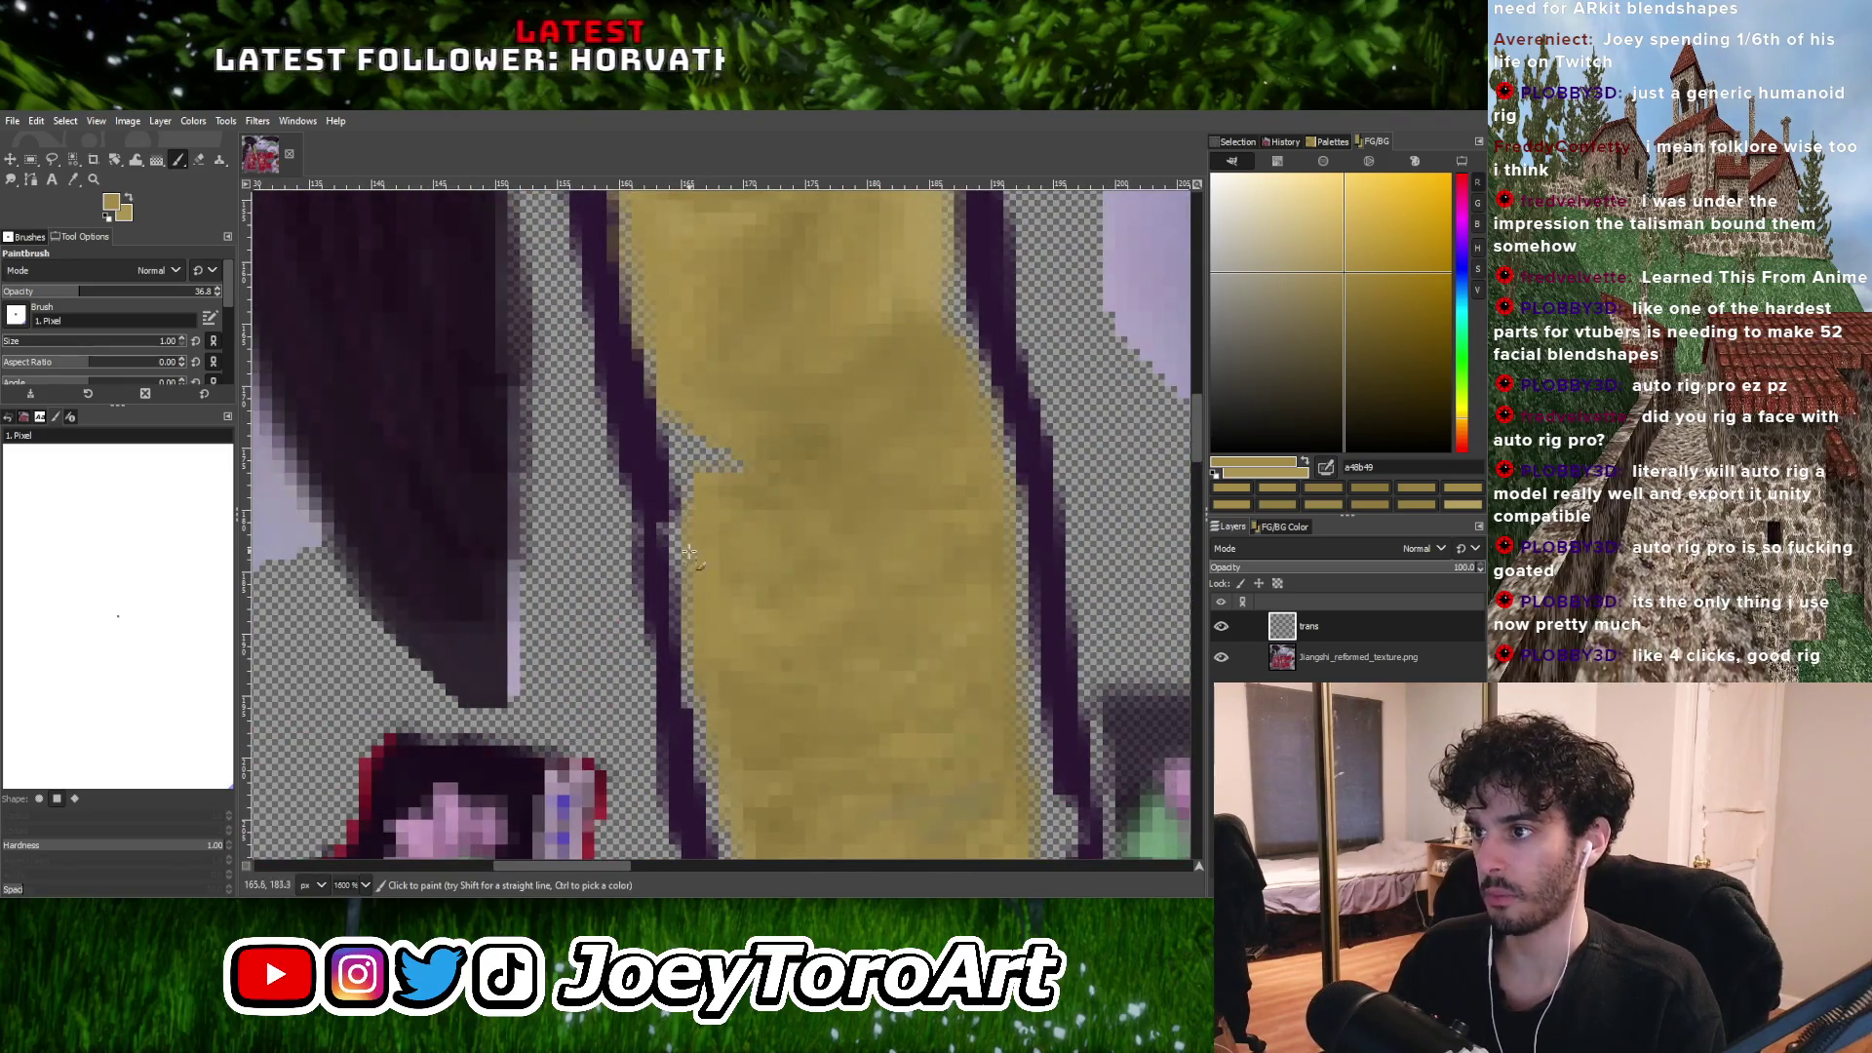
{"action": "scroll", "coordinate": [692, 502], "scroll_direction": "down", "scroll_amount": 2, "text": "ctrl"}
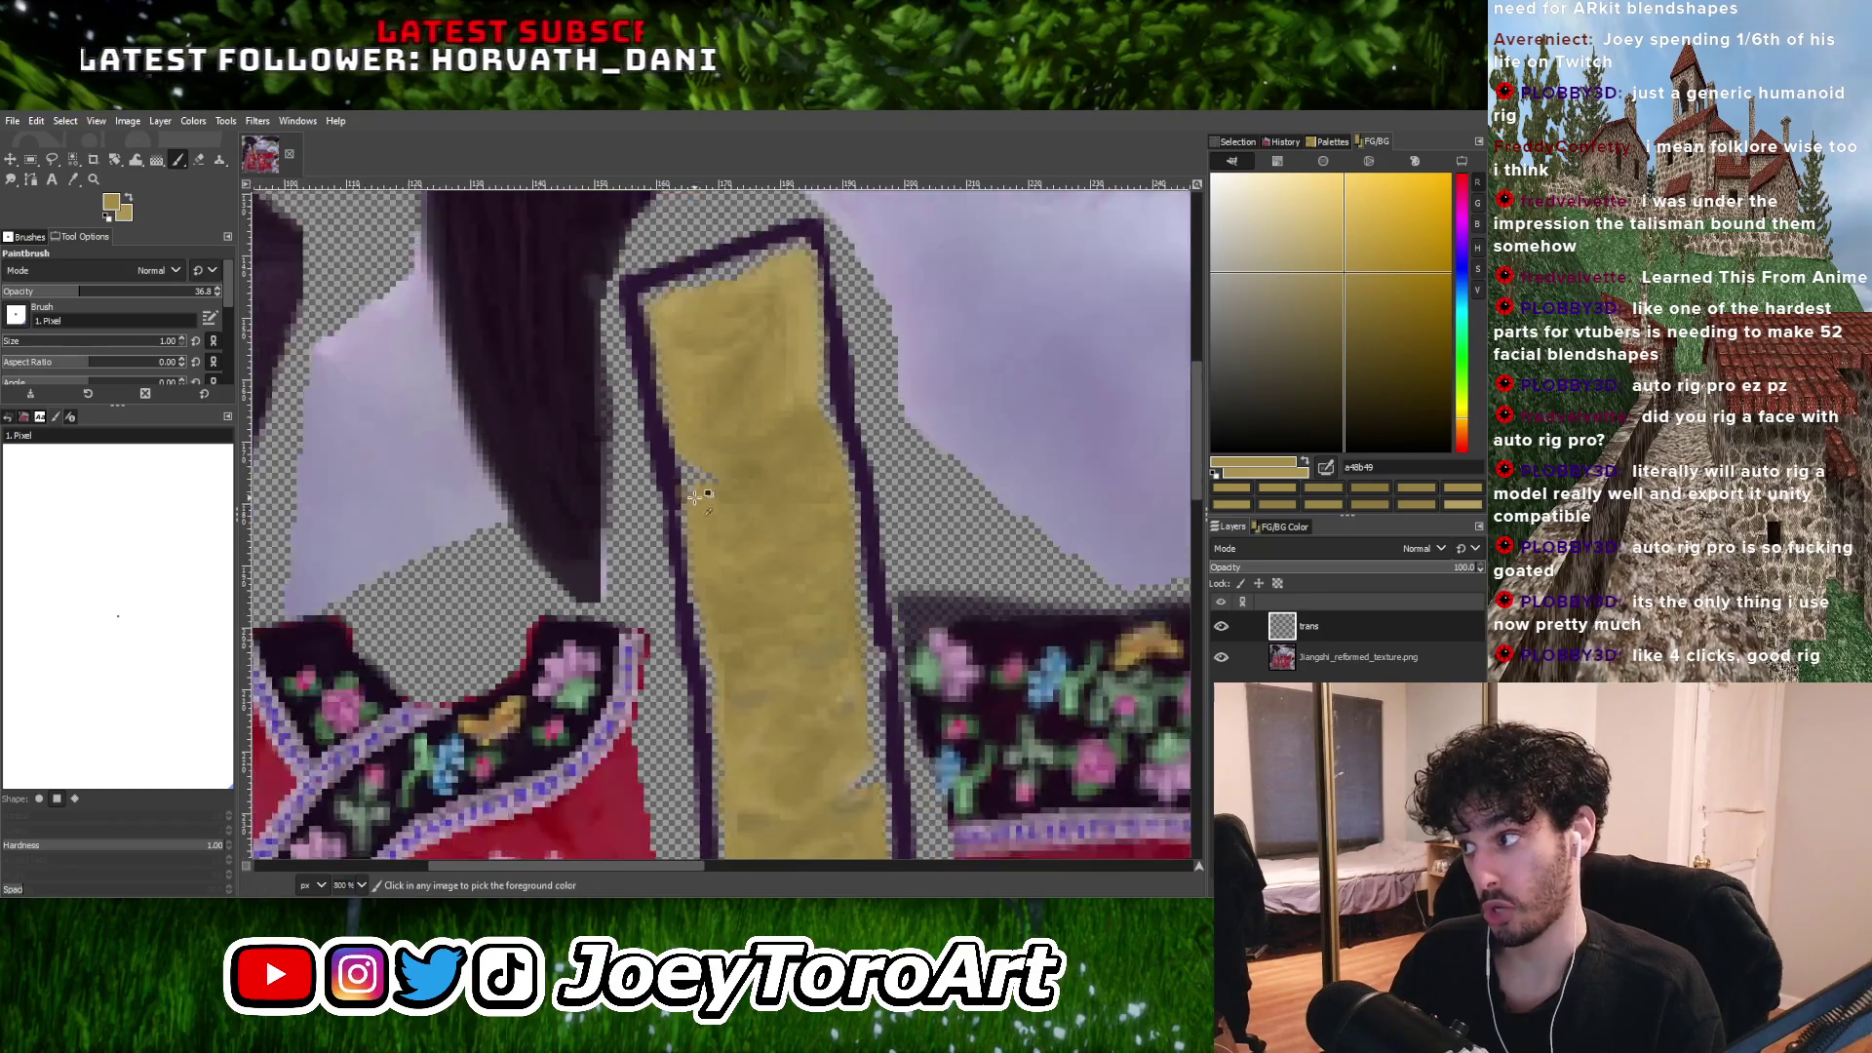
{"action": "scroll", "coordinate": [694, 496], "scroll_direction": "up", "scroll_amount": 2, "text": "ctrl"}
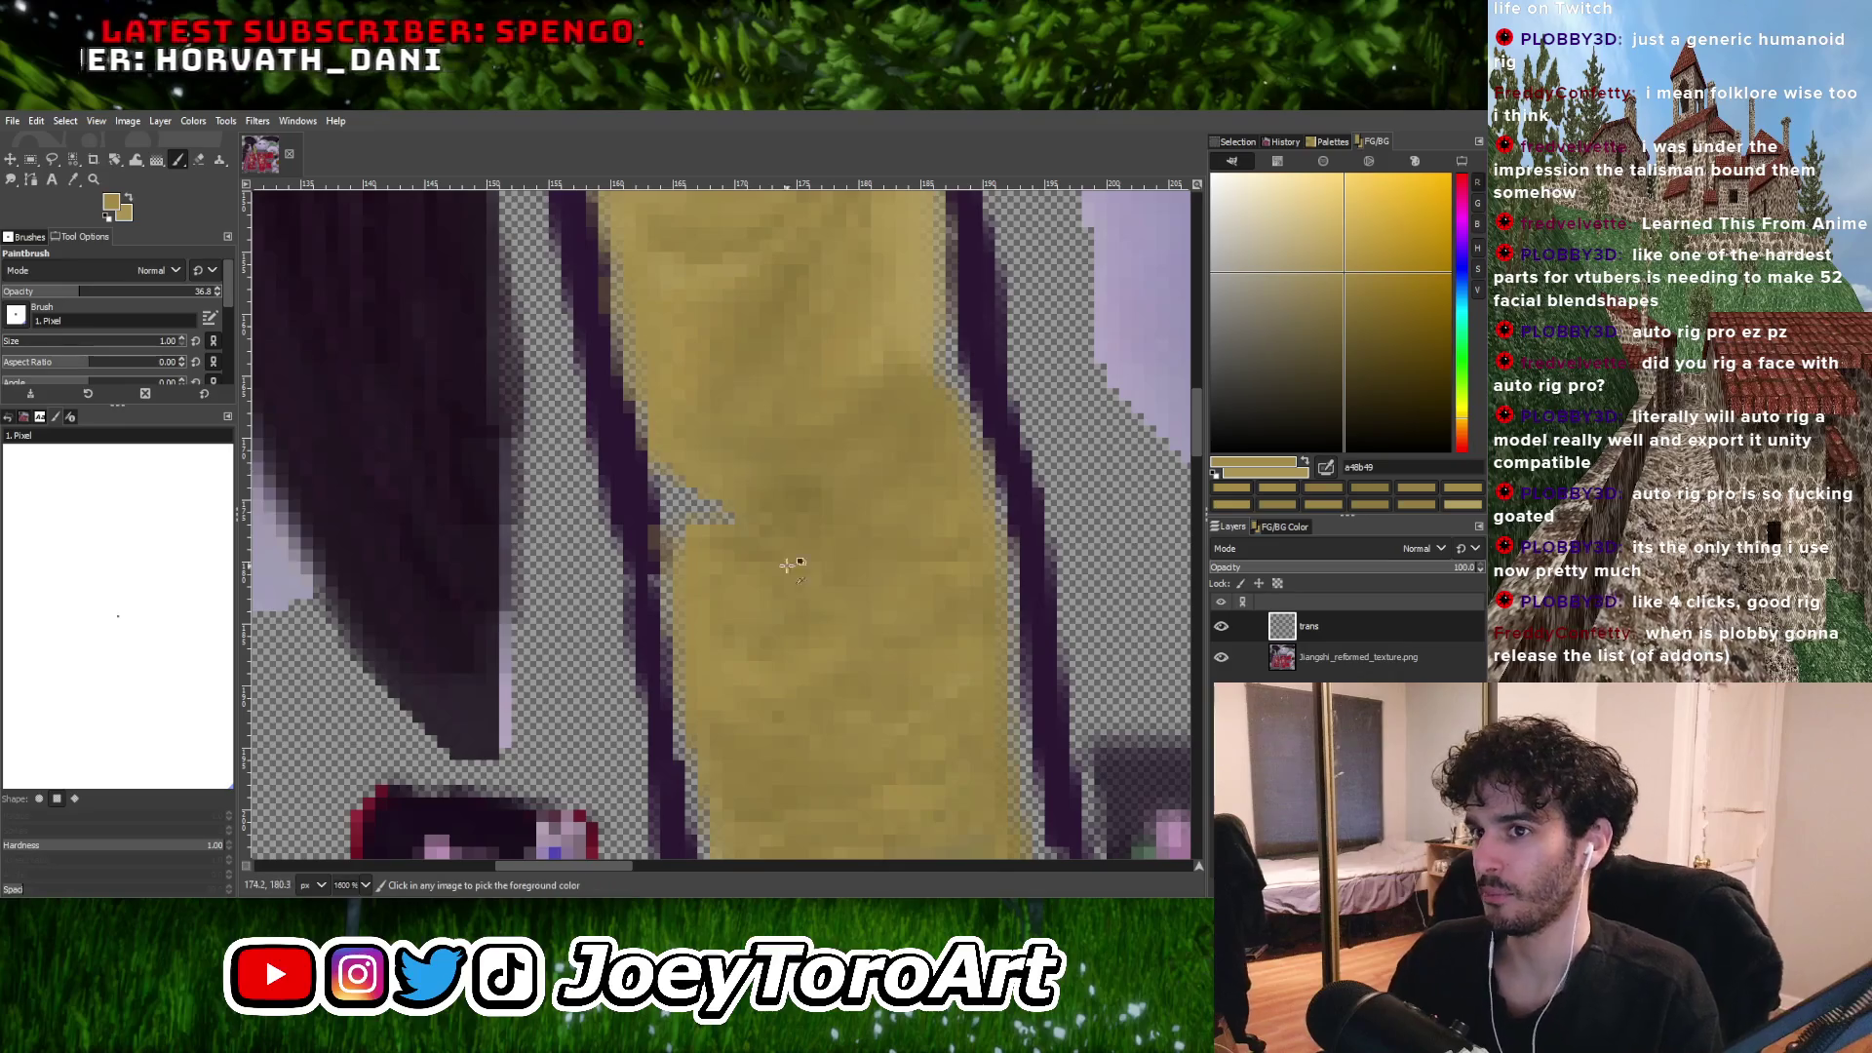
{"action": "scroll", "coordinate": [776, 484], "scroll_direction": "down", "scroll_amount": 1, "text": "ctrl"}
{"action": "scroll", "coordinate": [776, 484], "scroll_direction": "up", "scroll_amount": 2, "text": "ctrl"}
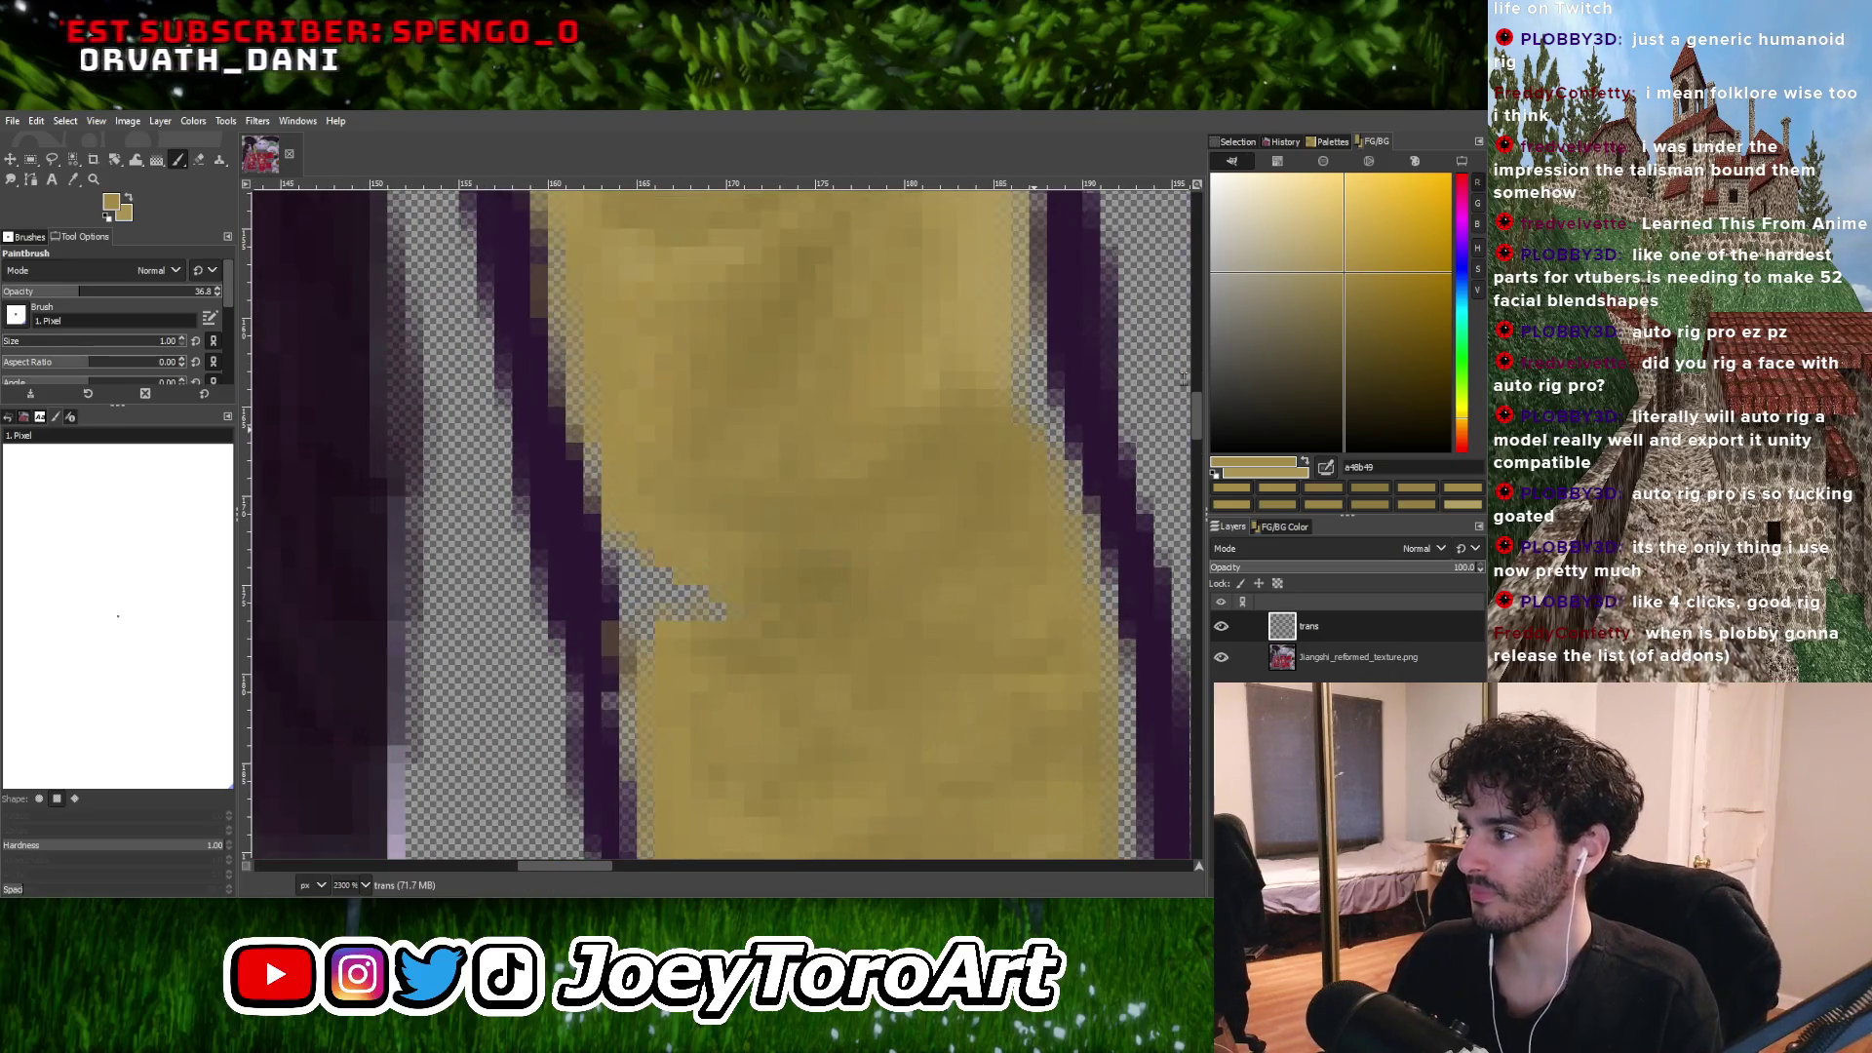
Choose a dark gold-brown colour and paint one pixel into the strip's left-edge notch.
{"action": "left_click", "coordinate": [1341, 264]}
{"action": "left_click", "coordinate": [1340, 257]}
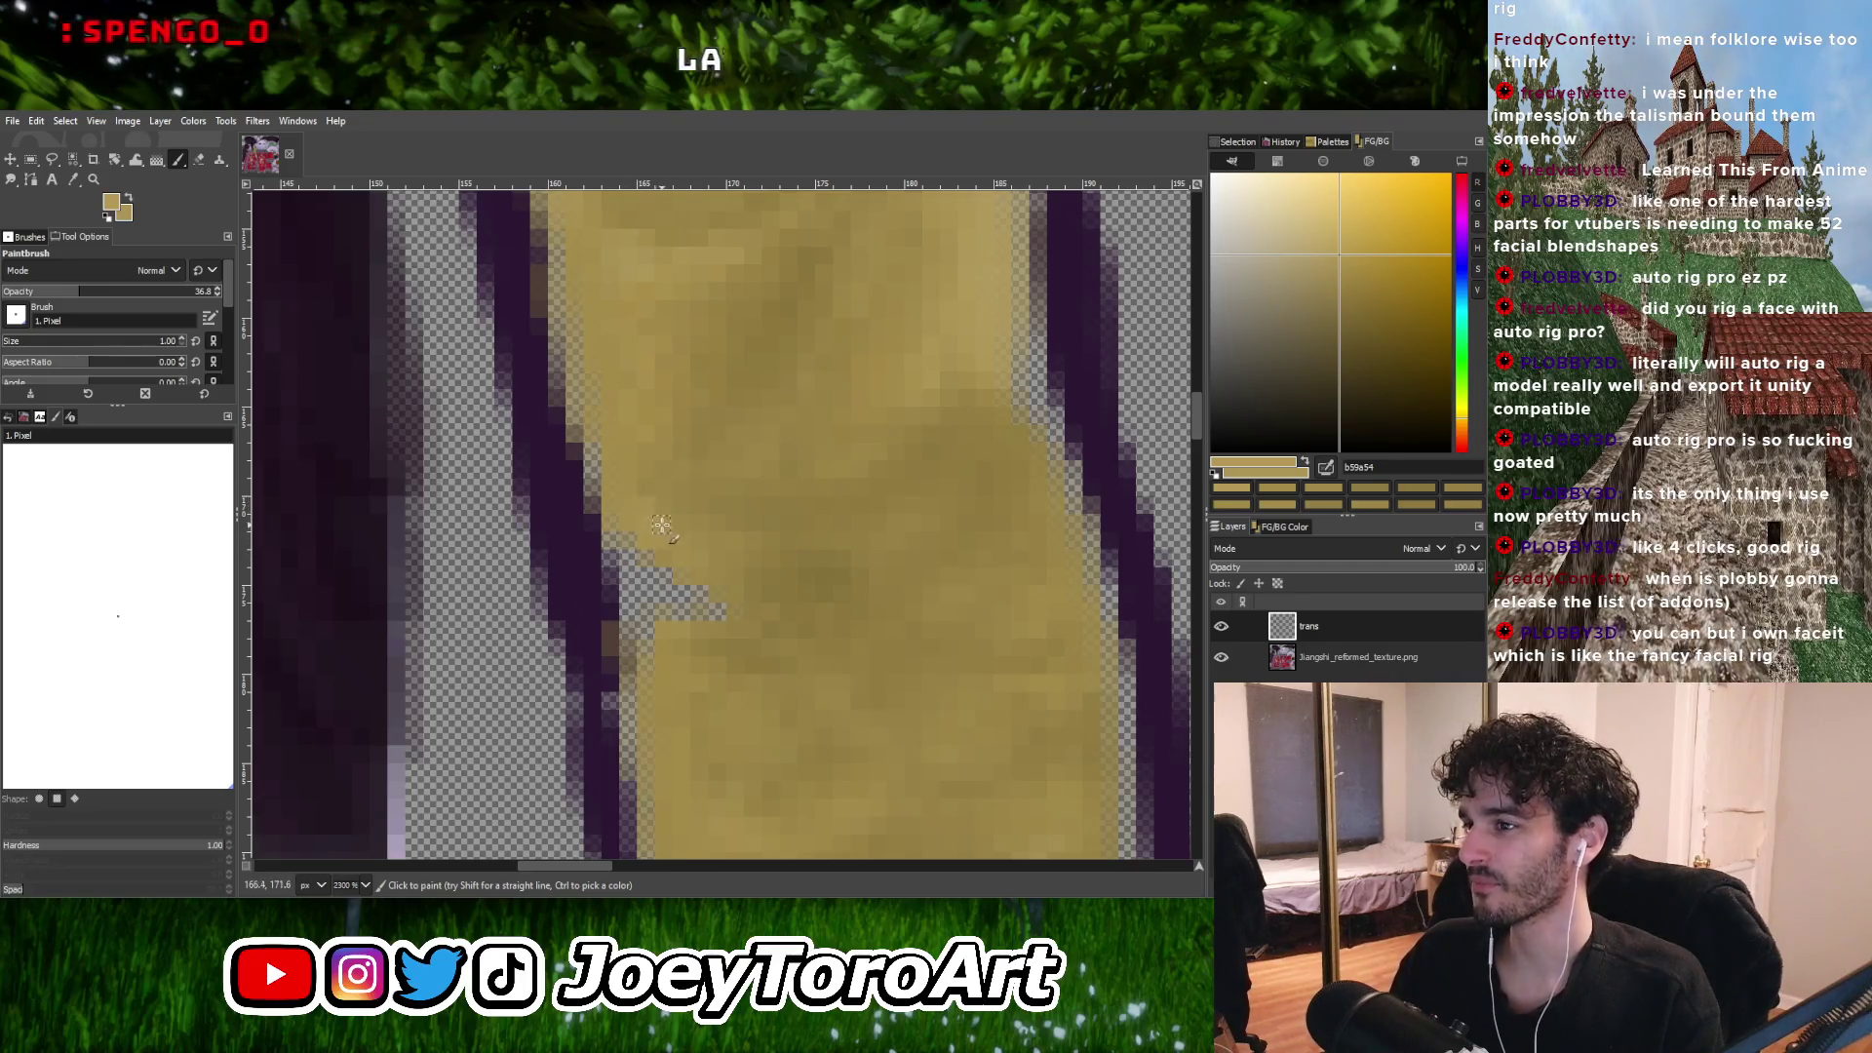
{"action": "left_click", "coordinate": [1361, 285]}
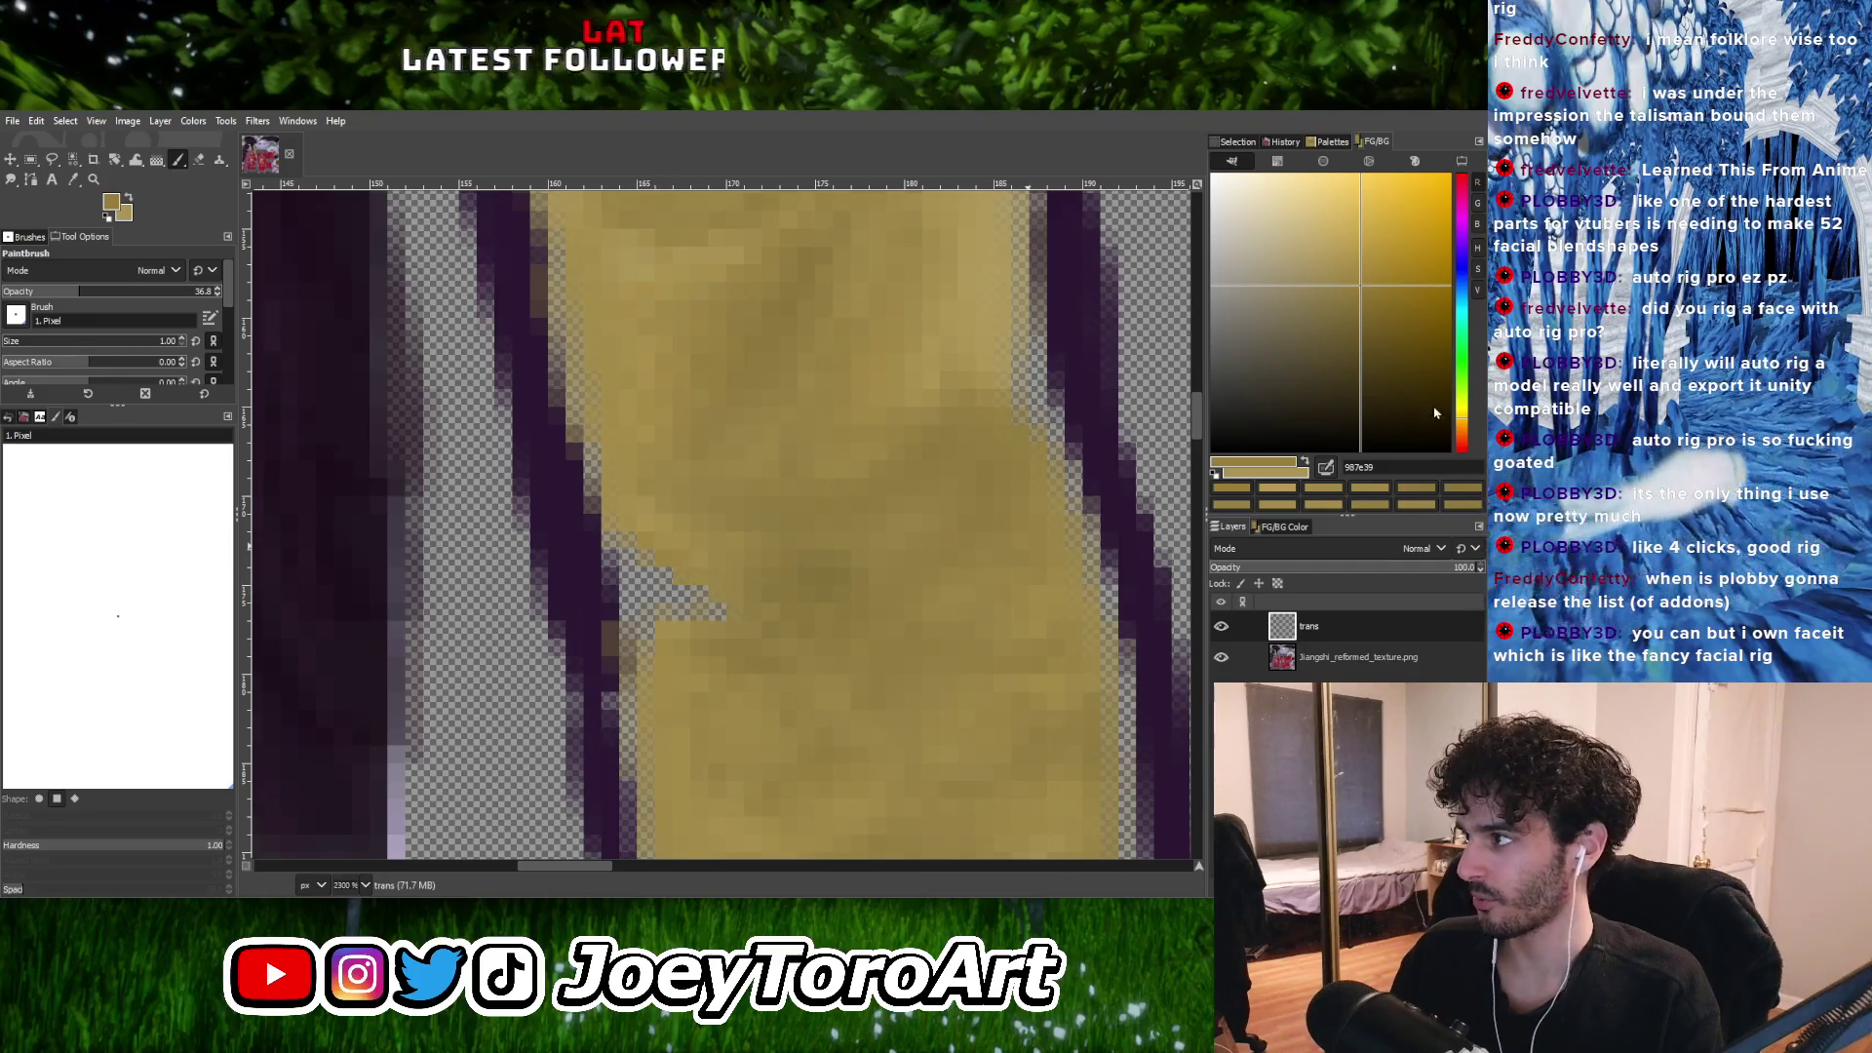
{"action": "left_click", "coordinate": [1377, 336]}
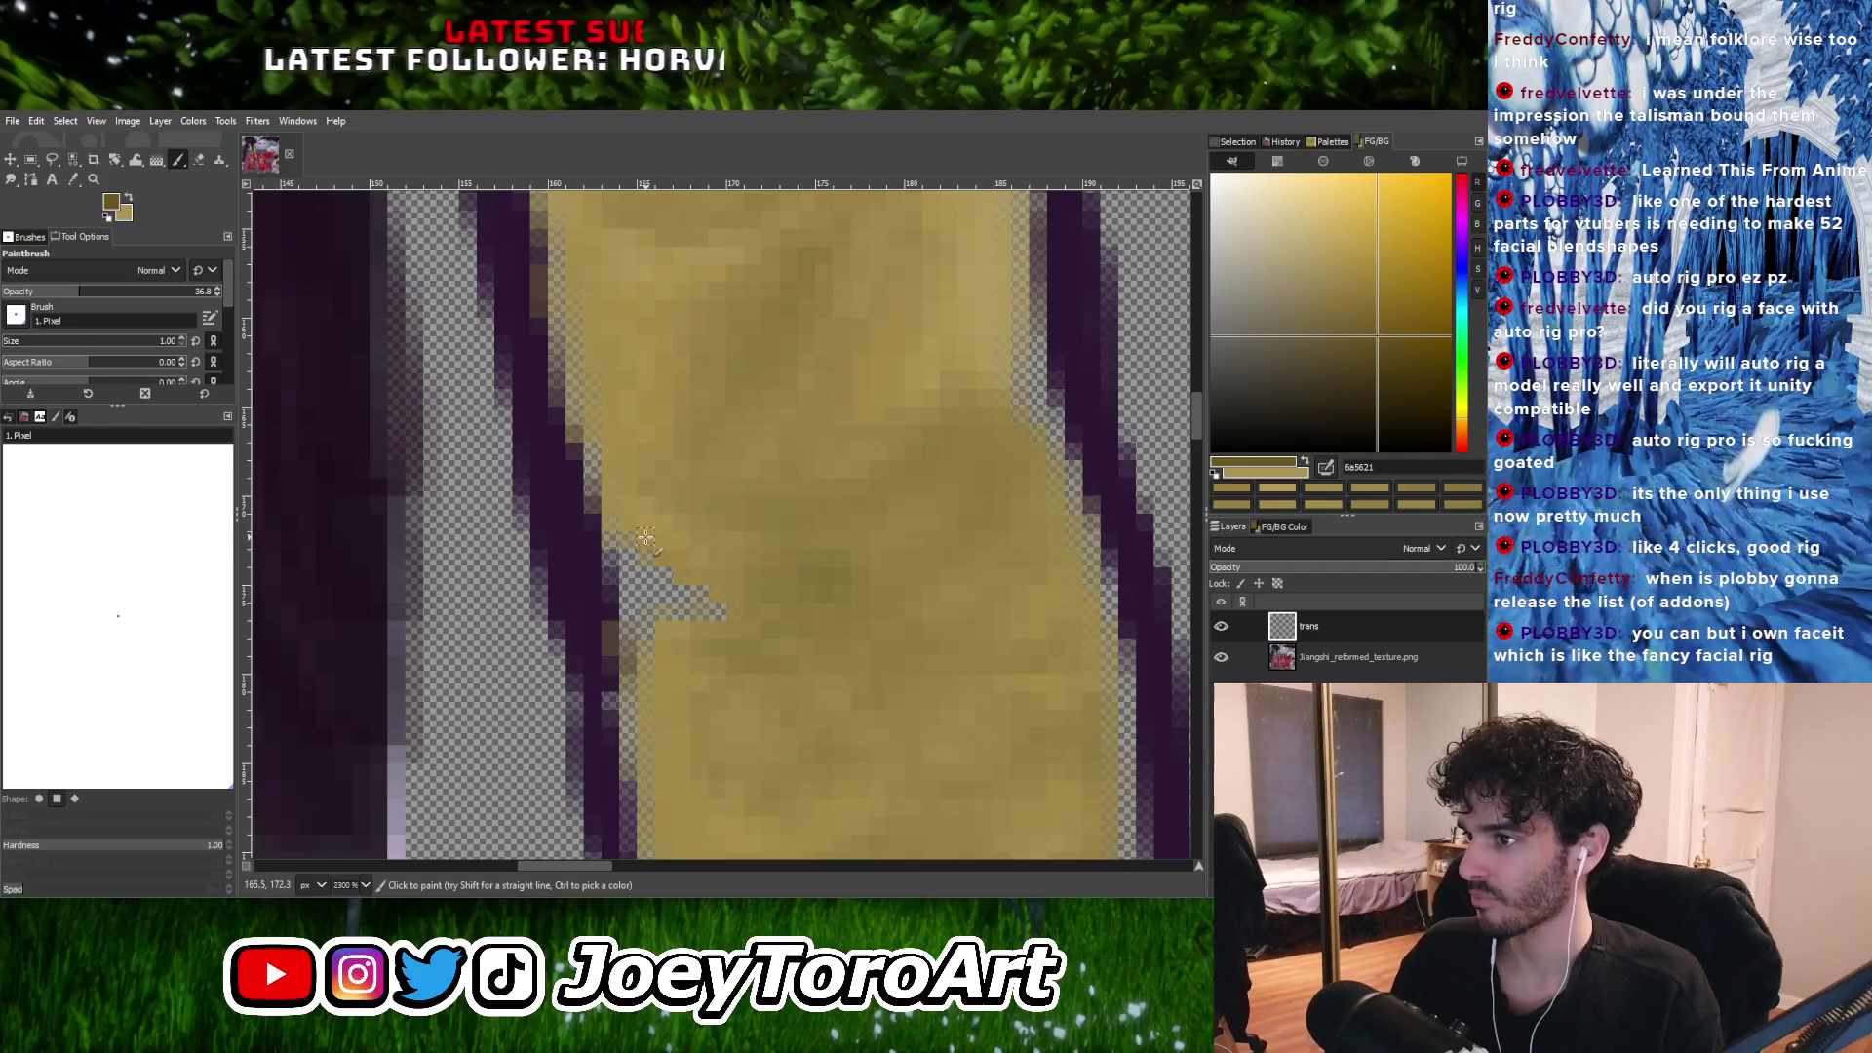
{"action": "middle_click_drag", "start_coordinate": [659, 536], "coordinate": [670, 531]}
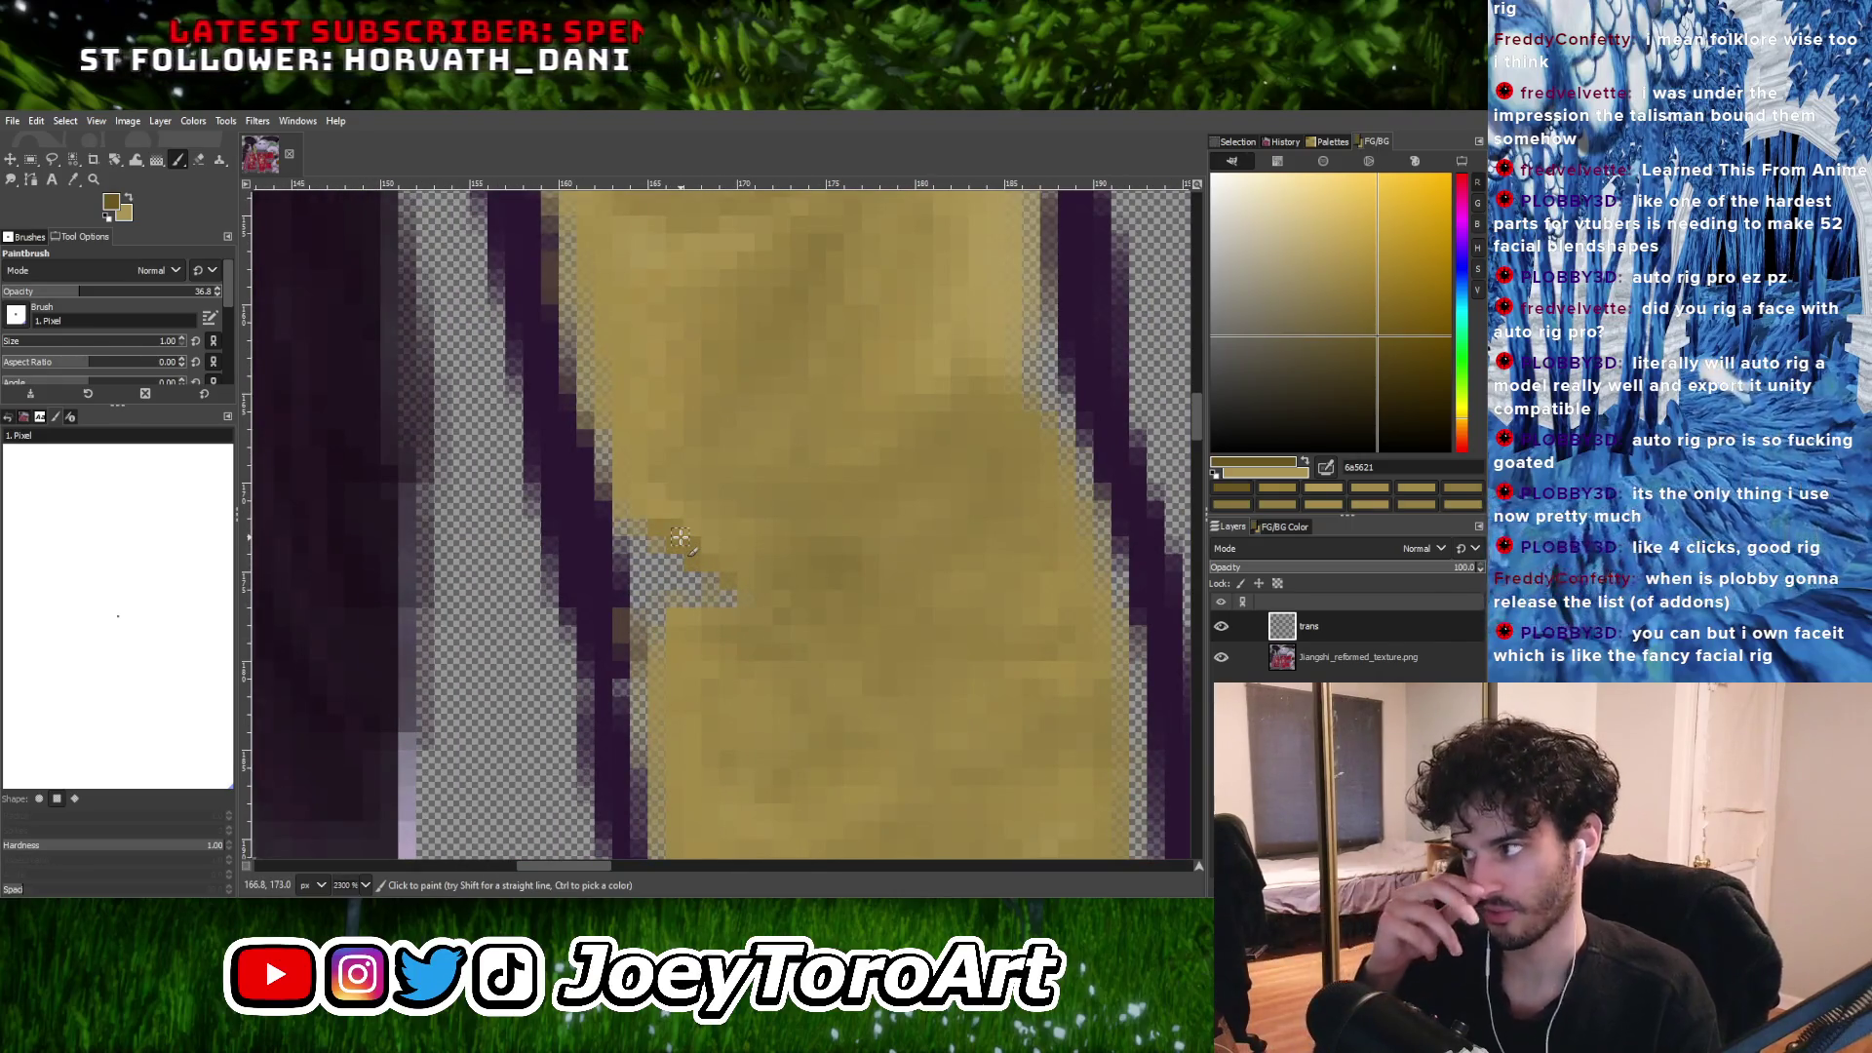
{"action": "left_click", "coordinate": [694, 547]}
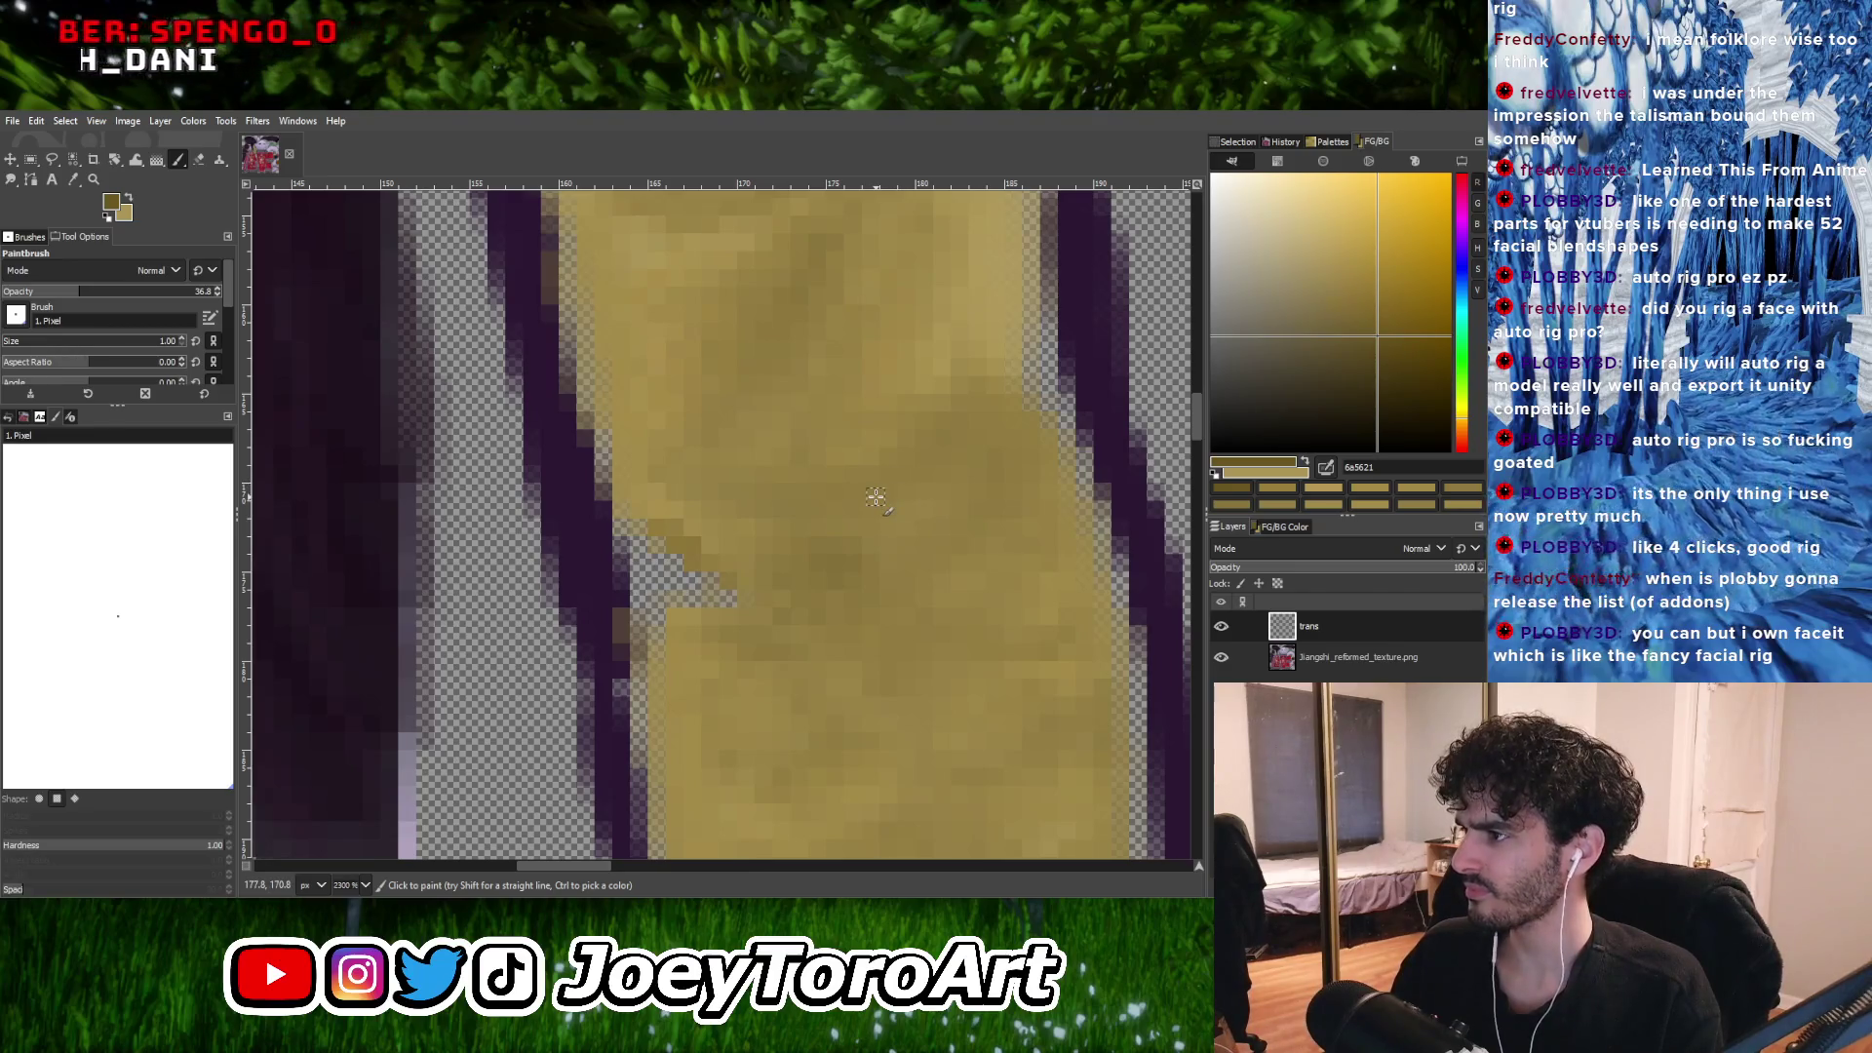
{"action": "scroll", "coordinate": [873, 496], "scroll_direction": "down", "scroll_amount": 3, "text": "ctrl"}
{"action": "scroll", "coordinate": [838, 525], "scroll_direction": "up", "scroll_amount": 2, "text": "ctrl"}
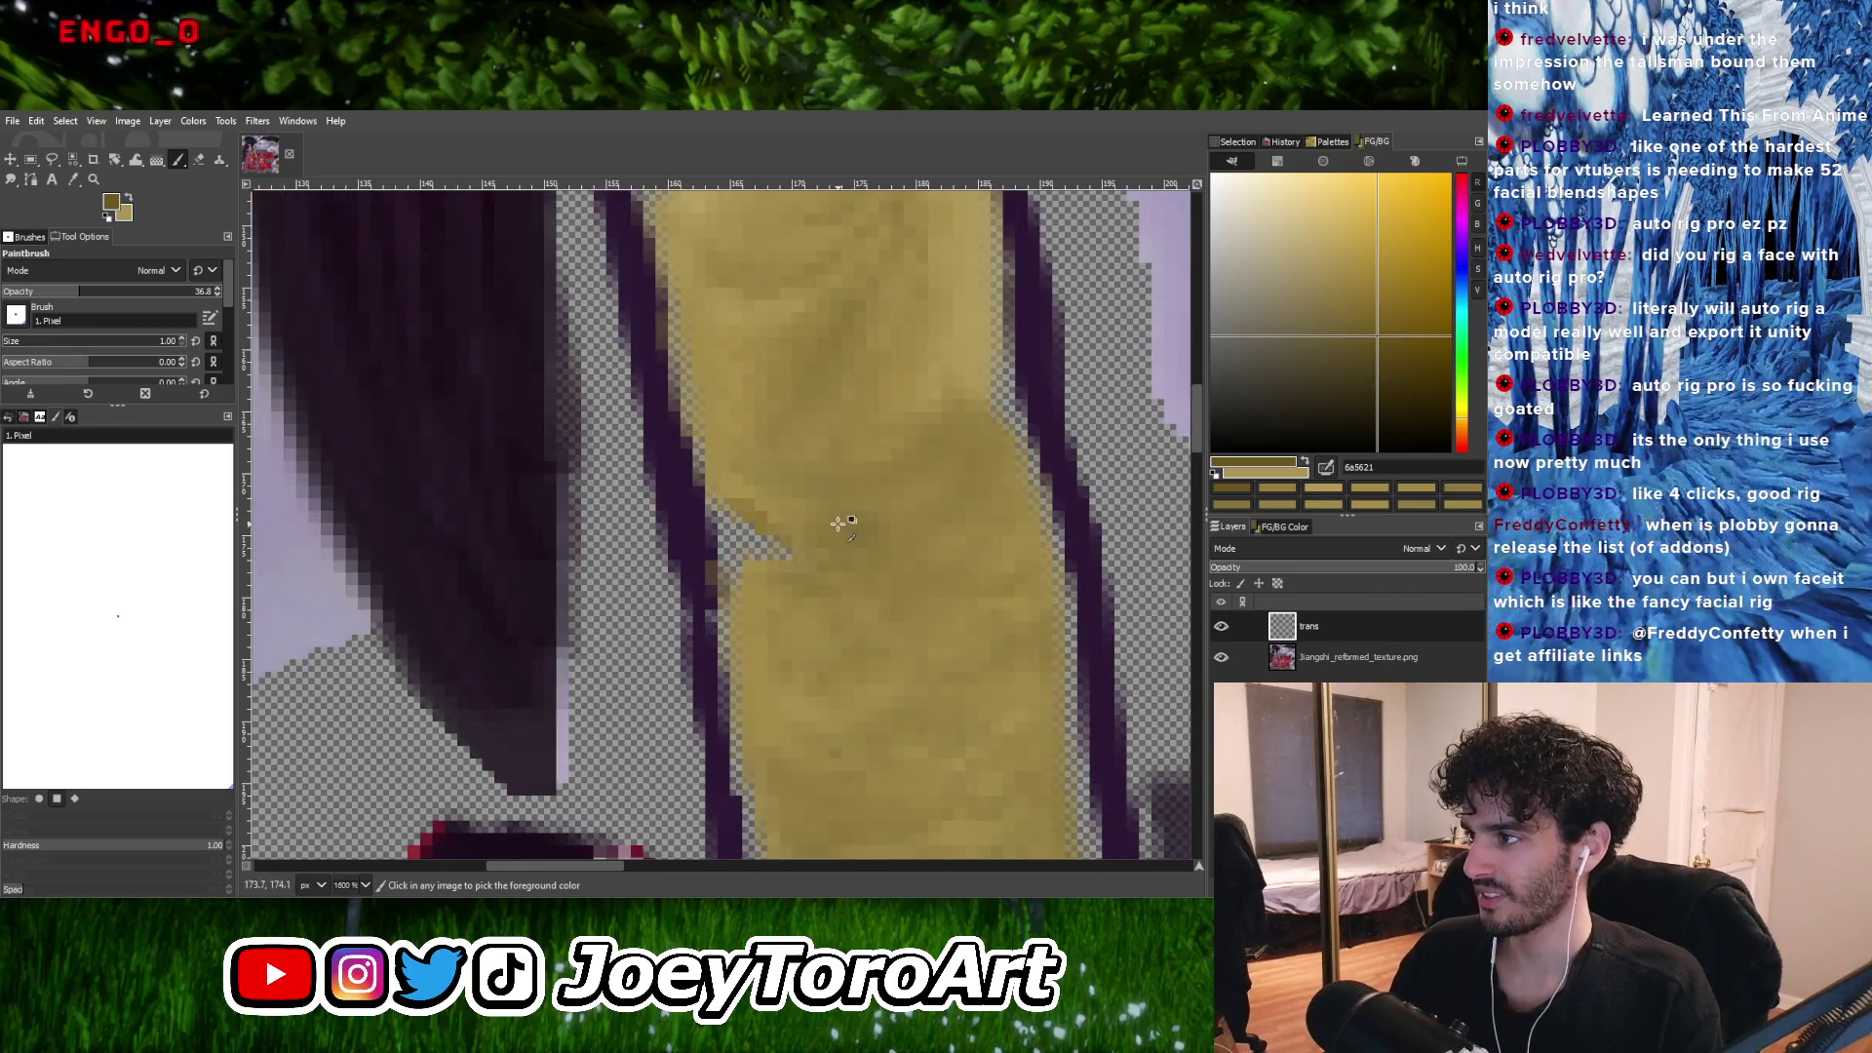
{"action": "scroll", "coordinate": [813, 518], "scroll_direction": "up", "scroll_amount": 2, "text": "ctrl"}
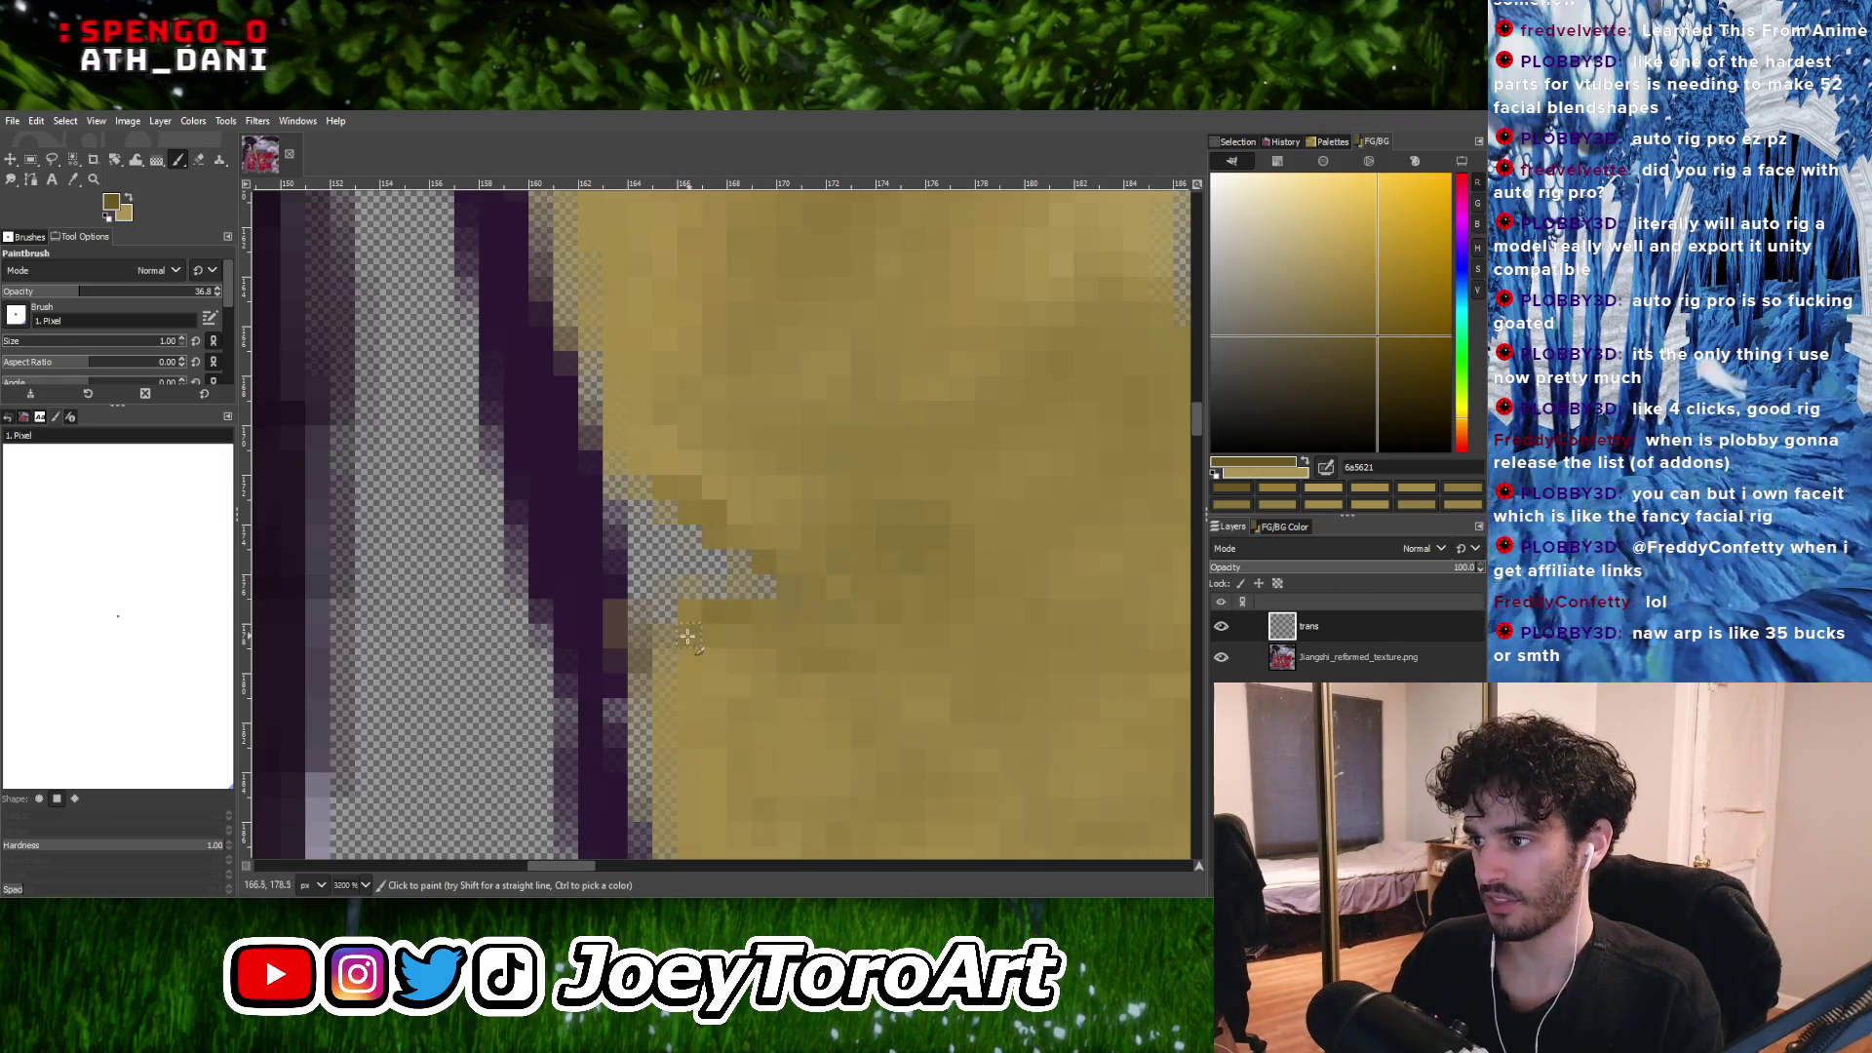
Brighten a sampled tan to pale yellow and paint light pixels into the notch.
{"action": "left_click", "coordinate": [748, 493], "text": "ctrl"}
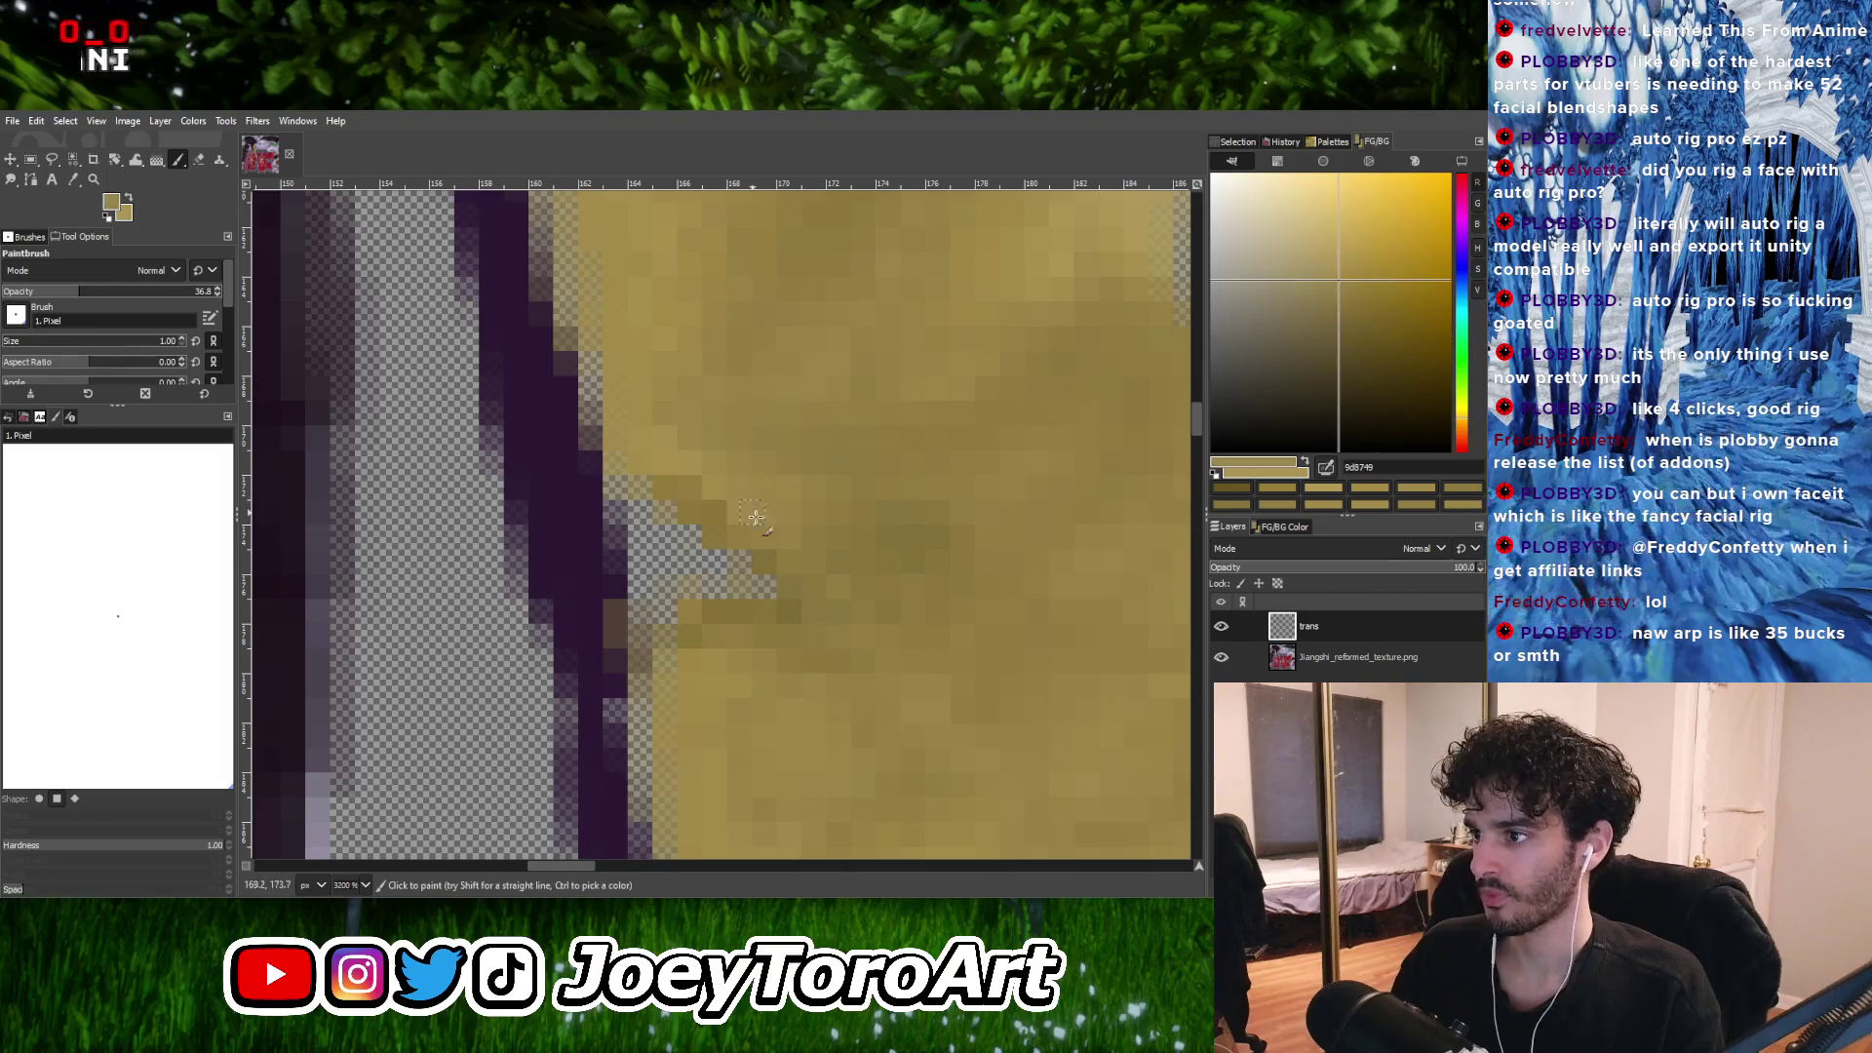
{"action": "left_click_drag", "start_coordinate": [1330, 256], "coordinate": [1362, 253]}
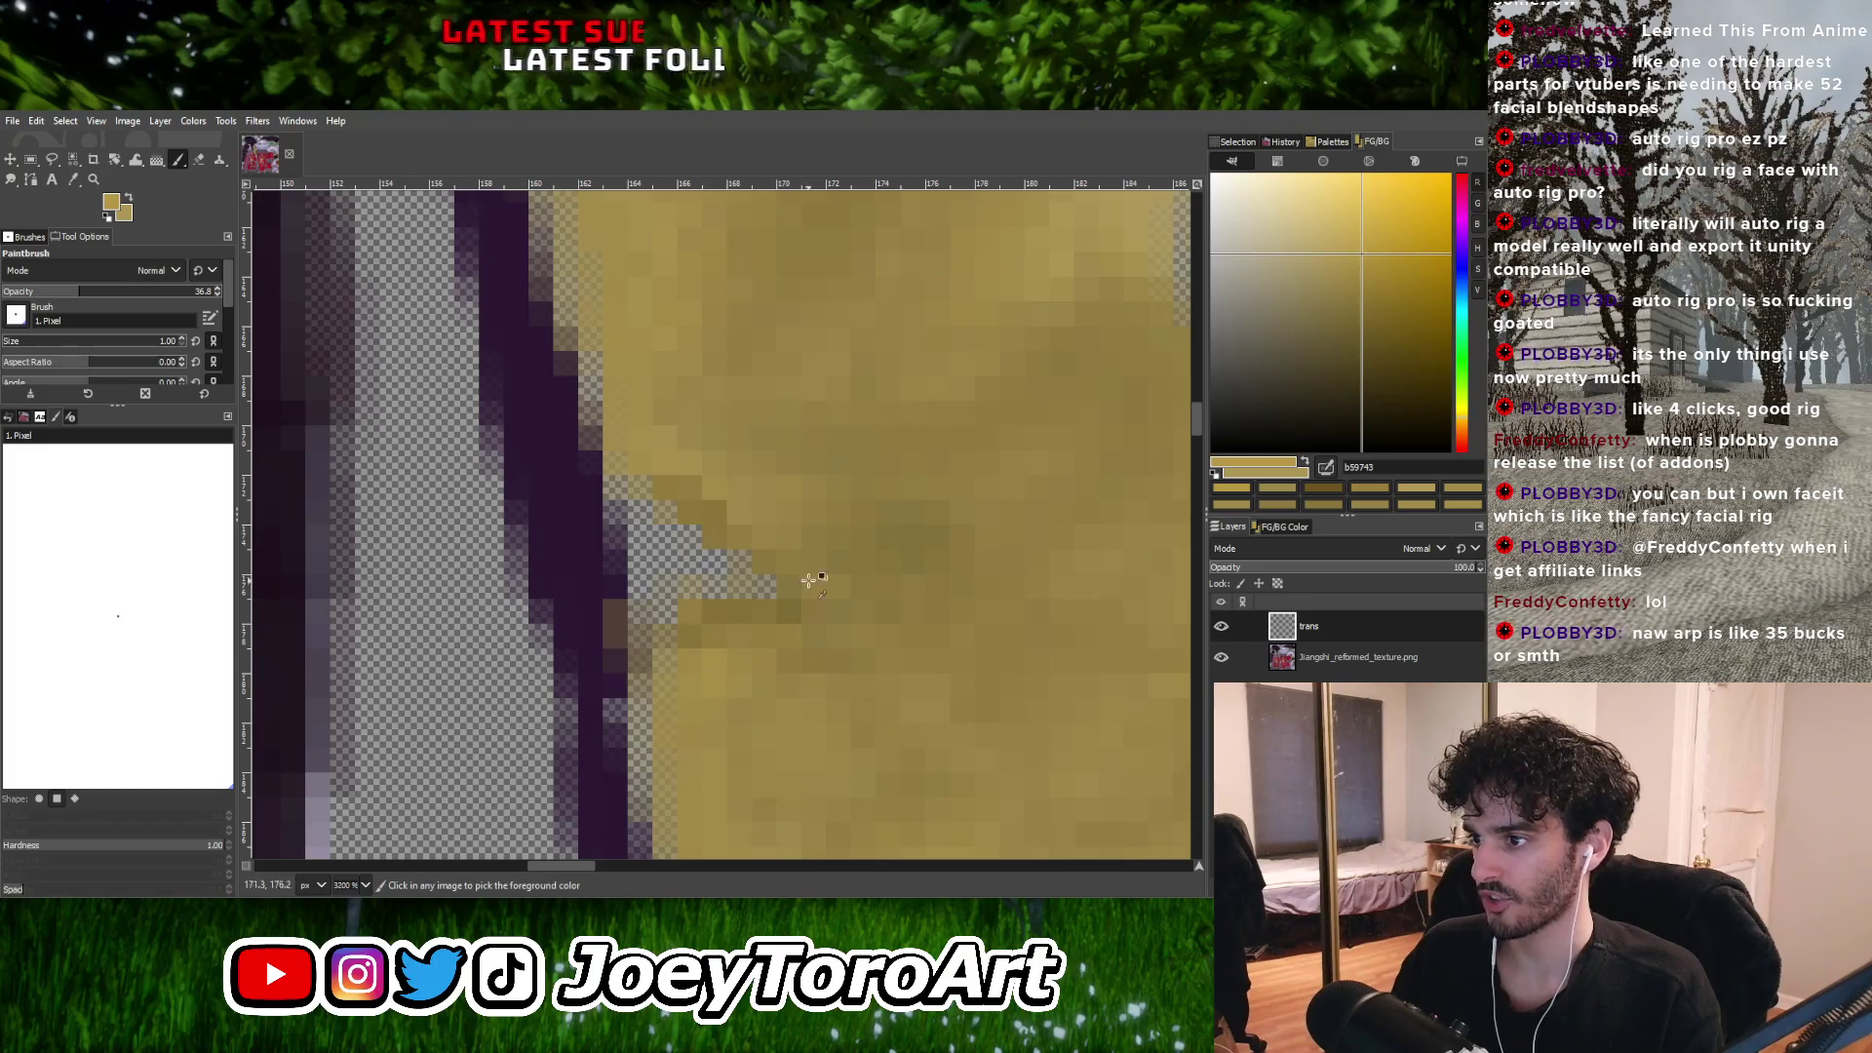
{"action": "left_click", "coordinate": [710, 644], "text": "ctrl"}
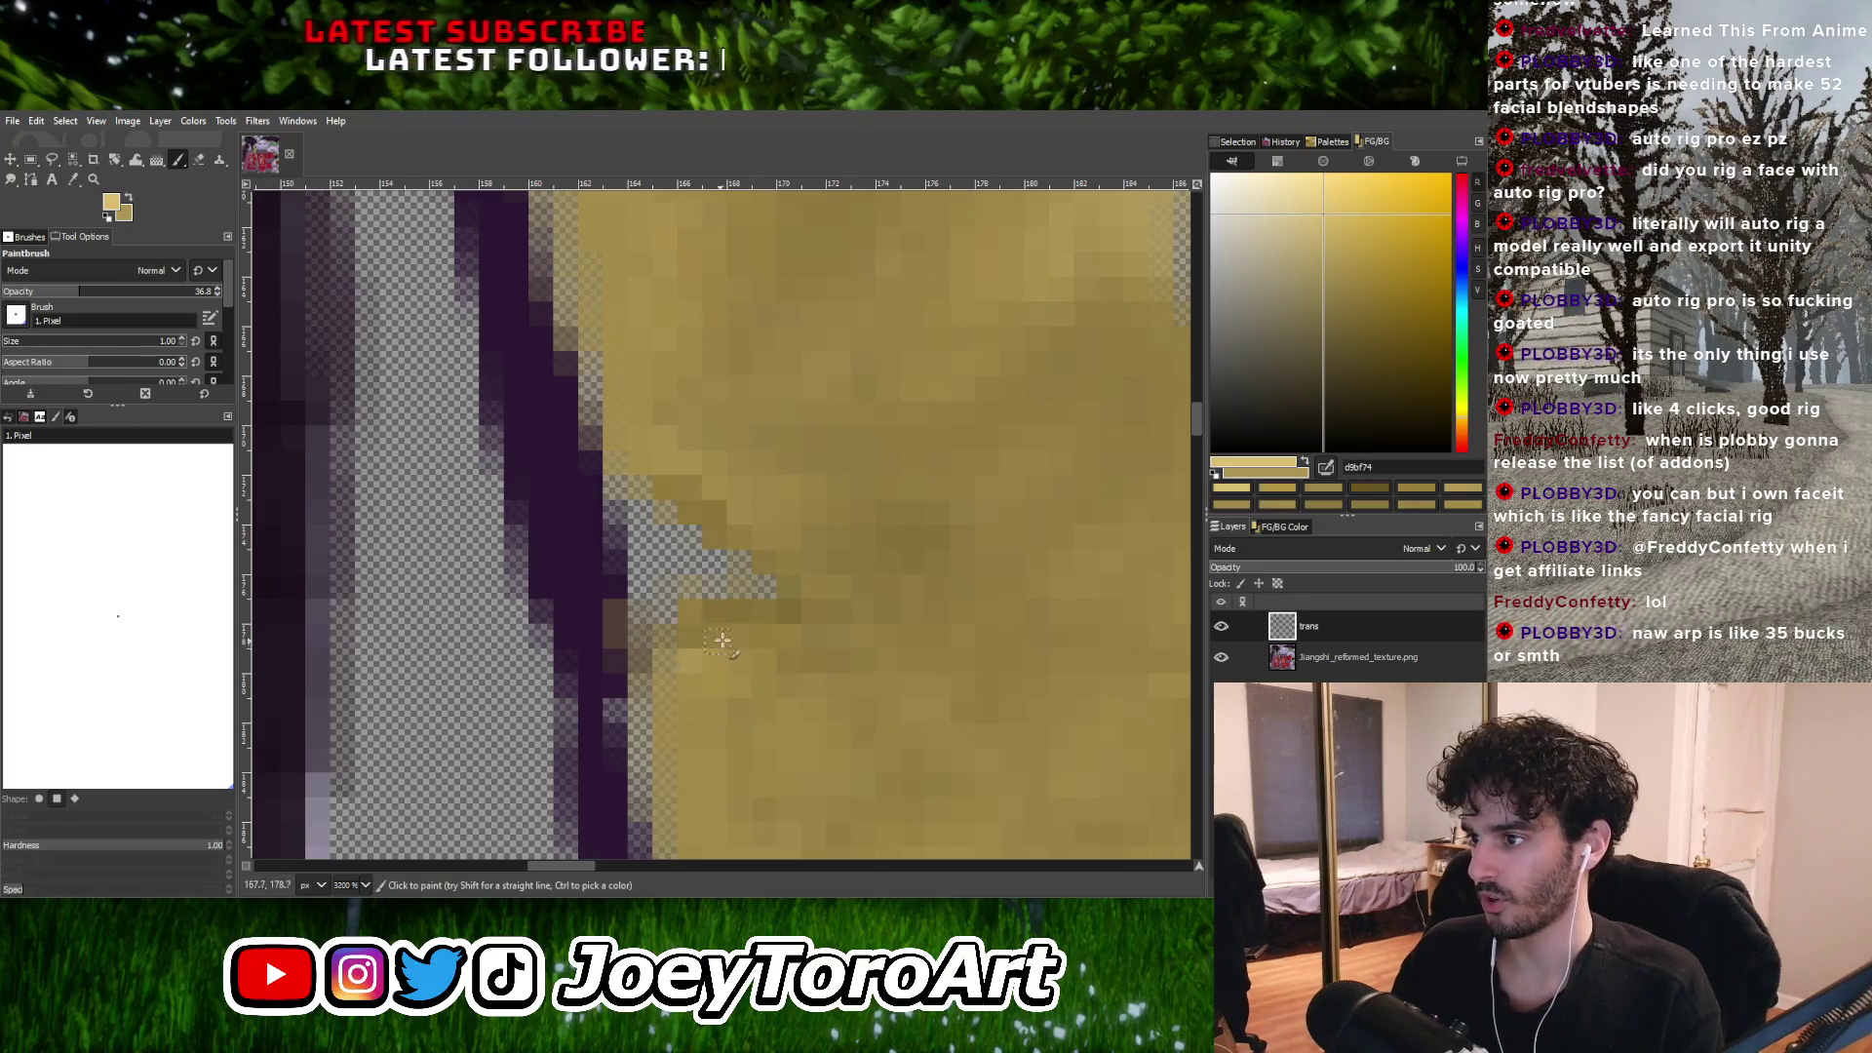
{"action": "middle_click_drag", "start_coordinate": [721, 634], "coordinate": [738, 585]}
{"action": "left_click_drag", "start_coordinate": [743, 570], "coordinate": [785, 544]}
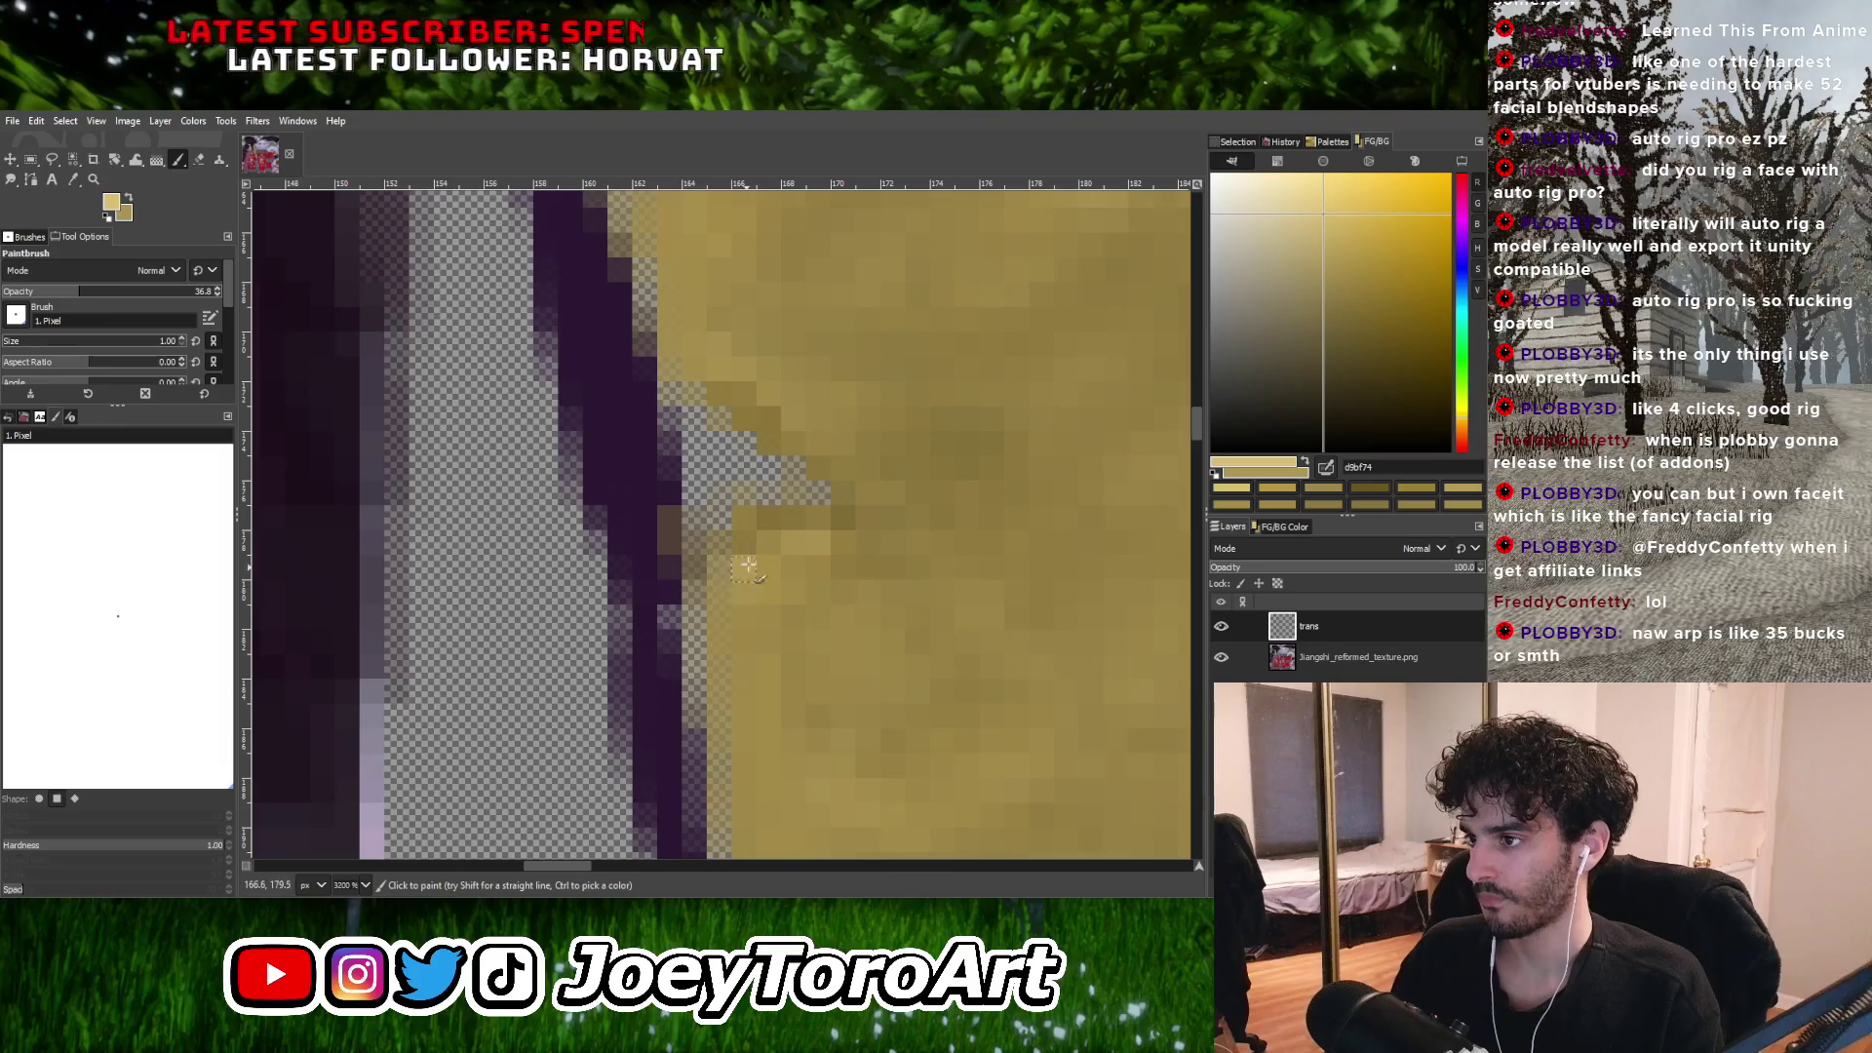
Sample darker and lighter tans from the strip and dab matching pixels into the notch.
{"action": "left_click", "coordinate": [768, 566], "text": "ctrl"}
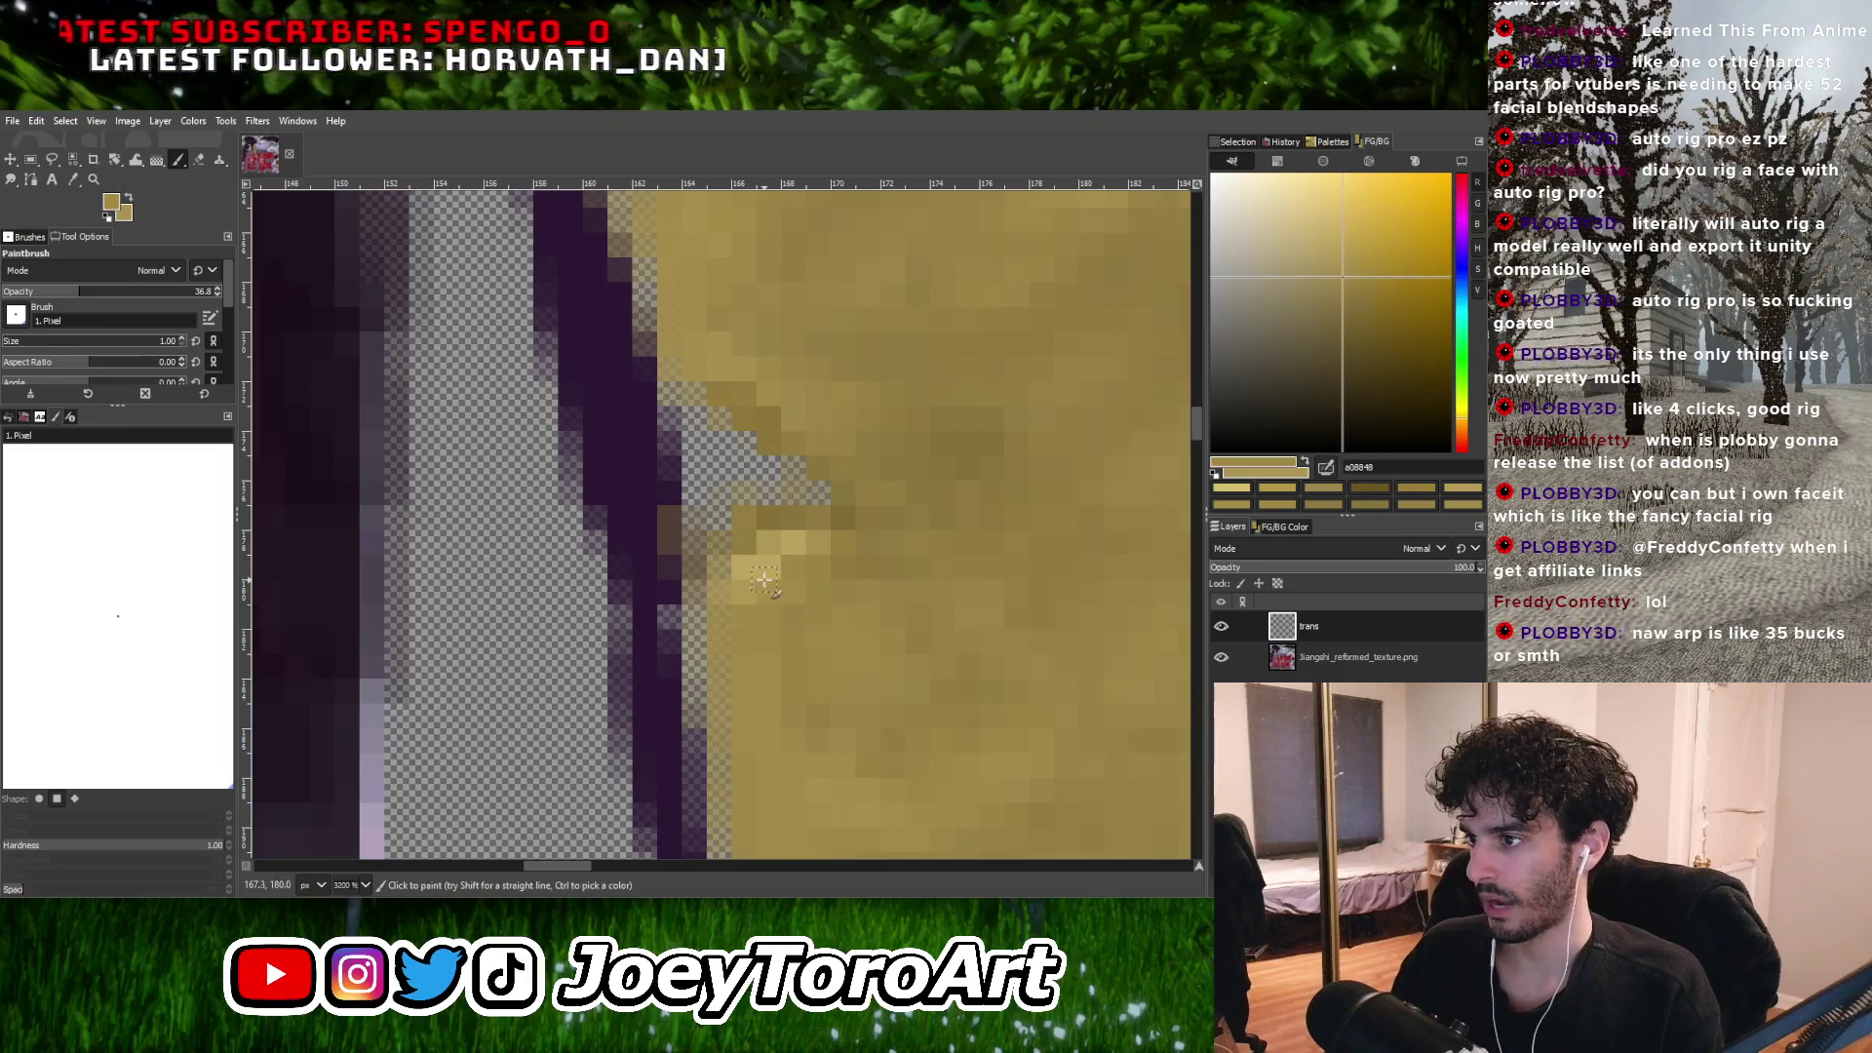
{"action": "left_click", "coordinate": [760, 569], "text": "ctrl"}
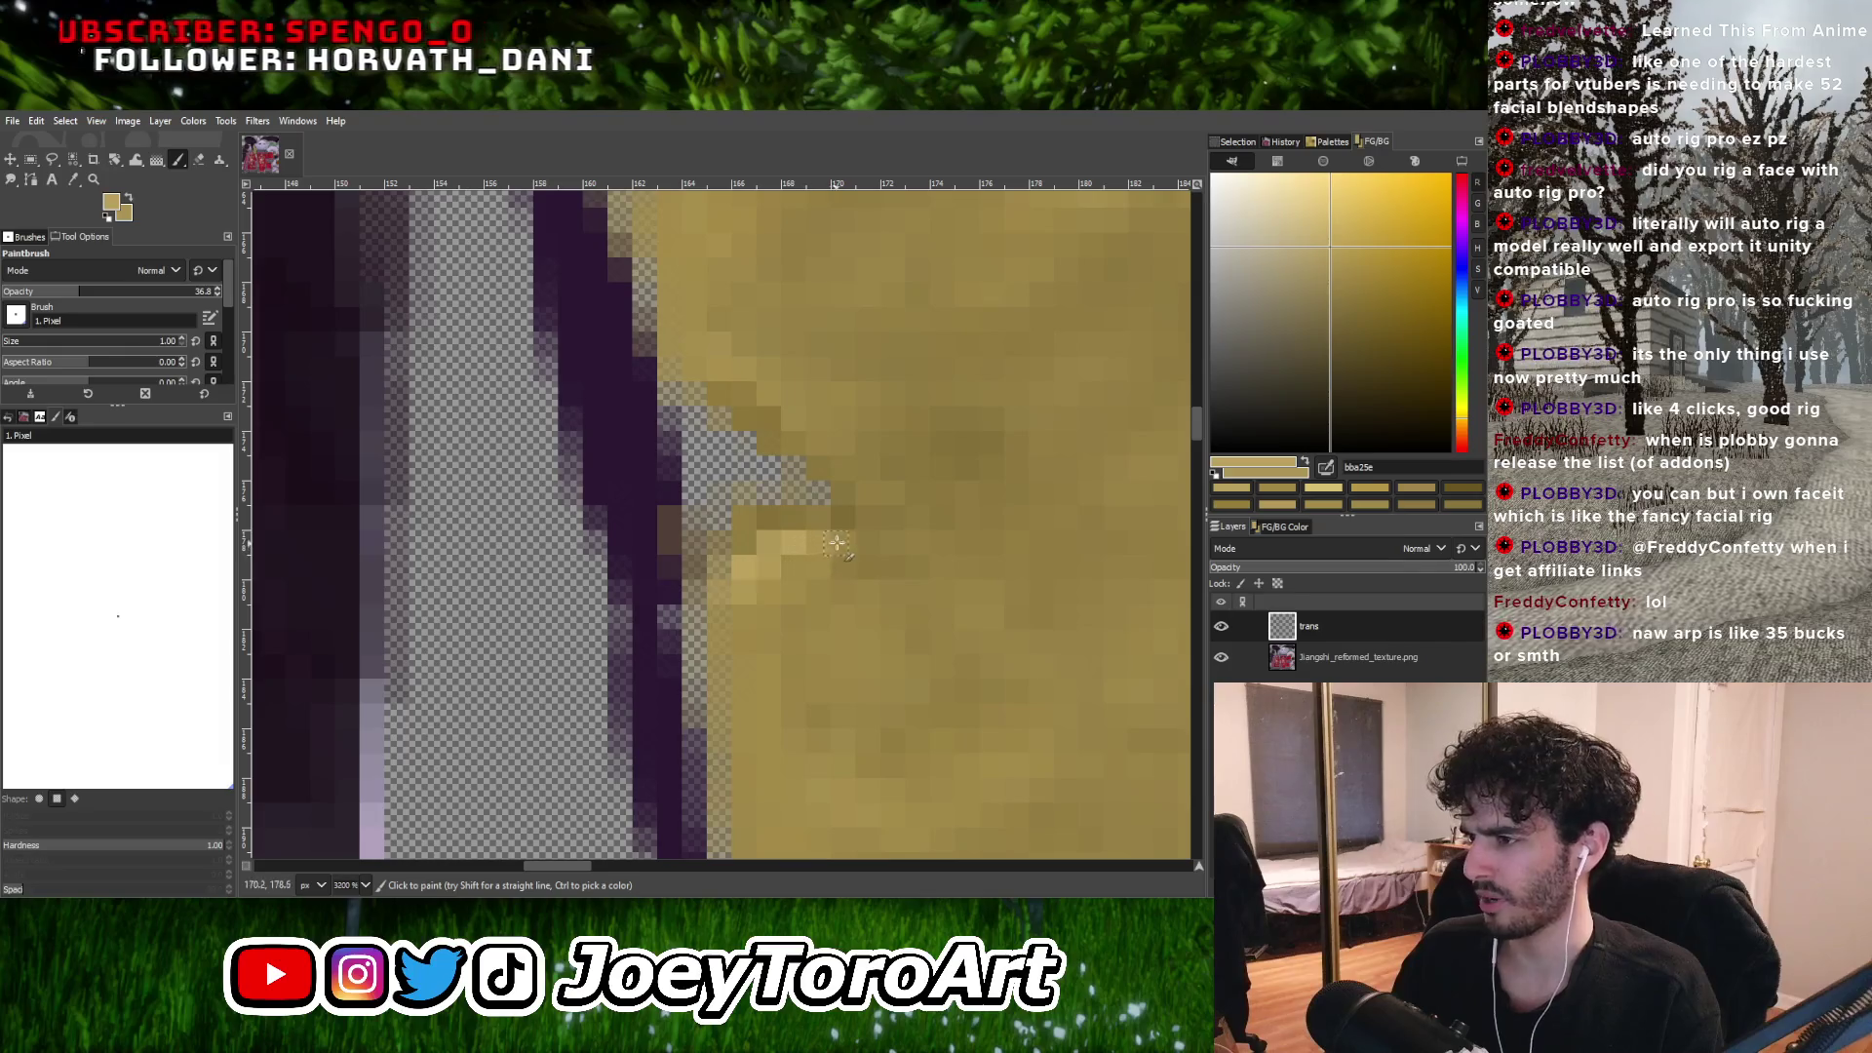
{"action": "left_click", "coordinate": [770, 596], "text": "ctrl"}
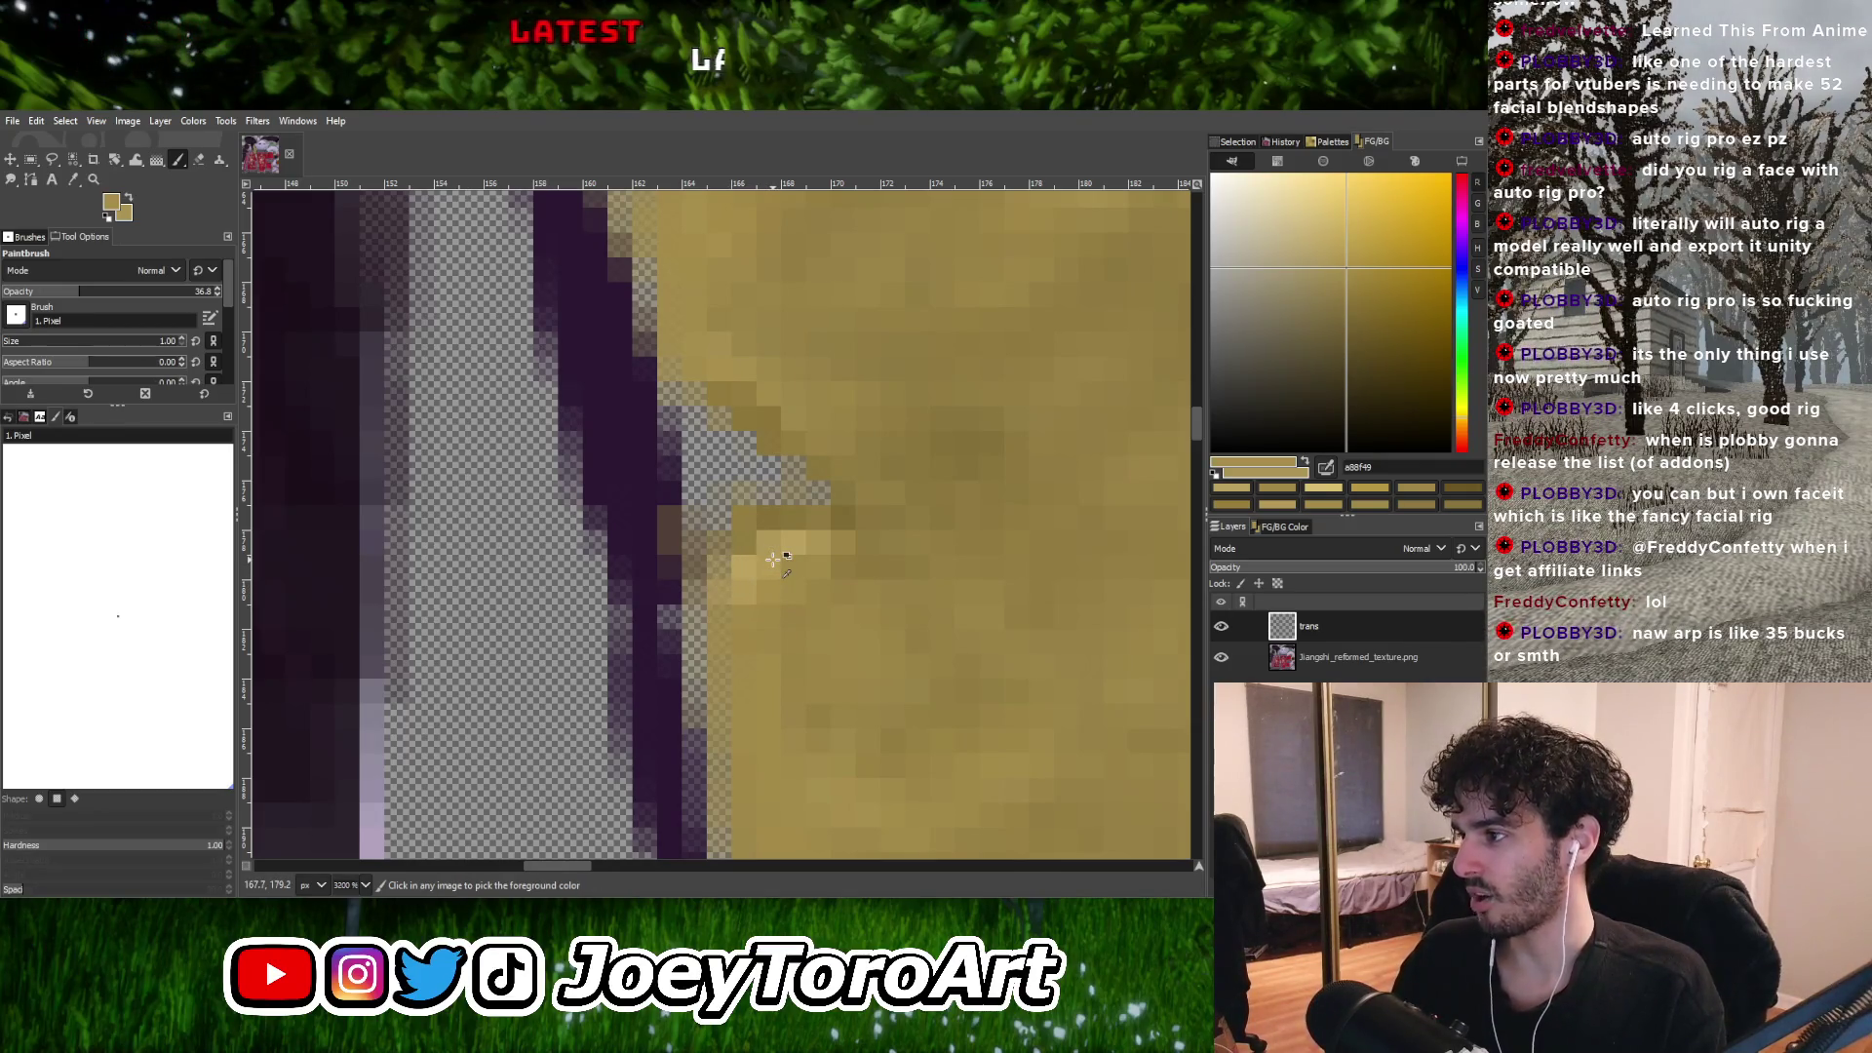
{"action": "middle_click_drag", "start_coordinate": [773, 559], "coordinate": [766, 577]}
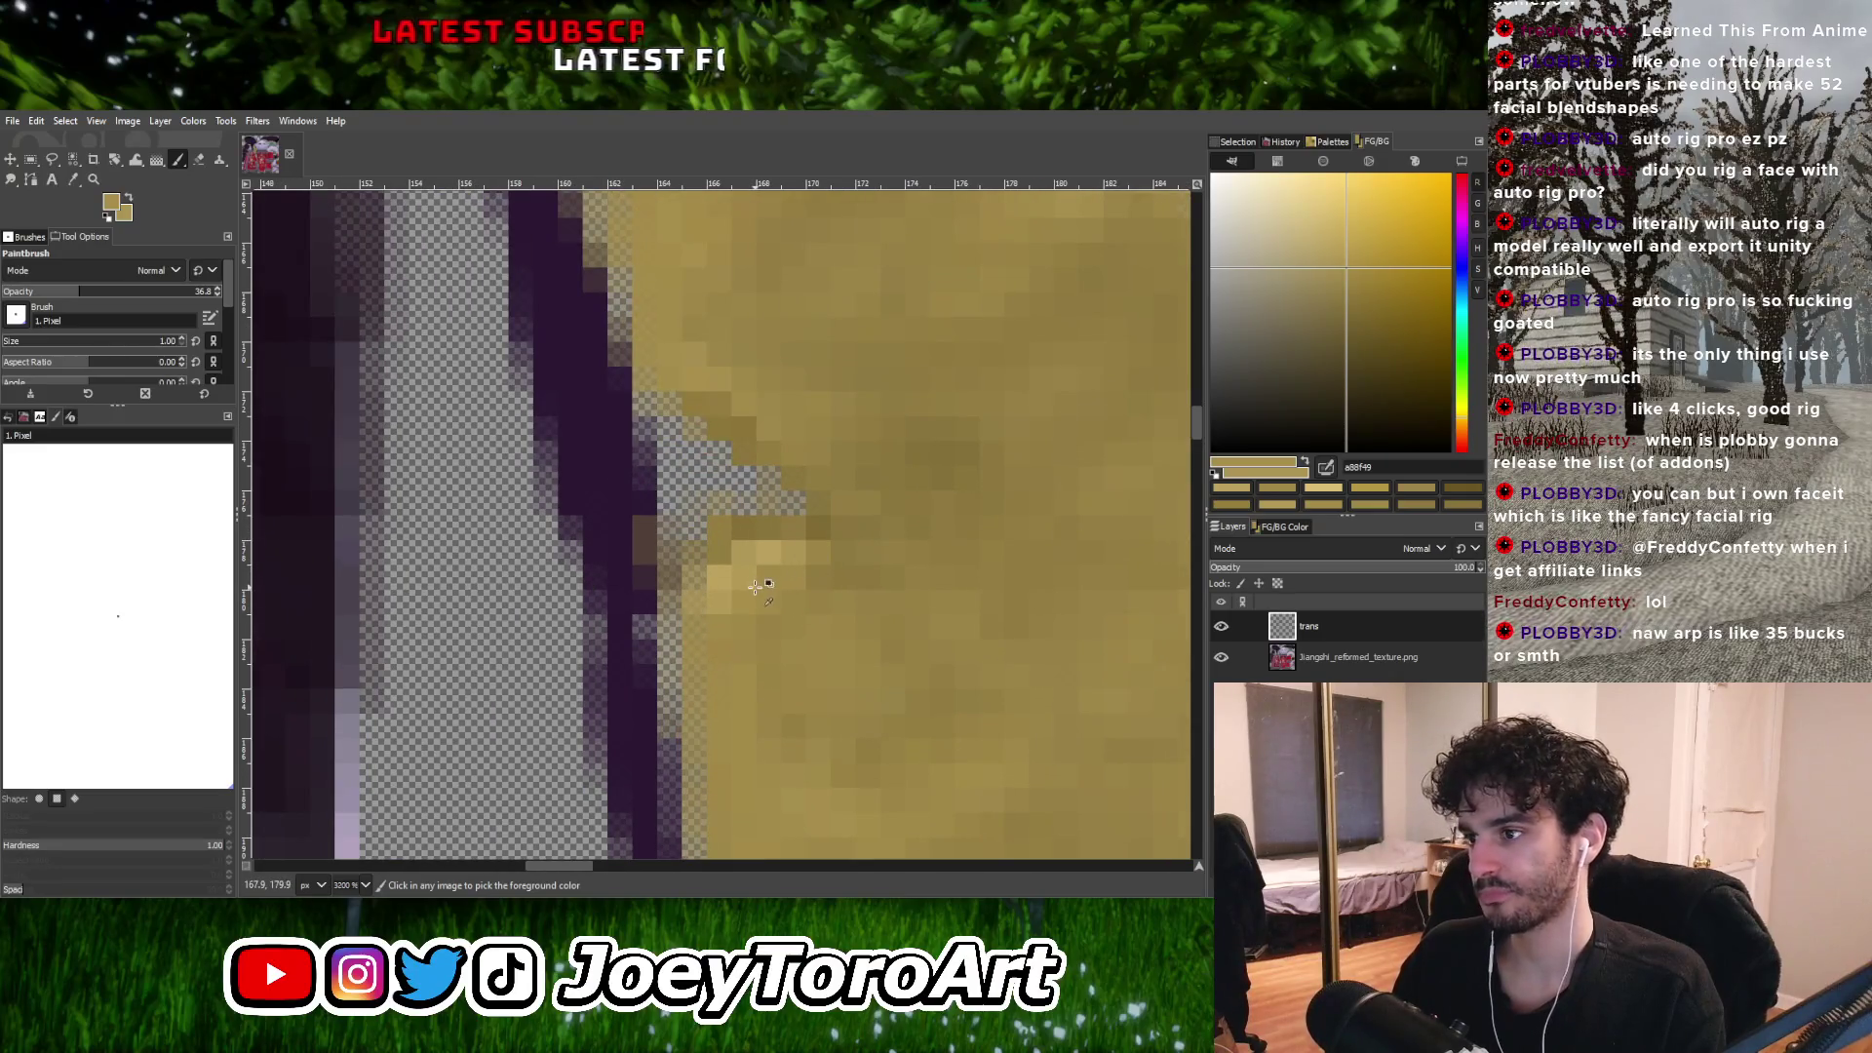
{"action": "left_click", "coordinate": [756, 586], "text": "ctrl"}
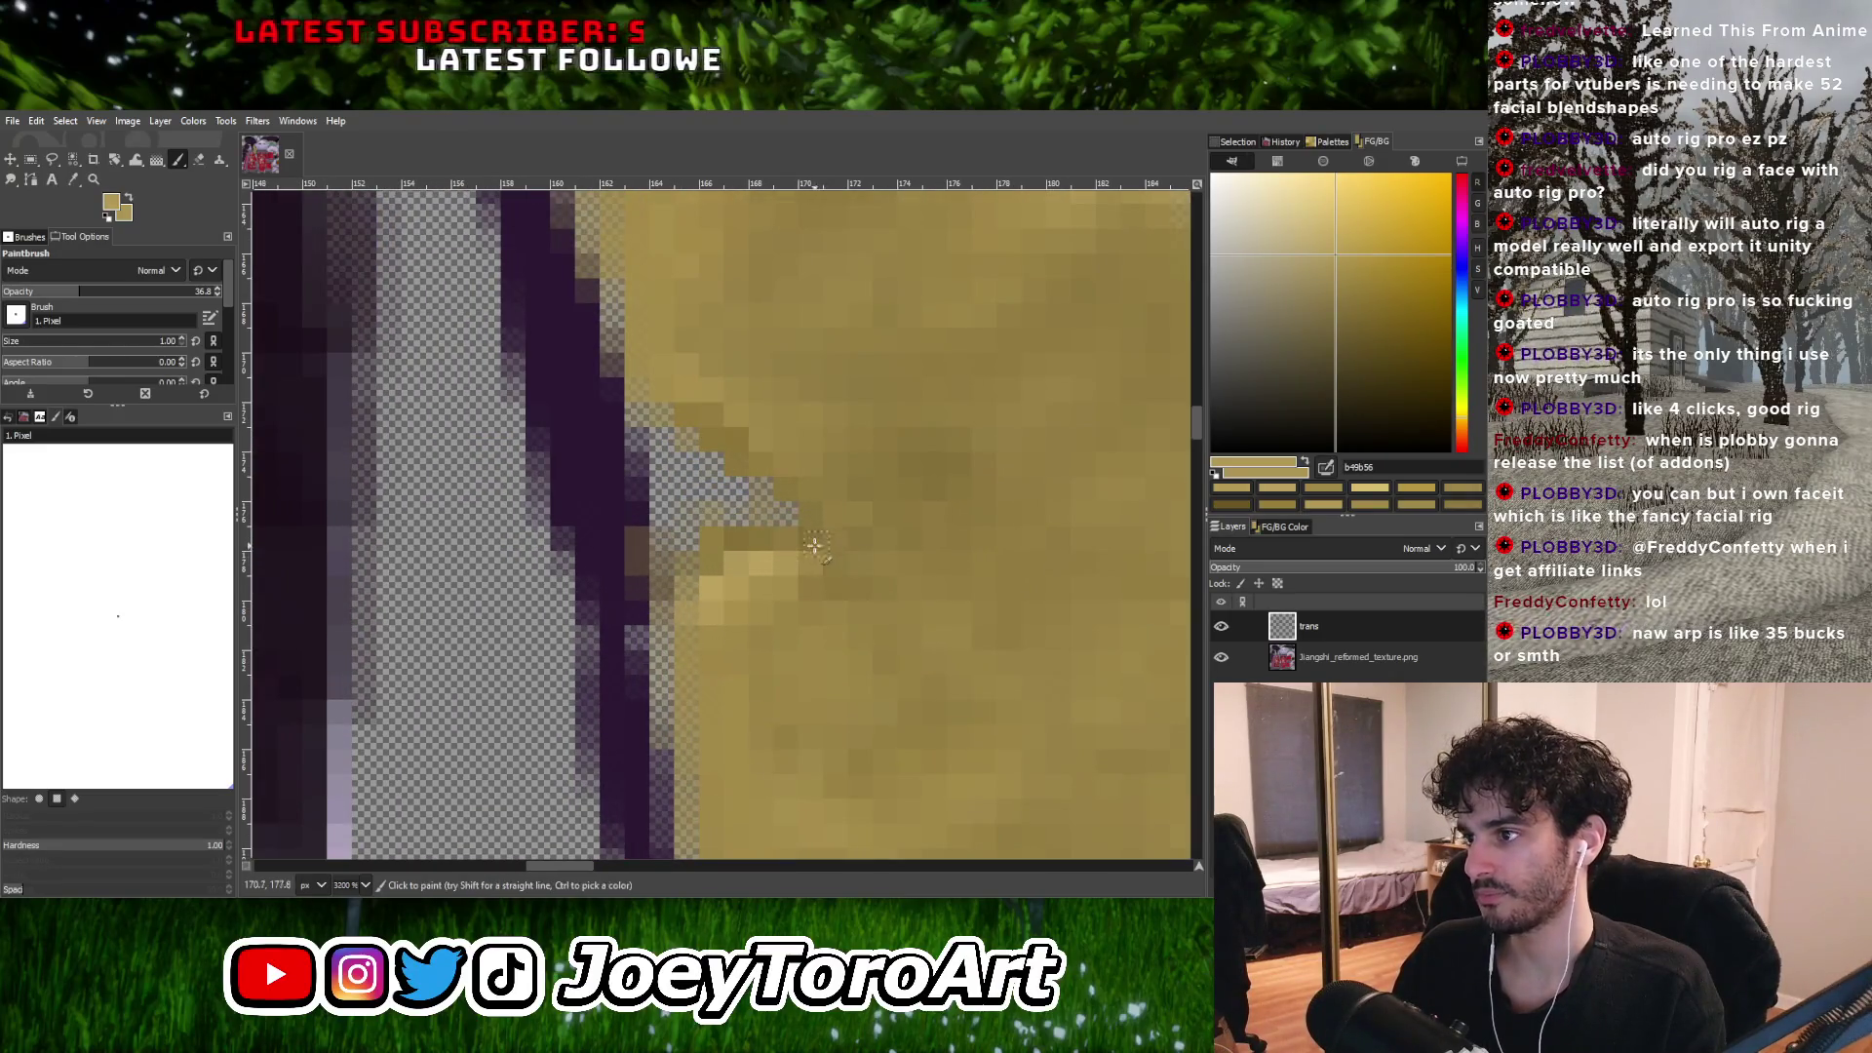
{"action": "left_click", "coordinate": [809, 564]}
{"action": "left_click", "coordinate": [792, 595]}
{"action": "left_click", "coordinate": [780, 596], "text": "ctrl"}
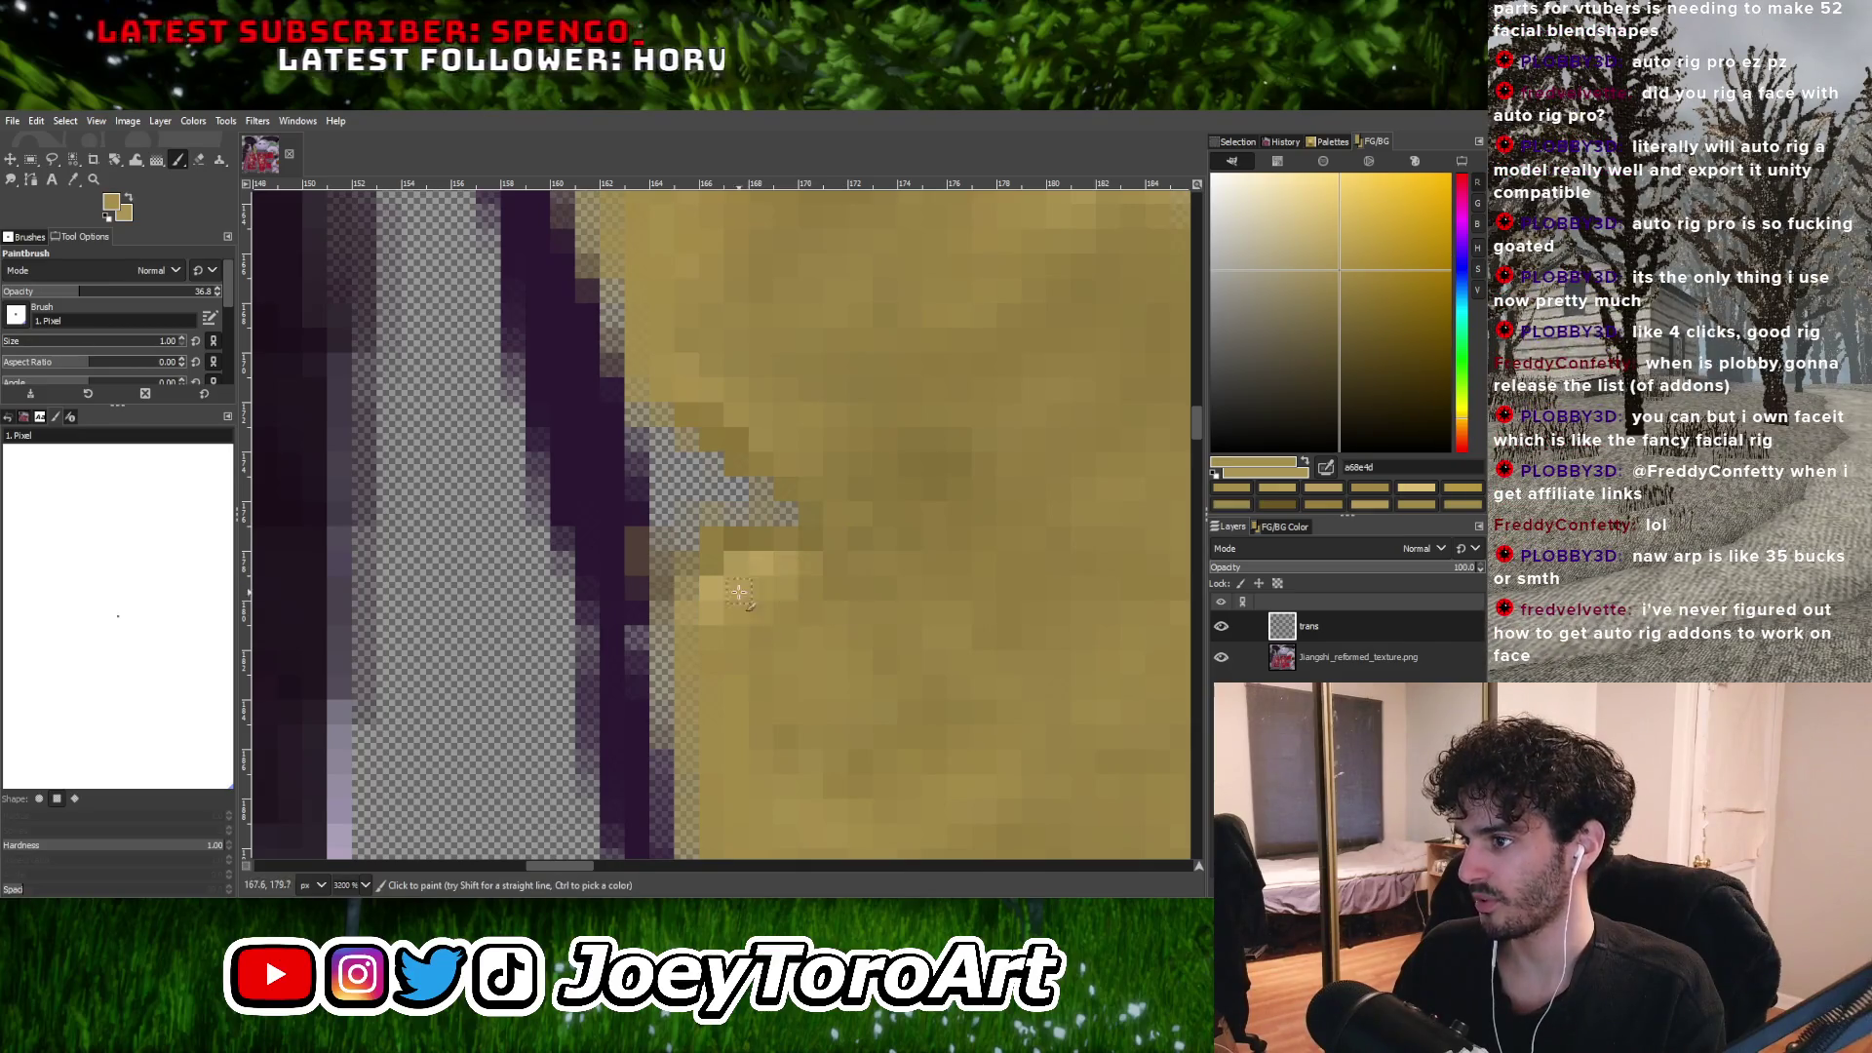
{"action": "scroll", "coordinate": [717, 595], "scroll_direction": "down", "scroll_amount": 4, "text": "ctrl"}
{"action": "scroll", "coordinate": [770, 550], "scroll_direction": "up", "scroll_amount": 4, "text": "ctrl"}
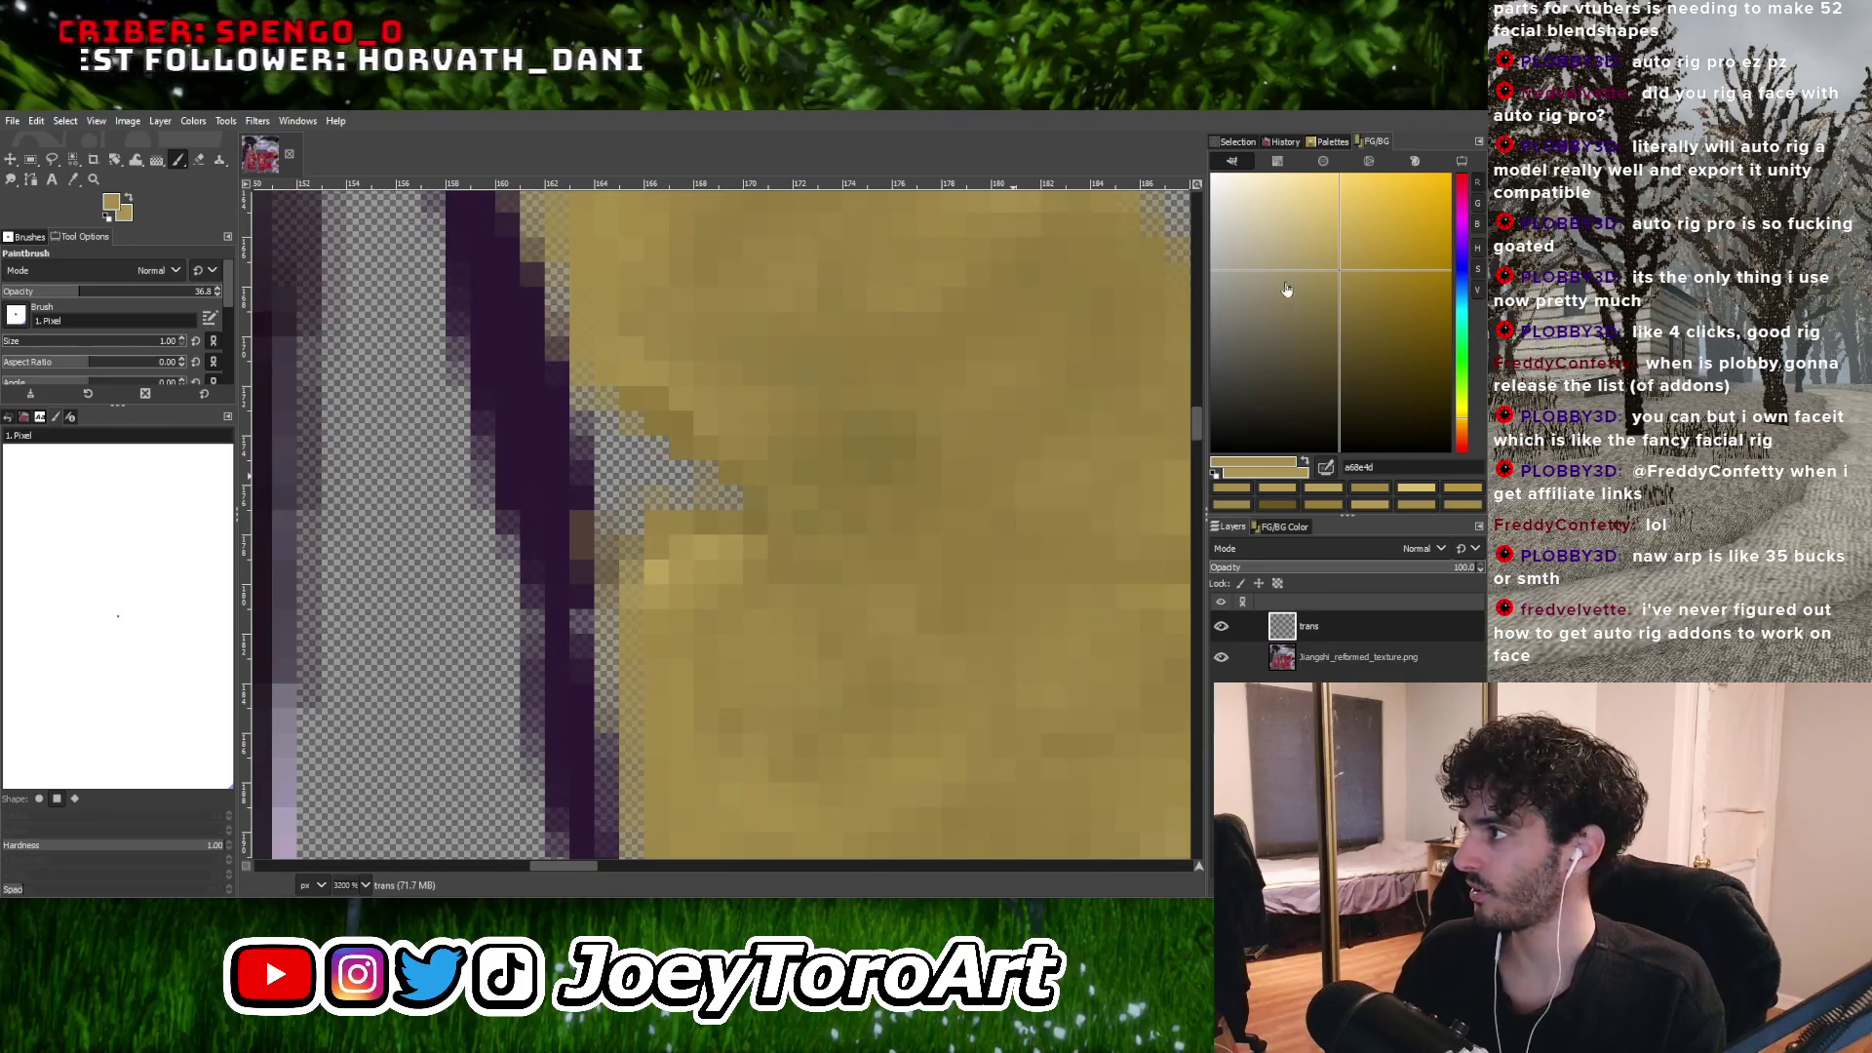
Darken a notch-edge pixel with brown-gold, then resume painting with a mid tan.
{"action": "left_click", "coordinate": [1360, 317]}
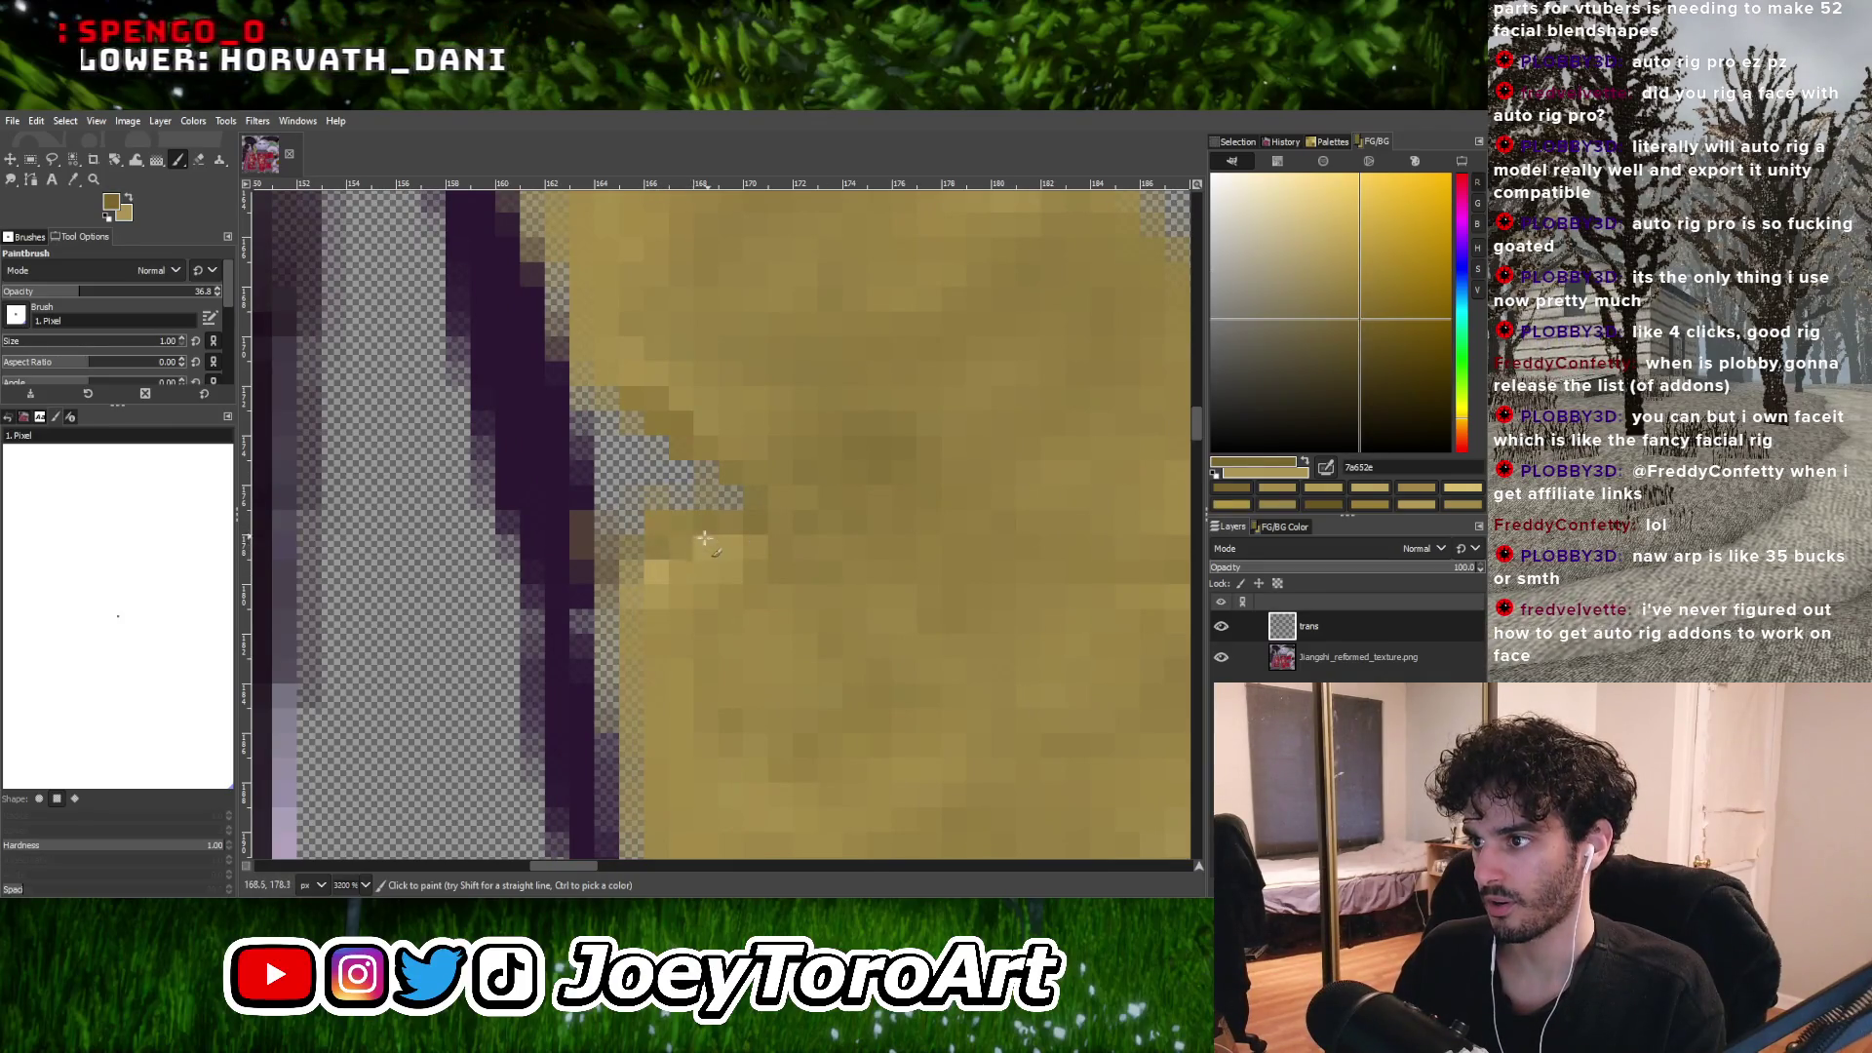
{"action": "left_click", "coordinate": [737, 528]}
{"action": "scroll", "coordinate": [704, 537], "scroll_direction": "down", "scroll_amount": 4, "text": "ctrl"}
{"action": "scroll", "coordinate": [644, 575], "scroll_direction": "up", "scroll_amount": 5, "text": "ctrl"}
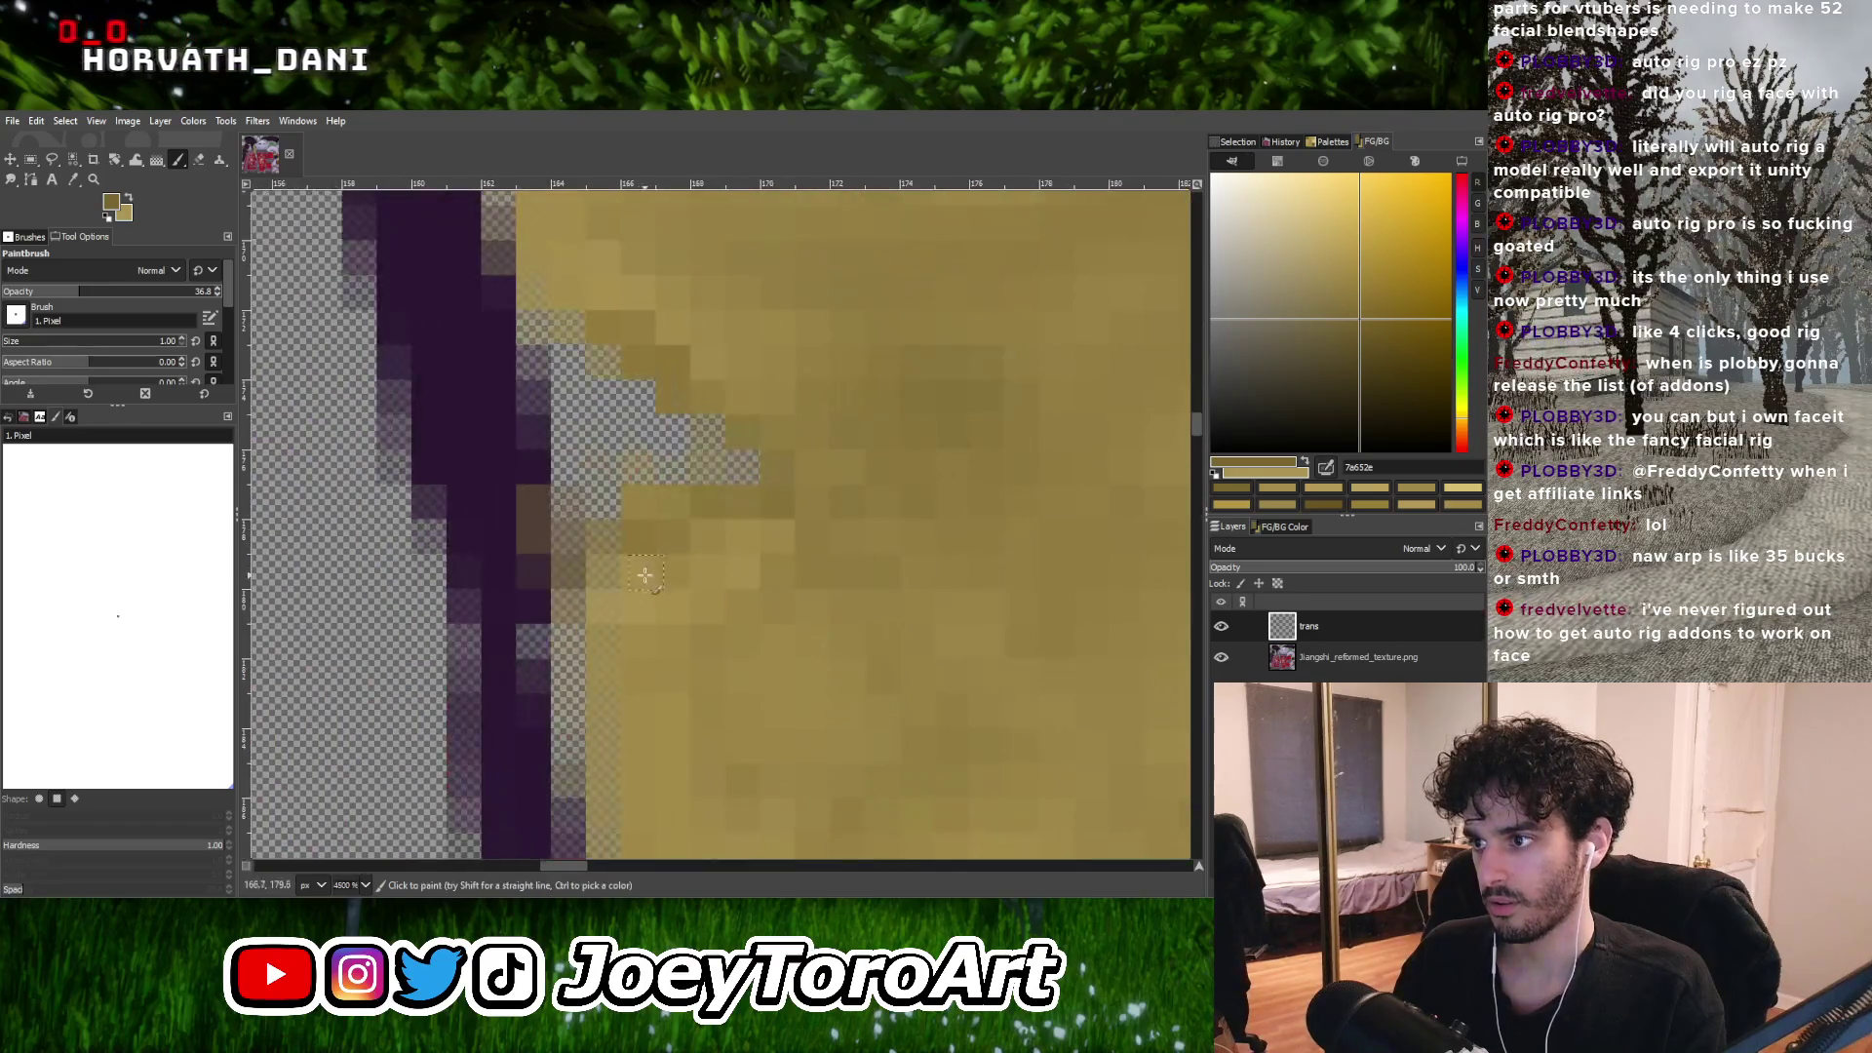
{"action": "left_click", "coordinate": [721, 576], "text": "ctrl"}
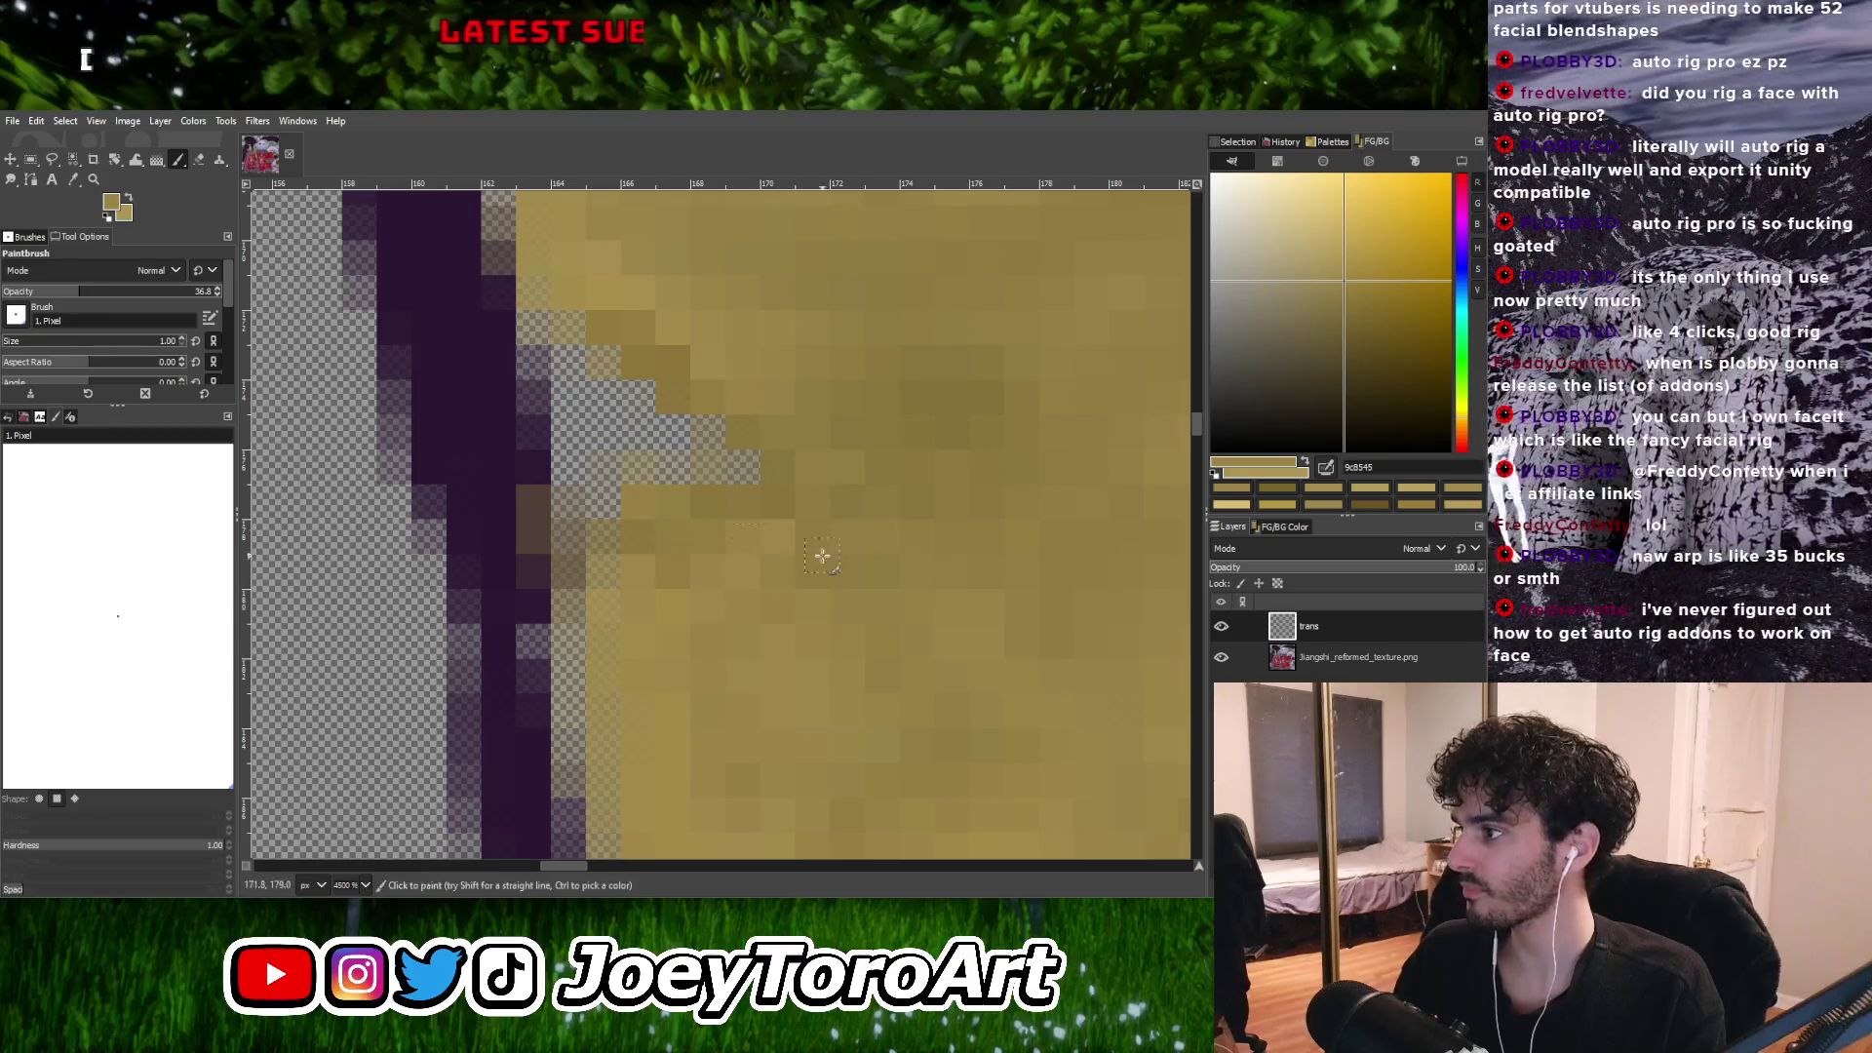
{"action": "scroll", "coordinate": [822, 555], "scroll_direction": "down", "scroll_amount": 4, "text": "ctrl"}
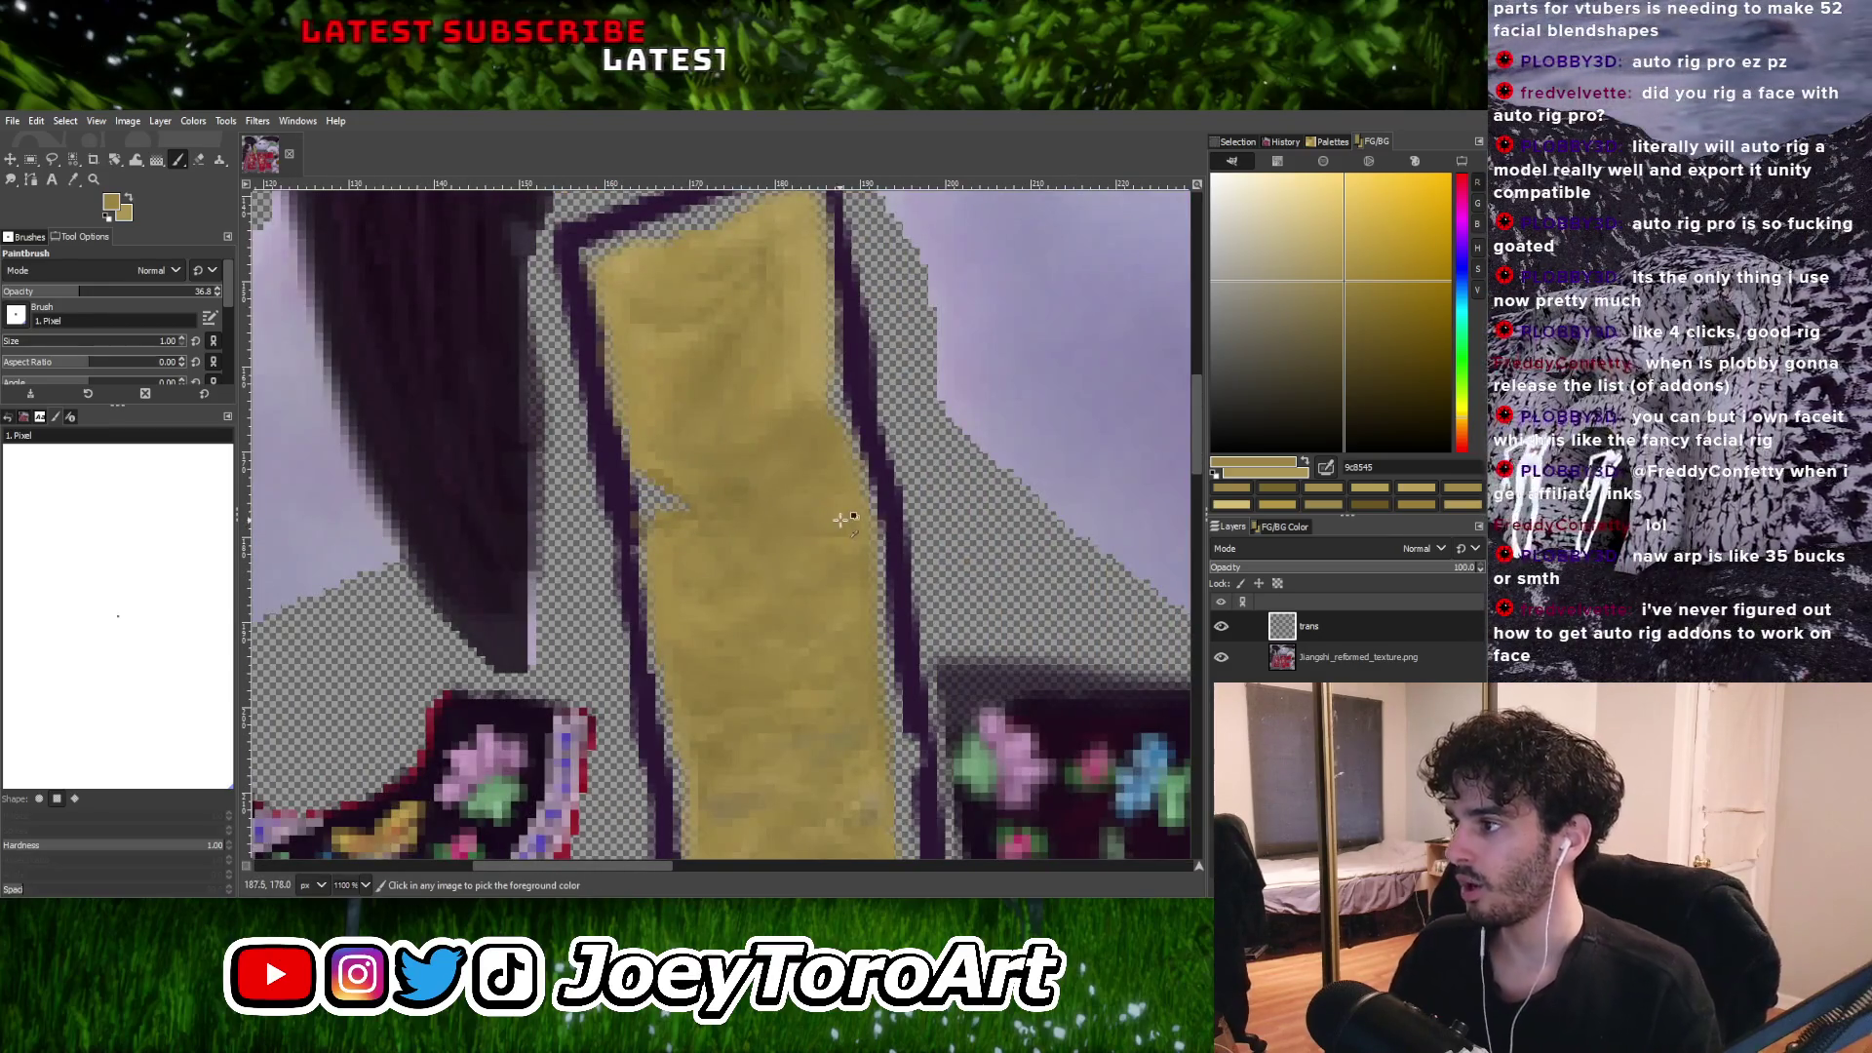
{"action": "scroll", "coordinate": [718, 481], "scroll_direction": "up", "scroll_amount": 1, "text": "ctrl"}
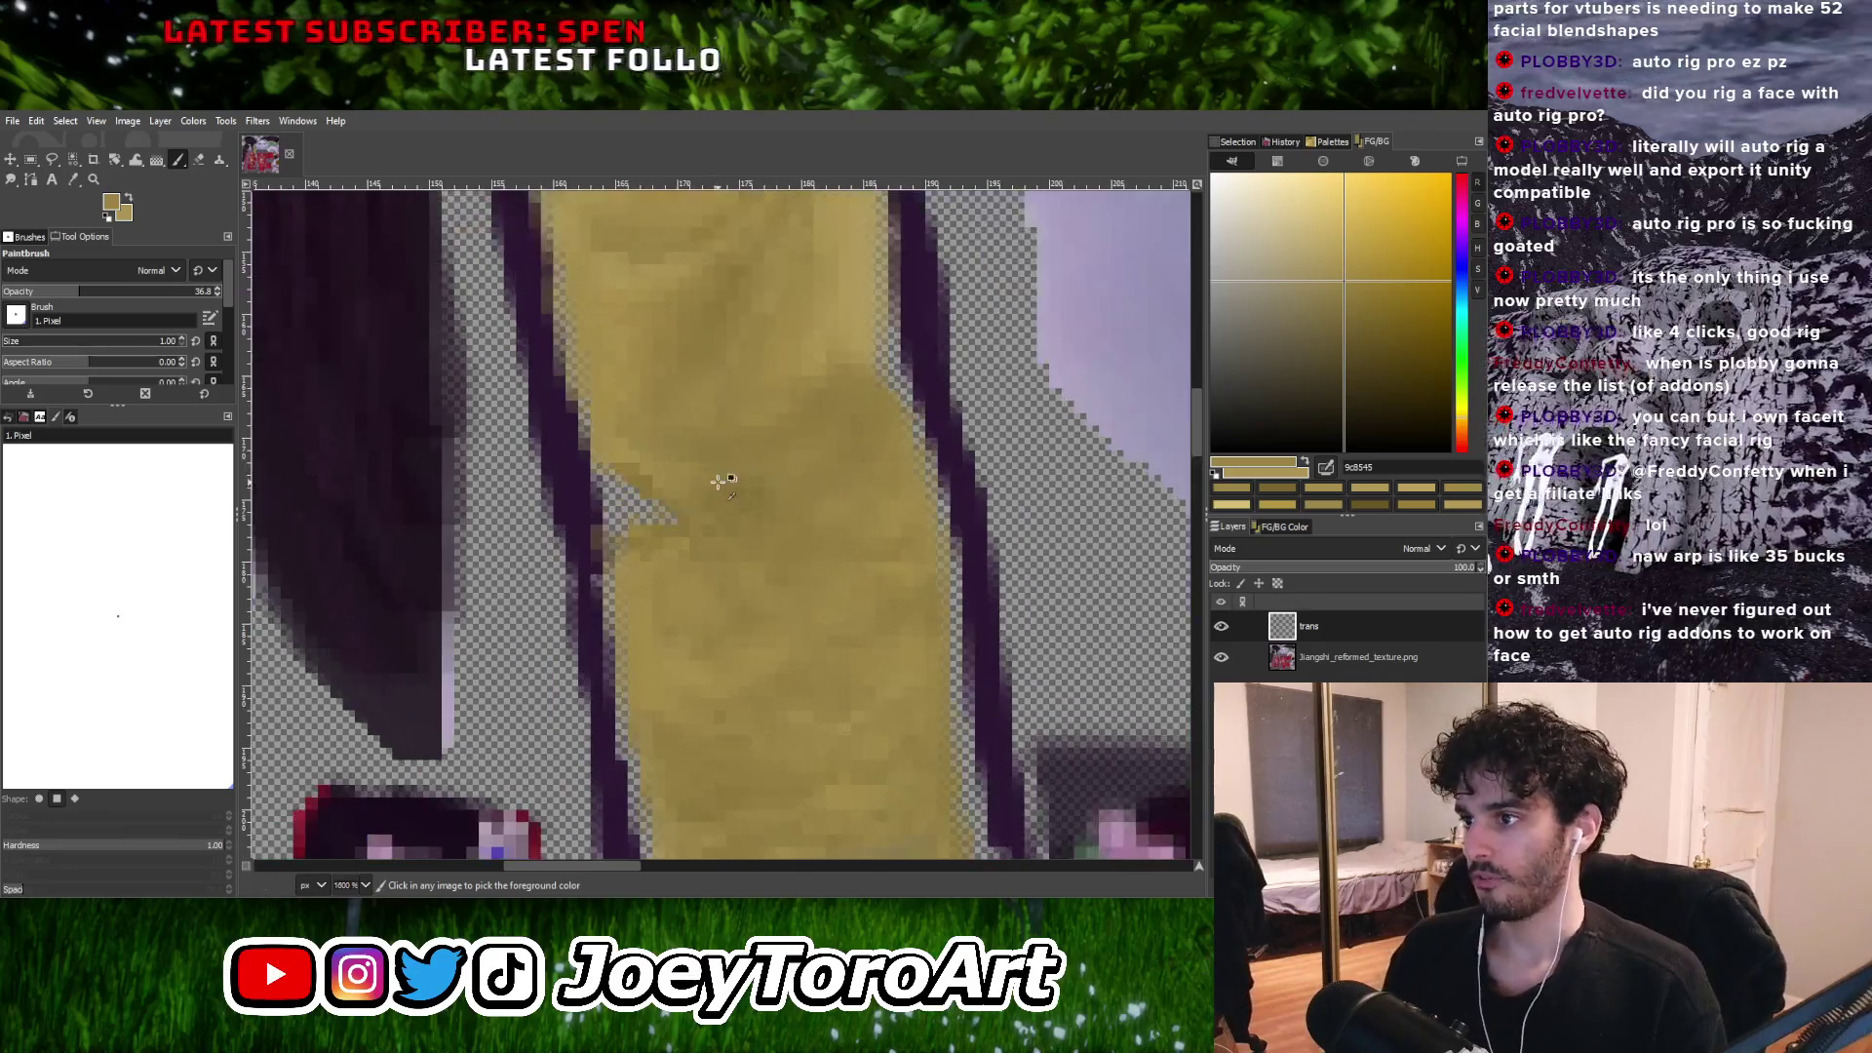
{"action": "scroll", "coordinate": [718, 480], "scroll_direction": "up", "scroll_amount": 3, "text": "ctrl"}
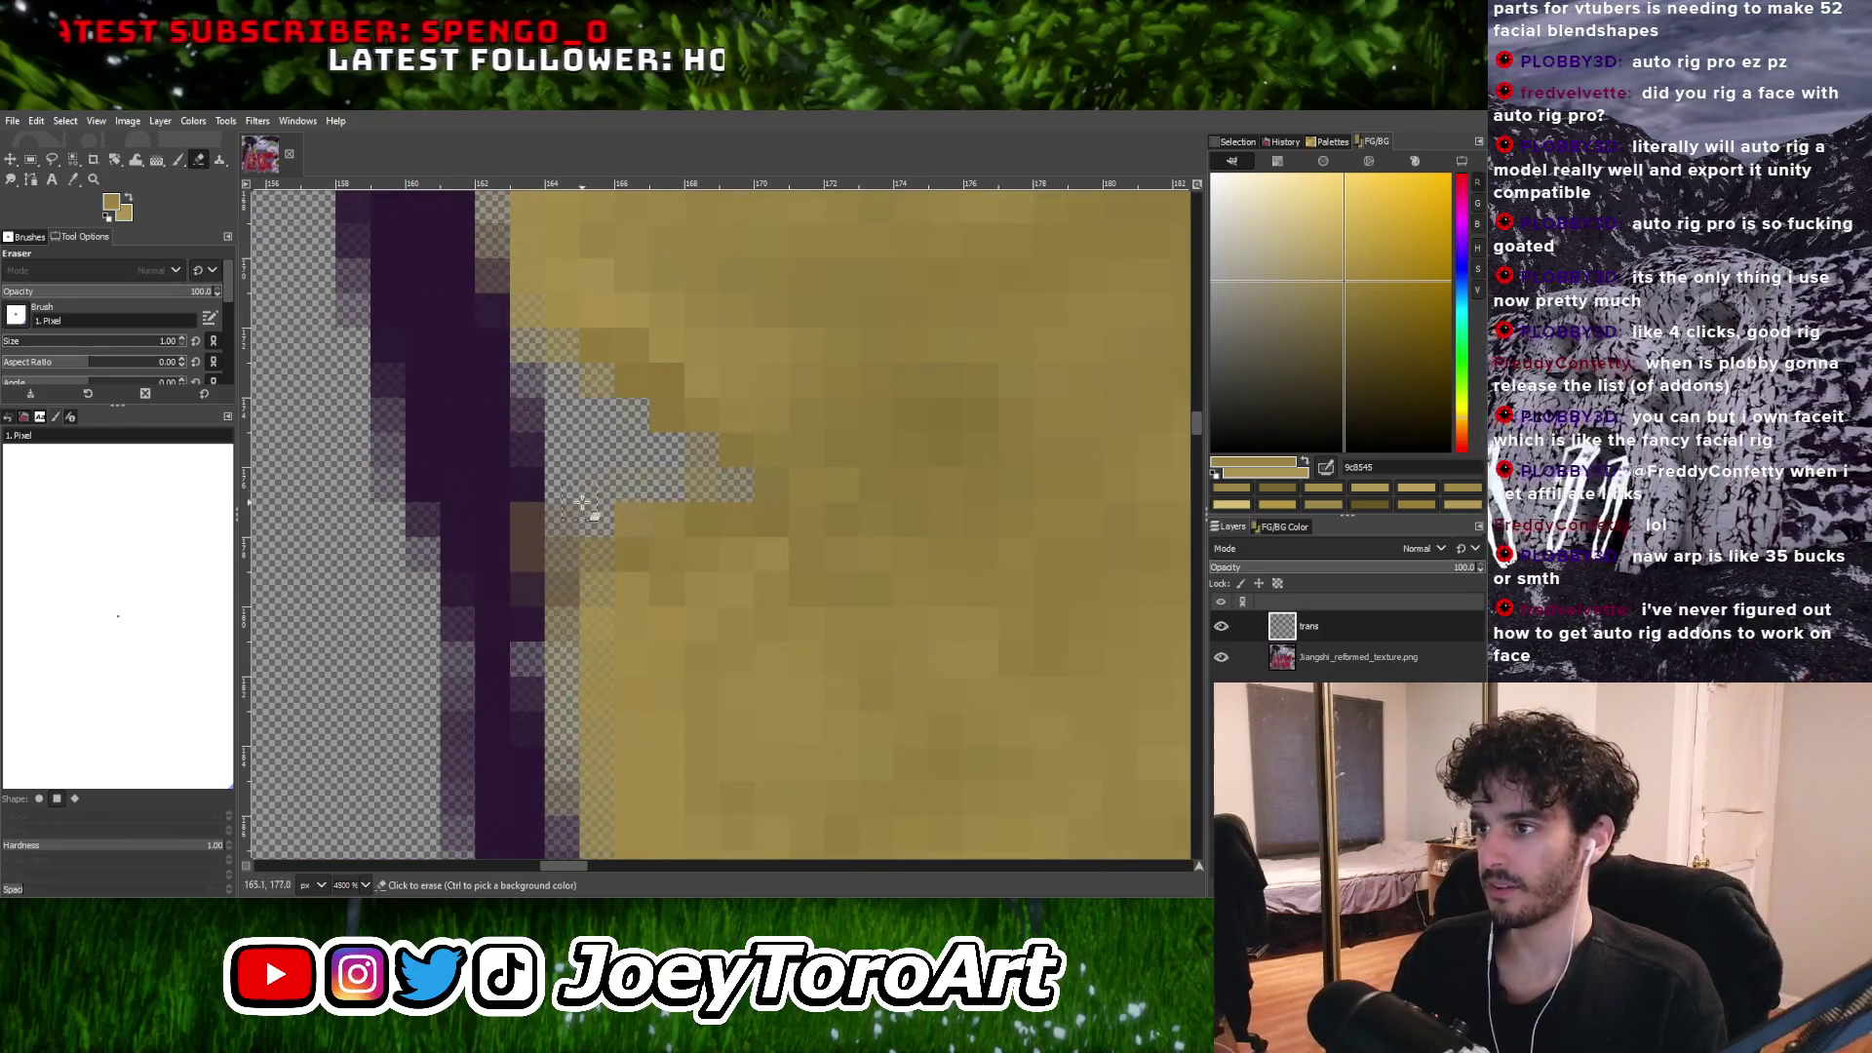
{"action": "key", "text": "p"}
{"action": "scroll", "coordinate": [824, 507], "scroll_direction": "down", "scroll_amount": 3, "text": "ctrl"}
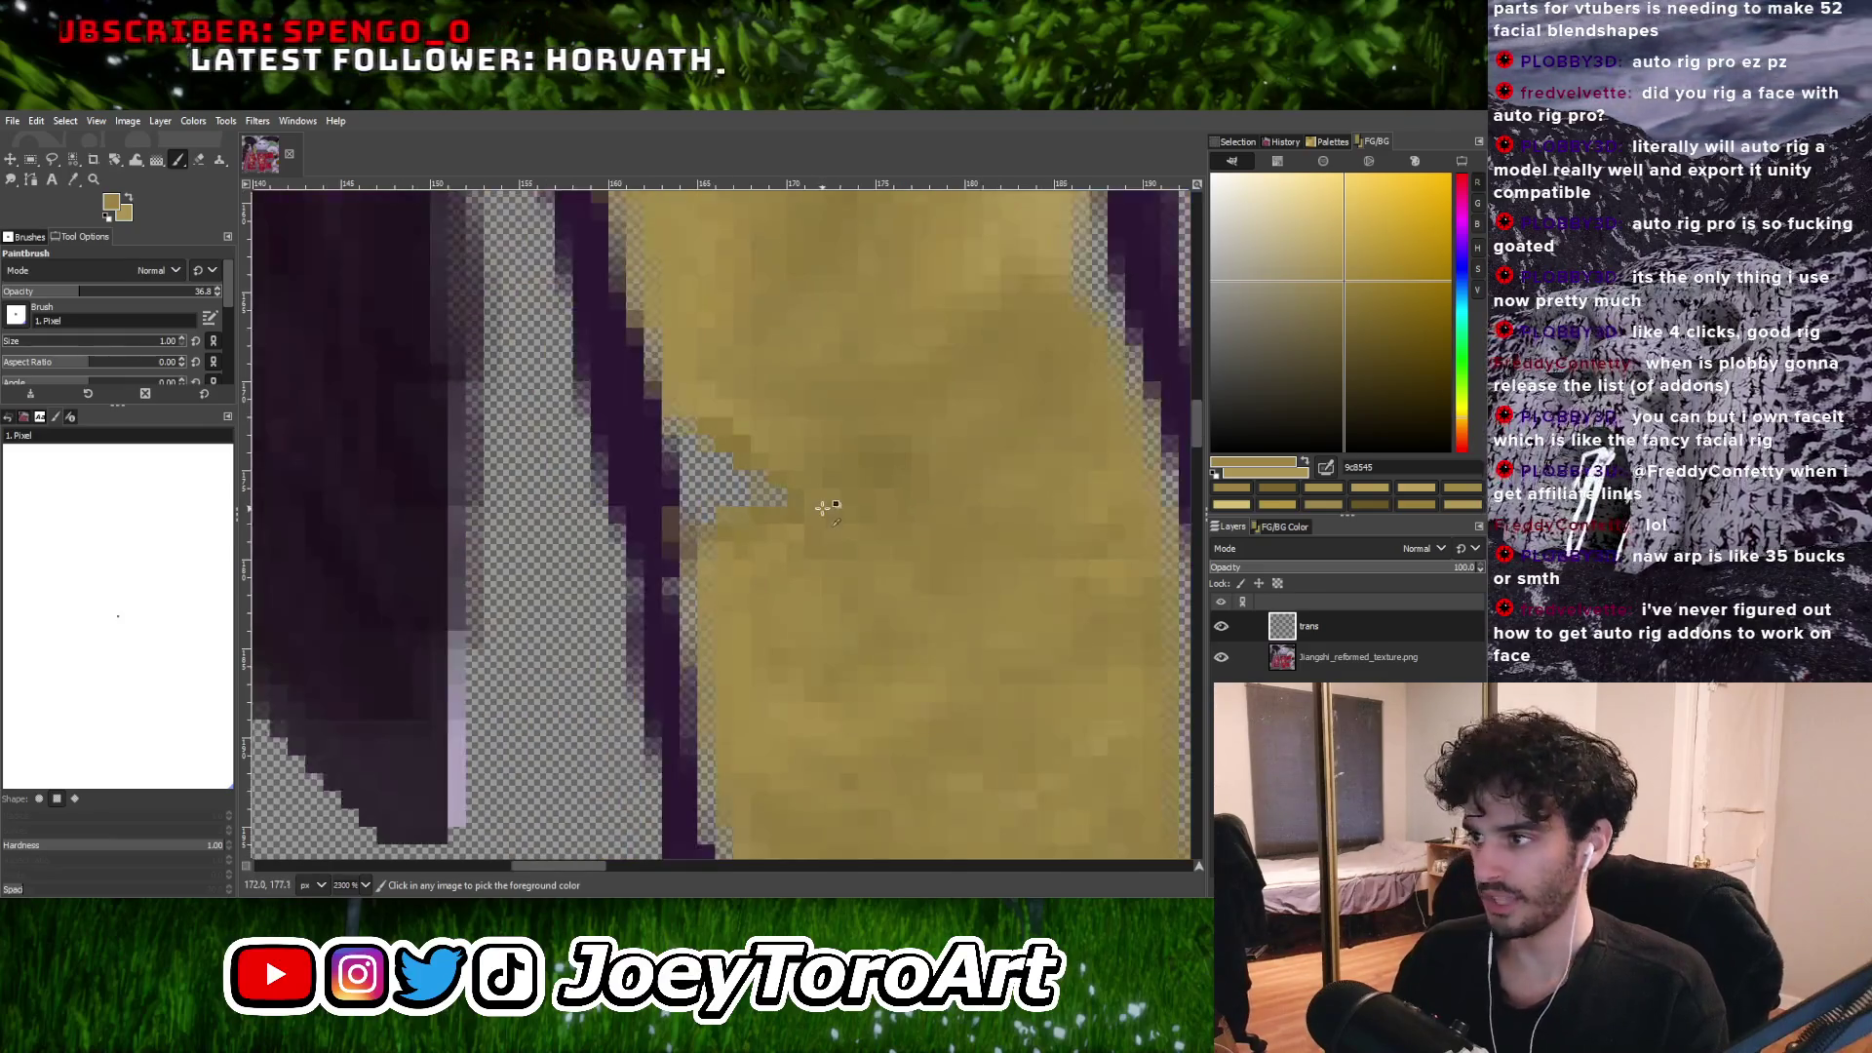
{"action": "scroll", "coordinate": [771, 539], "scroll_direction": "up", "scroll_amount": 1, "text": "ctrl"}
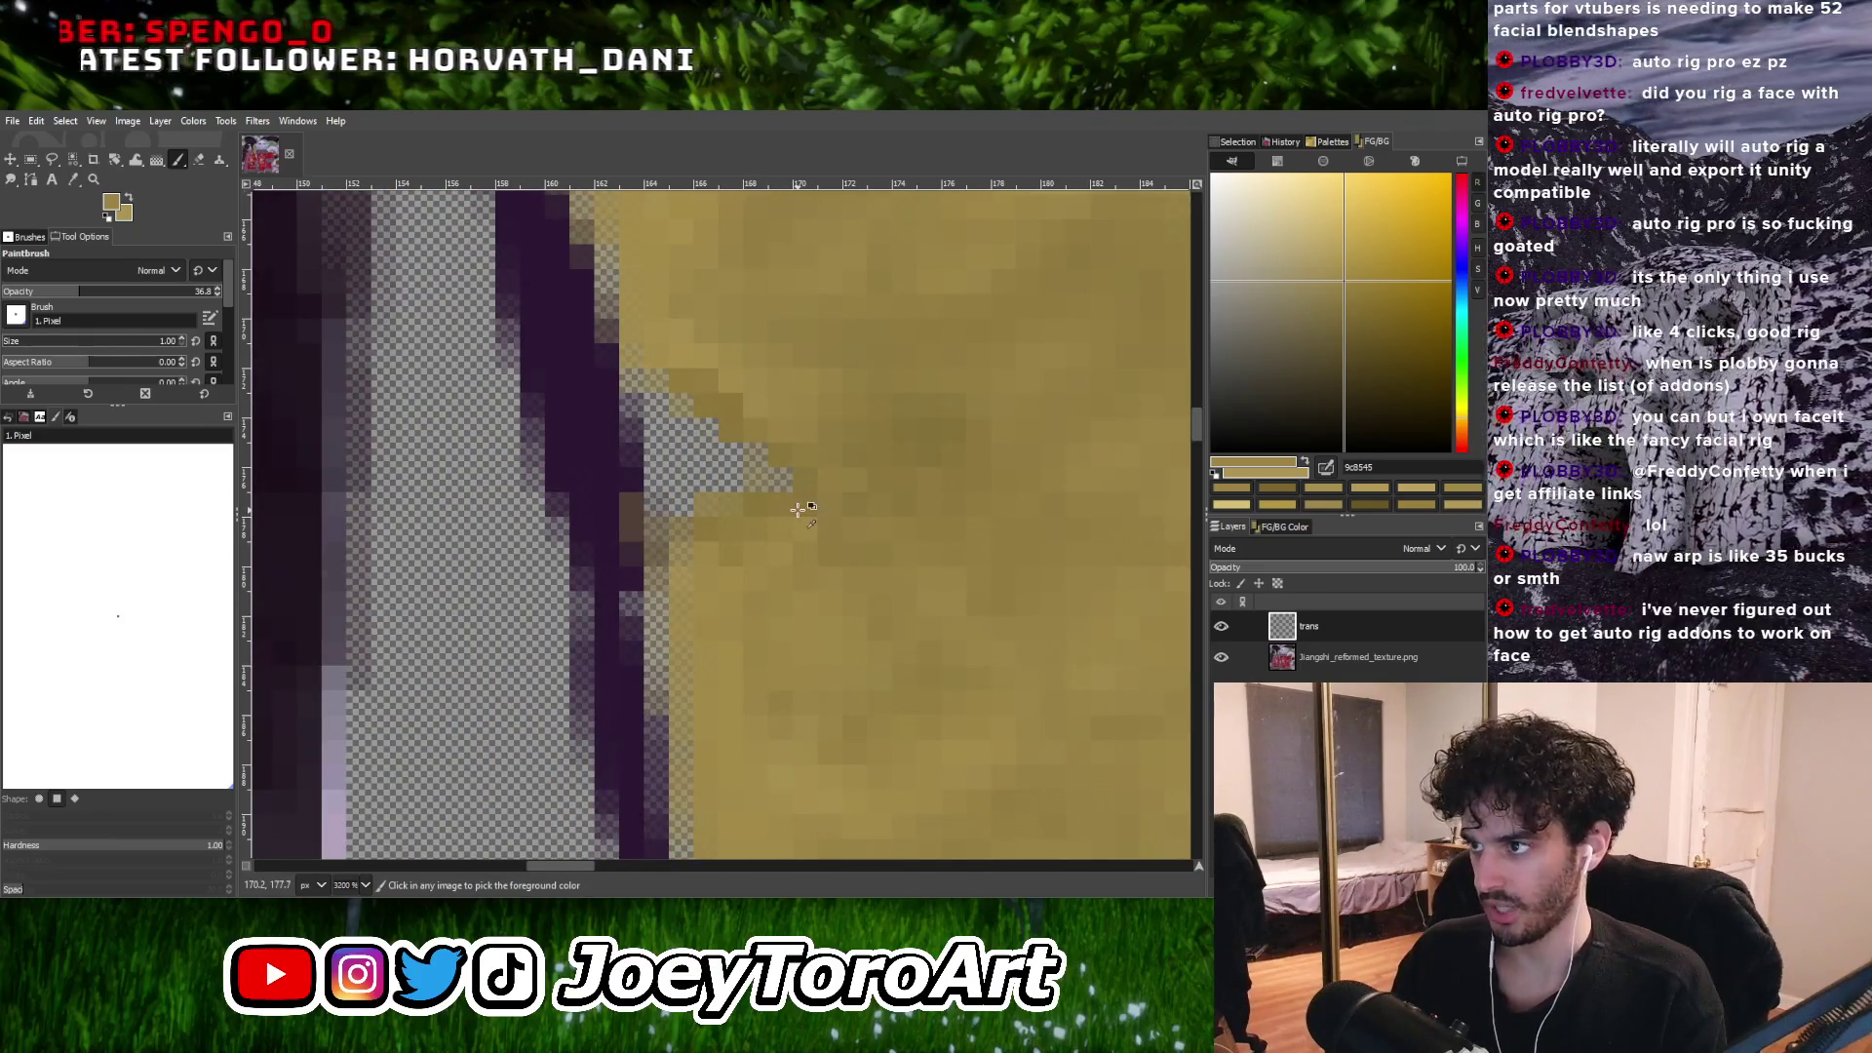
Sample darker and lighter tans from lower in the strip to keep repainting it.
{"action": "left_click", "coordinate": [726, 416], "text": "ctrl"}
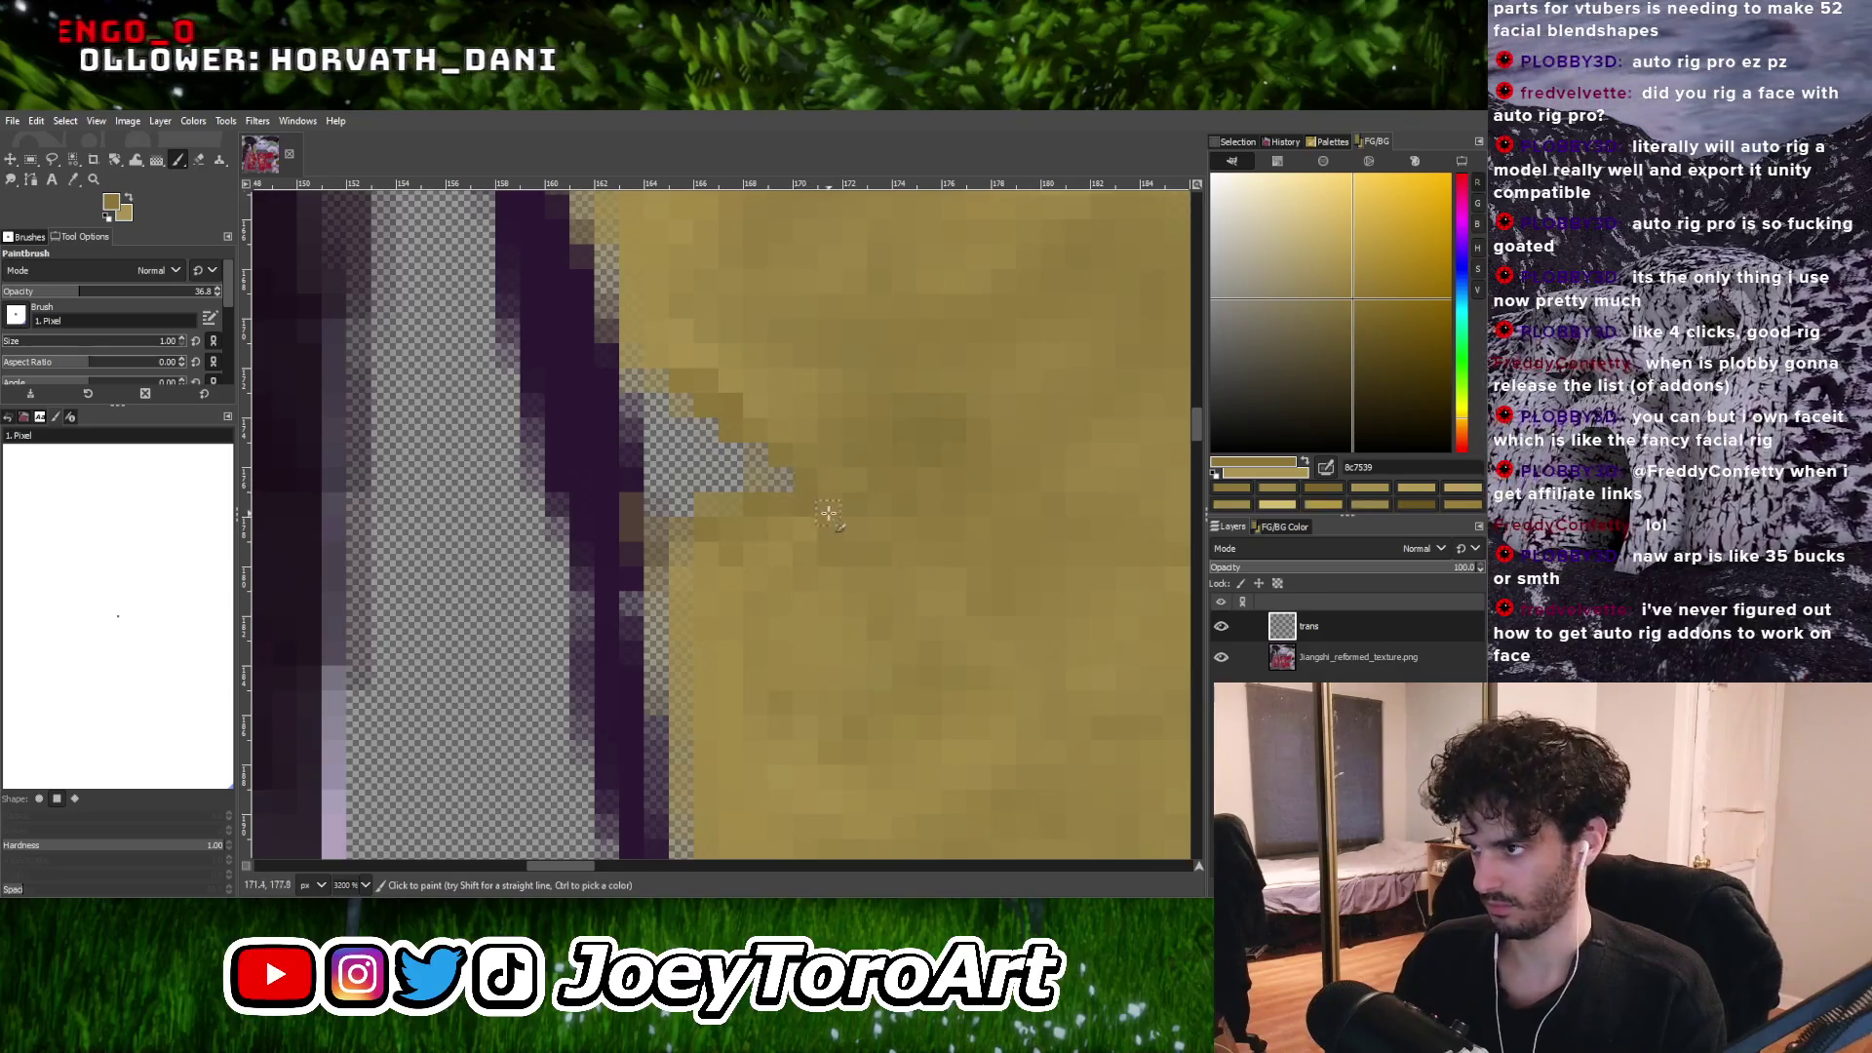
{"action": "scroll", "coordinate": [819, 498], "scroll_direction": "down", "scroll_amount": 3, "text": "ctrl"}
{"action": "scroll", "coordinate": [803, 563], "scroll_direction": "up", "scroll_amount": 1, "text": "ctrl"}
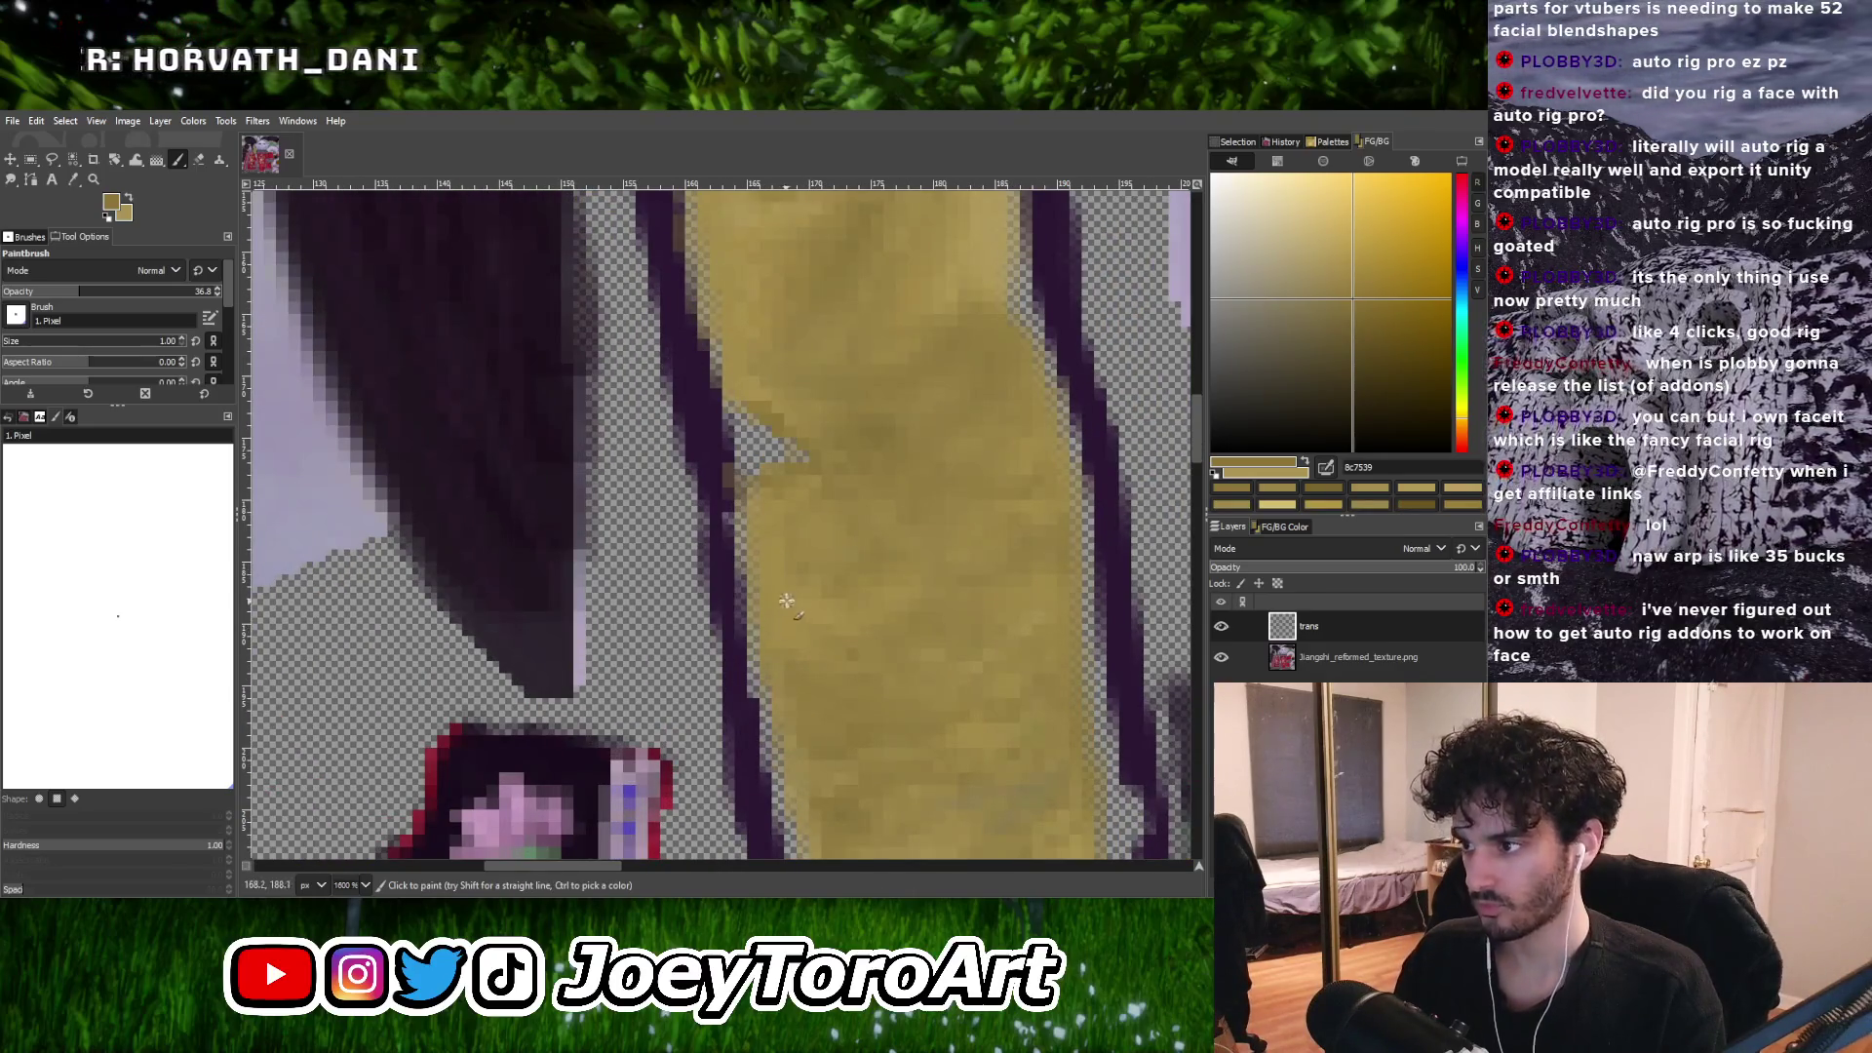
{"action": "scroll", "coordinate": [843, 583], "scroll_direction": "down", "scroll_amount": 1, "text": "ctrl"}
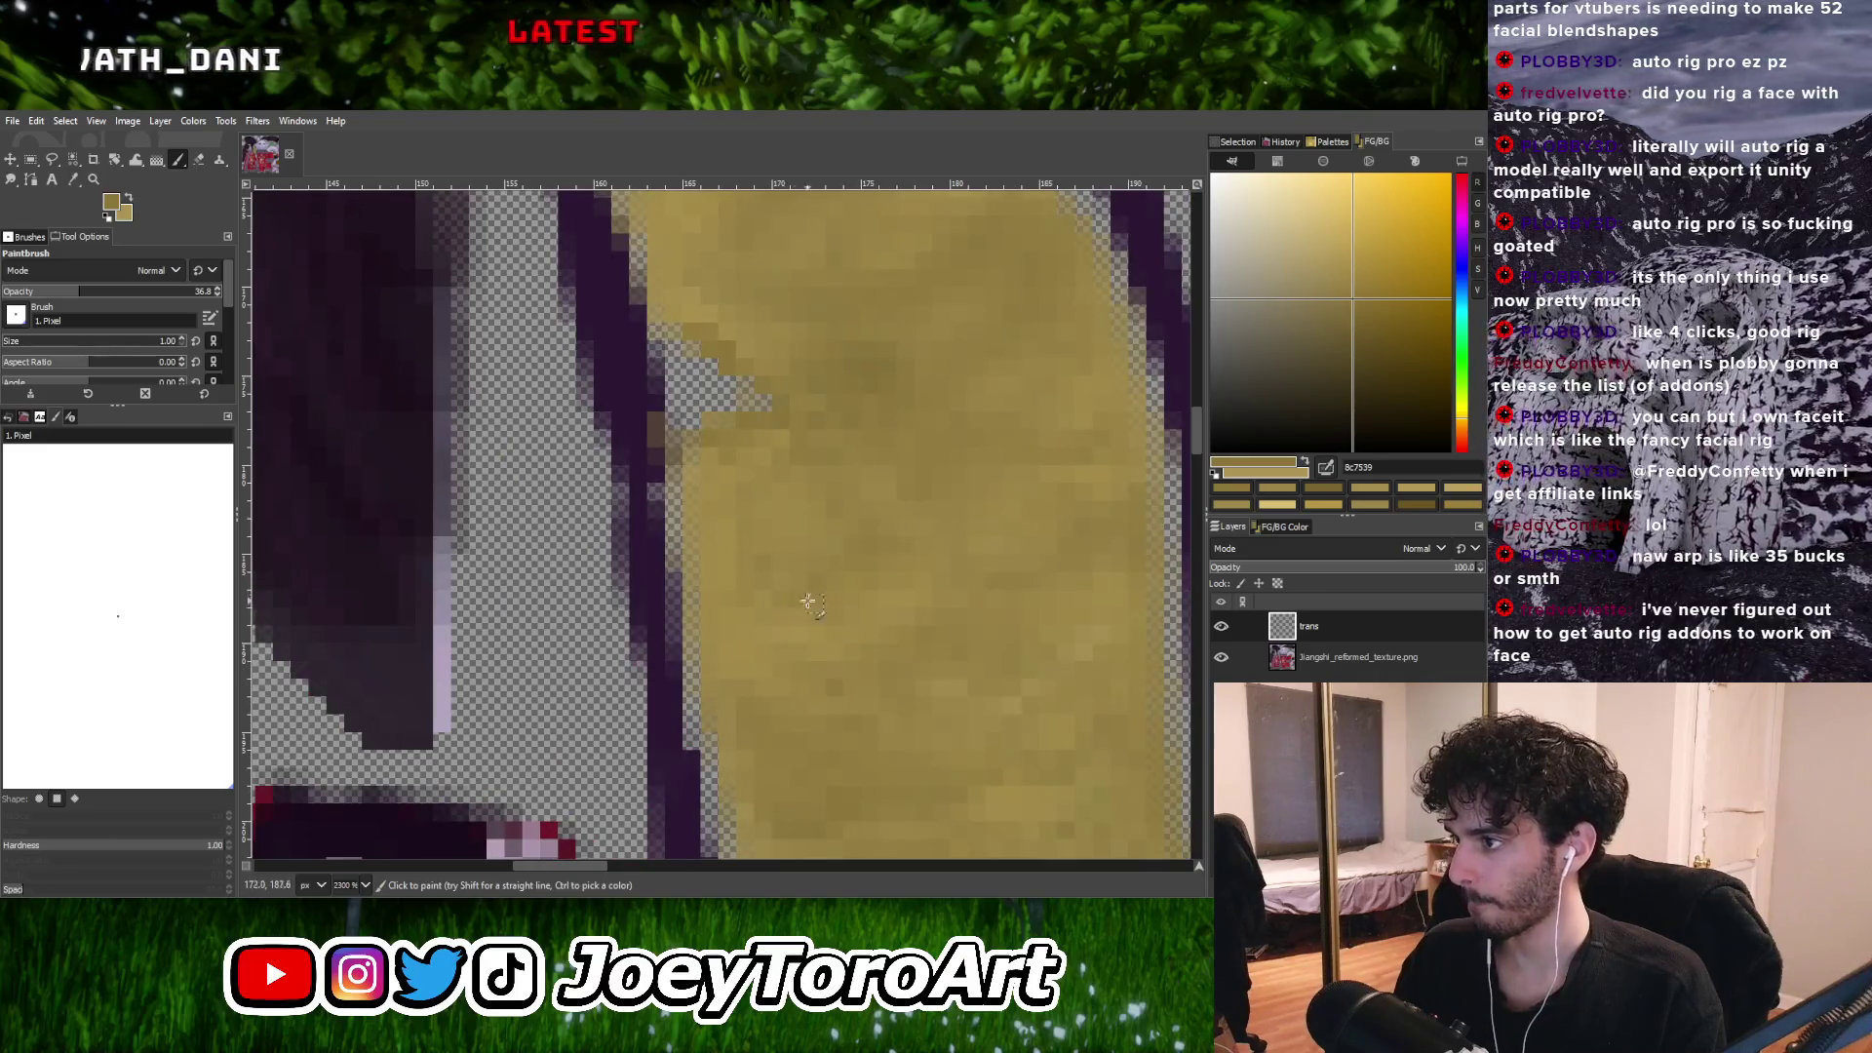
{"action": "scroll", "coordinate": [835, 593], "scroll_direction": "down", "scroll_amount": 1, "text": "ctrl"}
{"action": "scroll", "coordinate": [912, 553], "scroll_direction": "up", "scroll_amount": 1, "text": "ctrl"}
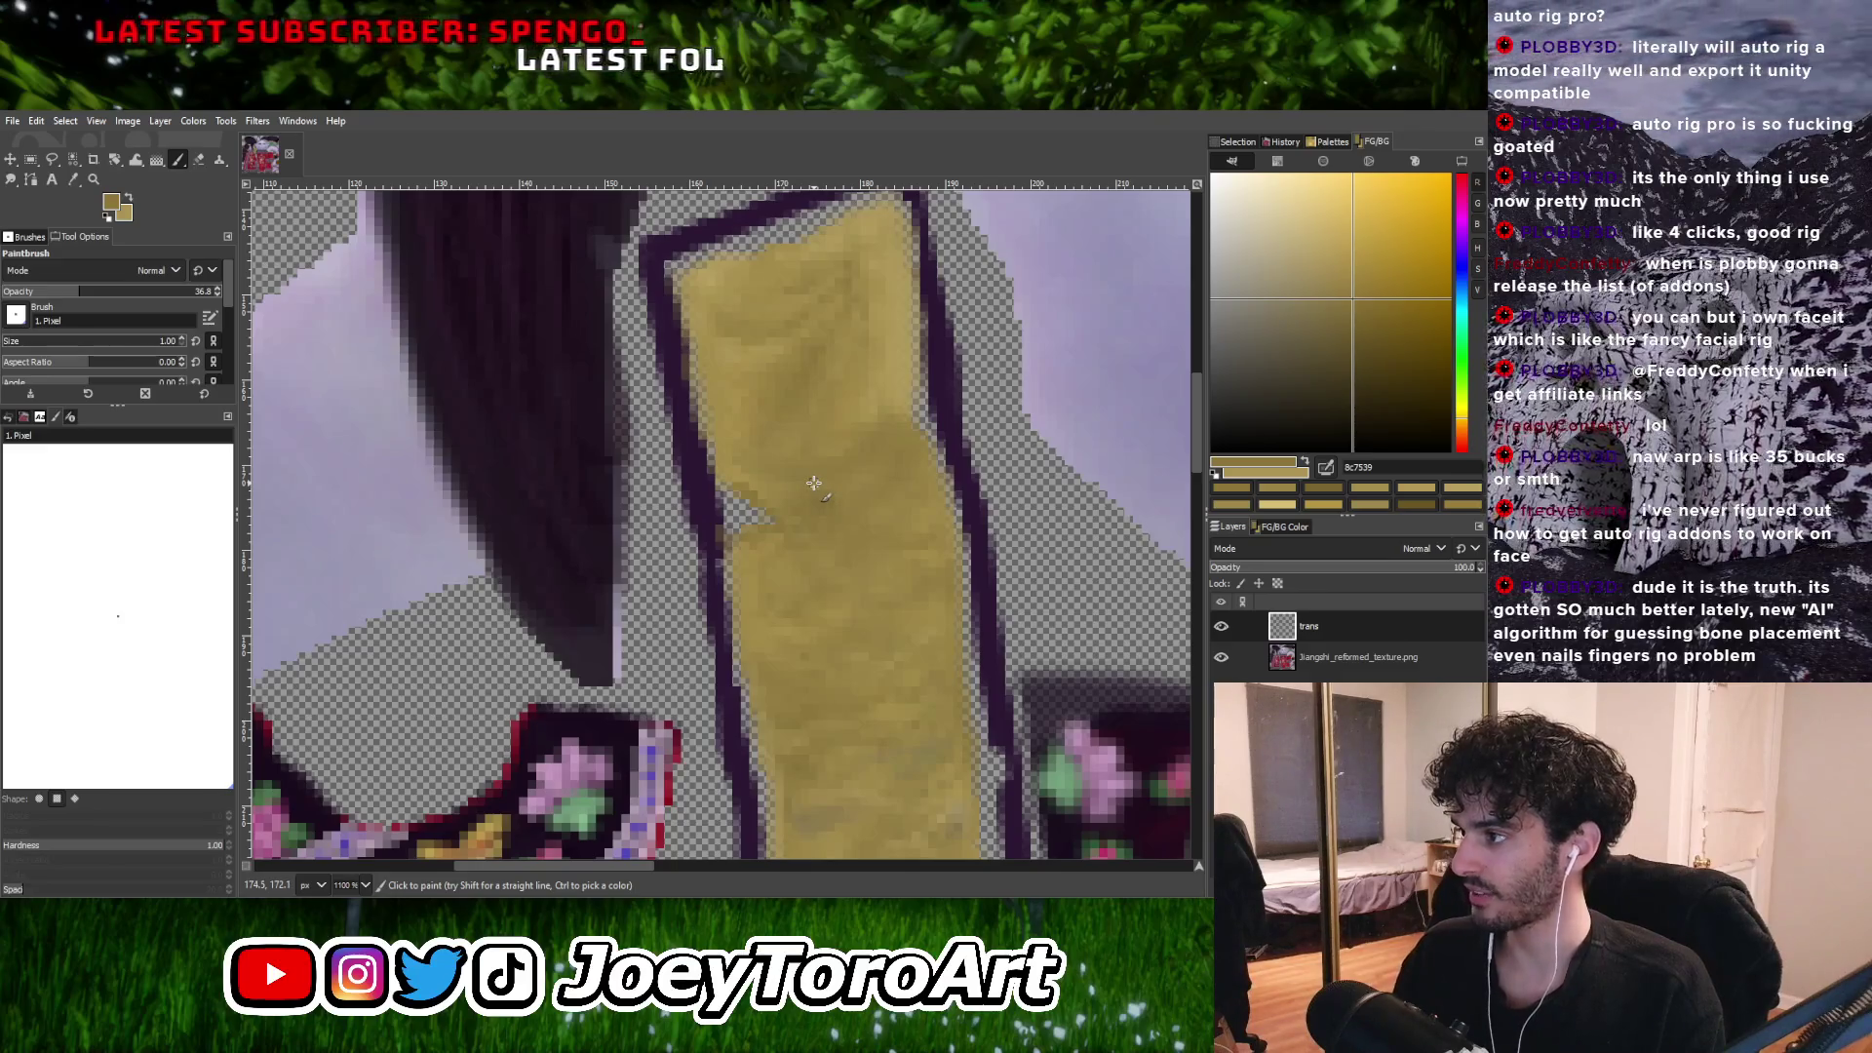
{"action": "key", "text": "ctrl"}
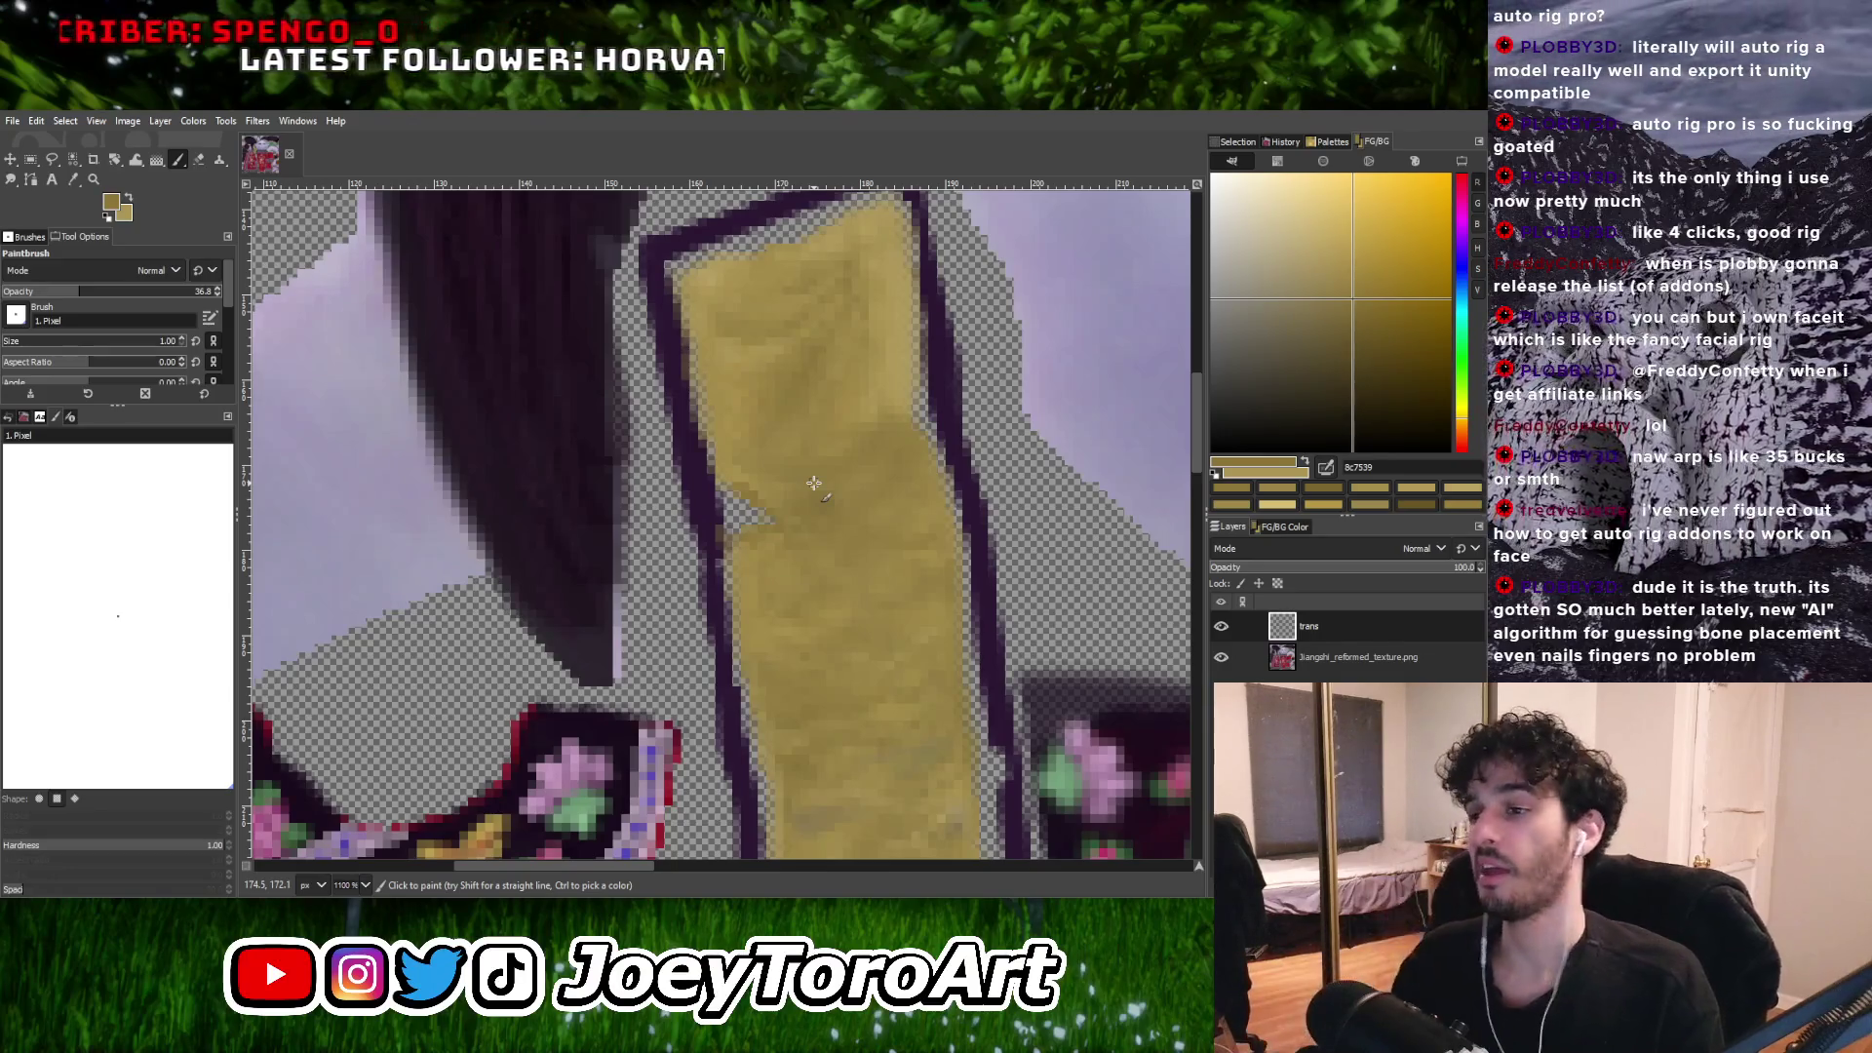
{"action": "key", "text": "ctrl"}
{"action": "scroll", "coordinate": [799, 537], "scroll_direction": "up", "scroll_amount": 2, "text": "ctrl"}
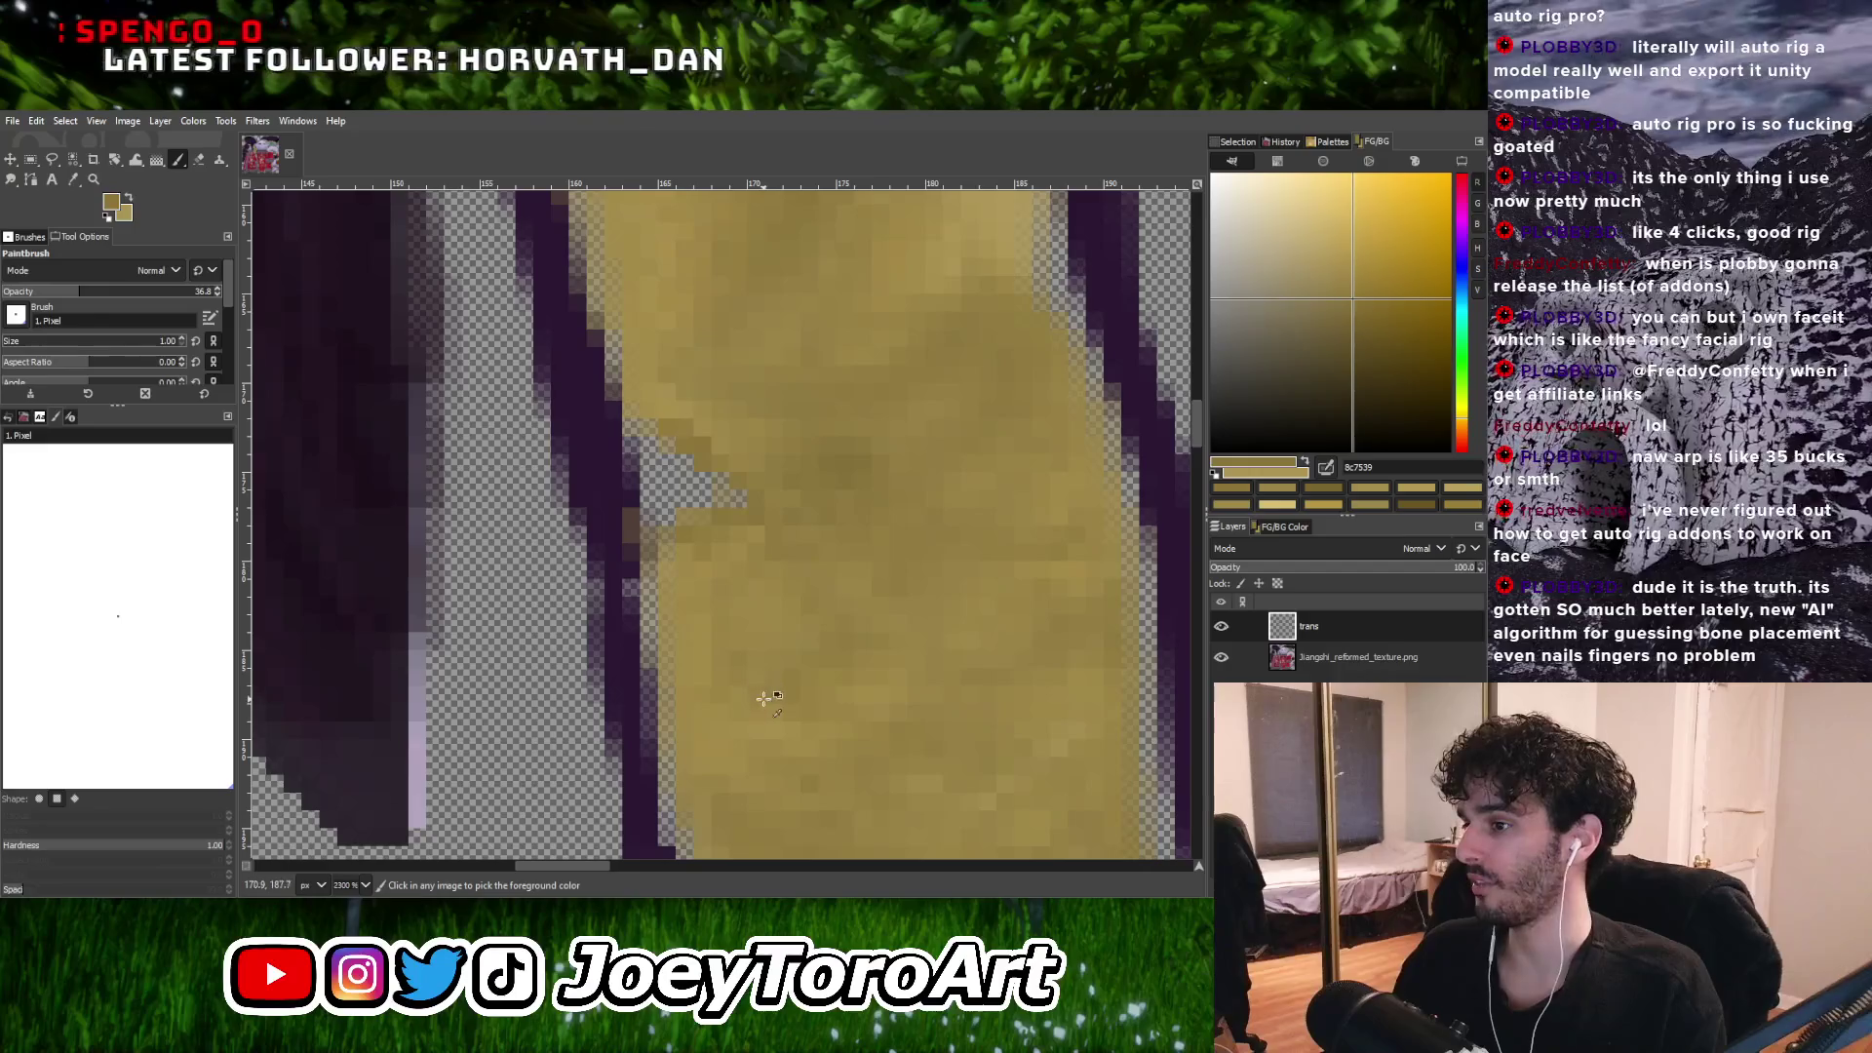
{"action": "left_click", "coordinate": [764, 698], "text": "ctrl"}
{"action": "scroll", "coordinate": [764, 698], "scroll_direction": "down", "scroll_amount": 3, "text": "ctrl"}
{"action": "scroll", "coordinate": [766, 694], "scroll_direction": "up", "scroll_amount": 3, "text": "ctrl"}
{"action": "left_click", "coordinate": [956, 795], "text": "ctrl"}
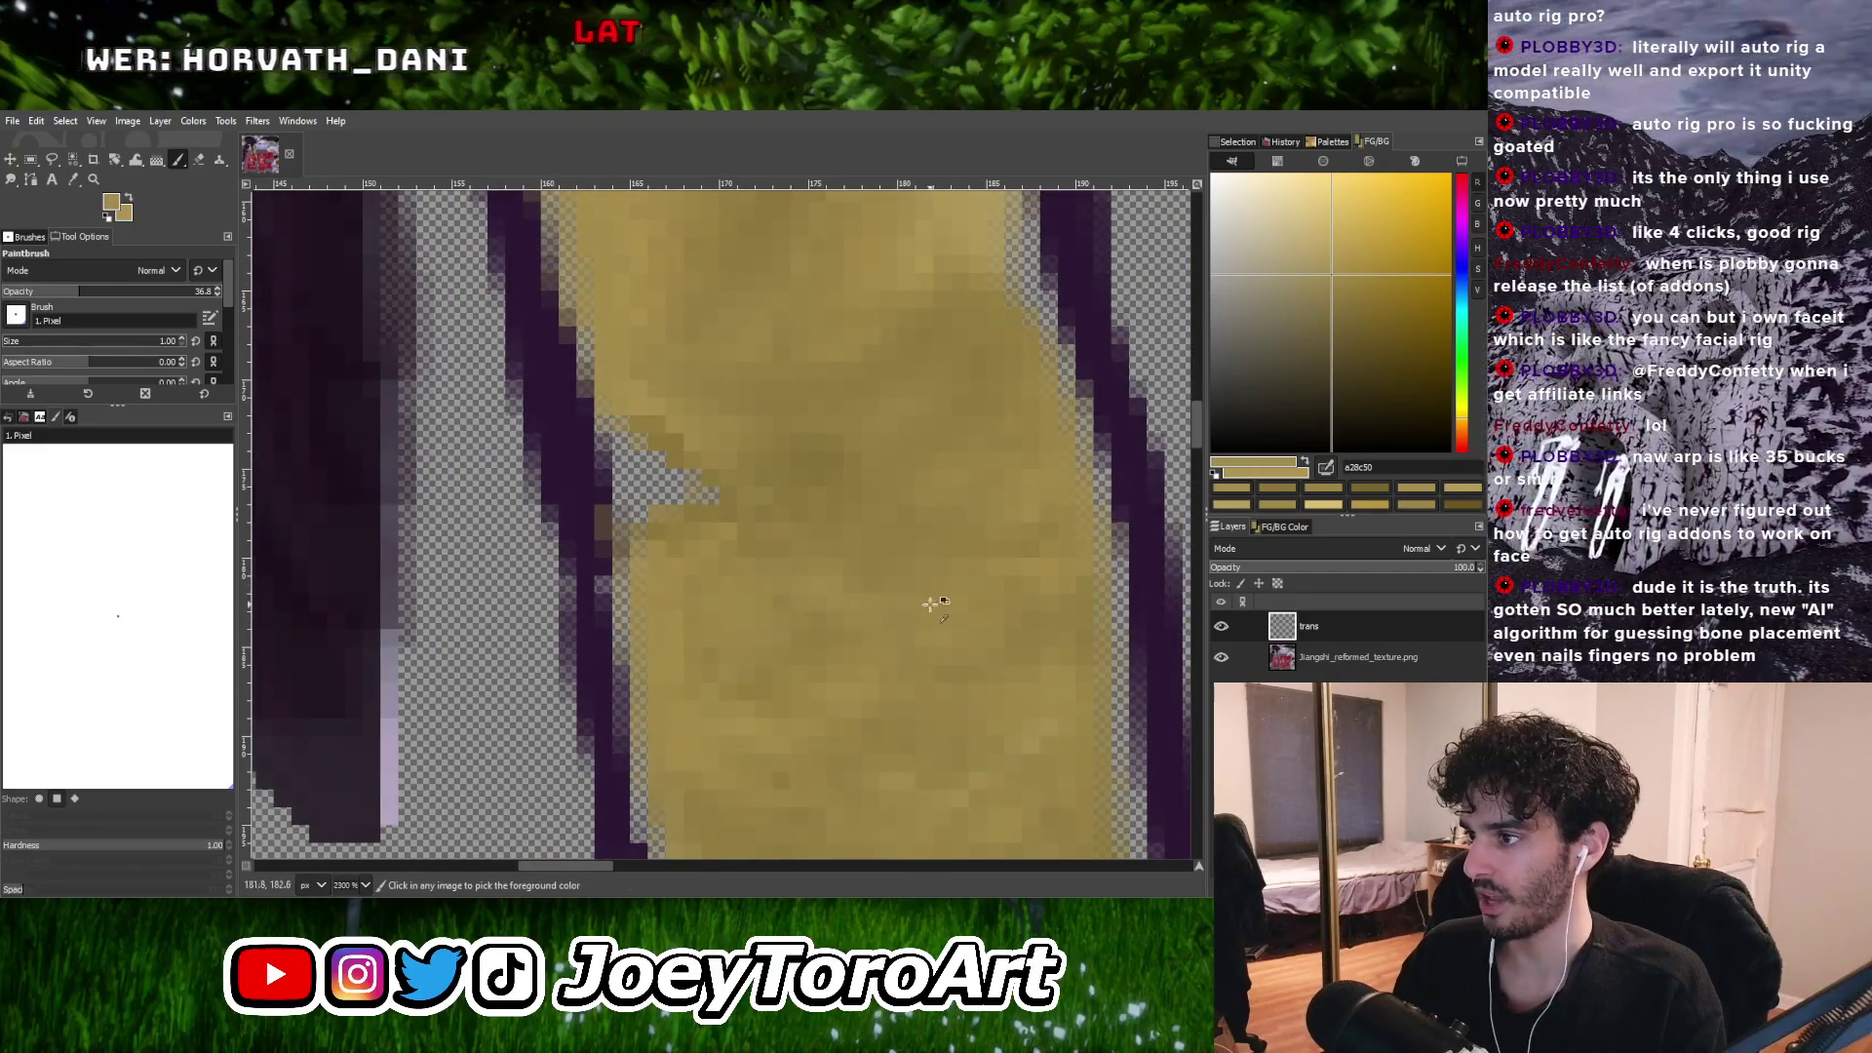
{"action": "scroll", "coordinate": [931, 604], "scroll_direction": "down", "scroll_amount": 1, "text": "ctrl"}
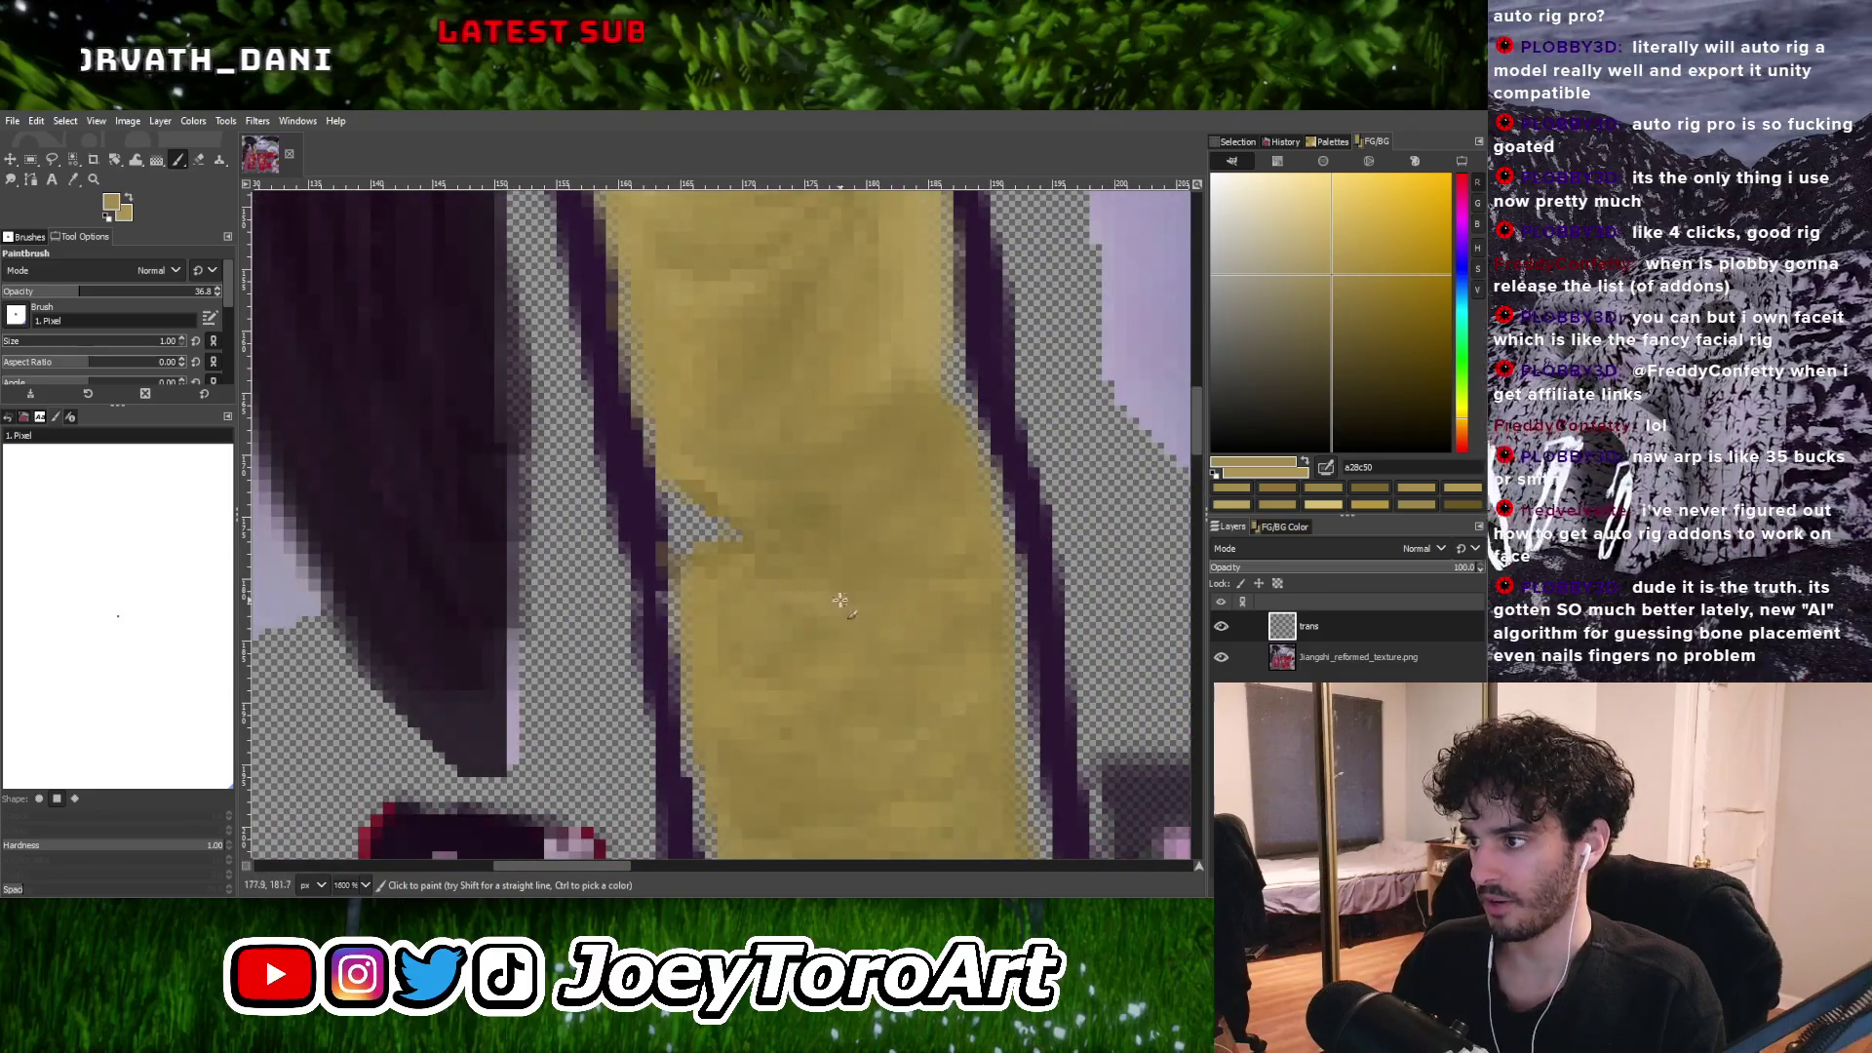
{"action": "scroll", "coordinate": [698, 576], "scroll_direction": "down", "scroll_amount": 3, "text": "ctrl"}
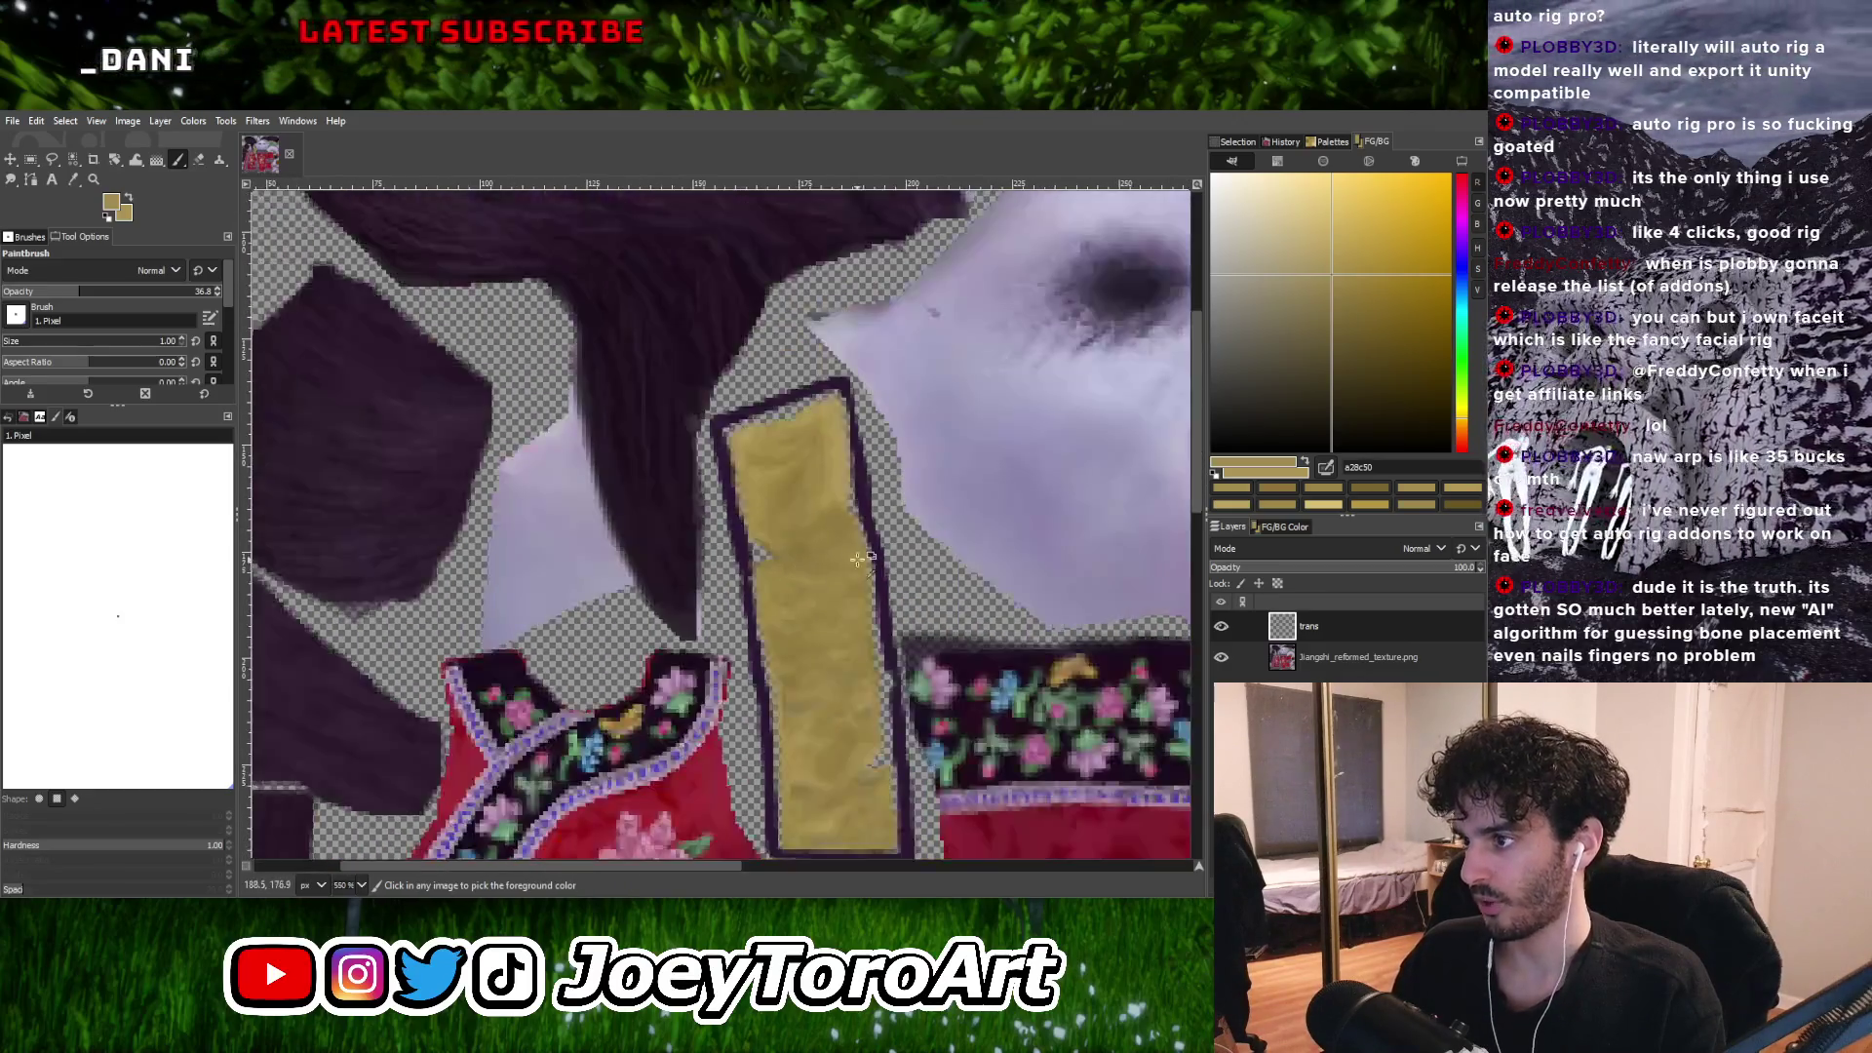
Zoom in and out to inspect the repainted tan strip up close.
{"action": "scroll", "coordinate": [678, 608], "scroll_direction": "up", "scroll_amount": 3, "text": "ctrl"}
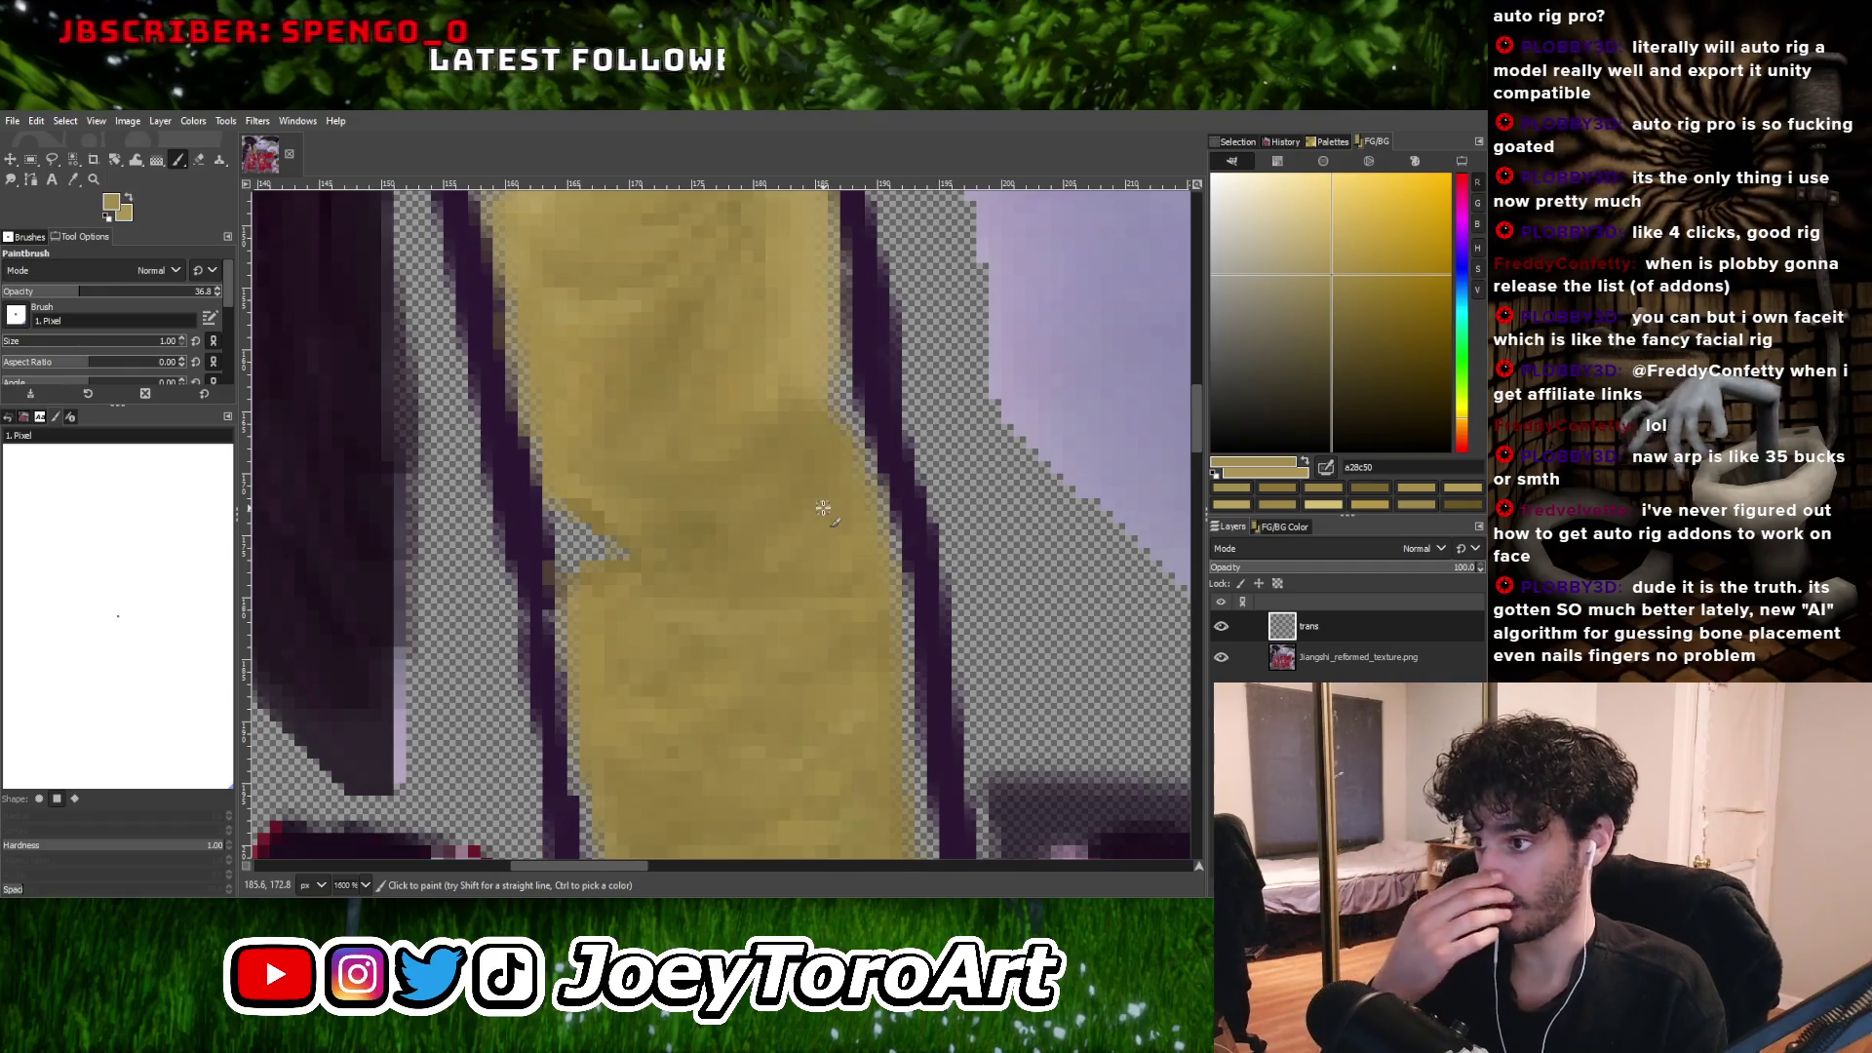
{"action": "scroll", "coordinate": [825, 449], "scroll_direction": "down", "scroll_amount": 3, "text": "ctrl"}
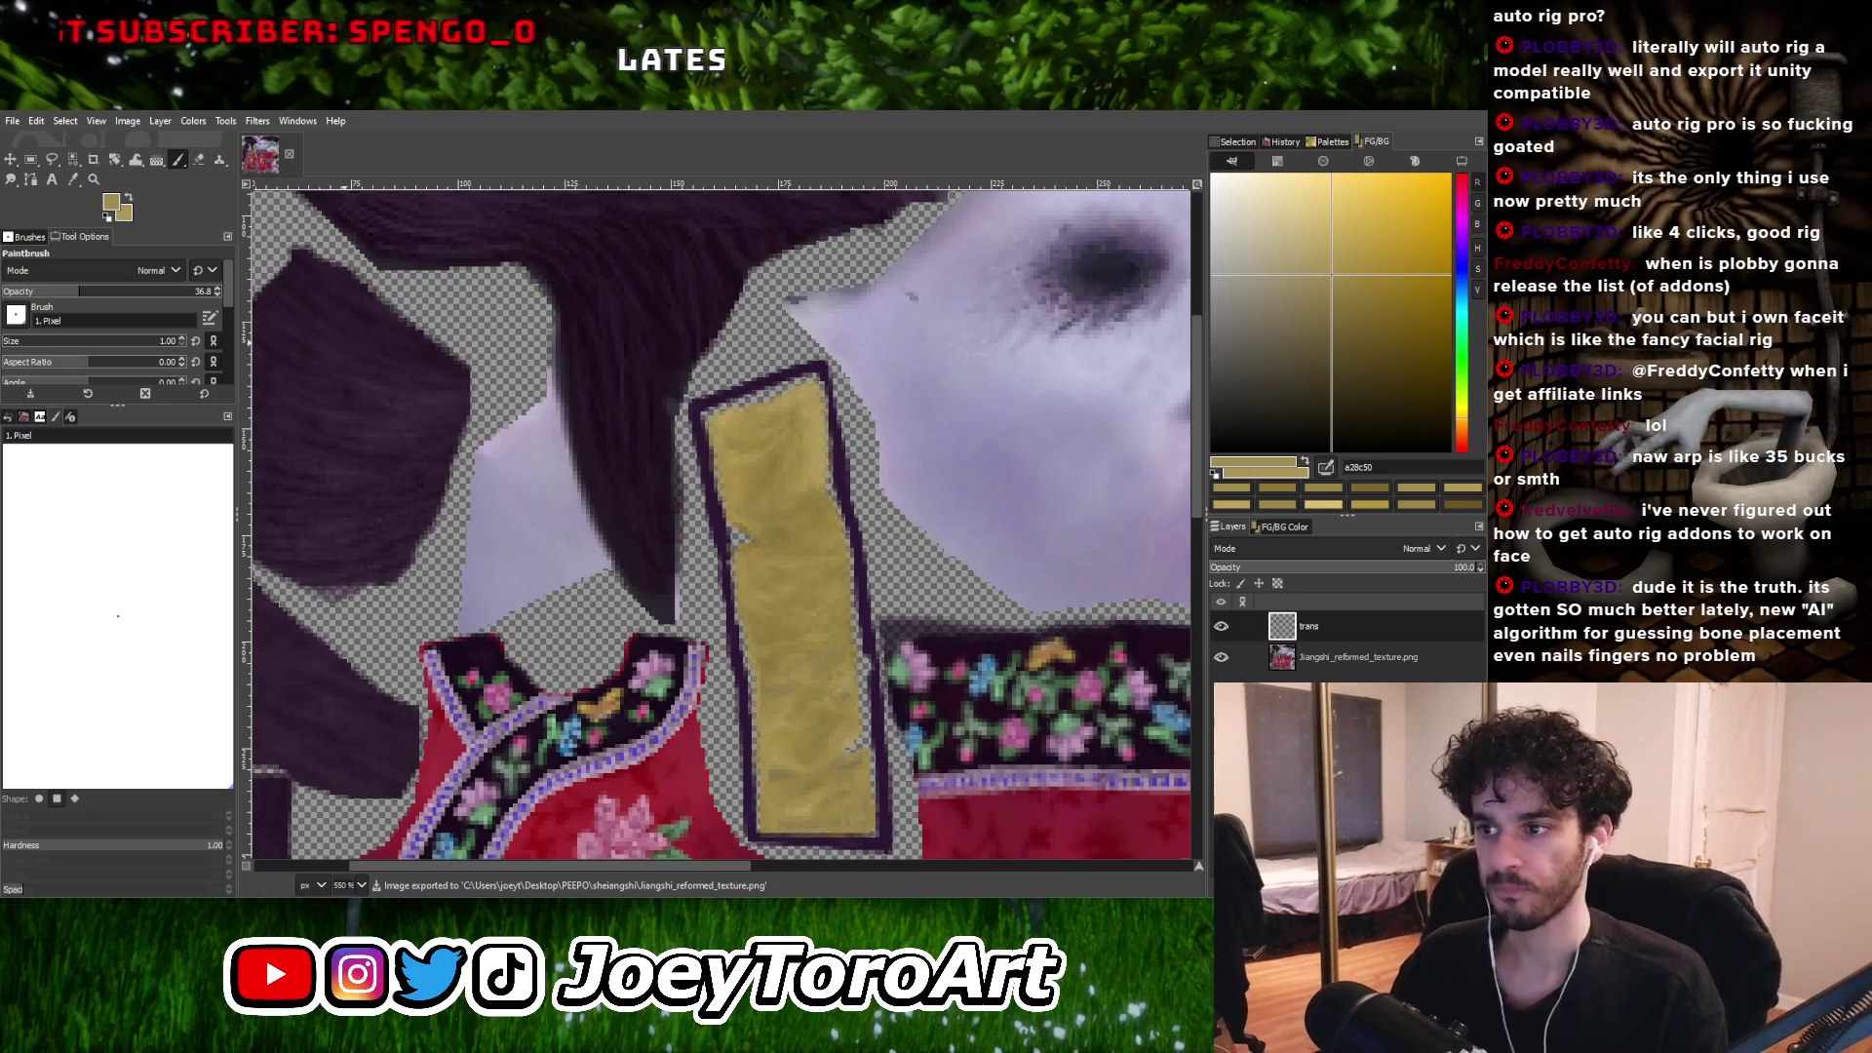
{"action": "scroll", "coordinate": [868, 640], "scroll_direction": "up", "scroll_amount": 3, "text": "ctrl"}
Sample two tan shades from the strip and pick a darker brown to paint with.
{"action": "scroll", "coordinate": [868, 640], "scroll_direction": "down", "scroll_amount": 1, "text": "ctrl"}
{"action": "scroll", "coordinate": [869, 640], "scroll_direction": "up", "scroll_amount": 1, "text": "ctrl"}
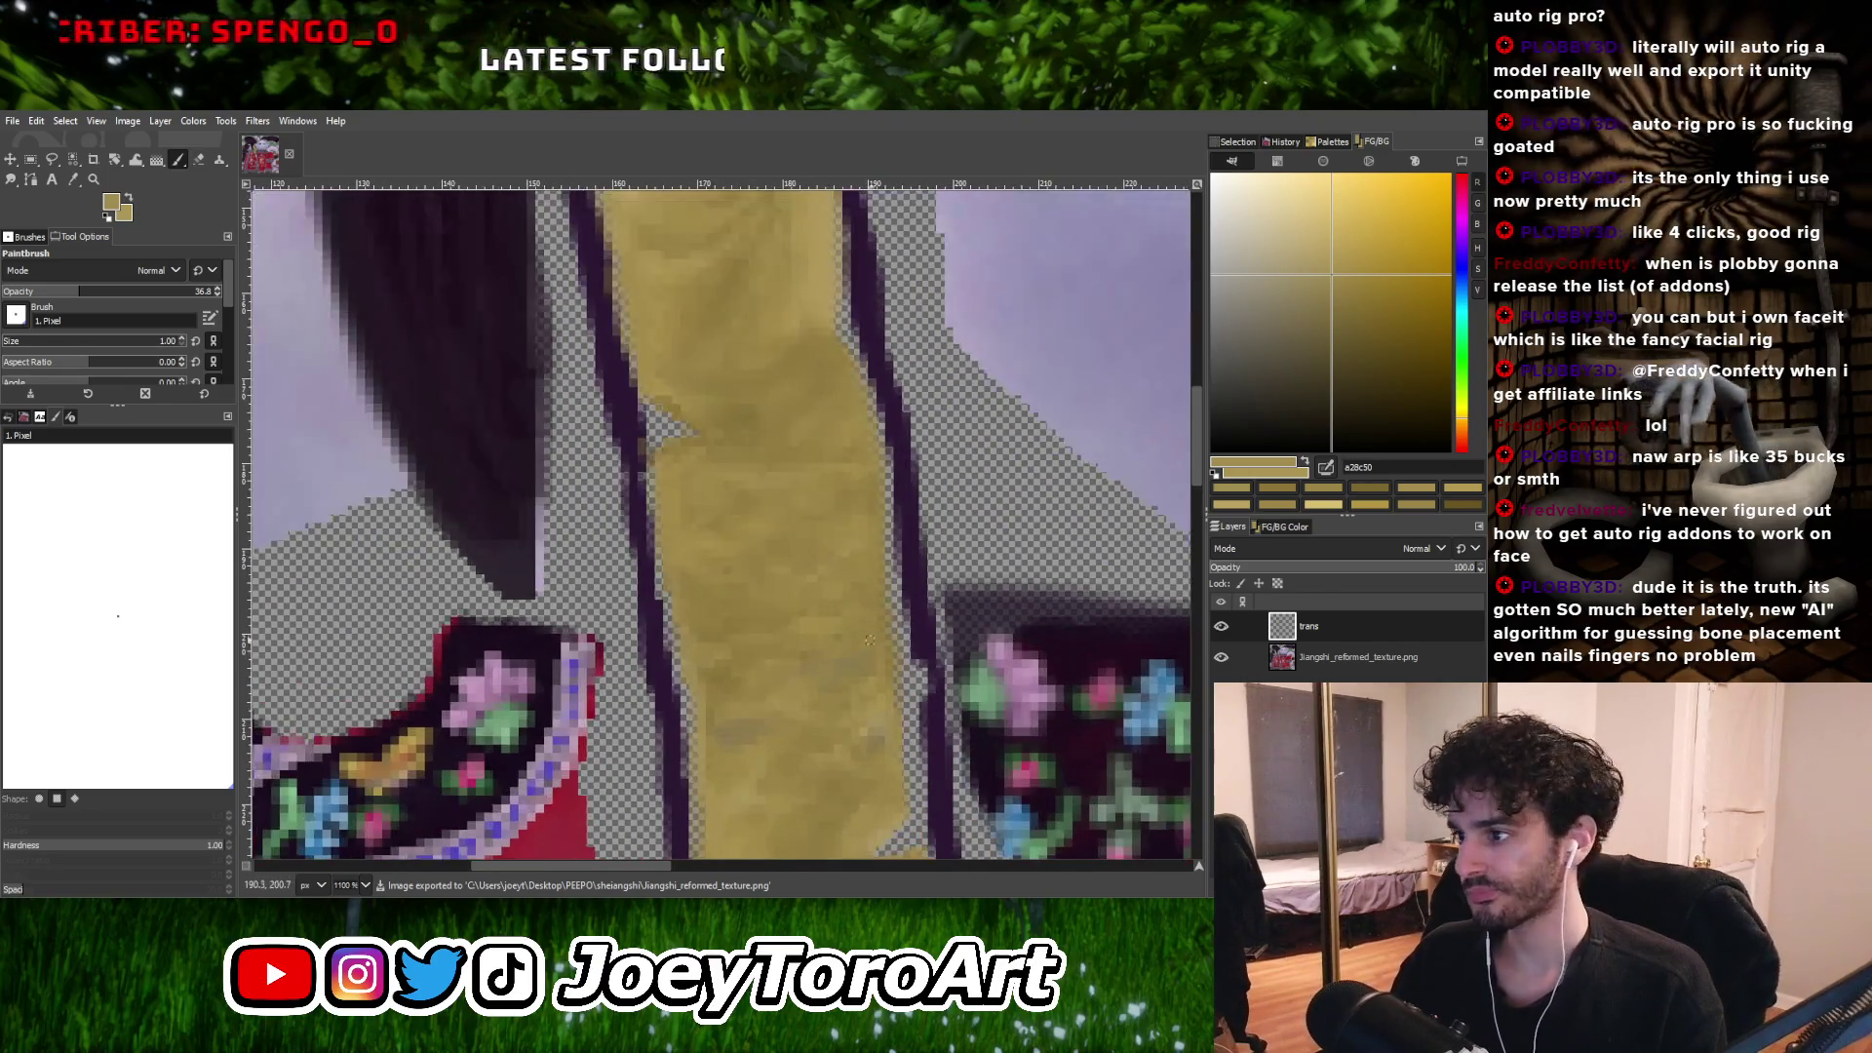
{"action": "left_click", "coordinate": [735, 702], "text": "ctrl"}
{"action": "scroll", "coordinate": [733, 739], "scroll_direction": "up", "scroll_amount": 3, "text": "ctrl"}
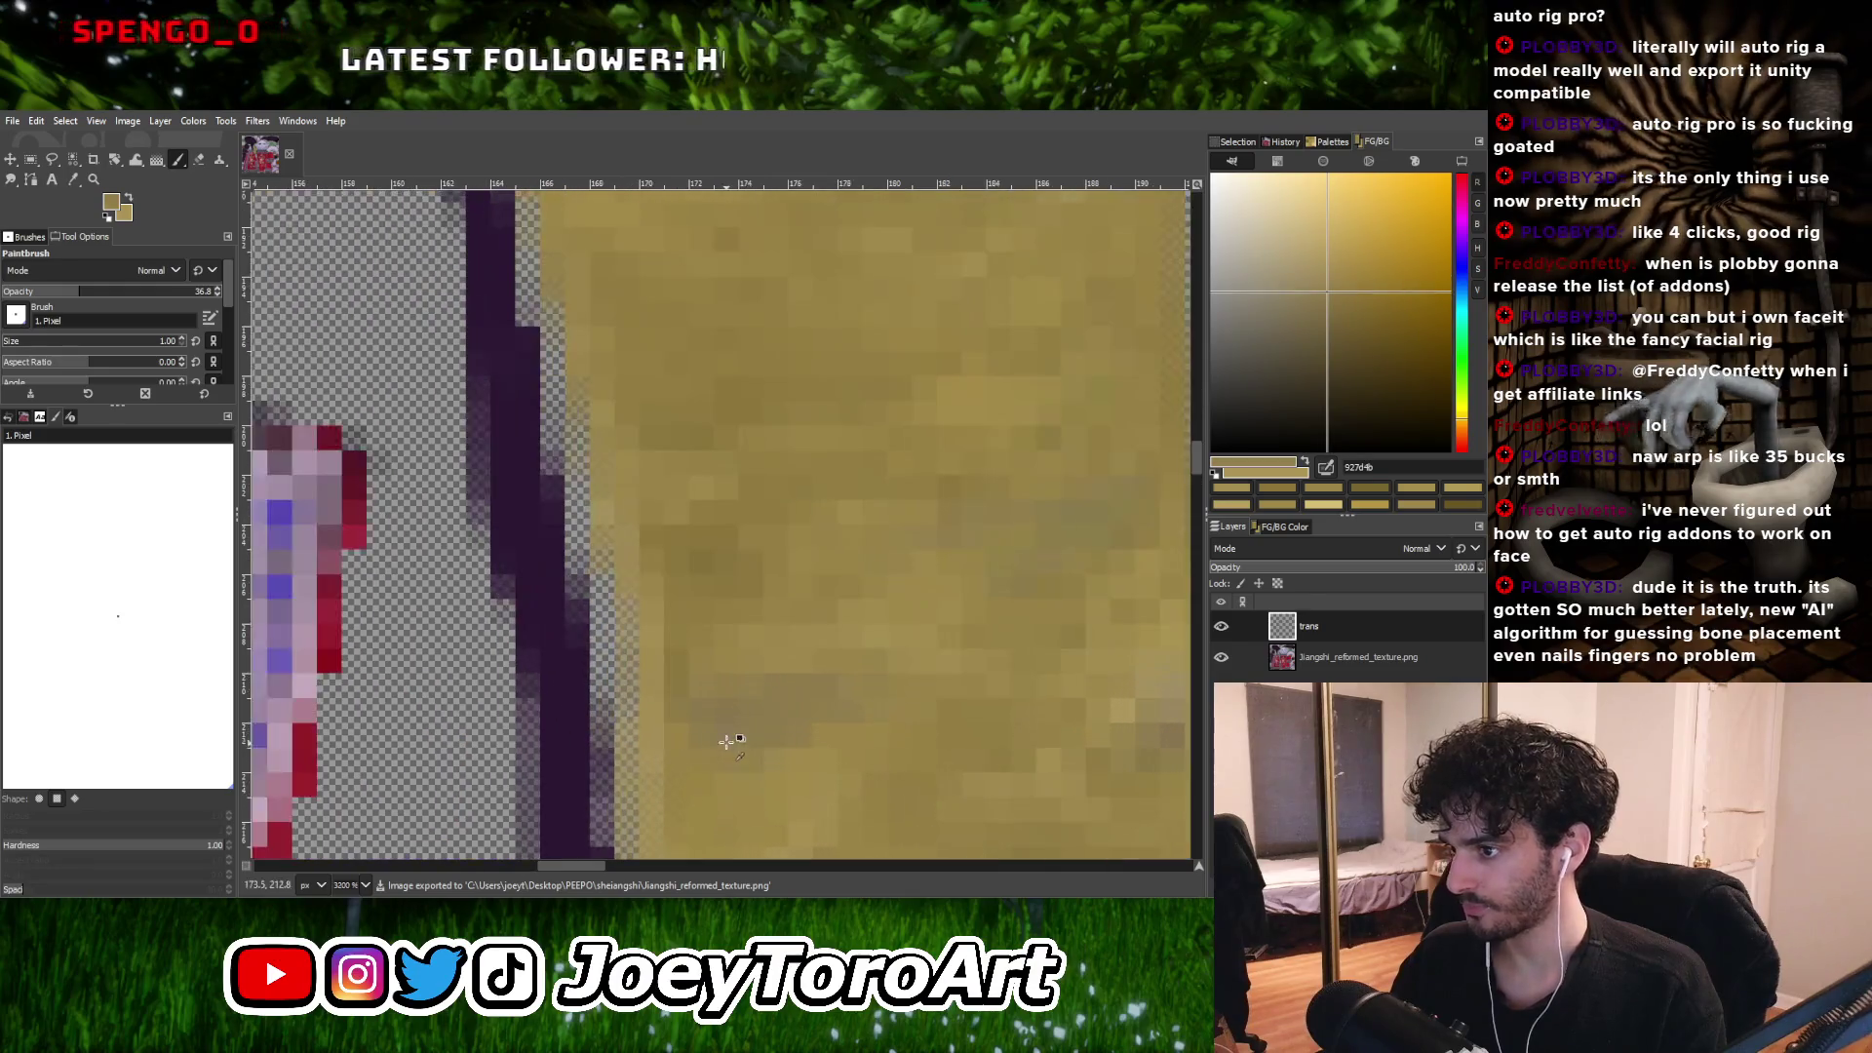
{"action": "left_click", "coordinate": [733, 739], "text": "ctrl"}
{"action": "left_click", "coordinate": [1386, 360]}
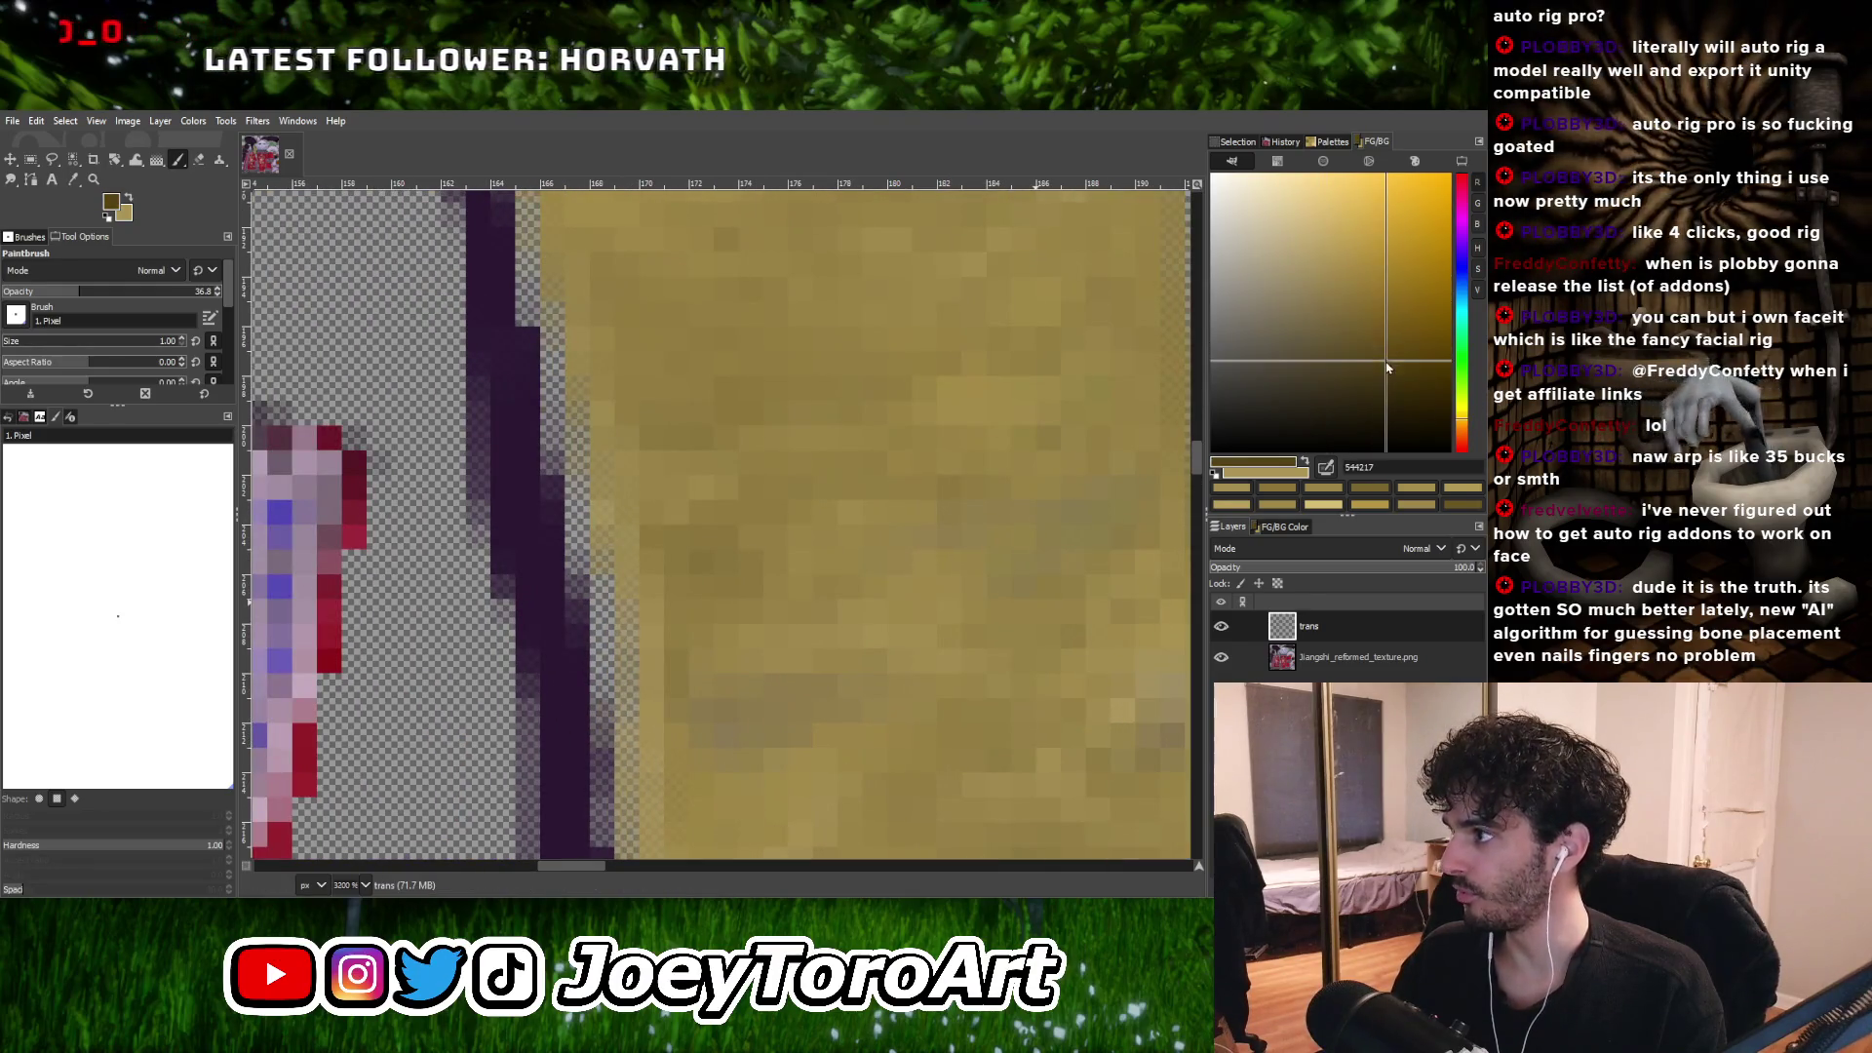
{"action": "scroll", "coordinate": [733, 727], "scroll_direction": "down", "scroll_amount": 1, "text": "ctrl"}
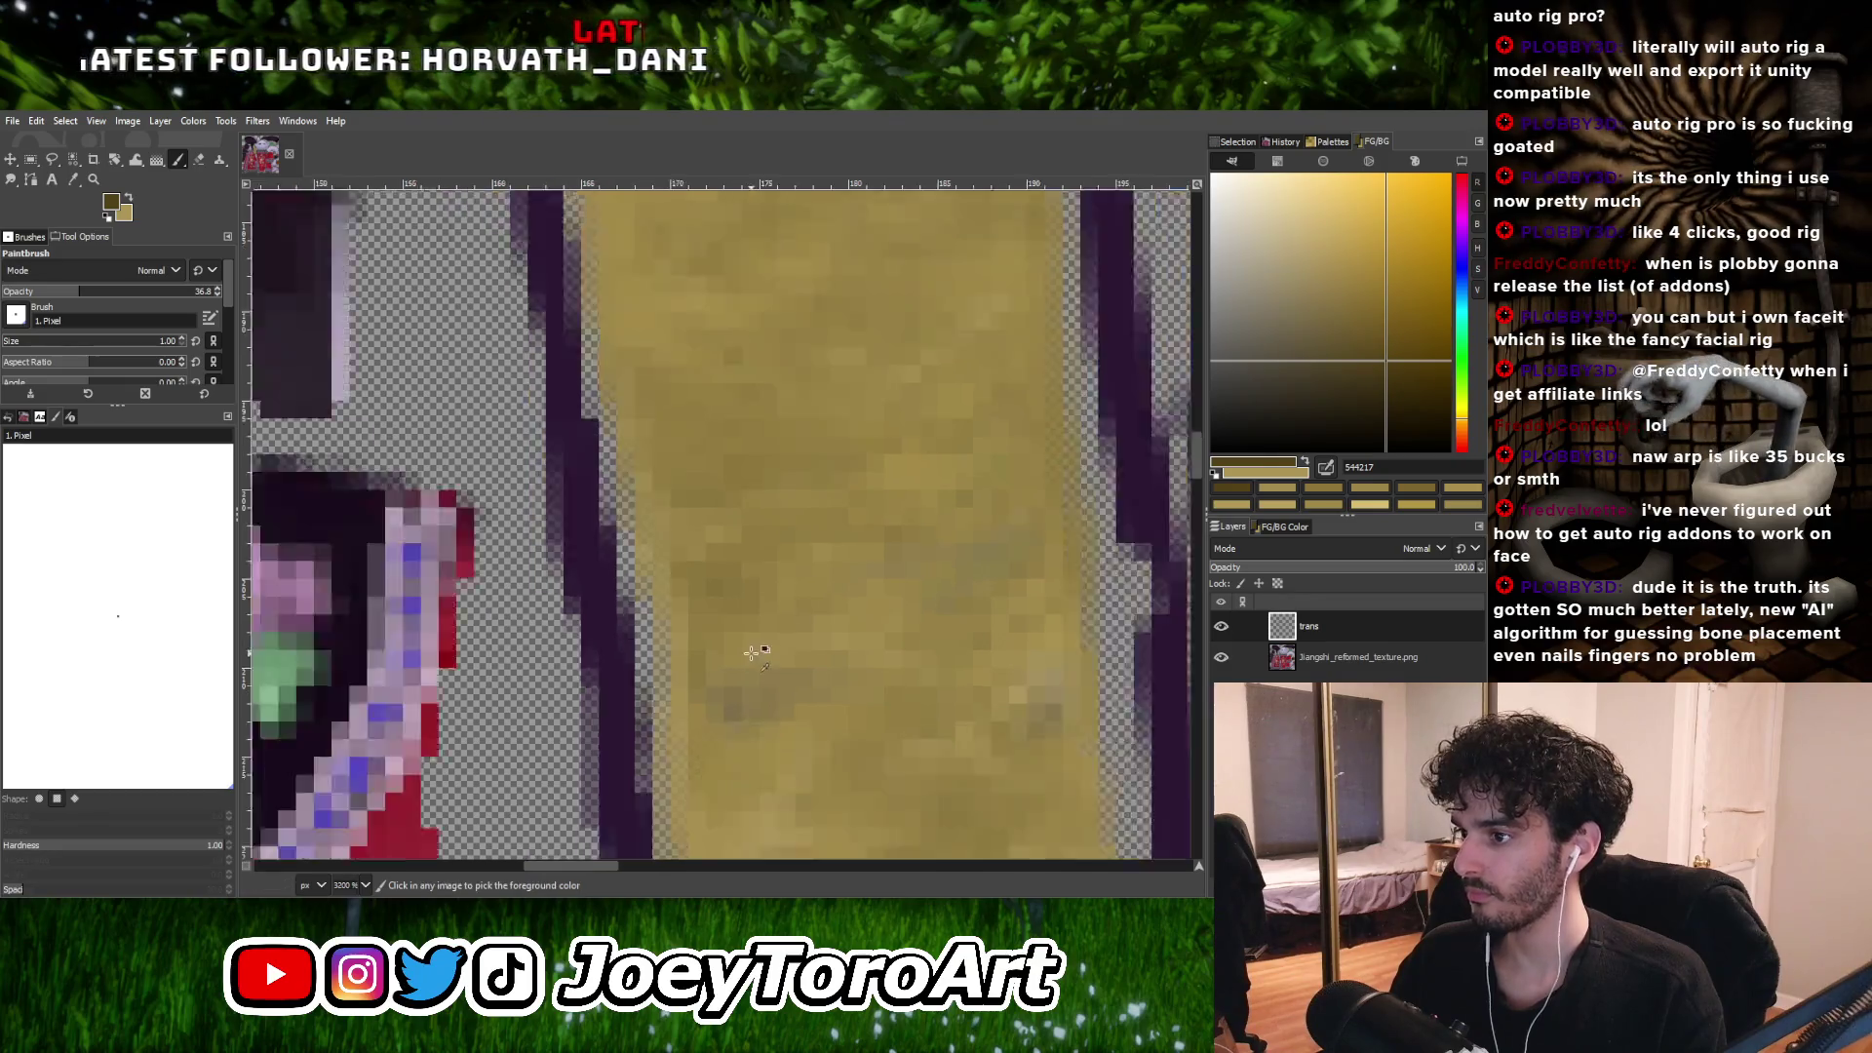
{"action": "scroll", "coordinate": [820, 671], "scroll_direction": "down", "scroll_amount": 1, "text": "ctrl"}
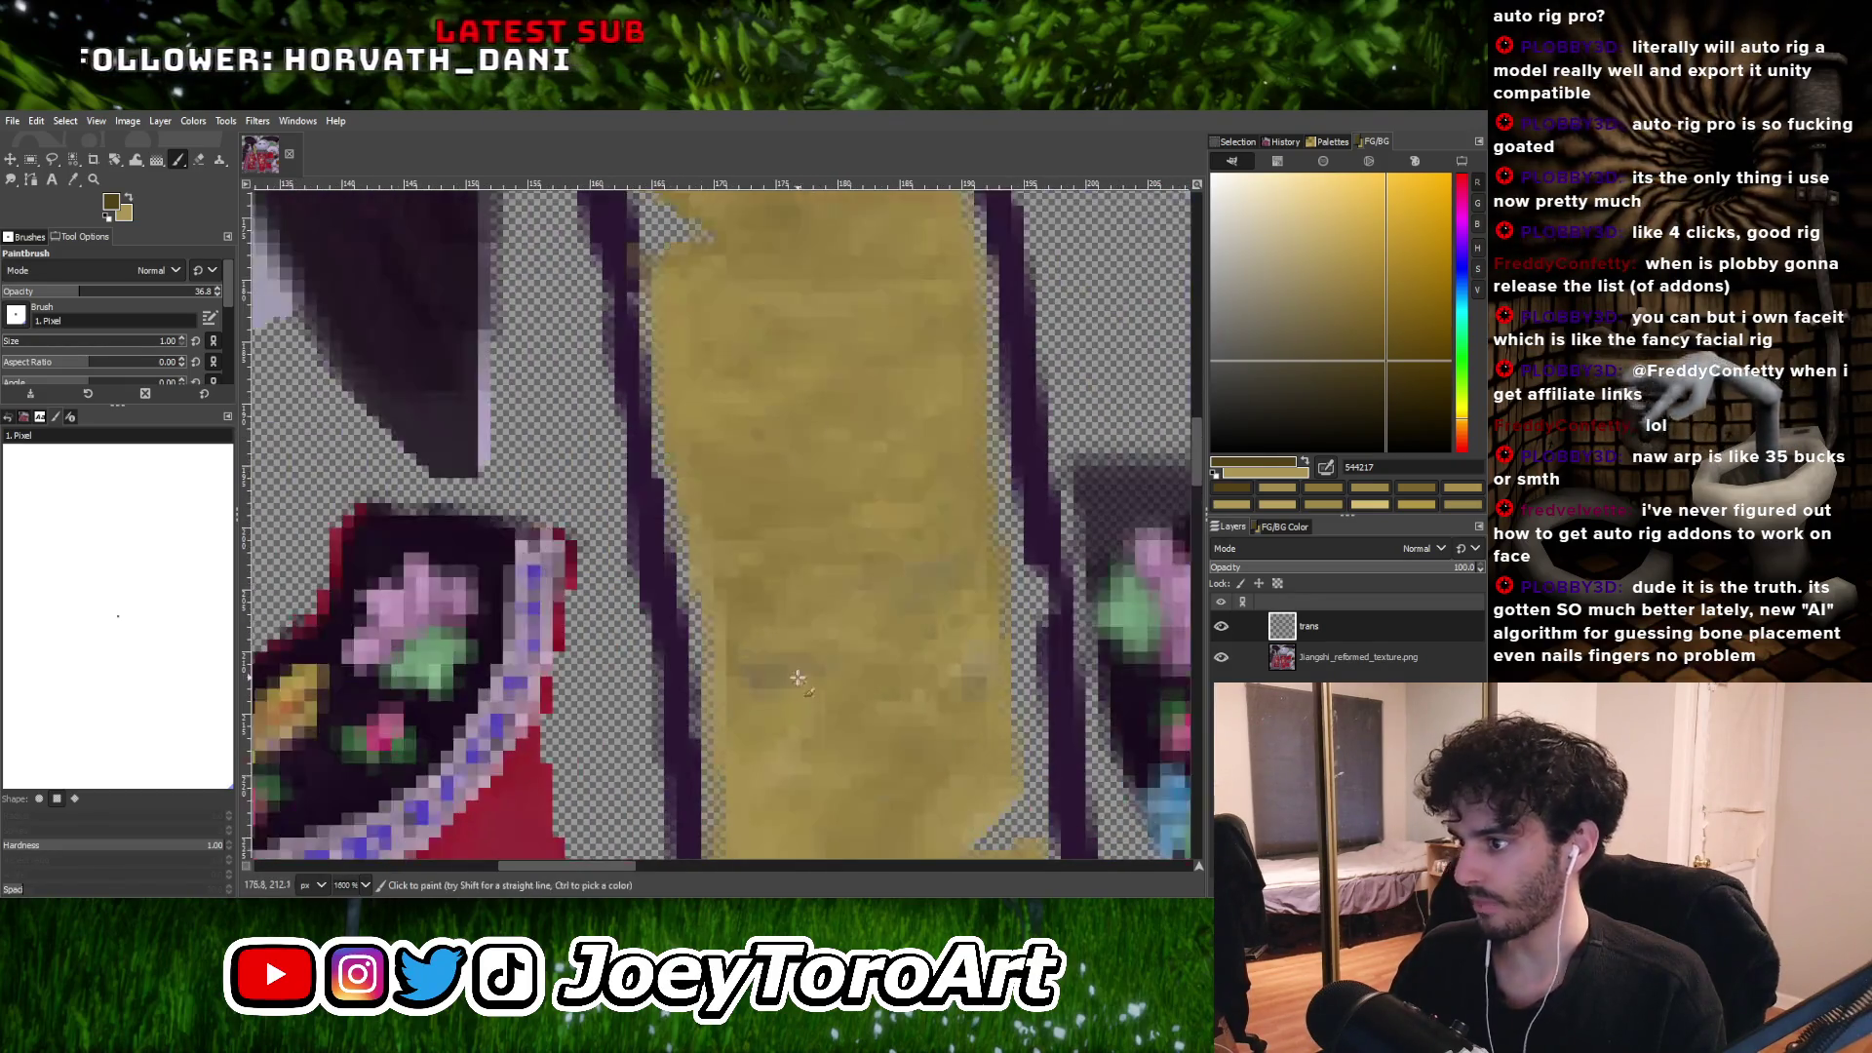
{"action": "scroll", "coordinate": [801, 671], "scroll_direction": "down", "scroll_amount": 2, "text": "ctrl"}
{"action": "scroll", "coordinate": [815, 676], "scroll_direction": "up", "scroll_amount": 3, "text": "ctrl"}
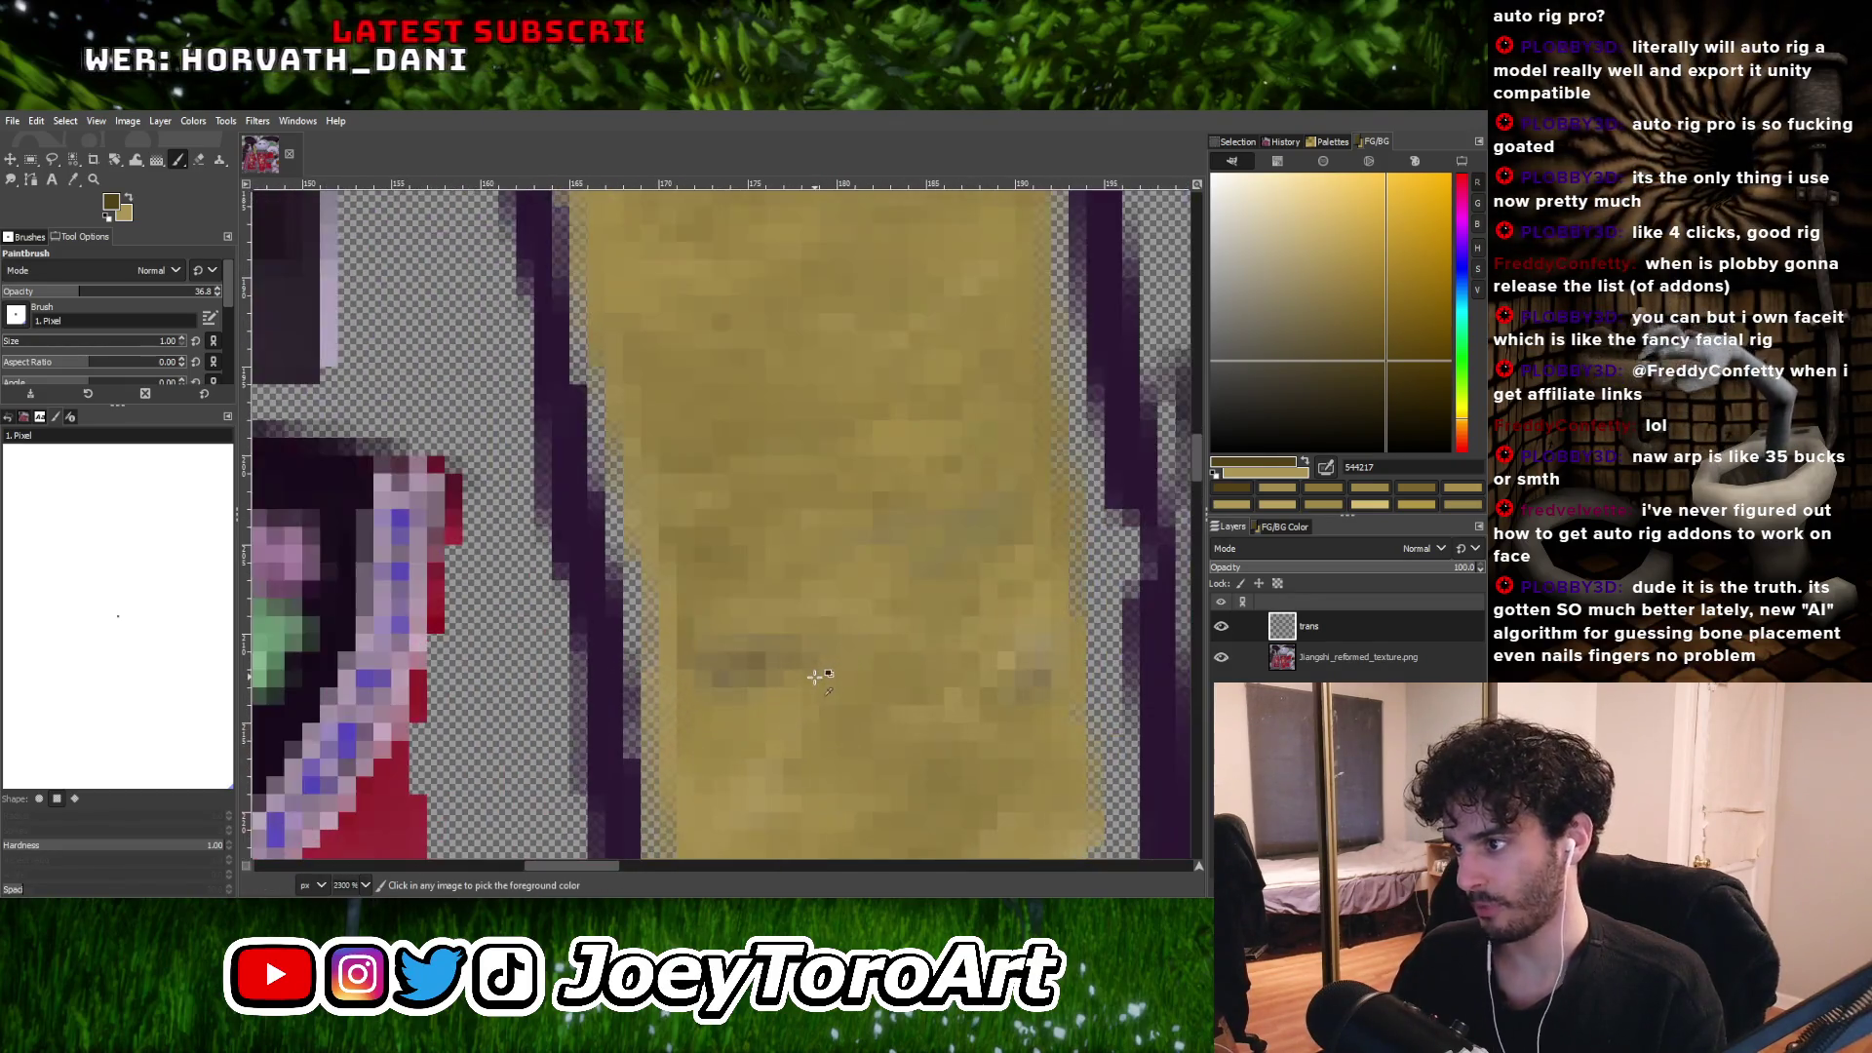
Sample lighter and darker tans from the strip and darken a single strip pixel.
{"action": "left_click", "coordinate": [765, 710], "text": "ctrl"}
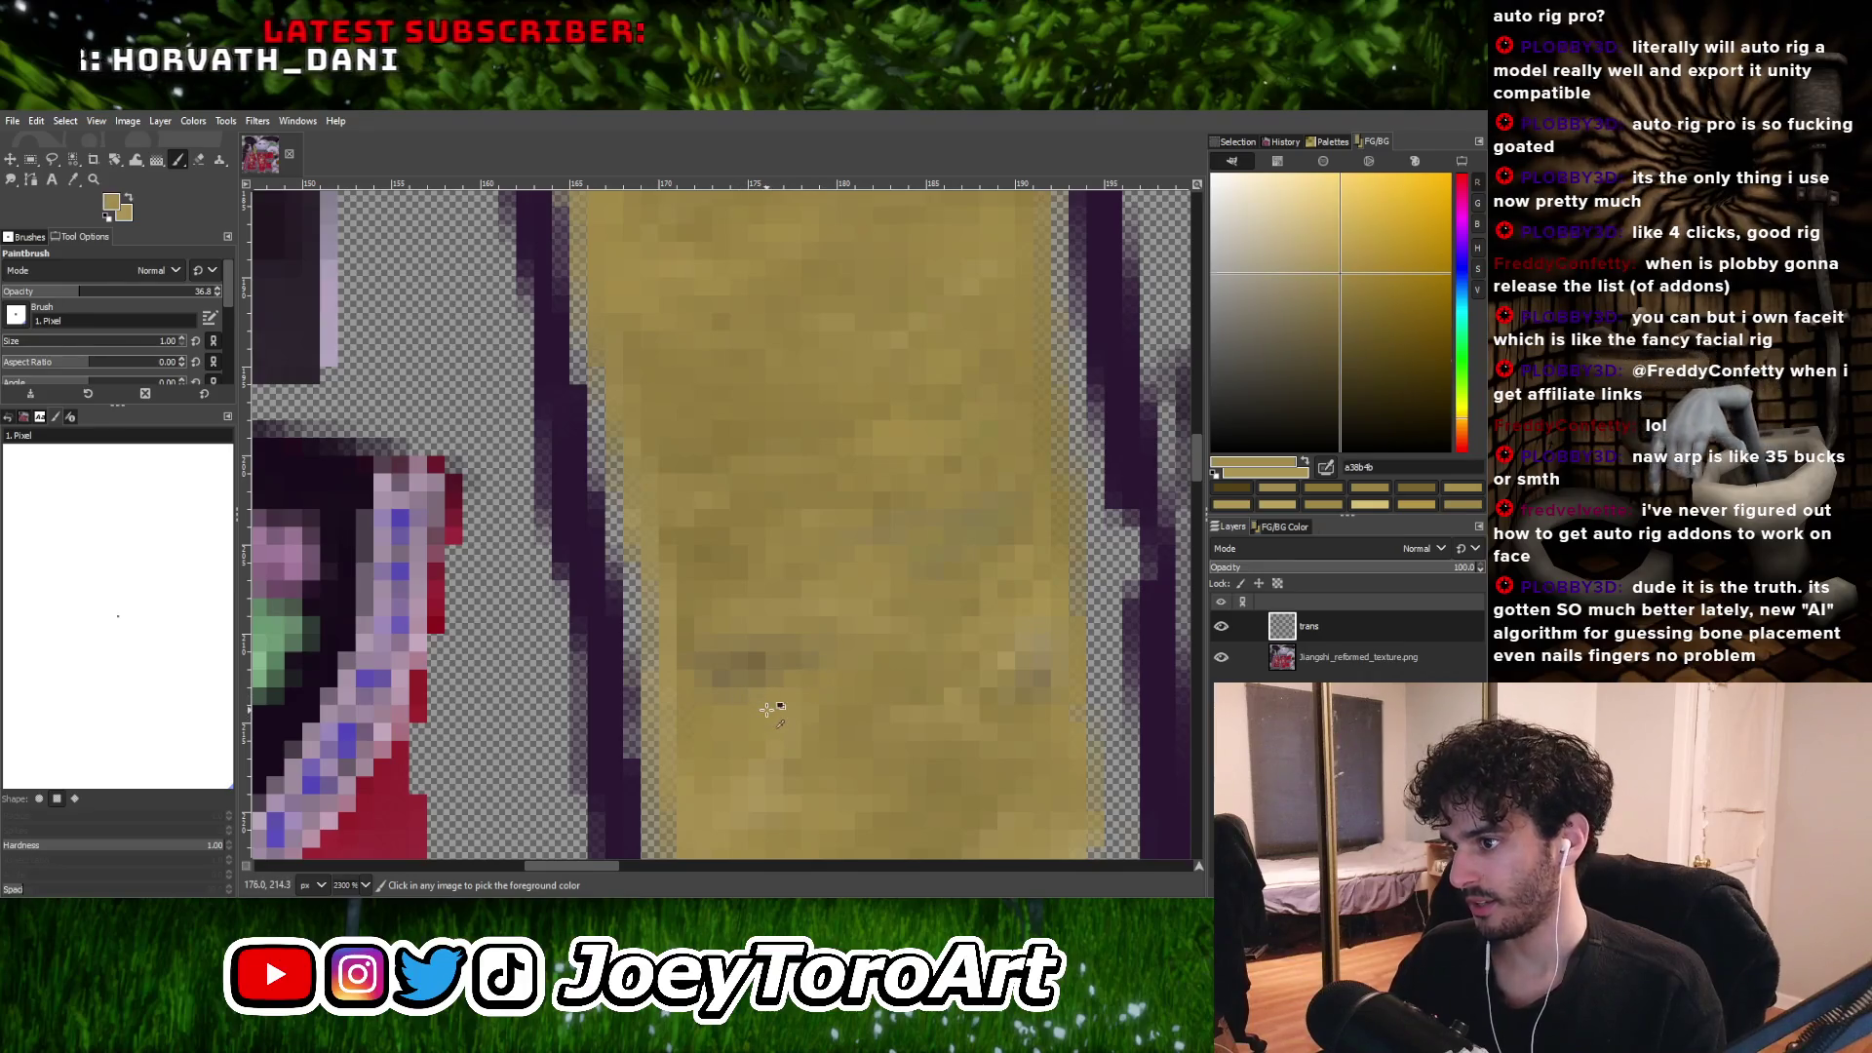
{"action": "left_click", "coordinate": [706, 666], "text": "ctrl"}
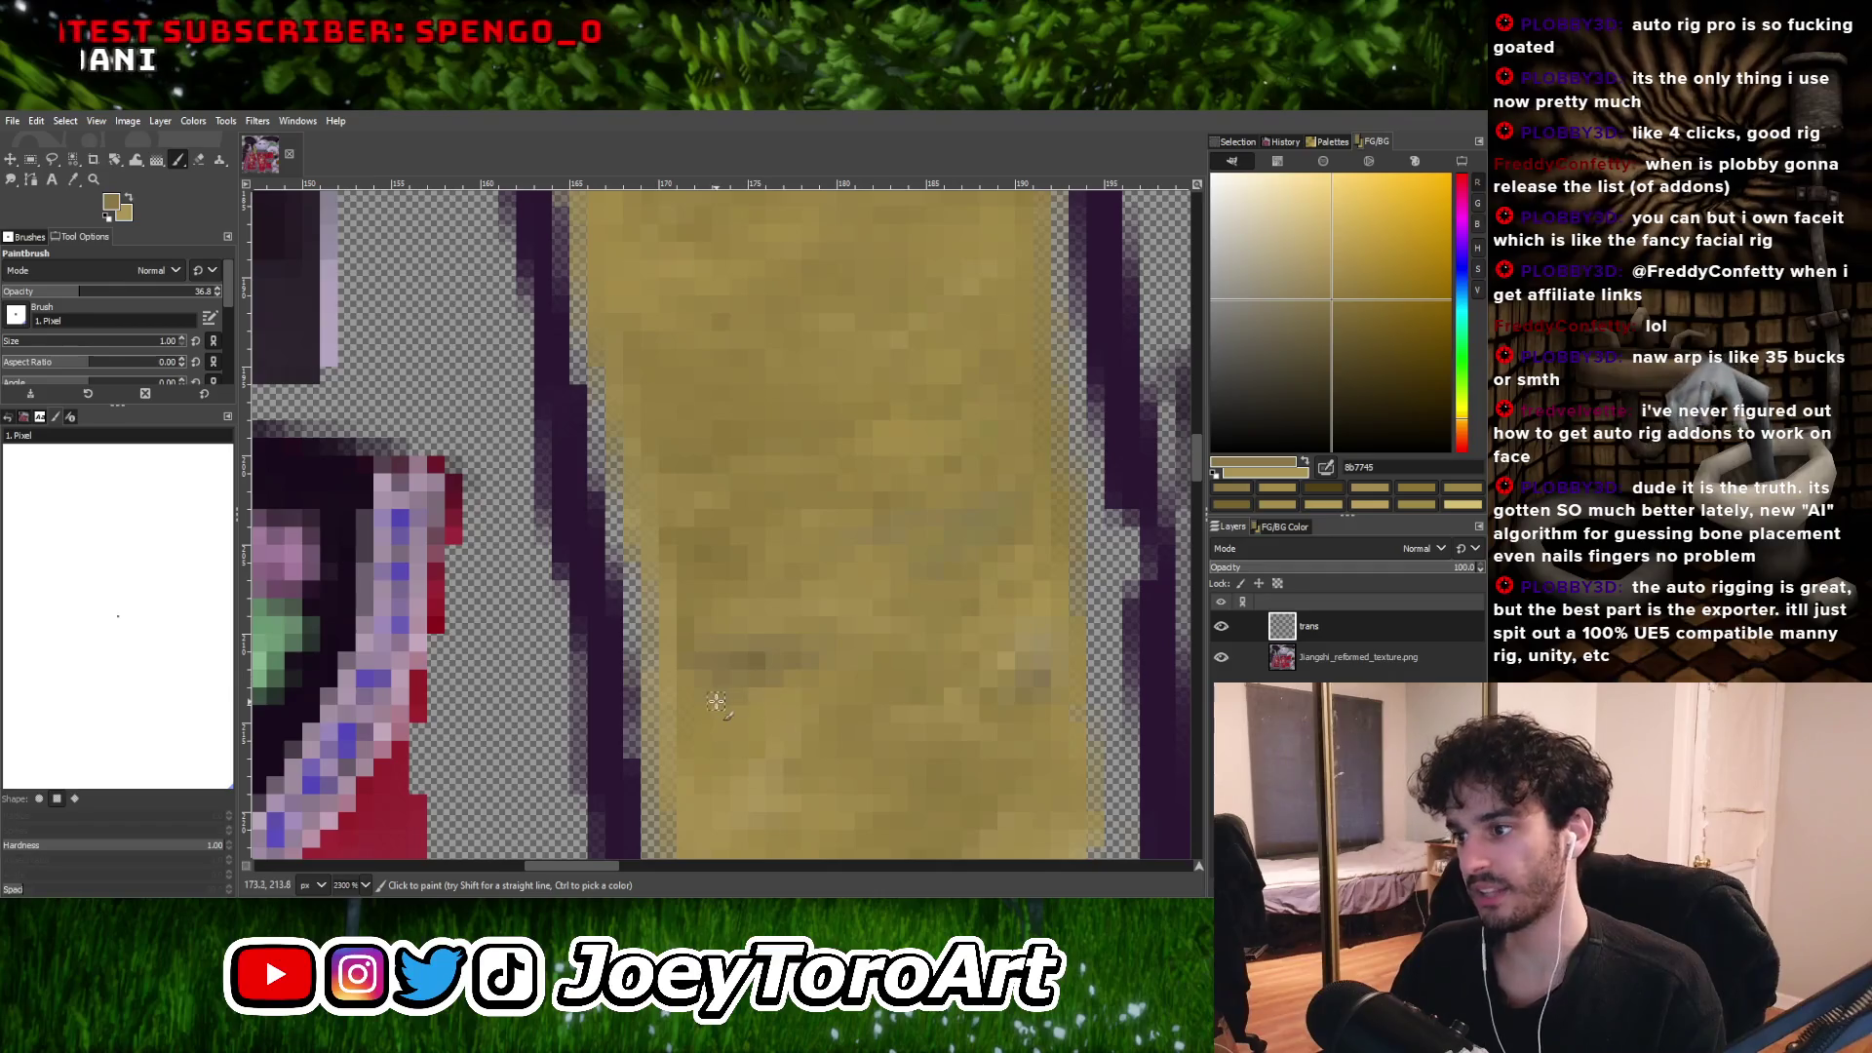
{"action": "scroll", "coordinate": [717, 702], "scroll_direction": "down", "scroll_amount": 3, "text": "ctrl"}
{"action": "scroll", "coordinate": [771, 681], "scroll_direction": "up", "scroll_amount": 3, "text": "ctrl"}
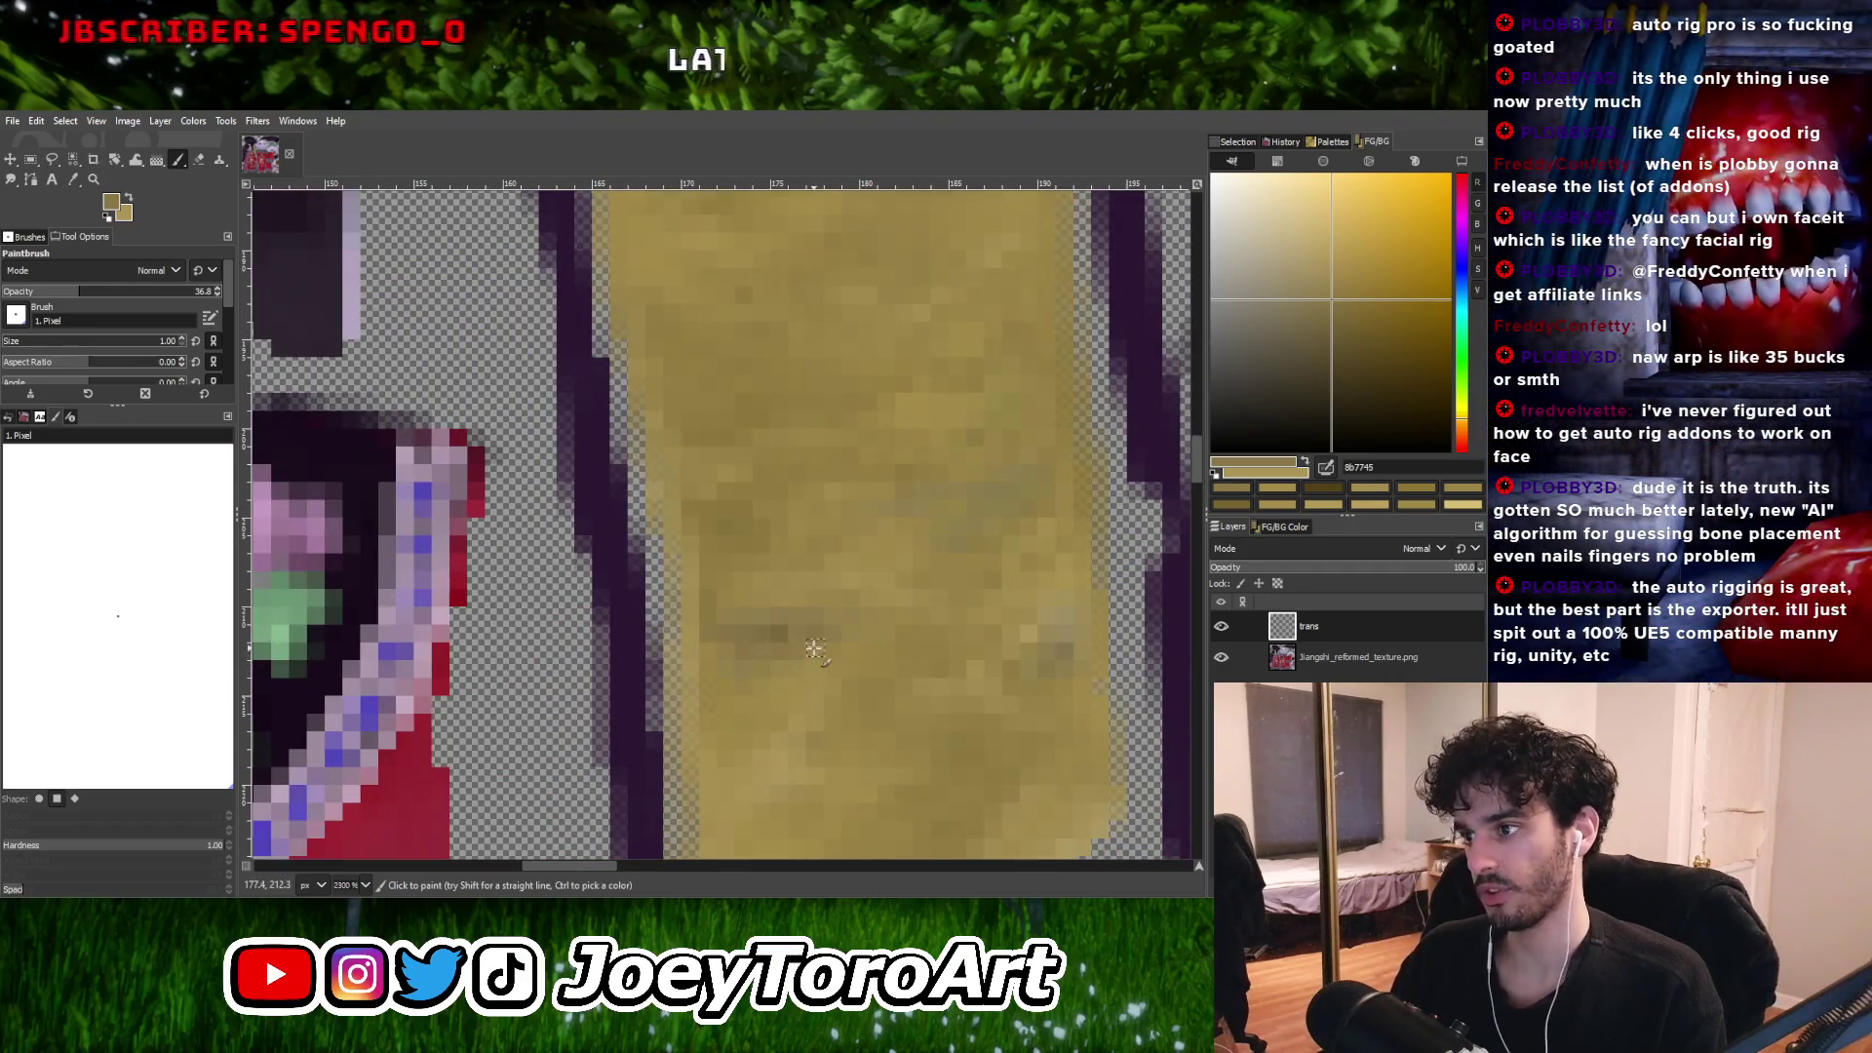
{"action": "scroll", "coordinate": [783, 668], "scroll_direction": "up", "scroll_amount": 1, "text": "ctrl"}
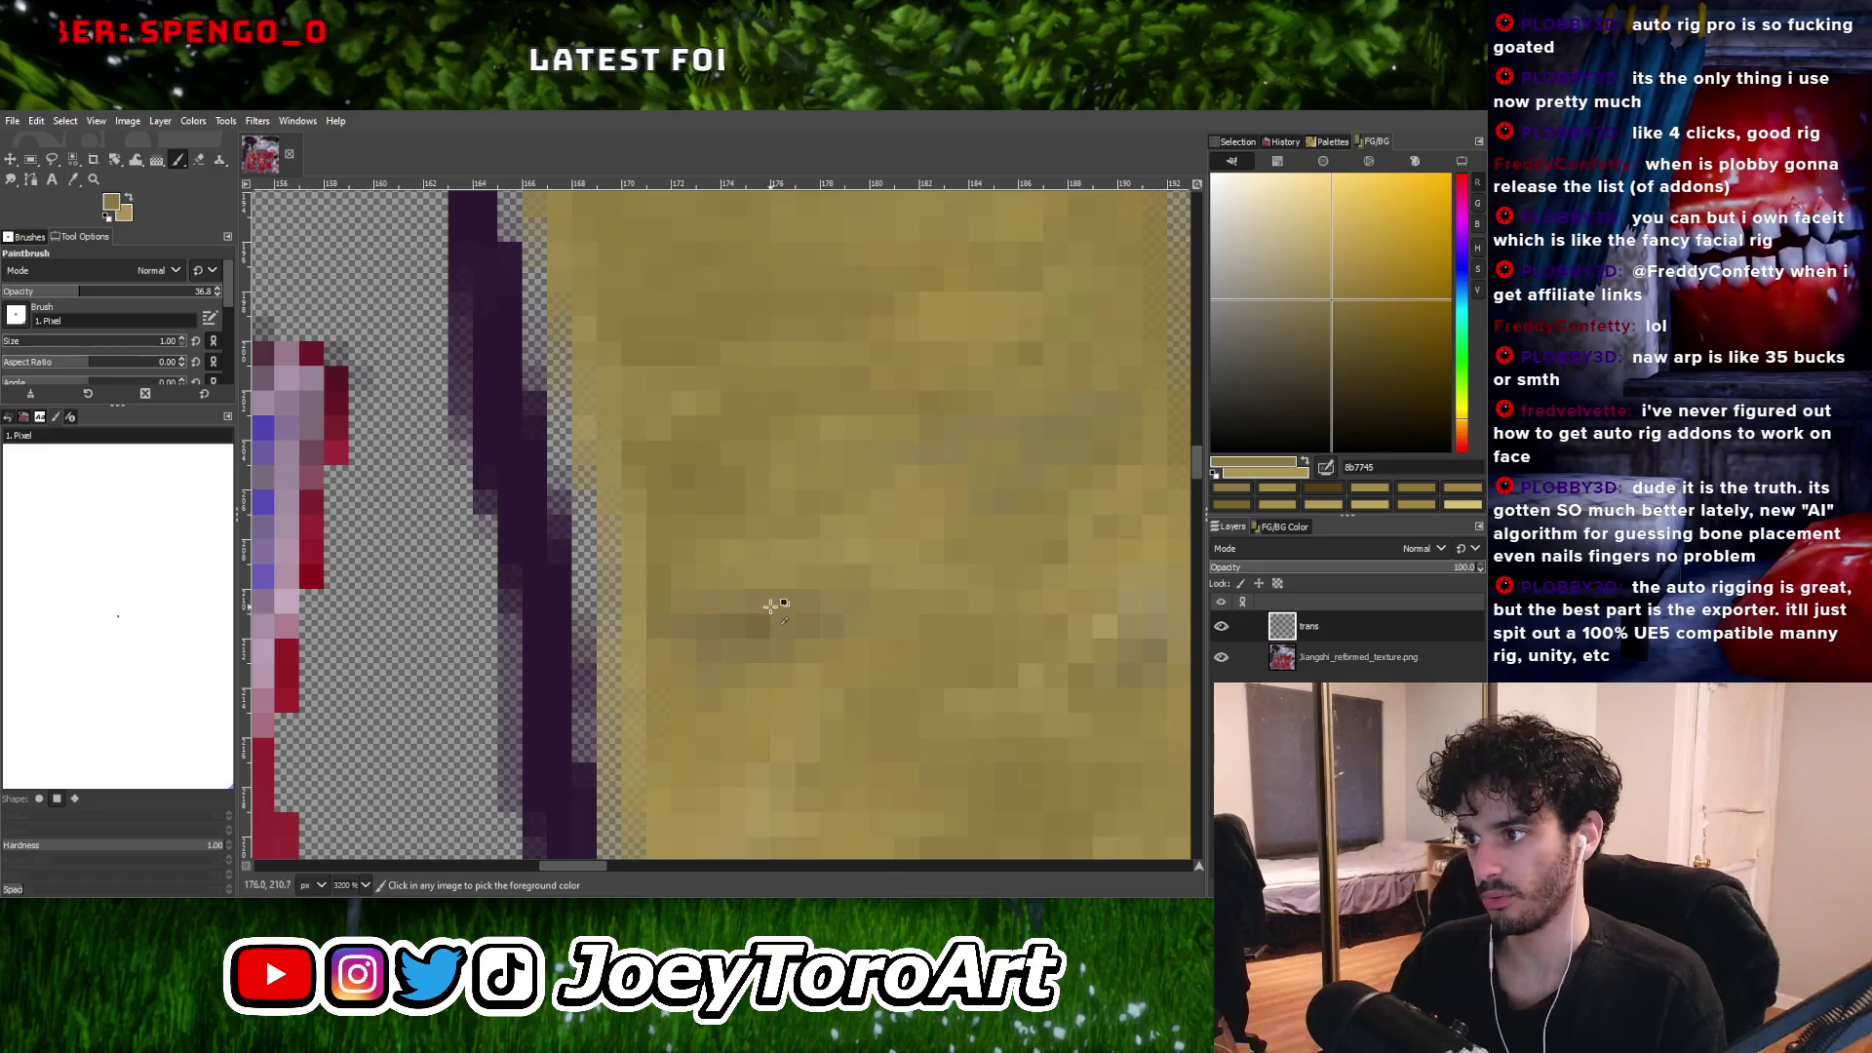
{"action": "left_click", "coordinate": [762, 617], "text": "ctrl"}
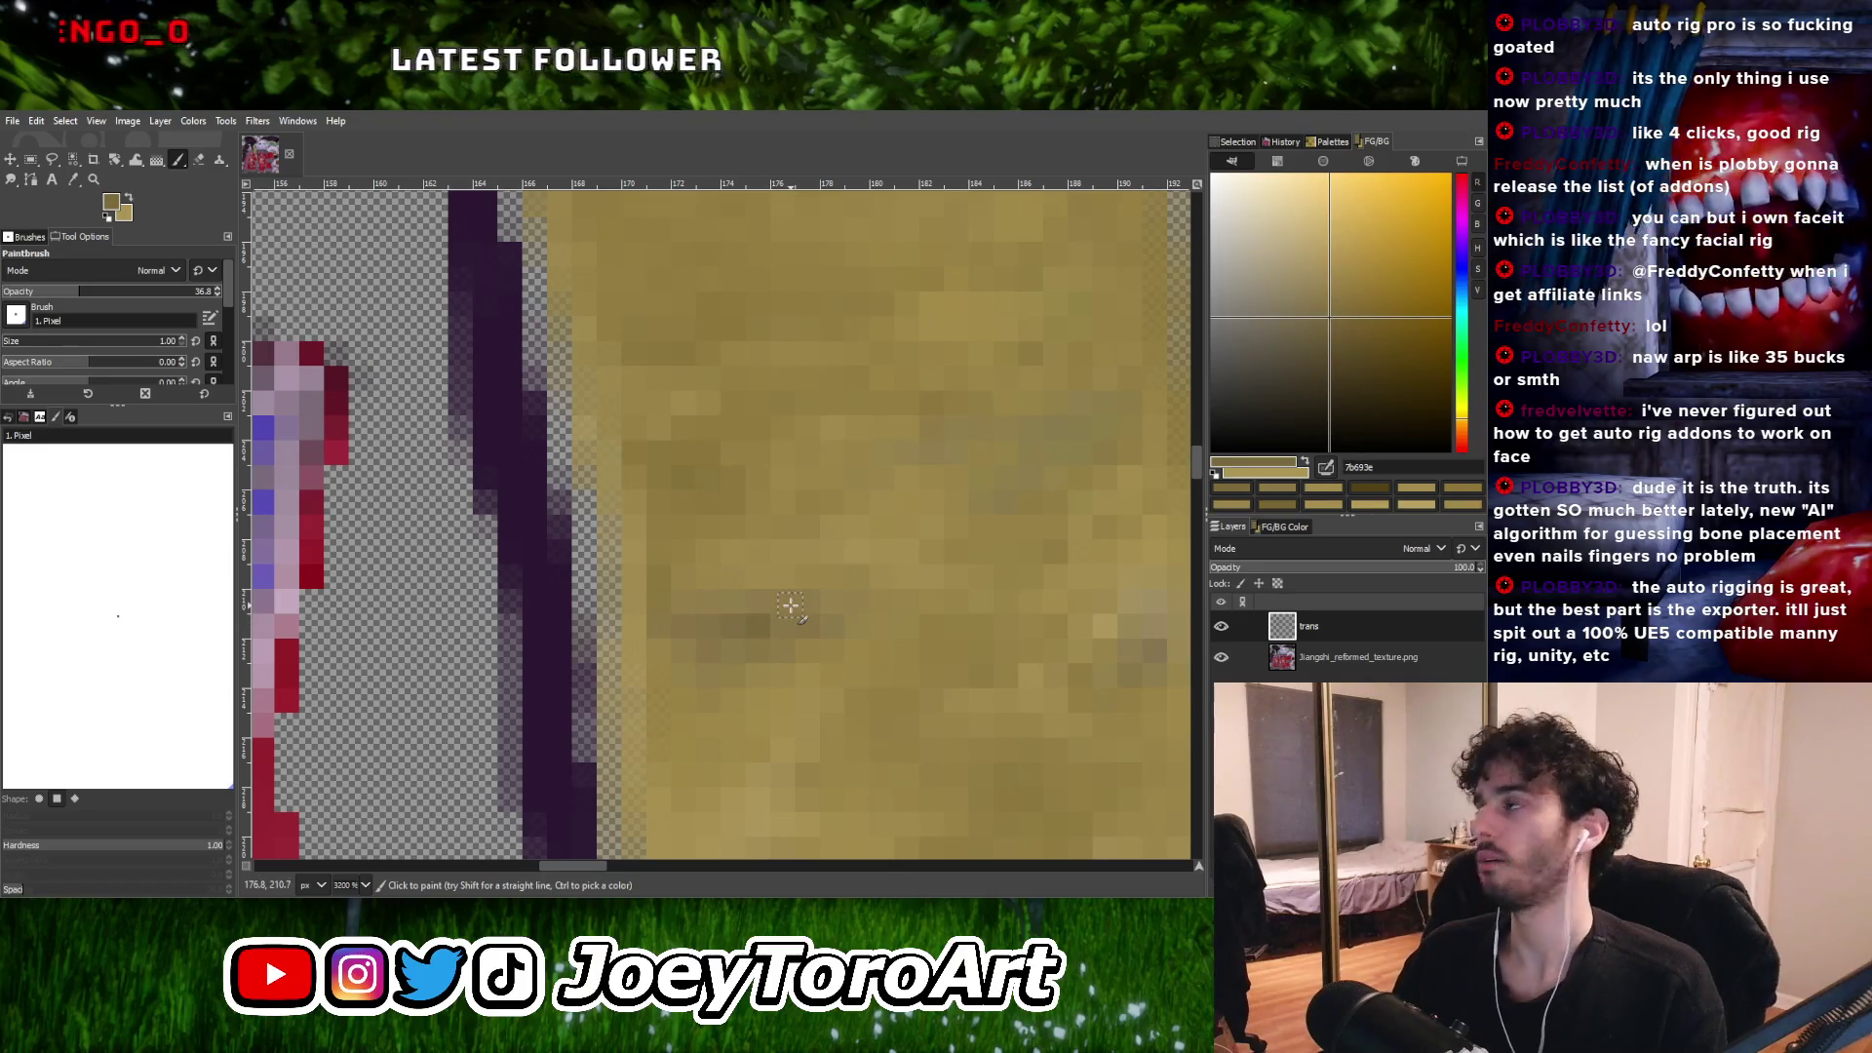
{"action": "scroll", "coordinate": [789, 605], "scroll_direction": "down", "scroll_amount": 4, "text": "ctrl"}
{"action": "scroll", "coordinate": [770, 624], "scroll_direction": "up", "scroll_amount": 3, "text": "ctrl"}
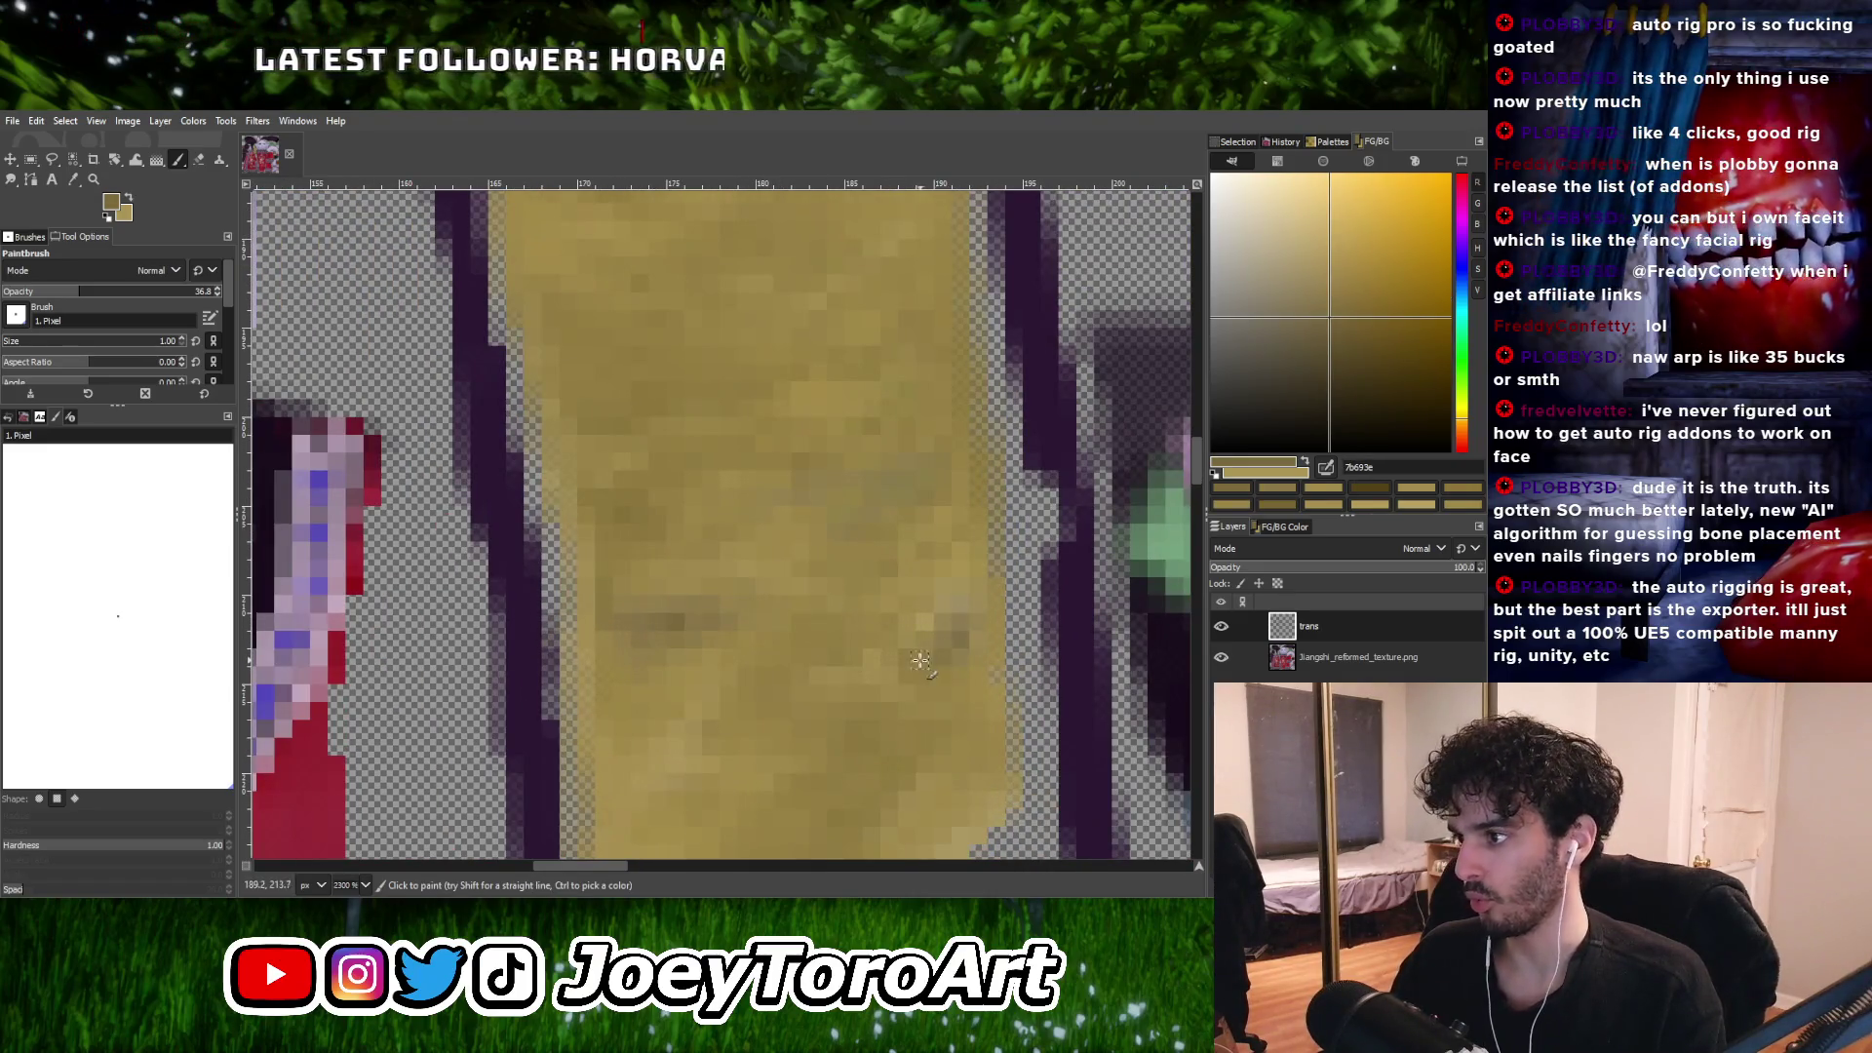
{"action": "scroll", "coordinate": [890, 645], "scroll_direction": "up", "scroll_amount": 1, "text": "ctrl"}
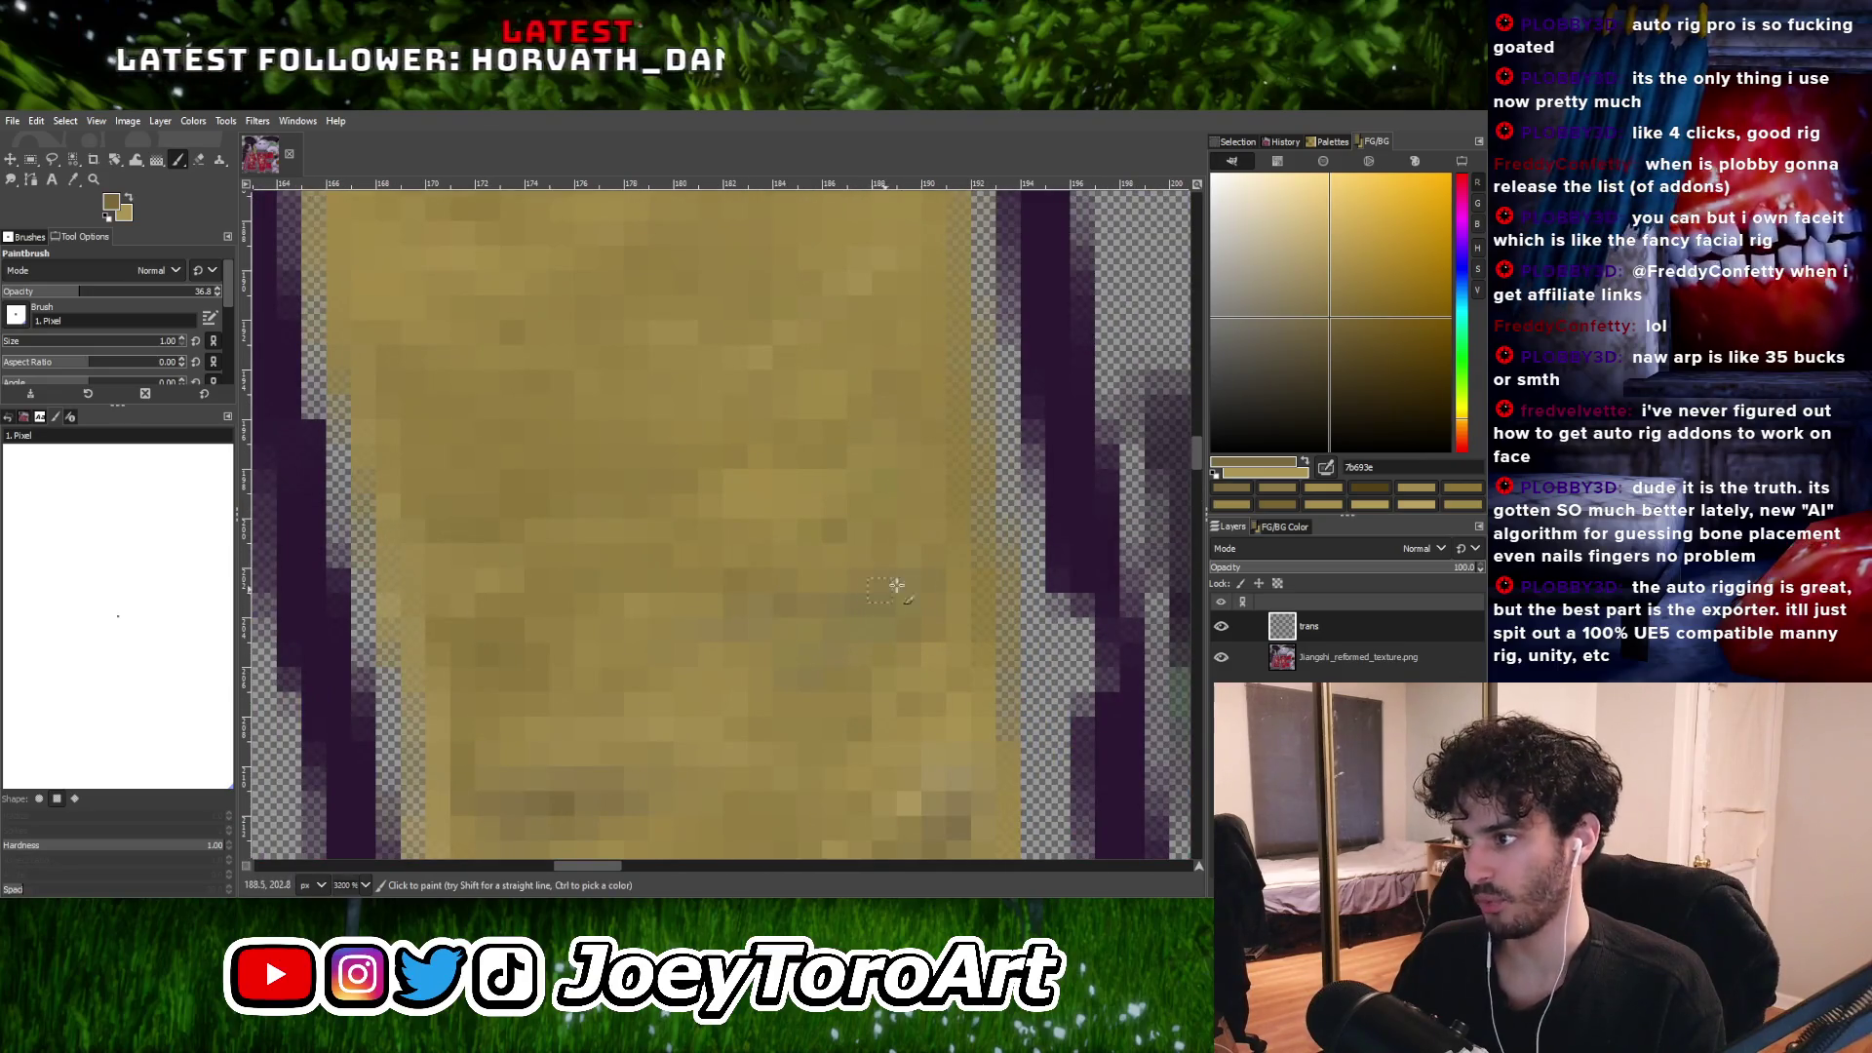
{"action": "left_click", "coordinate": [922, 580]}
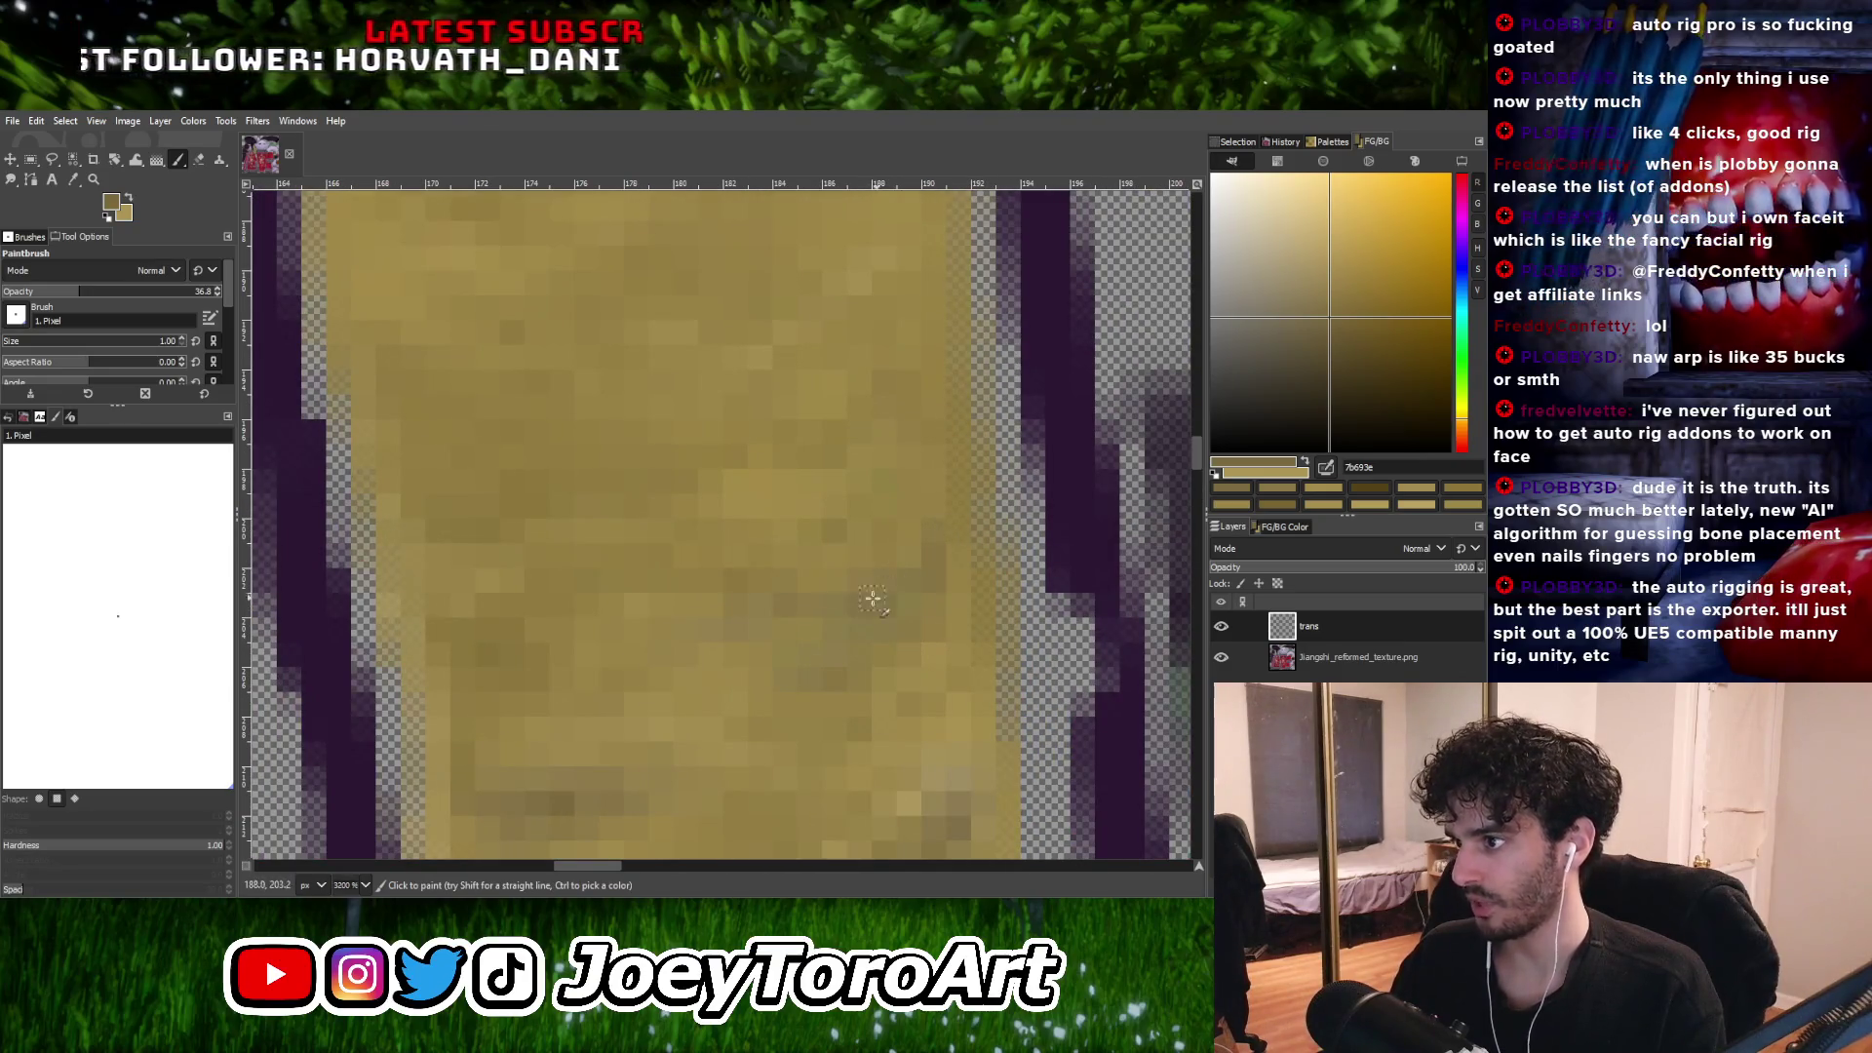
{"action": "scroll", "coordinate": [703, 620], "scroll_direction": "down", "scroll_amount": 2, "text": "ctrl"}
{"action": "scroll", "coordinate": [829, 609], "scroll_direction": "up", "scroll_amount": 1, "text": "ctrl"}
Repaint strip pixels with mid, darker and warmer tans sampled from the strip.
{"action": "left_click", "coordinate": [831, 563], "text": "ctrl"}
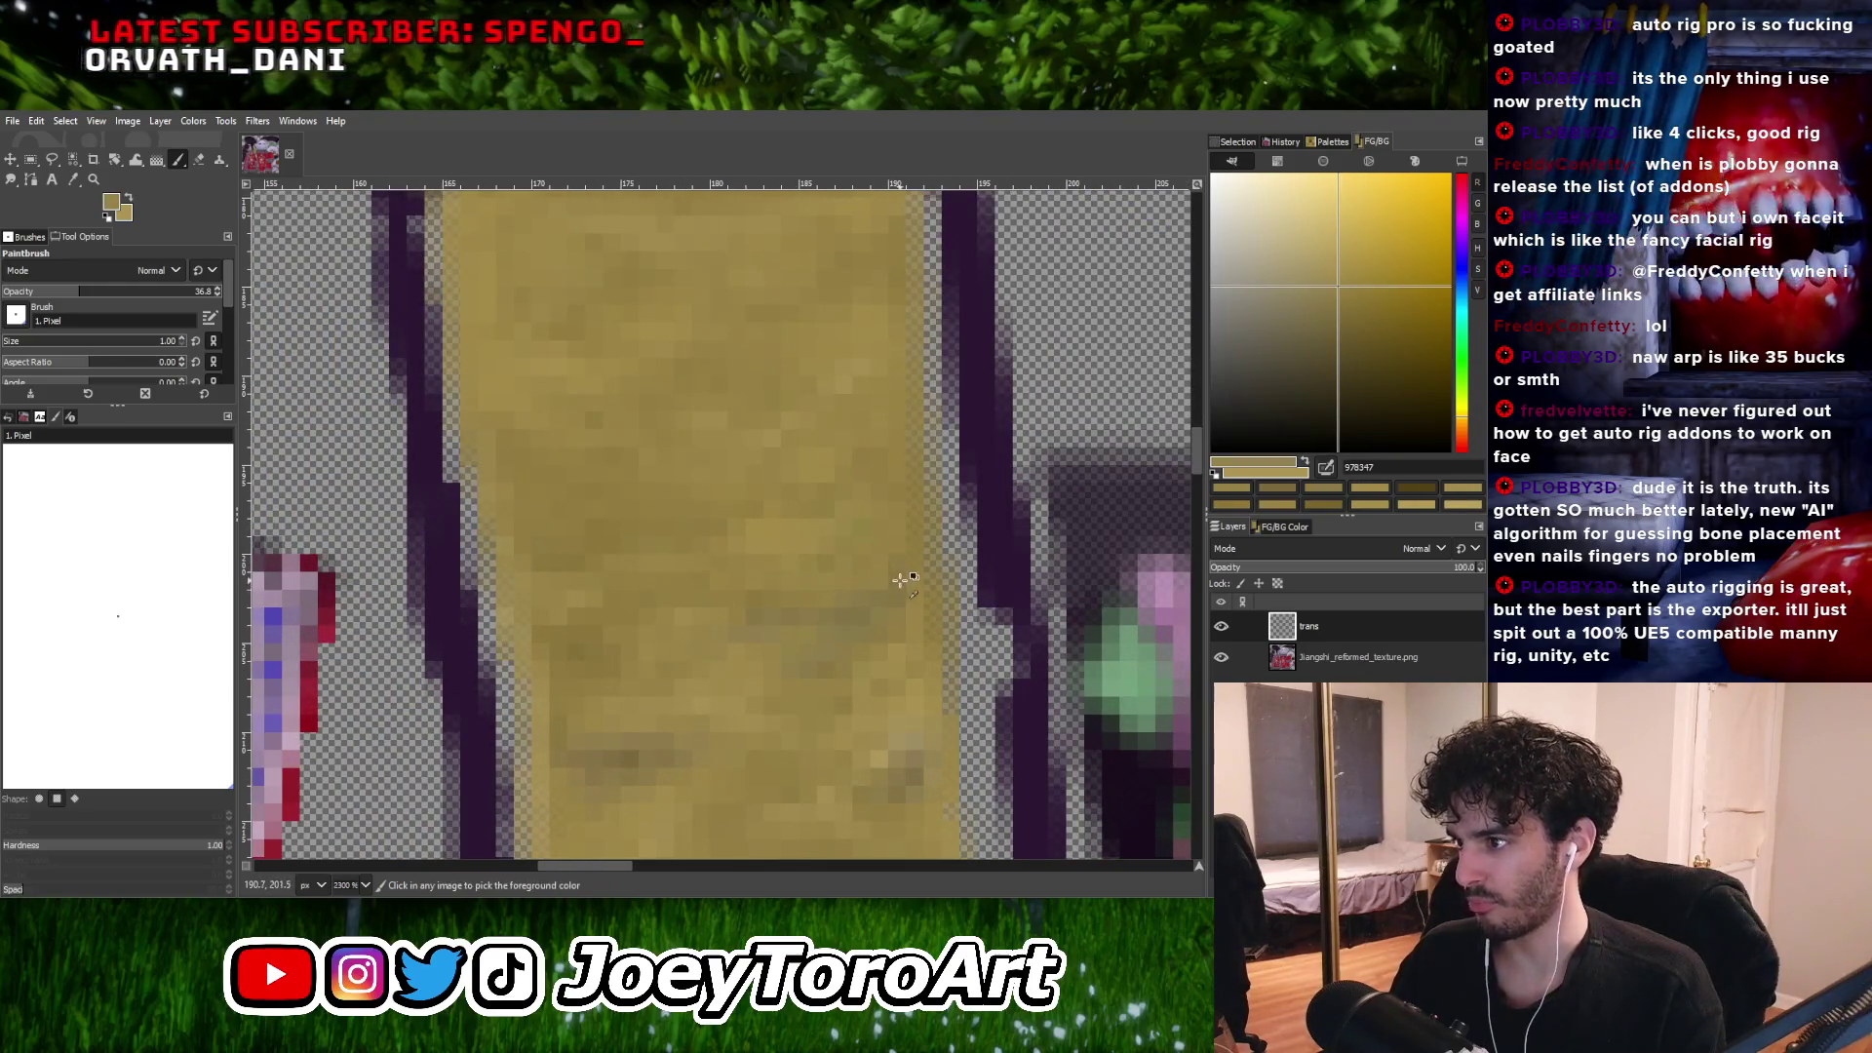
{"action": "left_click", "coordinate": [889, 570], "text": "ctrl"}
{"action": "scroll", "coordinate": [882, 580], "scroll_direction": "down", "scroll_amount": 2, "text": "ctrl"}
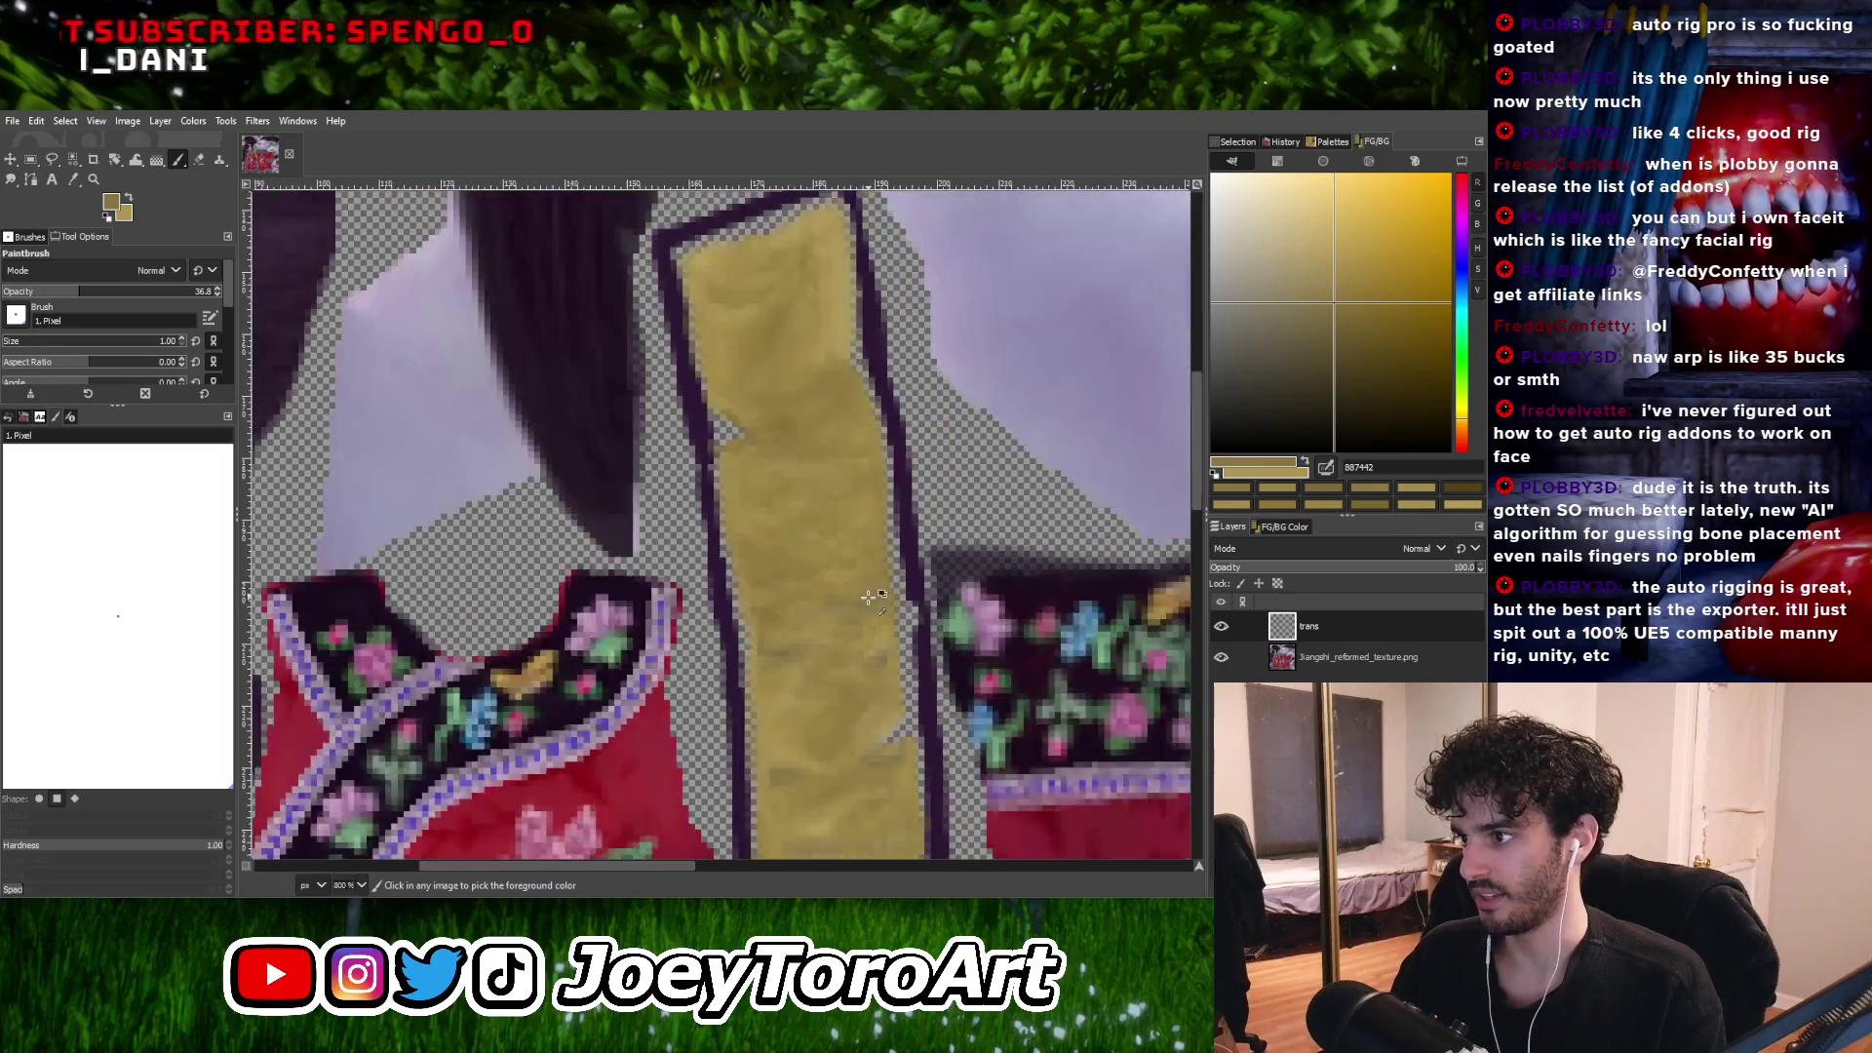
{"action": "scroll", "coordinate": [873, 593], "scroll_direction": "up", "scroll_amount": 2, "text": "ctrl"}
{"action": "left_click", "coordinate": [871, 593], "text": "ctrl"}
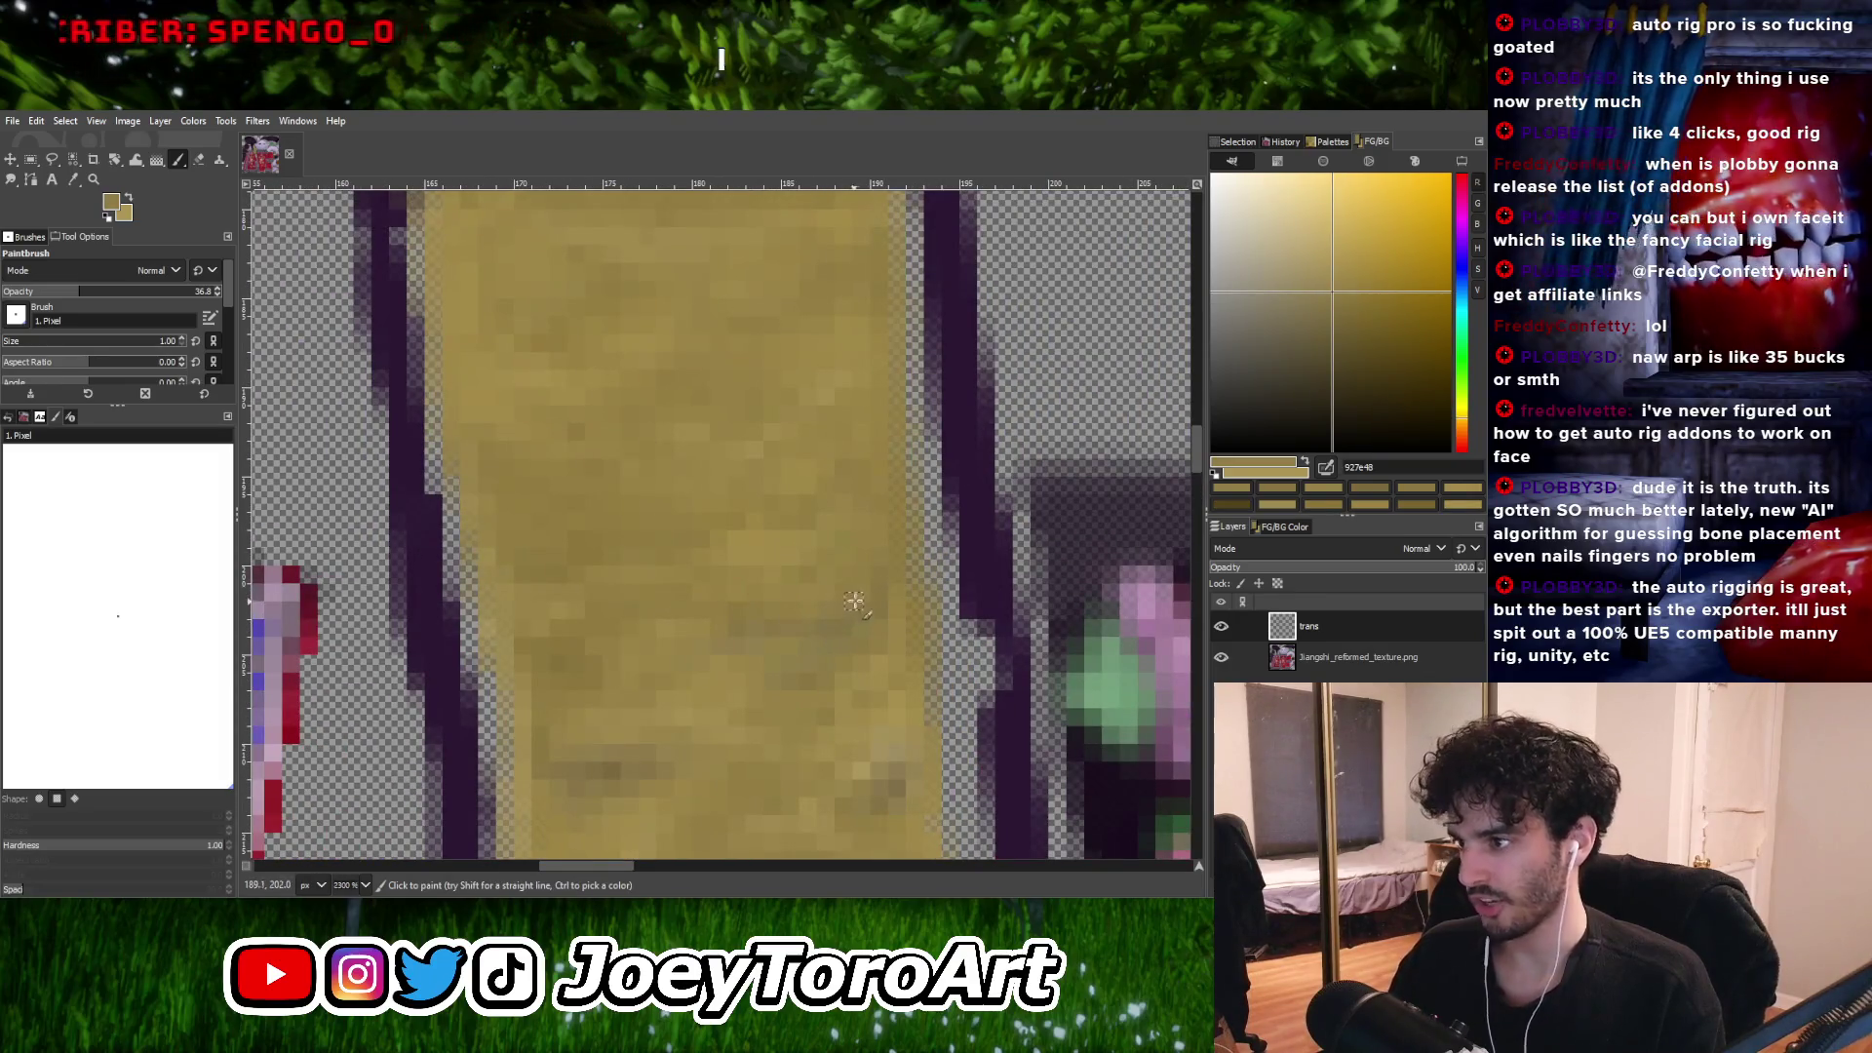
{"action": "scroll", "coordinate": [838, 602], "scroll_direction": "down", "scroll_amount": 2, "text": "ctrl"}
{"action": "scroll", "coordinate": [799, 619], "scroll_direction": "up", "scroll_amount": 3, "text": "ctrl"}
{"action": "left_click", "coordinate": [768, 606], "text": "ctrl"}
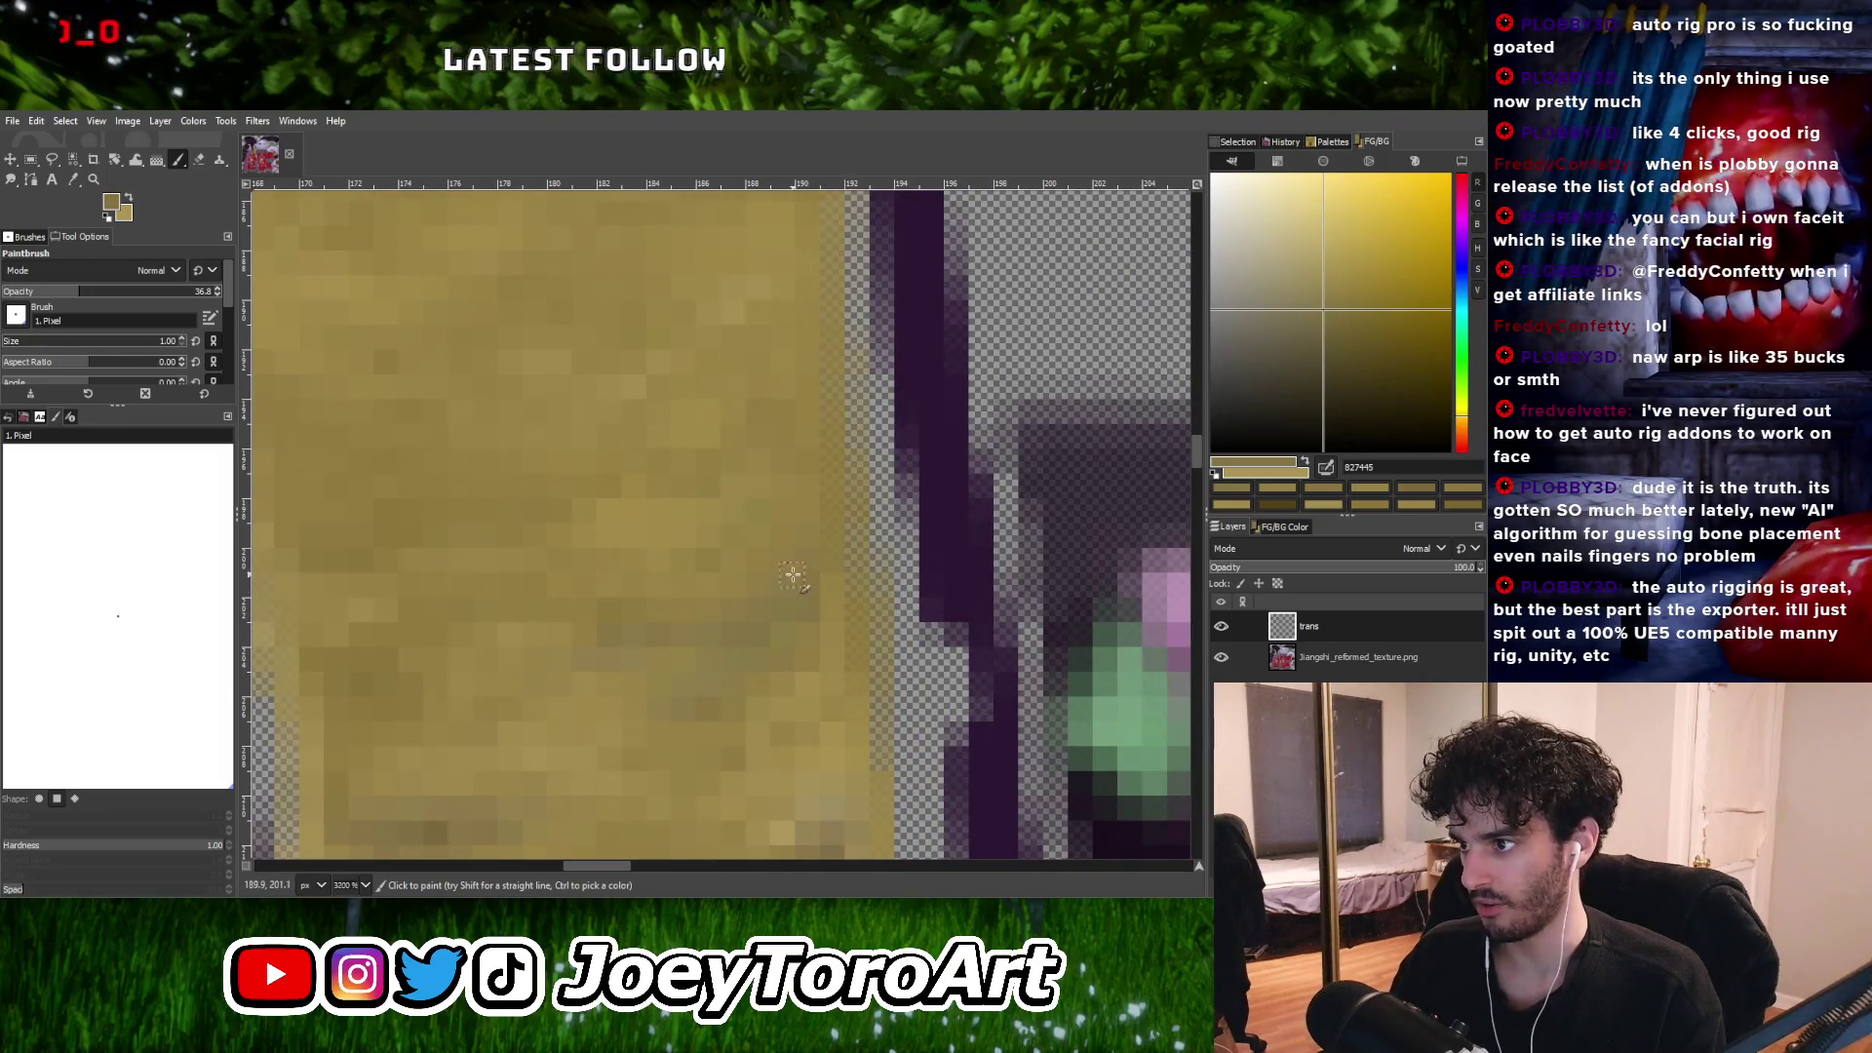
{"action": "scroll", "coordinate": [793, 577], "scroll_direction": "down", "scroll_amount": 2, "text": "ctrl"}
{"action": "scroll", "coordinate": [780, 600], "scroll_direction": "up", "scroll_amount": 2, "text": "ctrl"}
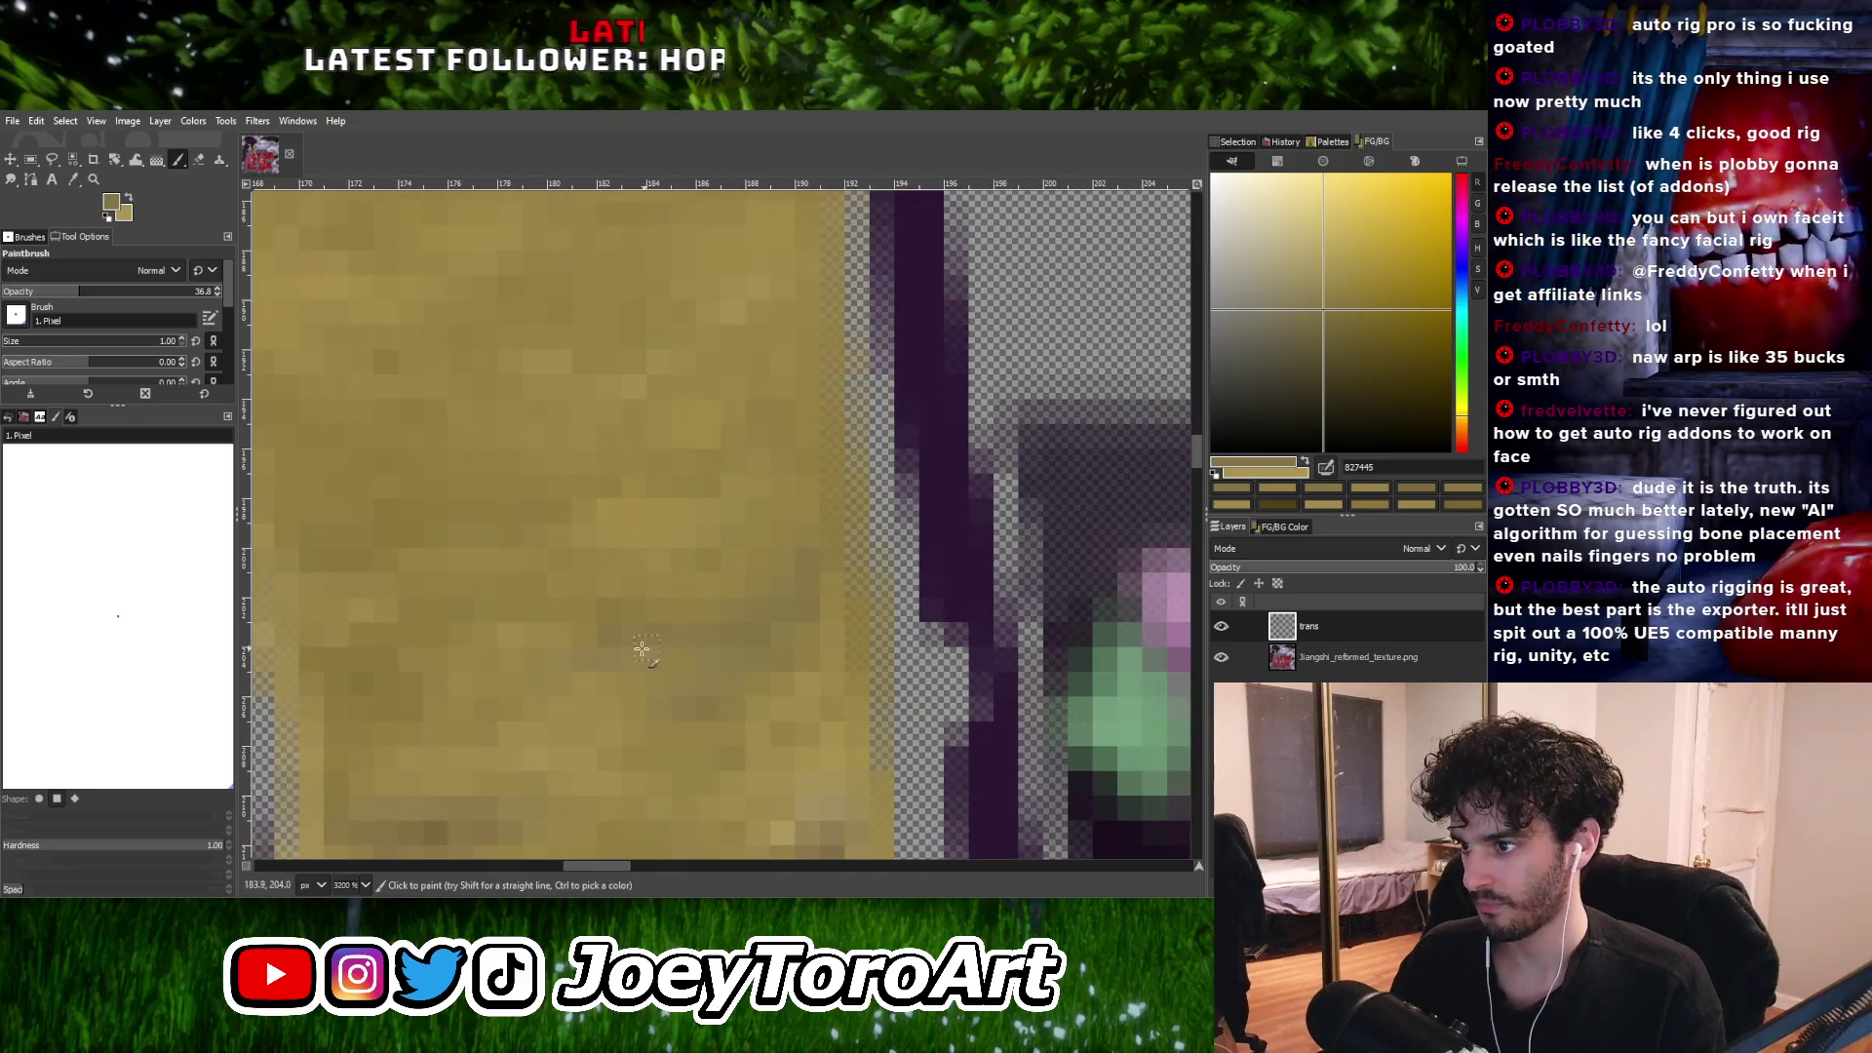
Mottle the strip further with light tan and slightly darker tan single pixels.
{"action": "scroll", "coordinate": [644, 643], "scroll_direction": "down", "scroll_amount": 1, "text": "ctrl"}
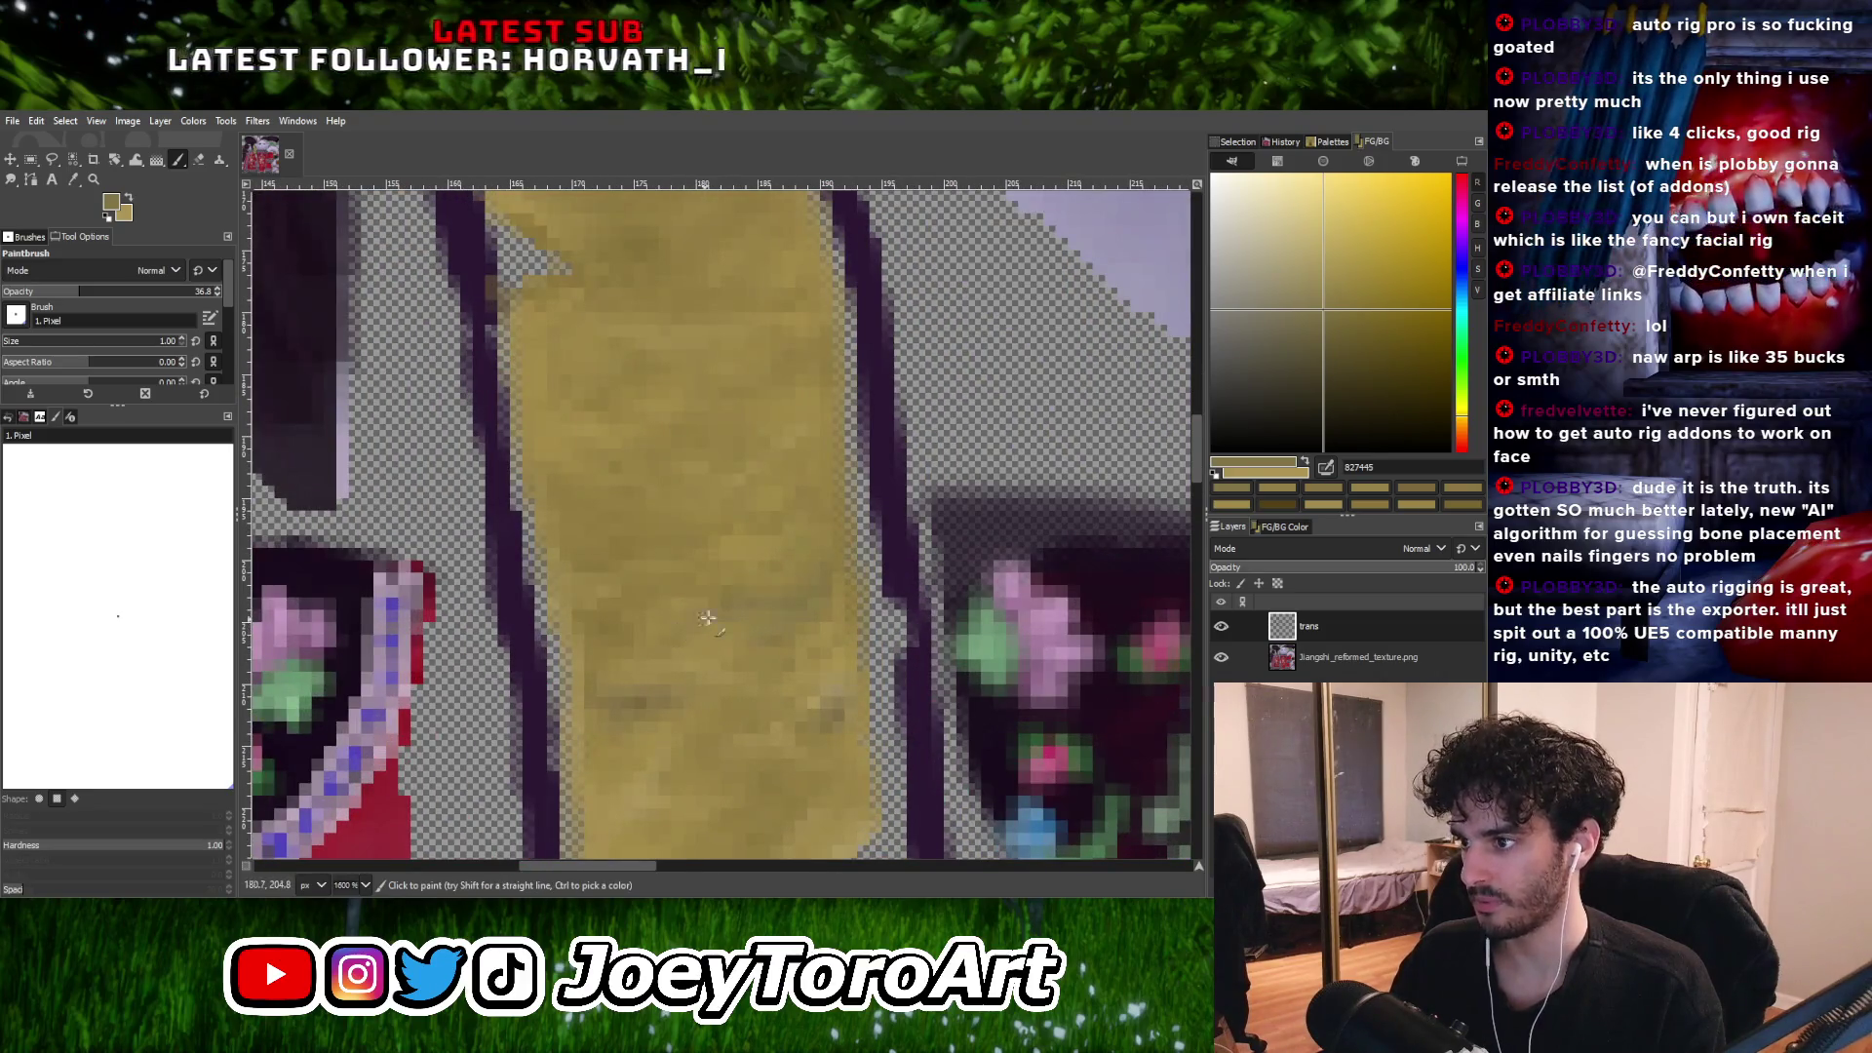
{"action": "scroll", "coordinate": [706, 617], "scroll_direction": "down", "scroll_amount": 1, "text": "ctrl"}
{"action": "scroll", "coordinate": [860, 566], "scroll_direction": "up", "scroll_amount": 2, "text": "ctrl"}
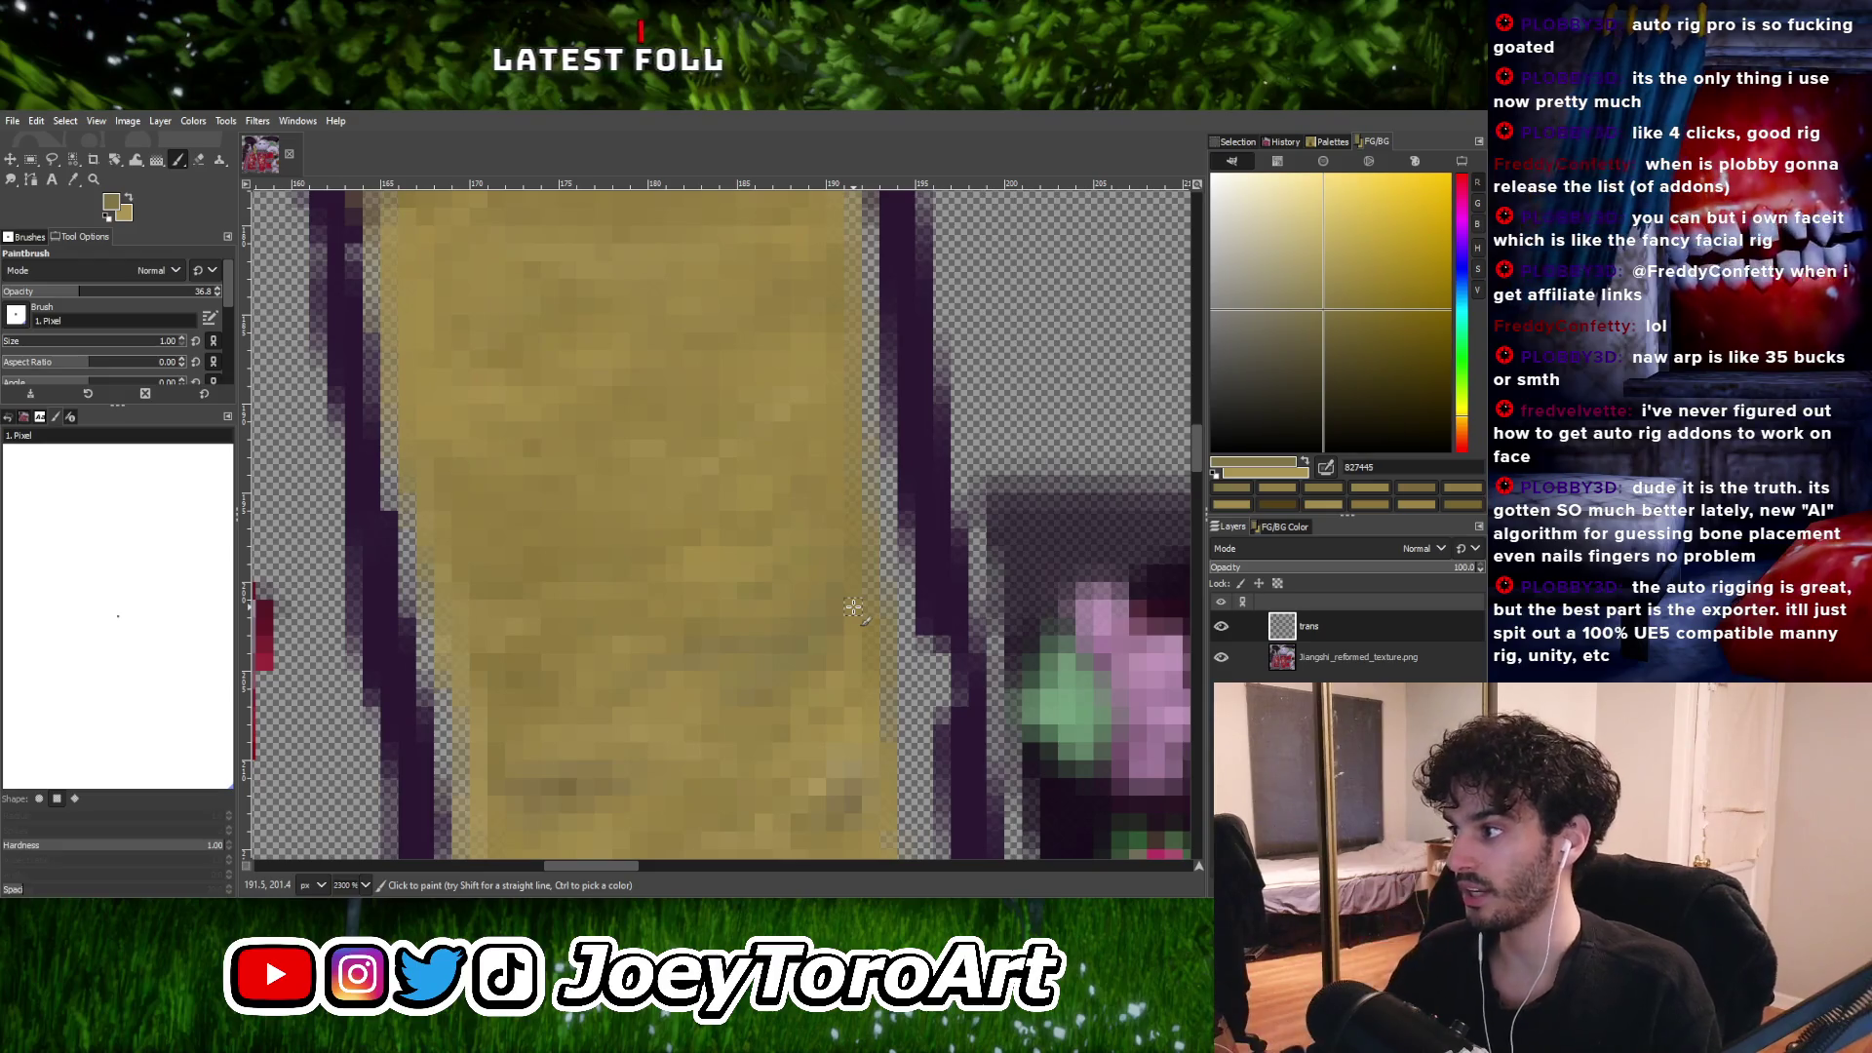
{"action": "scroll", "coordinate": [853, 607], "scroll_direction": "down", "scroll_amount": 1, "text": "ctrl"}
{"action": "scroll", "coordinate": [688, 597], "scroll_direction": "up", "scroll_amount": 2, "text": "ctrl"}
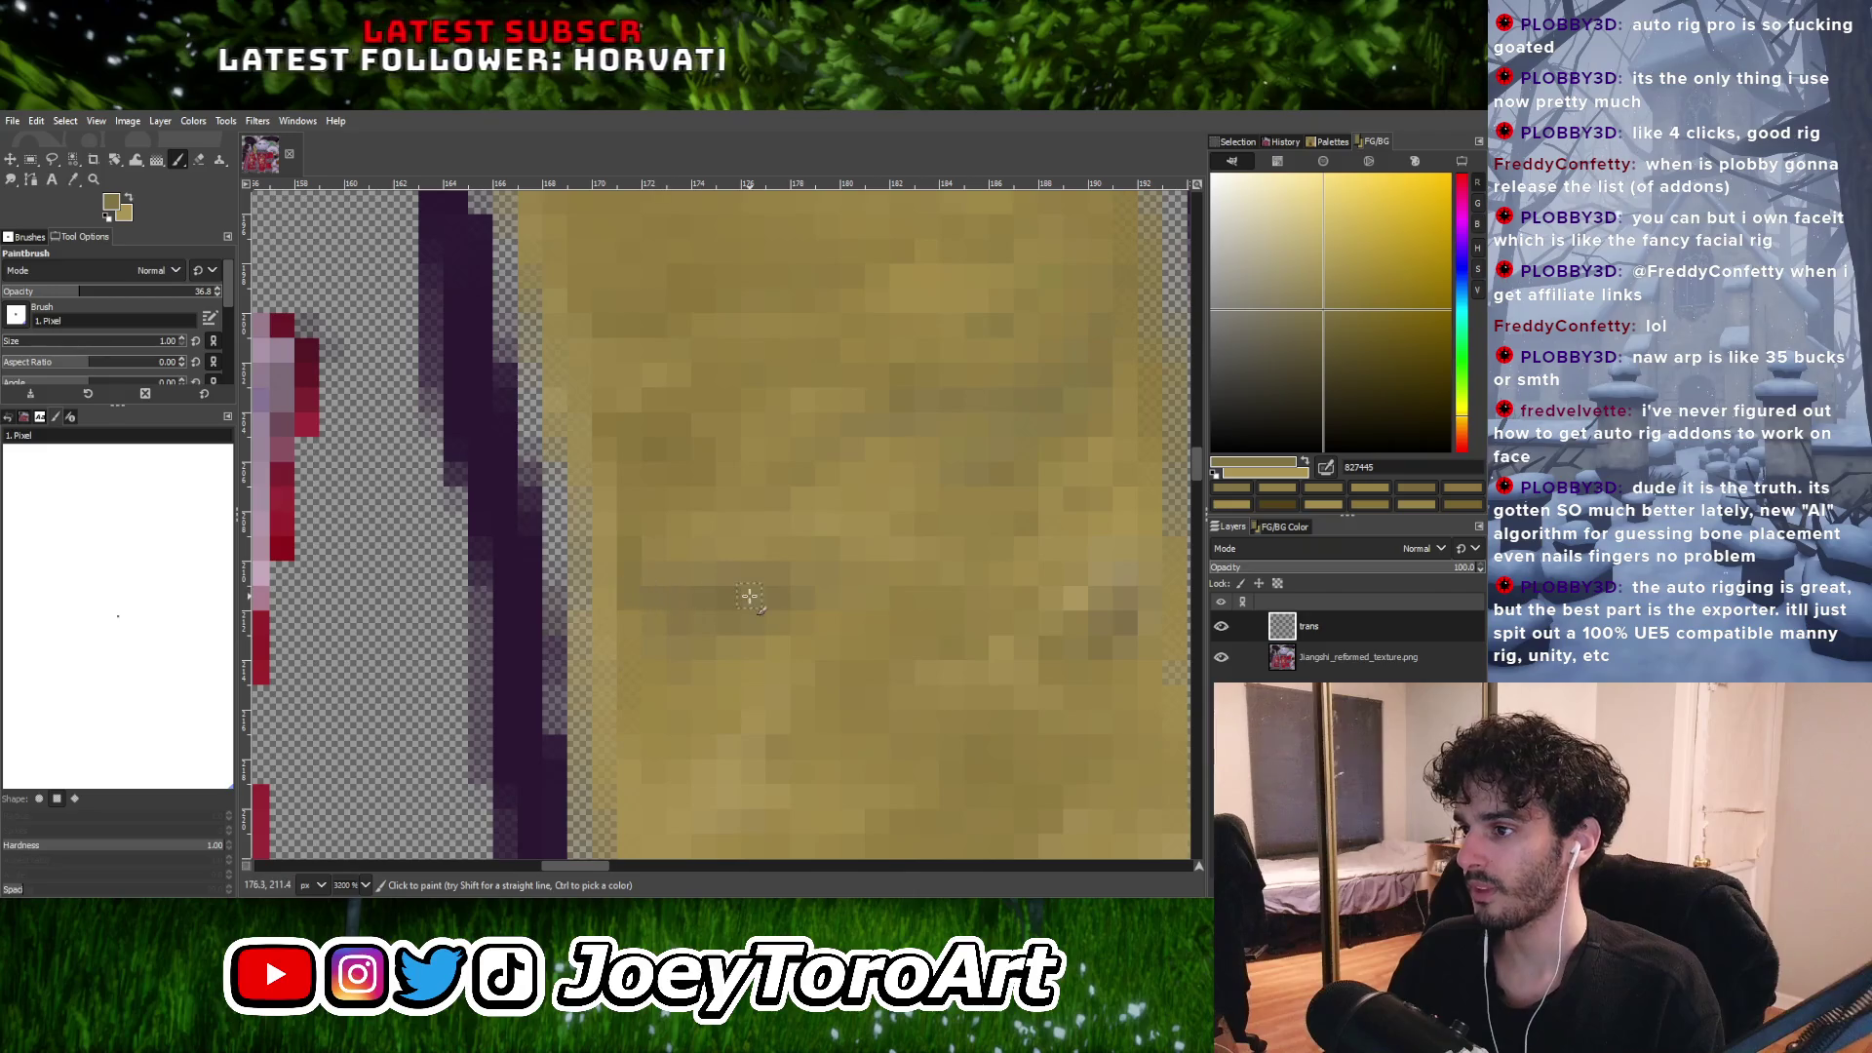
{"action": "scroll", "coordinate": [766, 602], "scroll_direction": "down", "scroll_amount": 3, "text": "ctrl"}
{"action": "scroll", "coordinate": [767, 602], "scroll_direction": "up", "scroll_amount": 3, "text": "ctrl"}
{"action": "left_click", "coordinate": [746, 579], "text": "ctrl"}
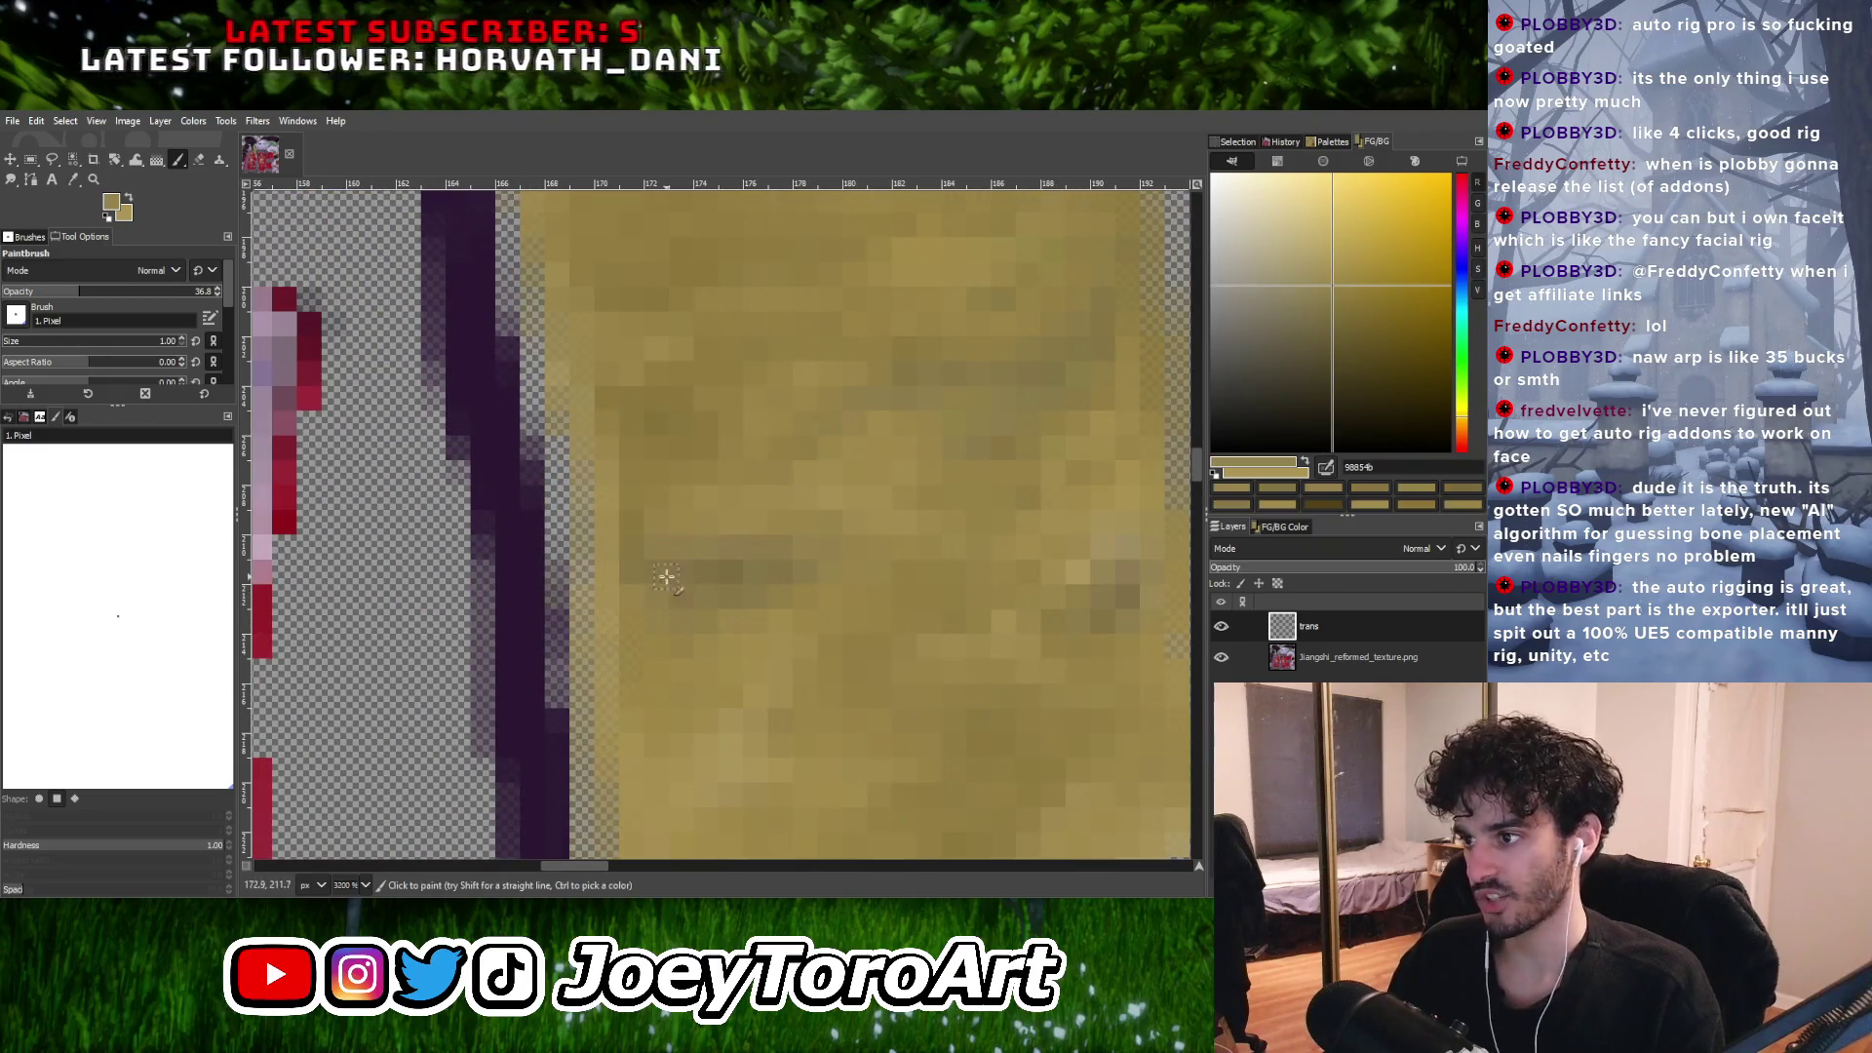
{"action": "scroll", "coordinate": [873, 590], "scroll_direction": "down", "scroll_amount": 4, "text": "ctrl"}
{"action": "scroll", "coordinate": [873, 590], "scroll_direction": "up", "scroll_amount": 2, "text": "ctrl"}
{"action": "left_click", "coordinate": [814, 581], "text": "ctrl"}
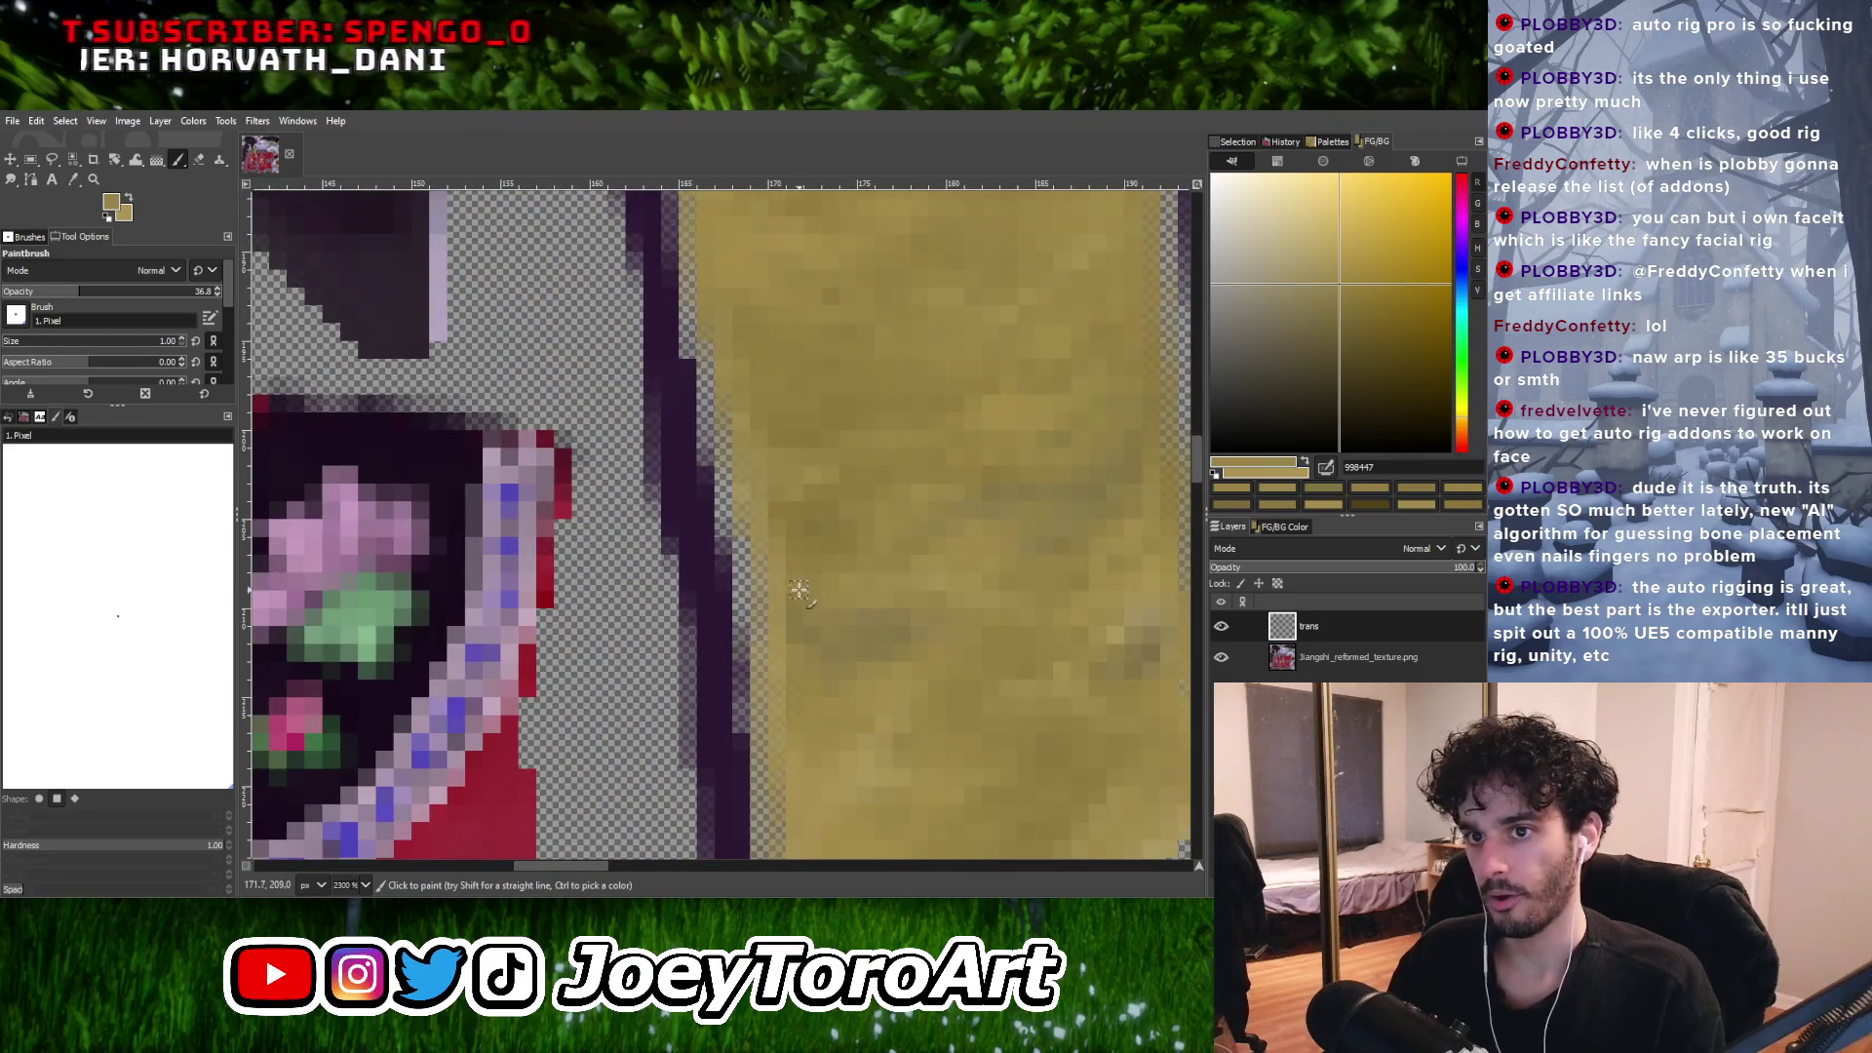
{"action": "left_click", "coordinate": [783, 593], "text": "ctrl"}
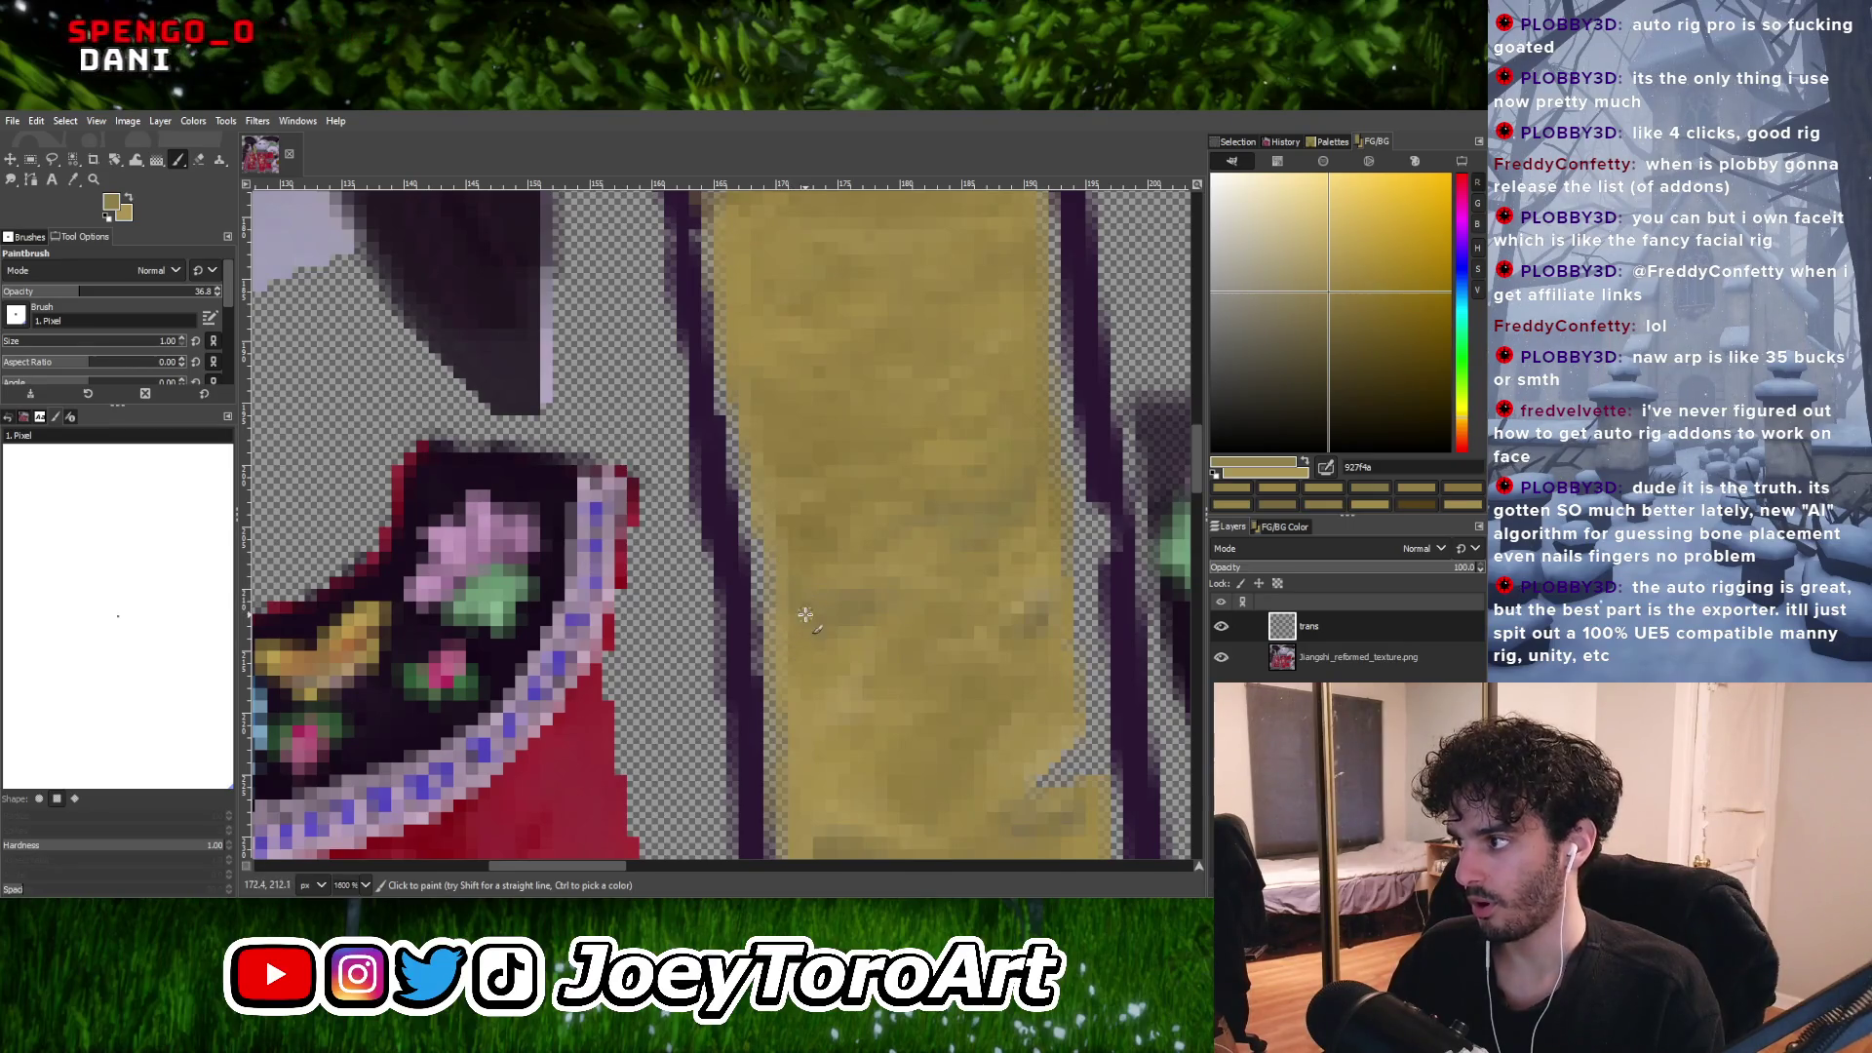
{"action": "scroll", "coordinate": [806, 614], "scroll_direction": "down", "scroll_amount": 3, "text": "ctrl"}
{"action": "scroll", "coordinate": [762, 585], "scroll_direction": "up", "scroll_amount": 4, "text": "ctrl"}
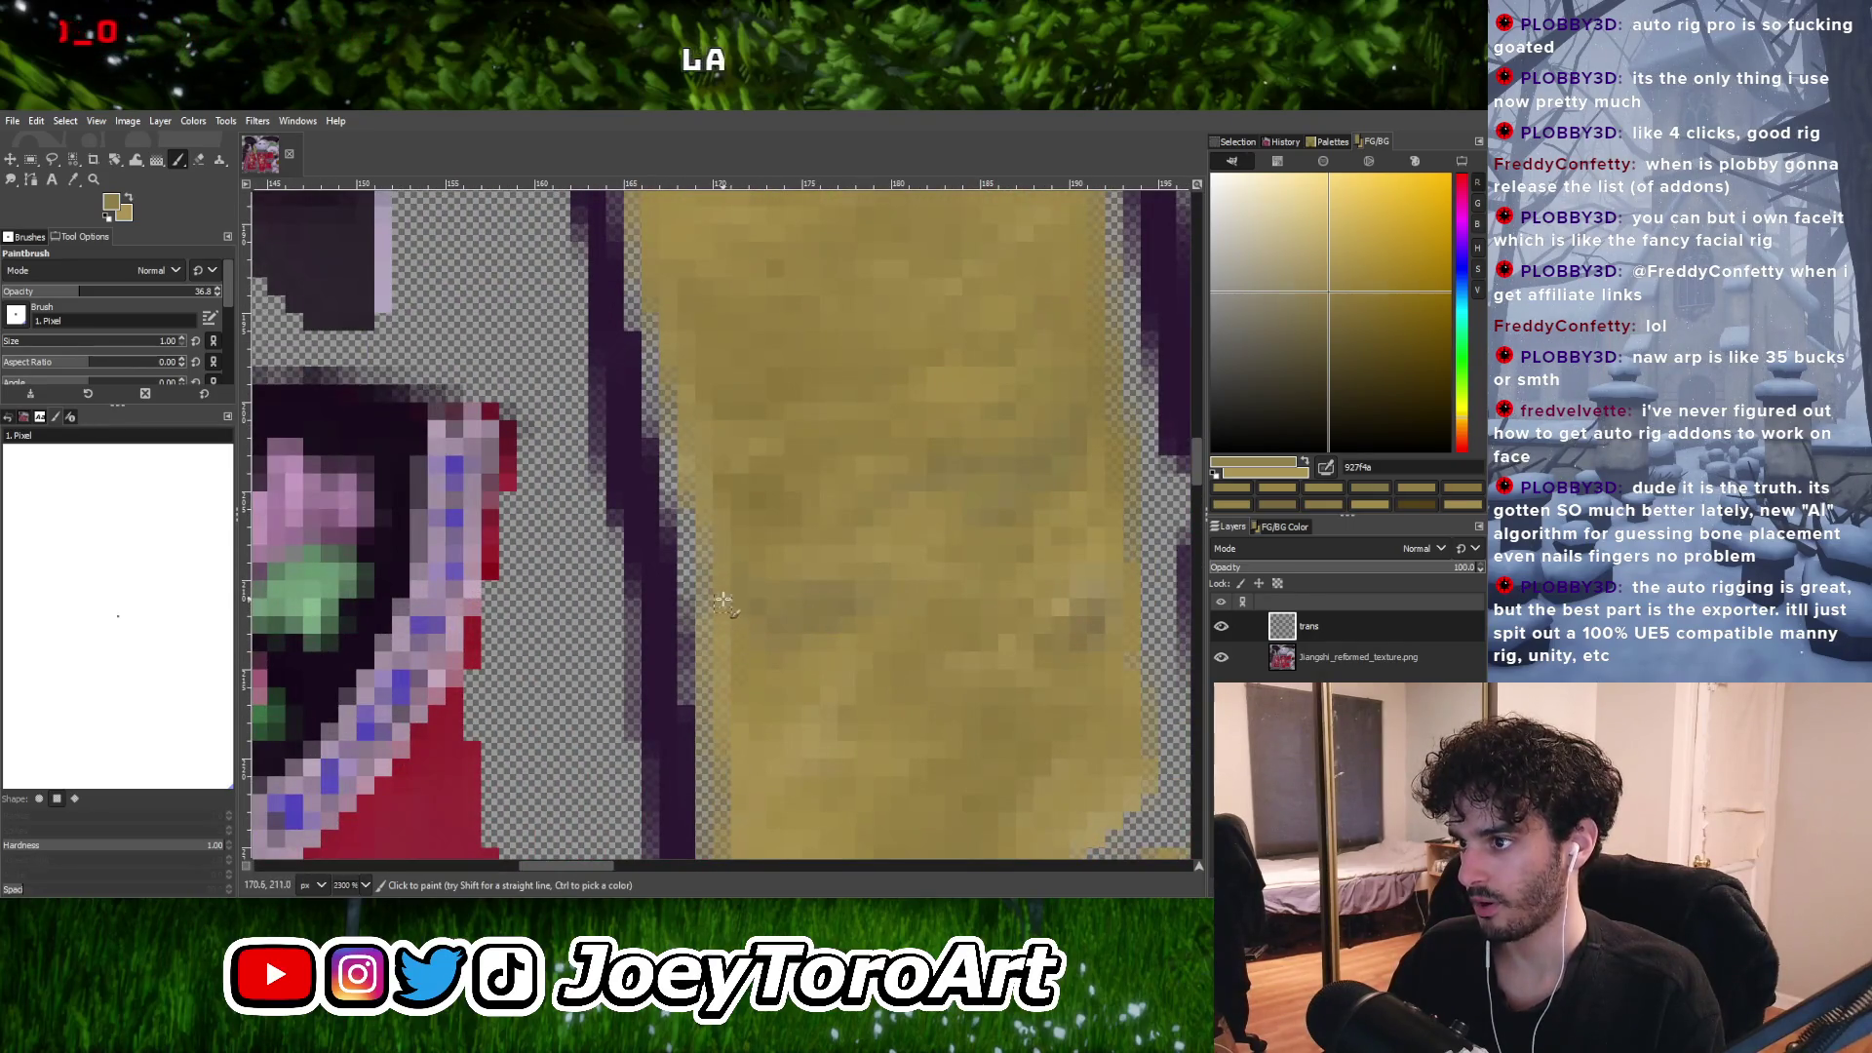
Enlarge the brush to 2 pixels and dab yellow onto the strip's right edge.
{"action": "key", "text": "bracketright"}
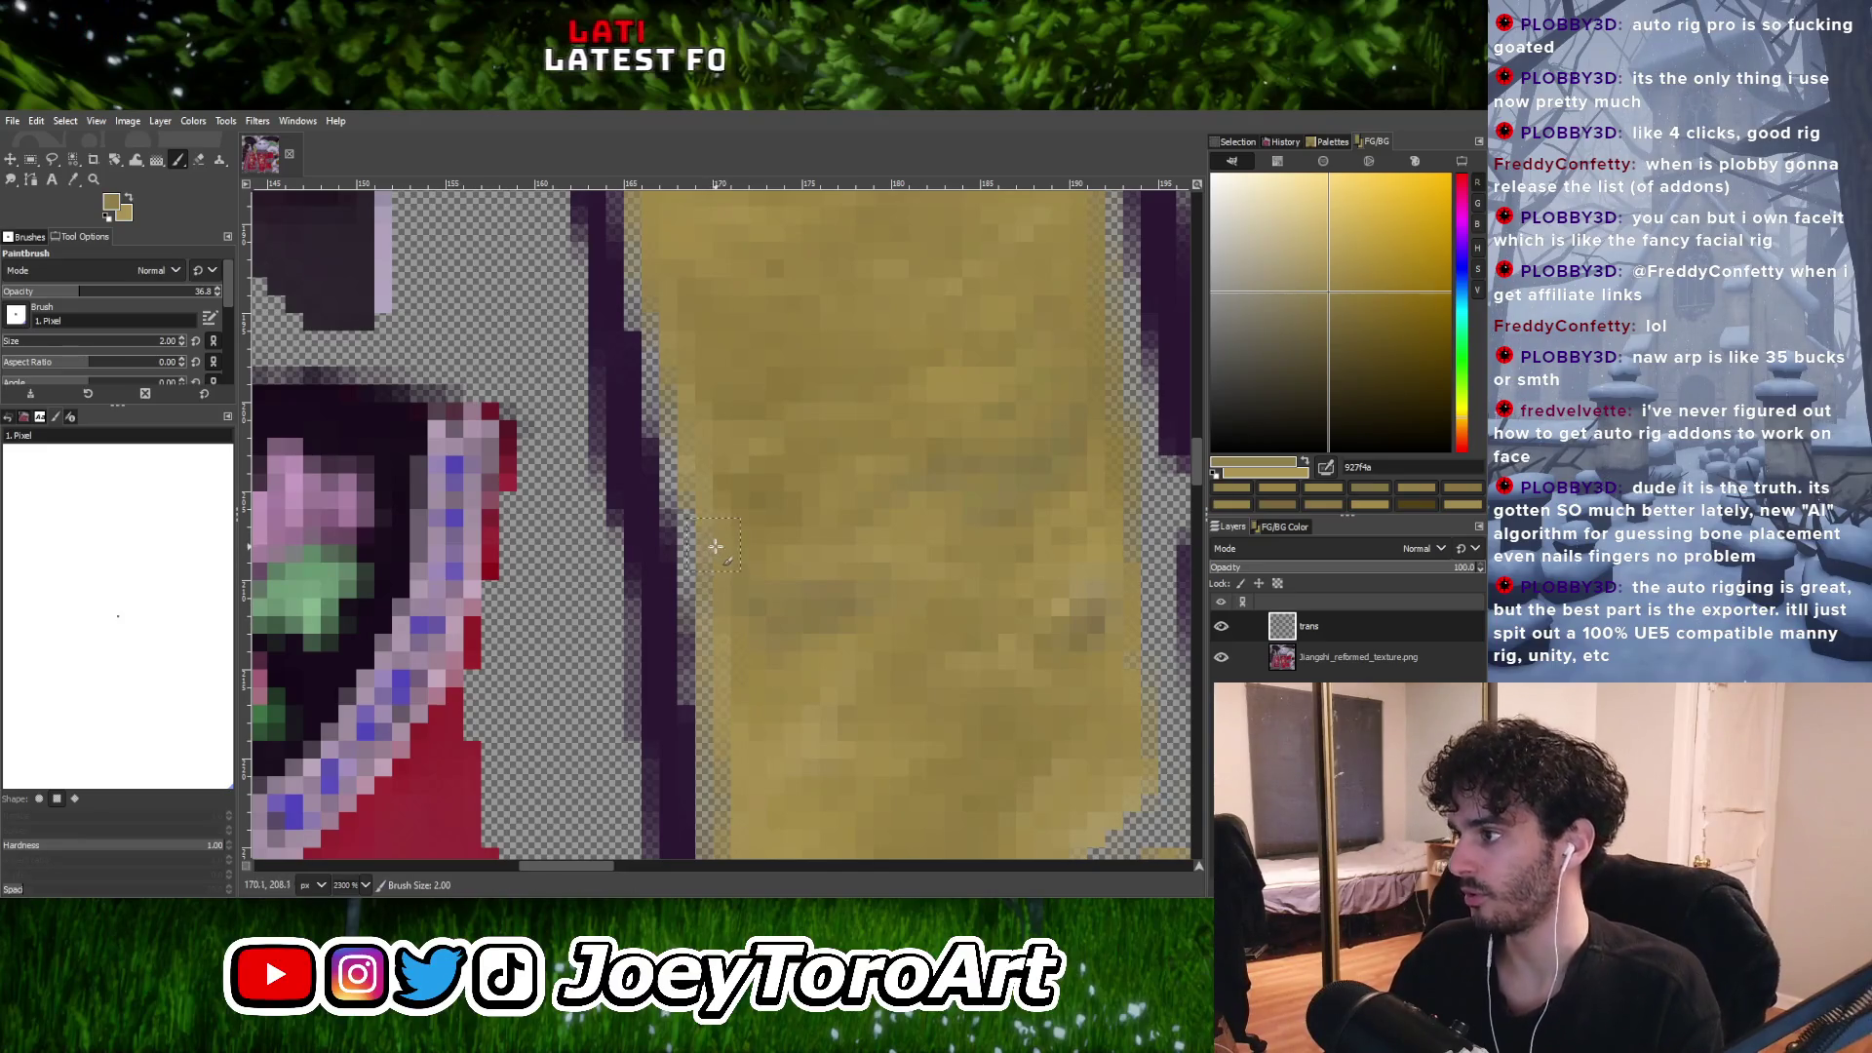
{"action": "scroll", "coordinate": [716, 530], "scroll_direction": "down", "scroll_amount": 3, "text": "ctrl"}
{"action": "scroll", "coordinate": [786, 572], "scroll_direction": "up", "scroll_amount": 3, "text": "ctrl"}
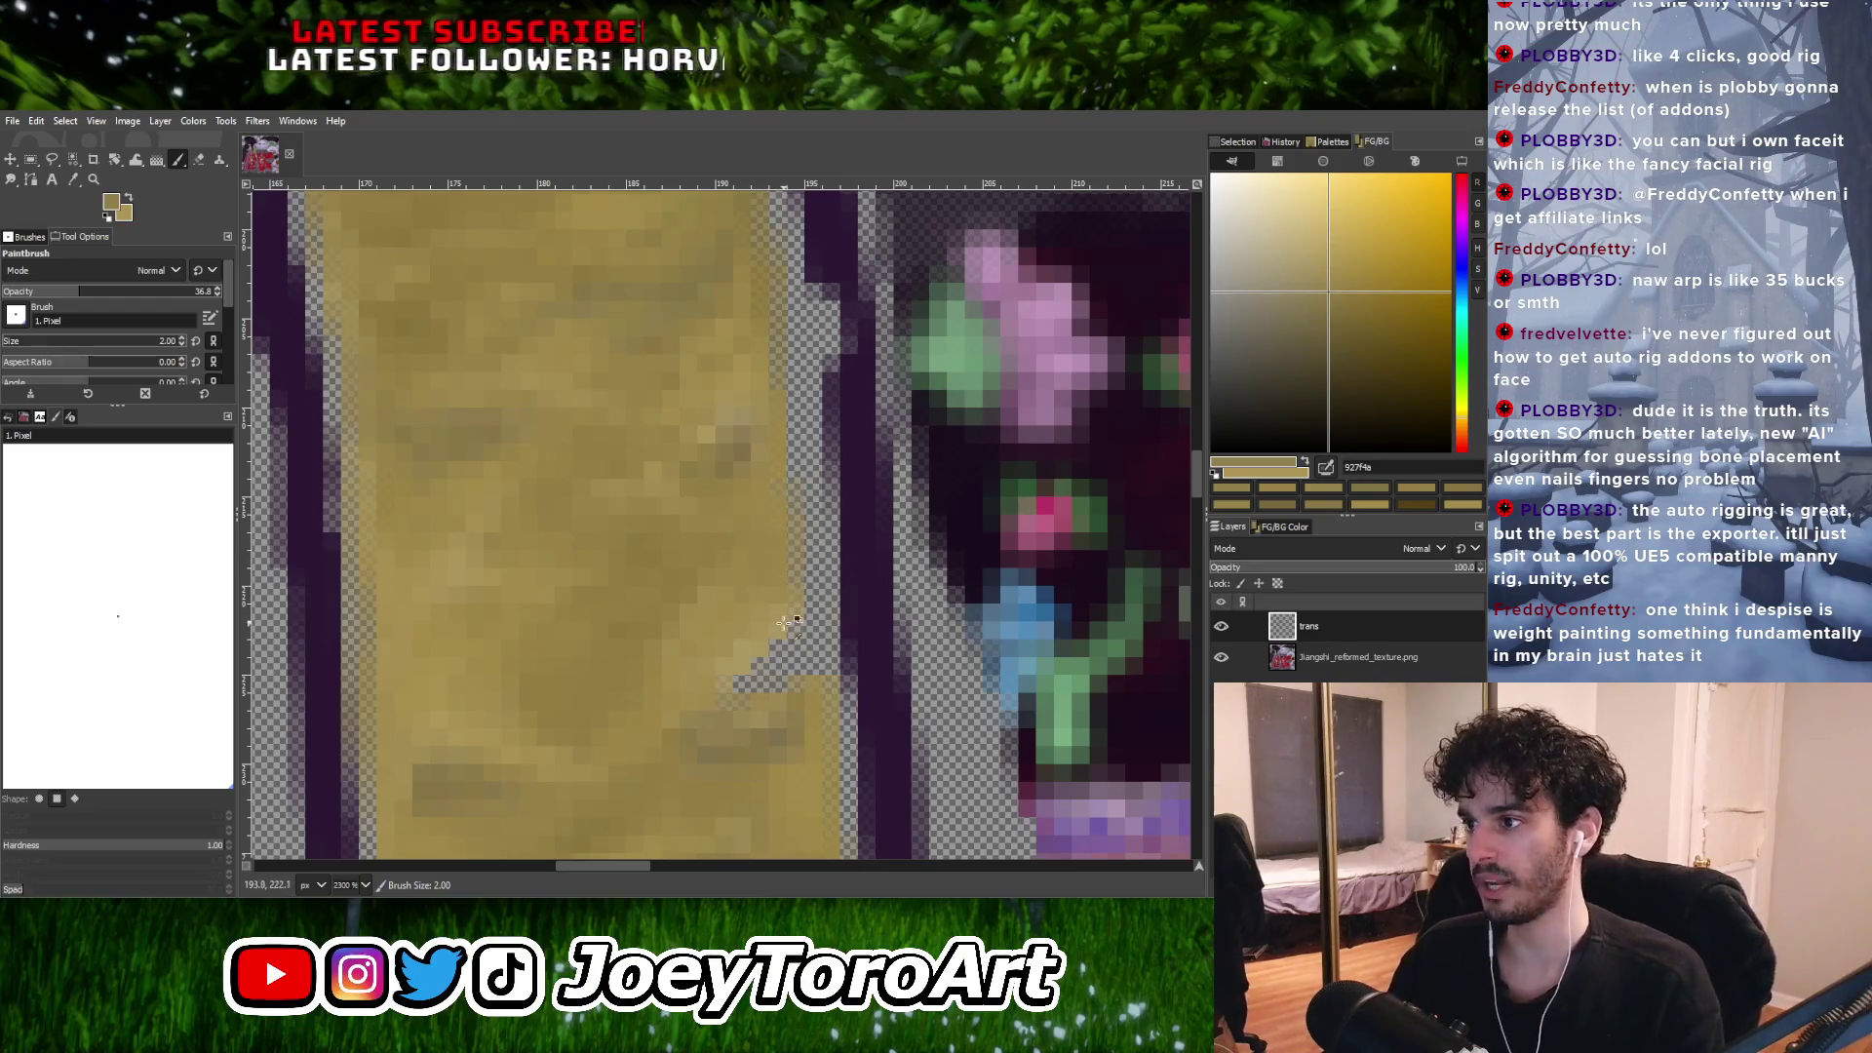
{"action": "scroll", "coordinate": [786, 572], "scroll_direction": "down", "scroll_amount": 3, "text": "ctrl"}
{"action": "scroll", "coordinate": [777, 607], "scroll_direction": "up", "scroll_amount": 2, "text": "ctrl"}
{"action": "scroll", "coordinate": [777, 606], "scroll_direction": "up", "scroll_amount": 1, "text": "ctrl"}
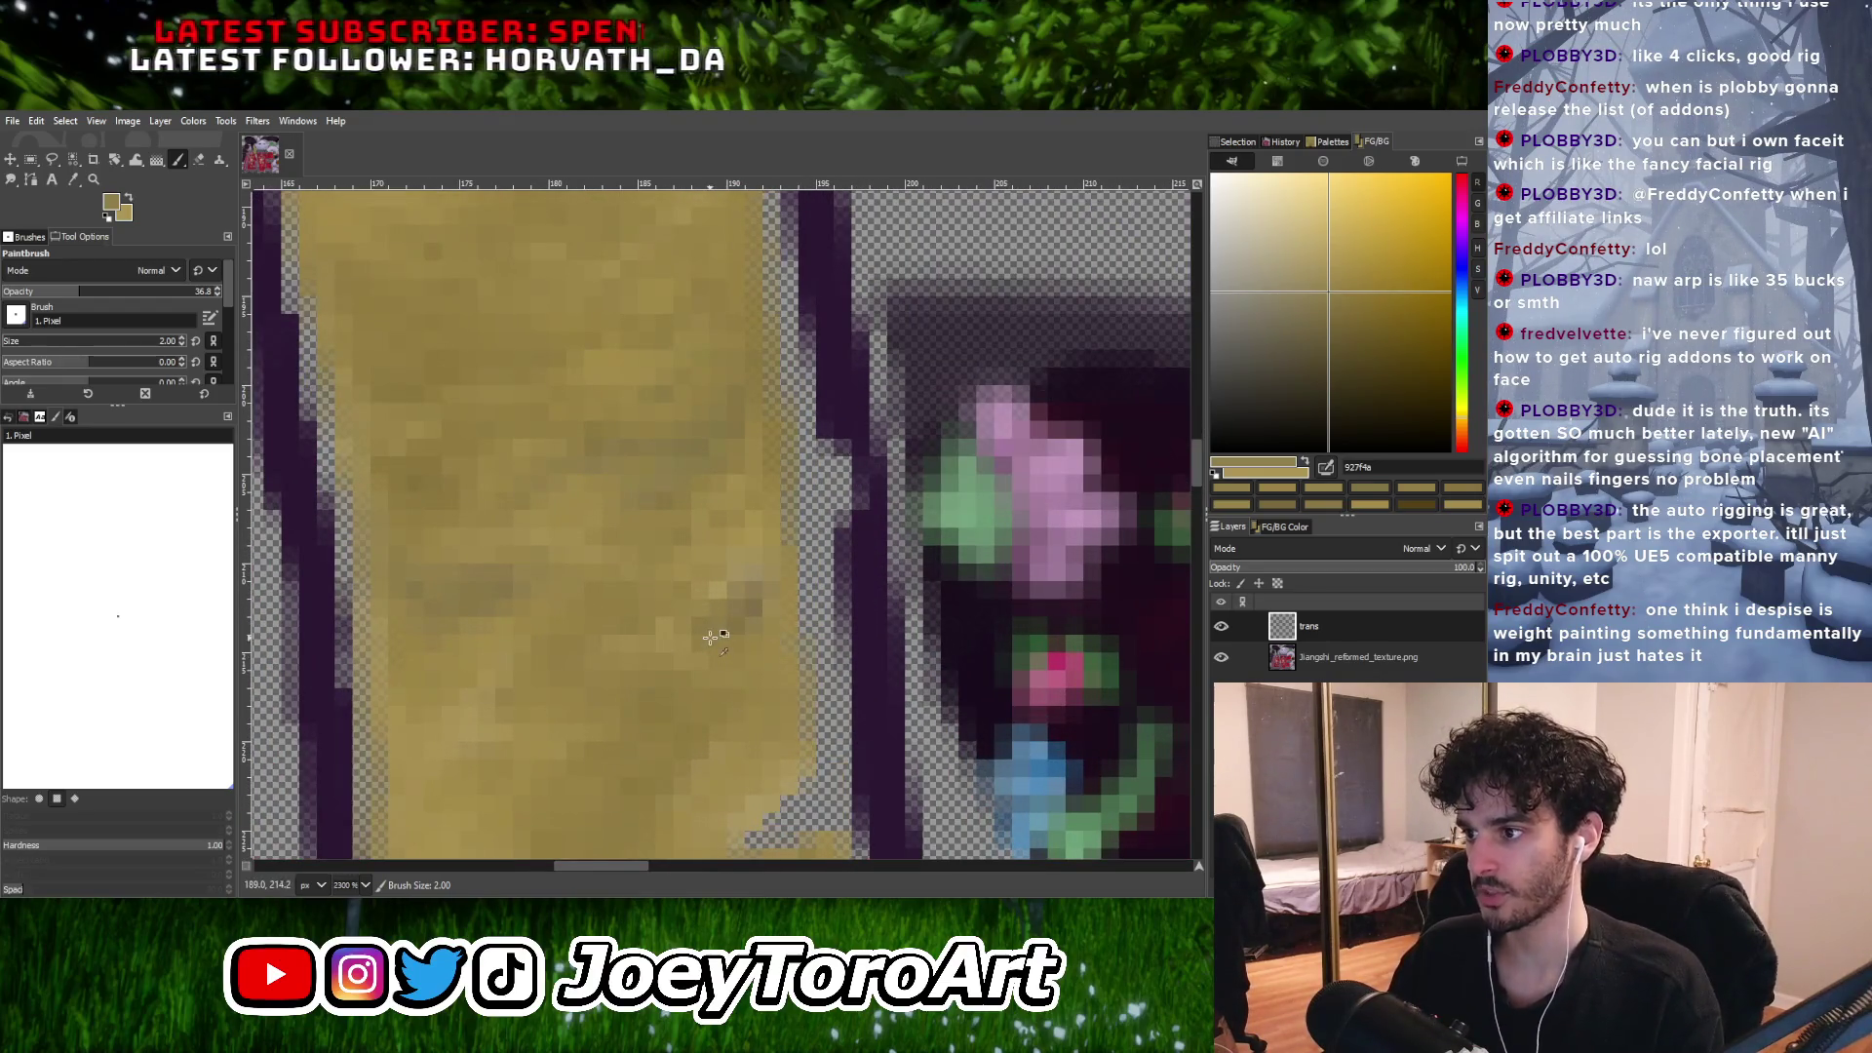
{"action": "scroll", "coordinate": [770, 576], "scroll_direction": "down", "scroll_amount": 2, "text": "ctrl"}
{"action": "scroll", "coordinate": [770, 576], "scroll_direction": "down", "scroll_amount": 2, "text": "ctrl"}
{"action": "scroll", "coordinate": [795, 590], "scroll_direction": "up", "scroll_amount": 4, "text": "ctrl"}
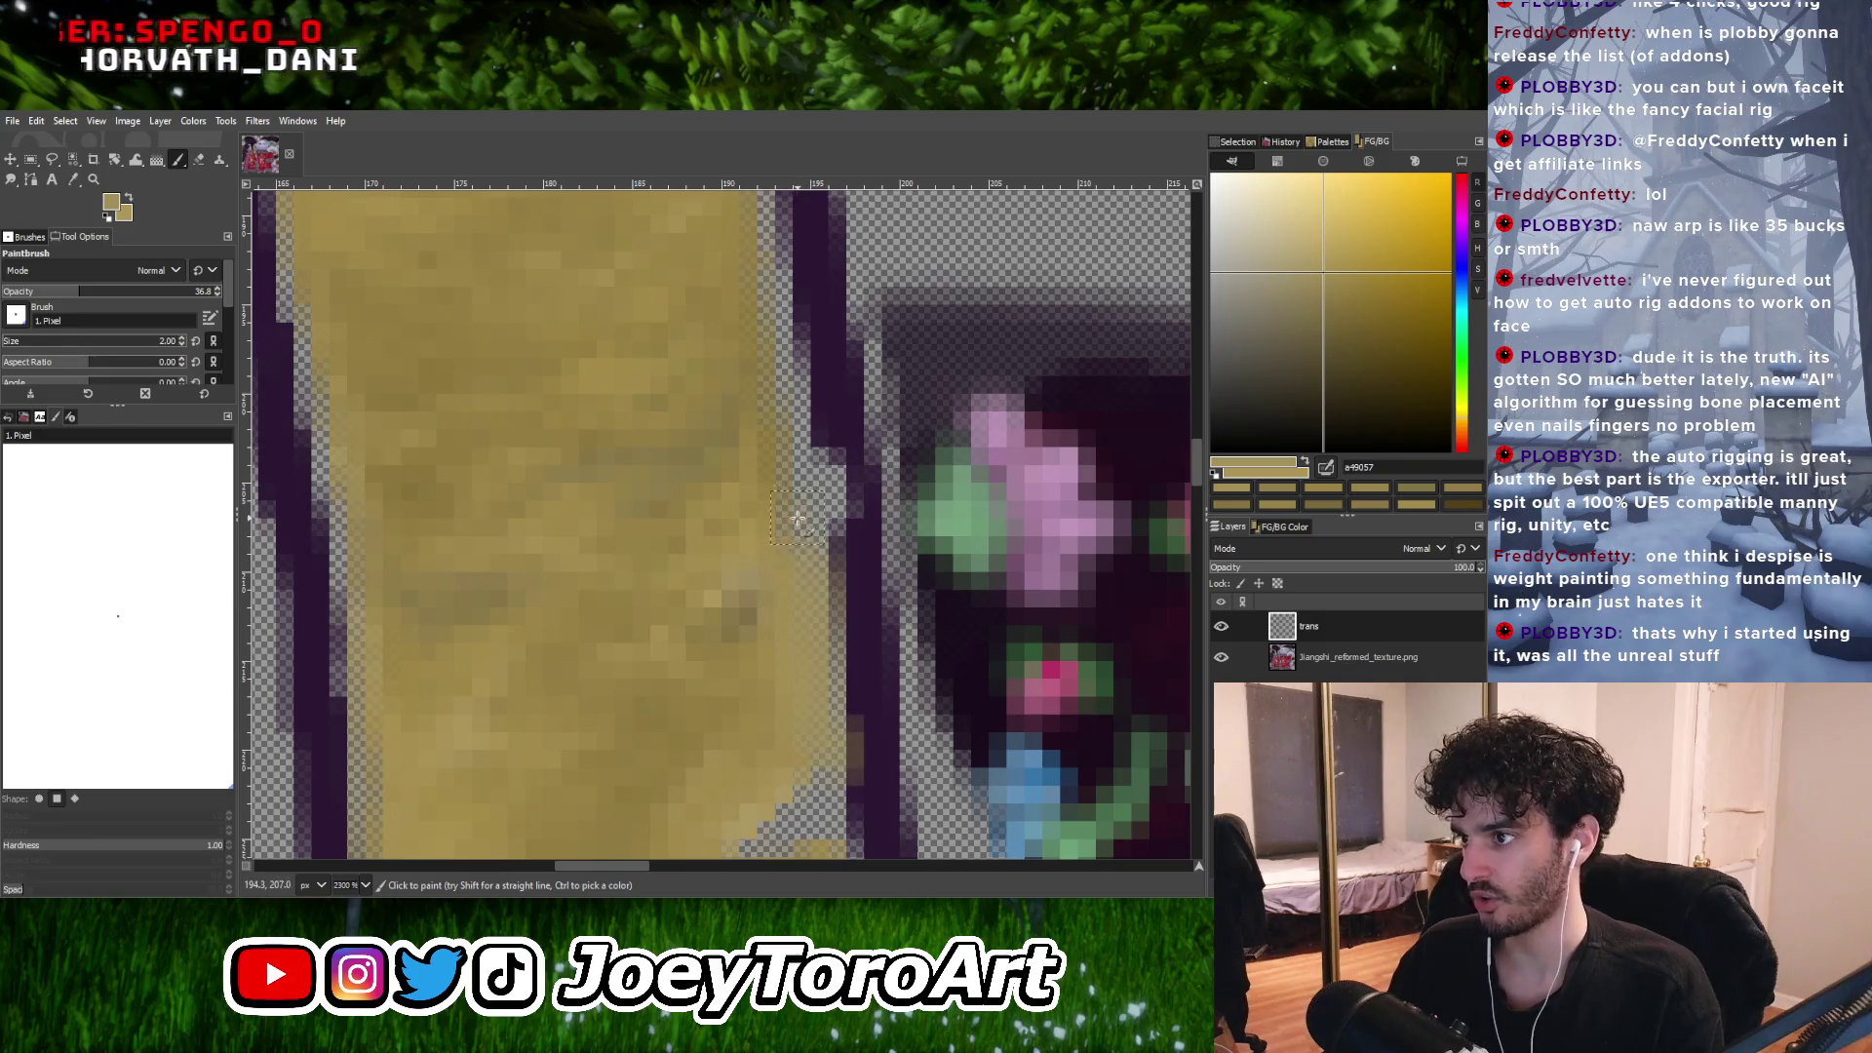
{"action": "left_click", "coordinate": [810, 541]}
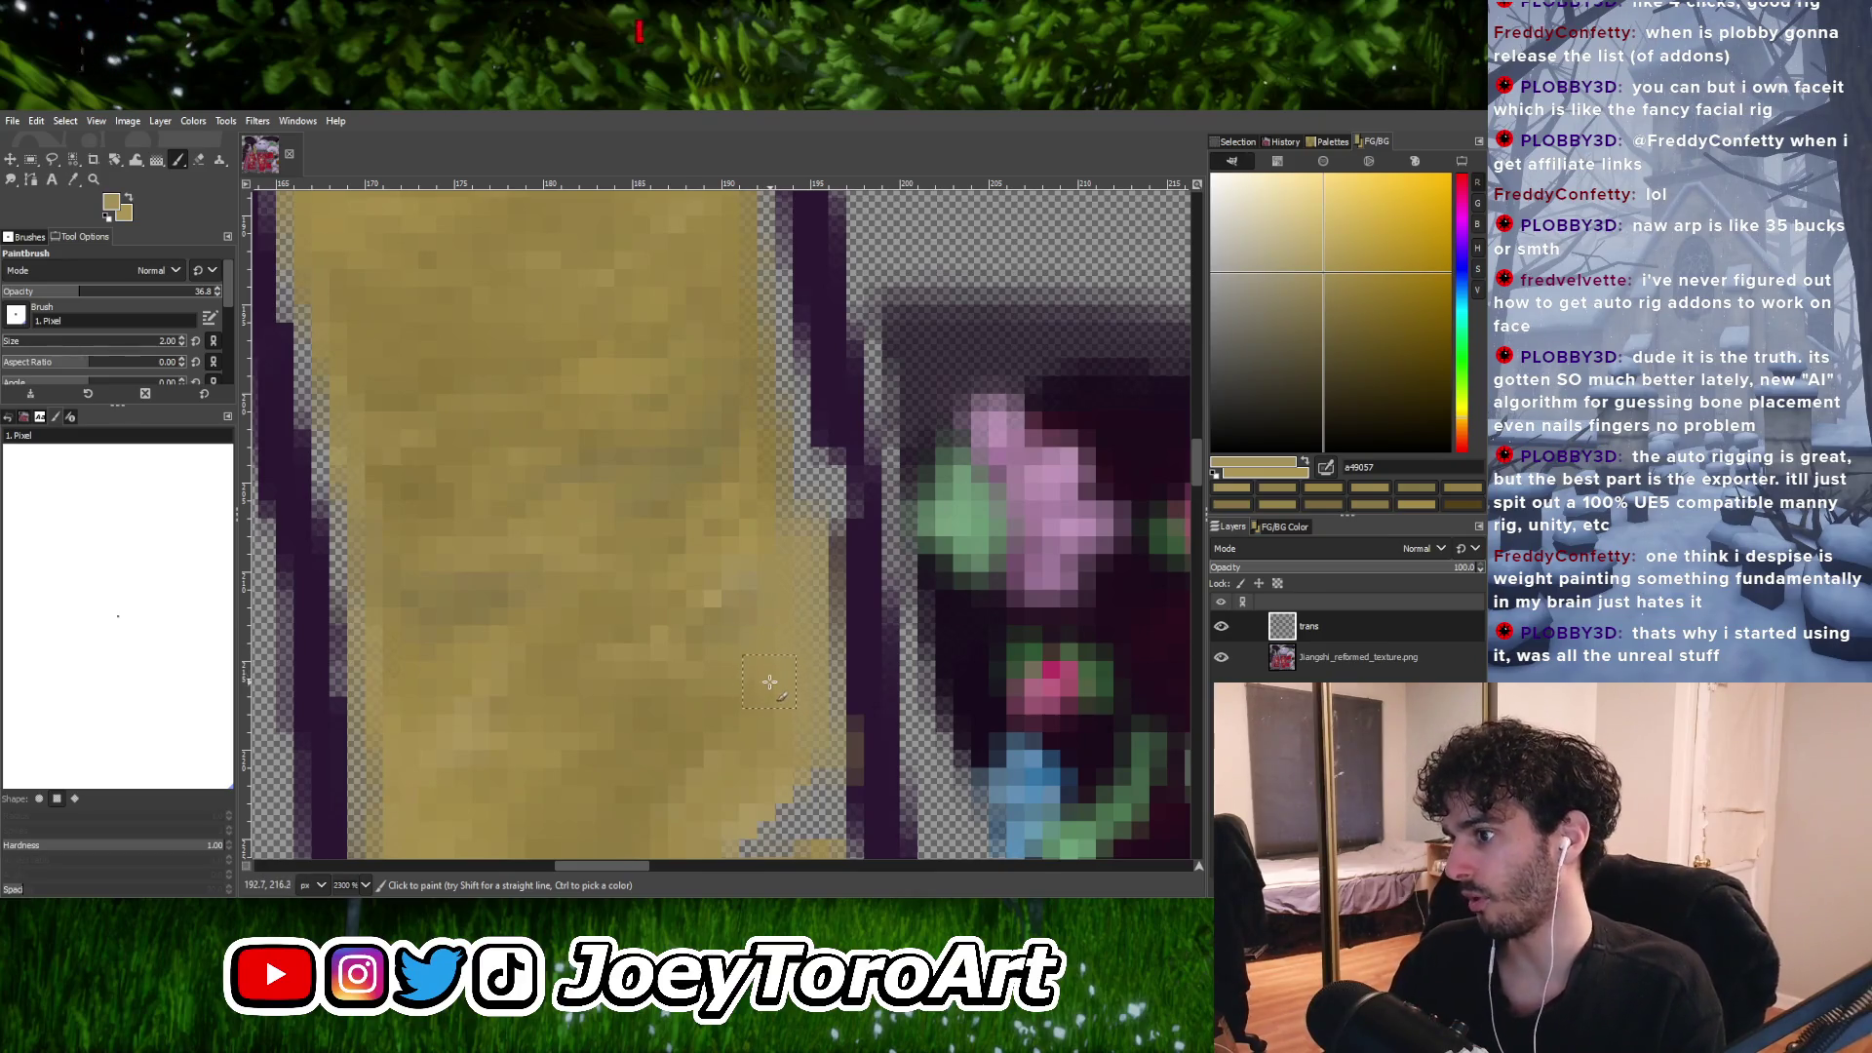
Fill right-edge pixels with tan, darker tan and lighter yellow sampled from the strip.
{"action": "left_click", "coordinate": [717, 612], "text": "ctrl"}
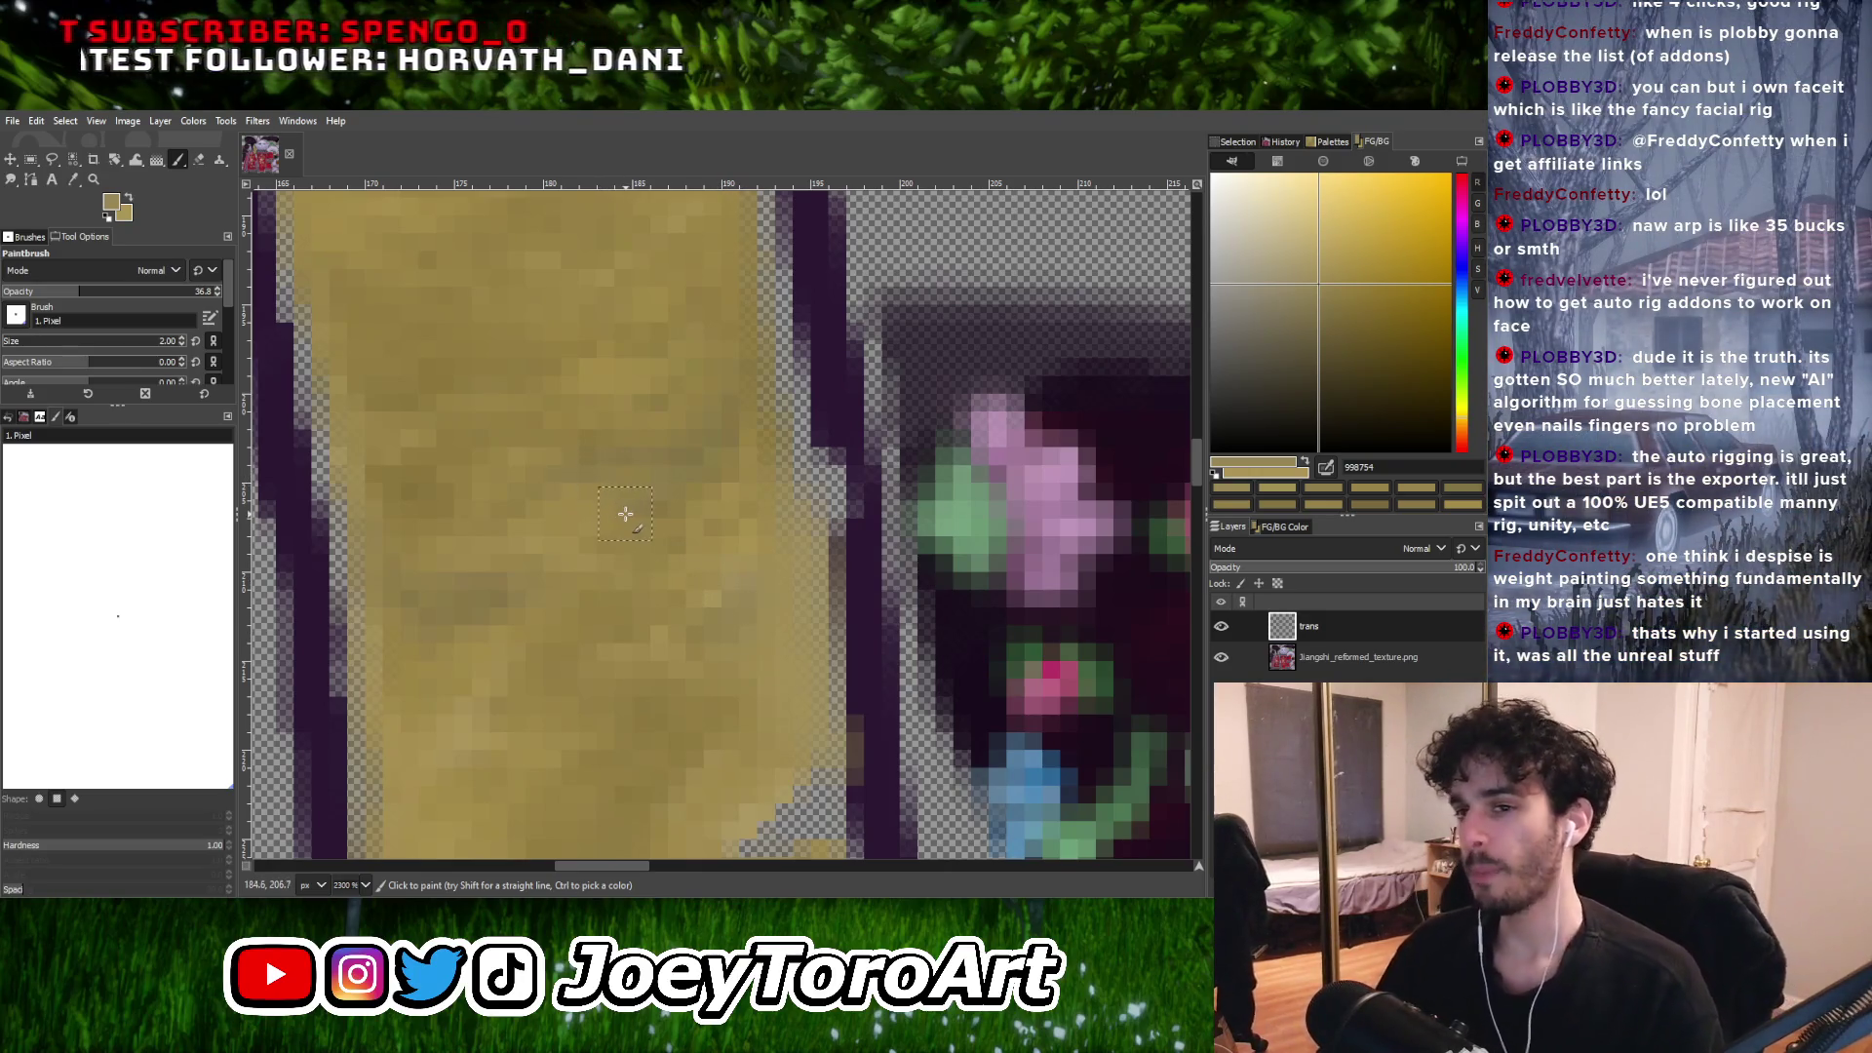
{"action": "scroll", "coordinate": [625, 514], "scroll_direction": "down", "scroll_amount": 5, "text": "ctrl"}
{"action": "scroll", "coordinate": [795, 628], "scroll_direction": "up", "scroll_amount": 5, "text": "ctrl"}
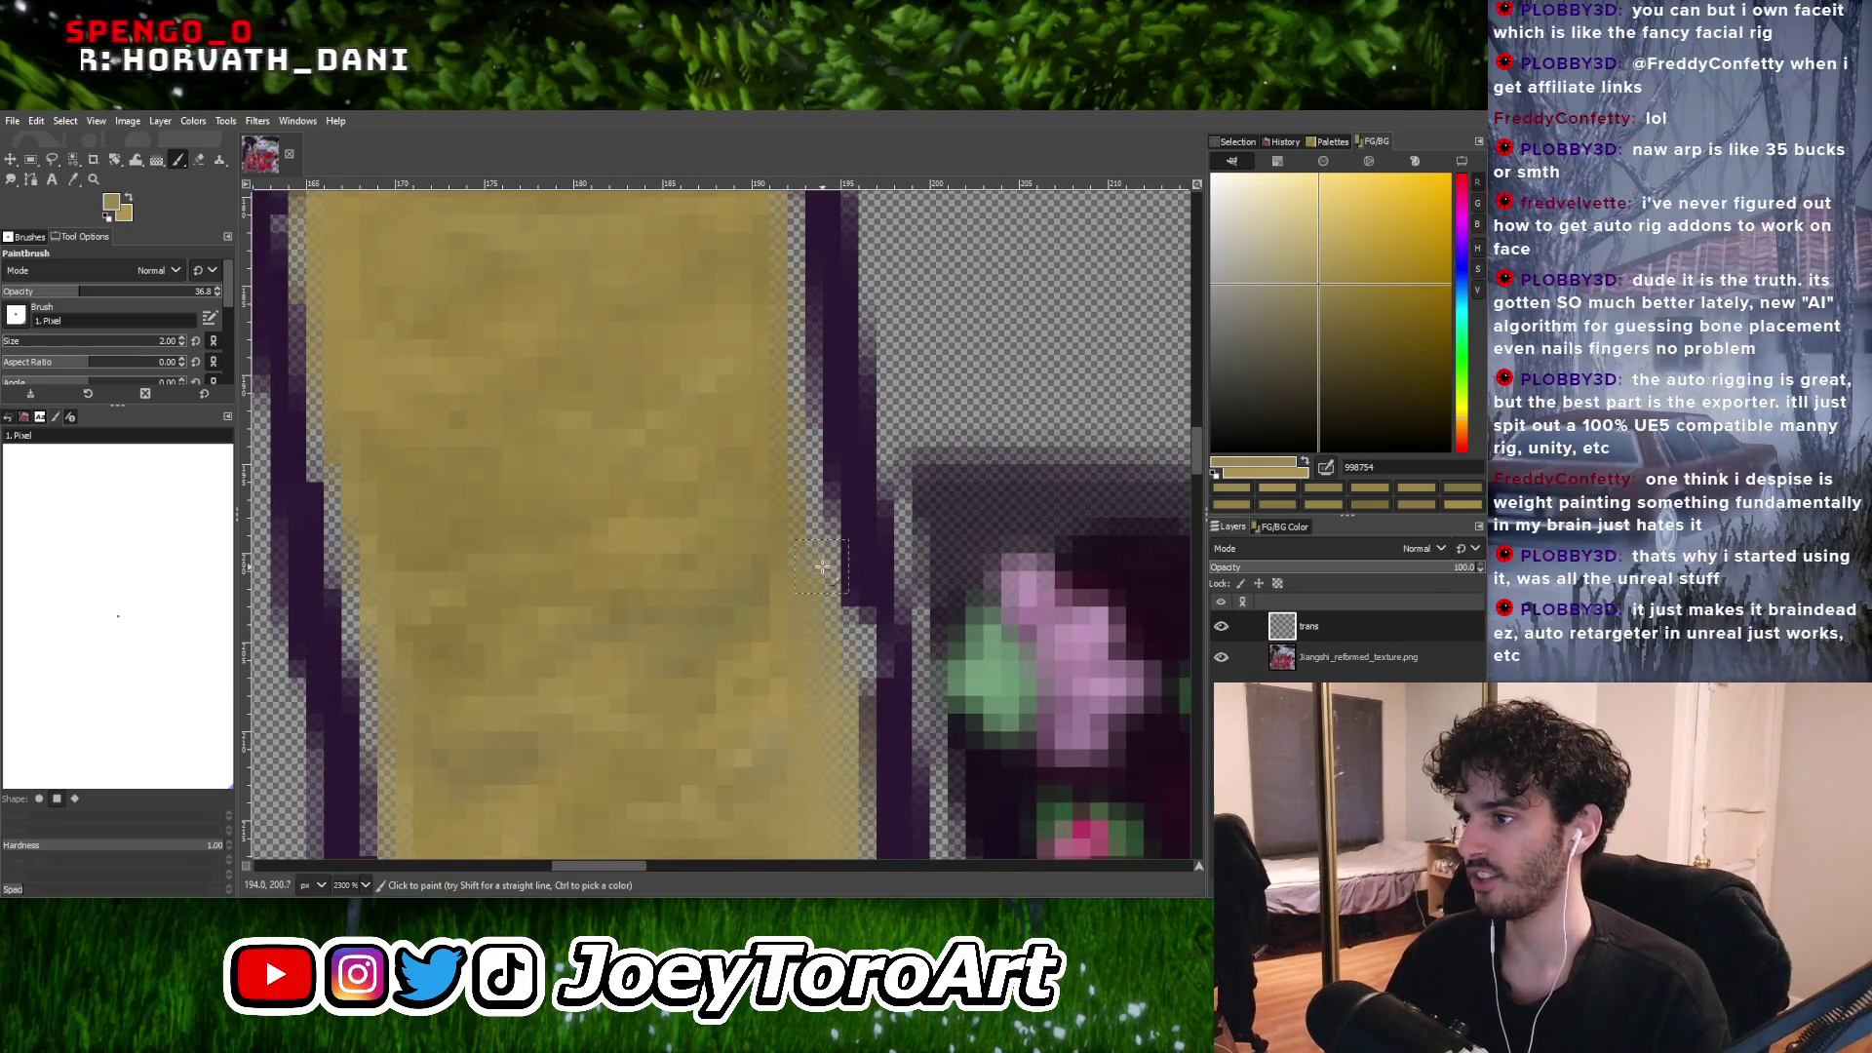
{"action": "scroll", "coordinate": [822, 566], "scroll_direction": "down", "scroll_amount": 3, "text": "ctrl"}
{"action": "scroll", "coordinate": [807, 614], "scroll_direction": "up", "scroll_amount": 2, "text": "ctrl"}
{"action": "left_click", "coordinate": [806, 614], "text": "ctrl"}
{"action": "scroll", "coordinate": [791, 625], "scroll_direction": "up", "scroll_amount": 1, "text": "ctrl"}
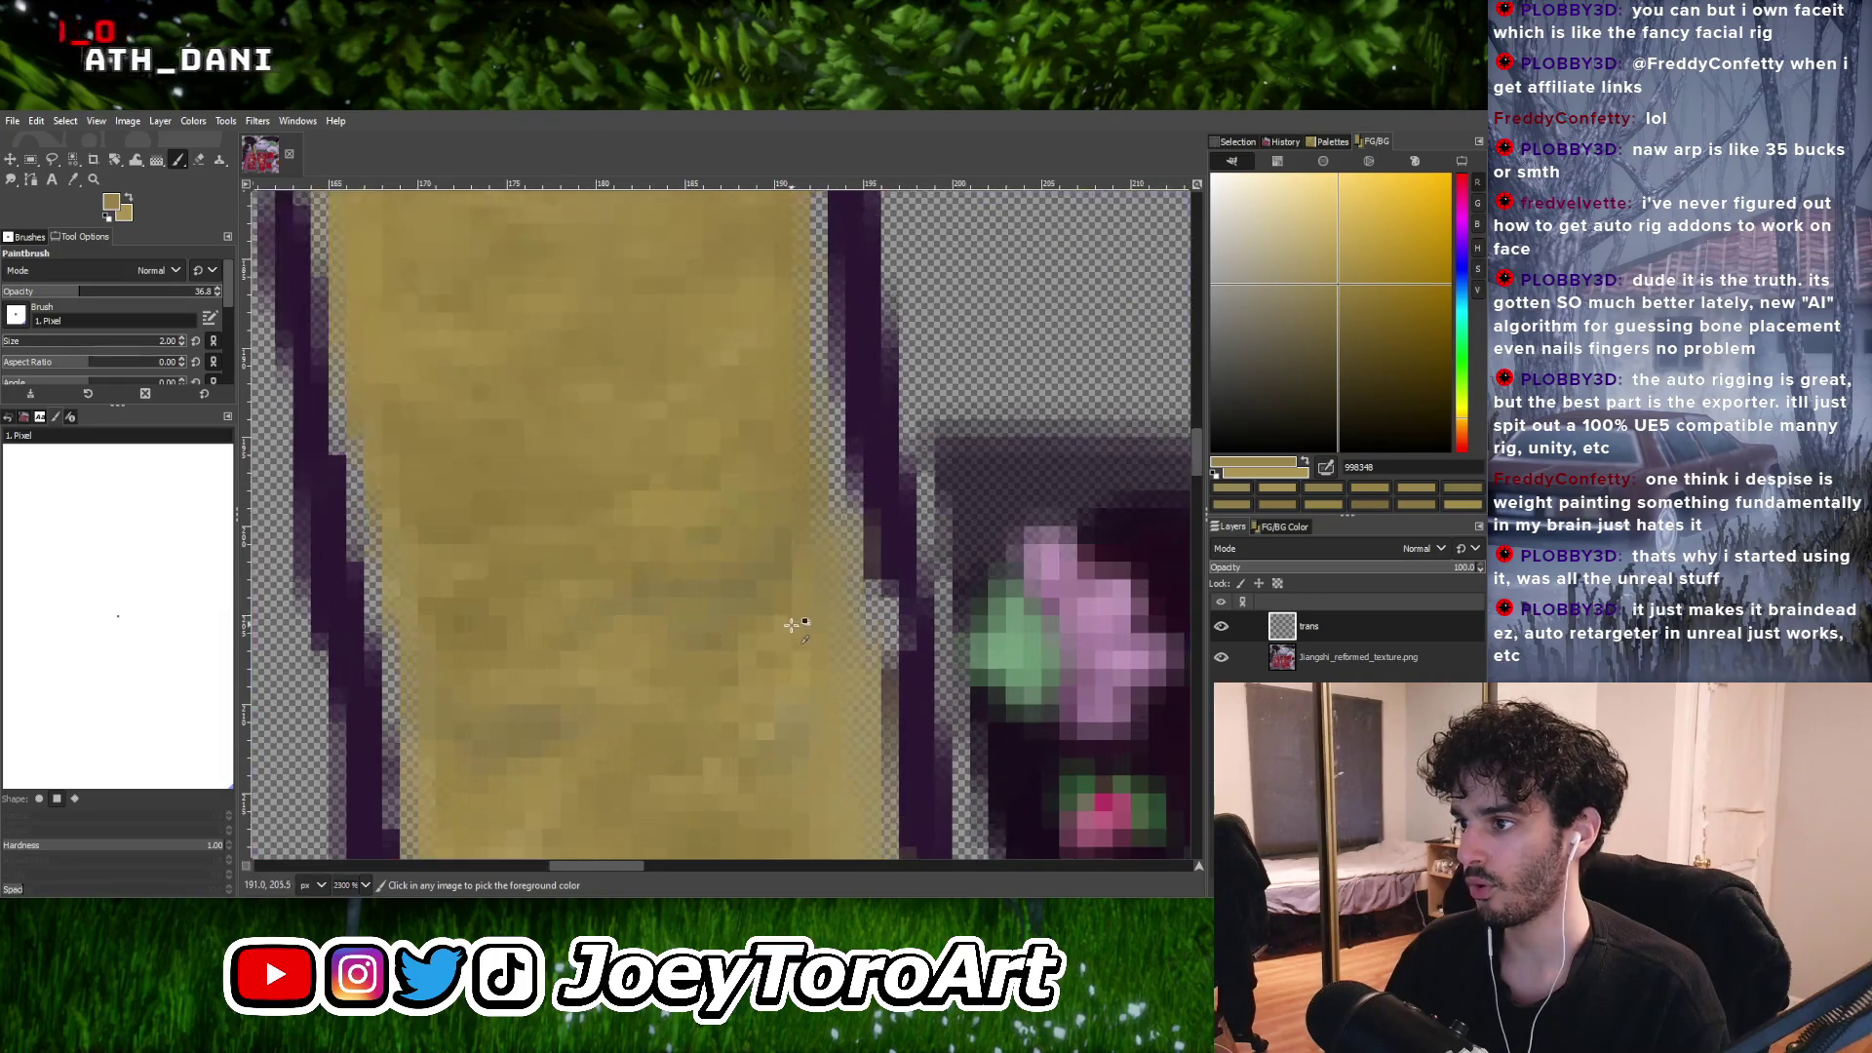
{"action": "left_click", "coordinate": [807, 688], "text": "ctrl"}
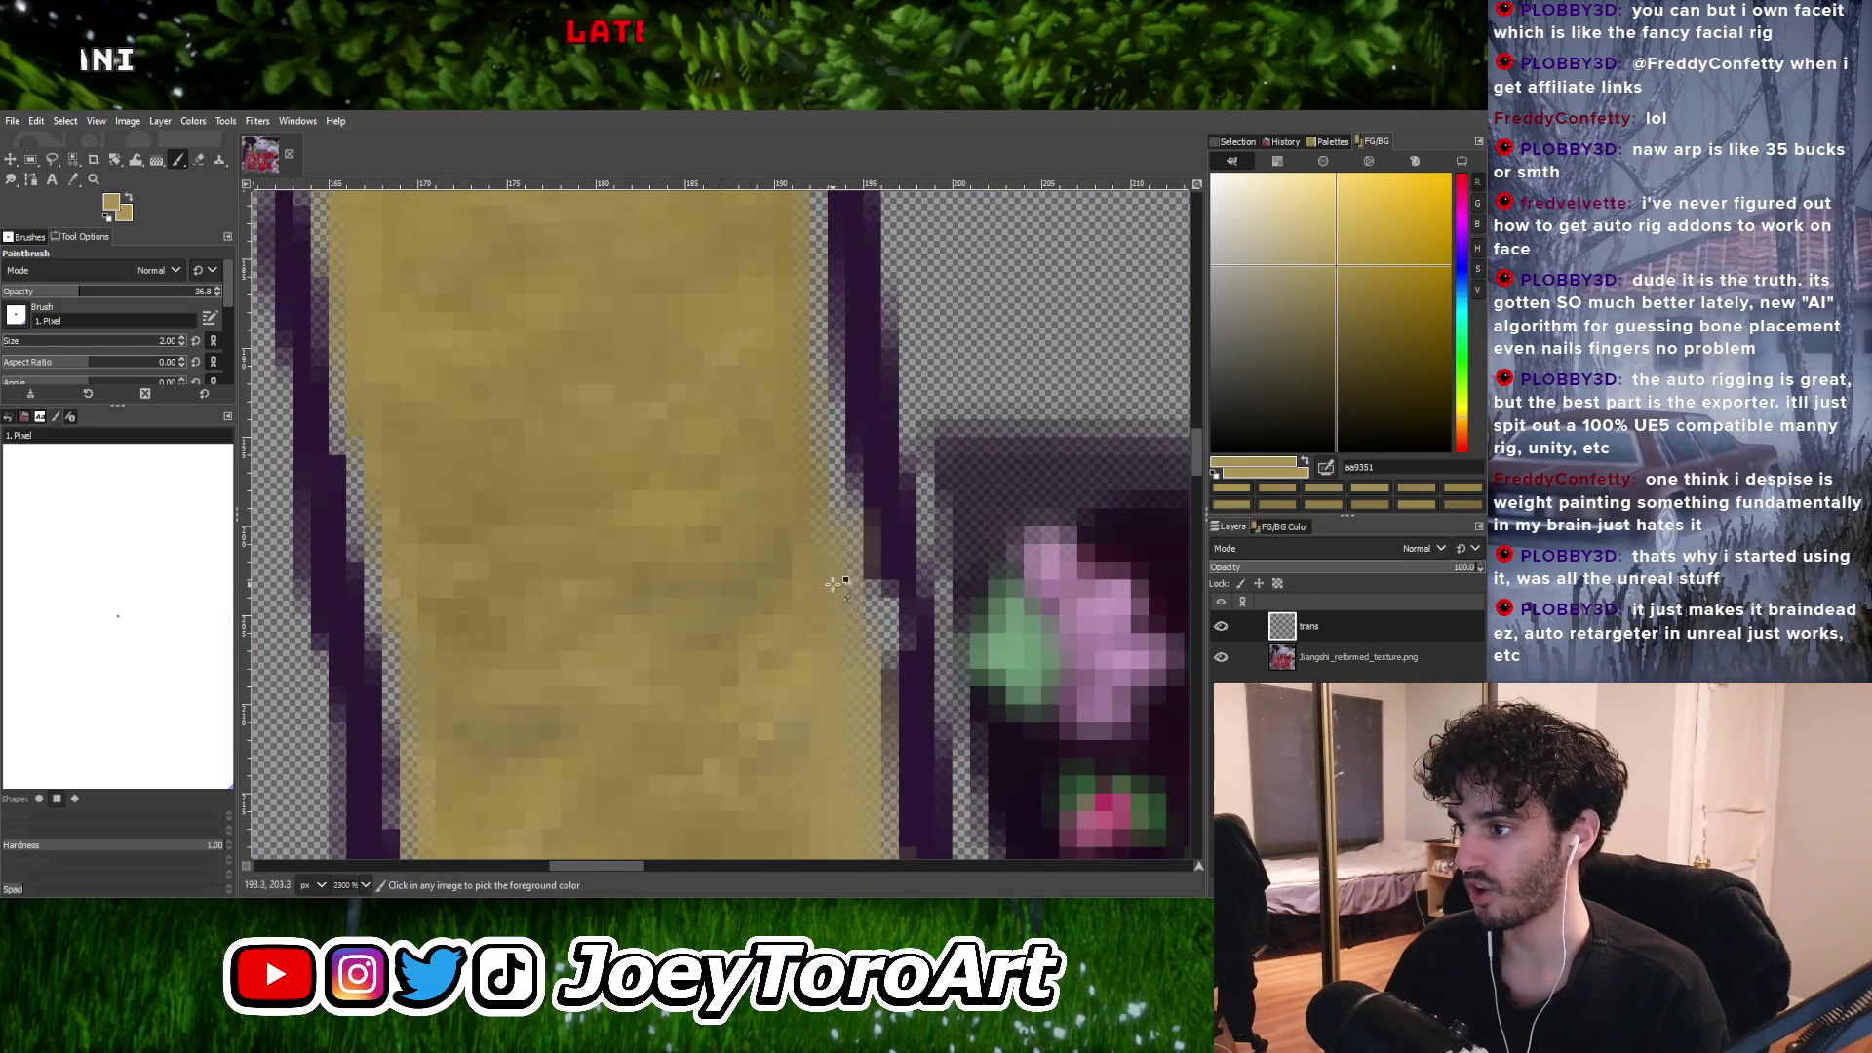
{"action": "scroll", "coordinate": [820, 669], "scroll_direction": "down", "scroll_amount": 1, "text": "ctrl"}
{"action": "scroll", "coordinate": [820, 670], "scroll_direction": "up", "scroll_amount": 1, "text": "ctrl"}
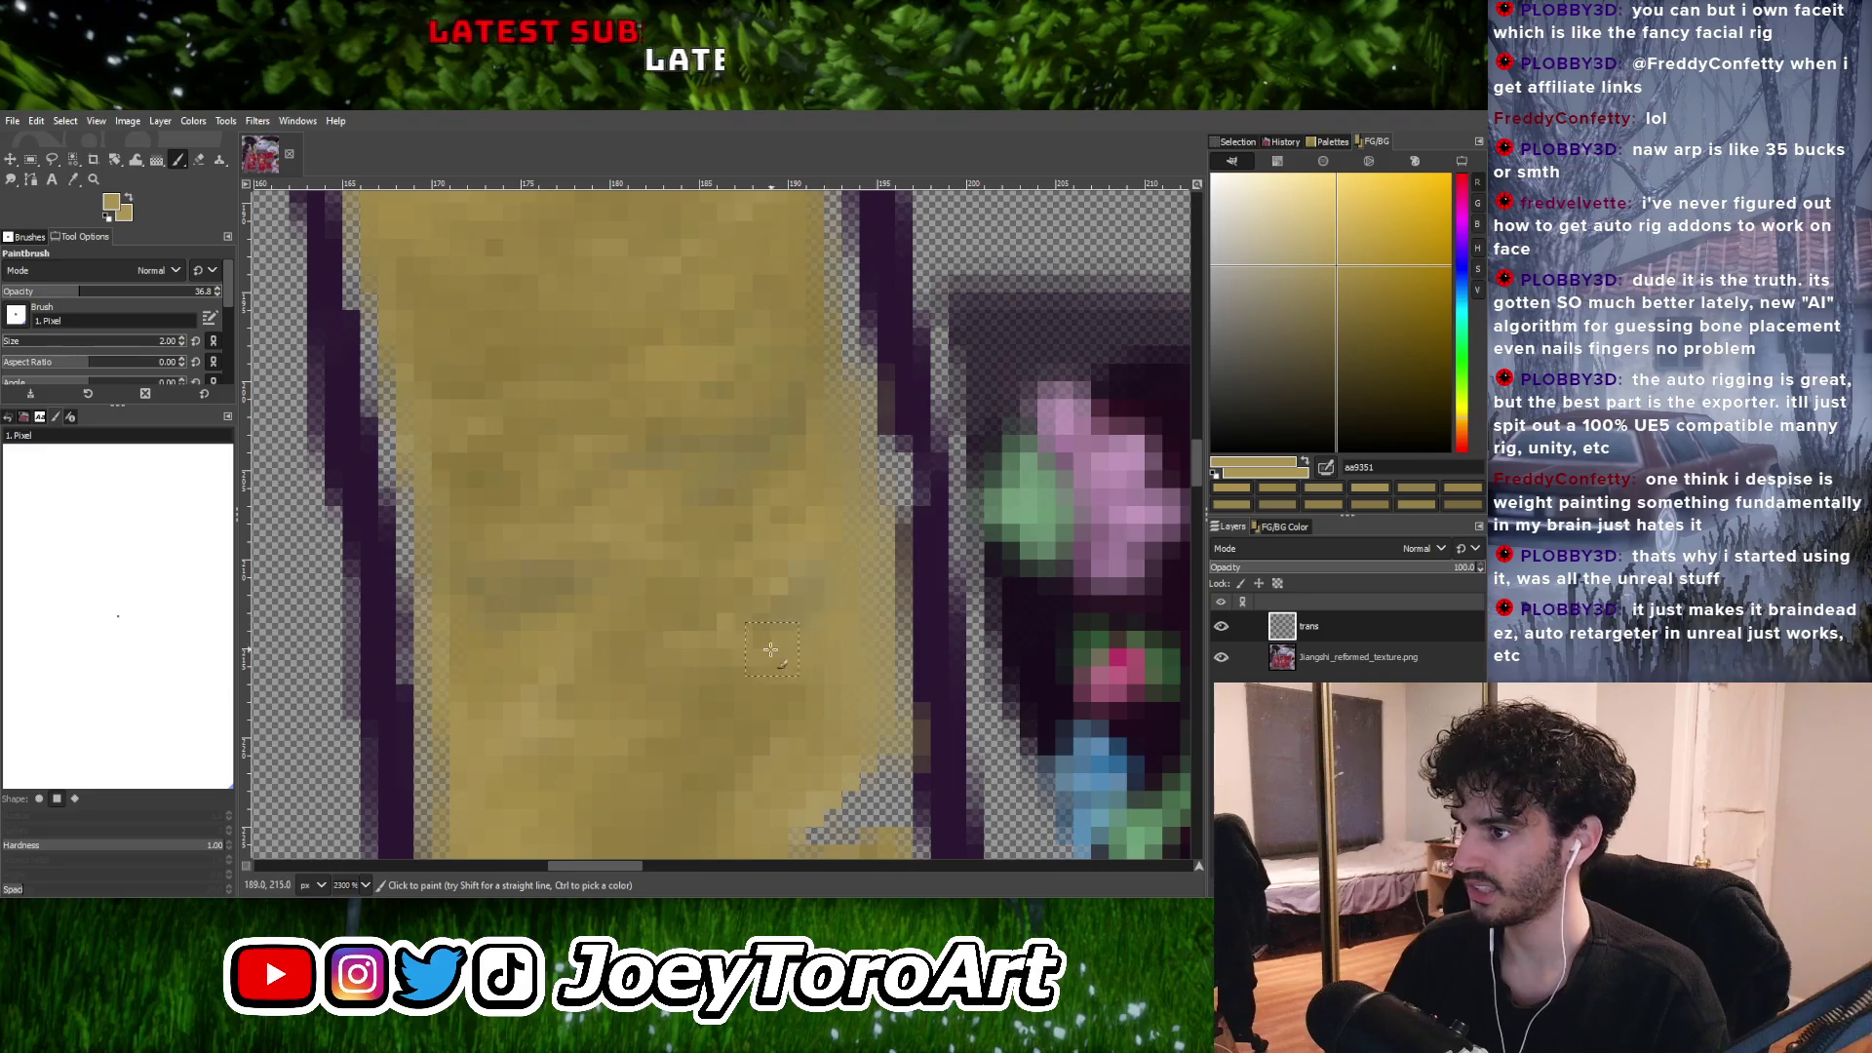
{"action": "left_click", "coordinate": [782, 597], "text": "ctrl"}
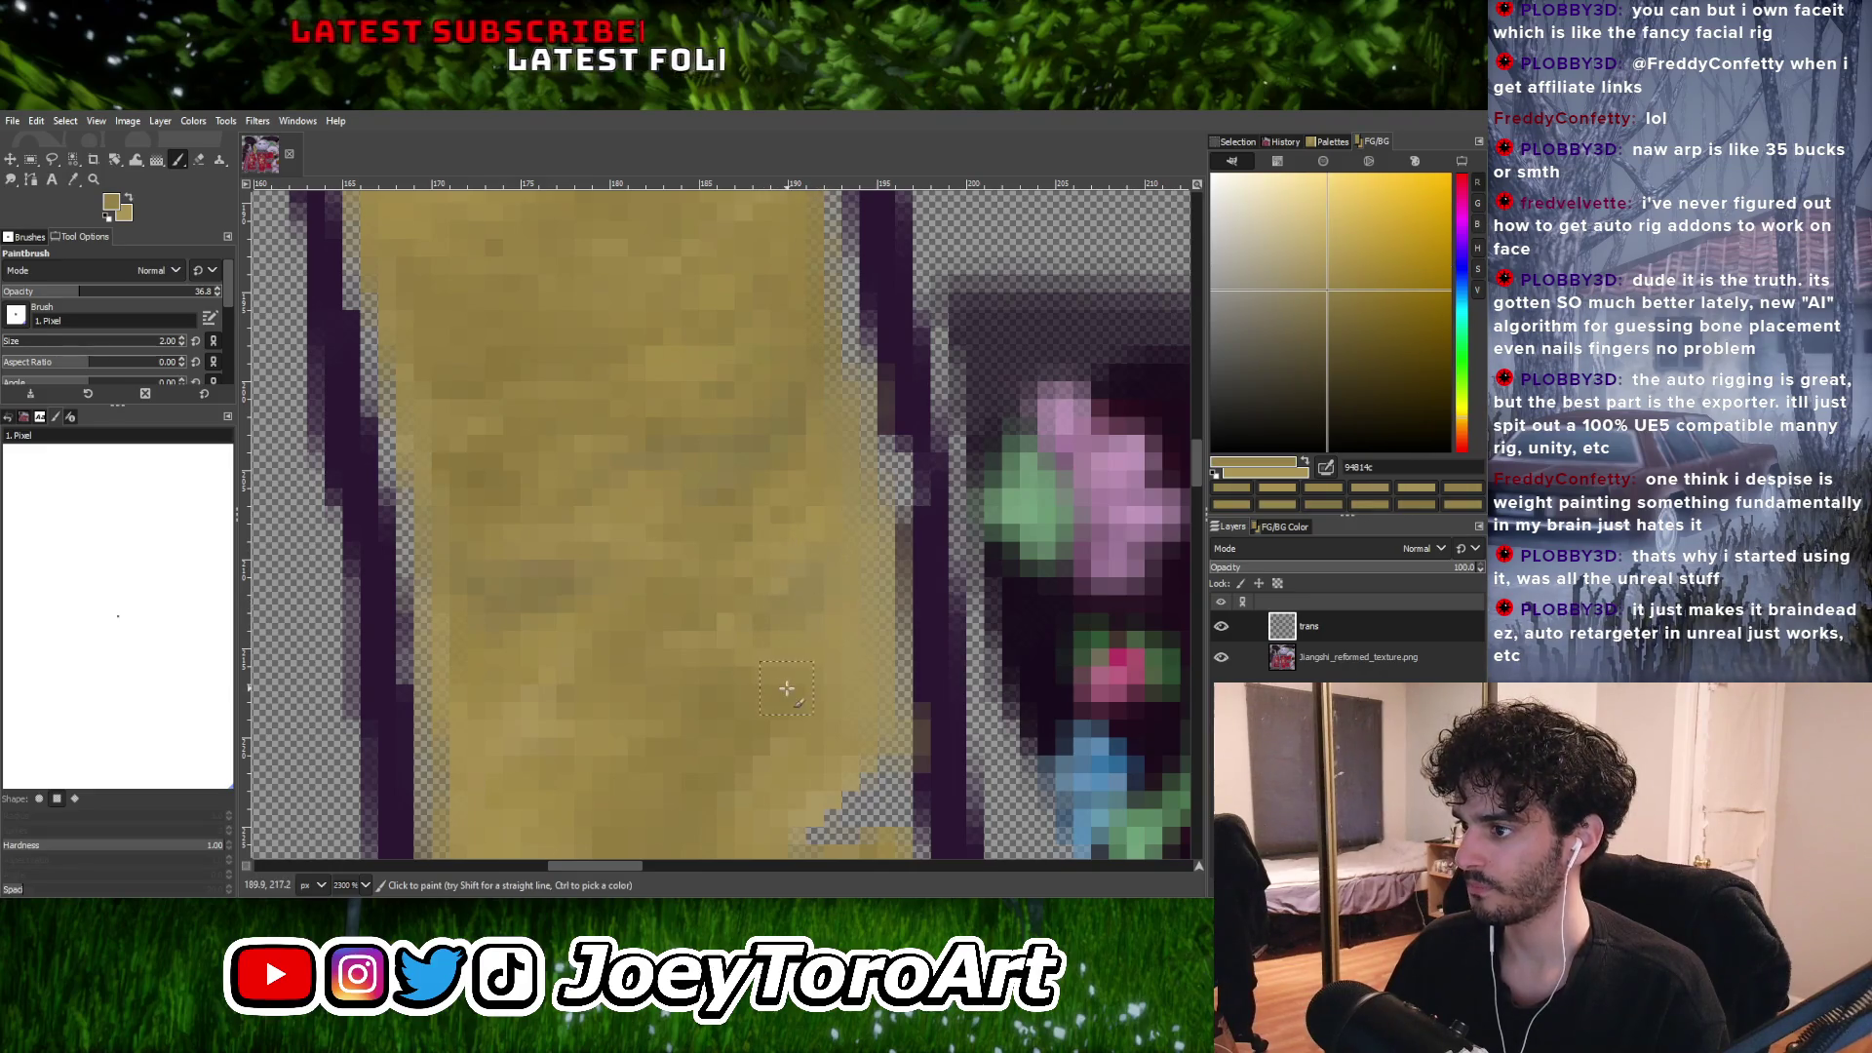
Paint more edge pixels with a deeper tan, then load a pale tan from the strip.
{"action": "scroll", "coordinate": [819, 560], "scroll_direction": "down", "scroll_amount": 5, "text": "ctrl"}
{"action": "scroll", "coordinate": [814, 577], "scroll_direction": "up", "scroll_amount": 3, "text": "ctrl"}
{"action": "scroll", "coordinate": [812, 578], "scroll_direction": "up", "scroll_amount": 1, "text": "ctrl"}
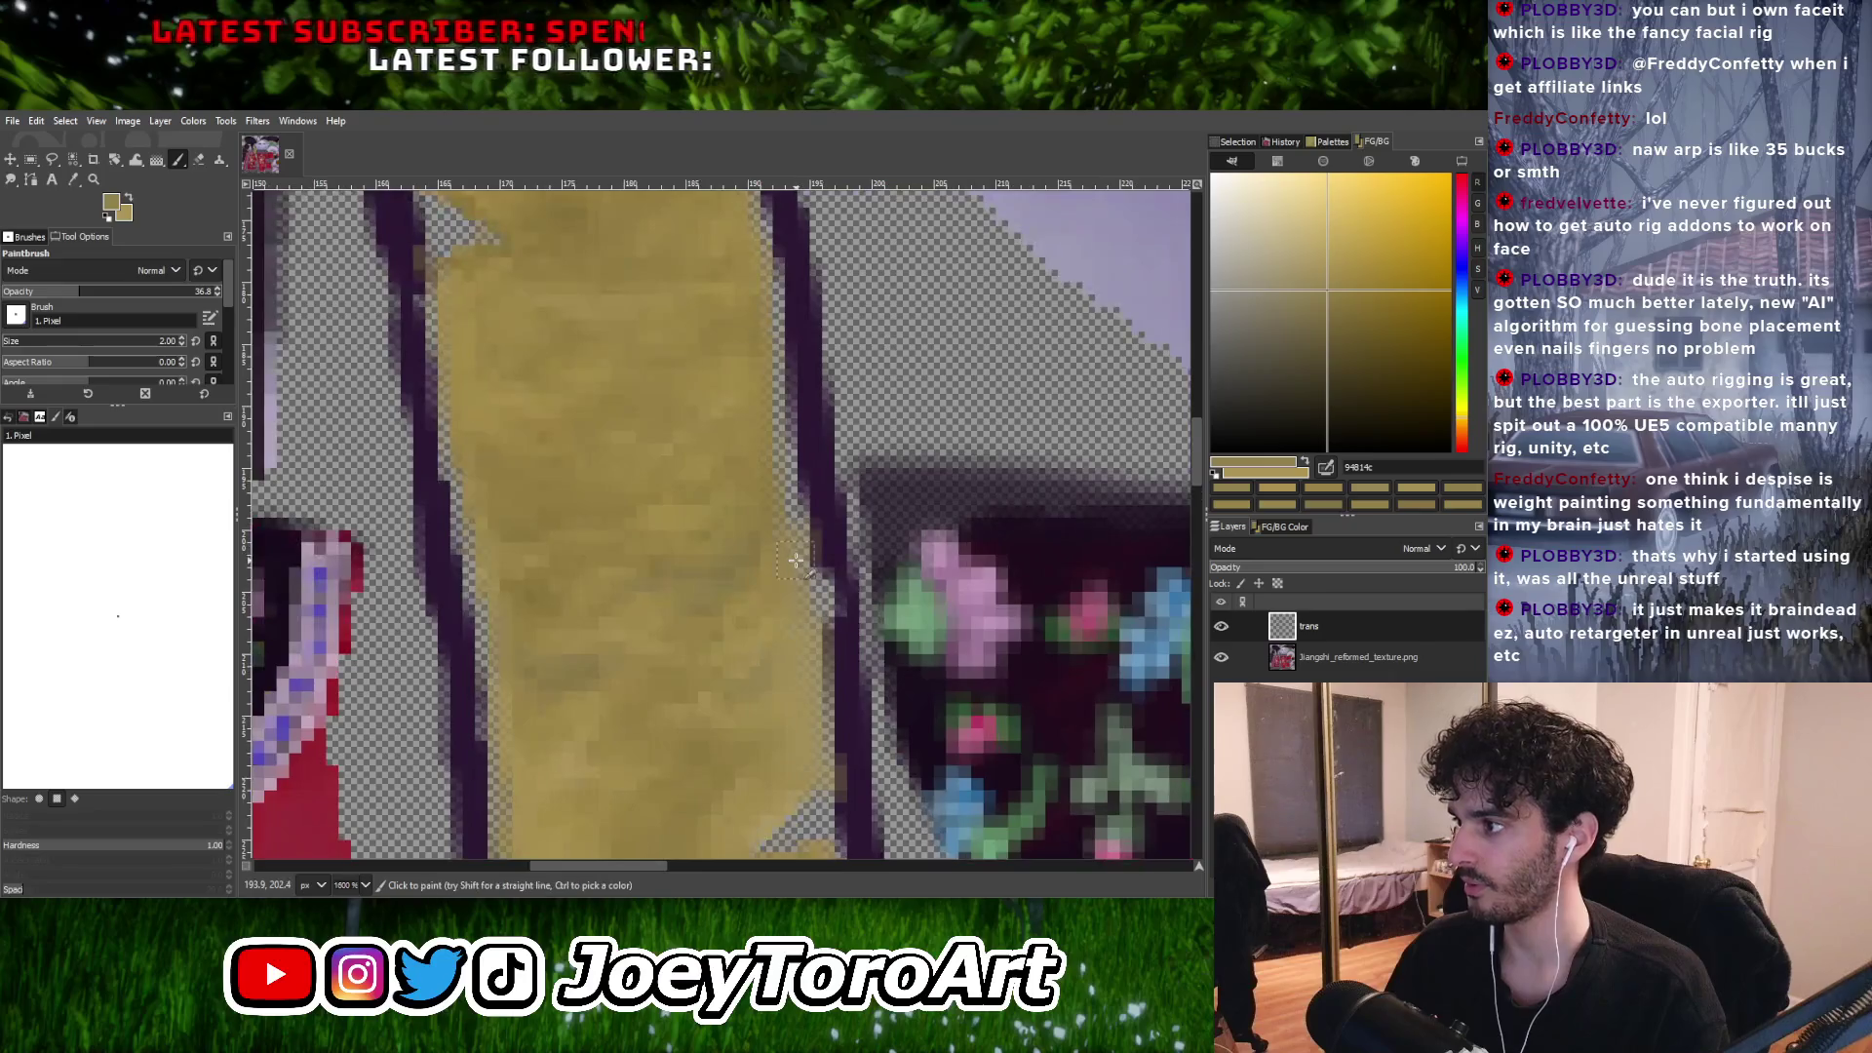
{"action": "scroll", "coordinate": [786, 583], "scroll_direction": "down", "scroll_amount": 1, "text": "ctrl"}
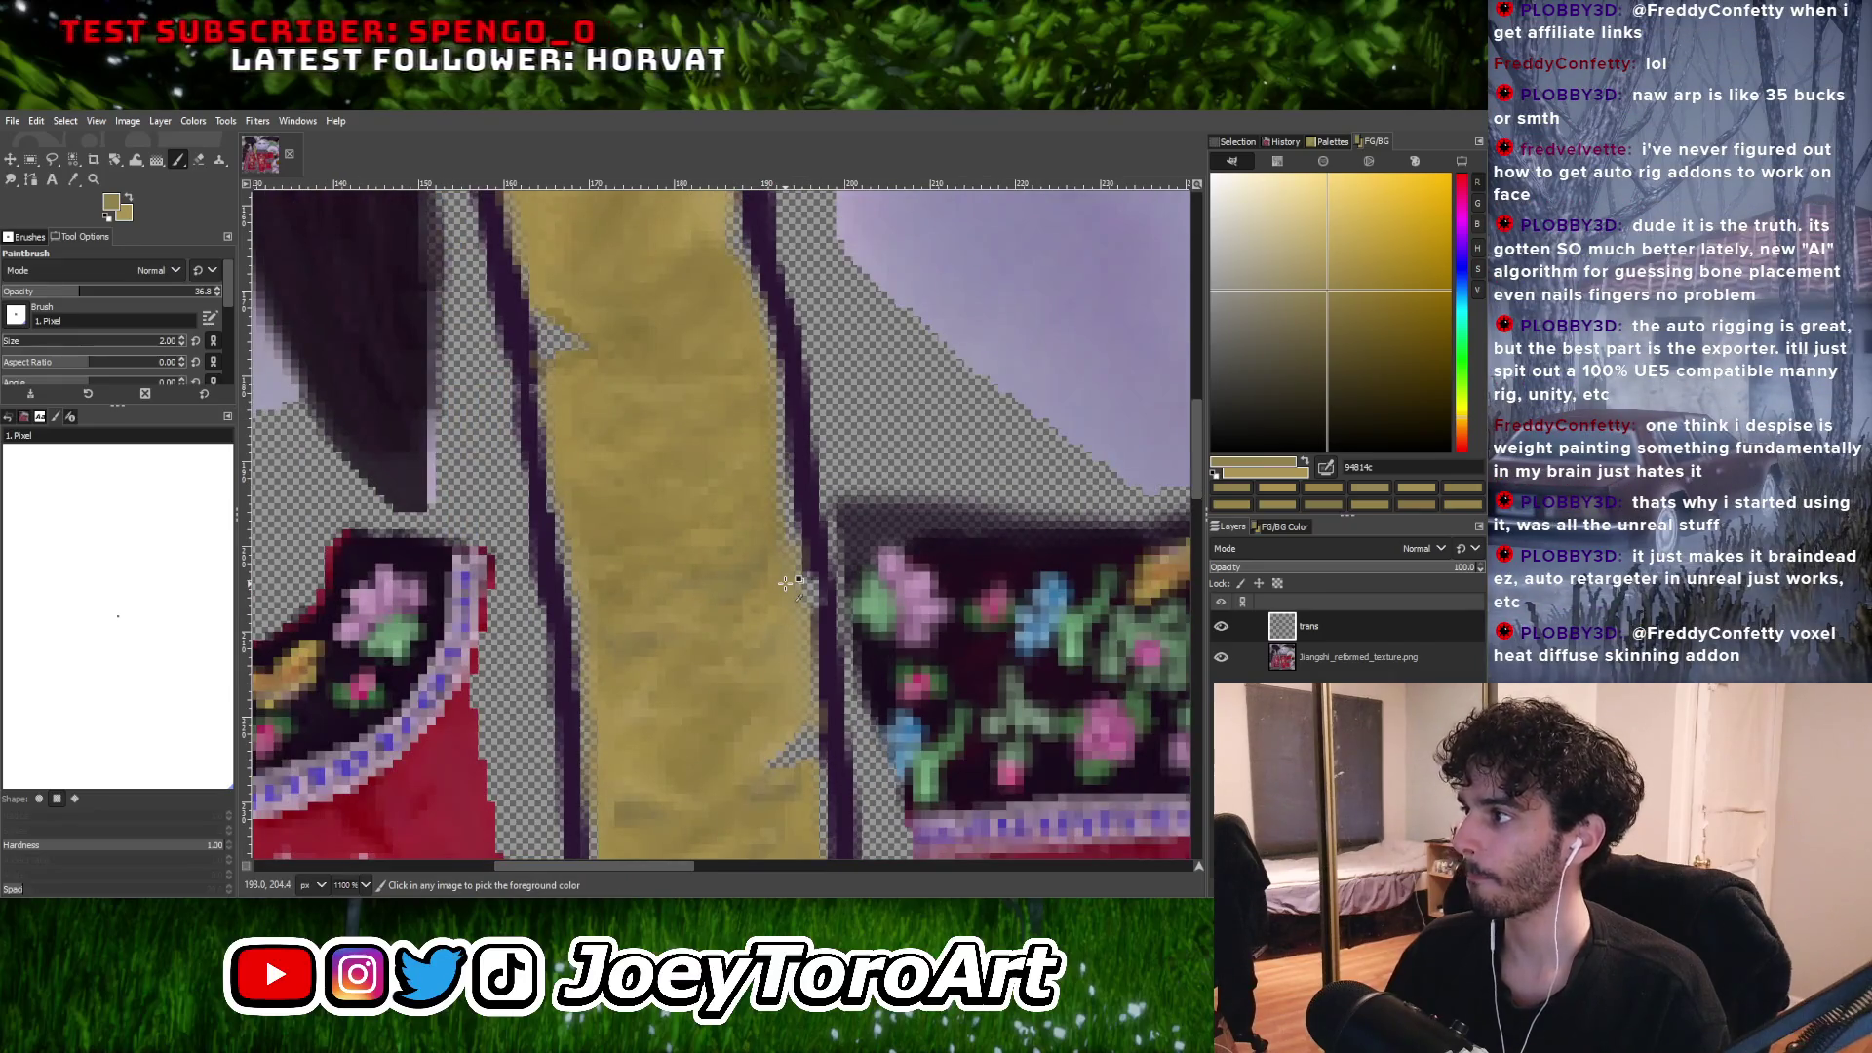
{"action": "scroll", "coordinate": [765, 509], "scroll_direction": "up", "scroll_amount": 1, "text": "ctrl"}
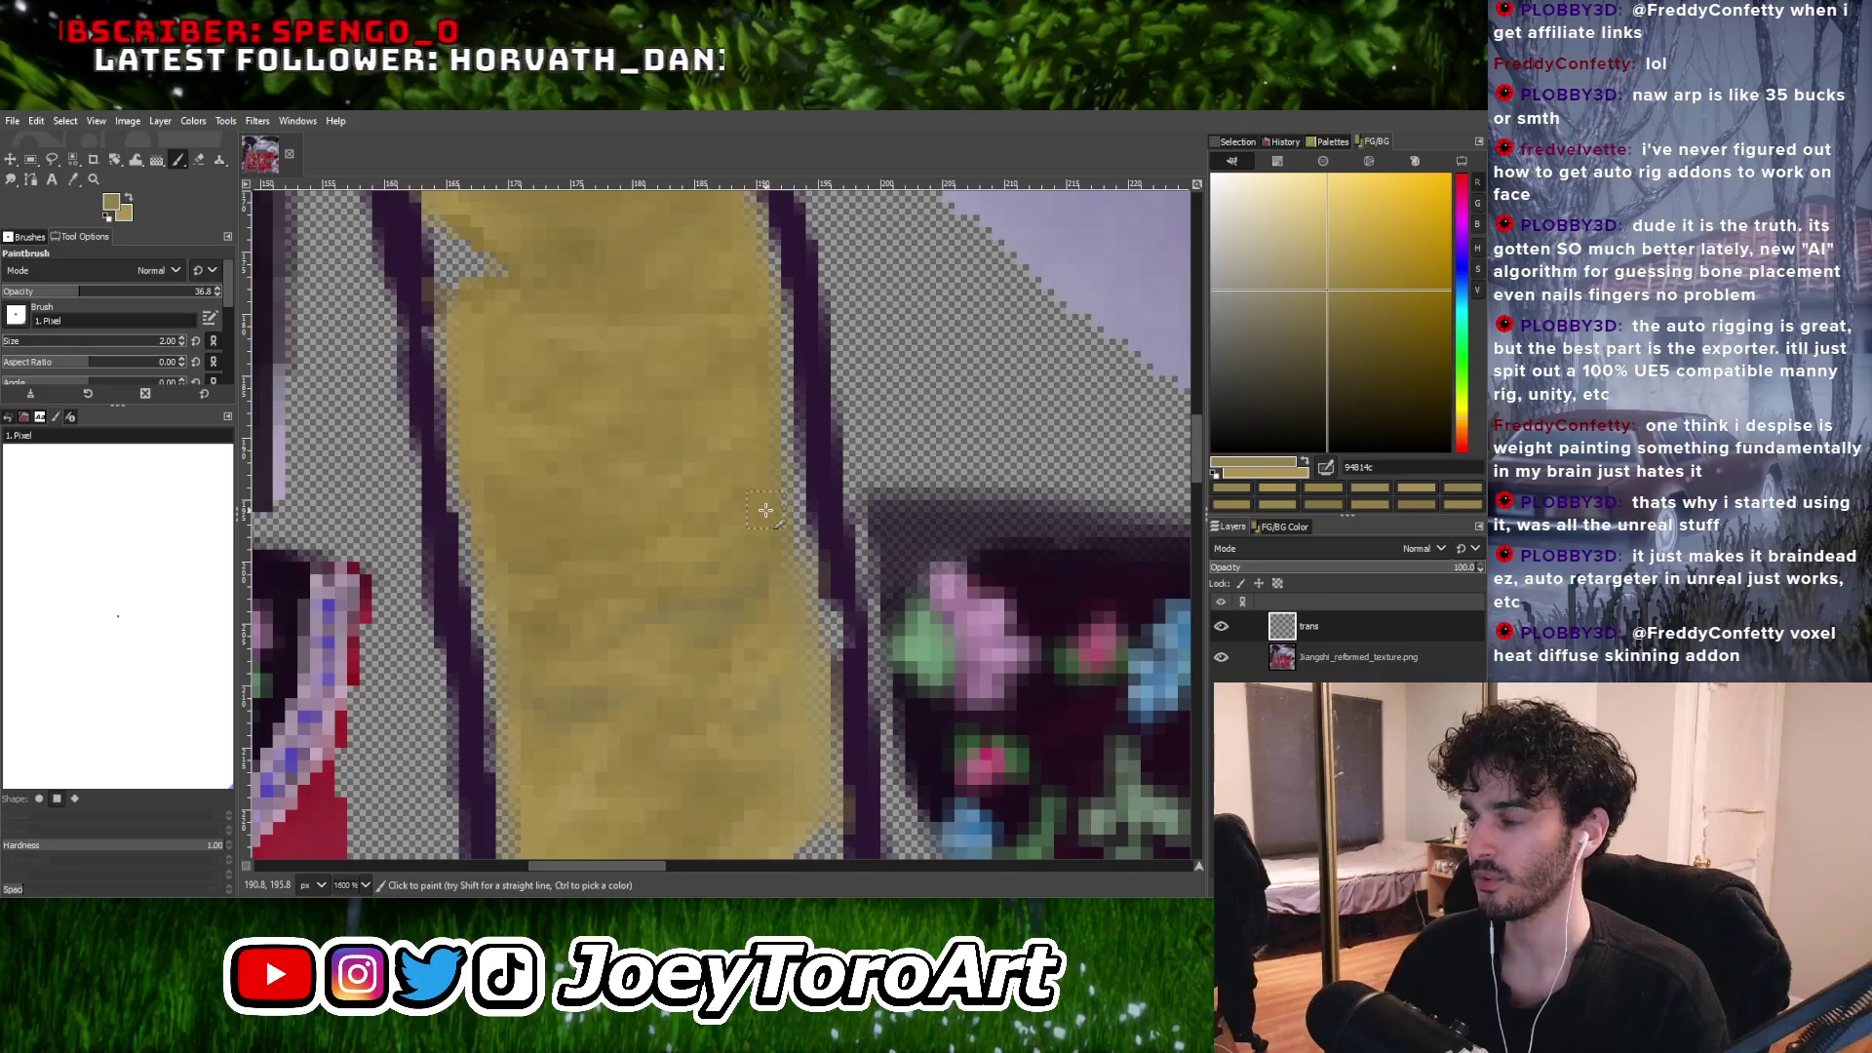
{"action": "left_click", "coordinate": [752, 609], "text": "ctrl"}
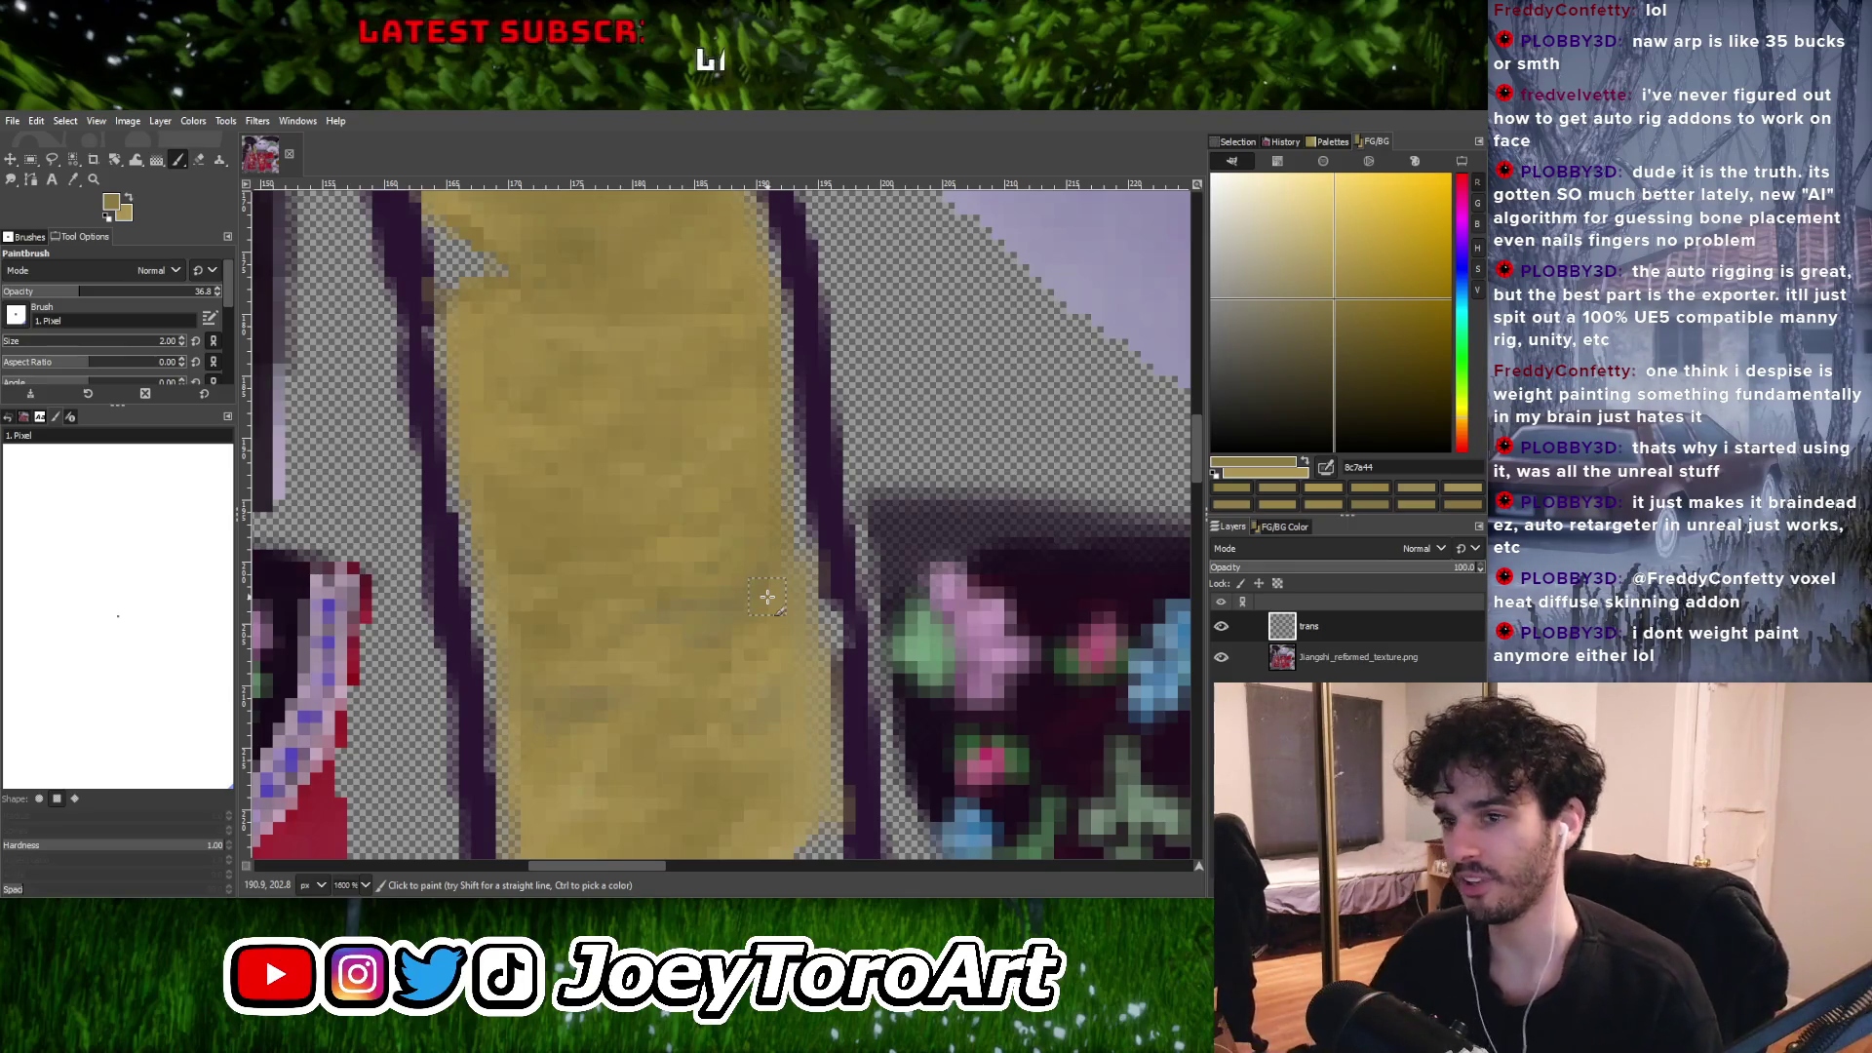
{"action": "scroll", "coordinate": [774, 590], "scroll_direction": "down", "scroll_amount": 2, "text": "ctrl"}
{"action": "scroll", "coordinate": [780, 585], "scroll_direction": "up", "scroll_amount": 4, "text": "ctrl"}
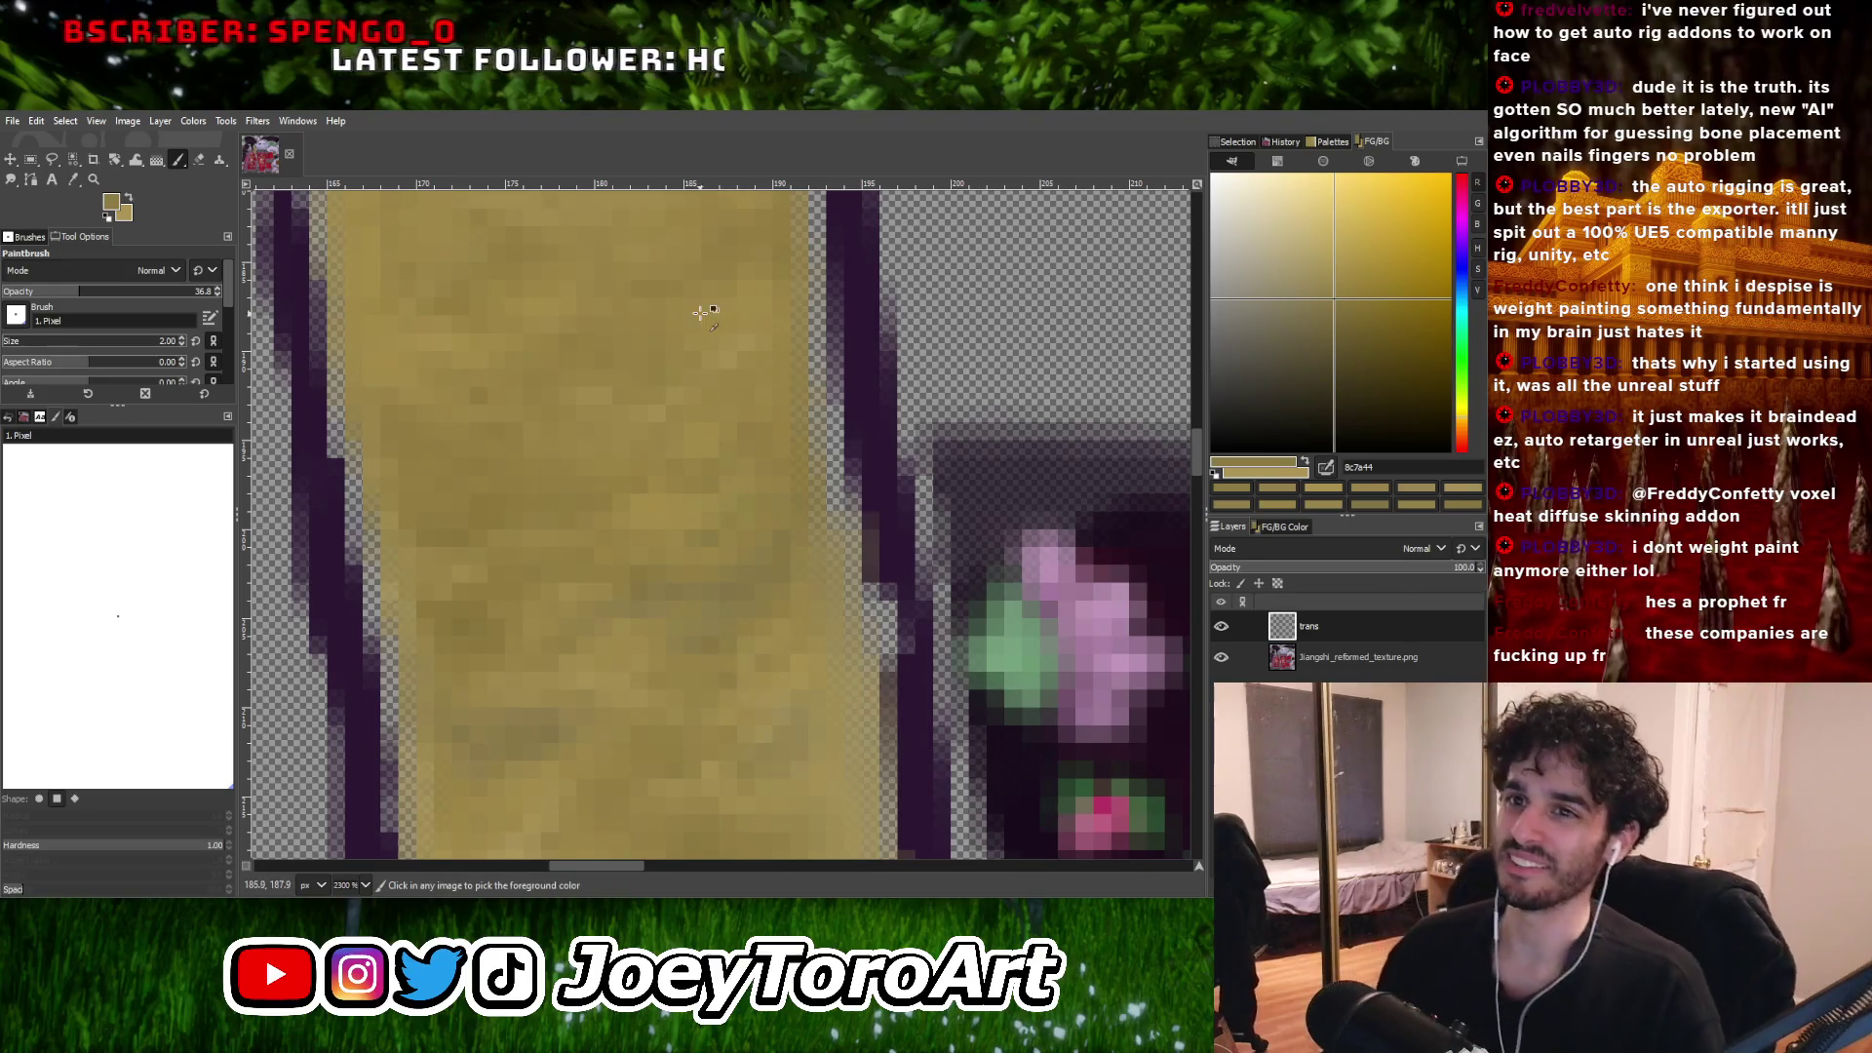
{"action": "scroll", "coordinate": [758, 436], "scroll_direction": "down", "scroll_amount": 3, "text": "ctrl"}
{"action": "scroll", "coordinate": [722, 416], "scroll_direction": "down", "scroll_amount": 2, "text": "ctrl"}
{"action": "scroll", "coordinate": [750, 682], "scroll_direction": "up", "scroll_amount": 6, "text": "ctrl"}
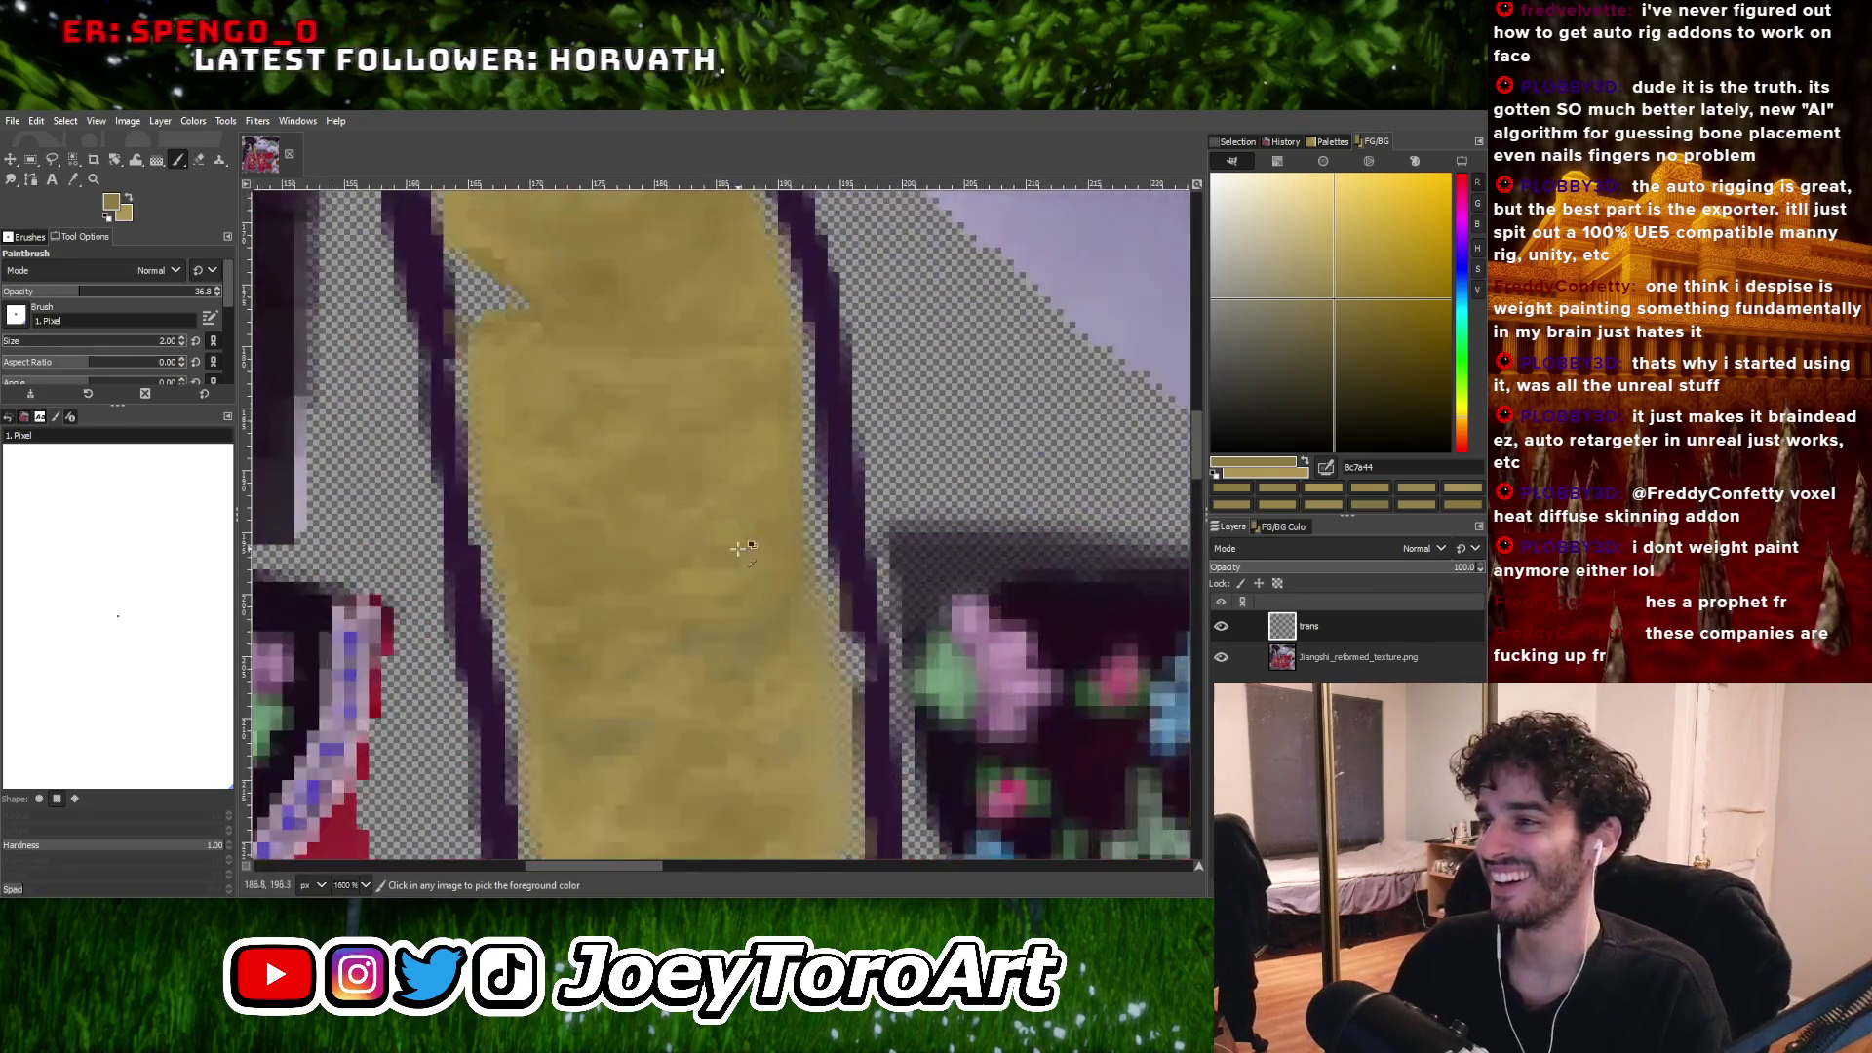
{"action": "scroll", "coordinate": [750, 683], "scroll_direction": "down", "scroll_amount": 3, "text": "ctrl"}
{"action": "scroll", "coordinate": [695, 593], "scroll_direction": "up", "scroll_amount": 2, "text": "ctrl"}
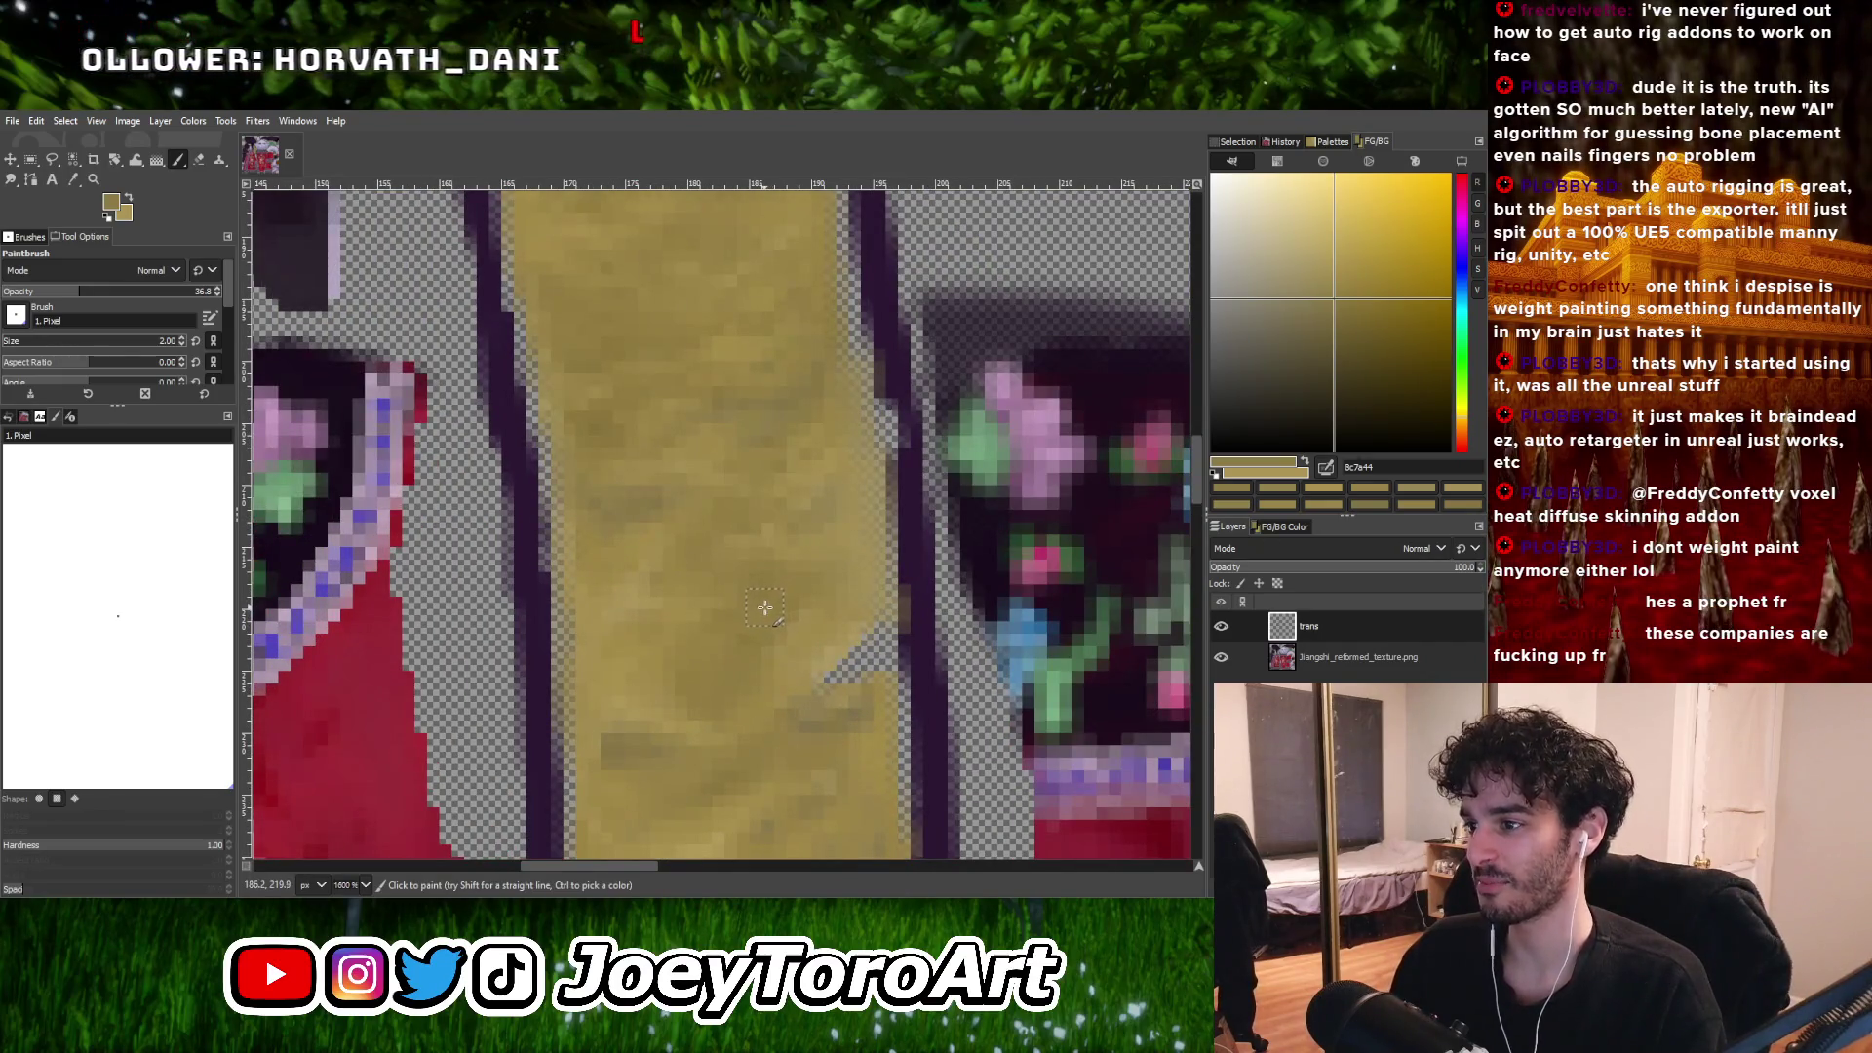
{"action": "left_click", "coordinate": [815, 666], "text": "ctrl"}
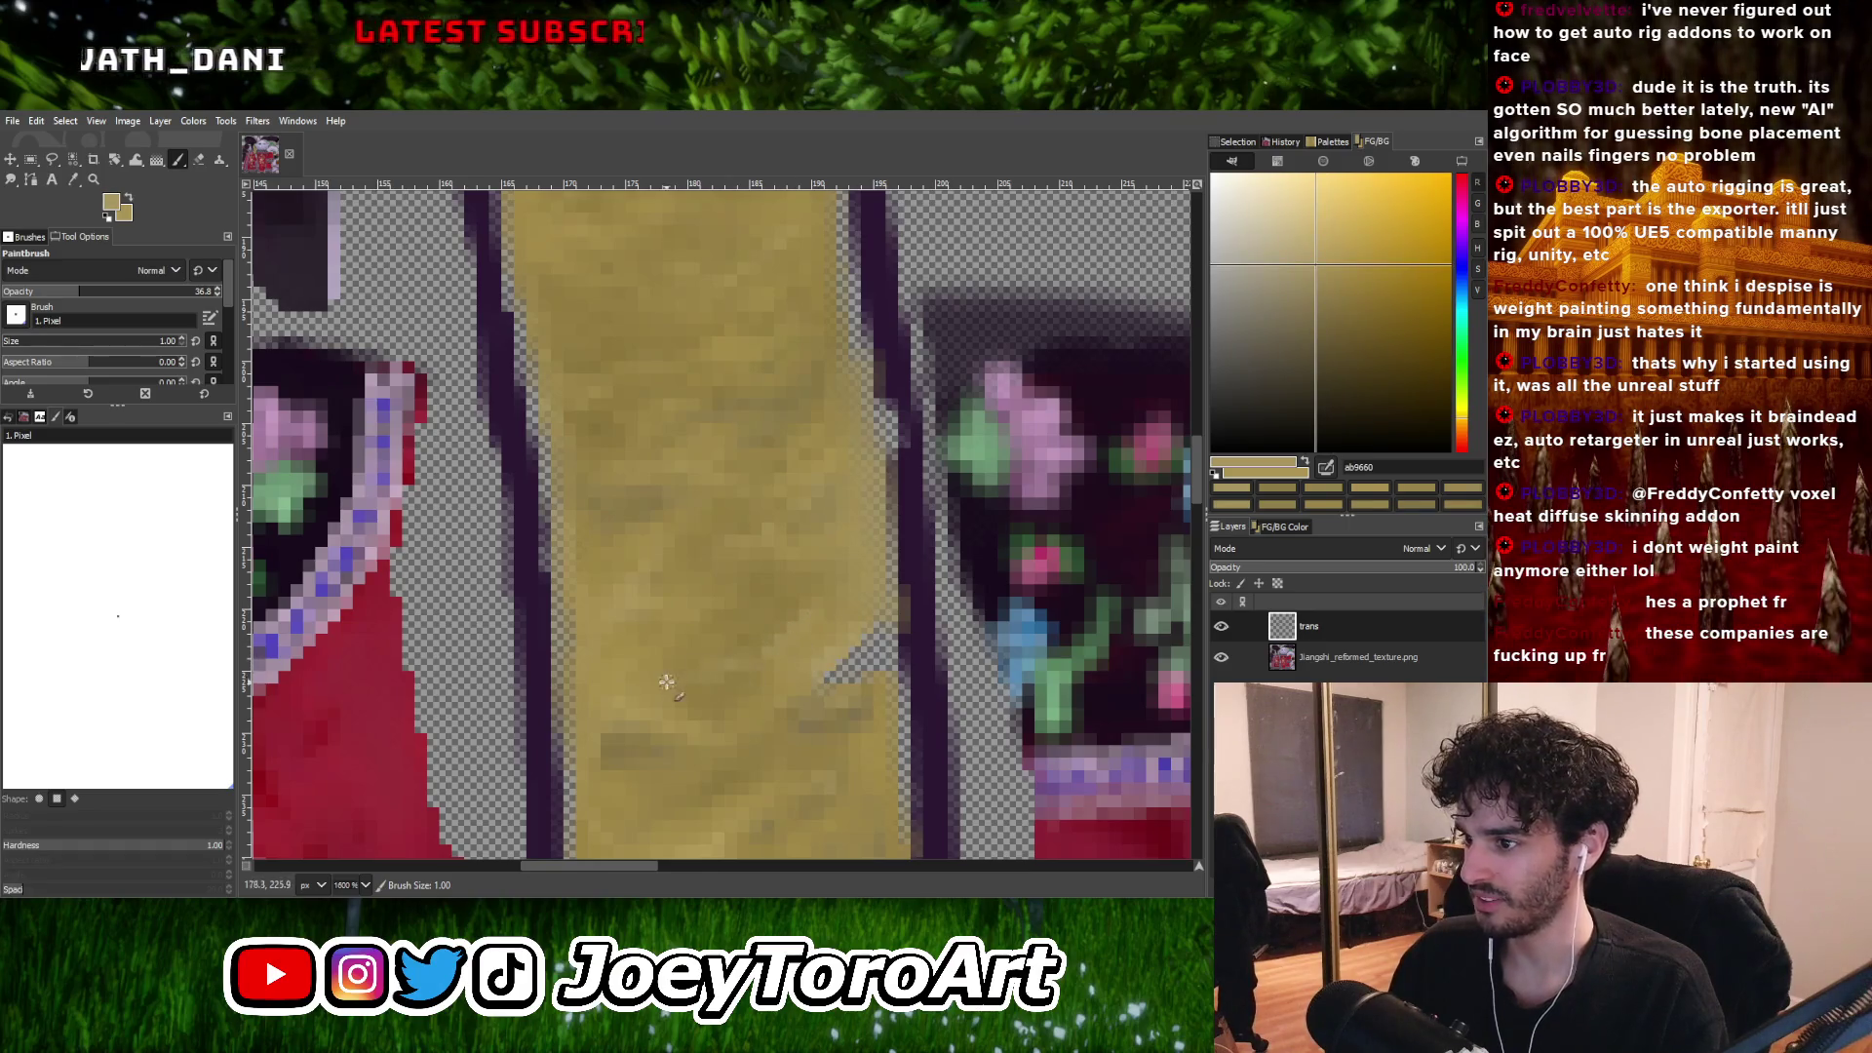
Repaint strip pixels using darker, brighter and greyish tans sampled from the strip.
{"action": "scroll", "coordinate": [665, 682], "scroll_direction": "up", "scroll_amount": 2, "text": "ctrl"}
{"action": "left_click", "coordinate": [744, 660], "text": "ctrl"}
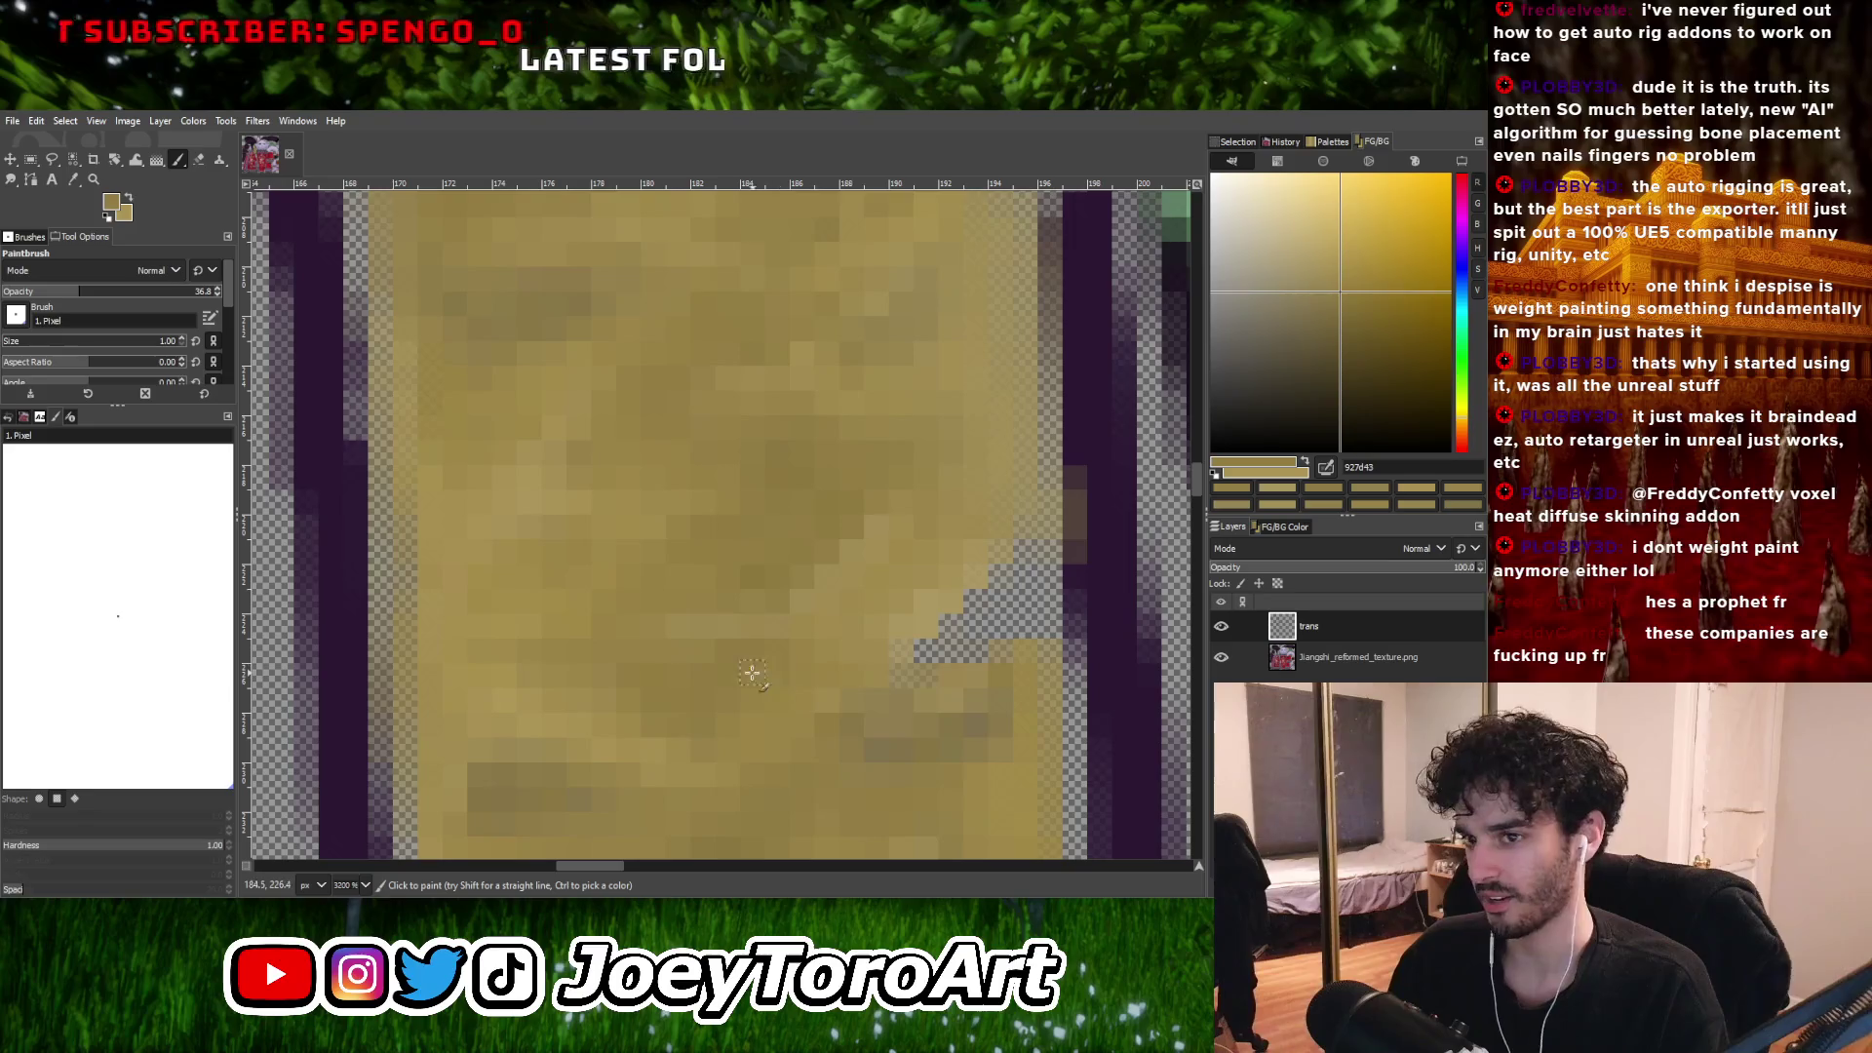
{"action": "scroll", "coordinate": [783, 690], "scroll_direction": "down", "scroll_amount": 3, "text": "ctrl"}
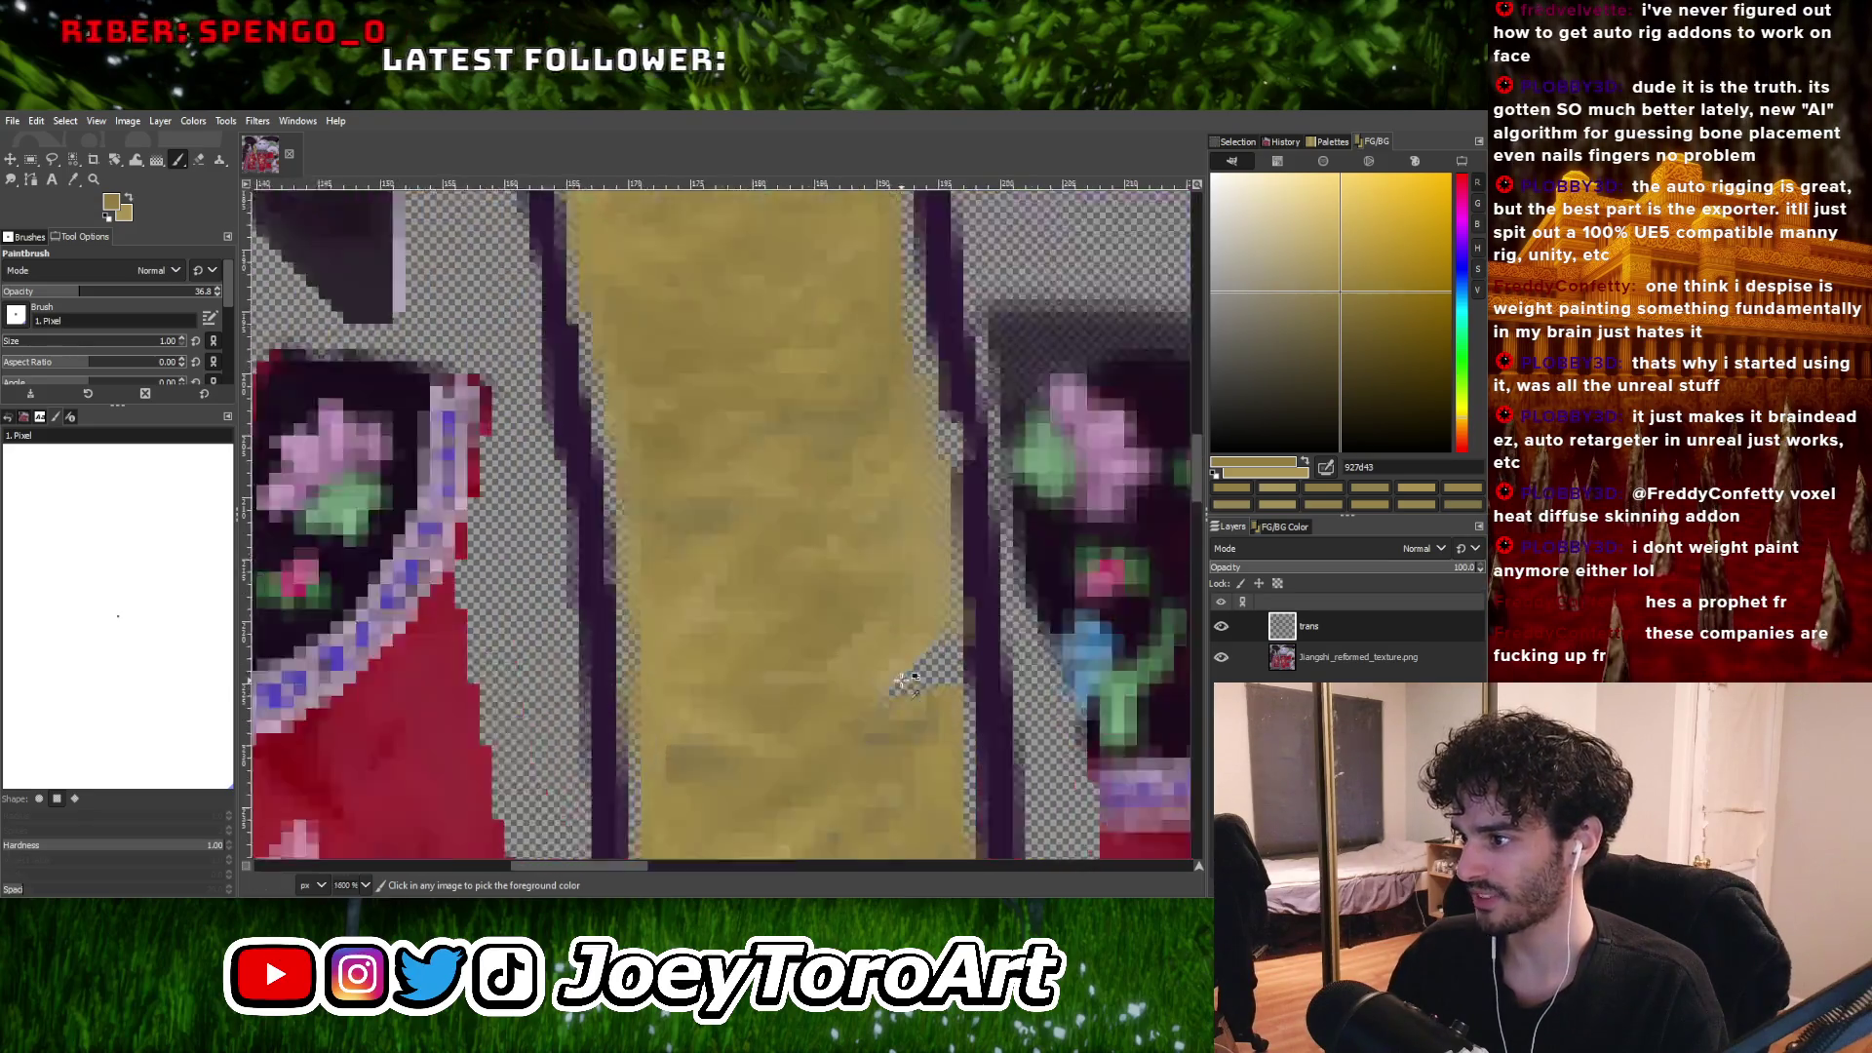
{"action": "scroll", "coordinate": [799, 702], "scroll_direction": "up", "scroll_amount": 3, "text": "ctrl"}
{"action": "scroll", "coordinate": [829, 721], "scroll_direction": "down", "scroll_amount": 3, "text": "ctrl"}
{"action": "scroll", "coordinate": [854, 747], "scroll_direction": "up", "scroll_amount": 3, "text": "ctrl"}
{"action": "left_click", "coordinate": [811, 749], "text": "ctrl"}
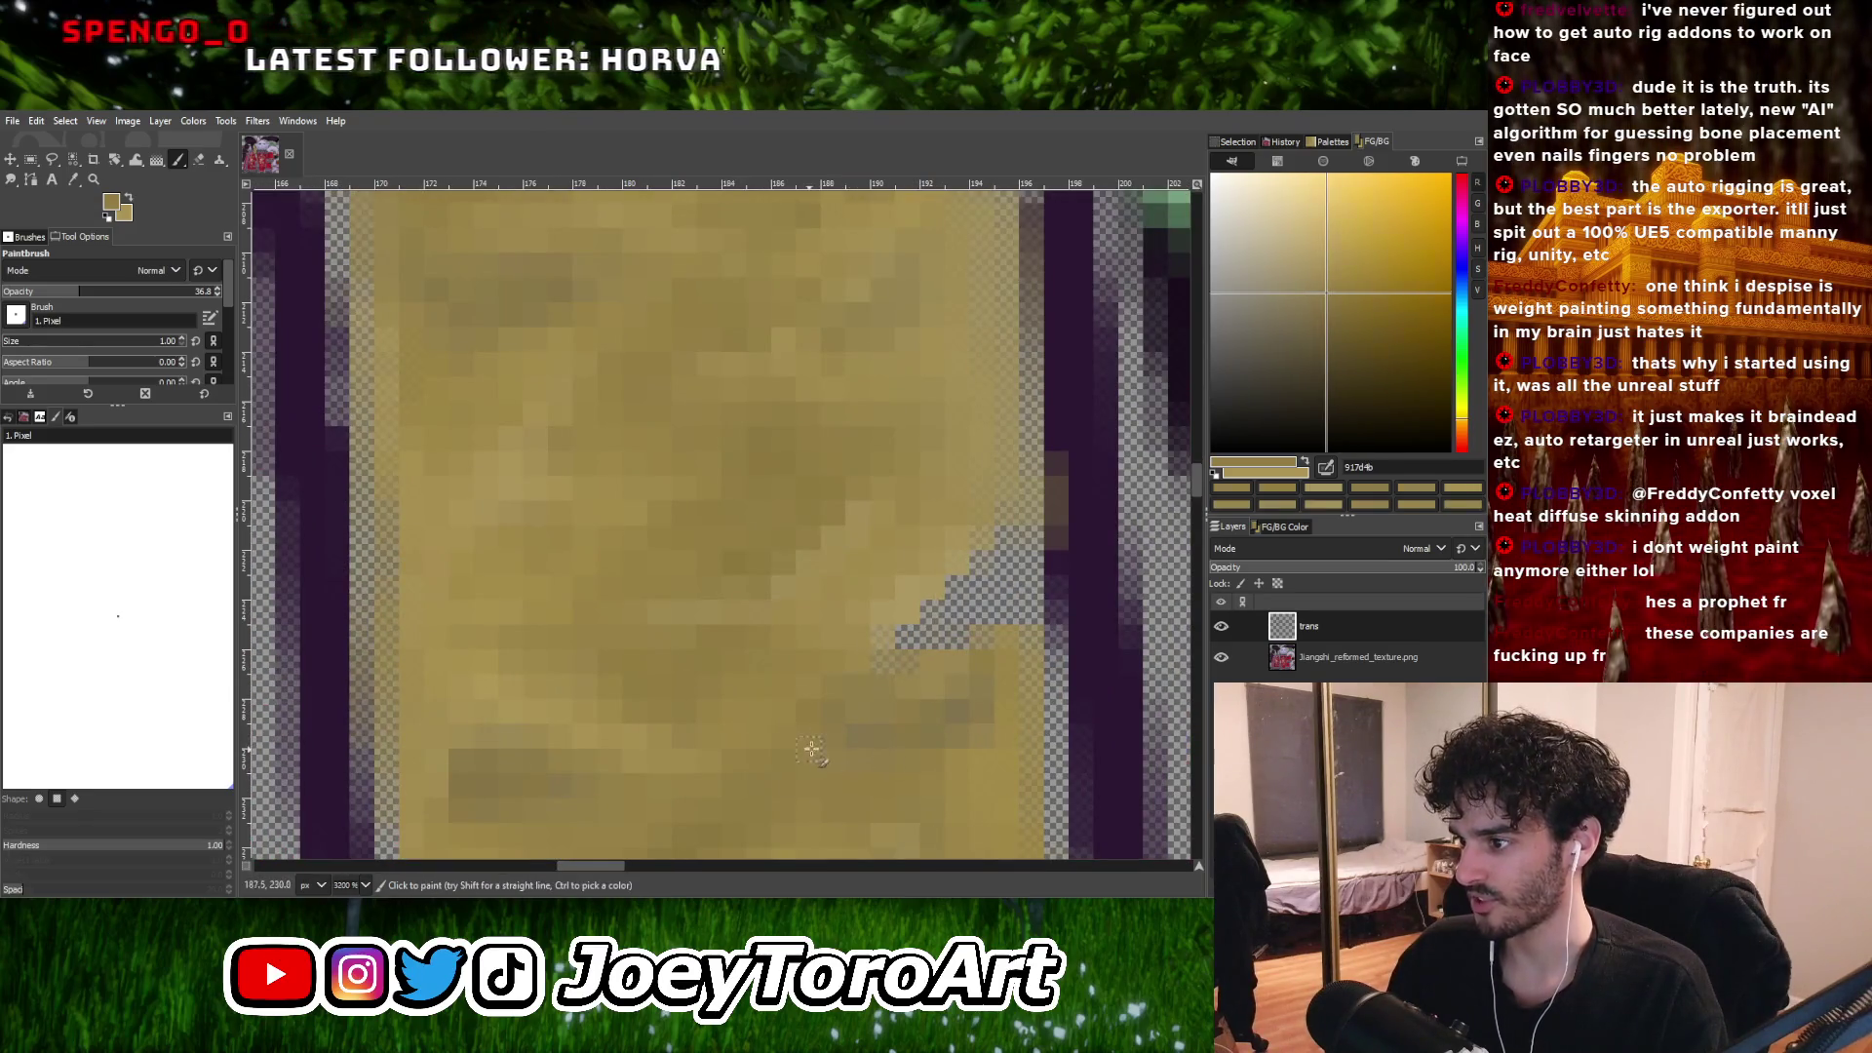
{"action": "scroll", "coordinate": [869, 744], "scroll_direction": "down", "scroll_amount": 1, "text": "ctrl"}
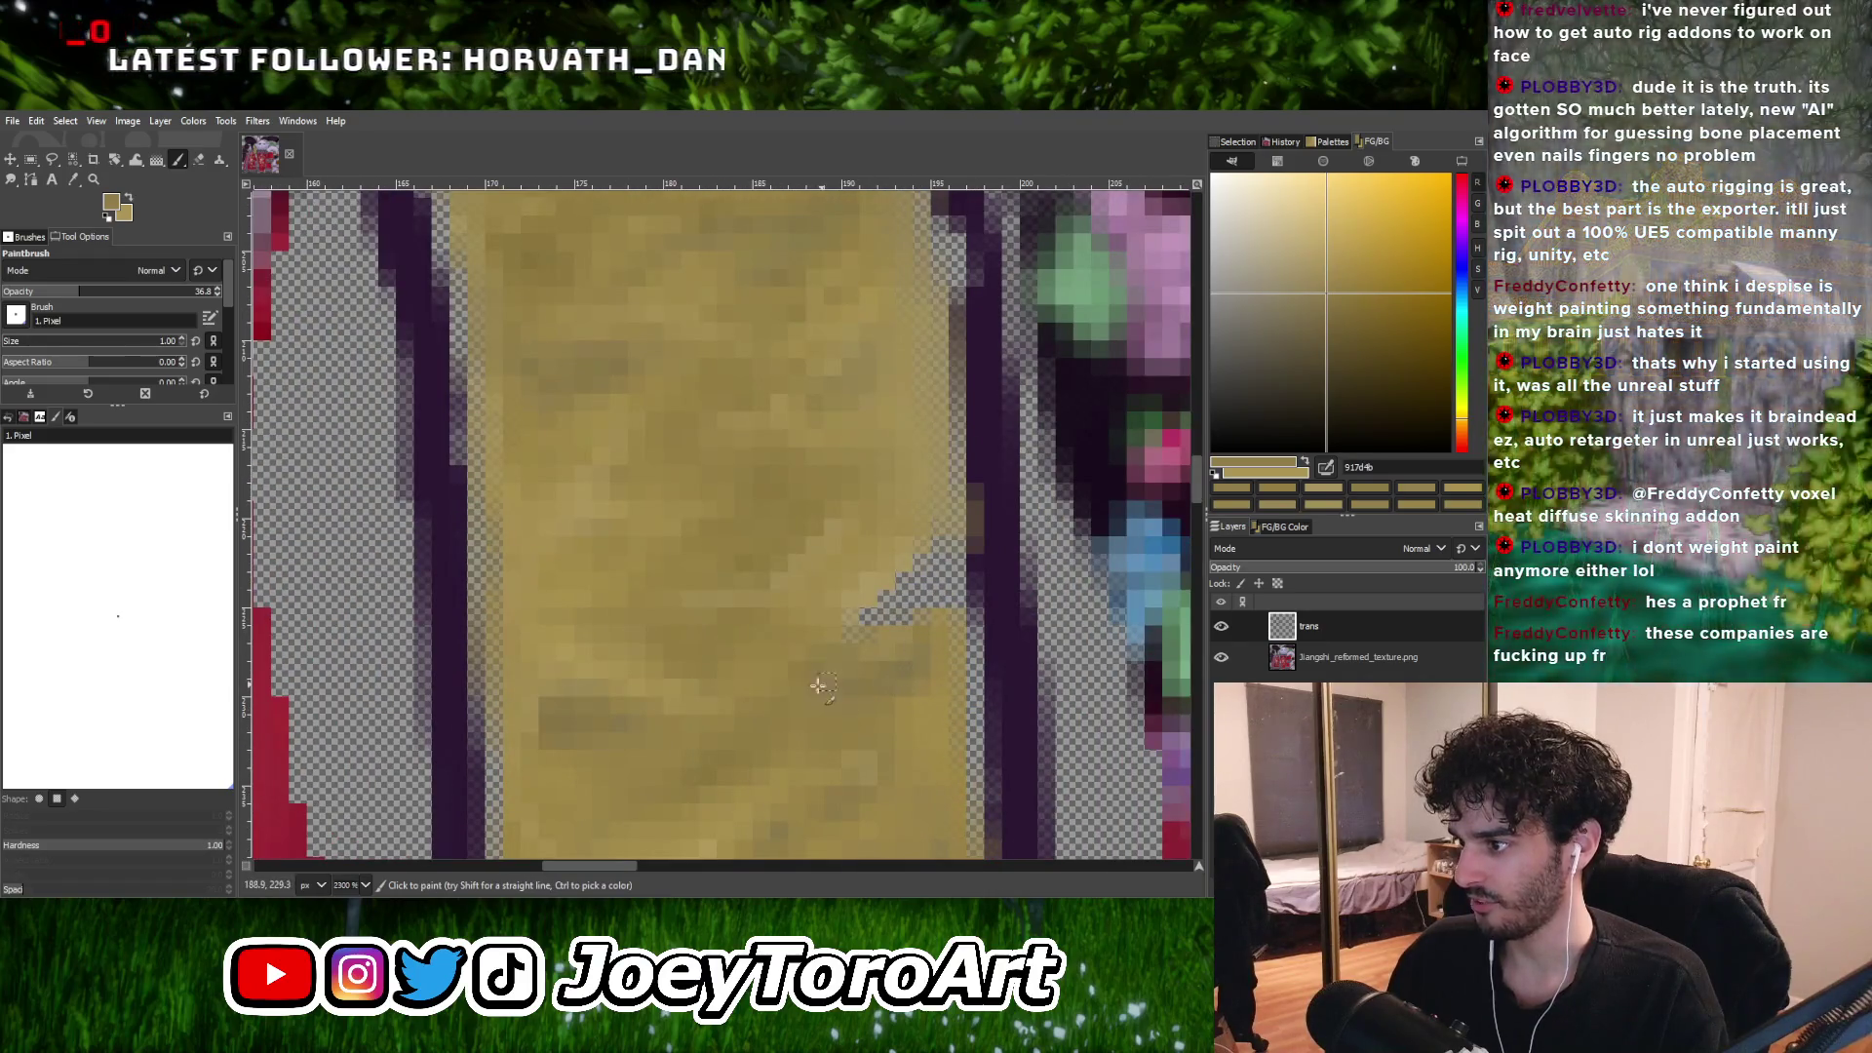
{"action": "left_click", "coordinate": [891, 718], "text": "ctrl"}
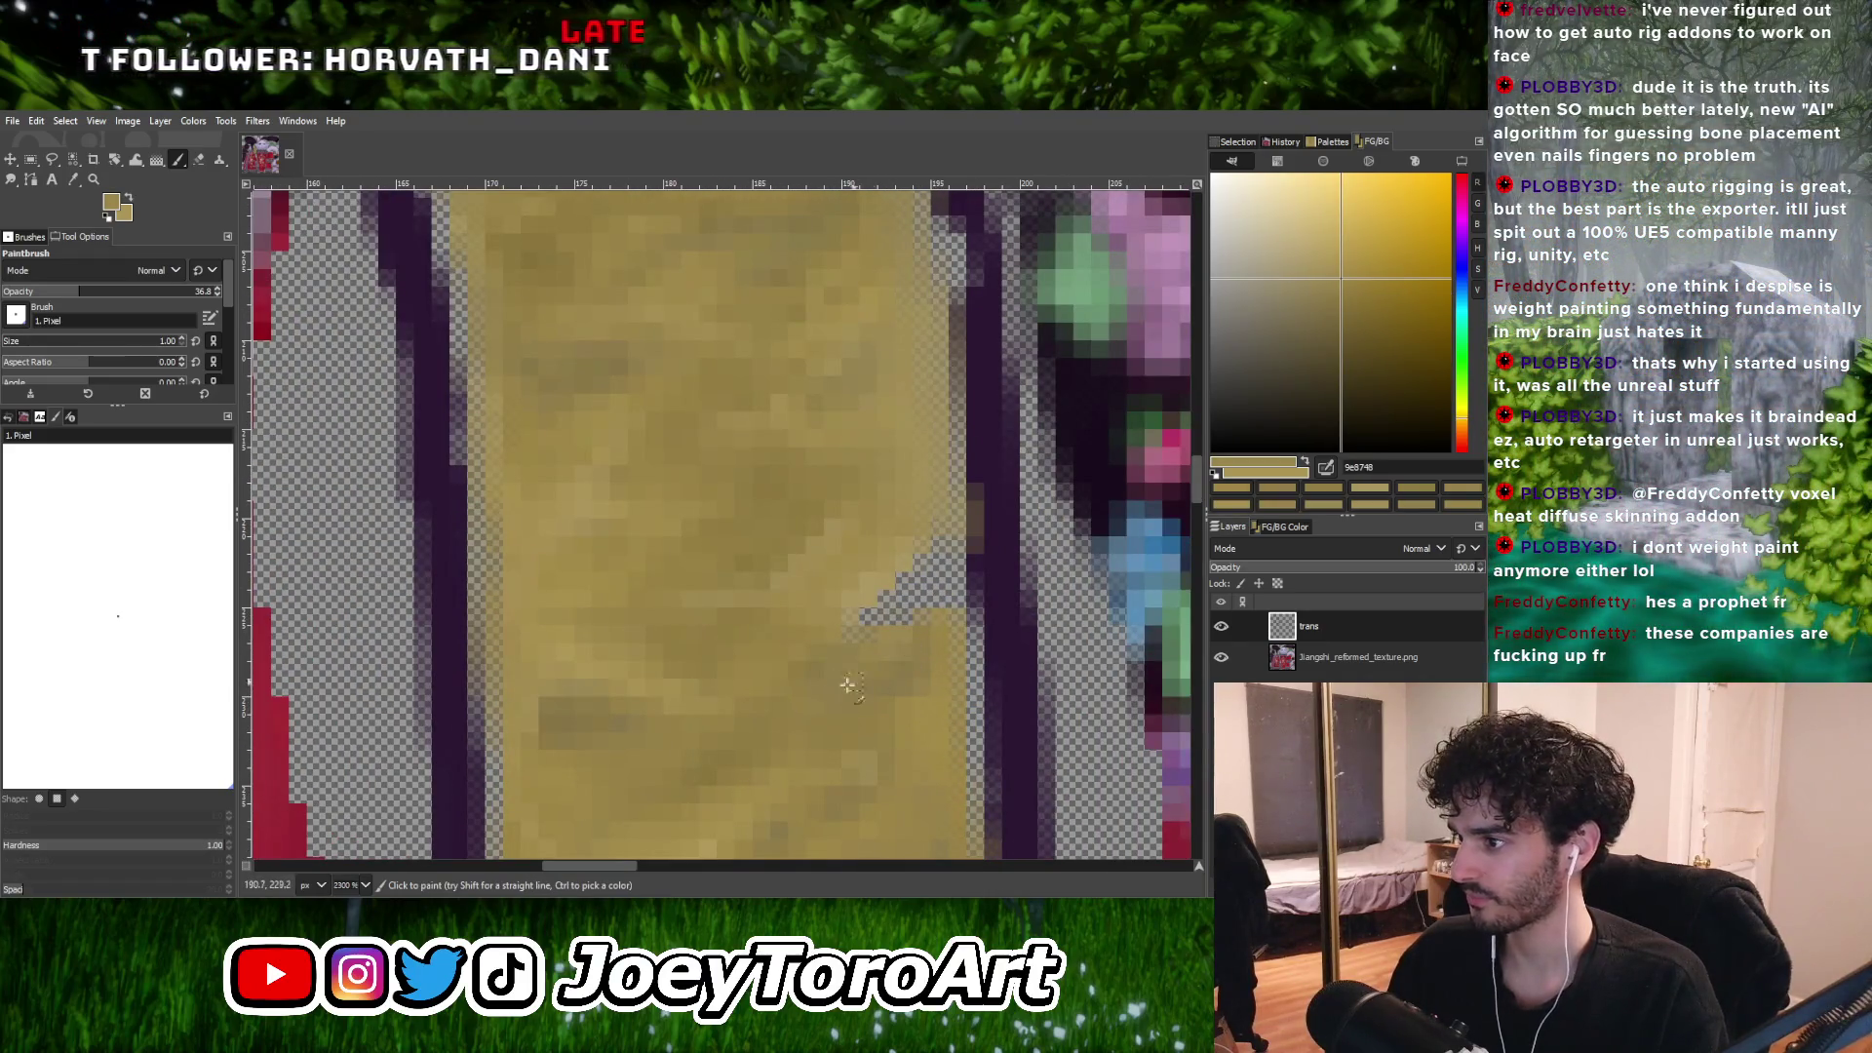
{"action": "left_click", "coordinate": [897, 696], "text": "ctrl"}
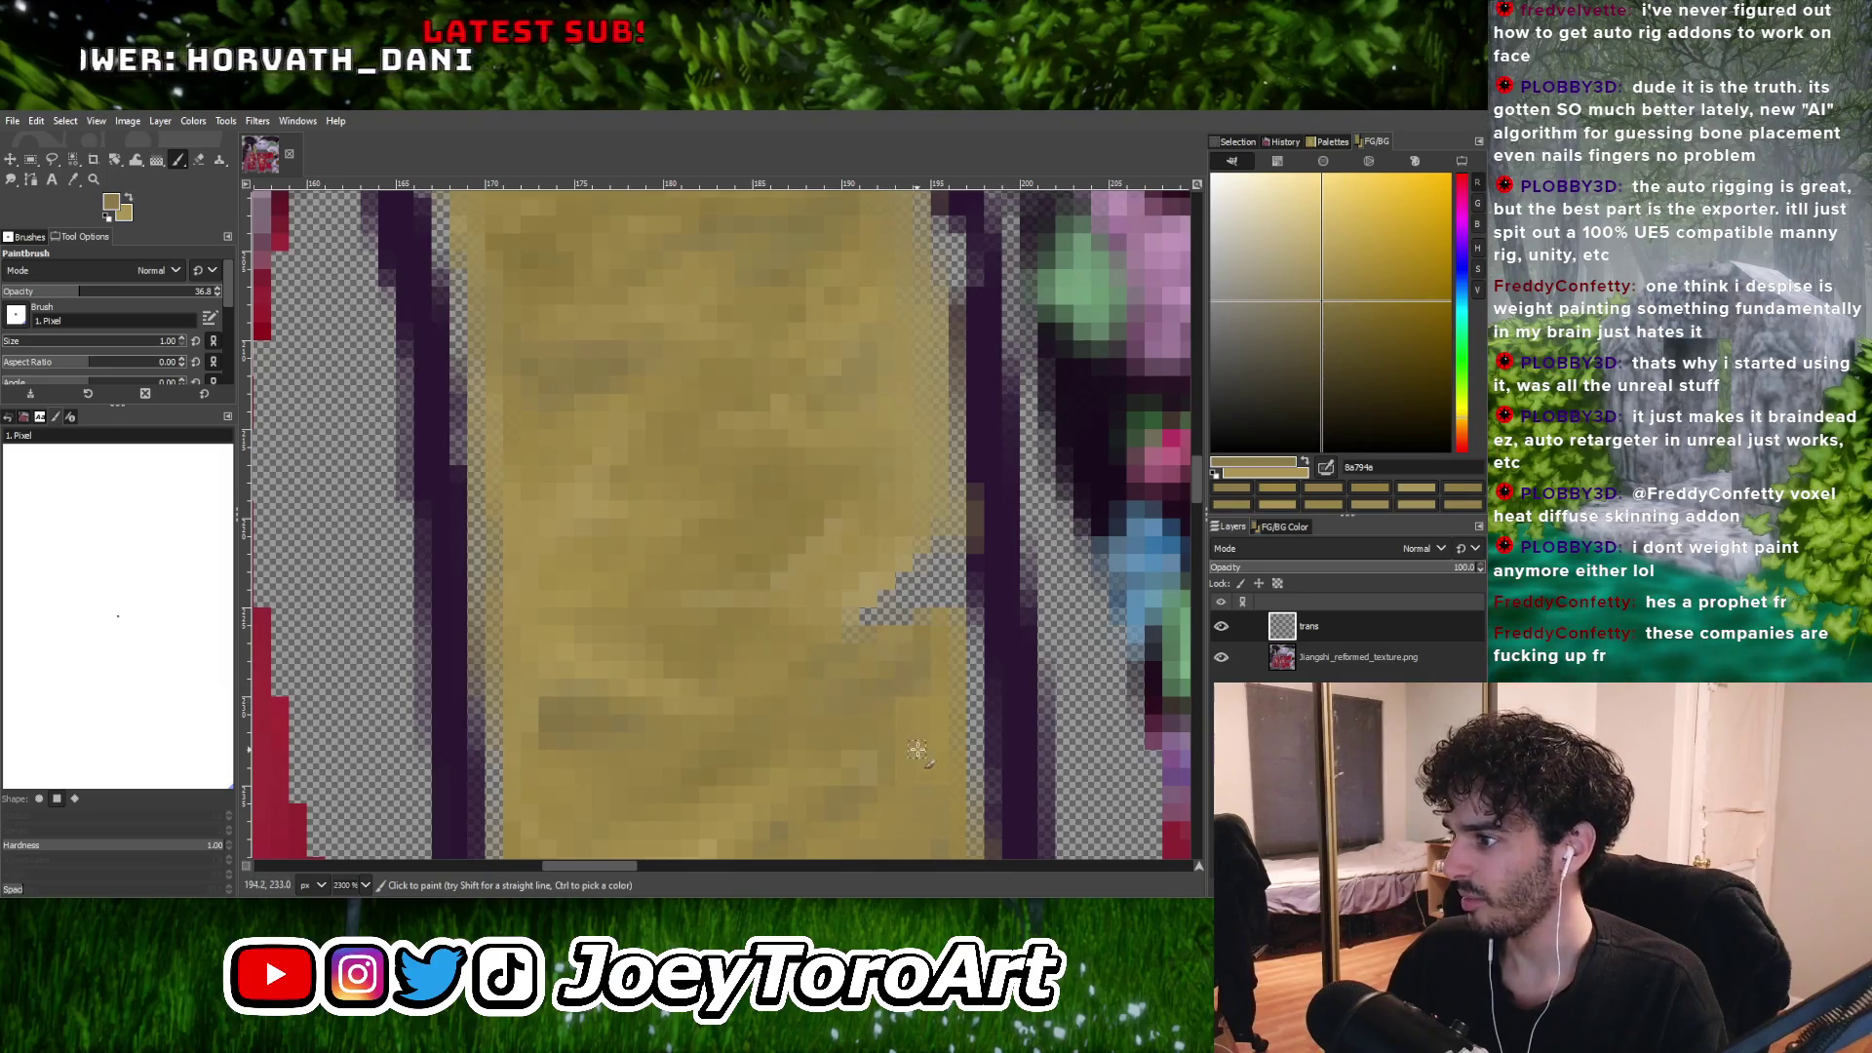
Paint with a darker olive tan, then sample the lighter tan b39b5b from the panel.
{"action": "scroll", "coordinate": [919, 682], "scroll_direction": "down", "scroll_amount": 3, "text": "ctrl"}
{"action": "scroll", "coordinate": [929, 614], "scroll_direction": "up", "scroll_amount": 3, "text": "ctrl"}
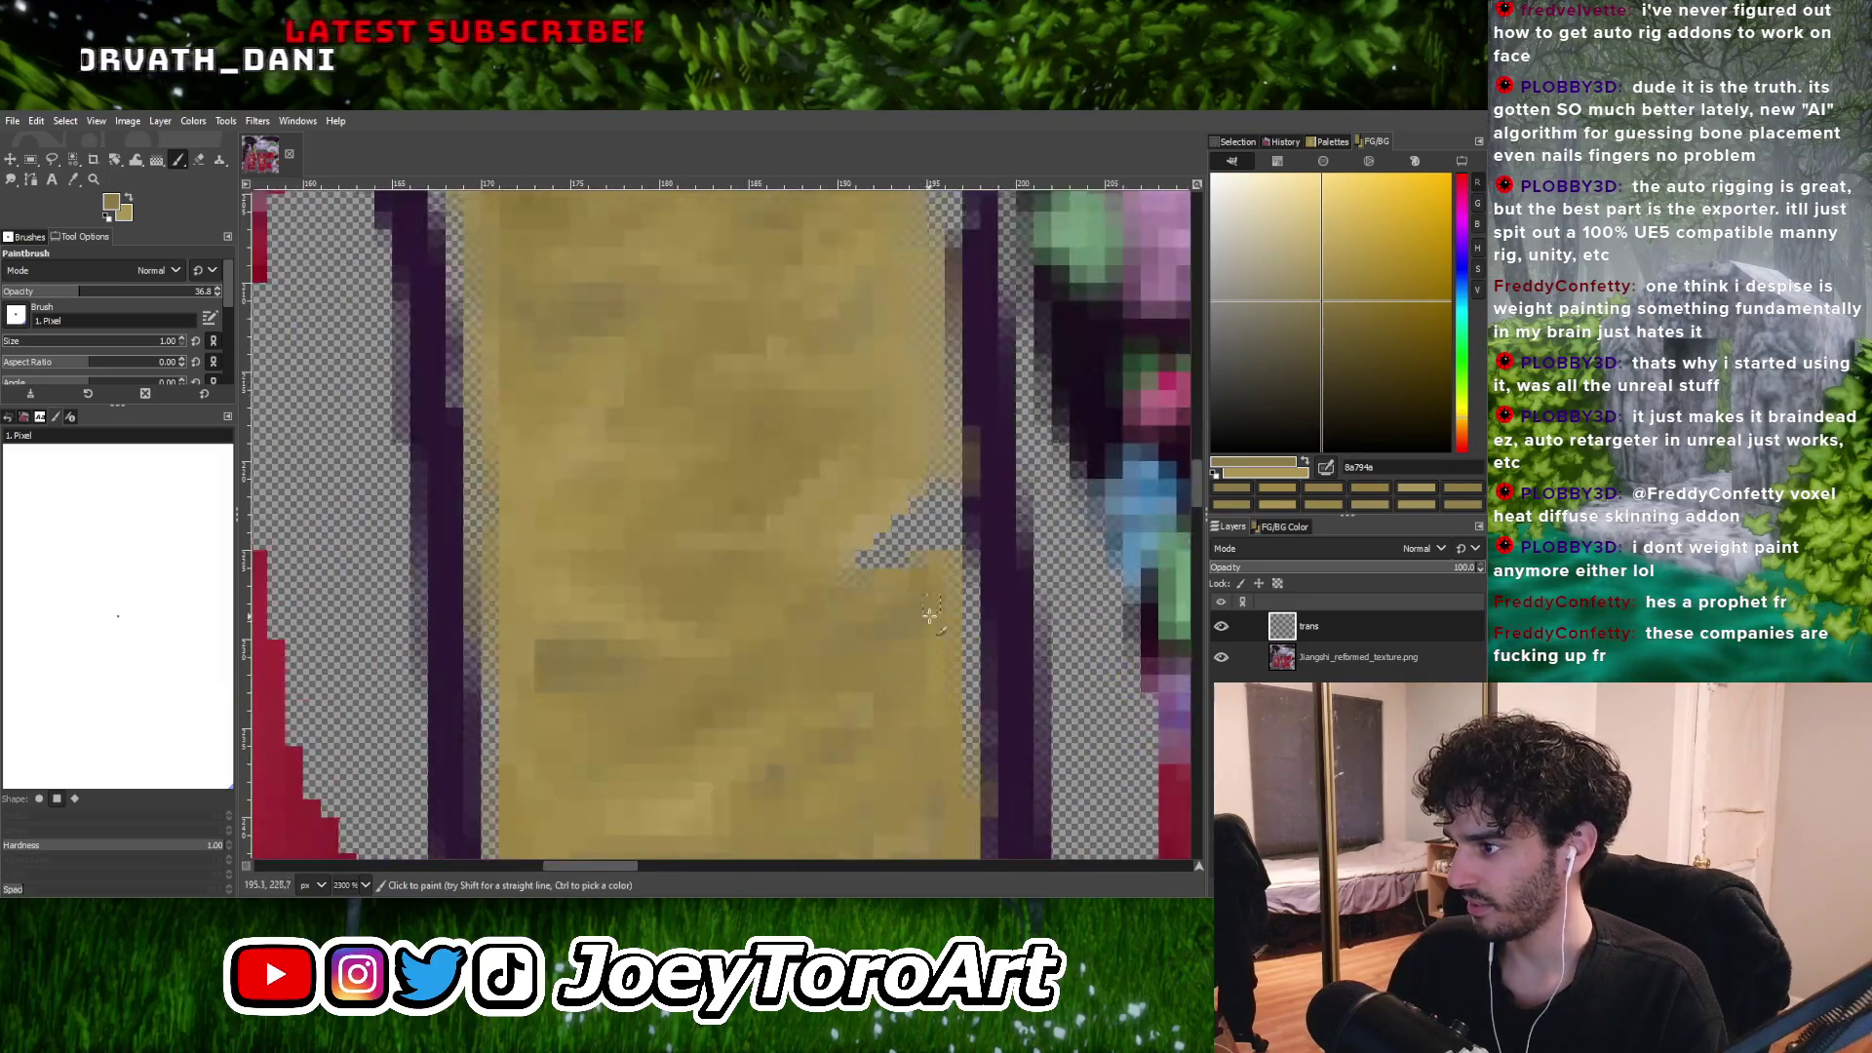
{"action": "left_click", "coordinate": [707, 714], "text": "ctrl"}
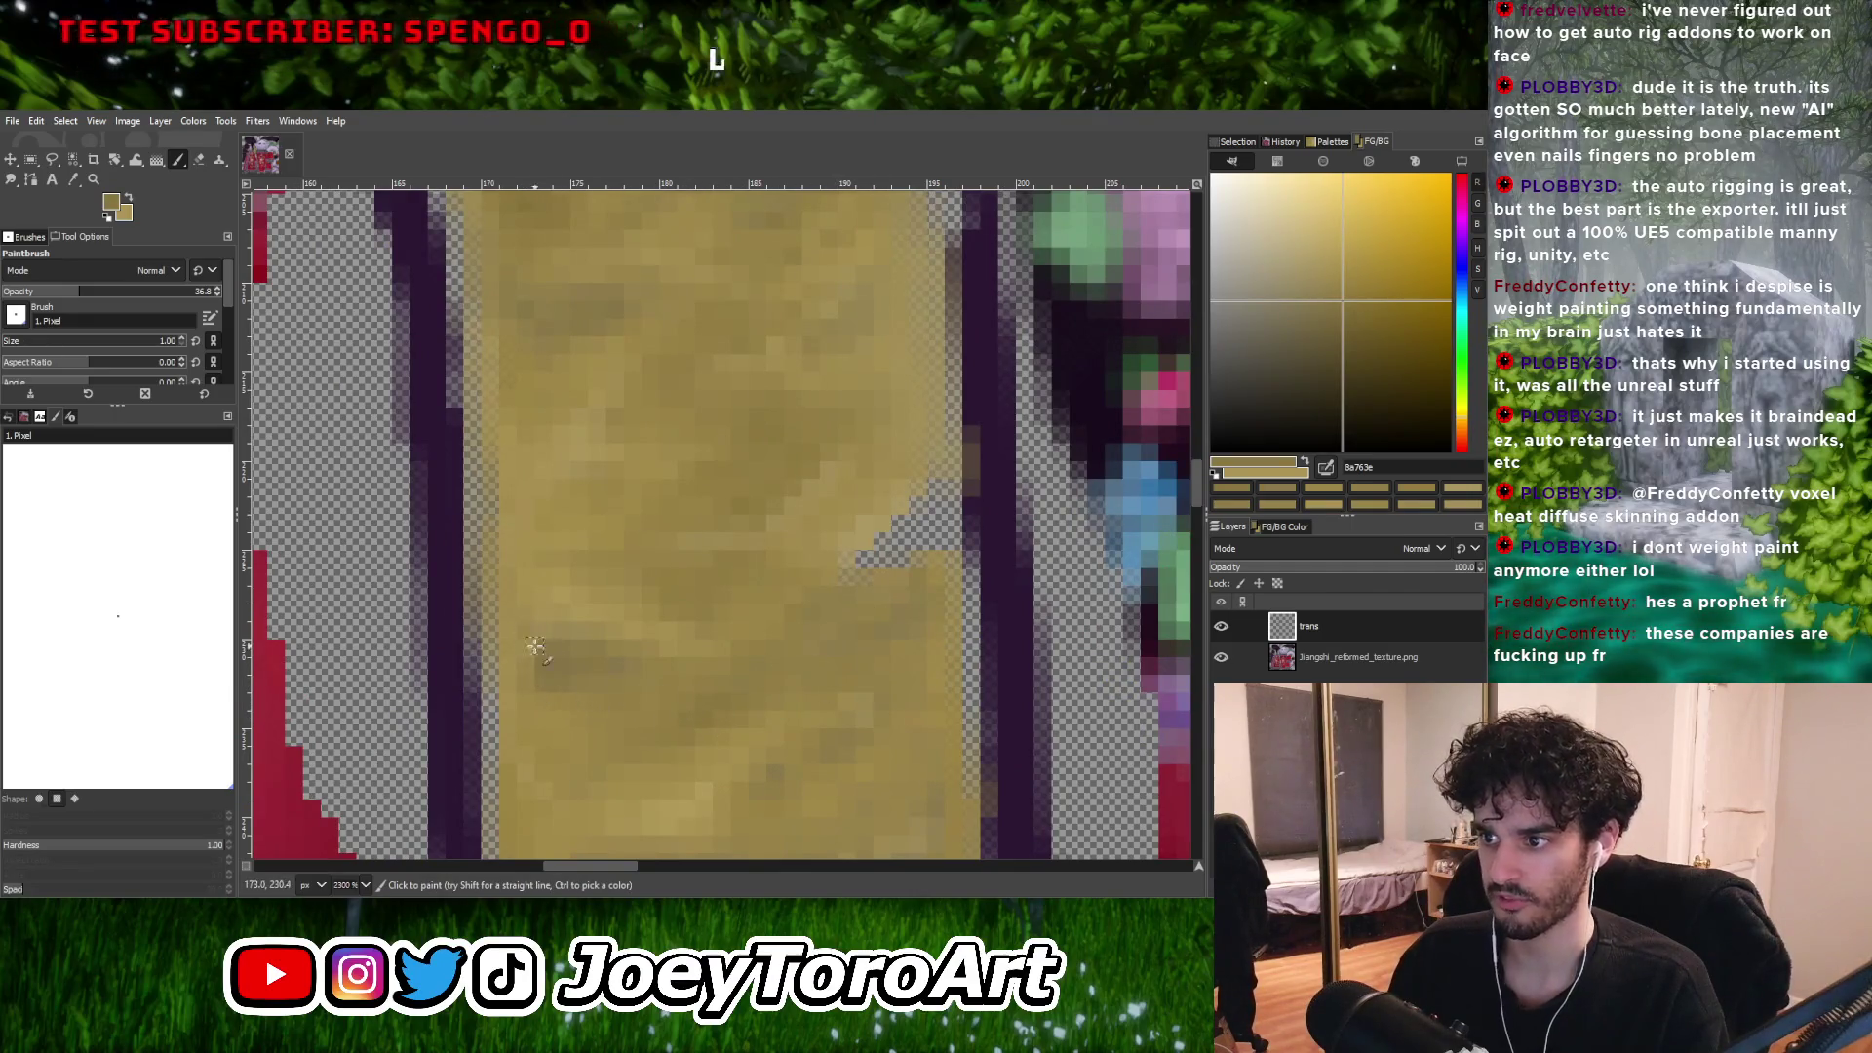
{"action": "scroll", "coordinate": [832, 664], "scroll_direction": "down", "scroll_amount": 3, "text": "ctrl"}
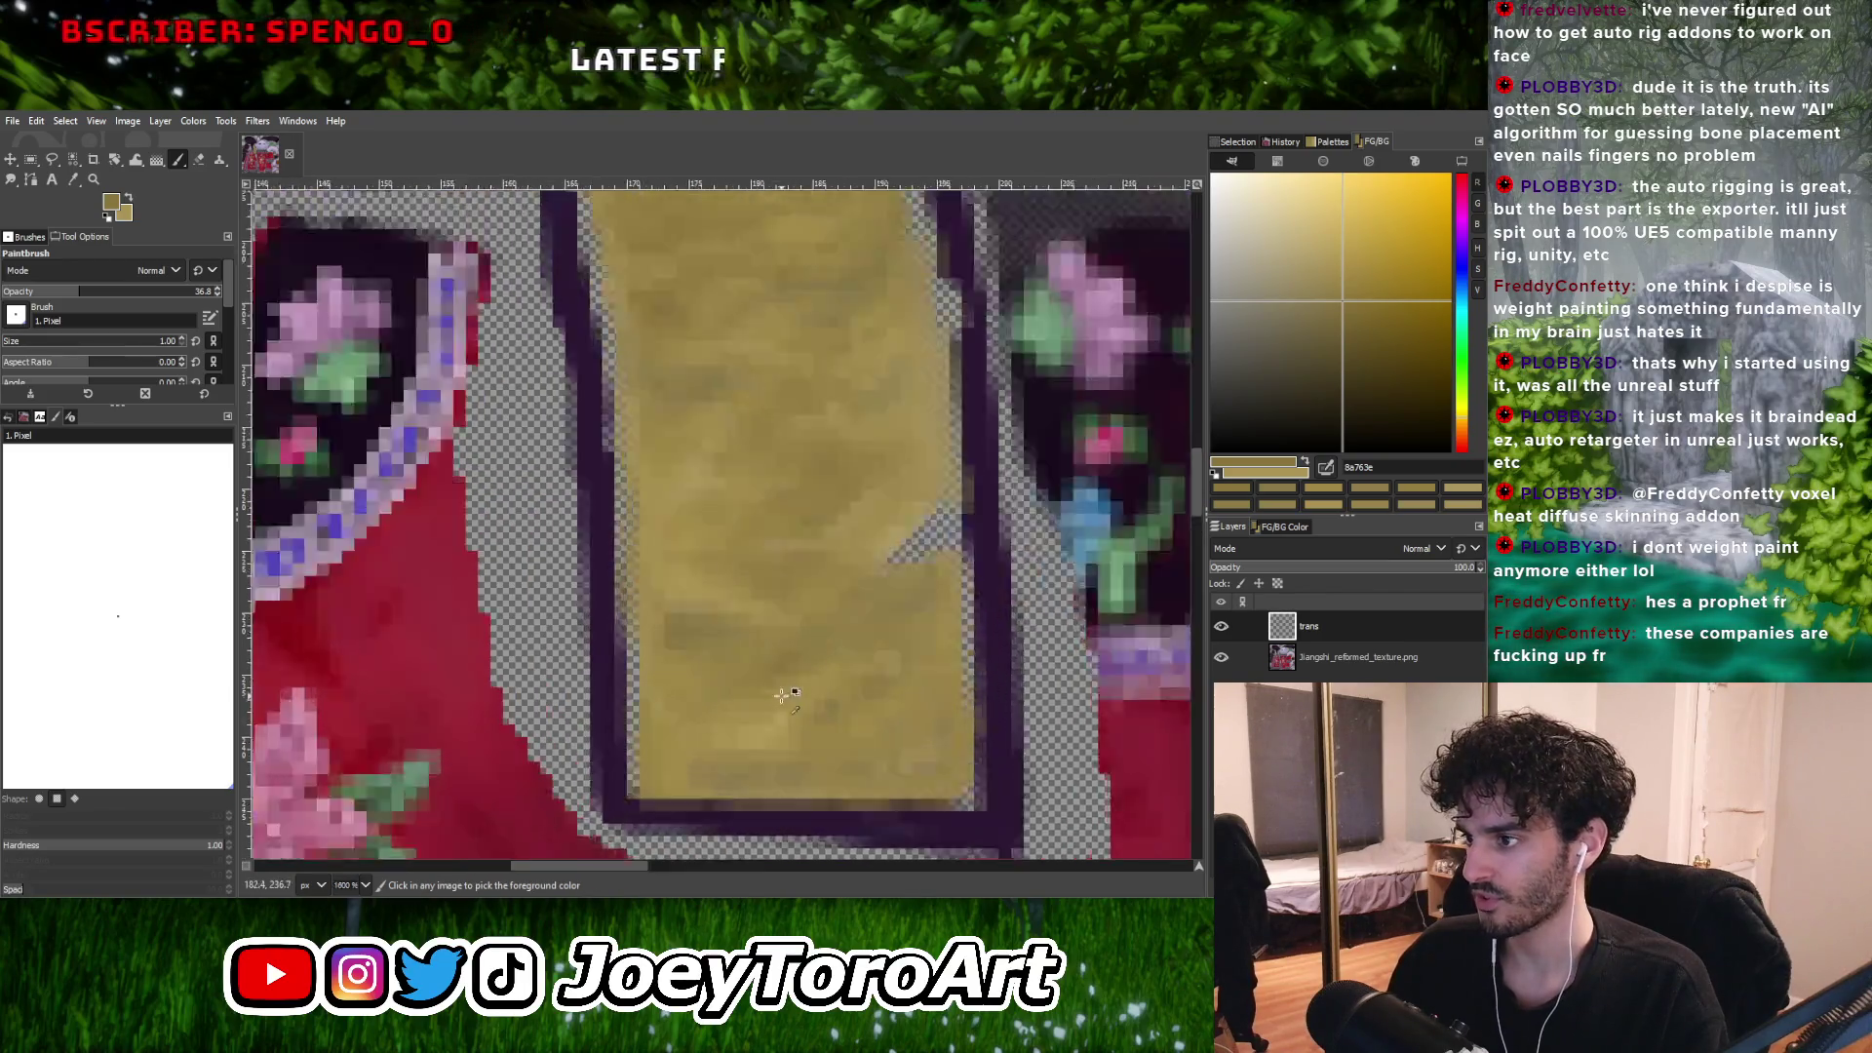
{"action": "scroll", "coordinate": [708, 591], "scroll_direction": "up", "scroll_amount": 3, "text": "ctrl"}
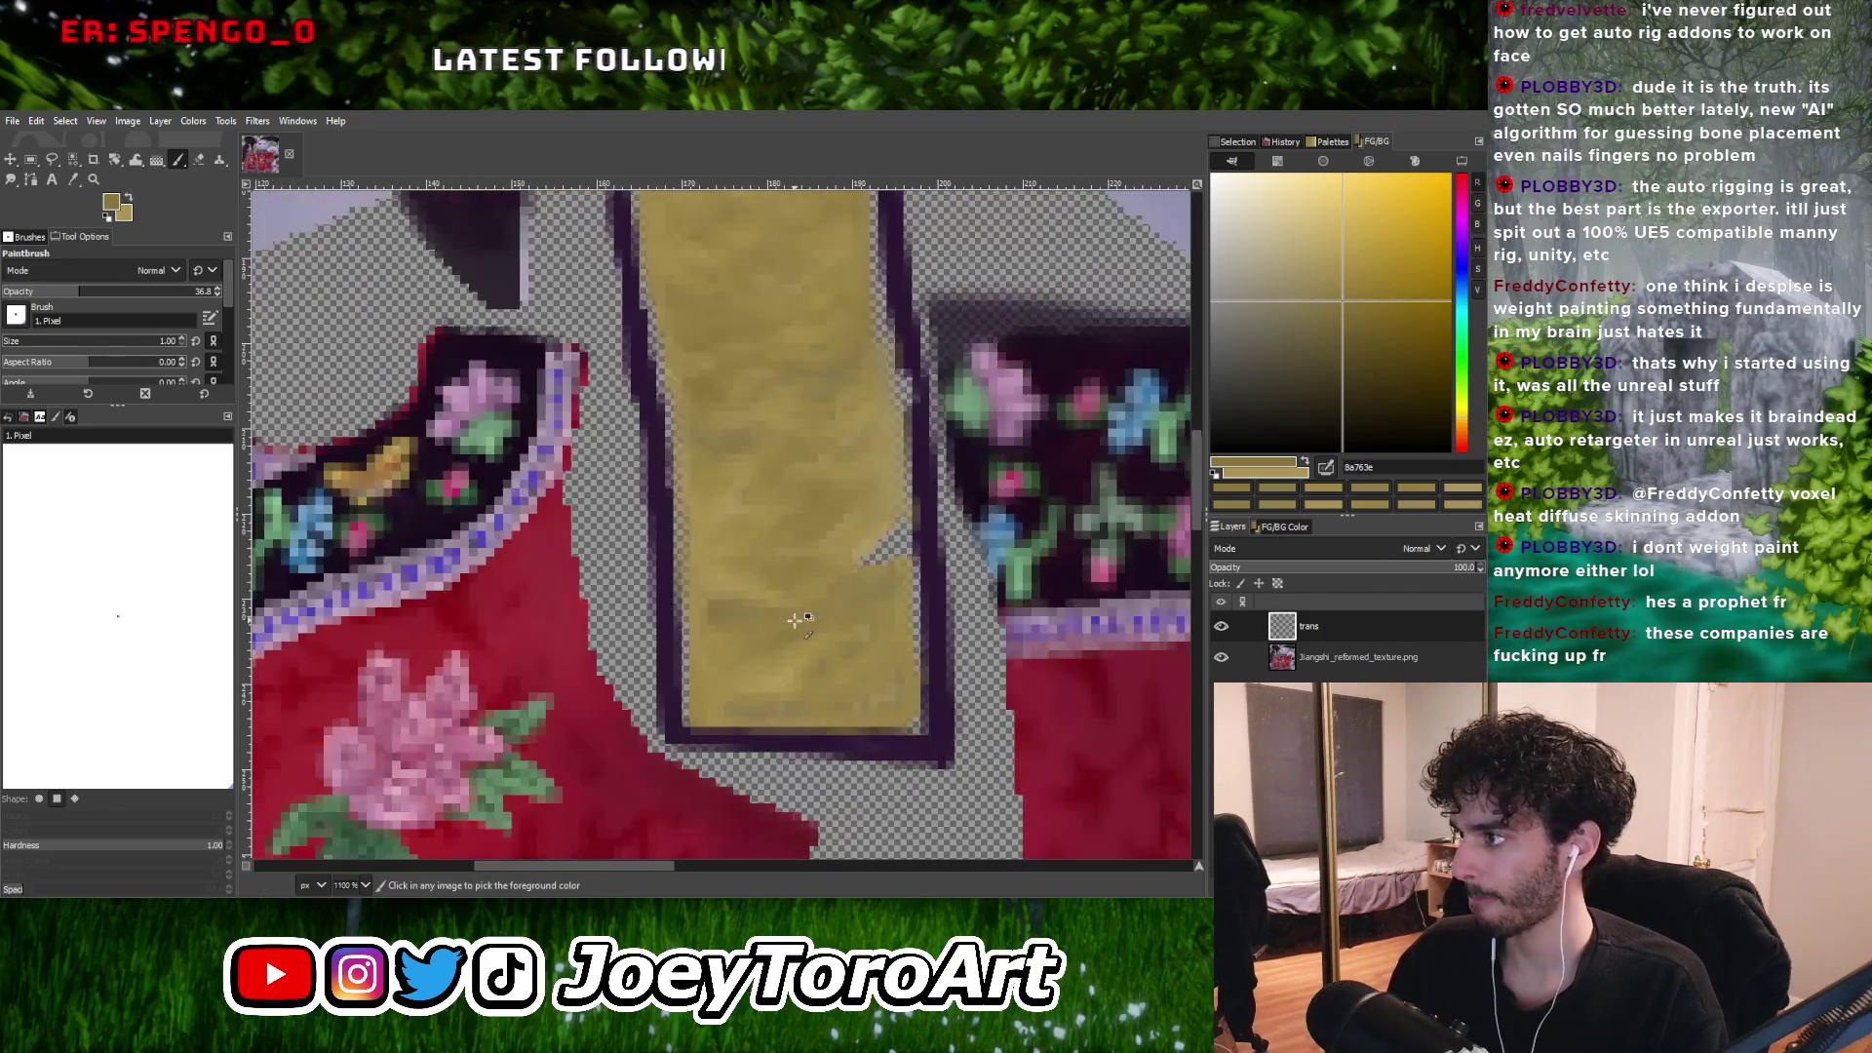
{"action": "scroll", "coordinate": [780, 605], "scroll_direction": "down", "scroll_amount": 2, "text": "ctrl"}
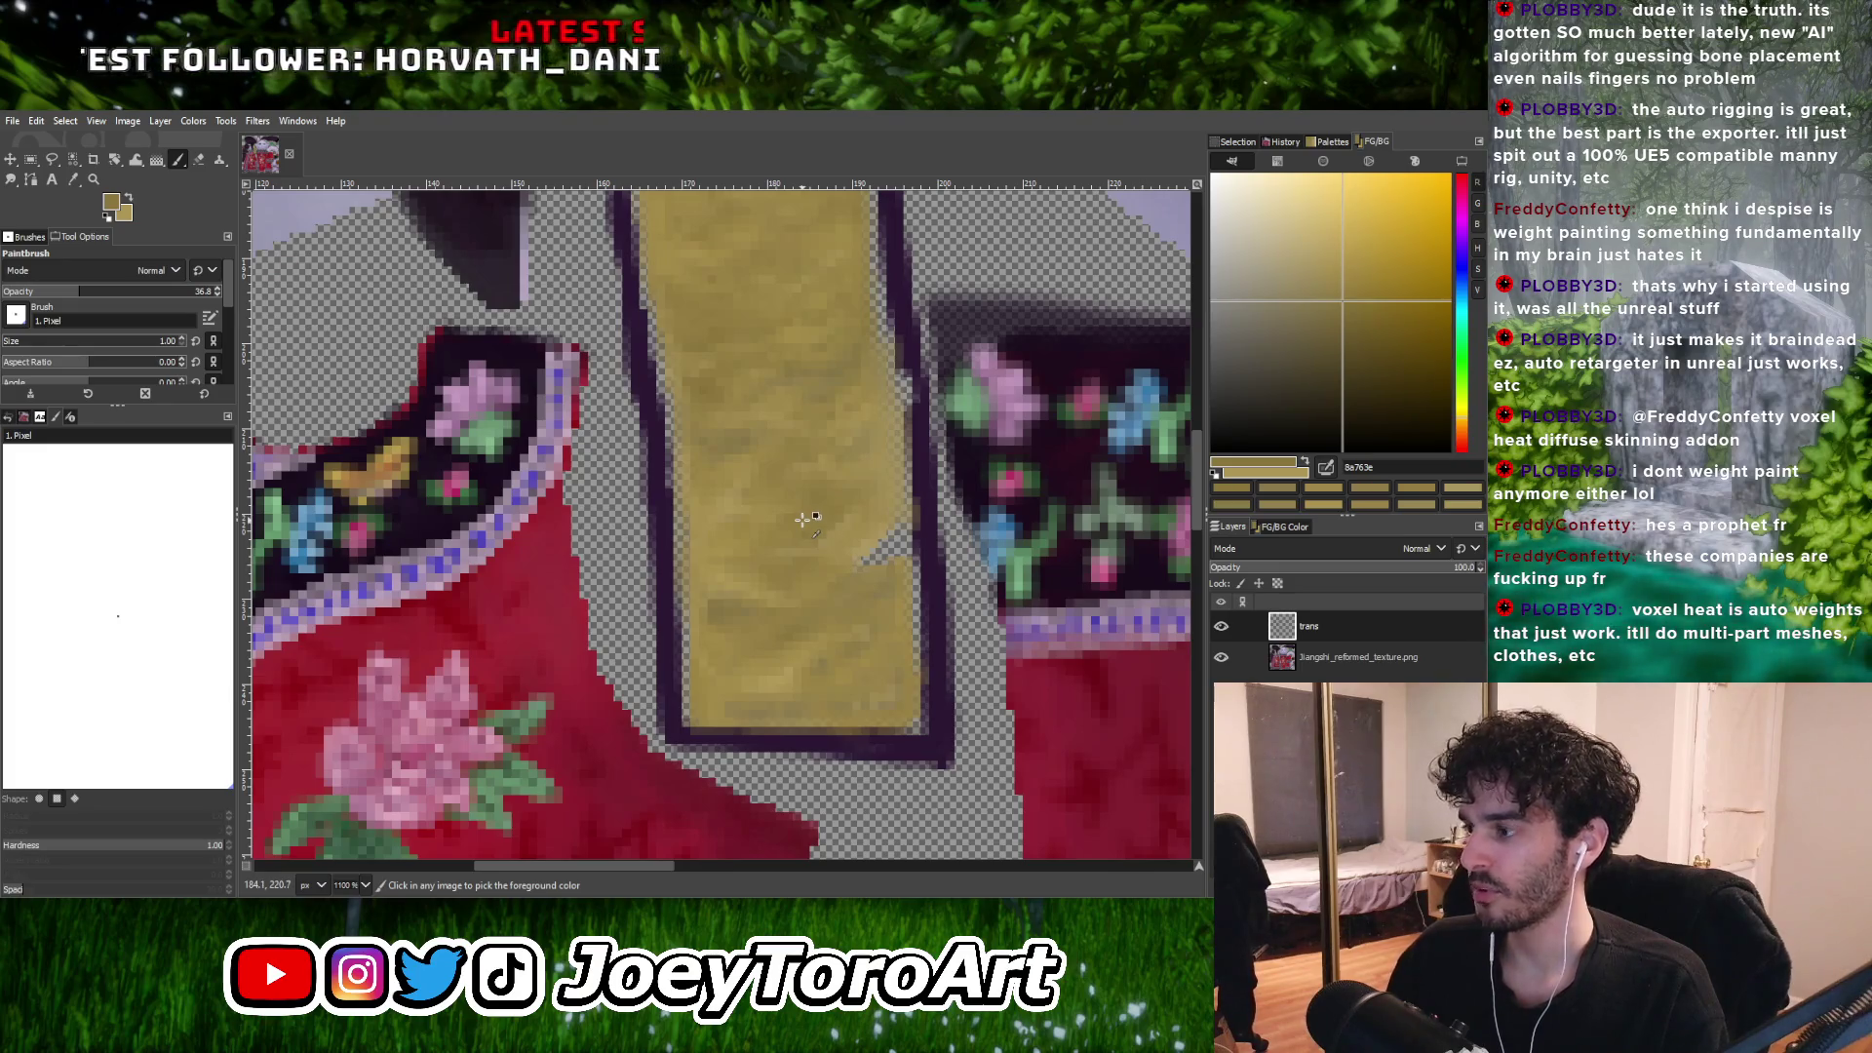
{"action": "scroll", "coordinate": [807, 554], "scroll_direction": "up", "scroll_amount": 2, "text": "ctrl"}
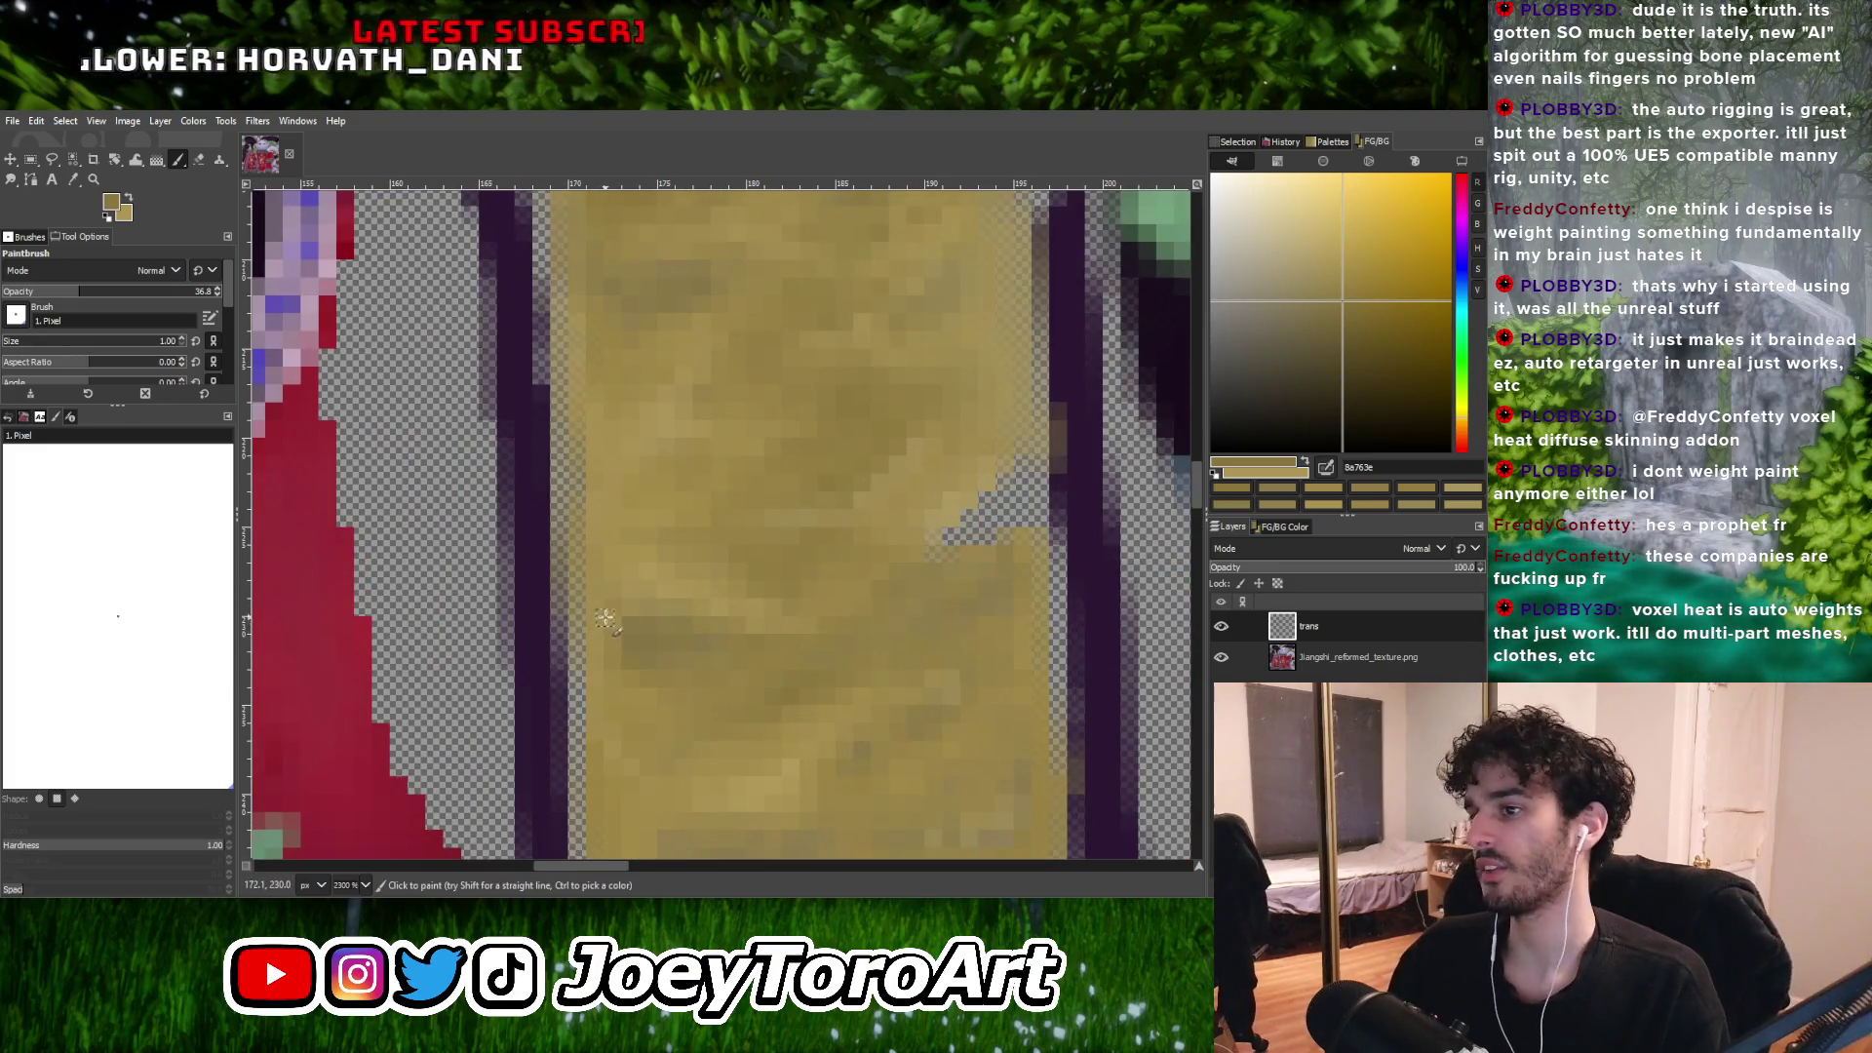
{"action": "scroll", "coordinate": [653, 604], "scroll_direction": "down", "scroll_amount": 5, "text": "ctrl"}
{"action": "scroll", "coordinate": [739, 523], "scroll_direction": "up", "scroll_amount": 4, "text": "ctrl"}
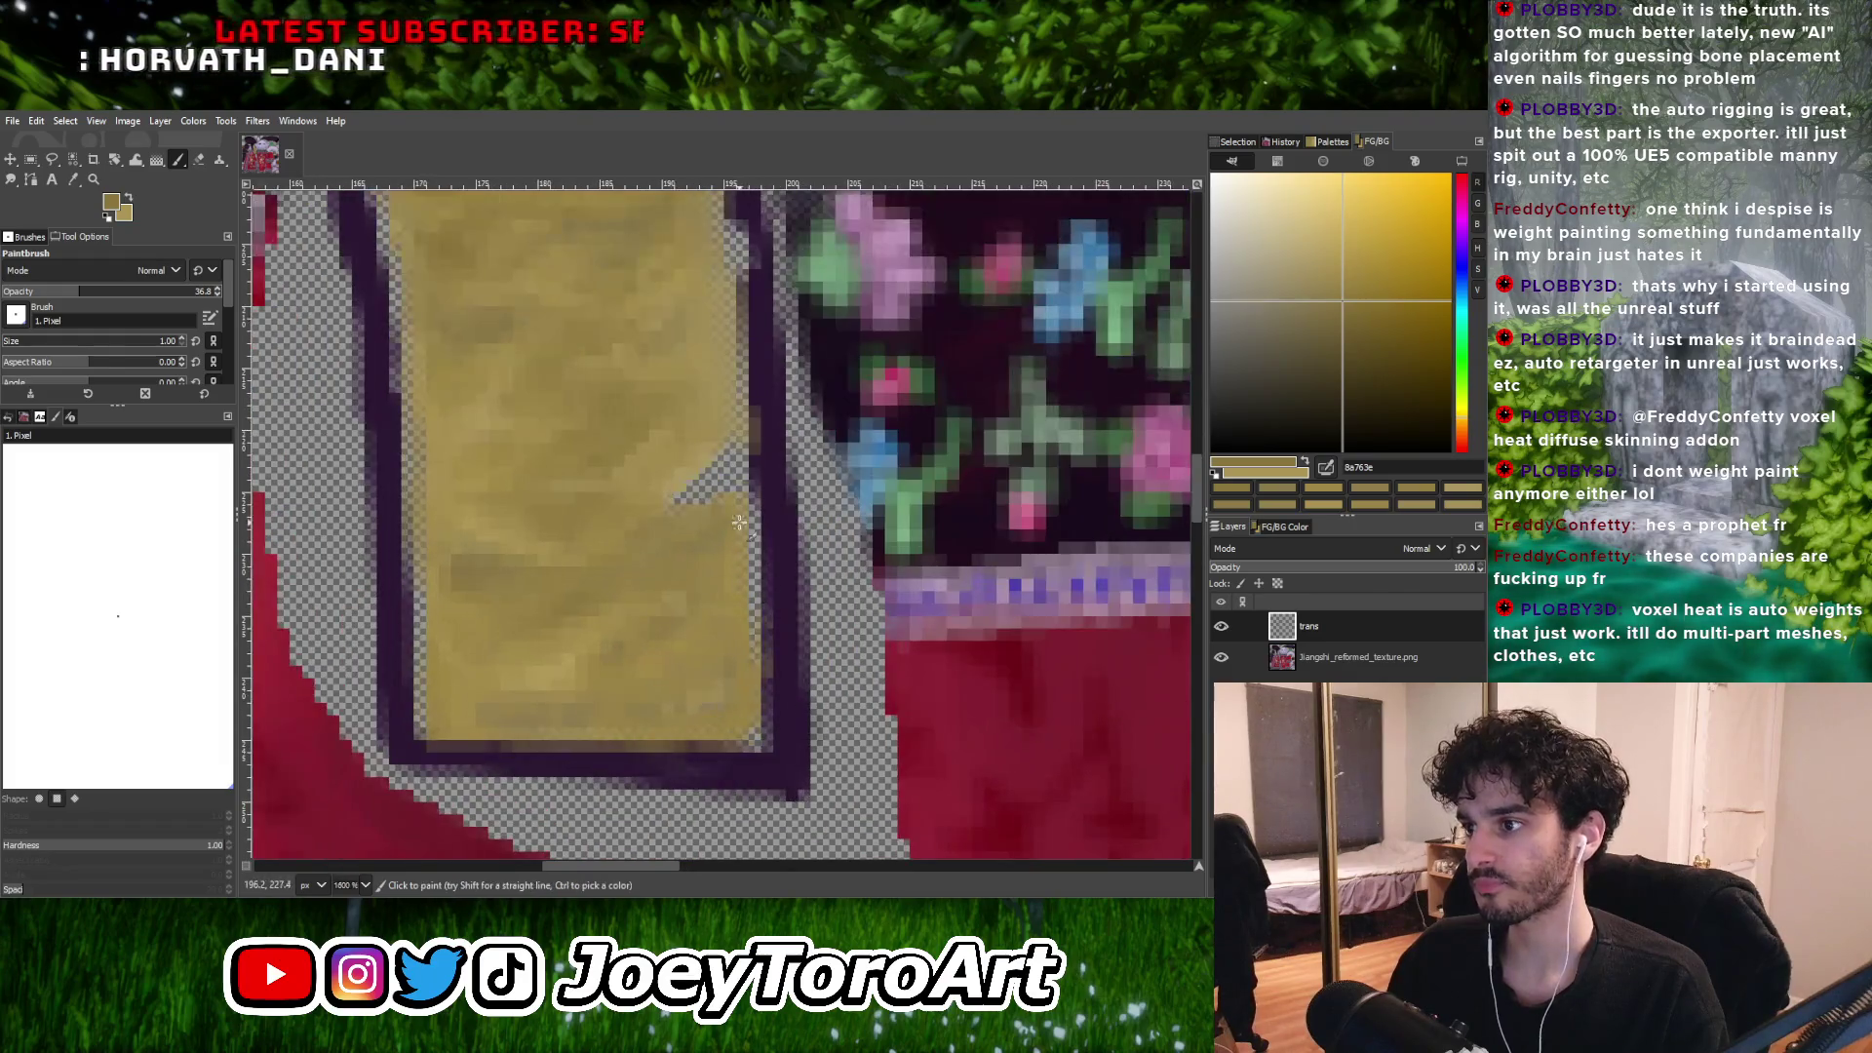
{"action": "scroll", "coordinate": [689, 565], "scroll_direction": "down", "scroll_amount": 4, "text": "ctrl"}
{"action": "scroll", "coordinate": [643, 614], "scroll_direction": "up", "scroll_amount": 5, "text": "ctrl"}
{"action": "scroll", "coordinate": [633, 618], "scroll_direction": "down", "scroll_amount": 5, "text": "ctrl"}
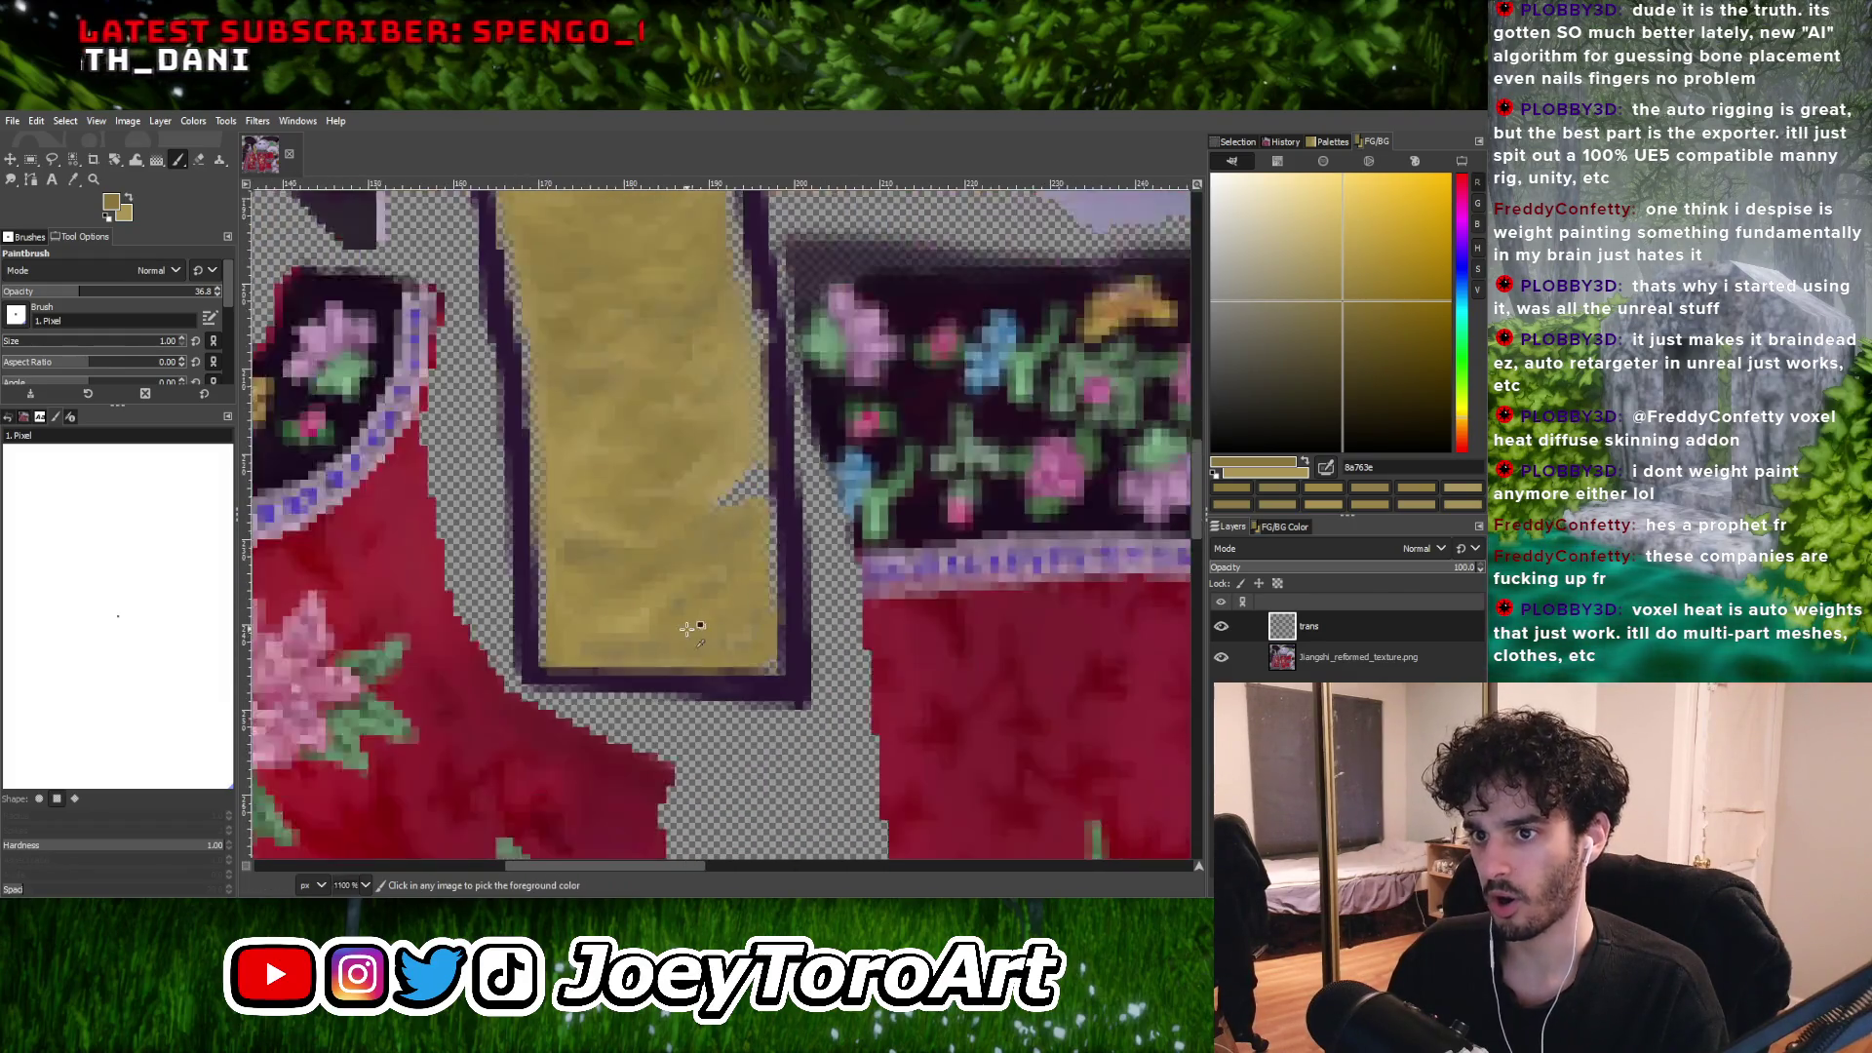
{"action": "scroll", "coordinate": [634, 617], "scroll_direction": "up", "scroll_amount": 5, "text": "ctrl"}
{"action": "left_click", "coordinate": [633, 617], "text": "ctrl"}
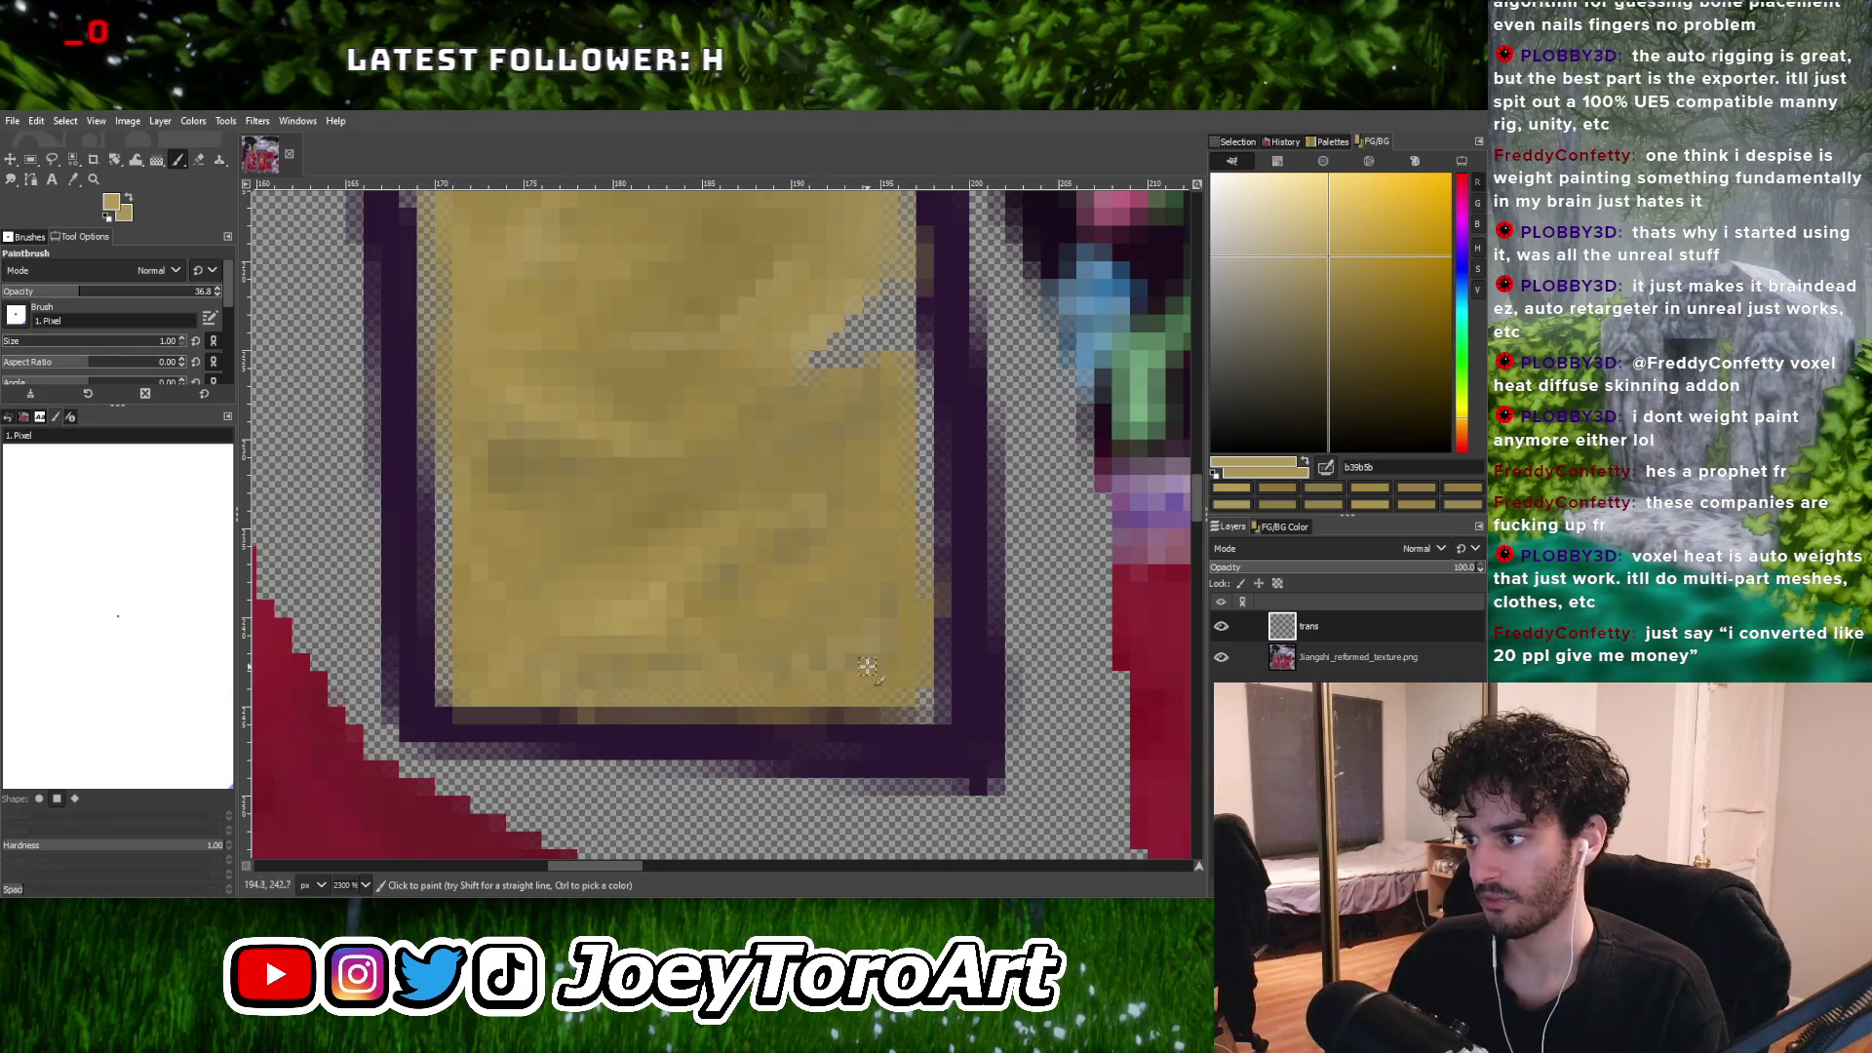
Erase the stray pixels along the yellow panel's bottom edge with the Eraser.
{"action": "key", "text": "shift+e"}
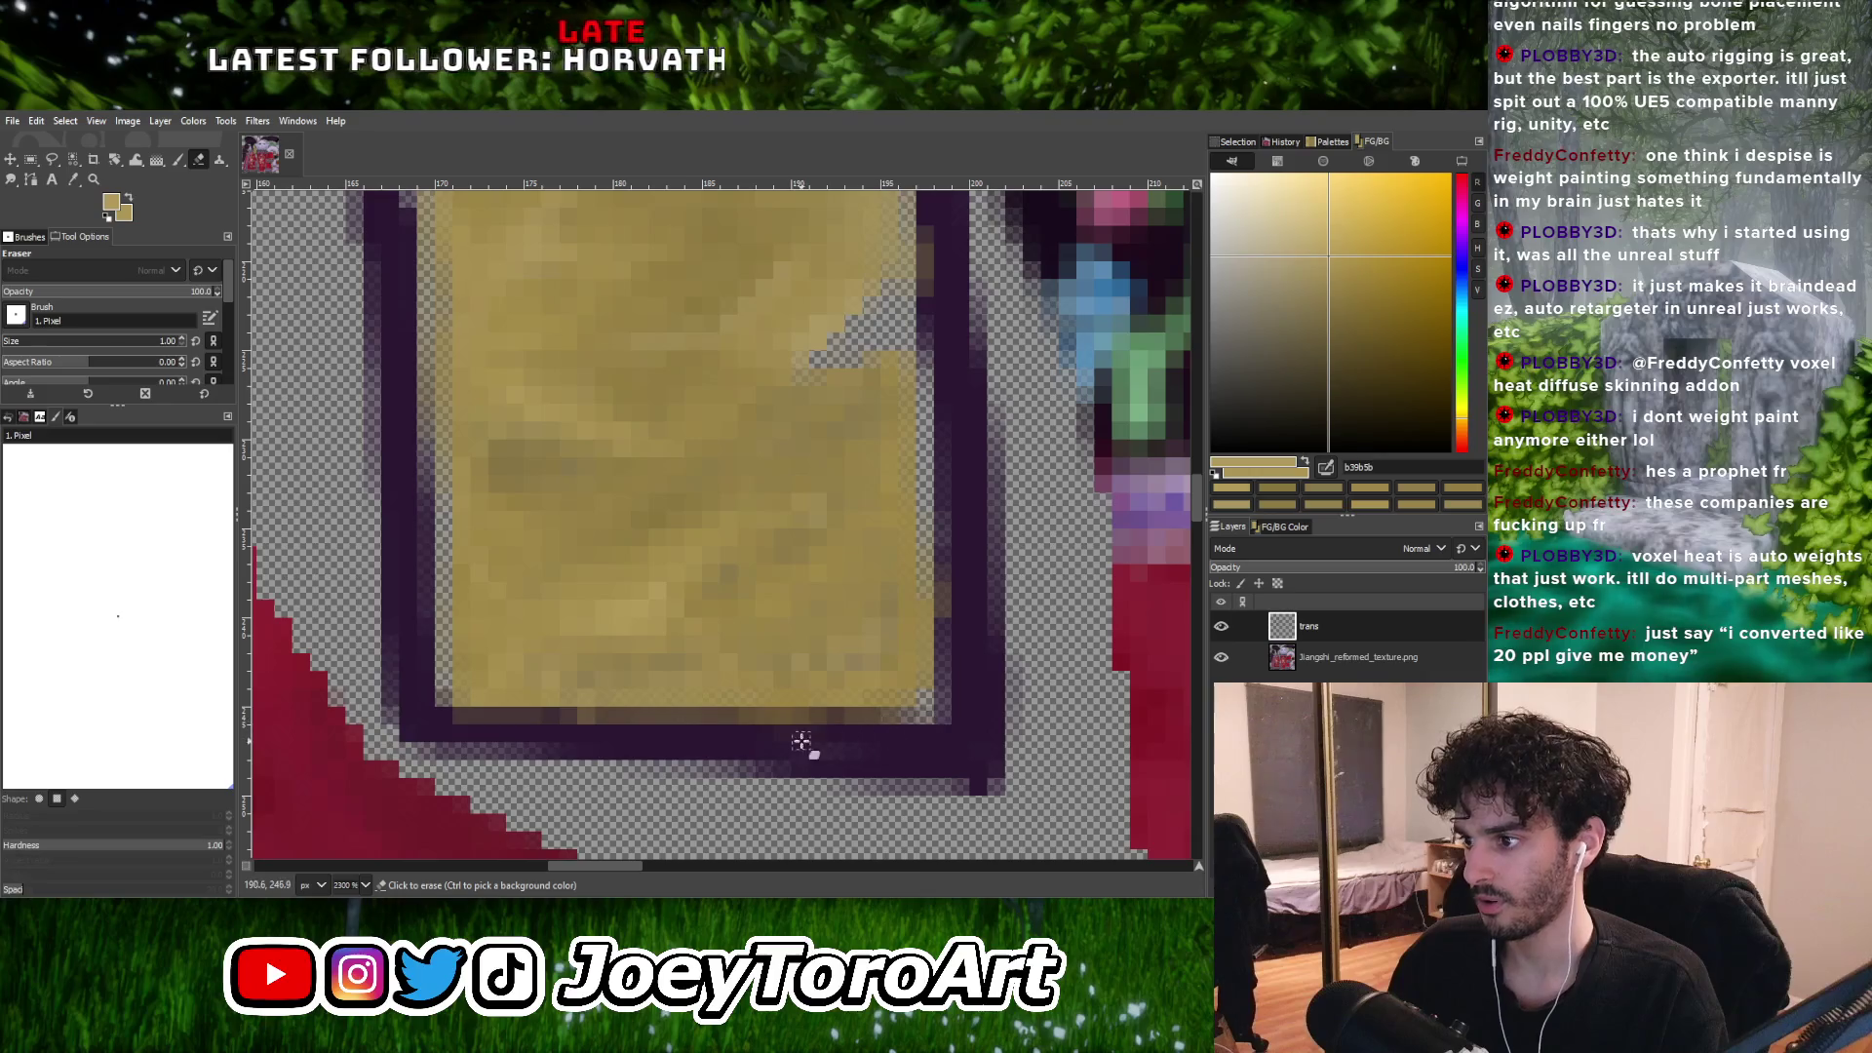
{"action": "mouse_move", "coordinate": [600, 721]}
{"action": "left_mouse_down"}
{"action": "mouse_move", "coordinate": [434, 717]}
{"action": "mouse_move", "coordinate": [800, 717]}
{"action": "mouse_move", "coordinate": [494, 714]}
{"action": "left_mouse_up"}
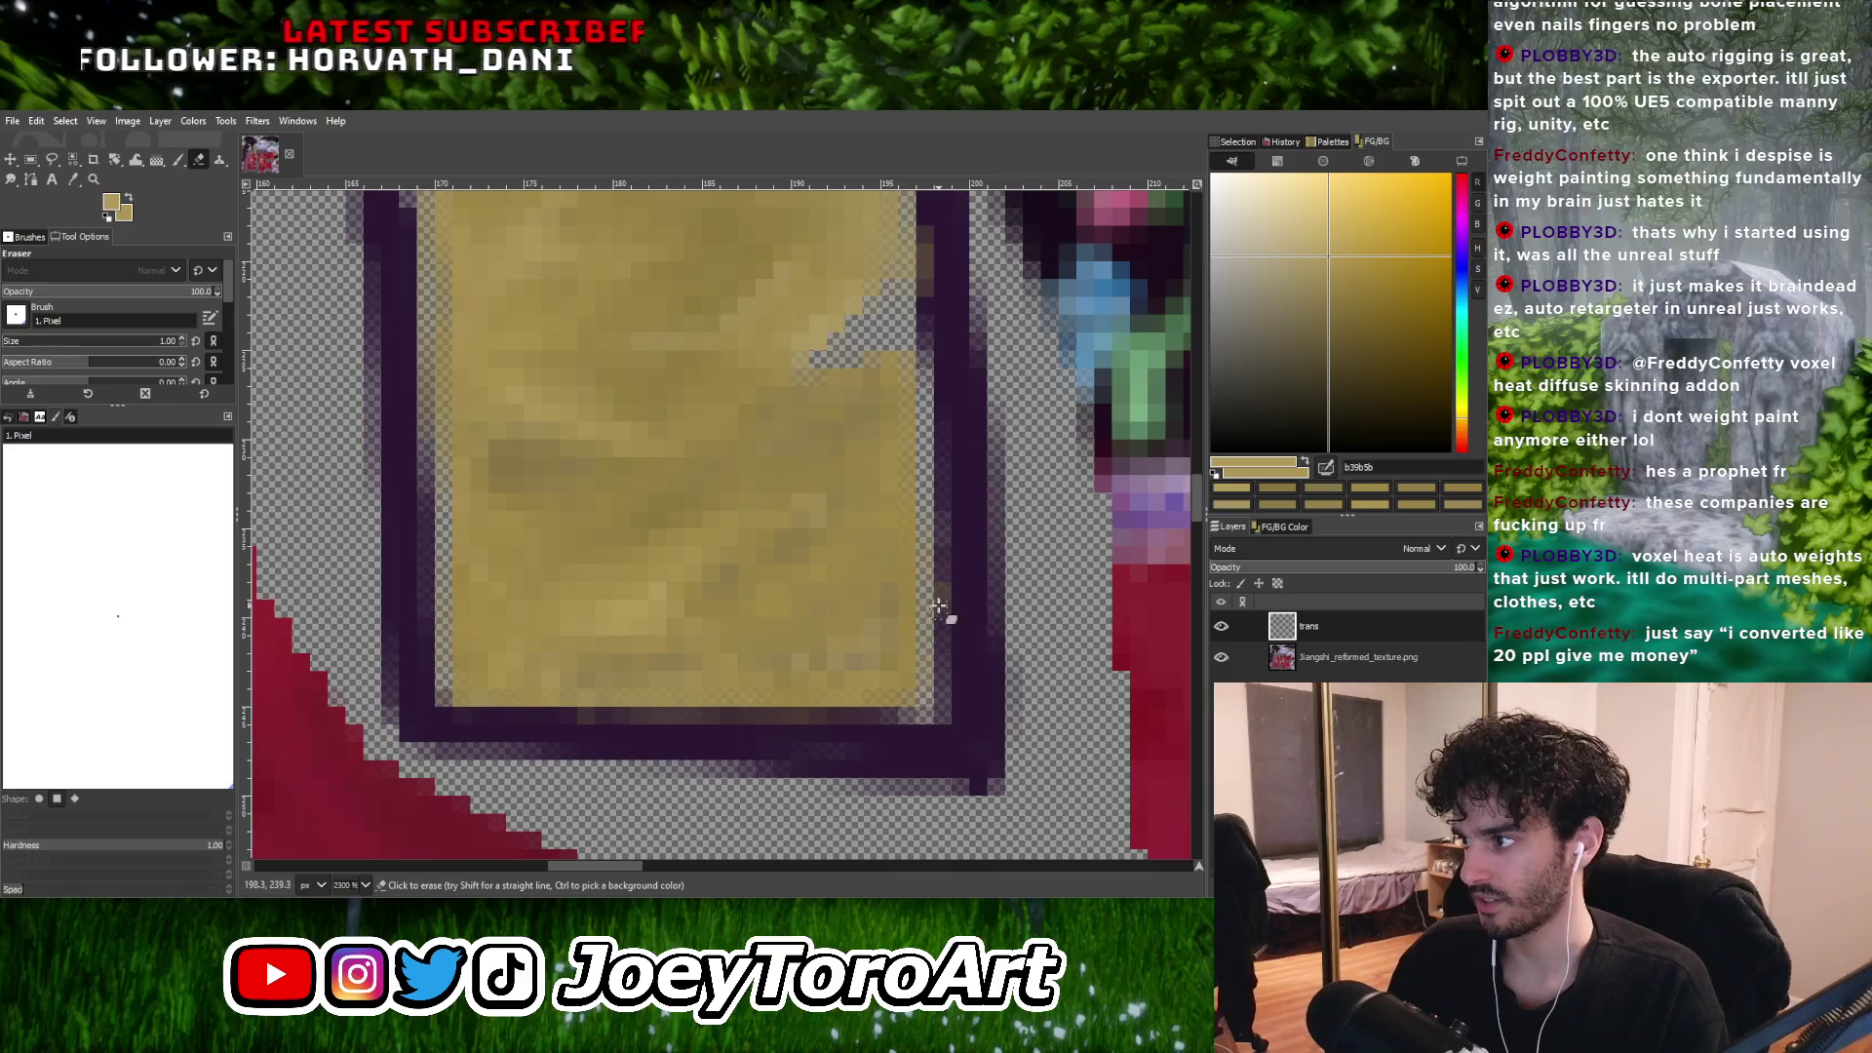
{"action": "scroll", "coordinate": [945, 647], "scroll_direction": "down", "scroll_amount": 3, "text": "ctrl"}
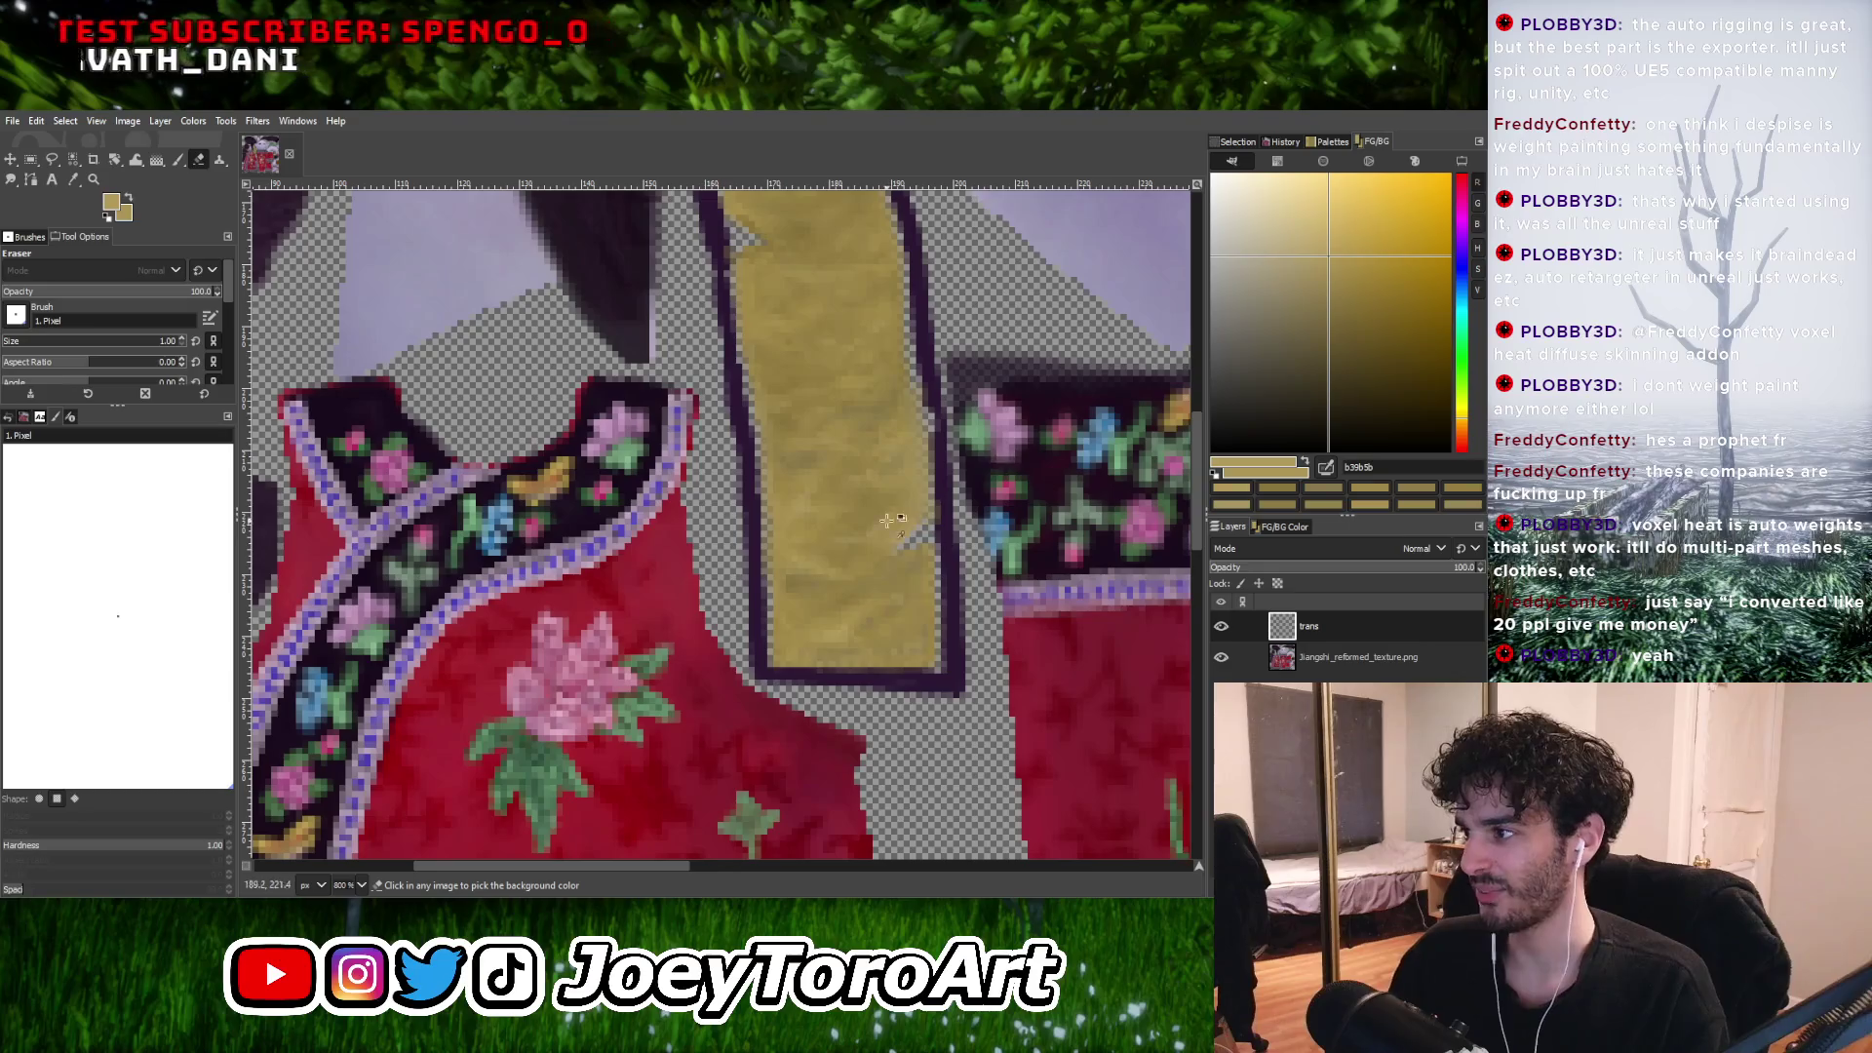
{"action": "scroll", "coordinate": [642, 619], "scroll_direction": "down", "scroll_amount": 1, "text": "ctrl"}
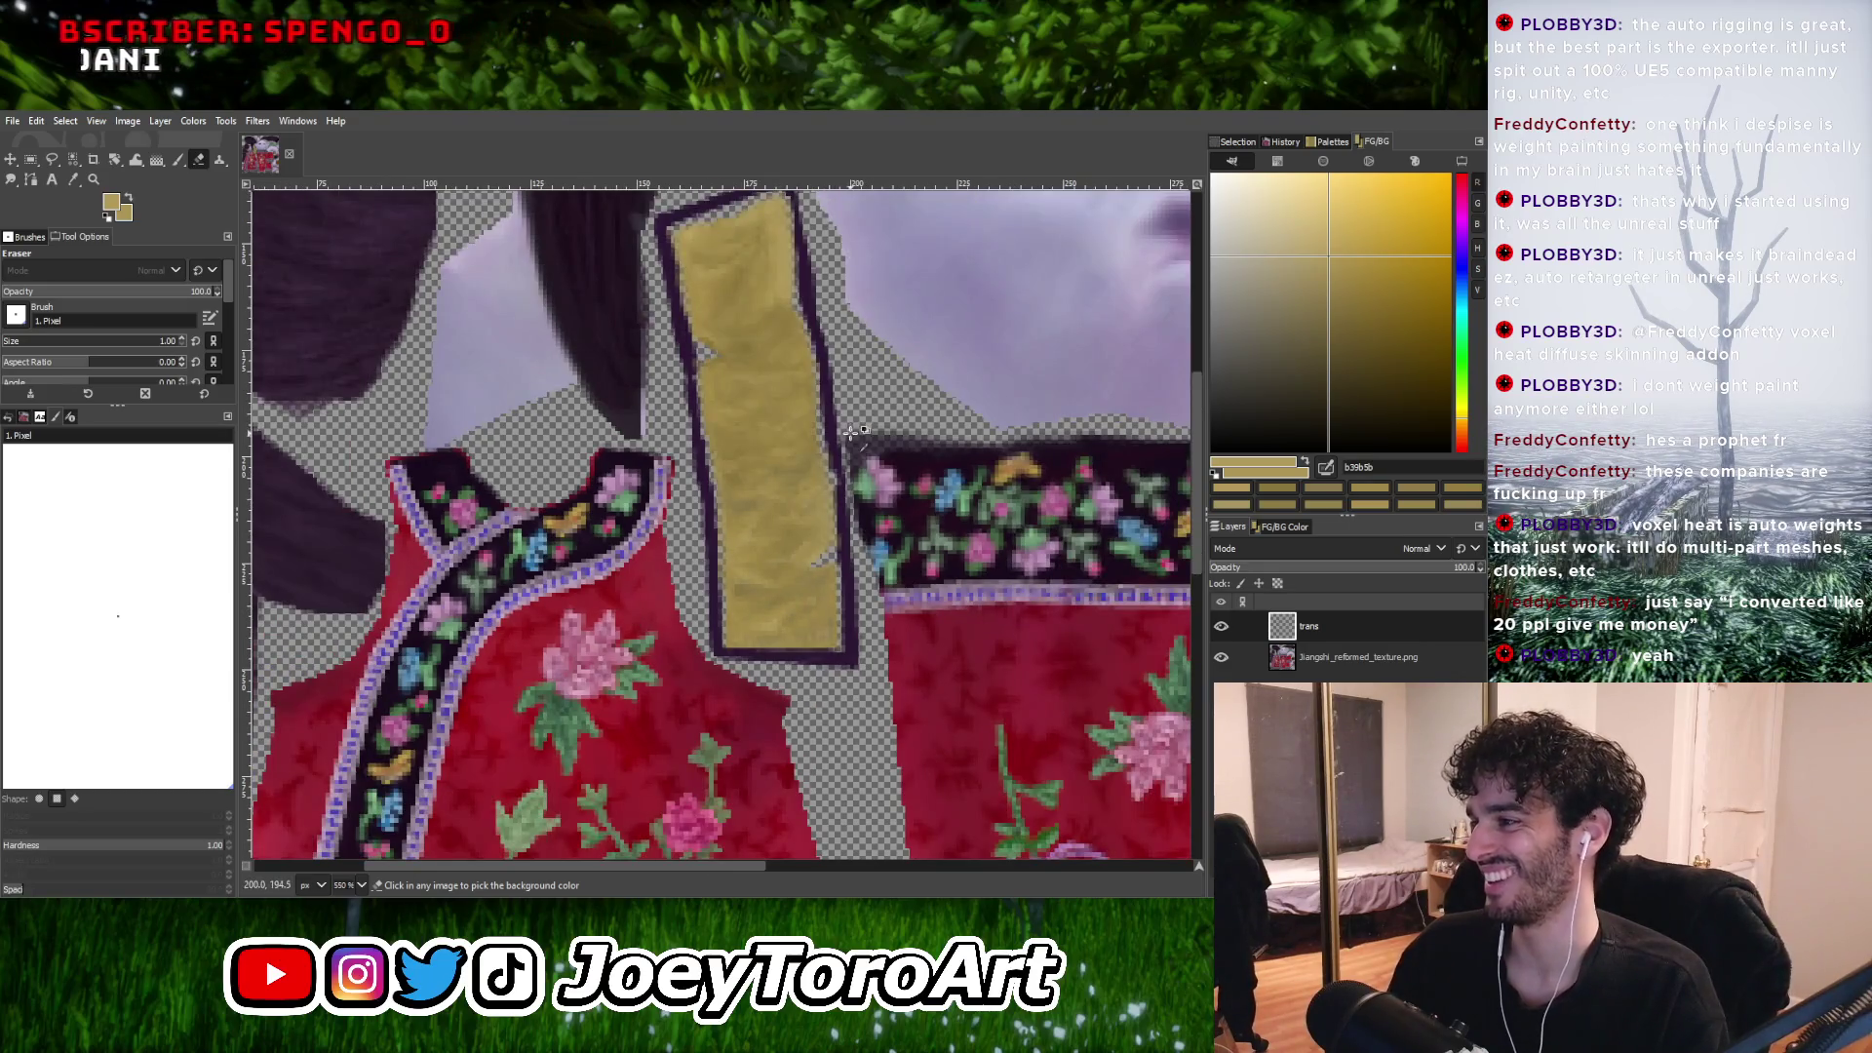
{"action": "scroll", "coordinate": [852, 430], "scroll_direction": "up", "scroll_amount": 1, "text": "ctrl"}
{"action": "scroll", "coordinate": [734, 554], "scroll_direction": "down", "scroll_amount": 1, "text": "ctrl"}
{"action": "scroll", "coordinate": [741, 445], "scroll_direction": "down", "scroll_amount": 2, "text": "ctrl"}
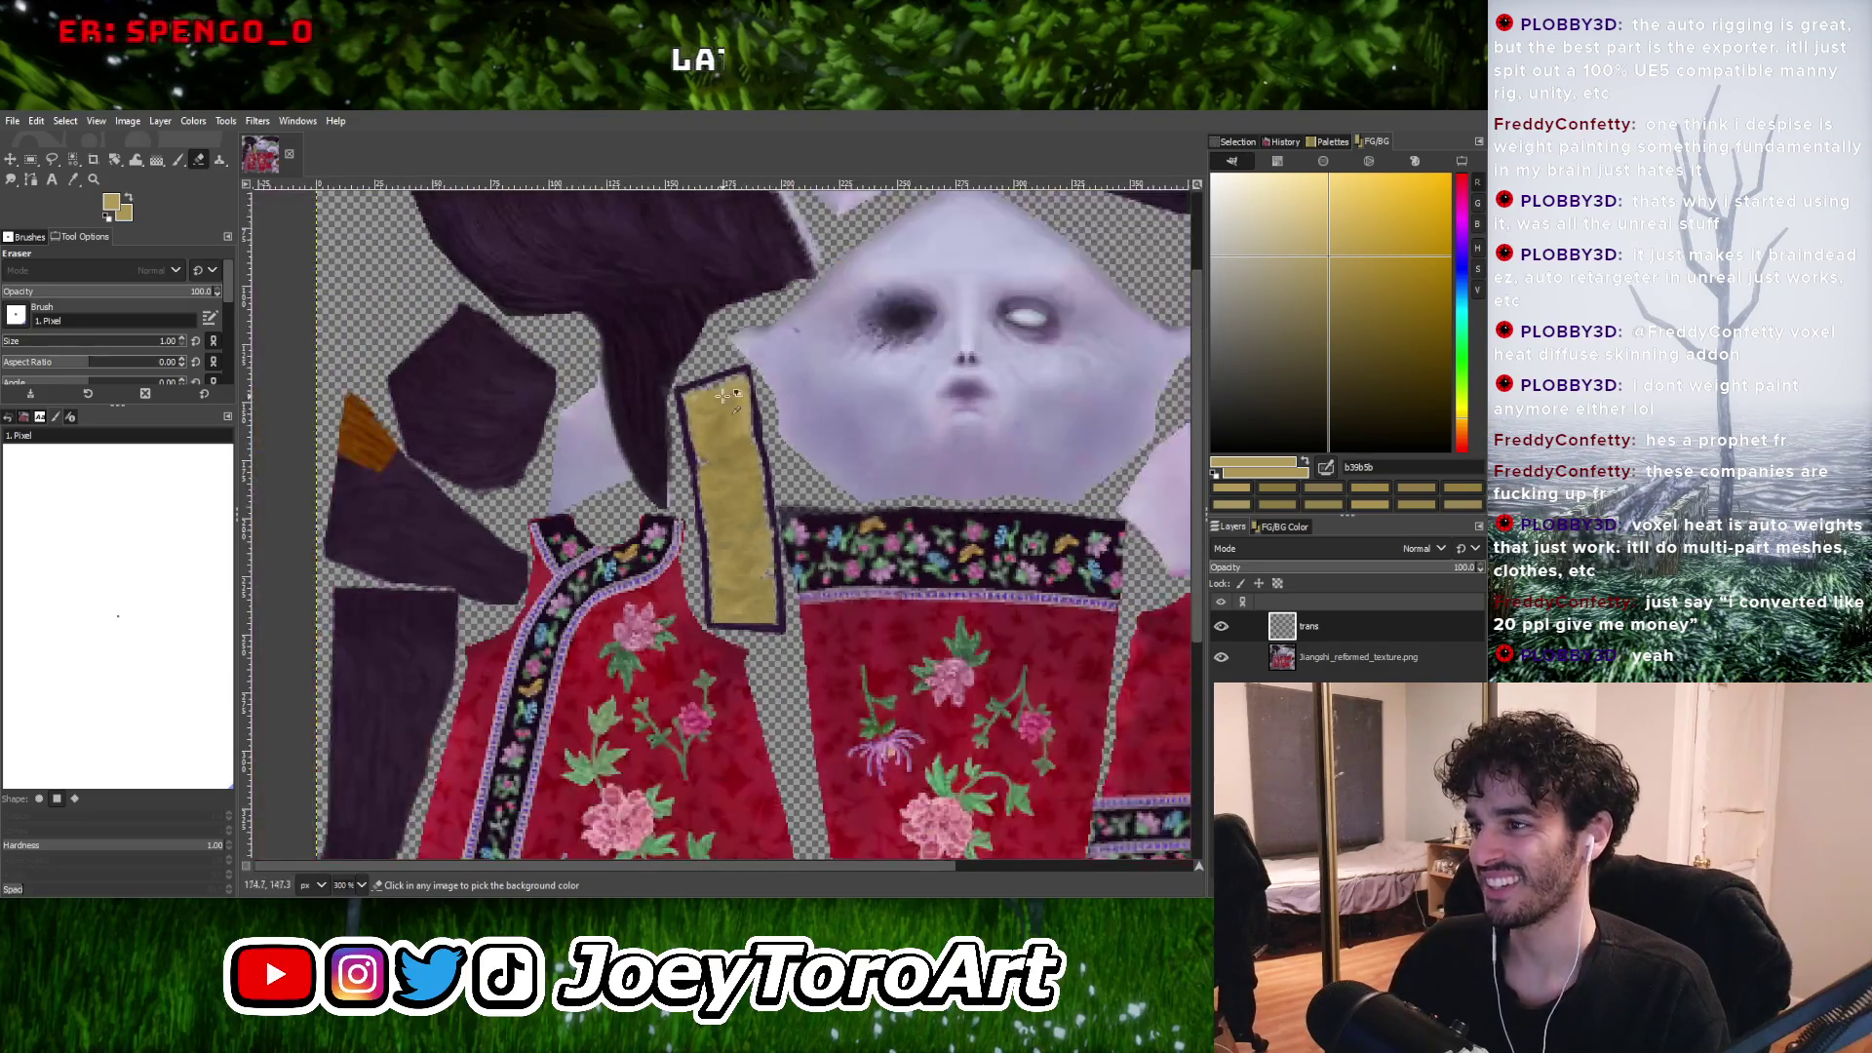
{"action": "scroll", "coordinate": [707, 439], "scroll_direction": "up", "scroll_amount": 5, "text": "ctrl"}
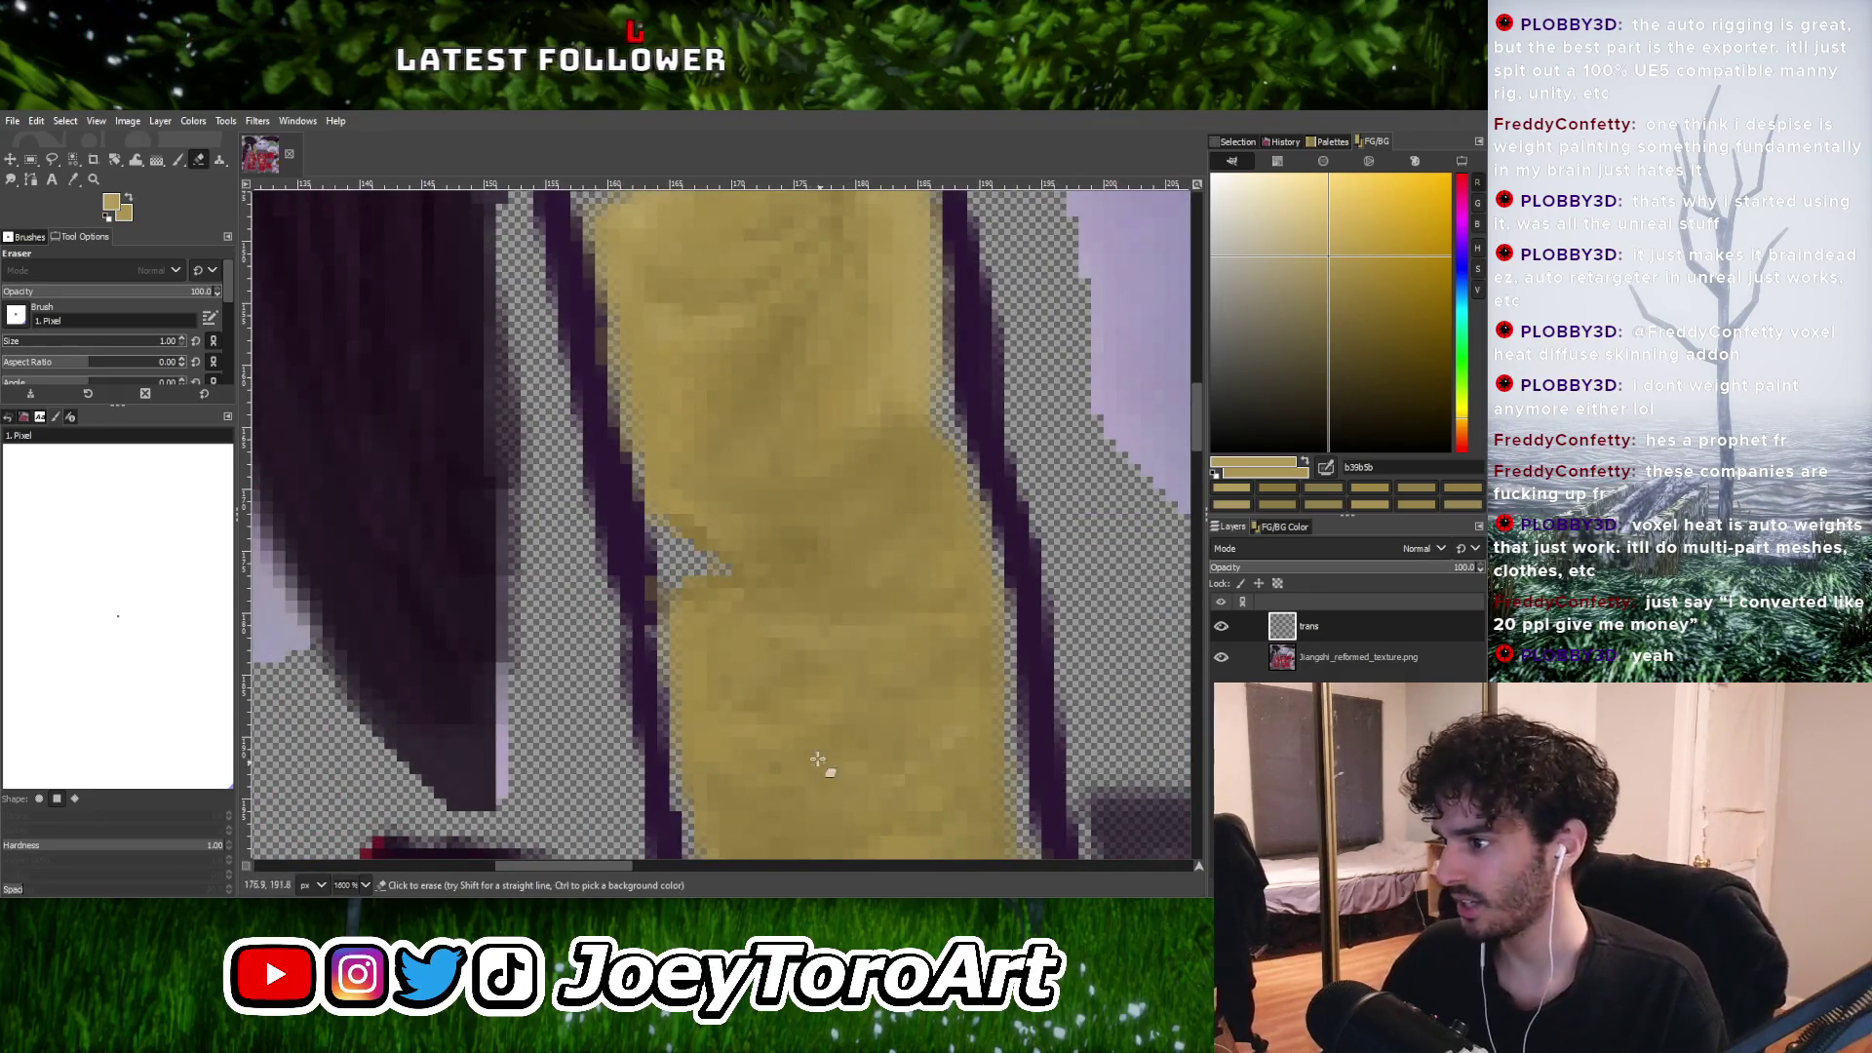
Duplicate the trans layer to create 'trans #1' above it.
{"action": "key", "text": "shift+ctrl+d"}
{"action": "scroll", "coordinate": [853, 700], "scroll_direction": "down", "scroll_amount": 4, "text": "ctrl"}
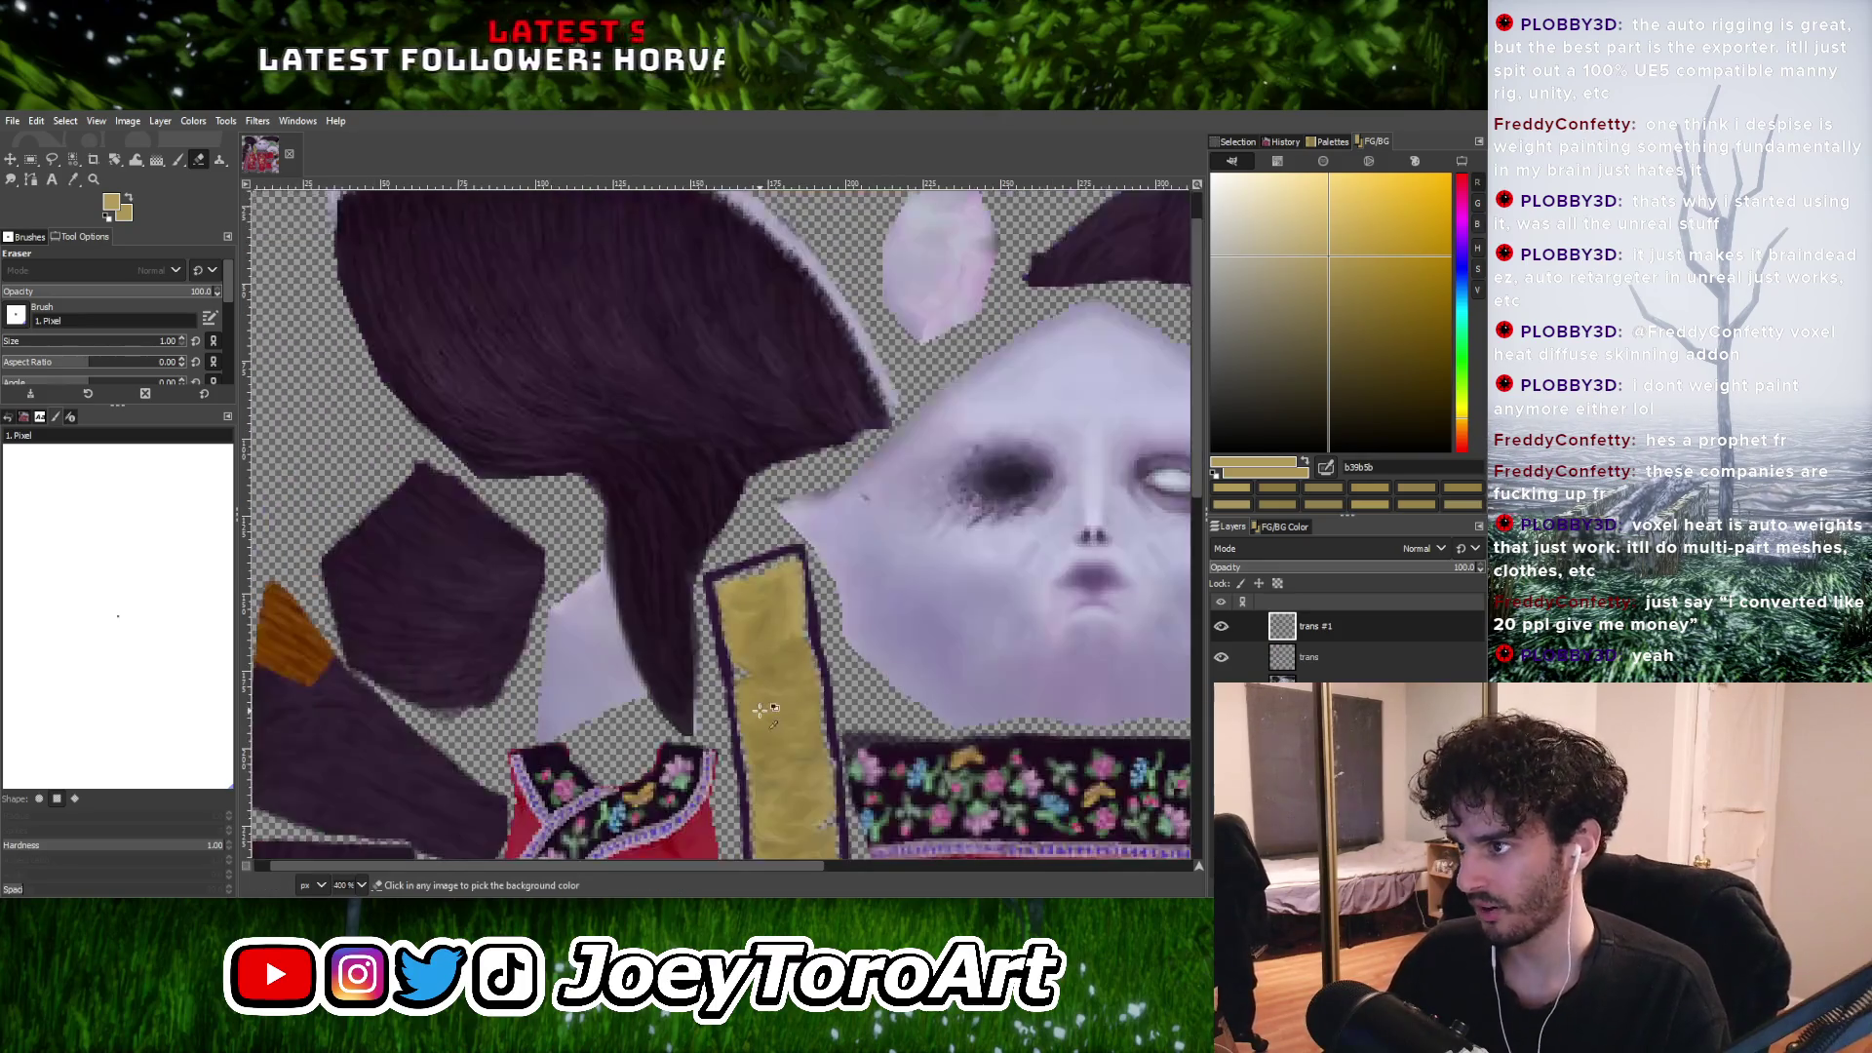
{"action": "scroll", "coordinate": [753, 604], "scroll_direction": "up", "scroll_amount": 4, "text": "ctrl"}
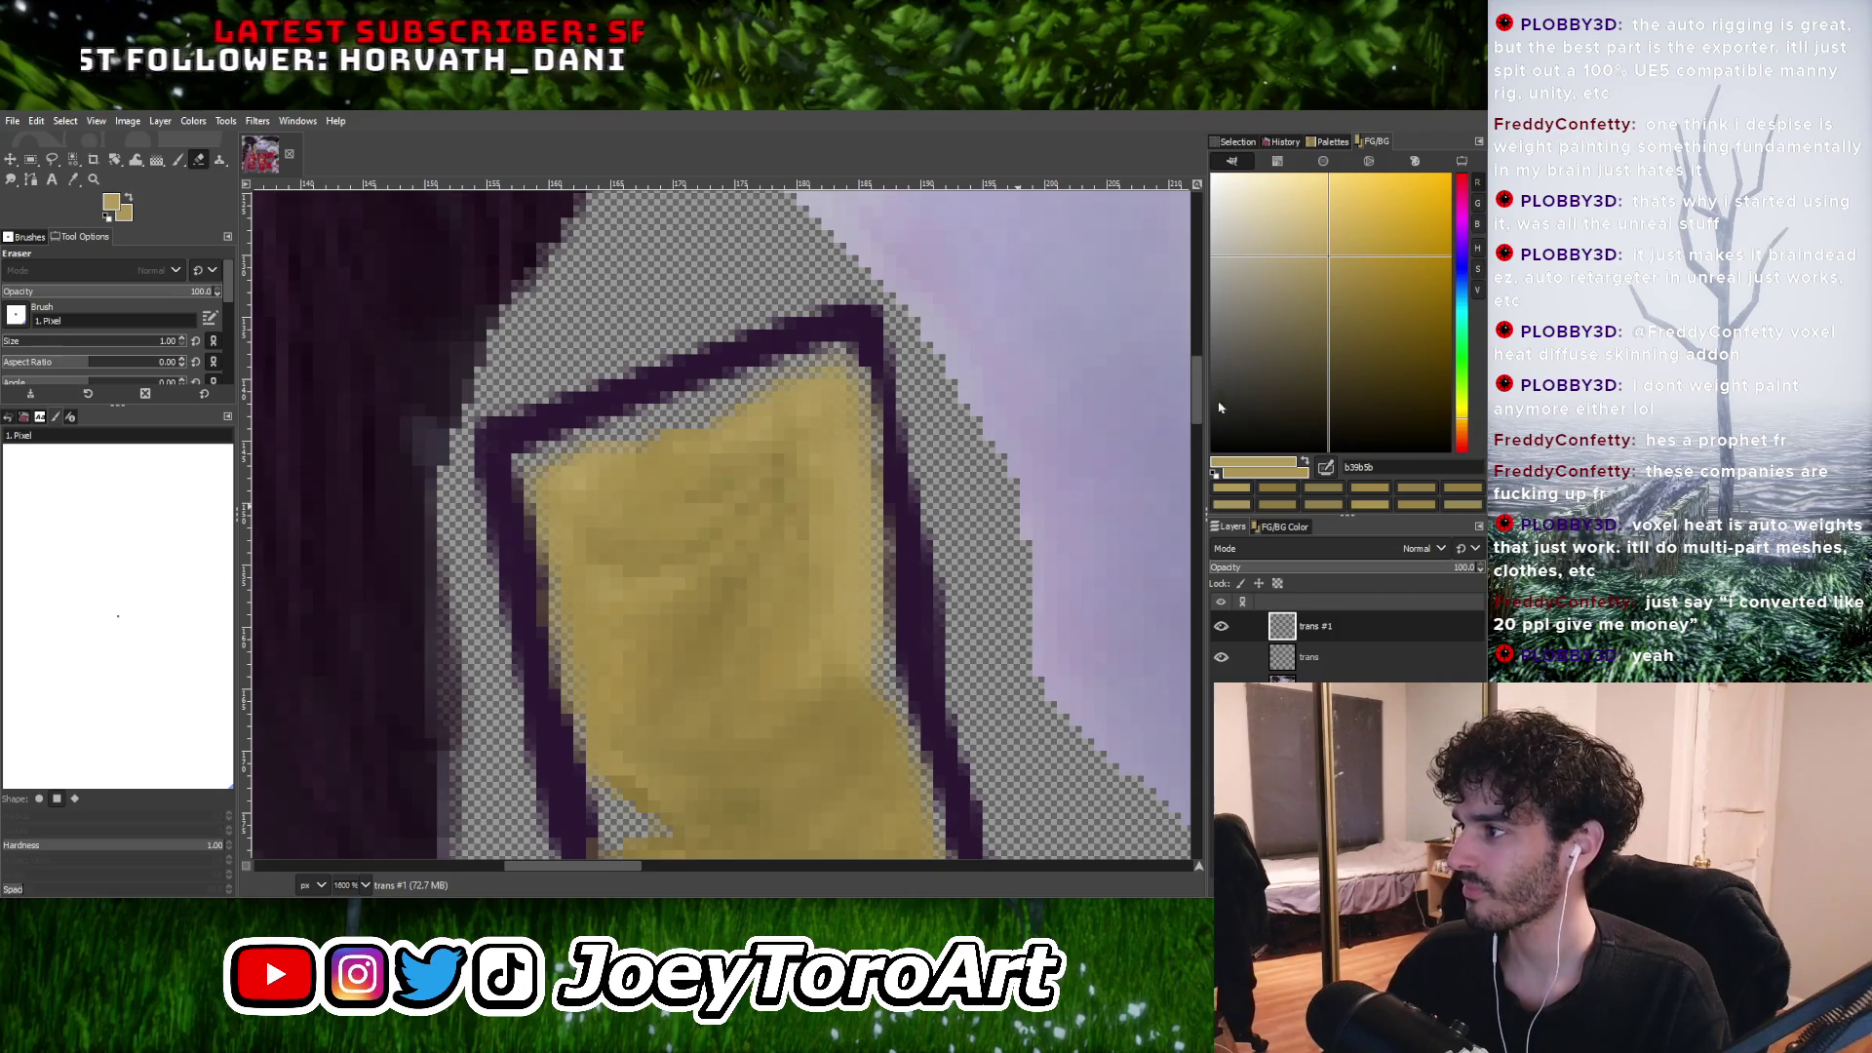
Set the foreground paint colour to the deep red b52441.
{"action": "left_click", "coordinate": [1459, 211]}
{"action": "left_click", "coordinate": [1325, 468]}
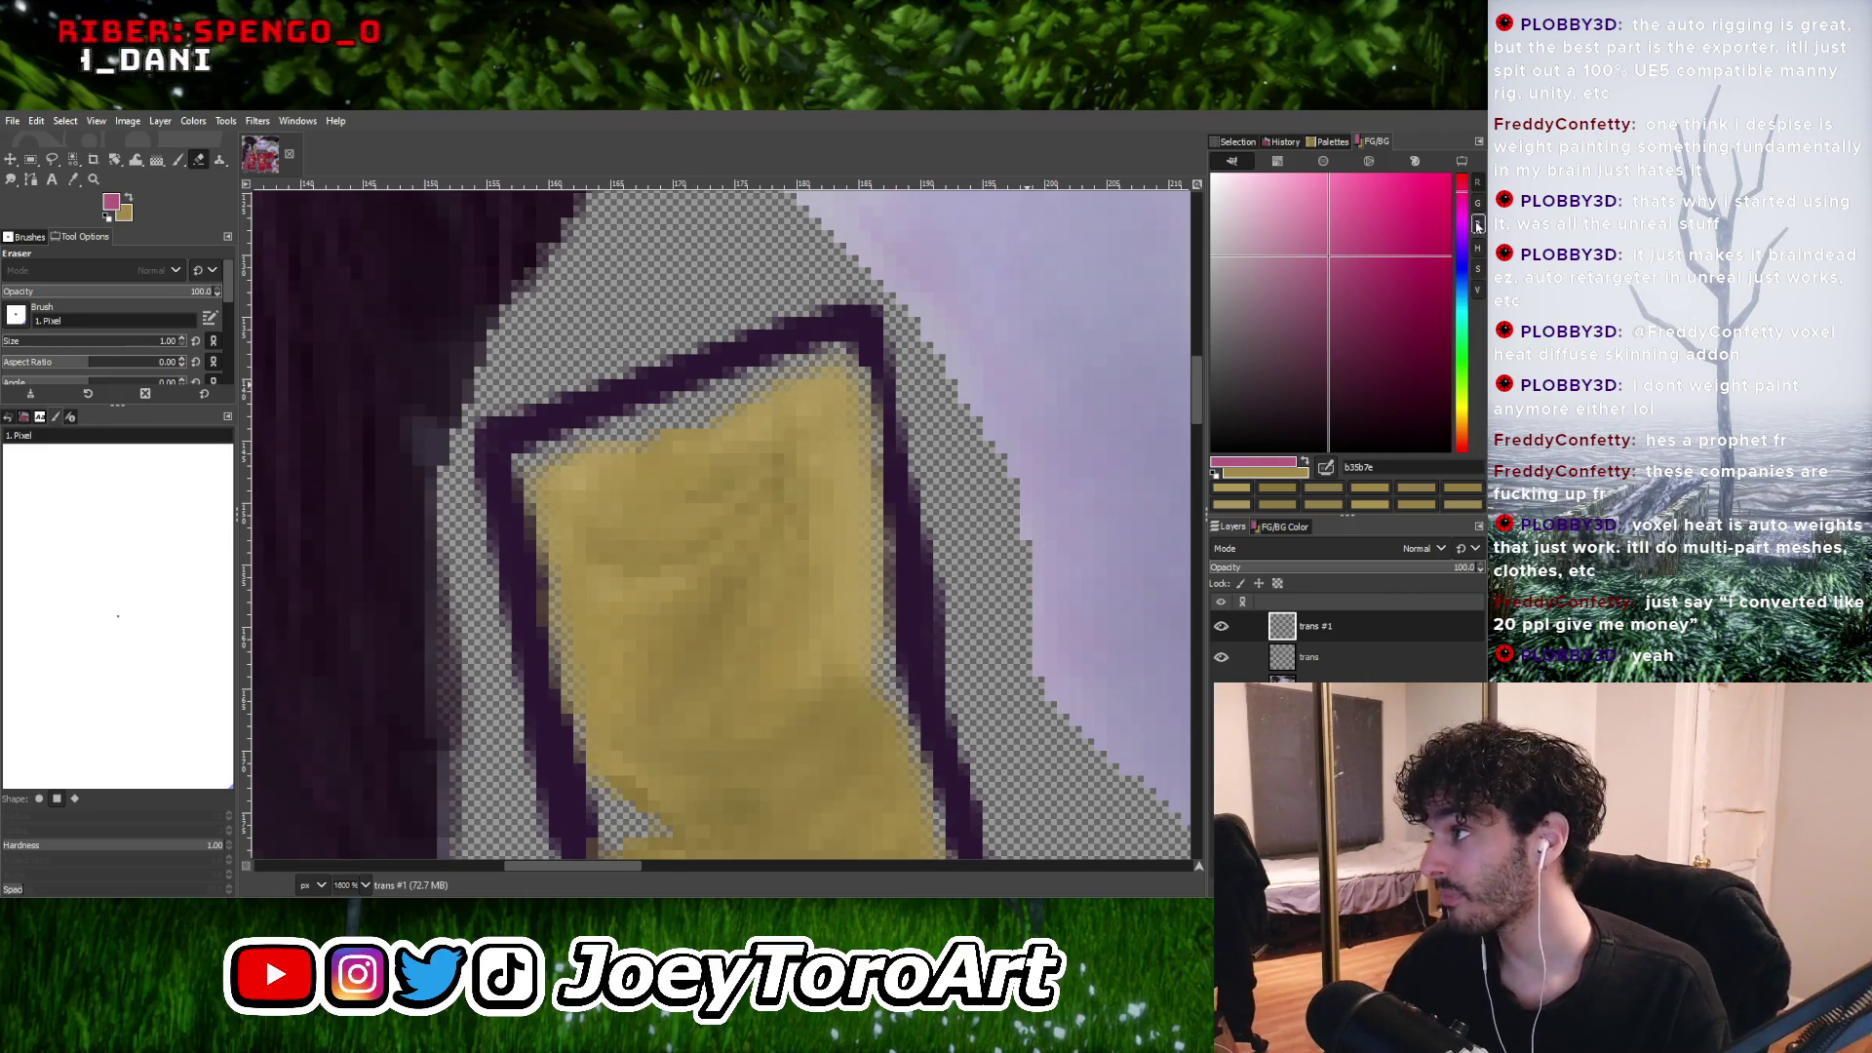
{"action": "left_click_drag", "start_coordinate": [1462, 203], "coordinate": [1470, 190]}
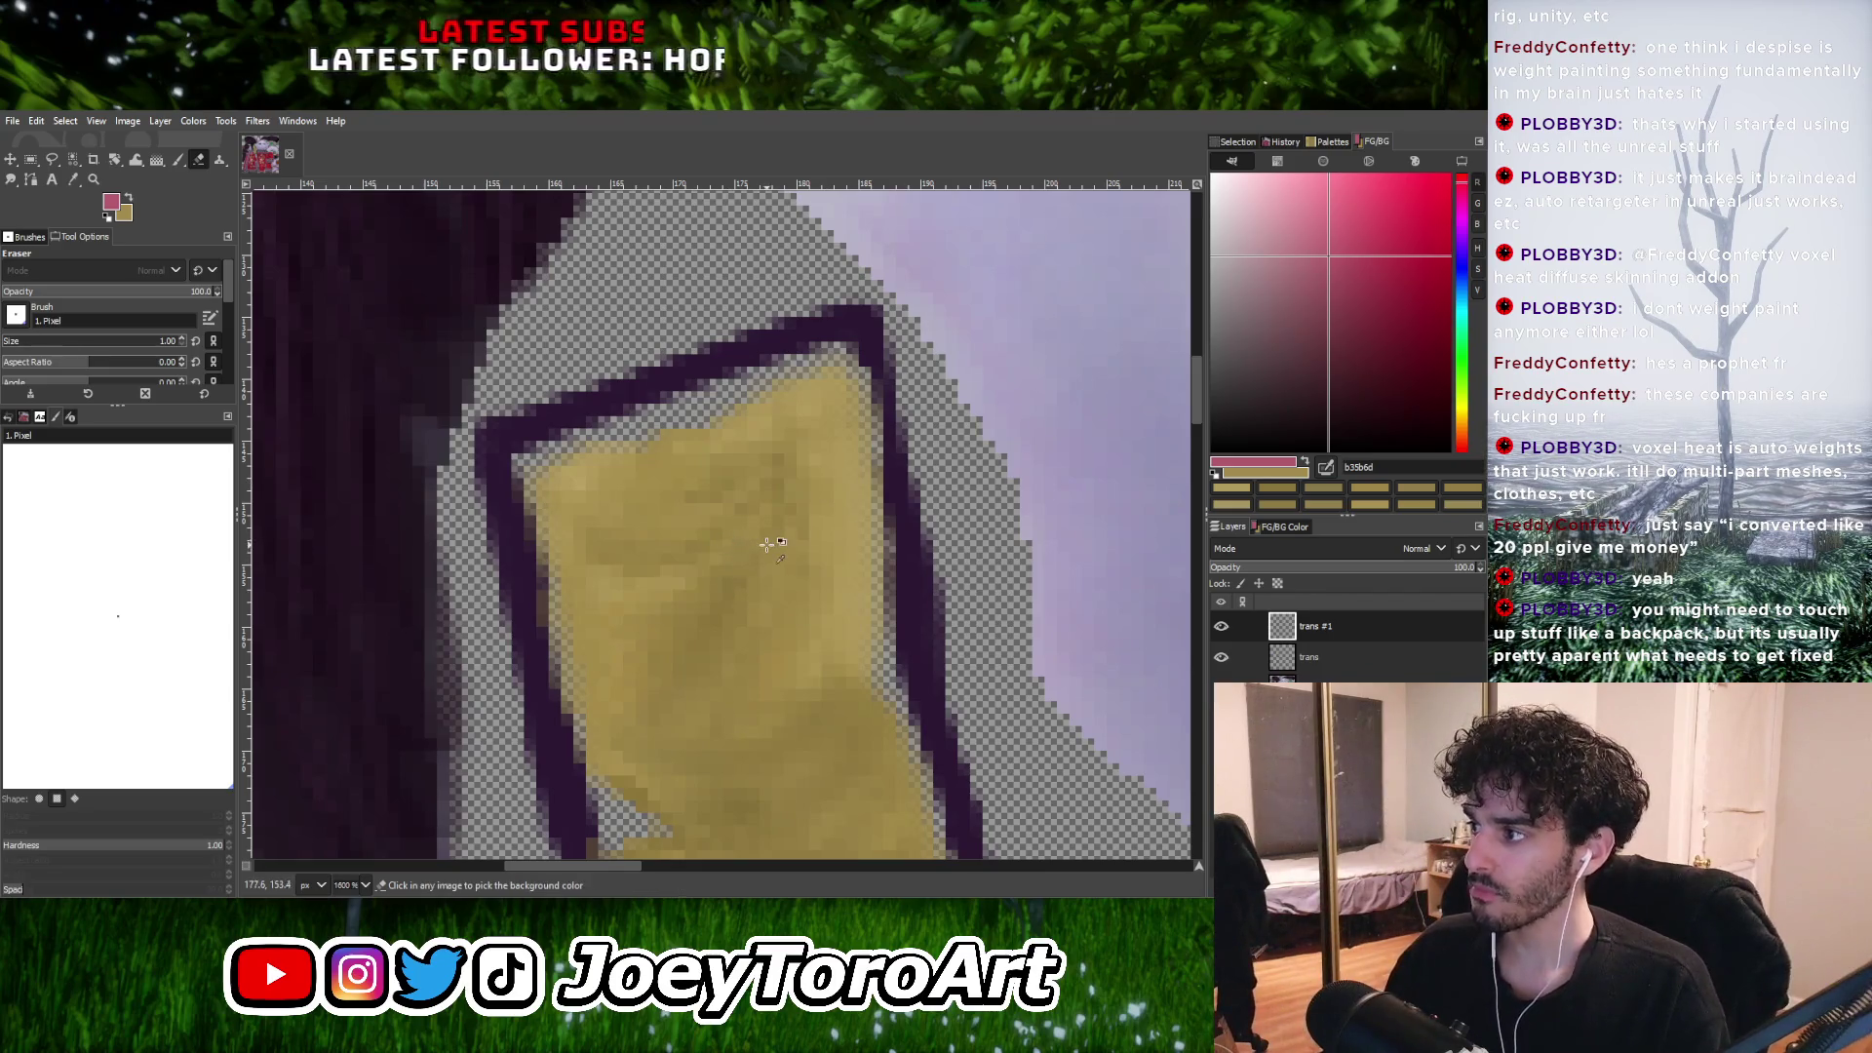
{"action": "scroll", "coordinate": [749, 532], "scroll_direction": "down", "scroll_amount": 1, "text": "ctrl"}
{"action": "scroll", "coordinate": [741, 546], "scroll_direction": "up", "scroll_amount": 1, "text": "ctrl"}
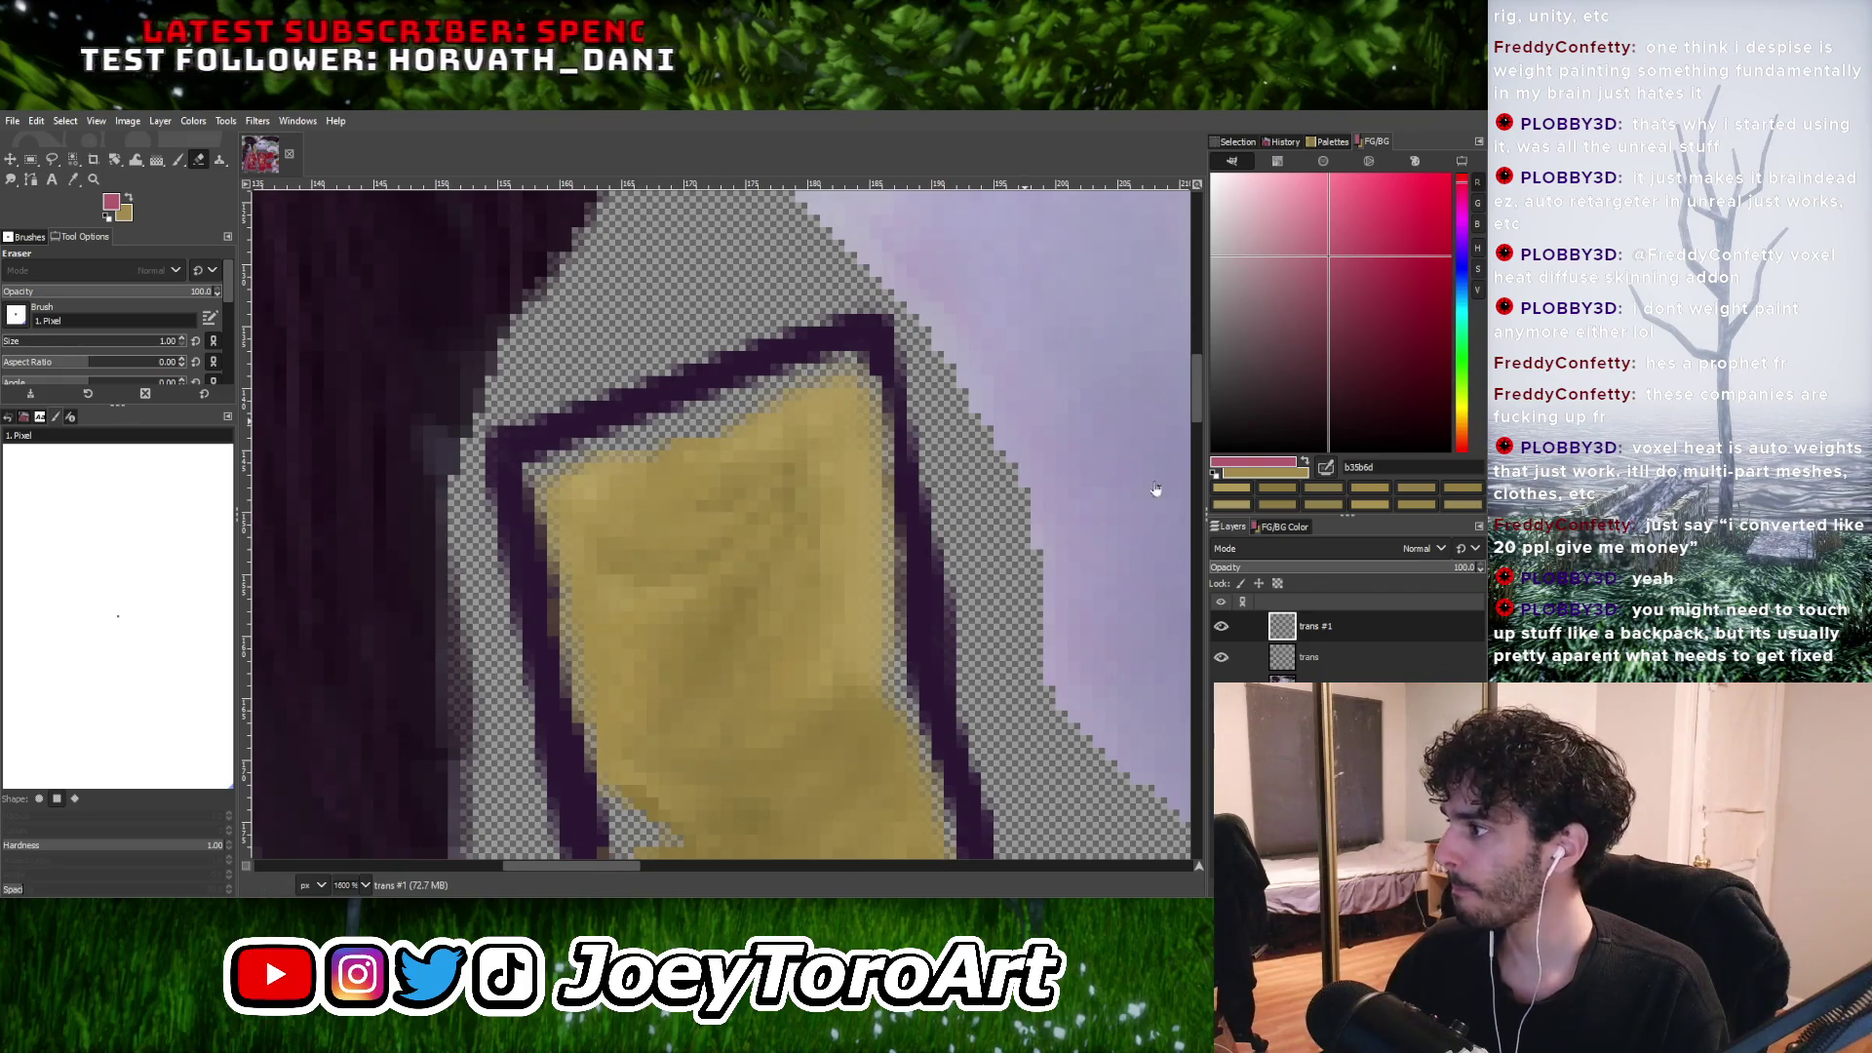
{"action": "left_click", "coordinate": [1404, 256]}
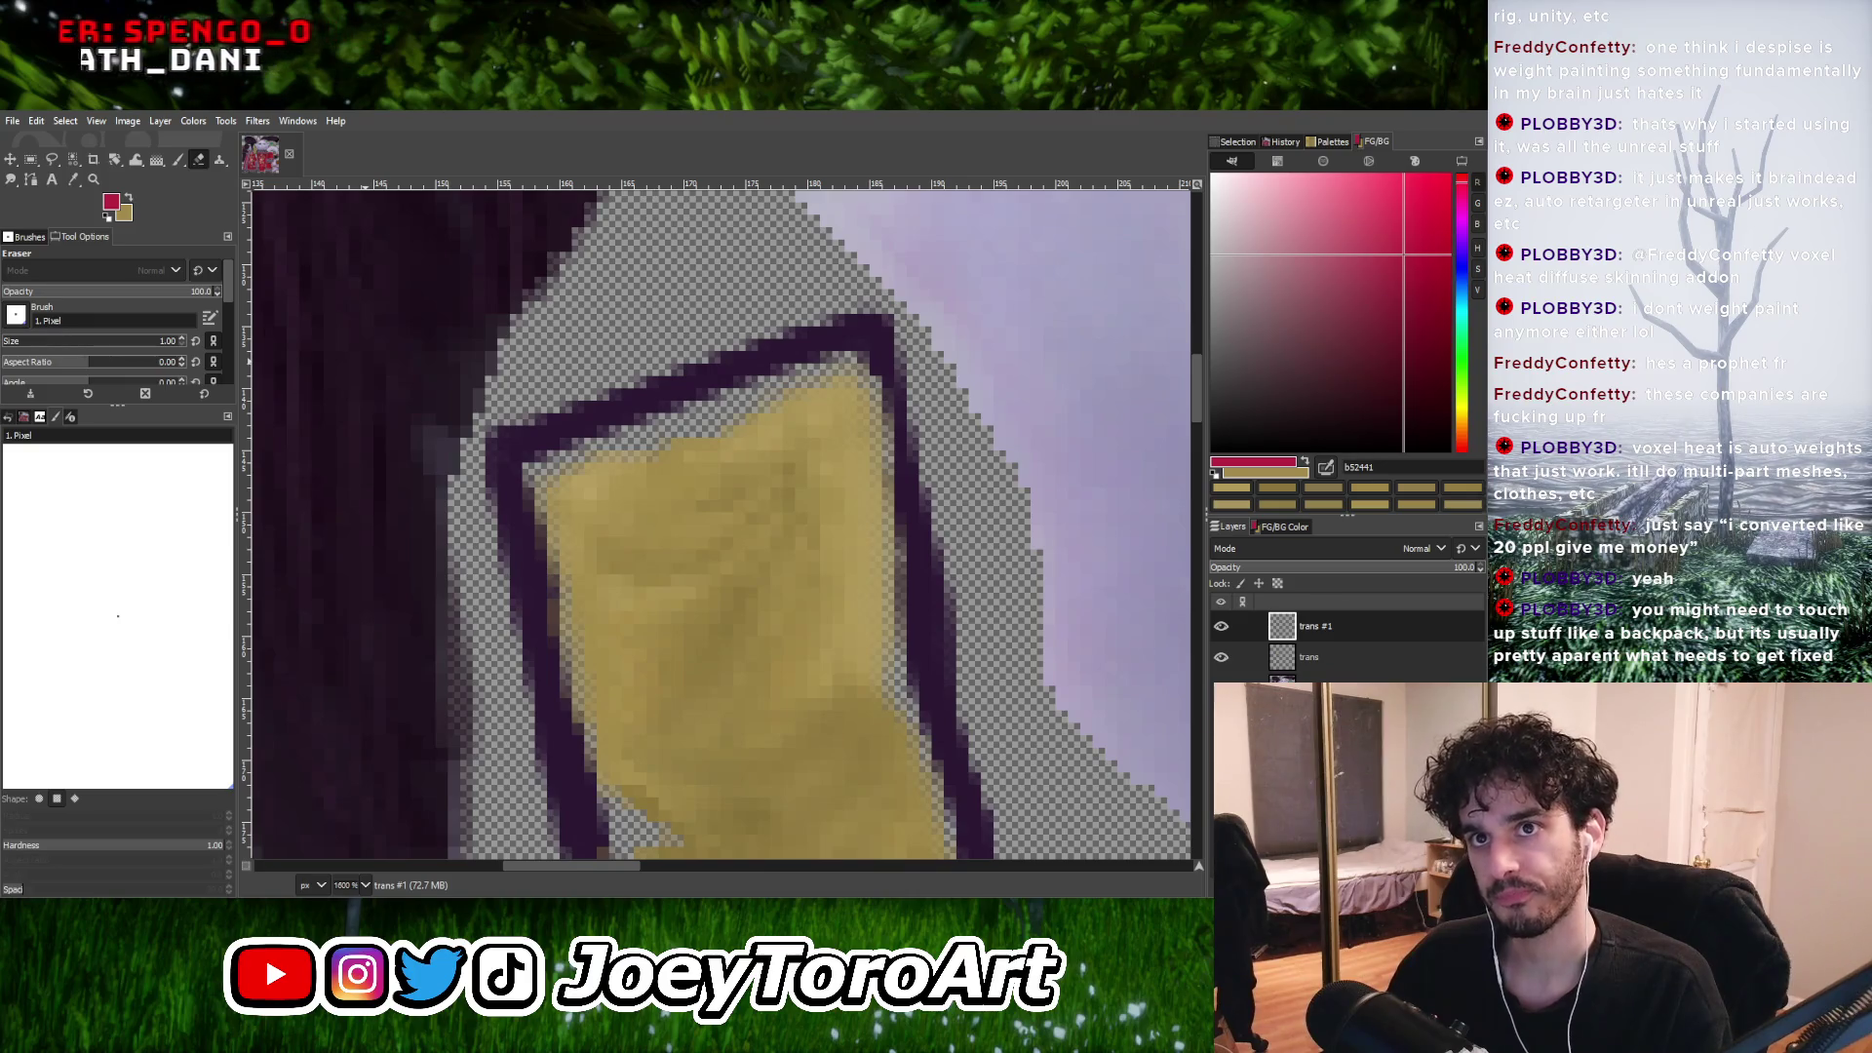
Dab a translucent red spot near the panel's upper-left edge with the Paintbrush.
{"action": "left_click", "coordinate": [177, 159]}
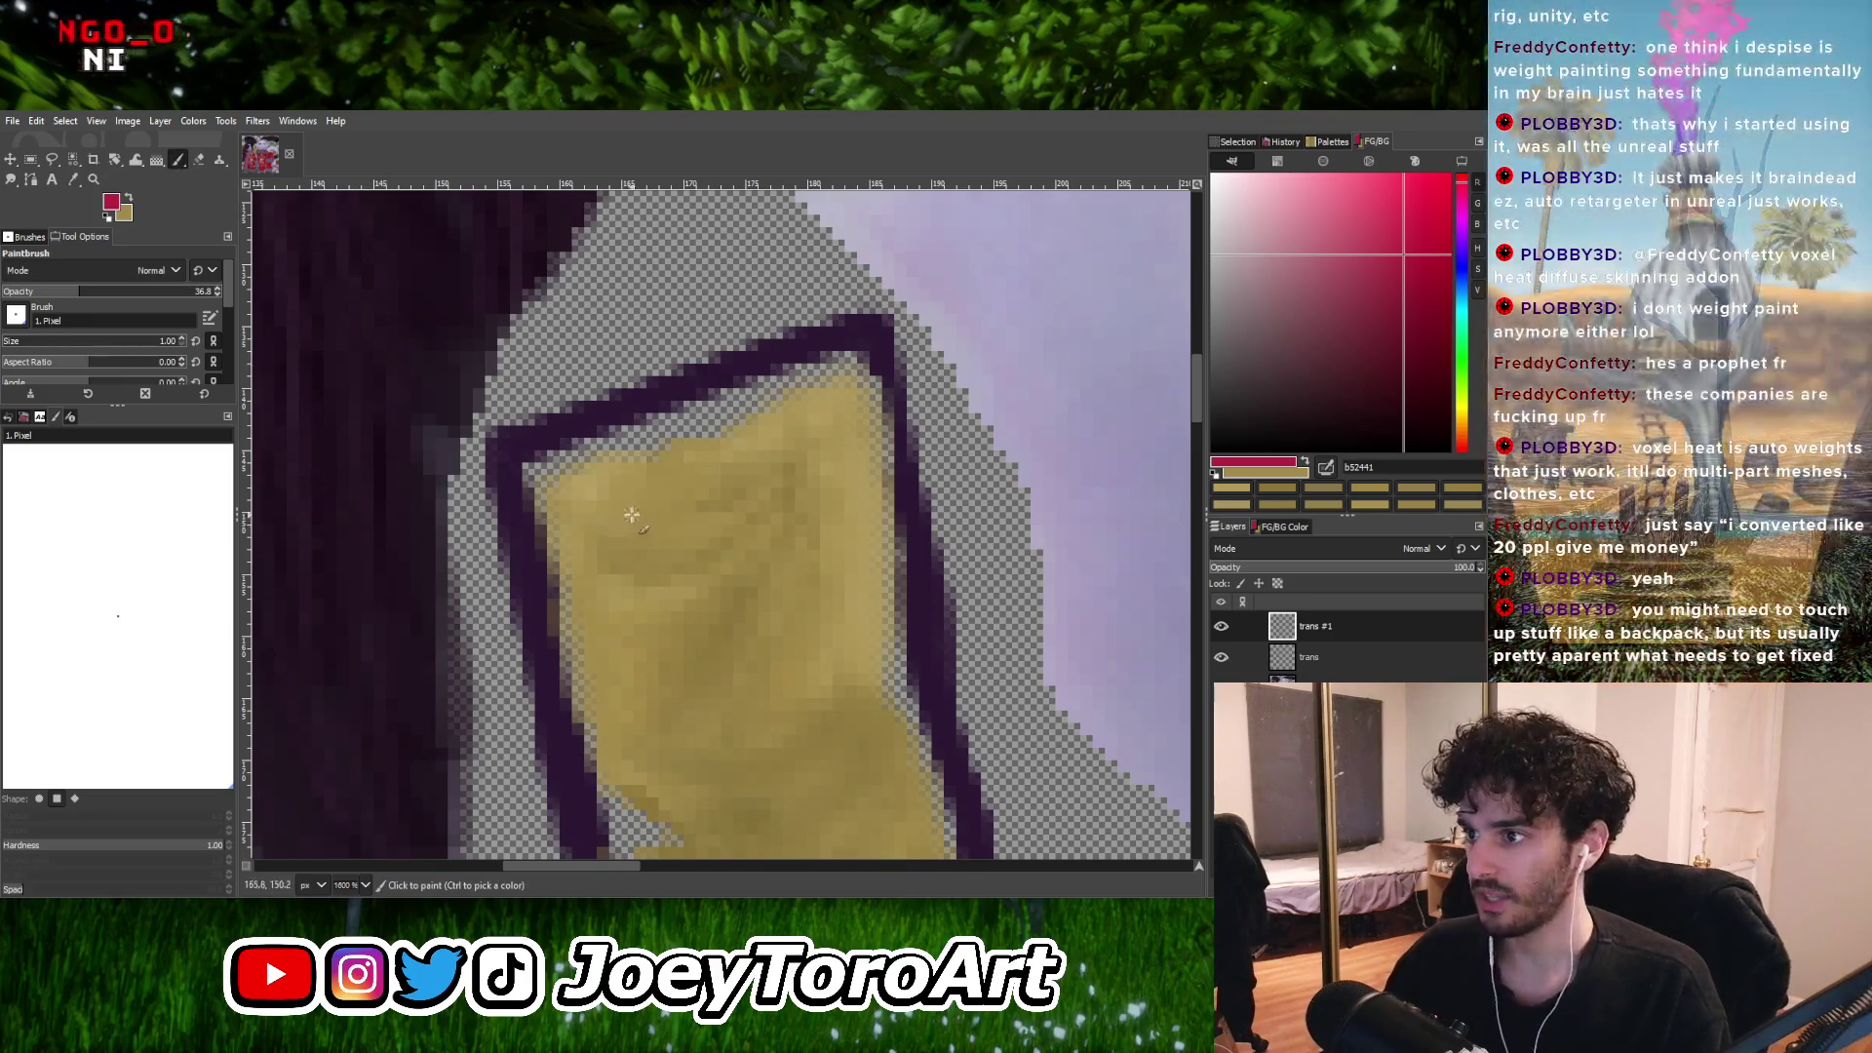
{"action": "left_click", "coordinate": [643, 514]}
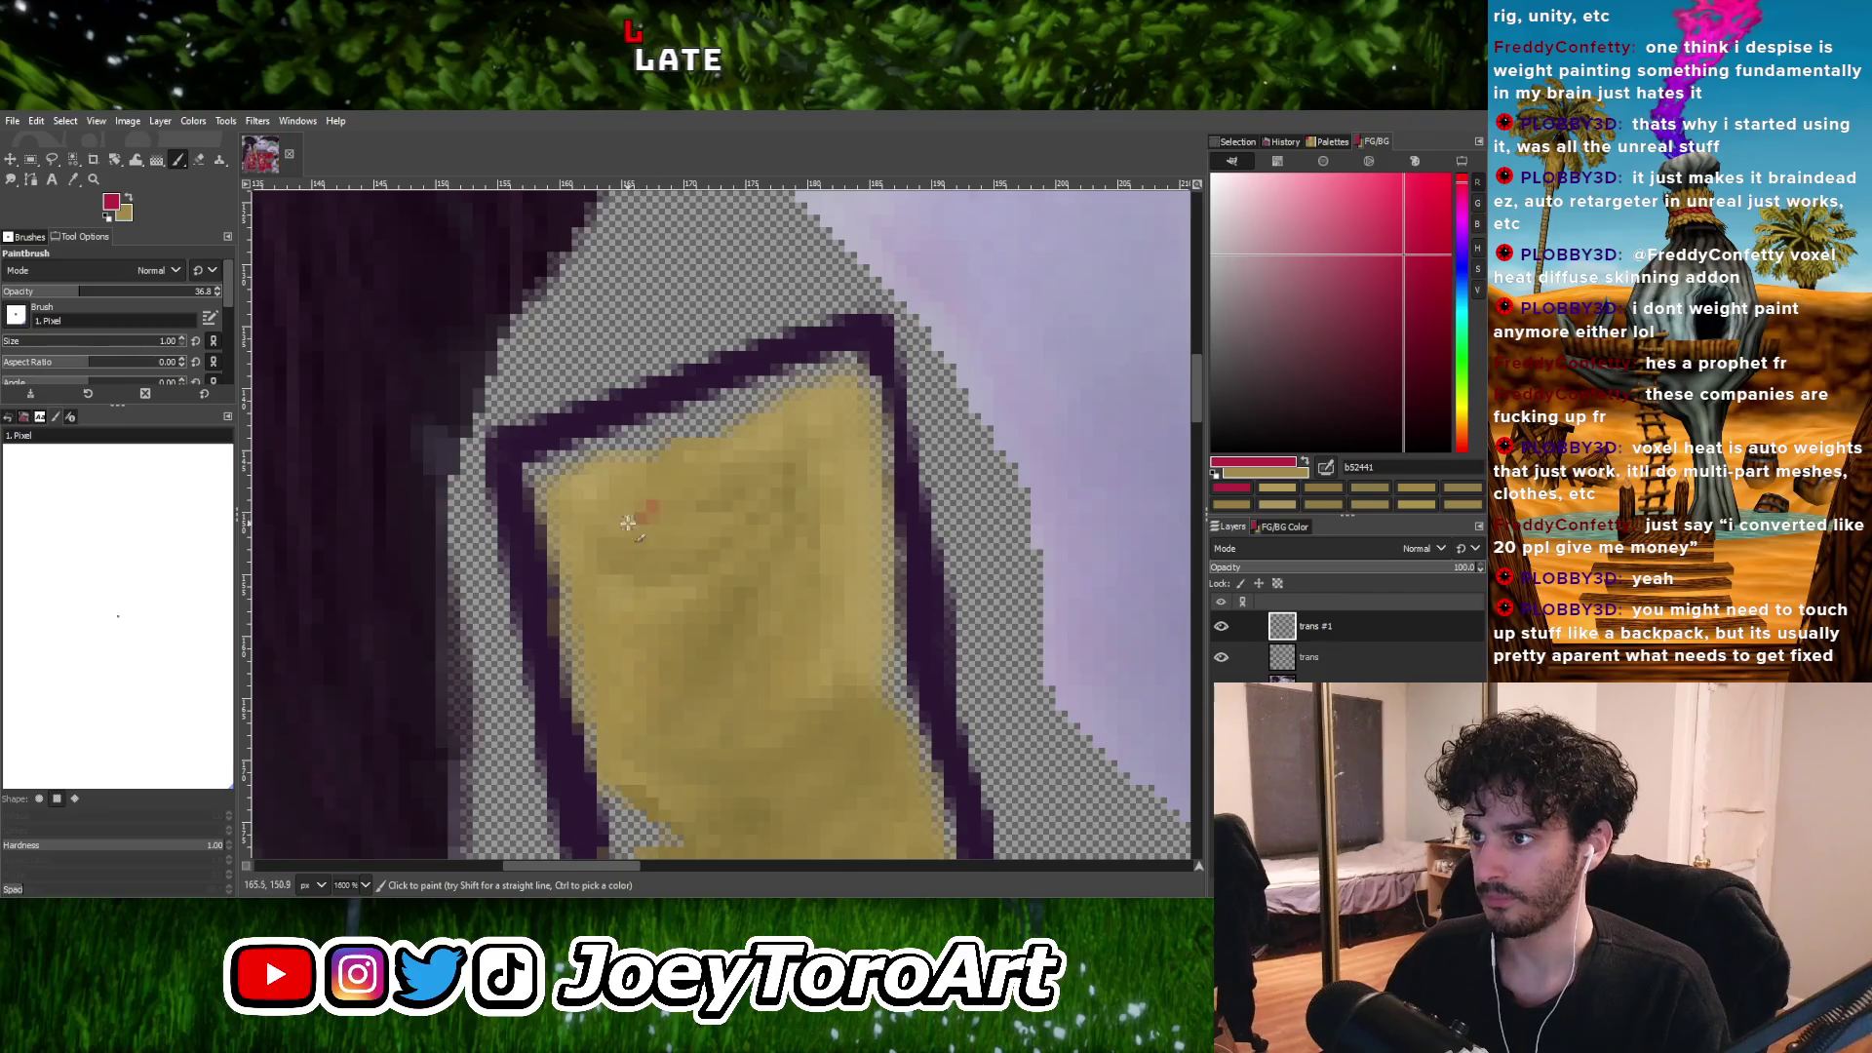
{"action": "left_click_drag", "start_coordinate": [630, 503], "coordinate": [645, 500]}
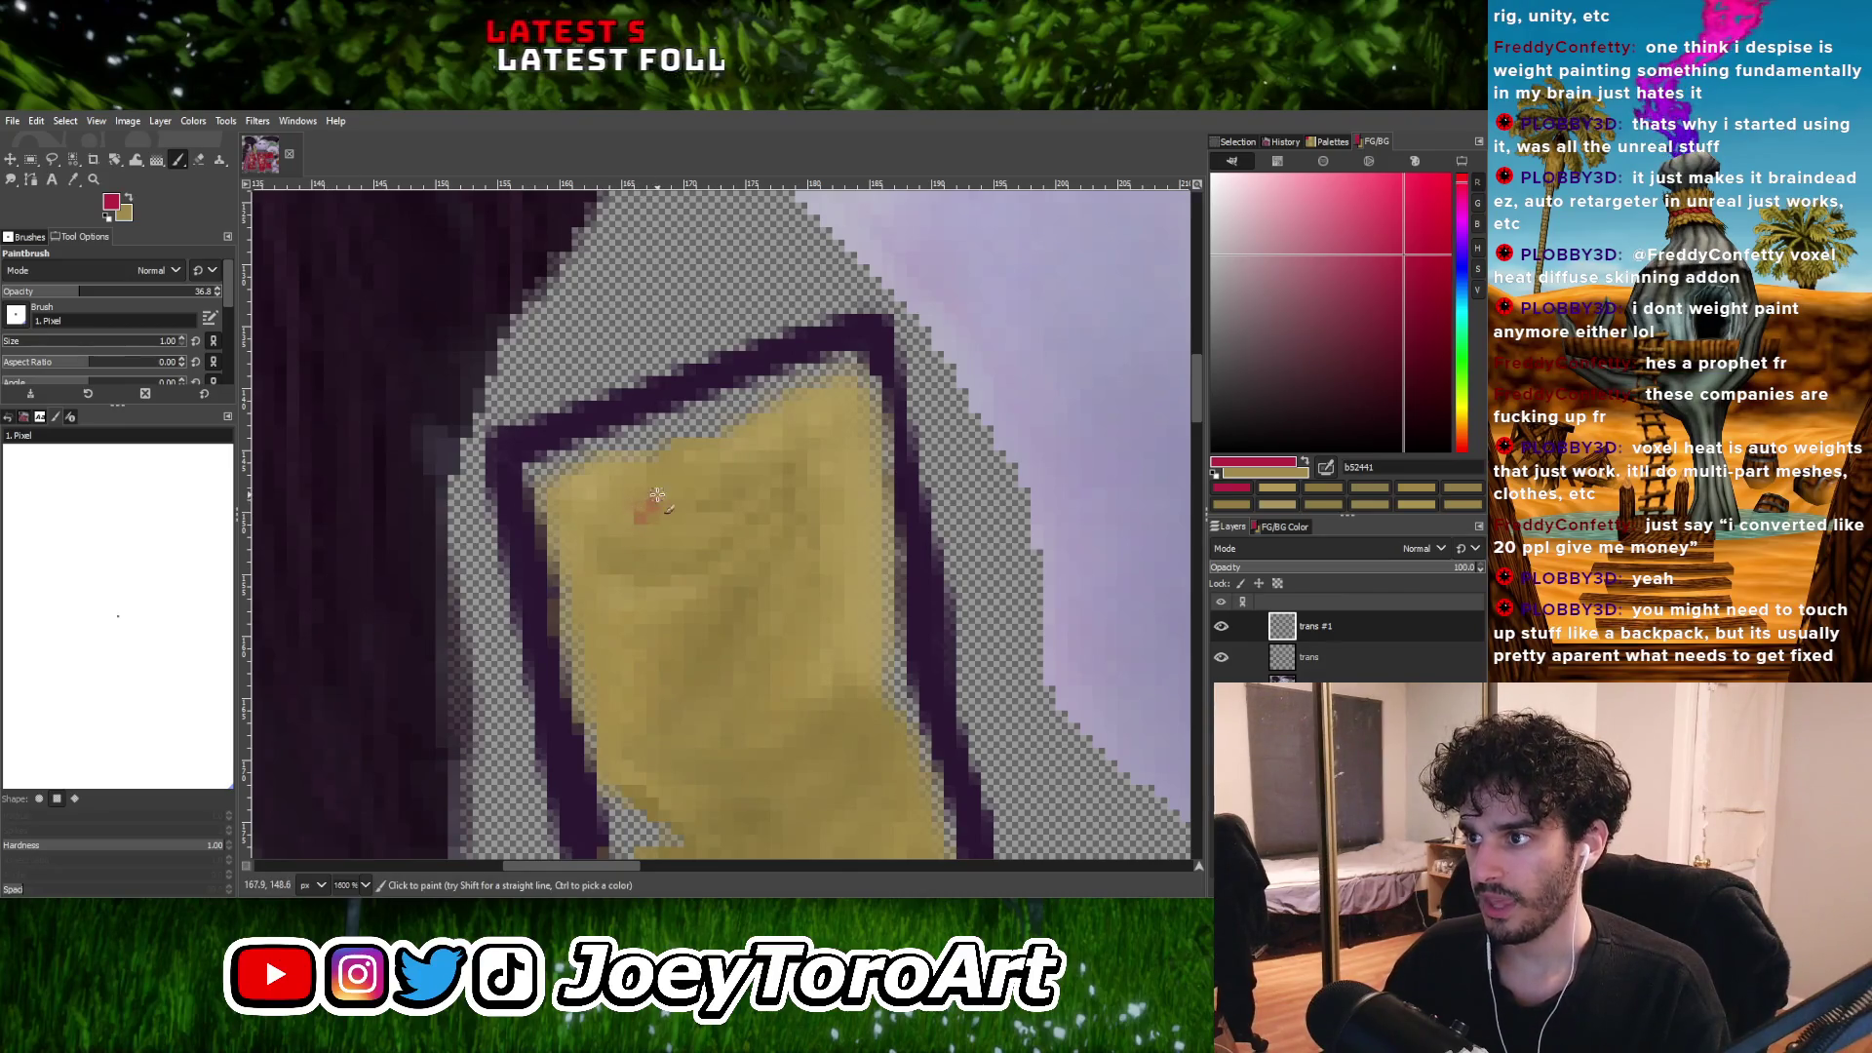
{"action": "left_click", "coordinate": [644, 502]}
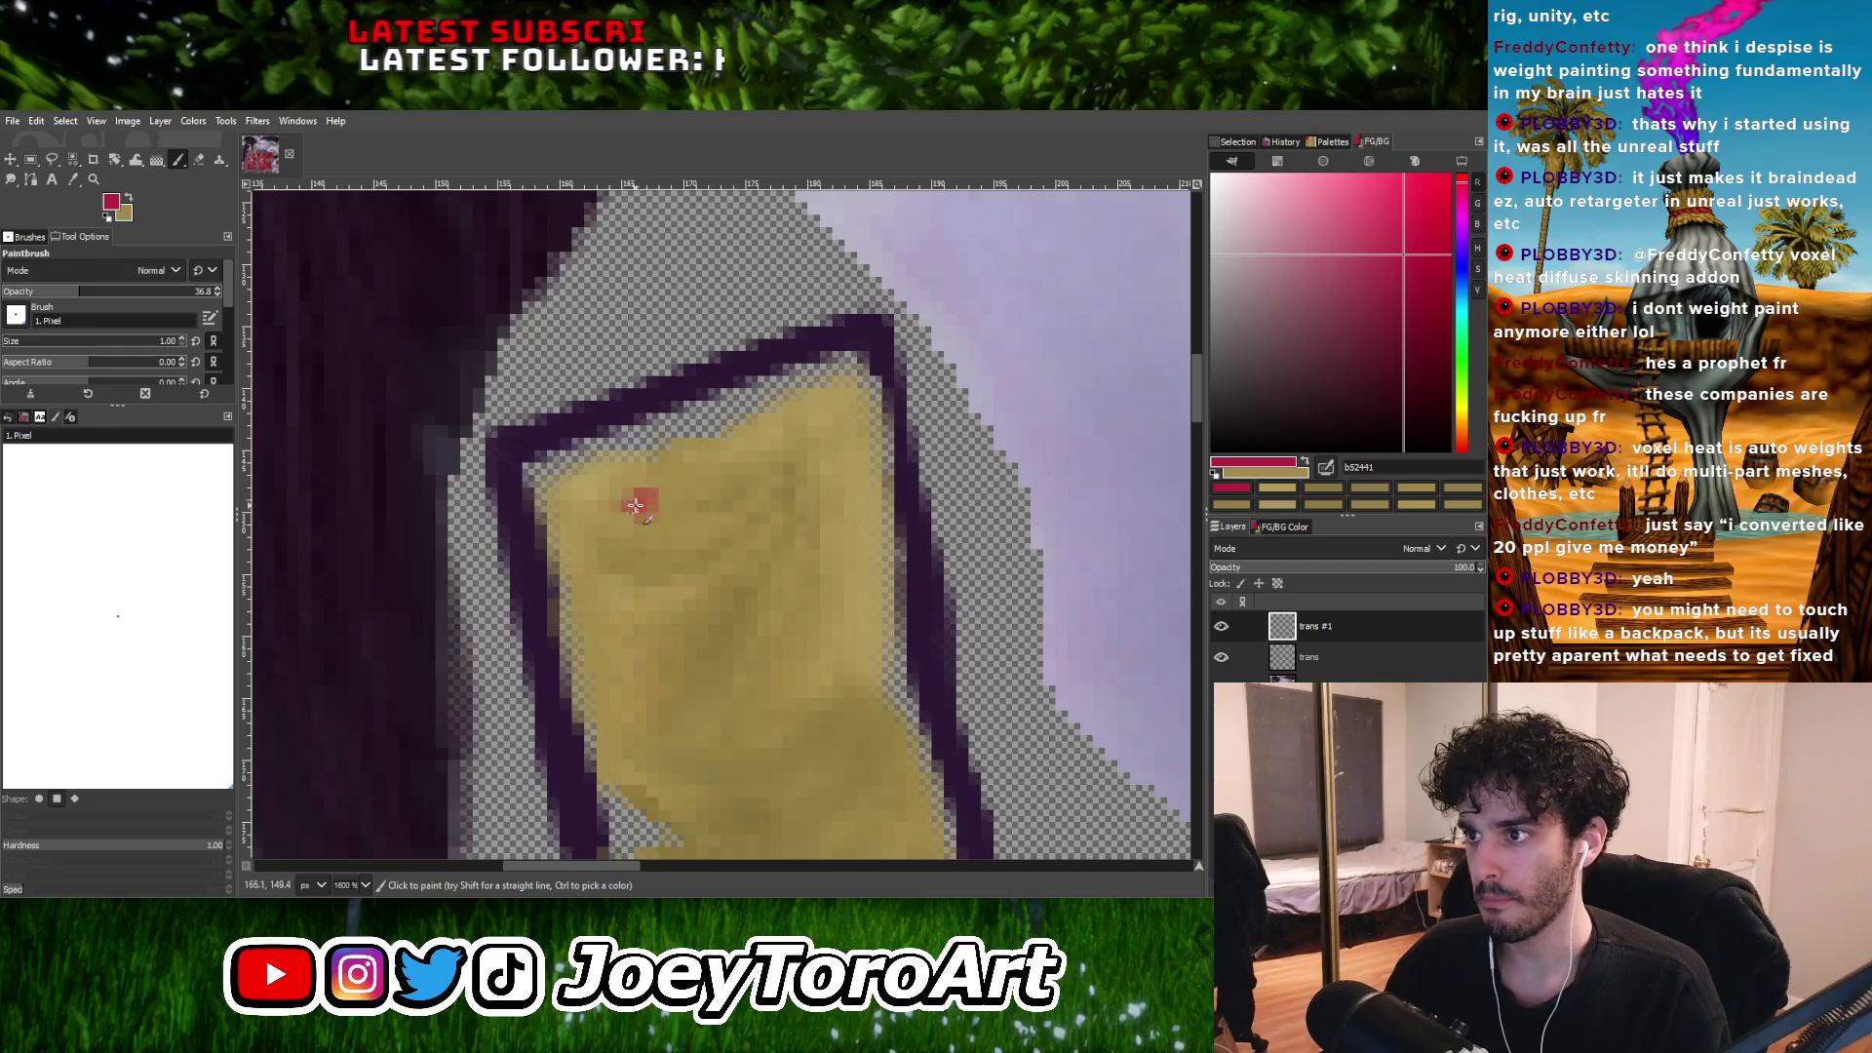